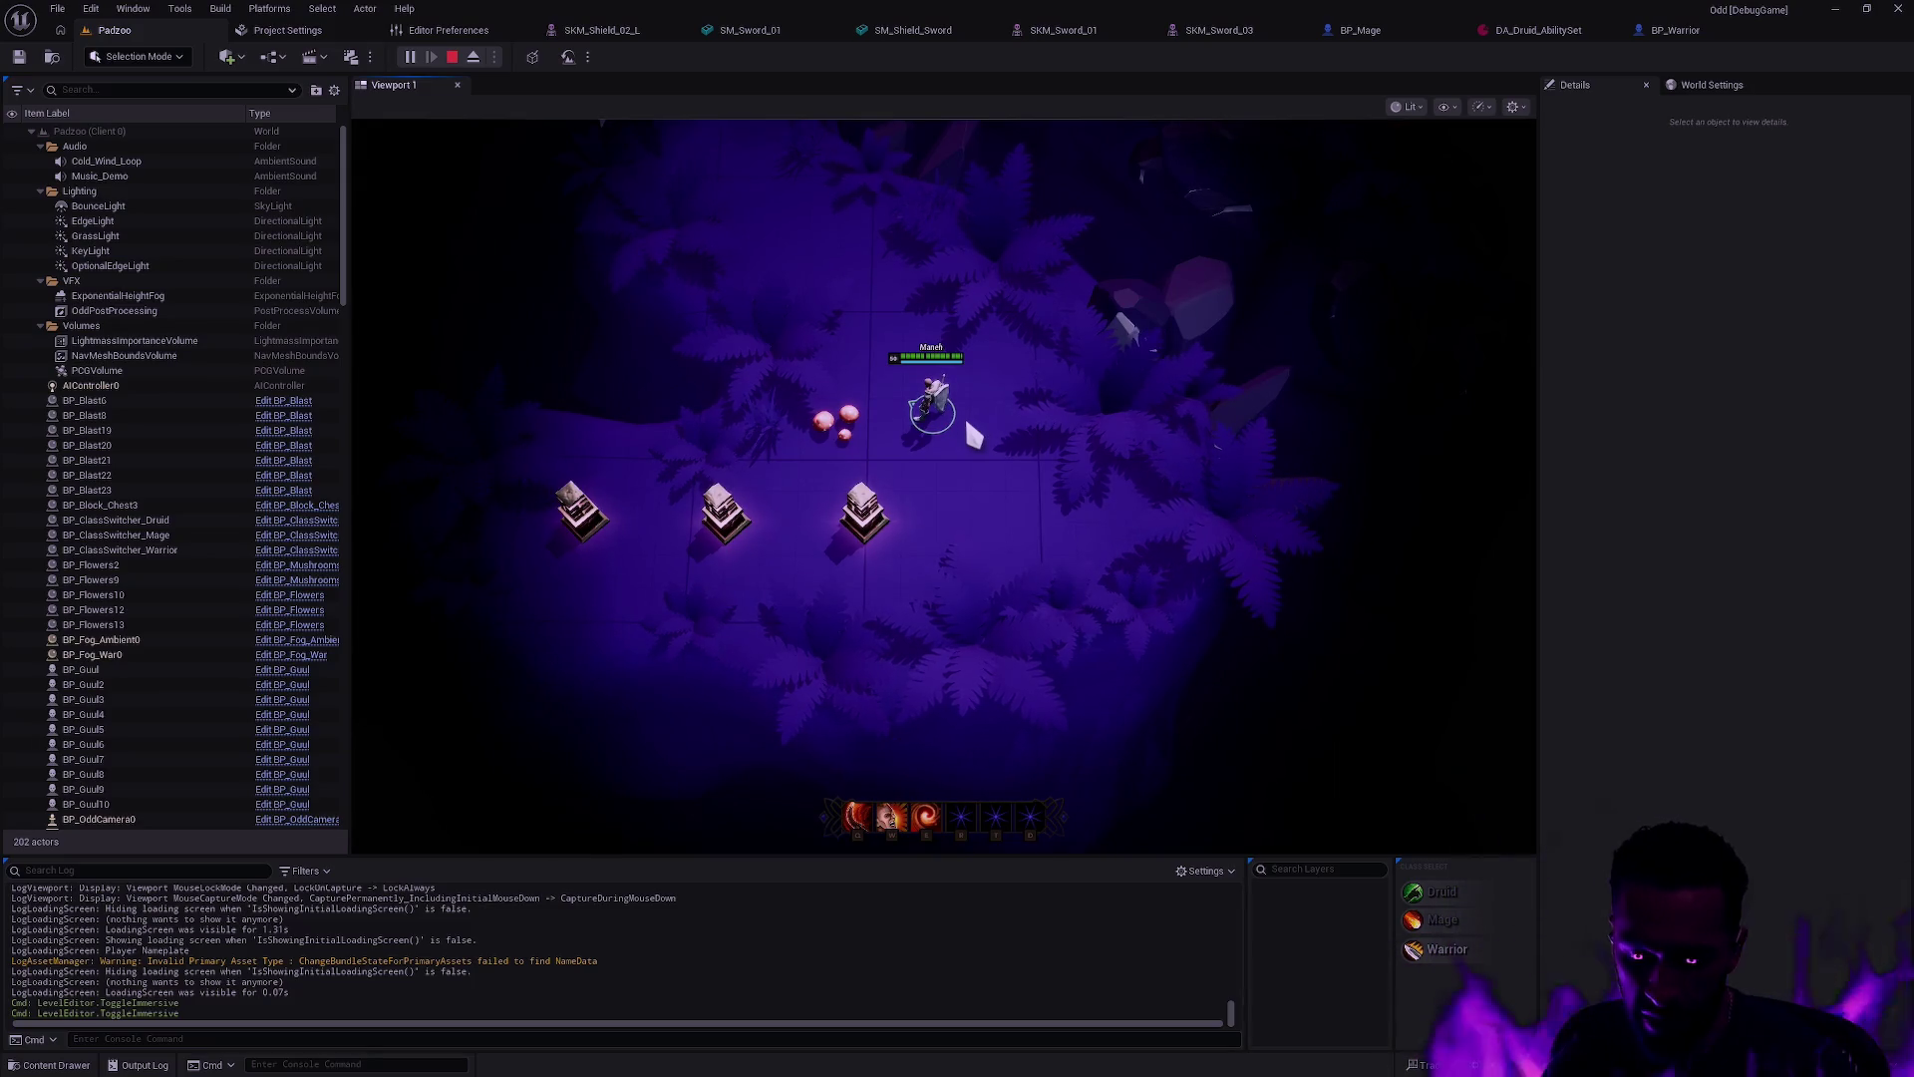
Step: Stop the playtest and bring up the Content Drawer showing the Druid Ability folder
{"action": "key", "text": "Escape"}
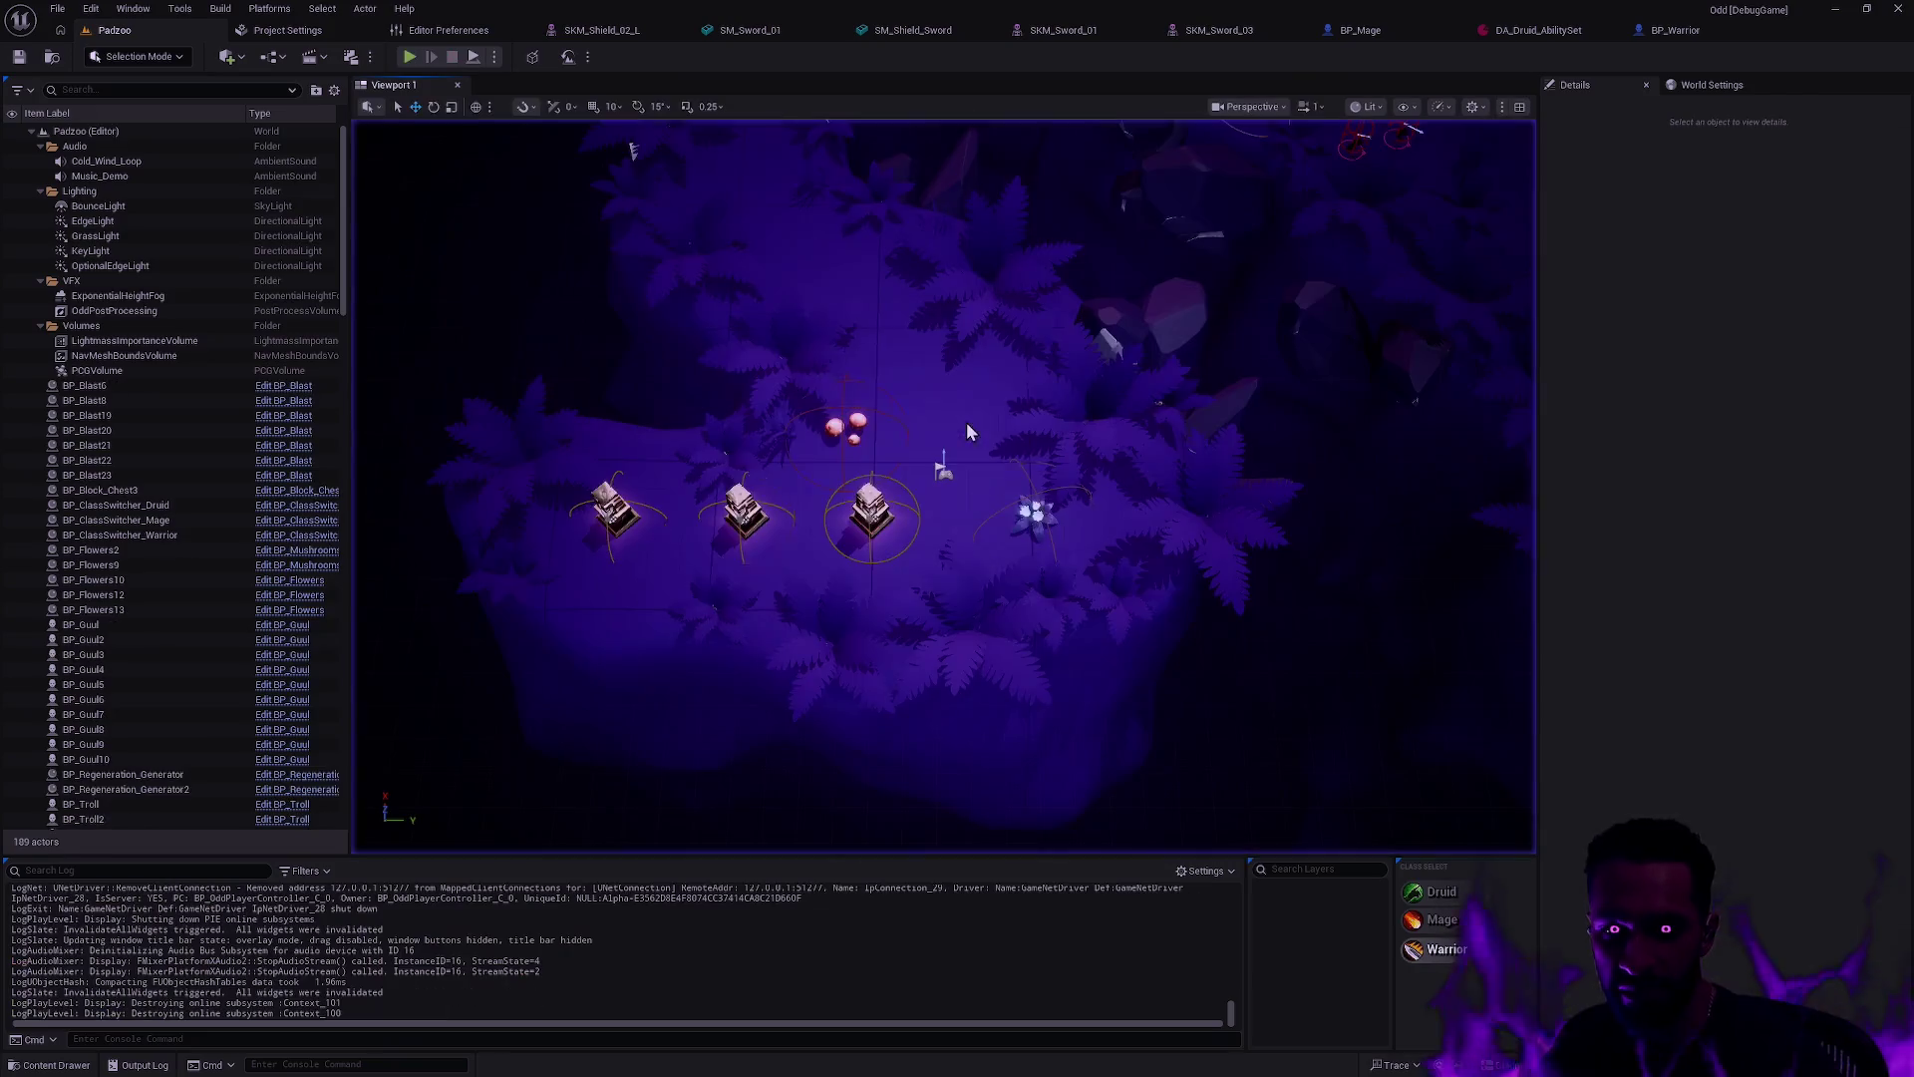
{"action": "key", "text": "ctrl+space"}
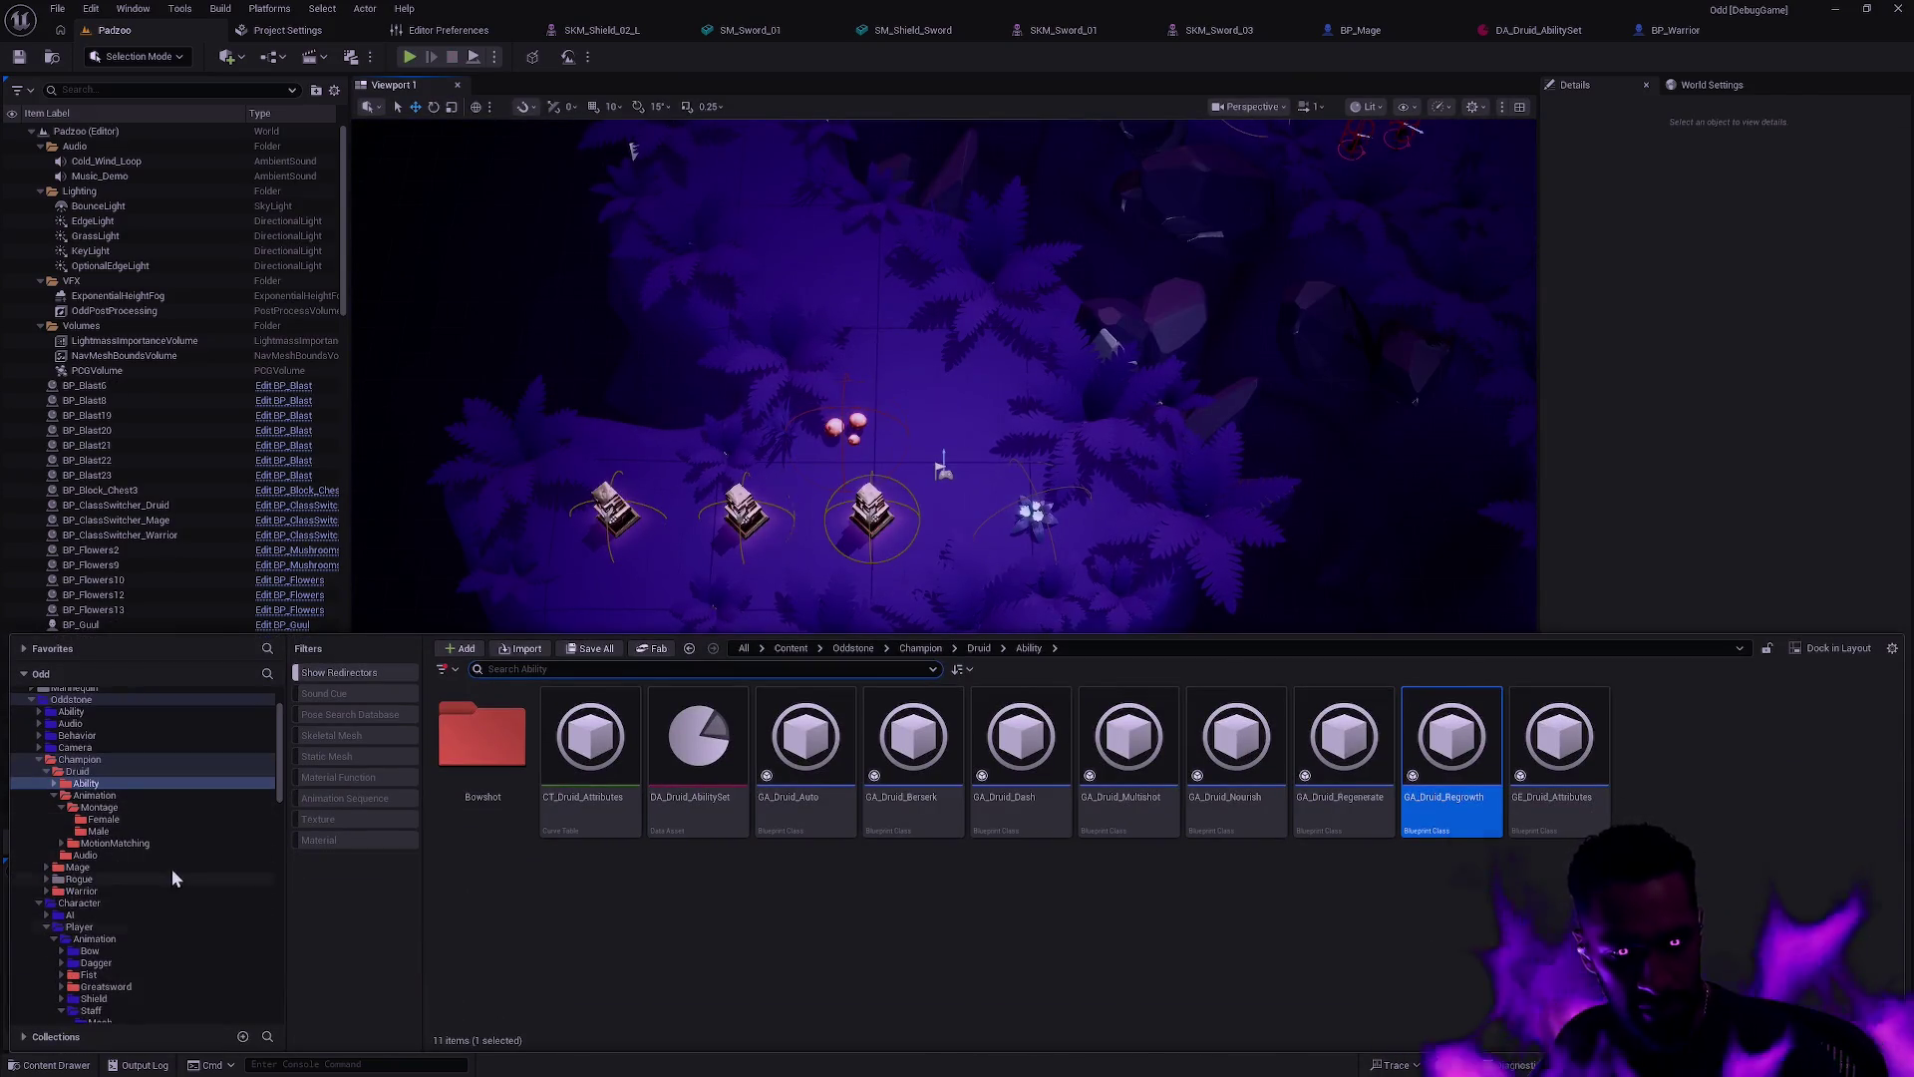
Step: Peek into the player Shield Sequence folder, then return to the Shield folder
{"action": "scroll", "coordinate": [170, 869], "scroll_direction": "down", "scroll_amount": 1}
{"action": "scroll", "coordinate": [163, 883], "scroll_direction": "down", "scroll_amount": 1}
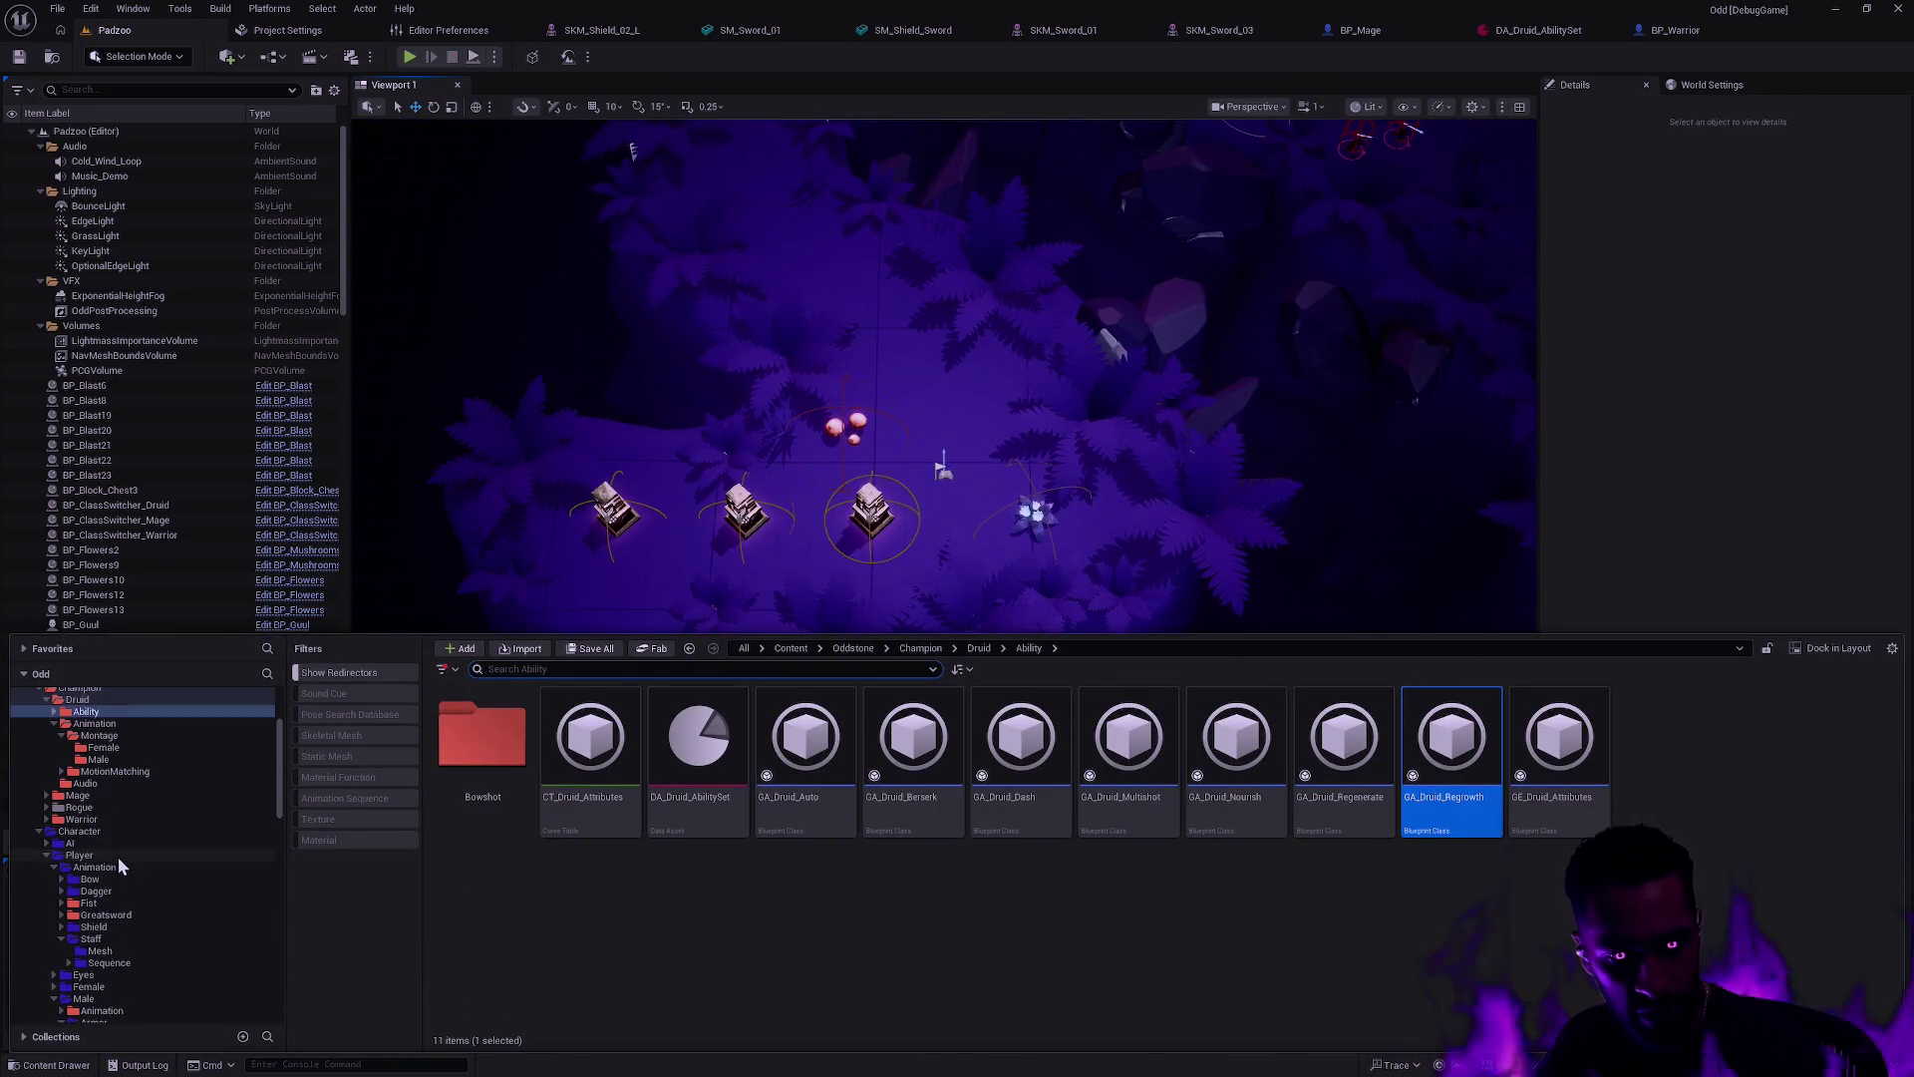
{"action": "left_click", "coordinate": [122, 927]}
{"action": "double_click", "coordinate": [573, 742]}
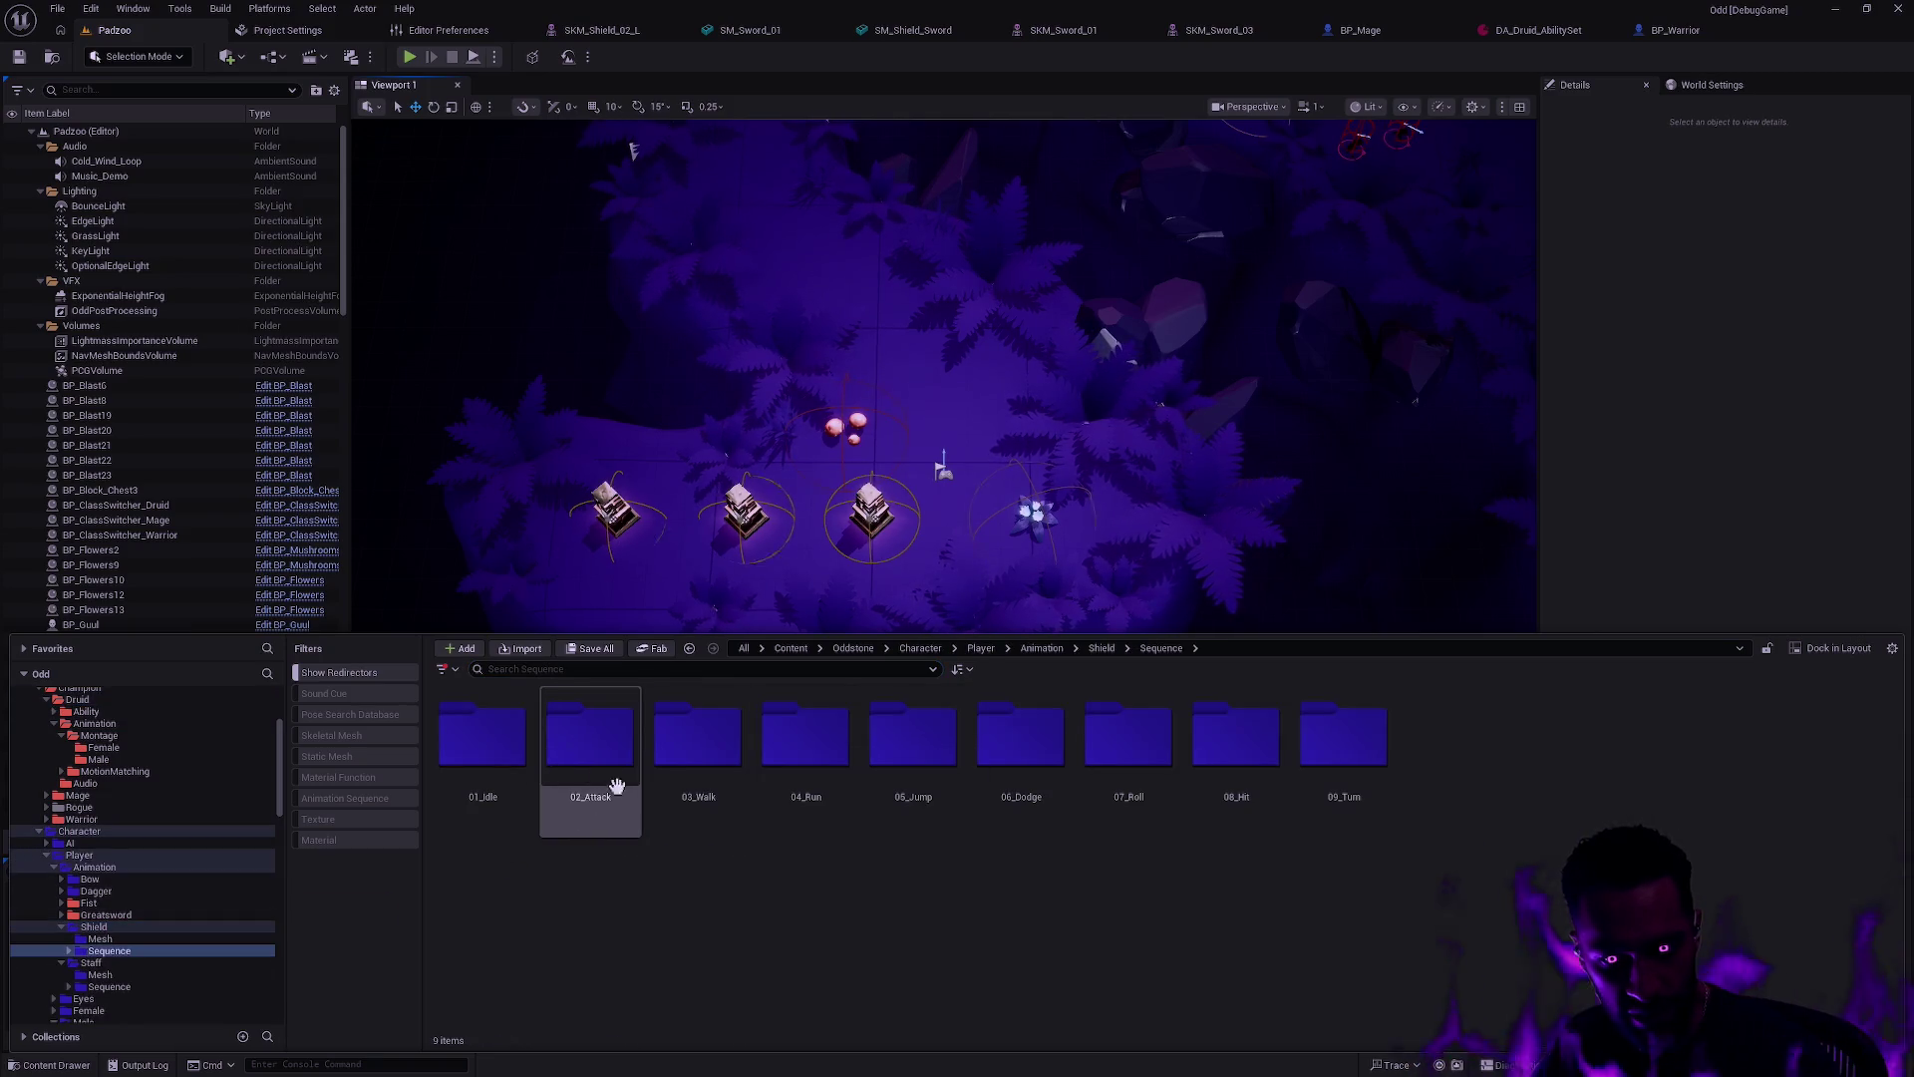
{"action": "key", "text": "alt+Left"}
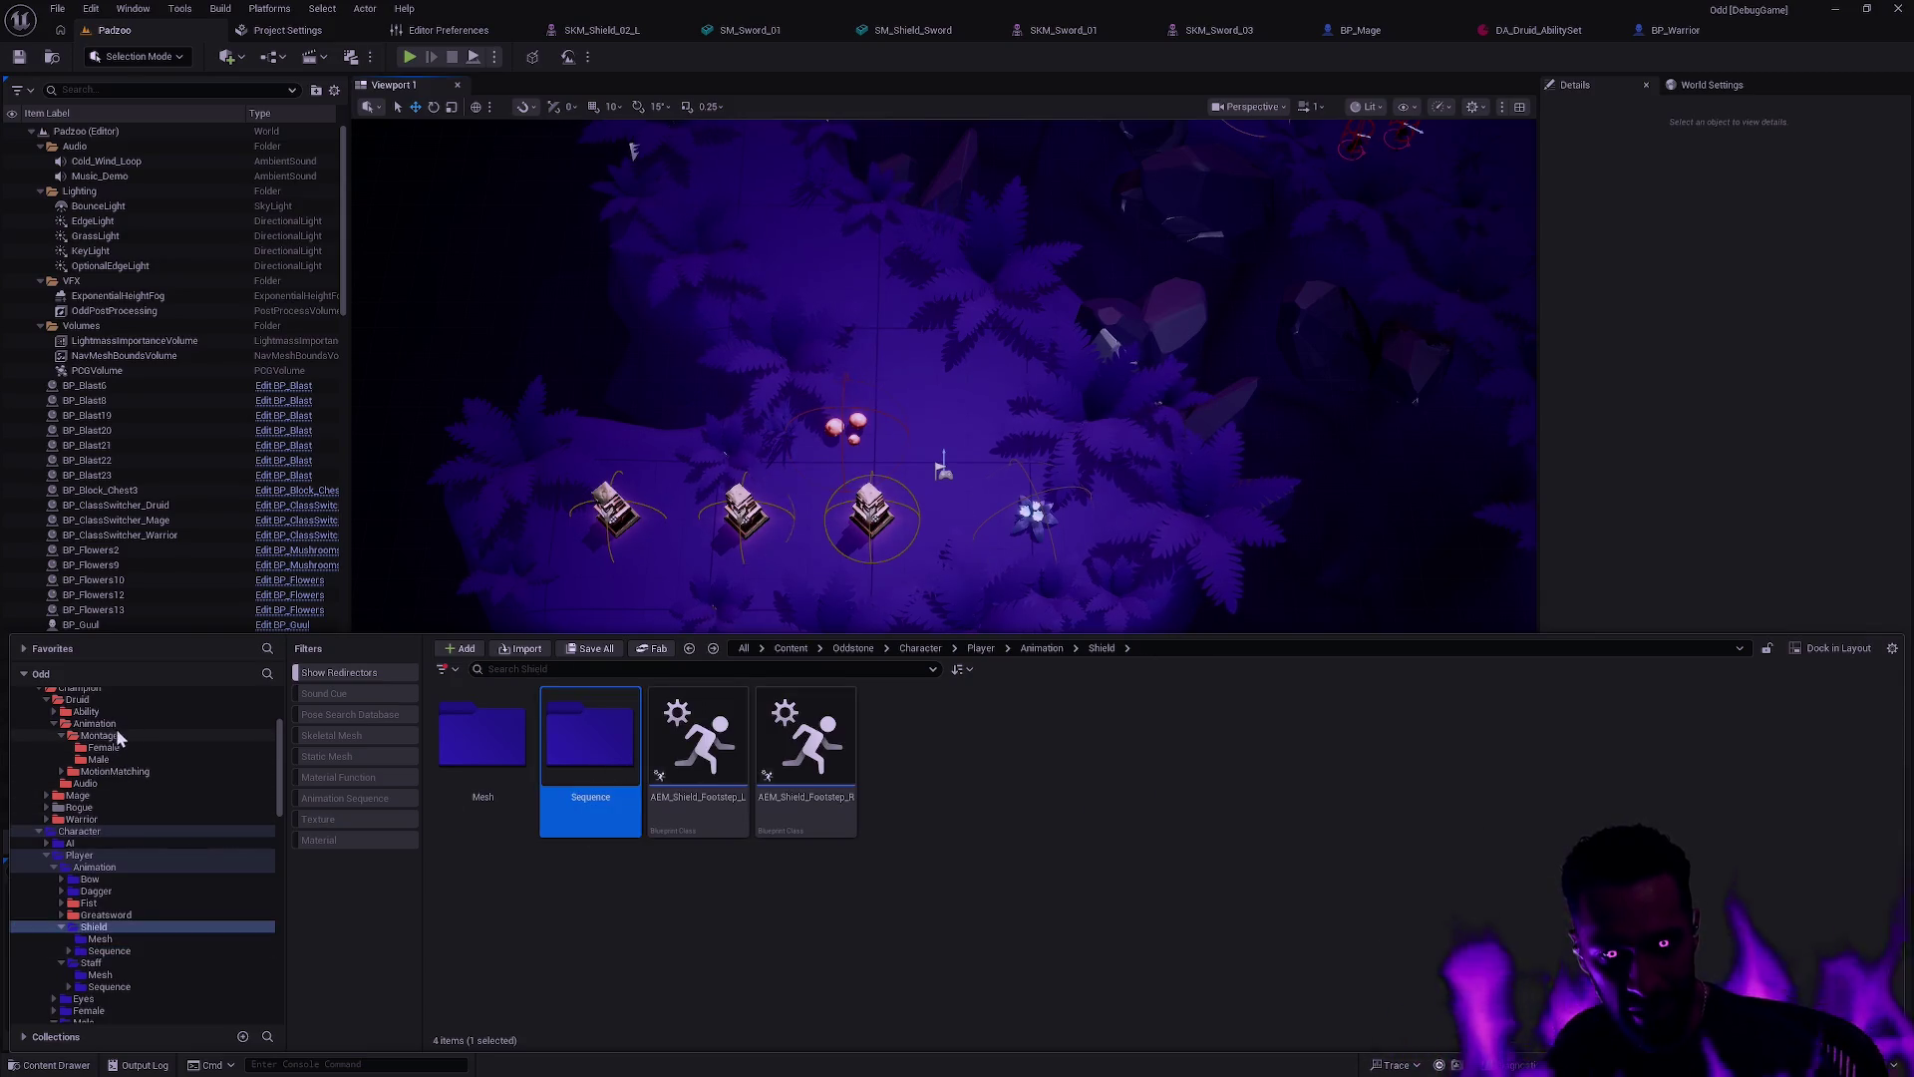
{"action": "scroll", "coordinate": [123, 734], "scroll_direction": "up", "scroll_amount": 1}
Step: Browse Warrior > Animation > MotionMatching > Databases > Male and filter to Pose Search Databases
{"action": "left_click", "coordinate": [115, 842]}
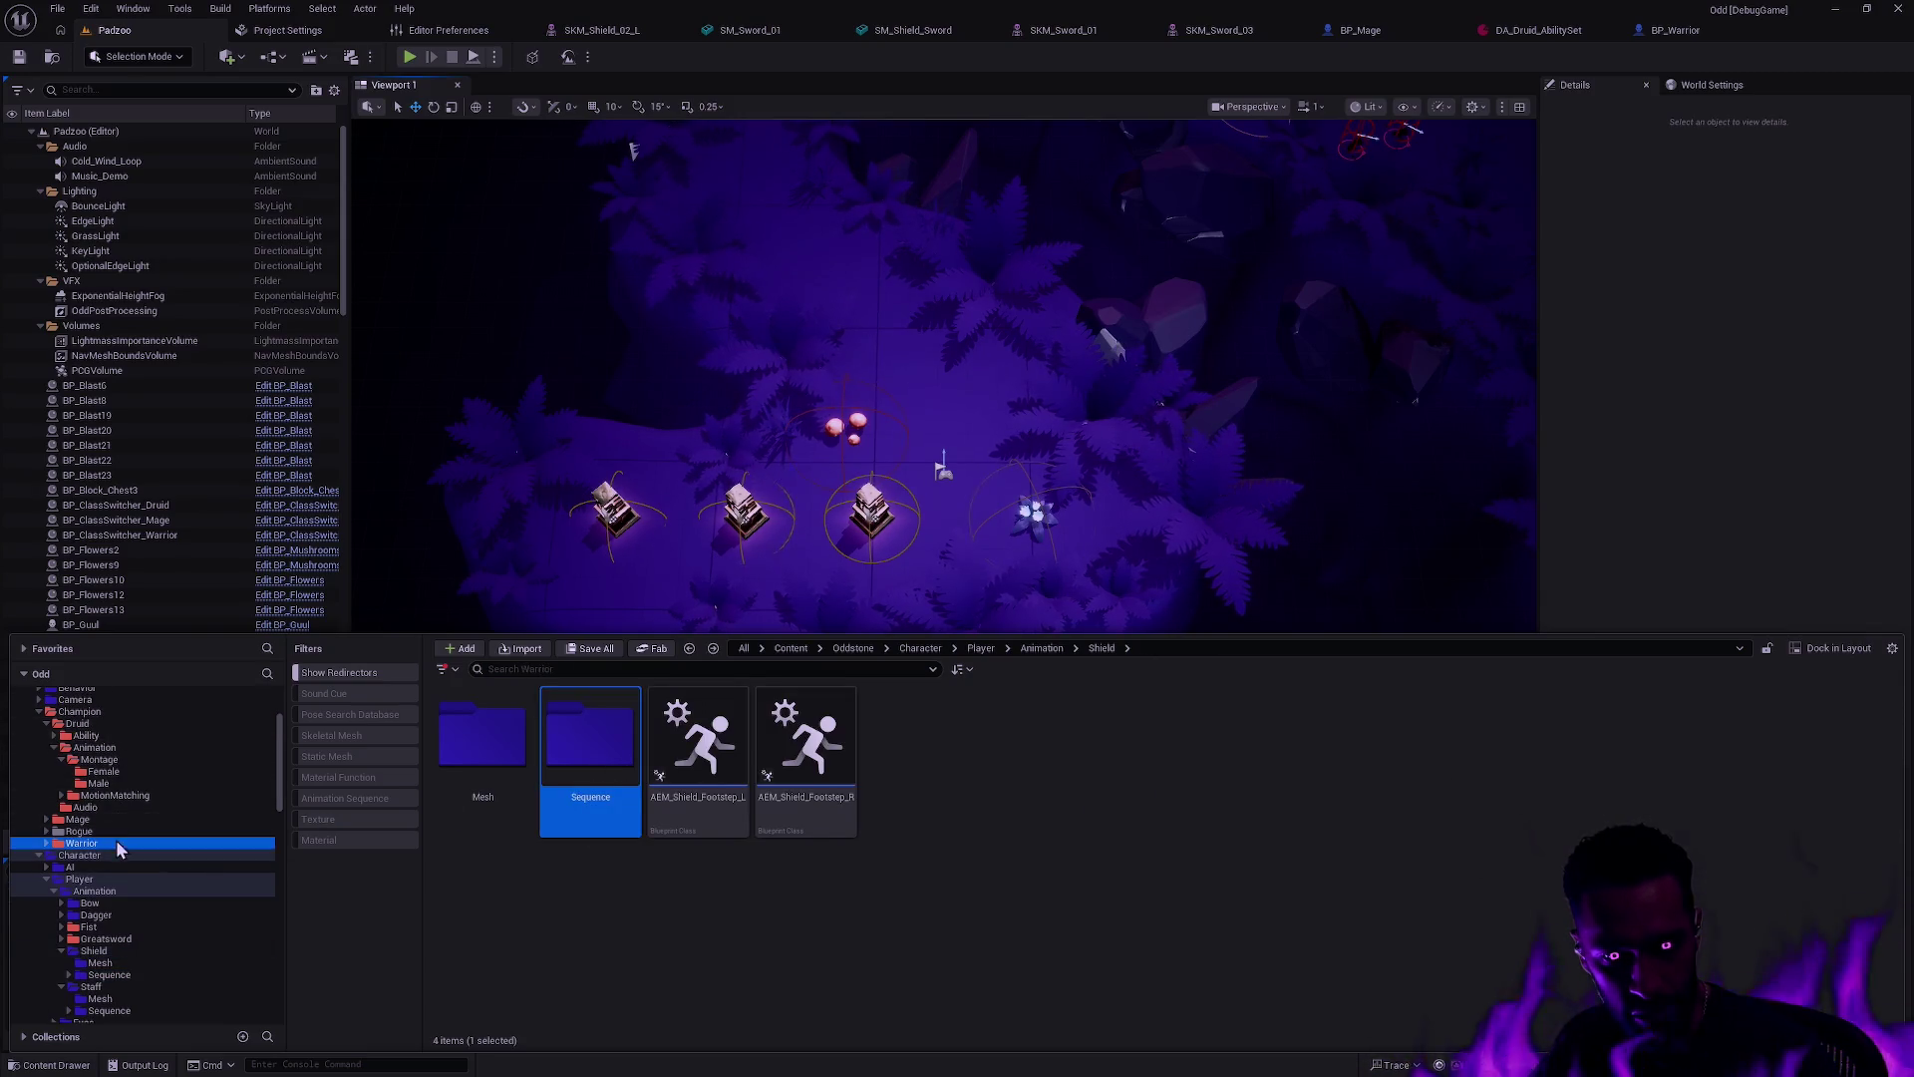
{"action": "double_click", "coordinate": [618, 760]}
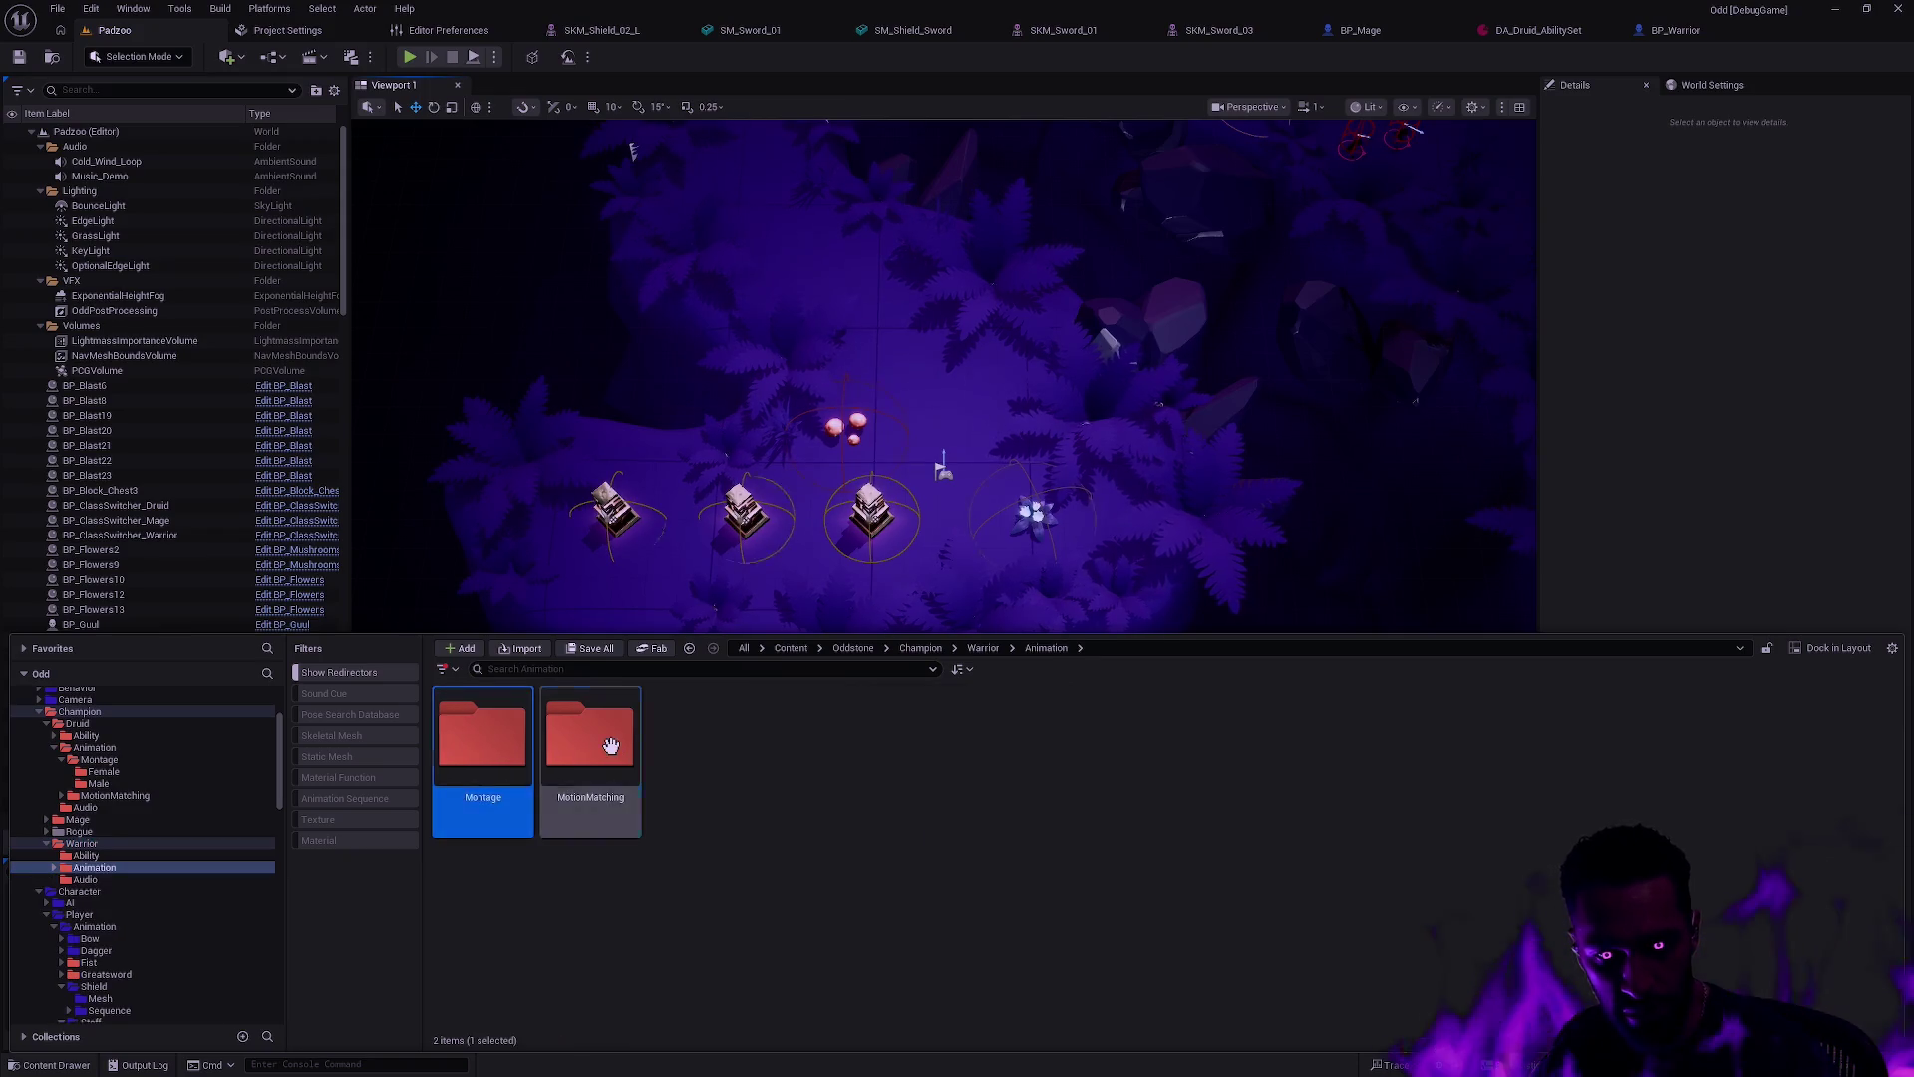
{"action": "double_click", "coordinate": [590, 738]}
{"action": "double_click", "coordinate": [482, 738]}
{"action": "double_click", "coordinate": [483, 737]}
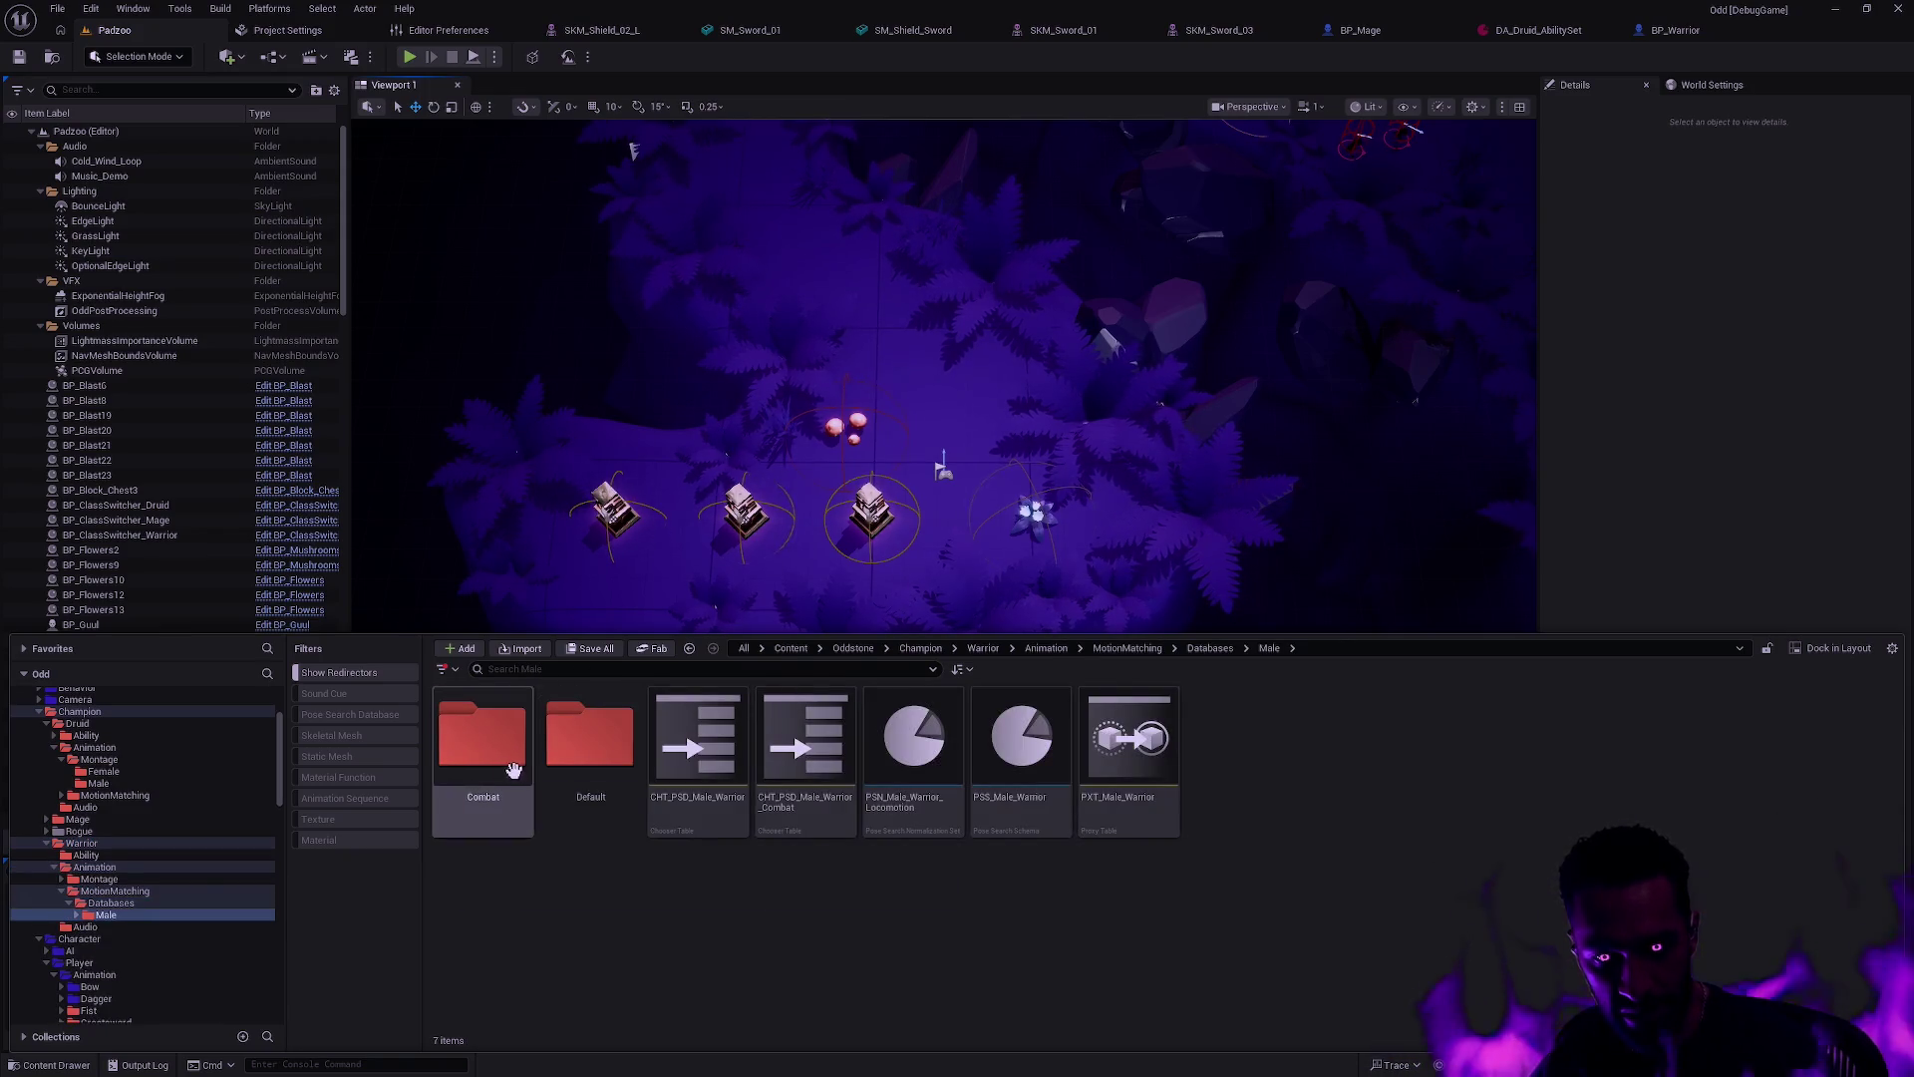
{"action": "double_click", "coordinate": [483, 738]}
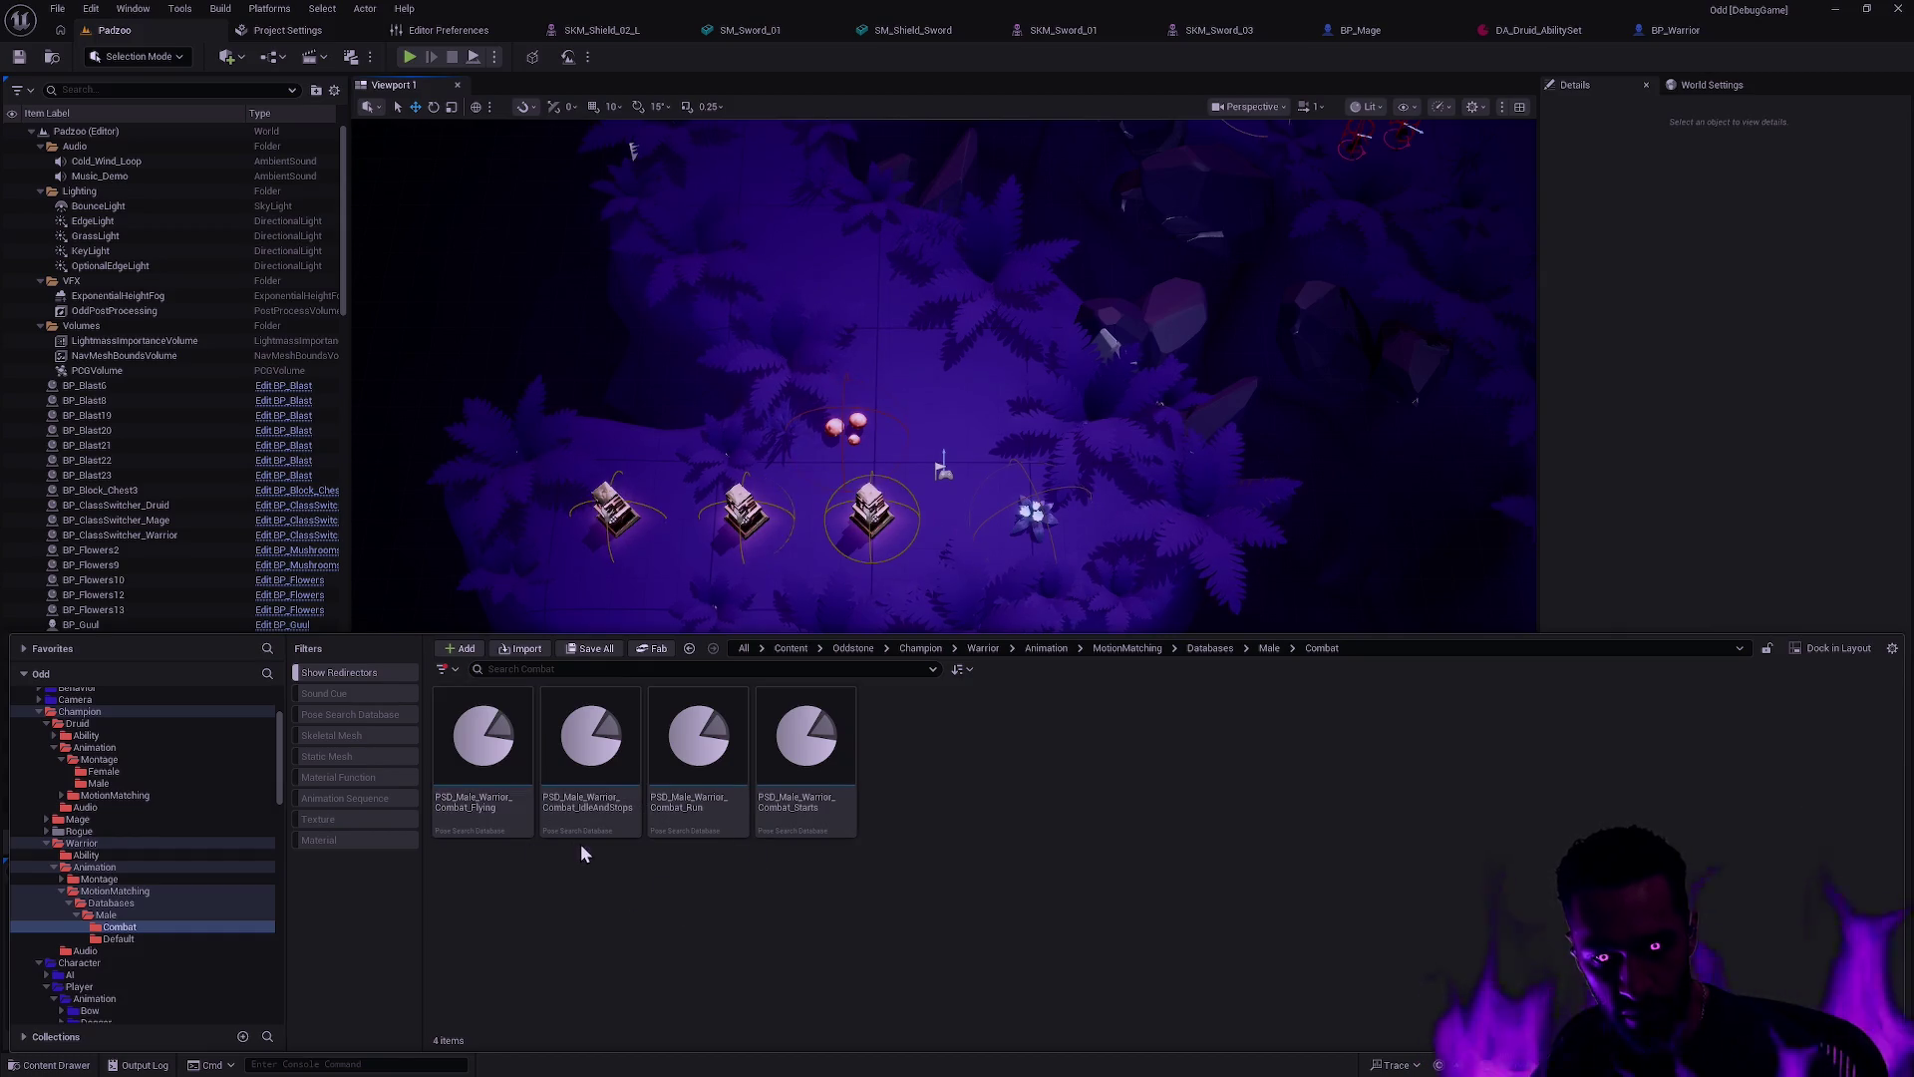
{"action": "left_click", "coordinate": [687, 815]}
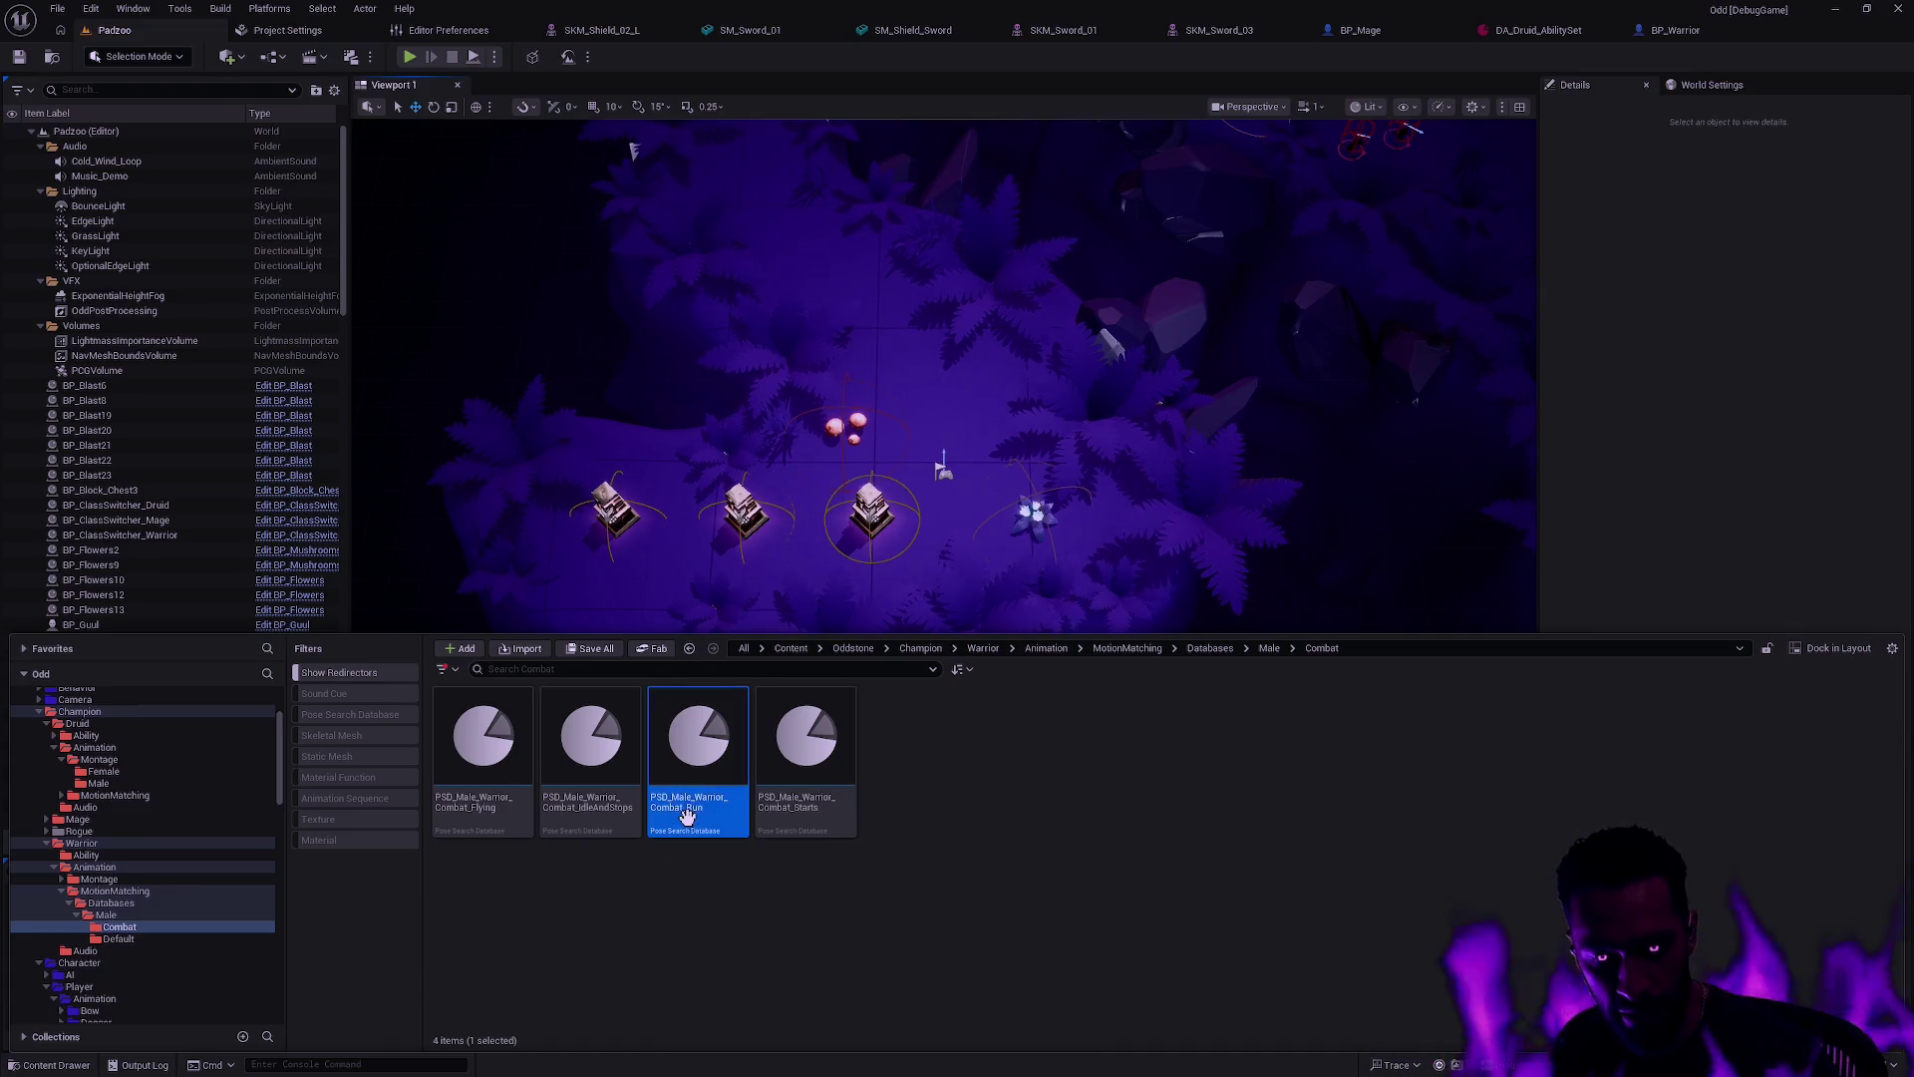
{"action": "left_click", "coordinate": [349, 710]}
{"action": "key", "text": "alt+Left"}
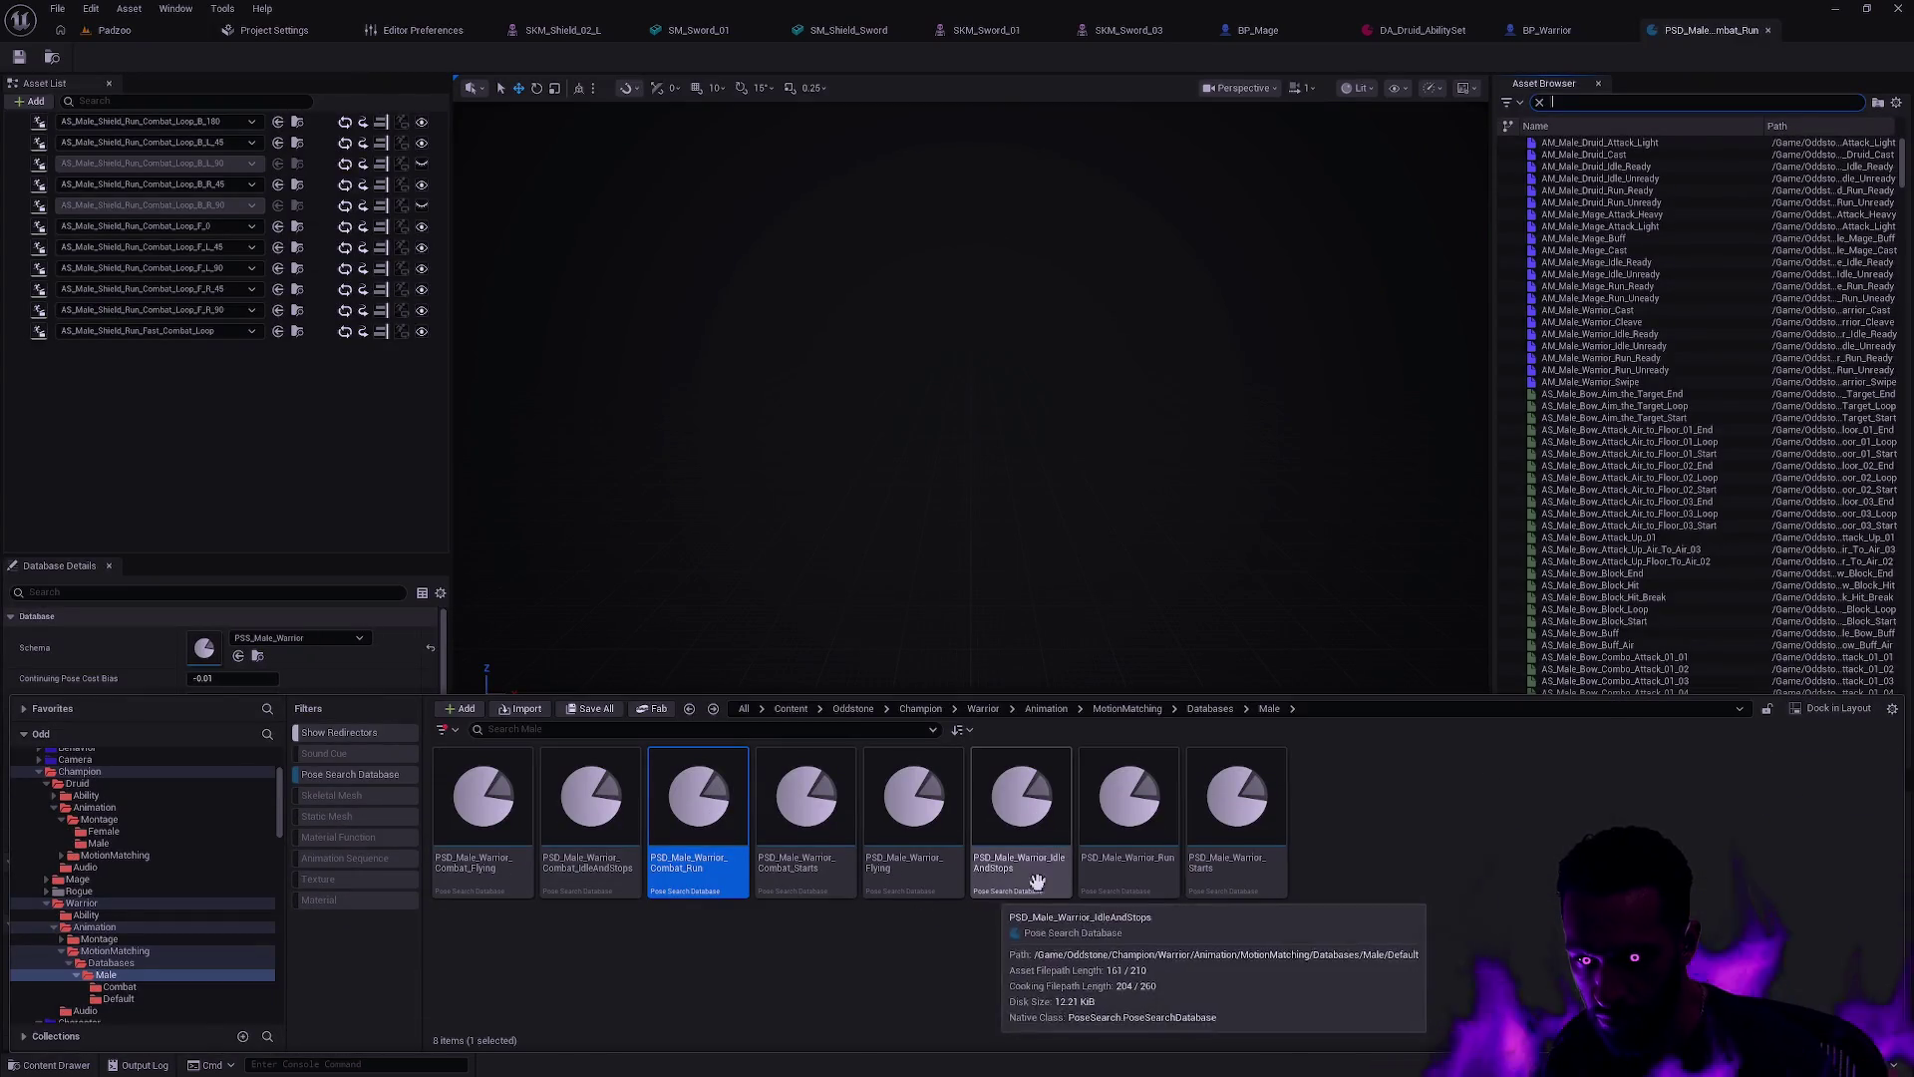
Step: Open PSD_Male_Warrior_Run and preview only AS_Male_Shield_Run_Fast_Loop from its Asset List
{"action": "left_click", "coordinate": [1129, 808]}
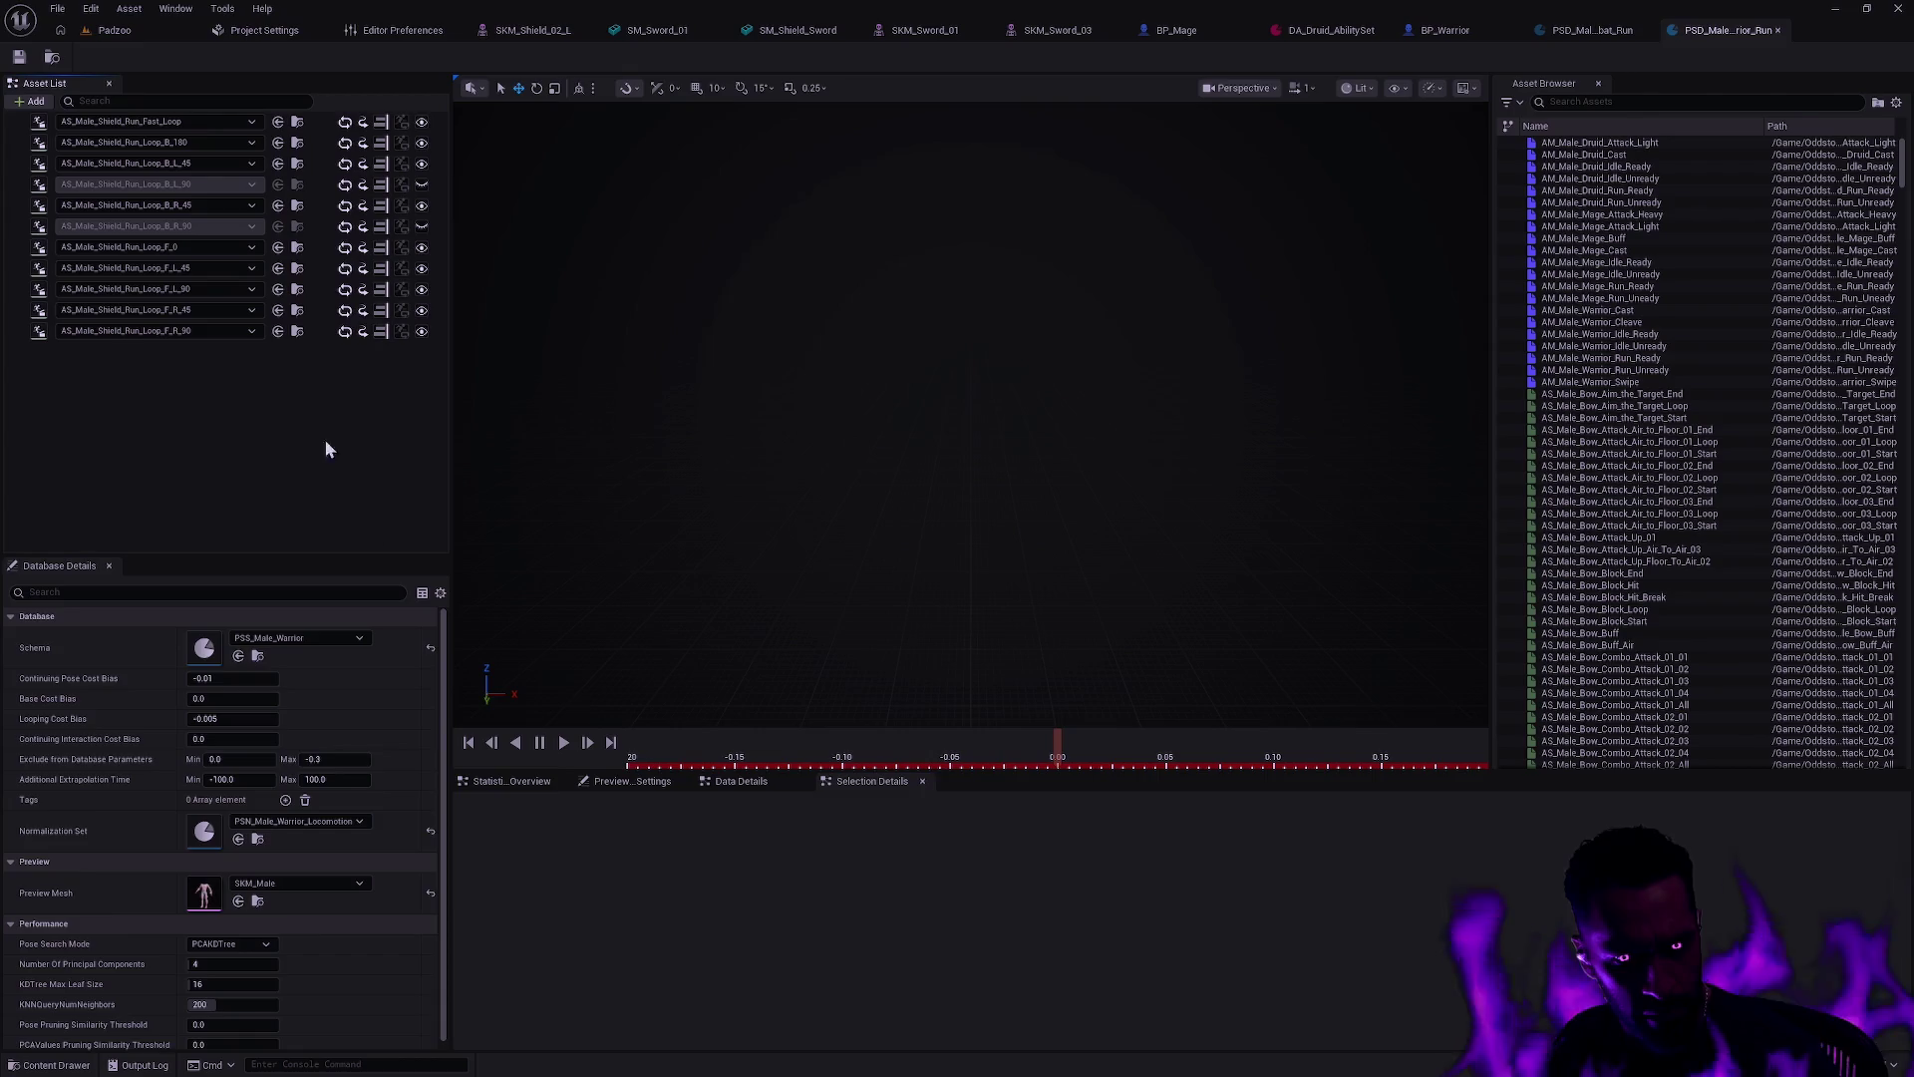
{"action": "left_click", "coordinate": [15, 128]}
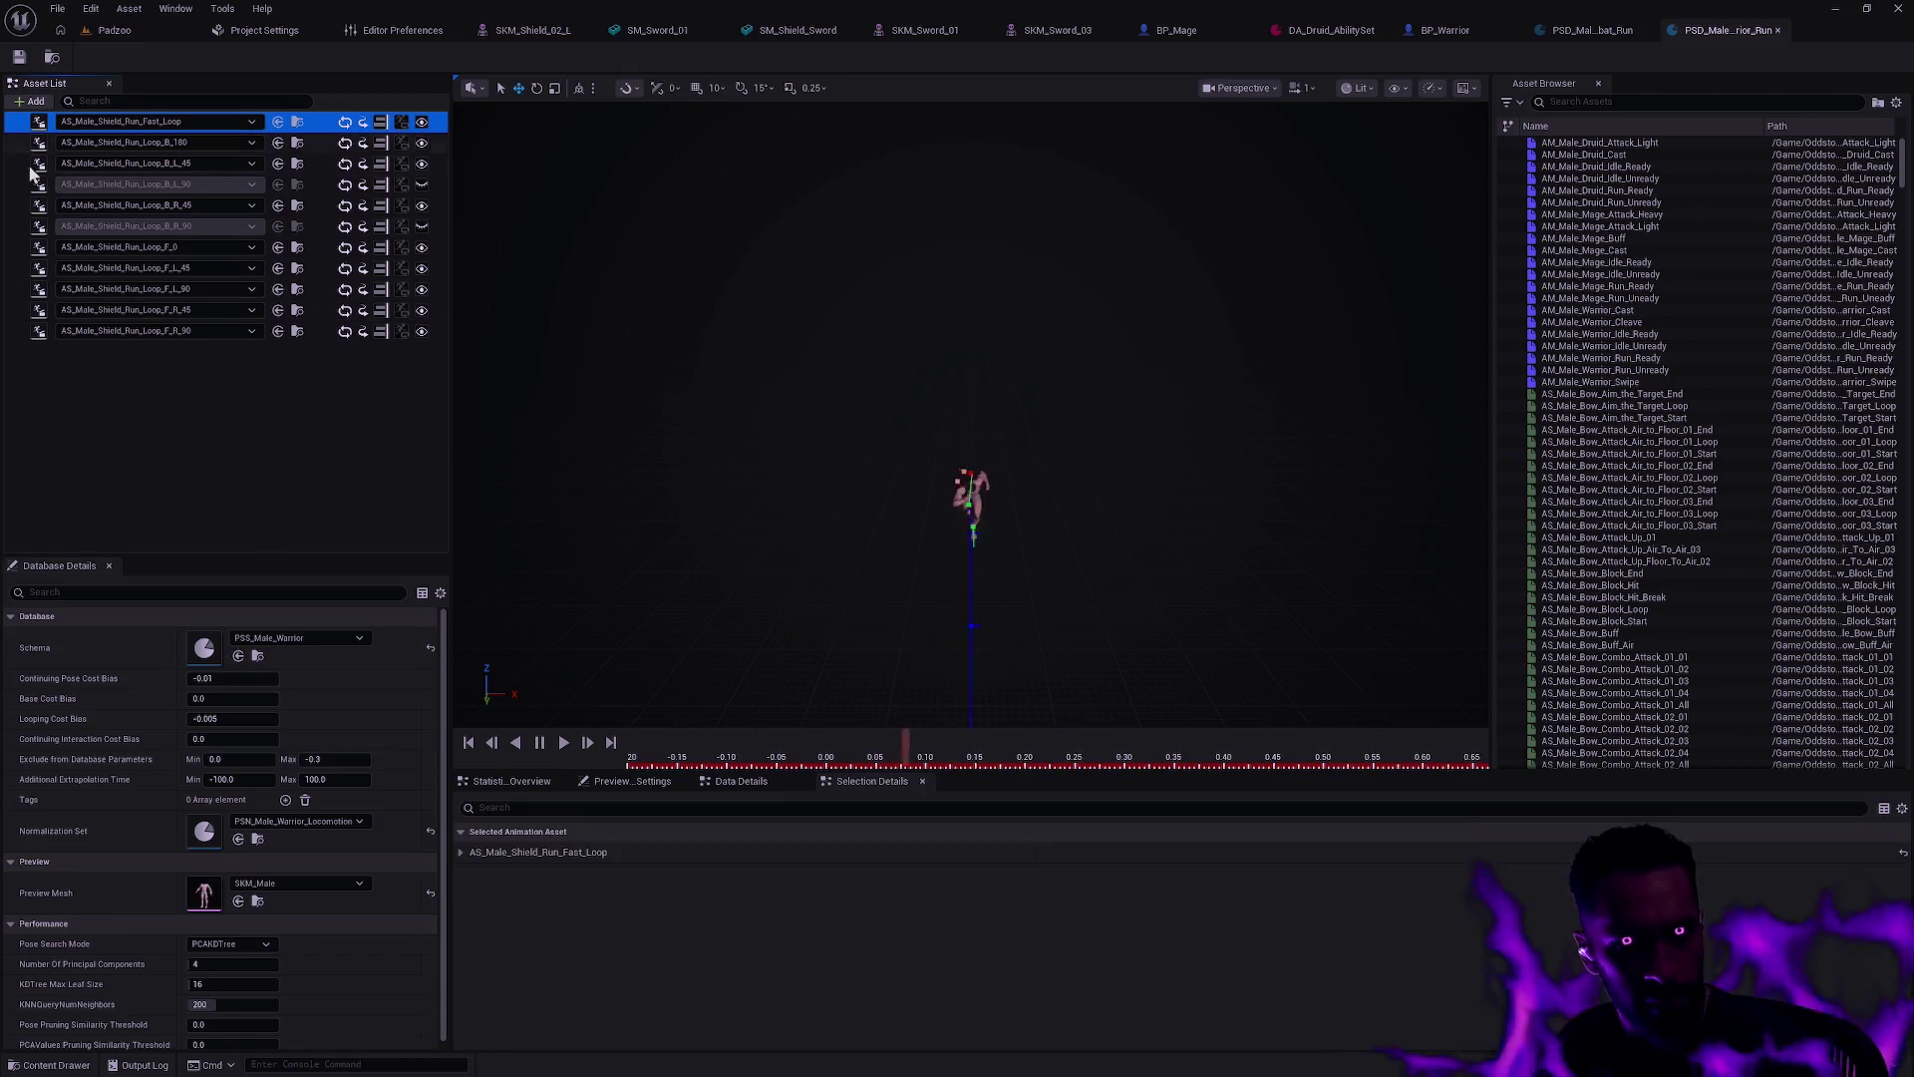
{"action": "left_click", "coordinate": [15, 331], "text": "shift"}
{"action": "right_click", "coordinate": [15, 331]}
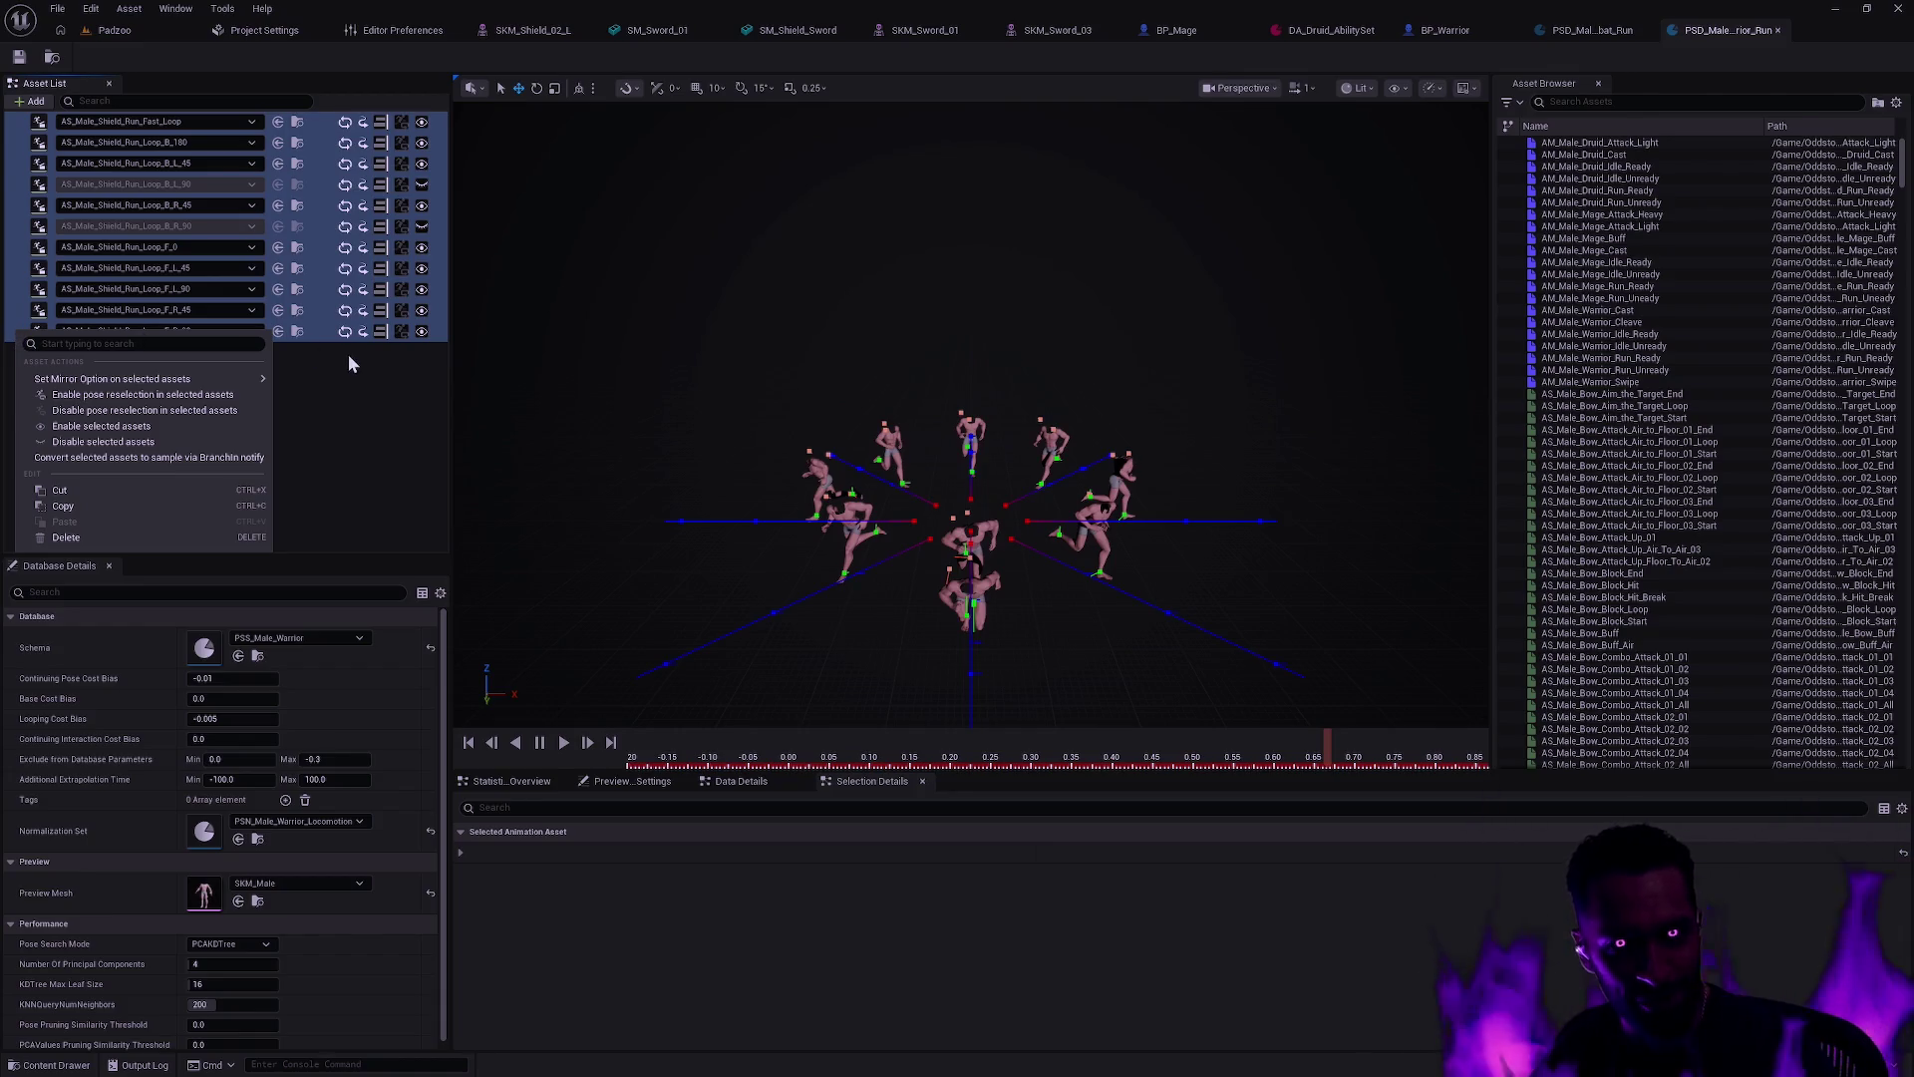
{"action": "left_click", "coordinate": [371, 429]}
{"action": "left_click", "coordinate": [20, 124]}
Step: Show the database's Statistics Overview, then reopen the Content Drawer
{"action": "left_click", "coordinate": [749, 788]}
{"action": "left_click", "coordinate": [495, 785]}
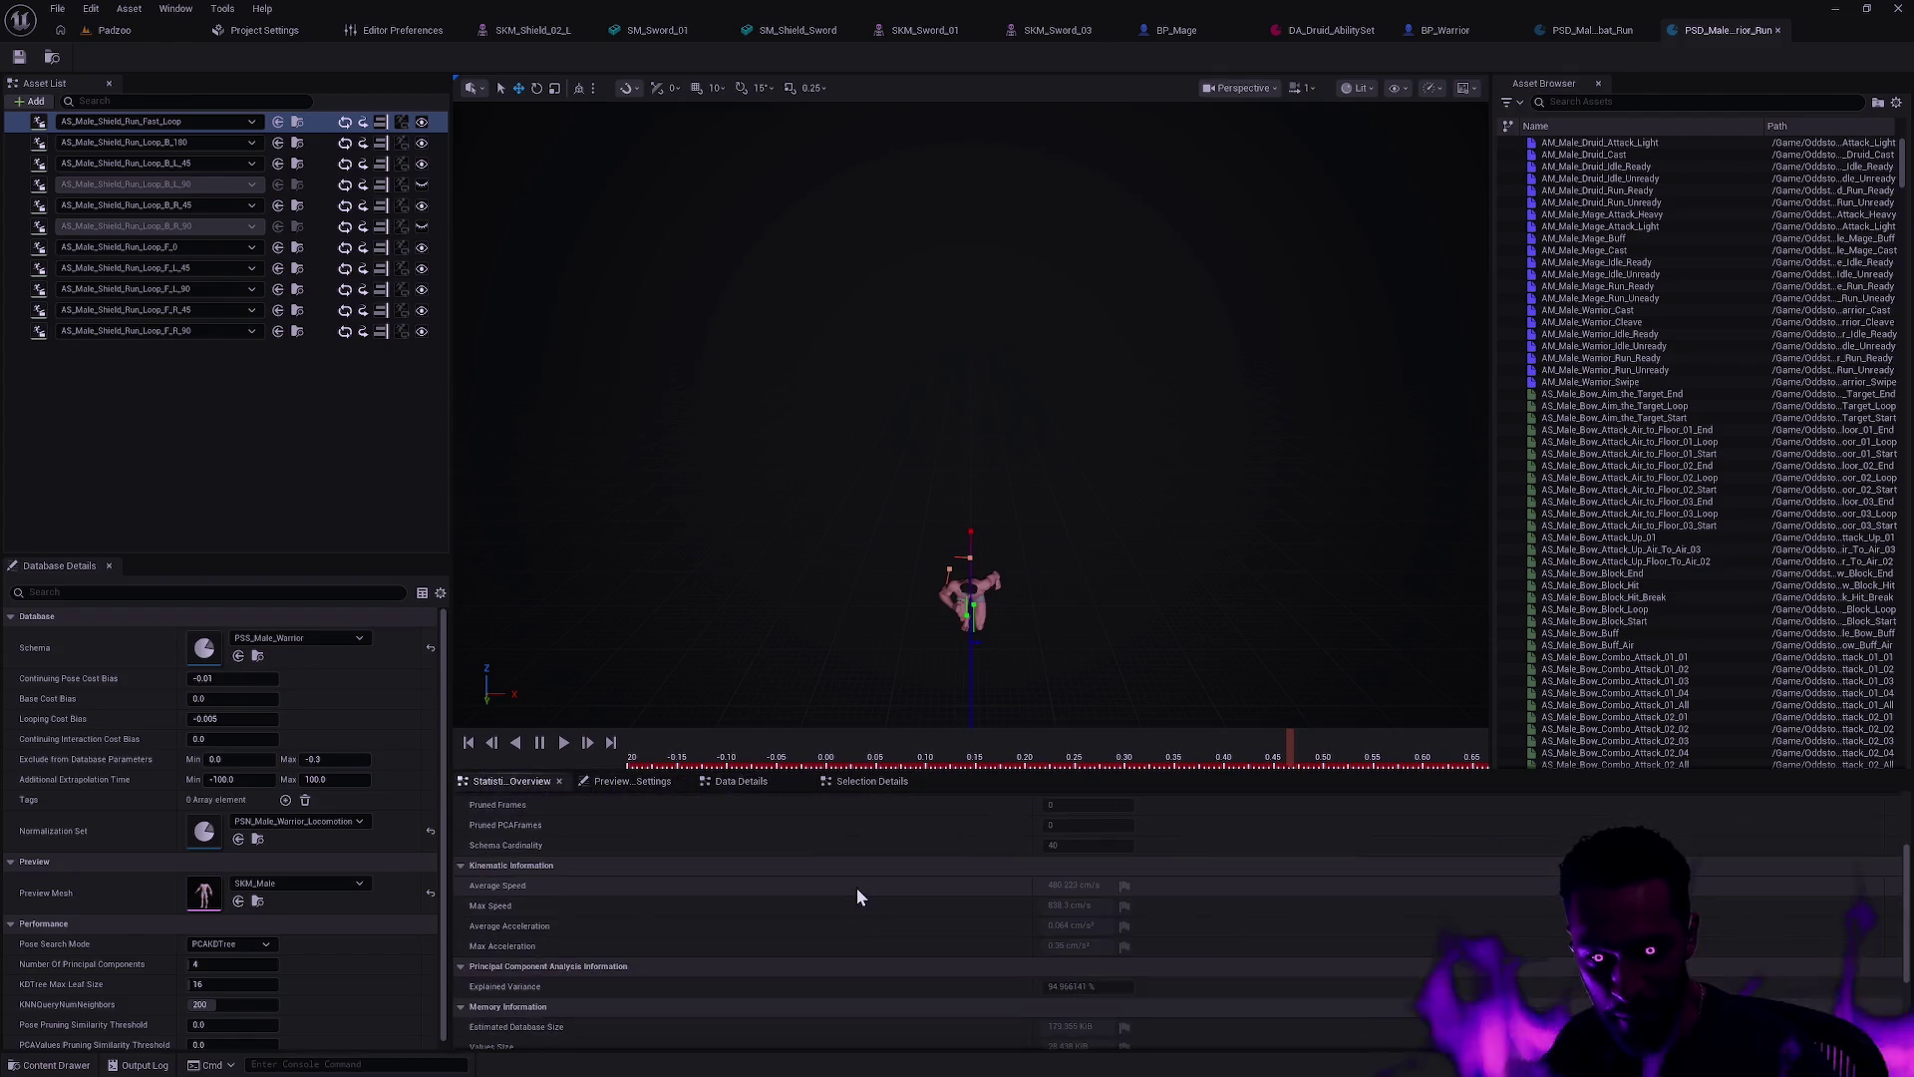
{"action": "key", "text": "ctrl+space"}
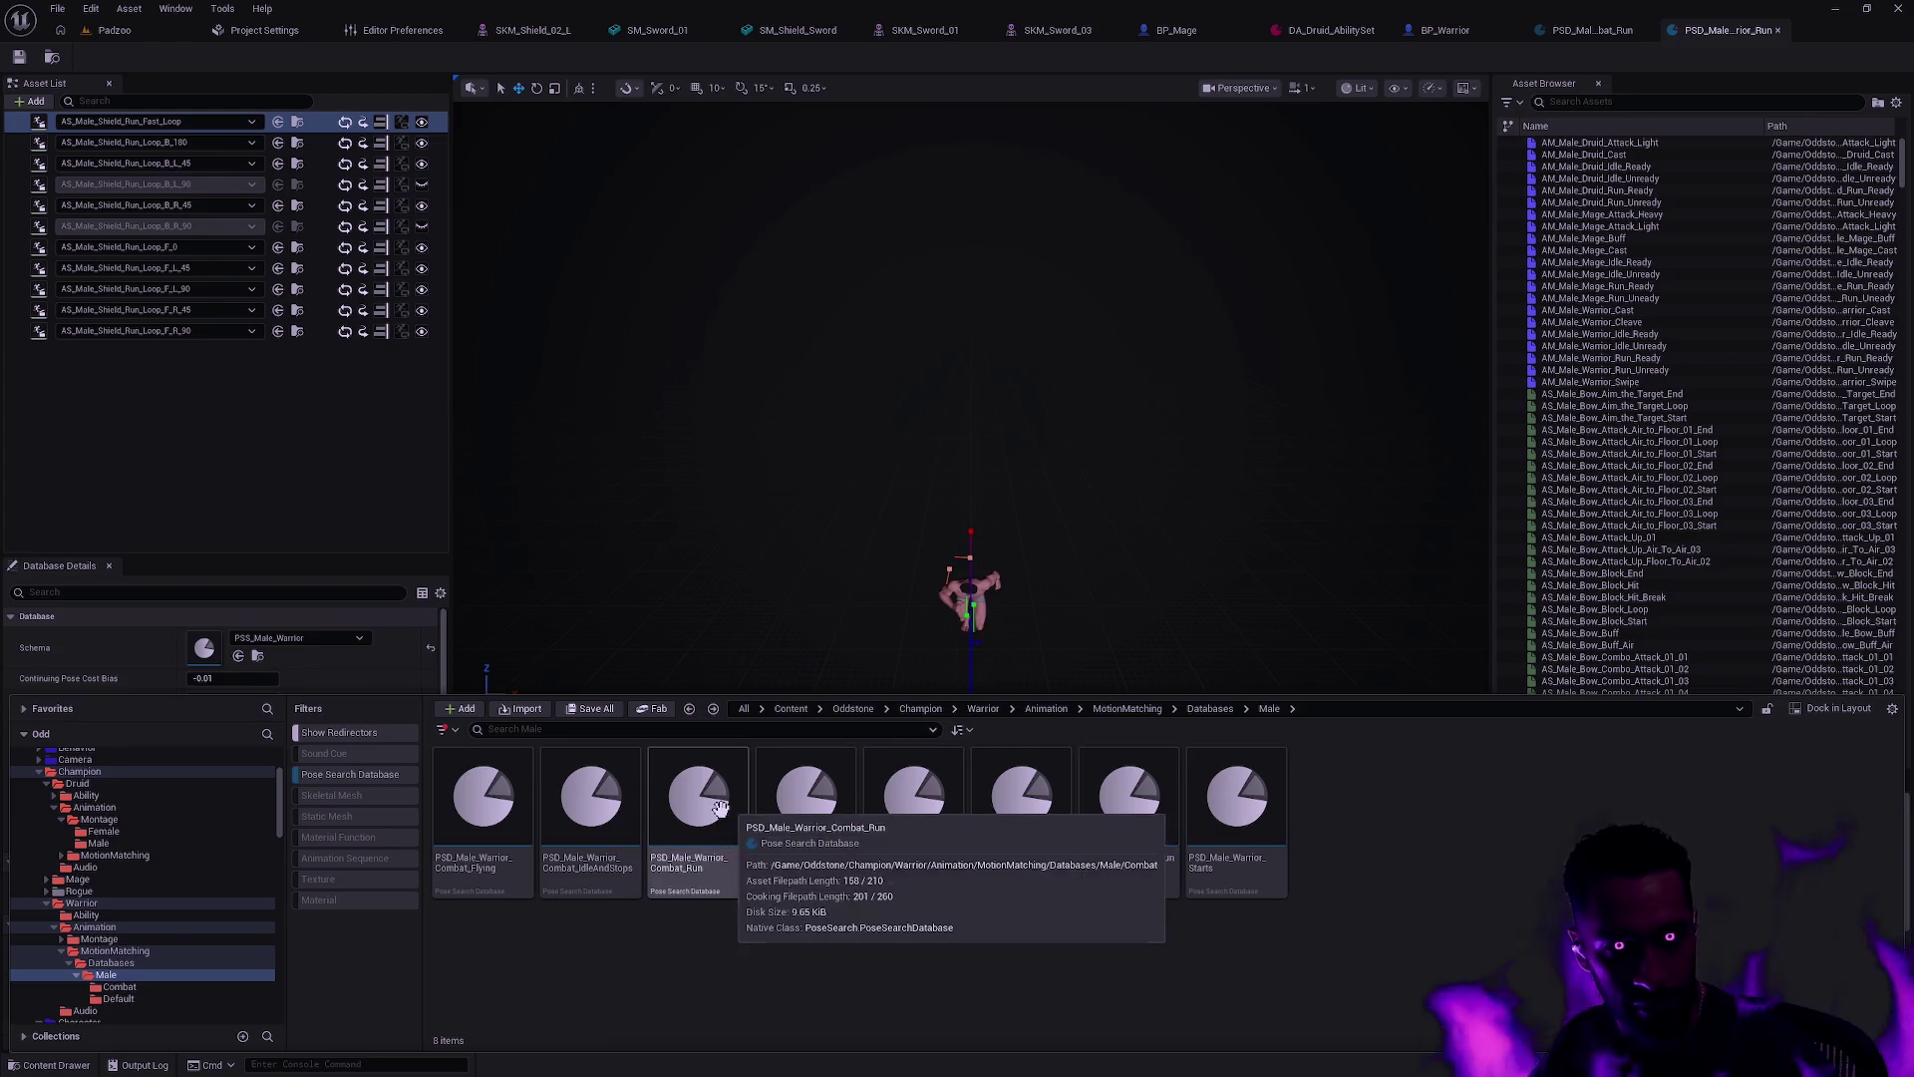
Step: Browse Player > Animation > Shield > Sequence > 04_Run
{"action": "scroll", "coordinate": [171, 917], "scroll_direction": "down", "scroll_amount": 3}
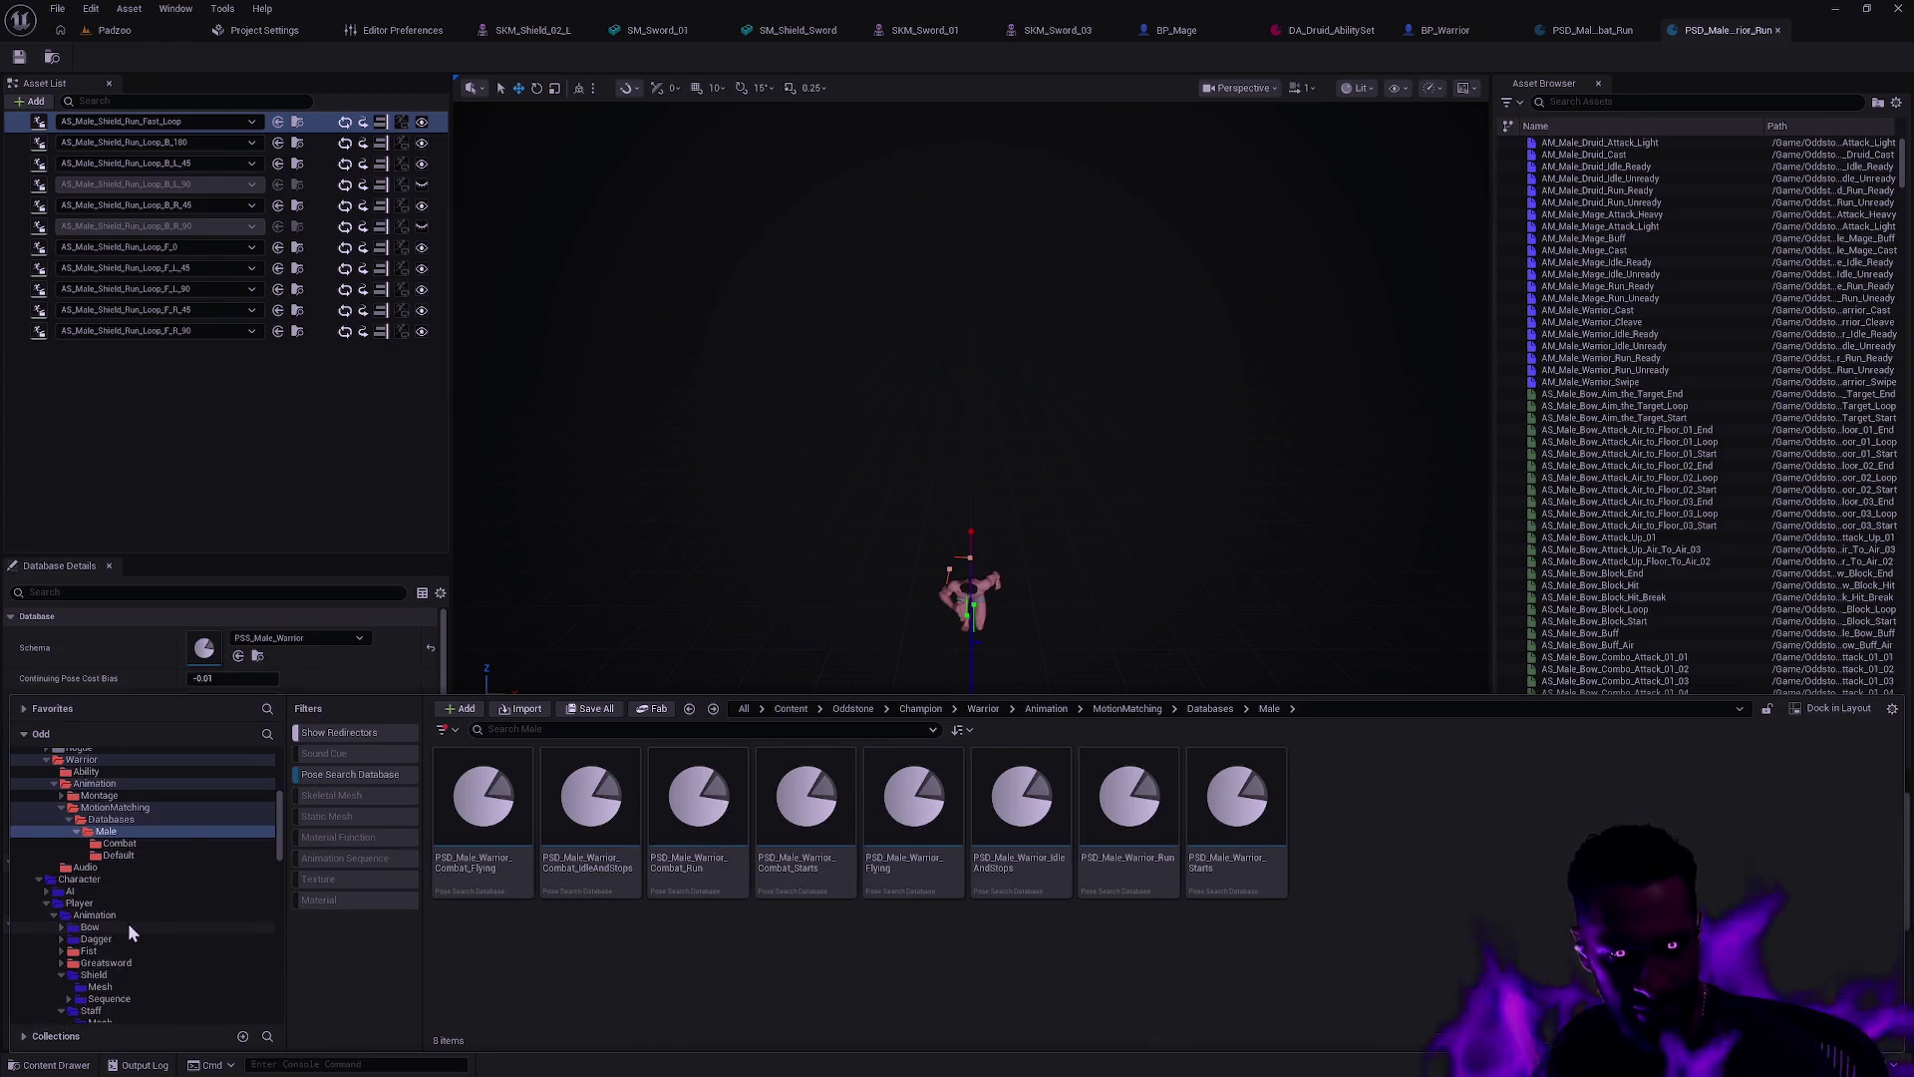
{"action": "left_click", "coordinate": [134, 916]}
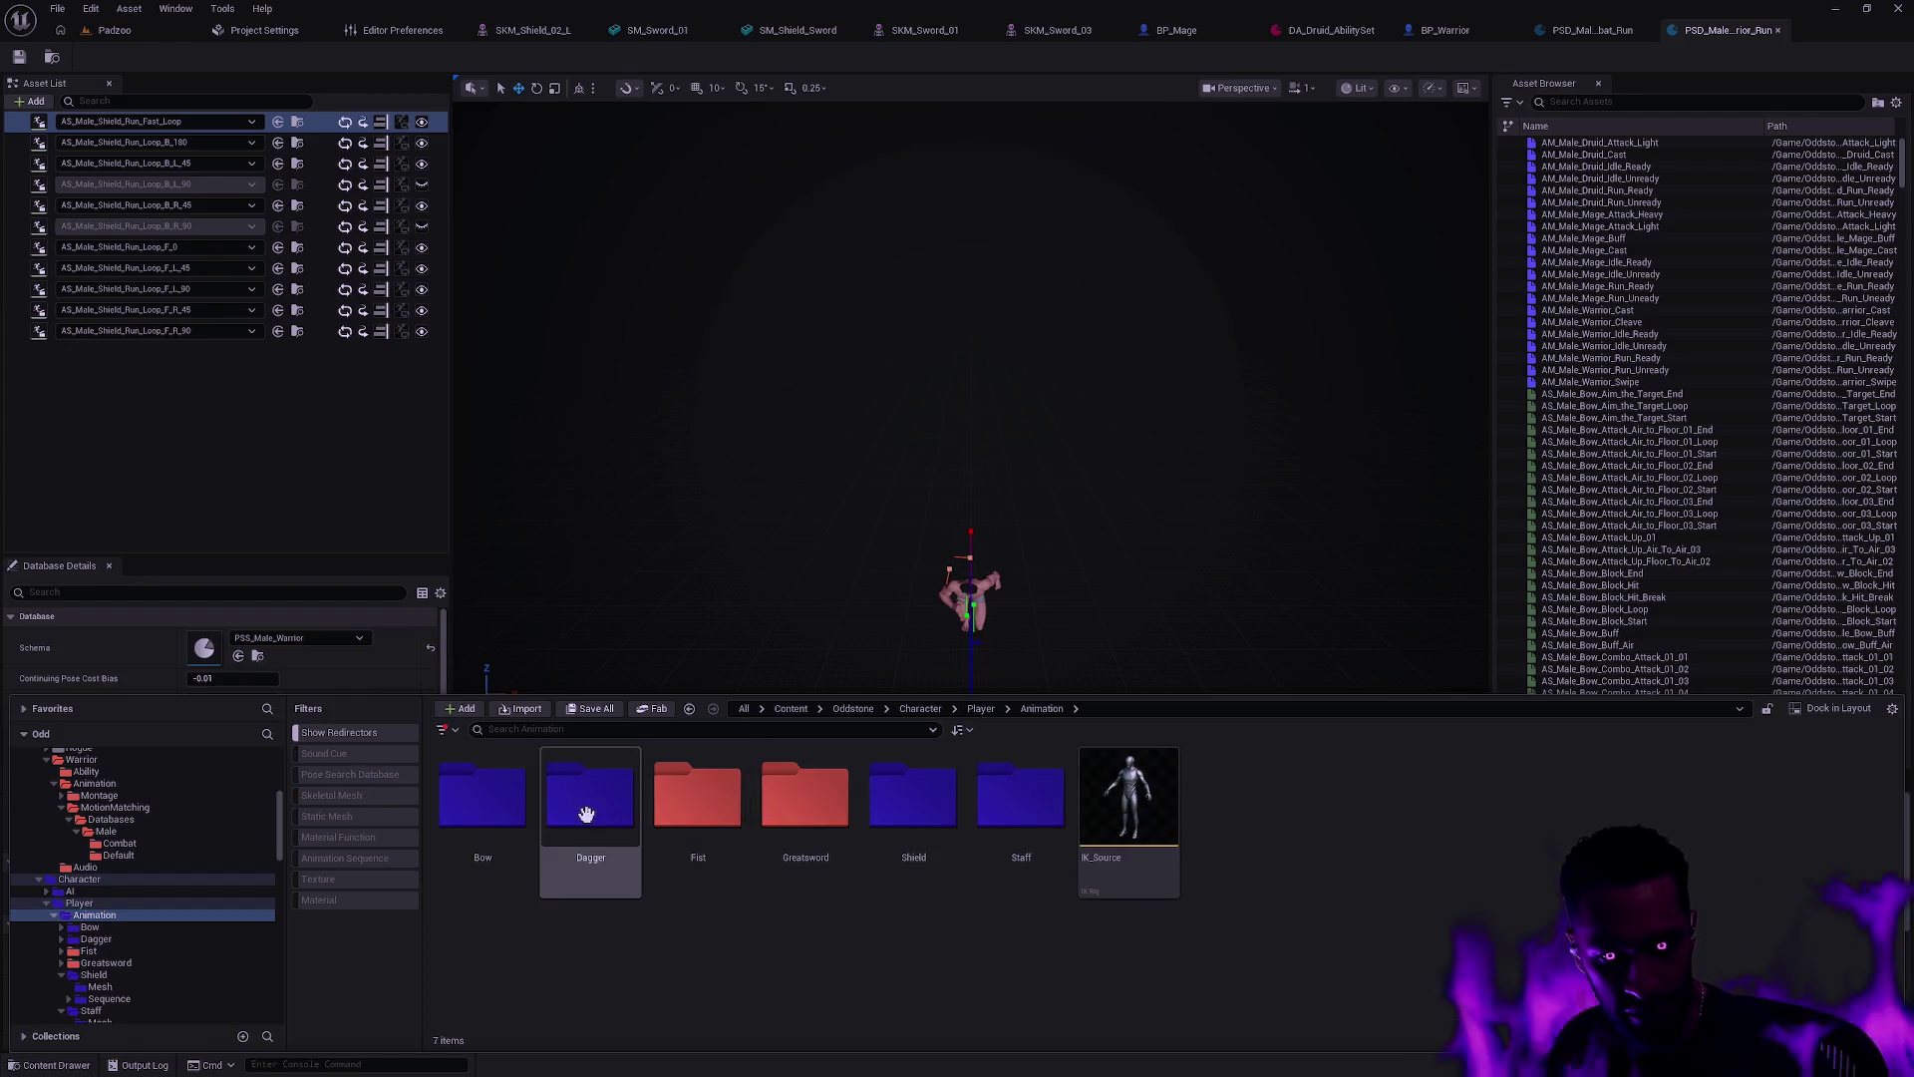
{"action": "double_click", "coordinate": [927, 807]}
{"action": "left_click", "coordinate": [507, 810]}
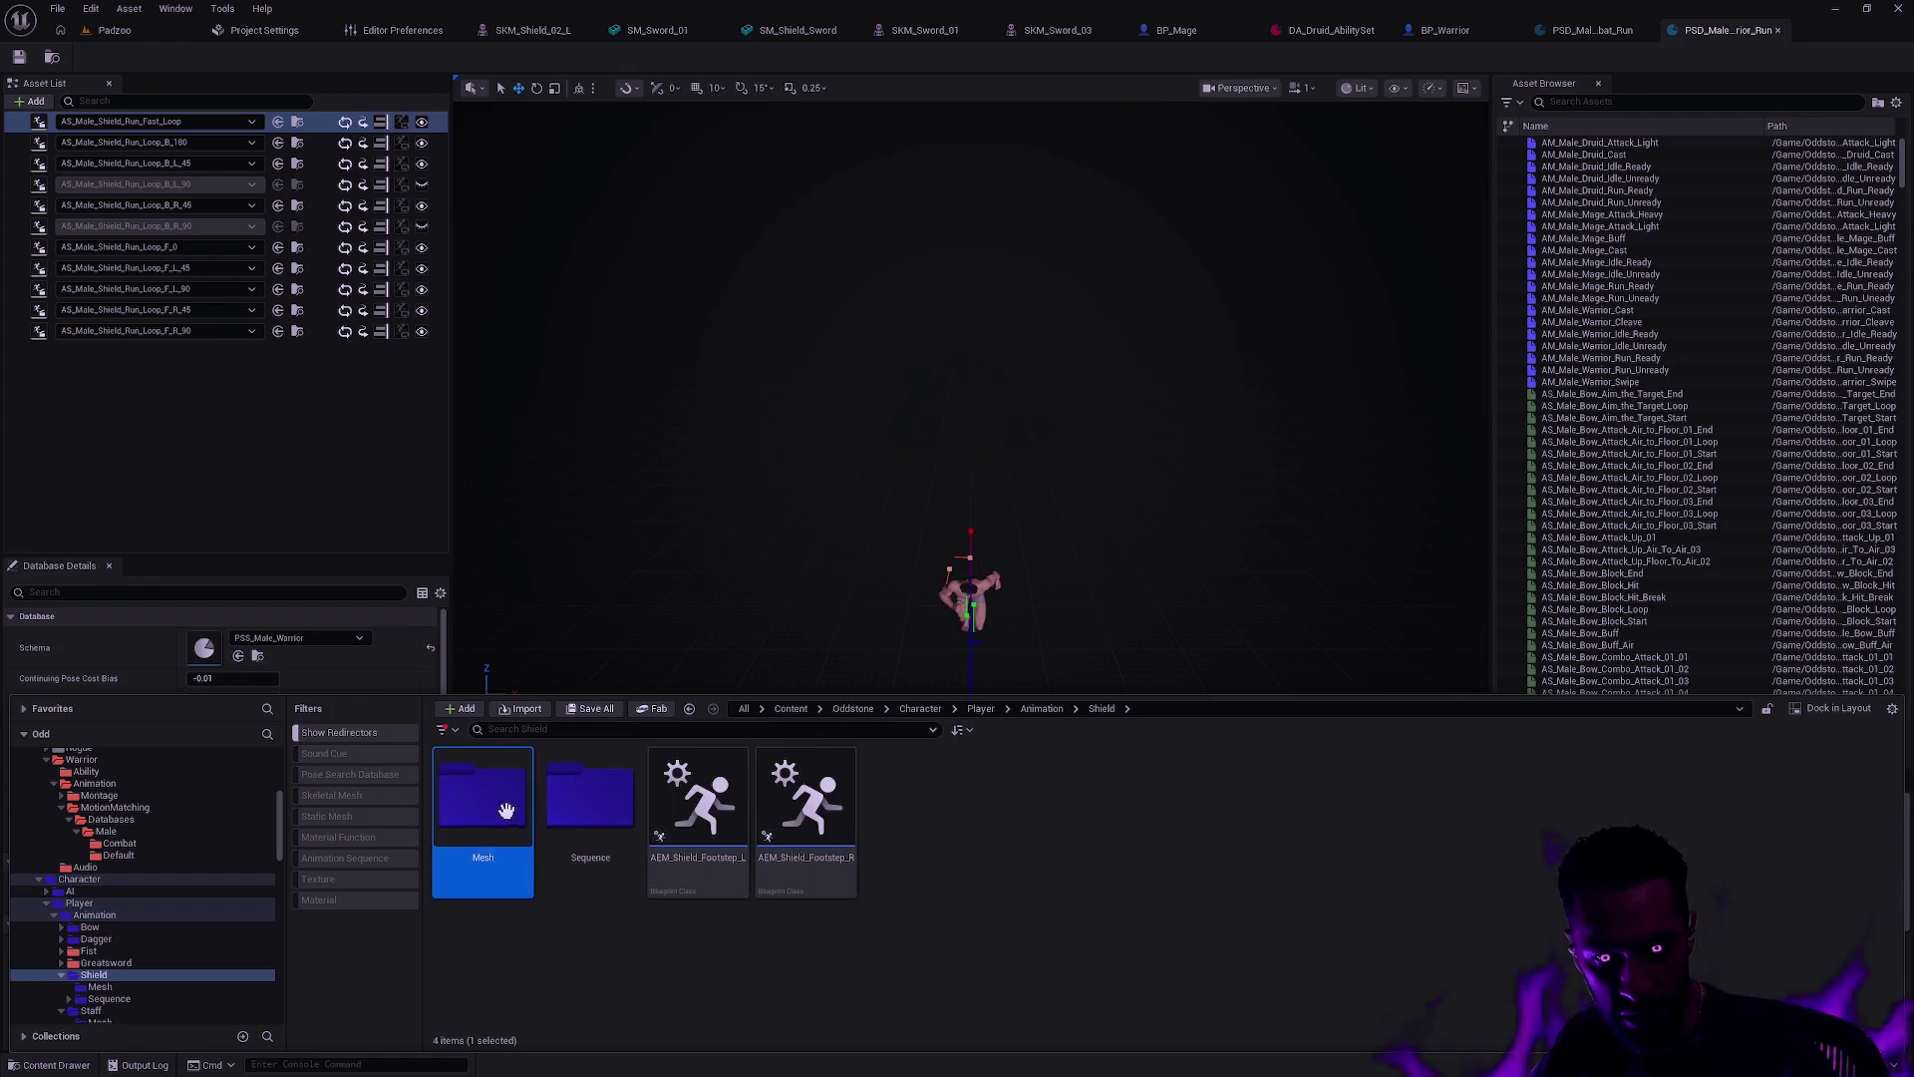
{"action": "double_click", "coordinate": [590, 797]}
{"action": "double_click", "coordinate": [836, 803]}
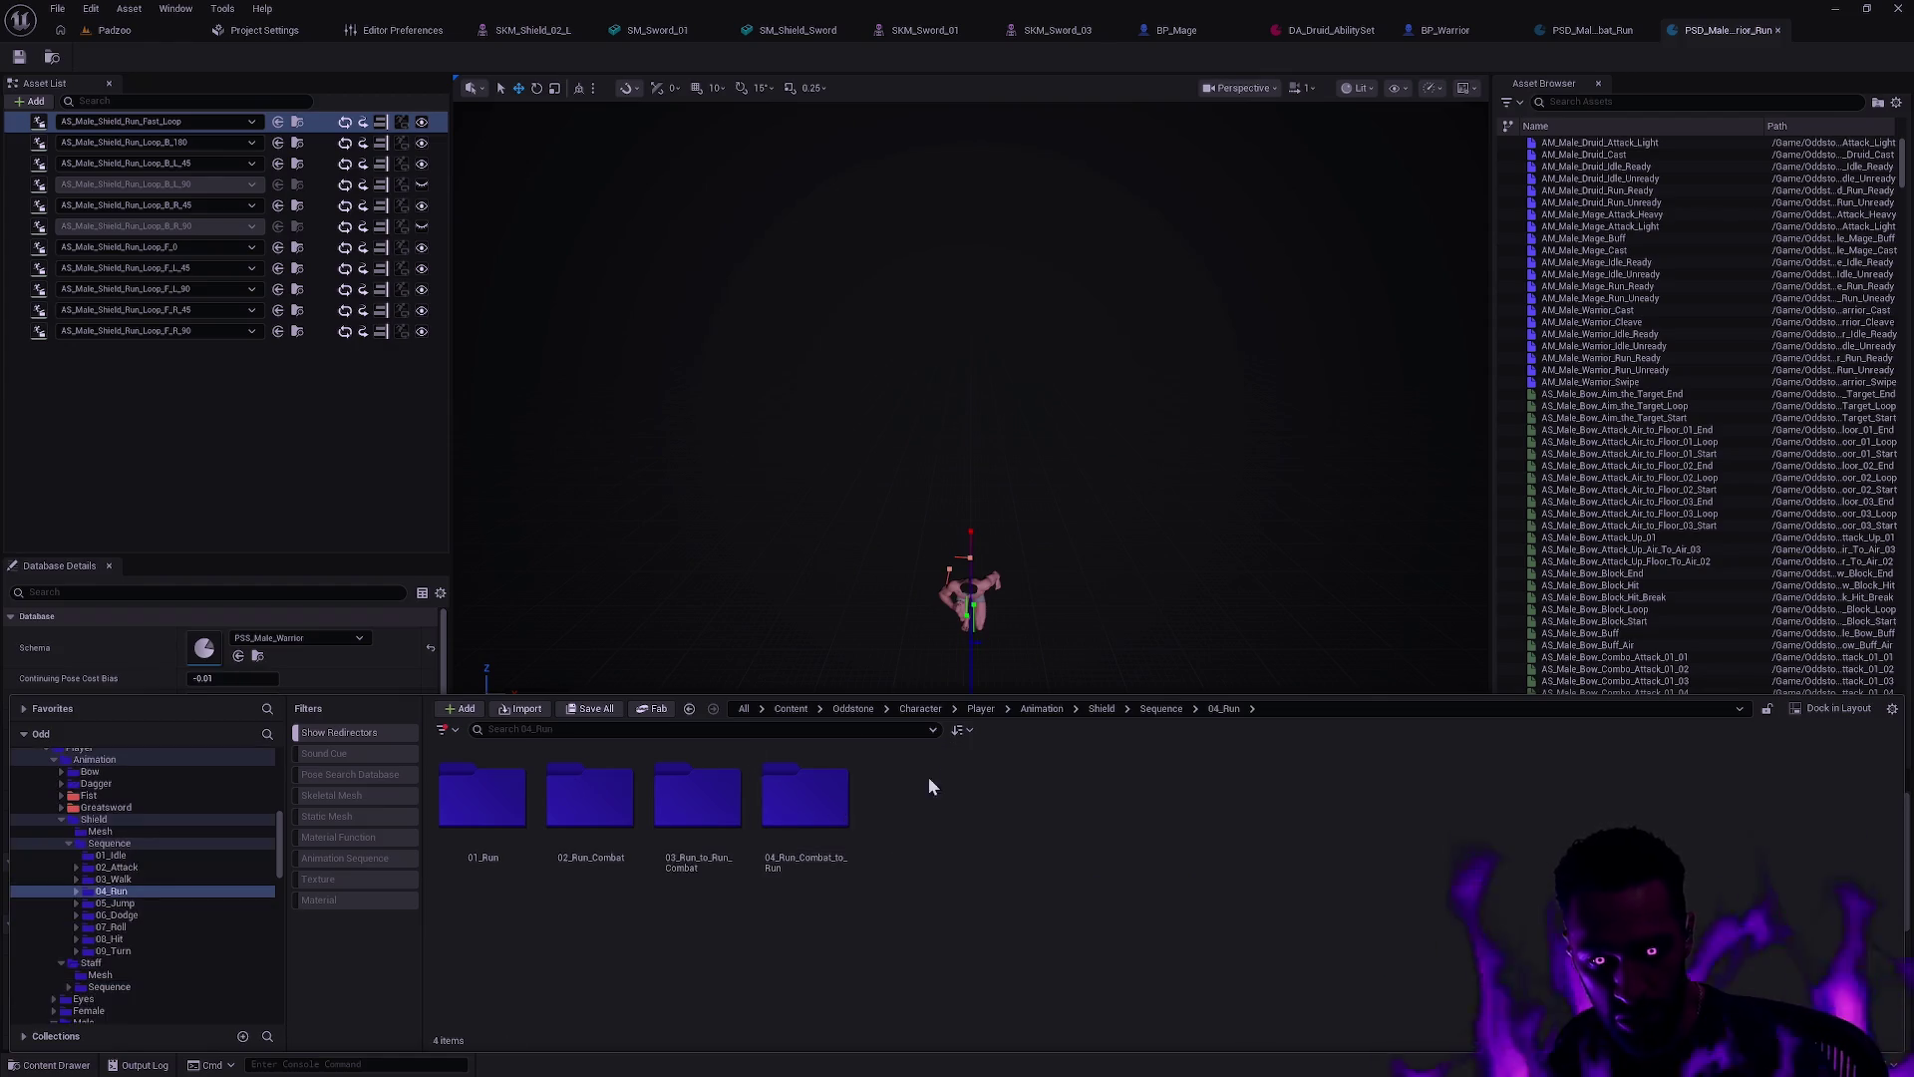
{"action": "left_click", "coordinate": [587, 798]}
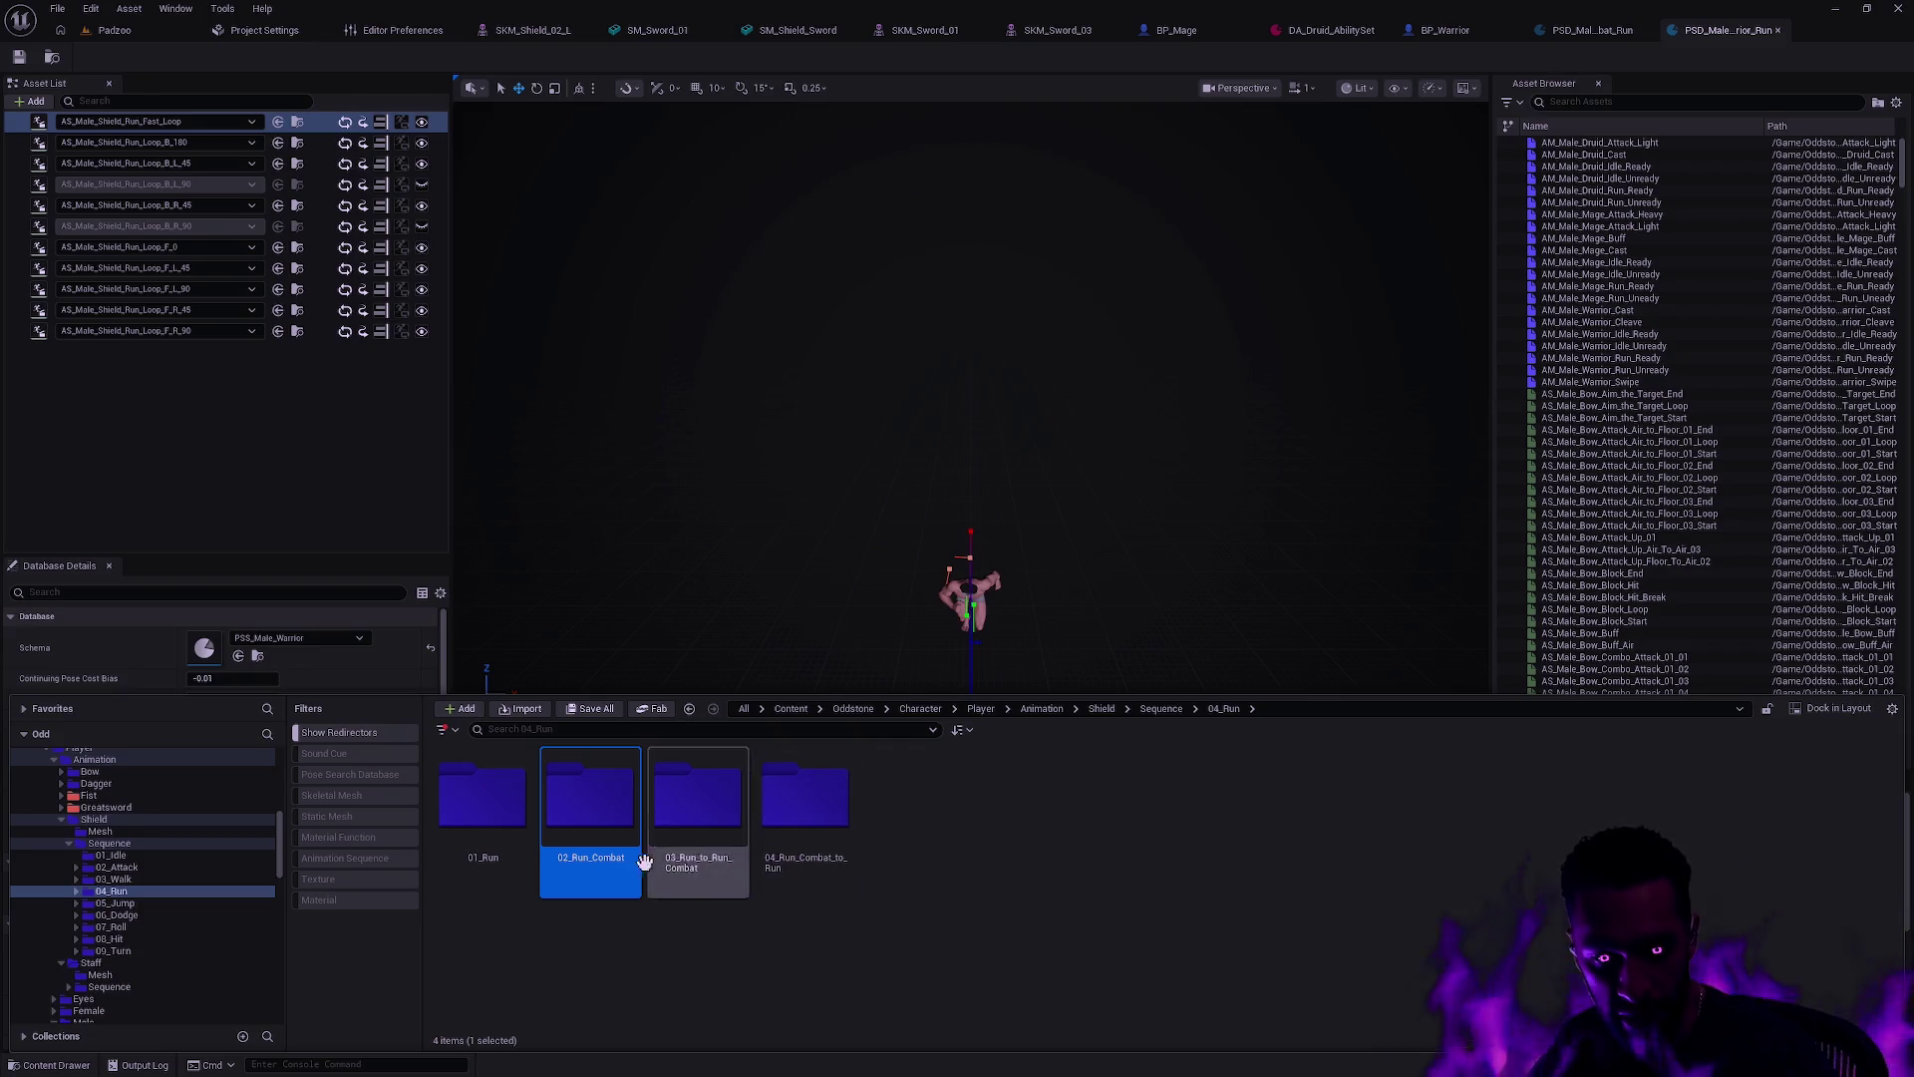
{"action": "double_click", "coordinate": [488, 802]}
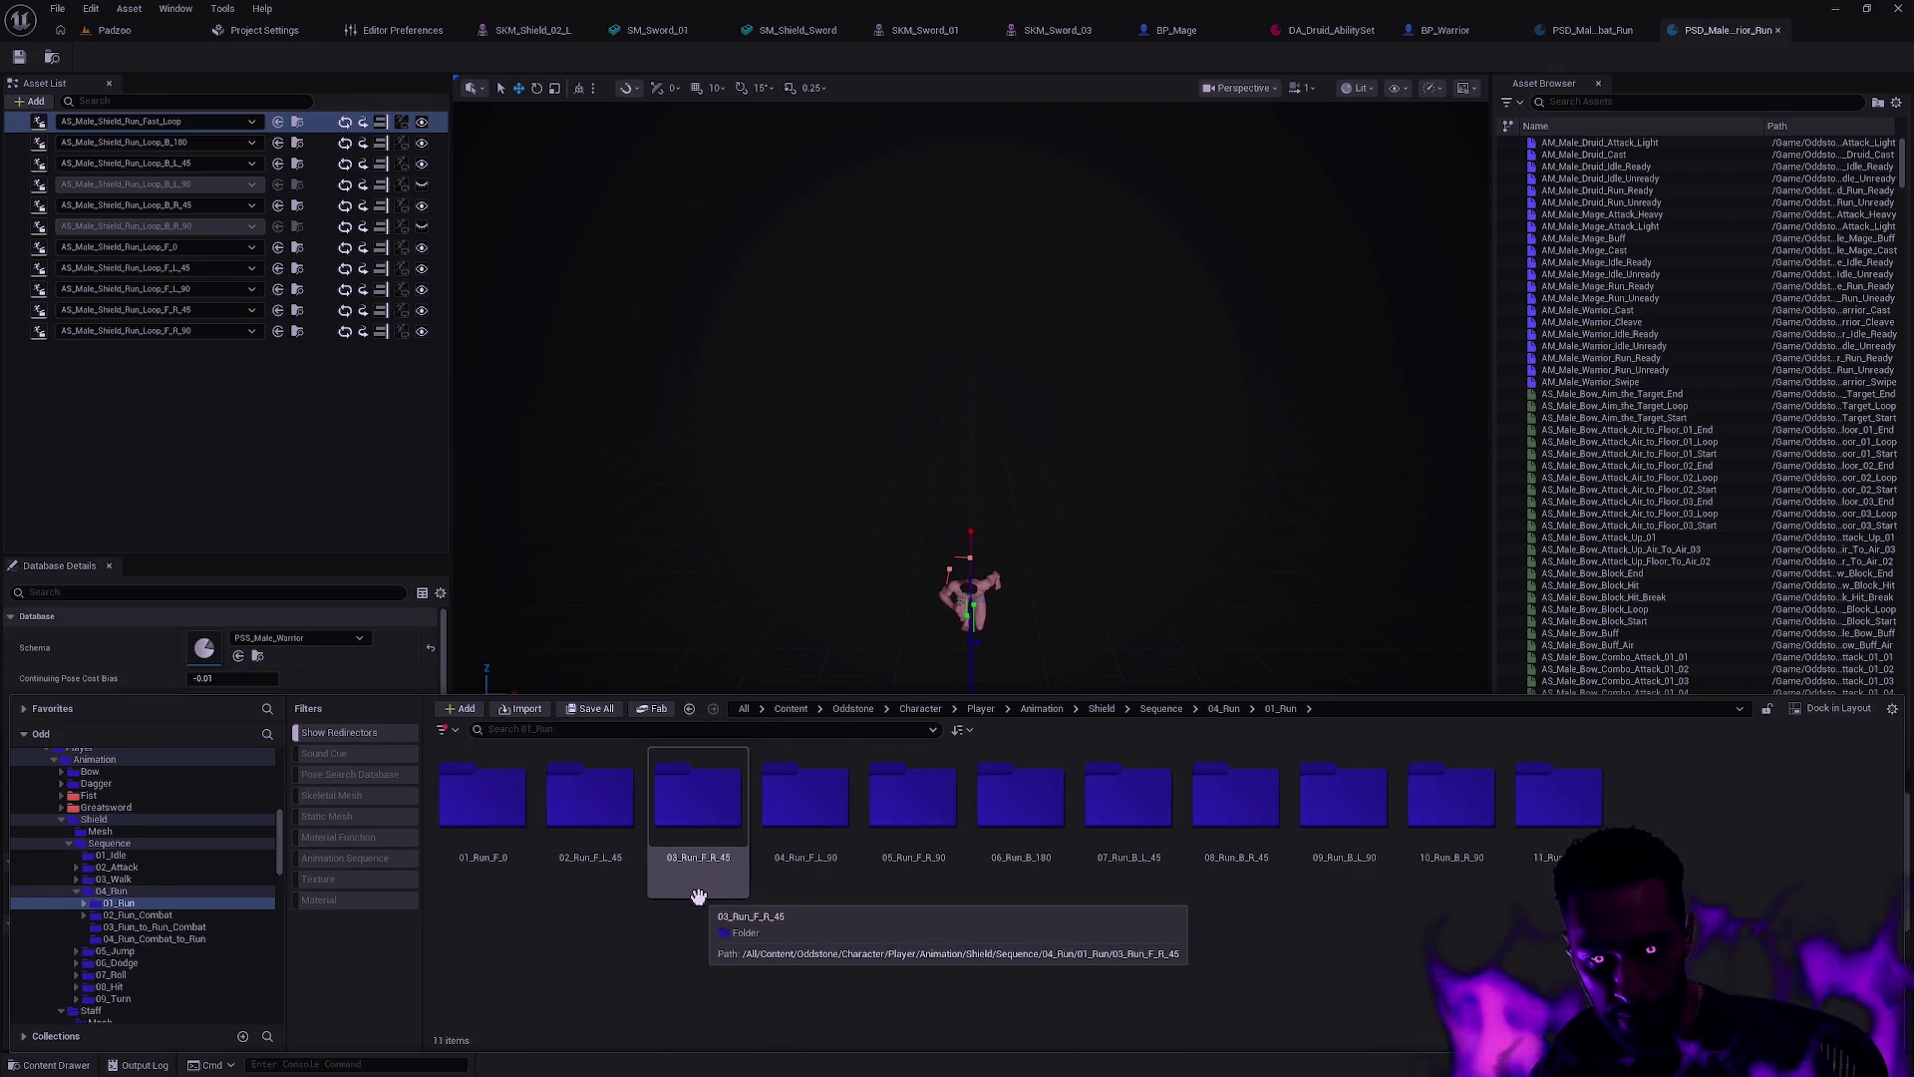
{"action": "left_click", "coordinate": [689, 708]}
Step: Filter to Animation Sequences, search 'Loop', and select all 22 results
{"action": "left_click", "coordinate": [344, 857]}
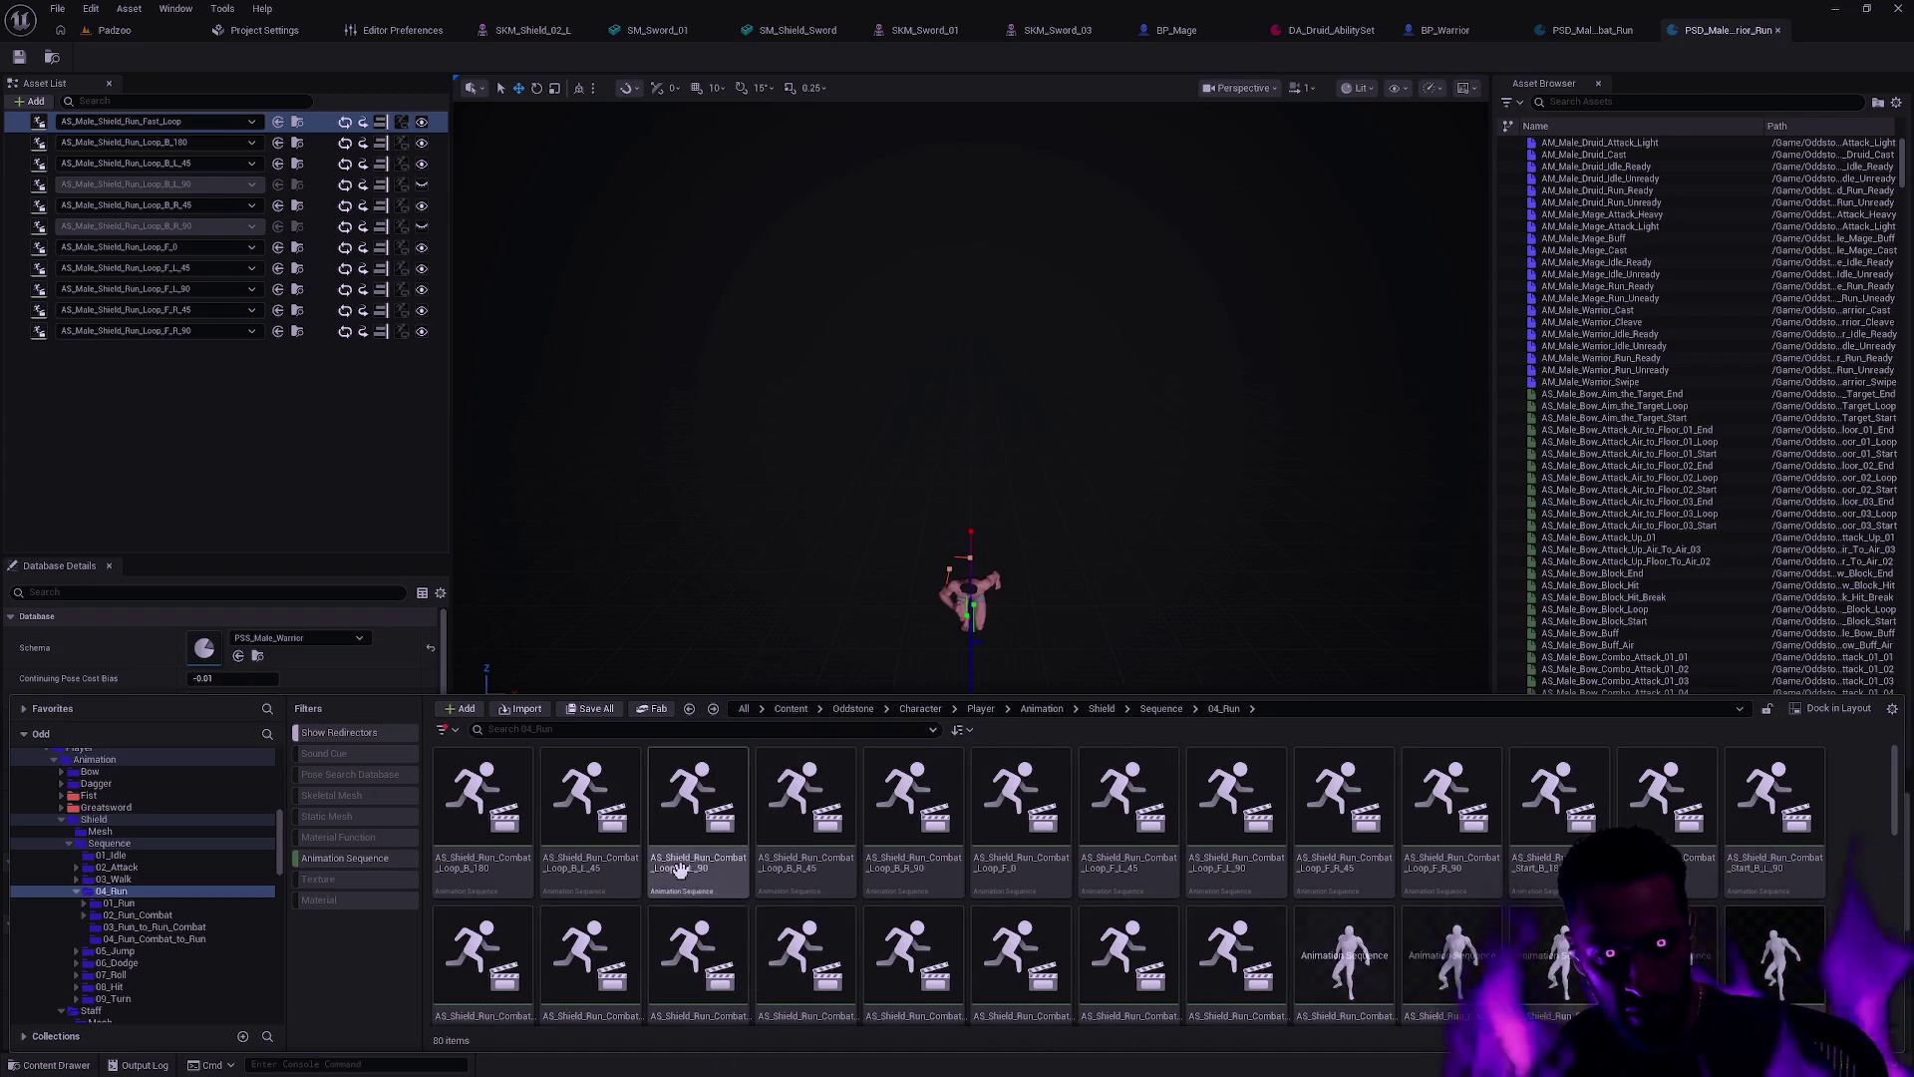
{"action": "left_click", "coordinate": [842, 729]}
{"action": "type", "text": "Loop"}
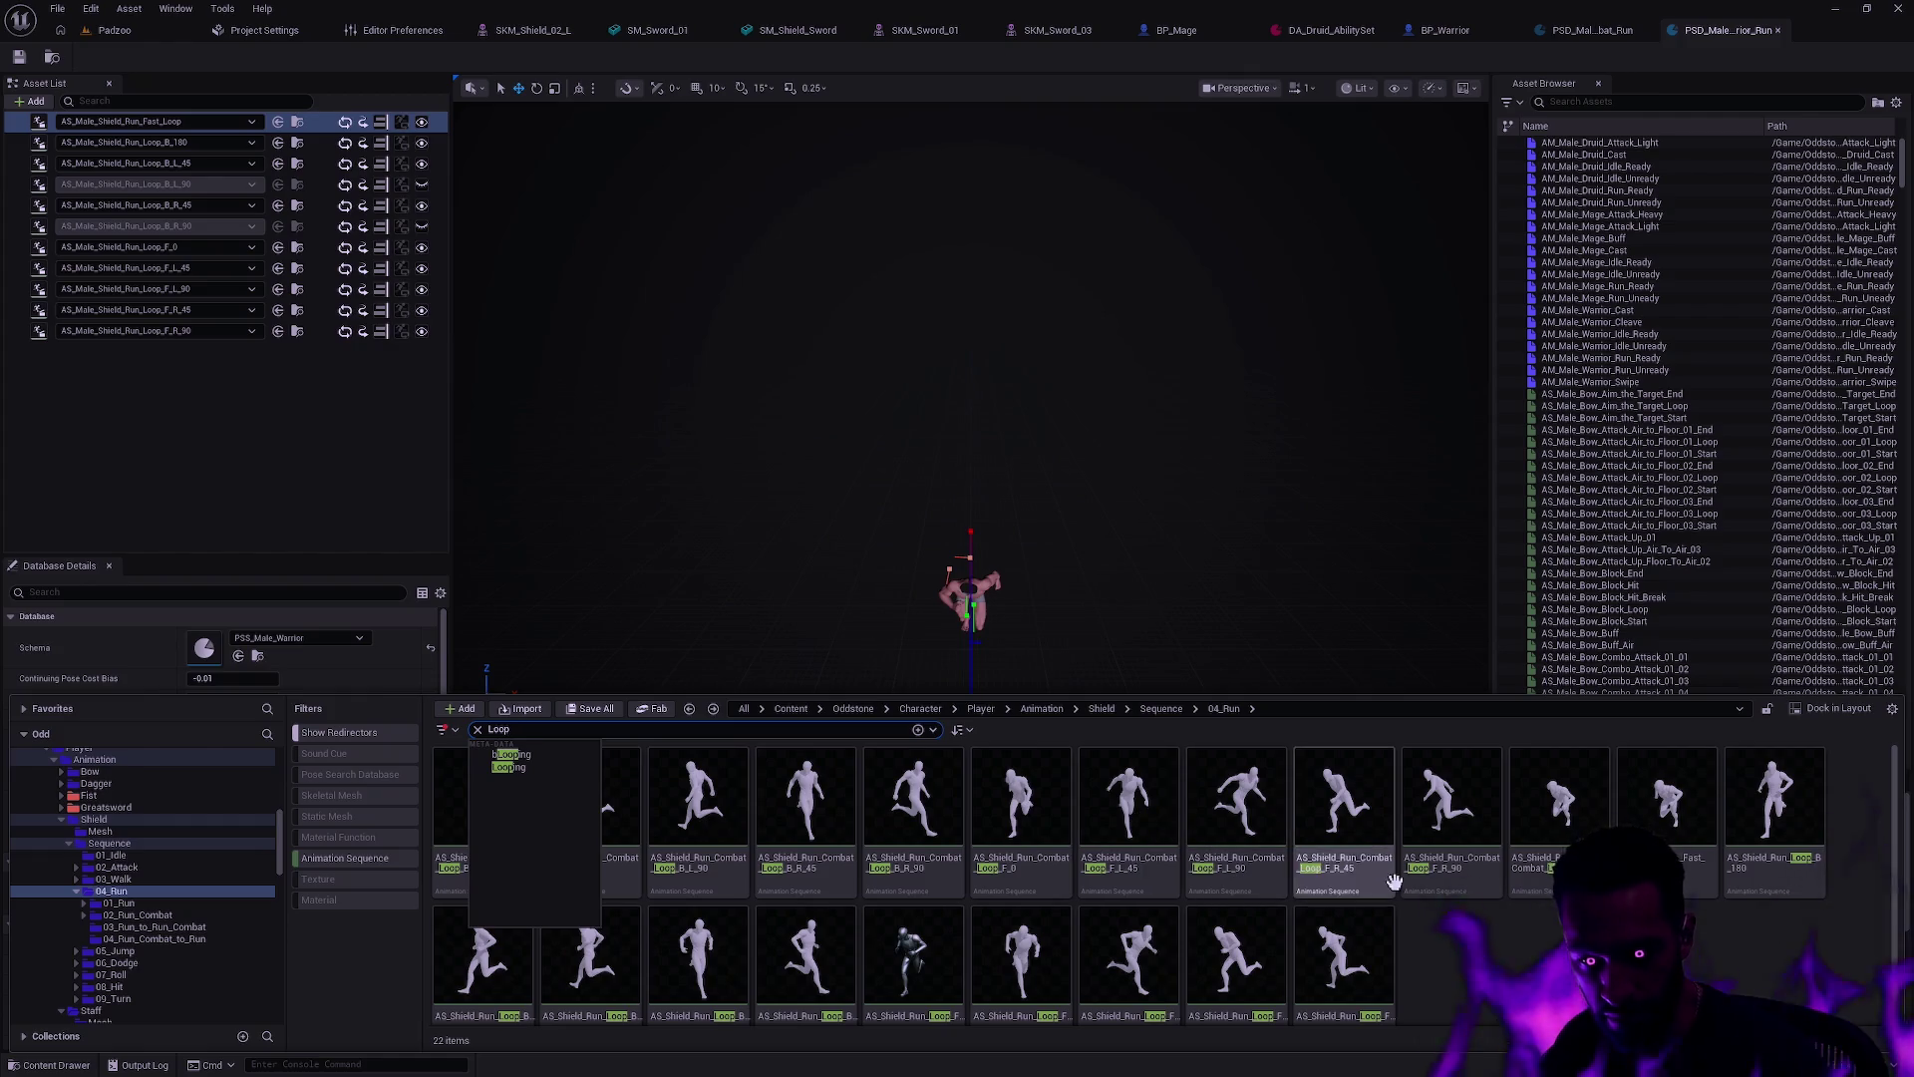
{"action": "scroll", "coordinate": [1455, 927], "scroll_direction": "down", "scroll_amount": 1}
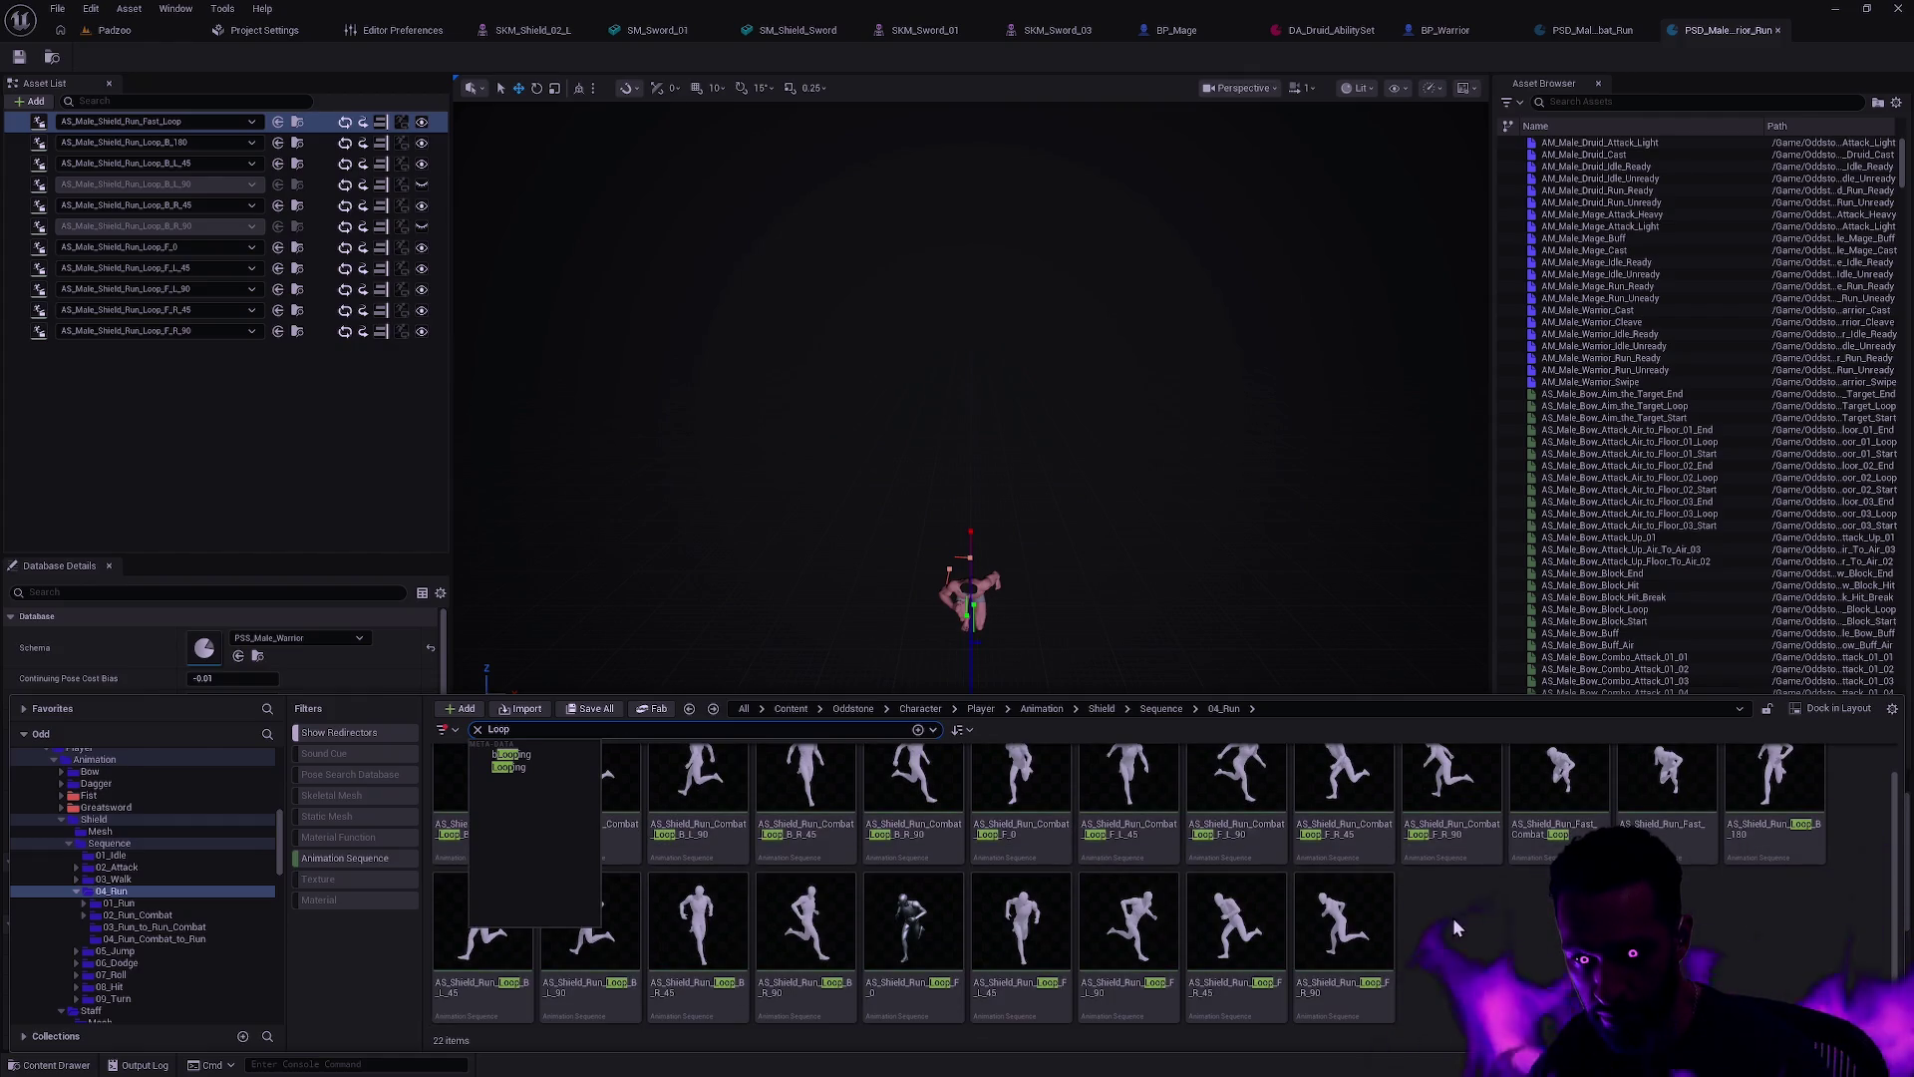
{"action": "mouse_move", "coordinate": [1366, 954]}
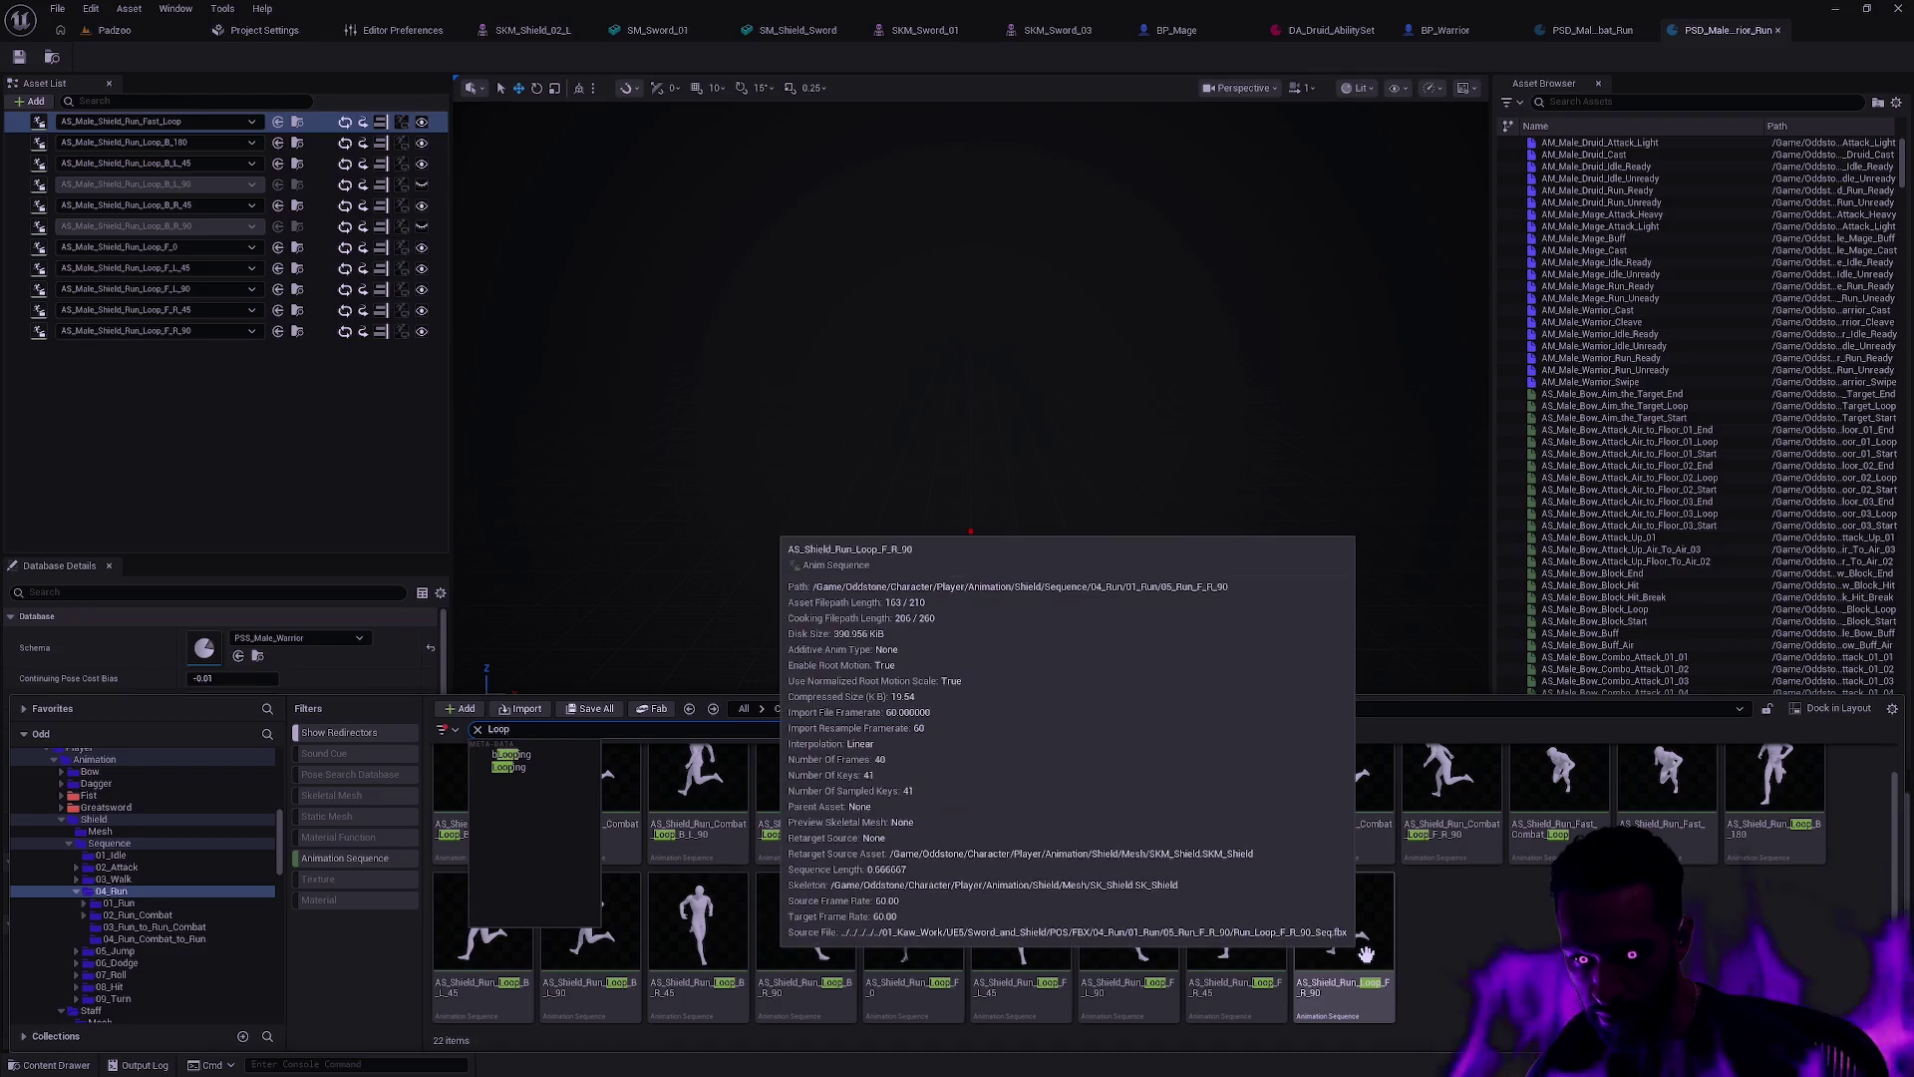
{"action": "left_click", "coordinate": [513, 832], "text": "shift"}
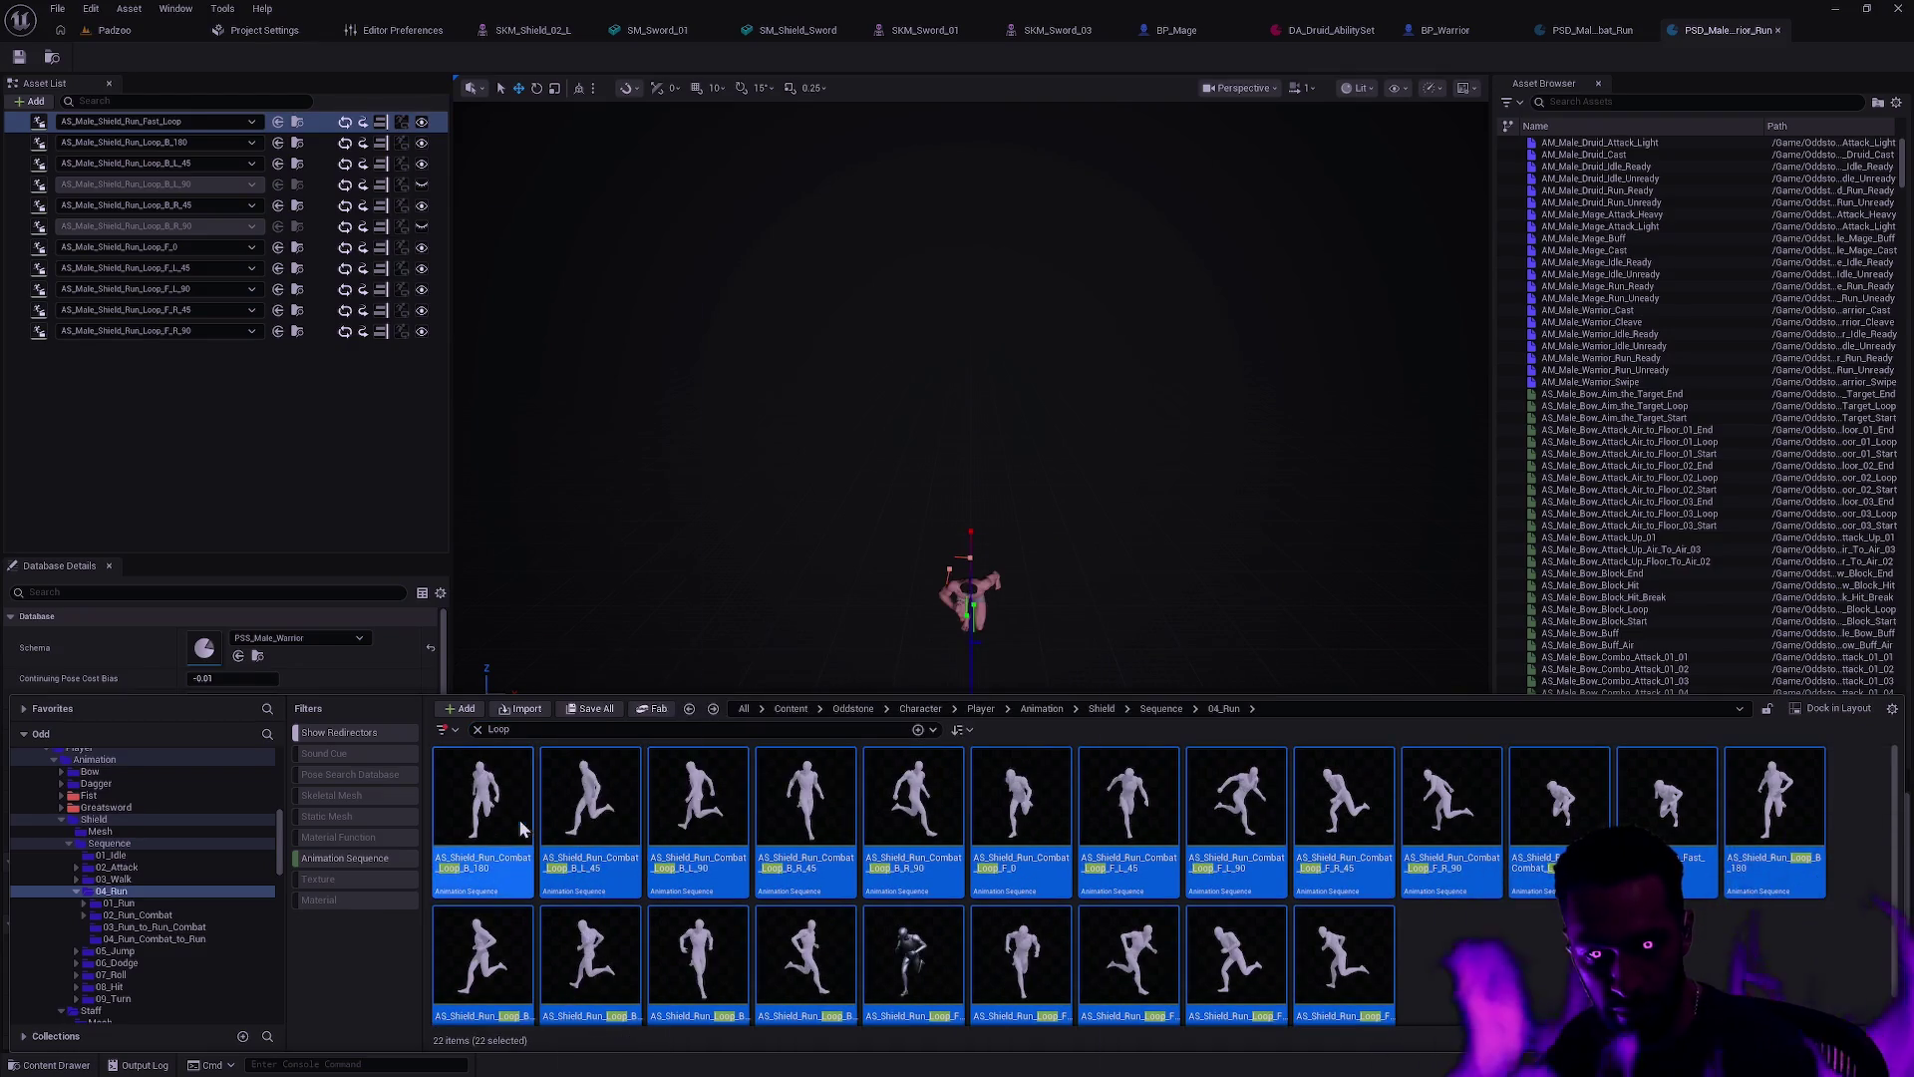
Step: Clear the selection and switch to the Male Animation folder, listing 218 Loop animations
{"action": "right_click", "coordinate": [513, 833]}
{"action": "mouse_move", "coordinate": [590, 565]}
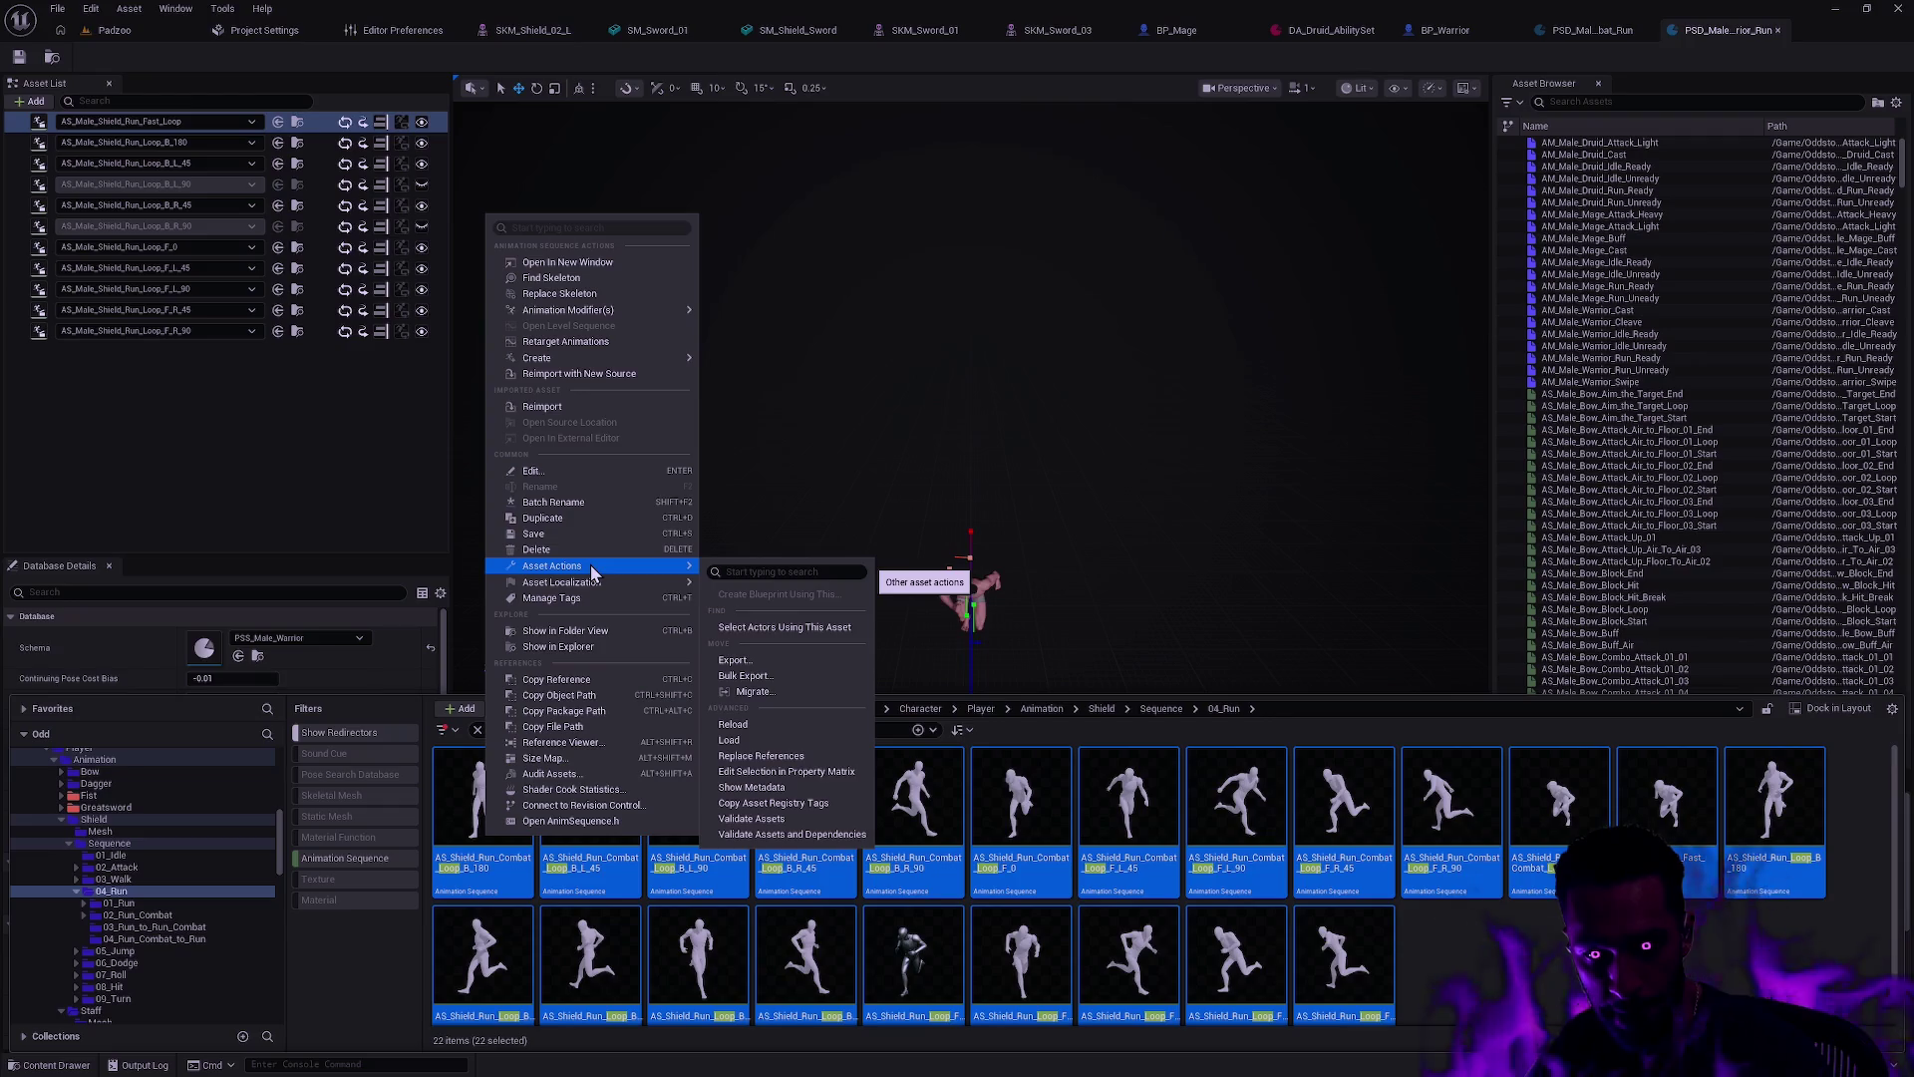
{"action": "left_click", "coordinate": [1007, 828]}
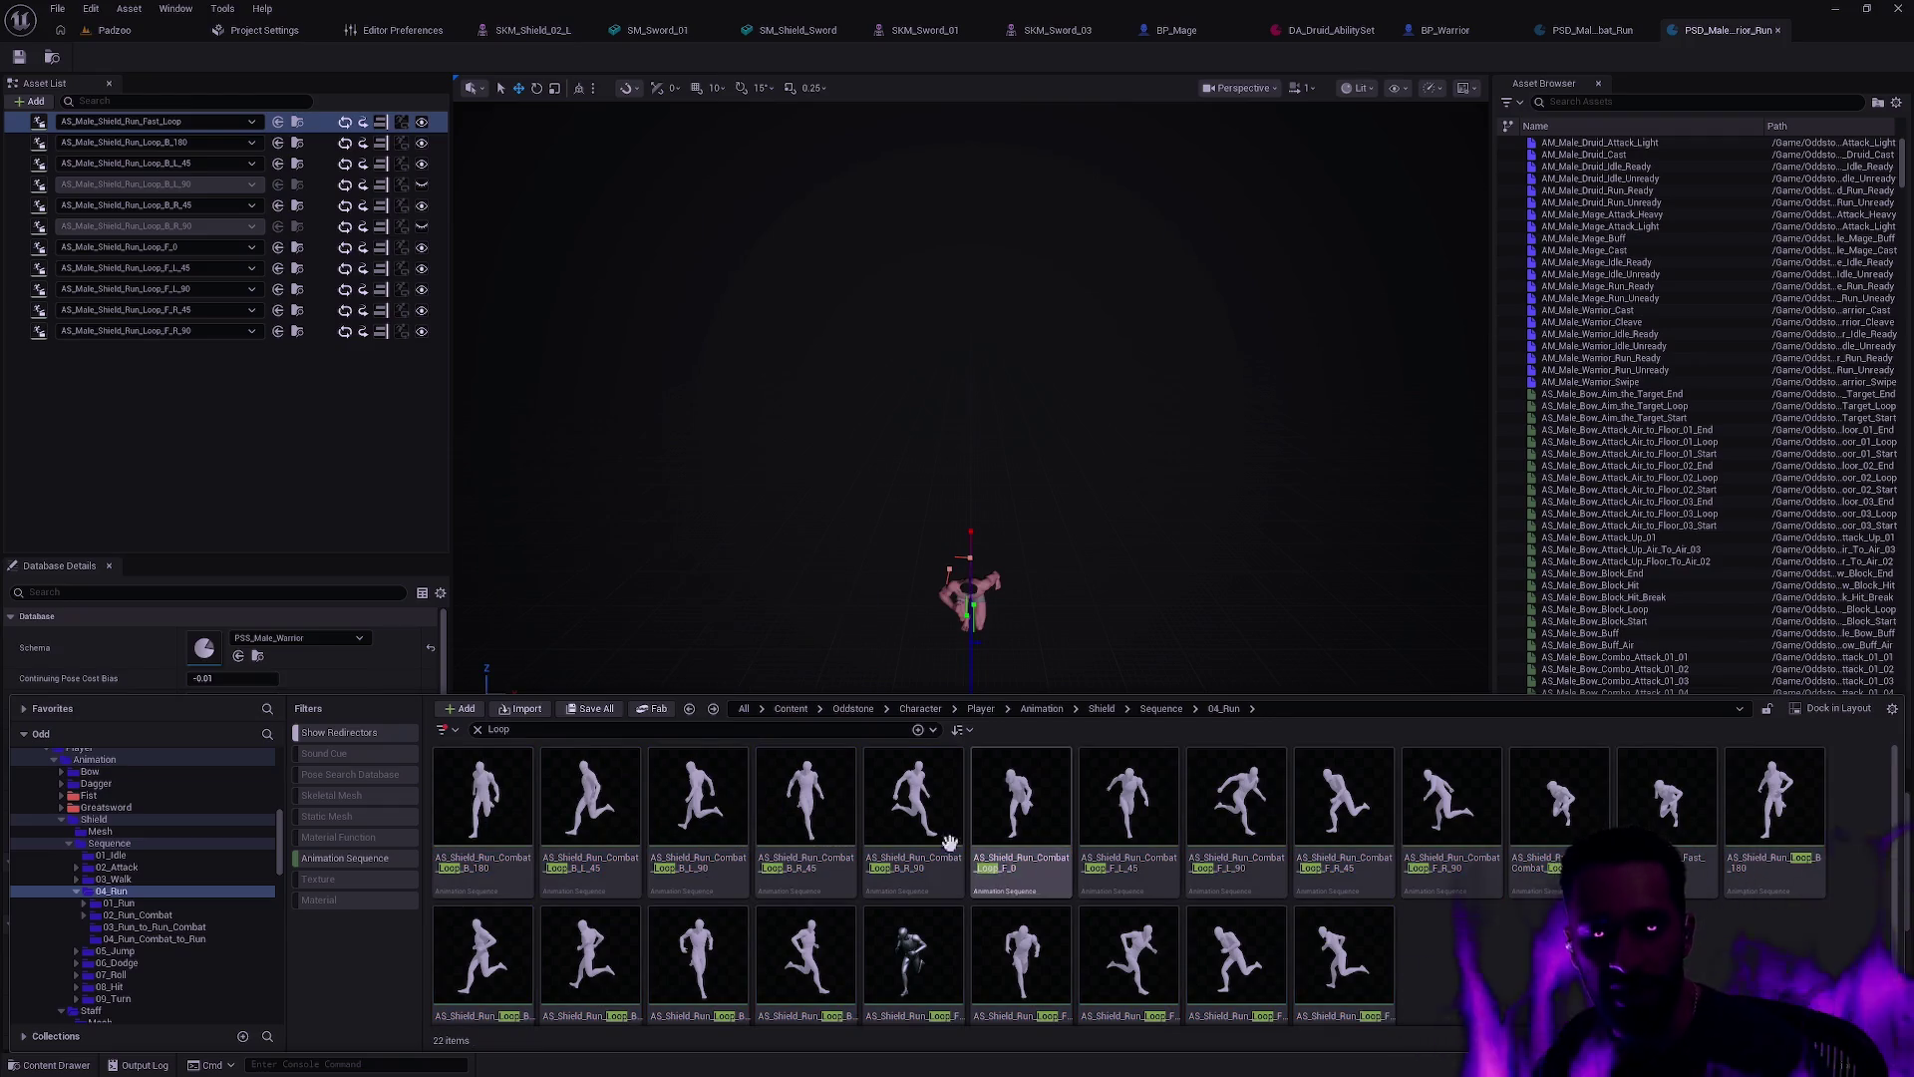
{"action": "left_click", "coordinate": [72, 844]}
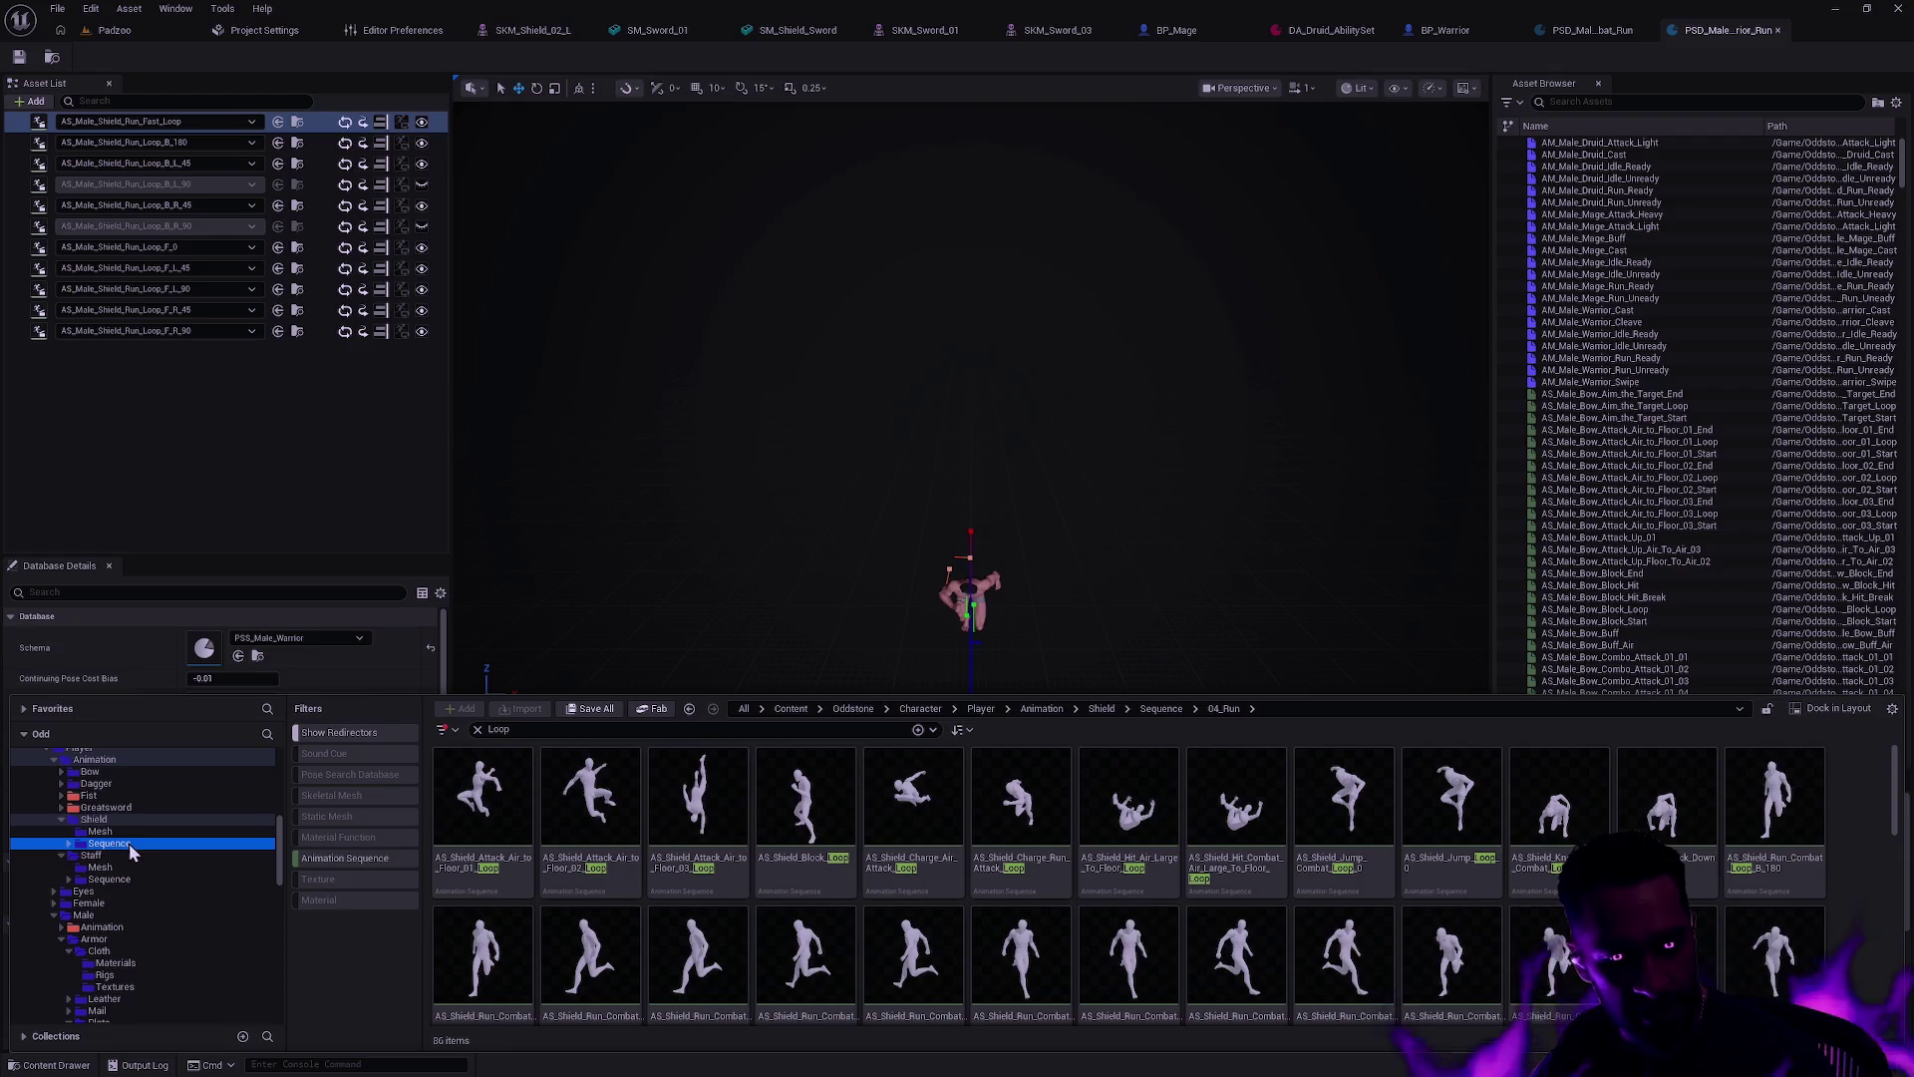
{"action": "left_click", "coordinate": [54, 760]}
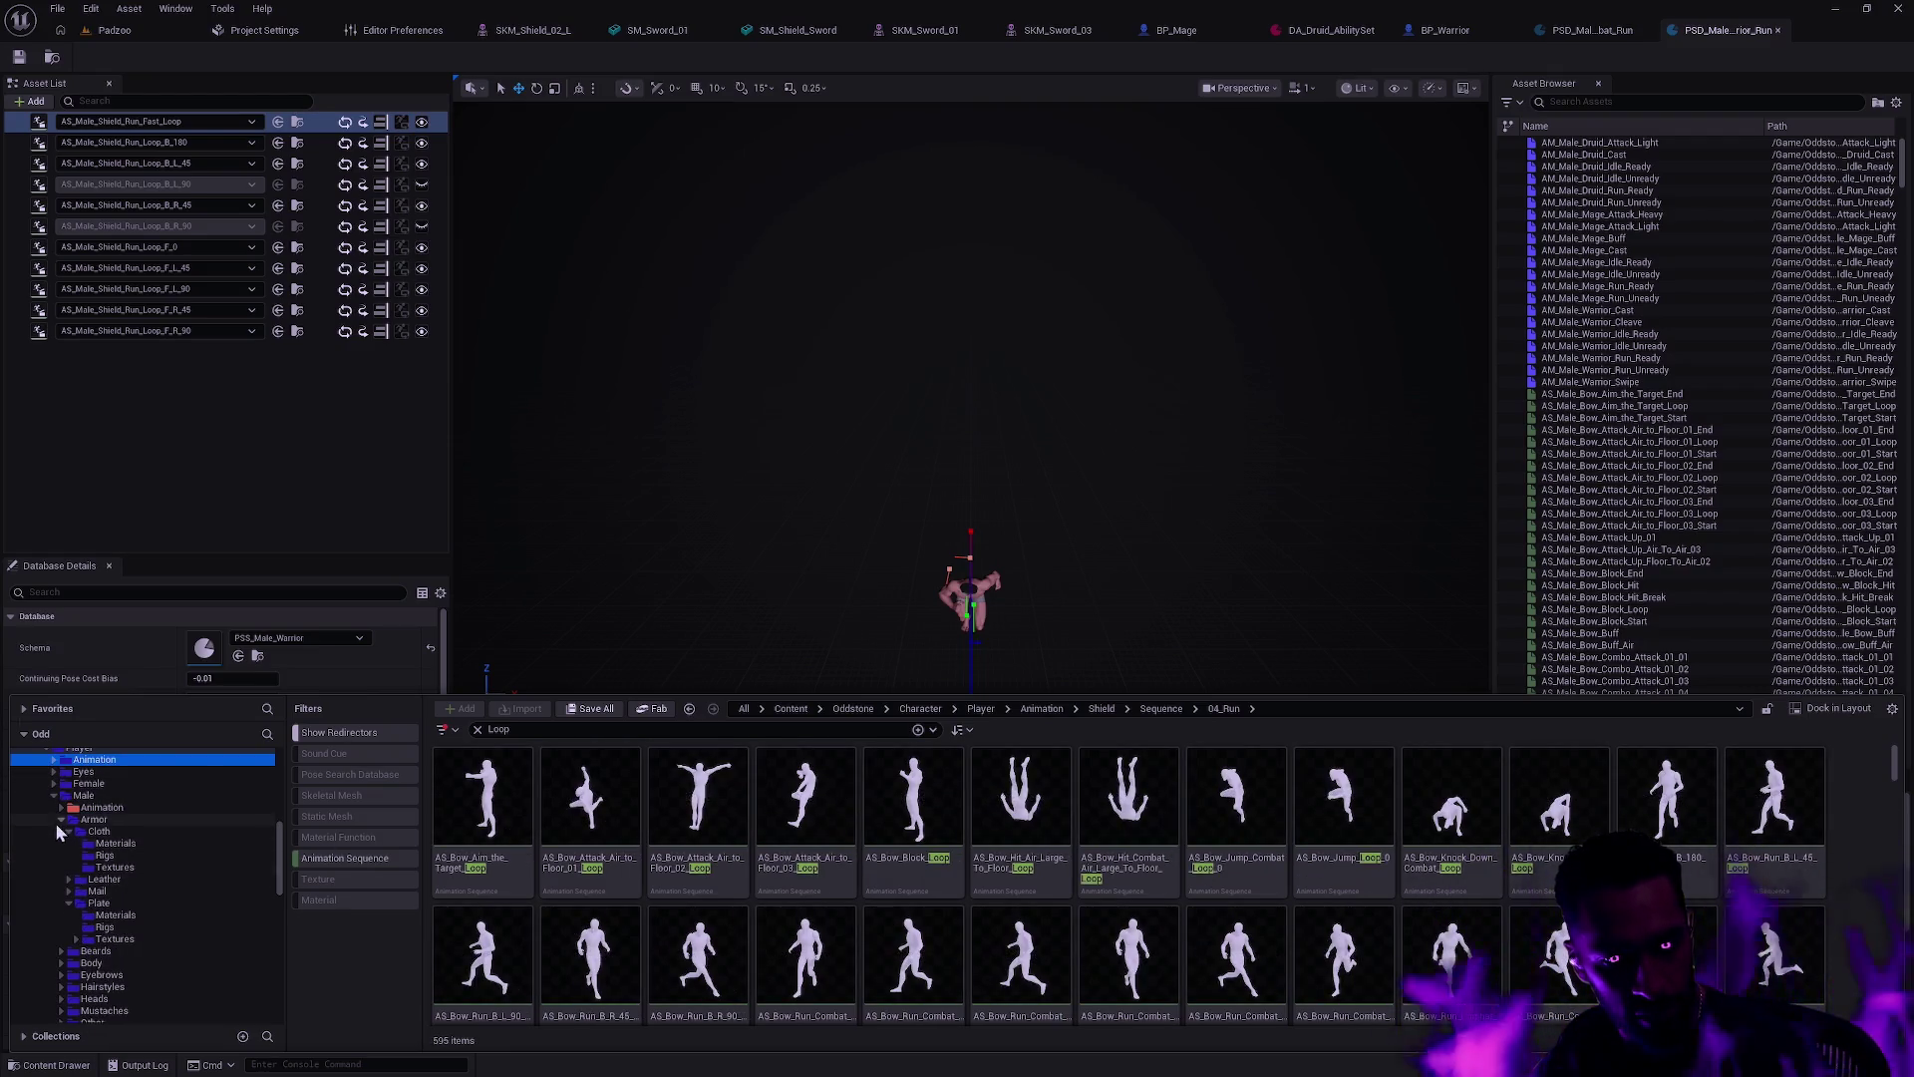
{"action": "scroll", "coordinate": [160, 885], "scroll_direction": "down", "scroll_amount": 3}
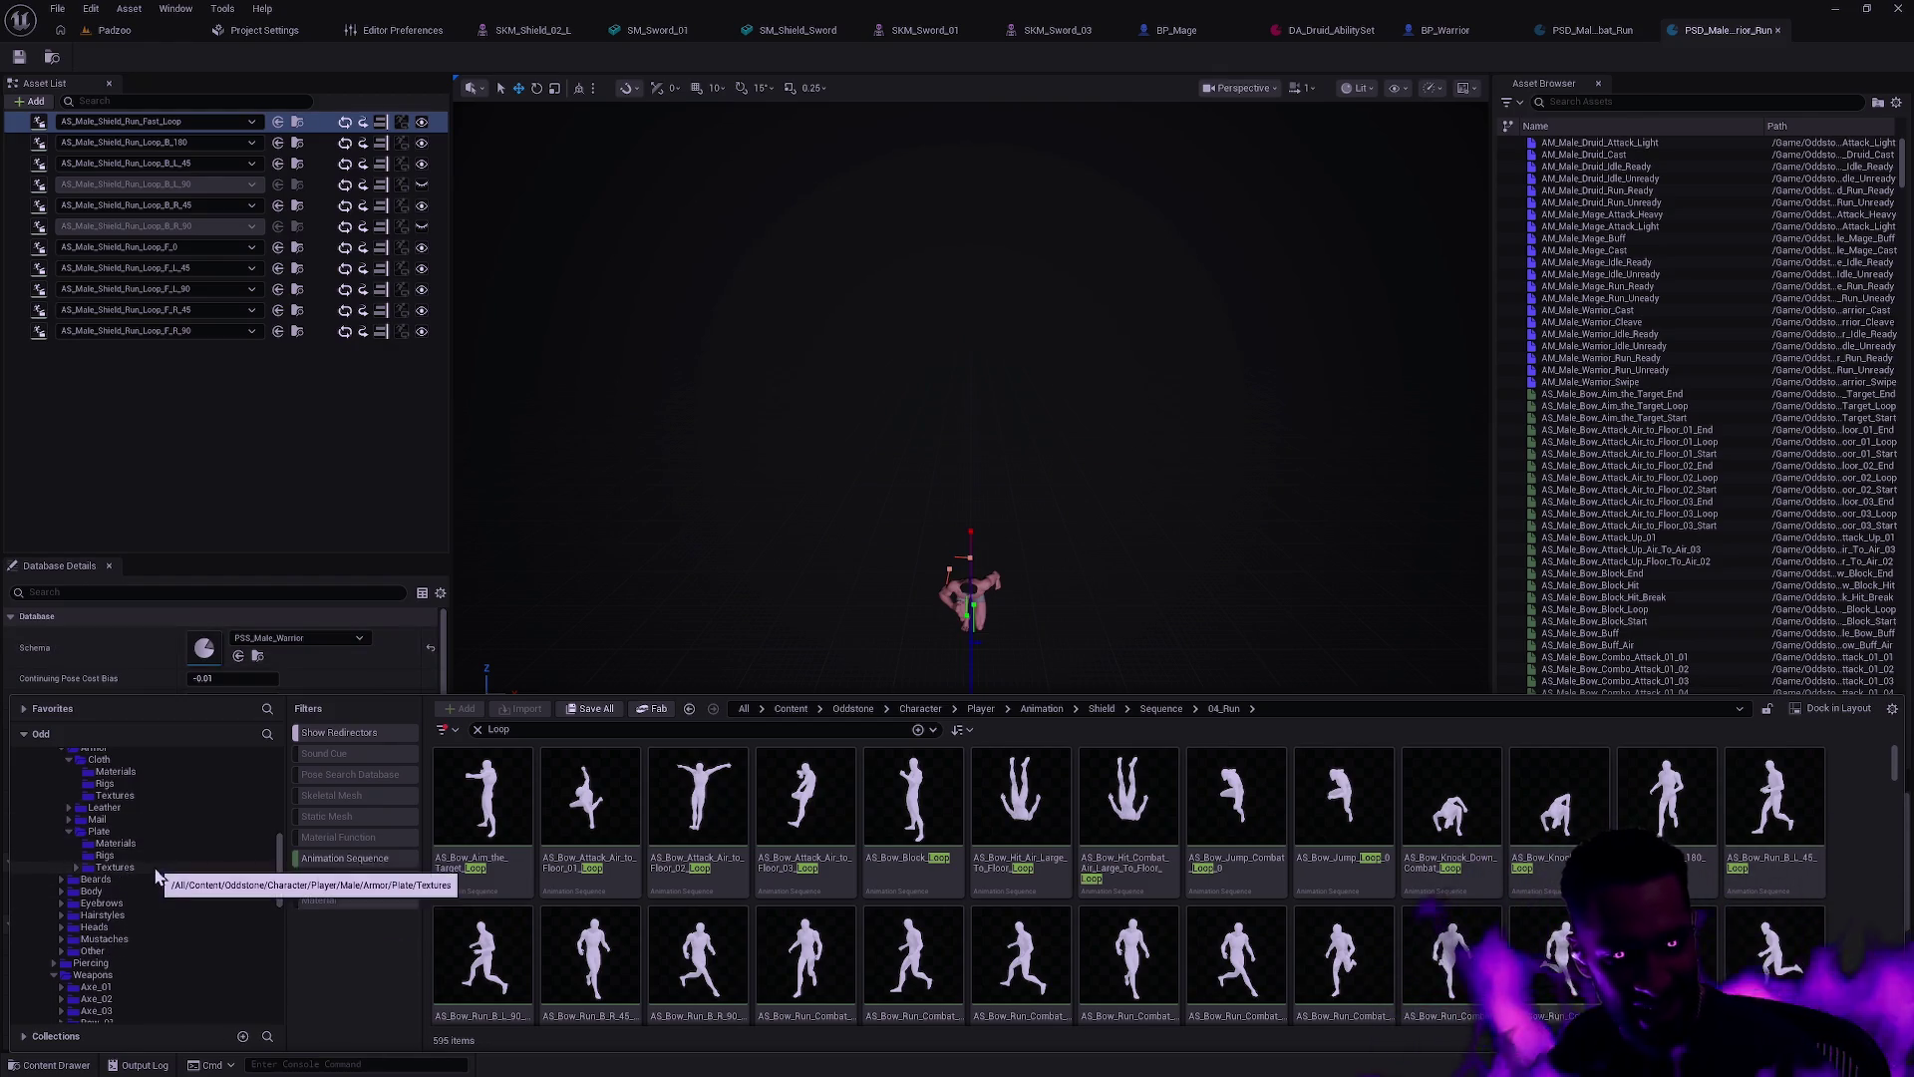
{"action": "scroll", "coordinate": [148, 927], "scroll_direction": "up", "scroll_amount": 2}
{"action": "left_click", "coordinate": [108, 783]}
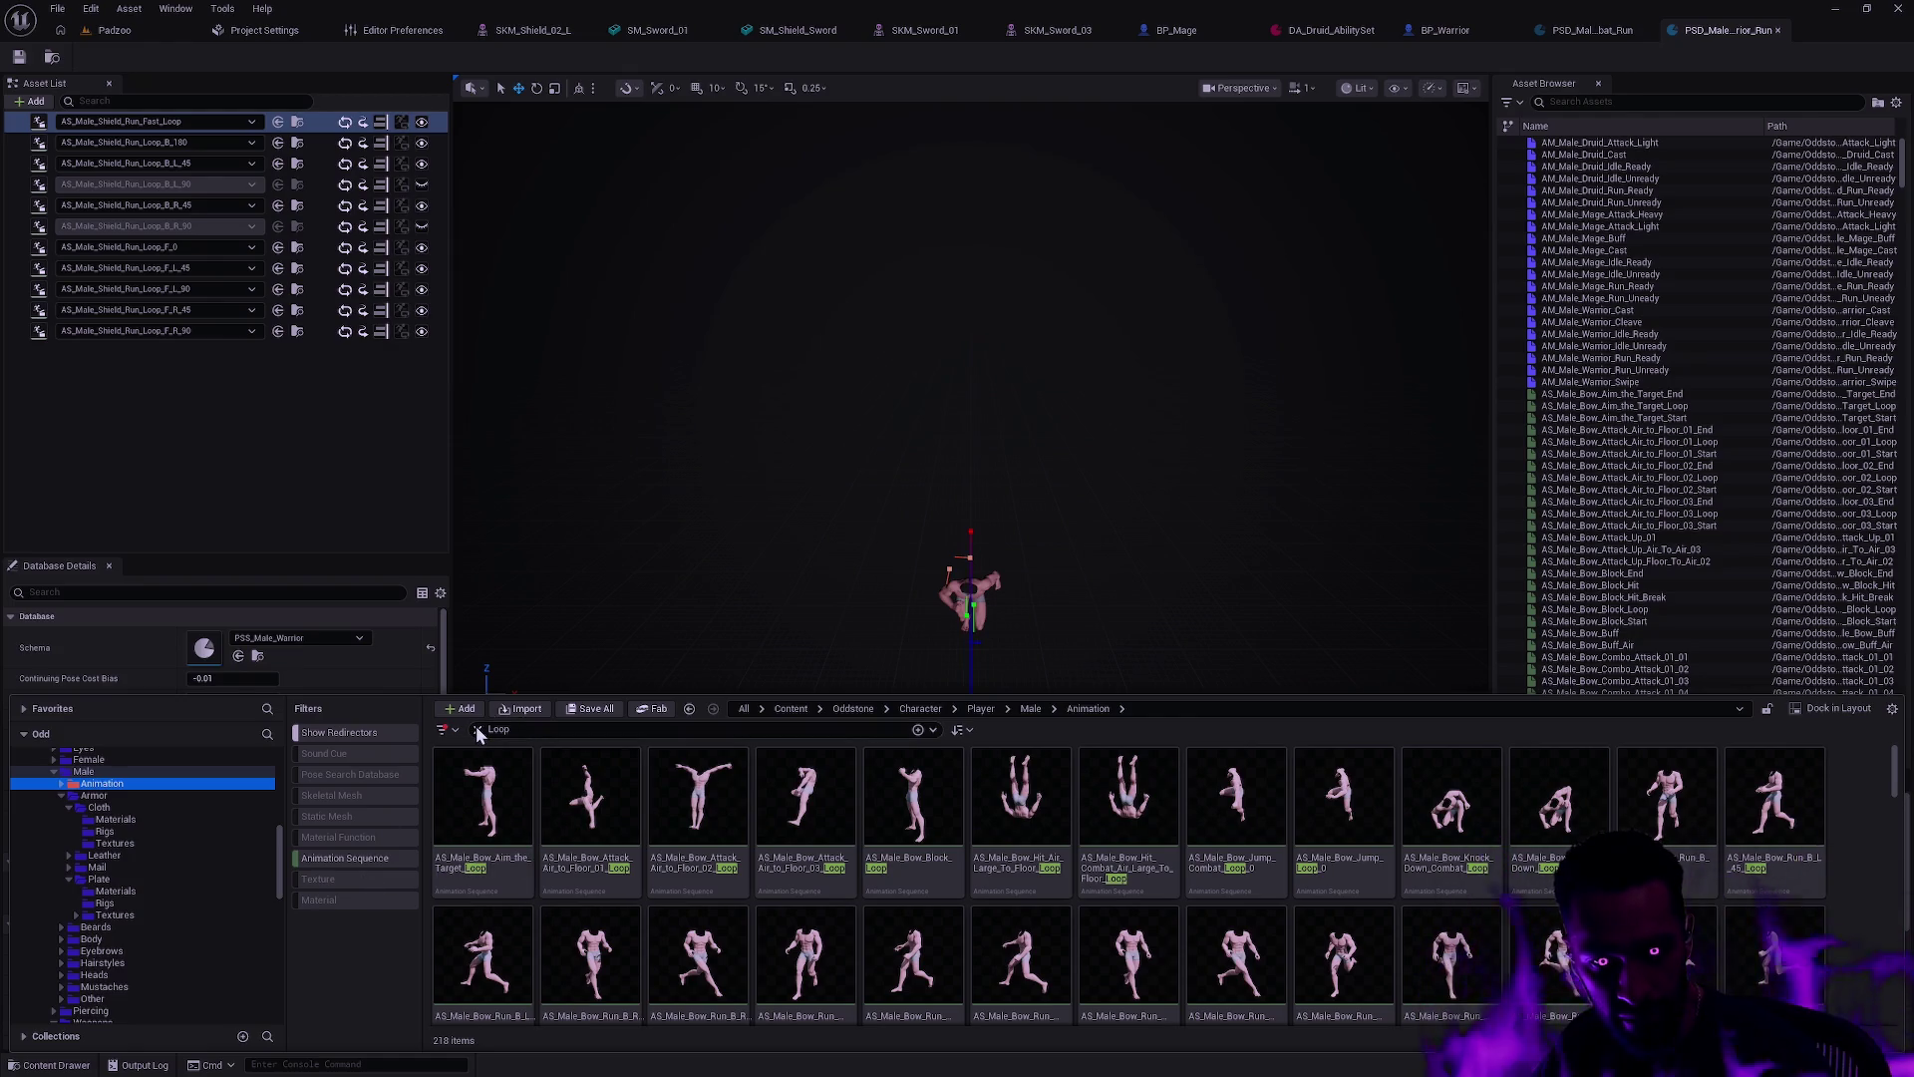
Step: Search 'Run Loop', select all 83 results, and open them in the Property Matrix
{"action": "left_click", "coordinate": [532, 727]}
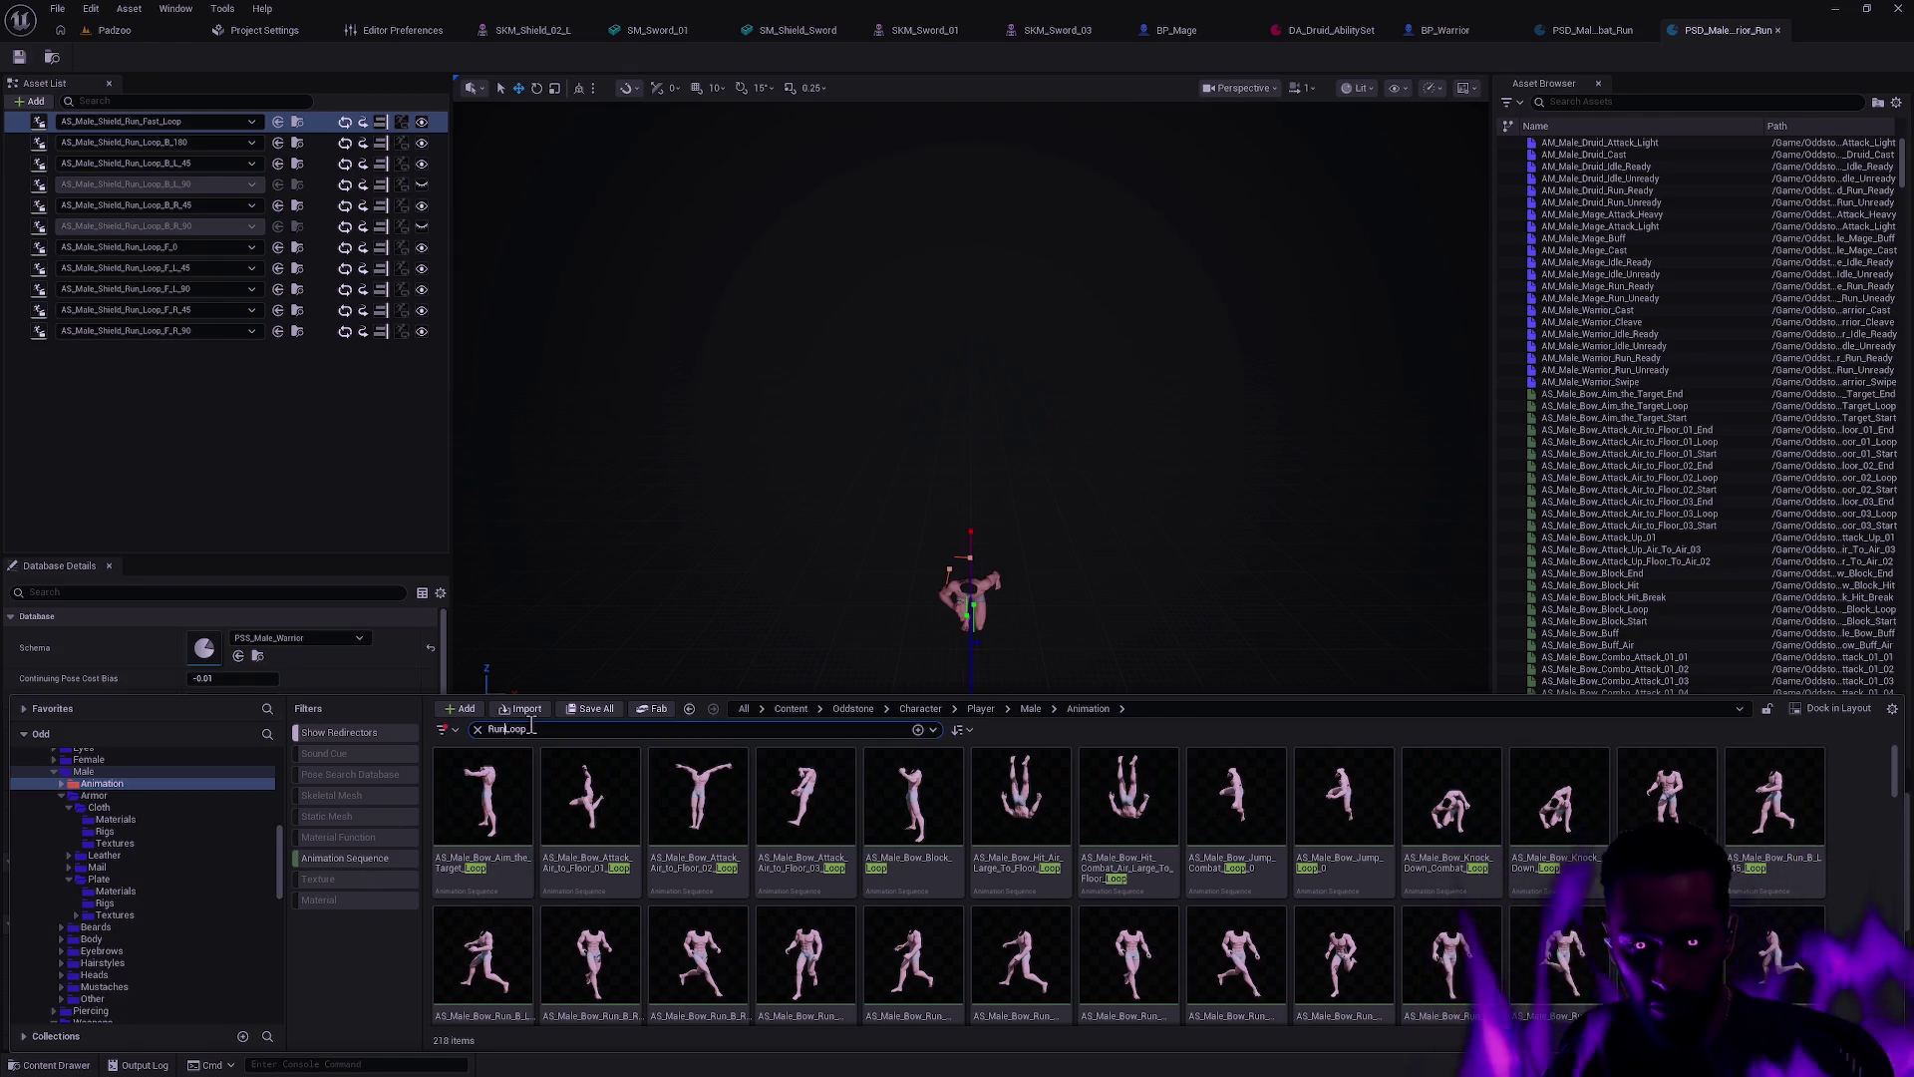
{"action": "left_click", "coordinate": [744, 859]}
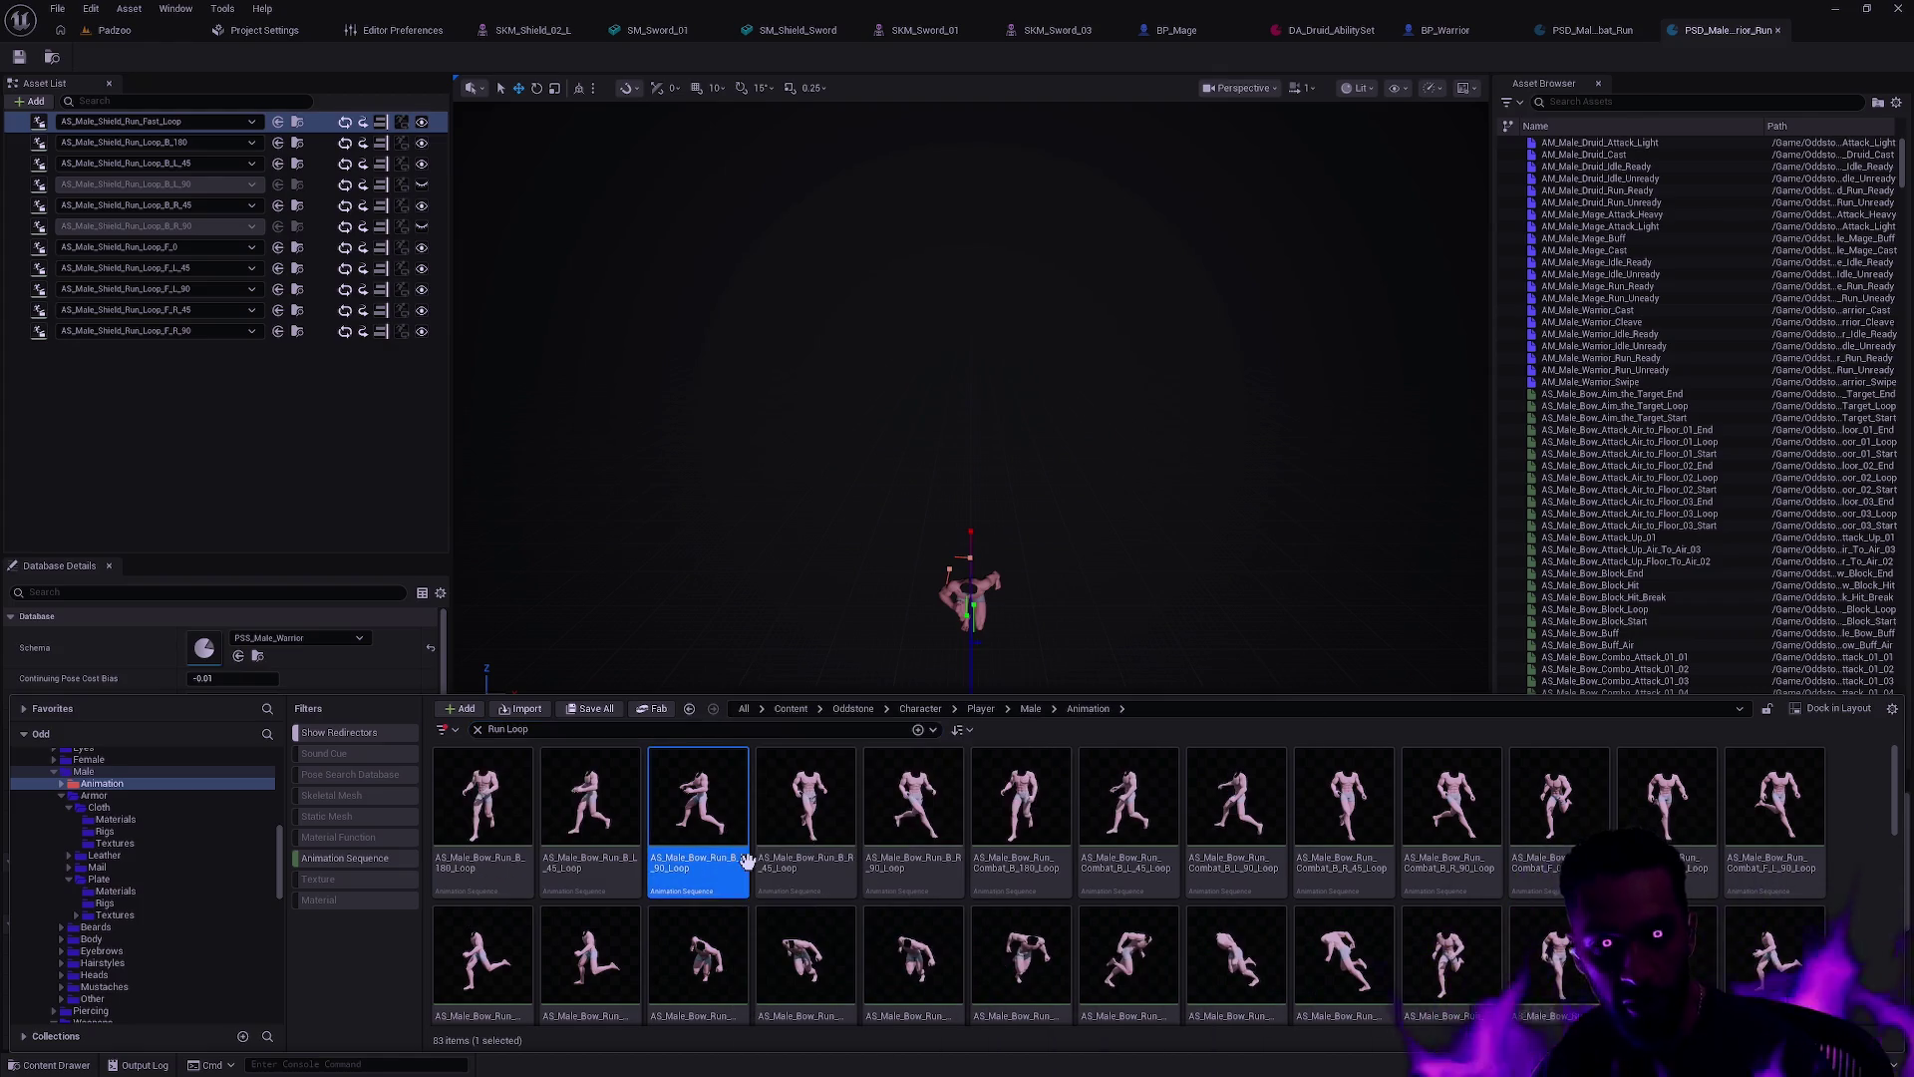
{"action": "key", "text": "ctrl+a"}
{"action": "scroll", "coordinate": [1007, 888], "scroll_direction": "down", "scroll_amount": 3}
{"action": "scroll", "coordinate": [1026, 886], "scroll_direction": "down", "scroll_amount": 3}
{"action": "right_click", "coordinate": [626, 910]}
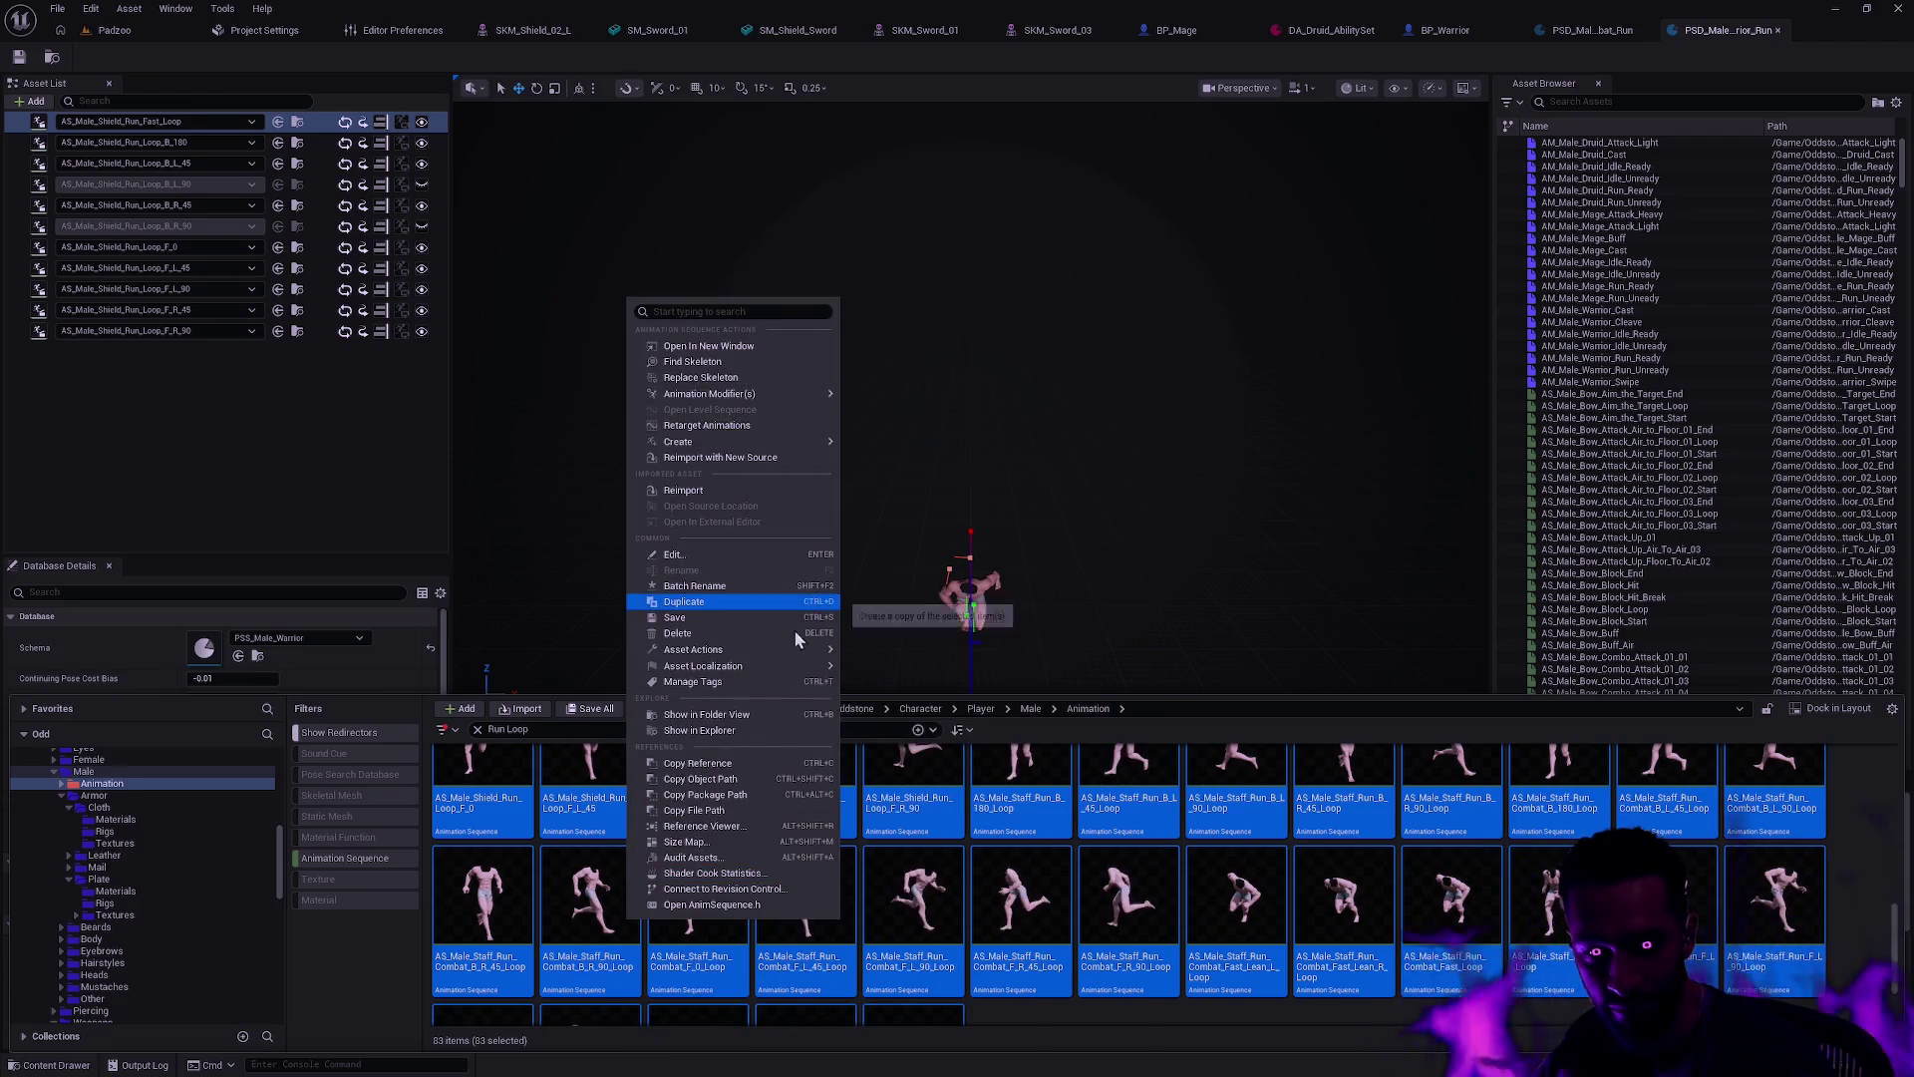
{"action": "mouse_move", "coordinate": [780, 651]}
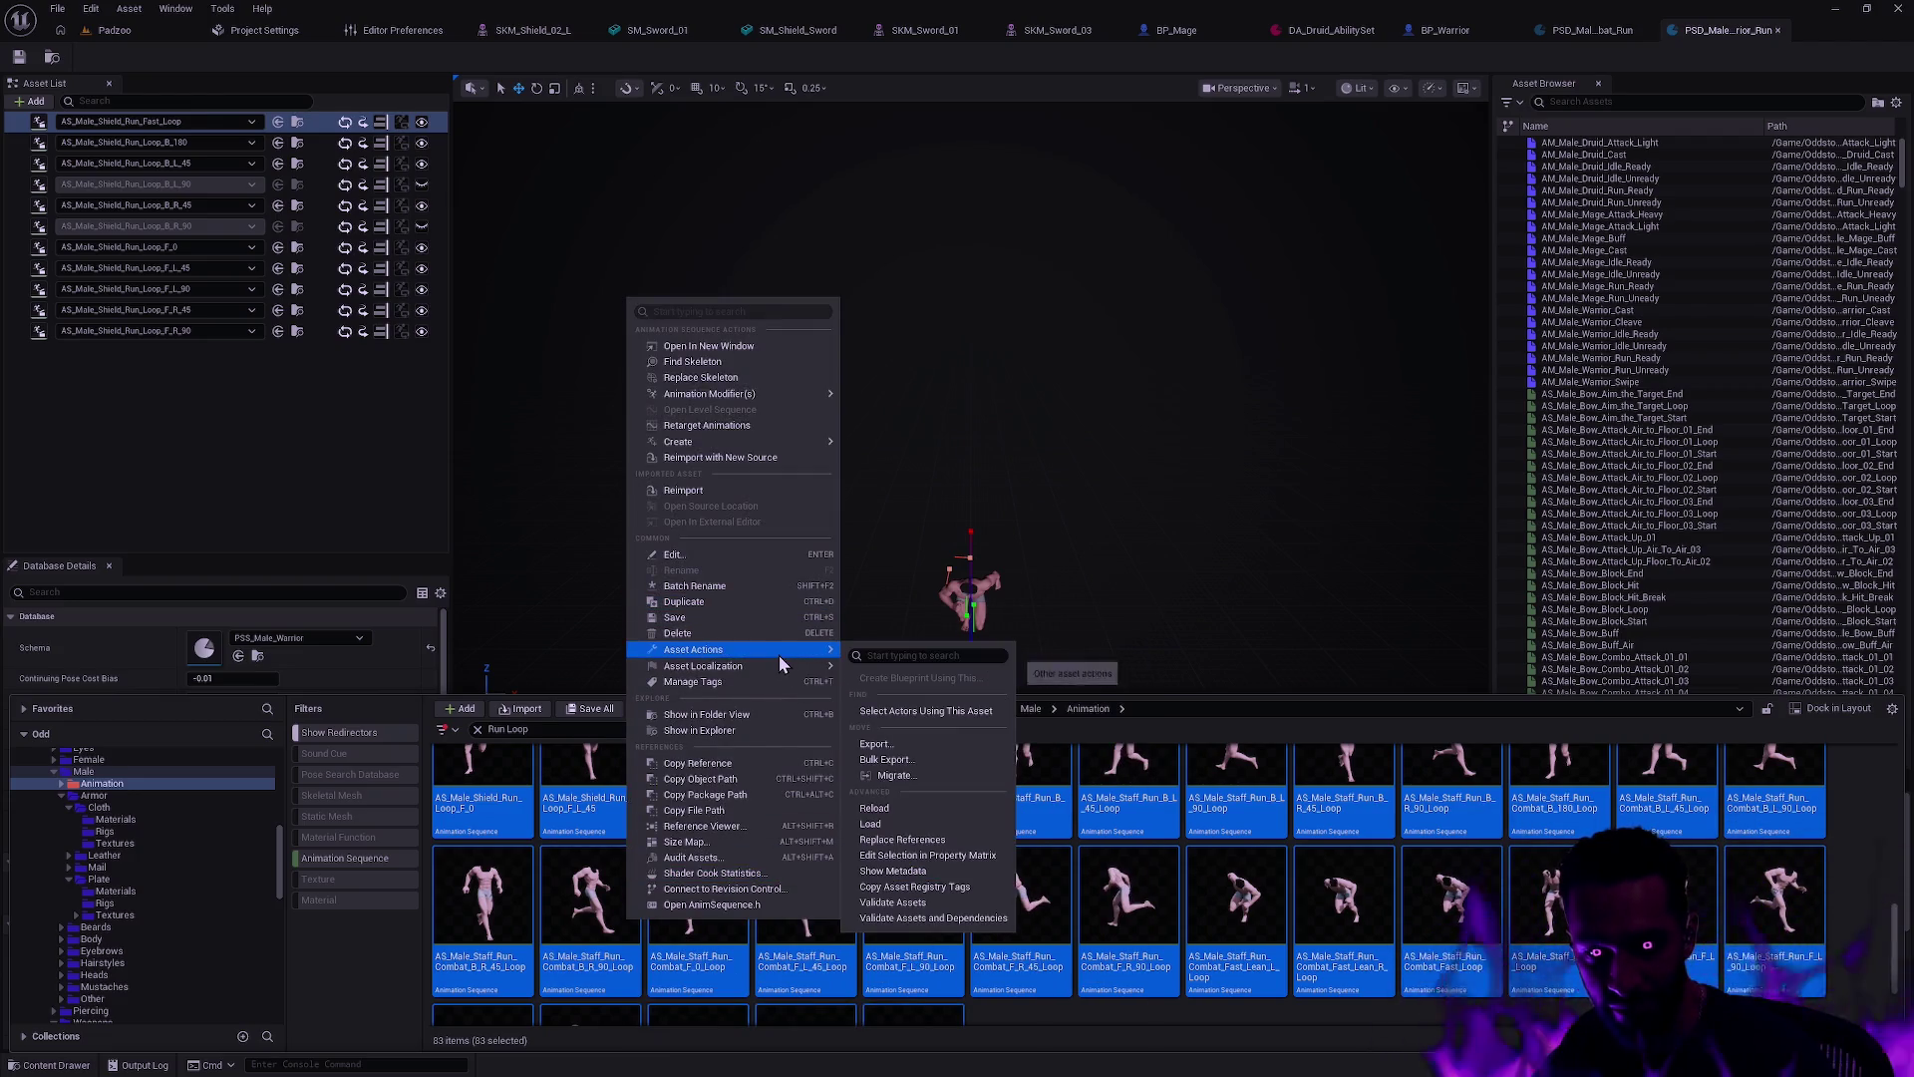
{"action": "left_click", "coordinate": [953, 859]}
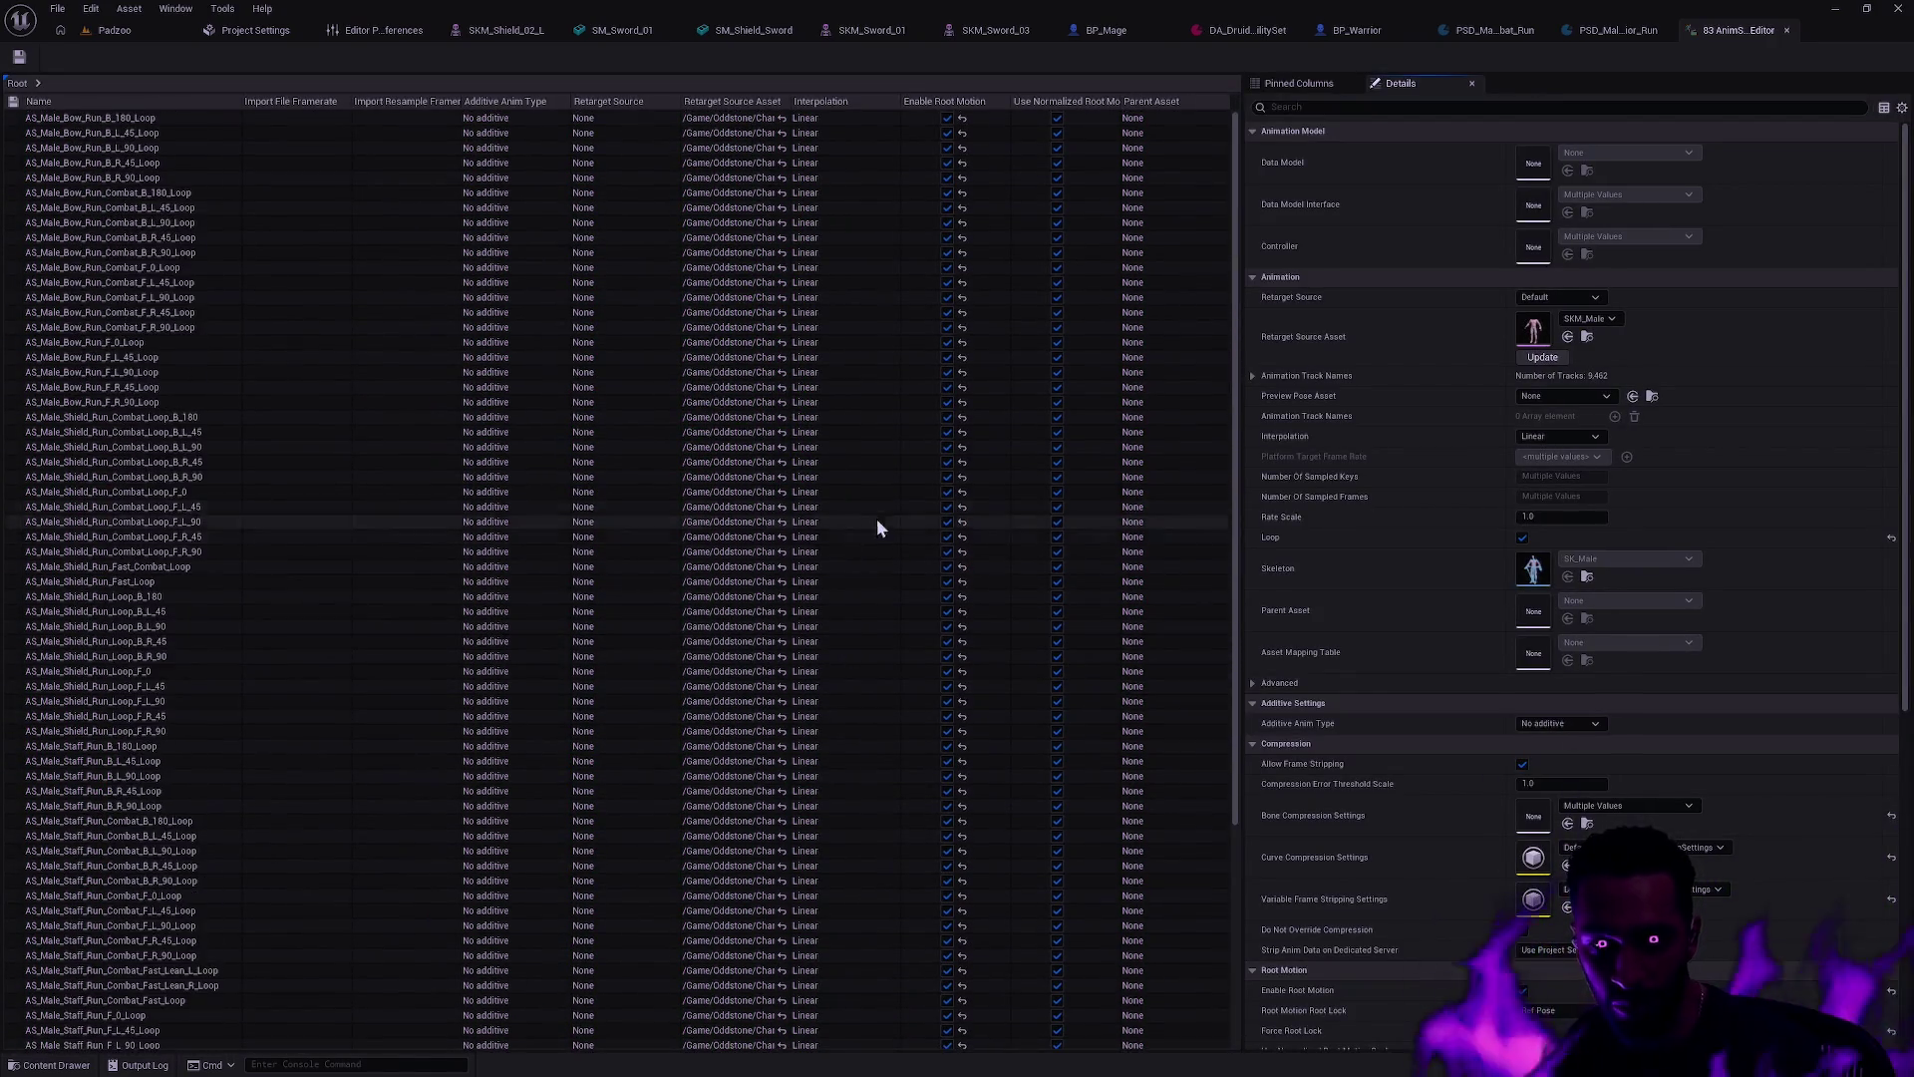
Step: Set Rate Scale to 1/1.1 (0.909091), save the animations, and return to Padzoo
{"action": "left_click", "coordinate": [1570, 514]}
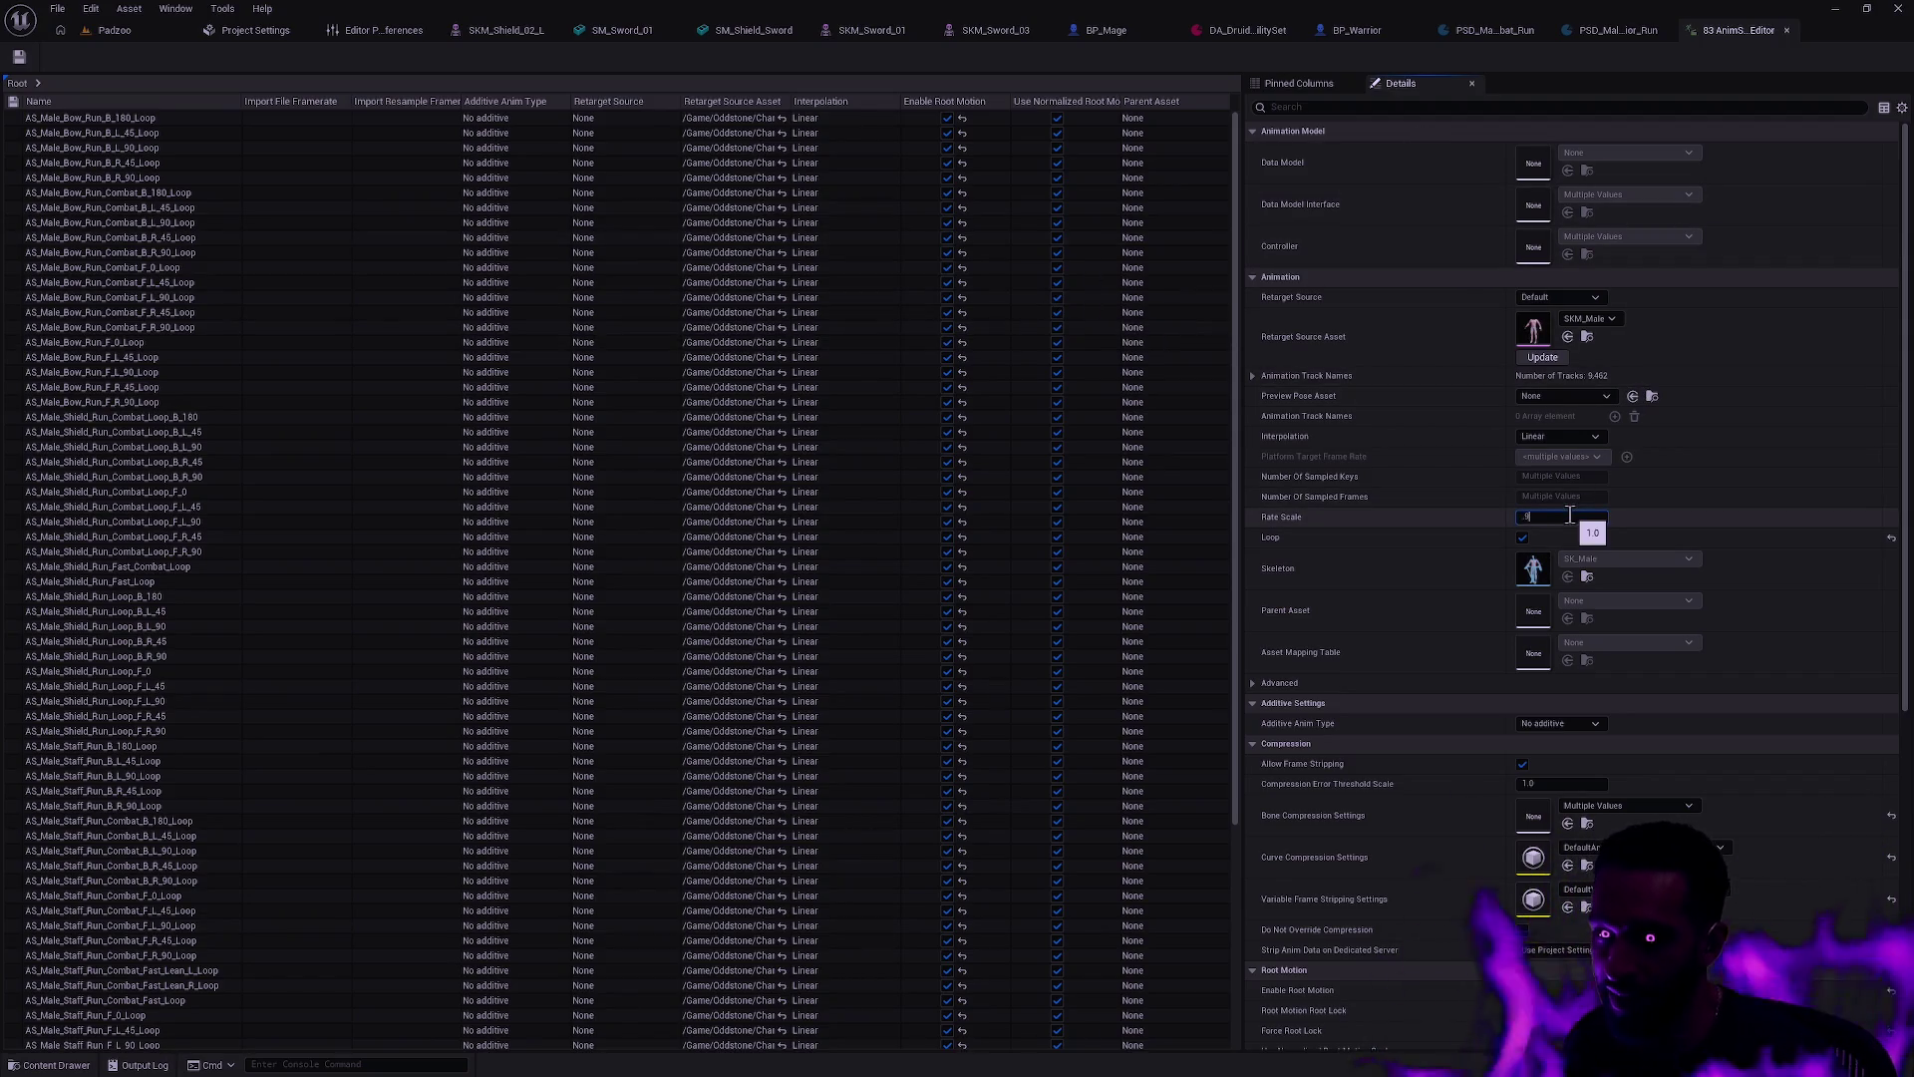
{"action": "key", "text": "Return"}
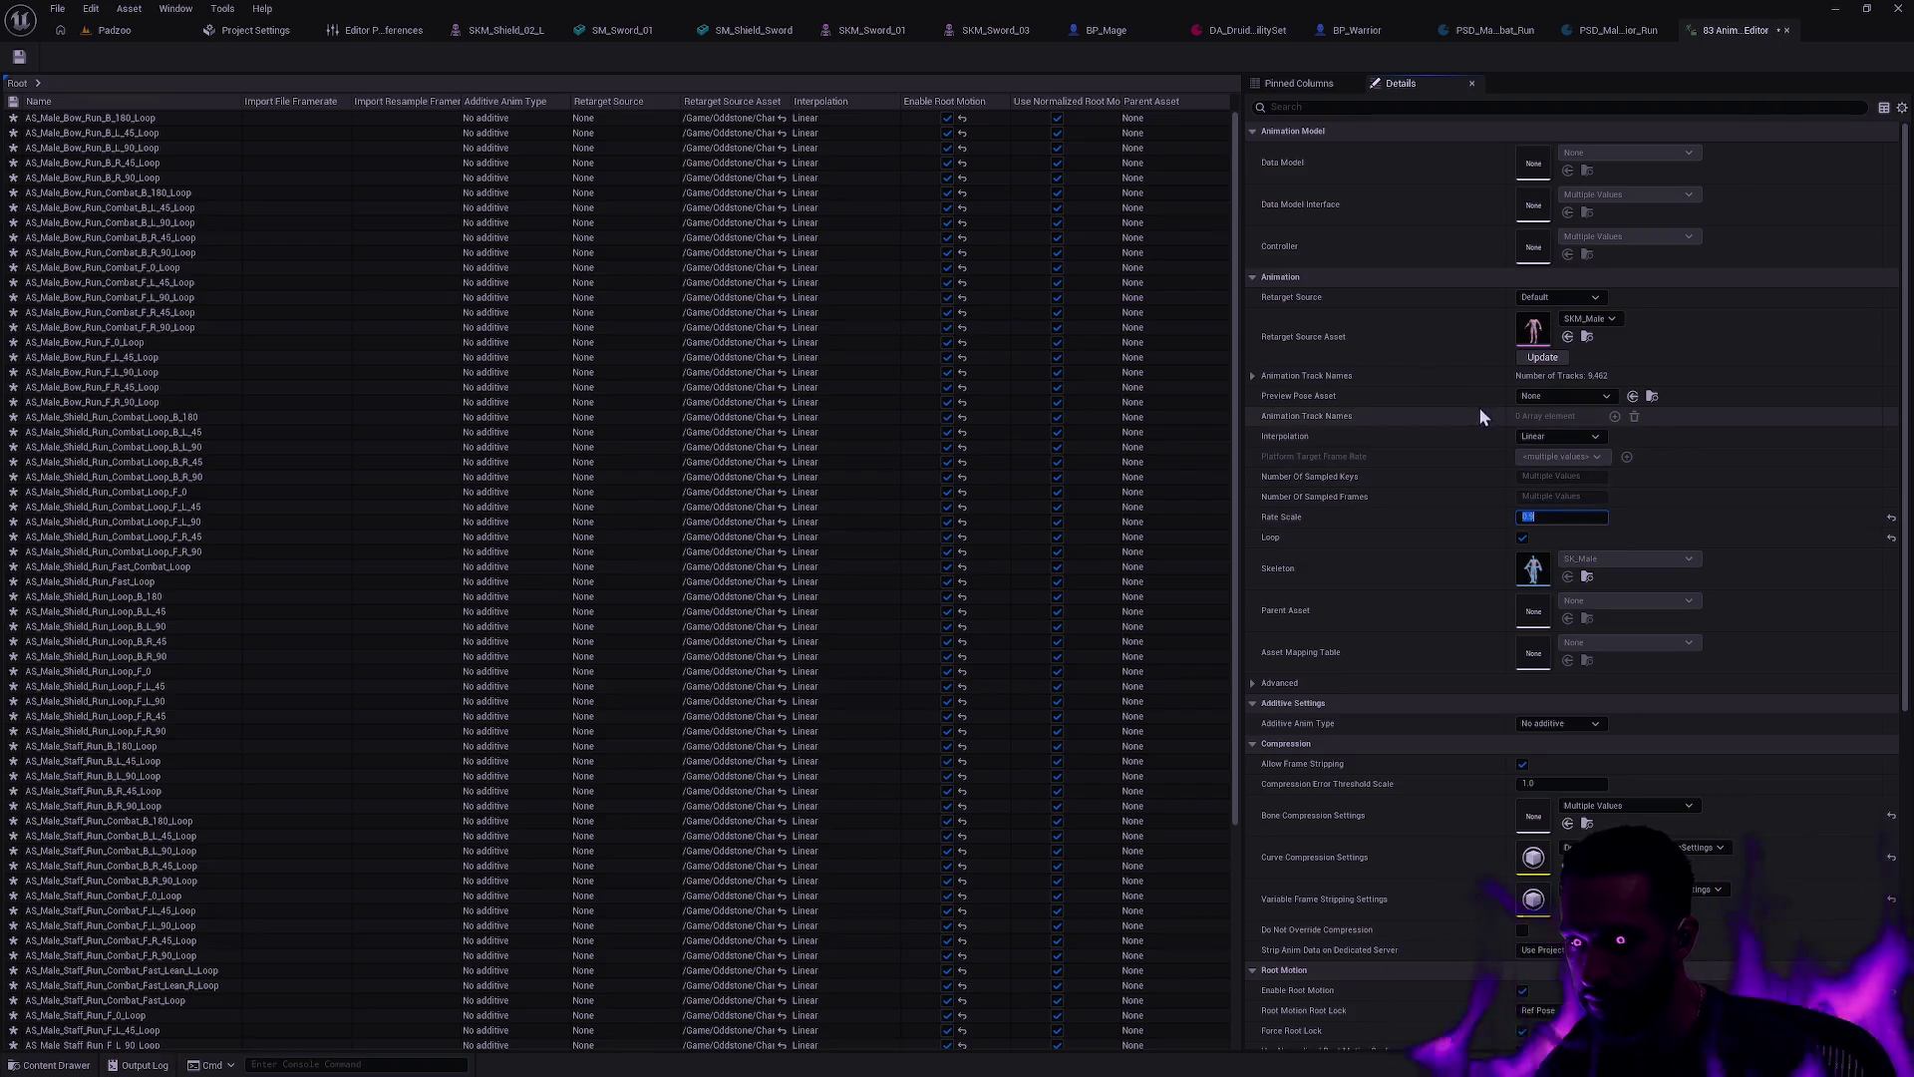
{"action": "type", "text": "1"}
{"action": "key", "text": "Return"}
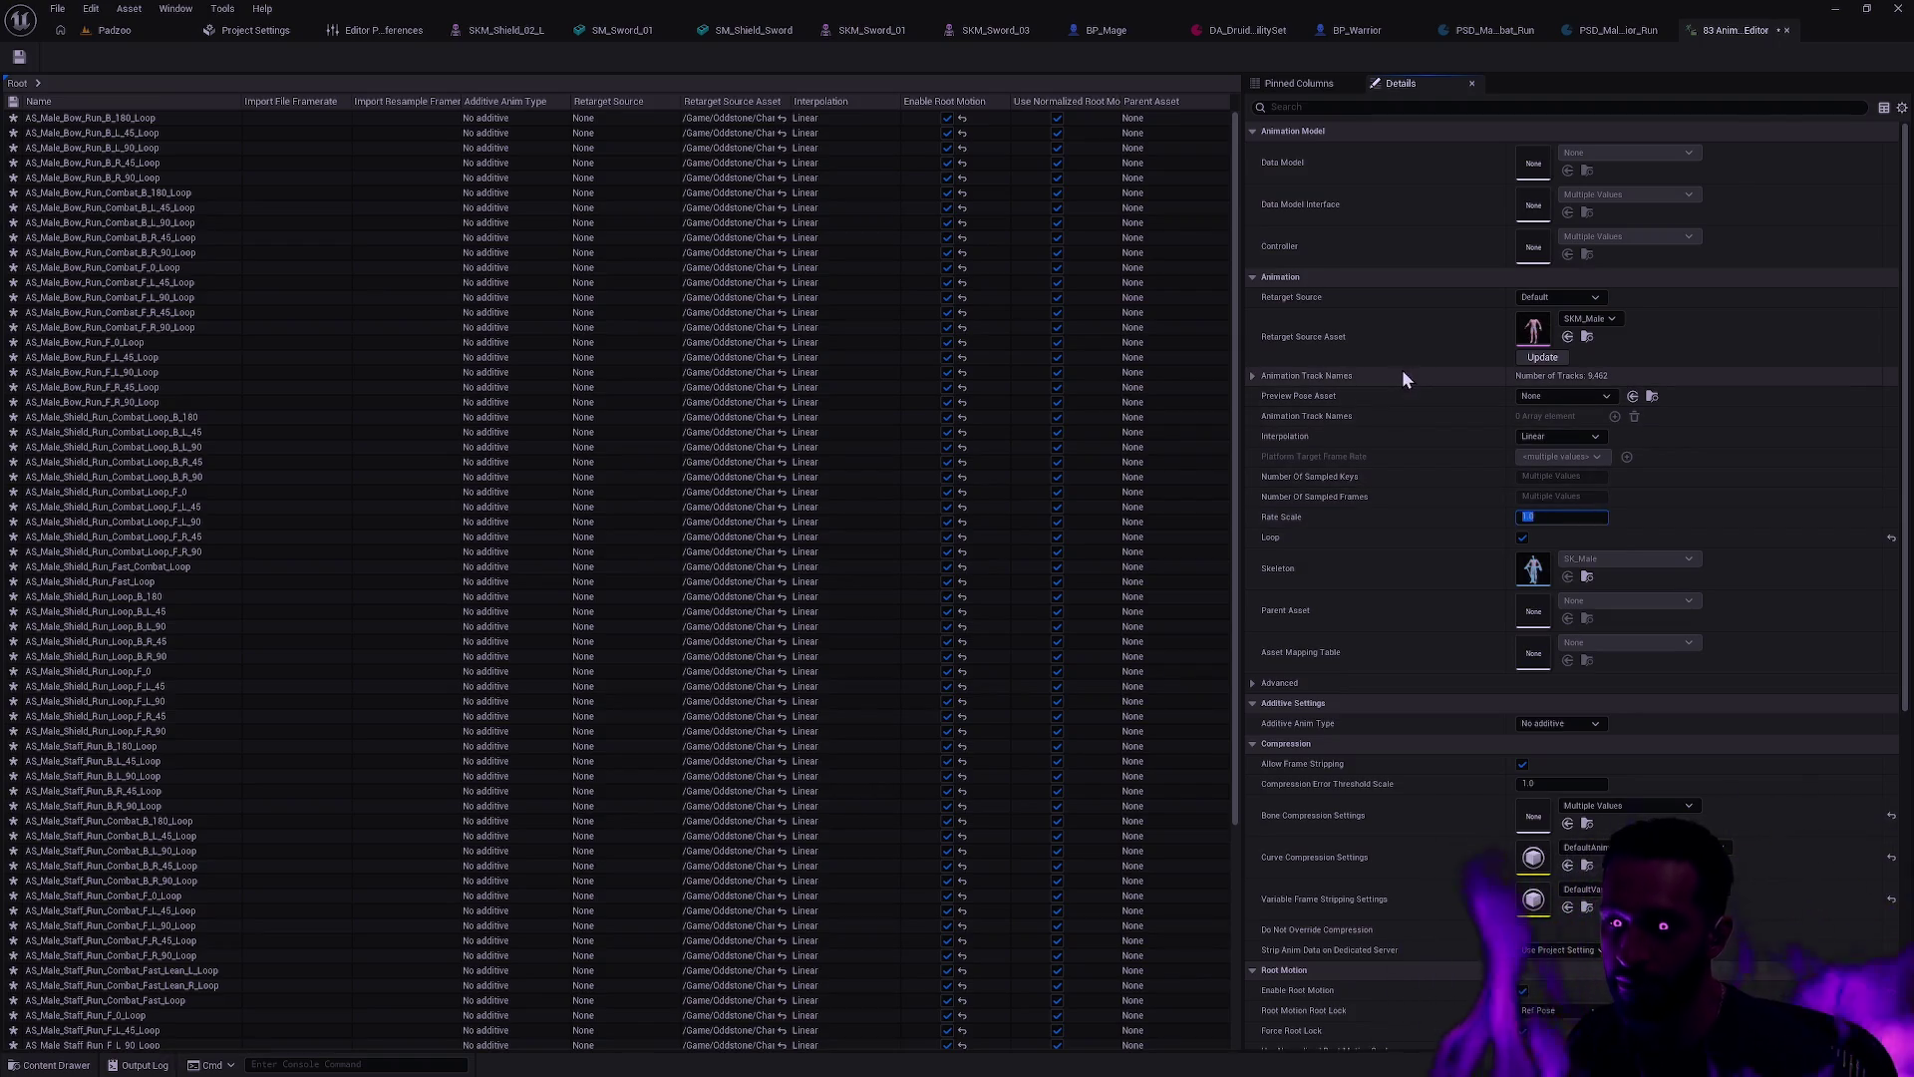
{"action": "type", "text": "/"}
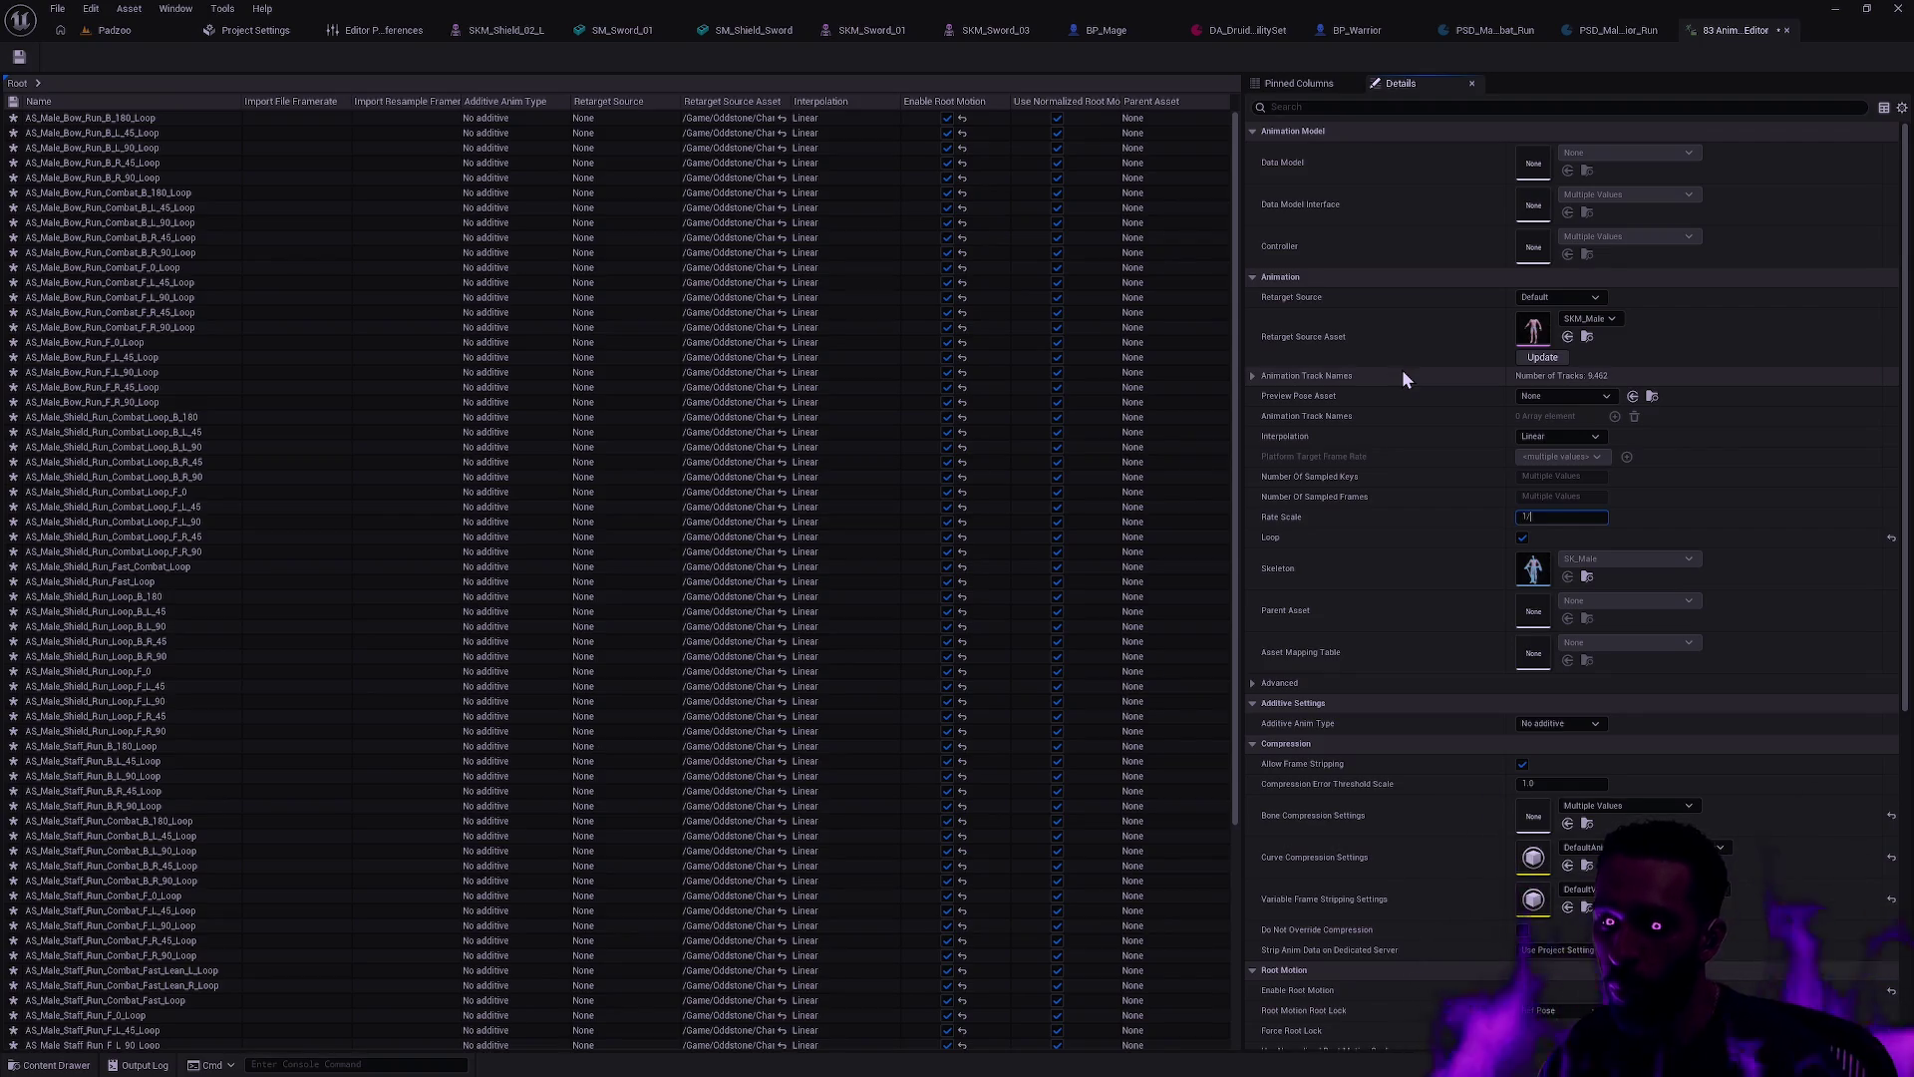
{"action": "key", "text": "Return"}
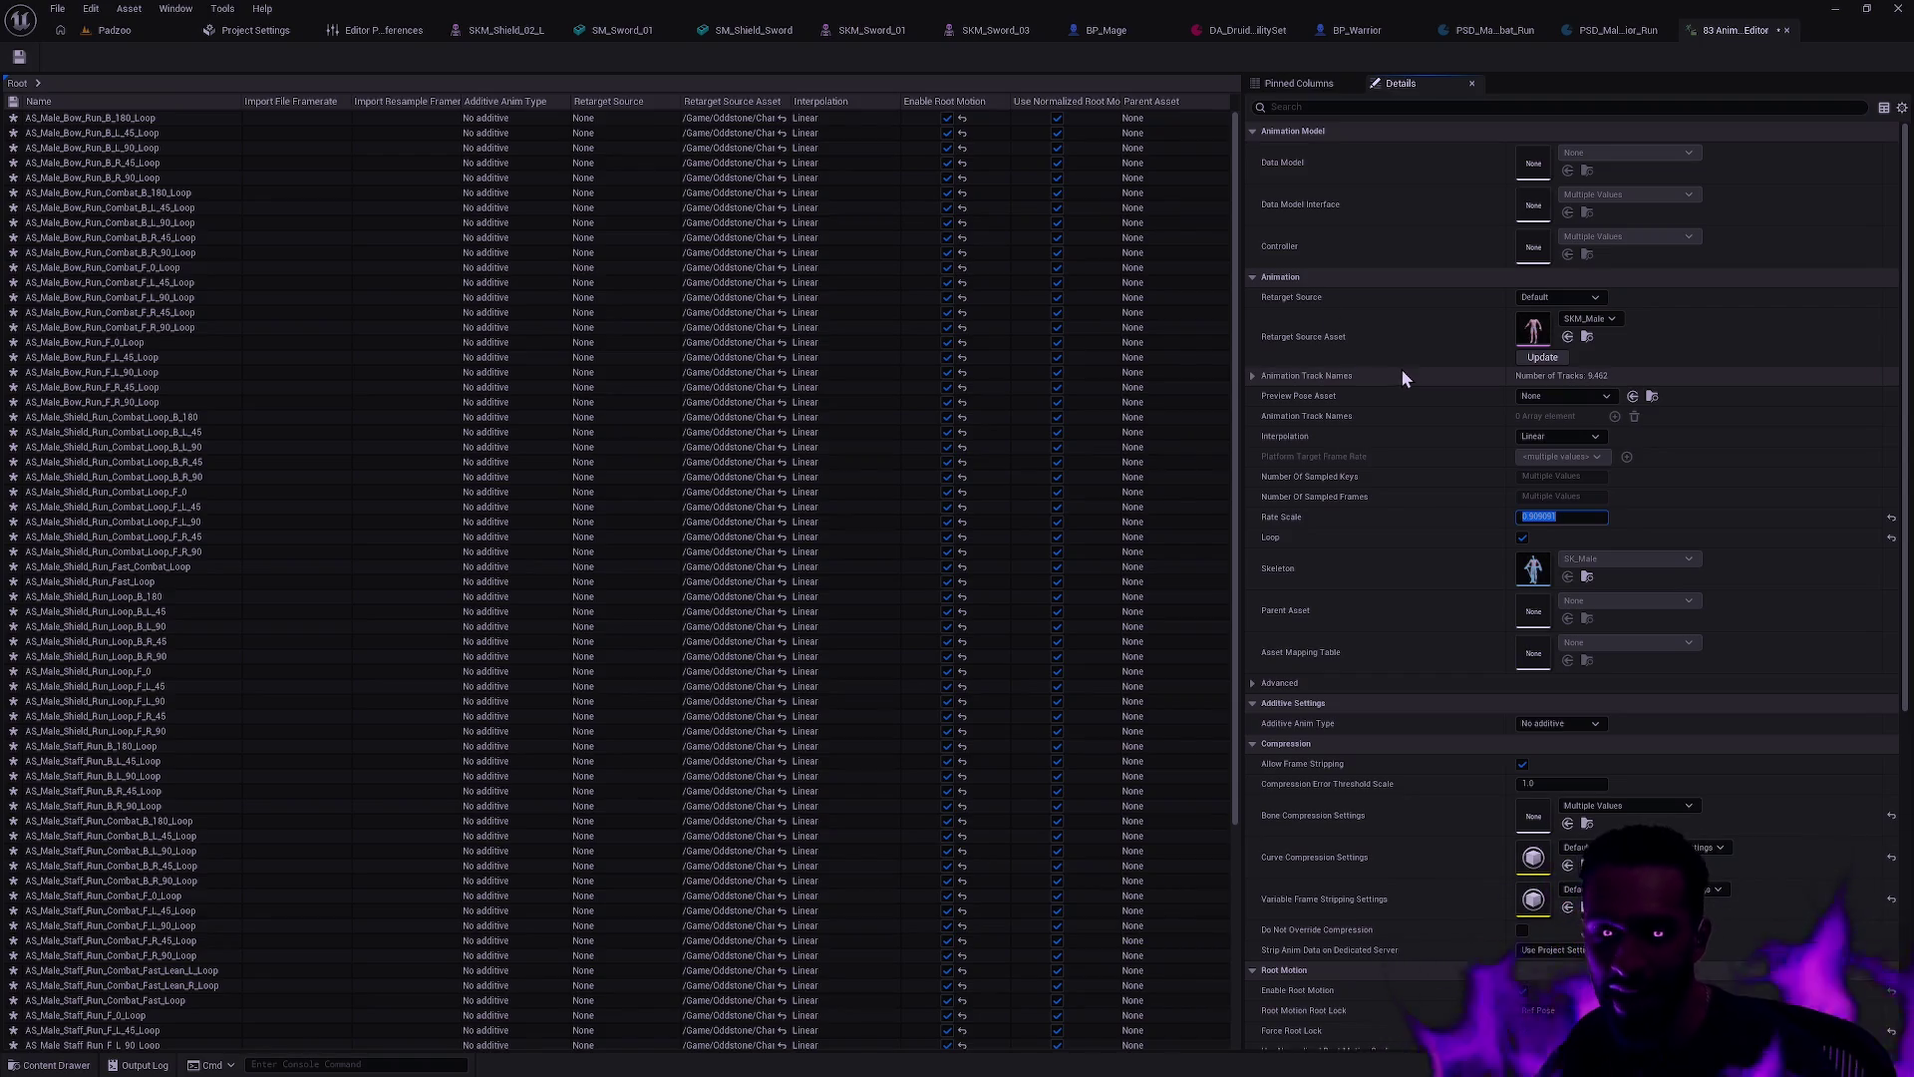
{"action": "left_click", "coordinate": [19, 57]}
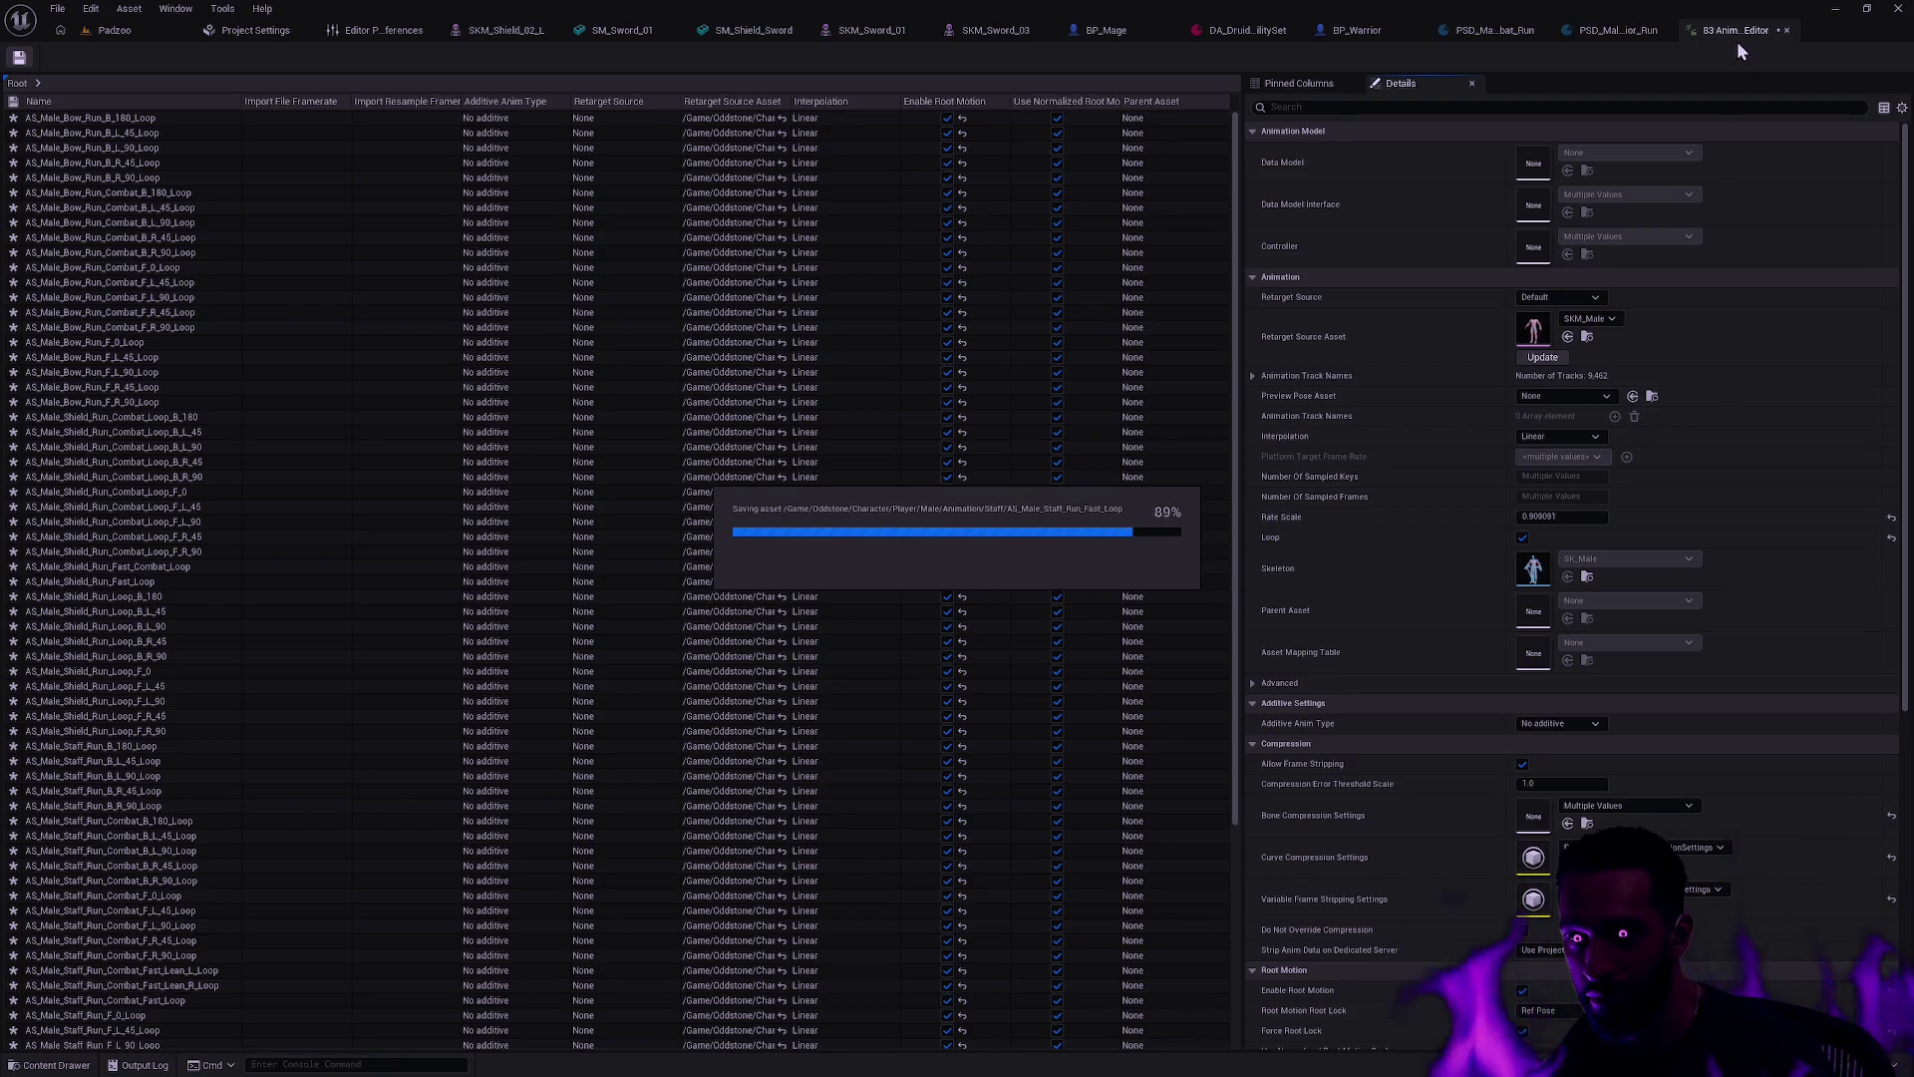
{"action": "left_click", "coordinate": [150, 28]}
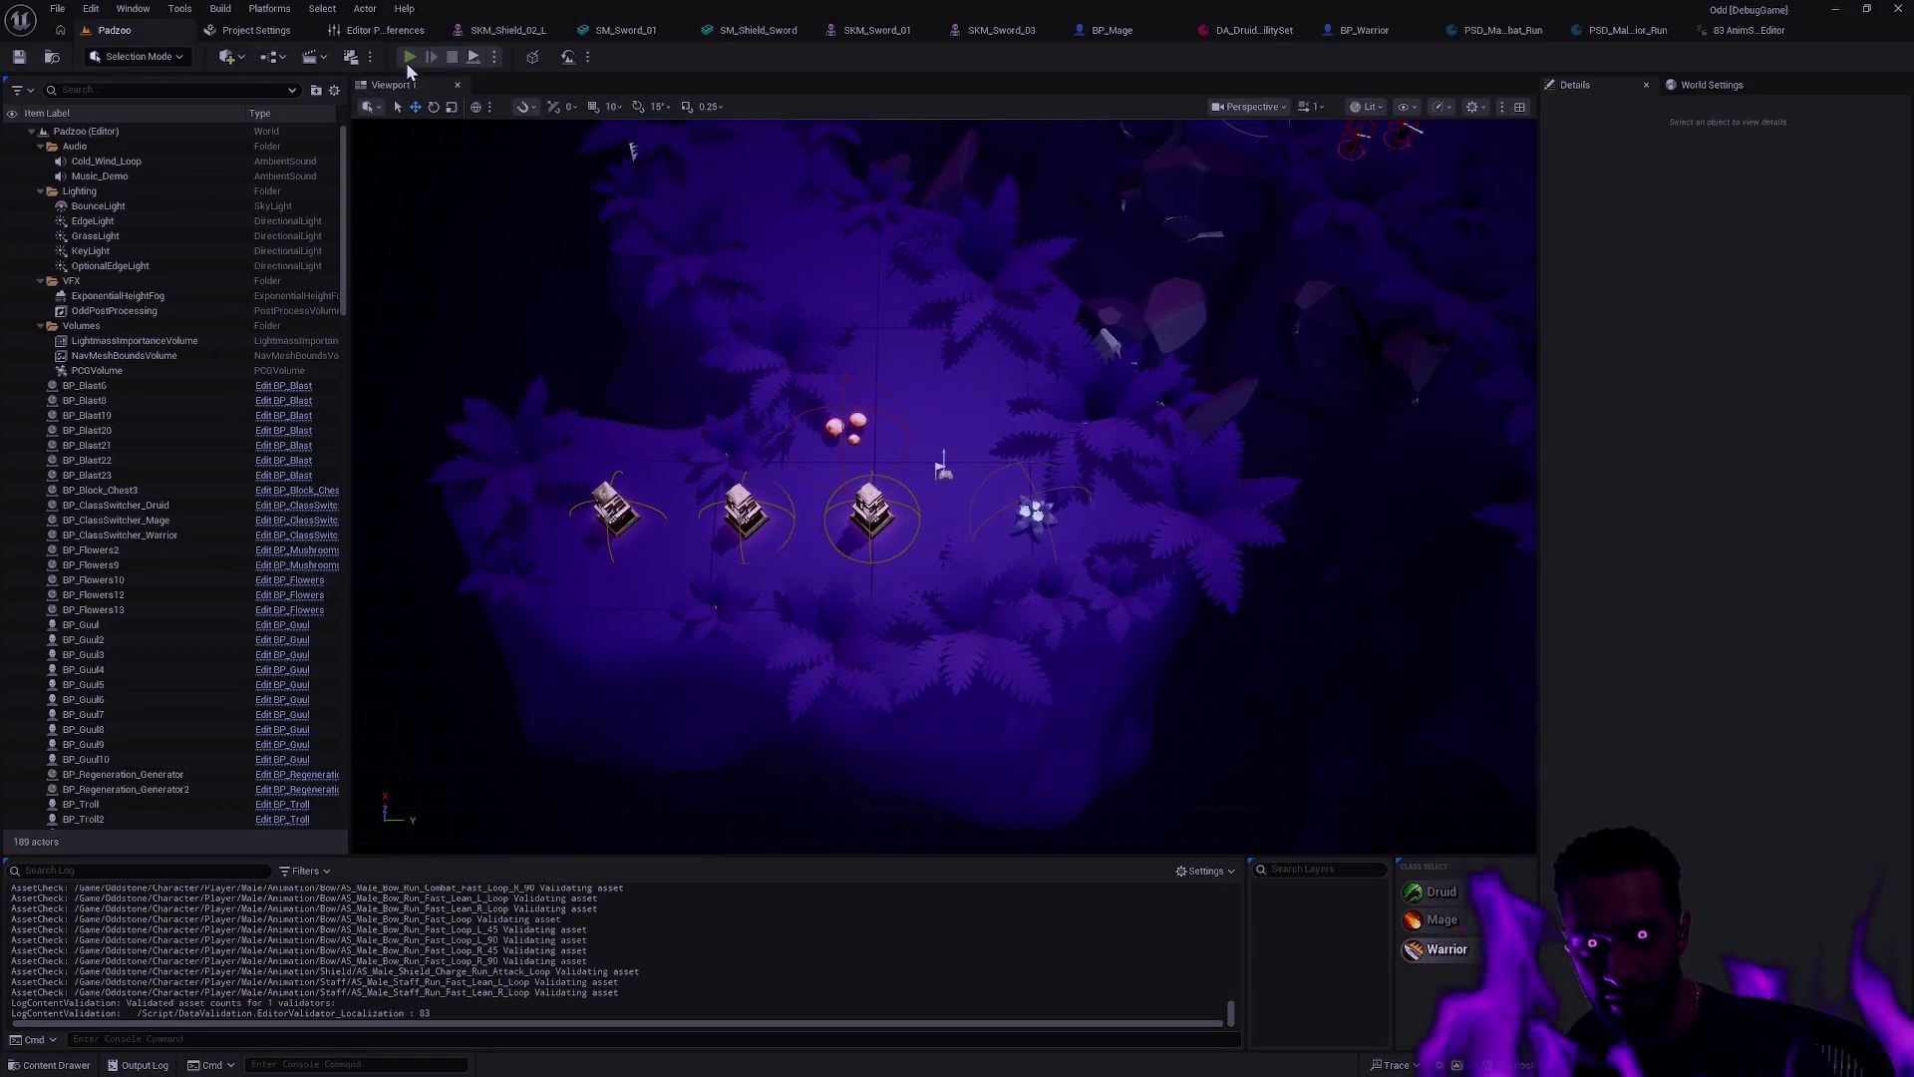
Step: Start a full-screen Play In Editor session and run the warrior back and forth
{"action": "left_click", "coordinate": [409, 58]}
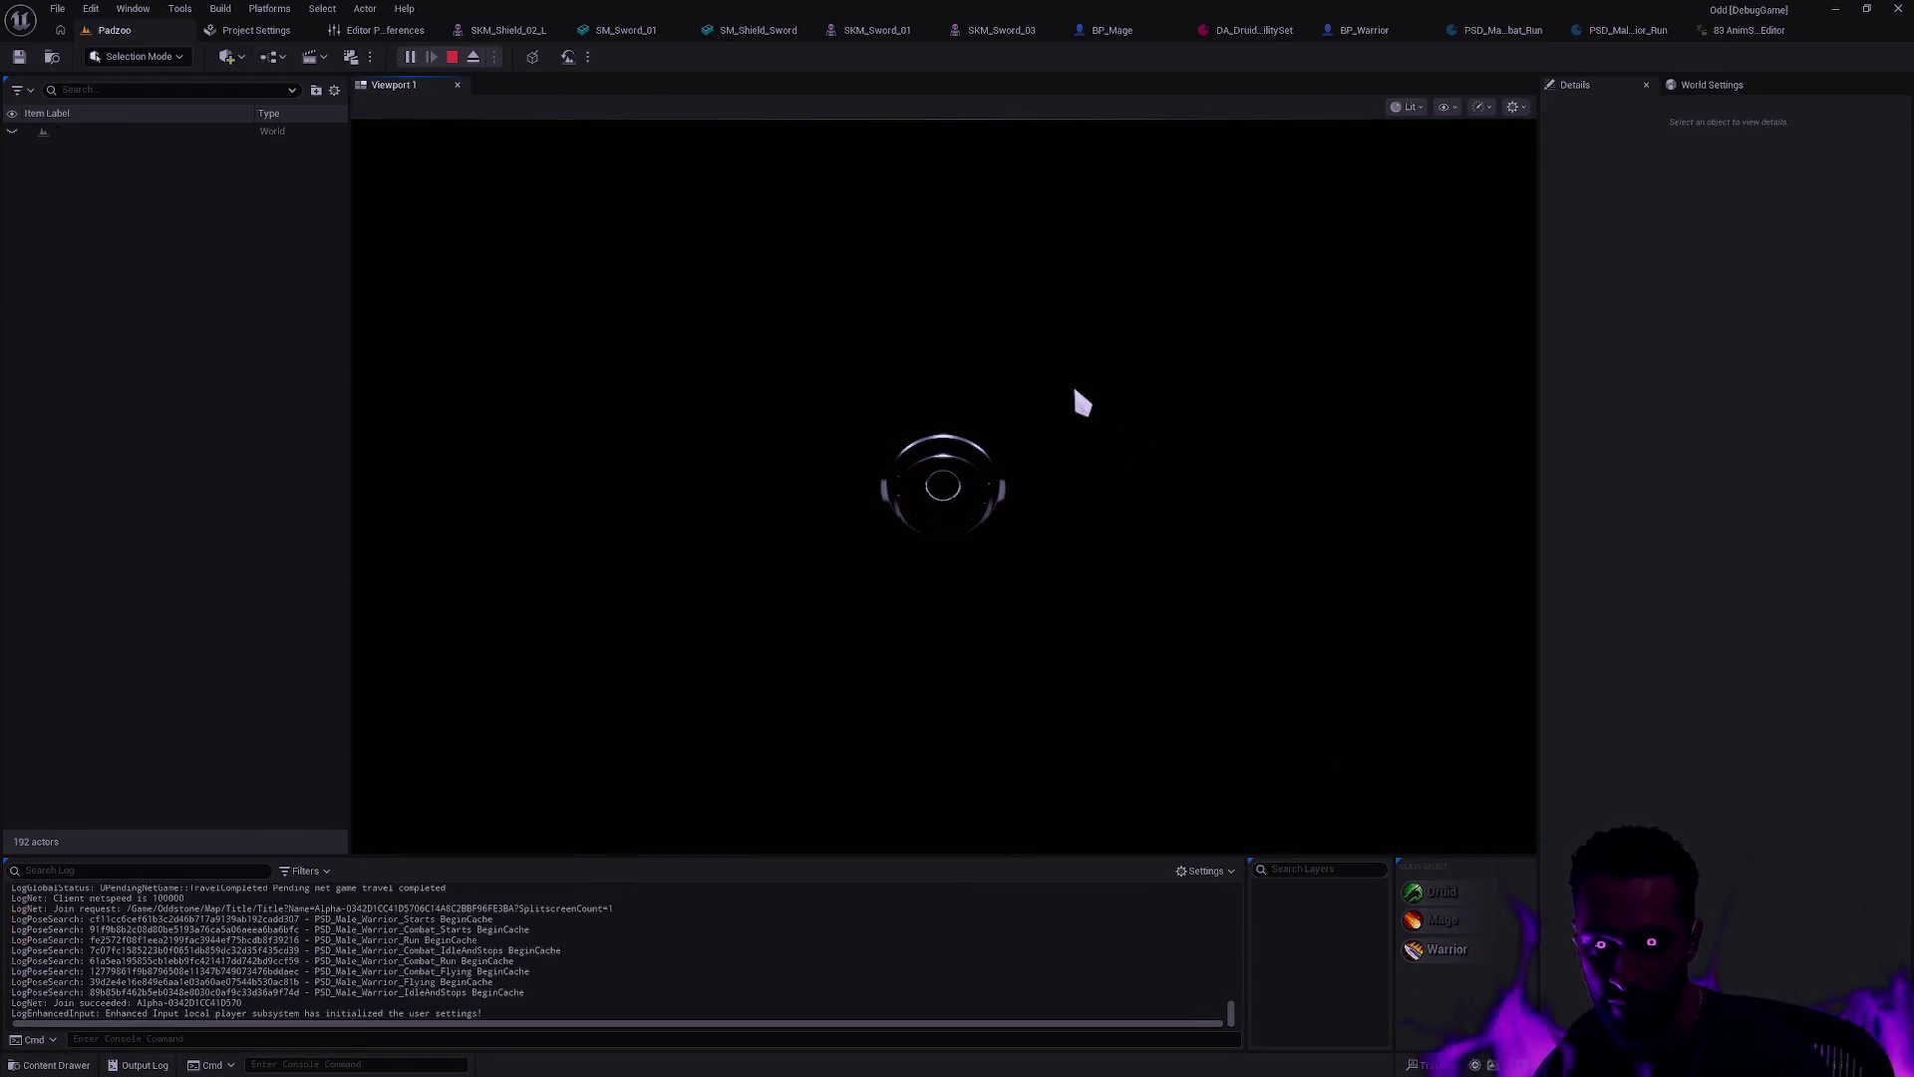
{"action": "key", "text": "F11"}
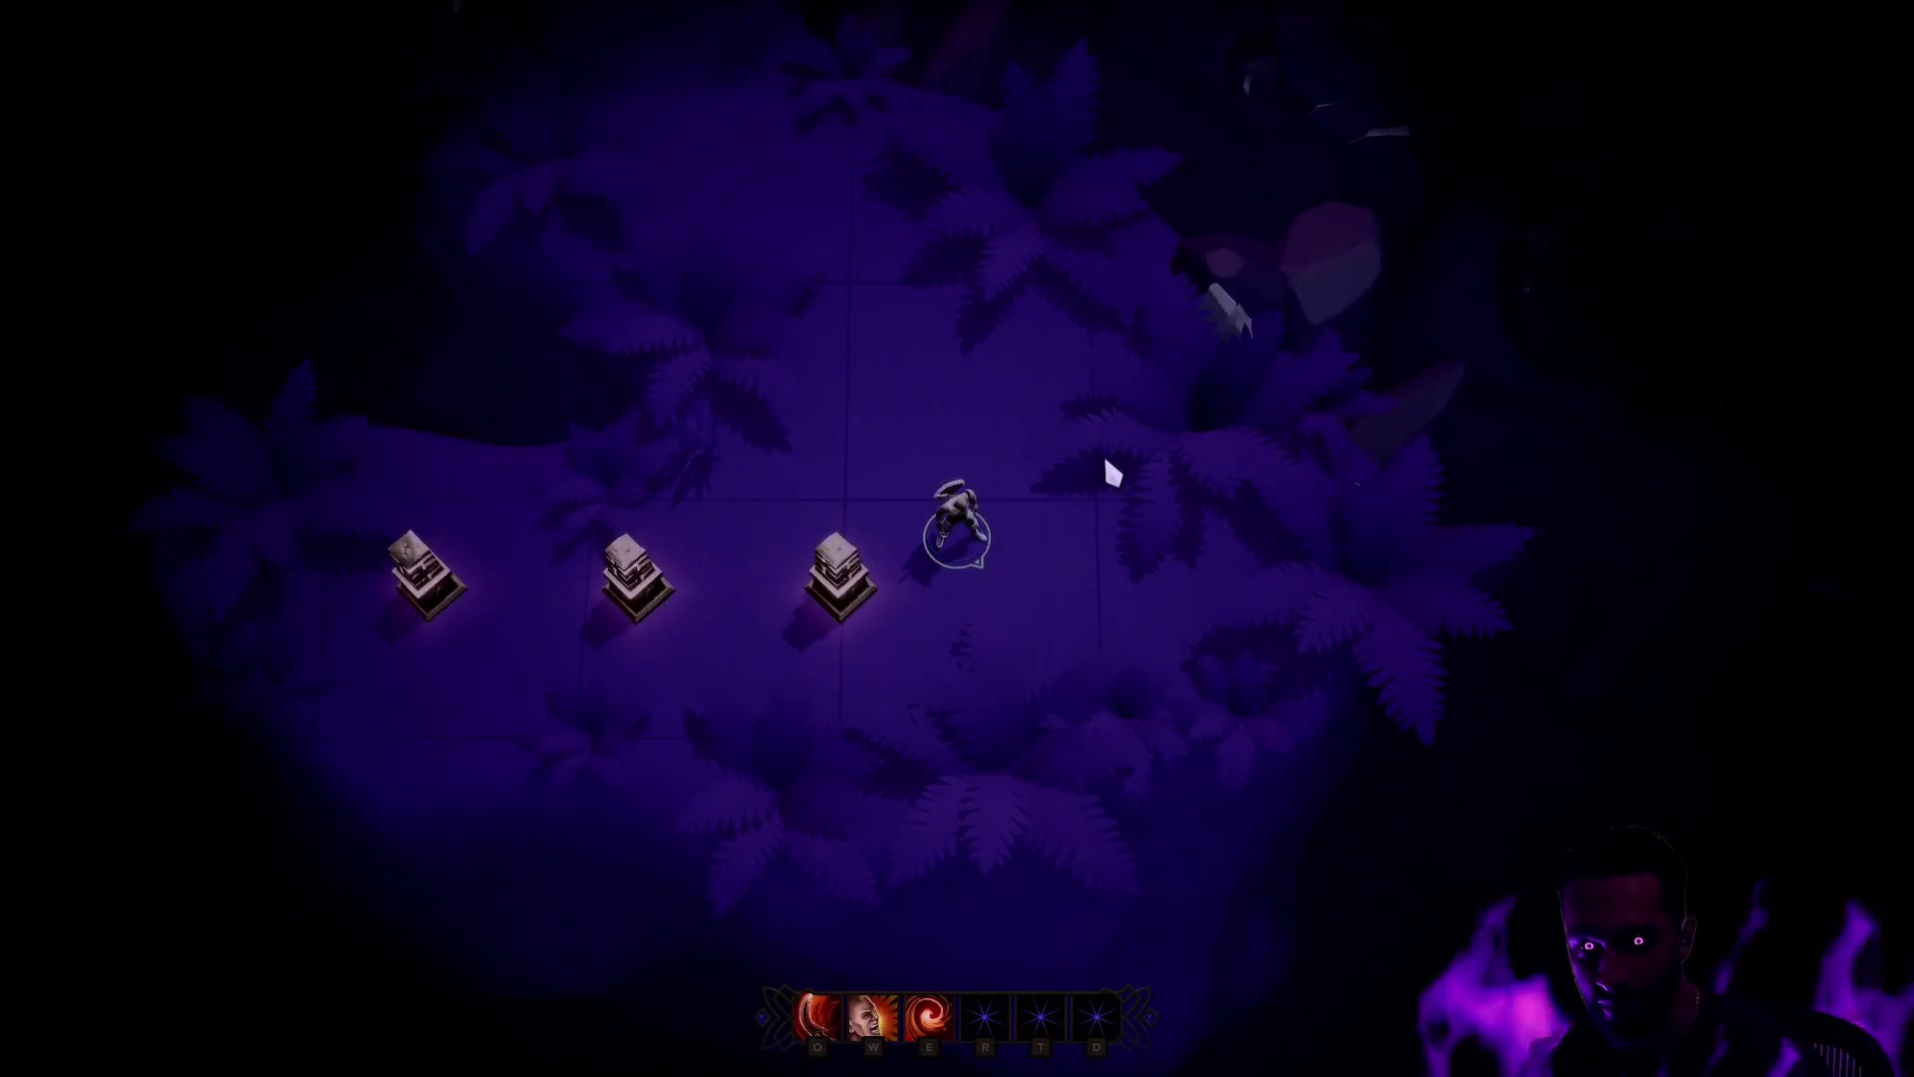
{"action": "right_click", "coordinate": [716, 449]}
{"action": "right_click", "coordinate": [1130, 474]}
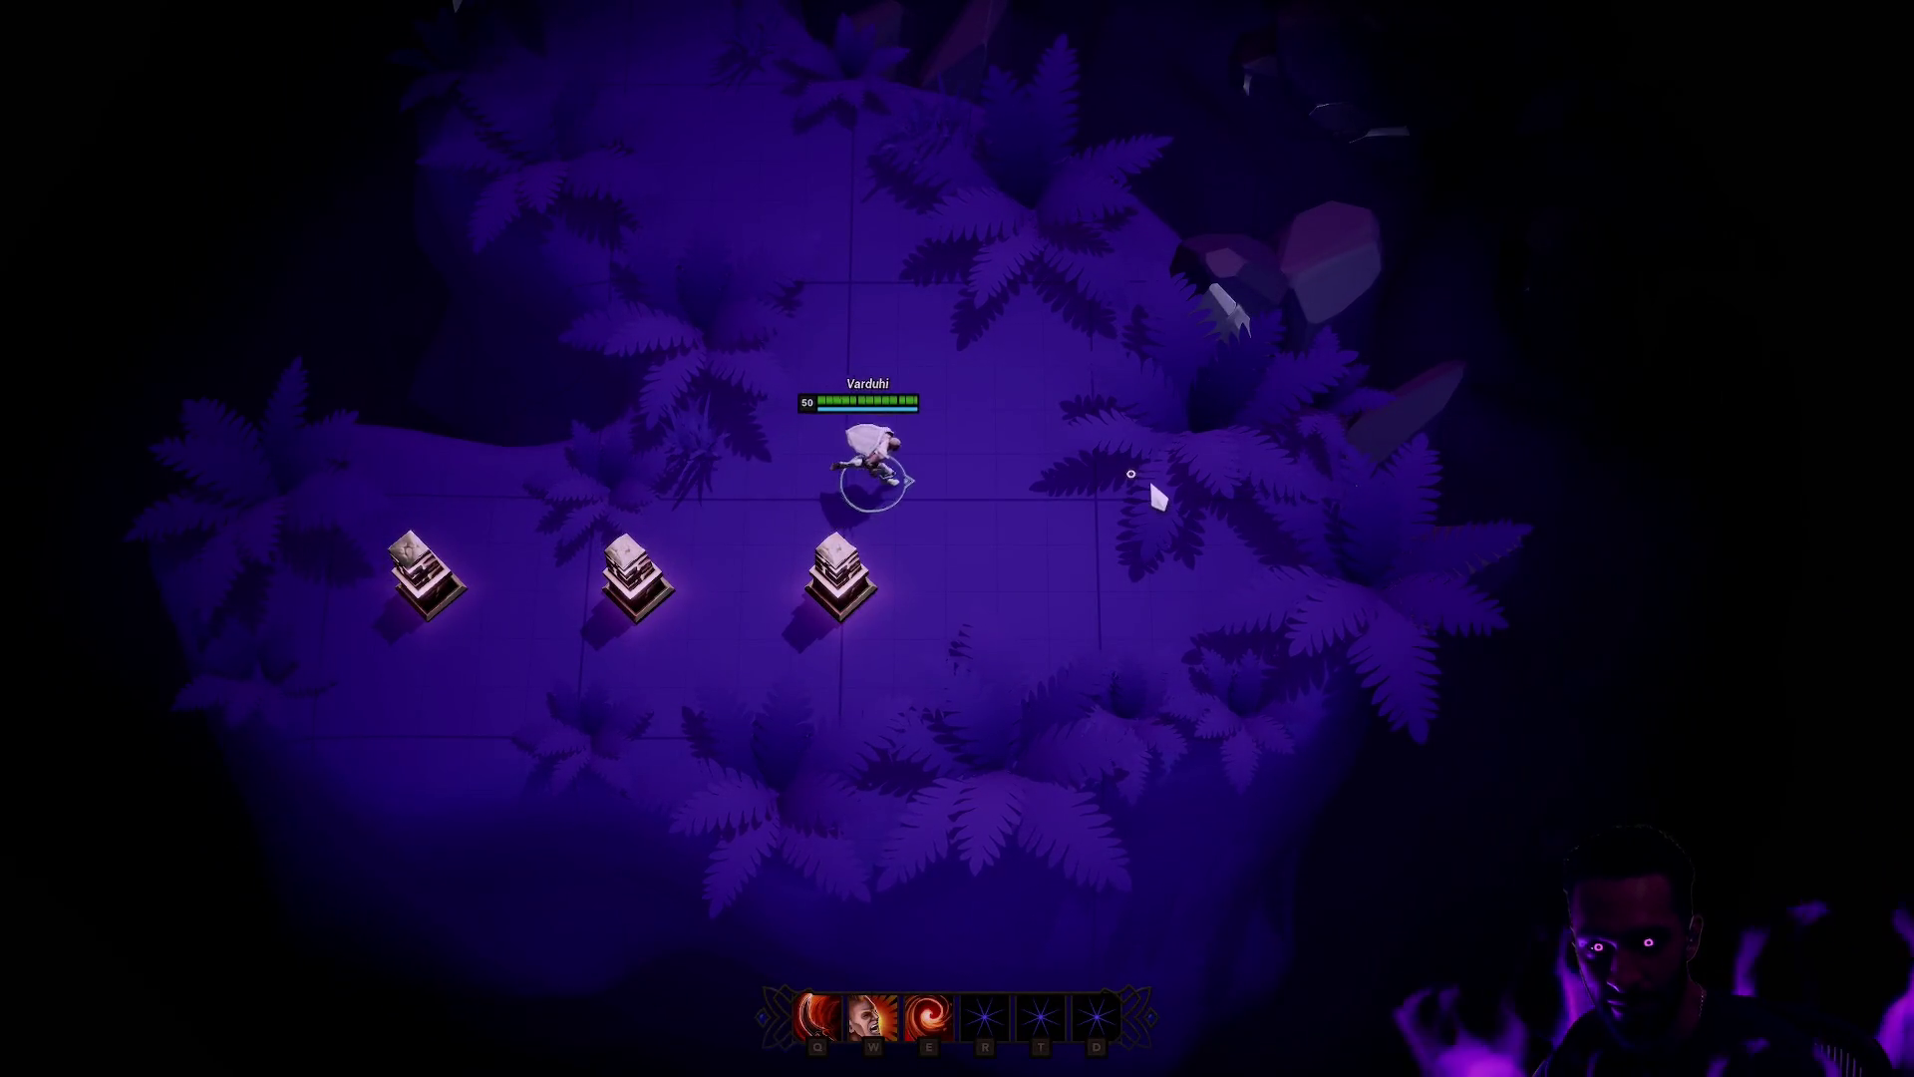
{"action": "right_click", "coordinate": [803, 359]}
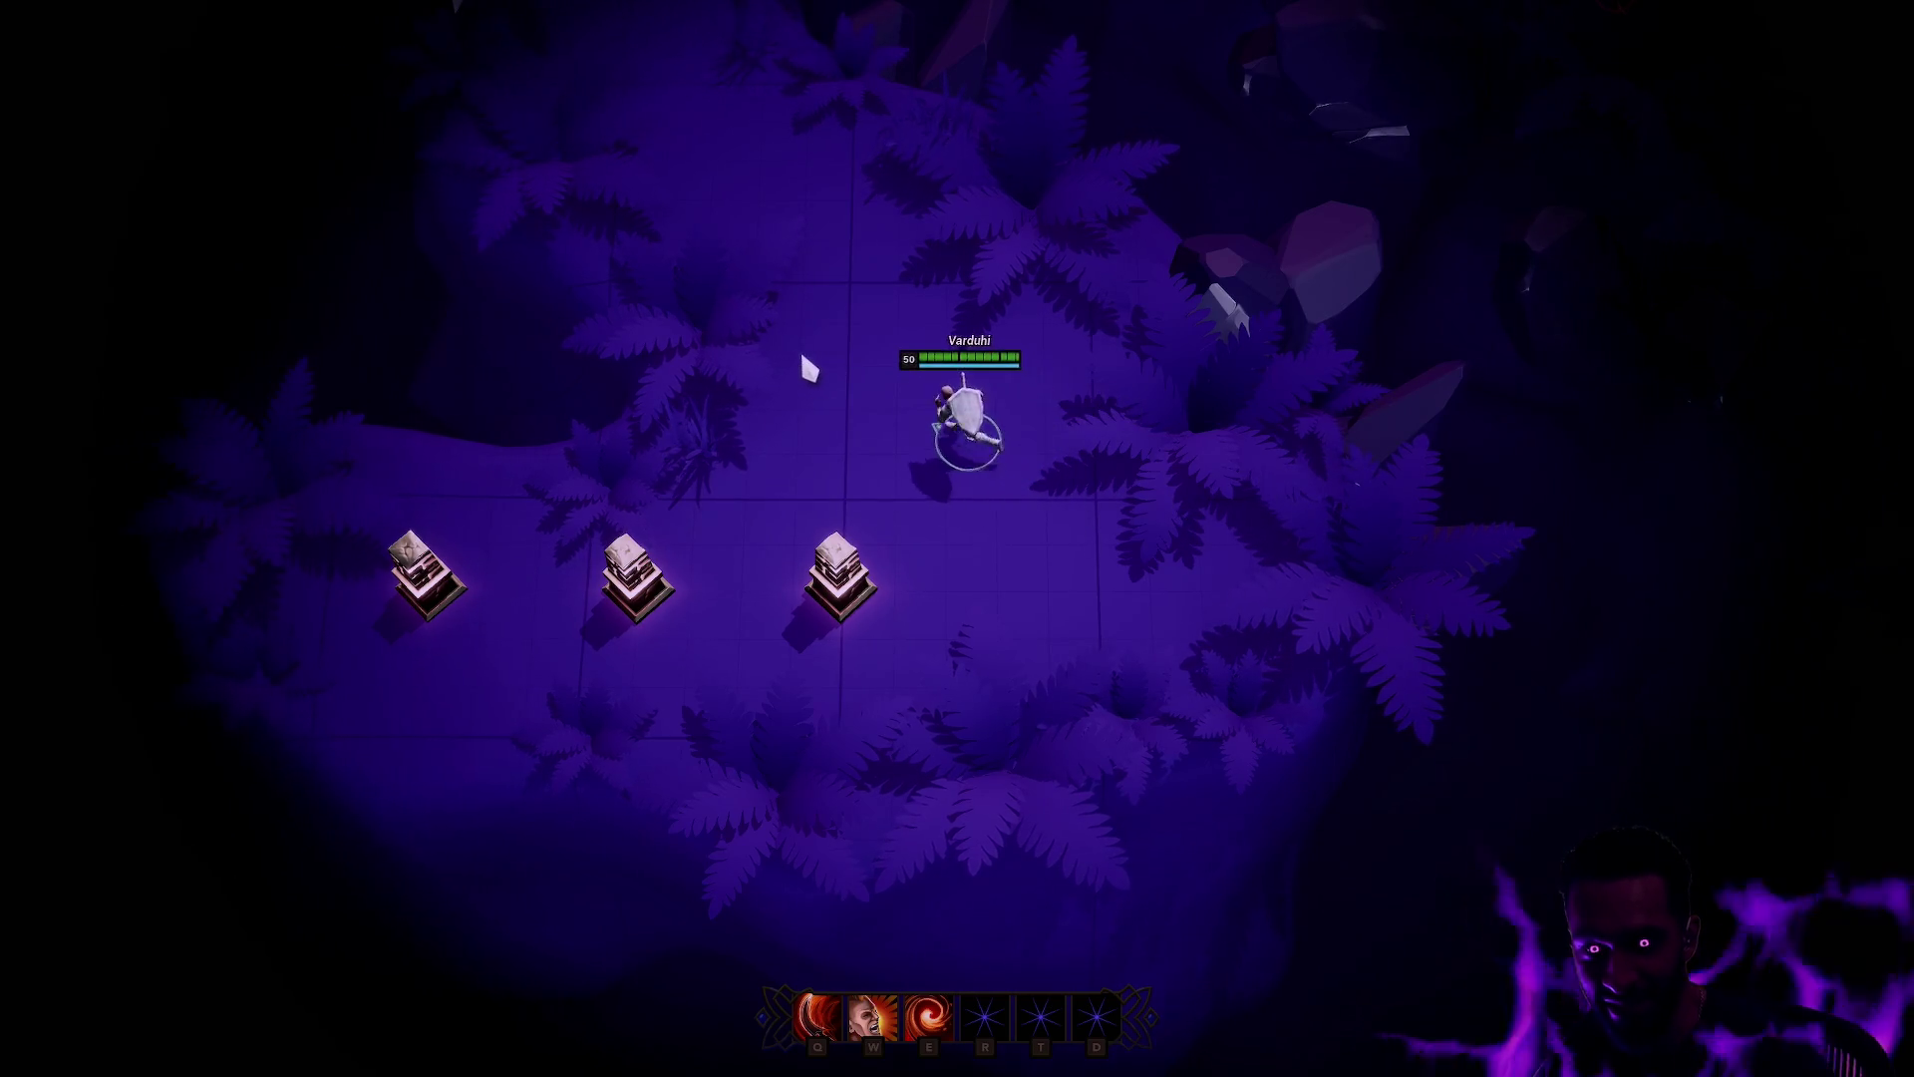
{"action": "right_click", "coordinate": [1138, 511]}
{"action": "right_click", "coordinate": [684, 505]}
{"action": "right_click", "coordinate": [1061, 513]}
Step: Steer the warrior around the arena, toward the Mage pillar, then stop play
{"action": "right_click", "coordinate": [652, 473]}
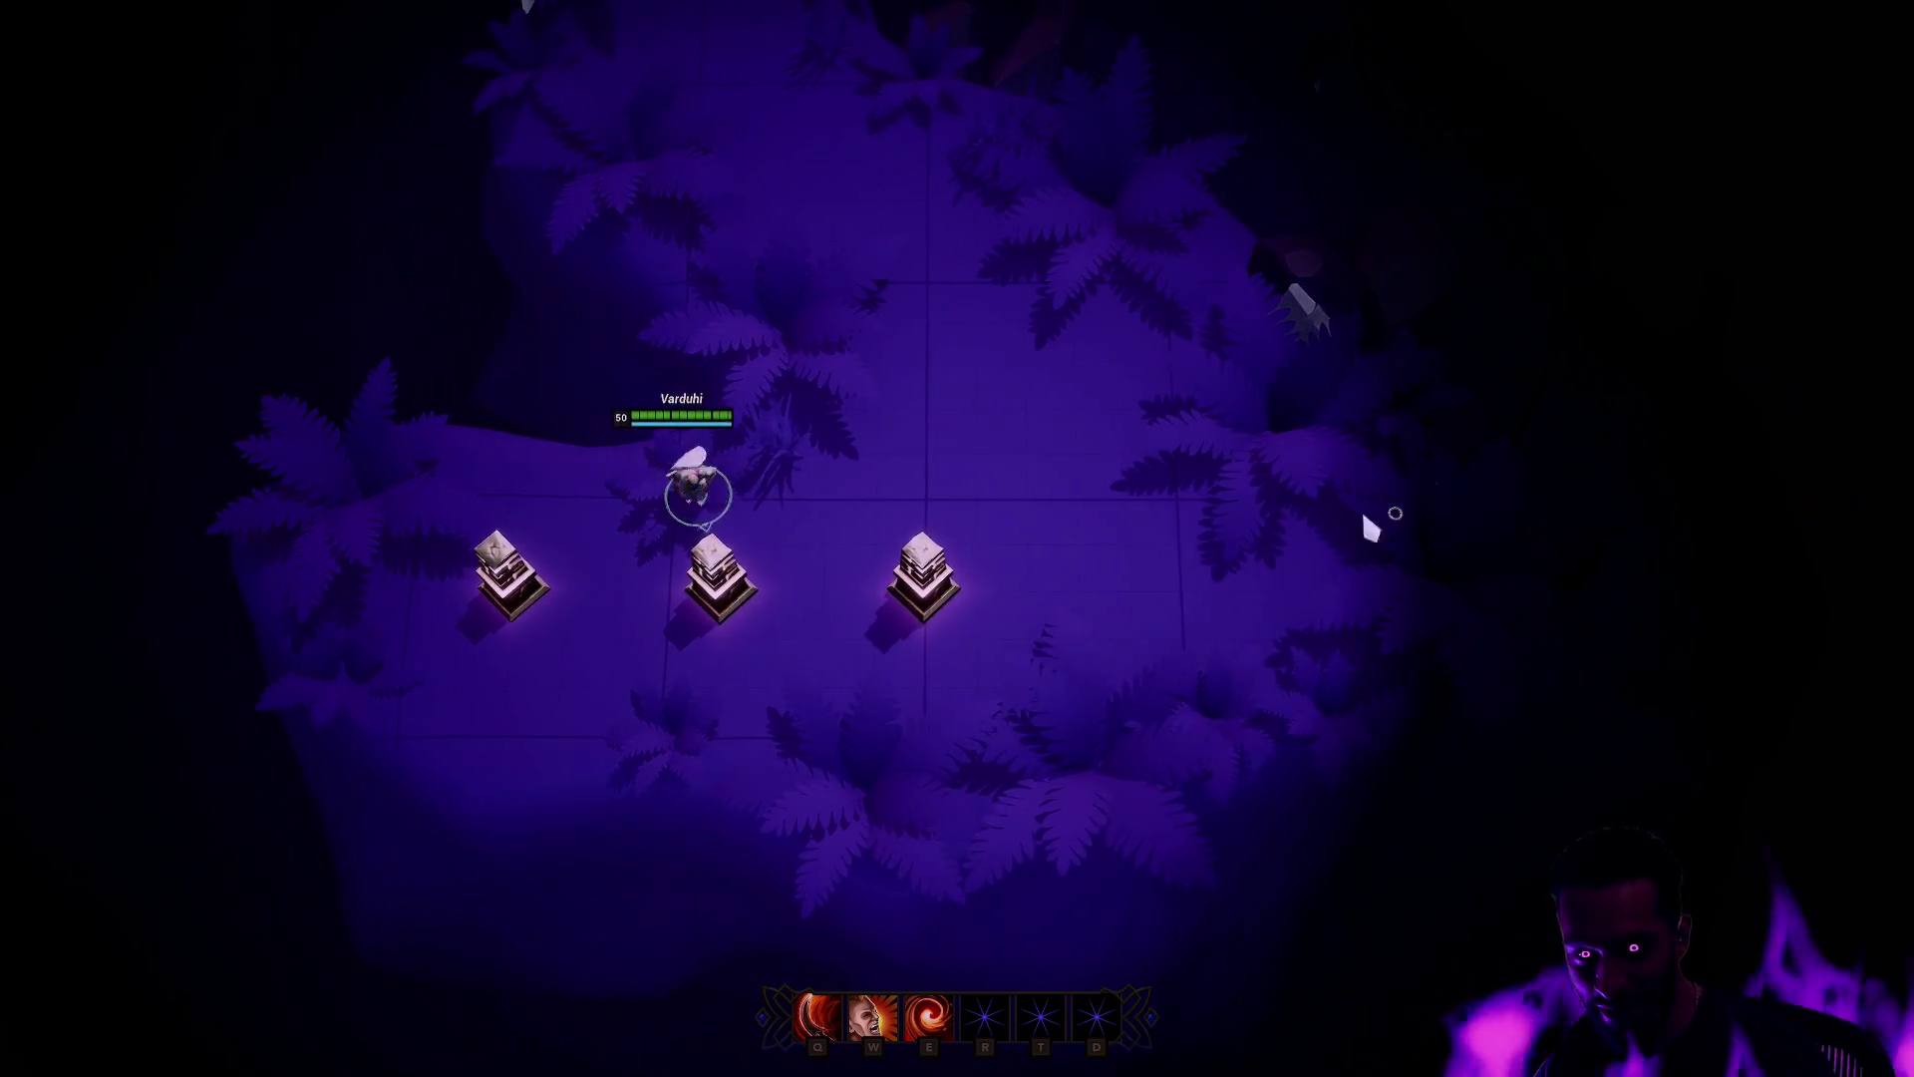
{"action": "right_click", "coordinate": [1295, 497]}
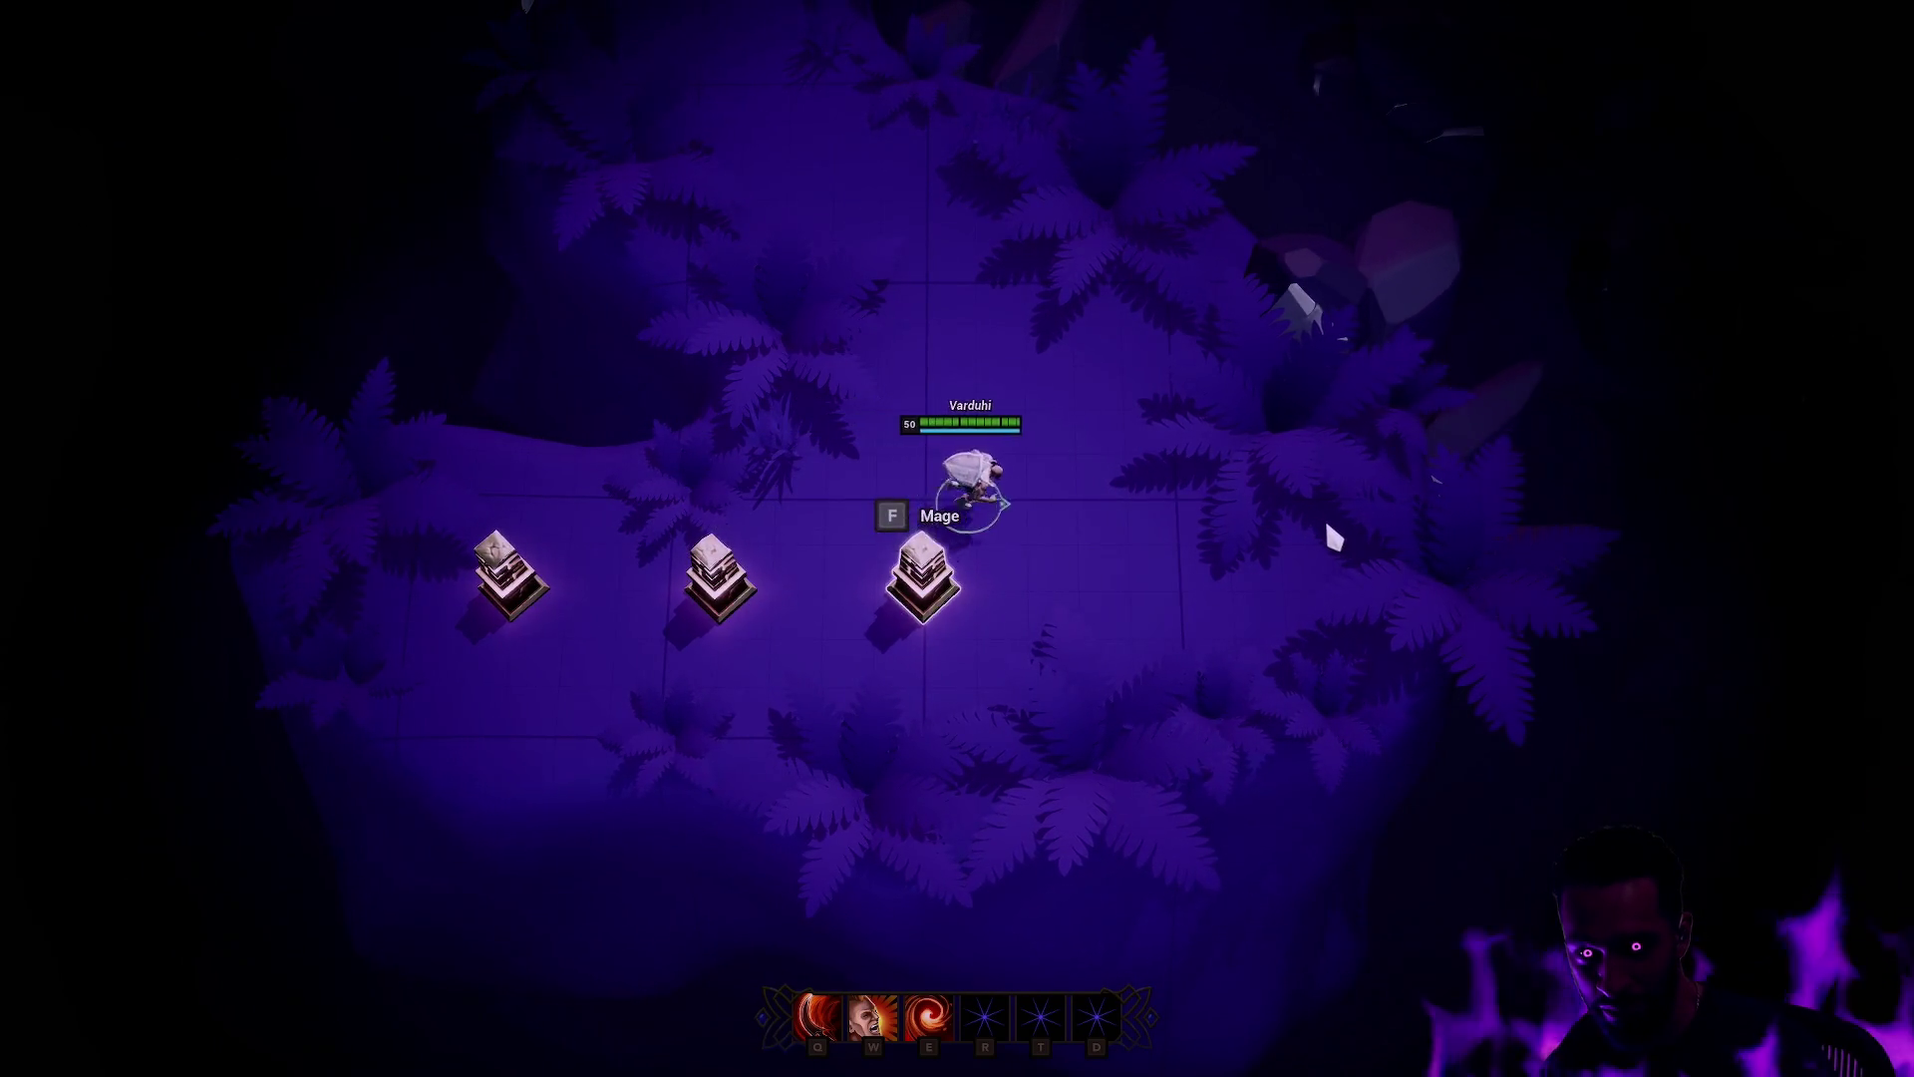
{"action": "right_click", "coordinate": [729, 22]}
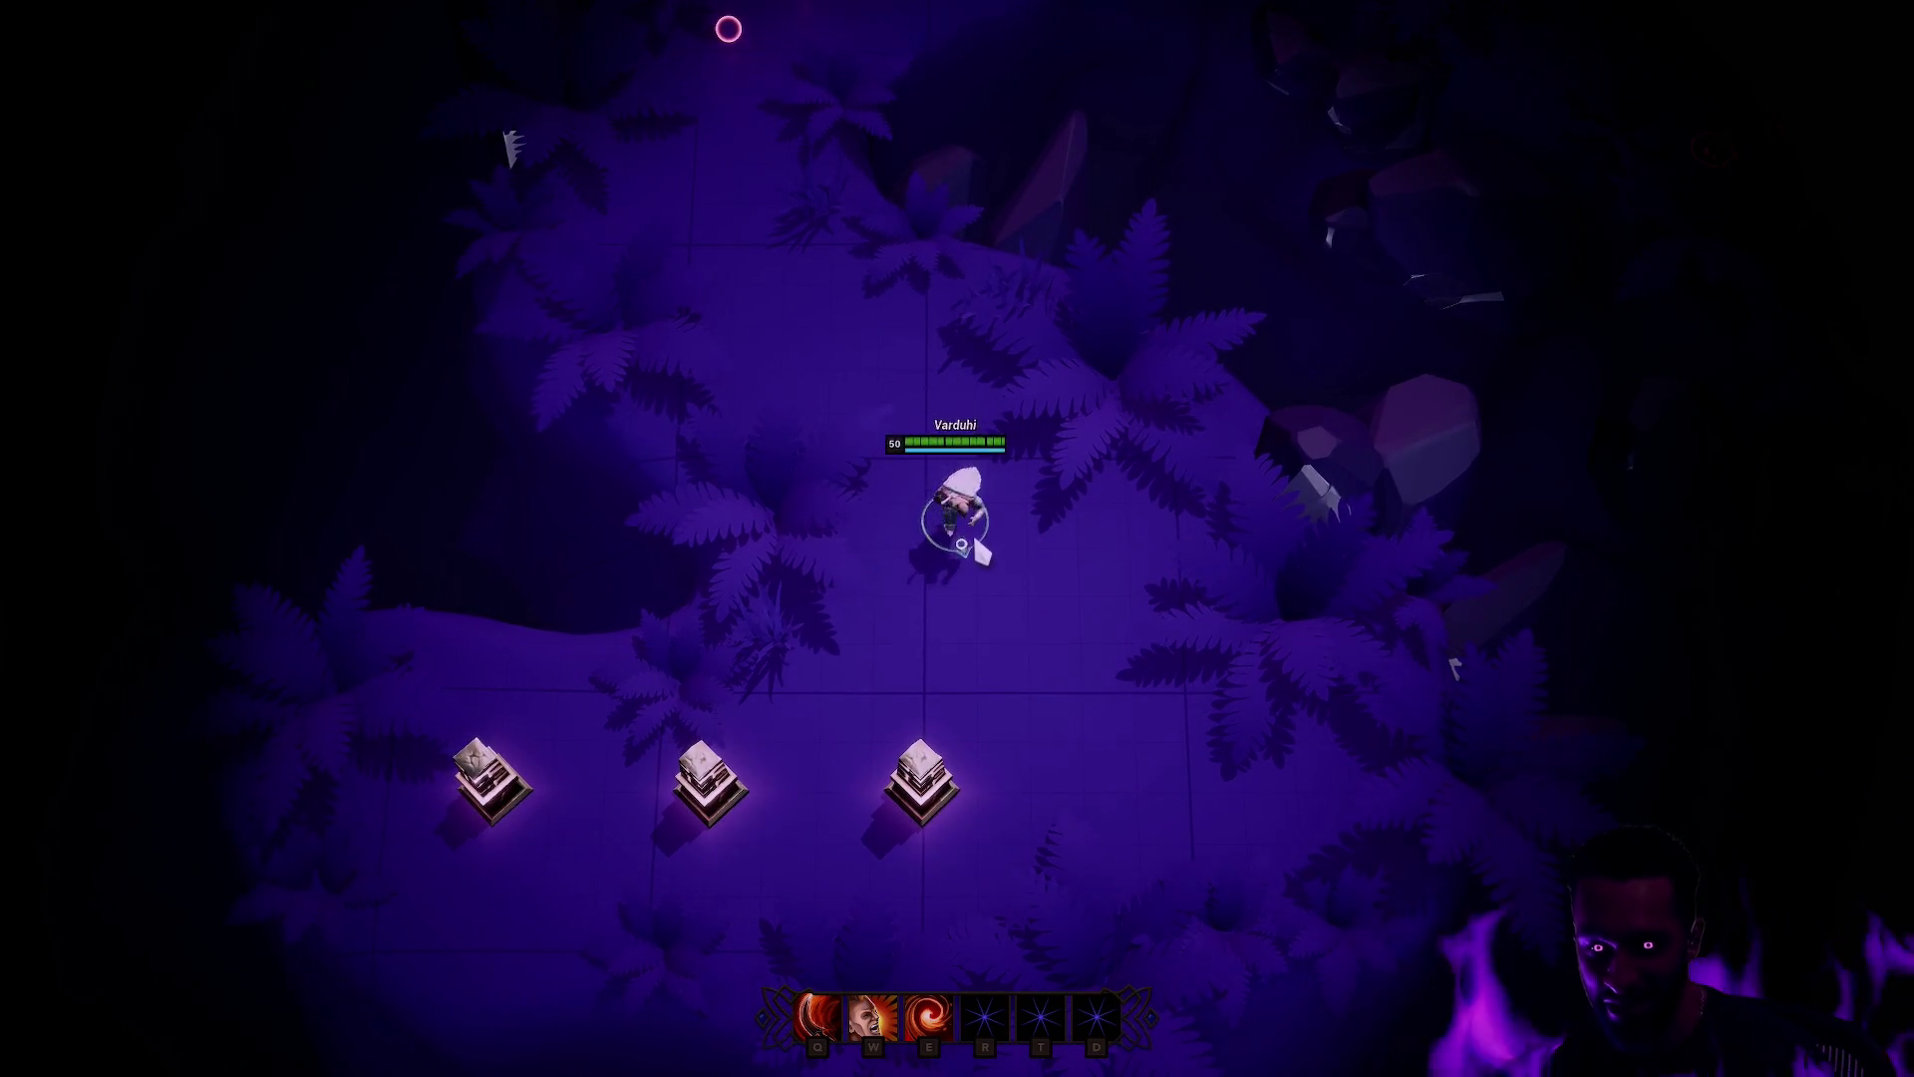
{"action": "right_click", "coordinate": [1055, 646]}
{"action": "right_click", "coordinate": [898, 661]}
{"action": "right_click", "coordinate": [791, 312]}
{"action": "right_click", "coordinate": [1077, 561]}
{"action": "right_click", "coordinate": [979, 623]}
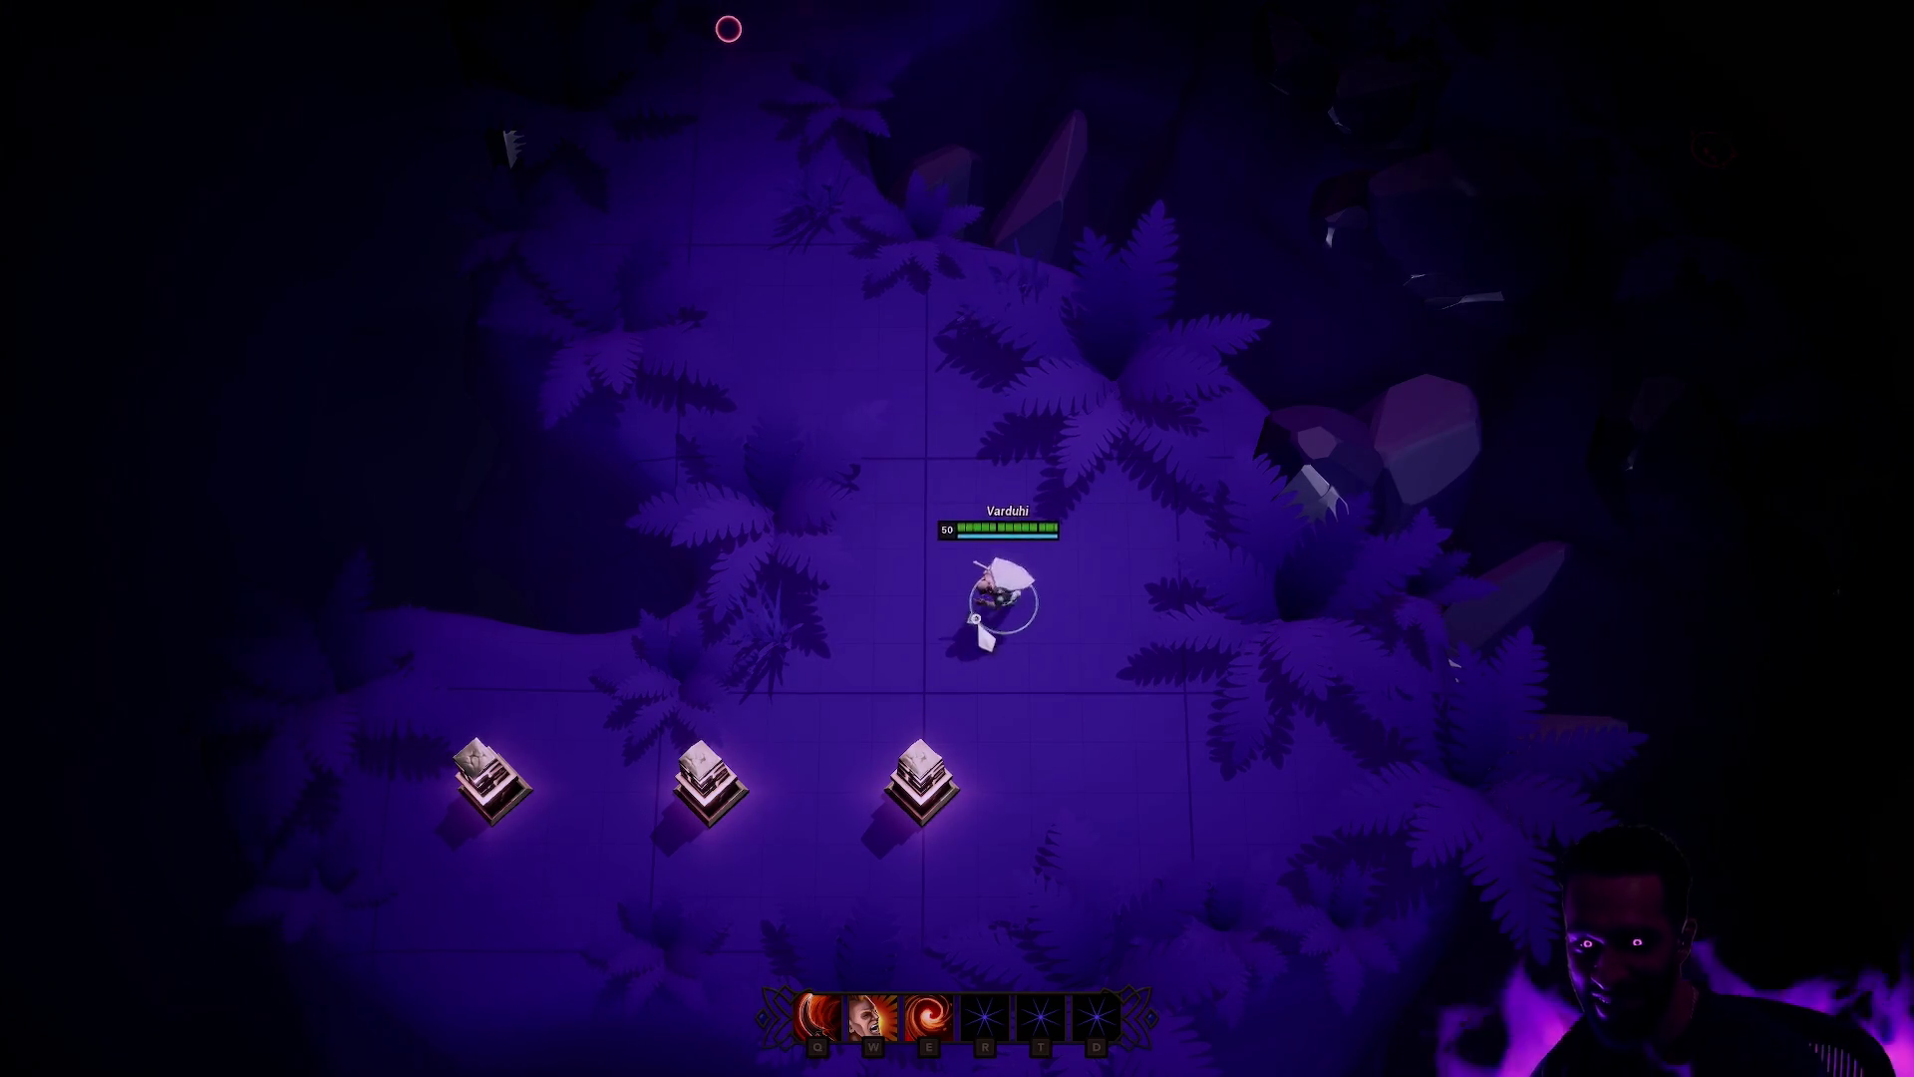
{"action": "key", "text": "Escape"}
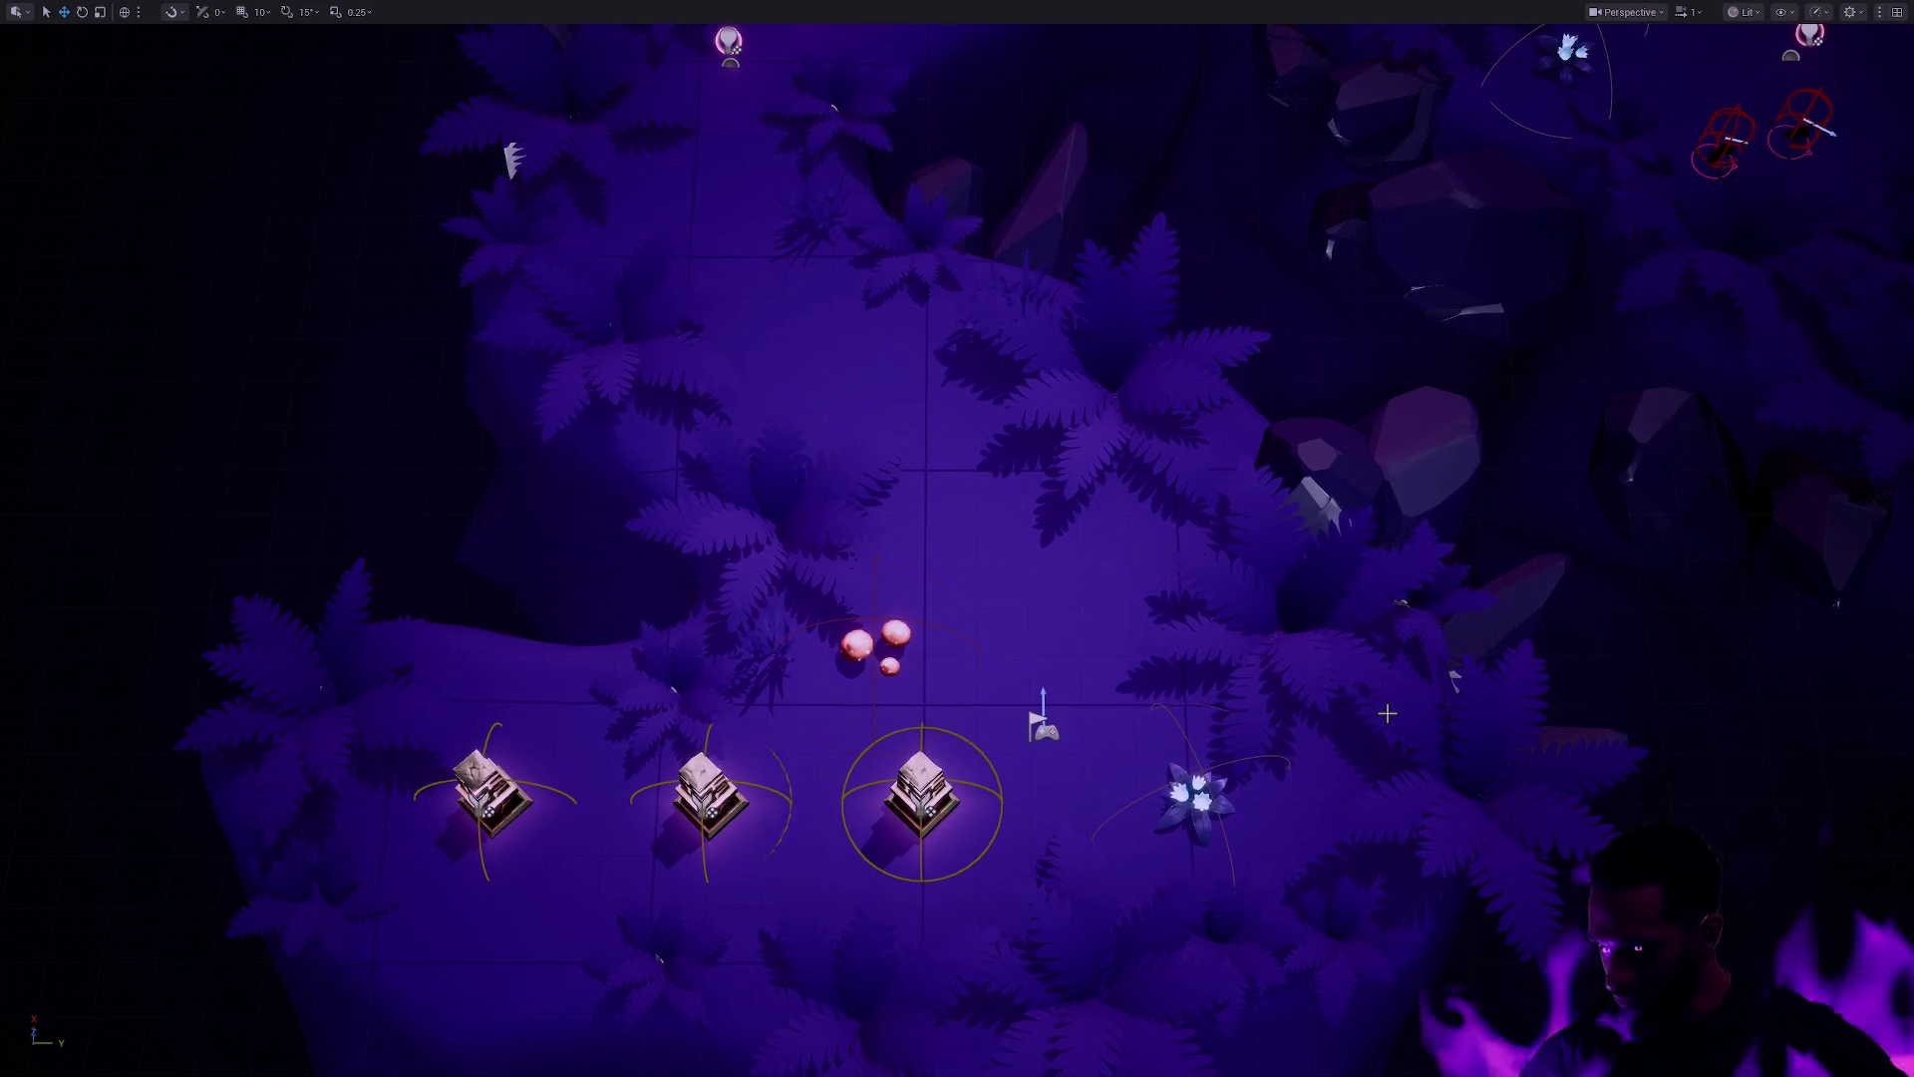
{"action": "key", "text": "F11"}
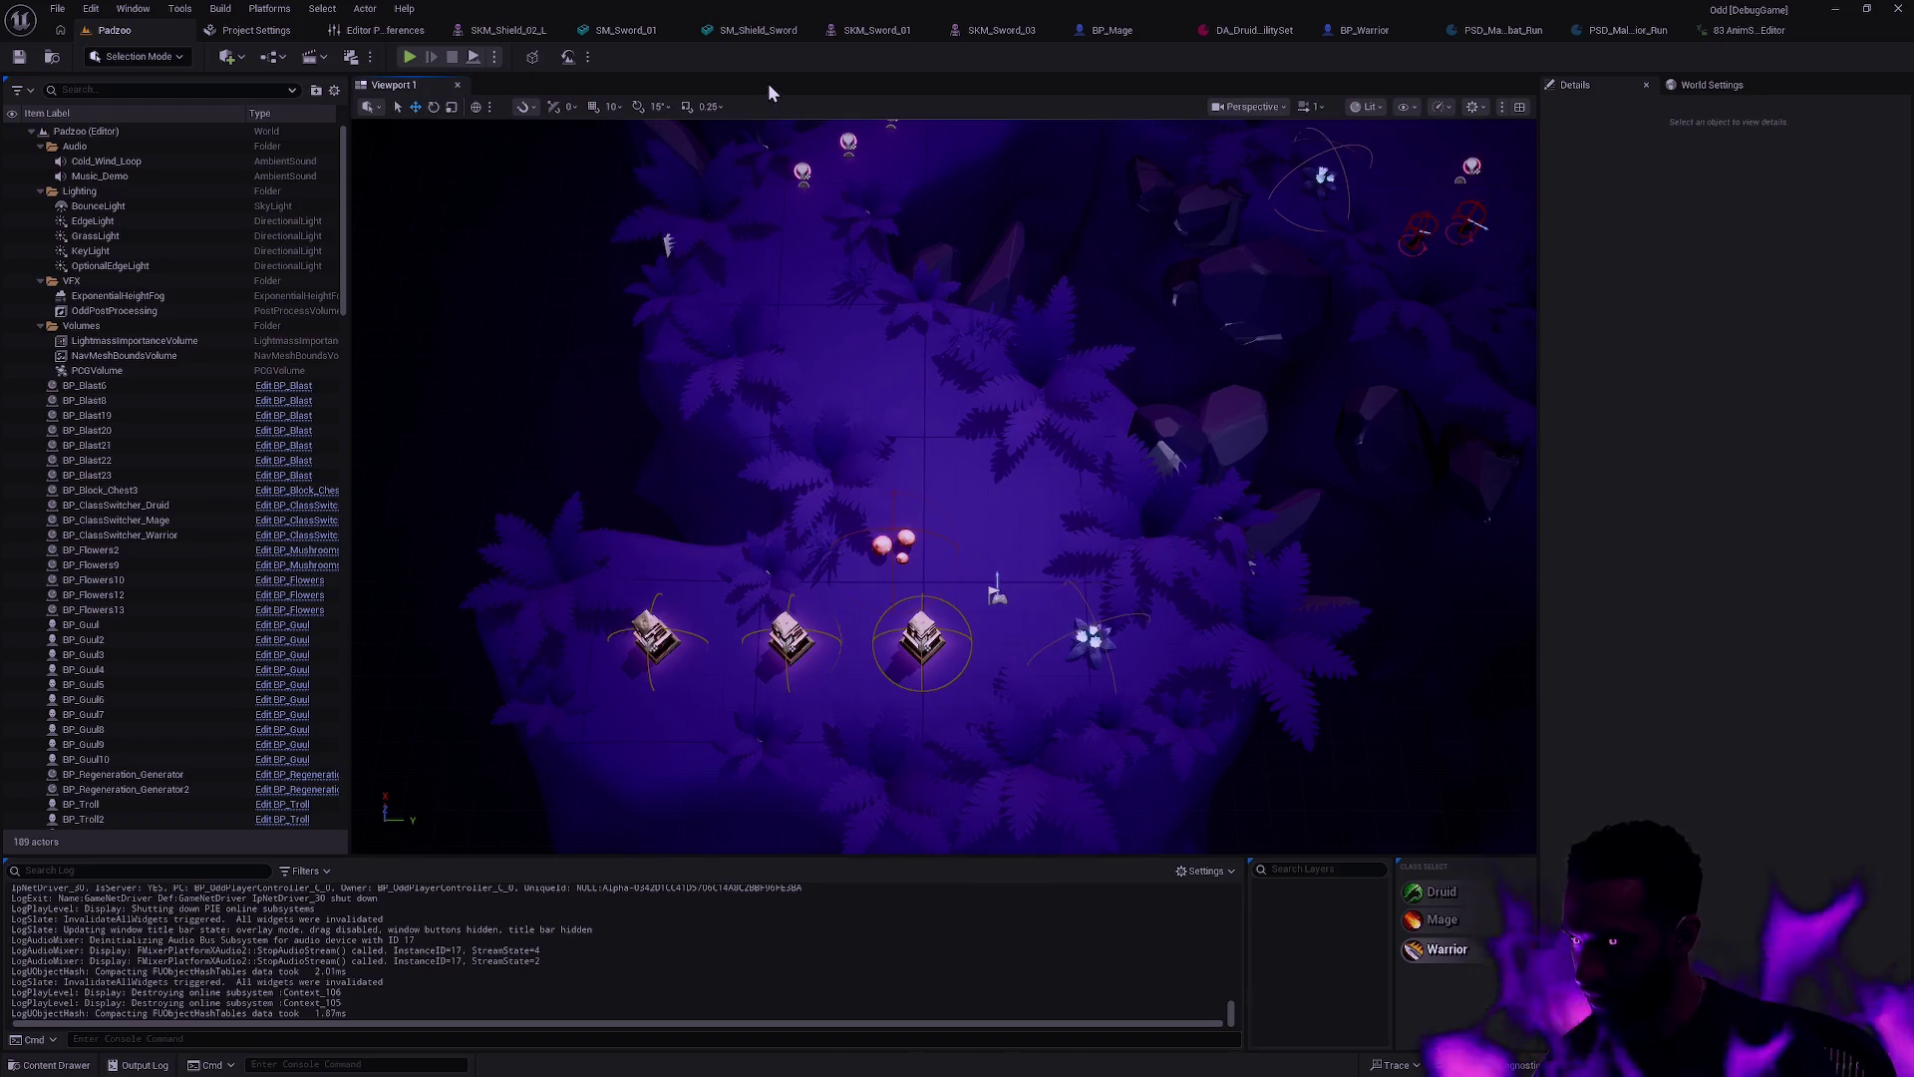
Step: Close the leftover sword and shield mesh editor tabs, such as SM_Sword_01 and SKM_Shield_02_L
{"action": "left_click", "coordinate": [642, 29]}
{"action": "left_click", "coordinate": [677, 30]}
{"action": "left_click", "coordinate": [678, 28]}
{"action": "left_click", "coordinate": [720, 30]}
{"action": "left_click", "coordinate": [771, 30]}
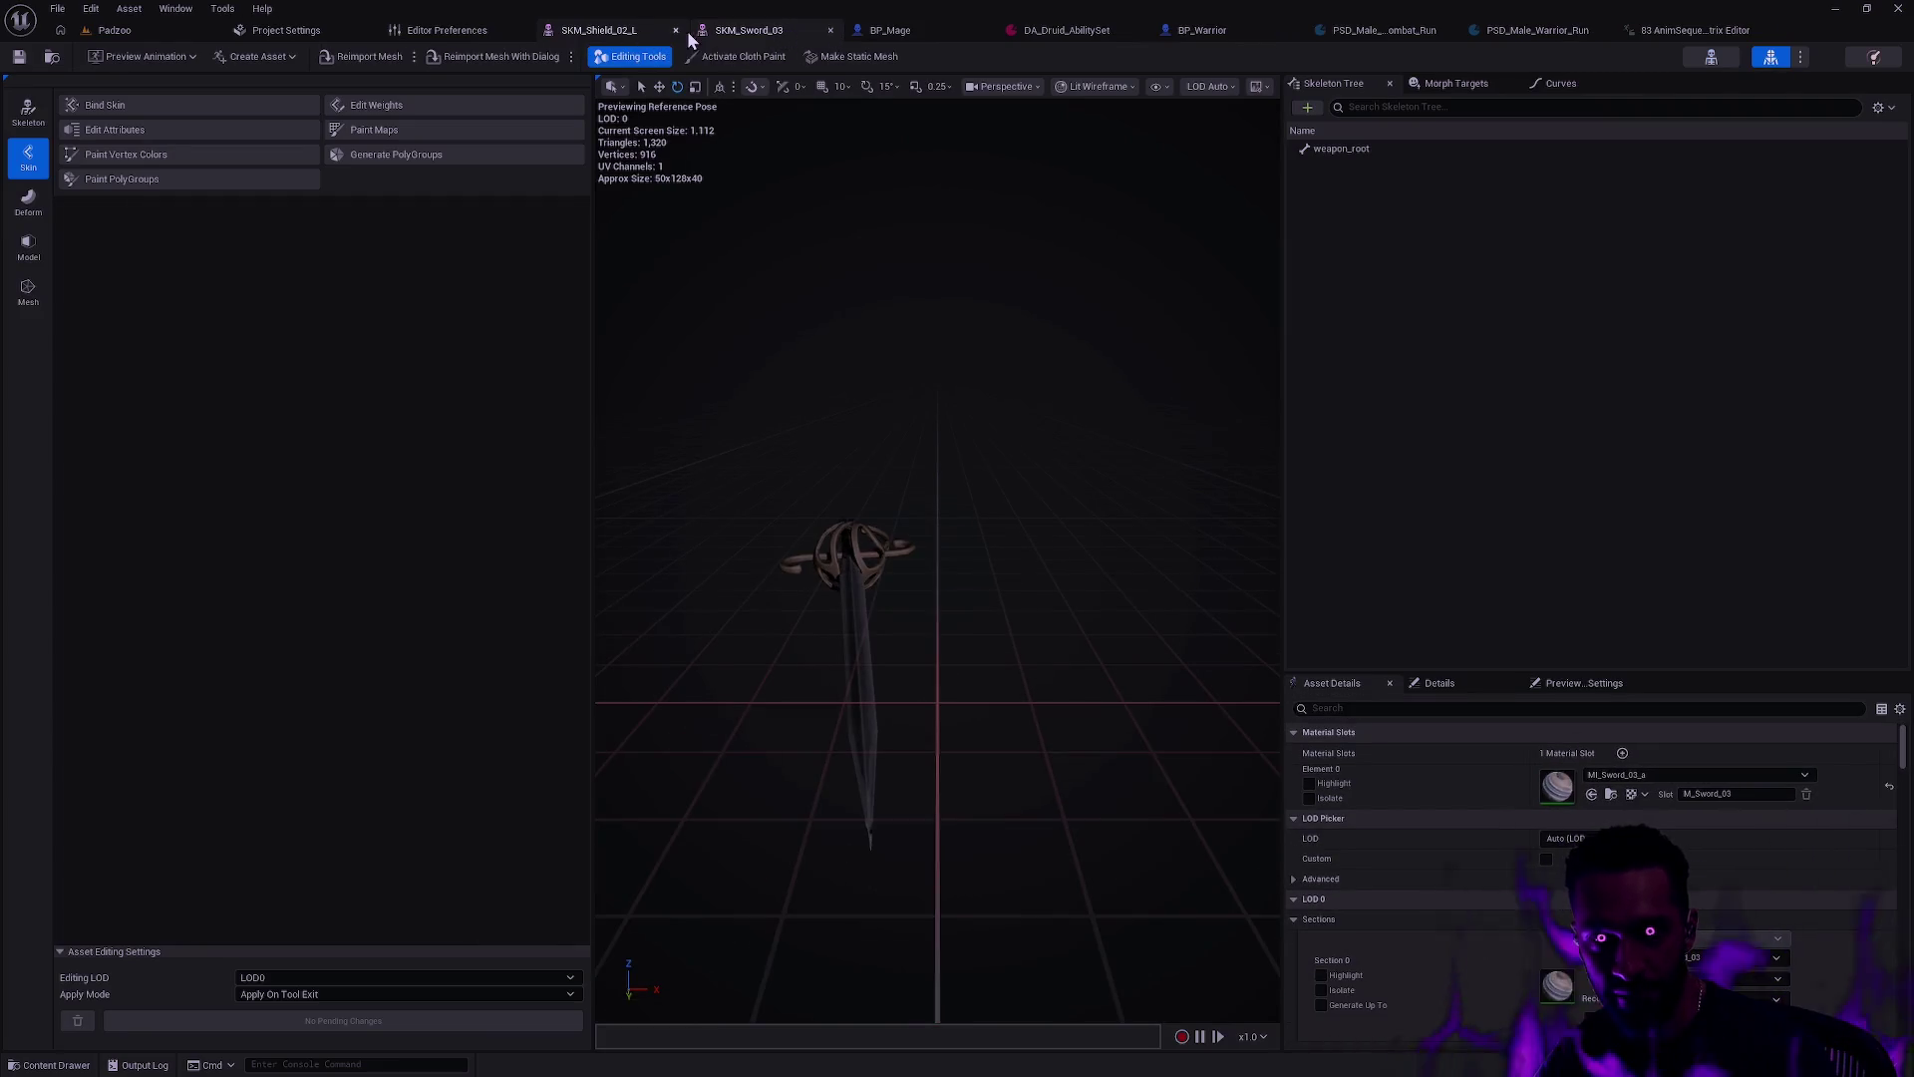
{"action": "left_click", "coordinate": [677, 29]}
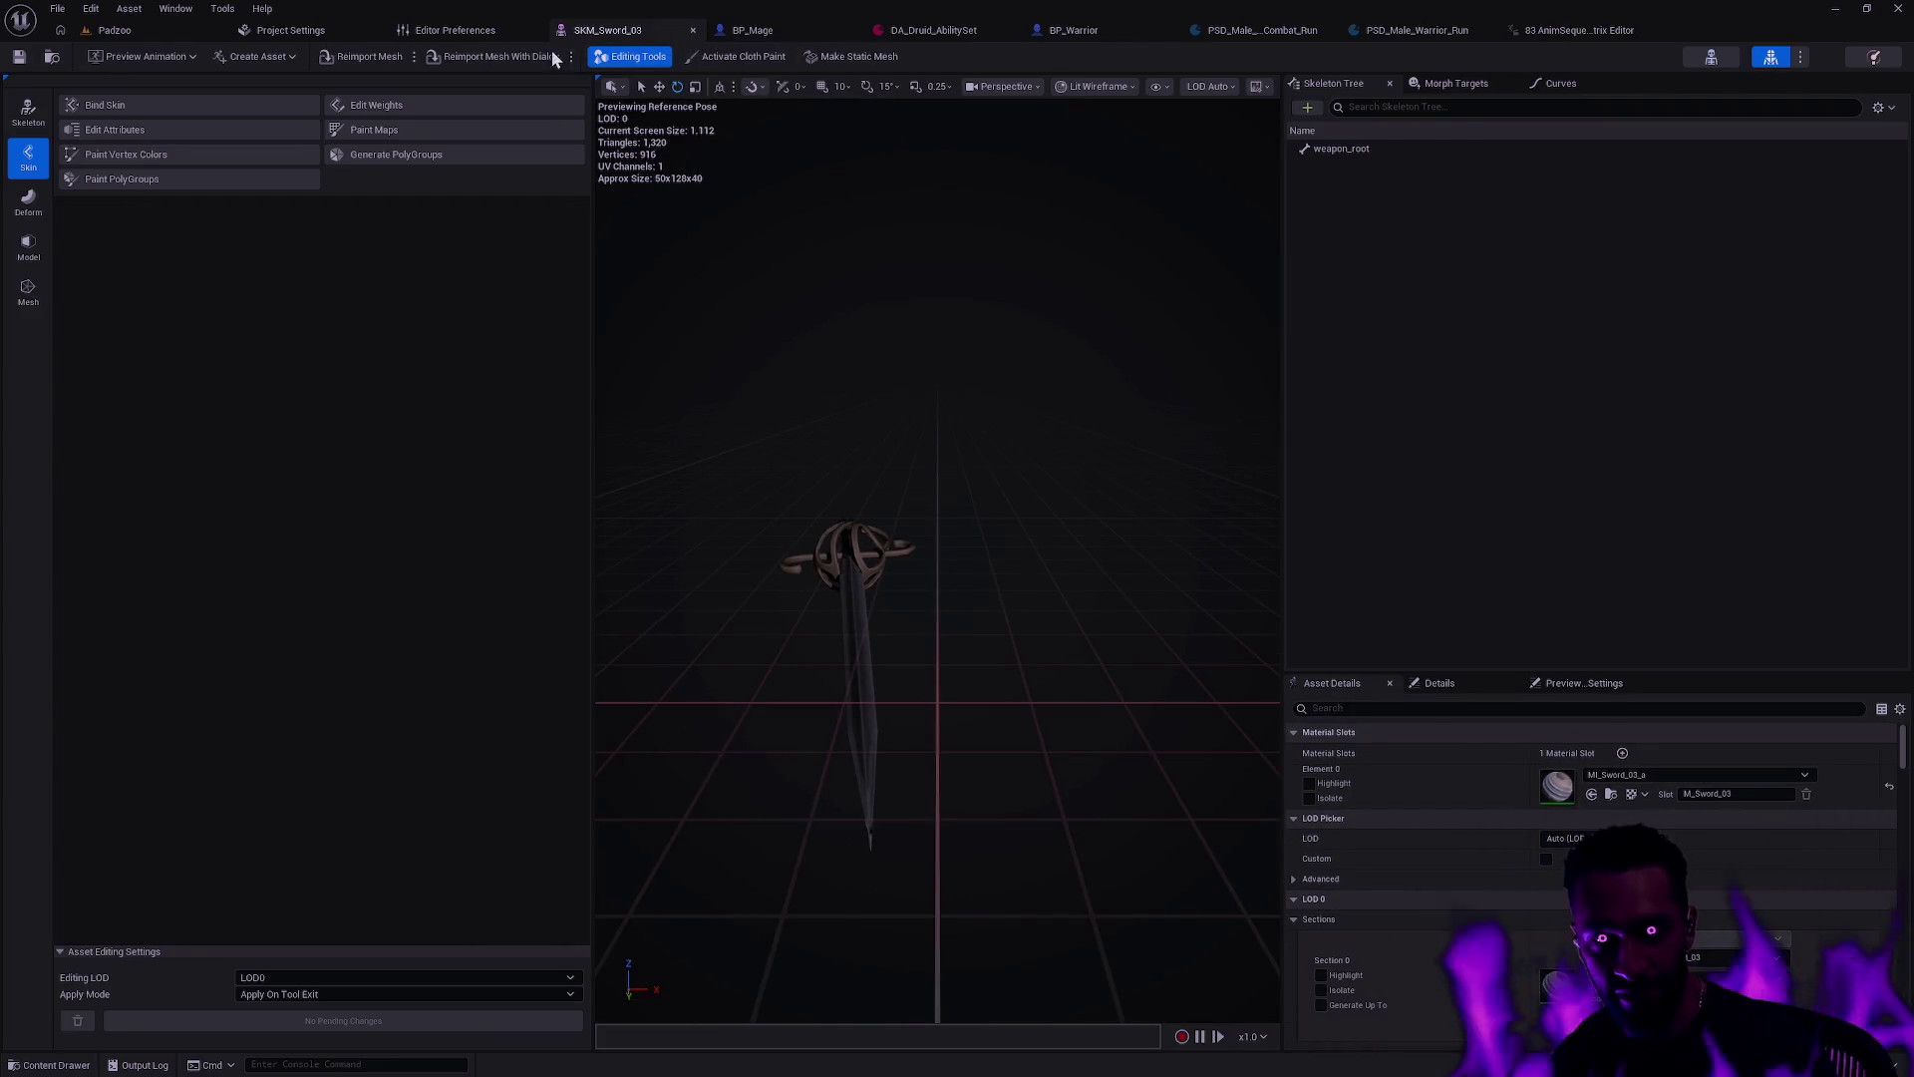
{"action": "left_click", "coordinate": [693, 30]}
Step: Inspect the mage in the BP_Mage viewport, then close DA_Druid_AbilitySet
{"action": "mouse_move", "coordinate": [1250, 475]}
{"action": "left_mouse_down"}
{"action": "mouse_move", "coordinate": [1197, 468]}
{"action": "mouse_move", "coordinate": [1250, 474]}
{"action": "mouse_move", "coordinate": [1251, 608]}
{"action": "mouse_move", "coordinate": [1250, 498]}
{"action": "left_mouse_up"}
{"action": "mouse_move", "coordinate": [947, 733]}
{"action": "left_mouse_down"}
{"action": "mouse_move", "coordinate": [947, 668]}
{"action": "mouse_move", "coordinate": [947, 733]}
{"action": "left_mouse_up"}
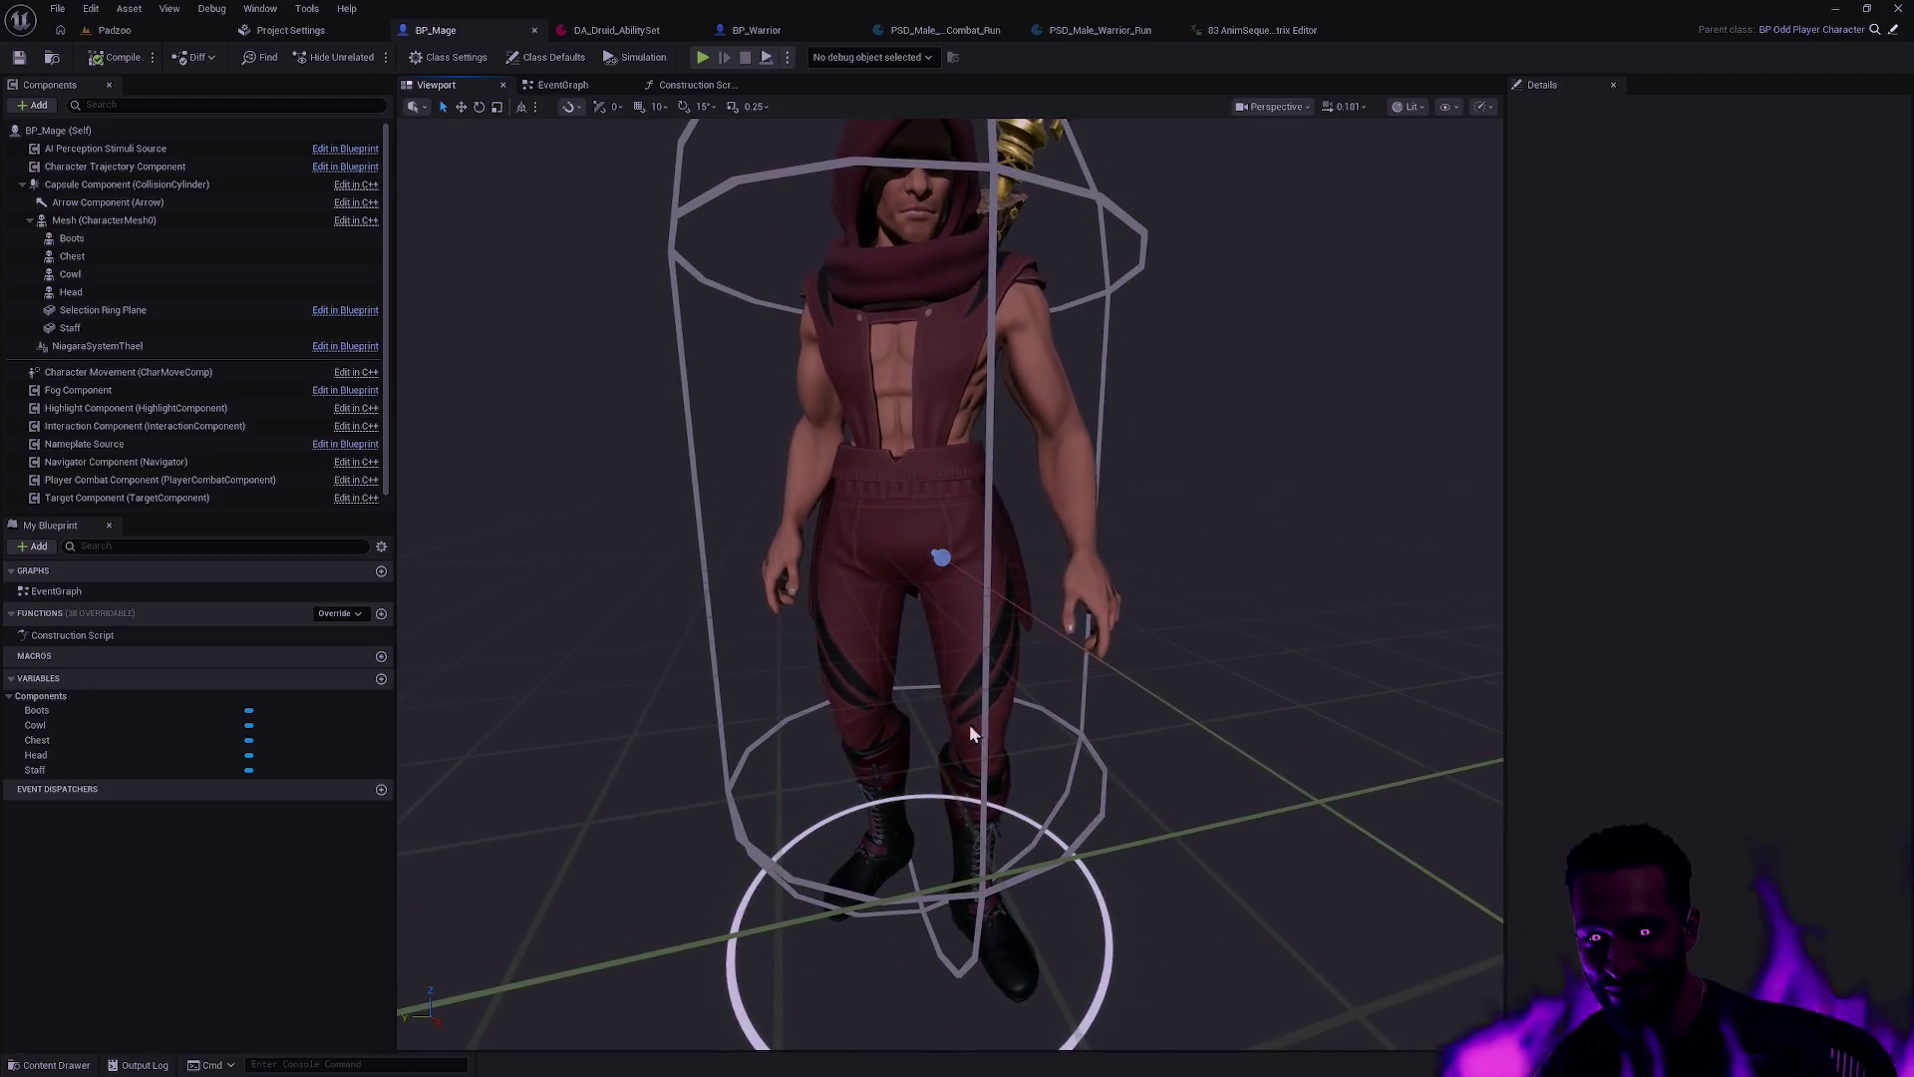
{"action": "scroll", "coordinate": [1231, 591], "scroll_direction": "down", "scroll_amount": 5}
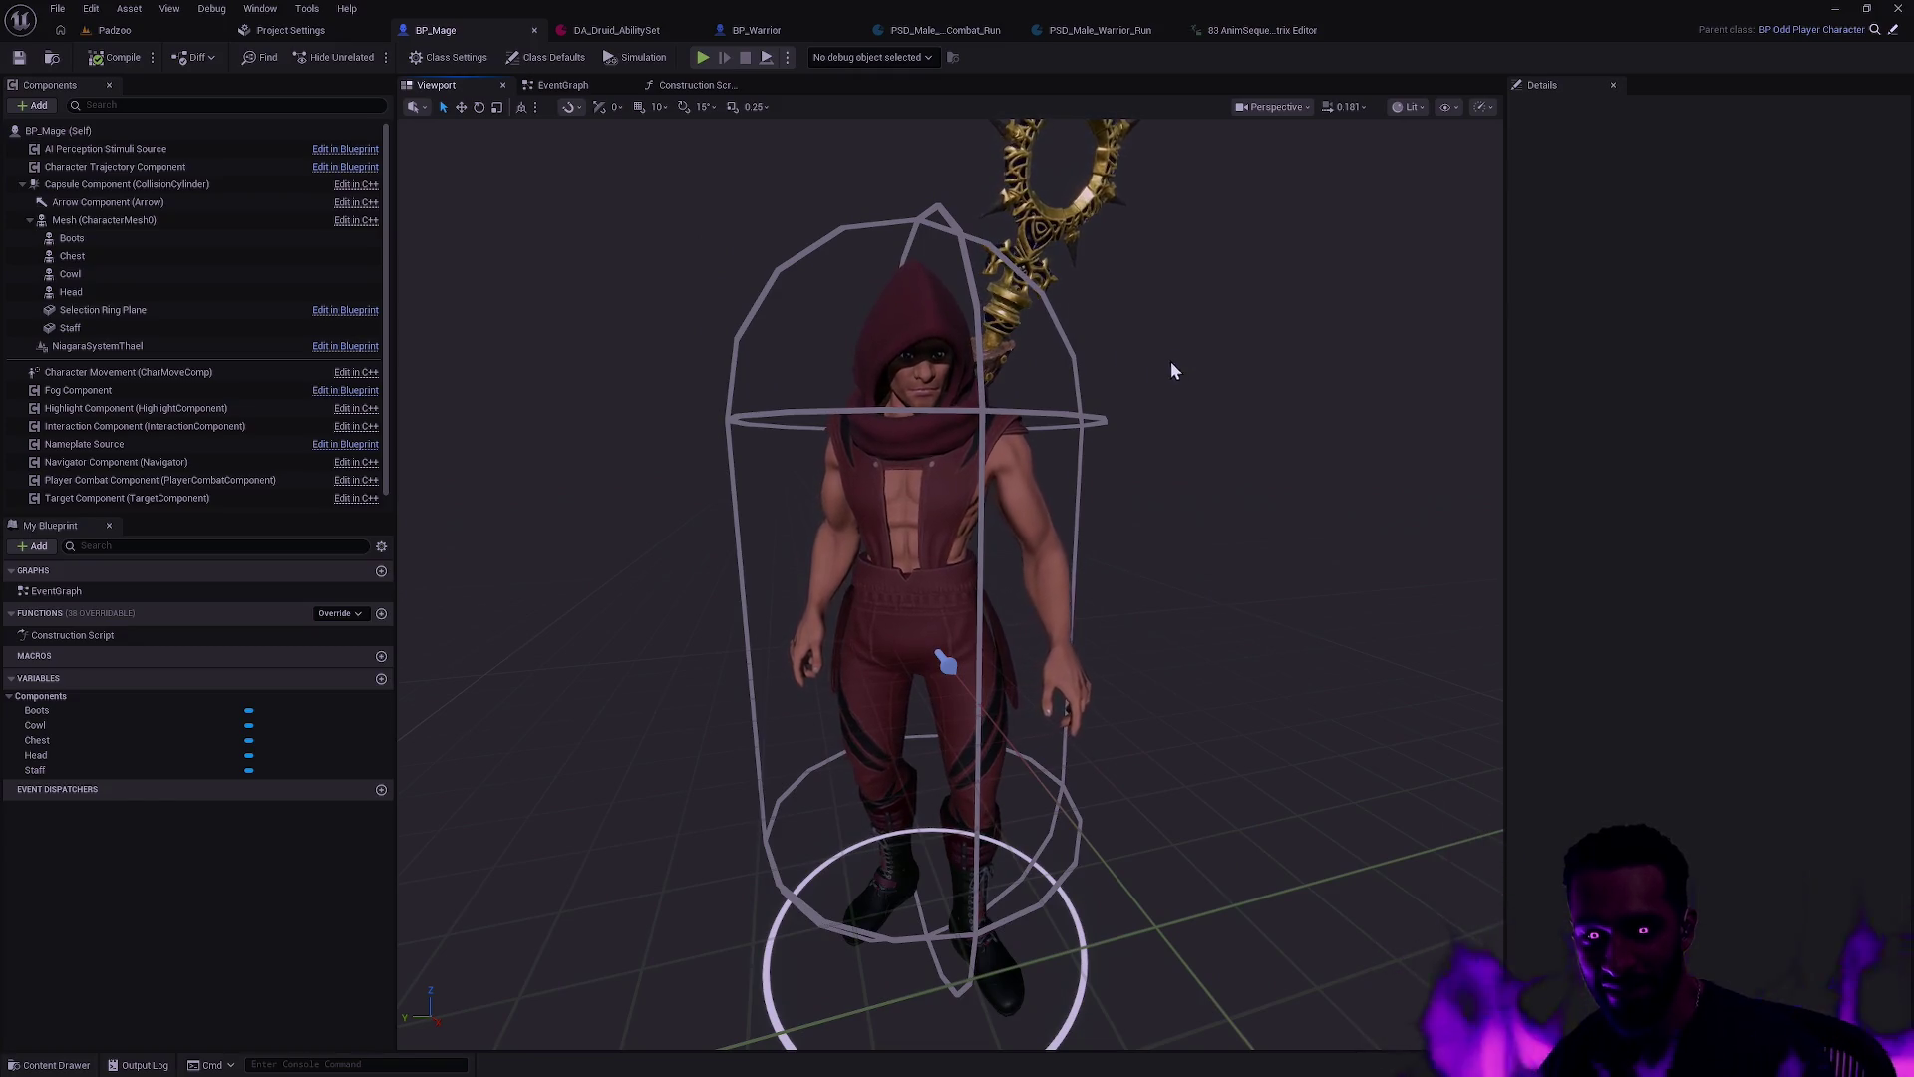
{"action": "left_click", "coordinate": [608, 31]}
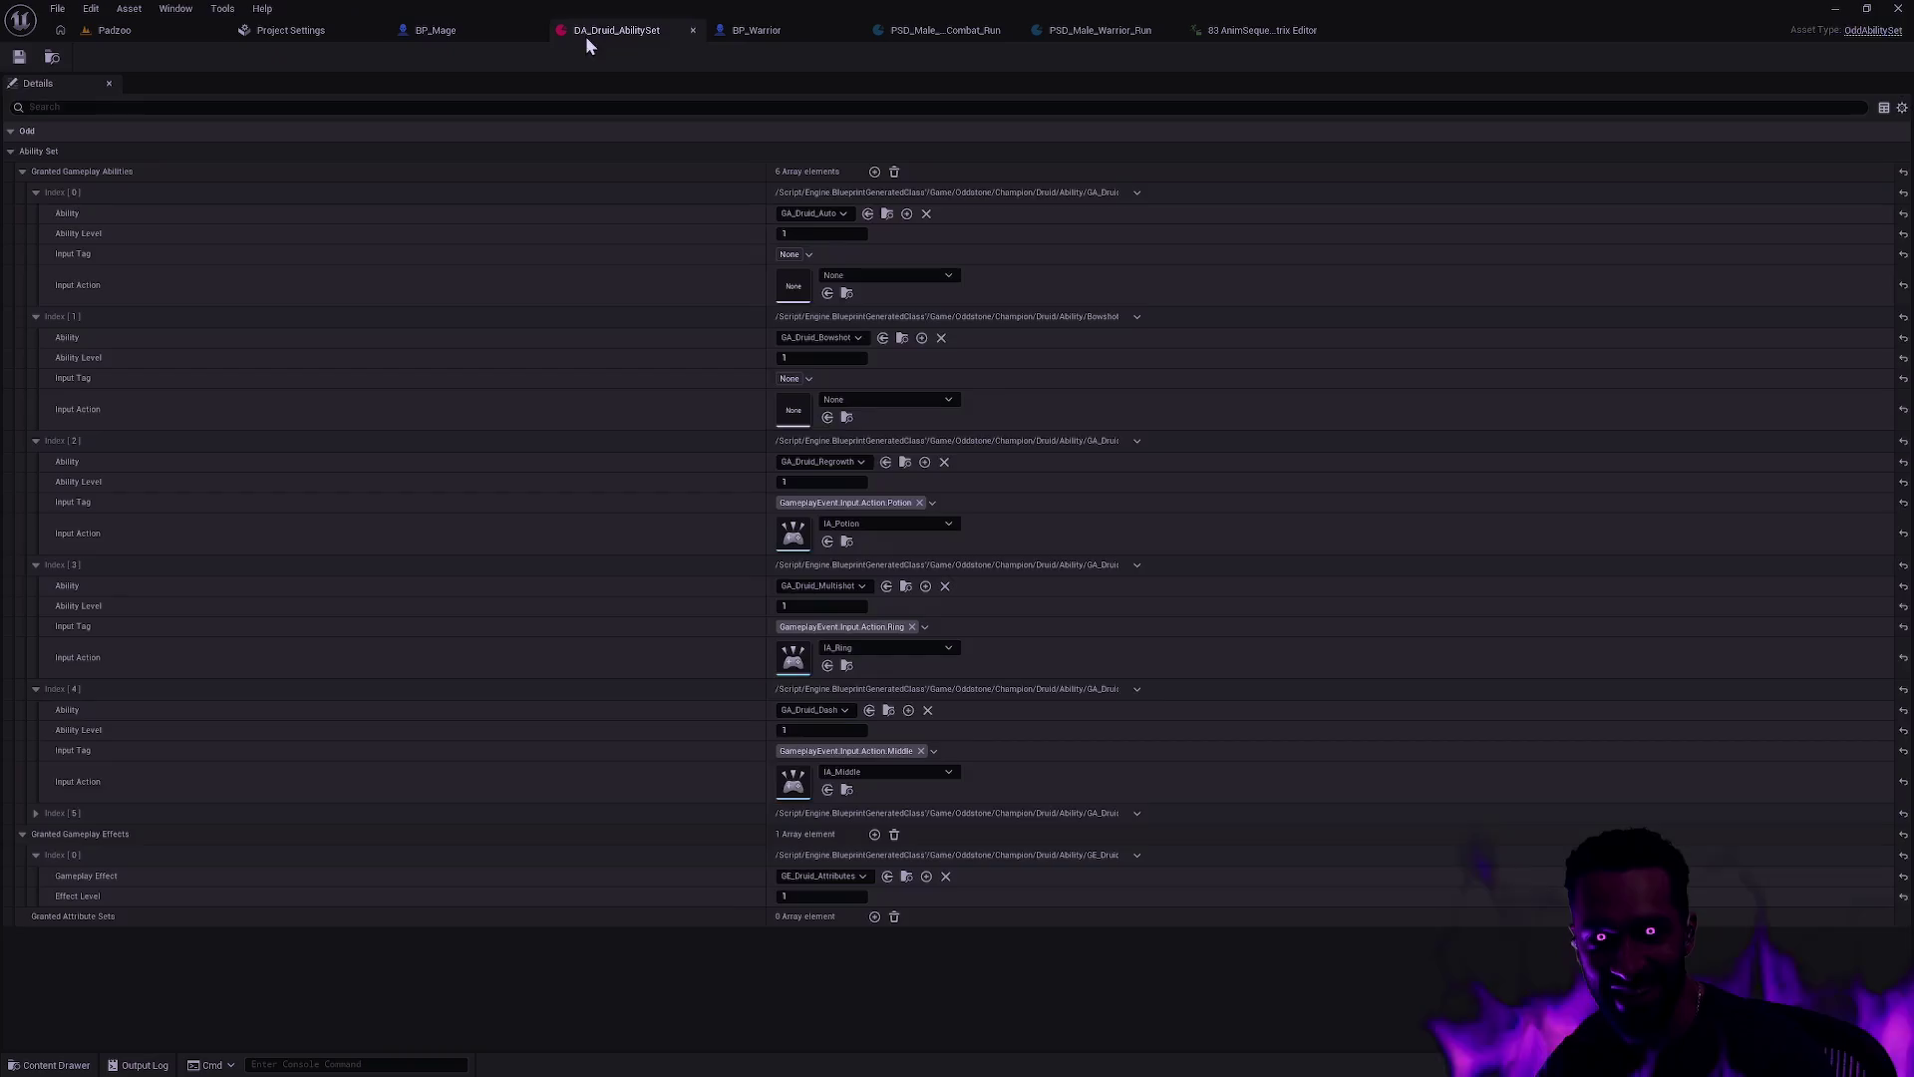
{"action": "left_click", "coordinate": [694, 30]}
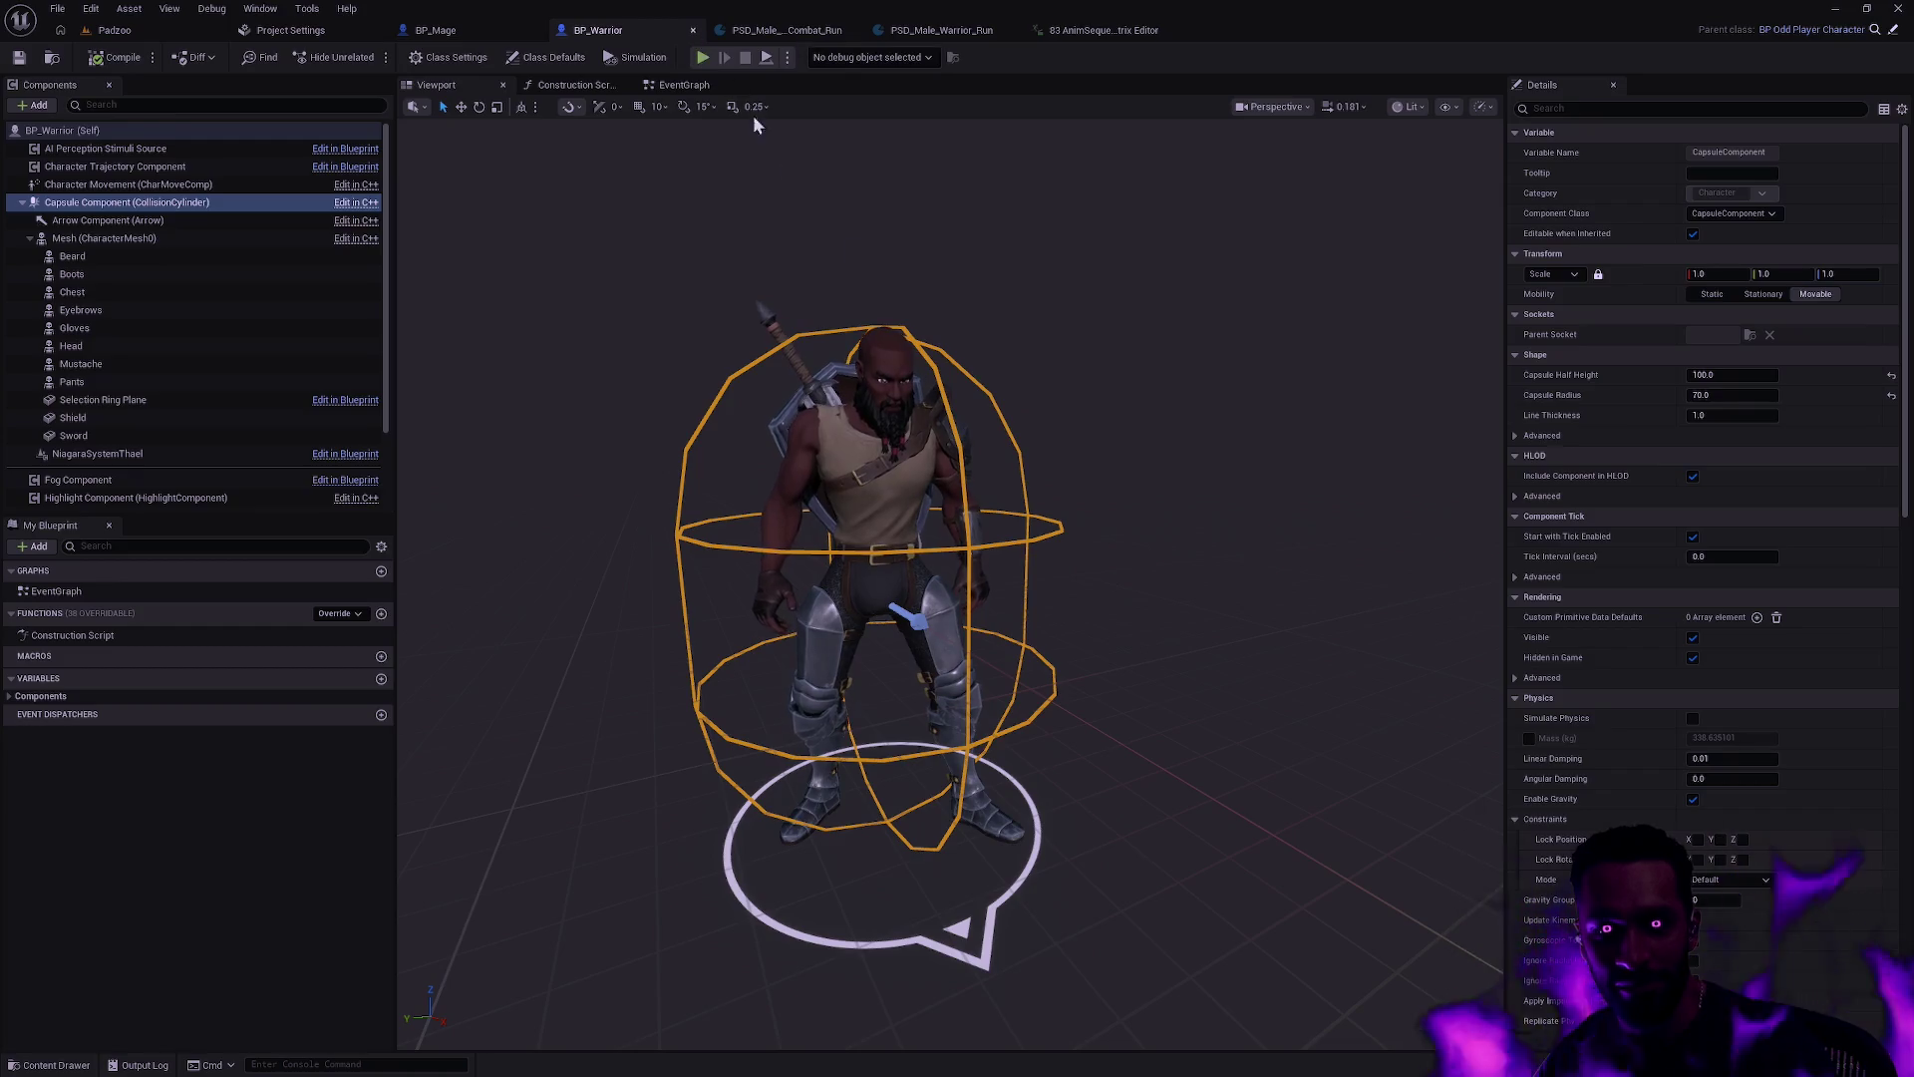
Step: Scale the warrior's character mesh to 1.2
{"action": "mouse_move", "coordinate": [947, 598]}
{"action": "left_mouse_down"}
{"action": "mouse_move", "coordinate": [798, 598]}
{"action": "mouse_move", "coordinate": [798, 658]}
{"action": "mouse_move", "coordinate": [797, 588]}
{"action": "mouse_move", "coordinate": [828, 583]}
{"action": "mouse_move", "coordinate": [1106, 307]}
{"action": "left_mouse_up"}
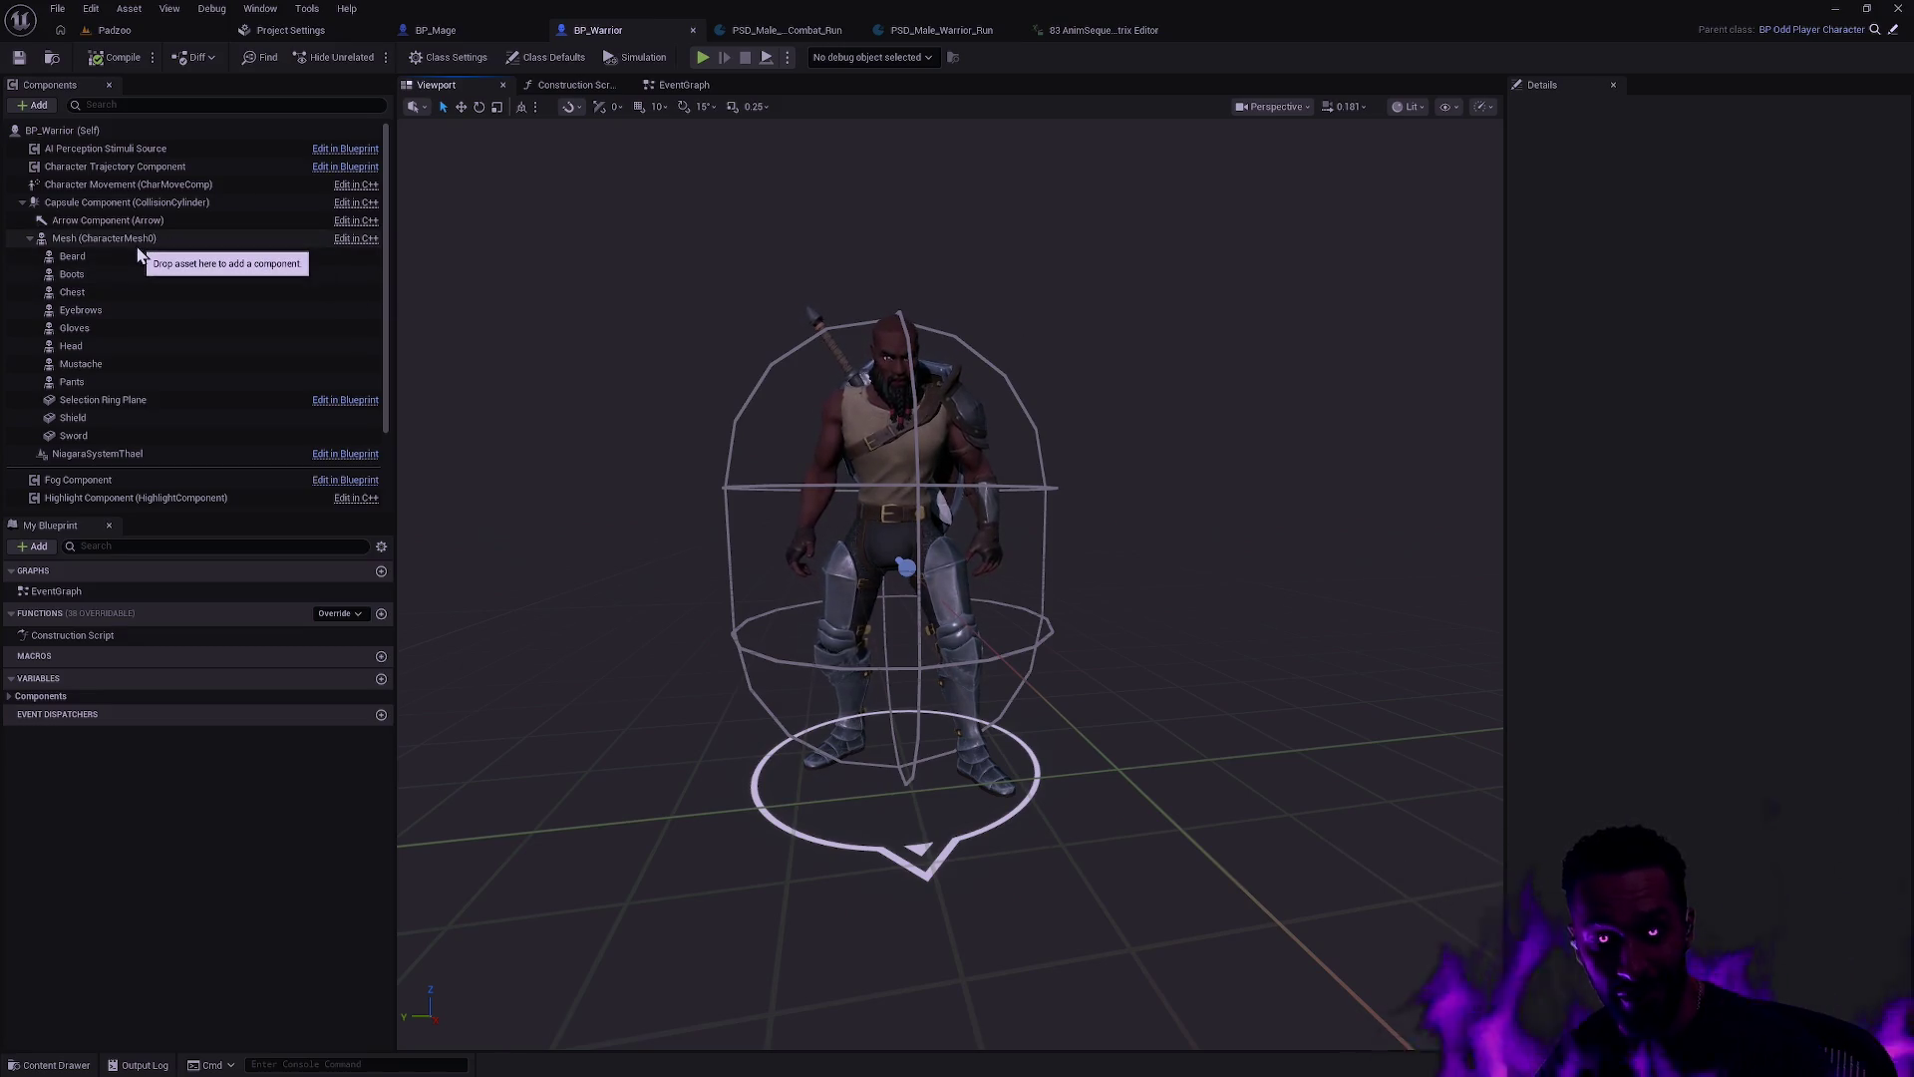
{"action": "left_click", "coordinate": [365, 243]}
{"action": "left_click", "coordinate": [1730, 314]}
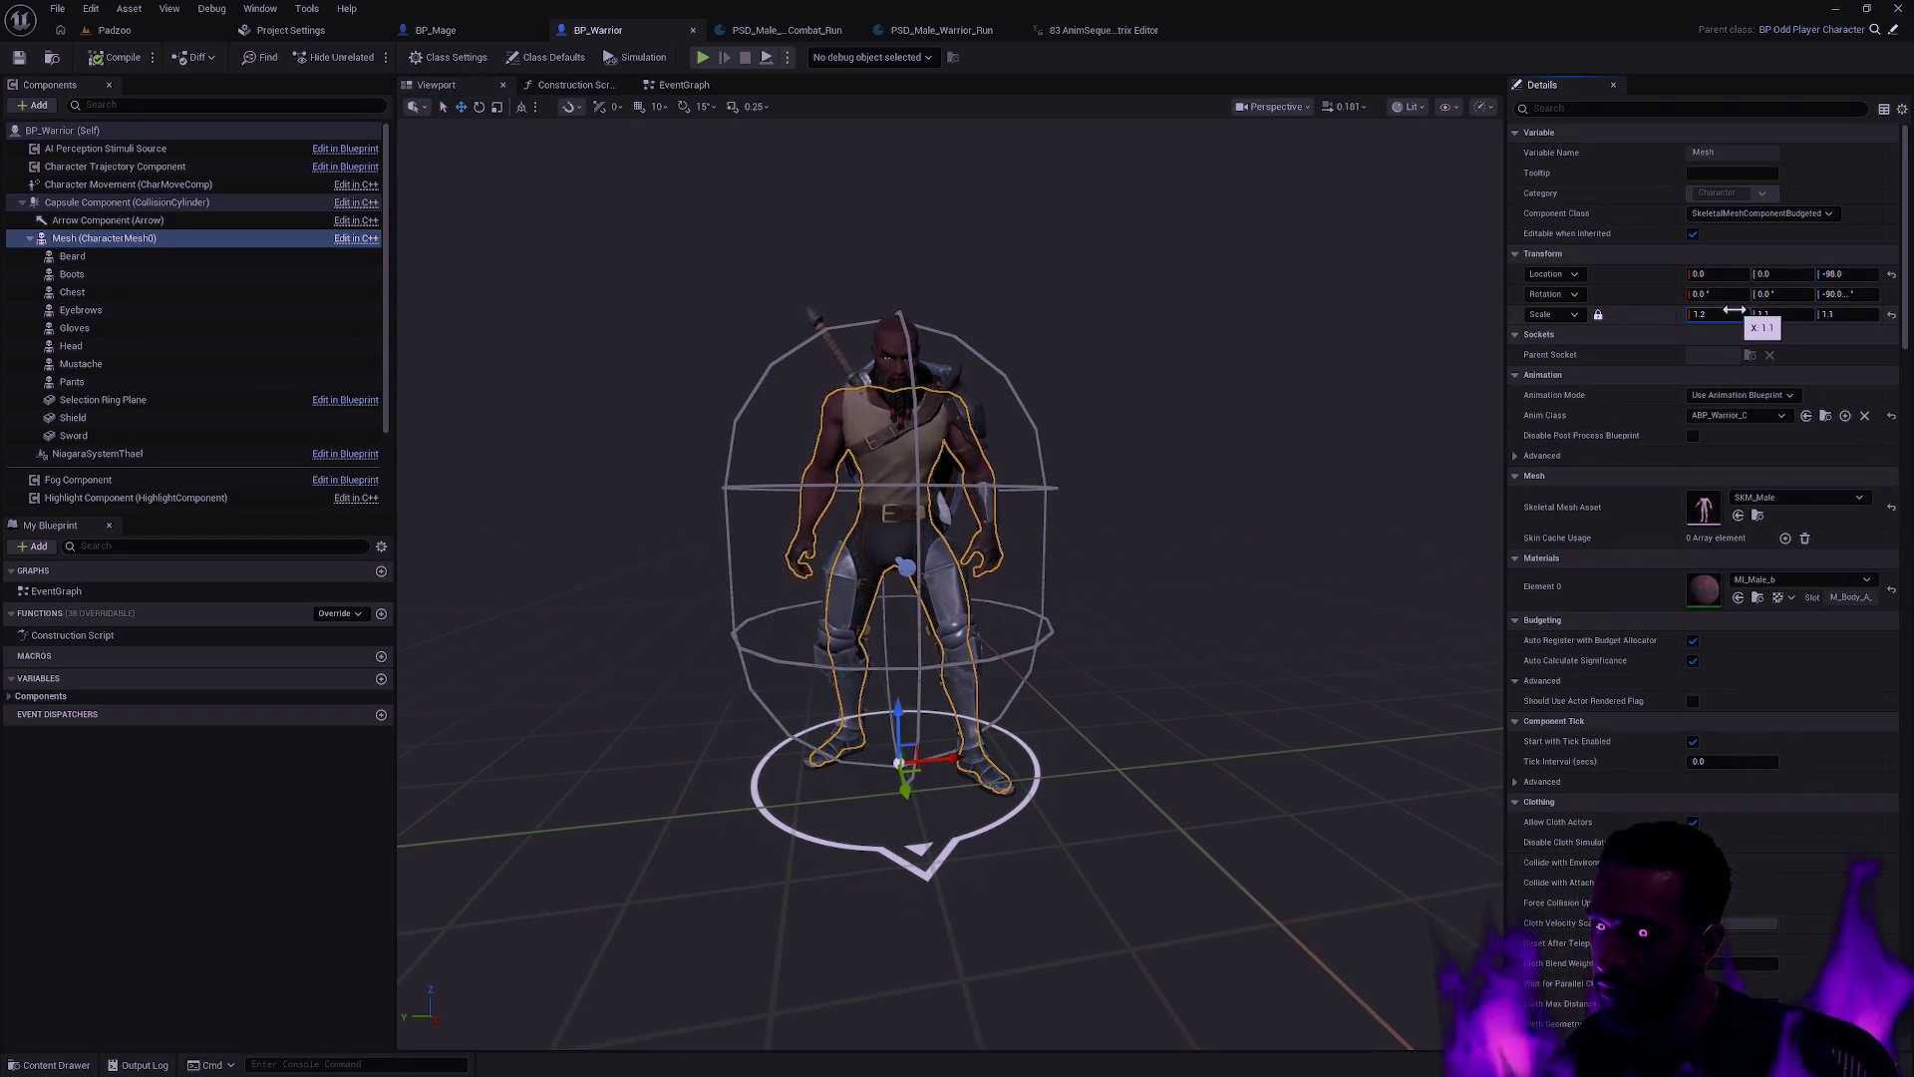
{"action": "key", "text": "Return"}
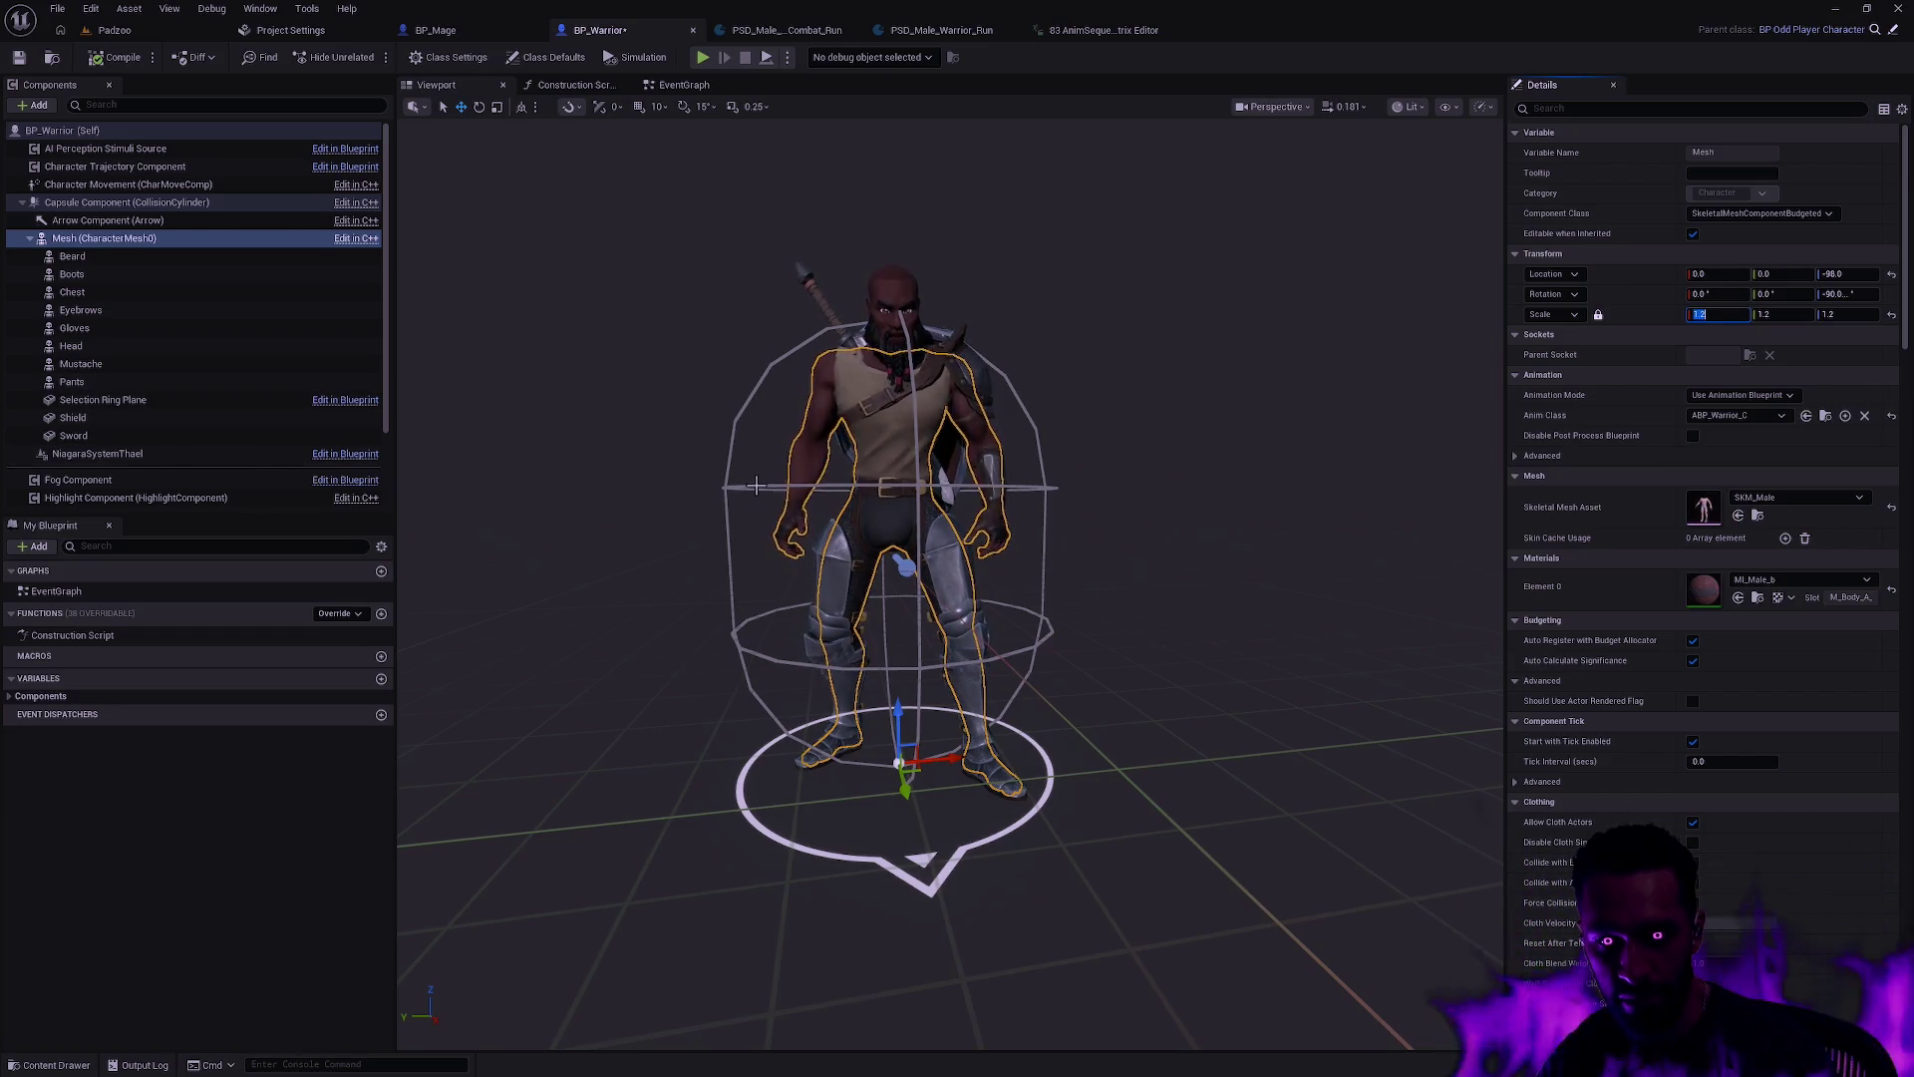
Step: Select the Selection Ring Plane and compute 1.2/1.1 with the Windows calculator
{"action": "left_click", "coordinate": [167, 403]}
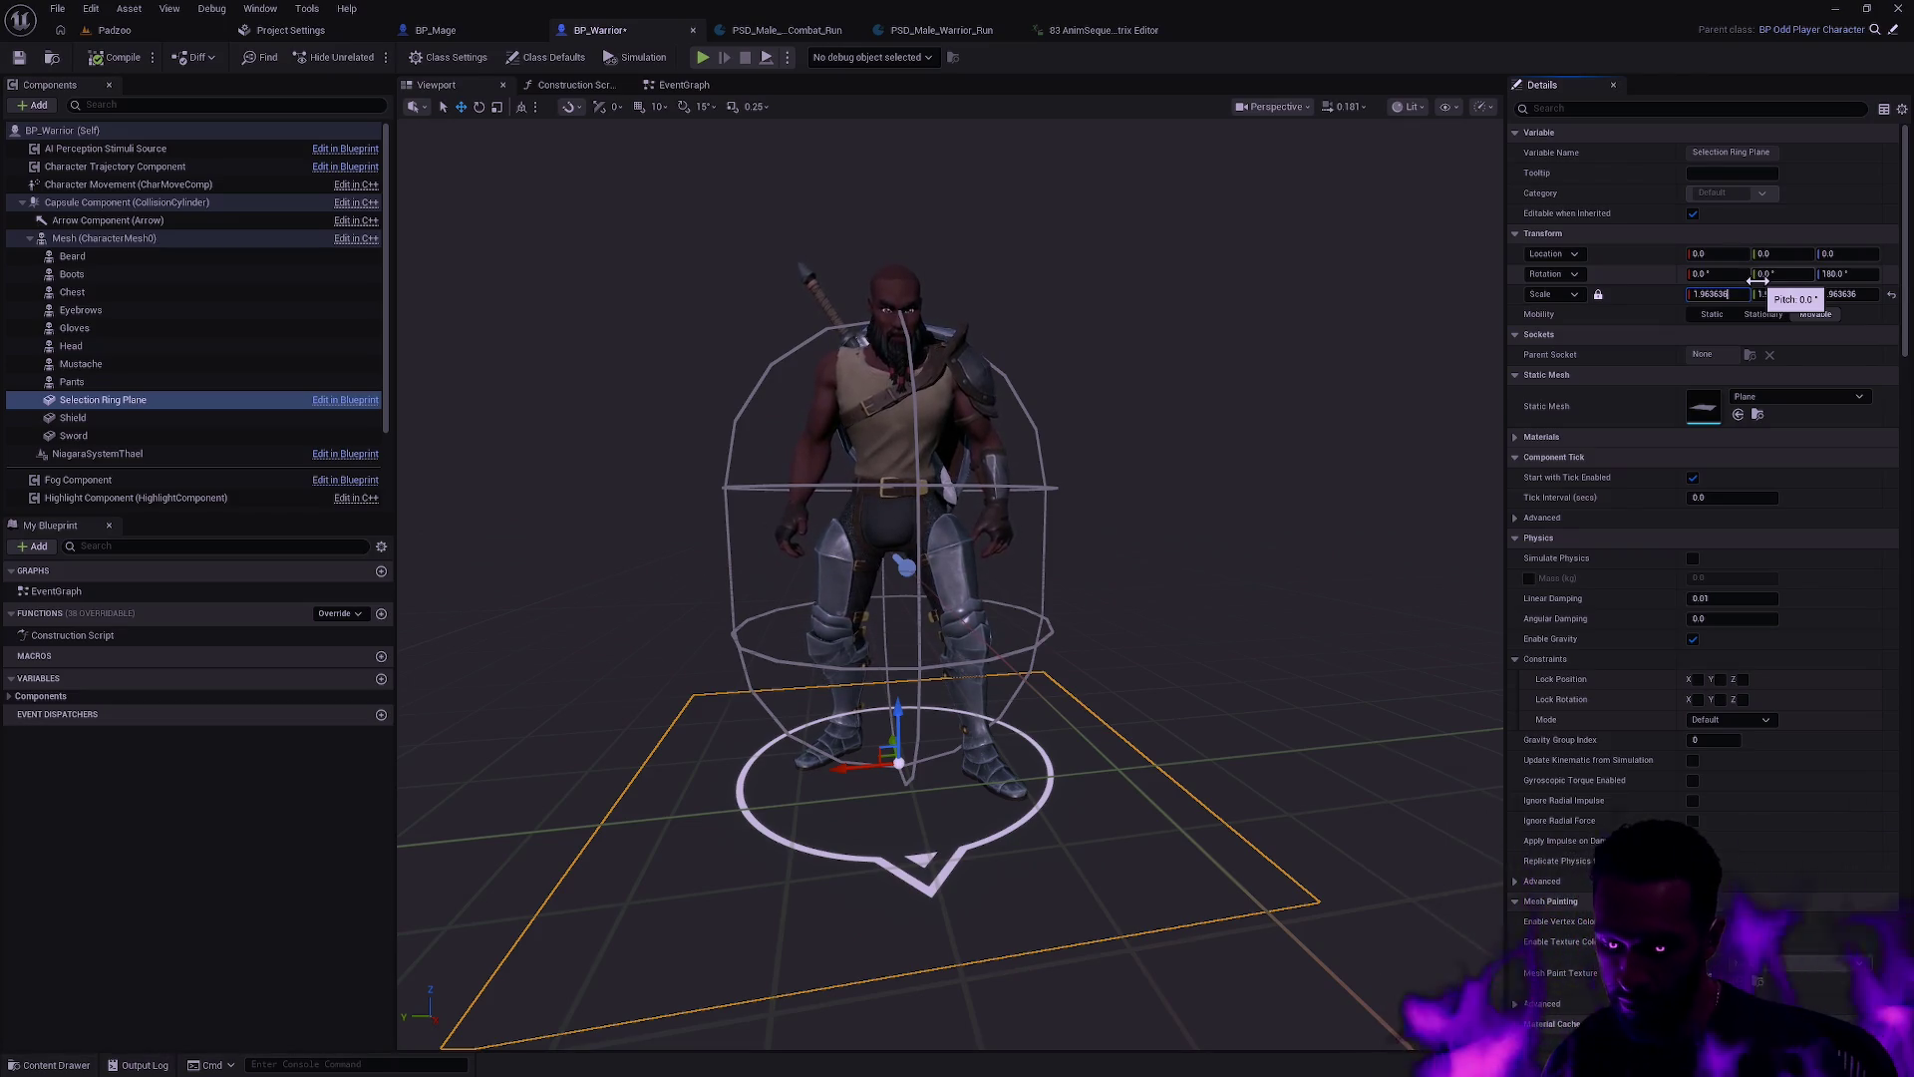
{"action": "key", "text": "super"}
{"action": "type", "text": "1.2/1.1="}
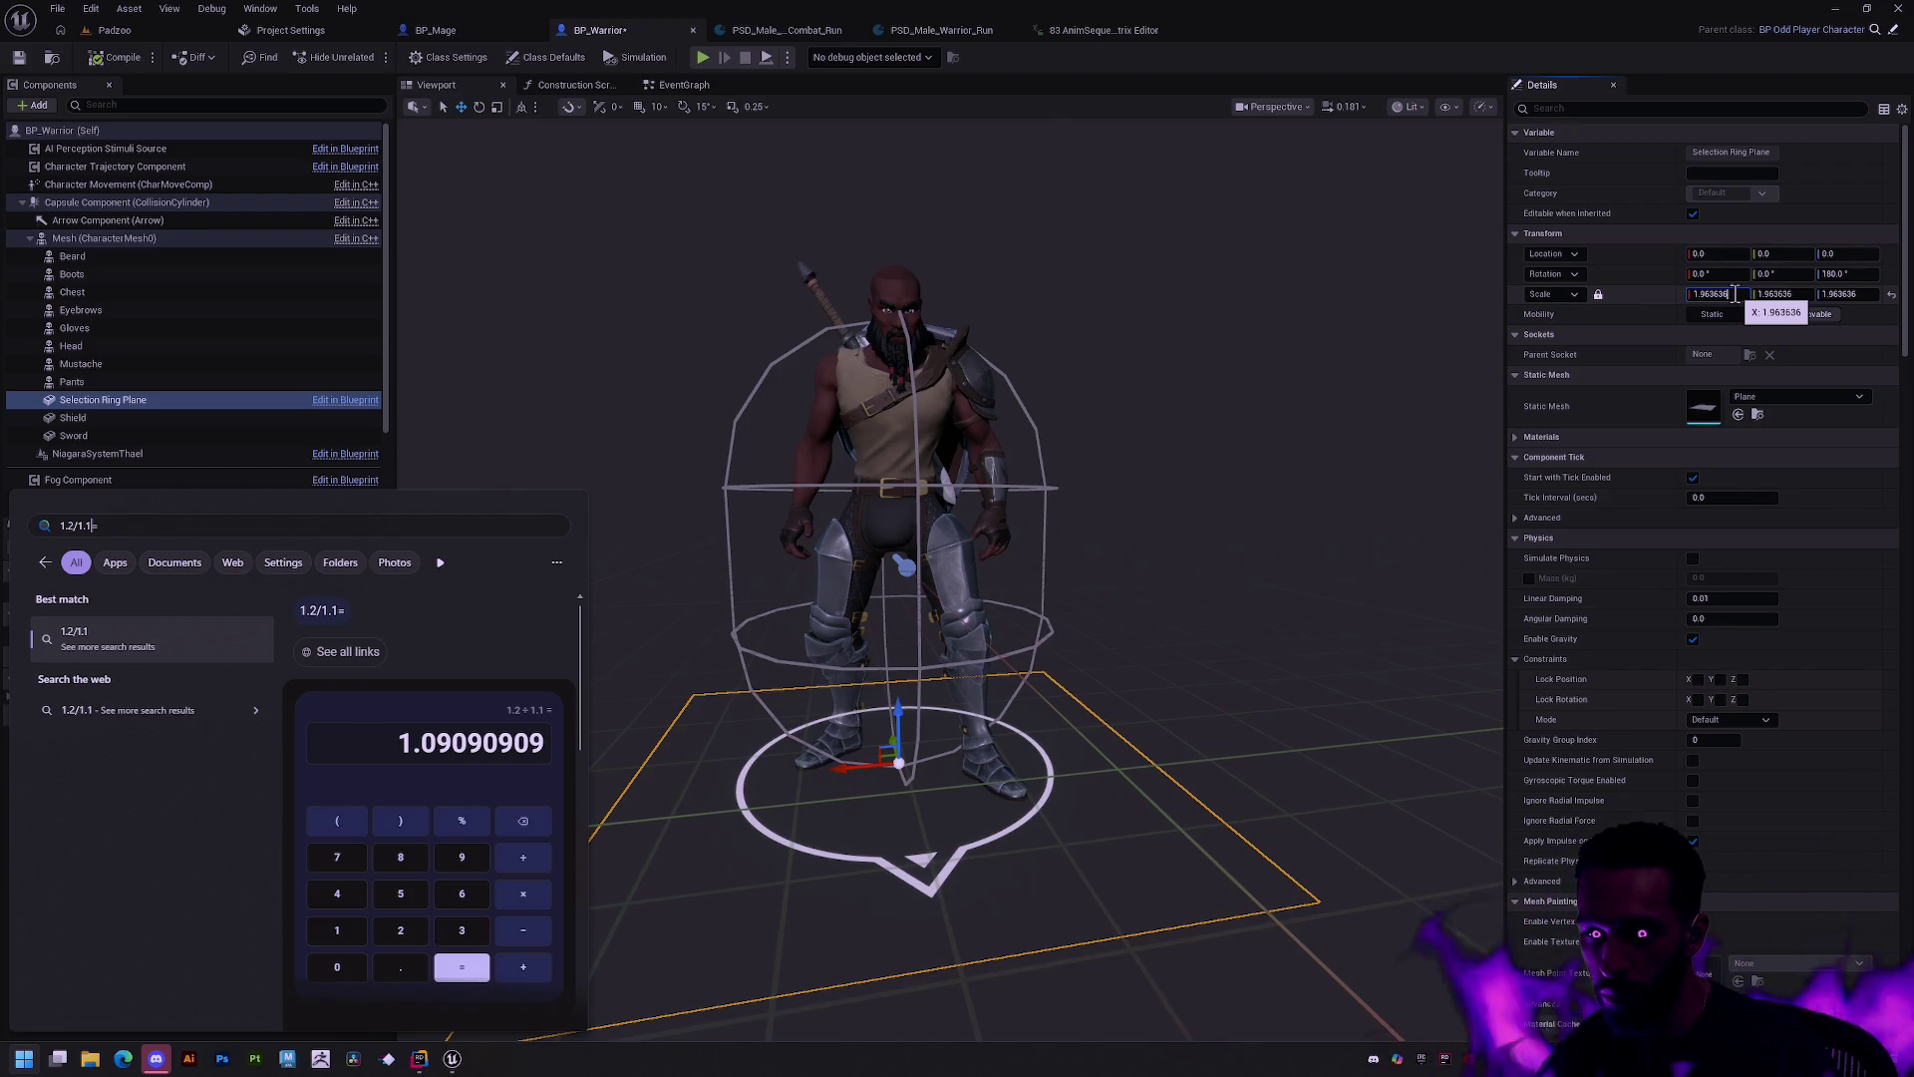
{"action": "left_click", "coordinate": [1020, 763]}
{"action": "scroll", "coordinate": [1290, 709], "scroll_direction": "down", "scroll_amount": 4}
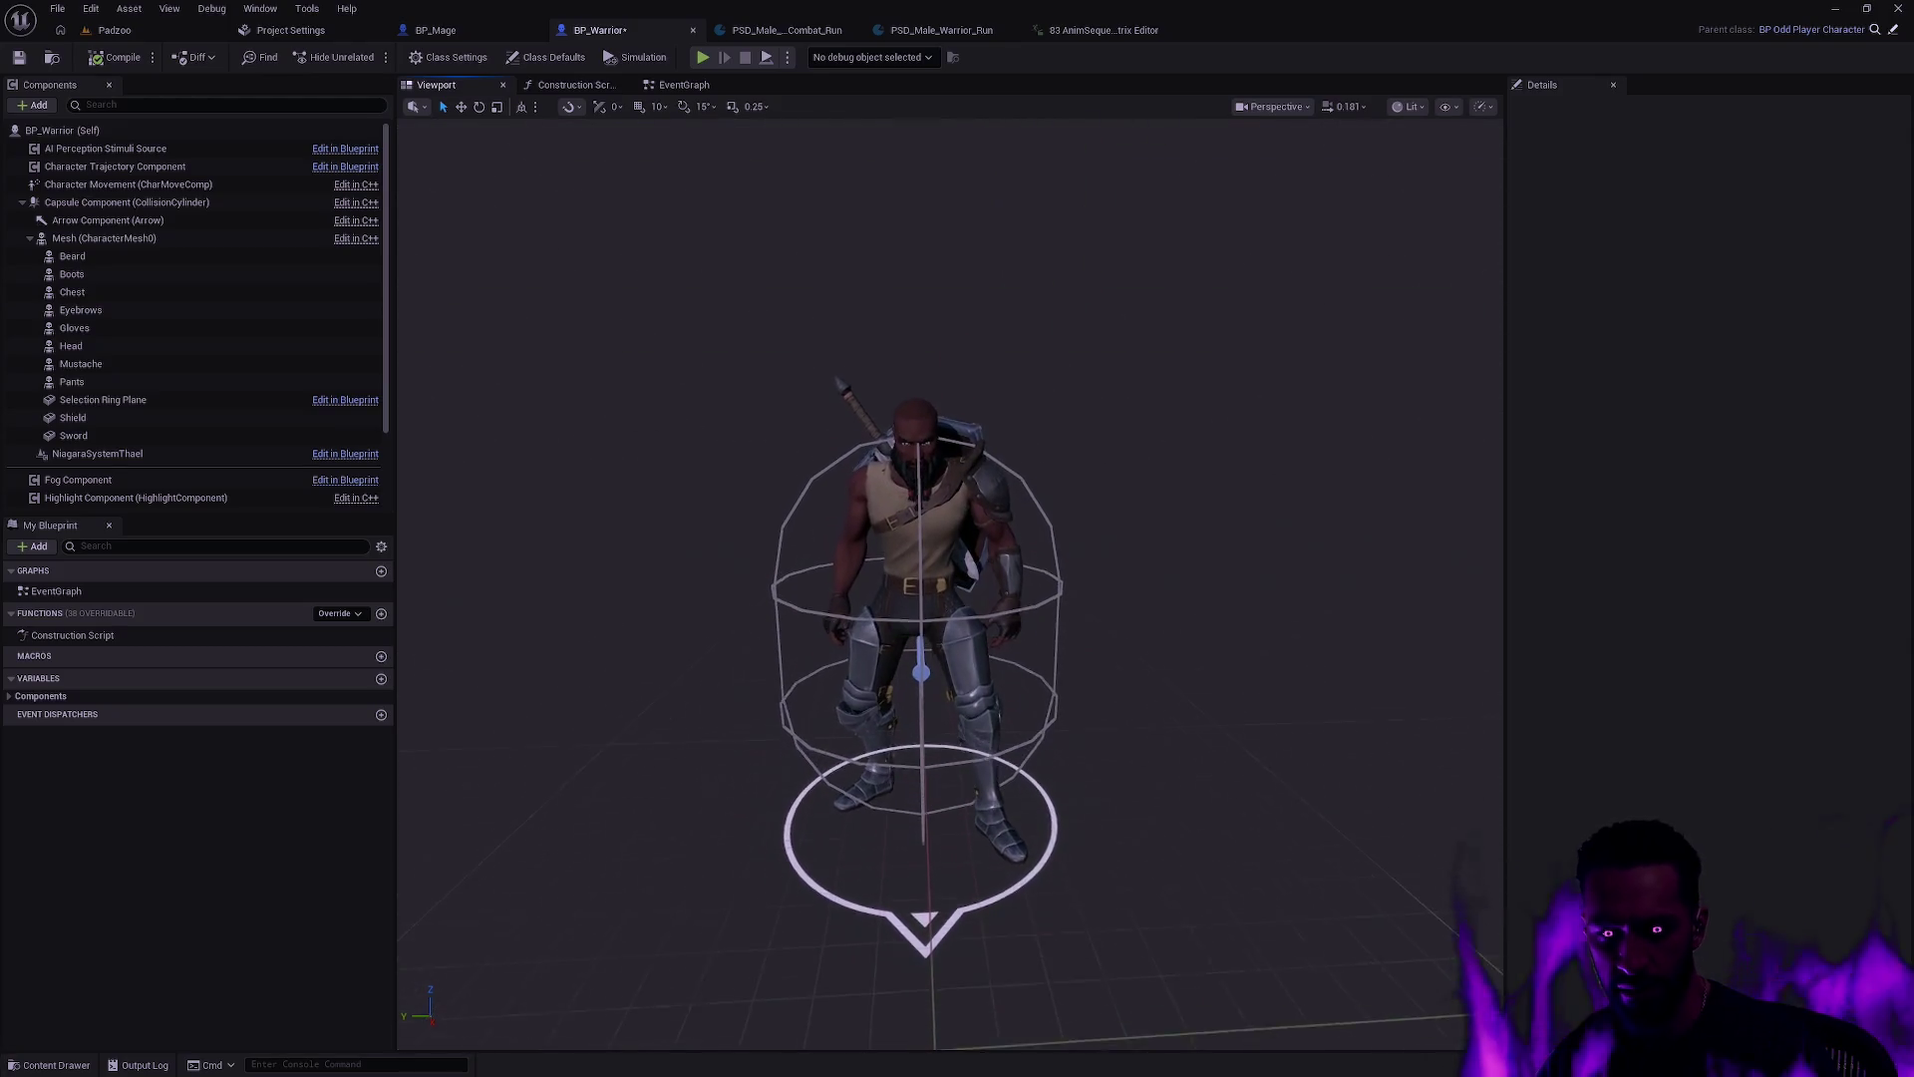
Step: Switch the viewport to Top view and select the warrior's Selection Ring Plane
{"action": "left_click", "coordinate": [1276, 106]}
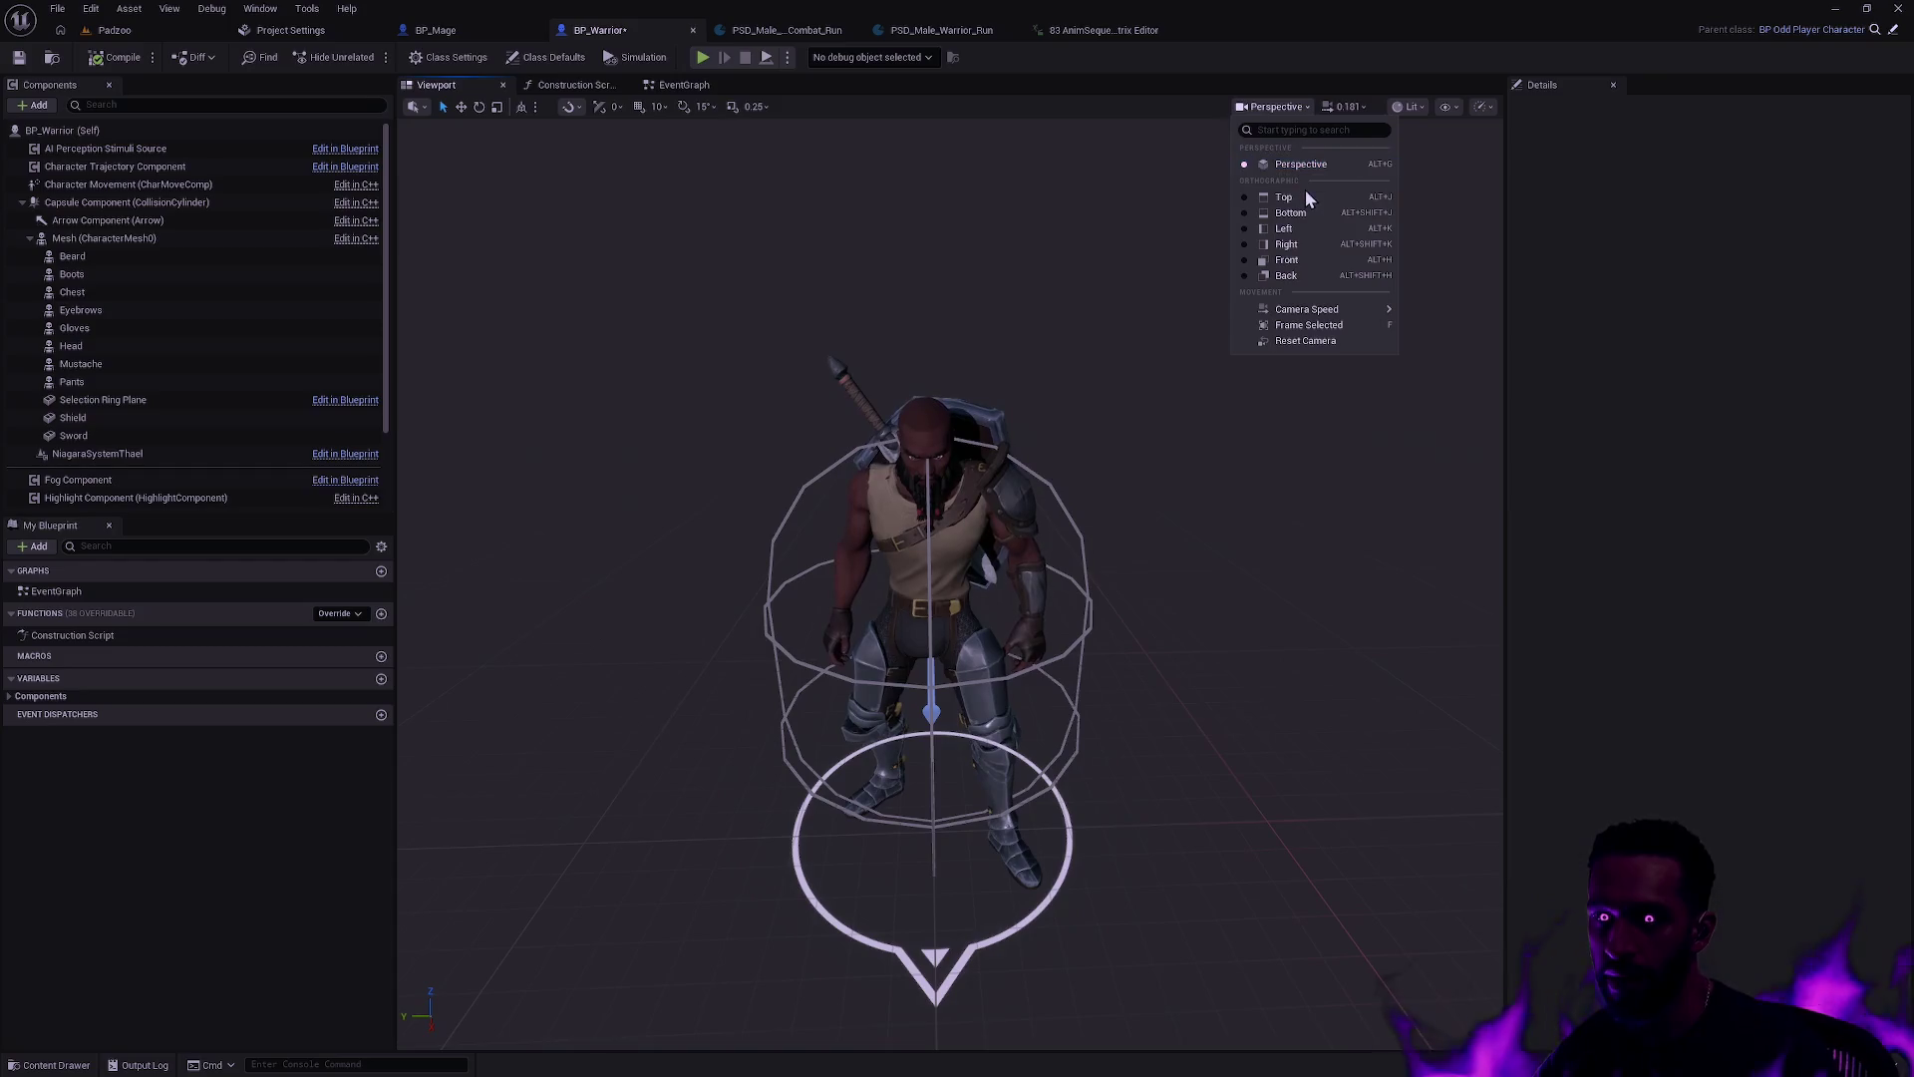
{"action": "left_click", "coordinate": [1307, 197]}
{"action": "scroll", "coordinate": [1011, 608], "scroll_direction": "up", "scroll_amount": 6}
{"action": "scroll", "coordinate": [931, 586], "scroll_direction": "up", "scroll_amount": 2}
{"action": "left_click", "coordinate": [931, 586]}
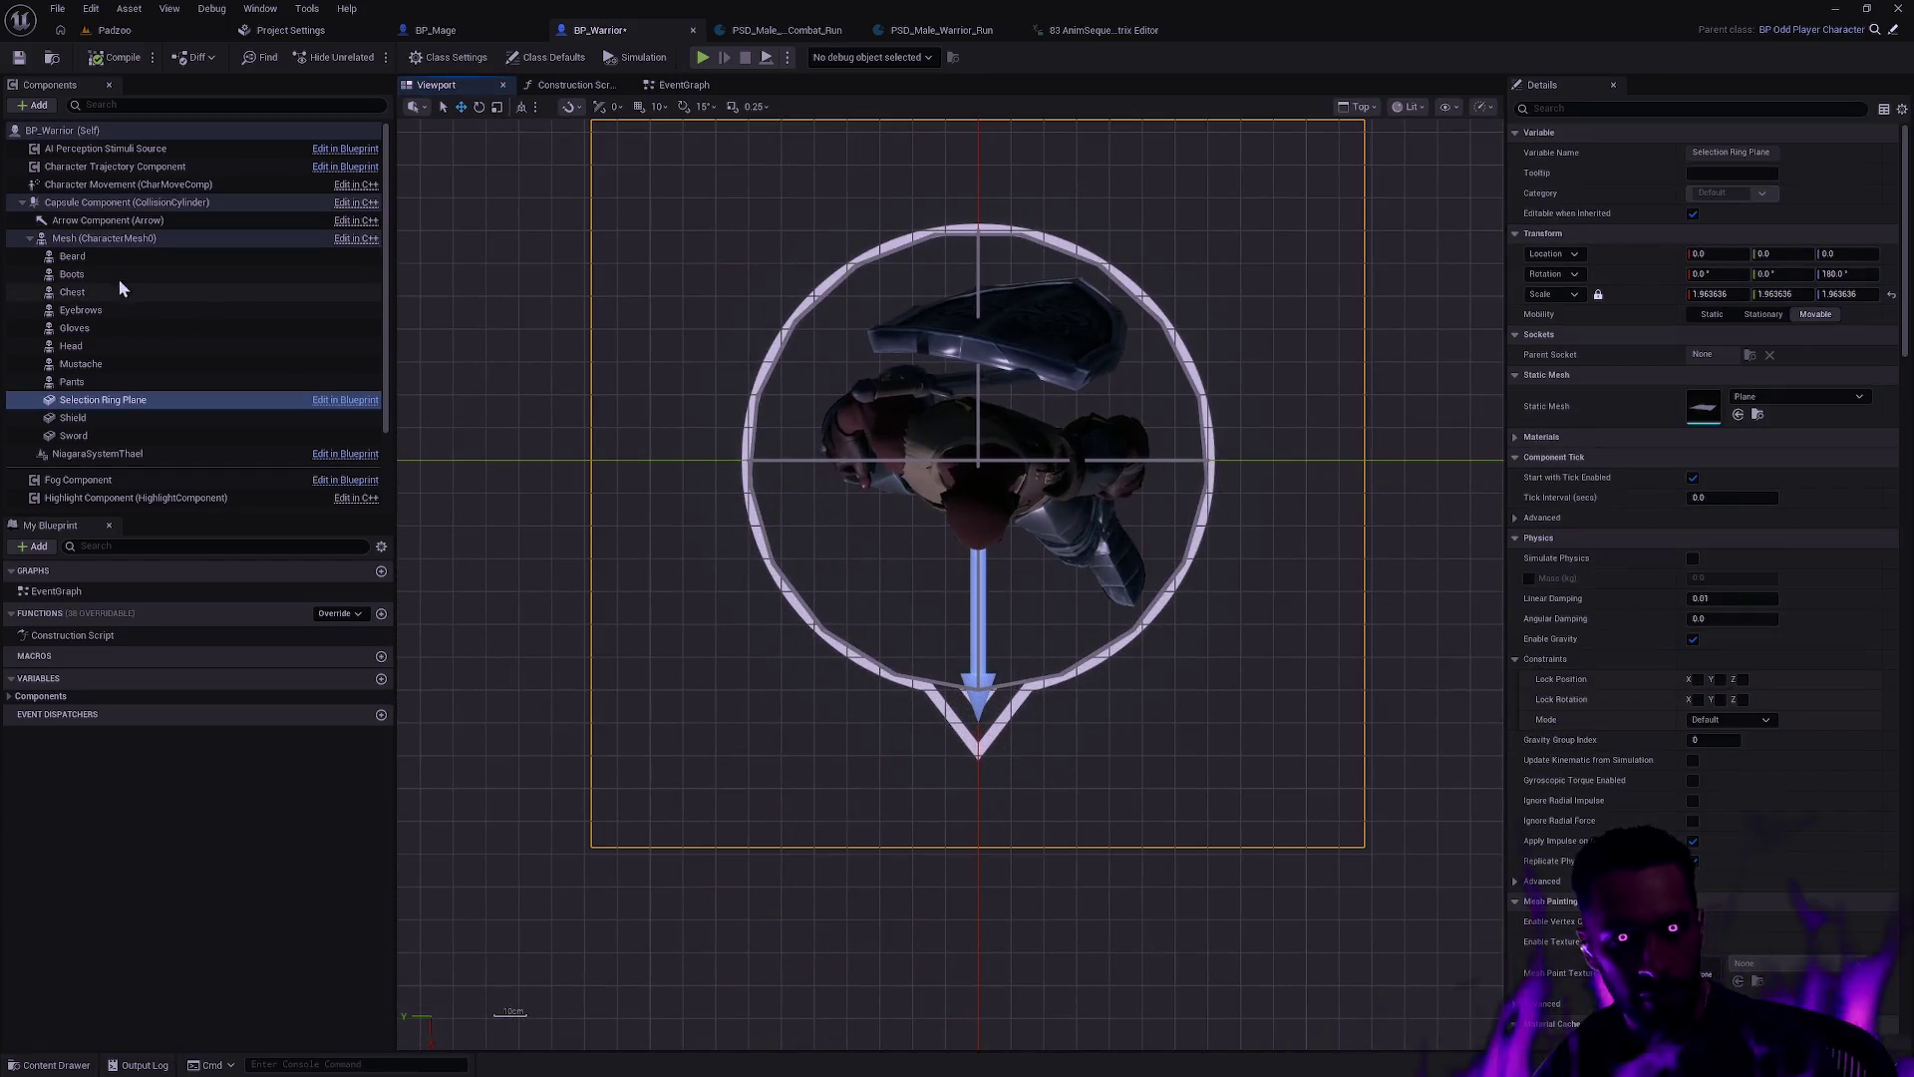
{"action": "left_click", "coordinate": [111, 207]}
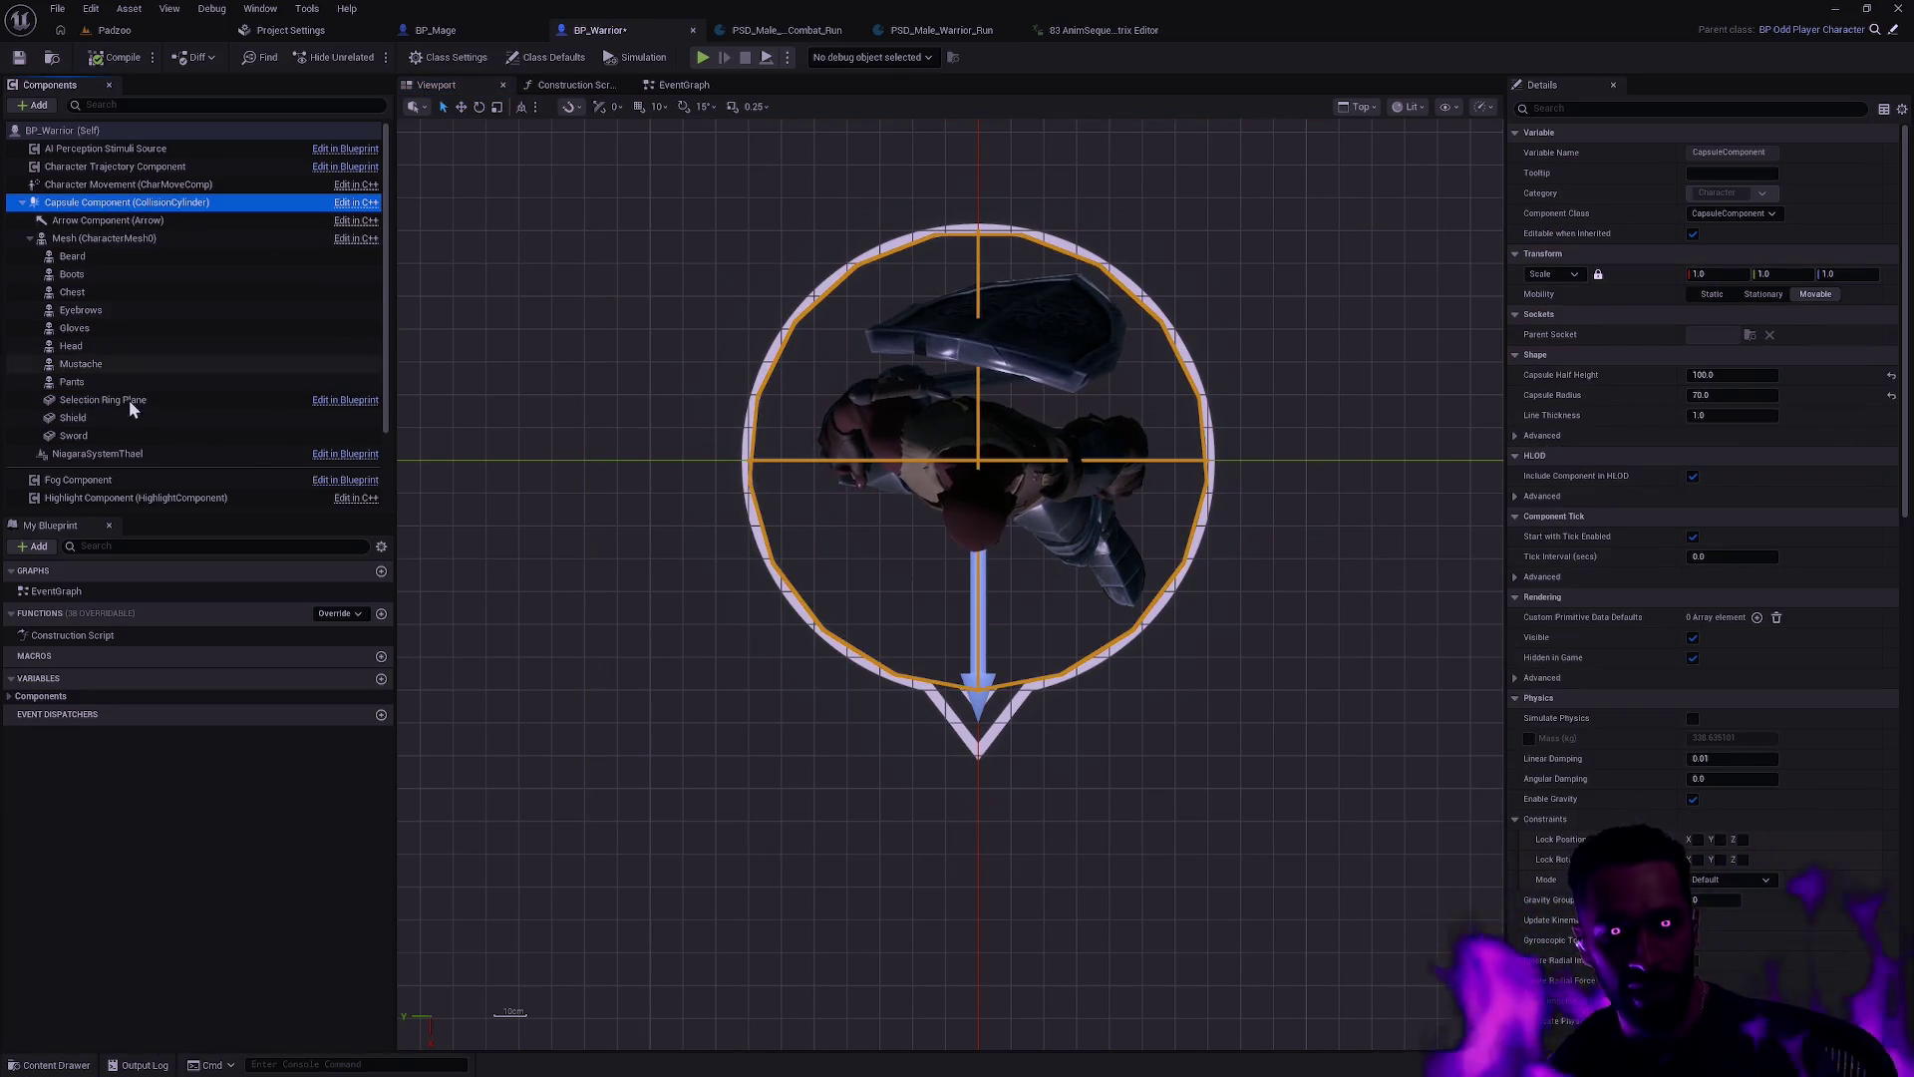
{"action": "left_click", "coordinate": [190, 399]}
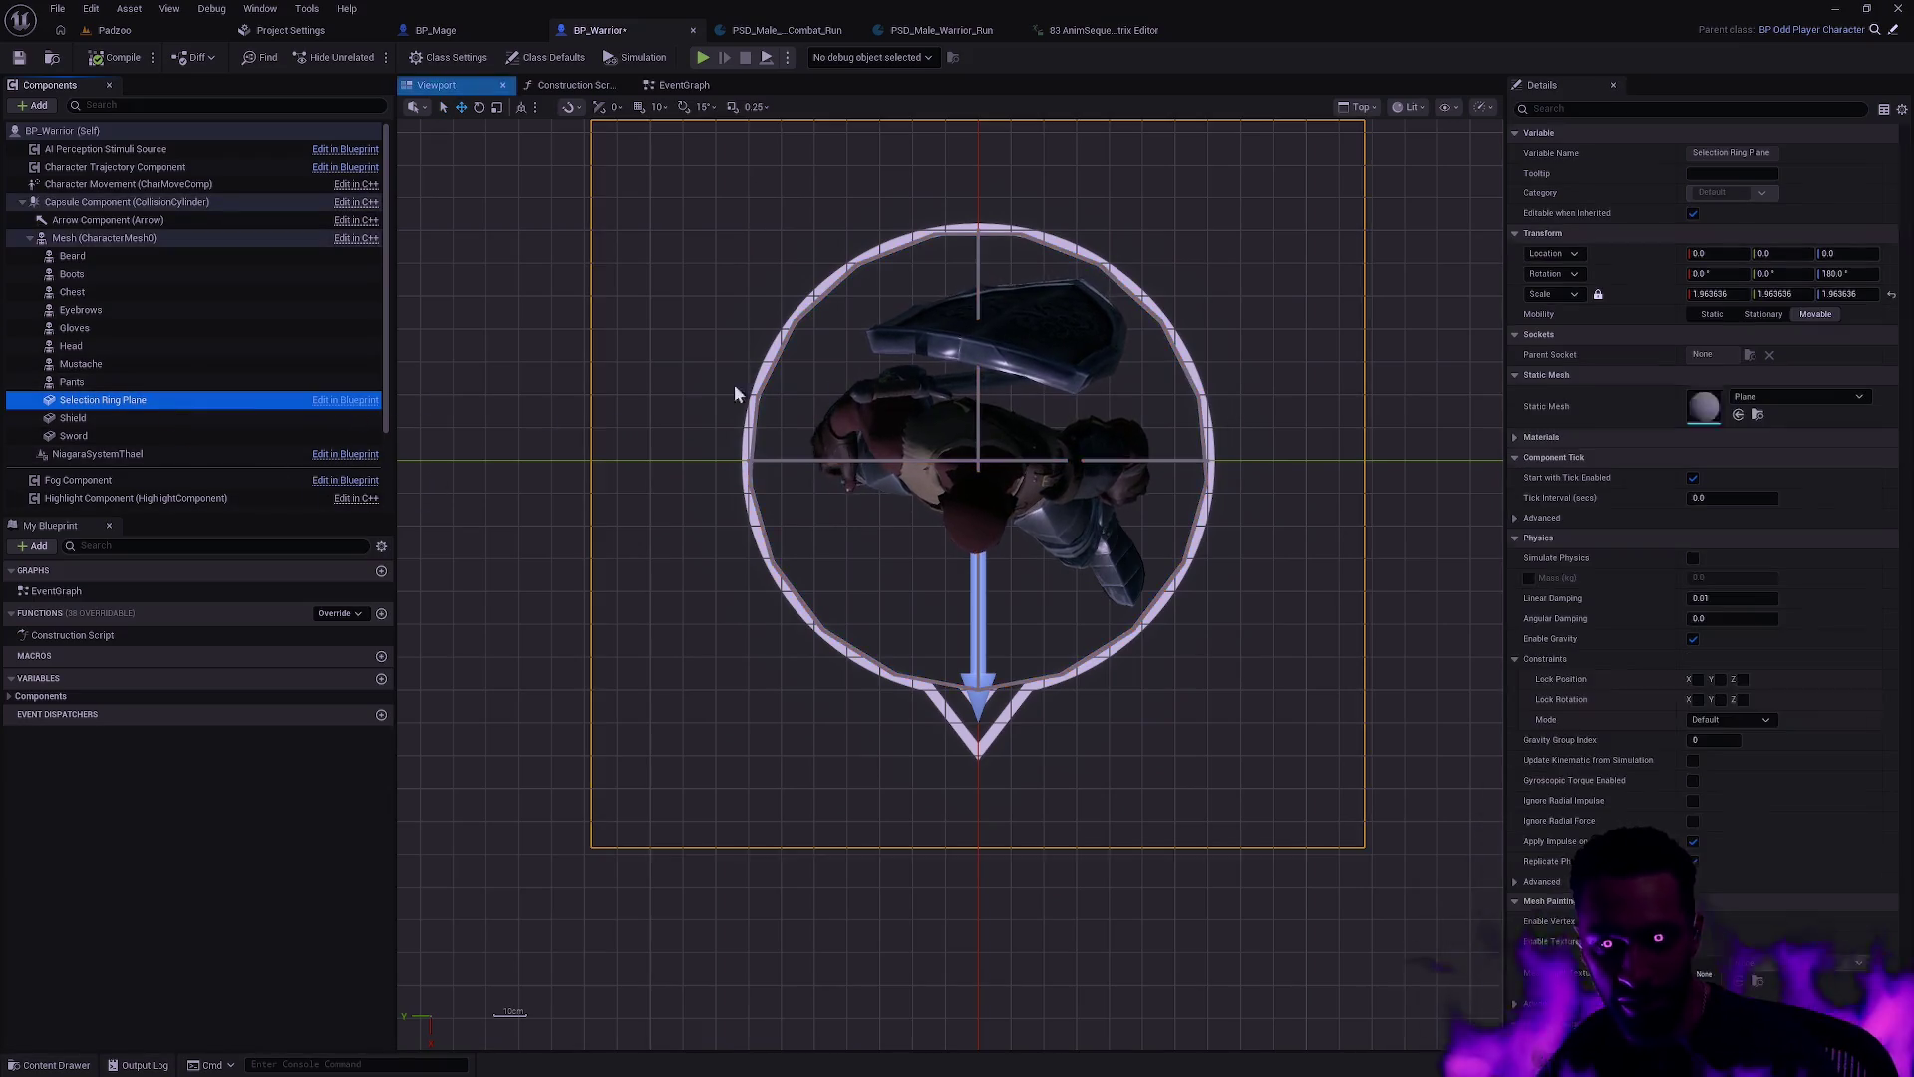
Step: Set the Selection Ring Plane's scale to 1.875 on all axes, then deselect it
{"action": "left_click", "coordinate": [1679, 295]}
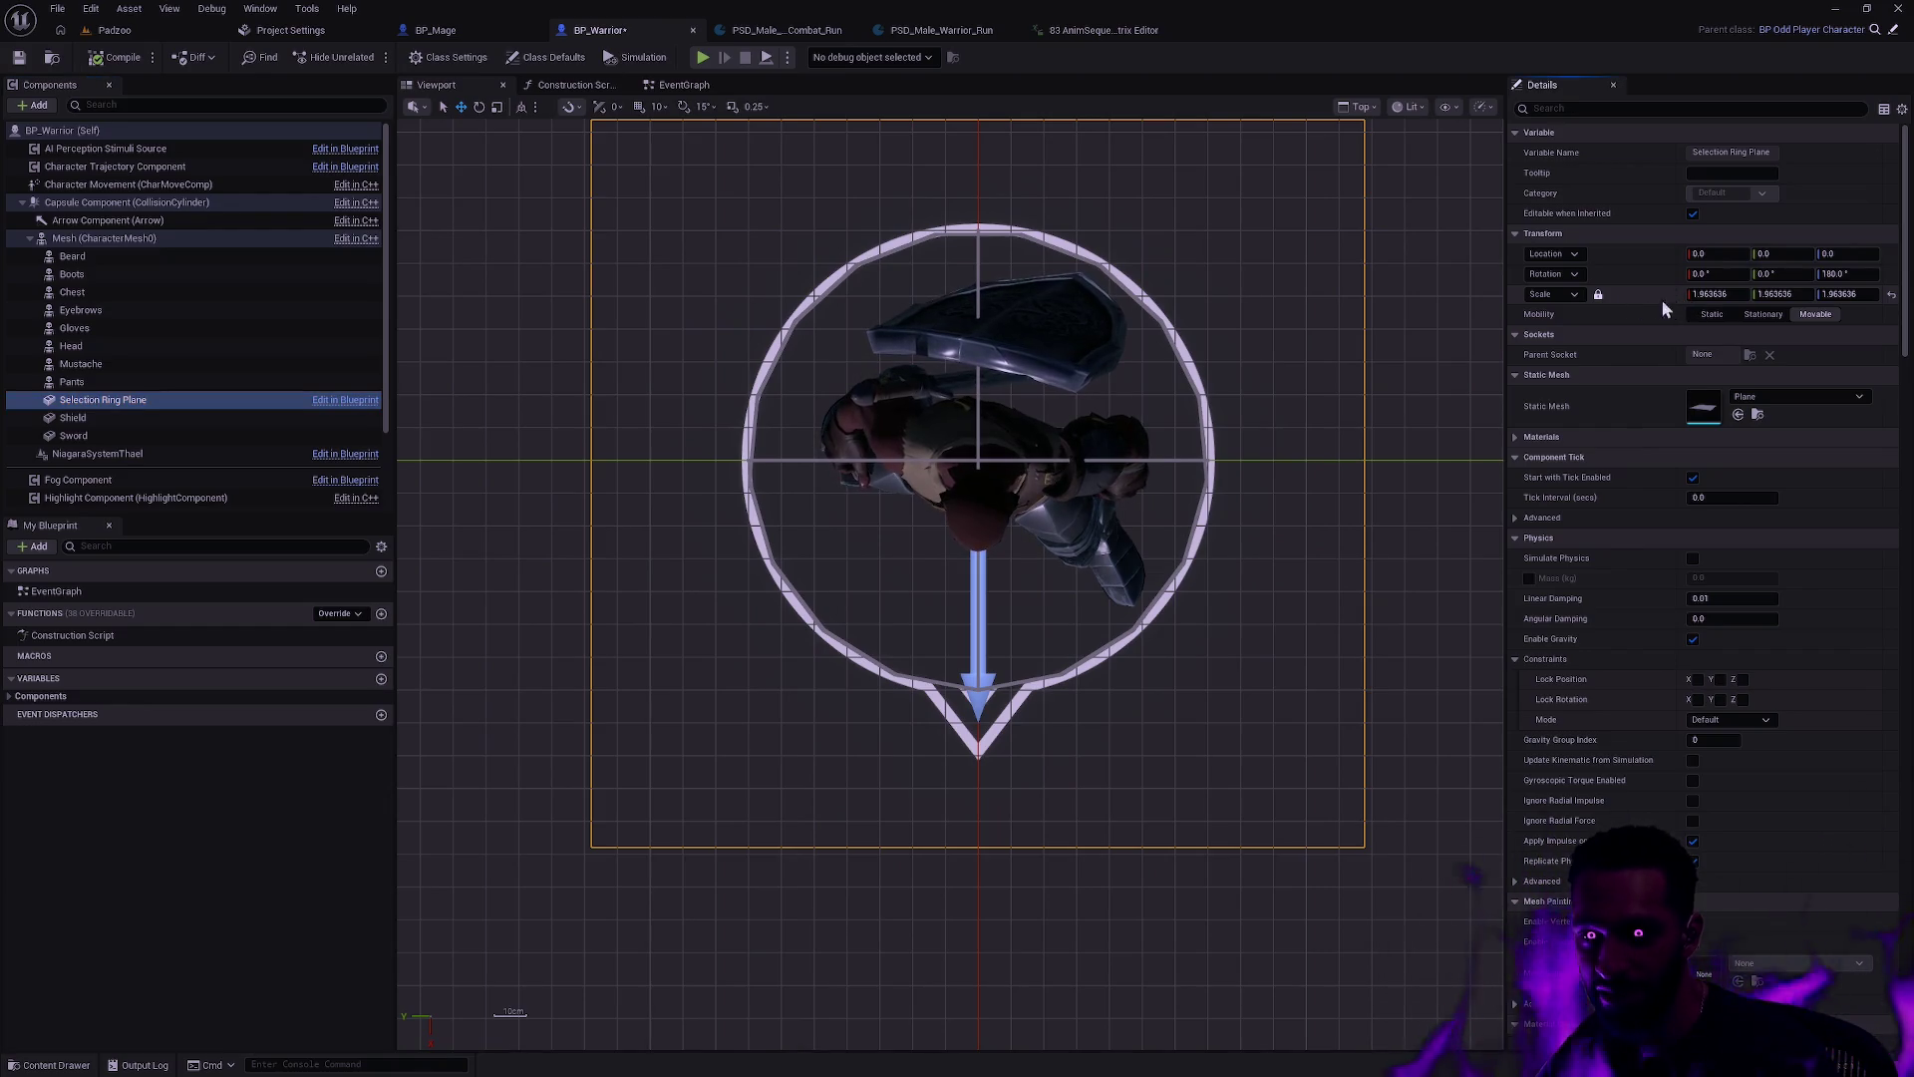
{"action": "left_click_drag", "start_coordinate": [1715, 294], "coordinate": [1658, 294]}
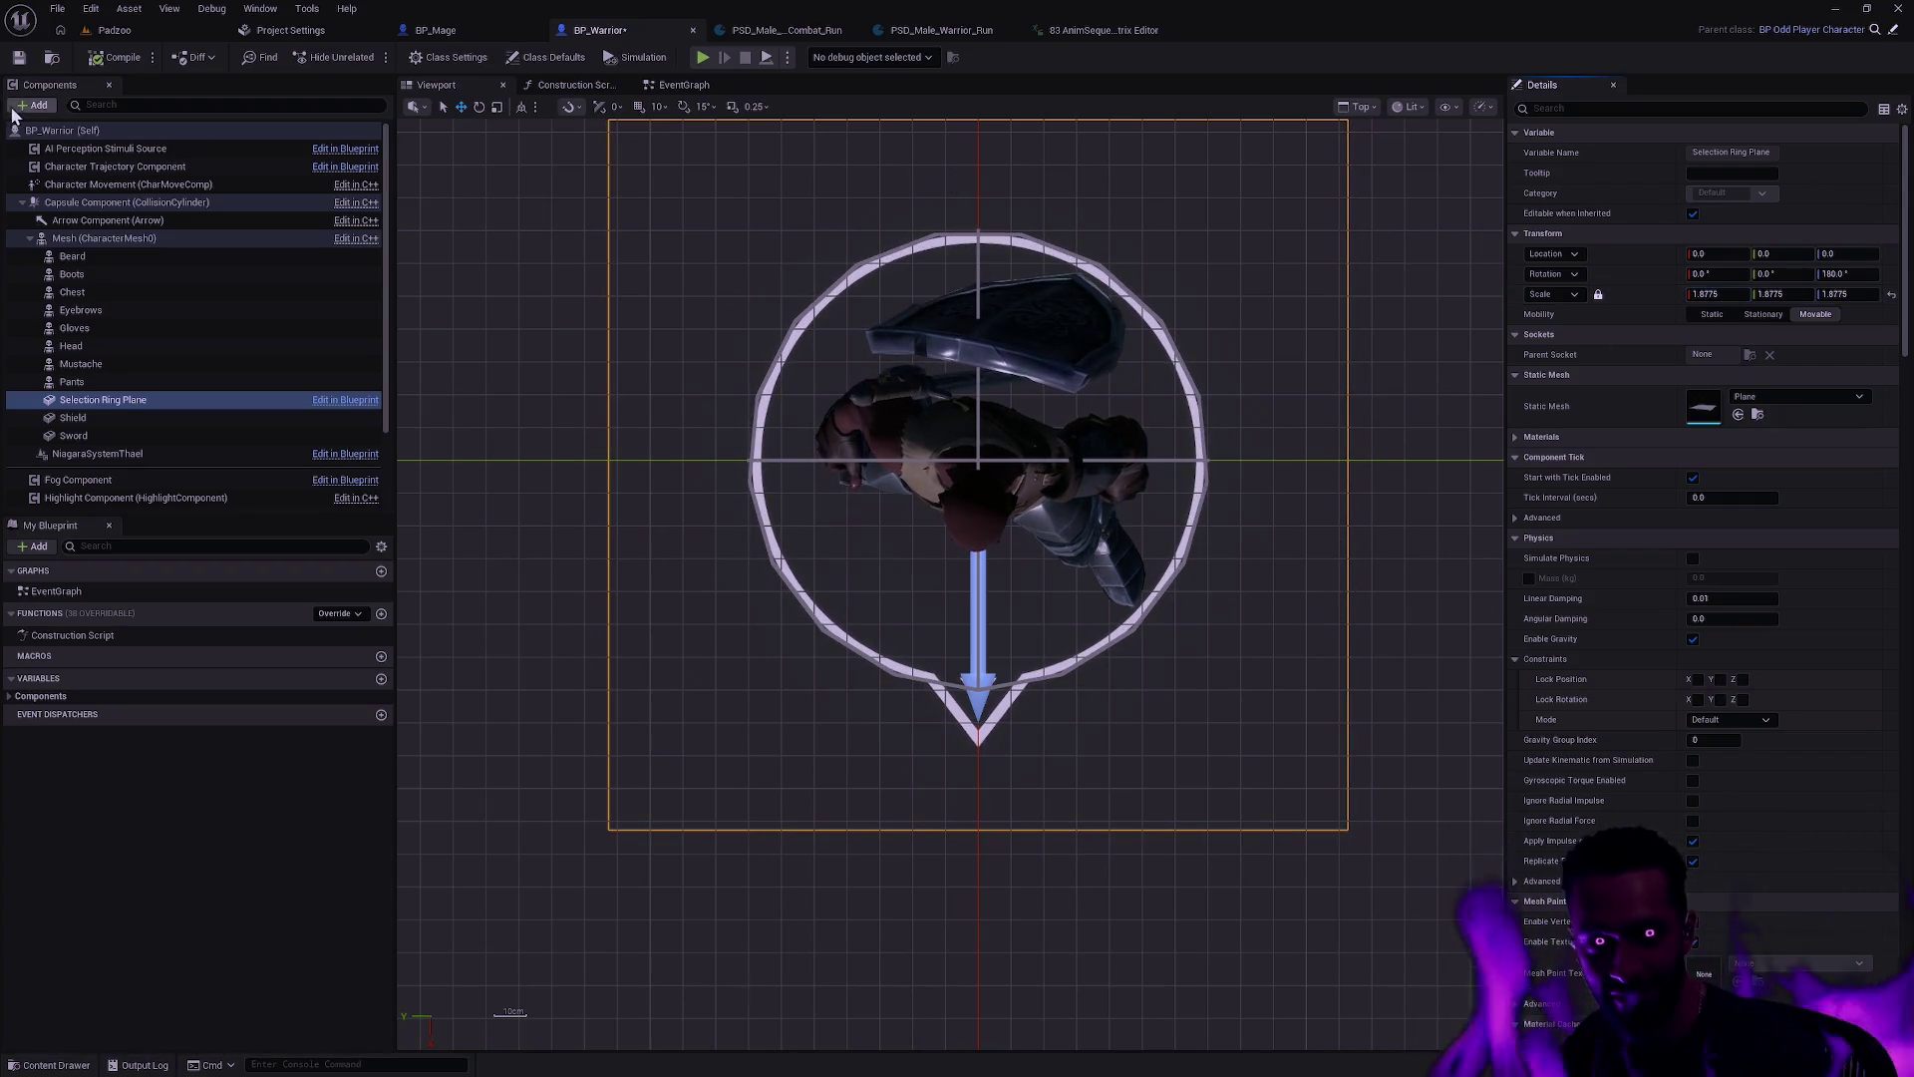
{"action": "left_click", "coordinate": [1717, 294]}
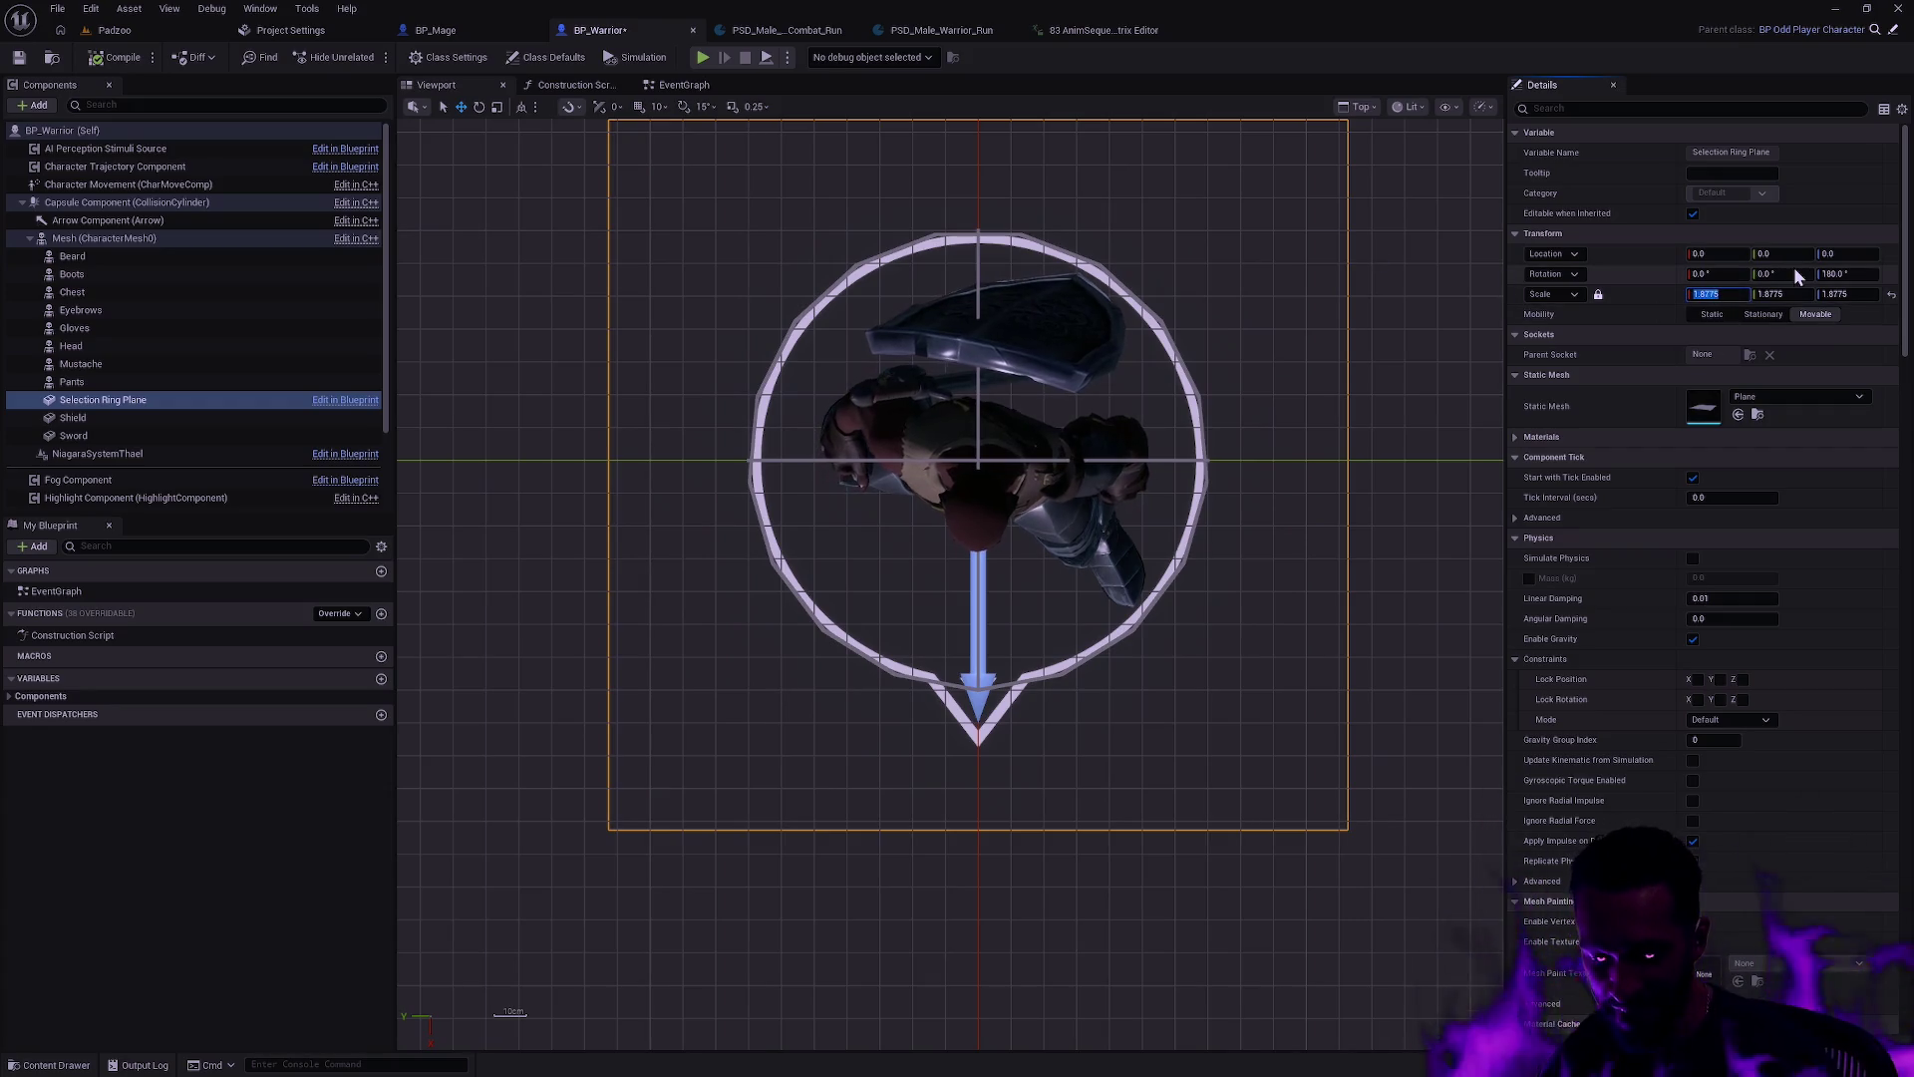
{"action": "type", "text": "1.875"}
{"action": "key", "text": "Return"}
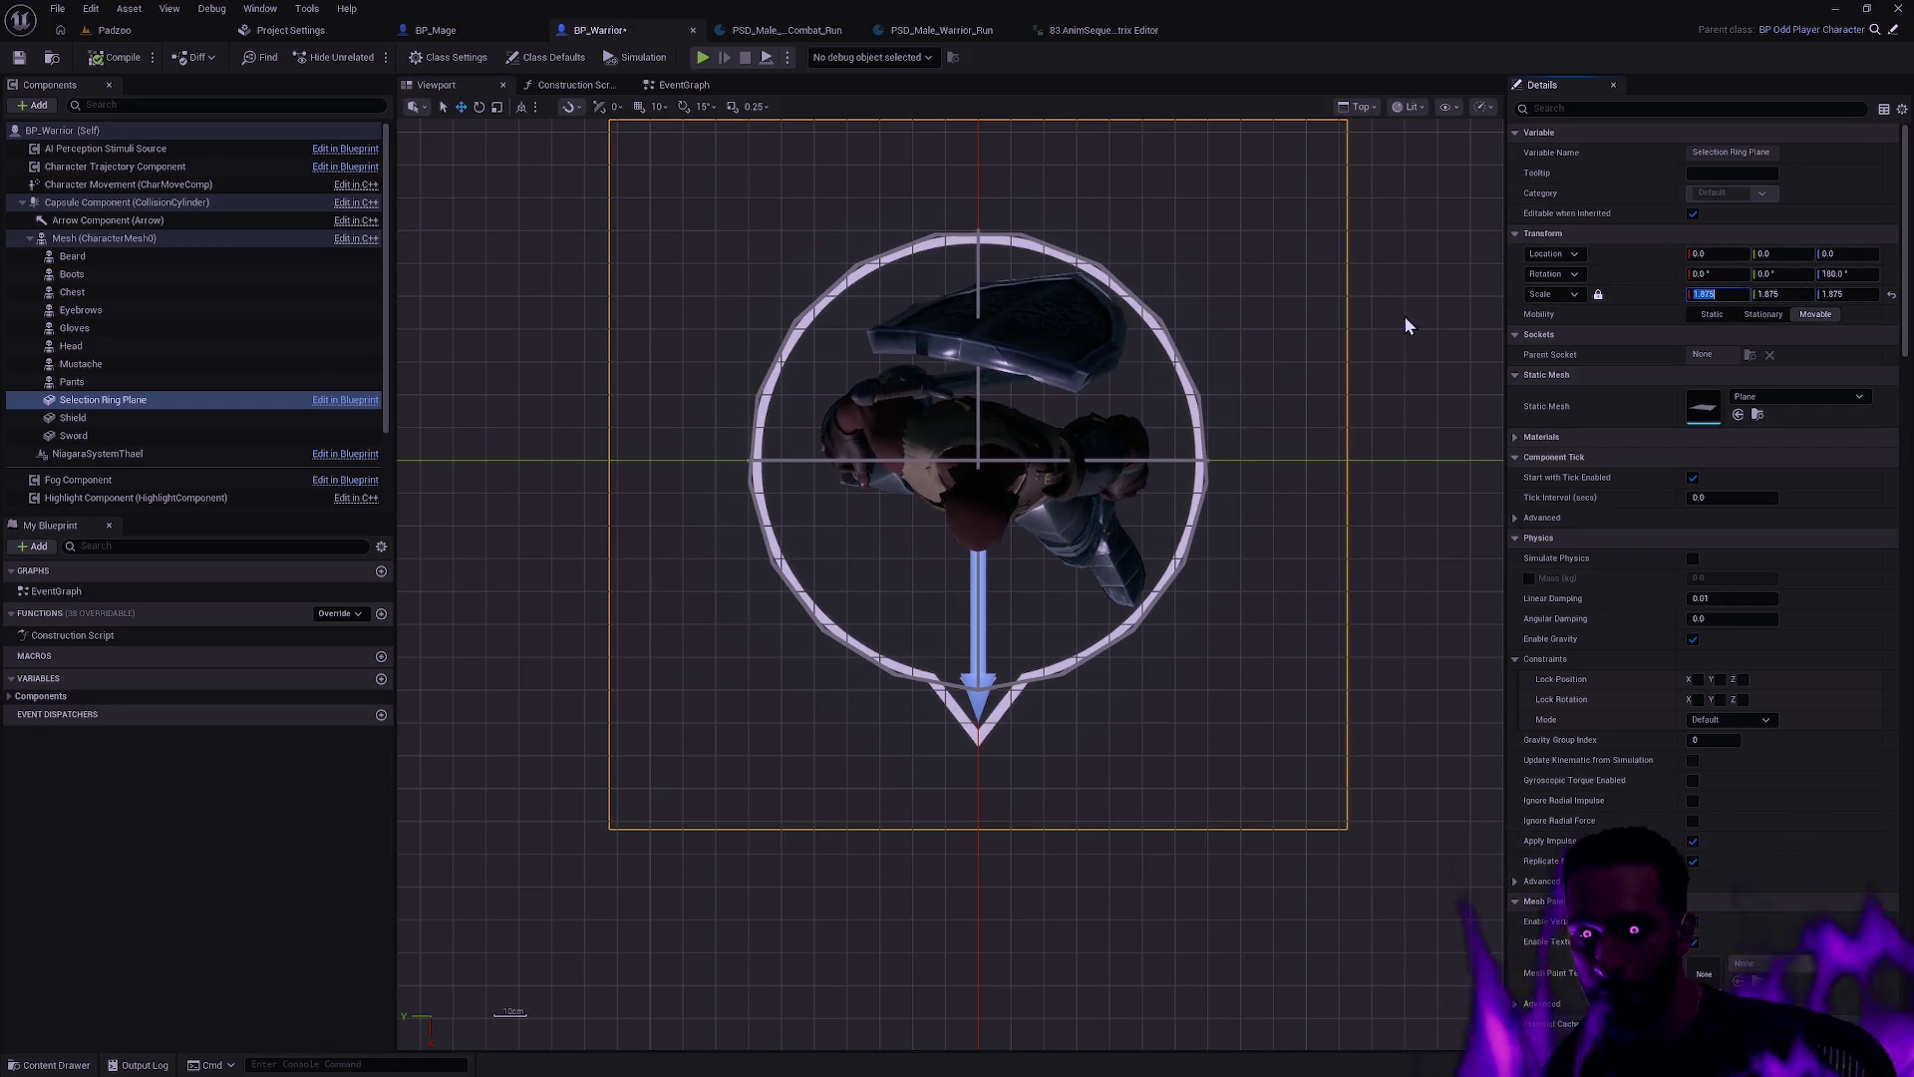
{"action": "left_click", "coordinate": [1406, 325]}
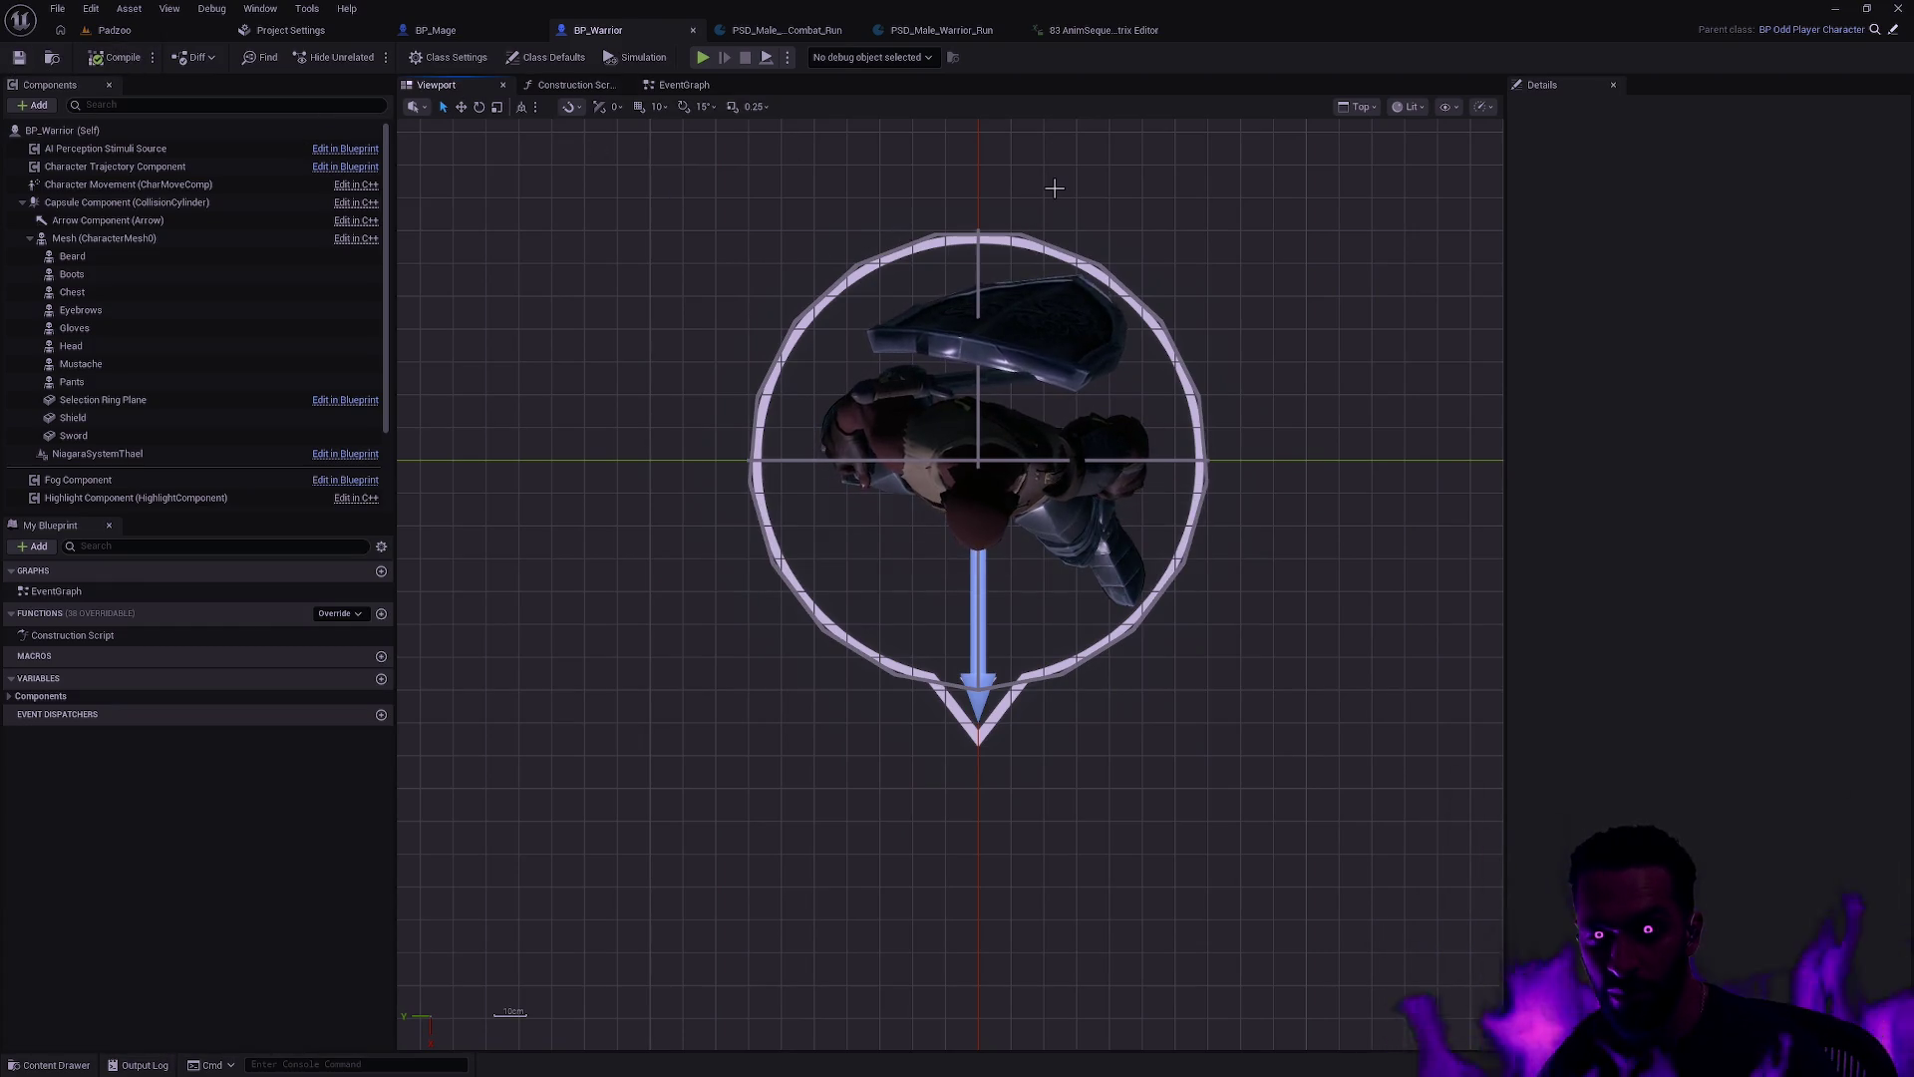
{"action": "key", "text": "super"}
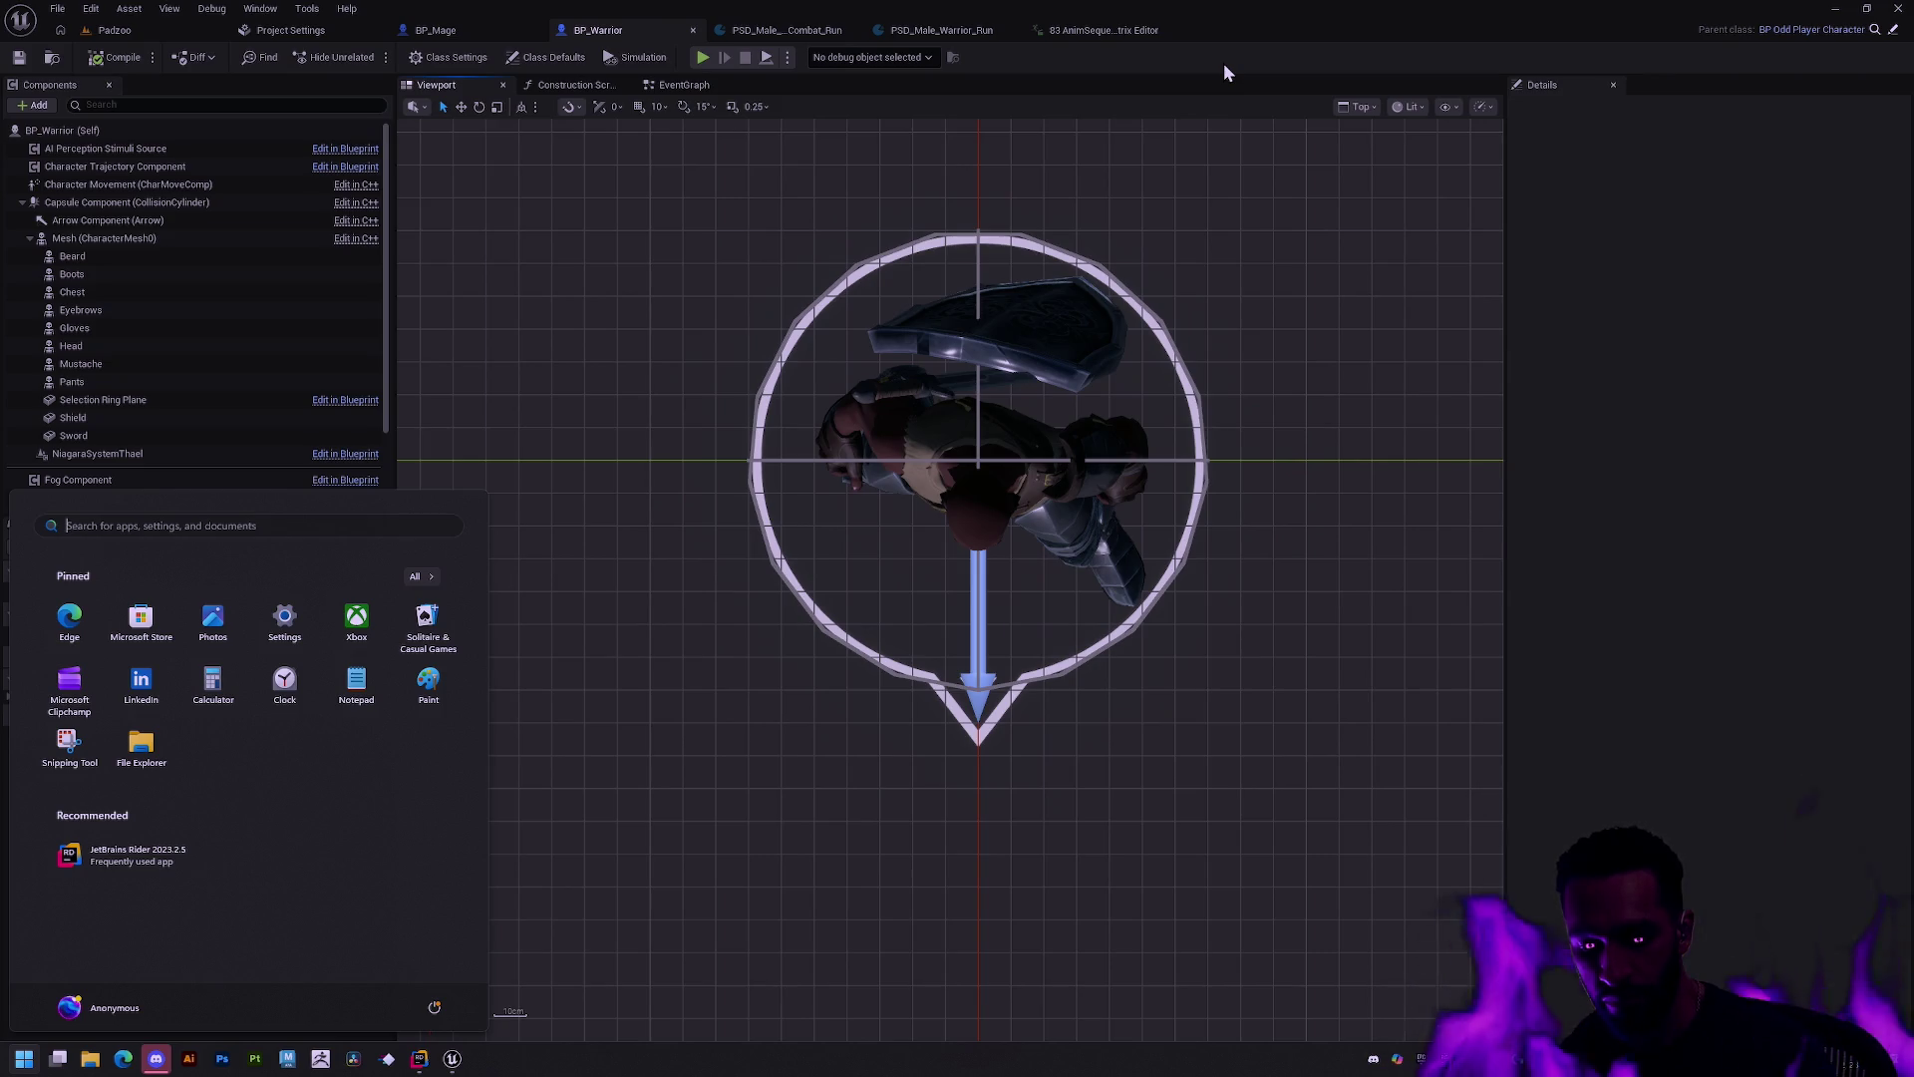
Step: Give the 83 Run Loop animations Rate Scale 0.833333, save them, and return to Padzoo
{"action": "left_click", "coordinate": [1118, 36]}
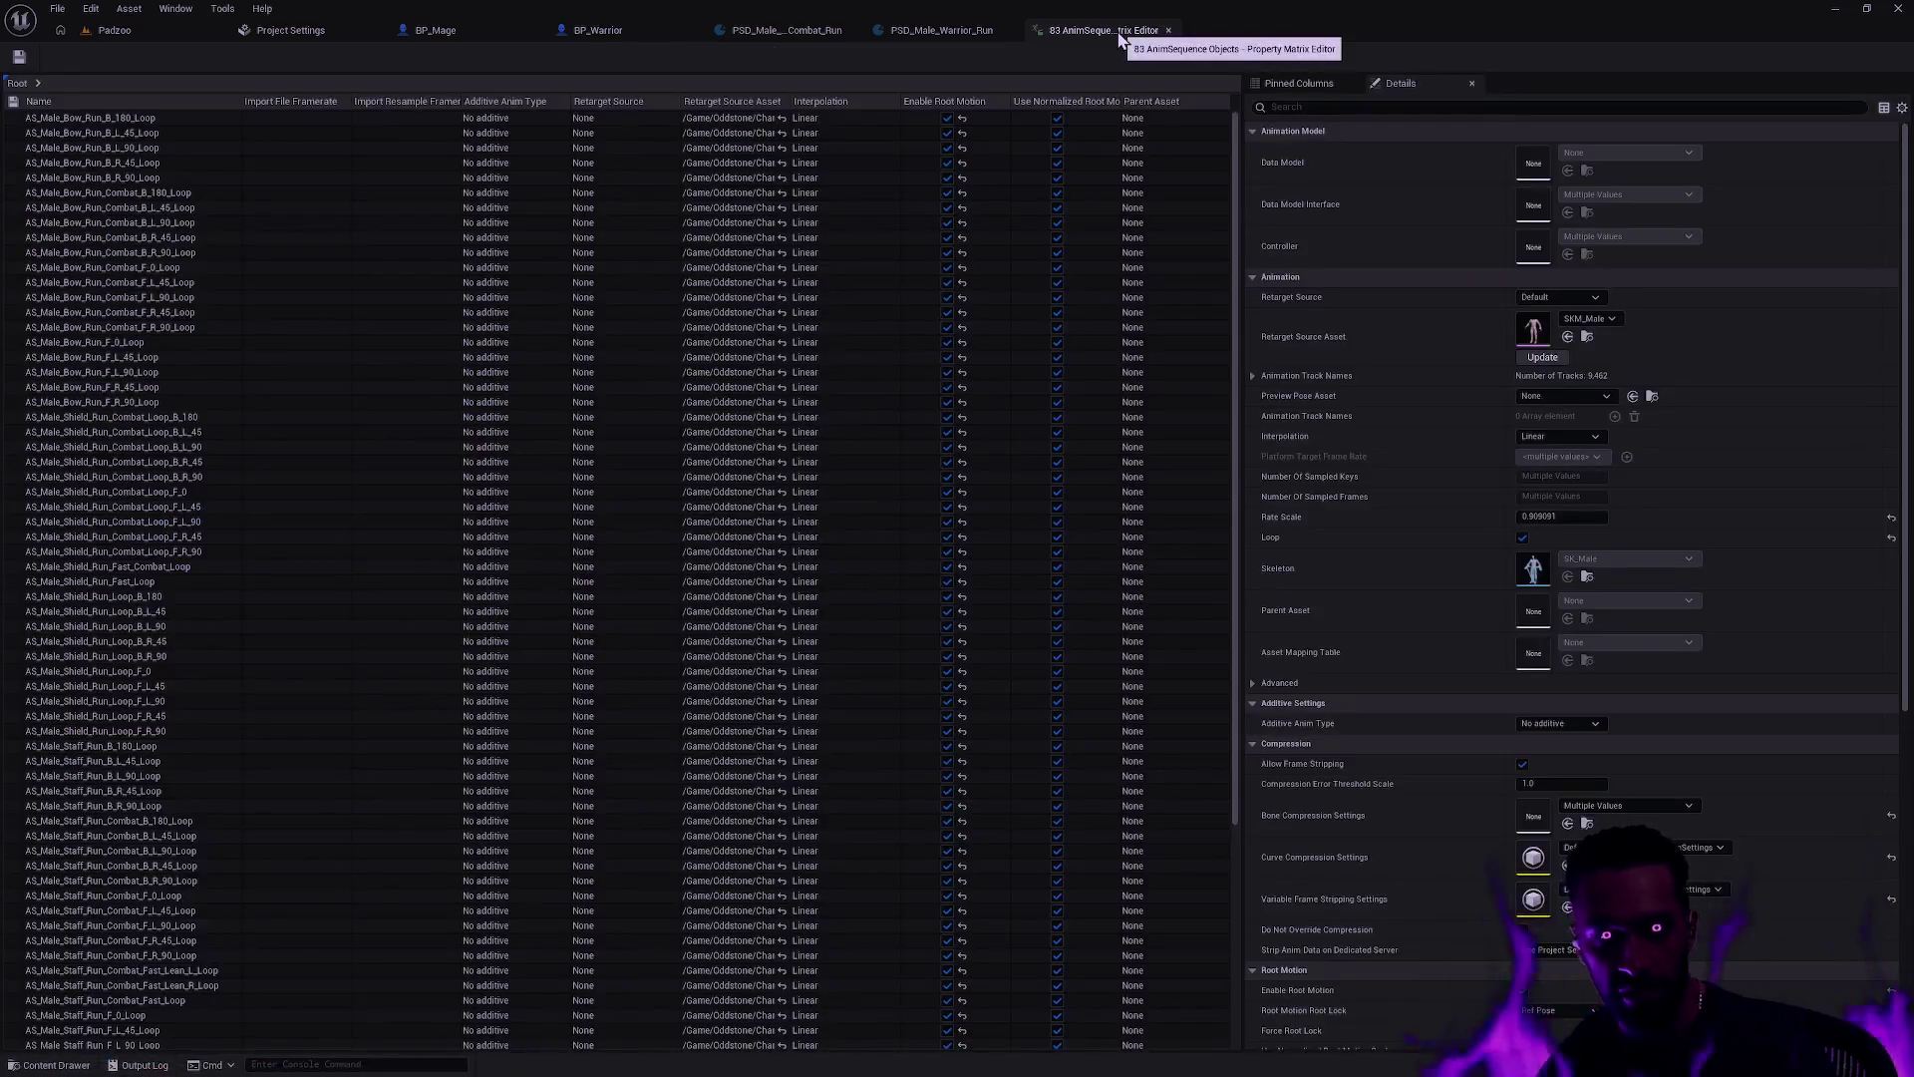
{"action": "left_click", "coordinate": [1579, 517]}
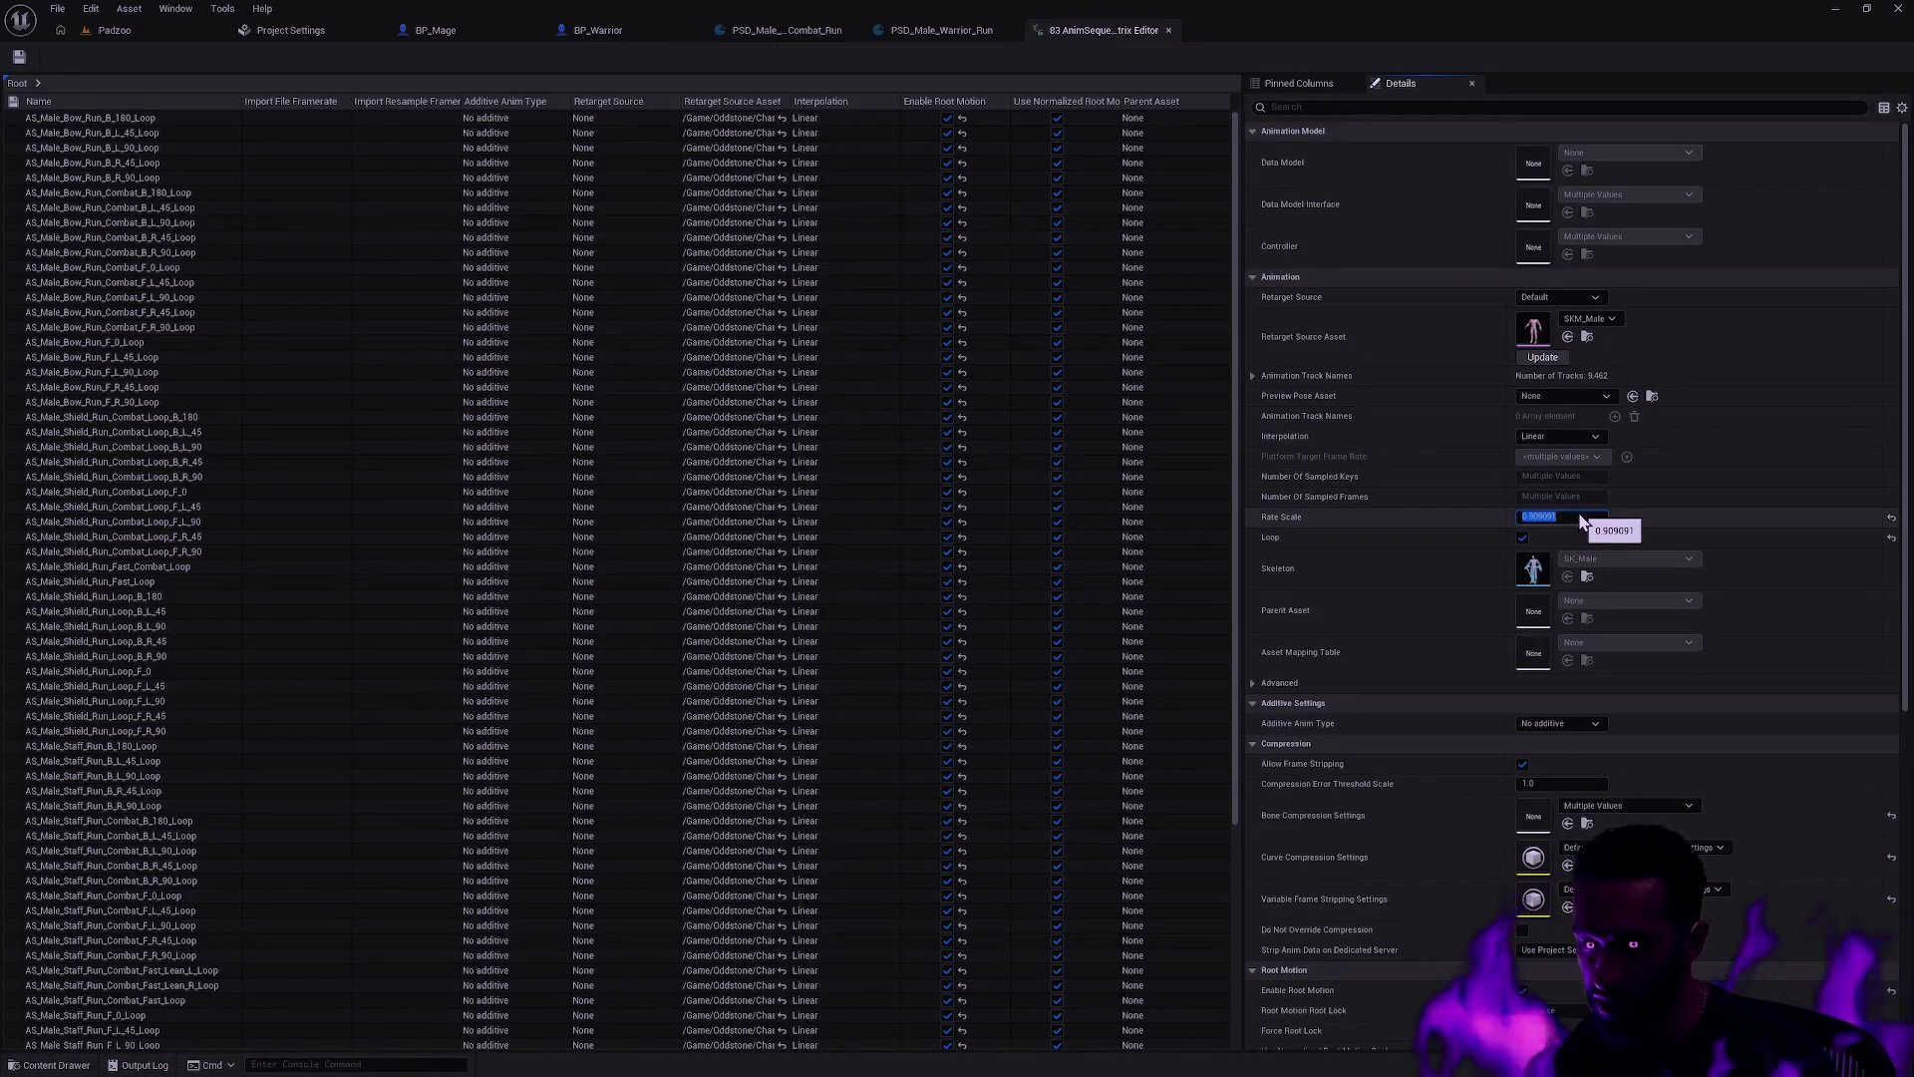
{"action": "type", "text": "1/1.2"}
{"action": "key", "text": "Return"}
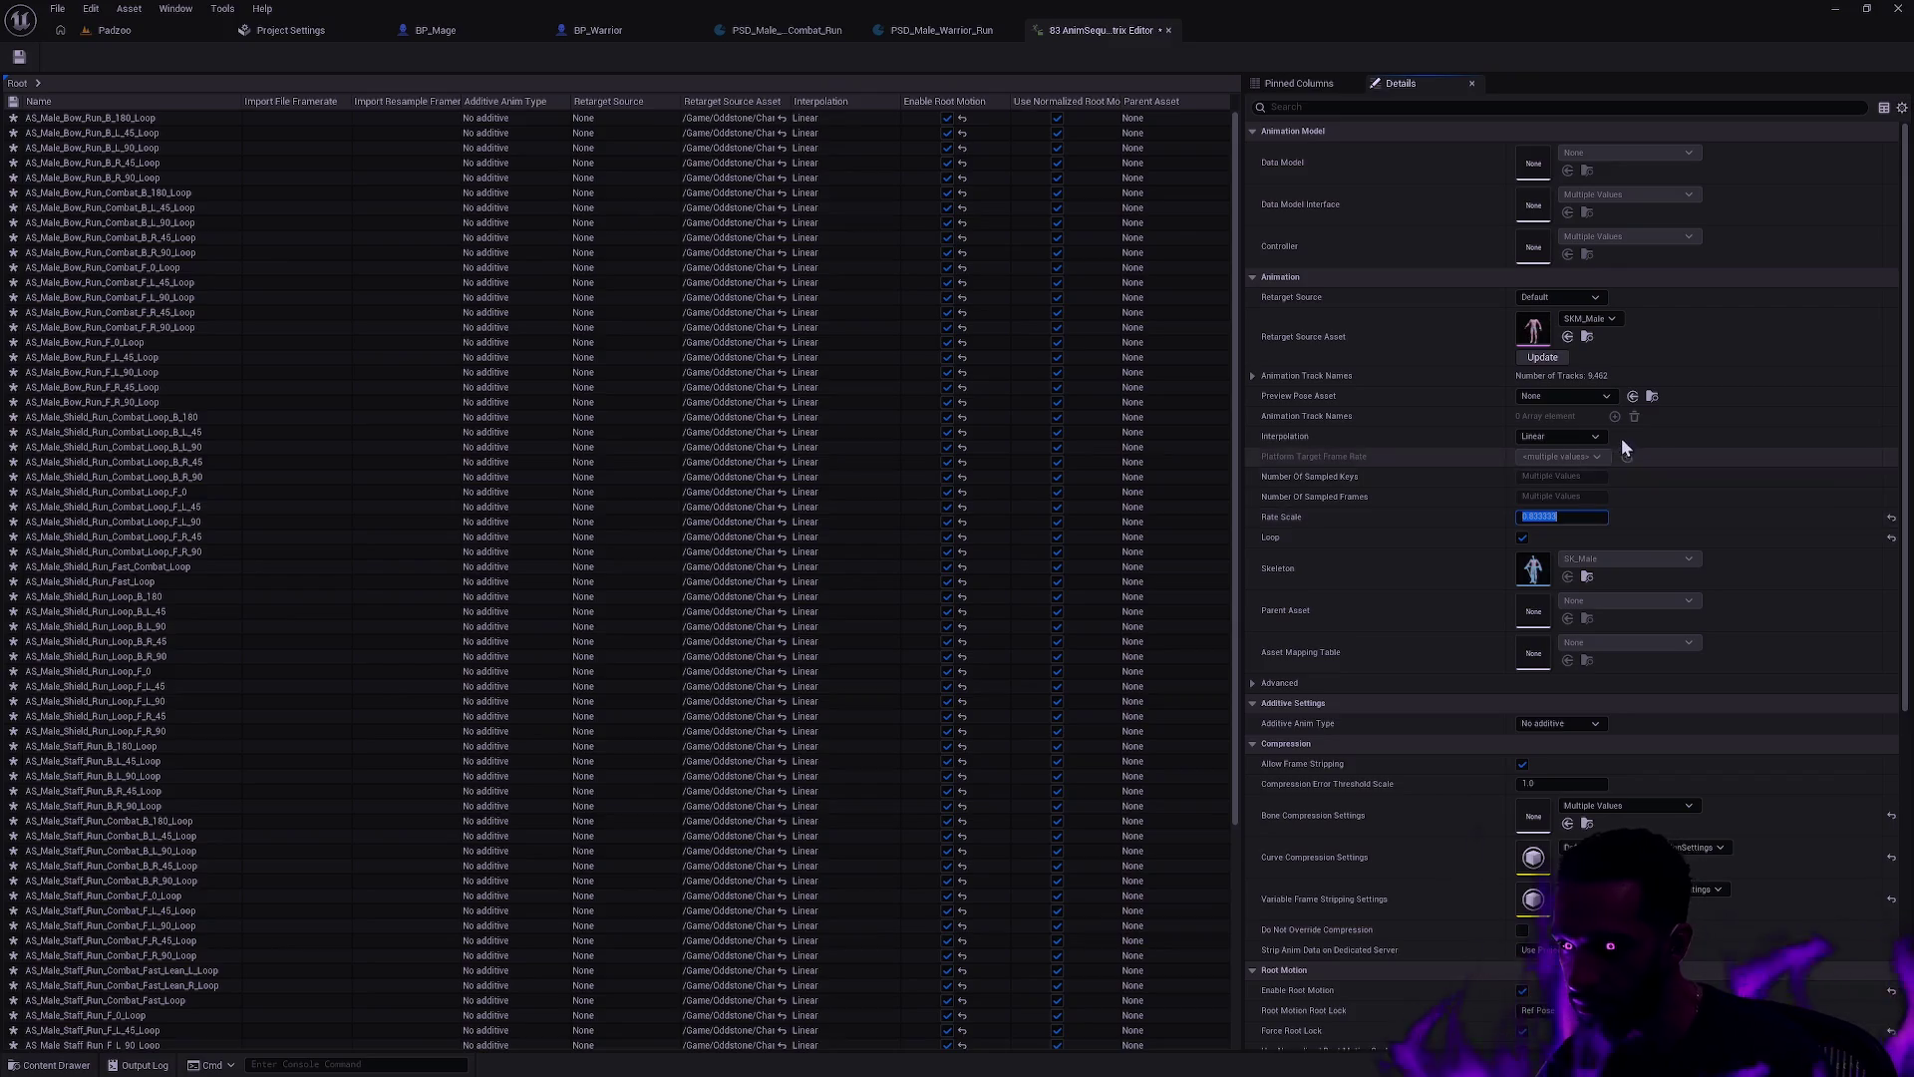
{"action": "left_click", "coordinate": [19, 57]}
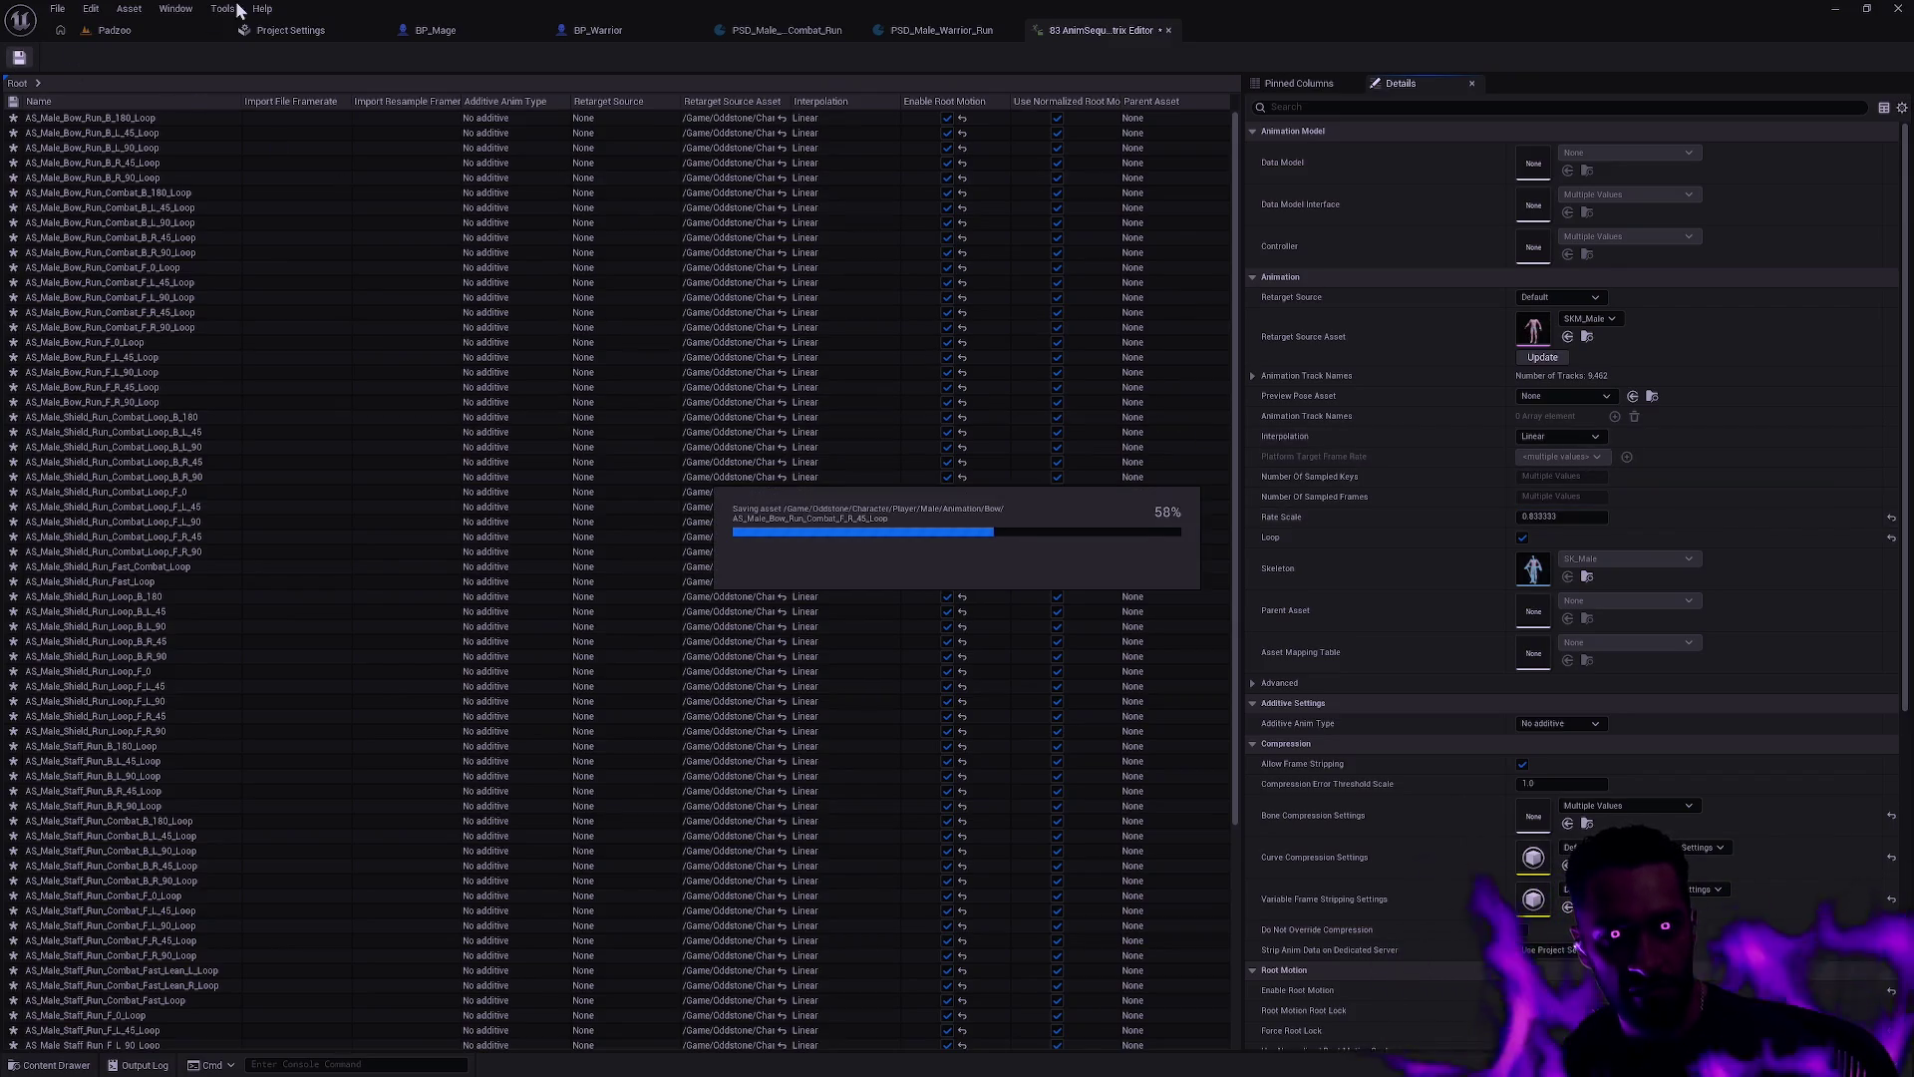
{"action": "left_click", "coordinate": [118, 29]}
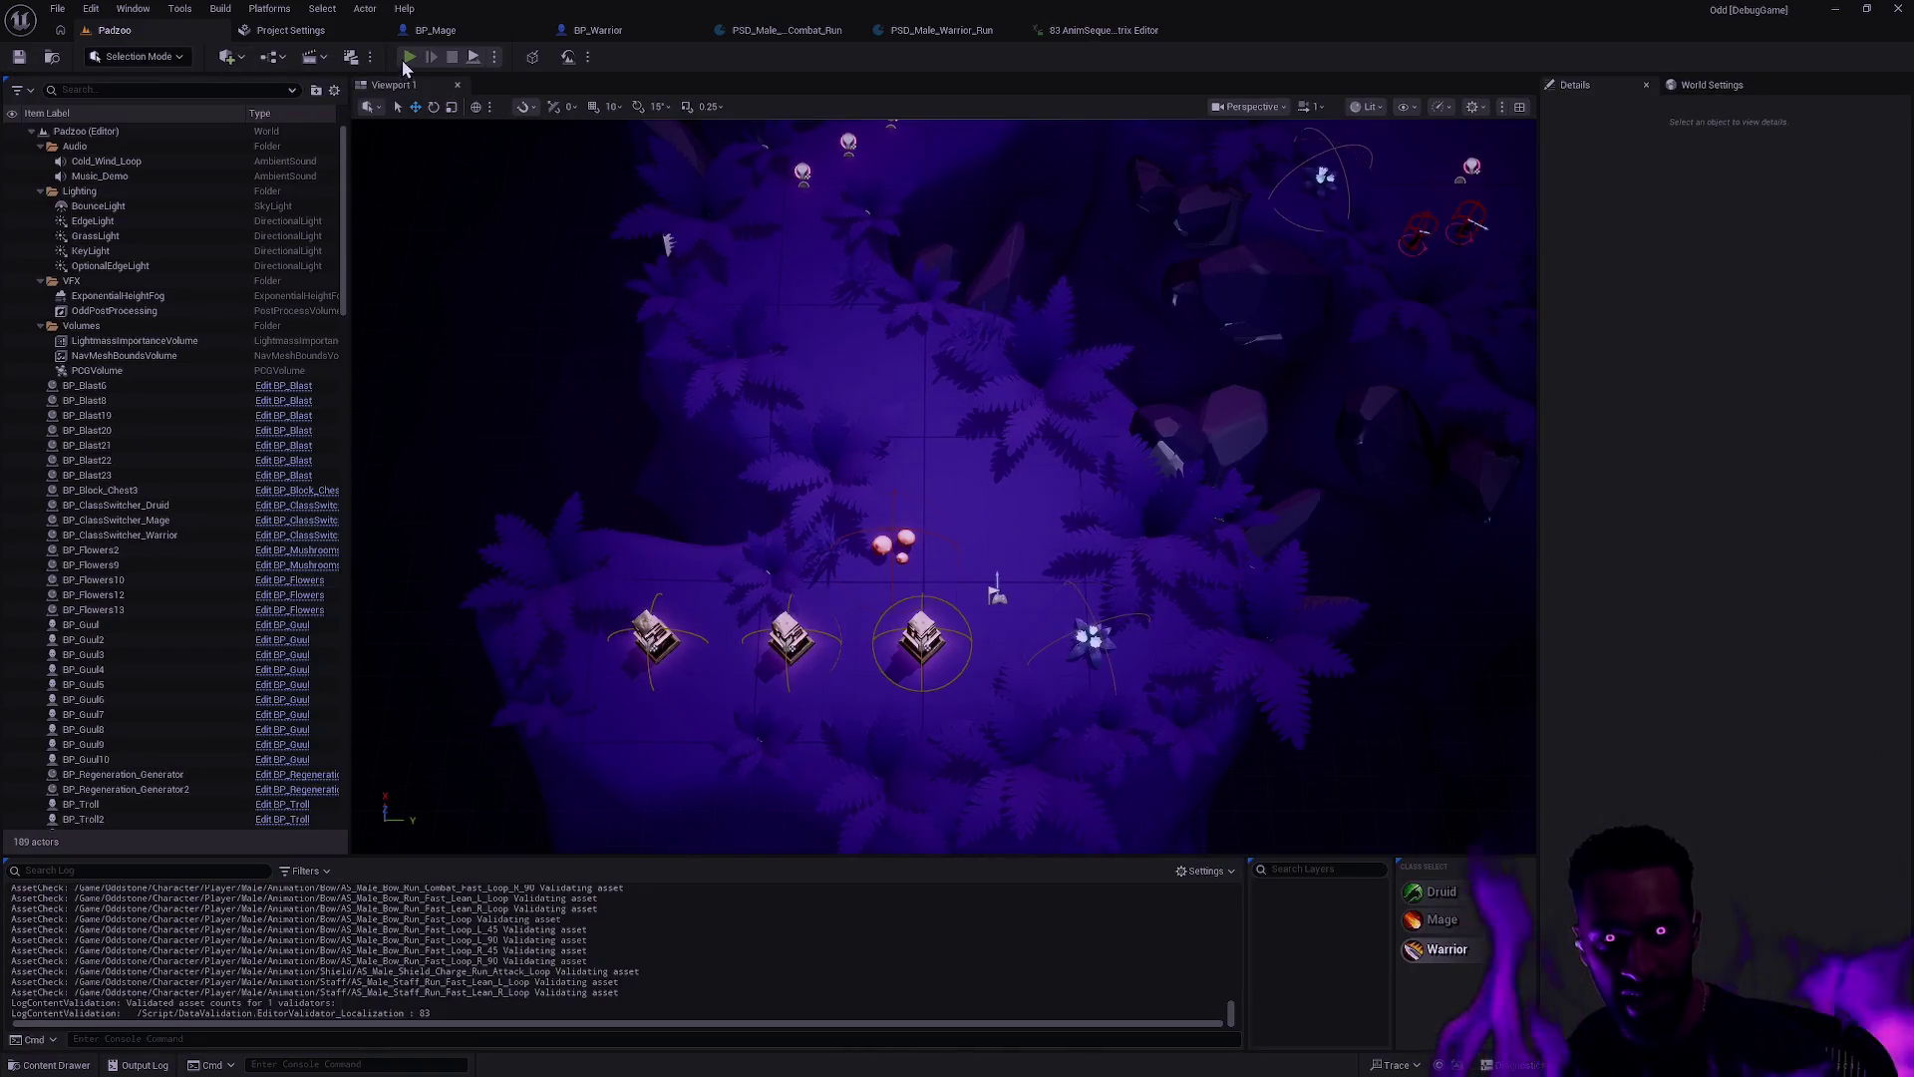
{"action": "left_click", "coordinate": [407, 57]}
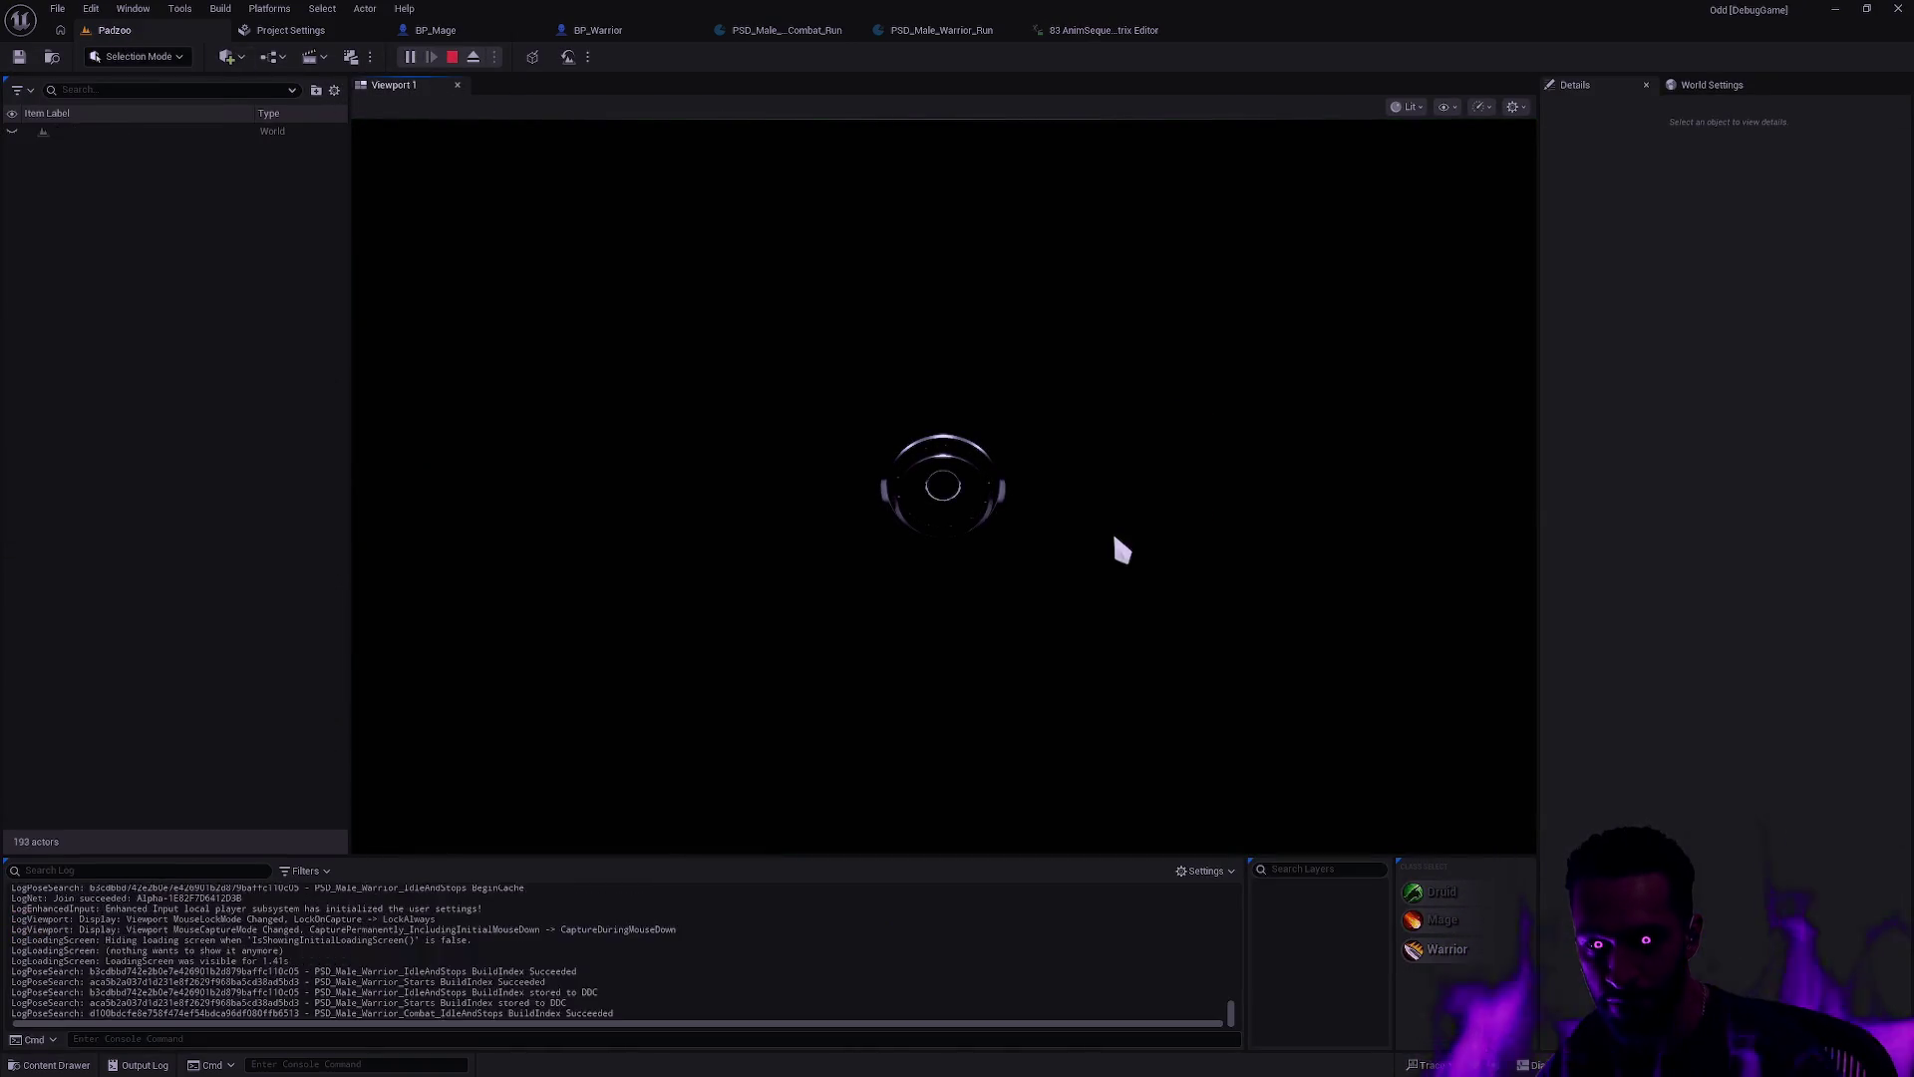
{"action": "key", "text": "F11"}
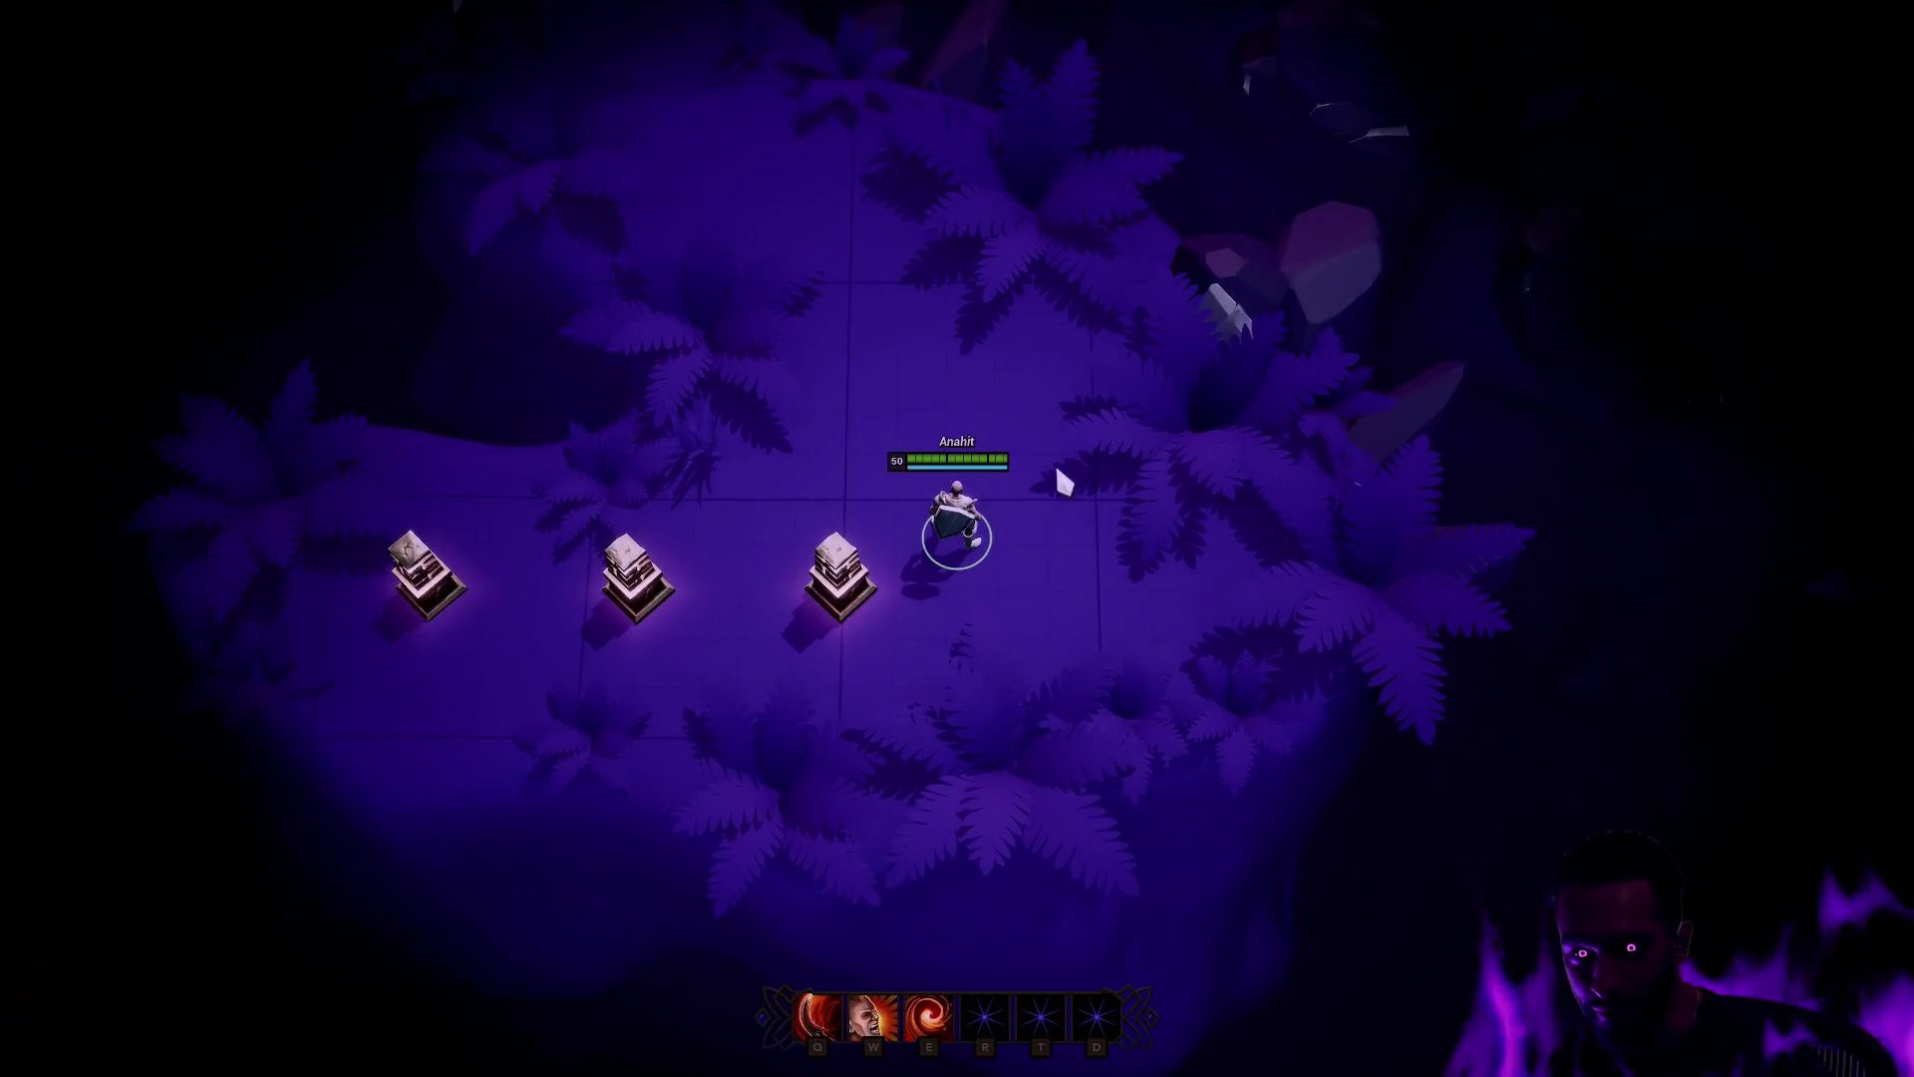
{"action": "right_click", "coordinate": [947, 426]}
{"action": "right_click", "coordinate": [1221, 546]}
{"action": "right_click", "coordinate": [858, 320]}
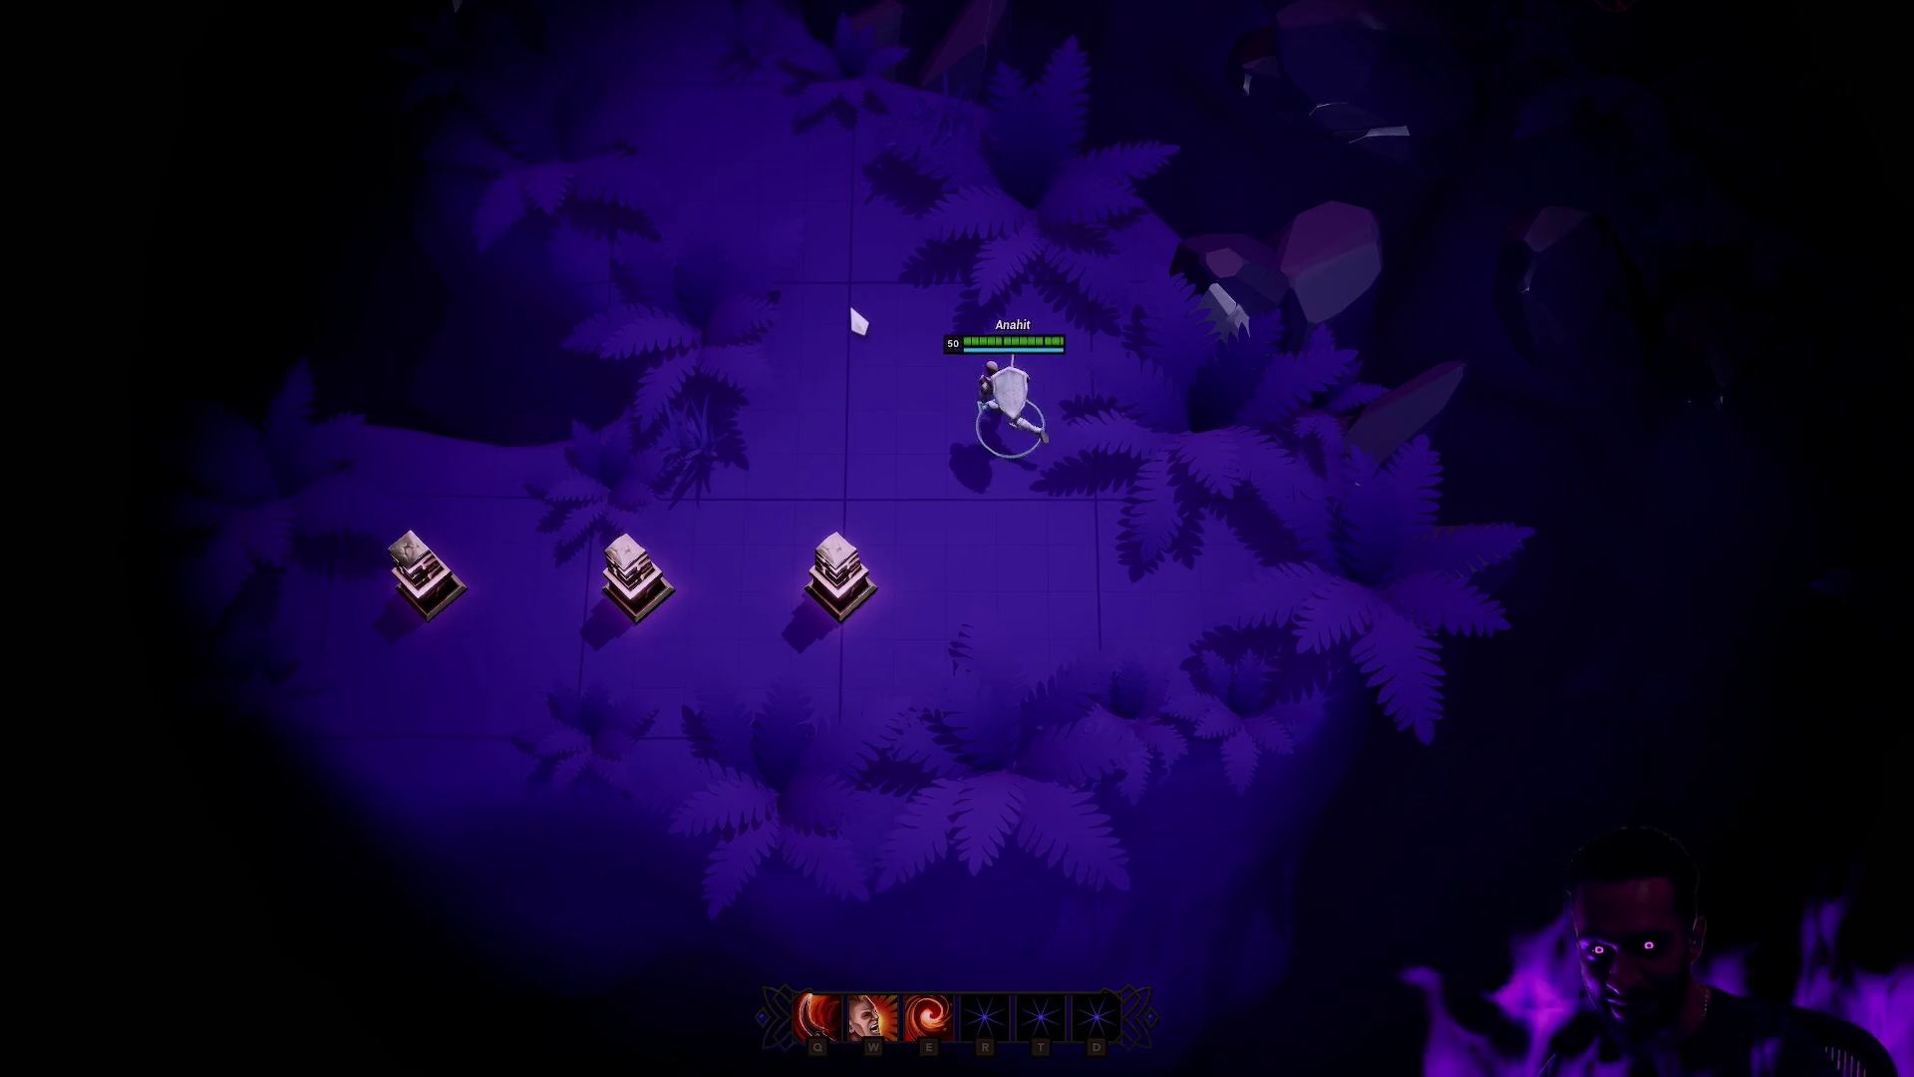
{"action": "right_click", "coordinate": [995, 406]}
{"action": "right_click", "coordinate": [1127, 422]}
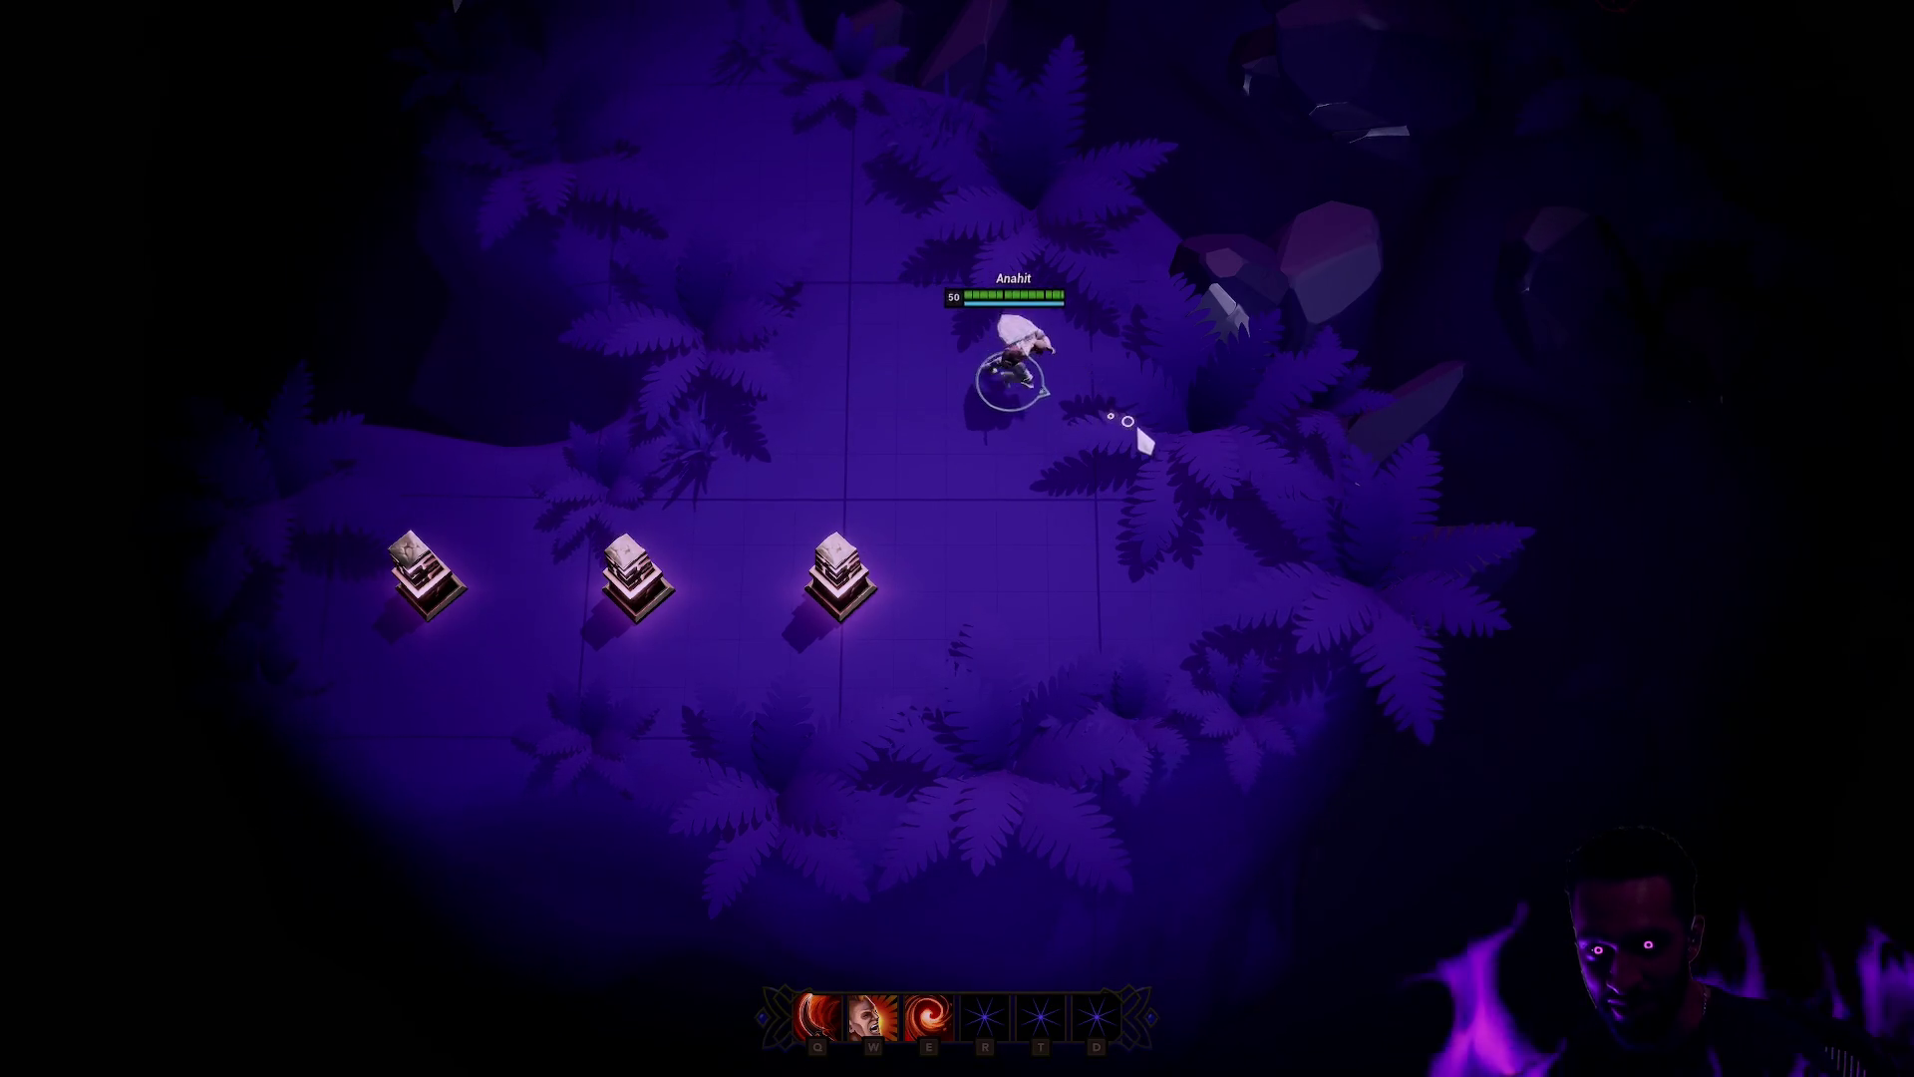
{"action": "right_click", "coordinate": [769, 481]}
{"action": "right_click", "coordinate": [1019, 480]}
{"action": "right_click", "coordinate": [1148, 526]}
{"action": "right_click", "coordinate": [767, 484]}
{"action": "right_click", "coordinate": [1032, 494]}
{"action": "right_click", "coordinate": [733, 488]}
{"action": "right_click", "coordinate": [1101, 526]}
{"action": "right_click", "coordinate": [863, 469]}
{"action": "key", "text": "F11"}
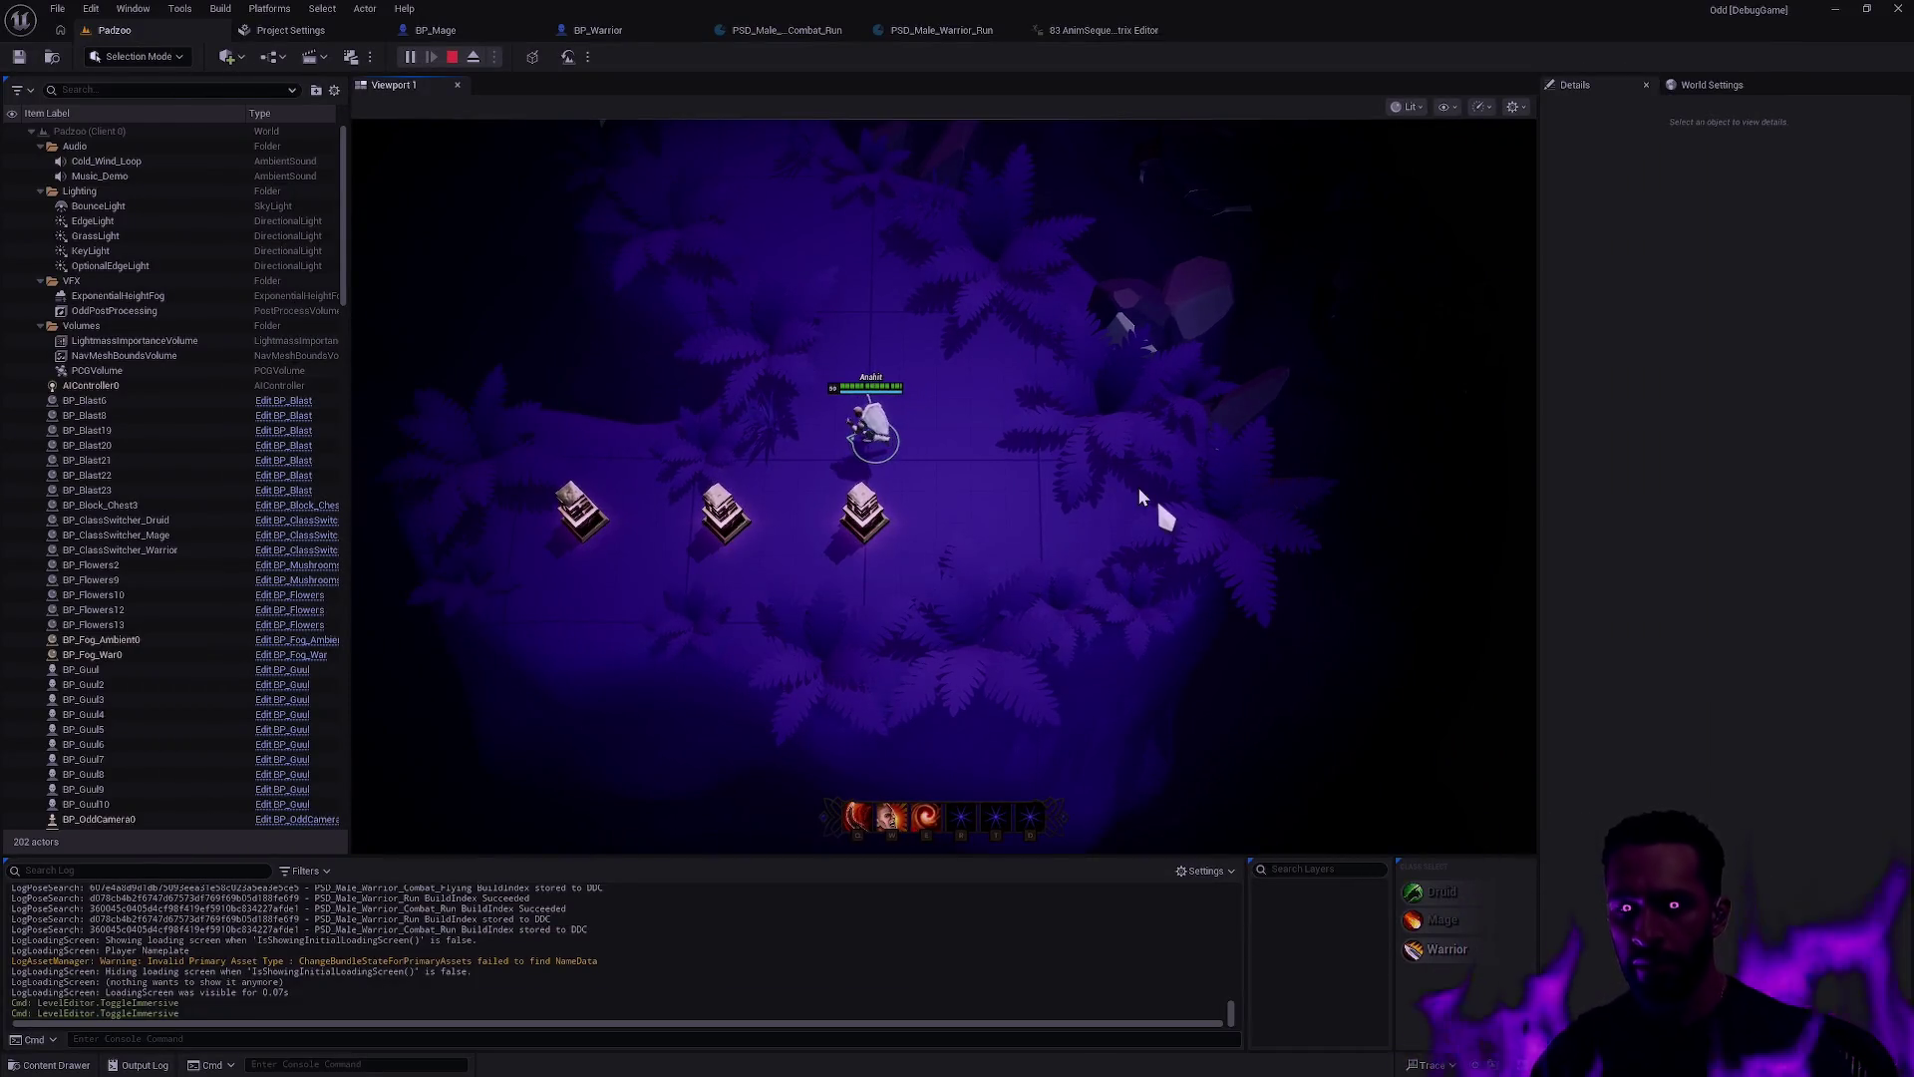
{"action": "key", "text": "Escape"}
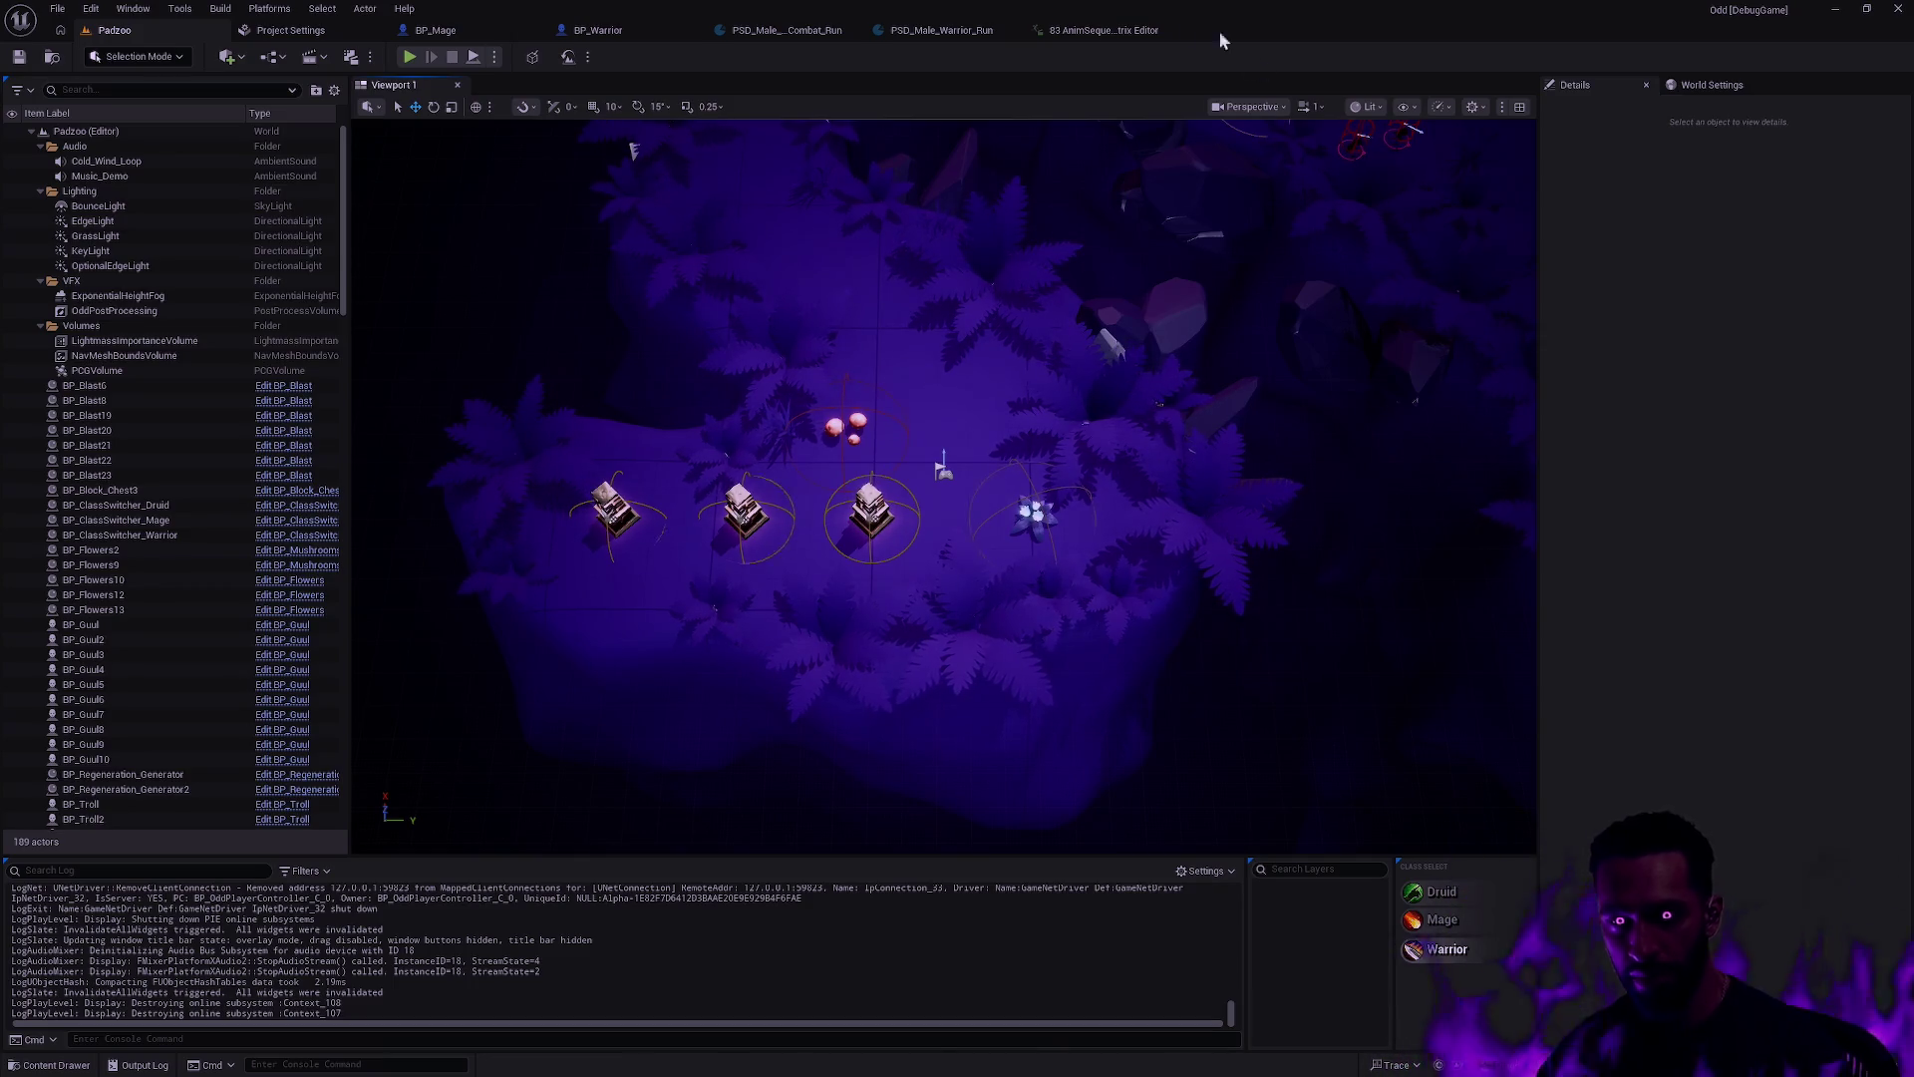
Step: Set the run animations' Rate Scale to 0.8, save them, and play the Padzoo level
{"action": "left_click", "coordinate": [1101, 29]}
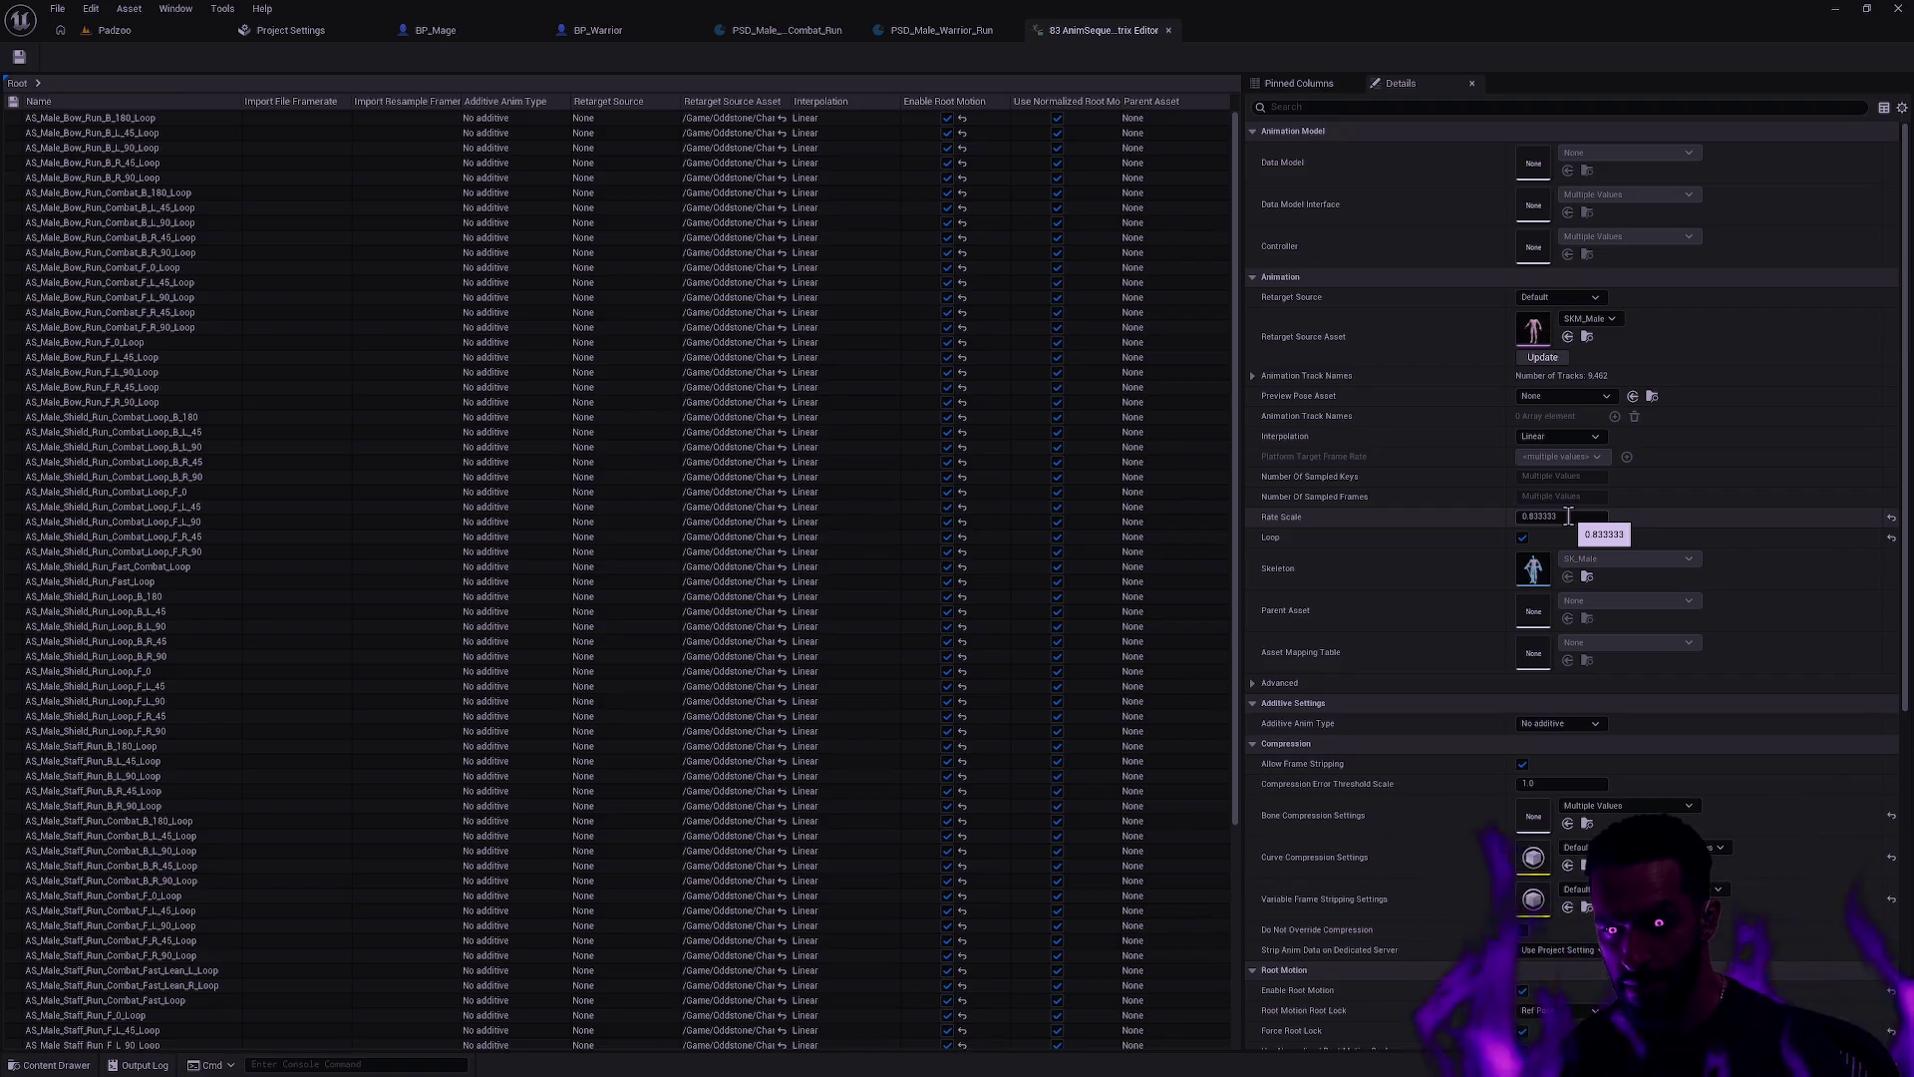
{"action": "left_click", "coordinate": [1569, 516]}
{"action": "key", "text": "BackSpace"}
{"action": "type", "text": "1"}
{"action": "key", "text": "Return"}
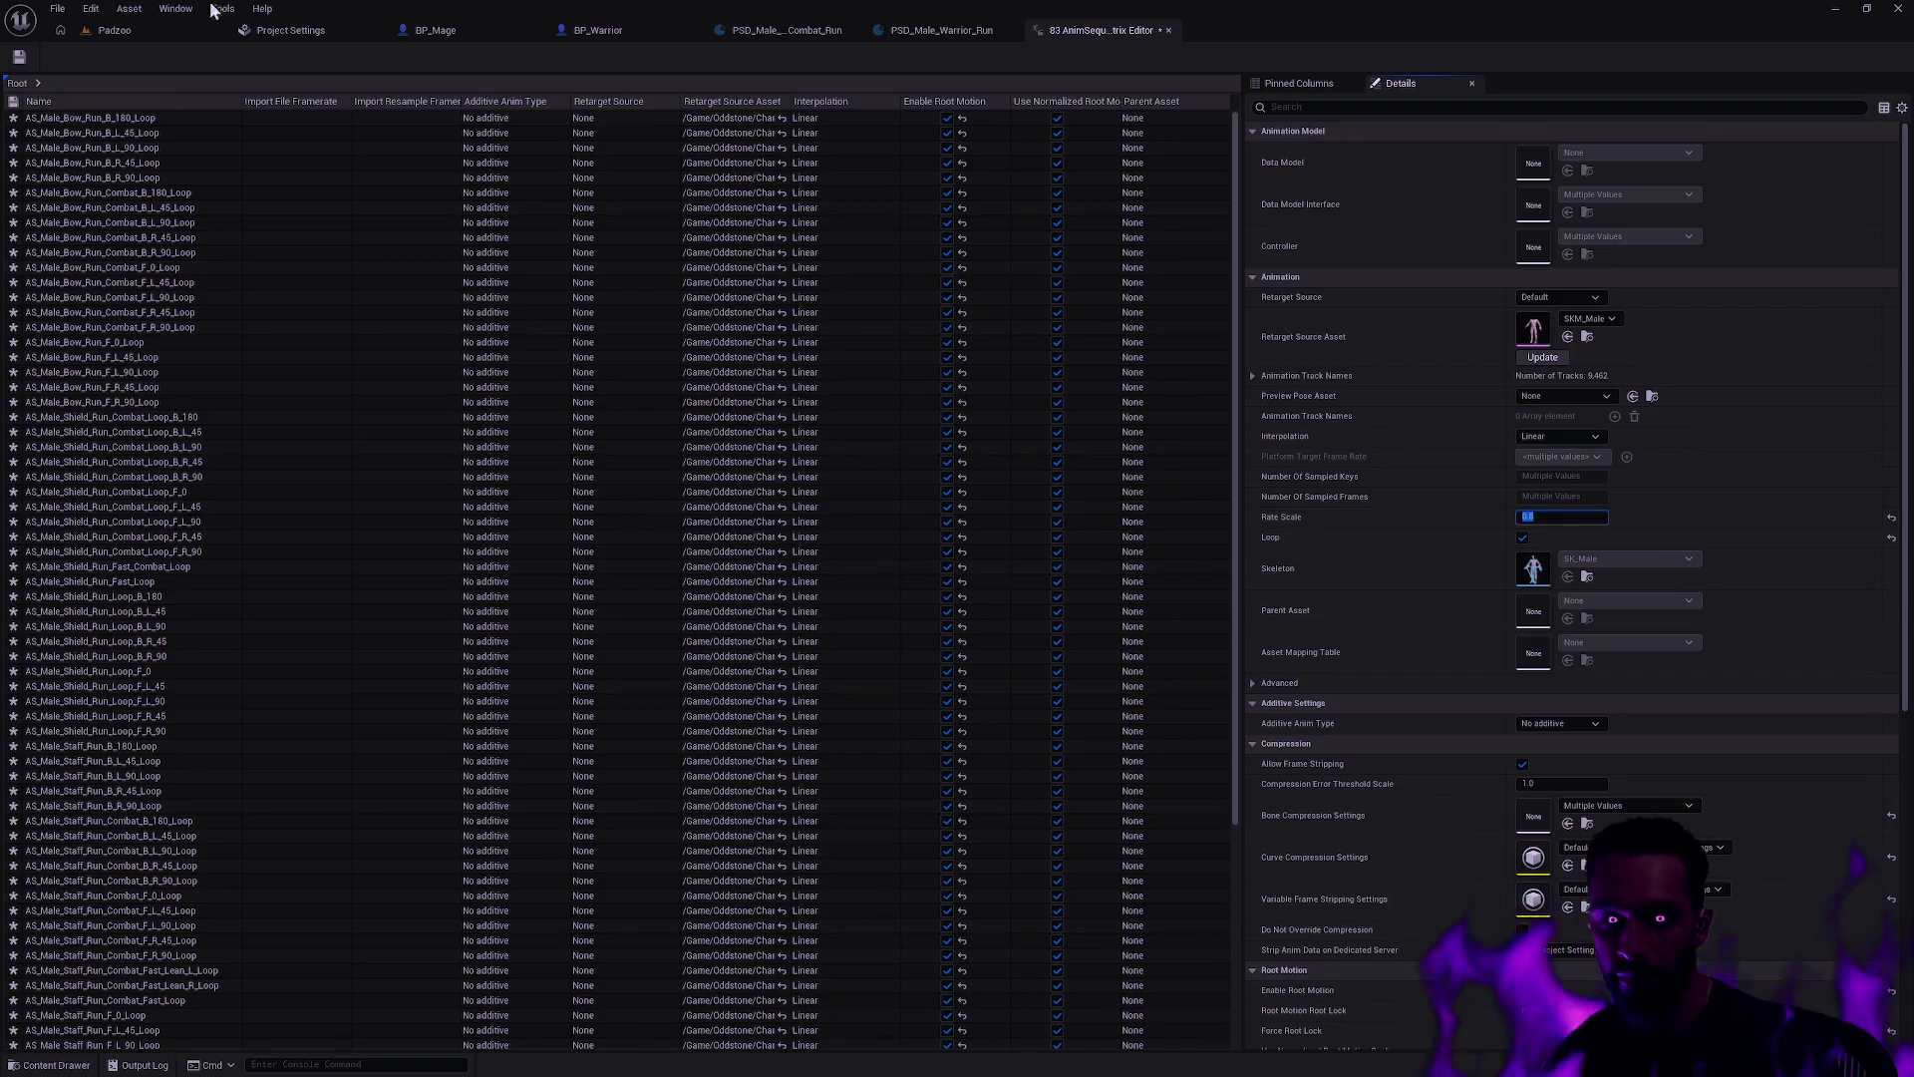
{"action": "left_click", "coordinate": [18, 58]}
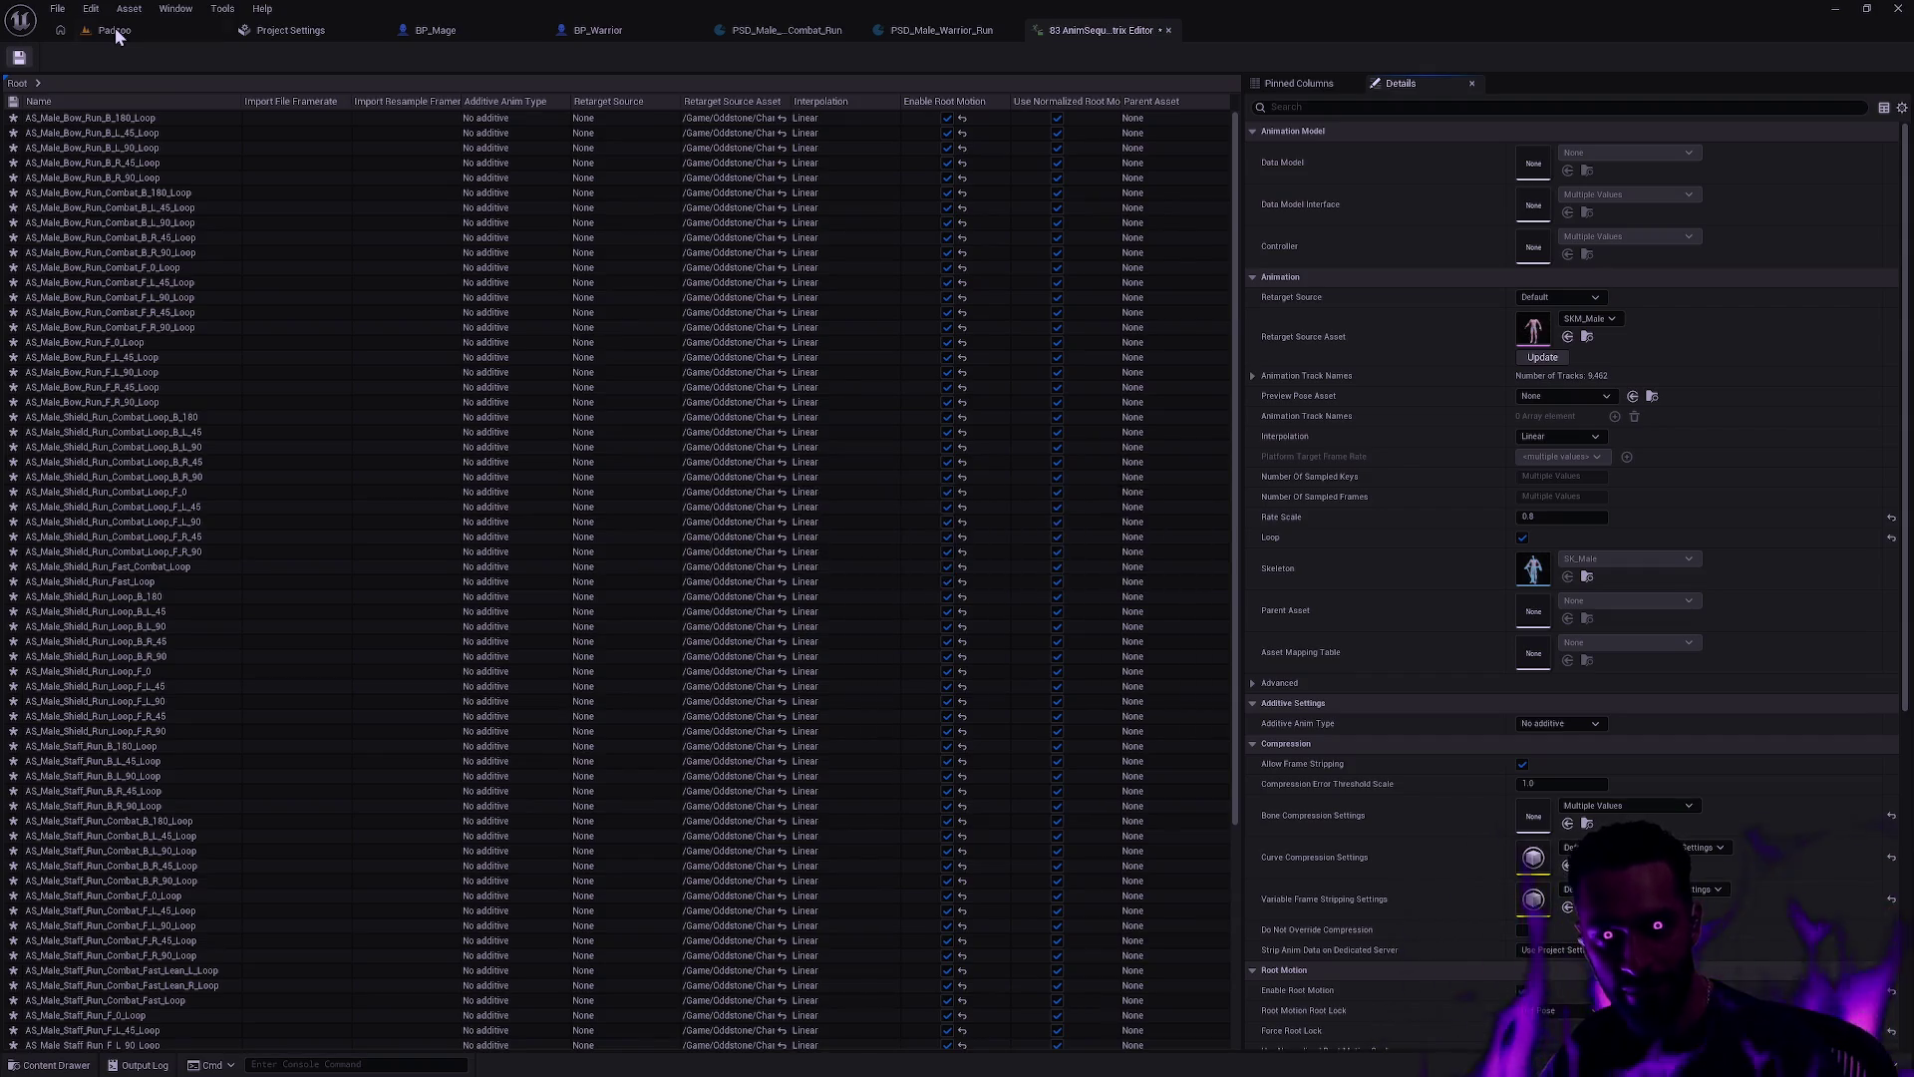
{"action": "left_click", "coordinate": [116, 27]}
{"action": "left_click", "coordinate": [409, 57]}
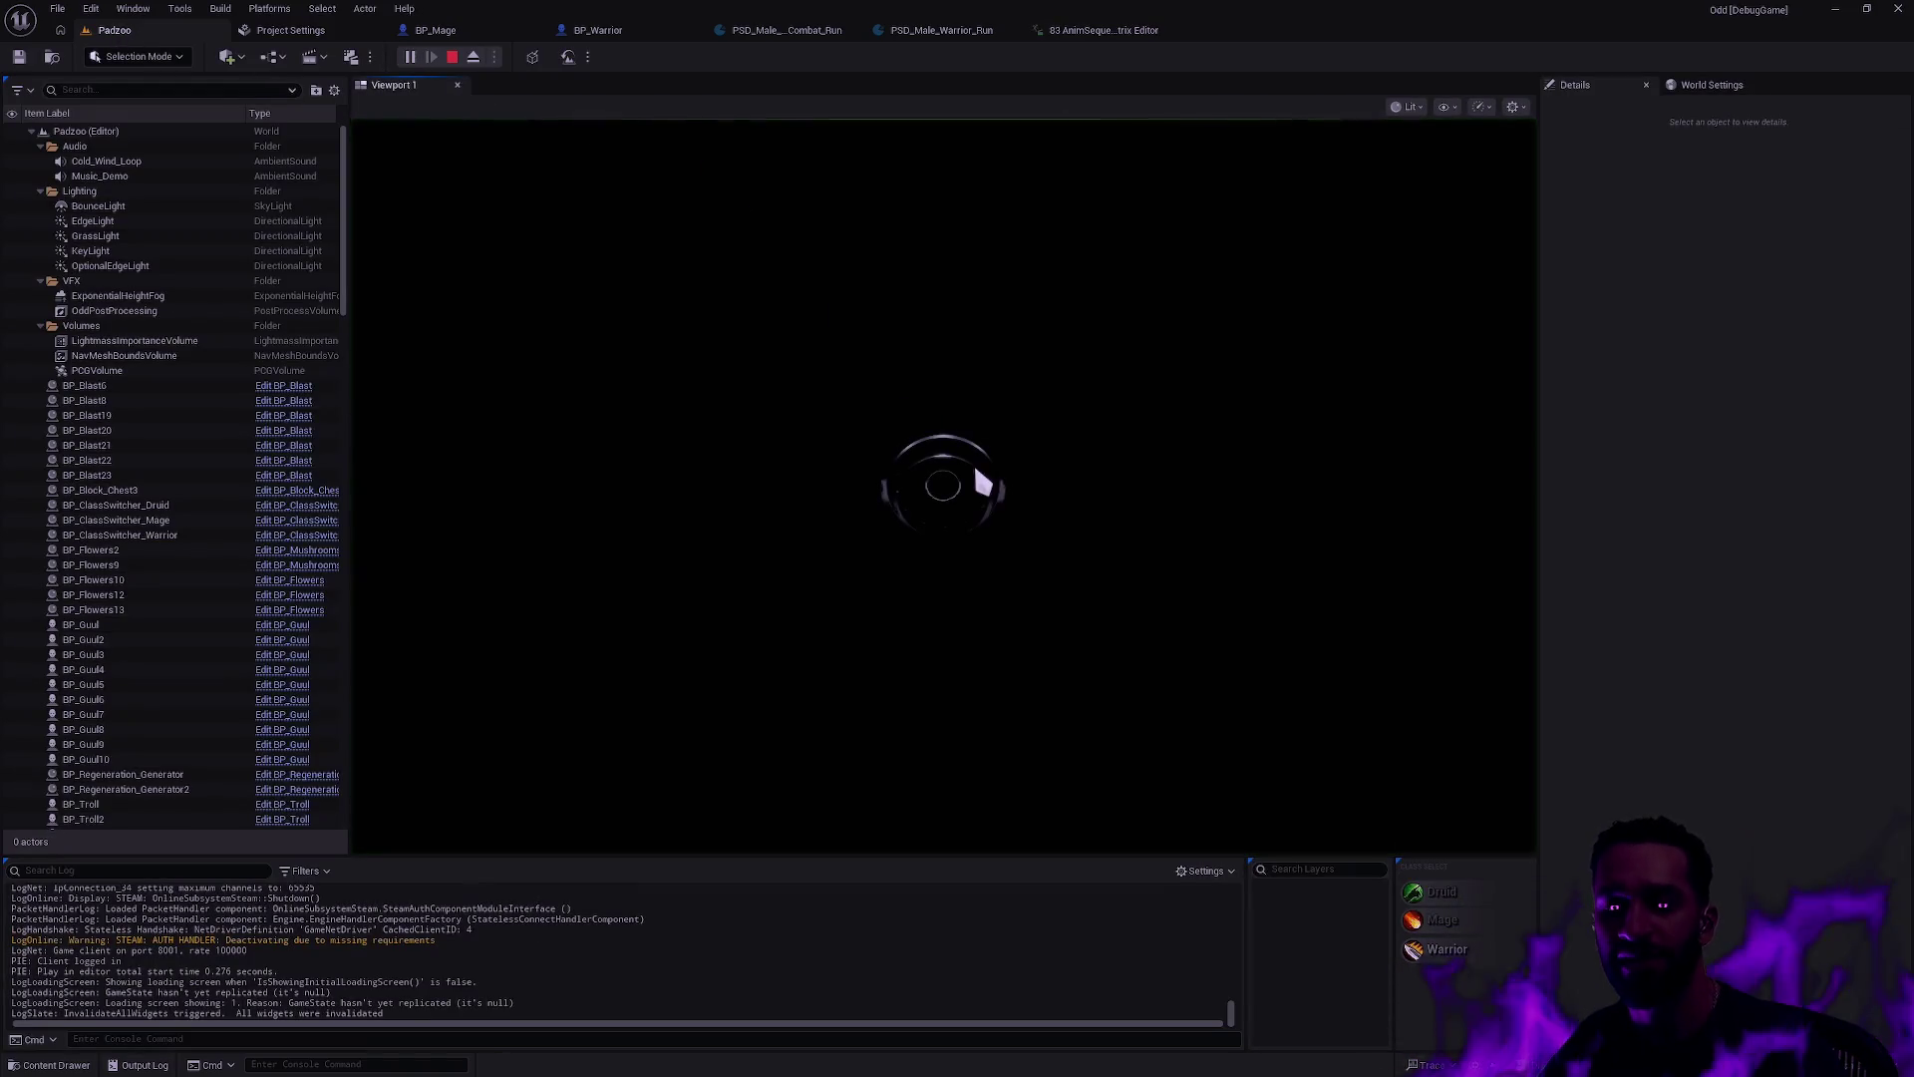
Step: Play fullscreen and walk the character back and forth across the Padzoo floor
{"action": "key", "text": "F11"}
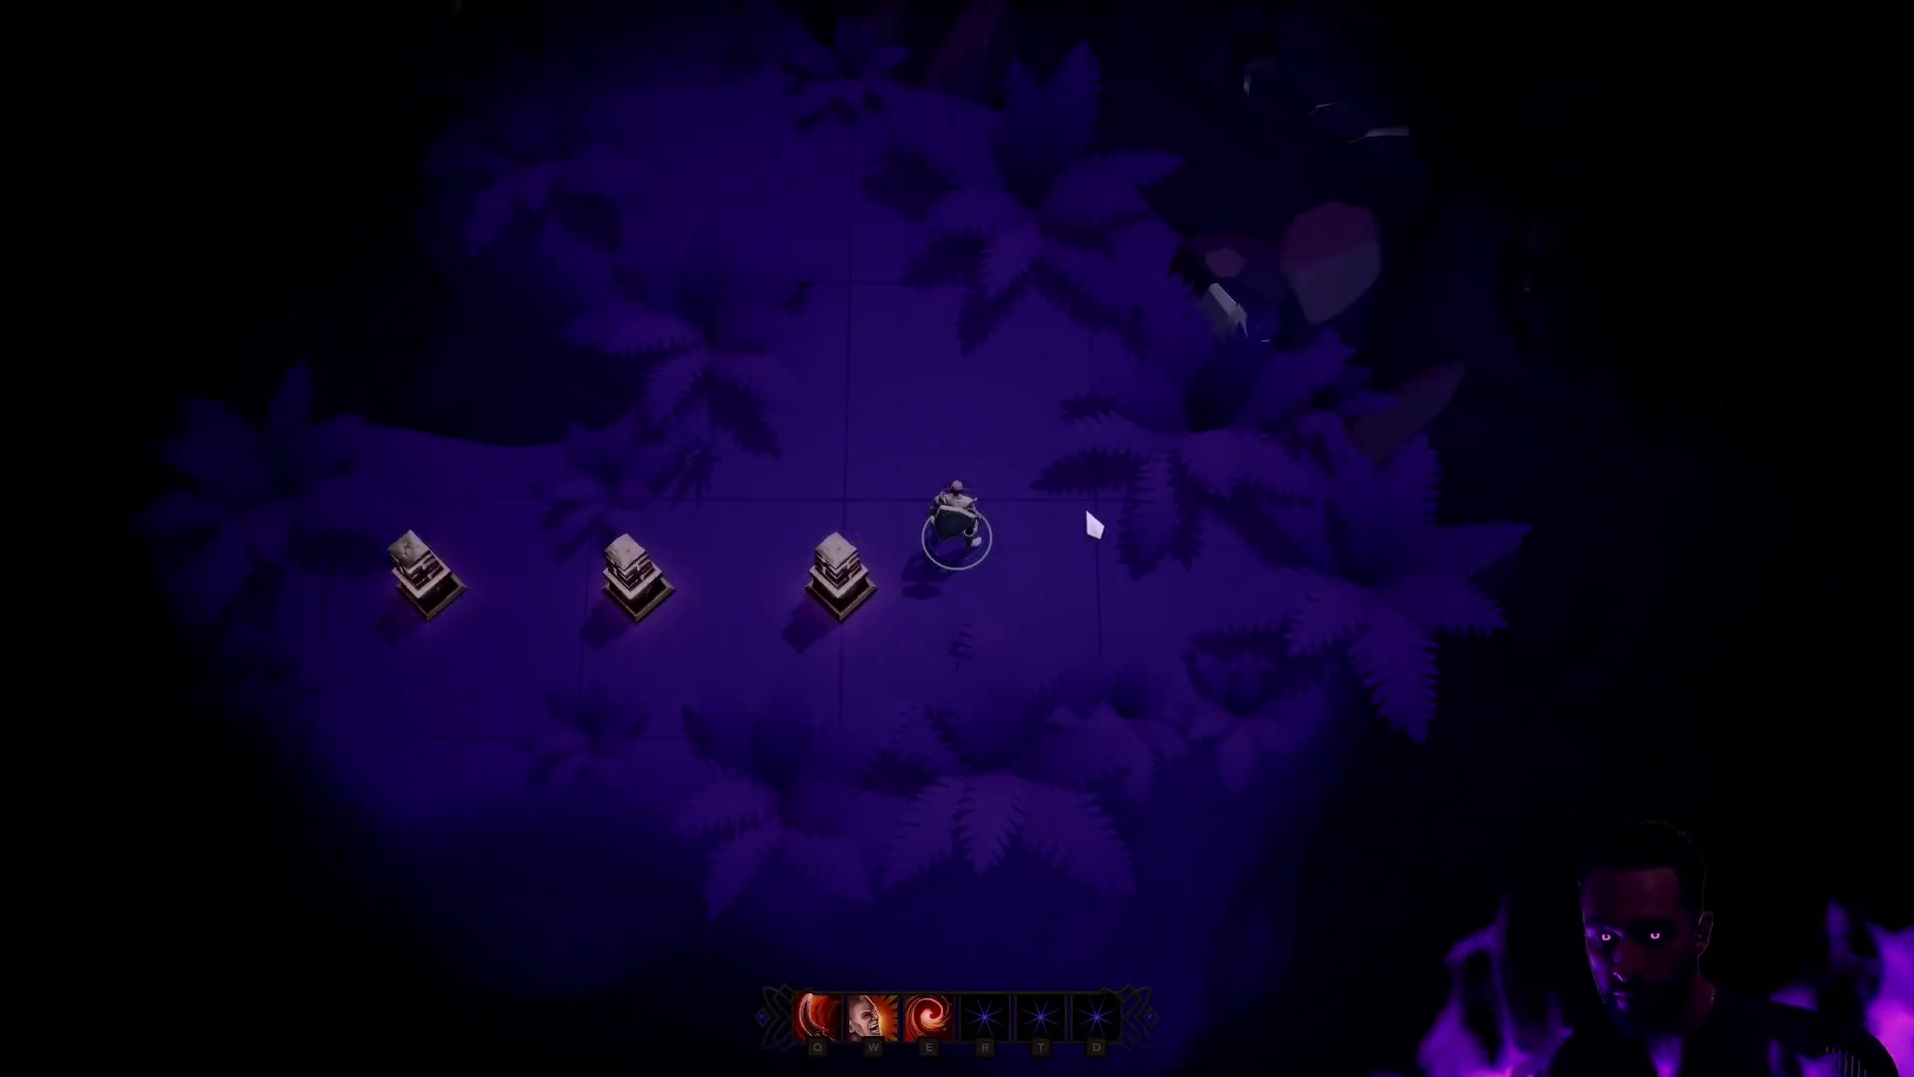
{"action": "right_click", "coordinate": [739, 491]}
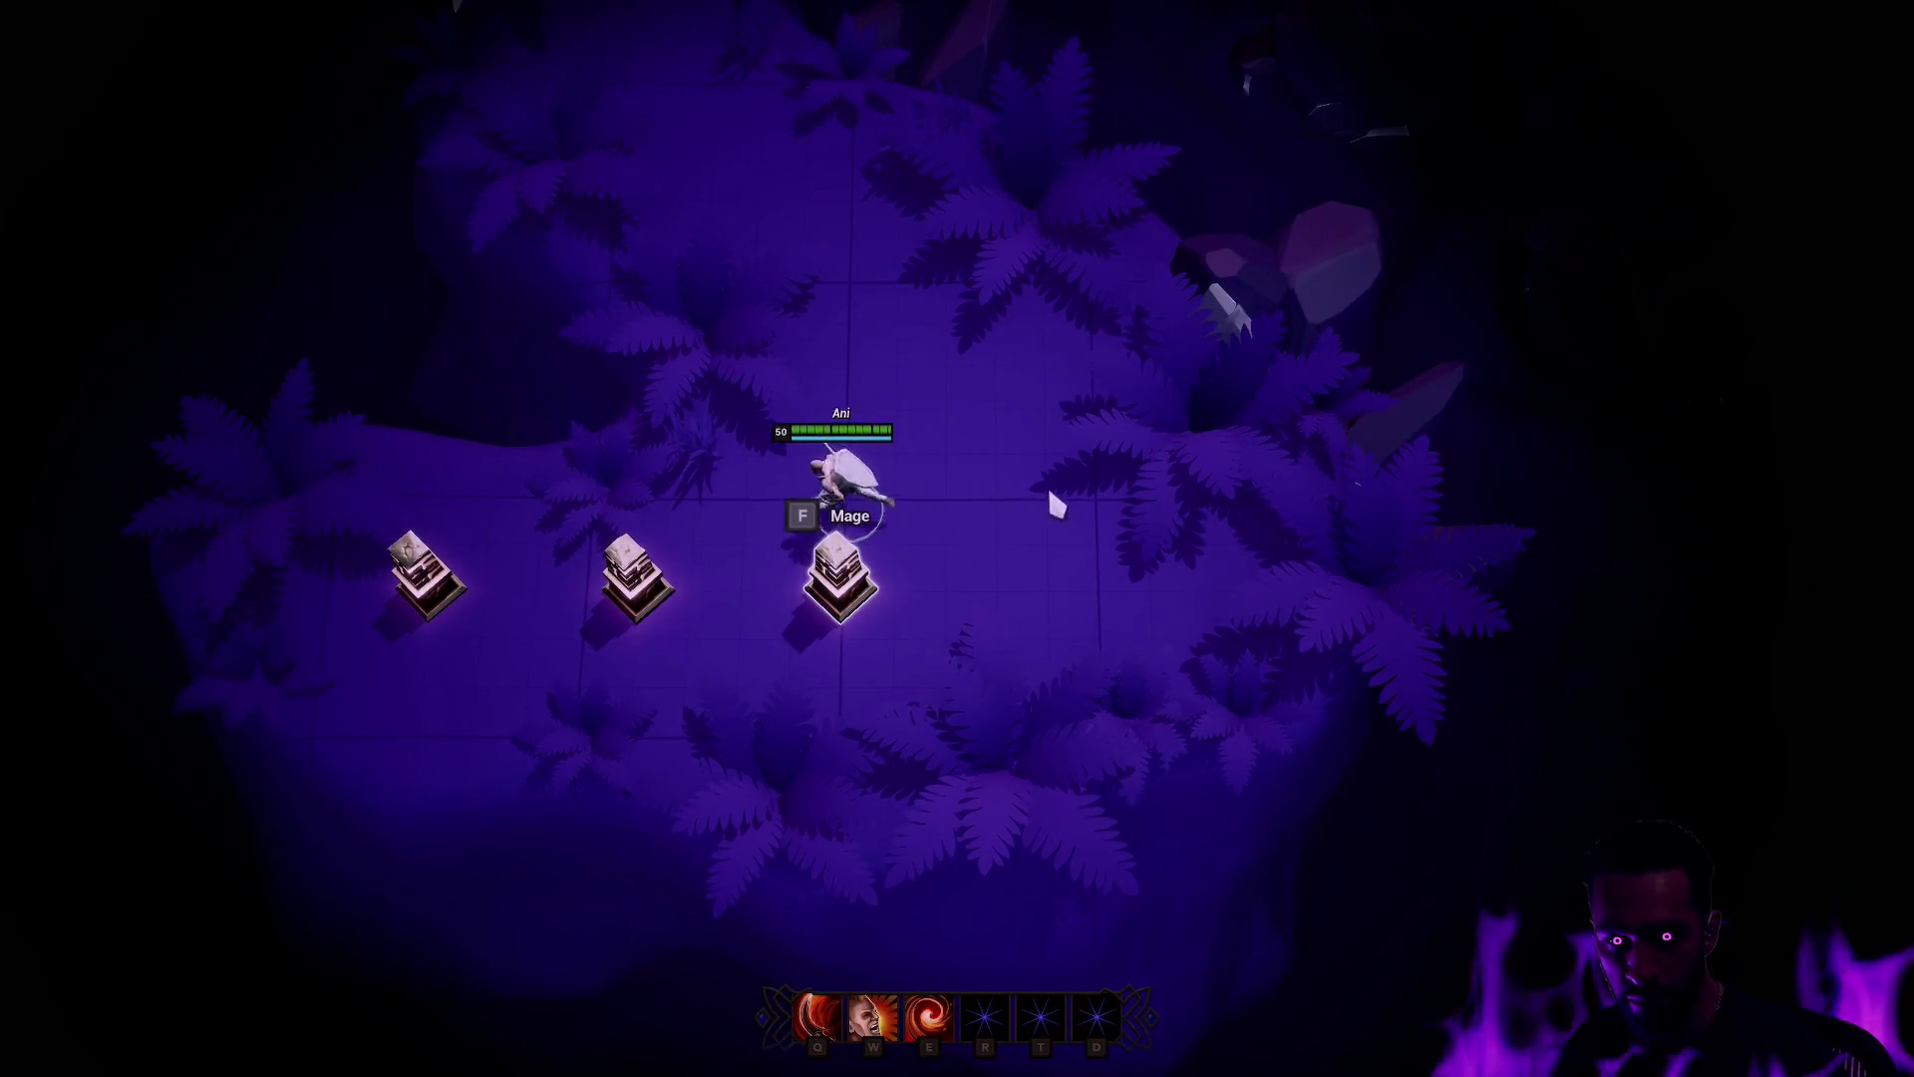
{"action": "right_click", "coordinate": [1197, 532]}
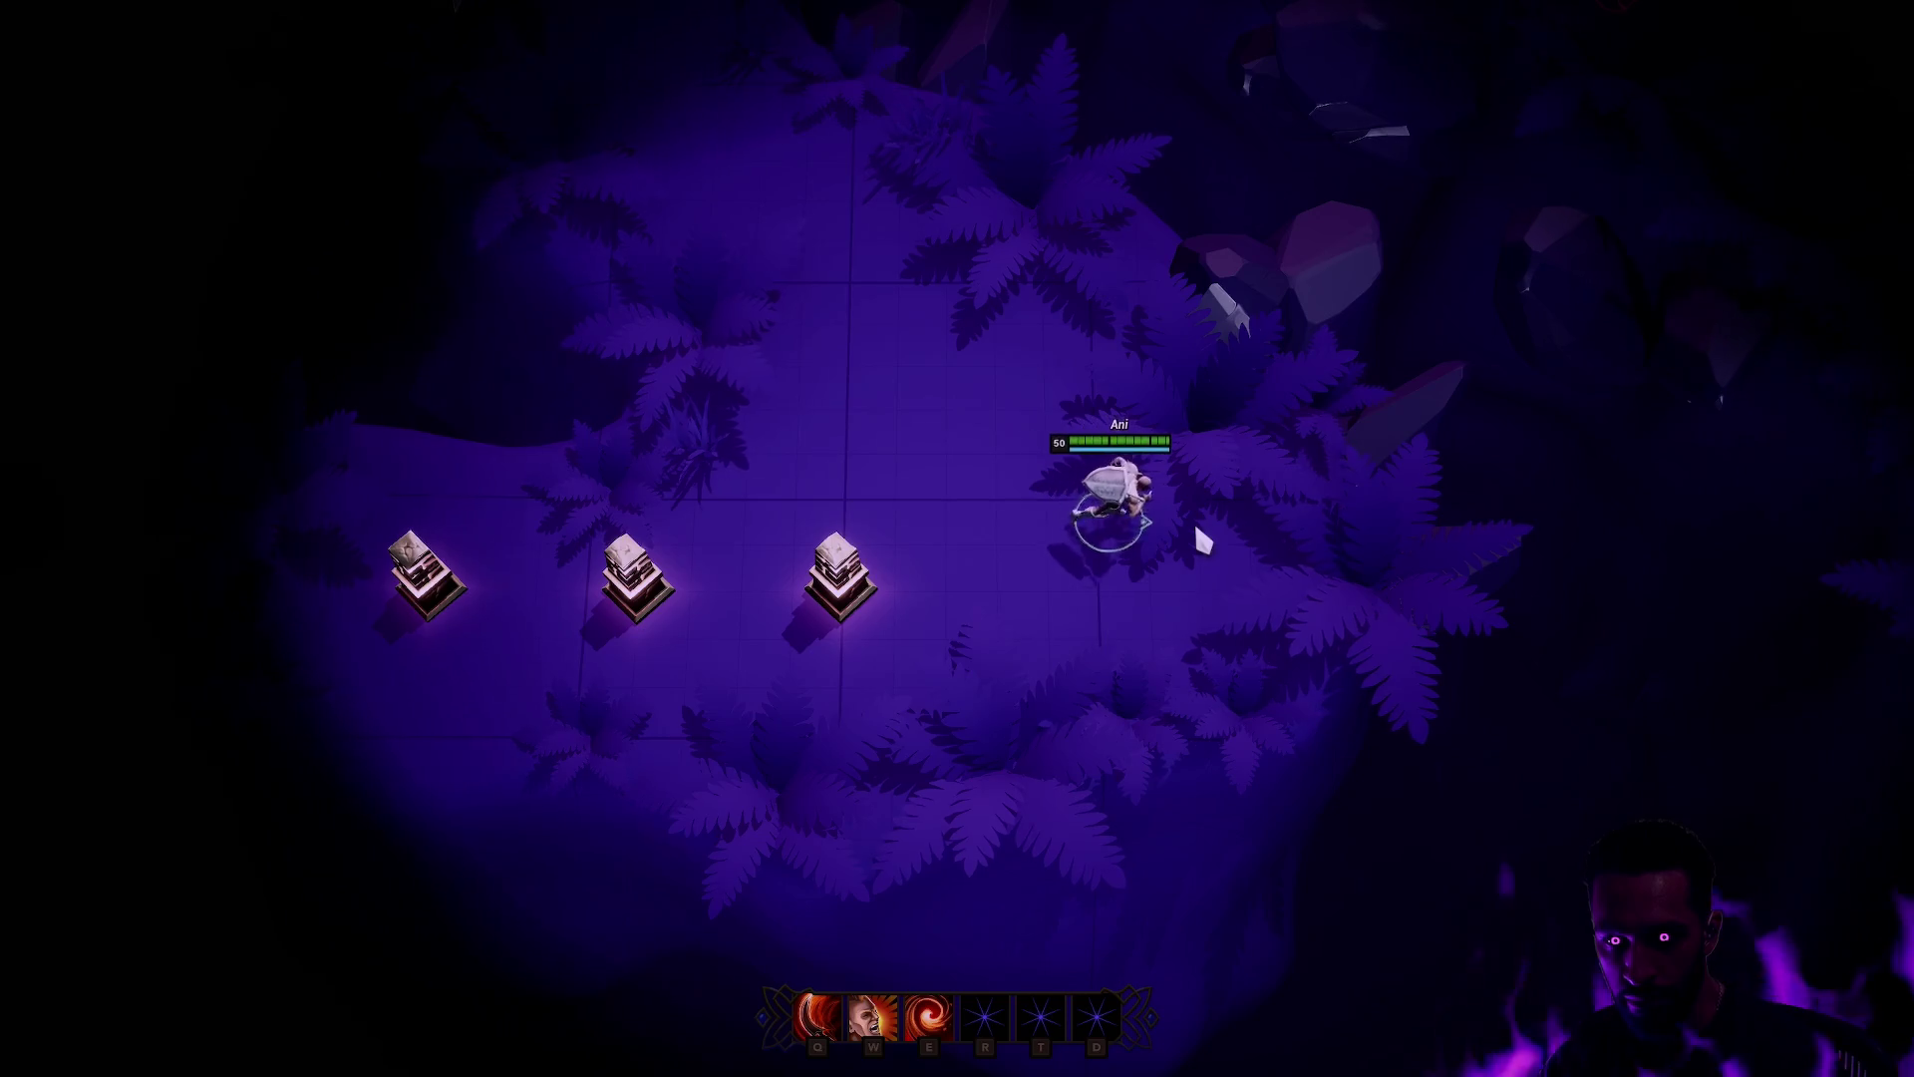
{"action": "right_click", "coordinate": [885, 488]}
{"action": "right_click", "coordinate": [751, 483]}
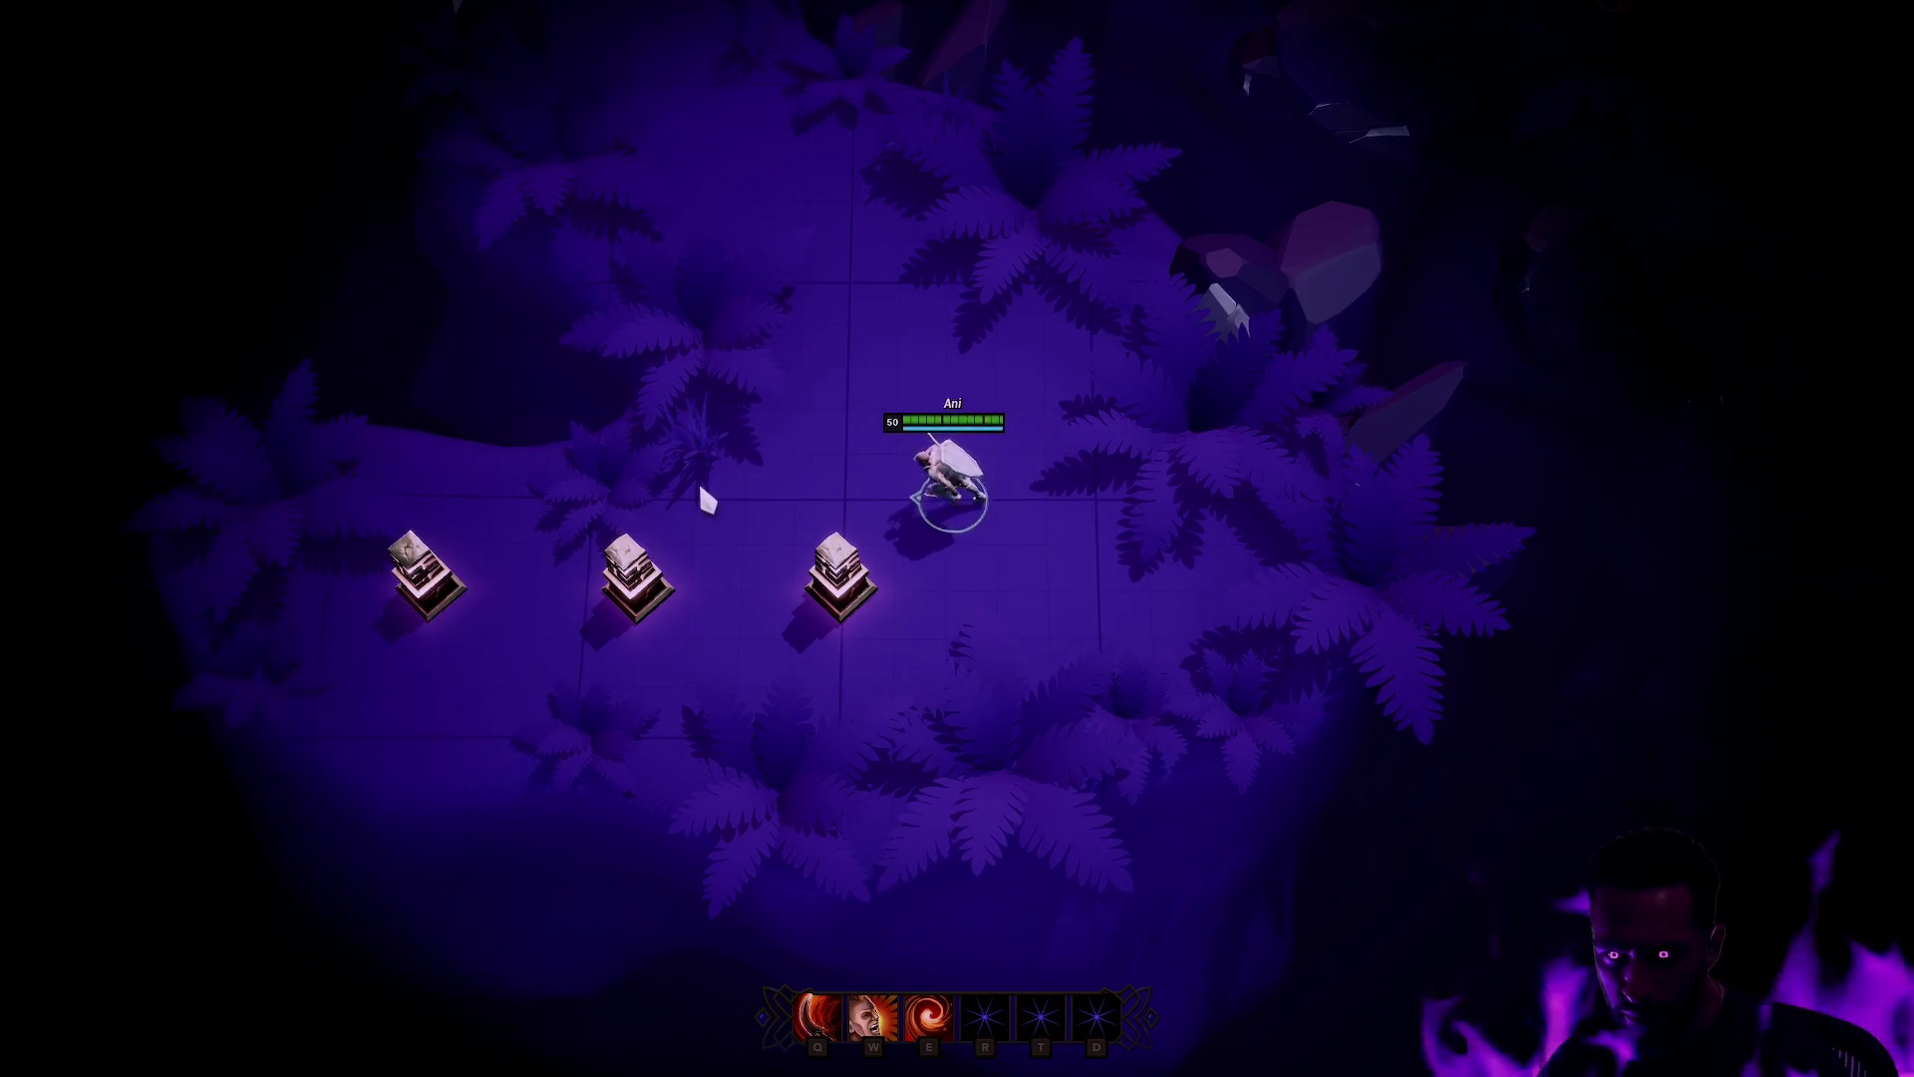
{"action": "right_click", "coordinate": [595, 504]}
{"action": "right_click", "coordinate": [568, 508]}
{"action": "right_click", "coordinate": [960, 499]}
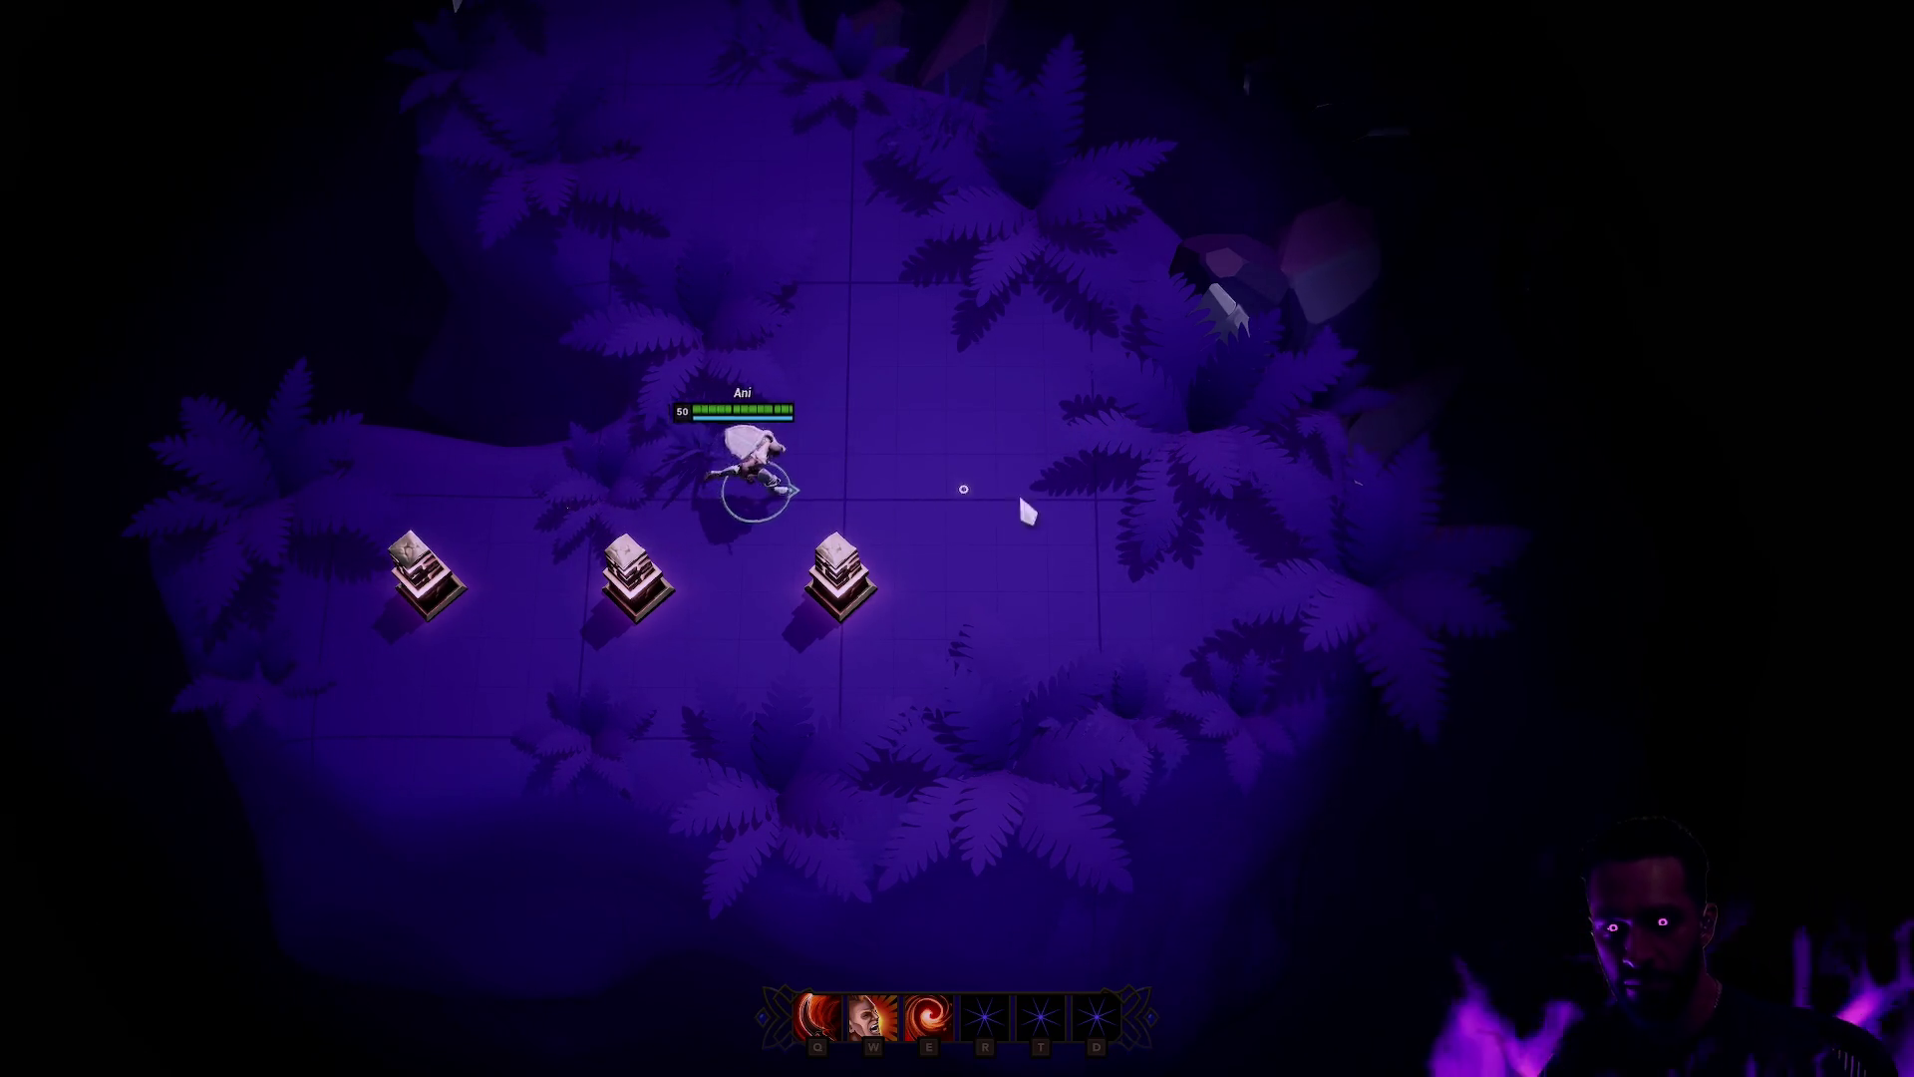
{"action": "right_click", "coordinate": [1170, 527]}
{"action": "right_click", "coordinate": [753, 359]}
{"action": "right_click", "coordinate": [669, 141]}
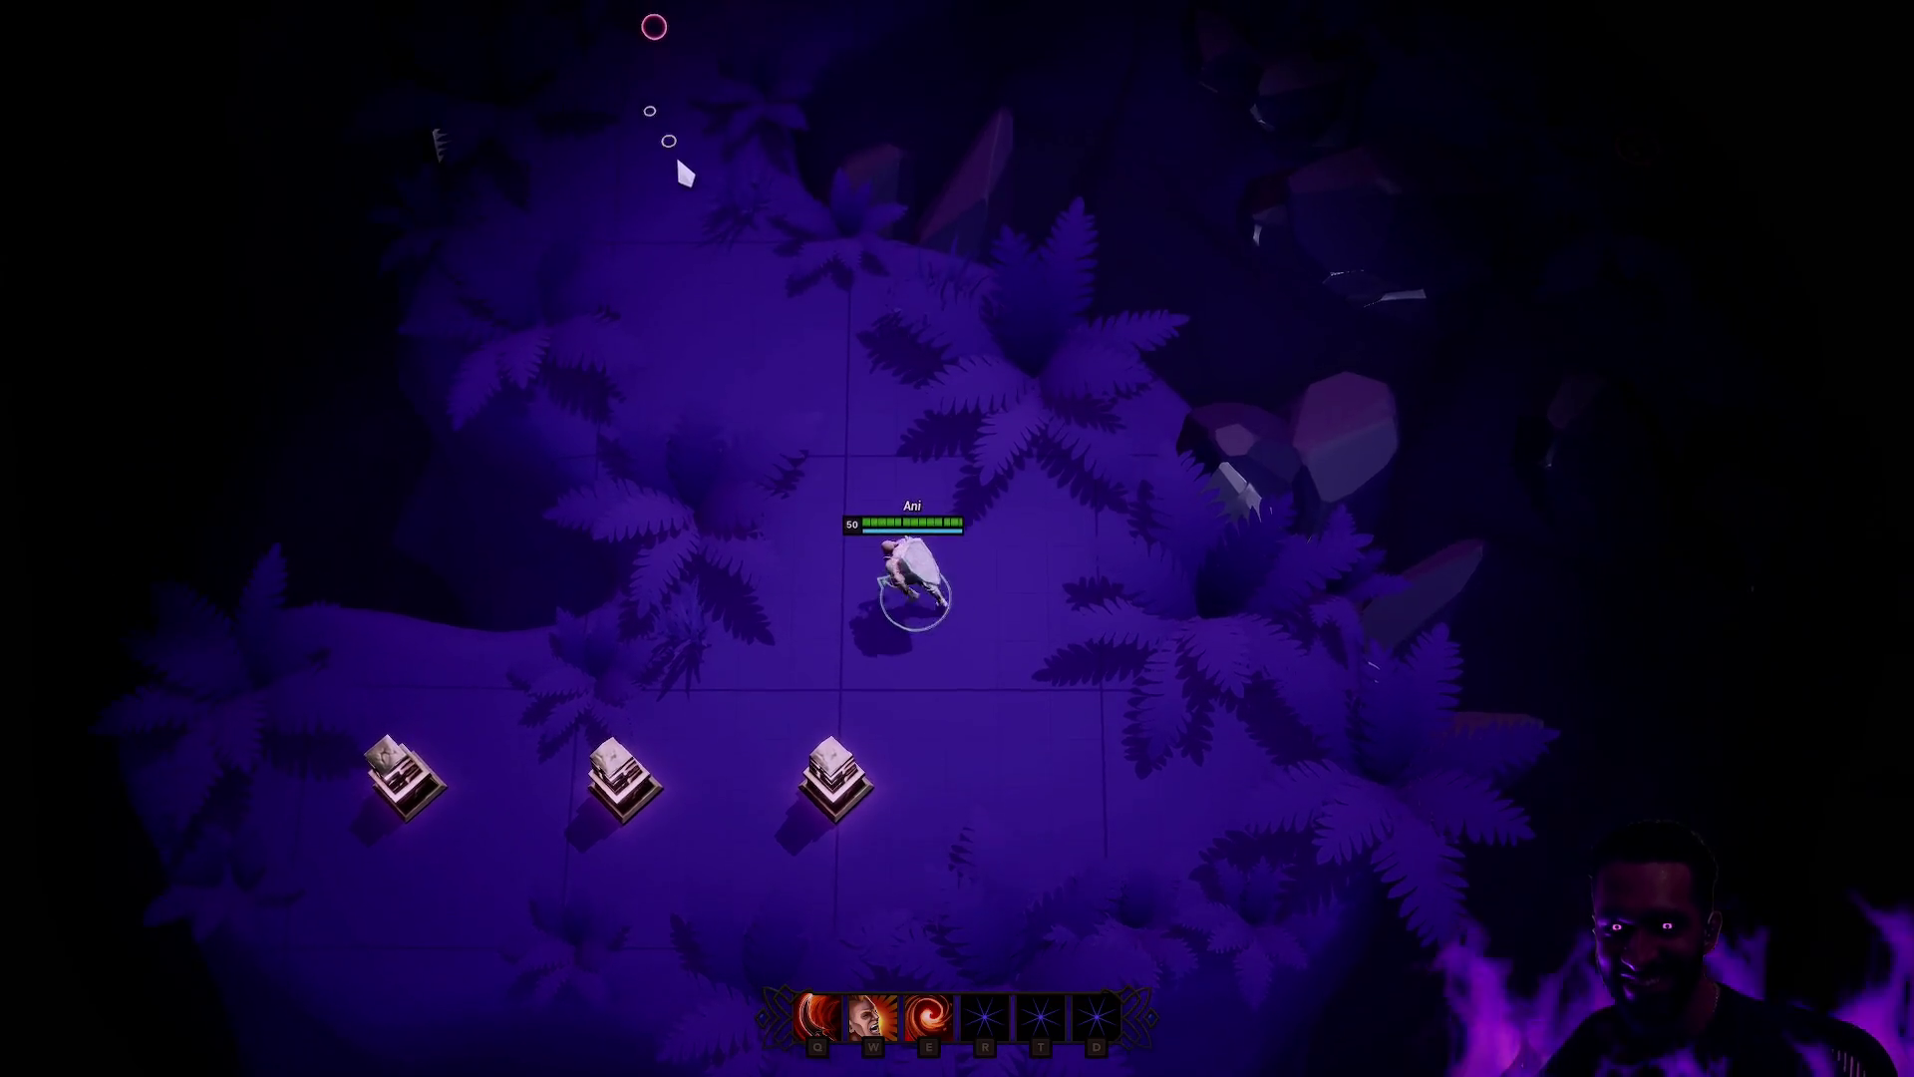
Step: Cast the W and Q abilities while moving, then end the play session
{"action": "key", "text": "w"}
{"action": "right_click", "coordinate": [975, 572]}
{"action": "right_click", "coordinate": [967, 605]}
{"action": "key", "text": "q"}
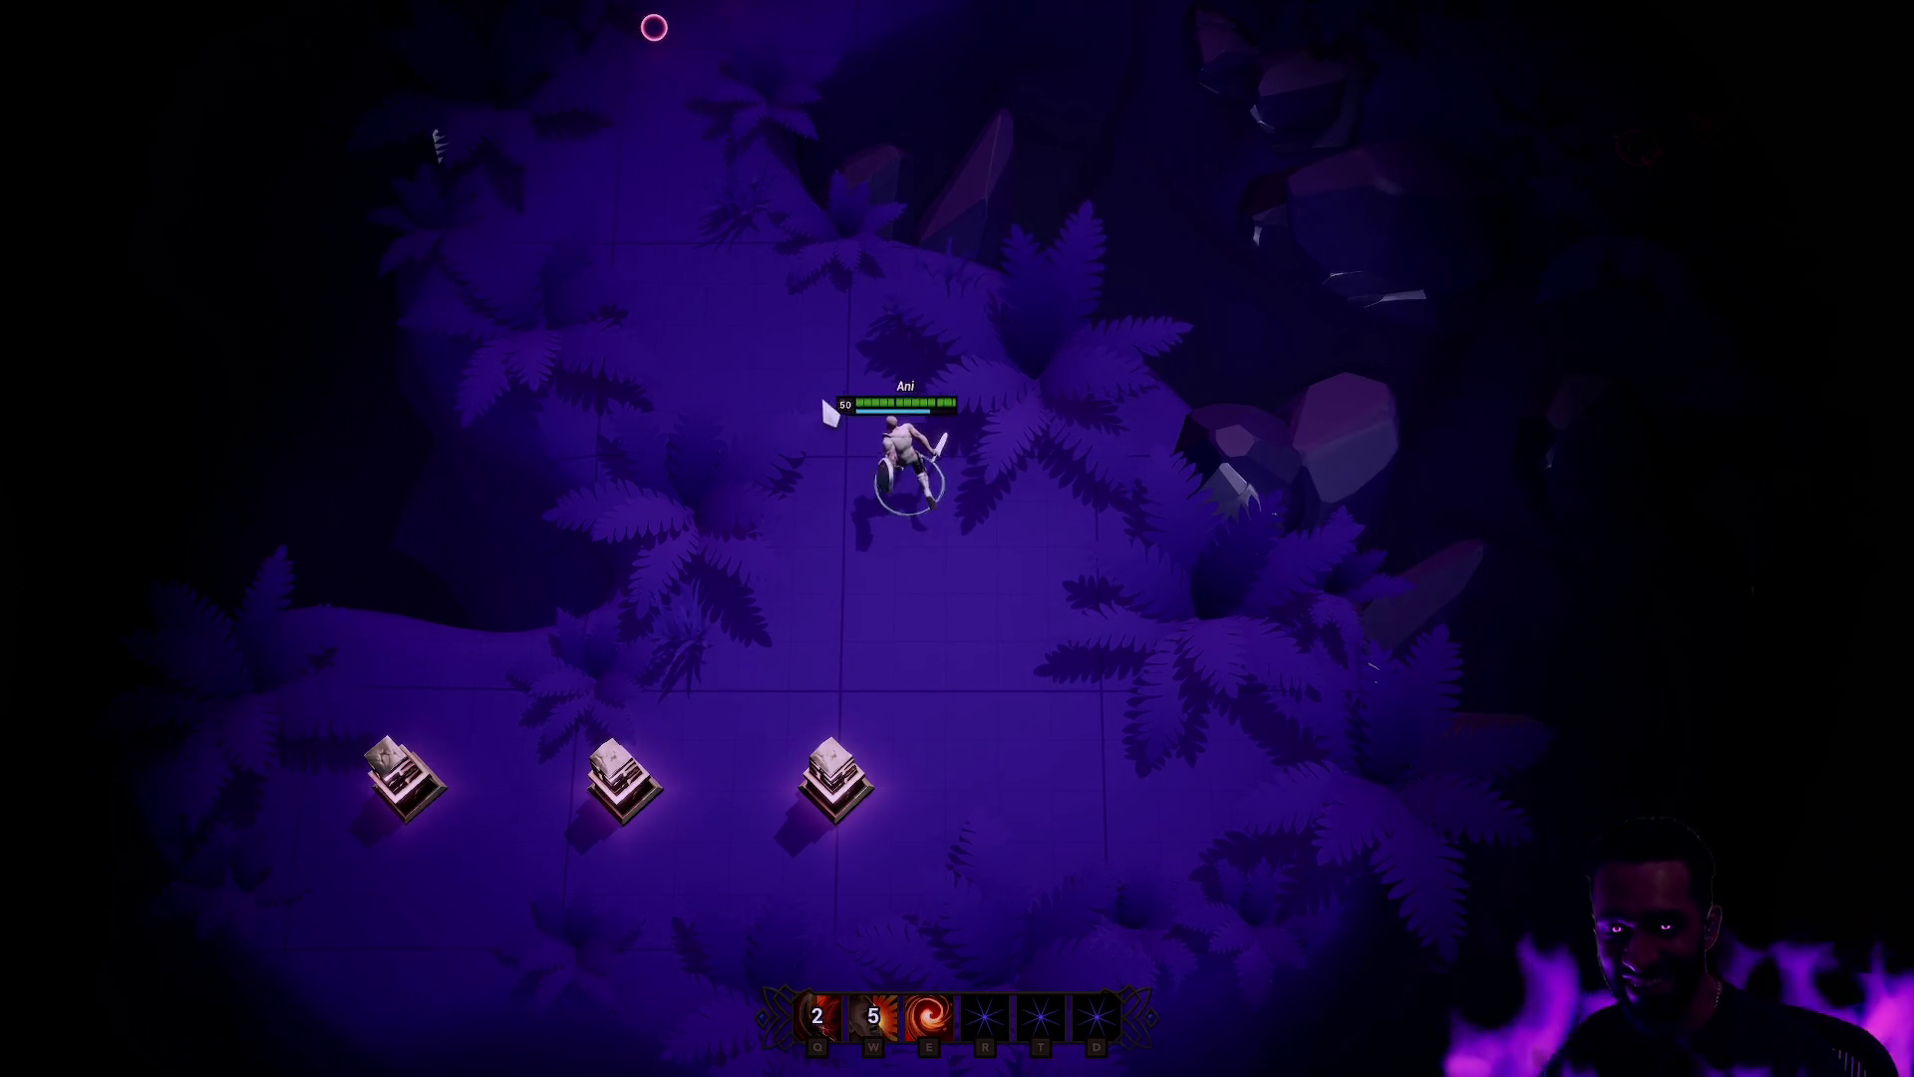
{"action": "mouse_move", "coordinate": [910, 21]}
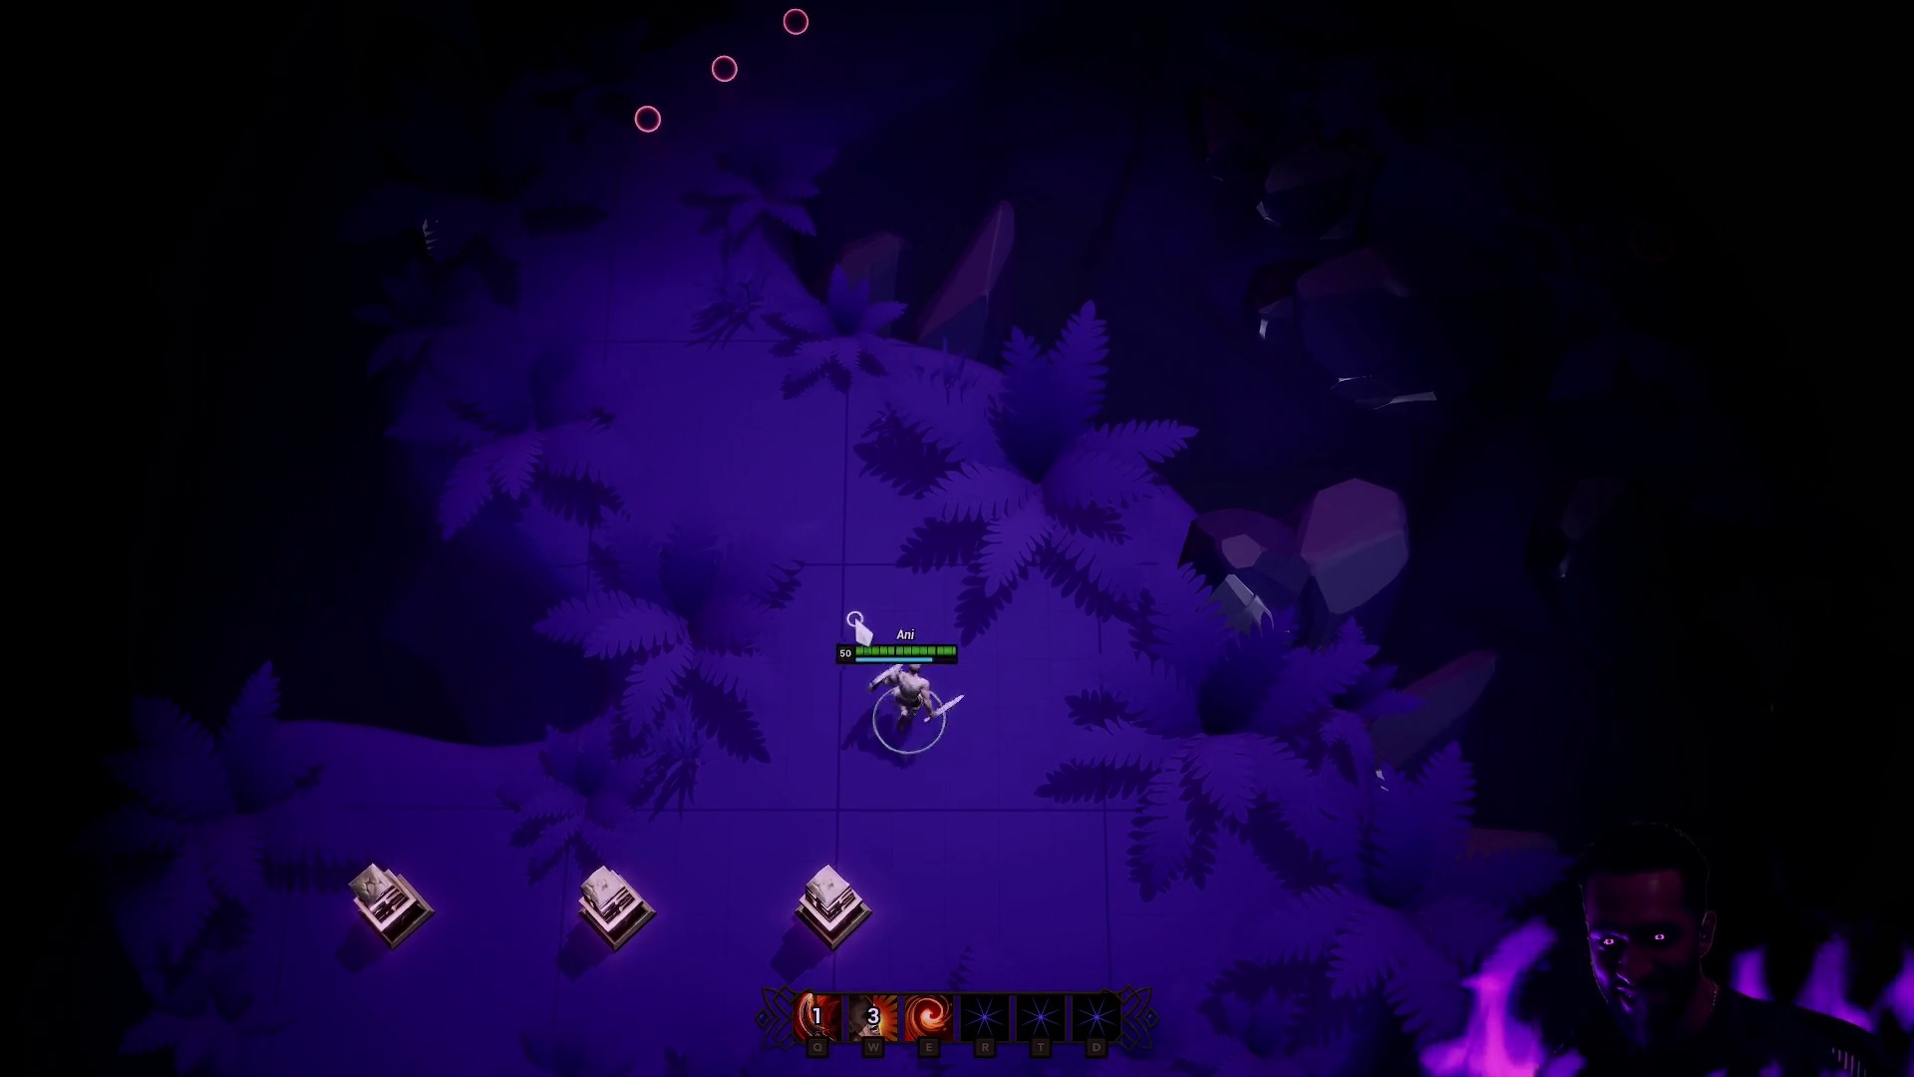
{"action": "key", "text": "Escape"}
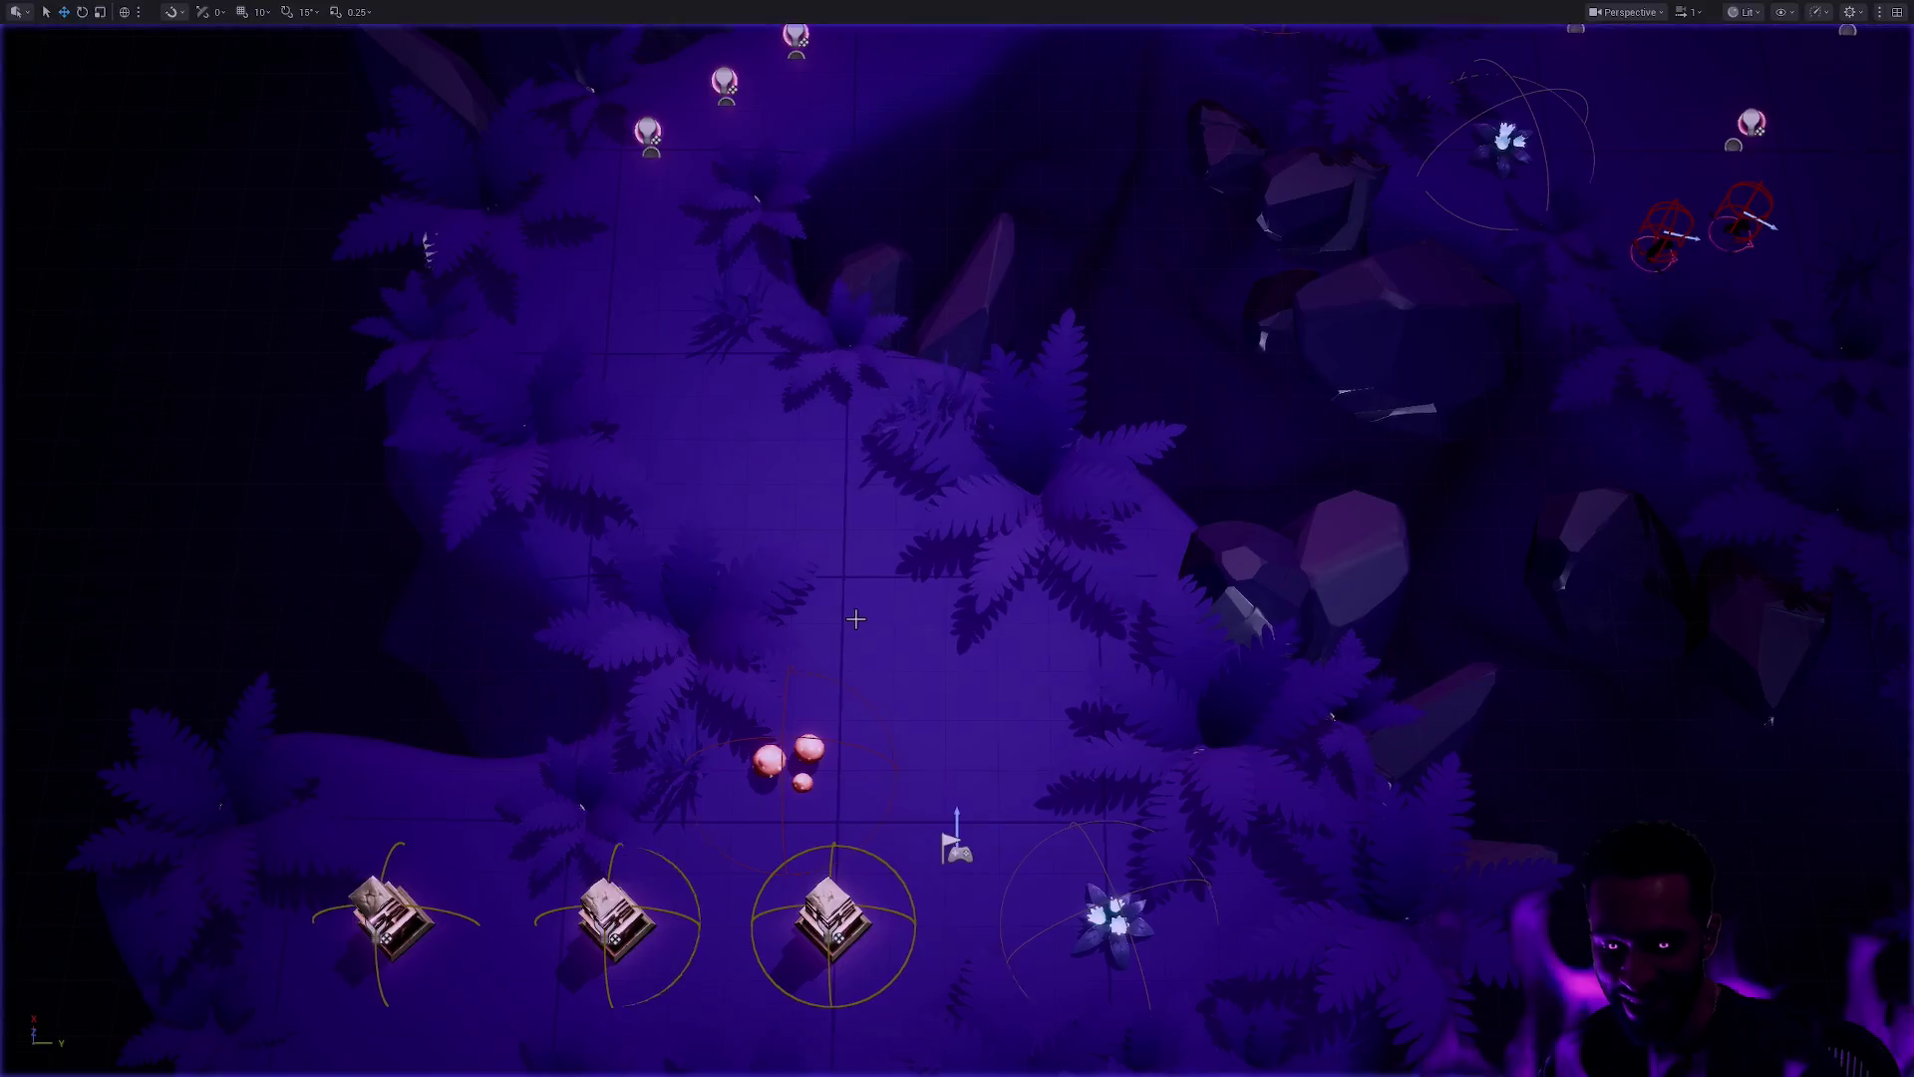
Step: Pick Druid as the starting class, set Number of Players to 2, and launch play
{"action": "key", "text": "F11"}
{"action": "left_click", "coordinate": [1464, 889]}
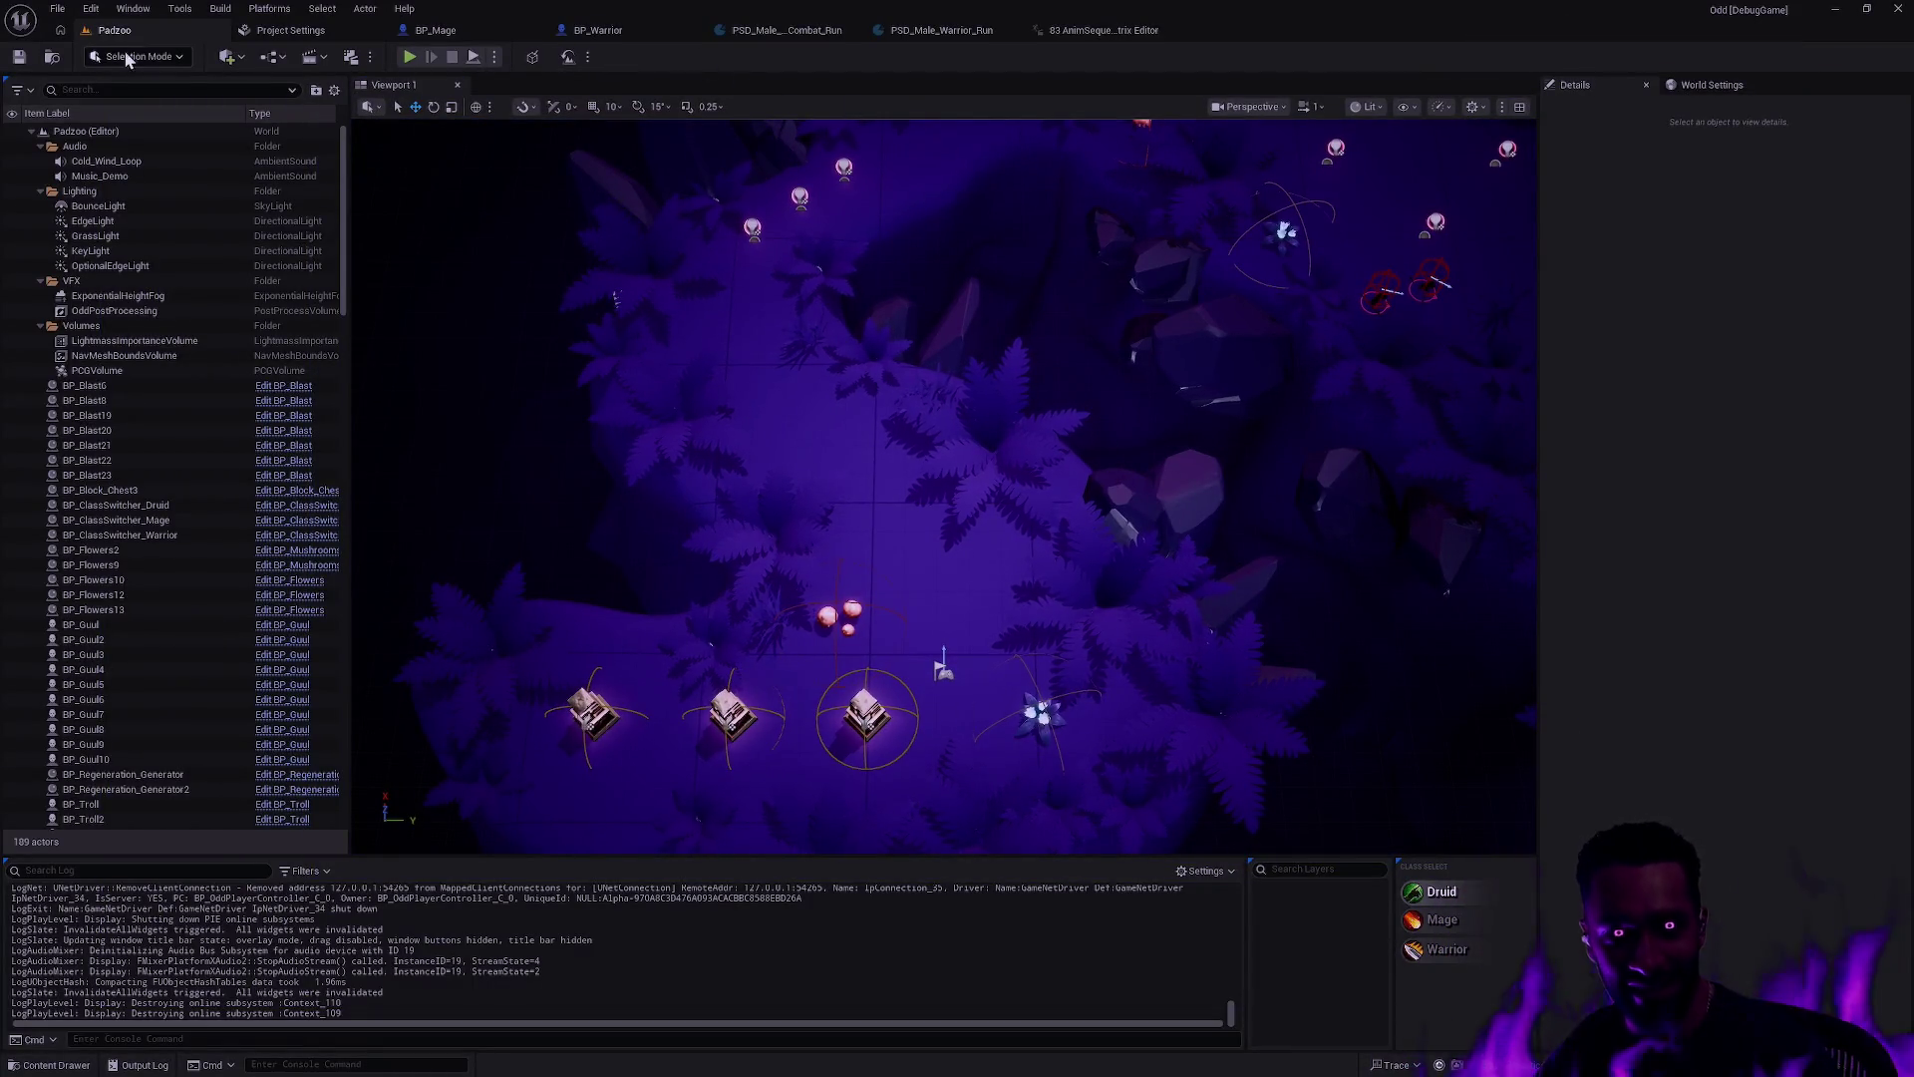
{"action": "left_click", "coordinate": [495, 57]}
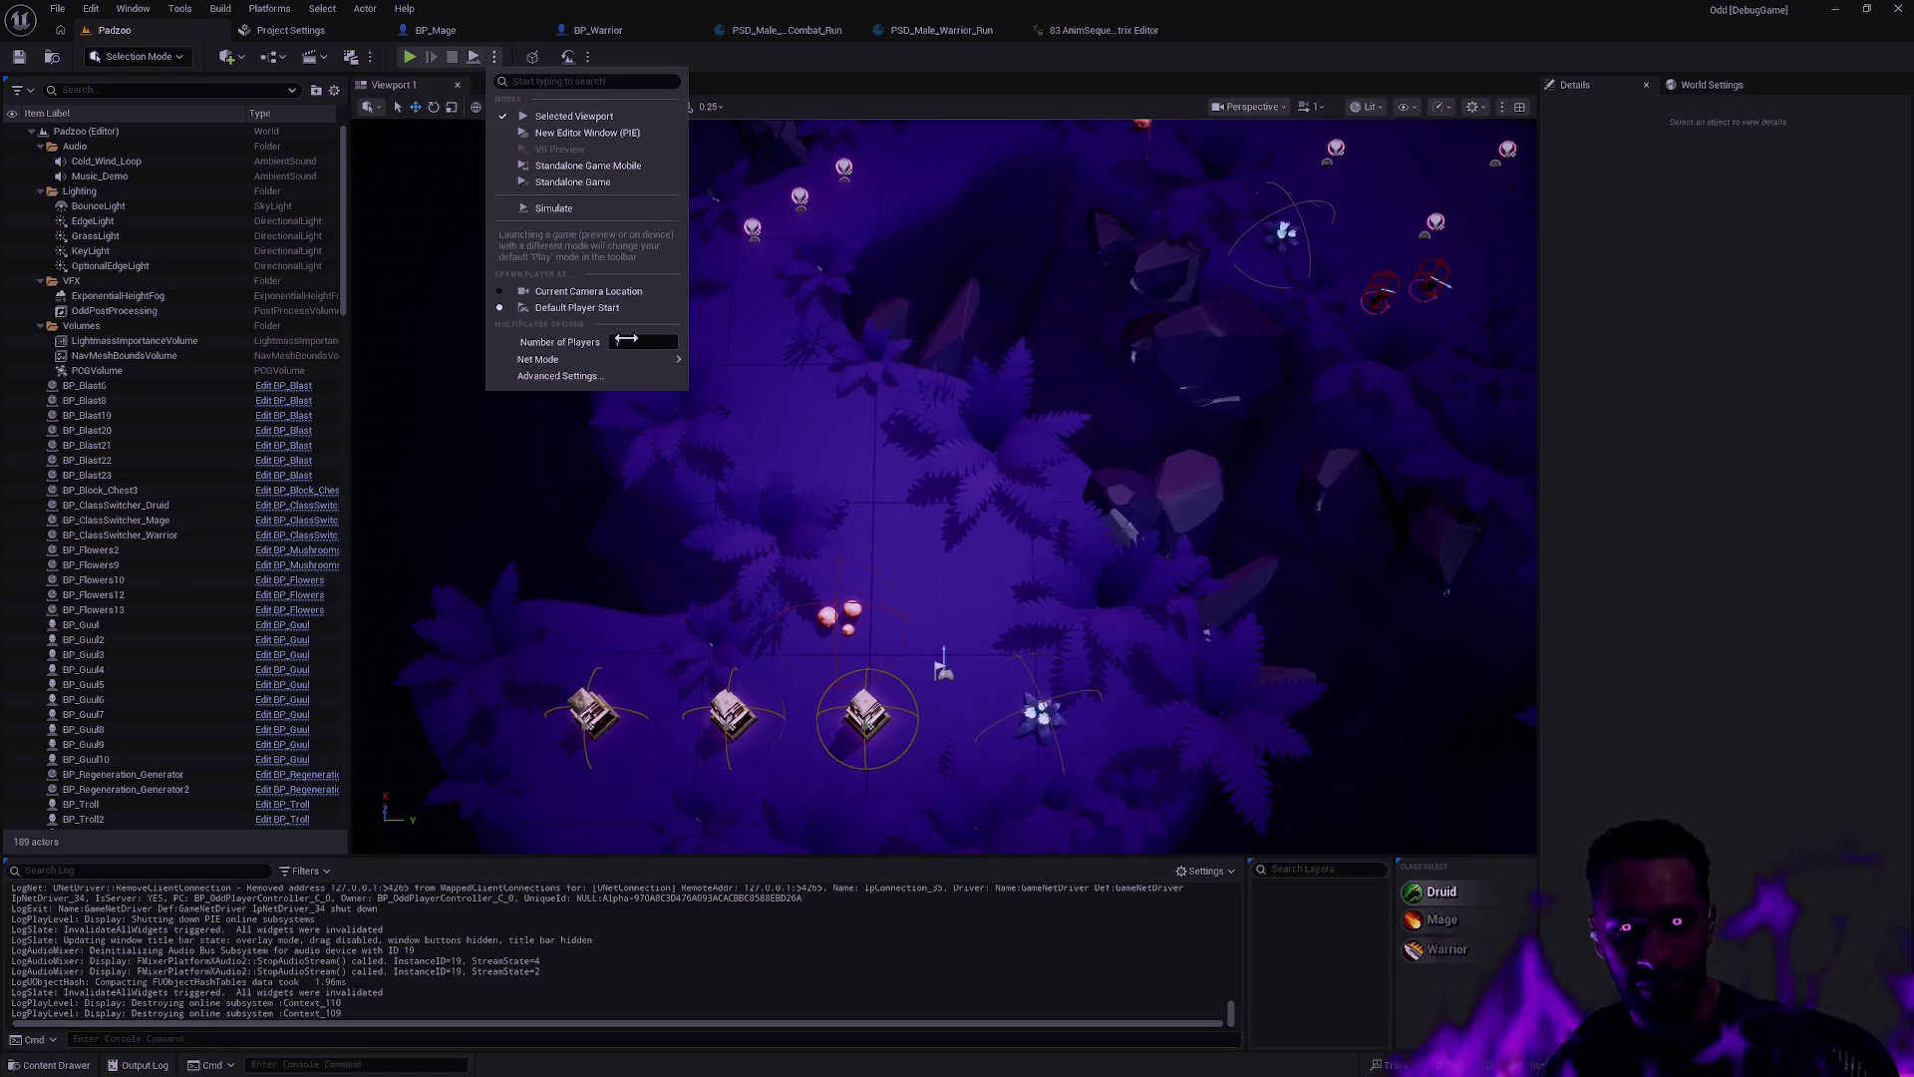
{"action": "left_click_drag", "start_coordinate": [628, 342], "coordinate": [646, 342]}
{"action": "left_click", "coordinate": [410, 56]}
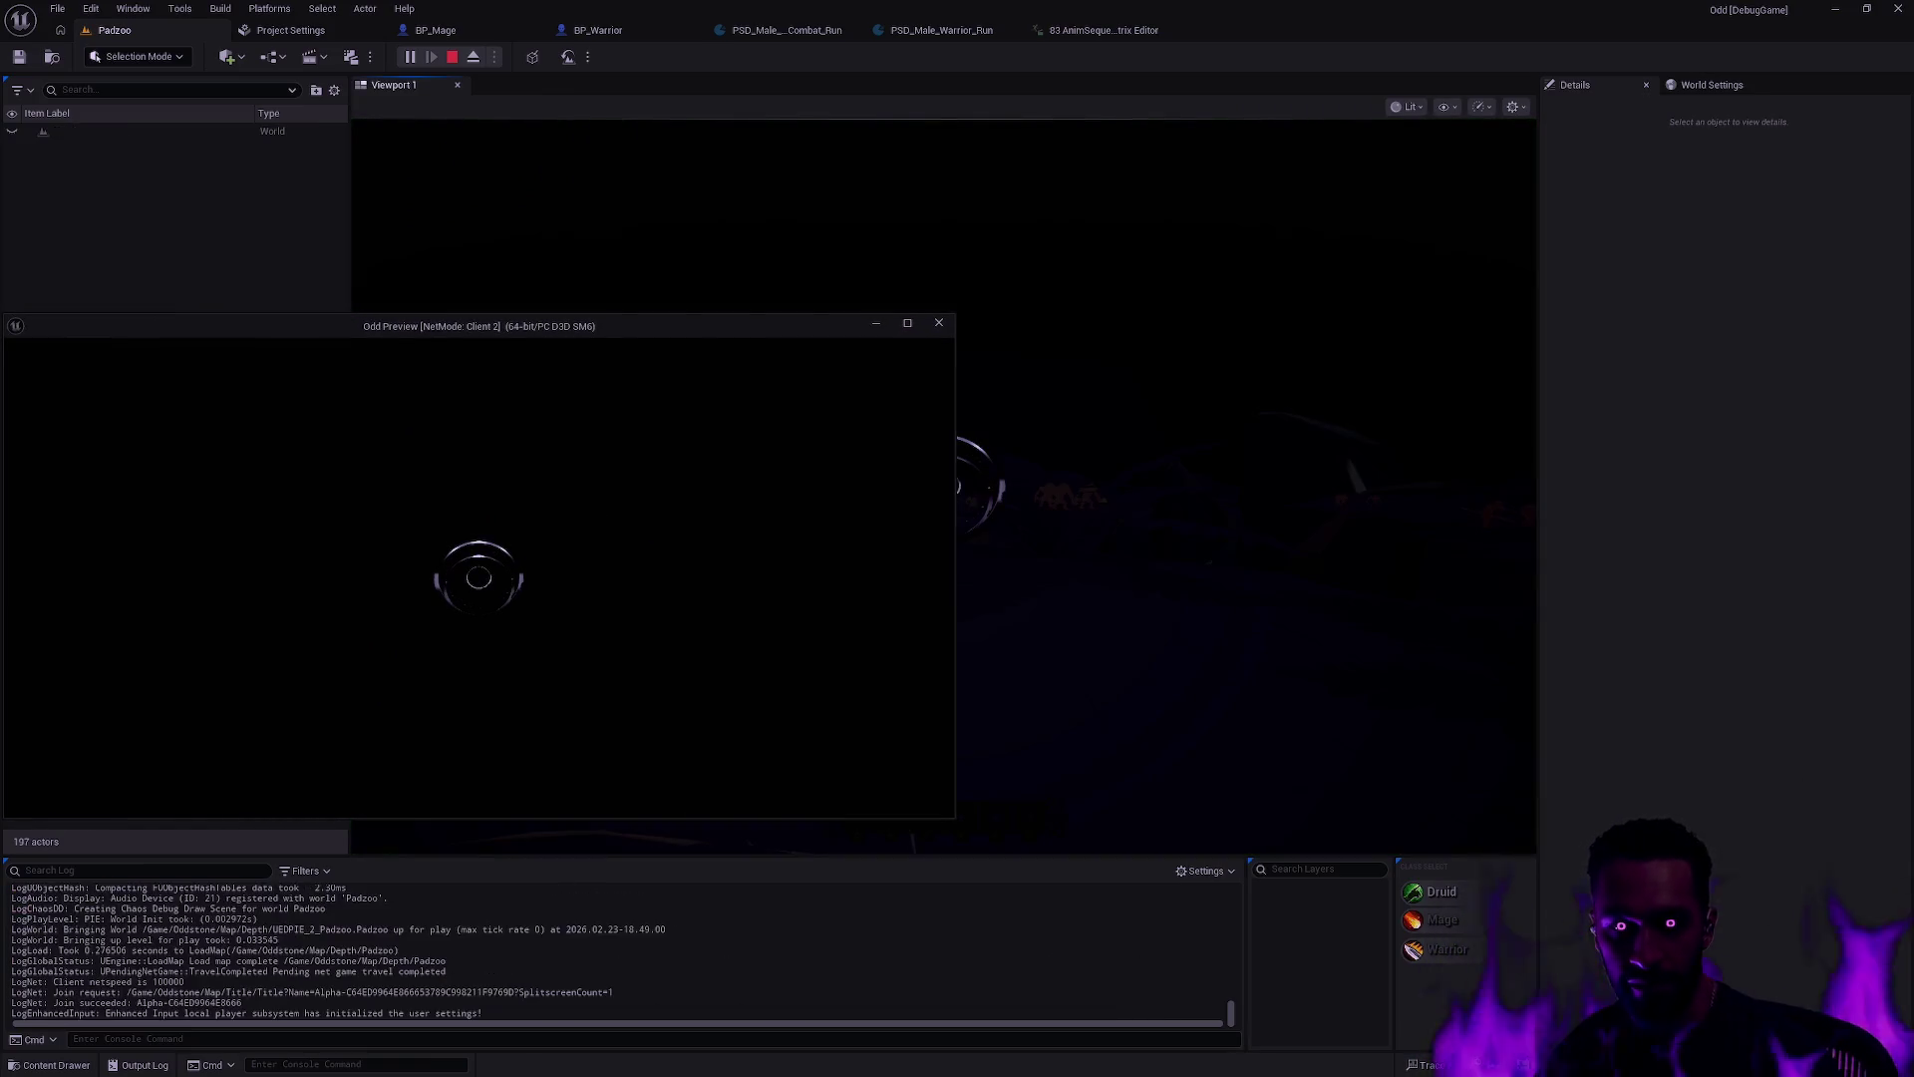
Step: Go fullscreen, walk to the middle pedestal, and switch the character to Mage
{"action": "key", "text": "alt+Return"}
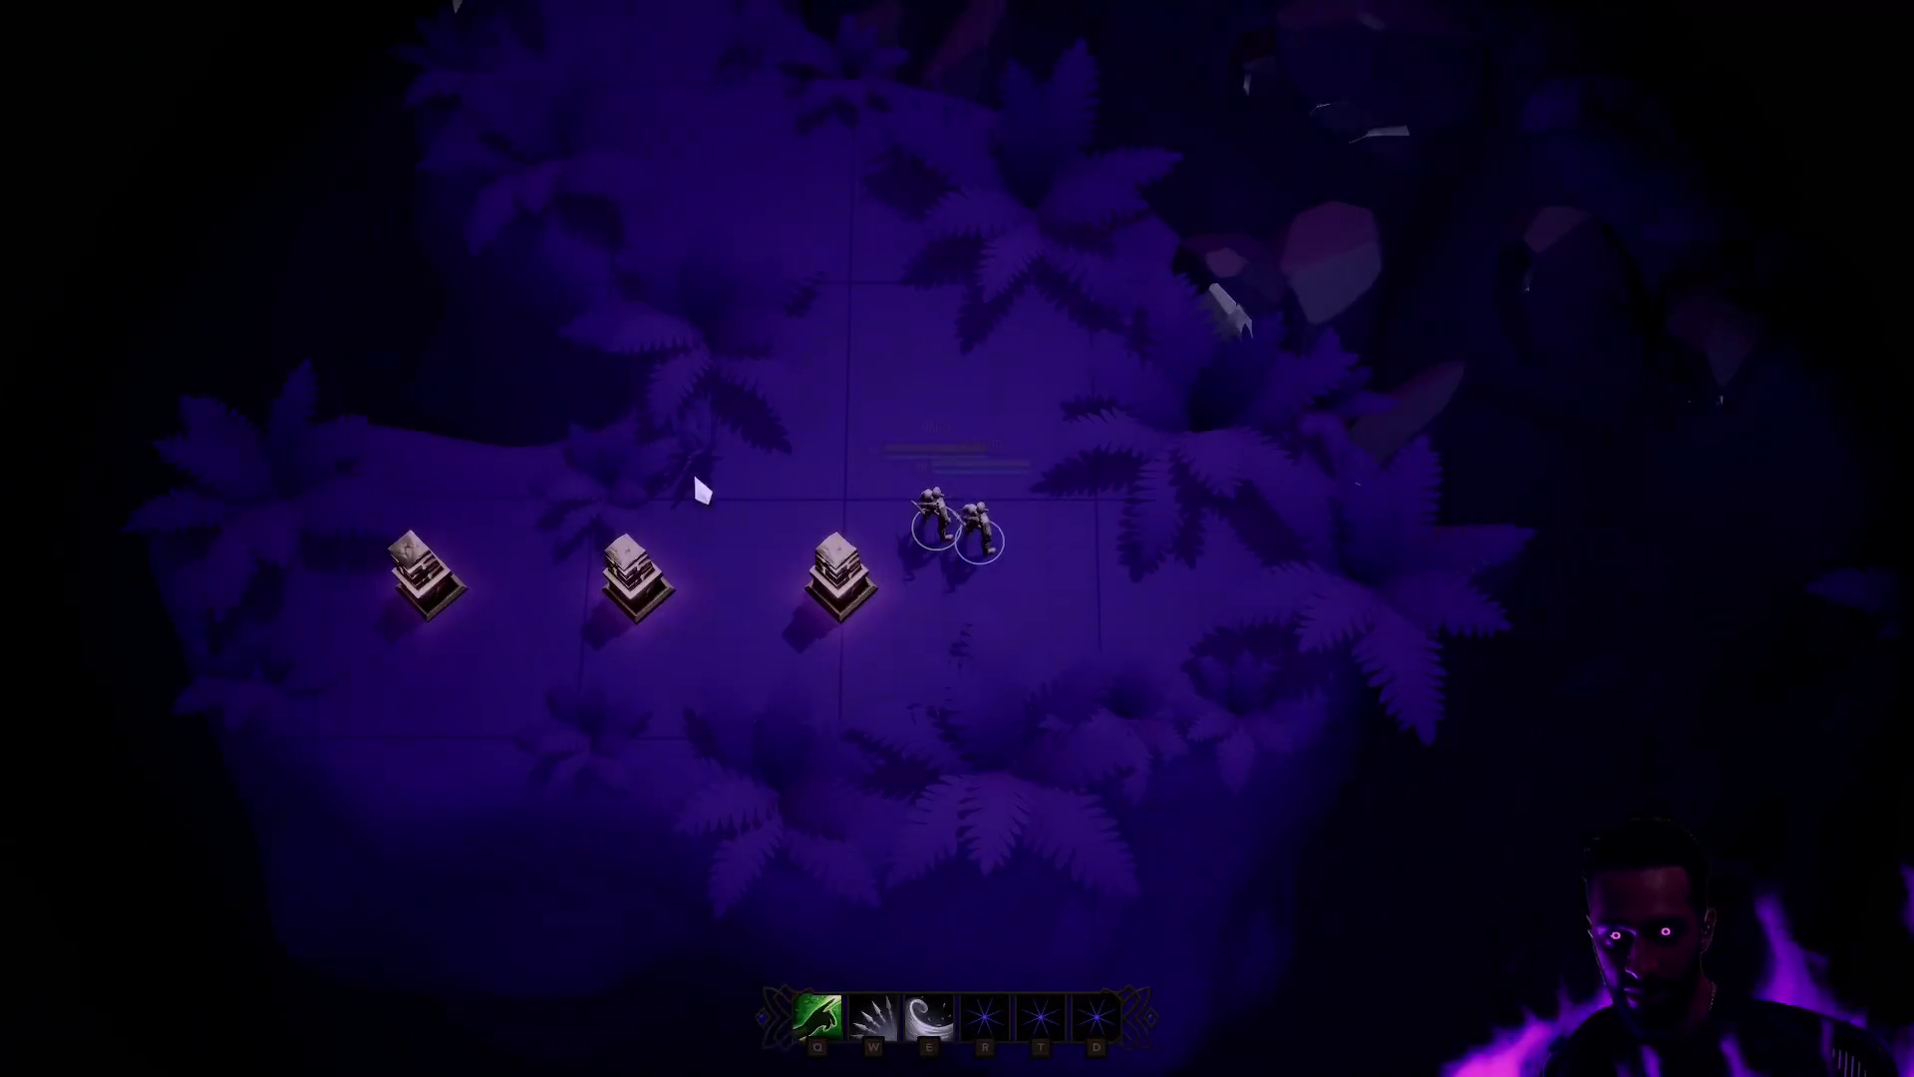
{"action": "right_click", "coordinate": [720, 620]}
{"action": "right_click", "coordinate": [867, 664]}
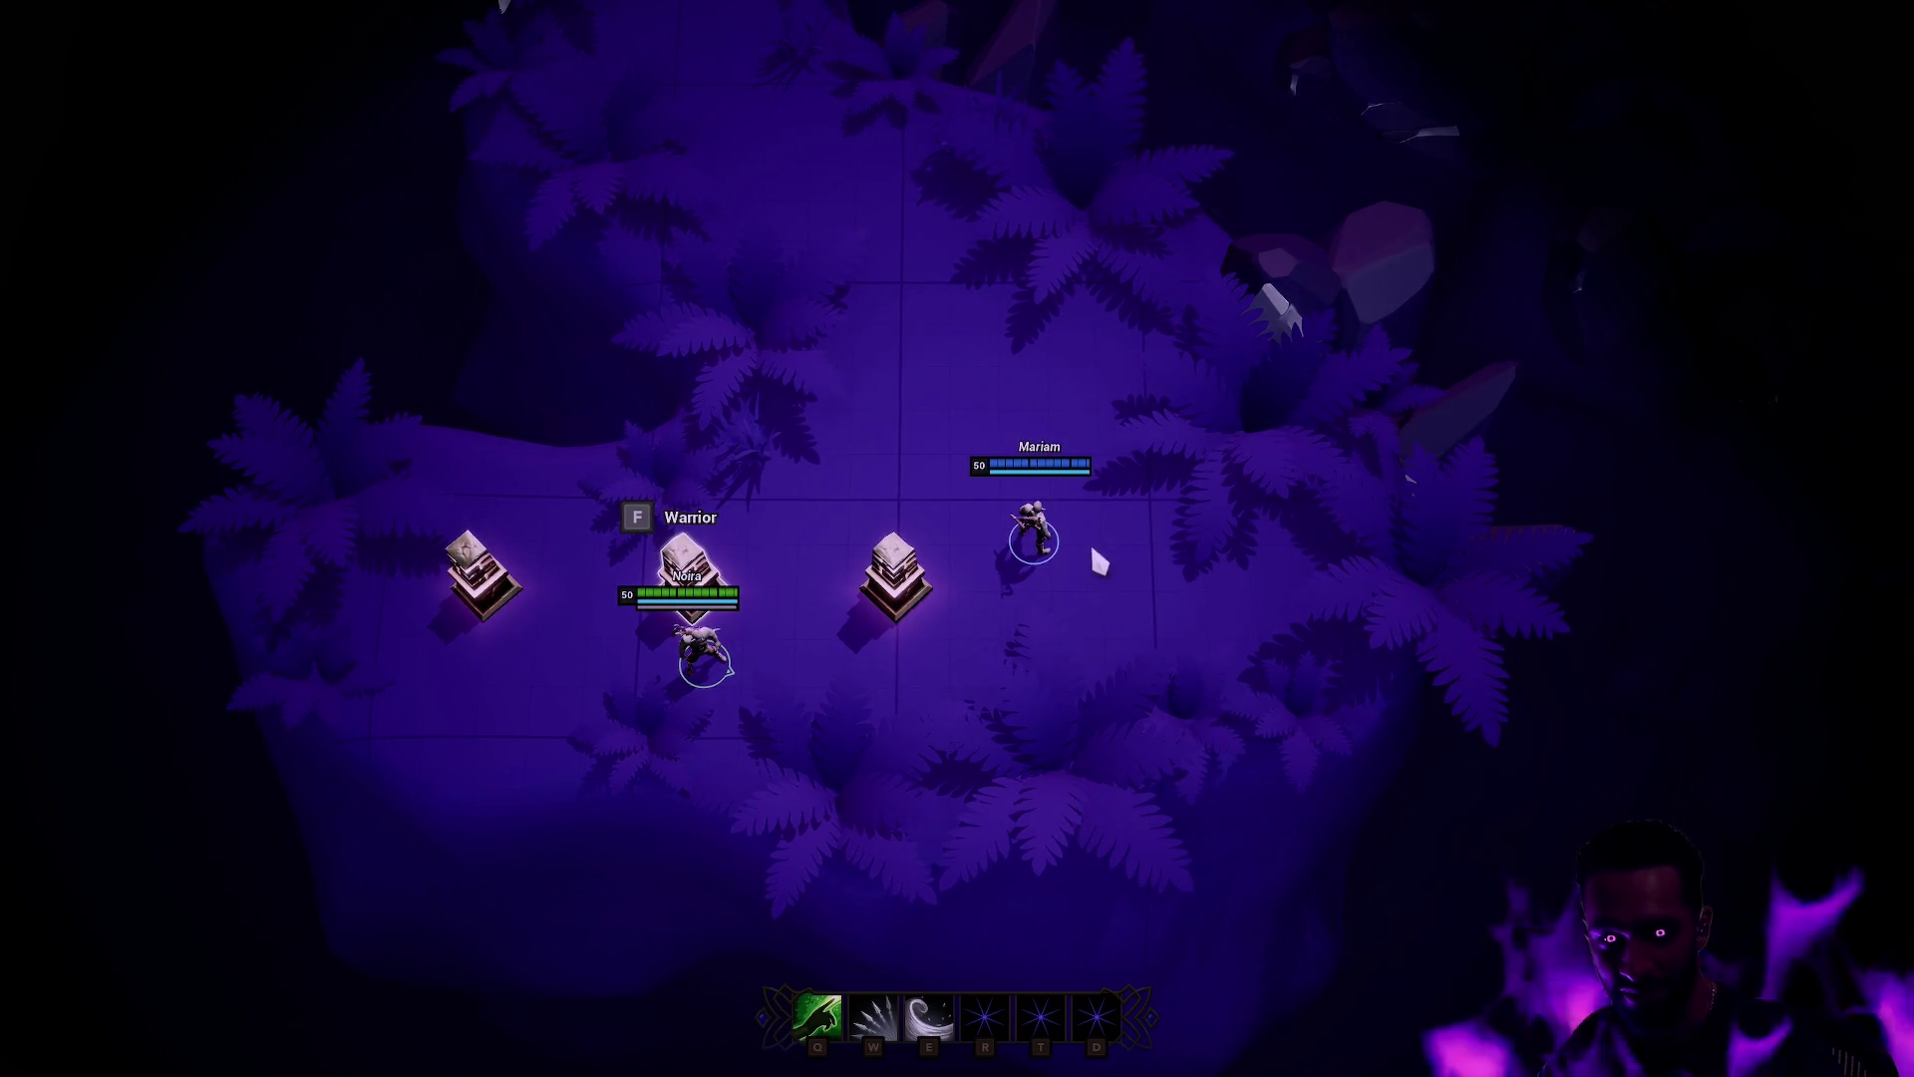
{"action": "key", "text": "f"}
Step: Walk the mage around beside the other player, then end the play session
{"action": "right_click", "coordinate": [844, 459]}
{"action": "right_click", "coordinate": [924, 462]}
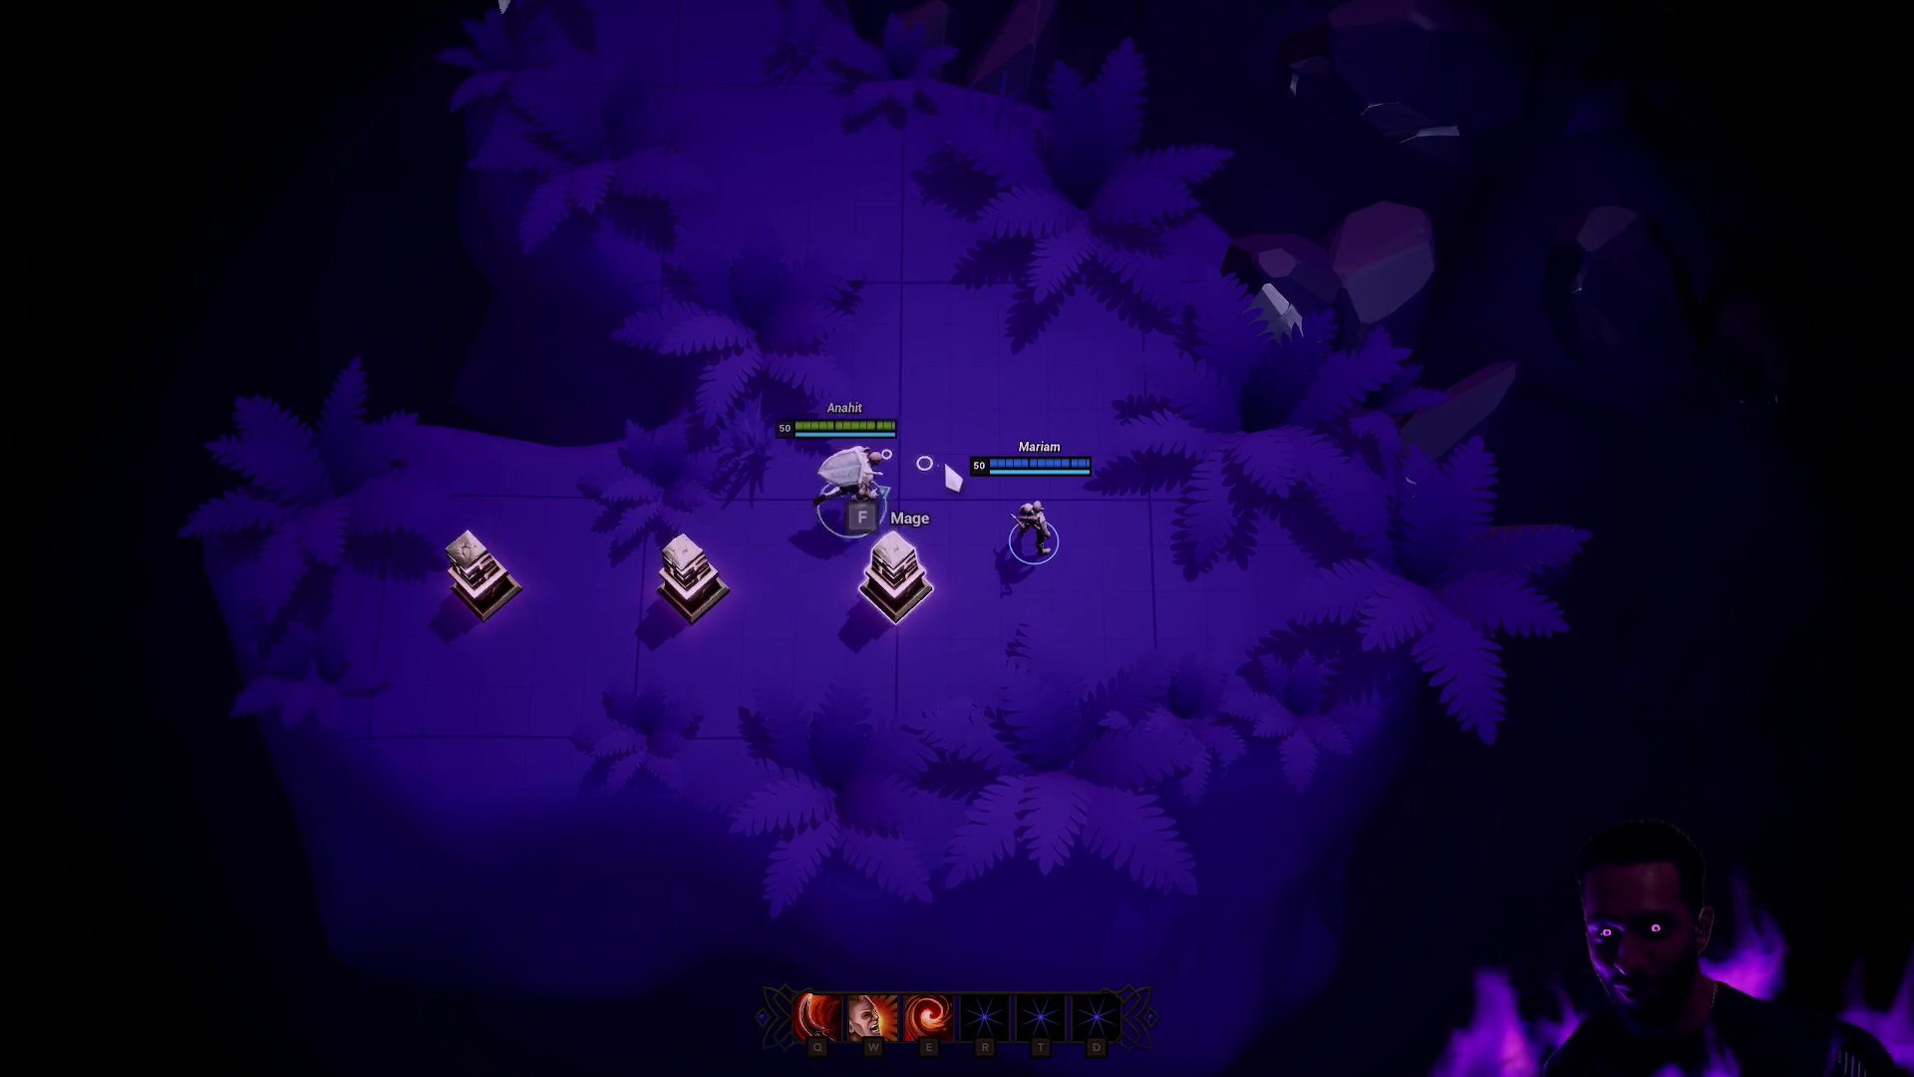
{"action": "right_click", "coordinate": [1130, 613]}
{"action": "right_click", "coordinate": [915, 498]}
{"action": "right_click", "coordinate": [1137, 619]}
{"action": "right_click", "coordinate": [1024, 464]}
{"action": "right_click", "coordinate": [1127, 650]}
{"action": "right_click", "coordinate": [859, 542]}
{"action": "right_click", "coordinate": [1195, 514]}
{"action": "right_click", "coordinate": [912, 509]}
{"action": "right_click", "coordinate": [1186, 583]}
{"action": "right_click", "coordinate": [887, 483]}
{"action": "right_click", "coordinate": [1037, 459]}
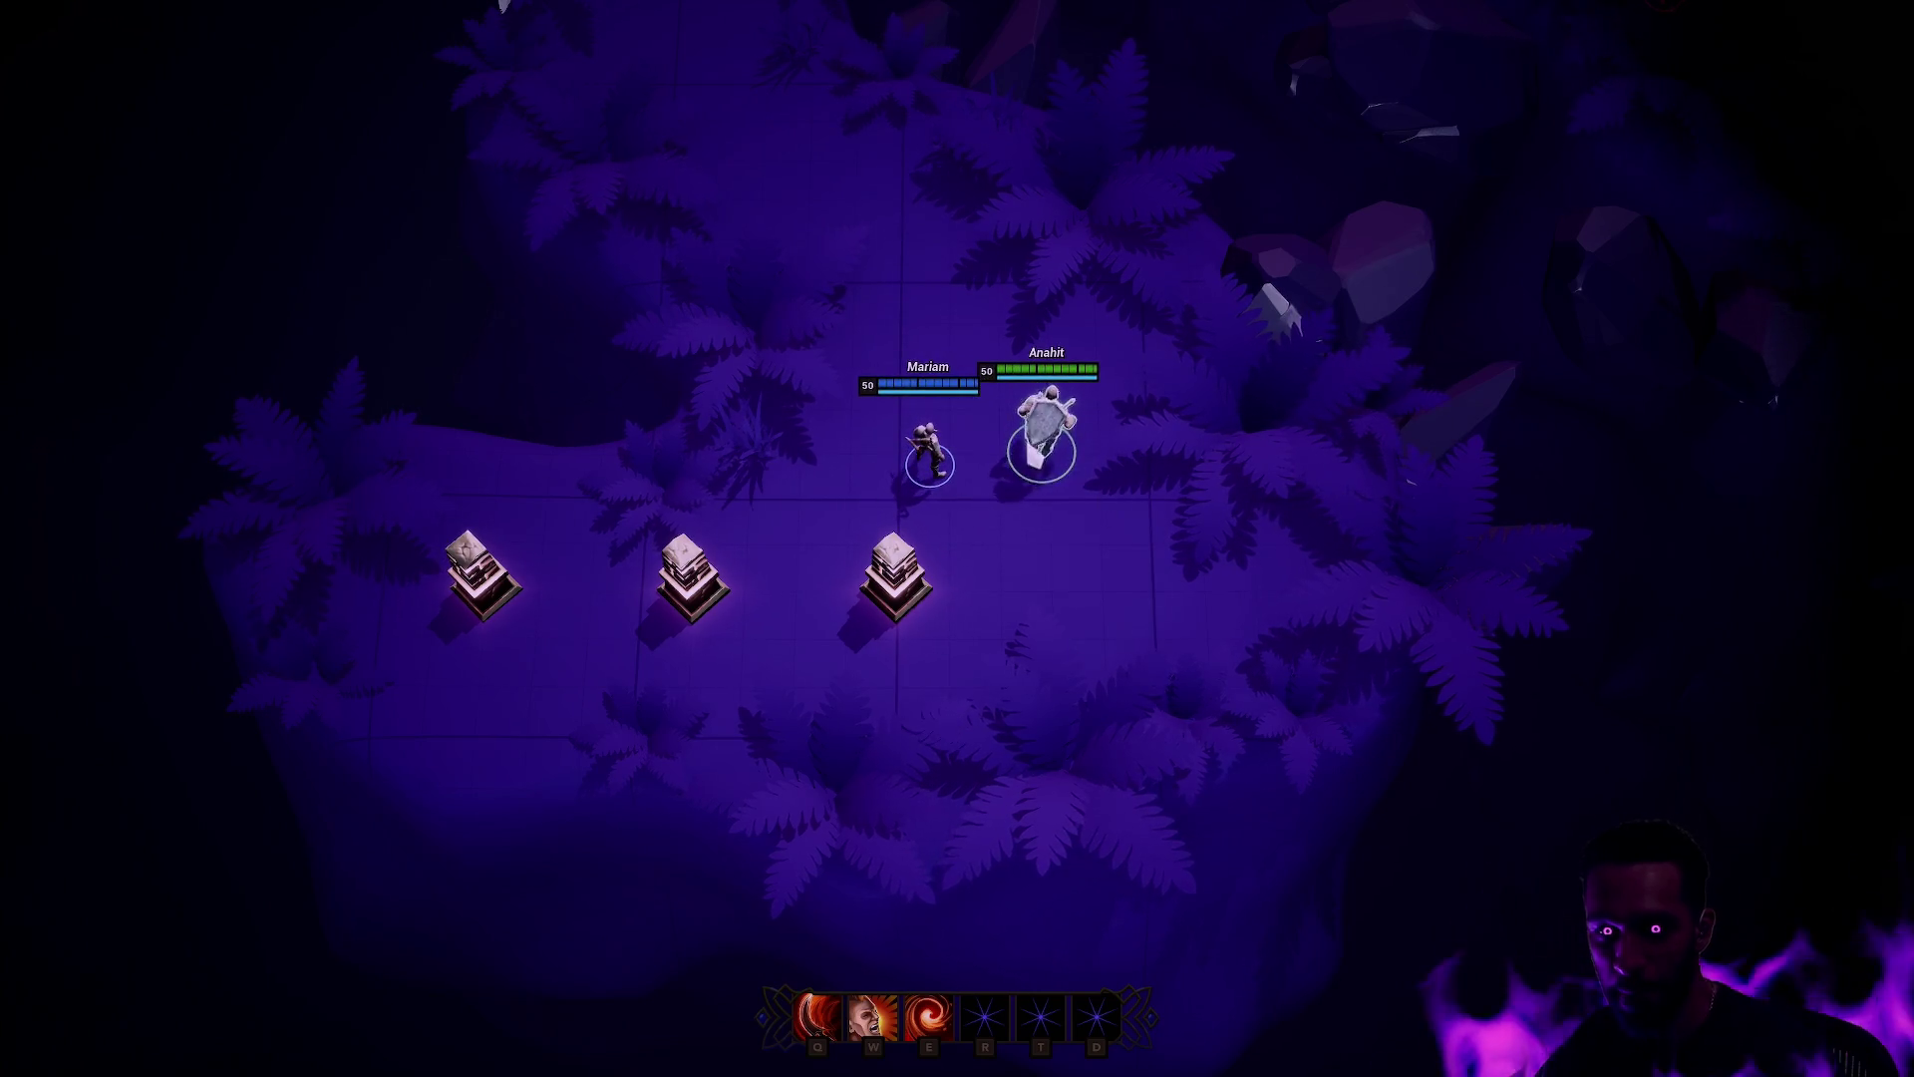
{"action": "right_click", "coordinate": [1024, 733]}
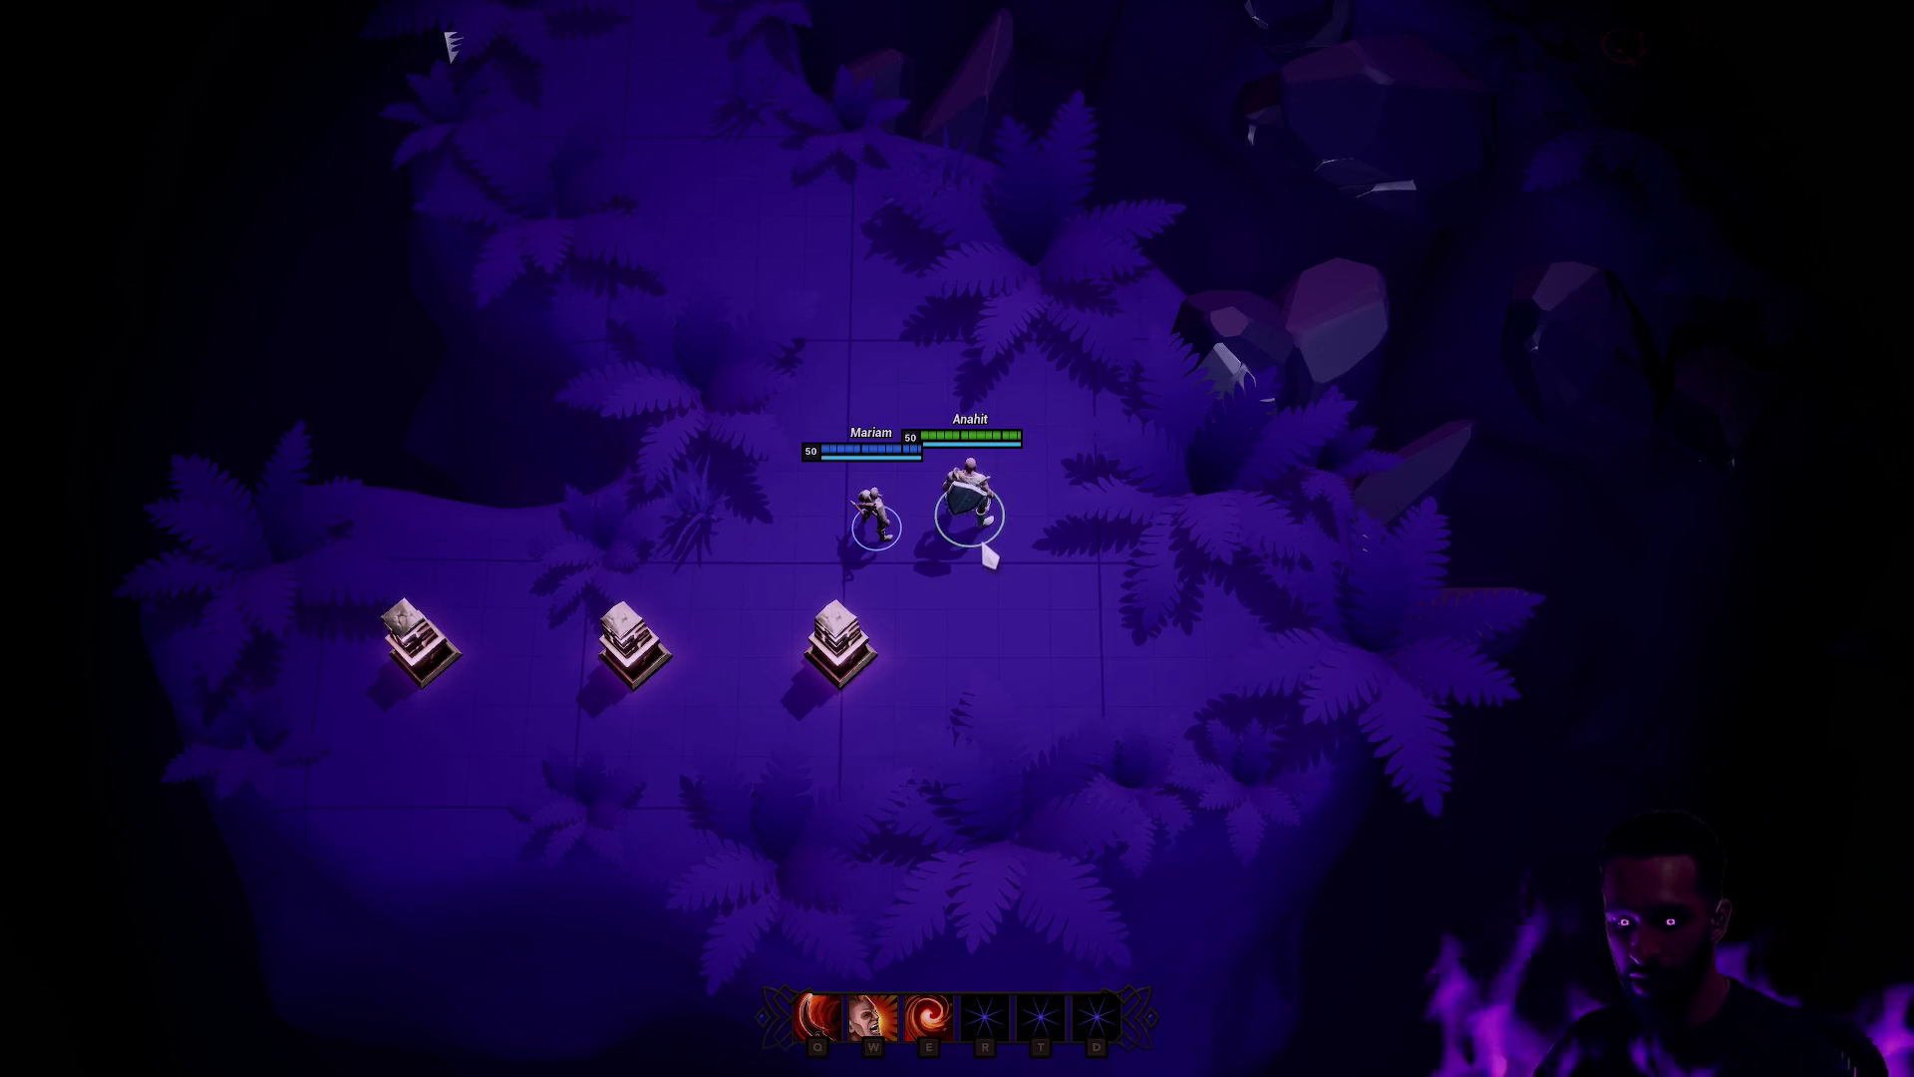
{"action": "key", "text": "Escape"}
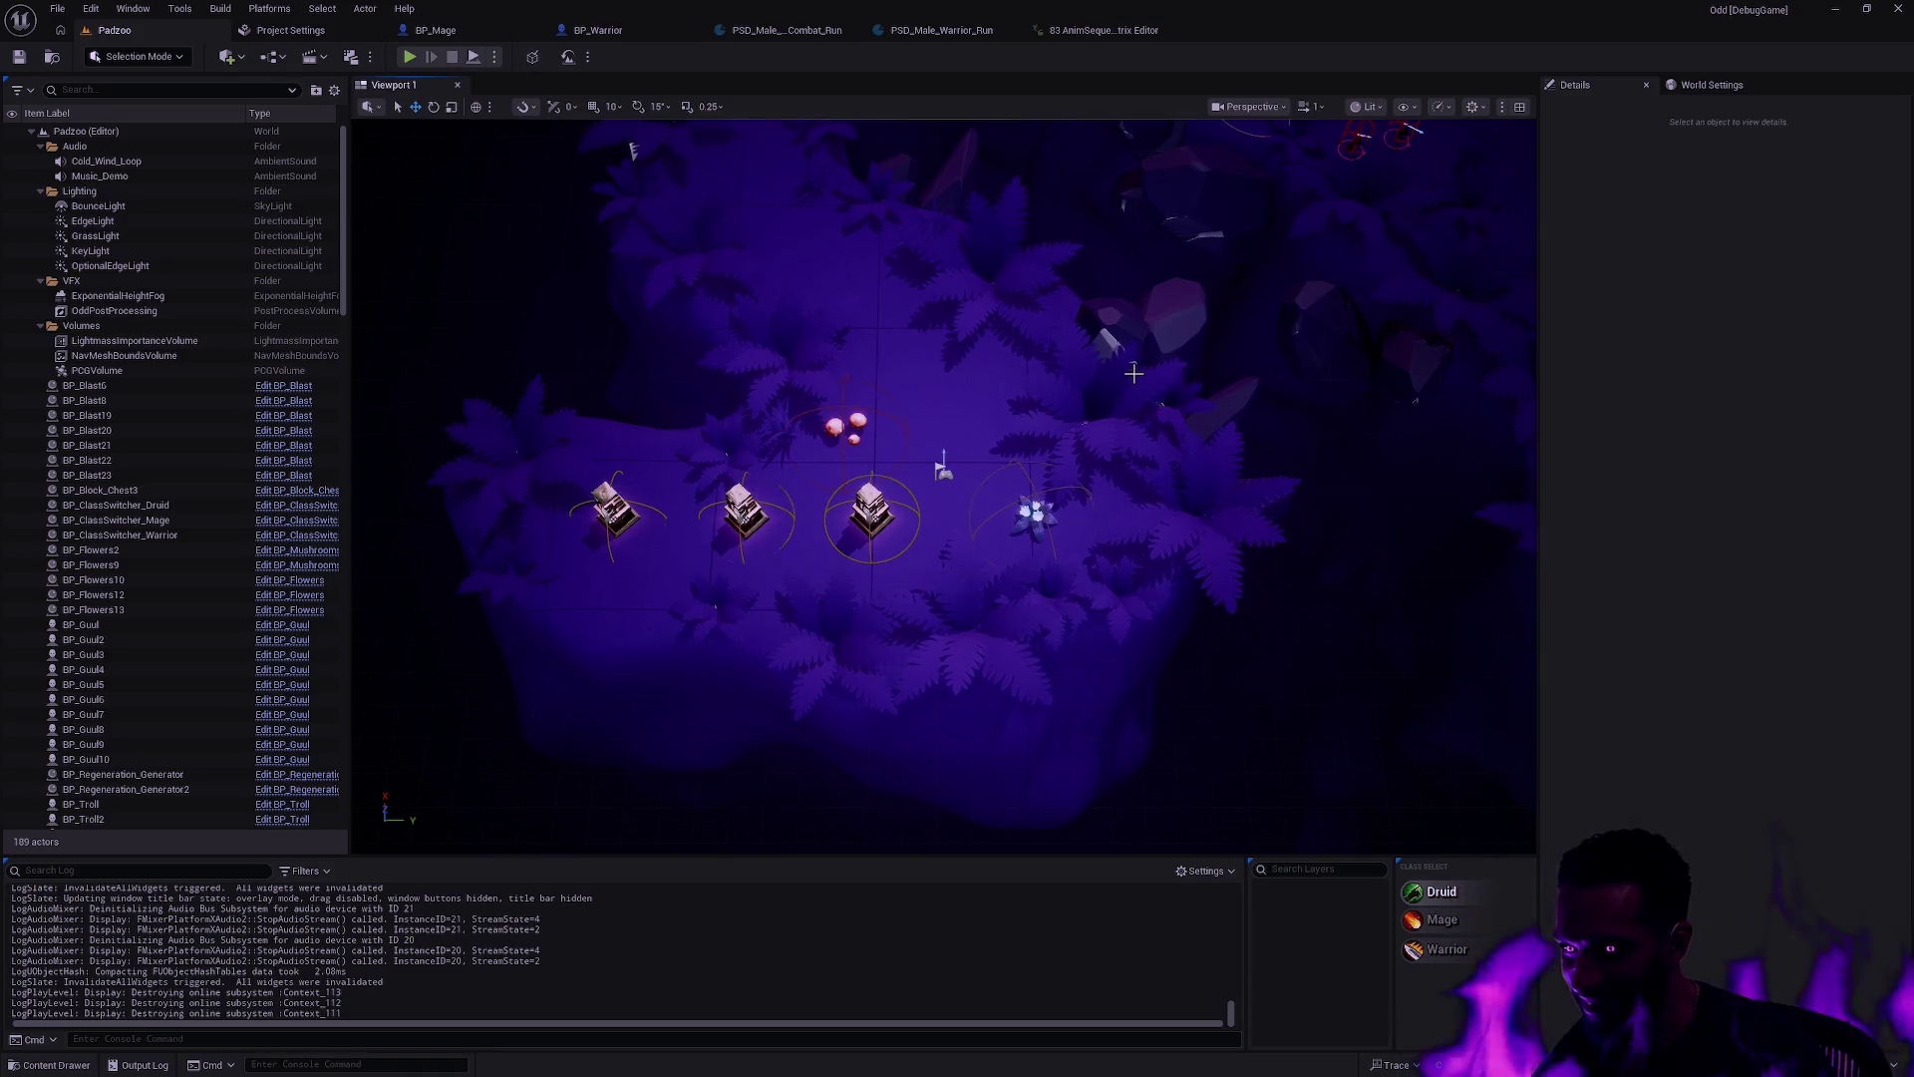
Step: Orbit the level view, open and close Play options, and return to the AnimSequence property matrix
{"action": "mouse_move", "coordinate": [1147, 368]}
{"action": "left_mouse_down"}
{"action": "mouse_move", "coordinate": [1037, 409]}
{"action": "mouse_move", "coordinate": [1065, 401]}
{"action": "left_mouse_up"}
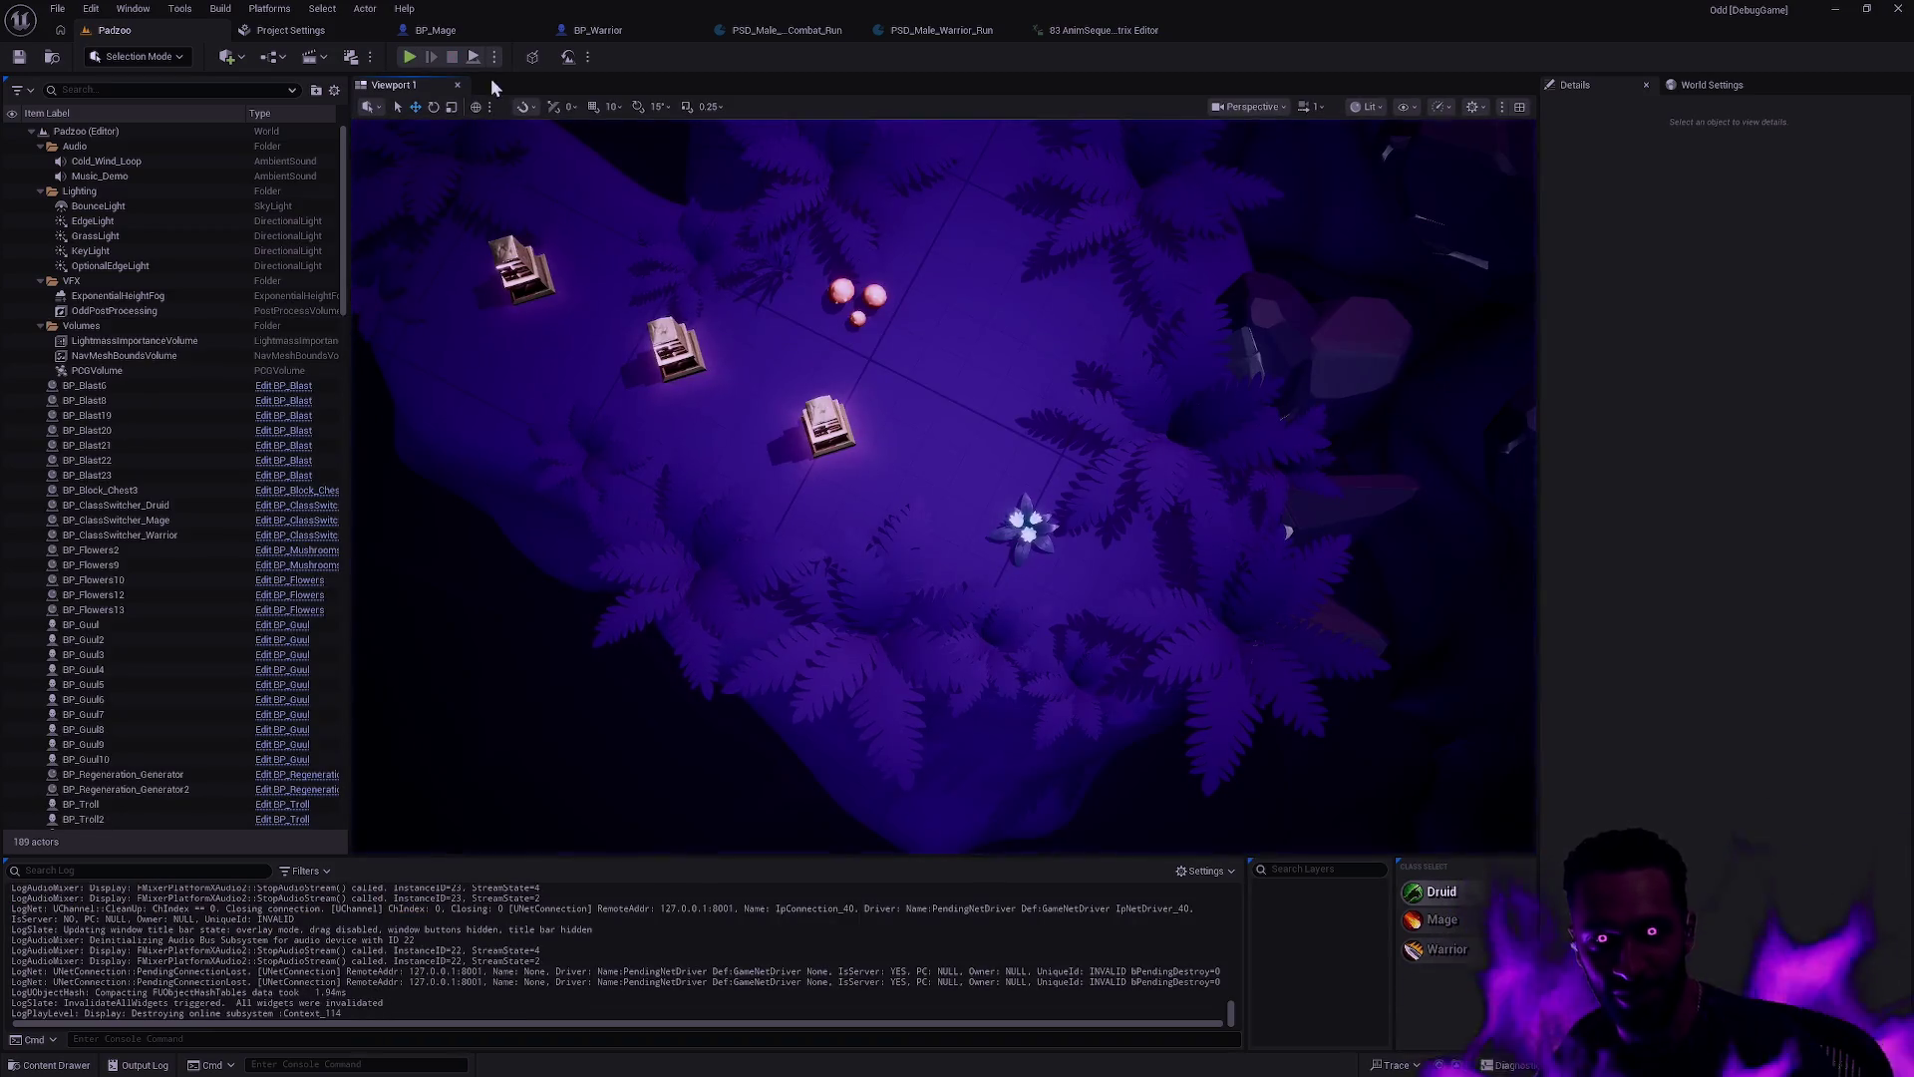
{"action": "left_click", "coordinate": [494, 57]}
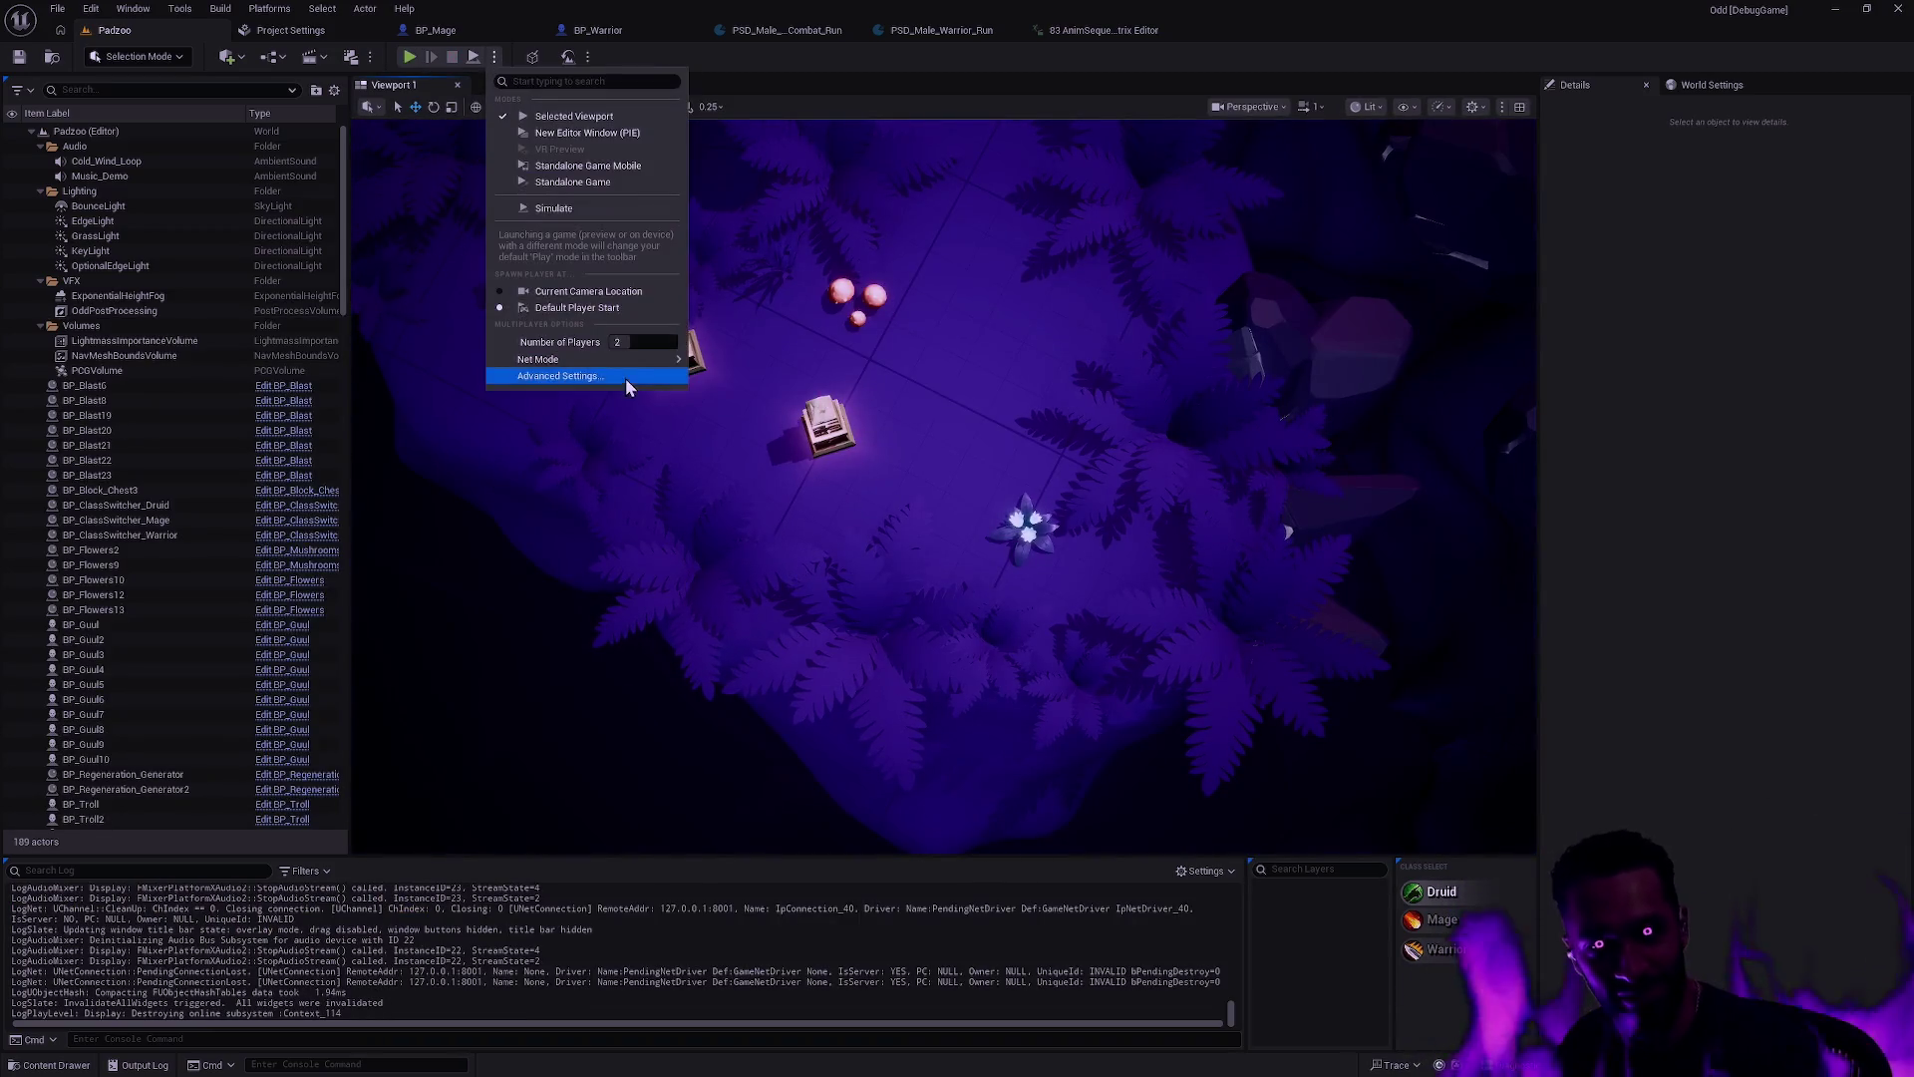
{"action": "left_click", "coordinate": [1476, 951]}
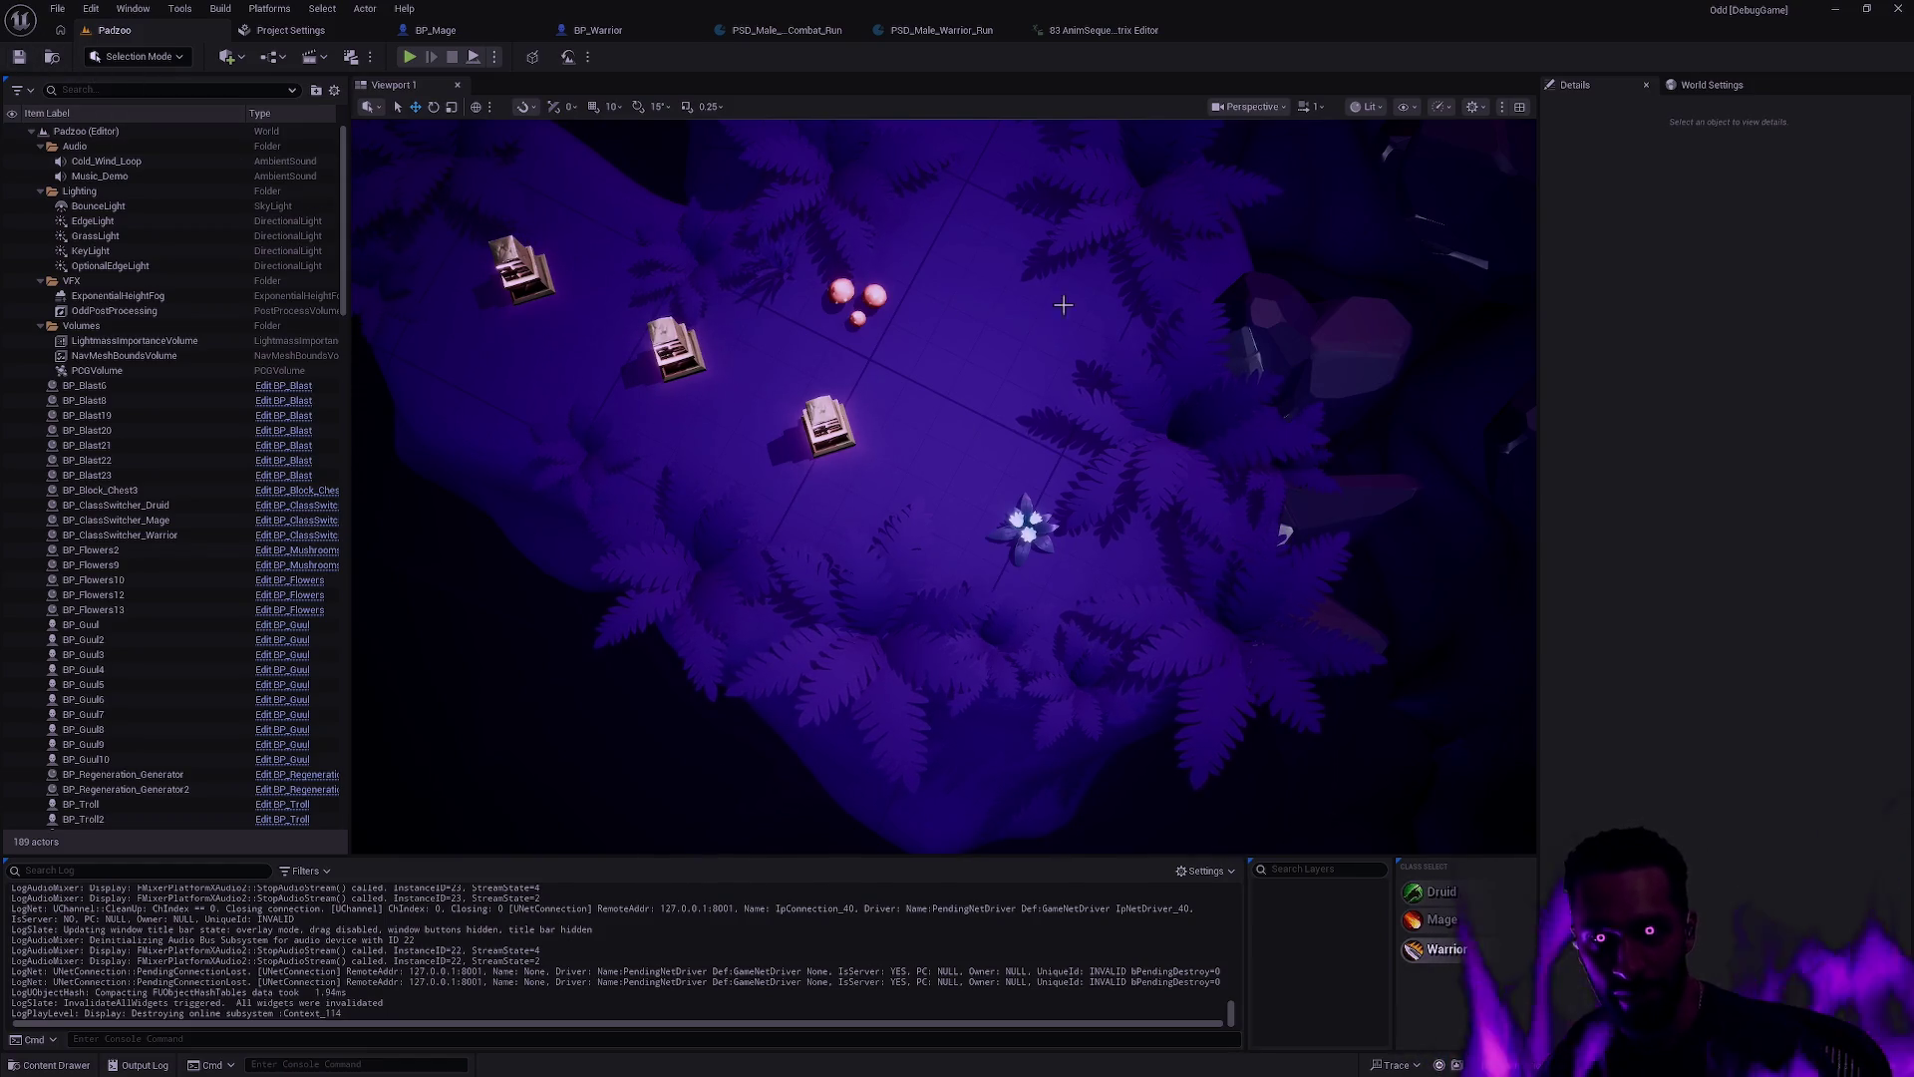
{"action": "left_click", "coordinate": [1111, 34]}
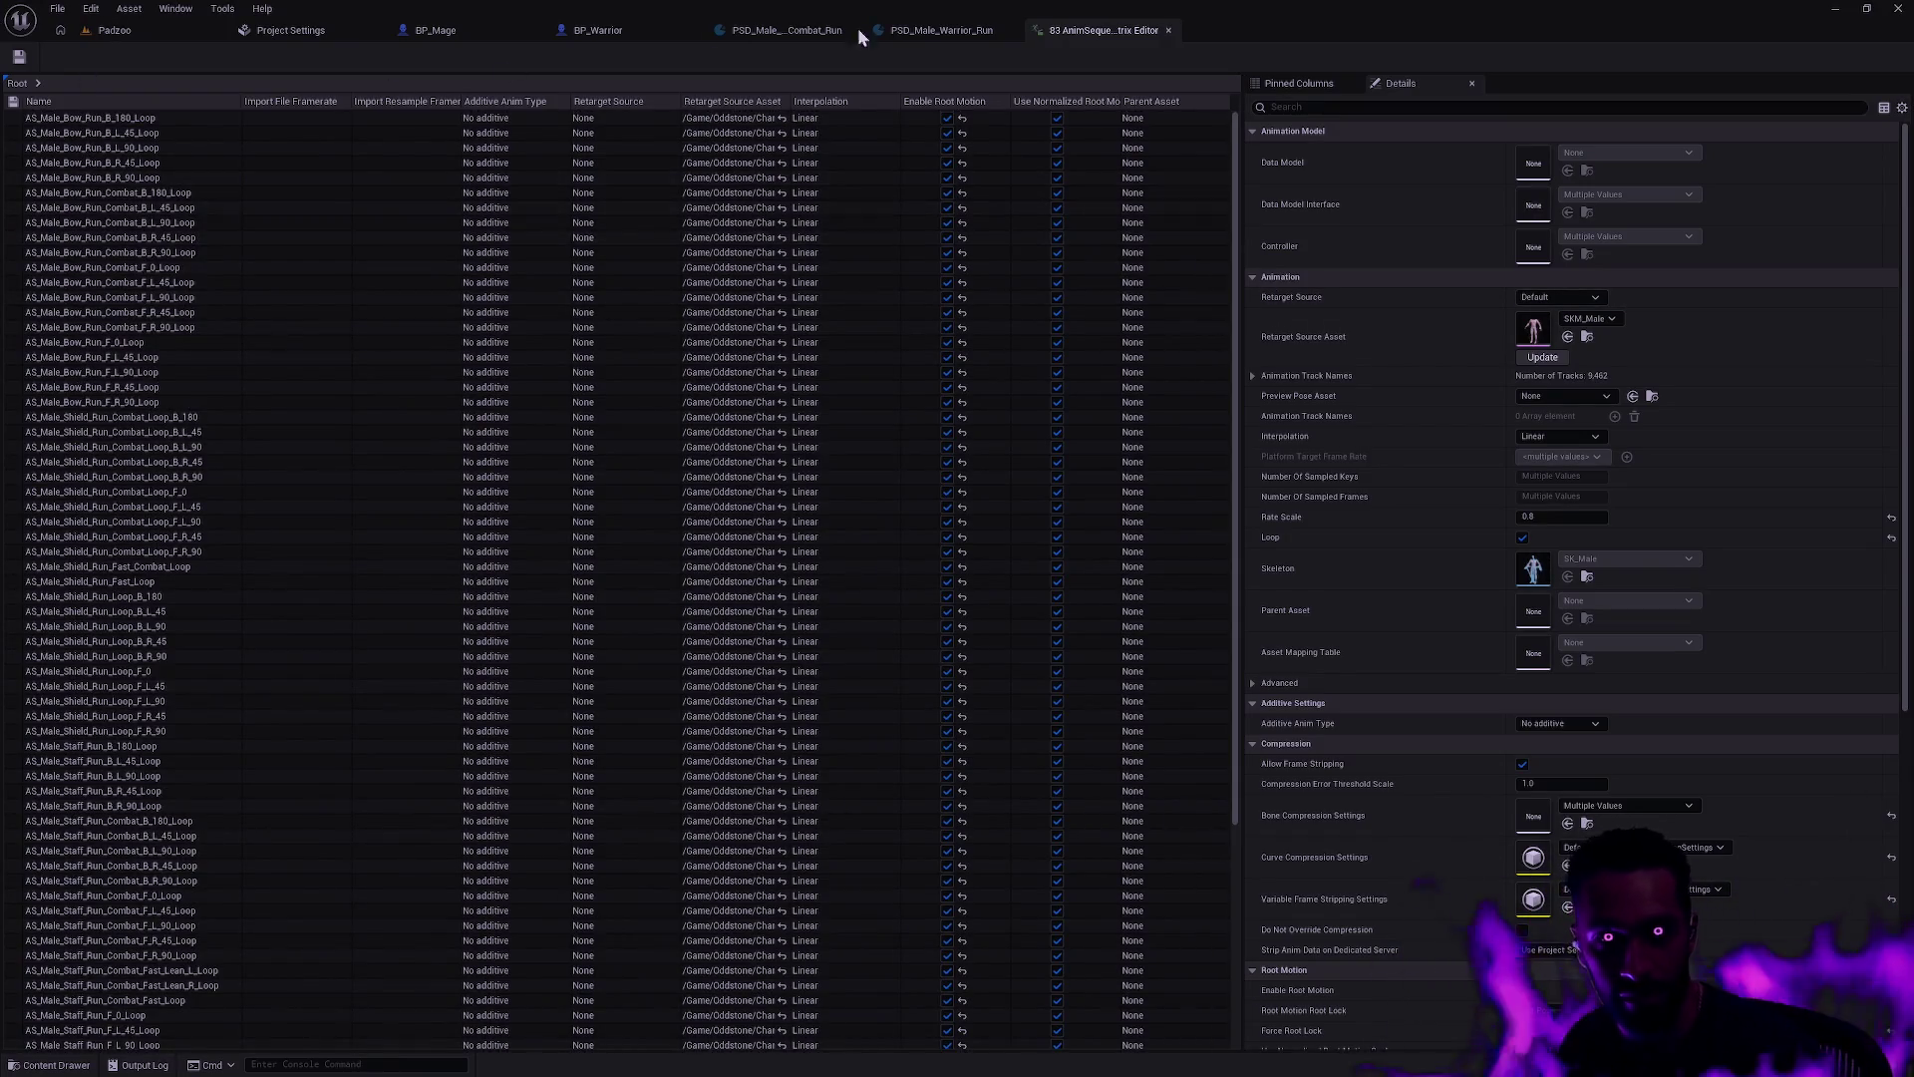
Step: Close the property matrix and both pose search database tabs, then switch to BP_Mage
{"action": "left_click", "coordinate": [1171, 29]}
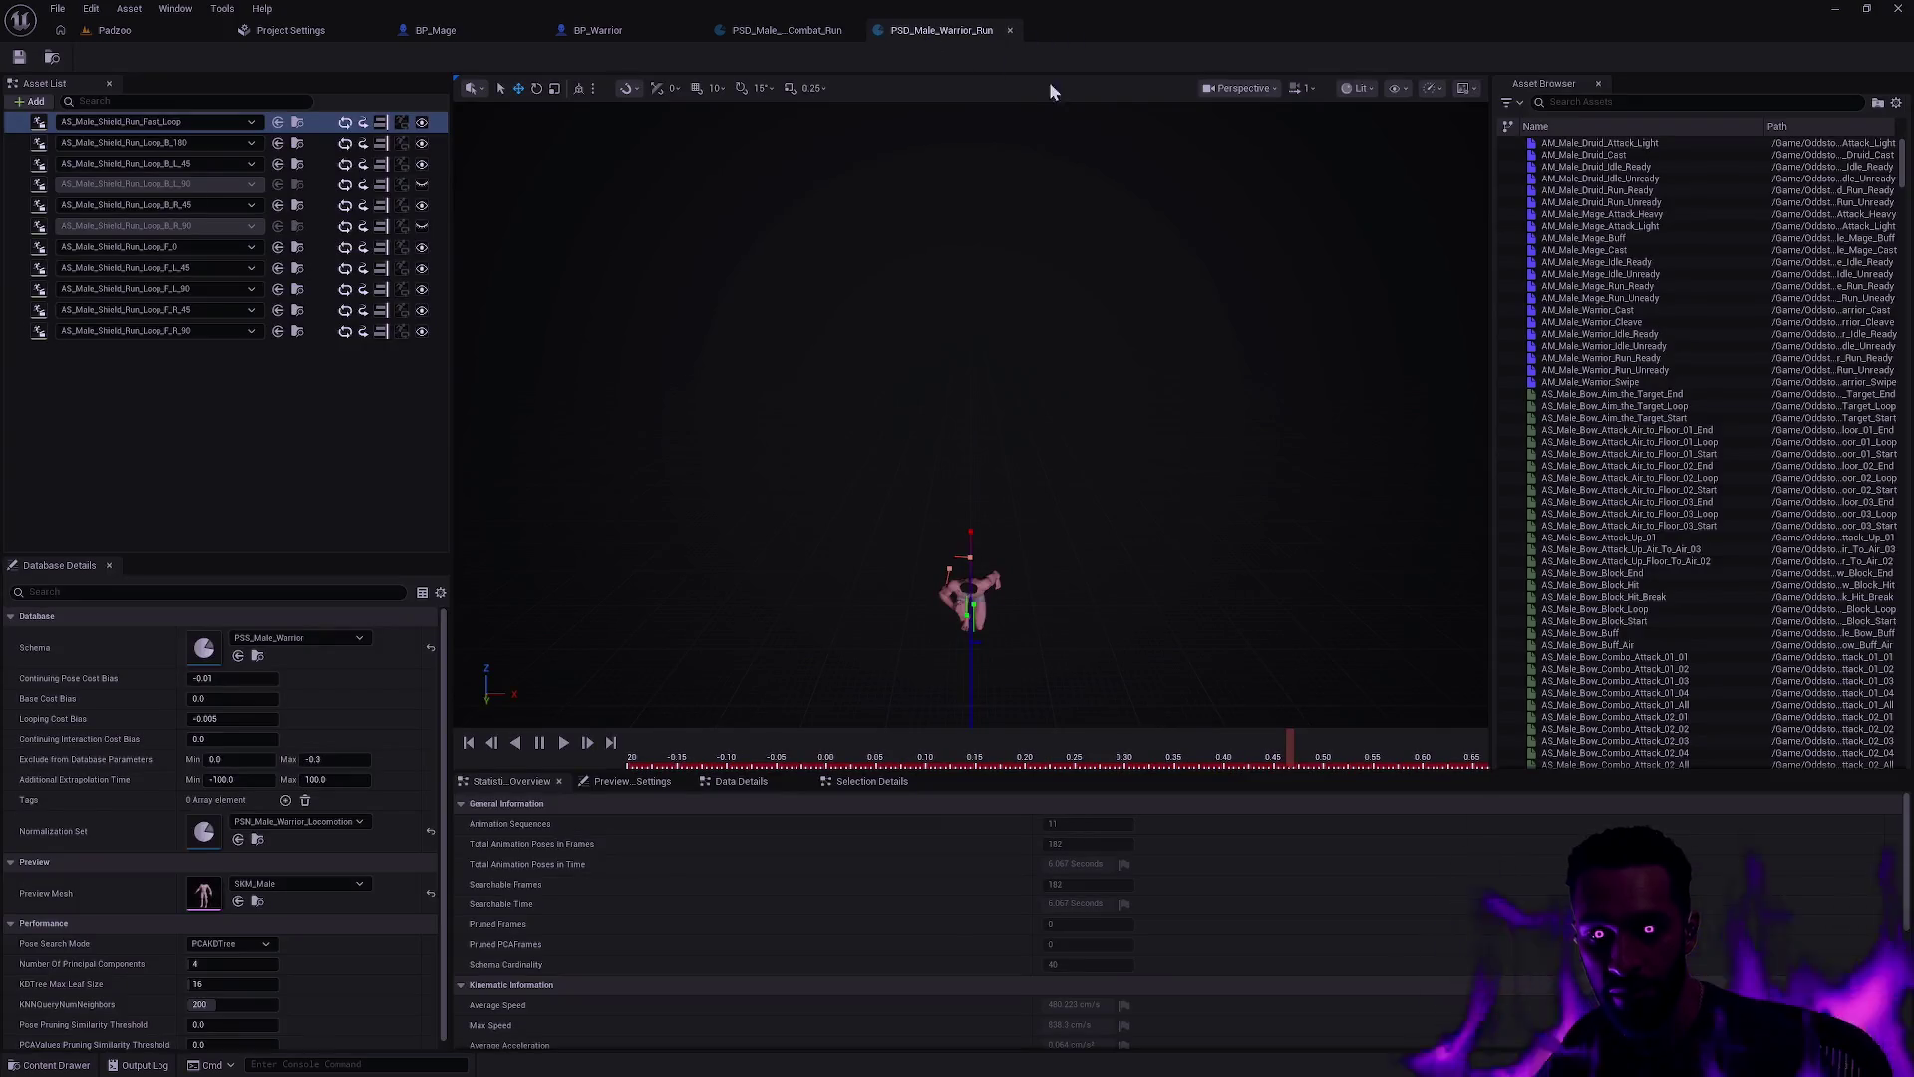
{"action": "left_click", "coordinate": [1009, 30]}
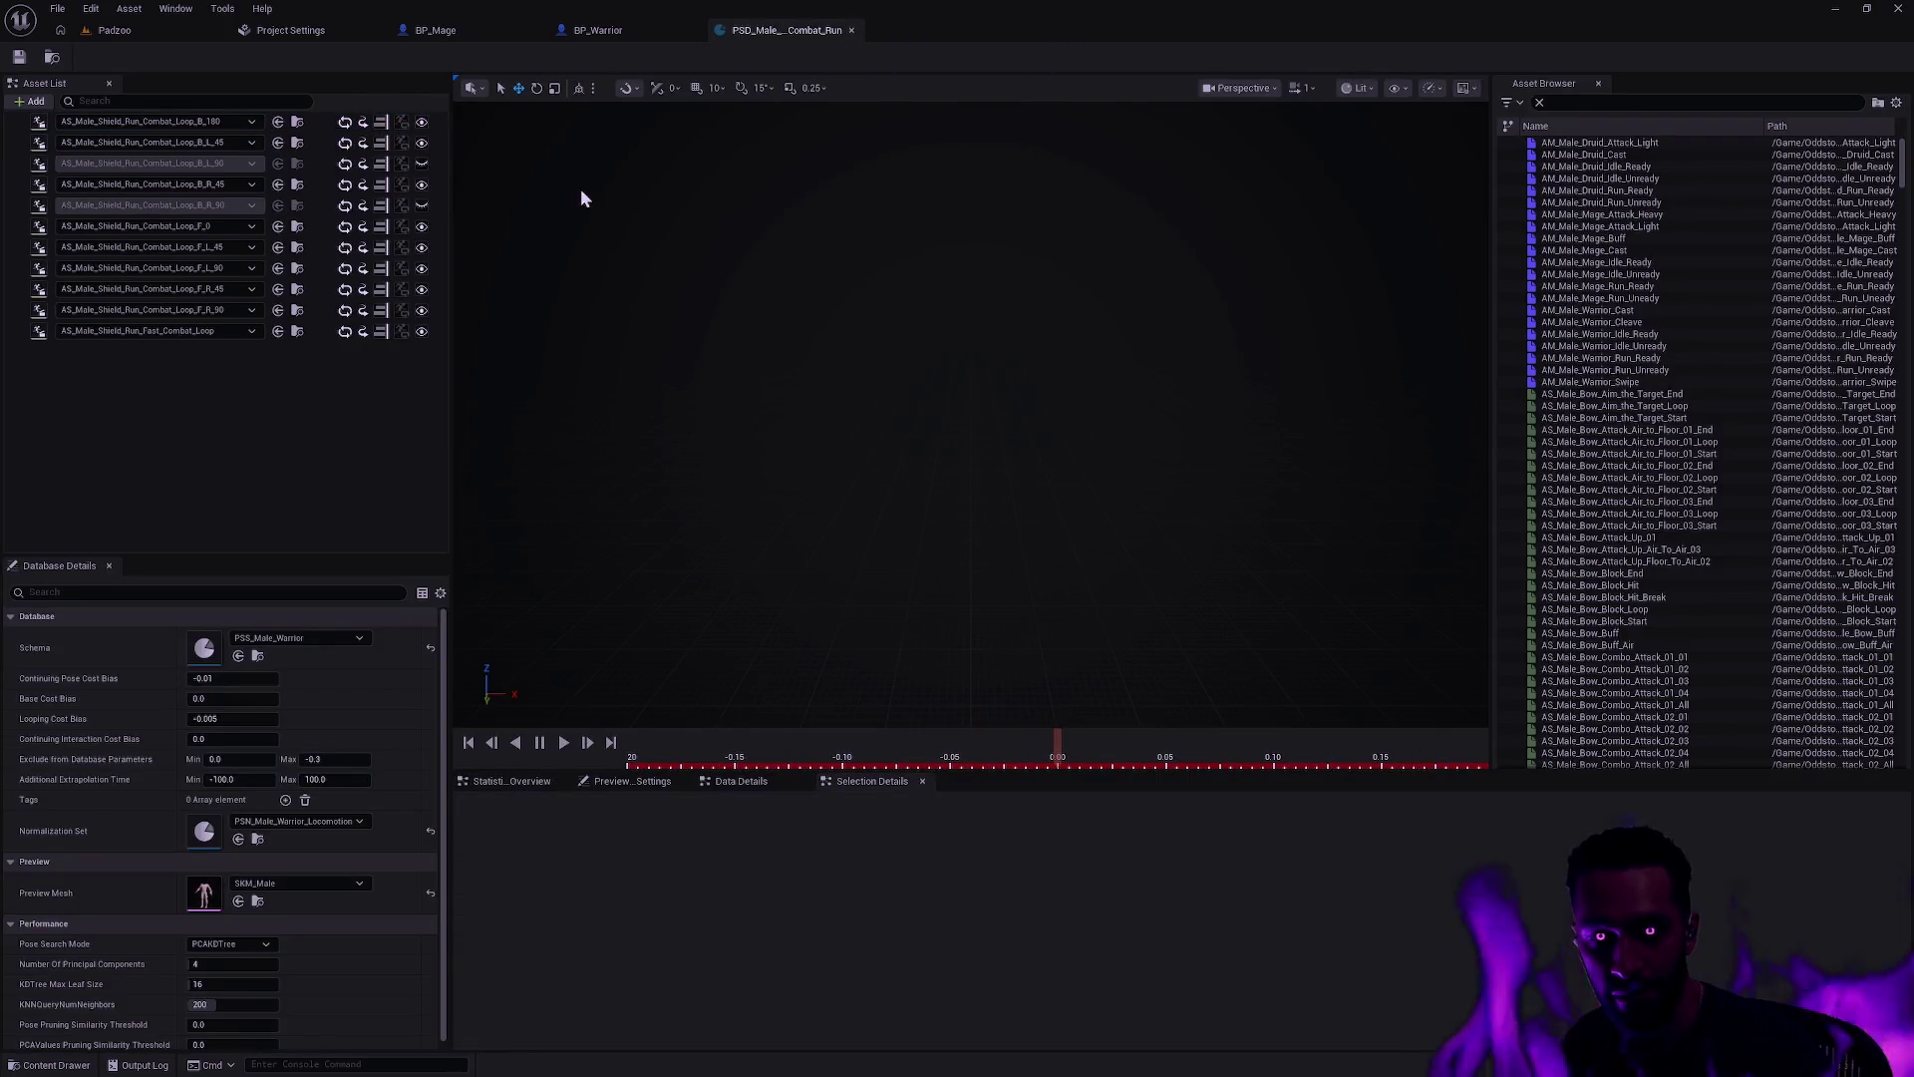
{"action": "scroll", "coordinate": [443, 794], "scroll_direction": "down", "scroll_amount": 1}
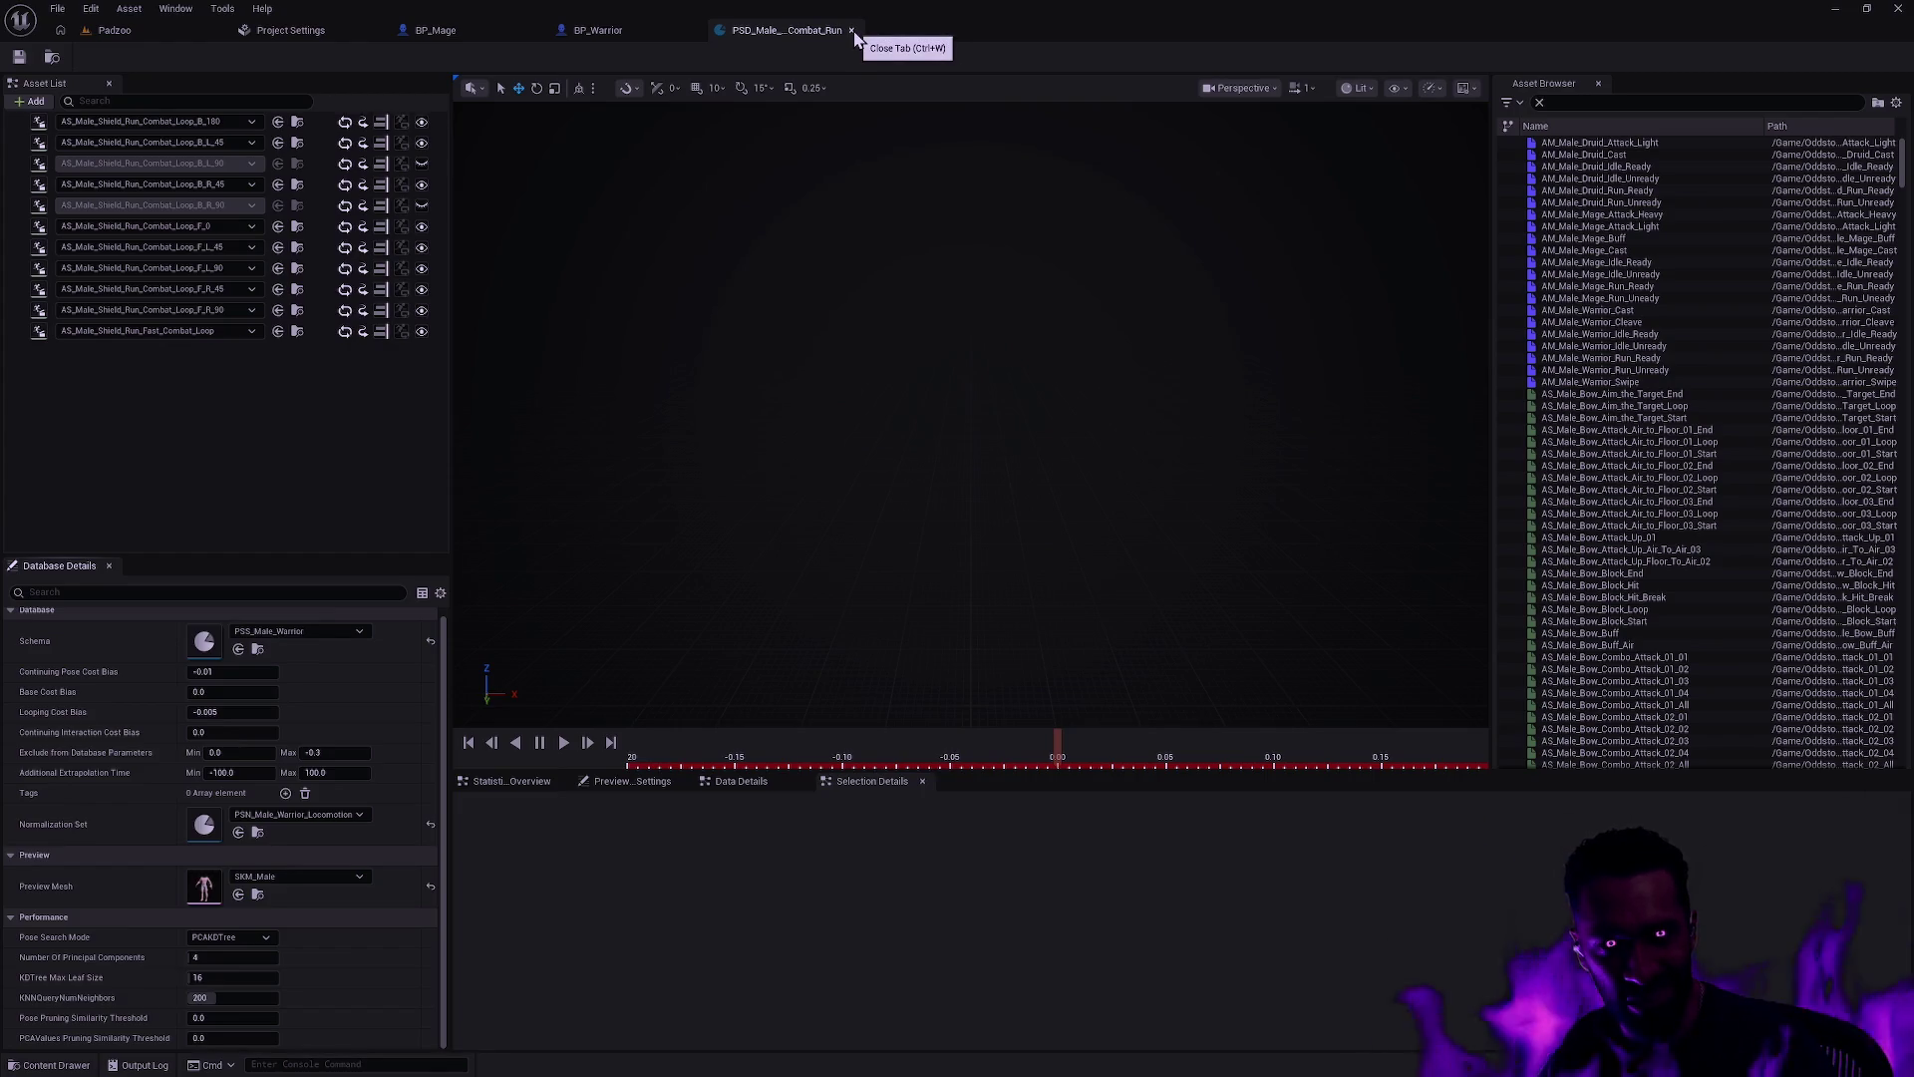
{"action": "left_click", "coordinate": [853, 31]}
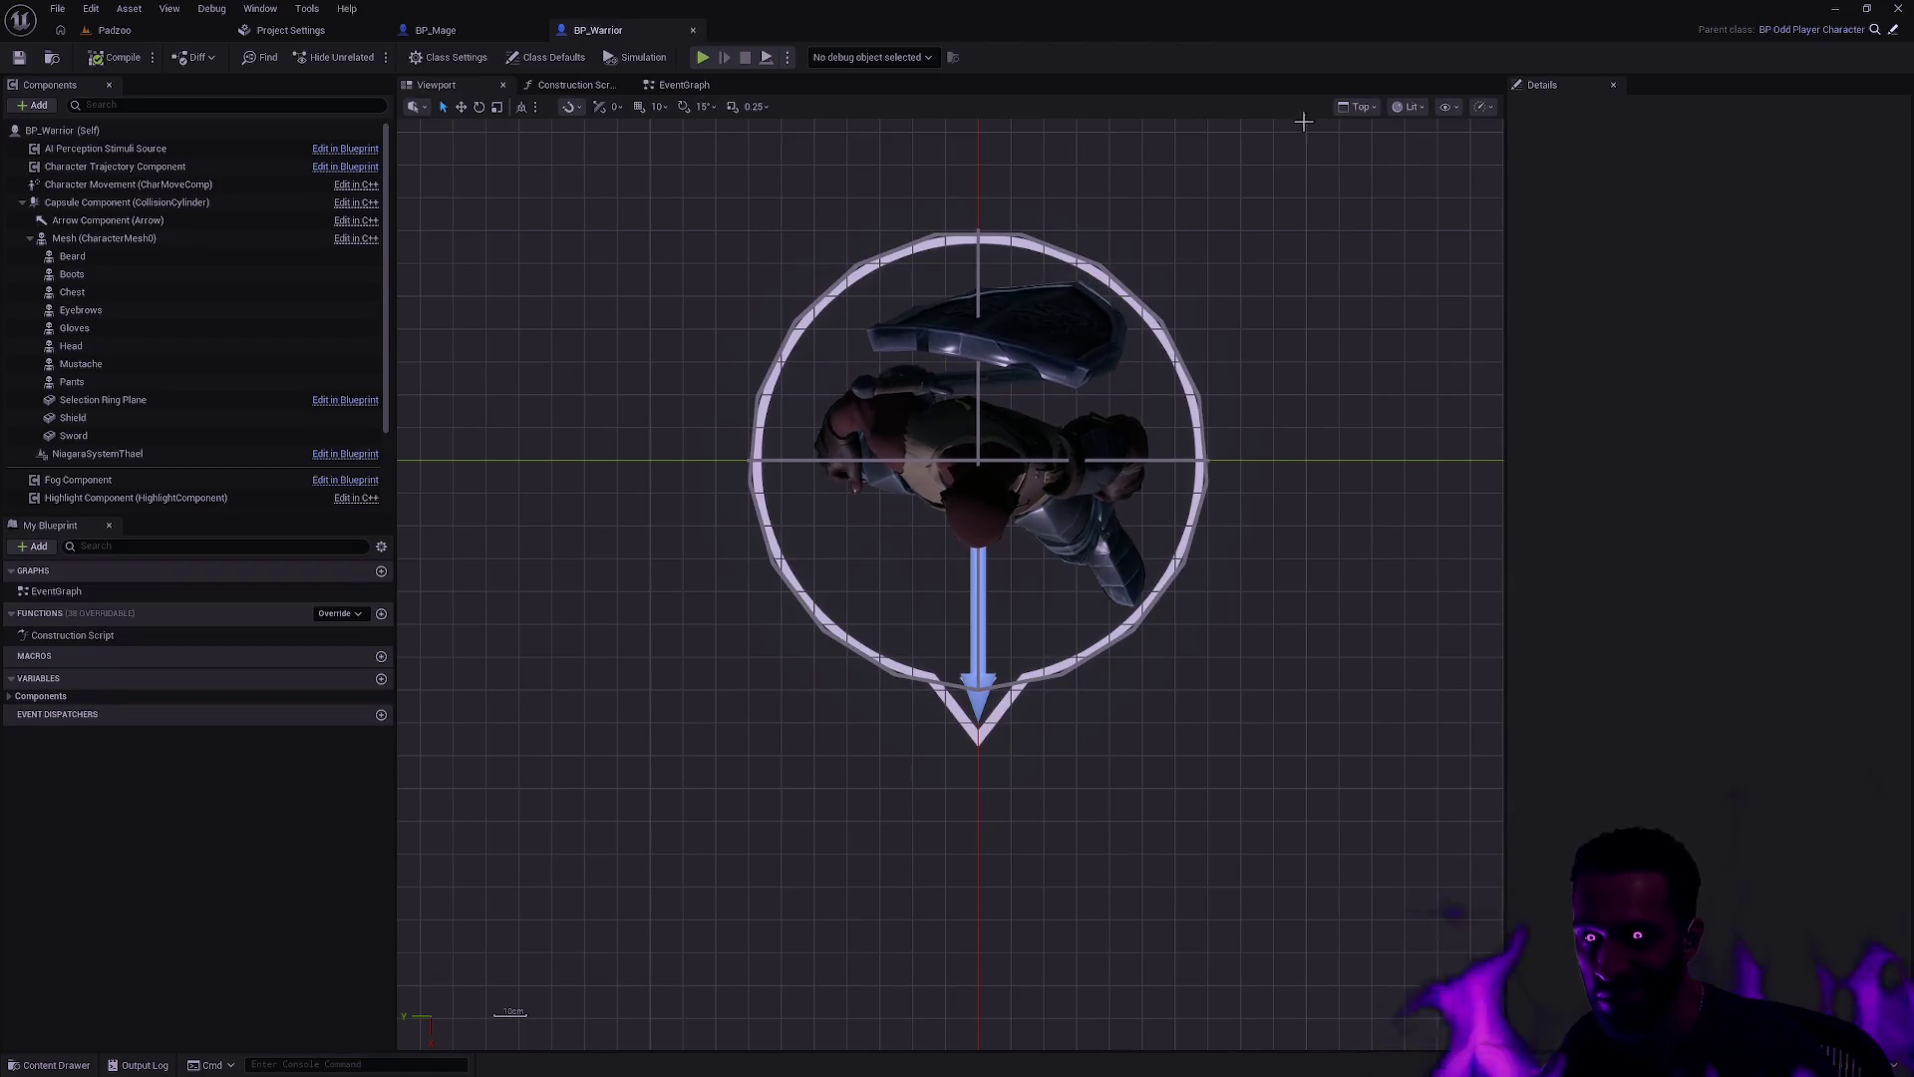
{"action": "left_click", "coordinate": [1358, 107]}
{"action": "left_click", "coordinate": [1396, 163]}
{"action": "left_click", "coordinate": [462, 27]}
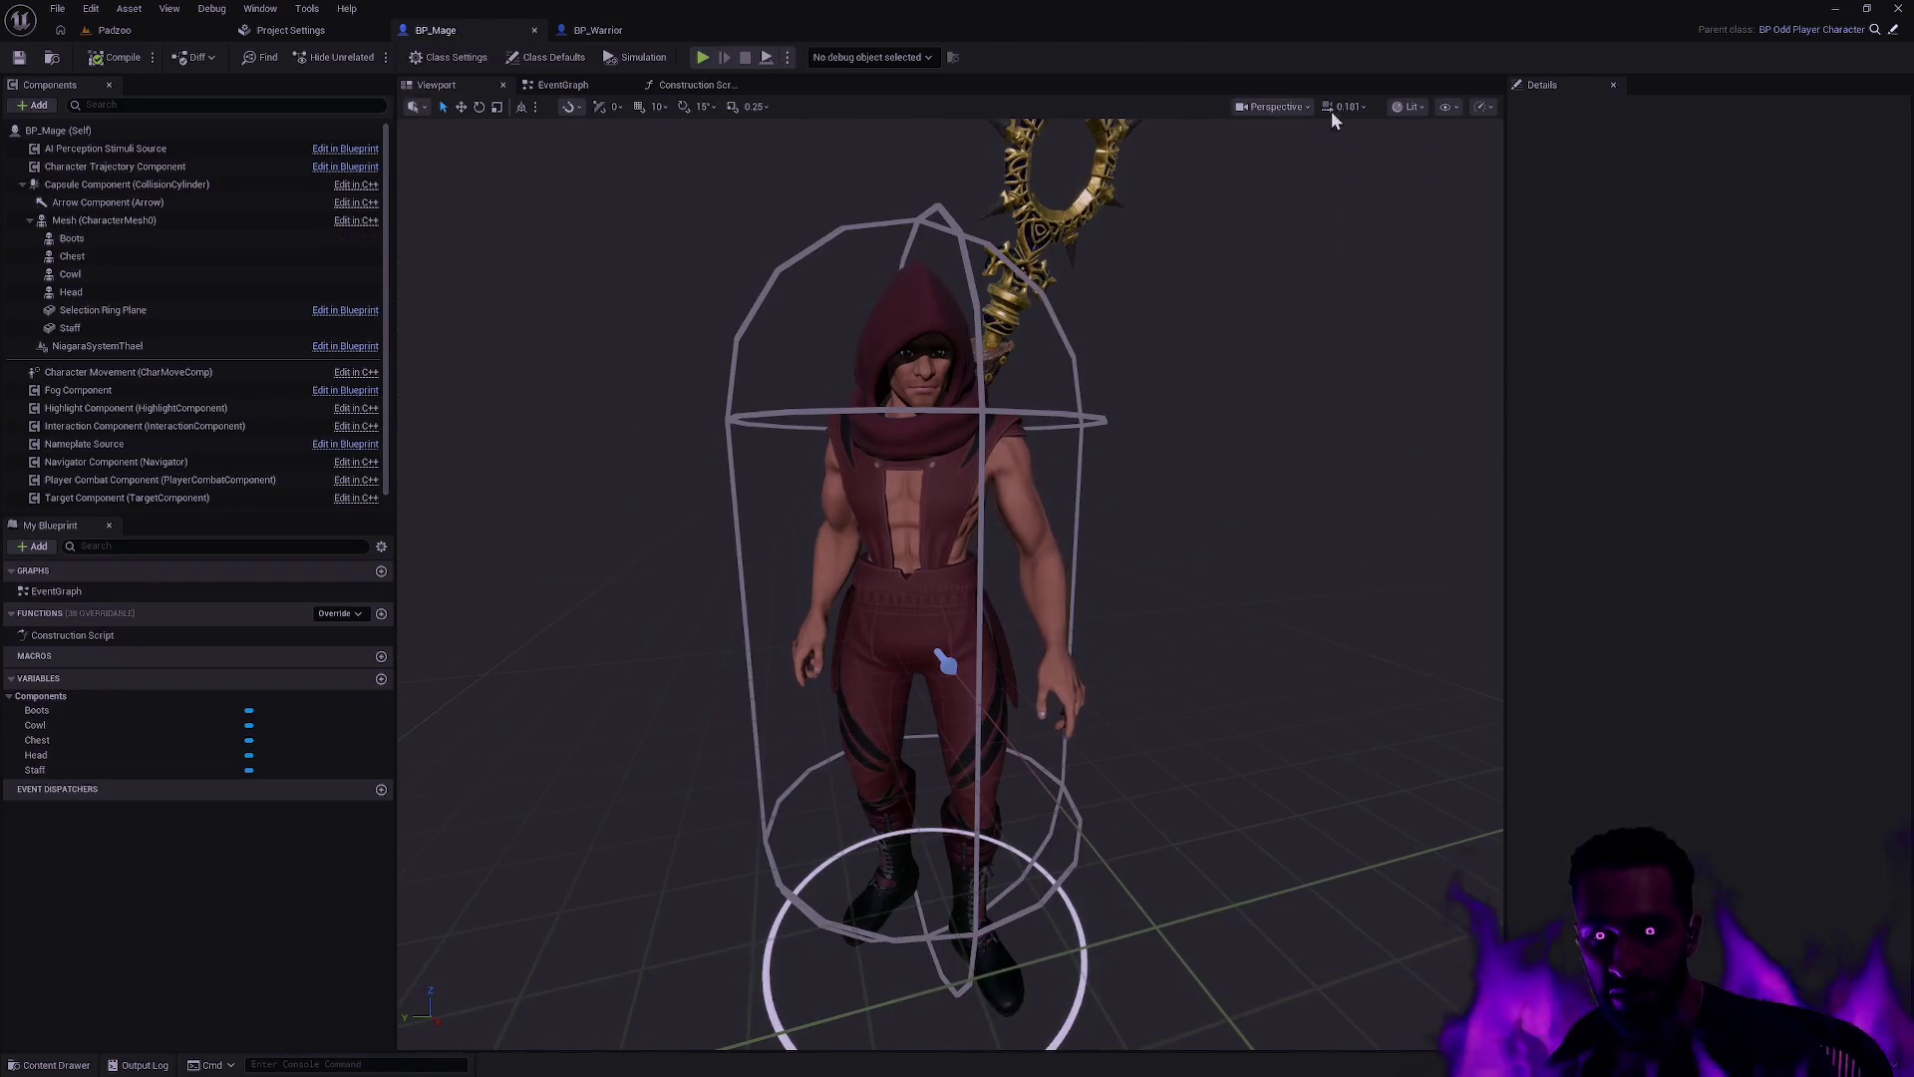
Step: View the mage from Top, frame it, and select the Selection Ring Plane
{"action": "left_click", "coordinate": [1300, 107]}
{"action": "left_click", "coordinate": [1296, 199]}
{"action": "key", "text": "f"}
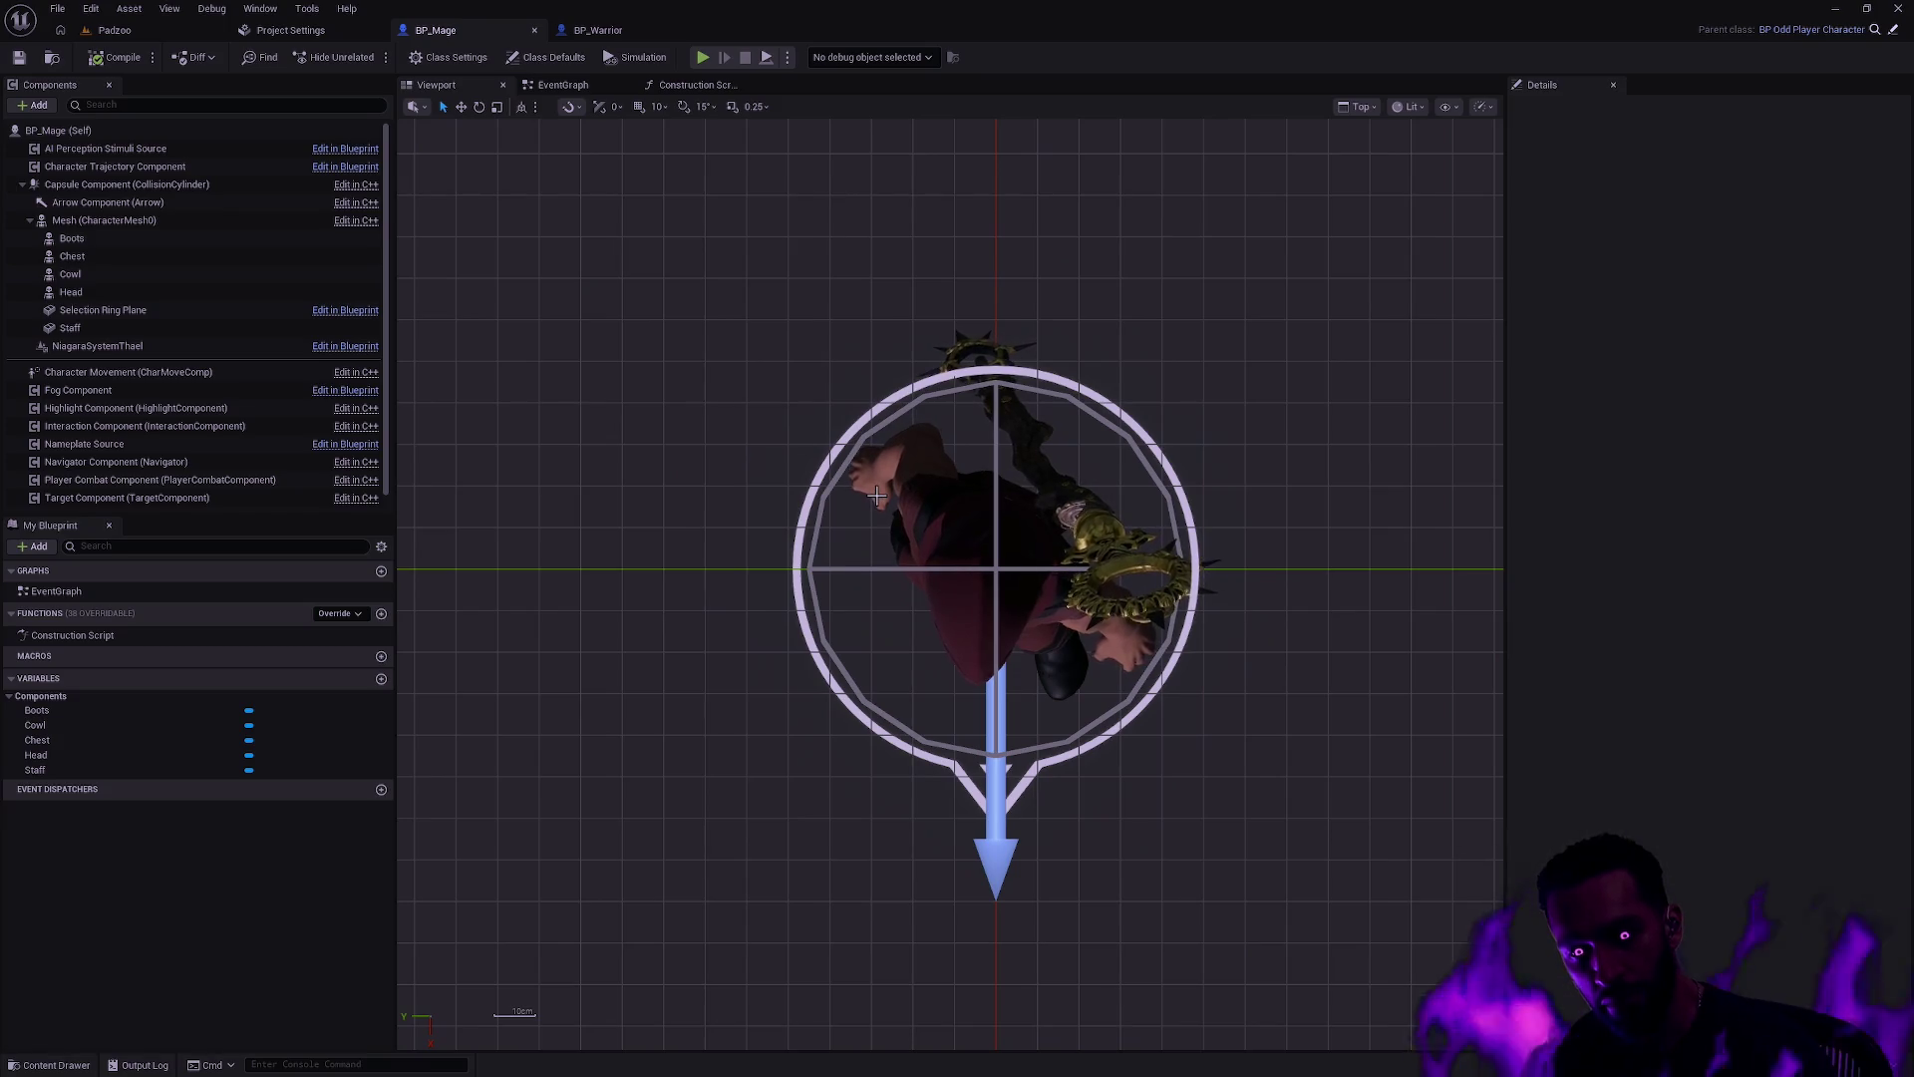
{"action": "left_click", "coordinate": [961, 442]}
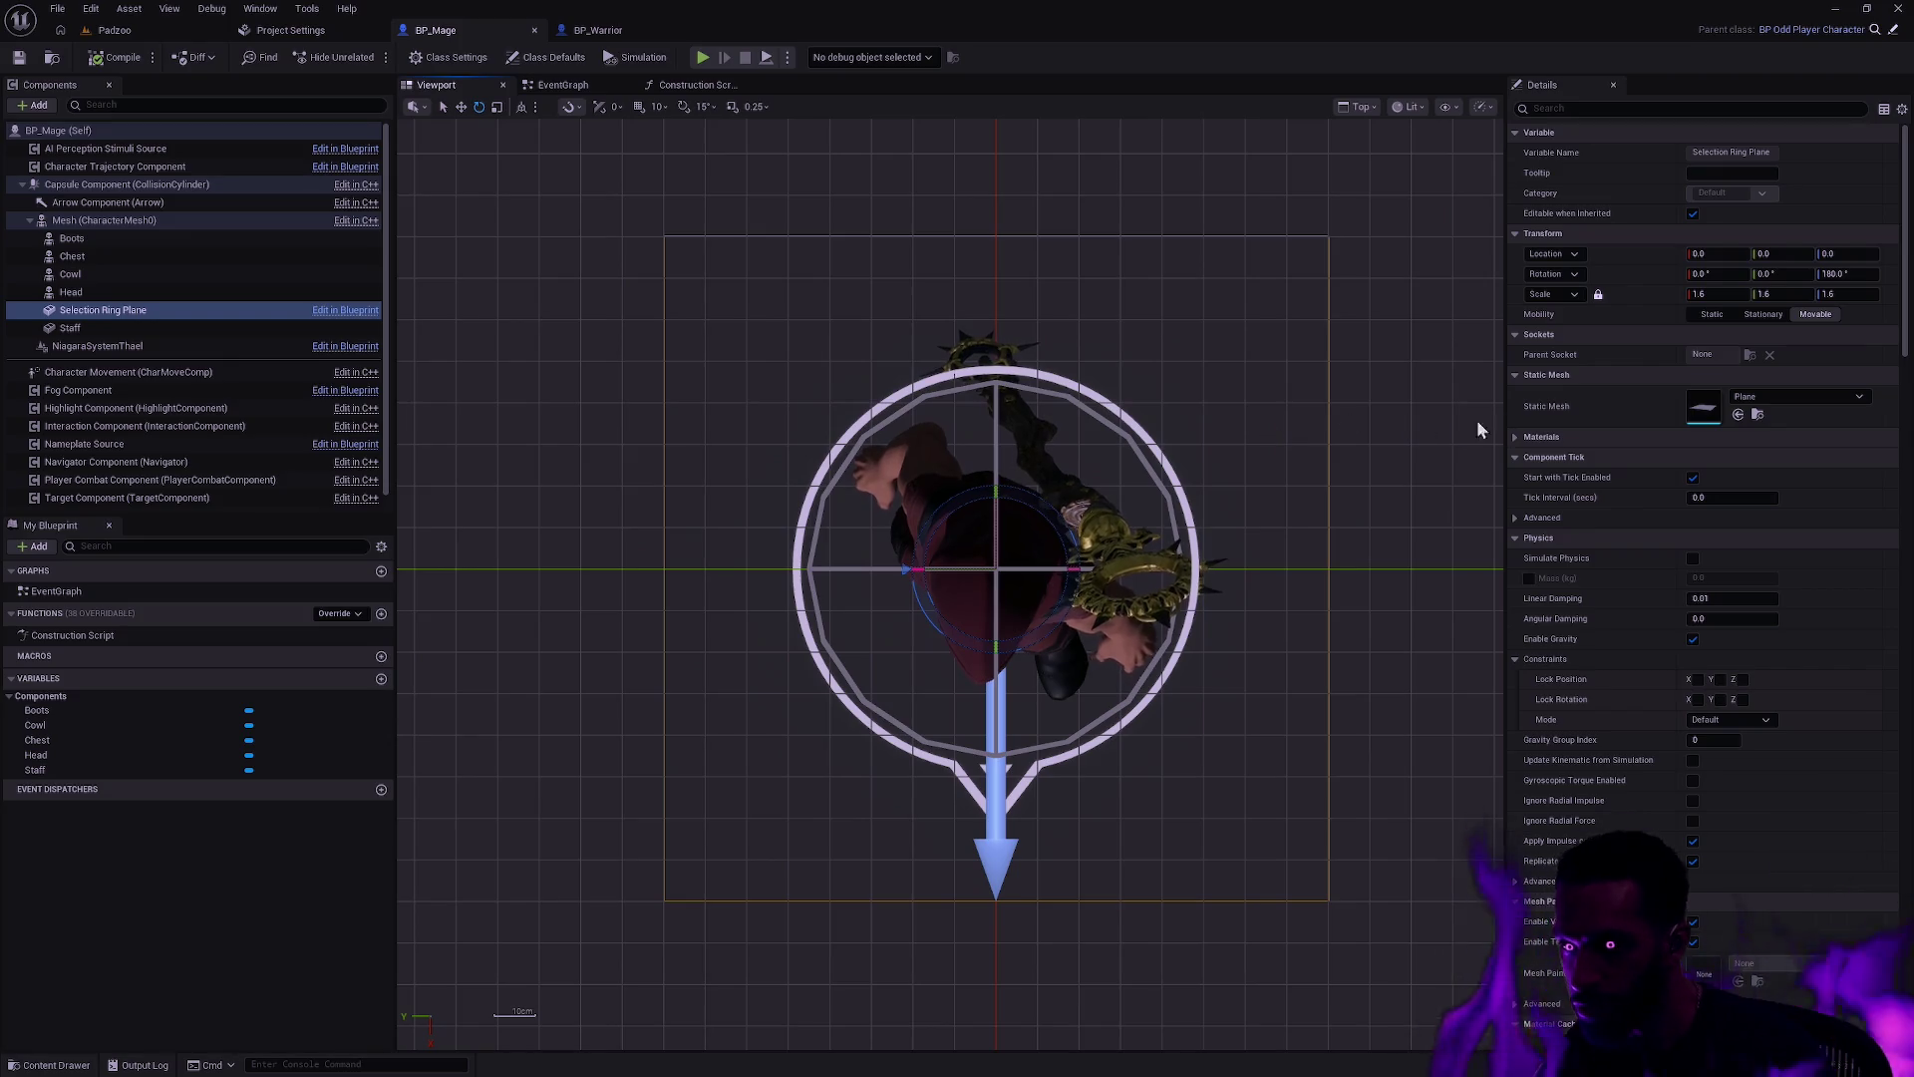
Step: Set the ring's scale to 1.5, compile BP_Mage, and search assets for 'druid'
{"action": "left_click", "coordinate": [1715, 294]}
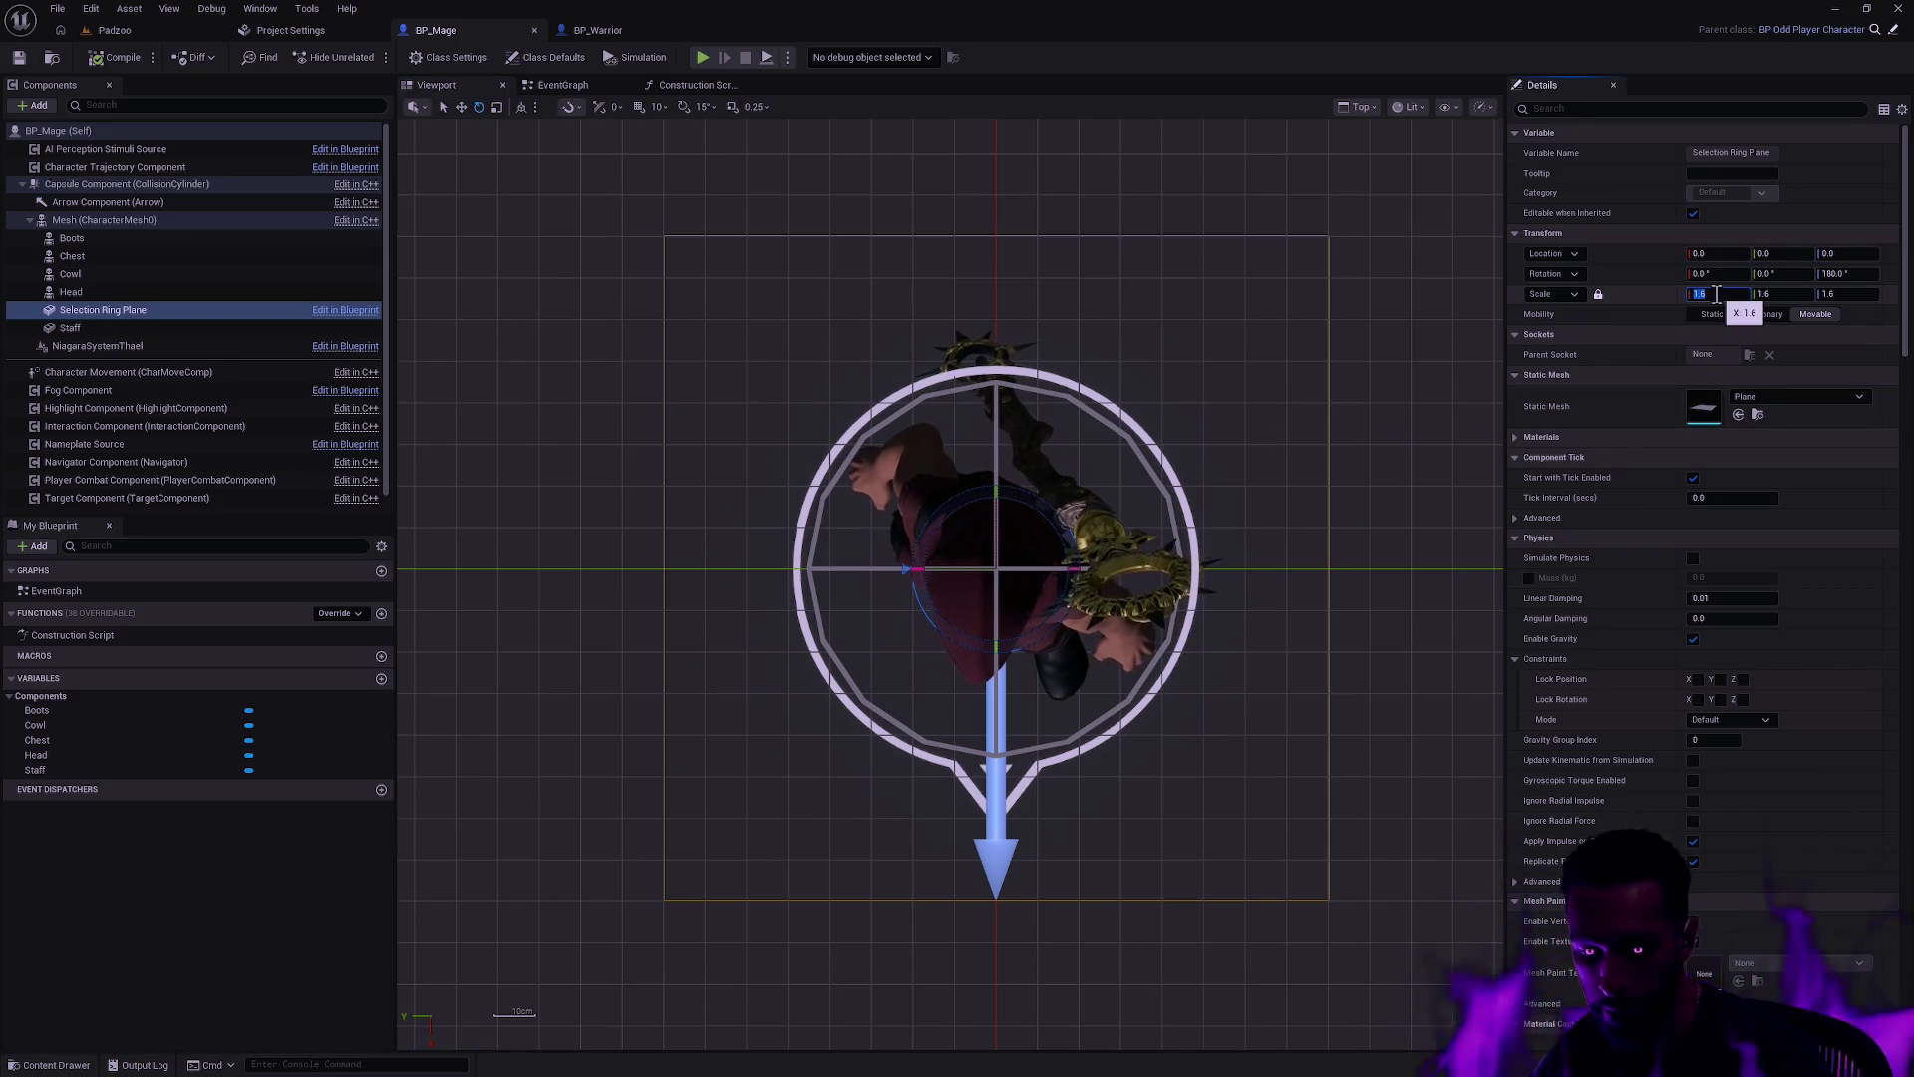
{"action": "type", "text": "1.5"}
{"action": "key", "text": "Return"}
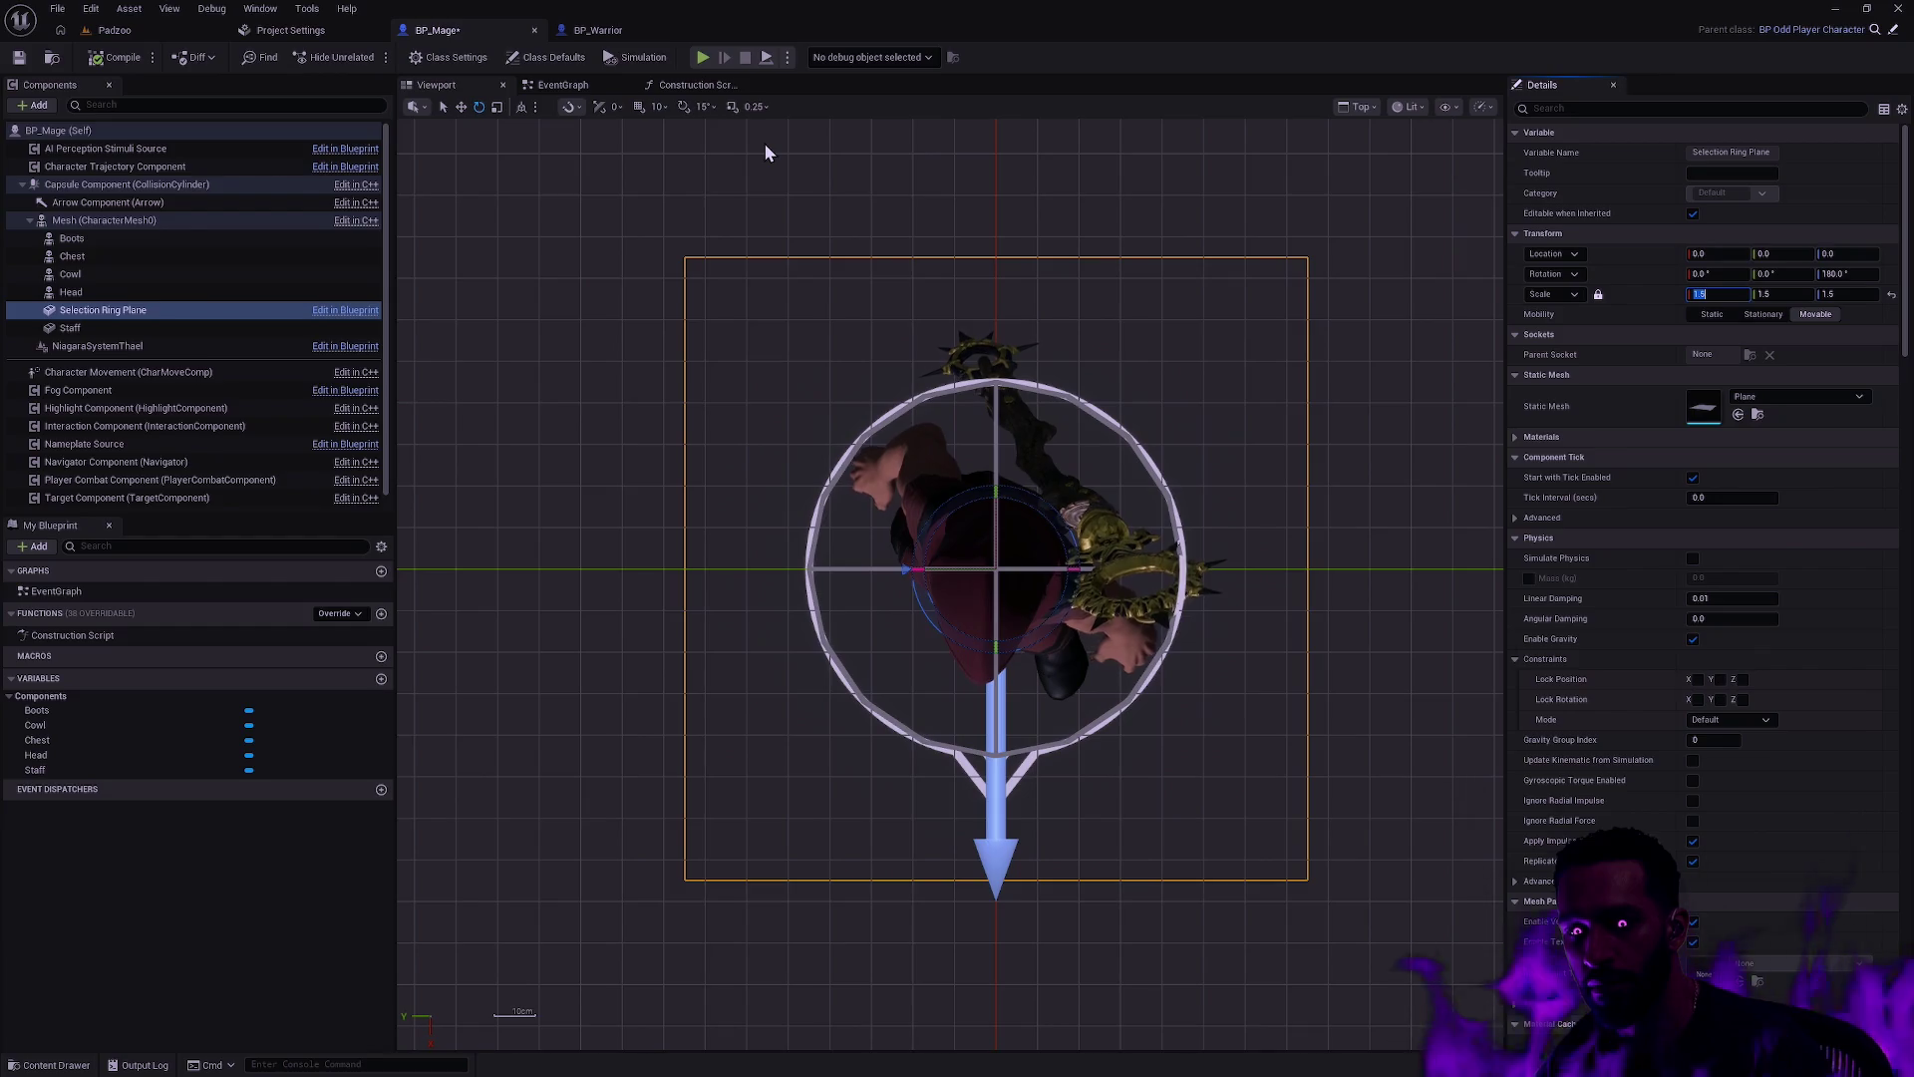
{"action": "left_click", "coordinate": [16, 59]}
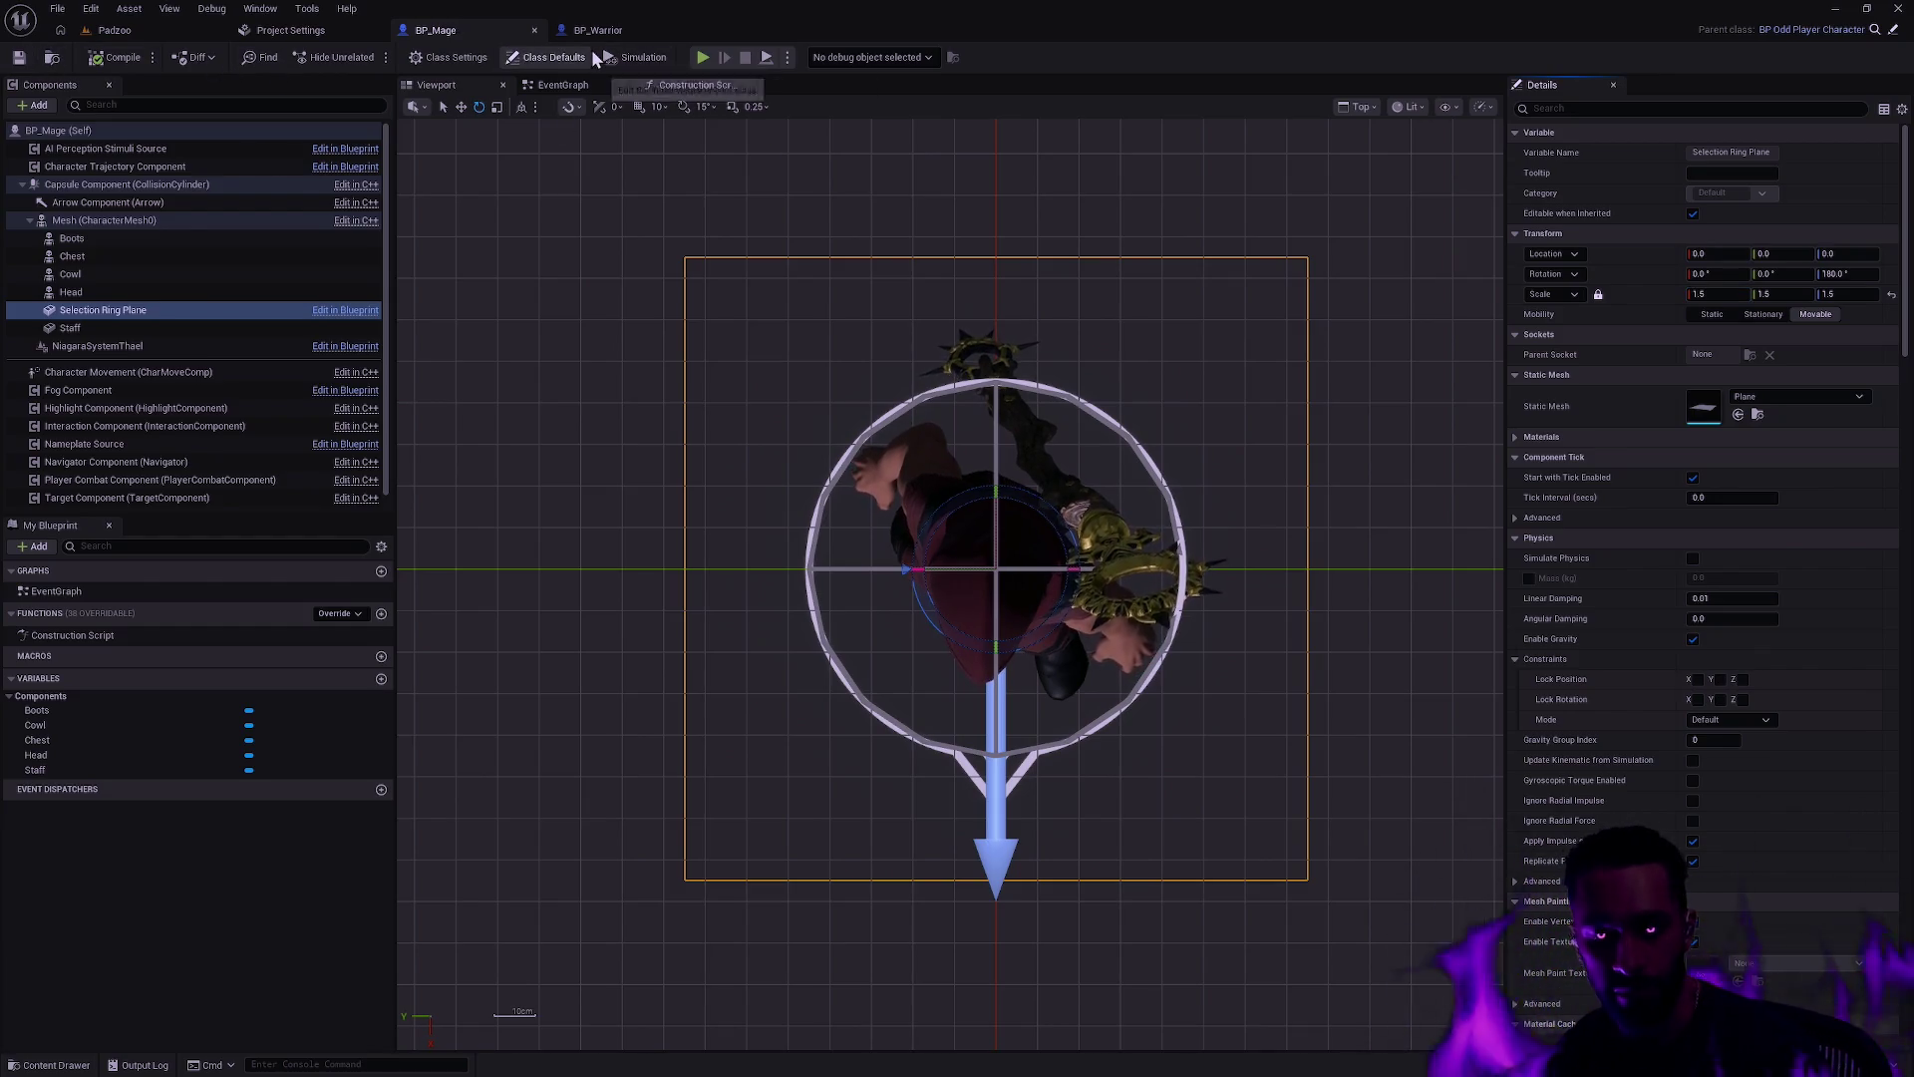
{"action": "key", "text": "ctrl+p"}
{"action": "type", "text": "druid"}
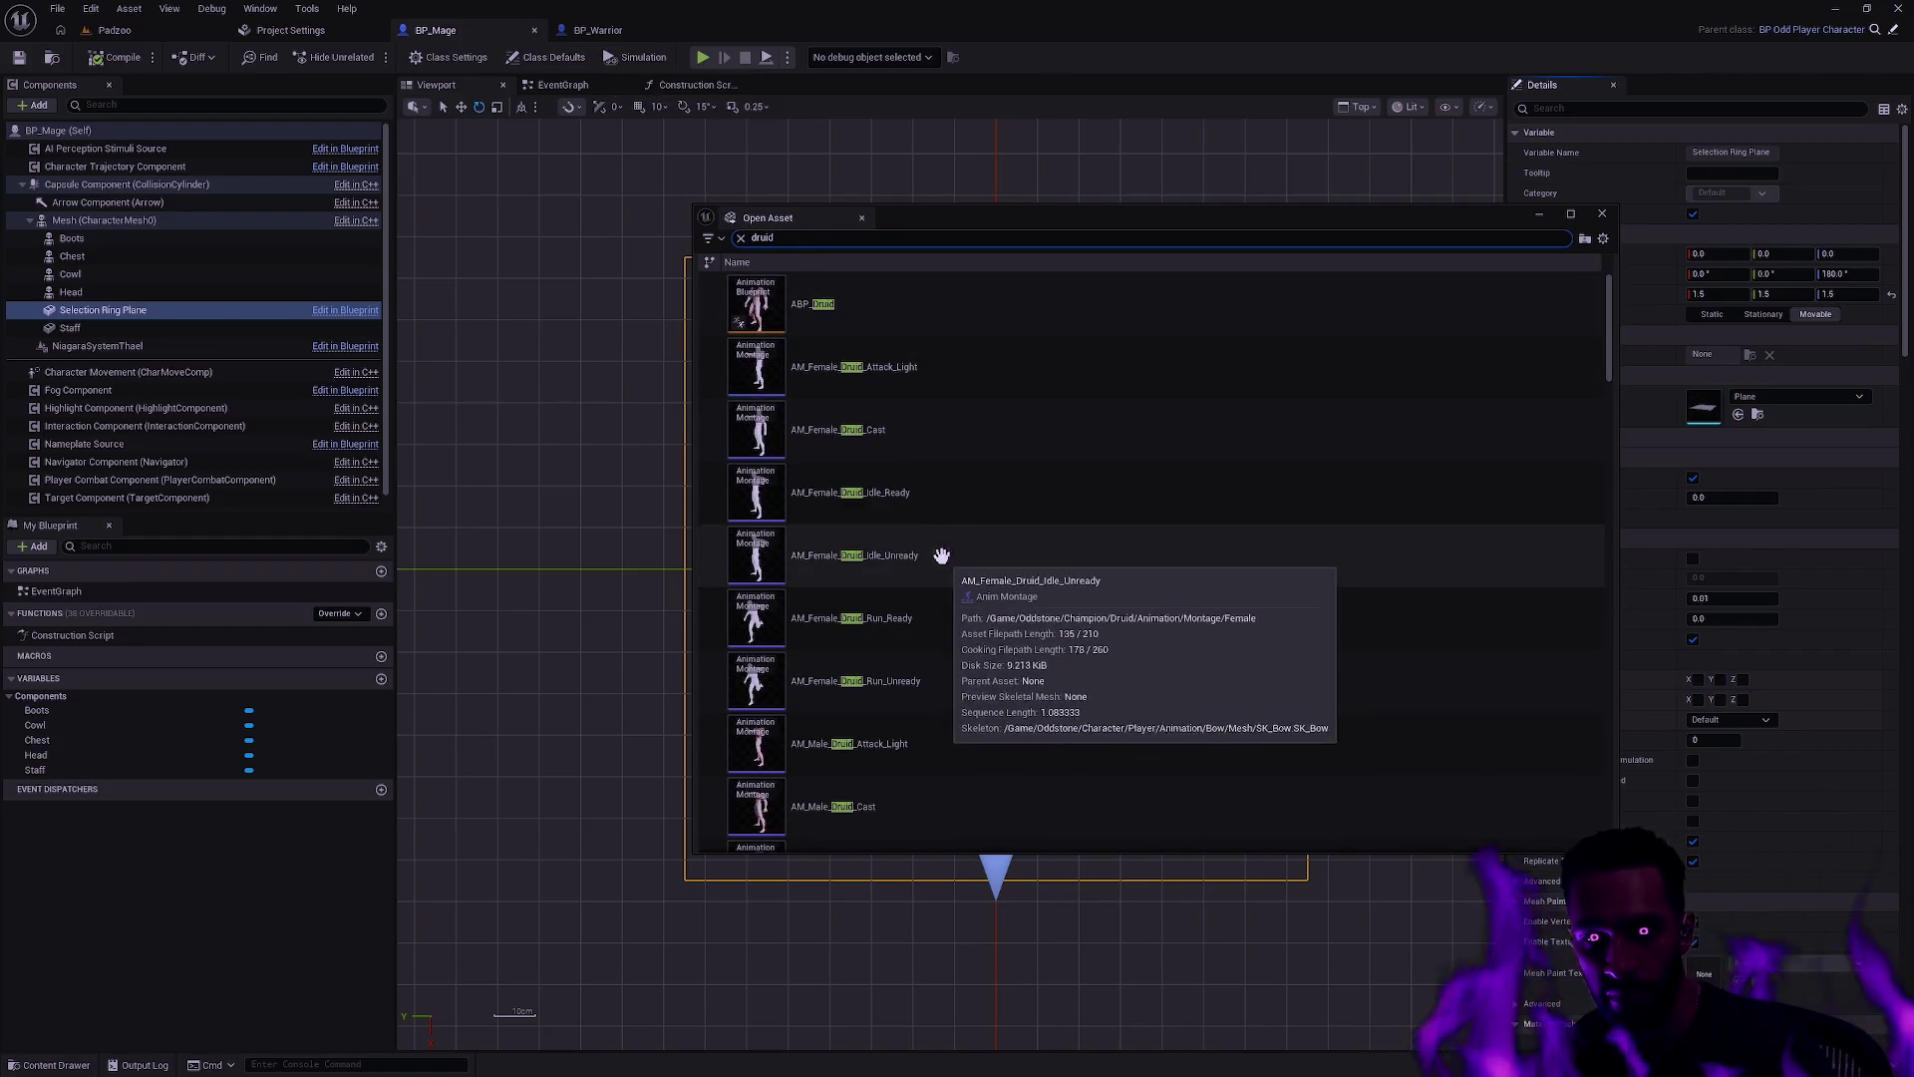
Step: Open BP_Druid in Top view and select its Selection Ring Plane
{"action": "scroll", "coordinate": [965, 570], "scroll_direction": "down", "scroll_amount": 3}
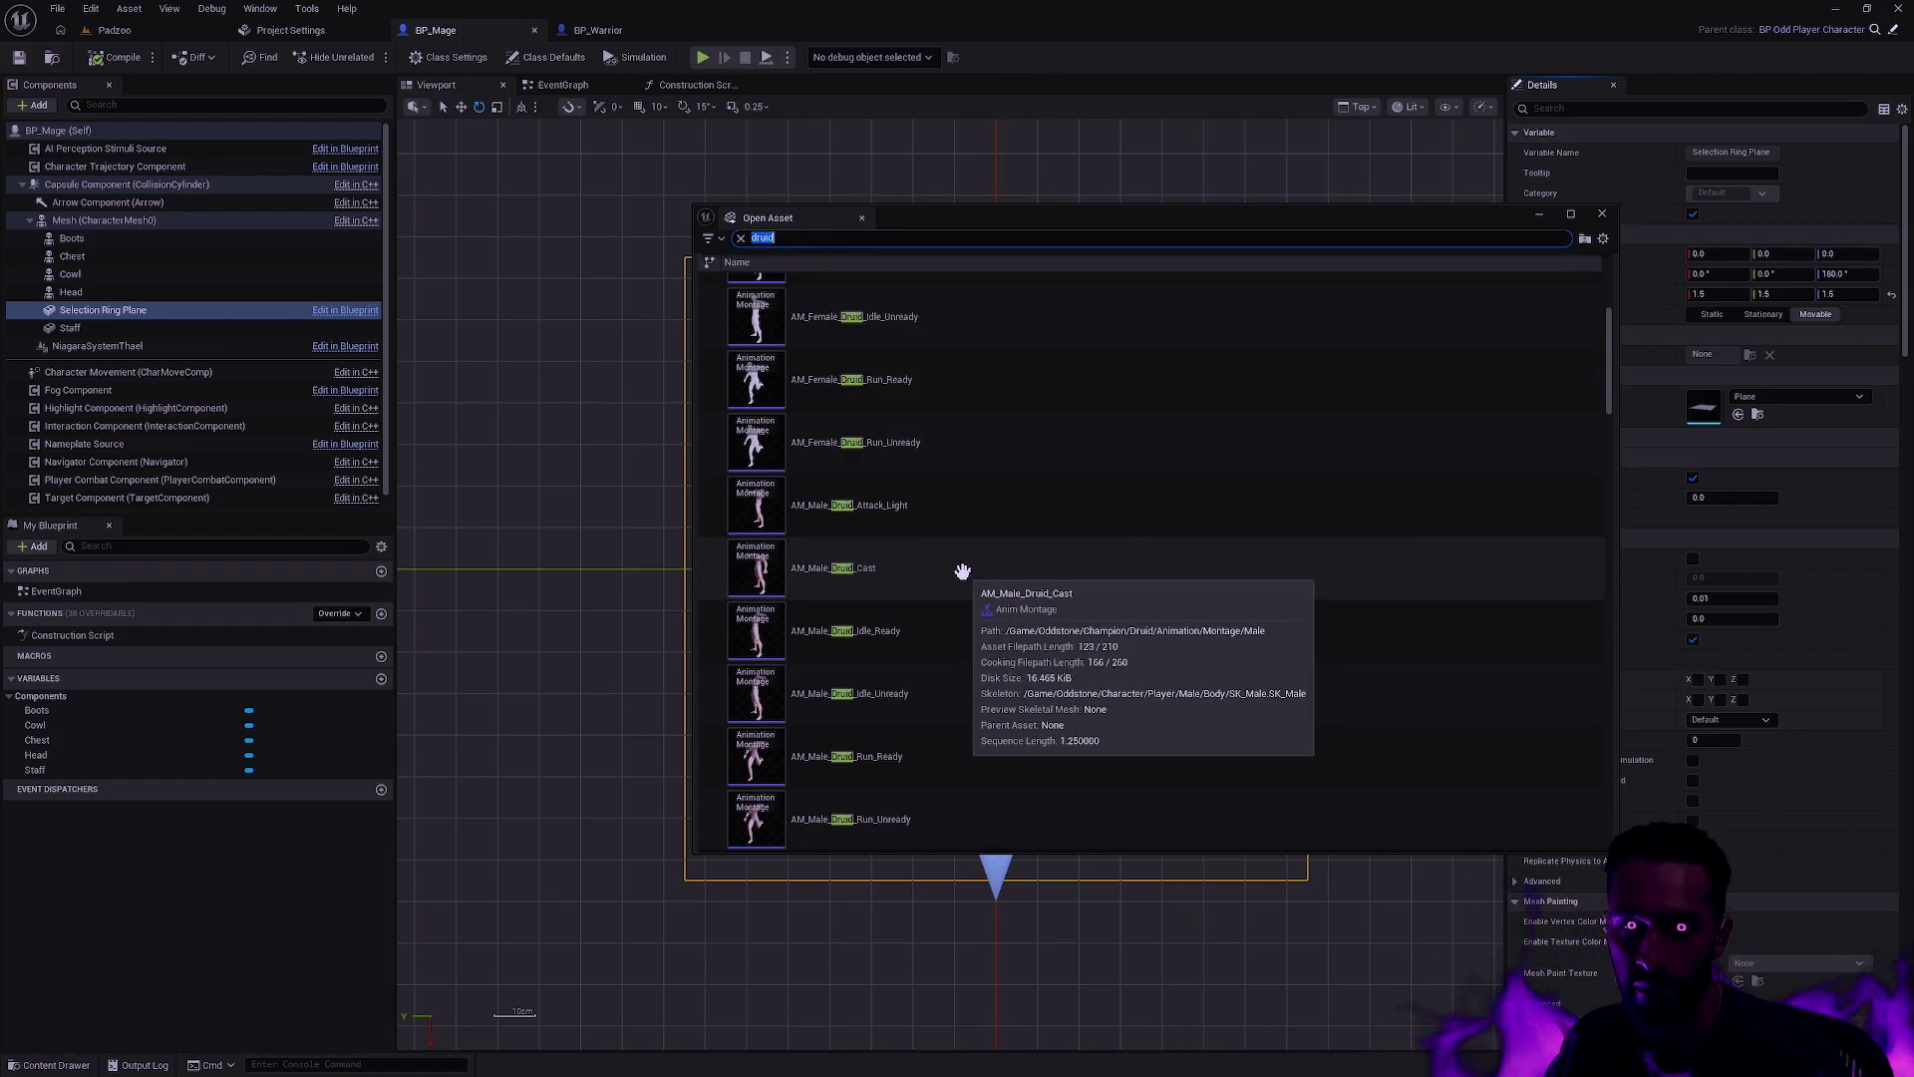
{"action": "double_click", "coordinate": [930, 361]}
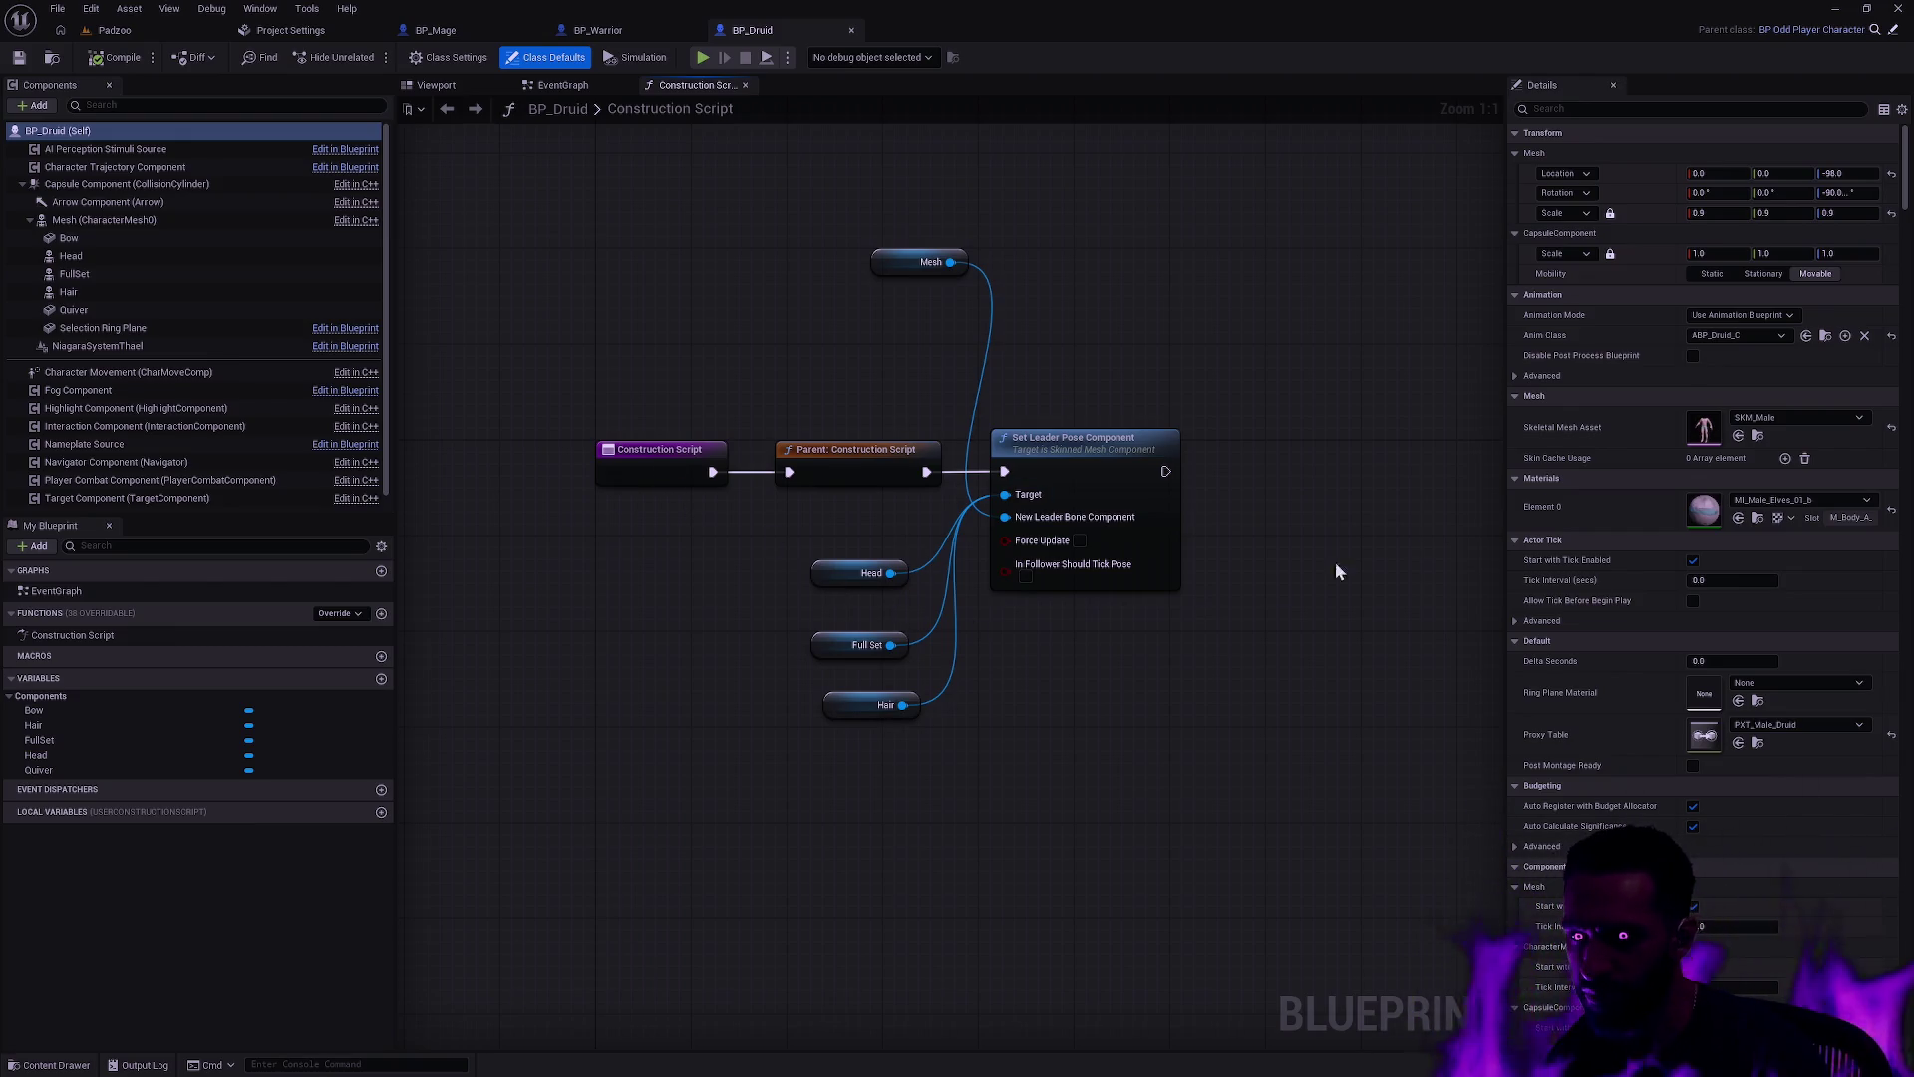
{"action": "left_click", "coordinate": [437, 85]}
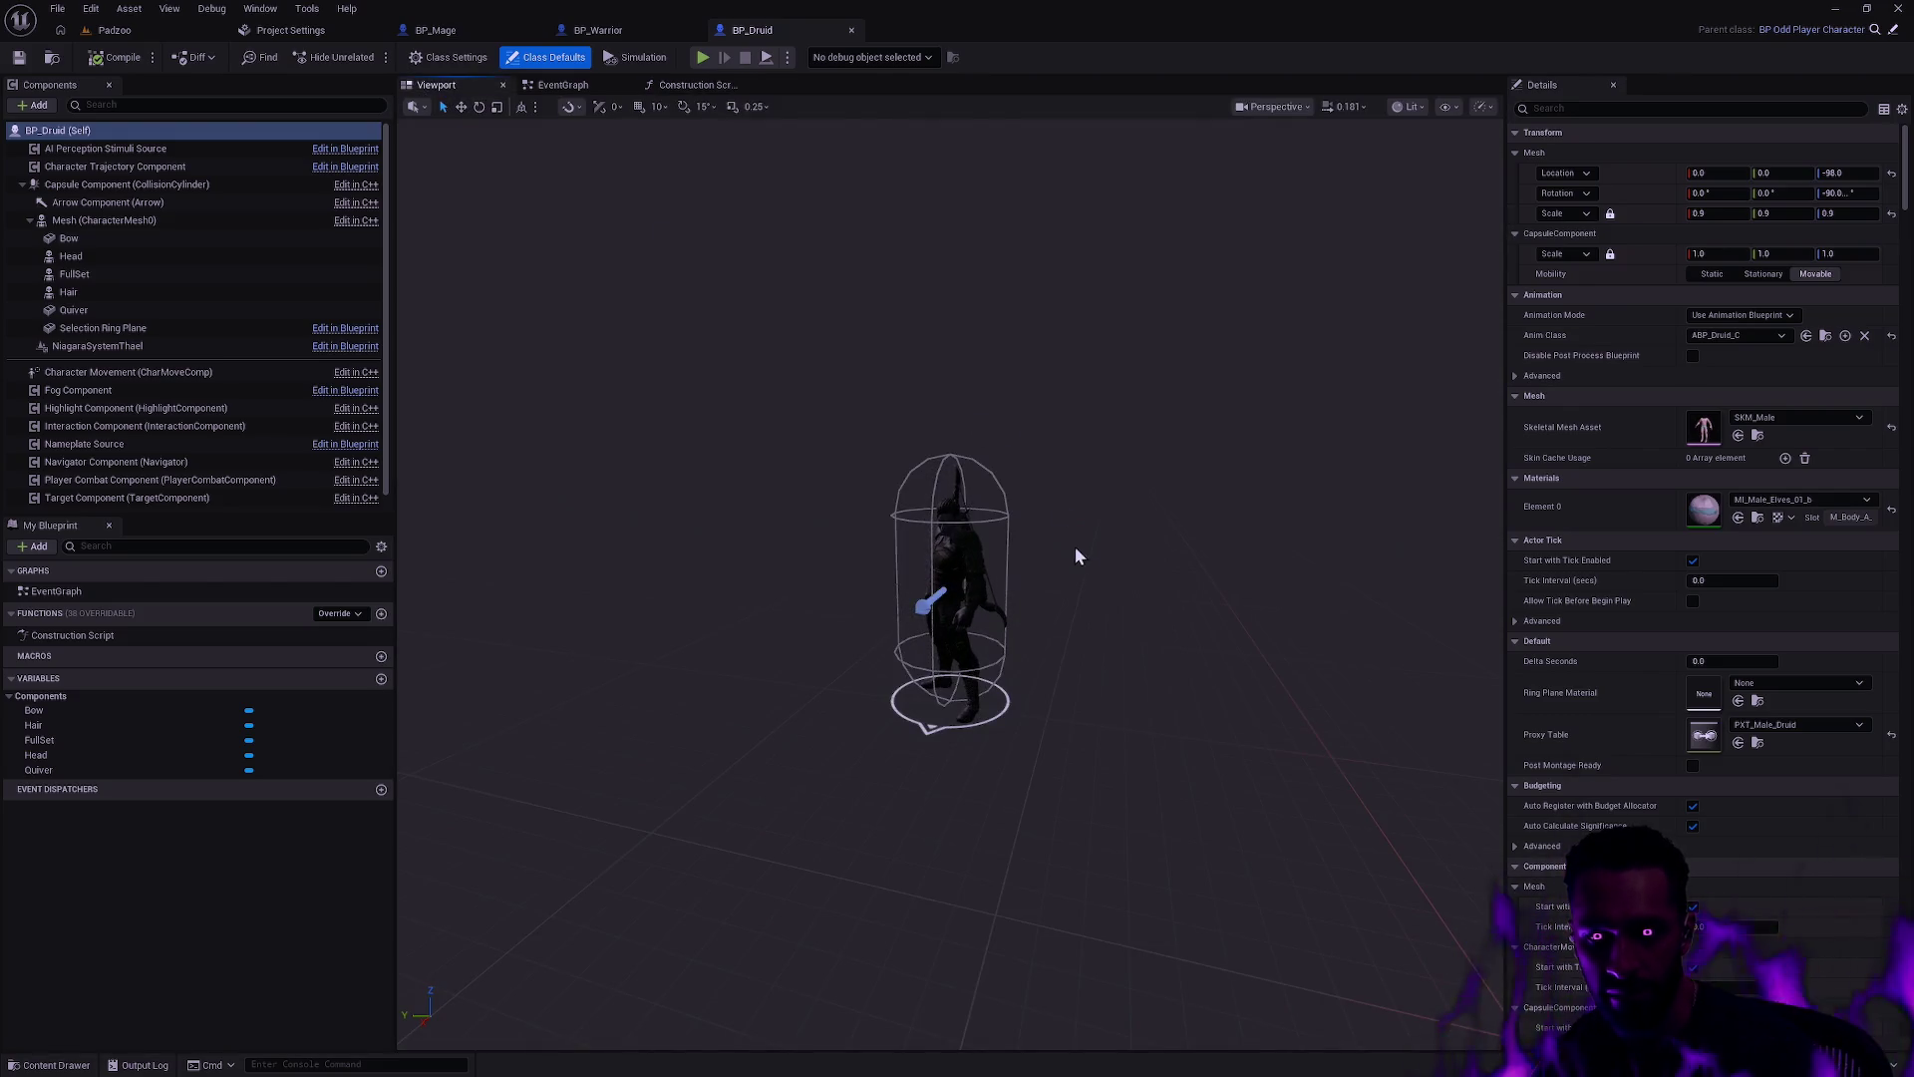
{"action": "left_click", "coordinate": [1276, 107]}
{"action": "left_click", "coordinate": [1296, 202]}
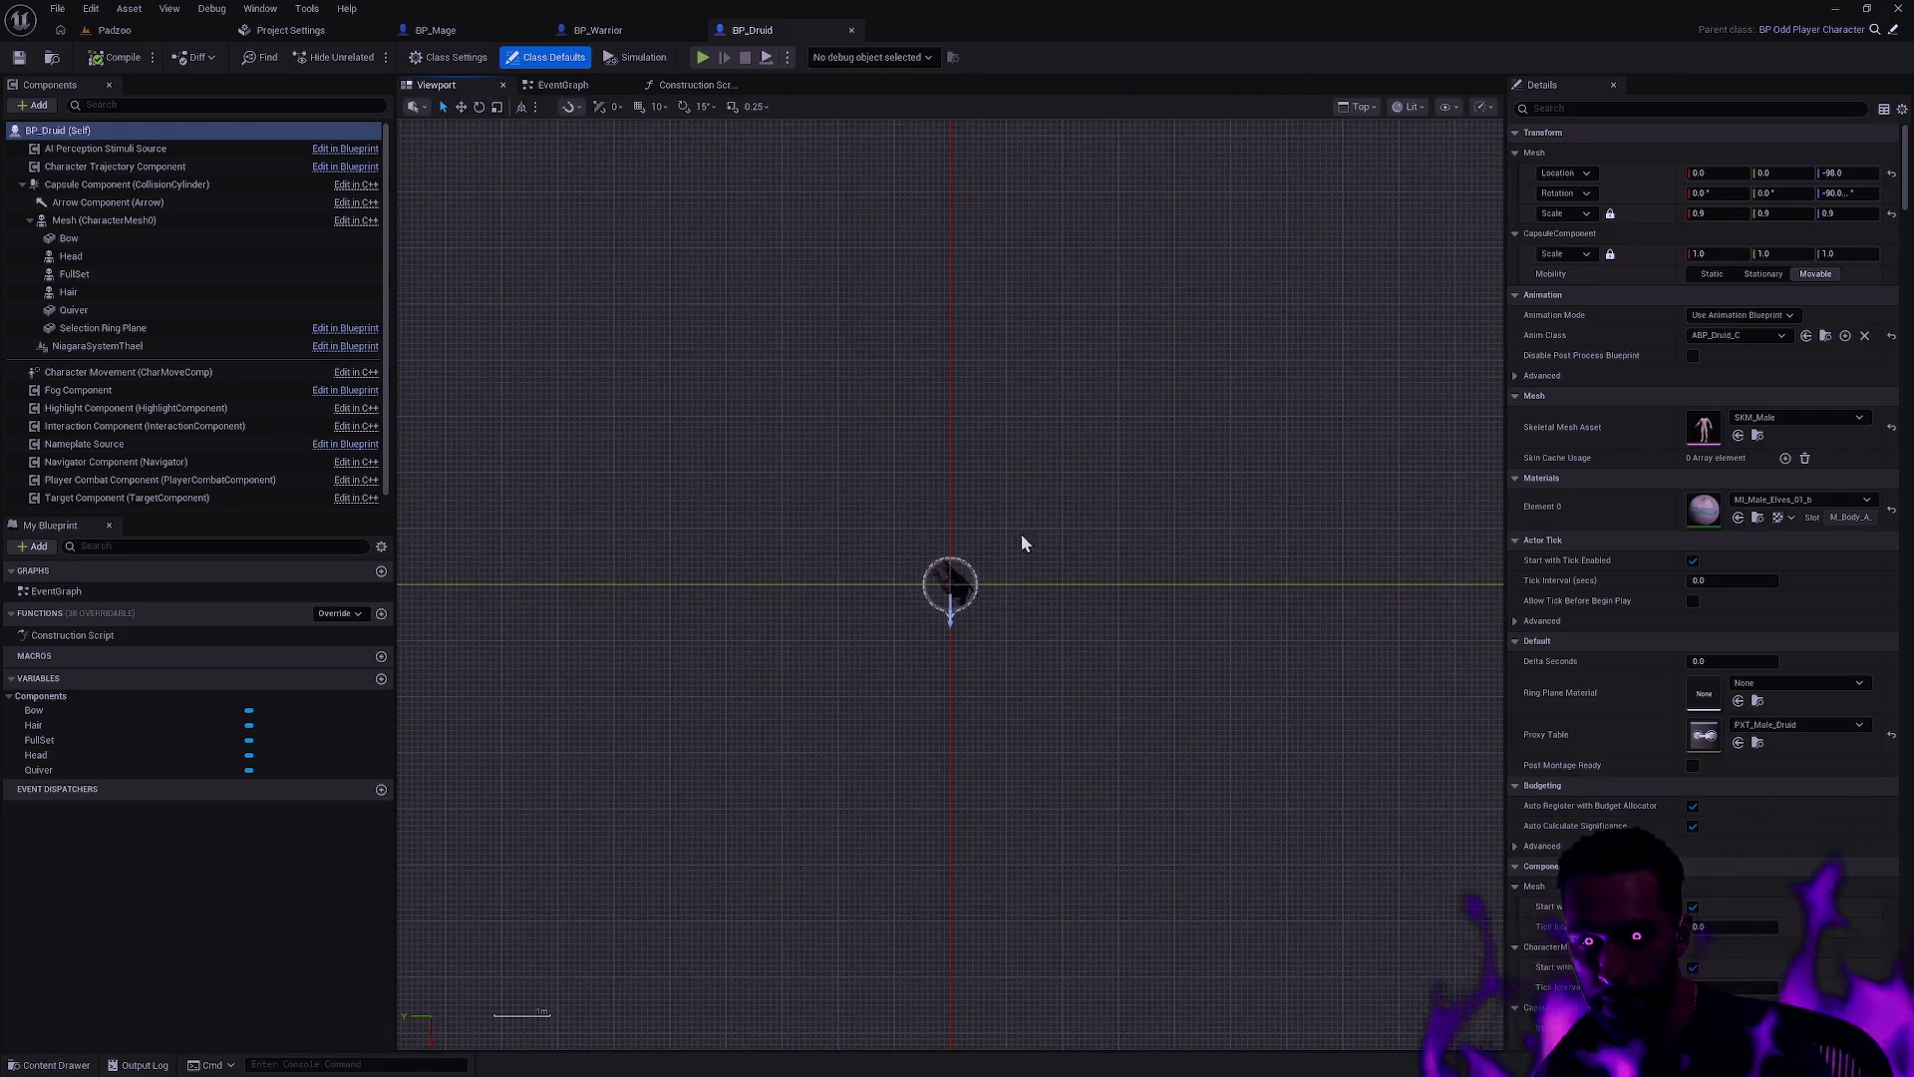
{"action": "scroll", "coordinate": [985, 588], "scroll_direction": "up", "scroll_amount": 6}
{"action": "left_click", "coordinate": [786, 488]}
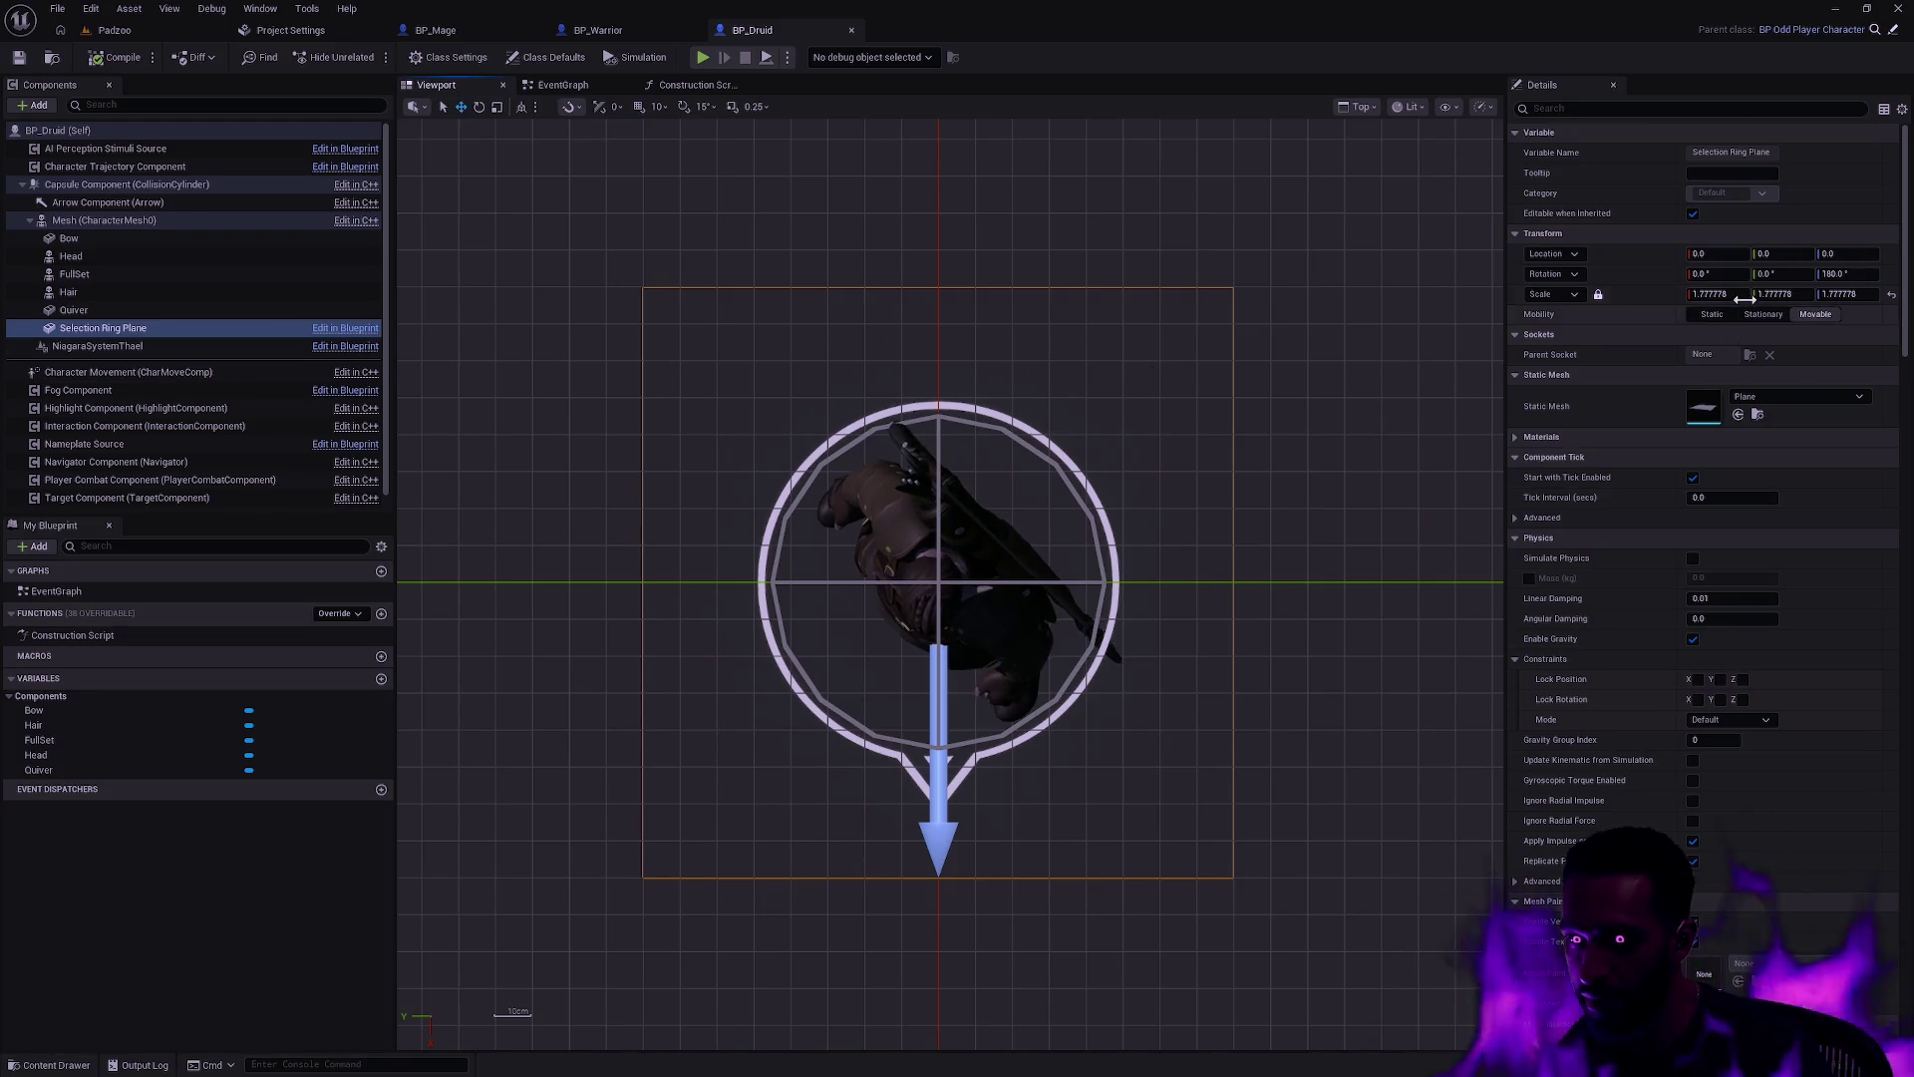
Step: Set the Druid ring's scale to 1.65, compile, and play the Padzoo level
{"action": "left_click_drag", "start_coordinate": [1690, 295], "coordinate": [1668, 295]}
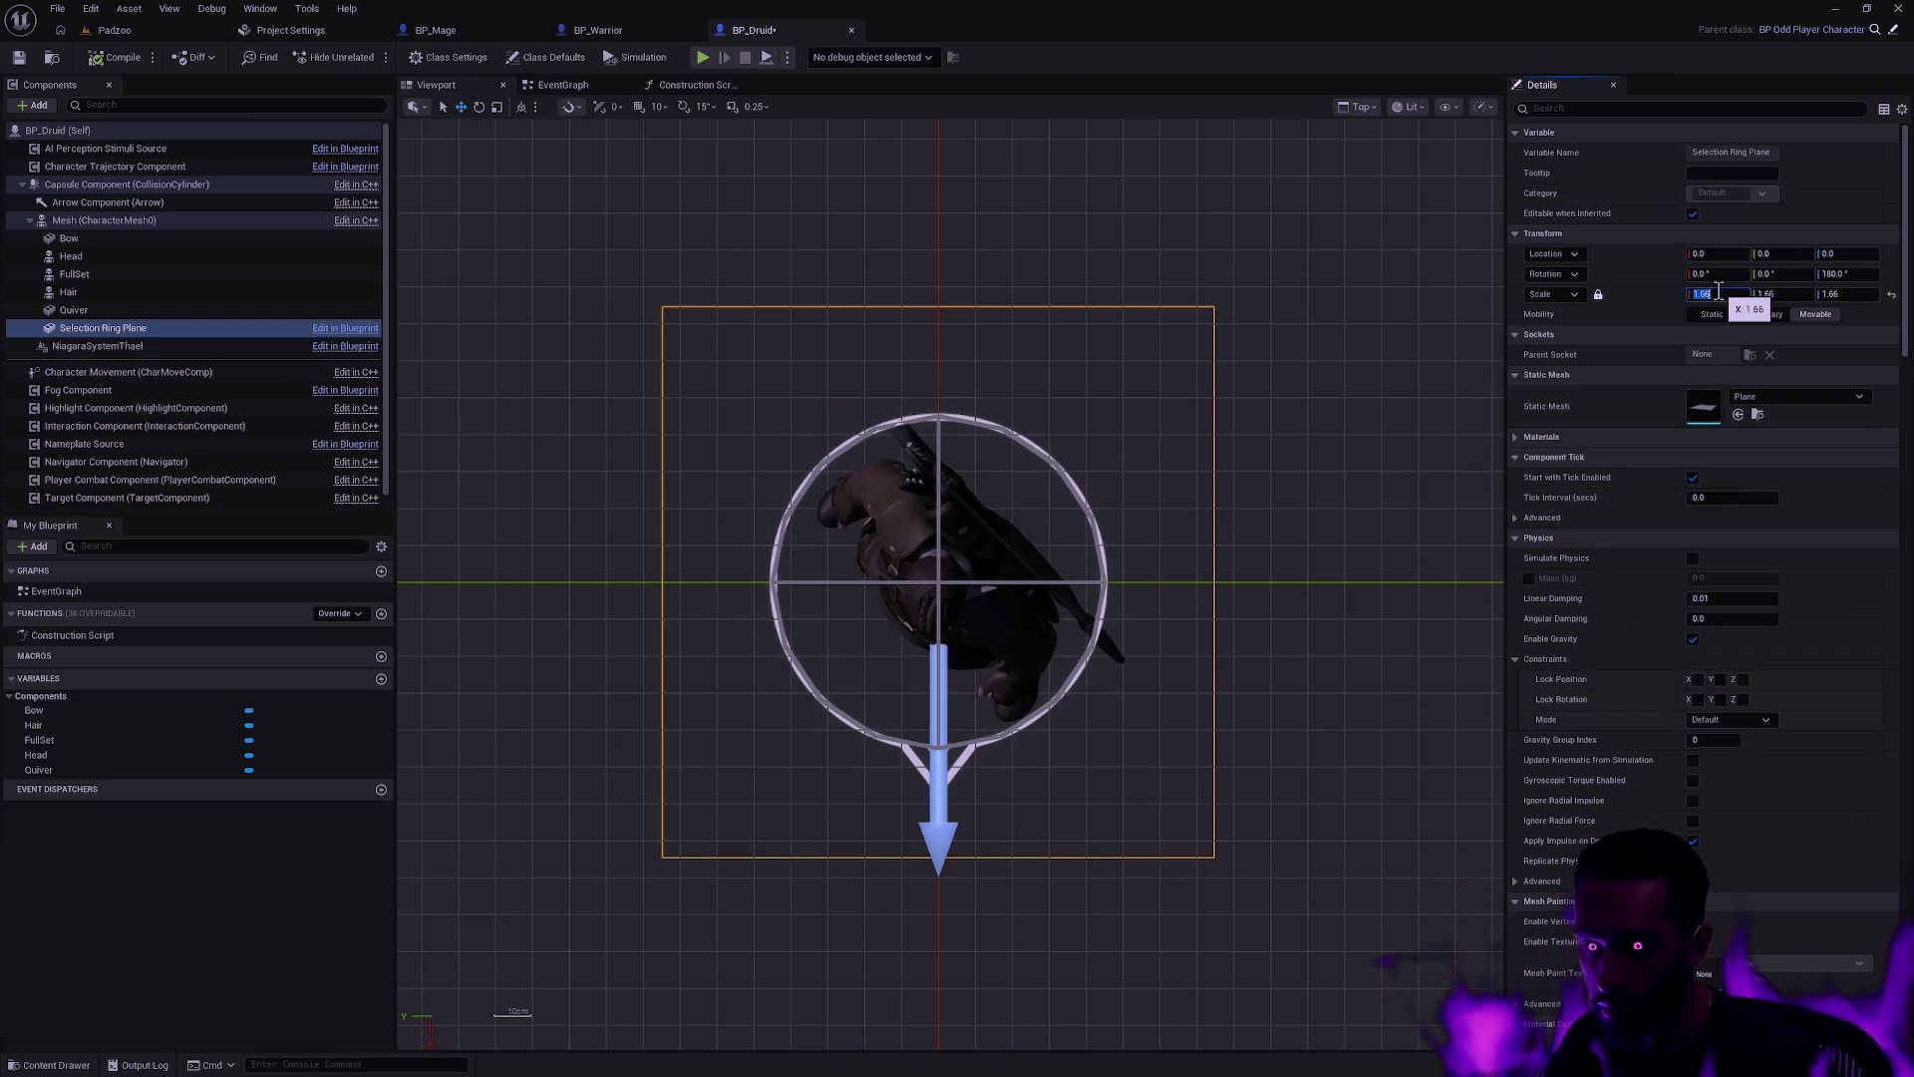
{"action": "type", "text": ".5"}
{"action": "key", "text": "Return"}
{"action": "type", "text": ".6"}
{"action": "key", "text": "Return"}
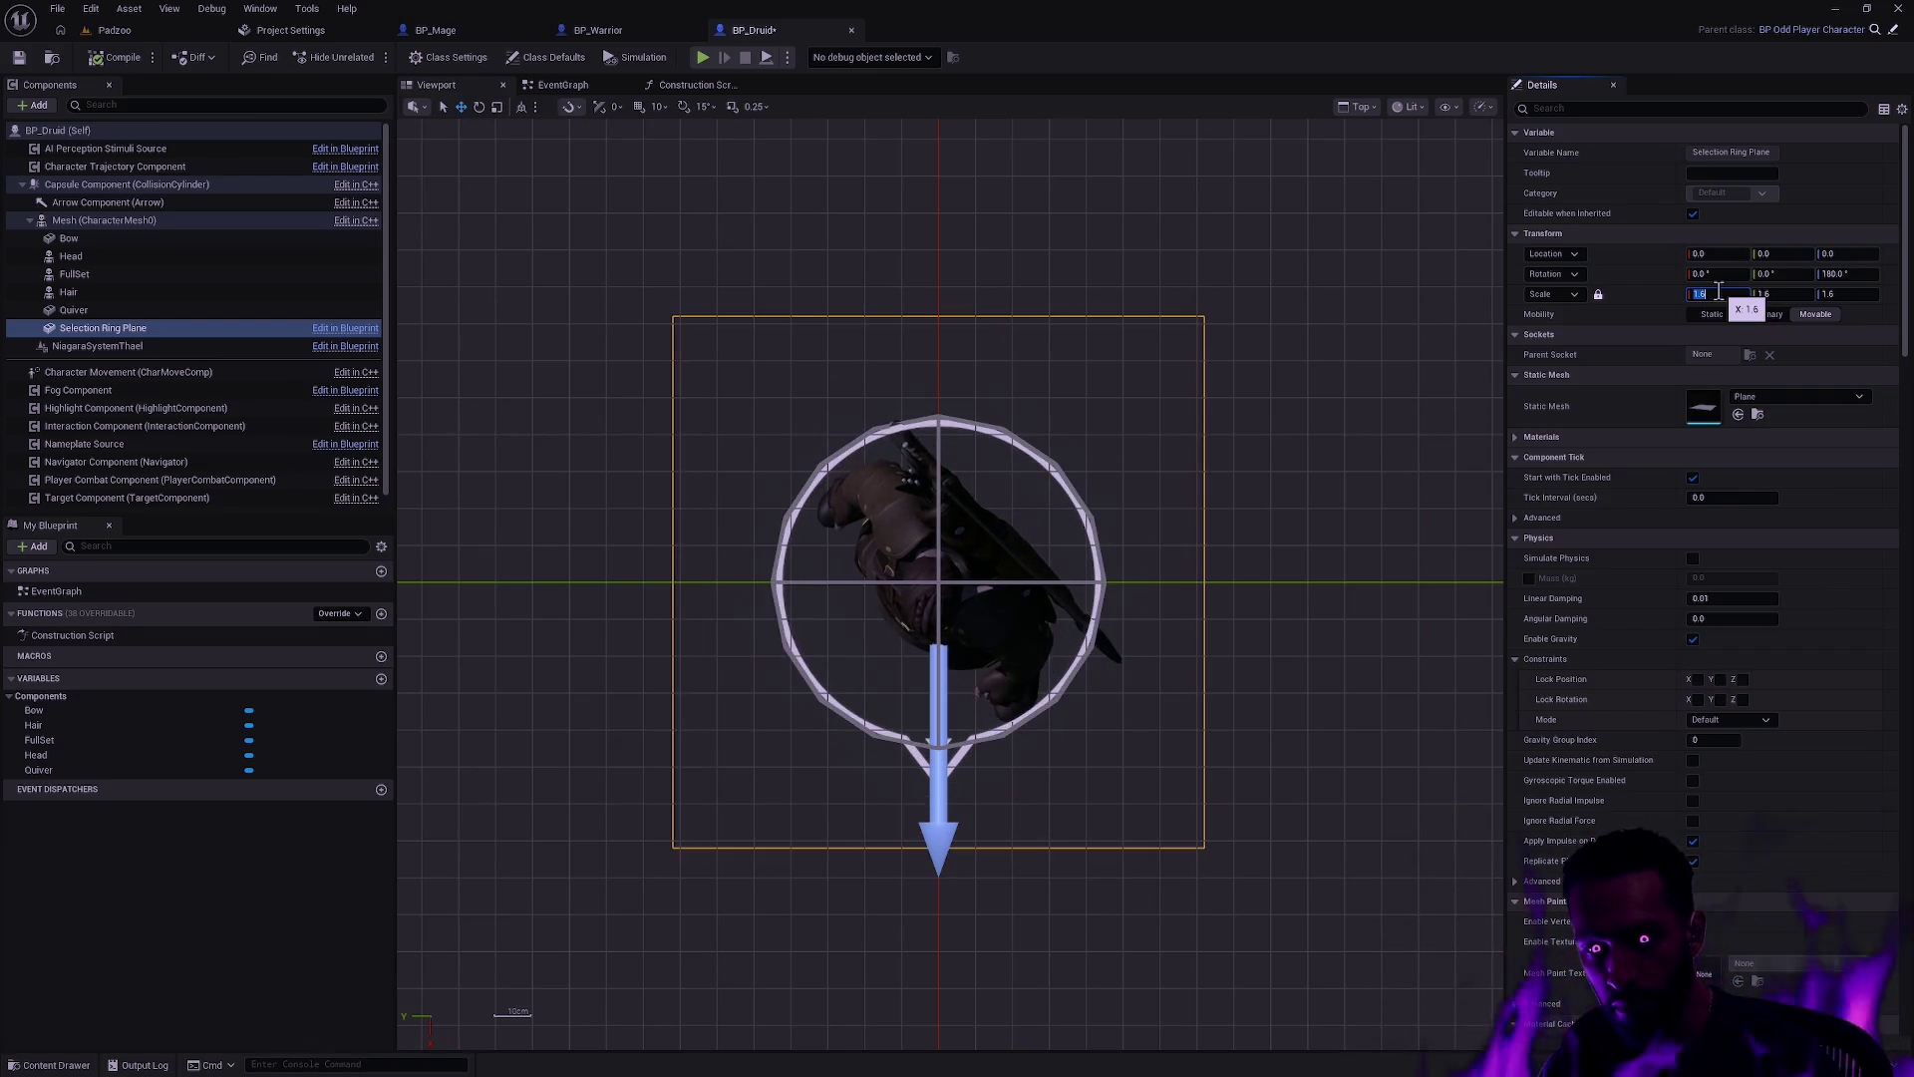
{"action": "type", "text": ".65"}
{"action": "key", "text": "Return"}
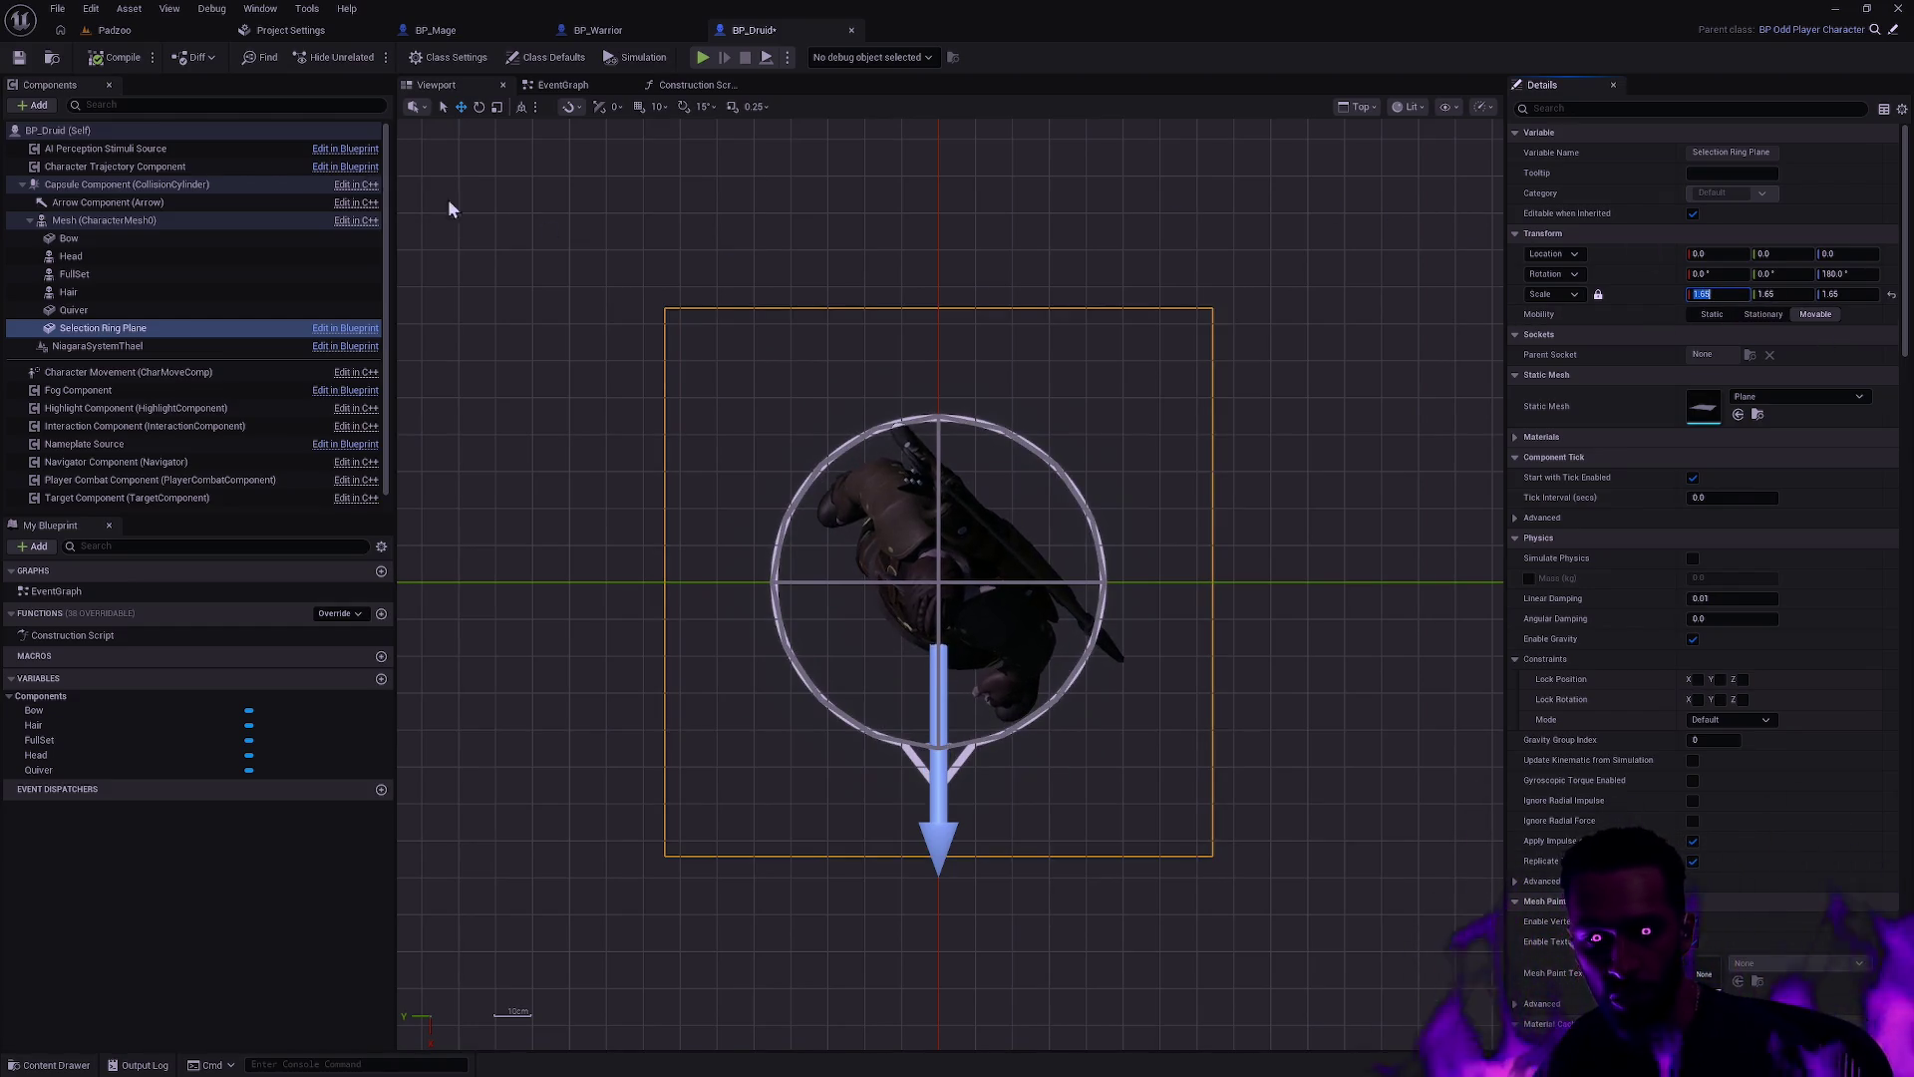
{"action": "left_click", "coordinate": [111, 63]}
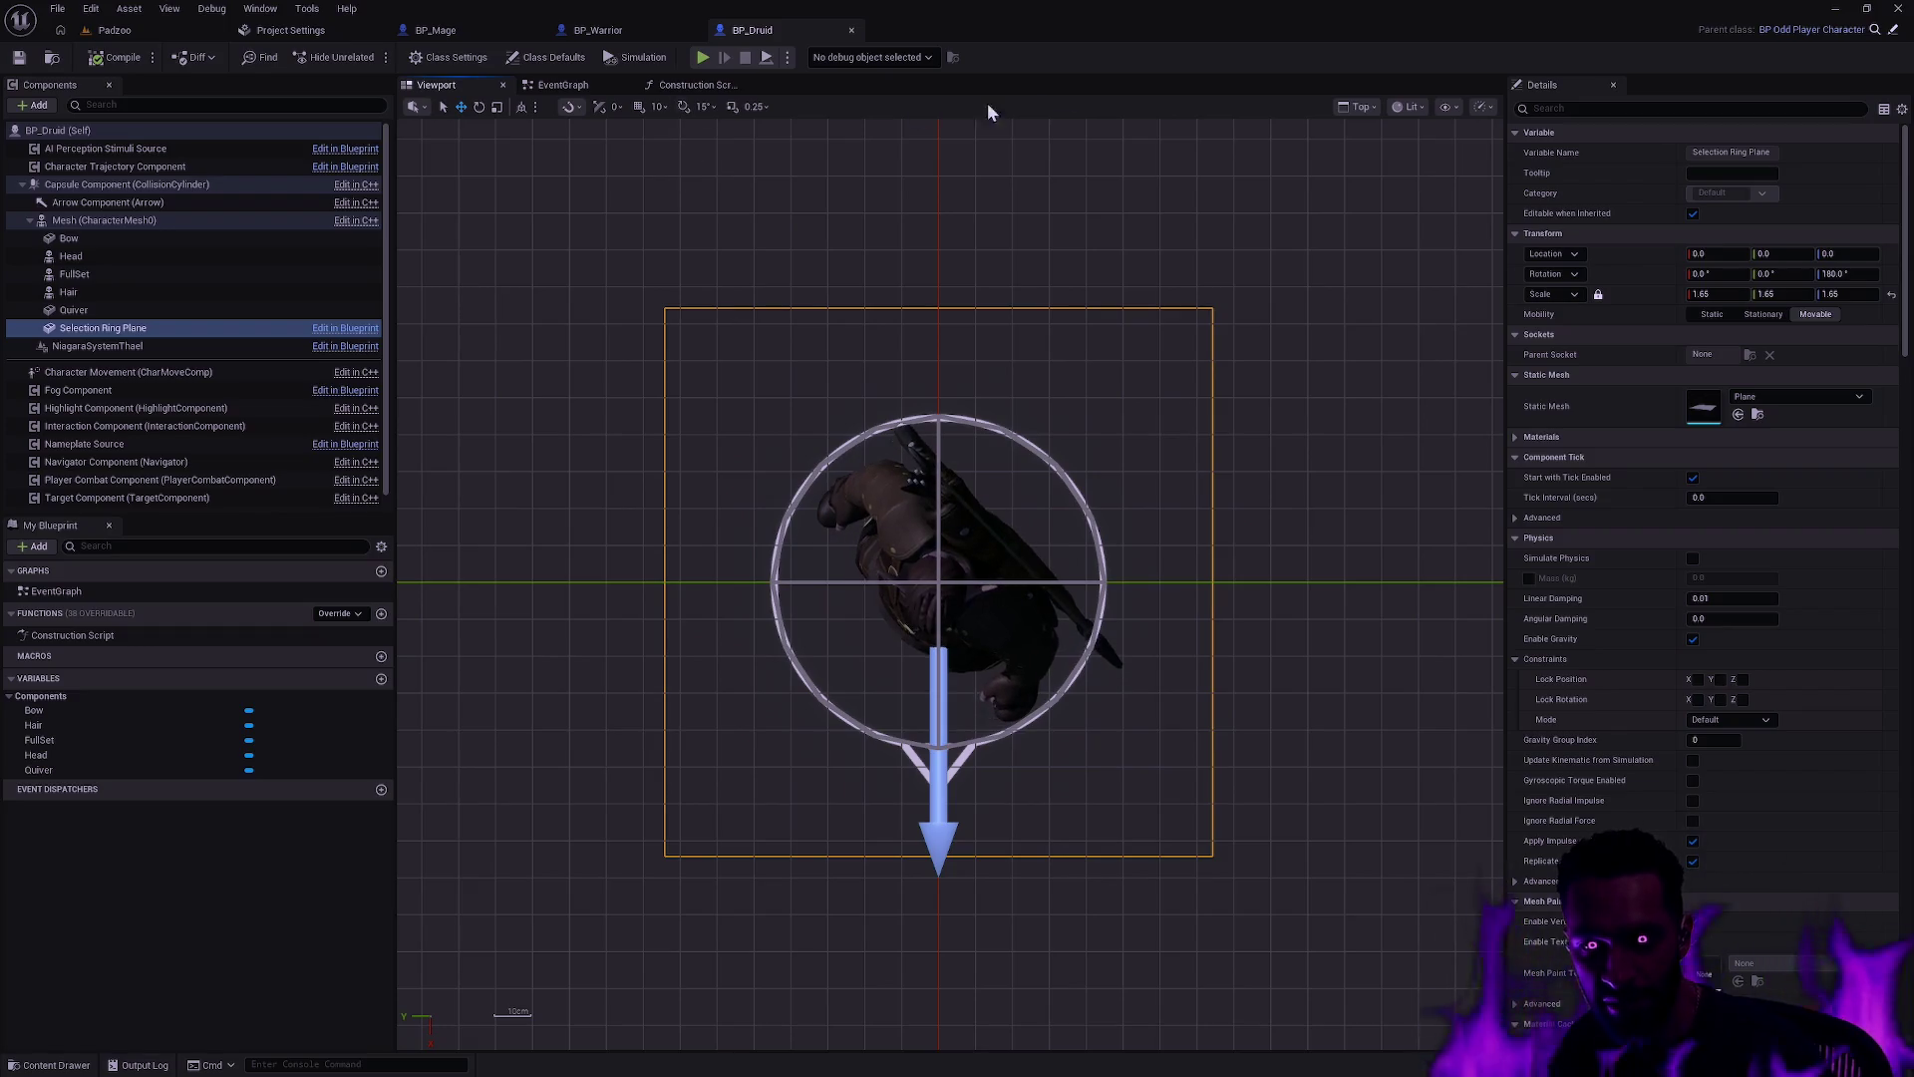
{"action": "left_click", "coordinate": [150, 31]}
{"action": "left_click", "coordinate": [411, 57]}
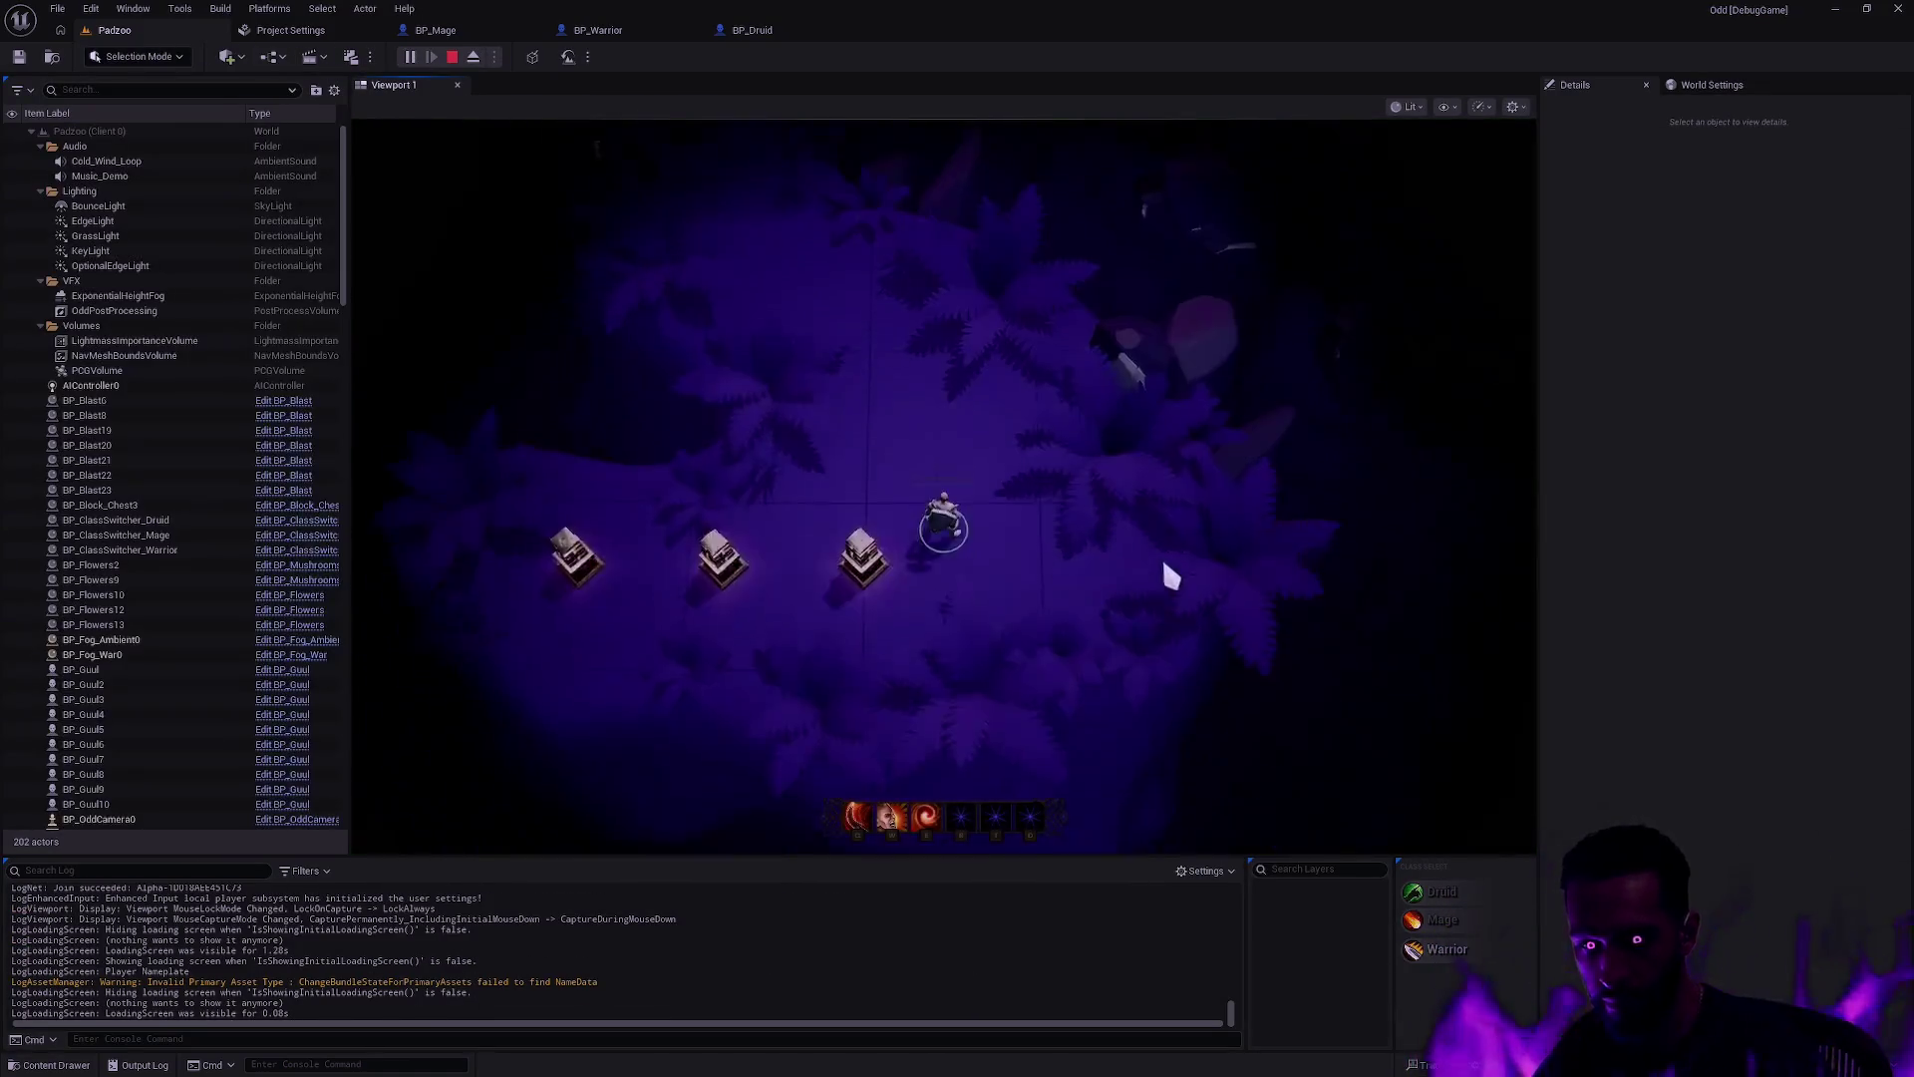
Step: Playtest Padzoo fullscreen, walking to an enemy and casting Q, then stop and open the Content Drawer
{"action": "key", "text": "F11"}
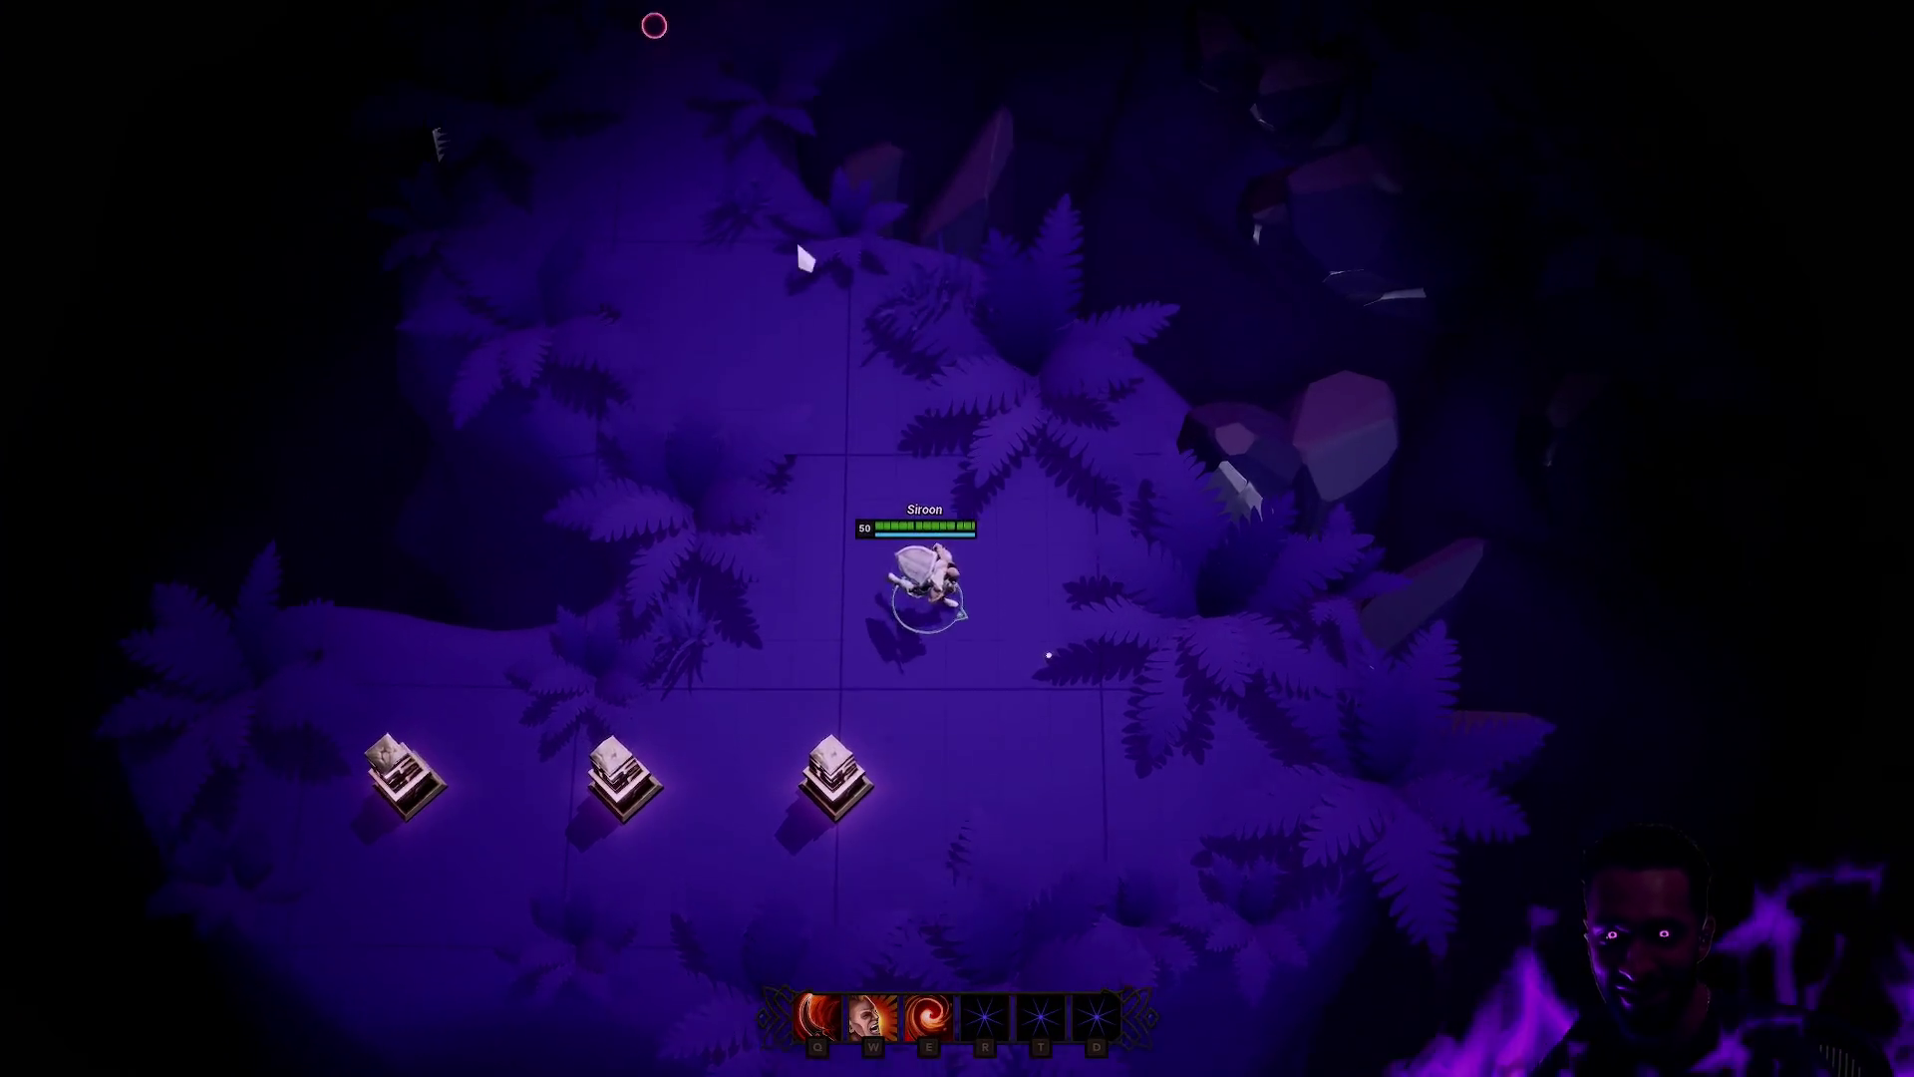
{"action": "left_click", "coordinate": [730, 385]}
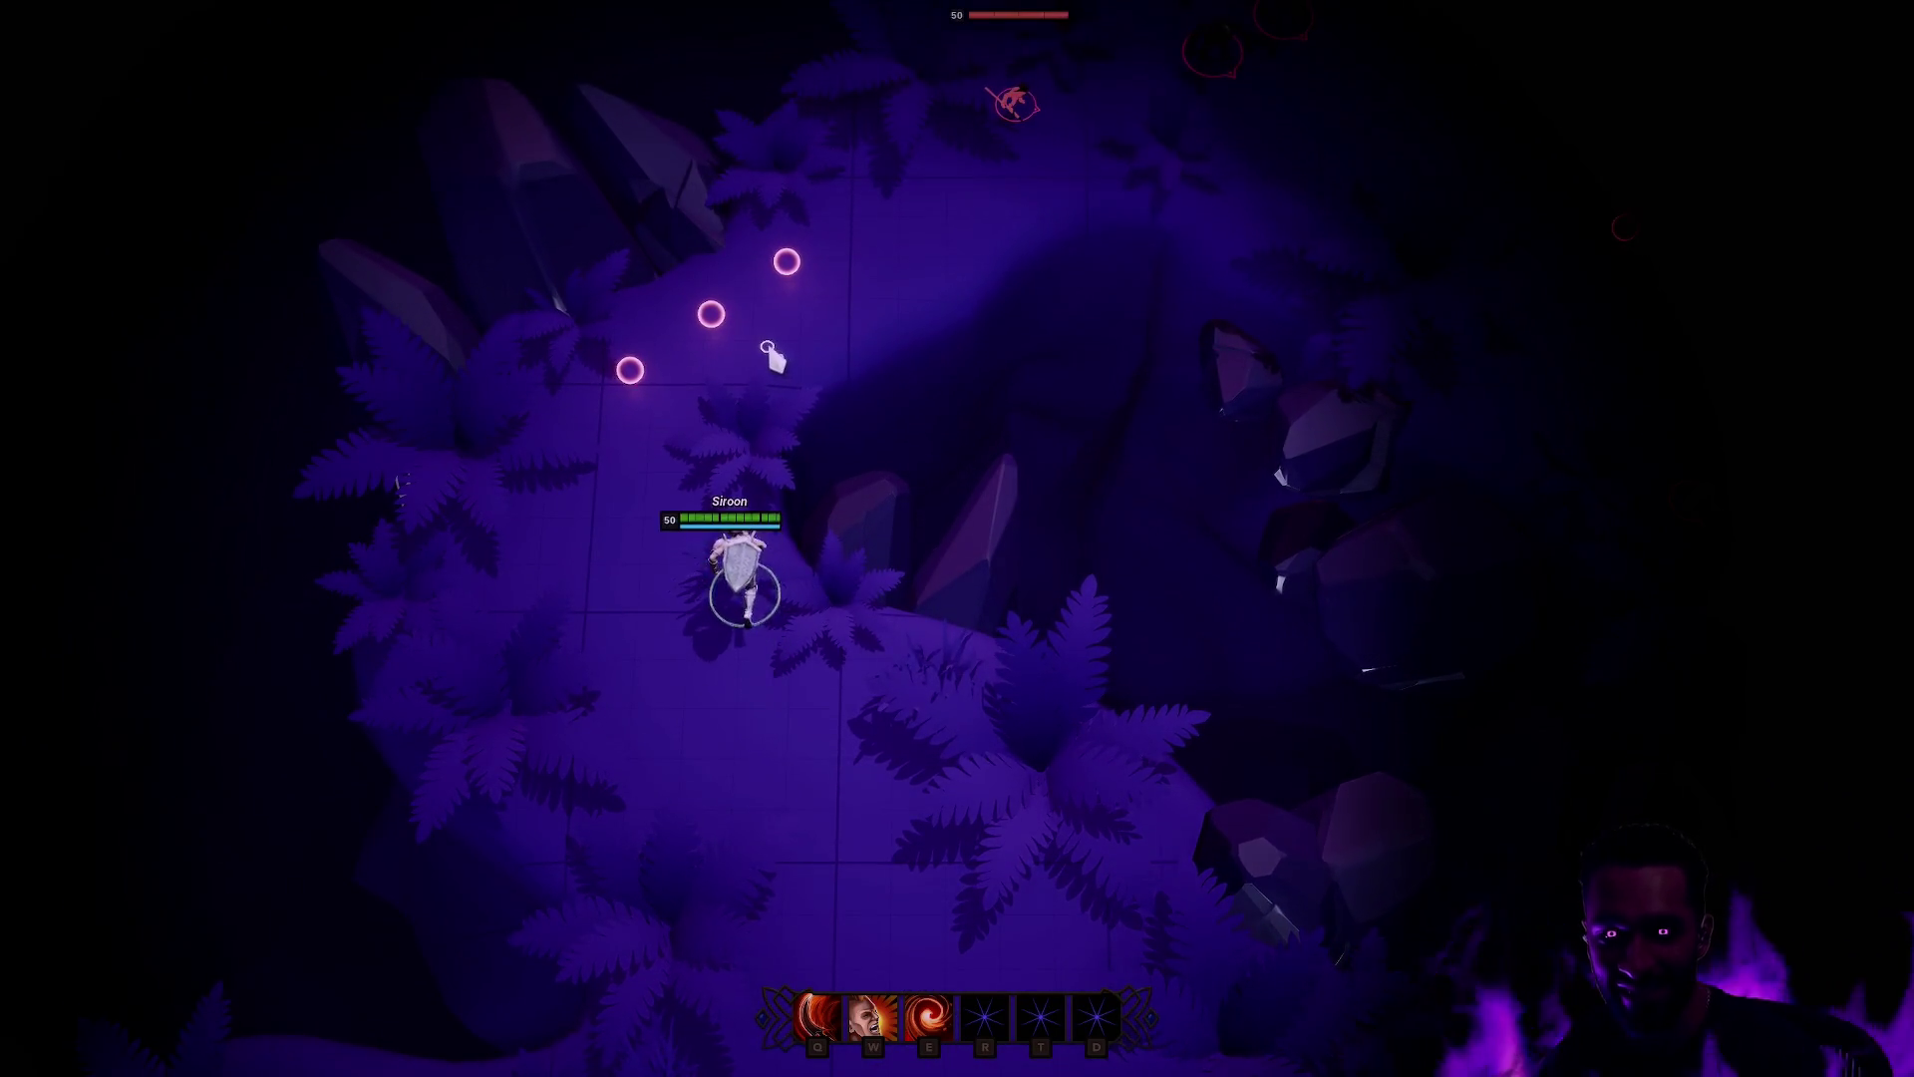
{"action": "left_click", "coordinate": [728, 877]}
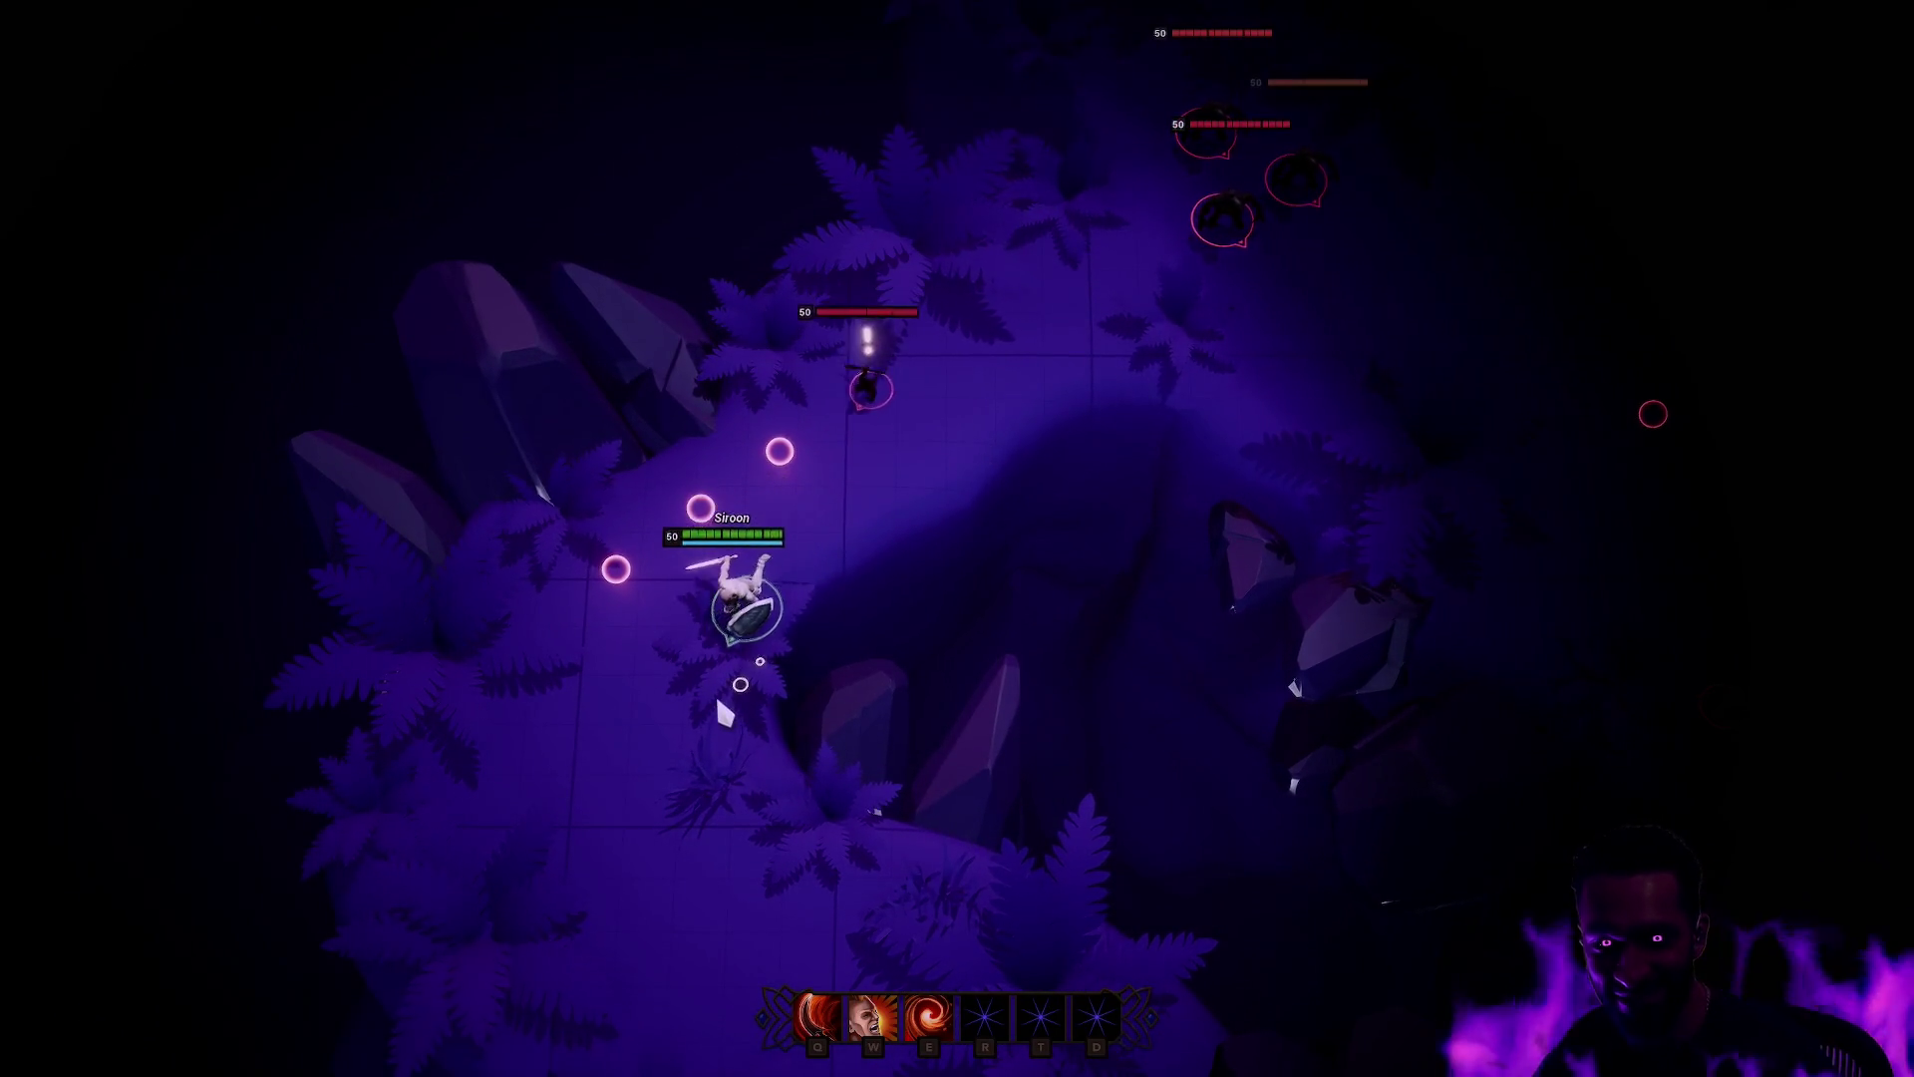
{"action": "left_click", "coordinate": [555, 724]}
{"action": "key", "text": "q"}
{"action": "left_click", "coordinate": [800, 781]}
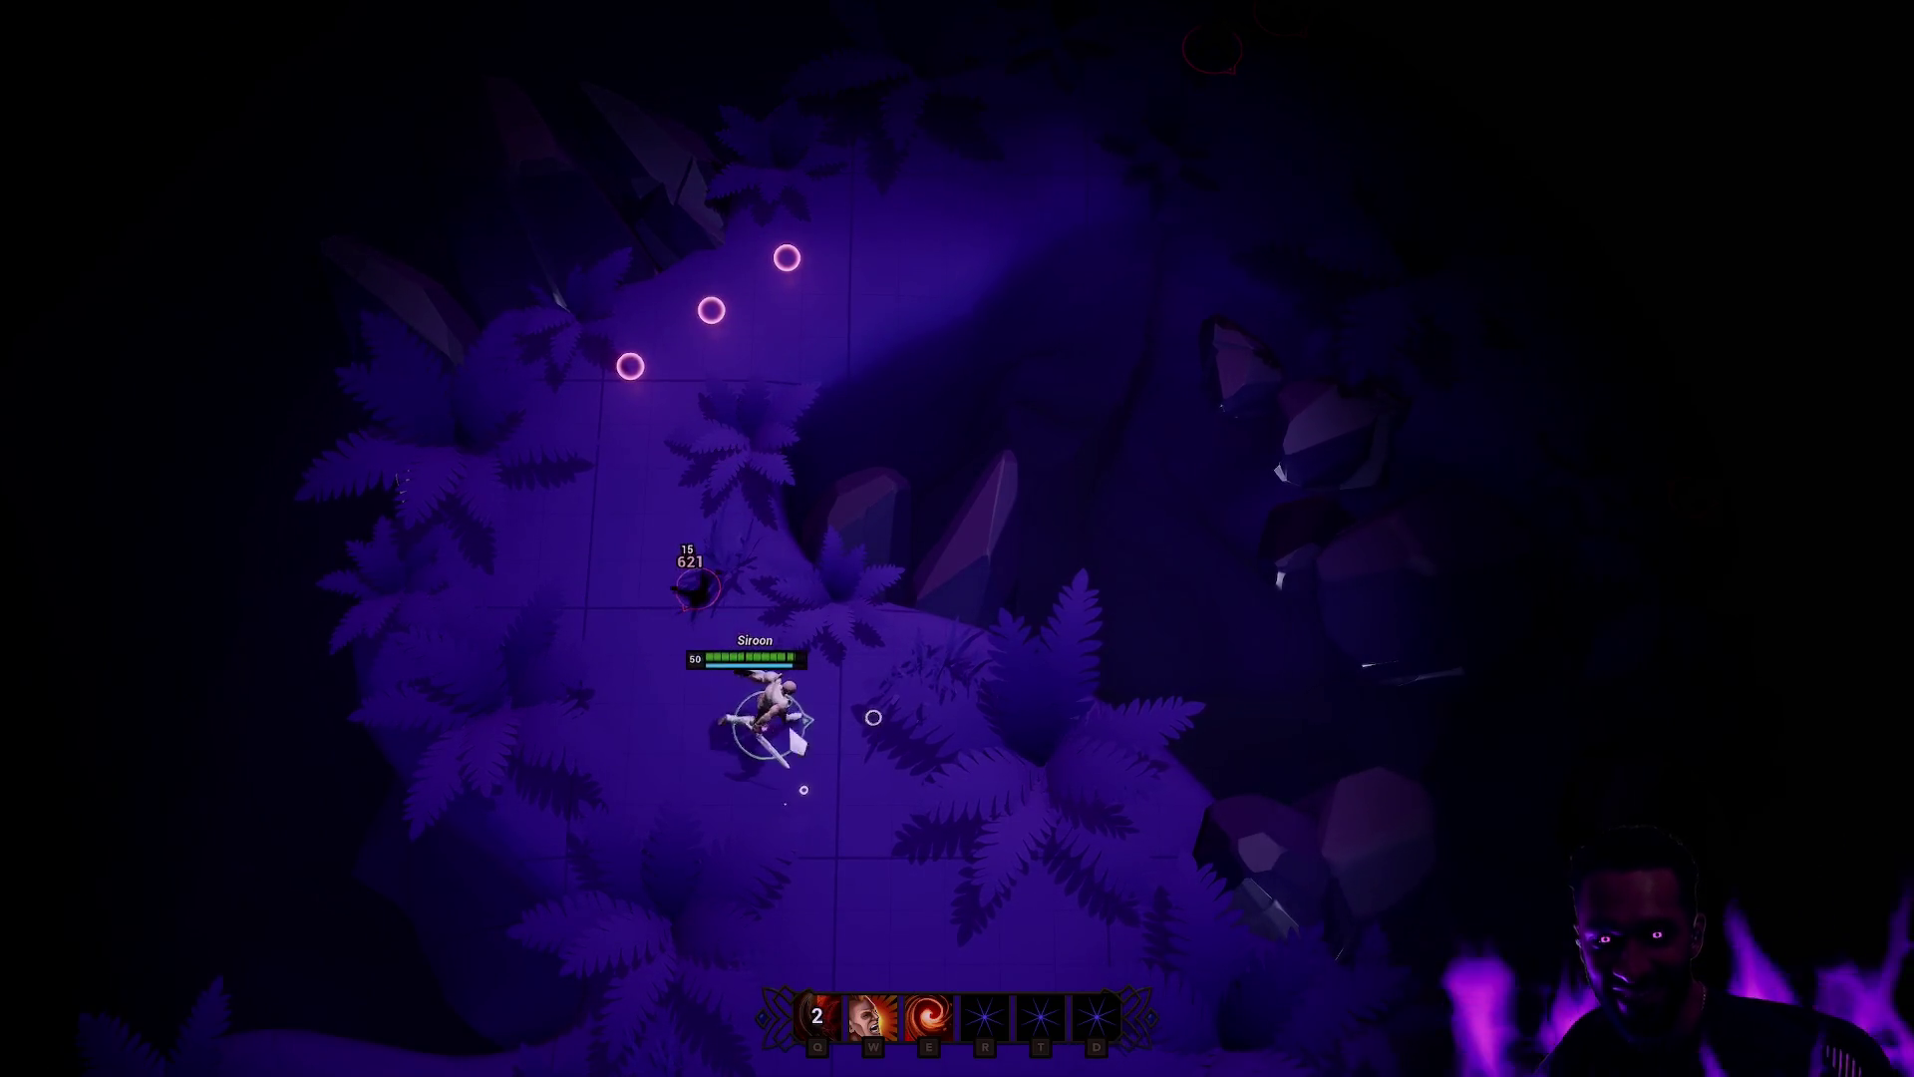
{"action": "key", "text": "Escape"}
{"action": "key", "text": "ctrl+space"}
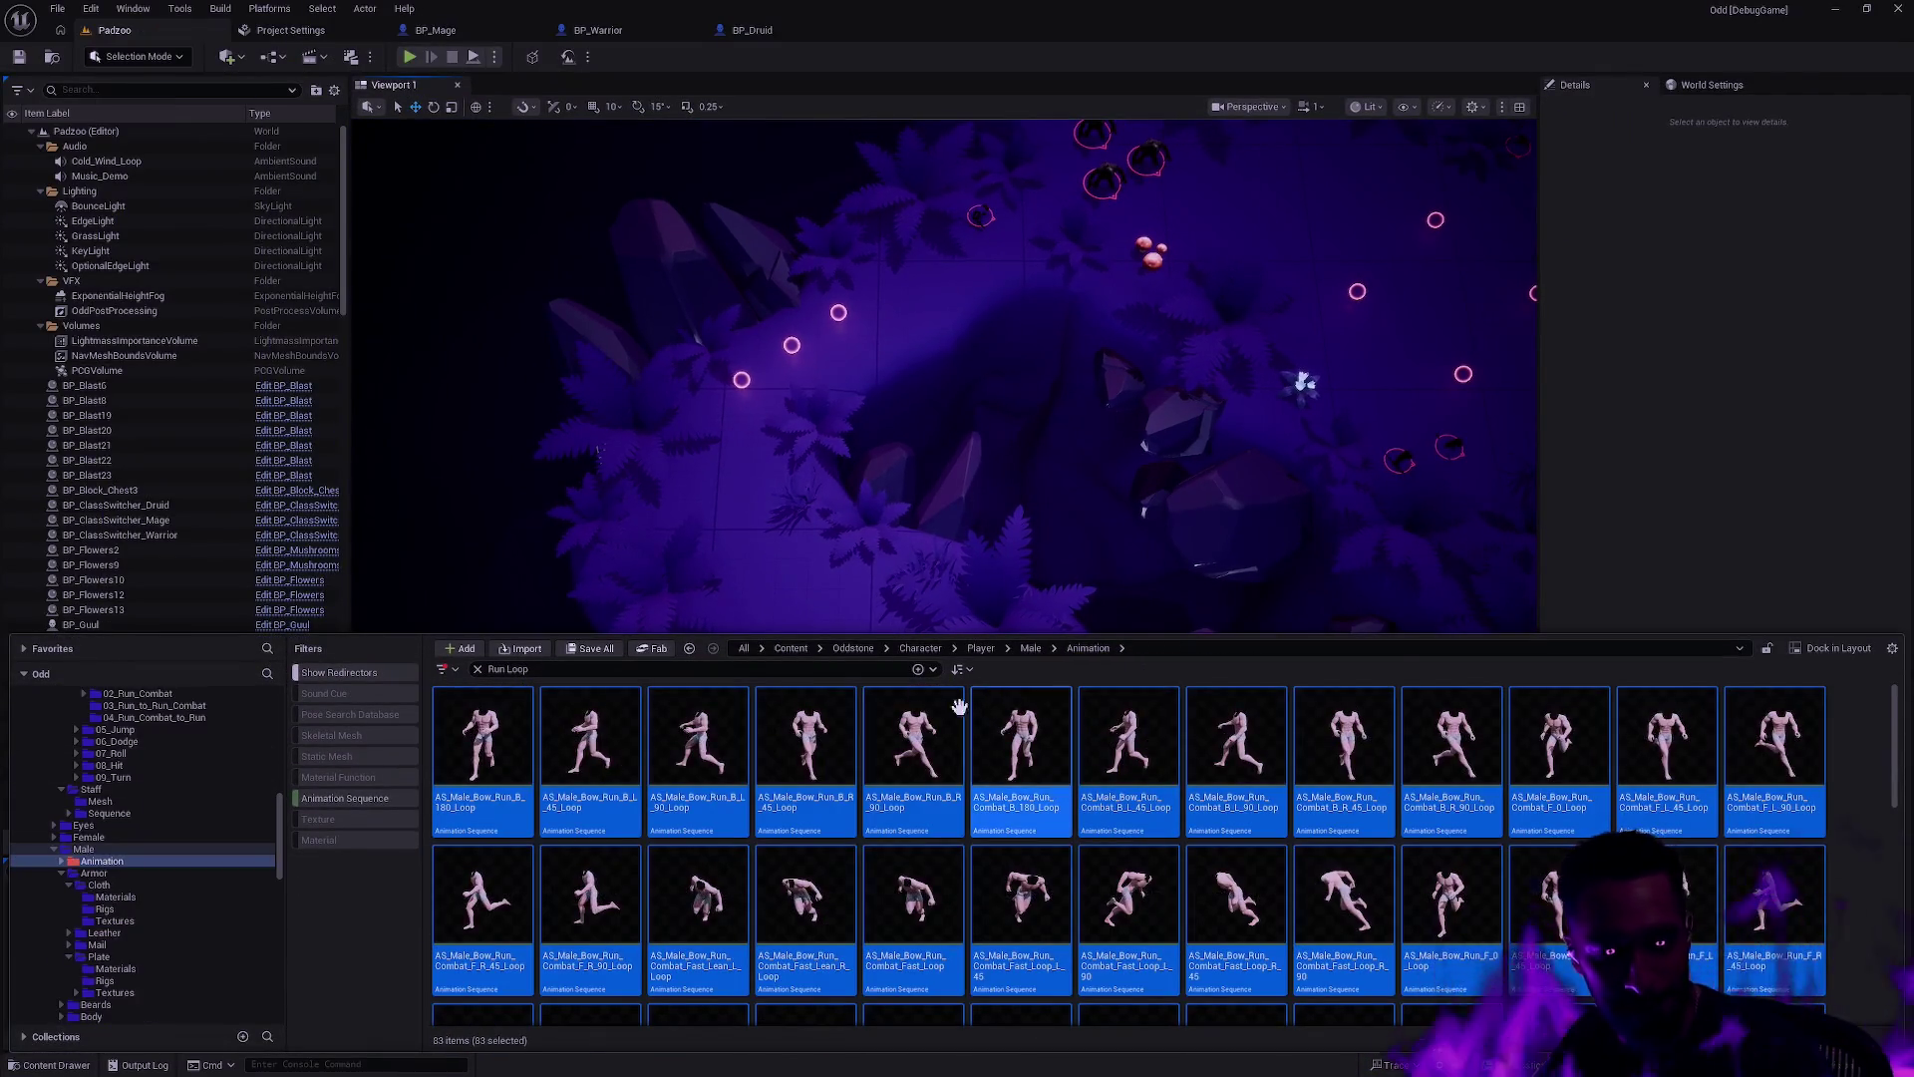
Step: In BP_Warrior, select the warrior's Shield component in the viewport
{"action": "left_click", "coordinate": [634, 33]}
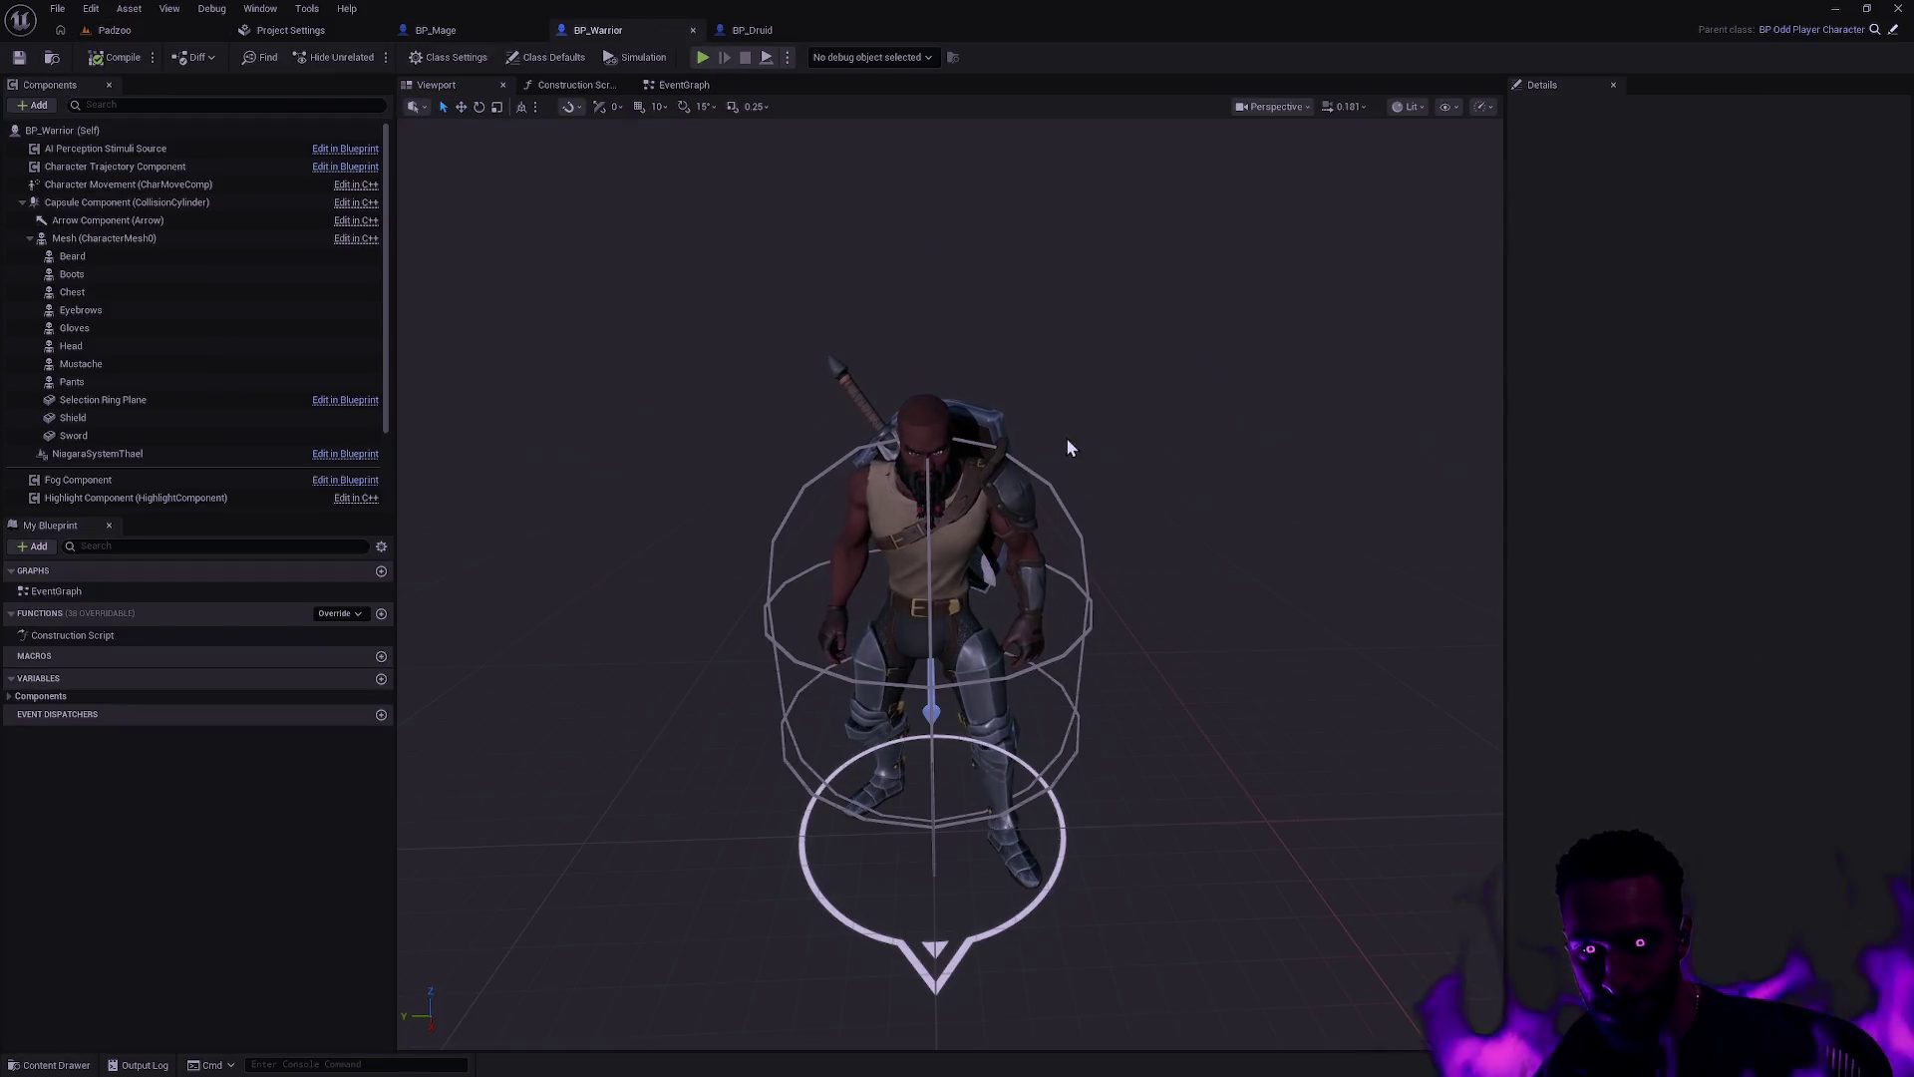
{"action": "left_click", "coordinate": [859, 383]}
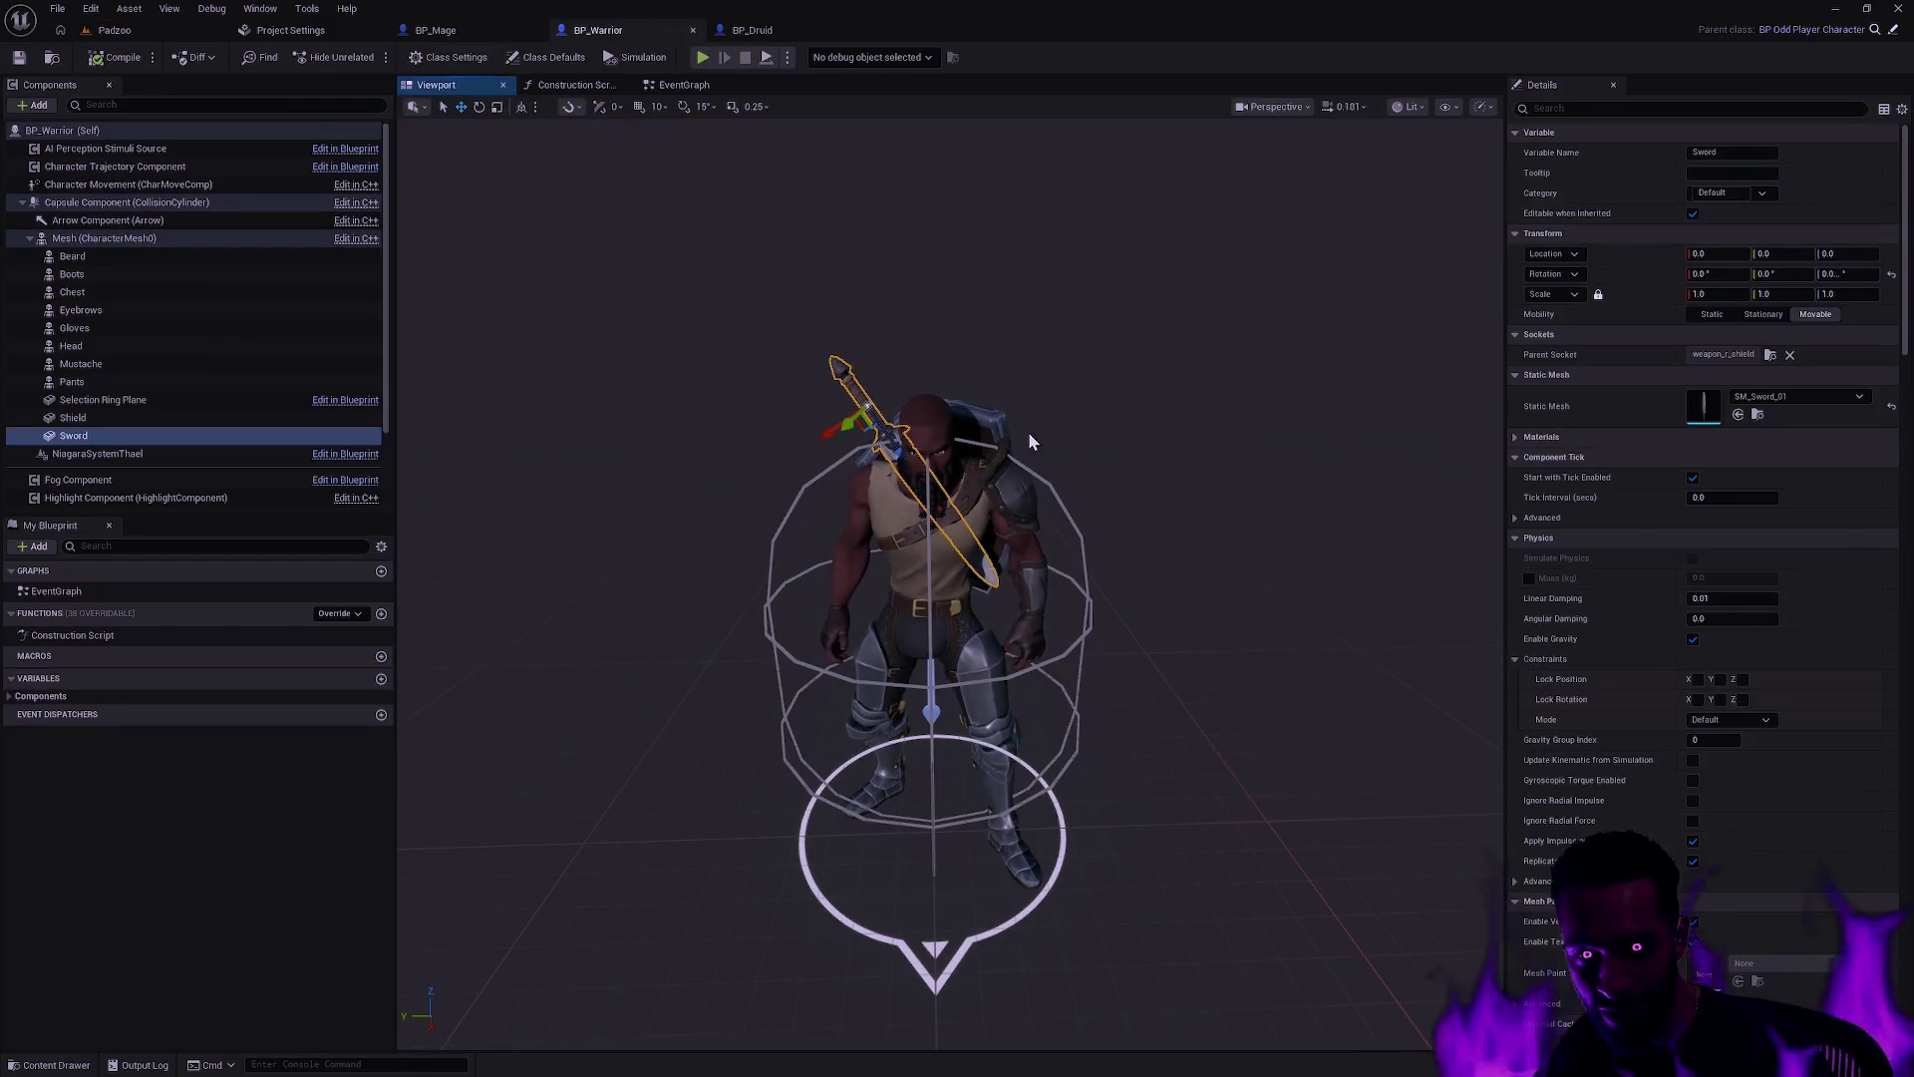
{"action": "left_click_drag", "start_coordinate": [1182, 470], "coordinate": [1182, 431]}
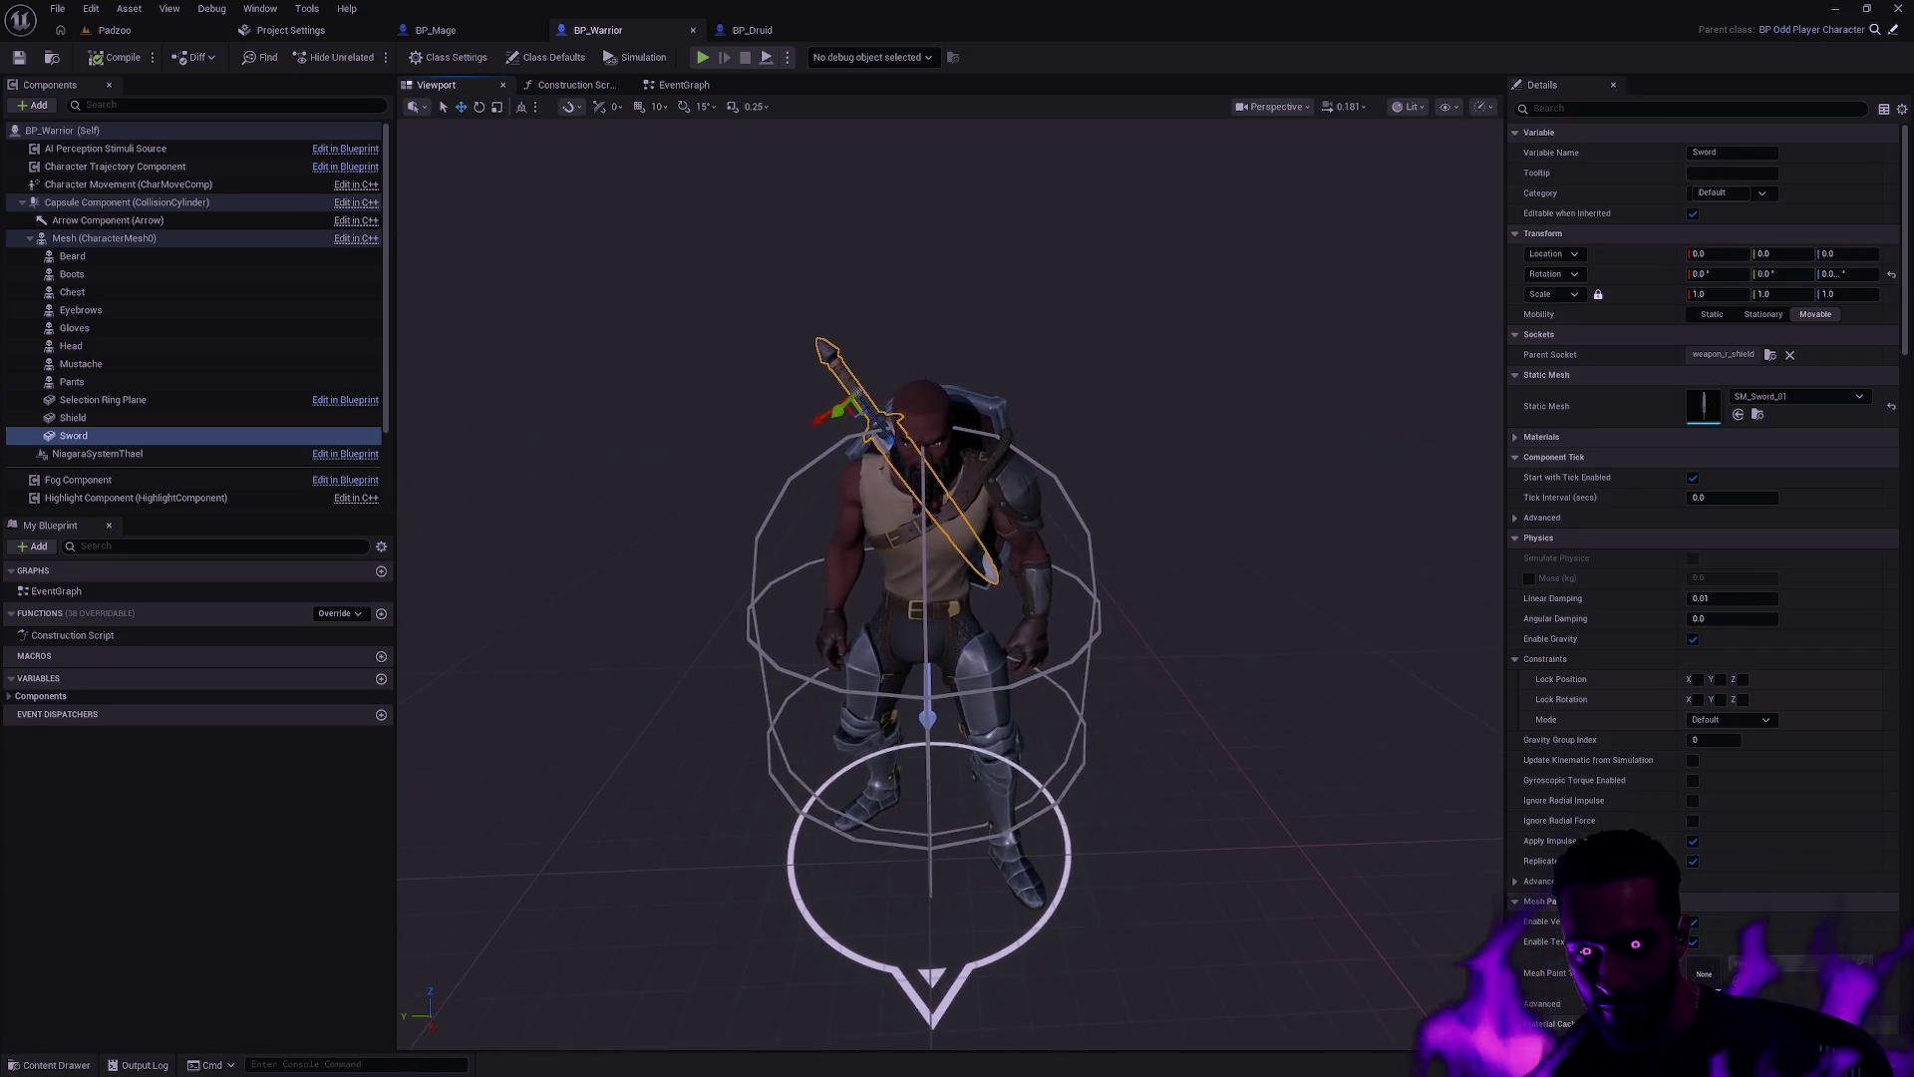
{"action": "left_click", "coordinate": [940, 407]}
Step: Check the shield's material slot and browse to MI_Shield_02_a in the Shield_02 Materials folder
{"action": "left_click", "coordinate": [1757, 414]}
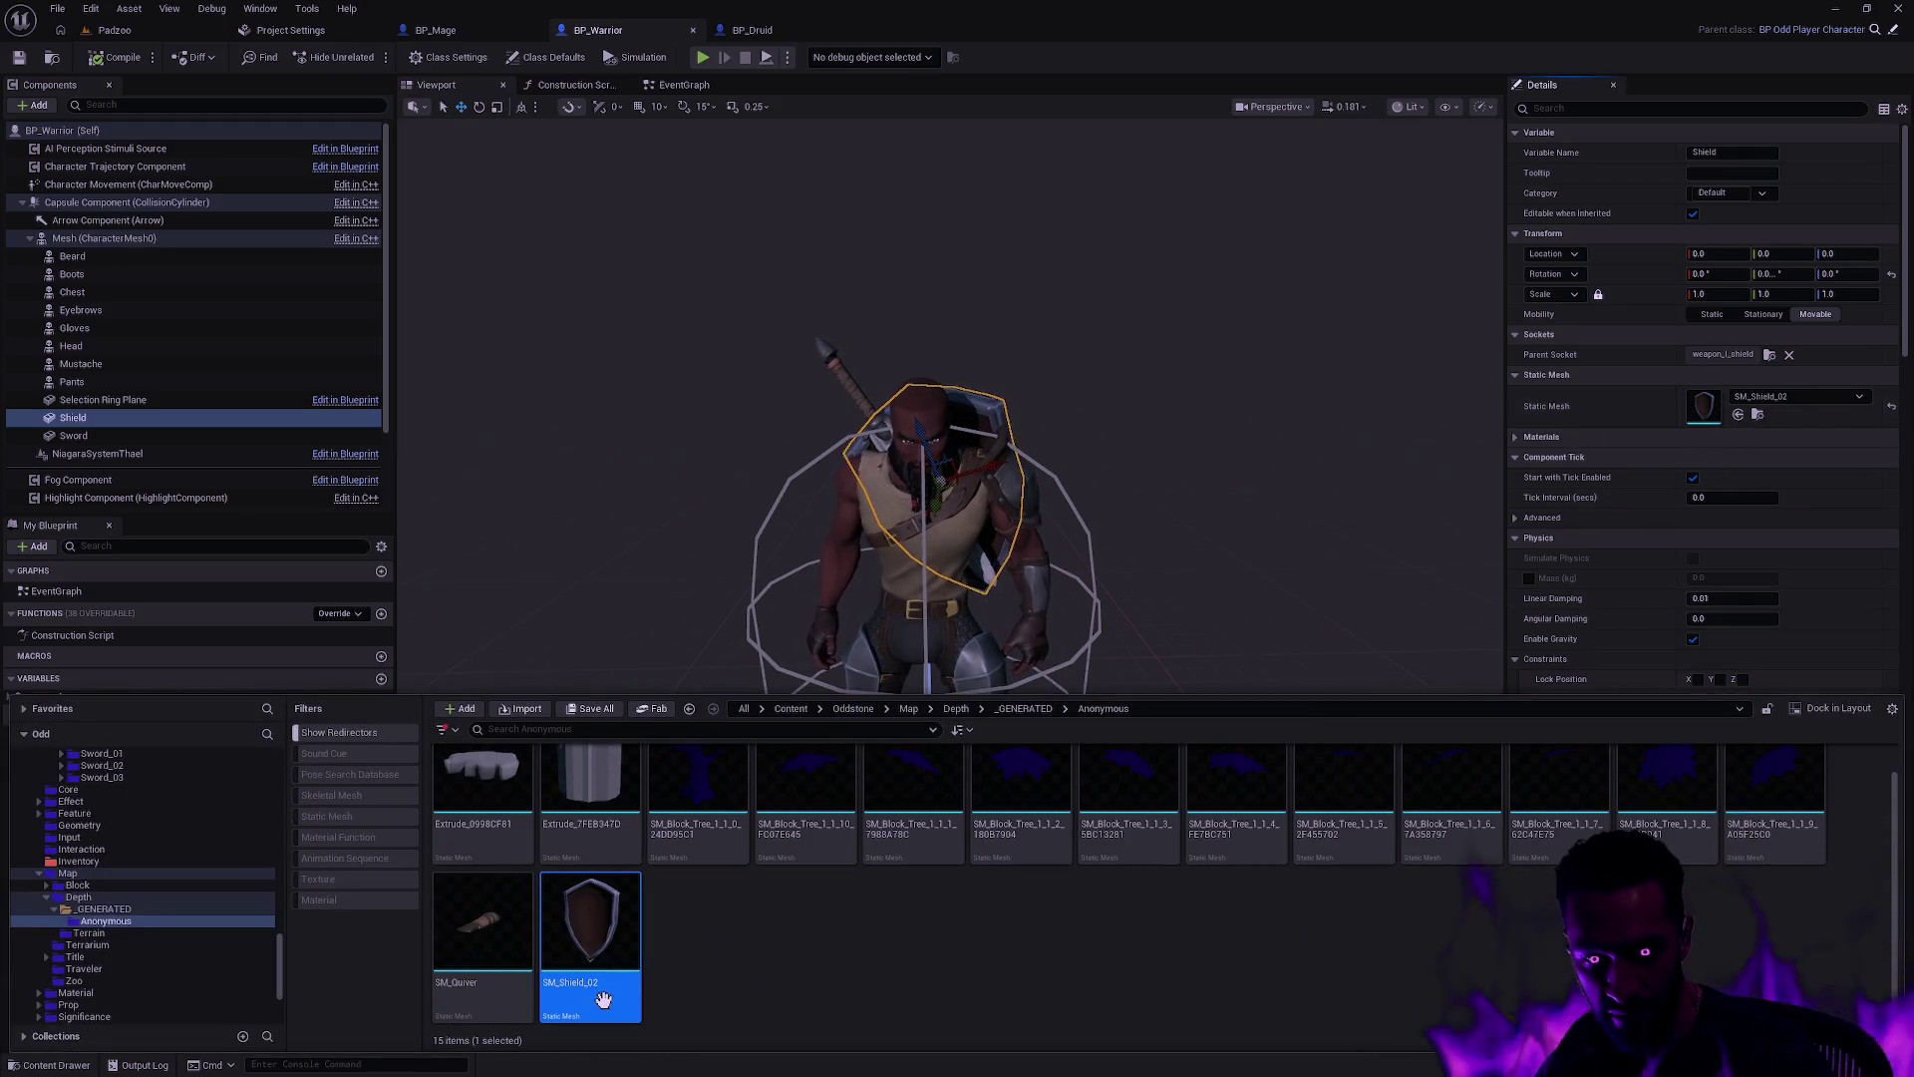
{"action": "left_click", "coordinate": [1512, 436]}
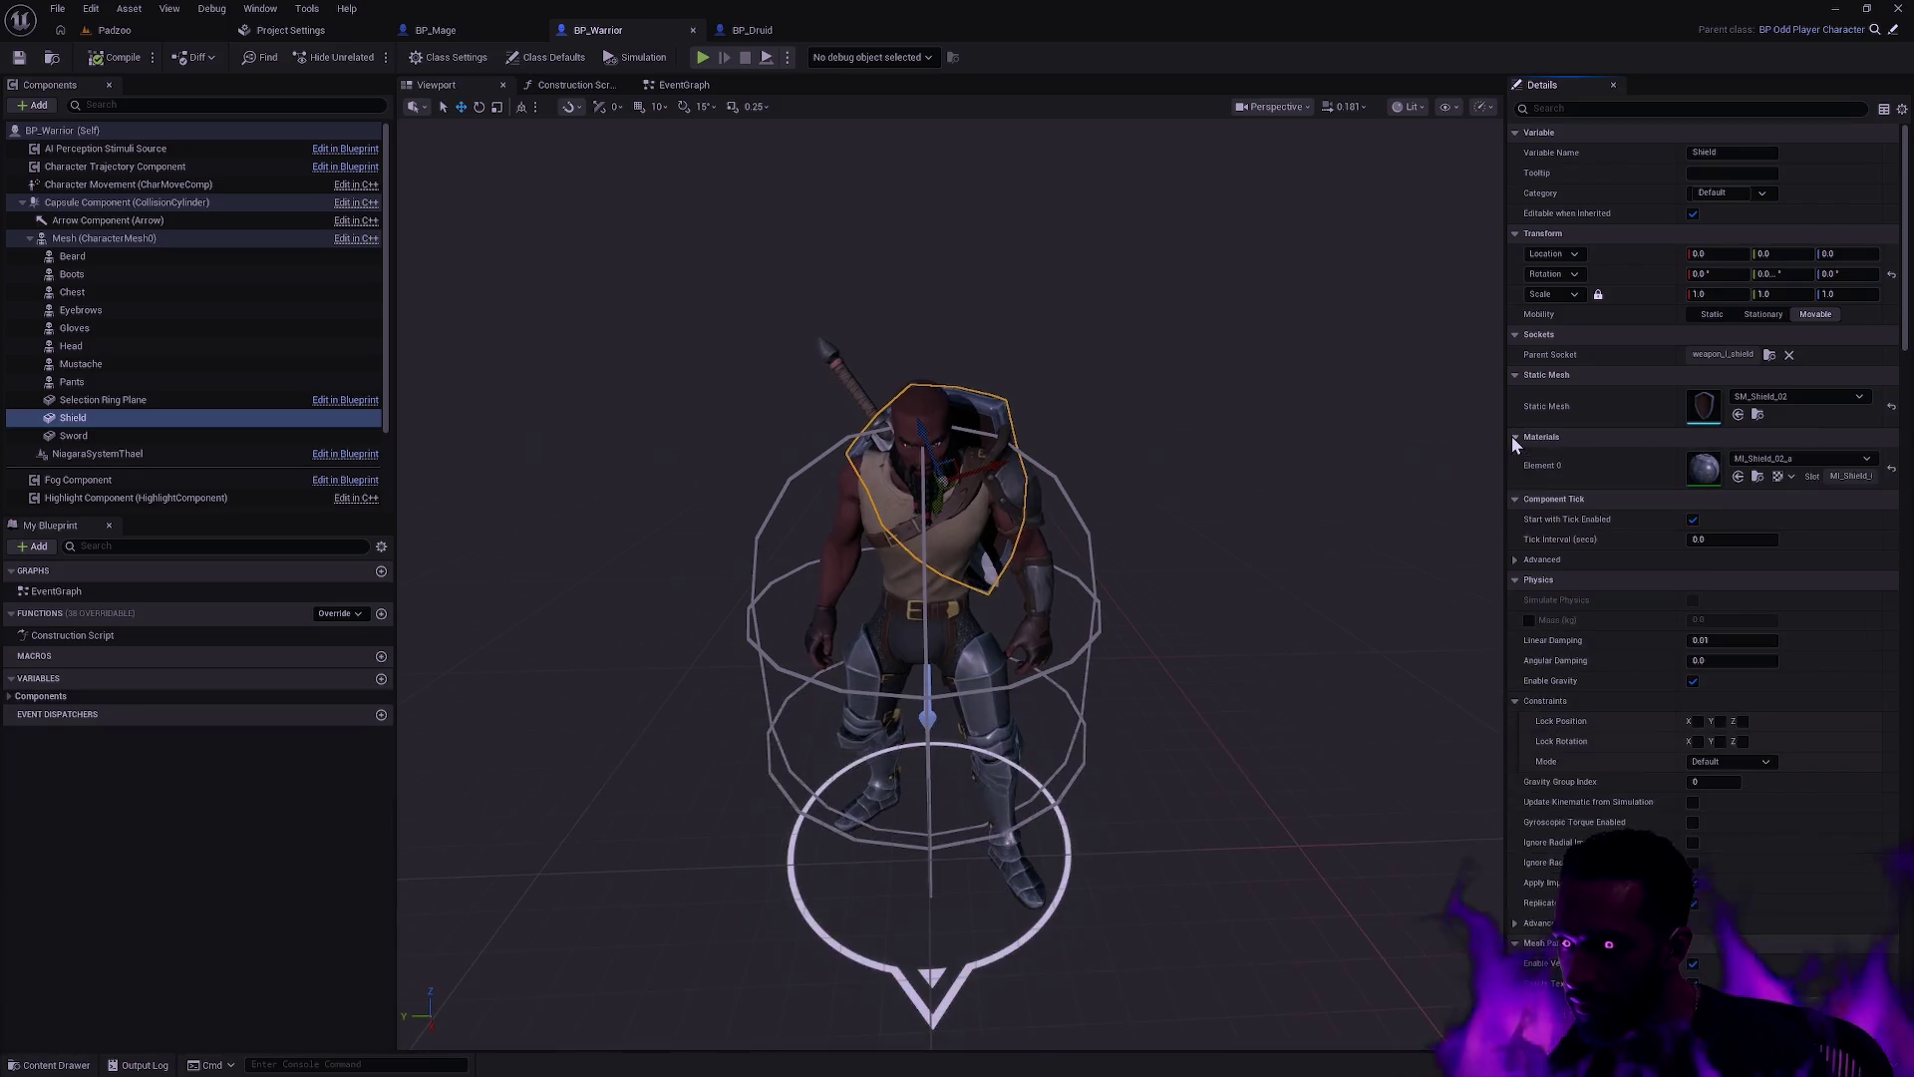
{"action": "left_click", "coordinate": [1763, 459]}
{"action": "scroll", "coordinate": [1819, 692], "scroll_direction": "up", "scroll_amount": 1}
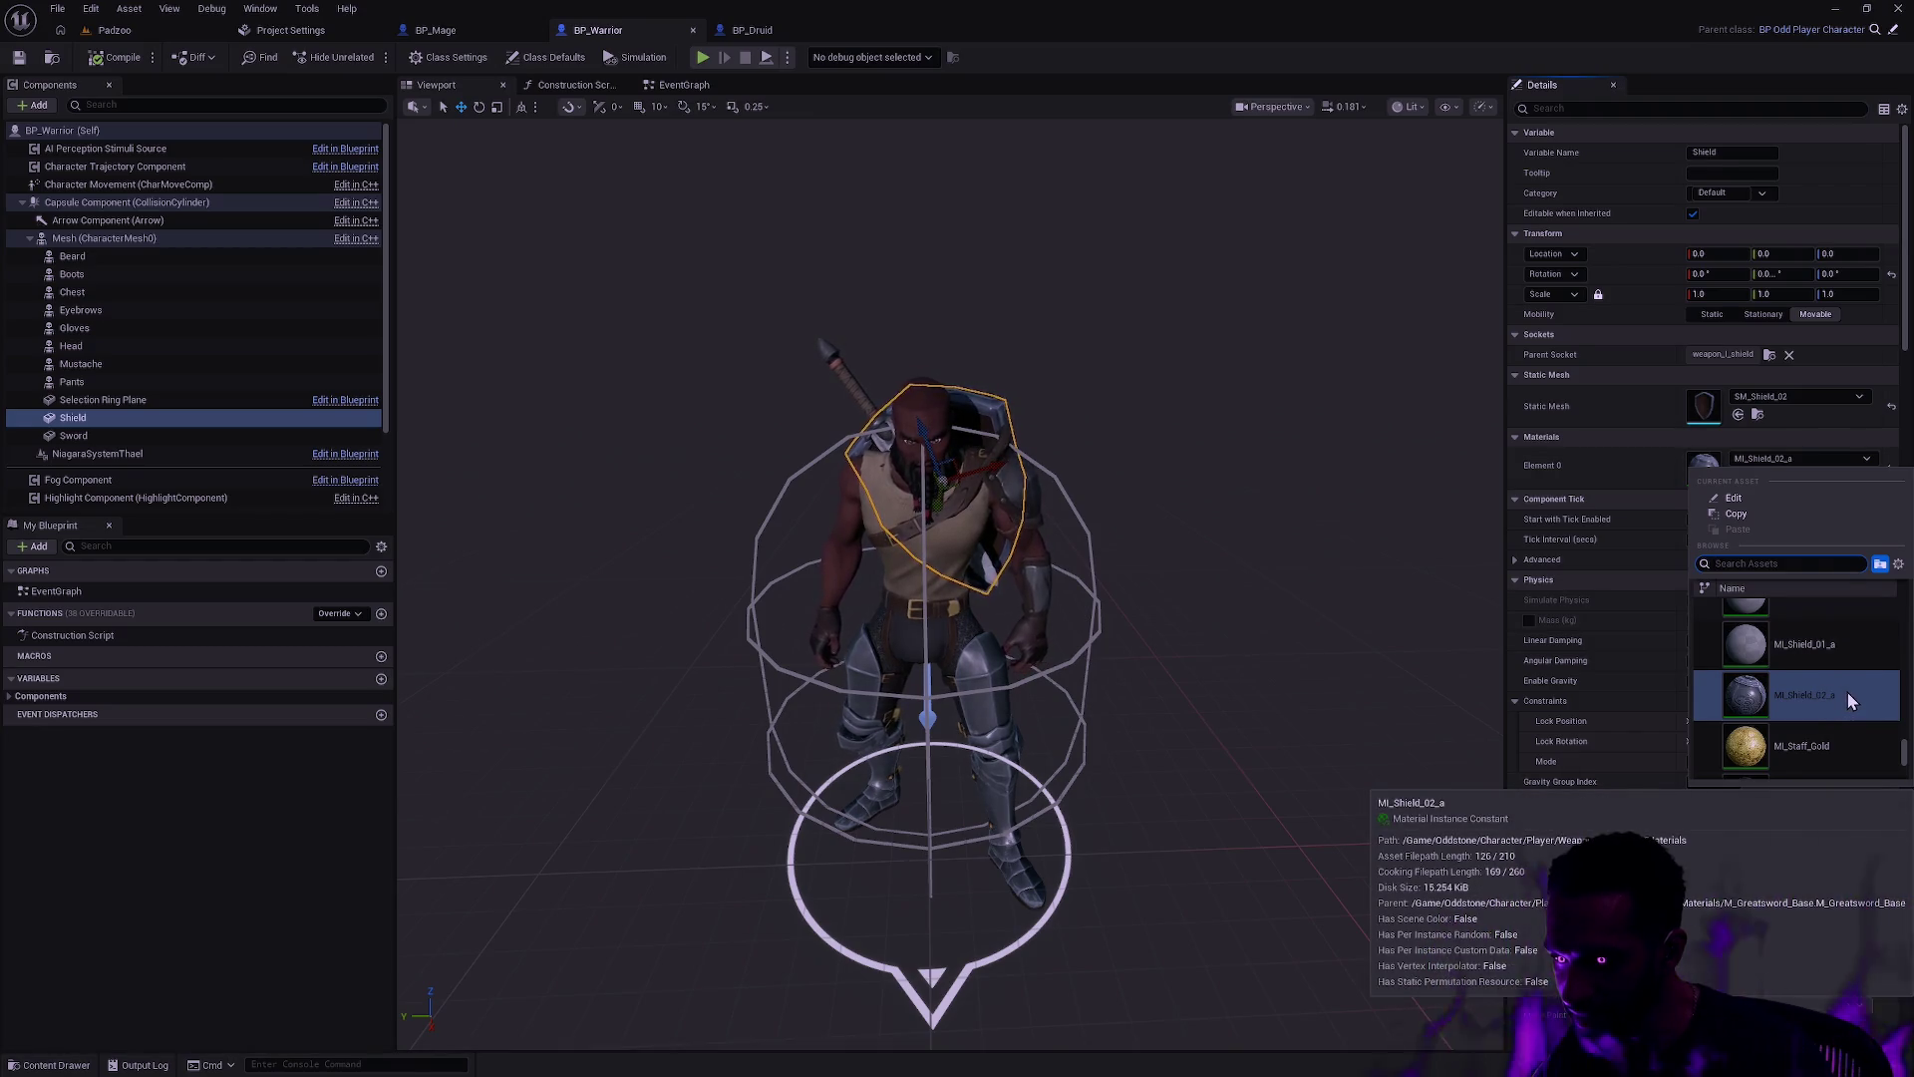
{"action": "left_click_drag", "start_coordinate": [1252, 578], "coordinate": [1551, 569]}
{"action": "mouse_move", "coordinate": [1254, 487]}
{"action": "left_mouse_down"}
{"action": "mouse_move", "coordinate": [1336, 488]}
{"action": "mouse_move", "coordinate": [1254, 488]}
{"action": "left_mouse_up"}
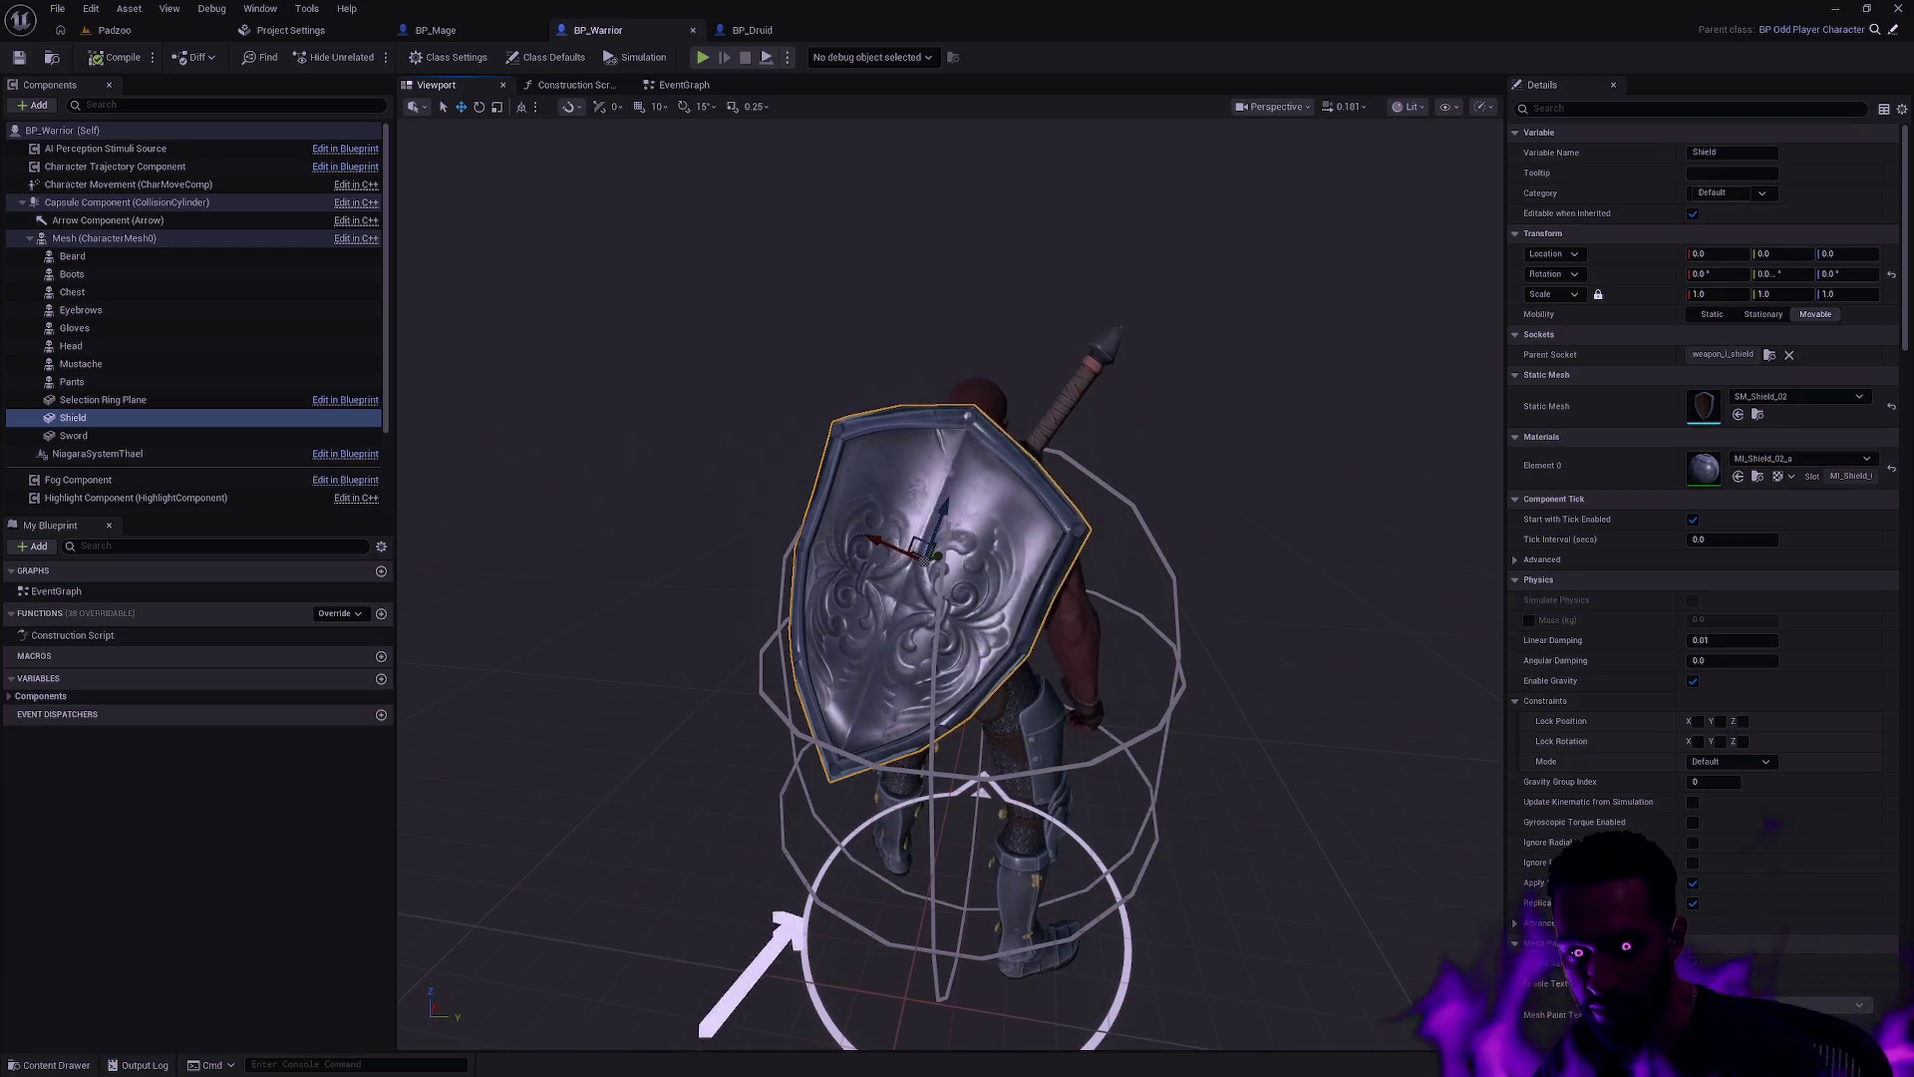
{"action": "left_click", "coordinate": [1758, 478]}
{"action": "right_click", "coordinate": [499, 837]}
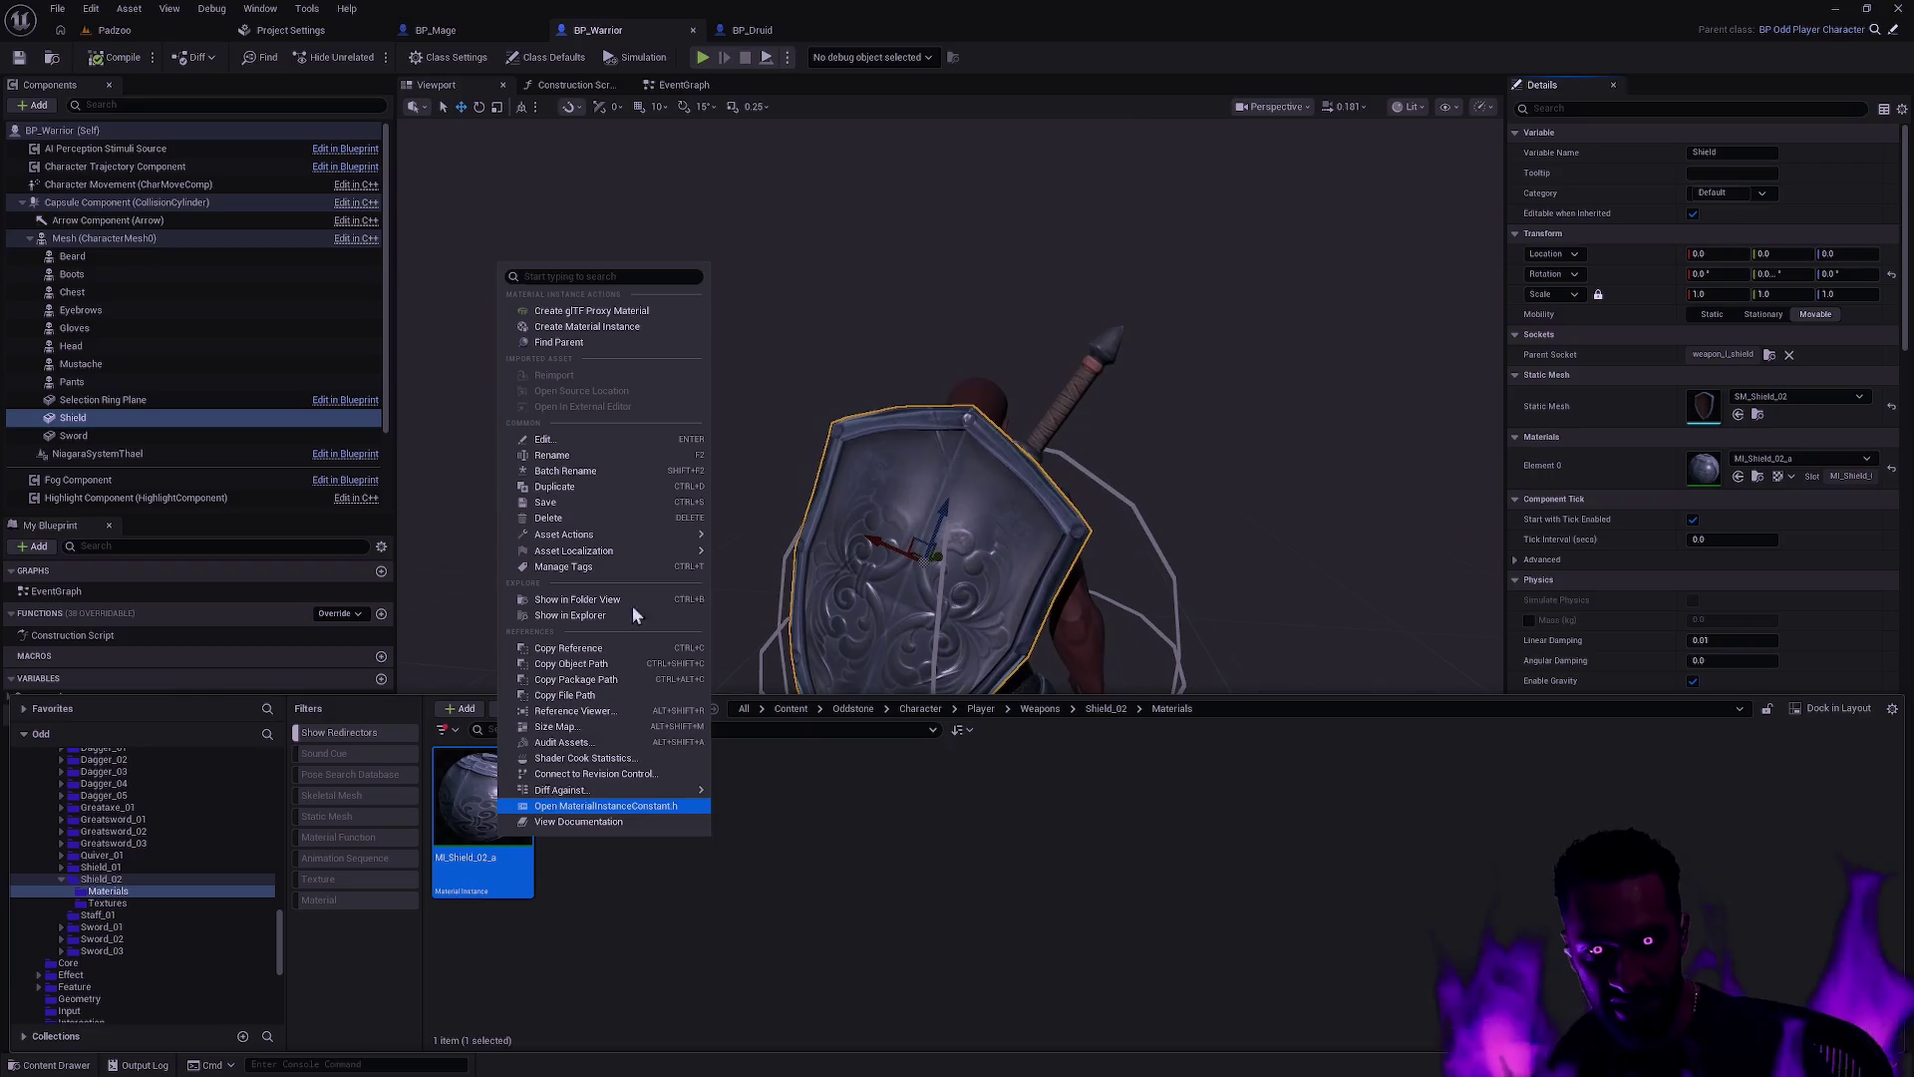
Step: Duplicate MI_Shield_02_a as MI_Shield_02_b and open it in the Material Instance Editor
{"action": "left_click", "coordinate": [587, 347]}
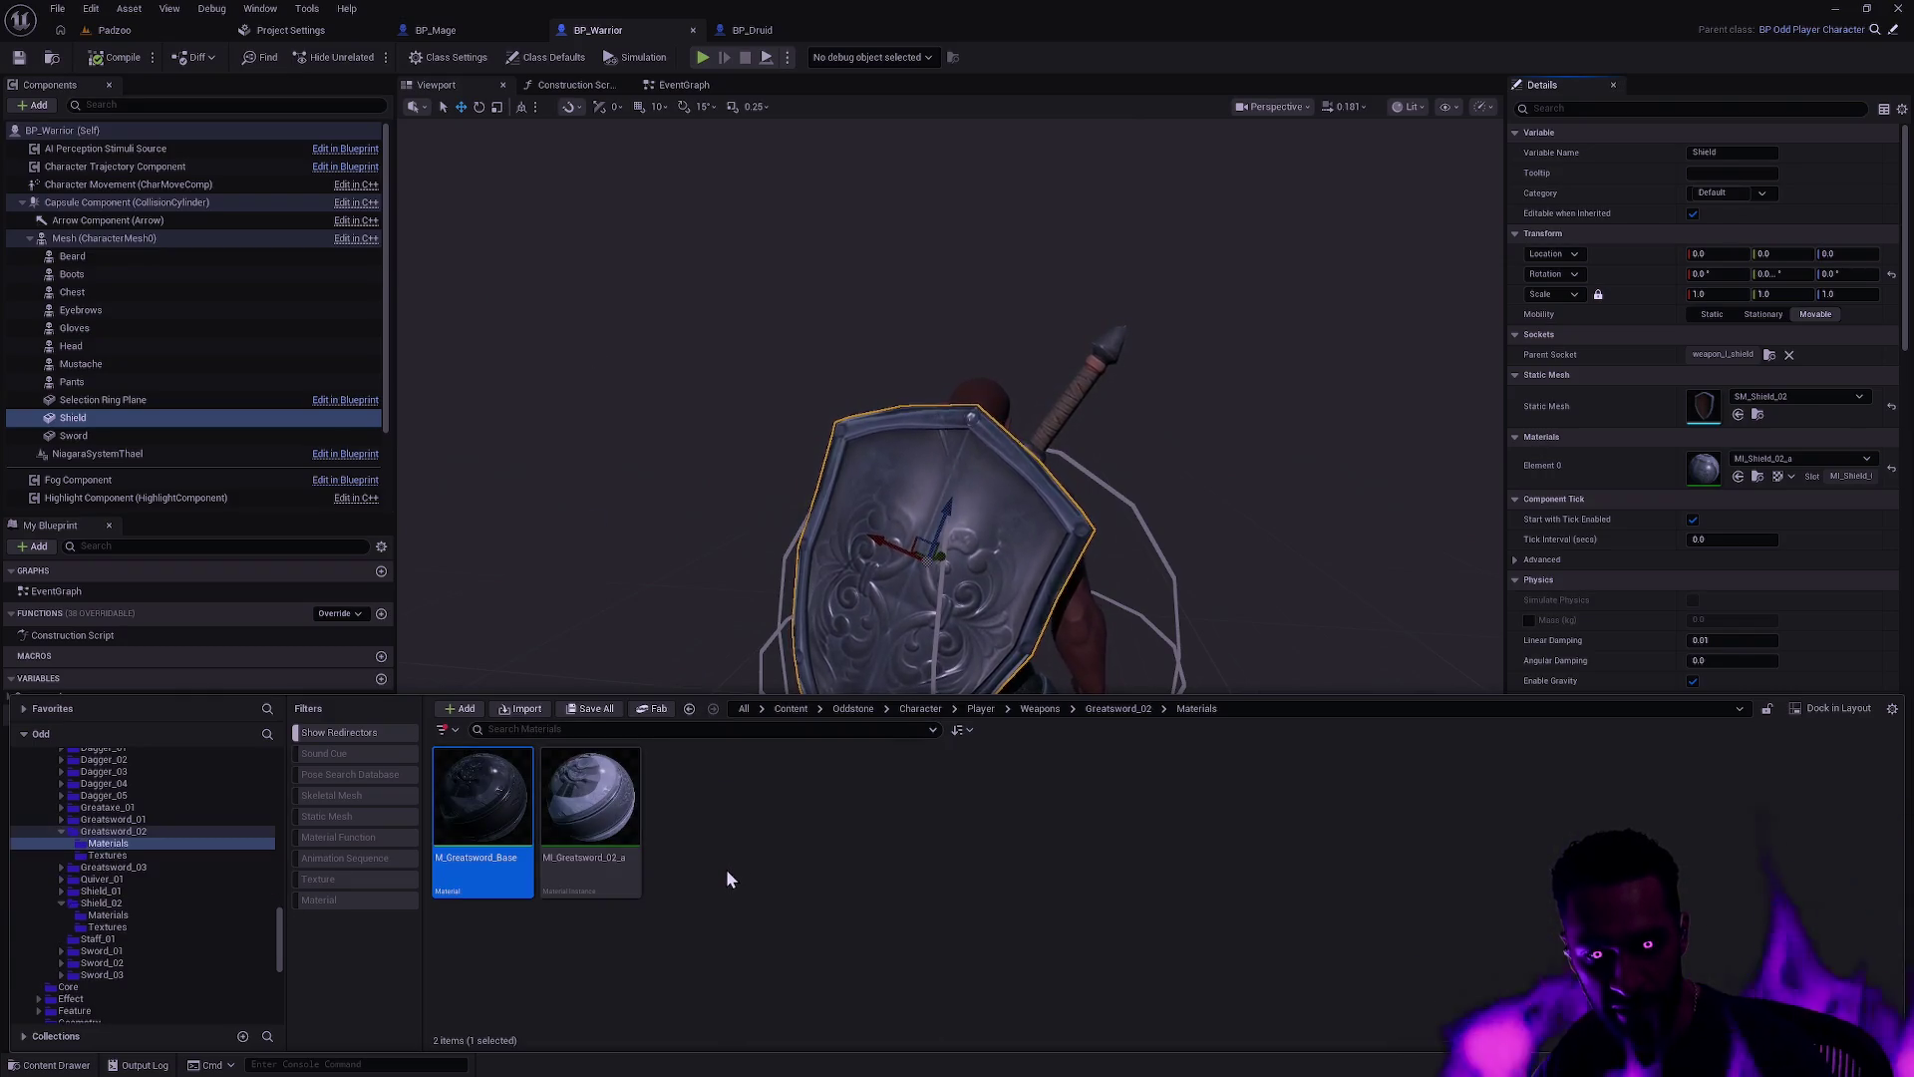
{"action": "key", "text": "alt+Left"}
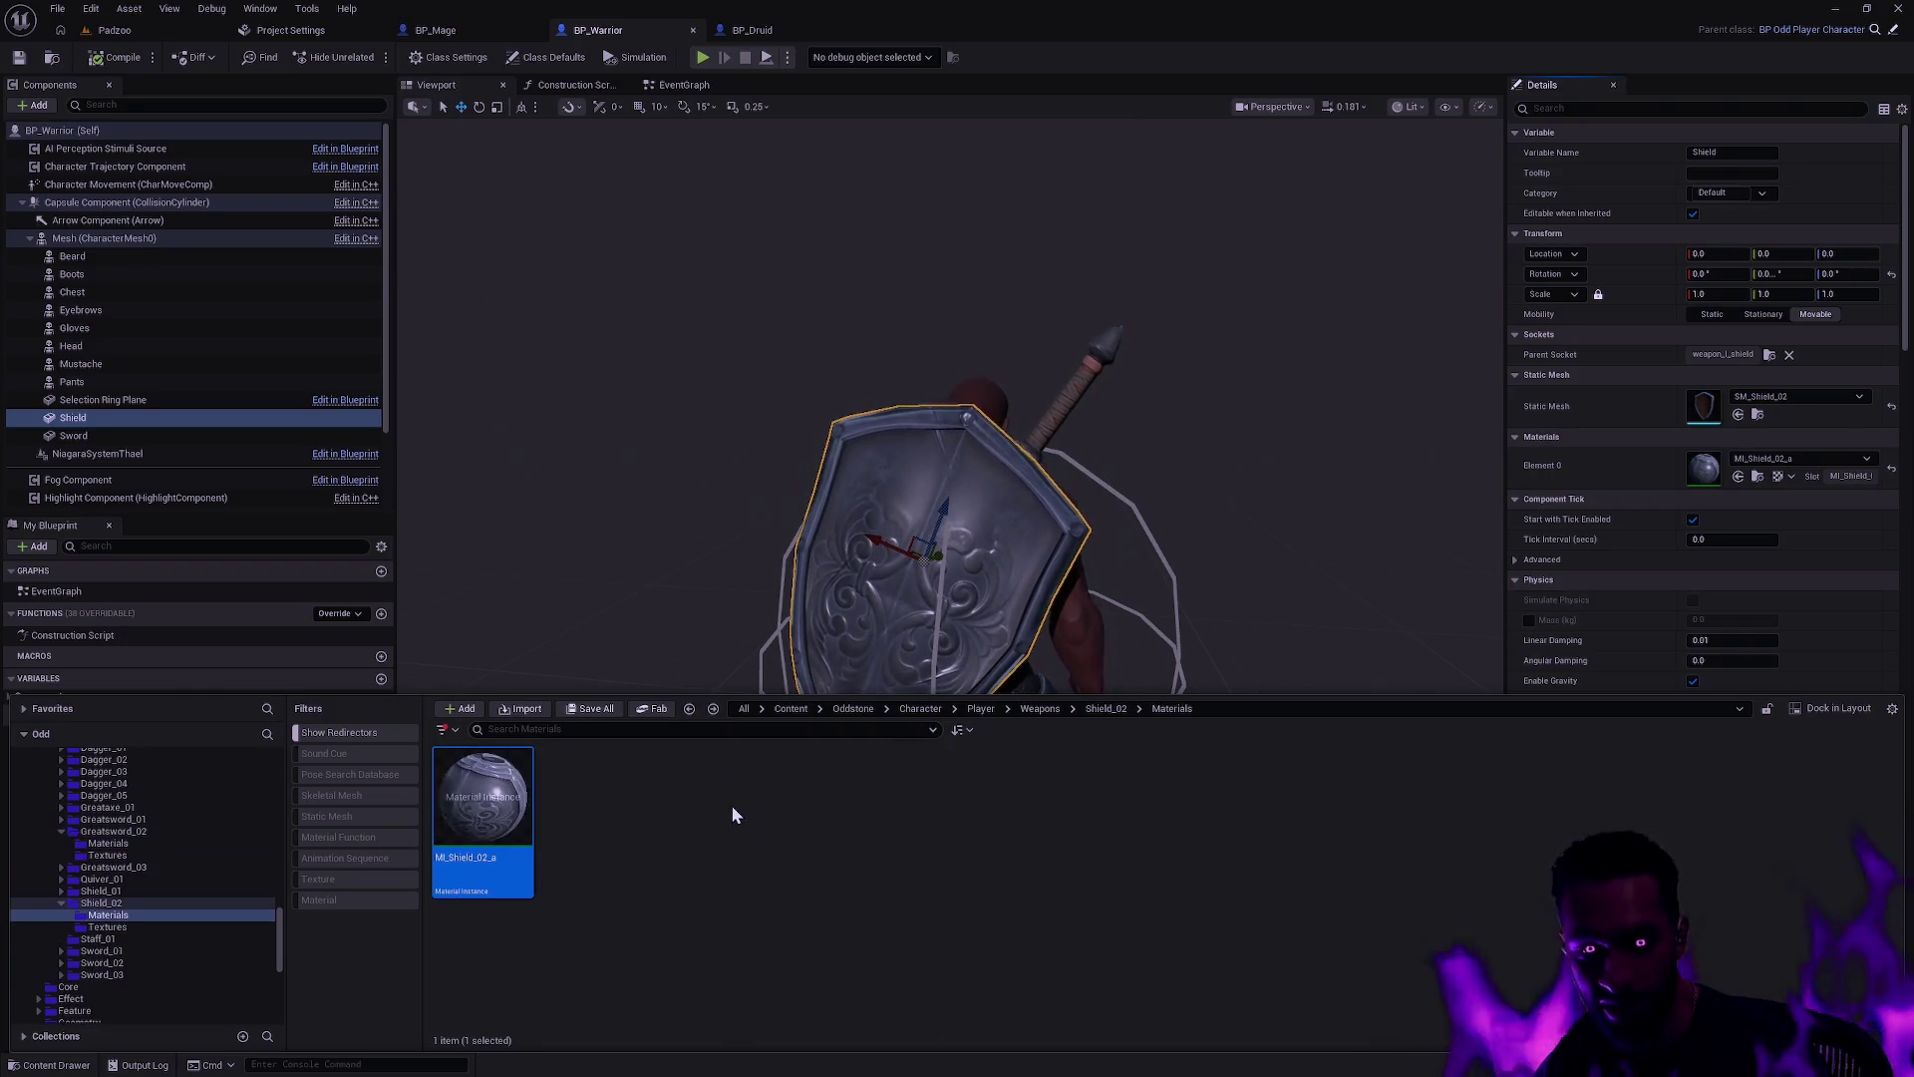
{"action": "key", "text": "ctrl+d"}
{"action": "type", "text": "MI_Shield_02_b"}
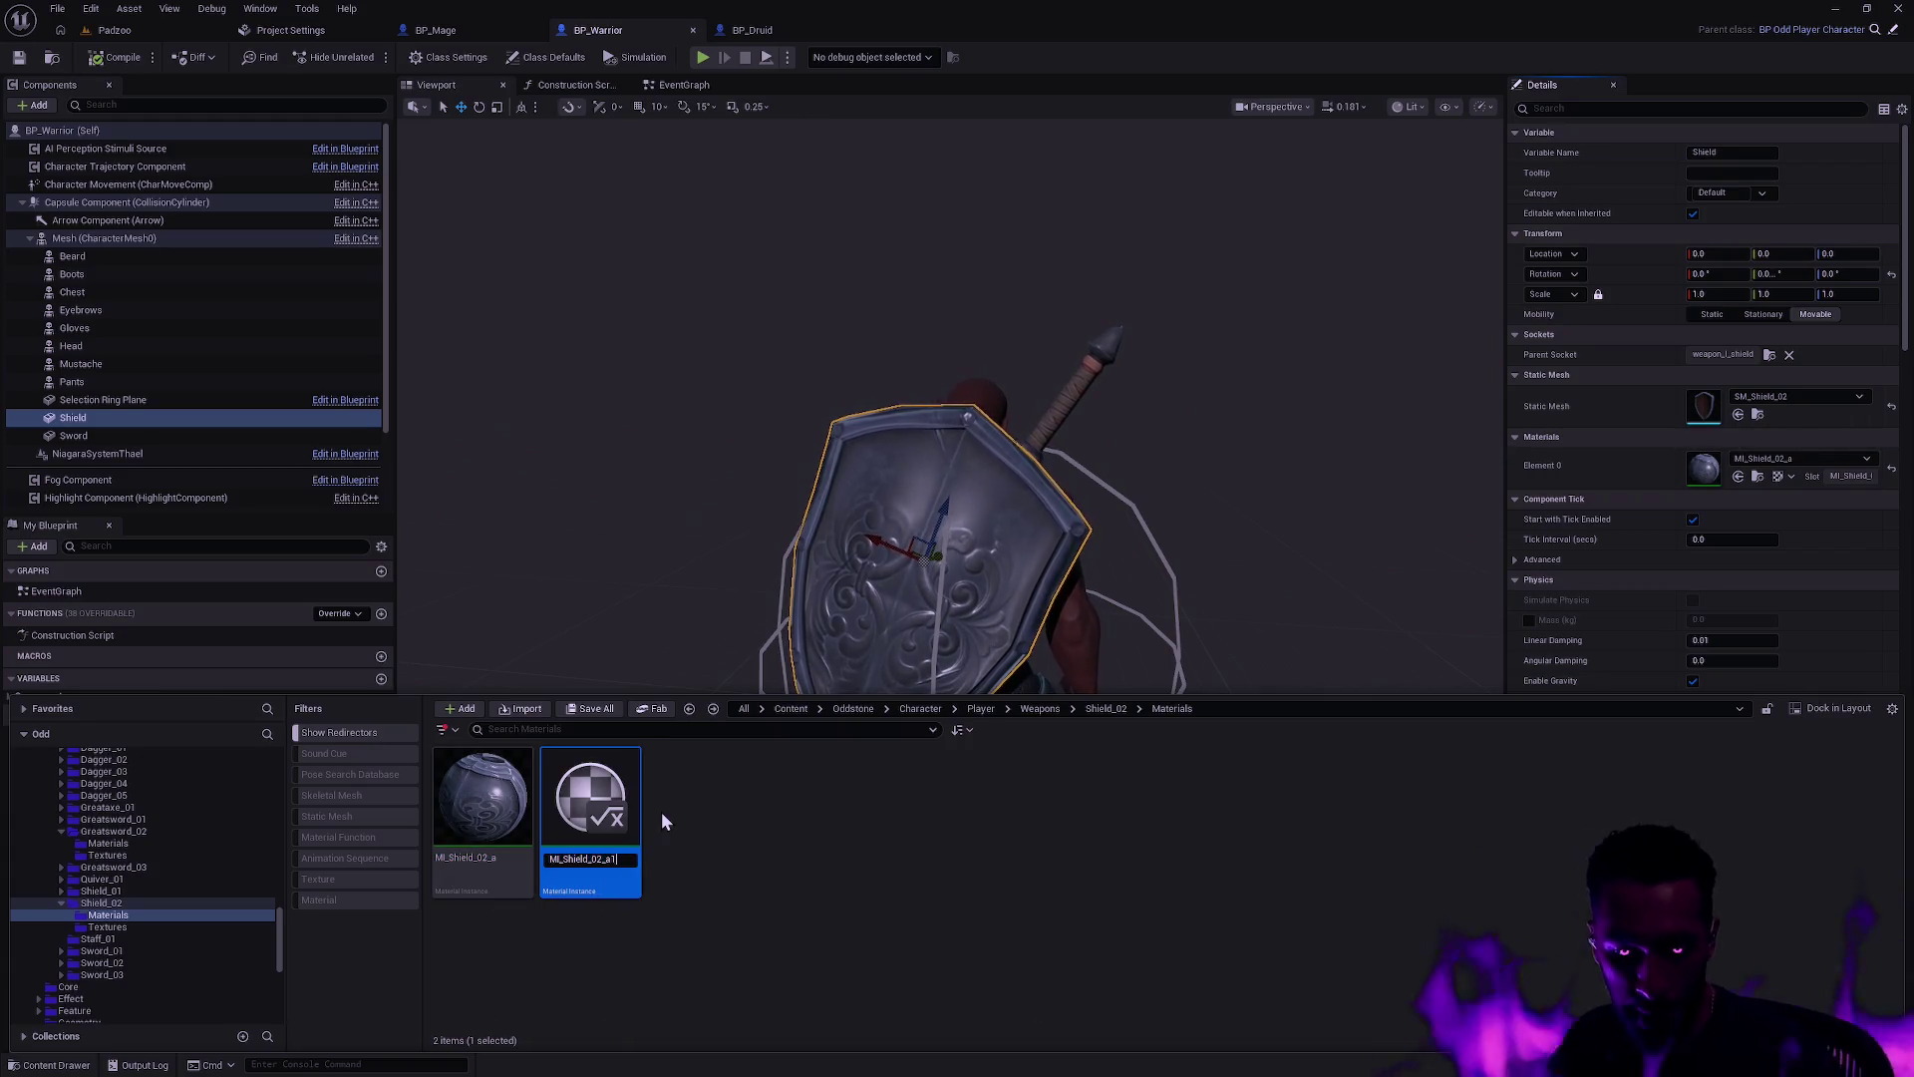
{"action": "key", "text": "Return"}
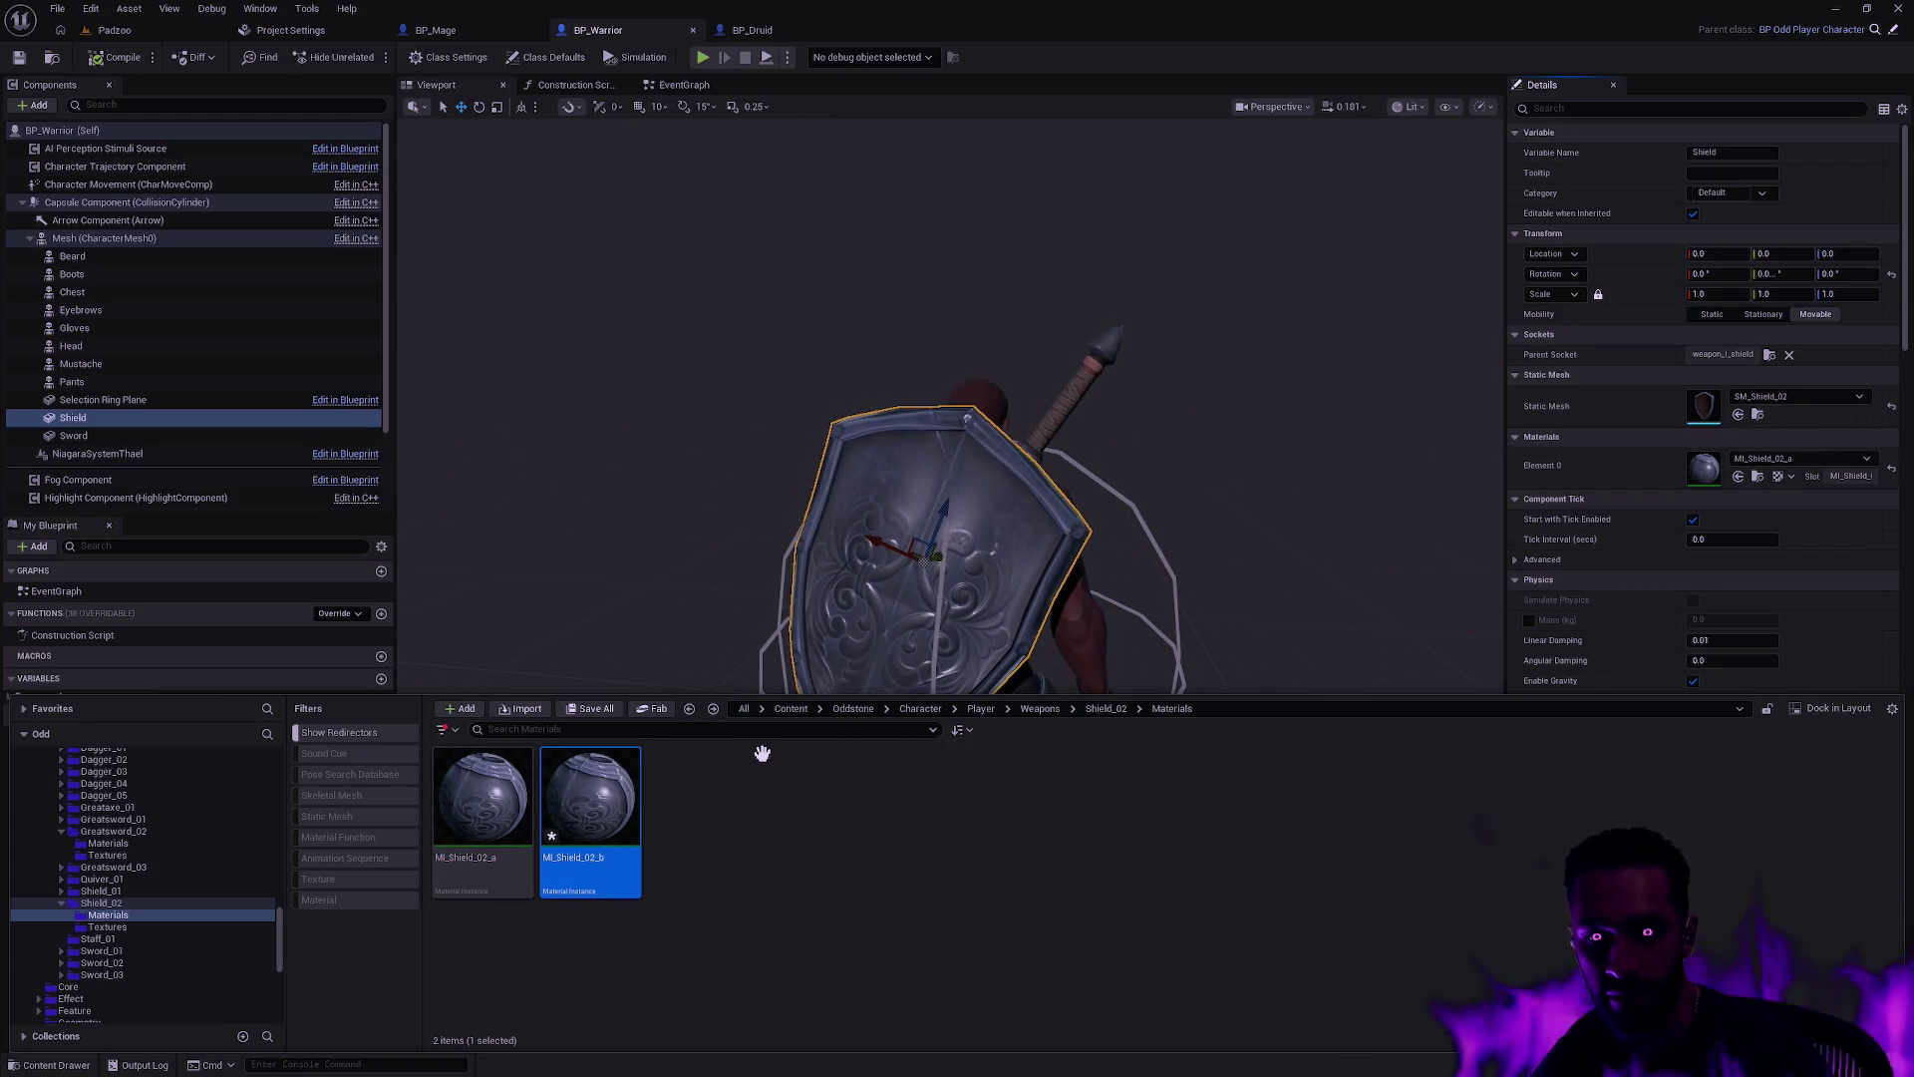
{"action": "key", "text": "Return"}
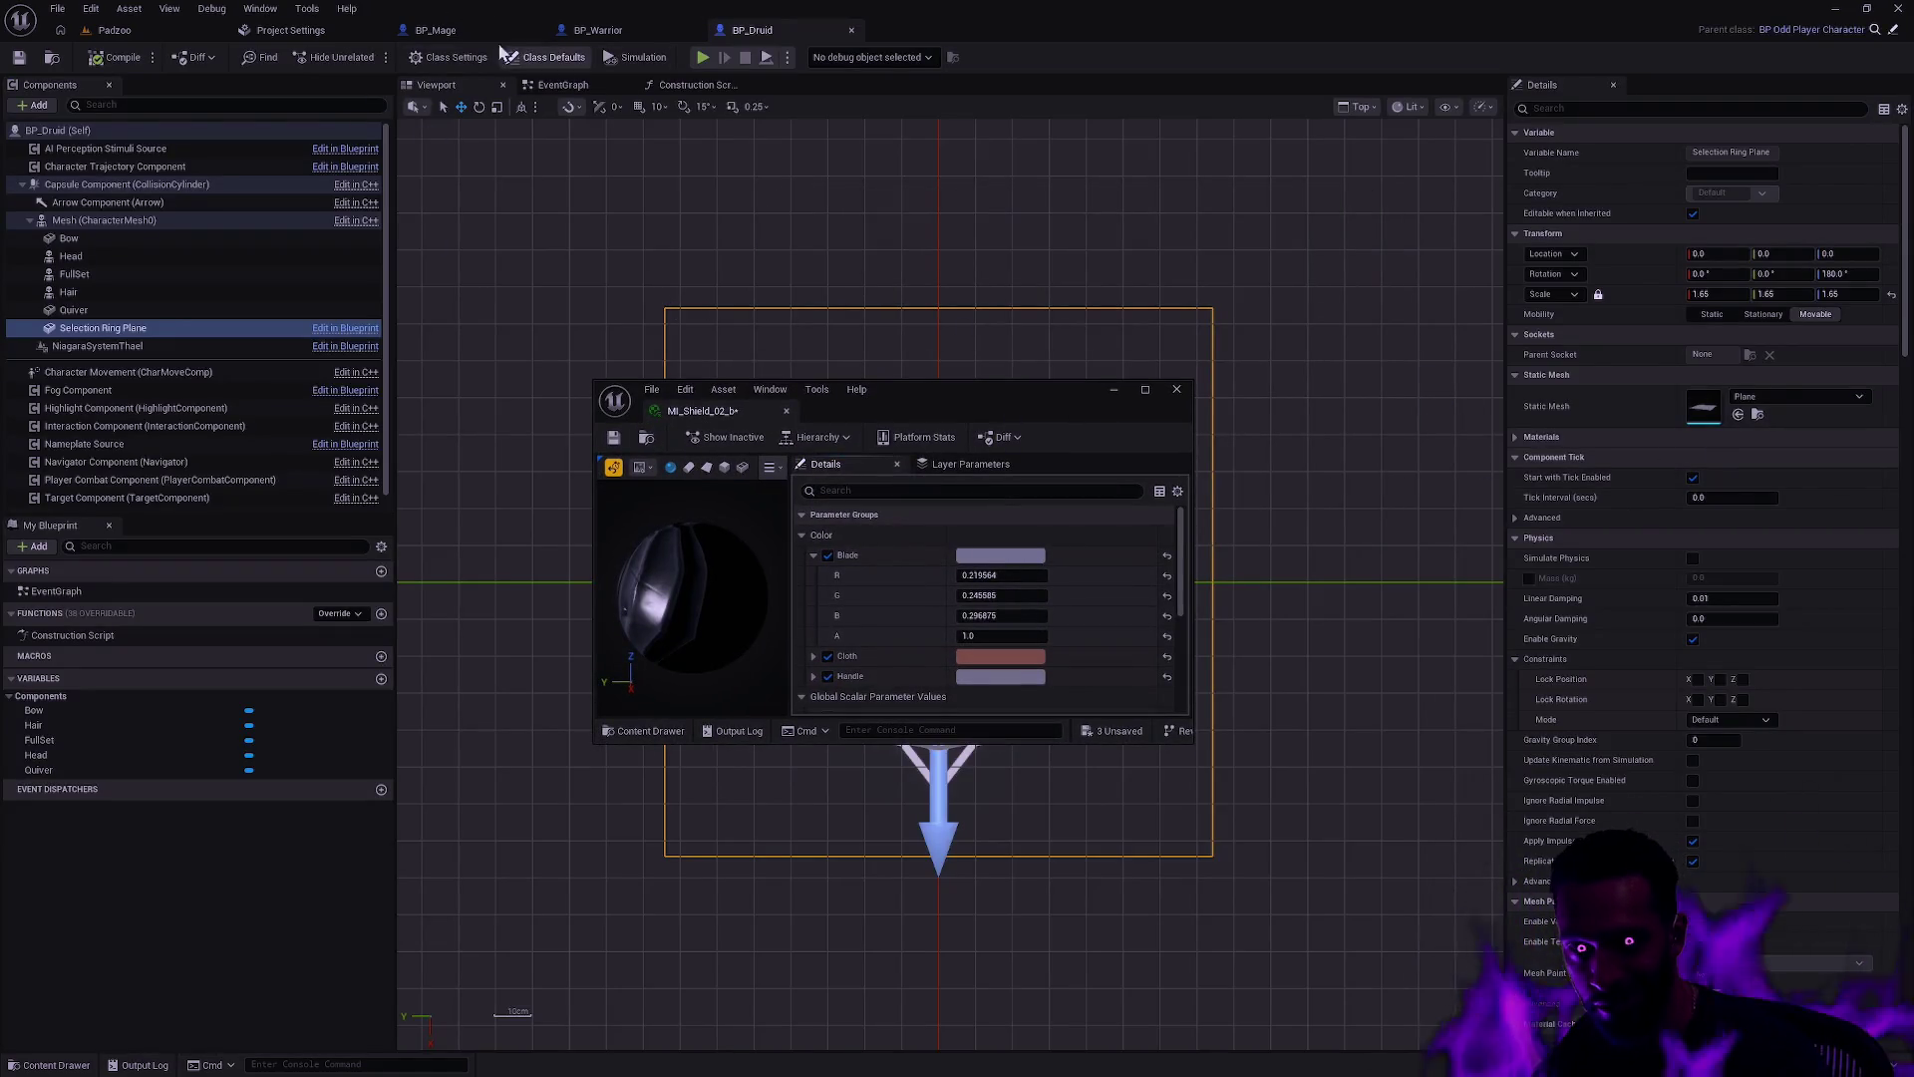
Step: Assign MI_Shield_02_b to the BP_Warrior Shield's Element 0 material slot
{"action": "left_click", "coordinate": [593, 31]}
{"action": "mouse_move", "coordinate": [824, 389]}
{"action": "left_mouse_down"}
{"action": "mouse_move", "coordinate": [915, 199]}
{"action": "mouse_move", "coordinate": [745, 145]}
{"action": "left_mouse_up"}
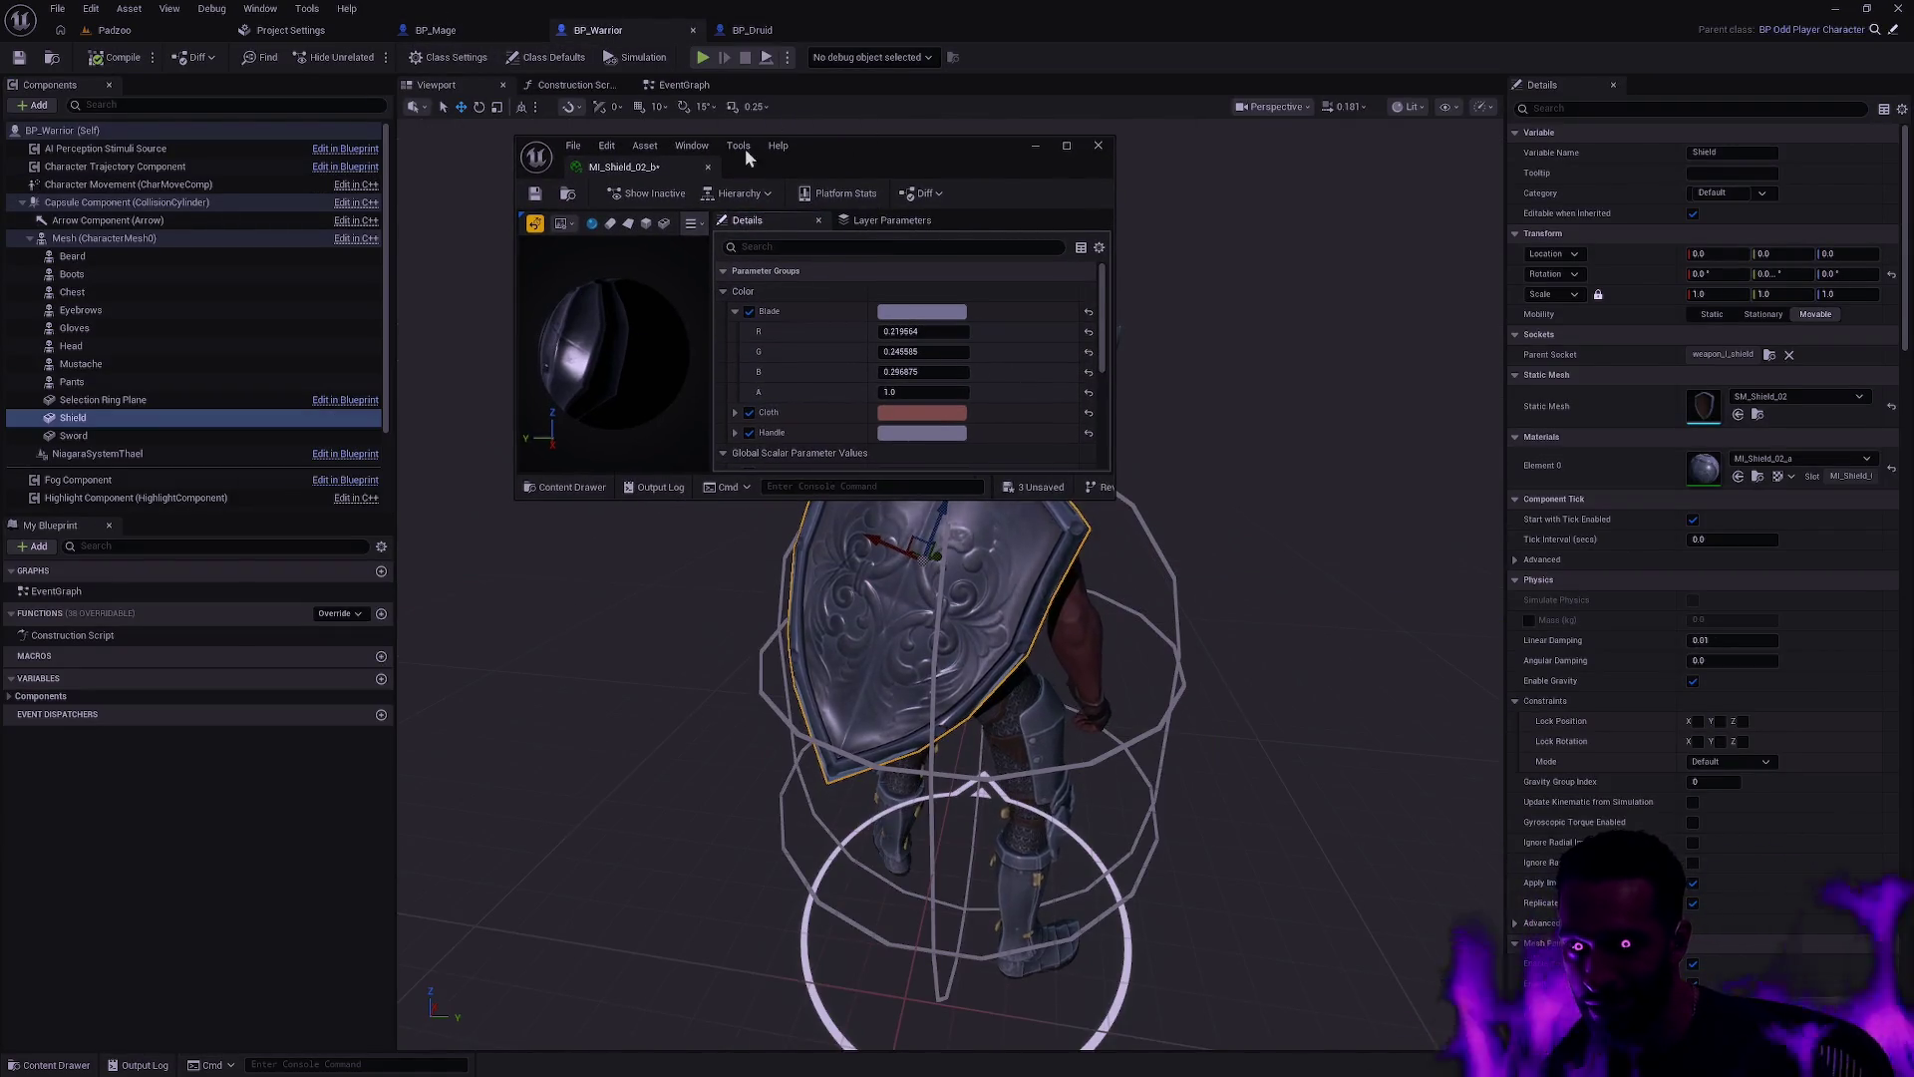
{"action": "key", "text": "ctrl+space"}
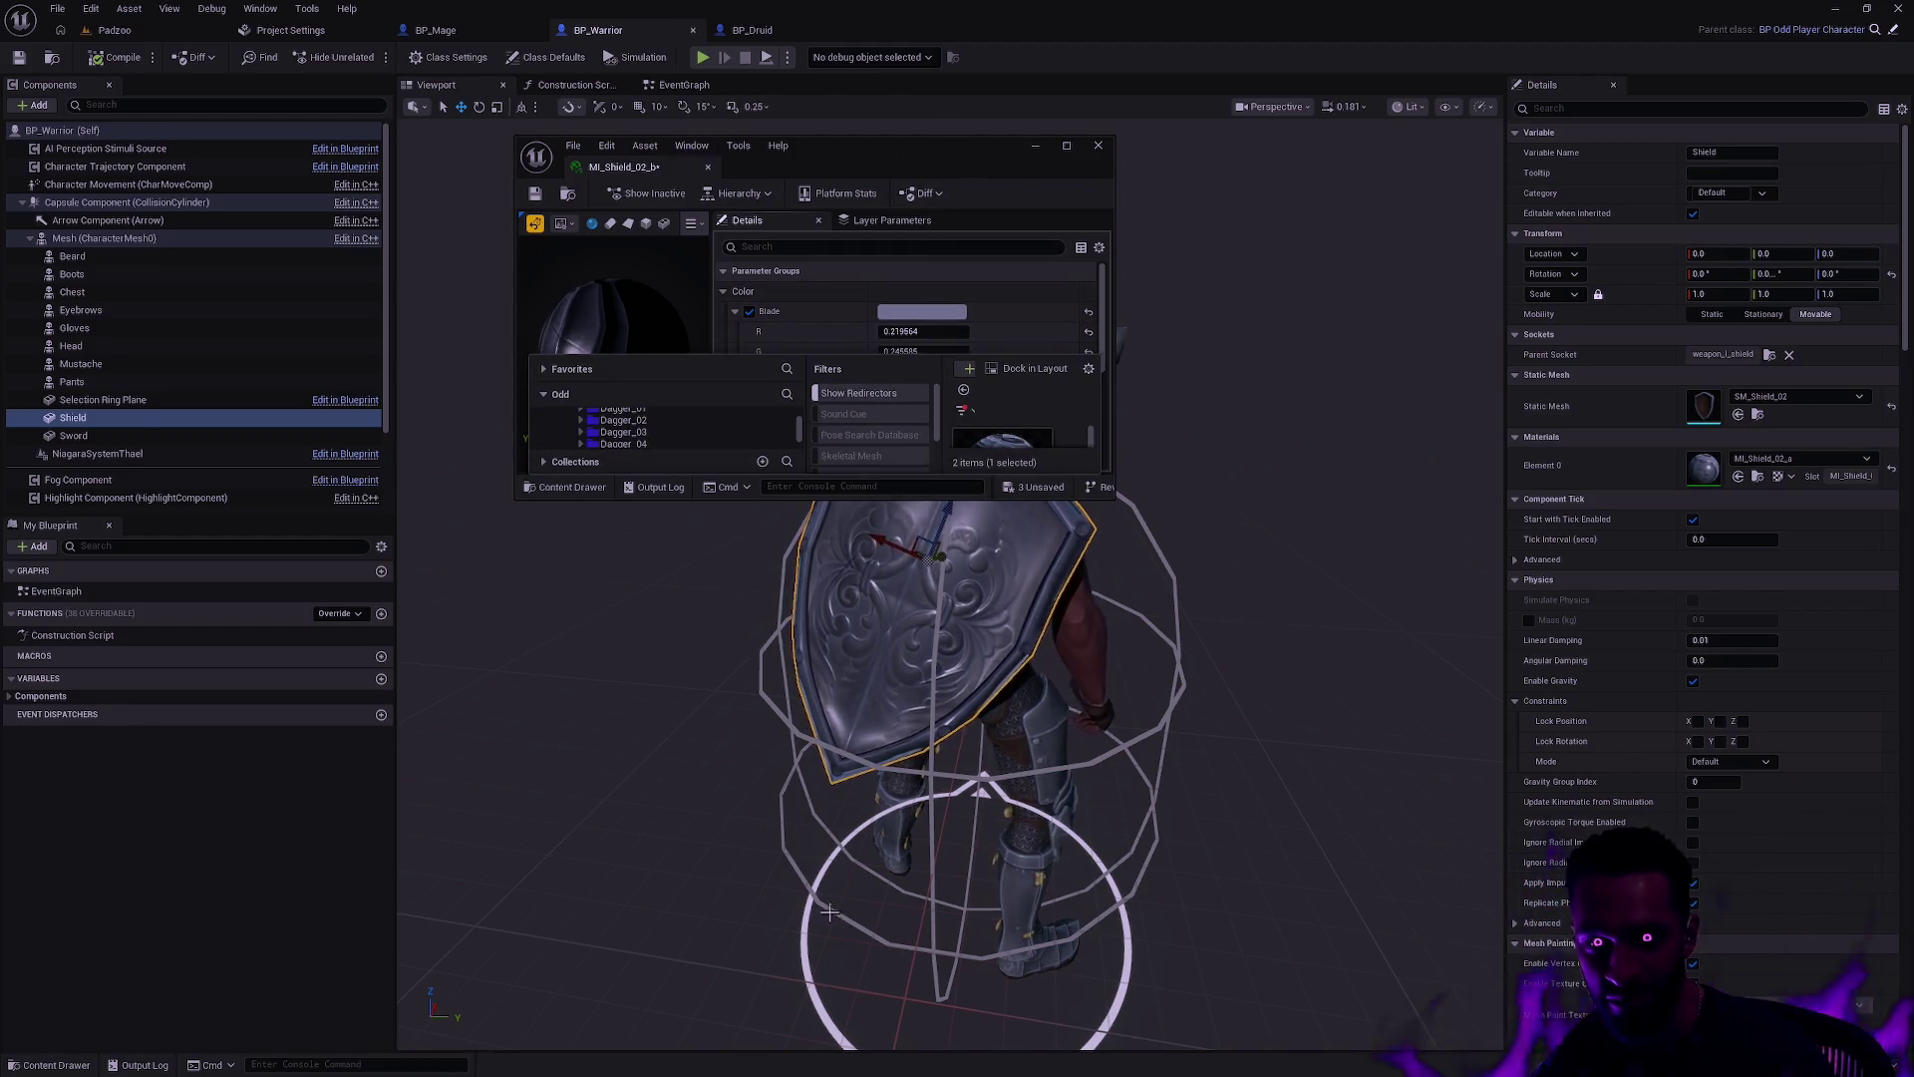
{"action": "left_click", "coordinate": [706, 941]}
{"action": "key", "text": "ctrl+space"}
{"action": "mouse_move", "coordinate": [588, 847]}
{"action": "left_mouse_down"}
{"action": "mouse_move", "coordinate": [1695, 453]}
{"action": "mouse_move", "coordinate": [1324, 634]}
{"action": "left_mouse_up"}
{"action": "left_click", "coordinate": [812, 698]}
{"action": "key", "text": "ctrl+space"}
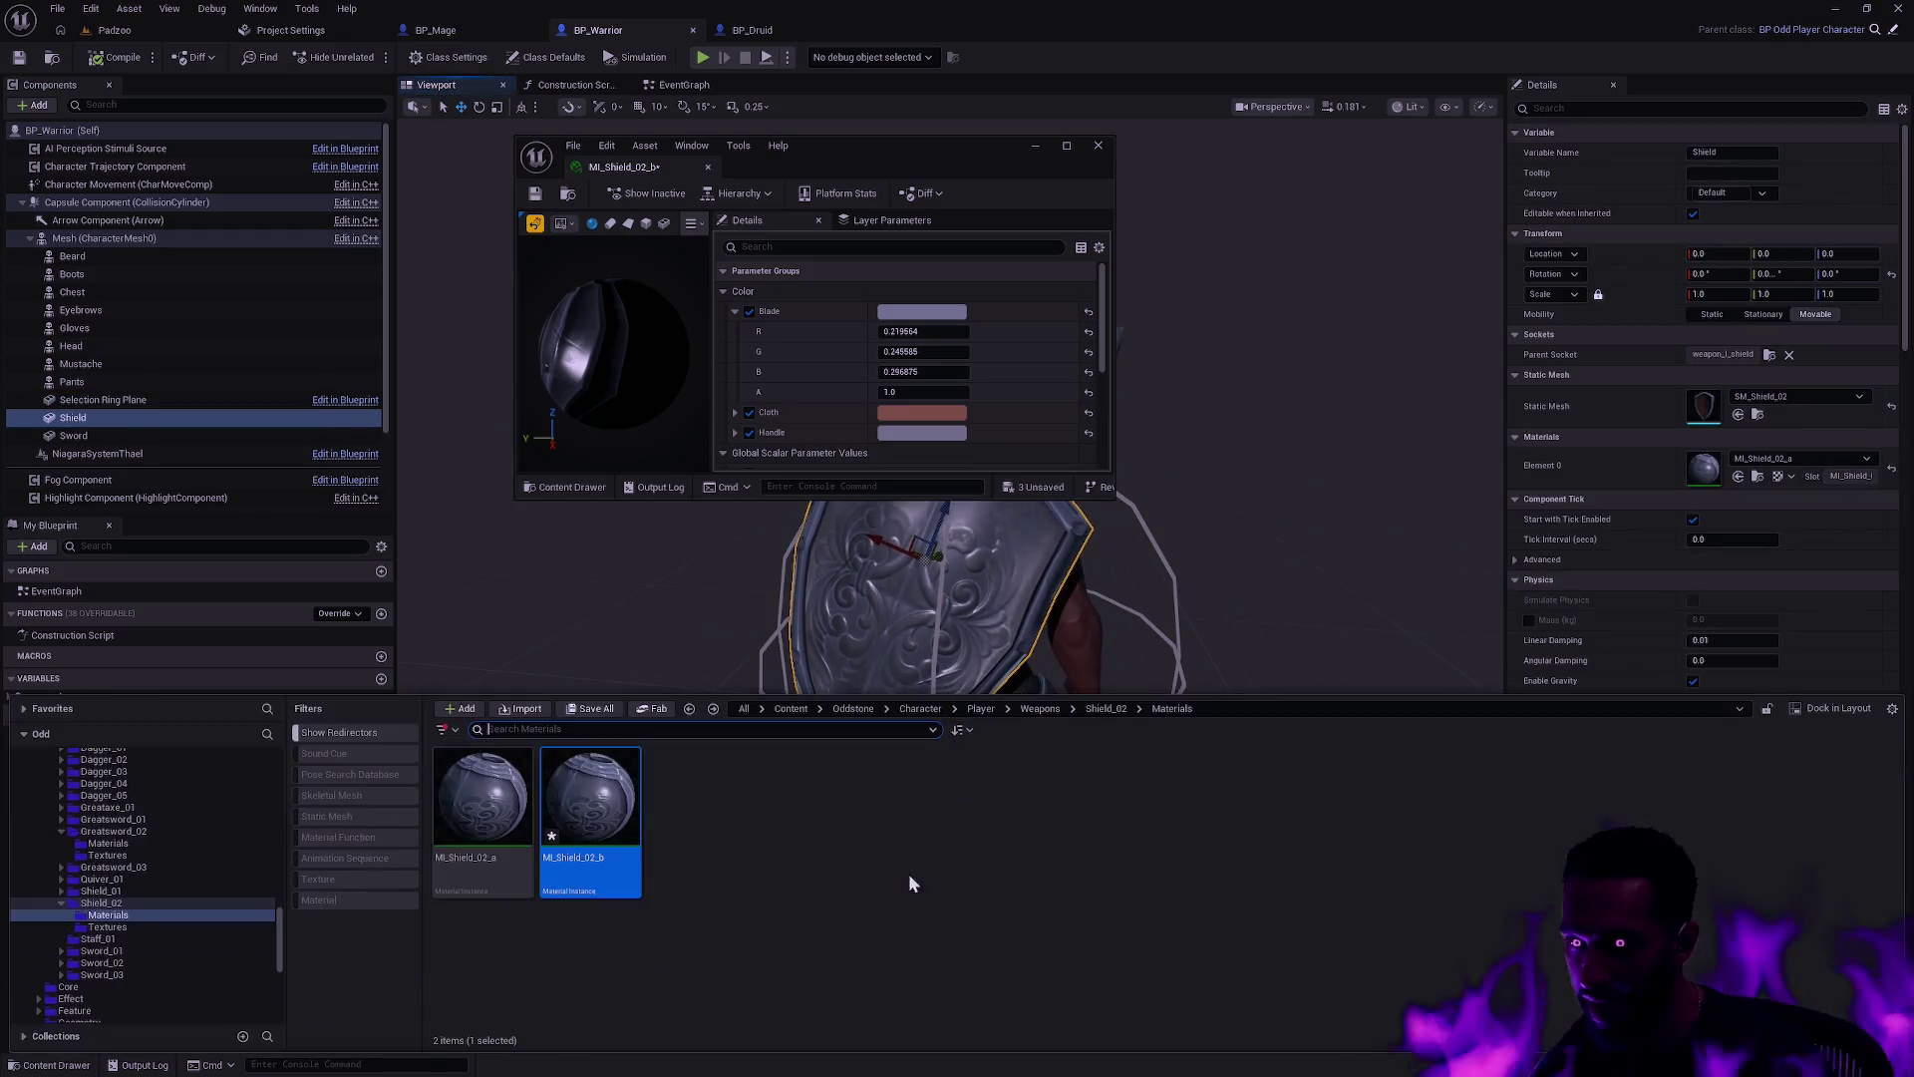
{"action": "left_click_drag", "start_coordinate": [590, 808], "coordinate": [1707, 464]}
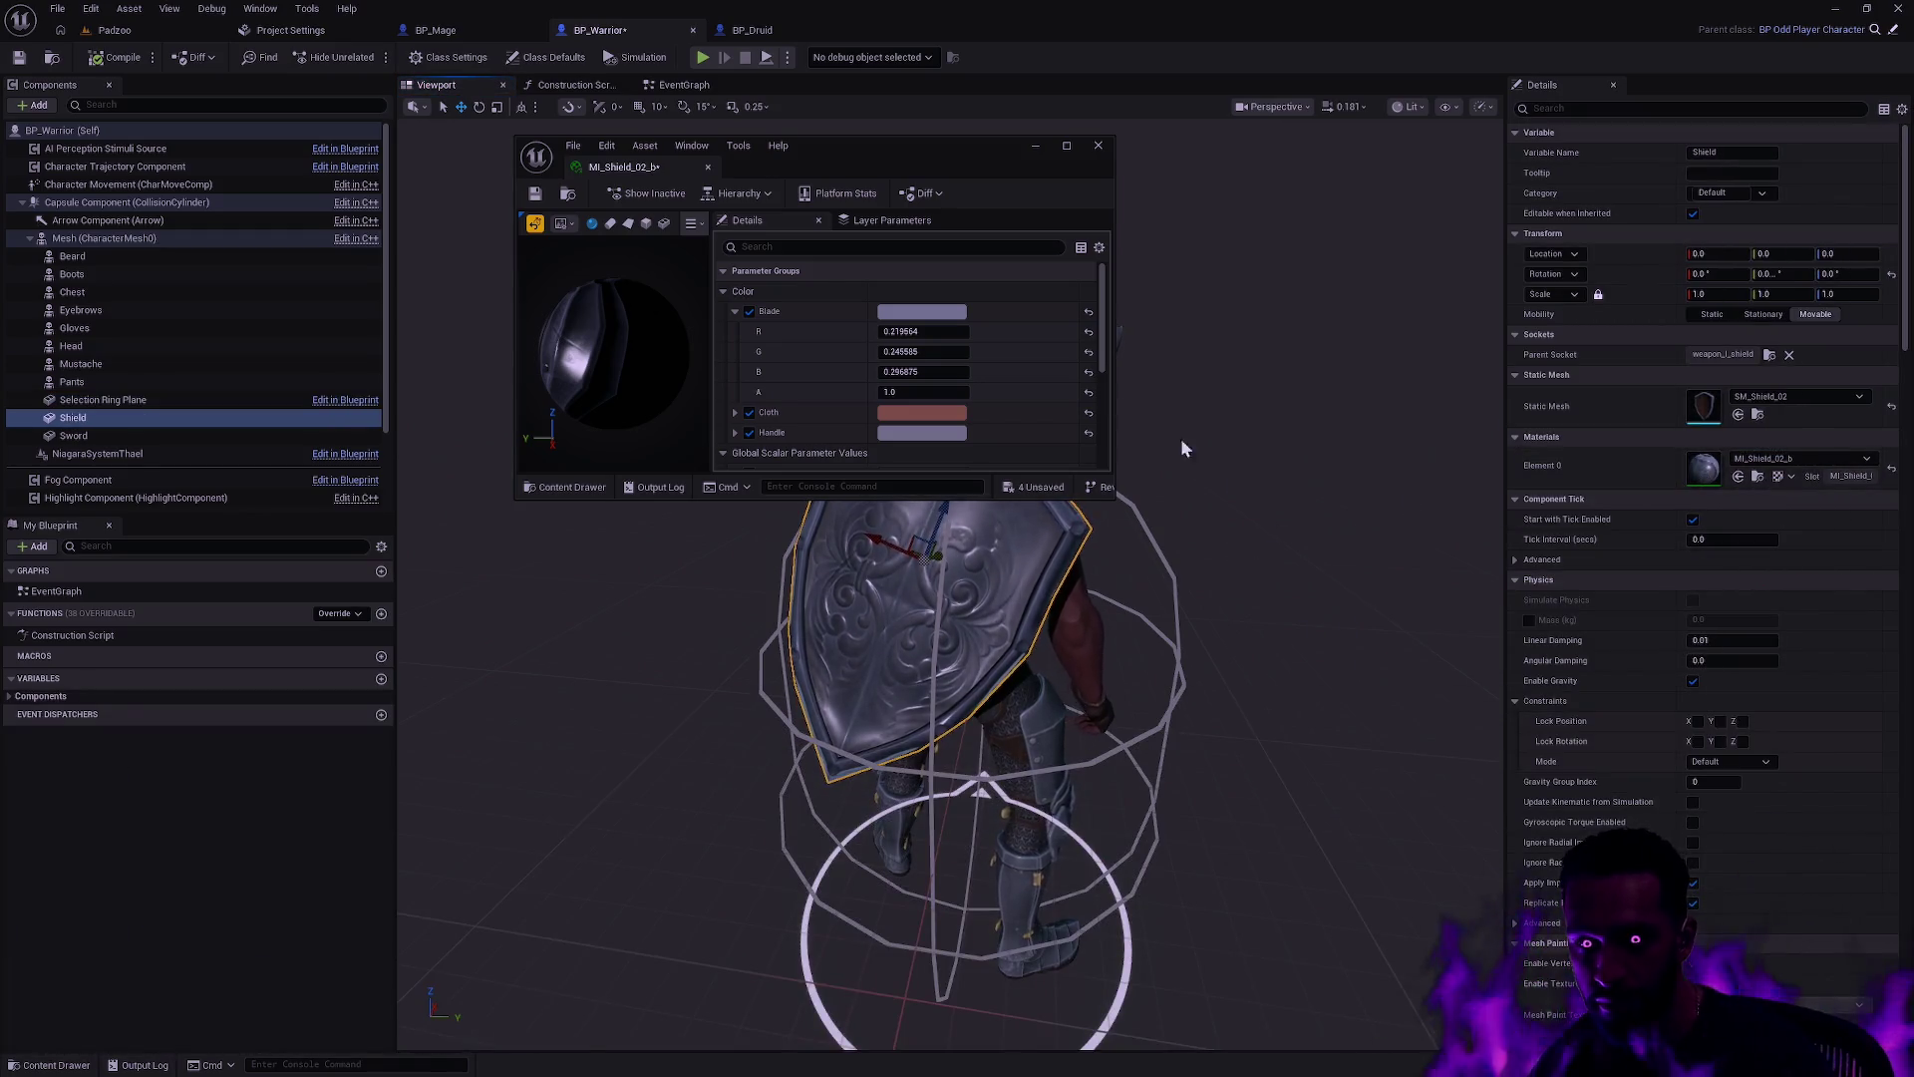
{"action": "left_click_drag", "start_coordinate": [879, 159], "coordinate": [533, 238]}
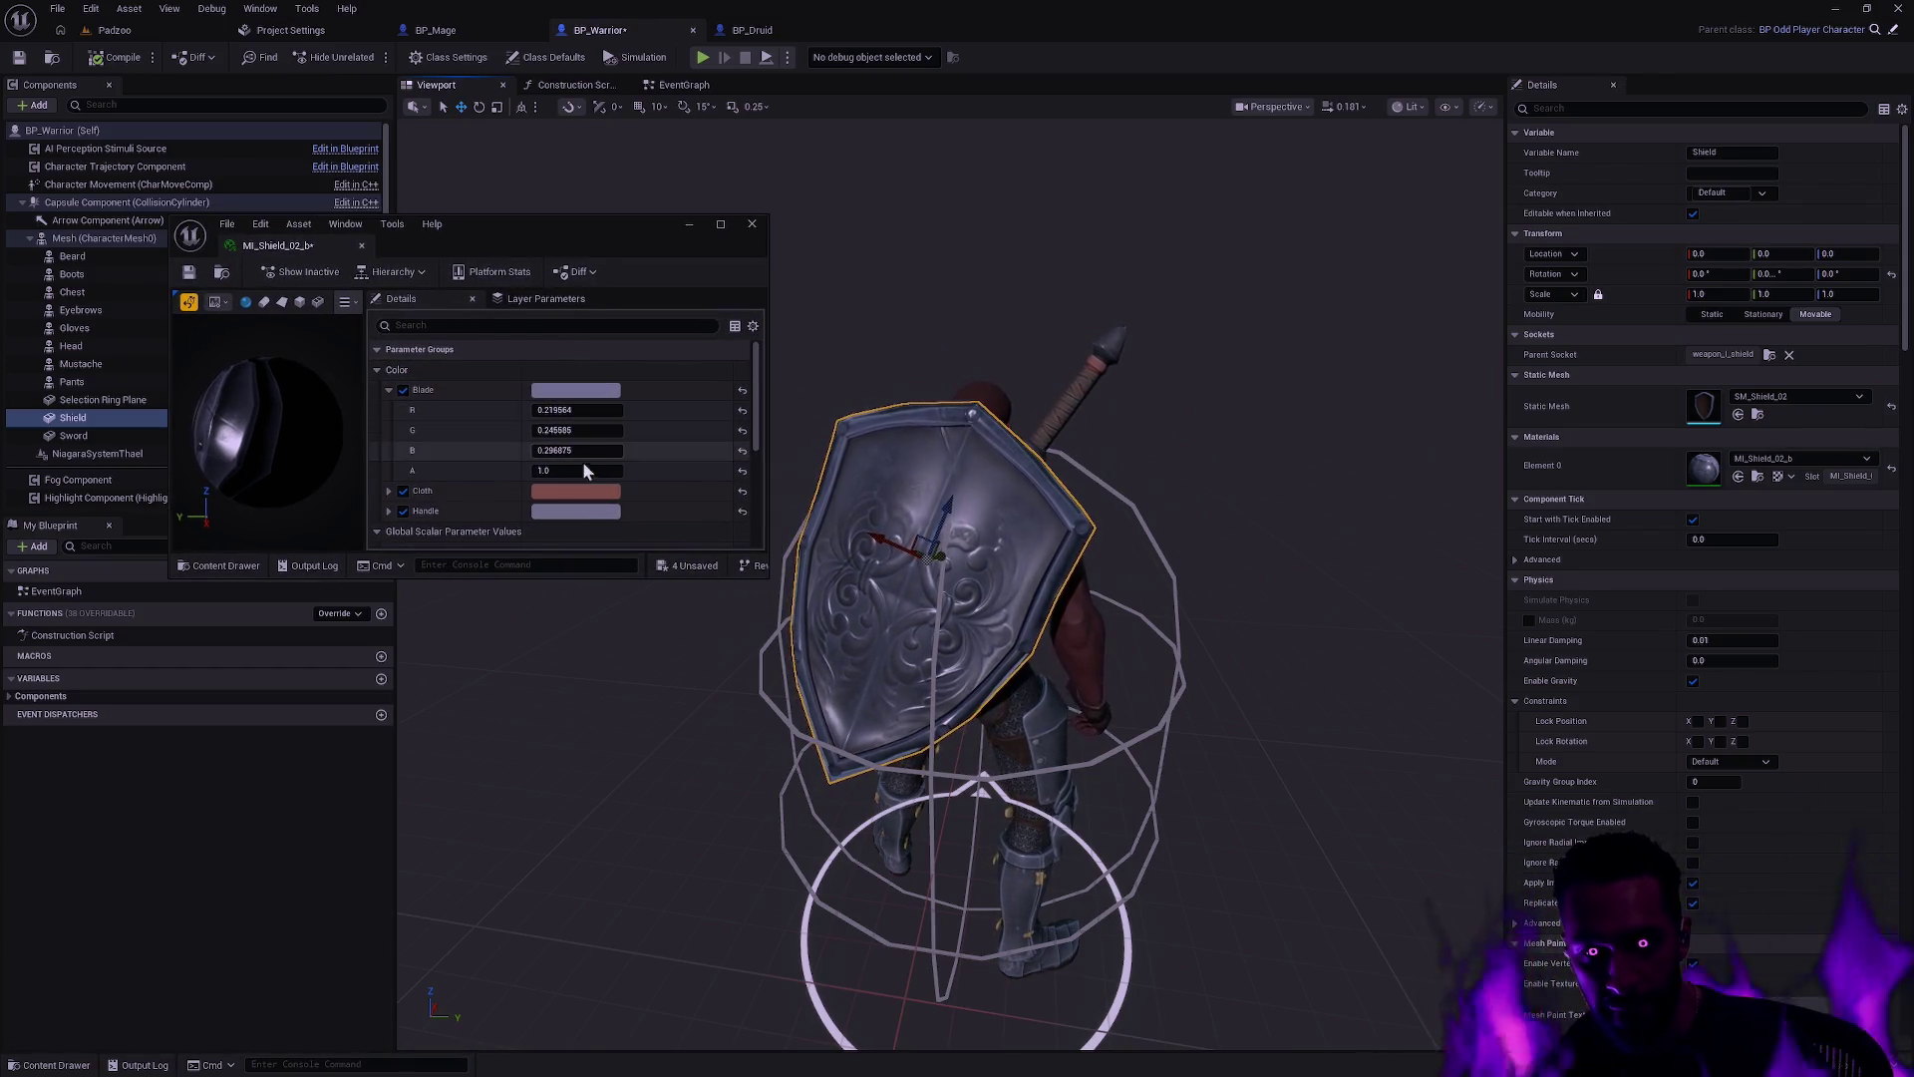
Step: Toggle the Cloth and Handle colour overrides off and on to compare, leaving both enabled
{"action": "left_click", "coordinate": [403, 491]}
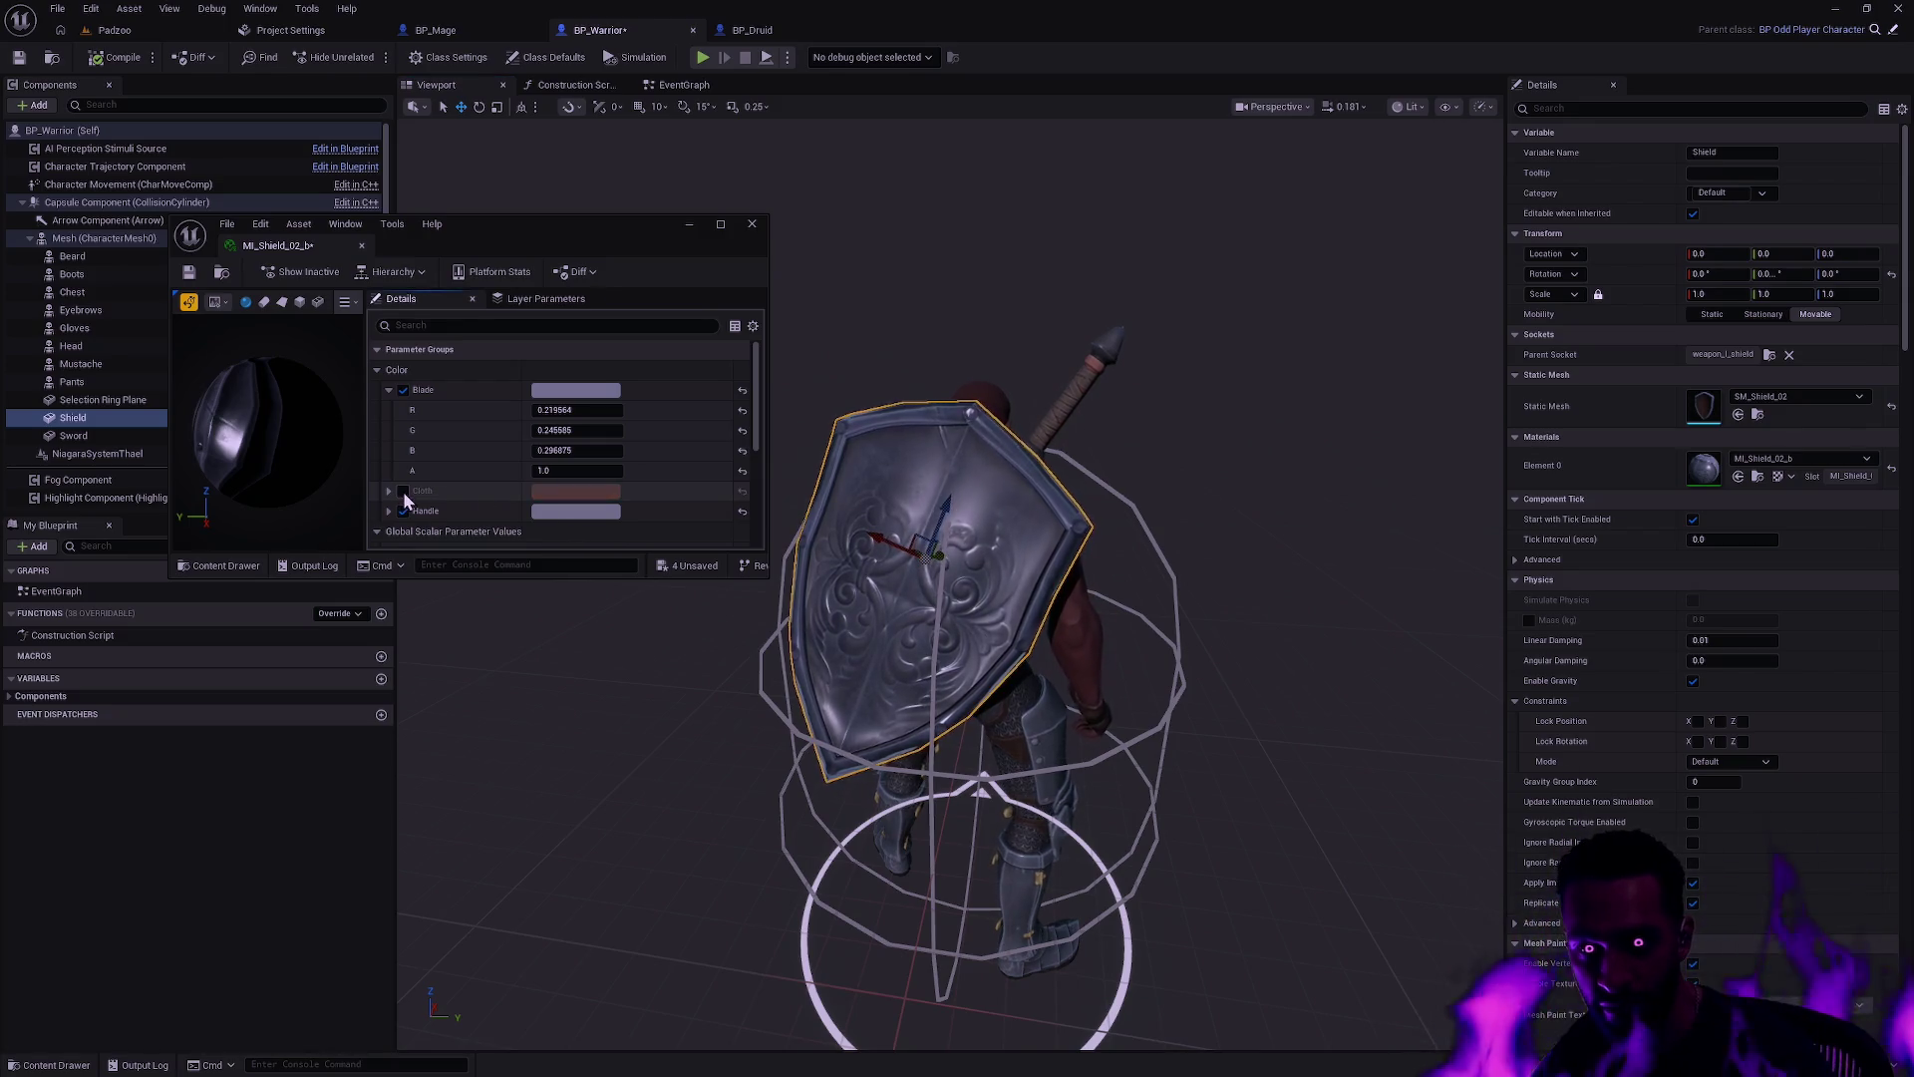
{"action": "left_click", "coordinate": [403, 490]}
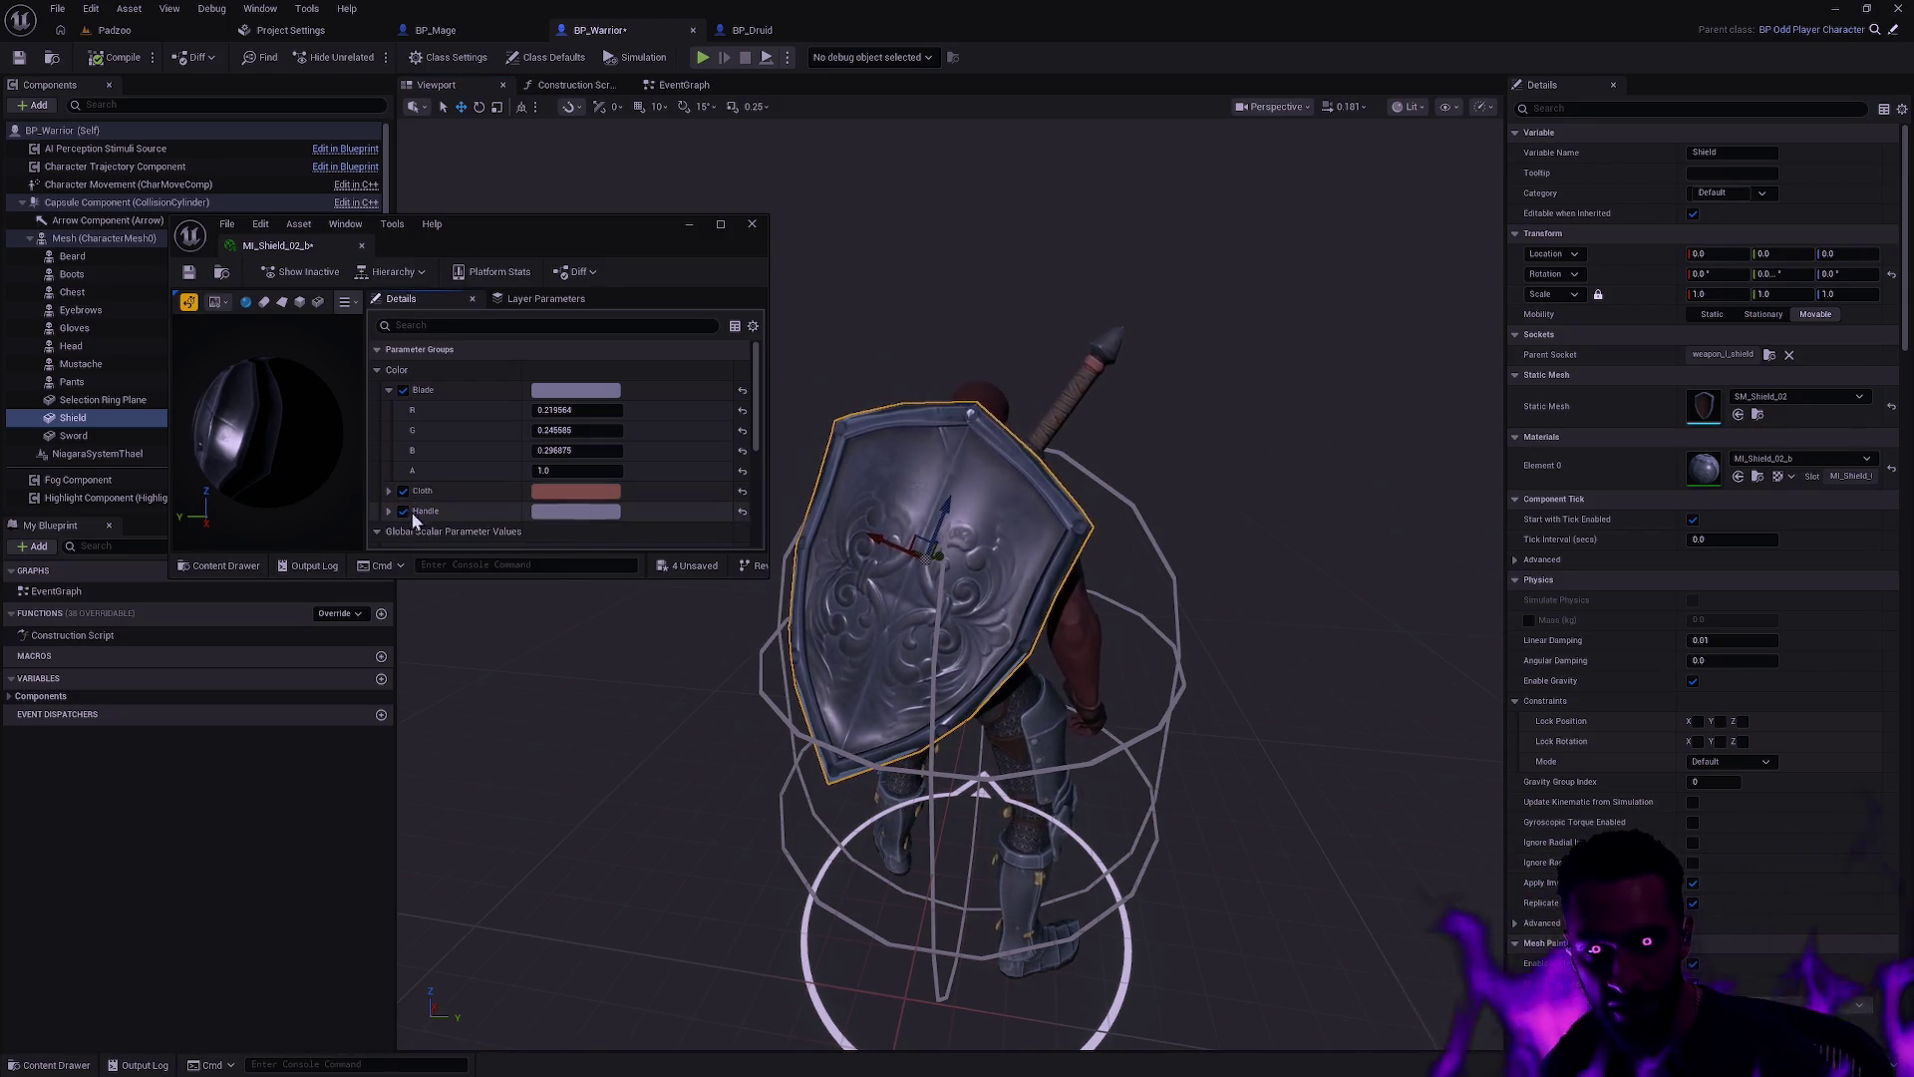
{"action": "left_click", "coordinate": [405, 513]}
{"action": "left_click", "coordinate": [405, 512]}
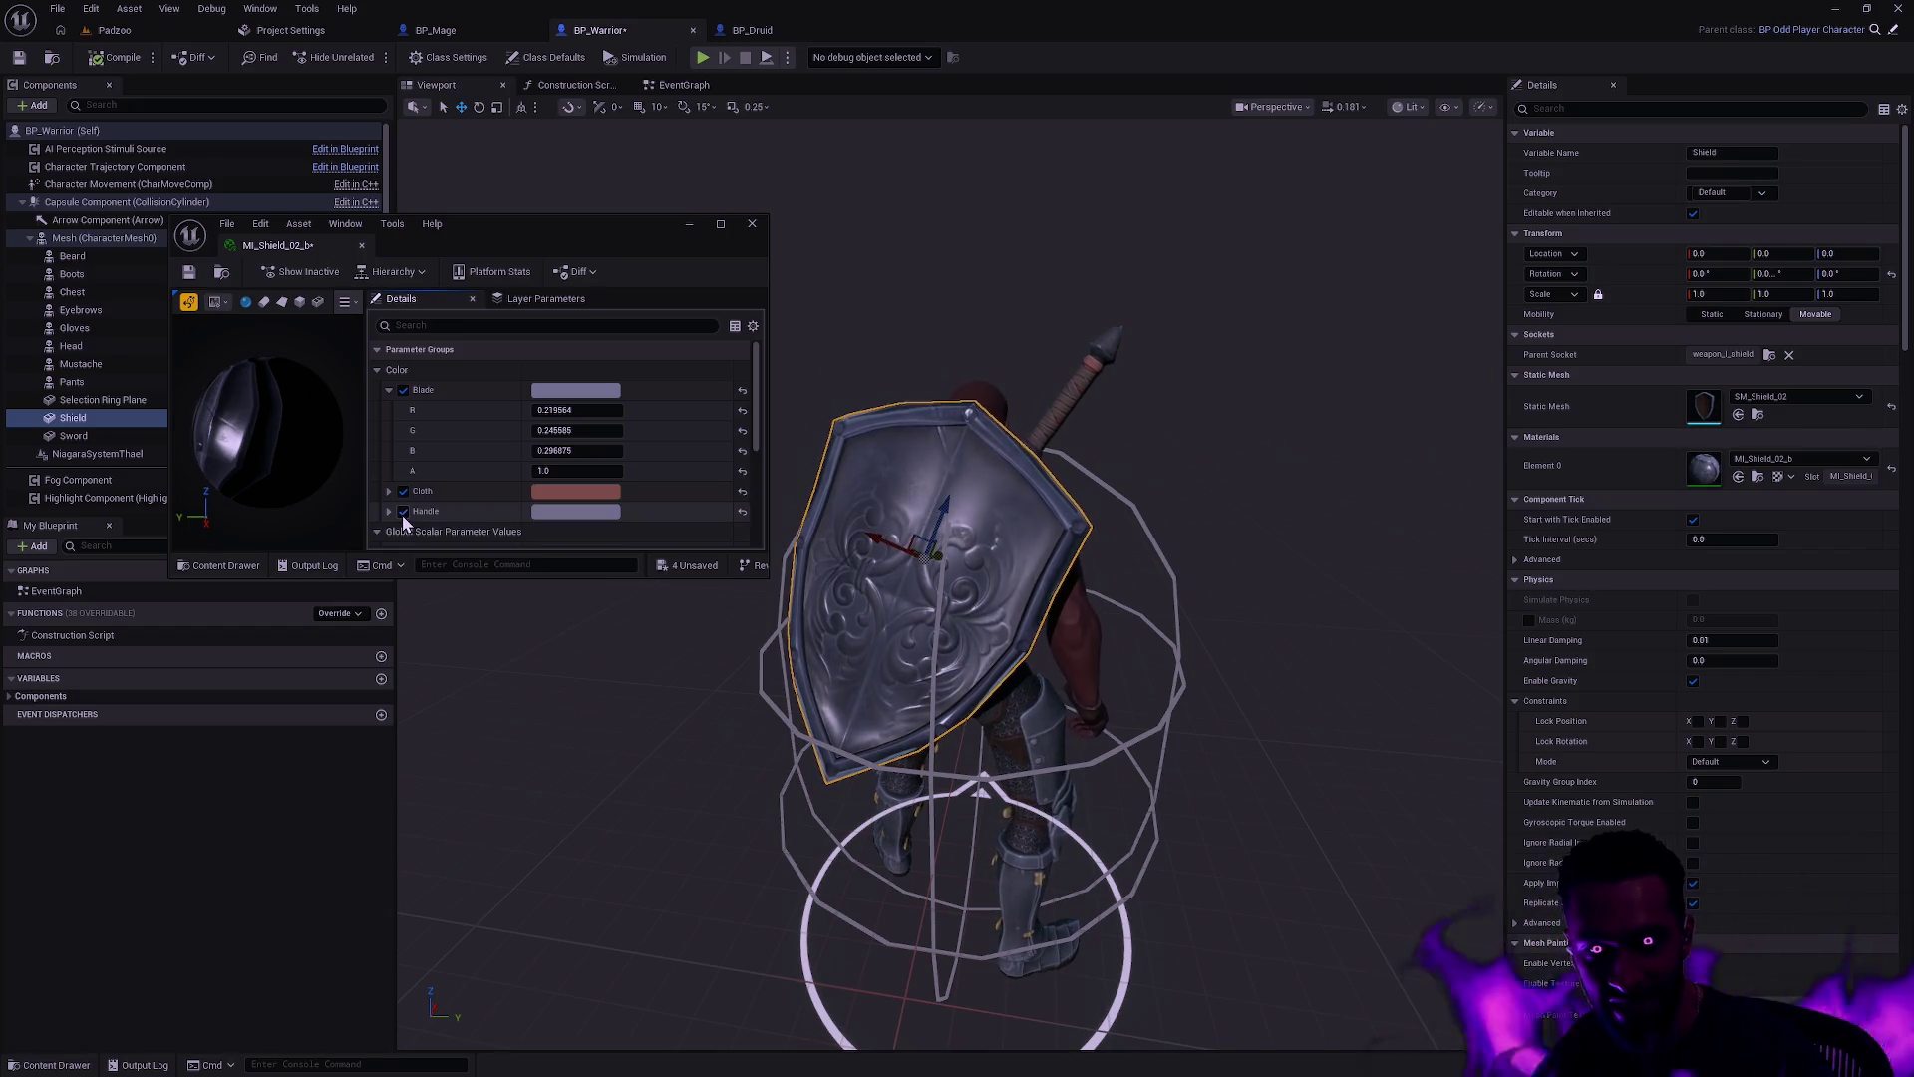
{"action": "scroll", "coordinate": [476, 475], "scroll_direction": "down", "scroll_amount": 4}
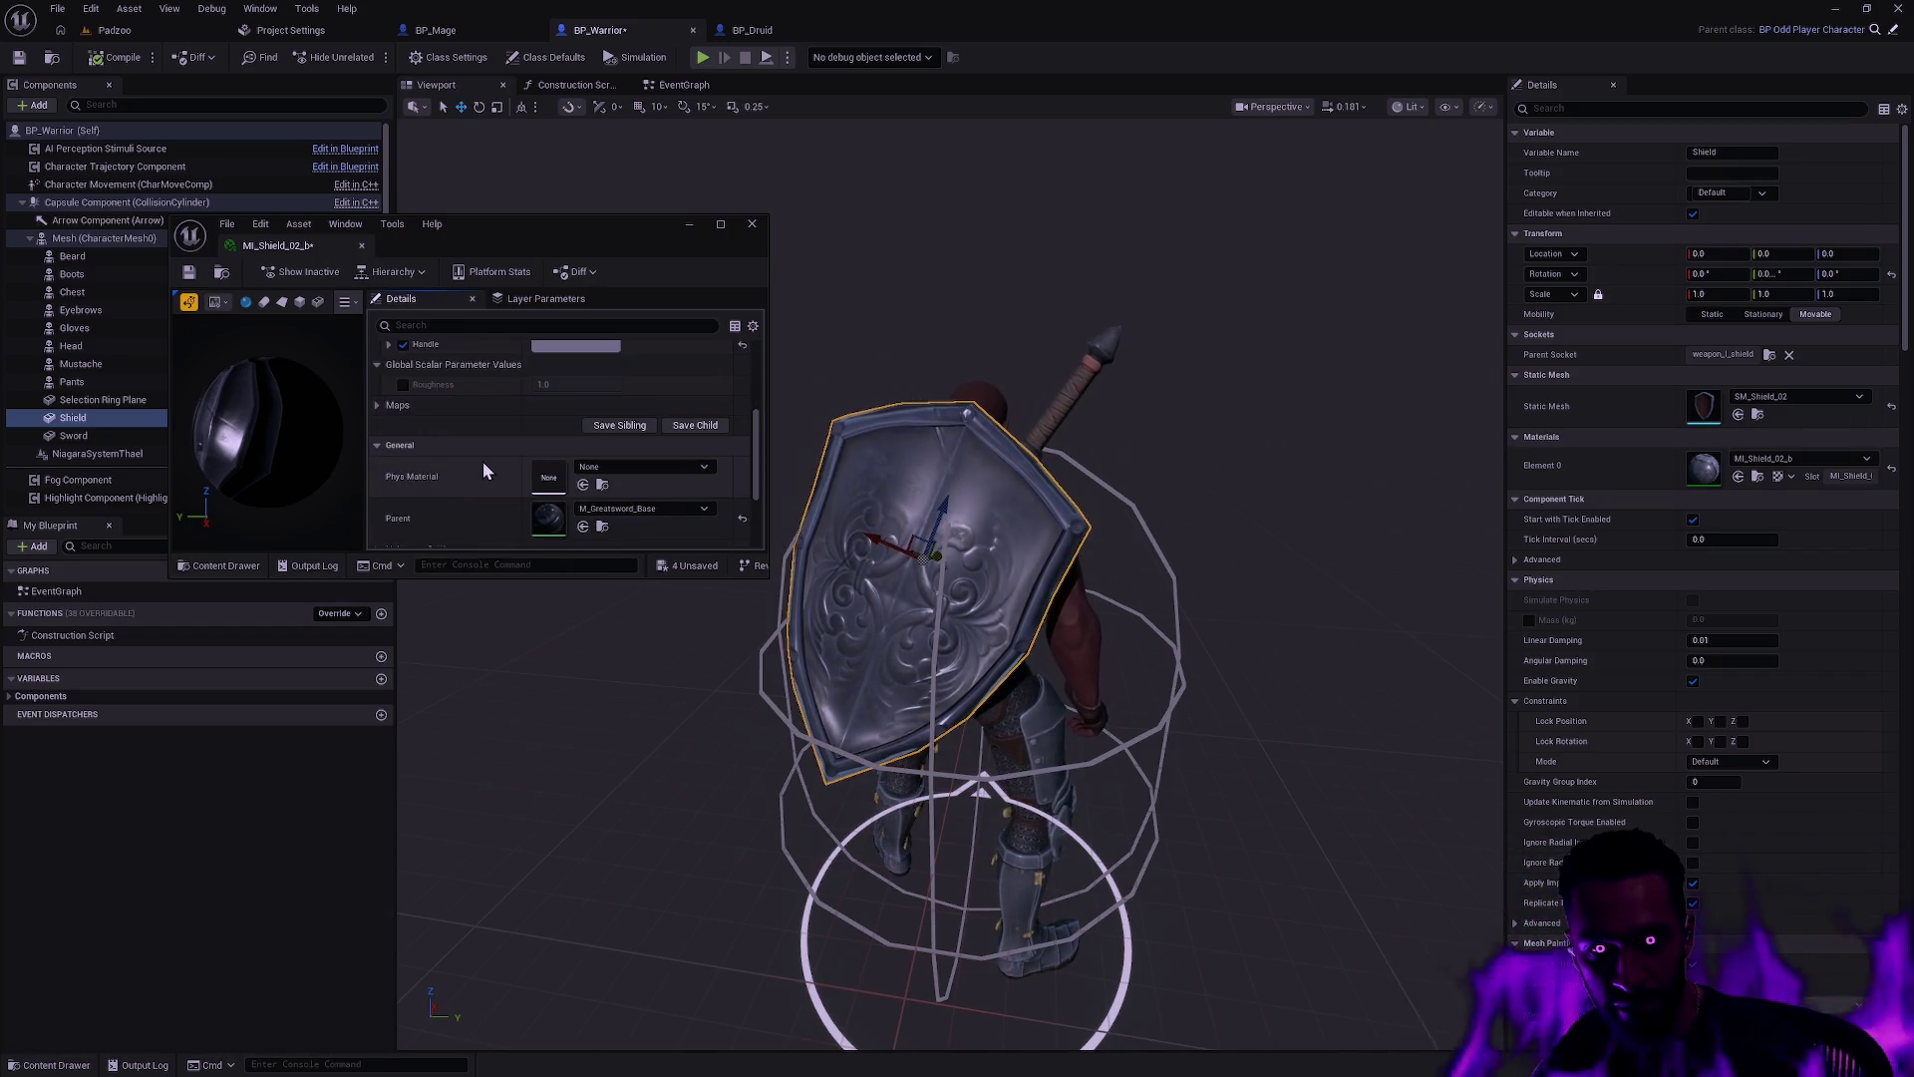
{"action": "scroll", "coordinate": [485, 463], "scroll_direction": "up", "scroll_amount": 4}
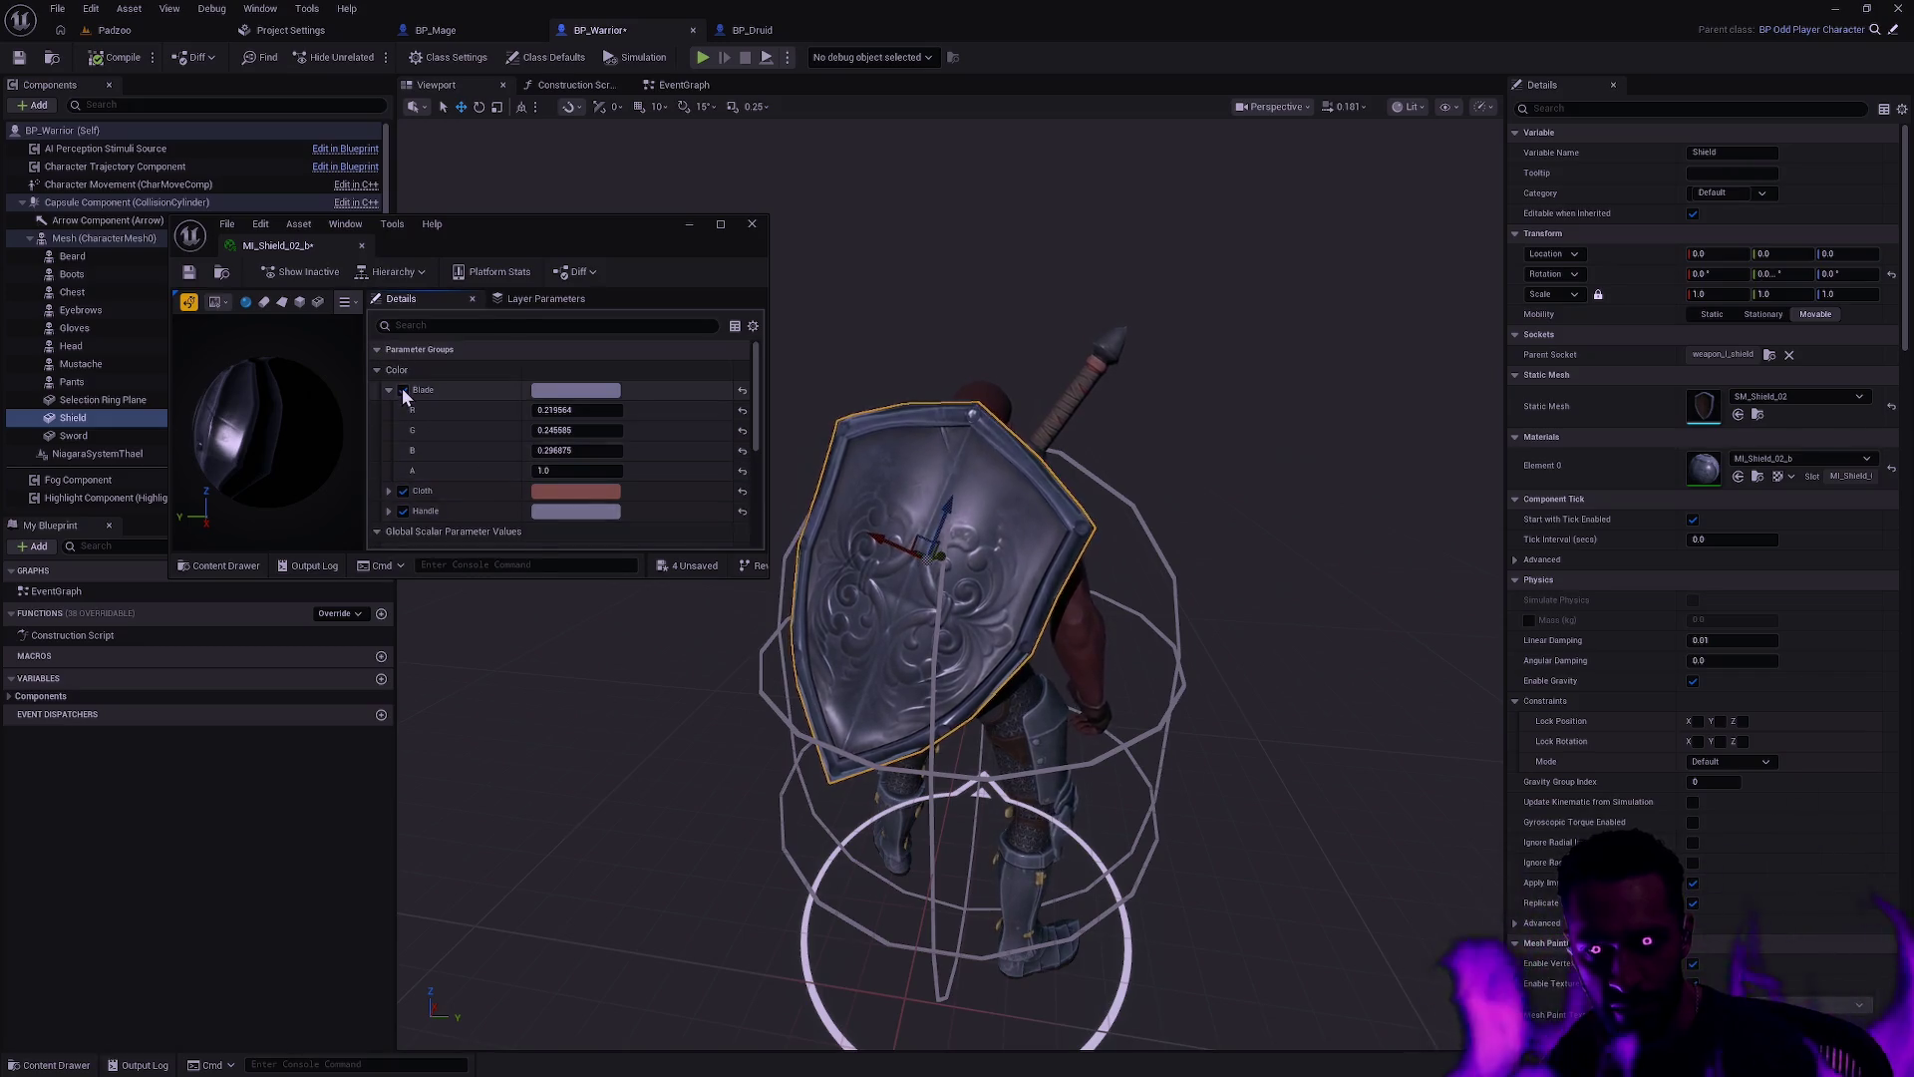
Step: Compare the Blade and Handle overrides, keep both enabled, and open the Handle colour
{"action": "left_click", "coordinate": [403, 390]}
{"action": "left_click", "coordinate": [403, 390]}
{"action": "left_click", "coordinate": [403, 390]}
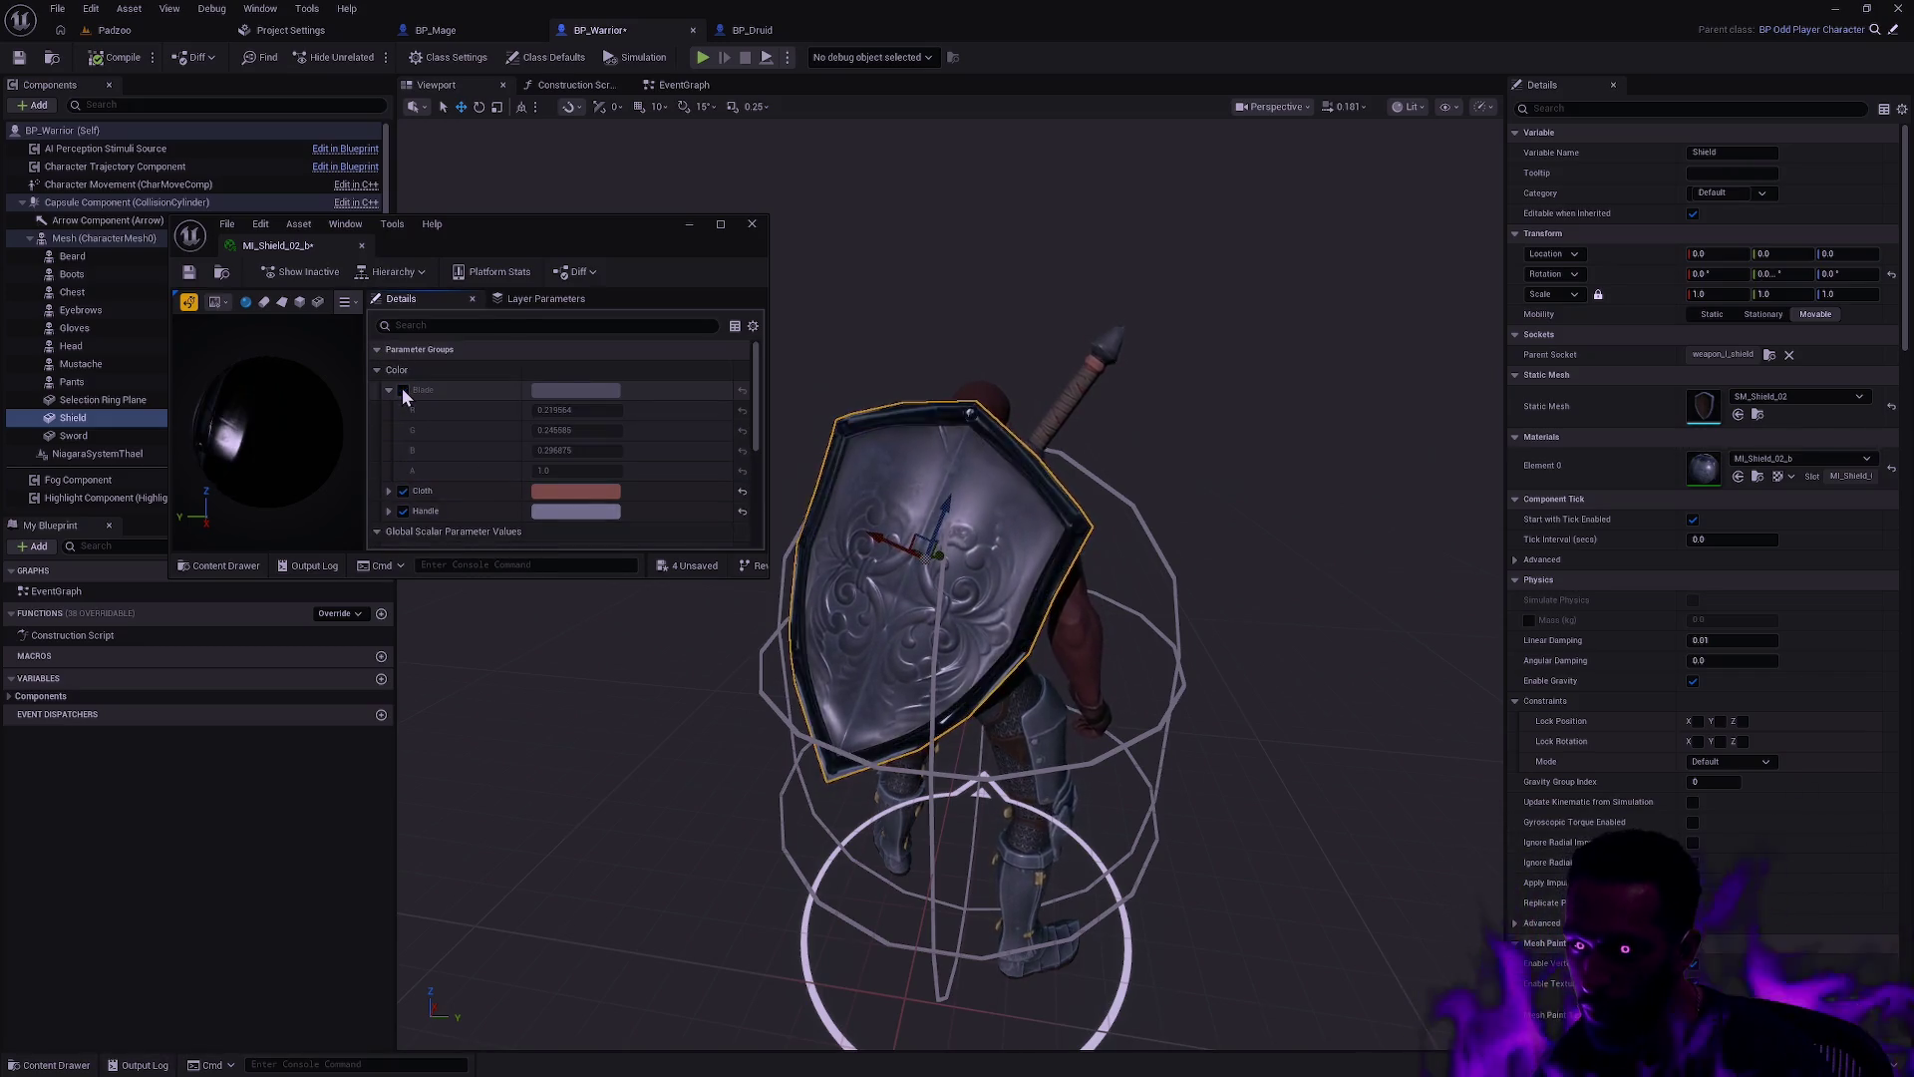
{"action": "left_click", "coordinate": [403, 390]}
{"action": "left_click", "coordinate": [403, 390]}
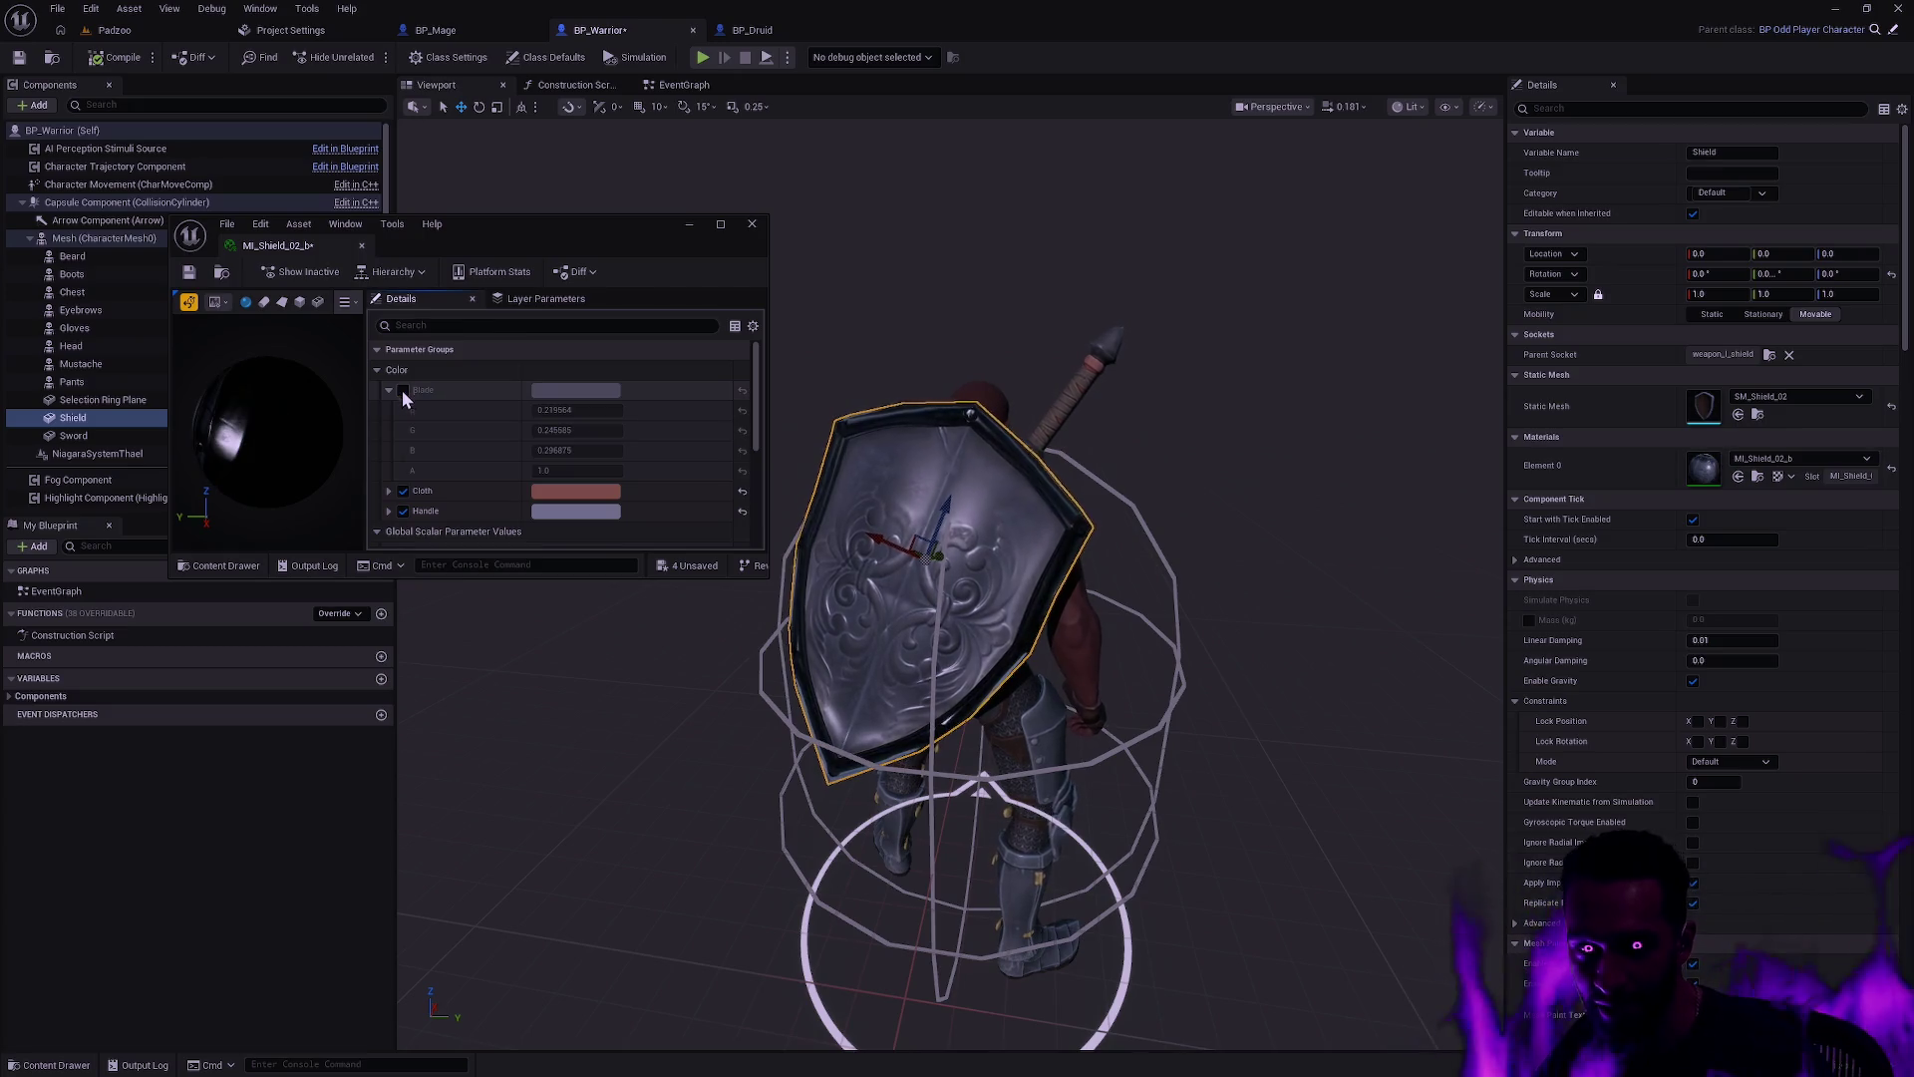
{"action": "left_click", "coordinate": [403, 510]}
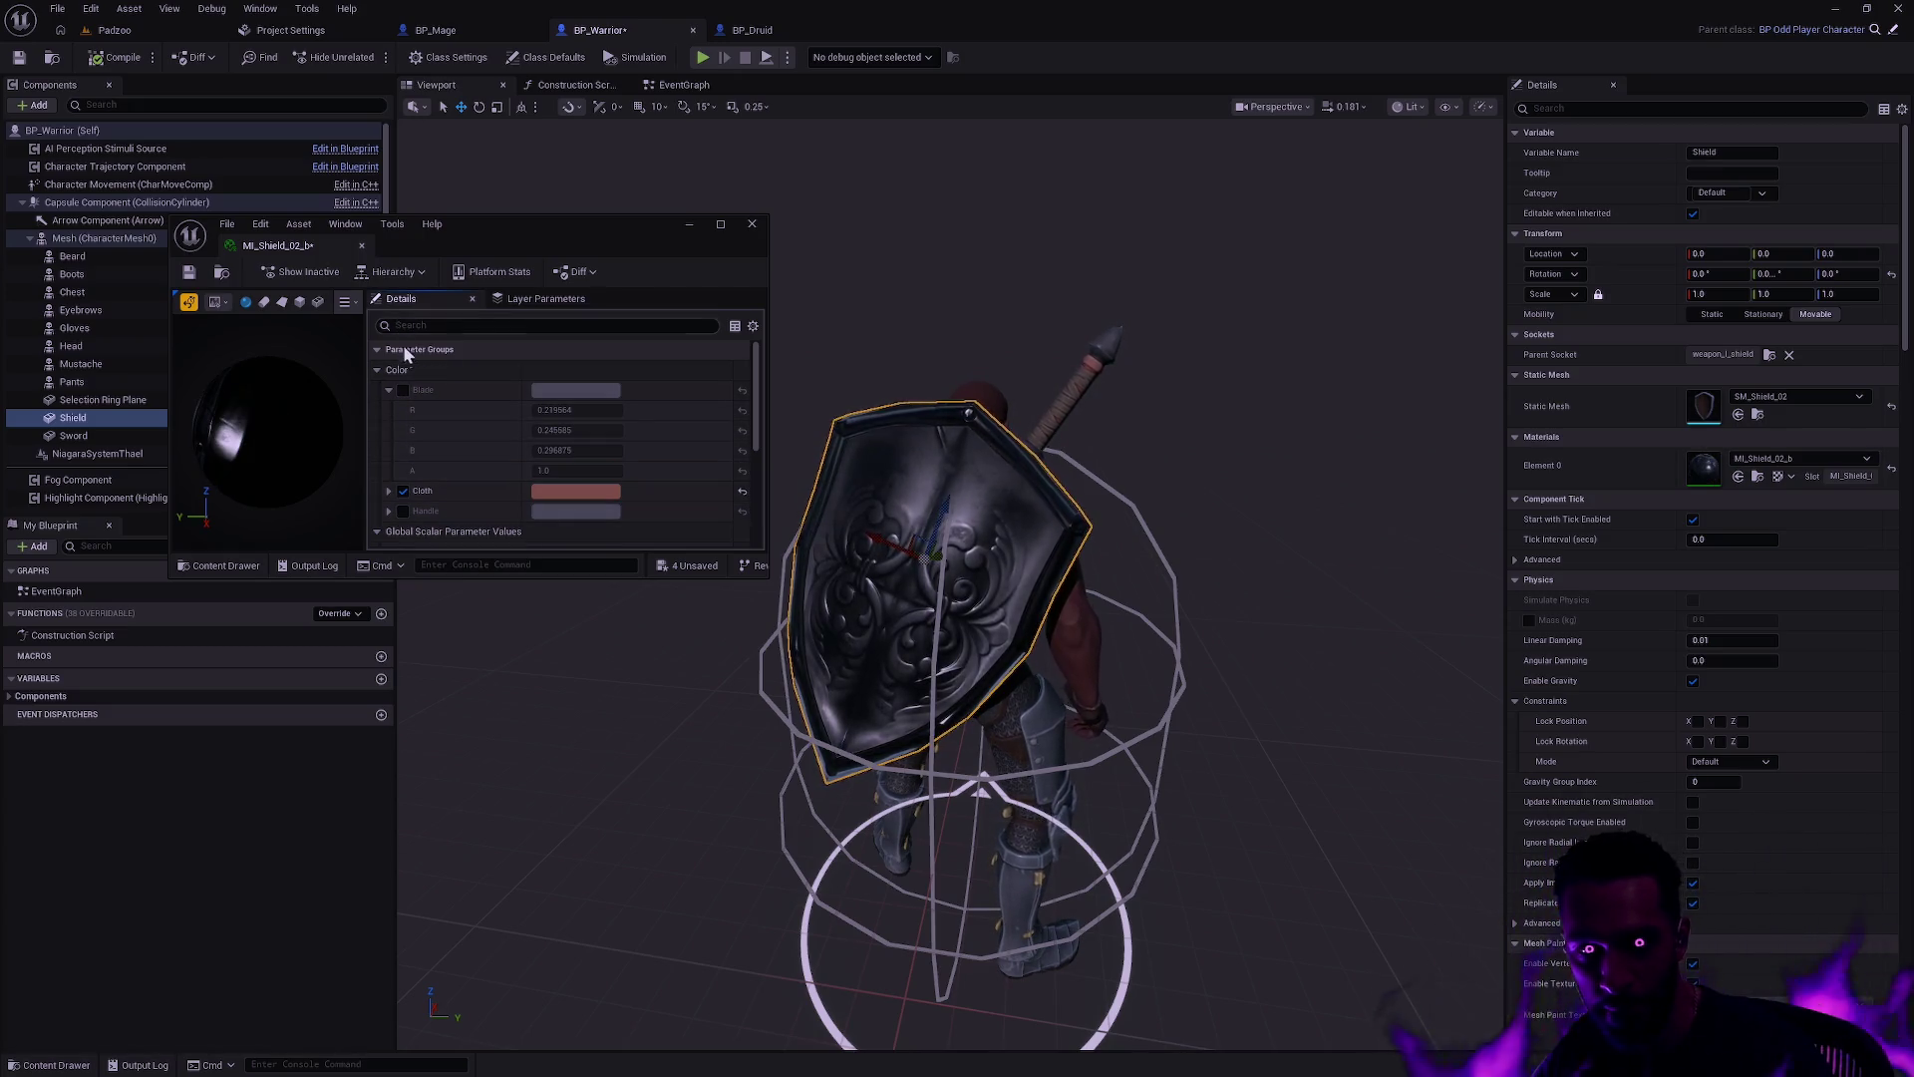
{"action": "left_click", "coordinate": [403, 390]}
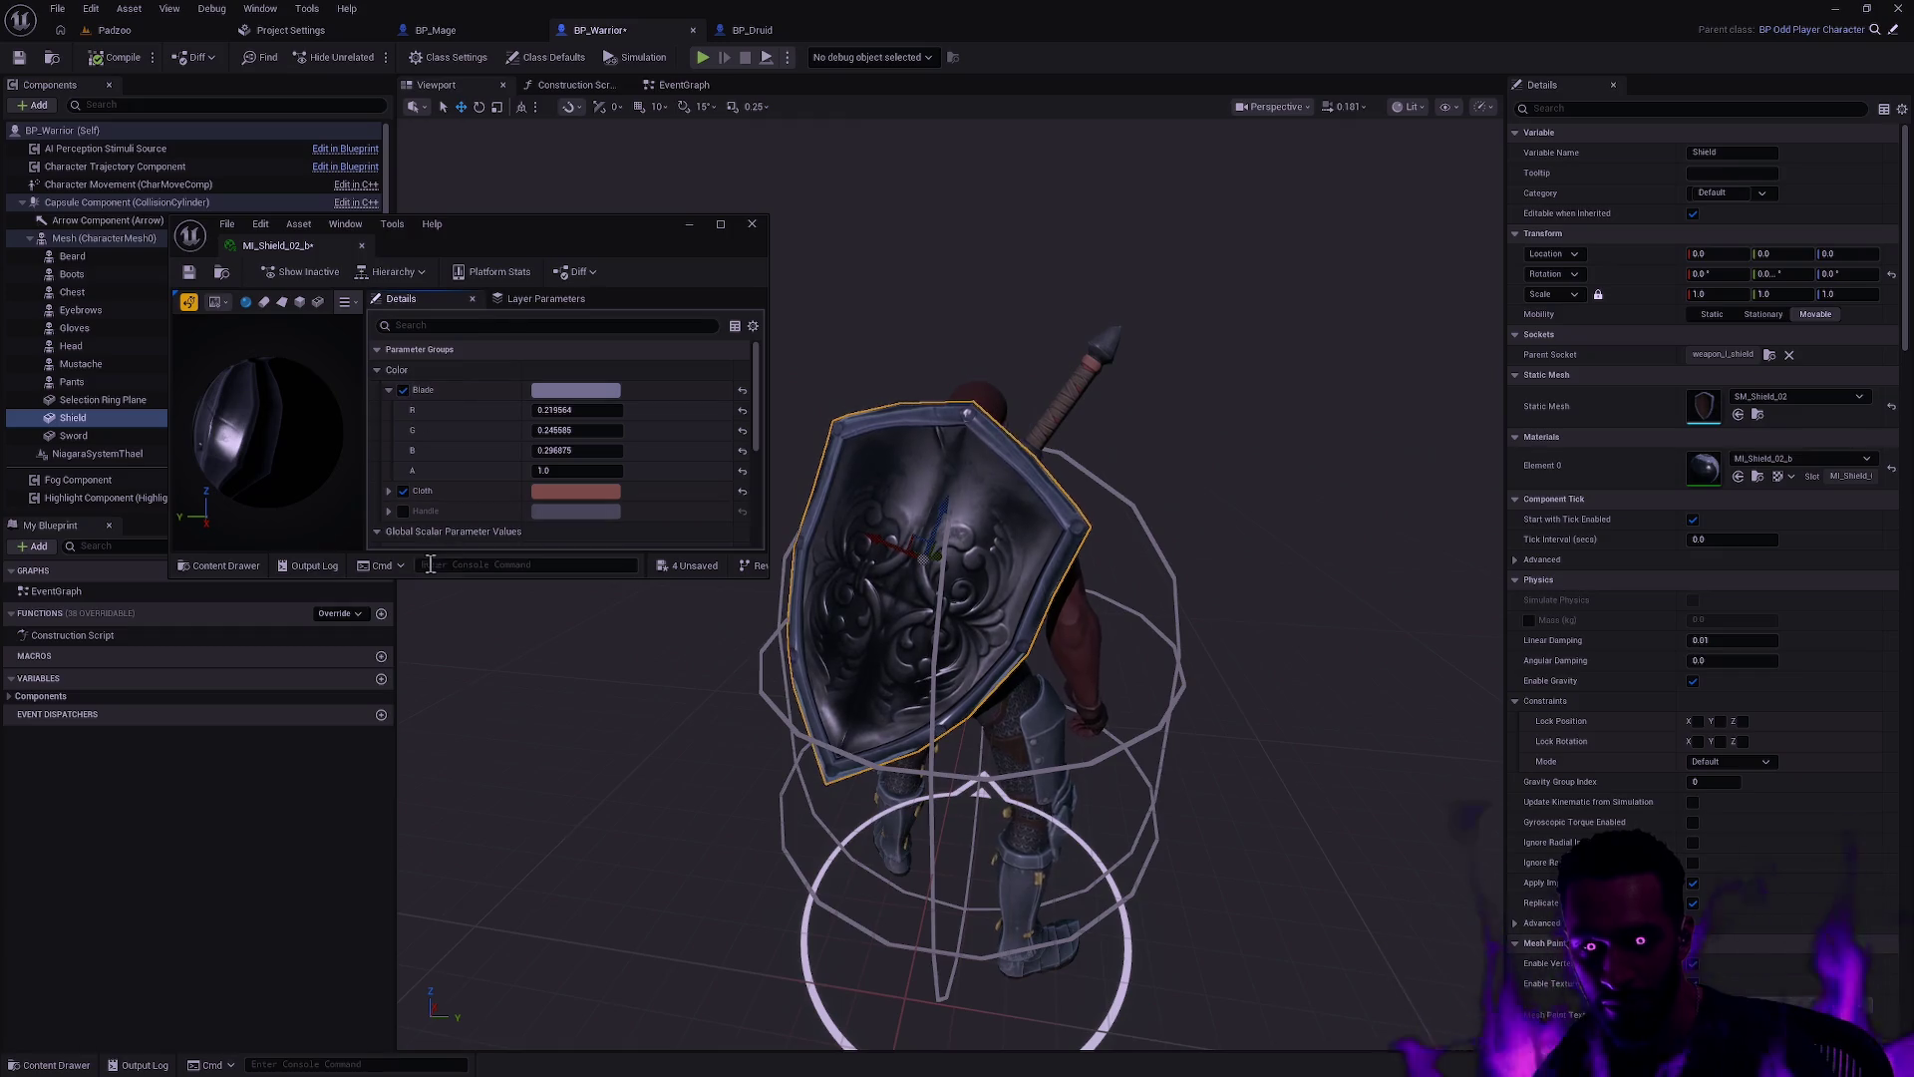
{"action": "left_click", "coordinate": [402, 511]}
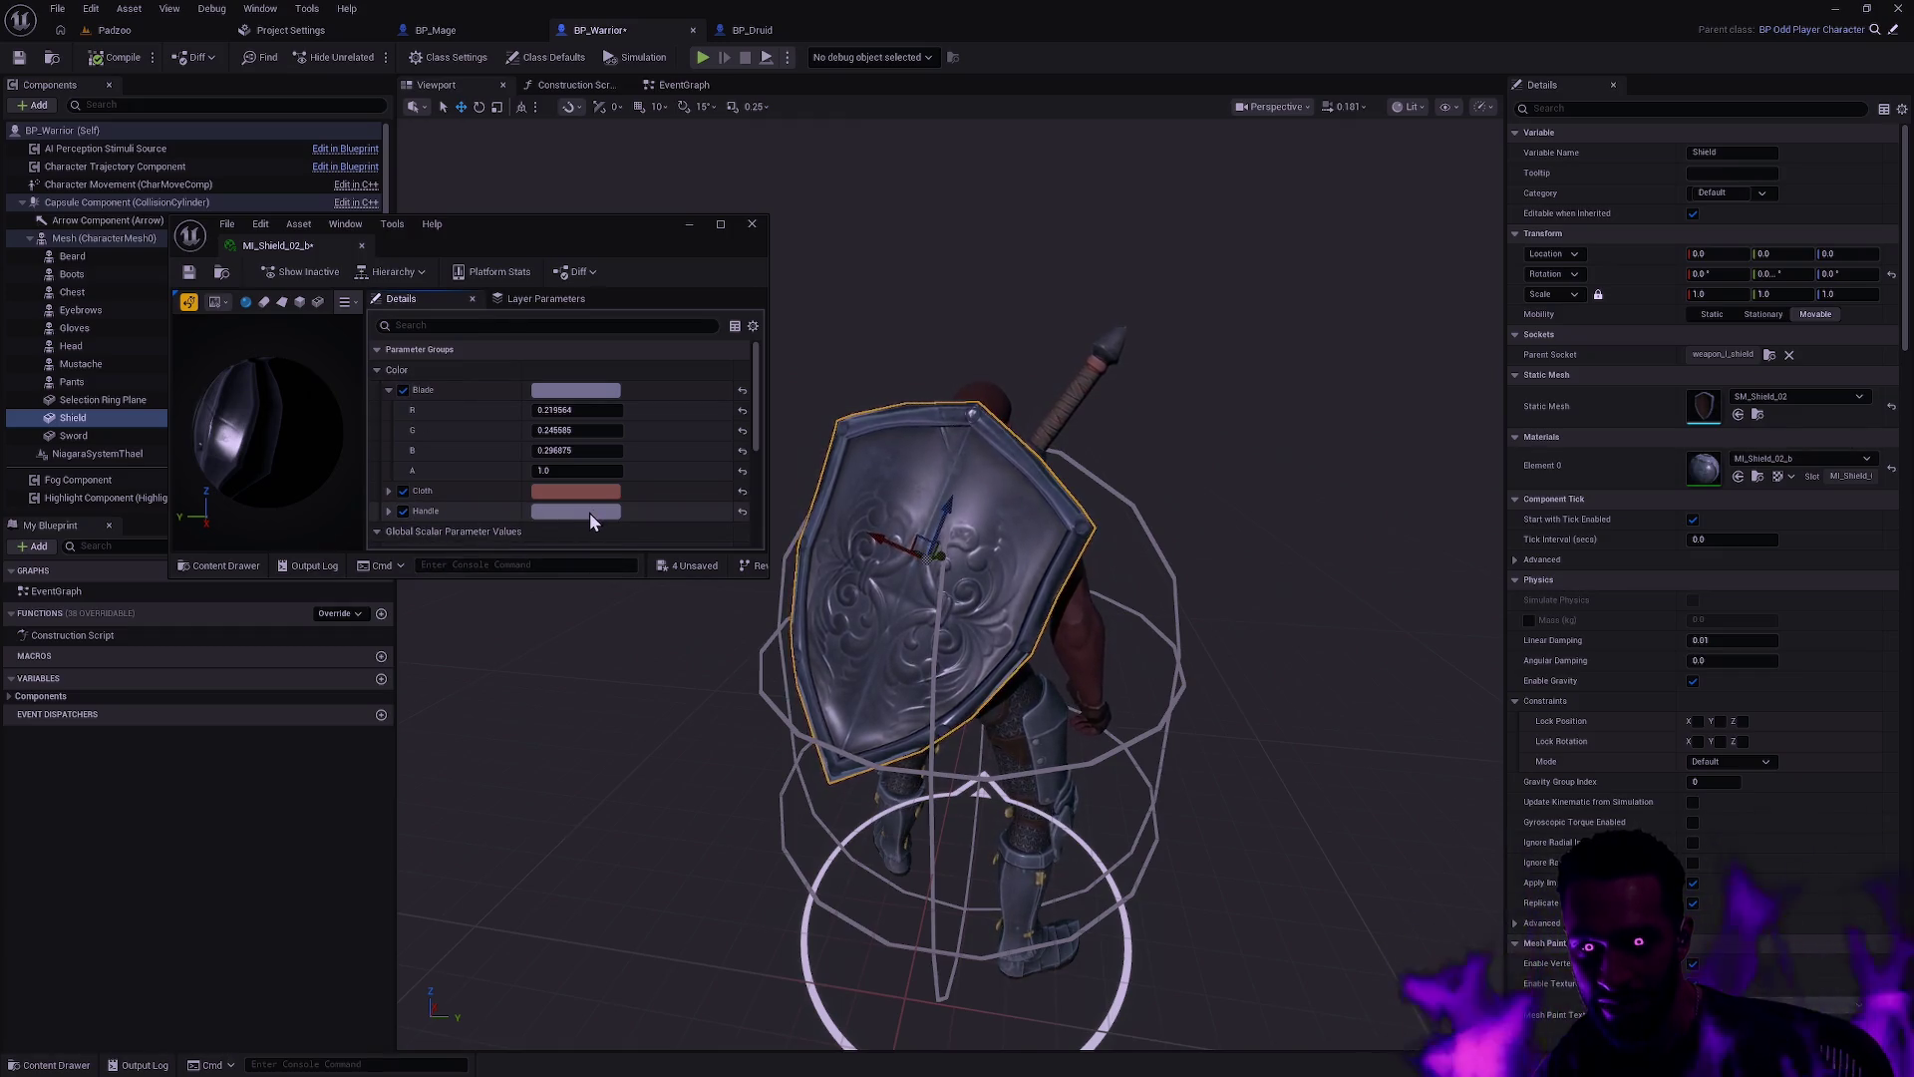
{"action": "left_click", "coordinate": [589, 513]}
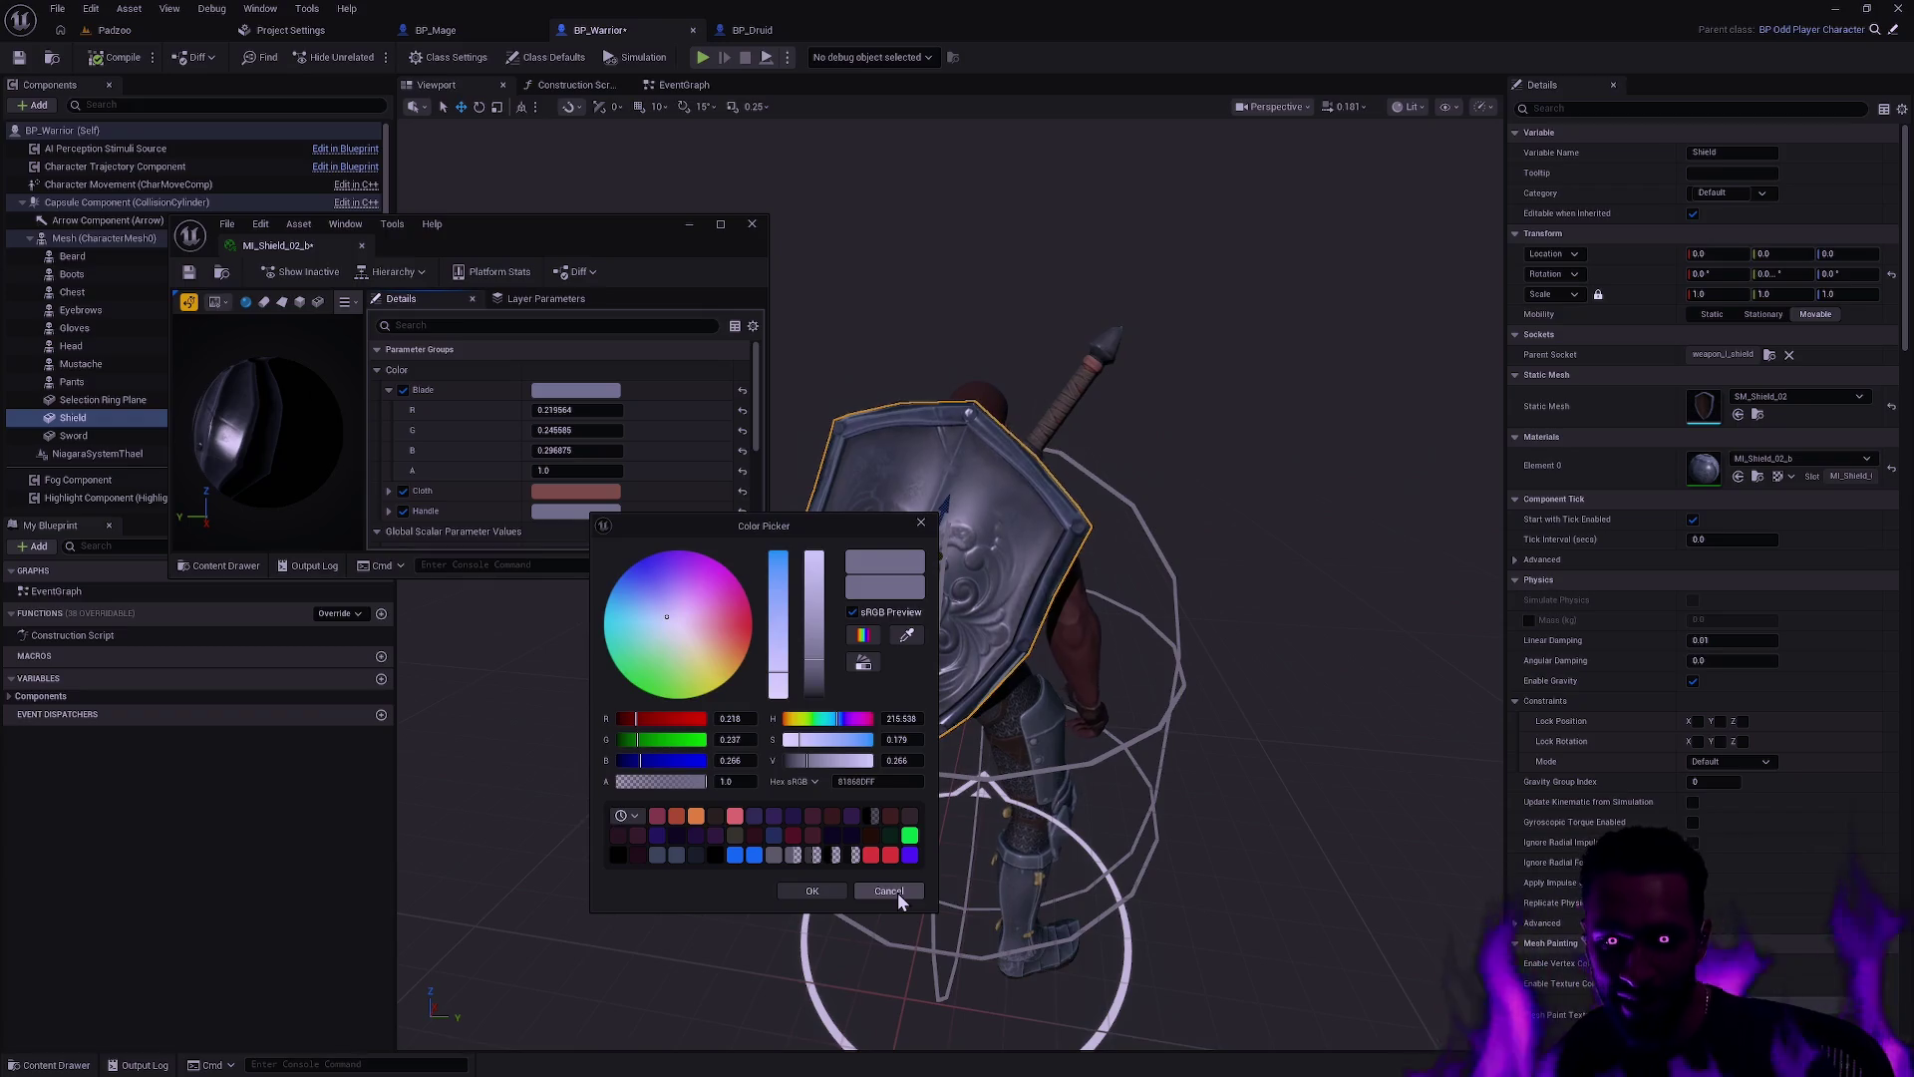
Step: Try more saturated and brownish tints for the Handle colour
{"action": "mouse_move", "coordinate": [780, 646]}
{"action": "left_mouse_down"}
{"action": "mouse_move", "coordinate": [779, 609]}
{"action": "mouse_move", "coordinate": [816, 683]}
{"action": "mouse_move", "coordinate": [817, 641]}
{"action": "mouse_move", "coordinate": [814, 667]}
{"action": "left_mouse_up"}
{"action": "left_click_drag", "start_coordinate": [824, 539], "coordinate": [585, 523]}
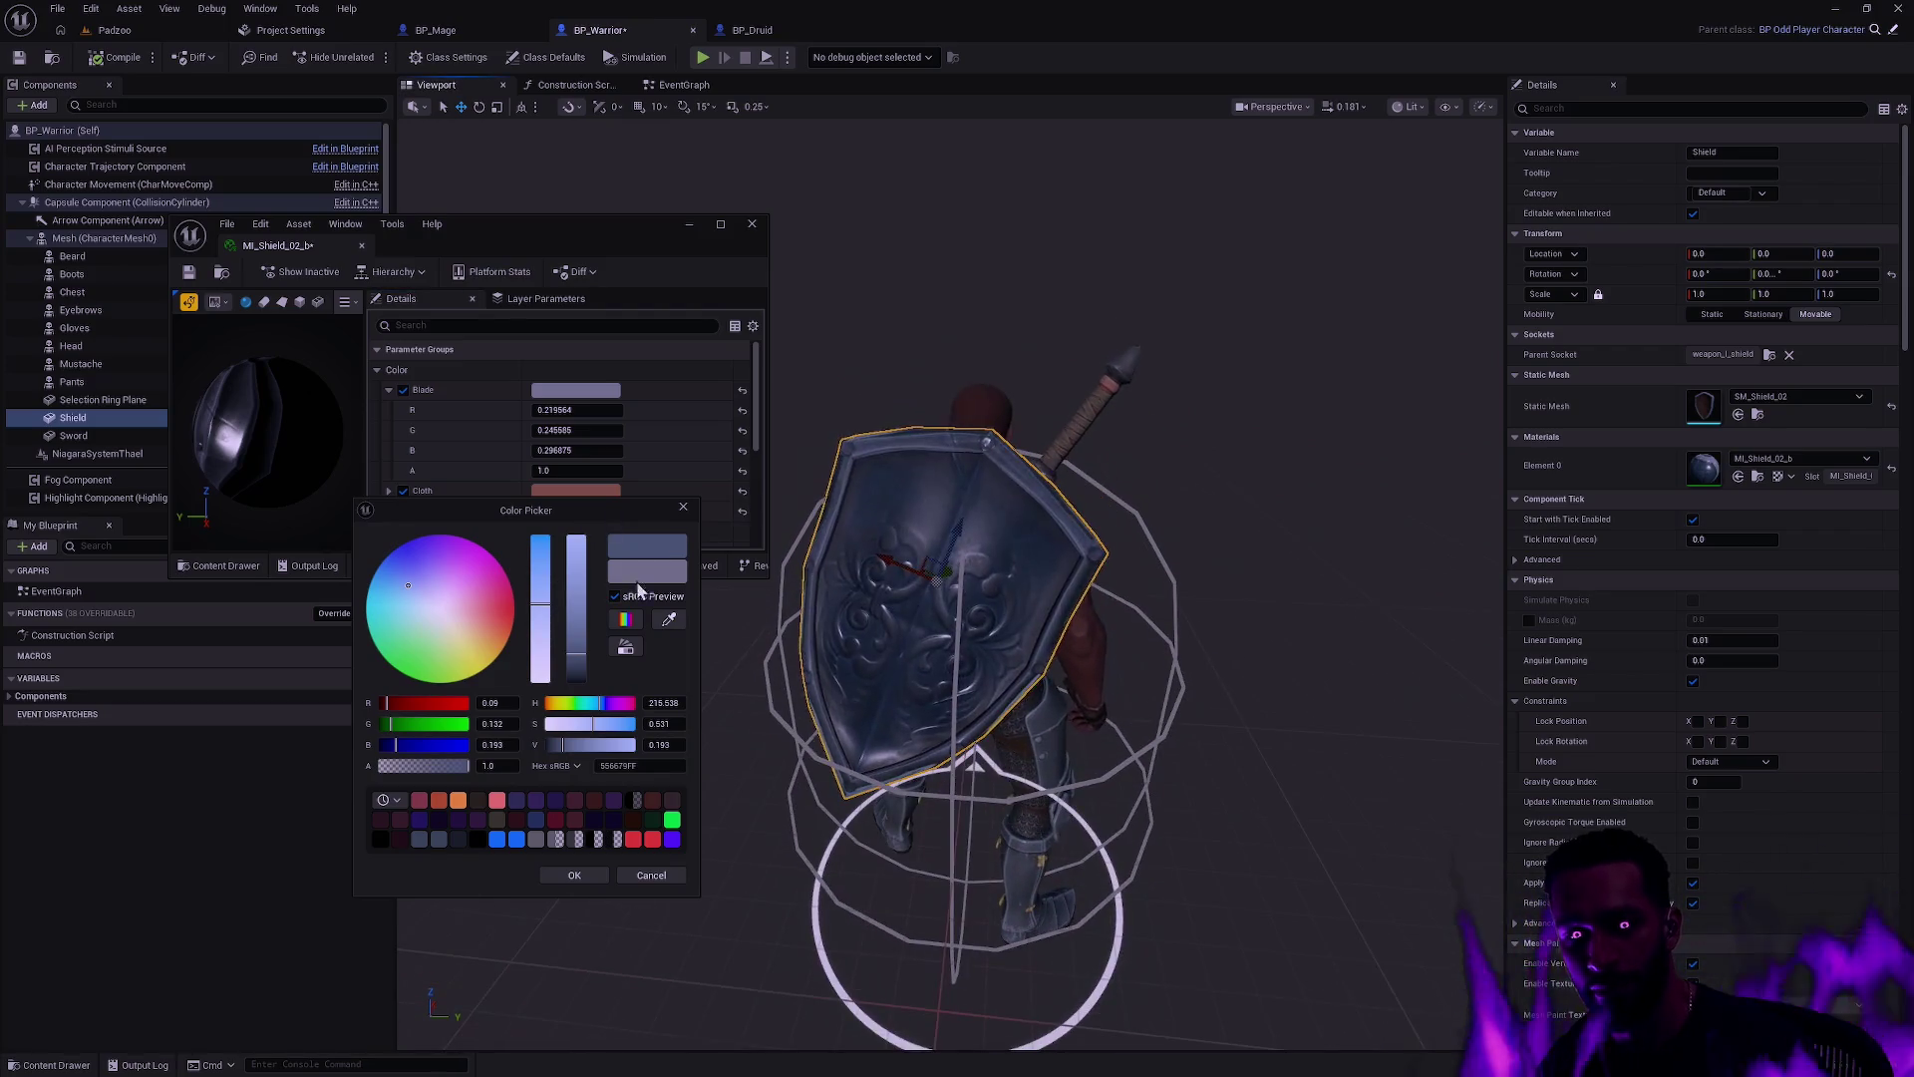
{"action": "mouse_move", "coordinate": [539, 603]}
{"action": "left_mouse_down"}
{"action": "mouse_move", "coordinate": [542, 656]}
{"action": "mouse_move", "coordinate": [510, 603]}
{"action": "left_mouse_up"}
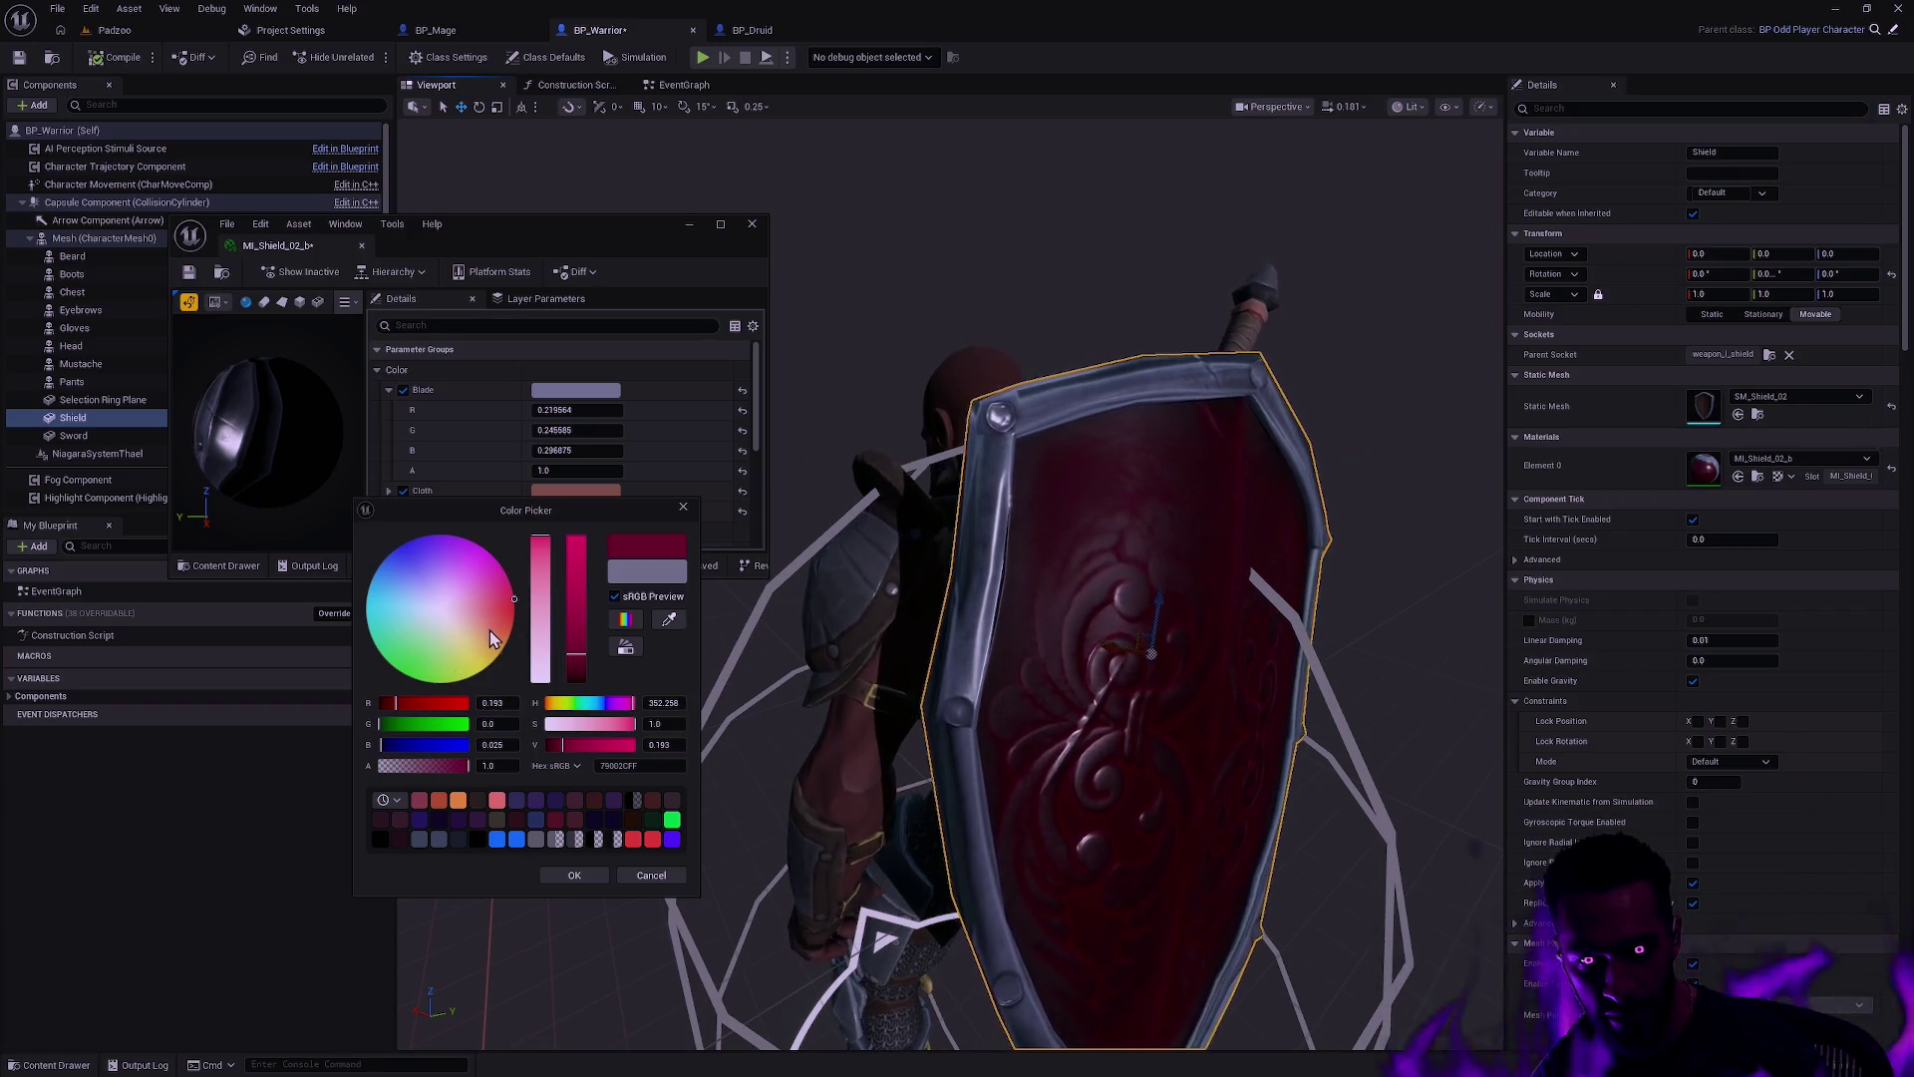
{"action": "left_click_drag", "start_coordinate": [488, 639], "coordinate": [497, 621]}
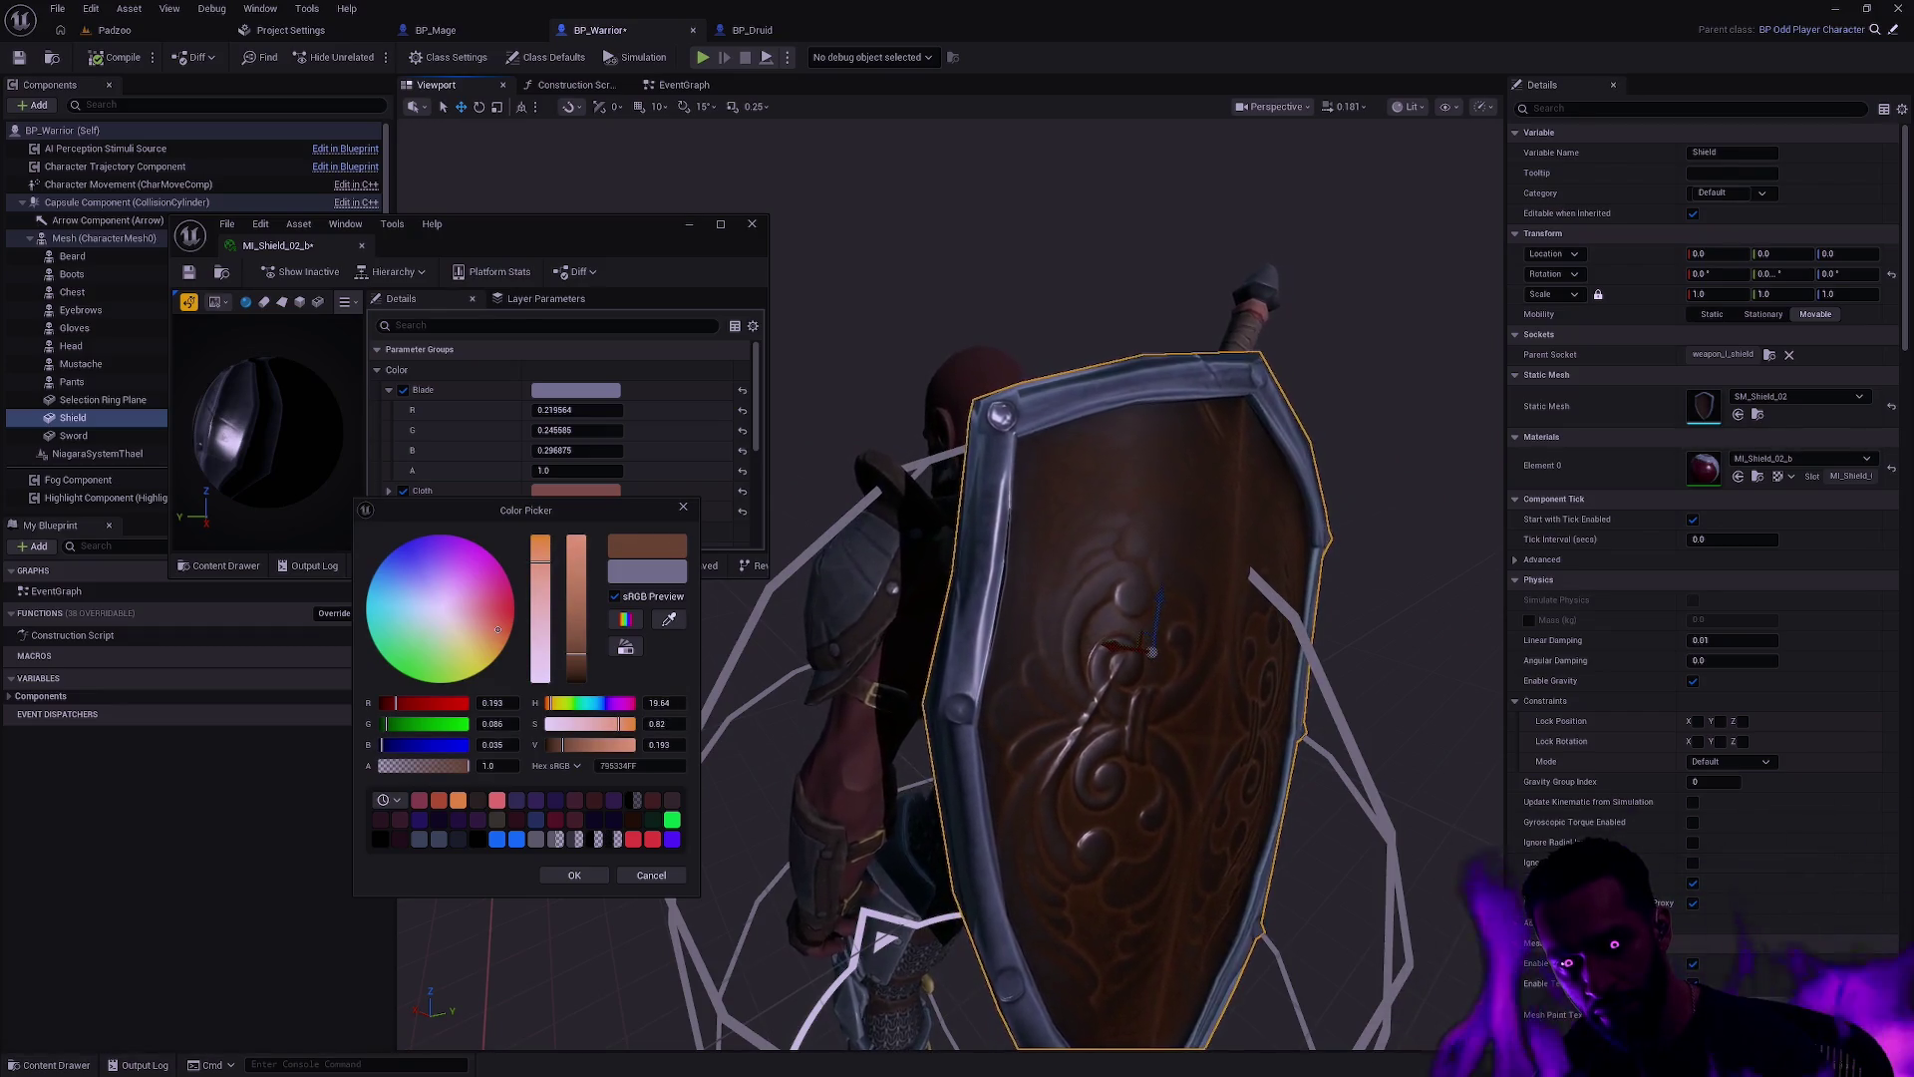
Step: Discard the Handle colour changes and open the Blade colour for editing
{"action": "left_click", "coordinate": [666, 883]}
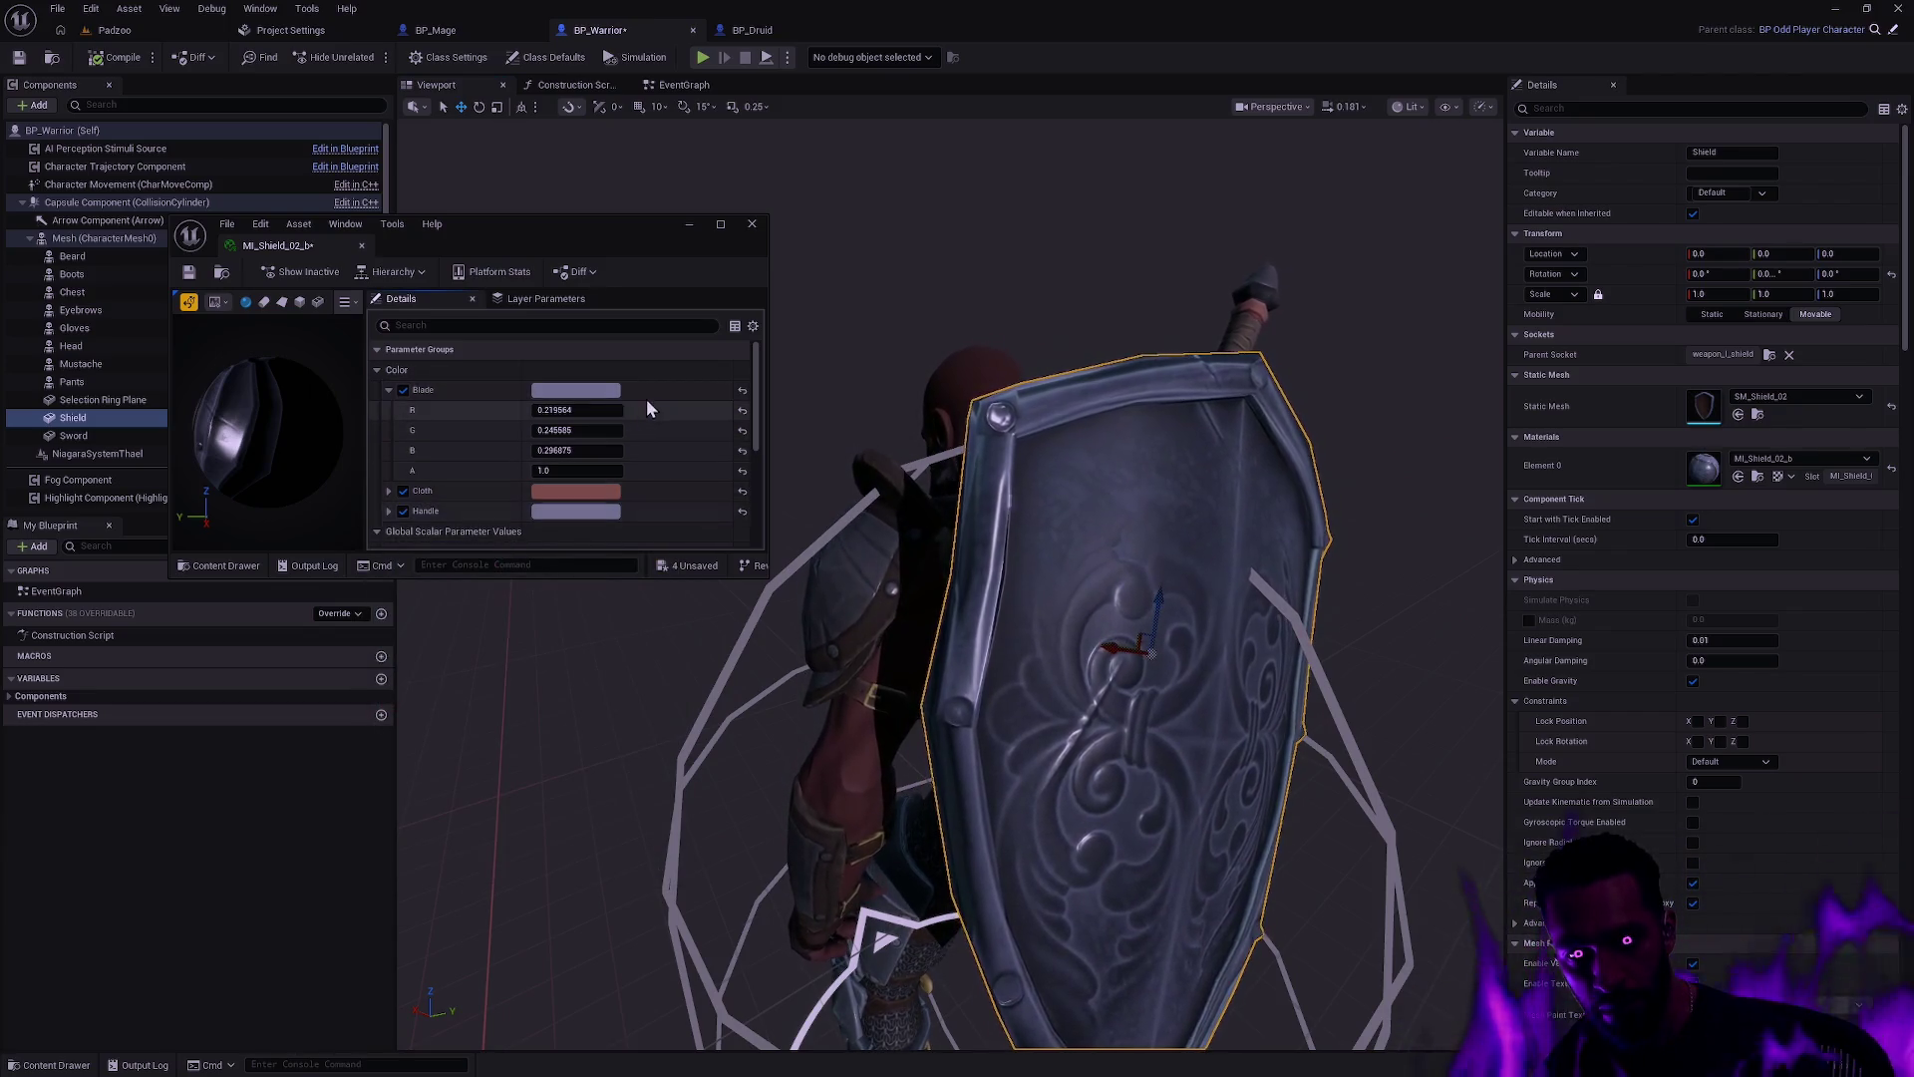
{"action": "left_click", "coordinate": [602, 390]}
{"action": "left_click_drag", "start_coordinate": [784, 404], "coordinate": [594, 536]}
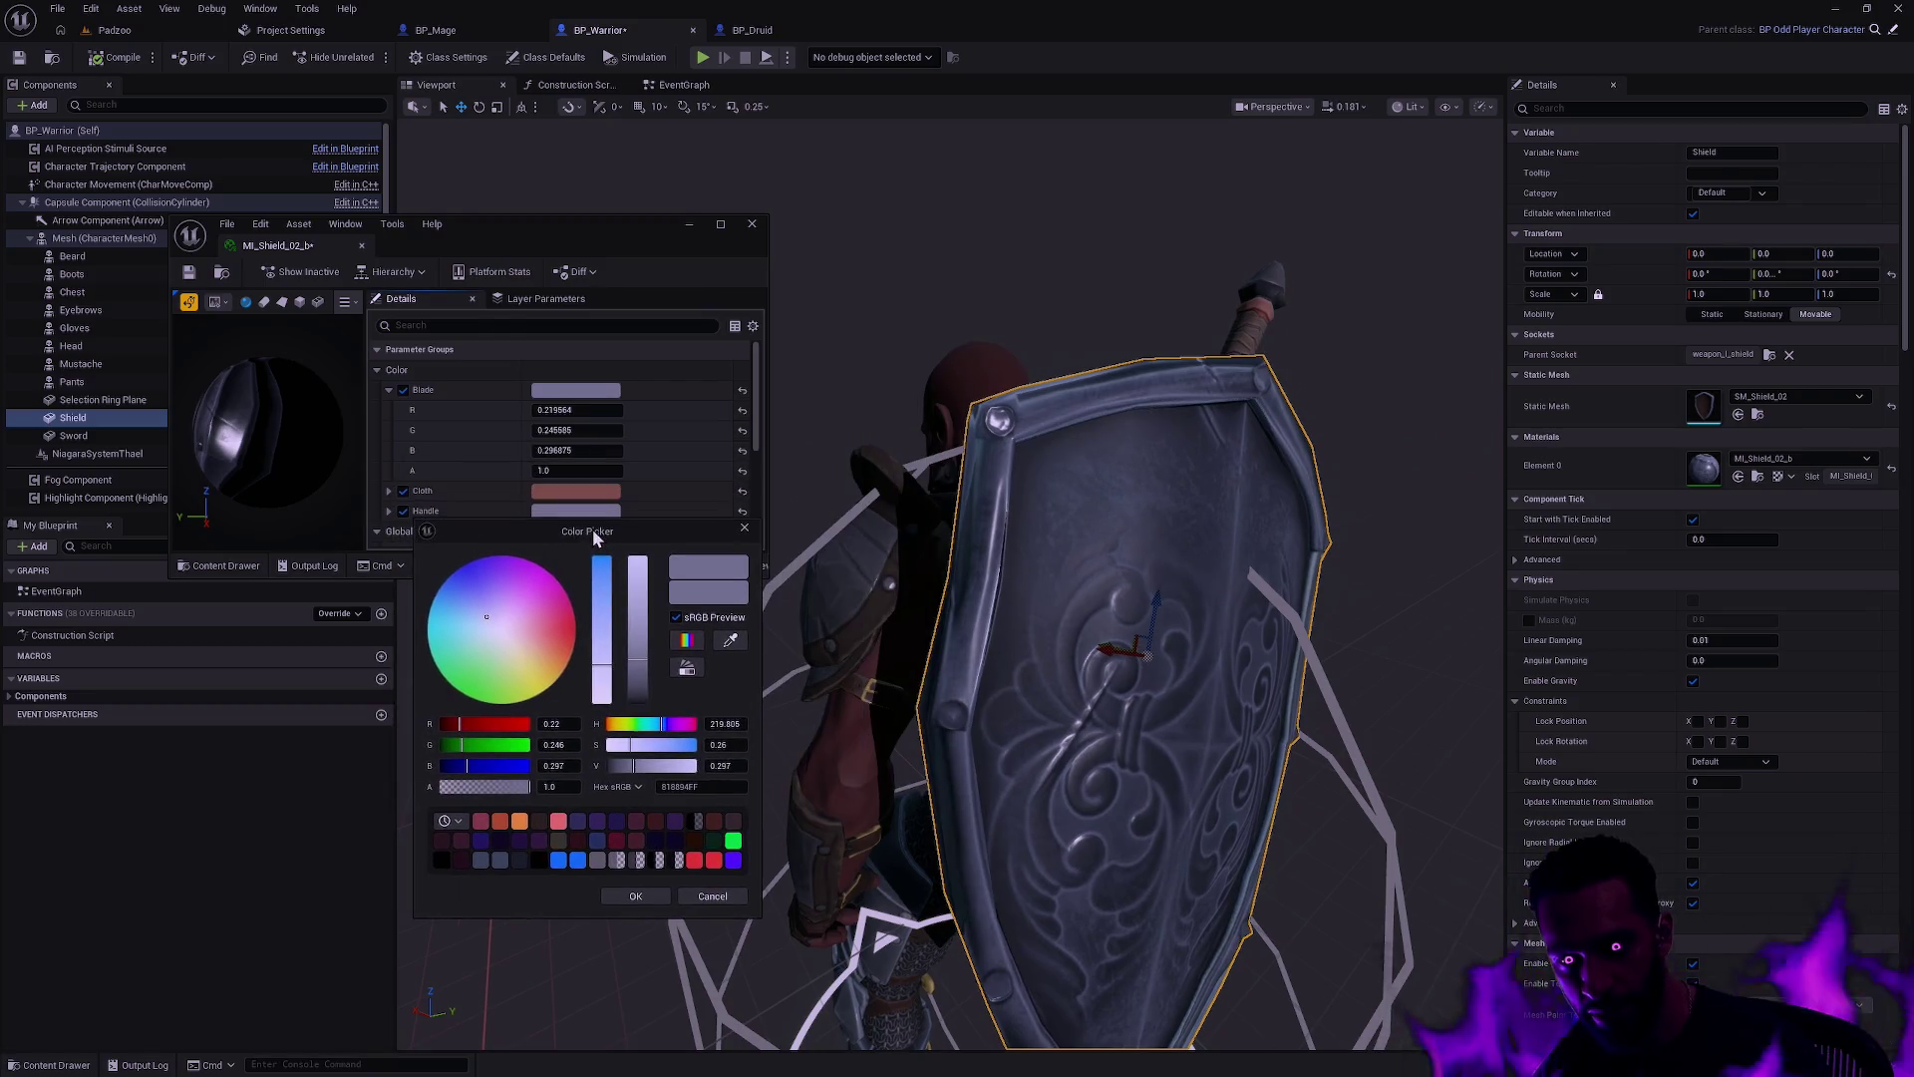
Step: Sample a dark brown from the character for the Blade colour, then tune its brightness and saturation
{"action": "left_click", "coordinate": [728, 645]}
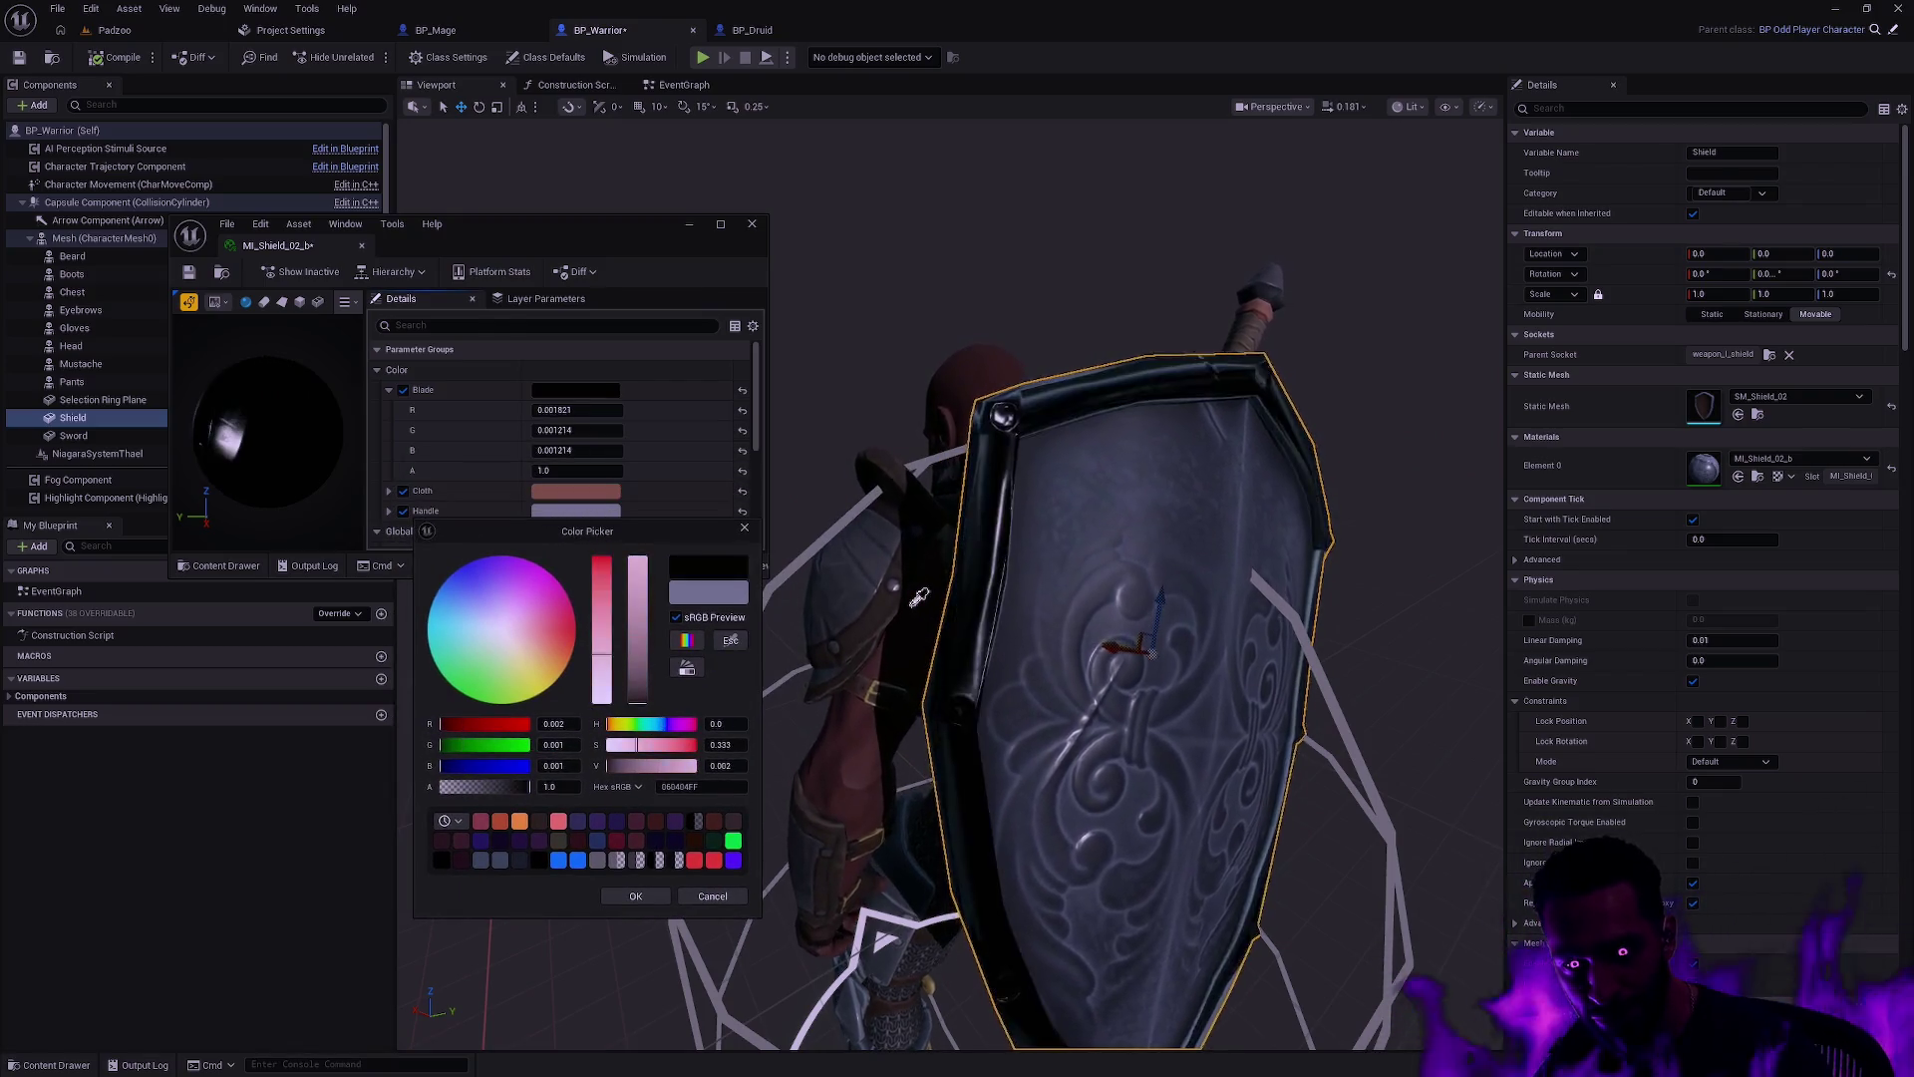
{"action": "left_click", "coordinate": [887, 603]}
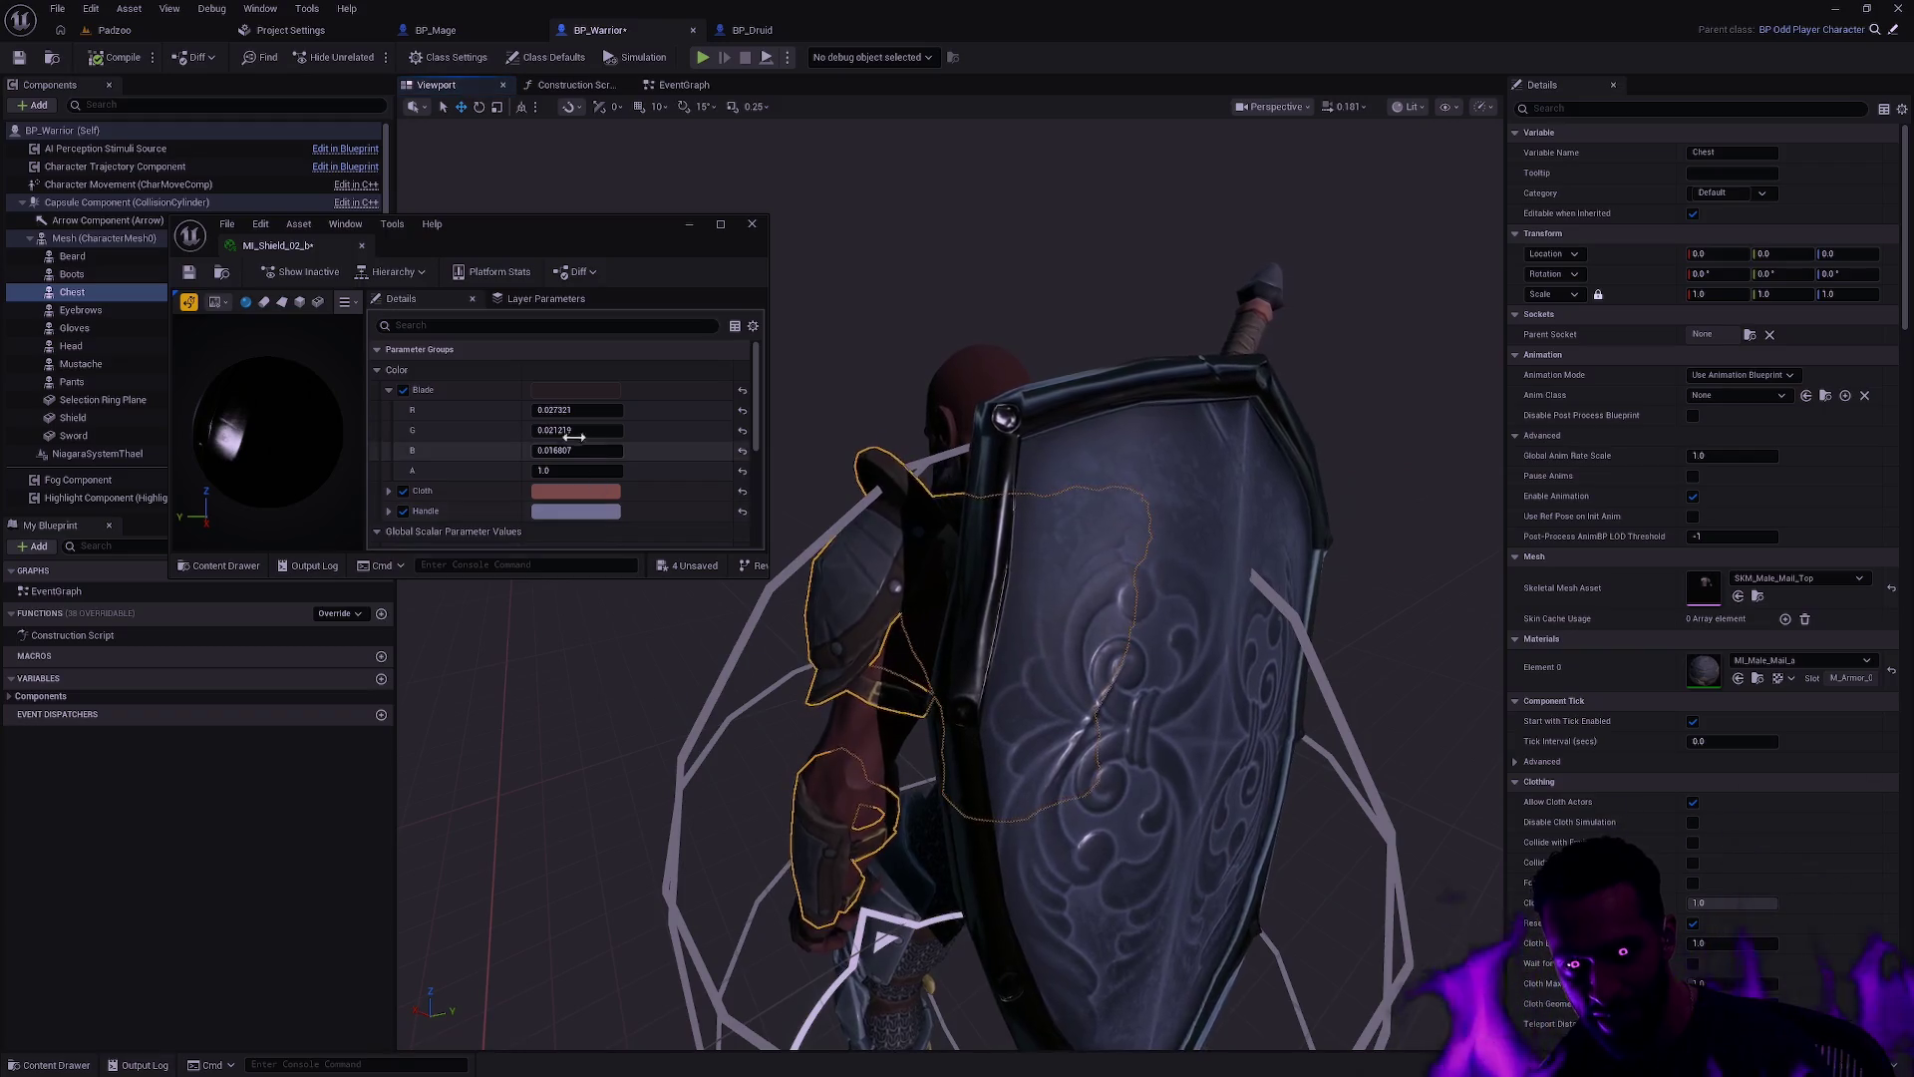
{"action": "left_click", "coordinate": [576, 390]}
{"action": "left_click", "coordinate": [810, 547]}
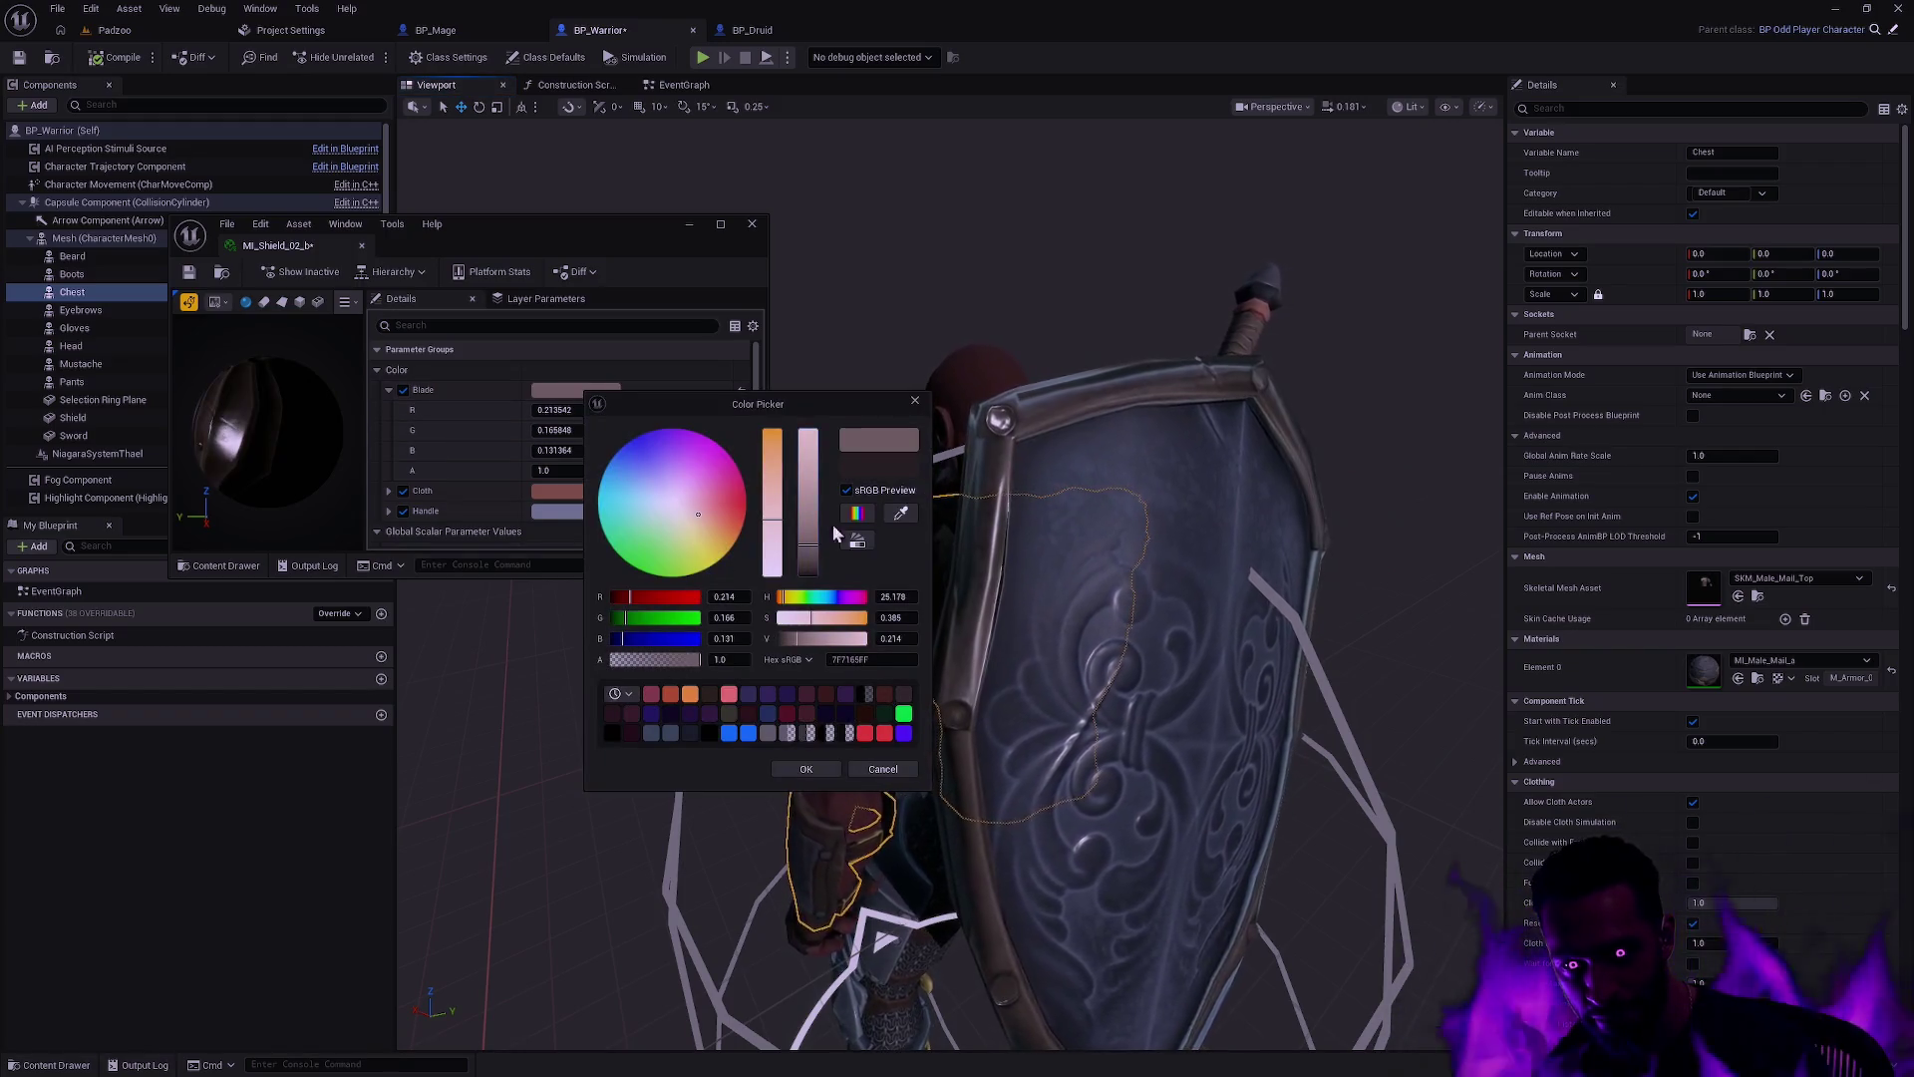
{"action": "left_click_drag", "start_coordinate": [830, 406], "coordinate": [672, 434]}
{"action": "left_click_drag", "start_coordinate": [615, 531], "coordinate": [625, 473]}
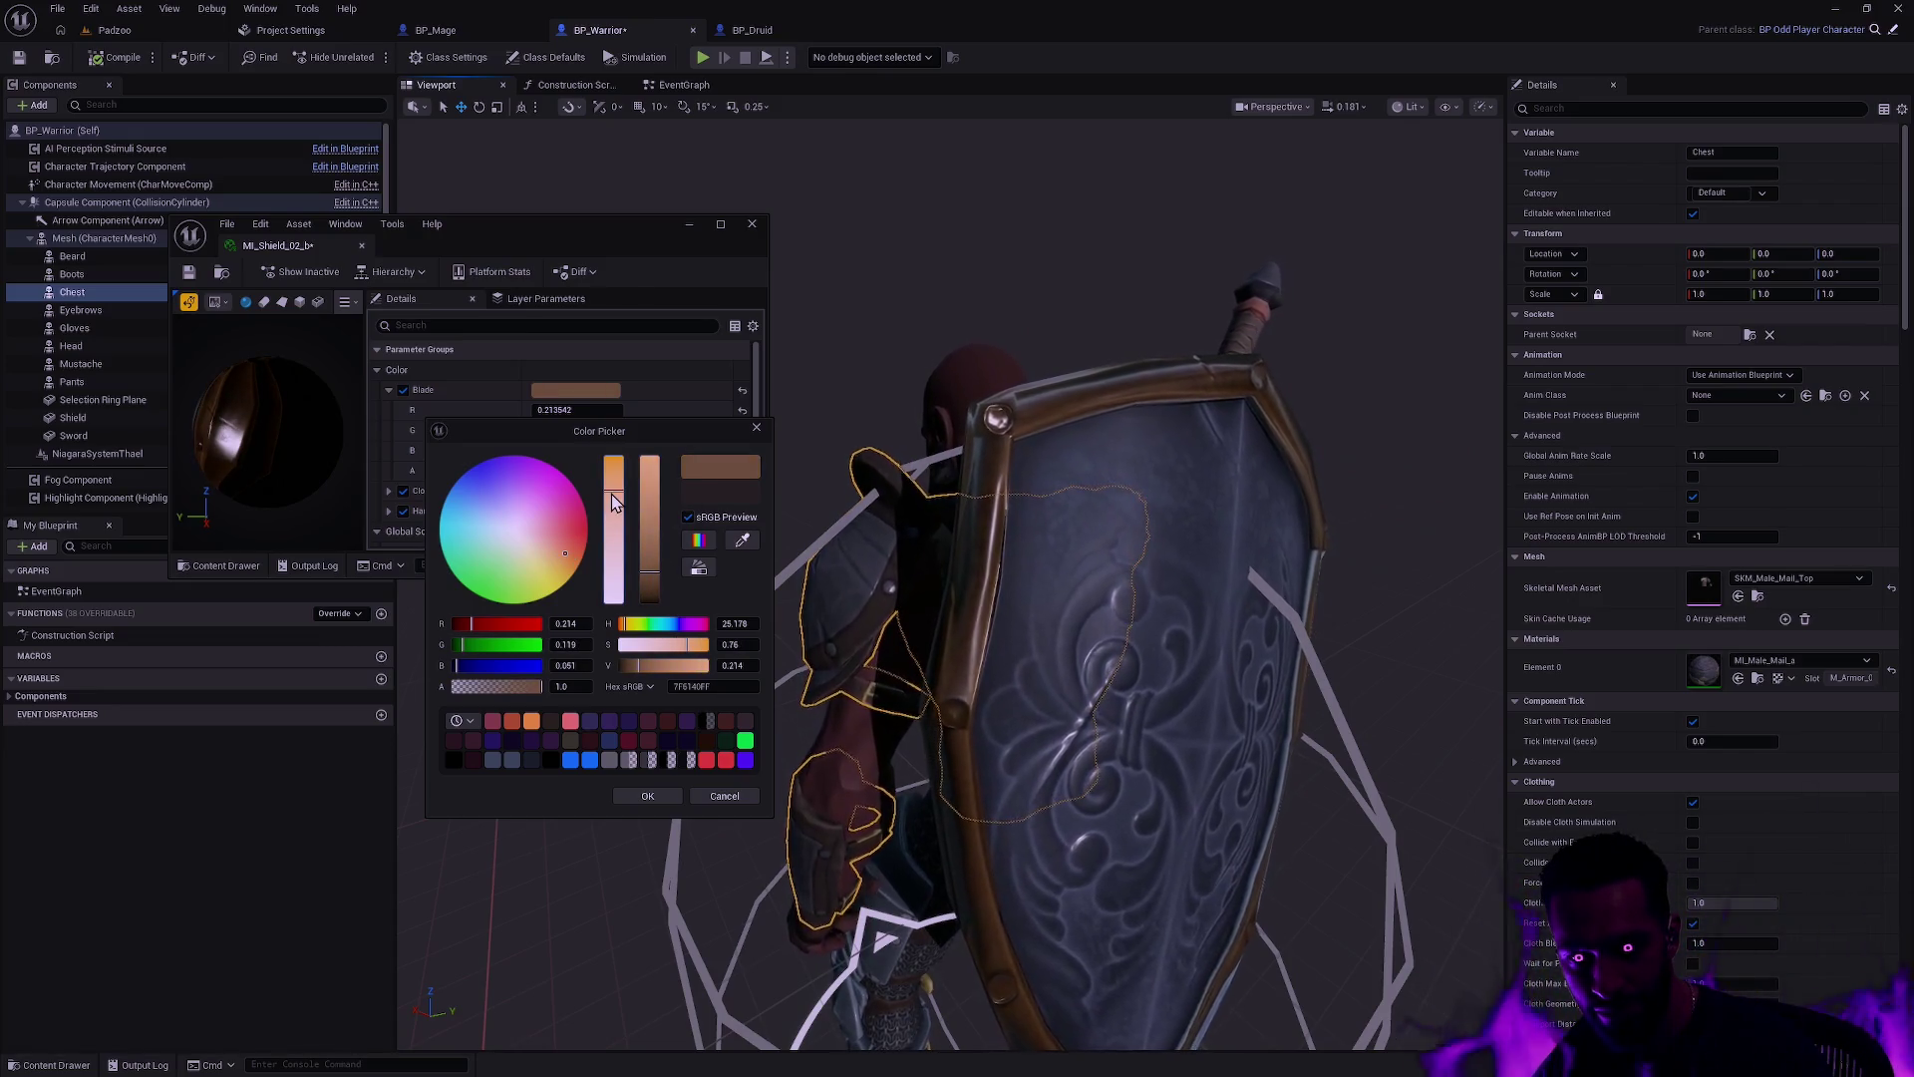
{"action": "left_click_drag", "start_coordinate": [646, 595], "coordinate": [645, 581]}
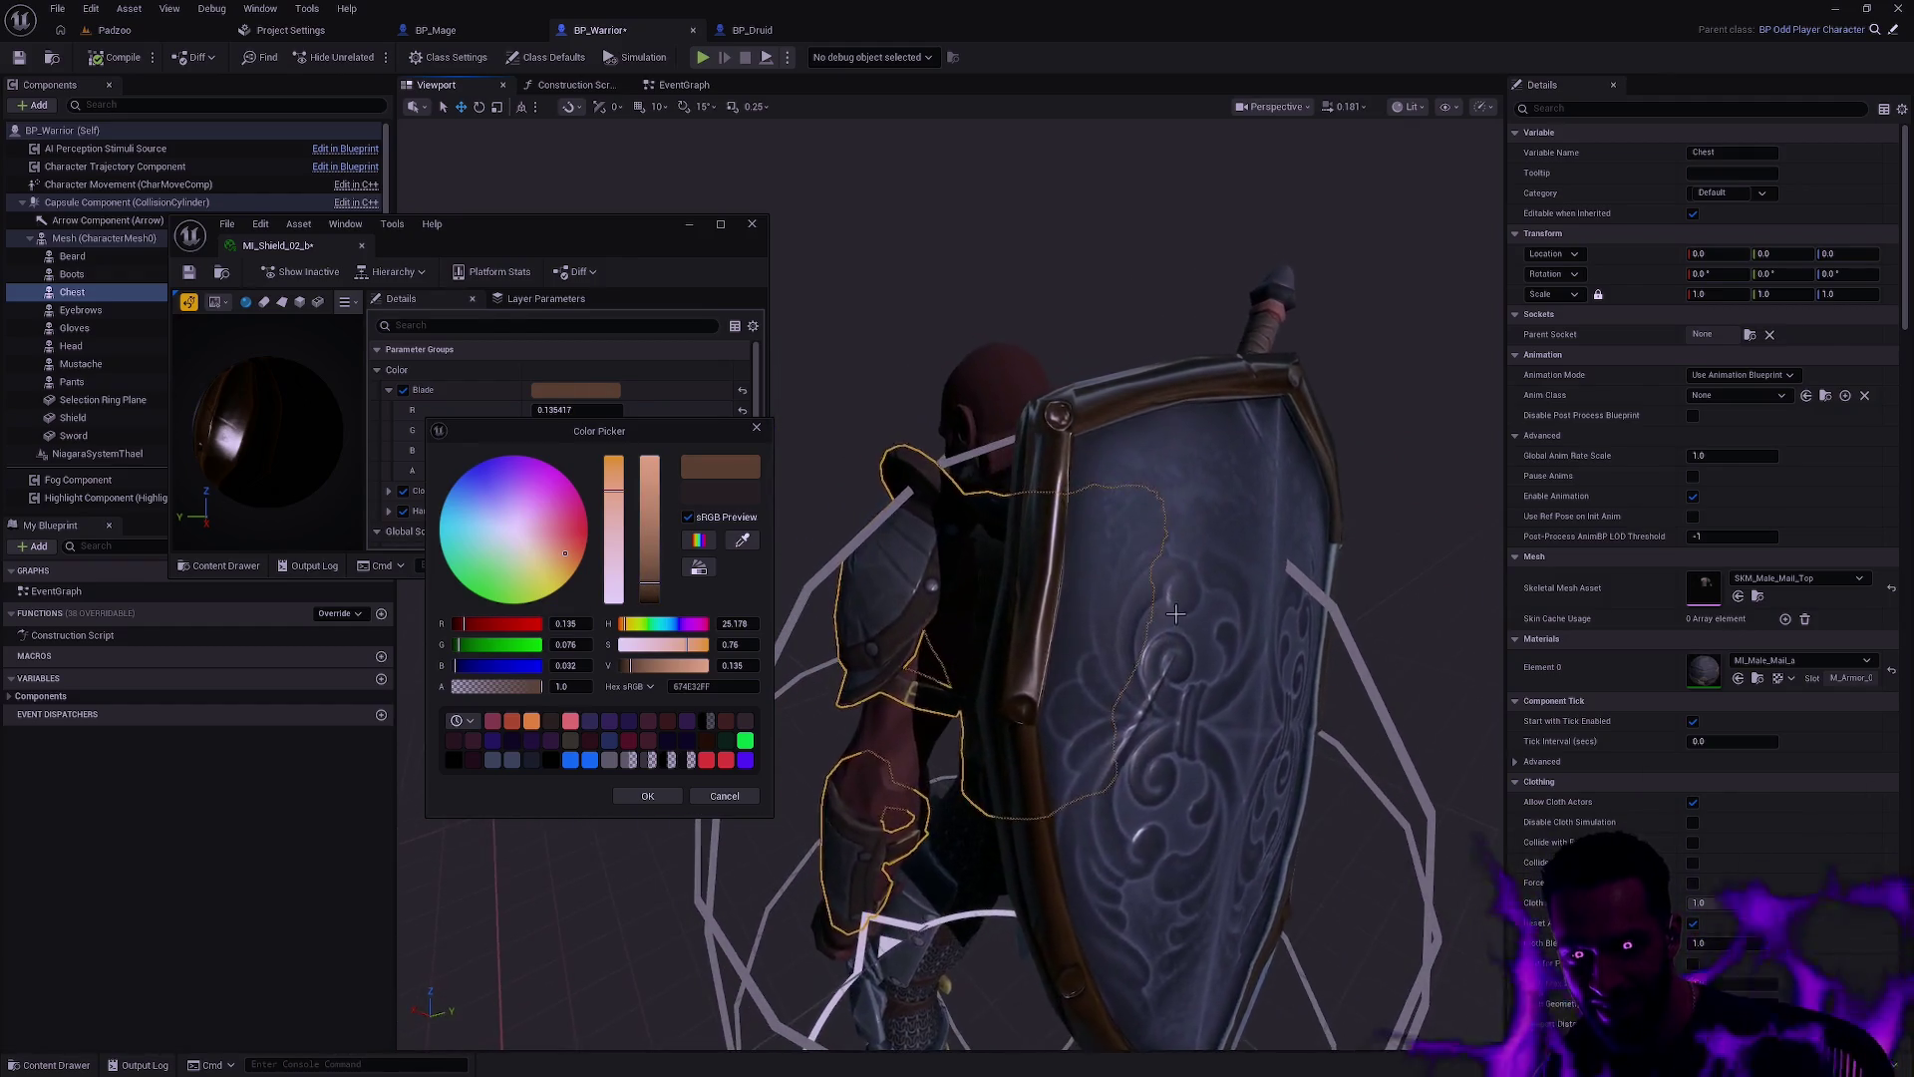
Step: Accept Blade colour R 0.135417, G 0.092028, B 0.060655 and enlarge the material editor window
{"action": "scroll", "coordinate": [1175, 616], "scroll_direction": "down", "scroll_amount": 6}
{"action": "scroll", "coordinate": [997, 648], "scroll_direction": "up", "scroll_amount": 2}
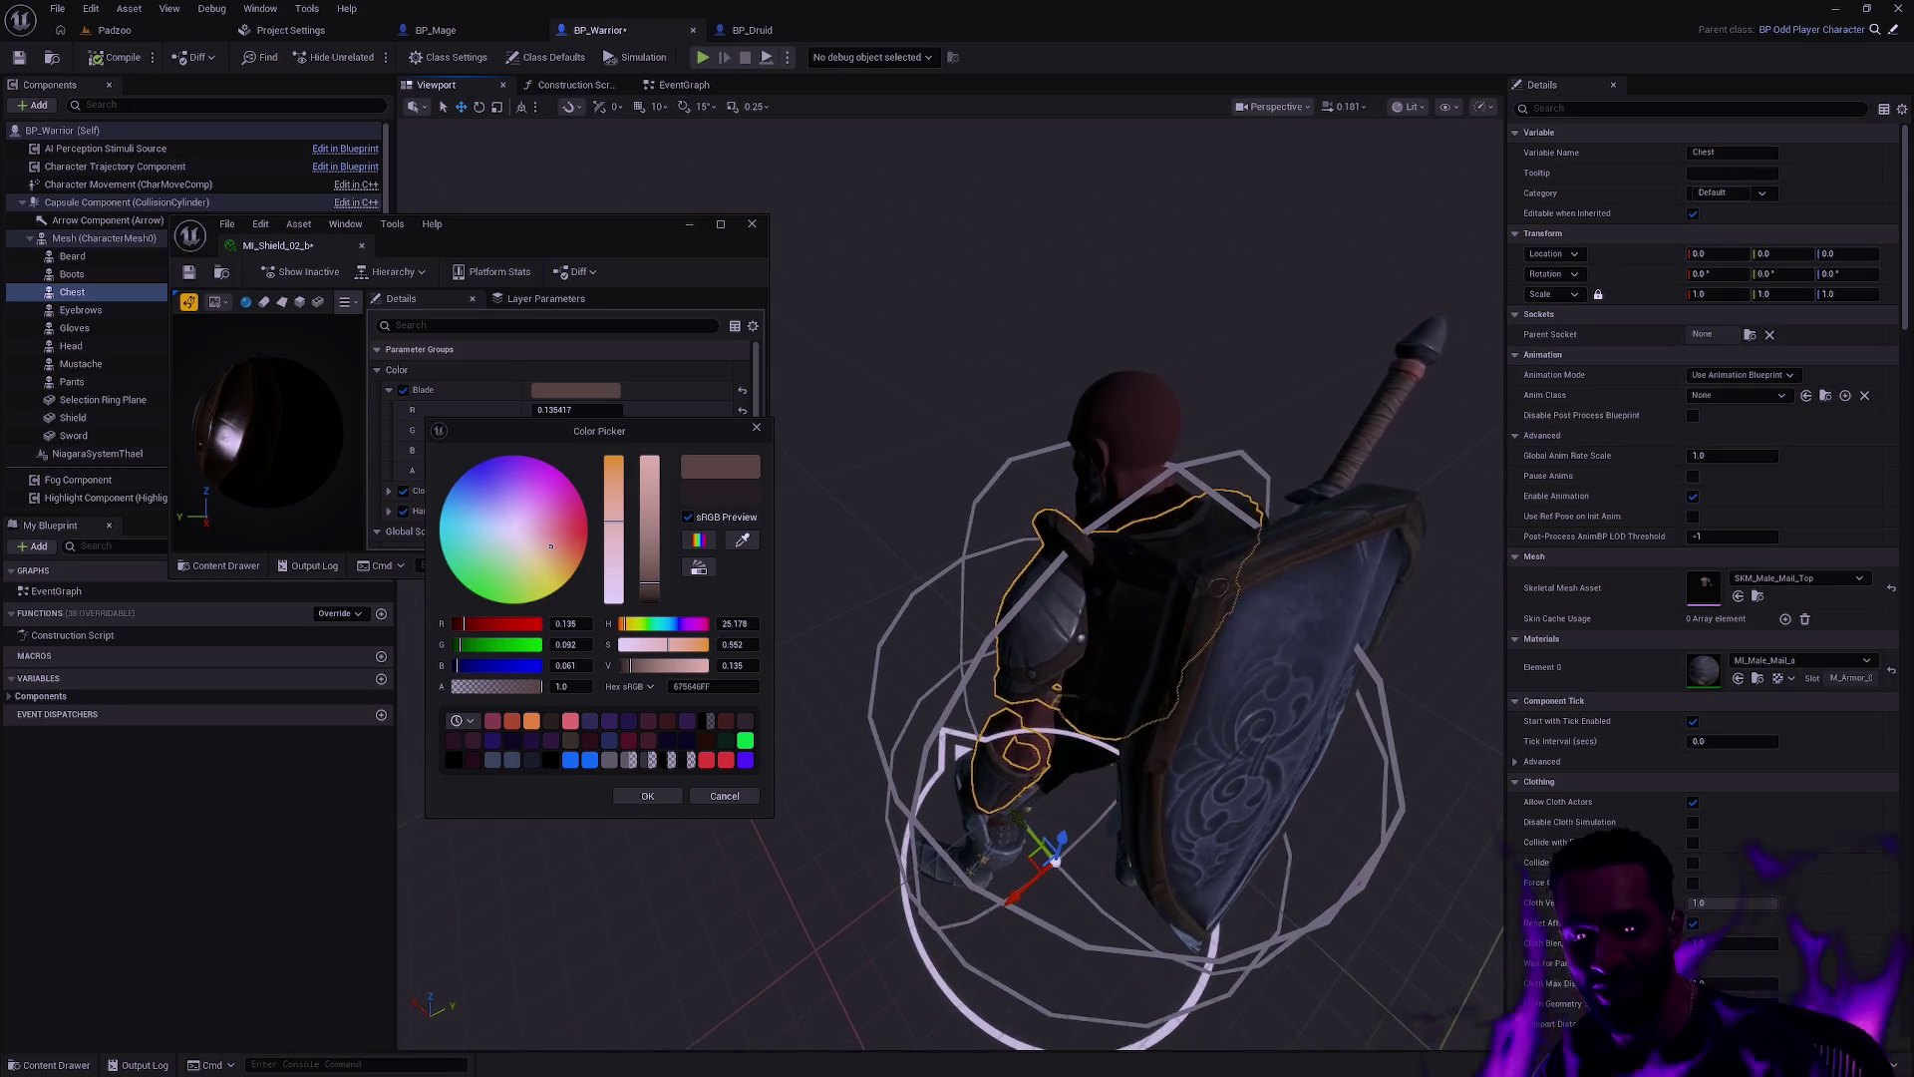
{"action": "scroll", "coordinate": [997, 598], "scroll_direction": "up", "scroll_amount": 5}
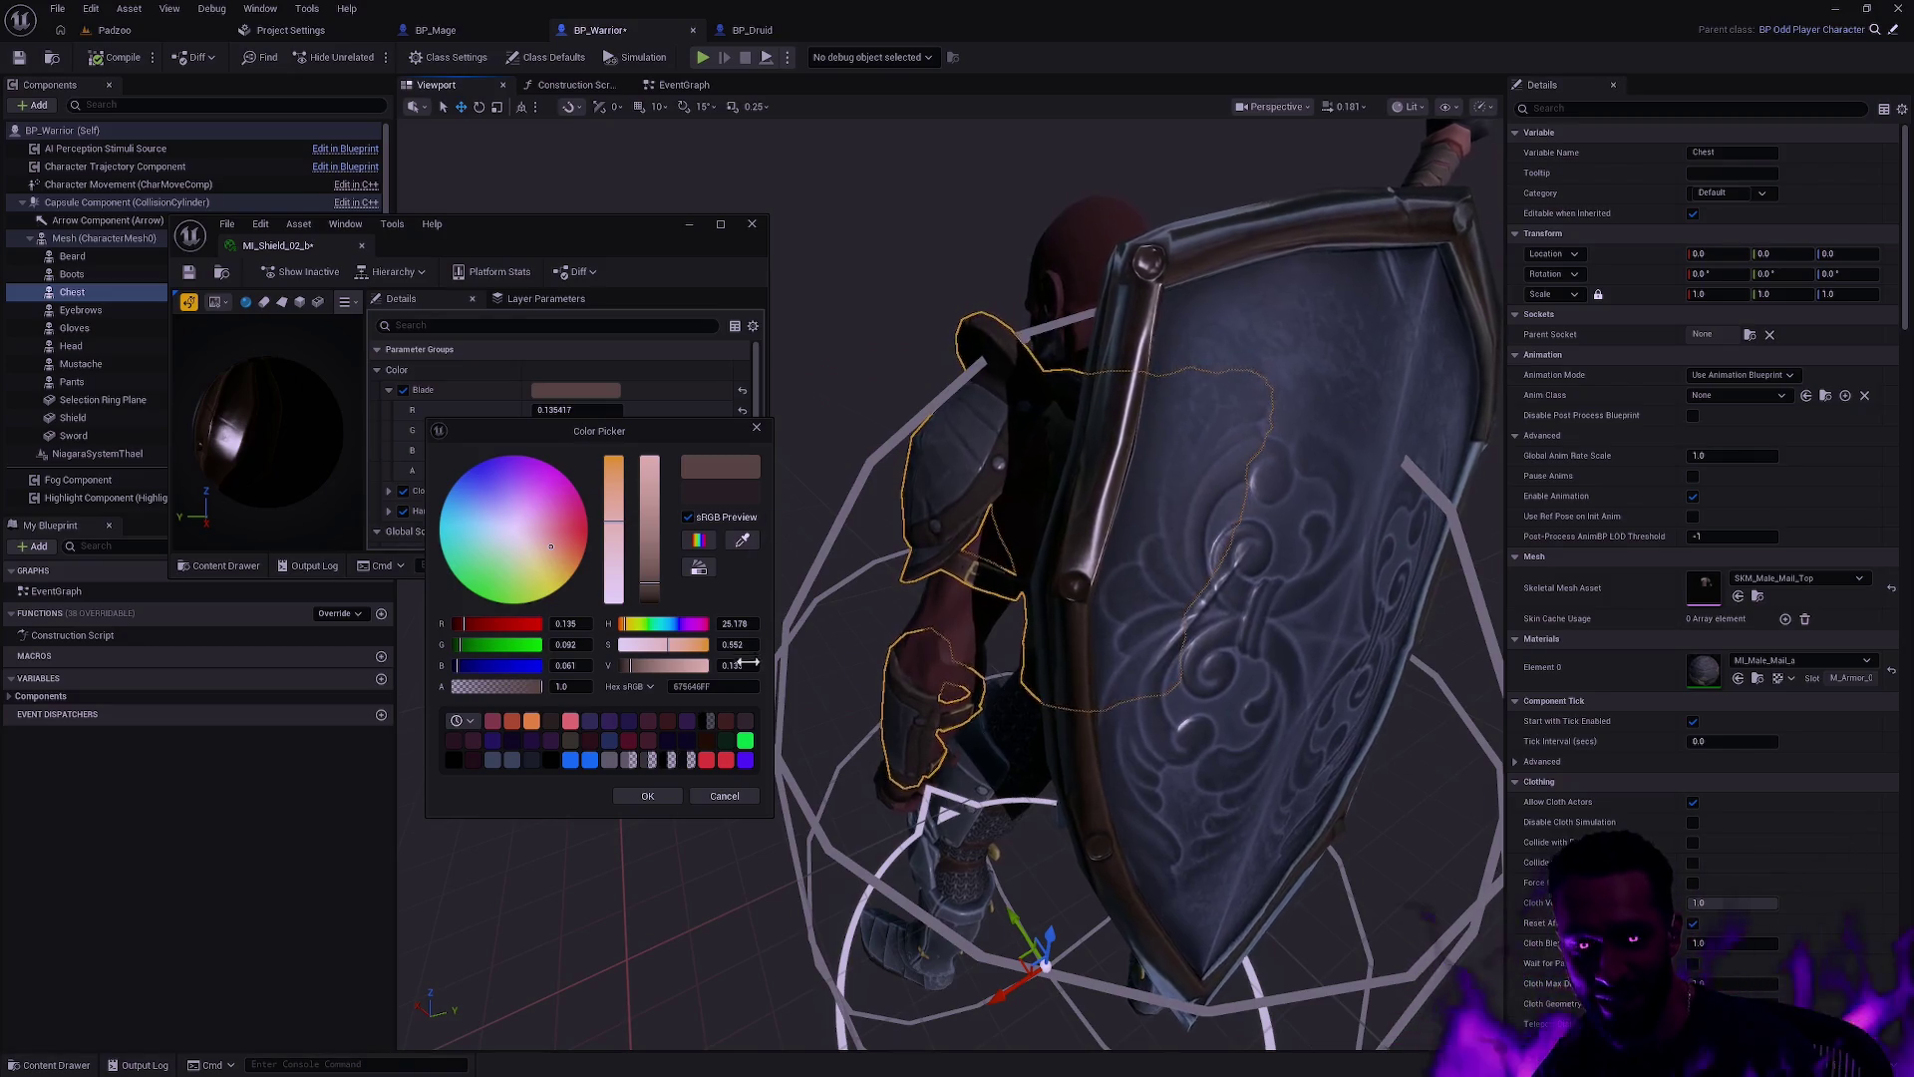
{"action": "left_click", "coordinate": [557, 564]}
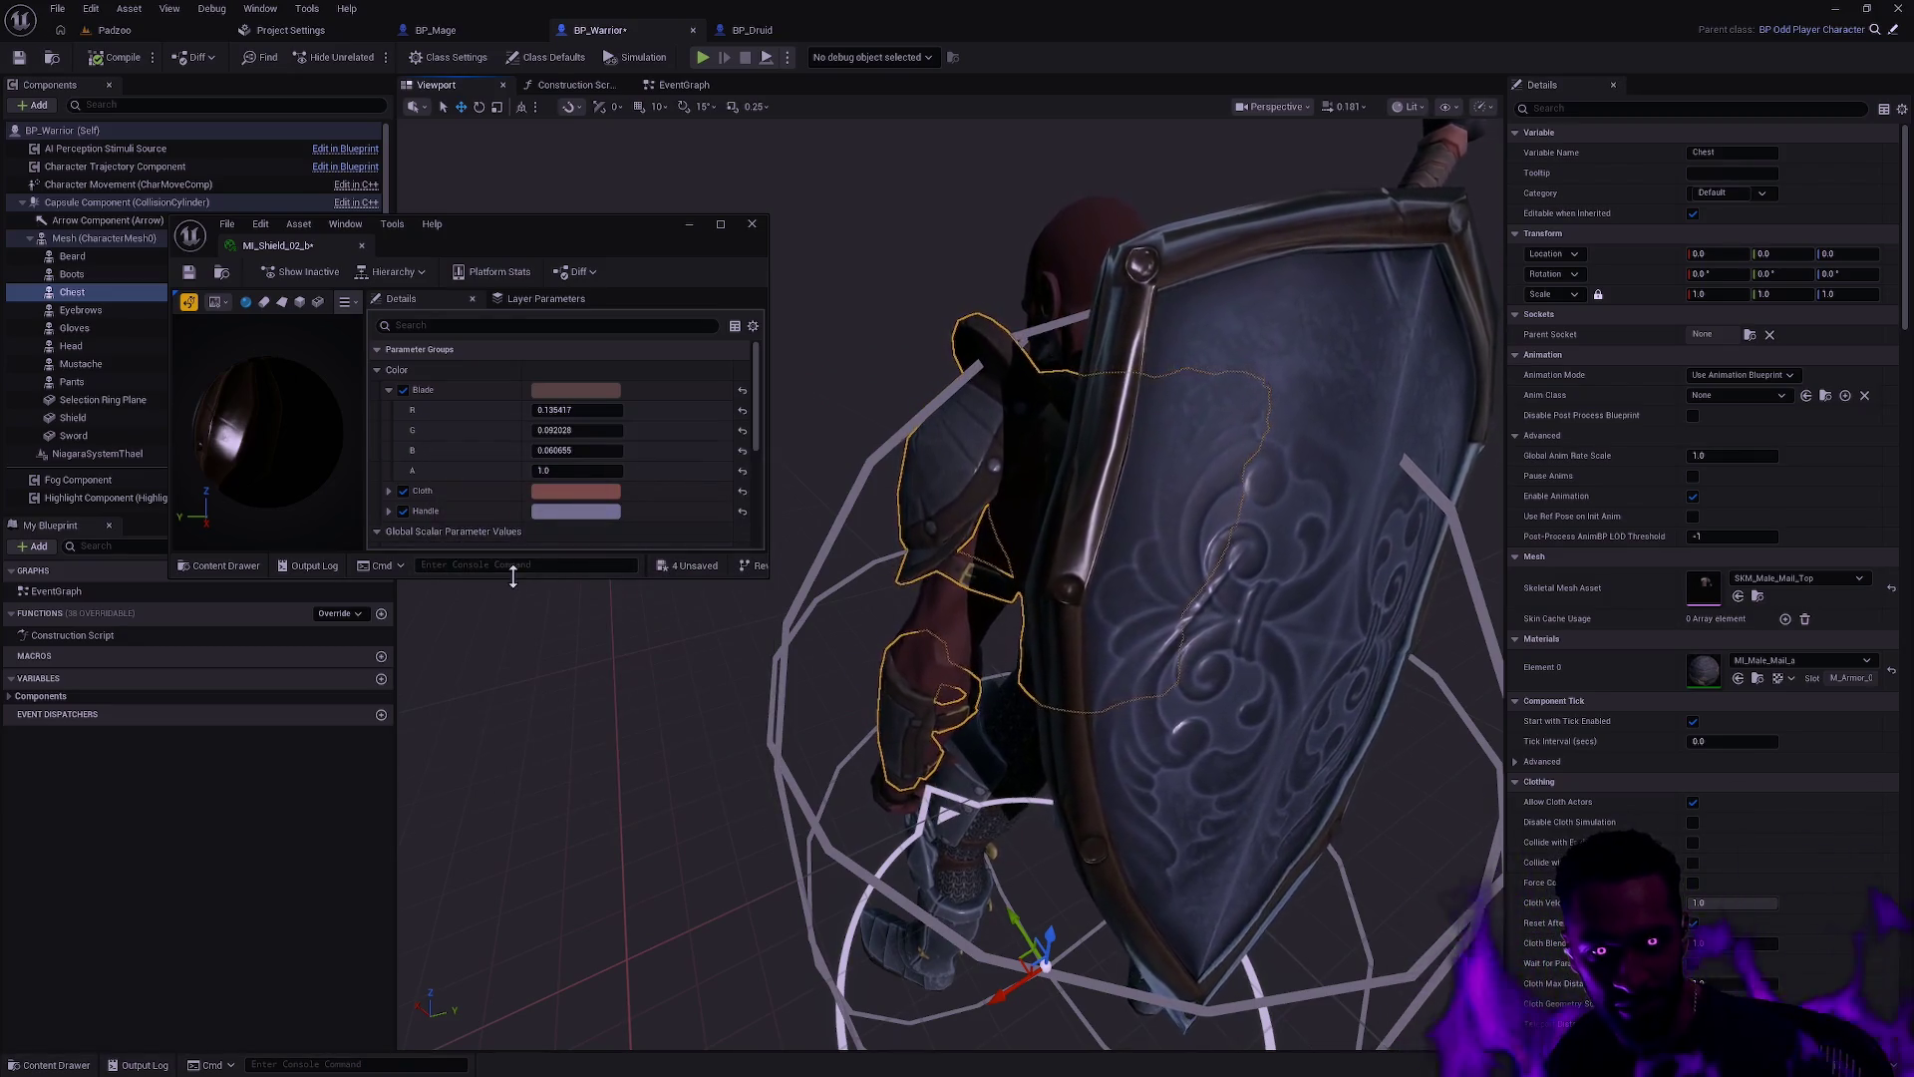
{"action": "left_click_drag", "start_coordinate": [513, 576], "coordinate": [499, 738]}
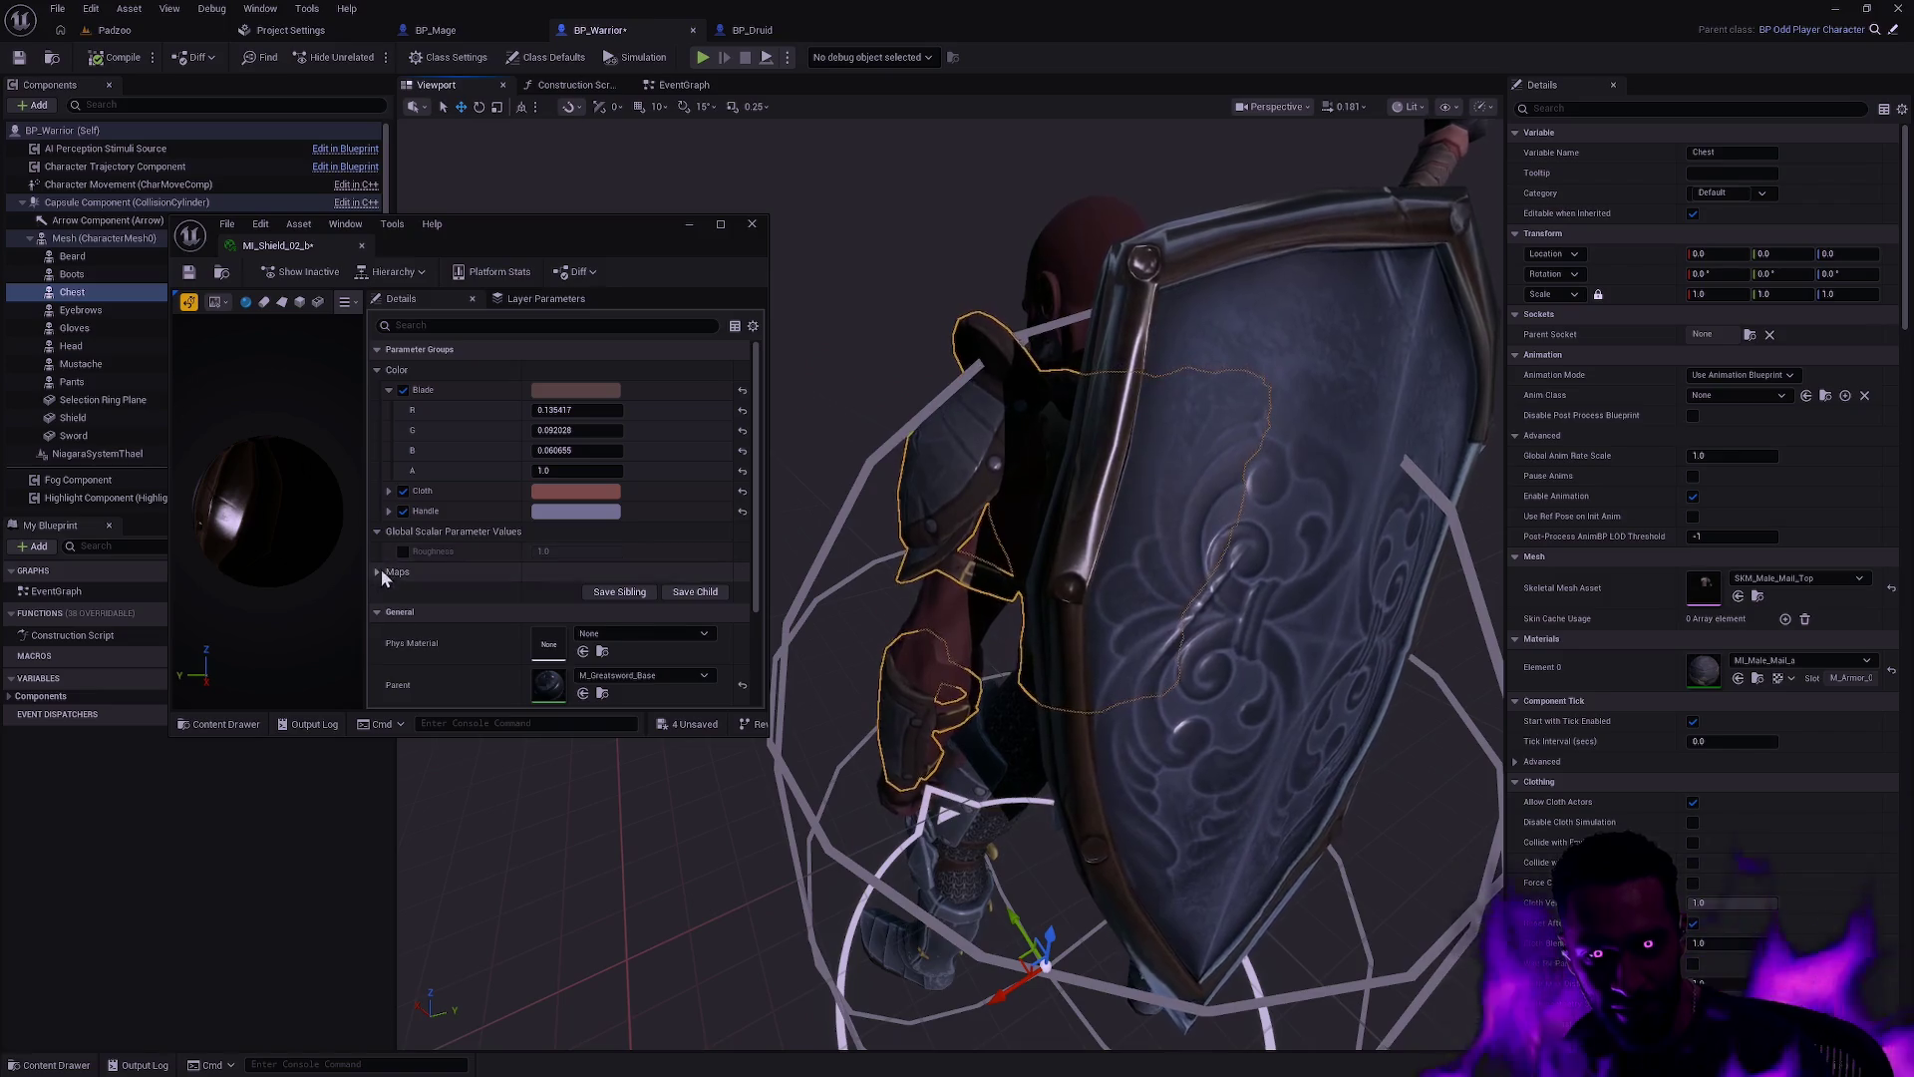
Step: Expand the texture maps group and test a Roughness override while viewing the shield
{"action": "left_click", "coordinate": [380, 572]}
{"action": "left_click", "coordinate": [403, 551]}
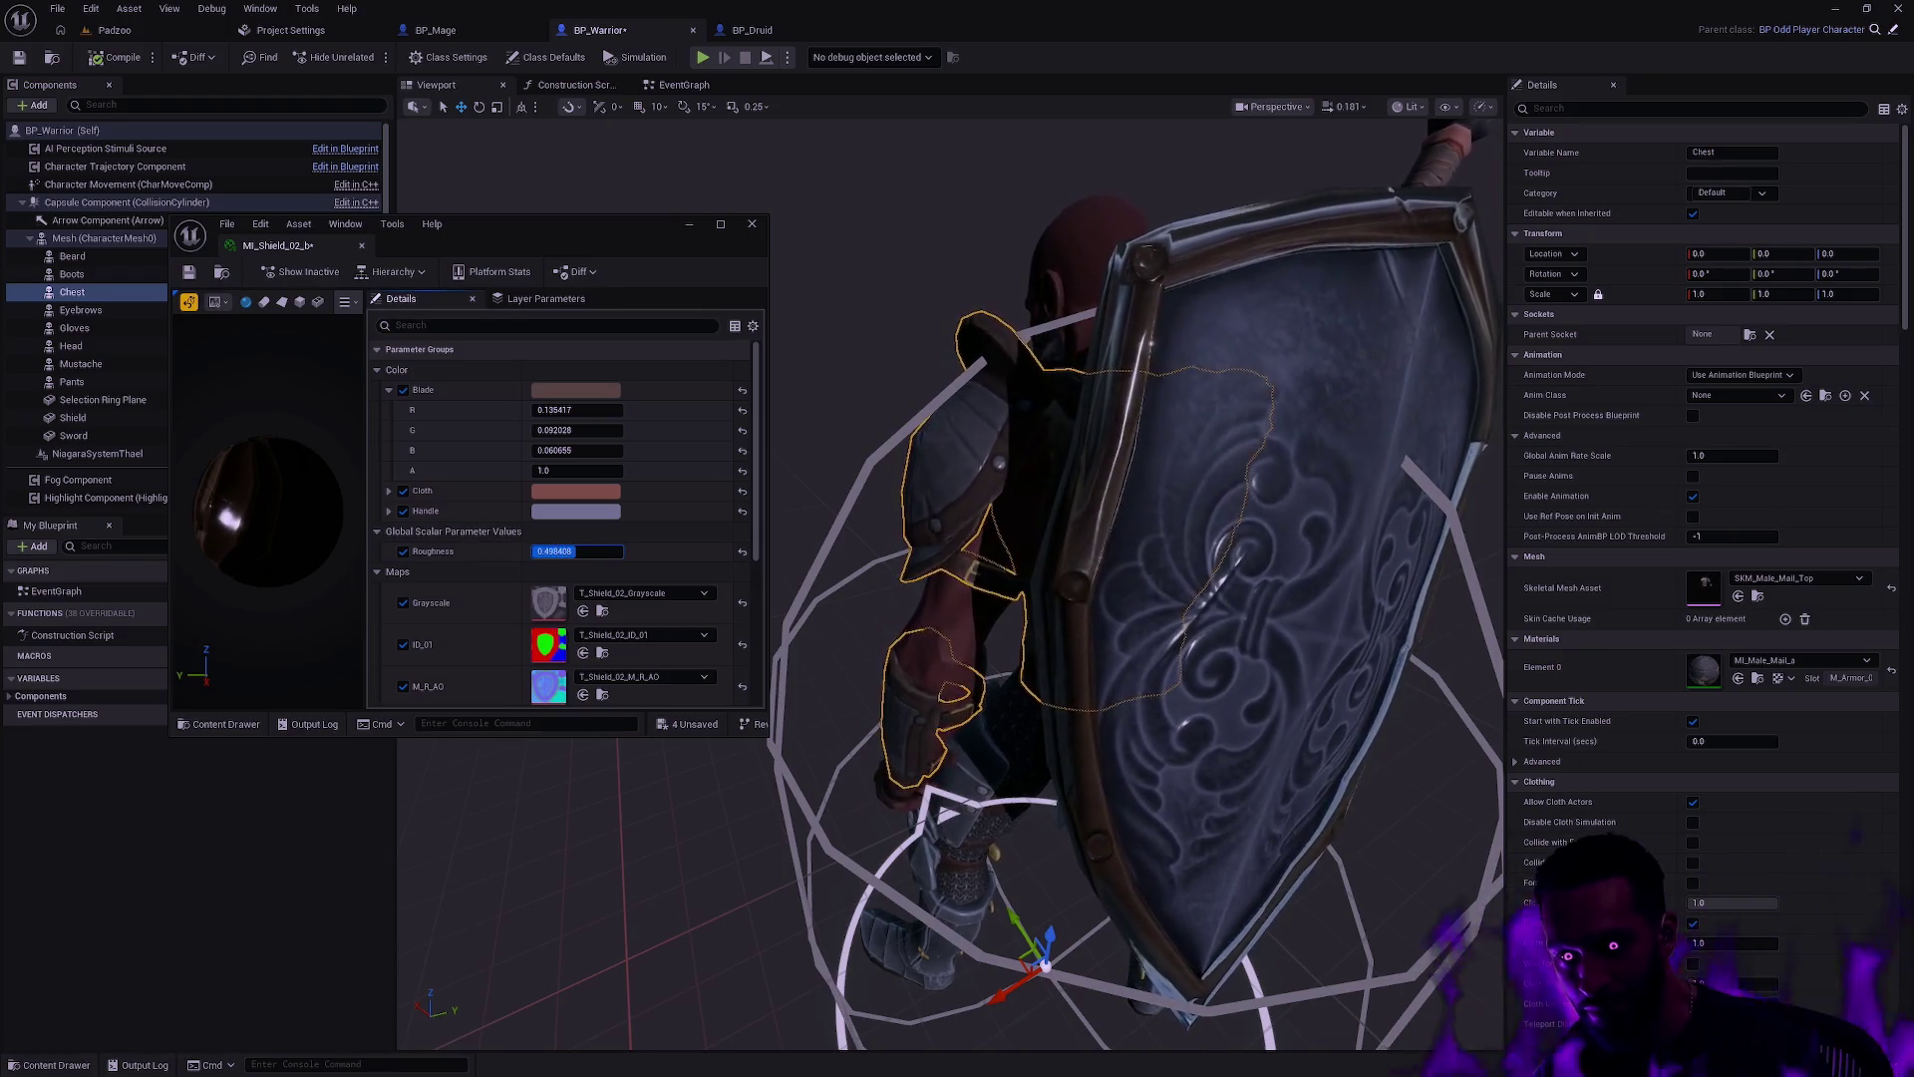
{"action": "scroll", "coordinate": [478, 571], "scroll_direction": "down", "scroll_amount": 3}
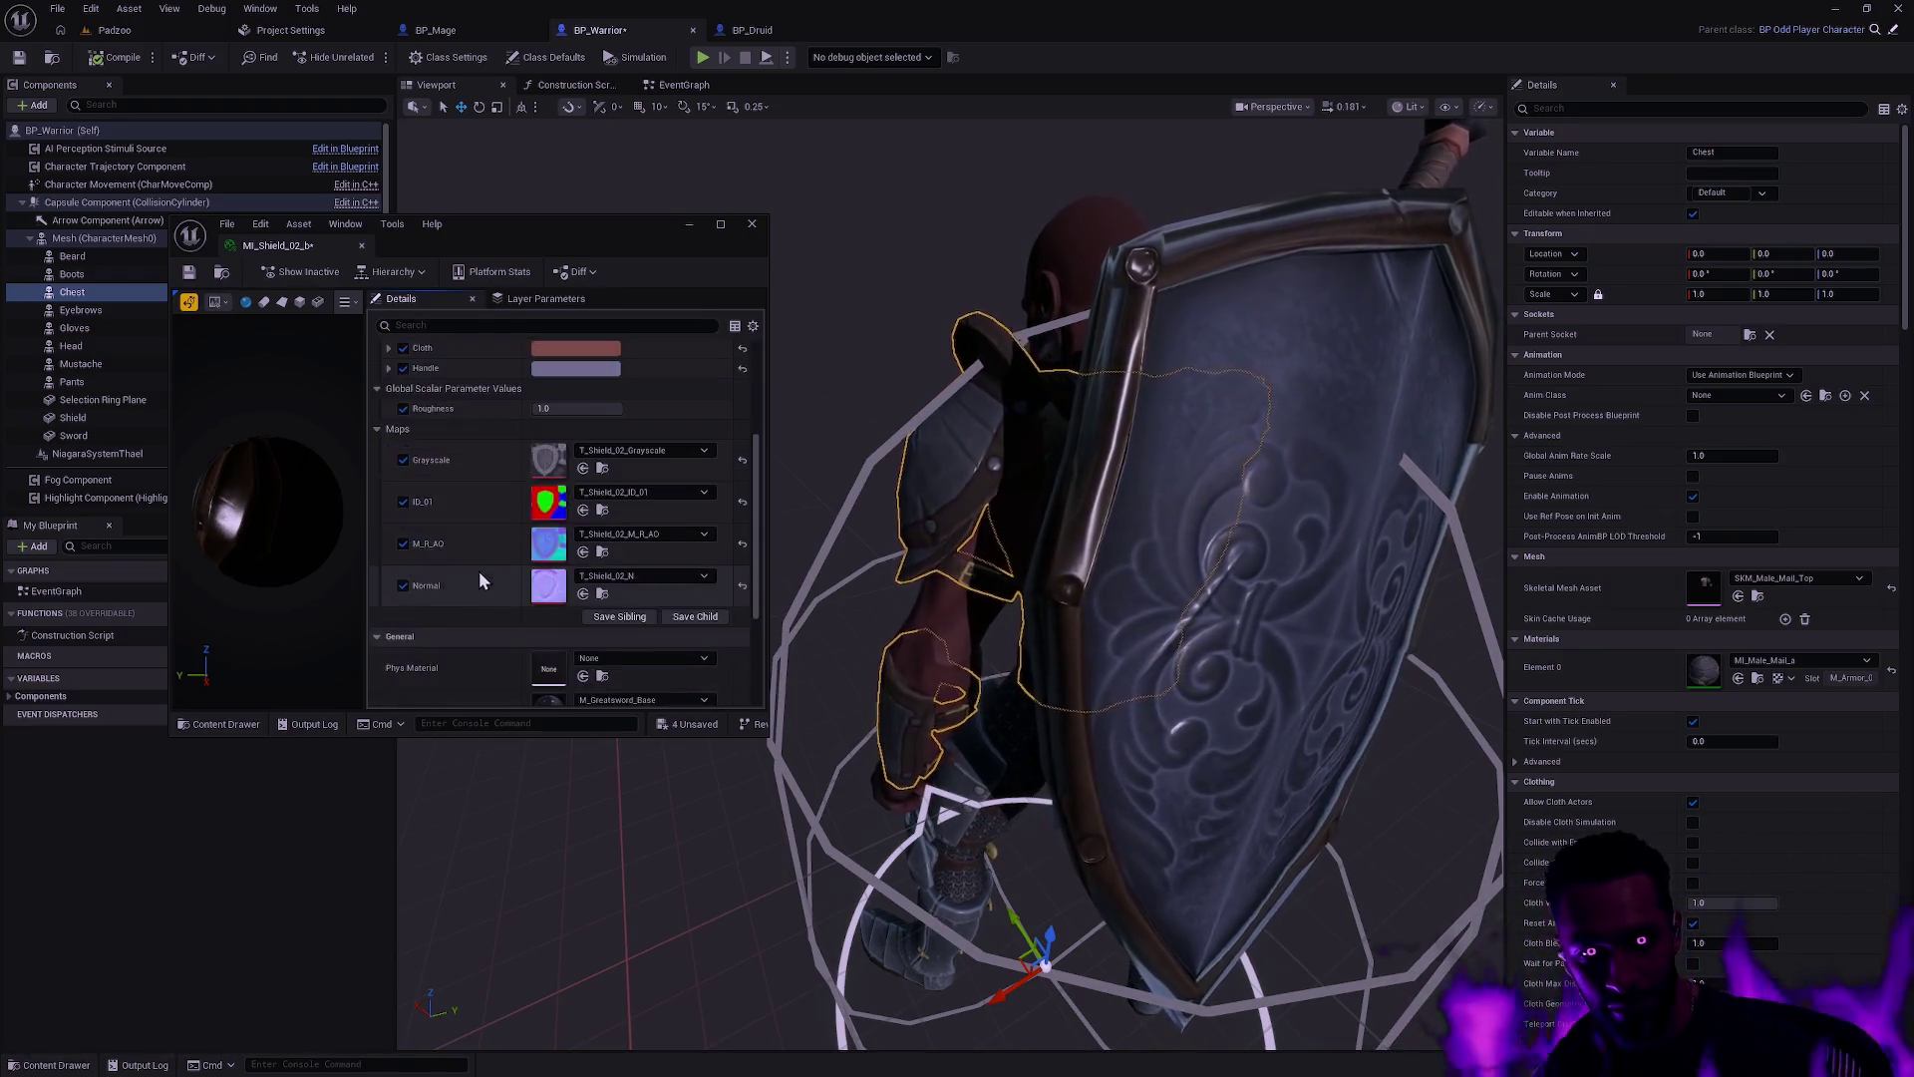
{"action": "scroll", "coordinate": [487, 566], "scroll_direction": "up", "scroll_amount": 2}
{"action": "scroll", "coordinate": [534, 590], "scroll_direction": "up", "scroll_amount": 2}
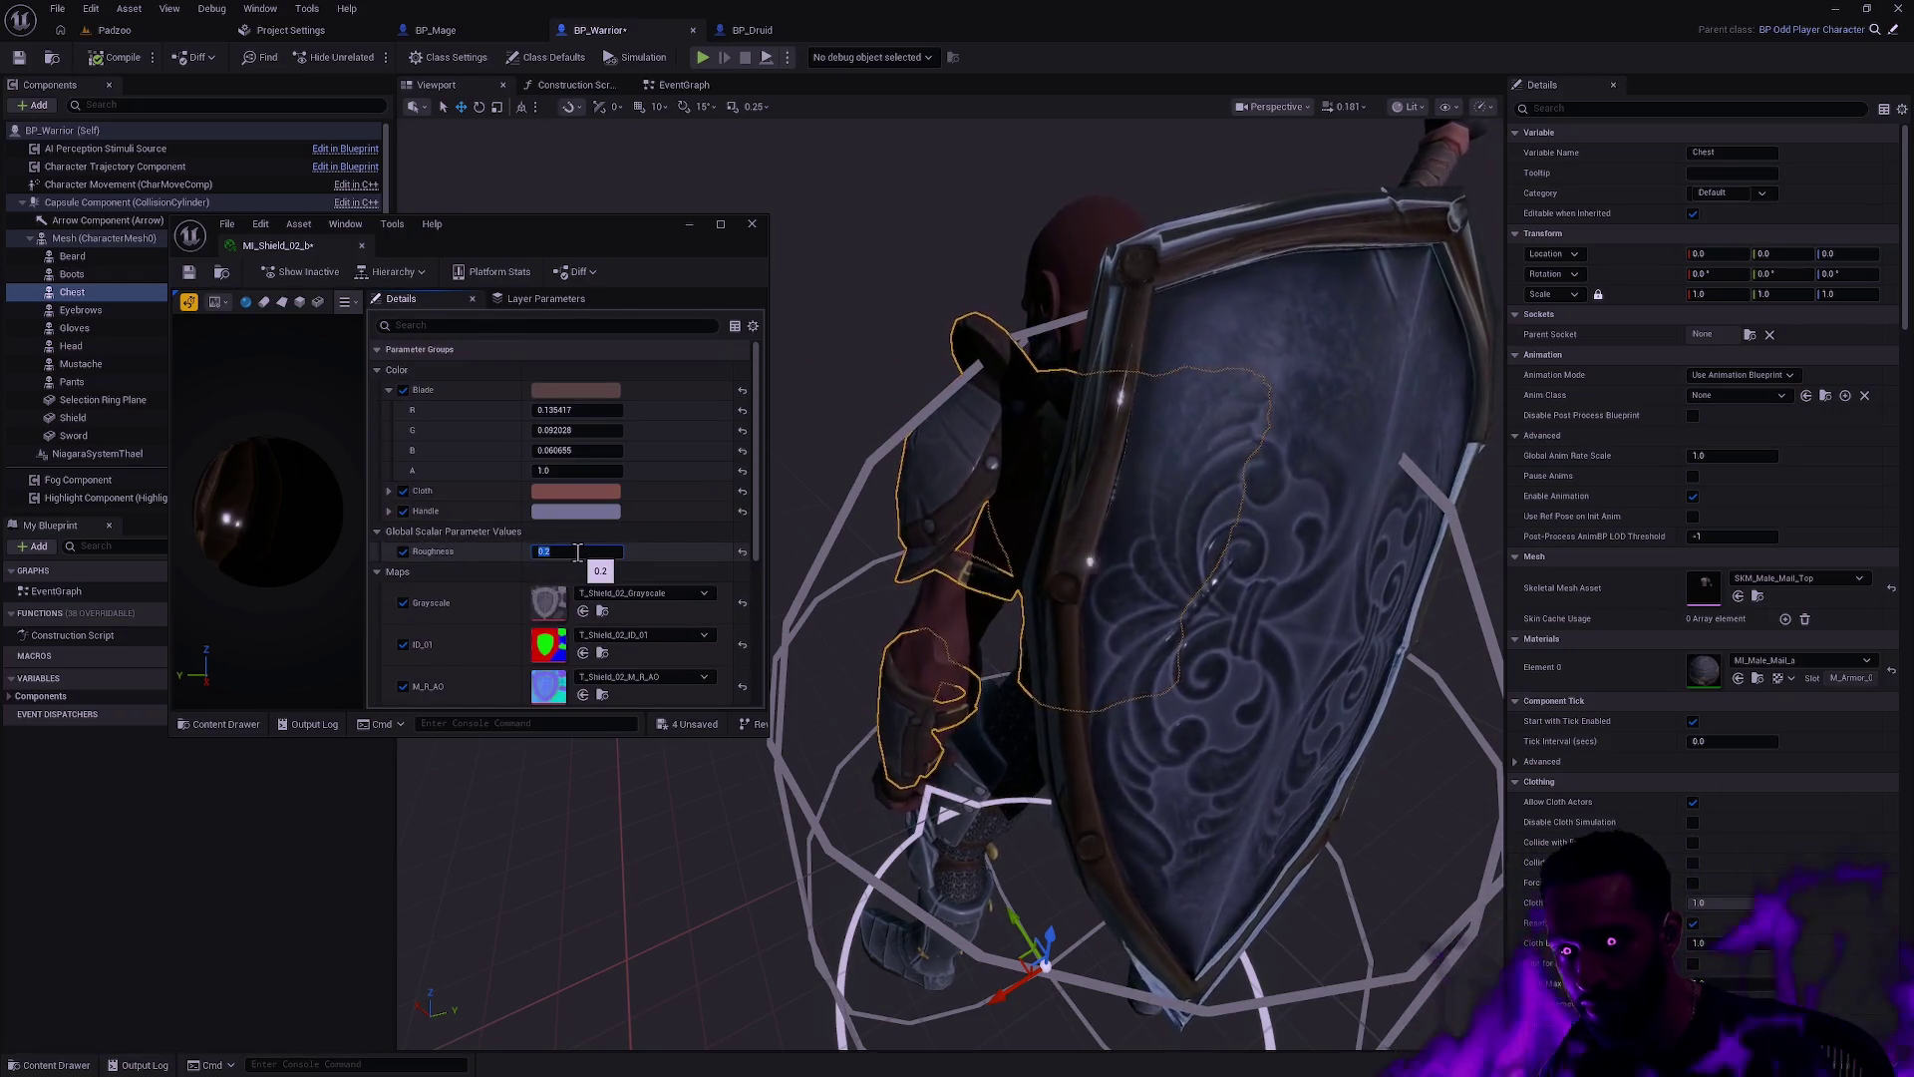
{"action": "mouse_move", "coordinate": [1037, 511]}
{"action": "left_mouse_down"}
{"action": "mouse_move", "coordinate": [977, 494]}
{"action": "mouse_move", "coordinate": [760, 543]}
{"action": "left_mouse_up"}
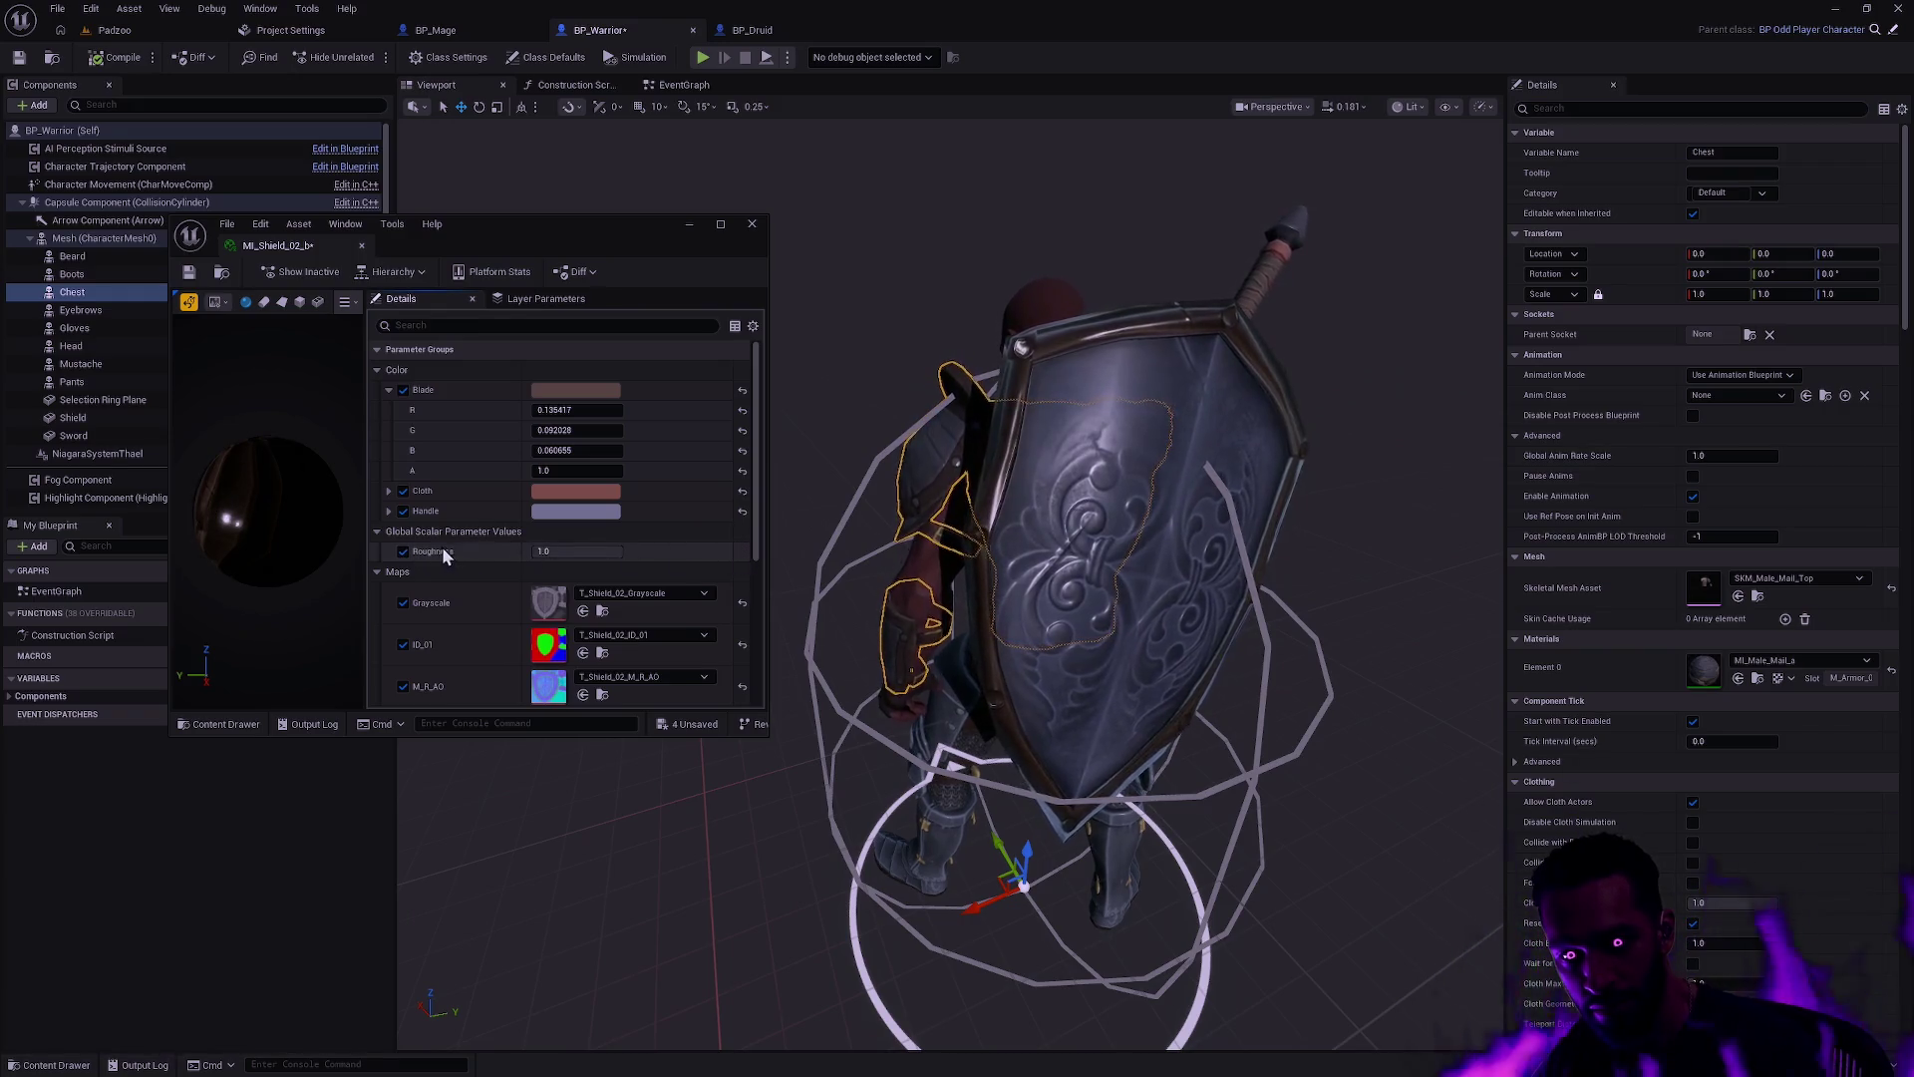
{"action": "mouse_move", "coordinate": [760, 544]}
{"action": "left_mouse_down"}
{"action": "mouse_move", "coordinate": [763, 568]}
{"action": "mouse_move", "coordinate": [732, 588]}
{"action": "mouse_move", "coordinate": [752, 570]}
{"action": "mouse_move", "coordinate": [758, 598]}
{"action": "mouse_move", "coordinate": [616, 641]}
{"action": "left_mouse_up"}
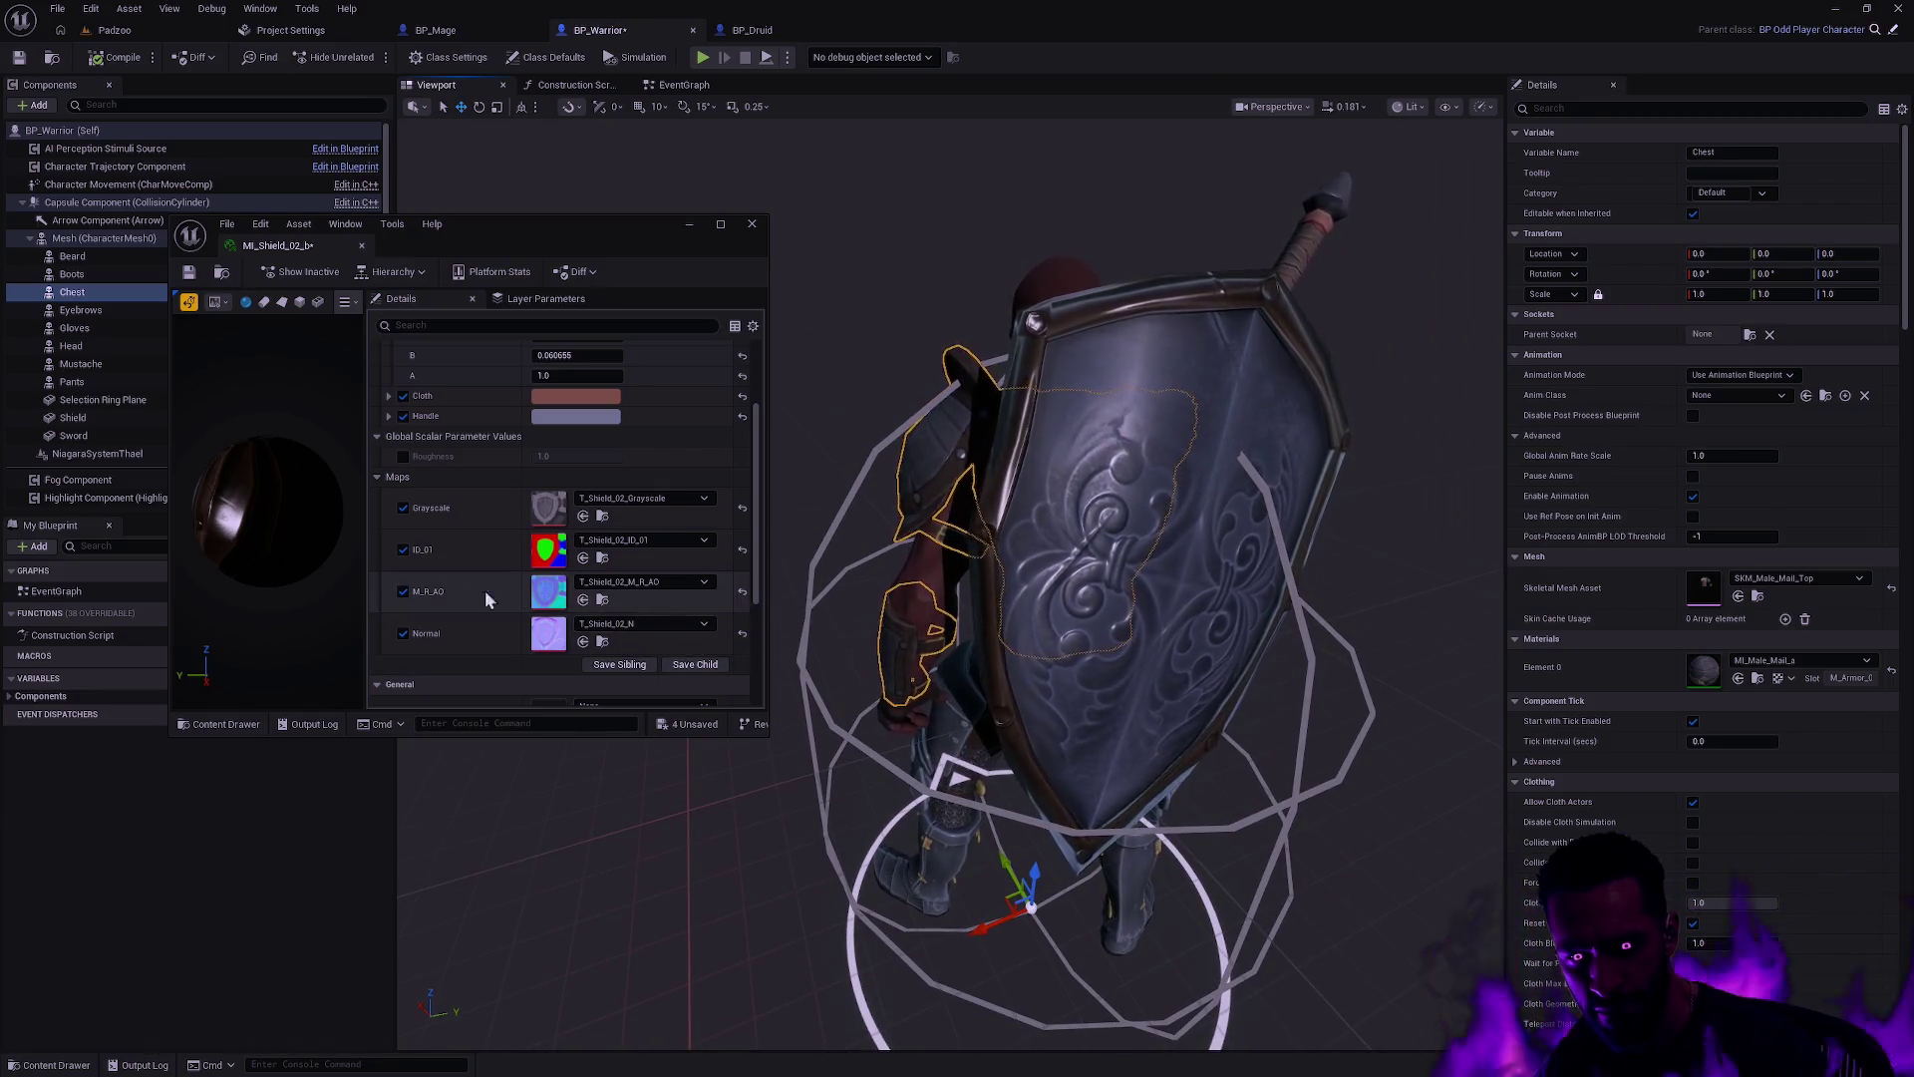
Step: Toggle the ID_01, M_R_AO and Grayscale maps off and on to compare, keeping all enabled
{"action": "left_click", "coordinate": [403, 591]}
{"action": "left_click", "coordinate": [402, 550]}
{"action": "left_click", "coordinate": [402, 549]}
{"action": "left_click", "coordinate": [403, 508]}
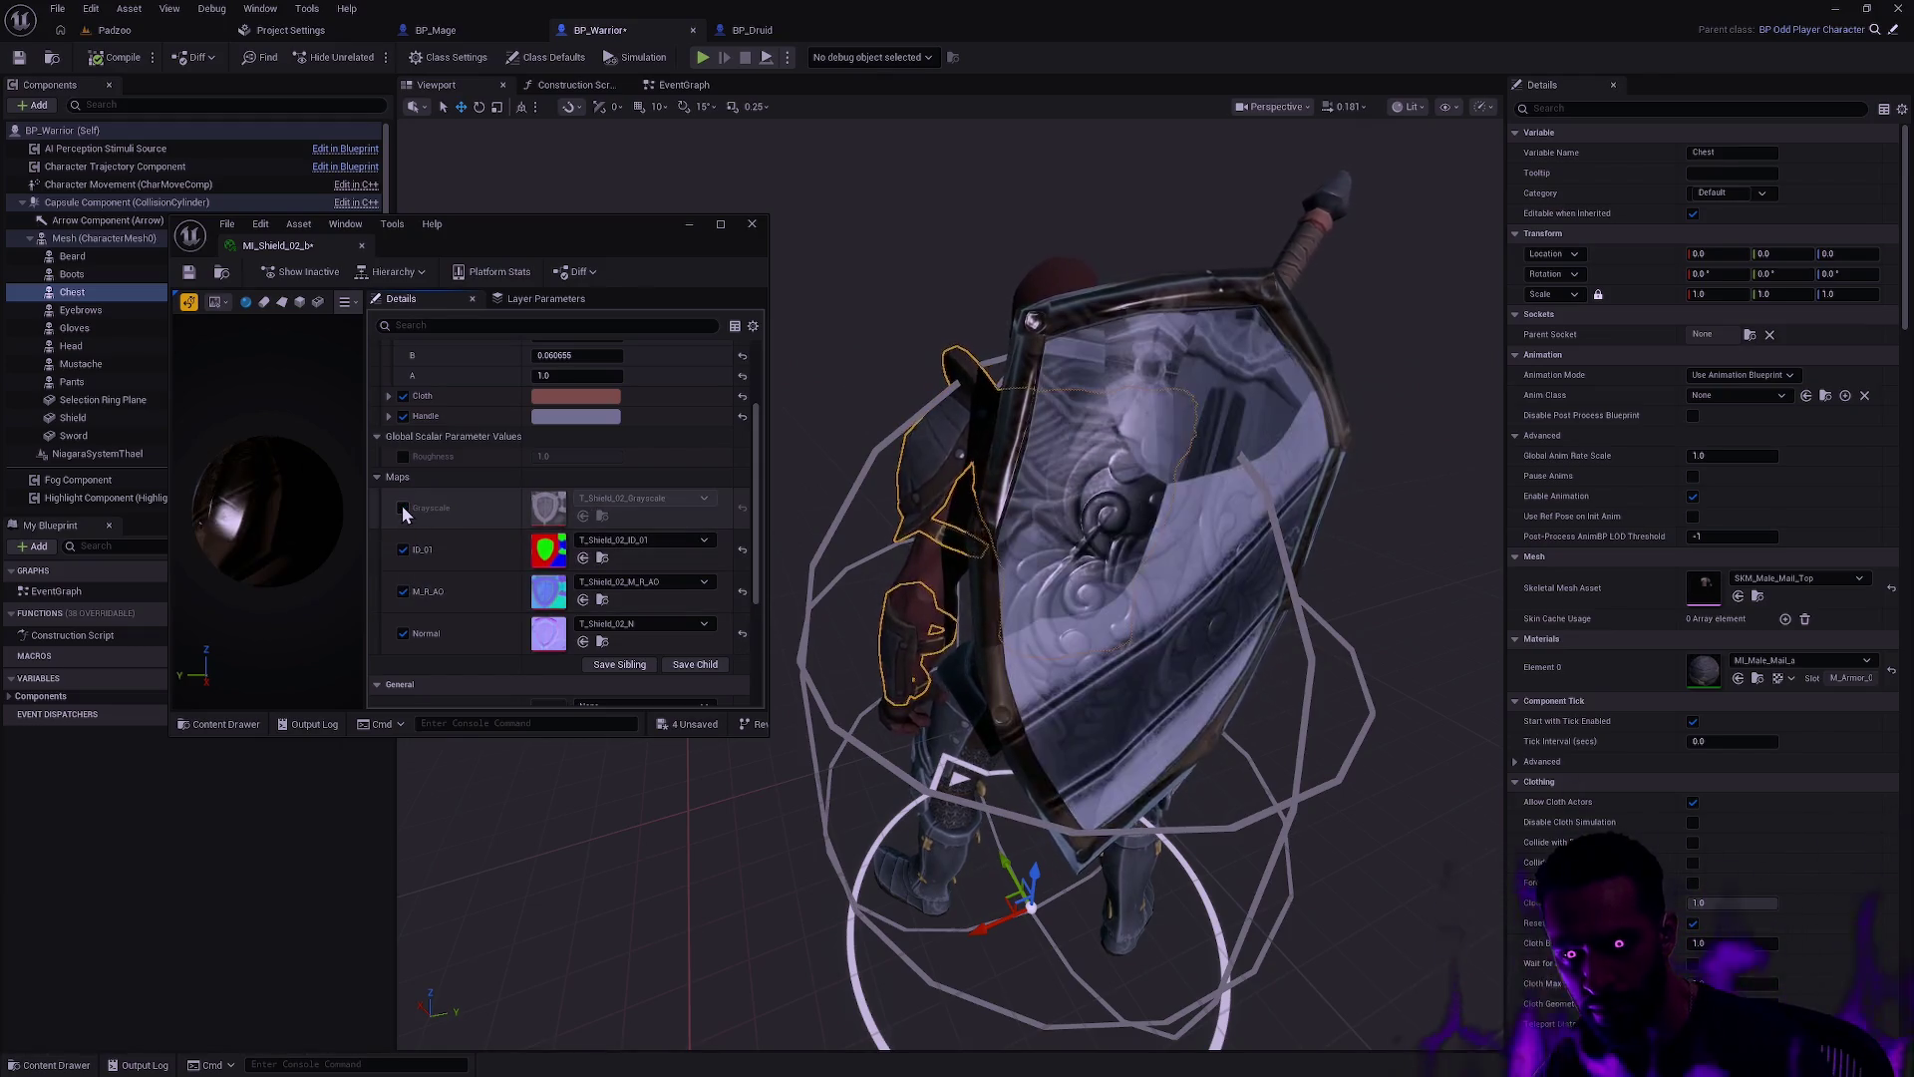
{"action": "left_click", "coordinate": [402, 508]}
{"action": "mouse_move", "coordinate": [757, 556]}
{"action": "left_mouse_down"}
{"action": "mouse_move", "coordinate": [753, 679]}
{"action": "mouse_move", "coordinate": [746, 401]}
{"action": "left_mouse_up"}
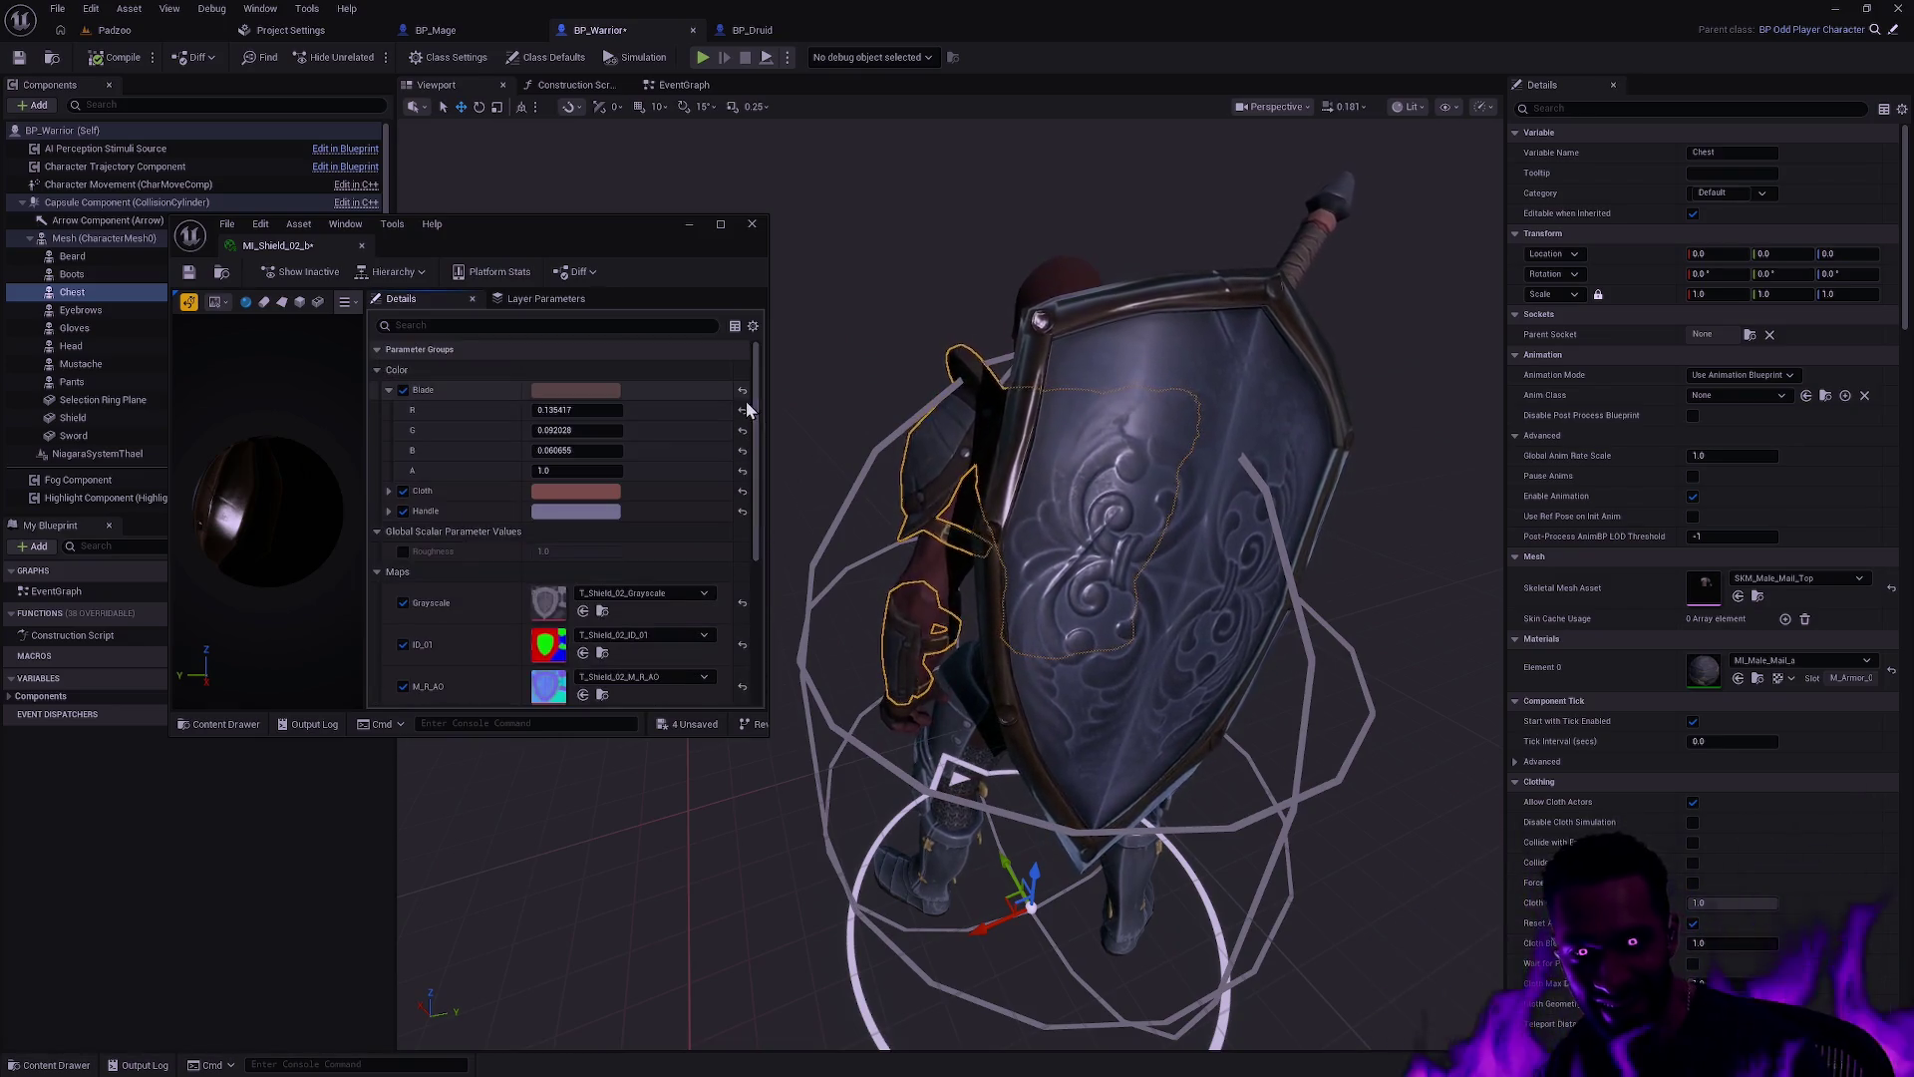
{"action": "mouse_move", "coordinate": [788, 473]}
{"action": "left_mouse_down"}
{"action": "mouse_move", "coordinate": [807, 529]}
{"action": "mouse_move", "coordinate": [788, 473]}
{"action": "left_mouse_up"}
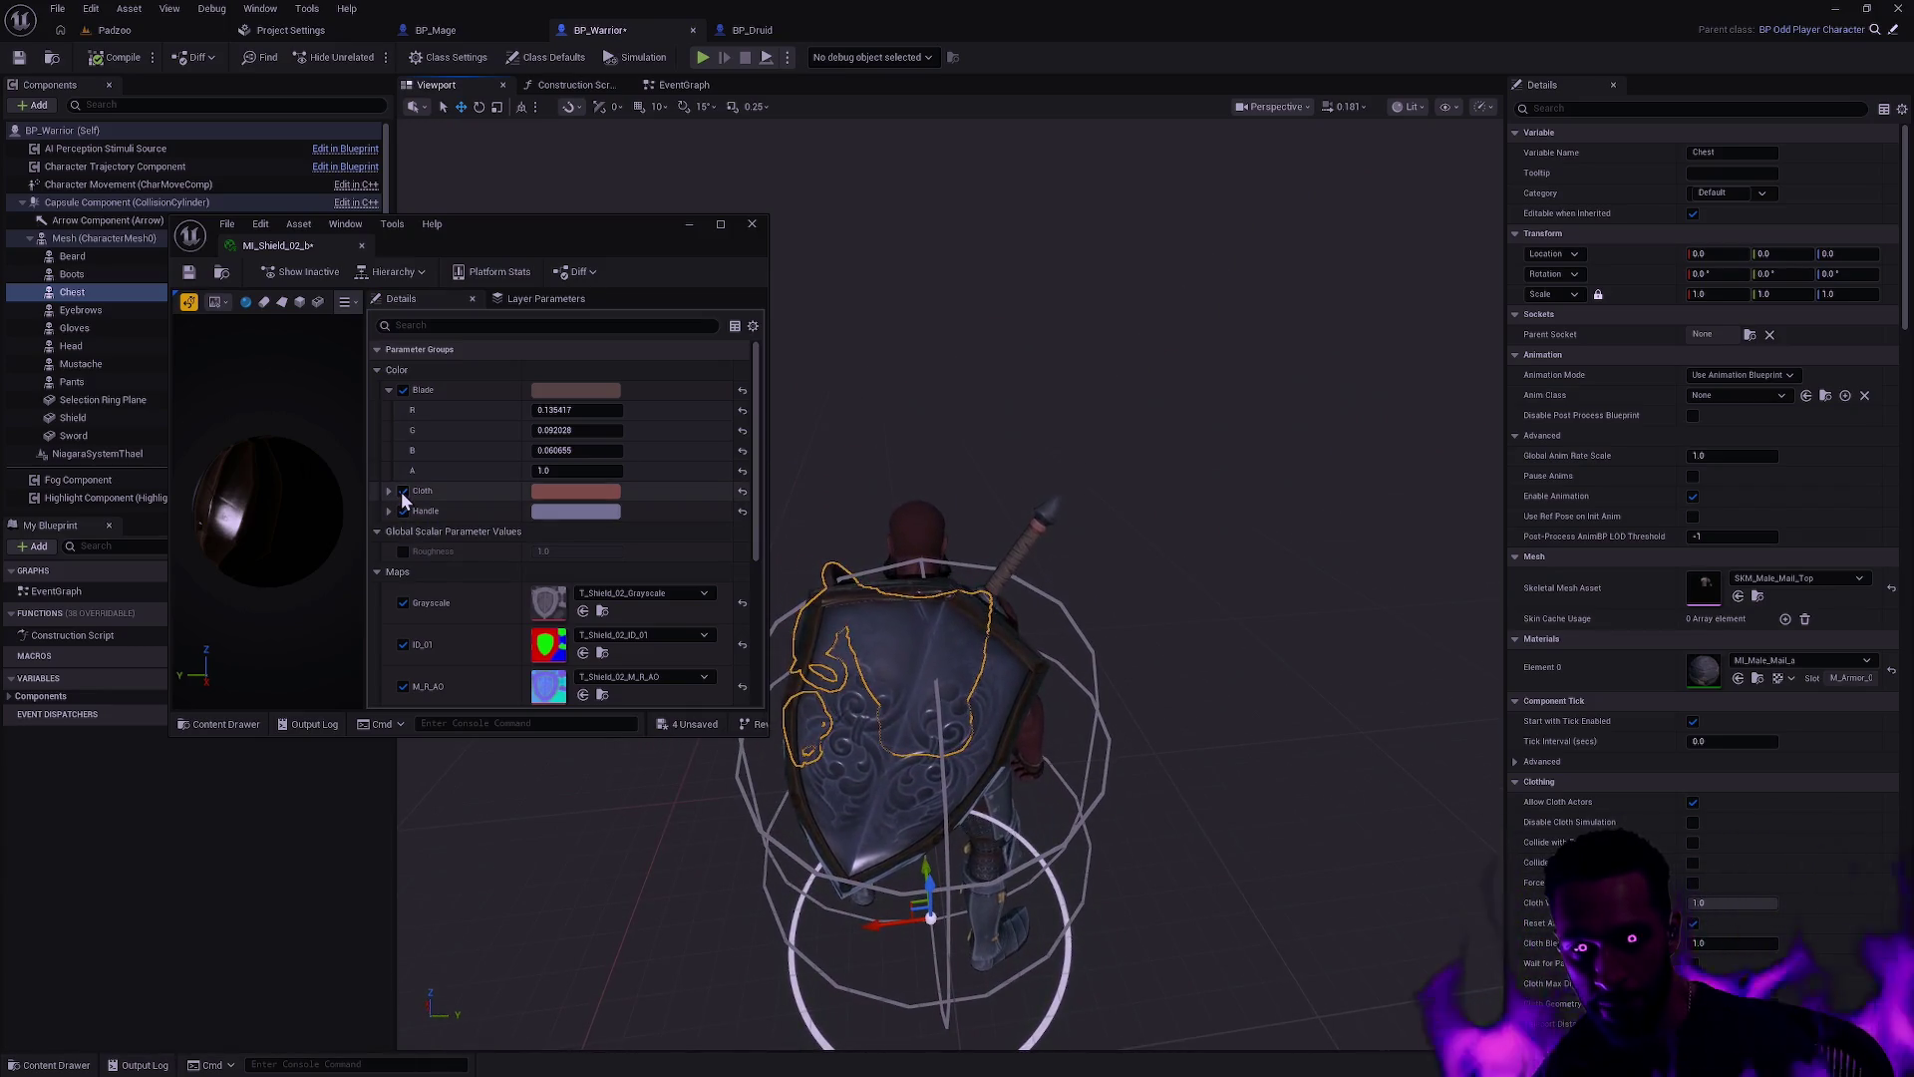
Step: Save MI_Shield_02_b and close its material editor
{"action": "key", "text": "ctrl+s"}
{"action": "left_click", "coordinate": [752, 224]}
{"action": "left_click", "coordinate": [1218, 594]}
{"action": "key", "text": "ctrl+space"}
{"action": "mouse_move", "coordinate": [1221, 596]}
{"action": "left_mouse_down"}
{"action": "mouse_move", "coordinate": [1187, 618]}
{"action": "mouse_move", "coordinate": [1229, 670]}
{"action": "left_mouse_up"}
Step: Put MI_Shield_02_a on the shield's Element 0 for comparison, then restore MI_Shield_02_b
{"action": "key", "text": "ctrl+space"}
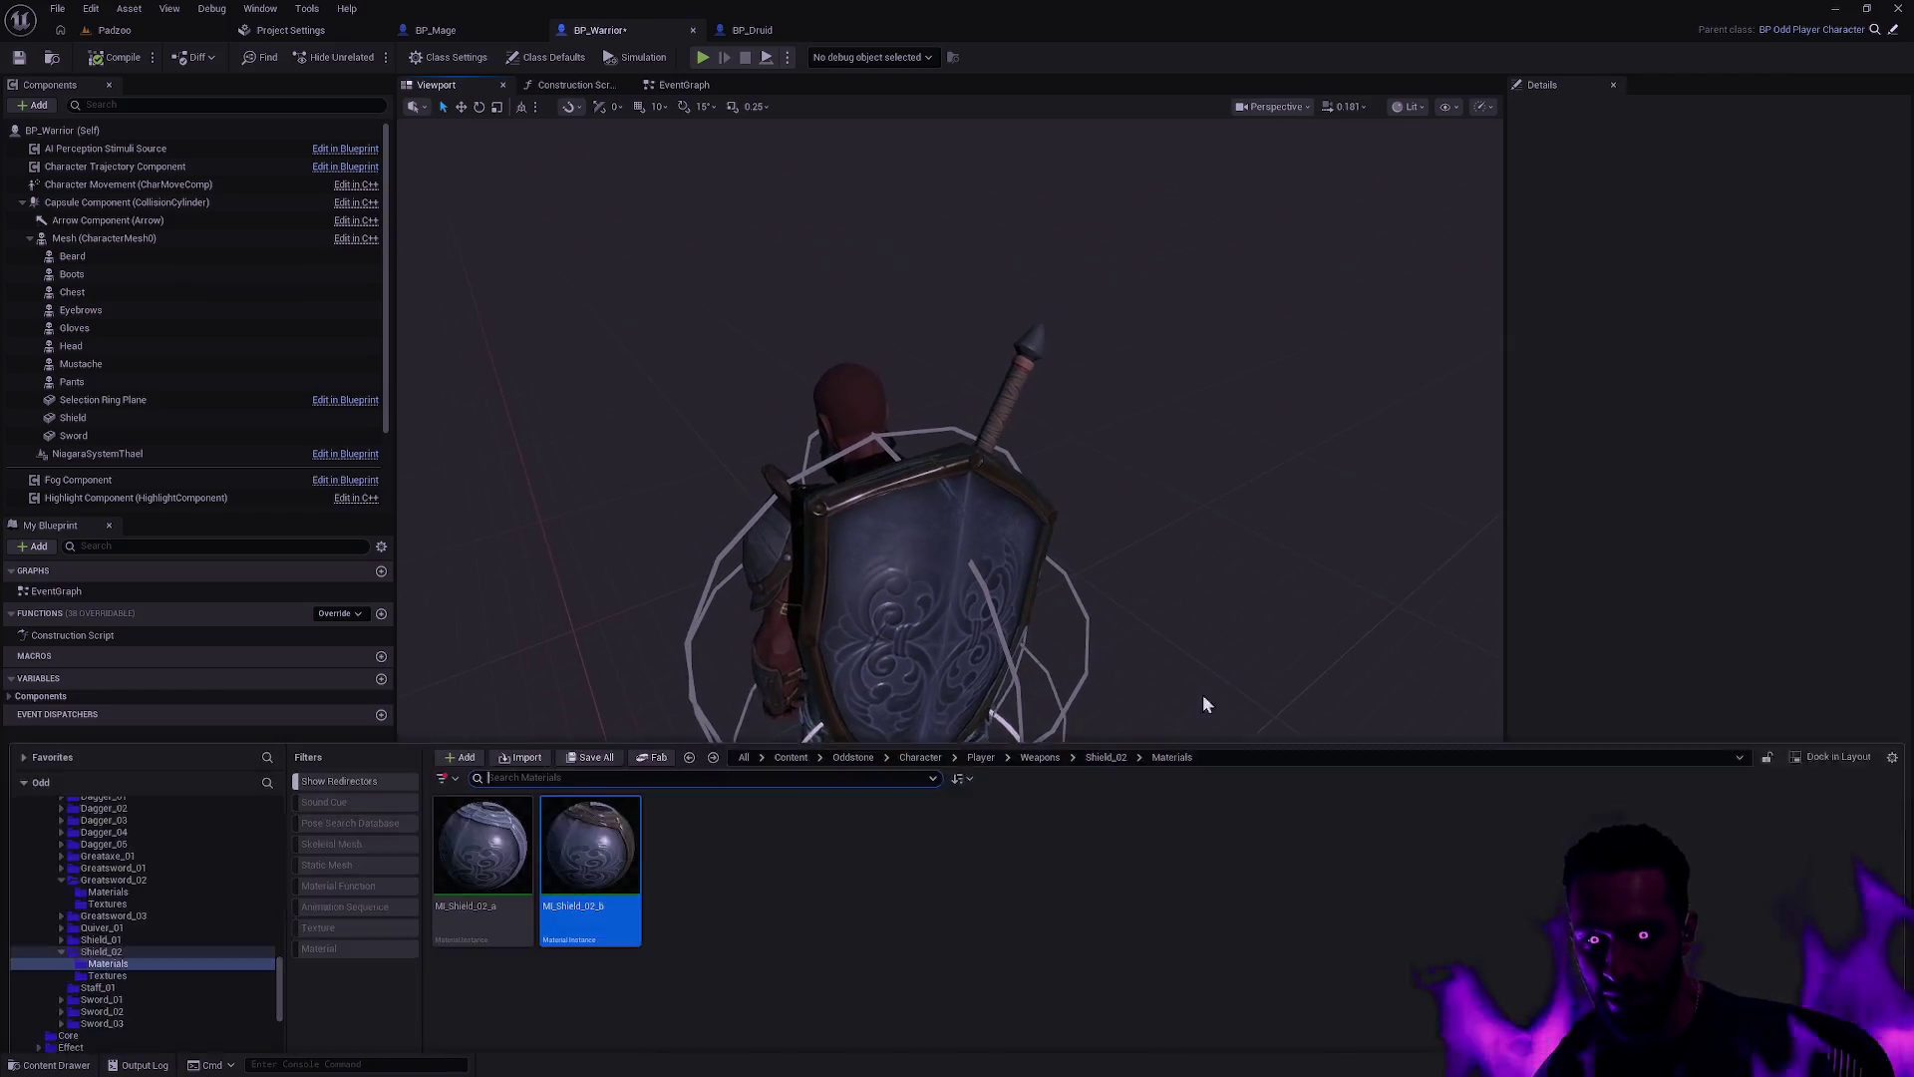
{"action": "left_click", "coordinate": [898, 498]}
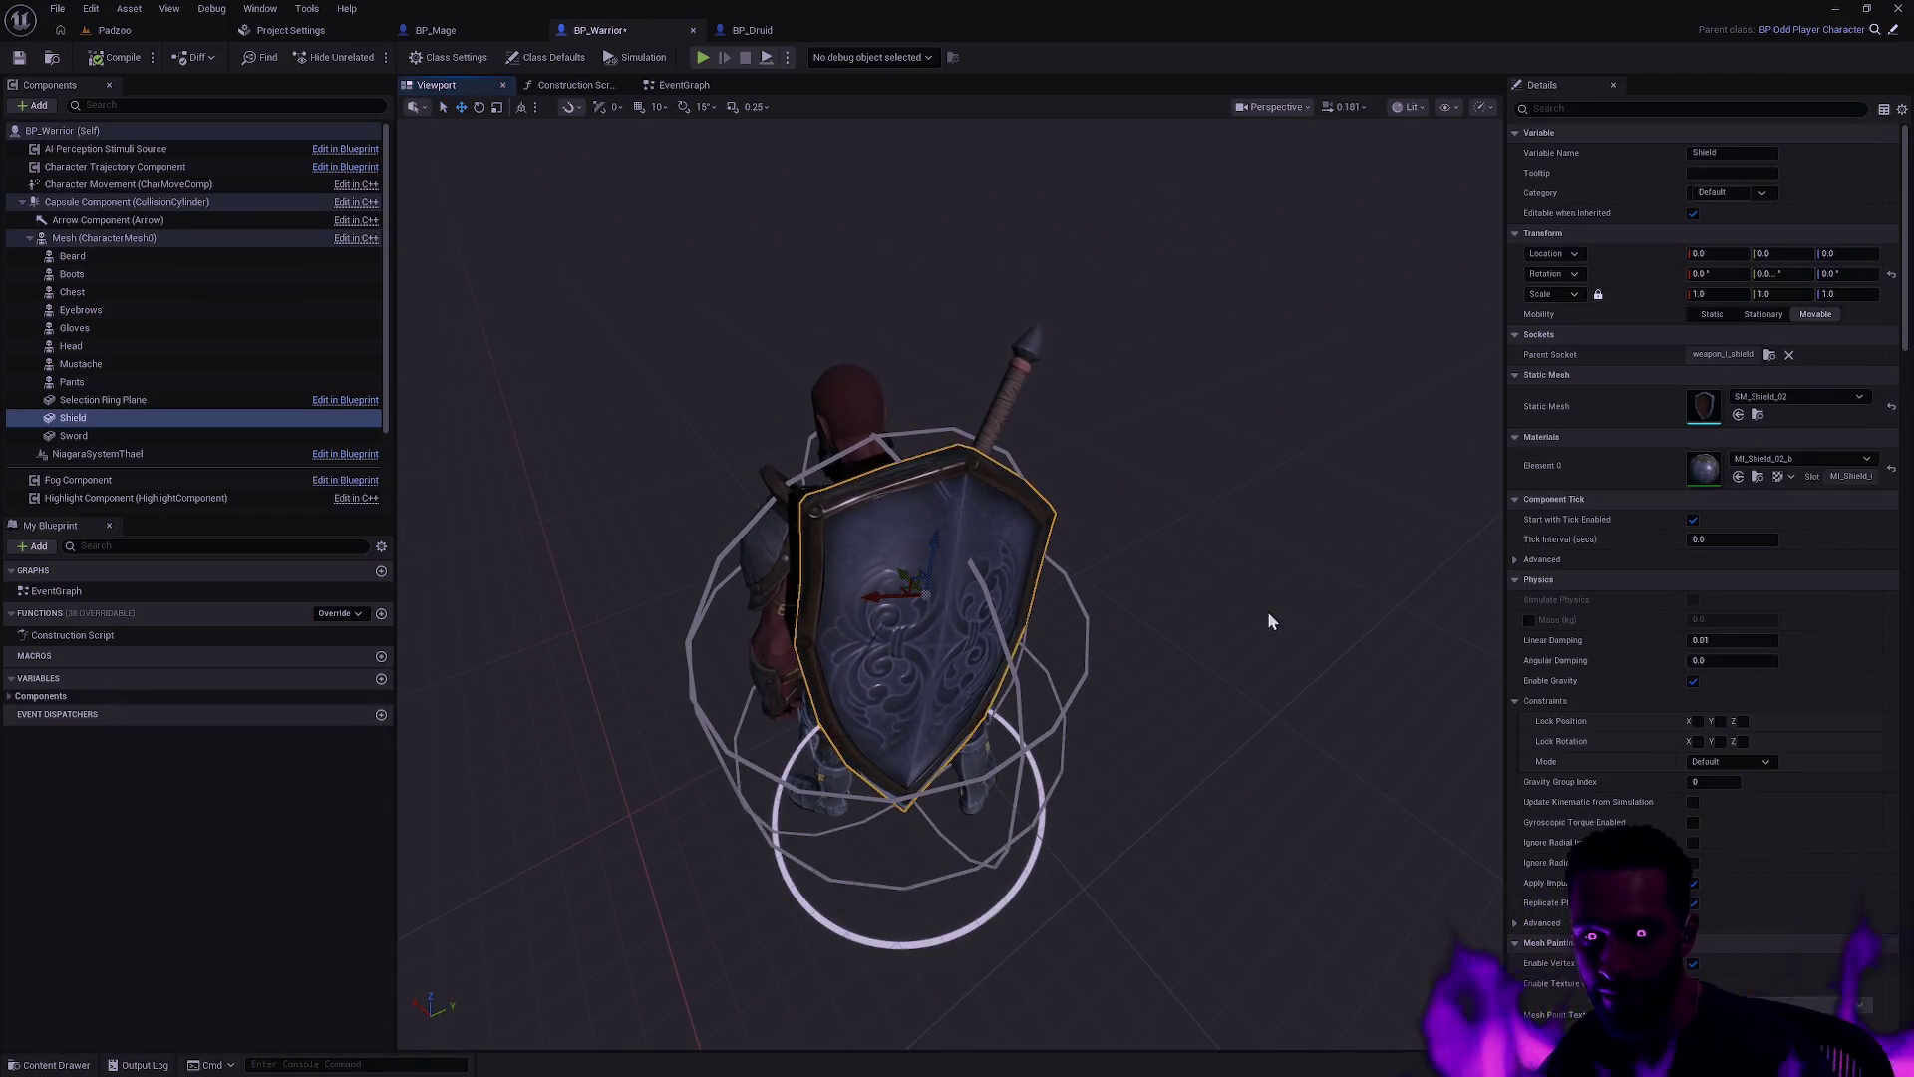
{"action": "key", "text": "ctrl+space"}
{"action": "left_click_drag", "start_coordinate": [483, 819], "coordinate": [1705, 469]}
{"action": "key", "text": "ctrl+space"}
{"action": "left_click_drag", "start_coordinate": [644, 821], "coordinate": [1715, 473]}
Step: Open MI_Shield_02_b and MI_Shield_02_a to compare them, then close both editors
{"action": "key", "text": "ctrl+space"}
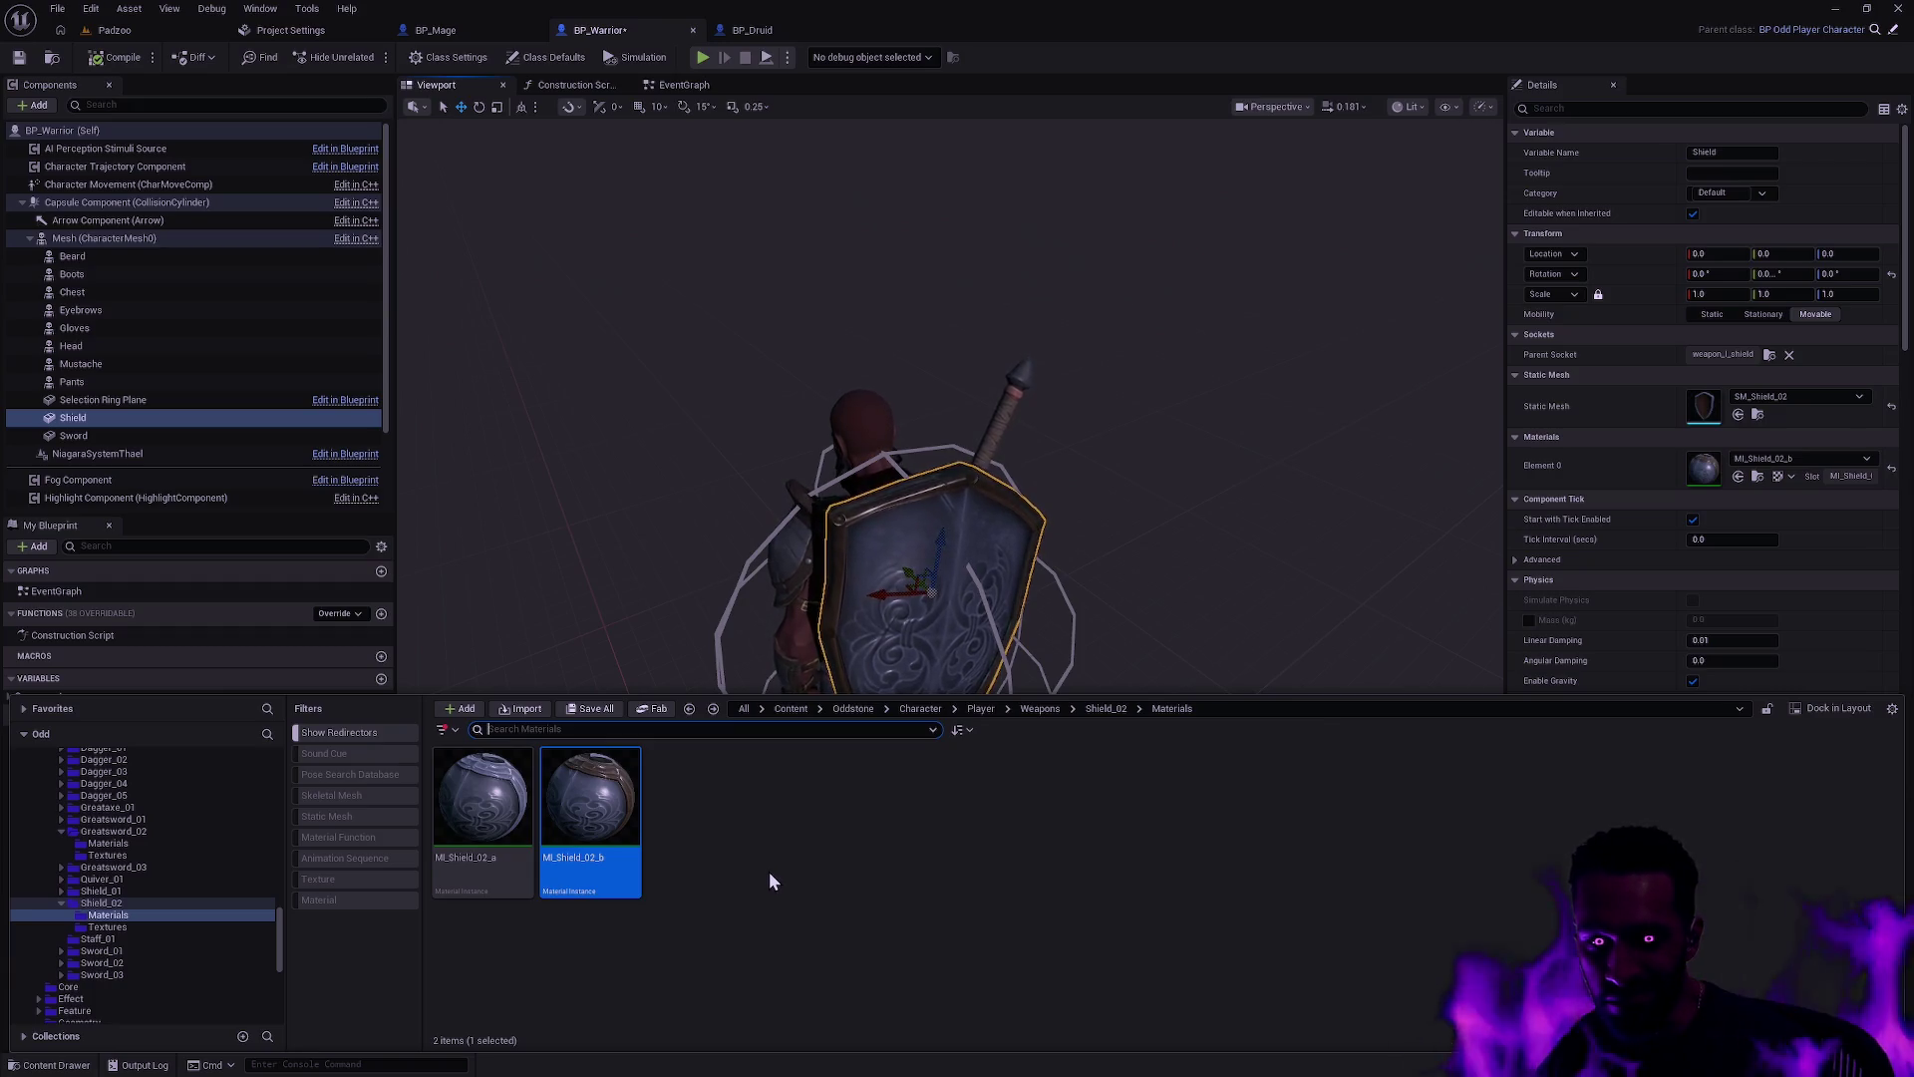
{"action": "double_click", "coordinate": [607, 810]}
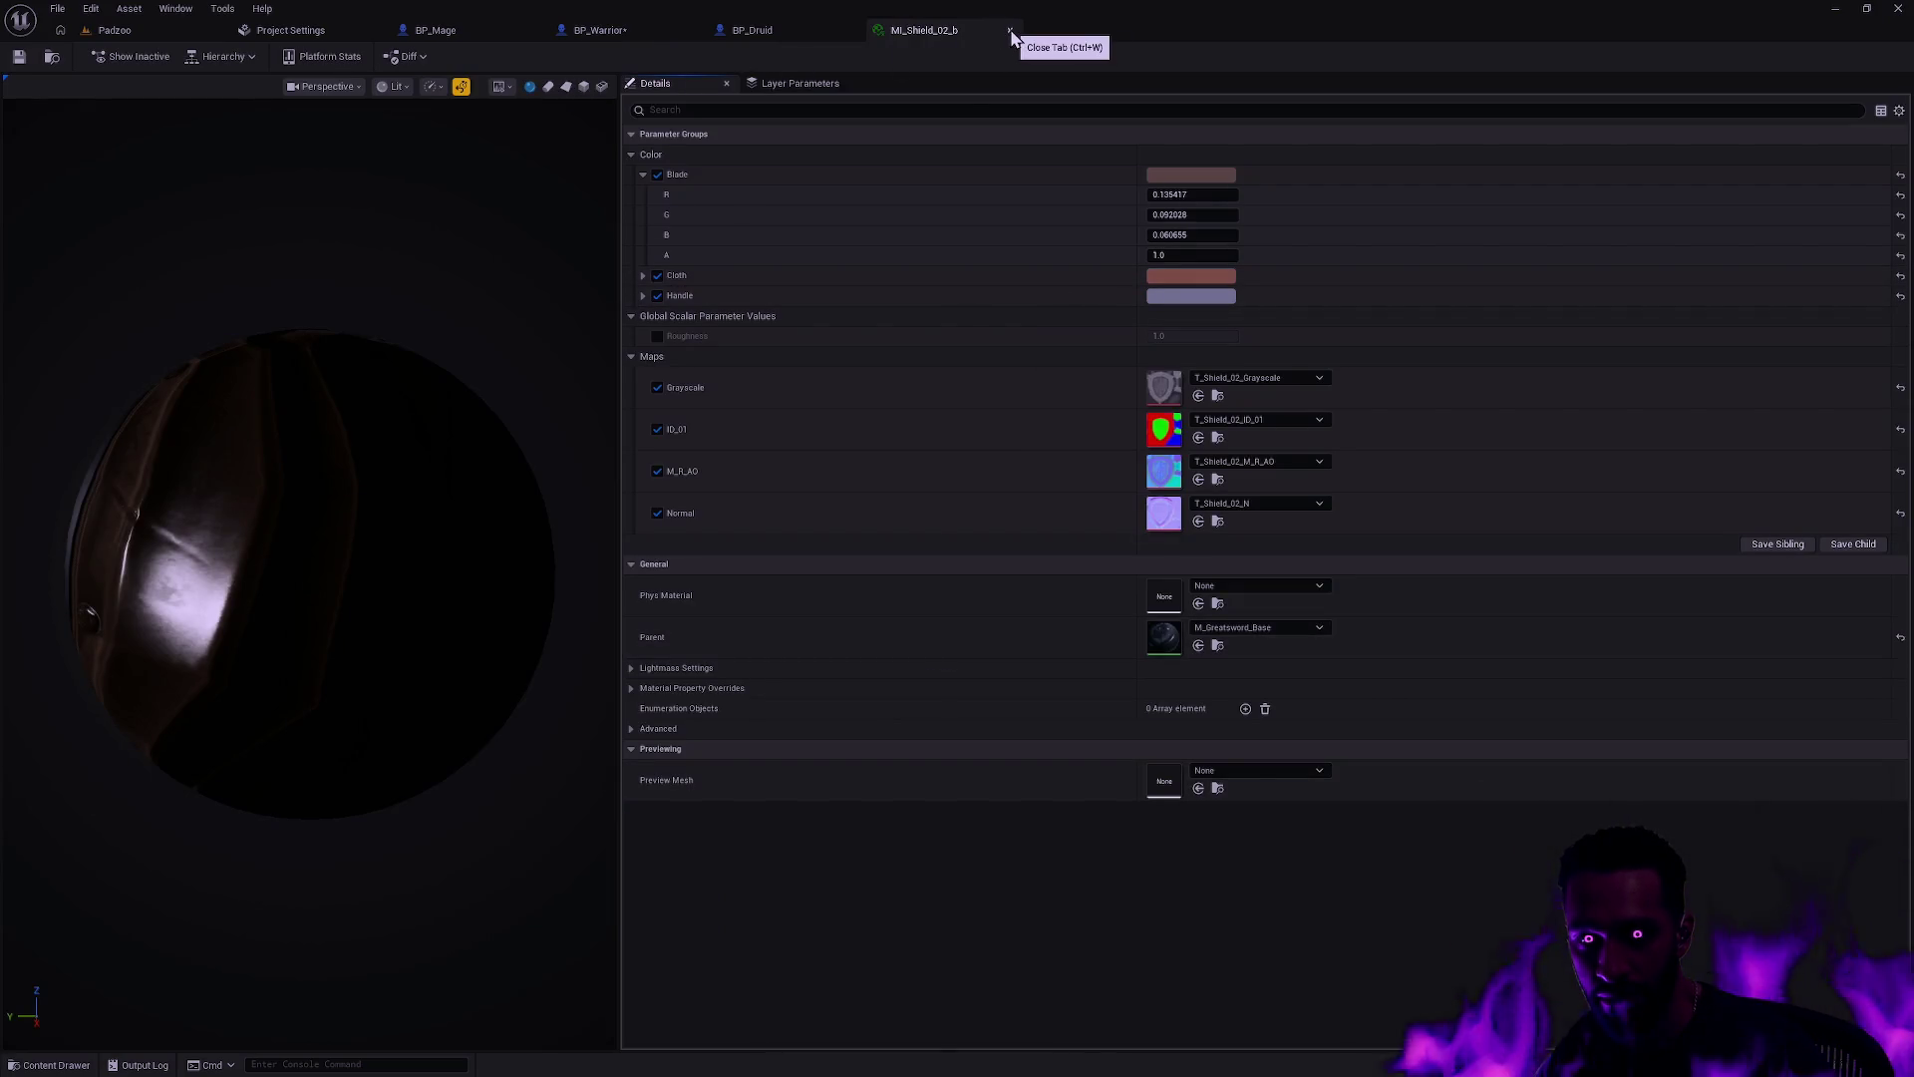
{"action": "key", "text": "ctrl+space"}
{"action": "left_click", "coordinate": [482, 814]}
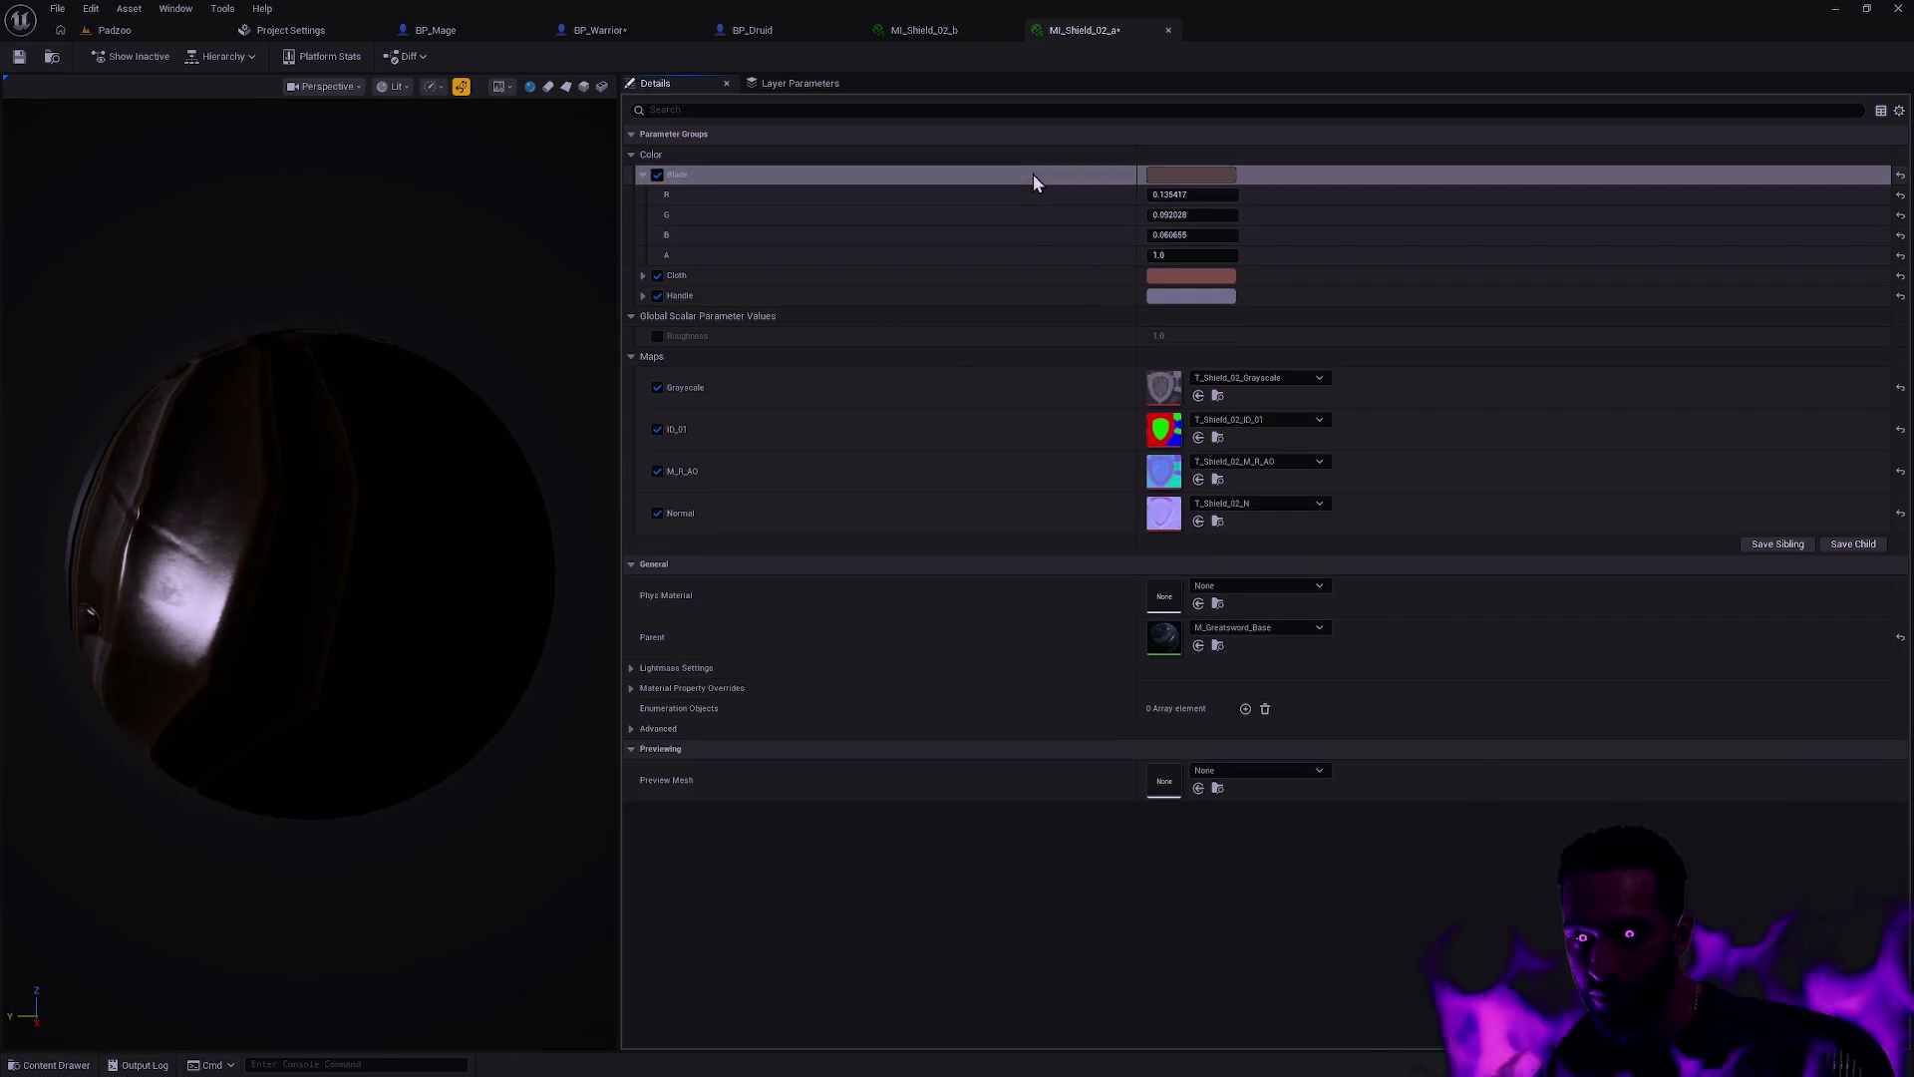
{"action": "left_click", "coordinate": [1095, 31]}
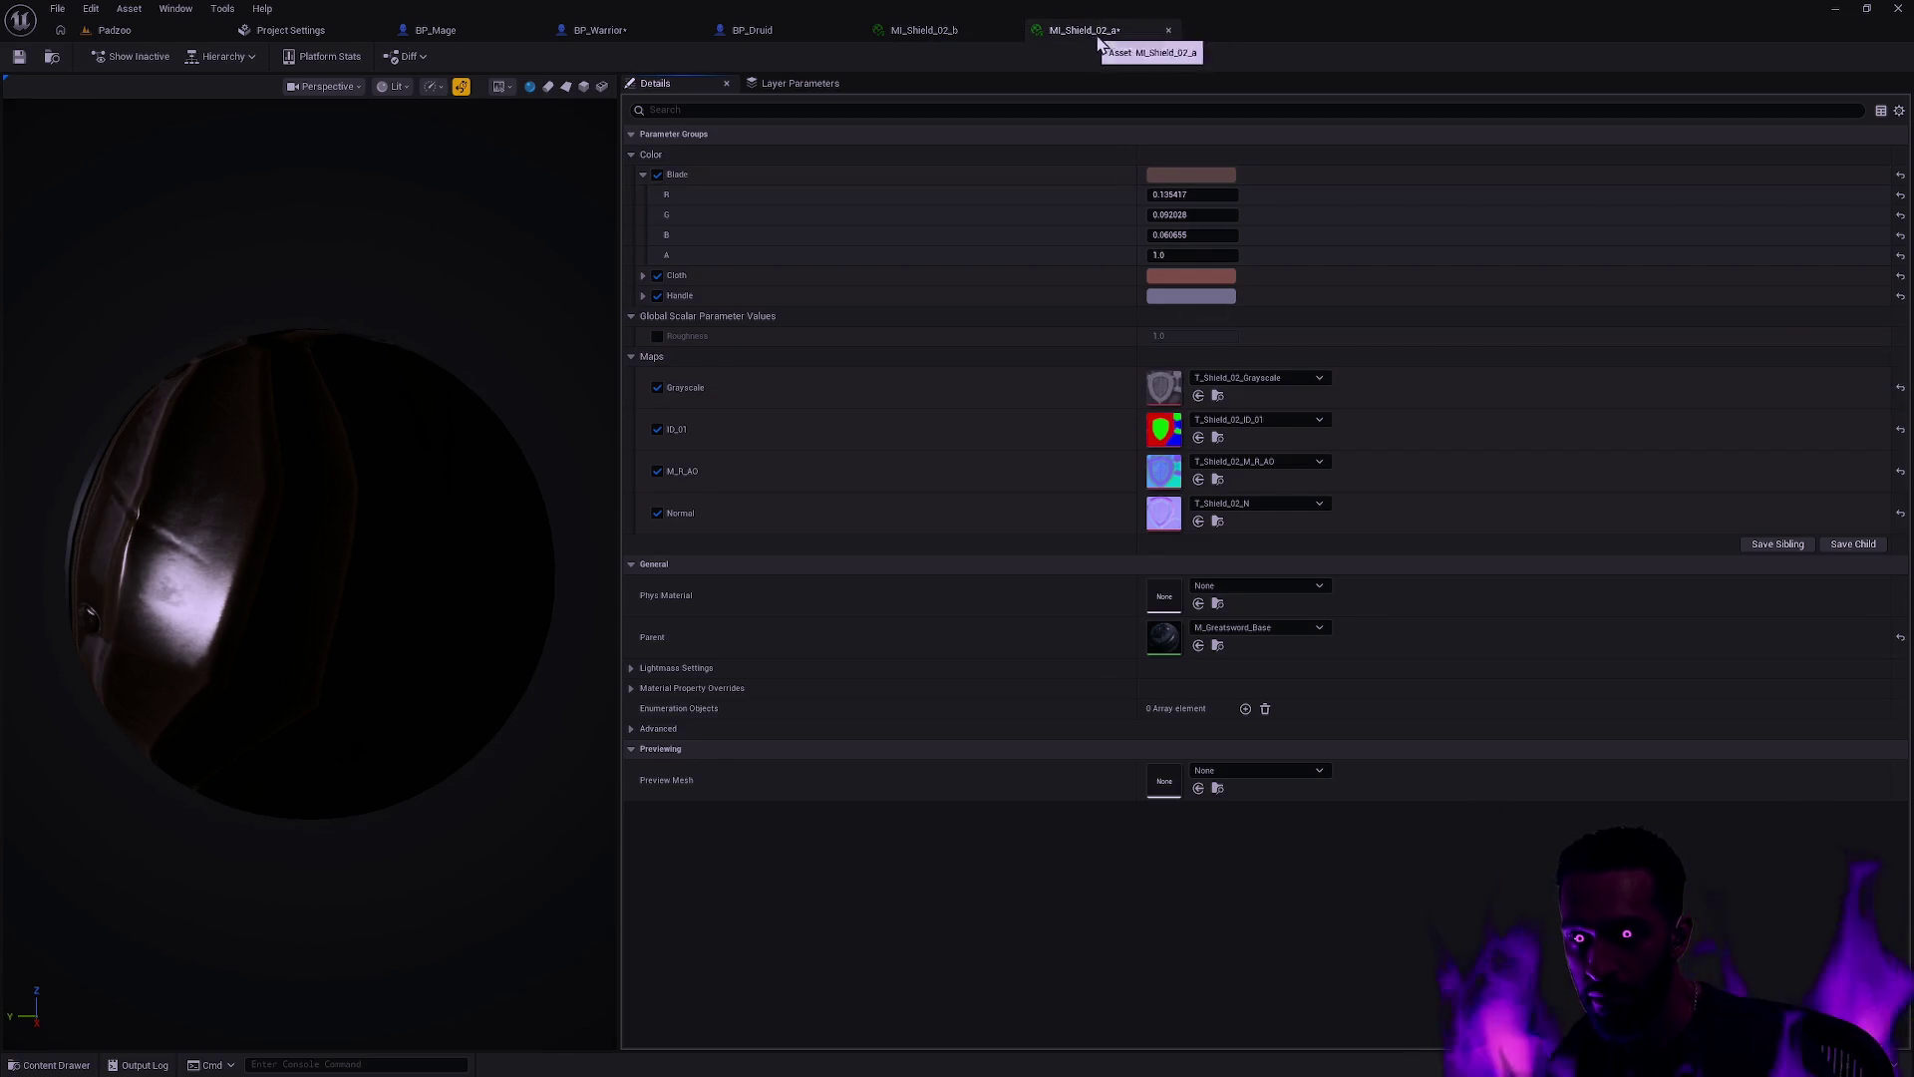
{"action": "left_click", "coordinate": [1168, 29]}
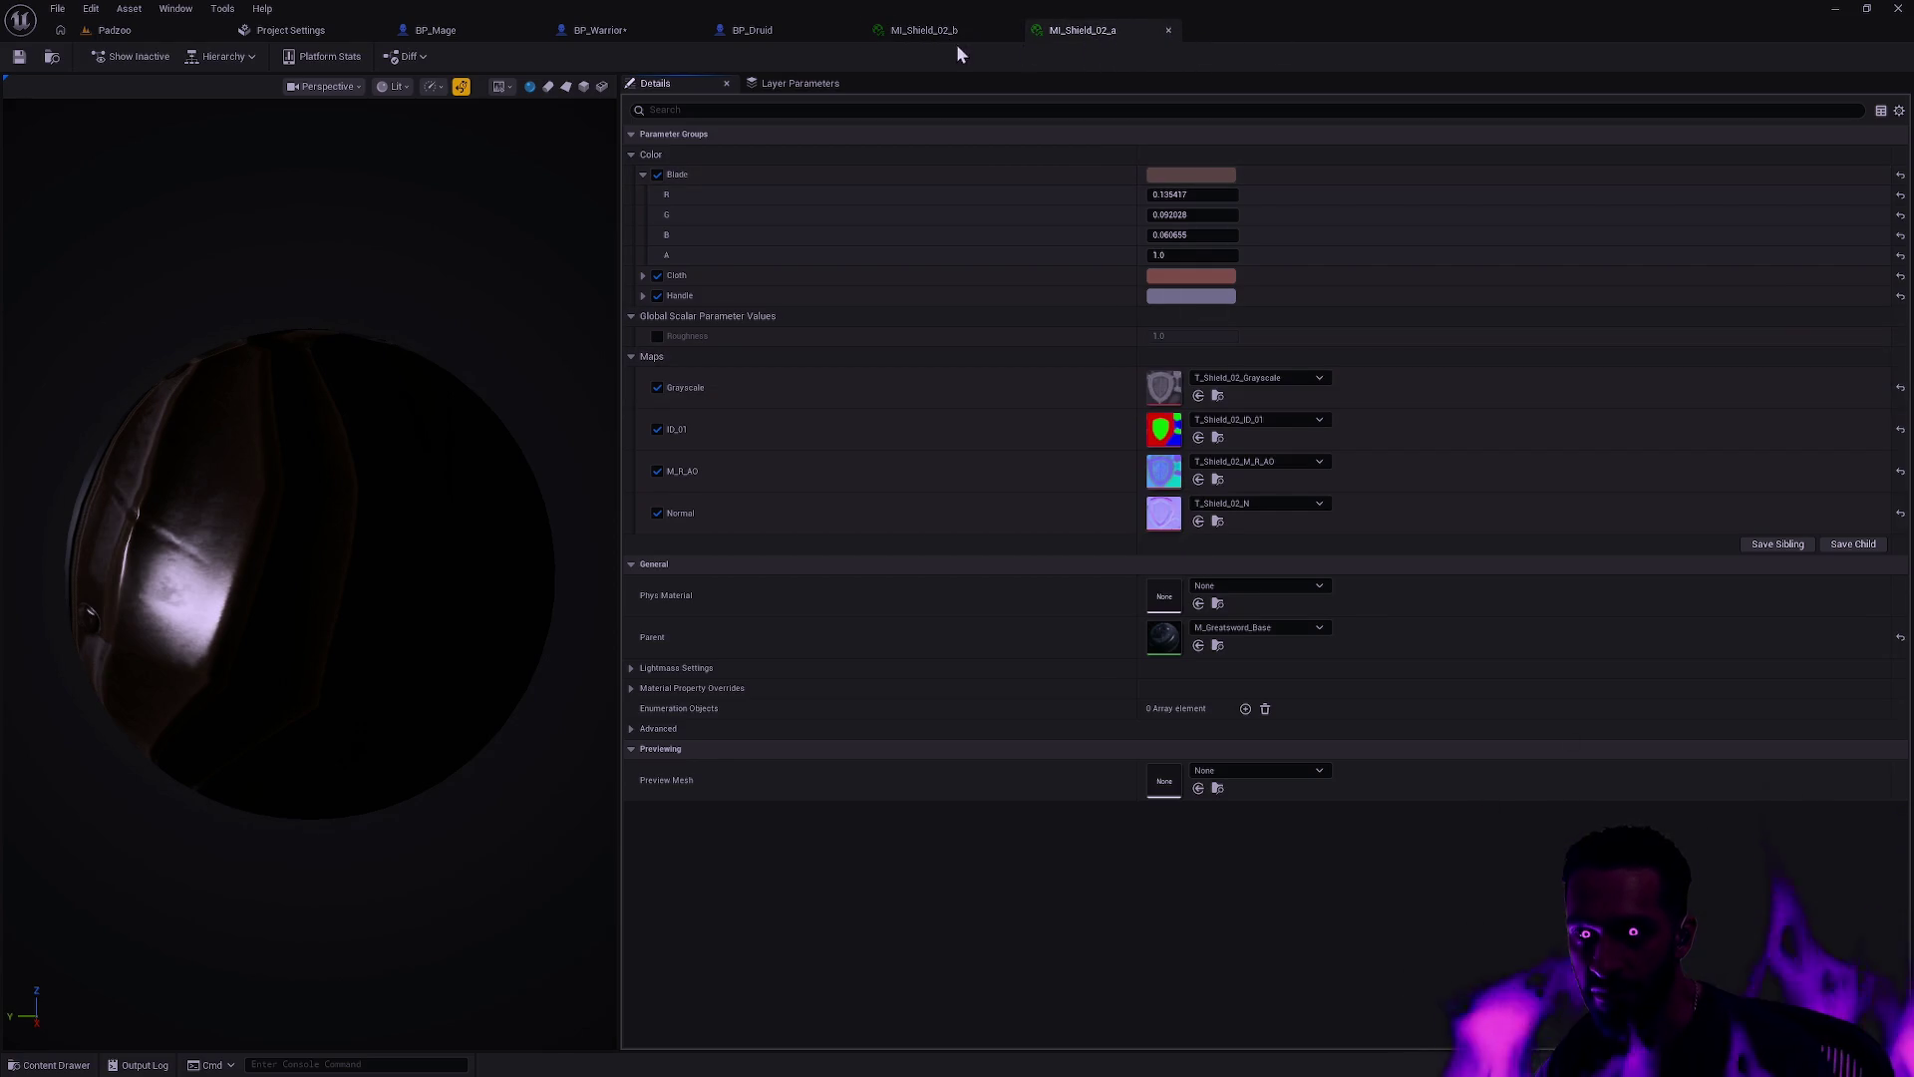
{"action": "left_click", "coordinate": [1010, 29]}
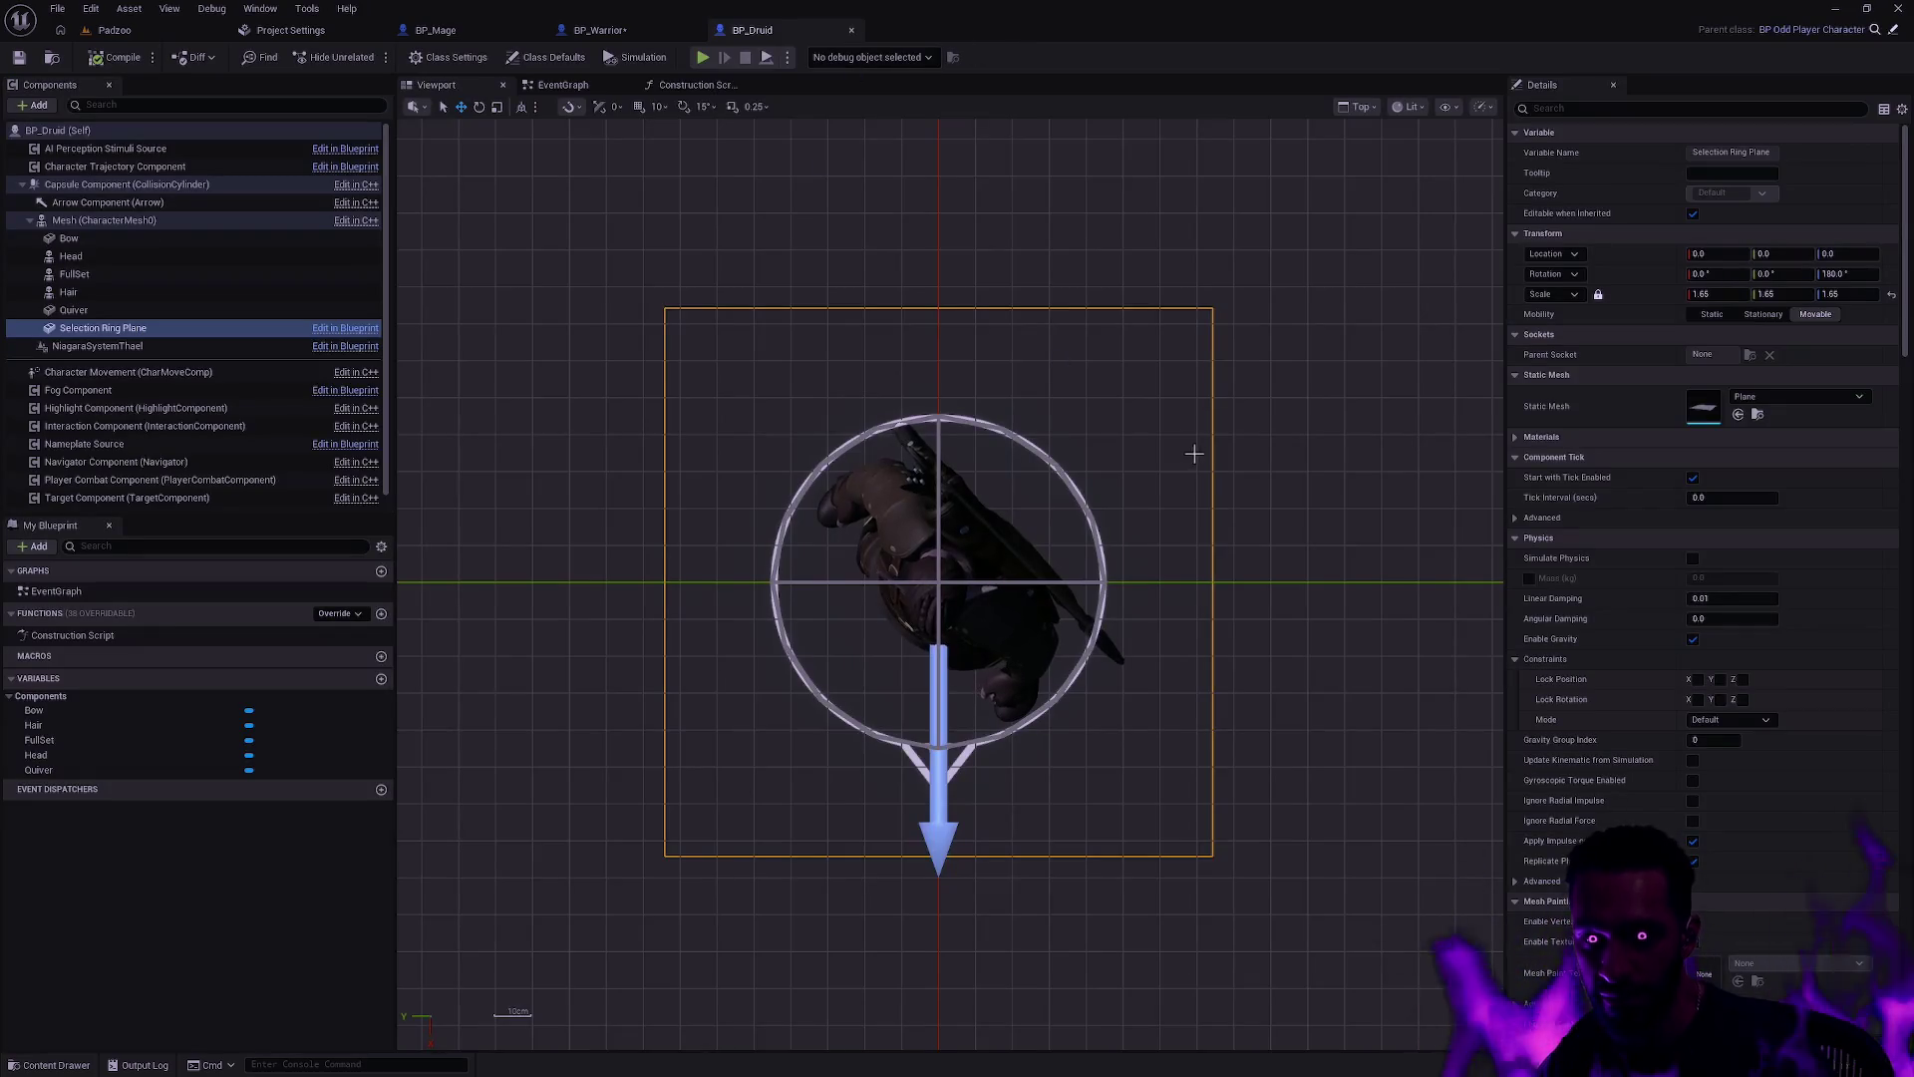
Step: Assign MI_Shield_02_a to the shield's Element 0 and delete the unused MI_Shield_02_b
{"action": "left_click", "coordinate": [611, 42]}
{"action": "key", "text": "ctrl+space"}
{"action": "left_click_drag", "start_coordinate": [483, 875], "coordinate": [1689, 476]}
{"action": "key", "text": "ctrl+space"}
{"action": "left_click", "coordinate": [590, 812]}
{"action": "key", "text": "Delete"}
{"action": "left_click", "coordinate": [854, 775]}
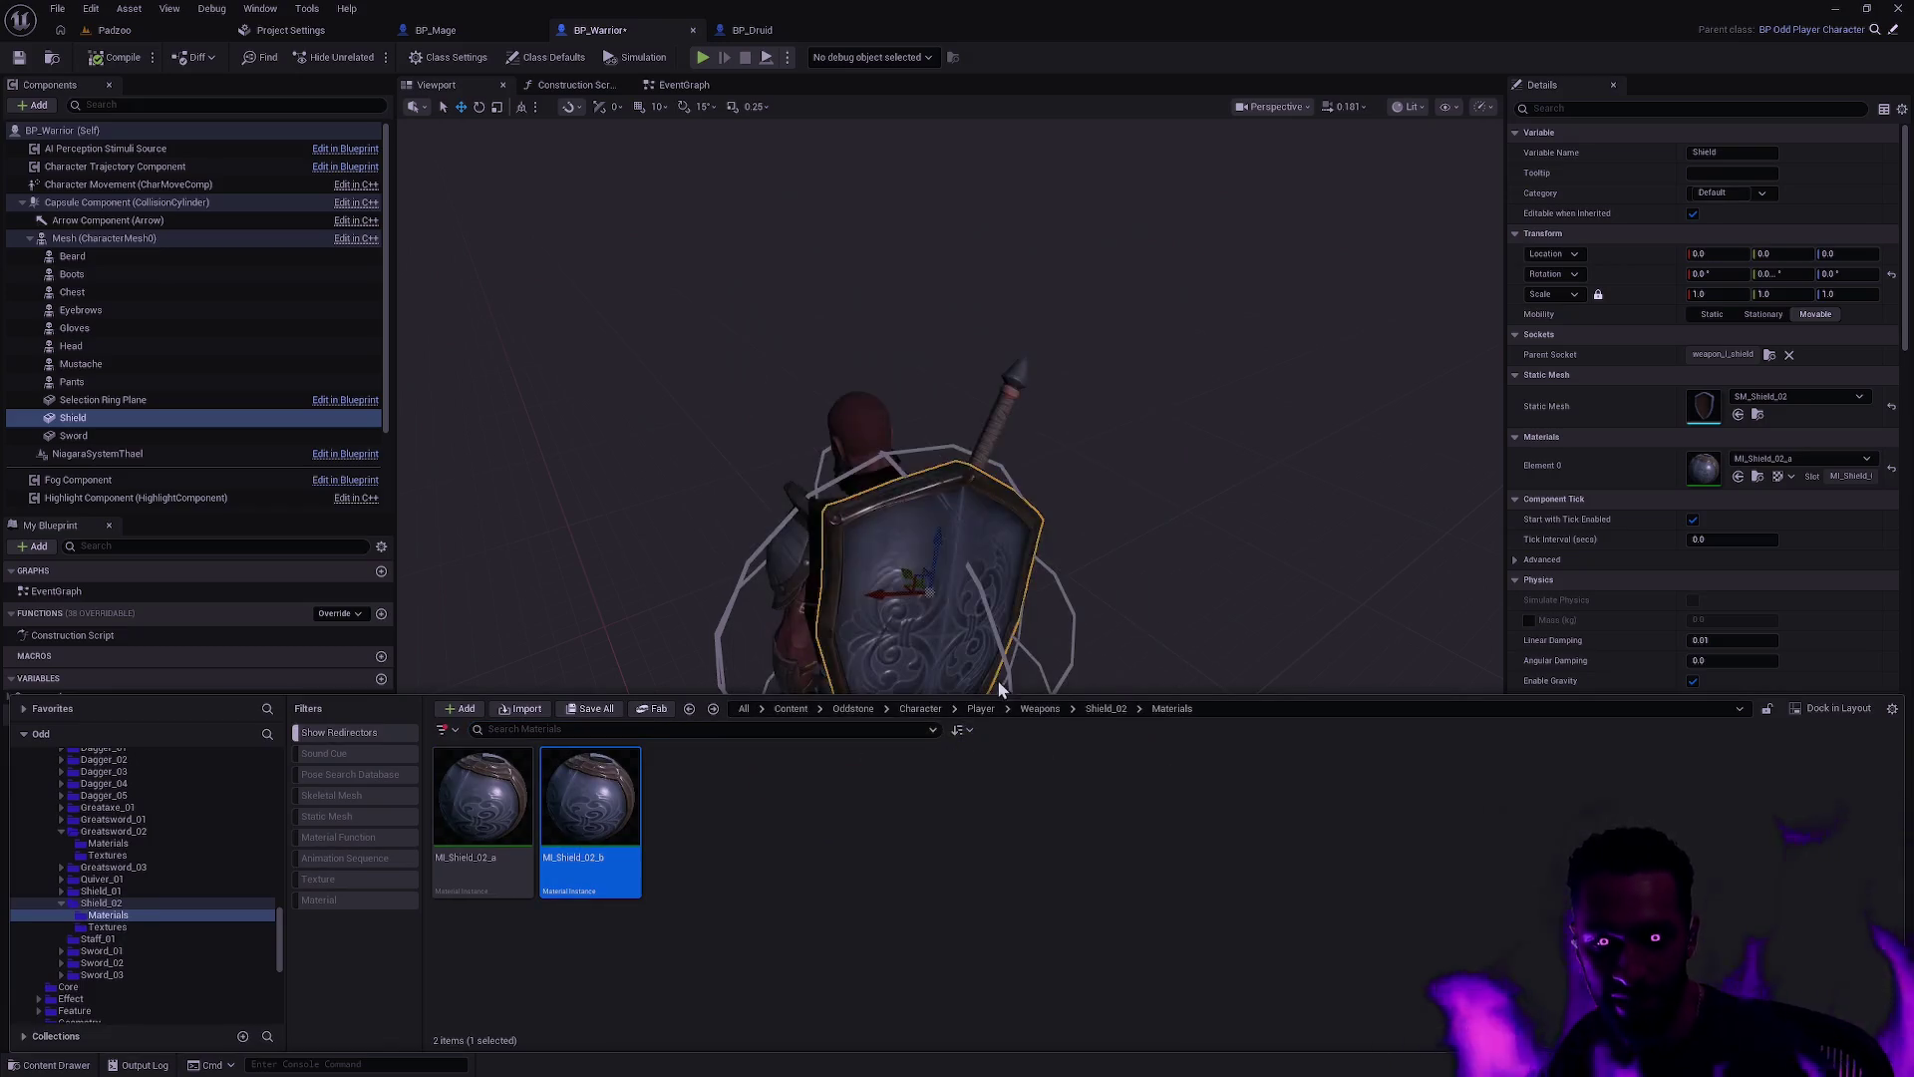
Step: Orbit around the warrior to inspect the shield, then detach BP_Mage into its own window
{"action": "mouse_move", "coordinate": [1133, 550]}
{"action": "left_mouse_down"}
{"action": "mouse_move", "coordinate": [1091, 608]}
{"action": "mouse_move", "coordinate": [1007, 643]}
{"action": "left_mouse_up"}
{"action": "left_click", "coordinate": [1196, 698]}
{"action": "left_click_drag", "start_coordinate": [1196, 698], "coordinate": [1072, 718]}
{"action": "mouse_move", "coordinate": [1057, 492]}
{"action": "left_mouse_down"}
{"action": "mouse_move", "coordinate": [1027, 496]}
{"action": "mouse_move", "coordinate": [1056, 493]}
{"action": "left_mouse_up"}
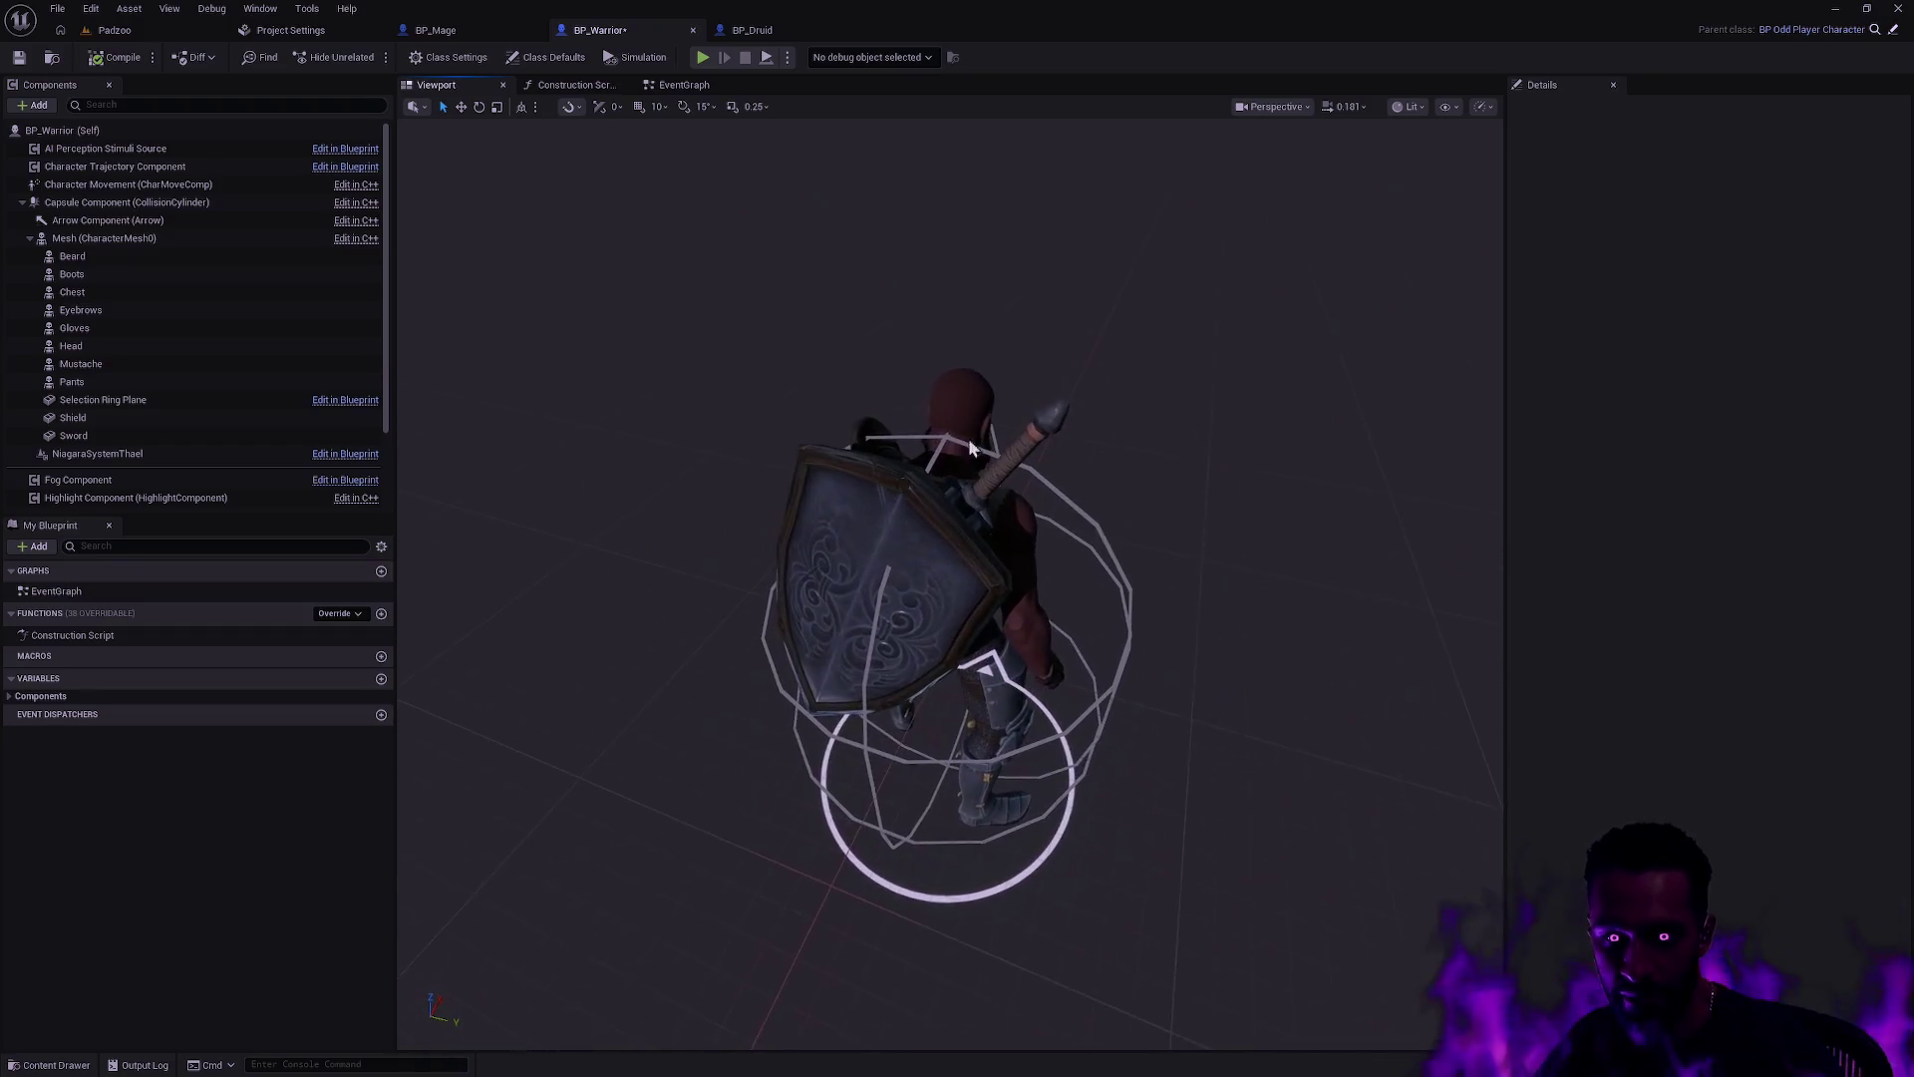
{"action": "left_click_drag", "start_coordinate": [1204, 516], "coordinate": [1132, 516]}
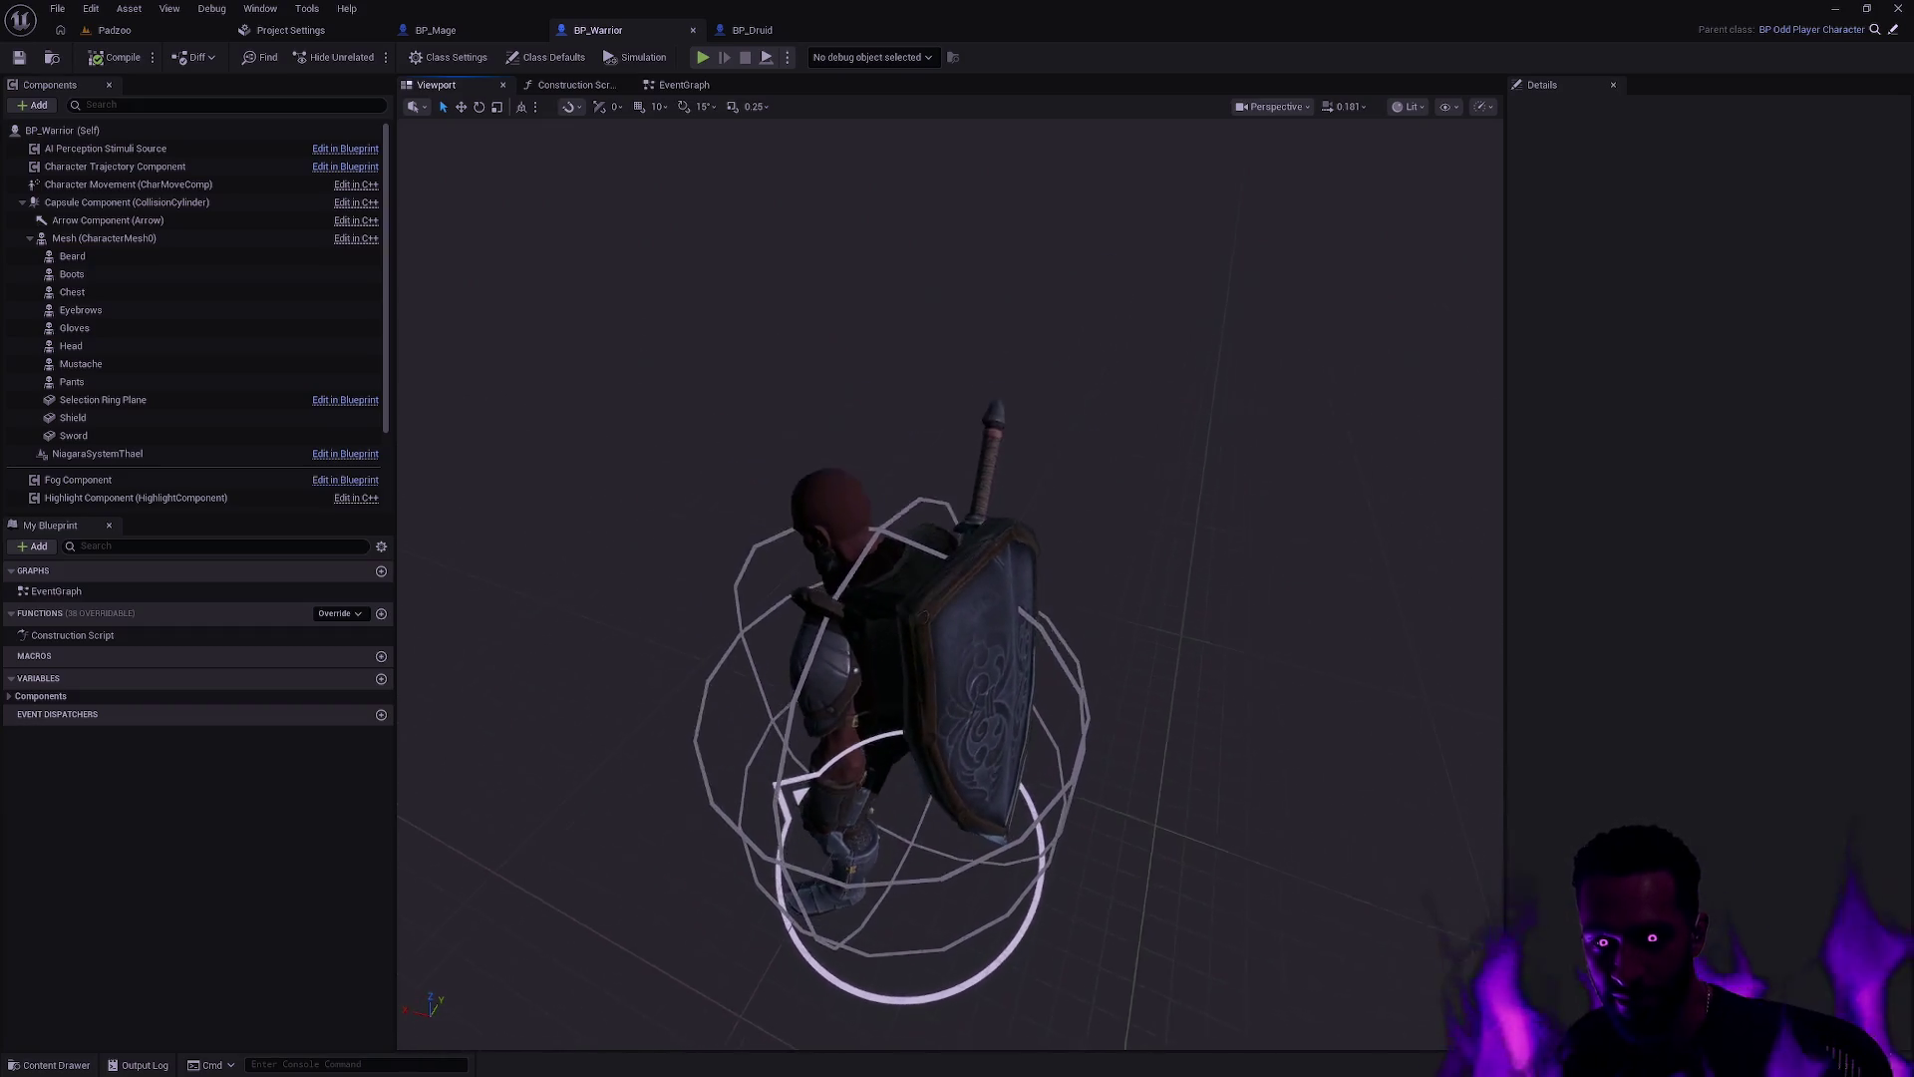
{"action": "mouse_move", "coordinate": [923, 314]}
{"action": "left_mouse_down"}
{"action": "mouse_move", "coordinate": [923, 339]}
{"action": "mouse_move", "coordinate": [923, 299]}
{"action": "left_mouse_up"}
{"action": "mouse_move", "coordinate": [979, 443]}
{"action": "left_mouse_down"}
{"action": "mouse_move", "coordinate": [918, 442]}
{"action": "mouse_move", "coordinate": [979, 443]}
{"action": "left_mouse_up"}
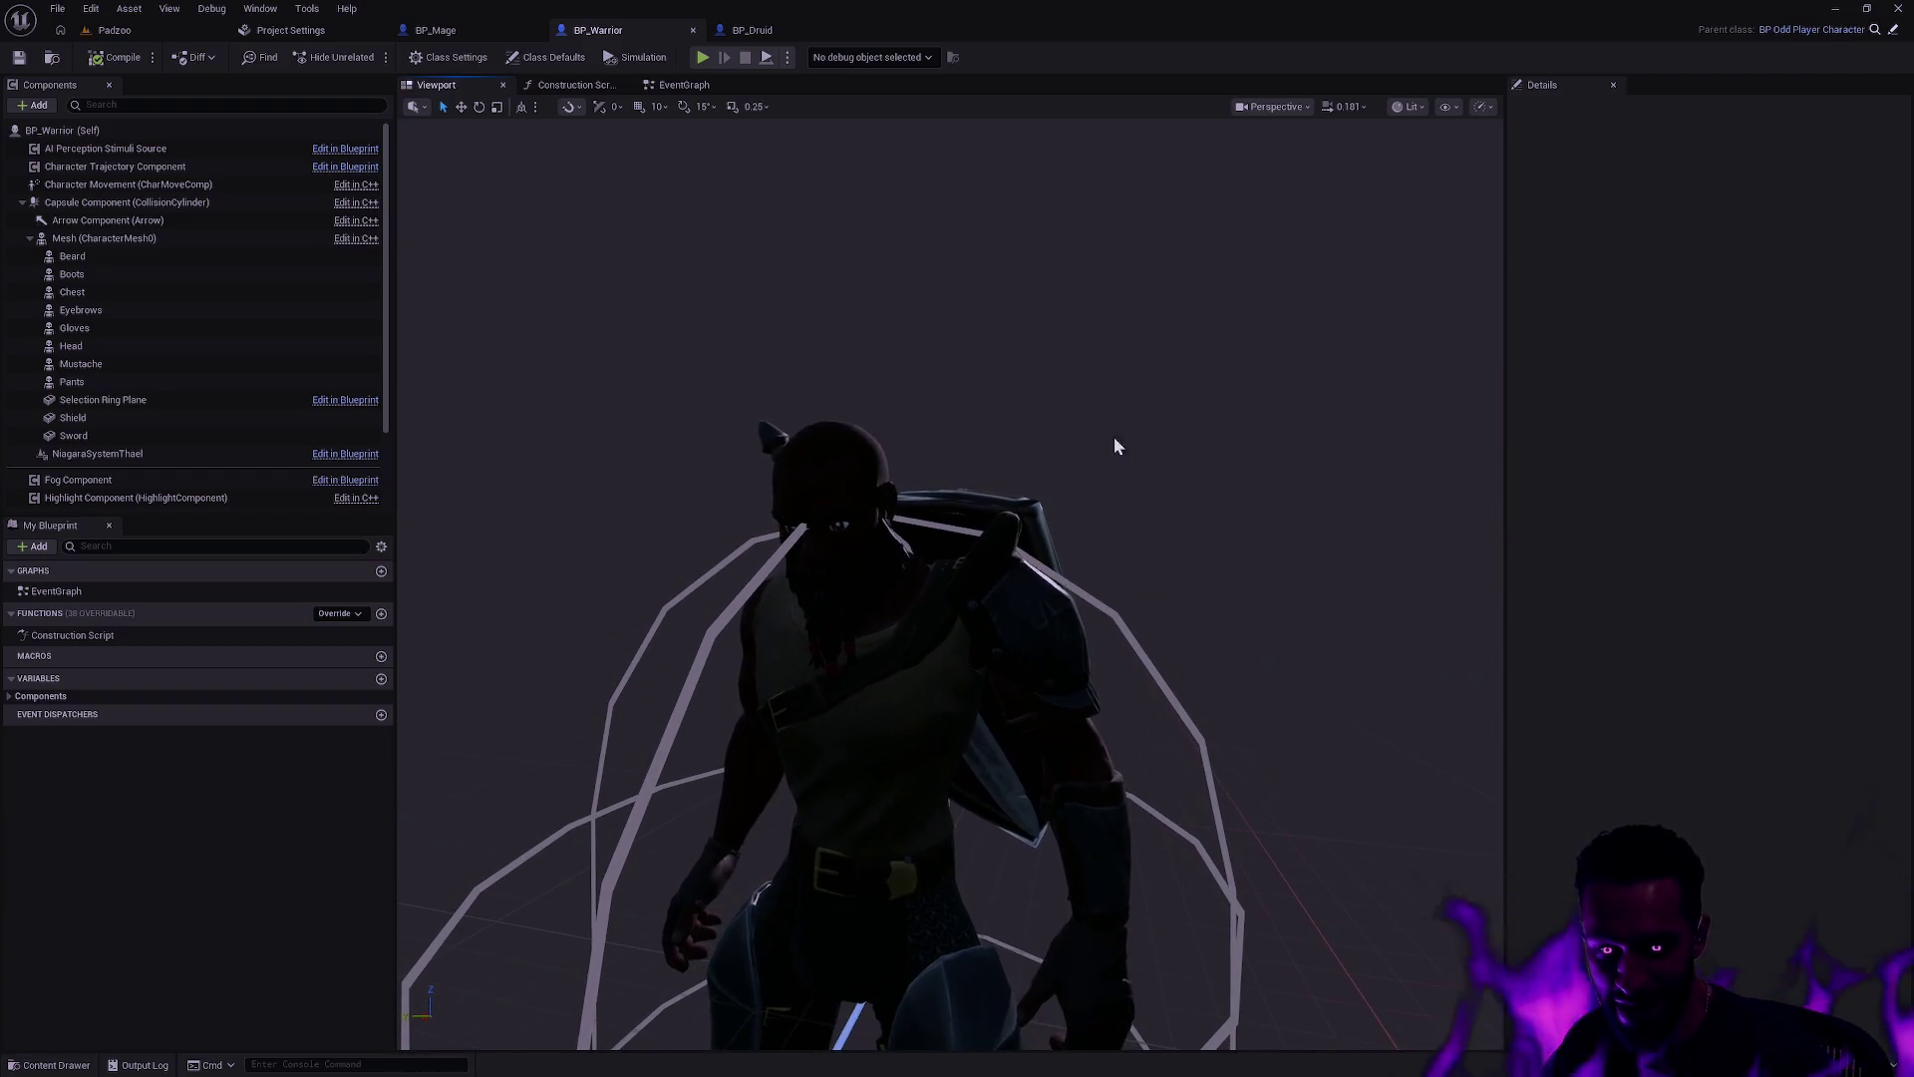
{"action": "left_click", "coordinate": [982, 538]}
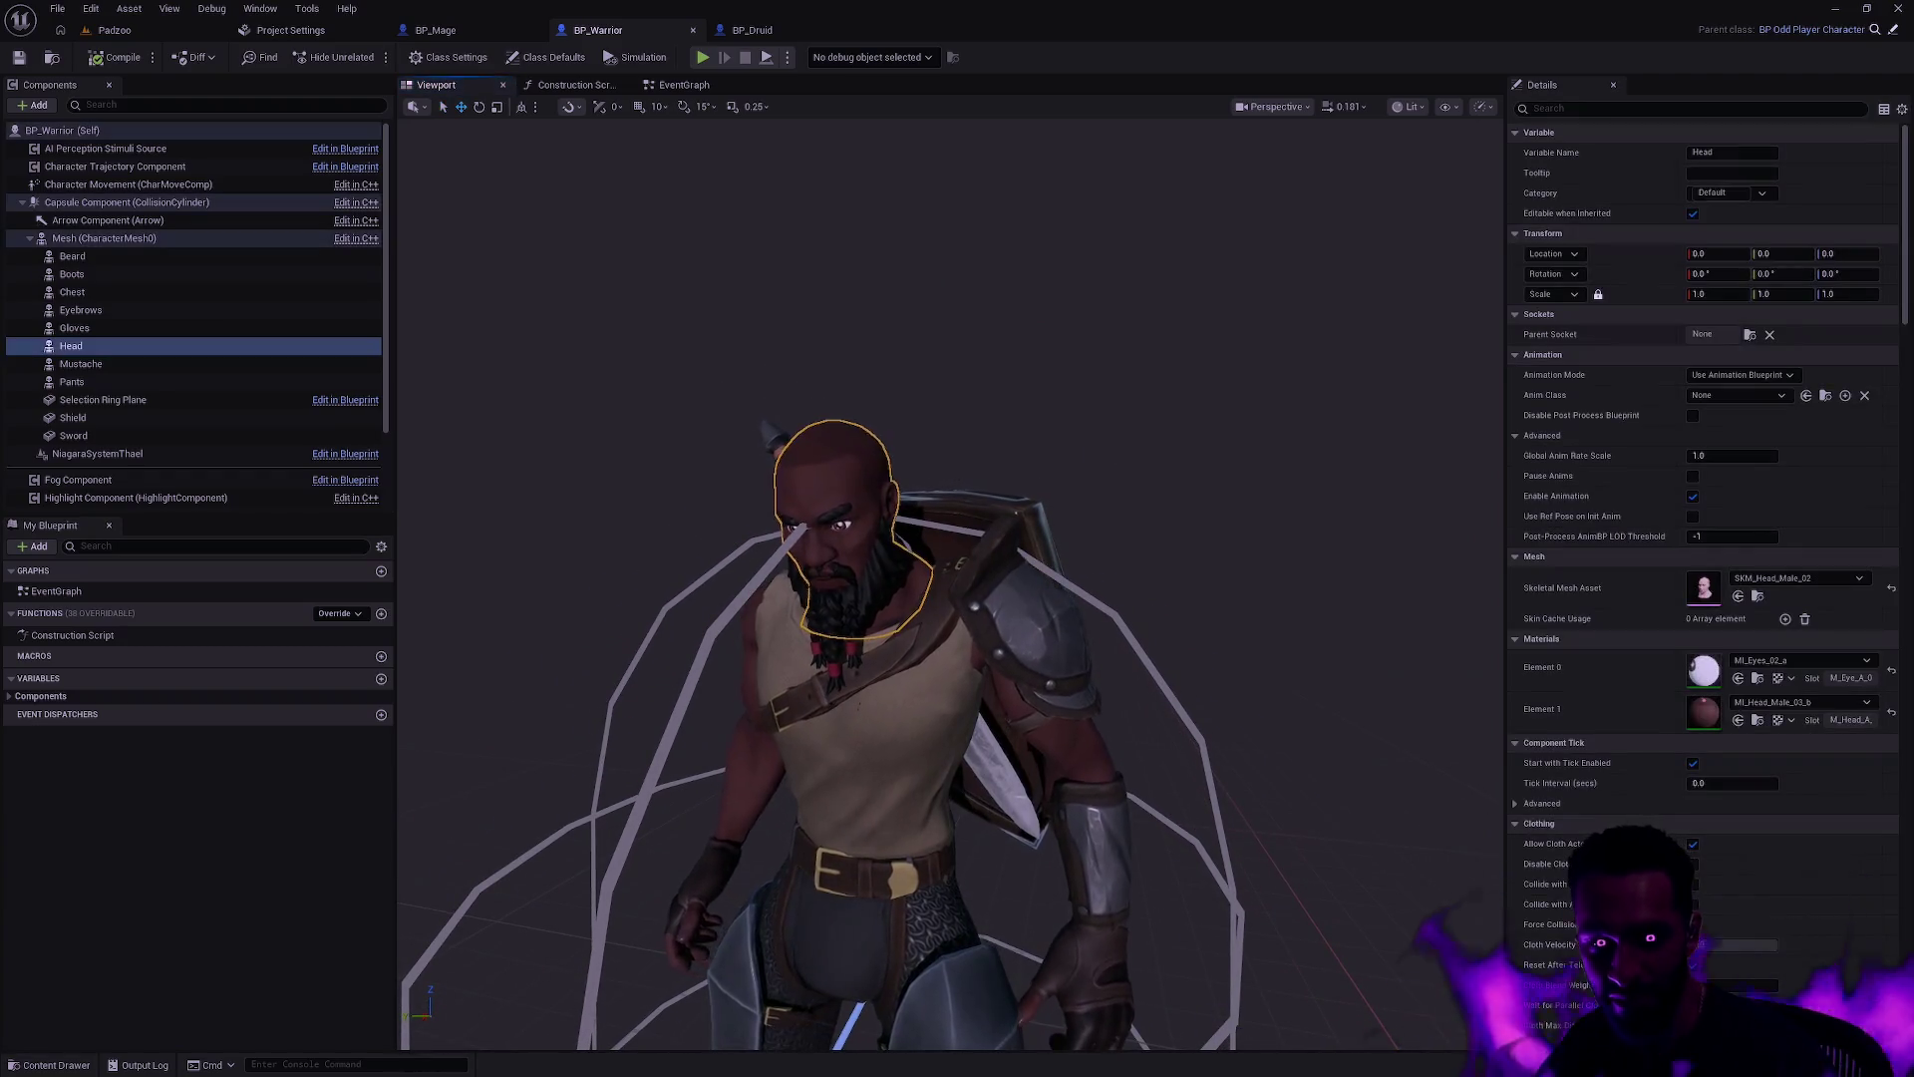
{"action": "scroll", "coordinate": [982, 539], "scroll_direction": "down", "scroll_amount": 5}
{"action": "left_click", "coordinate": [1137, 542]}
{"action": "mouse_move", "coordinate": [1137, 542]}
{"action": "left_mouse_down"}
{"action": "mouse_move", "coordinate": [1077, 542]}
{"action": "mouse_move", "coordinate": [1047, 618]}
{"action": "mouse_move", "coordinate": [1027, 528]}
{"action": "mouse_move", "coordinate": [630, 145]}
{"action": "left_mouse_up"}
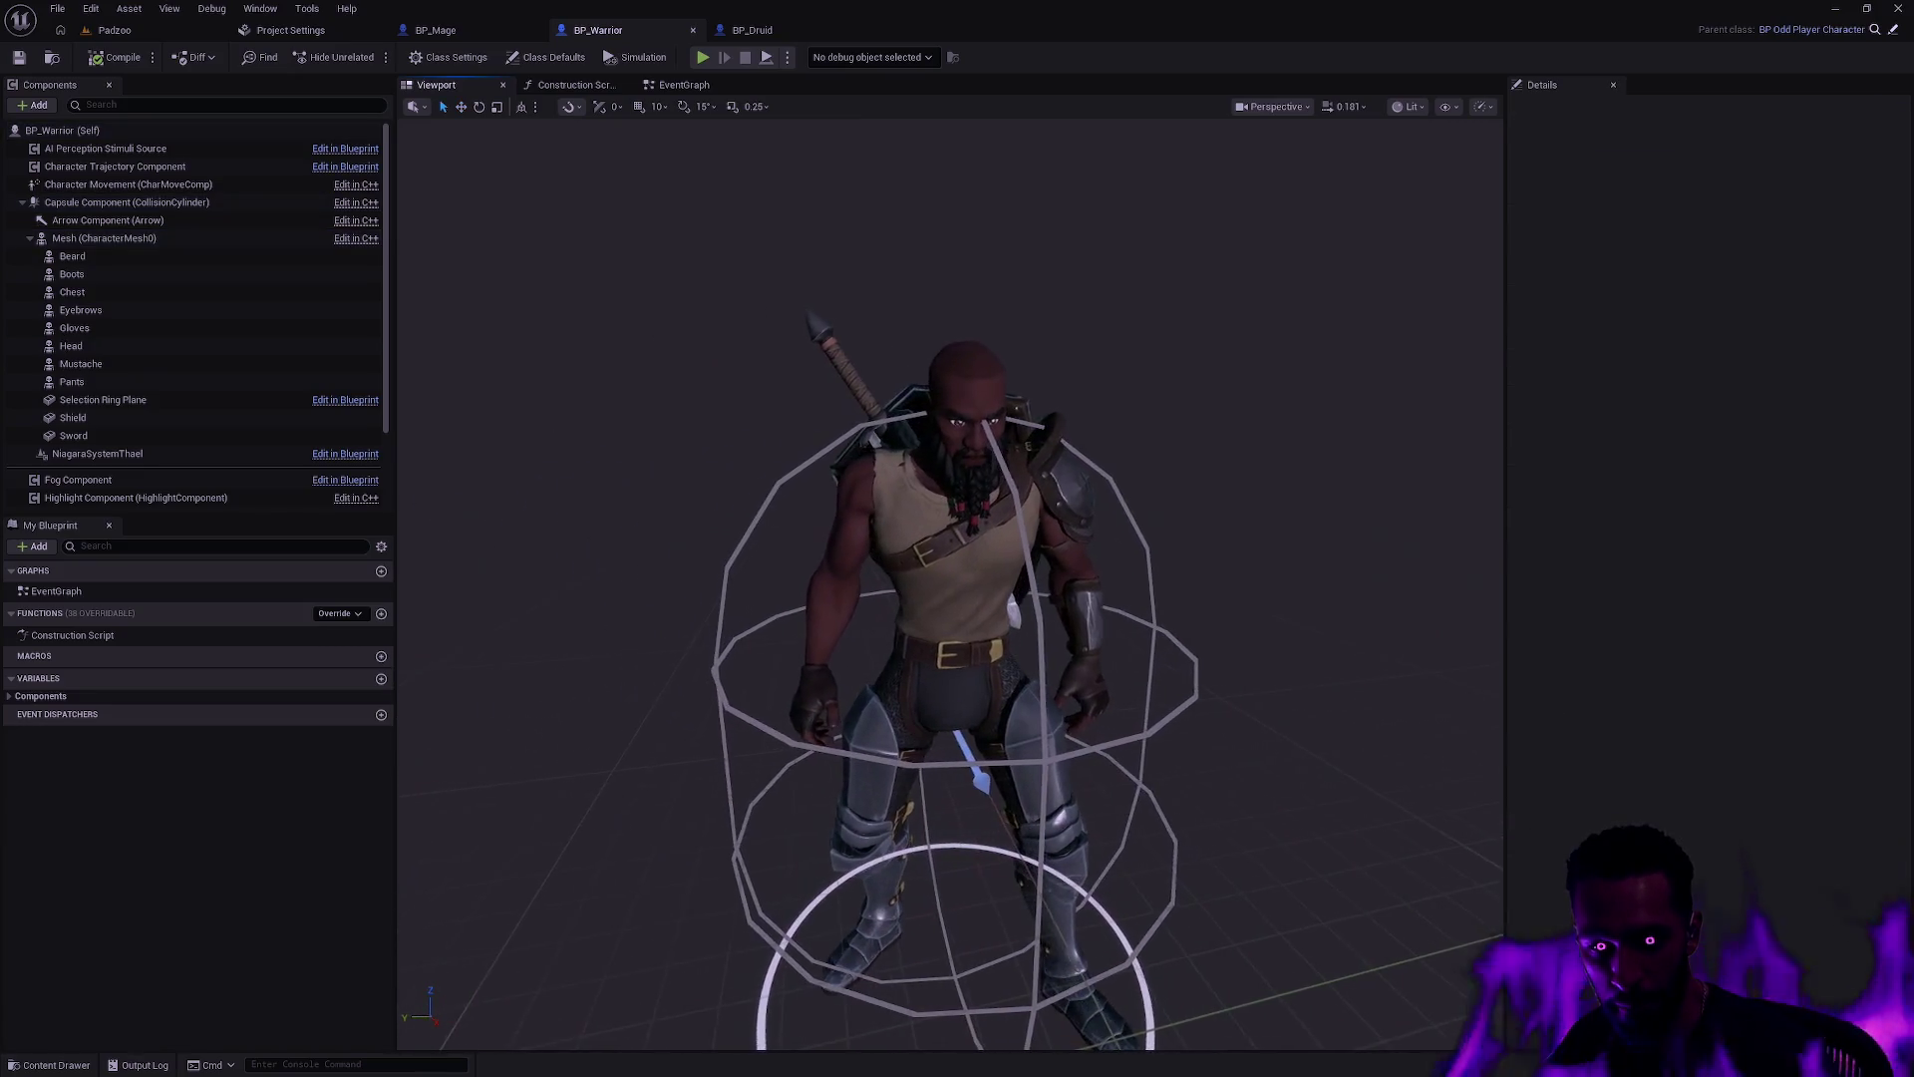
{"action": "mouse_move", "coordinate": [461, 32]}
{"action": "left_mouse_down"}
{"action": "mouse_move", "coordinate": [541, 176]}
{"action": "mouse_move", "coordinate": [598, 189]}
{"action": "left_mouse_up"}
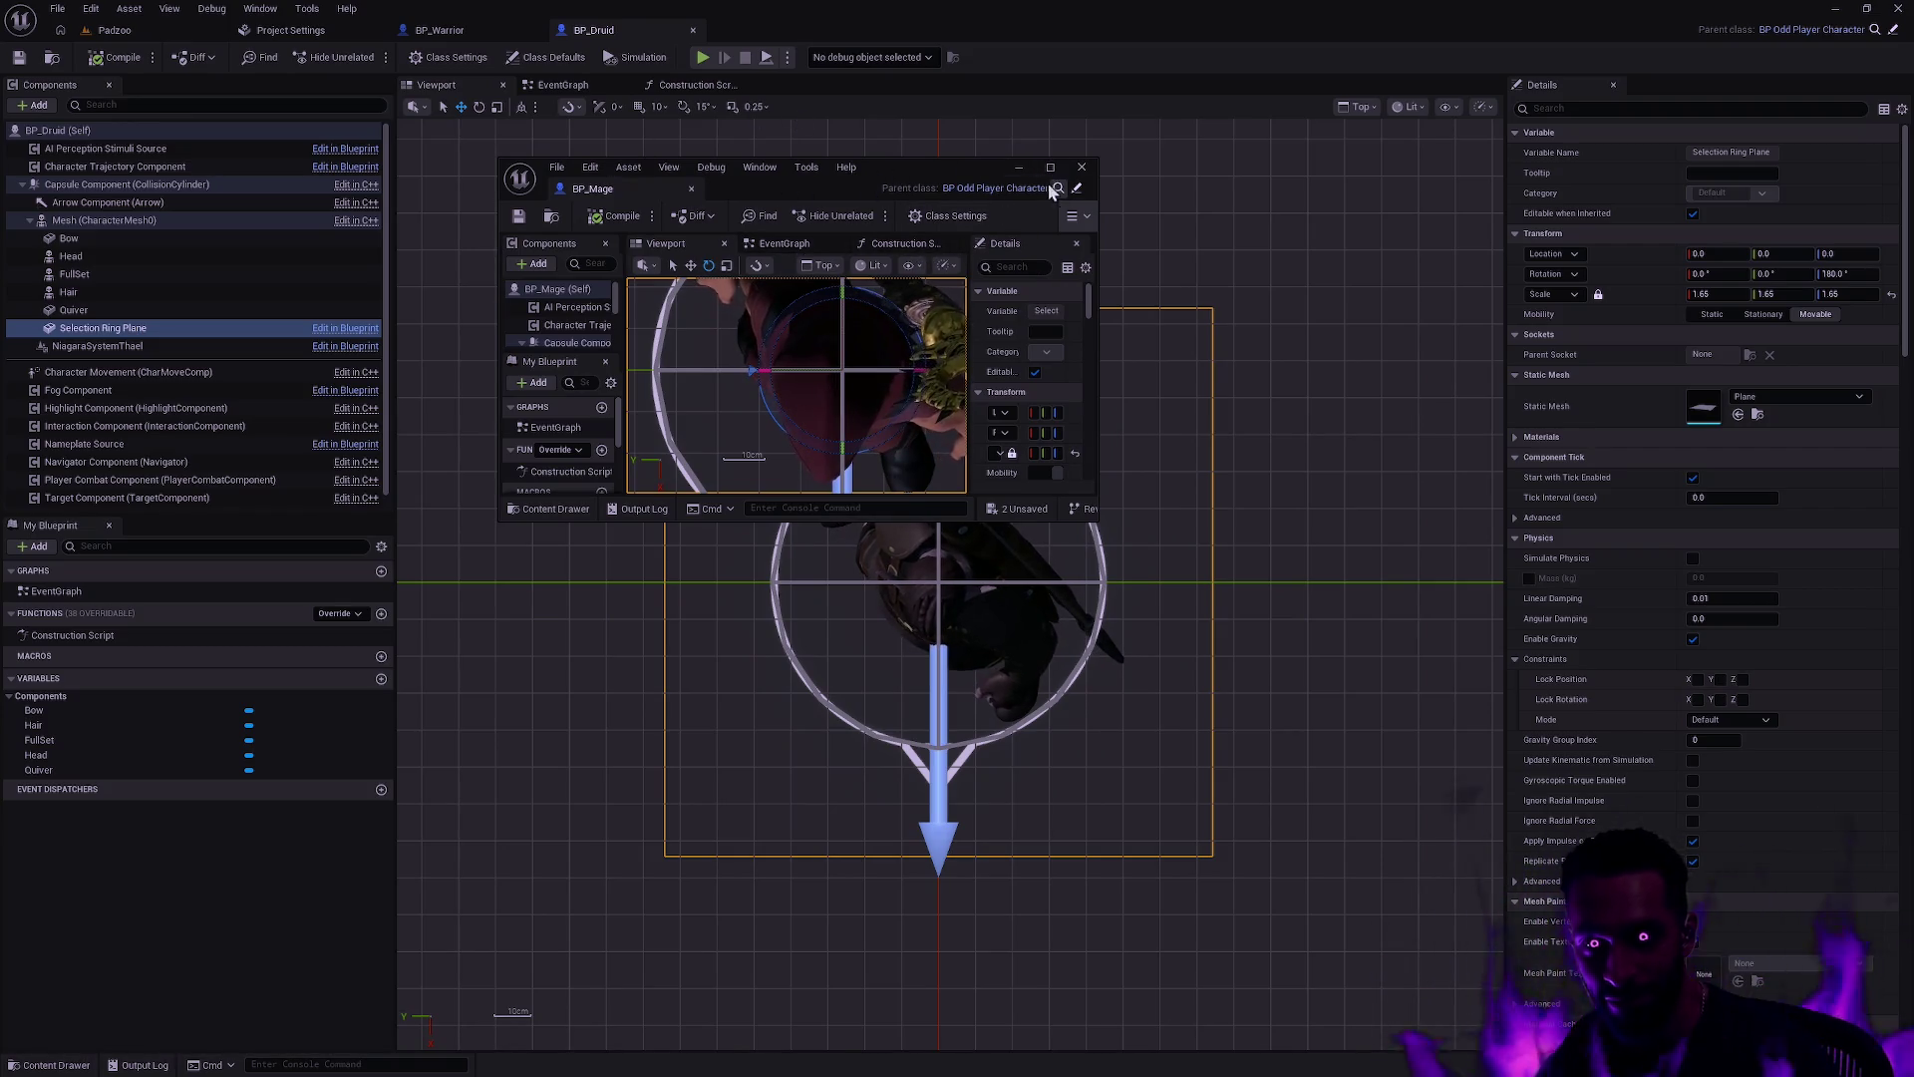
Step: Pull BP_Druid and BP_Warrior out into their own floating windows and resize BP_Warrior
{"action": "mouse_move", "coordinate": [593, 30]}
{"action": "left_mouse_down"}
{"action": "mouse_move", "coordinate": [787, 120]}
{"action": "mouse_move", "coordinate": [1117, 196]}
{"action": "left_mouse_up"}
{"action": "mouse_move", "coordinate": [439, 30]}
{"action": "left_mouse_down"}
{"action": "mouse_move", "coordinate": [375, 224]}
{"action": "mouse_move", "coordinate": [565, 265]}
{"action": "mouse_move", "coordinate": [7, 291]}
{"action": "left_mouse_up"}
{"action": "left_click", "coordinate": [798, 260]}
{"action": "mouse_move", "coordinate": [956, 267]}
{"action": "left_mouse_down"}
{"action": "mouse_move", "coordinate": [620, 267]}
{"action": "mouse_move", "coordinate": [695, 267]}
{"action": "left_mouse_up"}
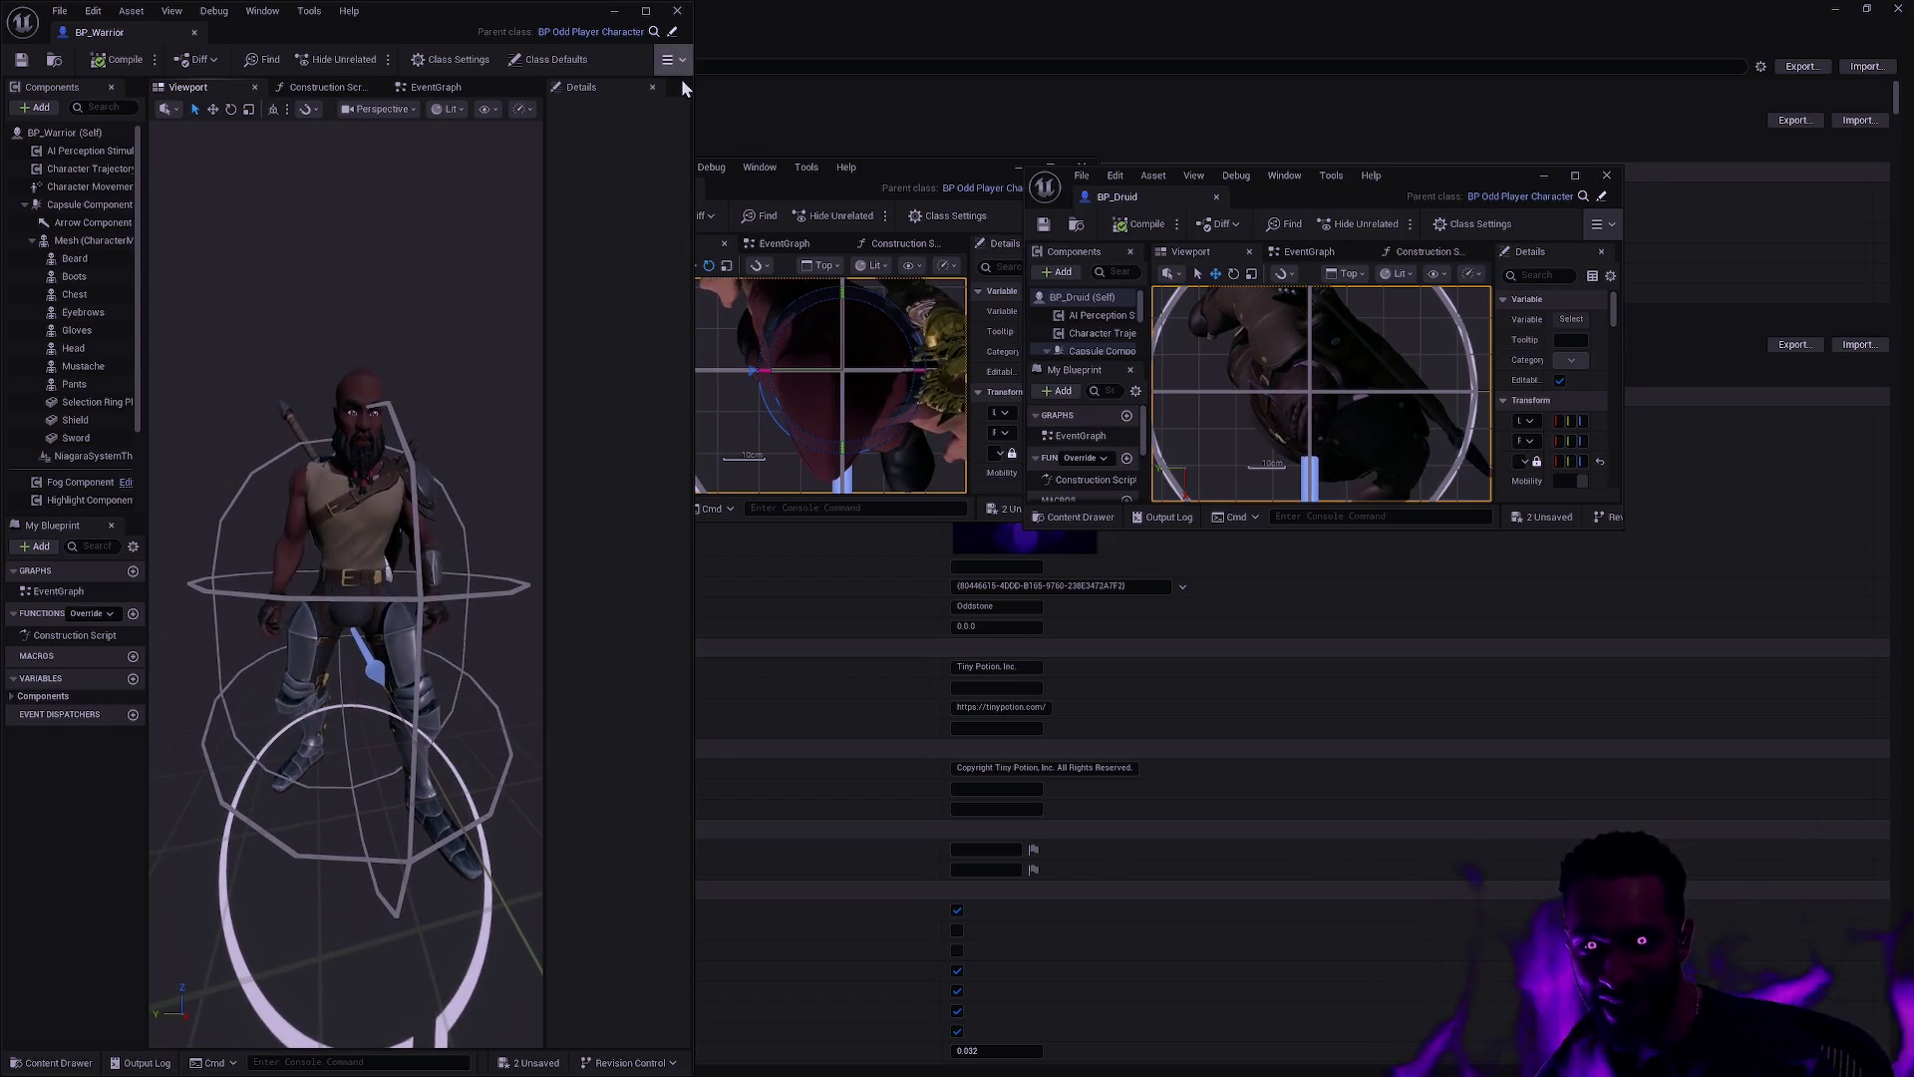
Step: Close the BP_Warrior, BP_Mage and BP_Druid editors and return to the Padzoo level
{"action": "left_click", "coordinate": [677, 10]}
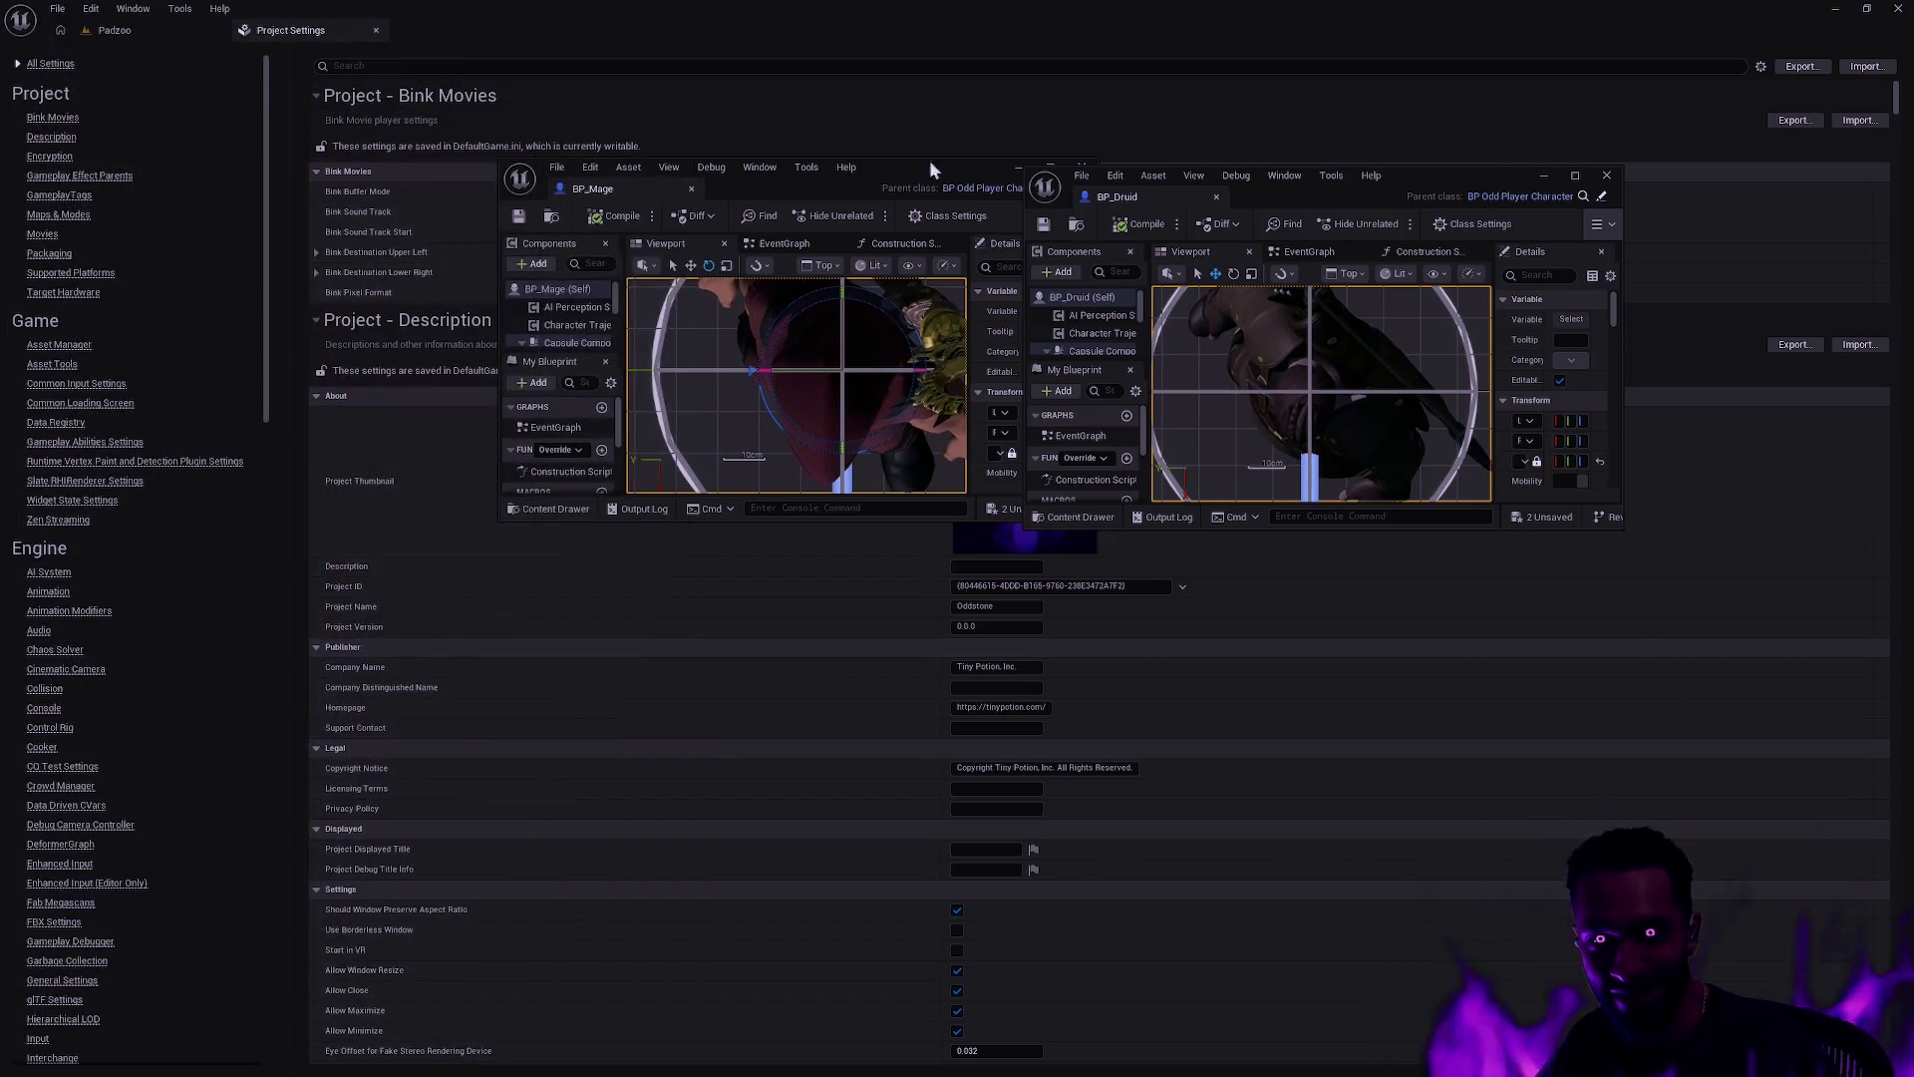
{"action": "left_click", "coordinate": [691, 188]}
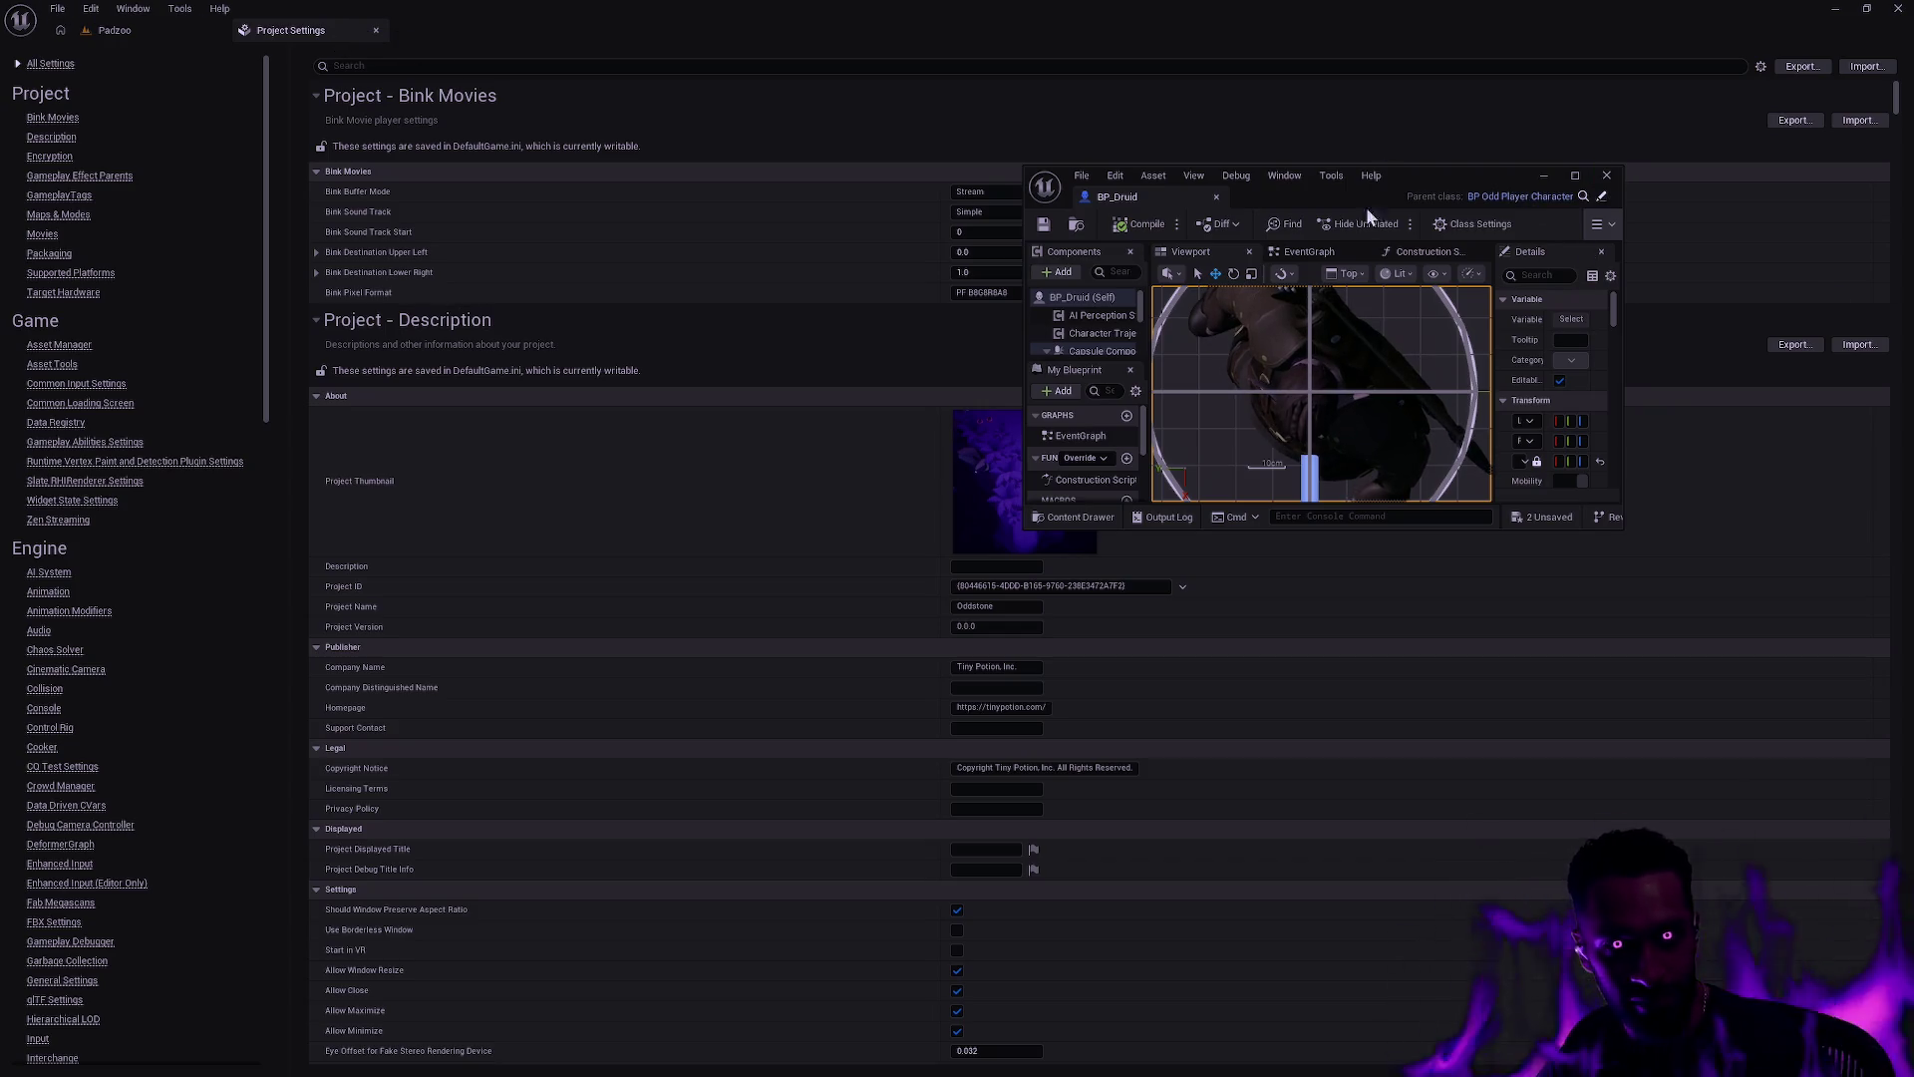
{"action": "left_click", "coordinate": [1607, 177]}
{"action": "left_click", "coordinate": [120, 30]}
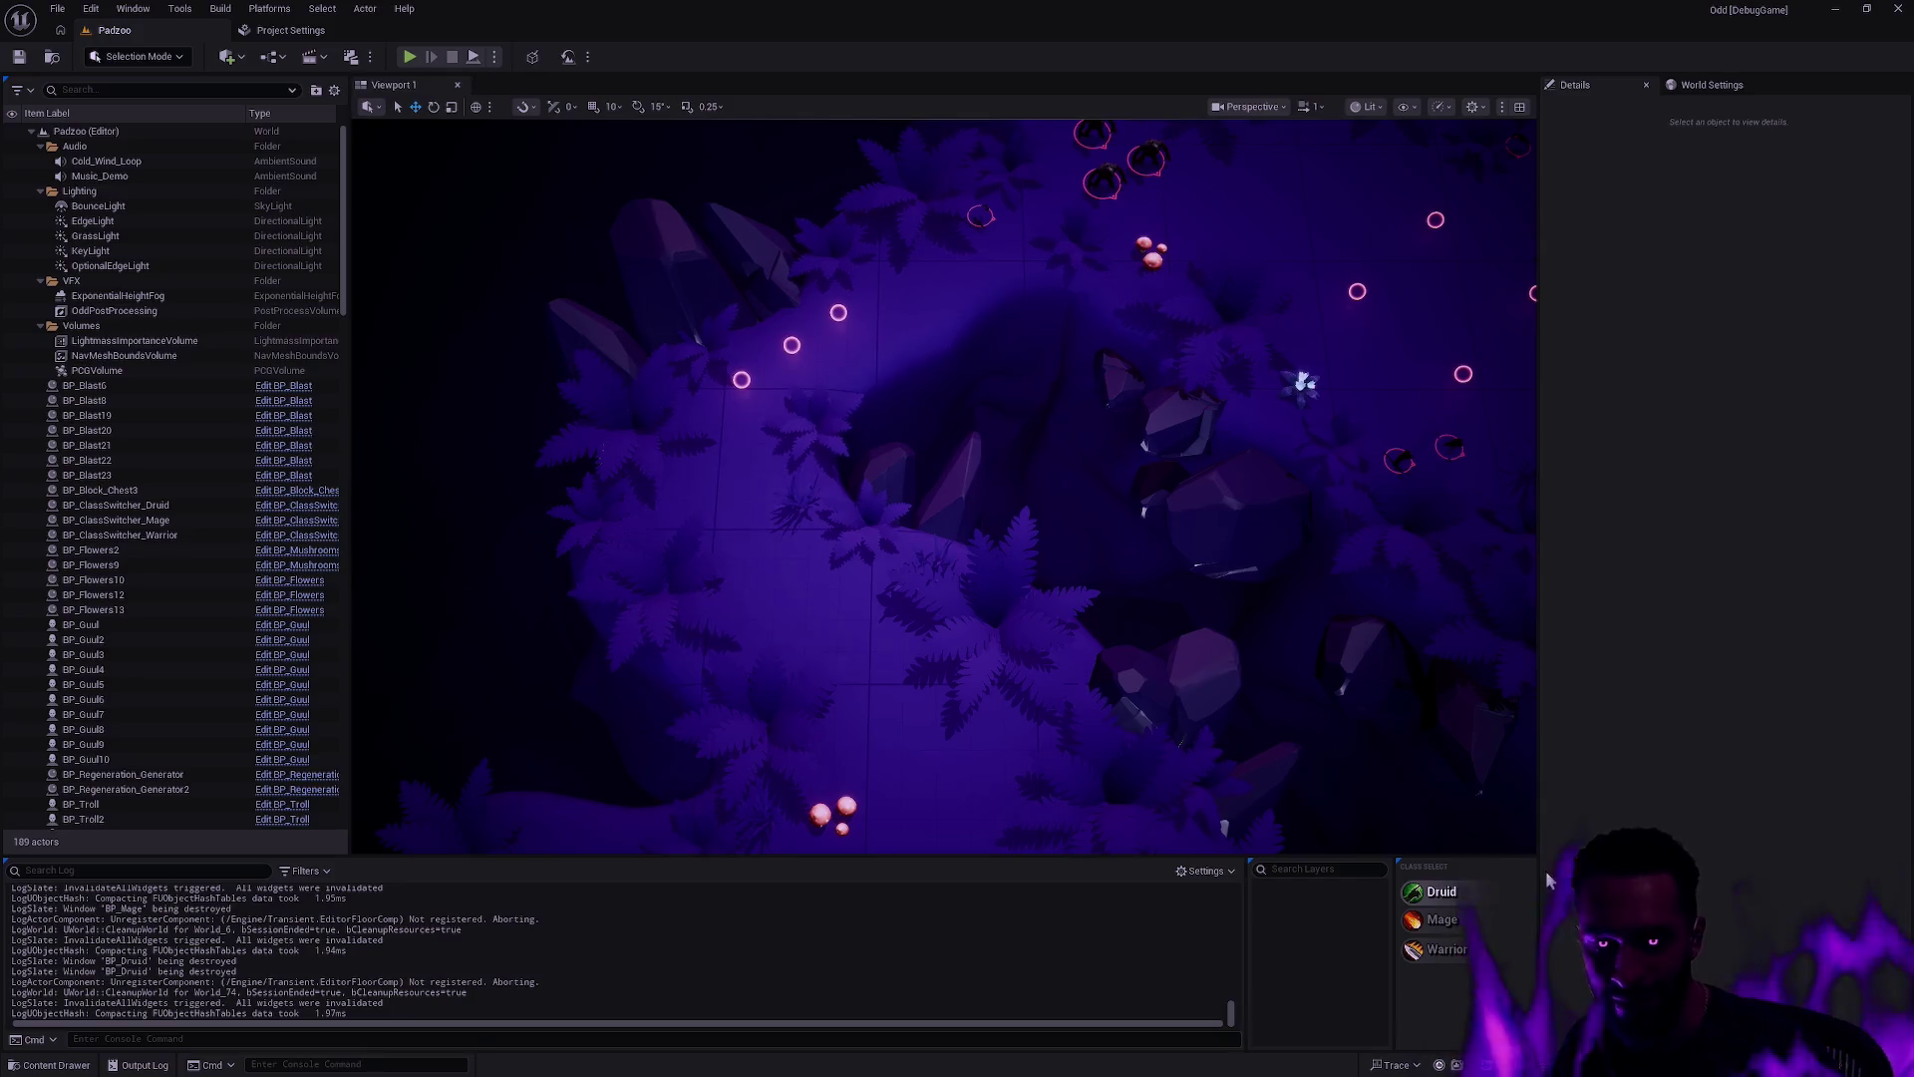
Step: Start a Play In Editor playtest of Padzoo from the play options menu
{"action": "left_click", "coordinate": [494, 60]}
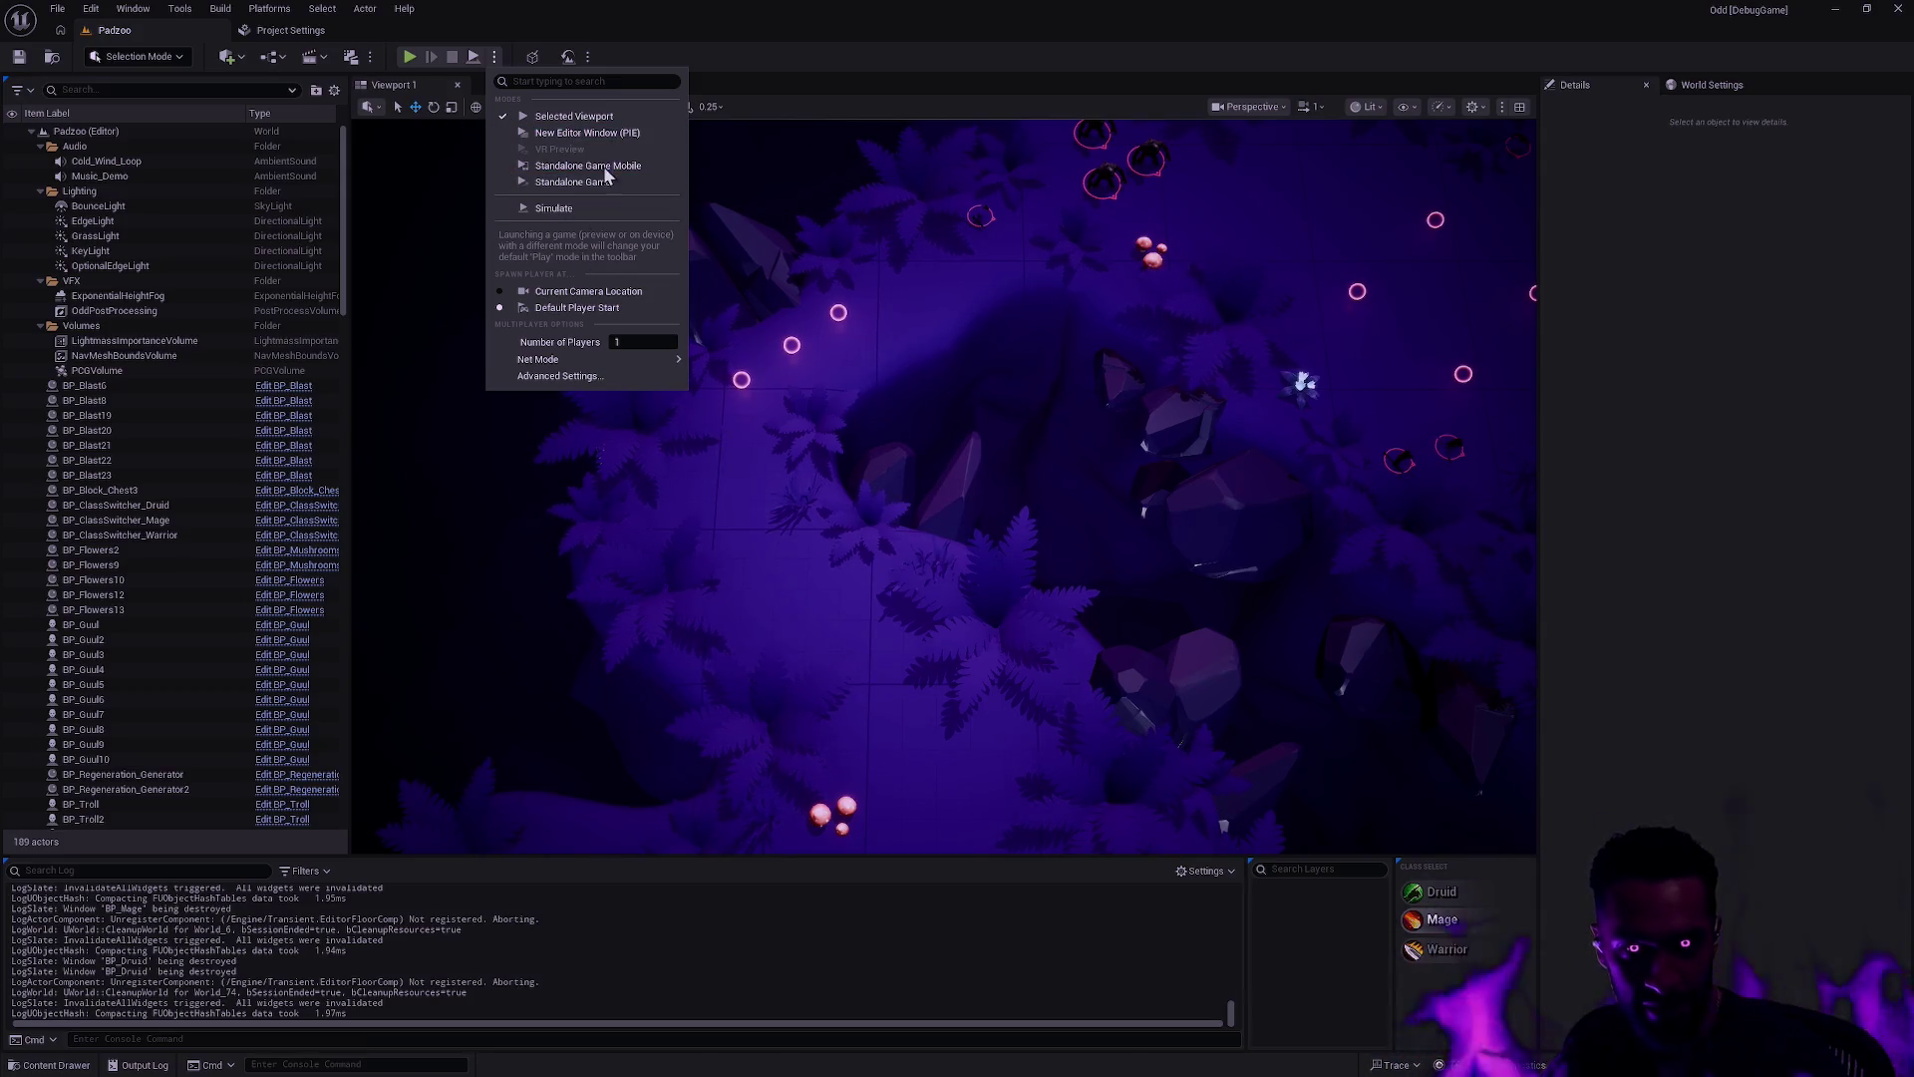
{"action": "left_click", "coordinate": [406, 57]}
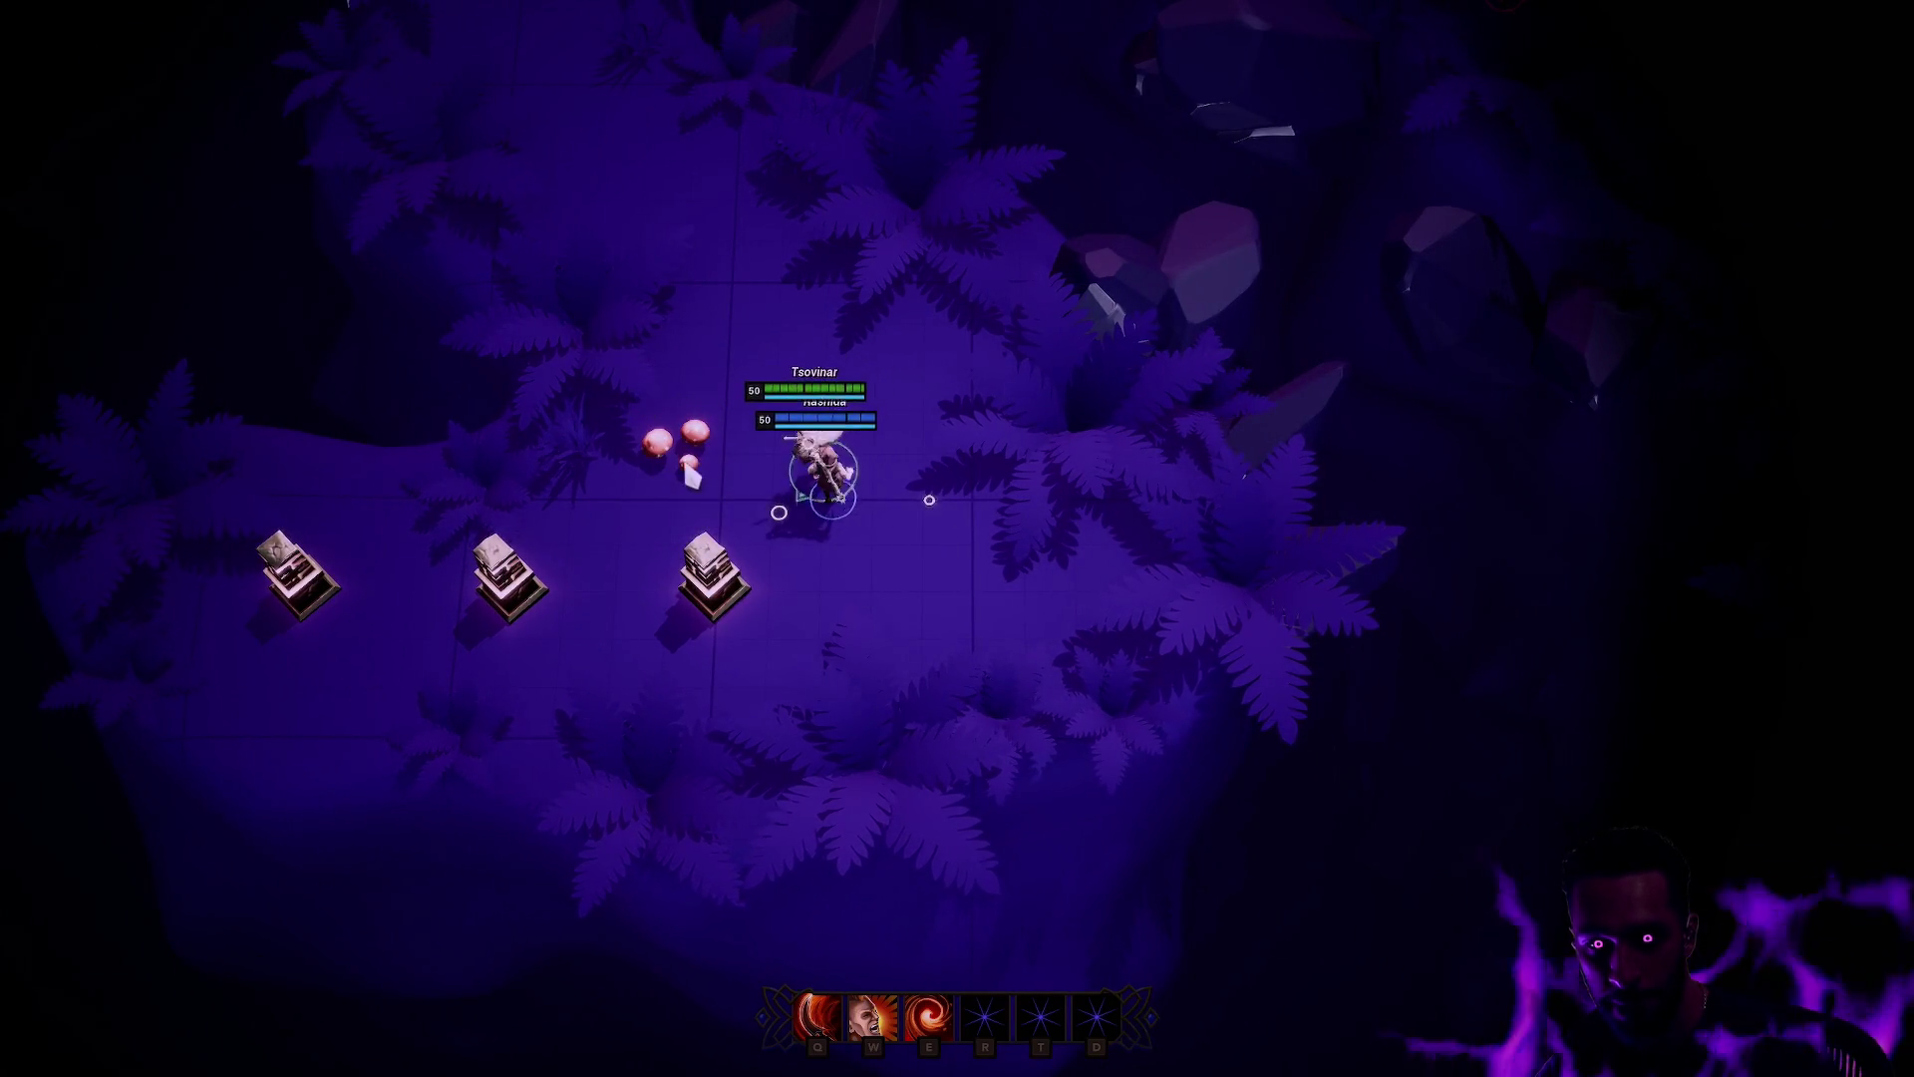
Step: Walk the shield-carrying warrior around the pillars and mushrooms, back beside the mage, then stop the playtest
{"action": "right_click", "coordinate": [774, 563]}
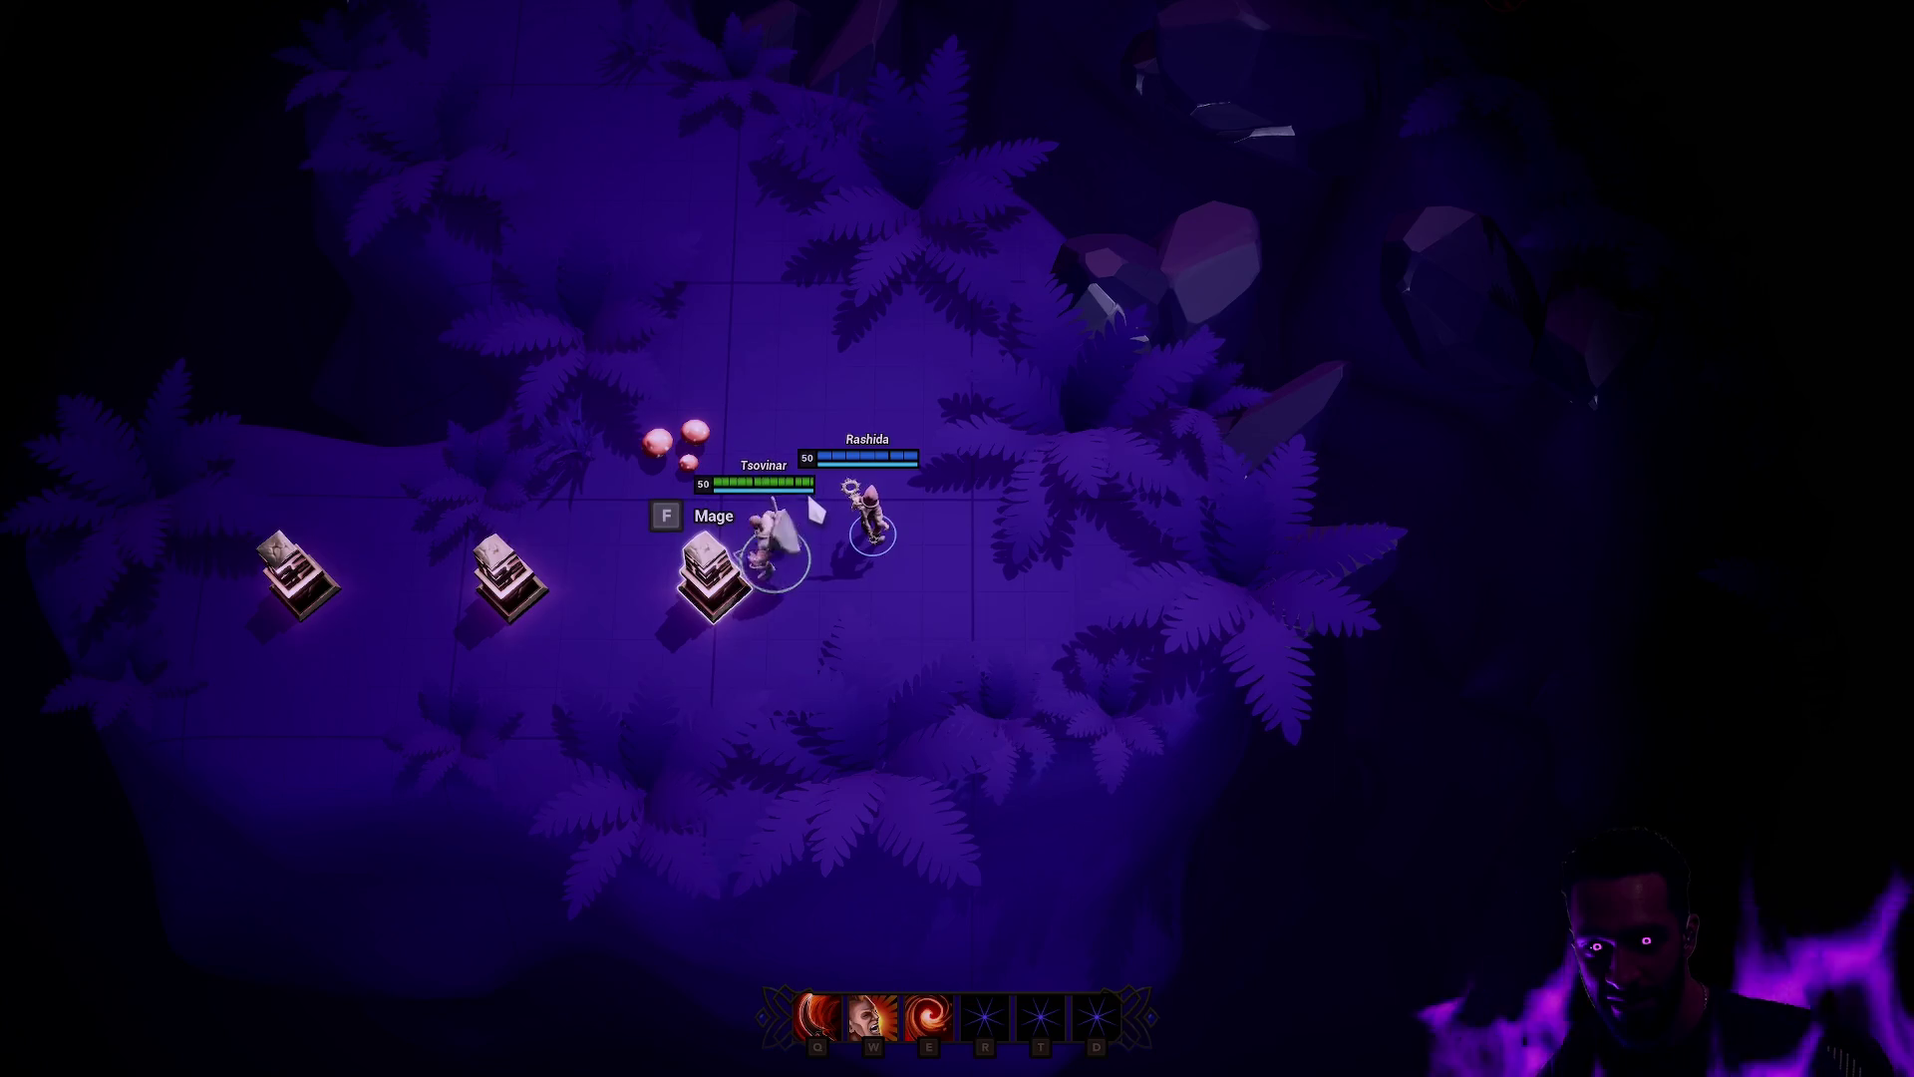
{"action": "right_click", "coordinate": [806, 487]}
{"action": "right_click", "coordinate": [782, 433]}
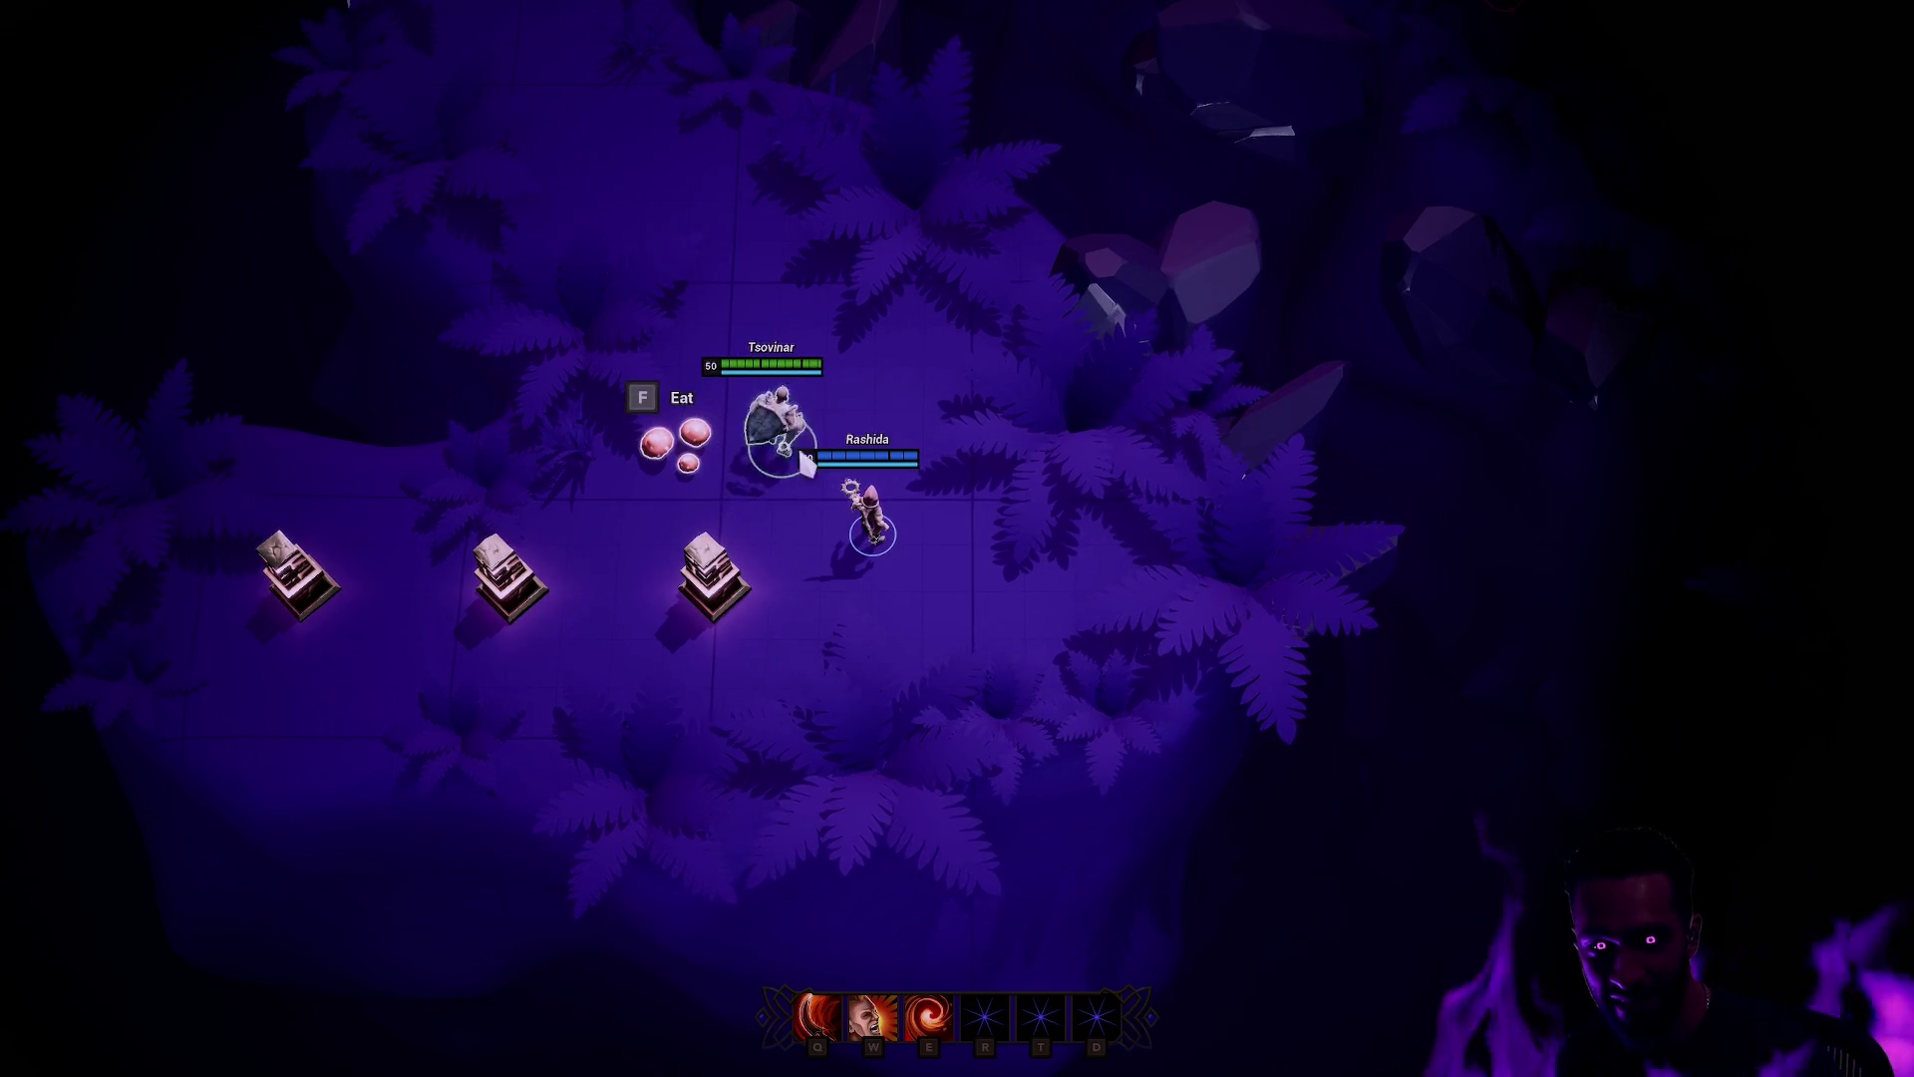
{"action": "right_click", "coordinate": [1038, 522]}
{"action": "right_click", "coordinate": [1067, 498]}
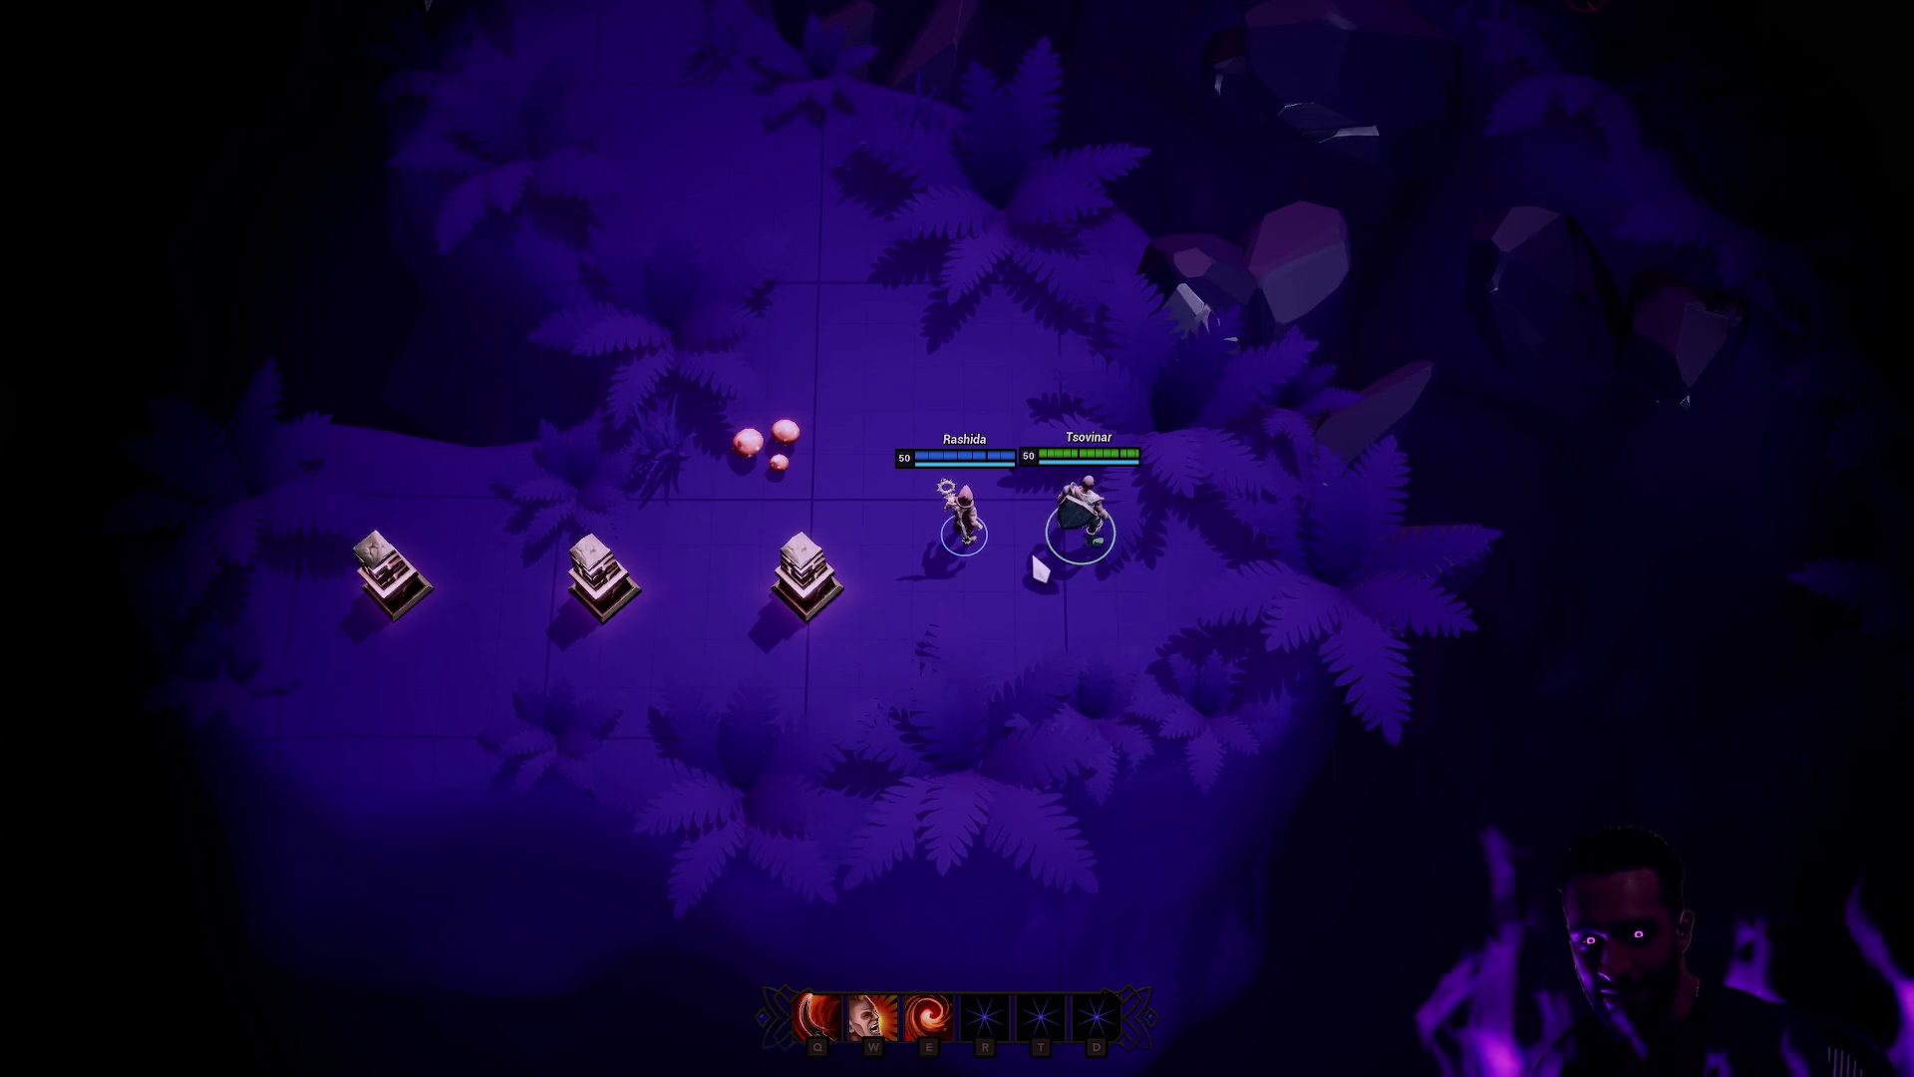
{"action": "right_click", "coordinate": [1070, 564]}
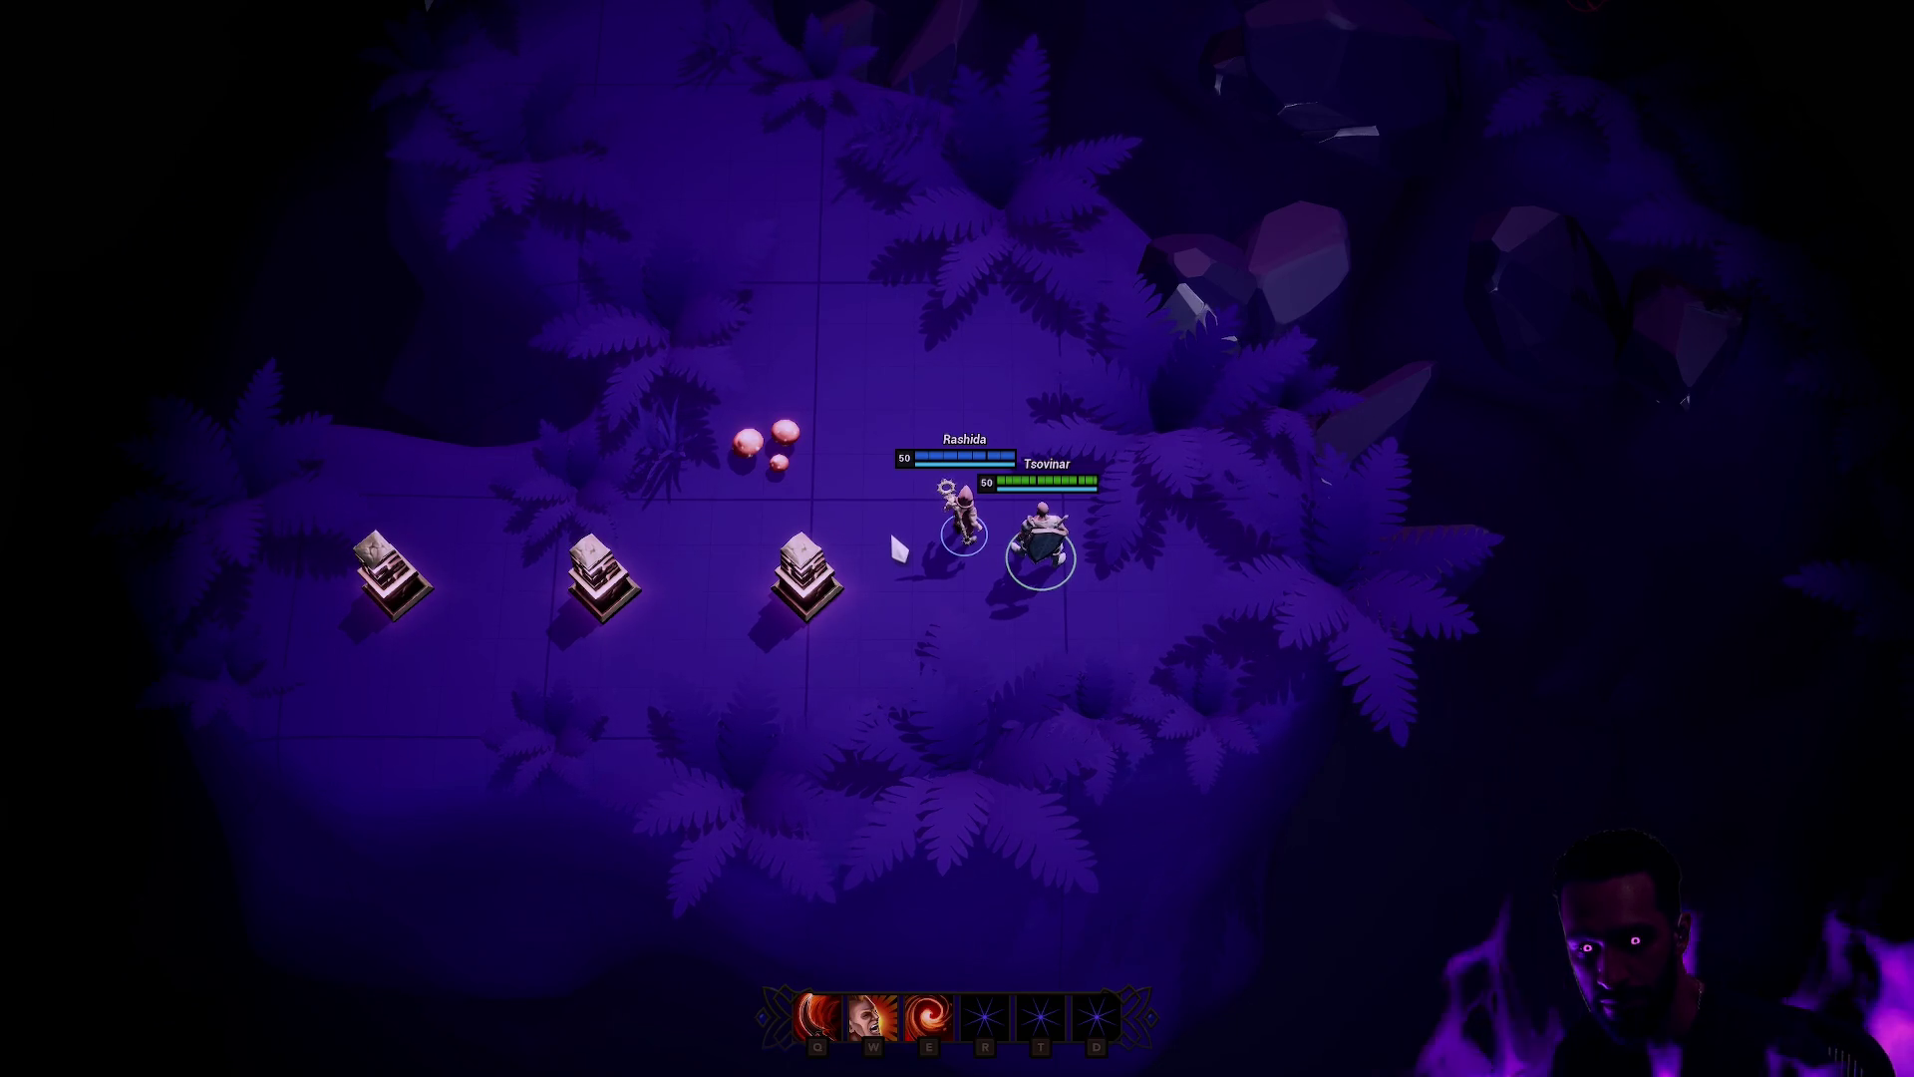
{"action": "key", "text": "Escape"}
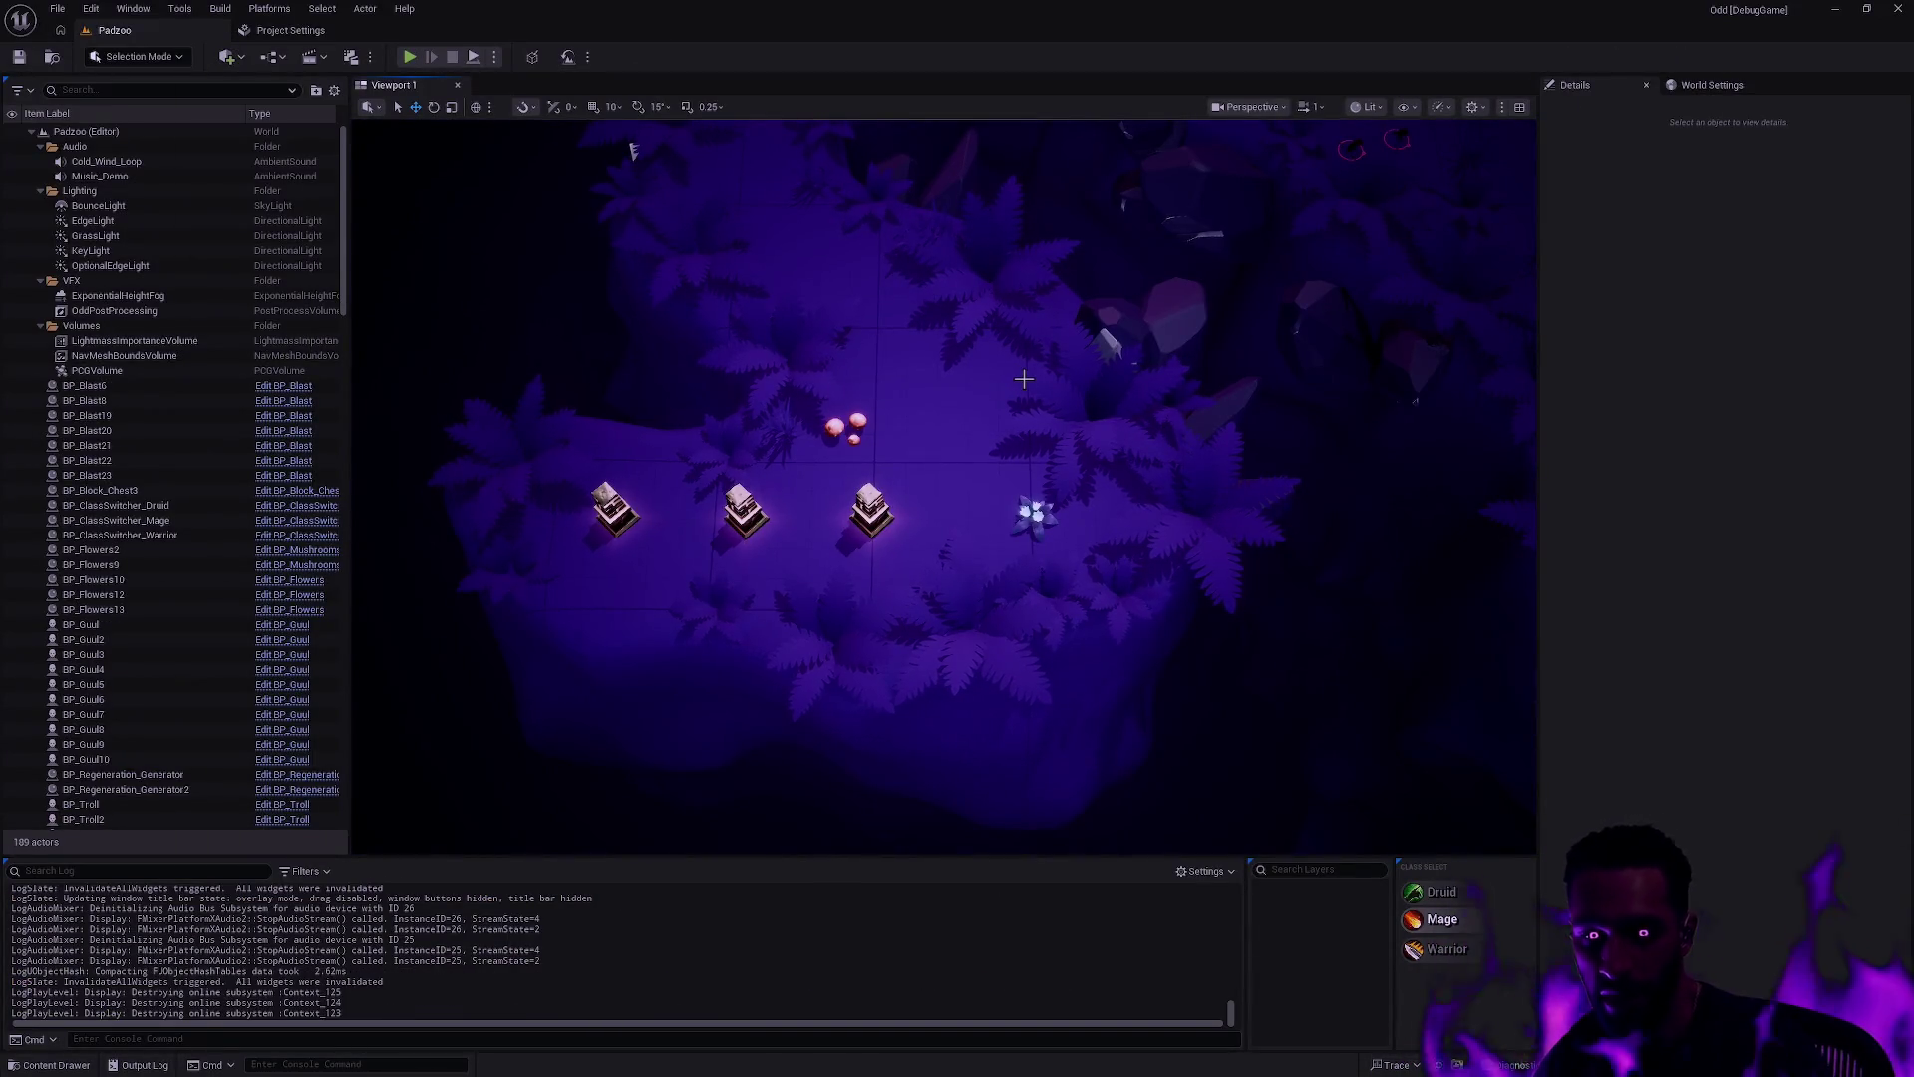
Step: Select the Merge terrain piece, then inspect the PlayerStart_P1 spawn point tagged P1
{"action": "left_click", "coordinate": [992, 495]}
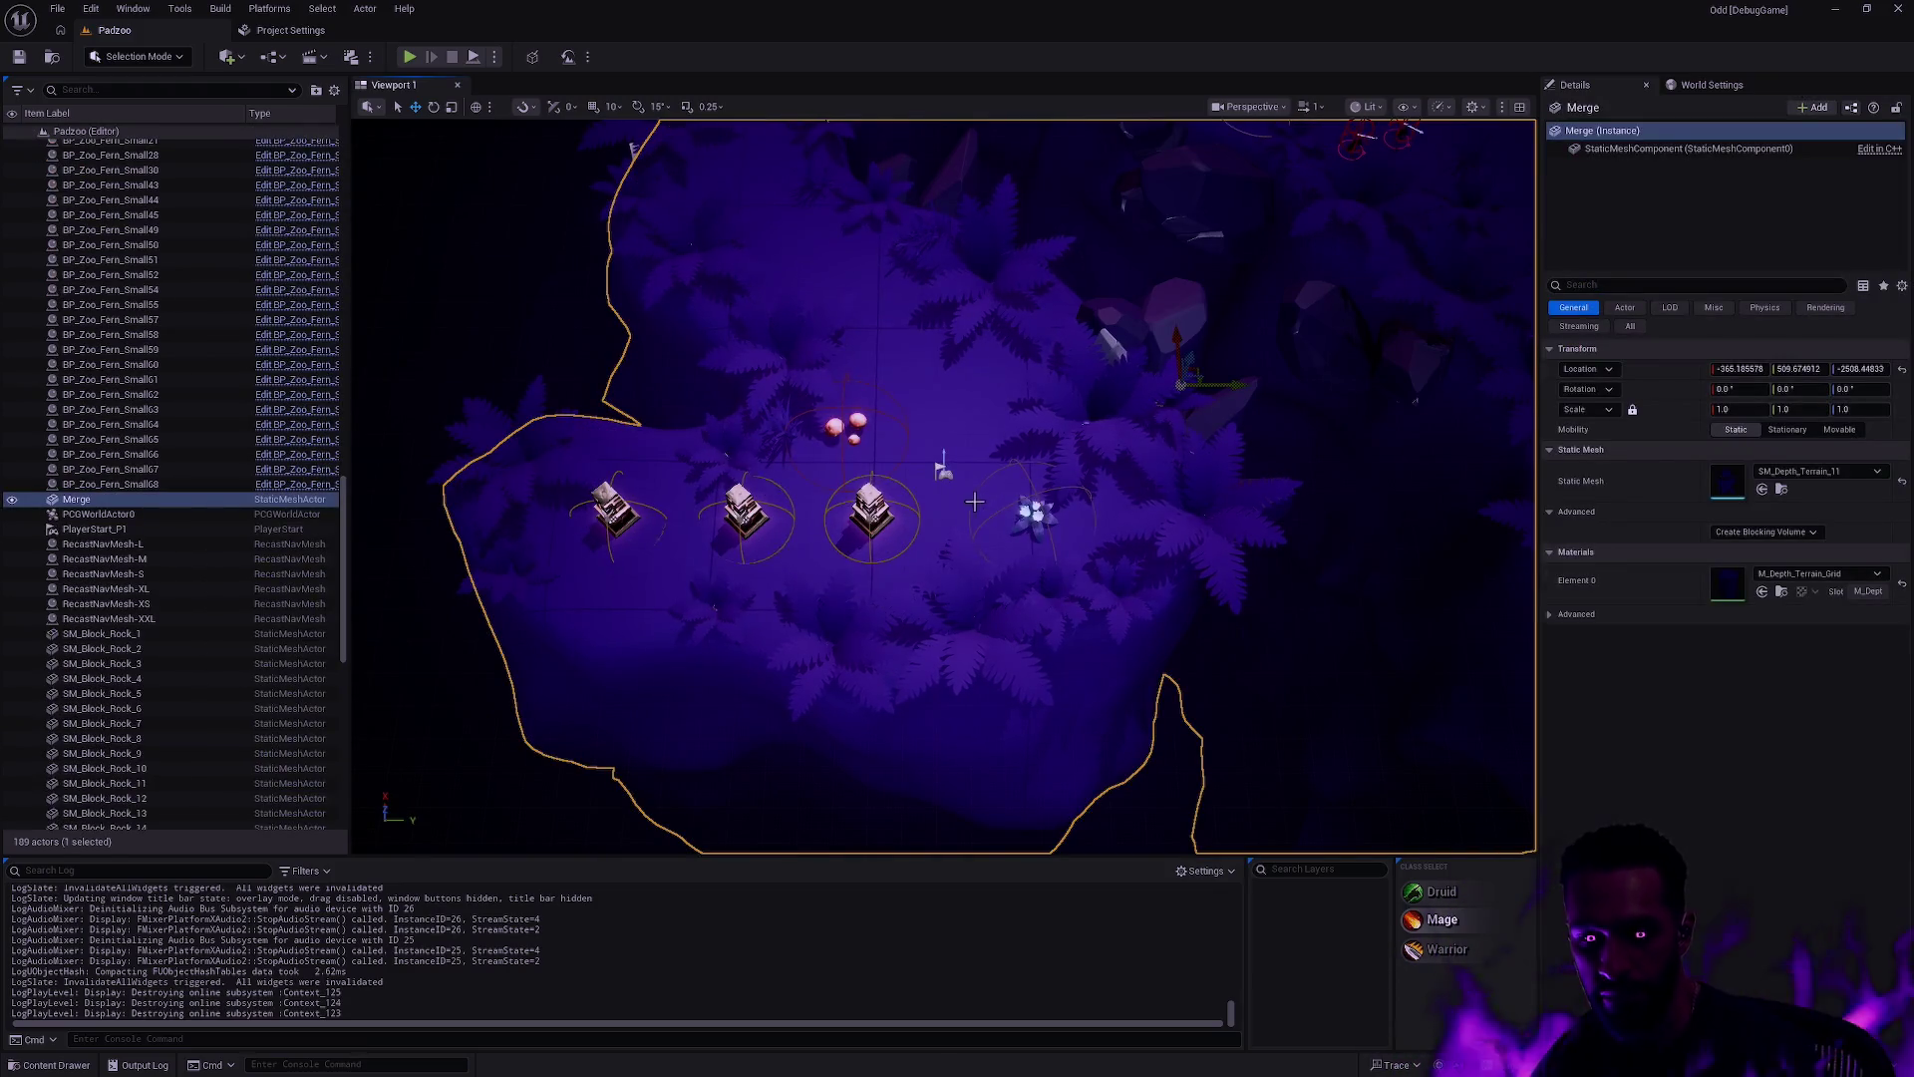
{"action": "left_click", "coordinate": [942, 470]}
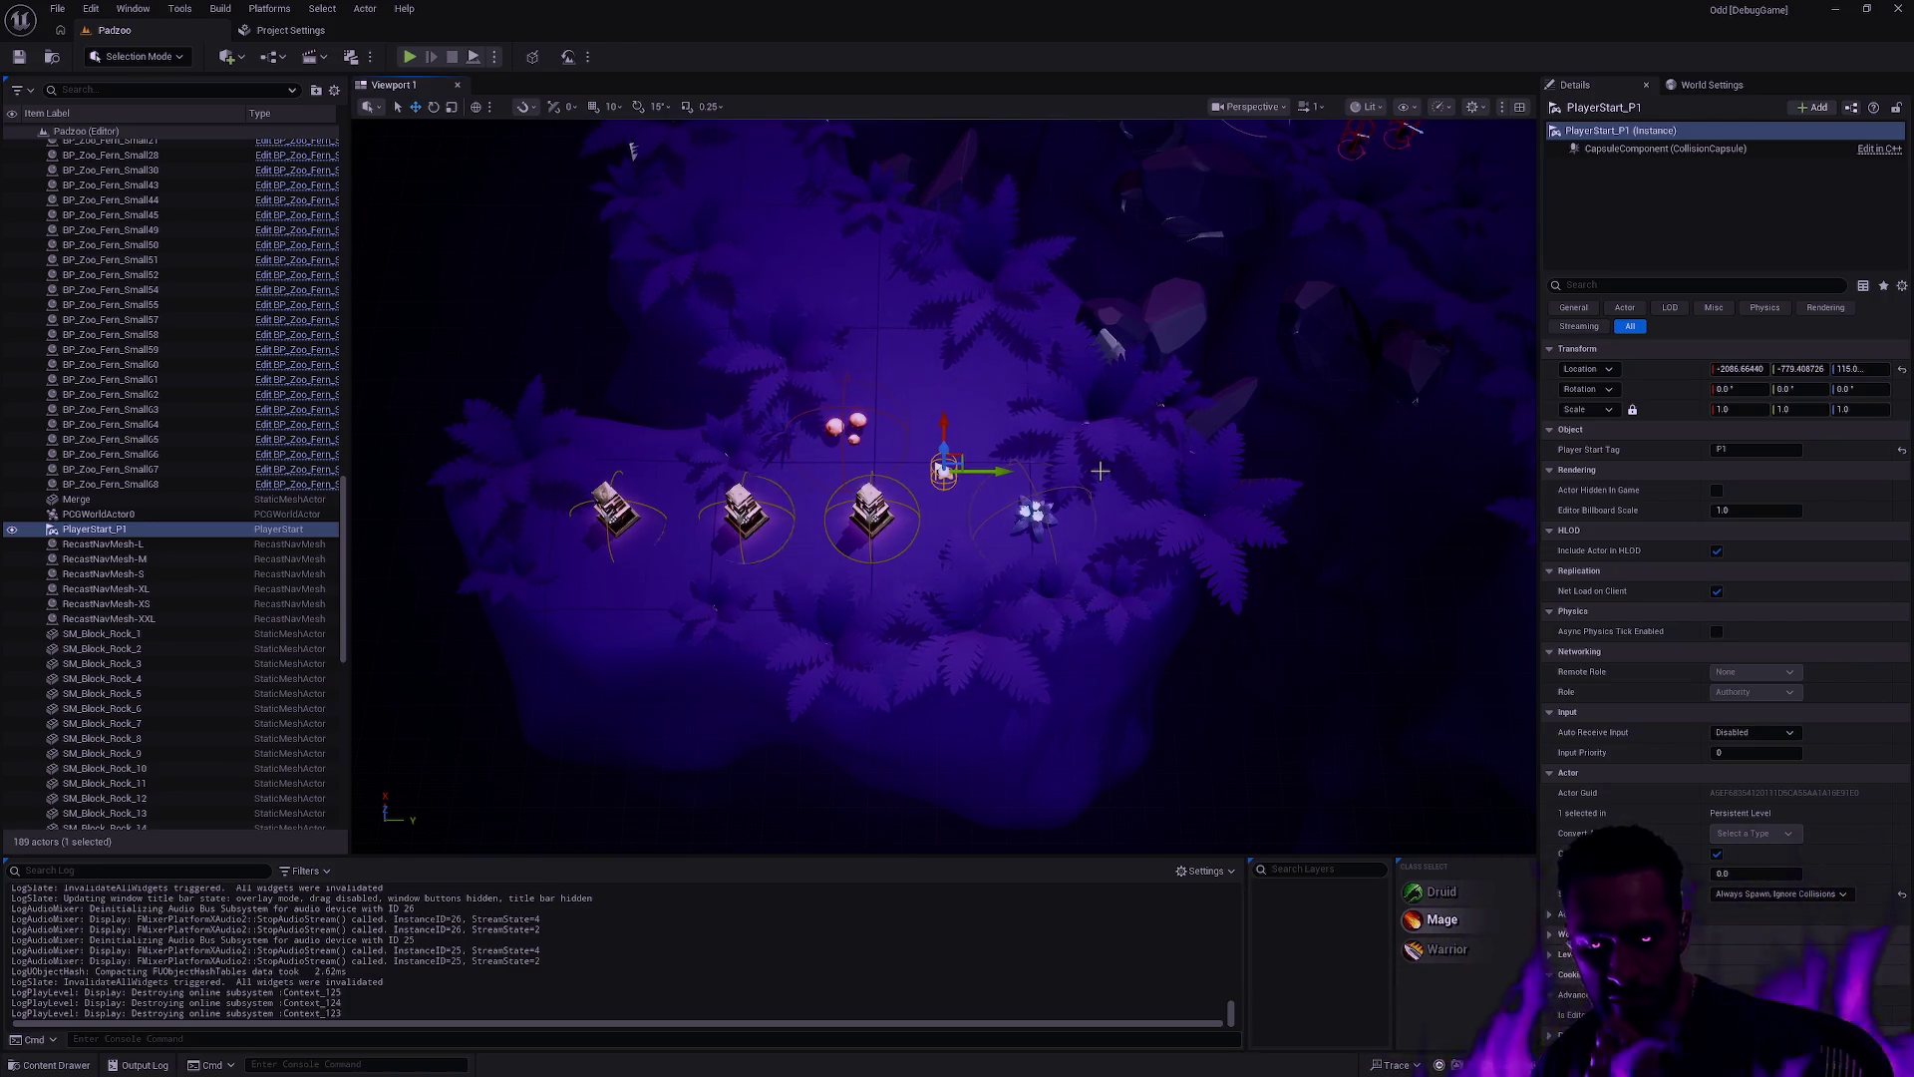
{"action": "key", "text": "ctrl+p"}
Step: Find BP_OddGameMode through the Open Asset search and open the blueprint
{"action": "type", "text": "BP_Gamew"}
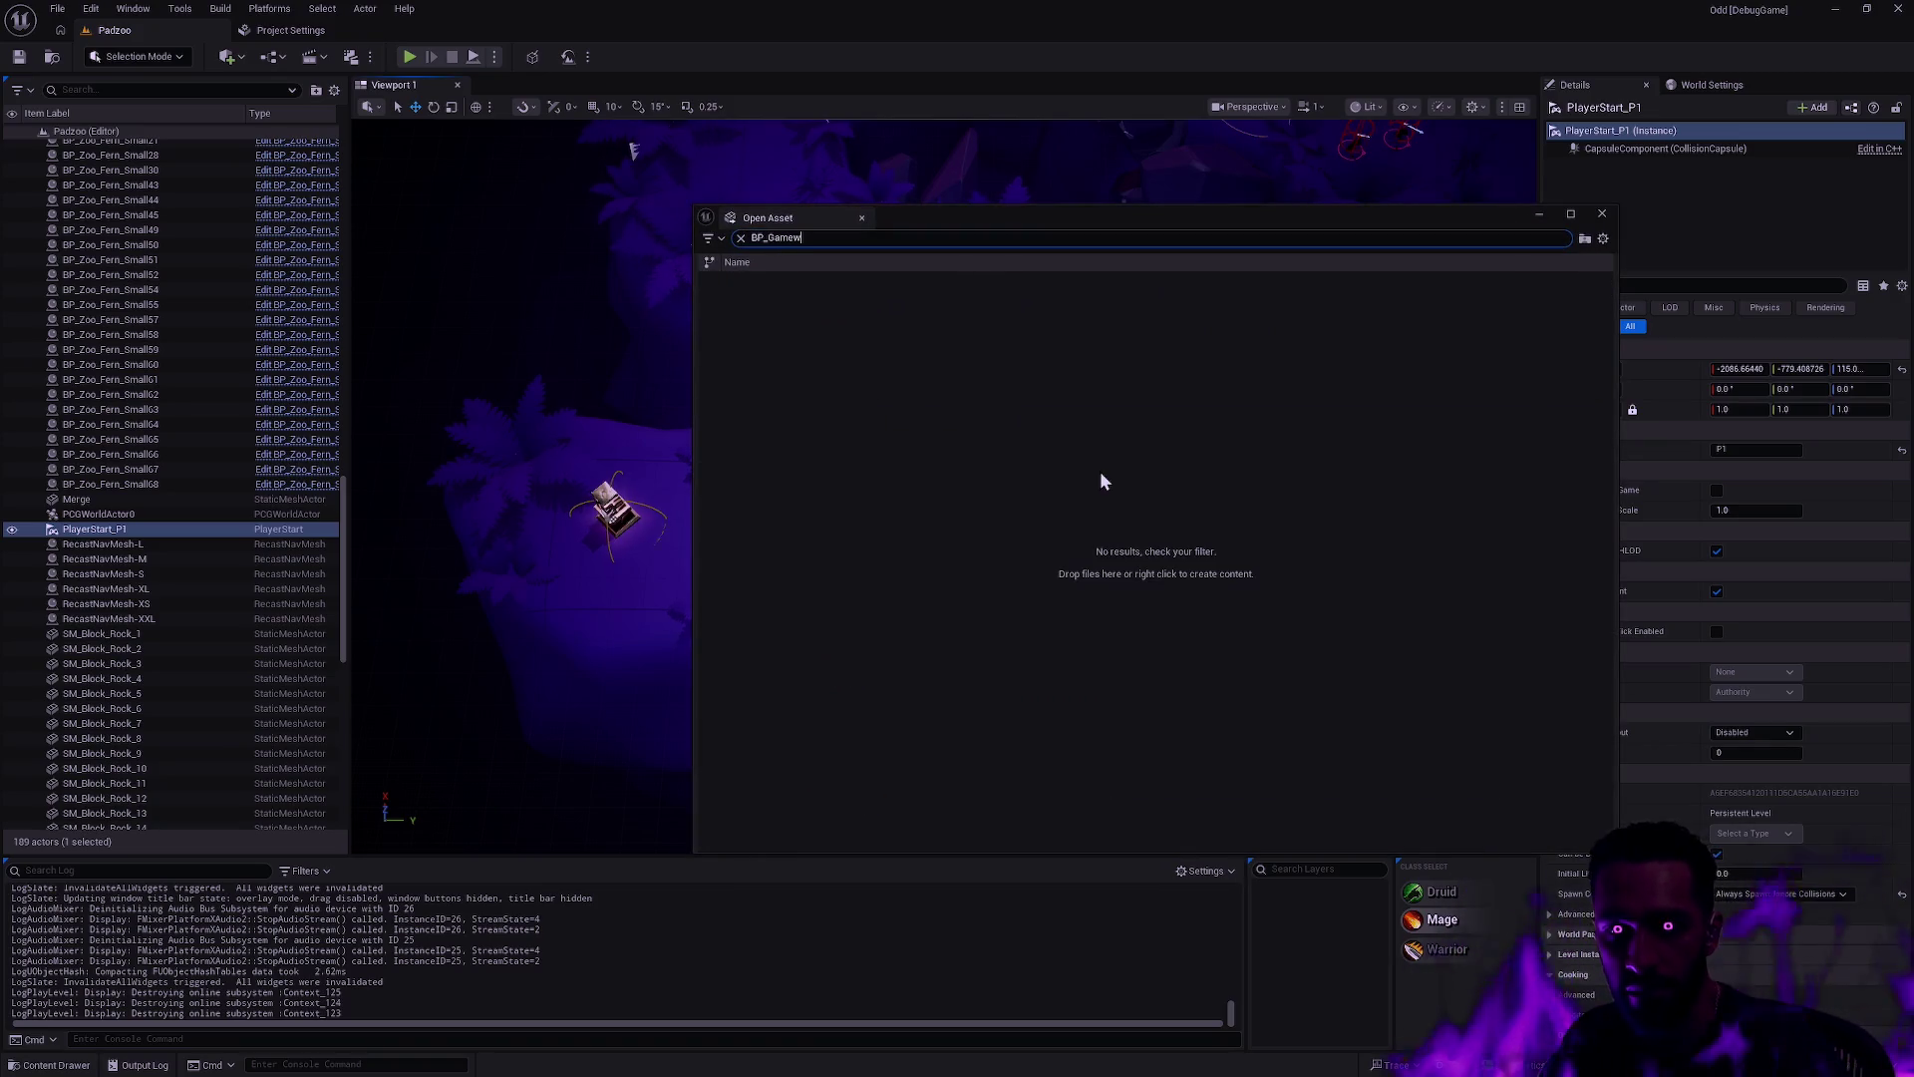
{"action": "type", "text": "Mod"}
{"action": "key", "text": "ctrl+a"}
{"action": "type", "text": "BP_OddGa"}
{"action": "left_click", "coordinate": [893, 377]}
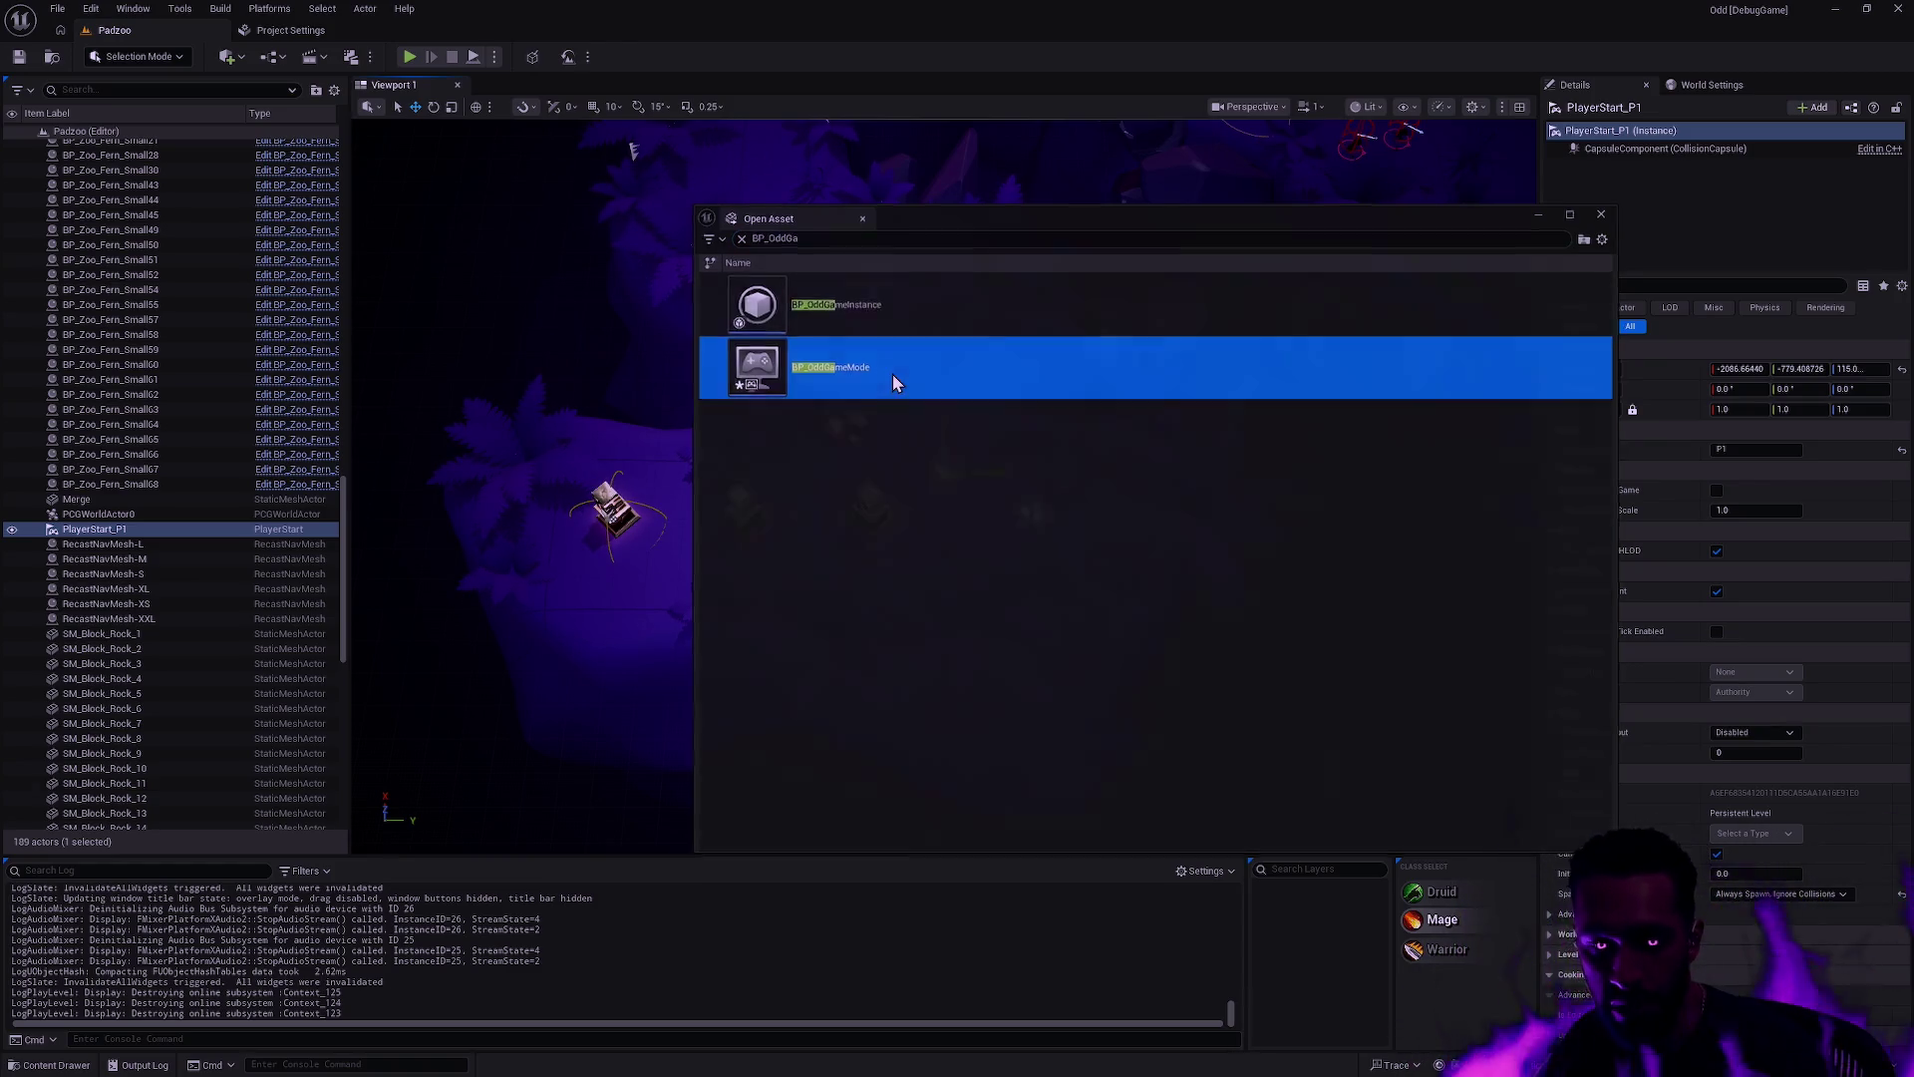
{"action": "double_click", "coordinate": [893, 373]}
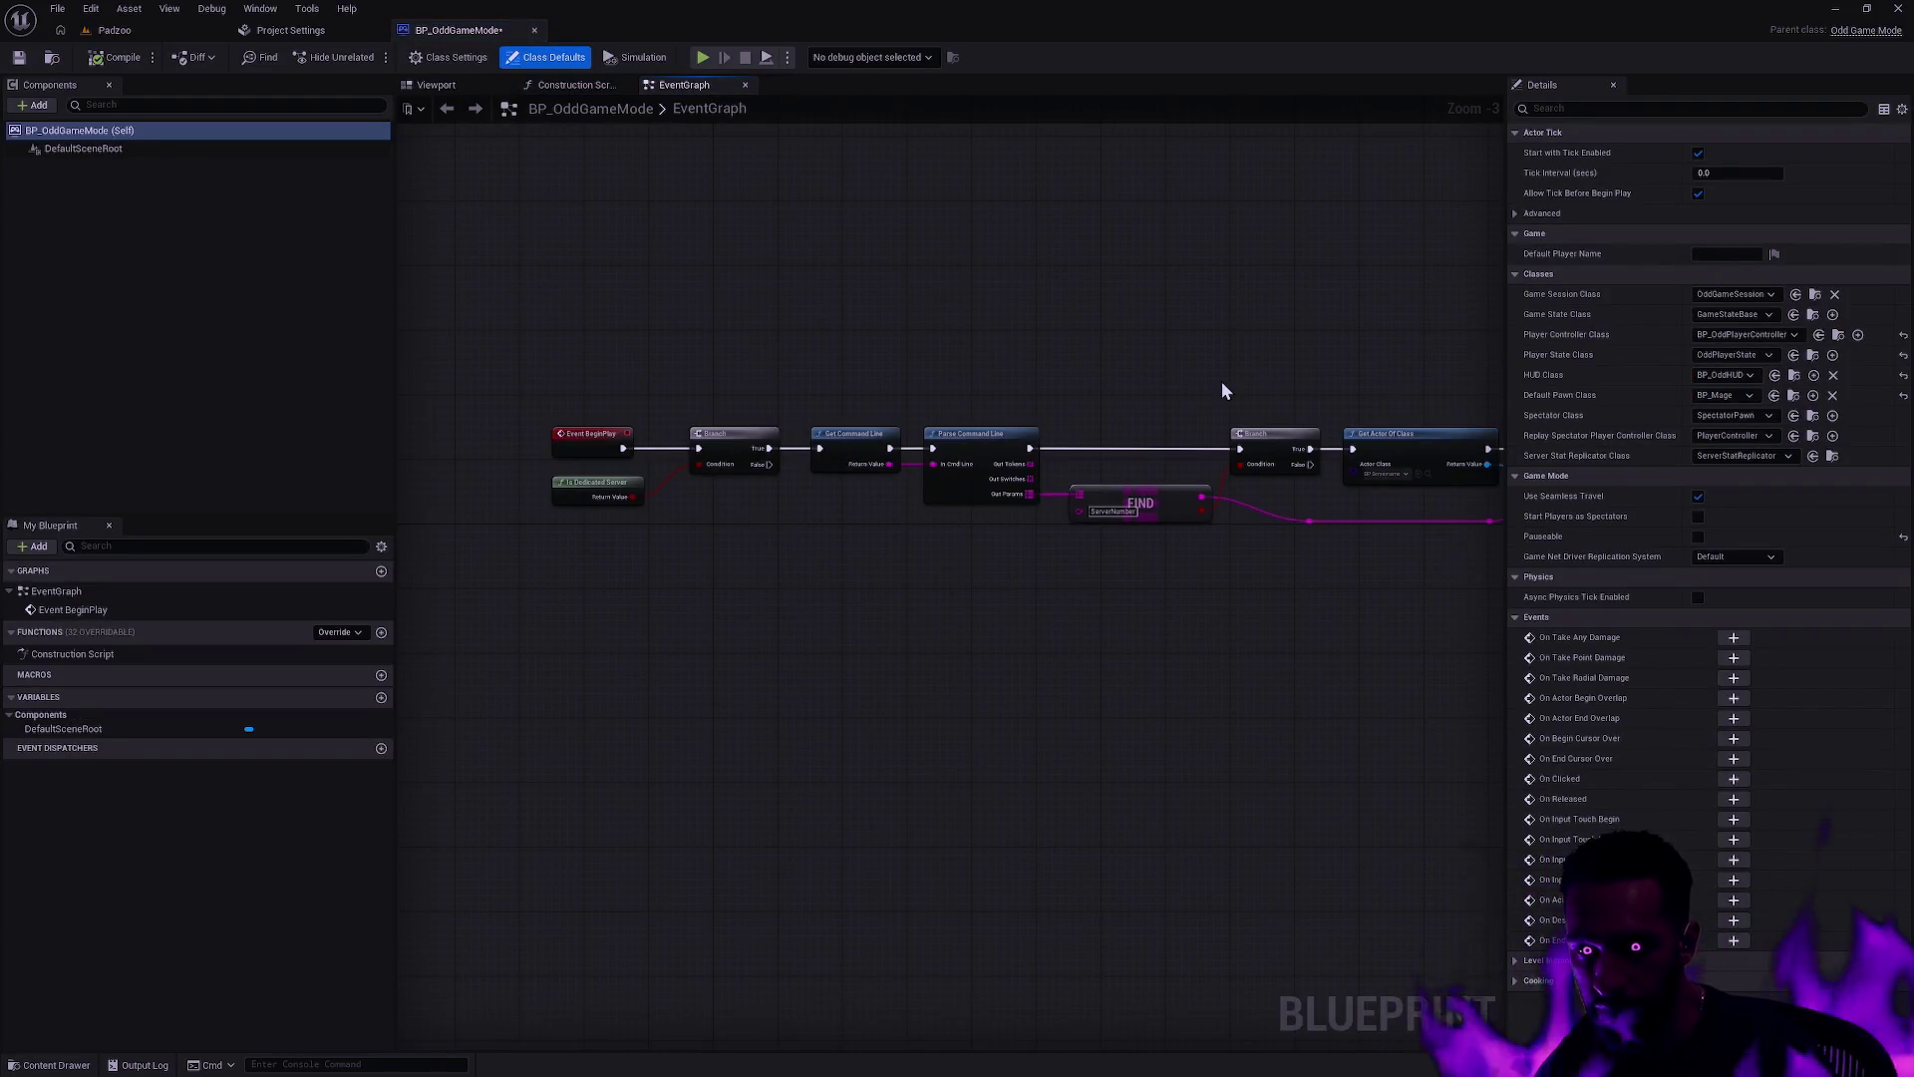
Step: Override Get Default Pawn Class for Controller and spread the parent call and Return Node apart
{"action": "left_click_drag", "start_coordinate": [1223, 381], "coordinate": [937, 436]}
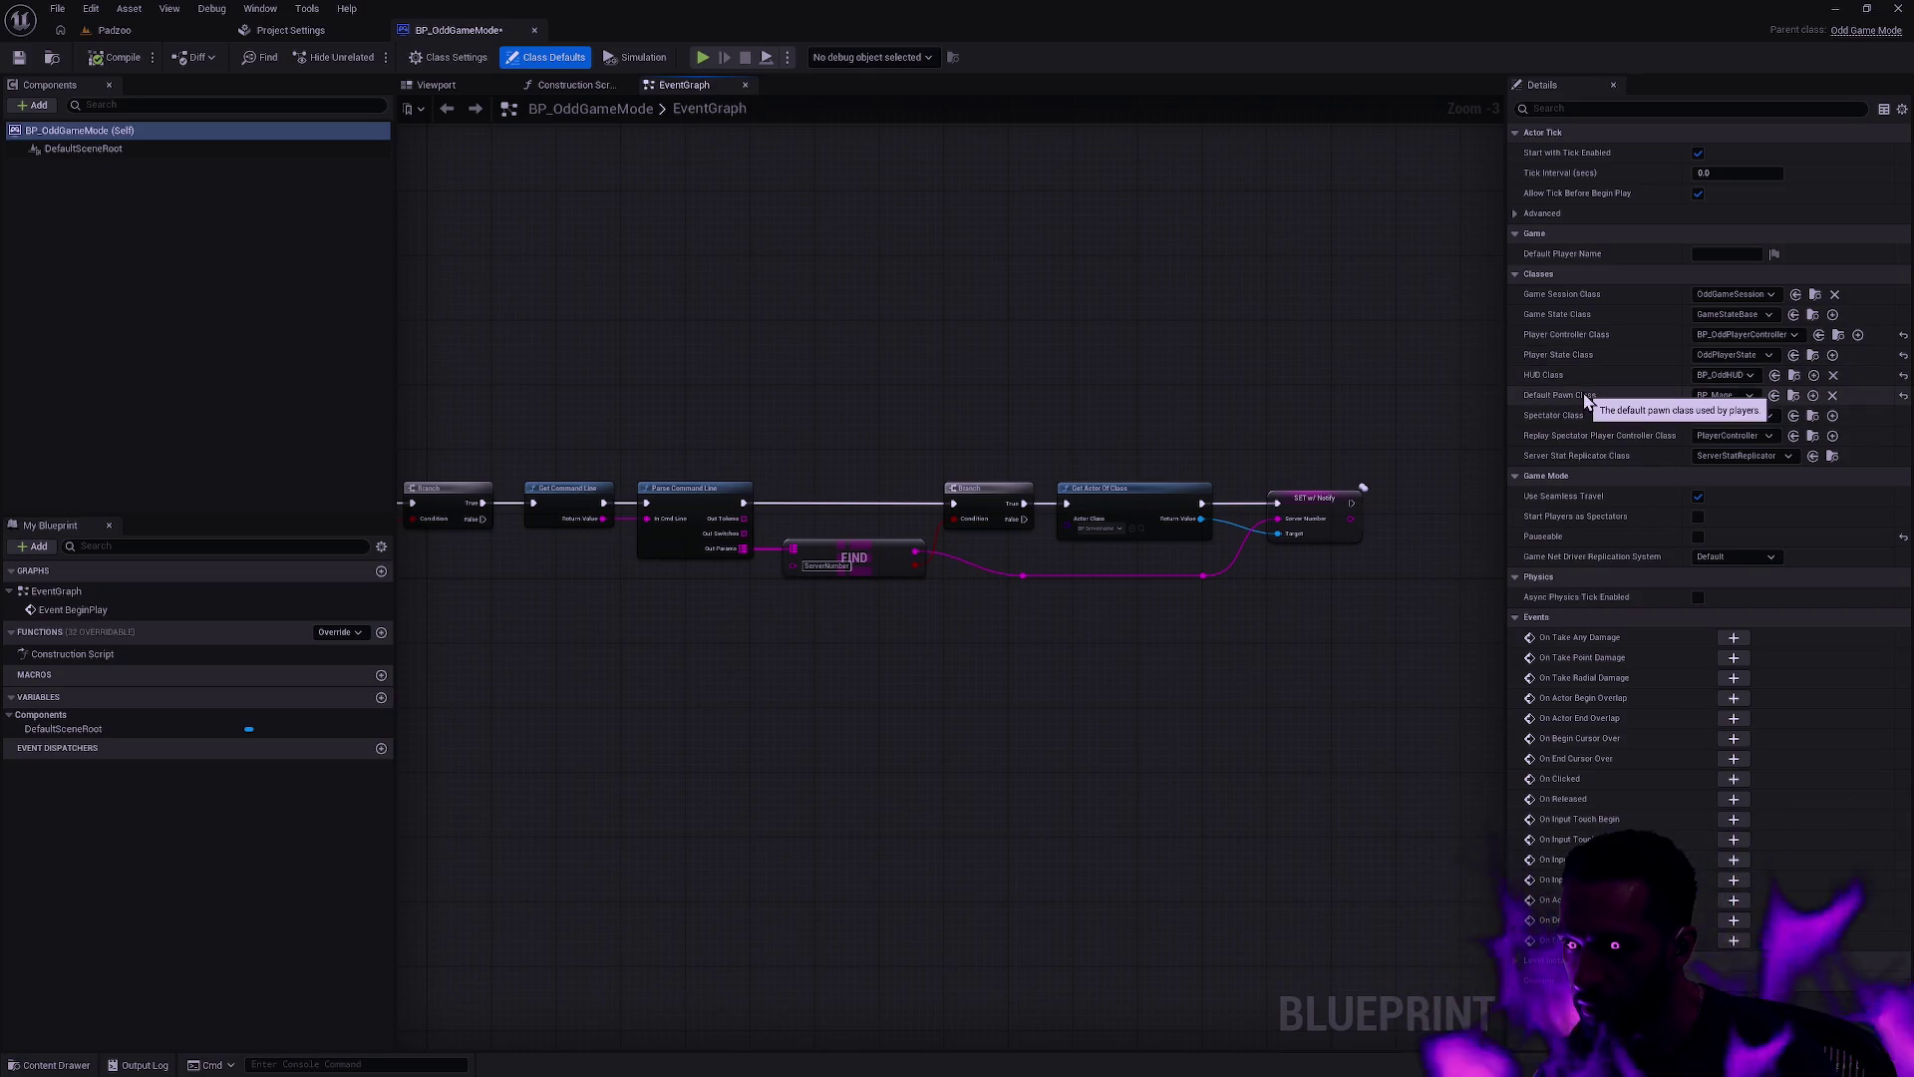
{"action": "left_click_drag", "start_coordinate": [754, 370], "coordinate": [1115, 369]}
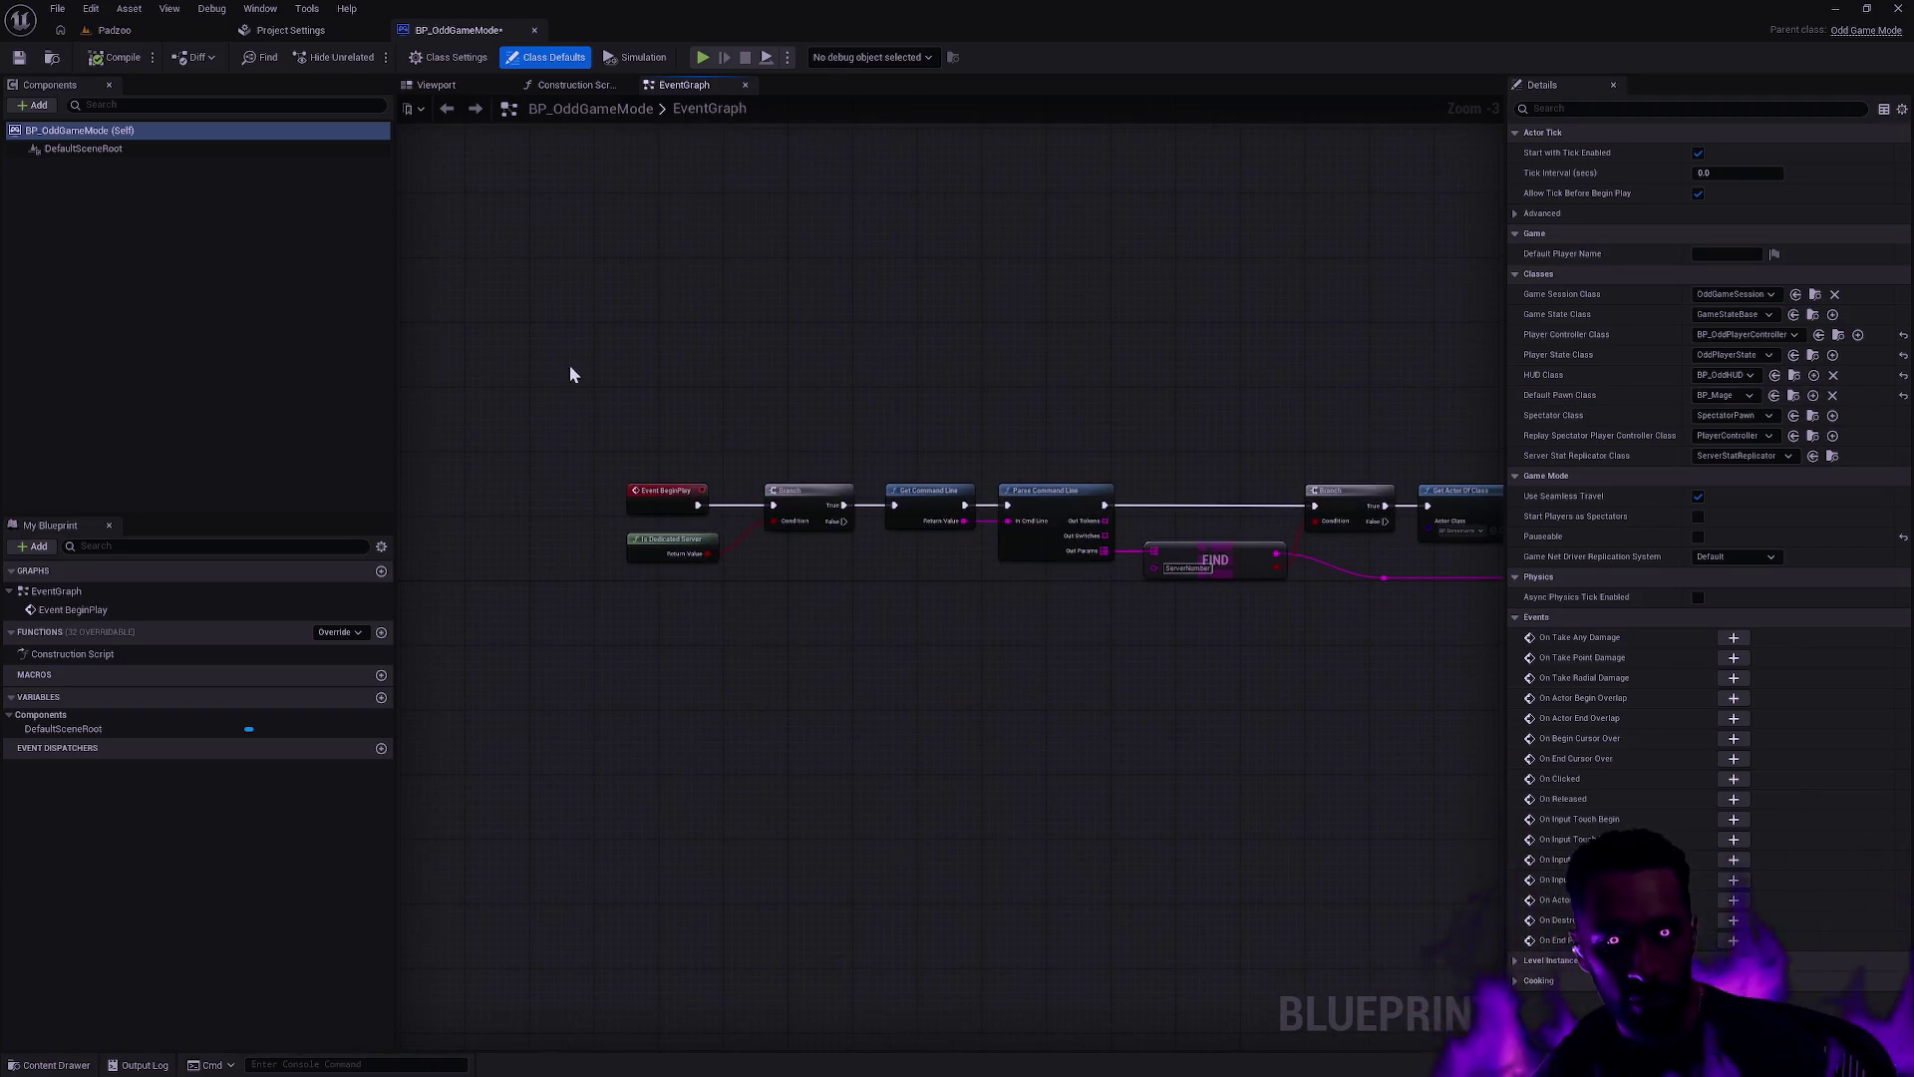
{"action": "left_click", "coordinate": [344, 632]}
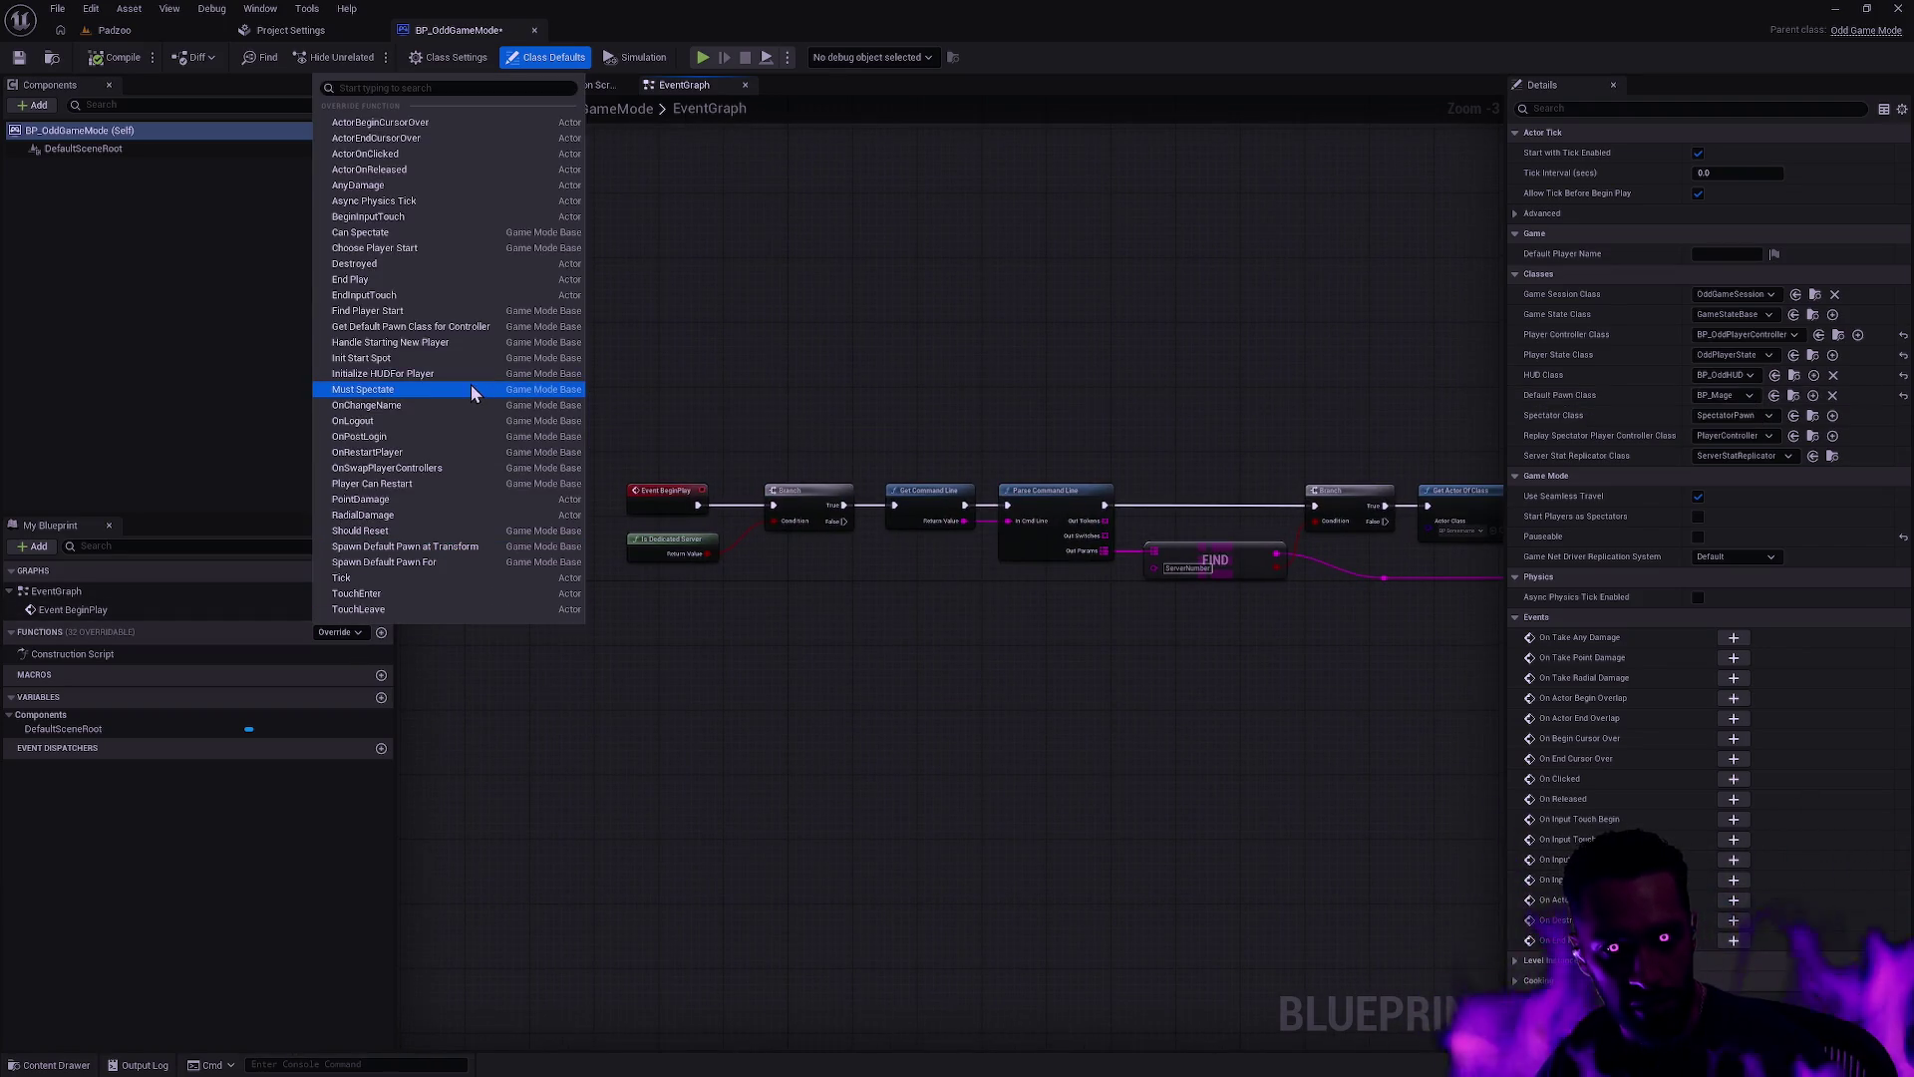
{"action": "left_click", "coordinate": [440, 327]}
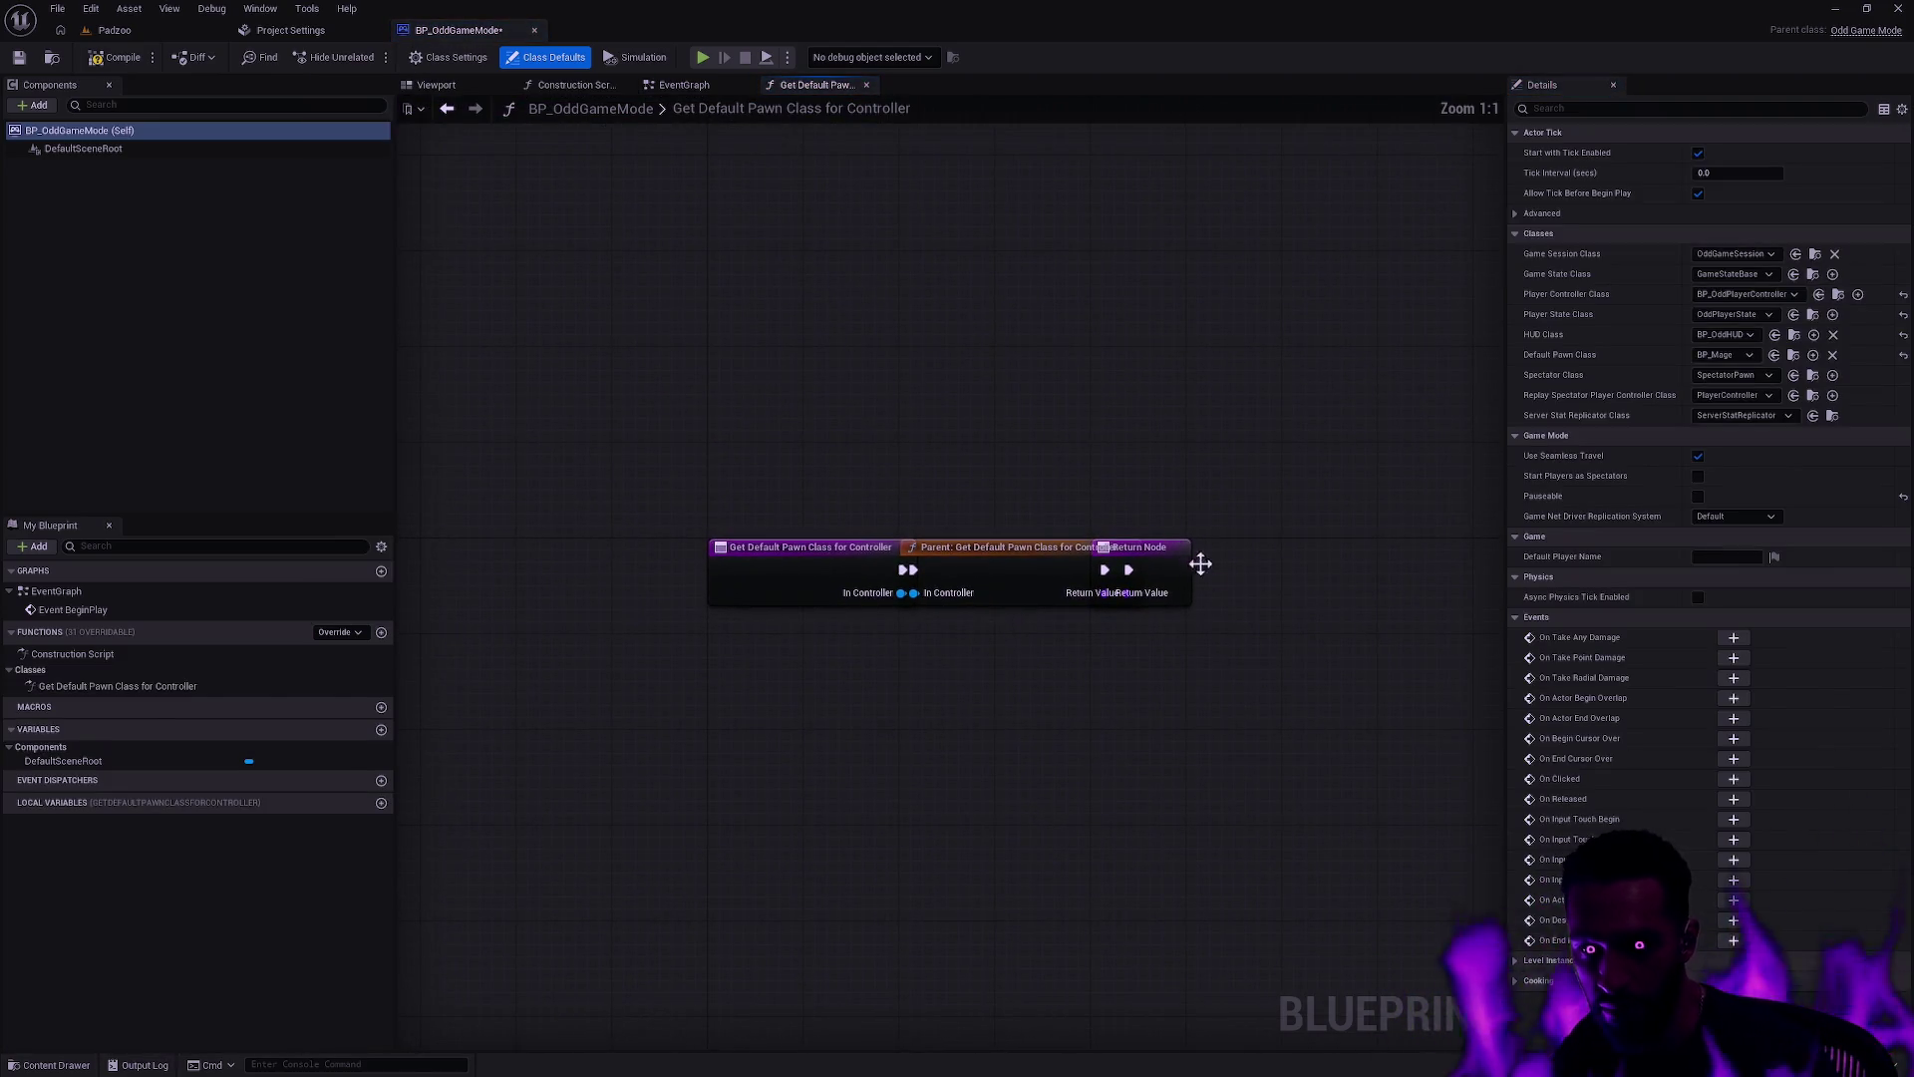
{"action": "mouse_move", "coordinate": [1069, 540]}
{"action": "left_mouse_down"}
{"action": "mouse_move", "coordinate": [1254, 543]}
{"action": "mouse_move", "coordinate": [1234, 529]}
{"action": "left_mouse_up"}
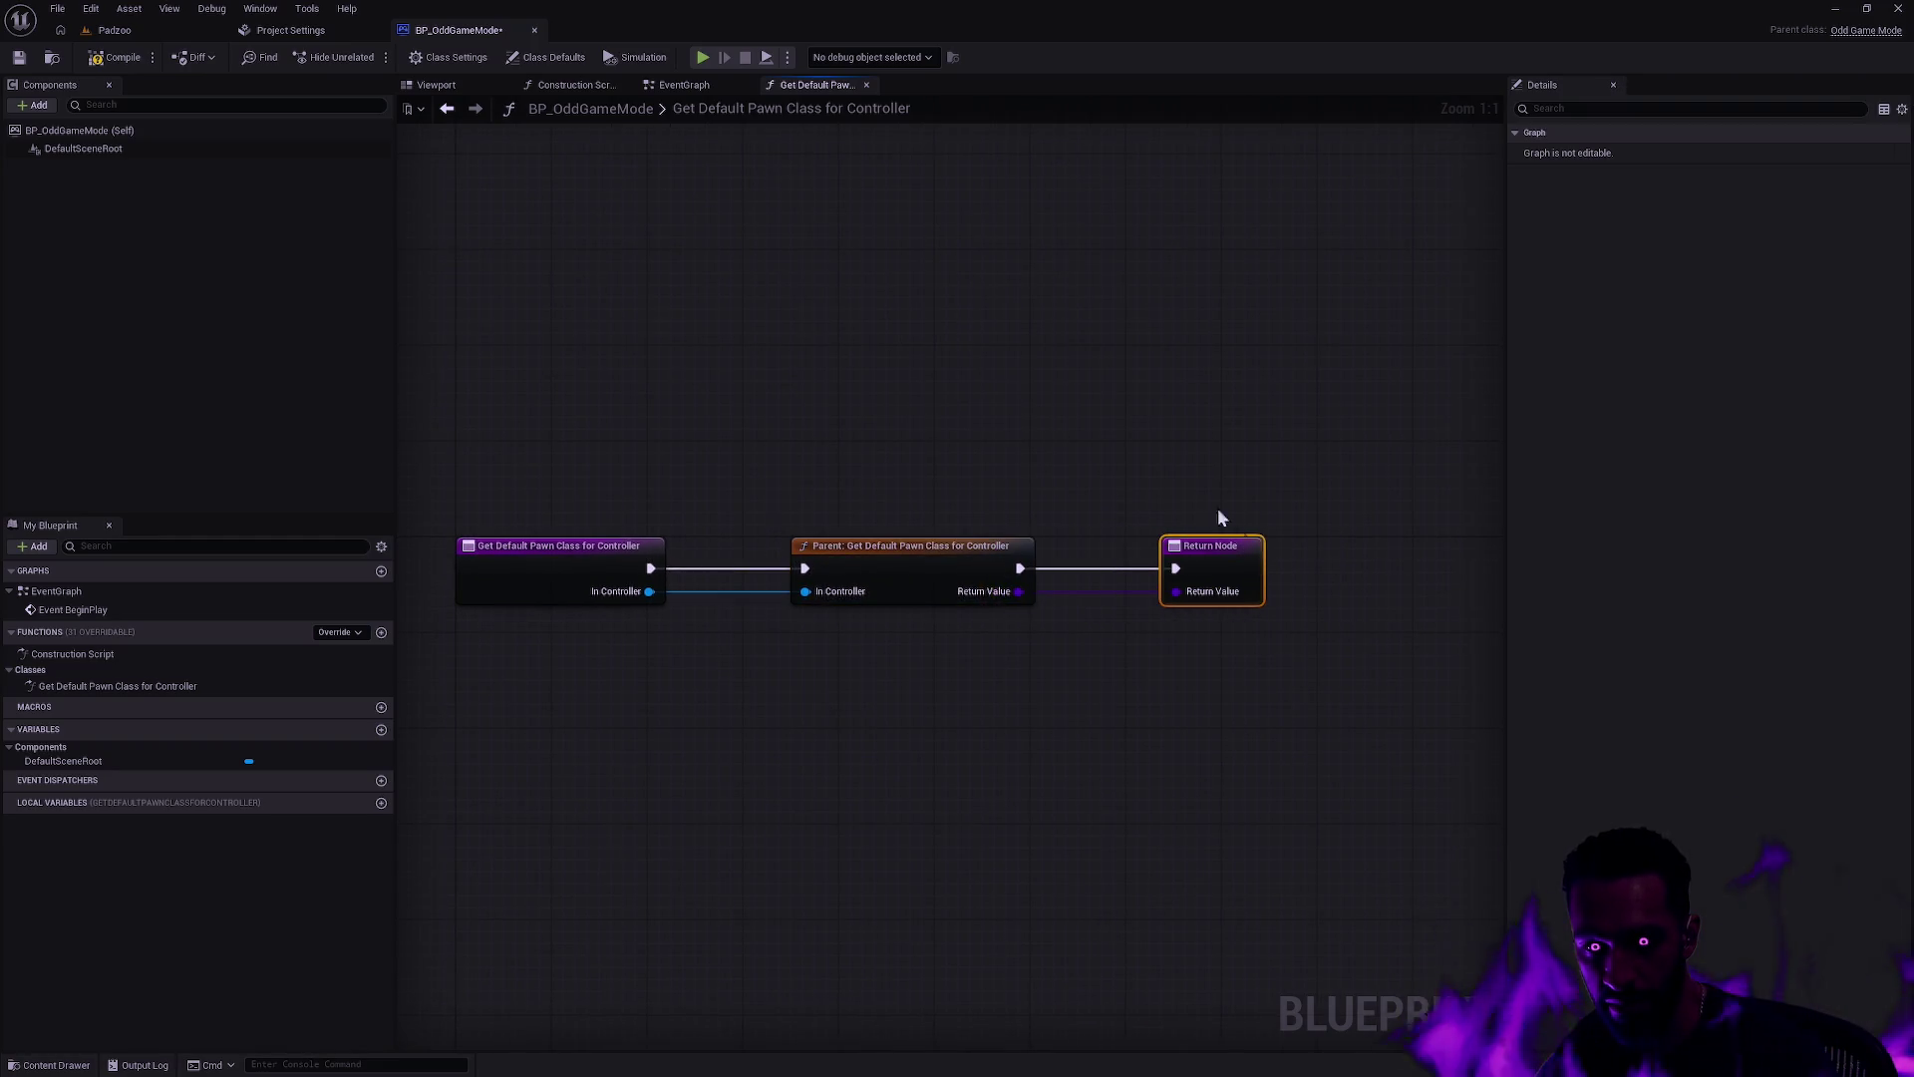
{"action": "left_click", "coordinate": [1165, 554]}
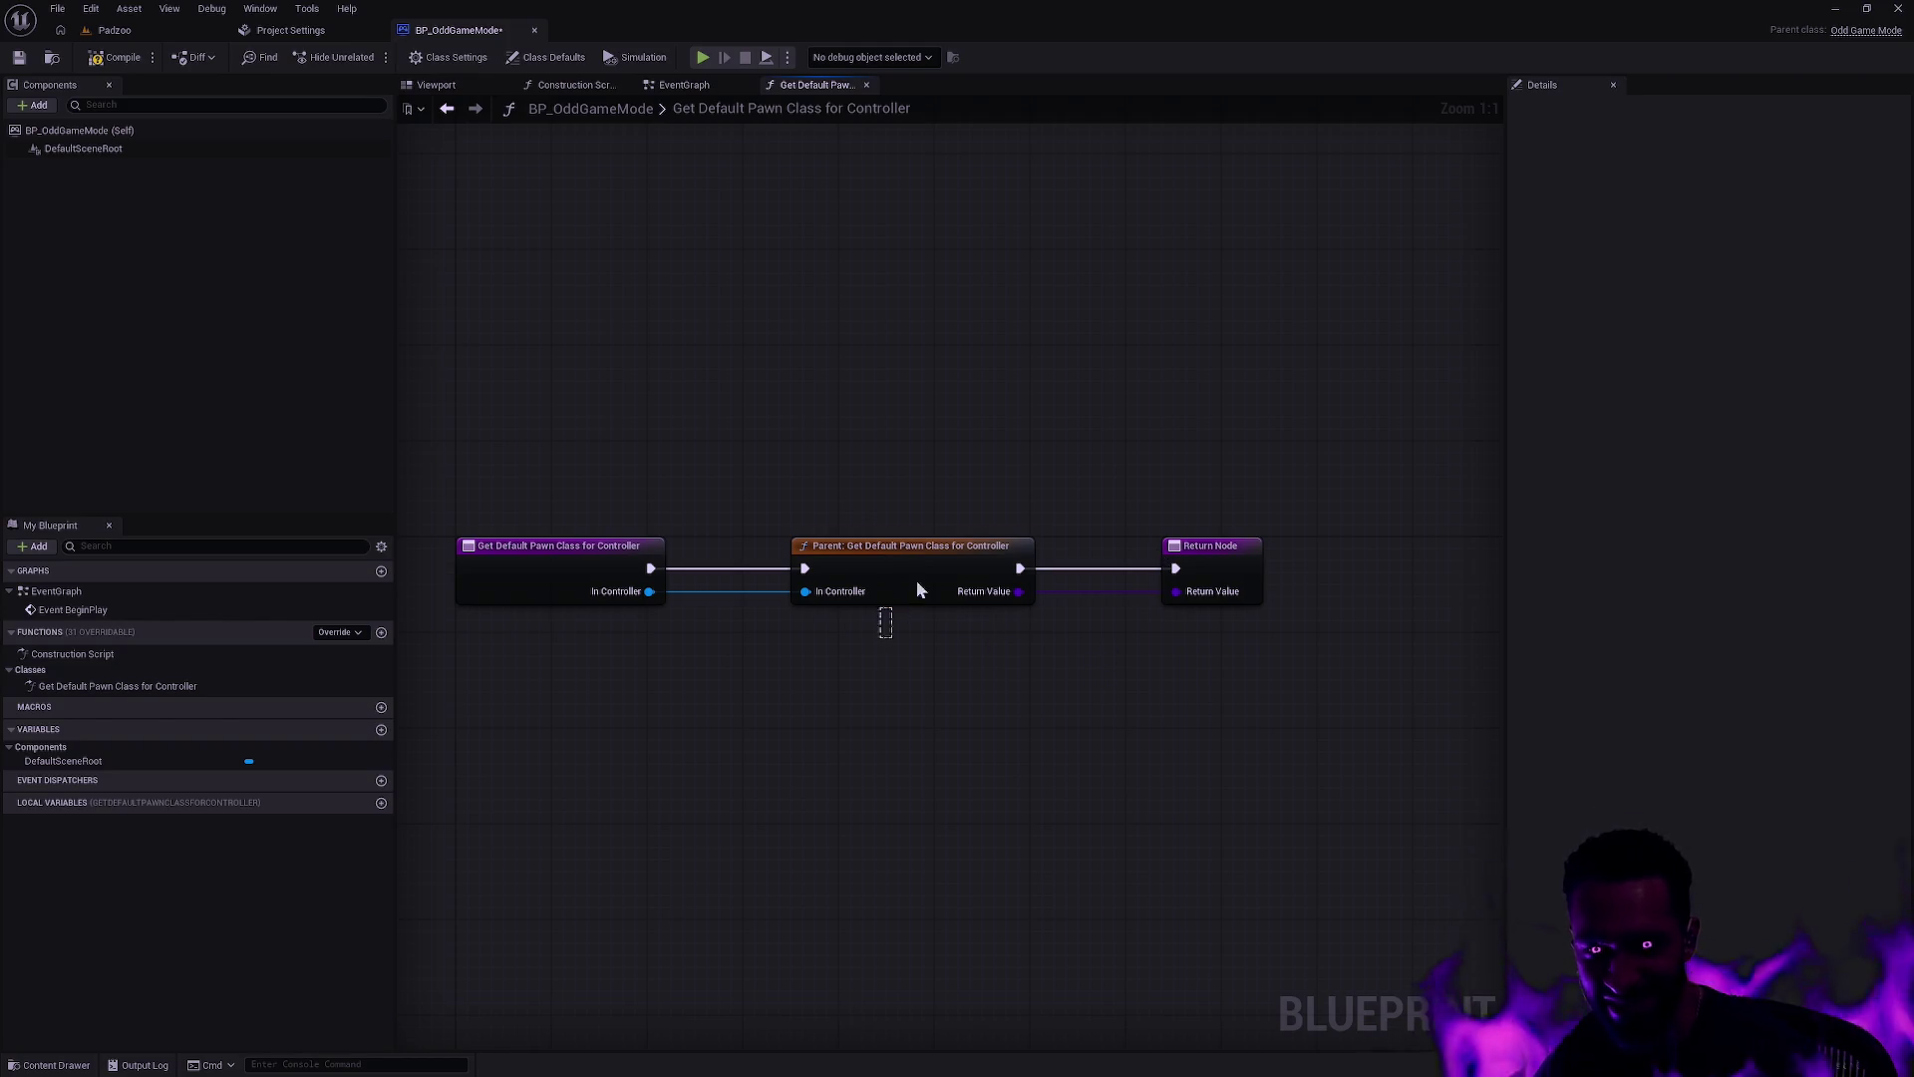
{"action": "left_click_drag", "start_coordinate": [922, 588], "coordinate": [867, 551]}
{"action": "left_click_drag", "start_coordinate": [1021, 539], "coordinate": [1301, 551]}
Step: Place a Make Array node in the event graph, then delete it
{"action": "key", "text": "Home"}
{"action": "left_click", "coordinate": [922, 660]}
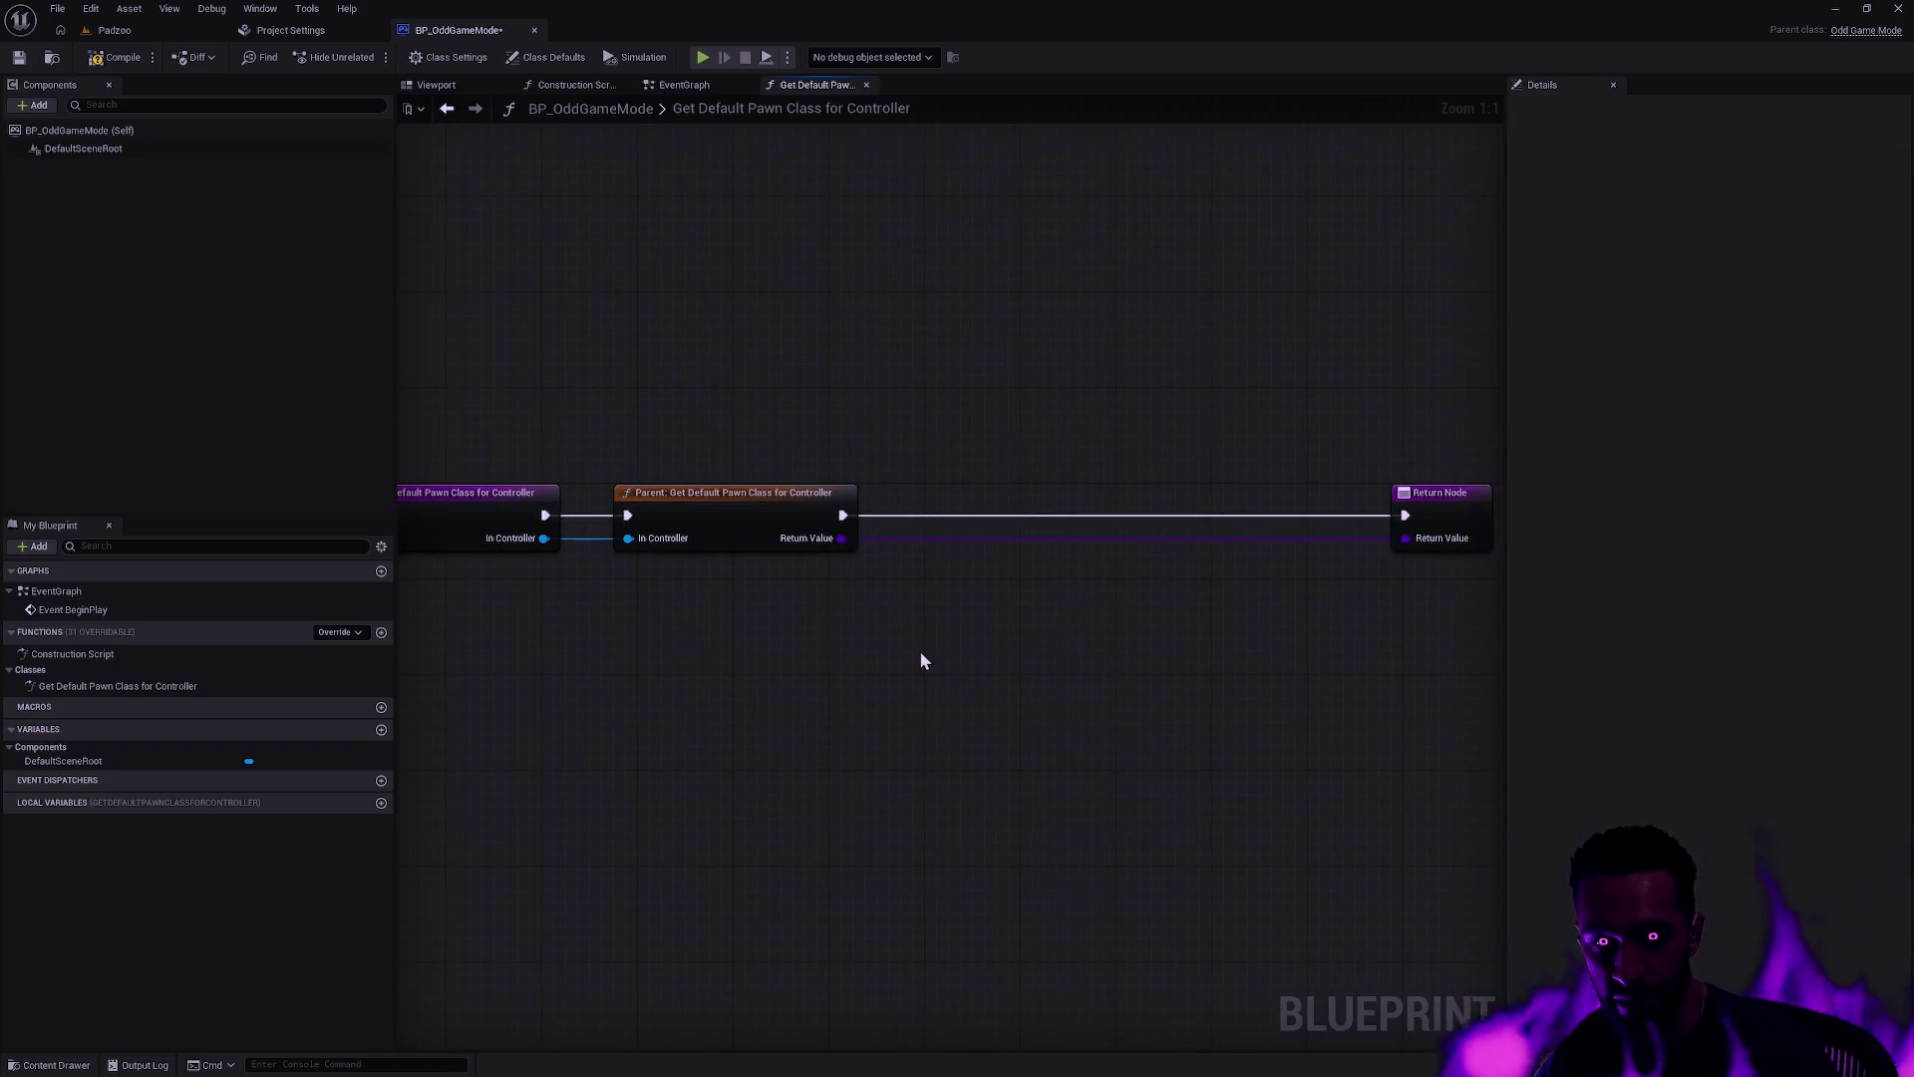
{"action": "right_click", "coordinate": [922, 655]}
{"action": "type", "text": "array"}
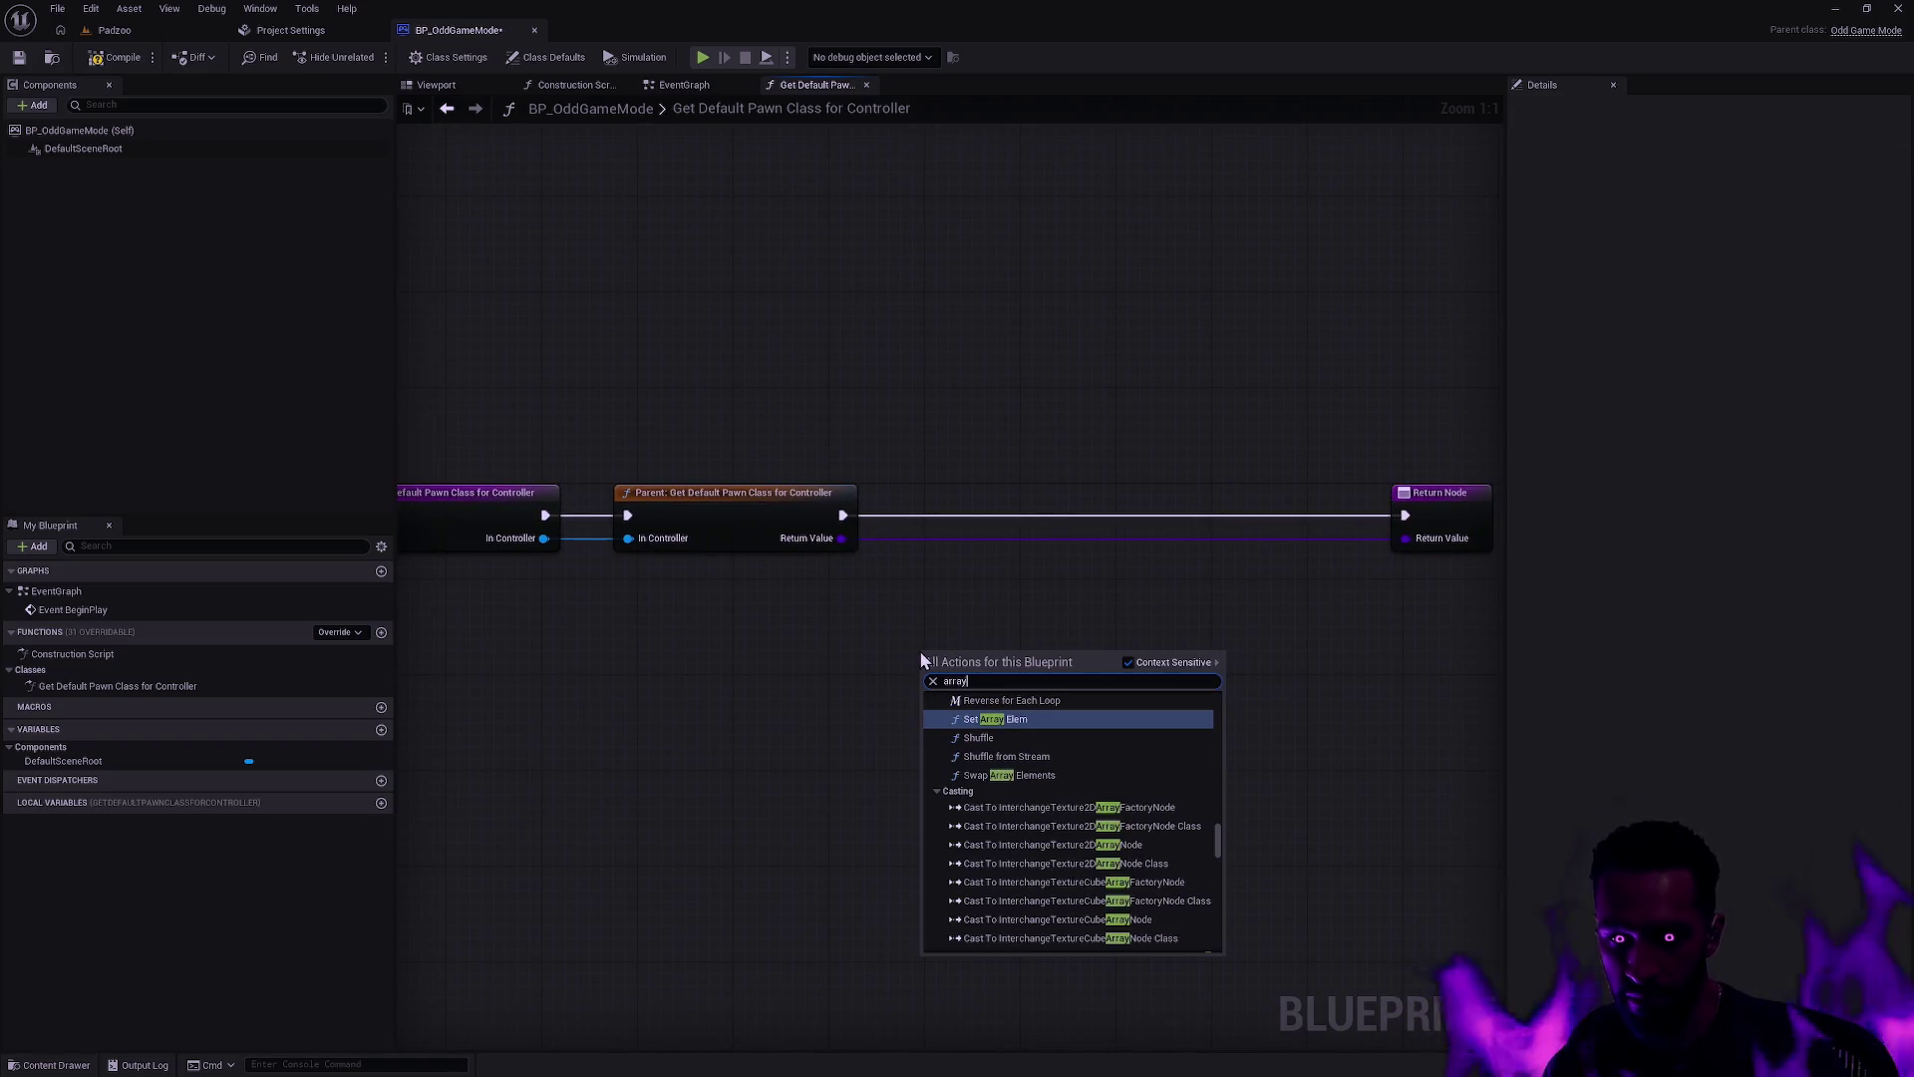
{"action": "key", "text": "BackSpace"}
{"action": "key", "text": "BackSpace"}
{"action": "key", "text": "BackSpace"}
{"action": "type", "text": "create arra"}
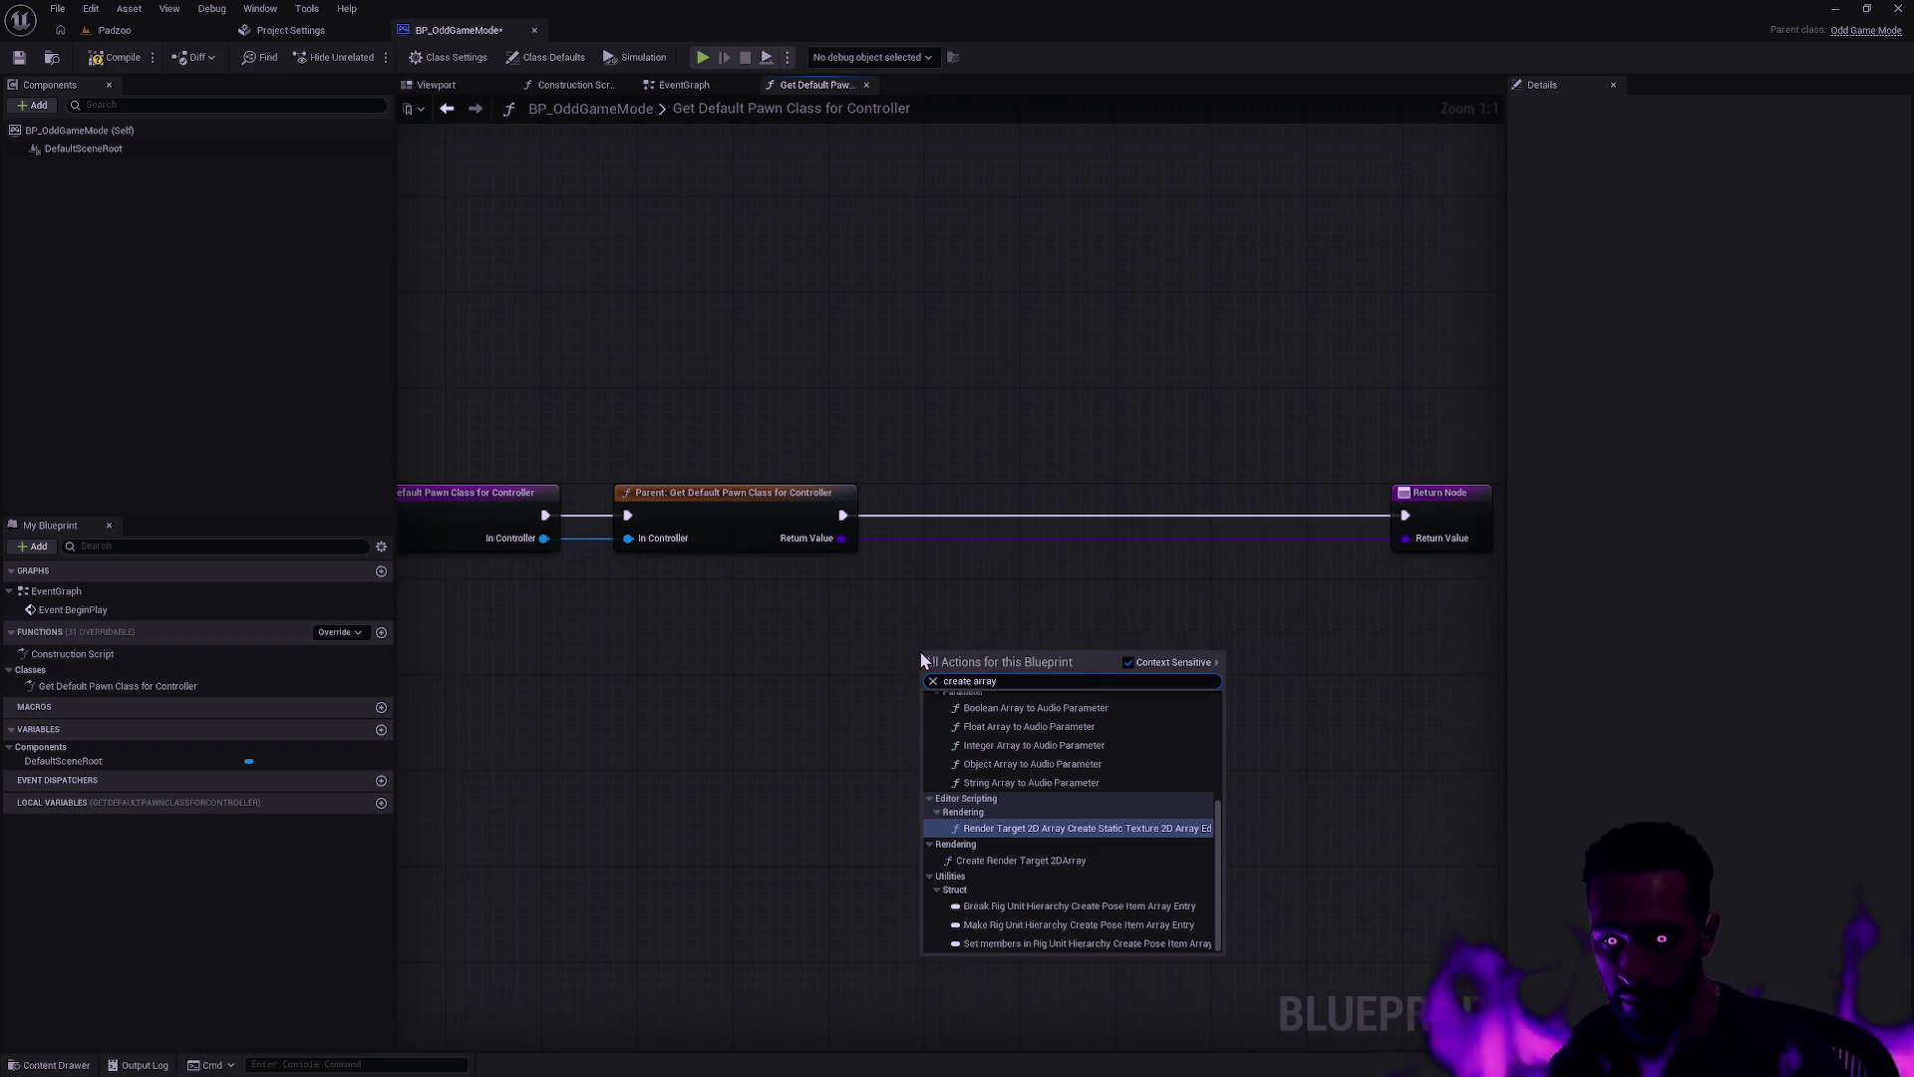
{"action": "key", "text": "ctrl+a"}
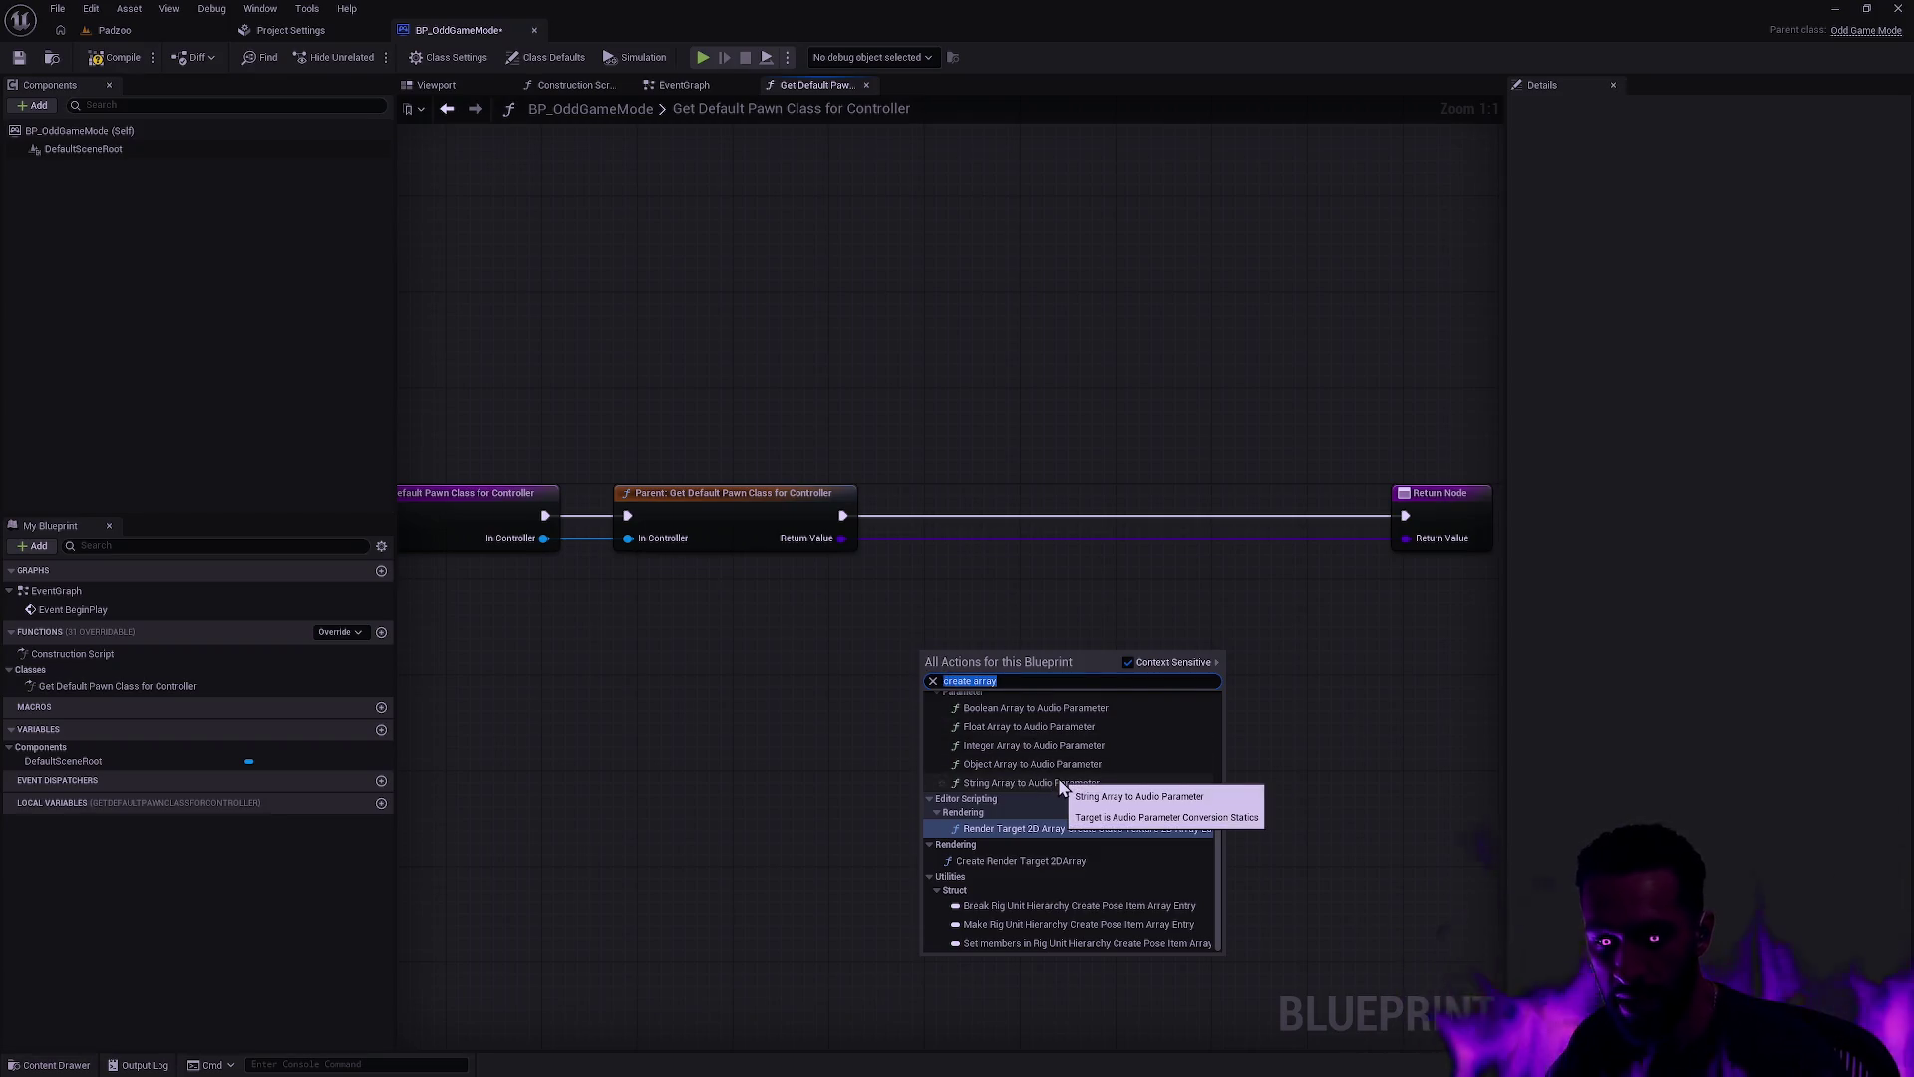
{"action": "type", "text": "make array"}
{"action": "key", "text": "Return"}
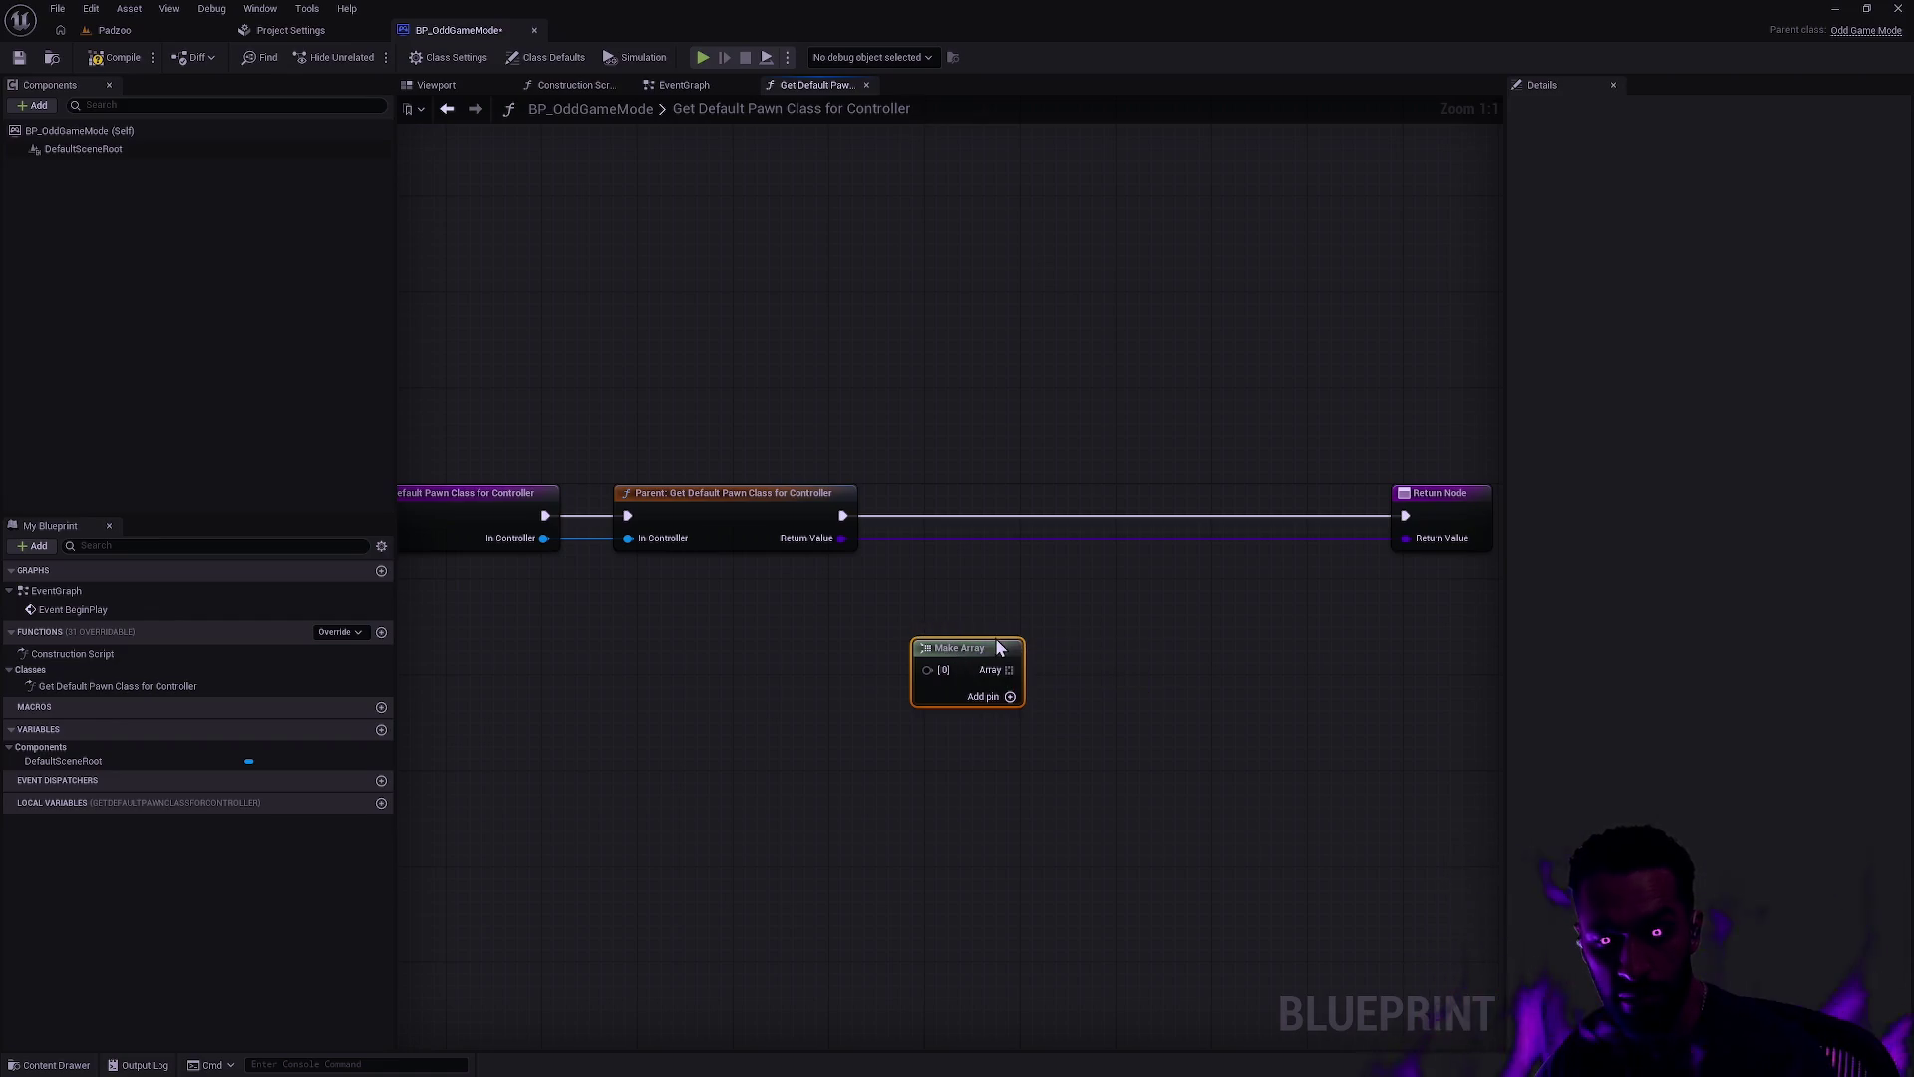
{"action": "key", "text": "Delete"}
Step: Add a ChampionClasses variable typed as an Odd Player Character class reference, then return to Padzoo
{"action": "left_click", "coordinate": [381, 729]}
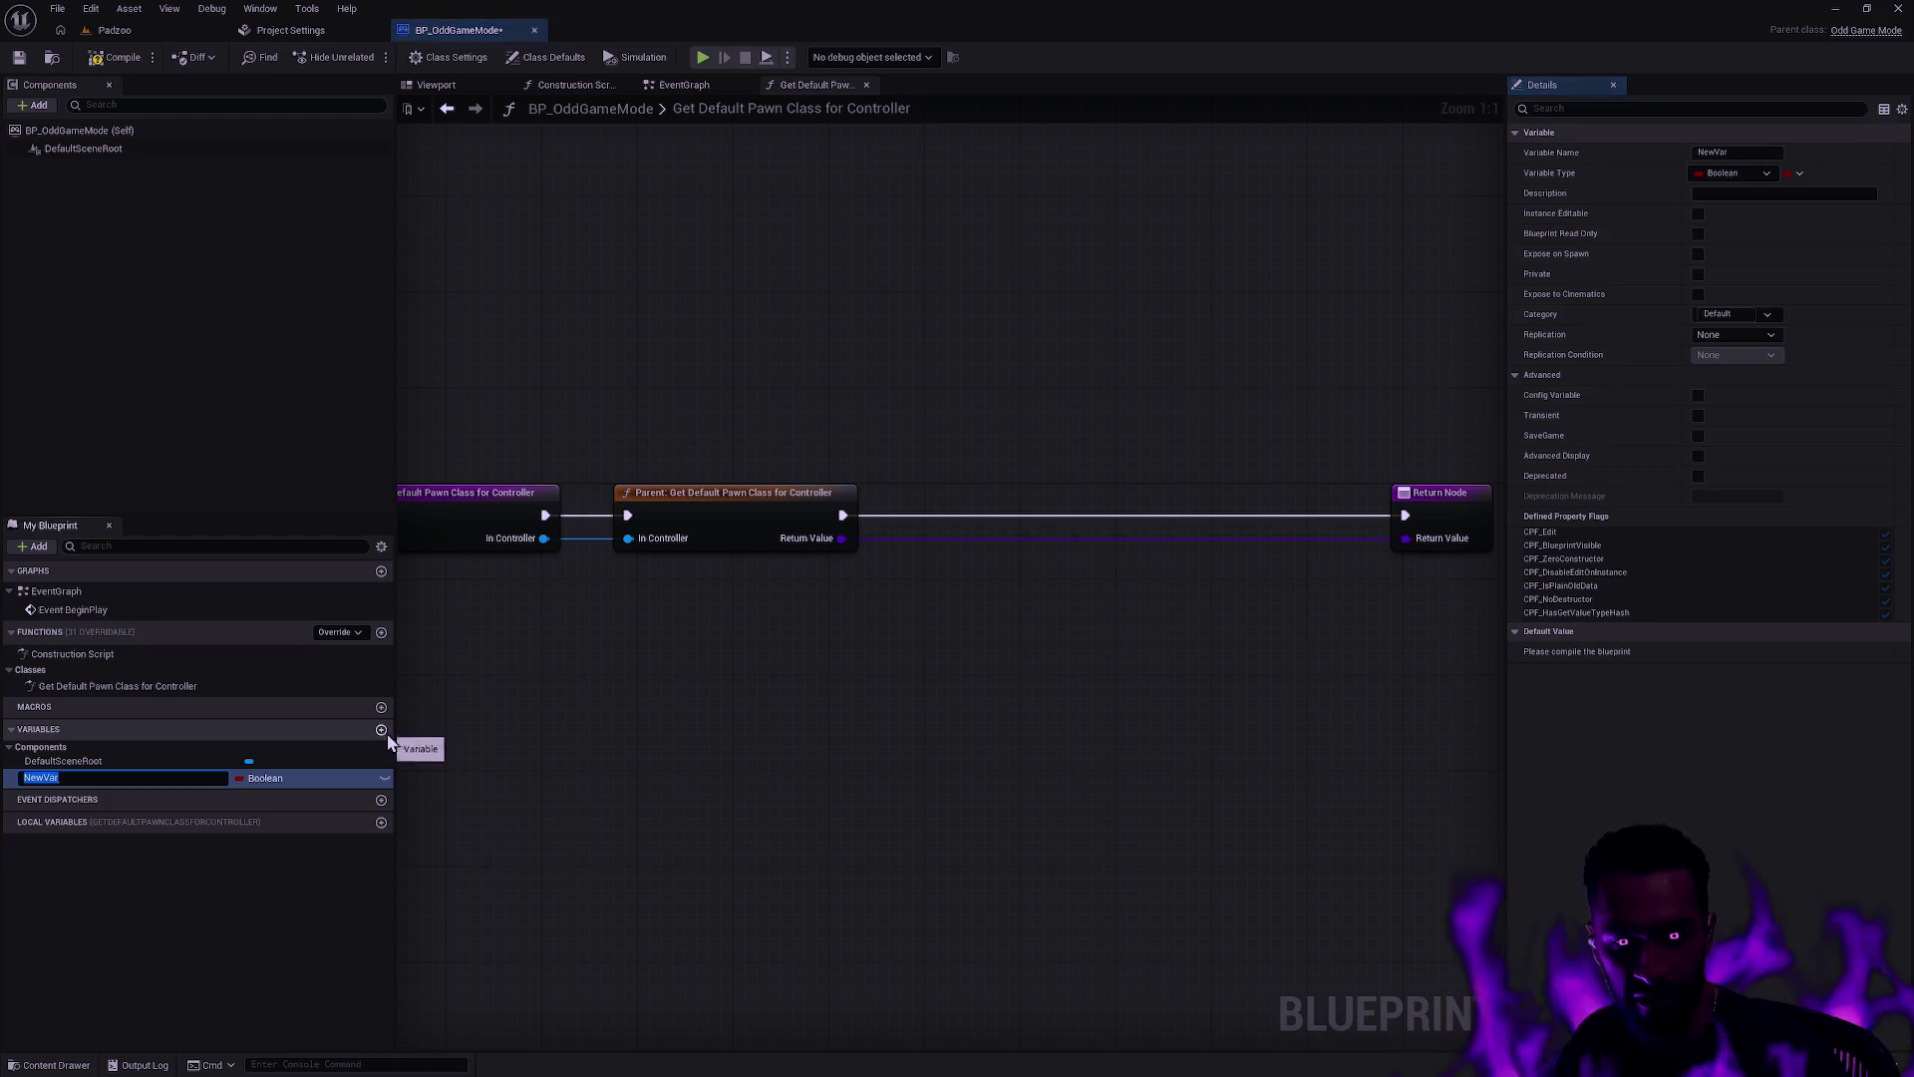
{"action": "type", "text": "P"}
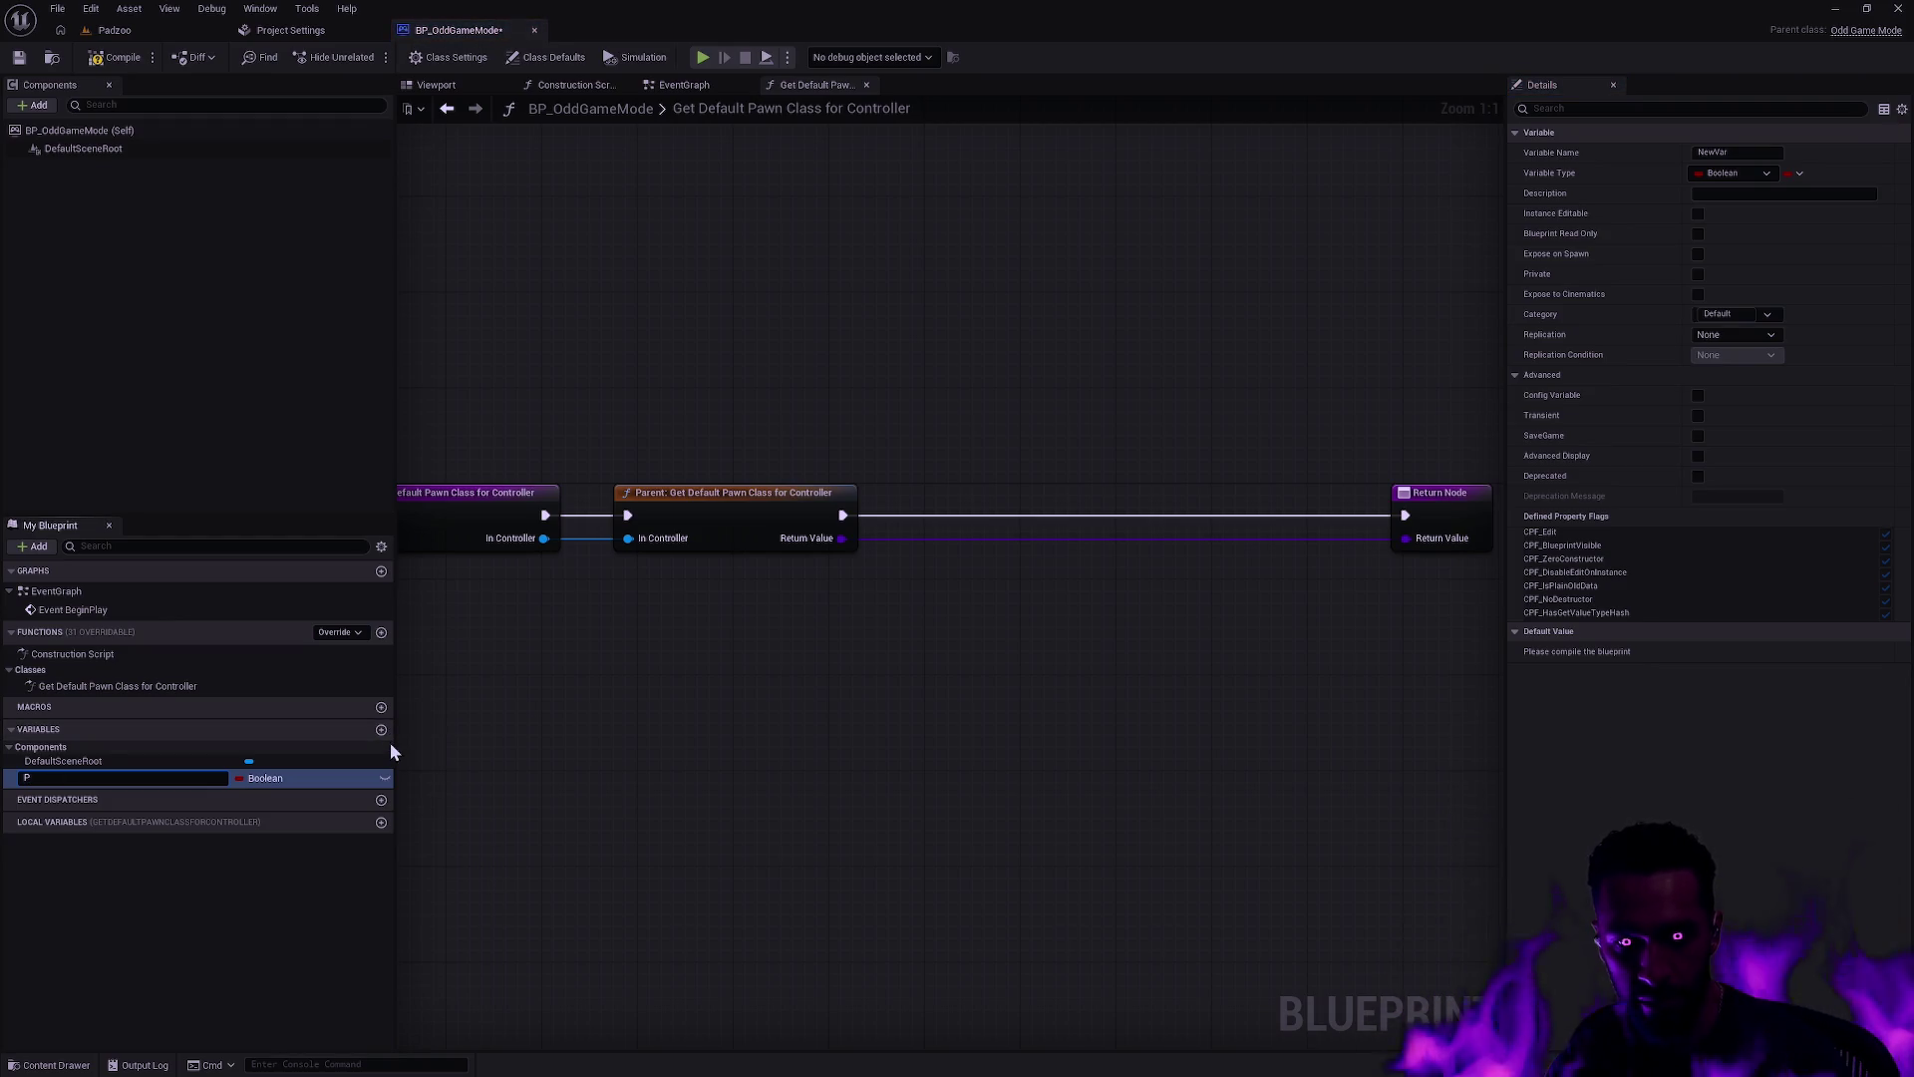
{"action": "type", "text": "ChampionC"}
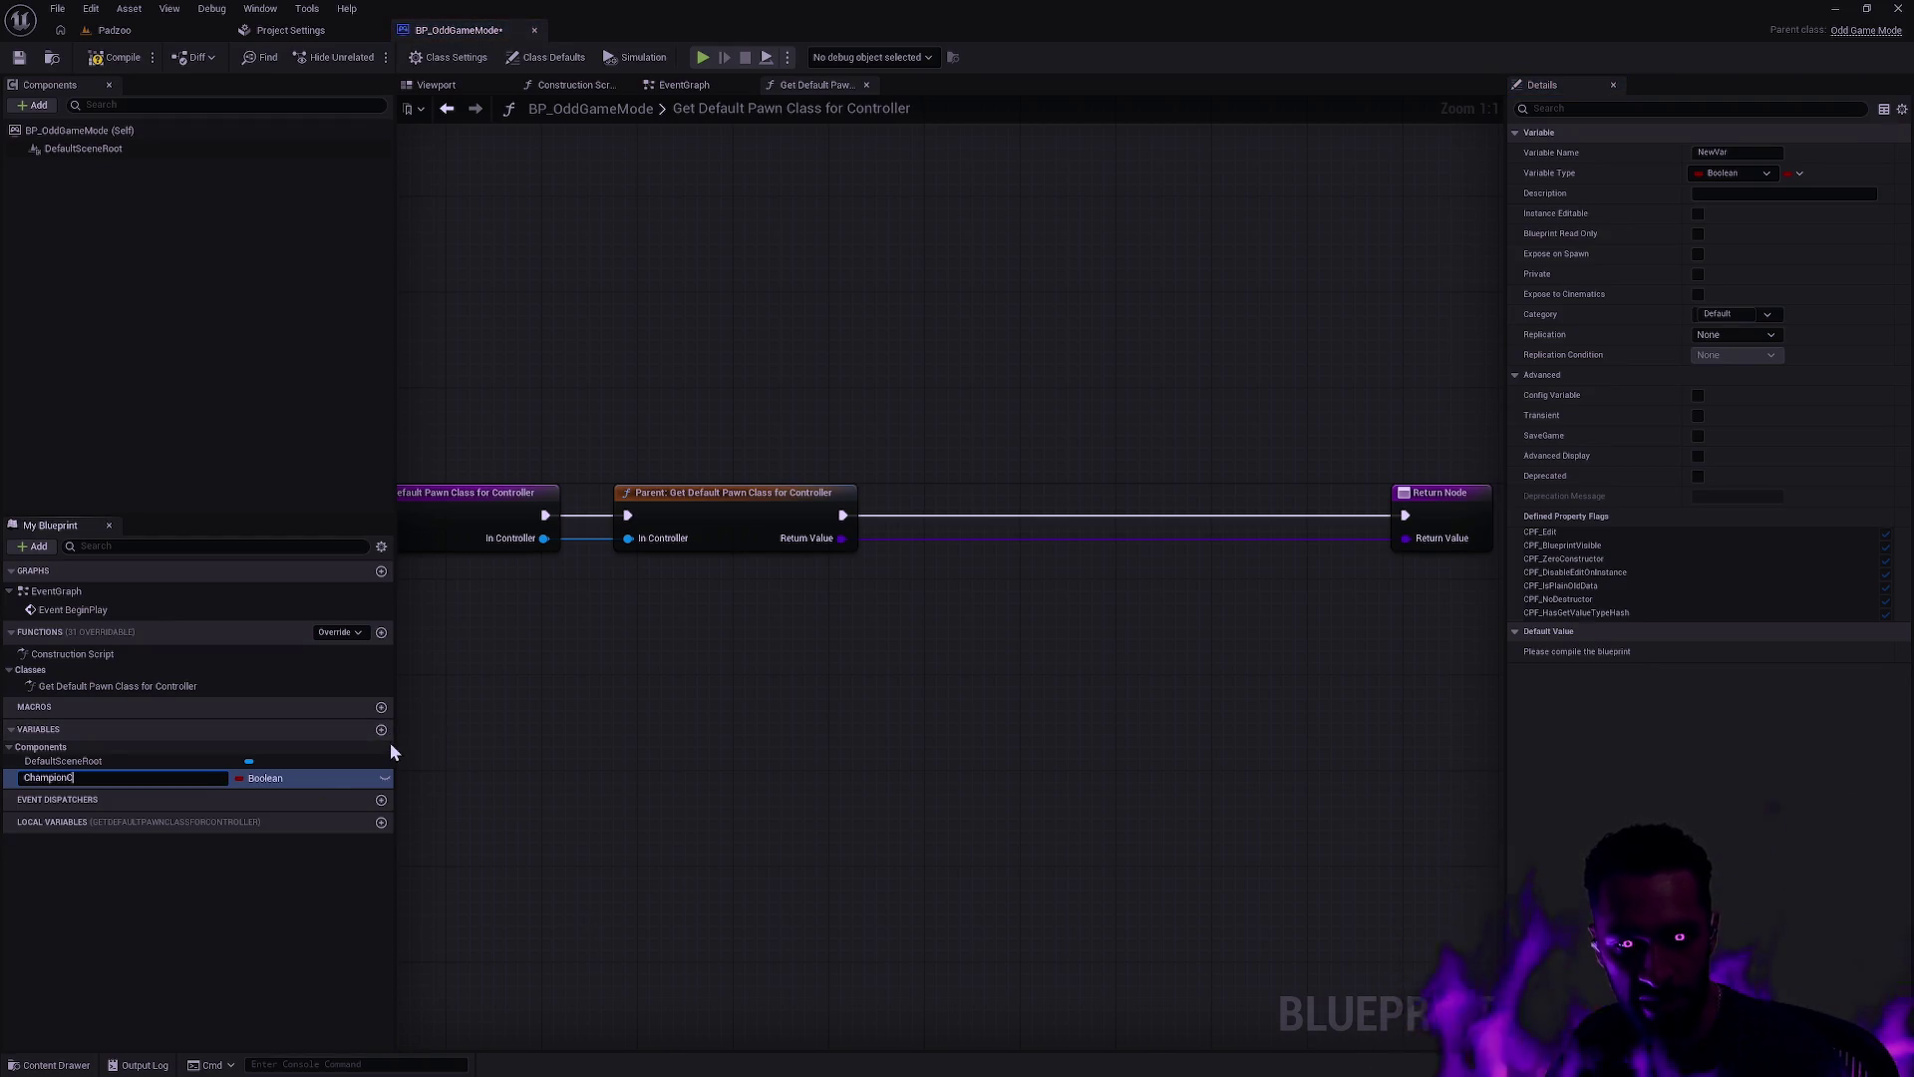
{"action": "type", "text": "lasses"}
{"action": "key", "text": "Return"}
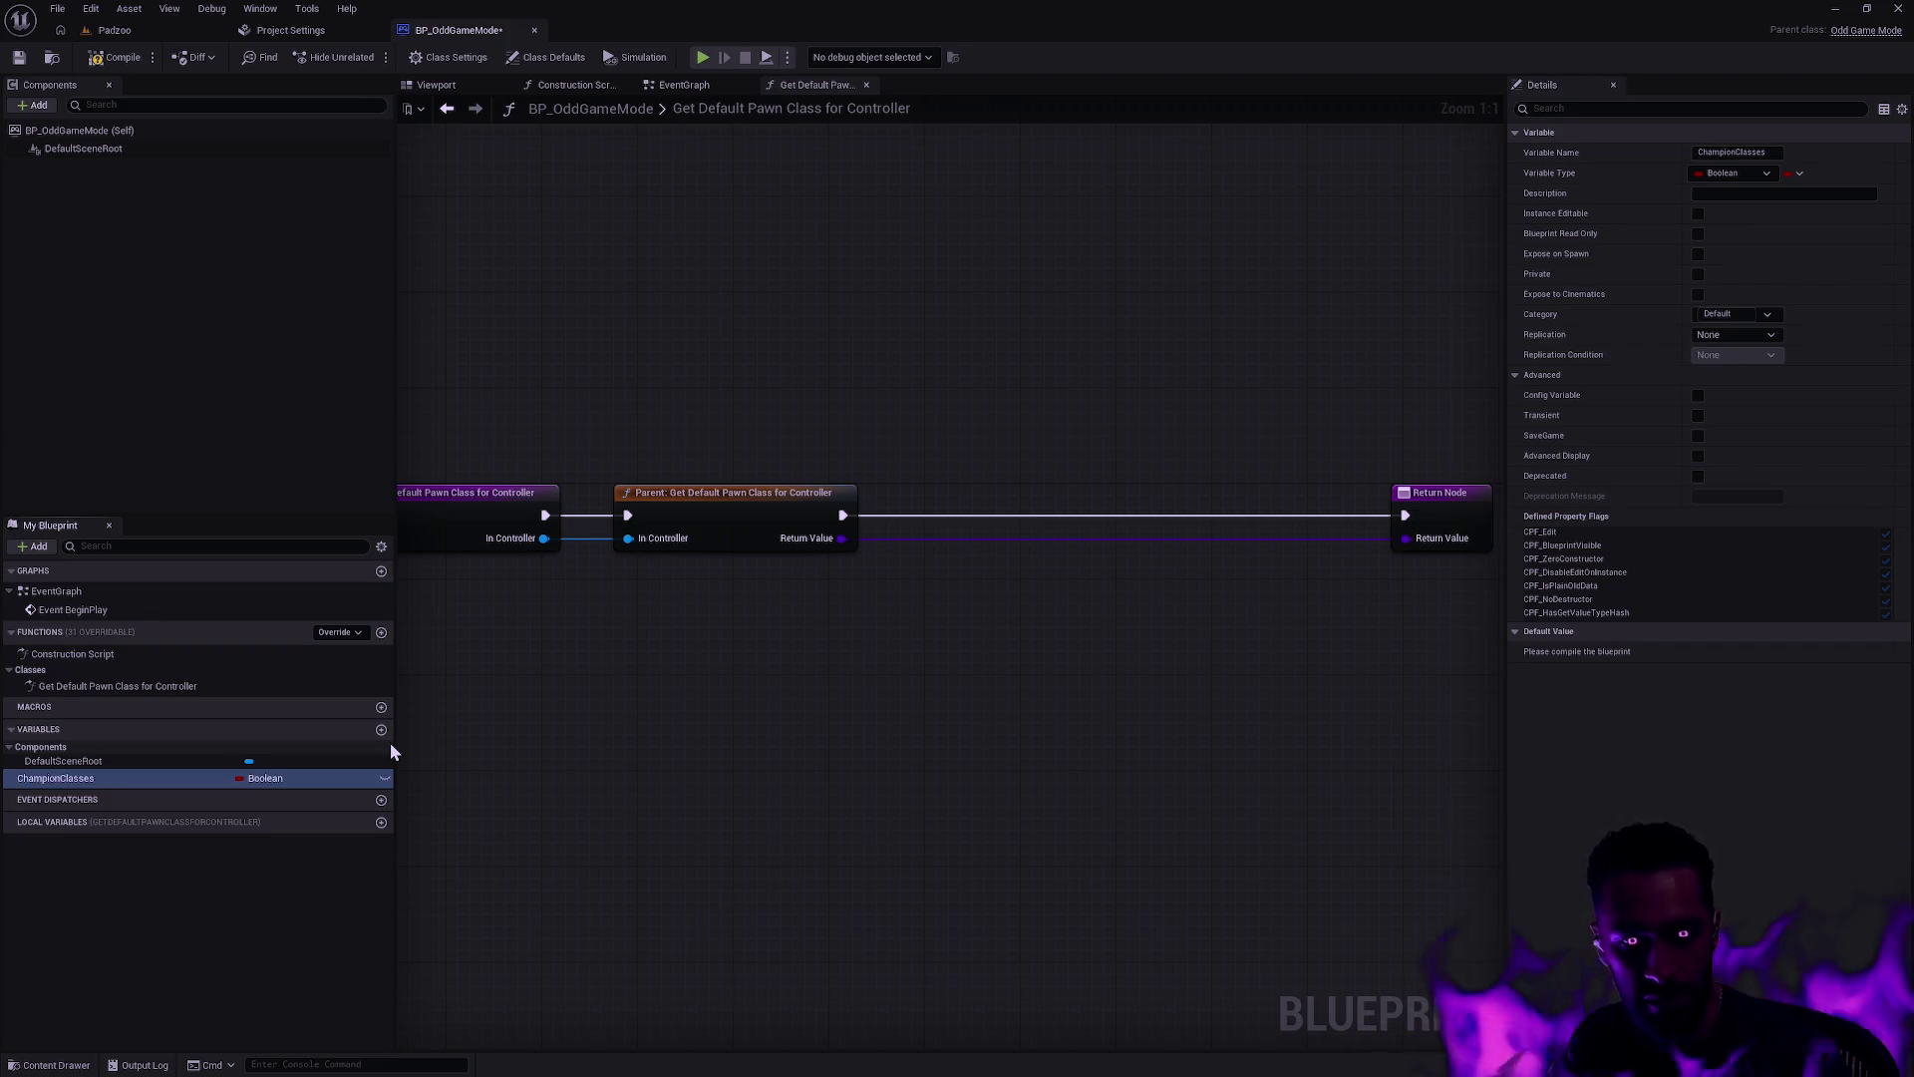
{"action": "left_click", "coordinate": [289, 779]}
{"action": "type", "text": "champion"}
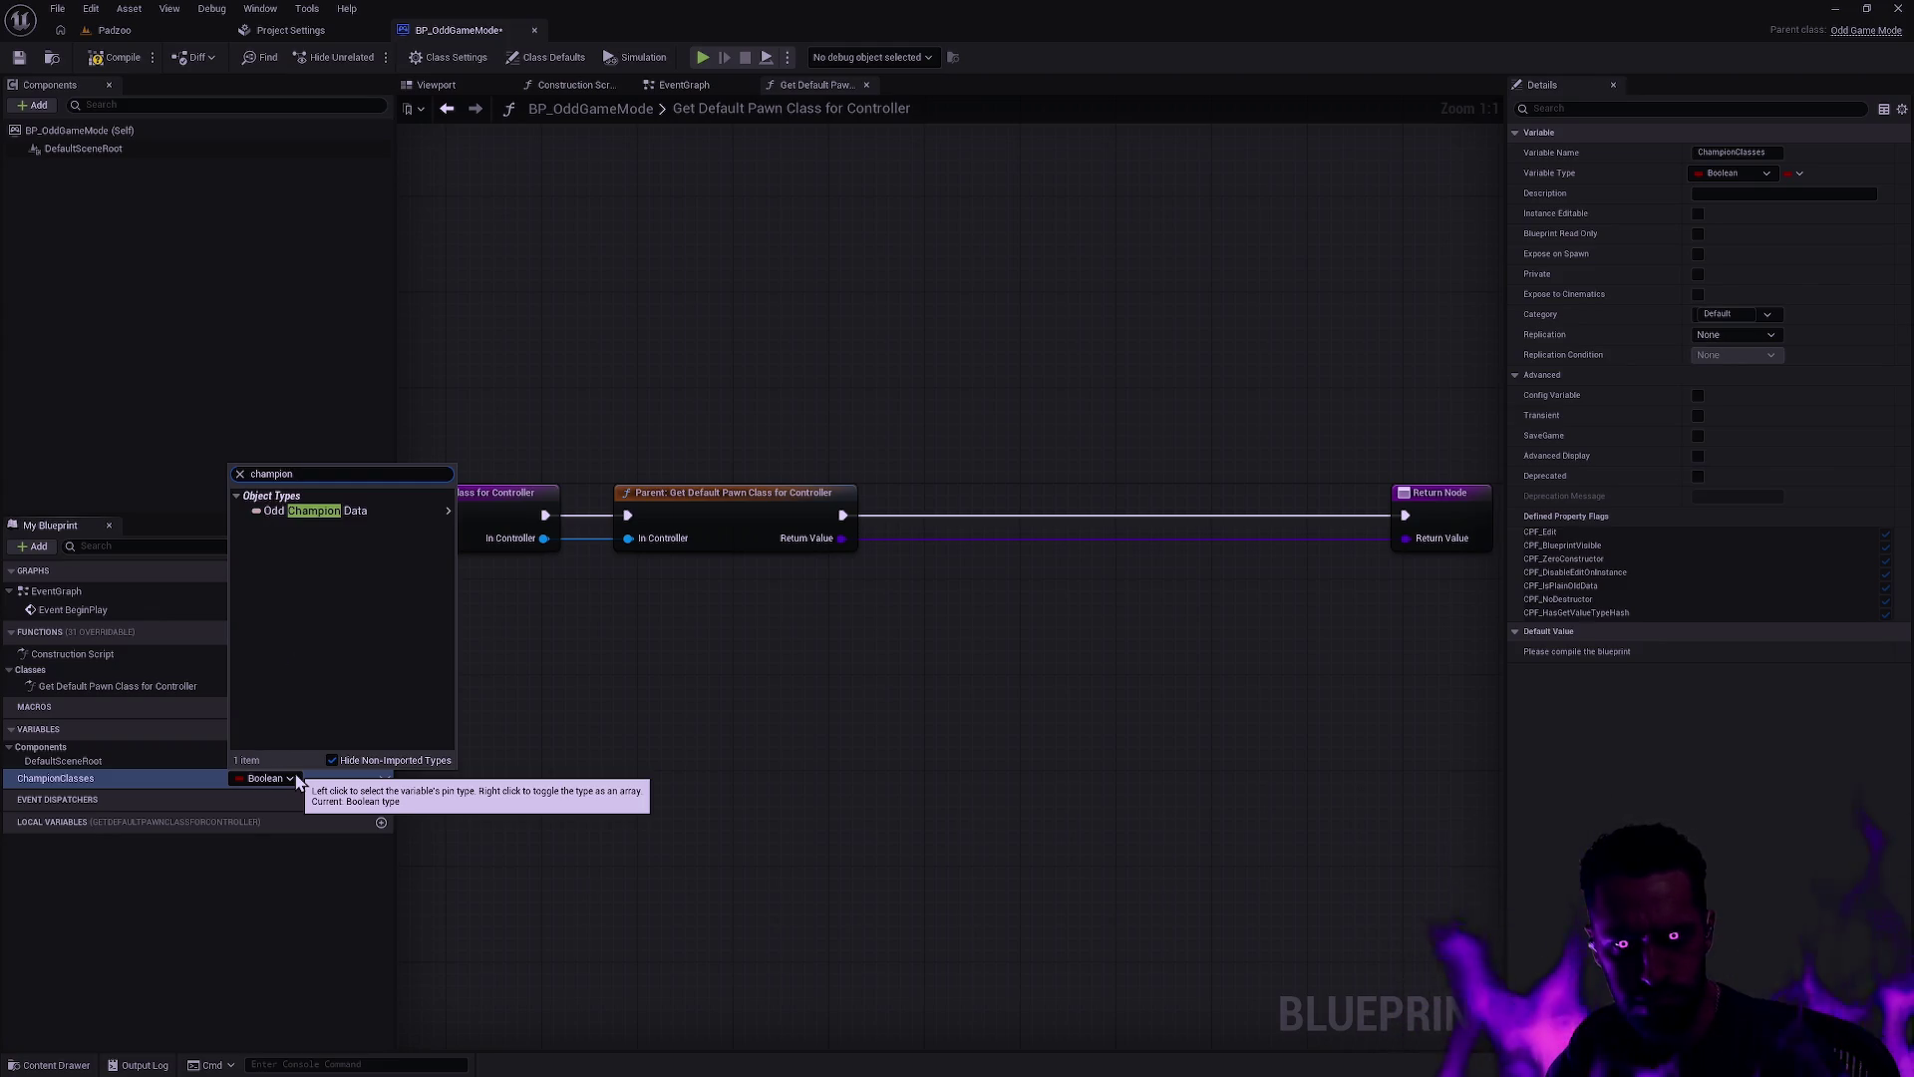
{"action": "key", "text": "ctrl+a"}
{"action": "type", "text": "oddplayer"}
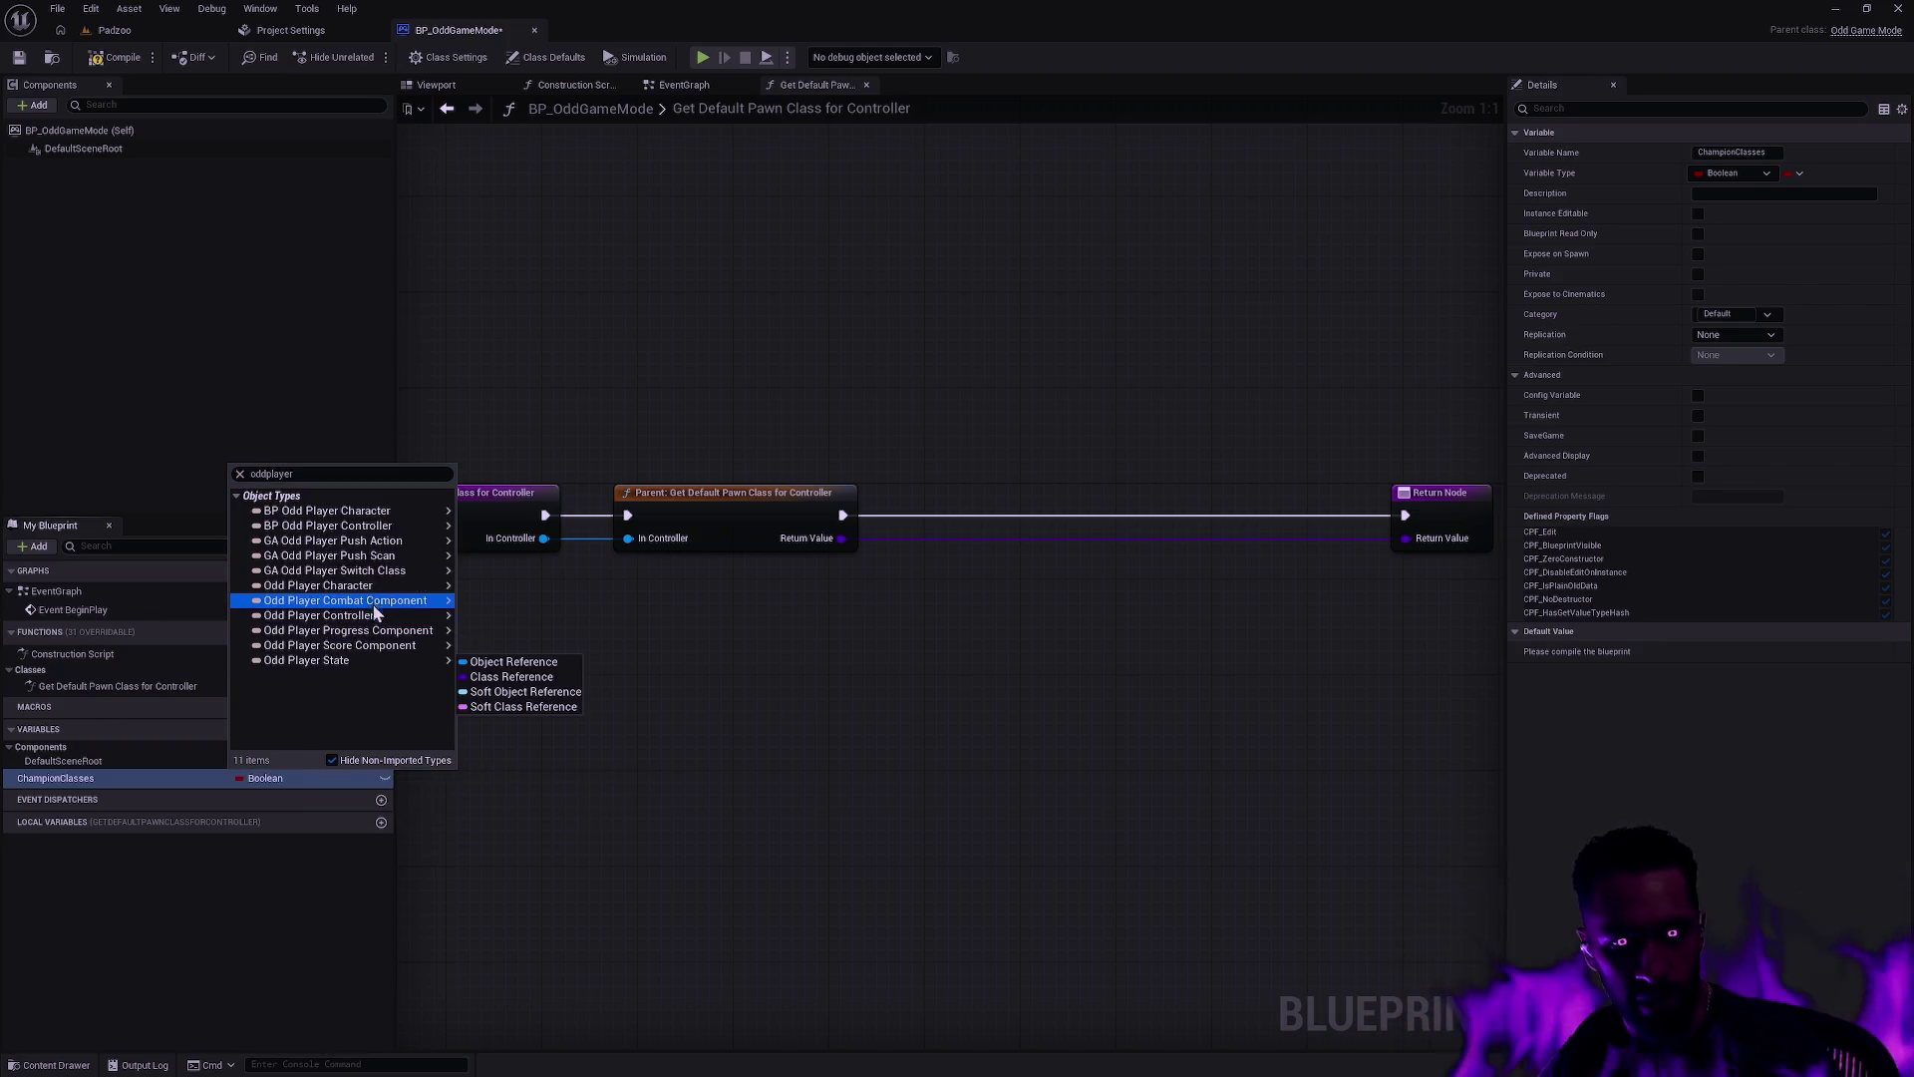
{"action": "mouse_move", "coordinate": [403, 593]}
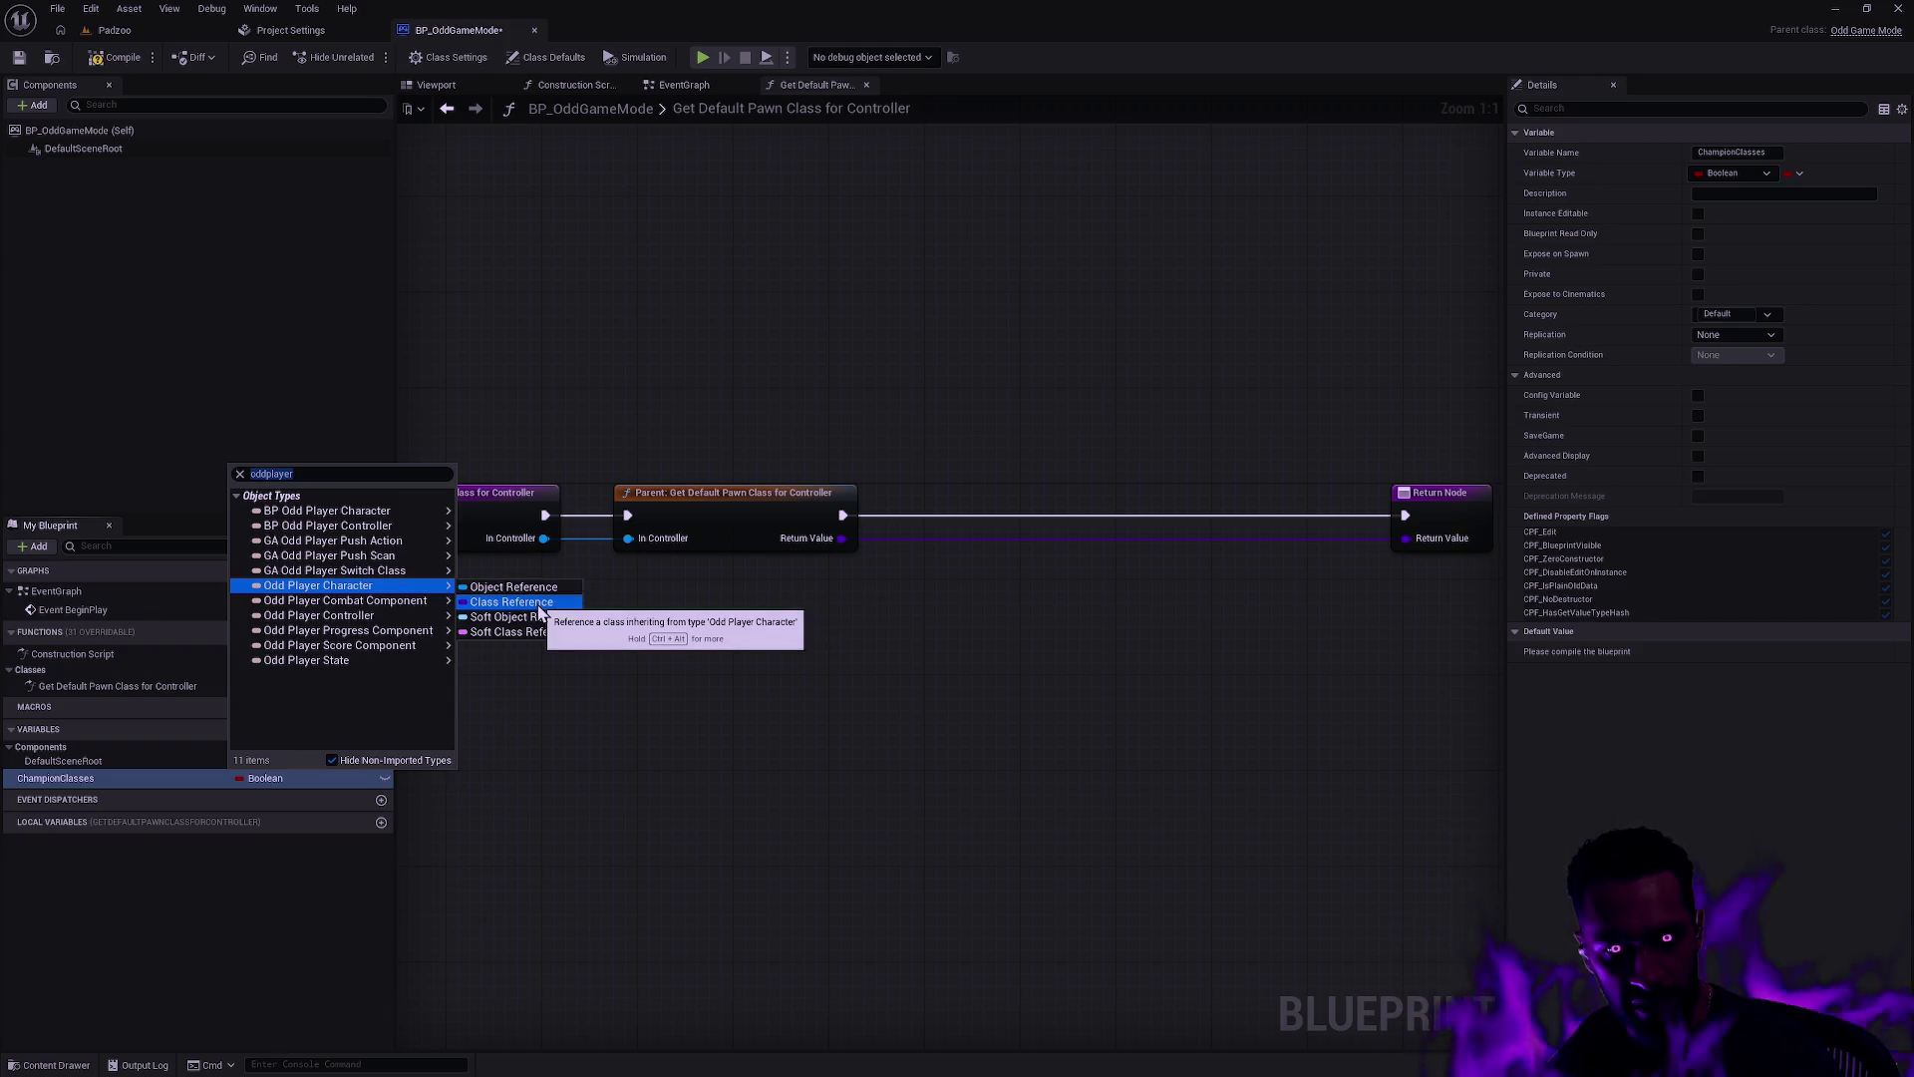
{"action": "left_click", "coordinate": [540, 604]}
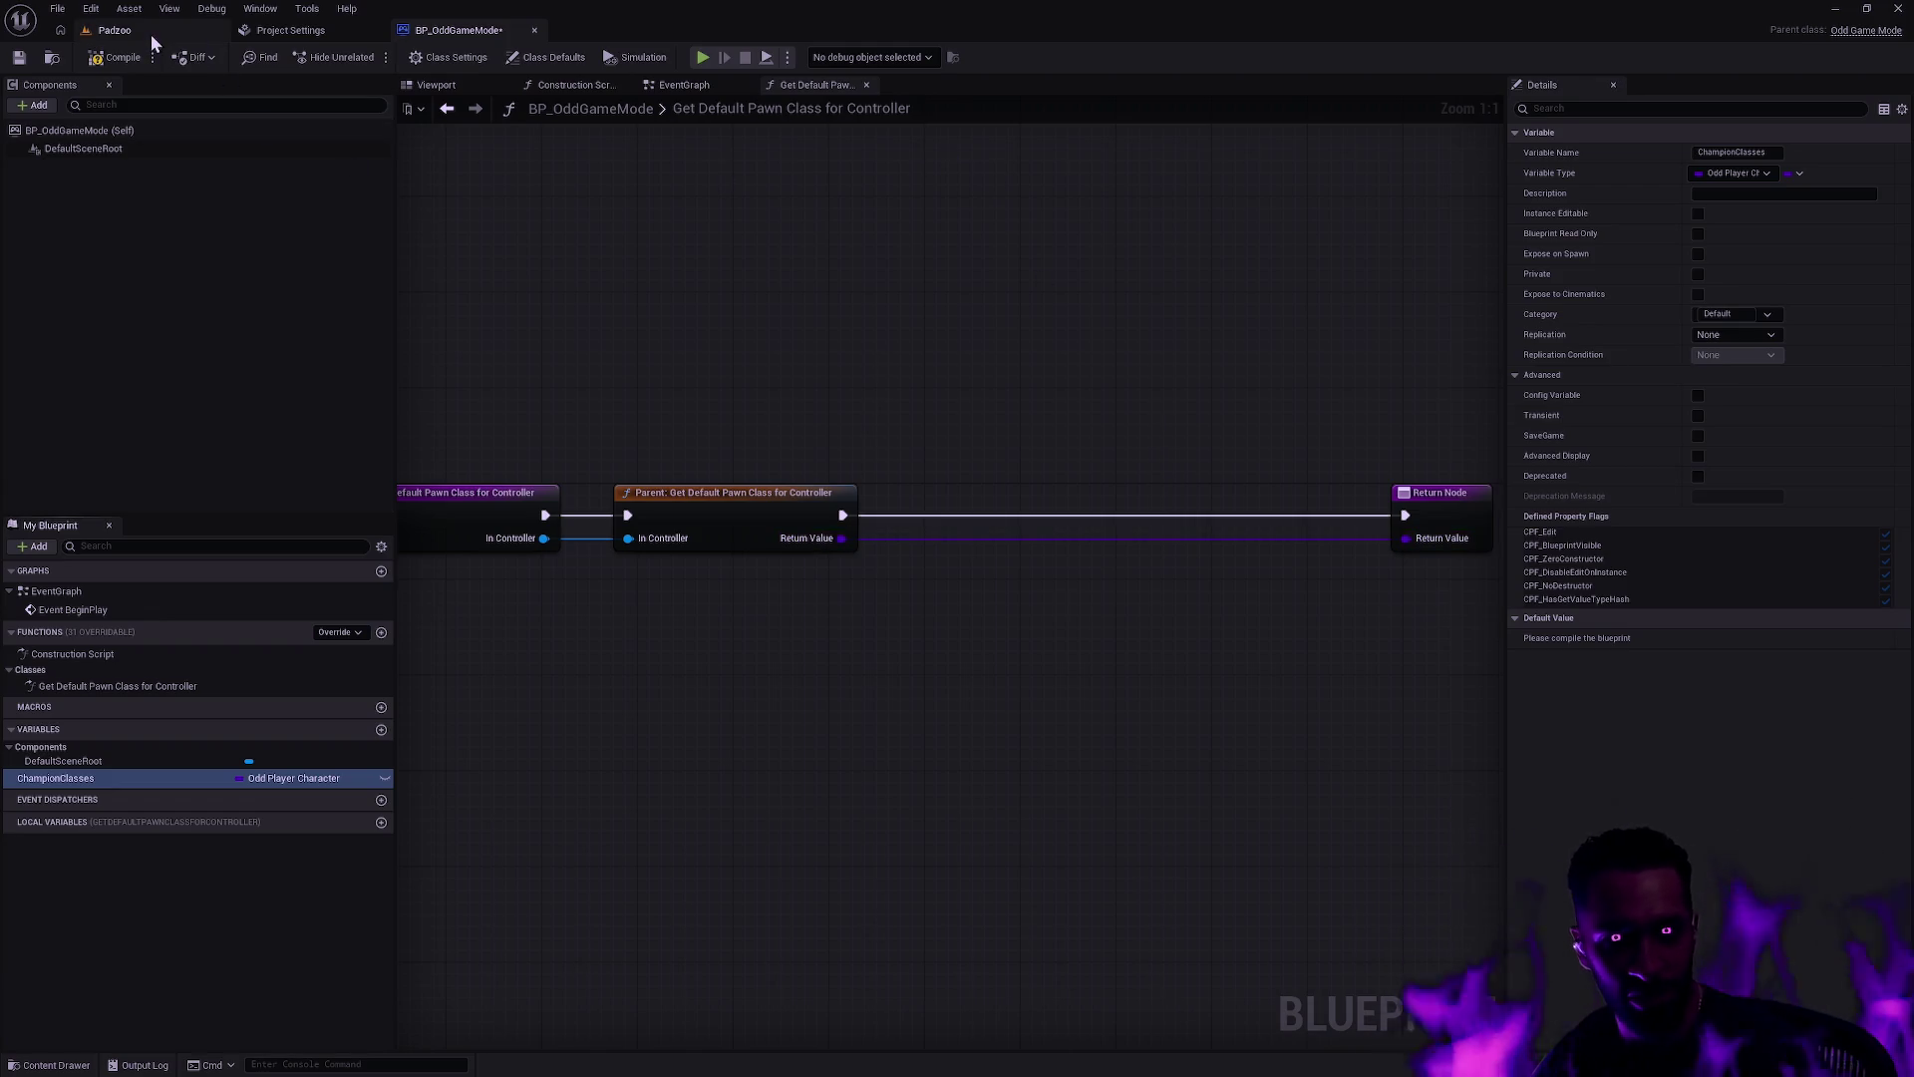
{"action": "left_click", "coordinate": [416, 86]}
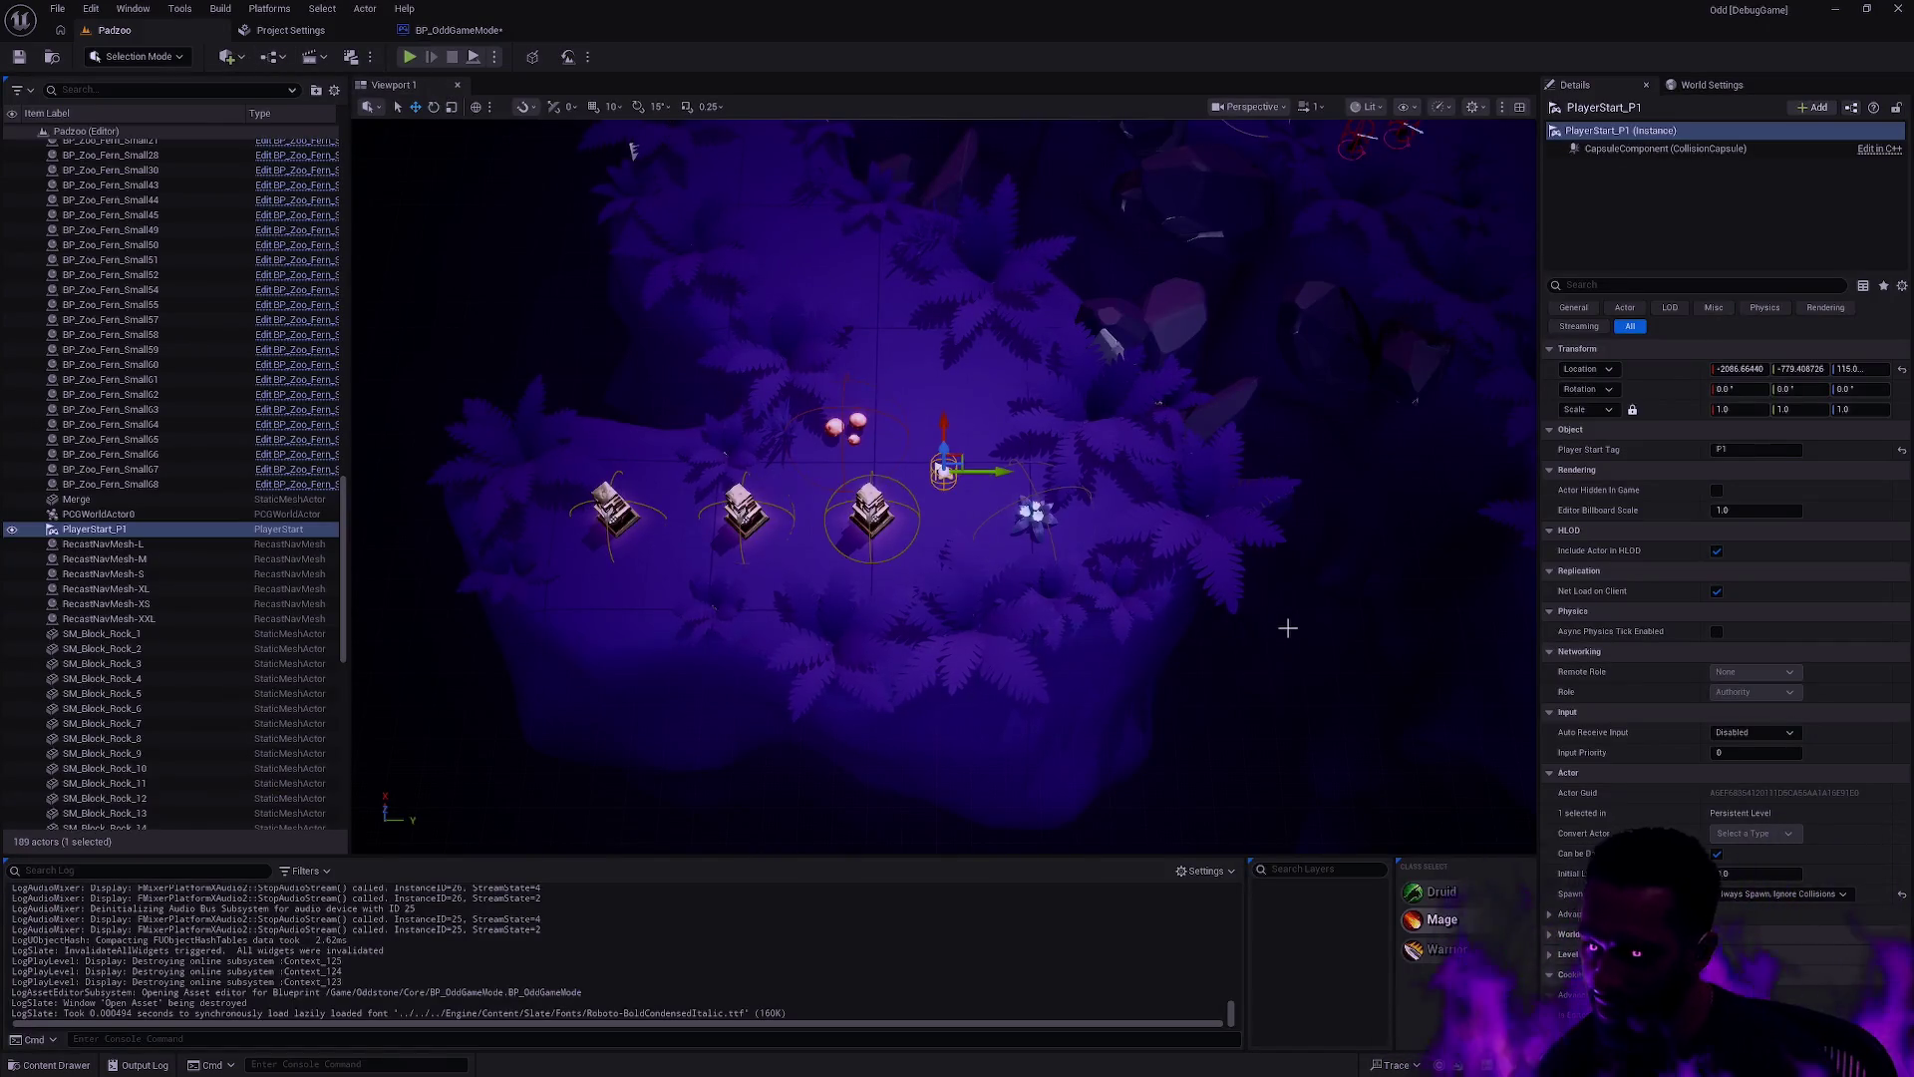
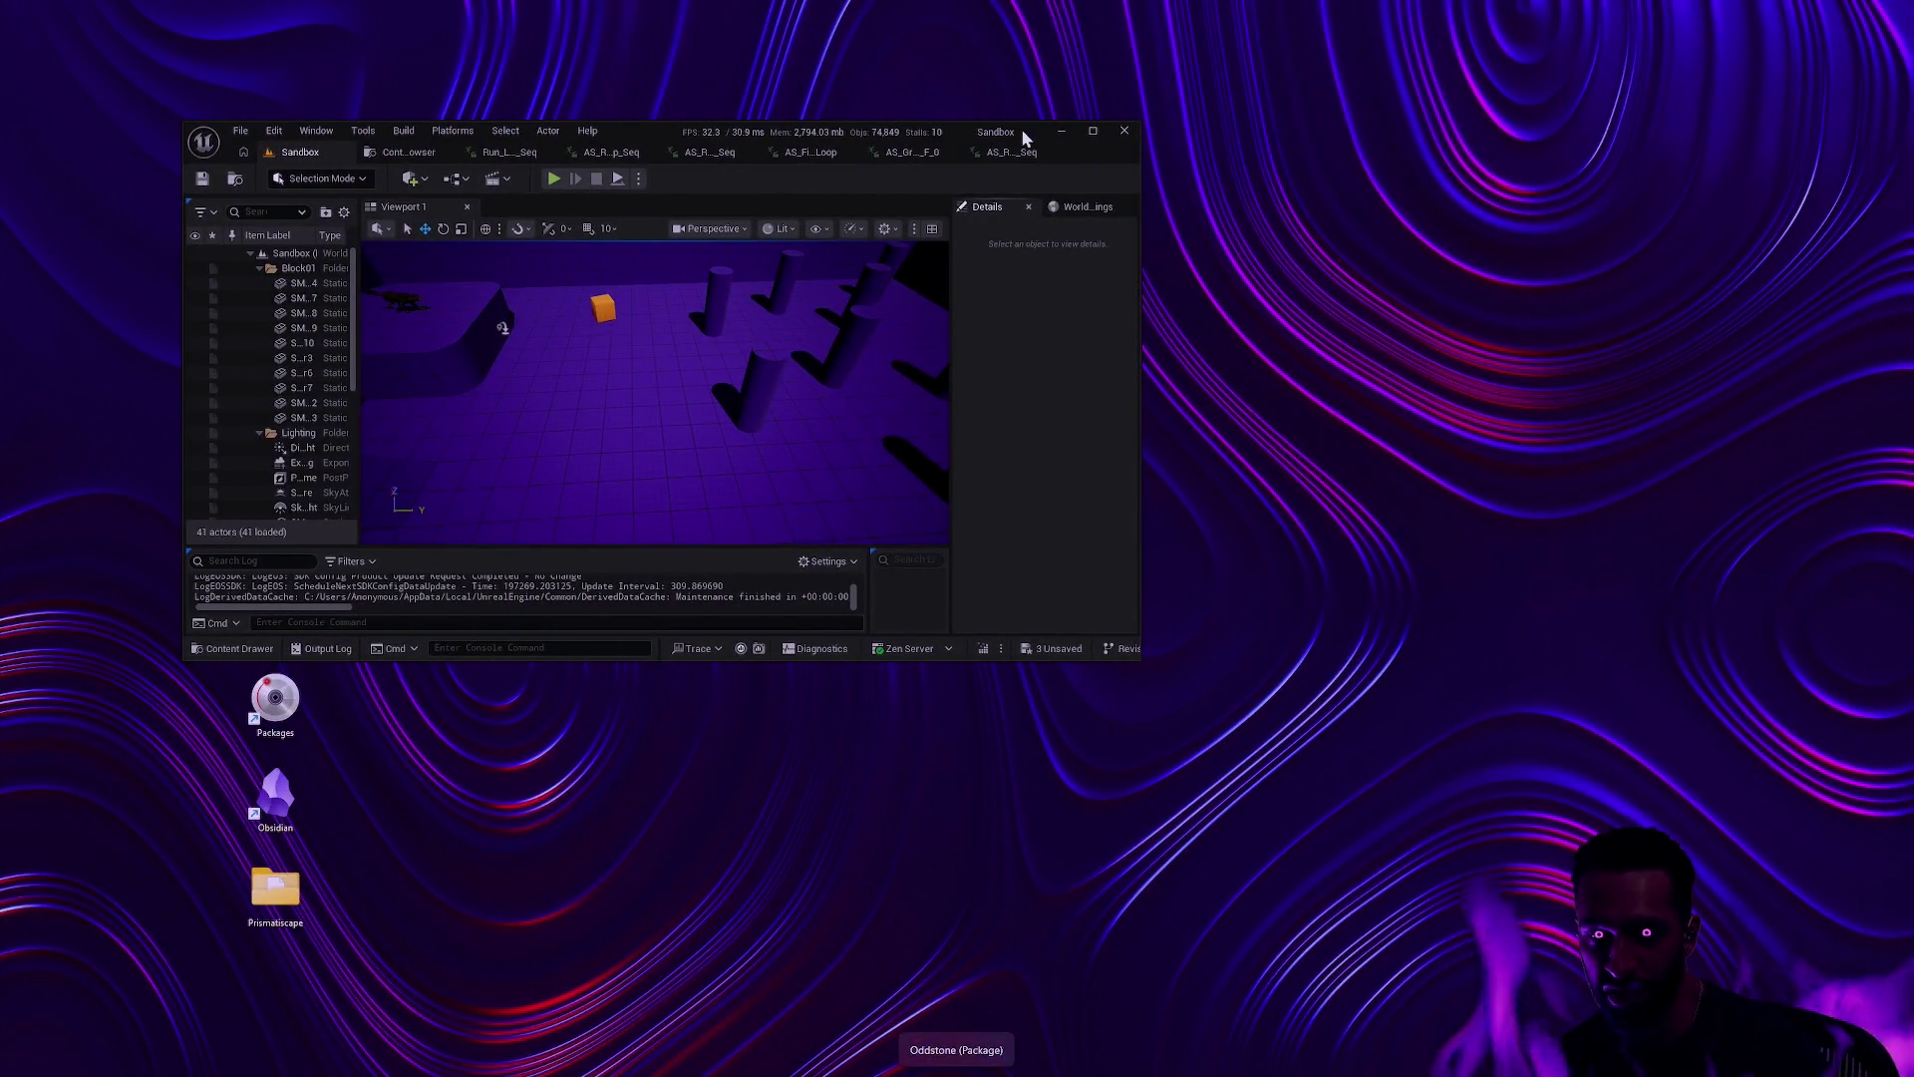
Step: Maximize the editor so the Padzoo level with PlayerStart_P1 and the pedestals fills the screen
{"action": "double_click", "coordinate": [1033, 136]}
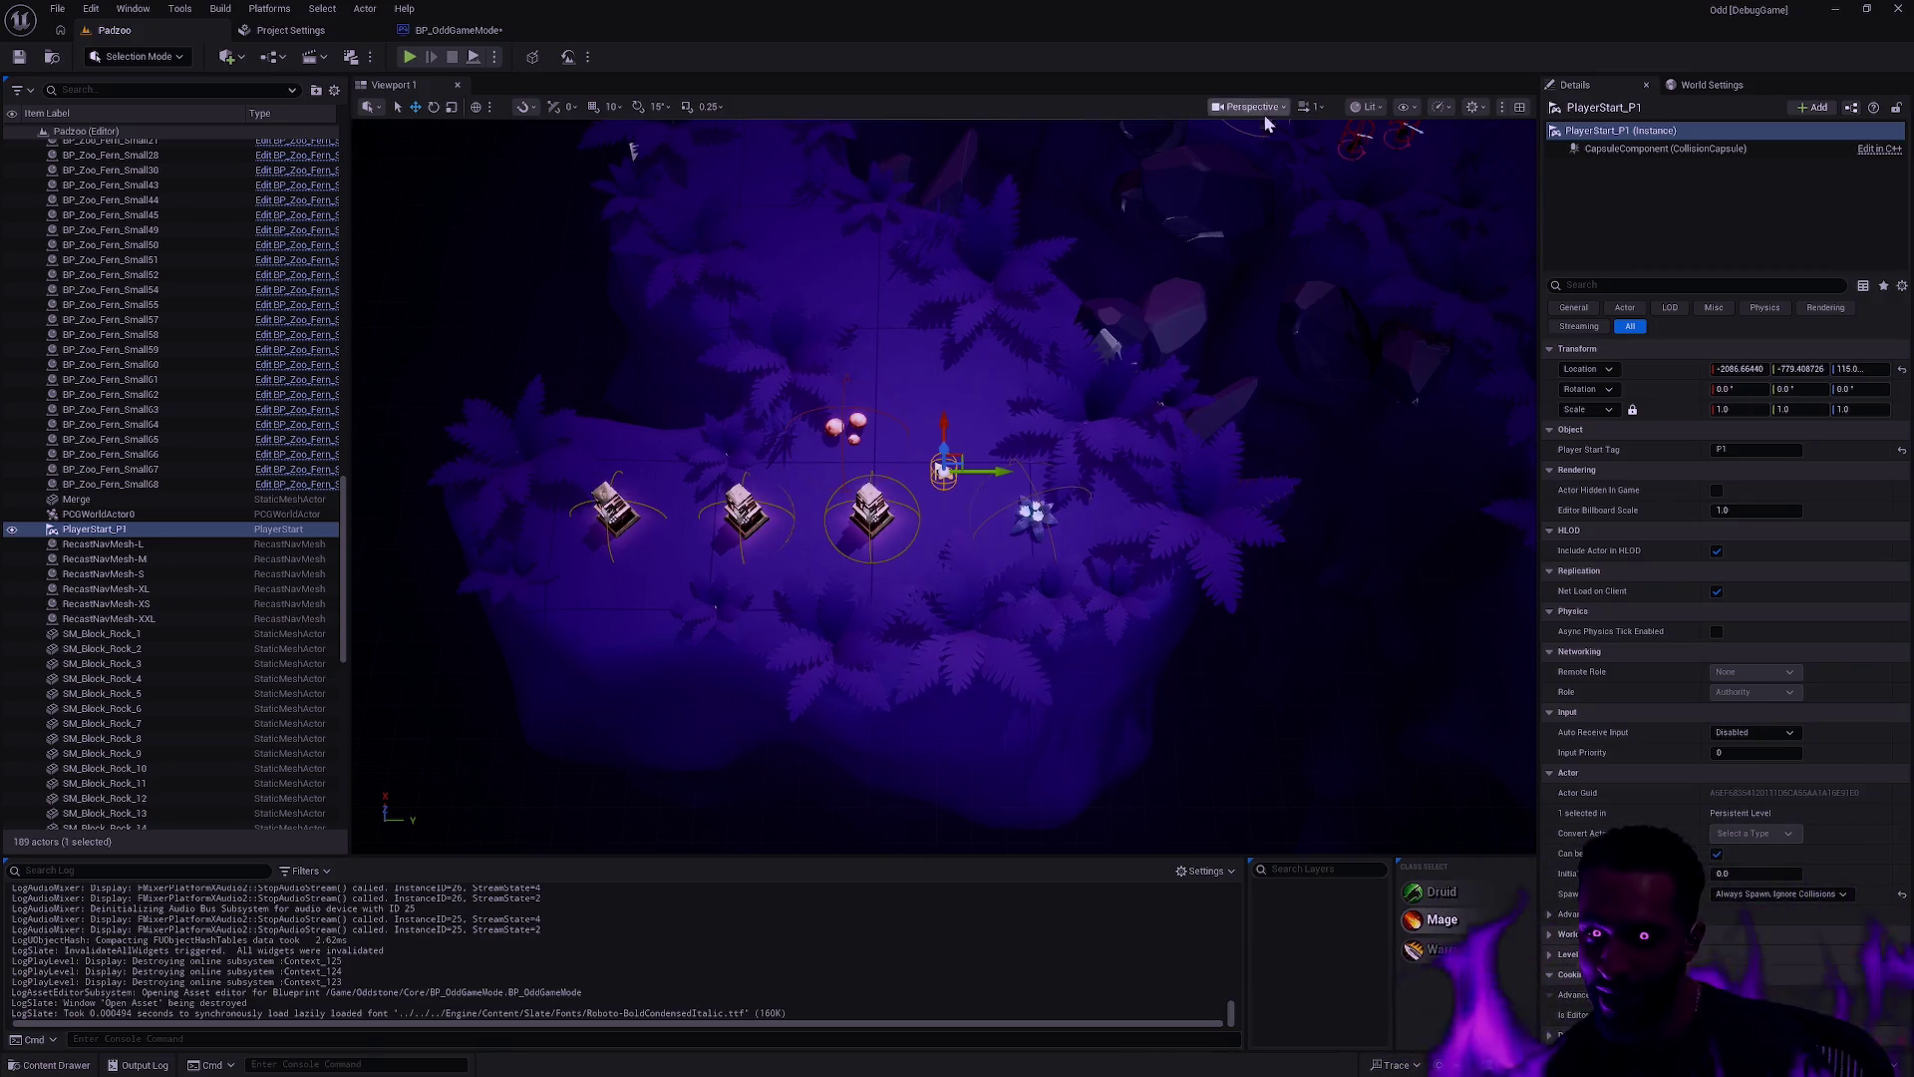
{"action": "scroll", "coordinate": [970, 403], "scroll_direction": "up", "scroll_amount": 5}
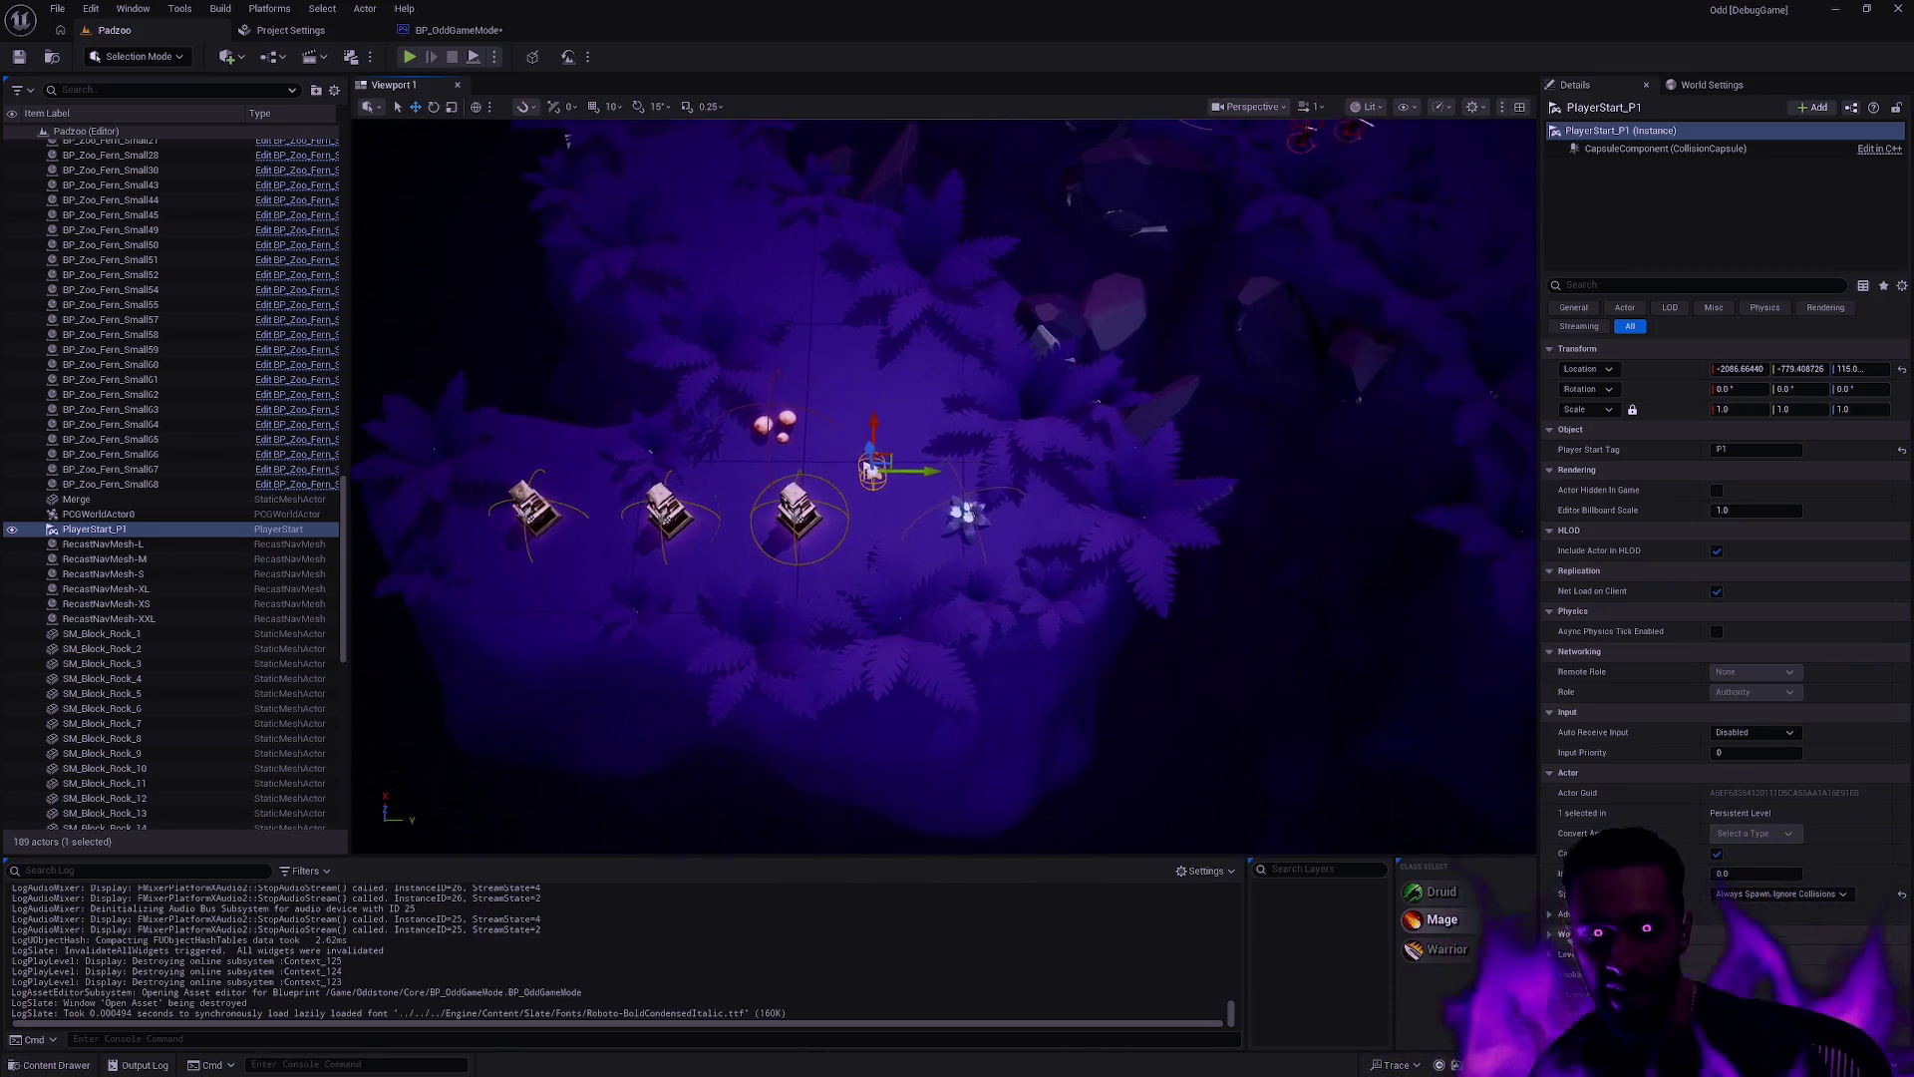
Step: Focus the viewport on PlayerStart_P1 and move the camera in over the mushrooms and pedestals
{"action": "key", "text": "Left"}
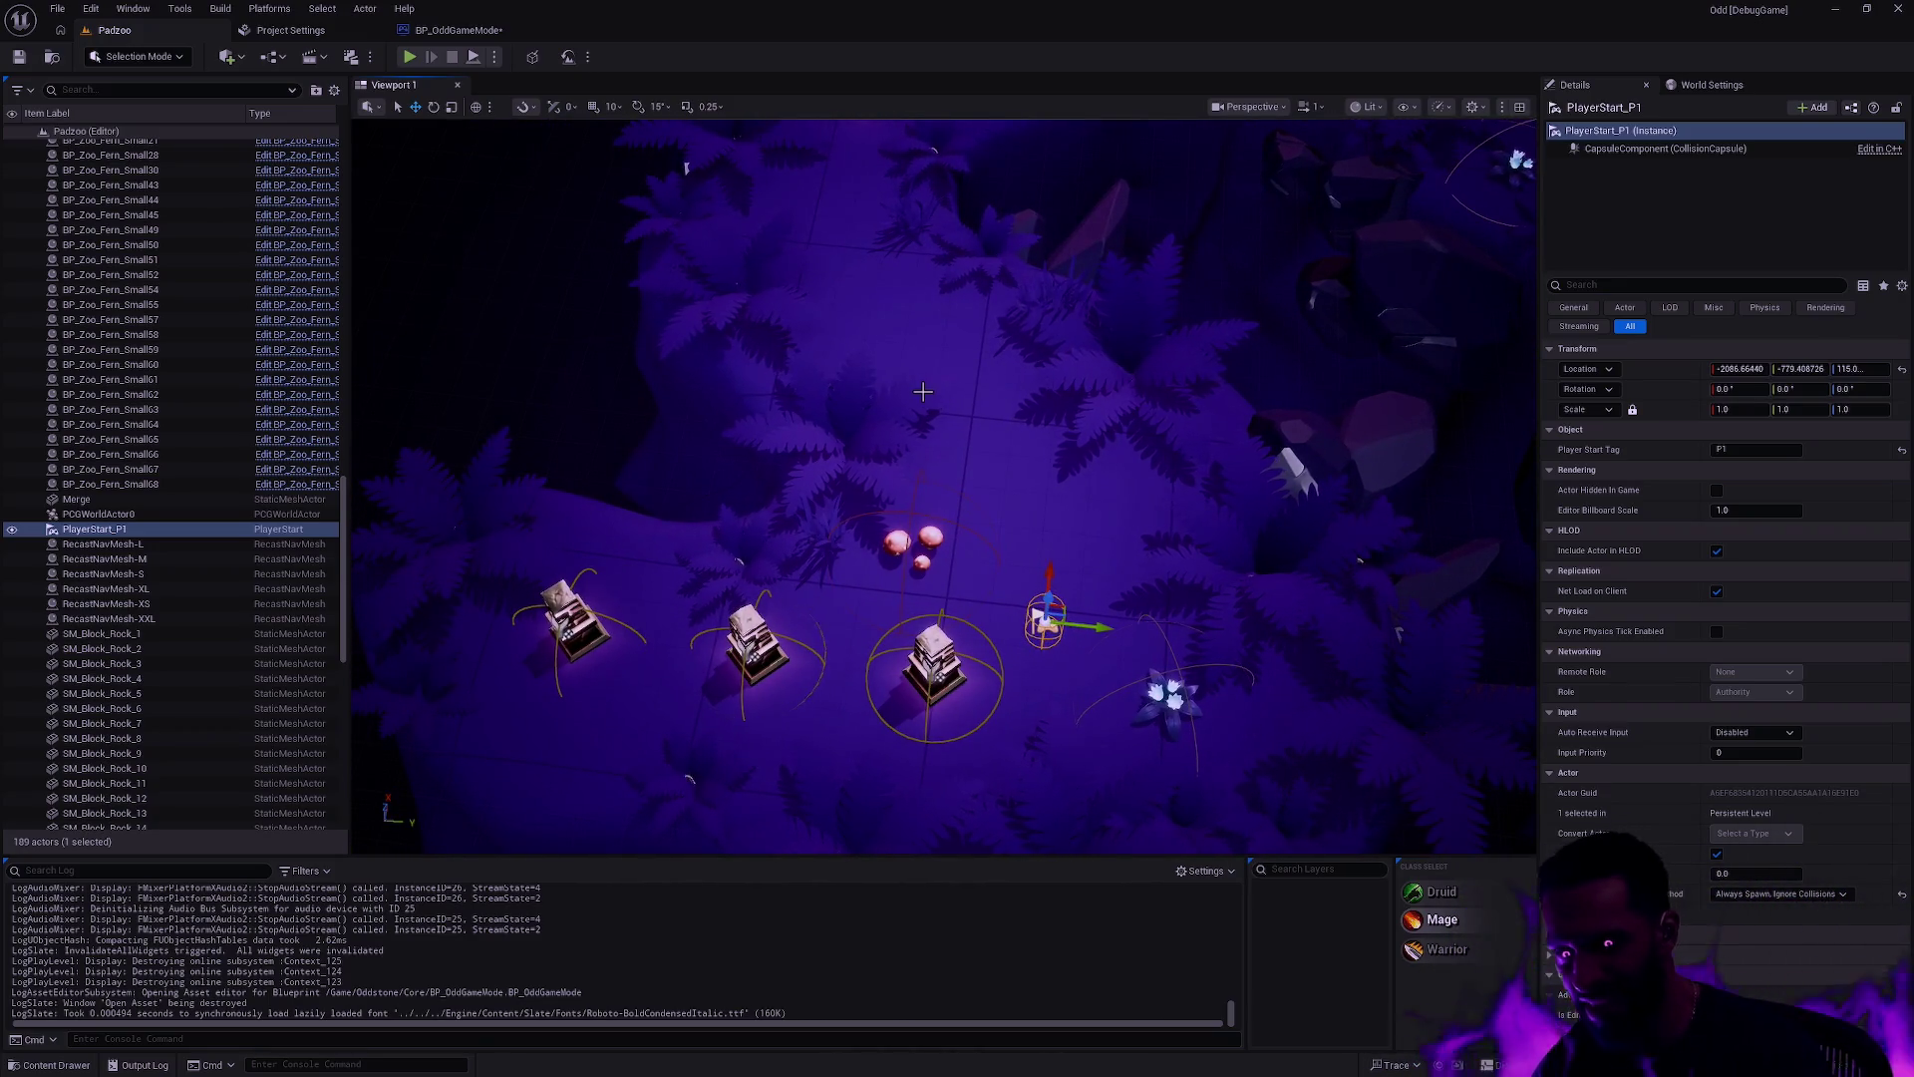
{"action": "key", "text": "f"}
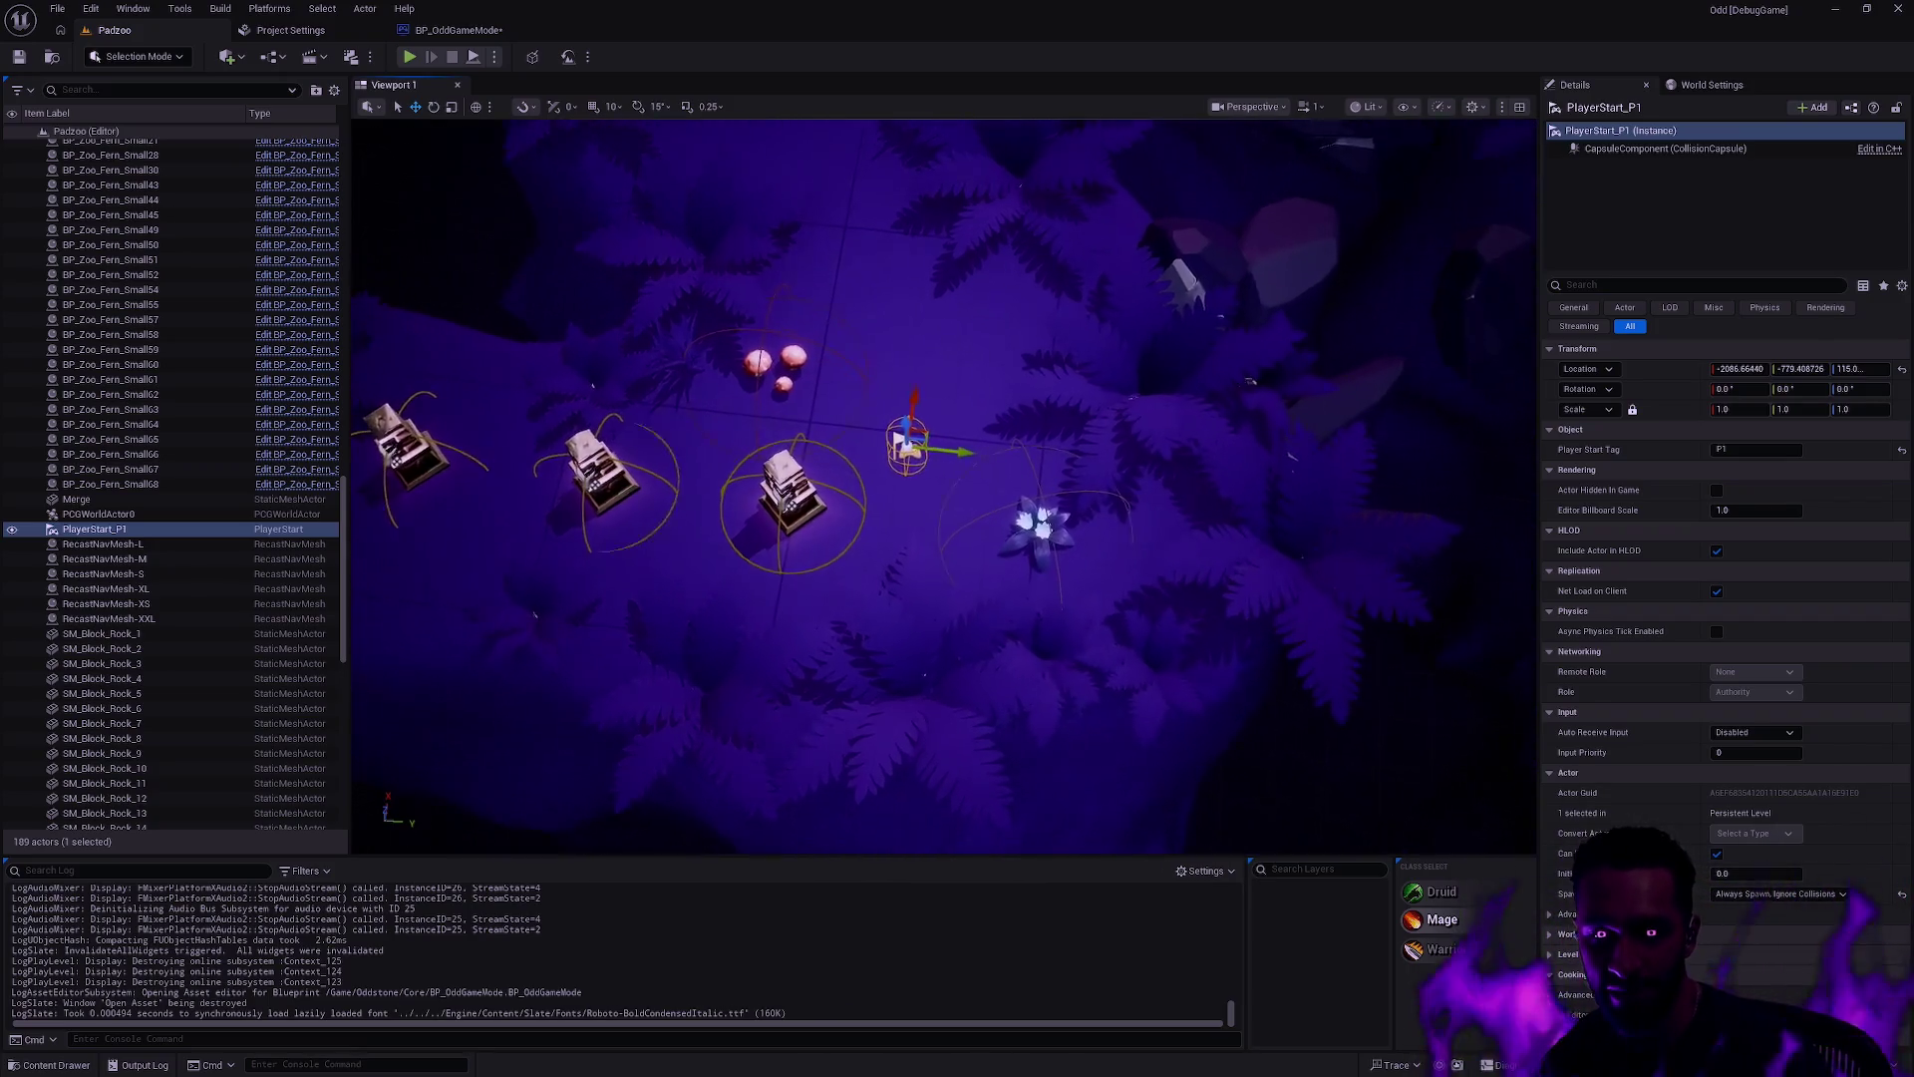
{"action": "key", "text": "Left"}
{"action": "key", "text": "Up"}
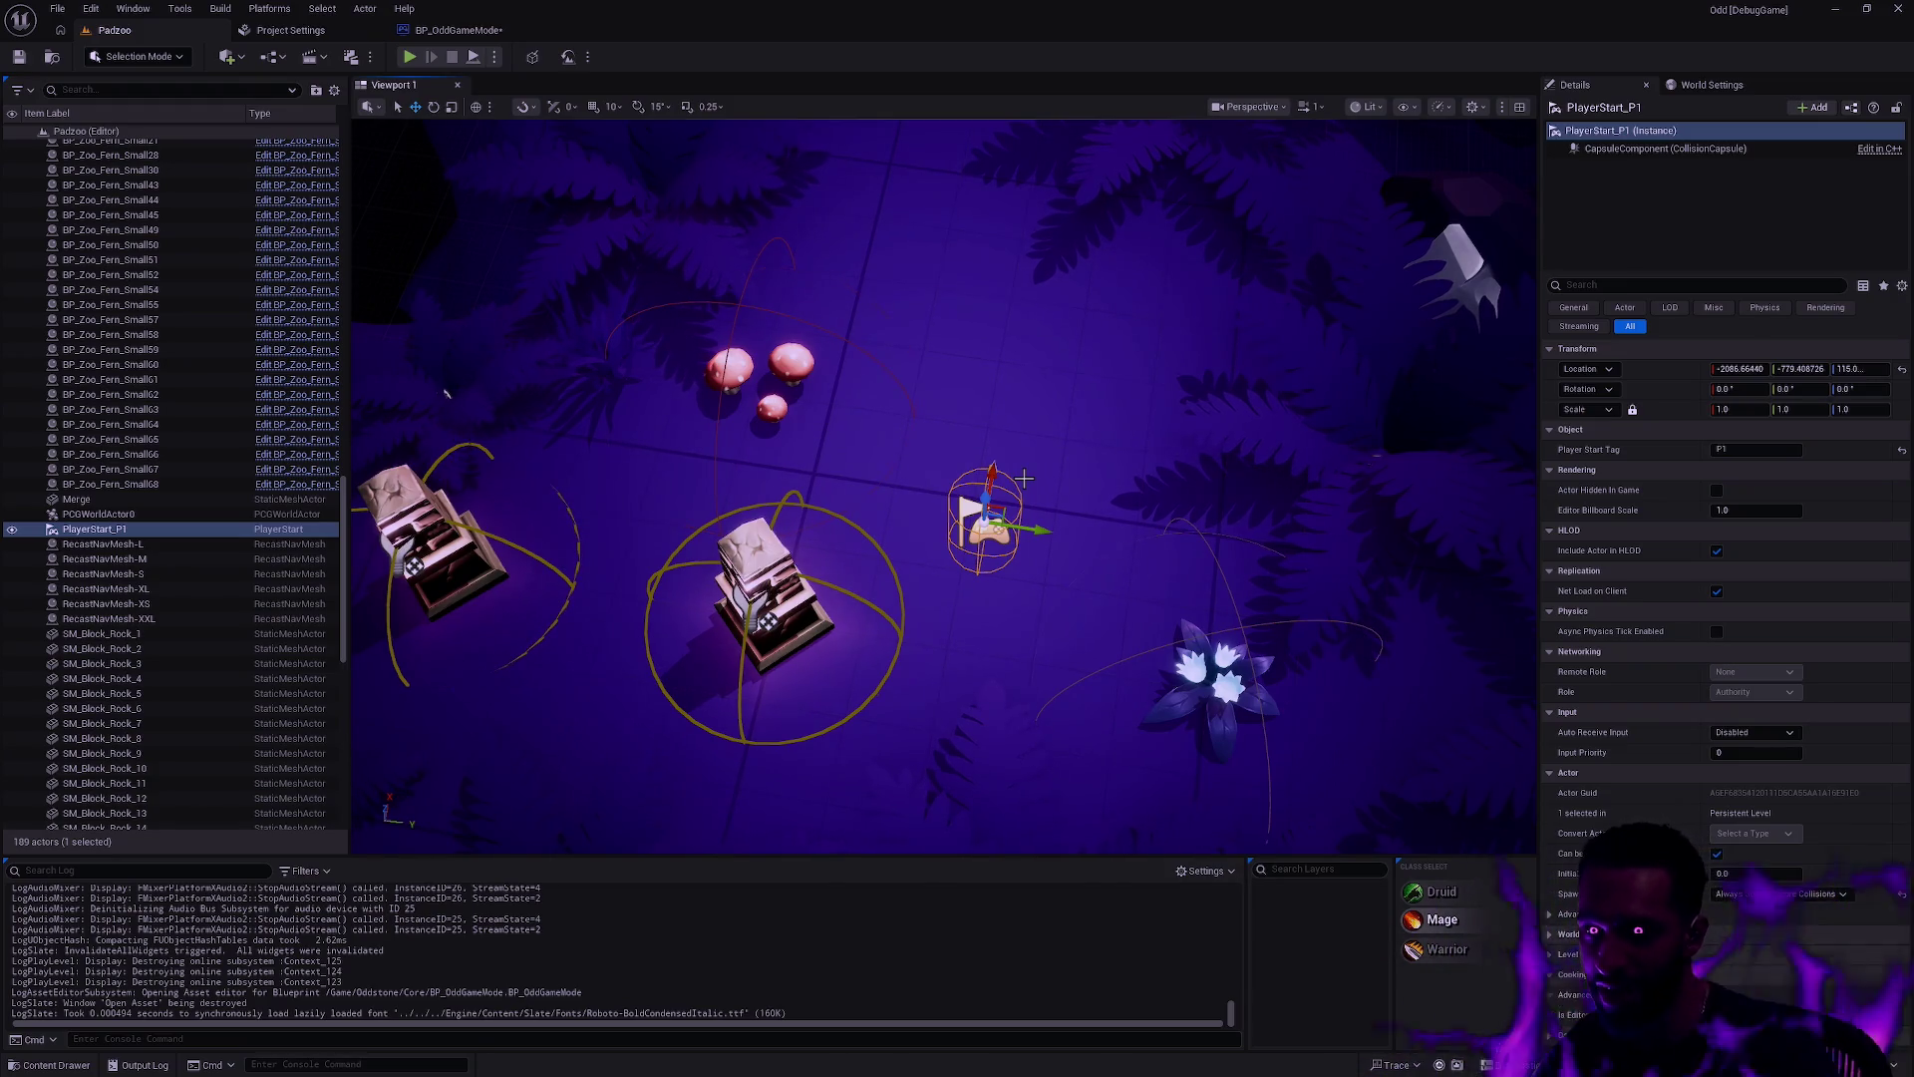
{"action": "key", "text": "Right"}
{"action": "key", "text": "Up"}
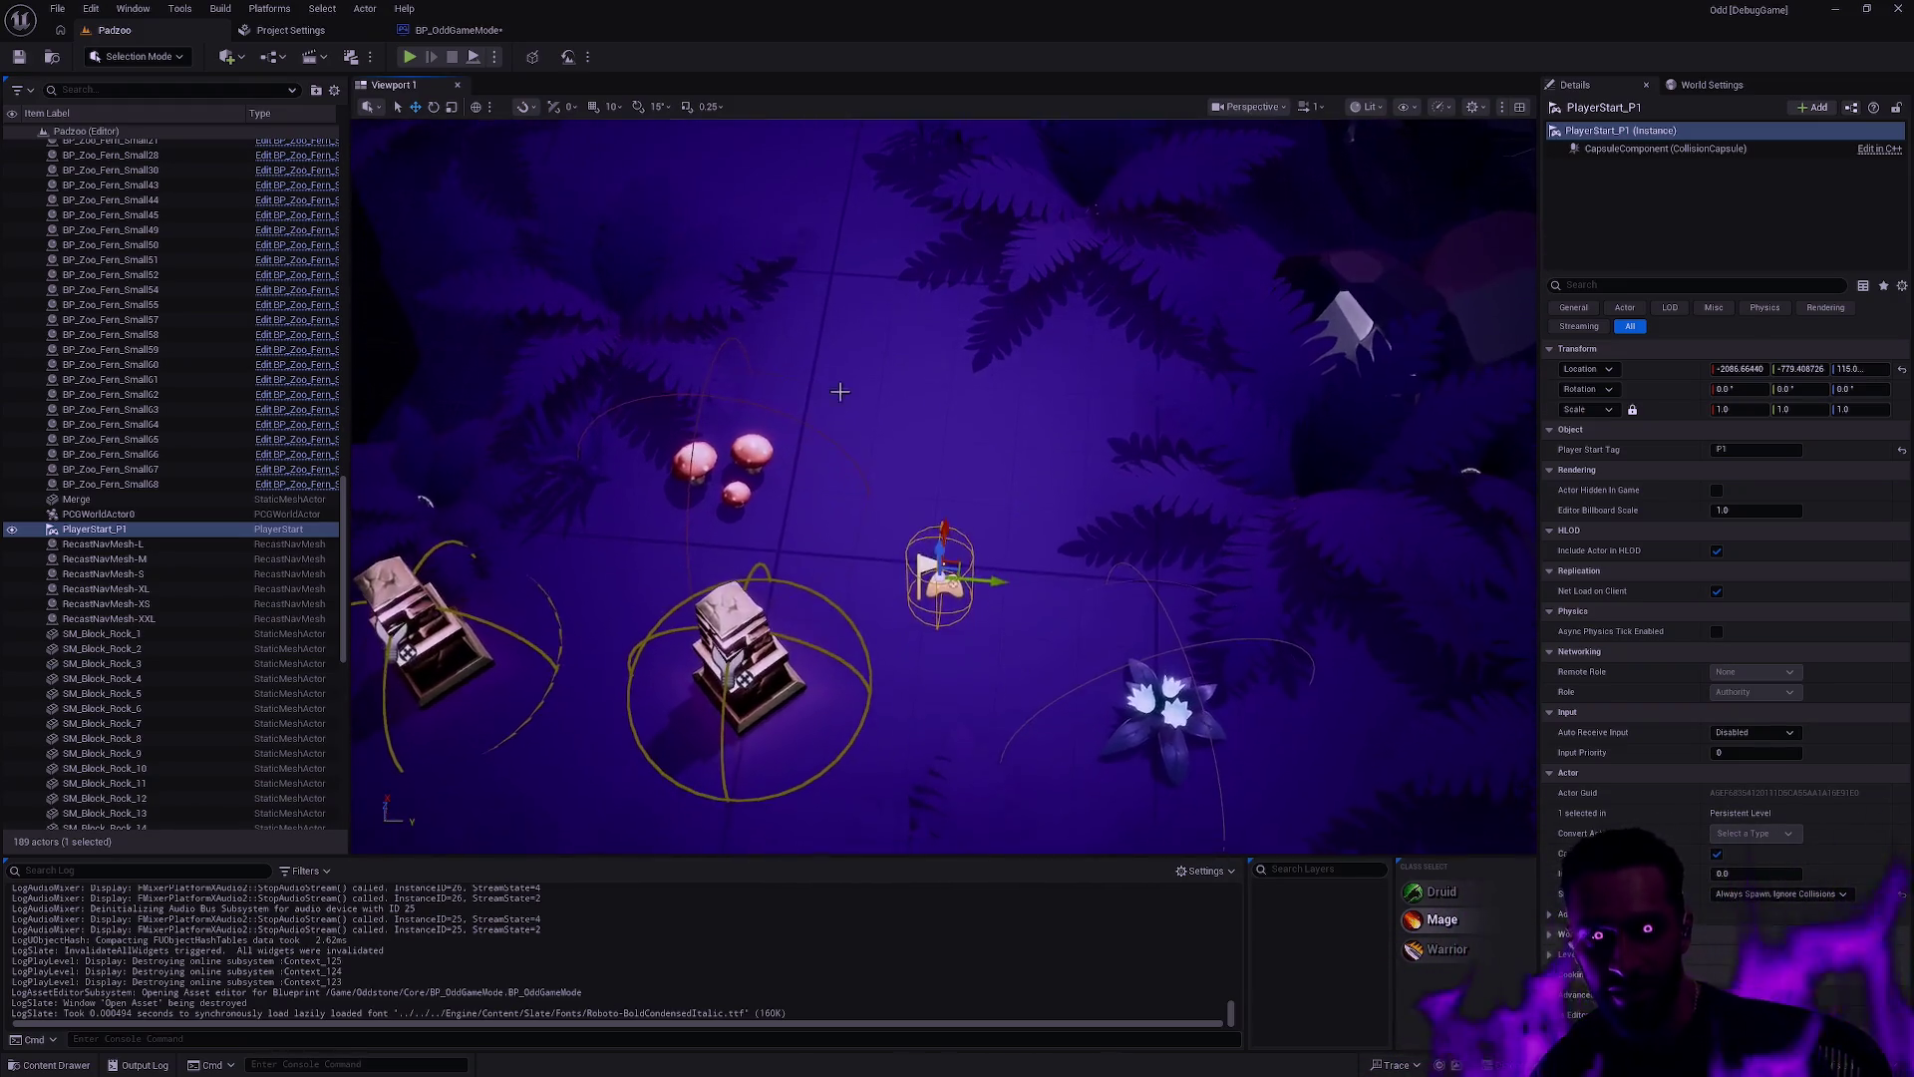
{"action": "left_click", "coordinate": [470, 37]}
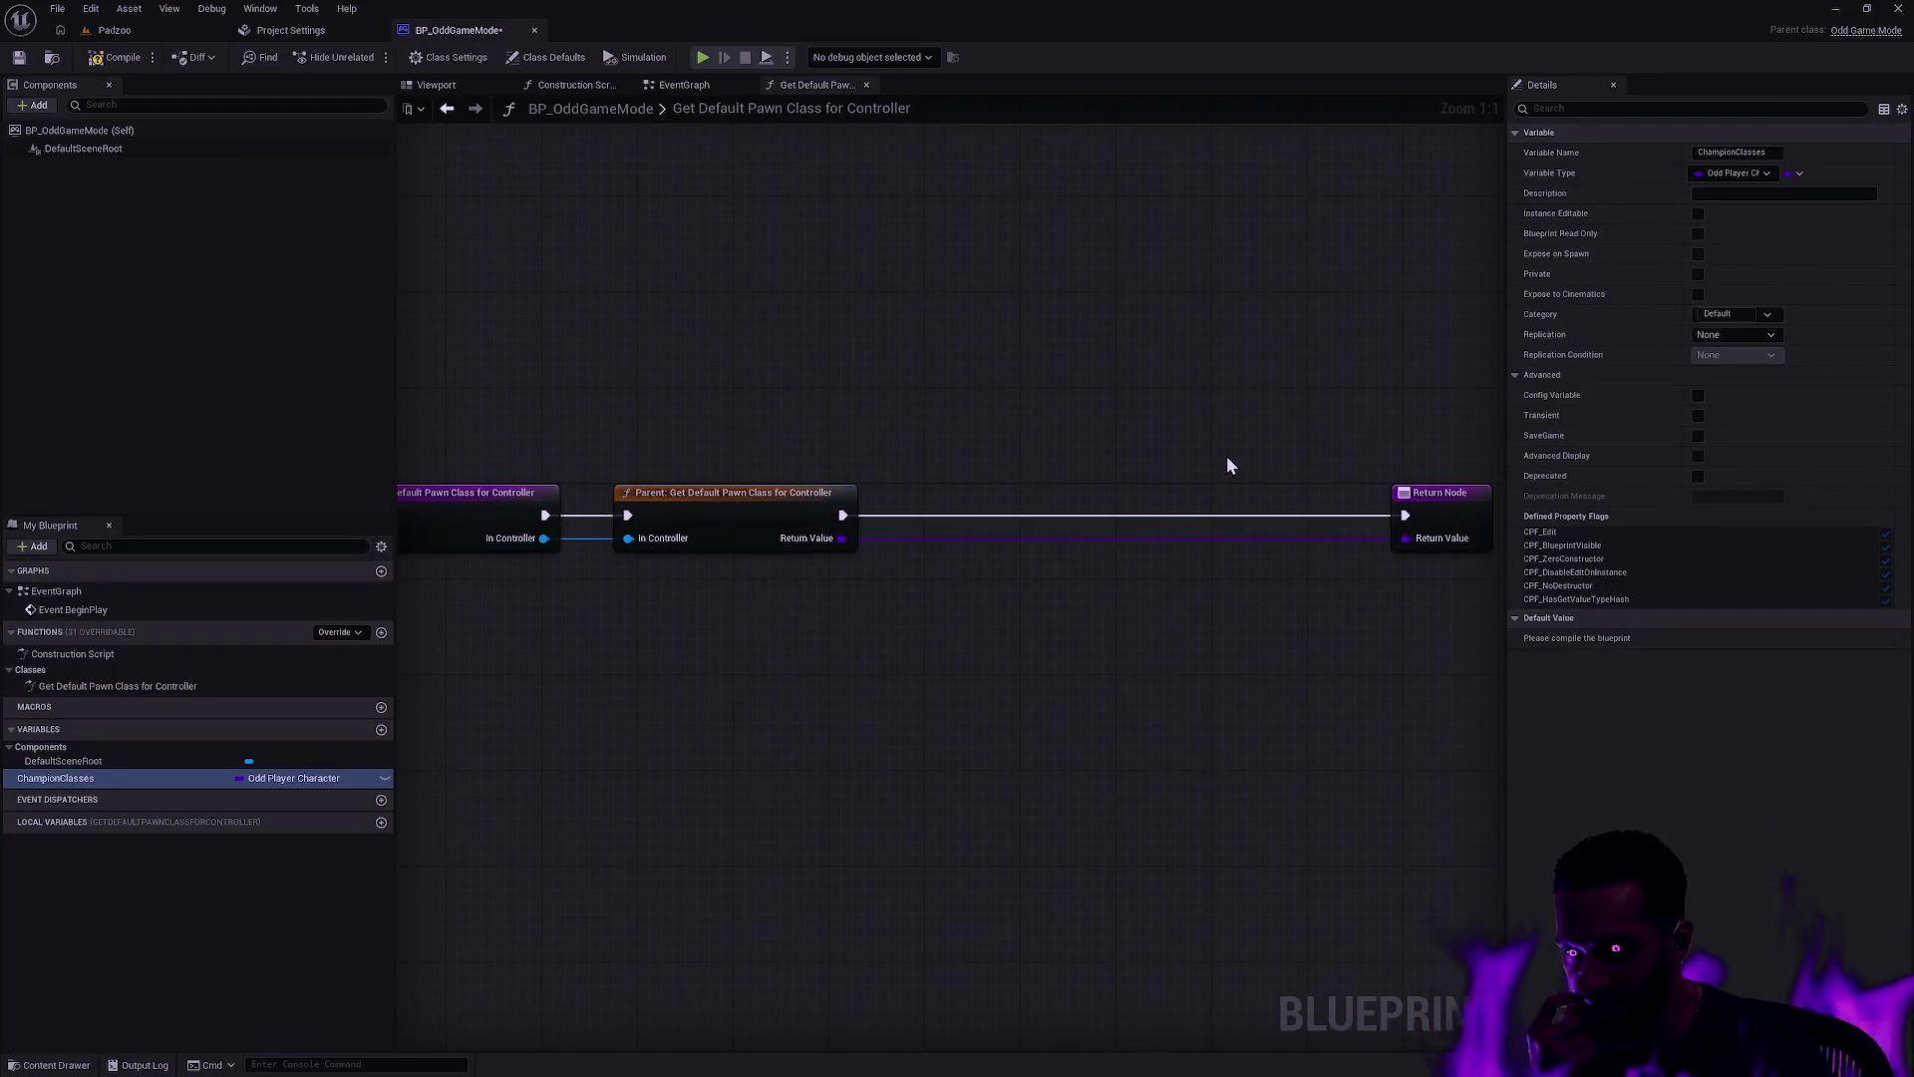
Step: Recentre the pawn-class function nodes, check Open Asset results for 'BP_', and return to BP_OddGameMode
{"action": "left_click_drag", "start_coordinate": [867, 486], "coordinate": [852, 435]}
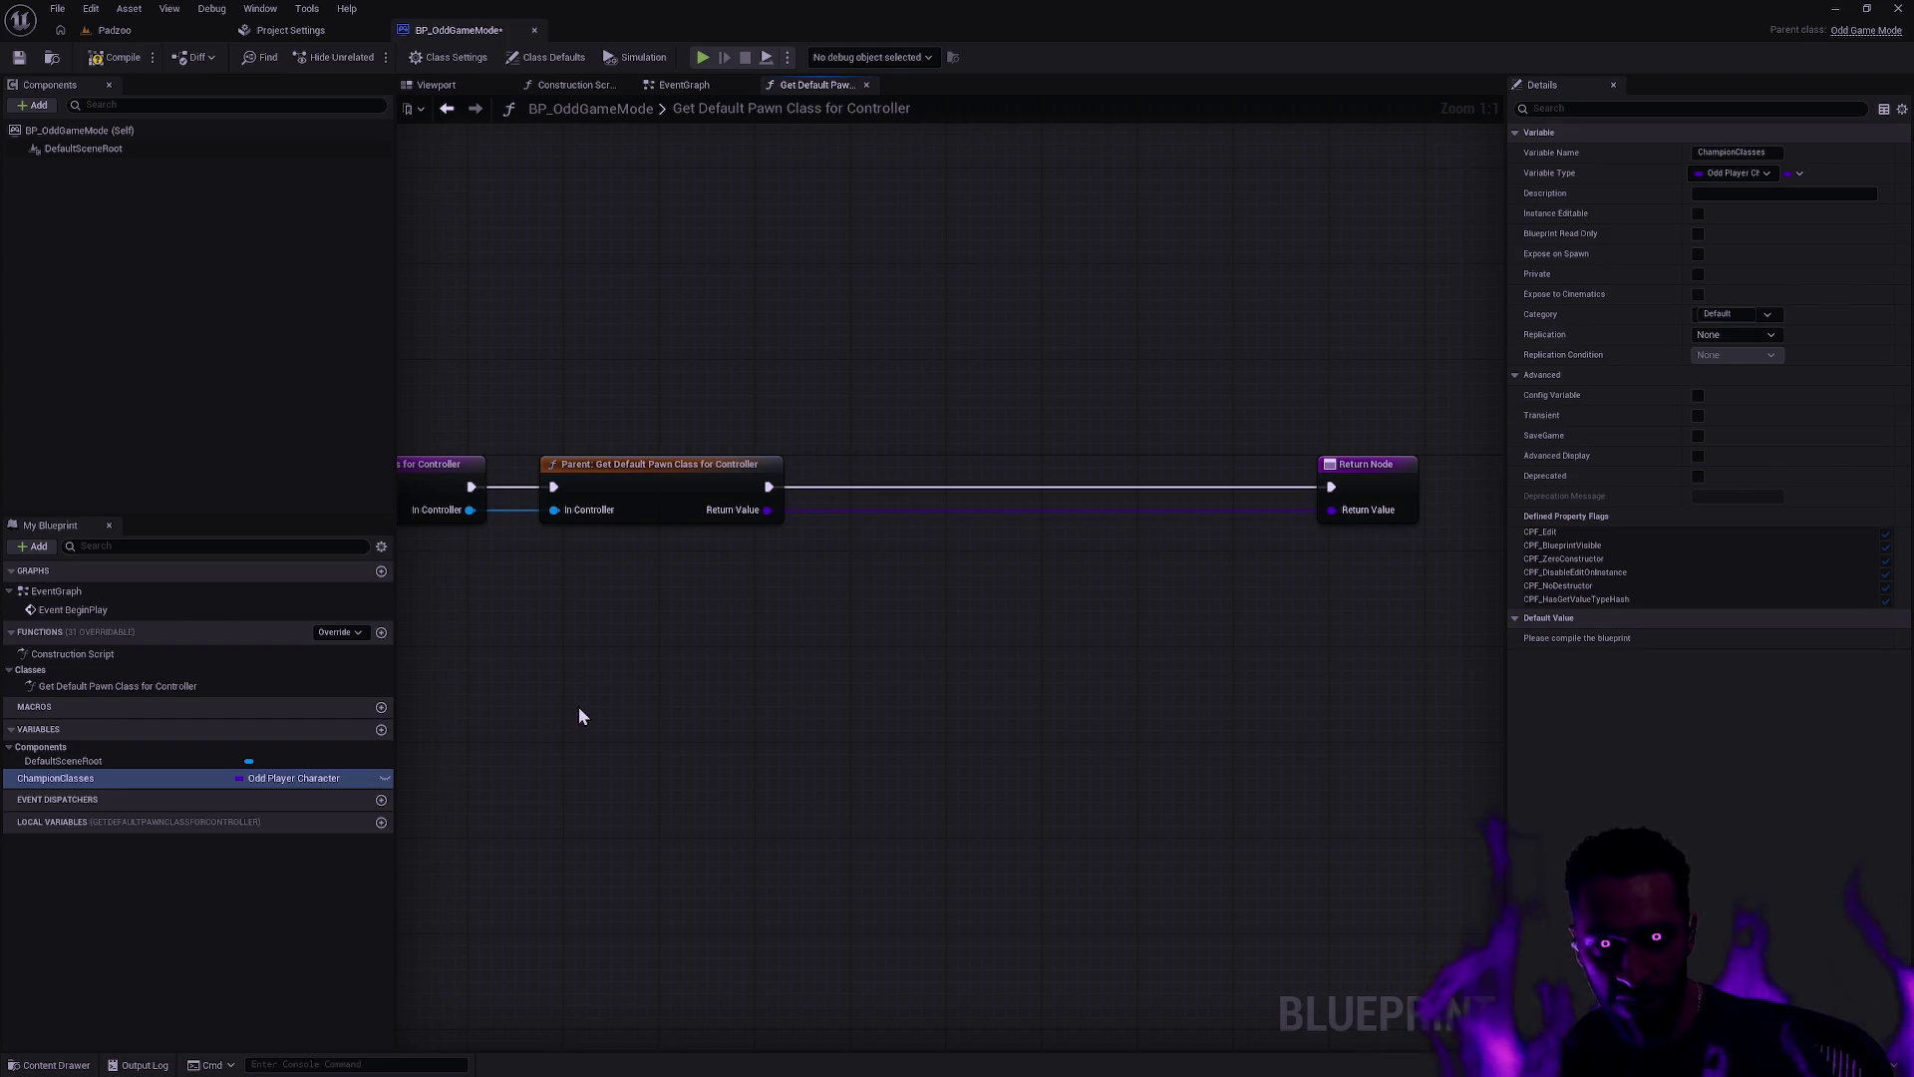
{"action": "left_click", "coordinate": [152, 31]}
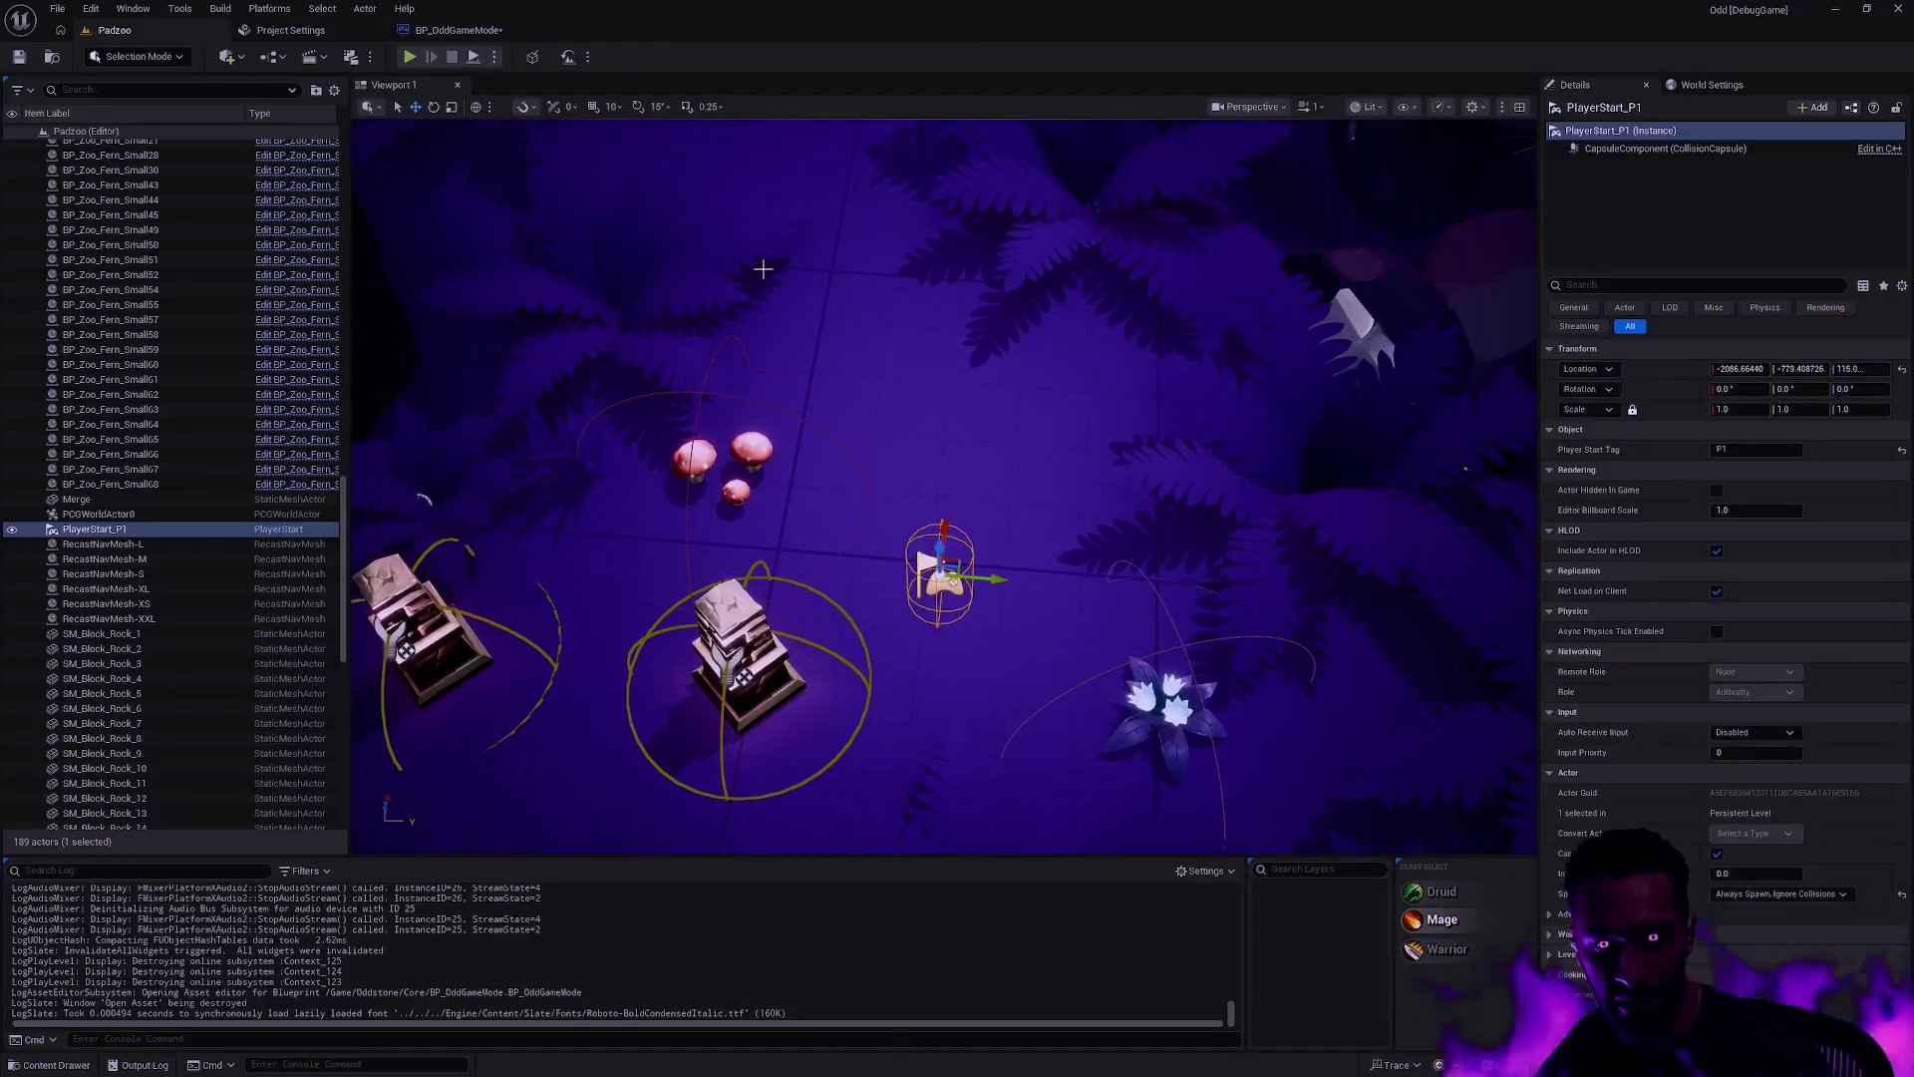
{"action": "key", "text": "ctrl+p"}
{"action": "type", "text": "BP_"}
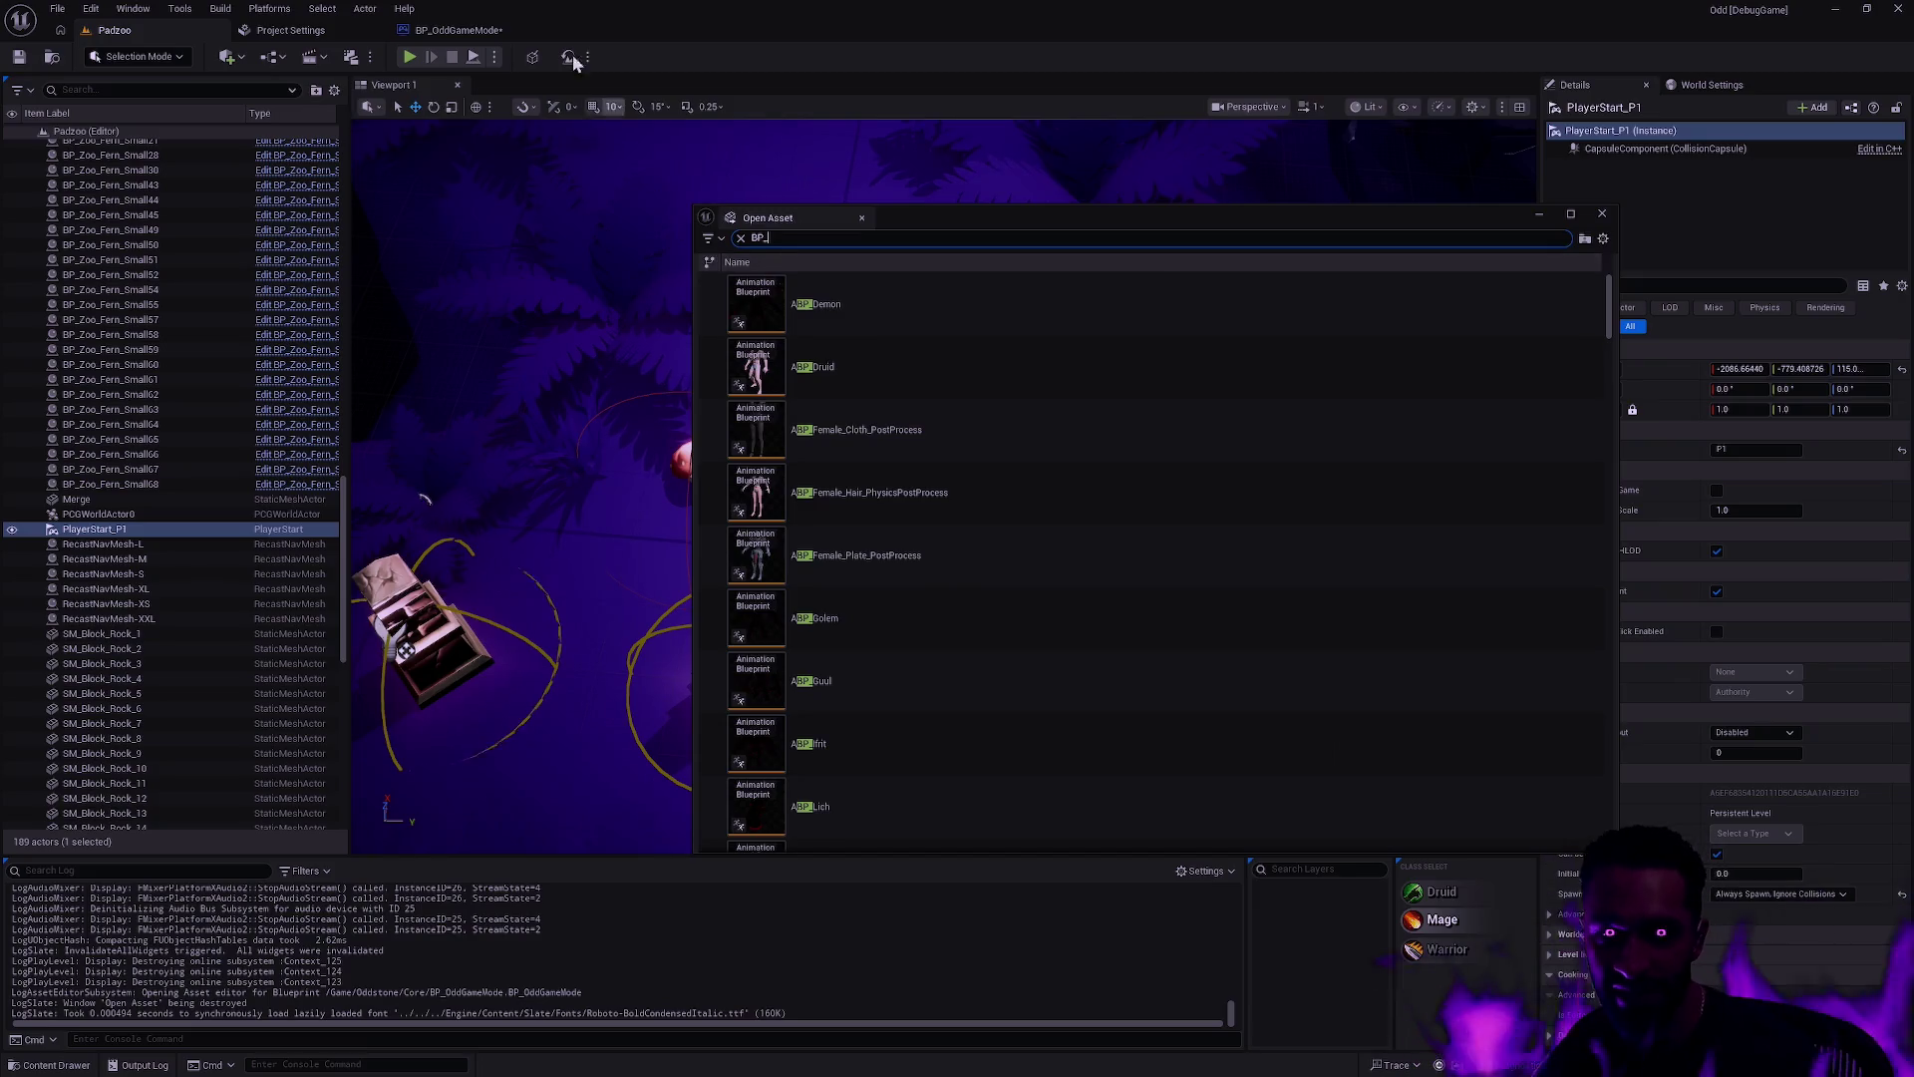
{"action": "left_click", "coordinate": [482, 37]}
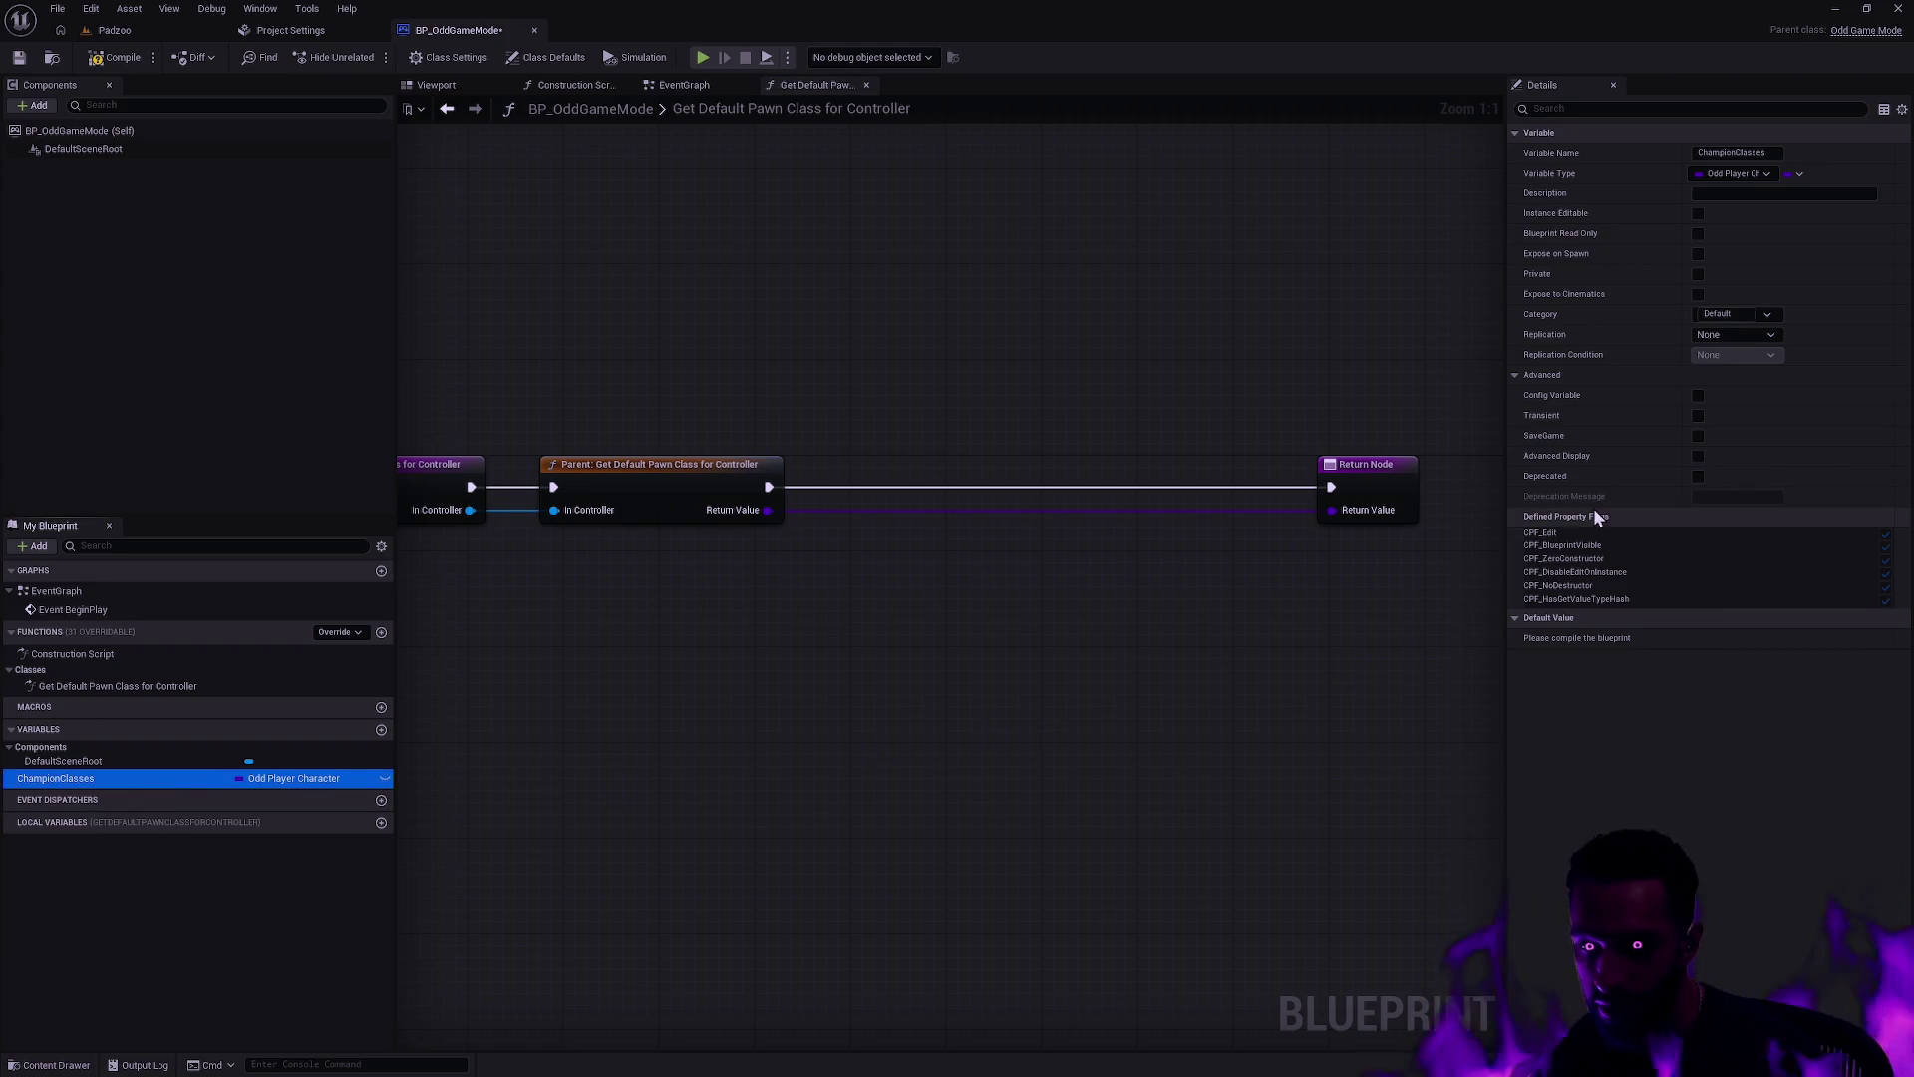
Step: Compile, make ChampionClasses an array, and add three default entries
{"action": "left_click", "coordinate": [115, 60]}
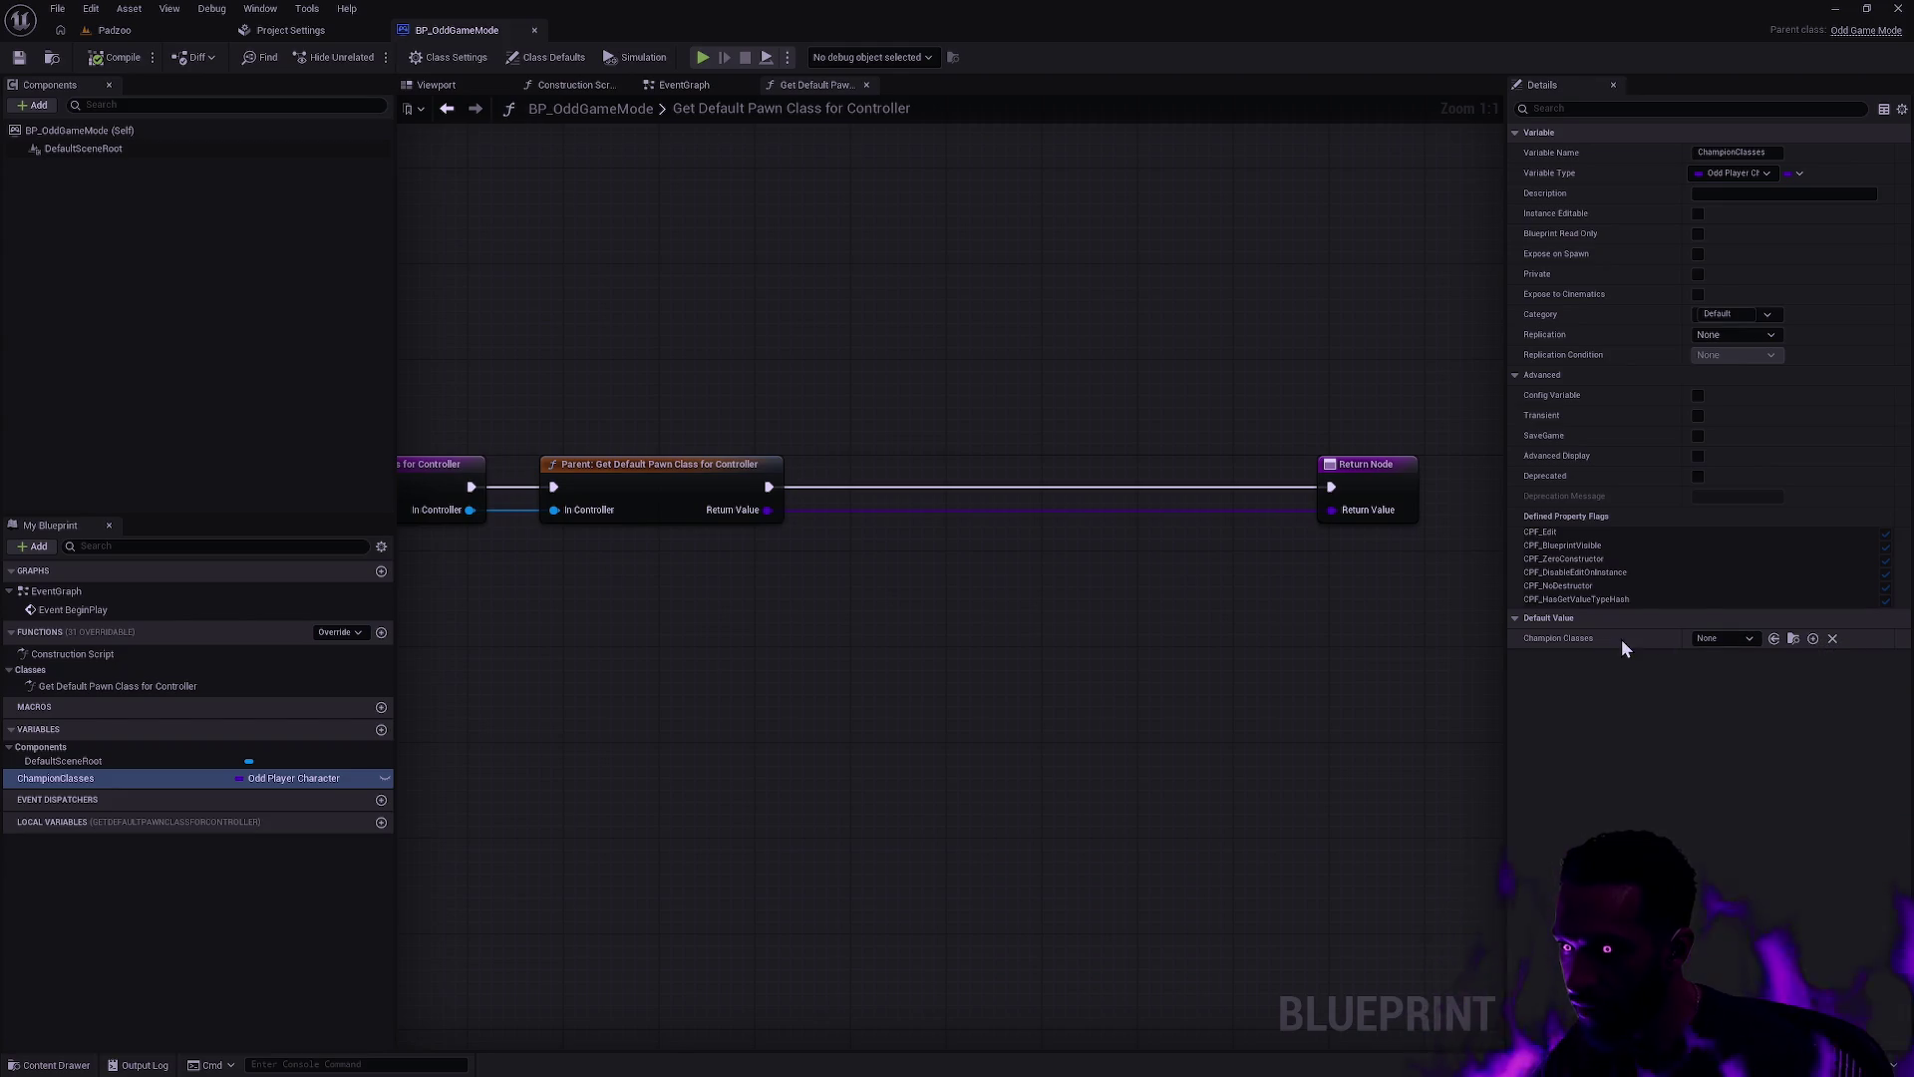
{"action": "left_click", "coordinate": [1800, 173]}
{"action": "left_click", "coordinate": [1786, 219]}
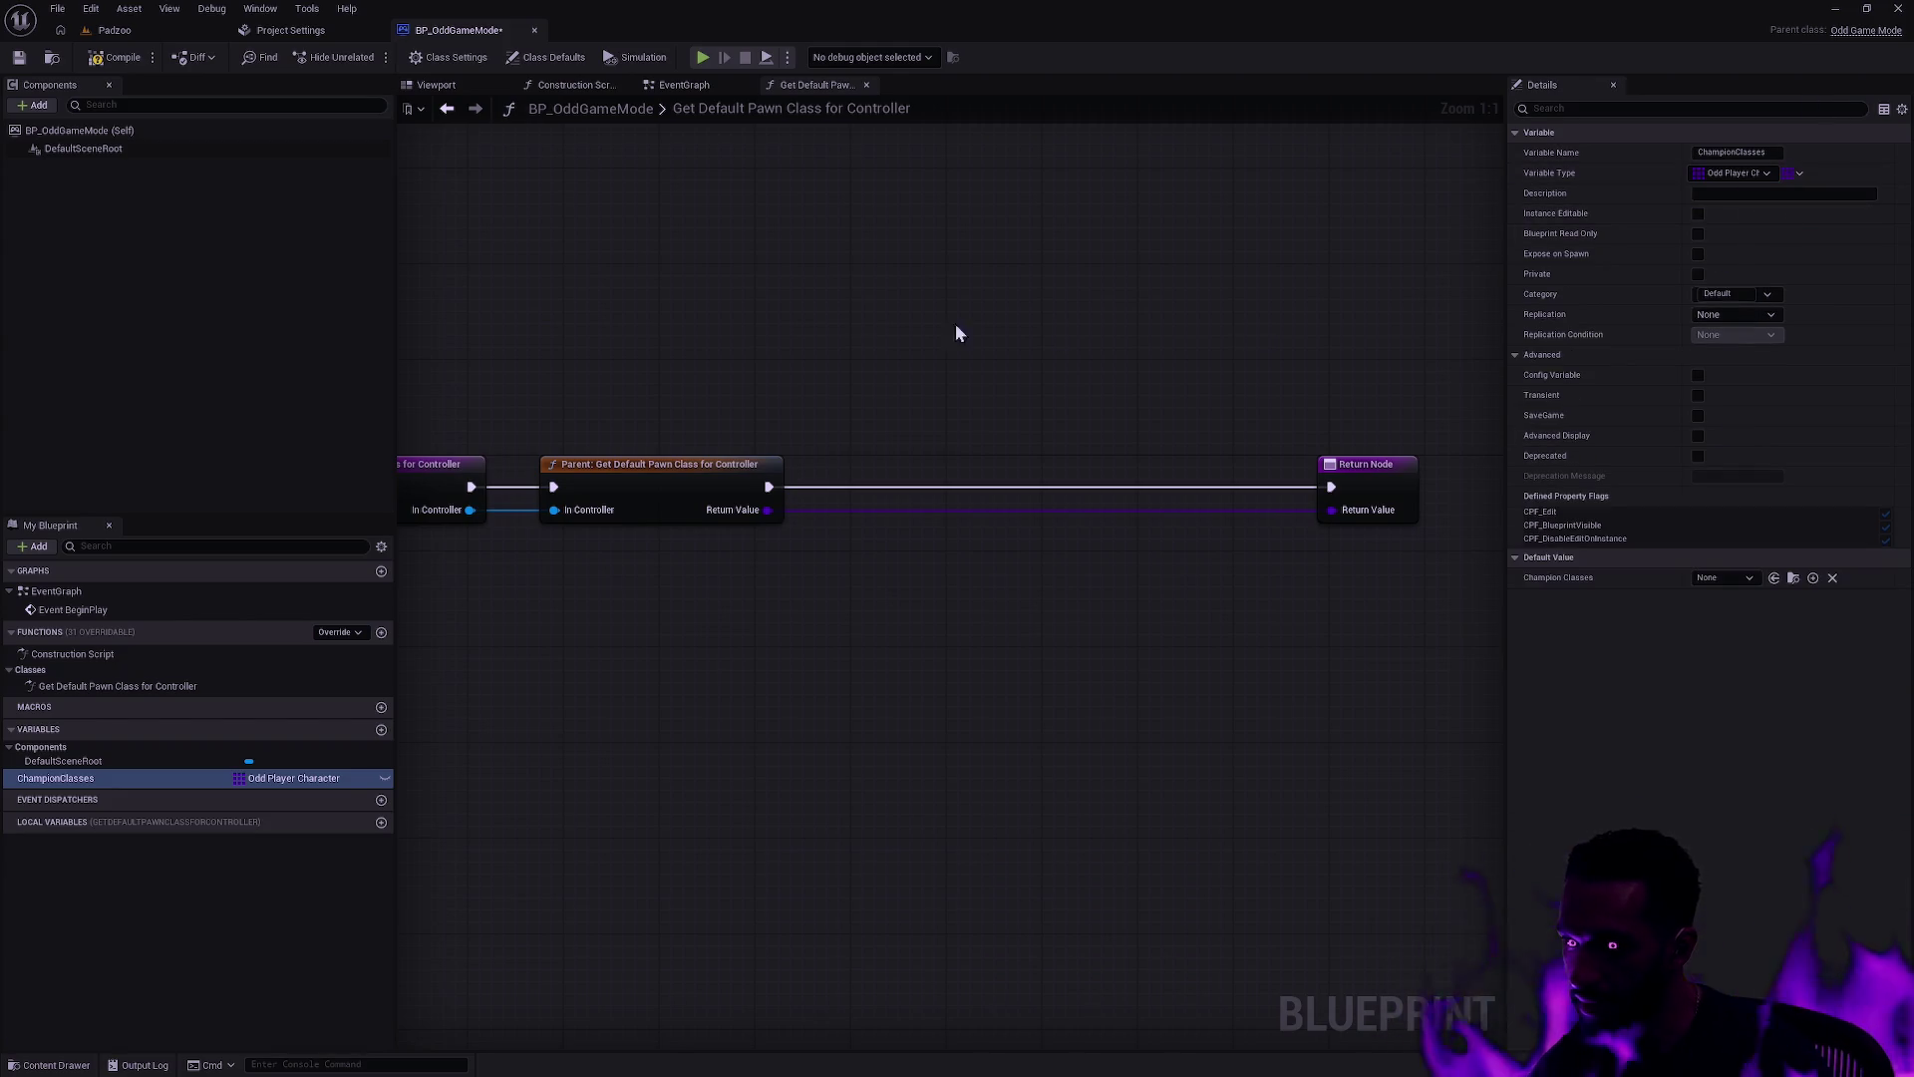
{"action": "left_click", "coordinate": [1791, 579]}
{"action": "left_click", "coordinate": [1791, 578]}
{"action": "left_click", "coordinate": [1790, 578]}
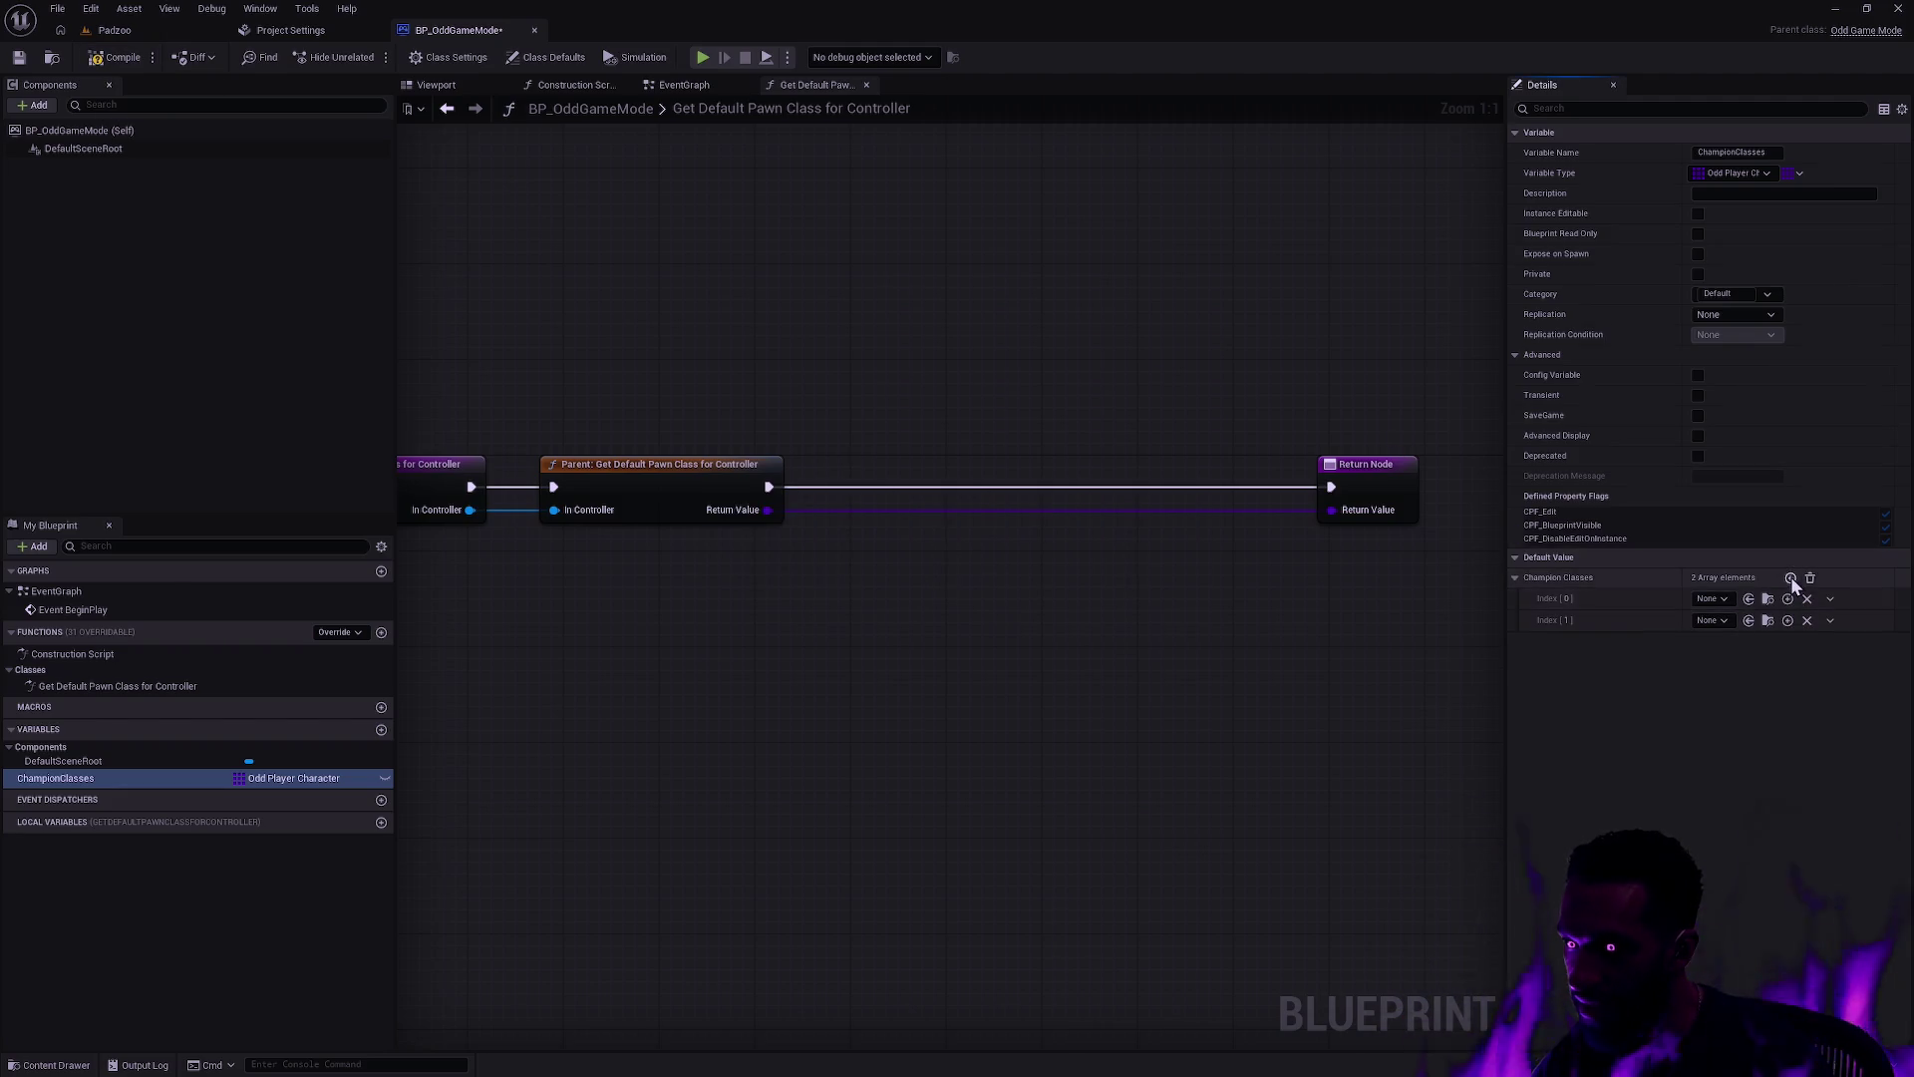
Step: Set the three entries to BP_Druid, BP_Mage and BP_Warrior, then recompile
{"action": "left_click", "coordinate": [1709, 598]}
{"action": "left_click", "coordinate": [1751, 646]}
{"action": "left_click", "coordinate": [1717, 620]}
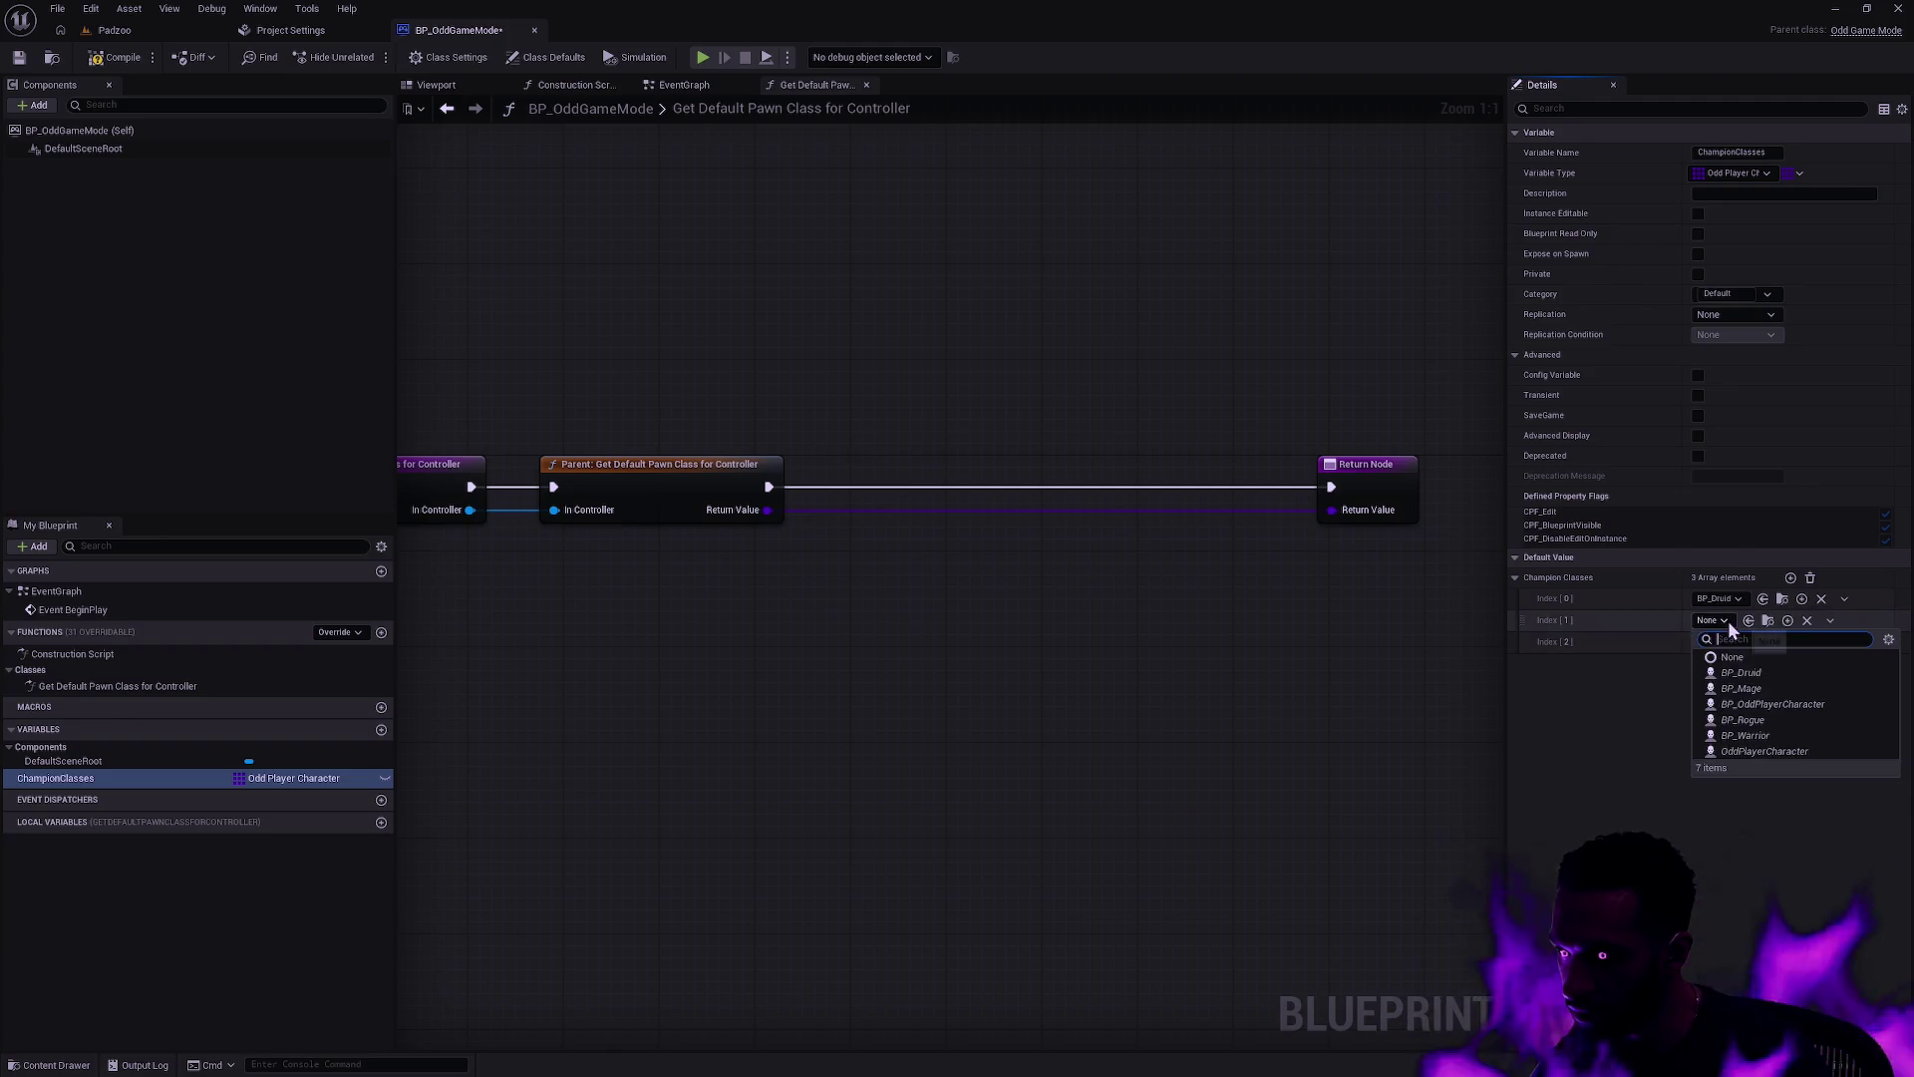
{"action": "left_click", "coordinate": [1741, 688]}
{"action": "left_click", "coordinate": [1729, 644]}
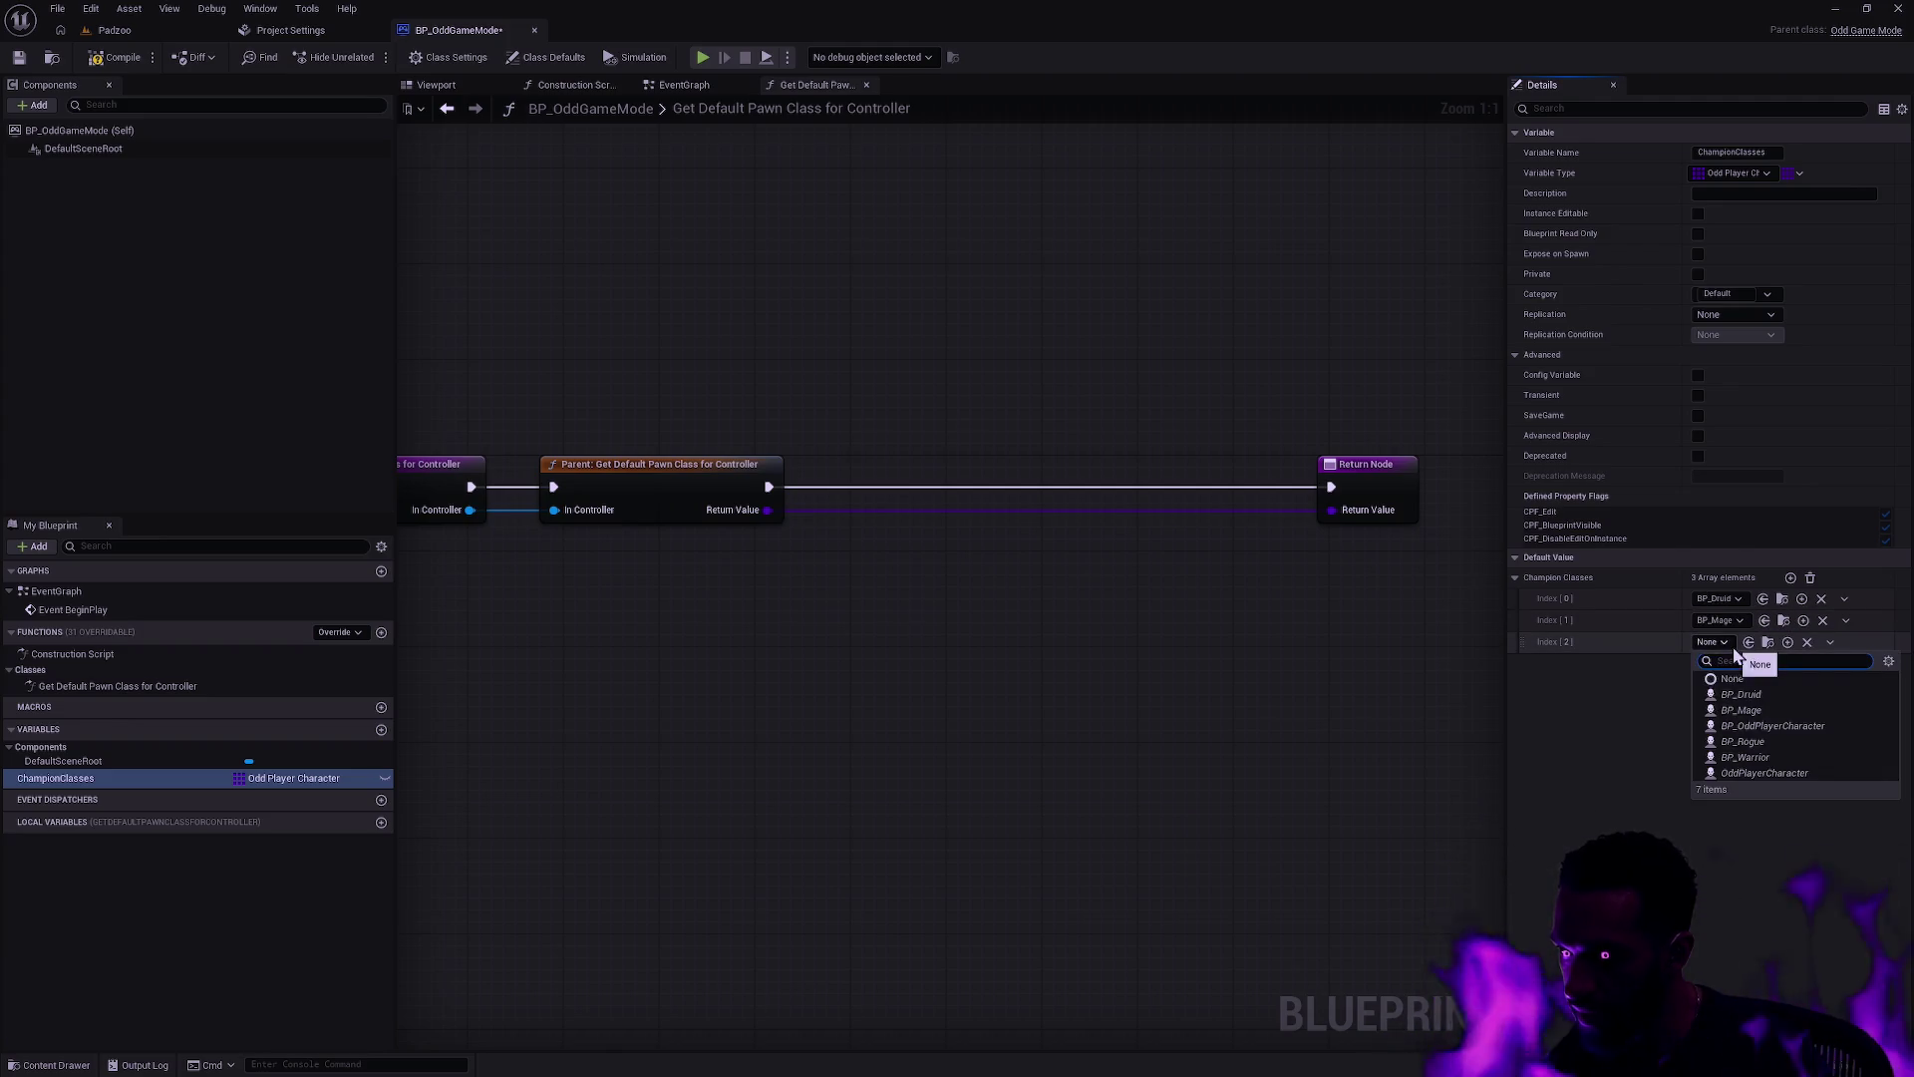
{"action": "left_click", "coordinate": [1747, 757]}
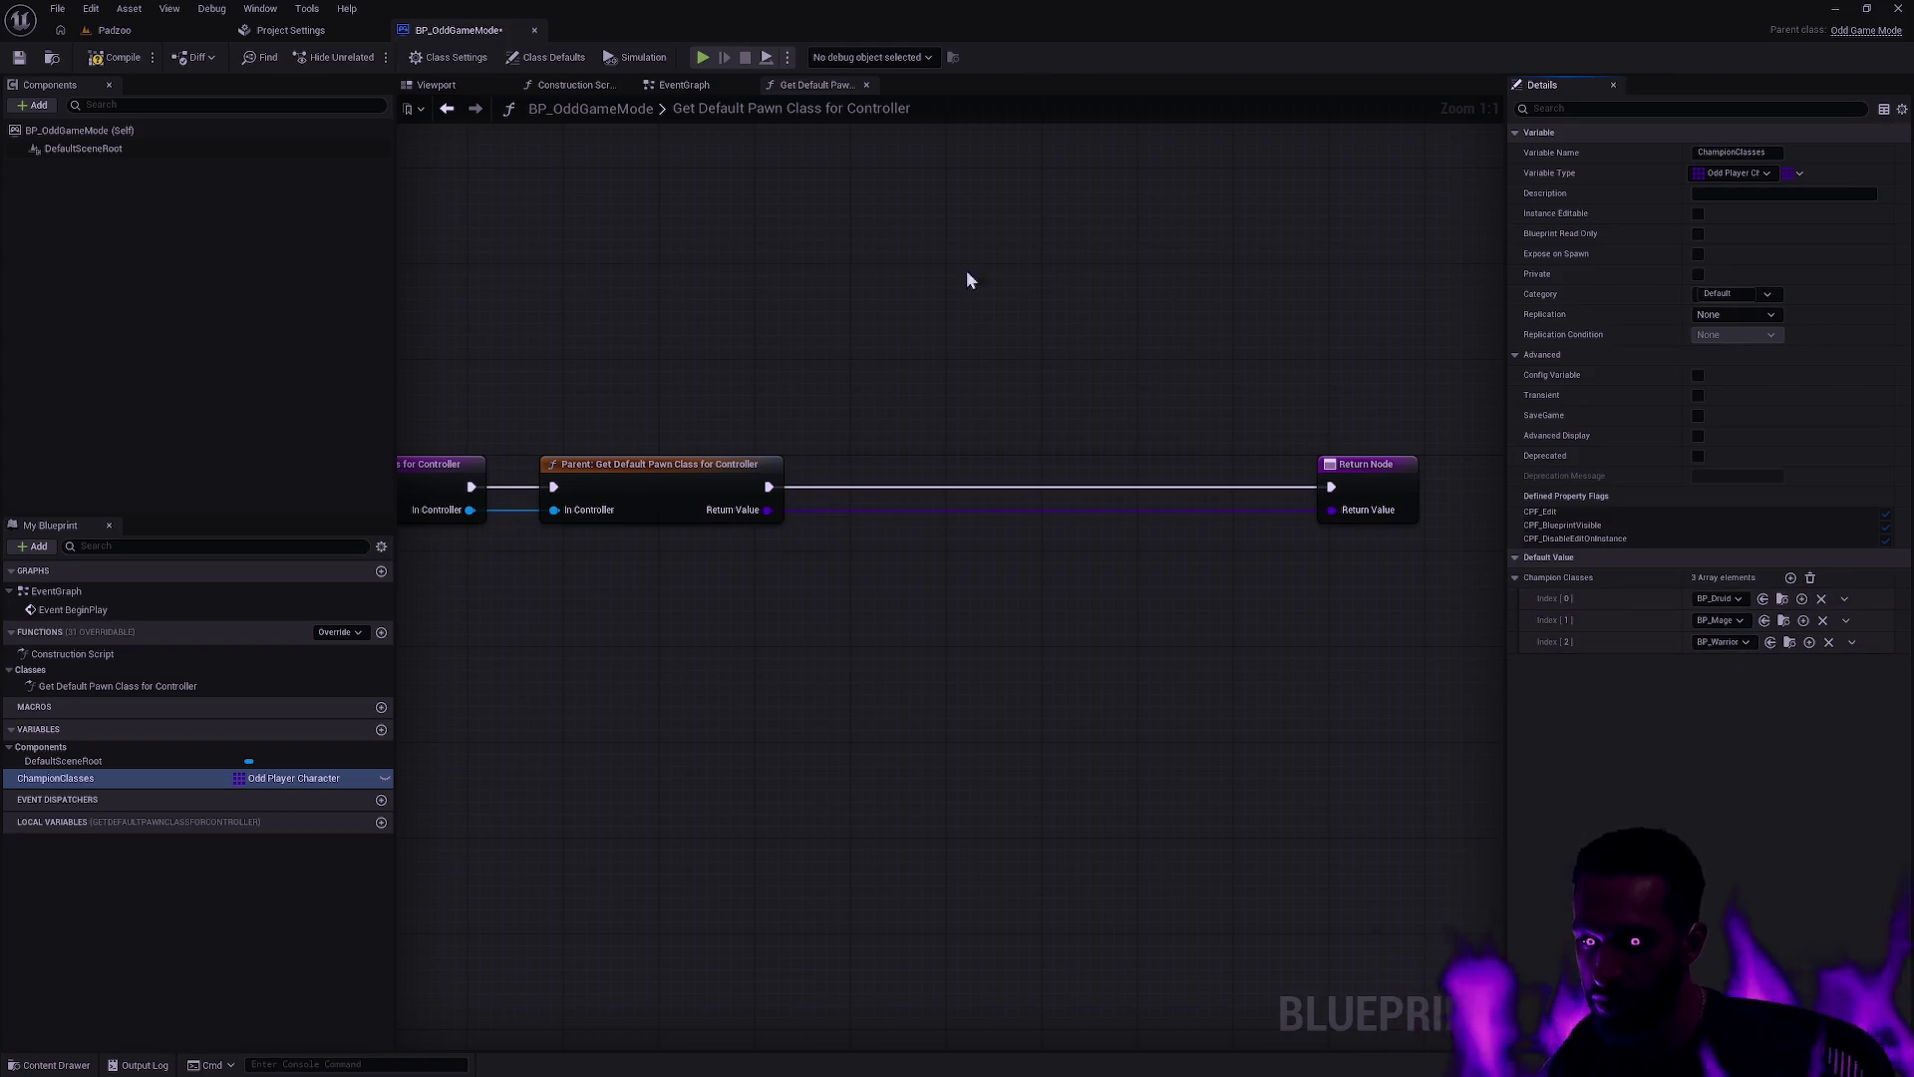
{"action": "left_click", "coordinate": [116, 57]}
Step: Feed a ChampionClasses getter into Random Array Item and wire its item to Return Value
{"action": "mouse_move", "coordinate": [768, 509]}
{"action": "left_mouse_down"}
{"action": "mouse_move", "coordinate": [869, 583]}
{"action": "mouse_move", "coordinate": [858, 608]}
{"action": "left_mouse_up"}
{"action": "left_click_drag", "start_coordinate": [73, 779], "coordinate": [940, 625]}
{"action": "type", "text": "random"}
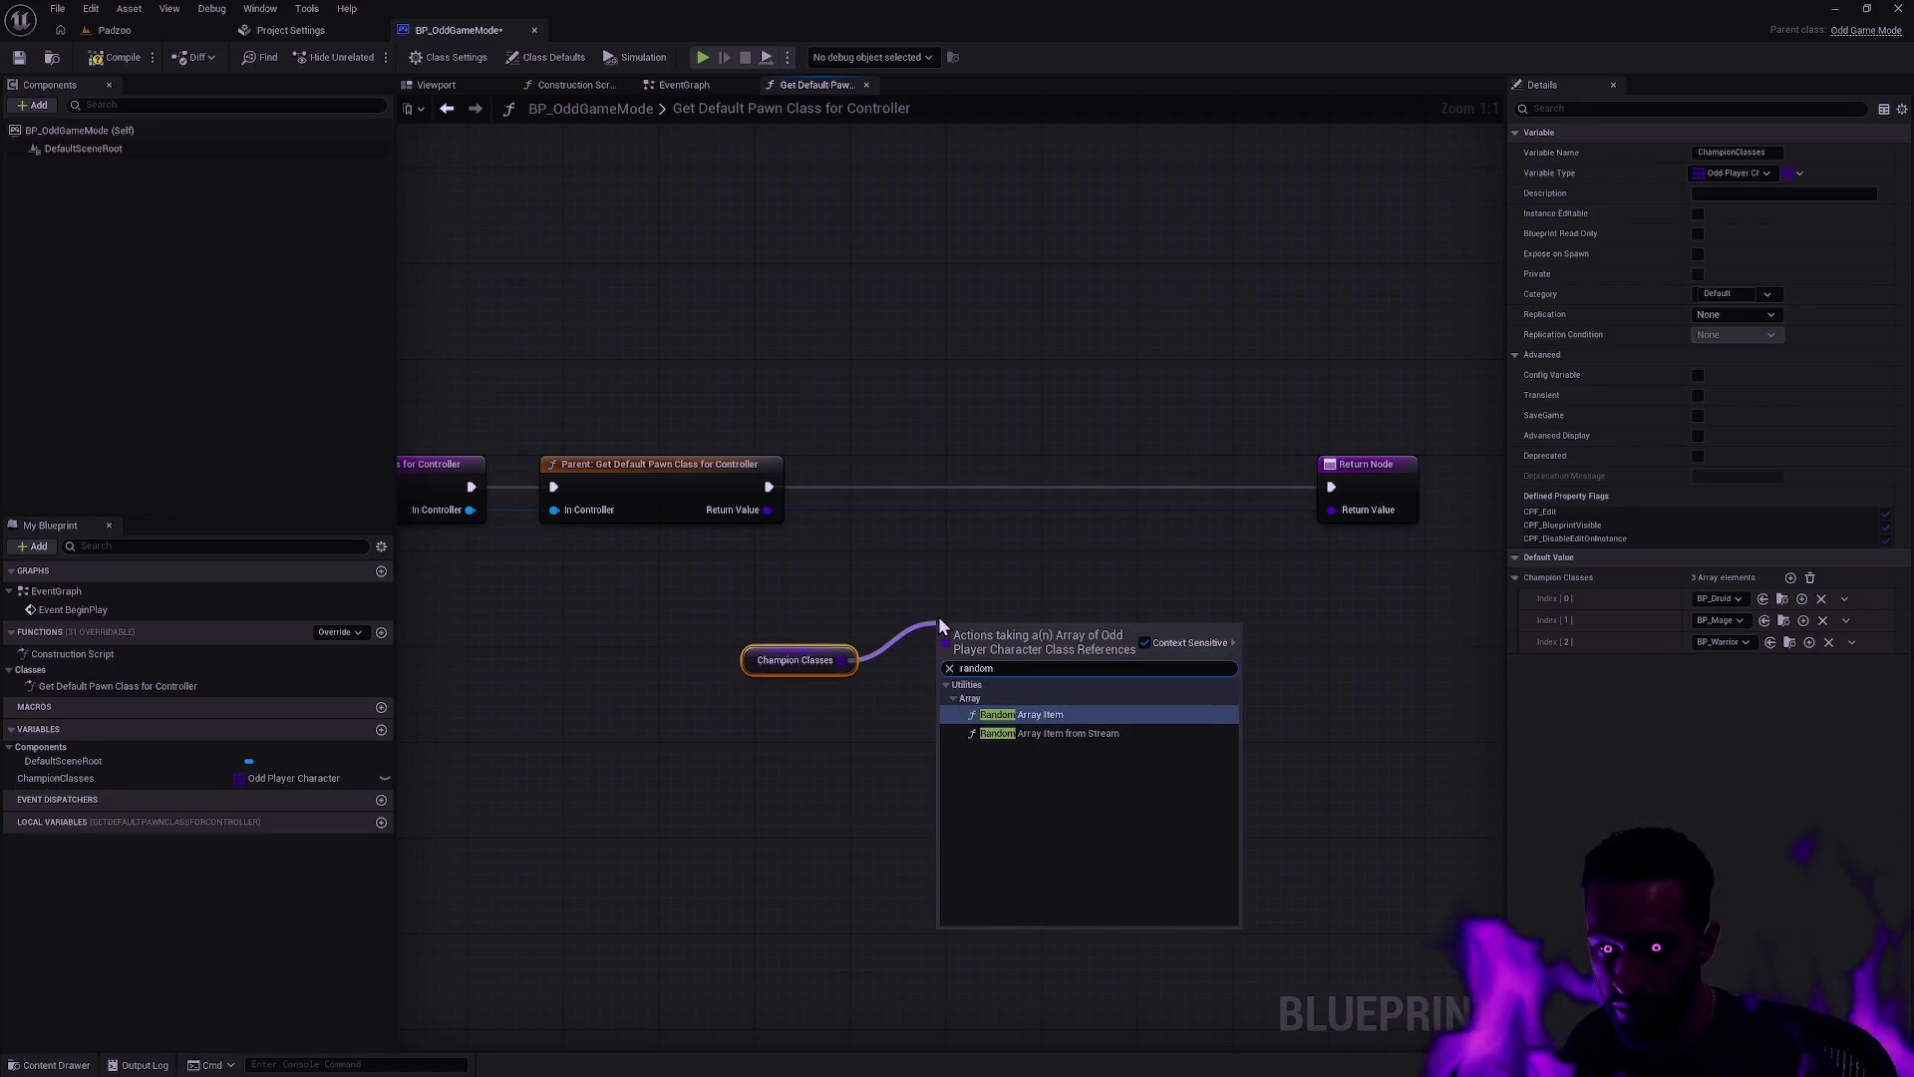
{"action": "key", "text": "Return"}
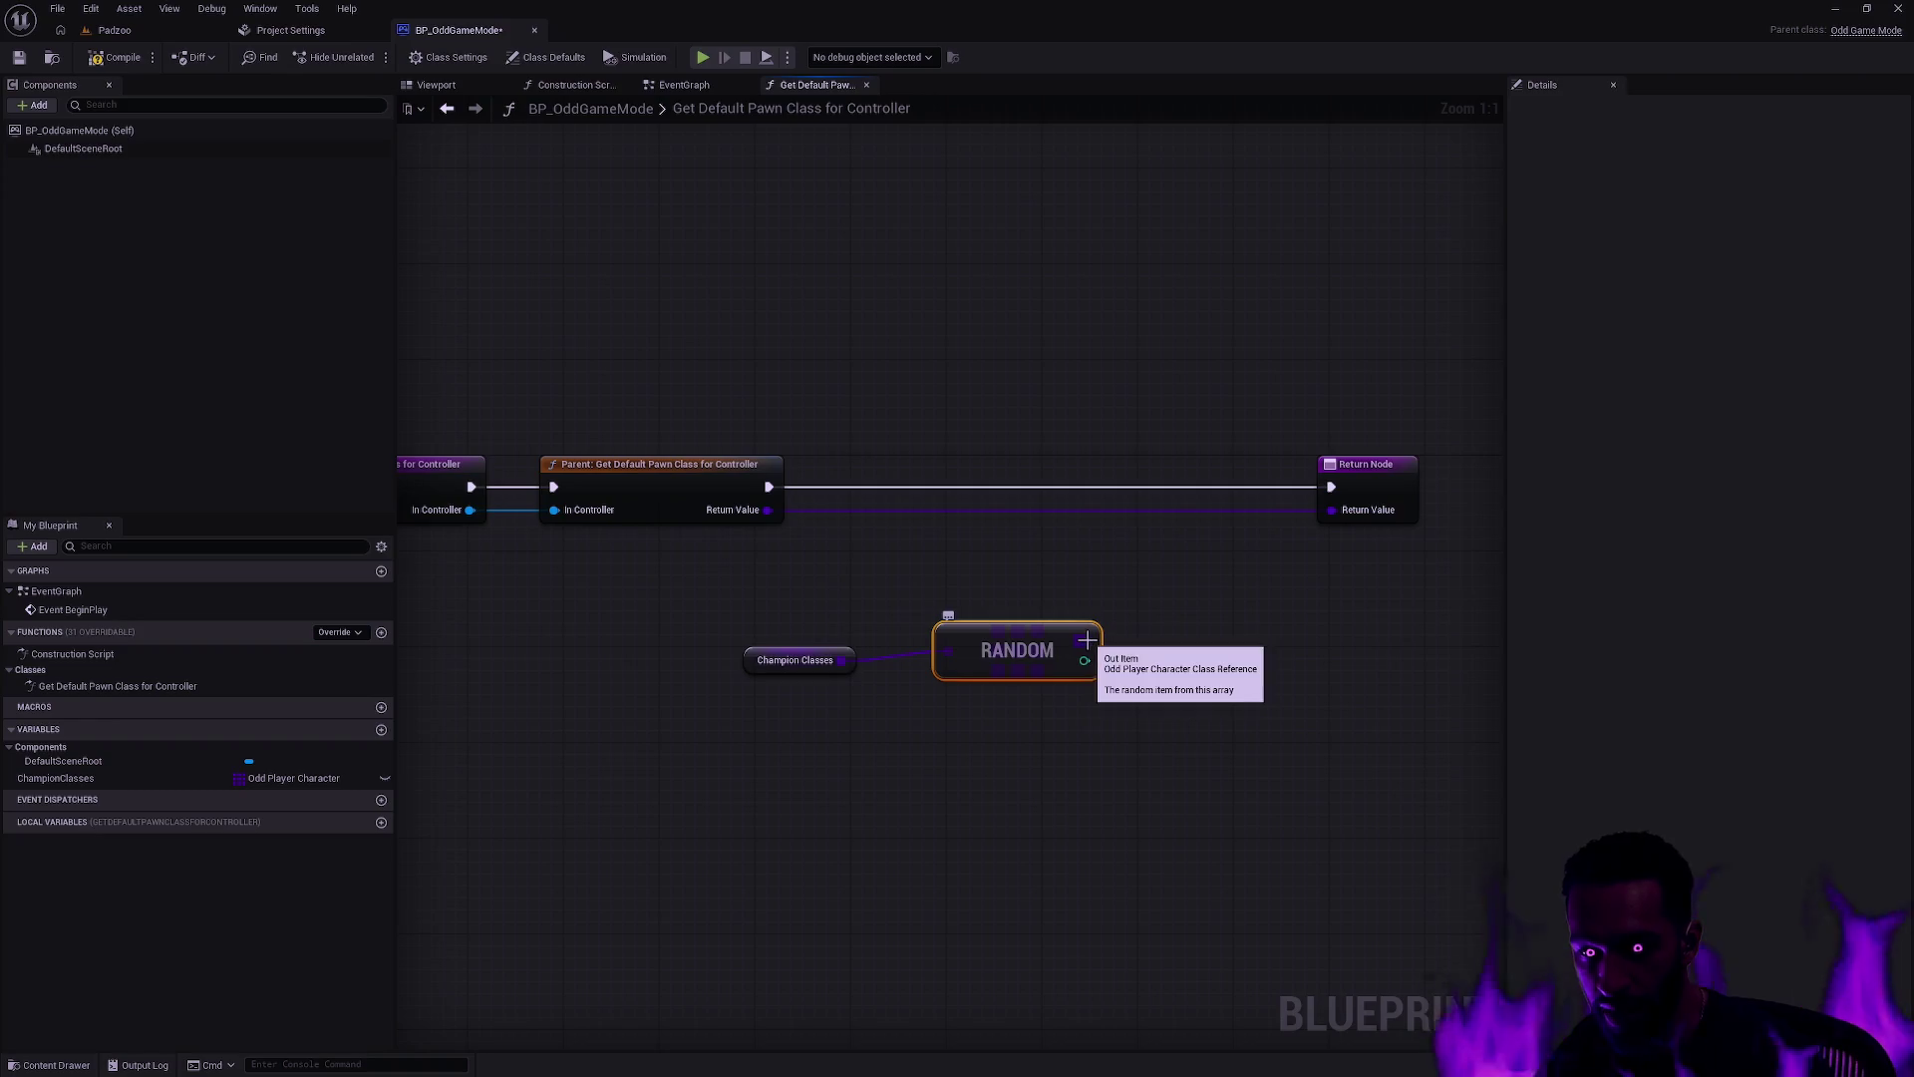
{"action": "mouse_move", "coordinate": [1087, 639]}
{"action": "left_mouse_down"}
{"action": "mouse_move", "coordinate": [1355, 526]}
{"action": "mouse_move", "coordinate": [1332, 508]}
{"action": "left_mouse_up"}
Step: Tidy the ChampionClasses and Random nodes under the return wire and save the Blueprint
{"action": "left_click", "coordinate": [794, 660], "text": "shift"}
{"action": "left_click_drag", "start_coordinate": [1021, 668], "coordinate": [1085, 595]}
{"action": "left_click", "coordinate": [935, 551]}
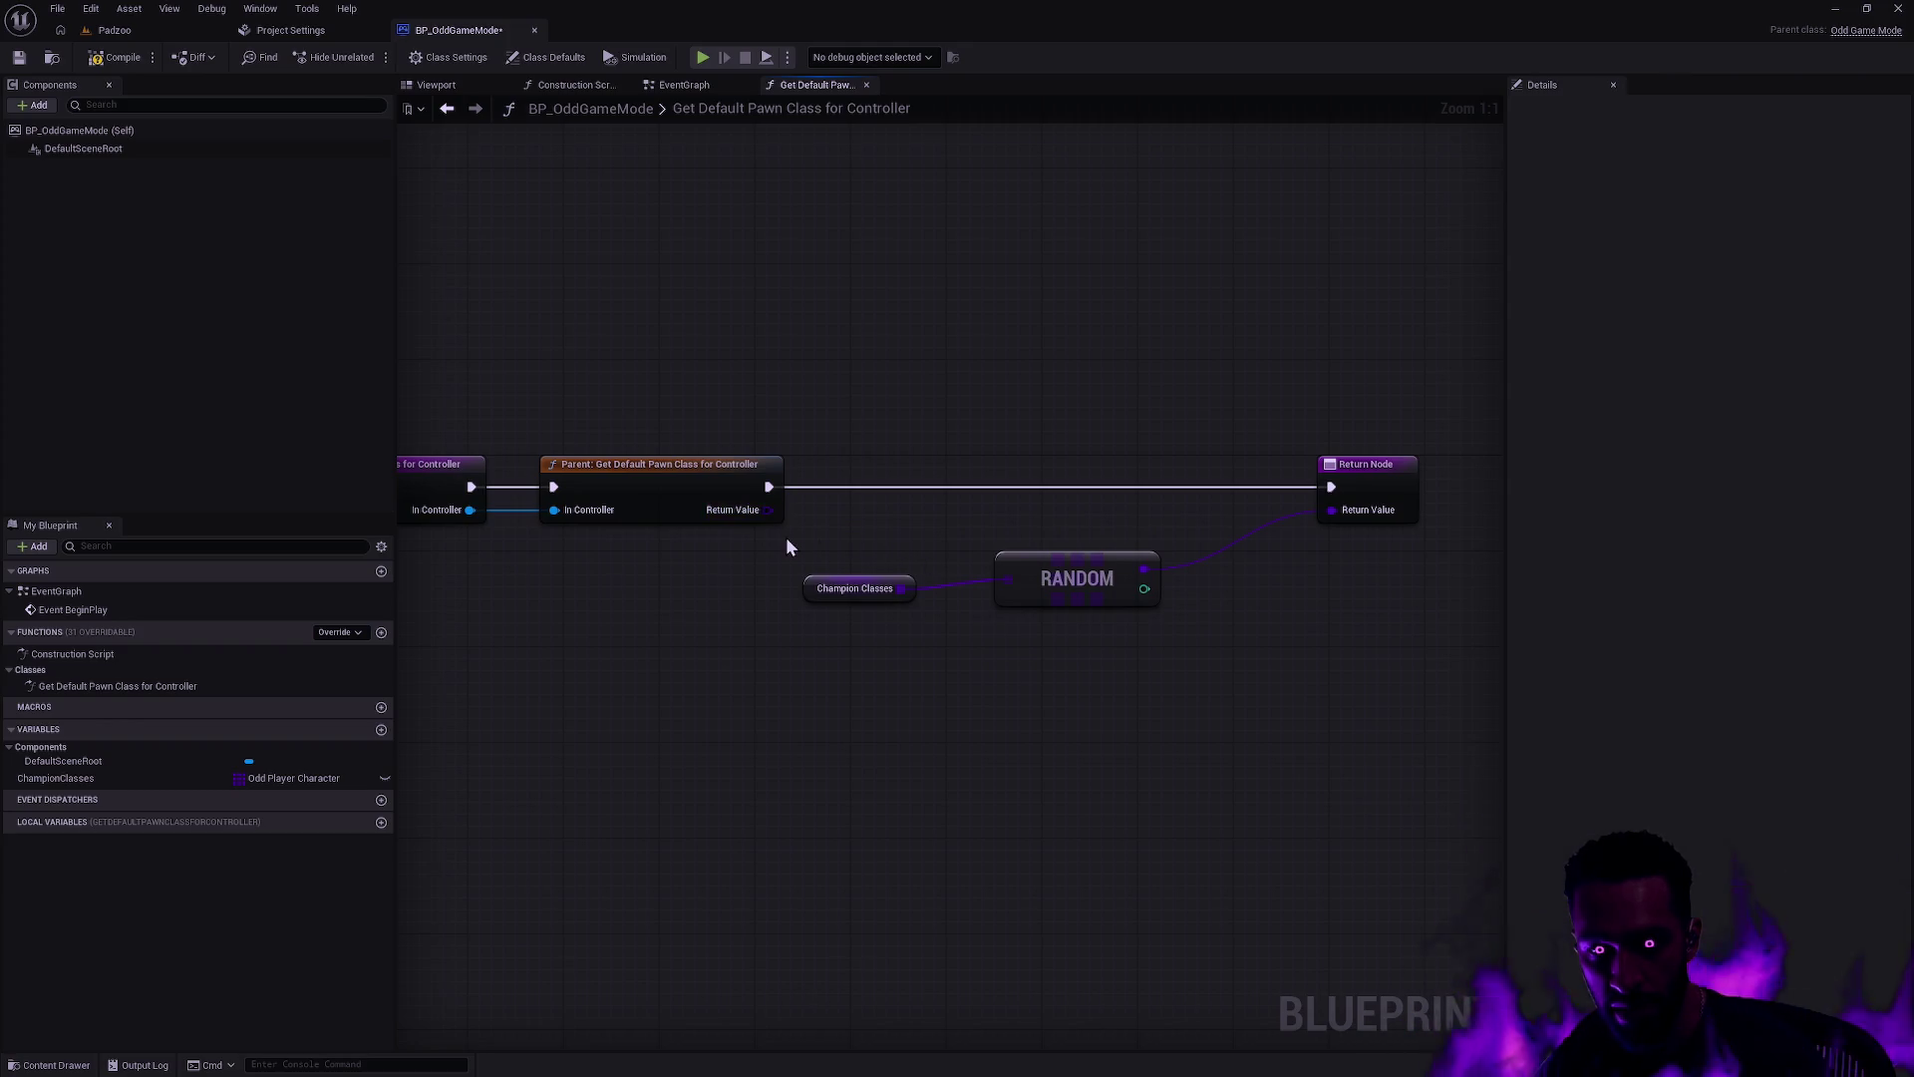
{"action": "left_click_drag", "start_coordinate": [855, 648], "coordinate": [1163, 522]}
{"action": "mouse_move", "coordinate": [1075, 599]}
{"action": "left_mouse_down"}
{"action": "mouse_move", "coordinate": [1053, 580]}
{"action": "mouse_move", "coordinate": [1087, 575]}
{"action": "left_mouse_up"}
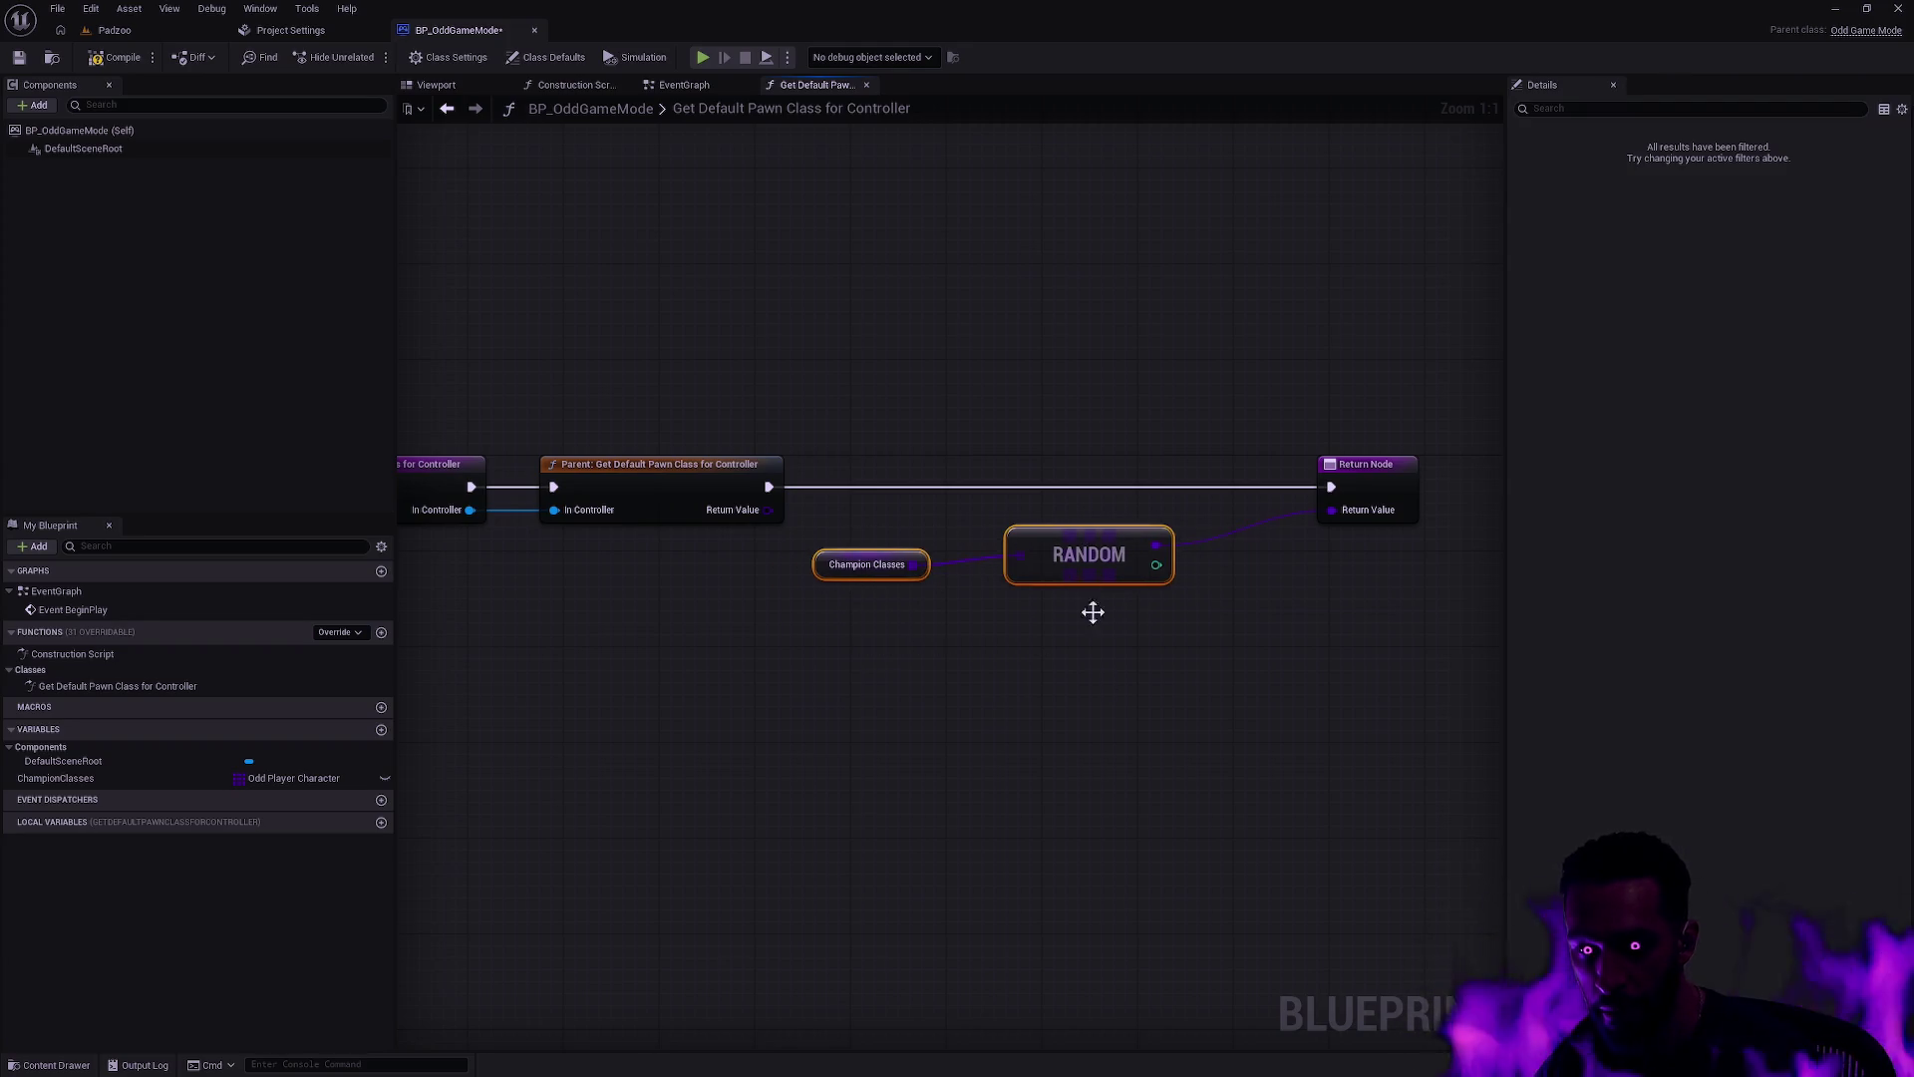
{"action": "left_click", "coordinate": [1079, 393]}
{"action": "left_click", "coordinate": [19, 56]}
{"action": "left_click_drag", "start_coordinate": [732, 296], "coordinate": [877, 311]}
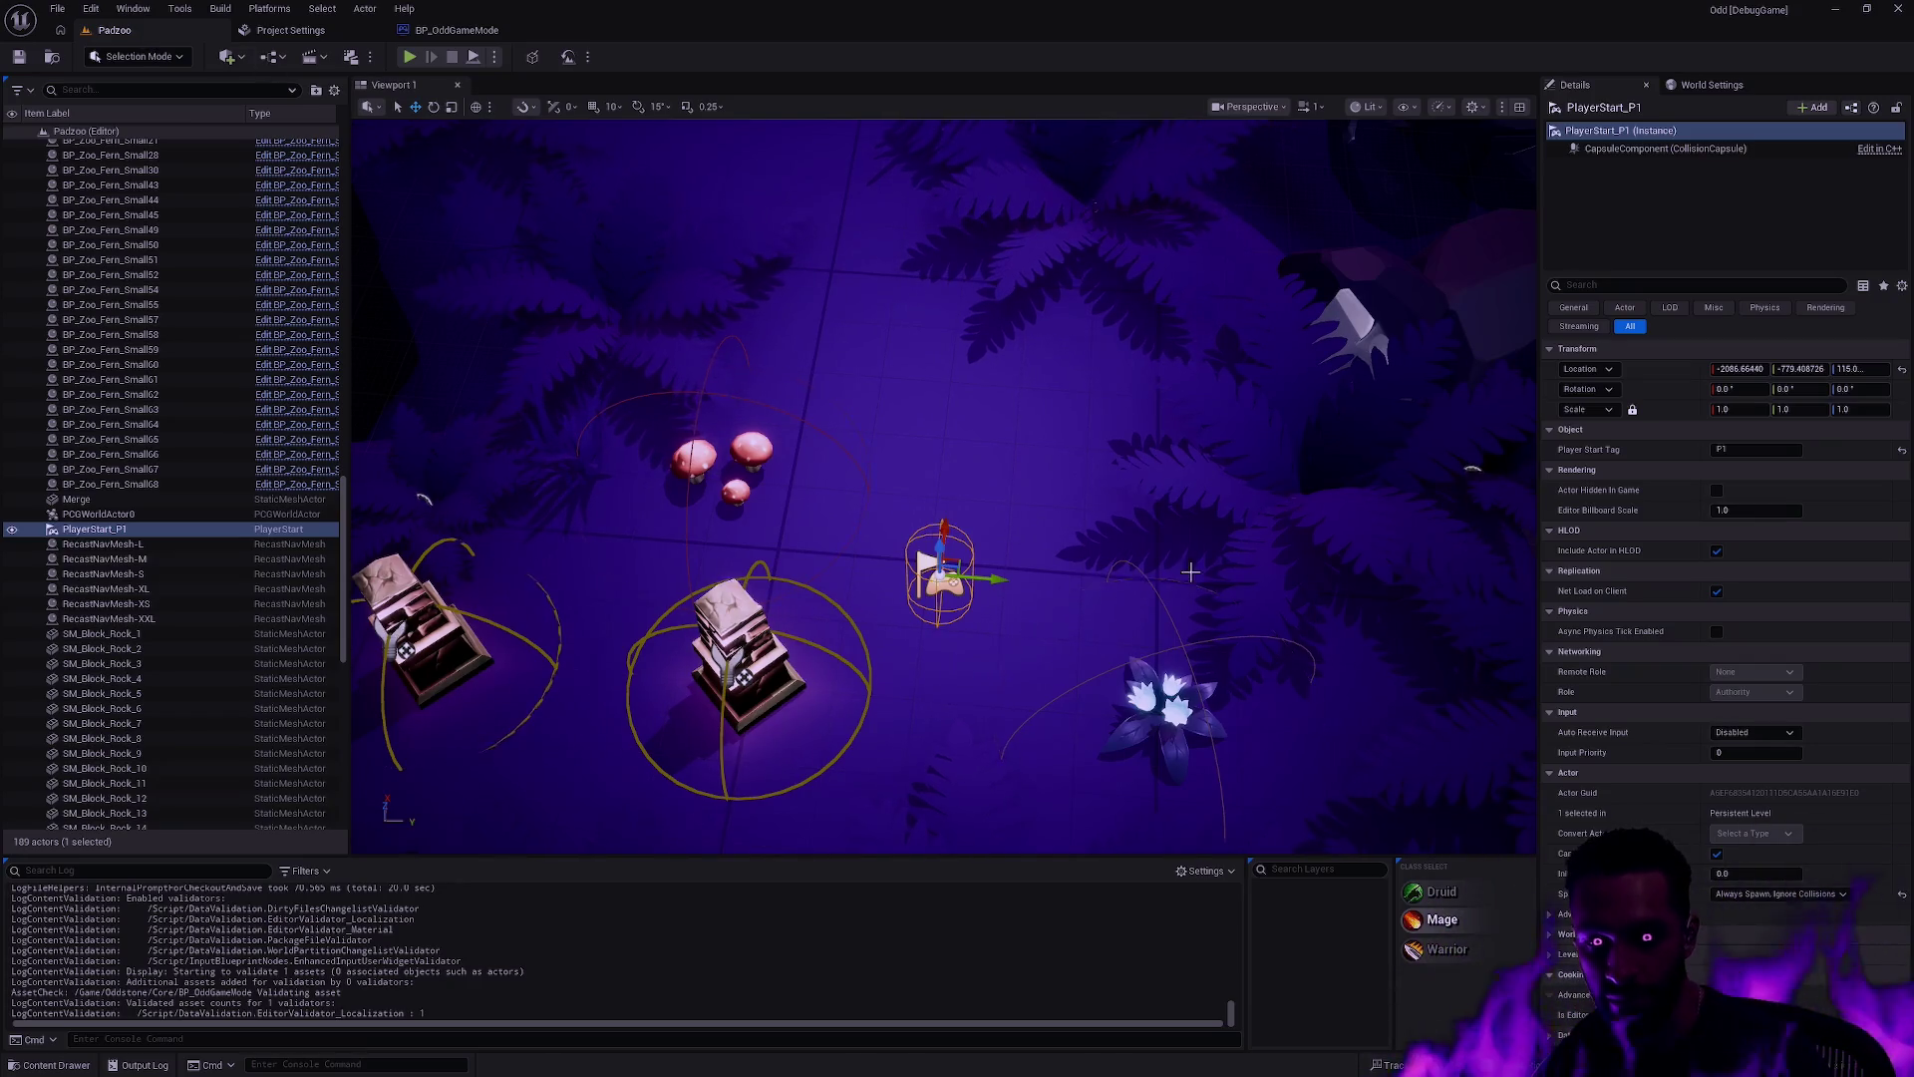
Step: Focus the view on PlayerStart_P1 and launch a two-player New Editor Window play session
{"action": "key", "text": "Escape"}
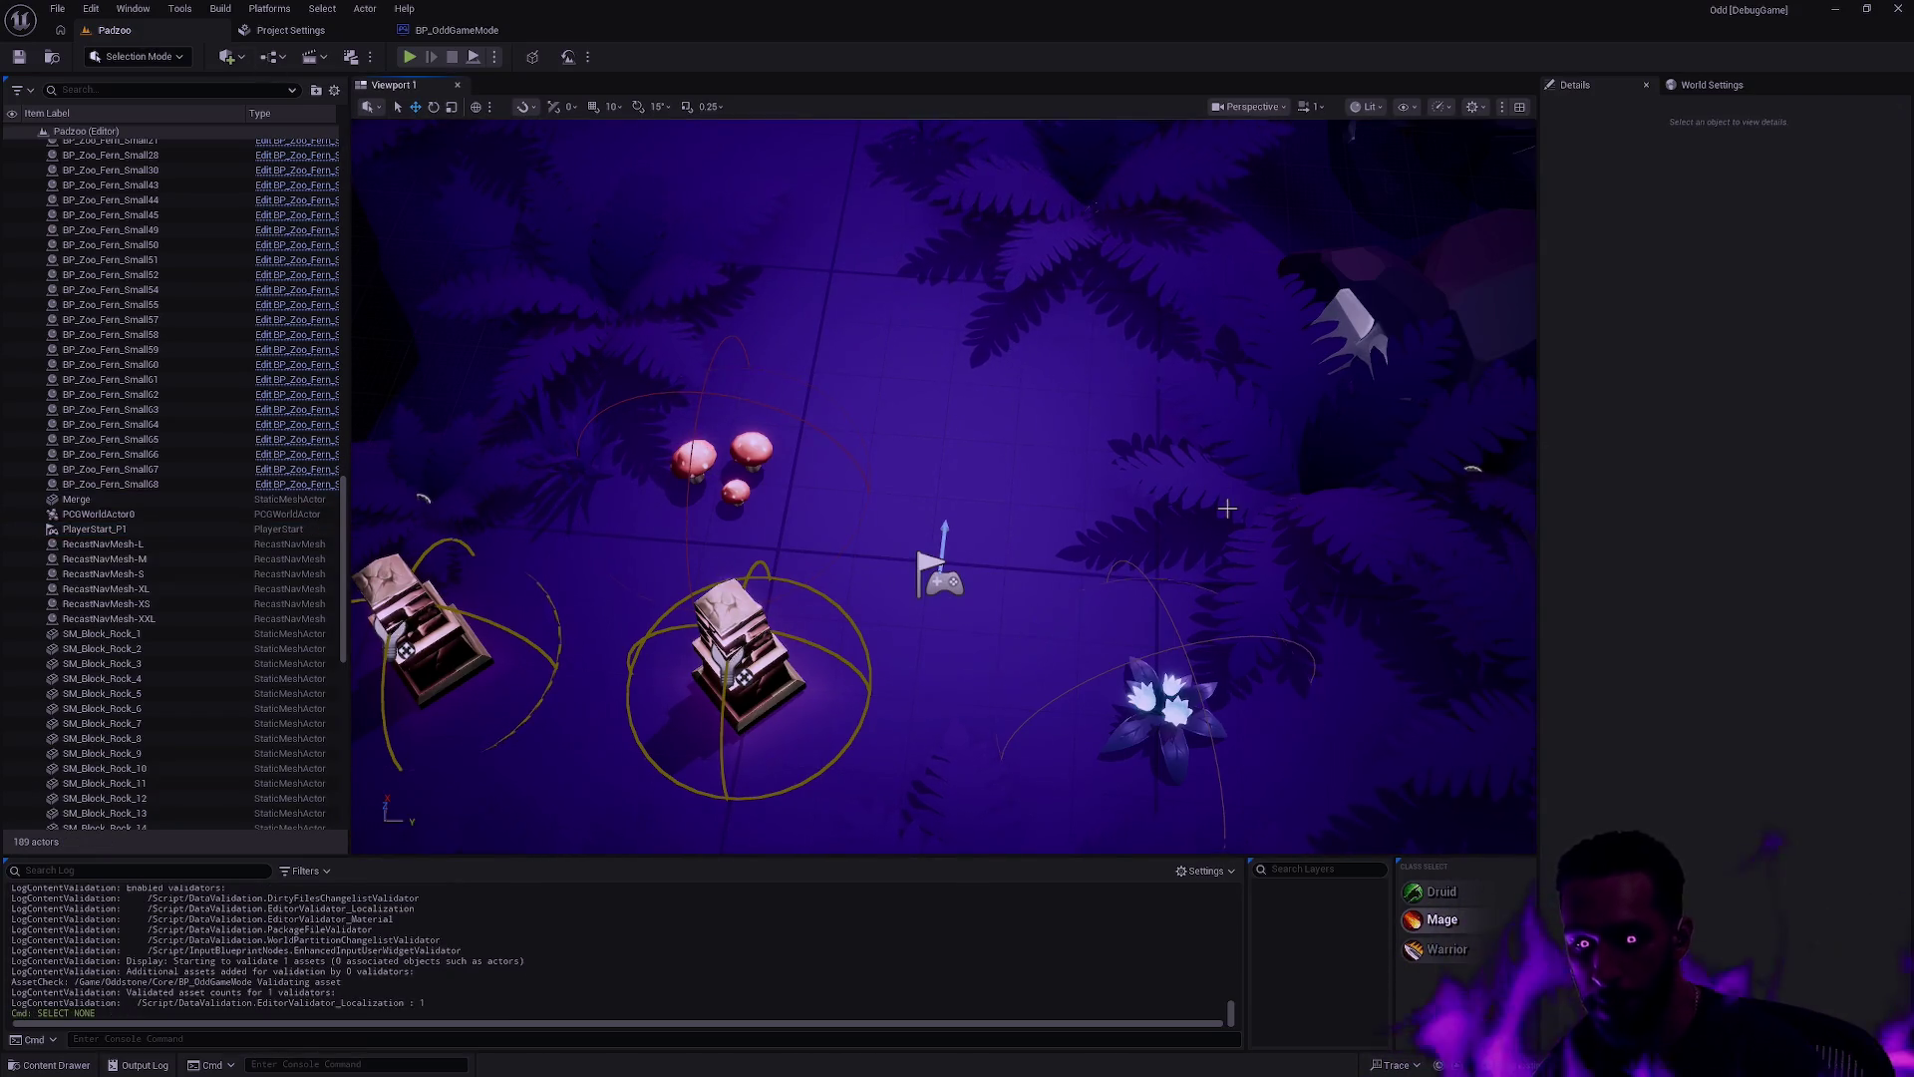
{"action": "left_click_drag", "start_coordinate": [1227, 509], "coordinate": [1227, 598]}
{"action": "left_click", "coordinate": [902, 364]}
{"action": "left_click_drag", "start_coordinate": [902, 364], "coordinate": [903, 334]}
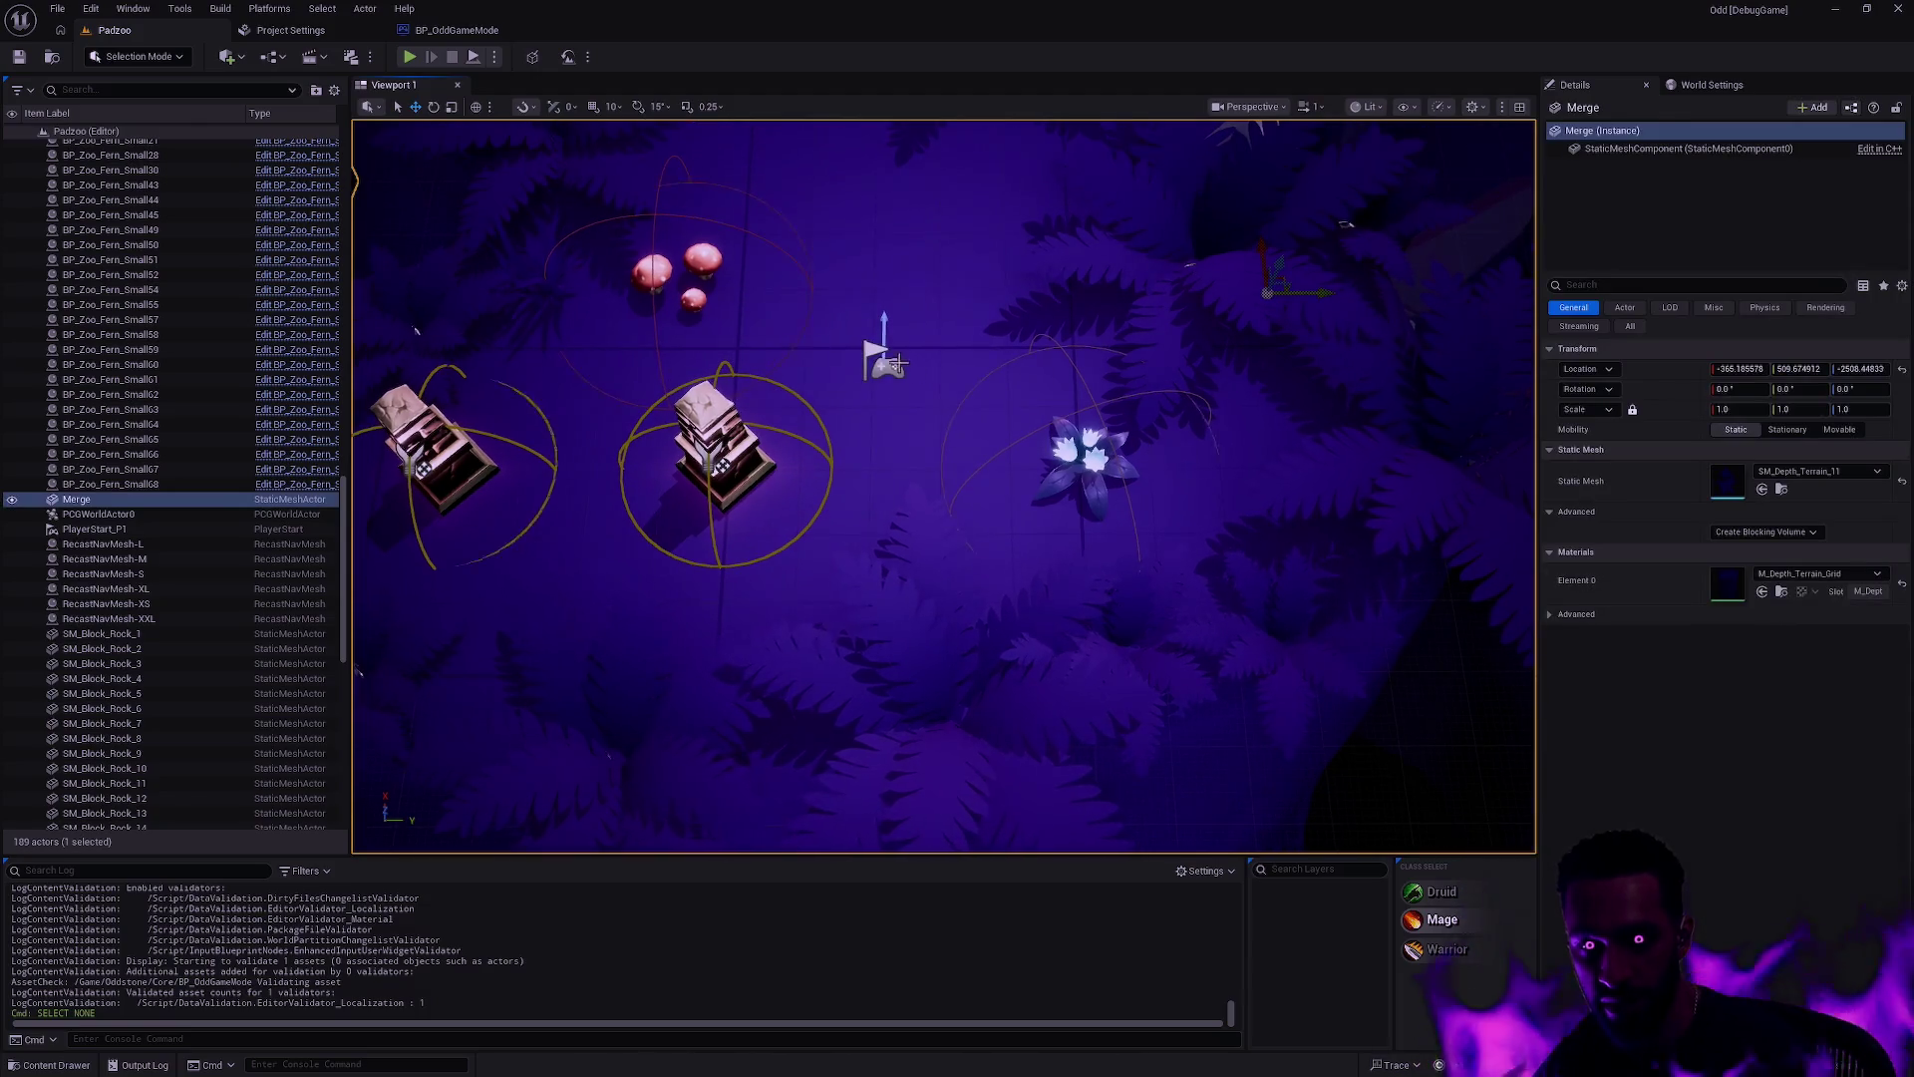
{"action": "left_click", "coordinate": [898, 364]}
{"action": "key", "text": "f"}
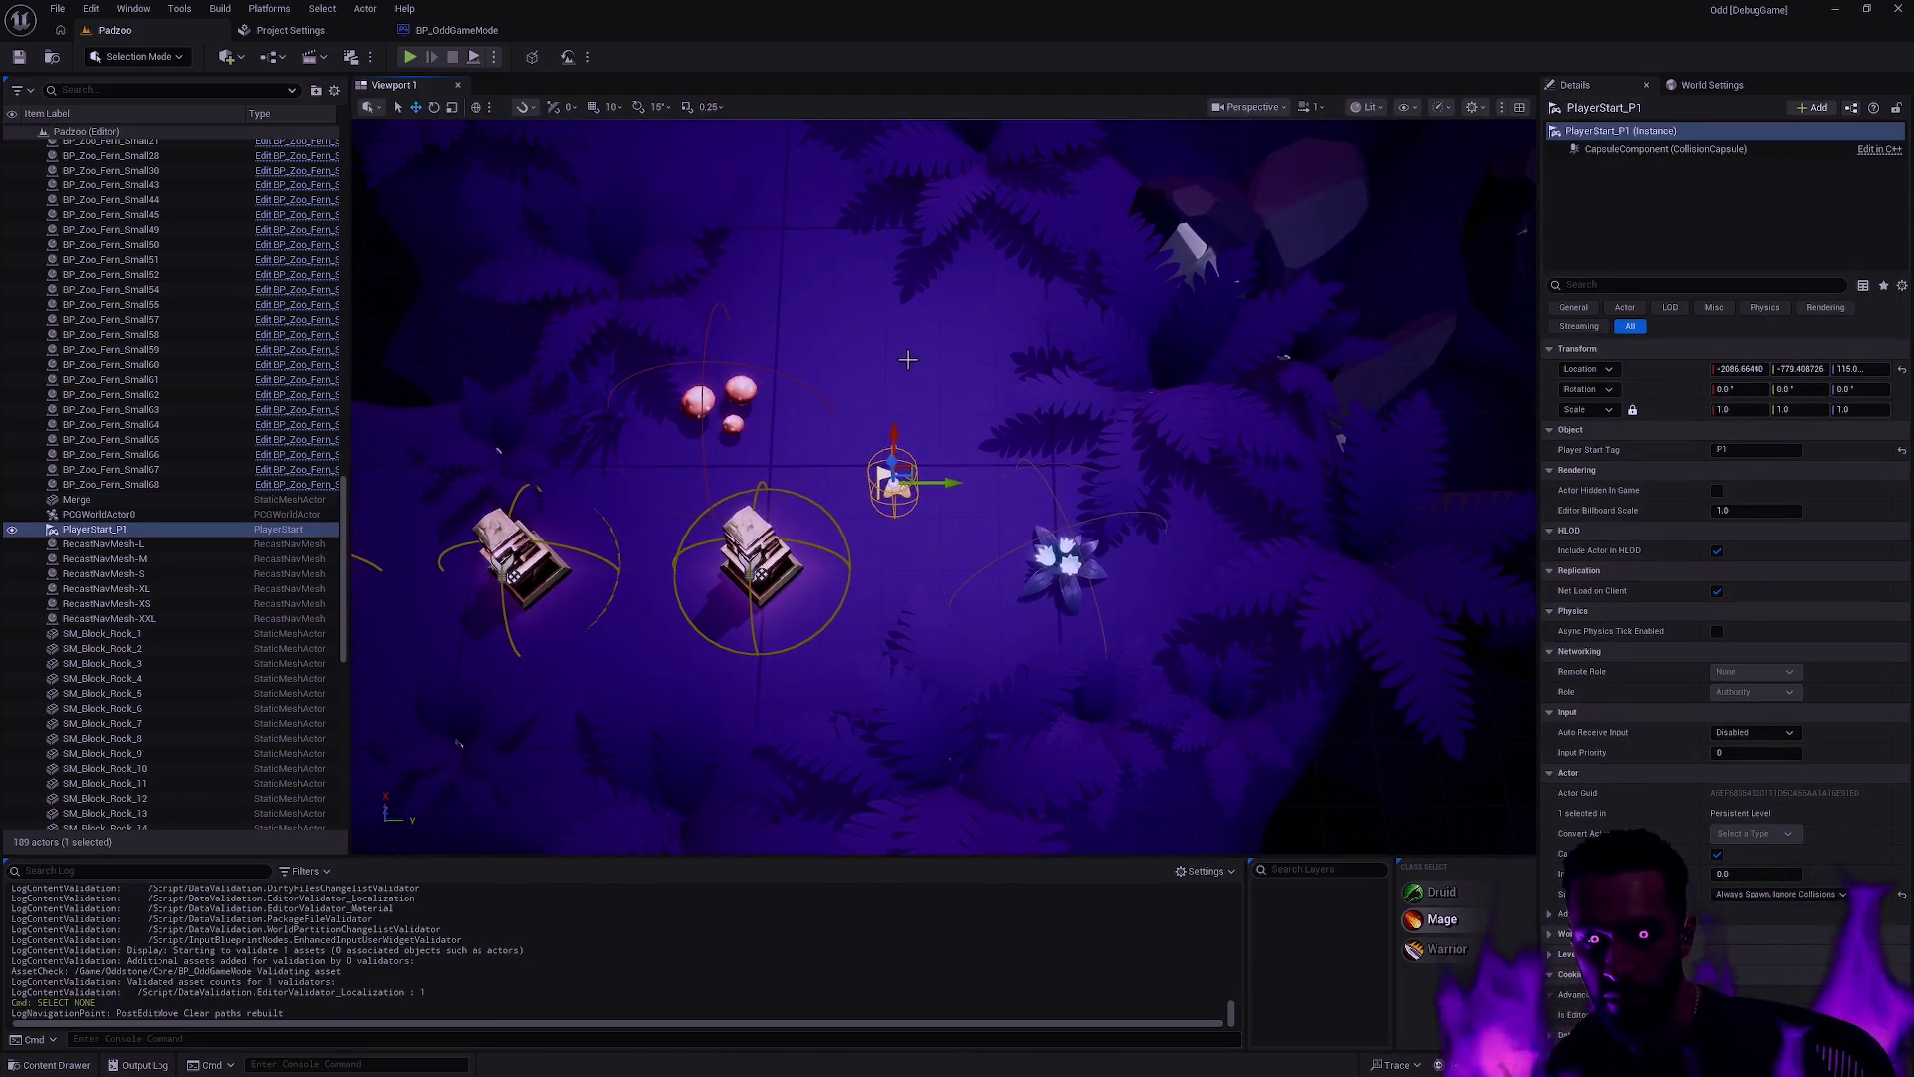
{"action": "left_click", "coordinate": [495, 56]}
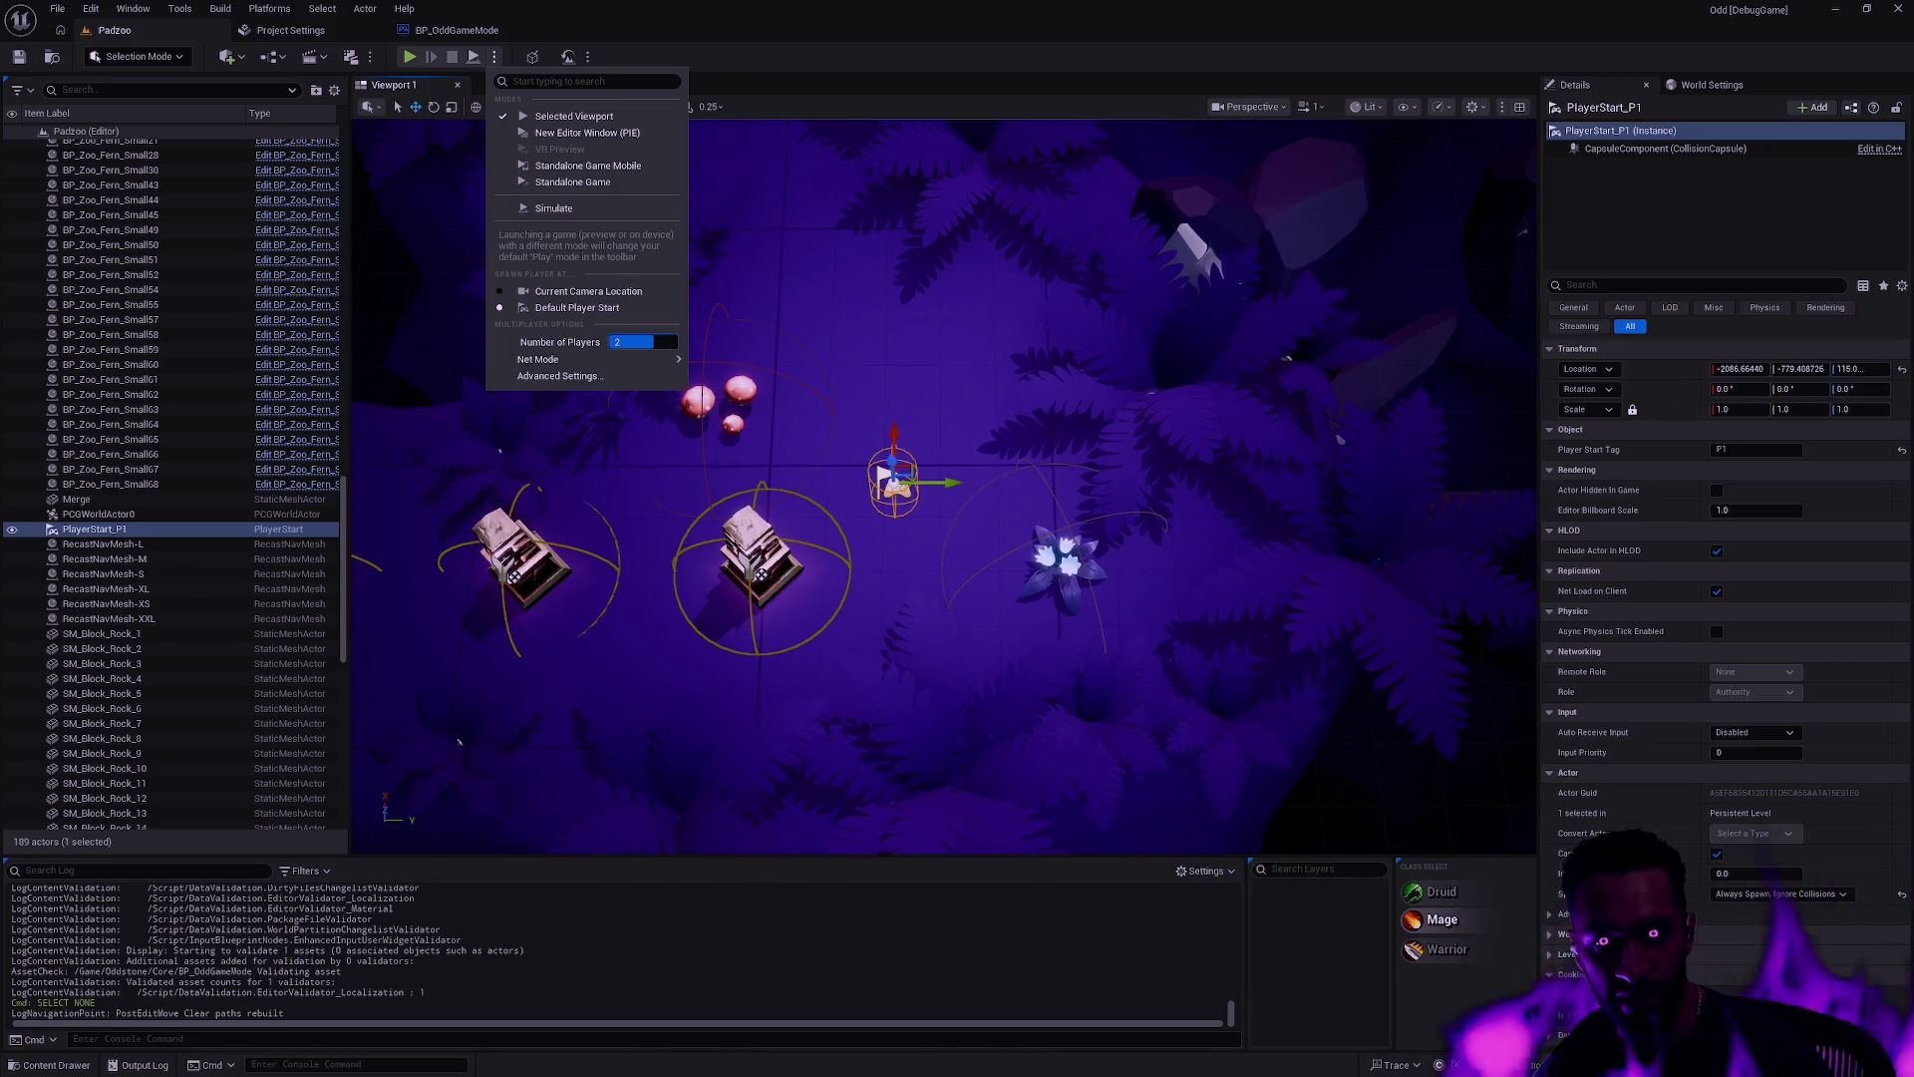
{"action": "left_click", "coordinate": [410, 62]}
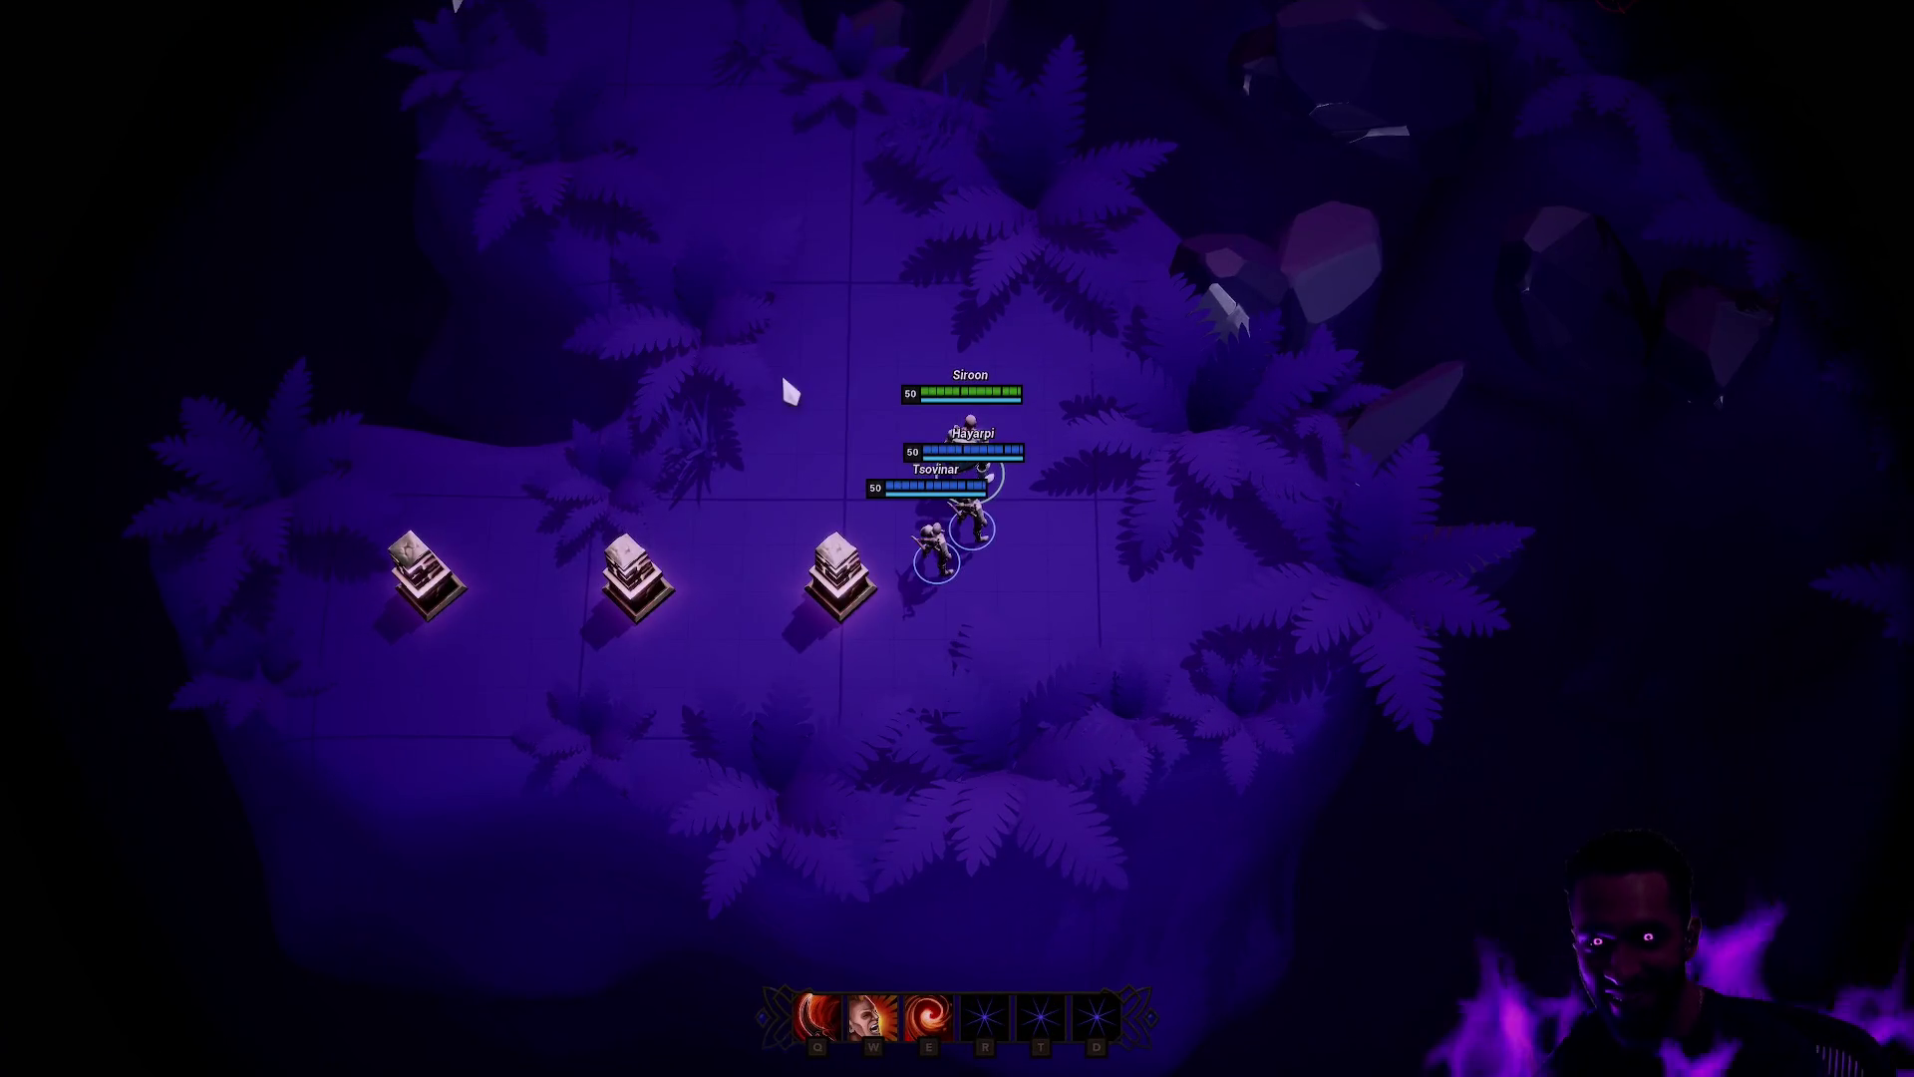
Step: Walk the spawned champion around the pedestals, then leave fullscreen to show the editor
{"action": "right_click", "coordinate": [783, 380]}
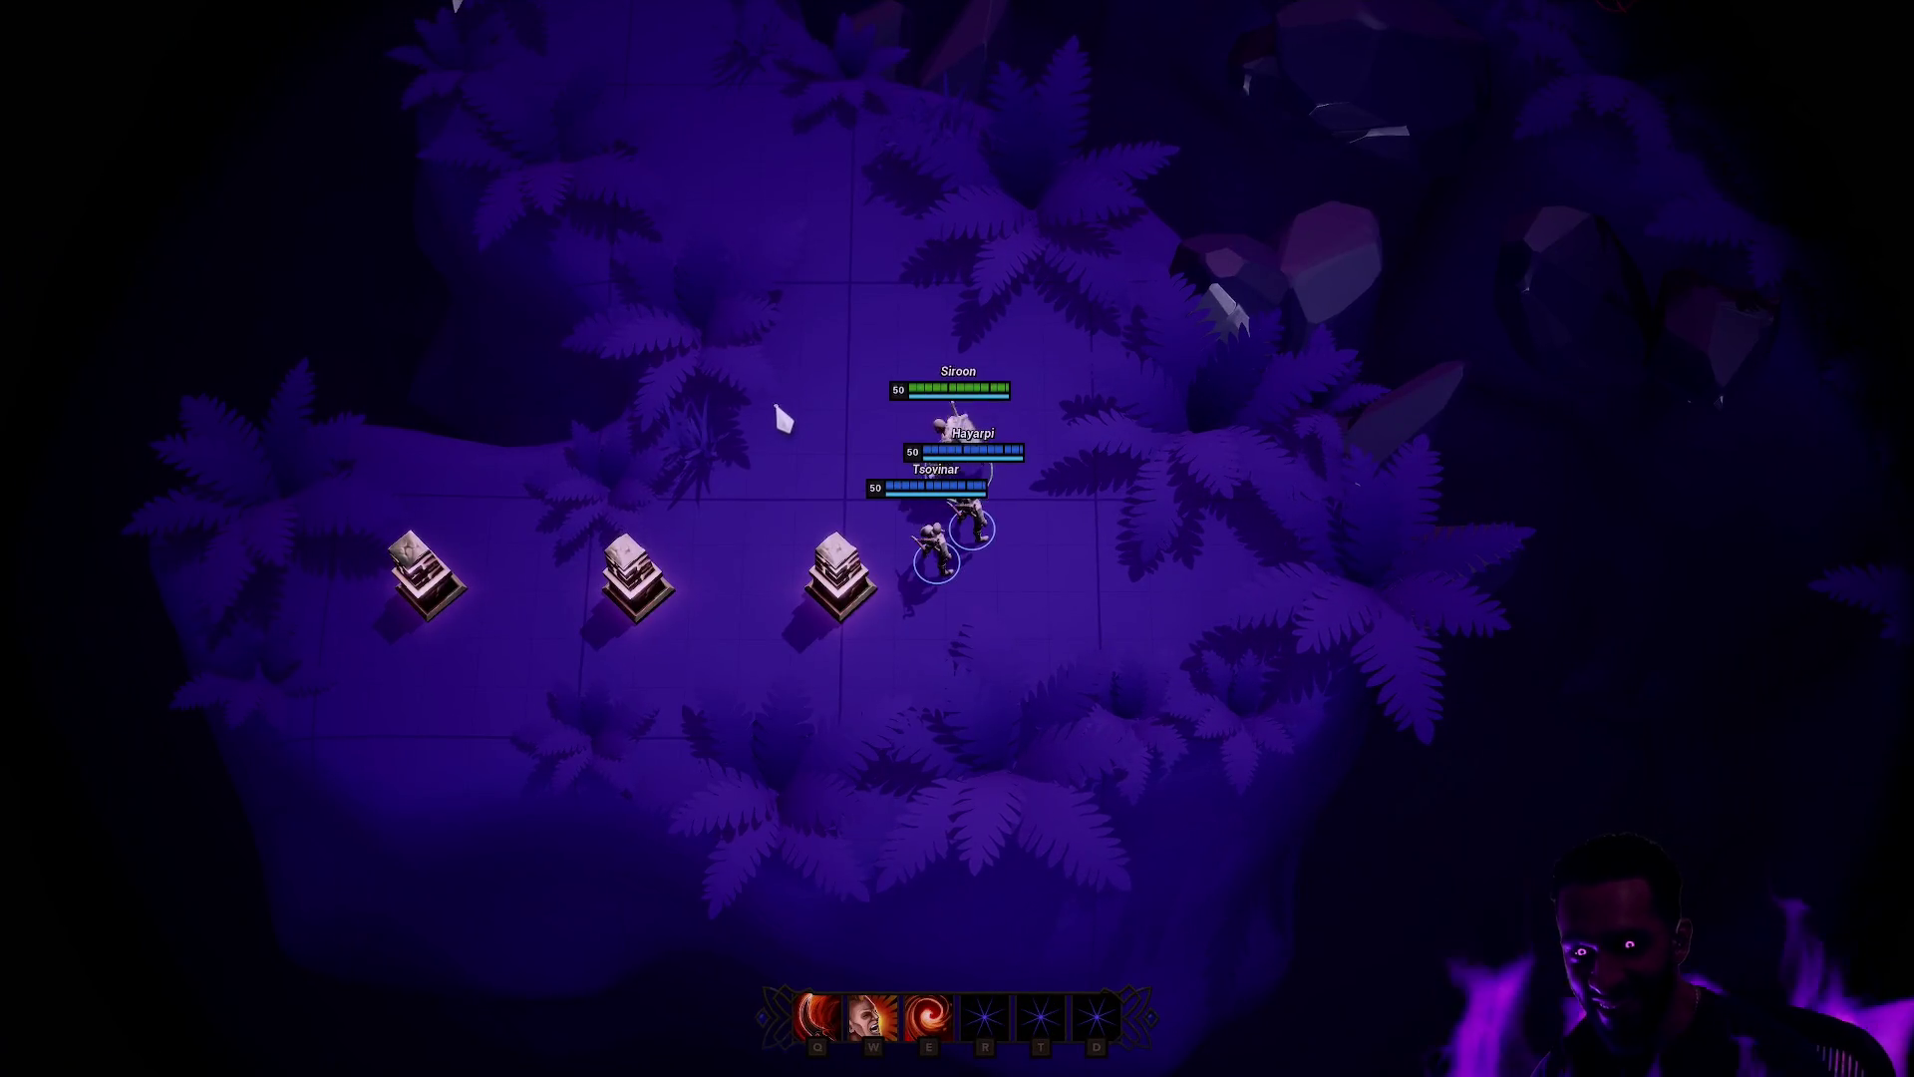
{"action": "right_click", "coordinate": [858, 474]}
{"action": "right_click", "coordinate": [890, 411]}
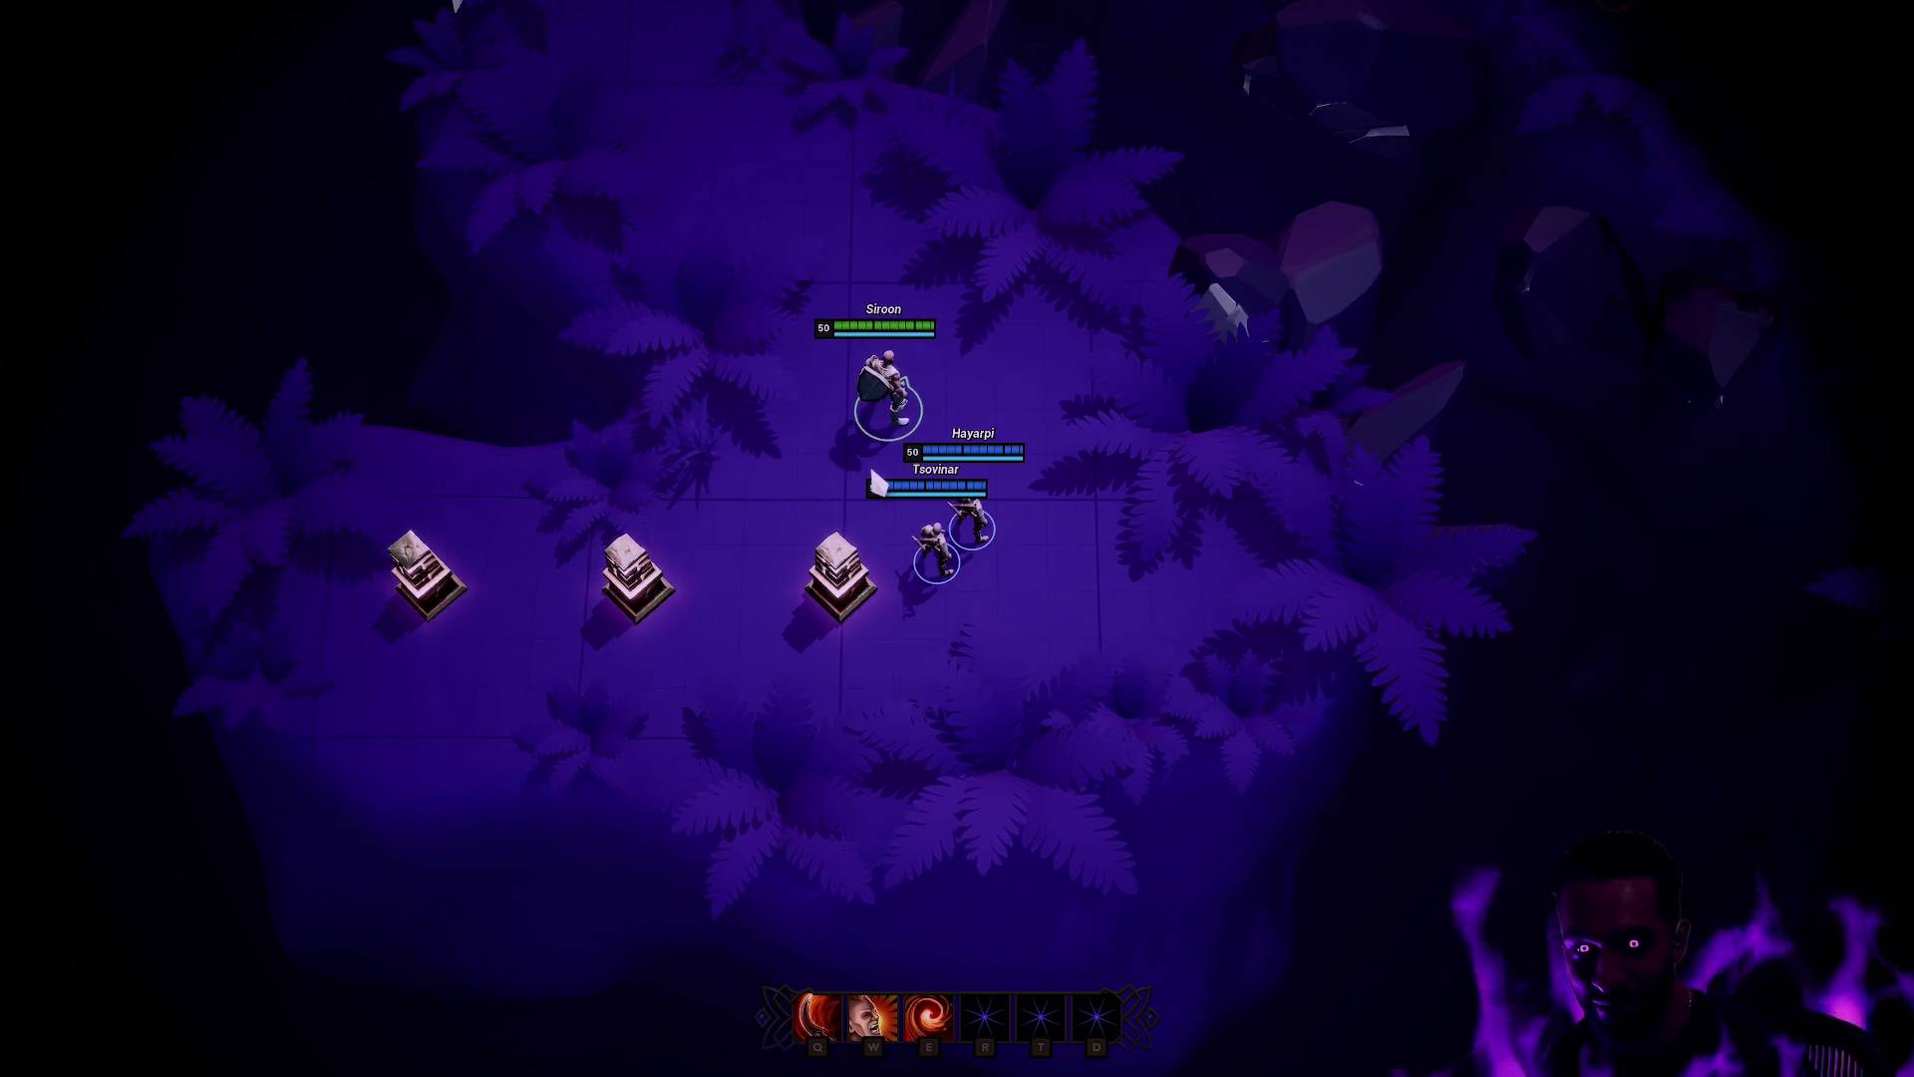
{"action": "key", "text": "F11"}
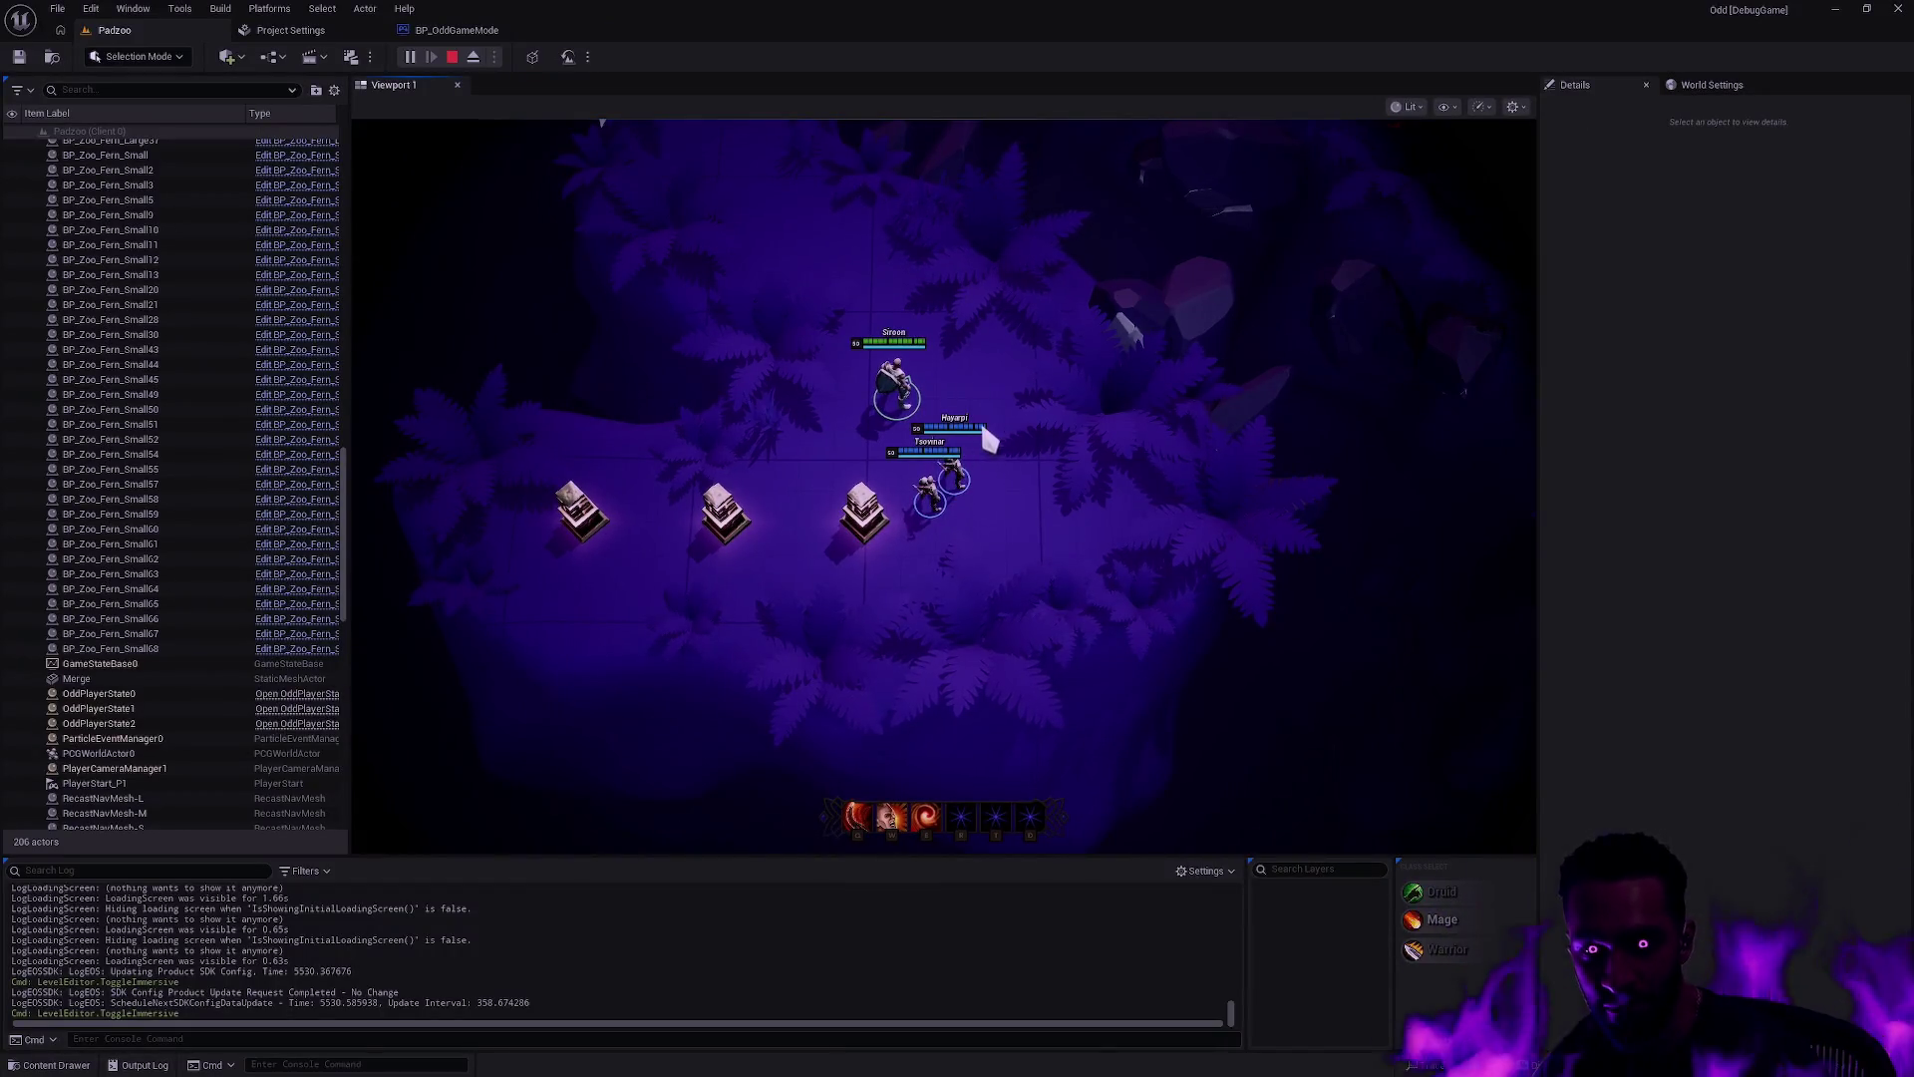
Step: Walk the Client 3 character to the Mage shrine, become a Mage, go fullscreen, and screenshot the party
{"action": "key", "text": "alt+Tab"}
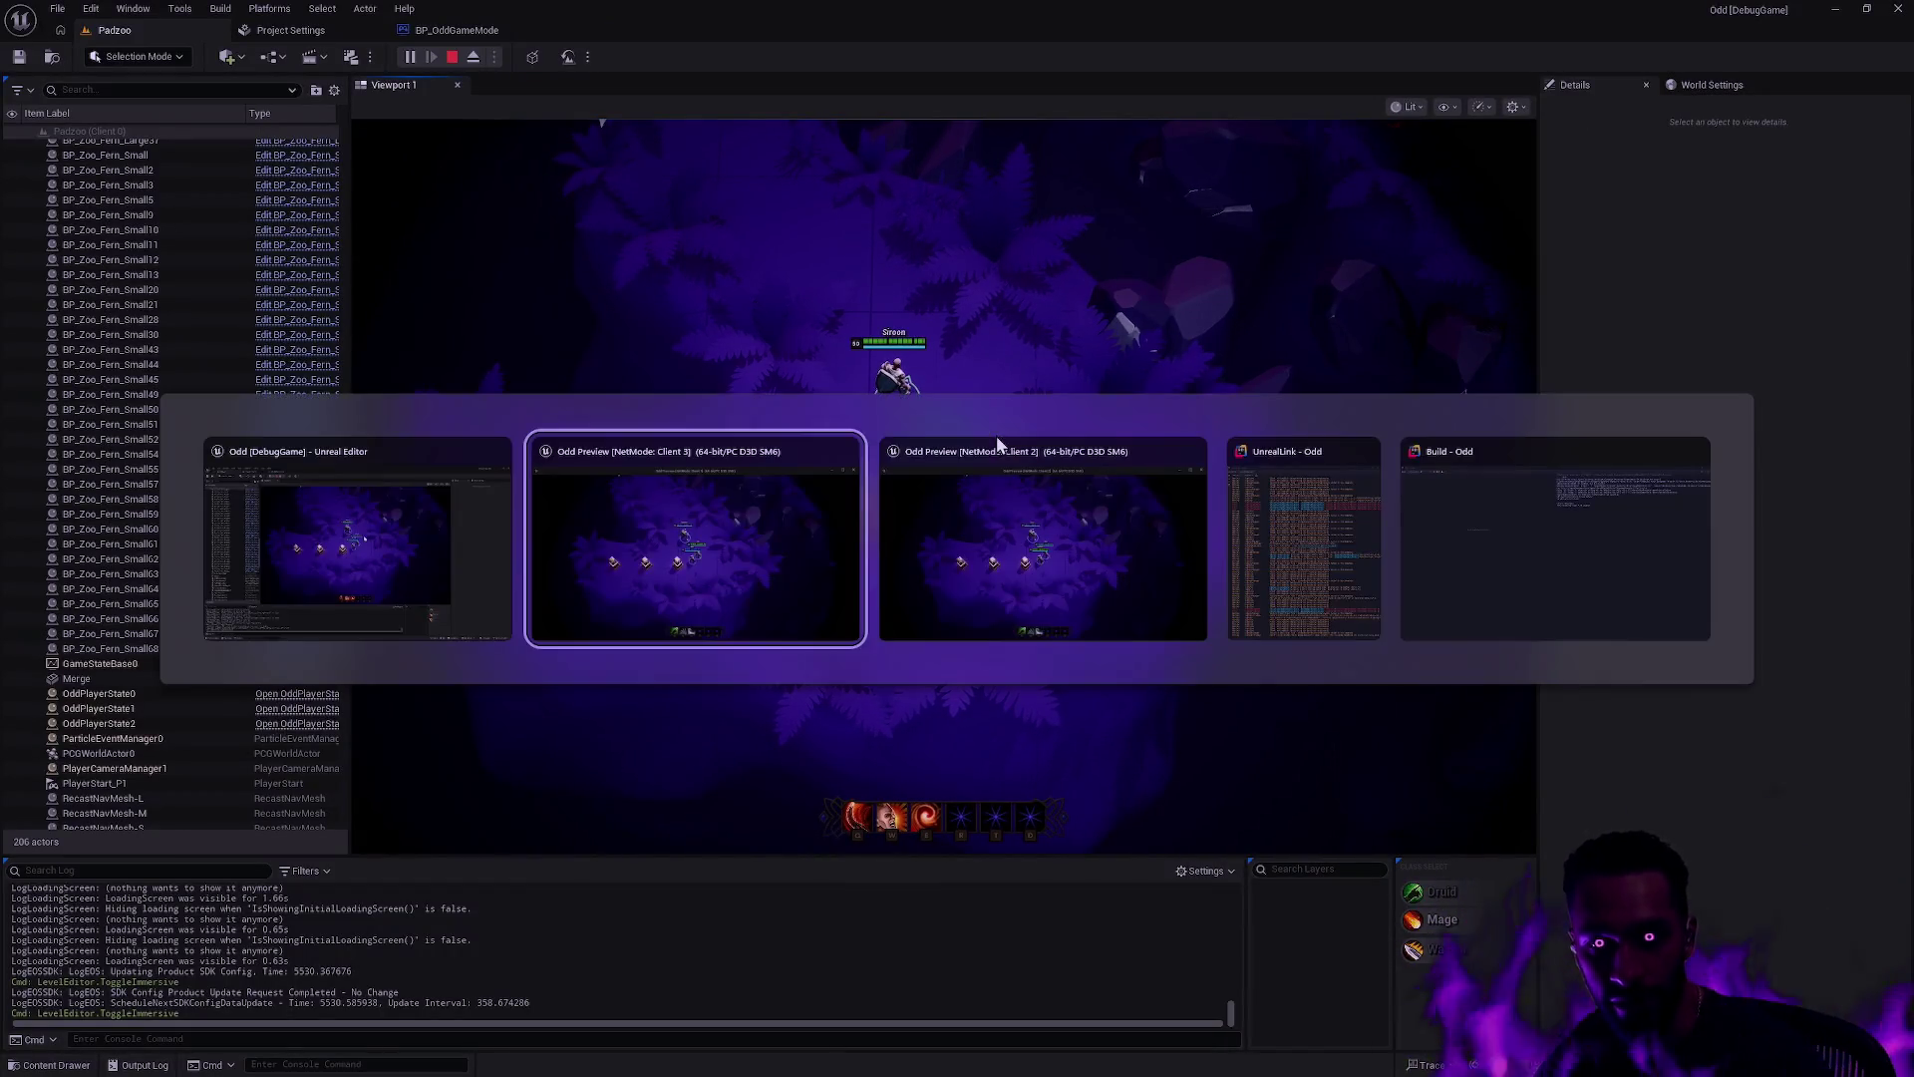
{"action": "right_click", "coordinate": [428, 323]}
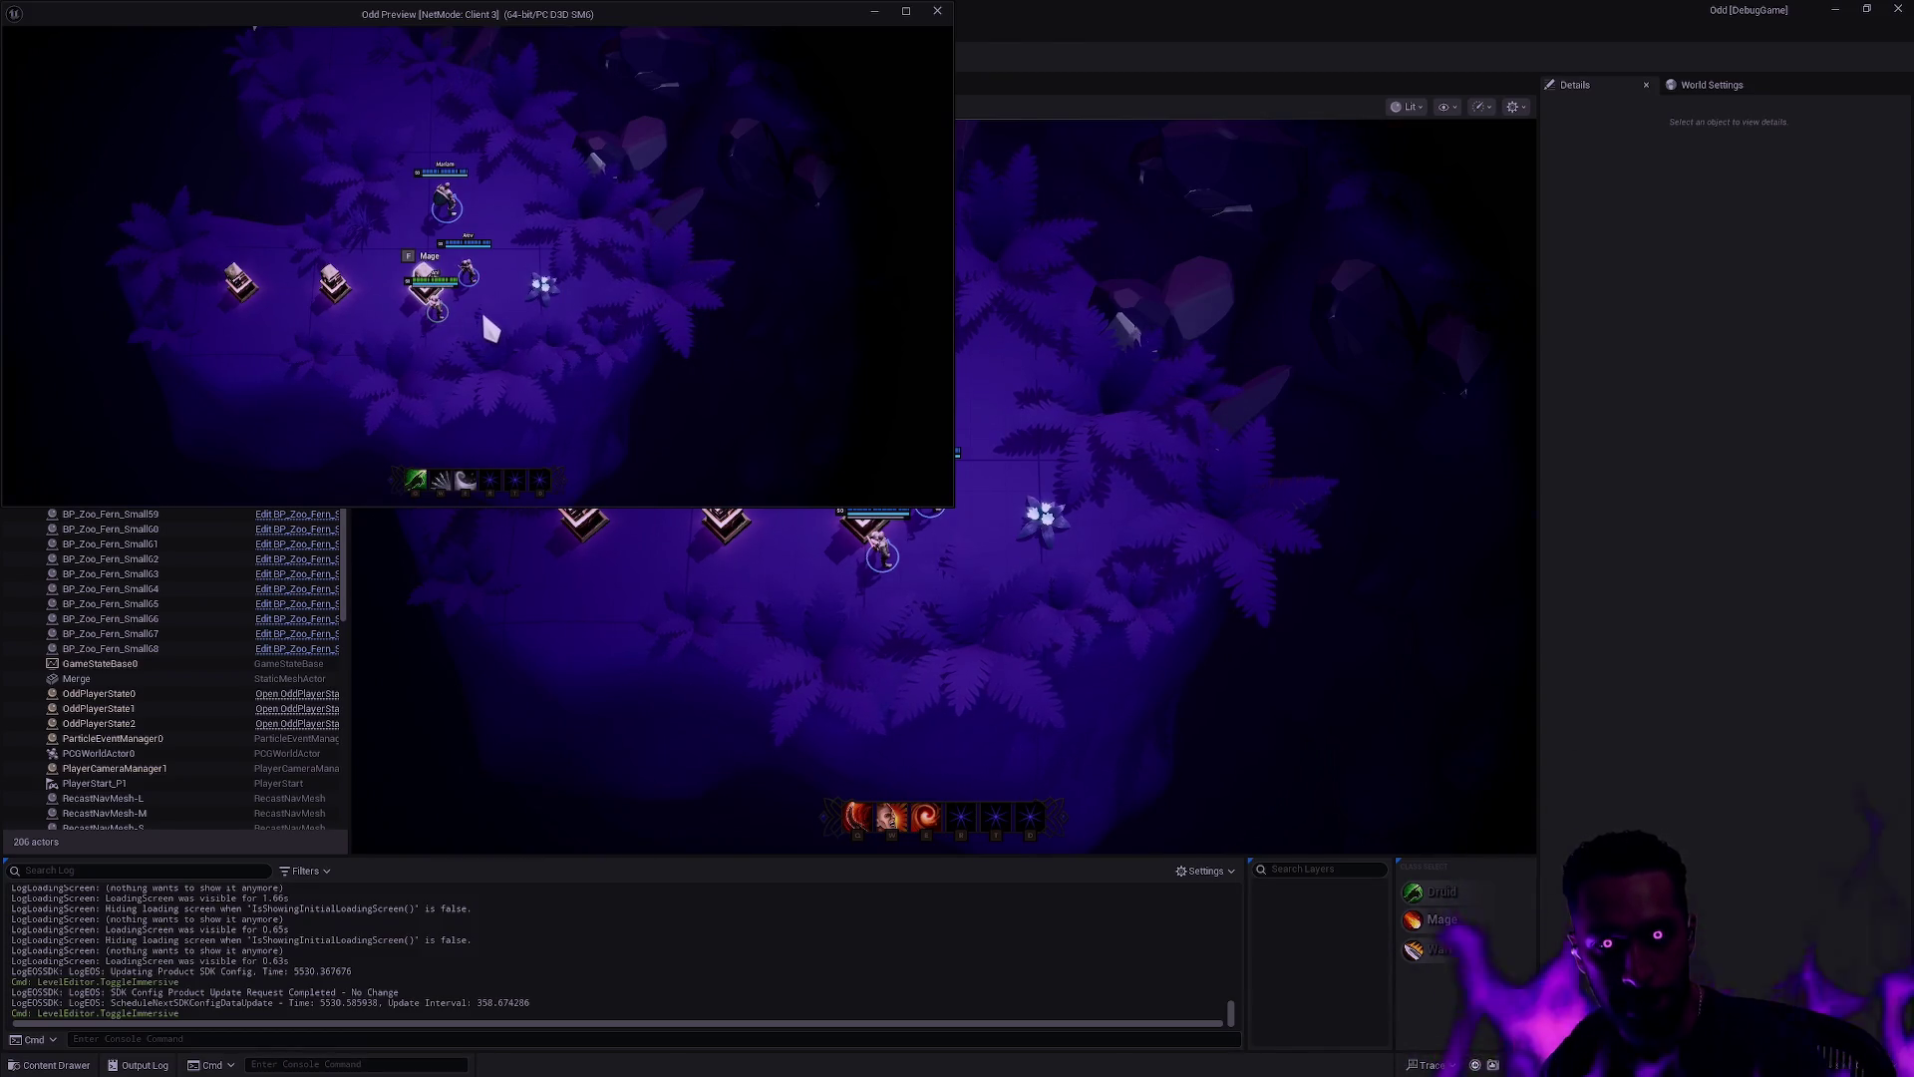
{"action": "key", "text": "f"}
{"action": "right_click", "coordinate": [483, 303]}
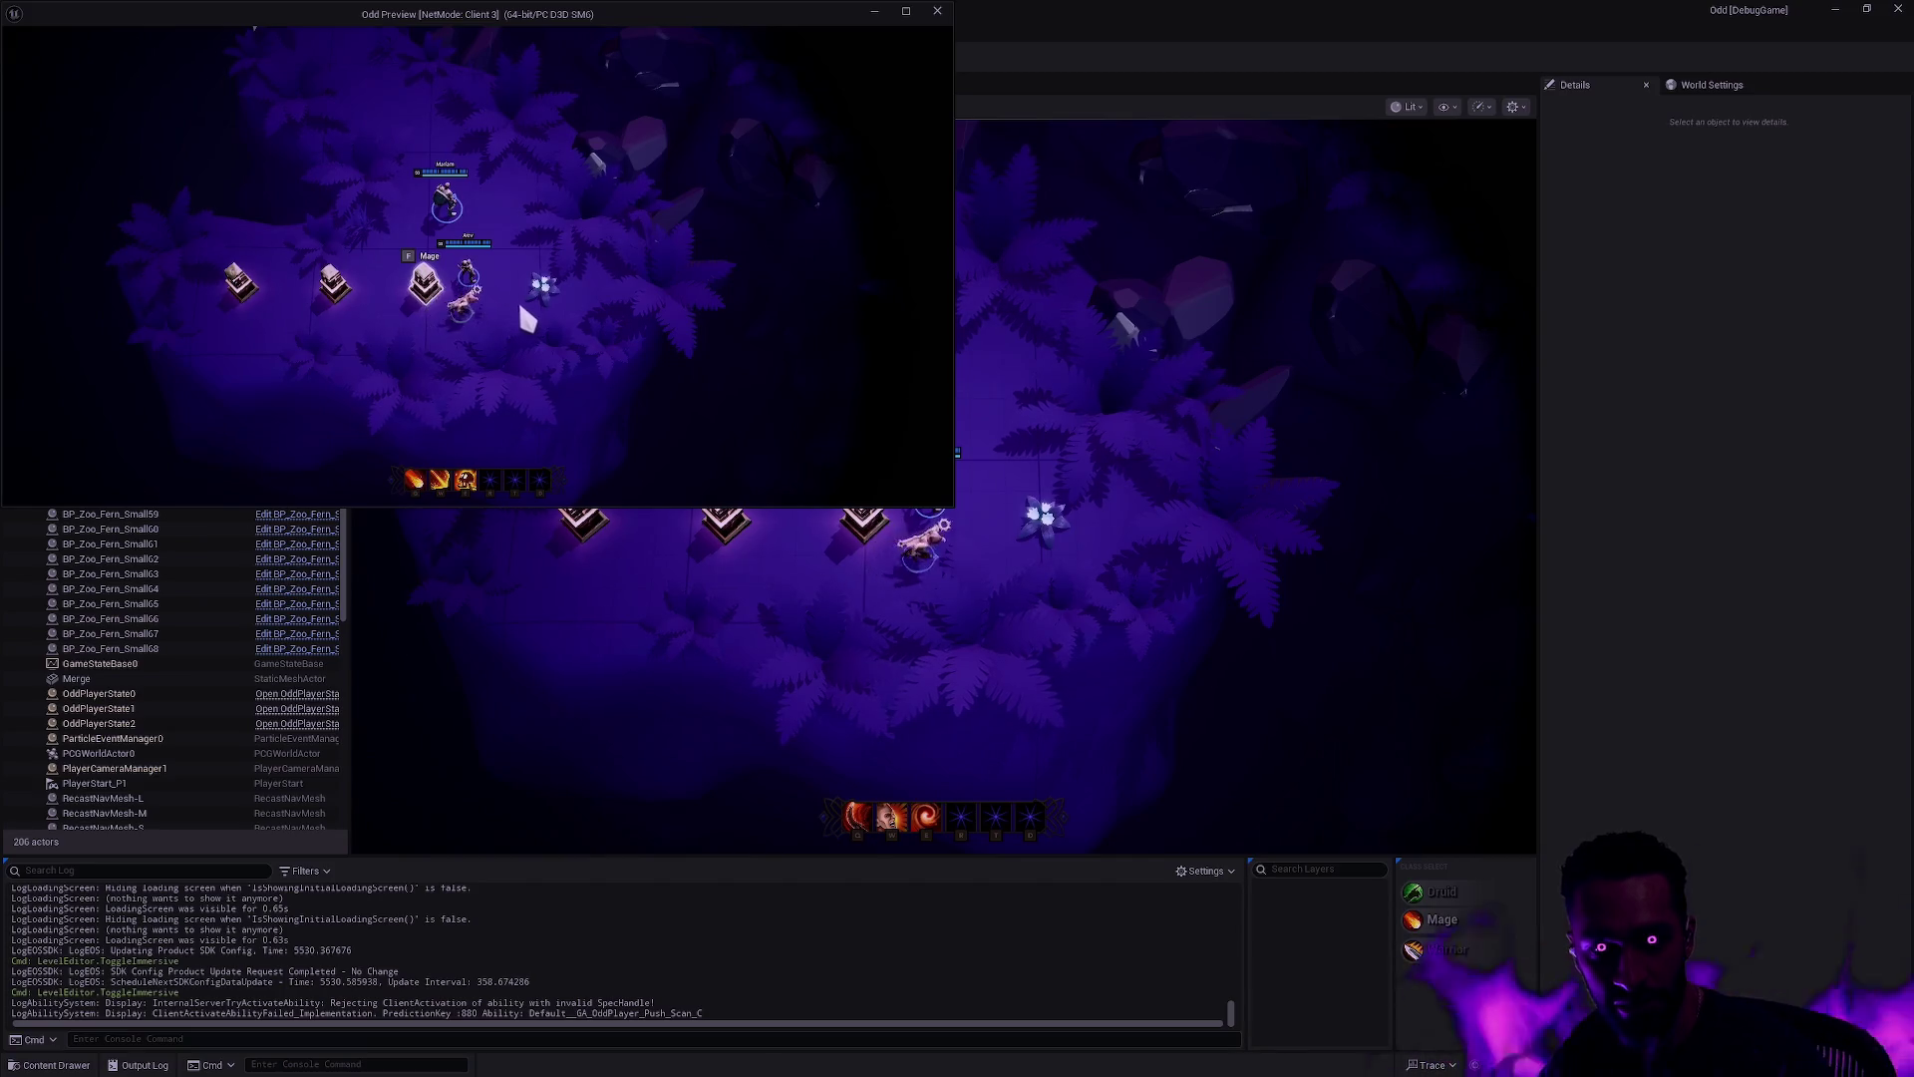
{"action": "right_click", "coordinate": [510, 242]}
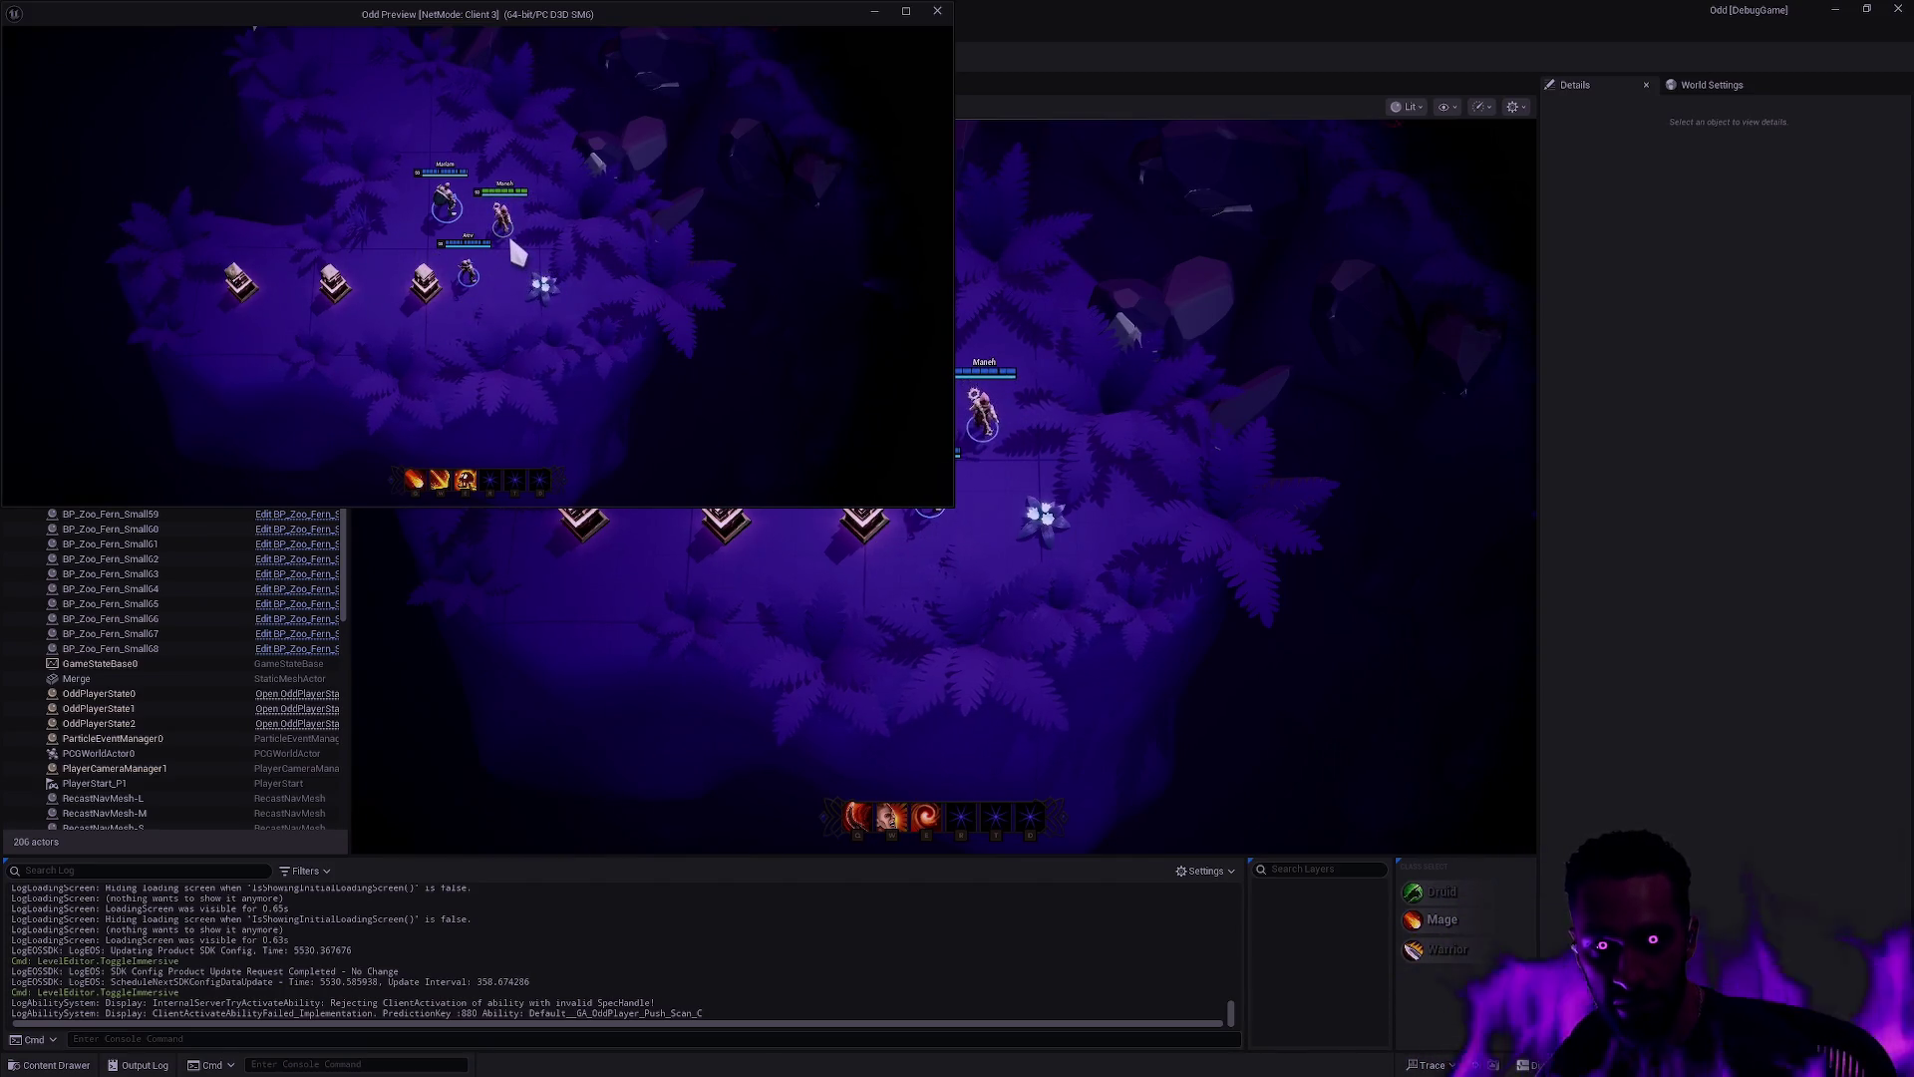
{"action": "key", "text": "F11"}
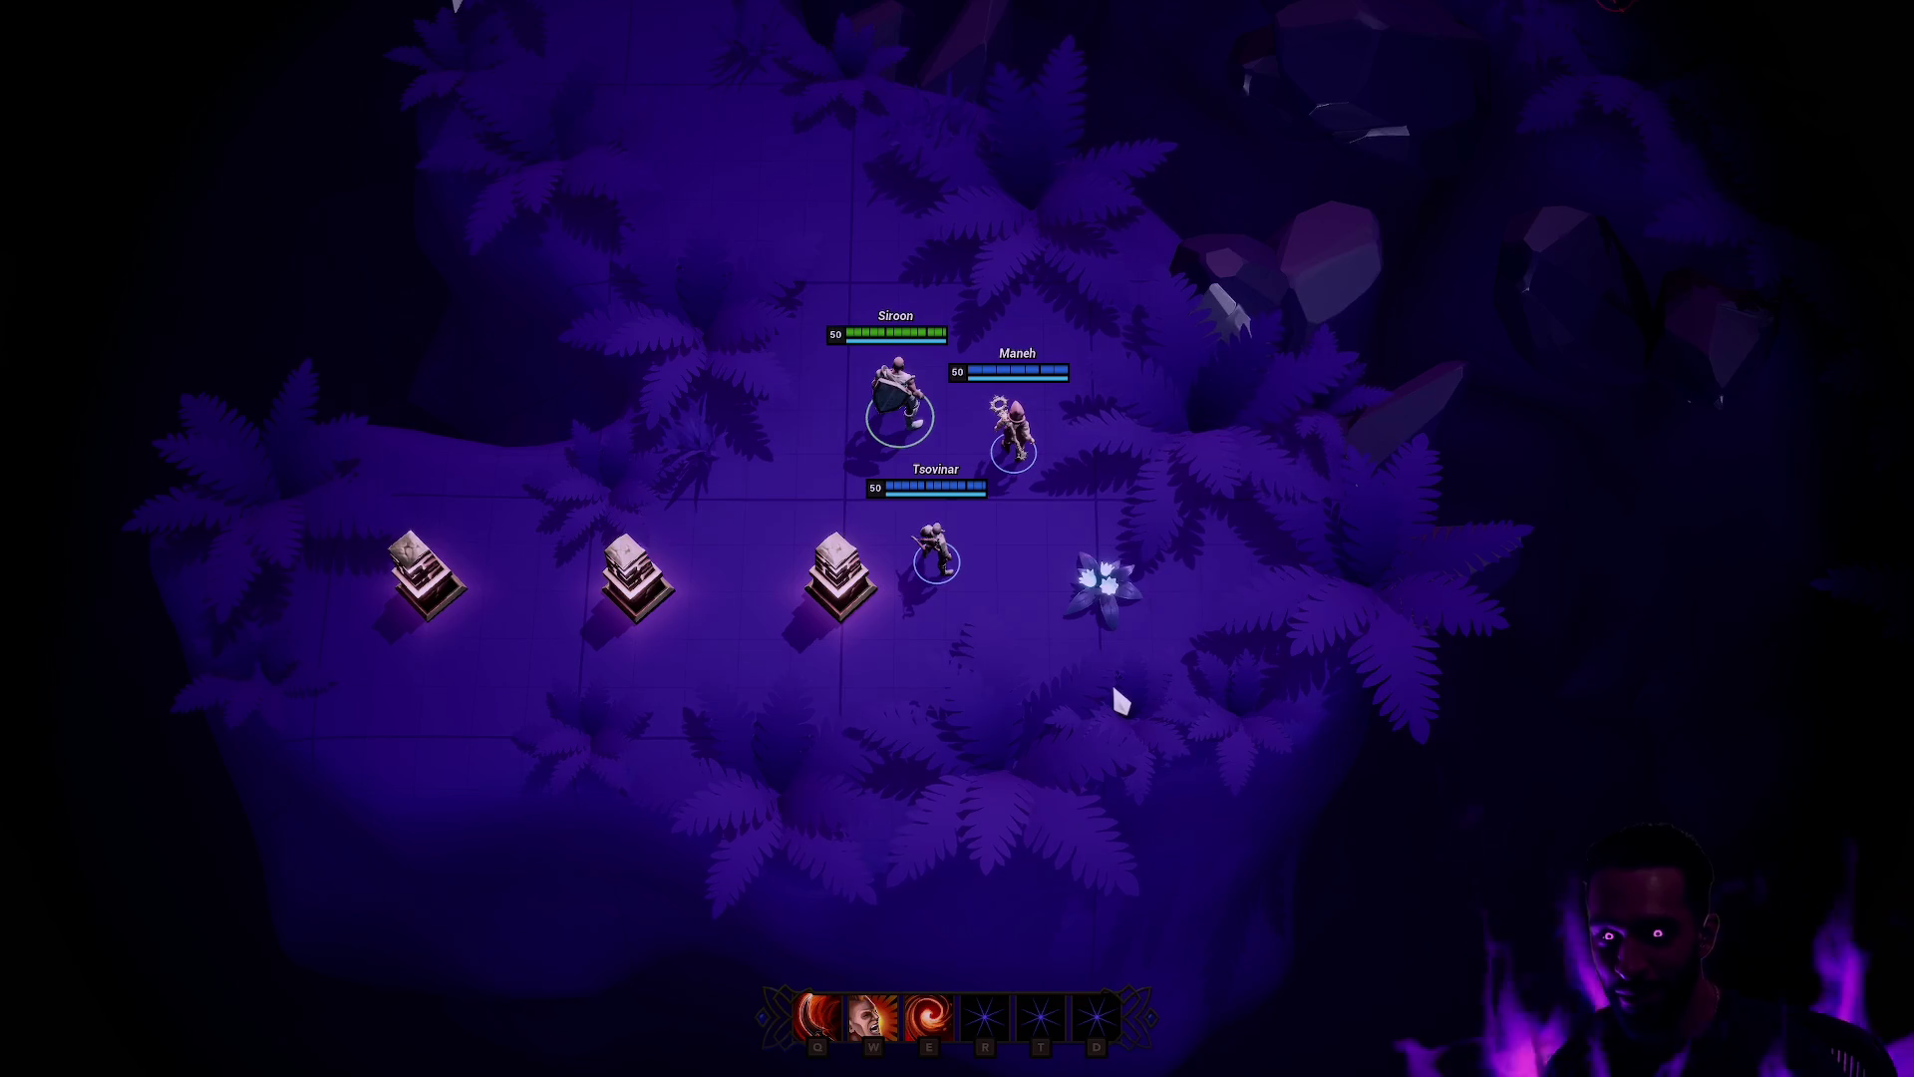
{"action": "key", "text": "super+shift+s"}
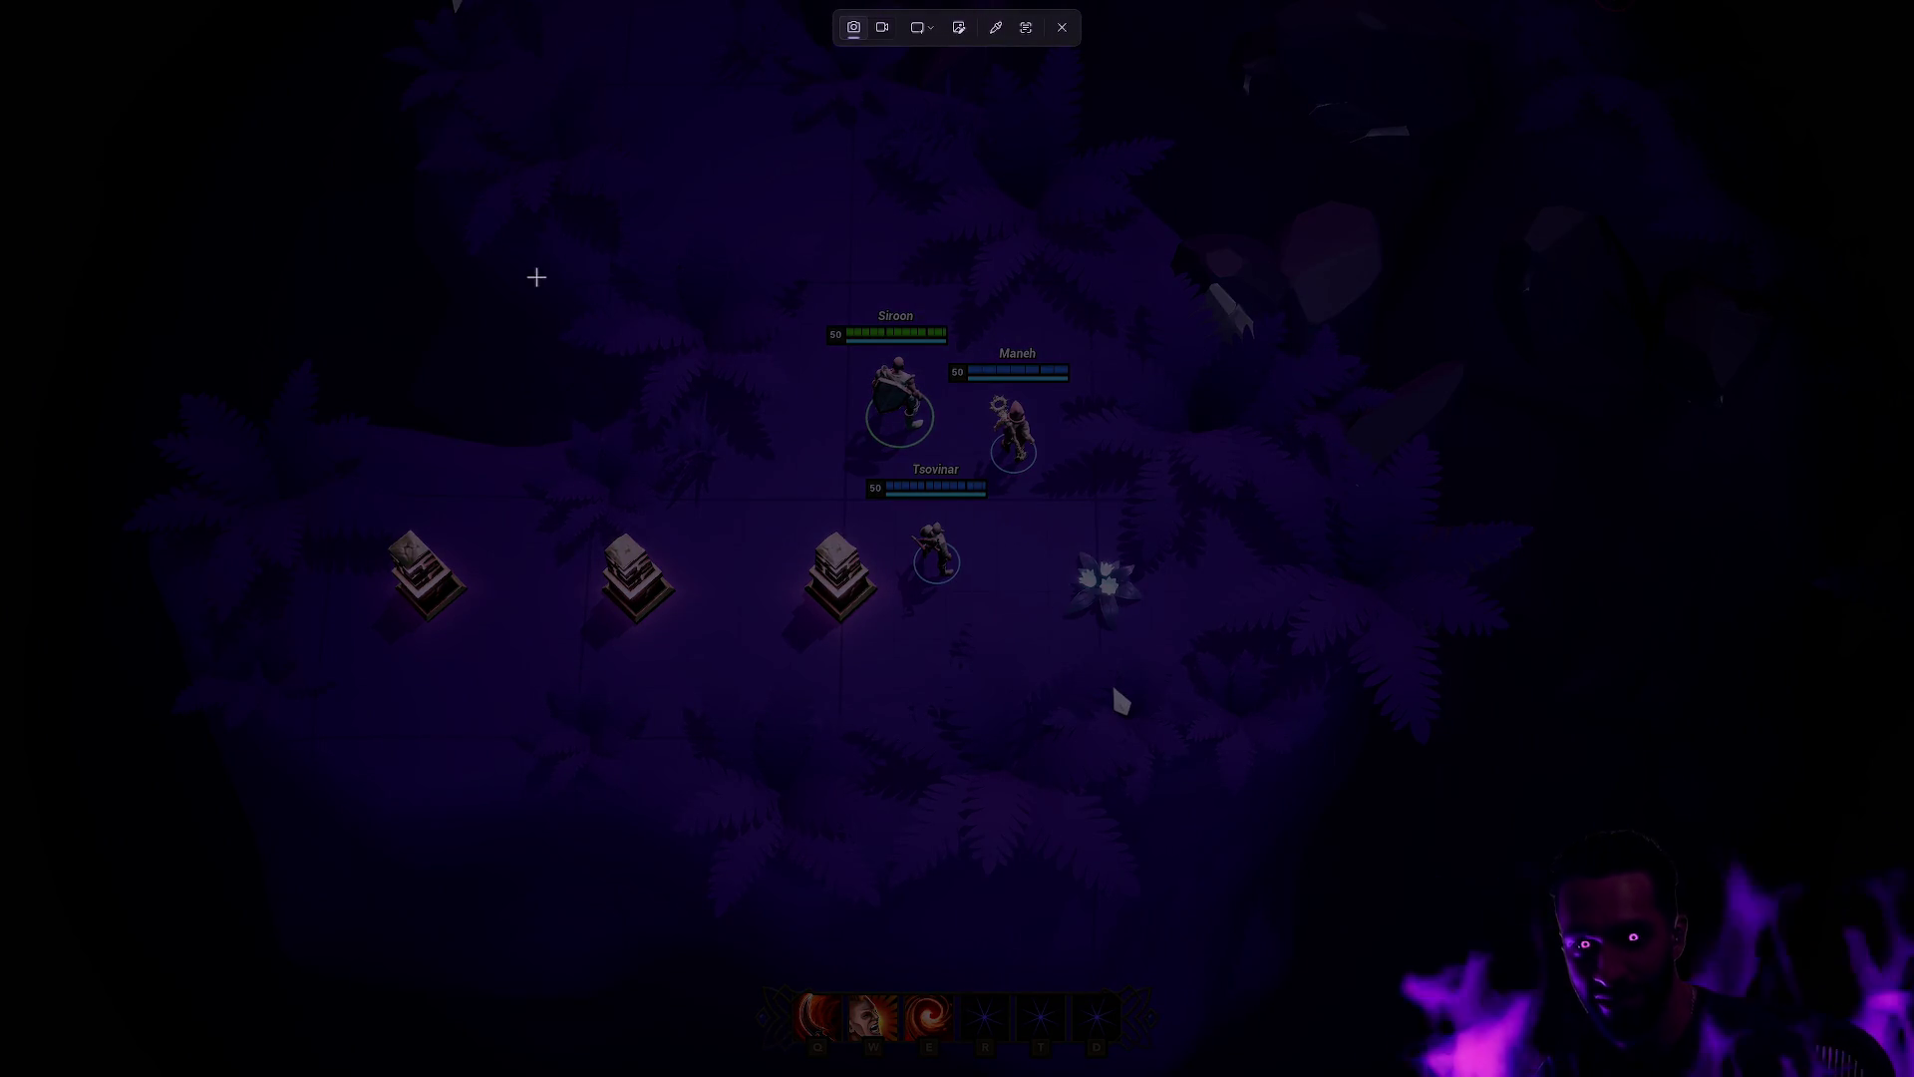
{"action": "mouse_move", "coordinate": [558, 174]}
{"action": "left_mouse_down"}
{"action": "mouse_move", "coordinate": [824, 364]}
{"action": "mouse_move", "coordinate": [1334, 794]}
{"action": "mouse_move", "coordinate": [1384, 808]}
{"action": "left_mouse_up"}
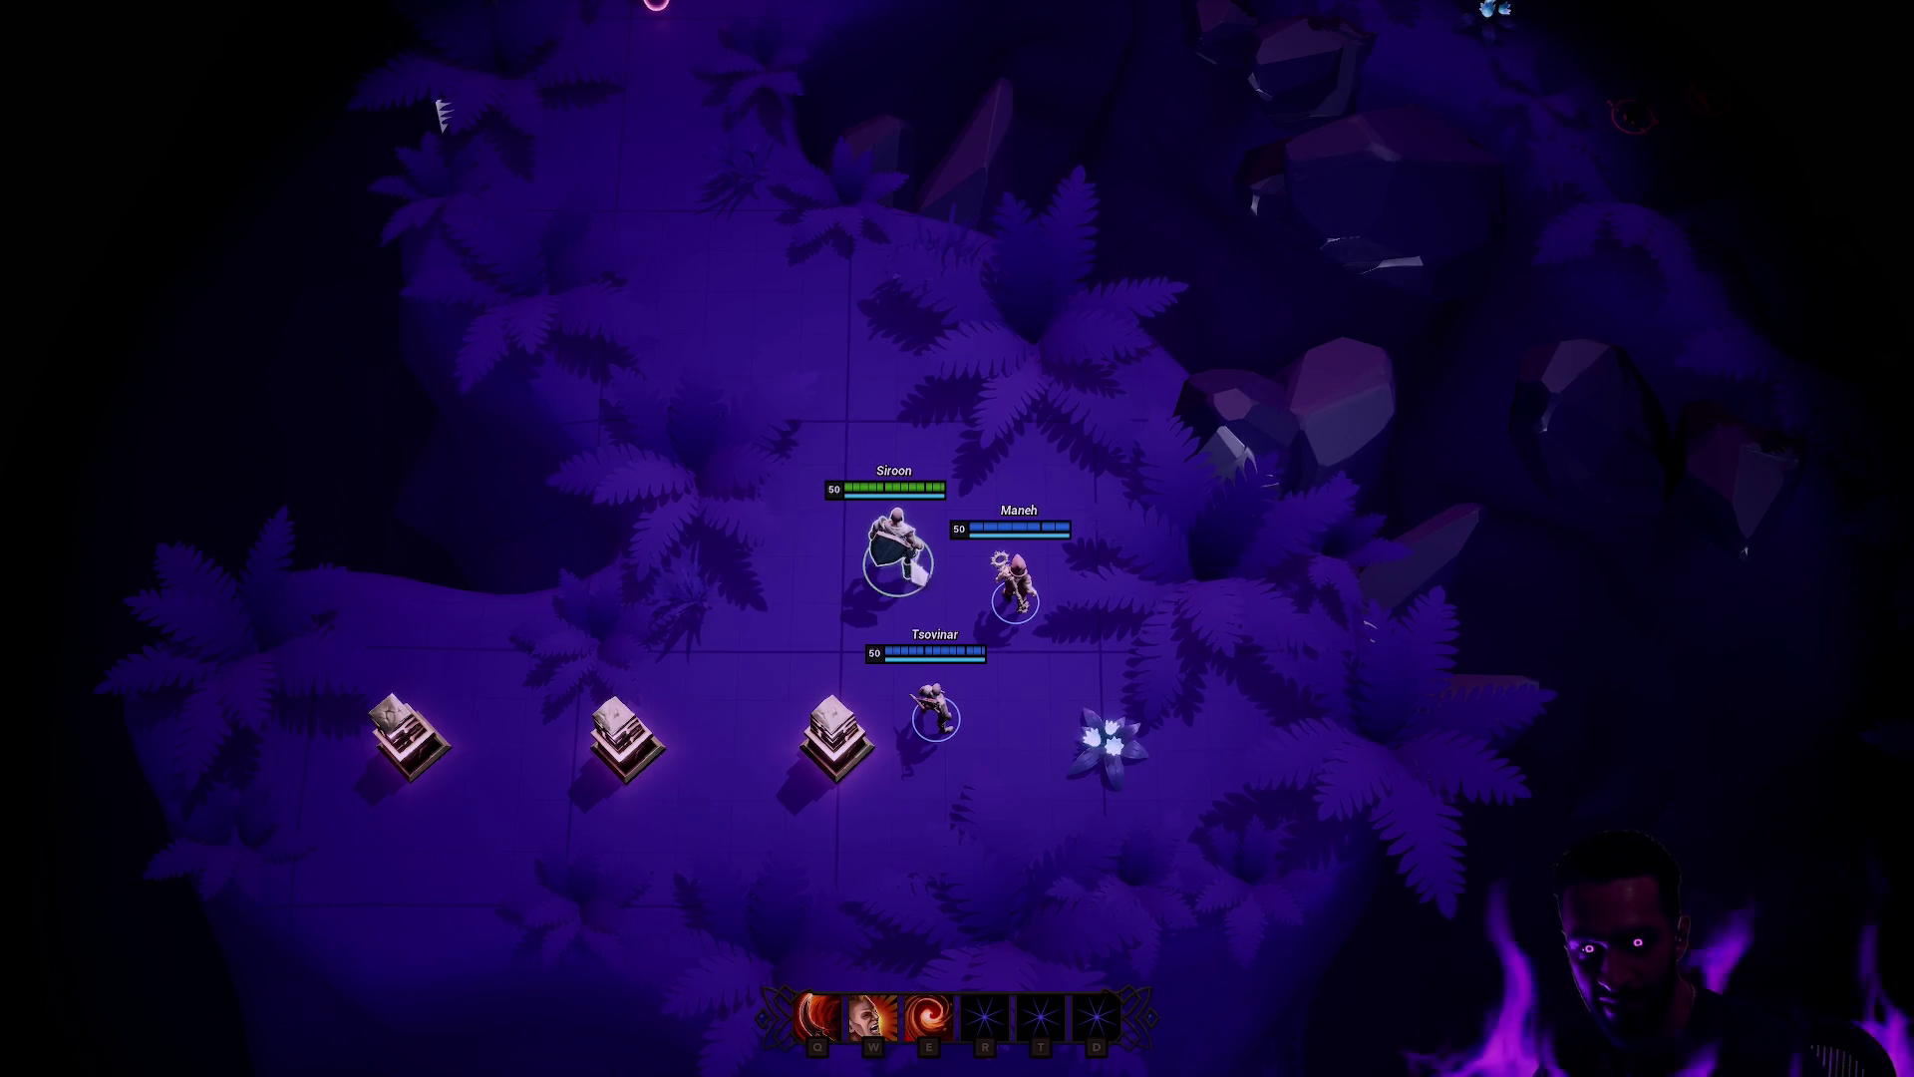
Step: Move Siroon around near Maneh and cast the W ability
{"action": "right_click", "coordinate": [990, 638]}
{"action": "right_click", "coordinate": [902, 499]}
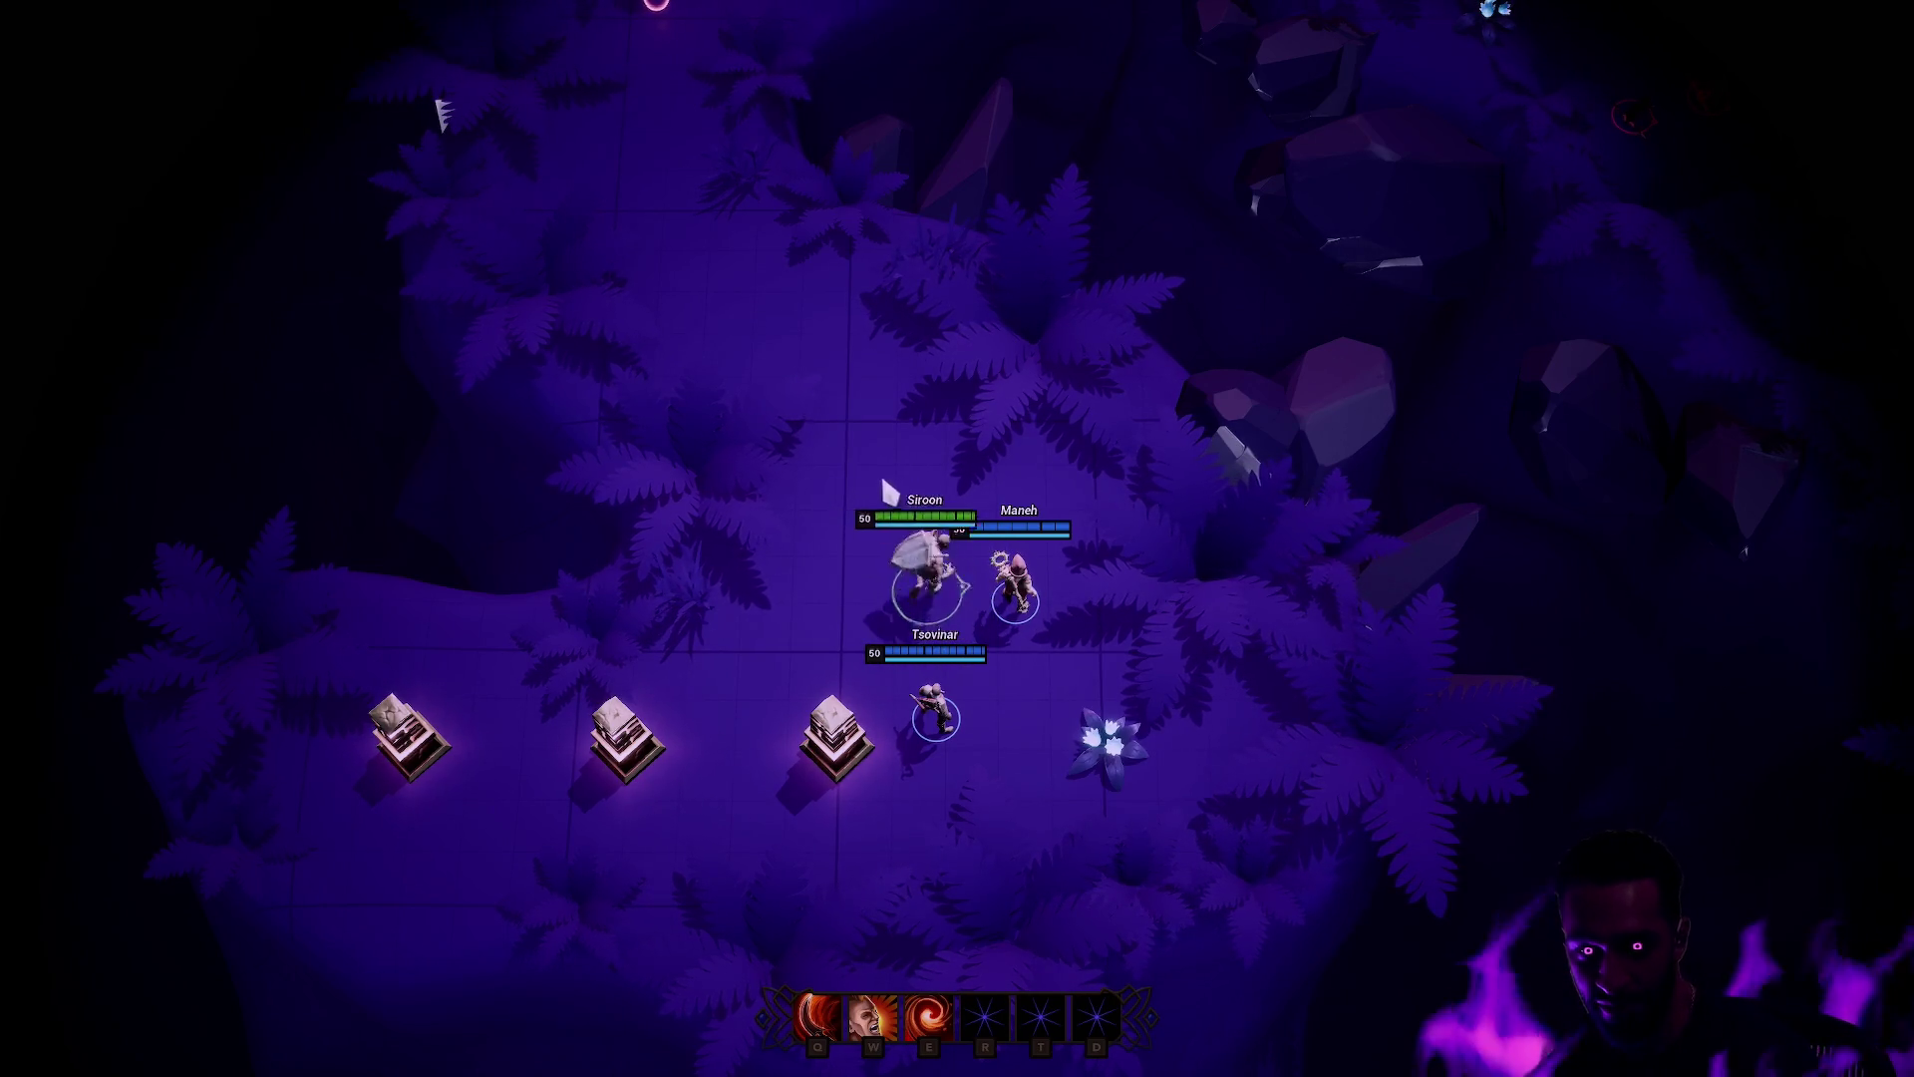
{"action": "right_click", "coordinate": [960, 480]}
{"action": "key", "text": "w"}
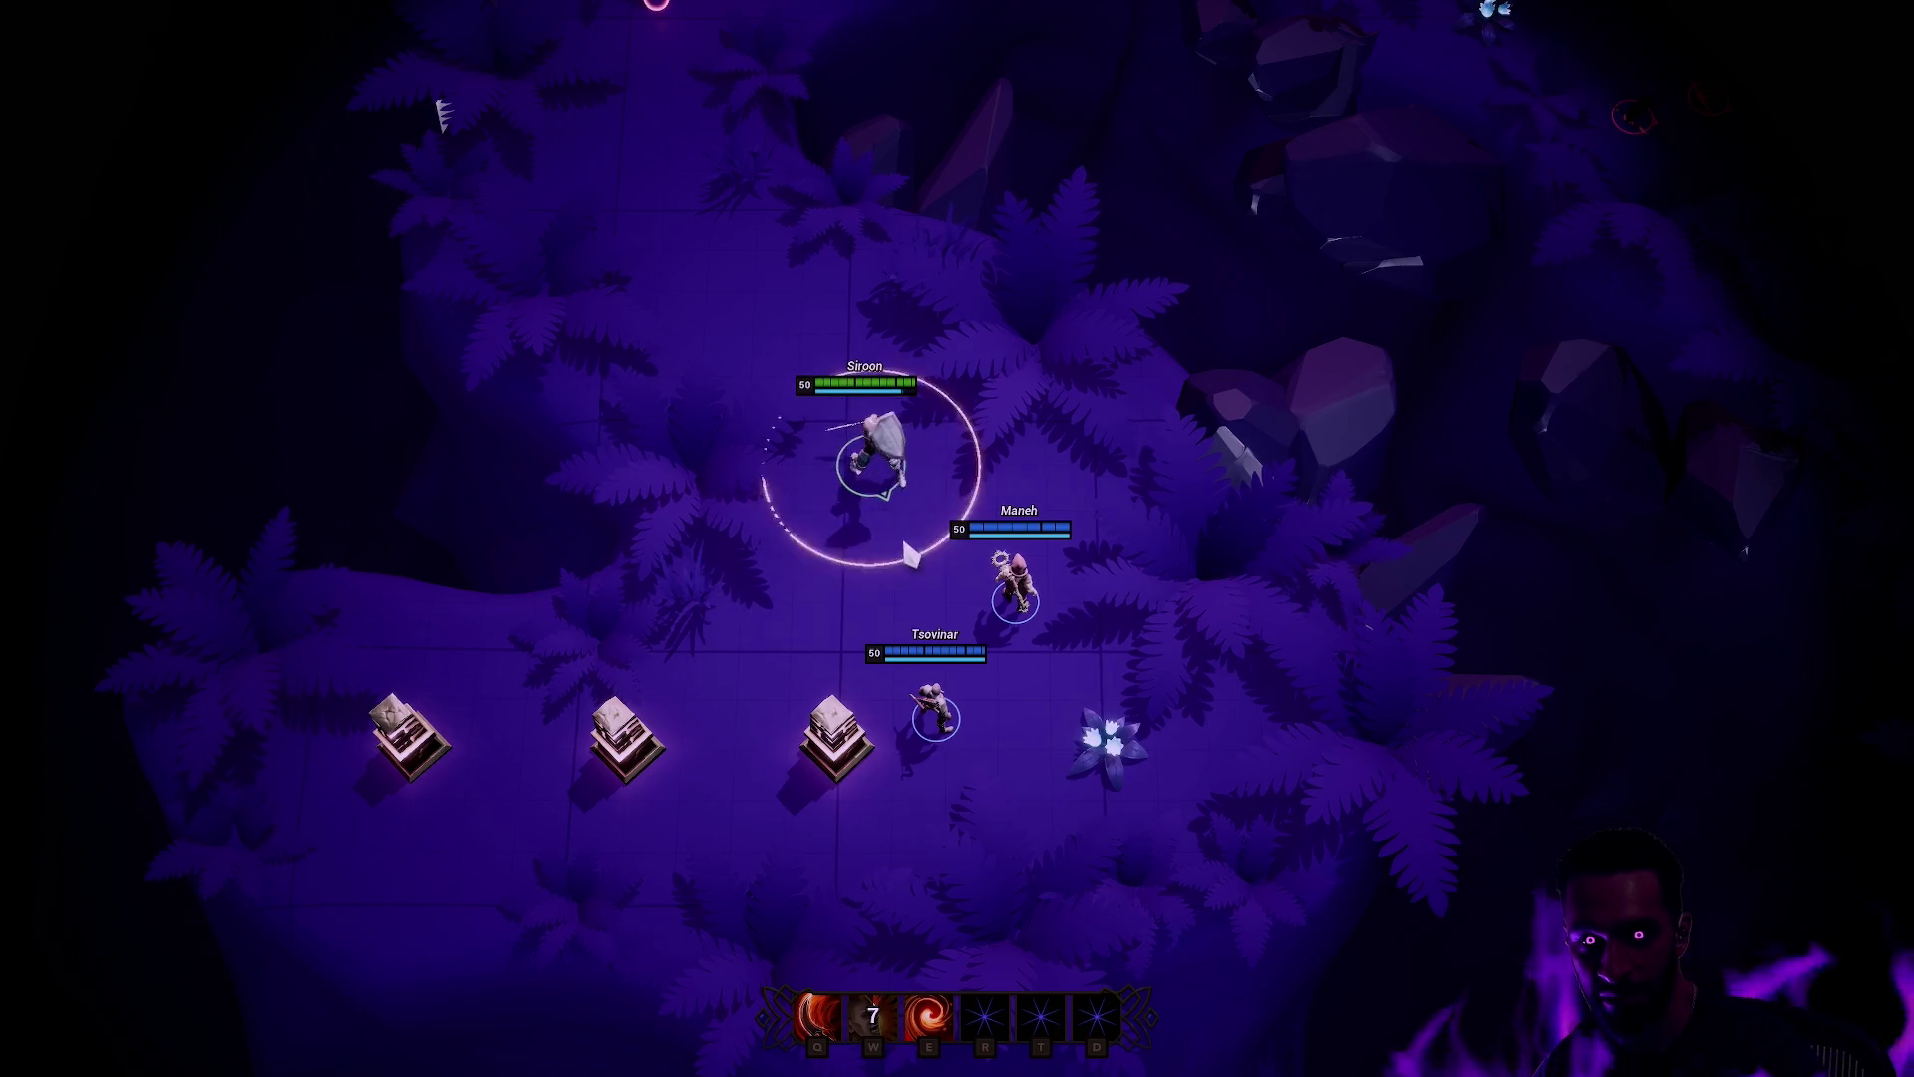
{"action": "right_click", "coordinate": [842, 556]}
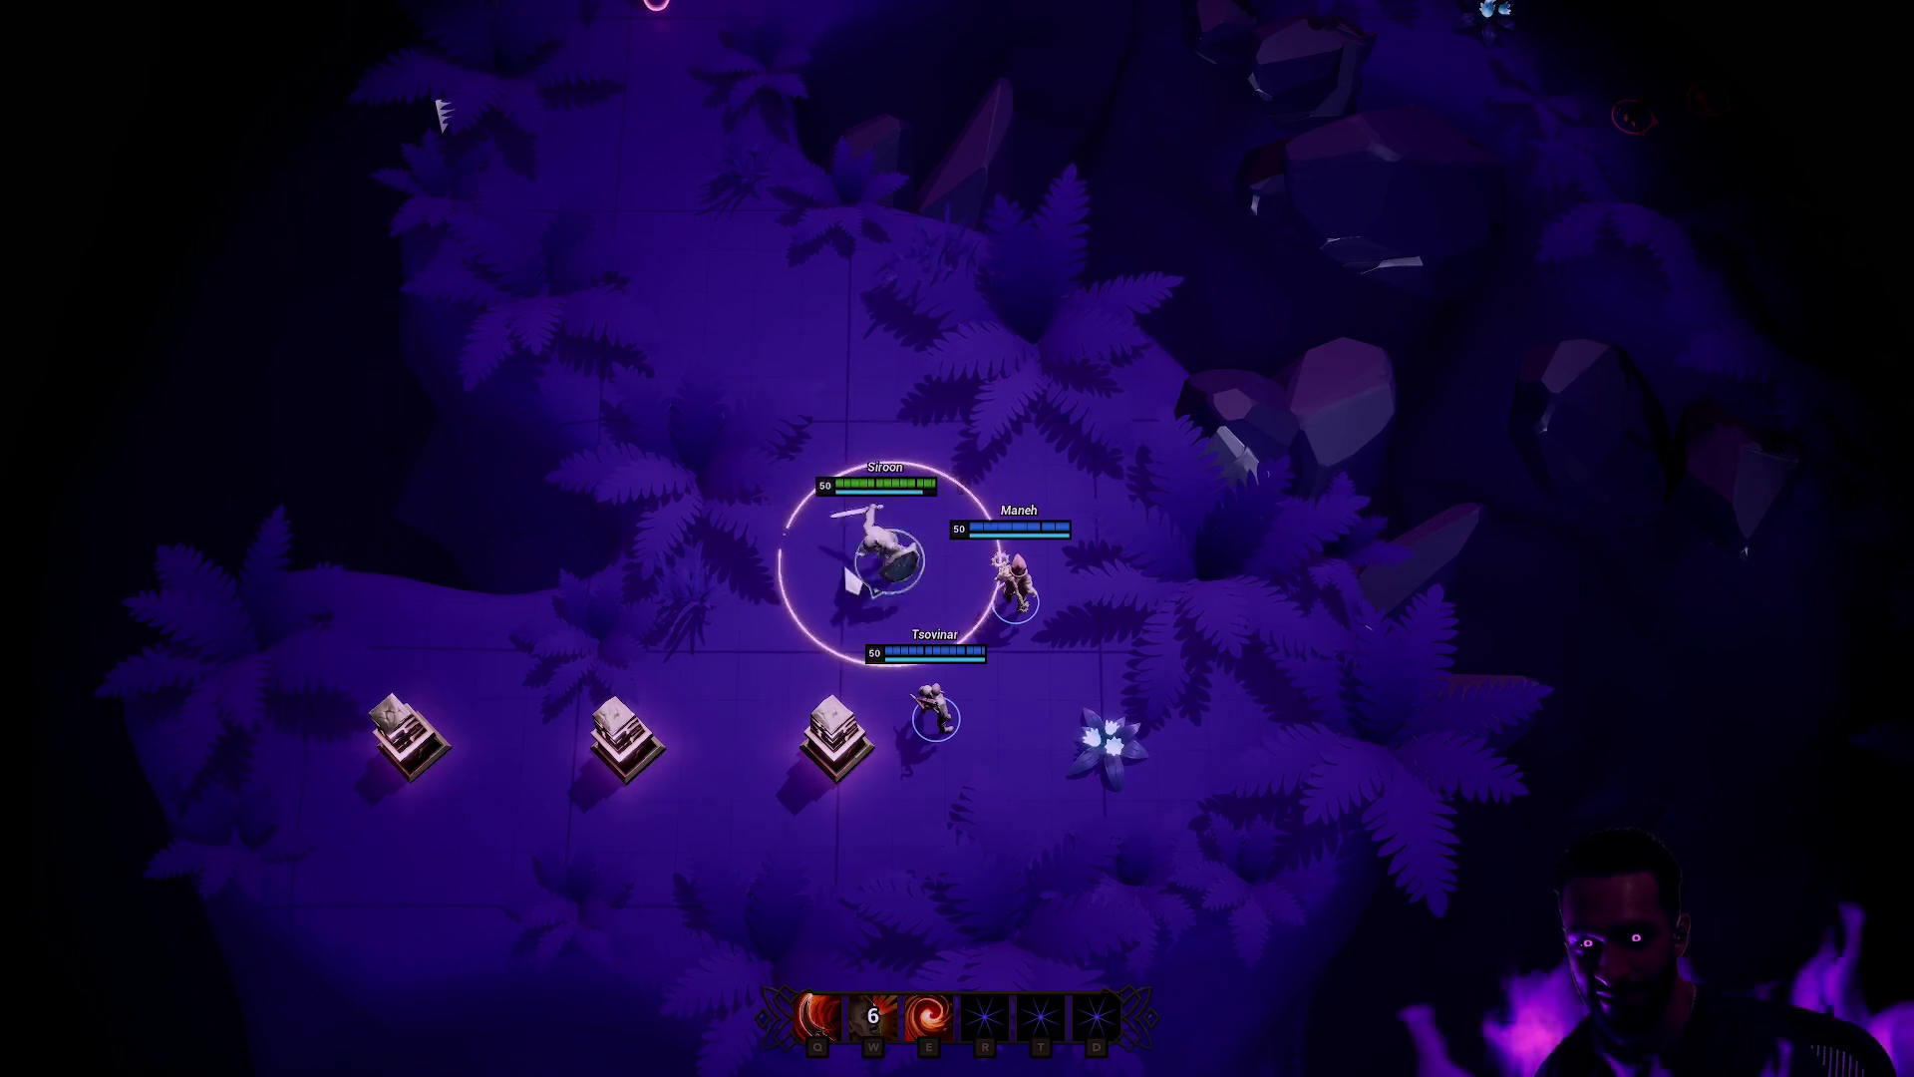
{"action": "right_click", "coordinate": [889, 499]}
Step: Switch to the Client 2 window and cast its character's Q ability twice
{"action": "key", "text": "alt+Tab"}
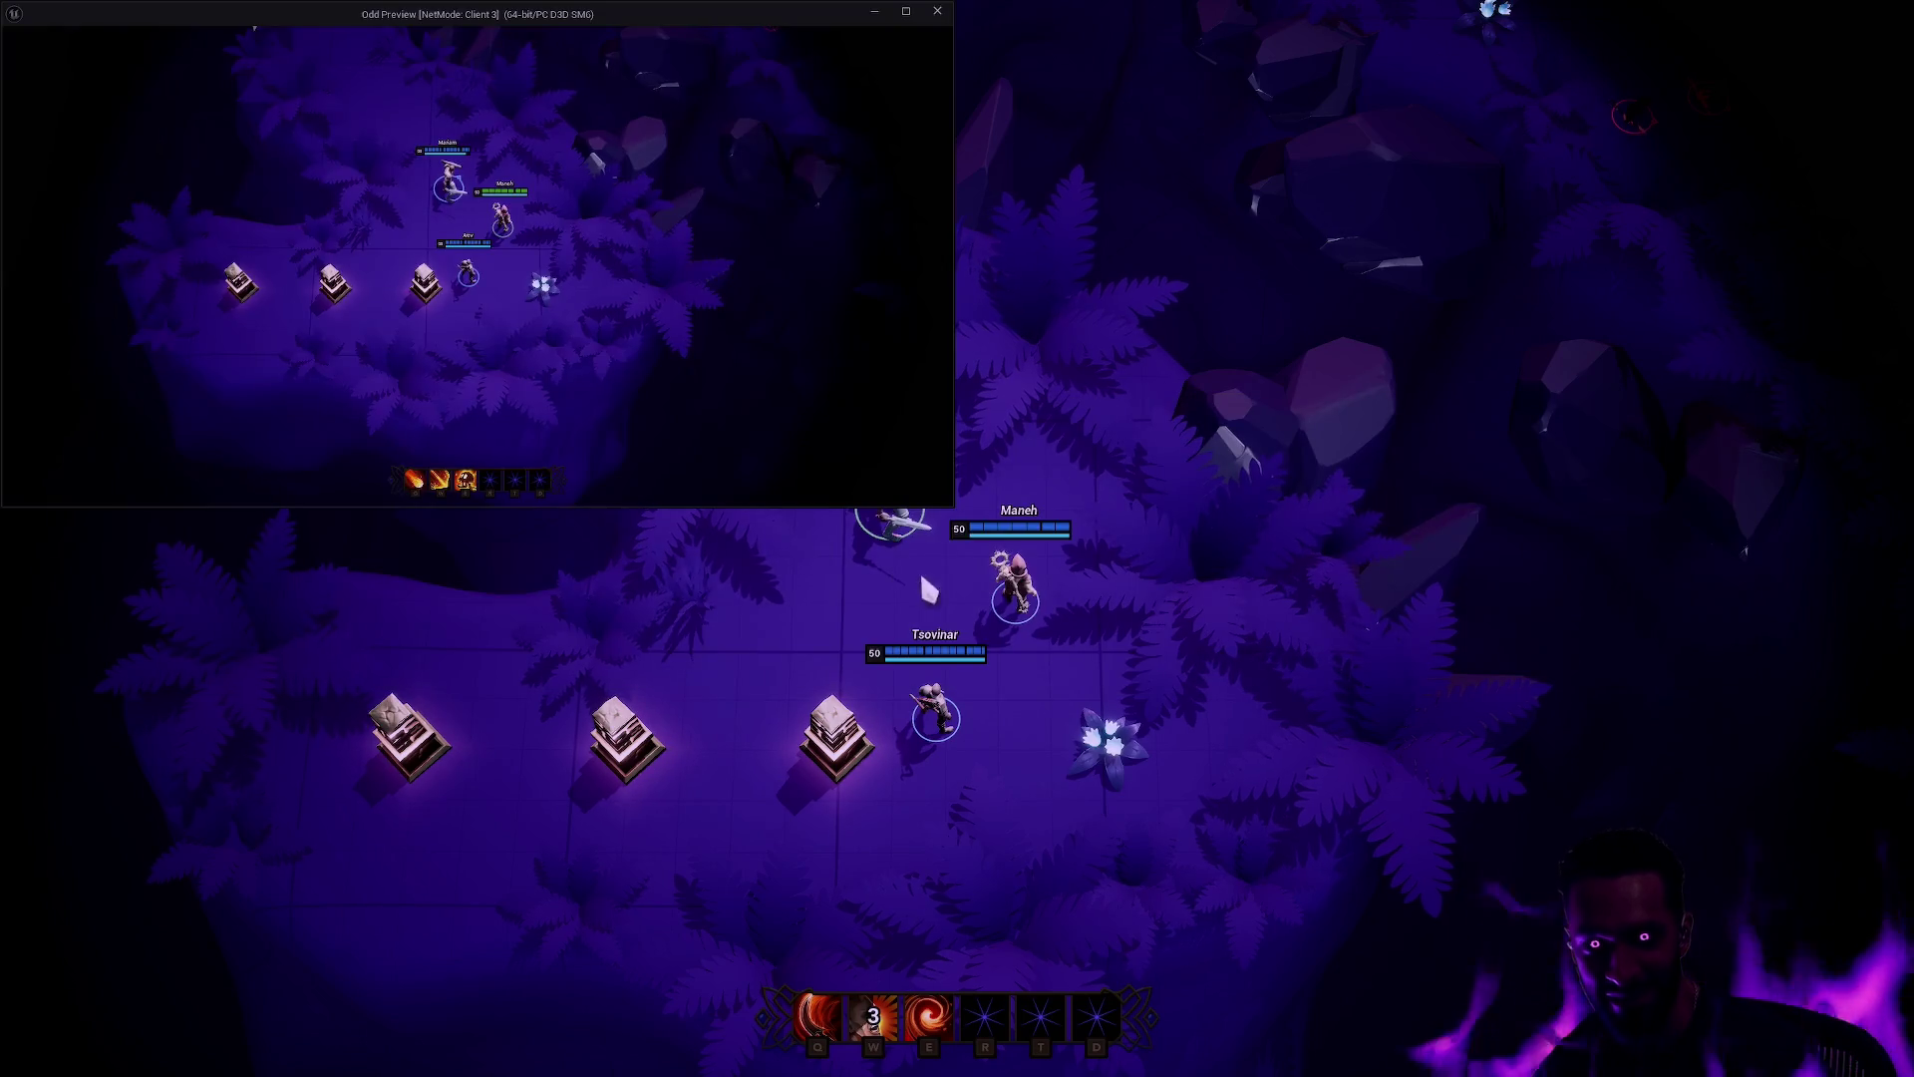
{"action": "key", "text": "alt+Tab"}
{"action": "key", "text": "alt+Tab"}
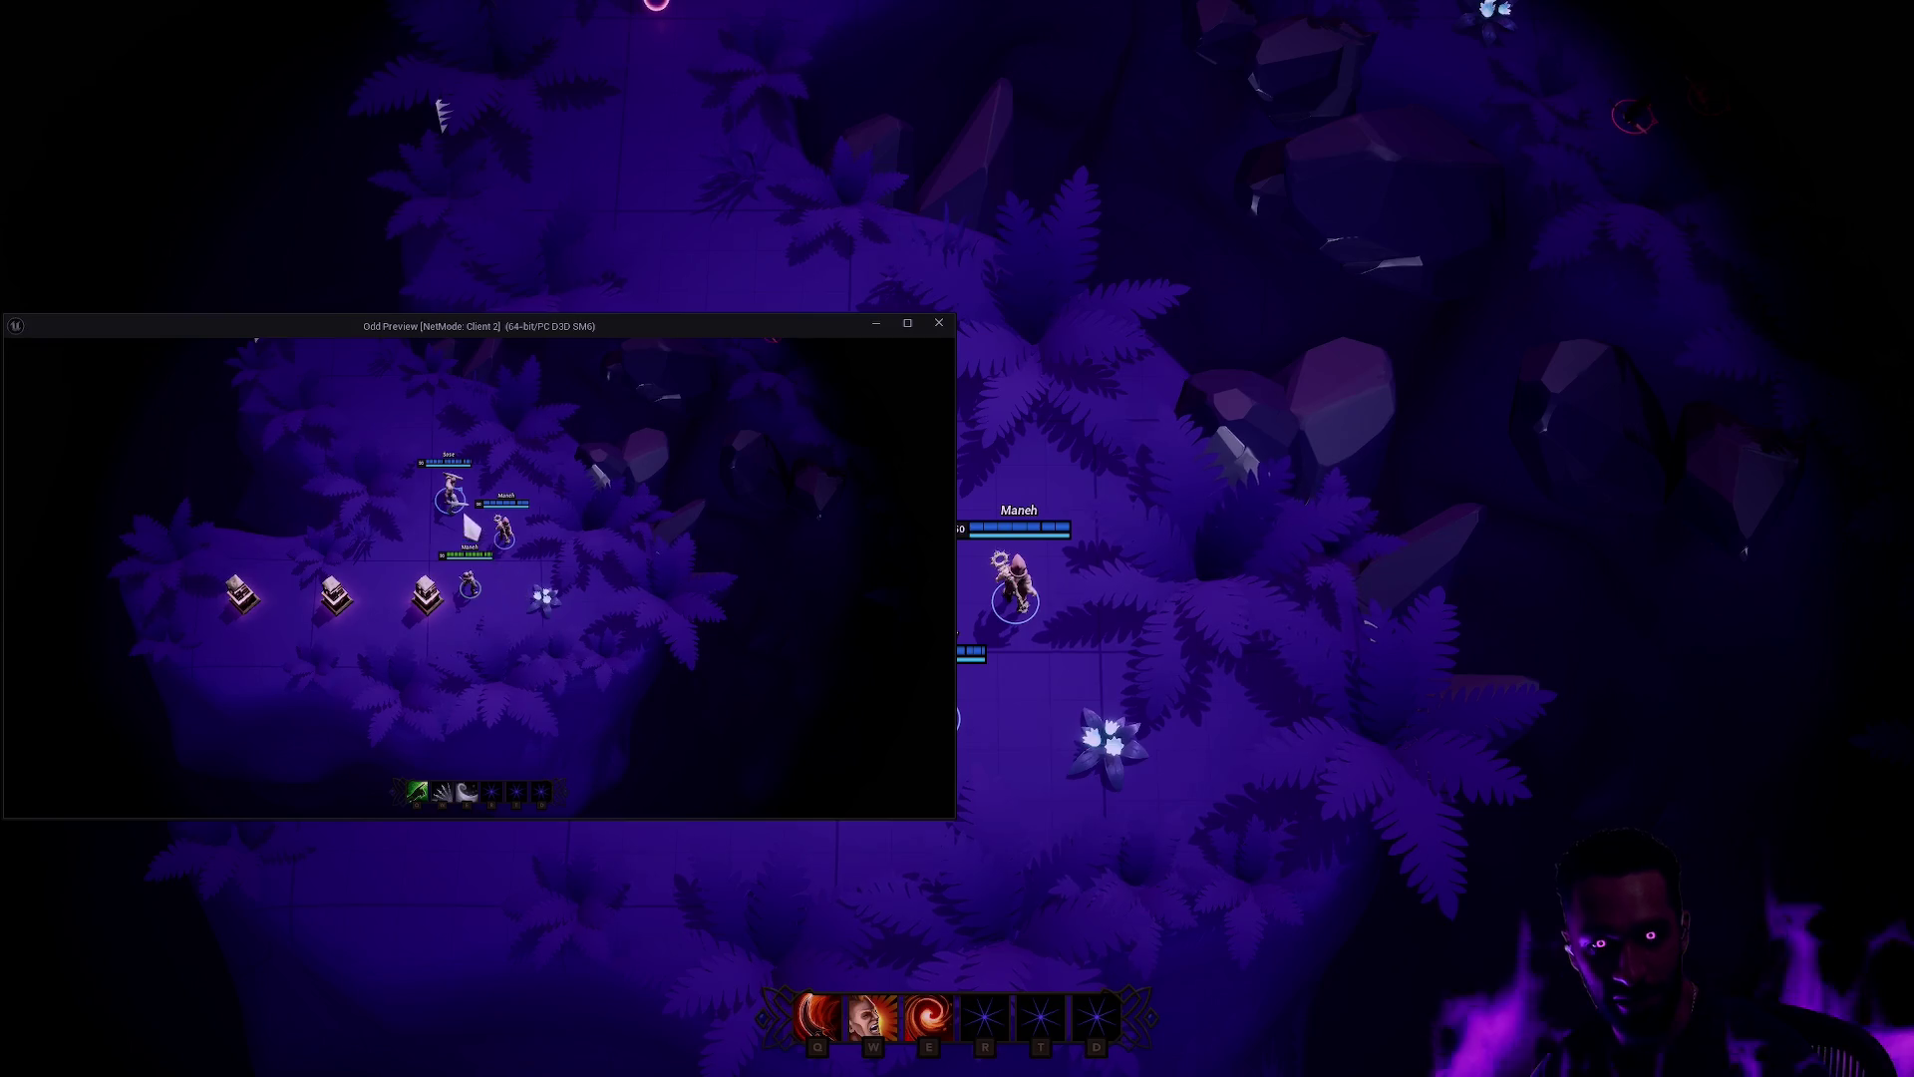
{"action": "key", "text": "q"}
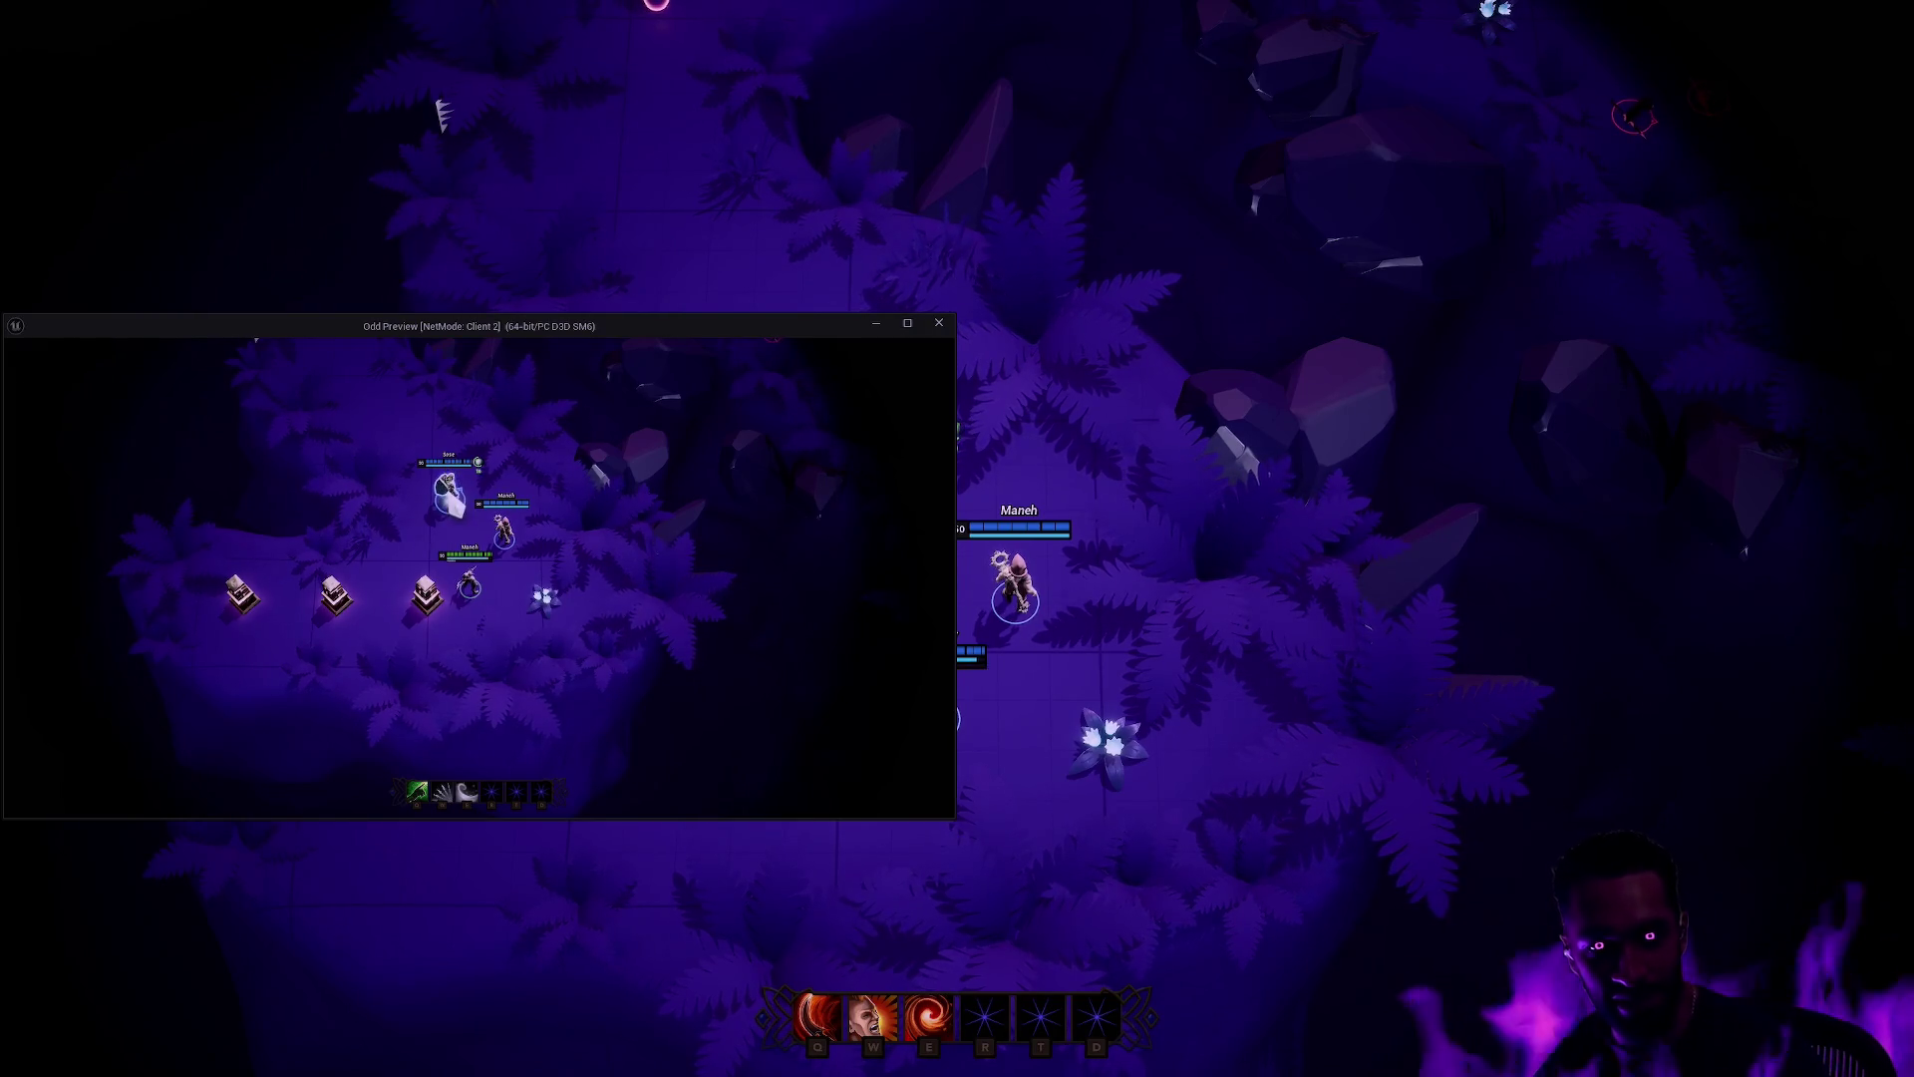
{"action": "key", "text": "q"}
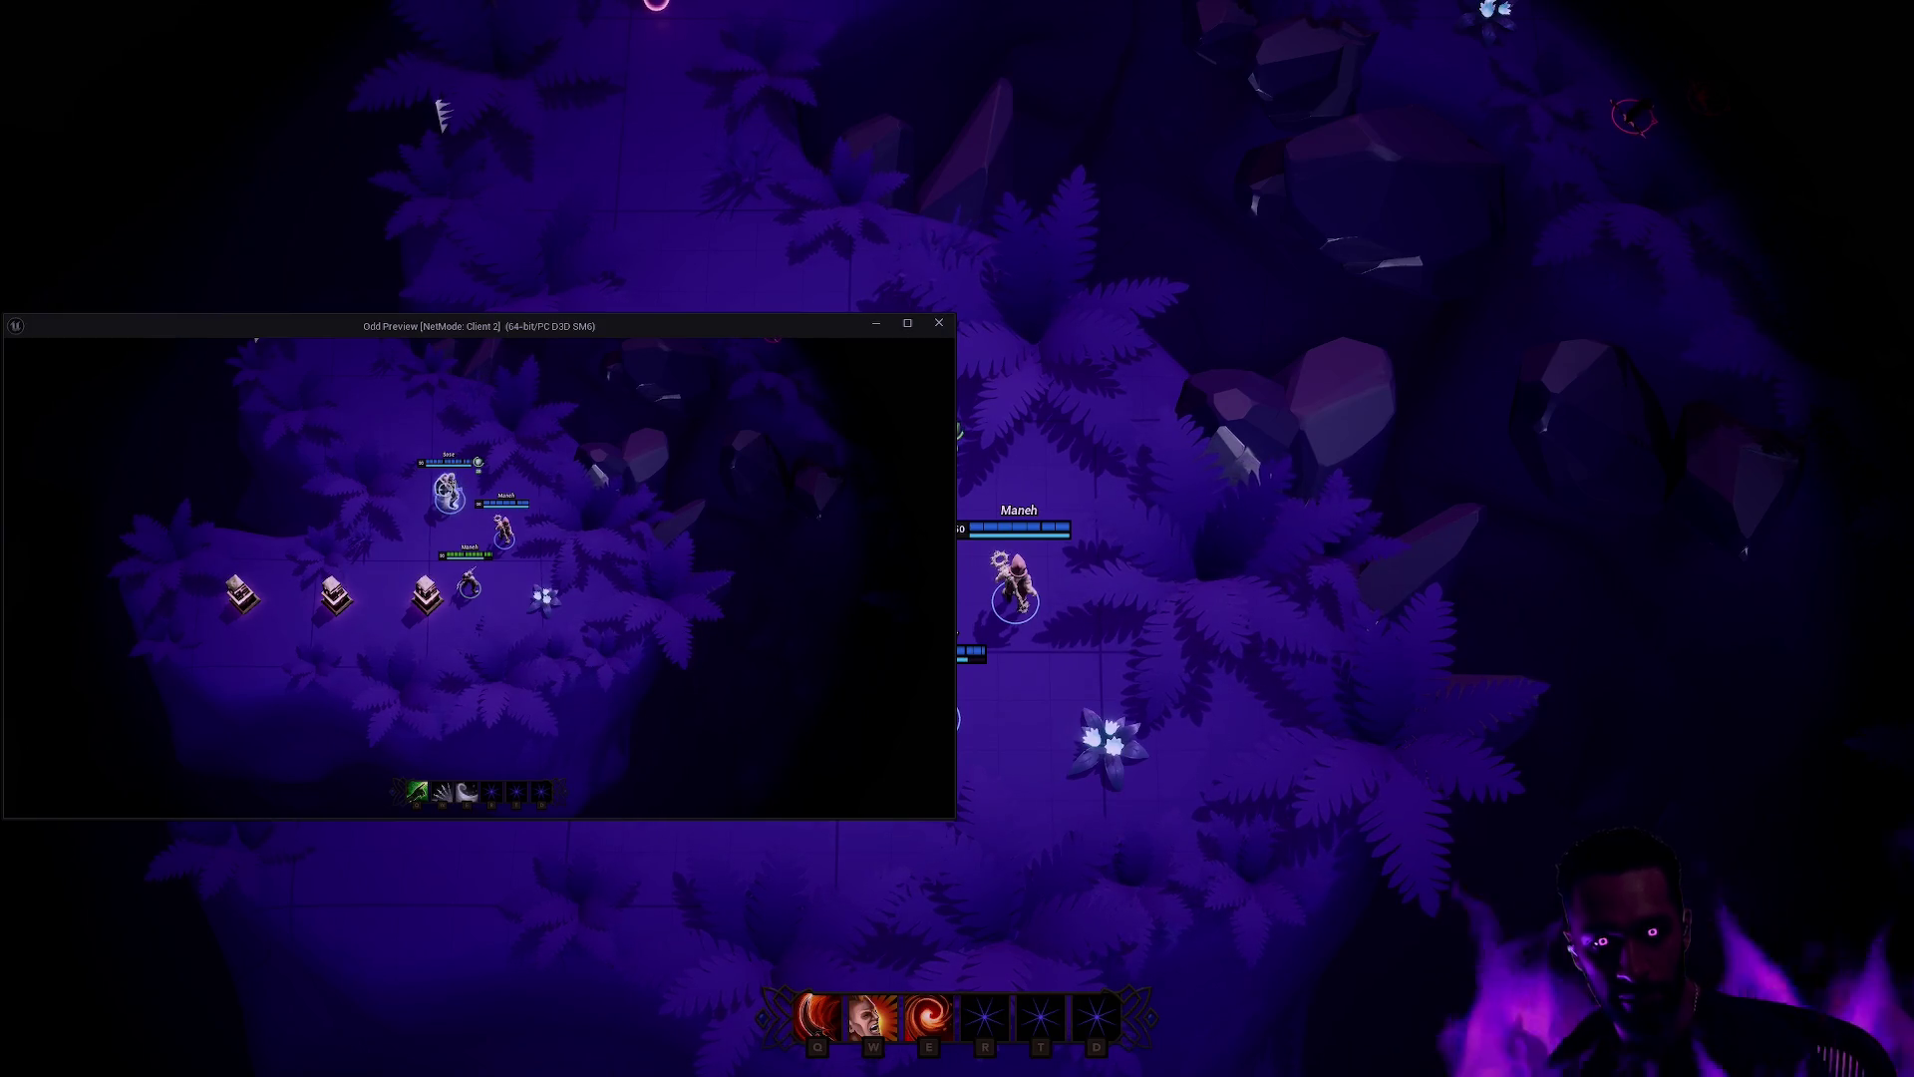
Step: Lead Siroon up the path, hitting the enemies with W, Q and E, then retreat past the mushrooms
{"action": "right_click", "coordinate": [783, 229]}
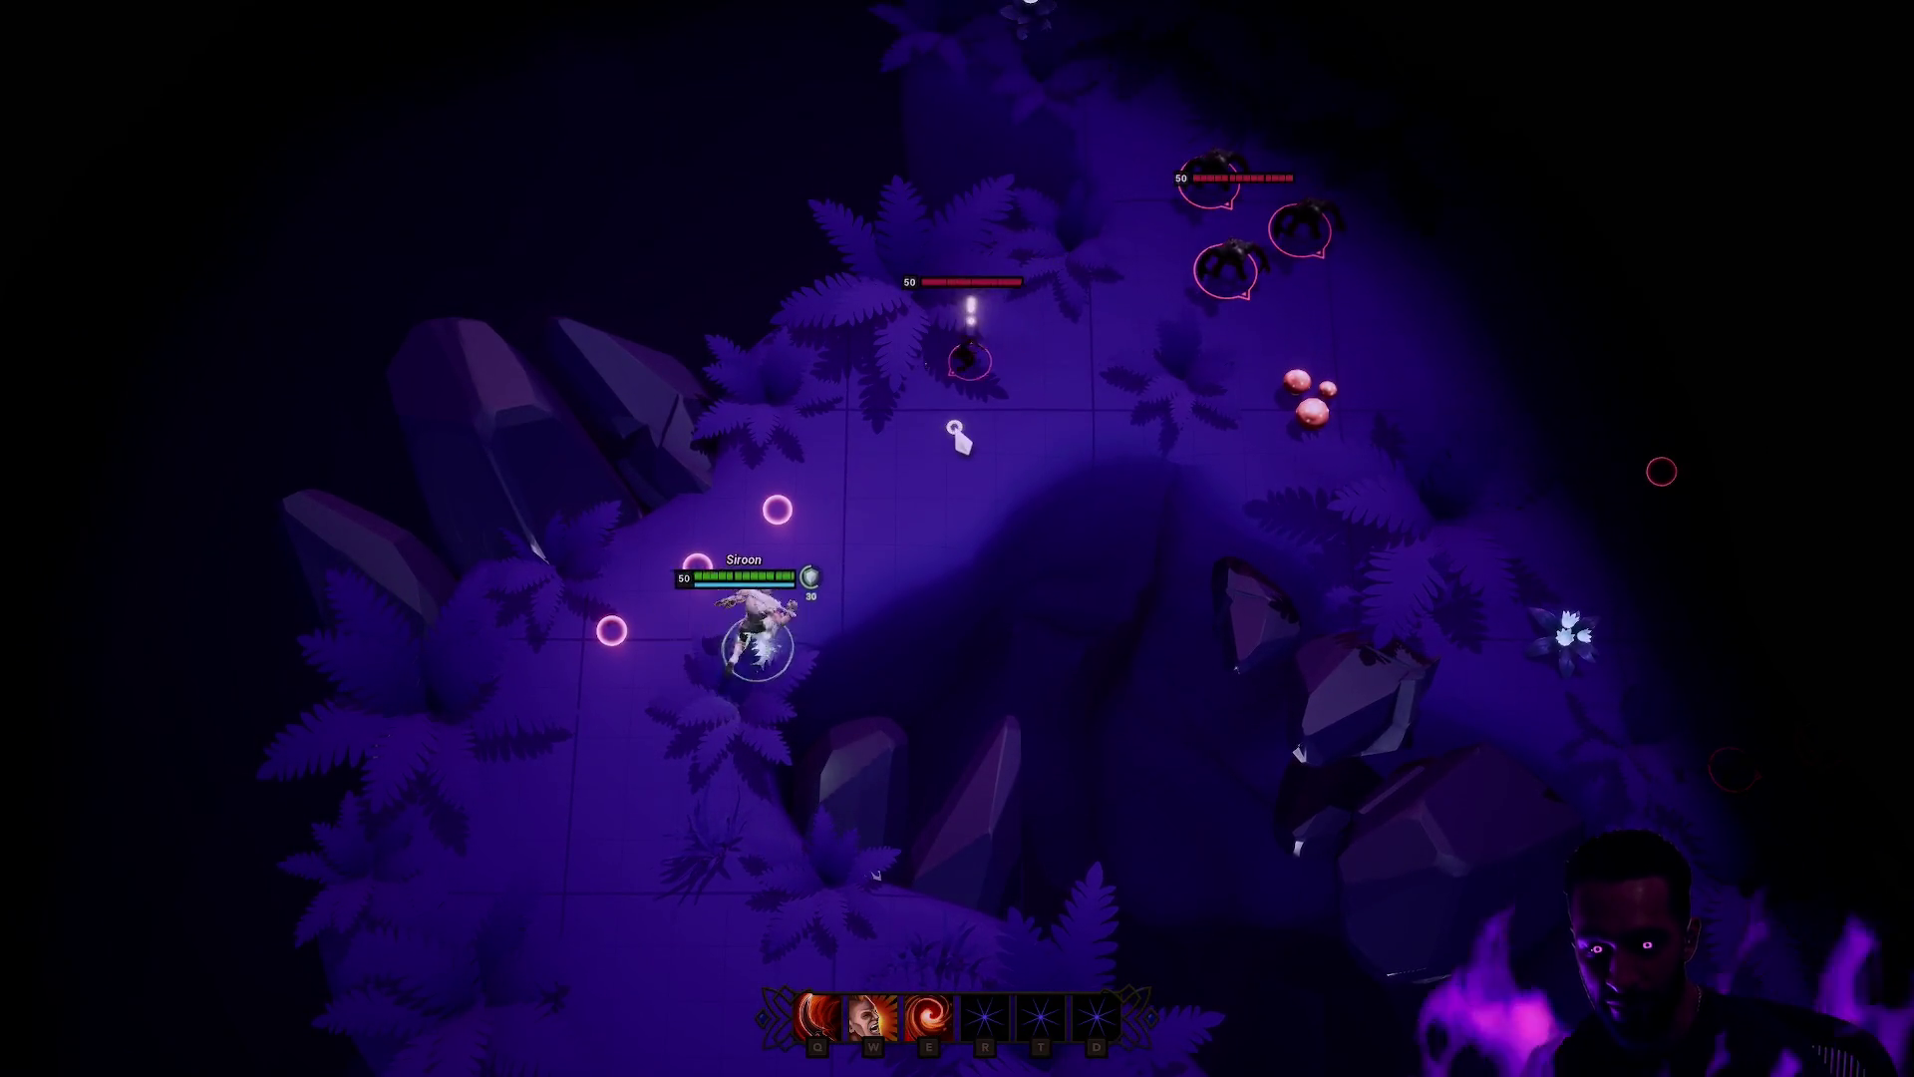
{"action": "right_click", "coordinate": [957, 436]}
{"action": "key", "text": "w"}
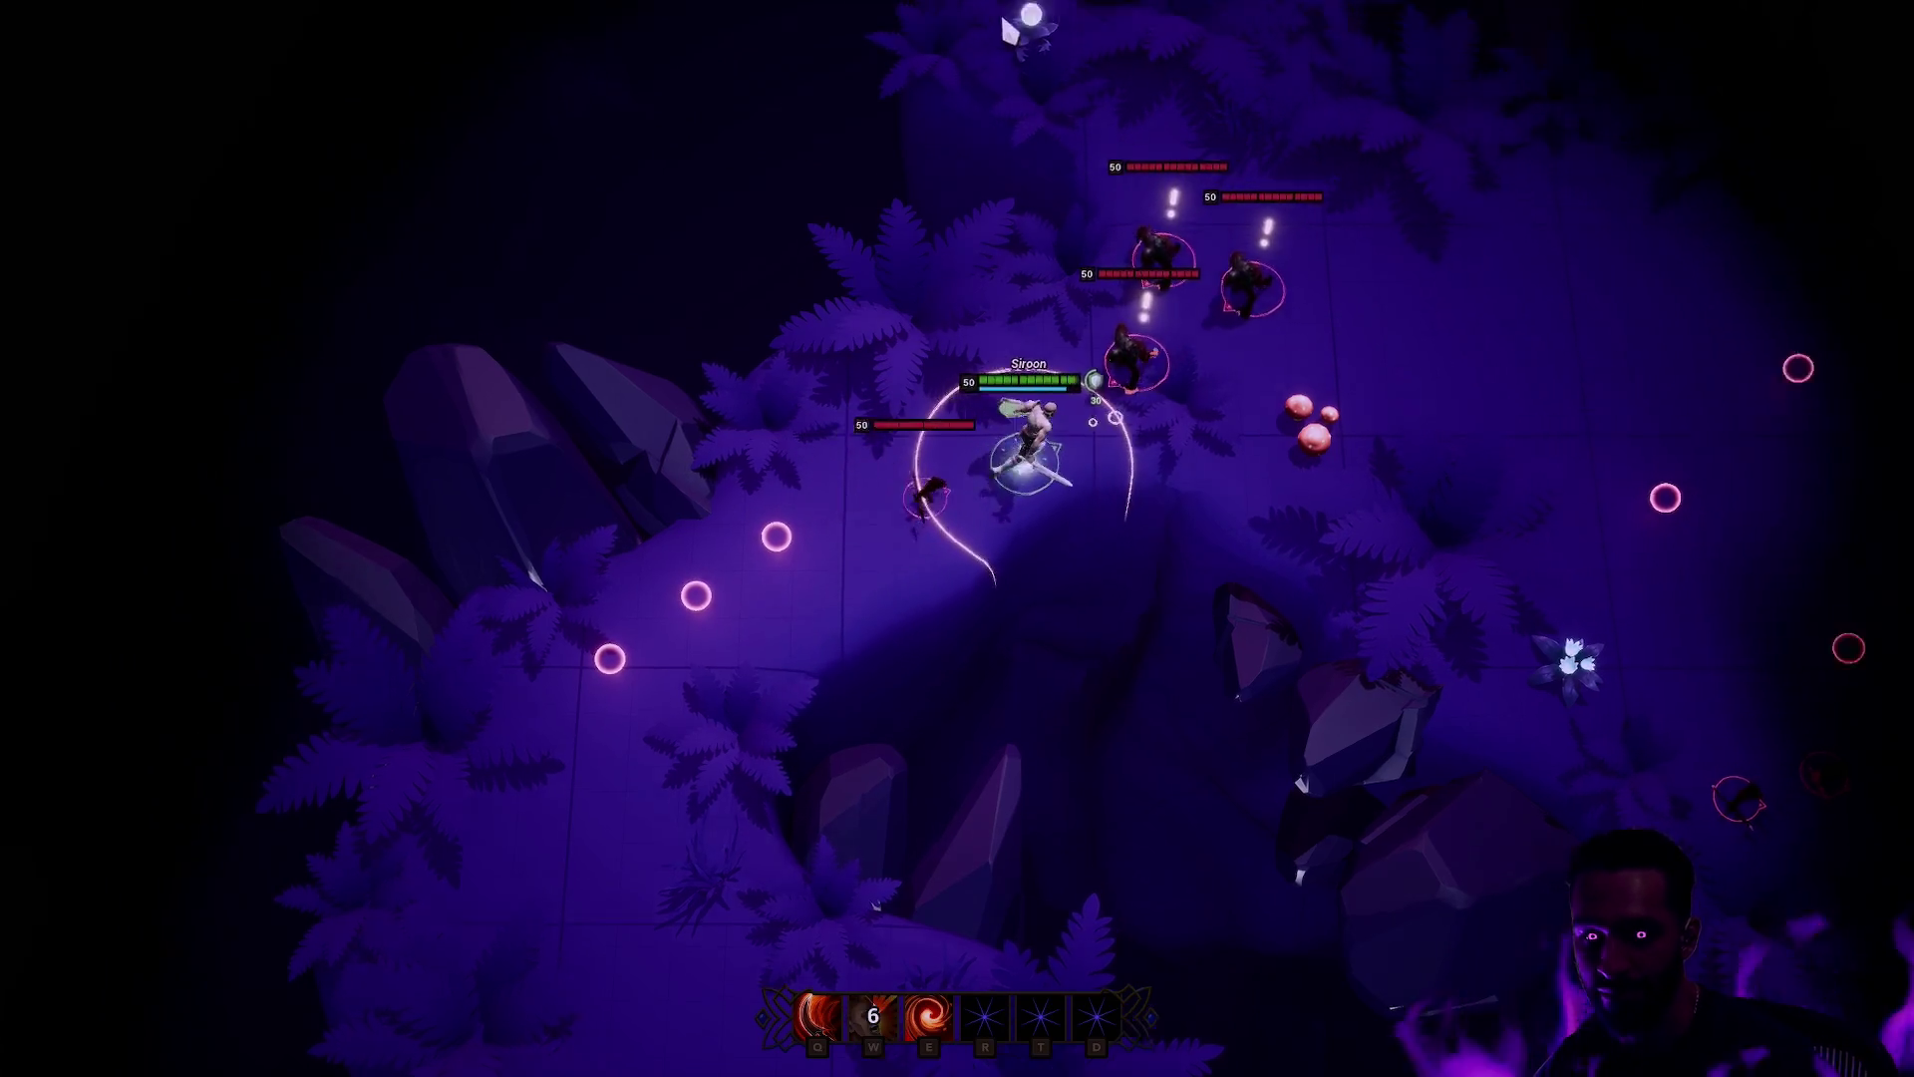
{"action": "key", "text": "q"}
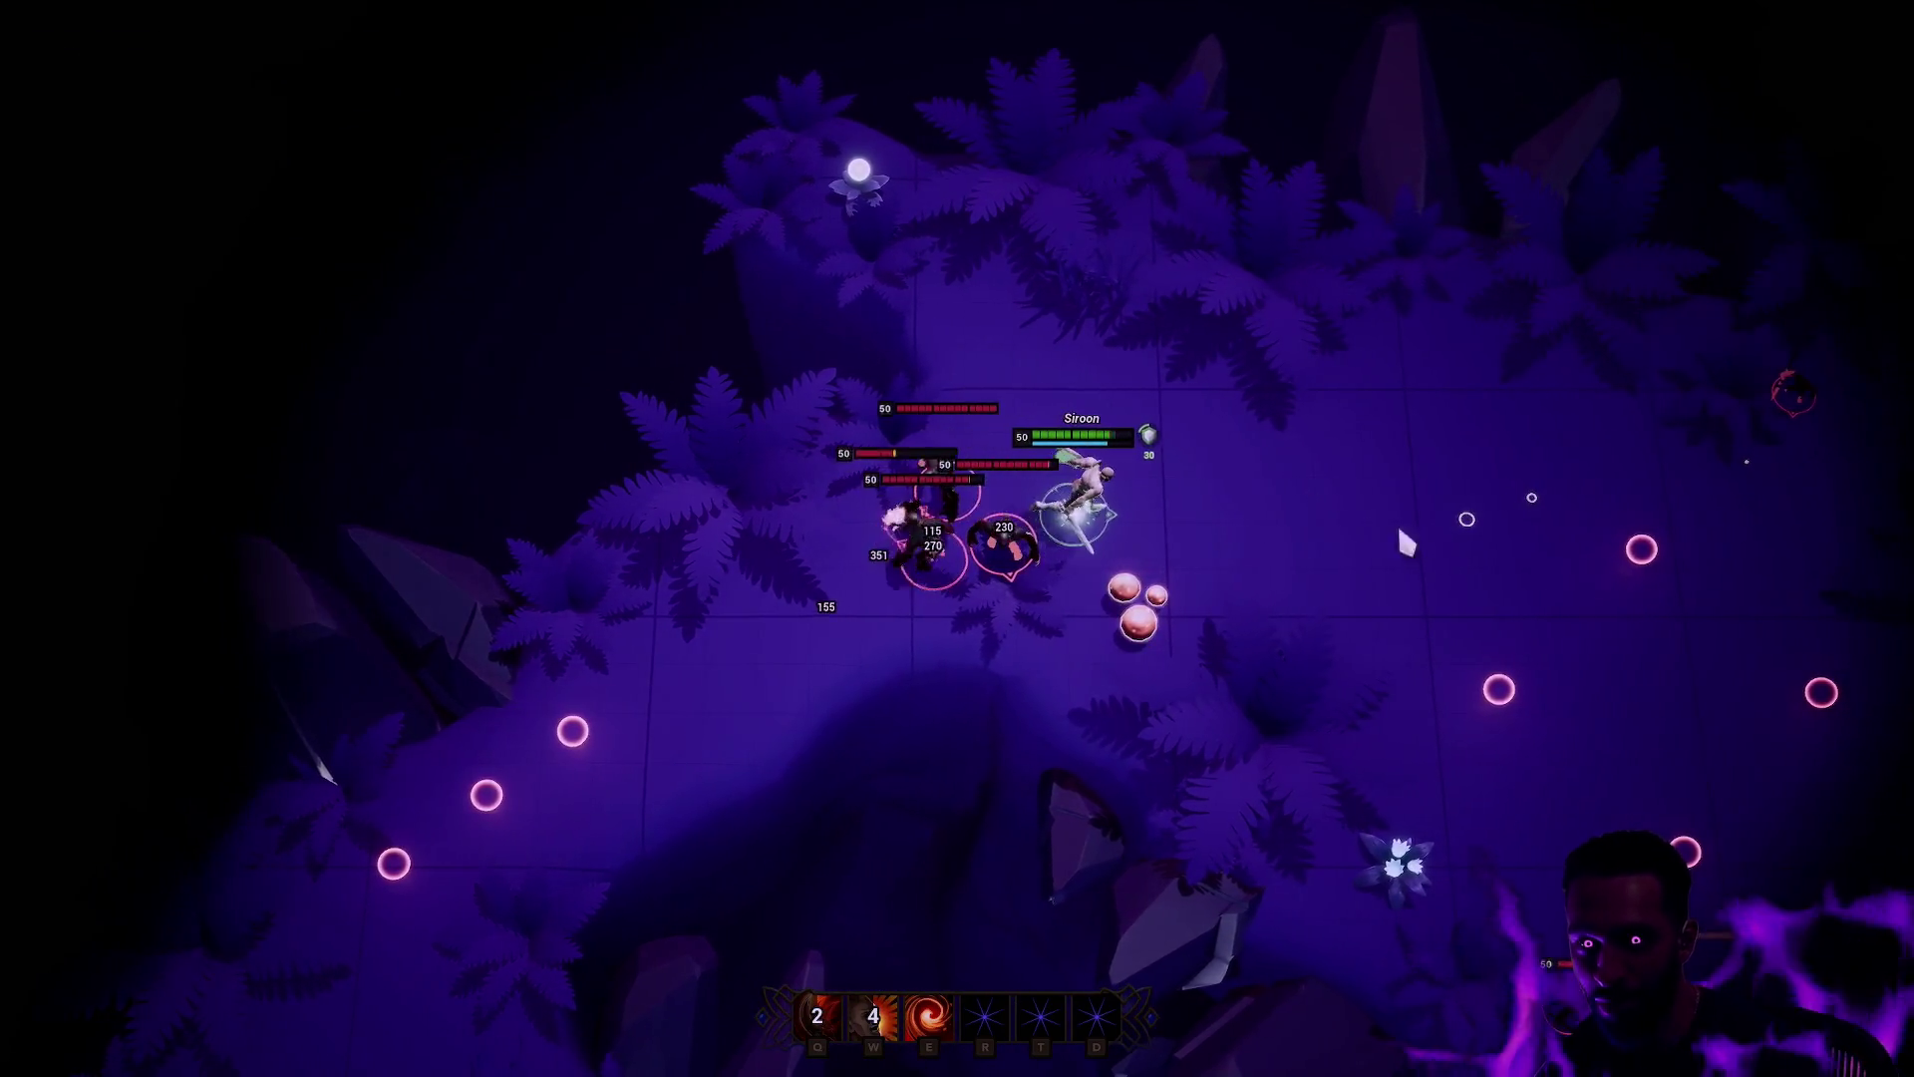
{"action": "key", "text": "e"}
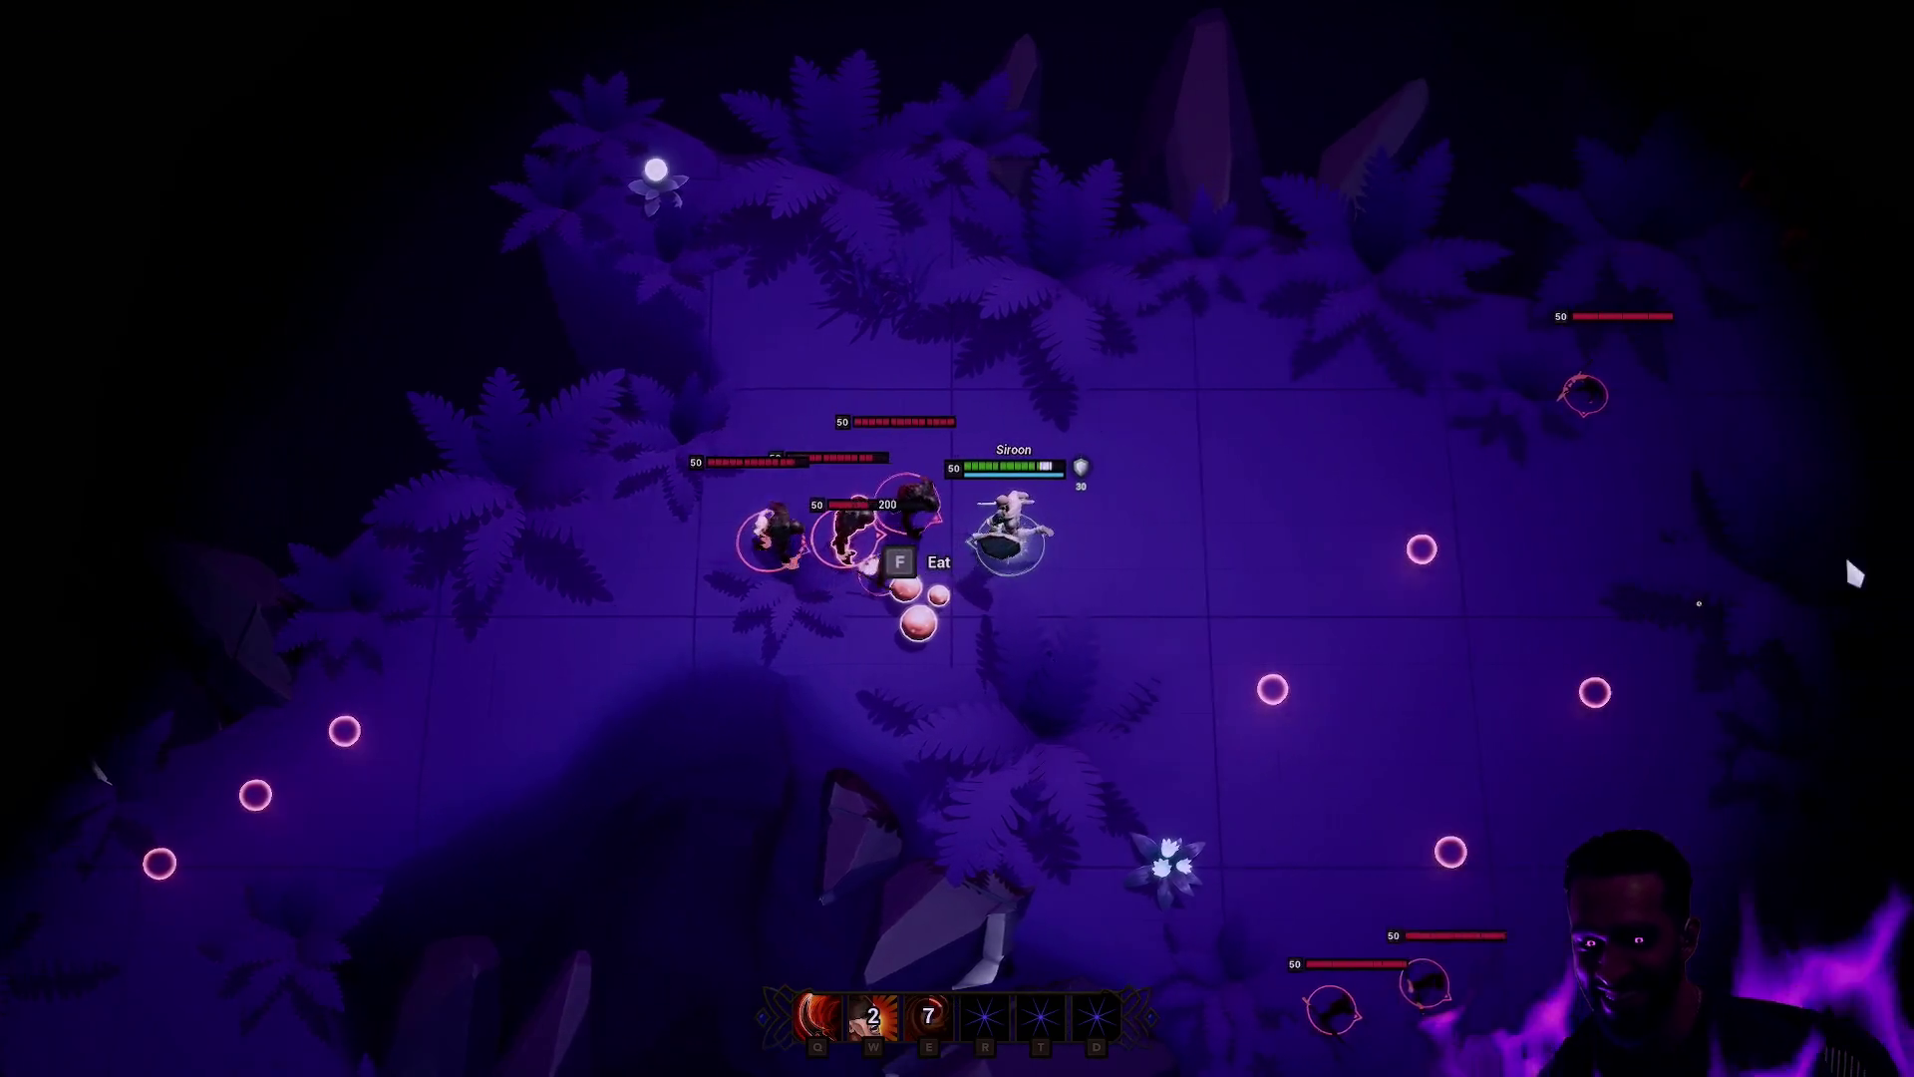
{"action": "key", "text": "q"}
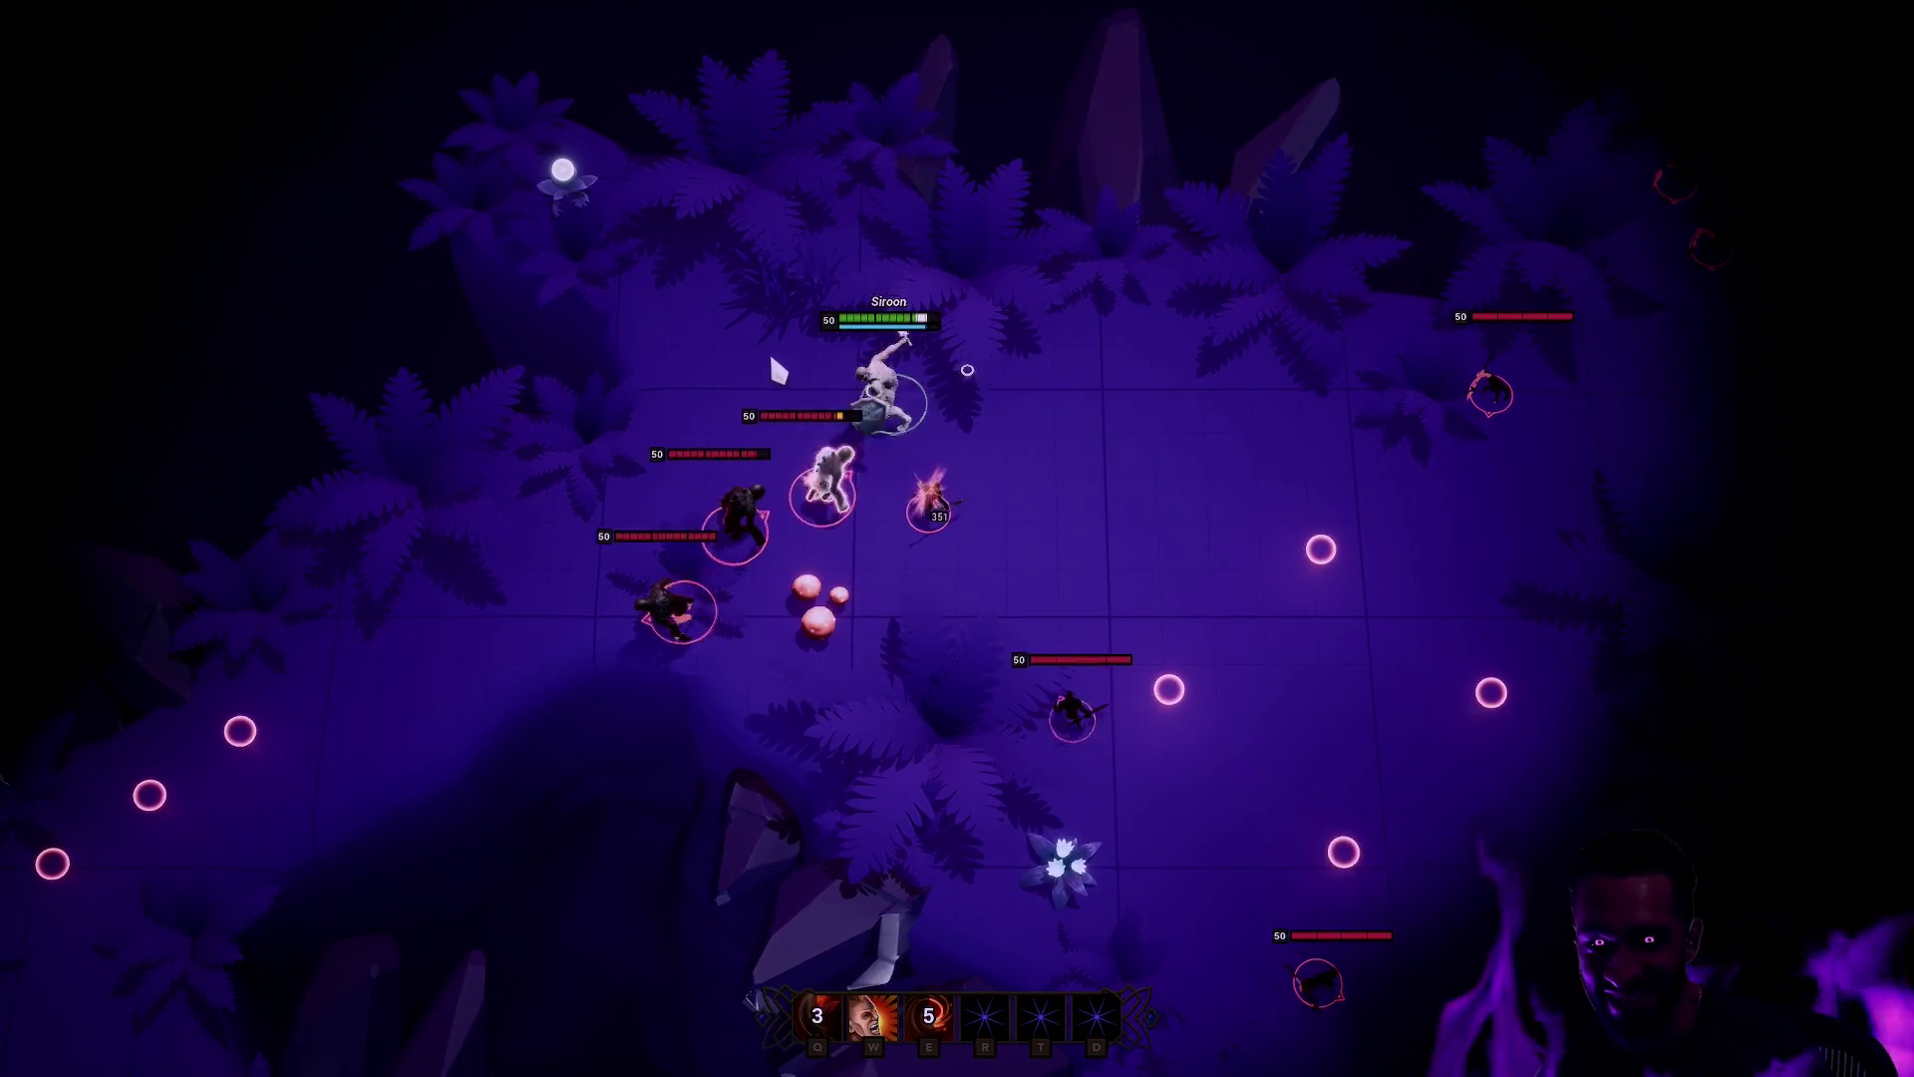
{"action": "right_click", "coordinate": [1049, 367]}
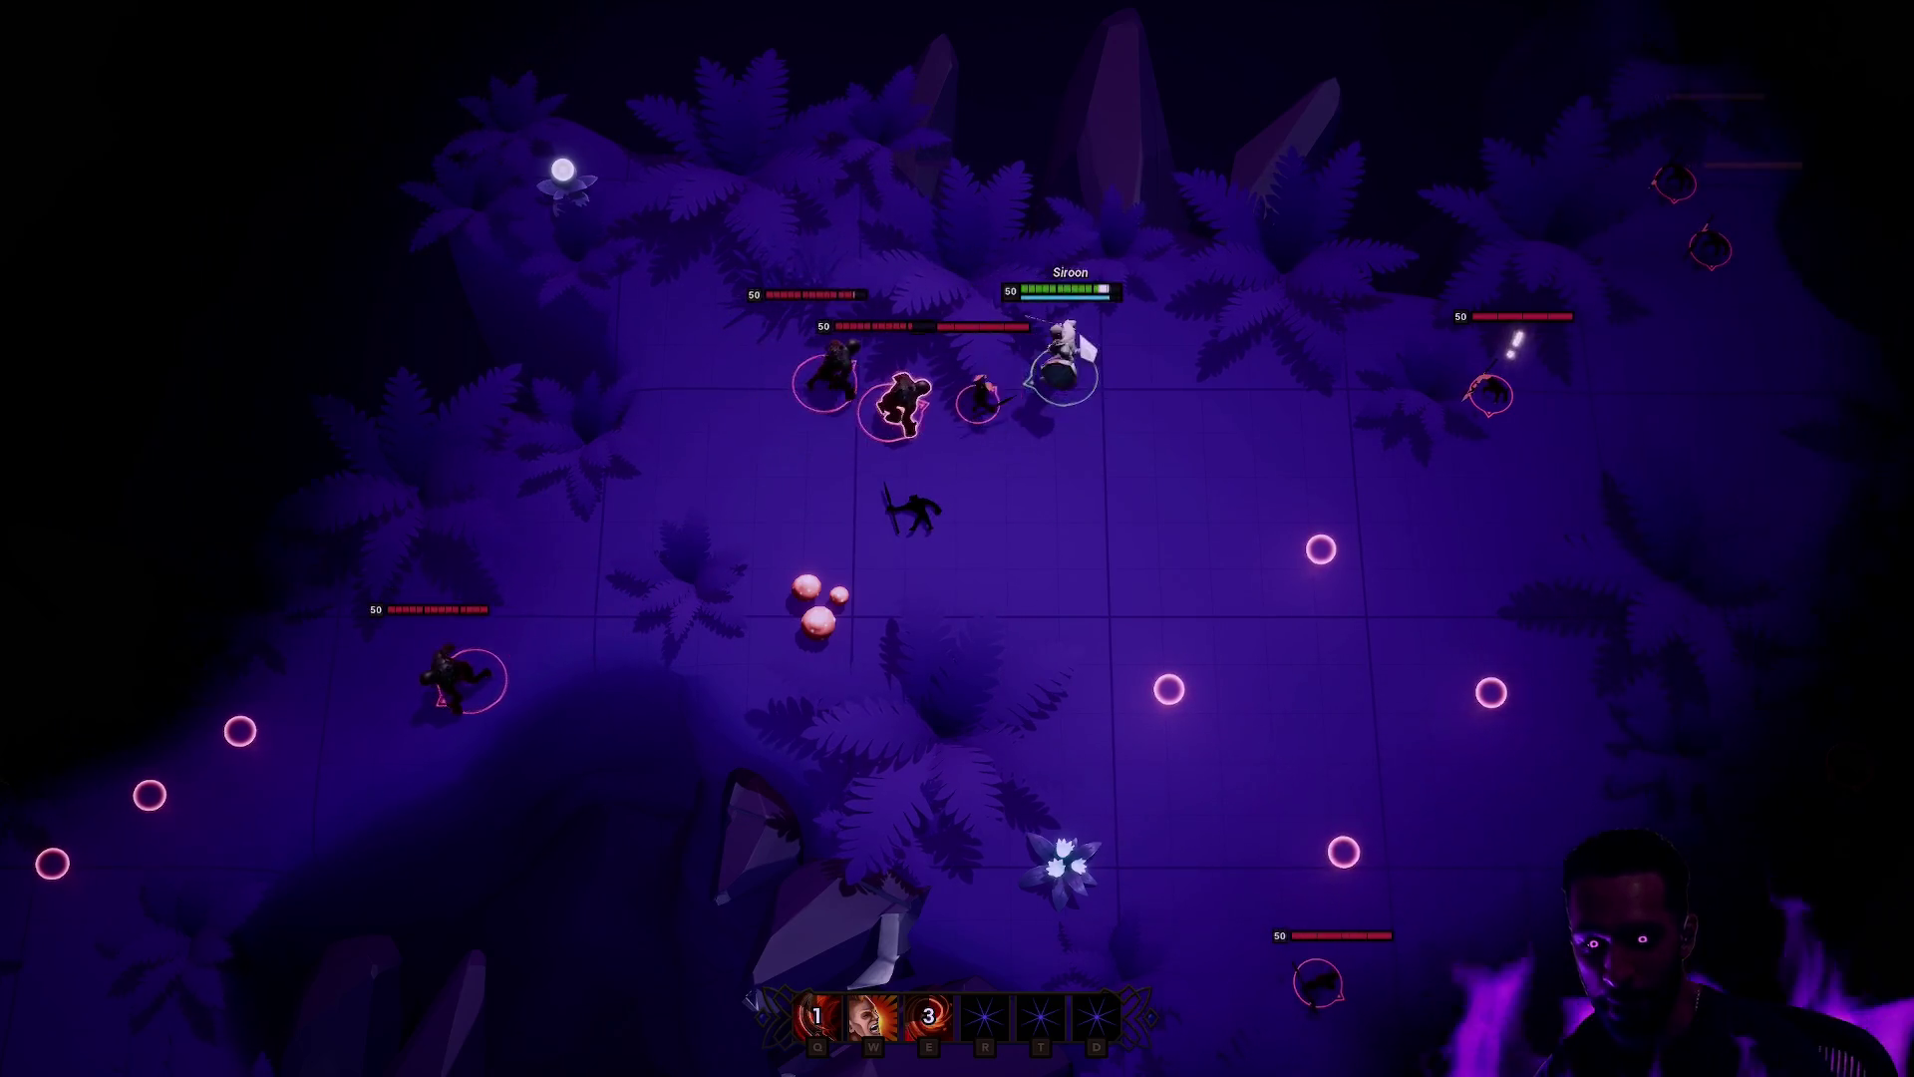
{"action": "key", "text": "w"}
{"action": "right_click", "coordinate": [835, 546]}
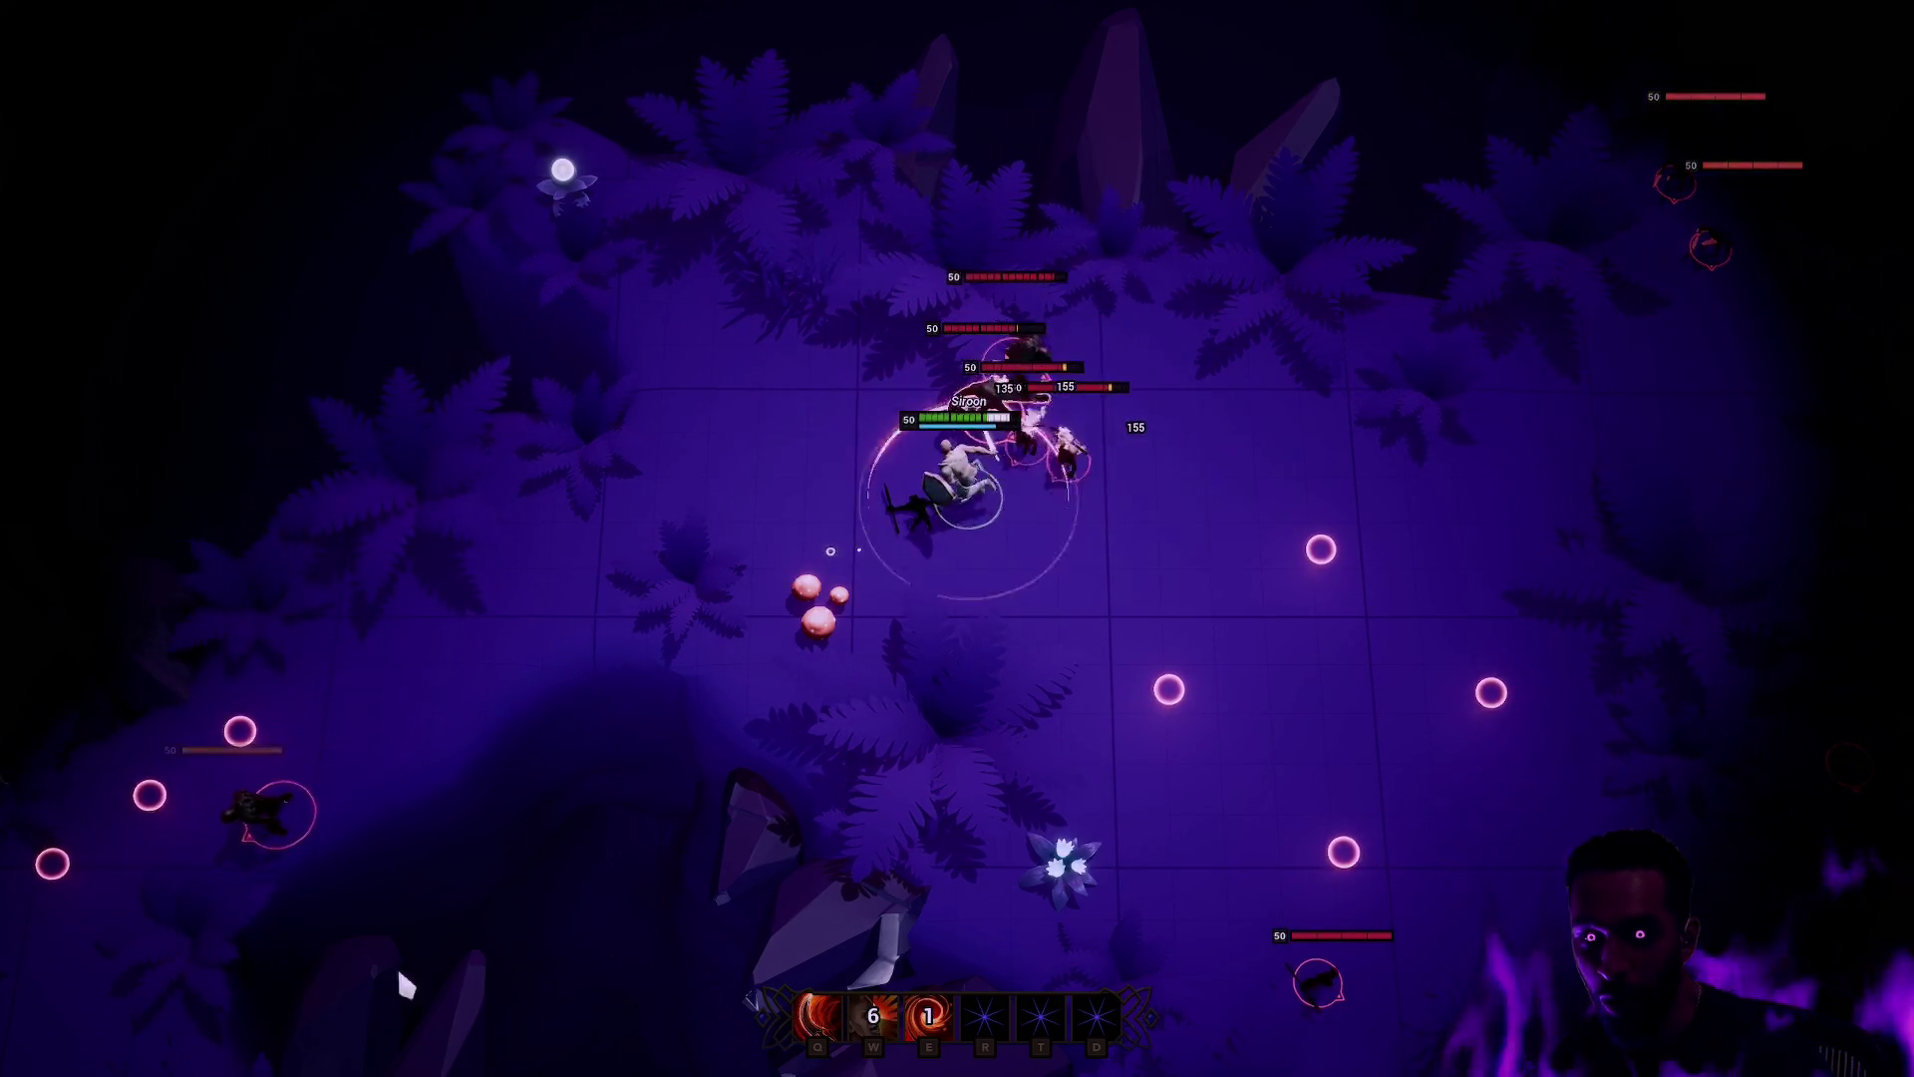
{"action": "right_click", "coordinate": [397, 961]}
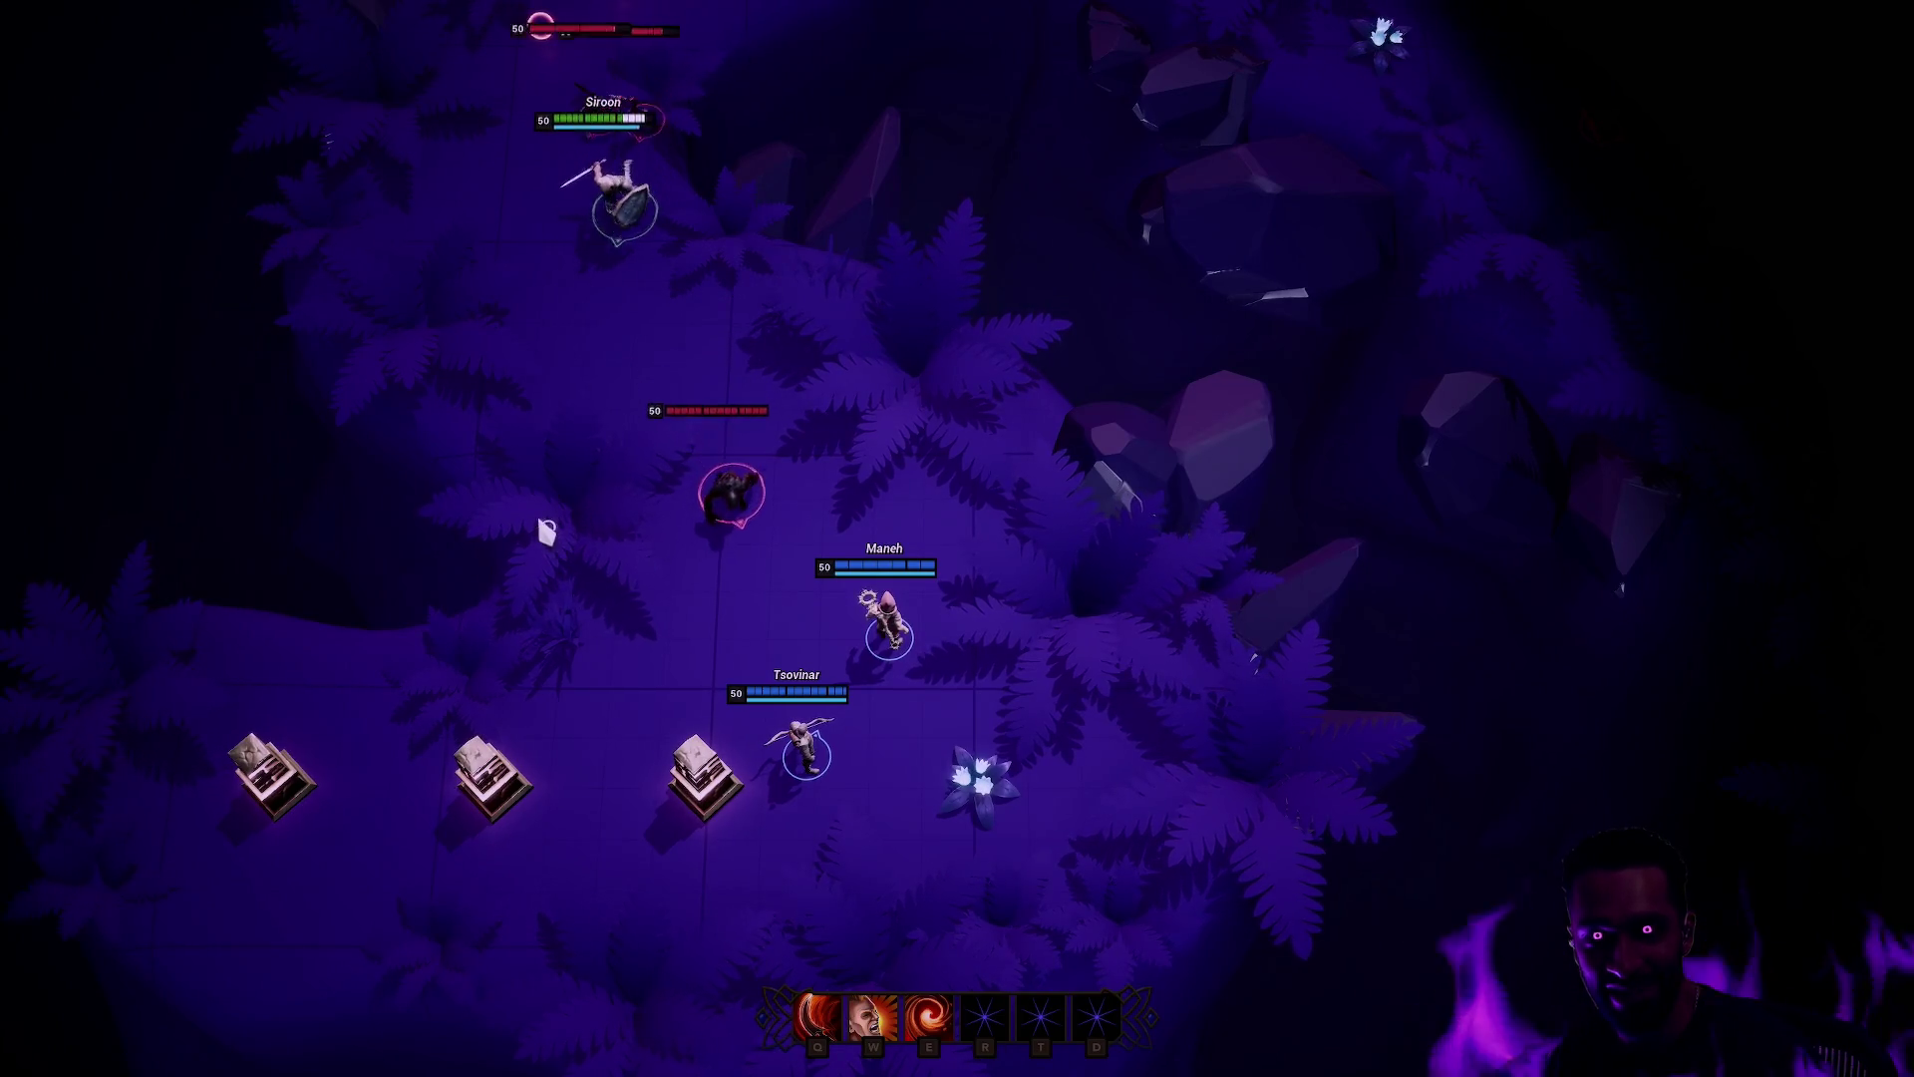
Step: Push Siroon back into the enemy group with W and Q, run up the path, and exit fullscreen
{"action": "right_click", "coordinate": [813, 460]}
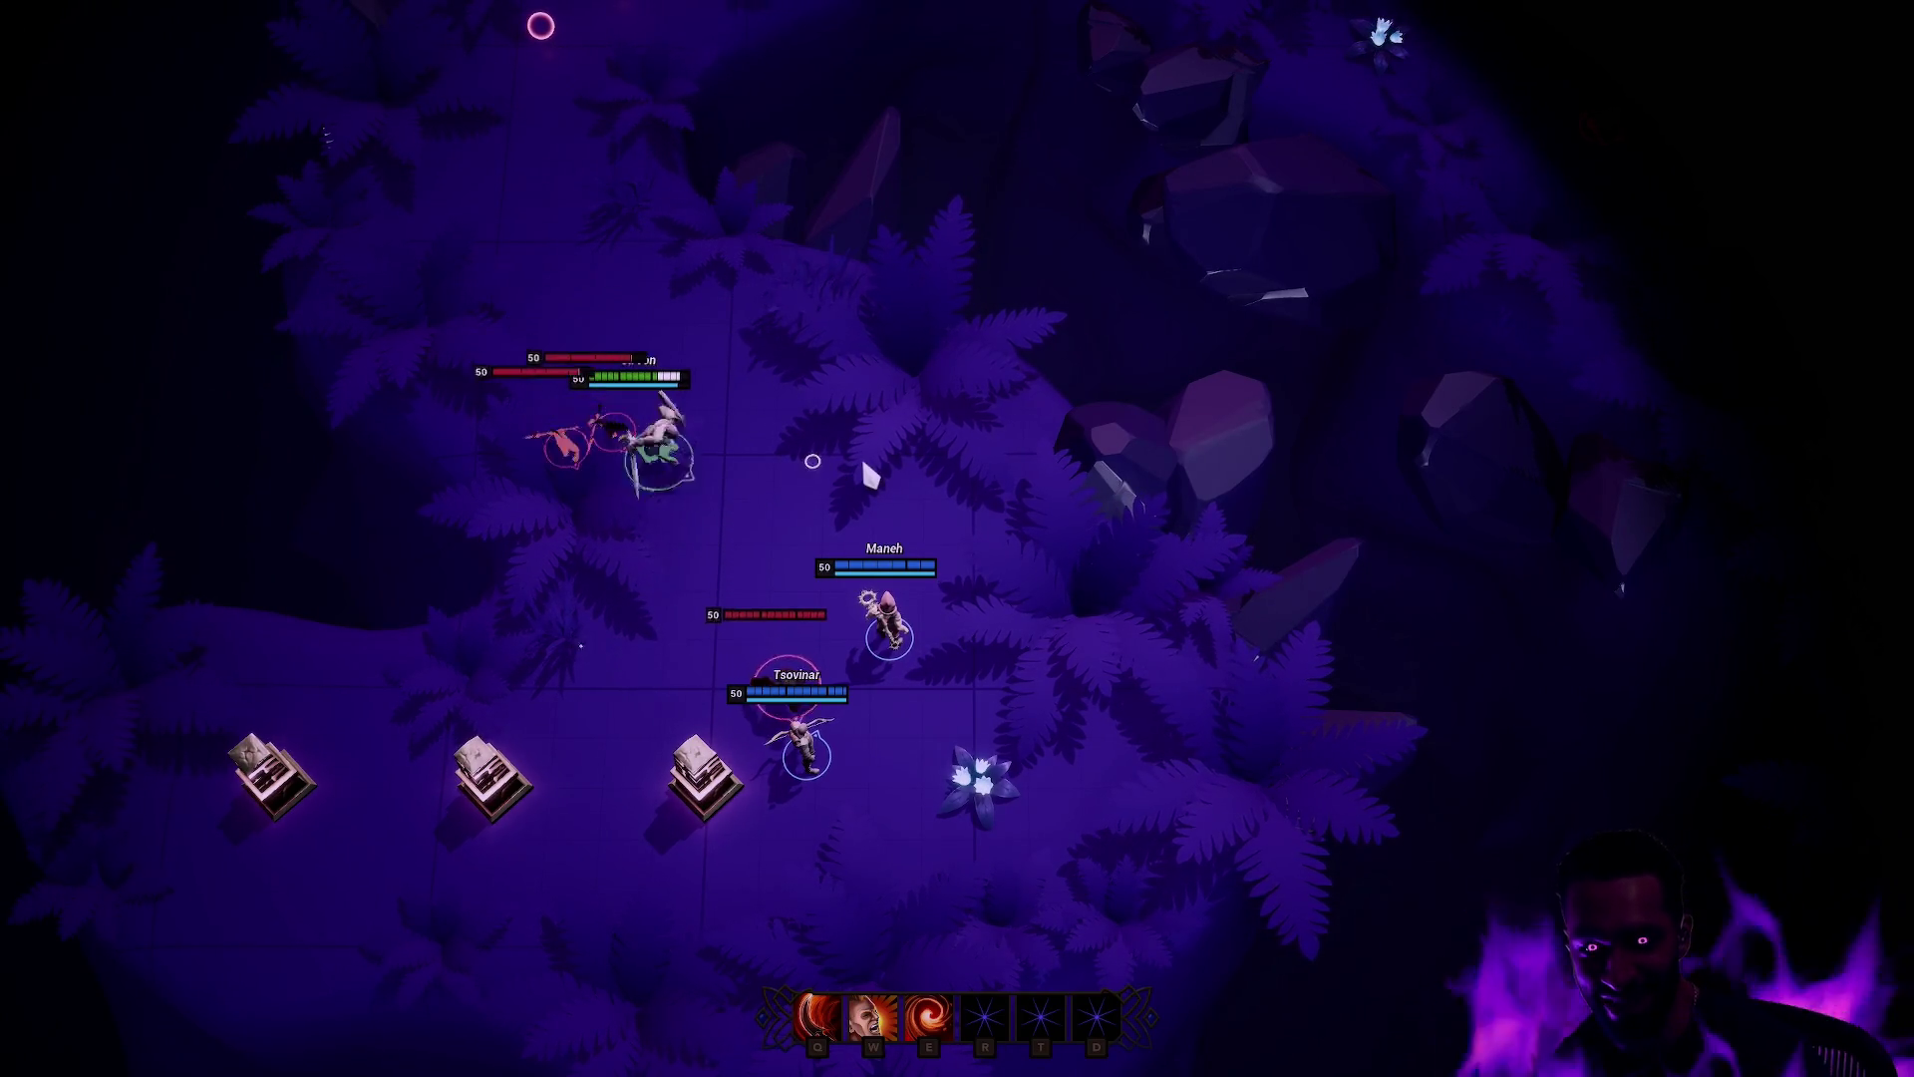
{"action": "key", "text": "w"}
{"action": "right_click", "coordinate": [640, 631]}
{"action": "key", "text": "q"}
{"action": "right_click", "coordinate": [865, 531]}
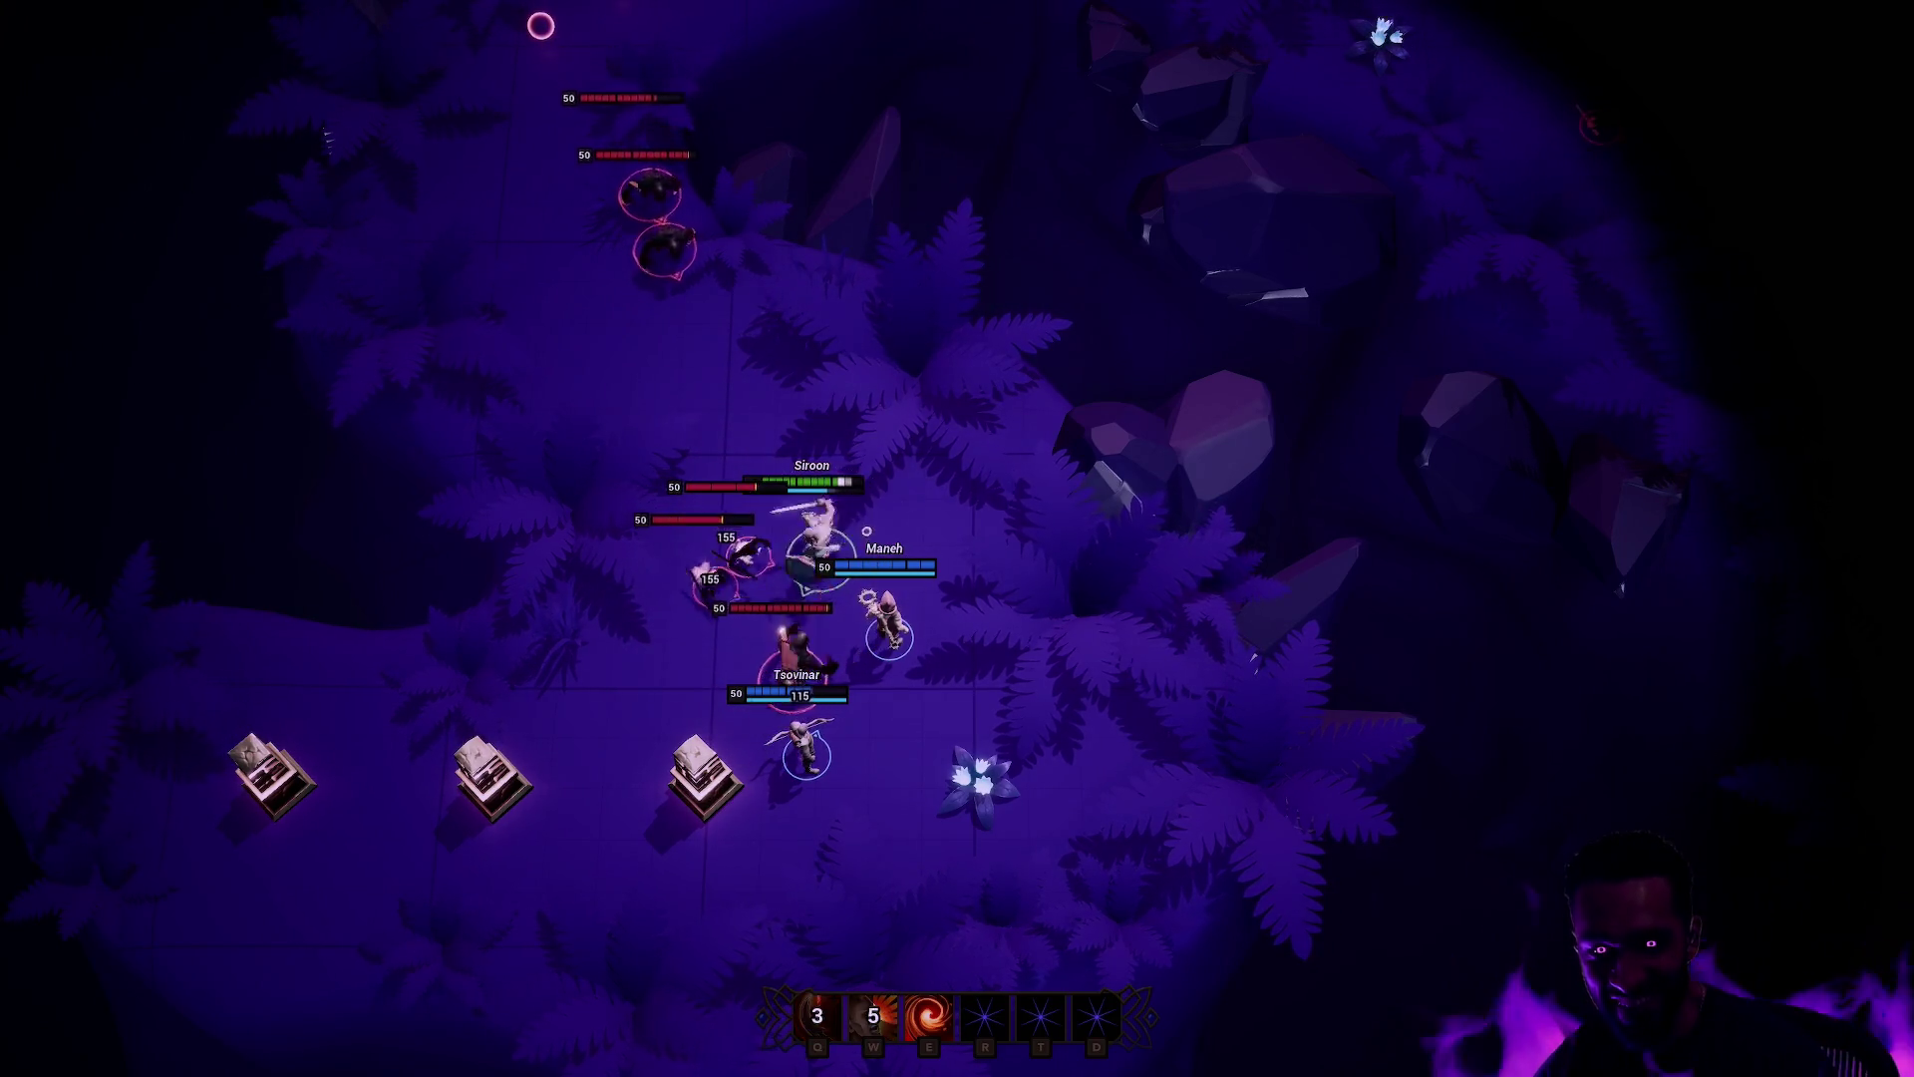
{"action": "right_click", "coordinate": [584, 393]}
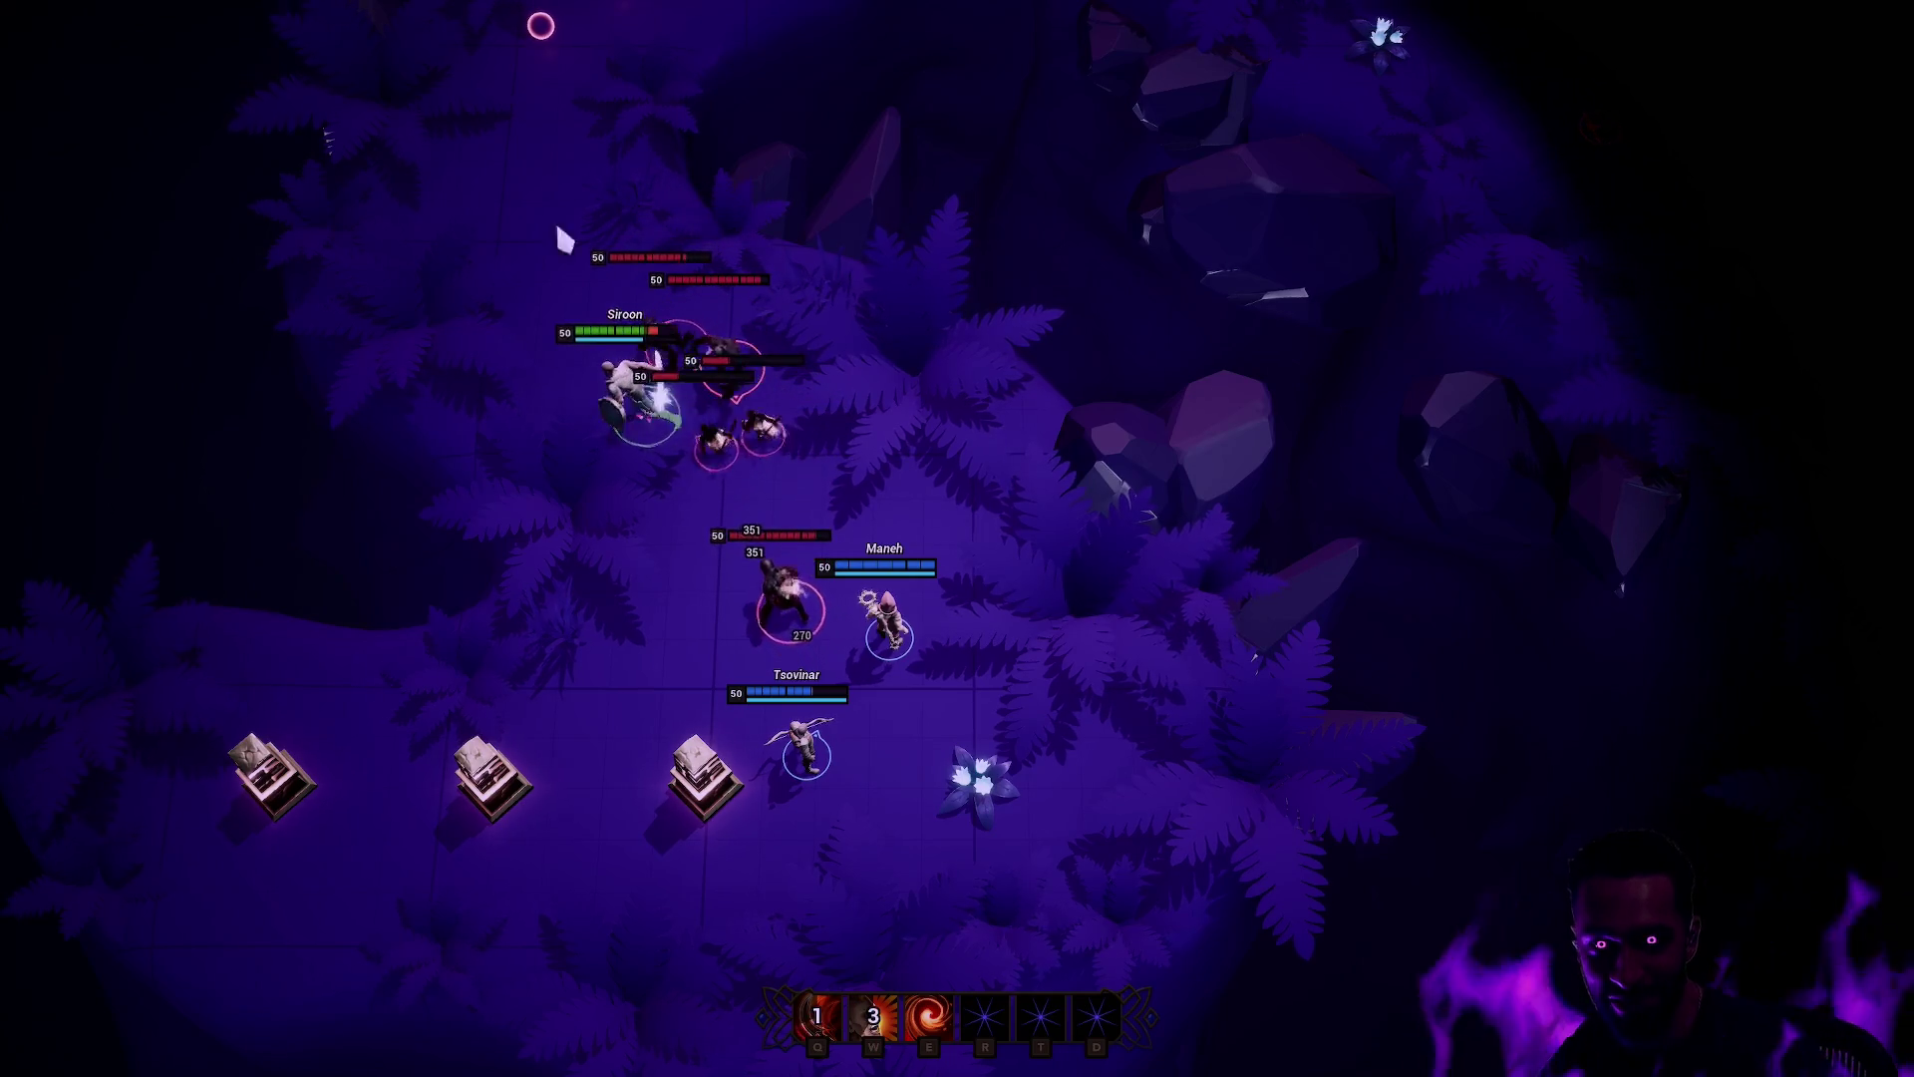
{"action": "right_click", "coordinate": [602, 60]}
{"action": "right_click", "coordinate": [624, 182]}
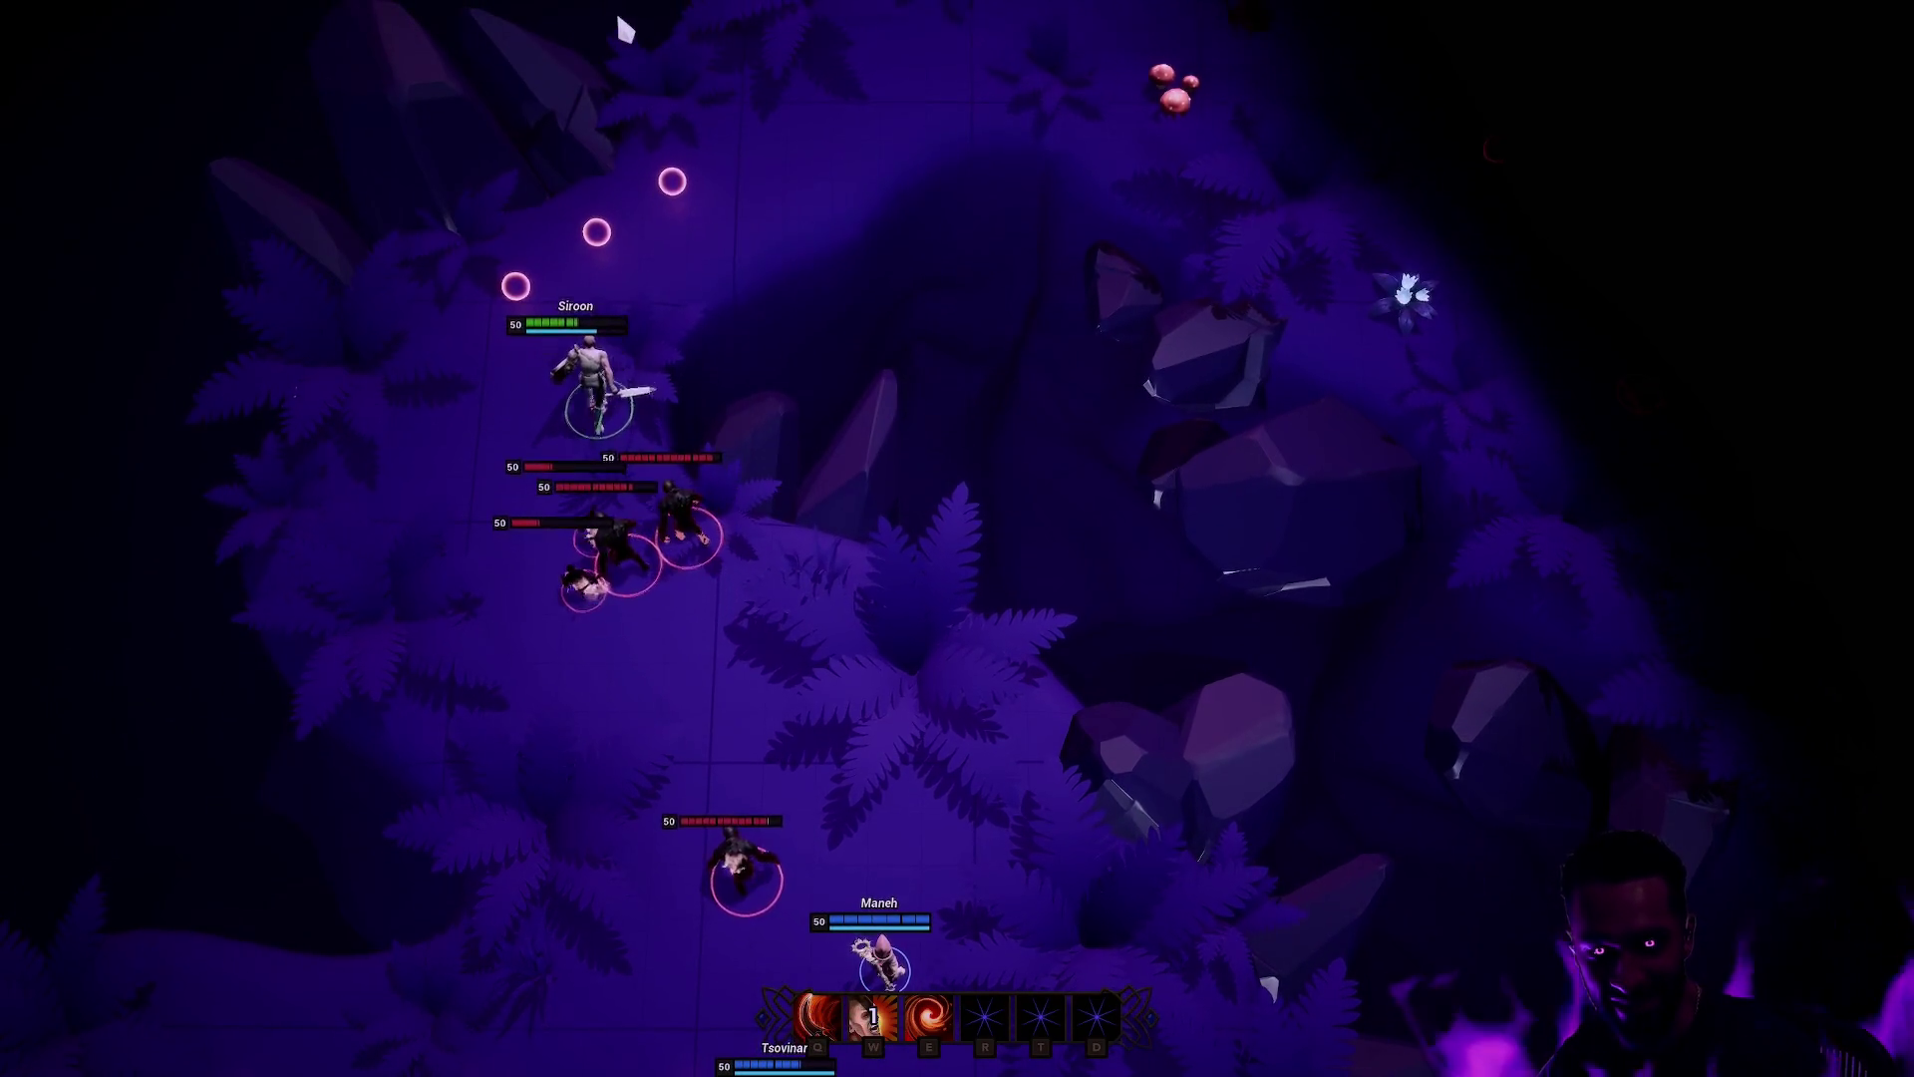
{"action": "right_click", "coordinate": [863, 283]}
{"action": "key", "text": "F11"}
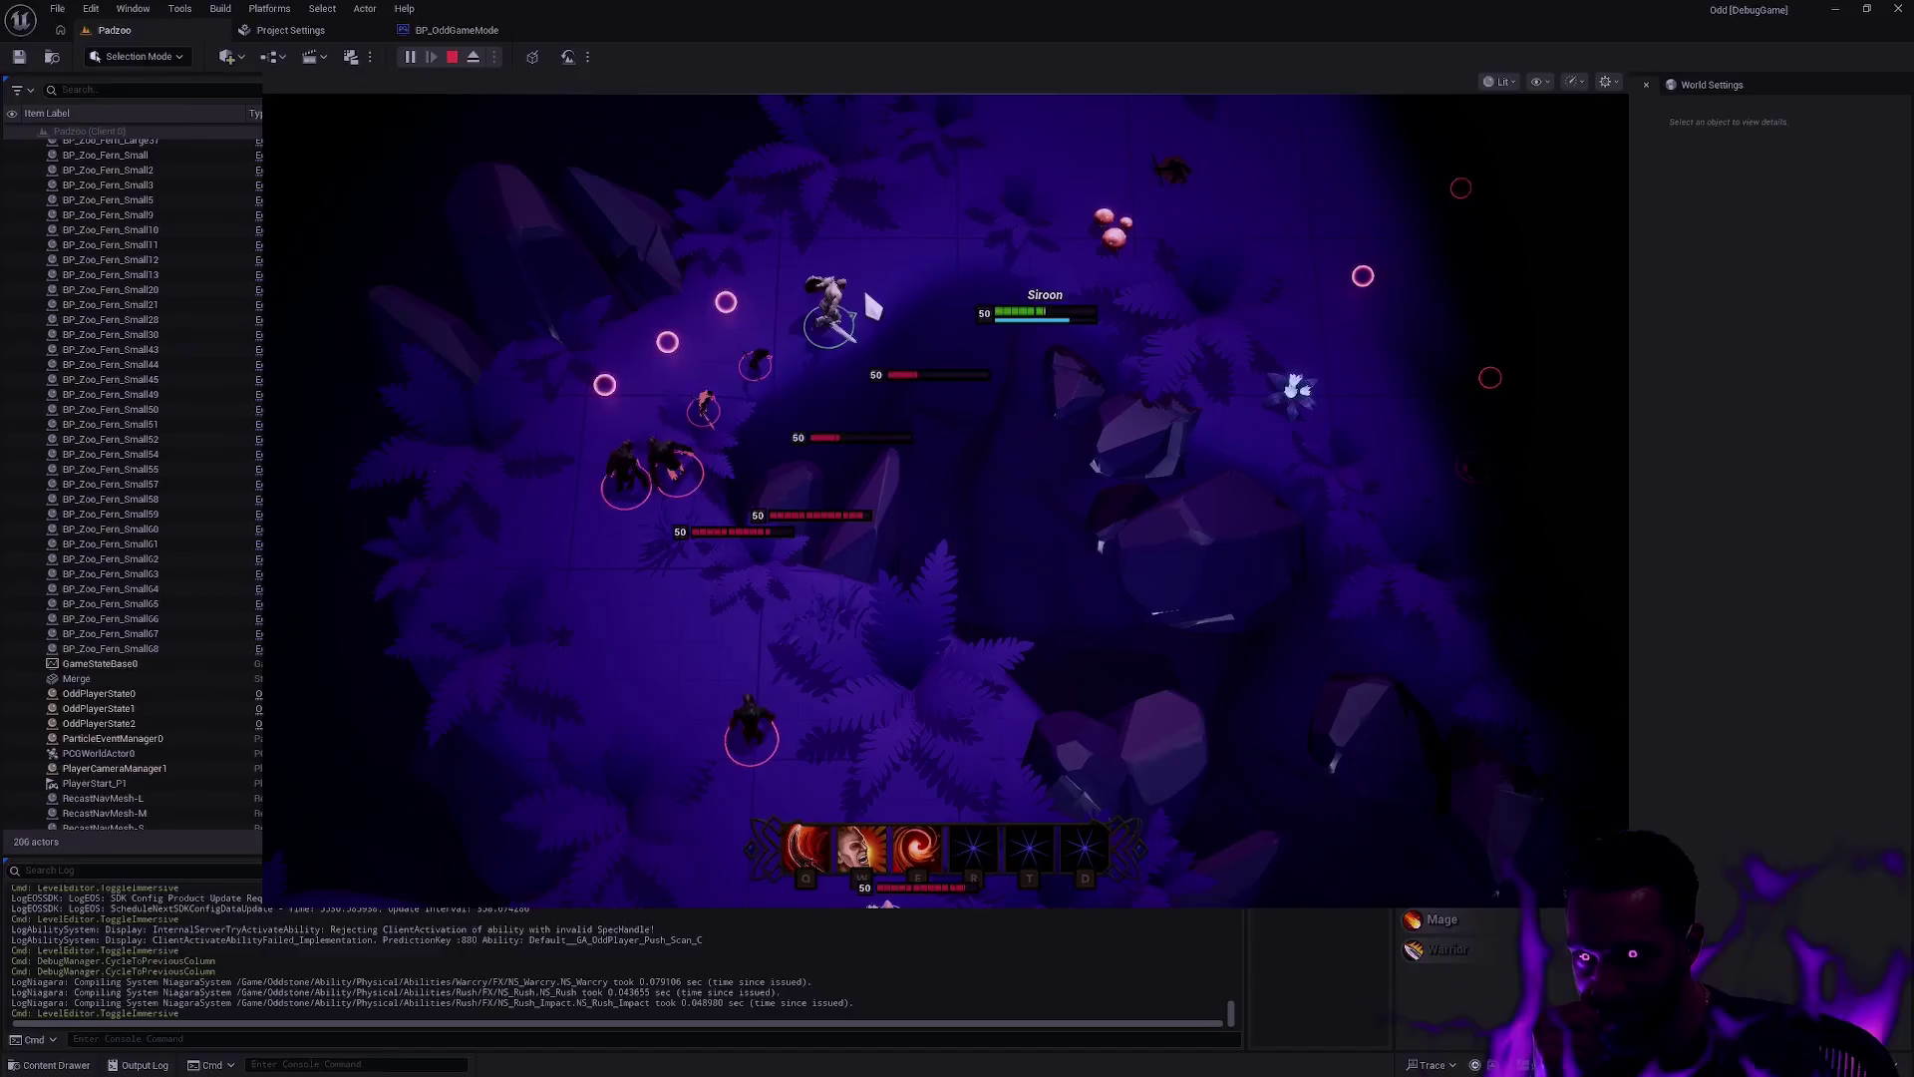
Step: Stop the play session and look over the play mode and player count options
{"action": "key", "text": "Escape"}
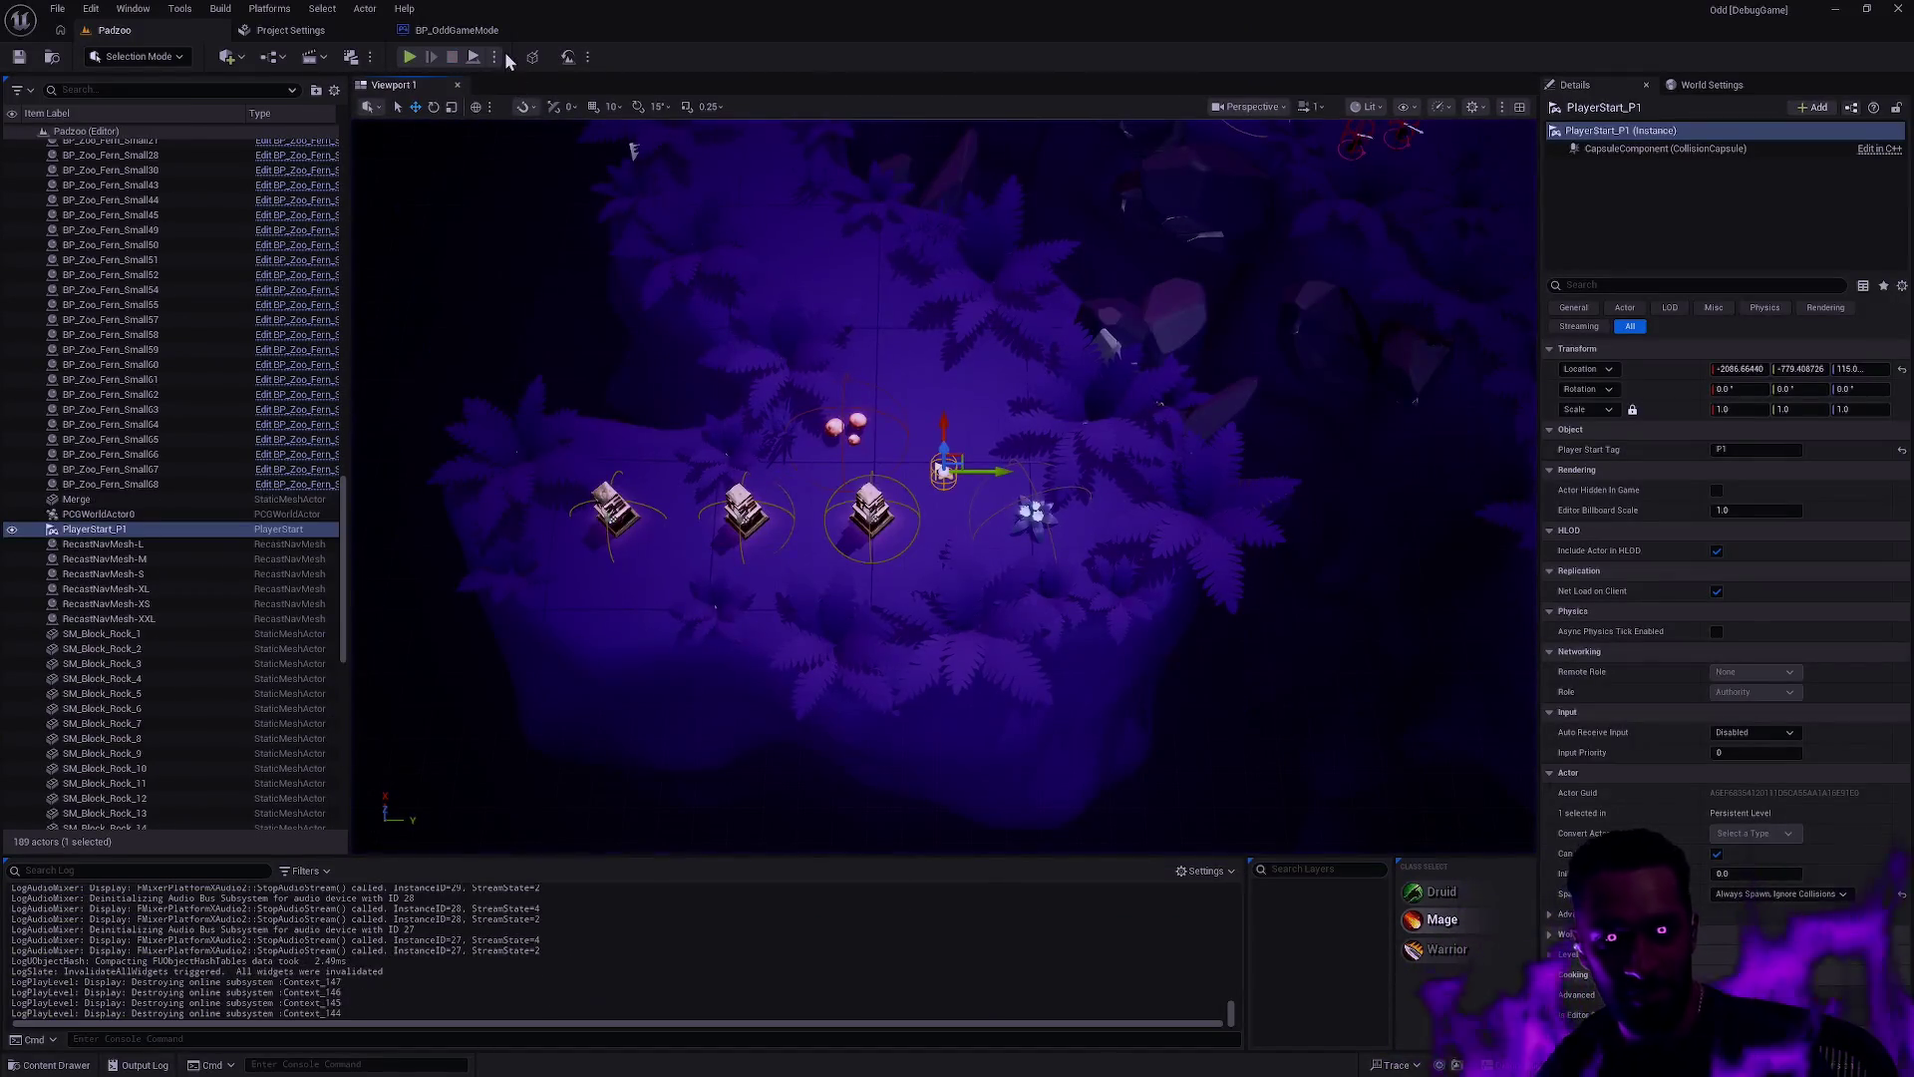
{"action": "left_click", "coordinate": [494, 57]}
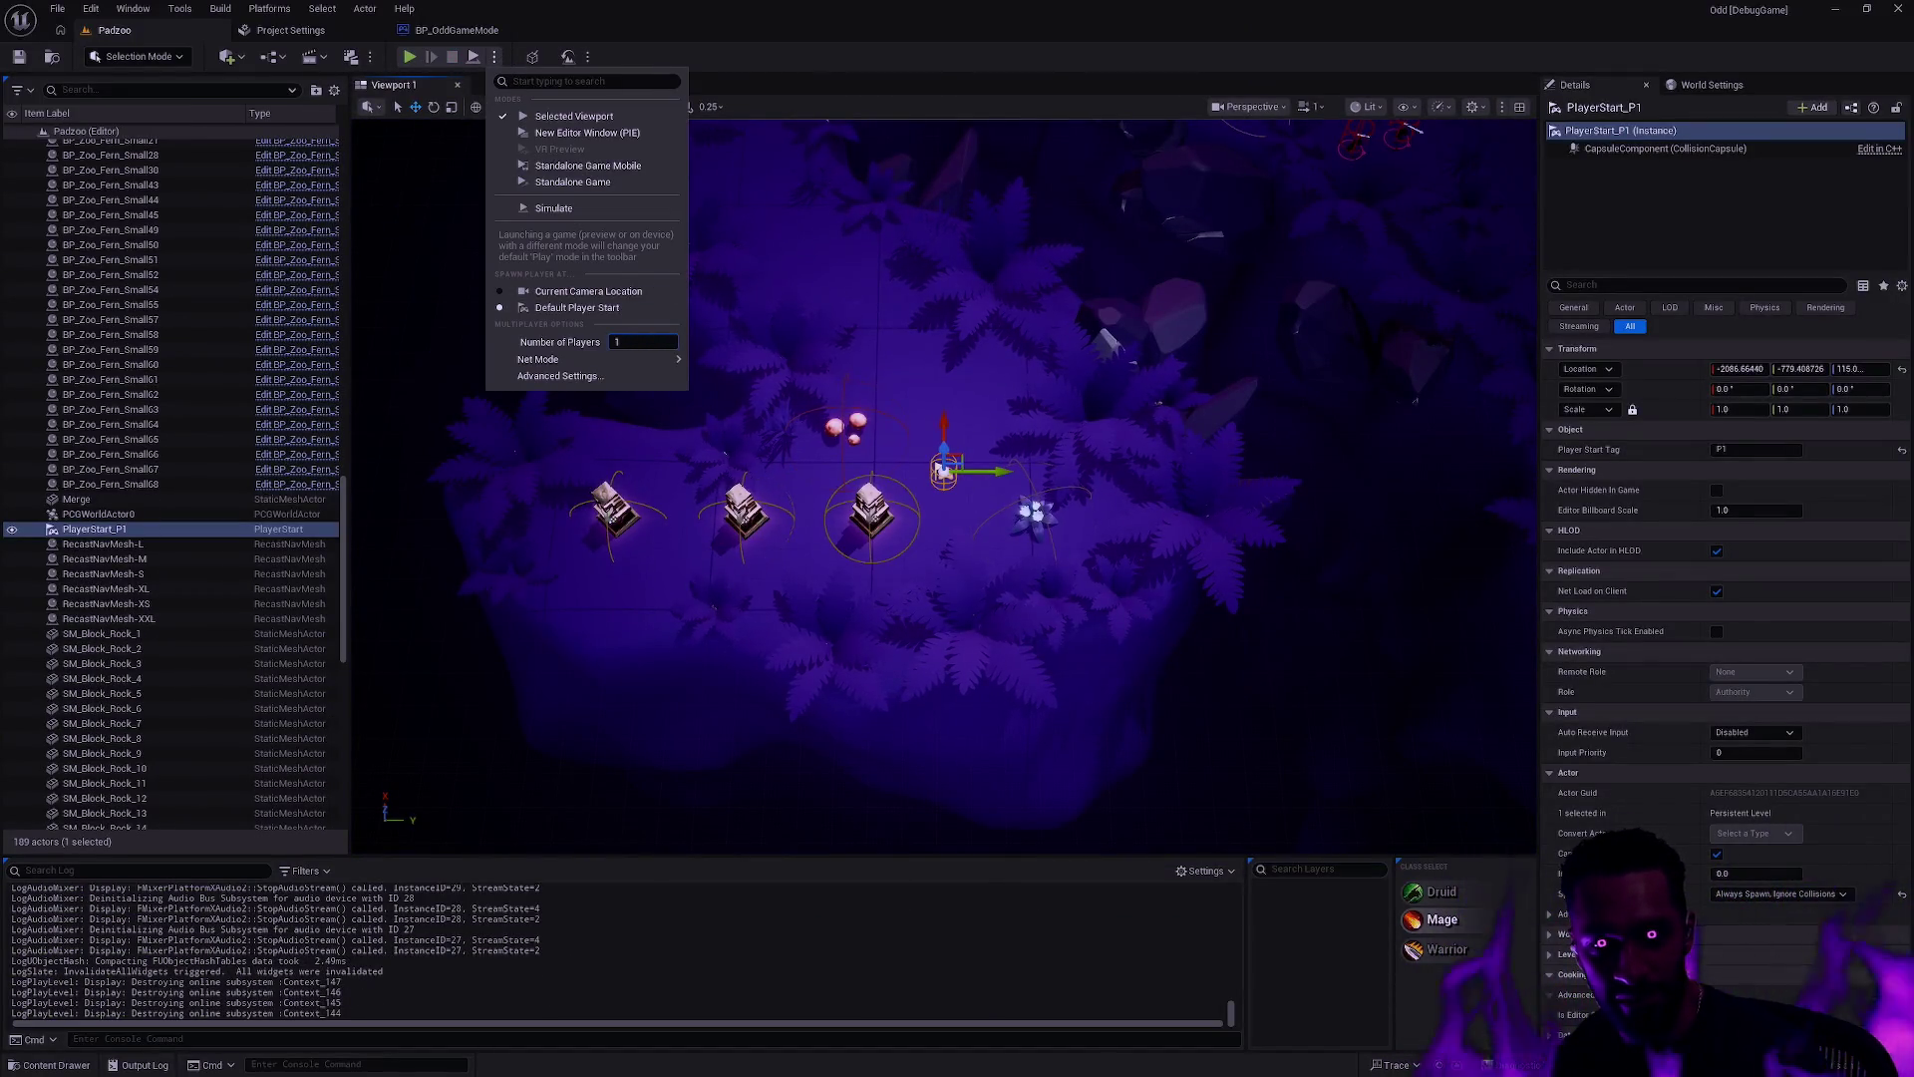
{"action": "left_click", "coordinate": [768, 90]}
Step: Save the modified SM_Staff_MourningStar asset, then switch away from the editor
{"action": "key", "text": "ctrl+shift+s"}
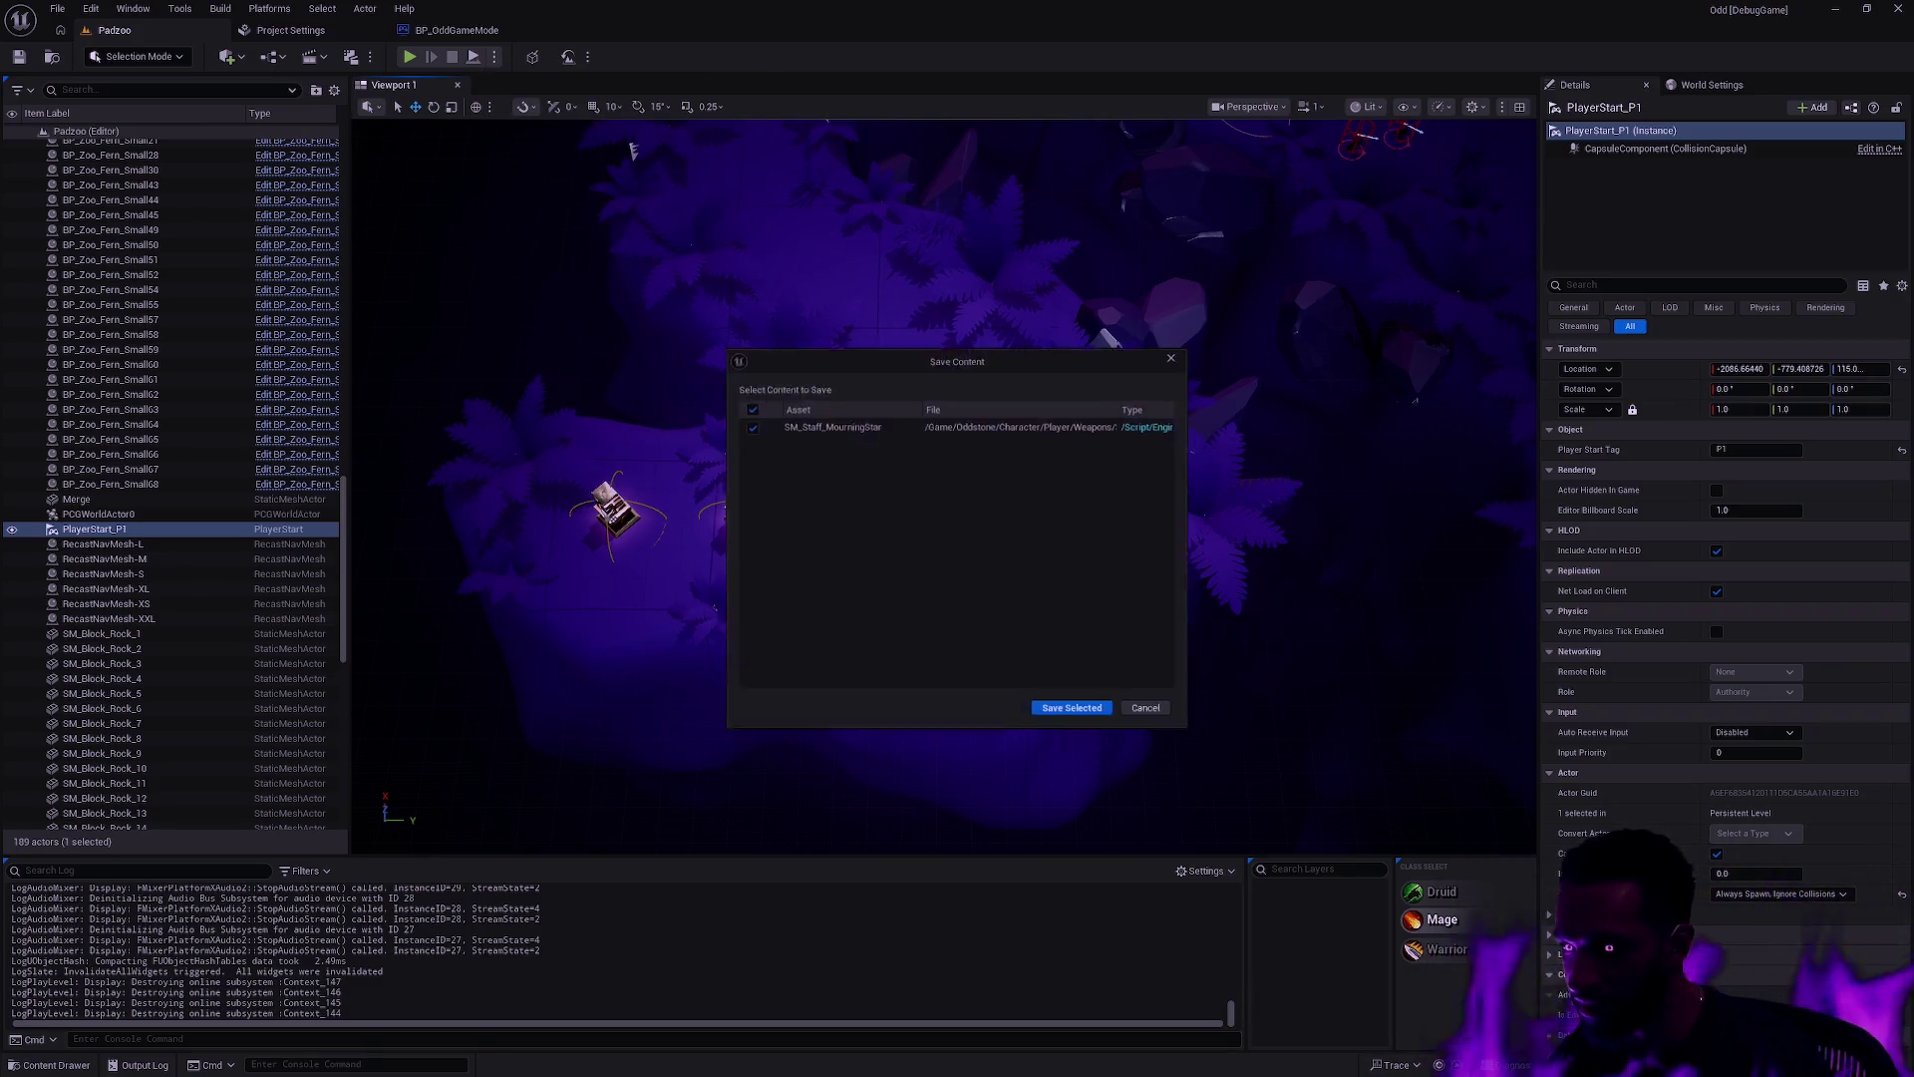
{"action": "left_click", "coordinate": [1077, 716]}
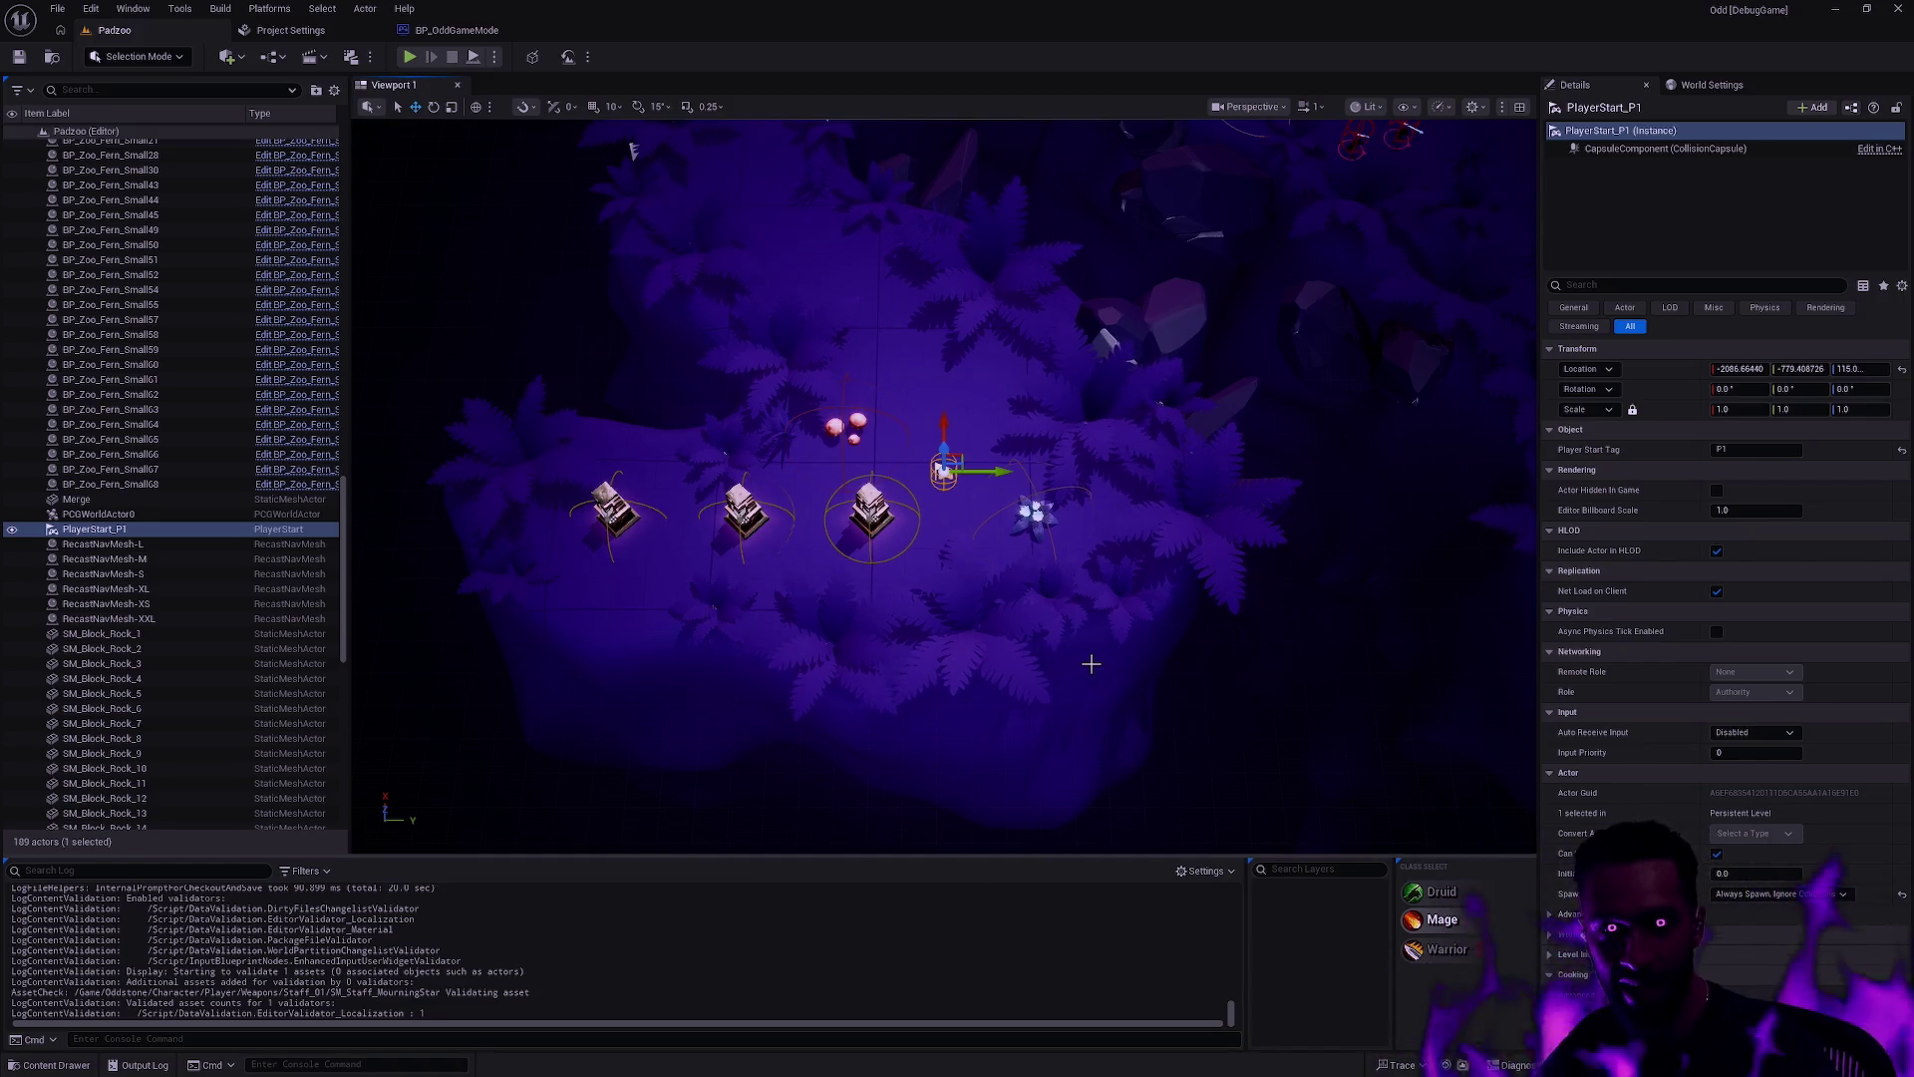
{"action": "key", "text": "alt+Tab"}
{"action": "key", "text": "alt+Tab"}
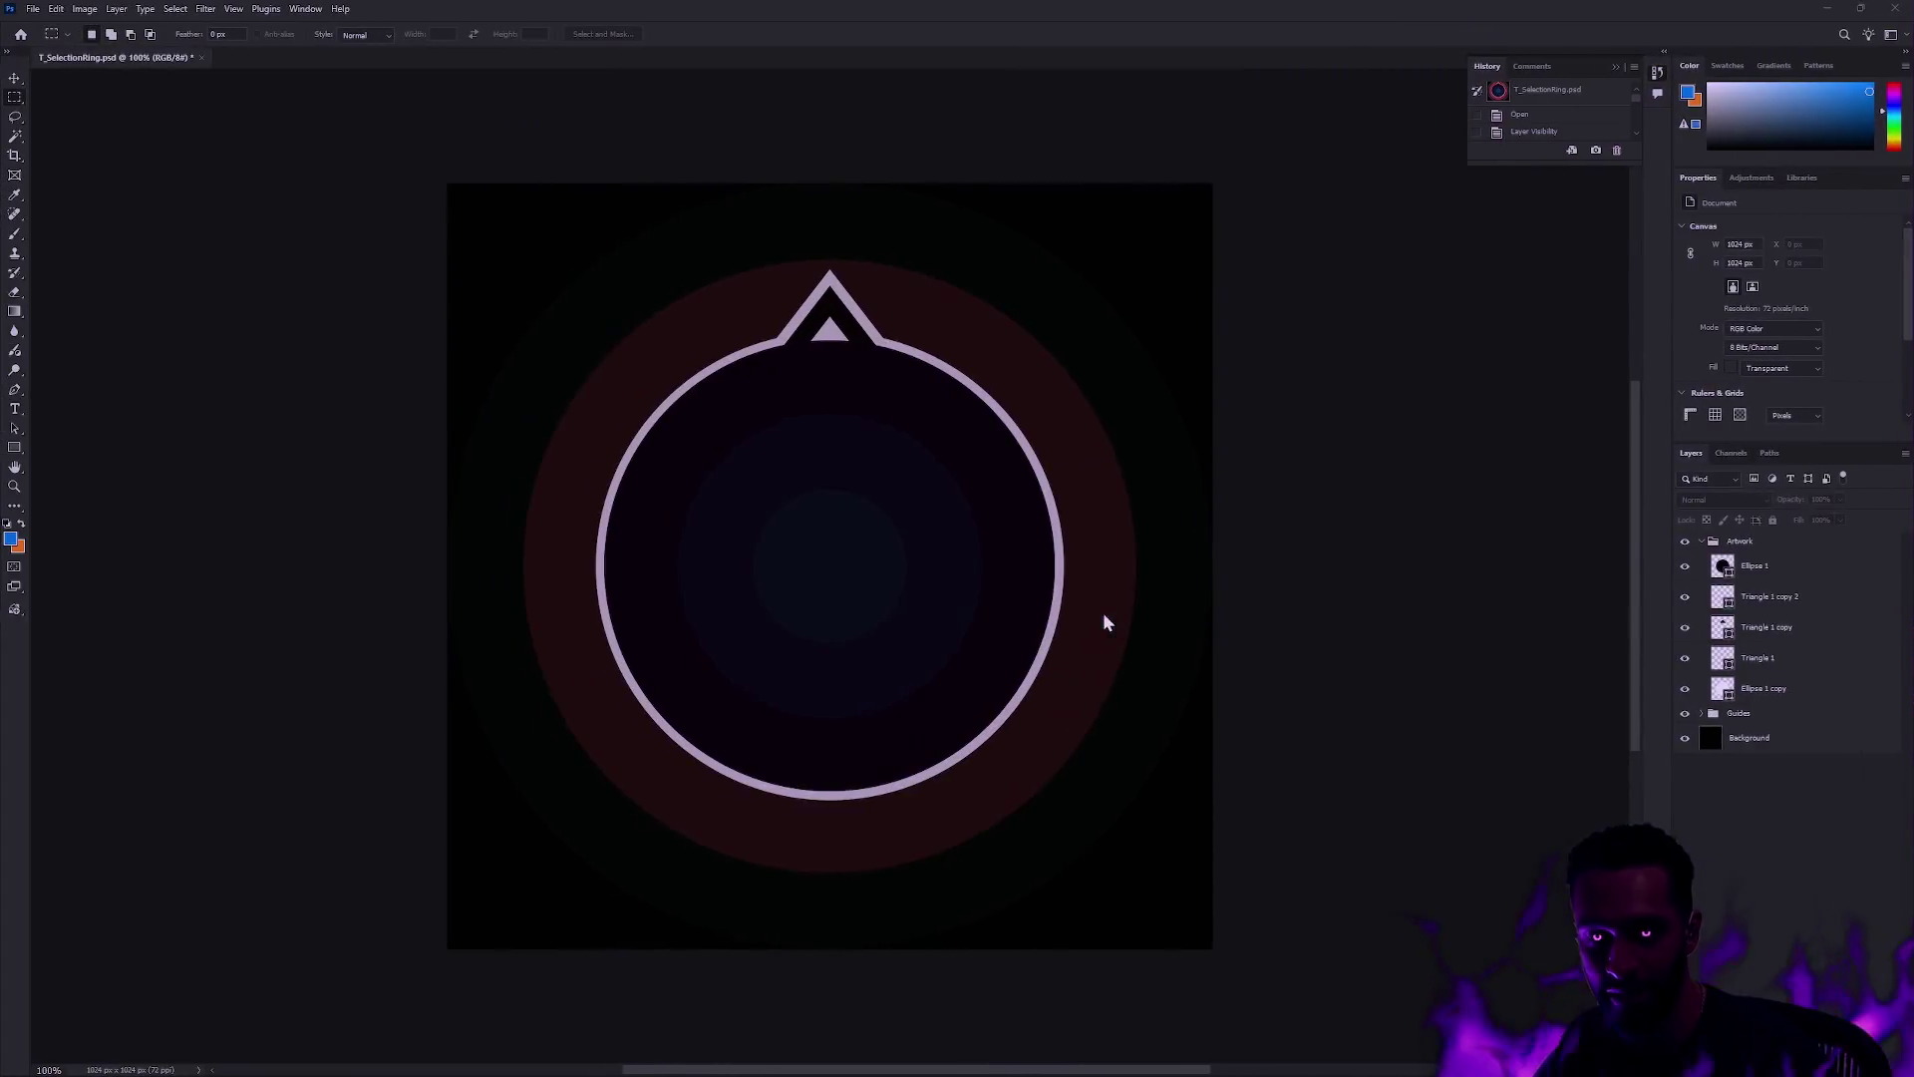
{"action": "key", "text": "alt+Tab"}
Step: Place the dark knight image beside the BO knight, then move to the Source Control desktop
{"action": "mouse_move", "coordinate": [559, 386]}
{"action": "left_mouse_down"}
{"action": "mouse_move", "coordinate": [1011, 876]}
{"action": "mouse_move", "coordinate": [1028, 647]}
{"action": "mouse_move", "coordinate": [1147, 288]}
{"action": "mouse_move", "coordinate": [1007, 772]}
{"action": "mouse_move", "coordinate": [1022, 762]}
{"action": "left_mouse_up"}
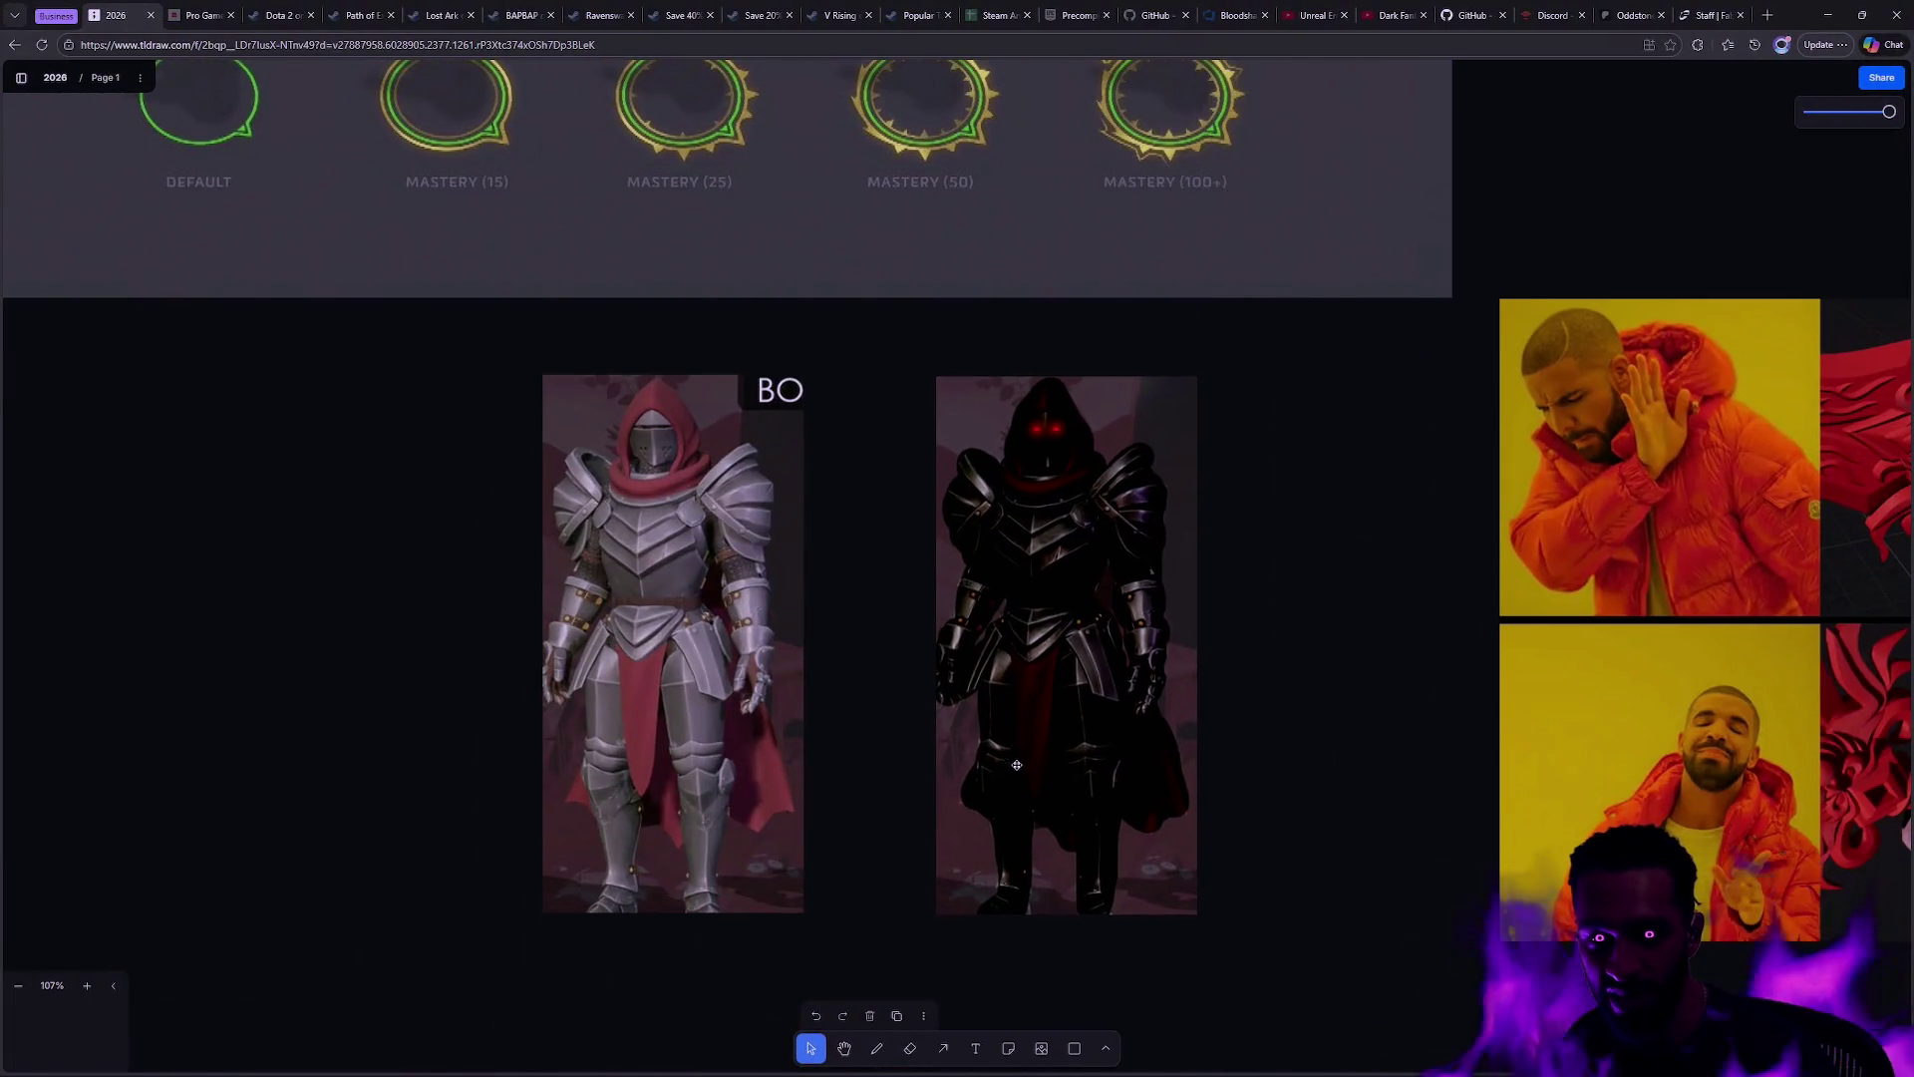
{"action": "key", "text": "super+Tab"}
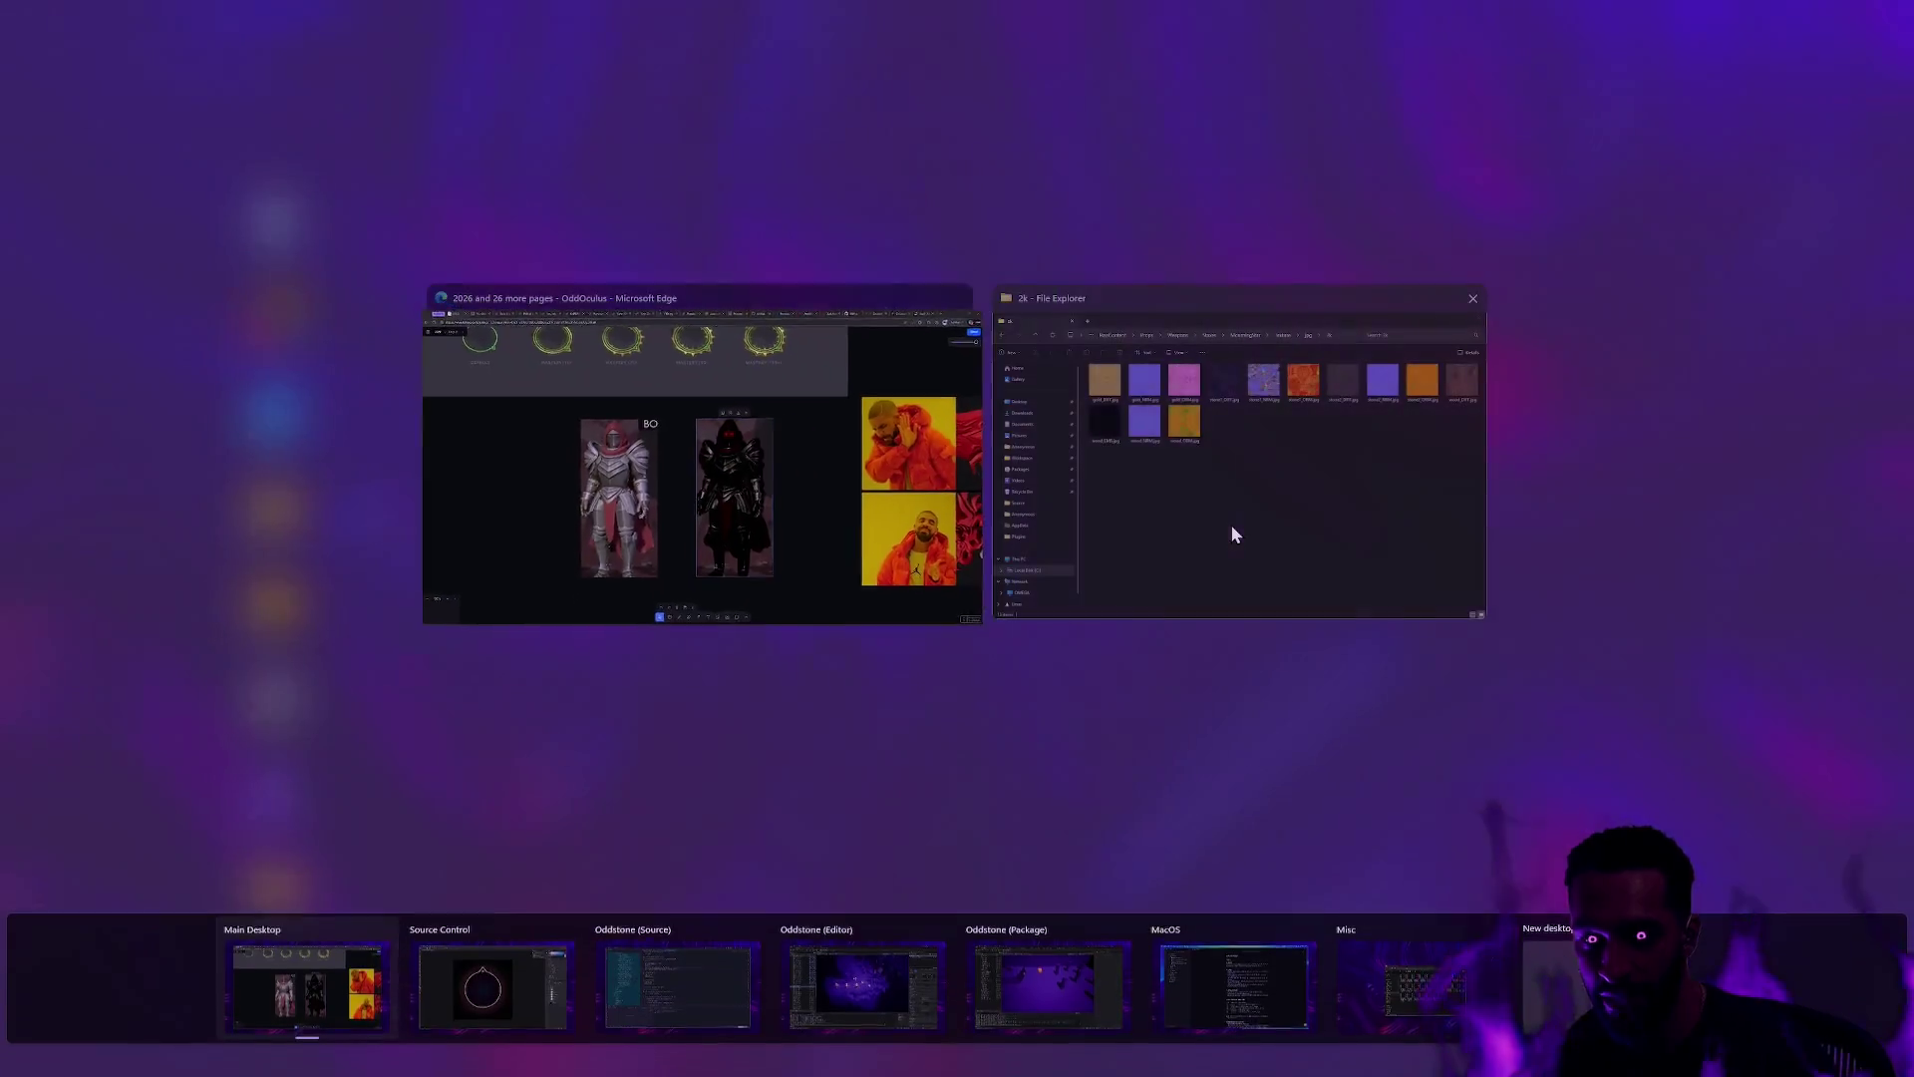
{"action": "key", "text": "ctrl+super+Right"}
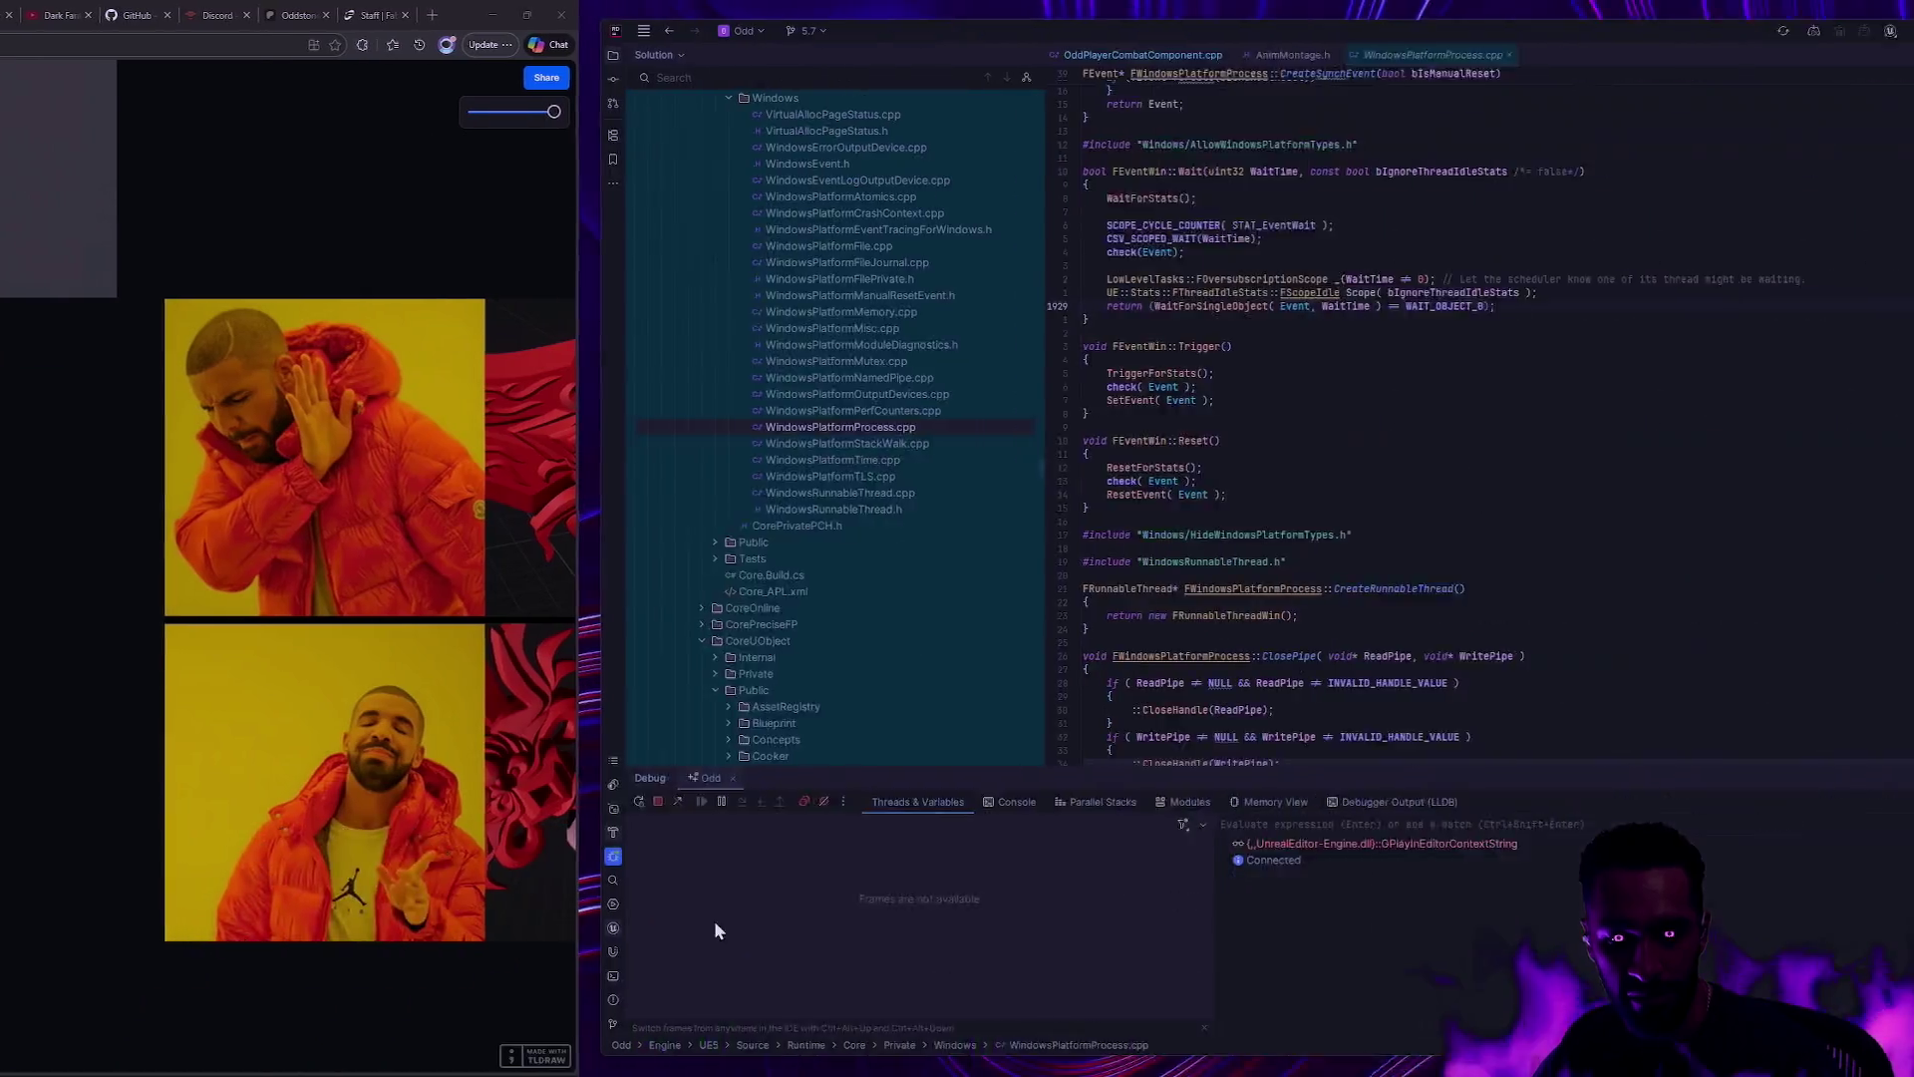
{"action": "key", "text": "alt+Tab"}
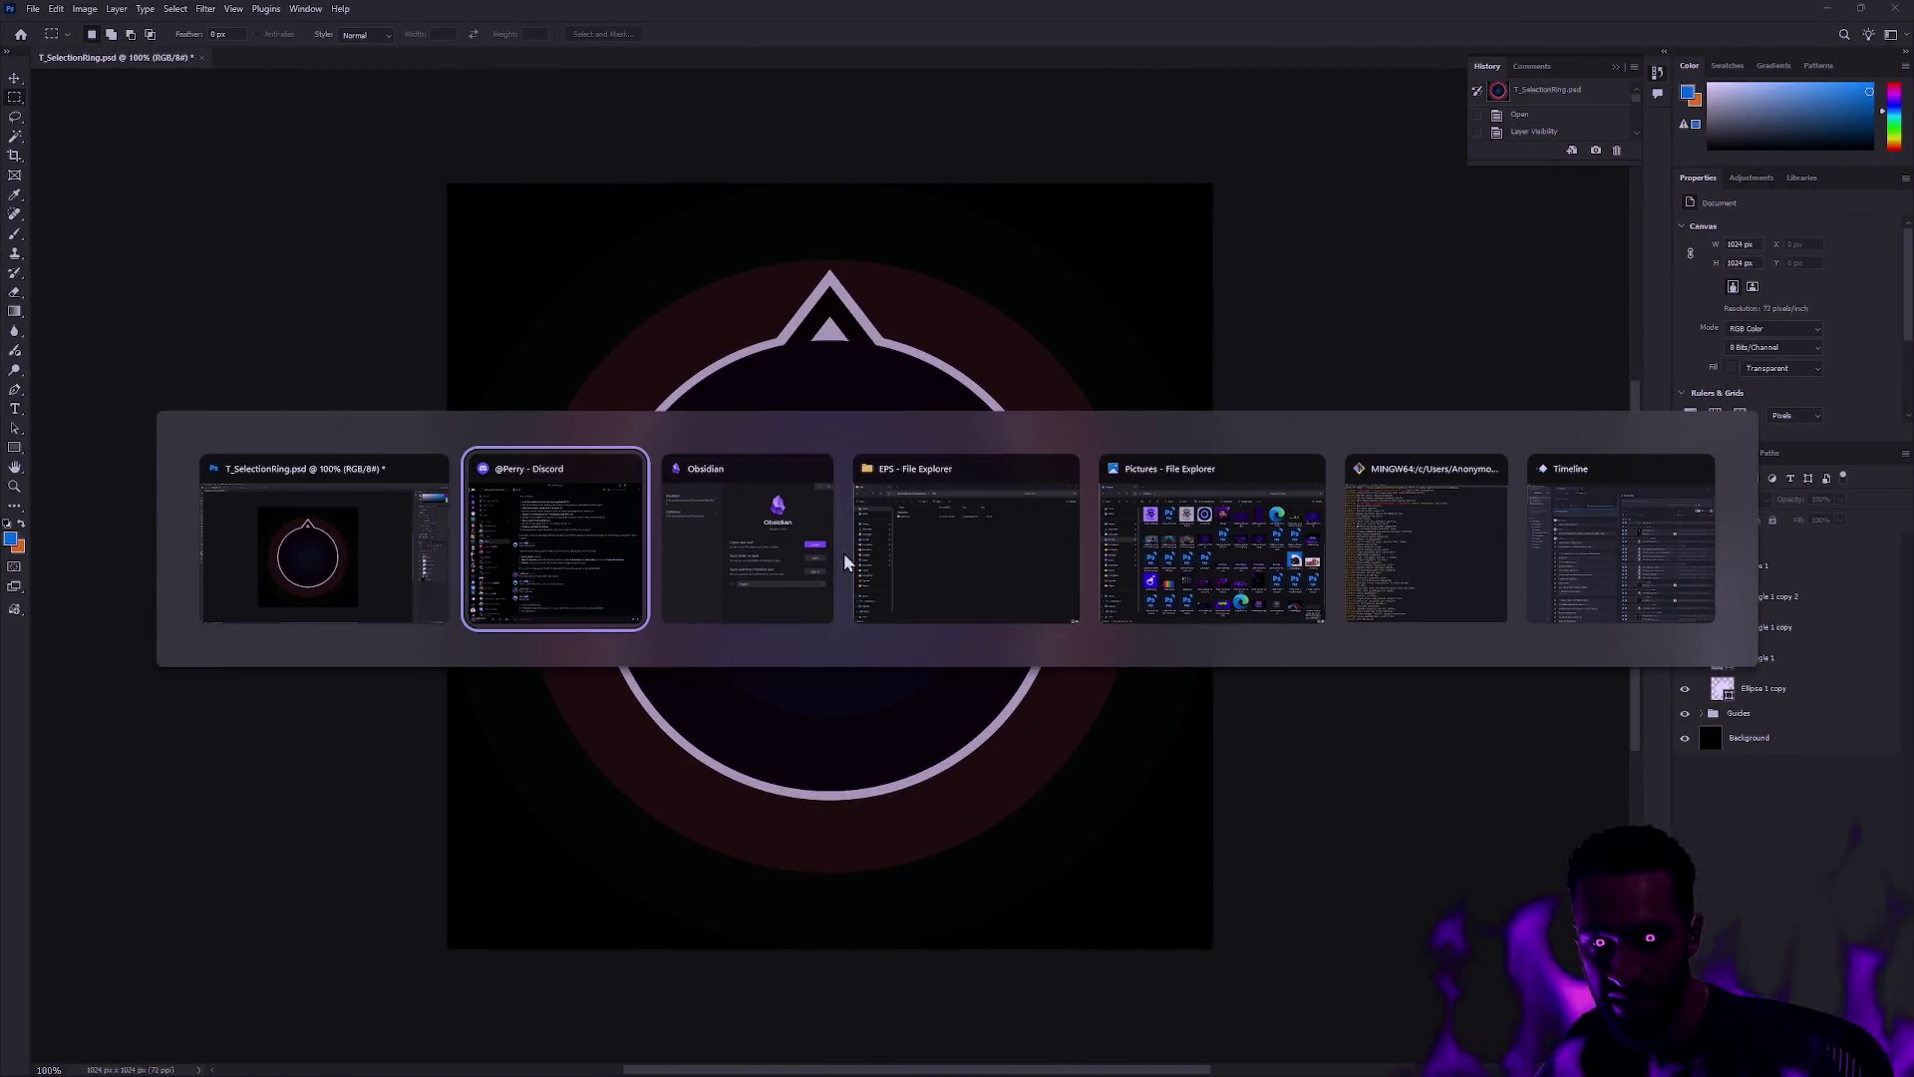
Step: Quit the git log pager and run git status on the feature/modular-character-animation branch
{"action": "left_click", "coordinate": [1455, 576]}
{"action": "type", "text": "qgit status"}
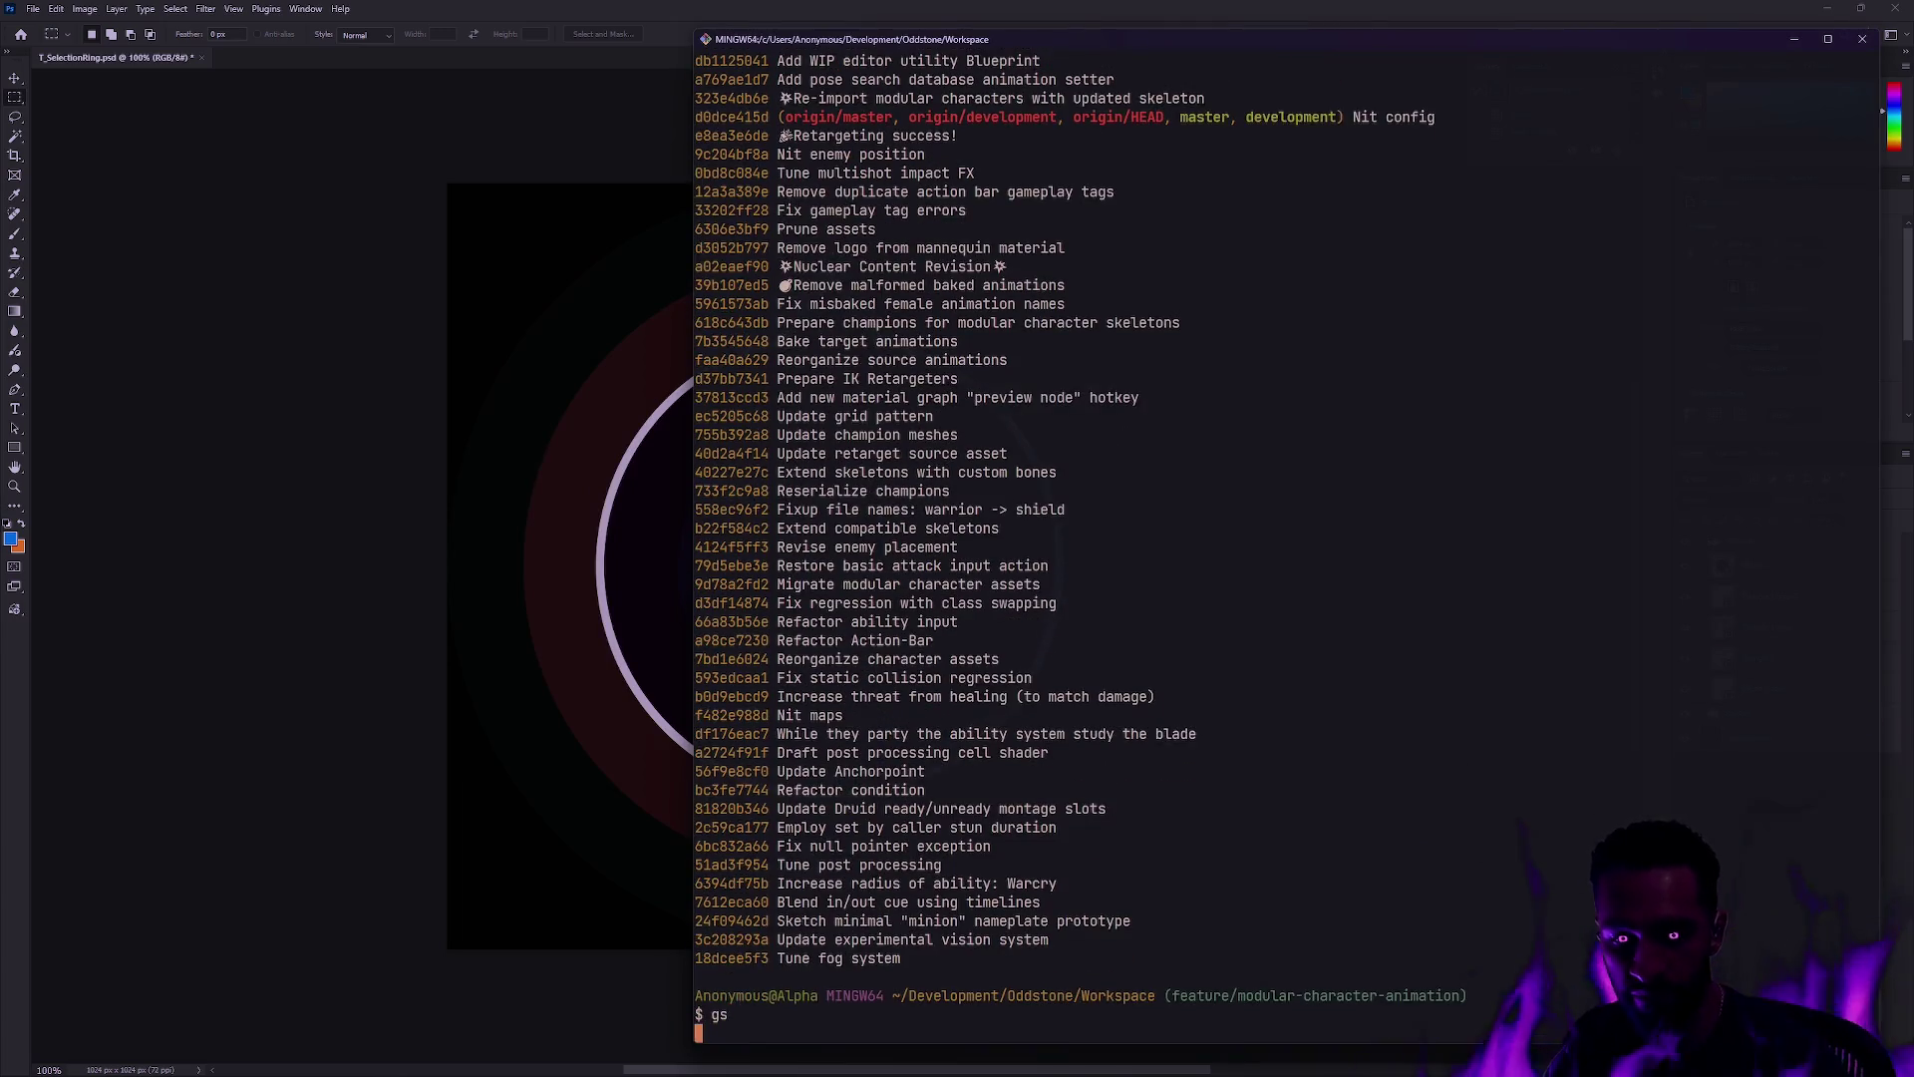
{"action": "key", "text": "Return"}
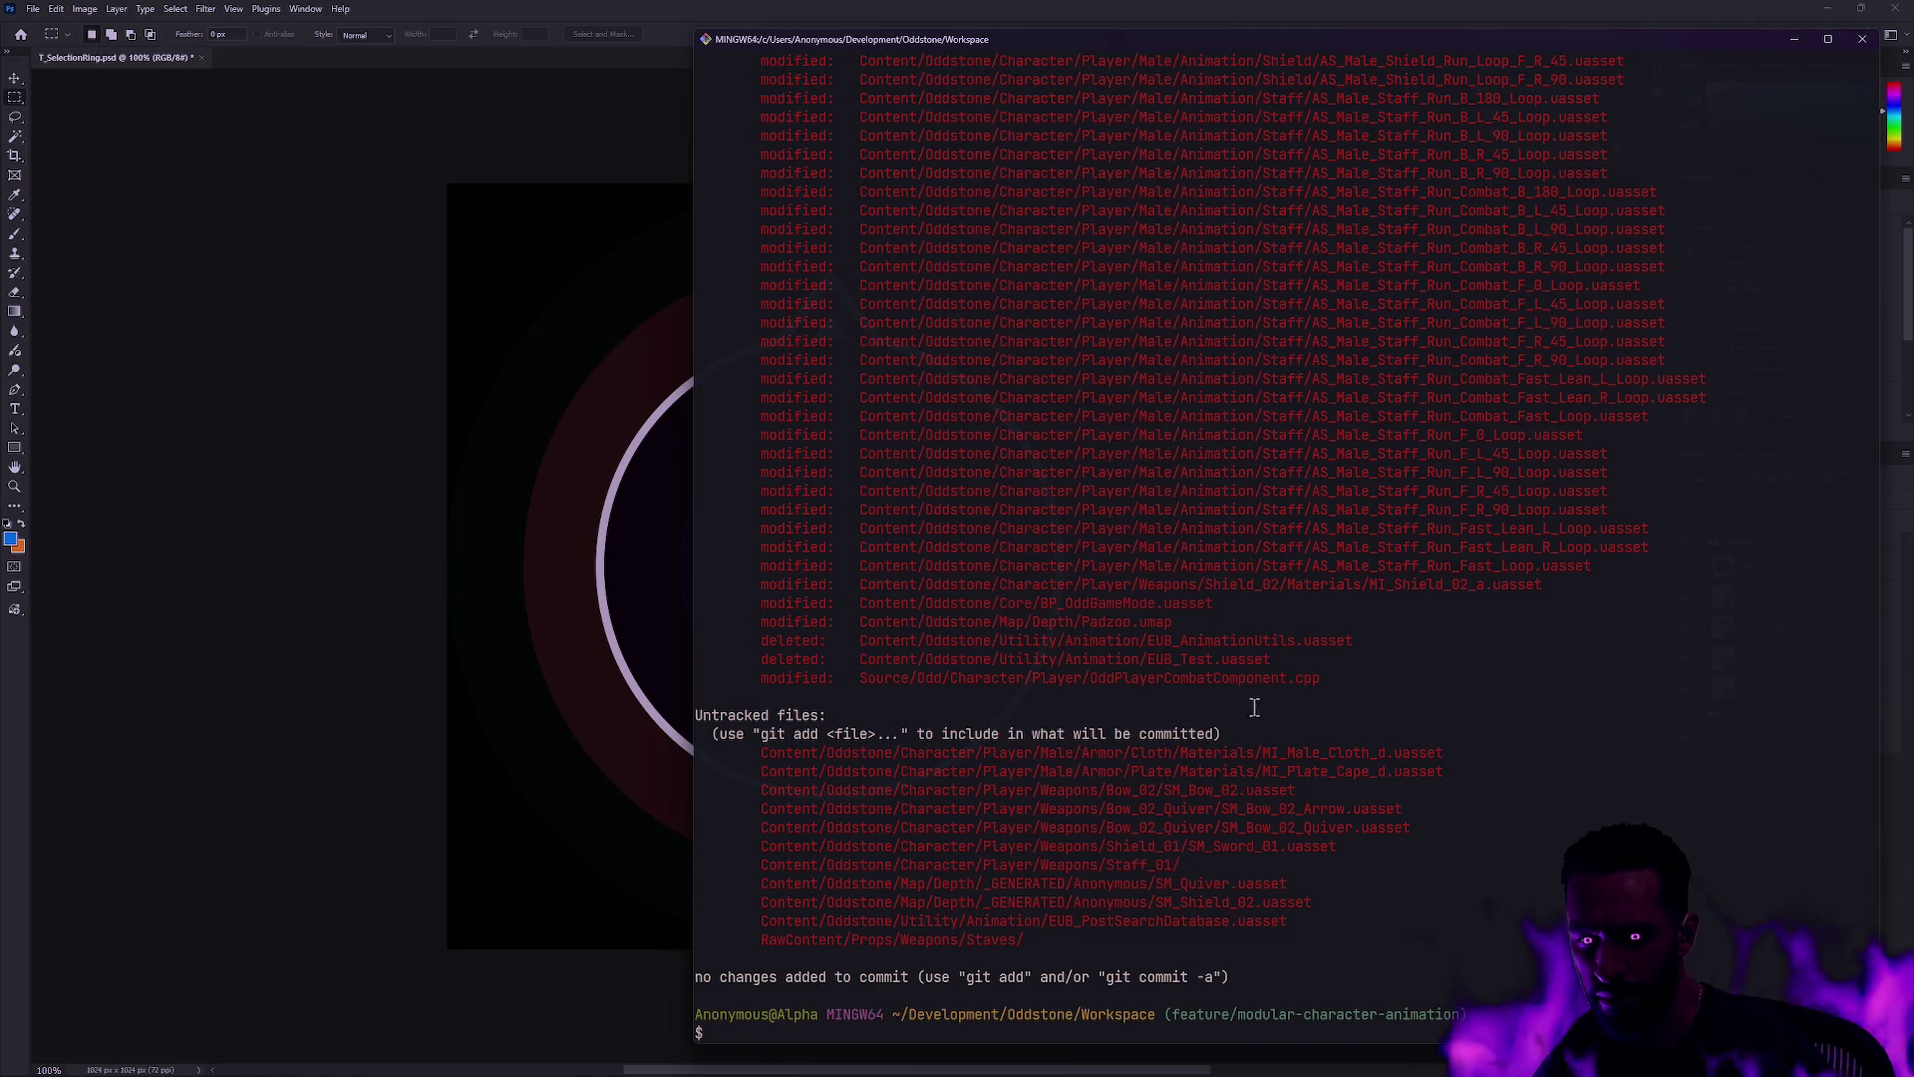
{"action": "key", "text": "alt+Tab"}
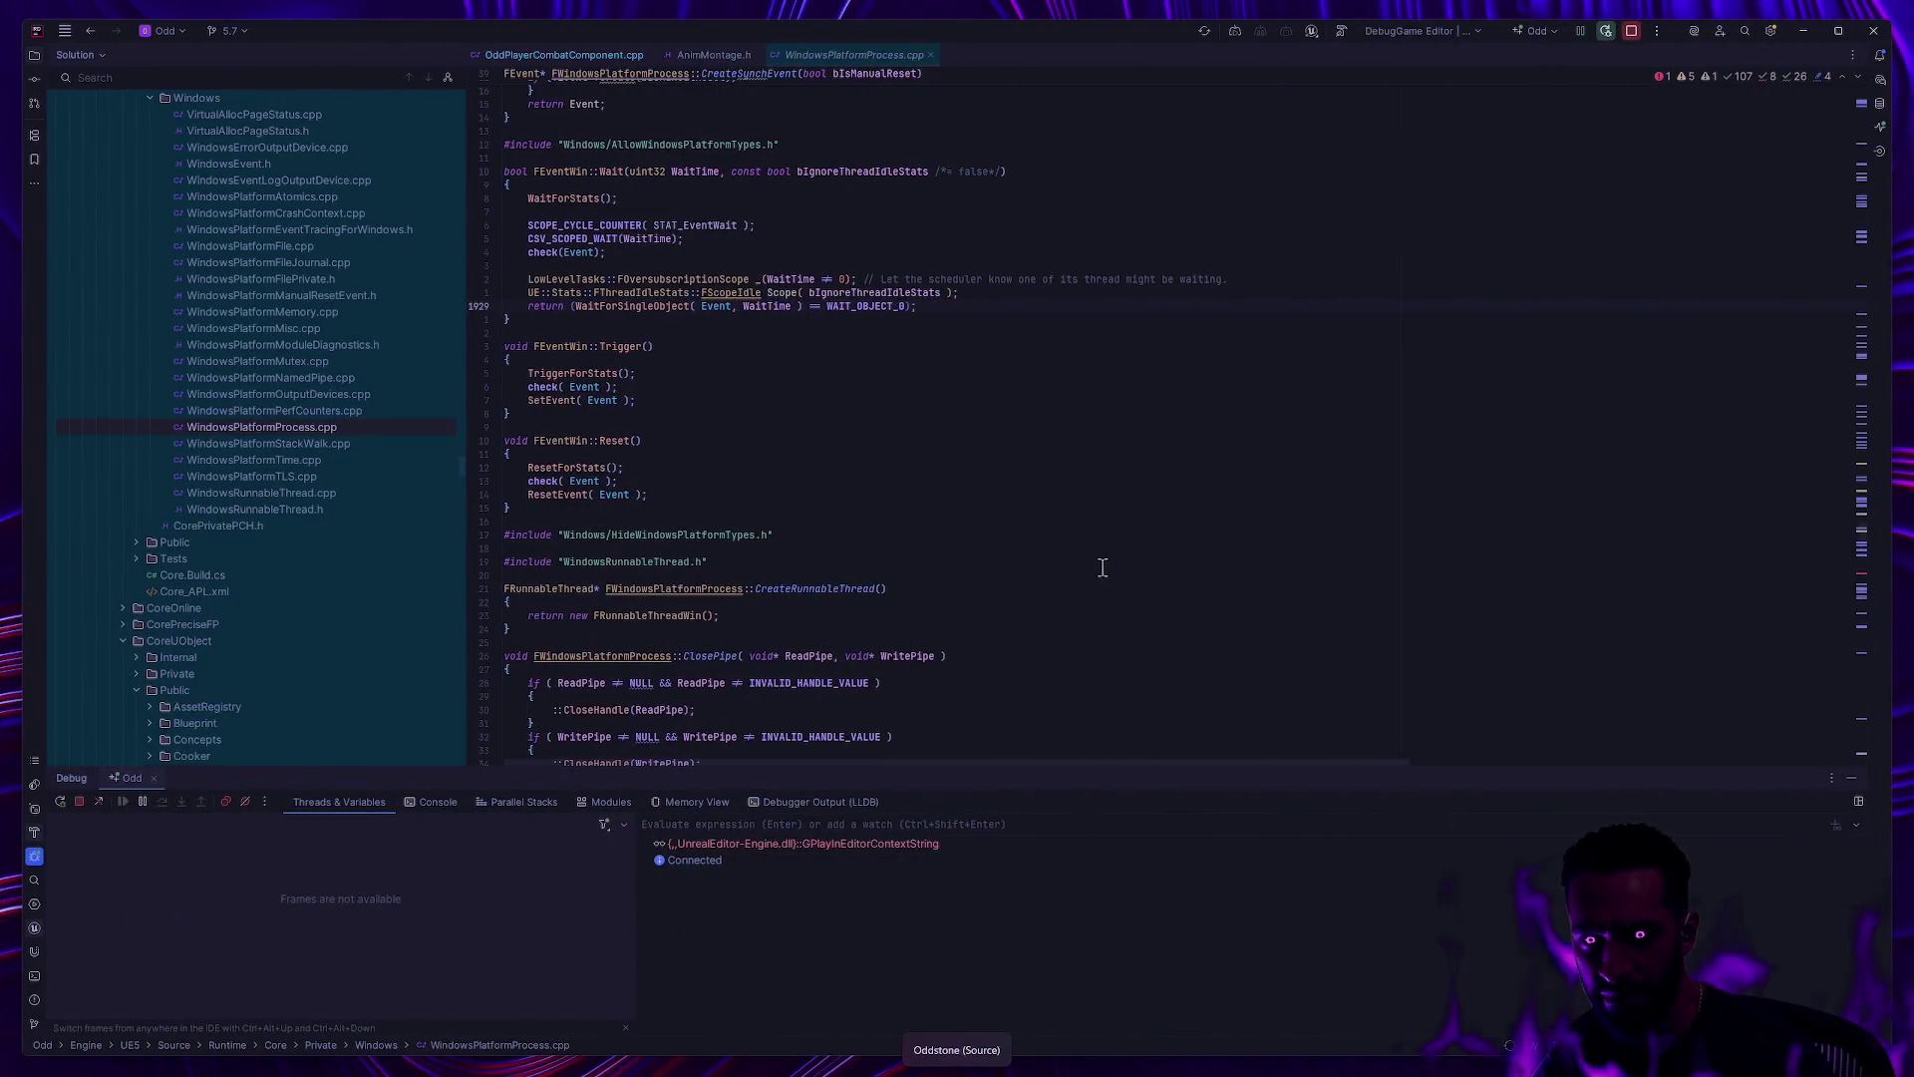
Step: After checking the Rider debugger on WindowsPlatformProcess.cpp, return to the Unreal Editor's Padzoo level
{"action": "key", "text": "alt+Tab"}
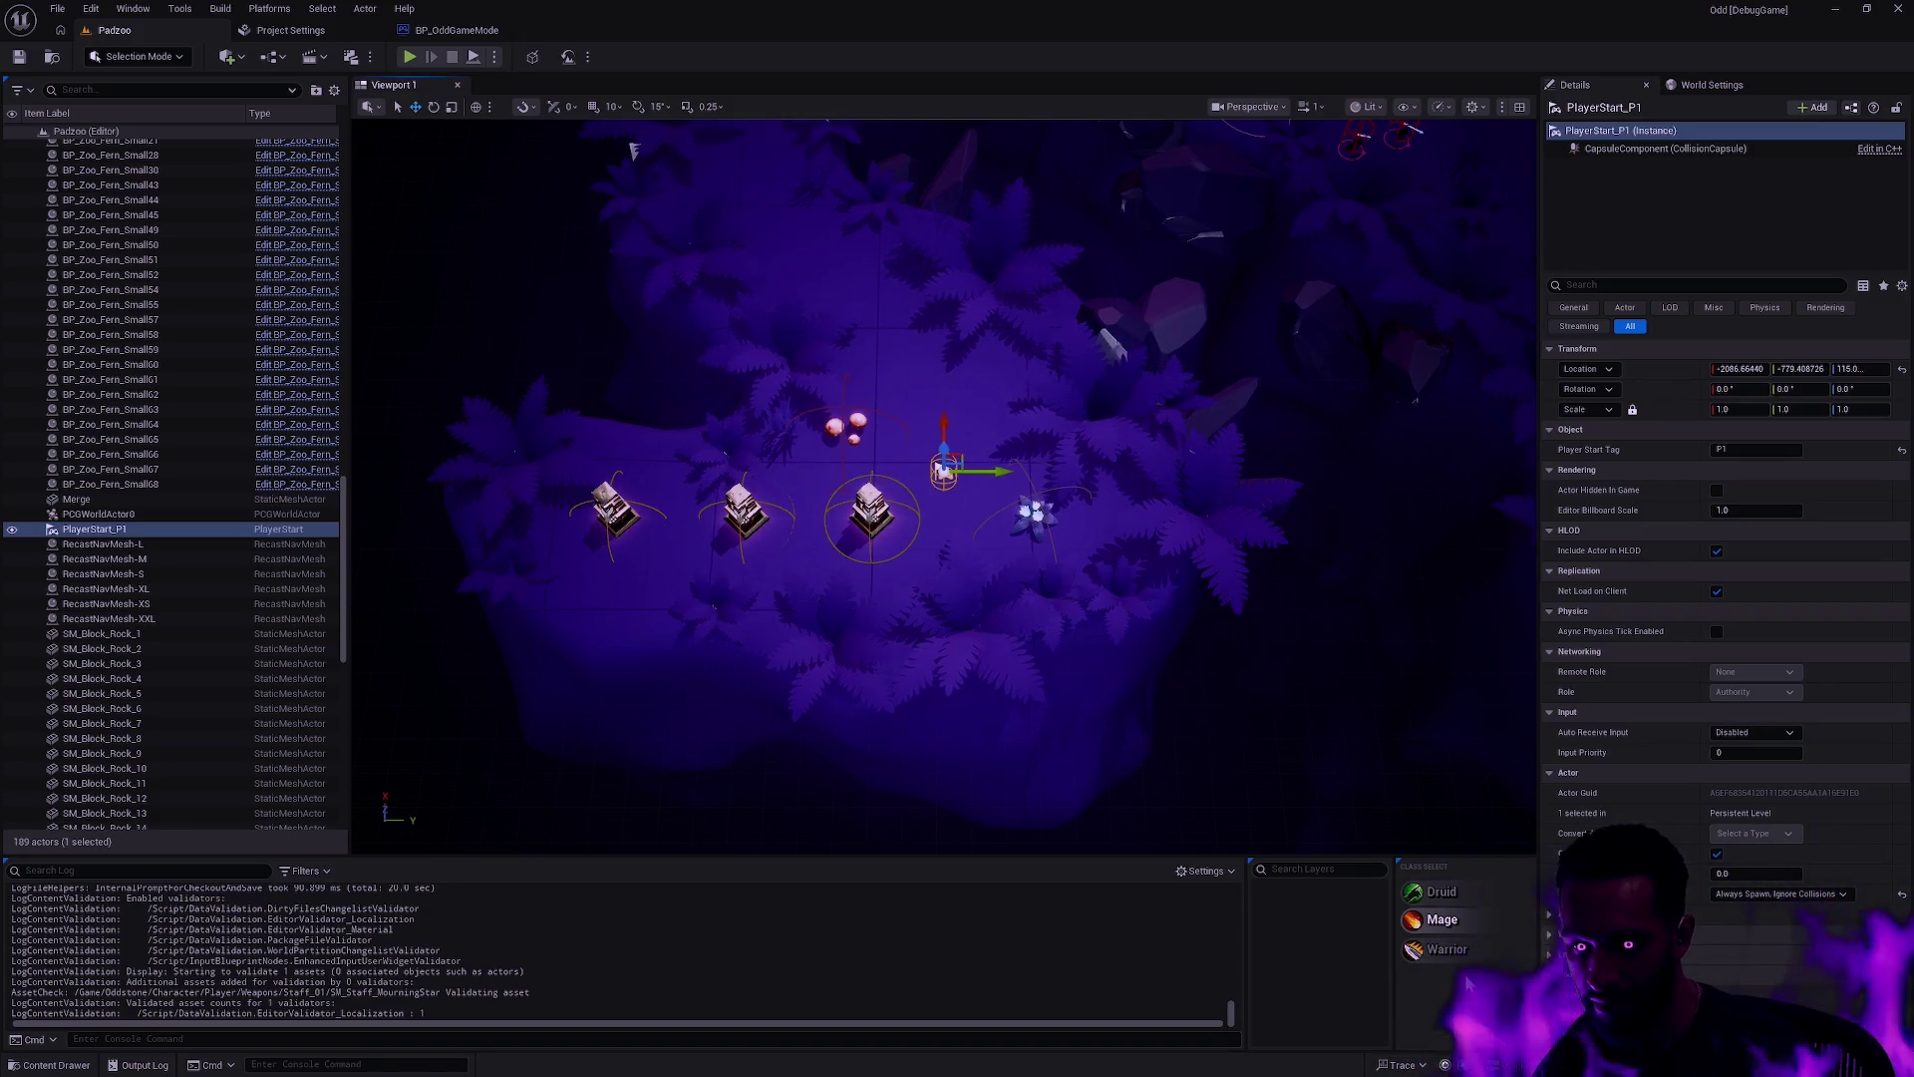
Step: In BP_OddGameMode, add a new variable named bRandomPawns
{"action": "left_click", "coordinate": [463, 30]}
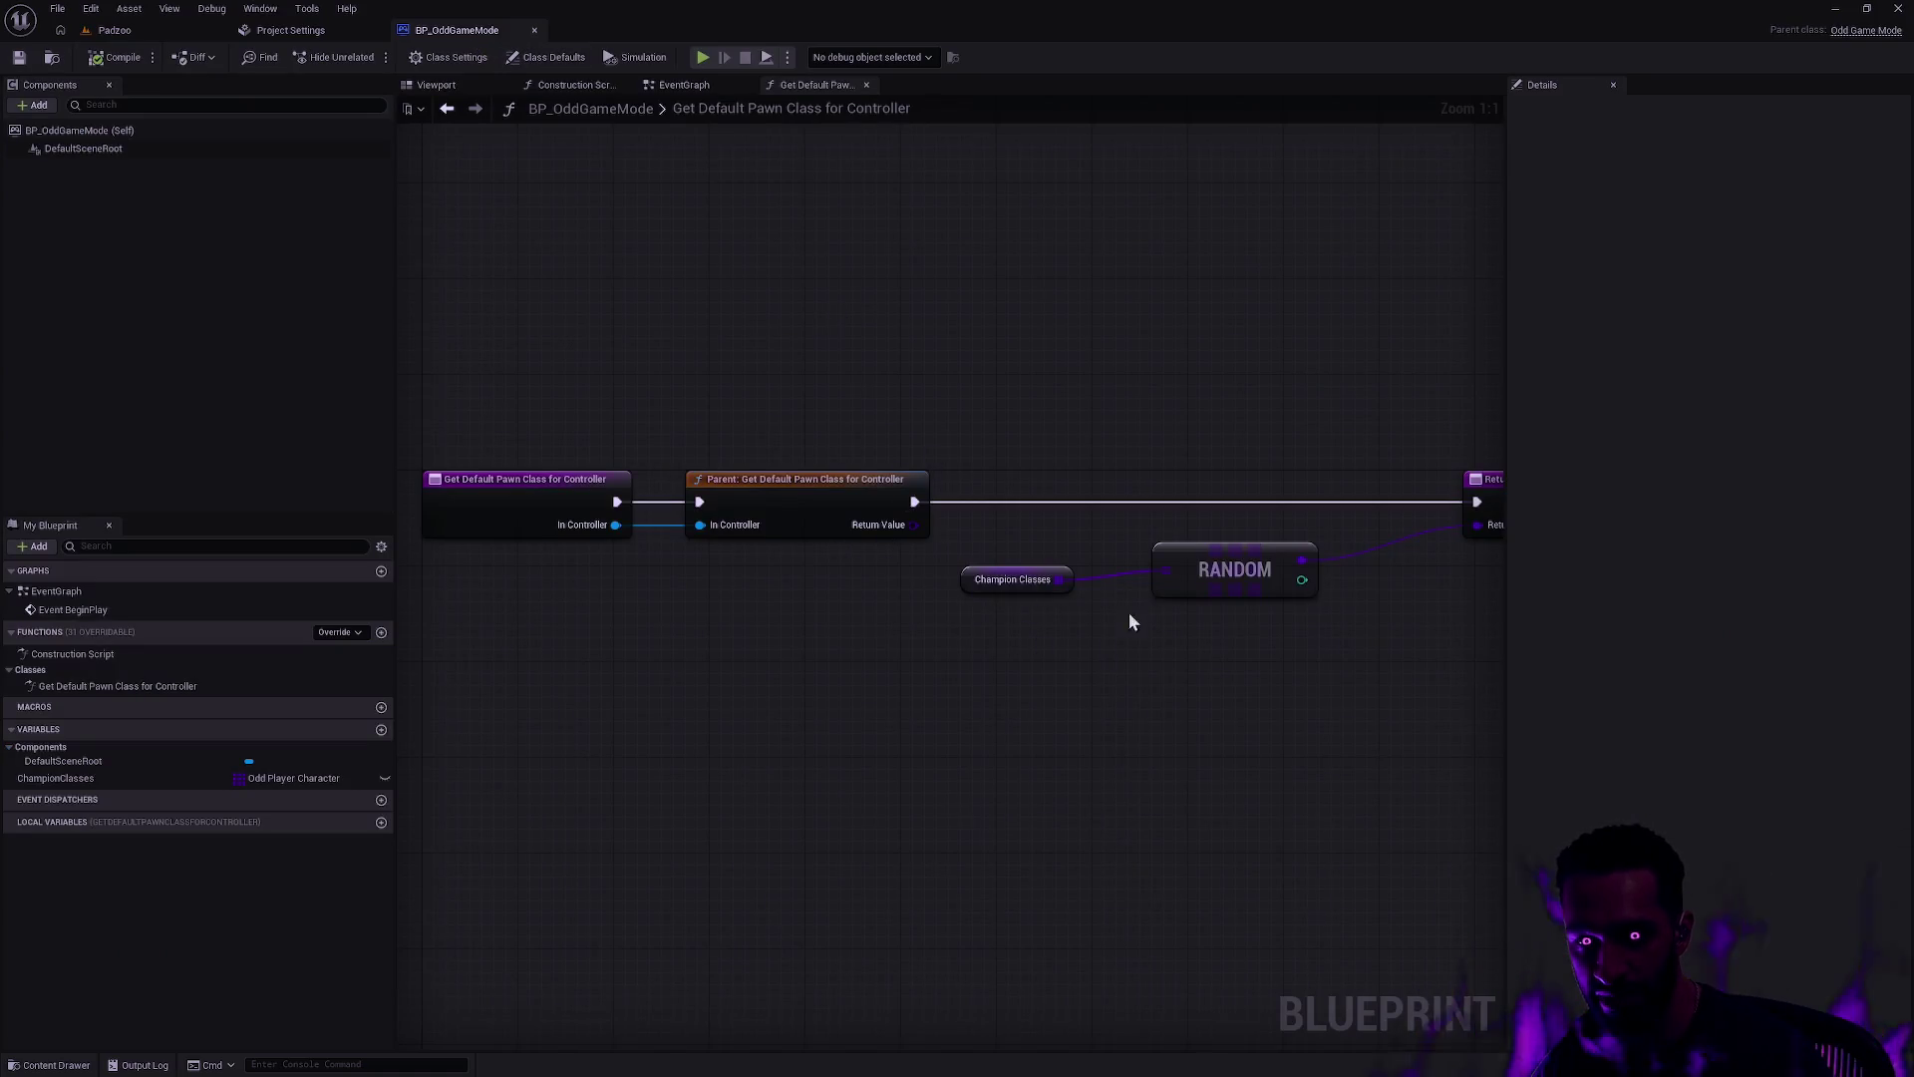
{"action": "left_click_drag", "start_coordinate": [1252, 650], "coordinate": [995, 752]}
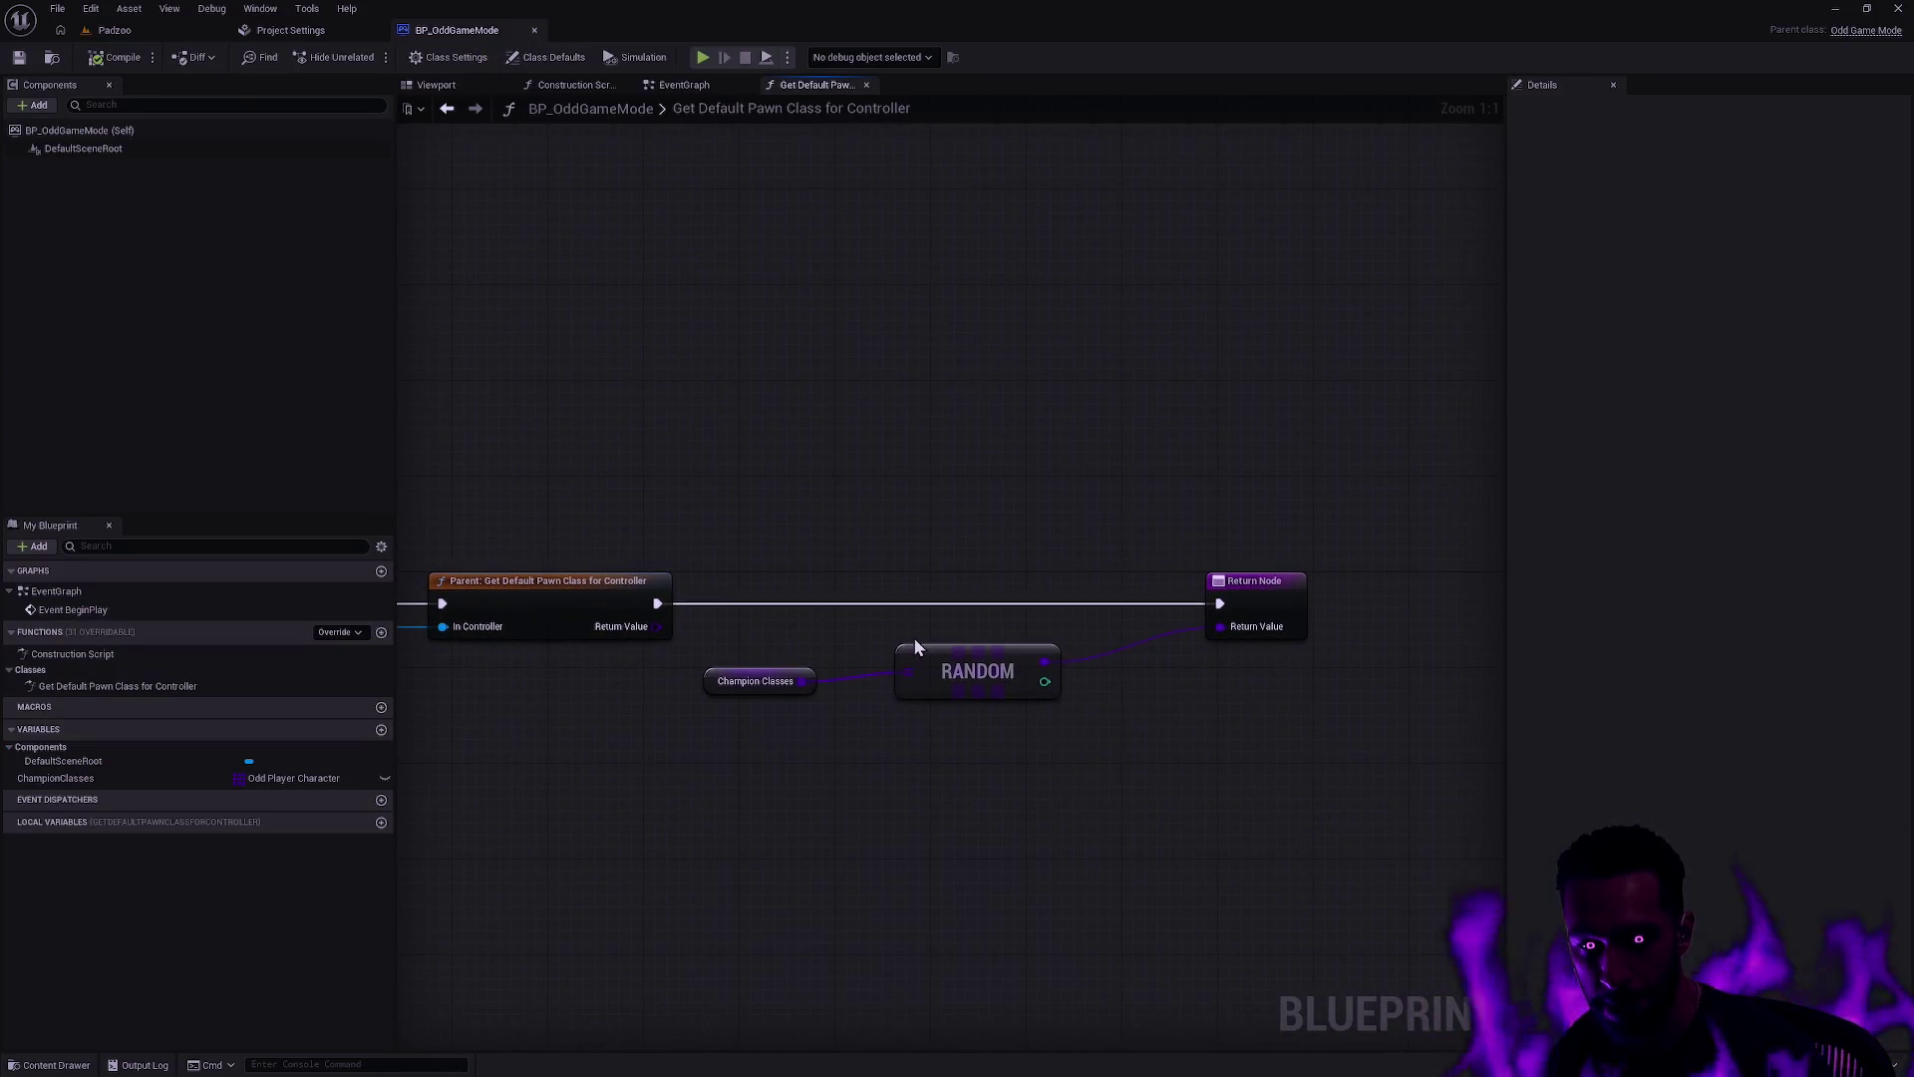
{"action": "left_click_drag", "start_coordinate": [834, 539], "coordinate": [1015, 530]}
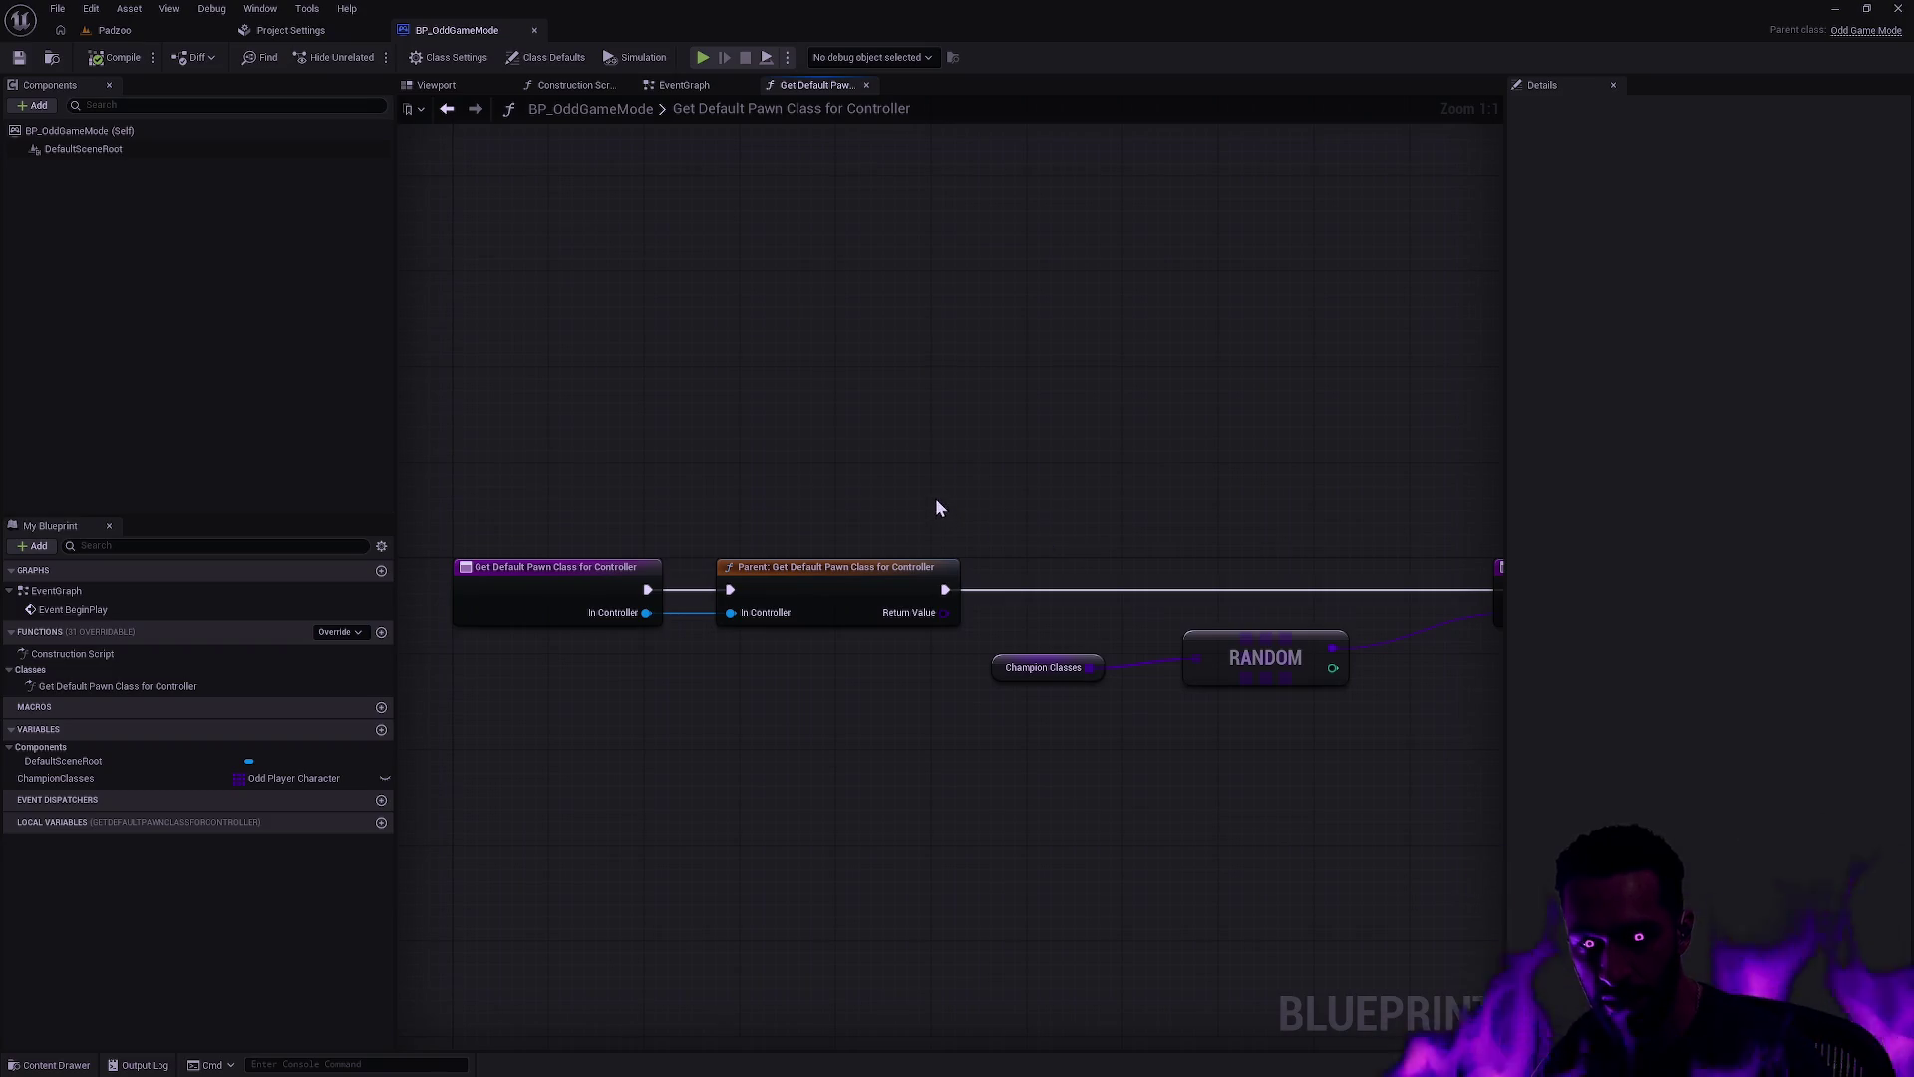
{"action": "left_click", "coordinate": [381, 729]}
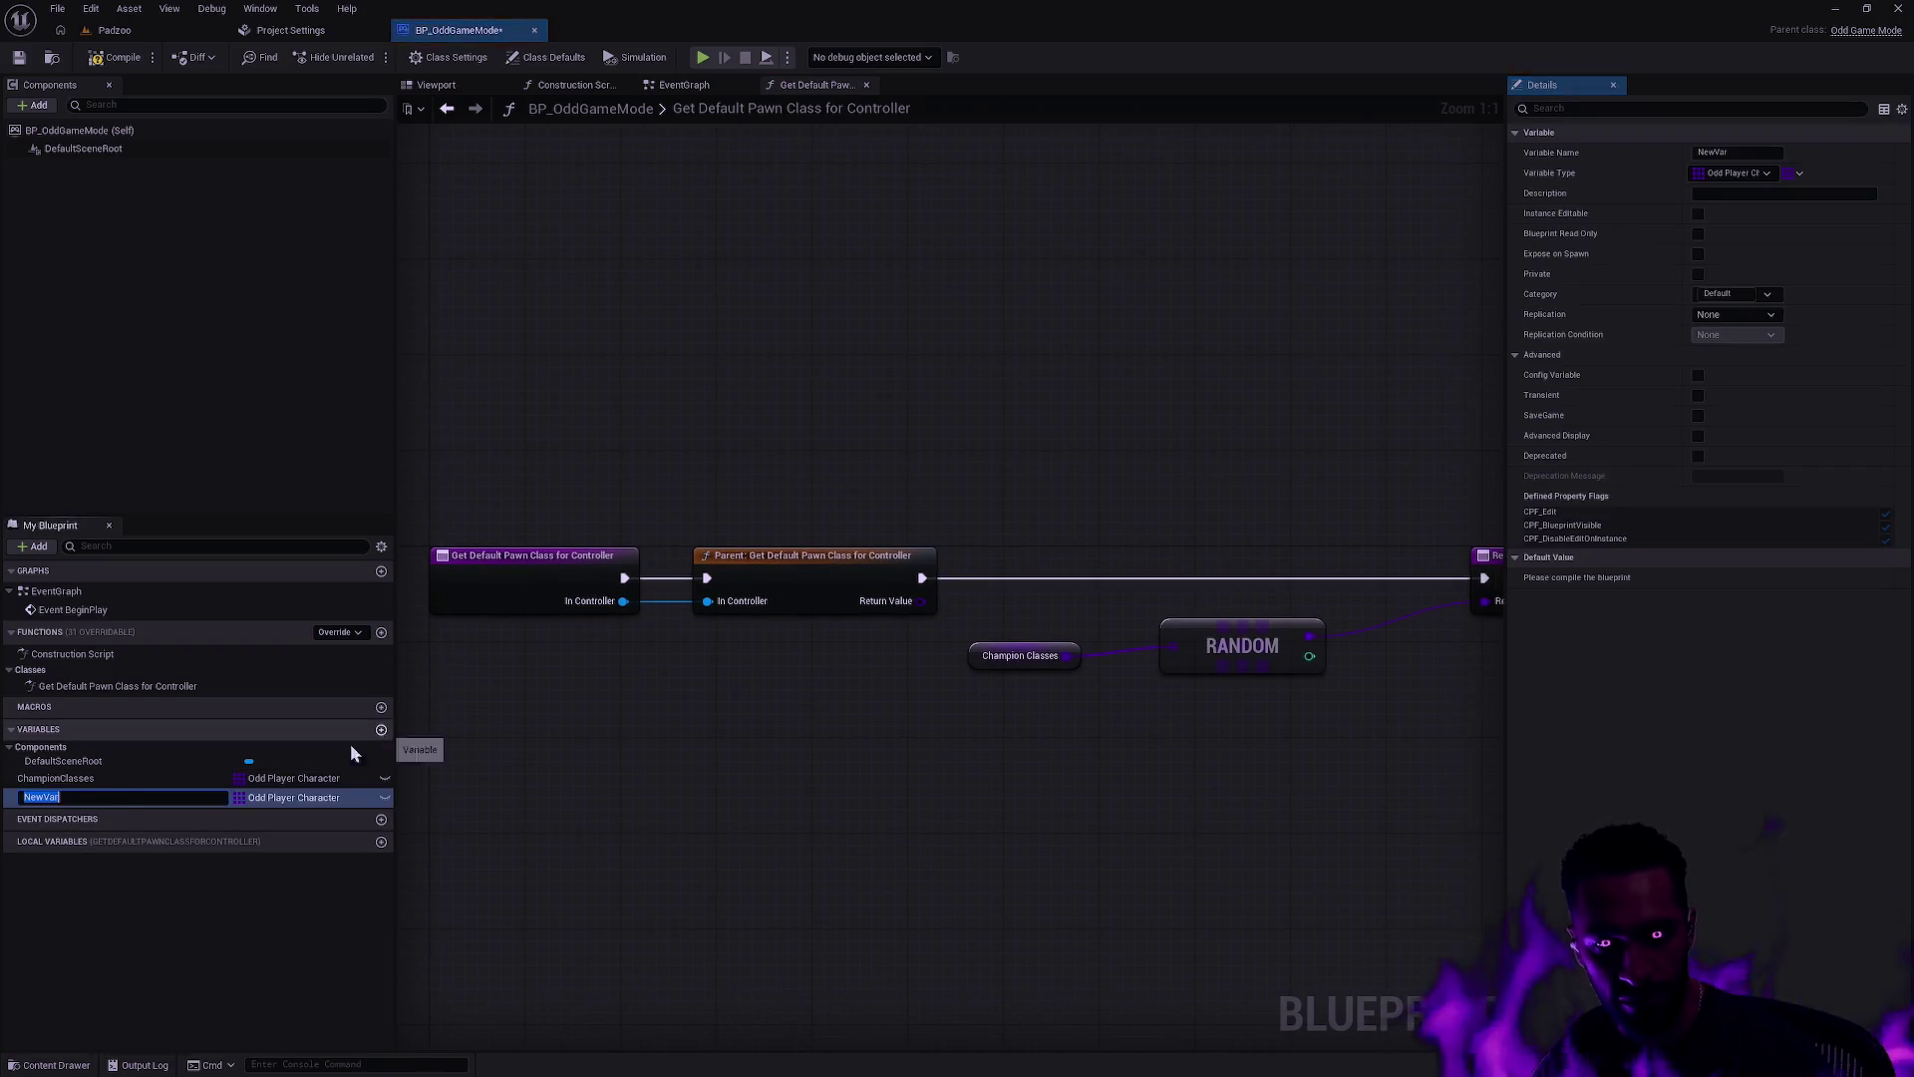
{"action": "type", "text": "bUs"}
{"action": "key", "text": "BackSpace"}
{"action": "key", "text": "BackSpace"}
{"action": "type", "text": "Random"}
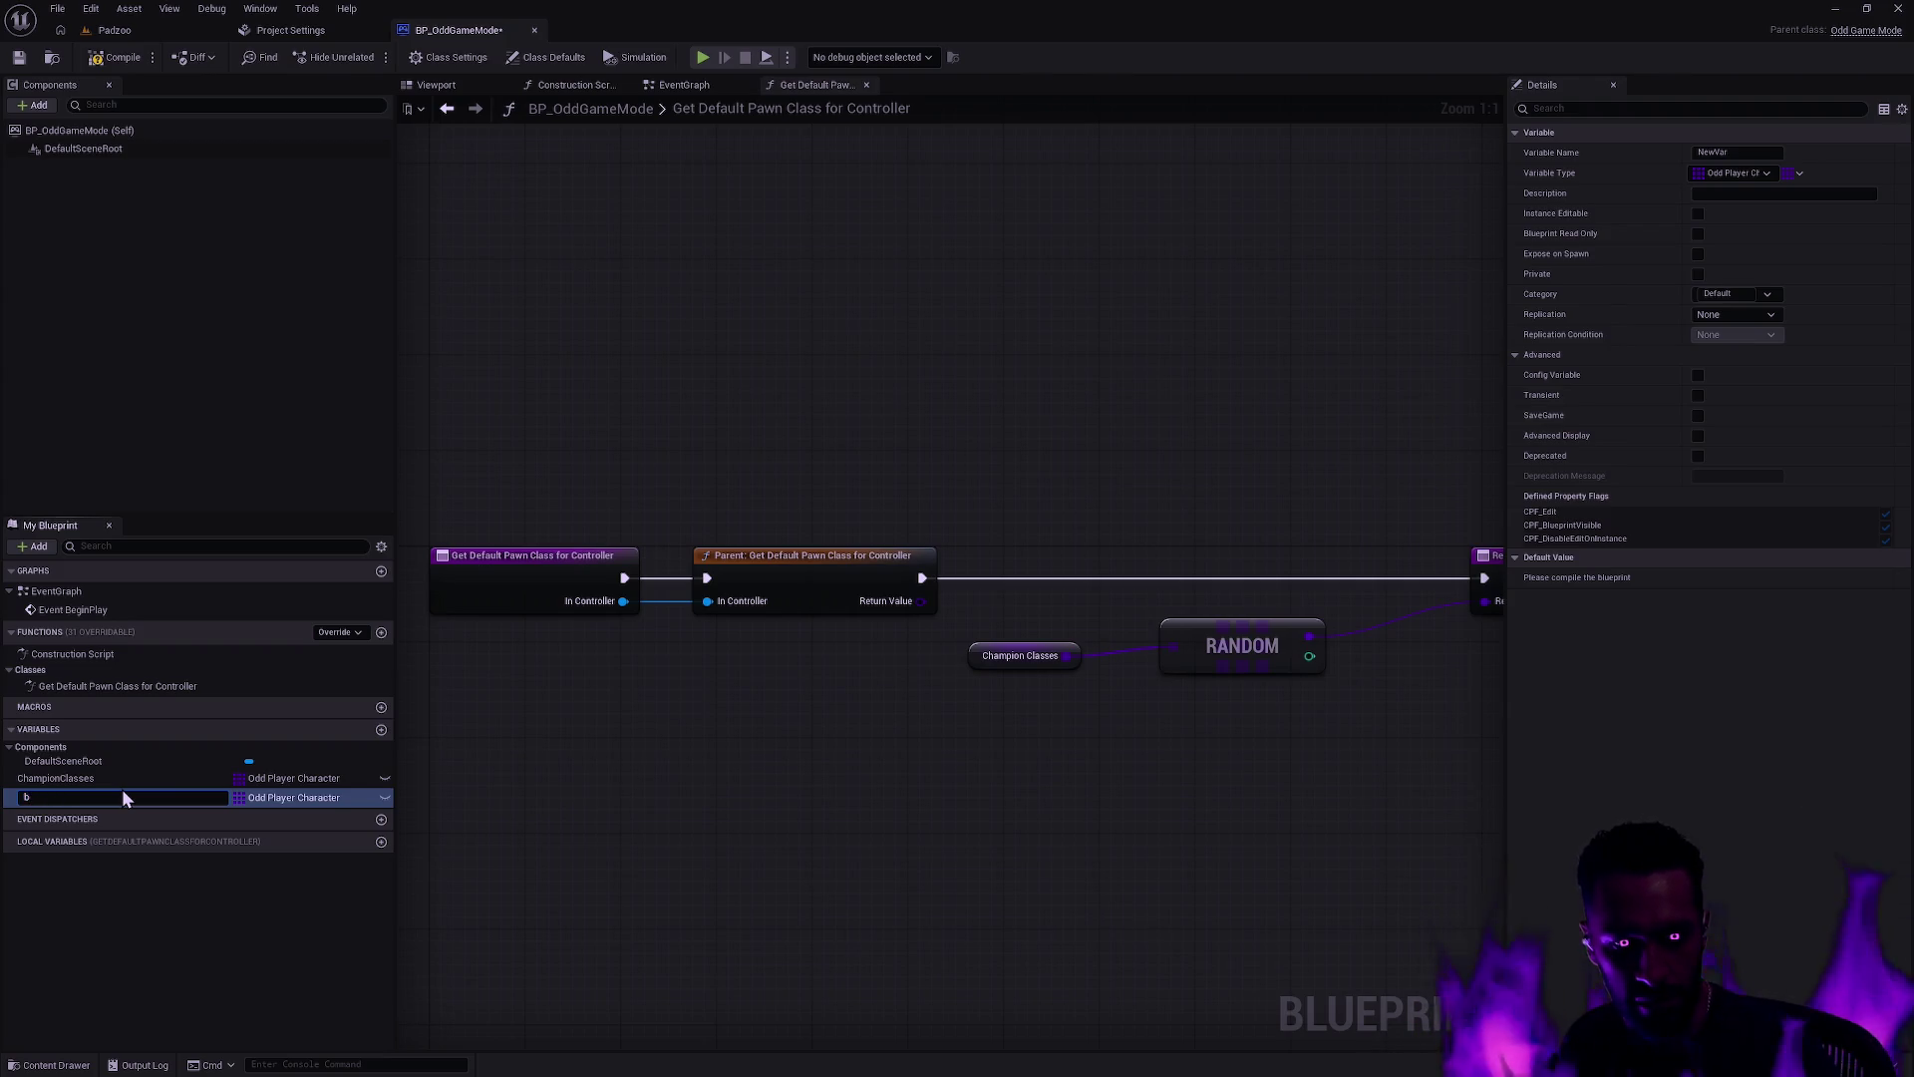
{"action": "type", "text": "Pawns"}
{"action": "key", "text": "Return"}
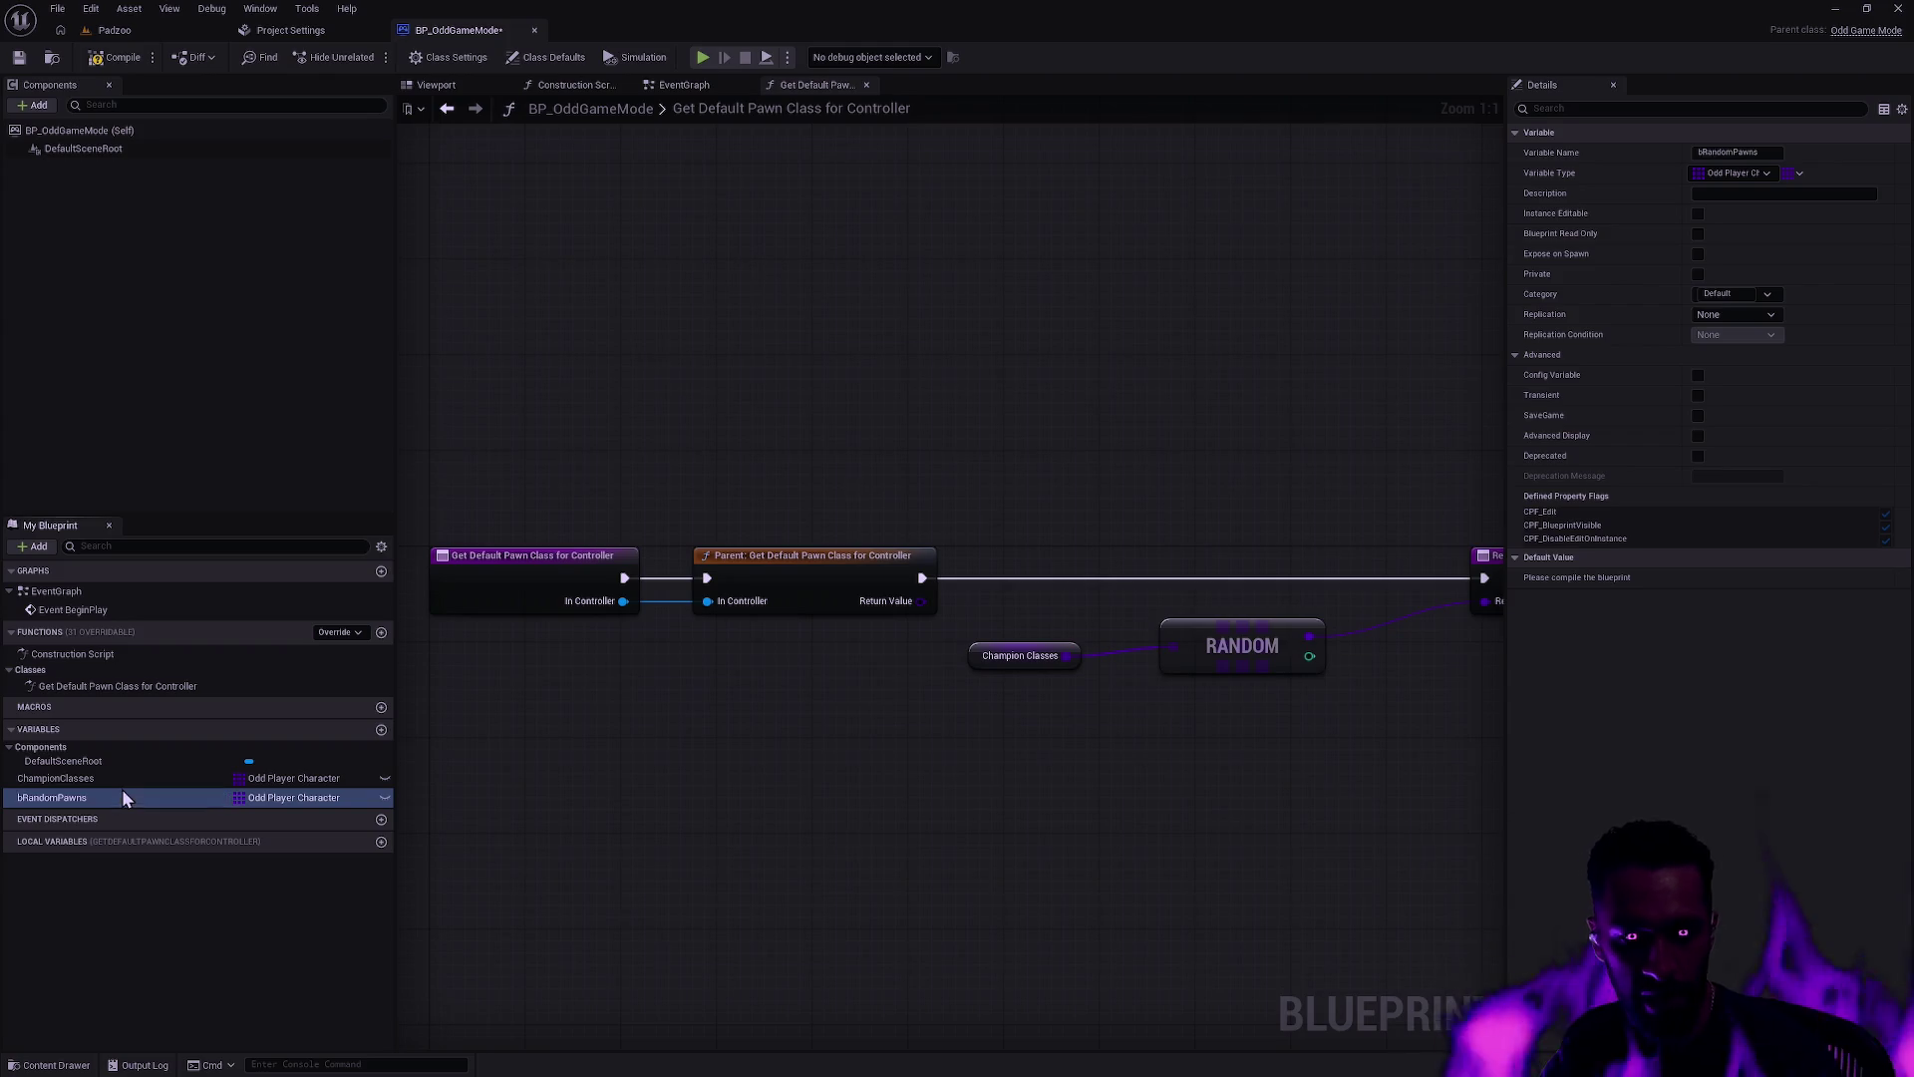
Step: Make bRandomPawns a single Boolean and place its getter in the pawn-class graph
{"action": "left_click", "coordinate": [327, 792]}
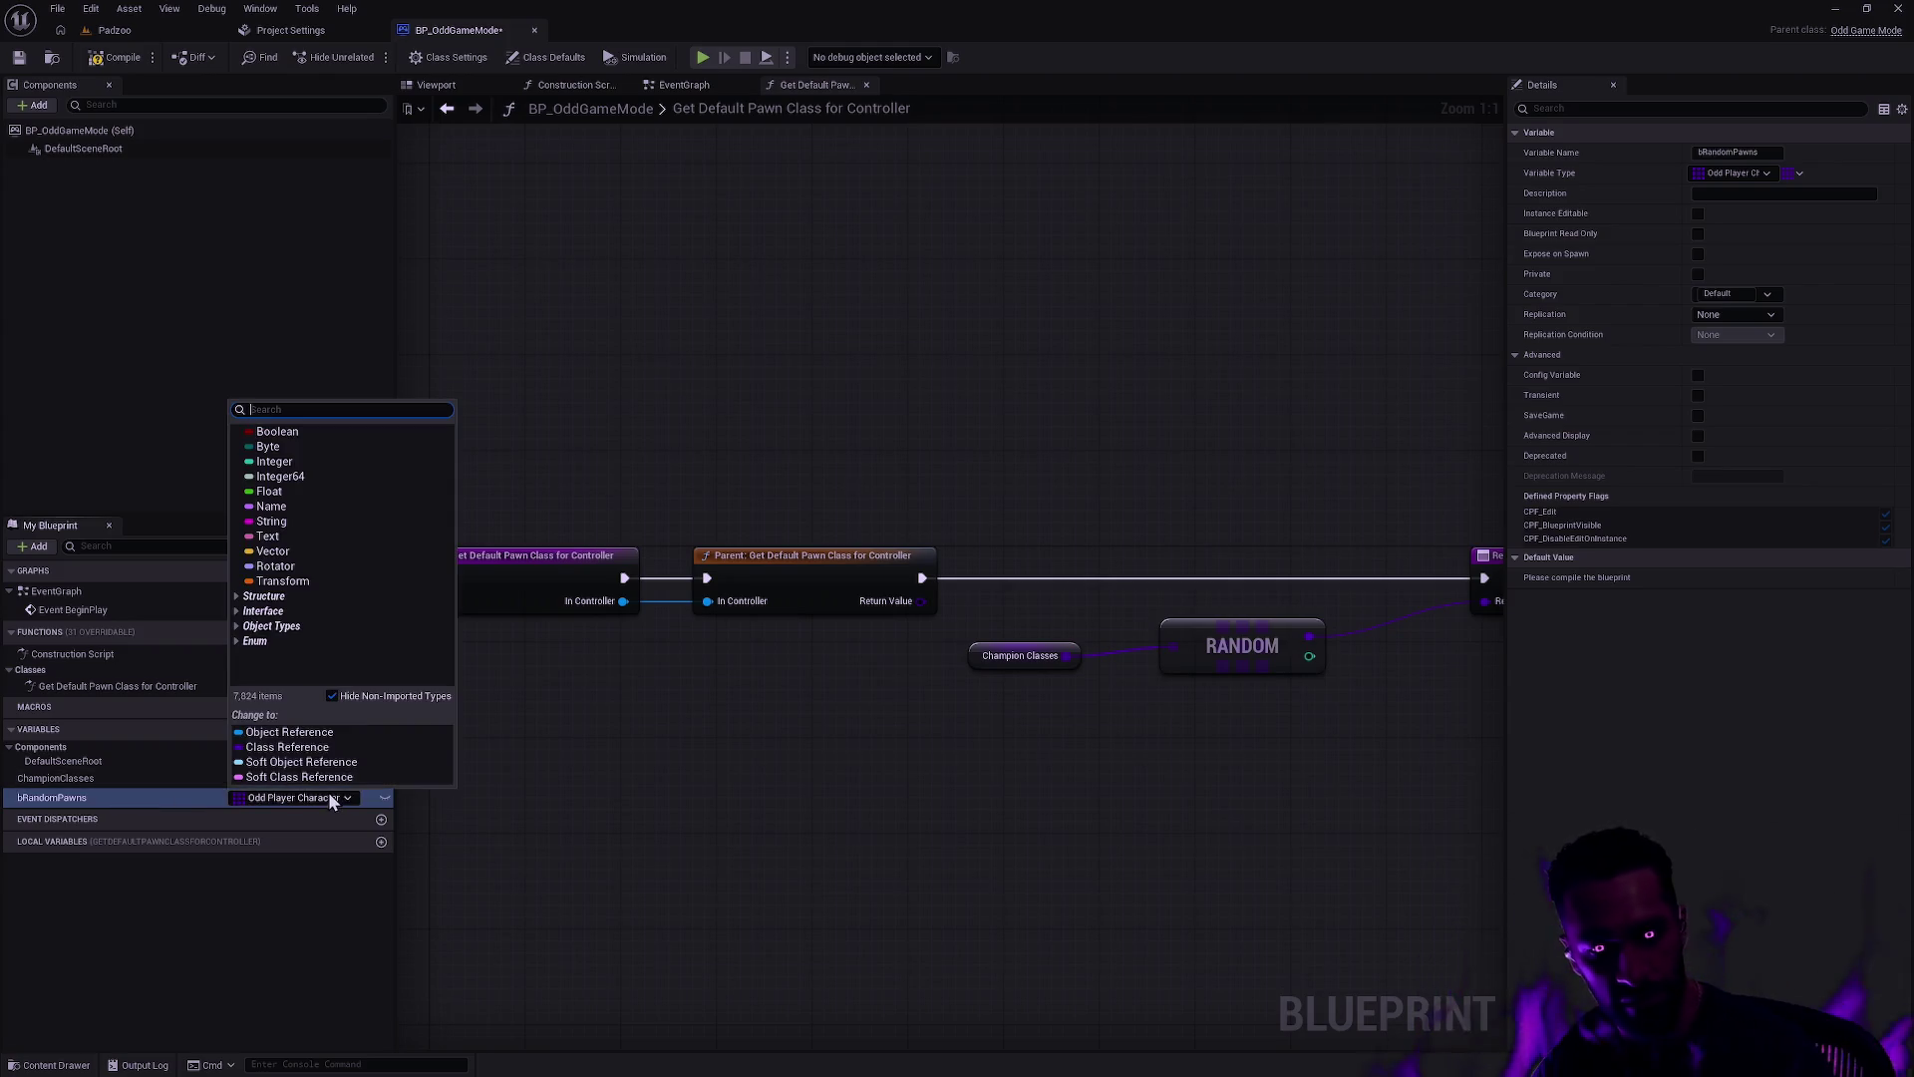
{"action": "left_click", "coordinate": [282, 439]}
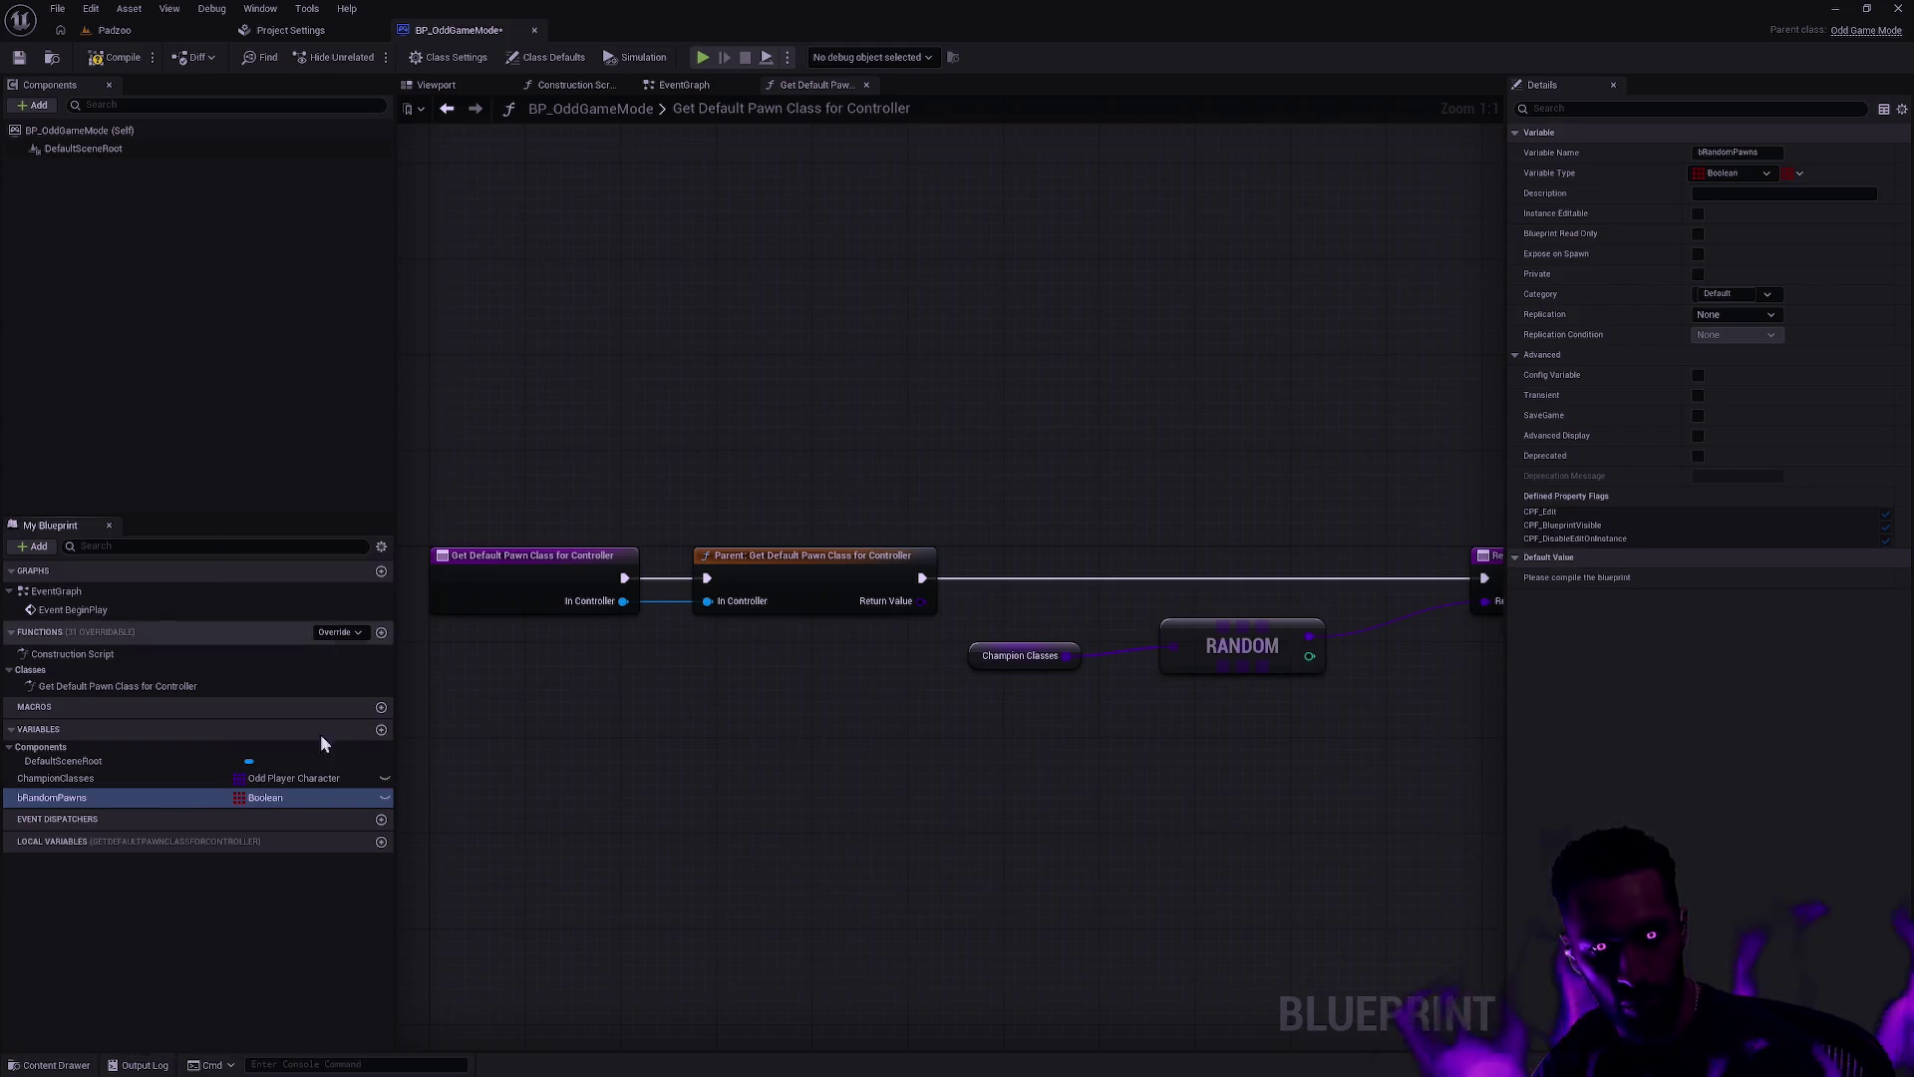
{"action": "left_click", "coordinate": [341, 799]}
{"action": "left_click", "coordinate": [1798, 174]}
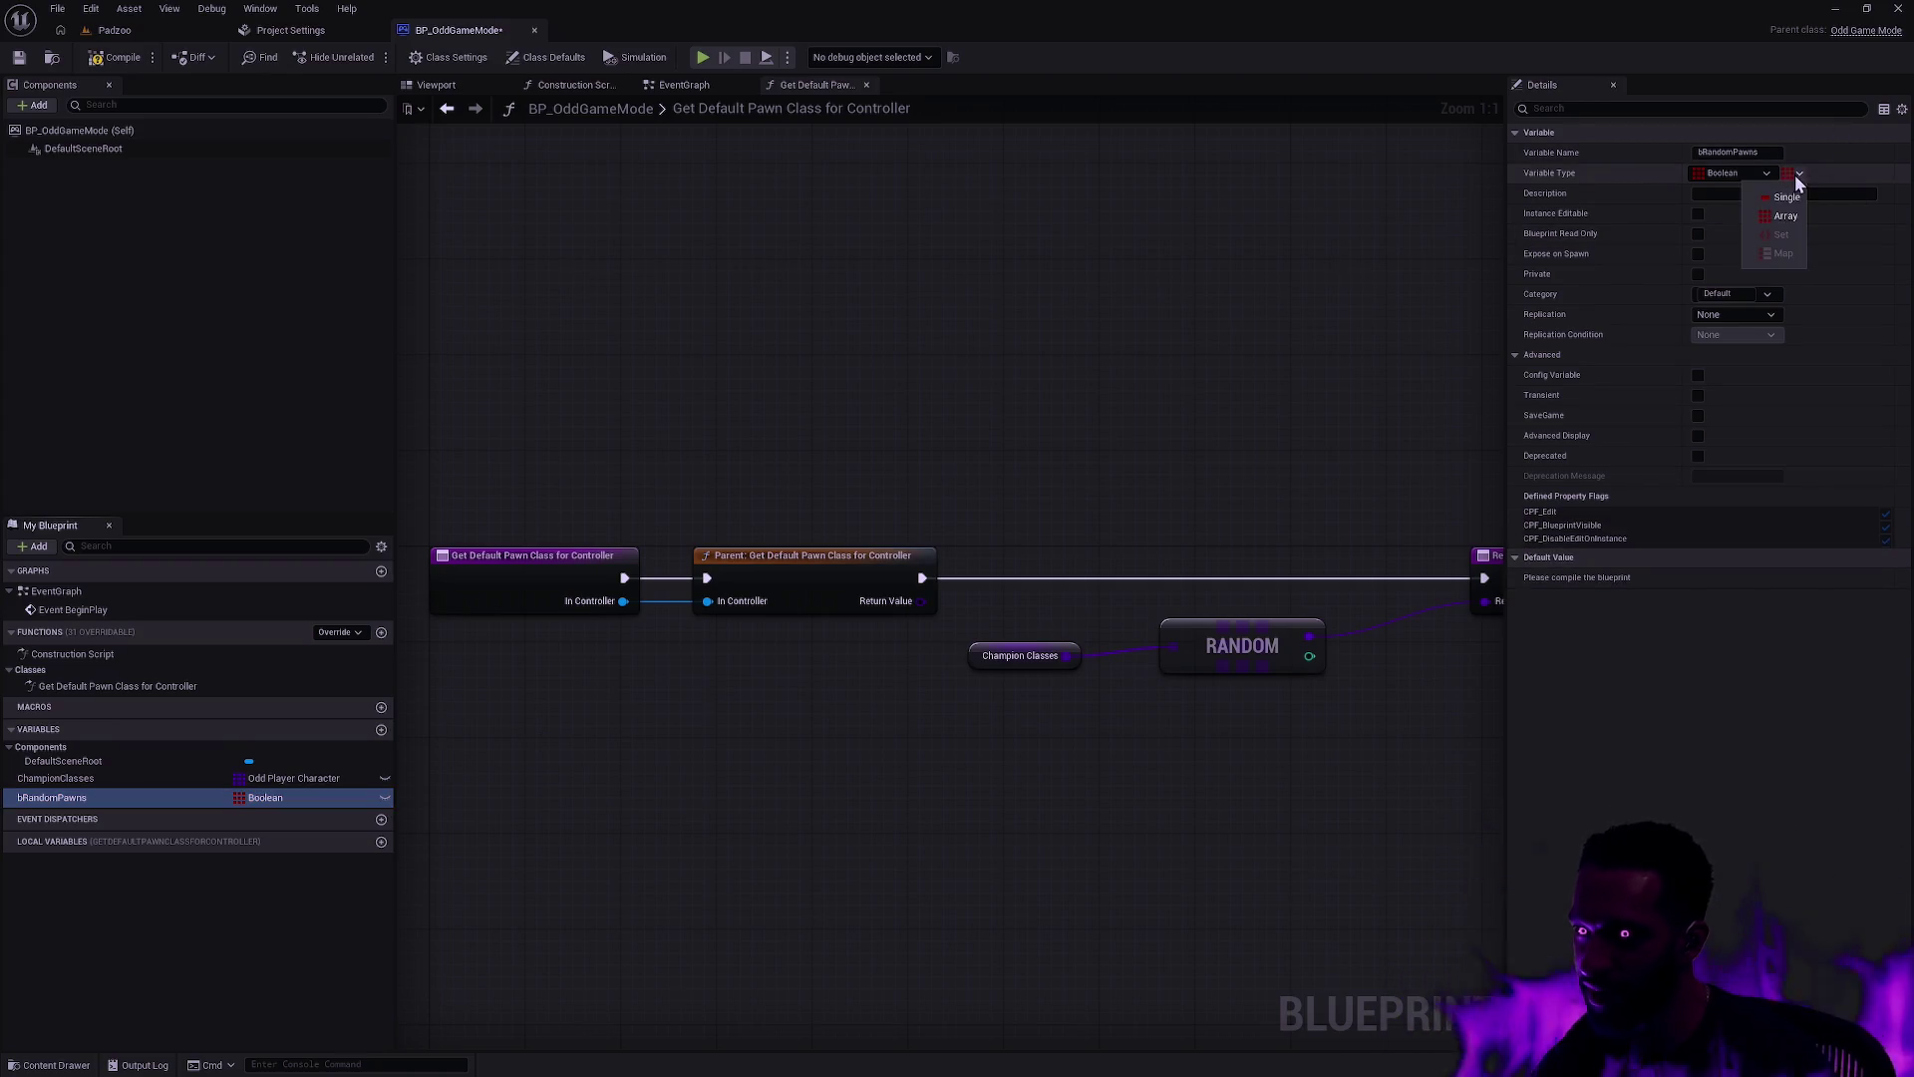
{"action": "left_click", "coordinate": [1701, 224]}
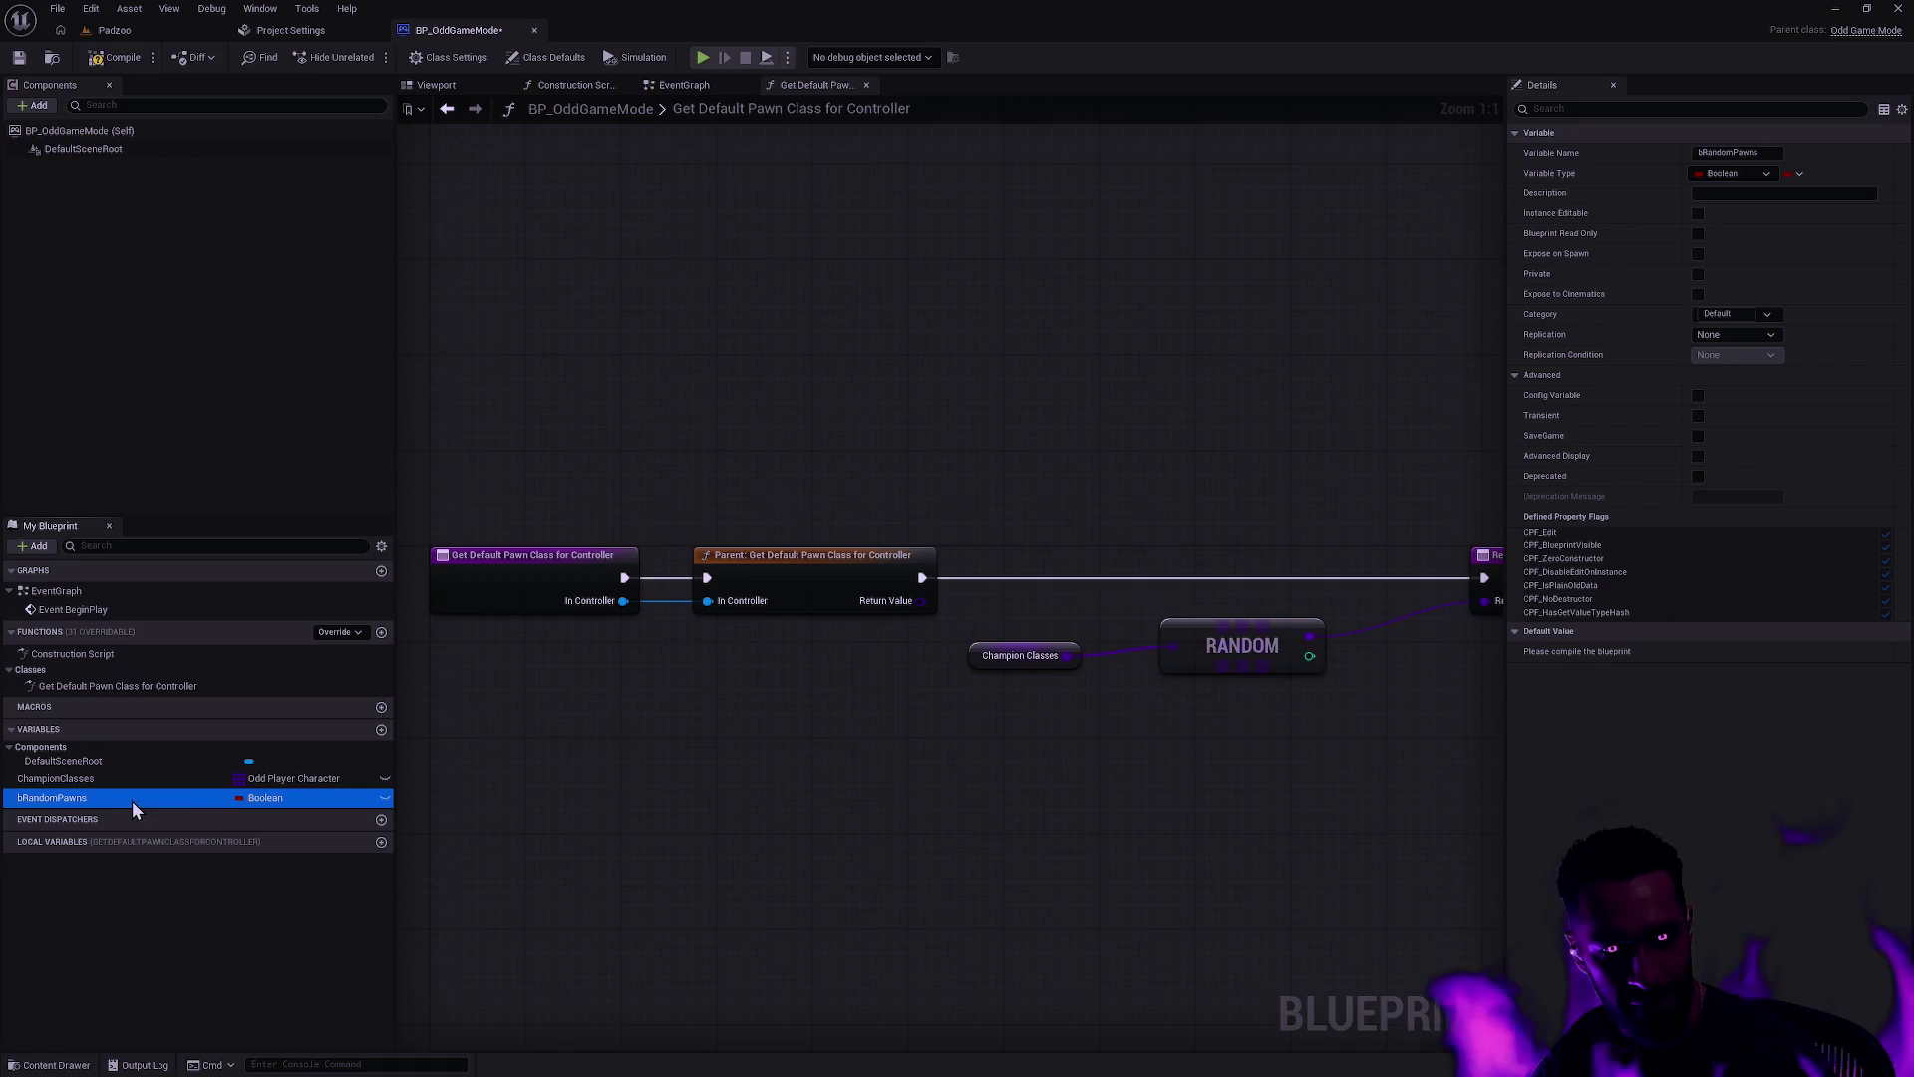
{"action": "left_click_drag", "start_coordinate": [843, 672], "coordinate": [844, 674]}
{"action": "left_click", "coordinate": [864, 702]}
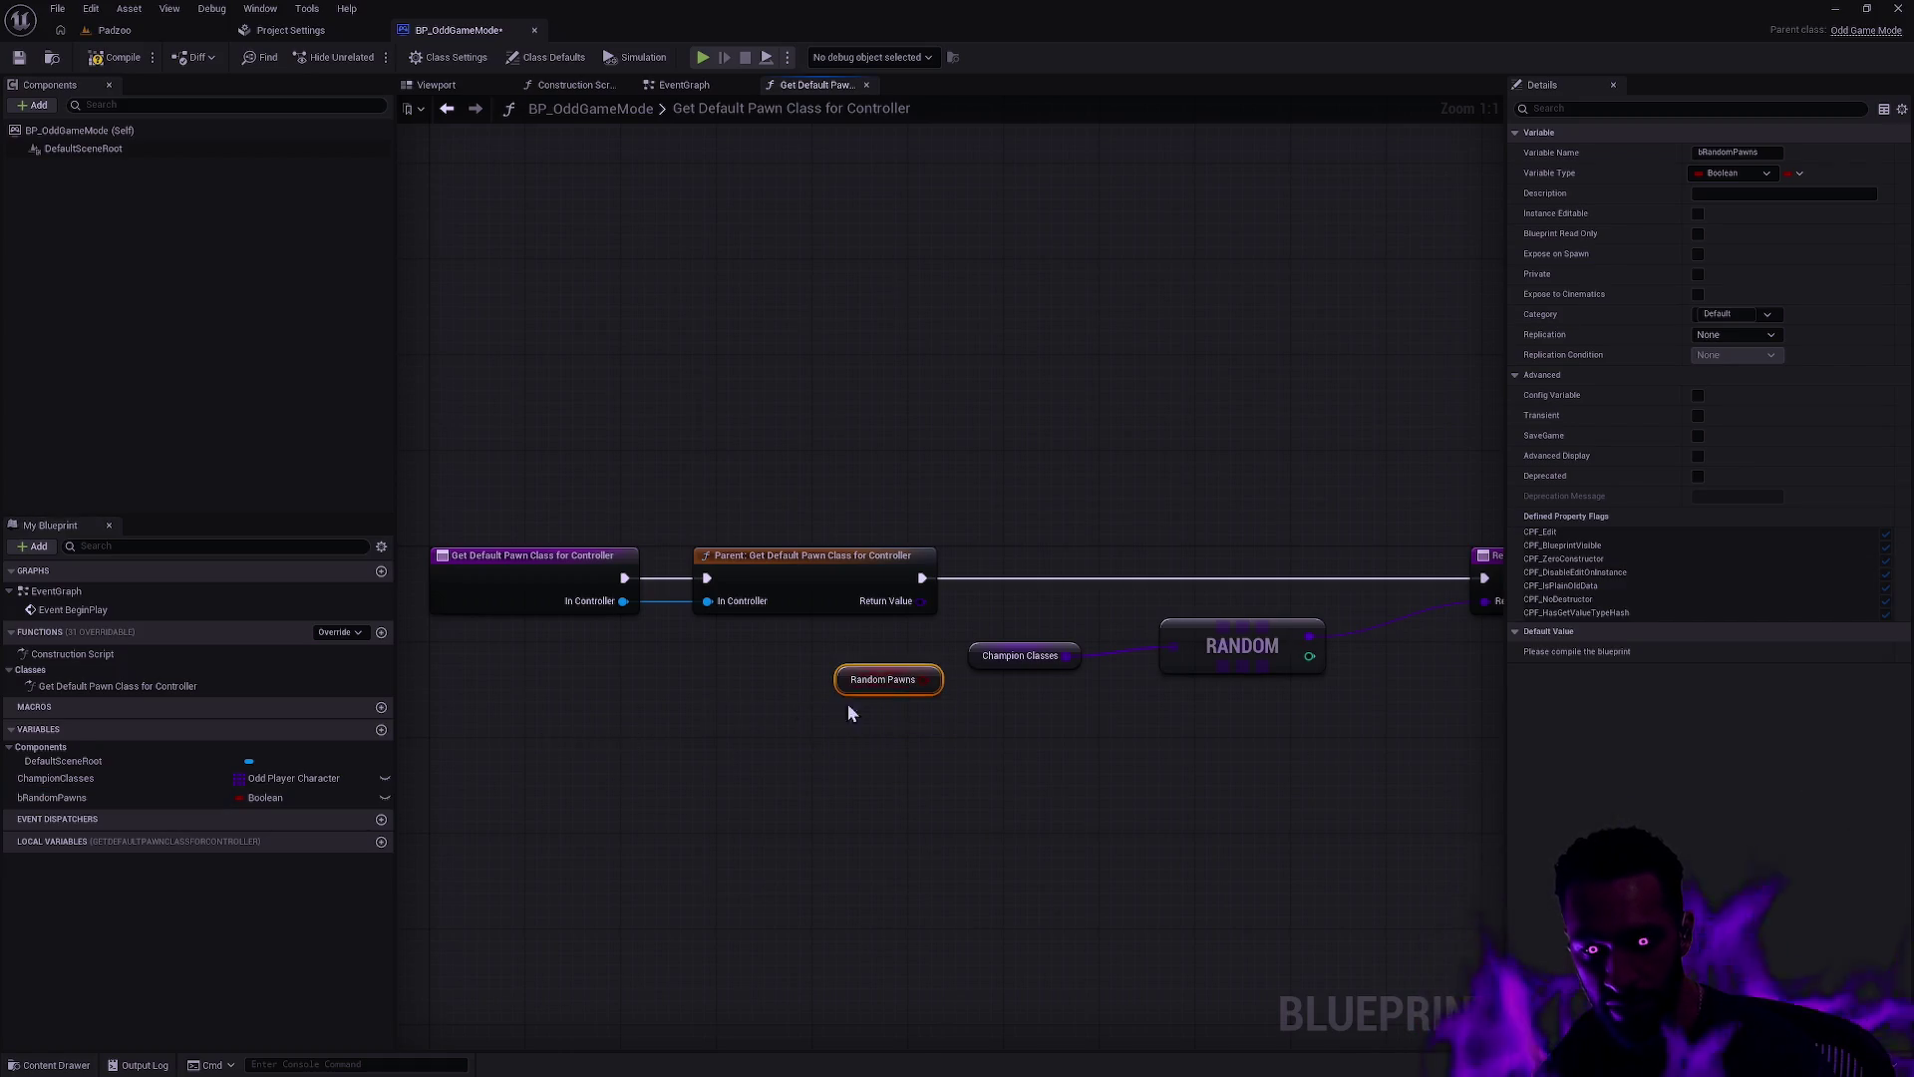
Step: Add a Branch on Random Pawns and duplicate the Return Node below the original
{"action": "left_click_drag", "start_coordinate": [804, 799], "coordinate": [846, 736]}
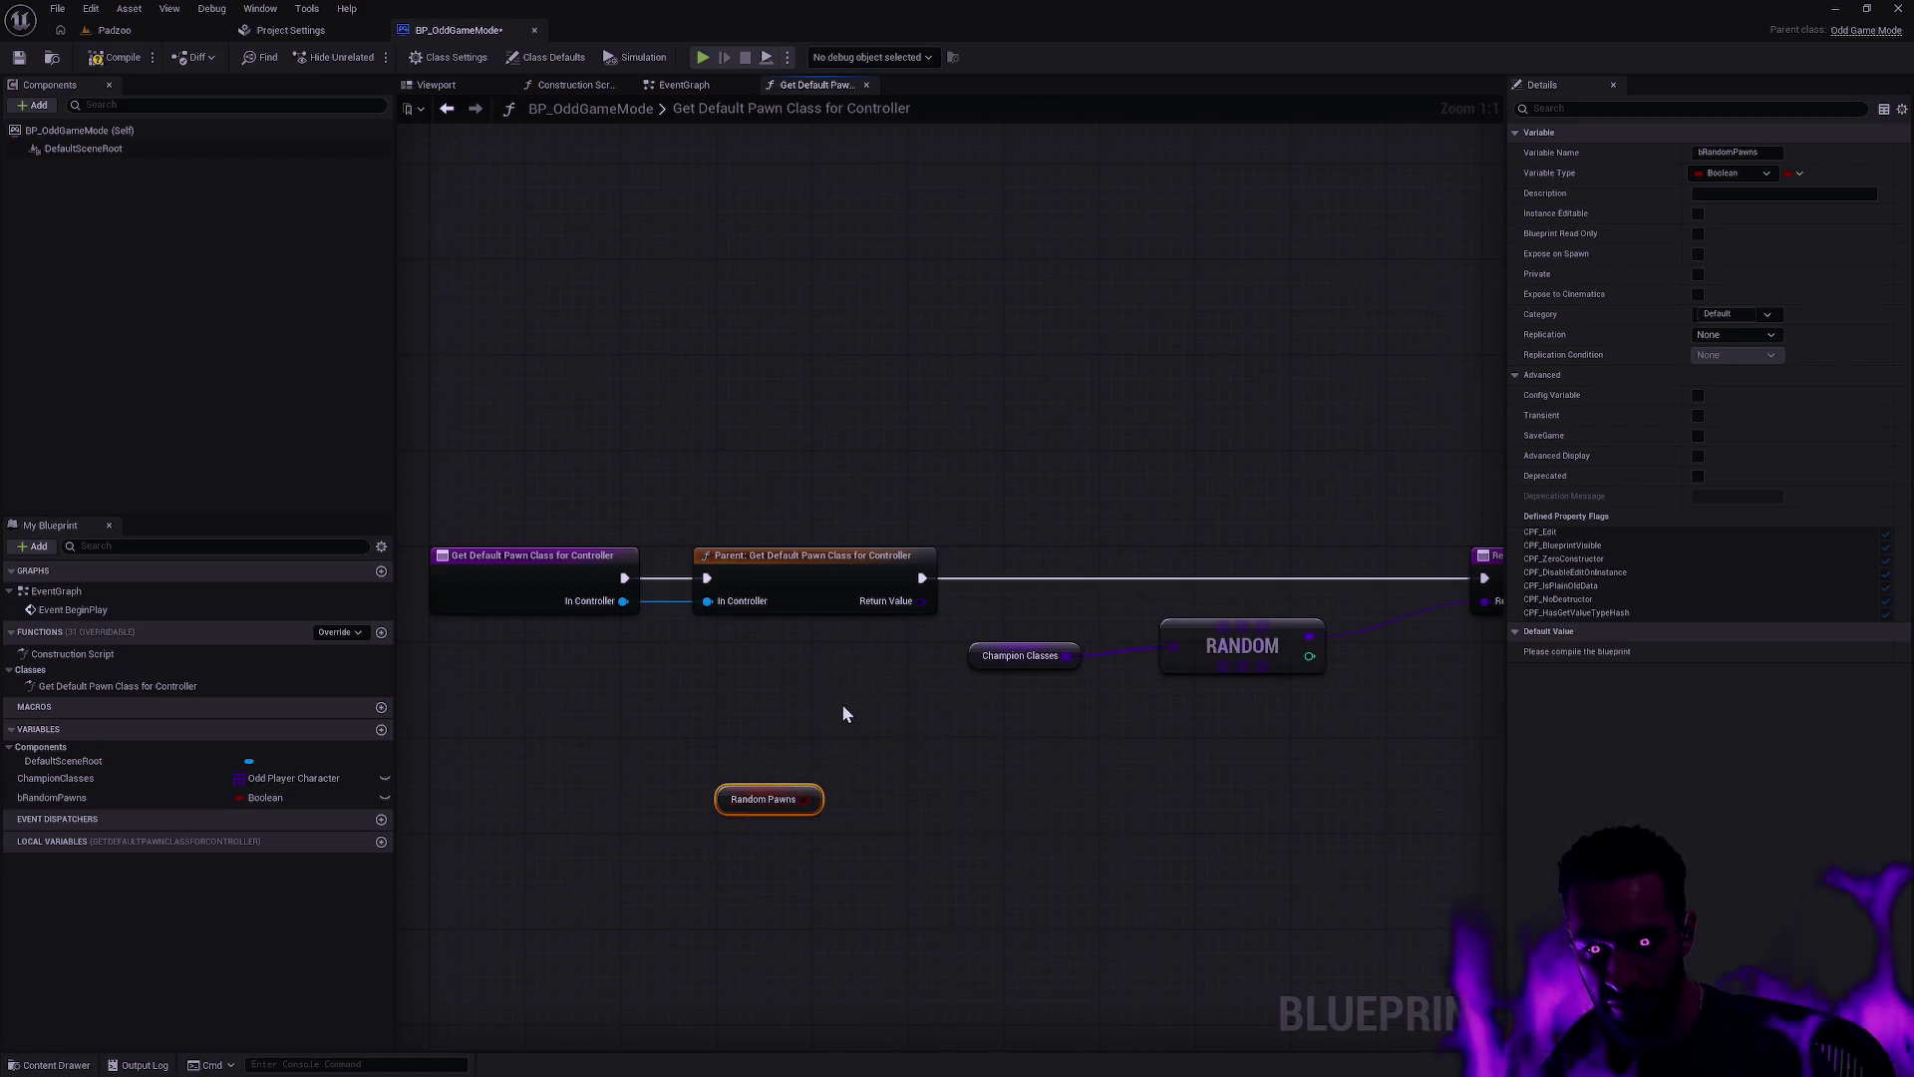
{"action": "left_click", "coordinate": [811, 691]}
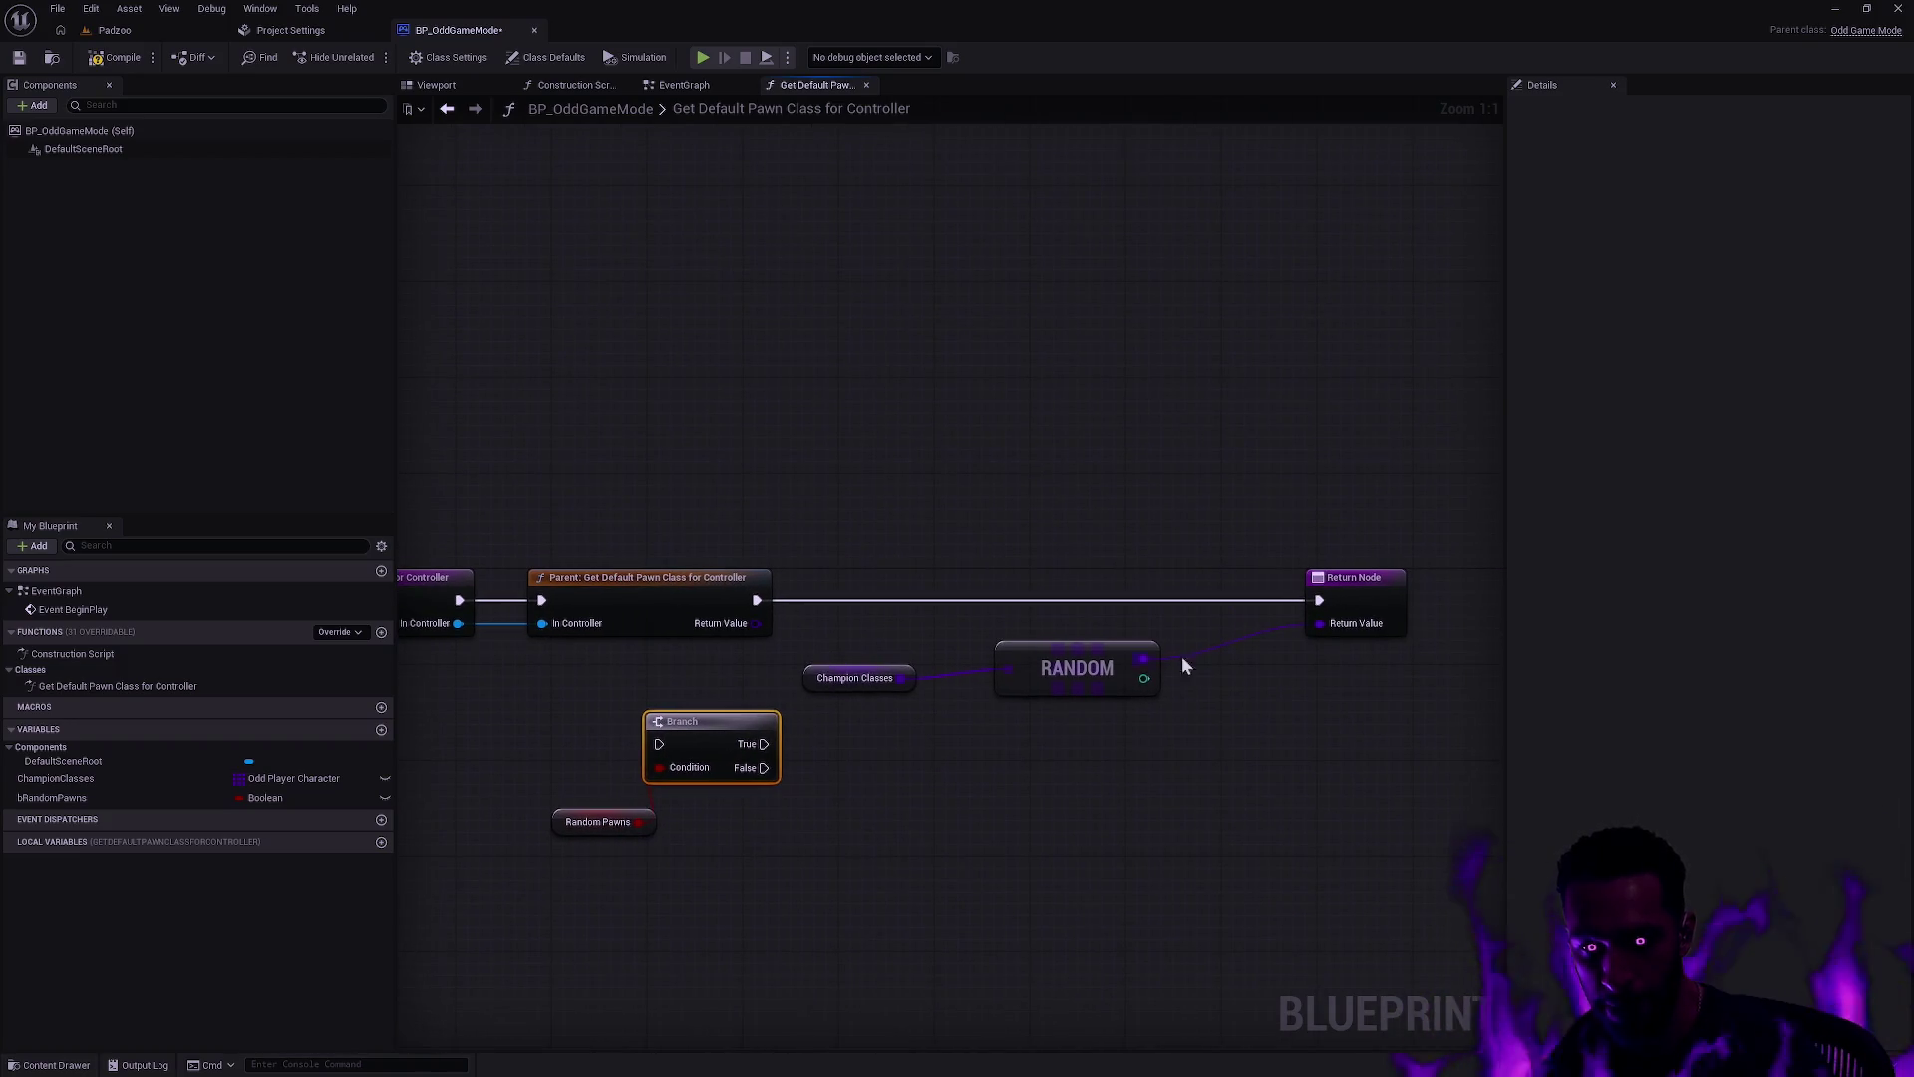
{"action": "left_click_drag", "start_coordinate": [1079, 660], "coordinate": [1183, 773]}
{"action": "left_click", "coordinate": [1368, 583]}
{"action": "key", "text": "ctrl+c"}
{"action": "key", "text": "ctrl+v"}
{"action": "left_click_drag", "start_coordinate": [1433, 618], "coordinate": [1370, 815]}
{"action": "left_click_drag", "start_coordinate": [1286, 832], "coordinate": [898, 768]}
Step: Line up the Parent pawn class node and the Branch node in sequence
{"action": "left_click_drag", "start_coordinate": [1185, 787], "coordinate": [1136, 656]}
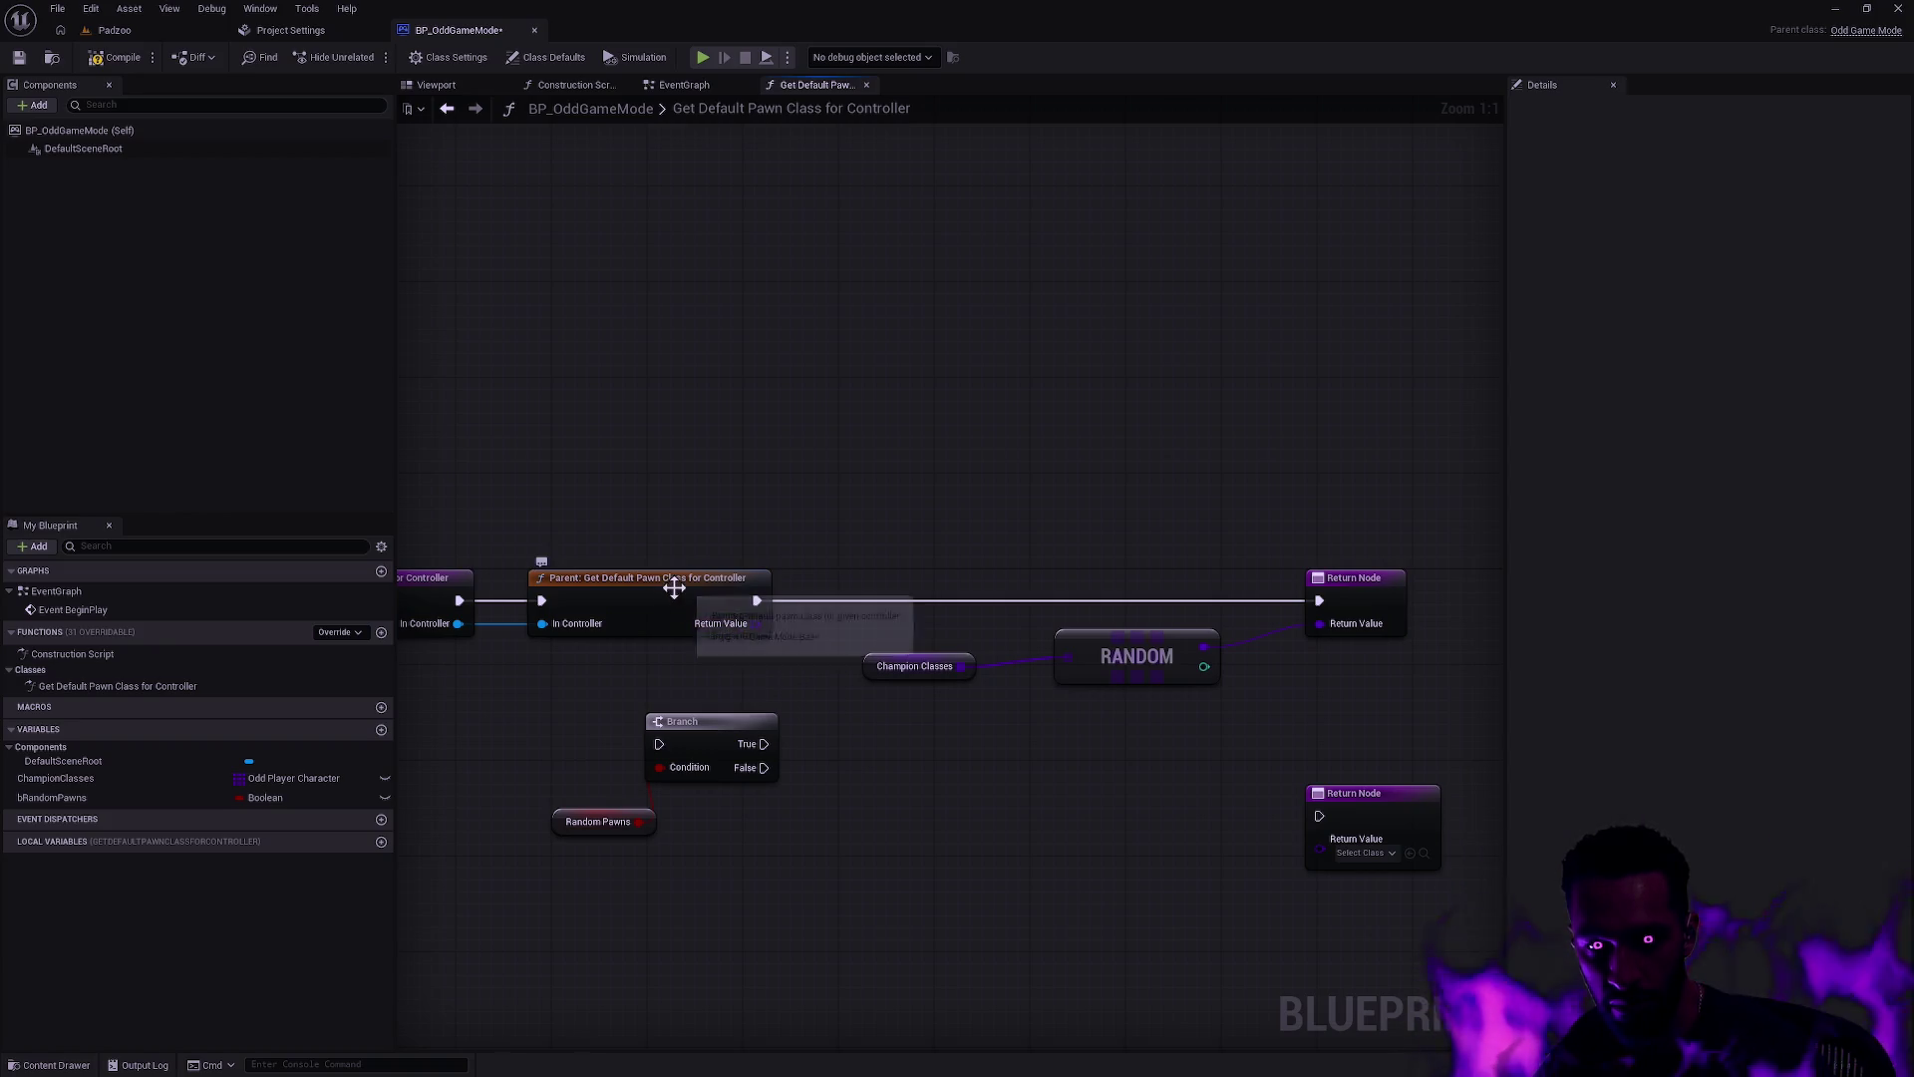
{"action": "left_click_drag", "start_coordinate": [647, 596], "coordinate": [779, 428]}
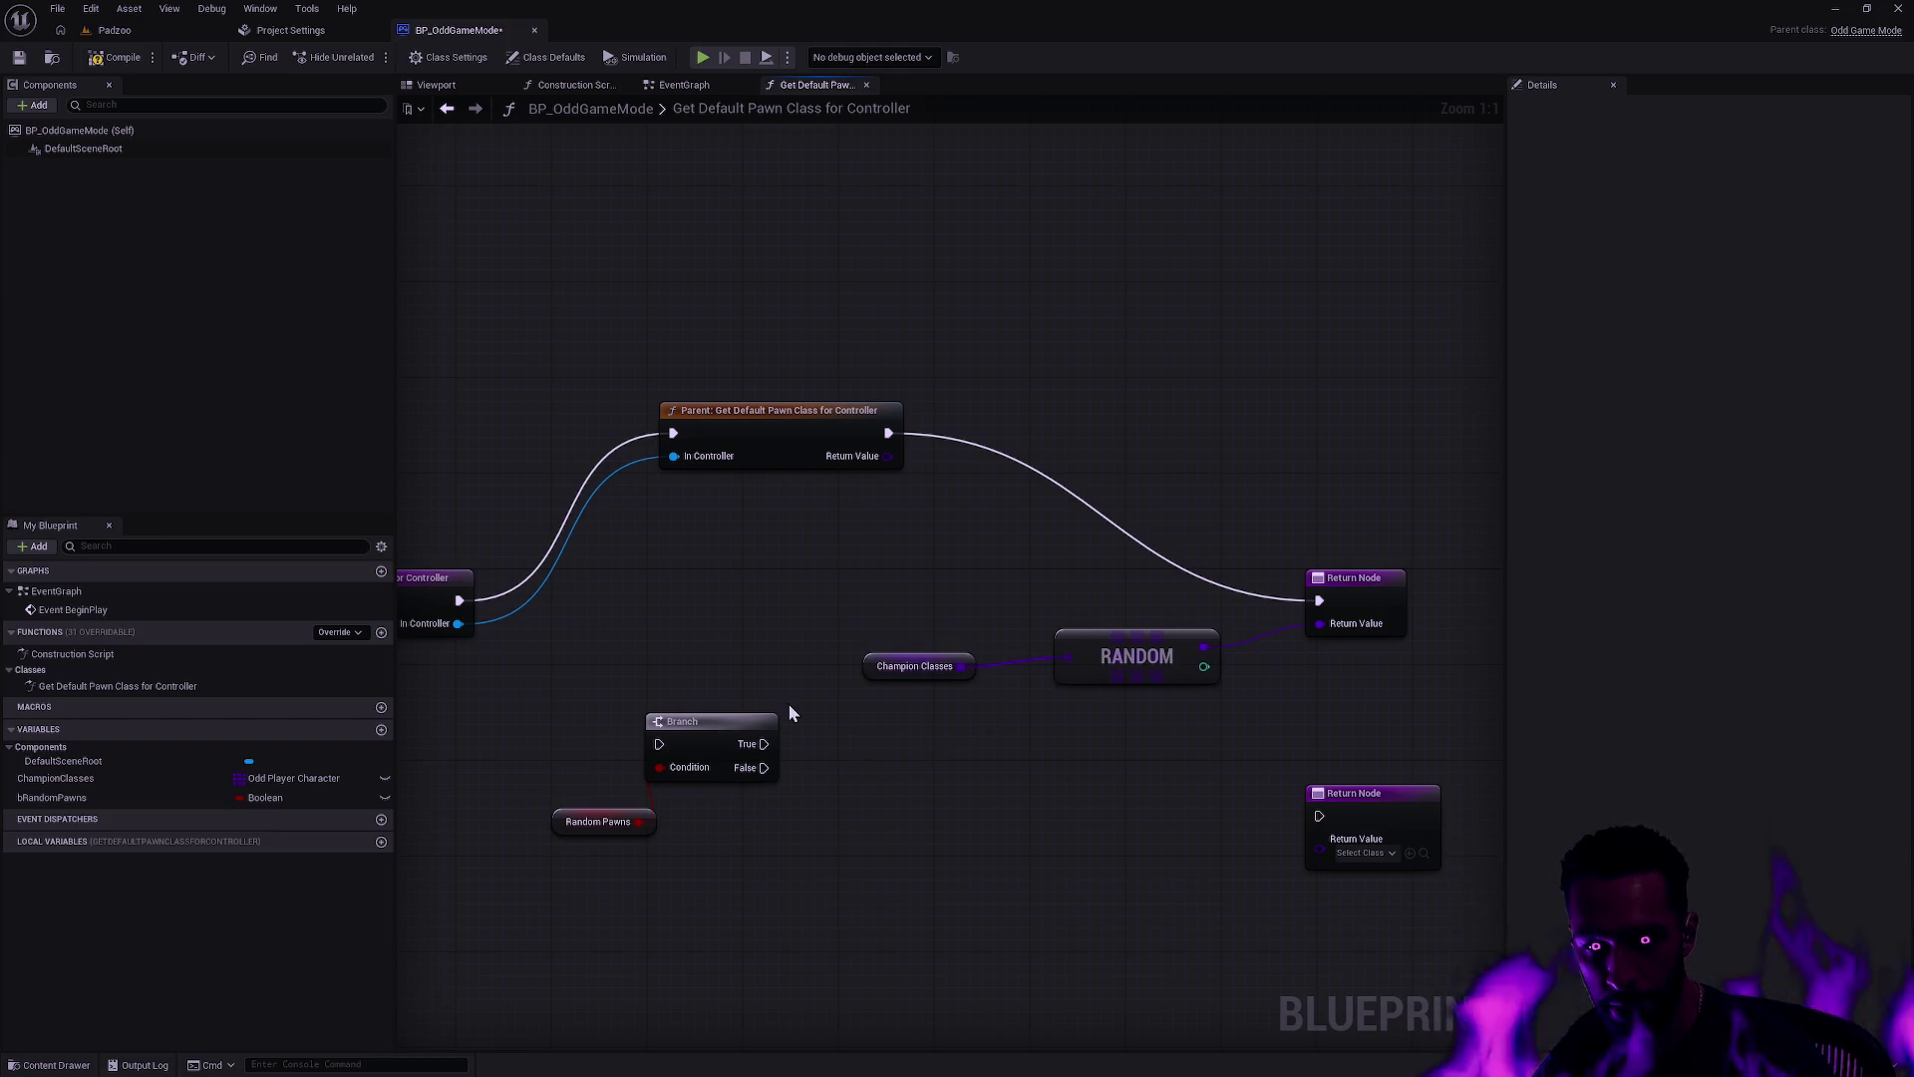
{"action": "left_click_drag", "start_coordinate": [653, 660], "coordinate": [746, 656]}
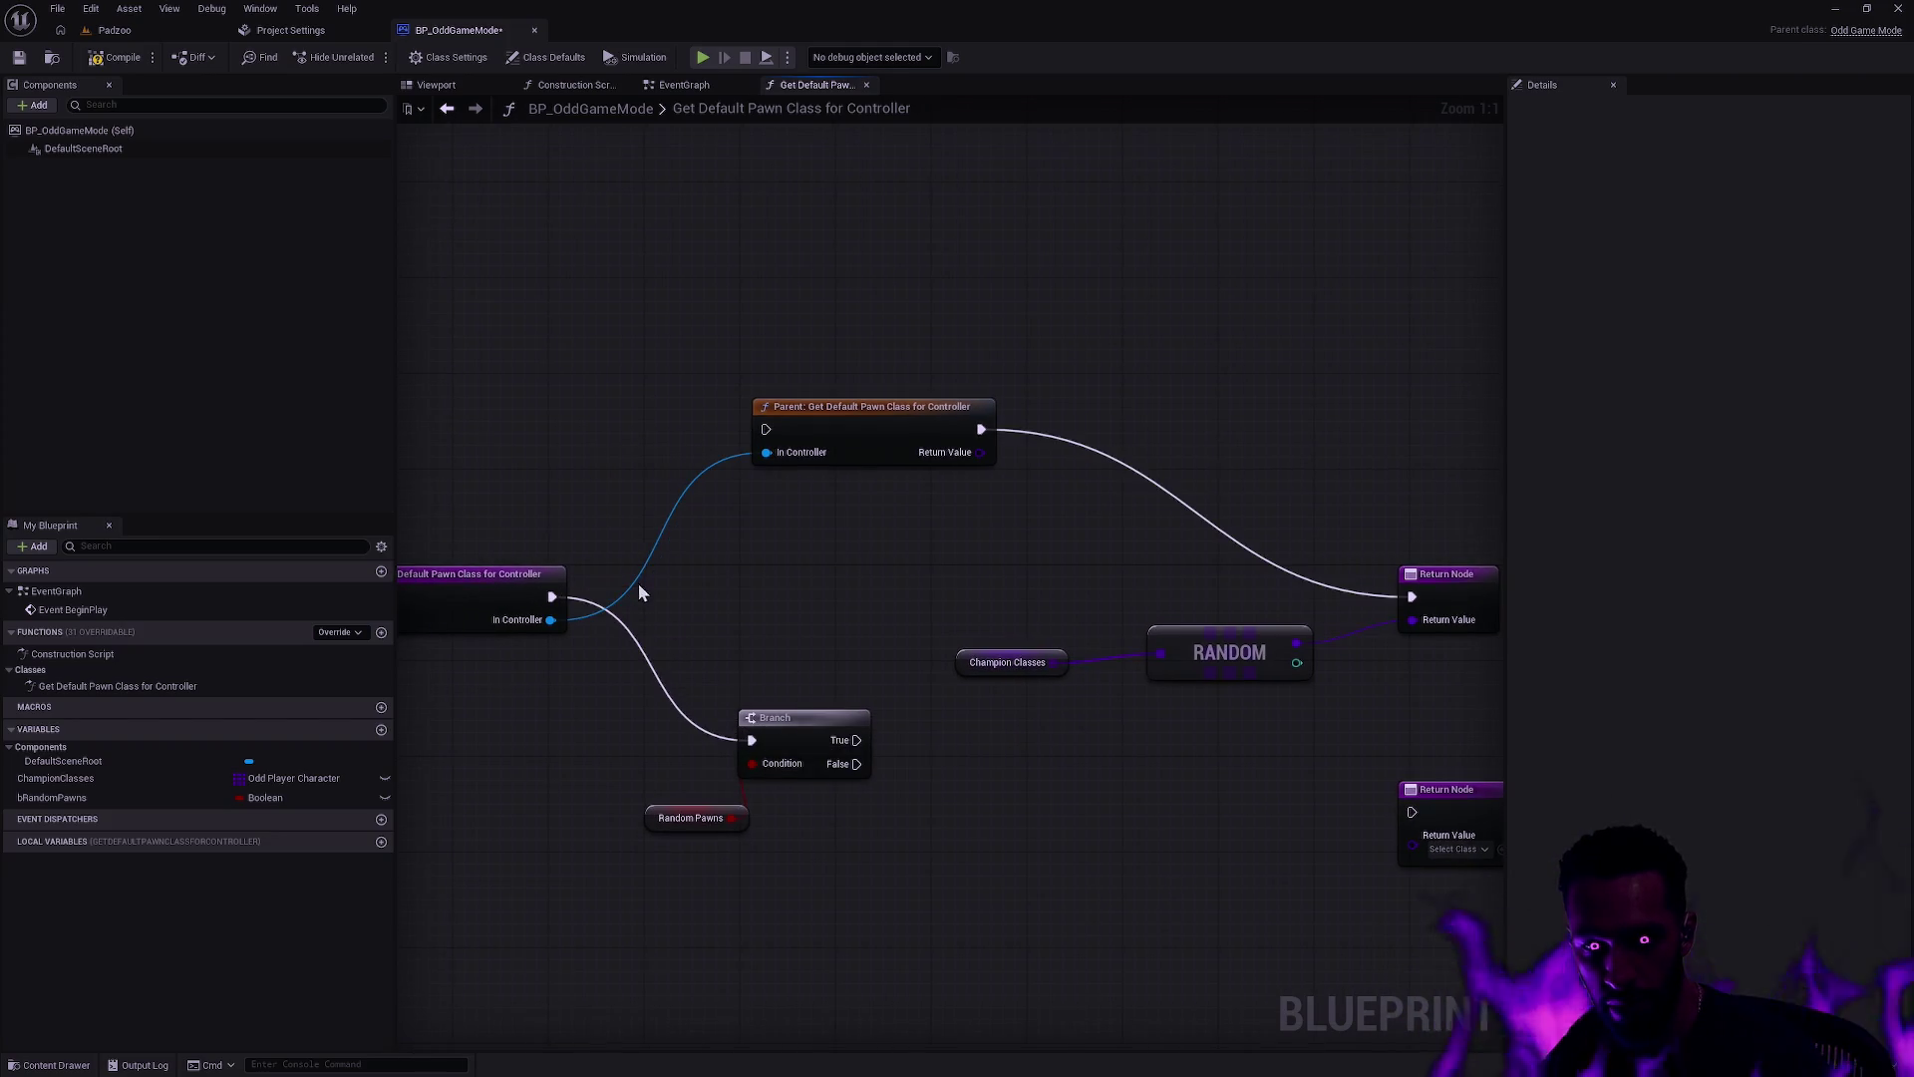
{"action": "left_click_drag", "start_coordinate": [786, 437], "coordinate": [738, 593]}
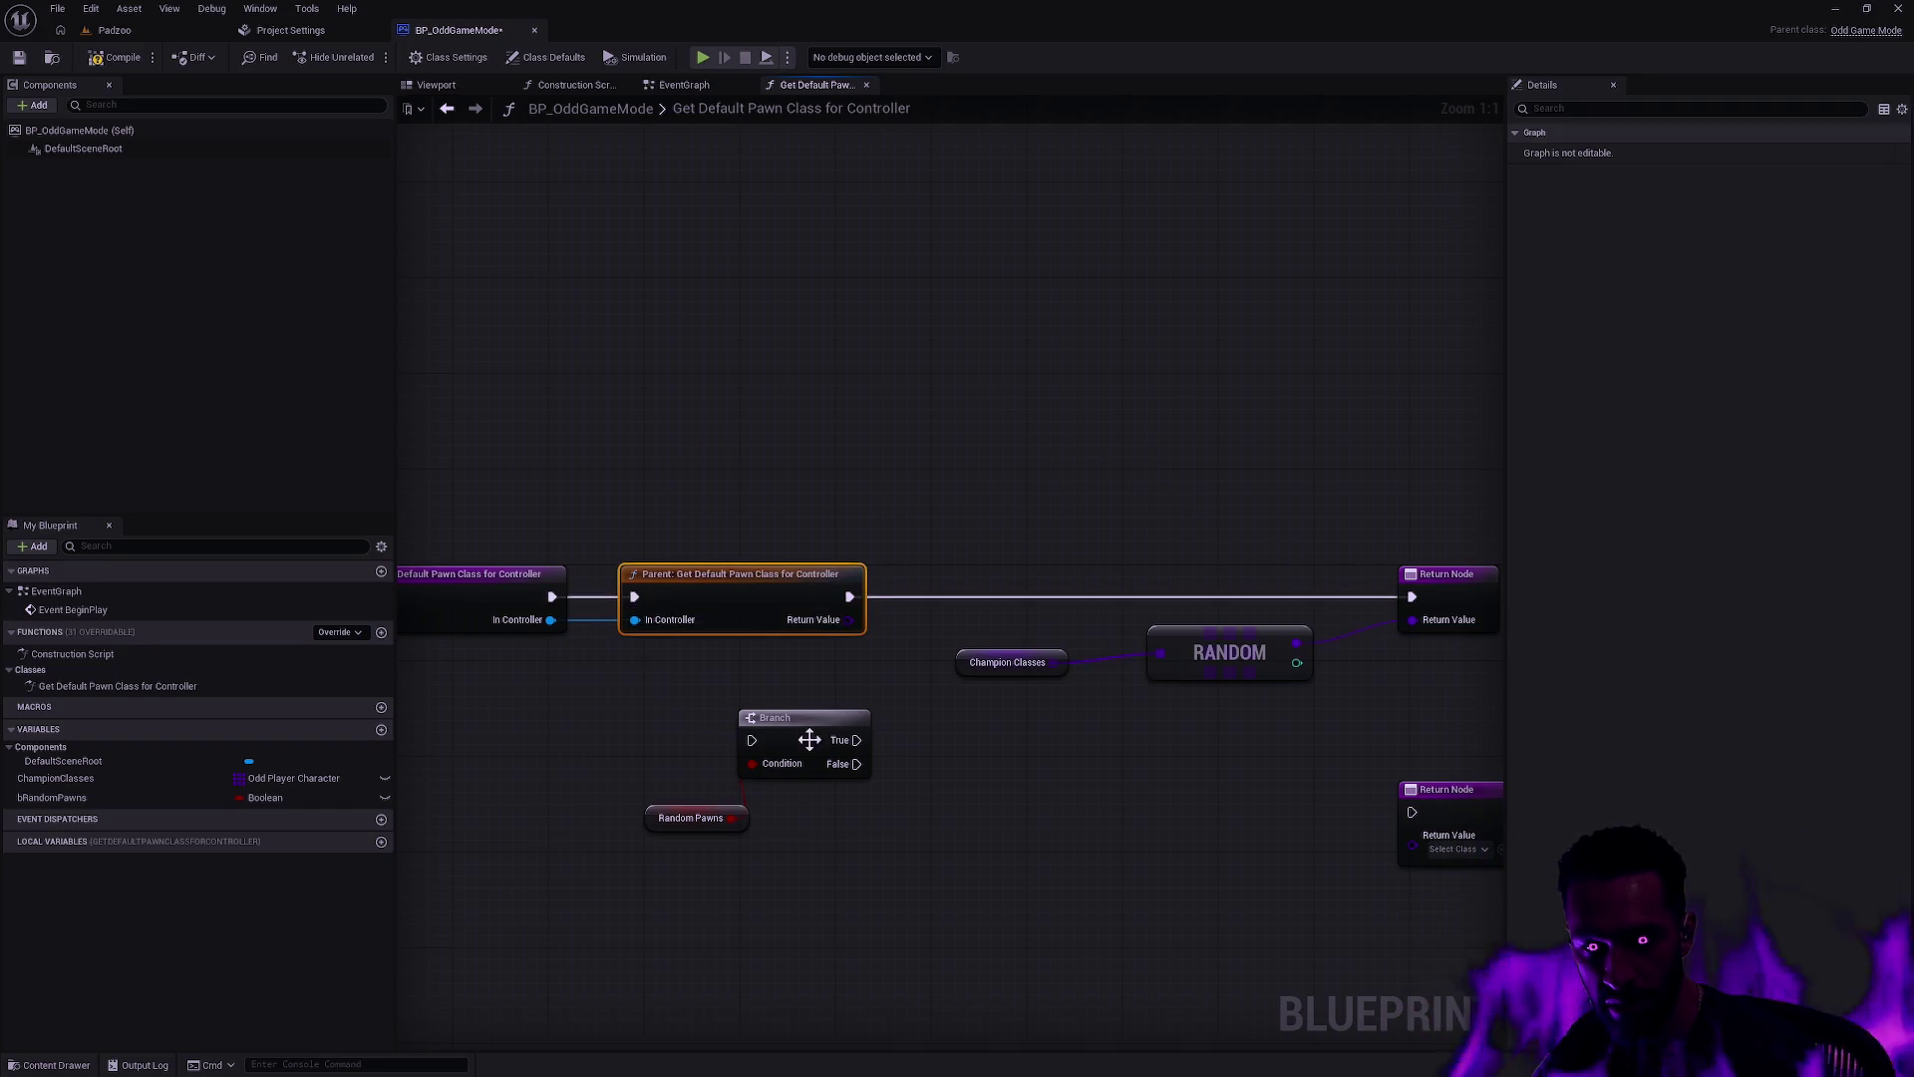
{"action": "left_click_drag", "start_coordinate": [809, 739], "coordinate": [1021, 734]}
{"action": "left_click_drag", "start_coordinate": [878, 616], "coordinate": [702, 618]}
{"action": "mouse_move", "coordinate": [809, 743]}
{"action": "left_mouse_down"}
{"action": "mouse_move", "coordinate": [832, 644]}
{"action": "mouse_move", "coordinate": [826, 520]}
{"action": "left_mouse_up"}
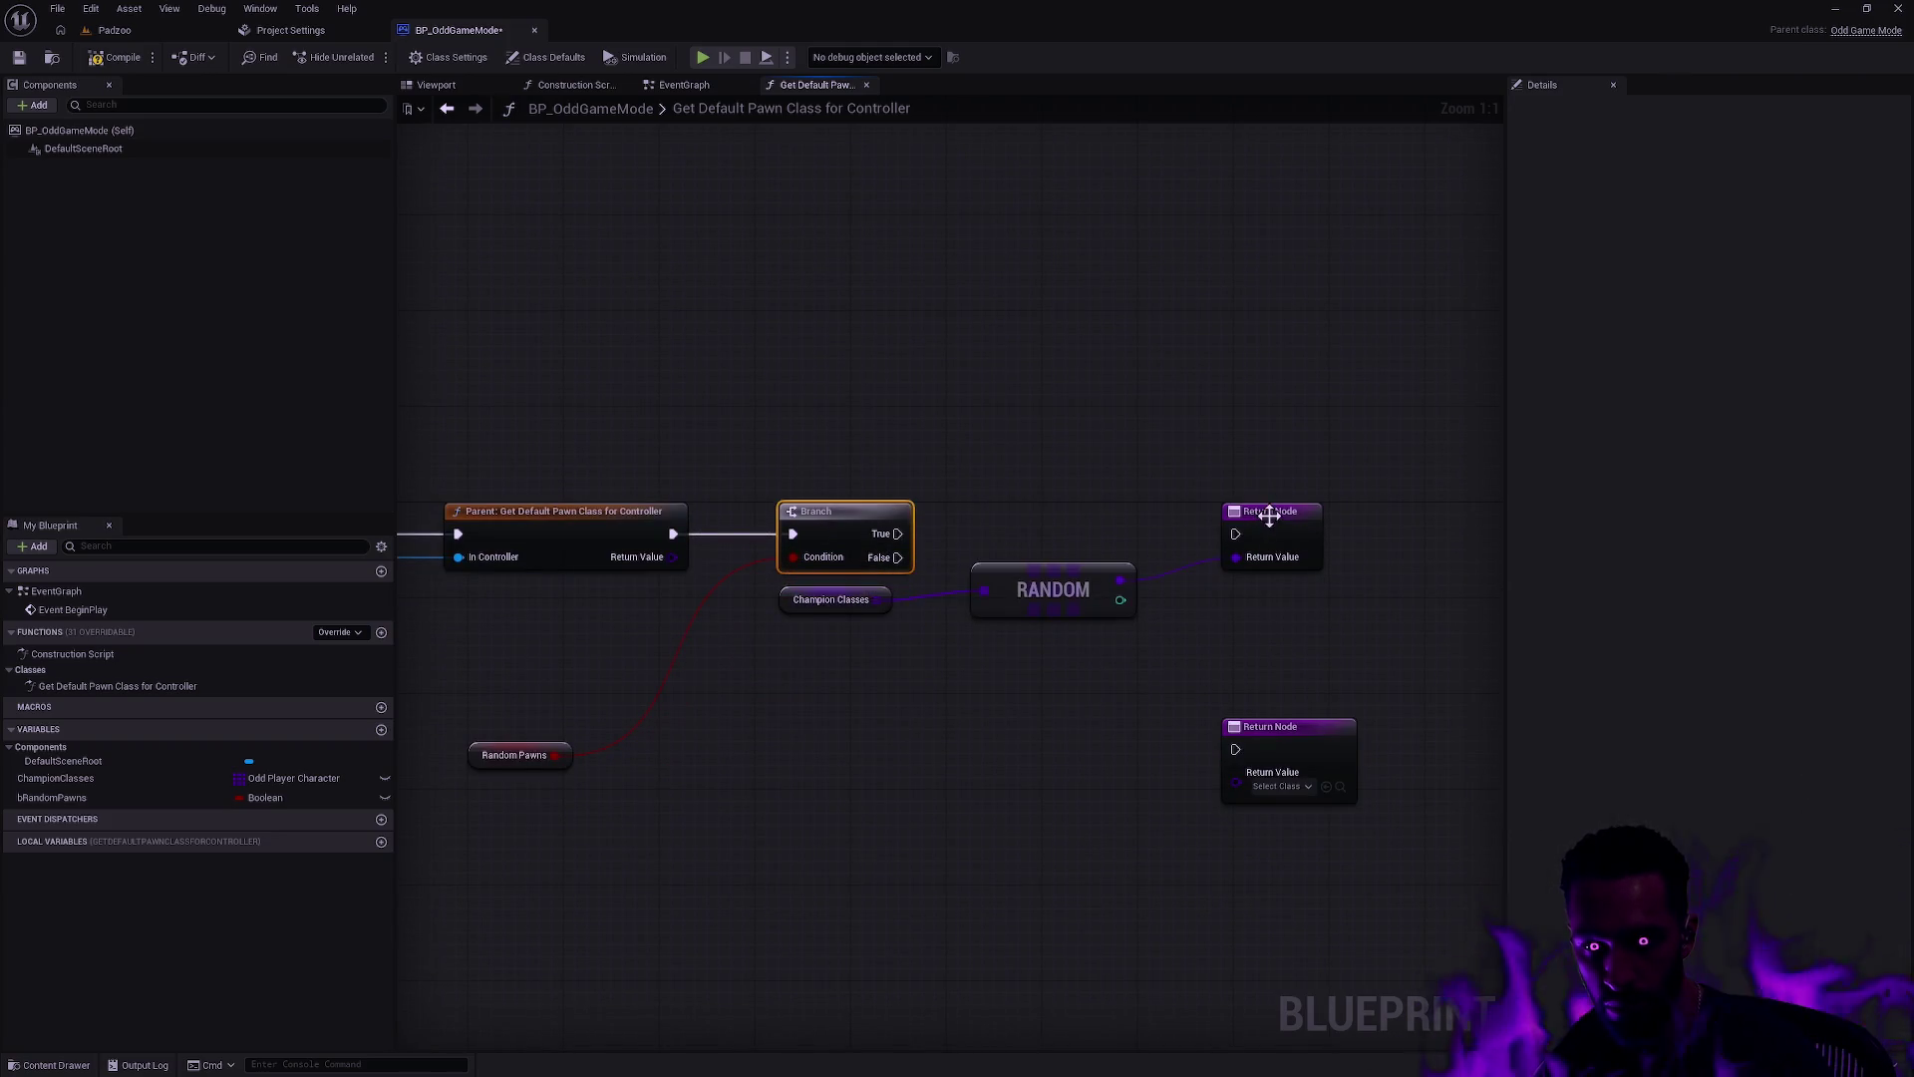
Step: Group Champion Classes, RANDOM and the top Return Node, and place the Random Pawns getter near the Branch
{"action": "mouse_move", "coordinate": [813, 606]}
{"action": "left_mouse_down"}
{"action": "mouse_move", "coordinate": [1017, 554]}
{"action": "mouse_move", "coordinate": [1000, 553]}
{"action": "left_mouse_up"}
{"action": "mouse_move", "coordinate": [1071, 613]}
{"action": "left_mouse_down"}
{"action": "mouse_move", "coordinate": [1009, 623]}
{"action": "mouse_move", "coordinate": [1225, 618]}
{"action": "left_mouse_up"}
{"action": "left_click", "coordinate": [1082, 610], "text": "shift"}
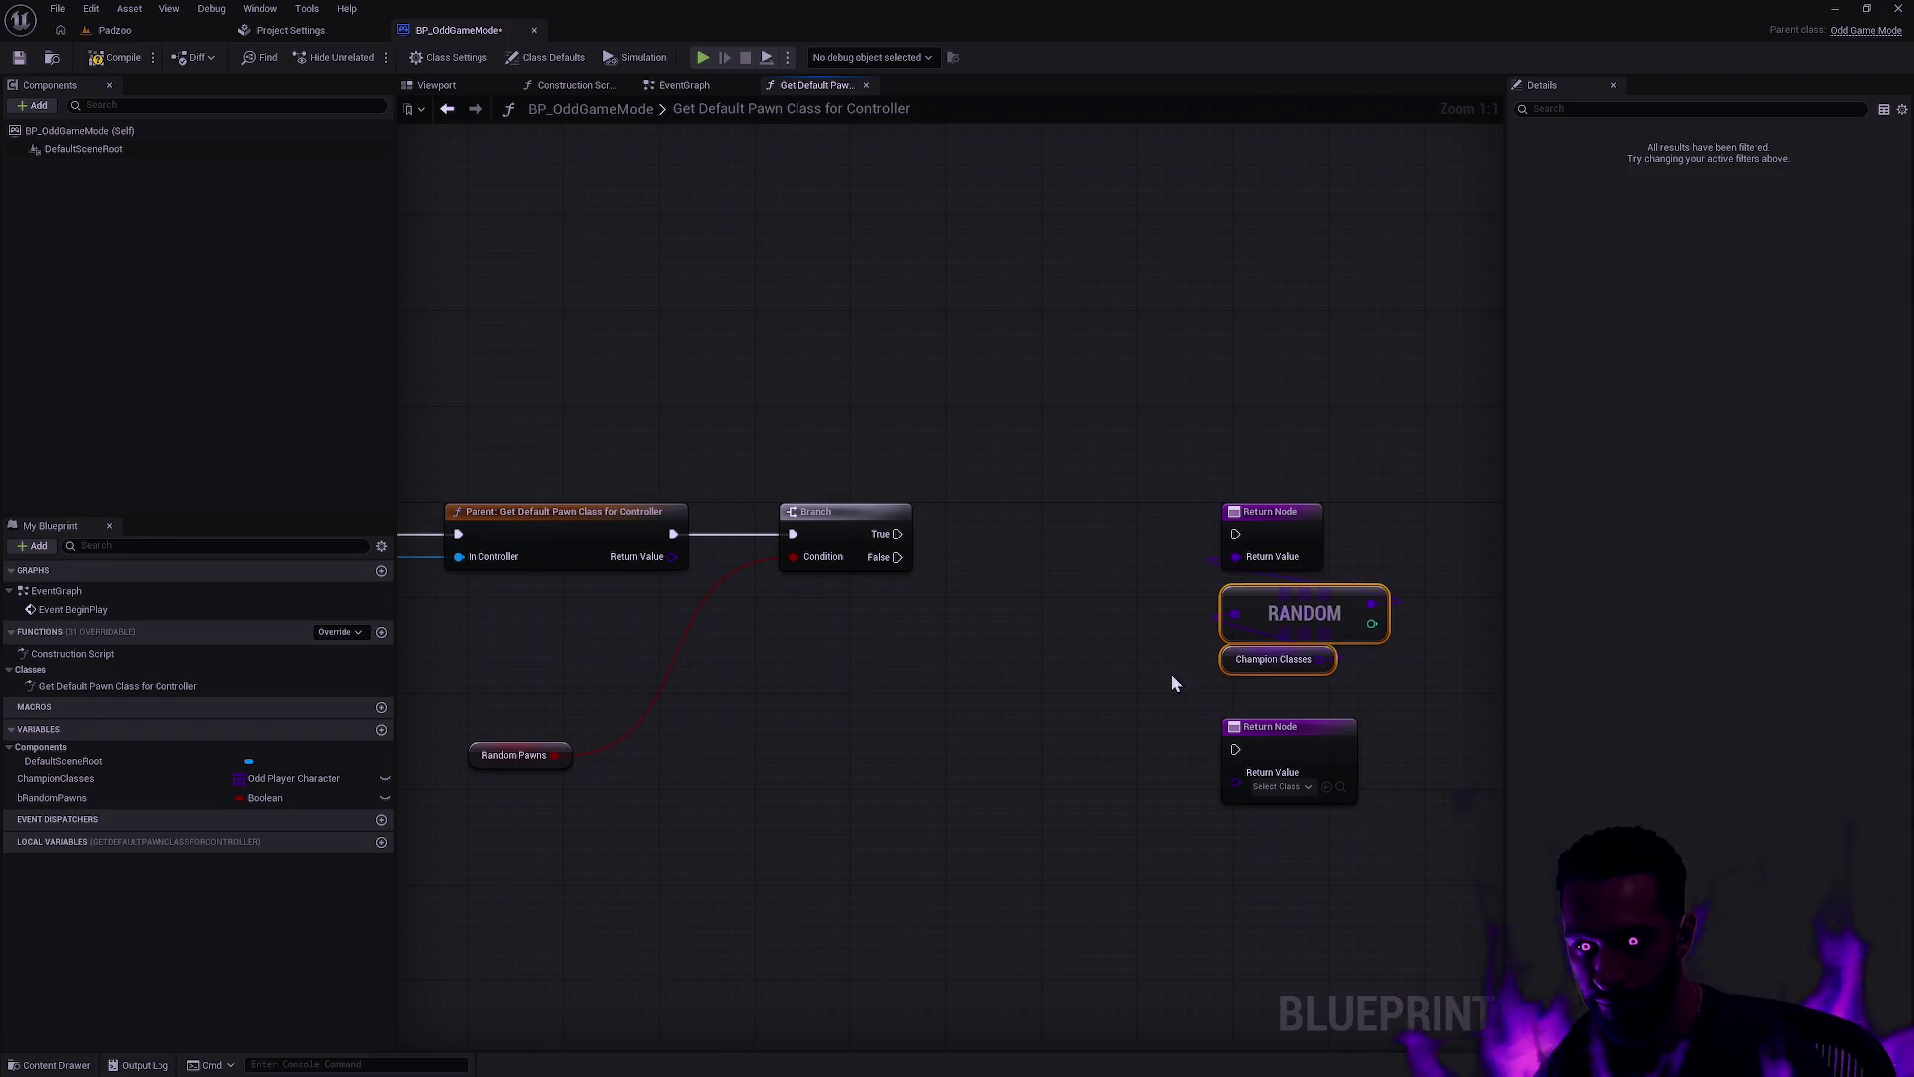
{"action": "left_click", "coordinate": [1272, 539], "text": "shift"}
{"action": "left_click_drag", "start_coordinate": [1294, 613], "coordinate": [1187, 530]}
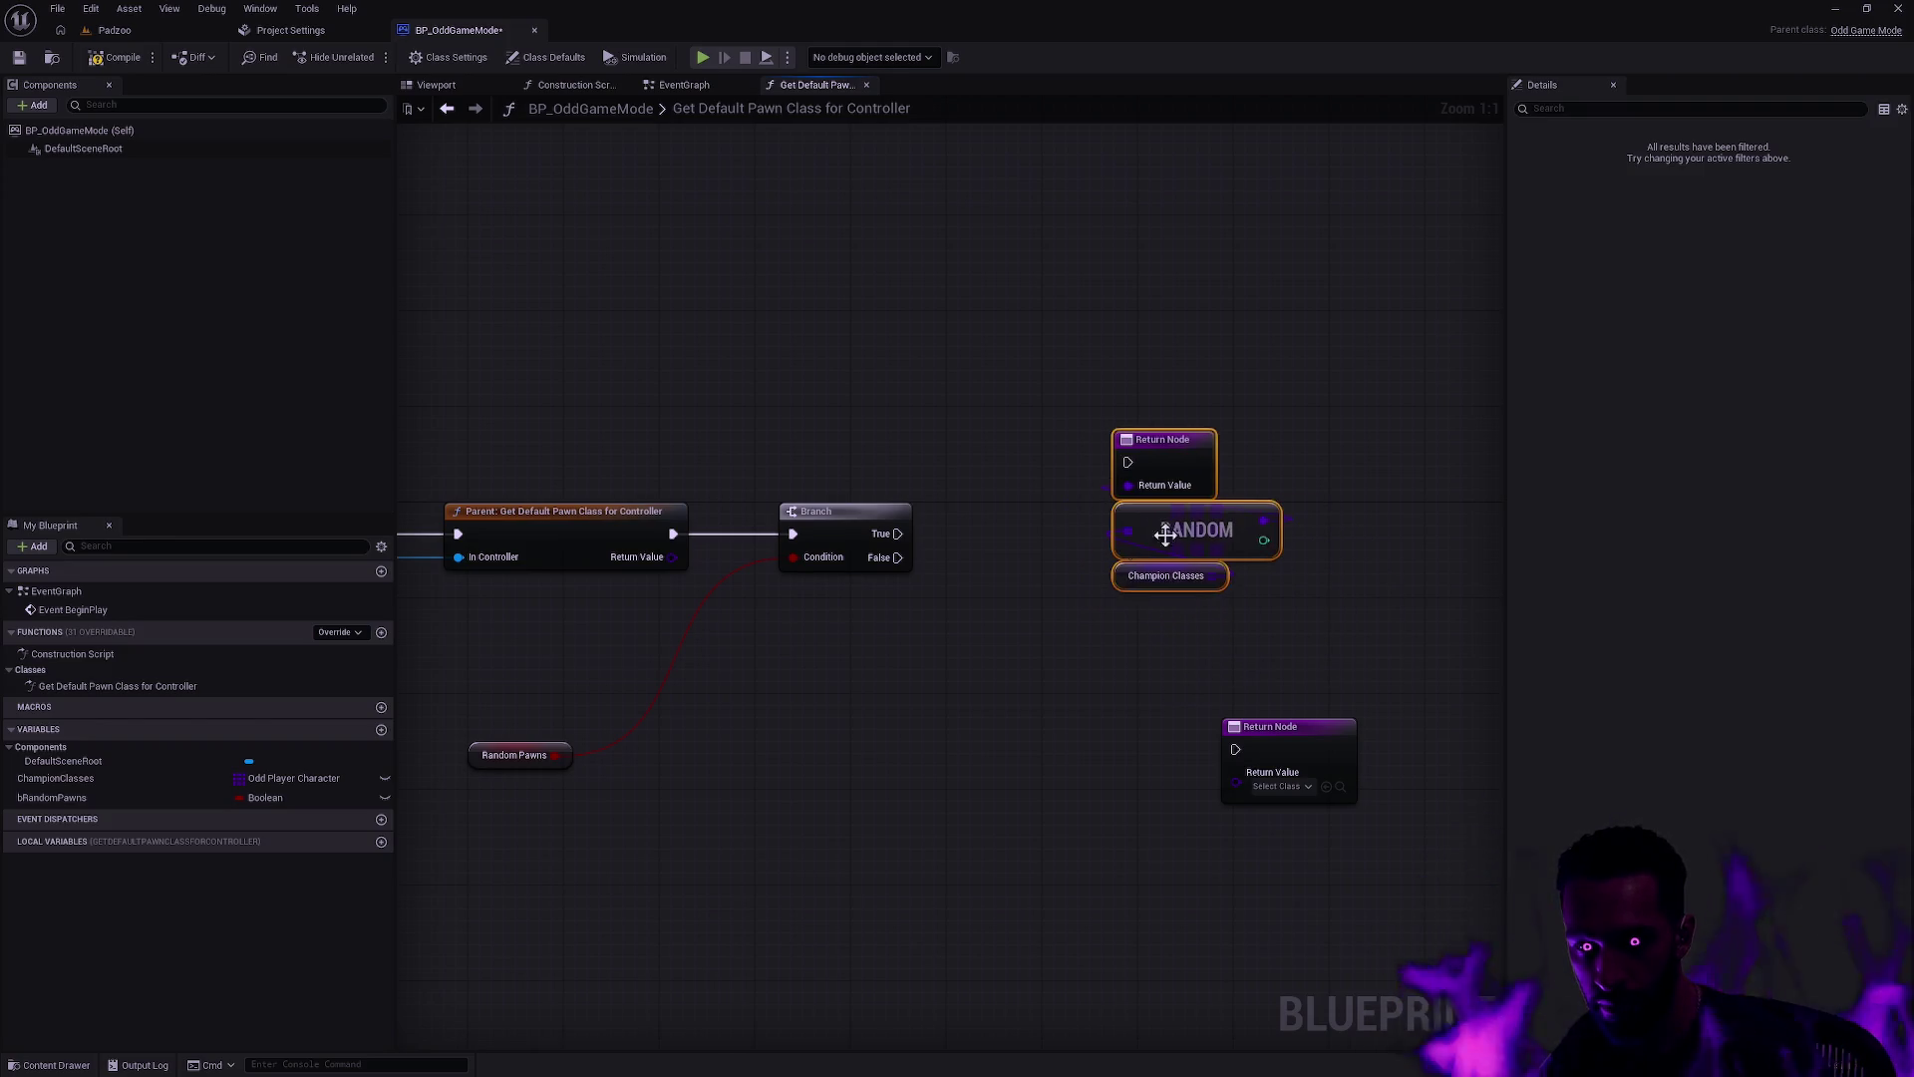
{"action": "left_click_drag", "start_coordinate": [530, 750], "coordinate": [770, 643]}
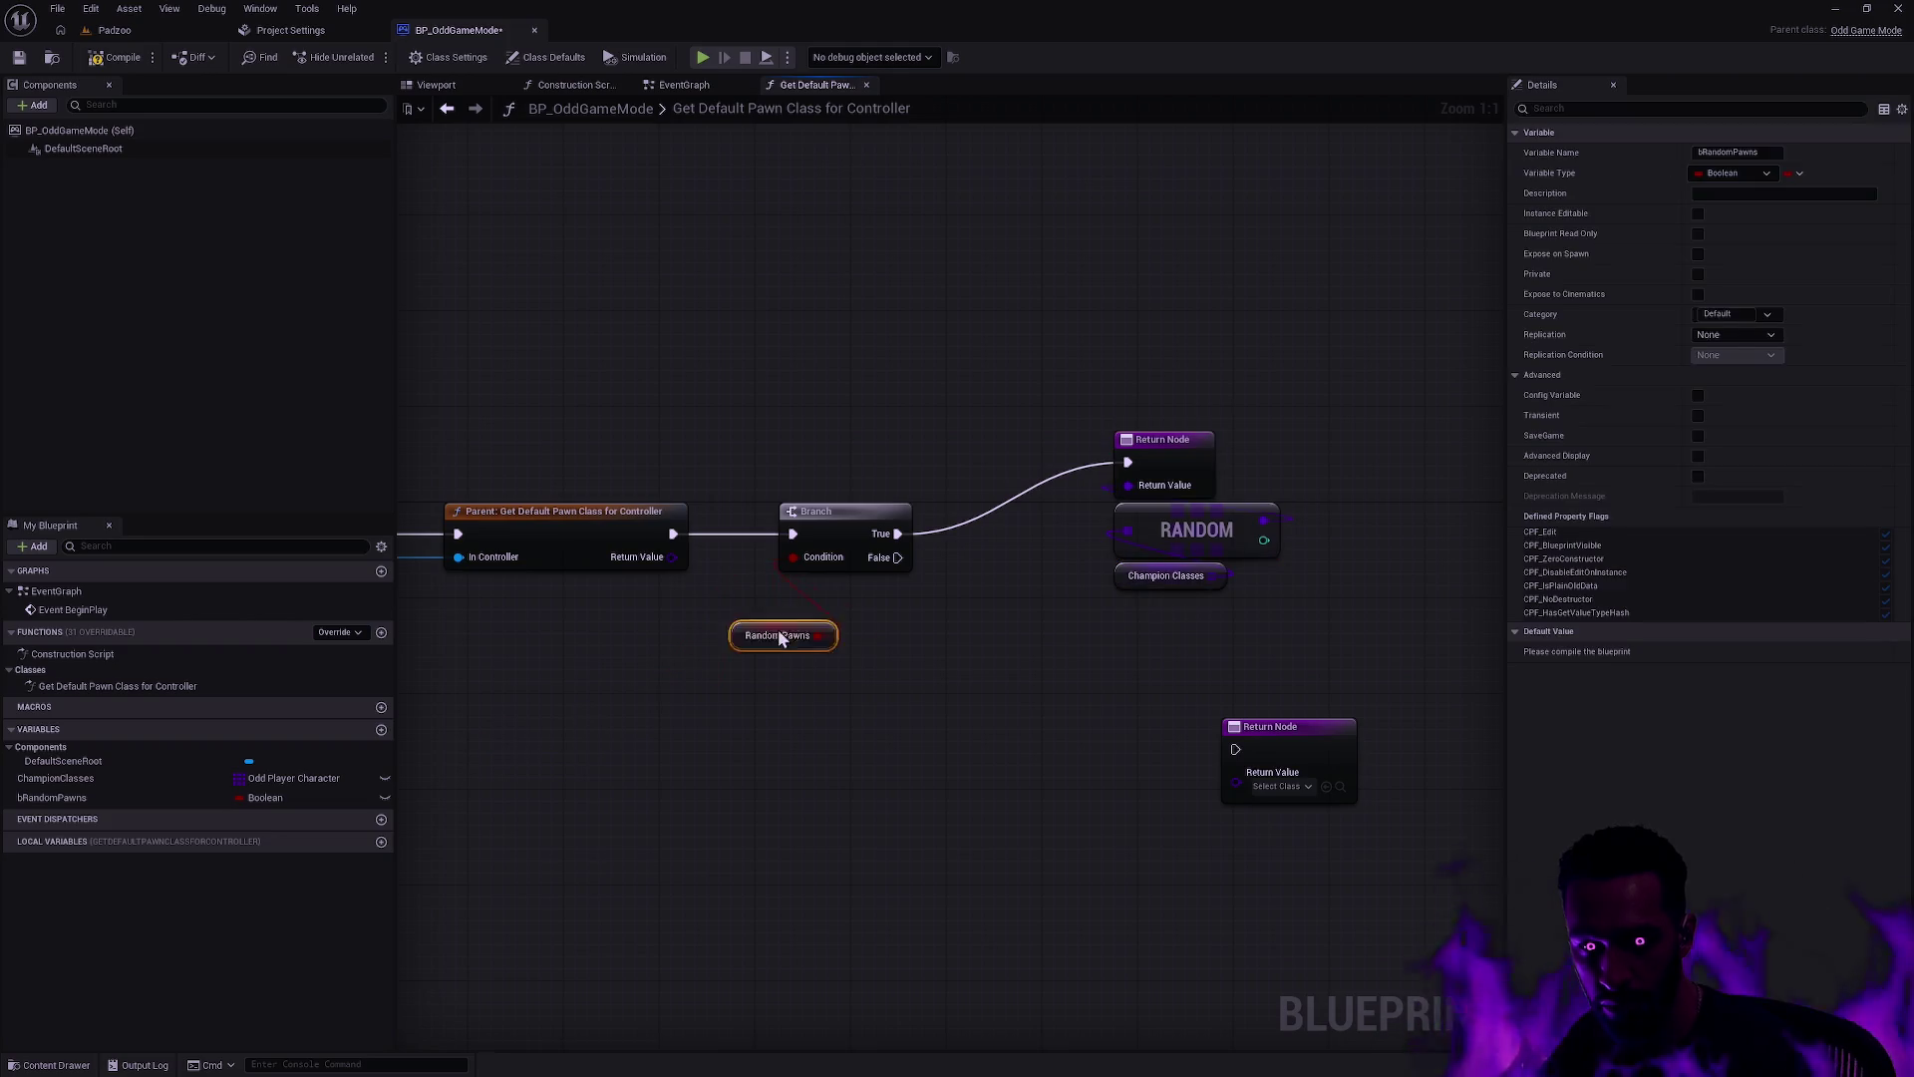
Step: Wire Branch False to the lower Return Node, fed by the parent call's Return Value
{"action": "mouse_move", "coordinate": [898, 558]}
{"action": "left_mouse_down"}
{"action": "mouse_move", "coordinate": [1288, 796]}
{"action": "mouse_move", "coordinate": [1235, 749]}
{"action": "mouse_move", "coordinate": [1225, 666]}
{"action": "mouse_move", "coordinate": [1193, 640]}
{"action": "left_mouse_up"}
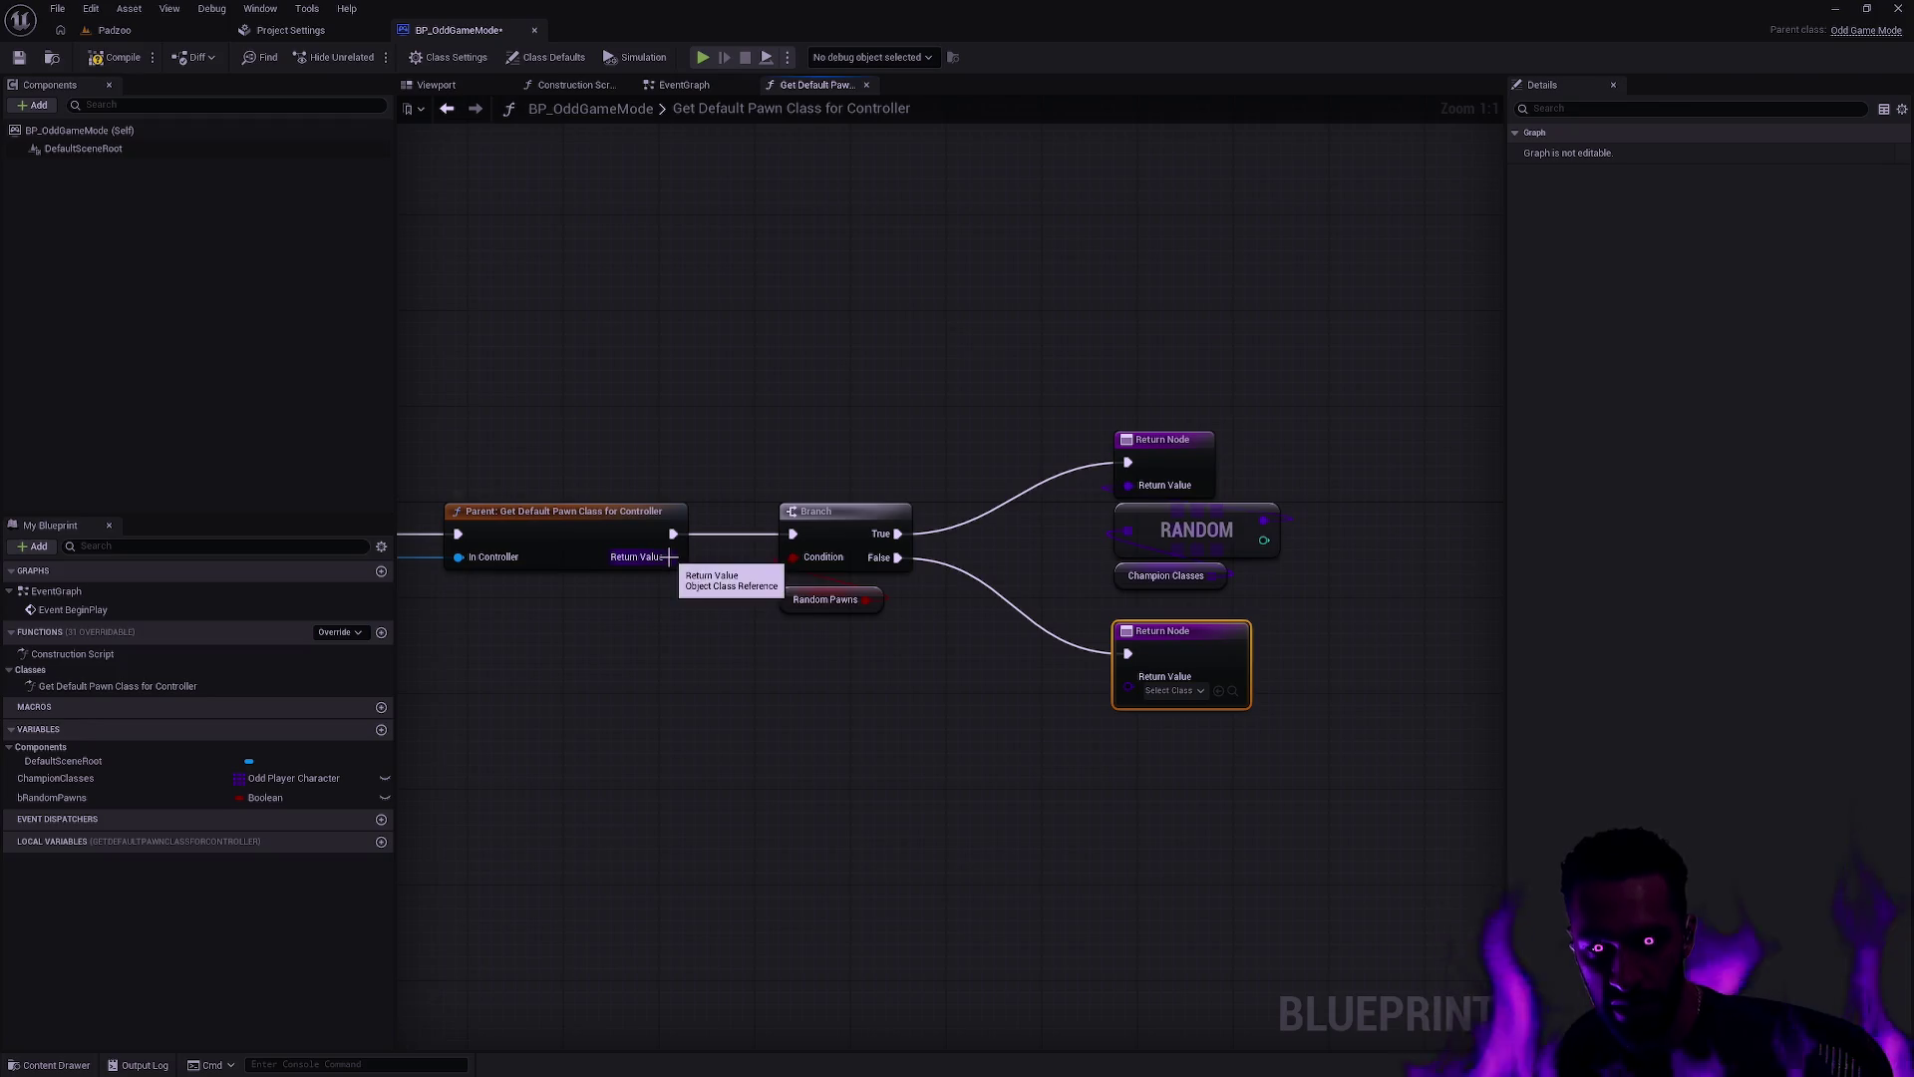
{"action": "left_click_drag", "start_coordinate": [670, 556], "coordinate": [1077, 737]}
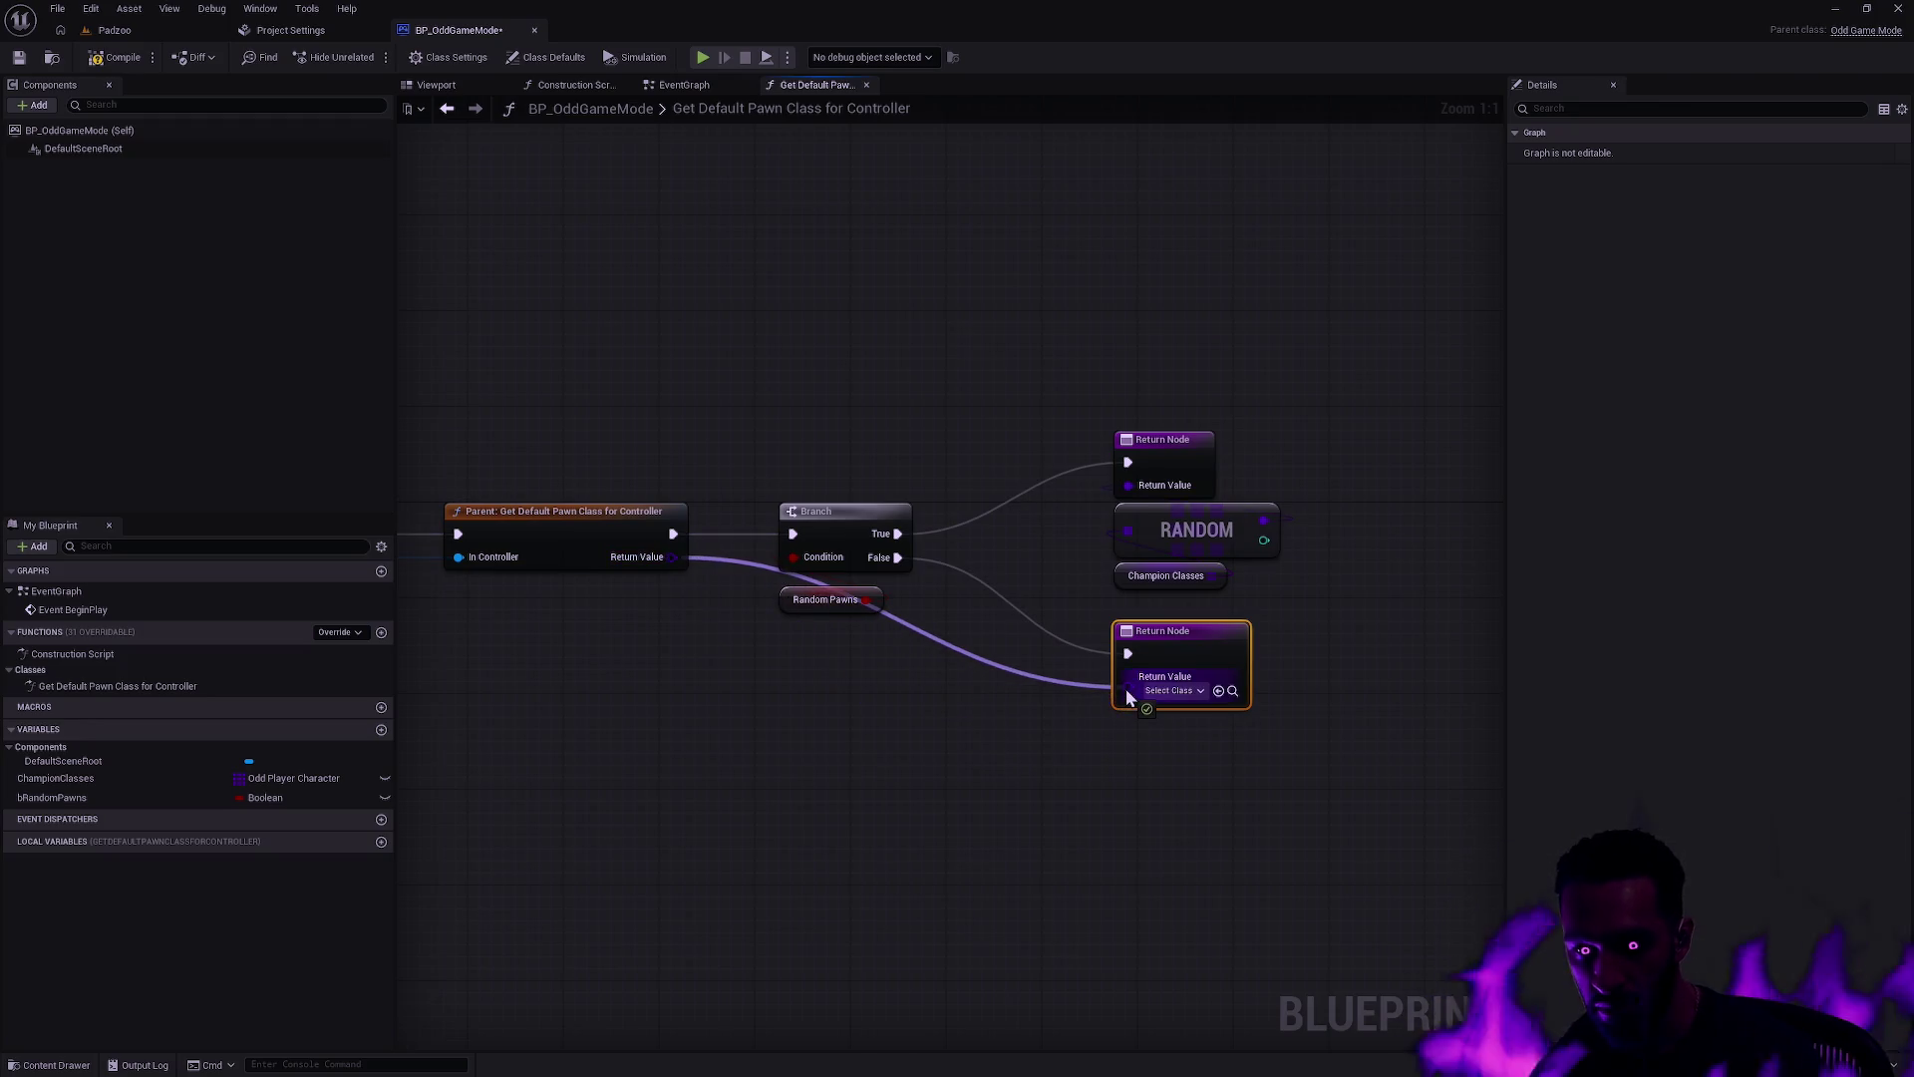
{"action": "mouse_move", "coordinate": [1128, 696]}
{"action": "left_mouse_down"}
{"action": "mouse_move", "coordinate": [1158, 674]}
{"action": "mouse_move", "coordinate": [1140, 654]}
{"action": "left_mouse_up"}
{"action": "left_click", "coordinate": [943, 618]}
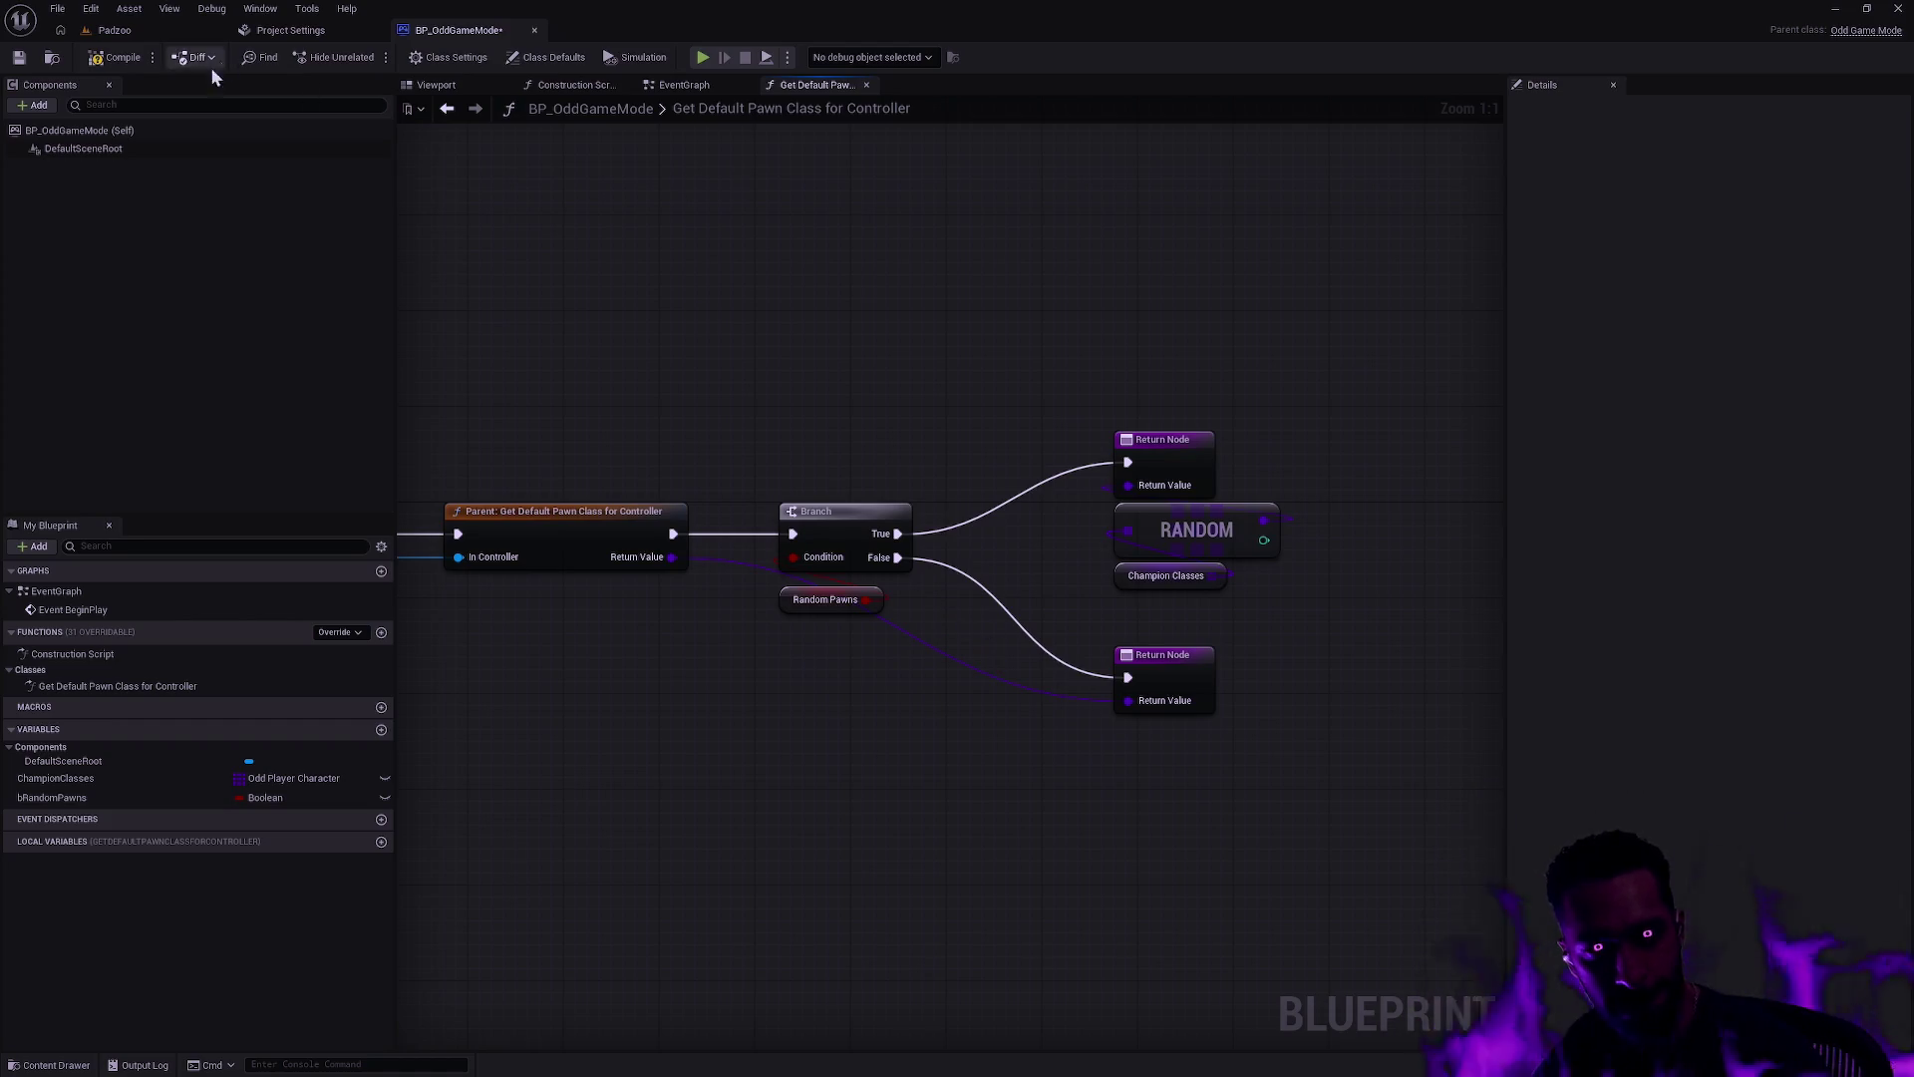
Step: Compile the blueprint, check bRandomPawns' default value, and return to the Padzoo level
{"action": "left_click", "coordinate": [86, 62]}
{"action": "left_click", "coordinate": [110, 798]}
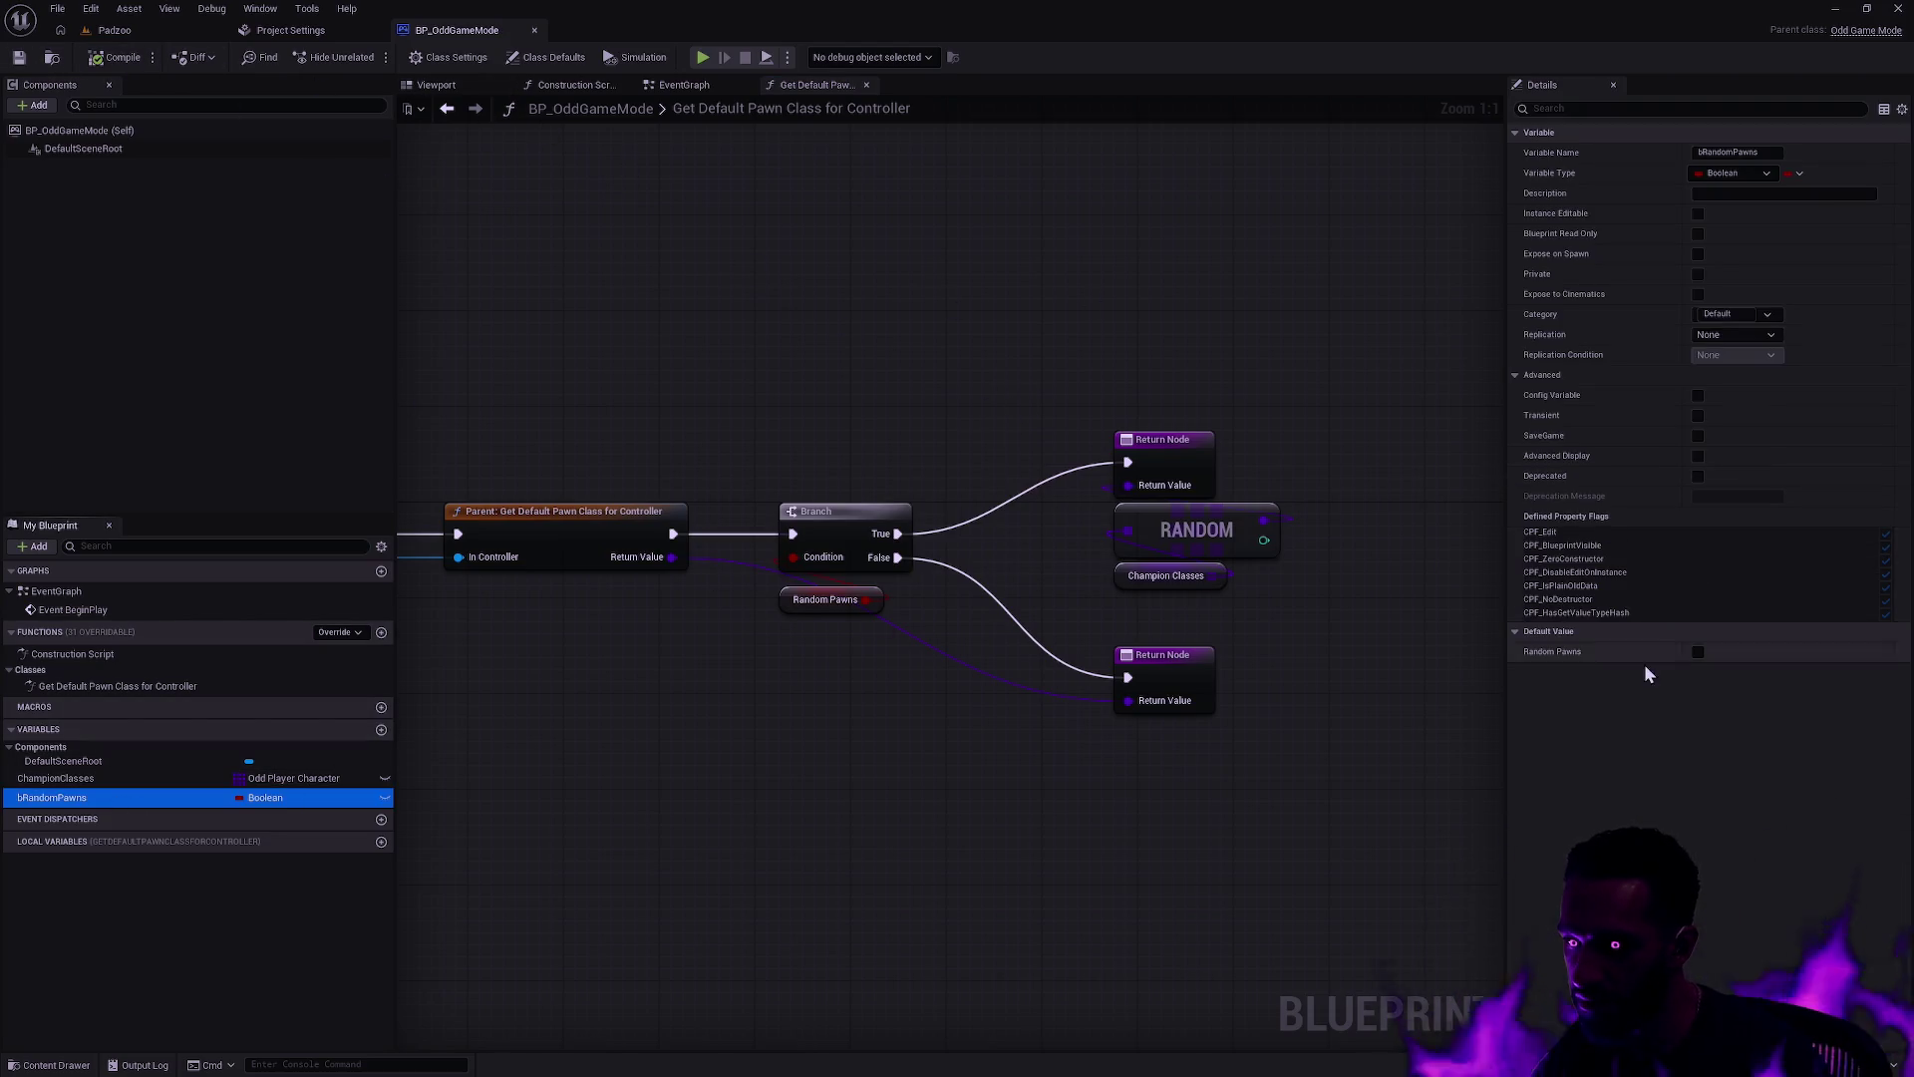
{"action": "left_click", "coordinate": [19, 60]}
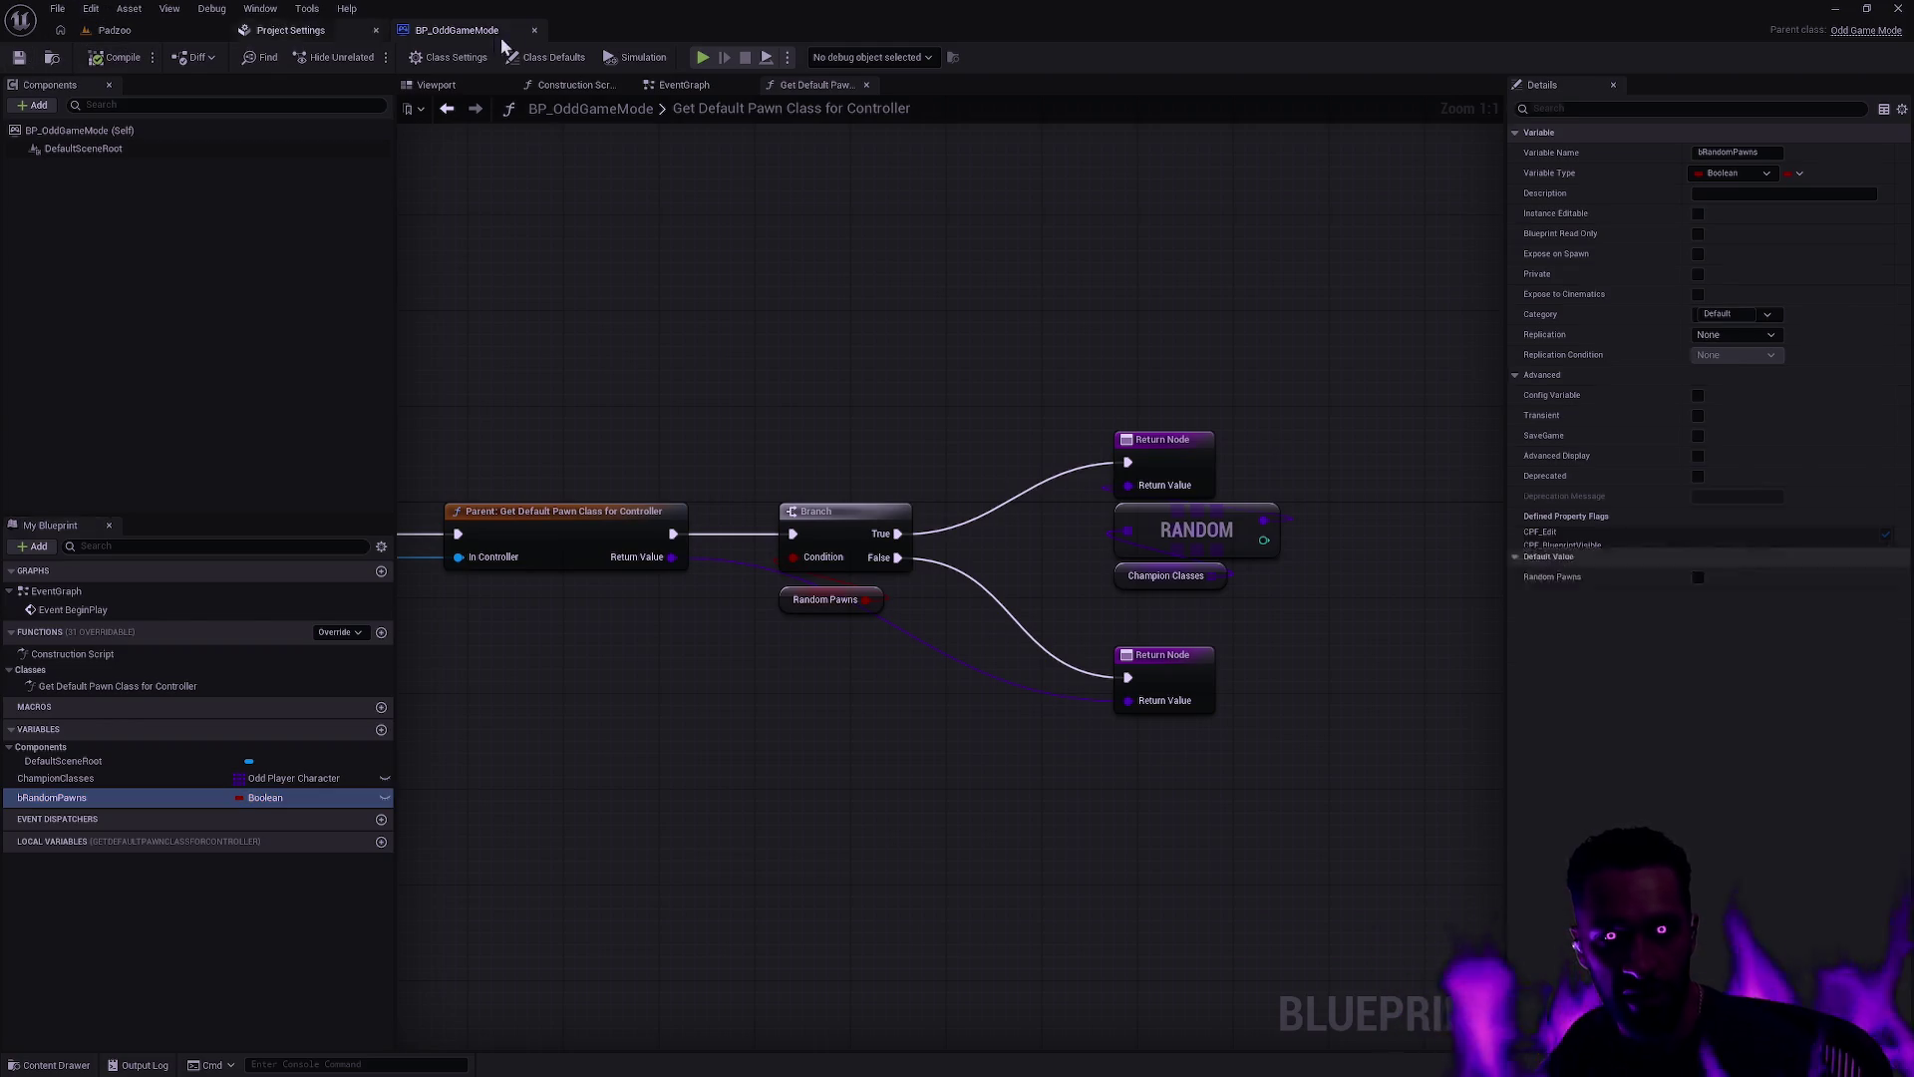
{"action": "left_click", "coordinate": [302, 34]}
{"action": "left_click", "coordinate": [127, 34]}
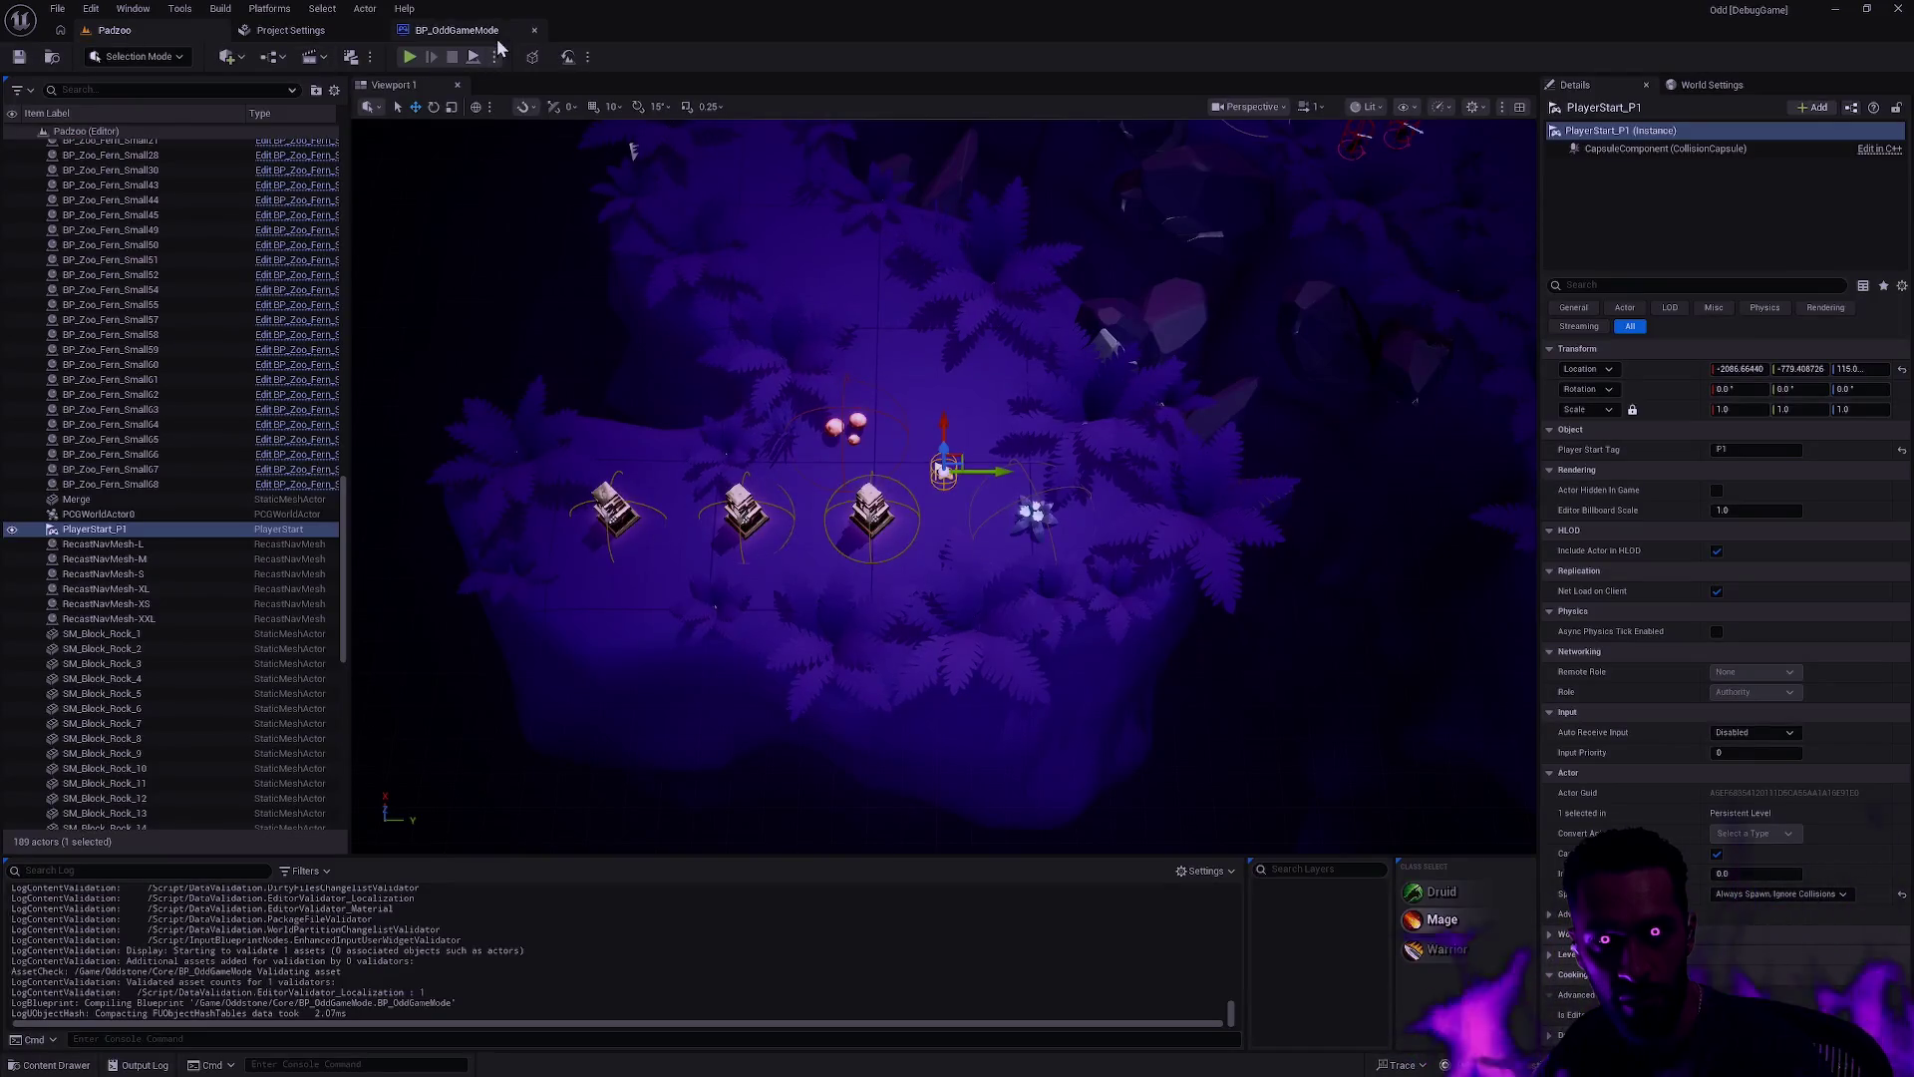
Step: In Rider's Solution tree, expand Plugins > OddEditorTools > Source down to its Private and Public folders
{"action": "key", "text": "alt+Tab"}
{"action": "scroll", "coordinate": [379, 505], "scroll_direction": "down", "scroll_amount": 5}
{"action": "left_click", "coordinate": [538, 54]}
{"action": "scroll", "coordinate": [324, 598], "scroll_direction": "up", "scroll_amount": 10}
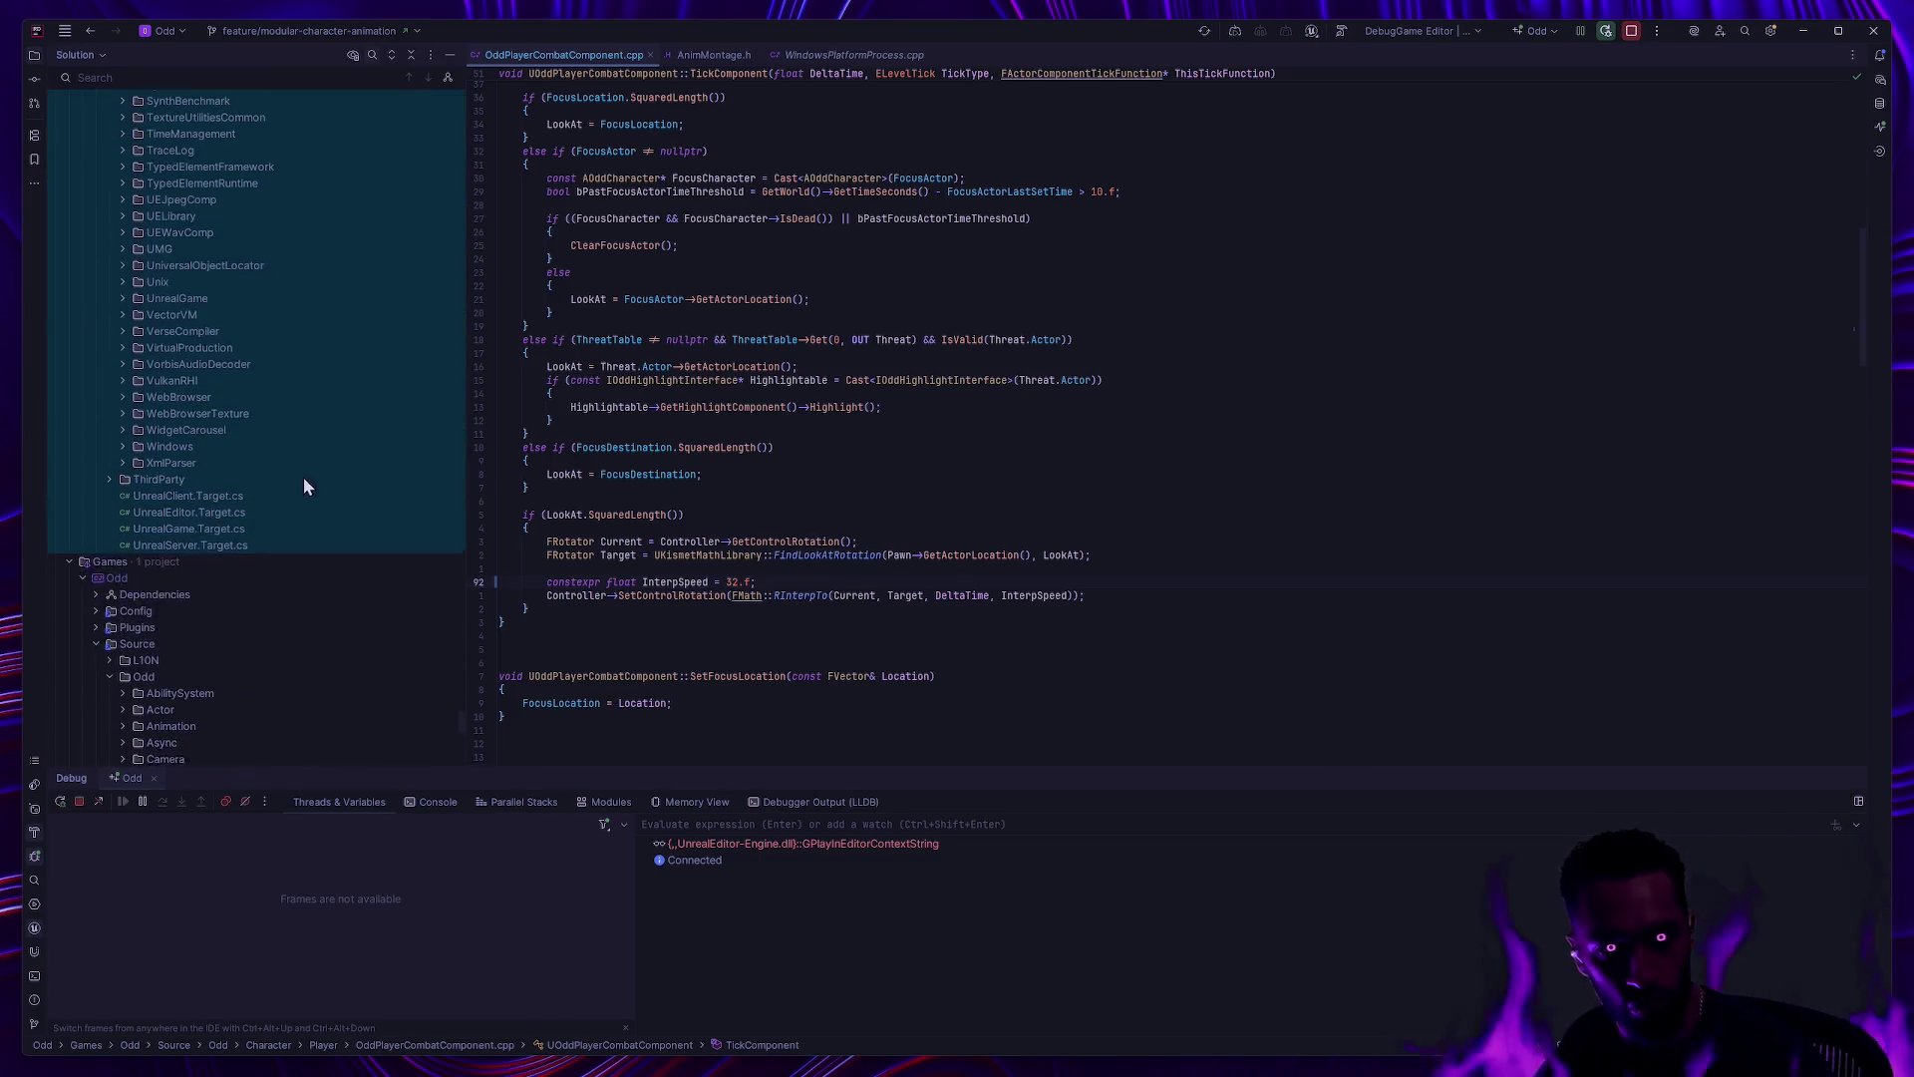
{"action": "scroll", "coordinate": [95, 643], "scroll_direction": "down", "scroll_amount": 2}
{"action": "left_click", "coordinate": [97, 547]}
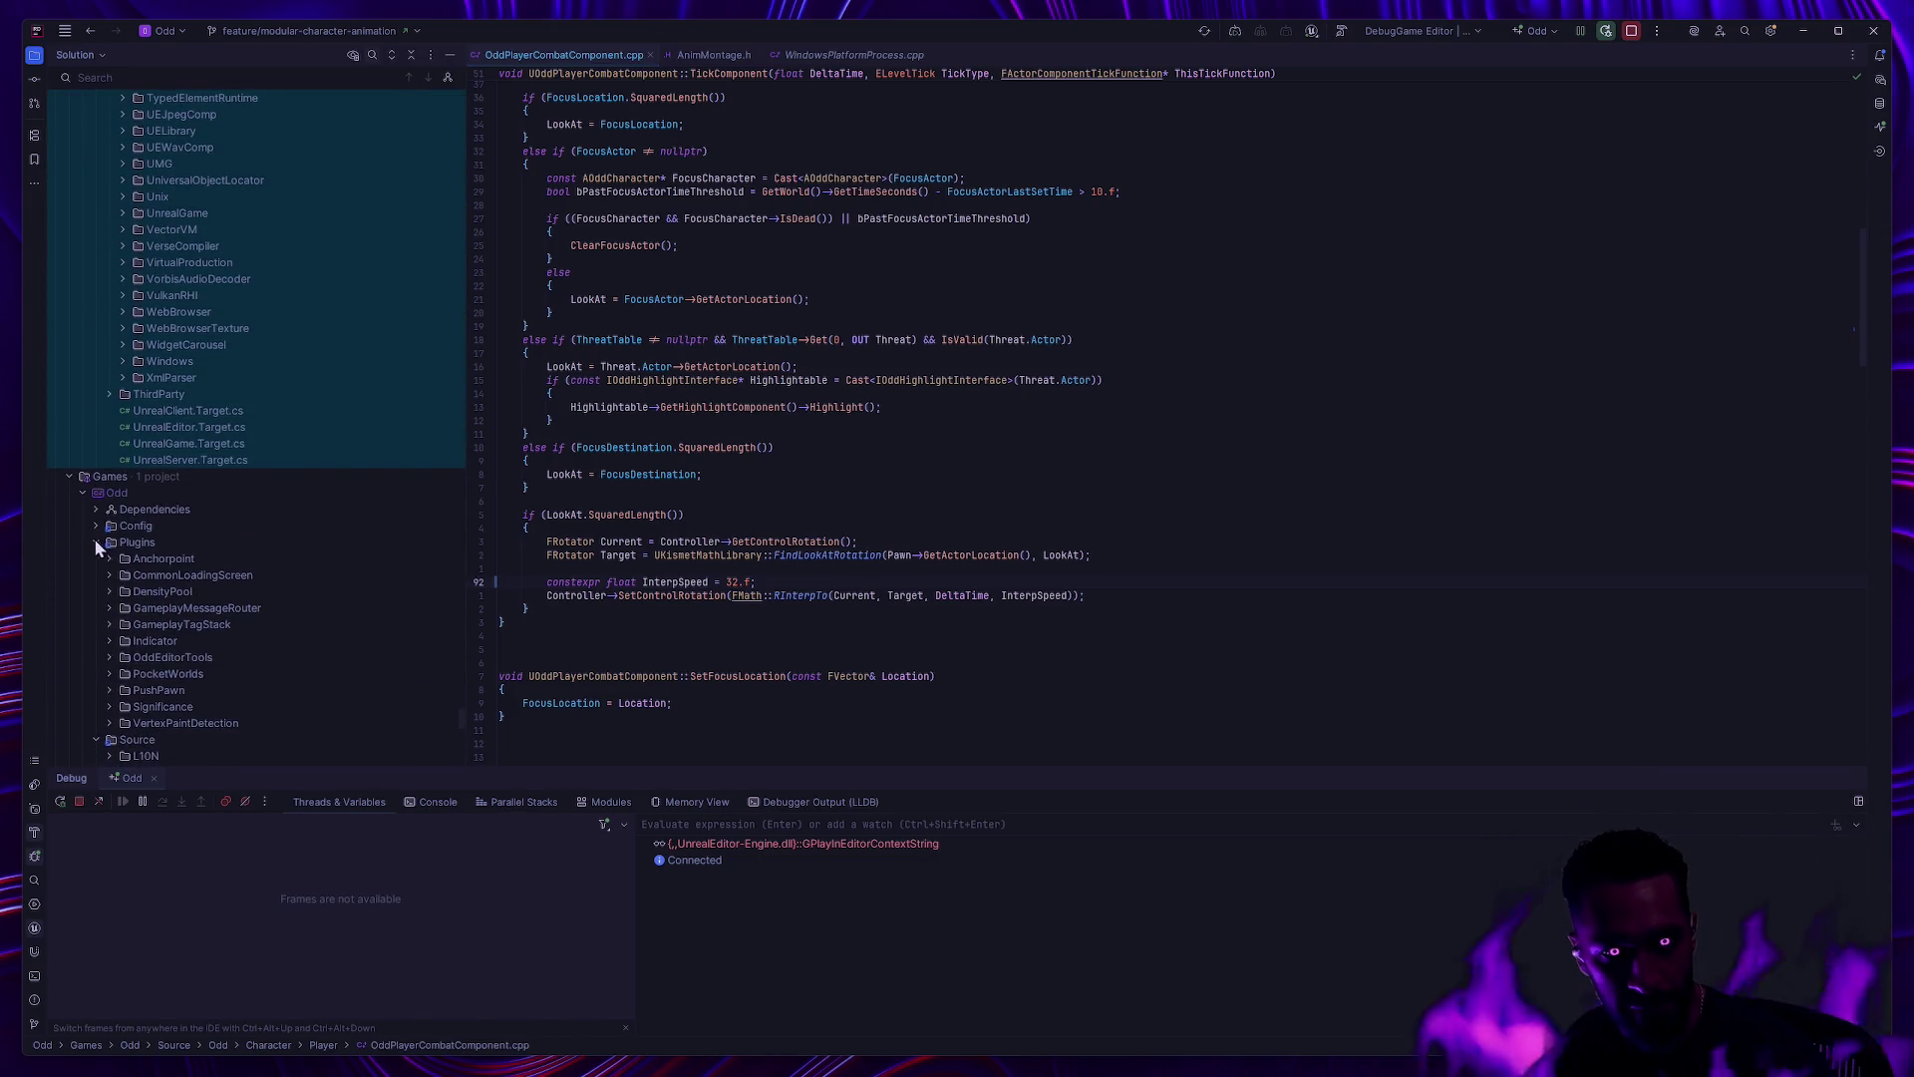
{"action": "scroll", "coordinate": [217, 643], "scroll_direction": "down", "scroll_amount": 1}
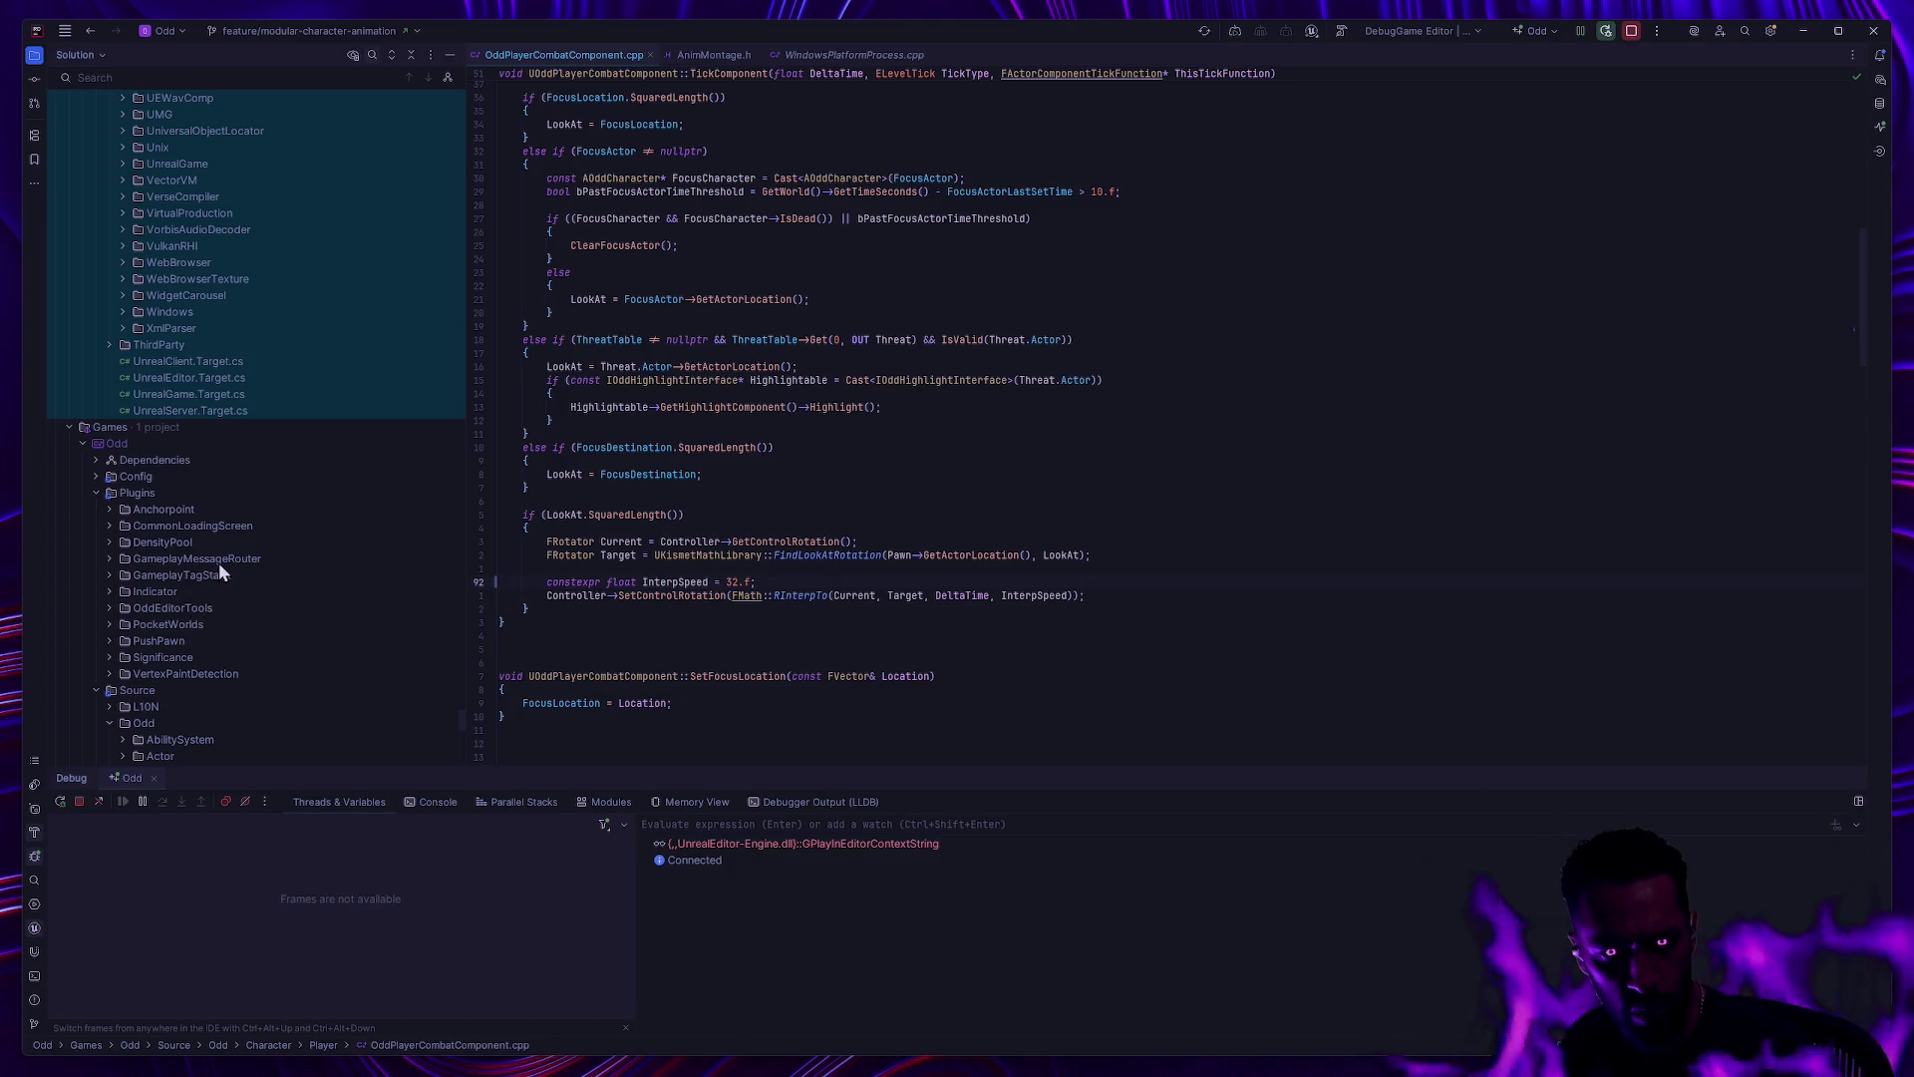
{"action": "left_click", "coordinate": [170, 608]}
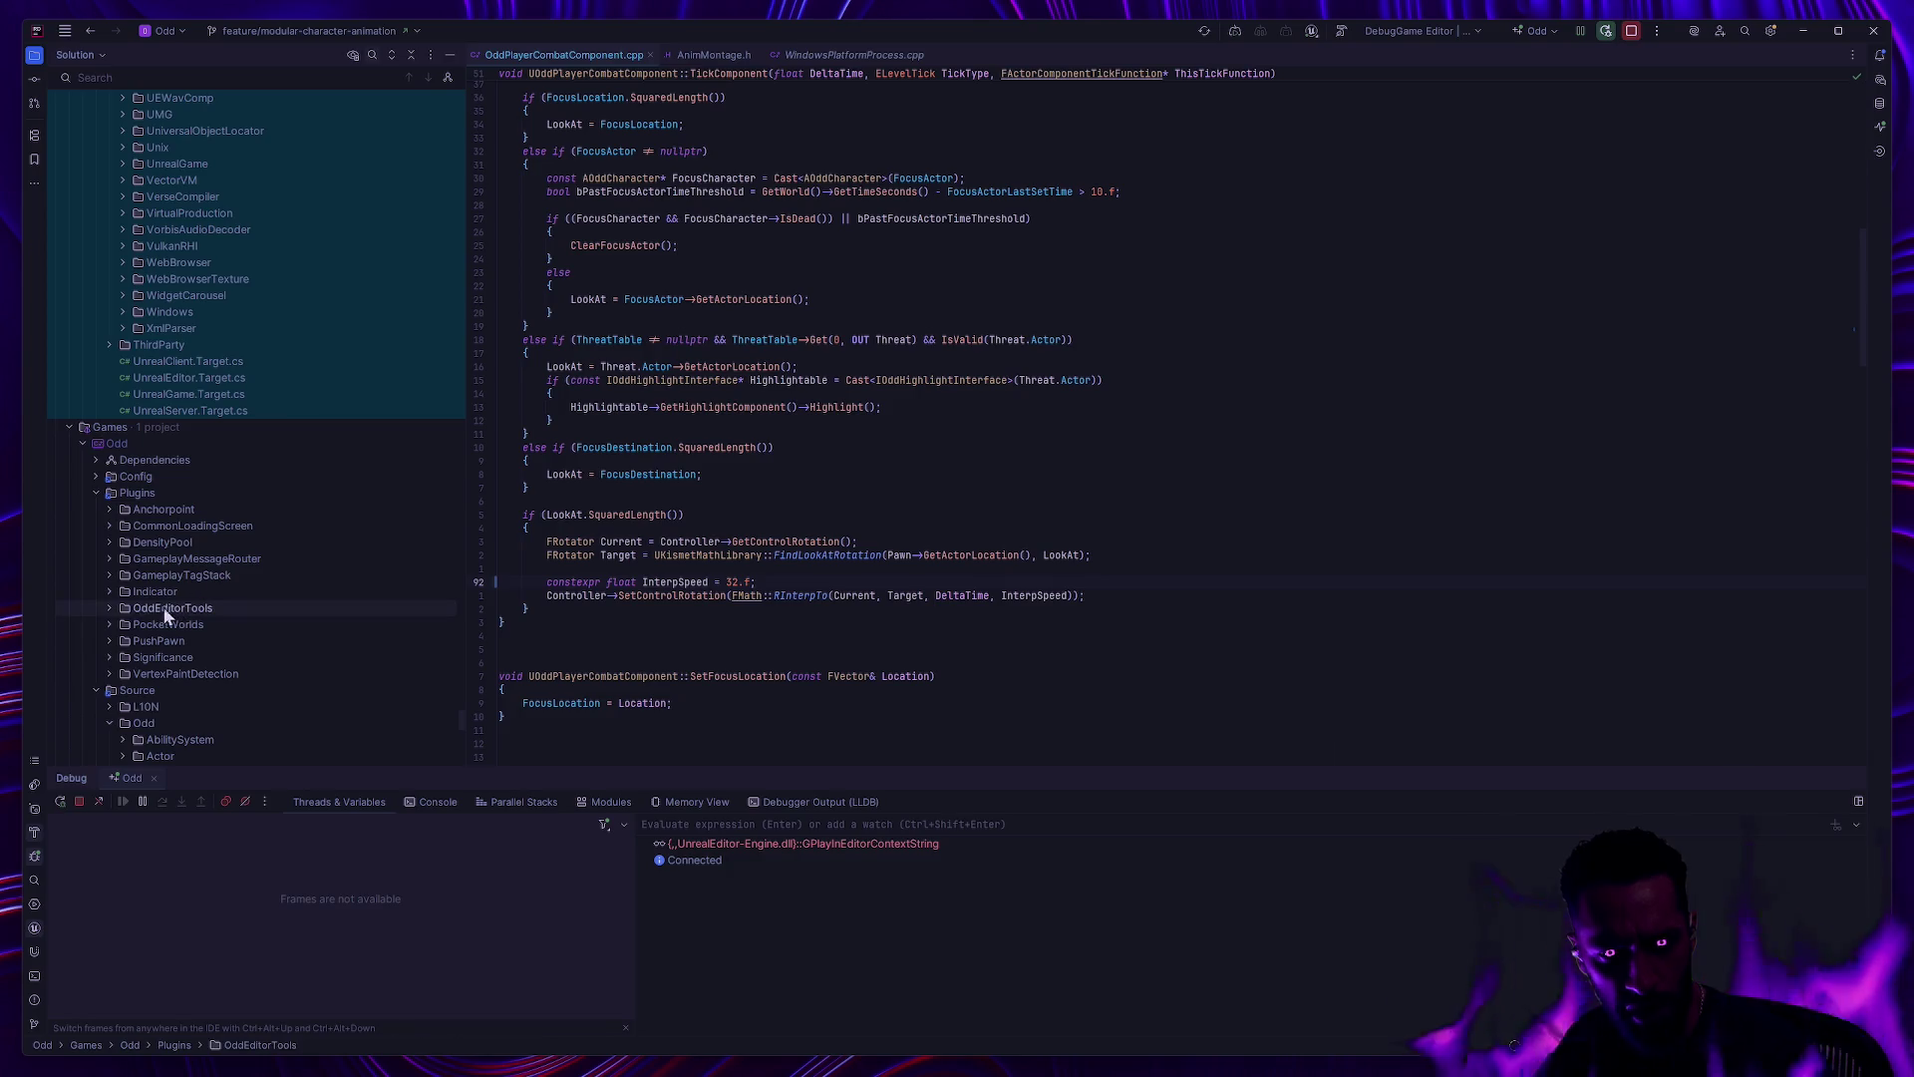
{"action": "left_click", "coordinate": [110, 608]}
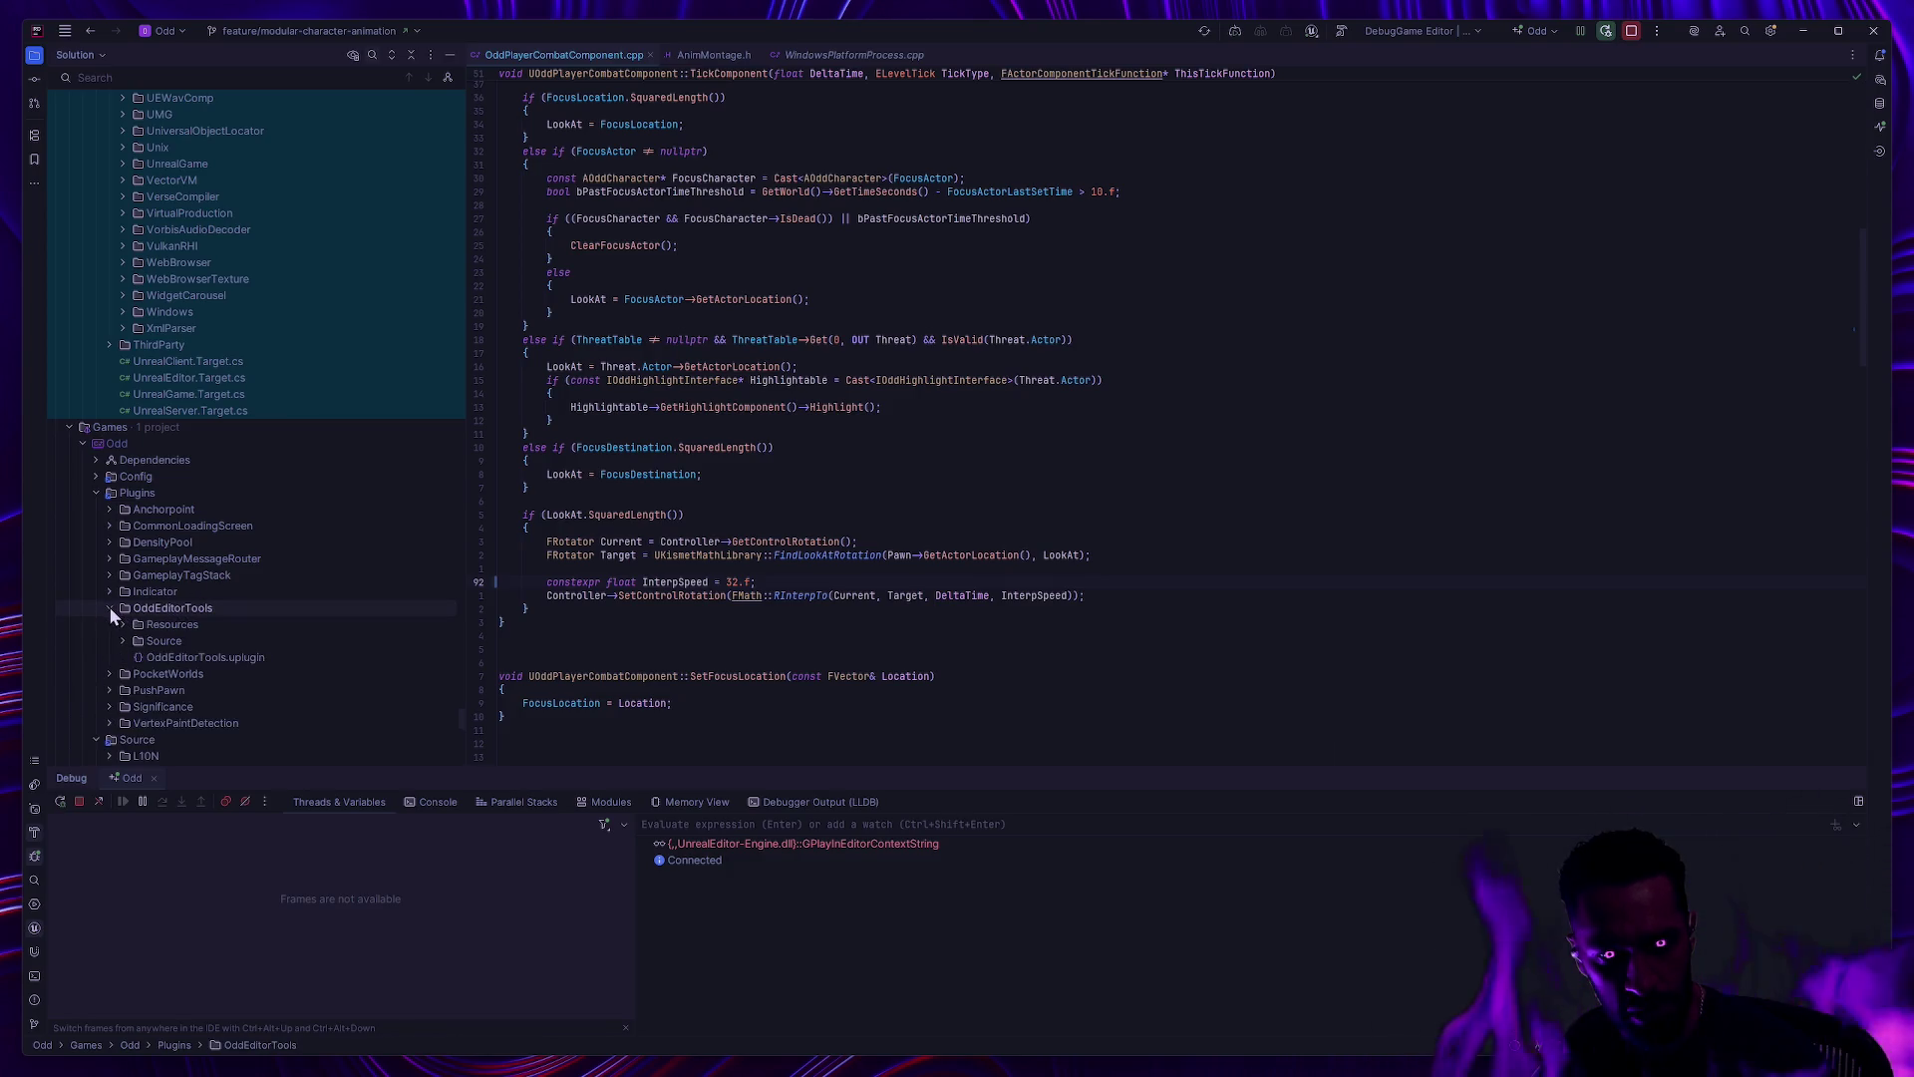
{"action": "left_click", "coordinate": [174, 626]}
{"action": "left_click", "coordinate": [123, 641]}
Step: Open OddEditorFunctionLibrary.h and .cpp to review SetGameModeDefaultPawn, then return to Unreal
{"action": "left_click", "coordinate": [149, 690]}
{"action": "scroll", "coordinate": [189, 693], "scroll_direction": "down", "scroll_amount": 2}
{"action": "left_click", "coordinate": [278, 609]}
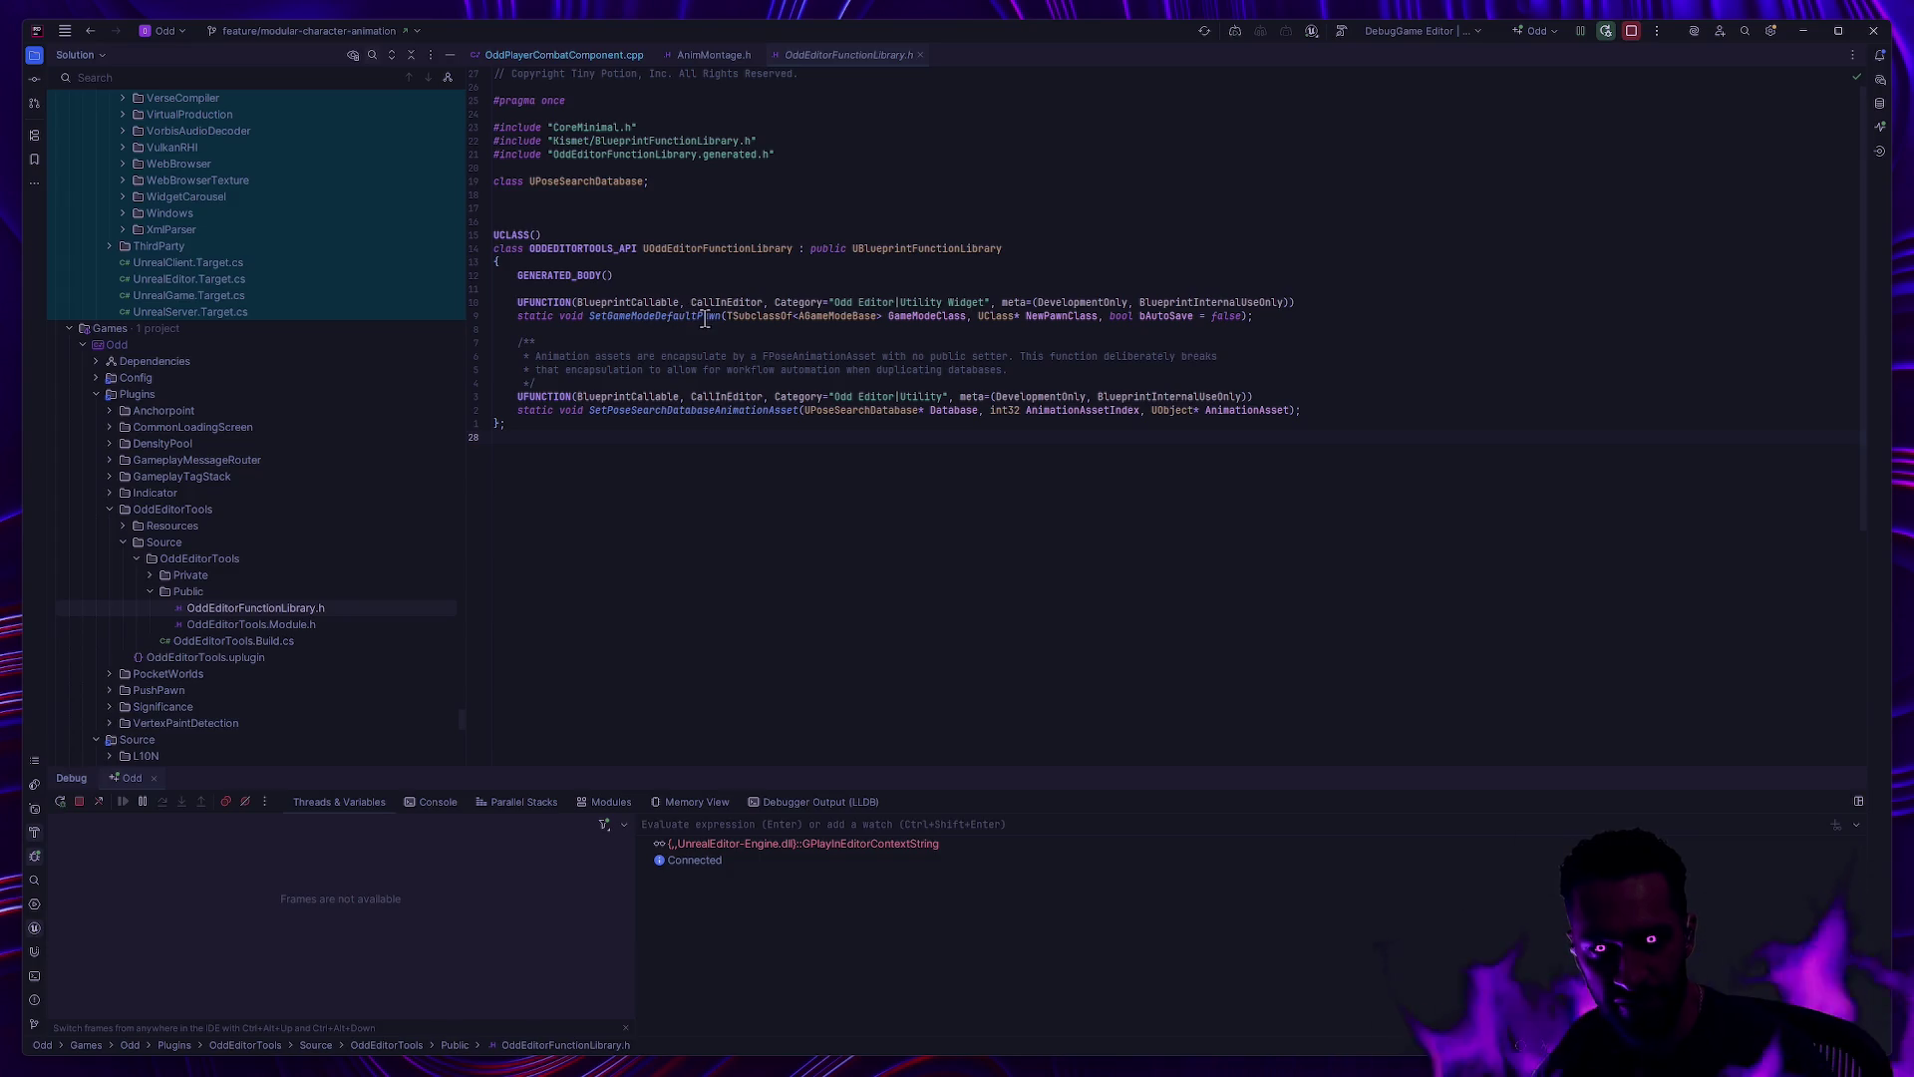
{"action": "left_click", "coordinate": [150, 576]}
{"action": "left_click", "coordinate": [242, 592]}
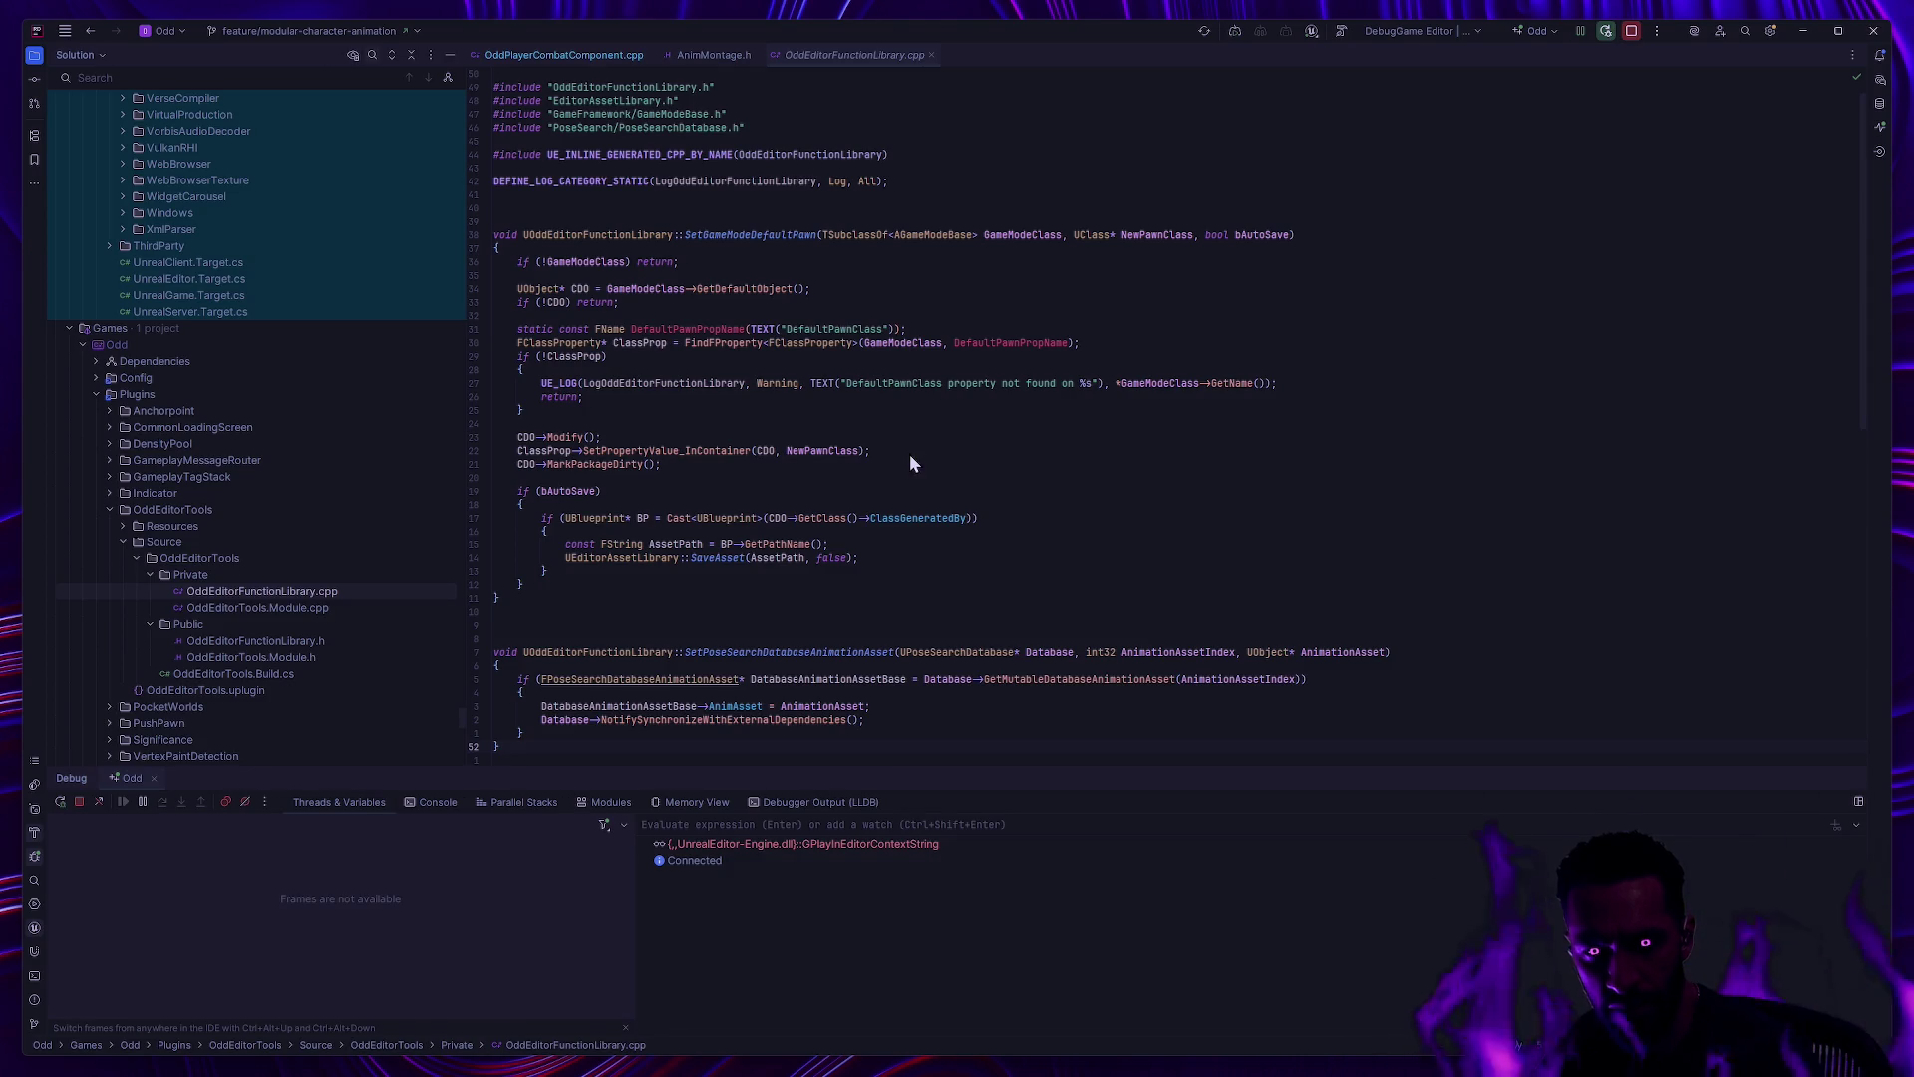
{"action": "key", "text": "alt+Tab"}
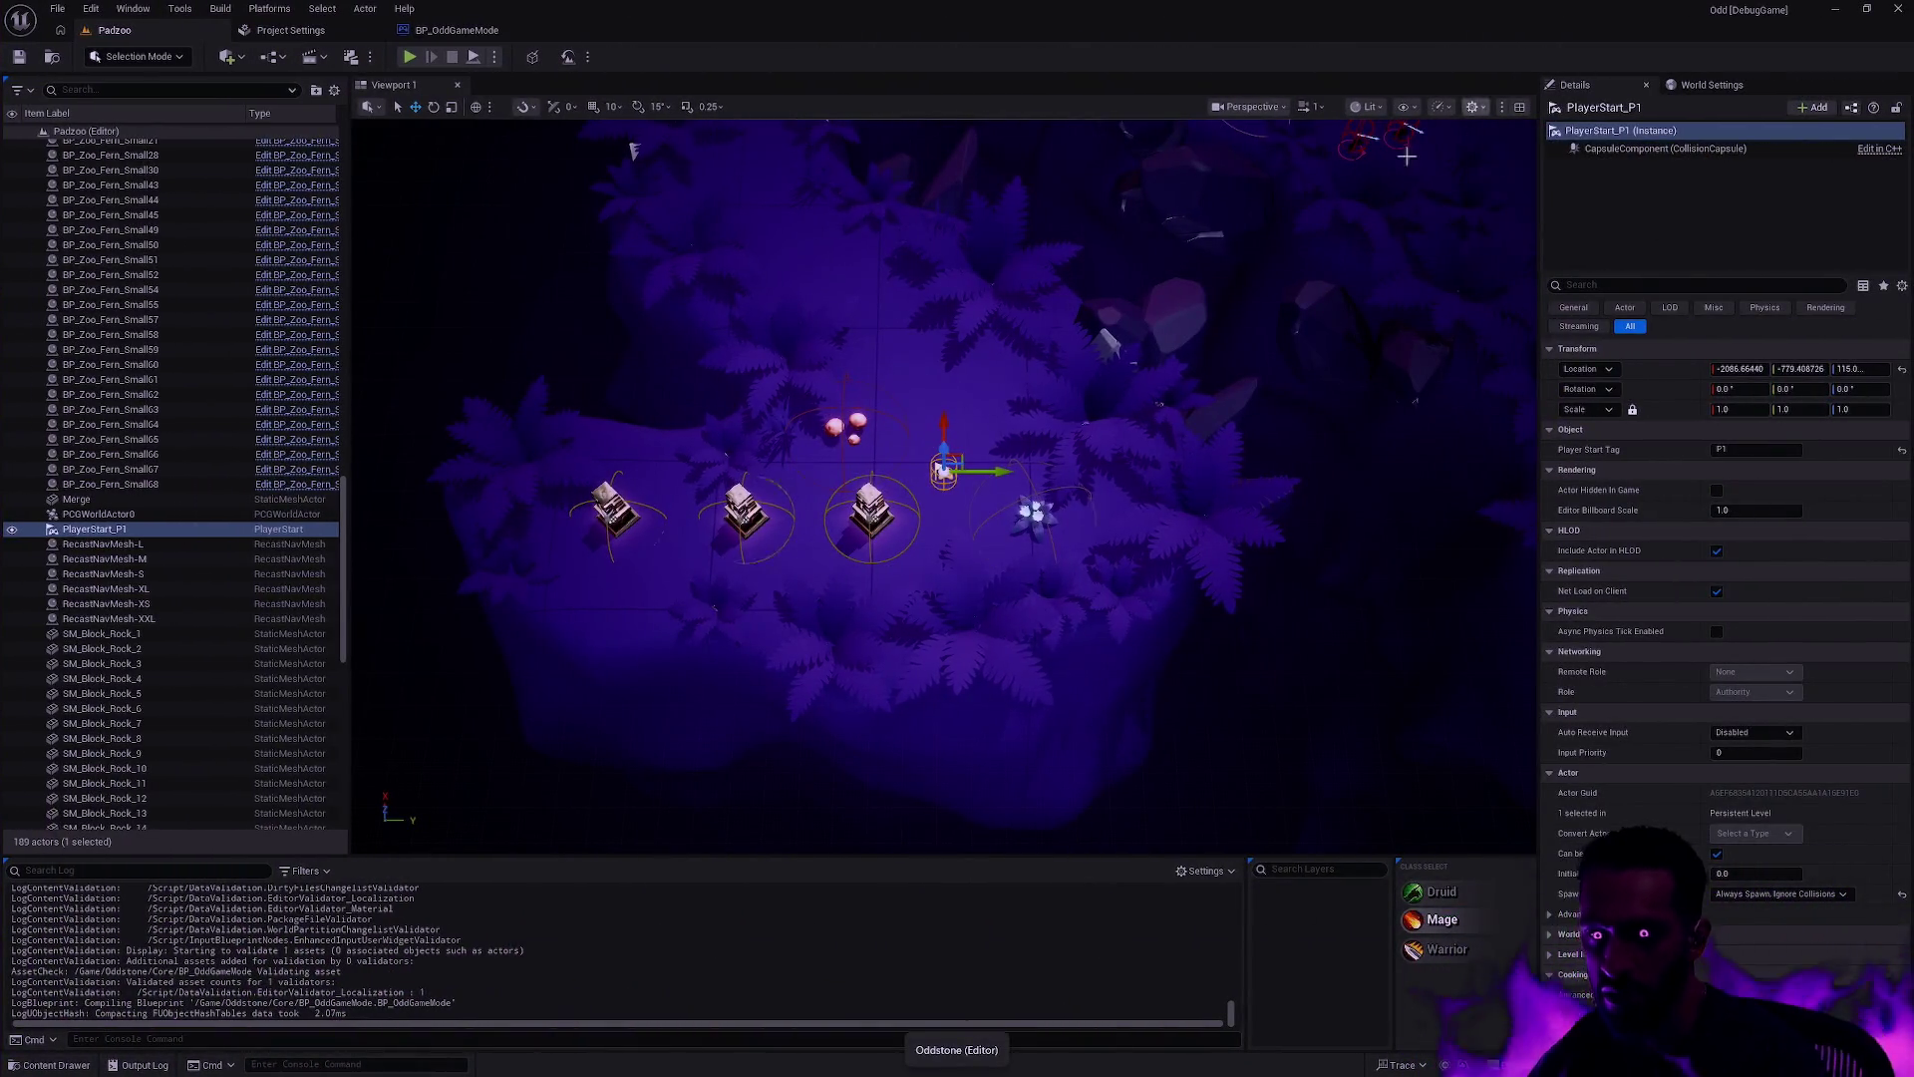
Step: Open EUW_Supercontrol from Plugins > Odd Editor Tools > UtilityWidget > Supercontrol in the Content Drawer
{"action": "key", "text": "ctrl+space"}
{"action": "scroll", "coordinate": [106, 951], "scroll_direction": "down", "scroll_amount": 5}
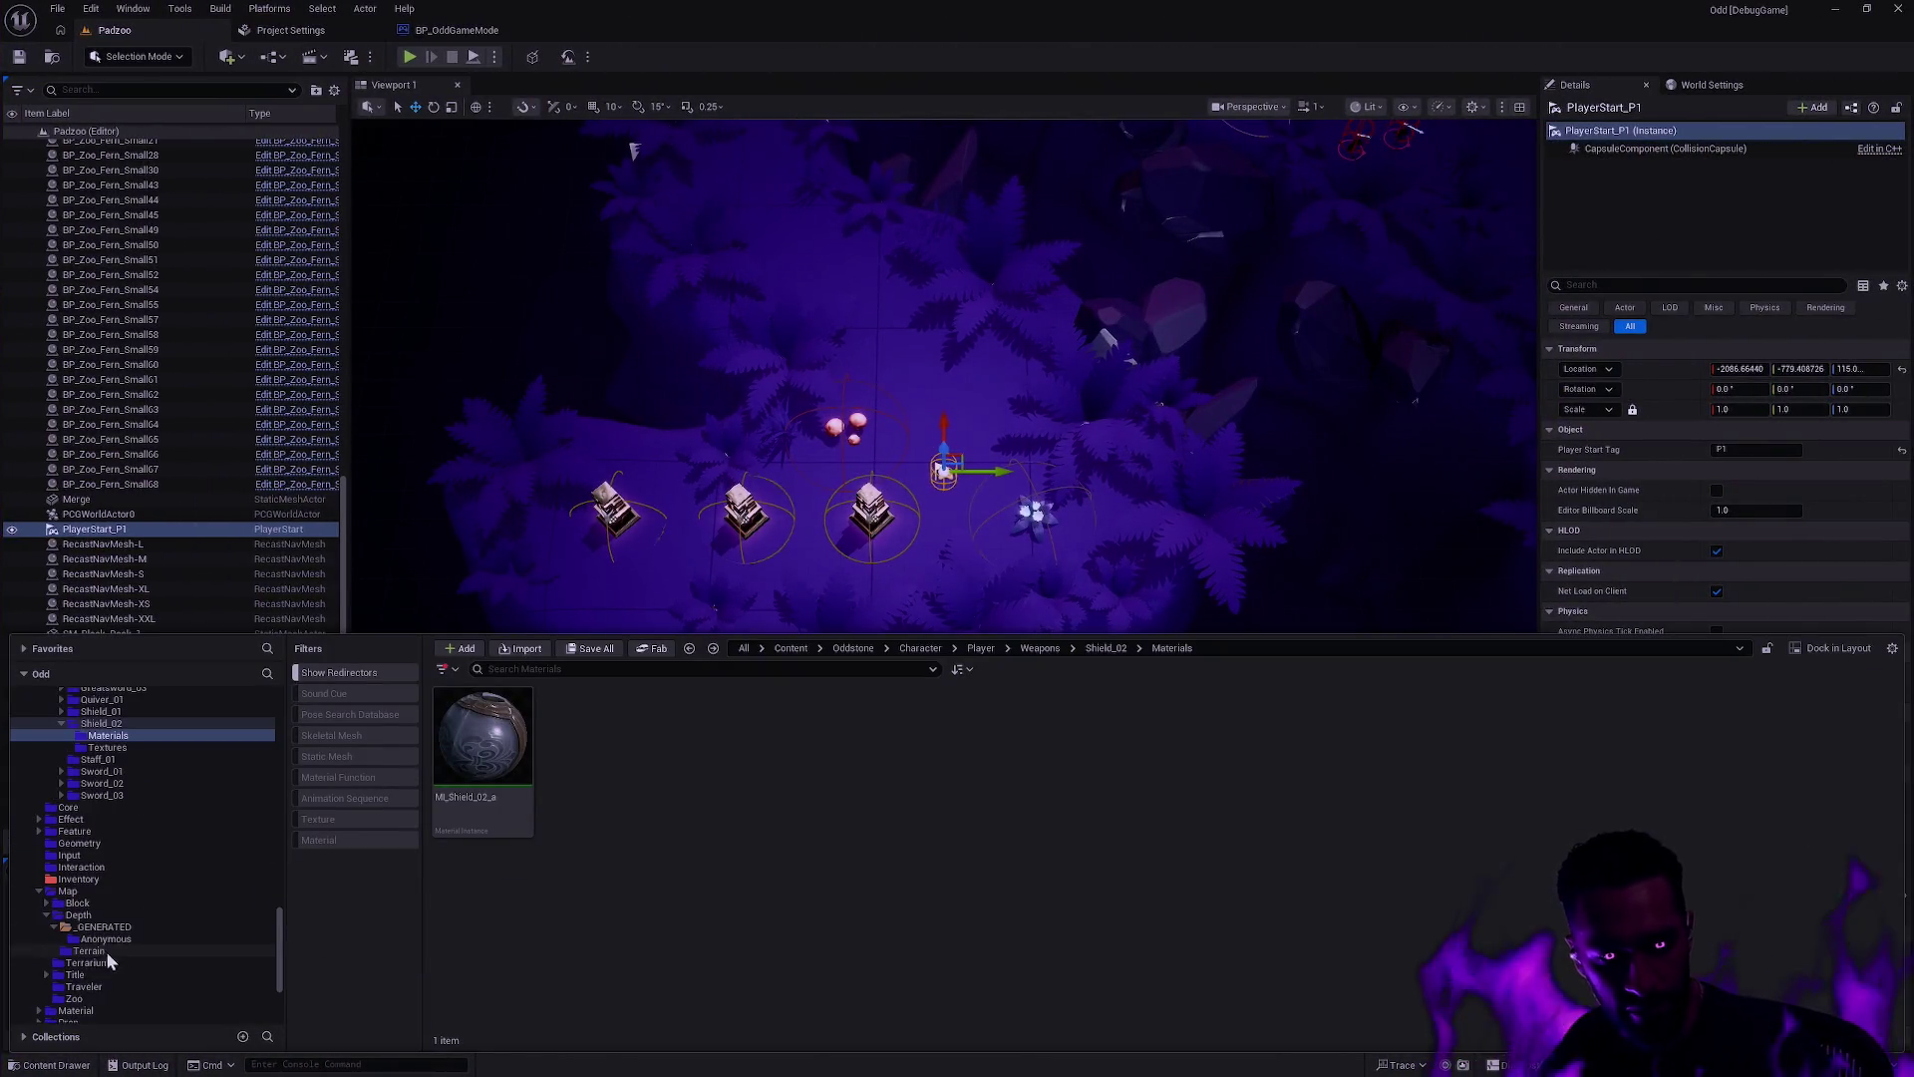
{"action": "left_click", "coordinate": [85, 911]}
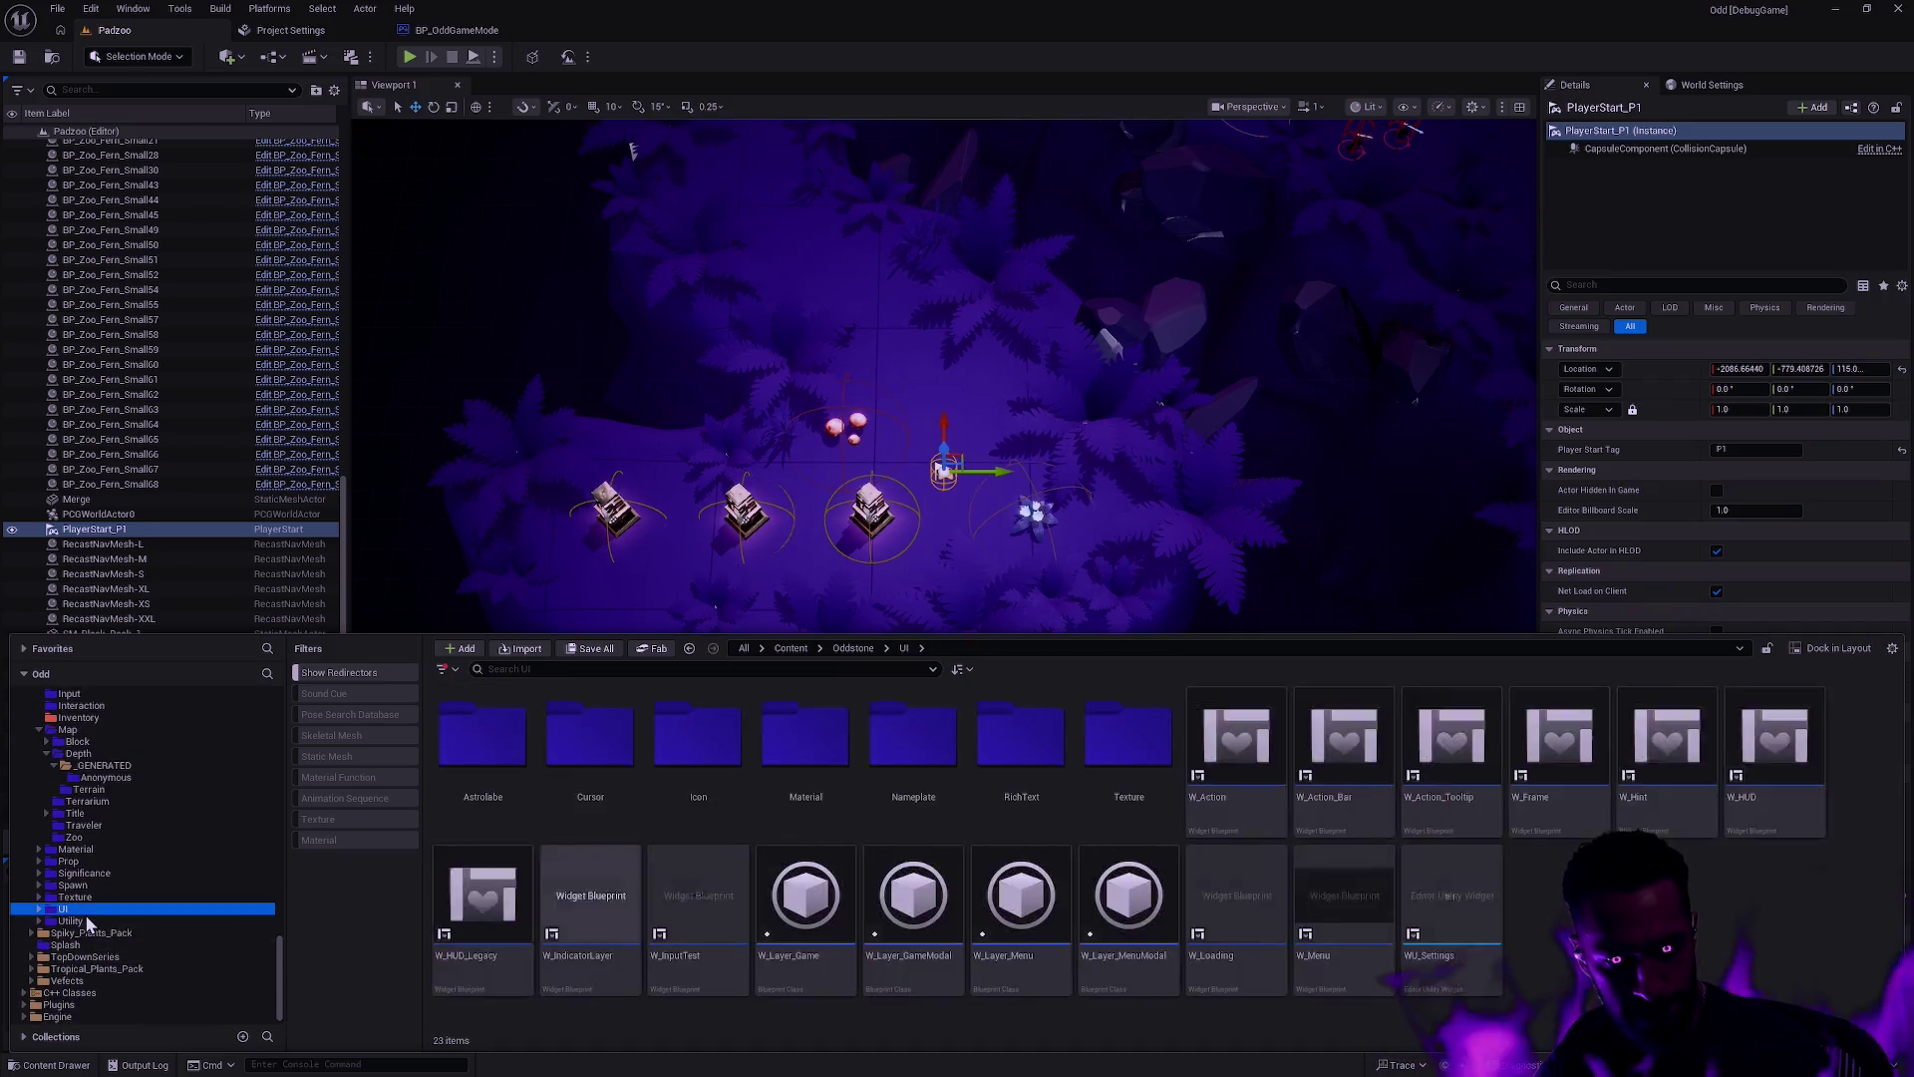
{"action": "left_click", "coordinate": [58, 1005]}
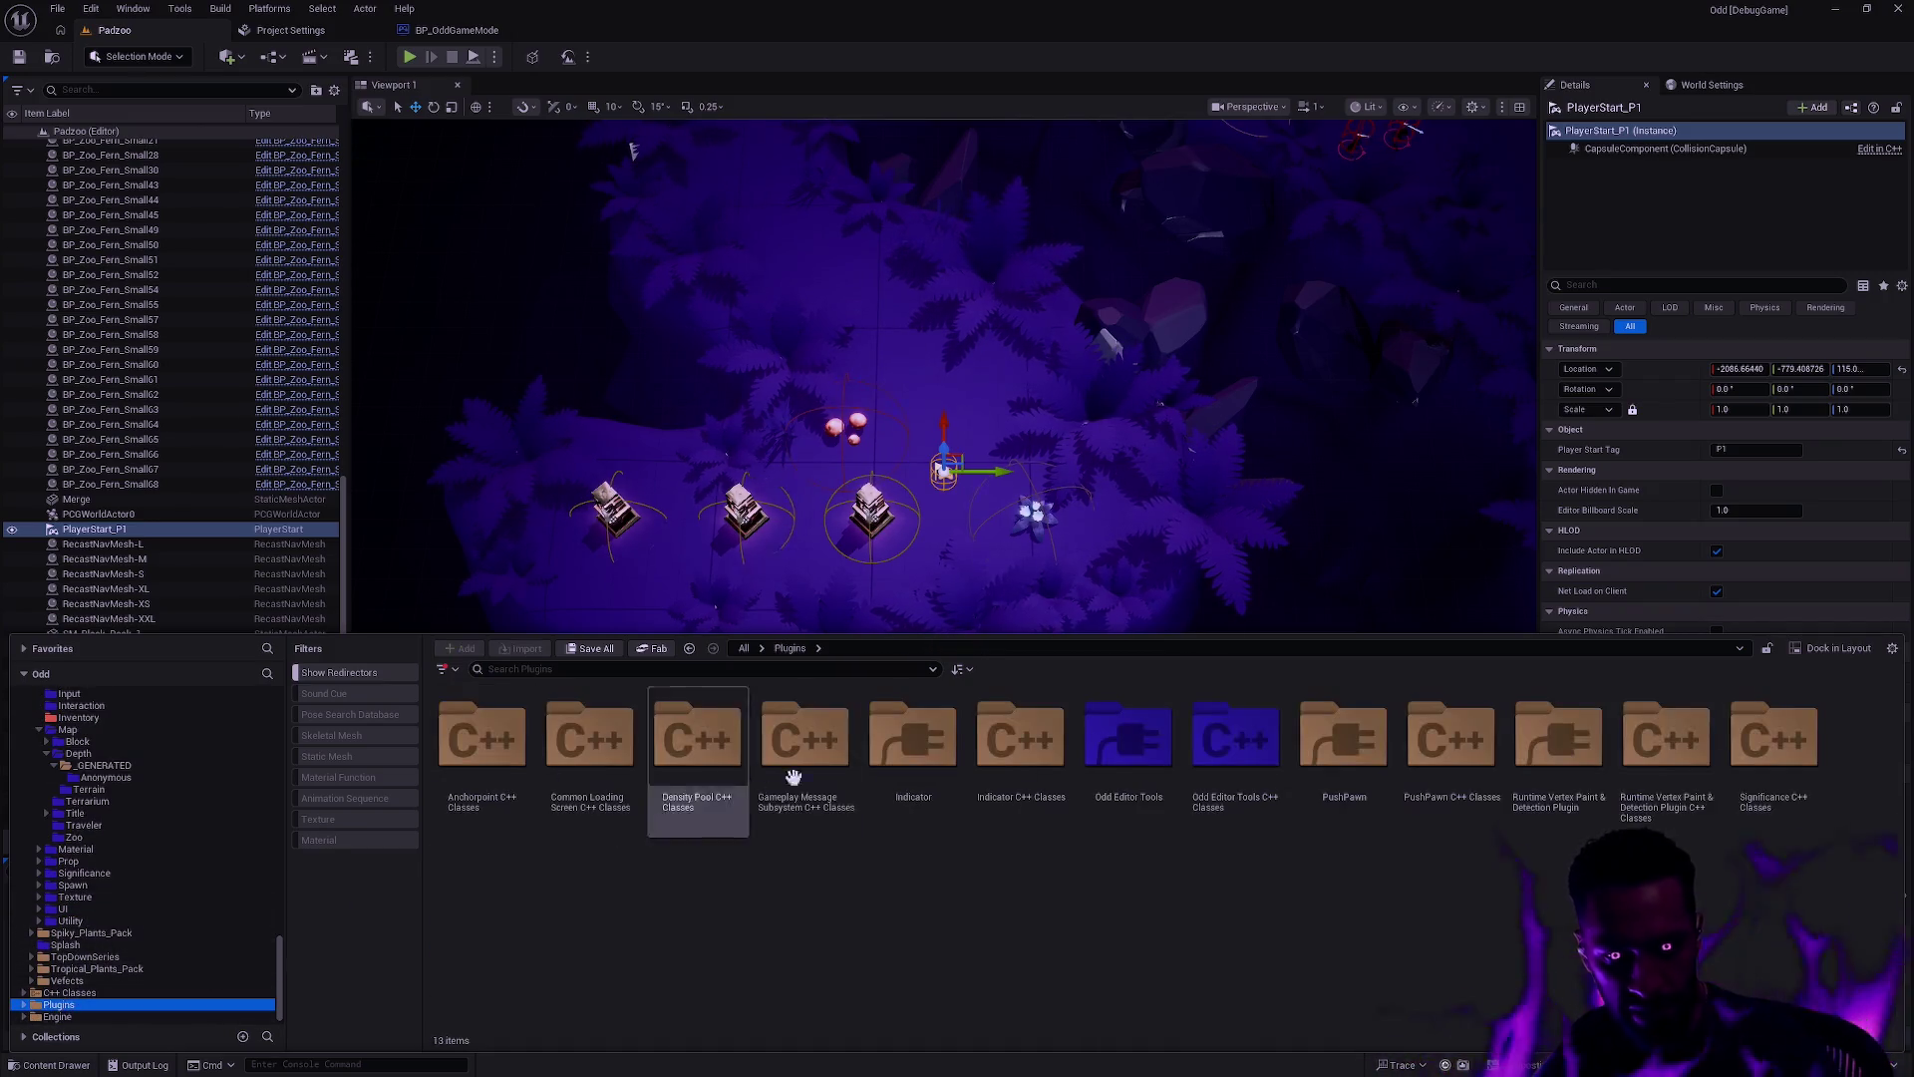
{"action": "double_click", "coordinate": [1128, 738]}
{"action": "double_click", "coordinate": [472, 735]}
{"action": "double_click", "coordinate": [472, 735]}
{"action": "left_click", "coordinate": [472, 734]}
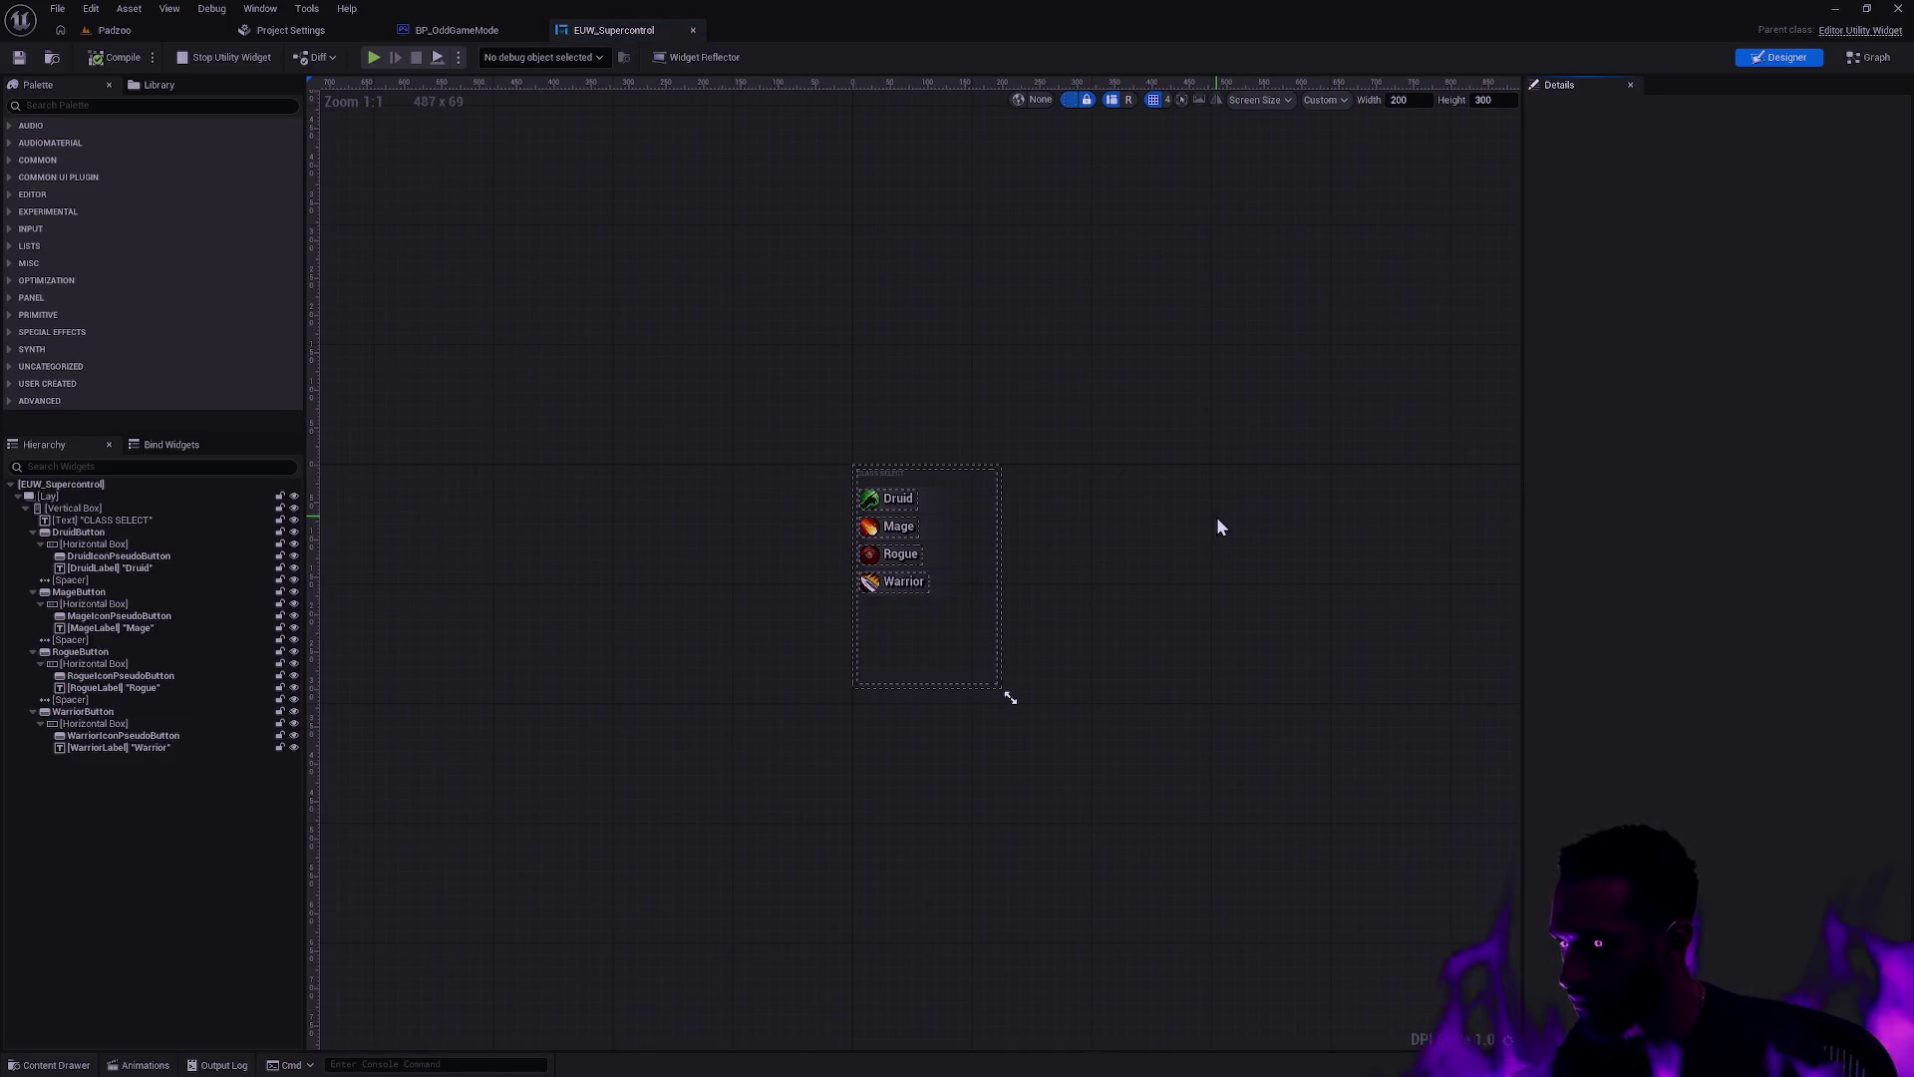
Step: Review the UpdateSelection graph, then the EventGraph's button handlers feeding Set Game Mode Default Pawn
{"action": "scroll", "coordinate": [974, 547], "scroll_direction": "up", "scroll_amount": 10}
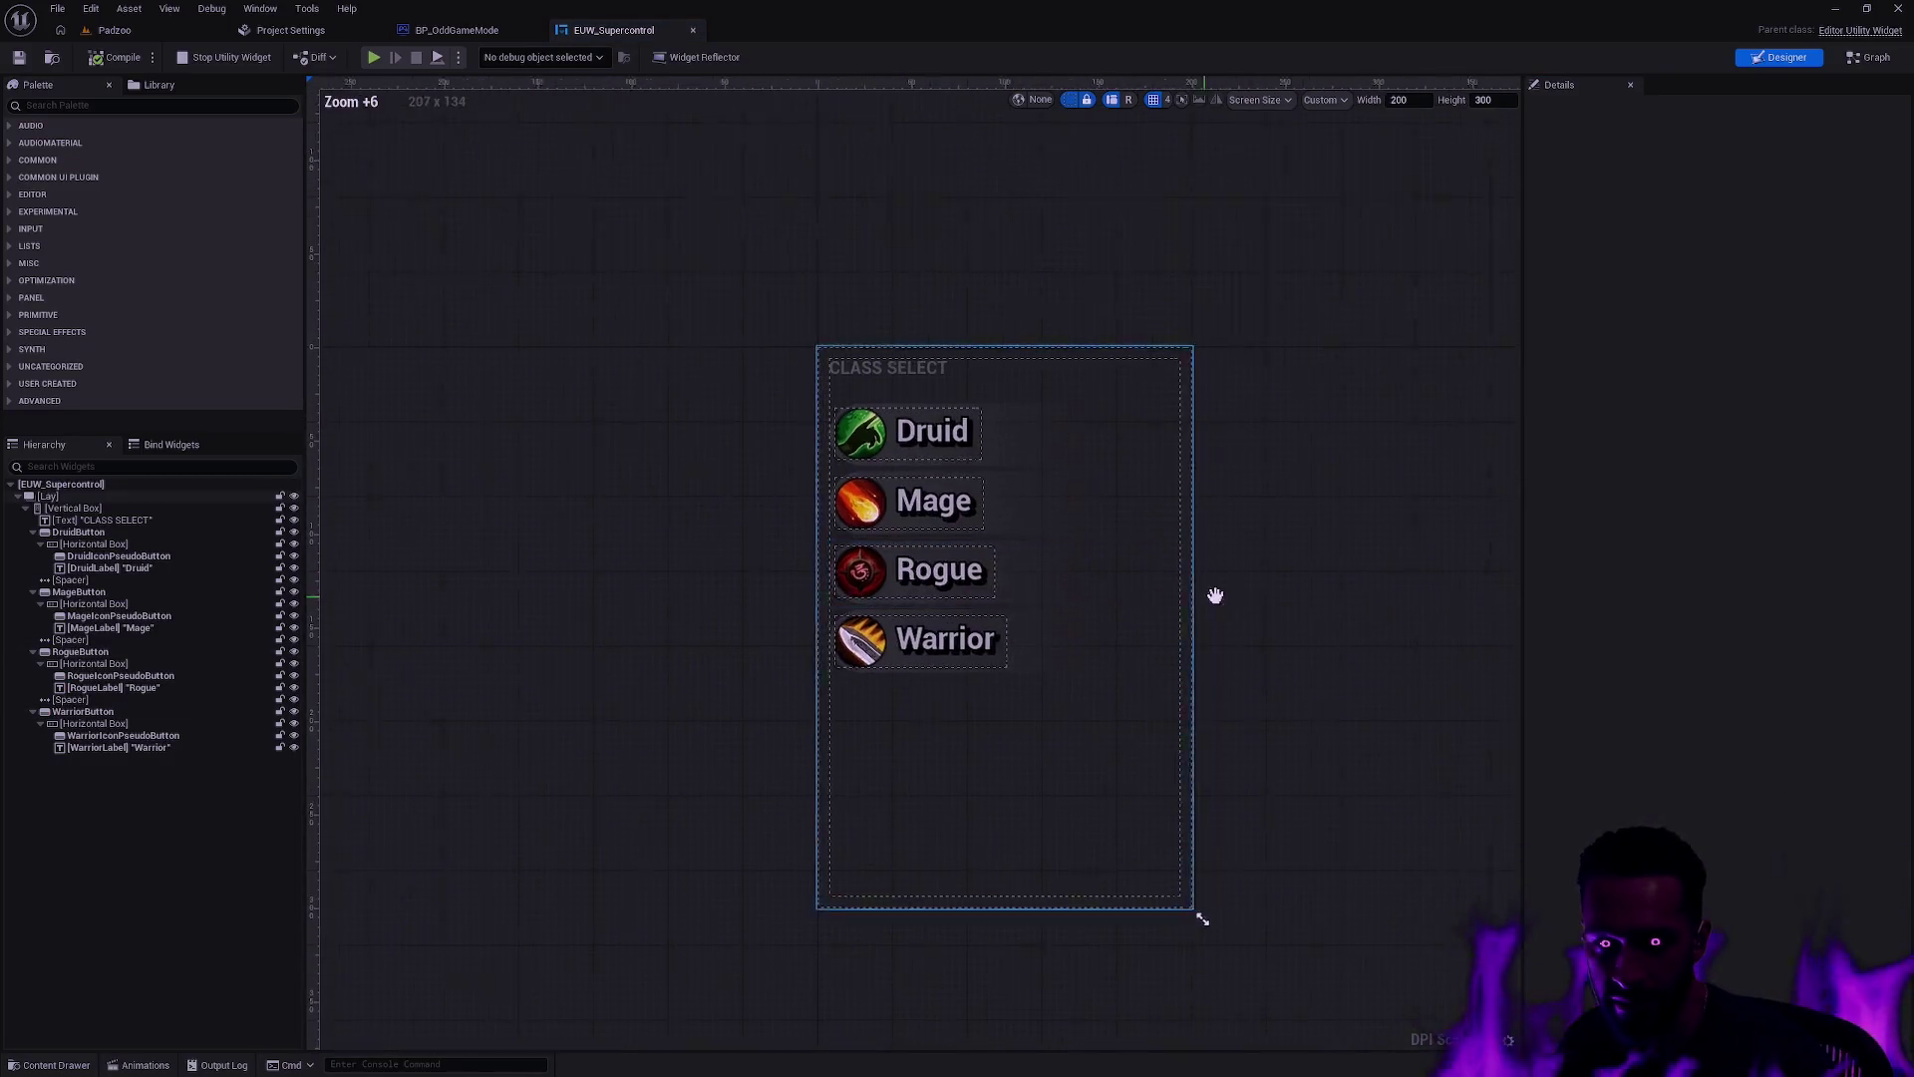
{"action": "left_click", "coordinate": [1870, 56]}
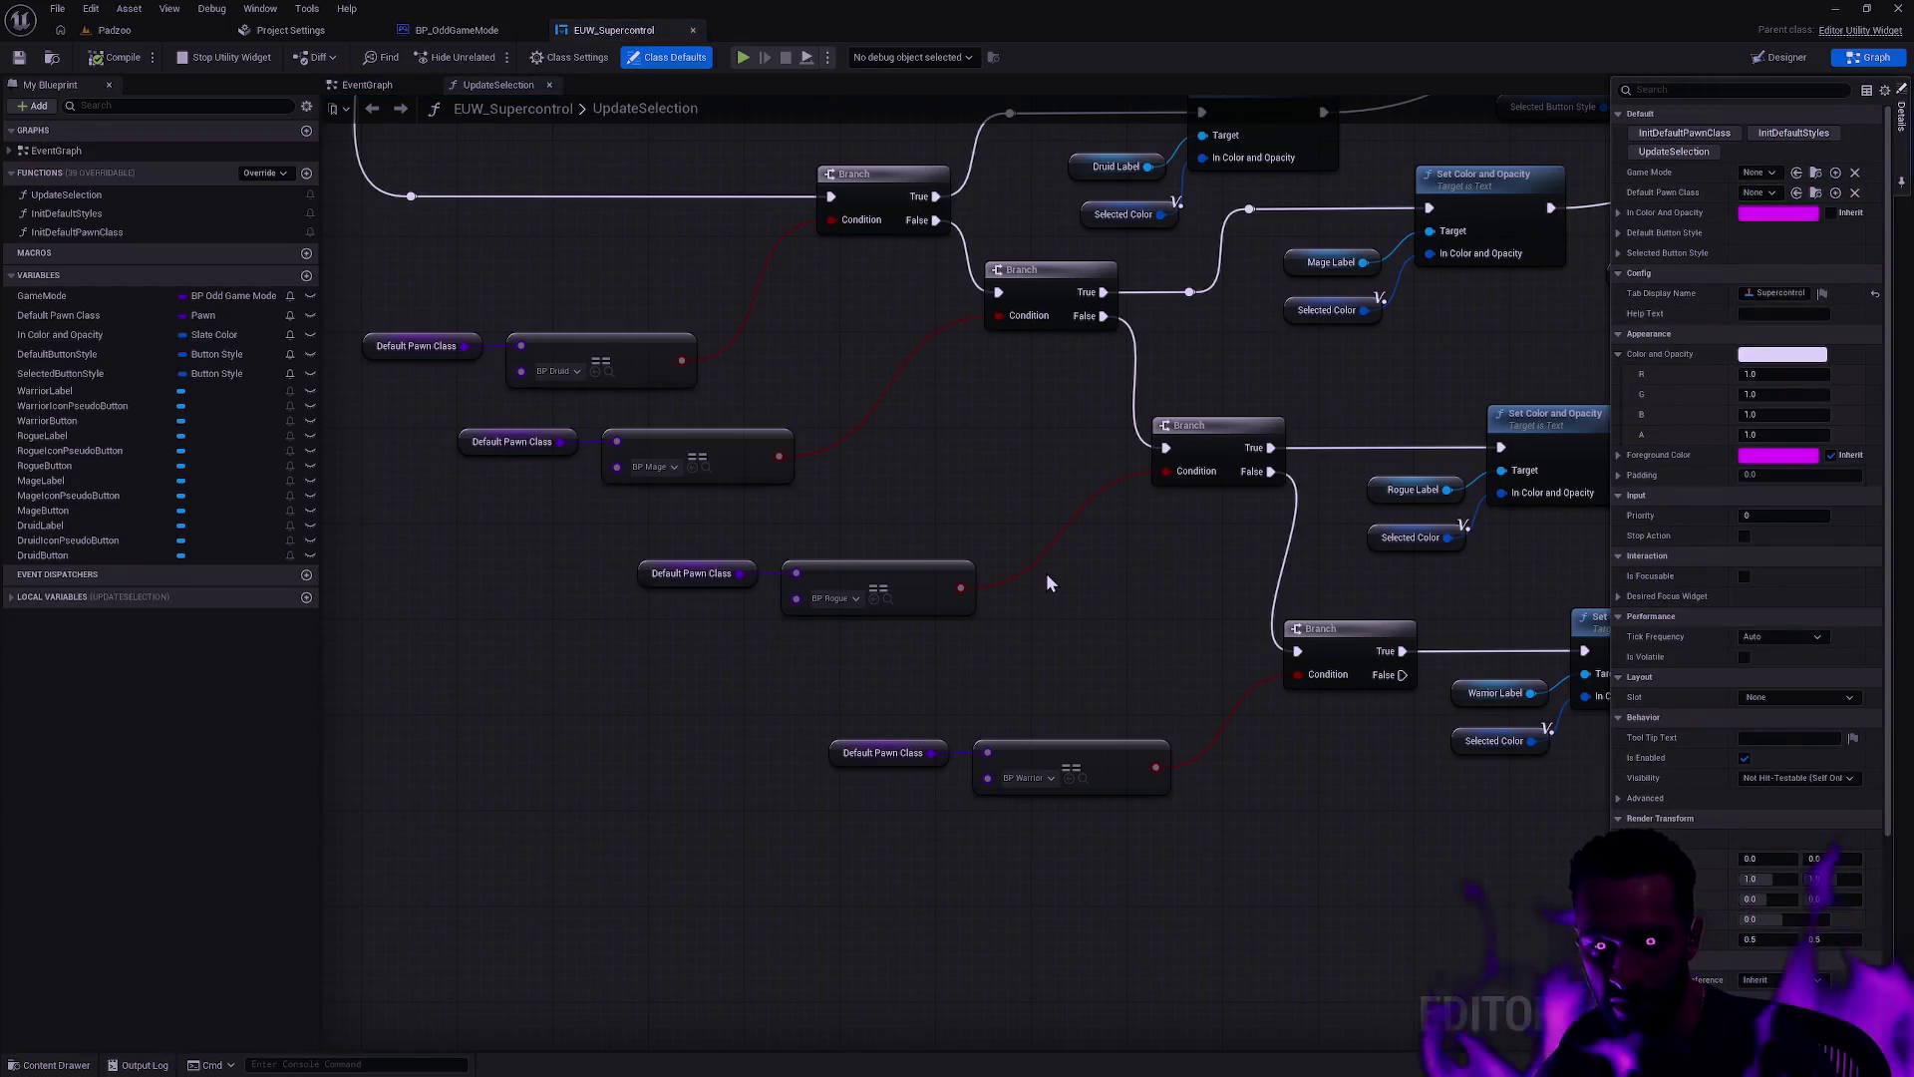
{"action": "left_click_drag", "start_coordinate": [1091, 570], "coordinate": [1090, 607]}
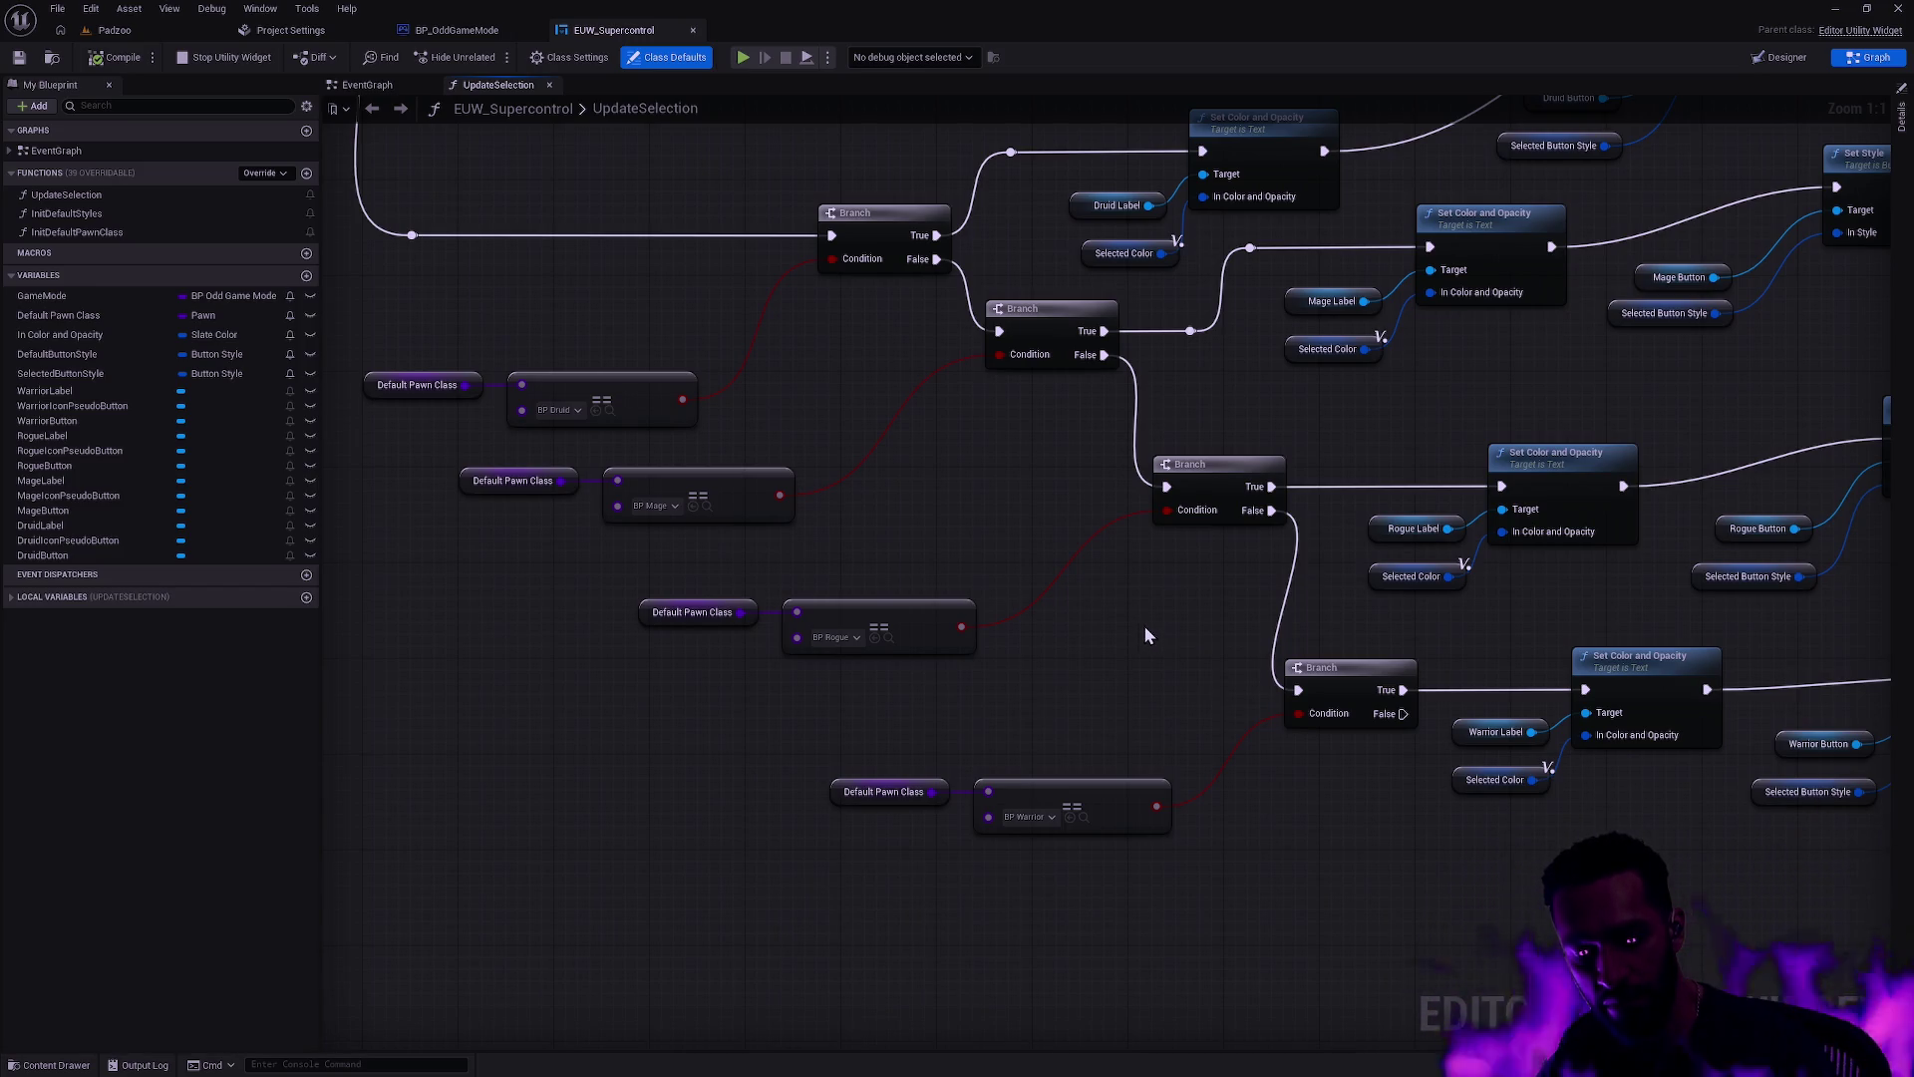
{"action": "left_click_drag", "start_coordinate": [1326, 619], "coordinate": [999, 766]}
{"action": "left_click_drag", "start_coordinate": [603, 203], "coordinate": [972, 232]}
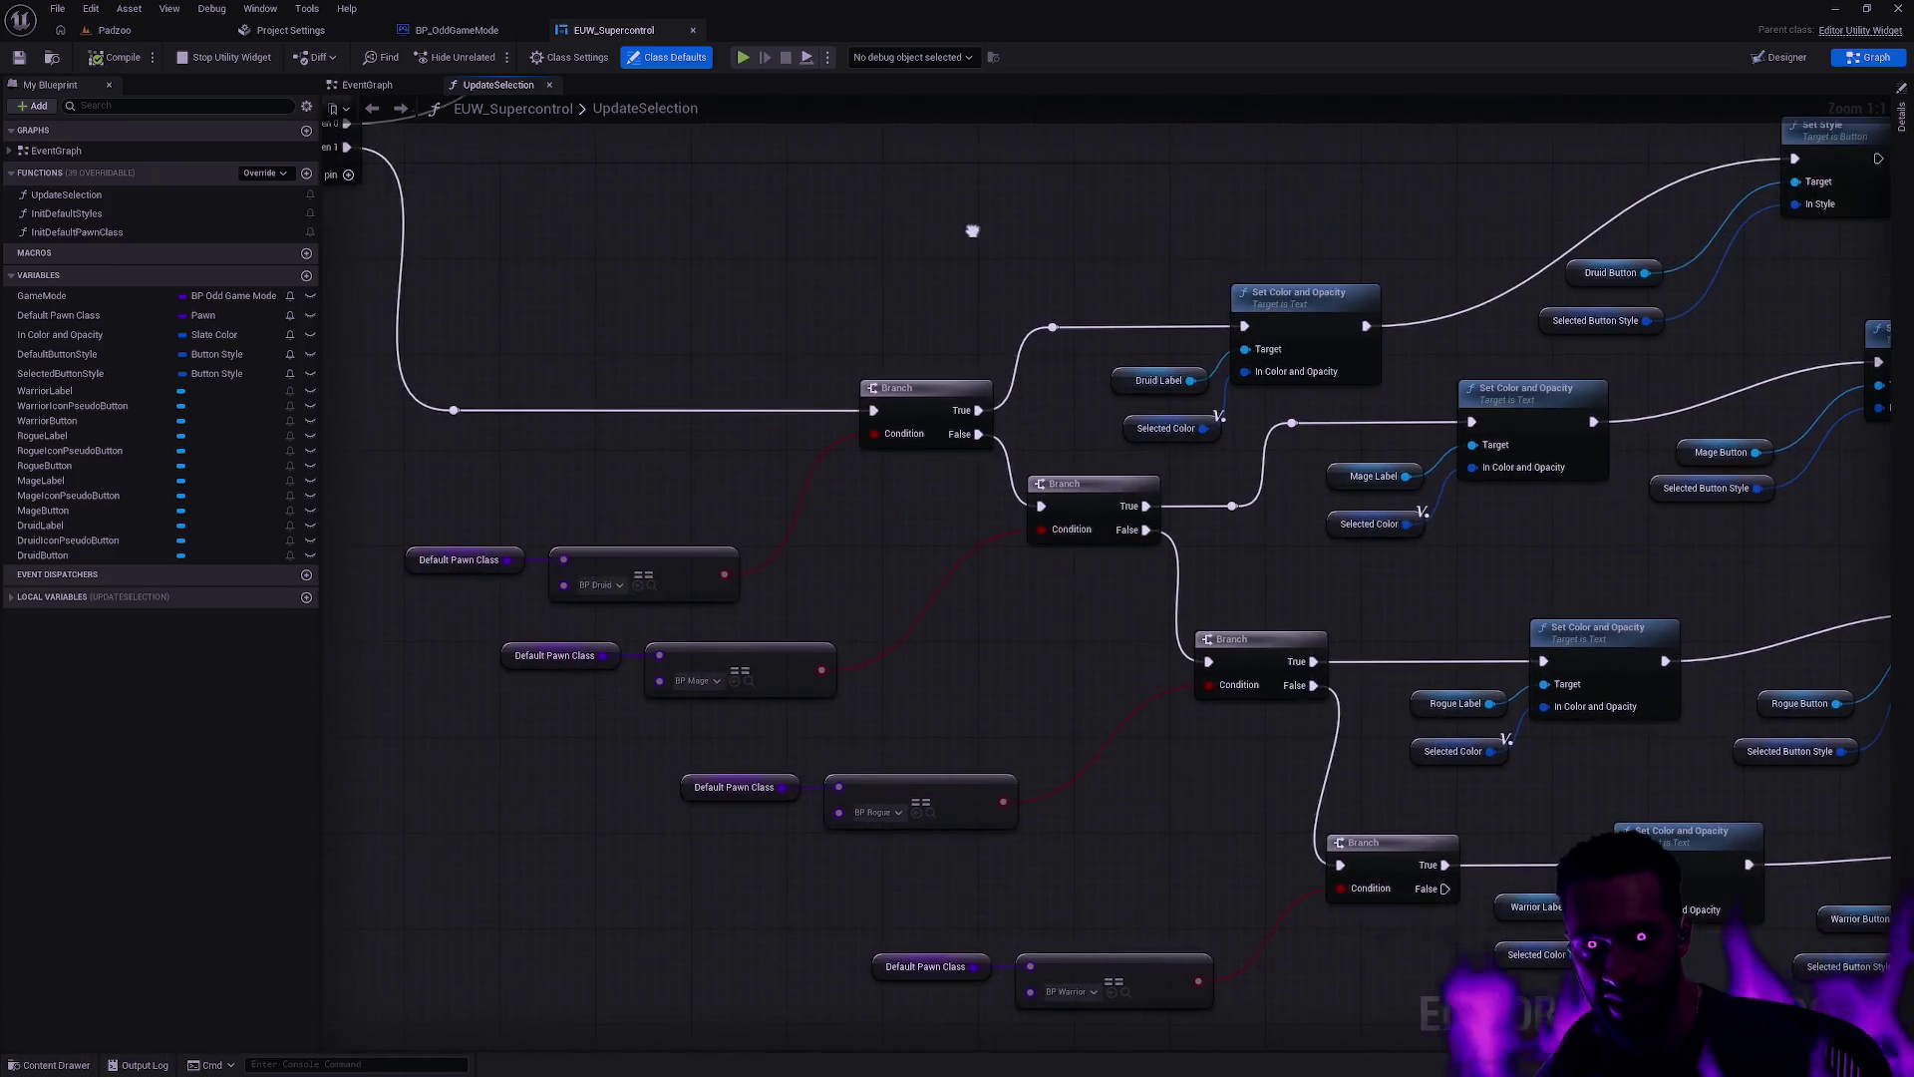
{"action": "mouse_move", "coordinate": [738, 450]}
{"action": "left_mouse_down"}
{"action": "mouse_move", "coordinate": [1002, 558]}
{"action": "mouse_move", "coordinate": [1288, 636]}
{"action": "mouse_move", "coordinate": [1296, 751]}
{"action": "left_mouse_up"}
{"action": "left_click", "coordinate": [453, 110]}
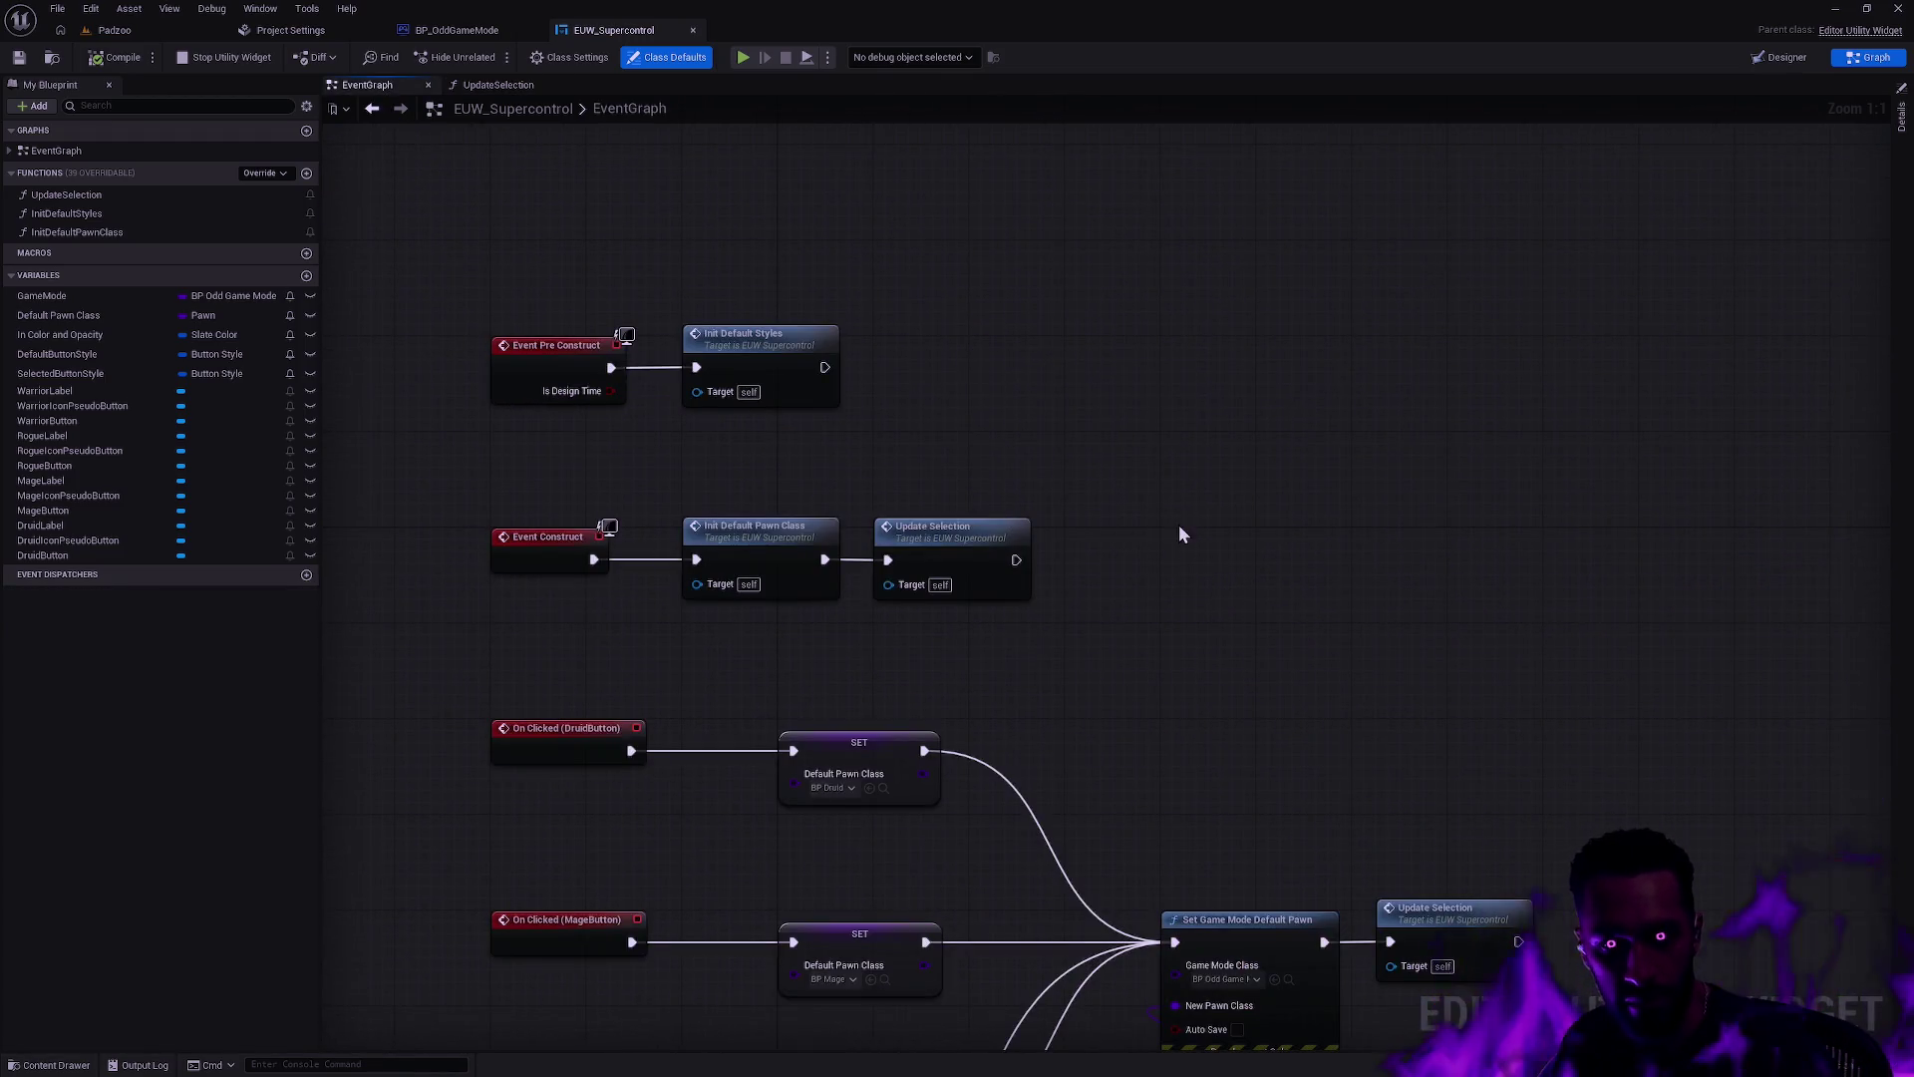
{"action": "left_click_drag", "start_coordinate": [1179, 535], "coordinate": [1142, 278]}
{"action": "mouse_move", "coordinate": [1262, 517]}
{"action": "left_mouse_down"}
{"action": "mouse_move", "coordinate": [956, 371]}
{"action": "mouse_move", "coordinate": [1059, 342]}
{"action": "left_mouse_up"}
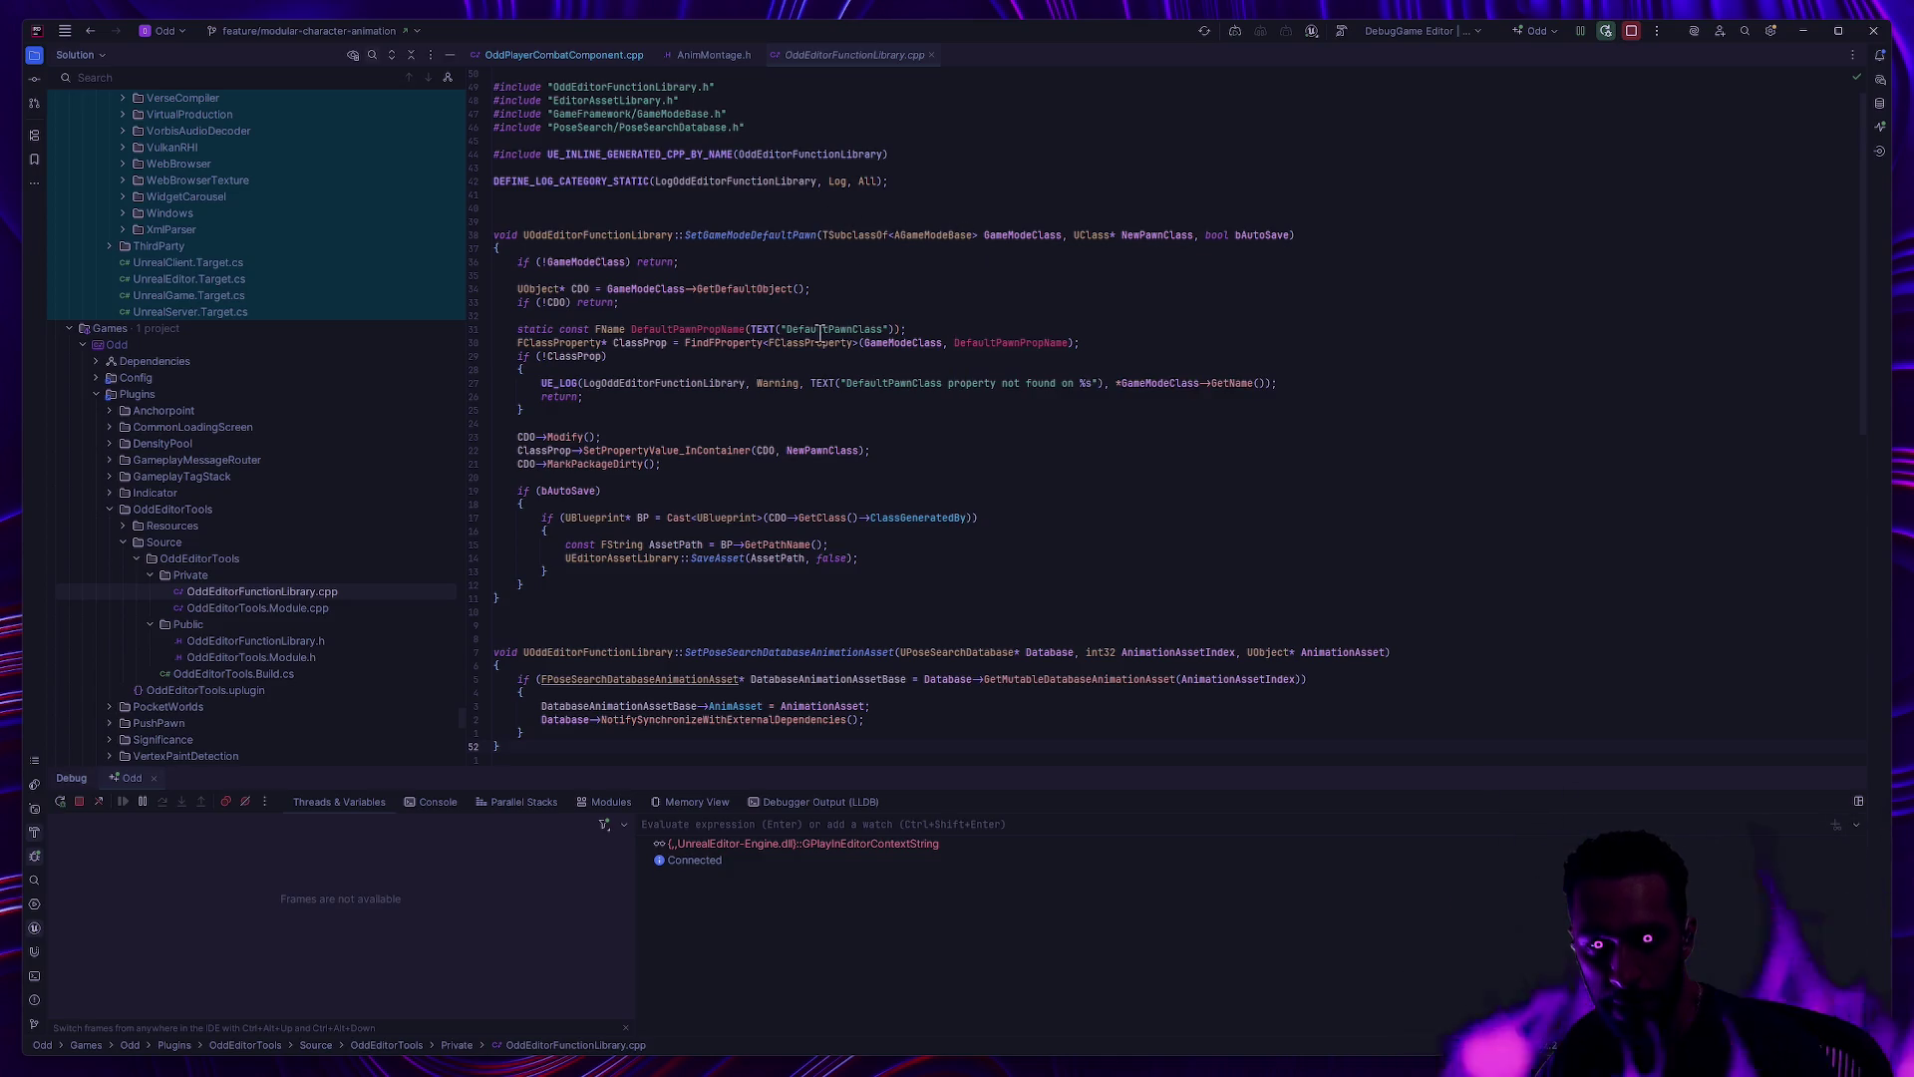
{"action": "key", "text": "alt+Tab"}
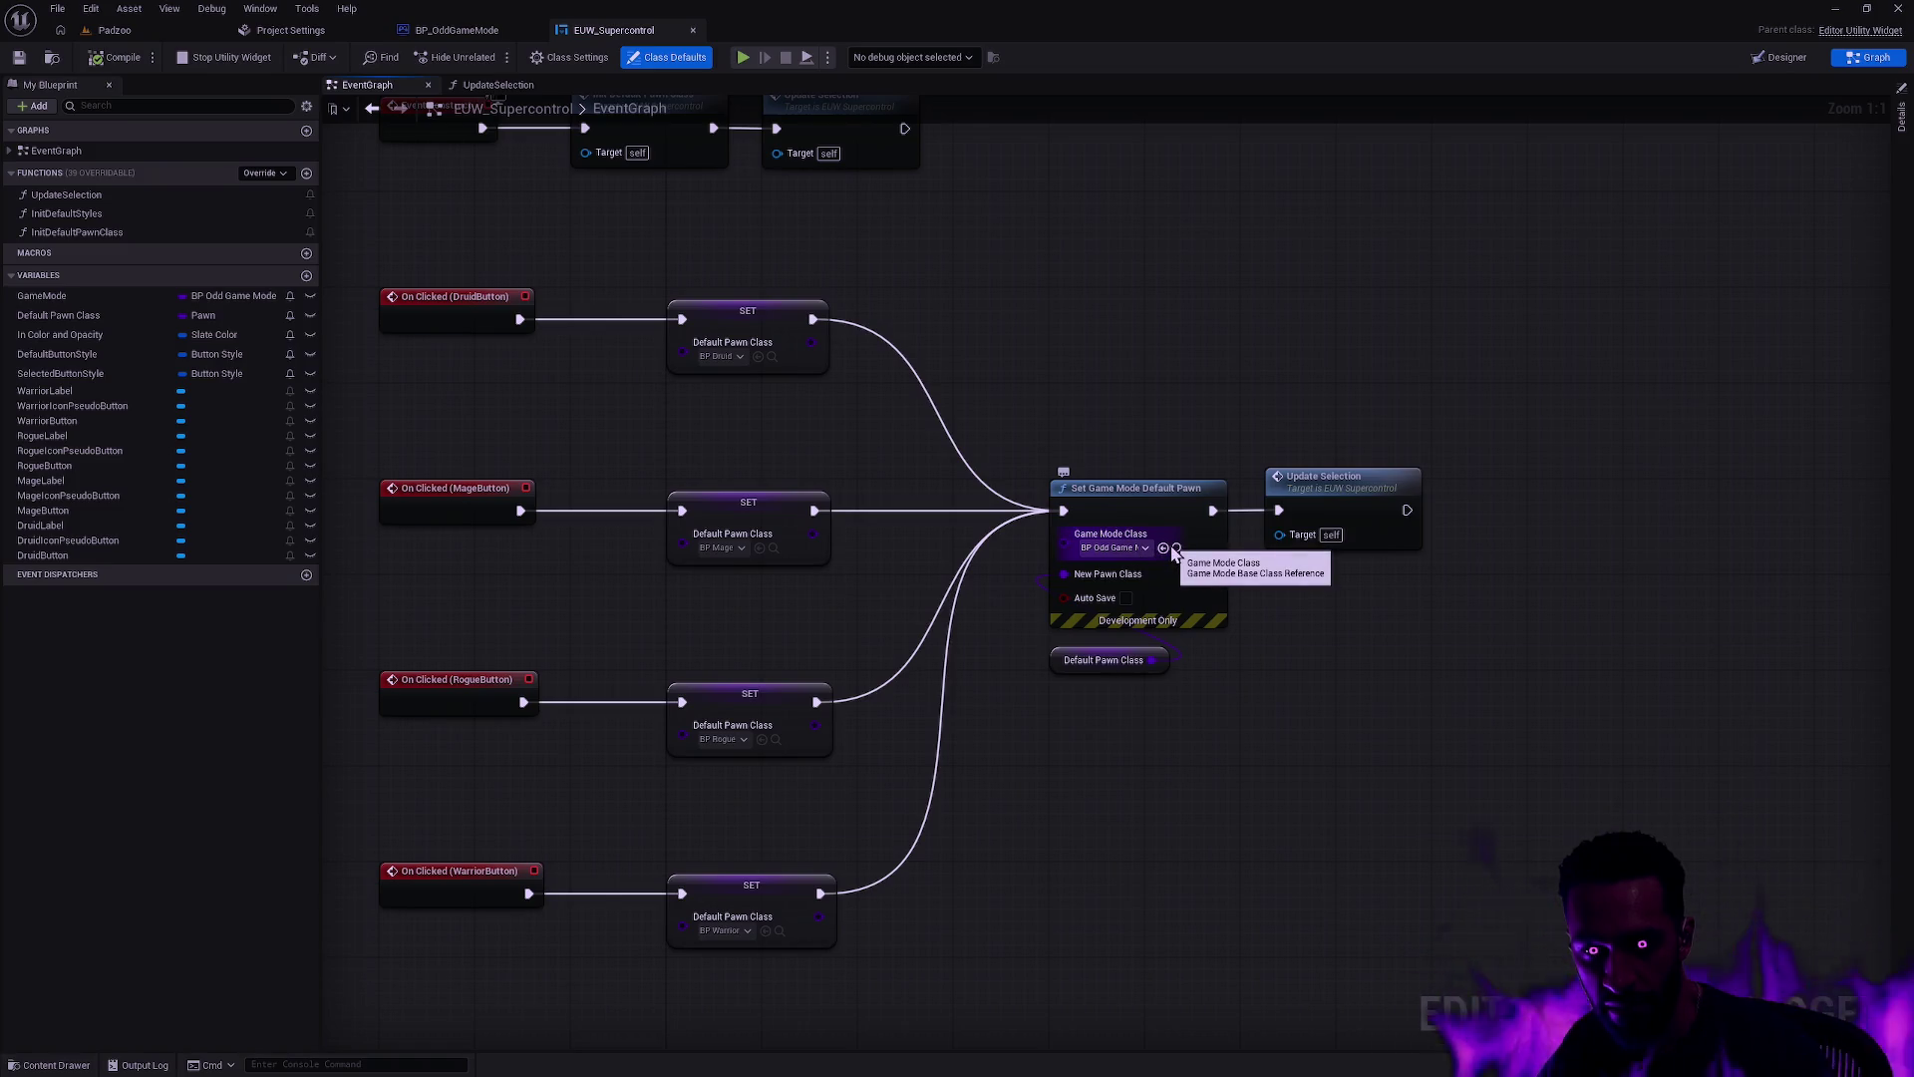
{"action": "double_click", "coordinate": [1161, 546]}
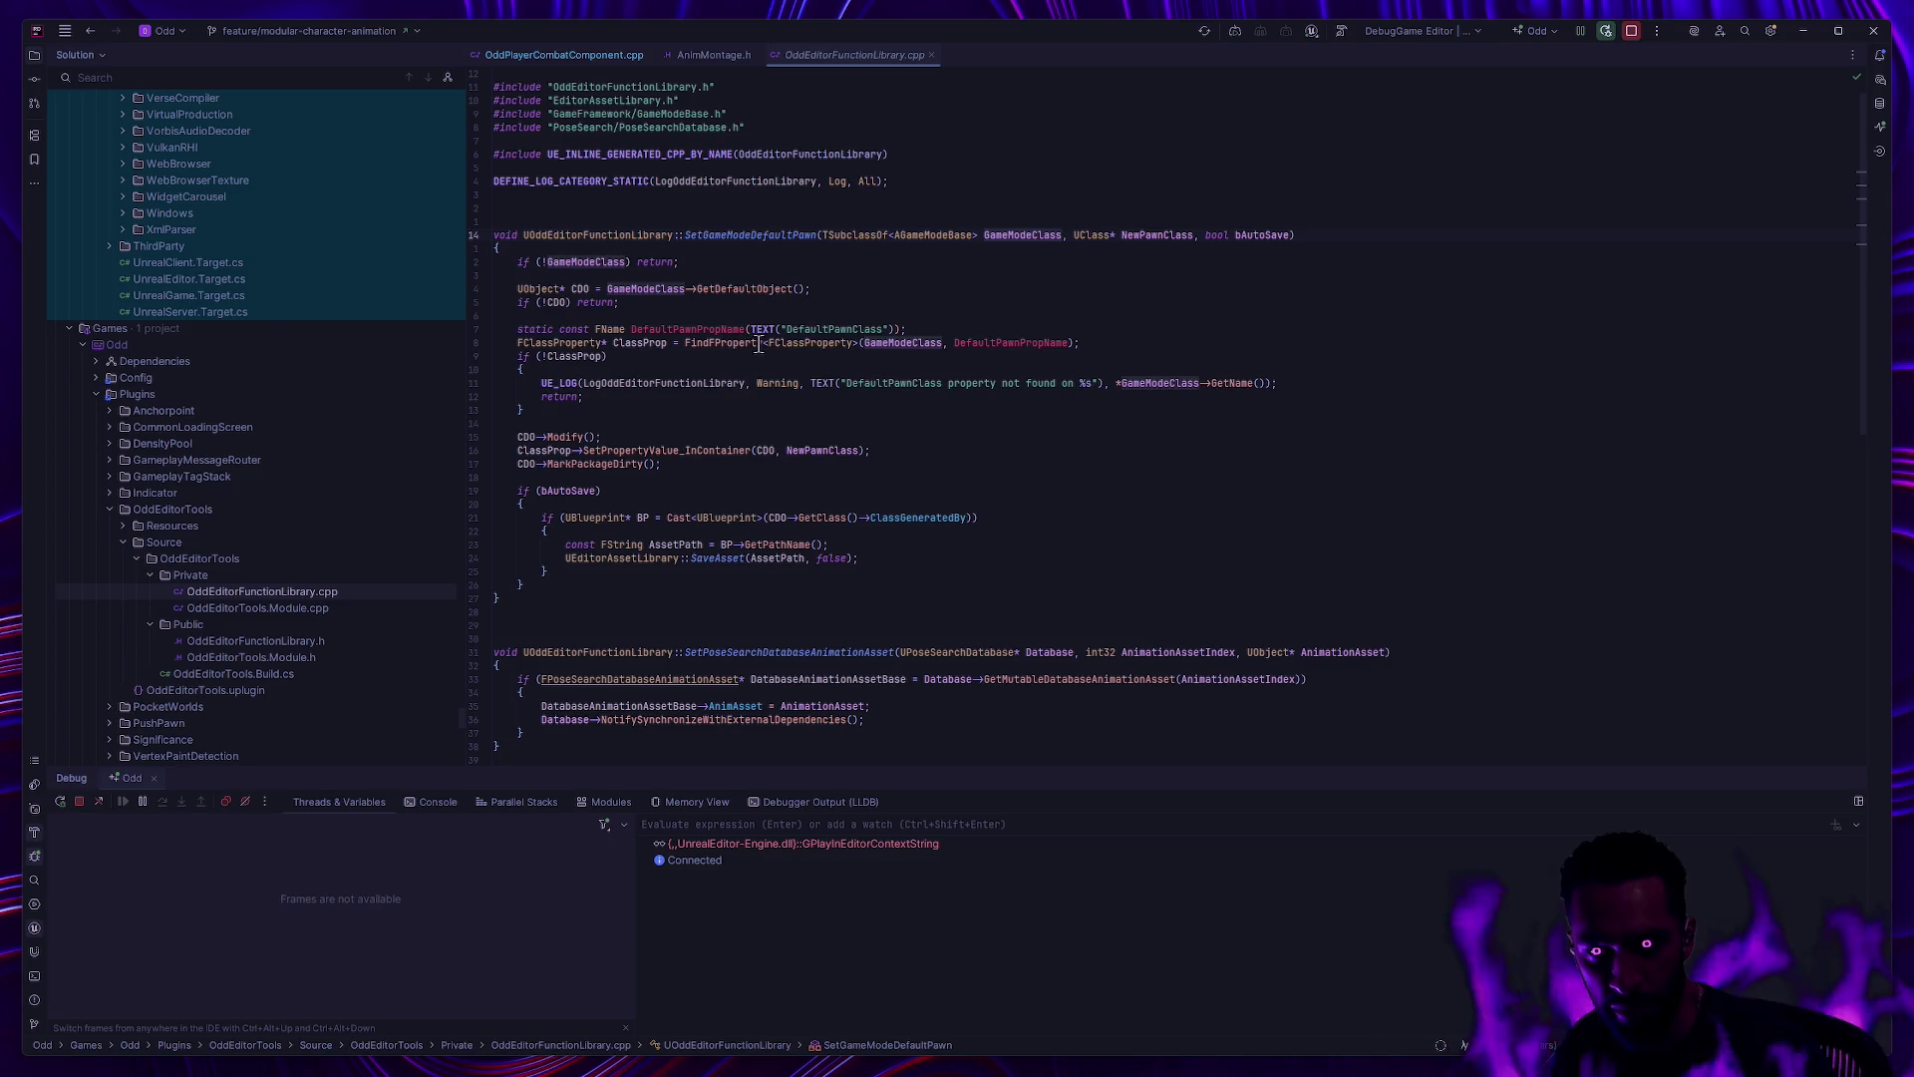
{"action": "mouse_move", "coordinate": [759, 343]}
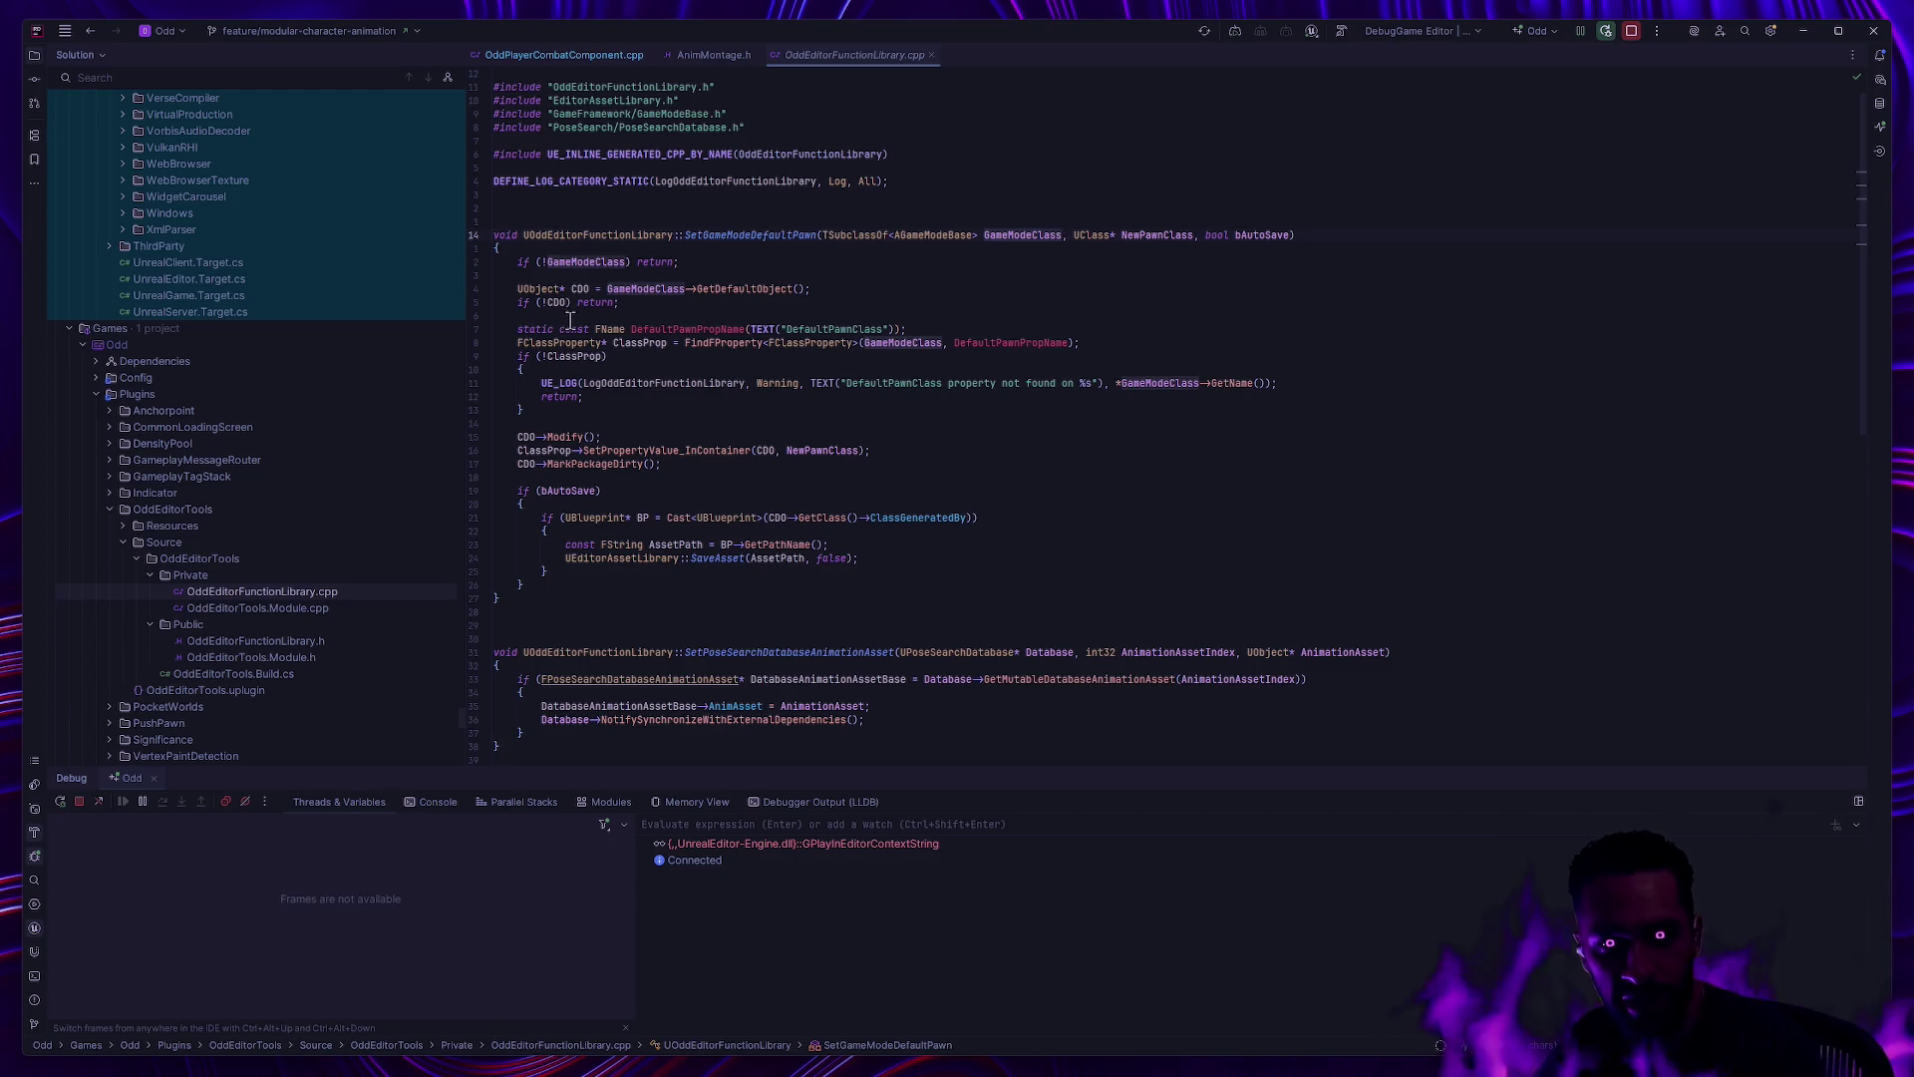
{"action": "left_click_drag", "start_coordinate": [517, 342], "coordinate": [629, 406]}
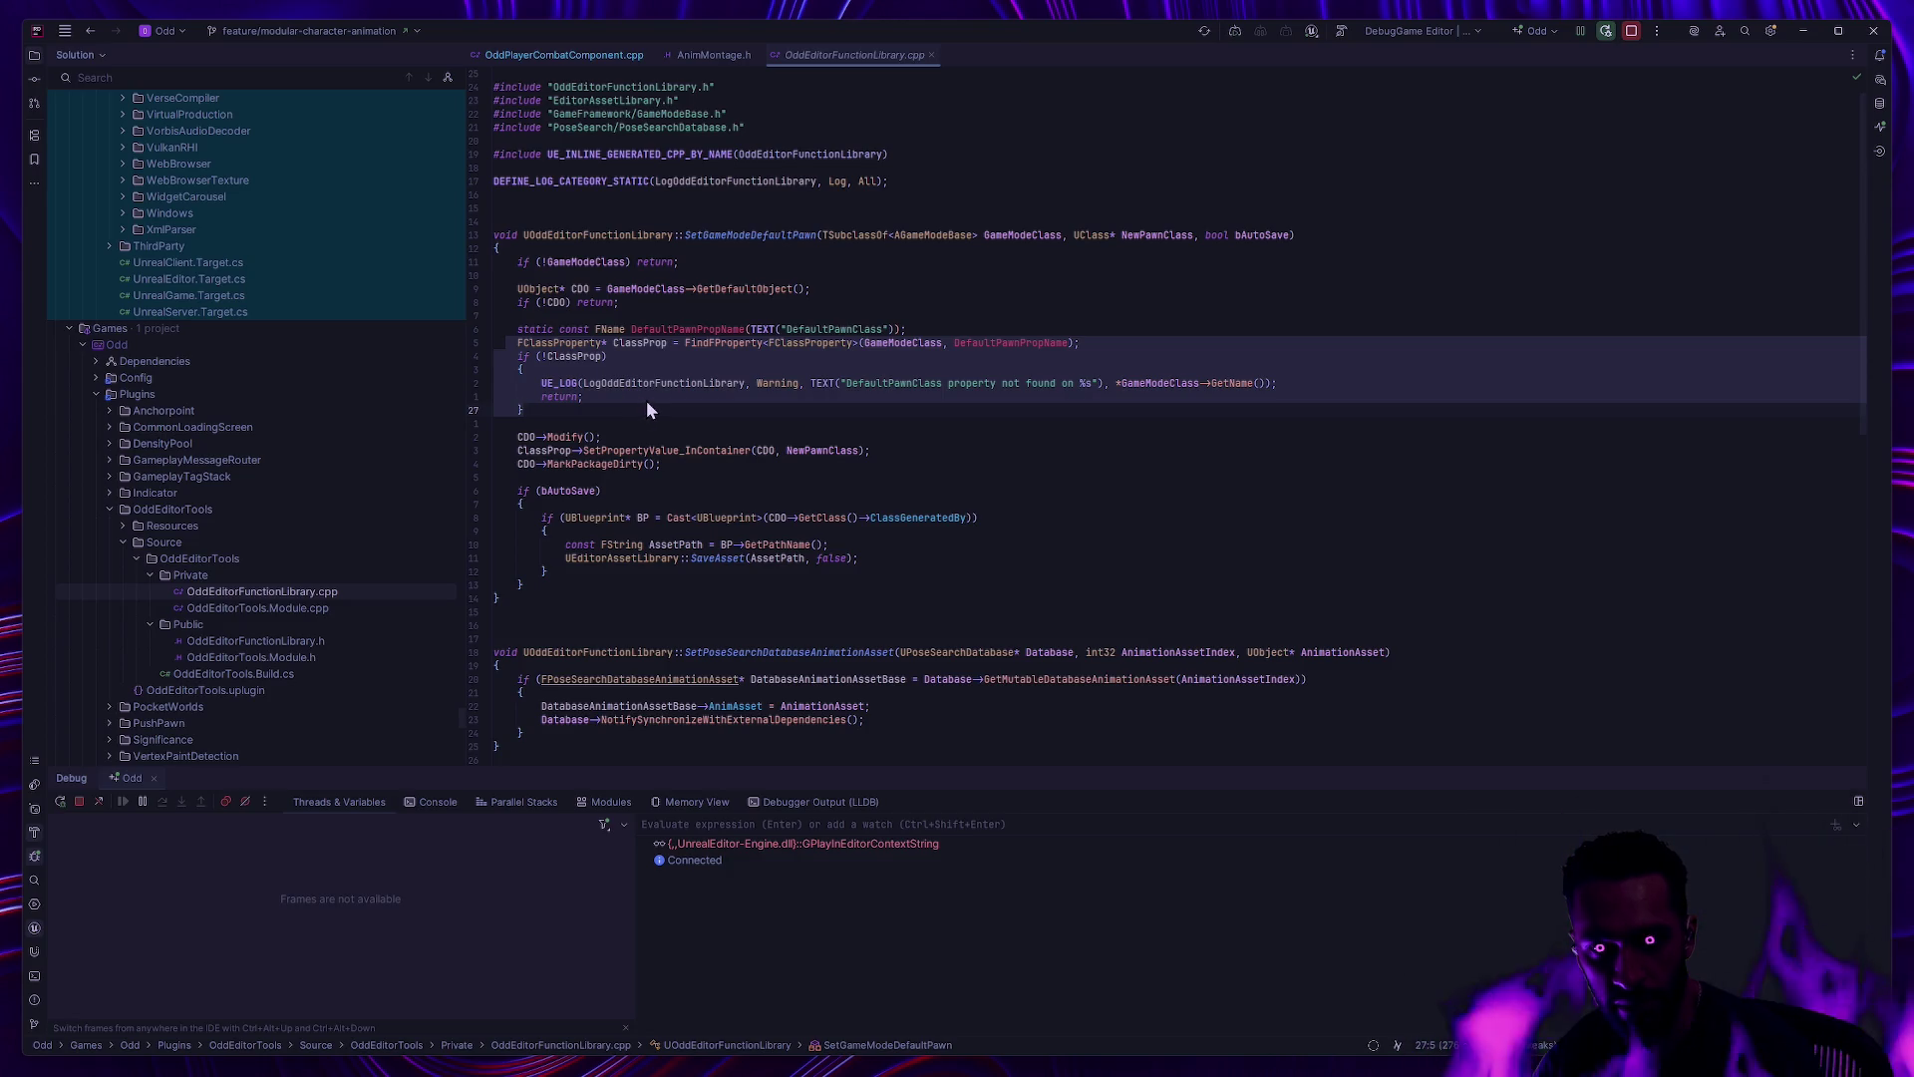
{"action": "mouse_move", "coordinate": [492, 233]}
{"action": "left_mouse_down"}
{"action": "mouse_move", "coordinate": [598, 439]}
{"action": "mouse_move", "coordinate": [632, 595]}
{"action": "left_mouse_up"}
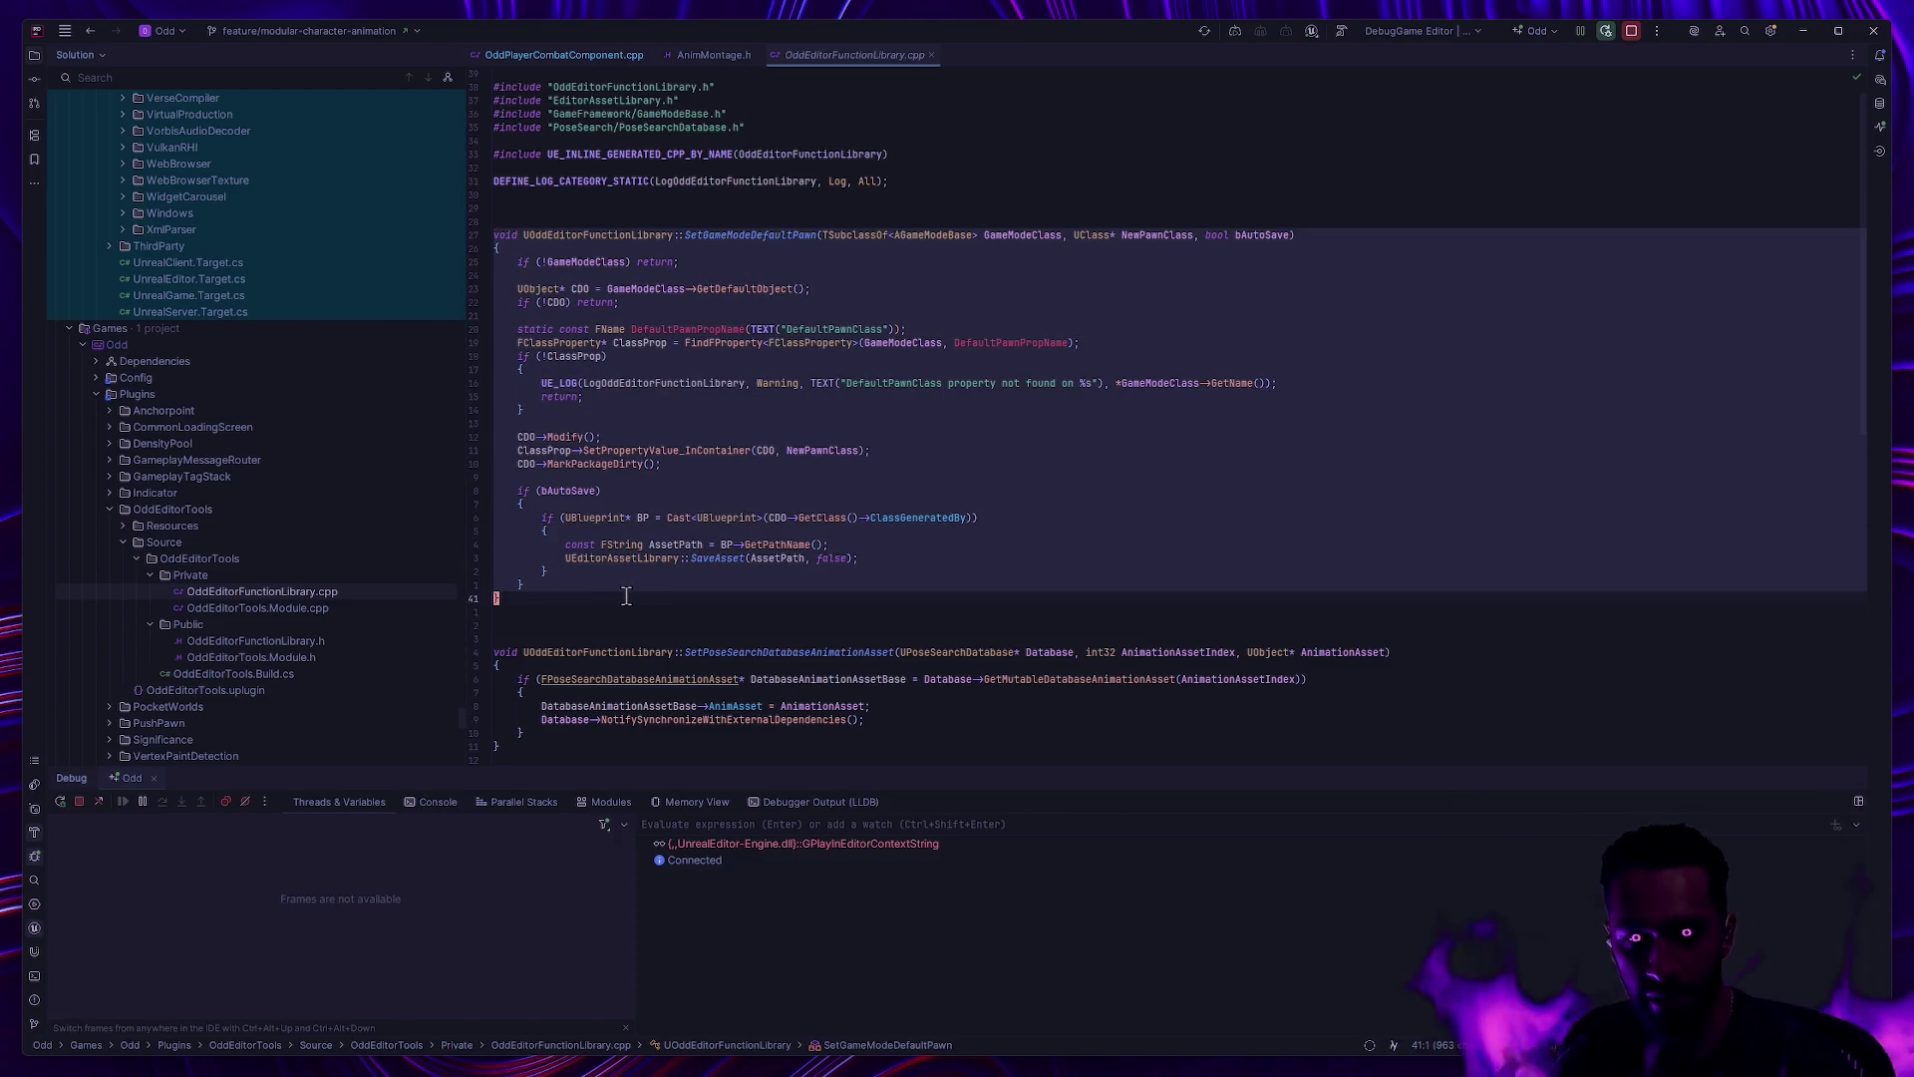
Step: Duplicate SetGameModeDefaultPawn in the .cpp and rename the copy SetGameModeRandomPawns
{"action": "left_click", "coordinate": [626, 595]}
{"action": "key", "text": "shift+Up"}
{"action": "key", "text": "shift+Up"}
{"action": "key", "text": "shift+Up"}
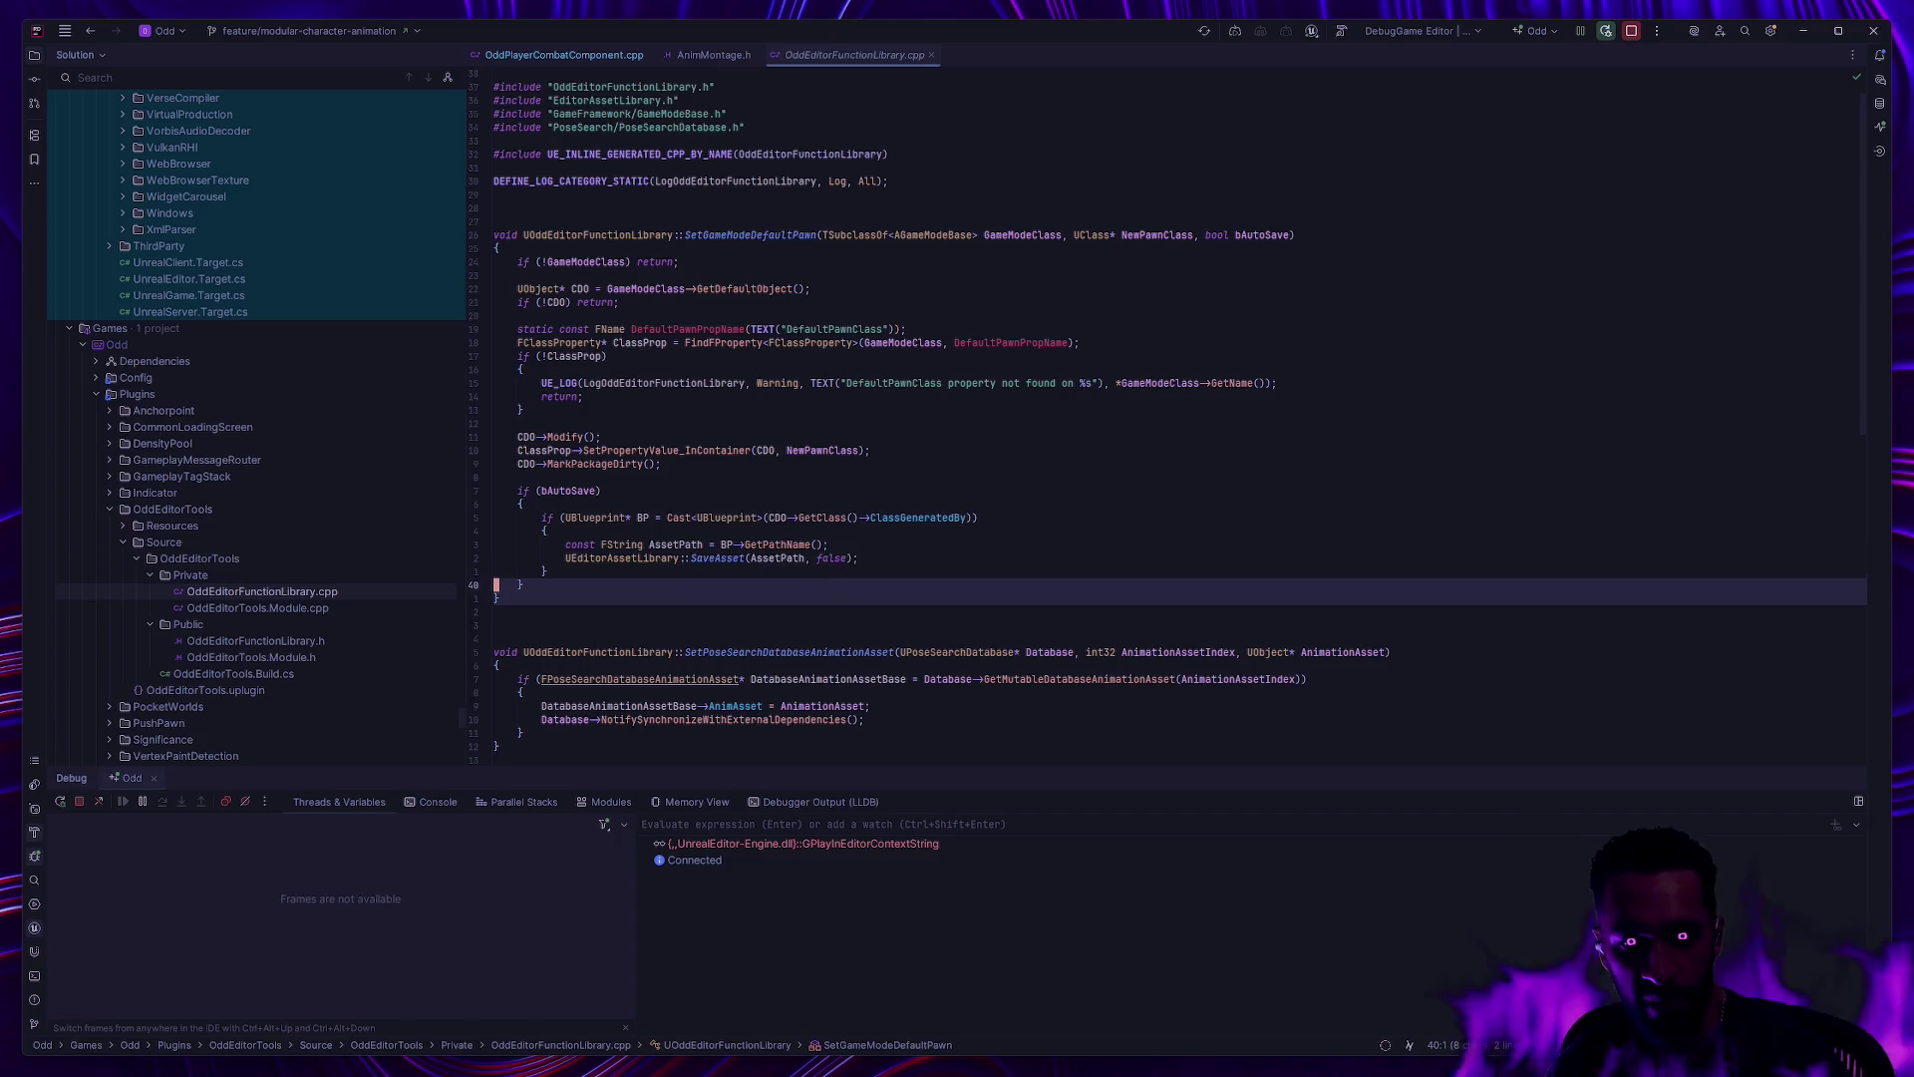
{"action": "key", "text": "Up"}
{"action": "key", "text": "Down"}
{"action": "key", "text": "Down"}
{"action": "key", "text": "Down"}
{"action": "key", "text": "ctrl+v"}
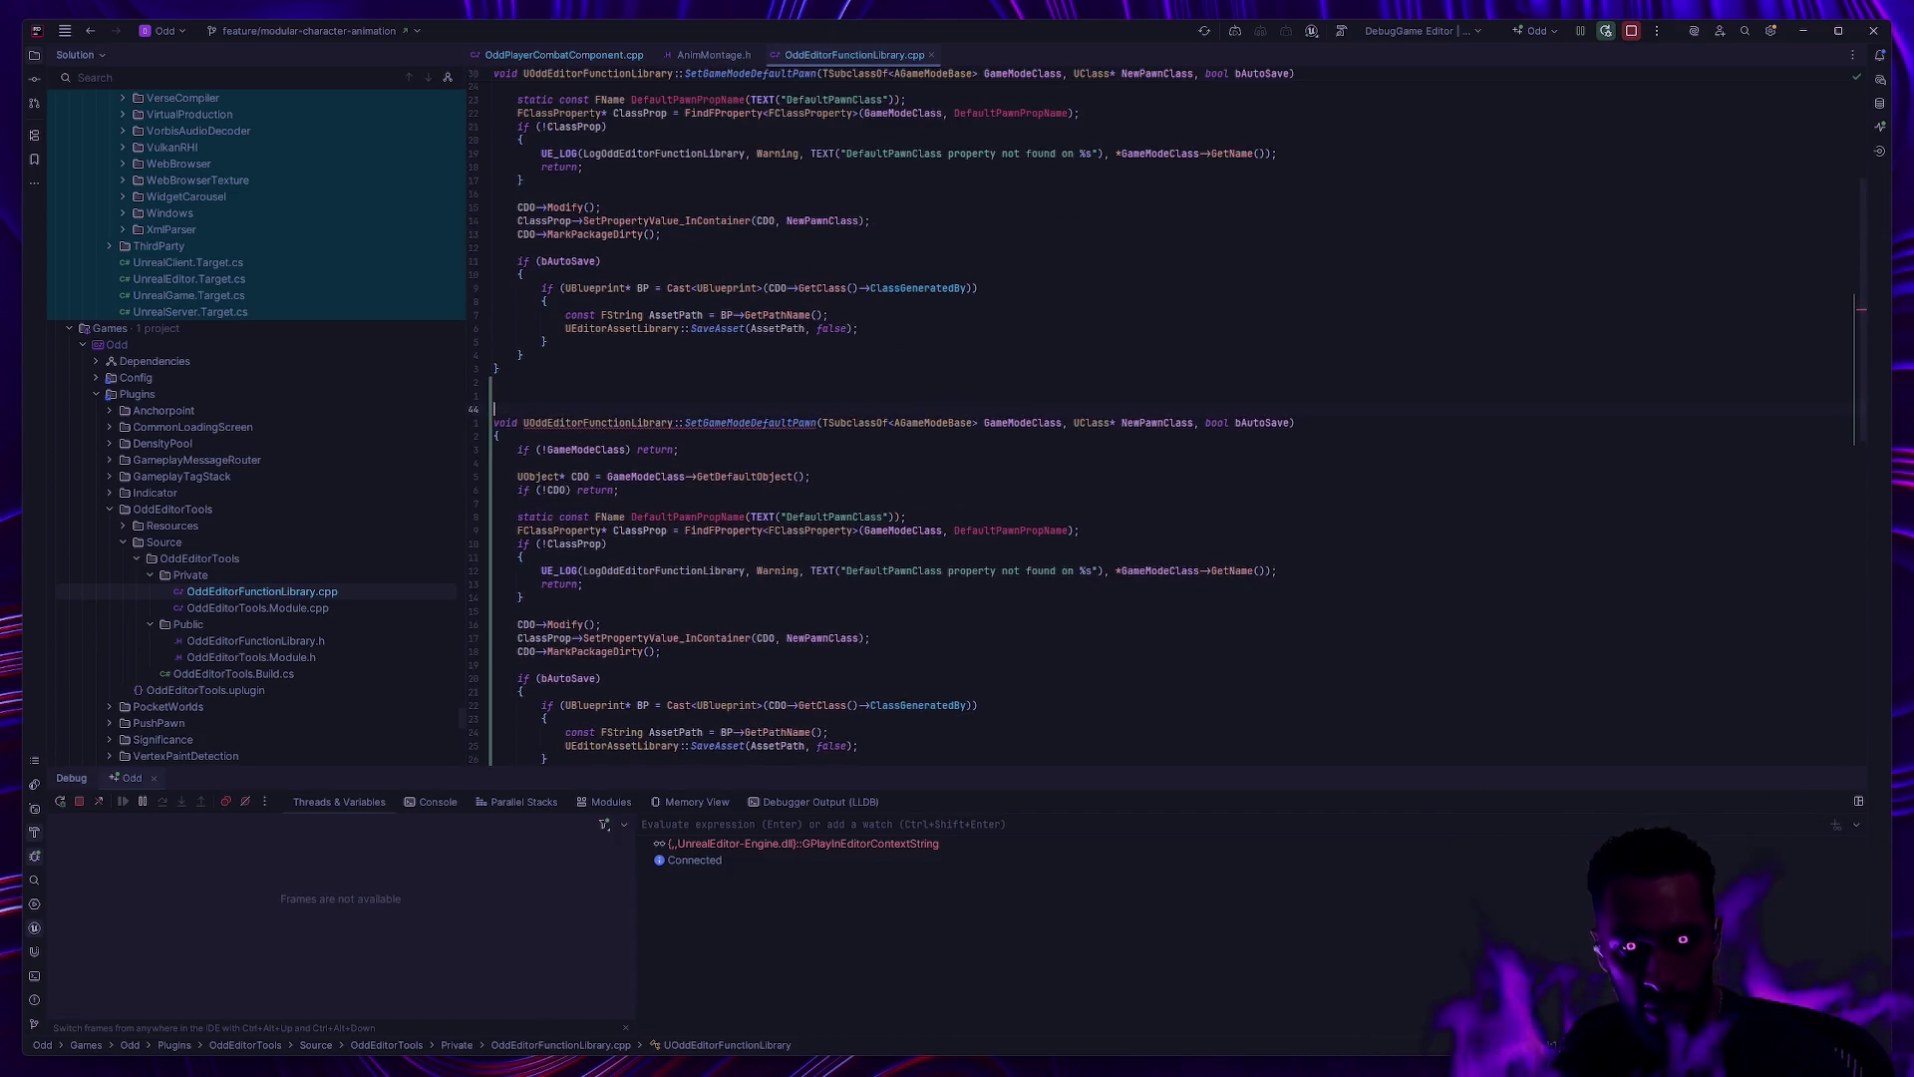
{"action": "key", "text": "Up"}
{"action": "key", "text": "ctrl+Right"}
{"action": "key", "text": "ctrl+Right"}
{"action": "key", "text": "ctrl+Right"}
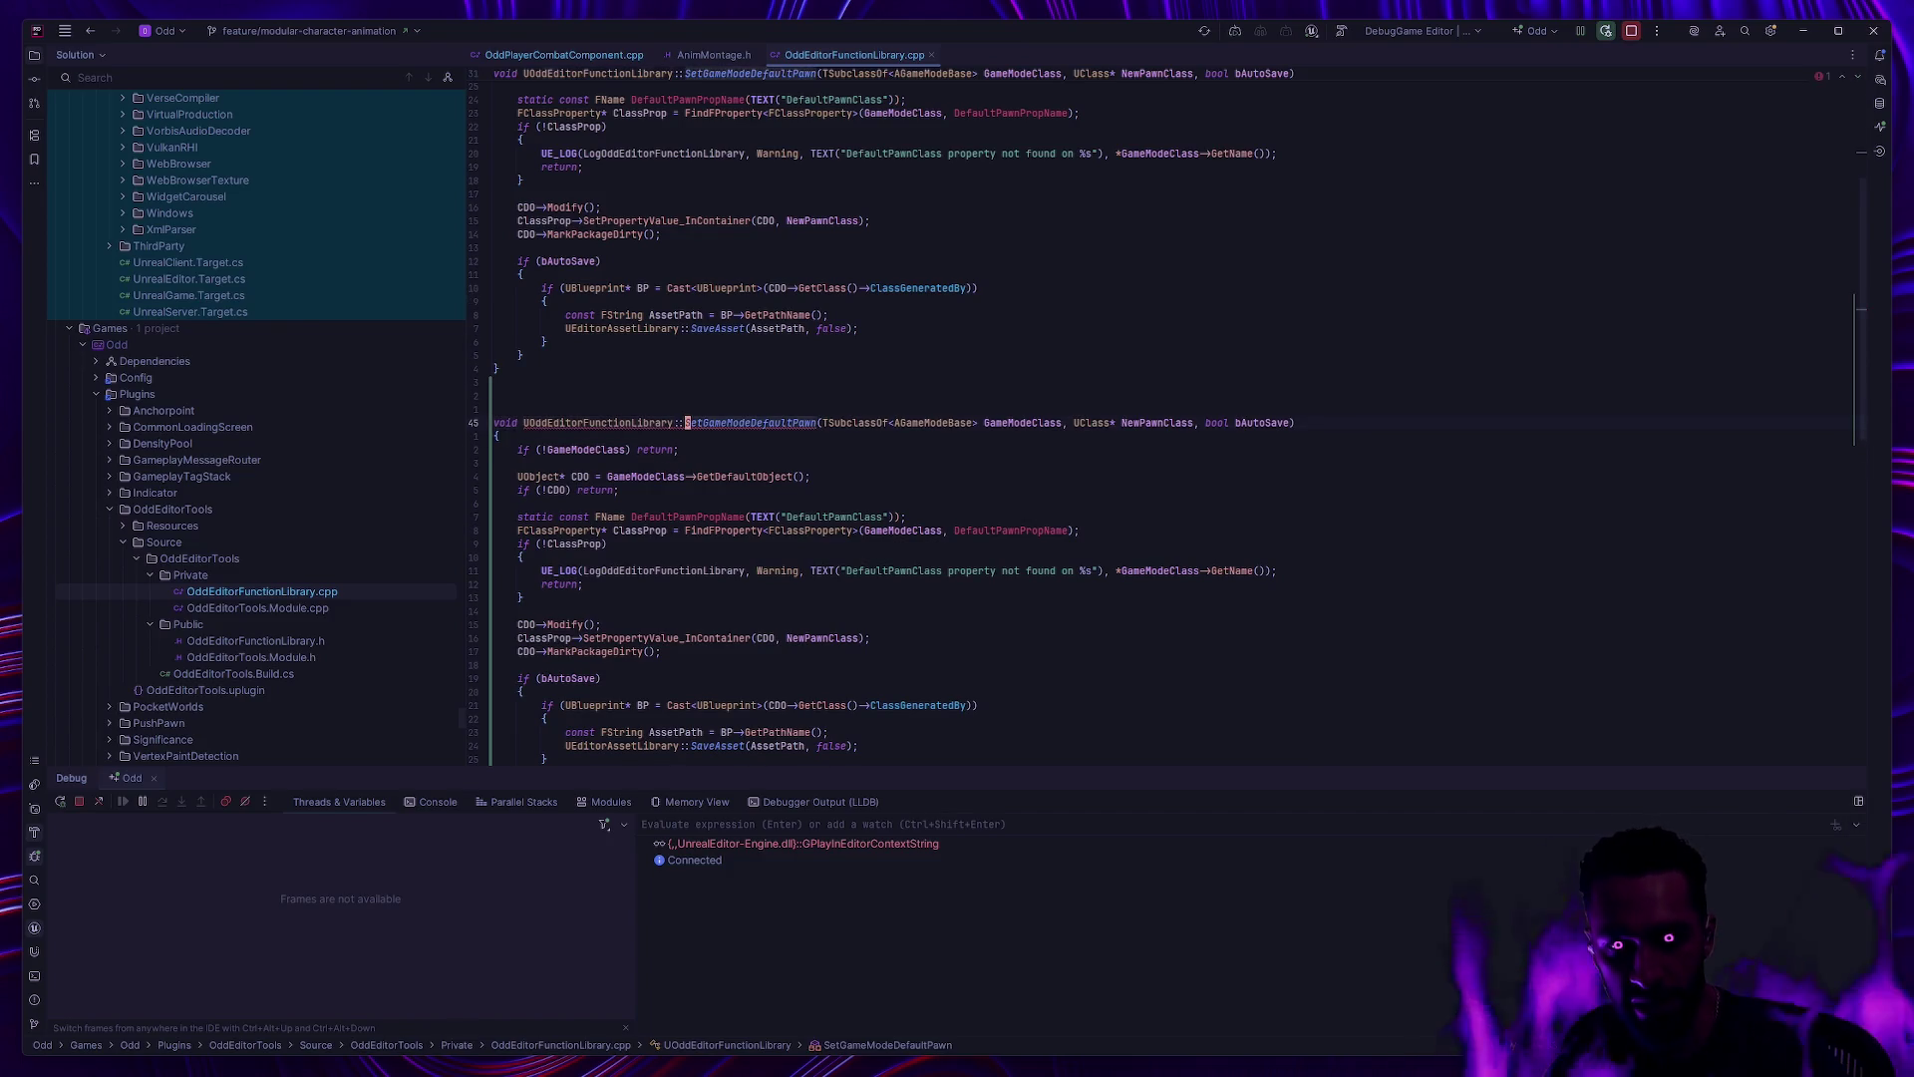
{"action": "key", "text": "BackSpace"}
{"action": "key", "text": "BackSpace"}
{"action": "key", "text": "BackSpace"}
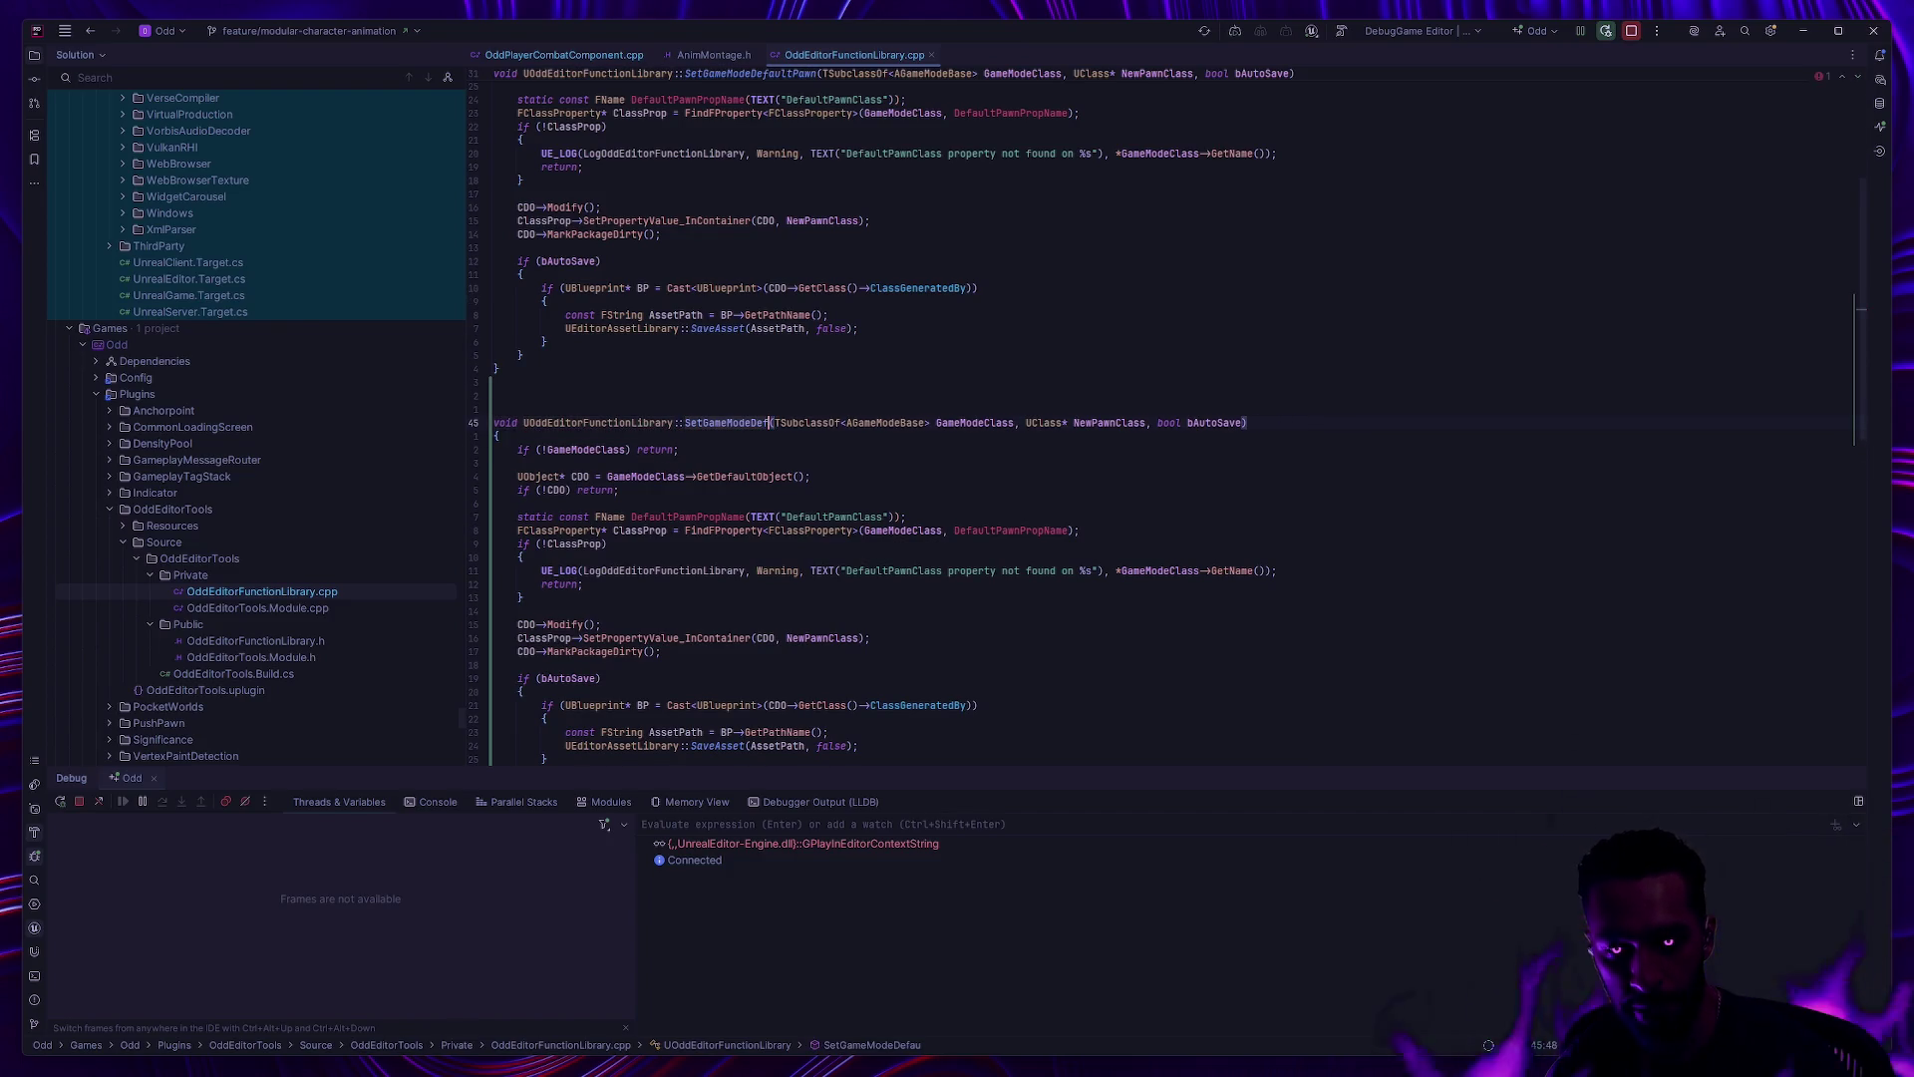
{"action": "type", "text": "RandomPaw"}
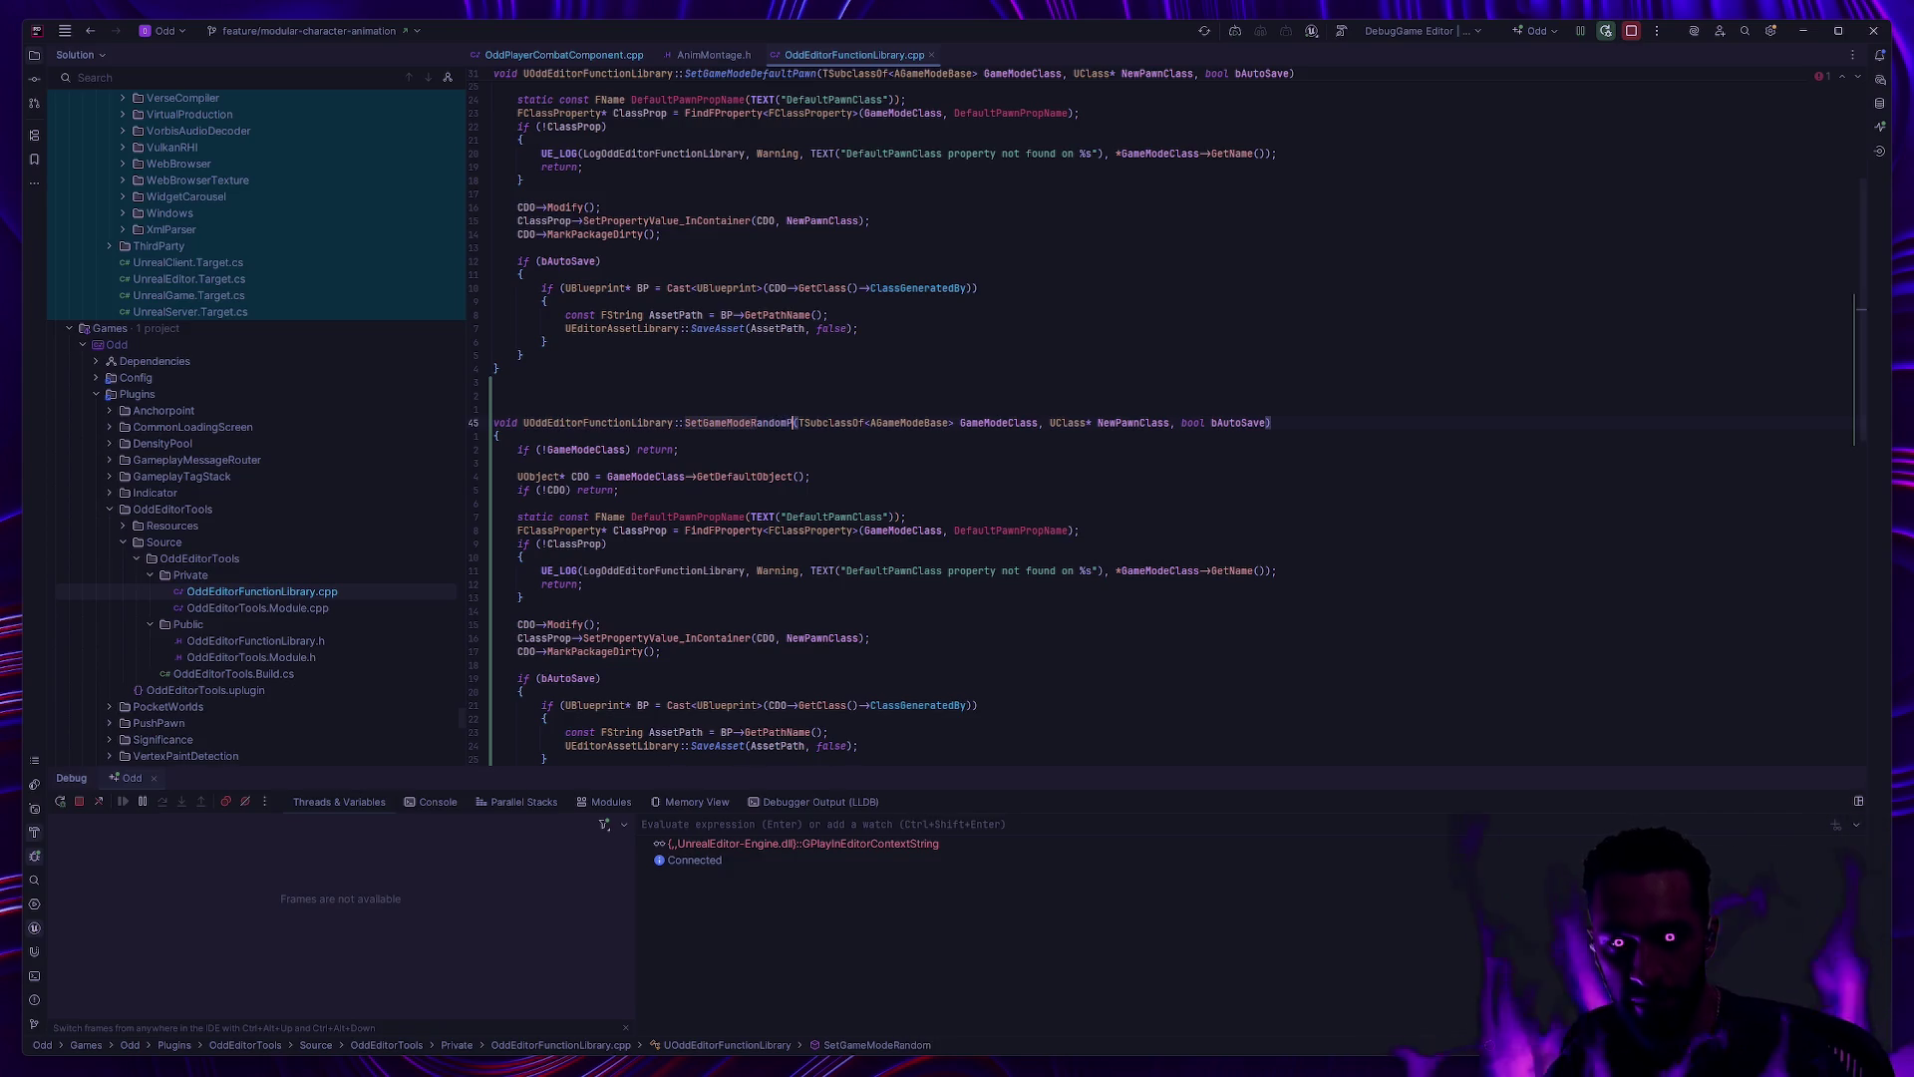
{"action": "type", "text": "ns"}
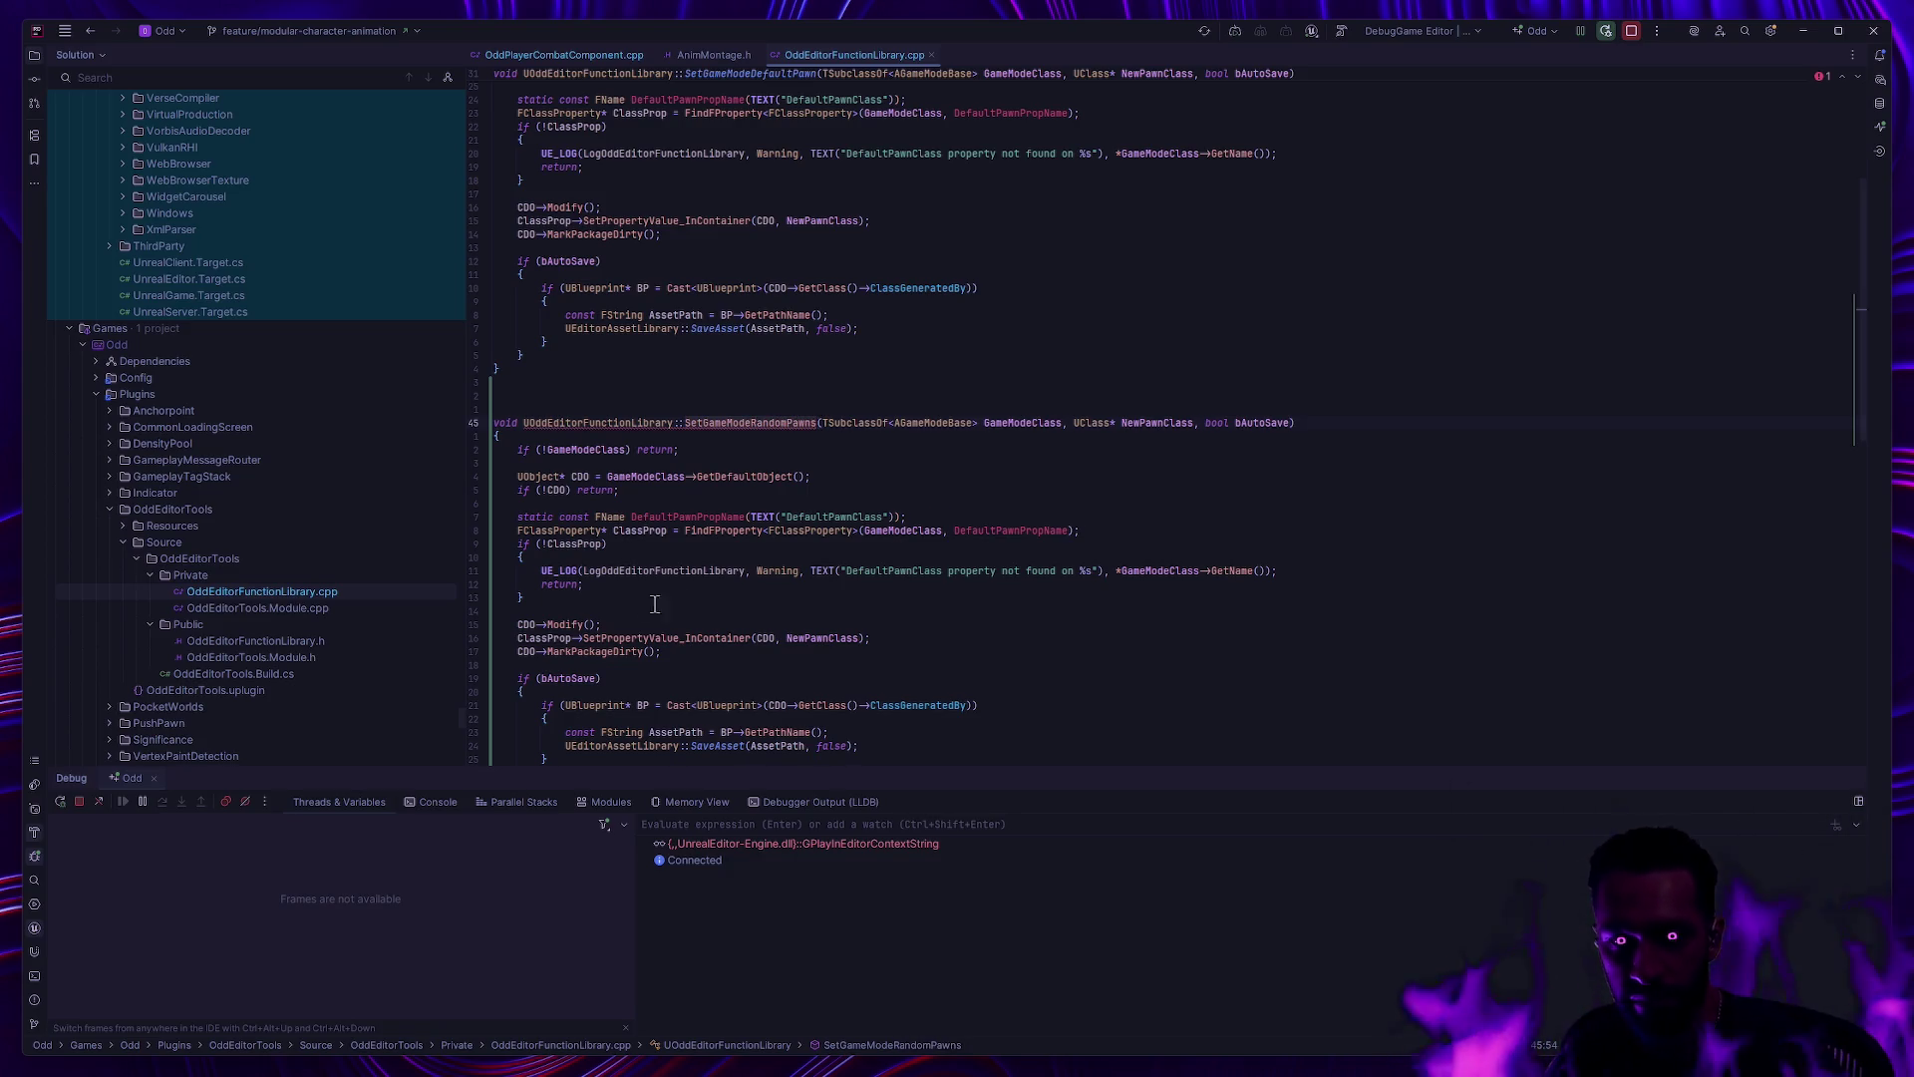
Step: Replace the copy's UClass* NewPawnClass parameter with bool bRandomPawns, then jump to the header
{"action": "left_click", "coordinate": [1135, 423]}
{"action": "left_click_drag", "start_coordinate": [1075, 423], "coordinate": [1205, 423]}
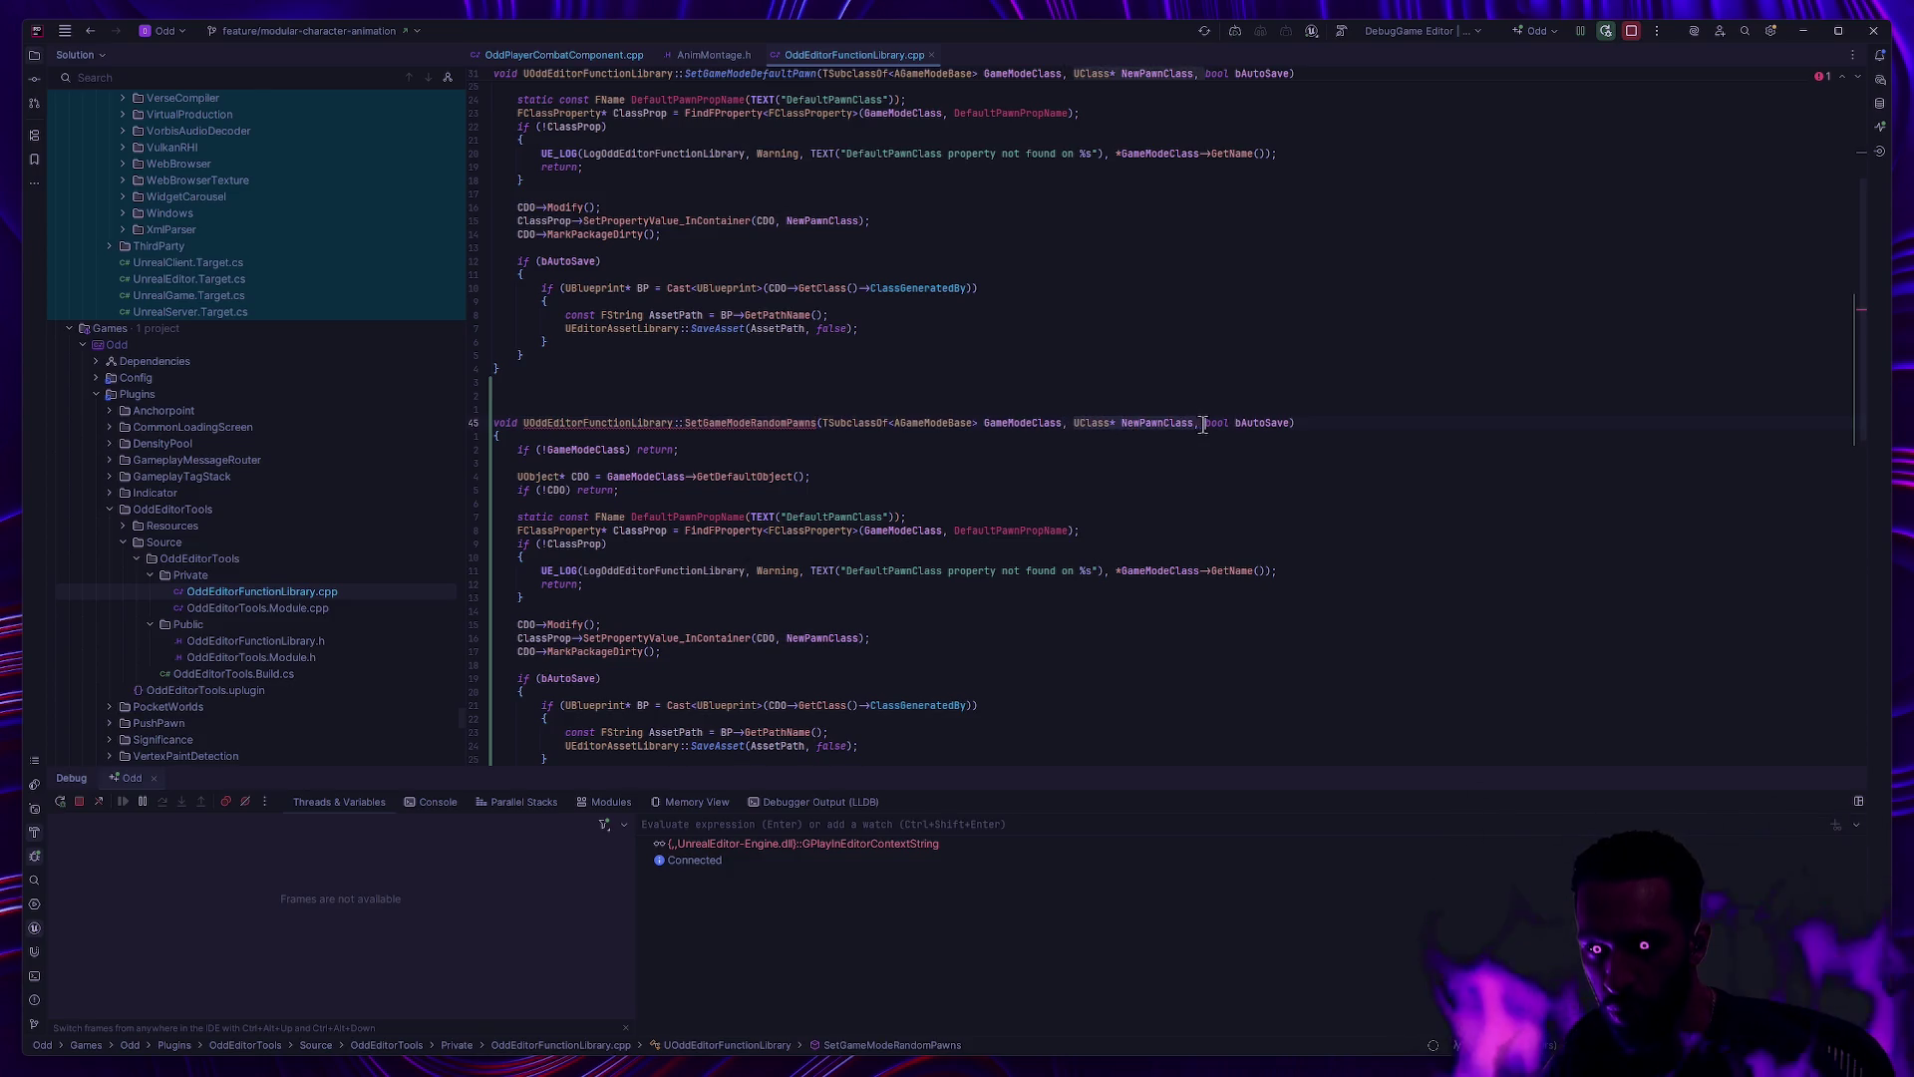
{"action": "key", "text": "BackSpace"}
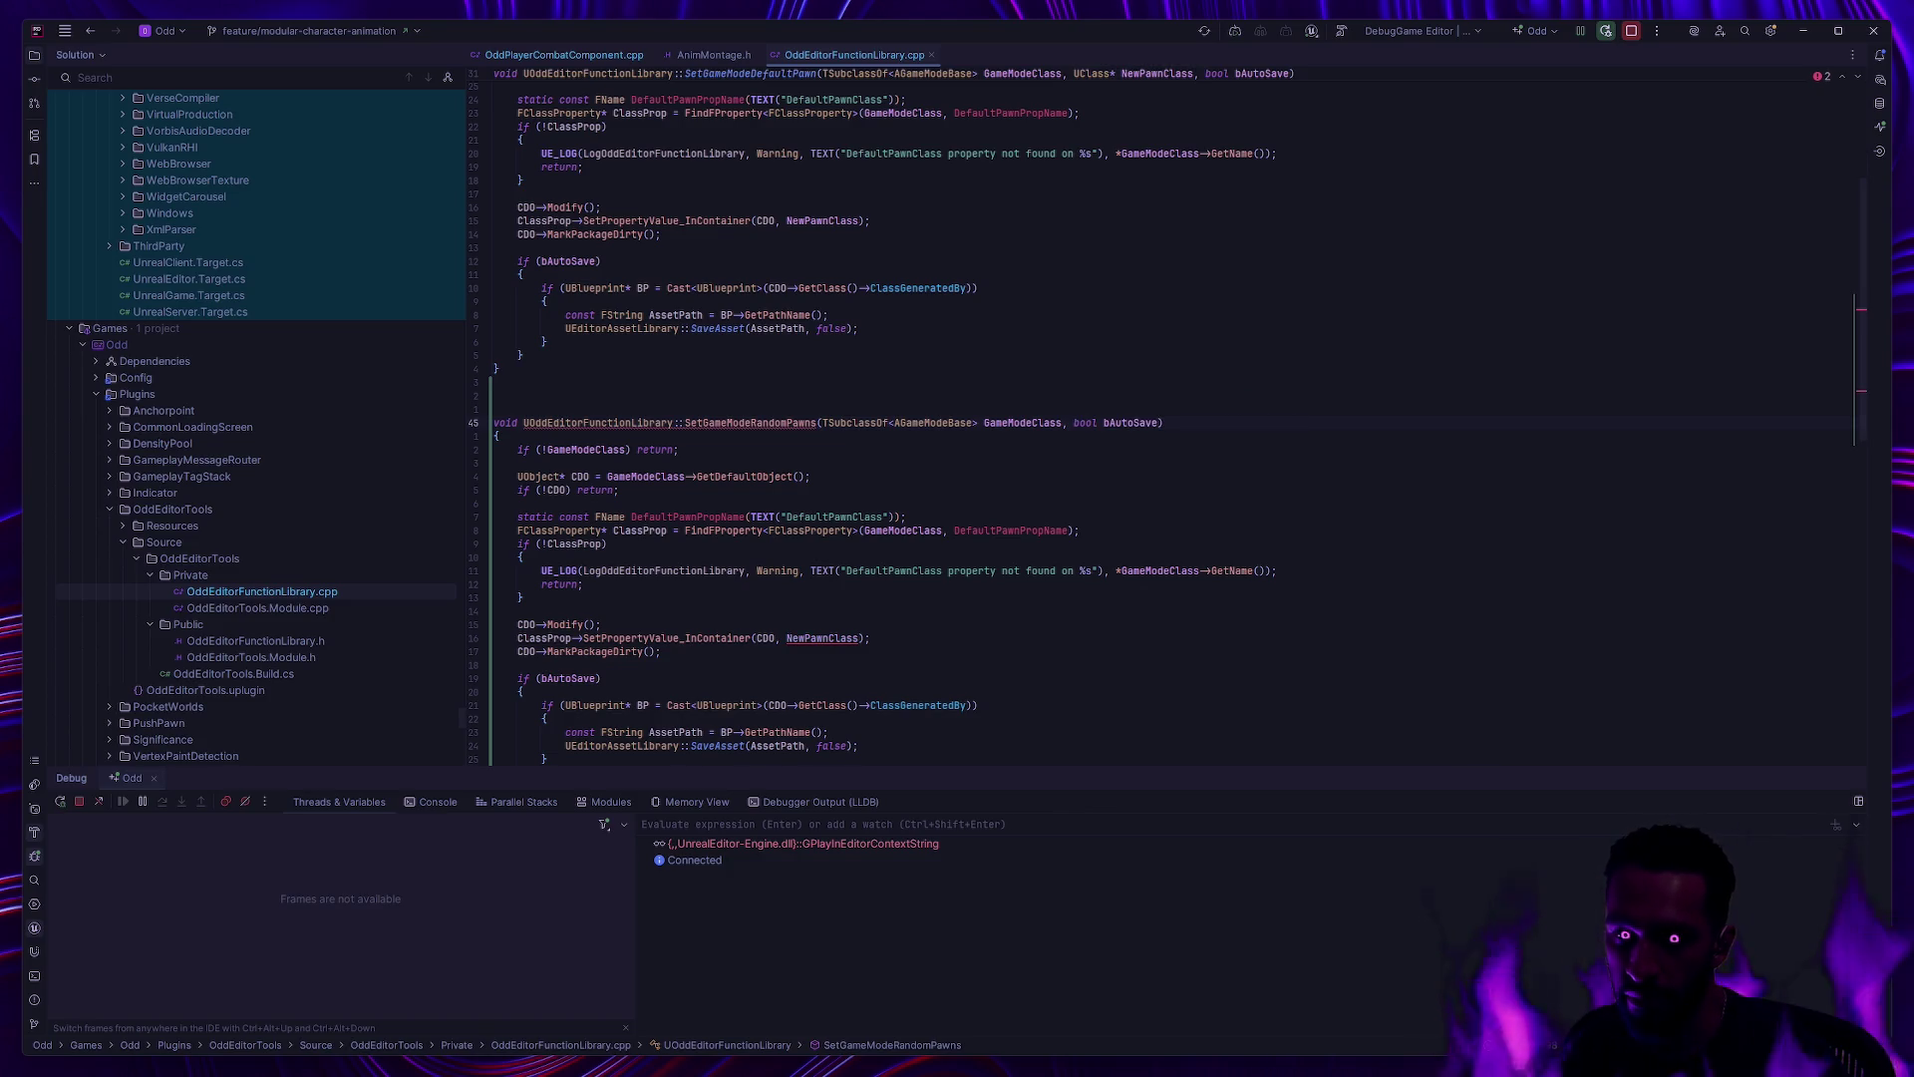
{"action": "type", "text": "bool "}
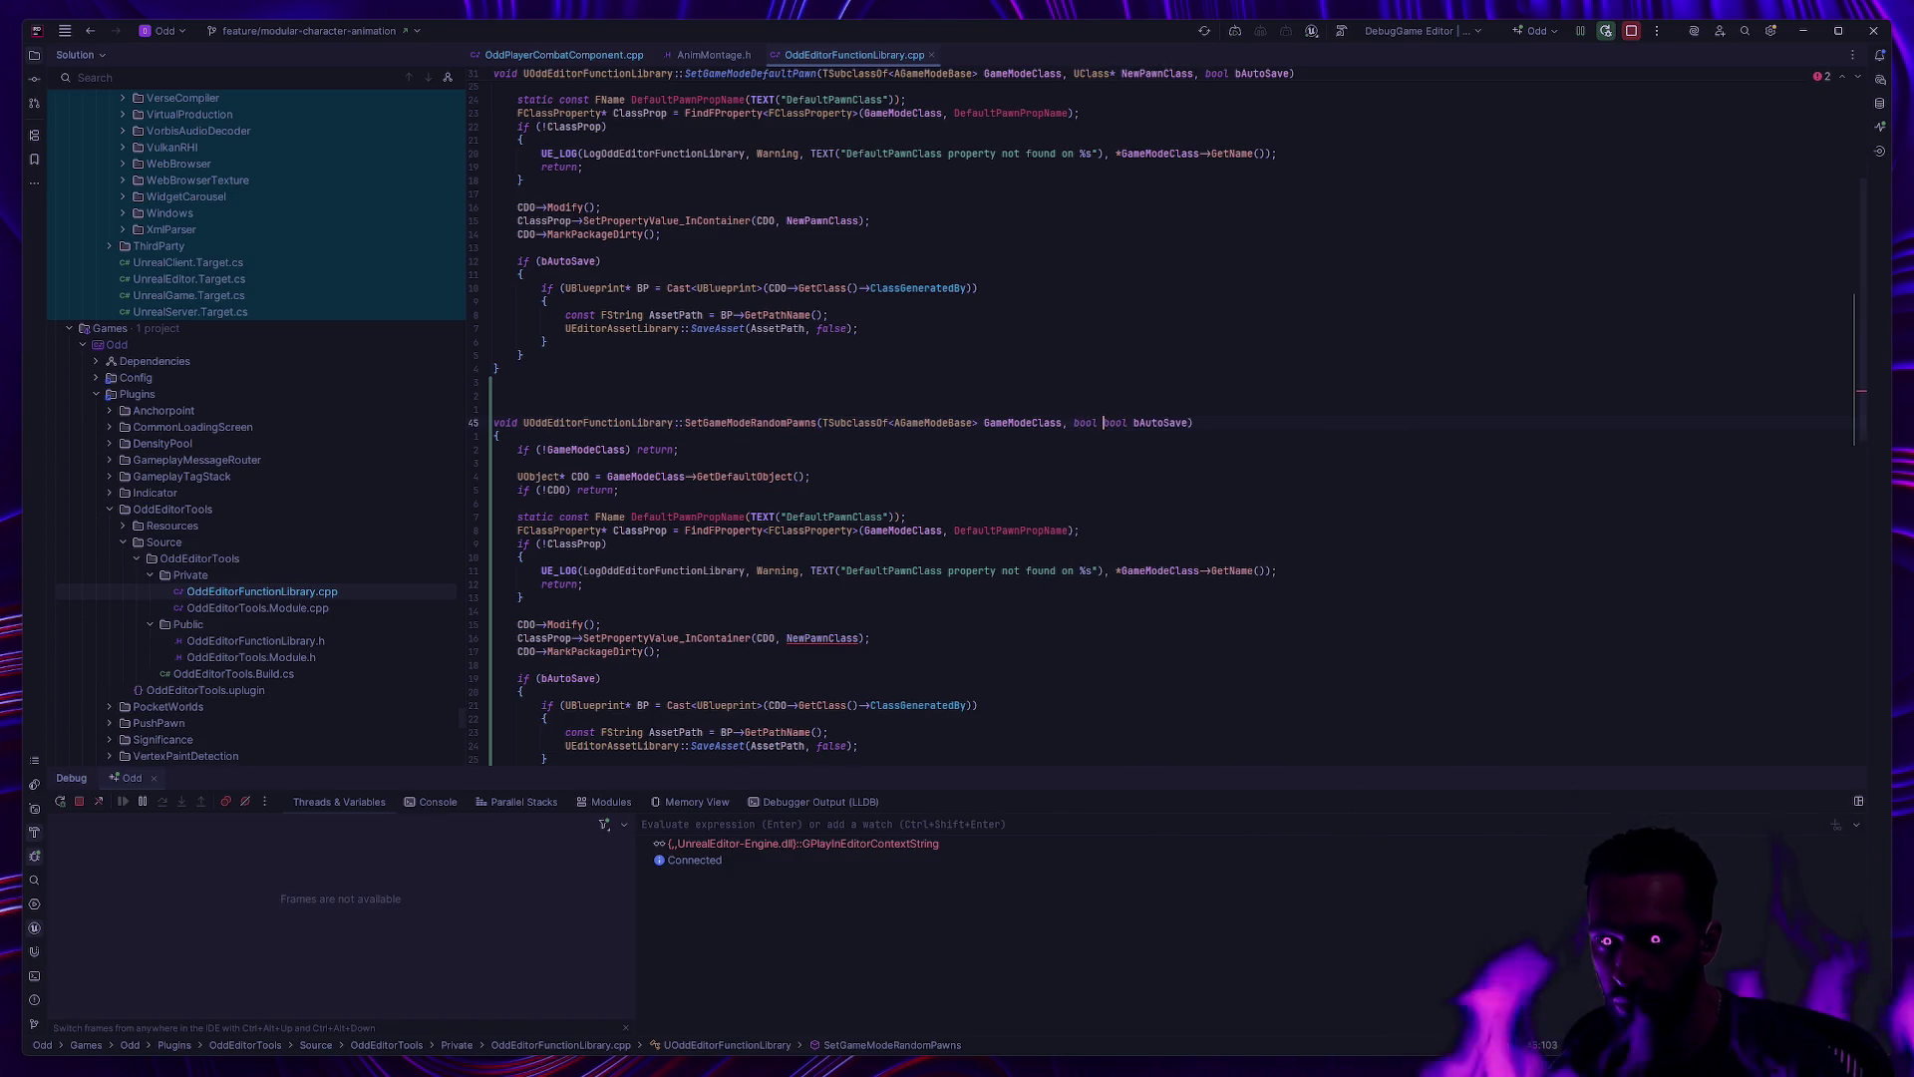
{"action": "type", "text": "b"}
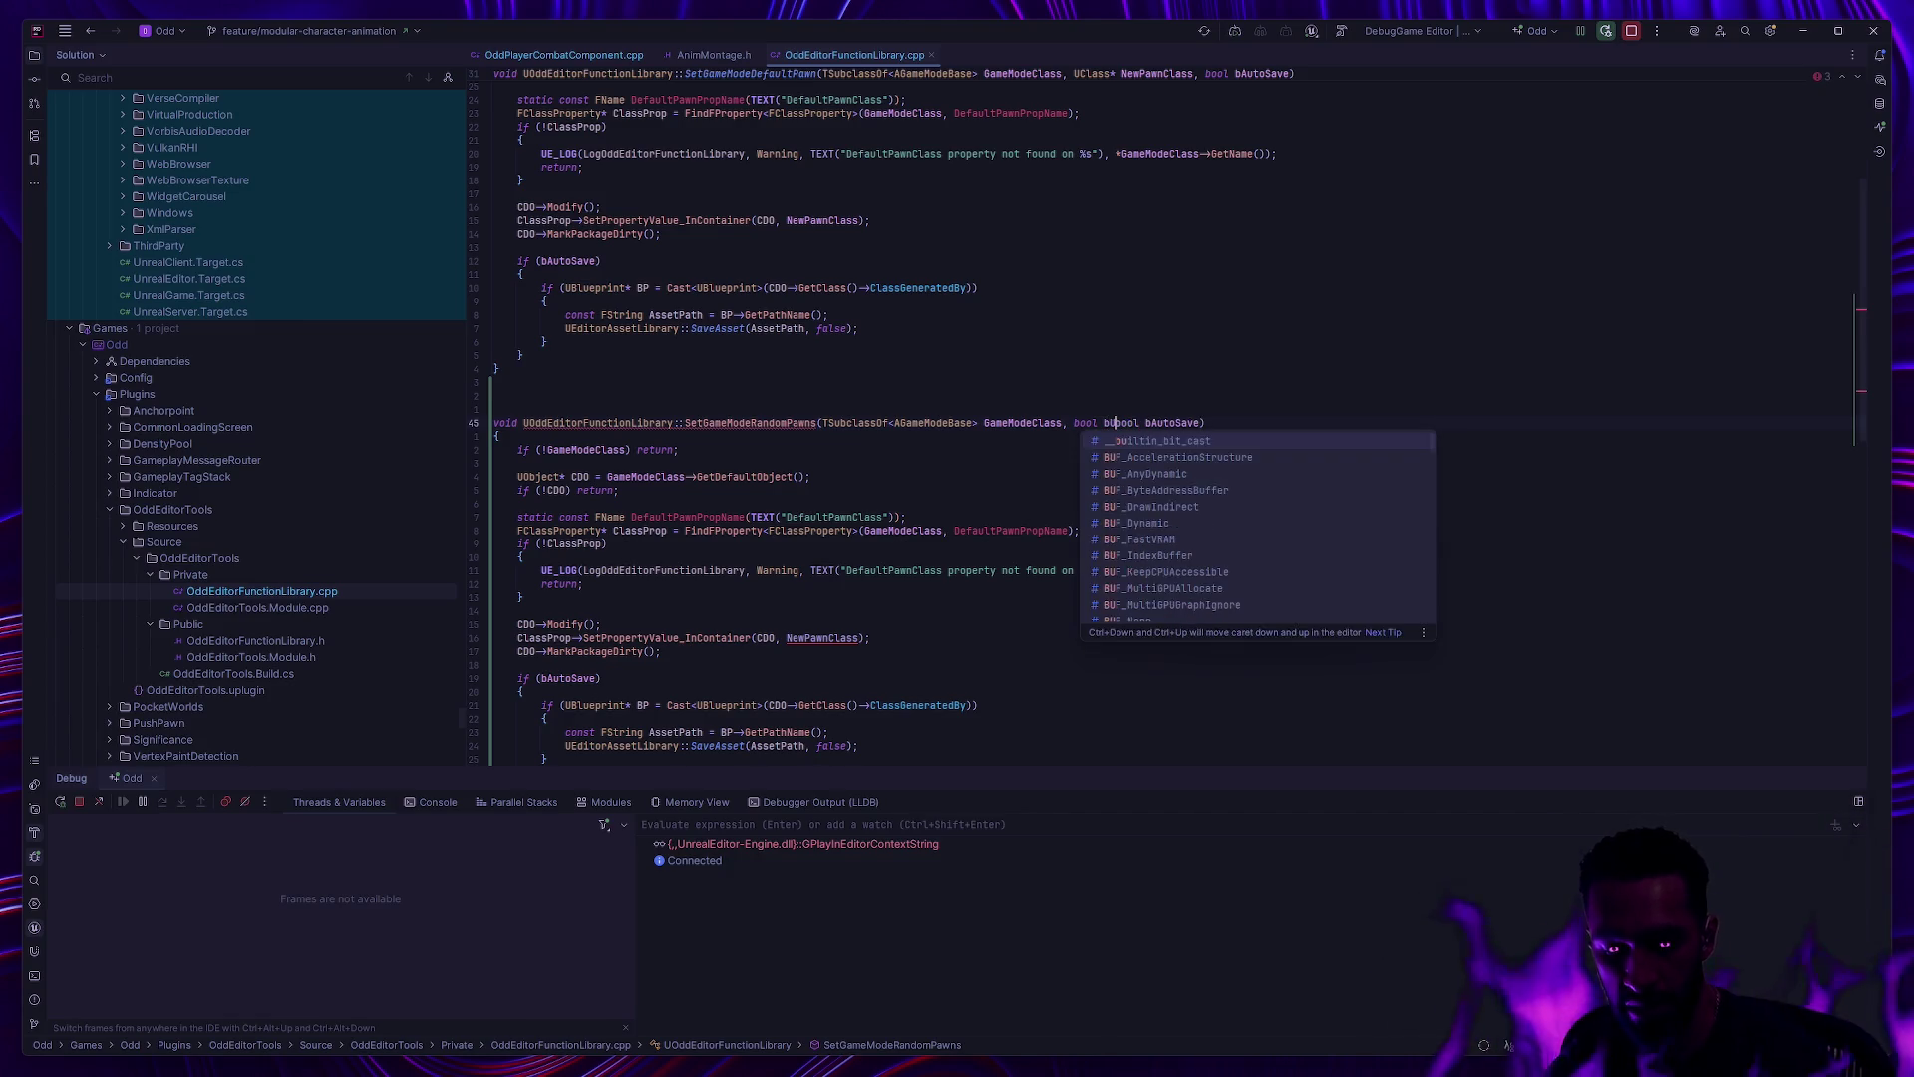
{"action": "key", "text": "Escape"}
{"action": "type", "text": "R"}
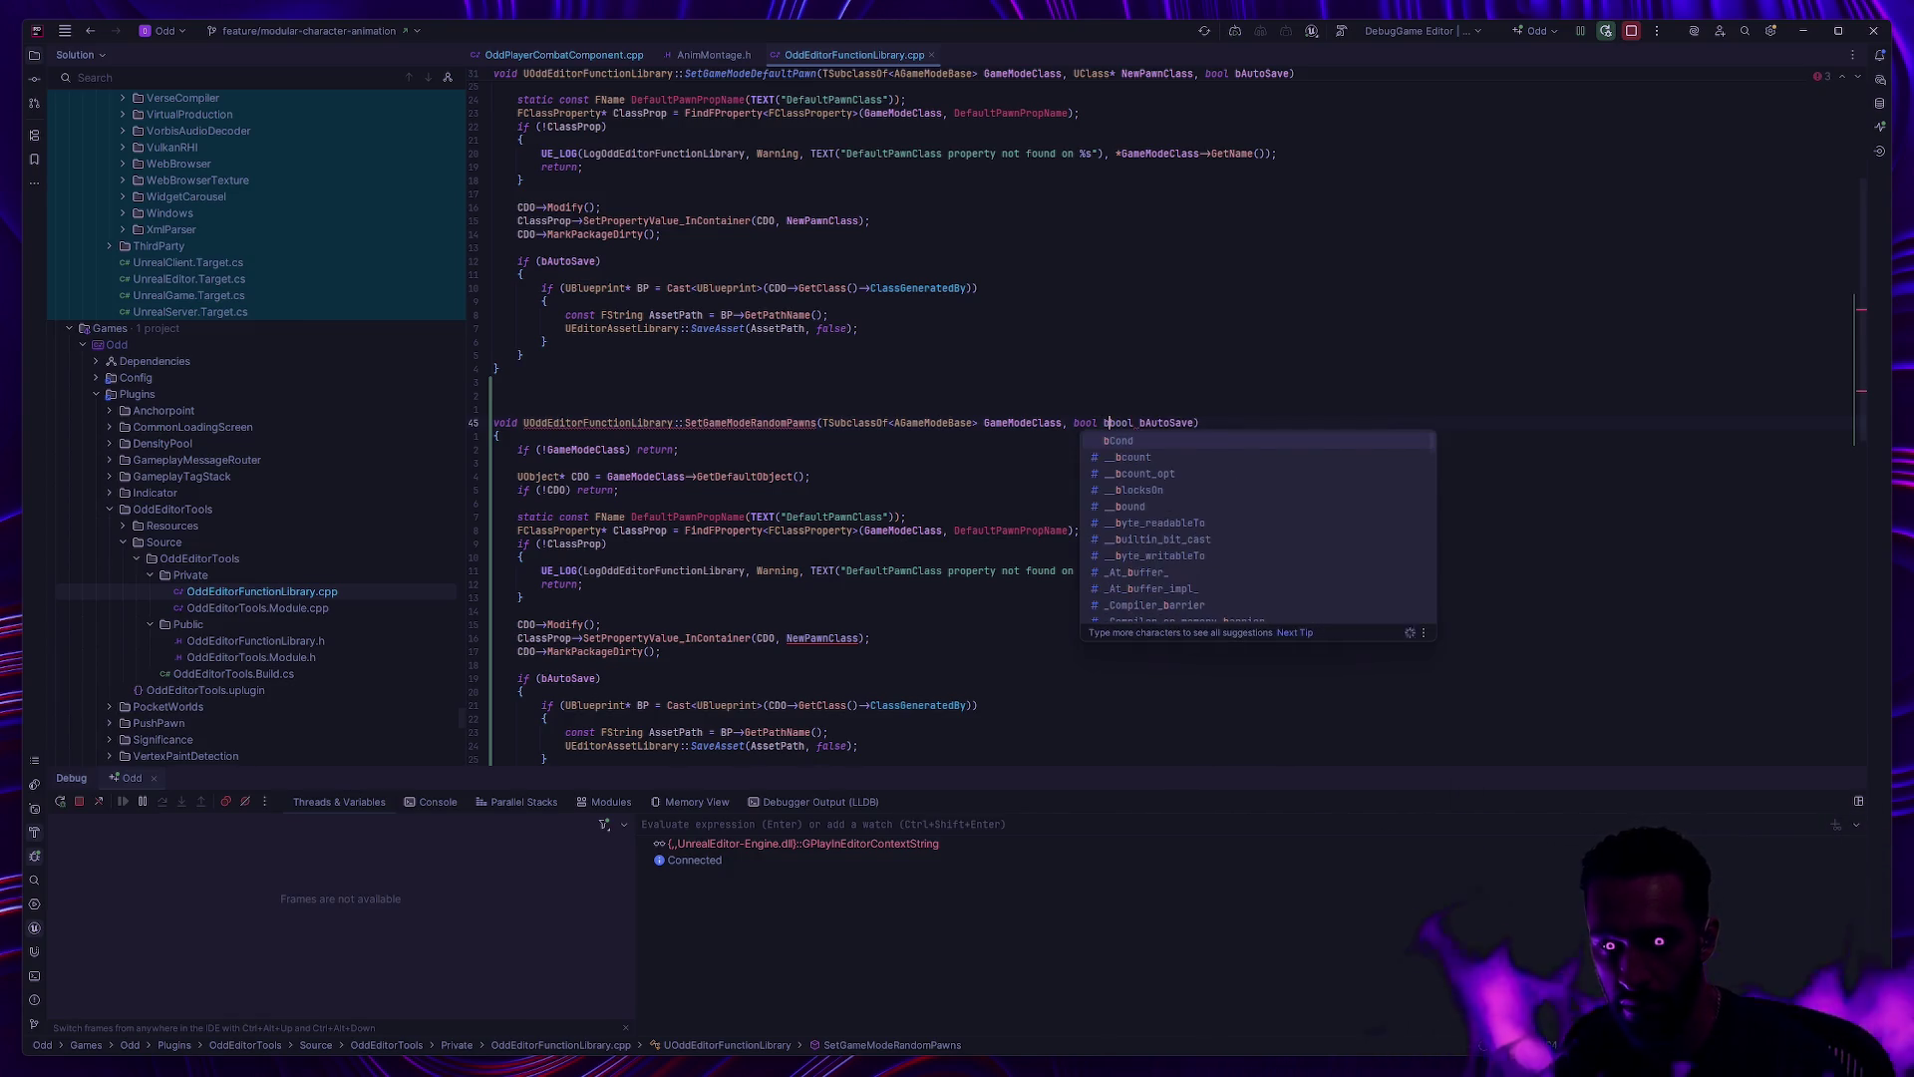
{"action": "type", "text": "andomP"}
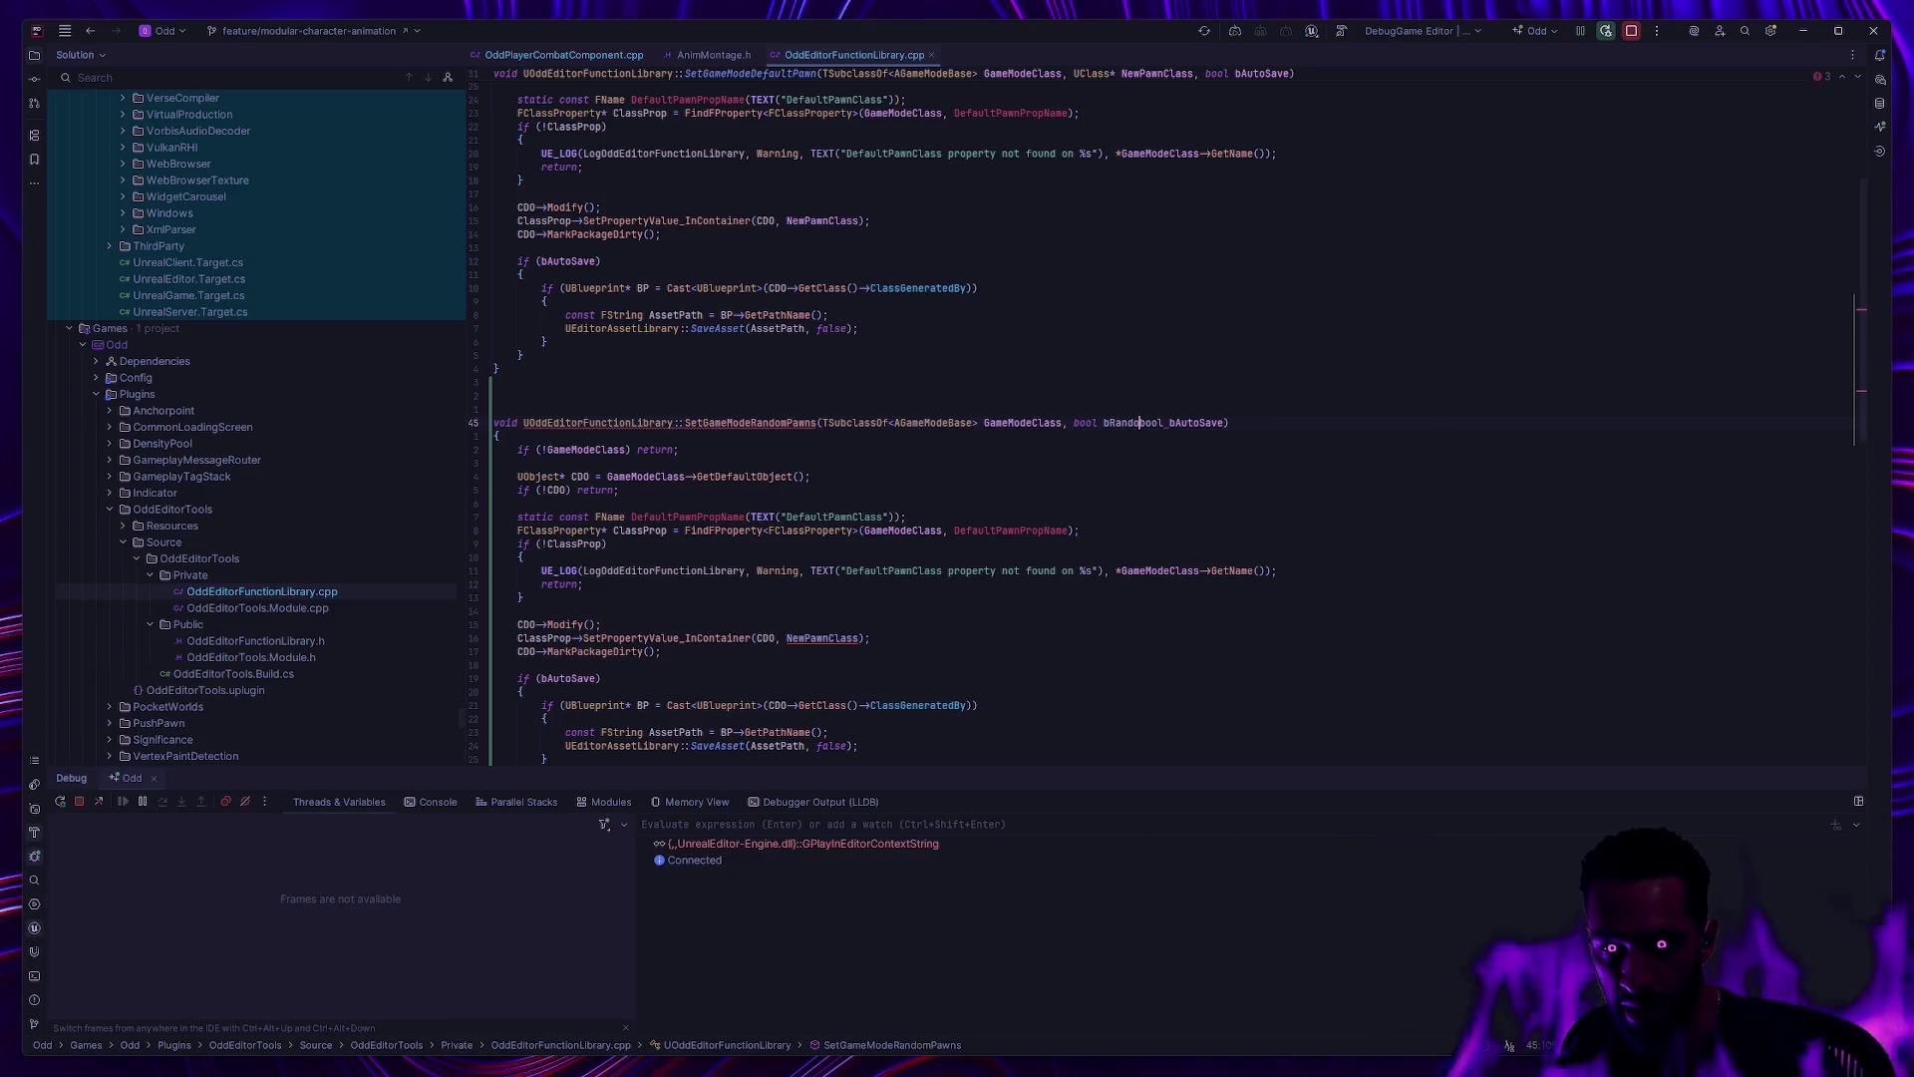
{"action": "type", "text": "awns,"}
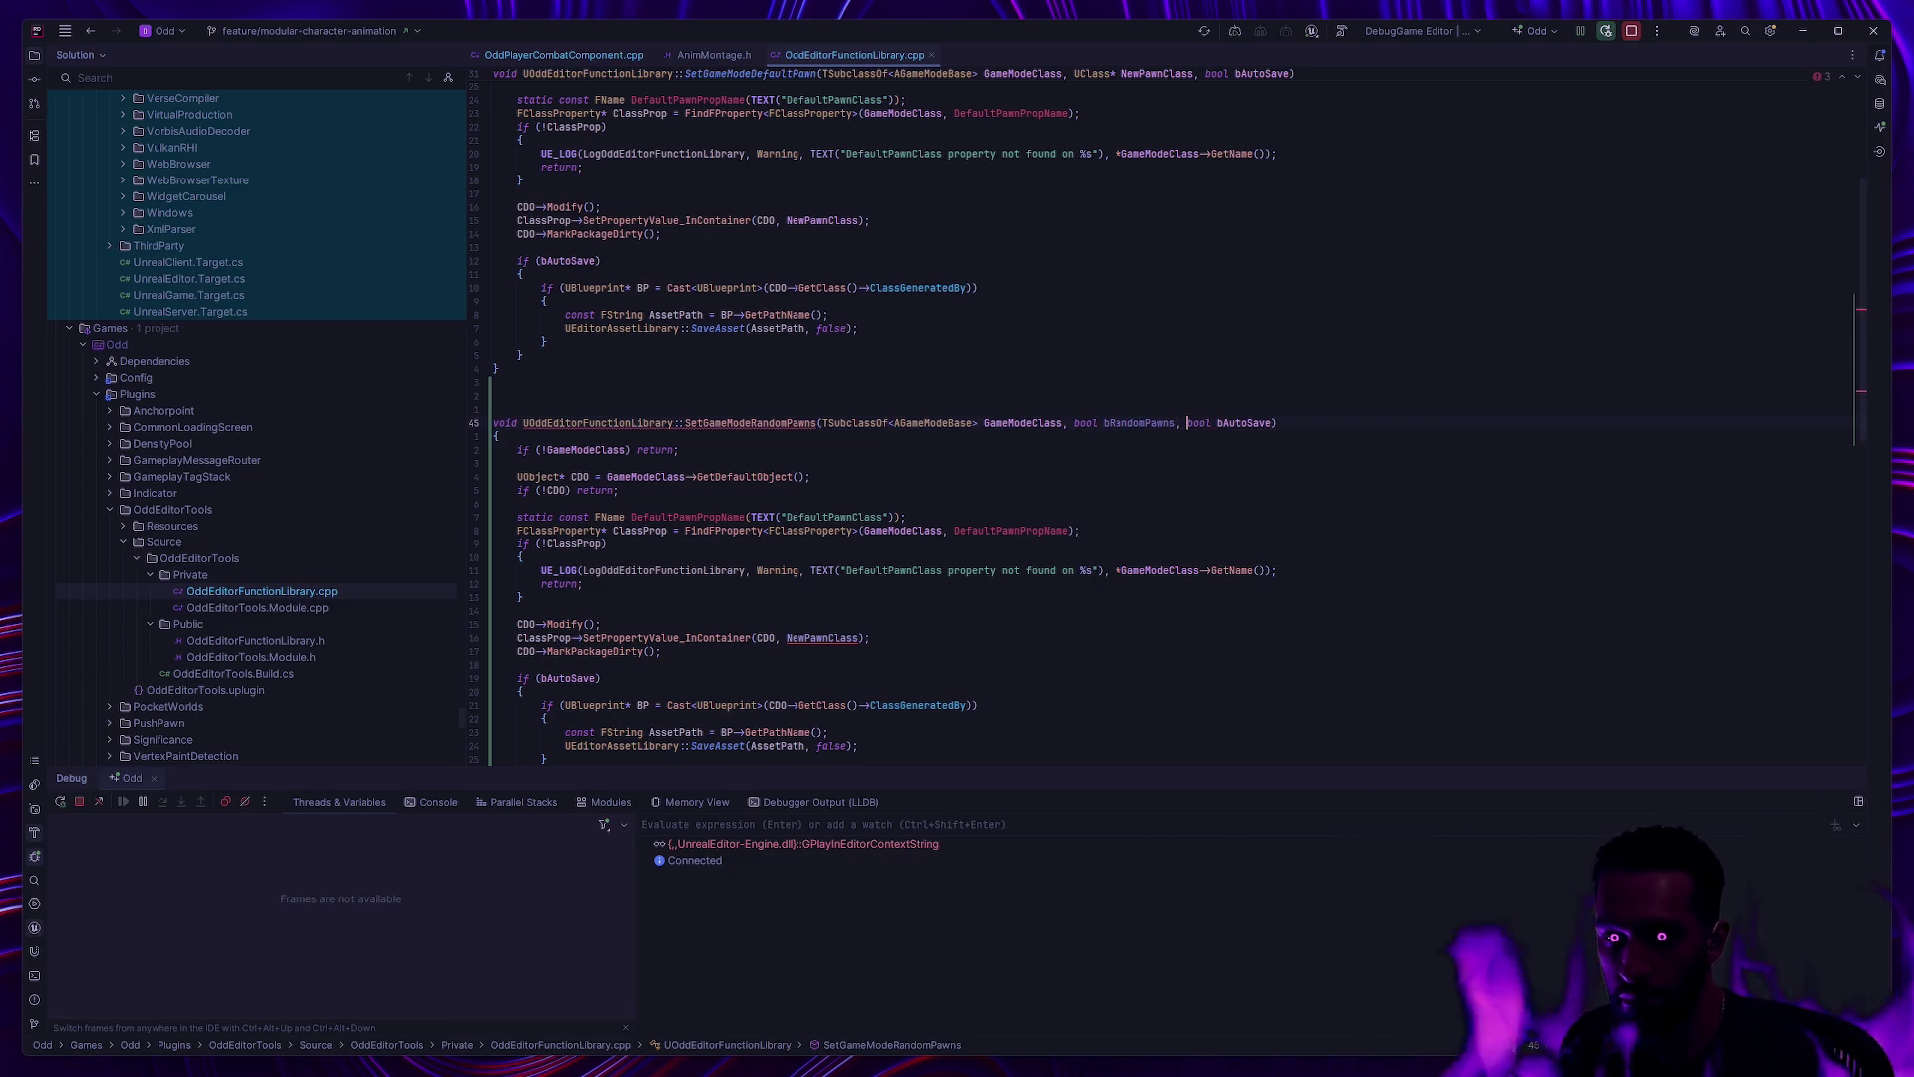
{"action": "left_click", "coordinate": [1082, 344]}
{"action": "scroll", "coordinate": [798, 379], "scroll_direction": "down", "scroll_amount": 1}
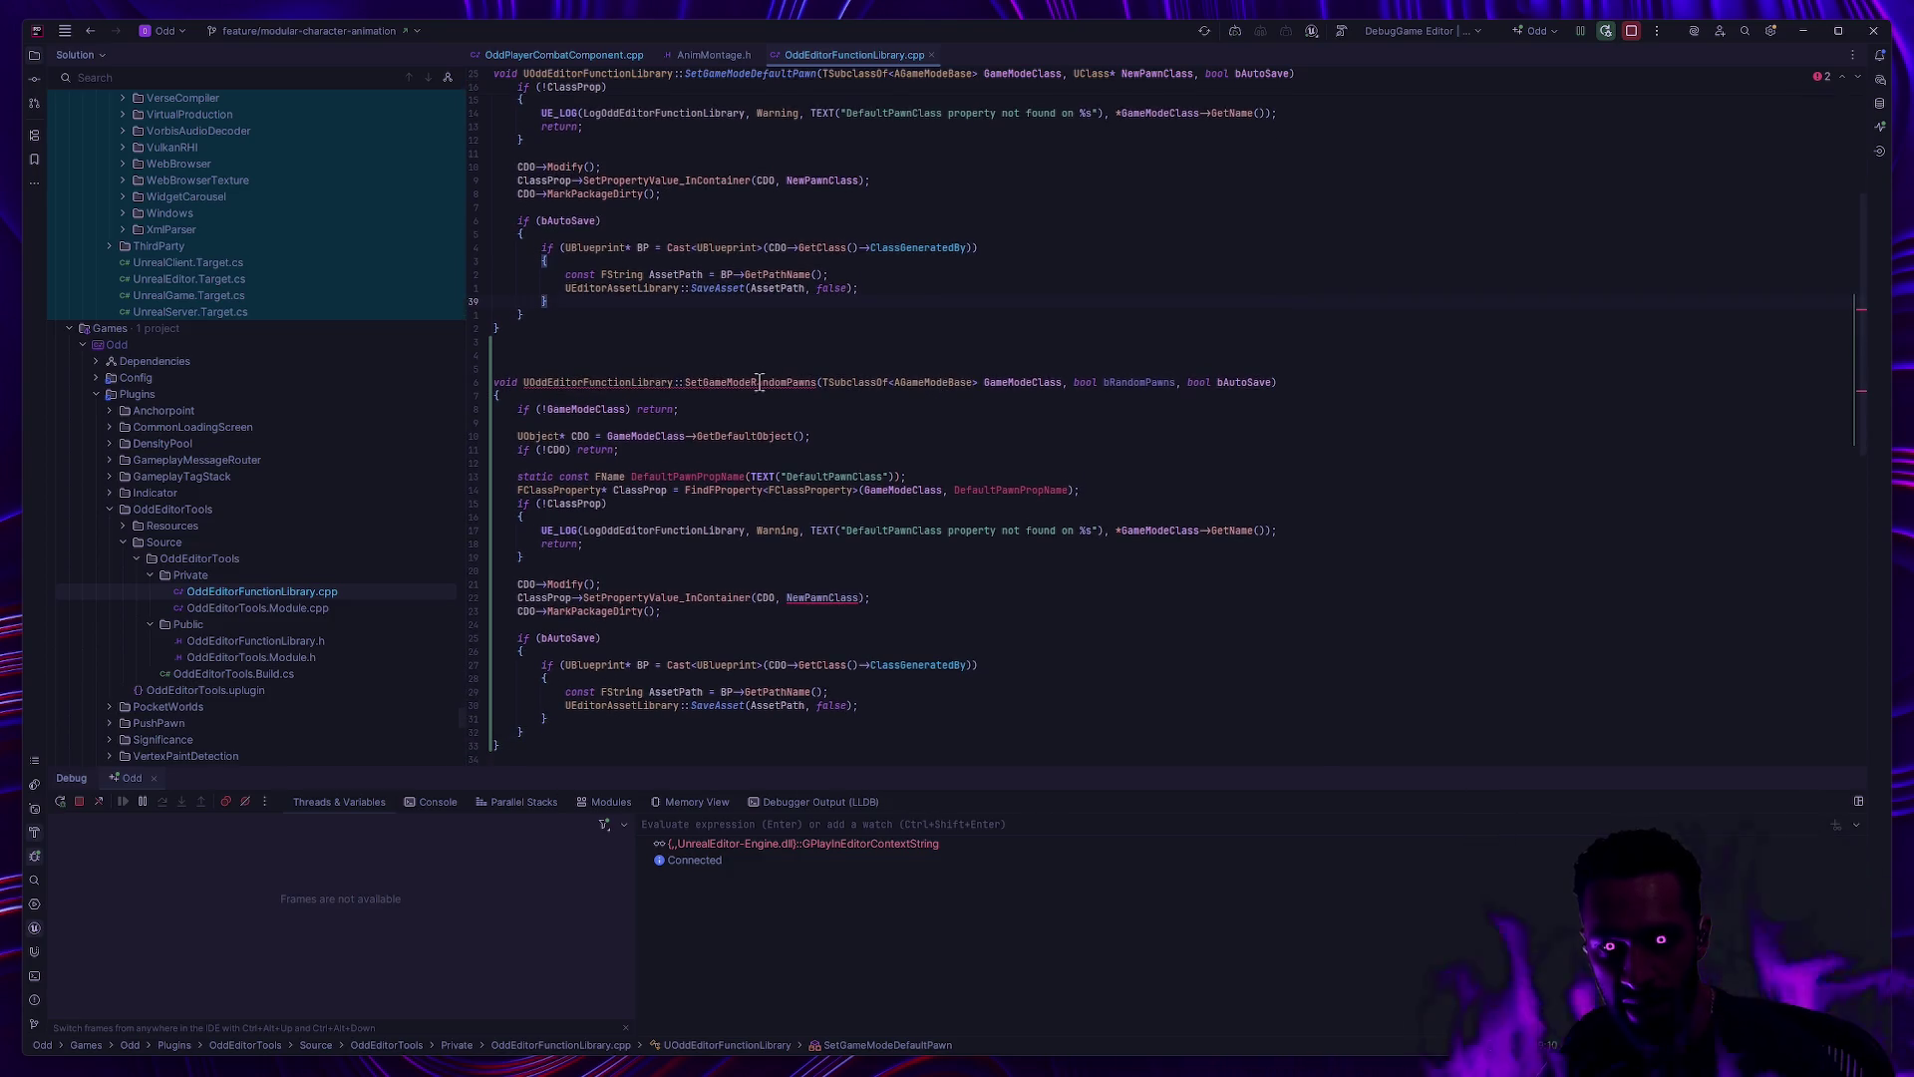
{"action": "left_click", "coordinate": [804, 381], "text": "ctrl"}
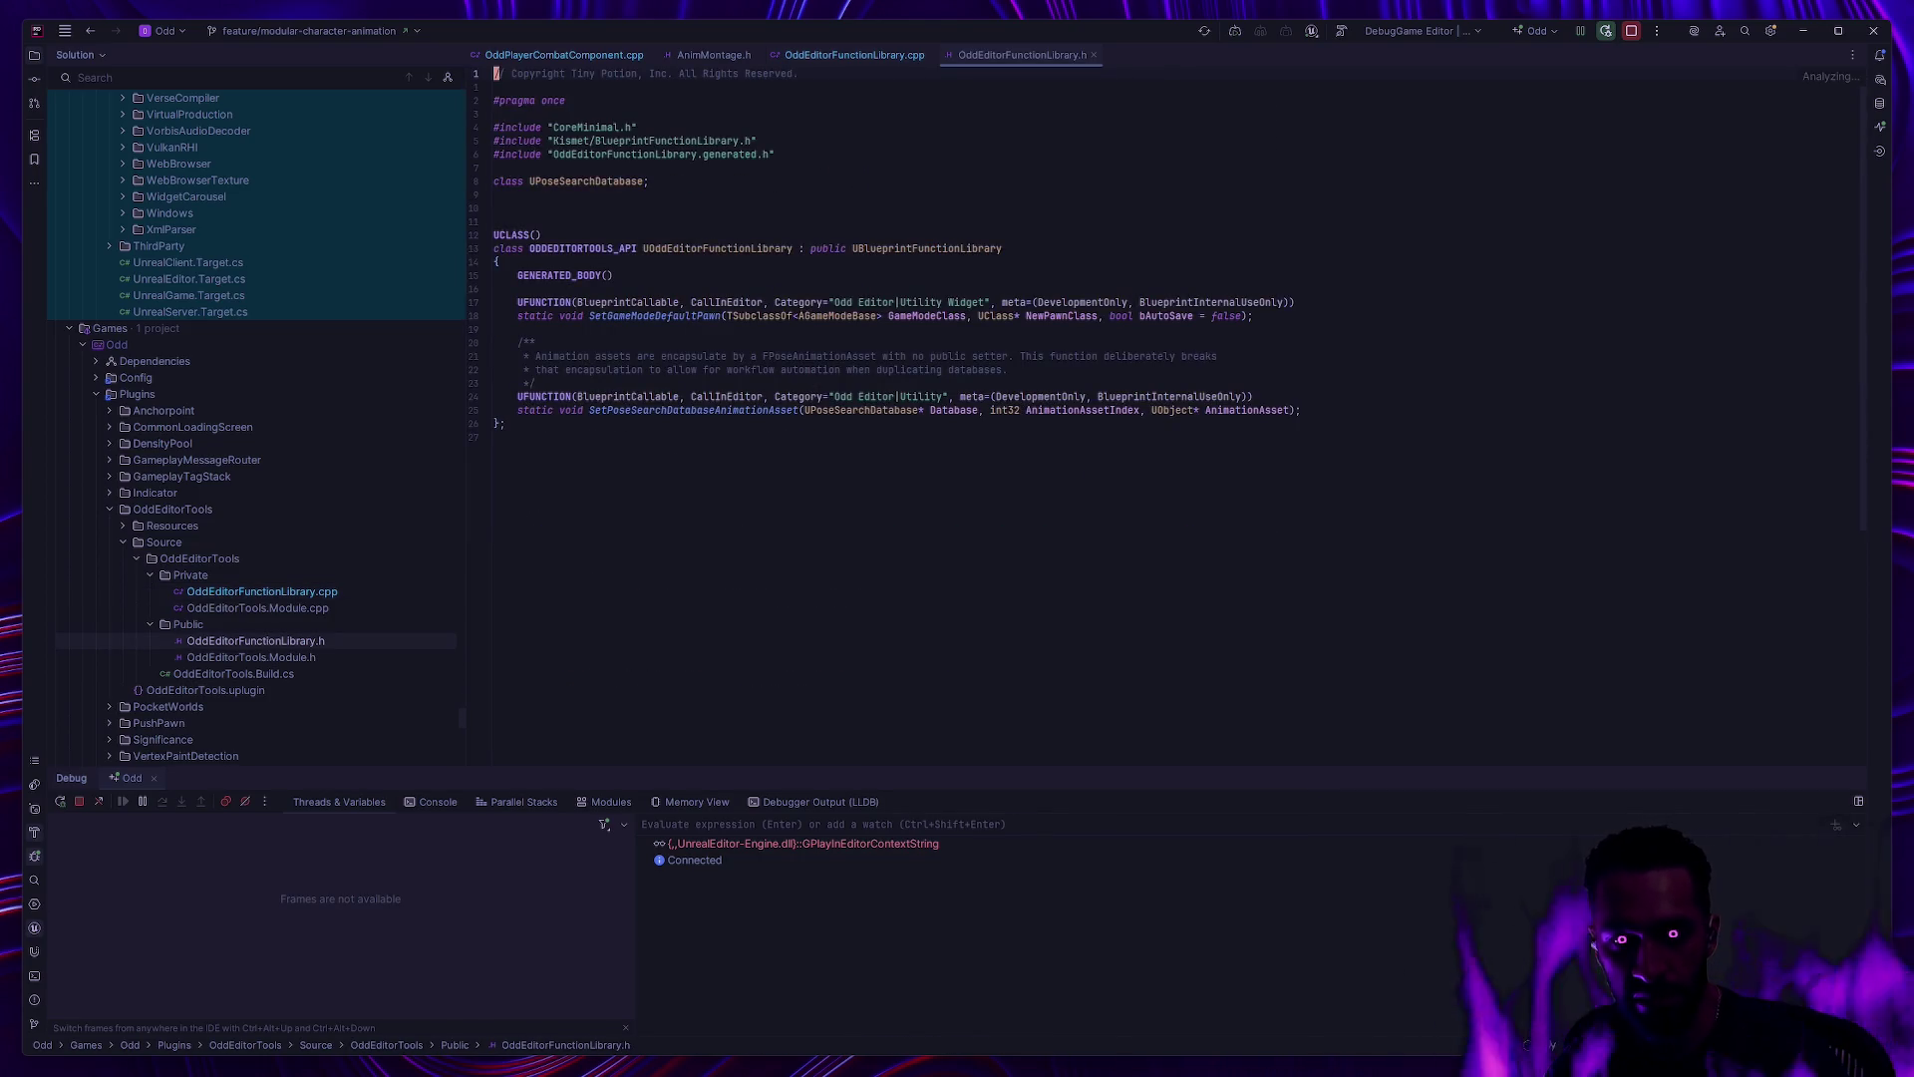
Step: Copy the UFUNCTION and SetGameModeDefaultPawn declaration below and rename it SetGameModeRandomPawns
{"action": "left_click", "coordinate": [495, 302]}
{"action": "key", "text": "shift+v"}
{"action": "key", "text": "j"}
{"action": "key", "text": "y"}
{"action": "key", "text": "j"}
{"action": "key", "text": "j"}
{"action": "key", "text": "p"}
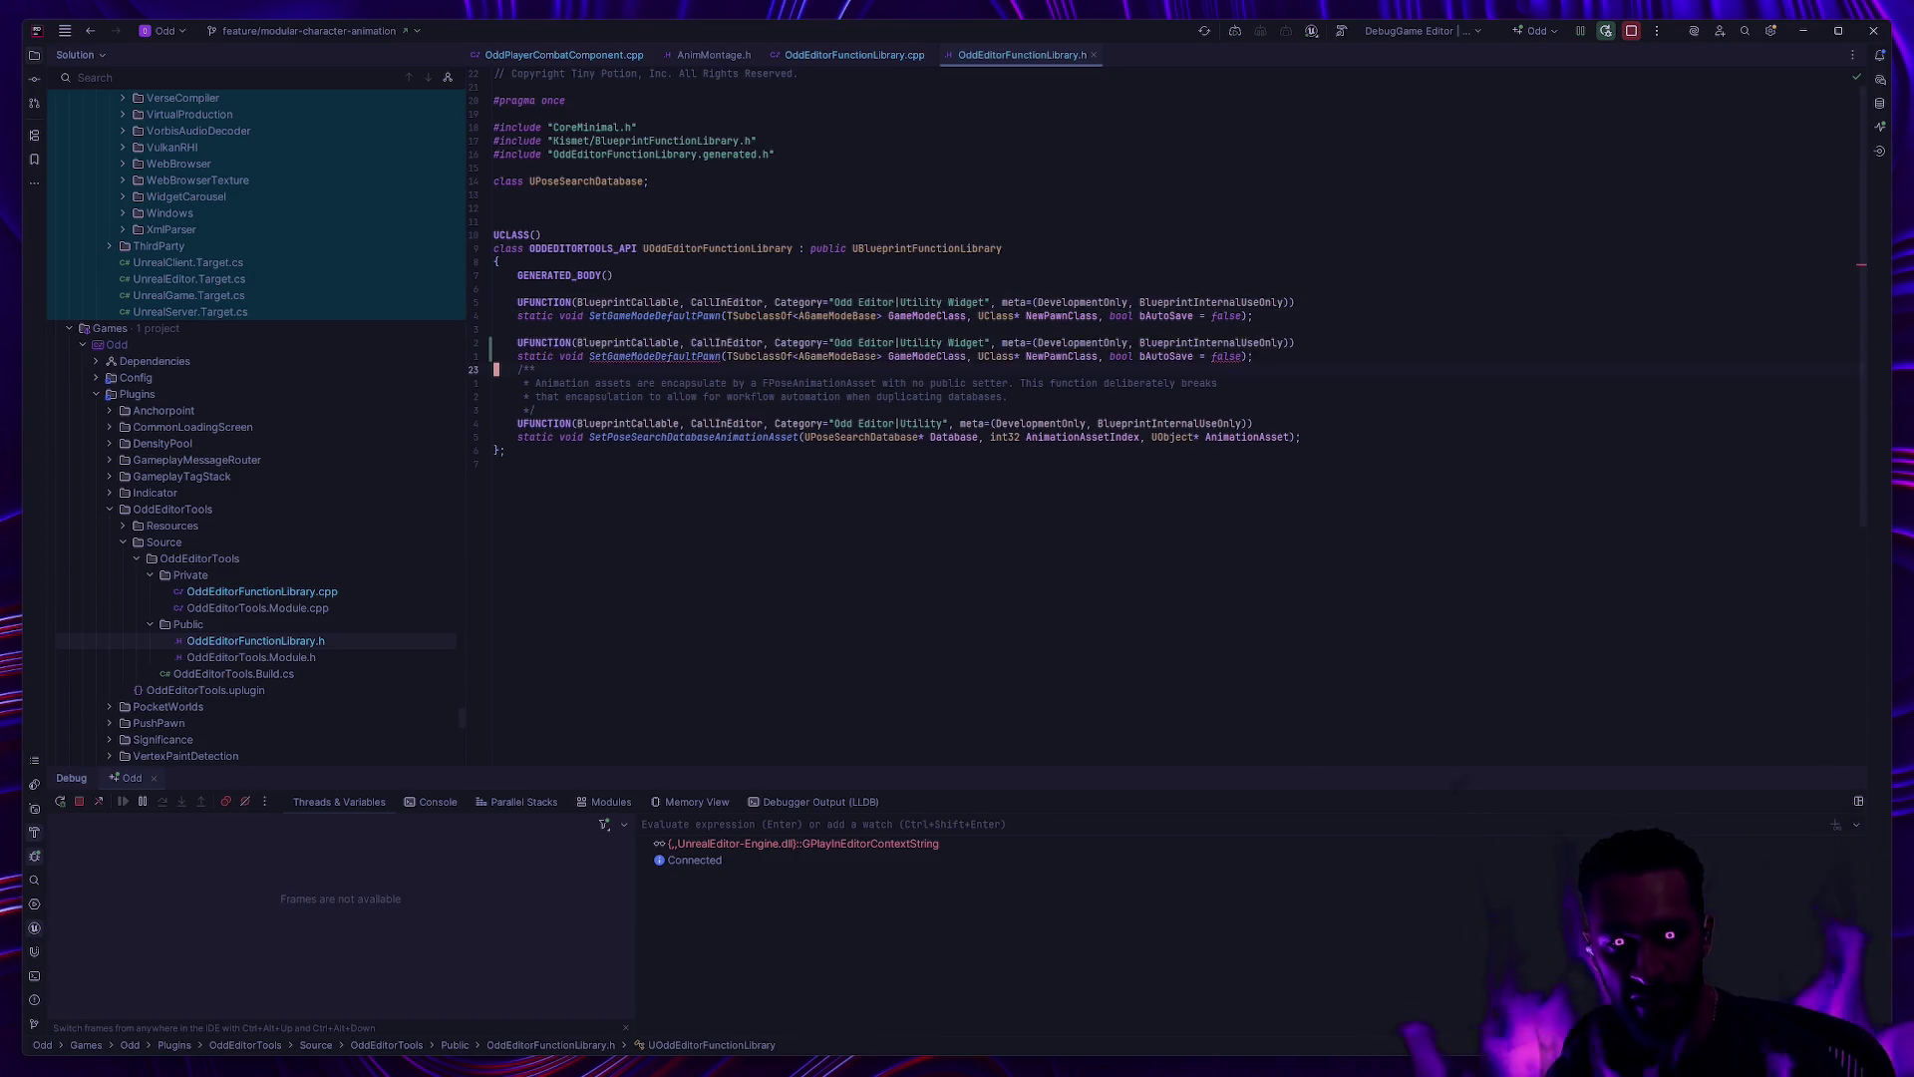
{"action": "key", "text": "shift+o"}
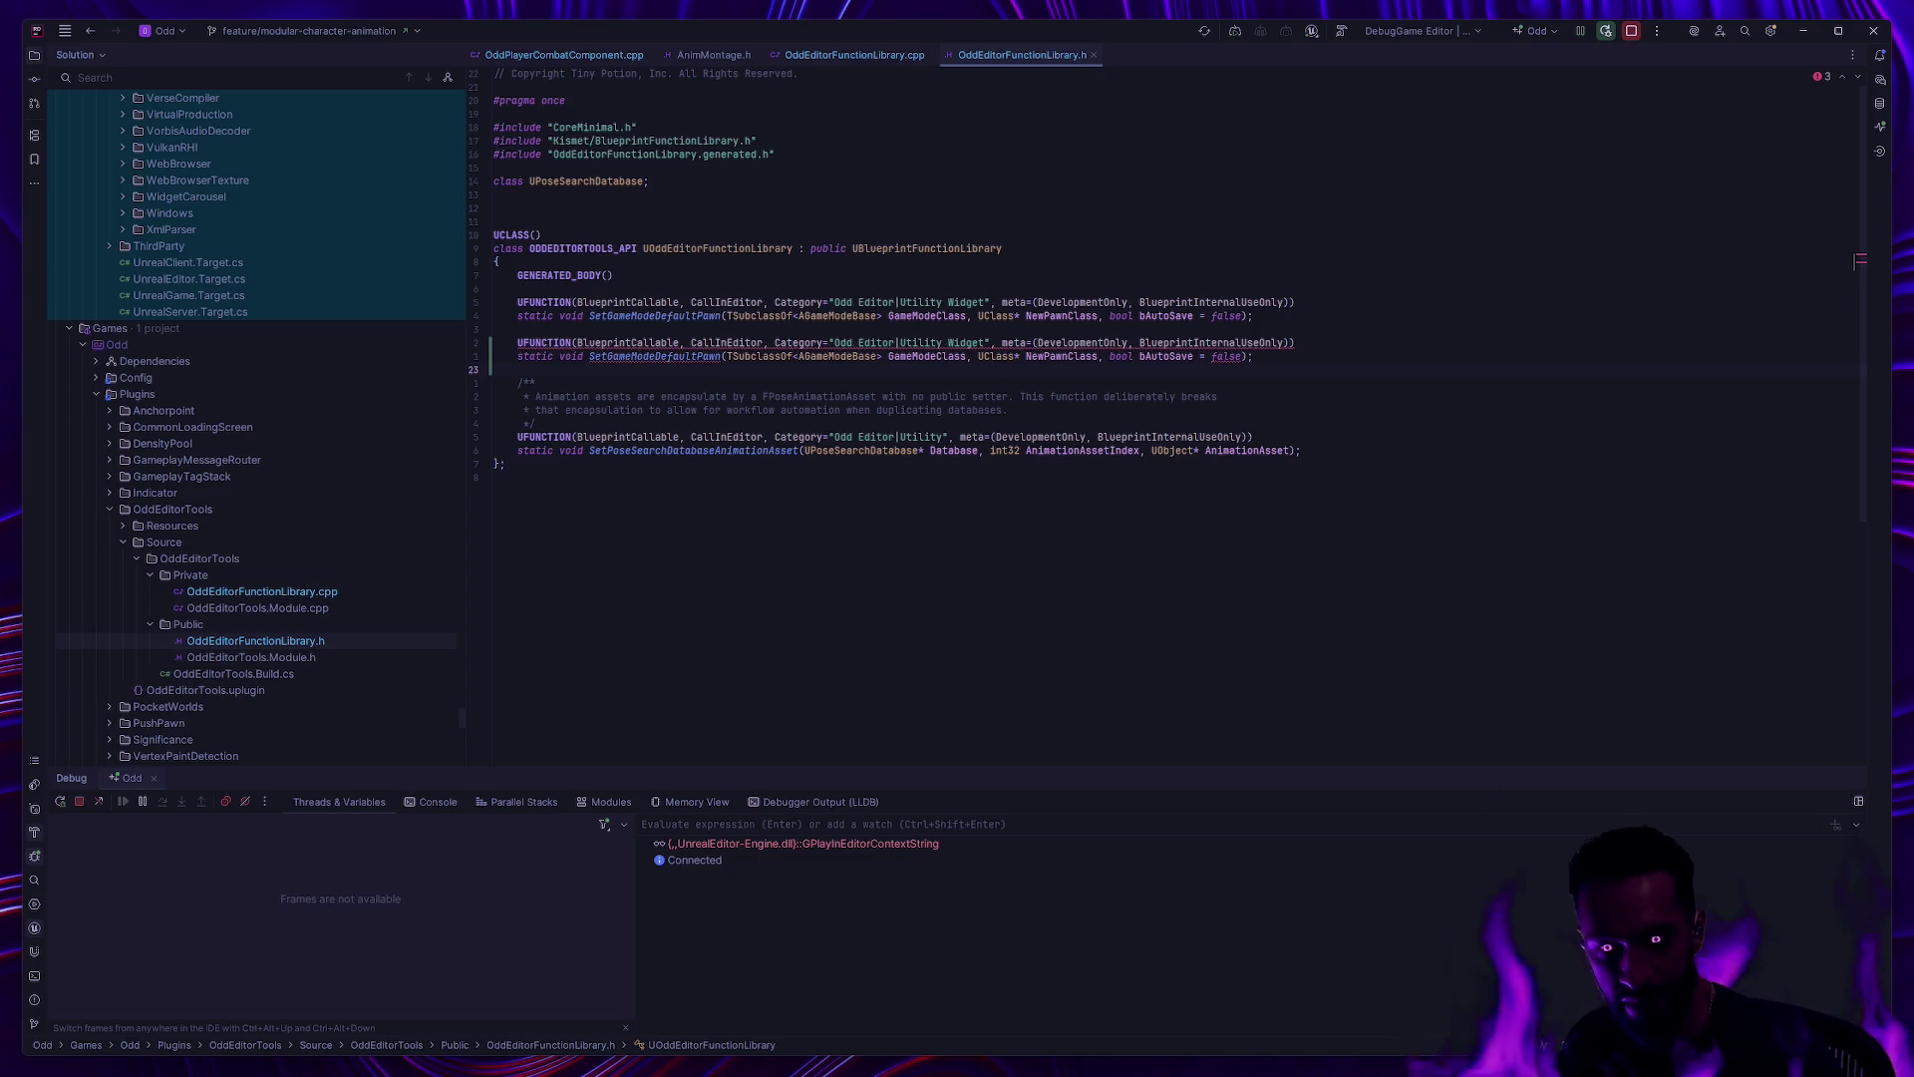
{"action": "key", "text": "k"}
{"action": "key", "text": "k"}
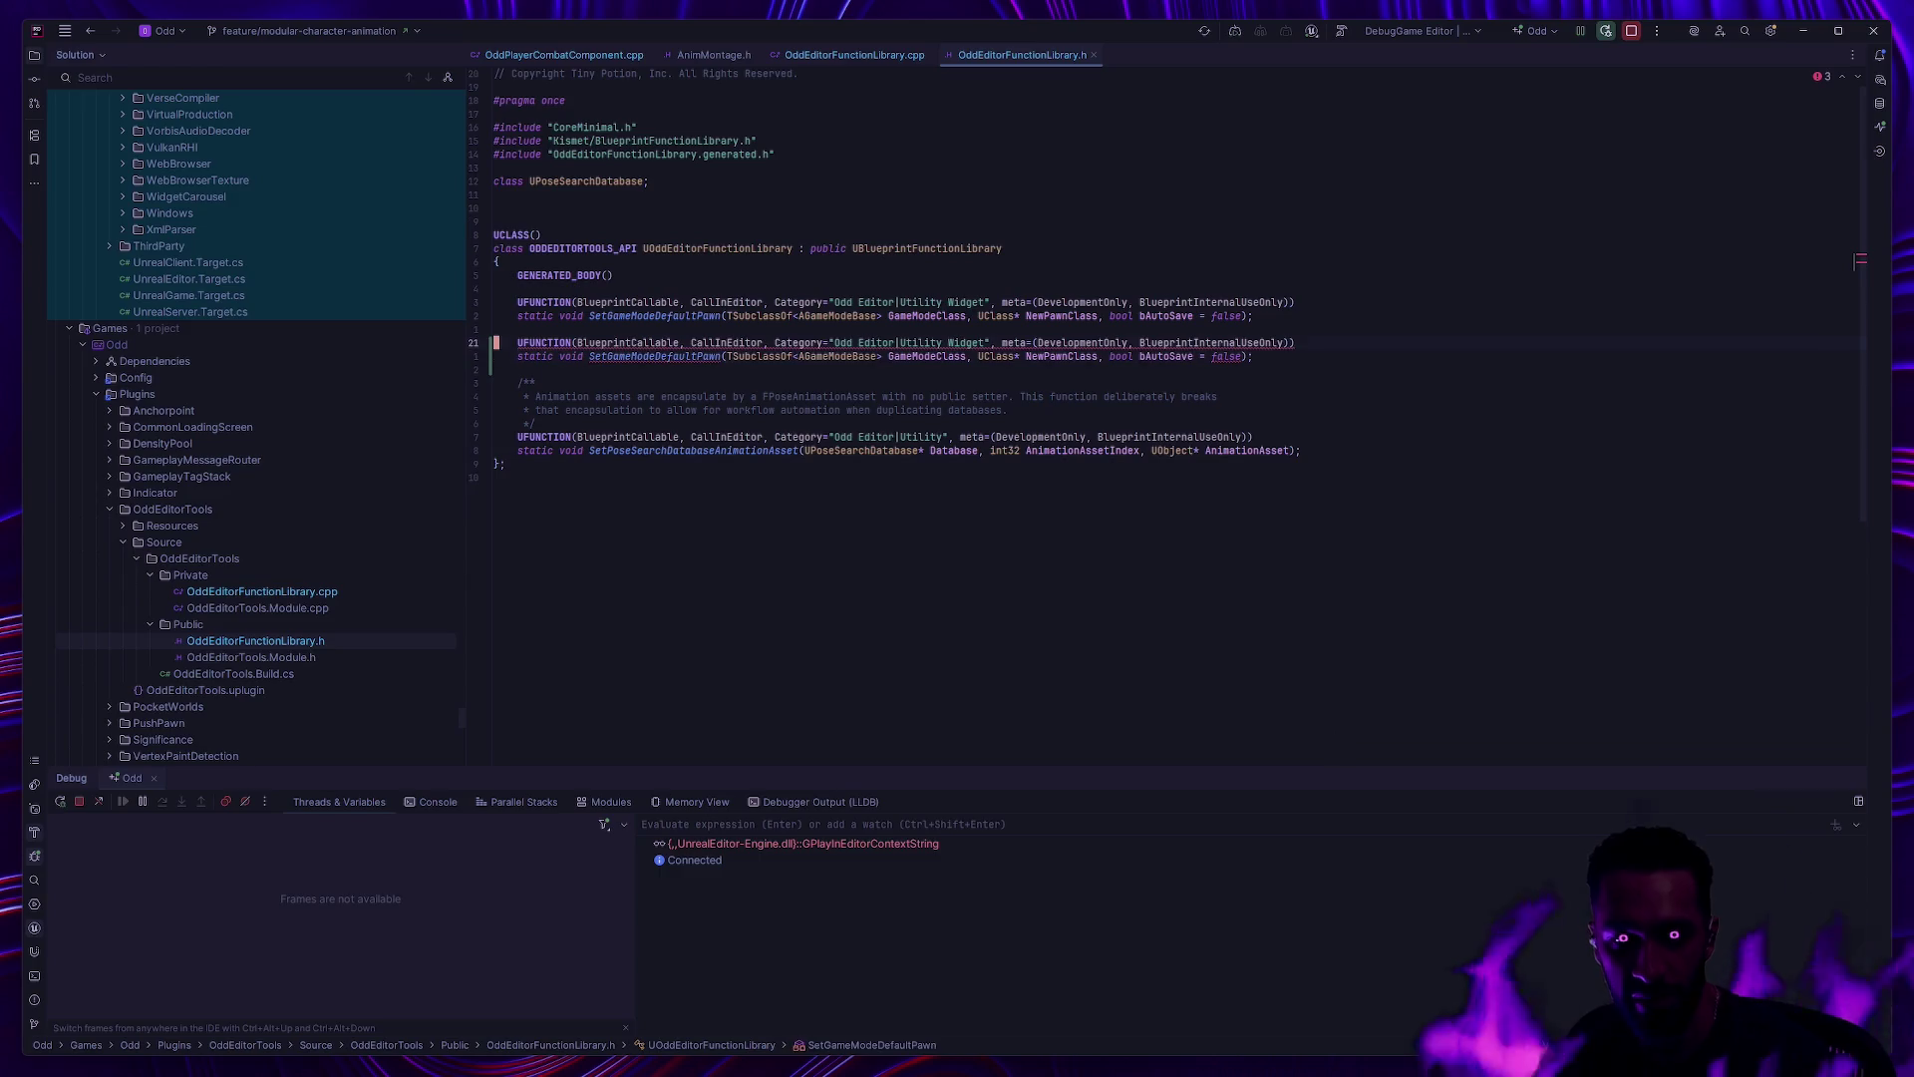
{"action": "key", "text": "w"}
{"action": "key", "text": "w"}
{"action": "key", "text": "w"}
{"action": "key", "text": "w"}
{"action": "key", "text": "b"}
{"action": "key", "text": "BackSpace"}
{"action": "key", "text": "BackSpace"}
{"action": "key", "text": "BackSpace"}
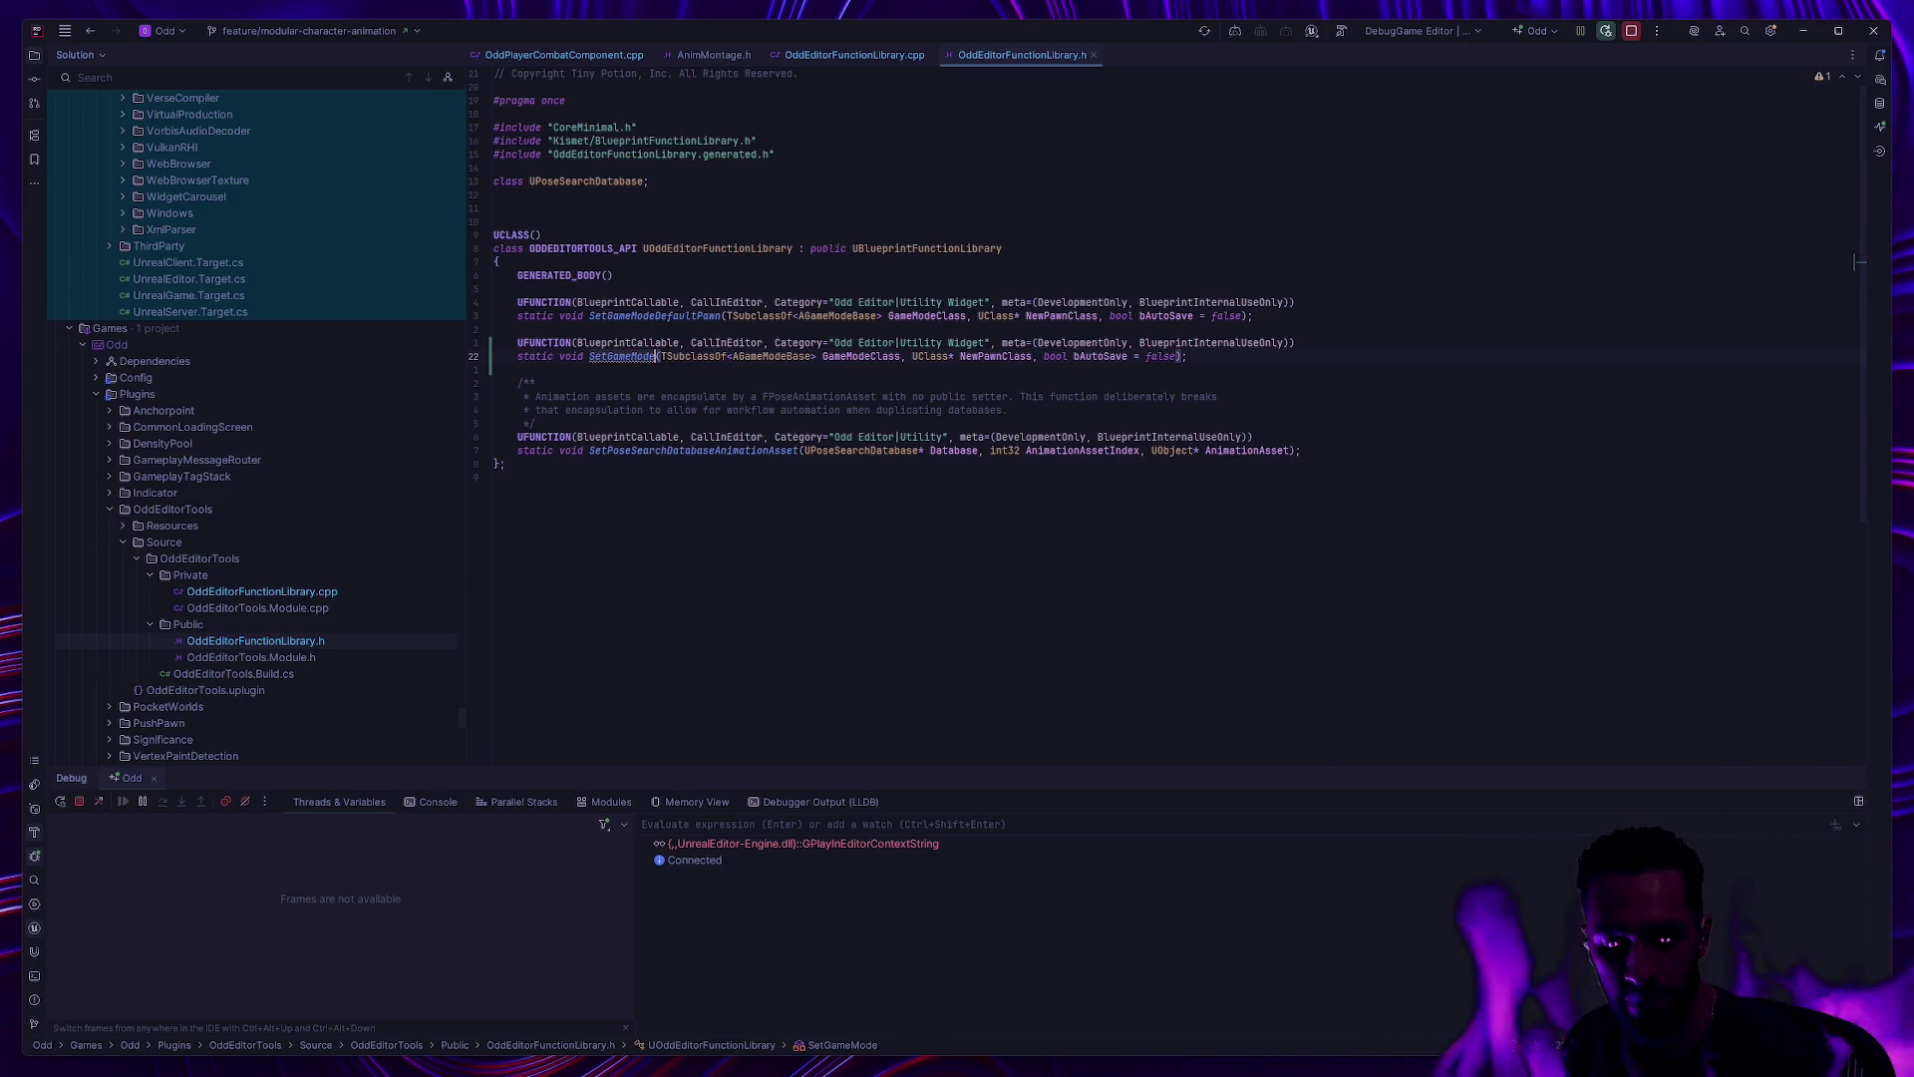
{"action": "type", "text": "R"}
{"action": "type", "text": "andomPawns"}
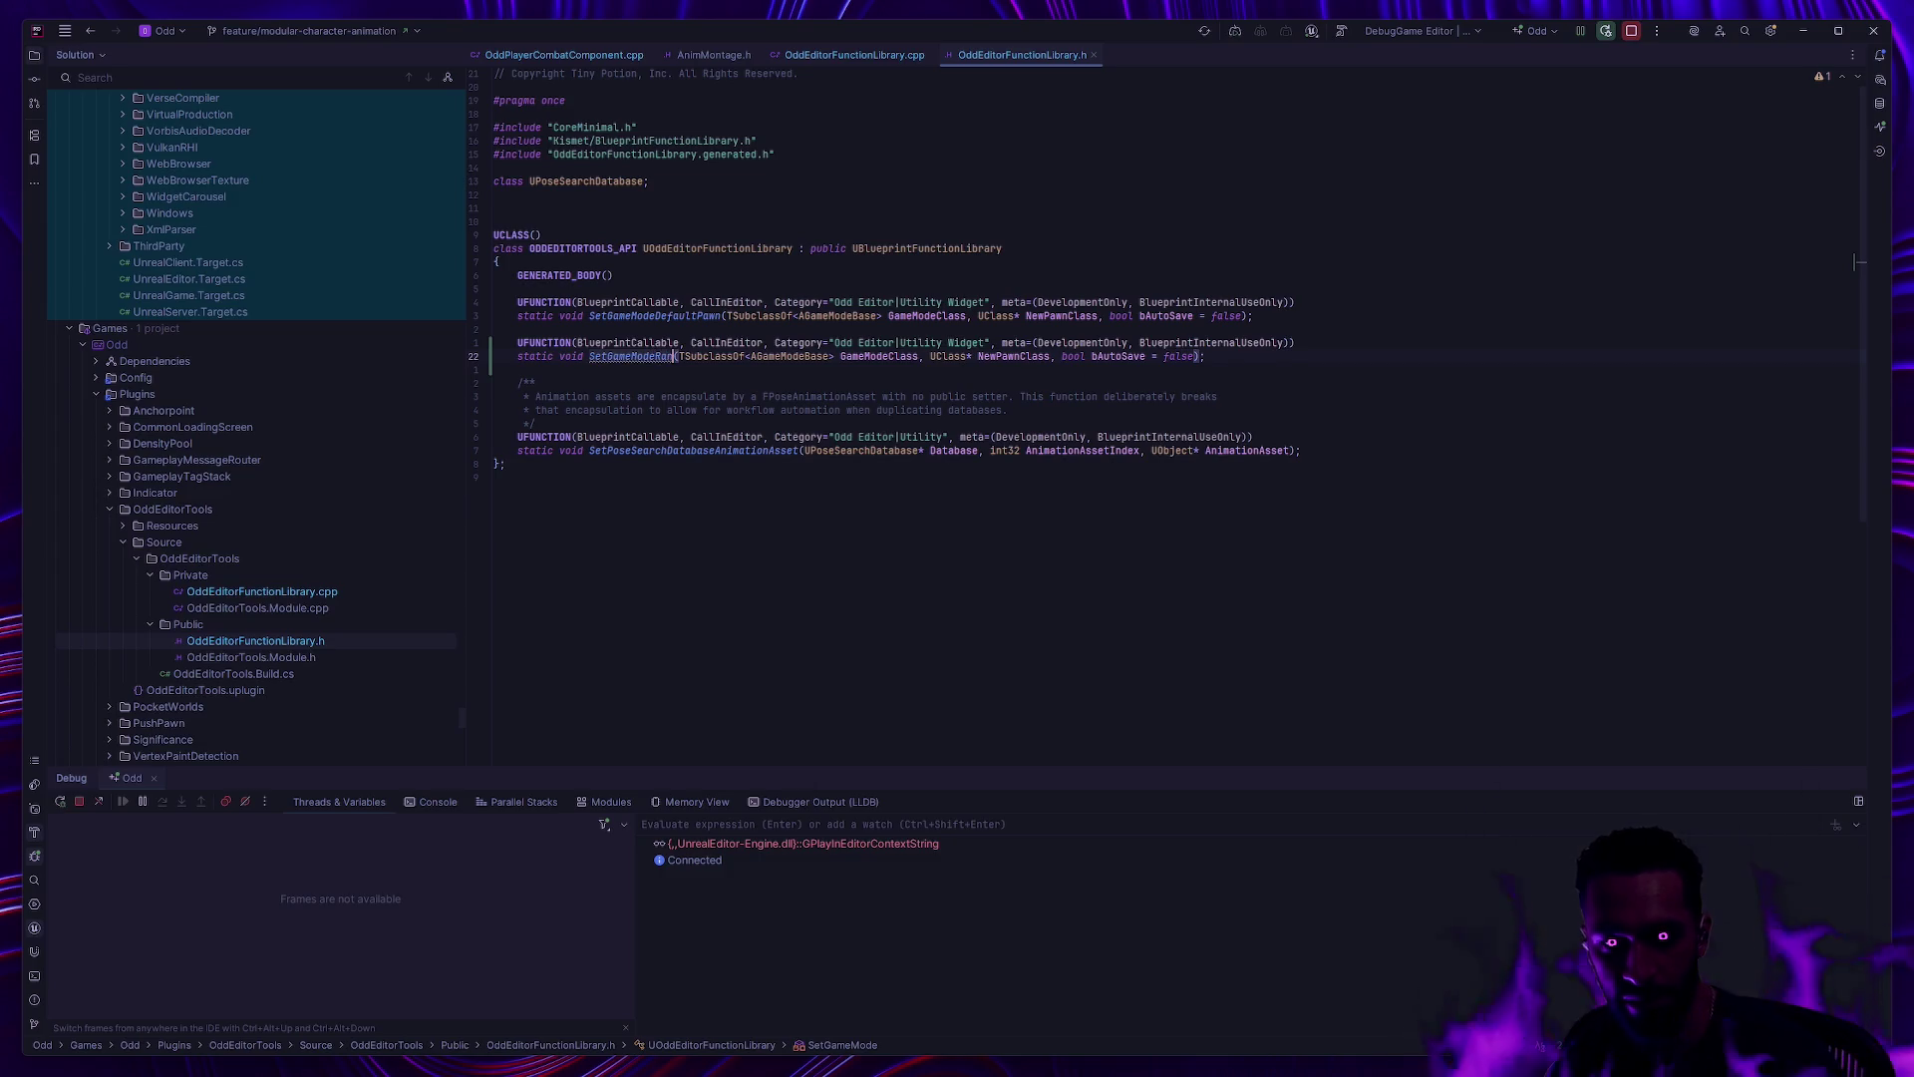
Step: Swap the declaration's NewPawnClass parameter for bool bRandomPawns, then return to the .cpp
{"action": "key", "text": "ctrl+Right"}
{"action": "key", "text": "ctrl+Right"}
{"action": "key", "text": "ctrl+Right"}
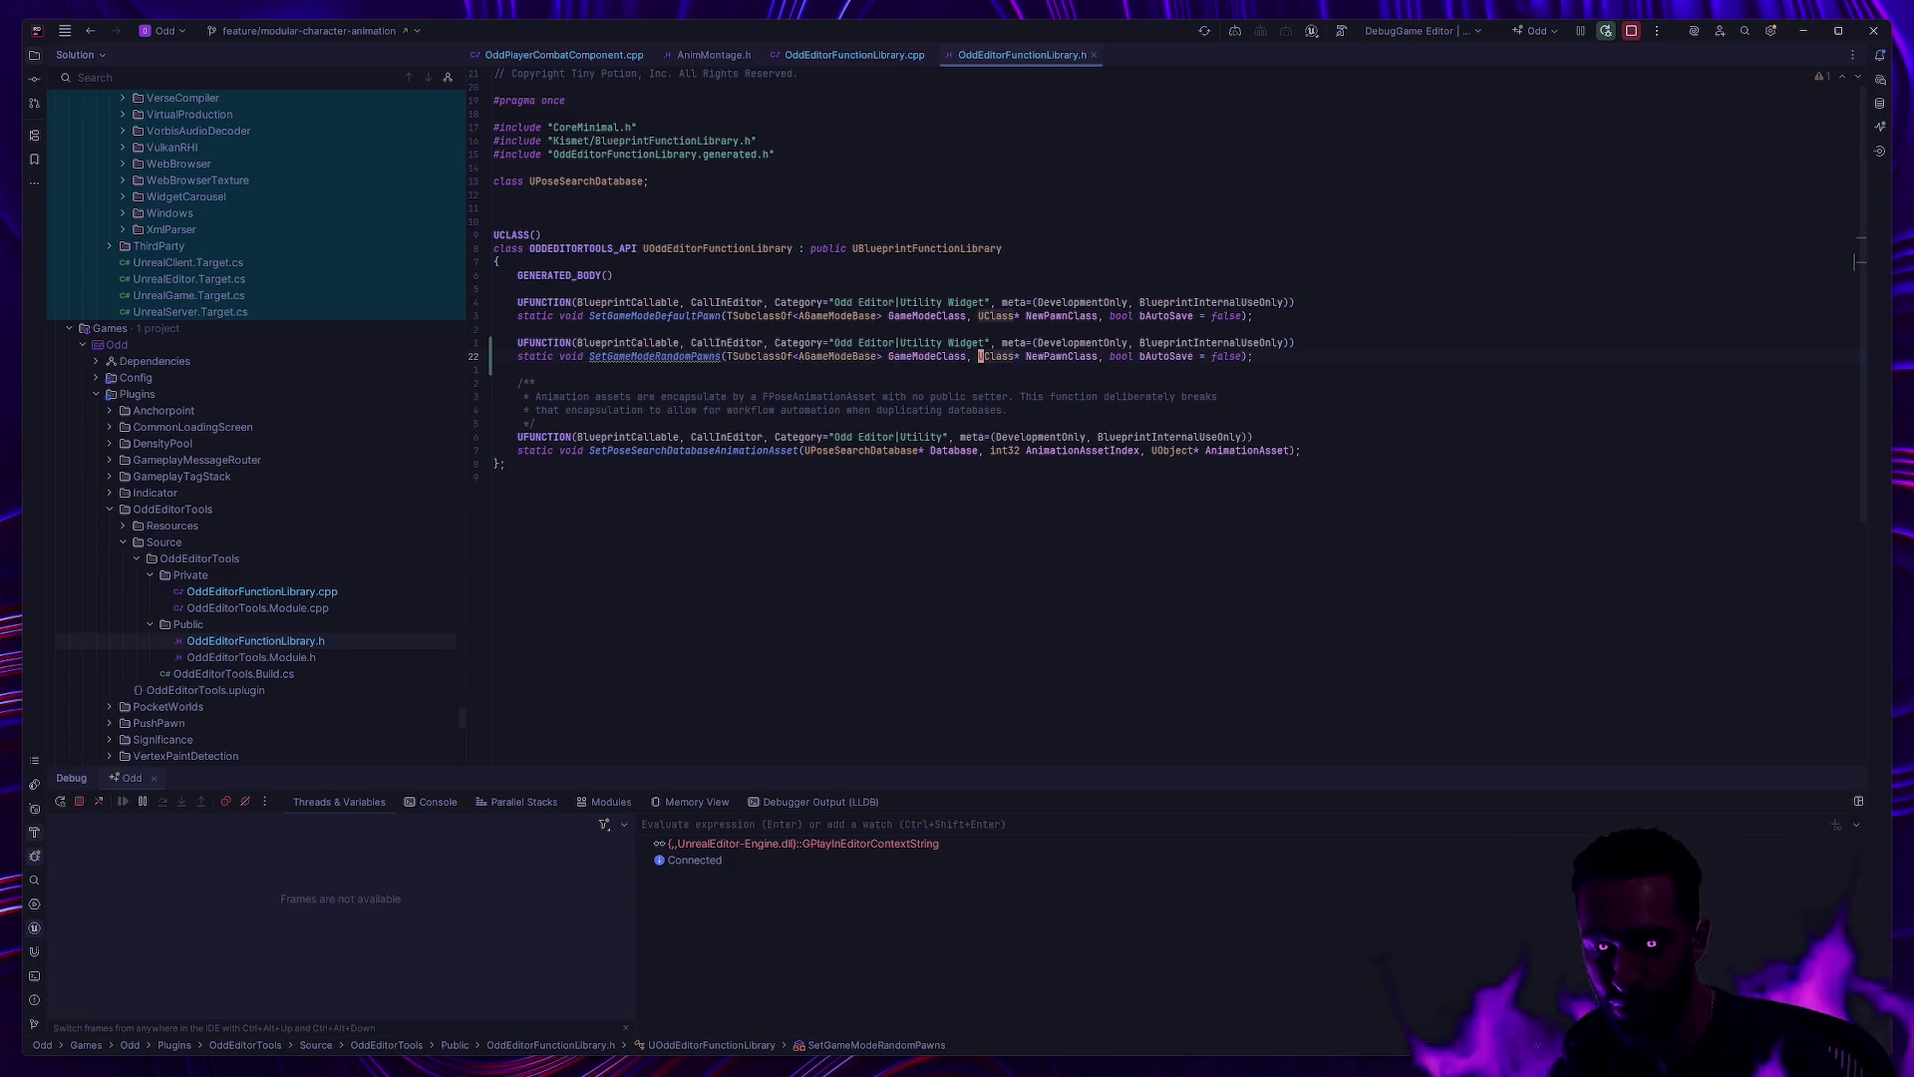
{"action": "key", "text": "ctrl+Delete"}
{"action": "key", "text": "ctrl+Delete"}
{"action": "key", "text": "ctrl+Delete"}
{"action": "type", "text": "bool bER"}
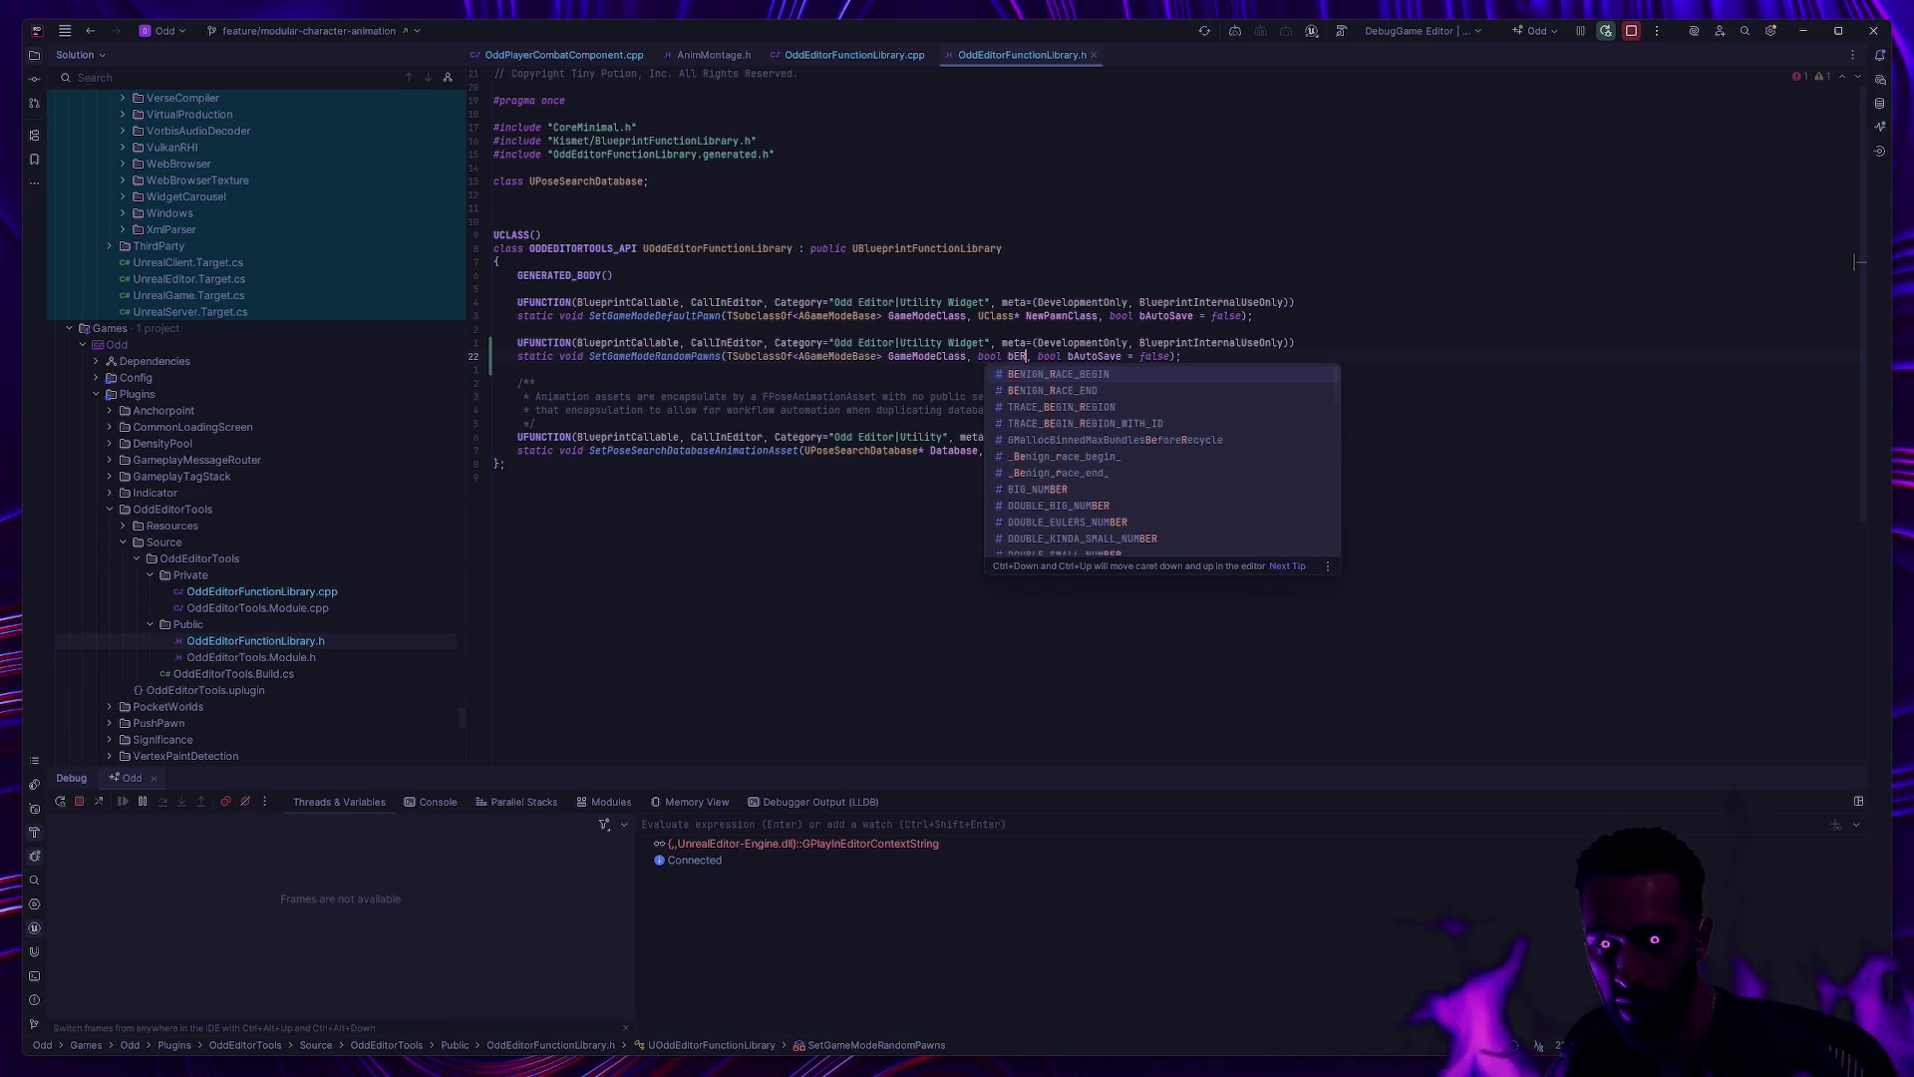
{"action": "key", "text": "BackSpace"}
{"action": "key", "text": "BackSpace"}
{"action": "type", "text": "Ranf"}
{"action": "key", "text": "BackSpace"}
{"action": "type", "text": "domPawns"}
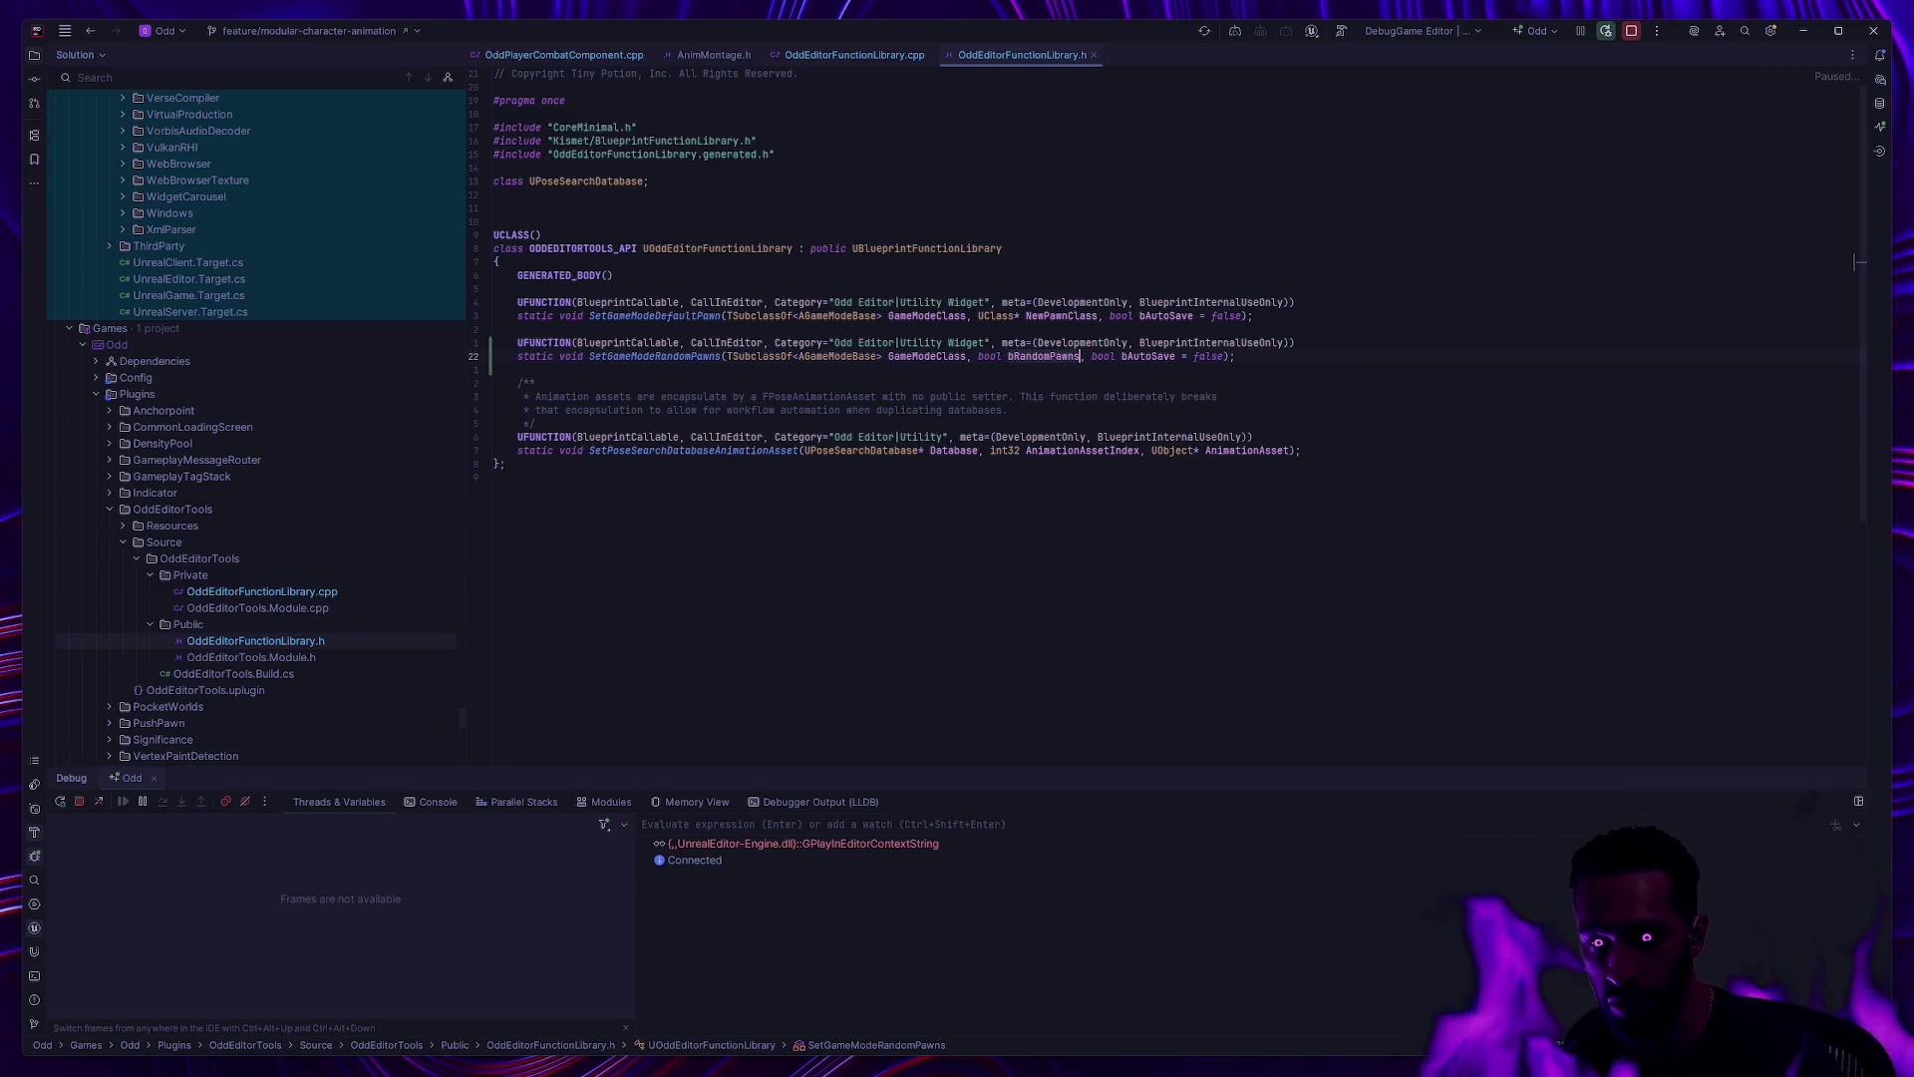
{"action": "left_click", "coordinate": [1154, 278]}
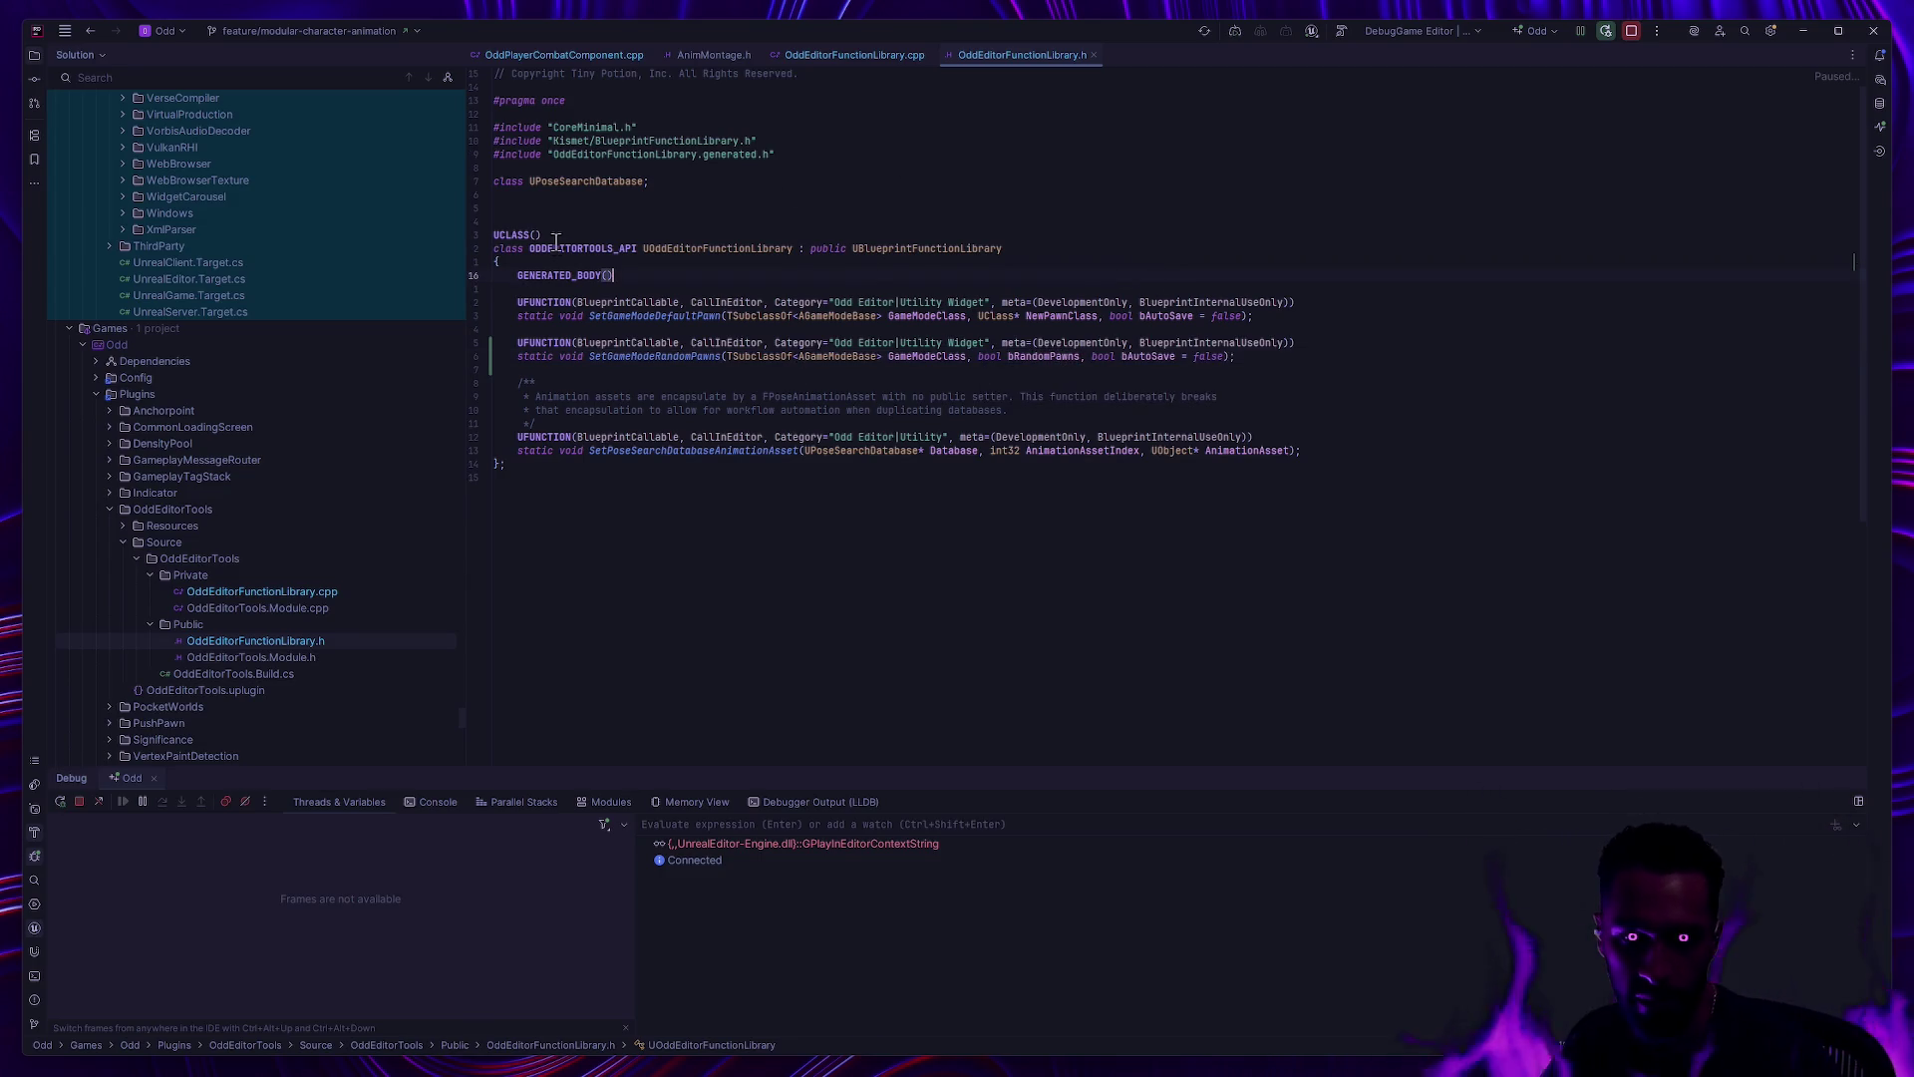
{"action": "left_click", "coordinate": [836, 58]}
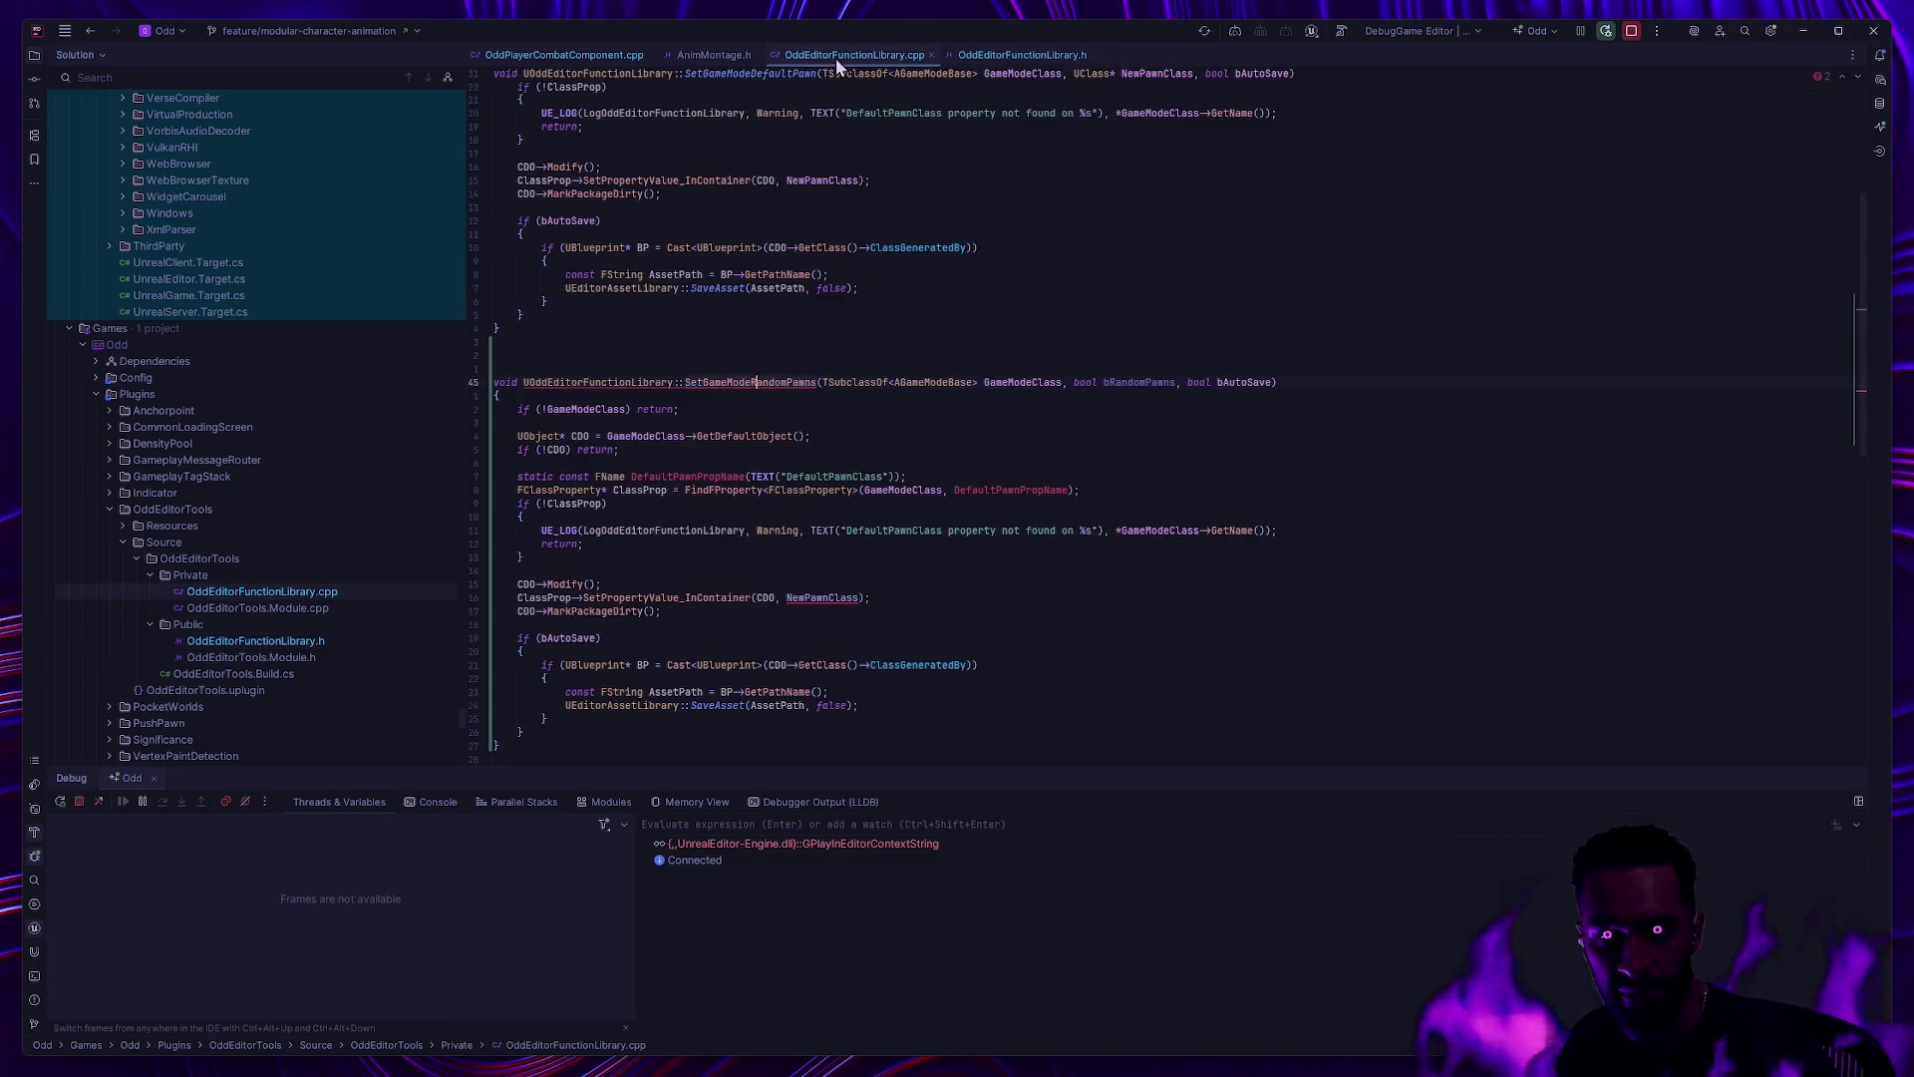
Step: Change the looked-up property name string from DefaultPawnClass to bRandomPawns
{"action": "scroll", "coordinate": [876, 348], "scroll_direction": "down", "scroll_amount": 2}
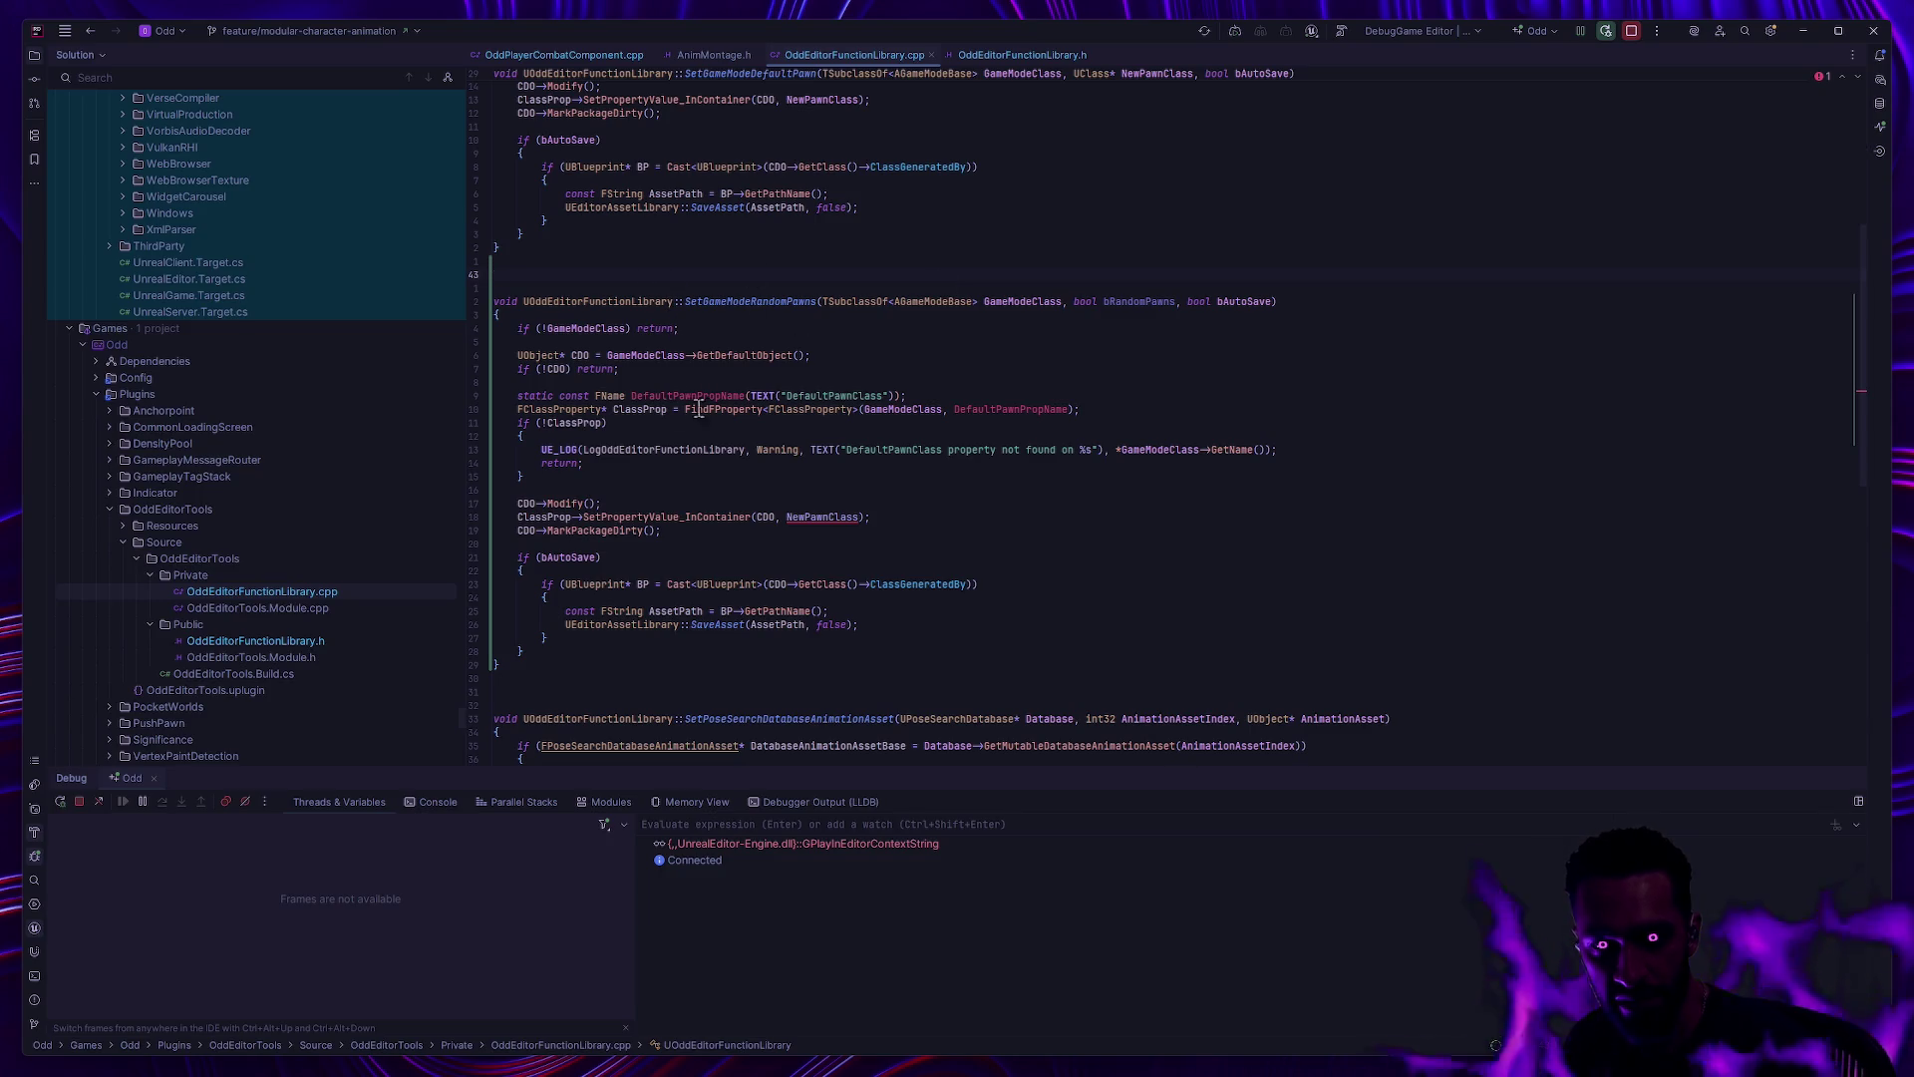
{"action": "left_click", "coordinate": [877, 397]}
{"action": "key", "text": "ctrl+BackSpace"}
{"action": "key", "text": "Delete"}
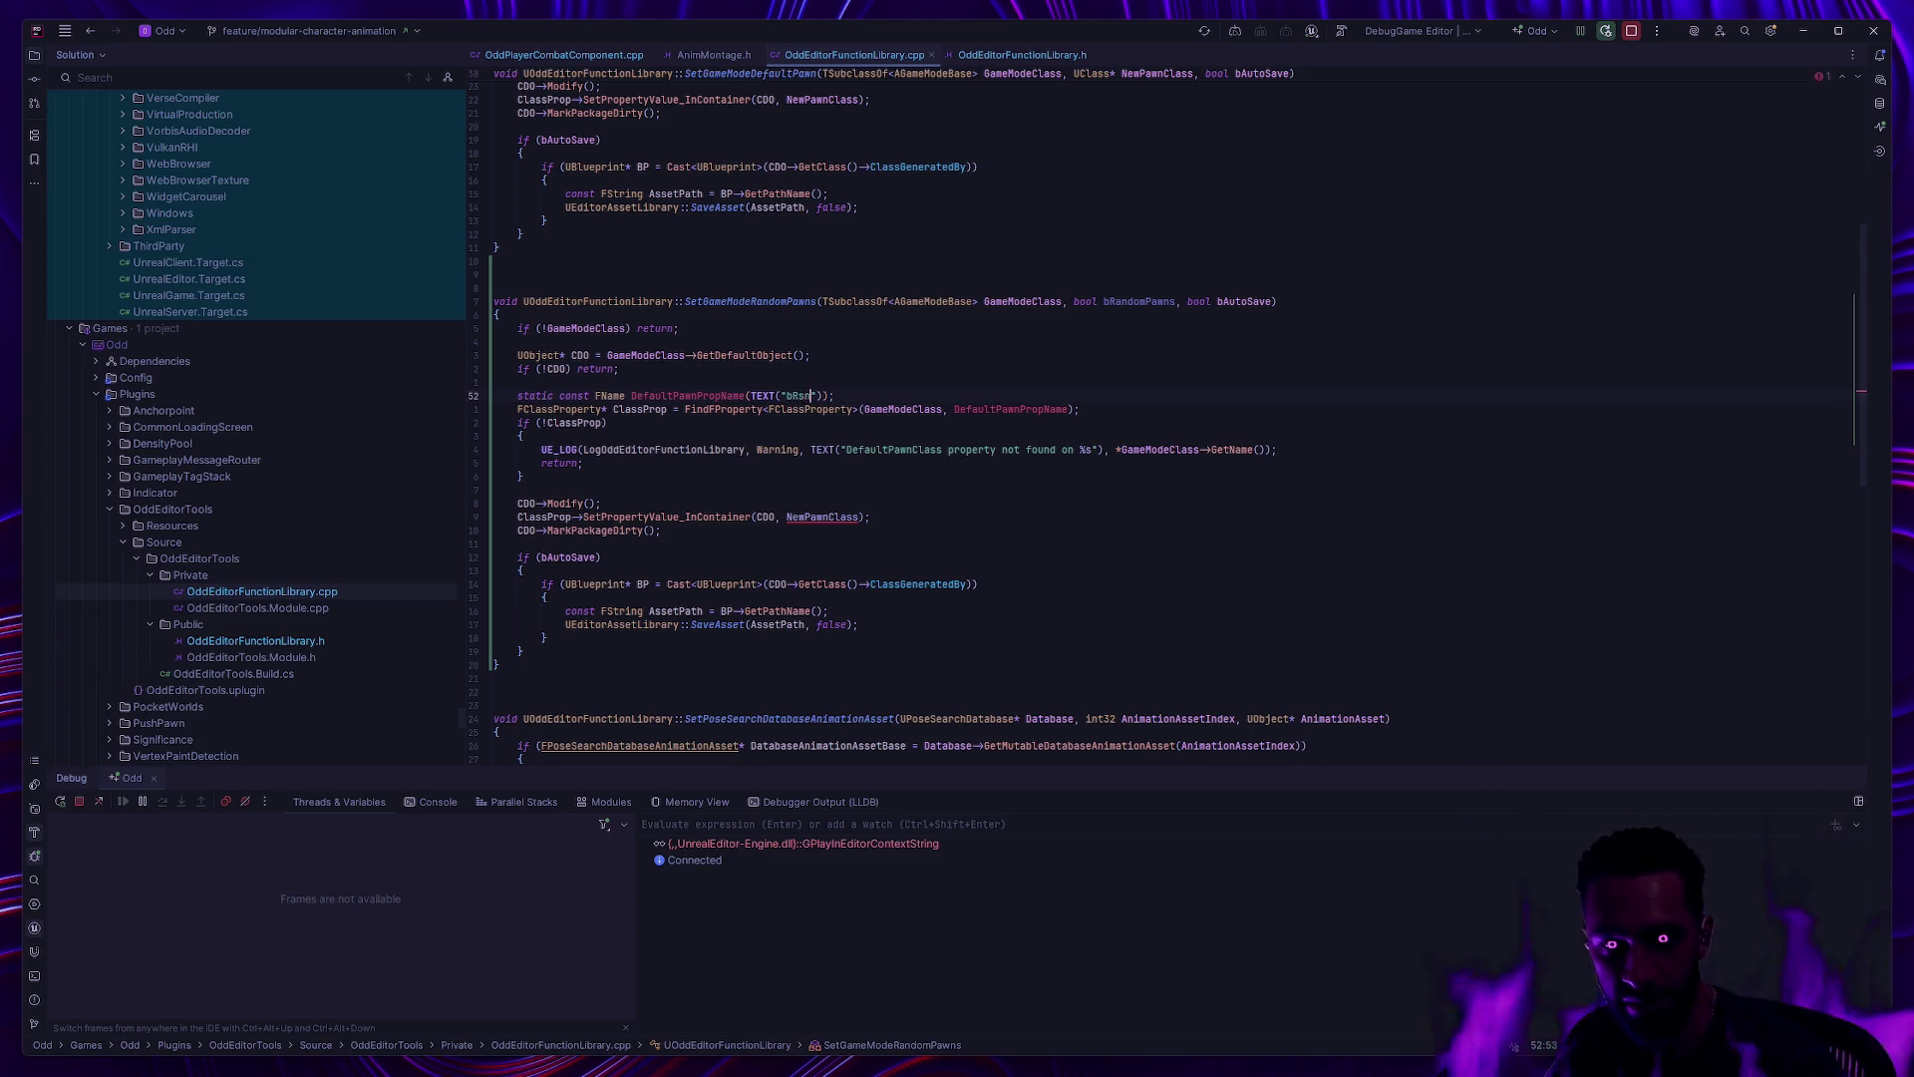
{"action": "type", "text": "domPa"}
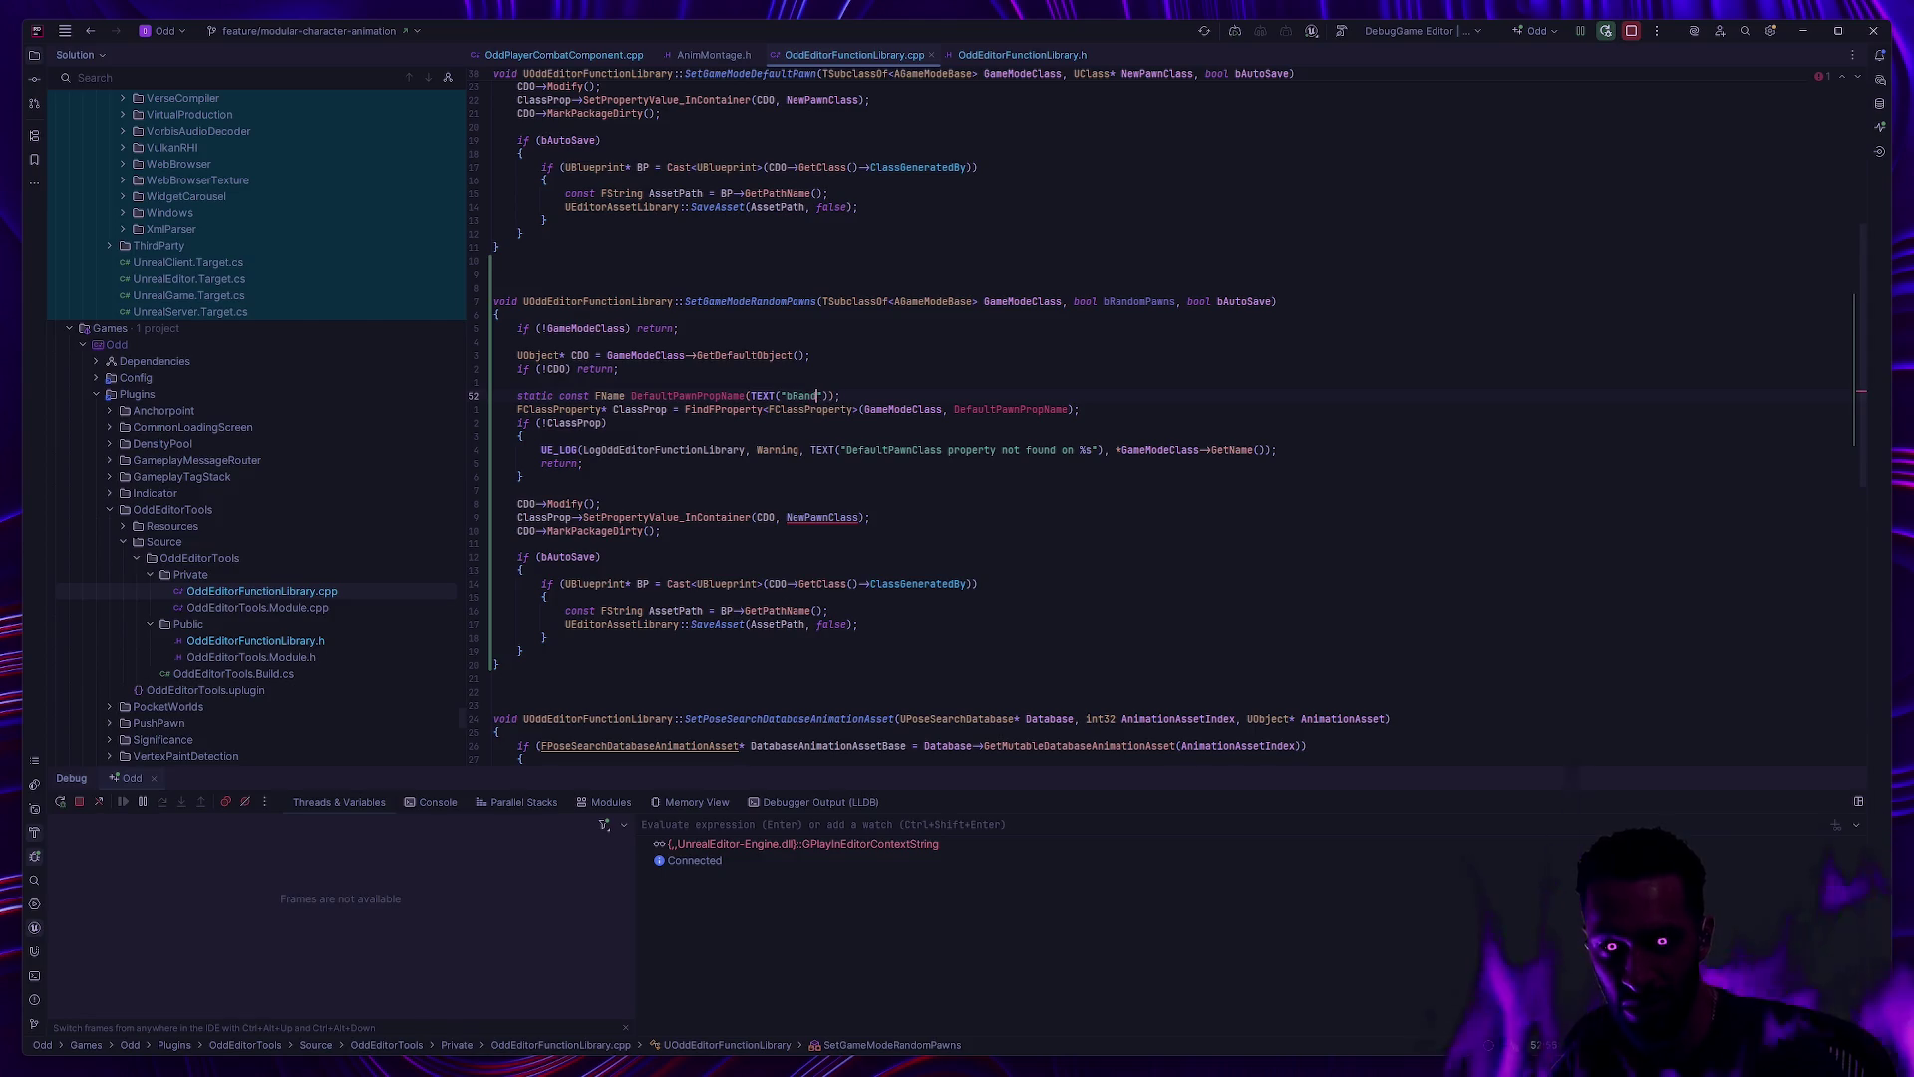
{"action": "type", "text": "wns"}
{"action": "left_click", "coordinate": [942, 478]}
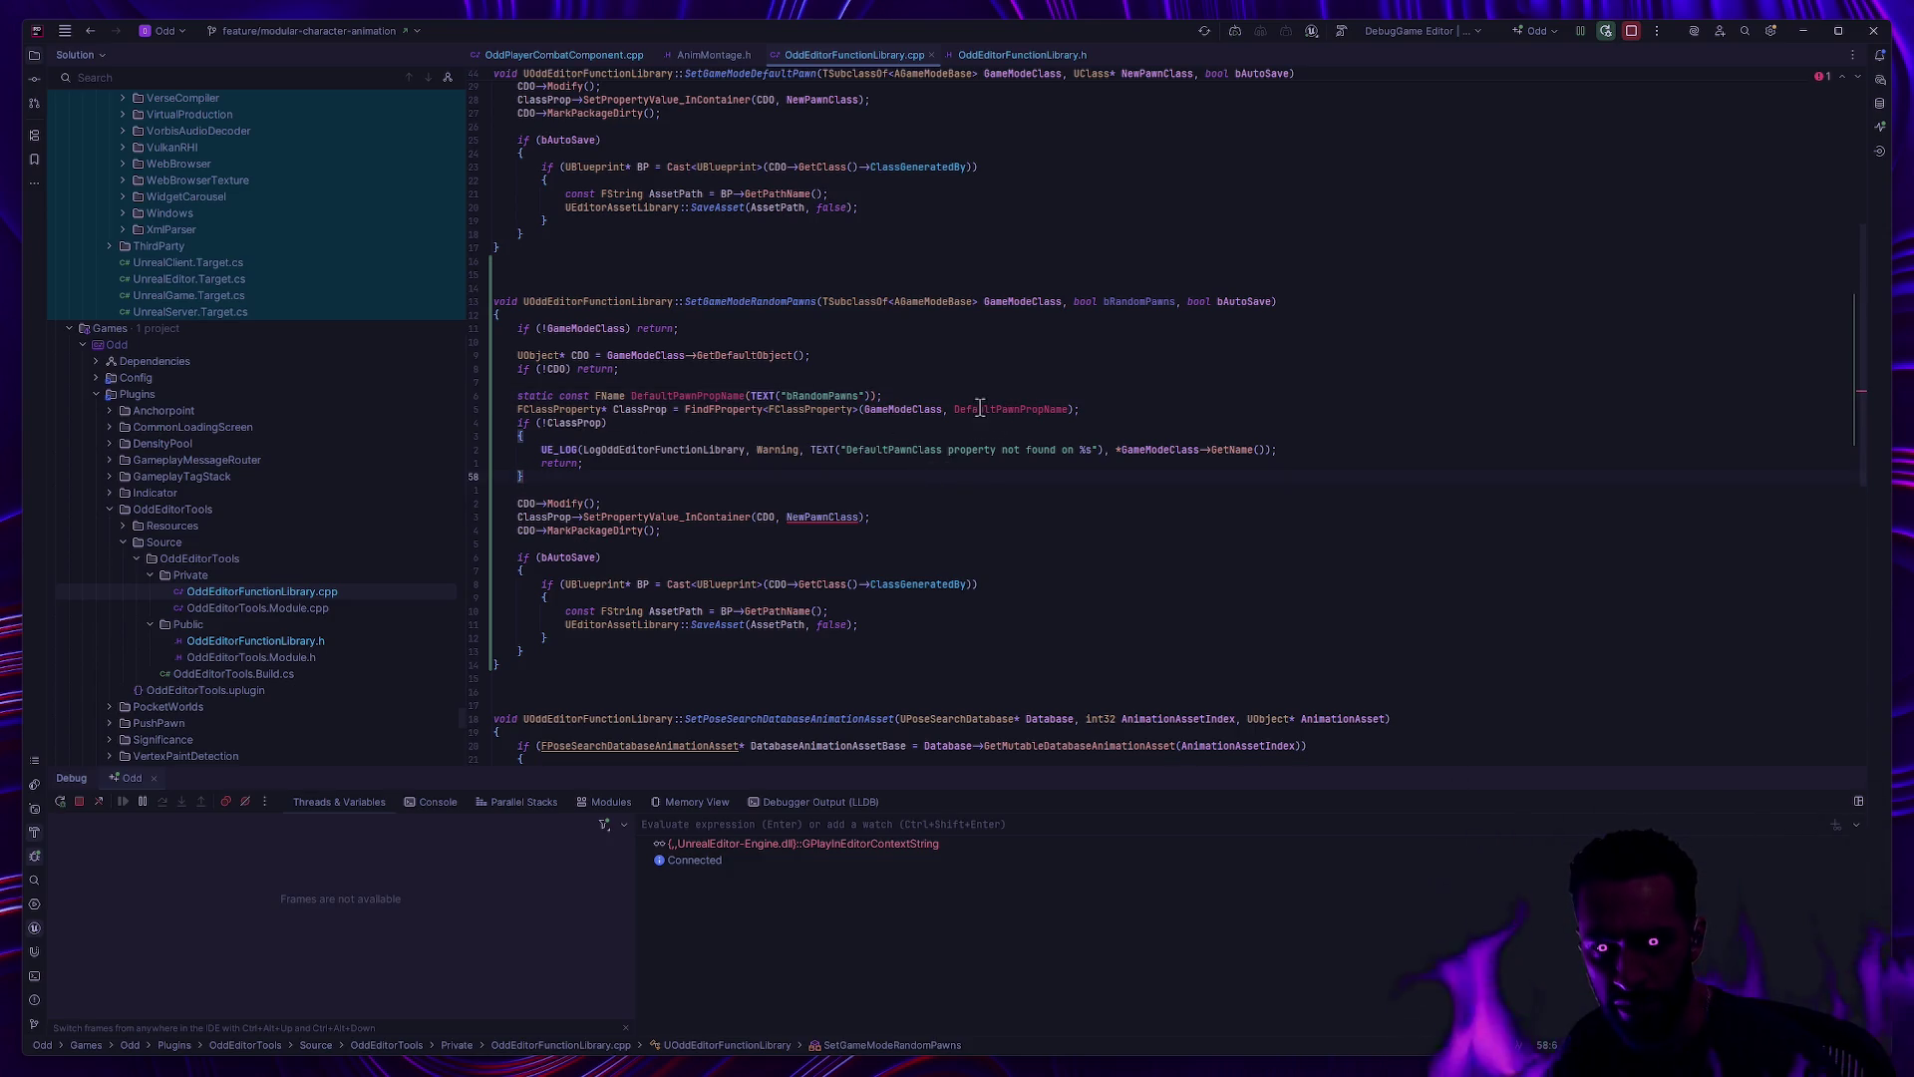
Step: Rename the DefaultPawnPropName variable to RandomPawnsPropName in both places
{"action": "left_click", "coordinate": [702, 396]}
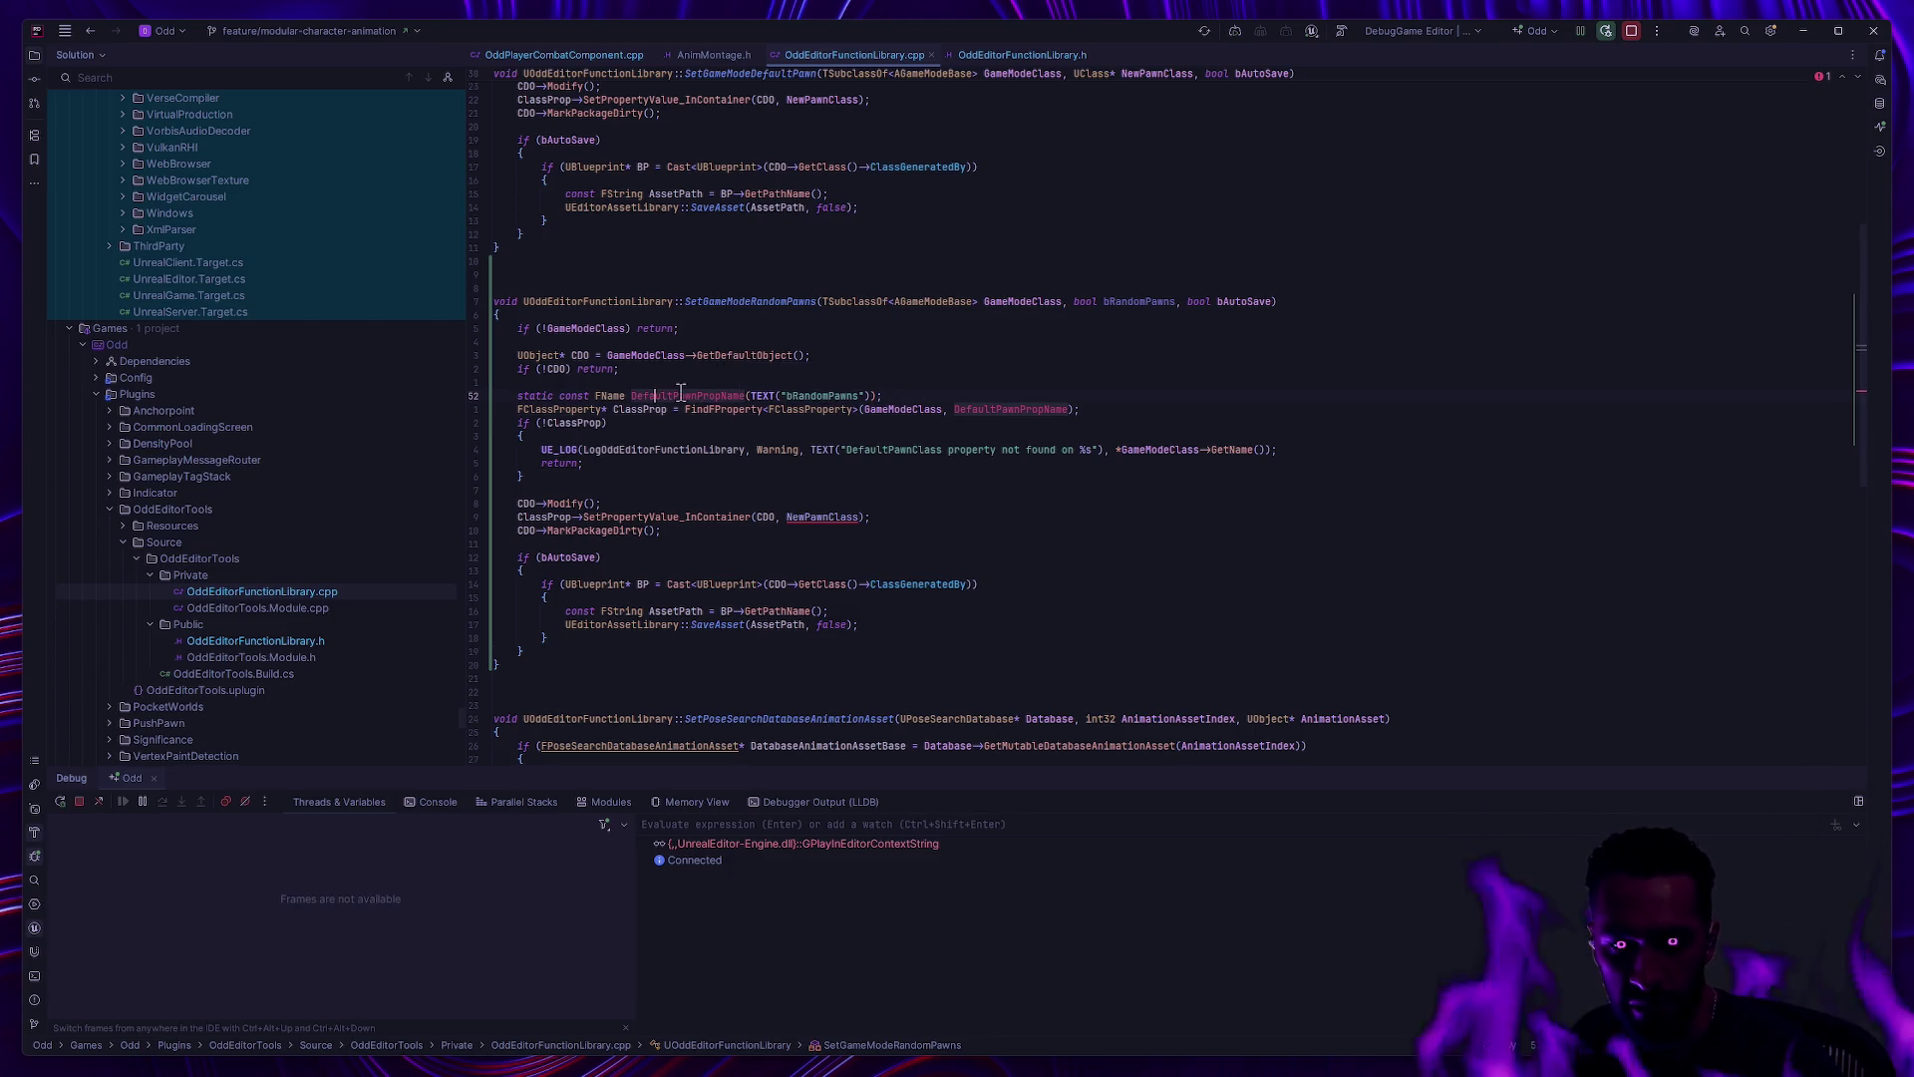
{"action": "key", "text": "F2"}
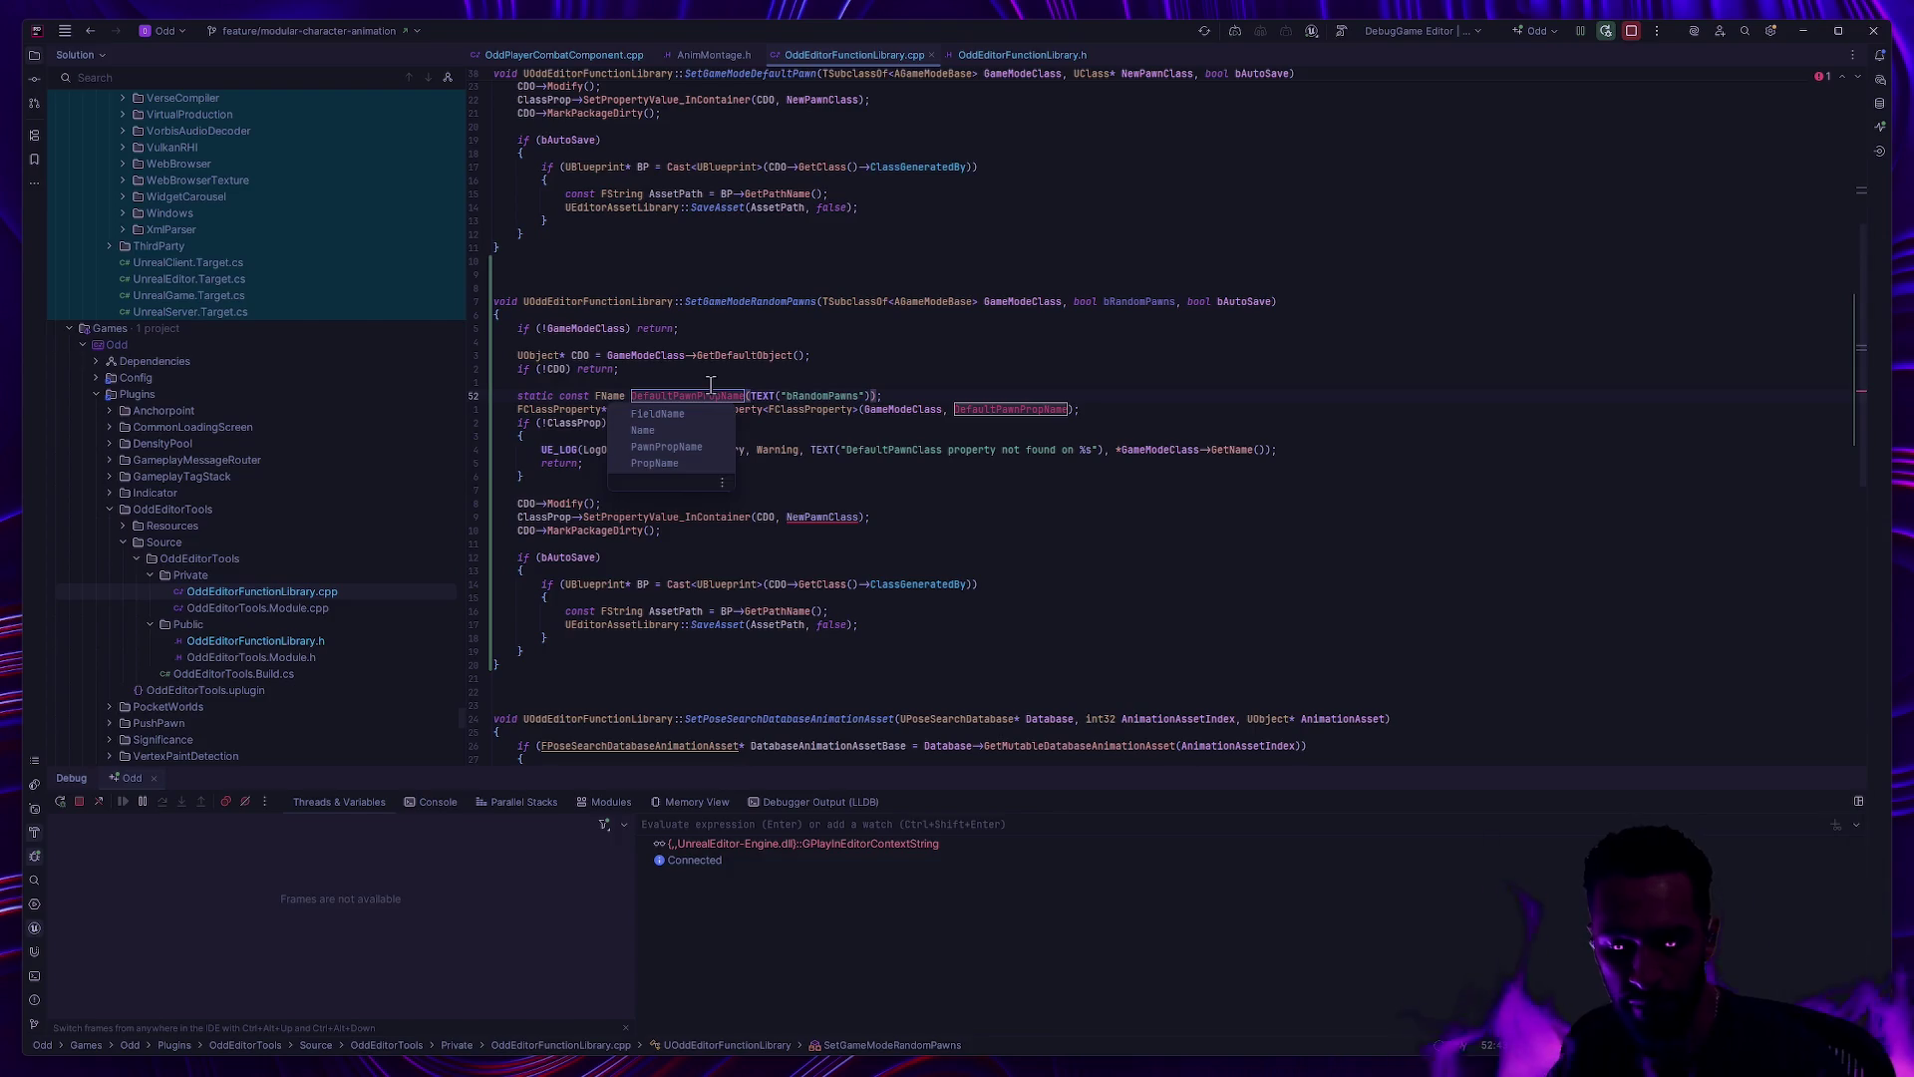
{"action": "type", "text": "Random"}
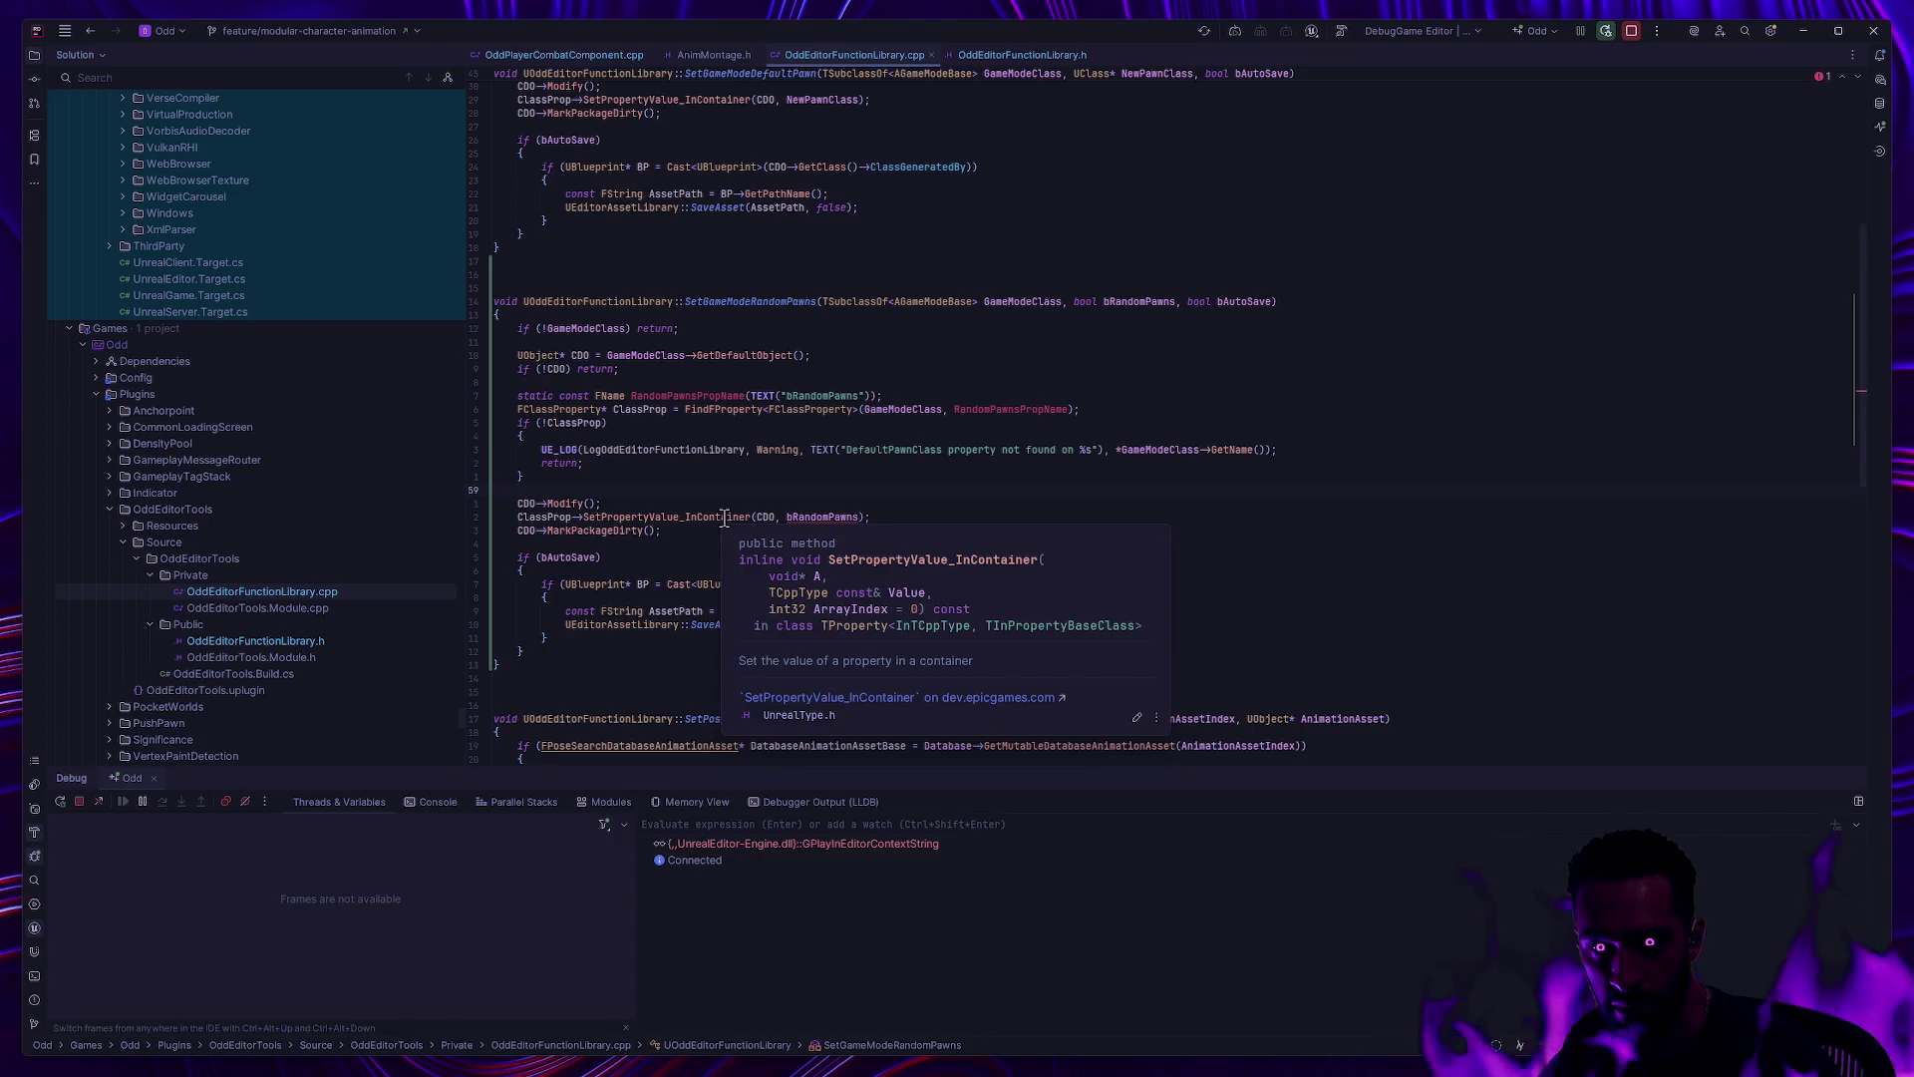
Step: Trim the SetPropertyValue_InContainer call down to SetPropertyValue
{"action": "mouse_move", "coordinate": [682, 515]}
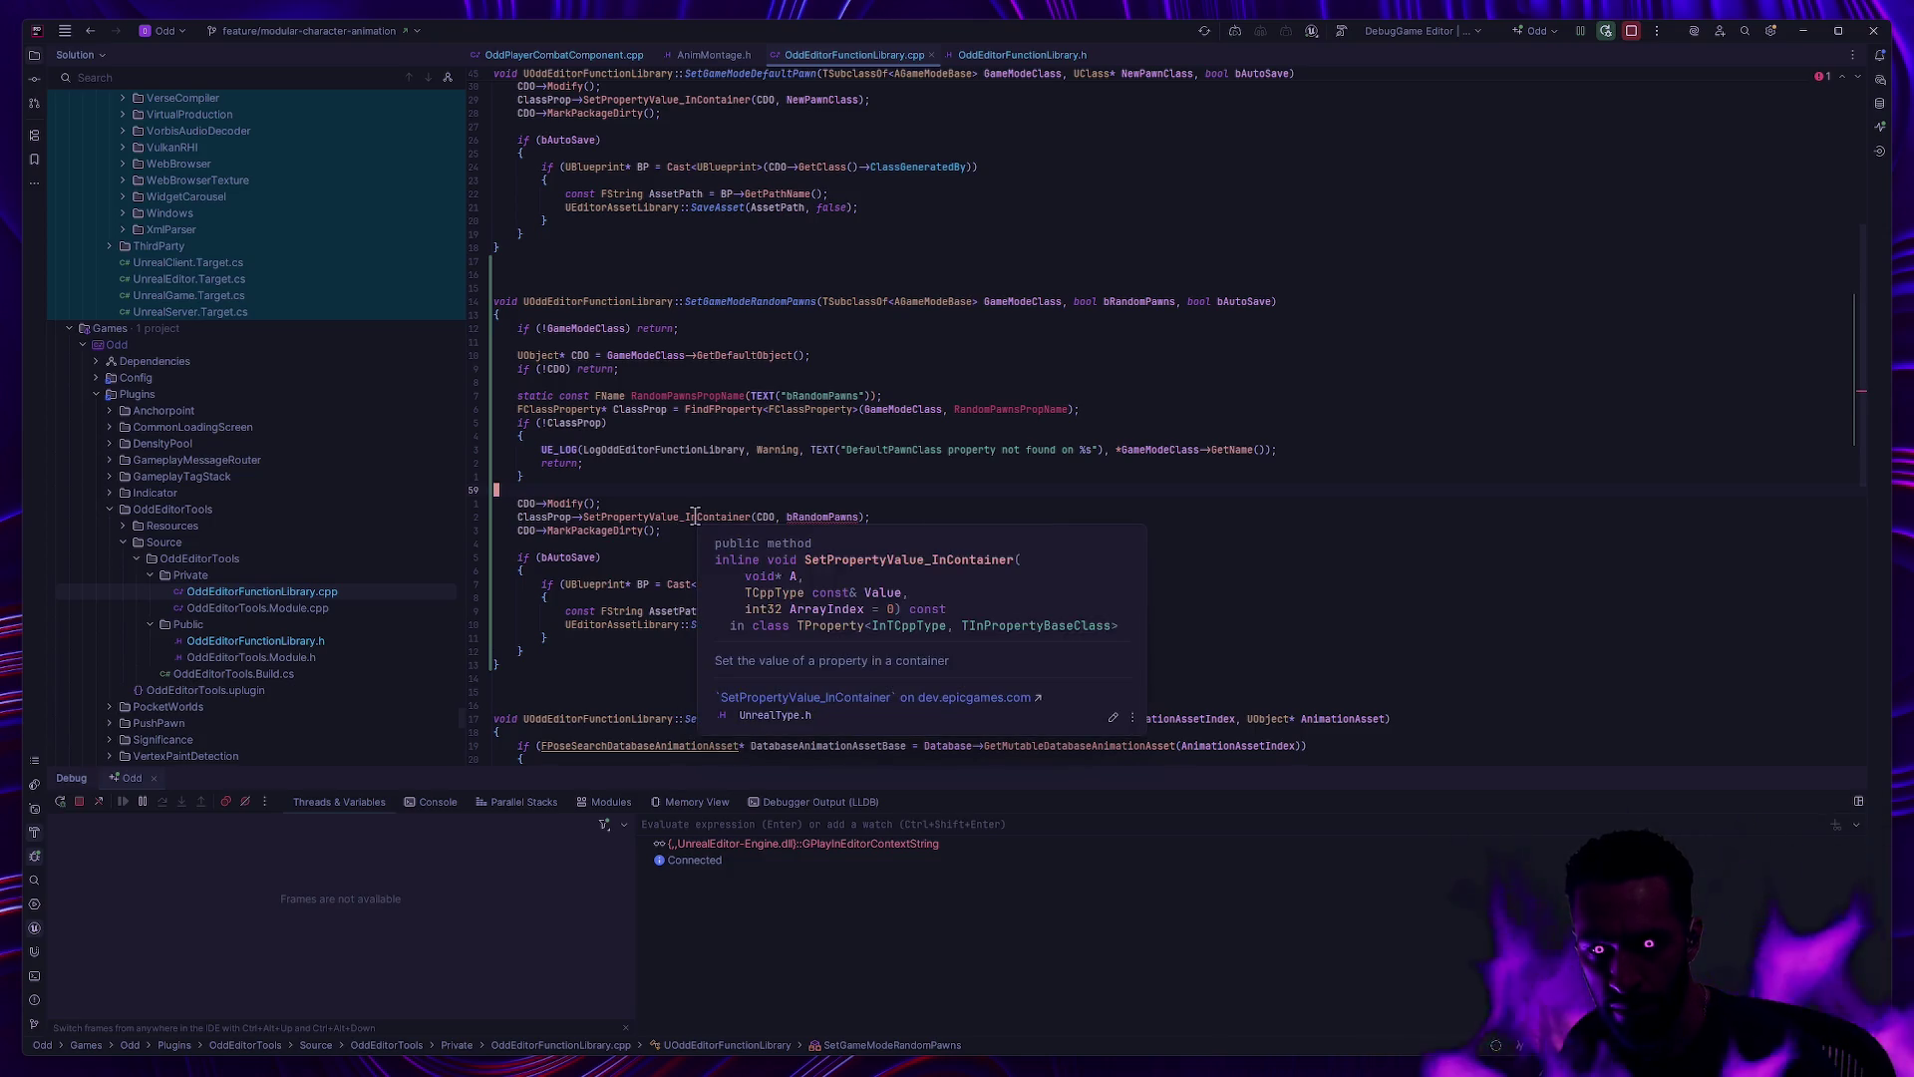
{"action": "left_click", "coordinate": [683, 517]}
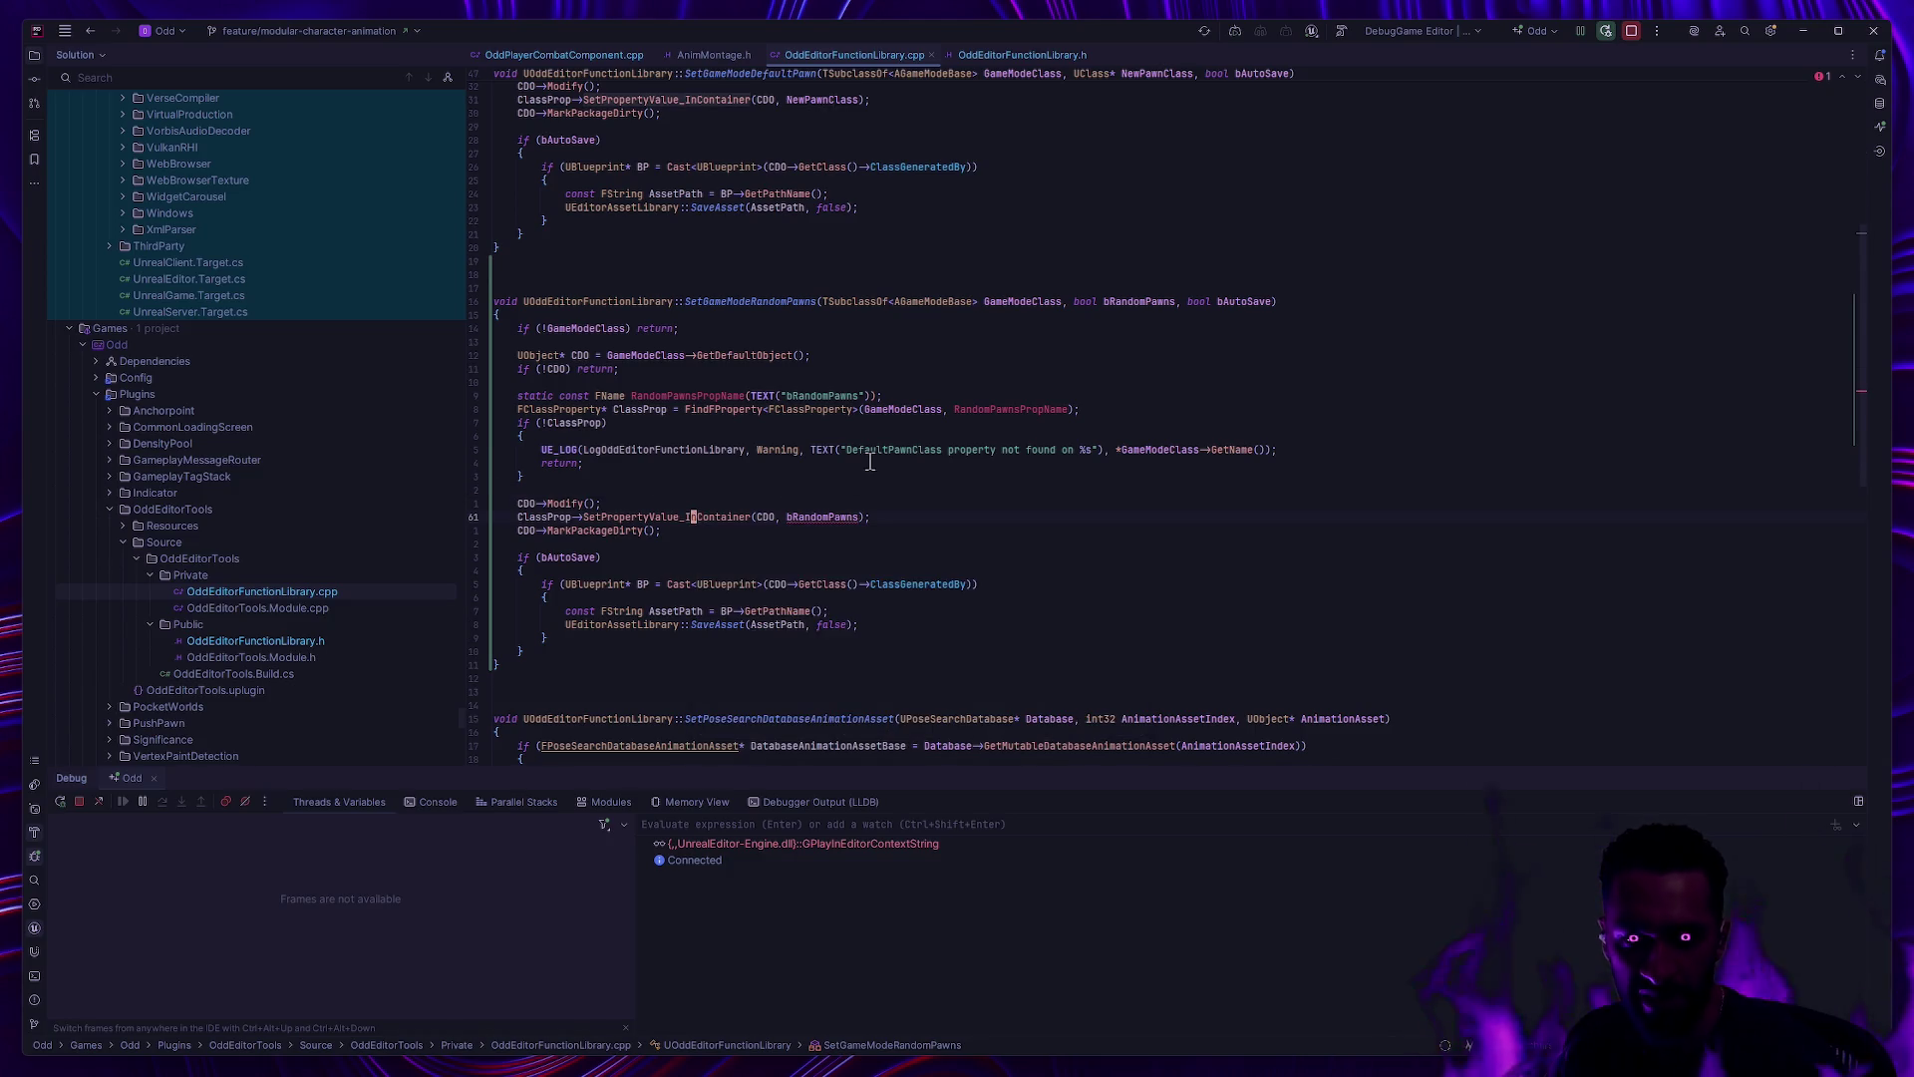
{"action": "key", "text": "Delete"}
{"action": "key", "text": "Delete"}
{"action": "key", "text": "Delete"}
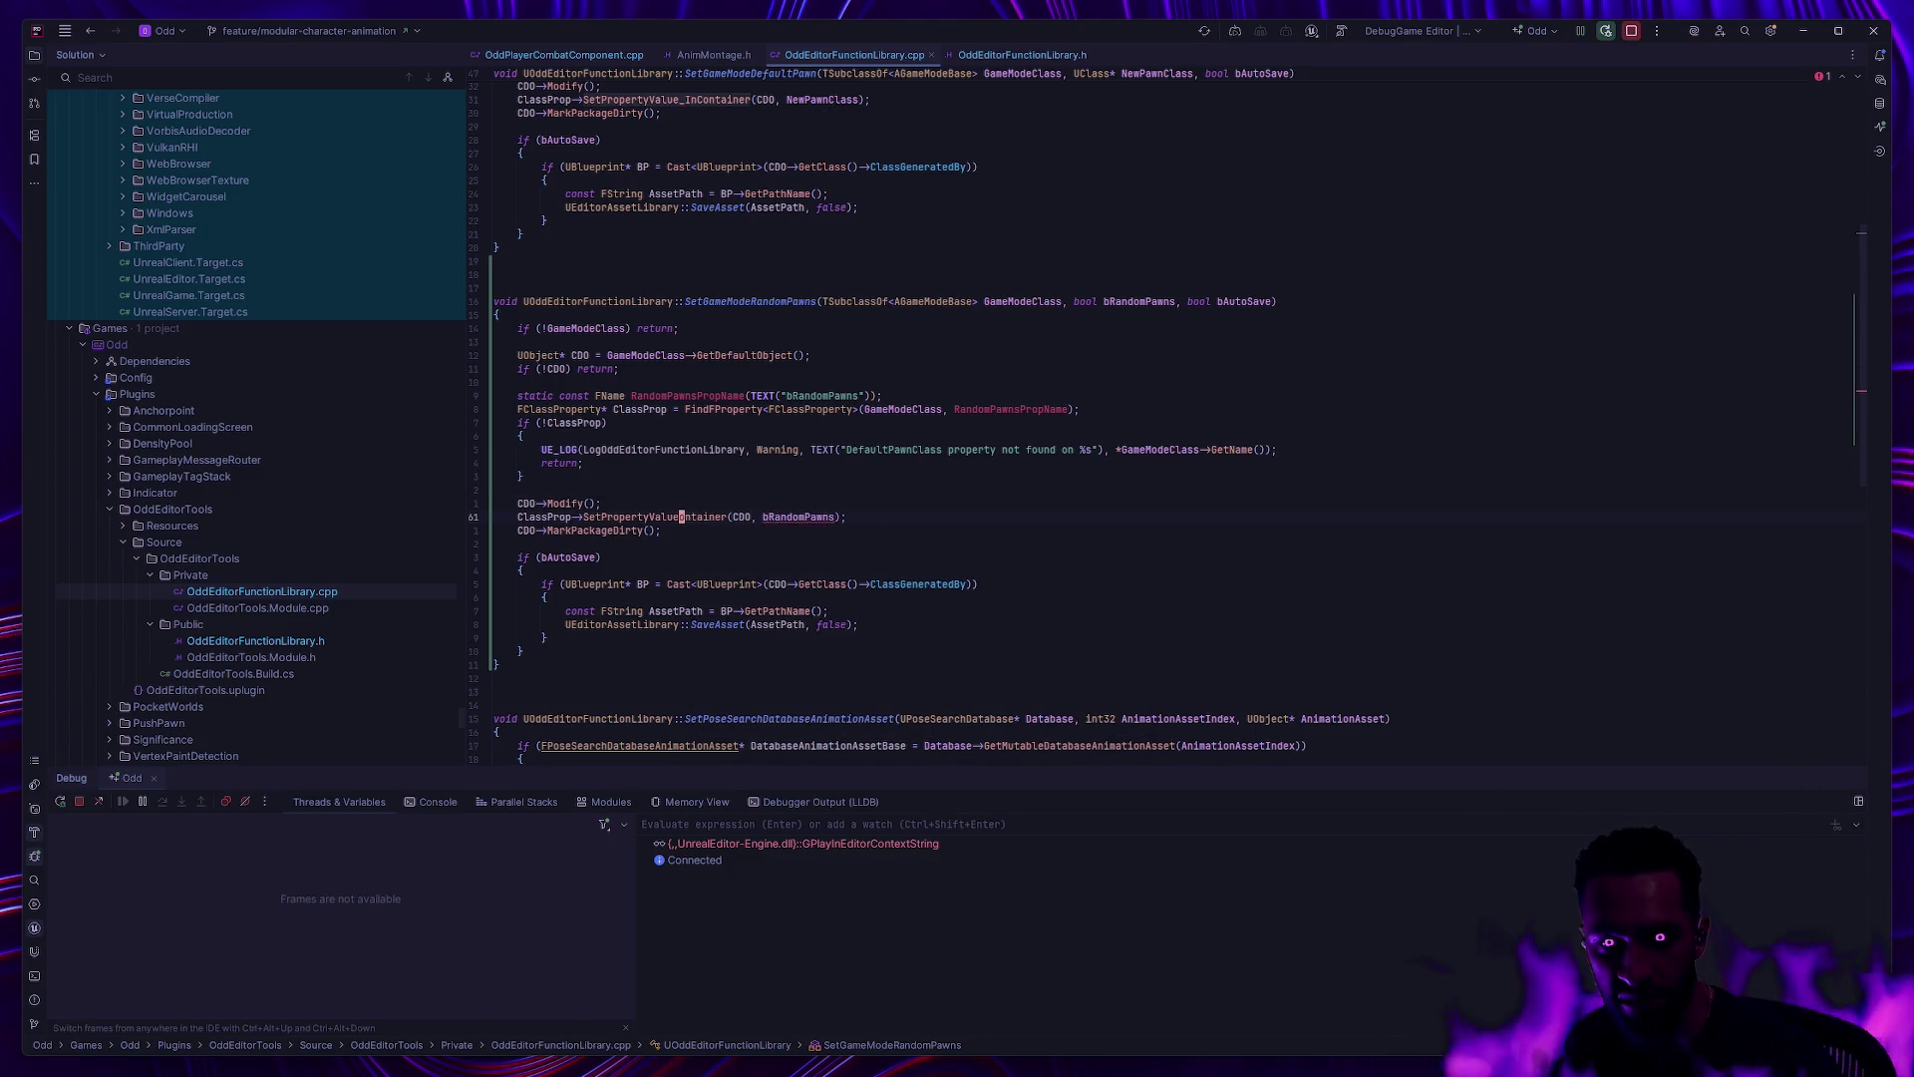
{"action": "key", "text": "Delete"}
{"action": "key", "text": "Delete"}
{"action": "left_click", "coordinate": [870, 436]}
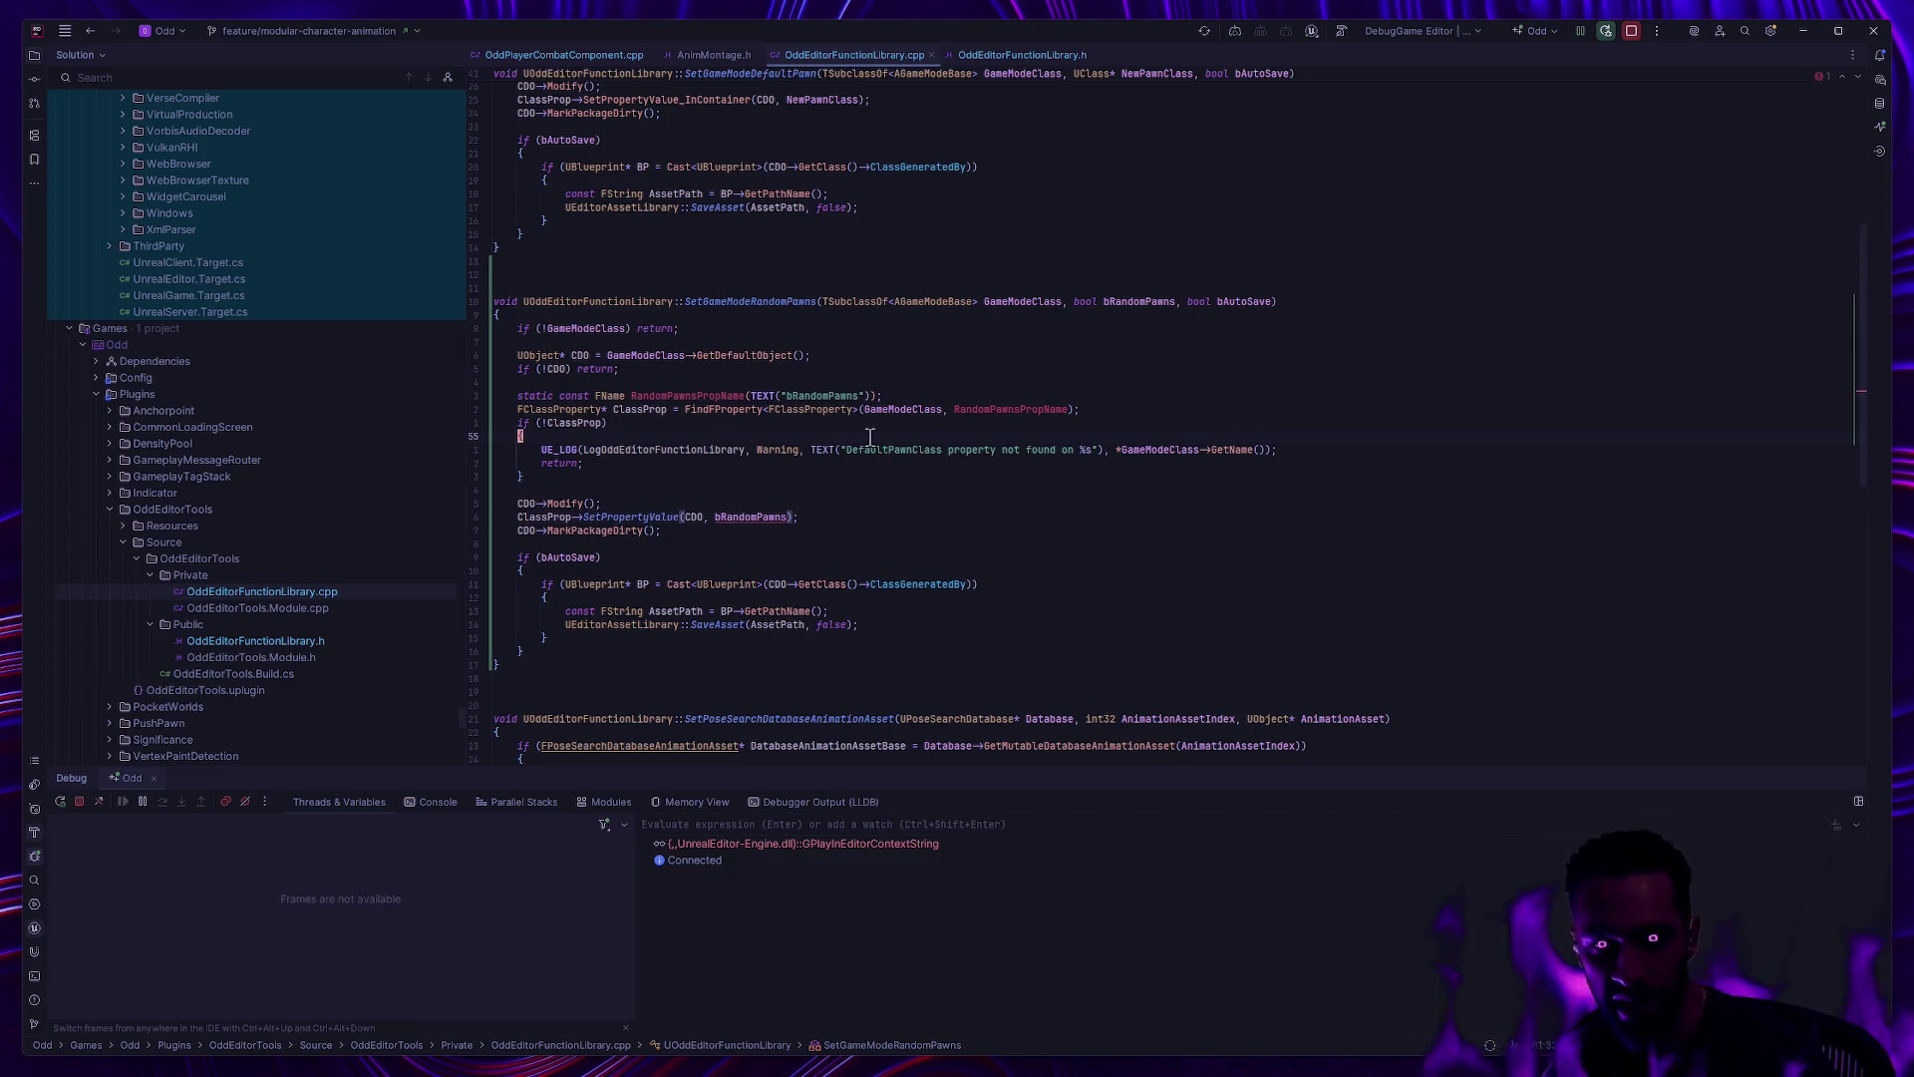
Step: Look at NewPawnClass in SetGameModeDefaultPawn for reference
{"action": "mouse_move", "coordinate": [647, 515]}
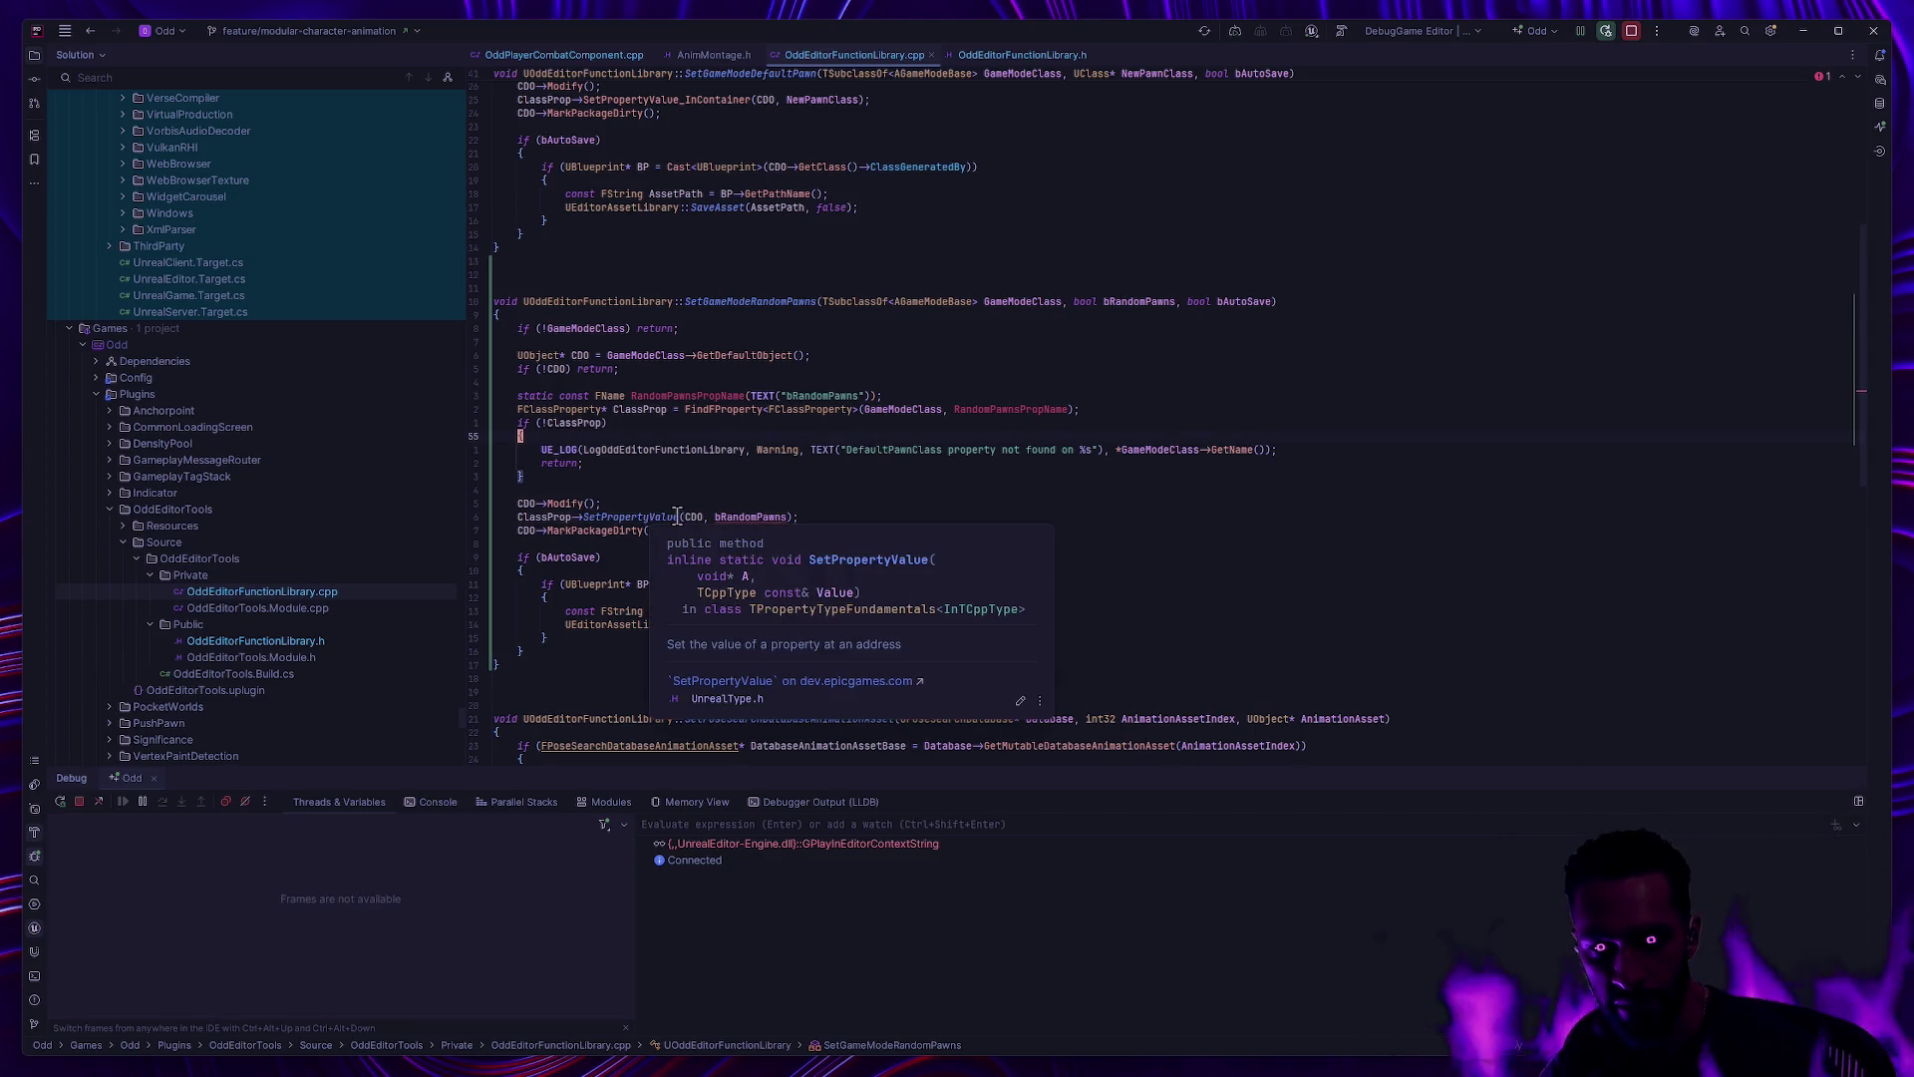
{"action": "mouse_move", "coordinate": [742, 518]}
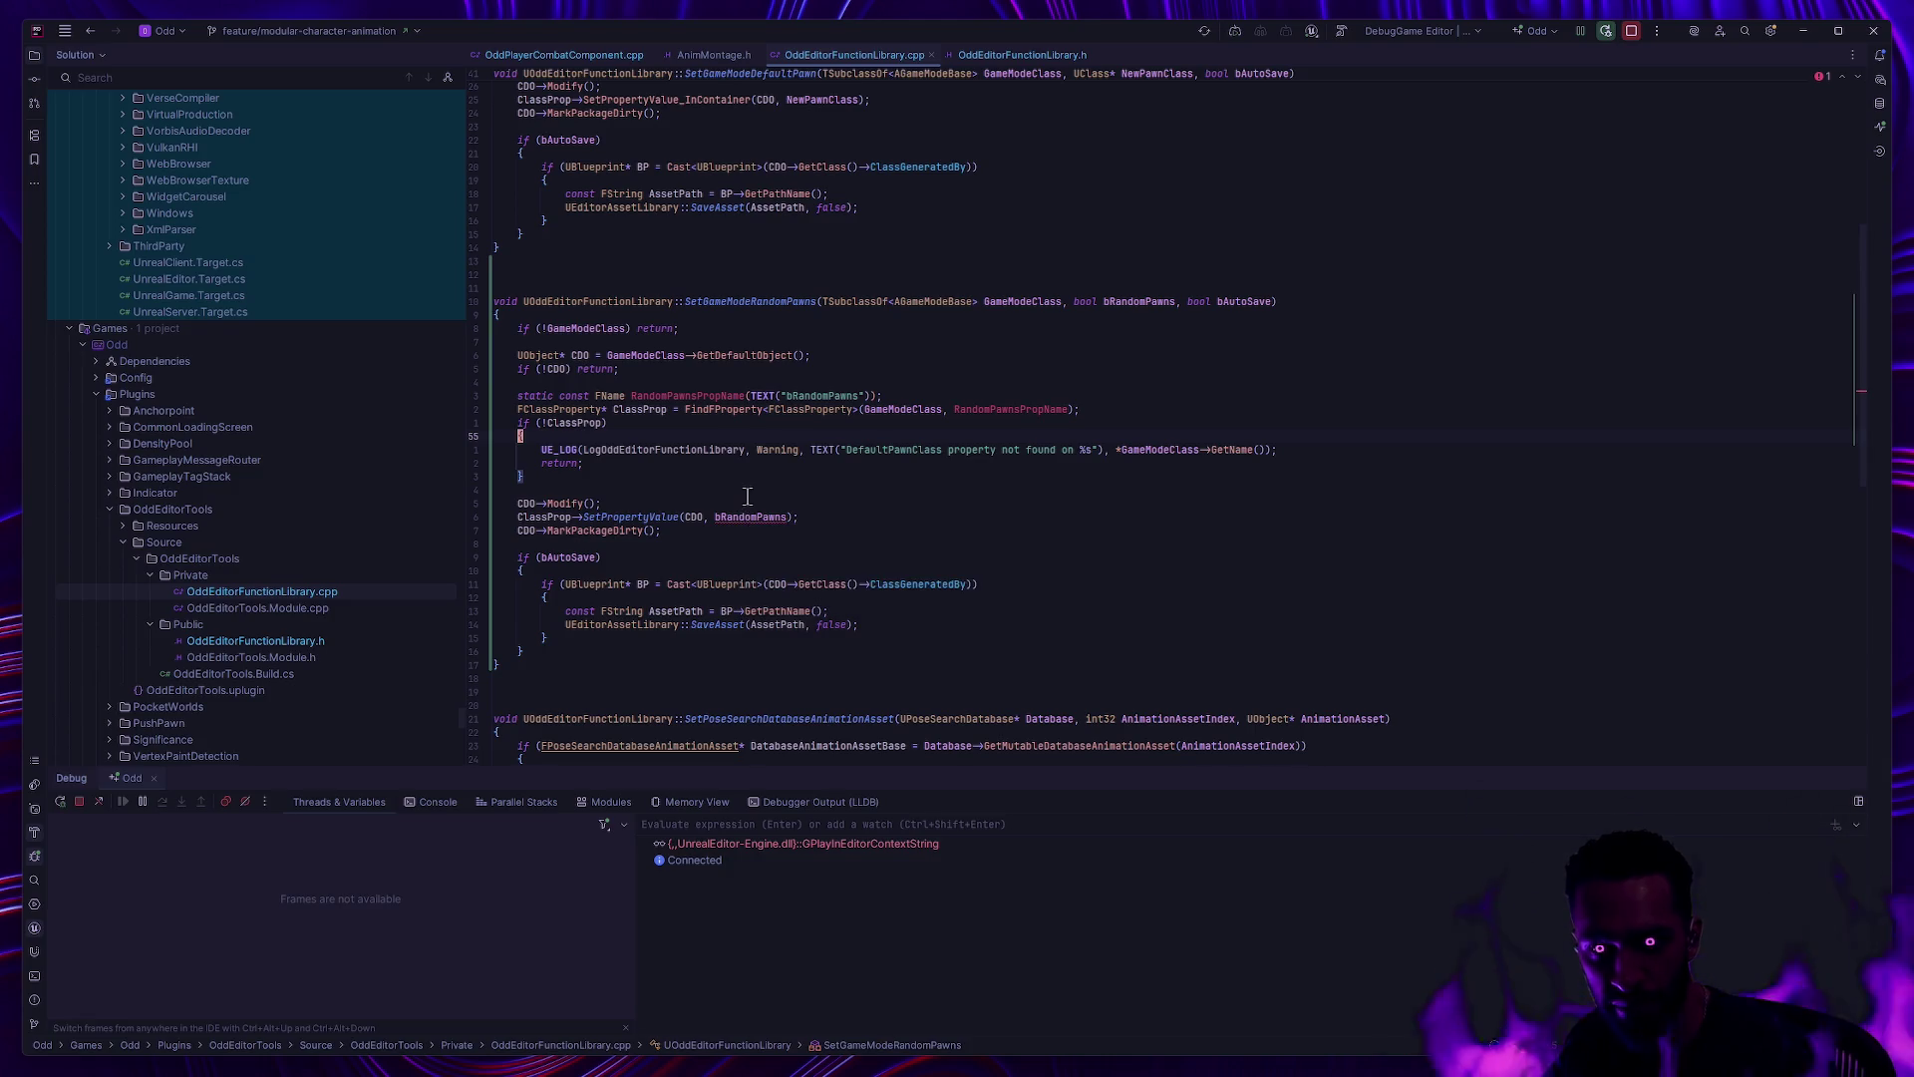
{"action": "scroll", "coordinate": [1124, 289], "scroll_direction": "up", "scroll_amount": 7}
{"action": "left_click", "coordinate": [1137, 166]}
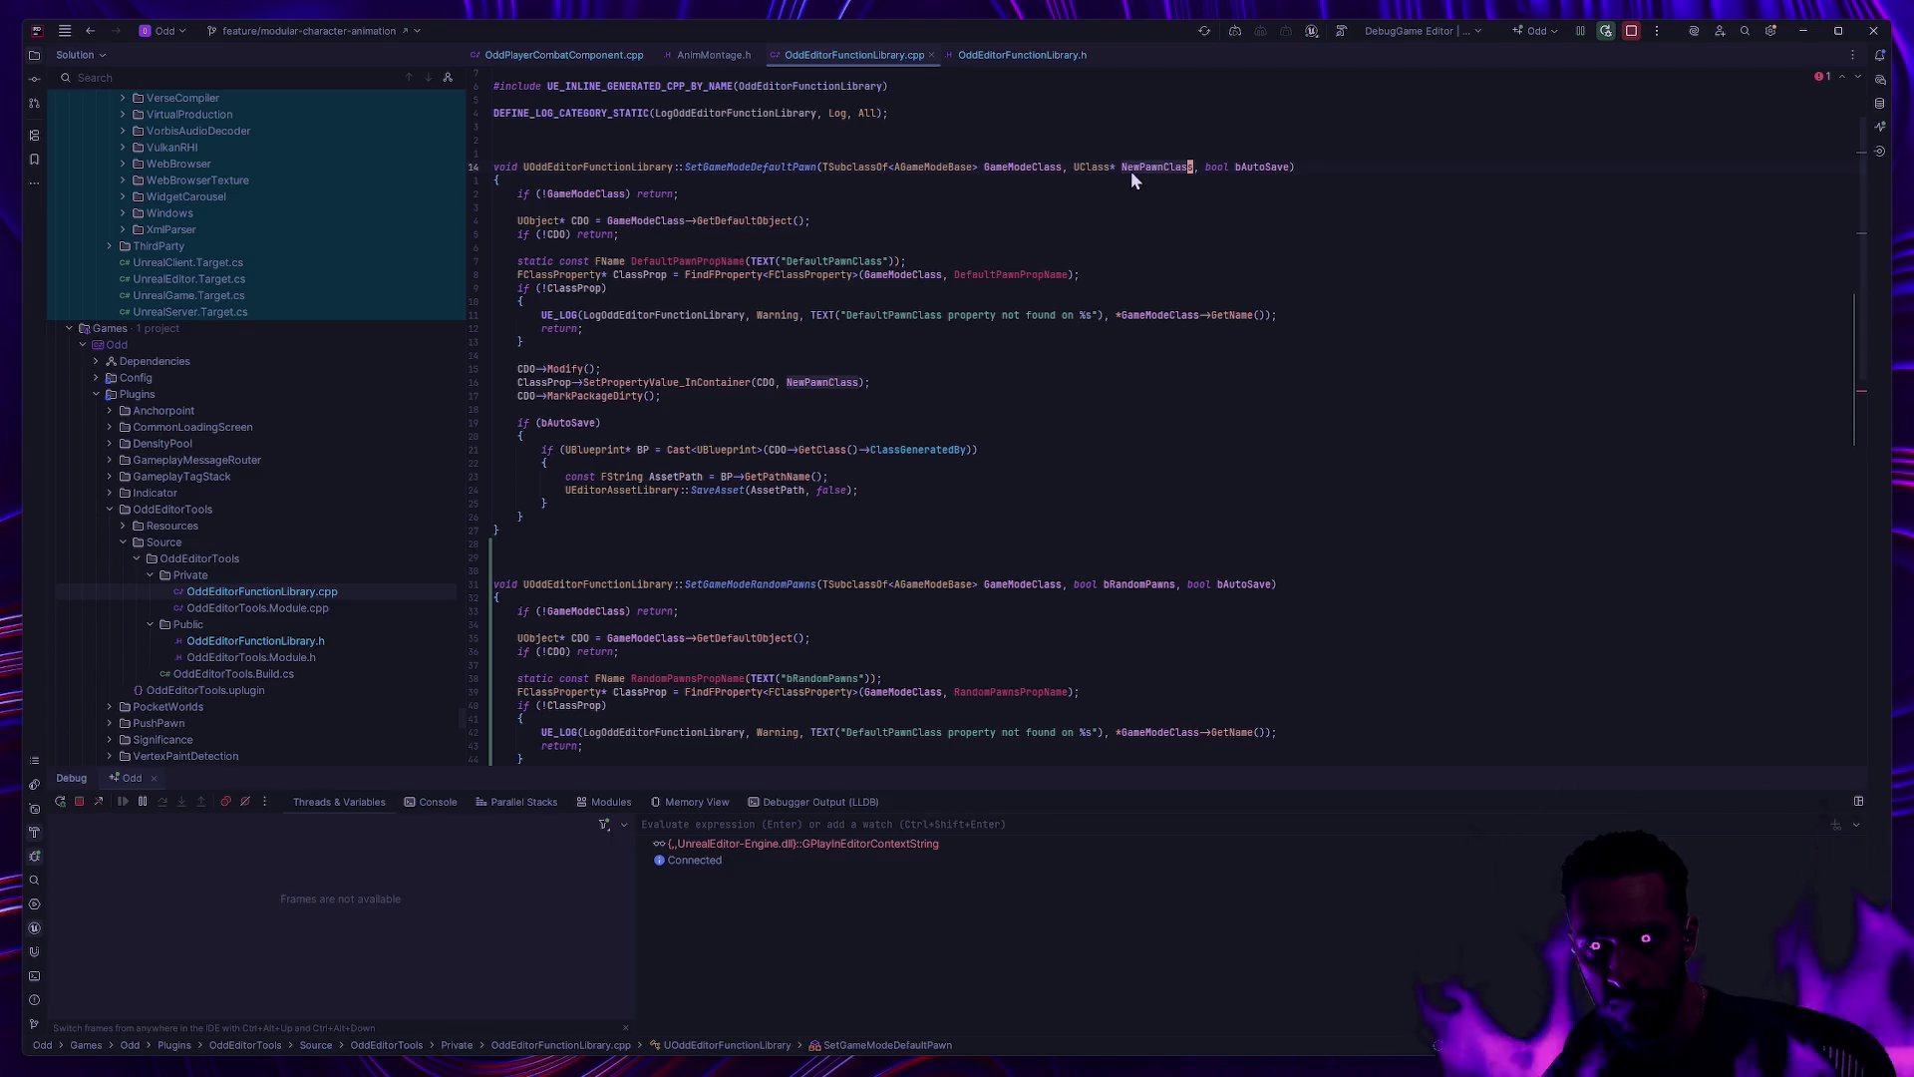
{"action": "mouse_move", "coordinate": [1131, 171]}
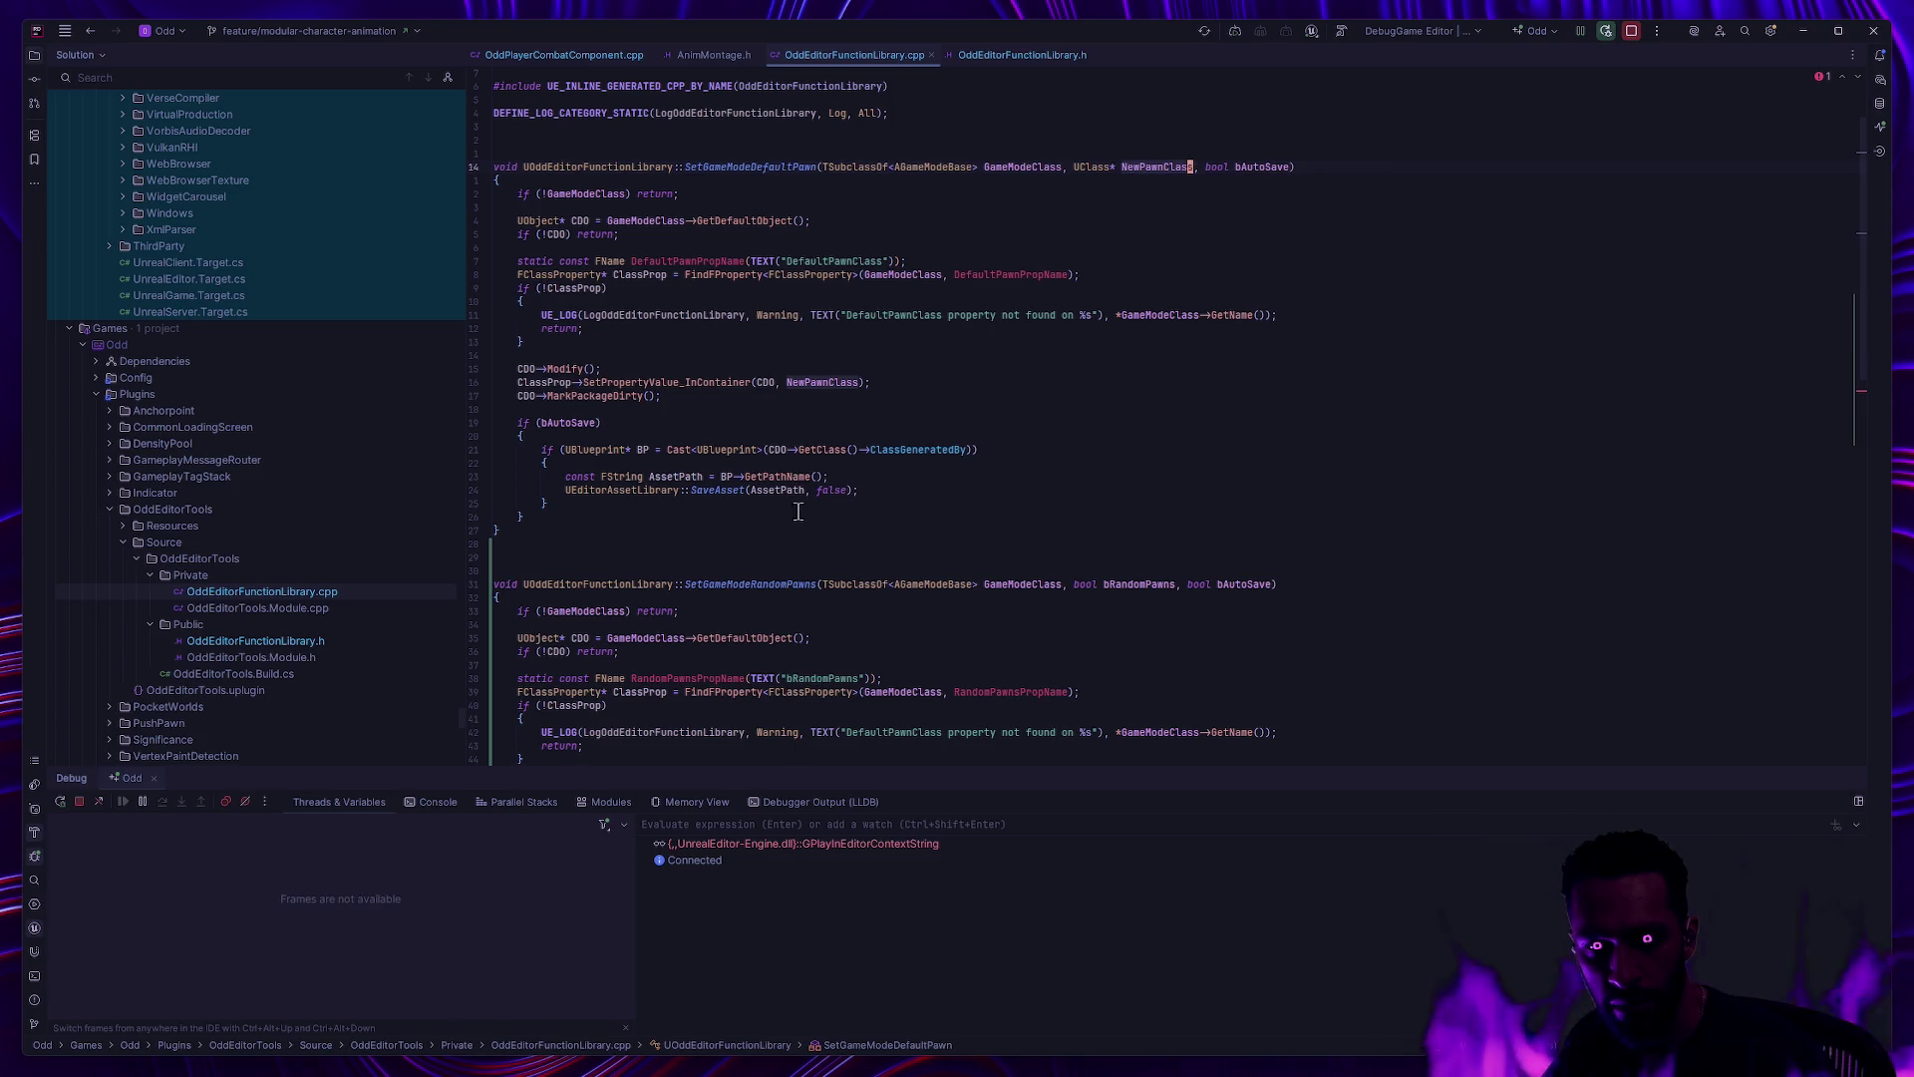
Step: Restore the underscore after SetPropertyValue and open FClassProperty's declaration in UnrealType.h
{"action": "scroll", "coordinate": [823, 524], "scroll_direction": "down", "scroll_amount": 5}
{"action": "left_click", "coordinate": [680, 517]}
{"action": "type", "text": "_"}
{"action": "left_click", "coordinate": [546, 517], "text": "ctrl"}
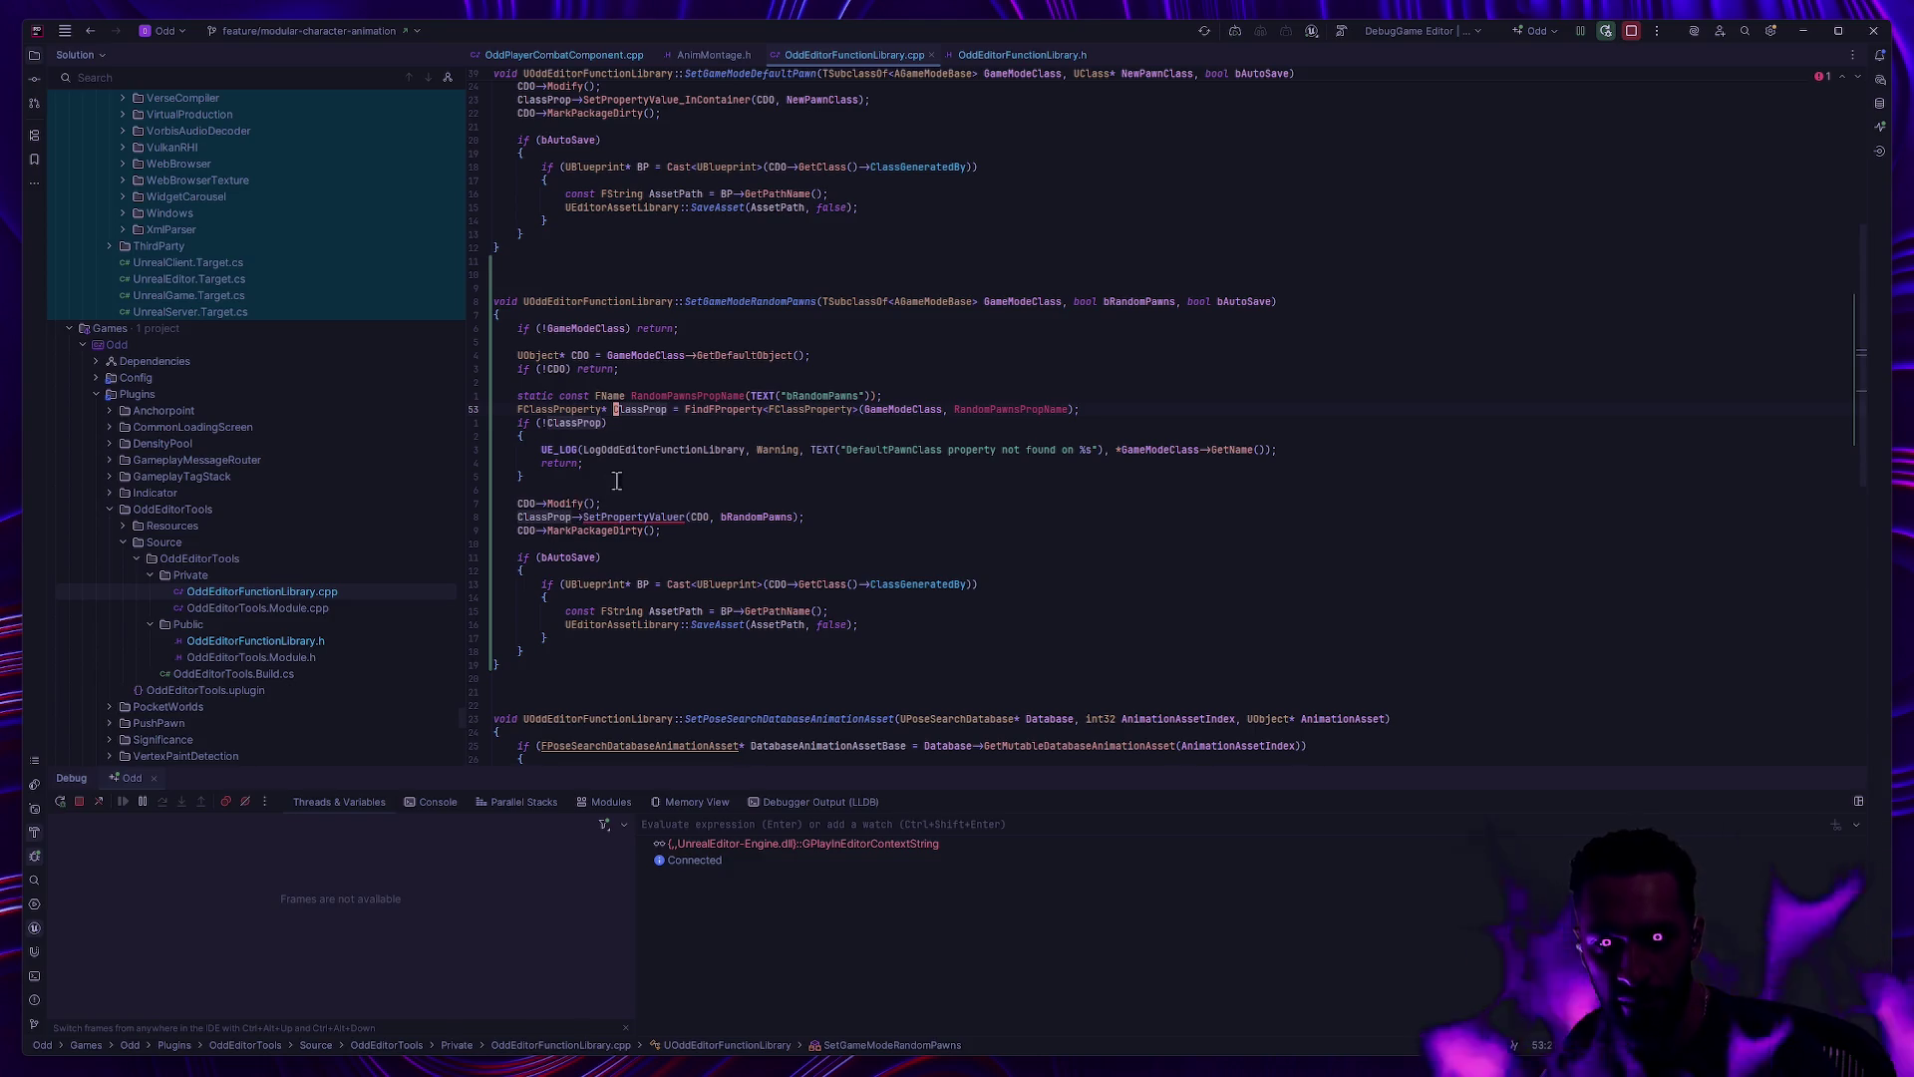
{"action": "left_click", "coordinate": [565, 410], "text": "ctrl"}
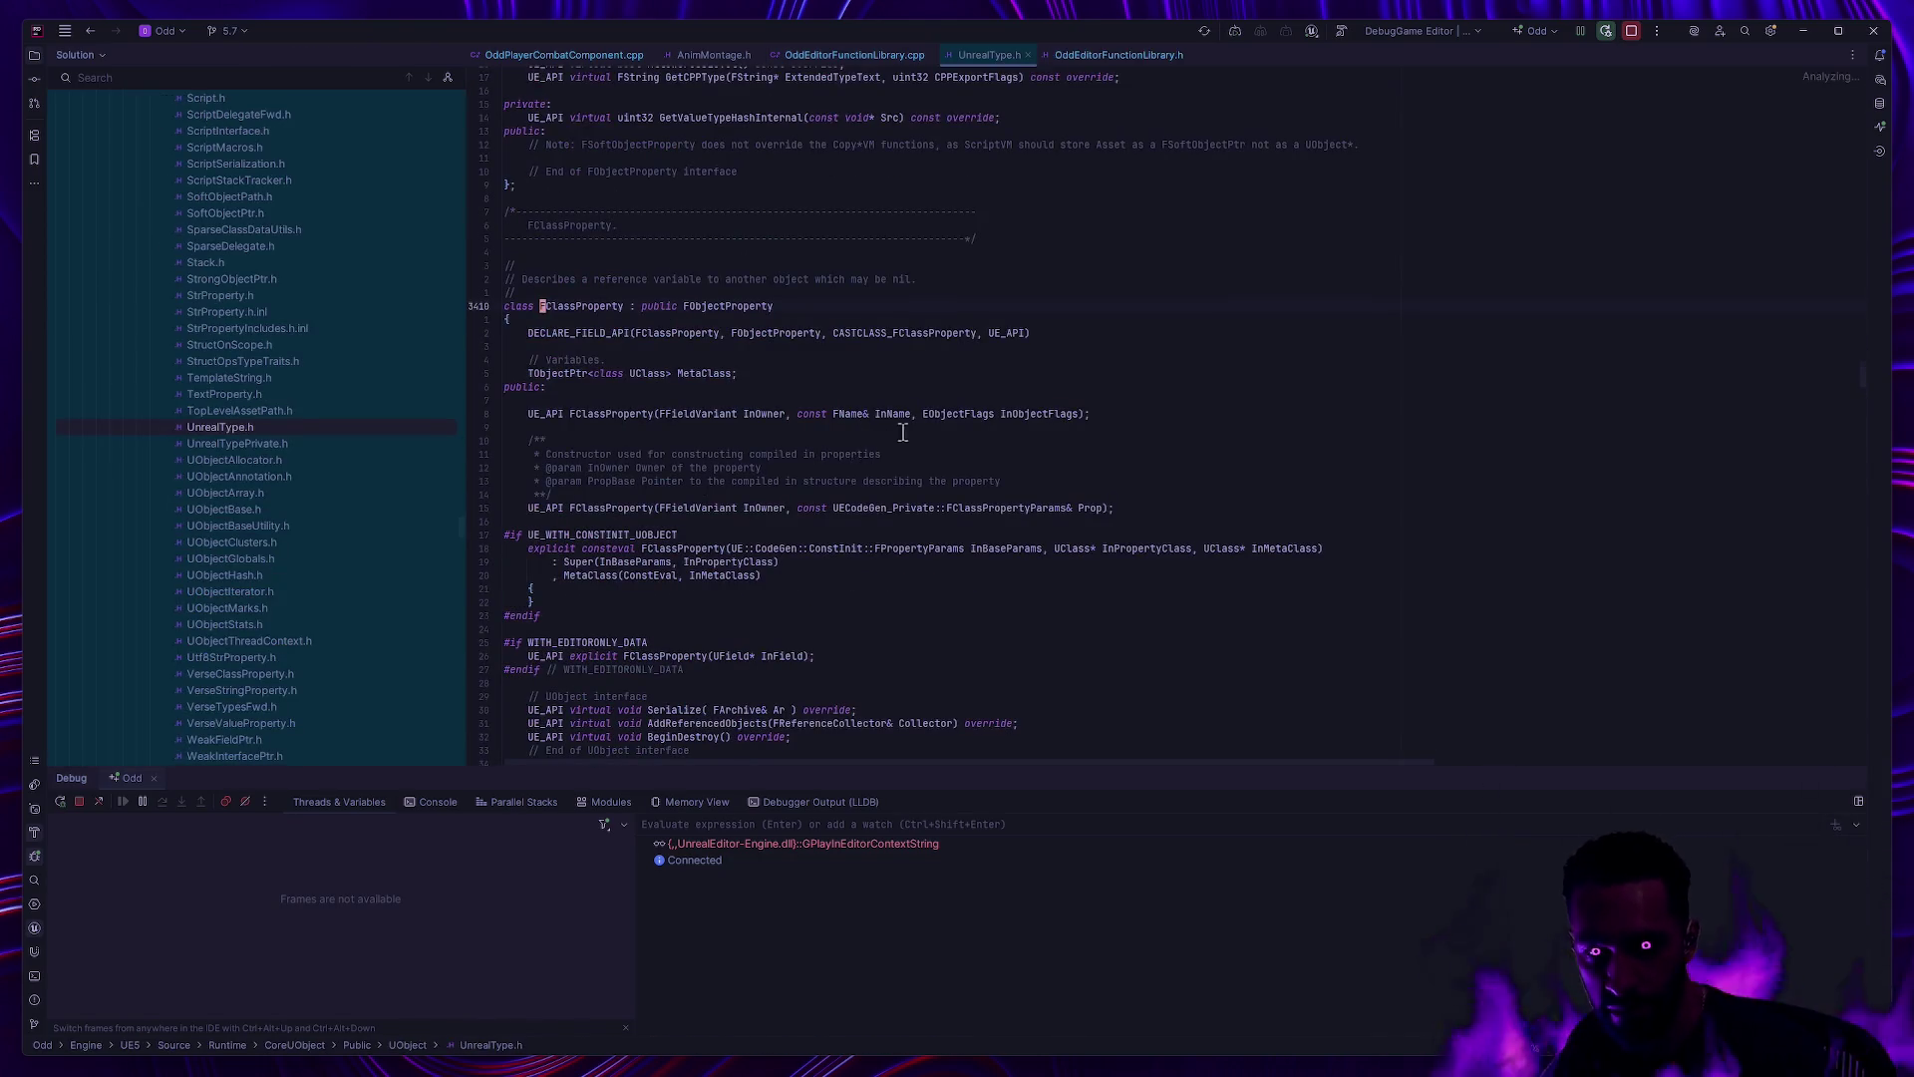
Step: Review FClassProperty's overridden property functions, then return to OddEditorFunctionLibrary.cpp
{"action": "scroll", "coordinate": [907, 438], "scroll_direction": "down", "scroll_amount": 10}
{"action": "left_click", "coordinate": [926, 467]}
{"action": "scroll", "coordinate": [927, 467], "scroll_direction": "down", "scroll_amount": 3}
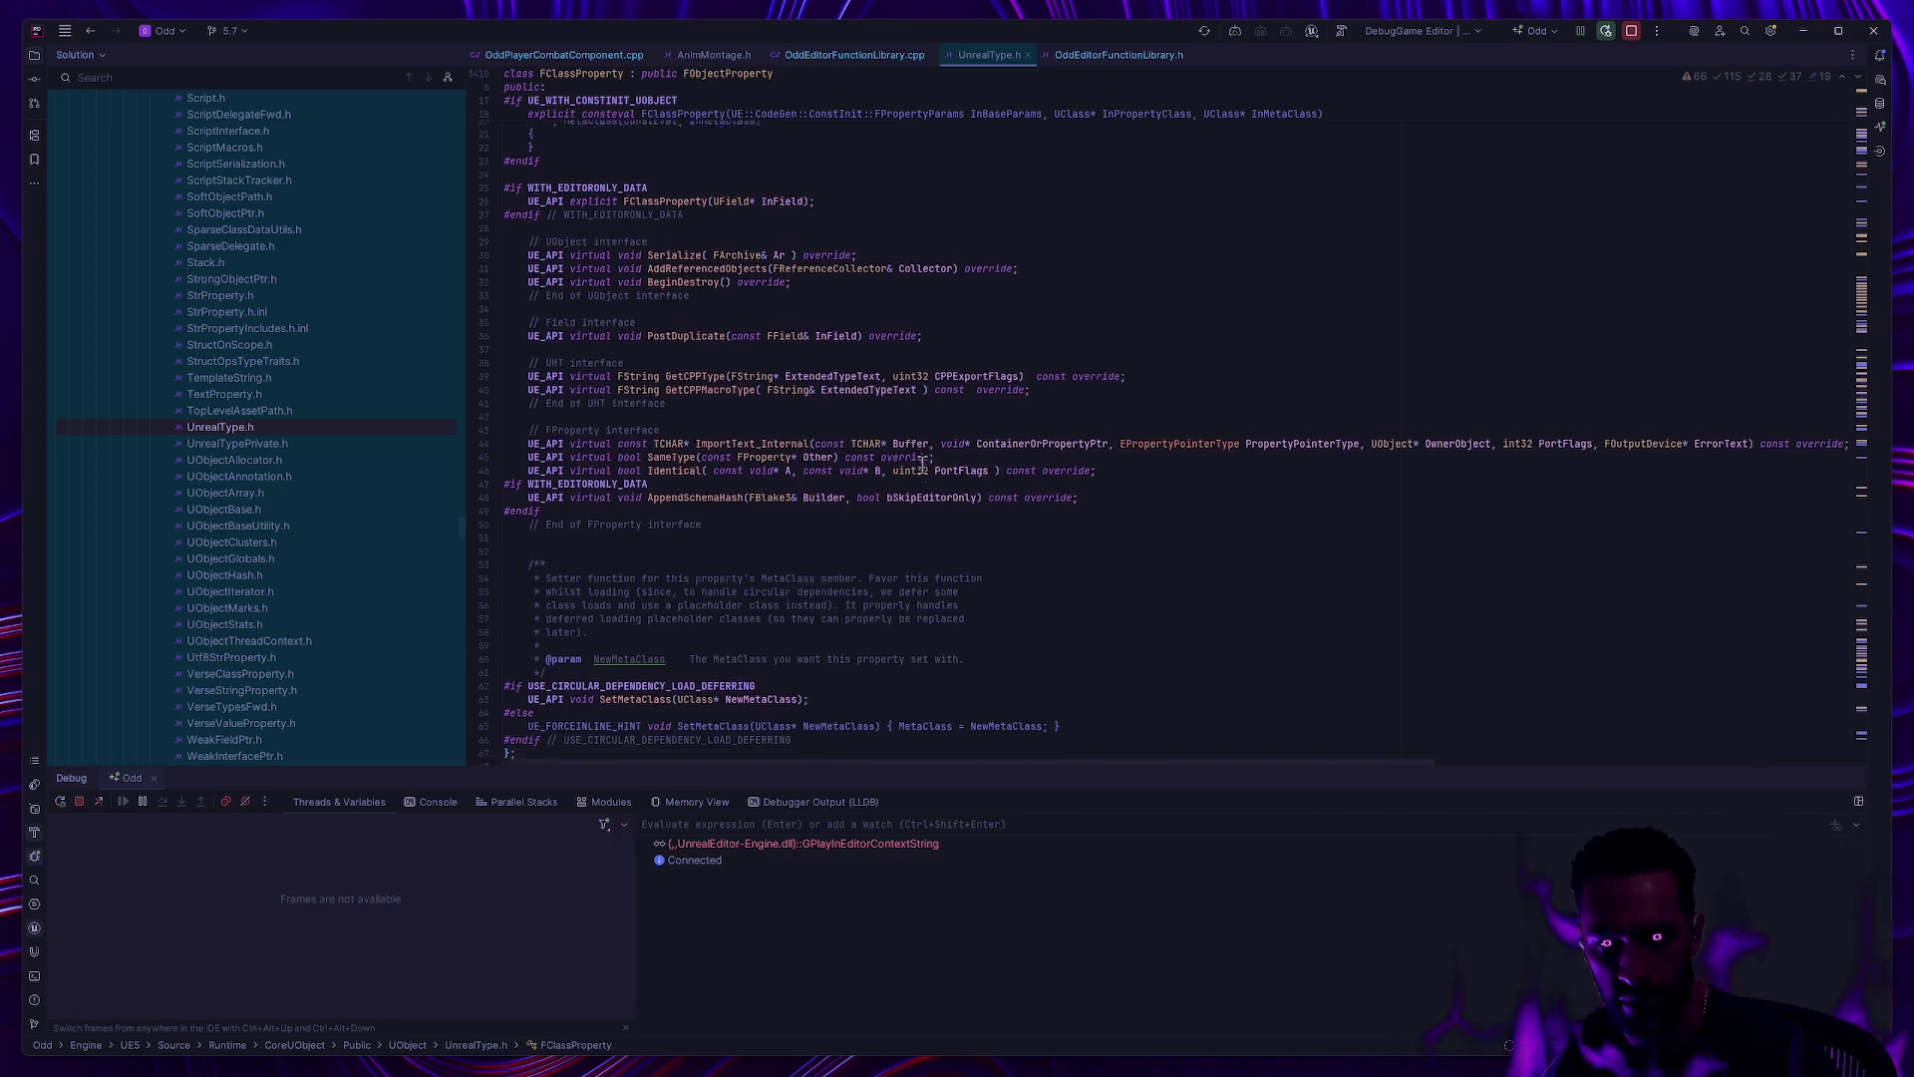
{"action": "key", "text": "ctrl+alt+Left"}
Step: Read through the SetPropertyValue_InContainer definition in UnrealType.h
{"action": "scroll", "coordinate": [616, 525], "scroll_direction": "up", "scroll_amount": 4}
{"action": "left_click", "coordinate": [658, 267], "text": "ctrl"}
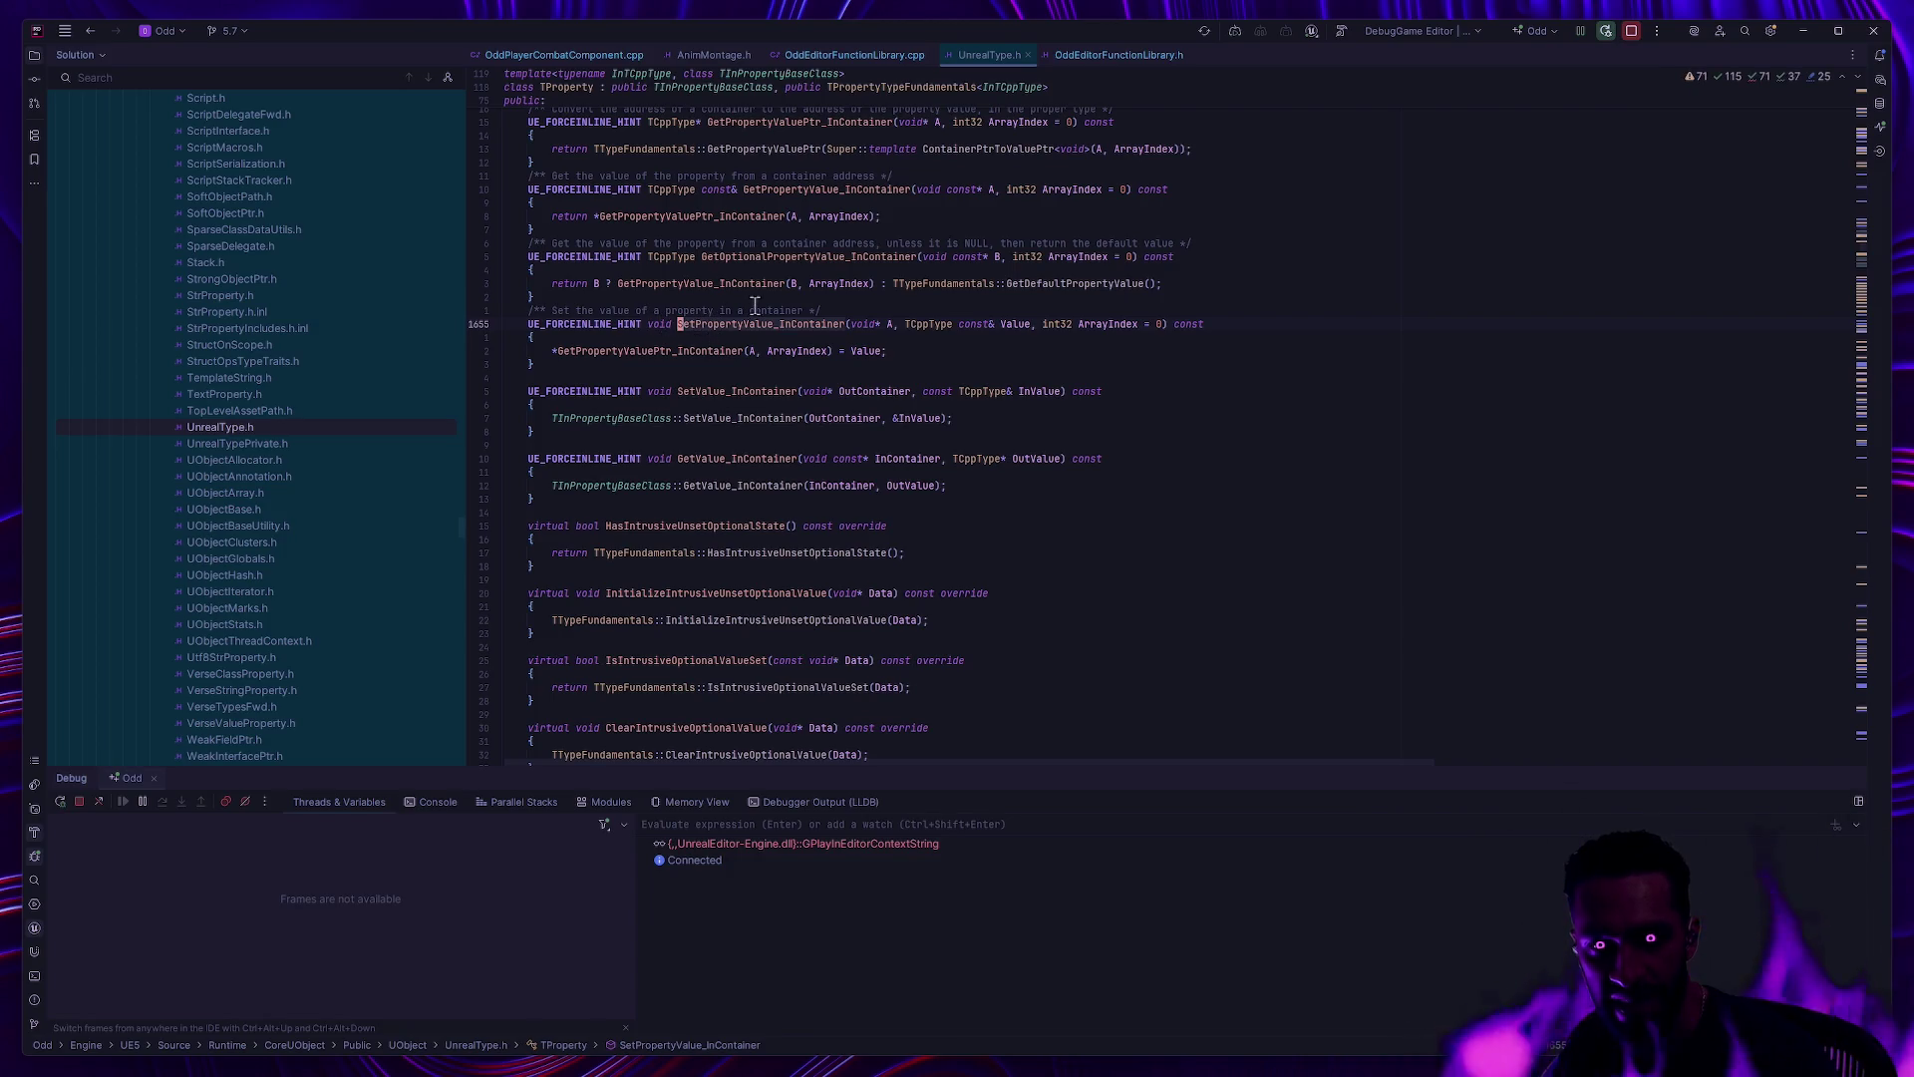
{"action": "mouse_move", "coordinate": [783, 324]}
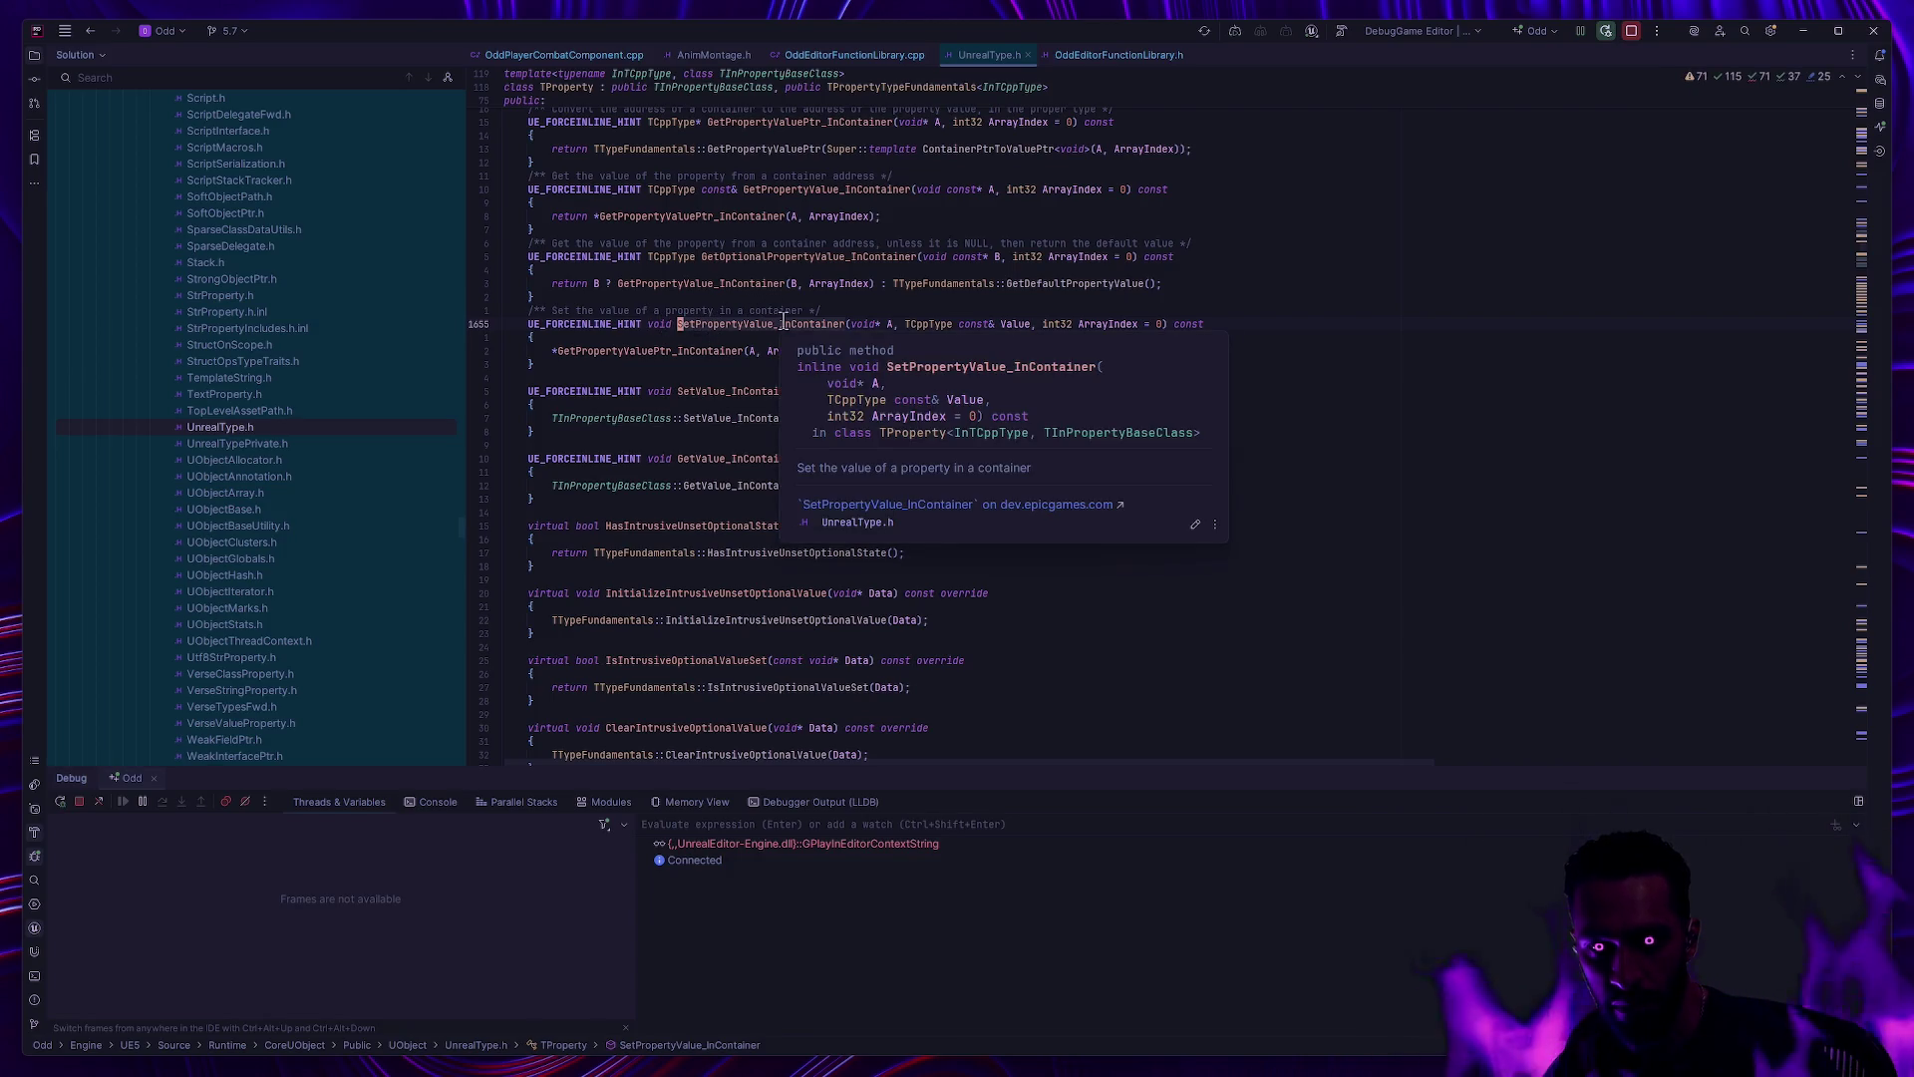
{"action": "mouse_move", "coordinate": [931, 328]}
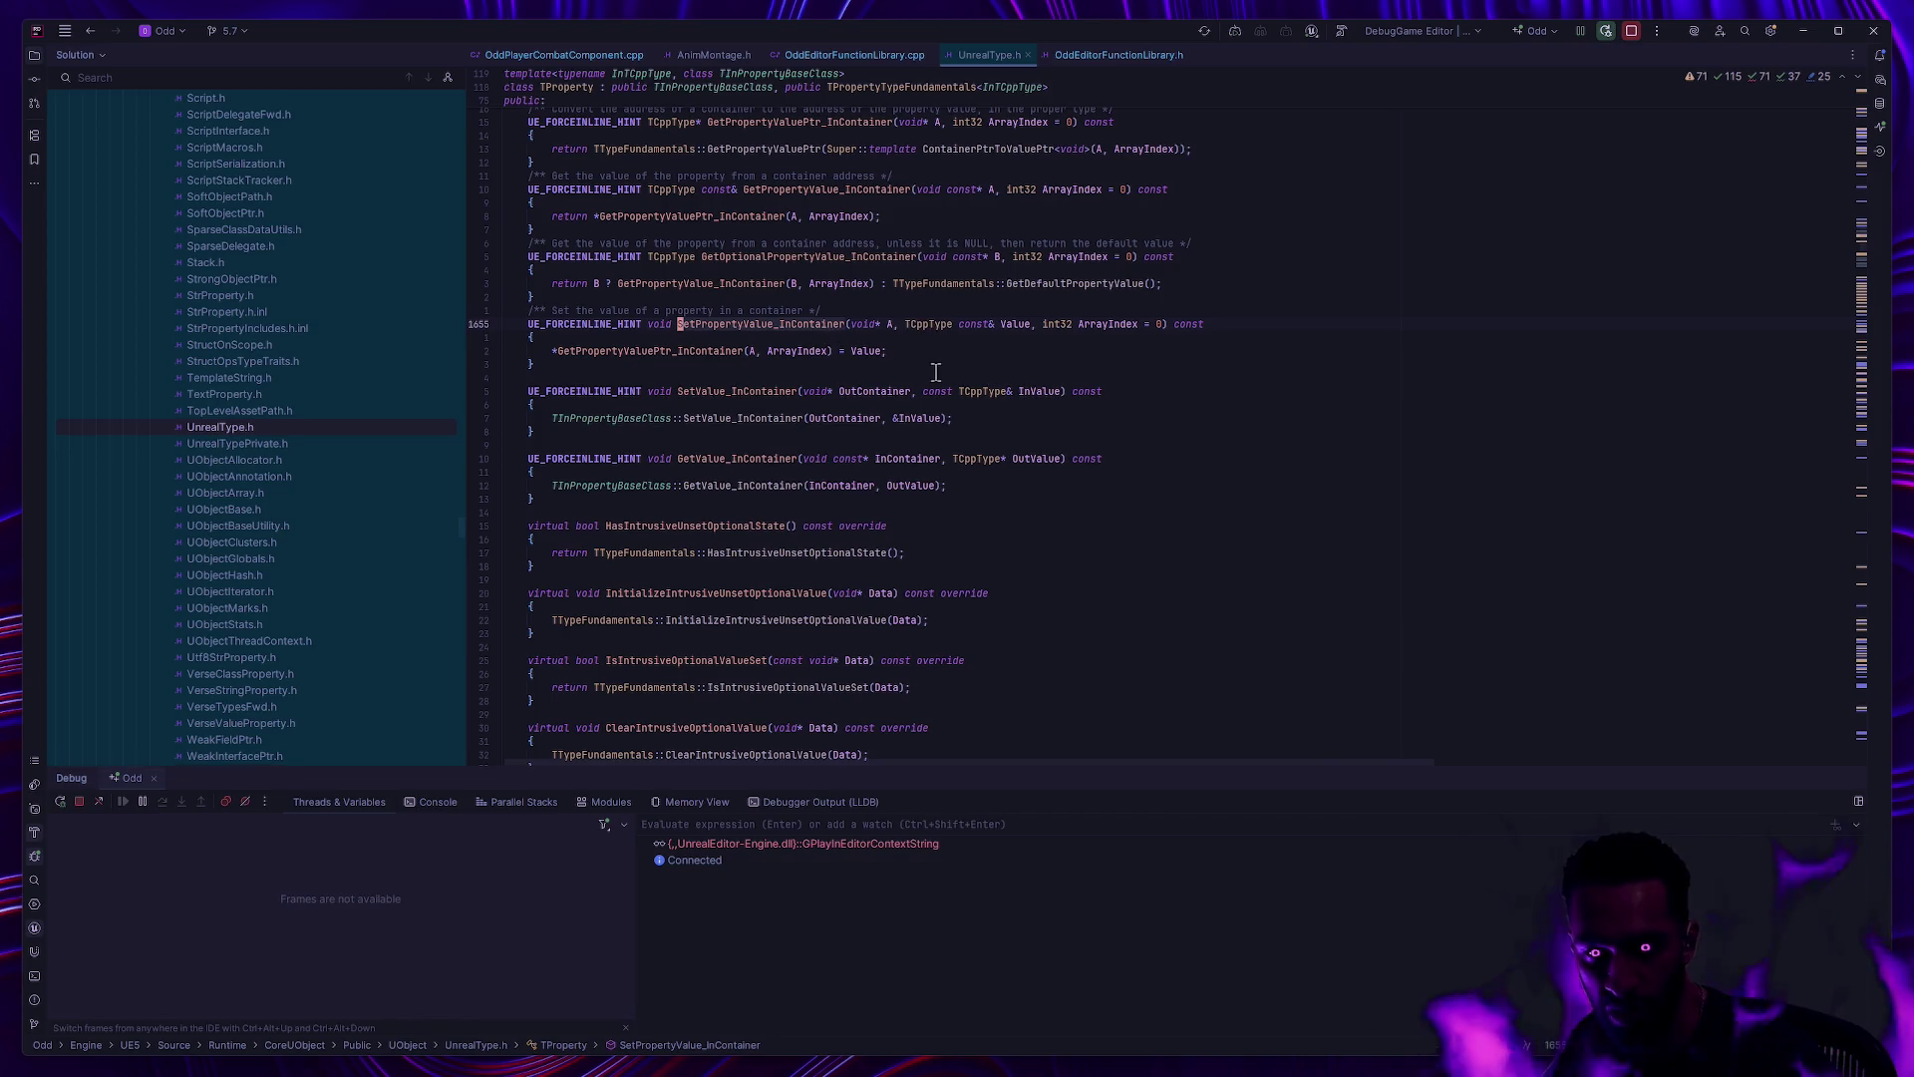
{"action": "scroll", "coordinate": [894, 443], "scroll_direction": "up", "scroll_amount": 5}
{"action": "scroll", "coordinate": [919, 447], "scroll_direction": "up", "scroll_amount": 3}
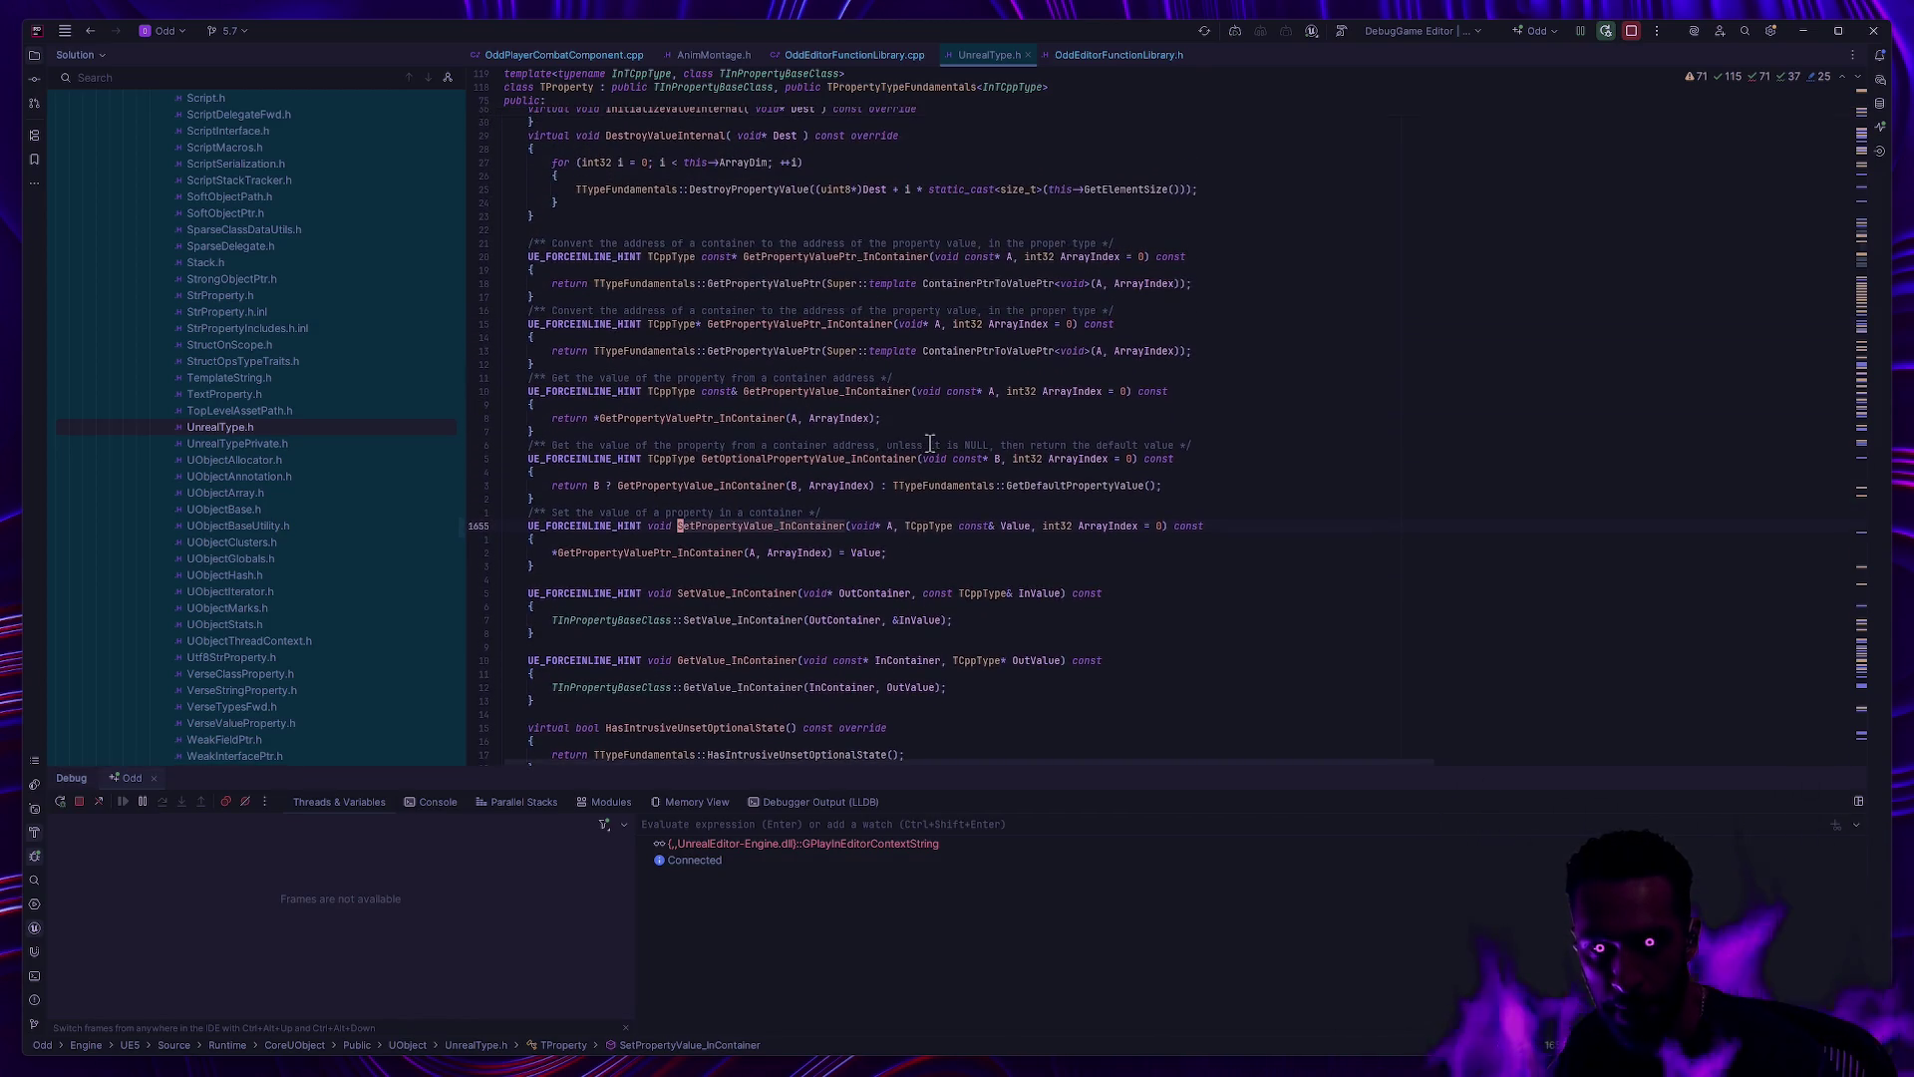
{"action": "scroll", "coordinate": [952, 454], "scroll_direction": "up", "scroll_amount": 6}
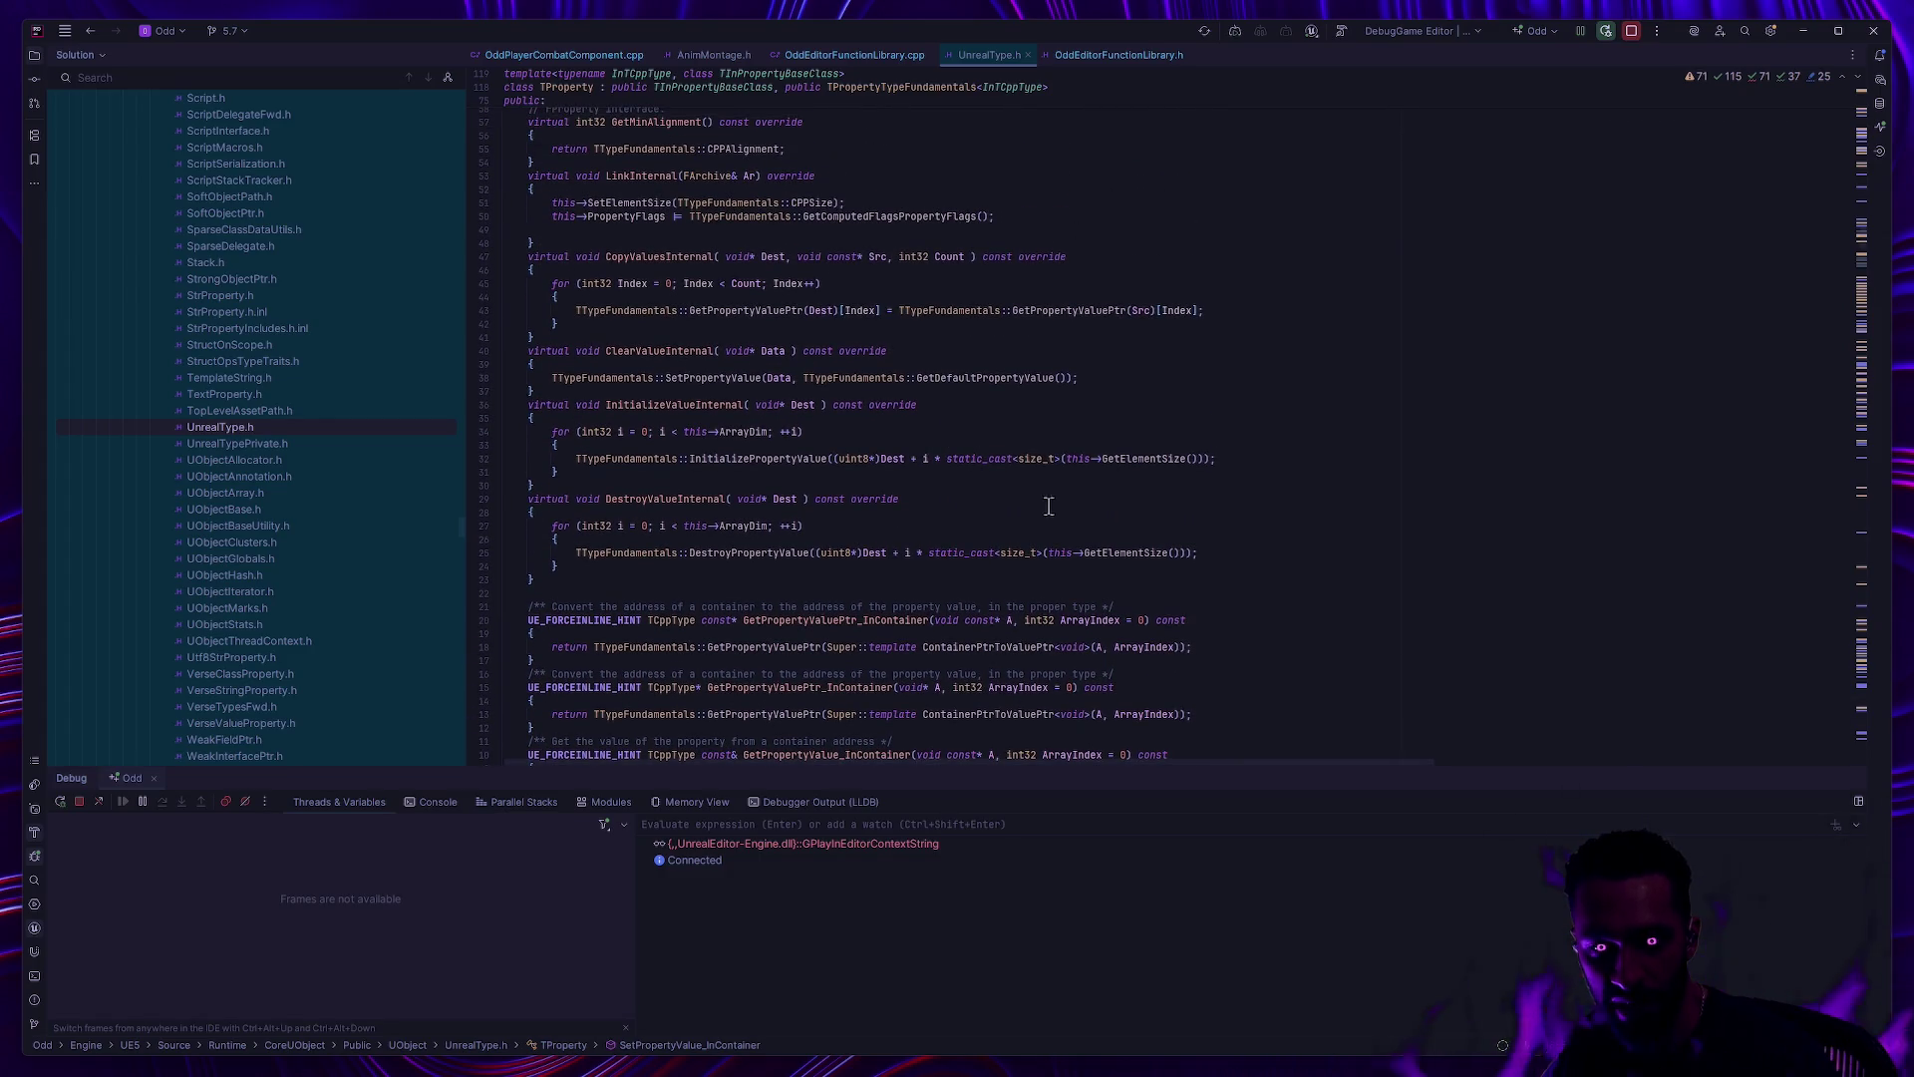
{"action": "scroll", "coordinate": [1087, 508], "scroll_direction": "up", "scroll_amount": 5}
{"action": "scroll", "coordinate": [1077, 538], "scroll_direction": "up", "scroll_amount": 4}
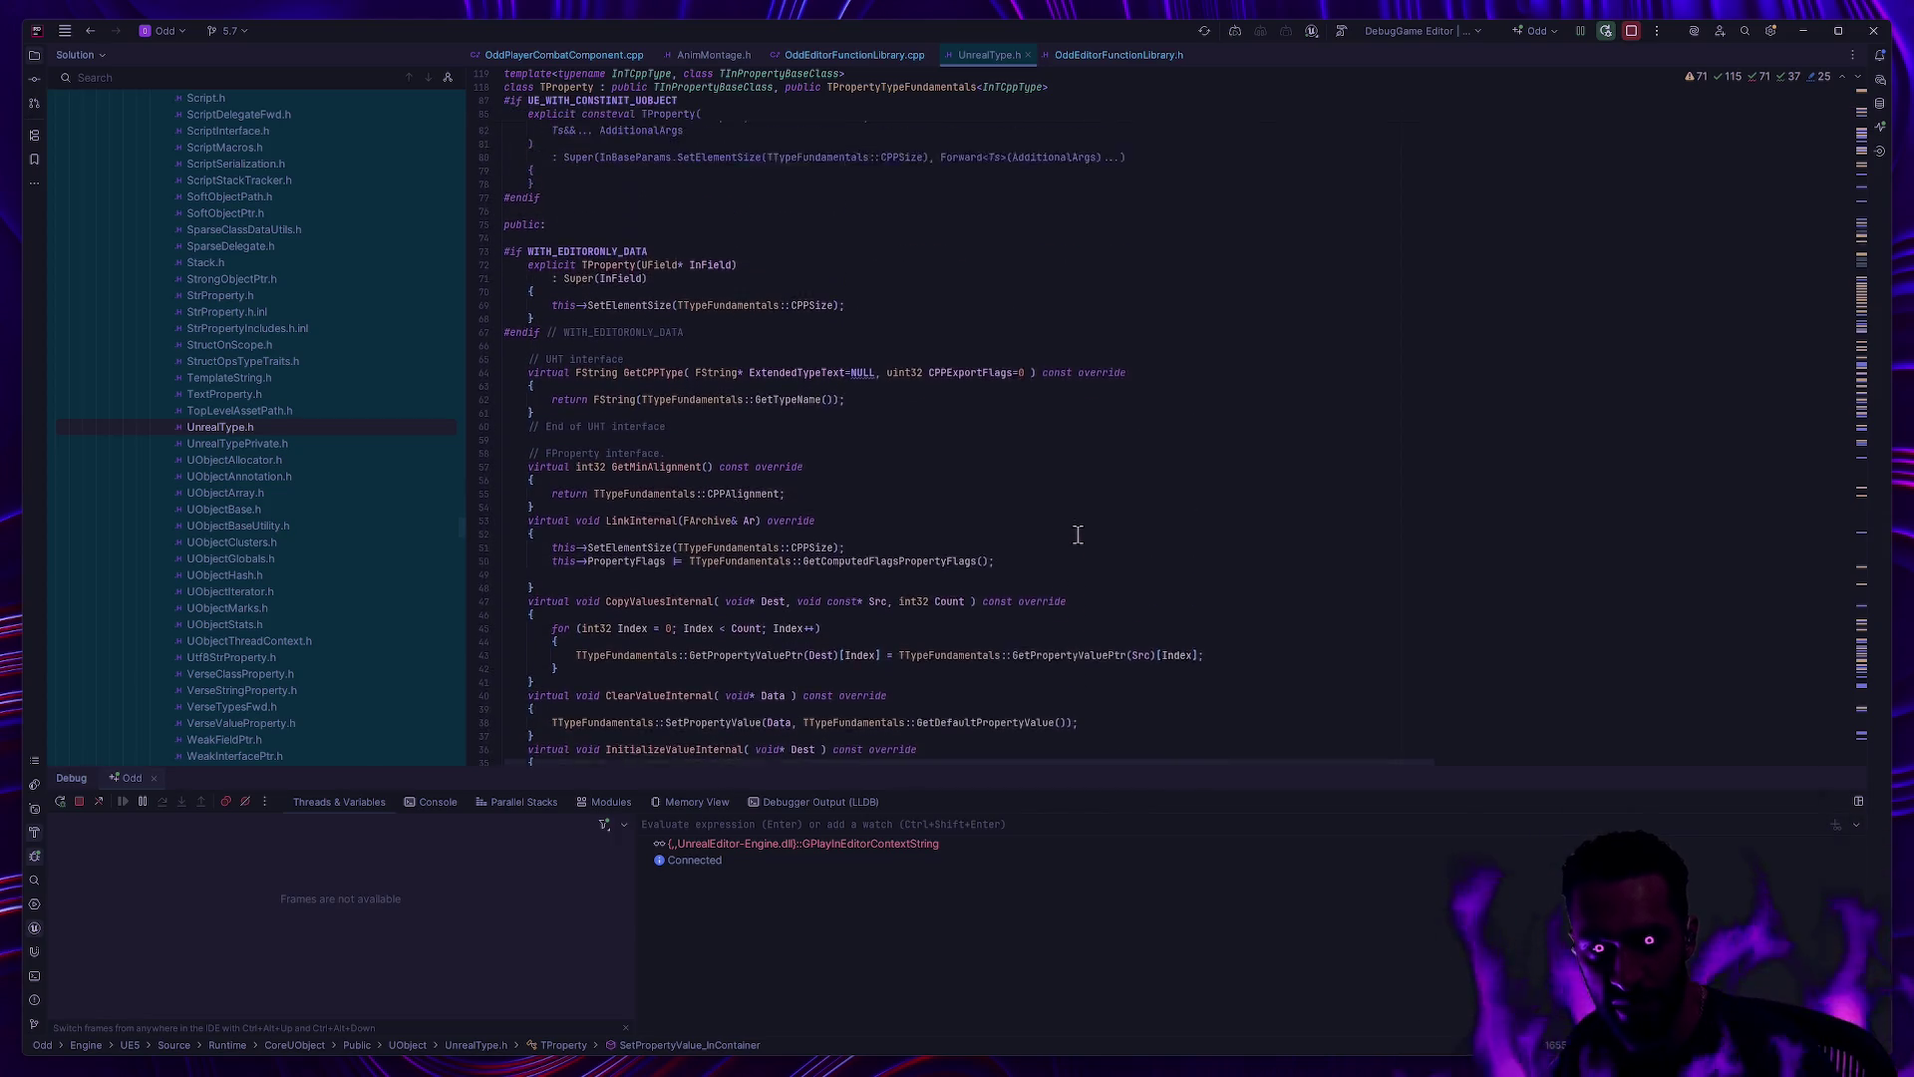
{"action": "scroll", "coordinate": [1068, 572], "scroll_direction": "down", "scroll_amount": 12}
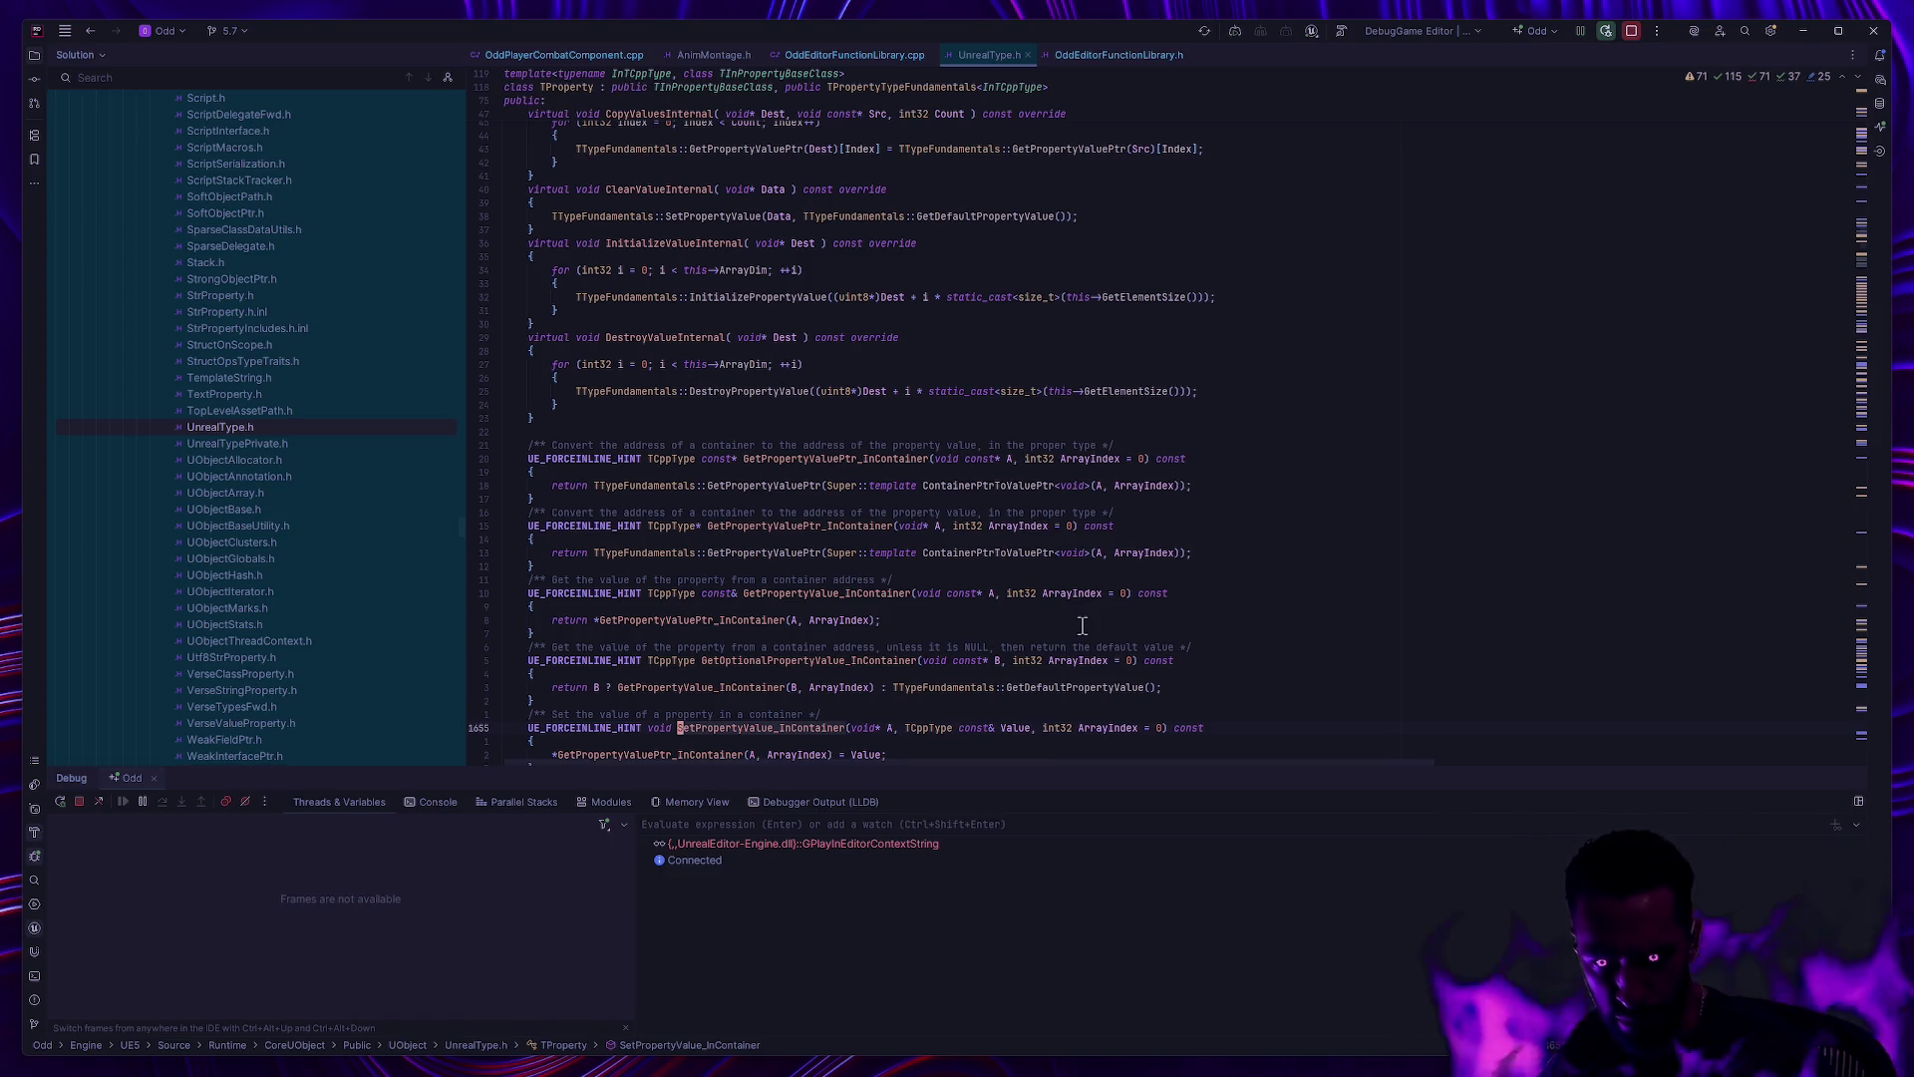
{"action": "scroll", "coordinate": [997, 582], "scroll_direction": "down", "scroll_amount": 3}
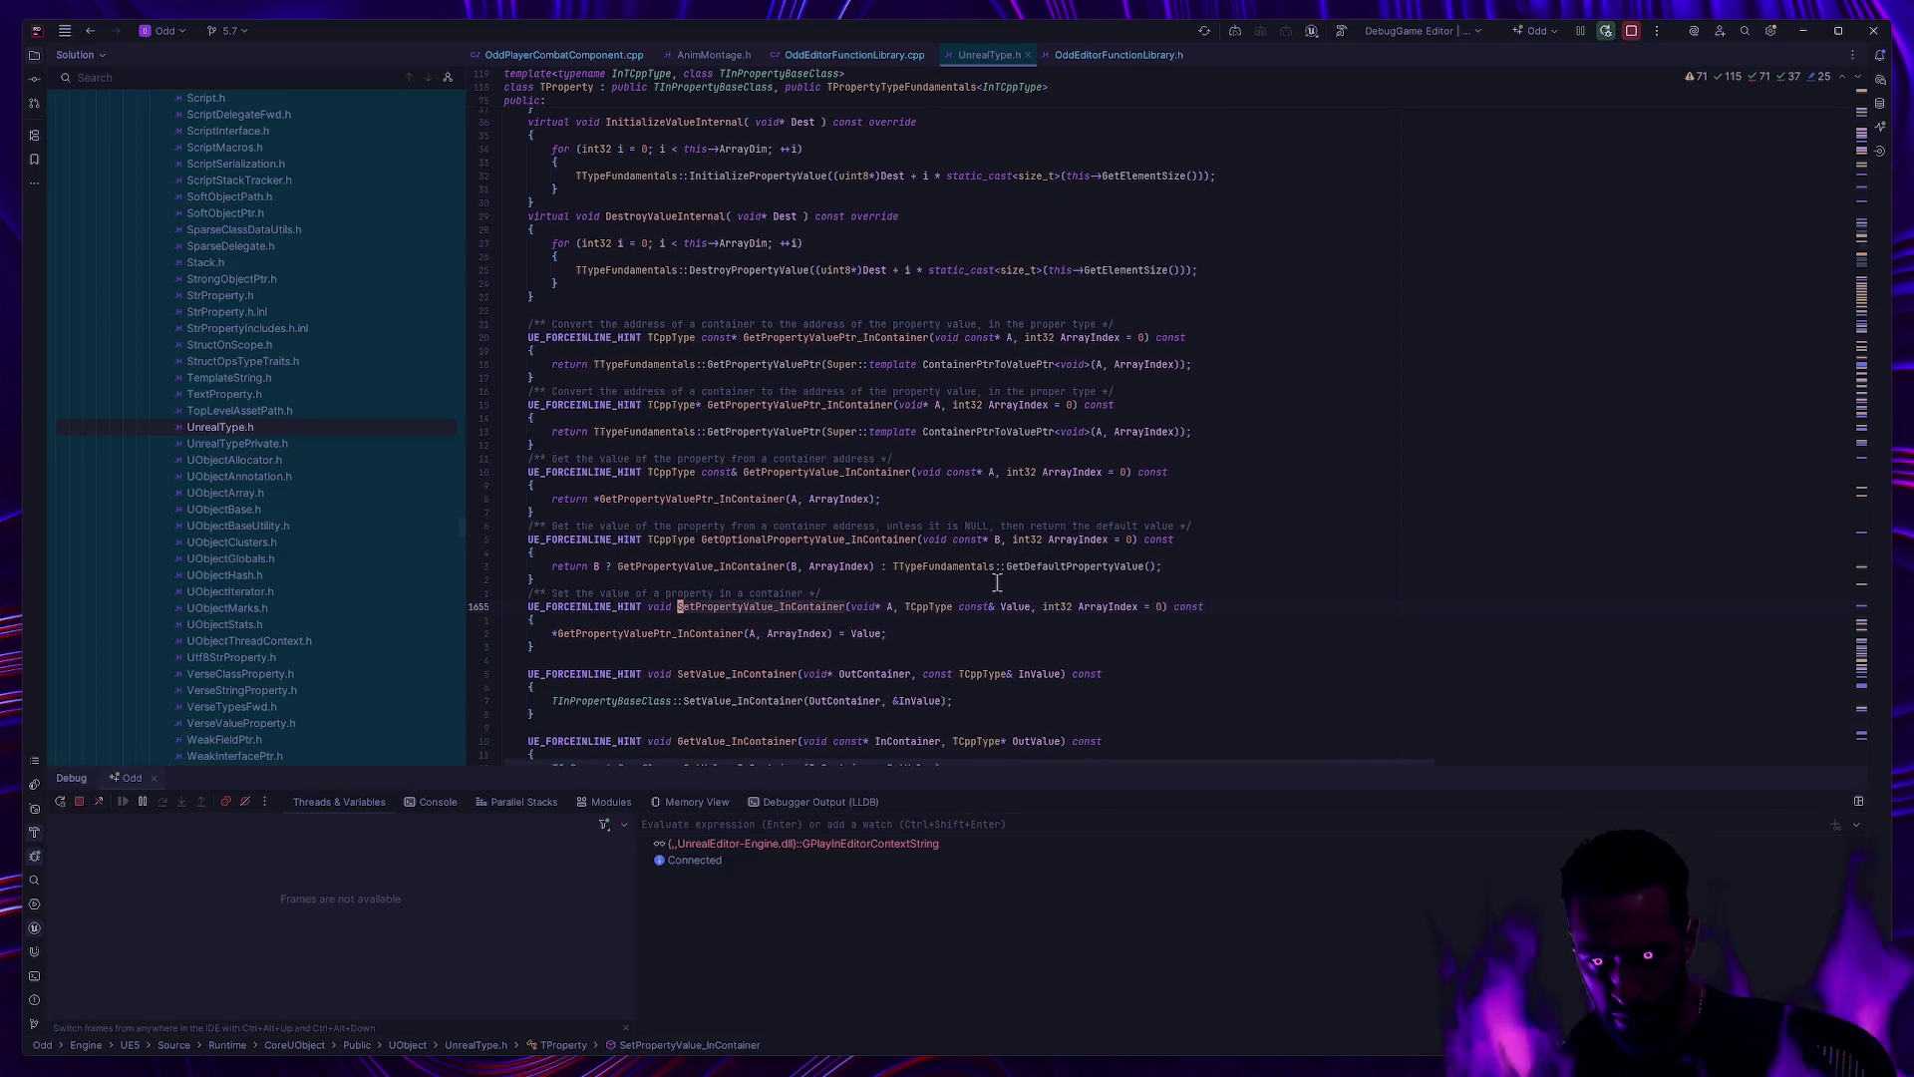
Step: Back on line 61, restore the call to SetPropertyValue_InContainer(CDO, bRandomPawns)
{"action": "key", "text": "ctrl+alt+Left"}
{"action": "key", "text": "ctrl+alt+Right"}
{"action": "type", "text": "_InContainer"}
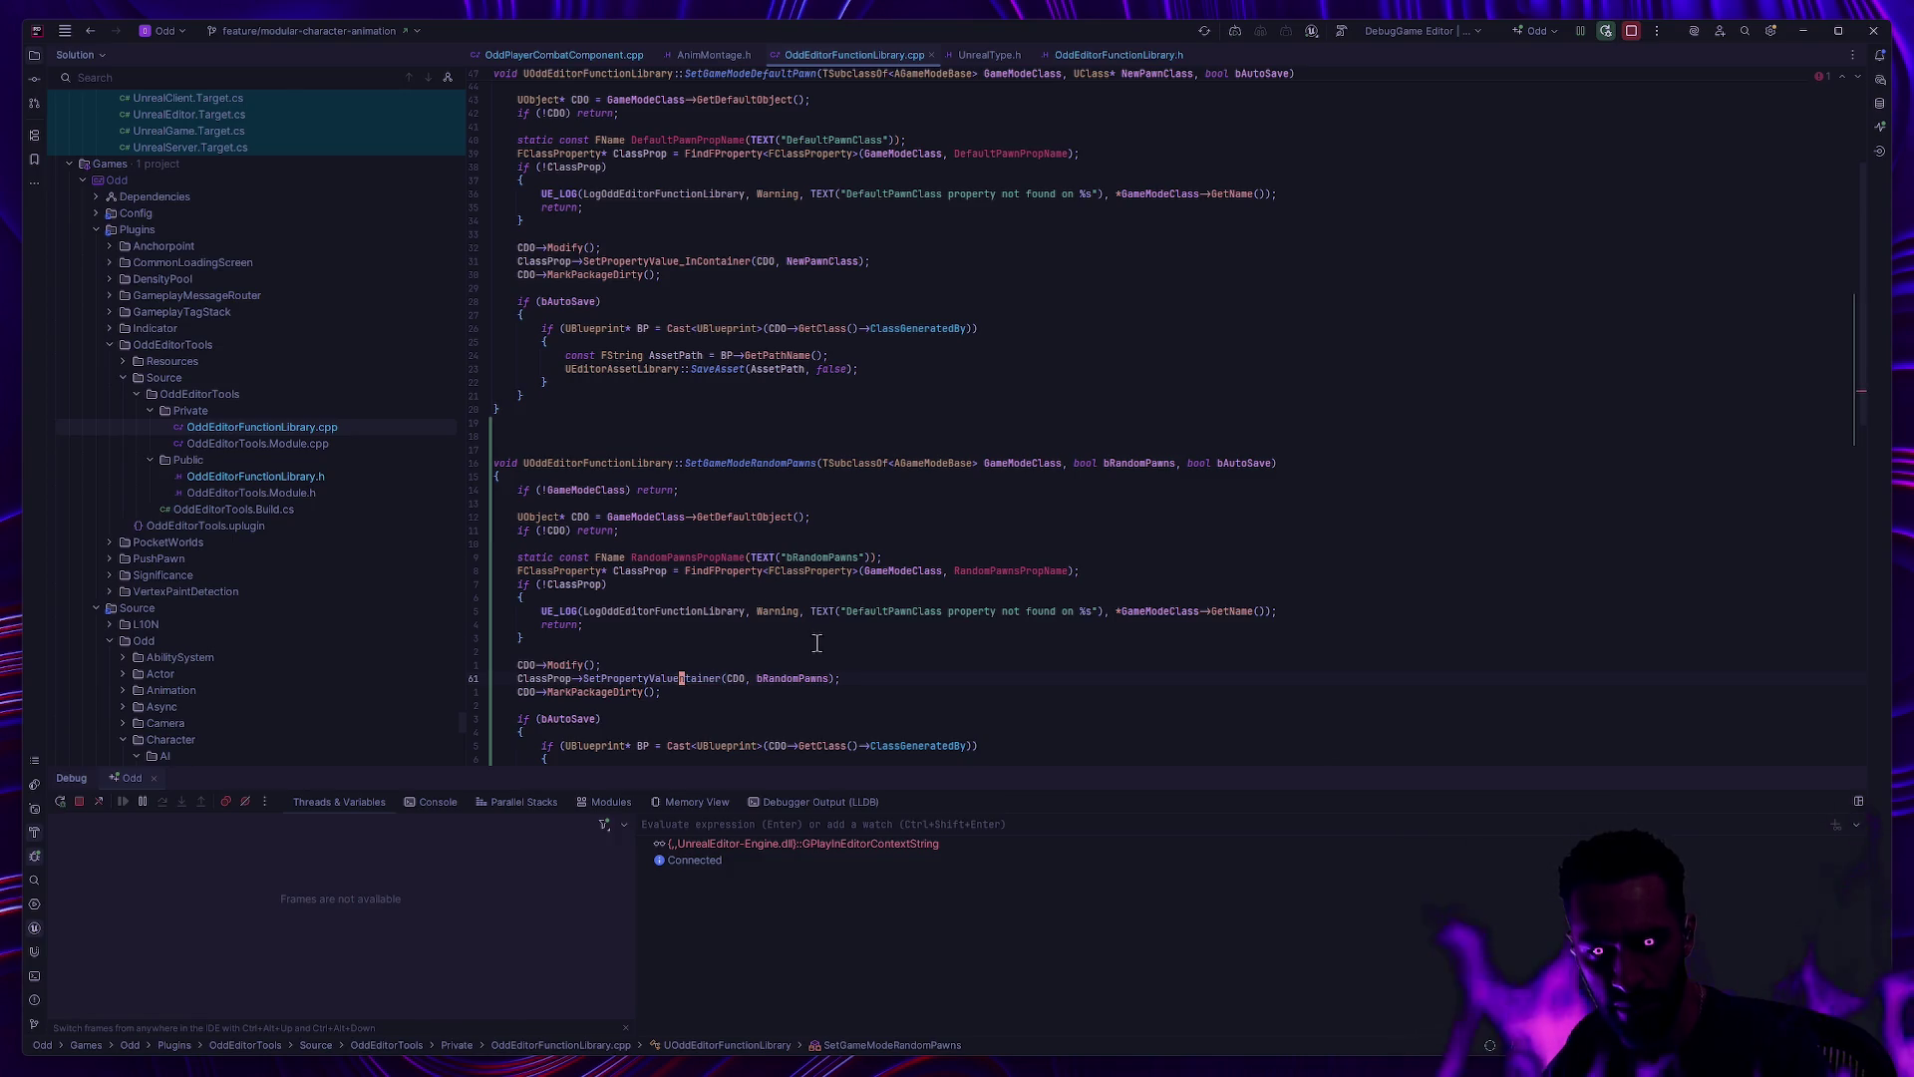
Step: Check the incompatible-type error on bRandomPawns, then go to FClassProperty's declaration
{"action": "key", "text": "ctrl+Right"}
{"action": "key", "text": "ctrl+Right"}
{"action": "key", "text": "ctrl+Right"}
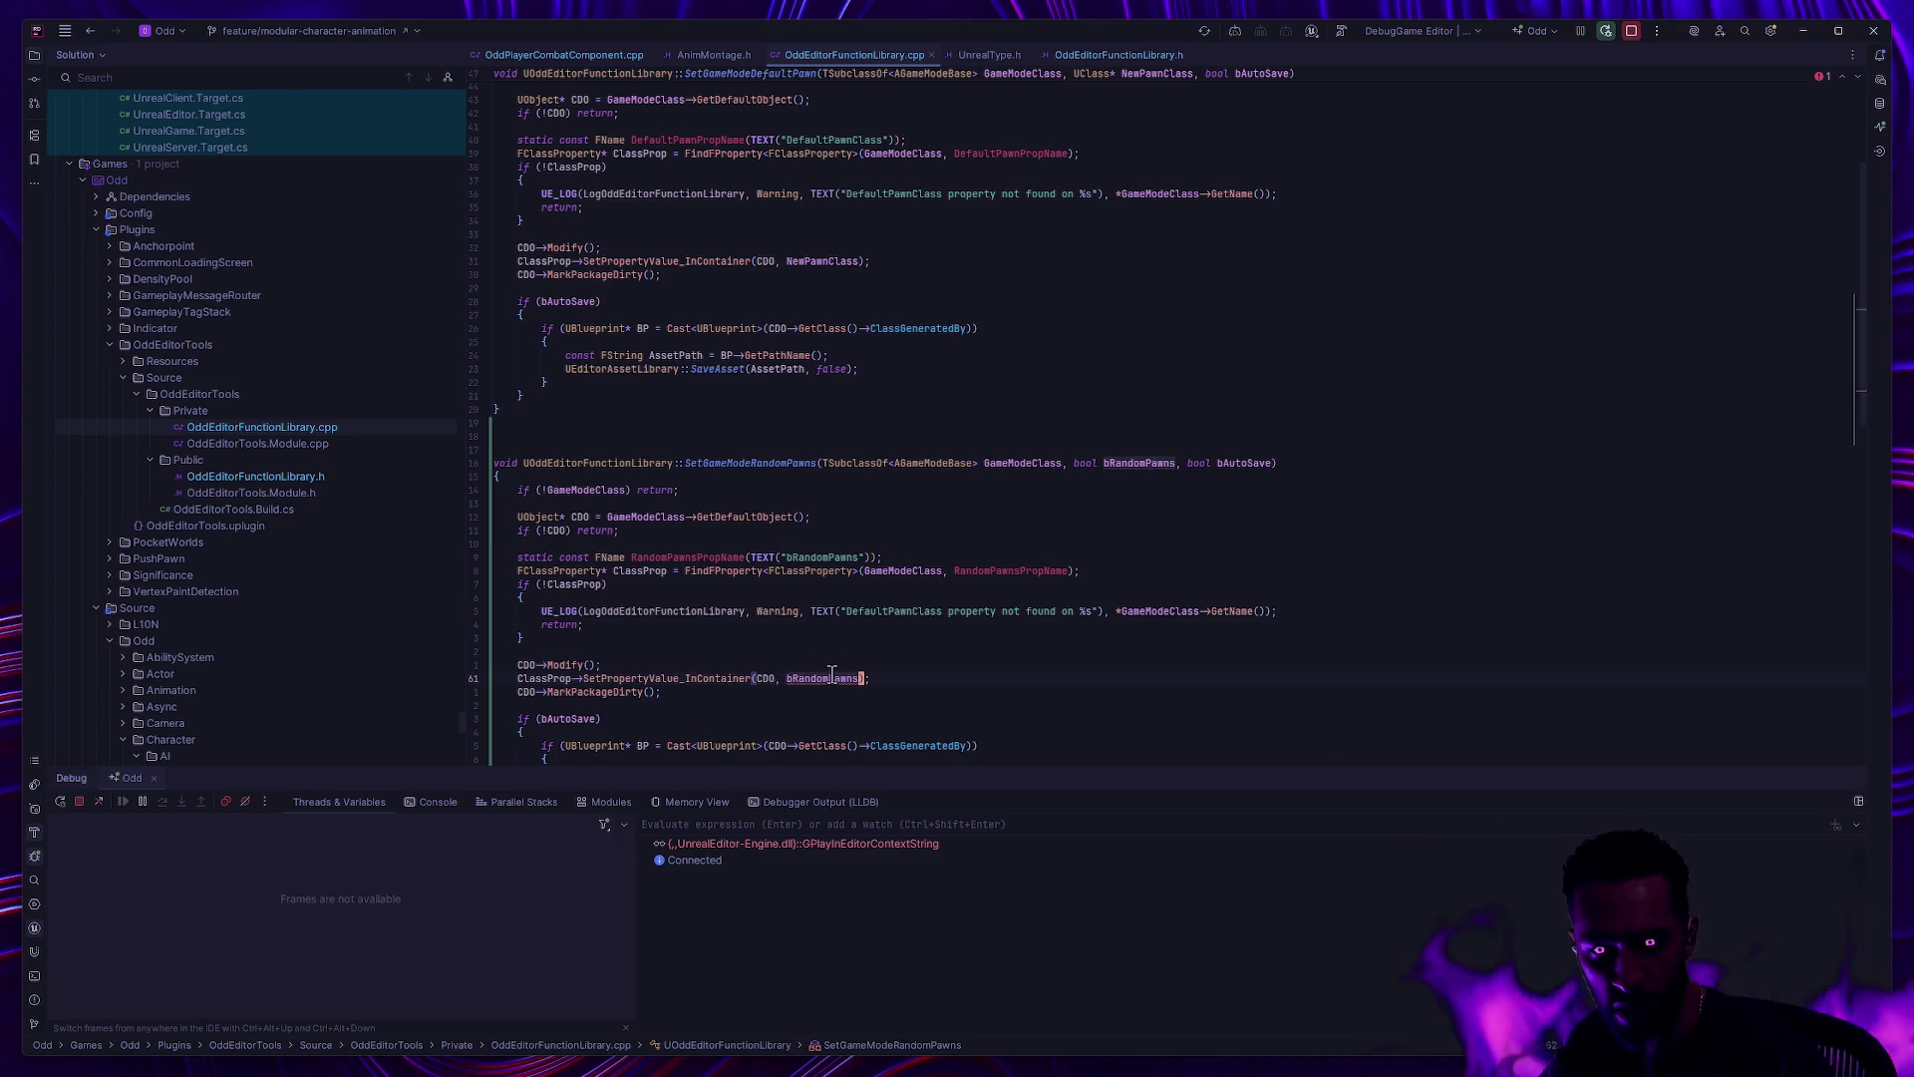
{"action": "mouse_move", "coordinate": [831, 674]}
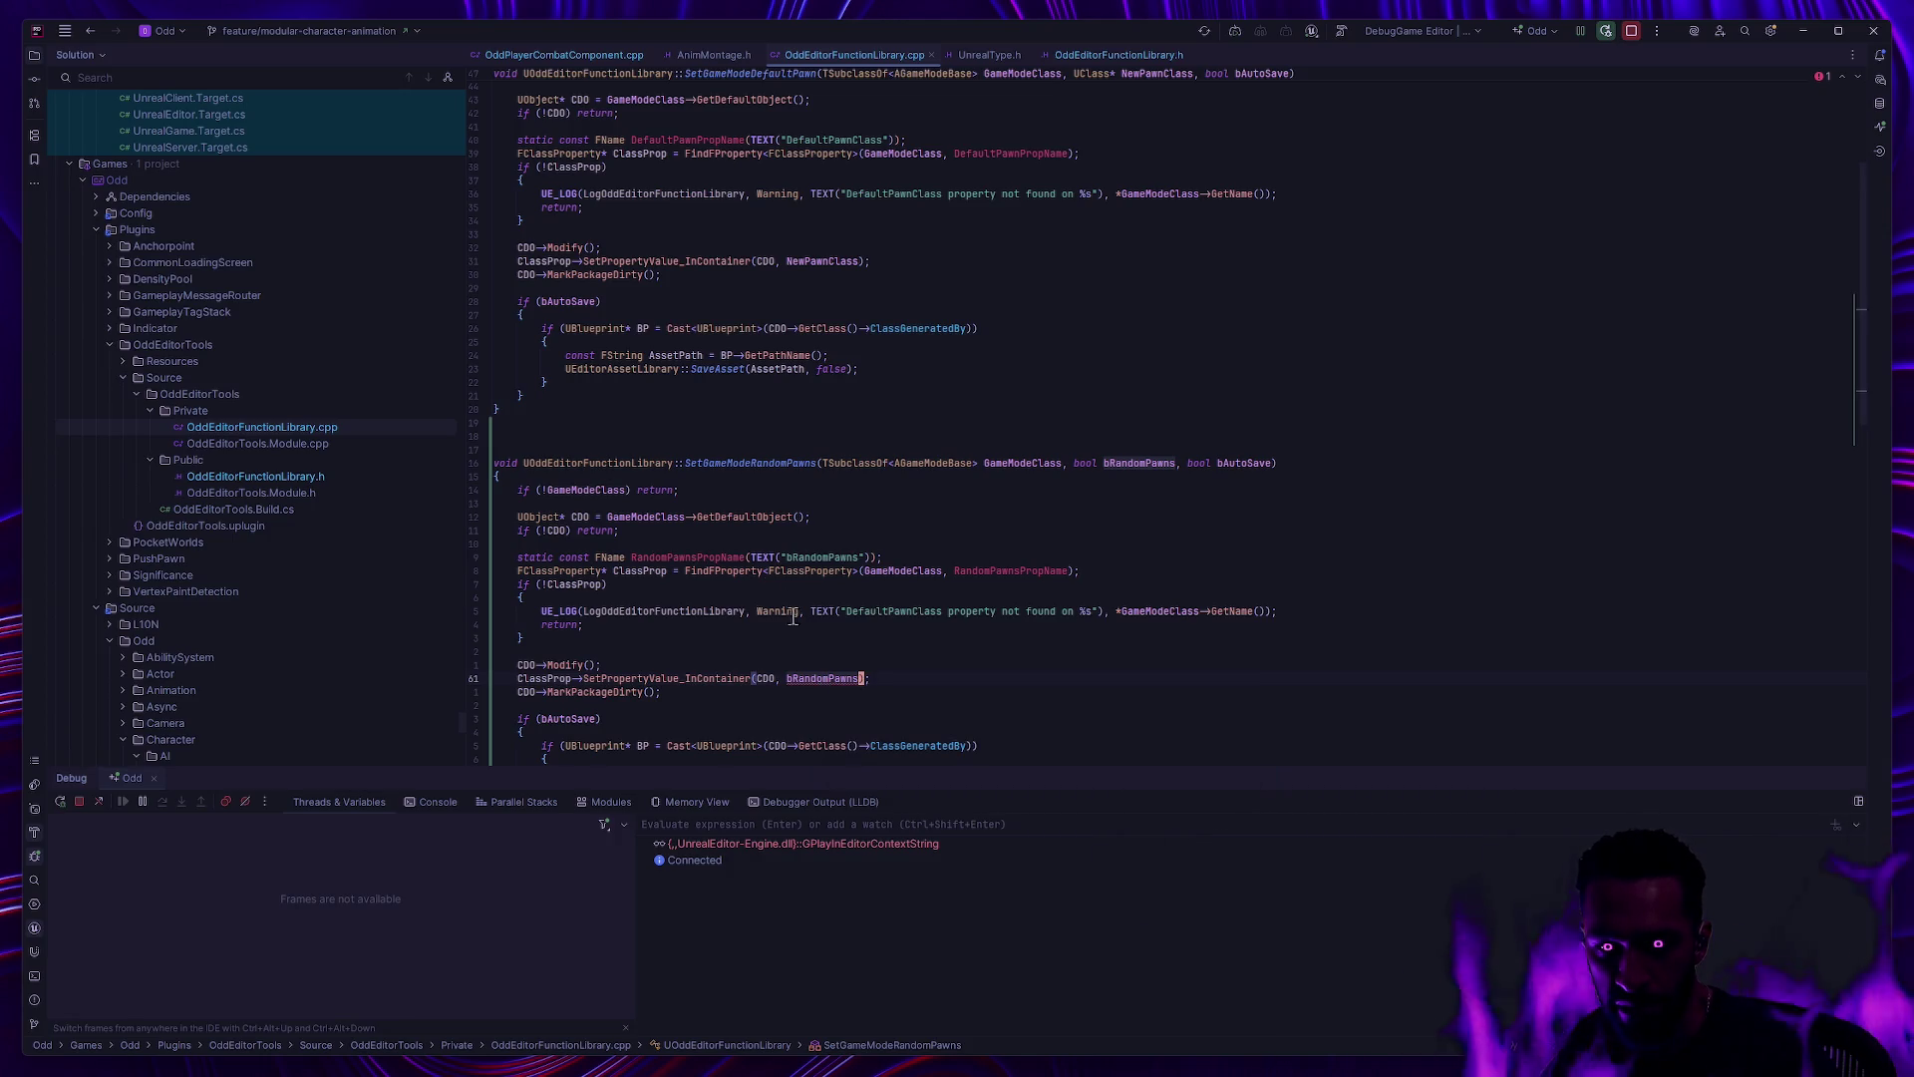
{"action": "left_click", "coordinate": [810, 570], "text": "ctrl"}
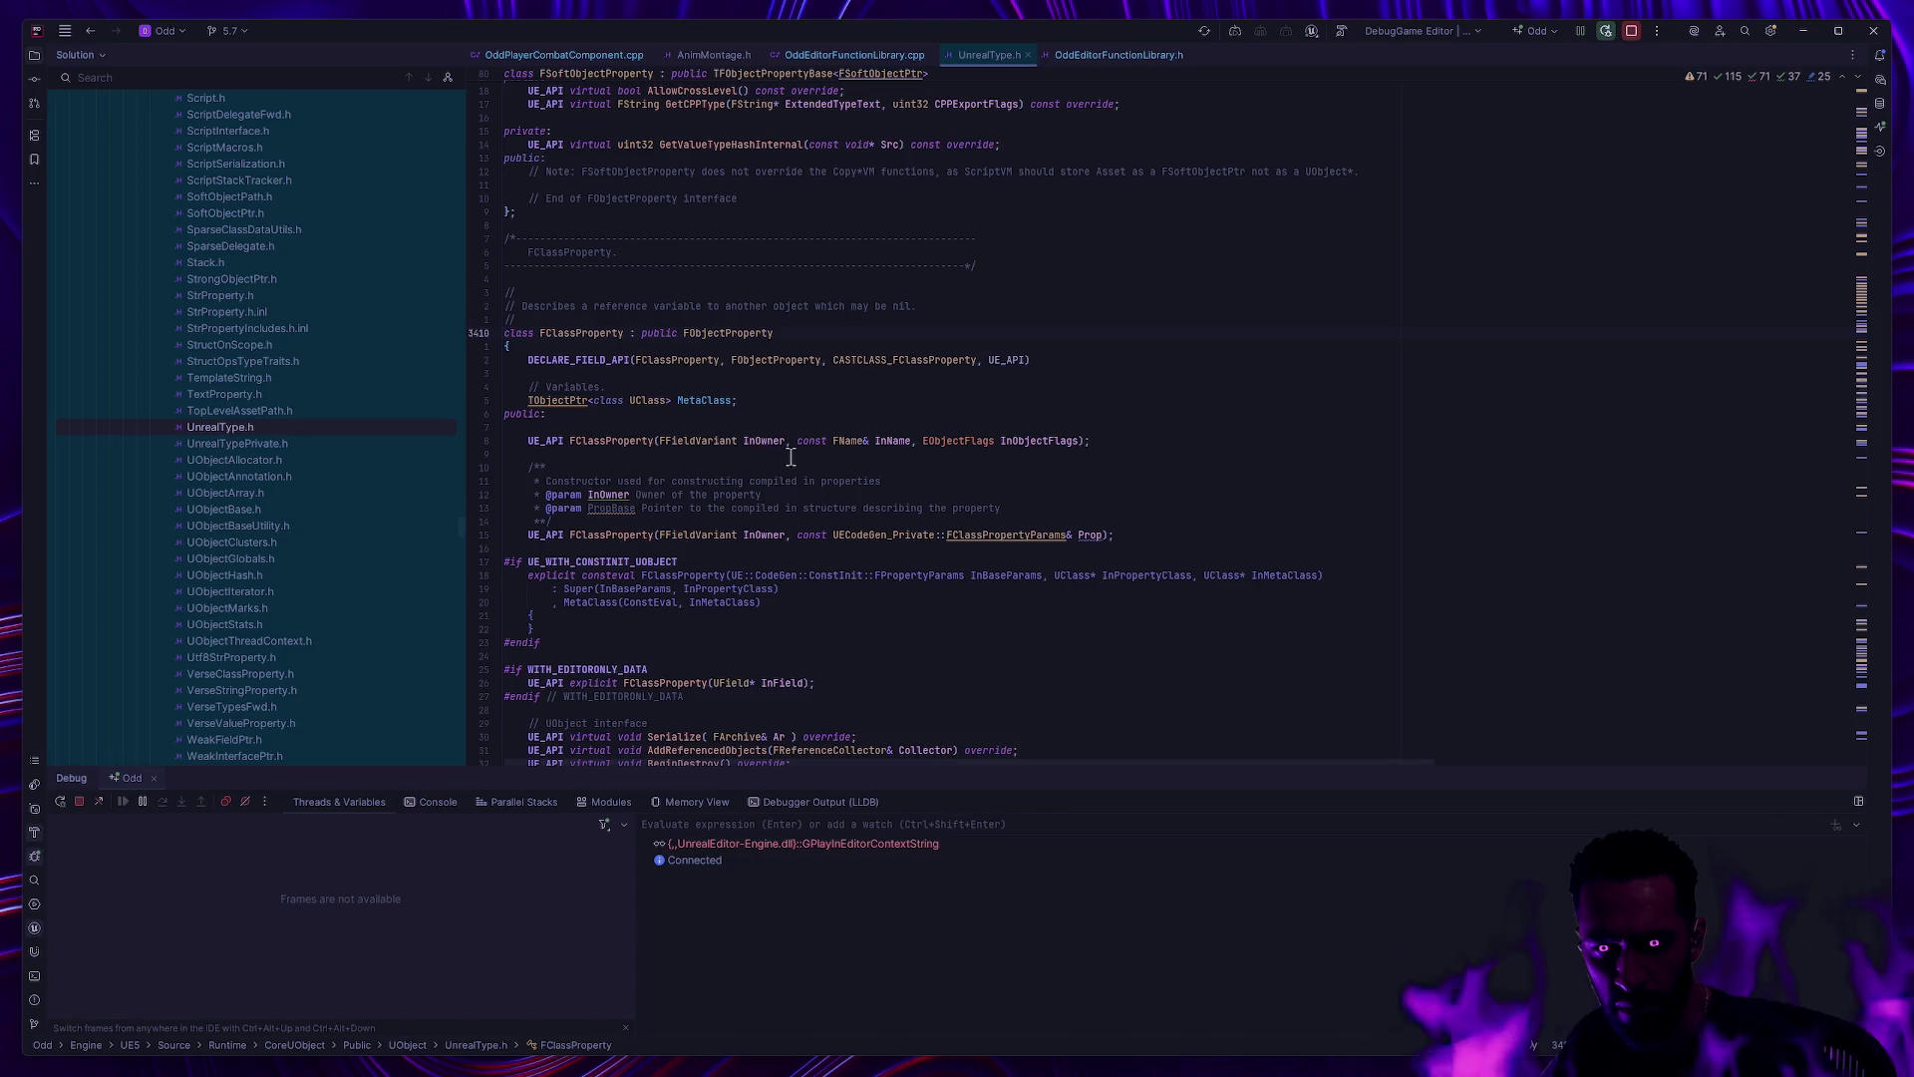
Step: Trace SetPropertyValue_InContainer's TCppType to its typedef, then return to OddEditorFunctionLibrary.cpp
{"action": "key", "text": "ctrl+alt+Left"}
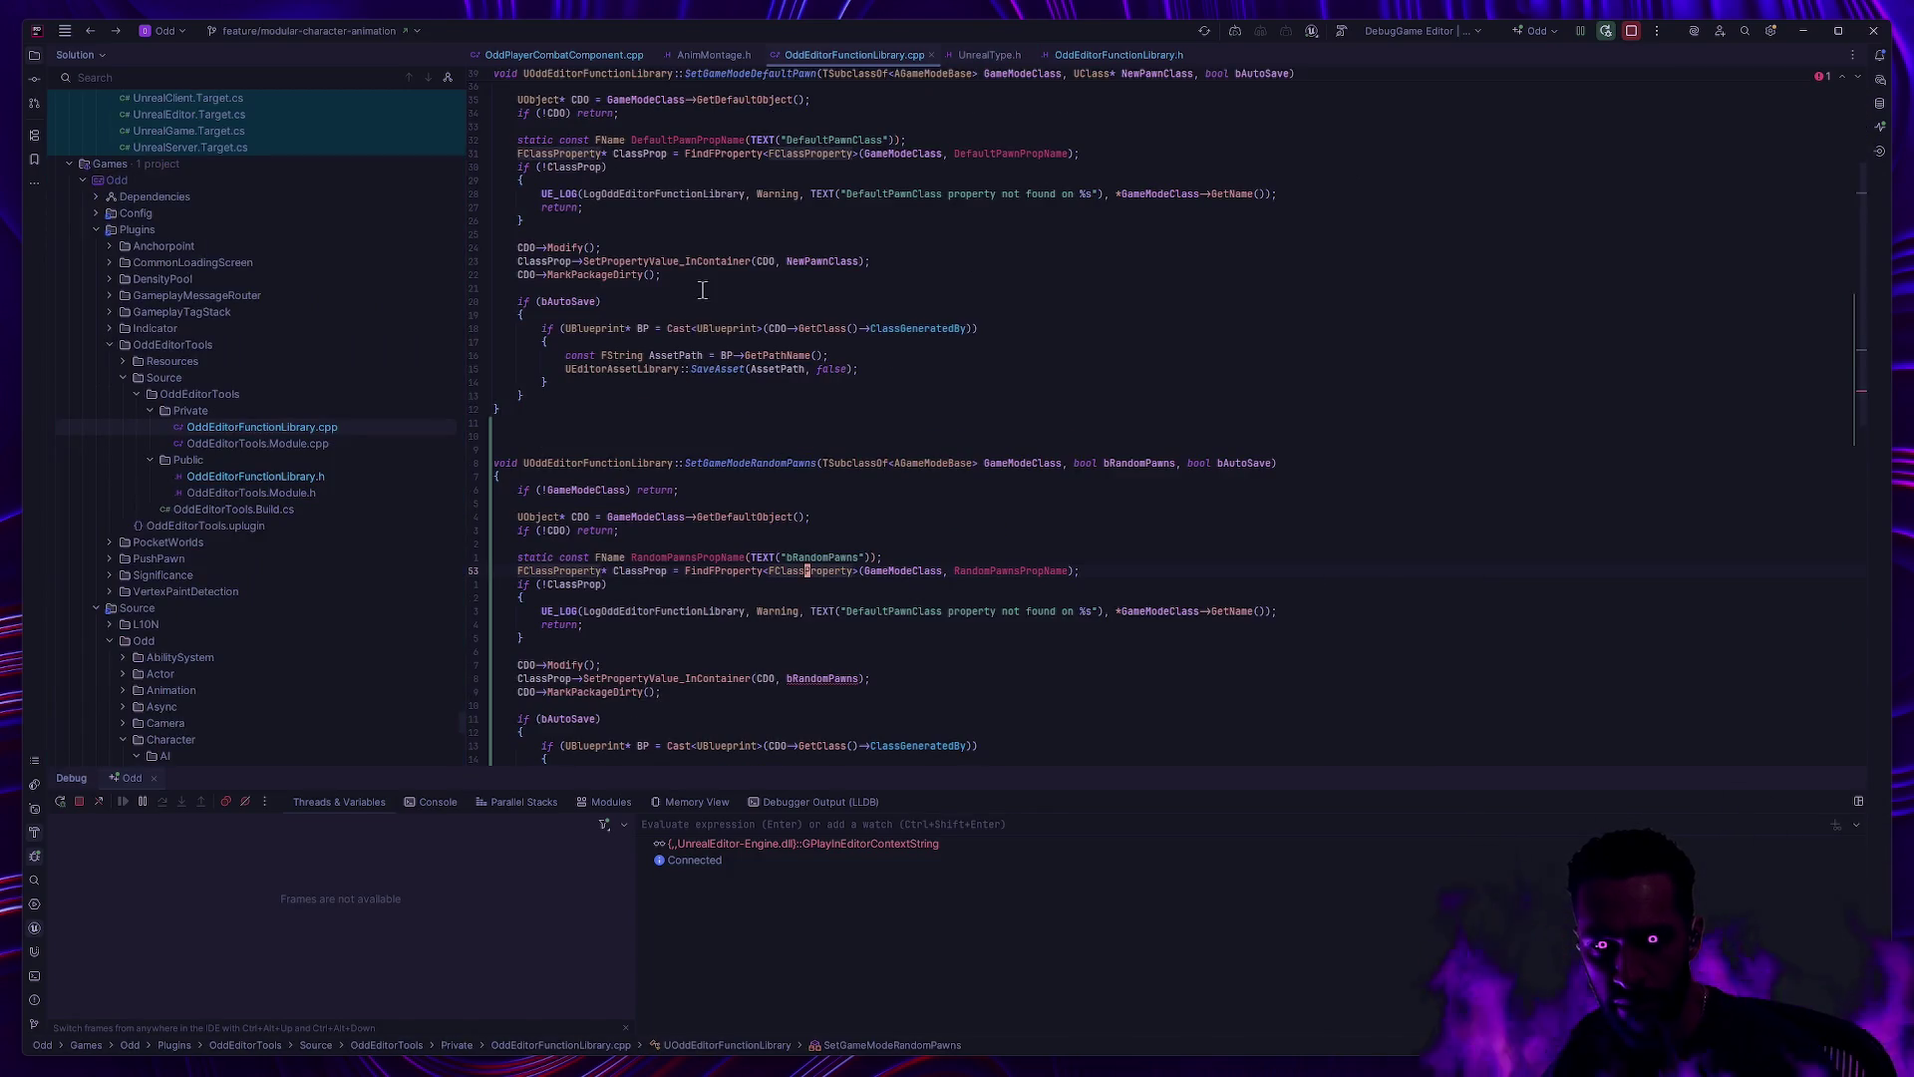
{"action": "key", "text": "ctrl+alt+Left"}
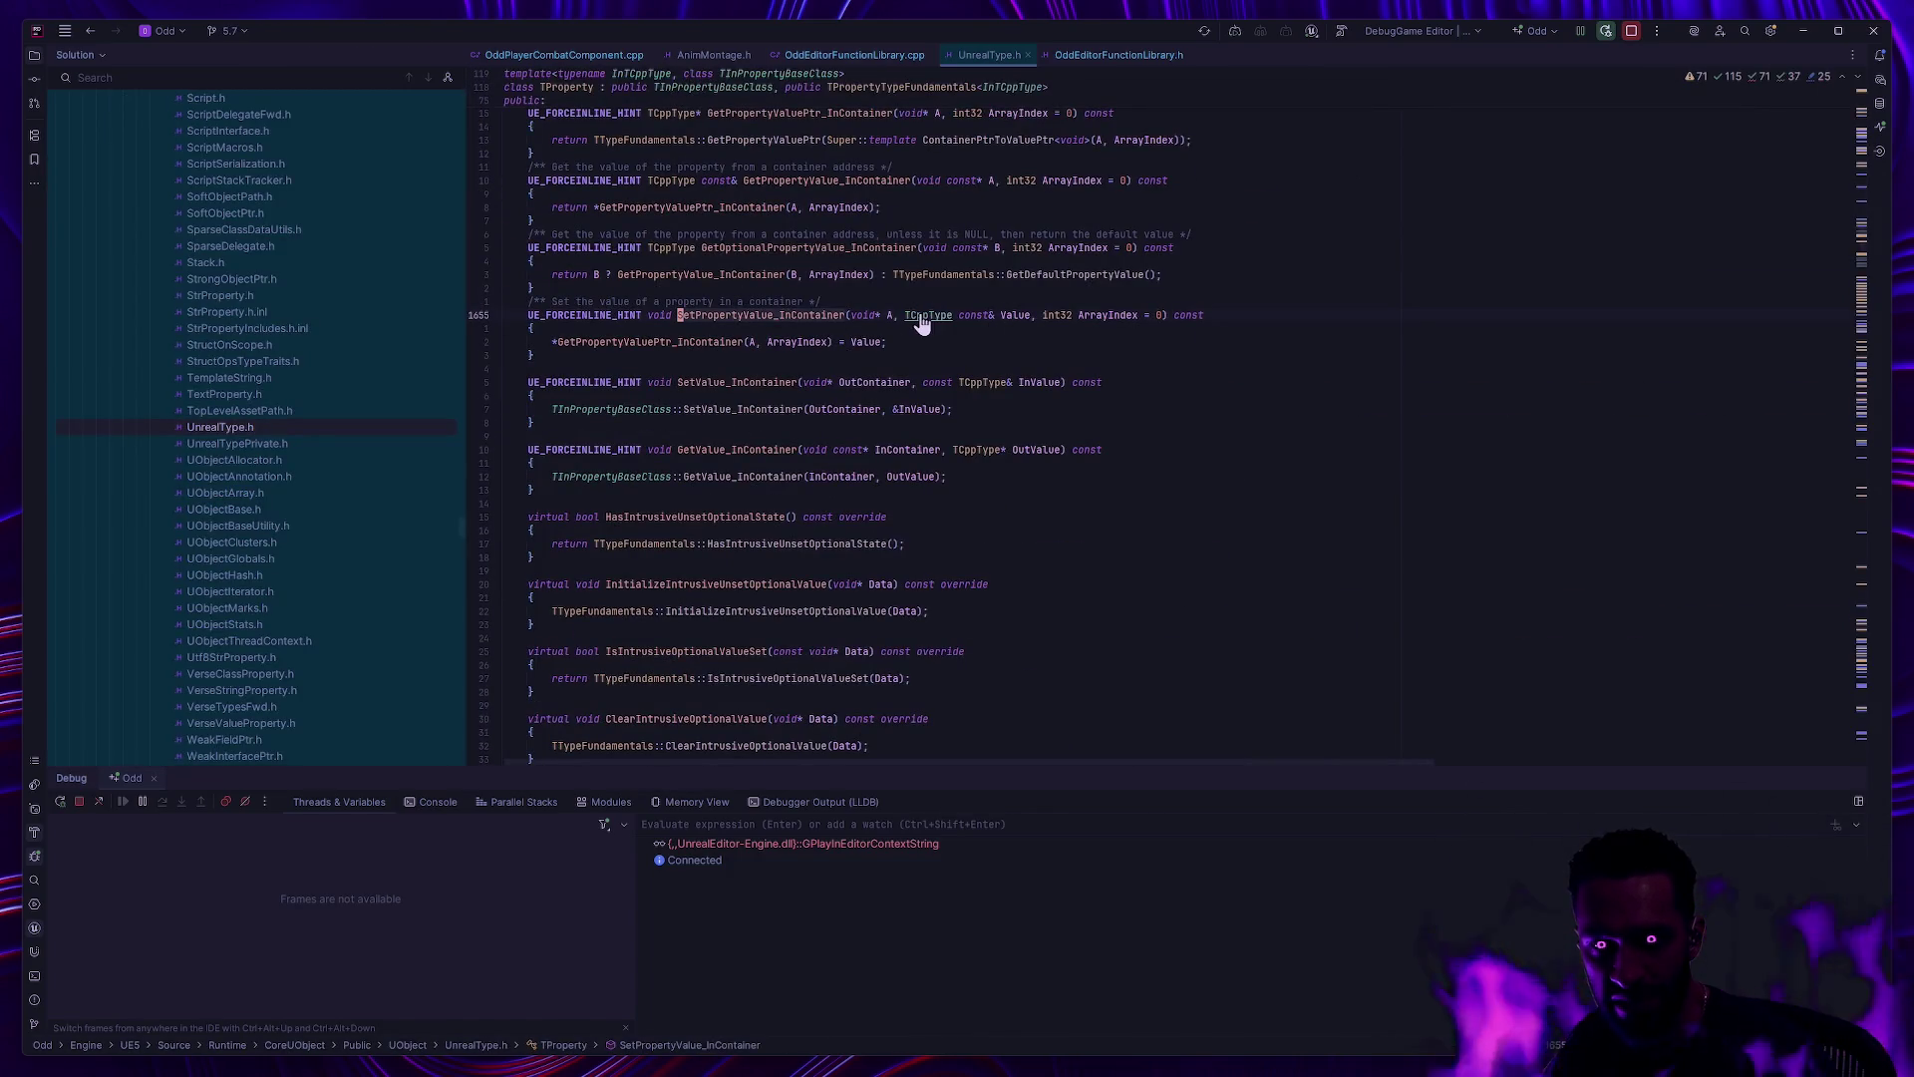
{"action": "left_click", "coordinate": [923, 317], "text": "ctrl"}
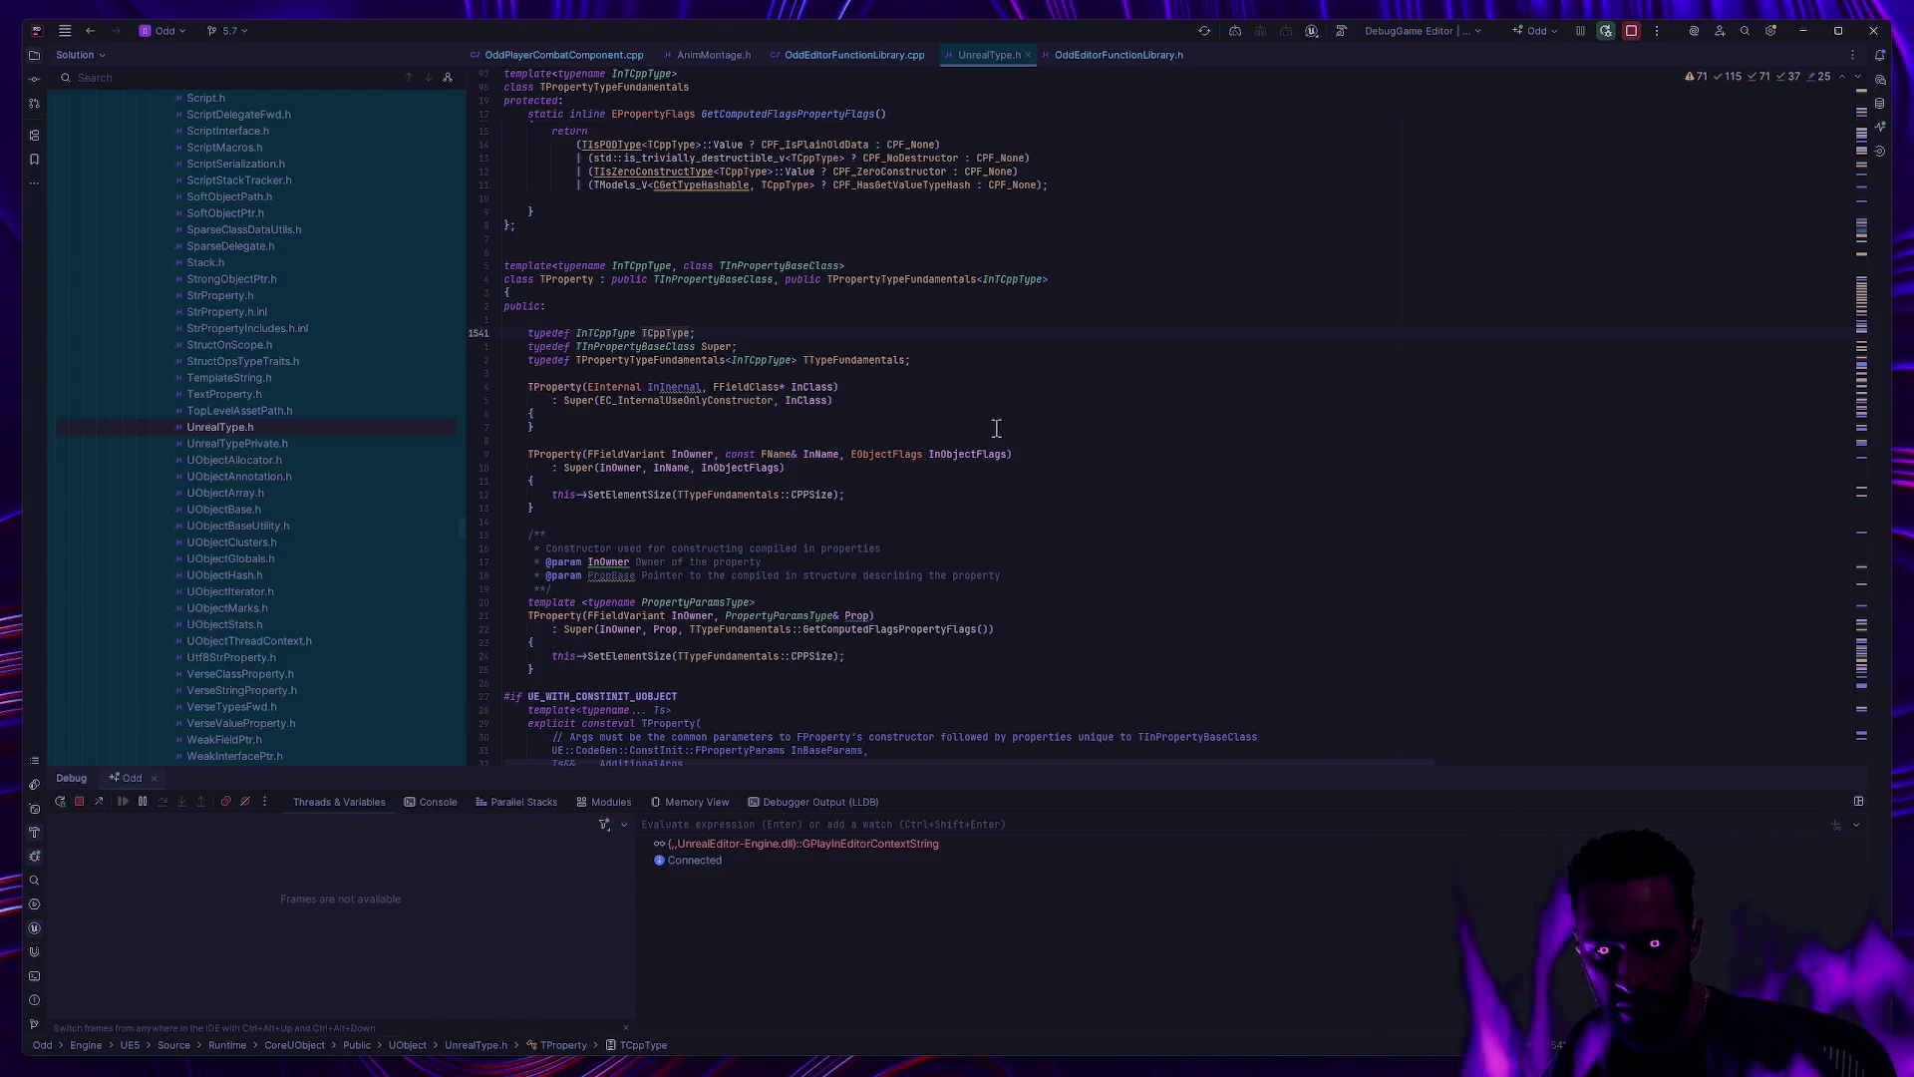
{"action": "left_click", "coordinate": [853, 54]}
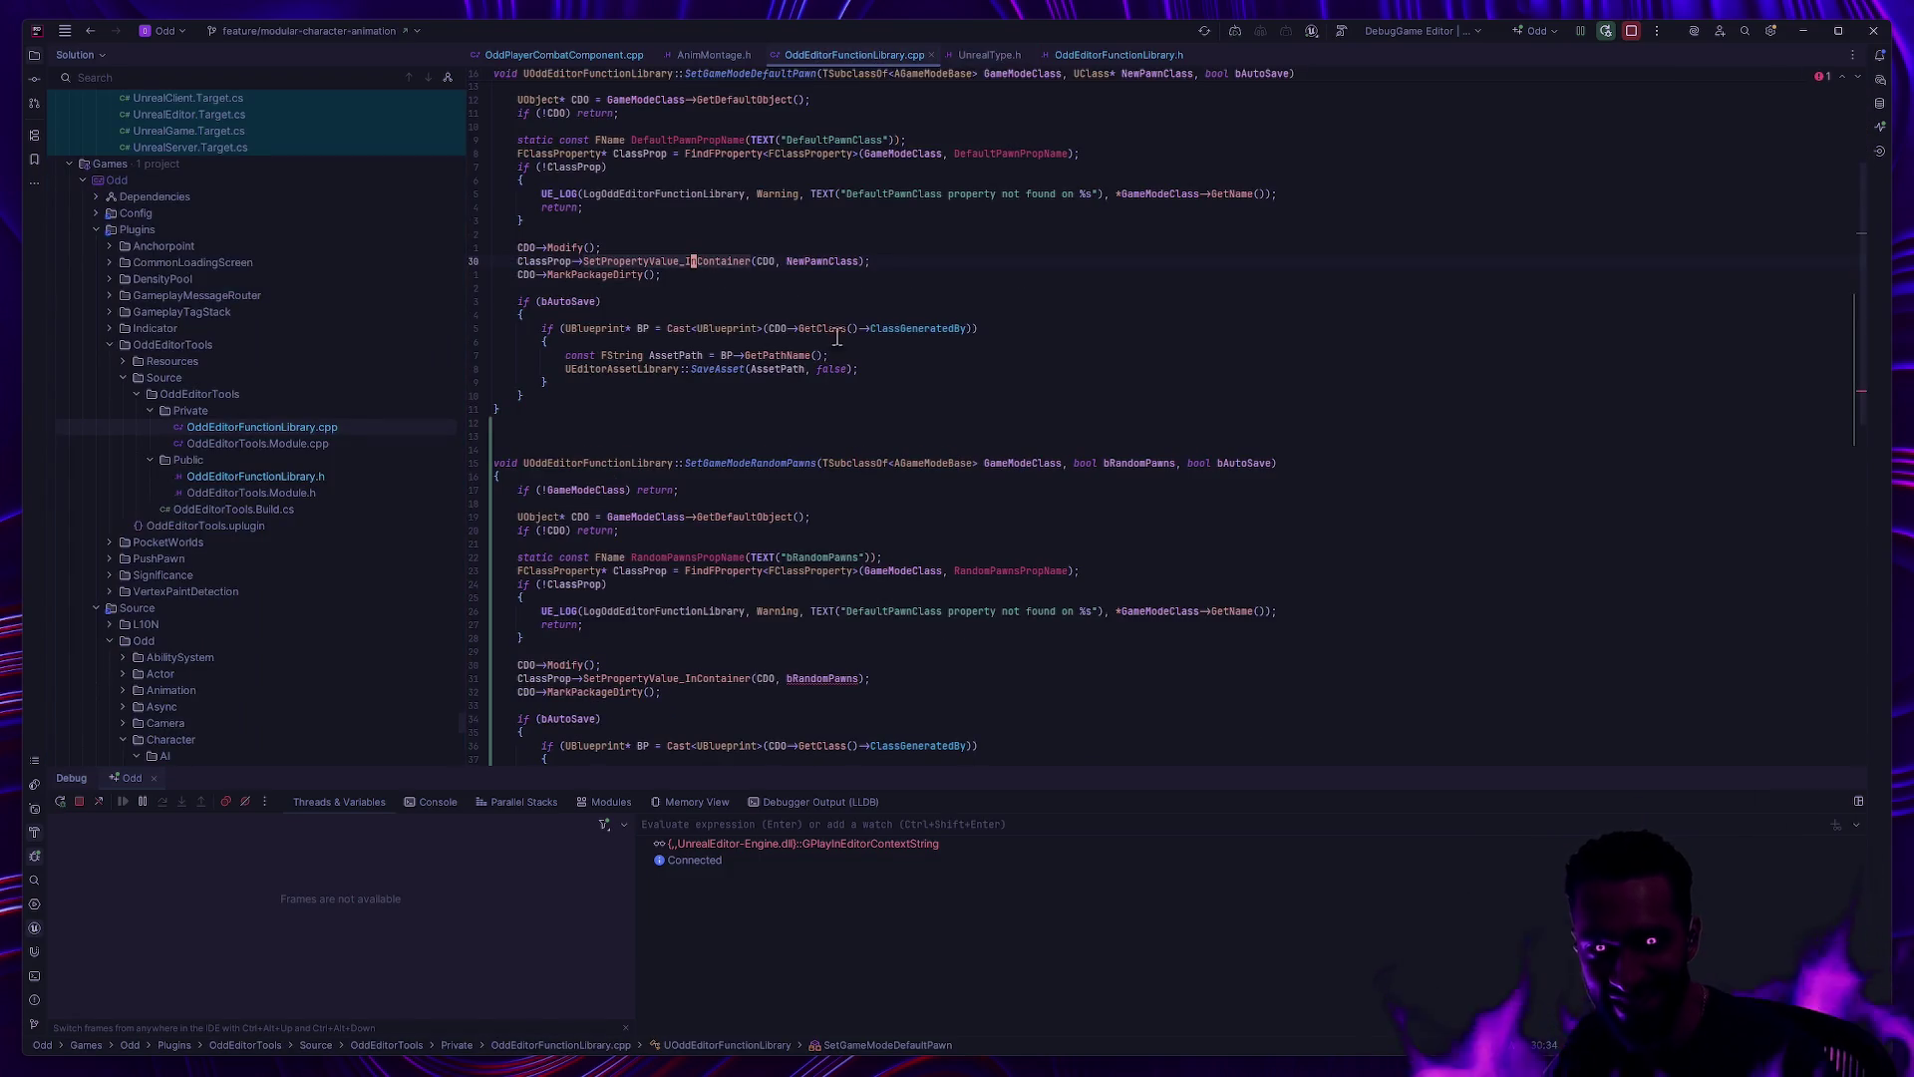
{"action": "scroll", "coordinate": [787, 306], "scroll_direction": "down", "scroll_amount": 3}
{"action": "left_click", "coordinate": [788, 516]}
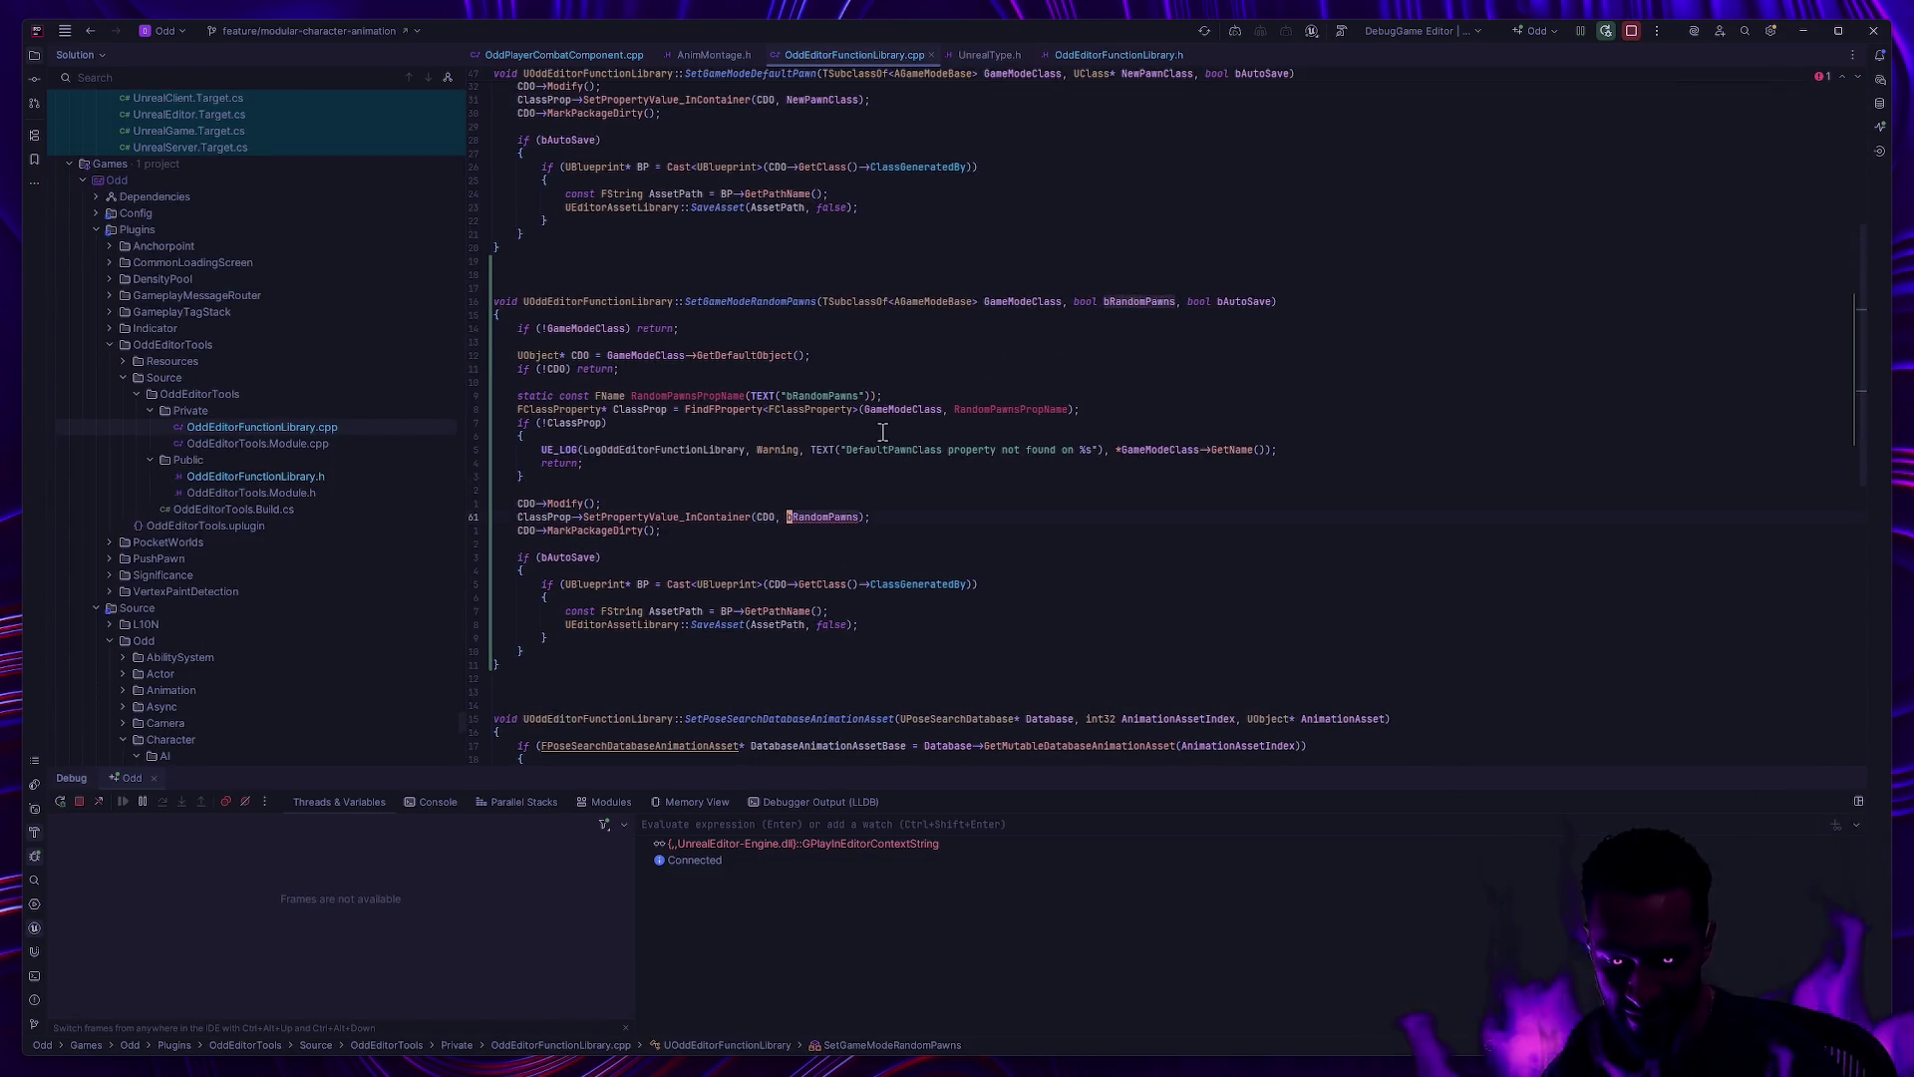
{"action": "type", "text": "&&"}
{"action": "left_click", "coordinate": [927, 489]}
{"action": "left_click", "coordinate": [803, 517]}
{"action": "key", "text": "BackSpace"}
{"action": "key", "text": "BackSpace"}
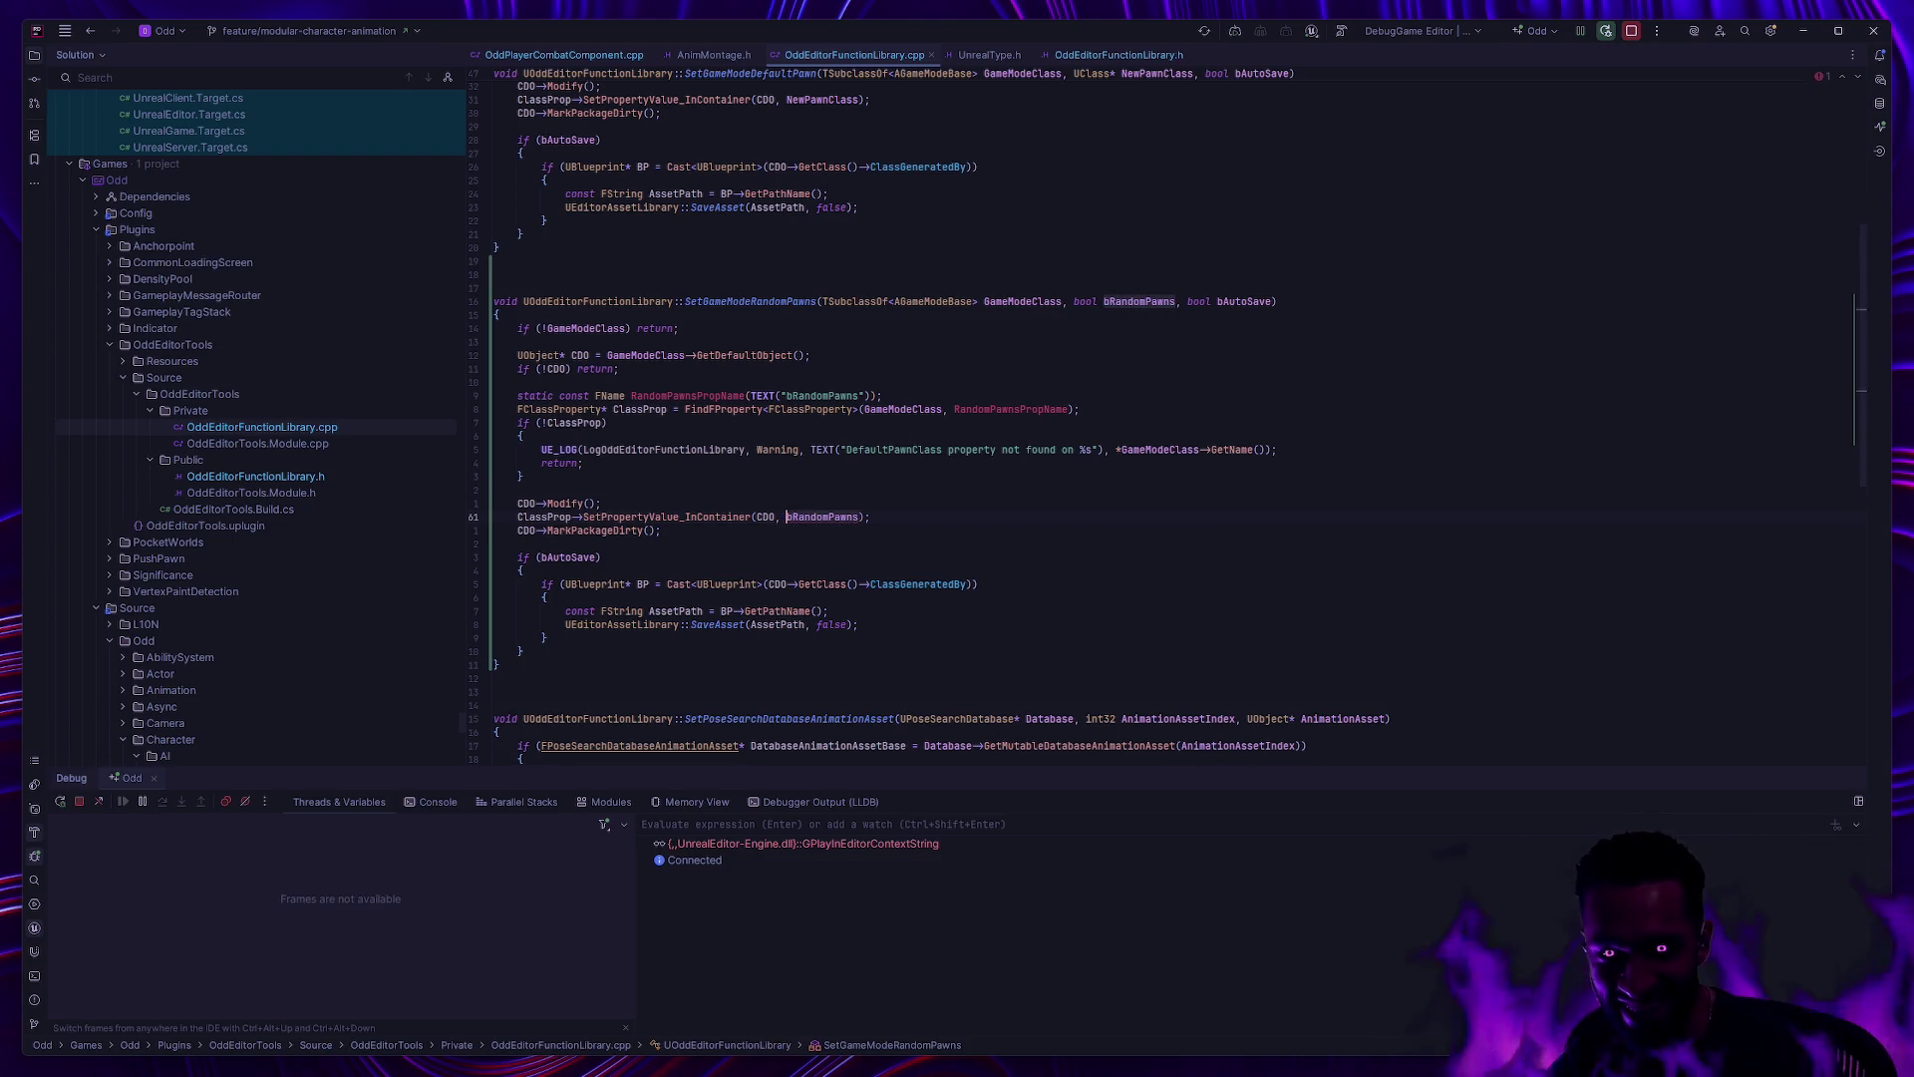
{"action": "left_click", "coordinate": [857, 518]}
{"action": "left_click", "coordinate": [838, 450]}
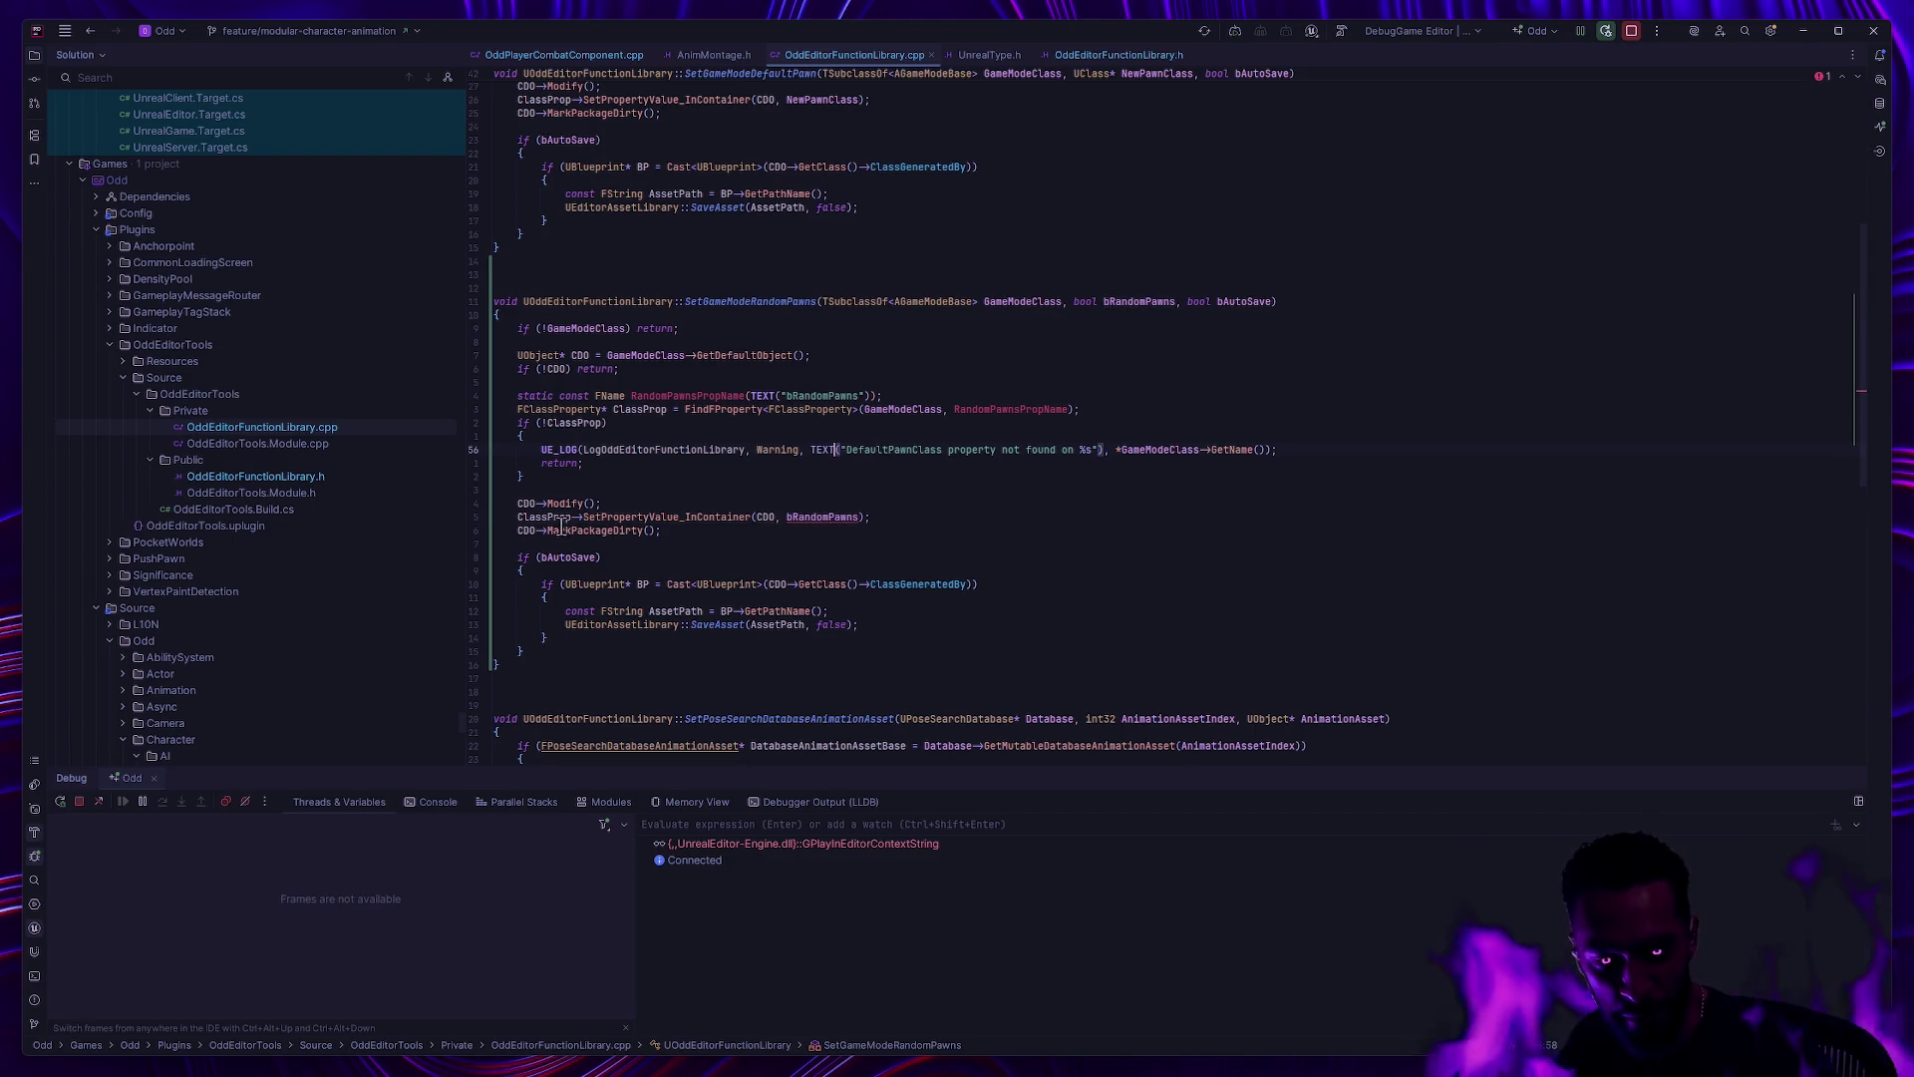
{"action": "mouse_move", "coordinate": [625, 534]}
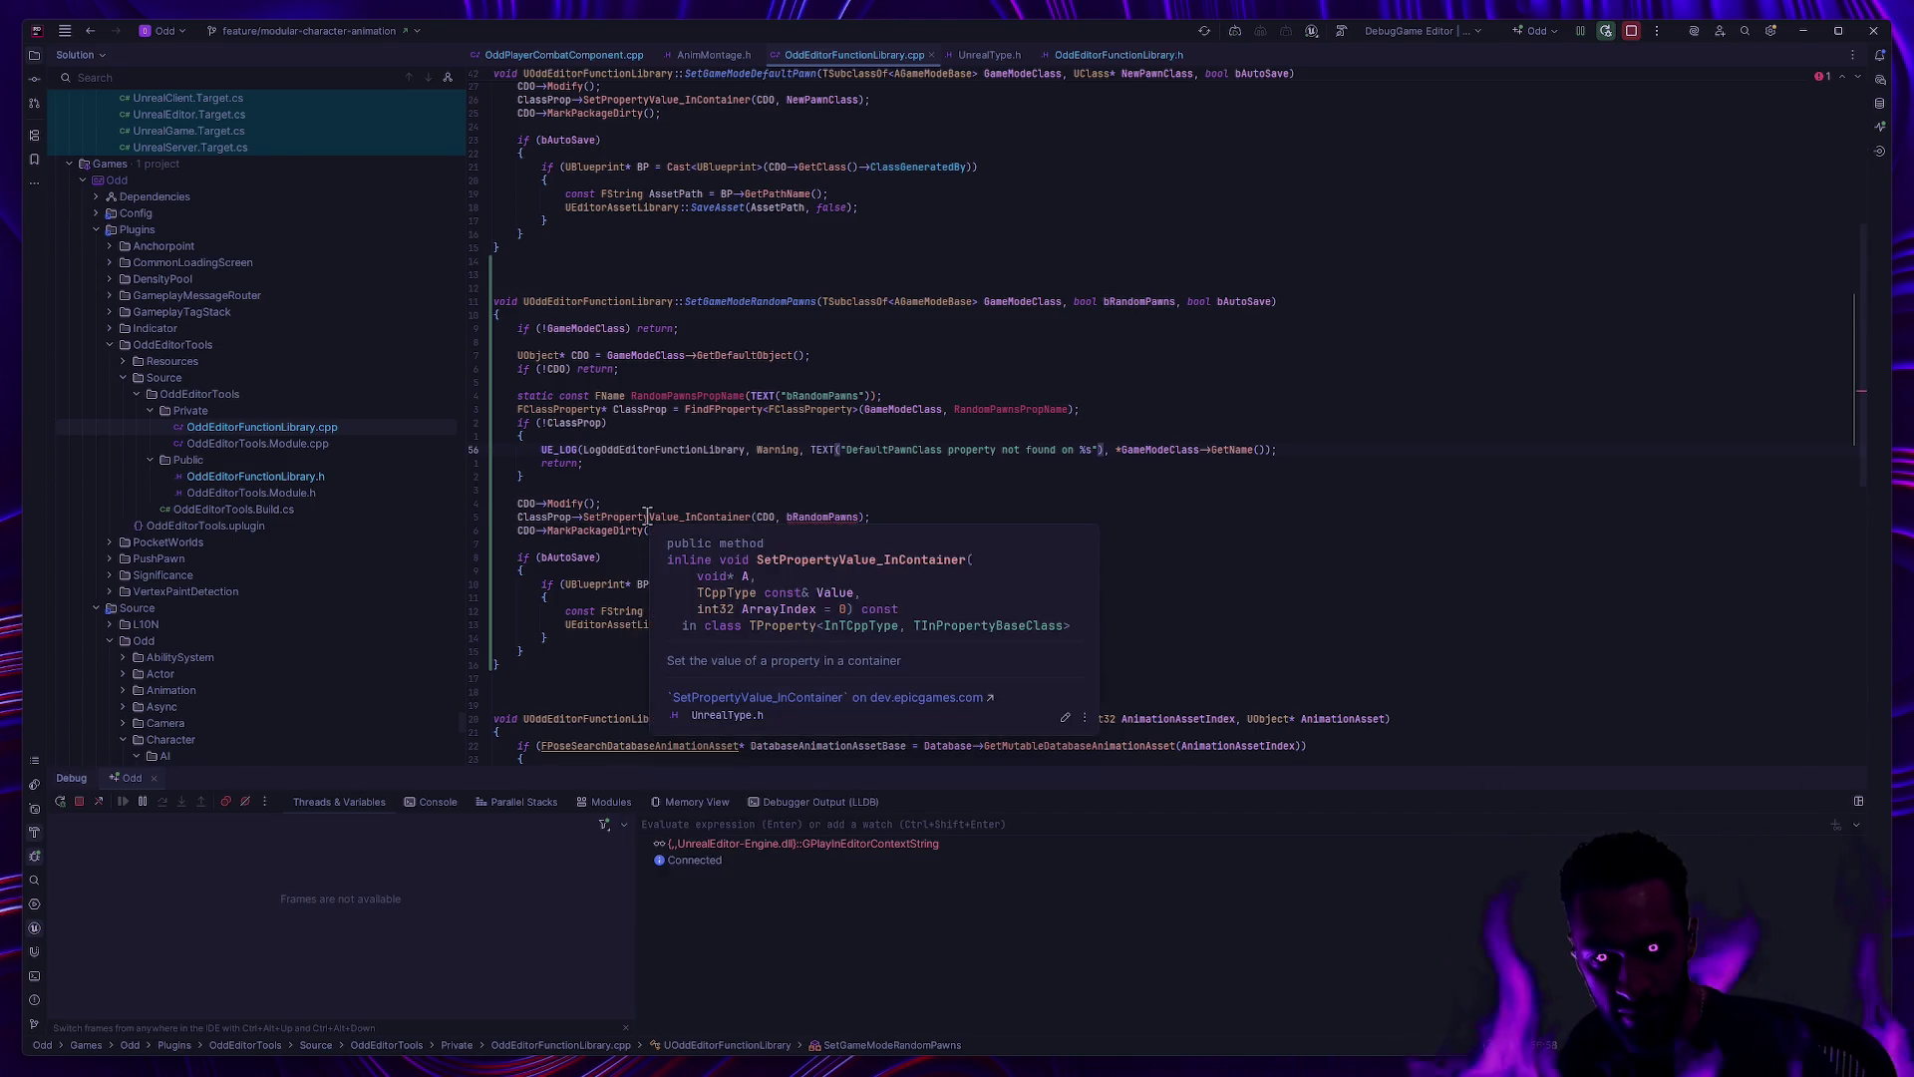
{"action": "scroll", "coordinate": [648, 515], "scroll_direction": "up", "scroll_amount": 4}
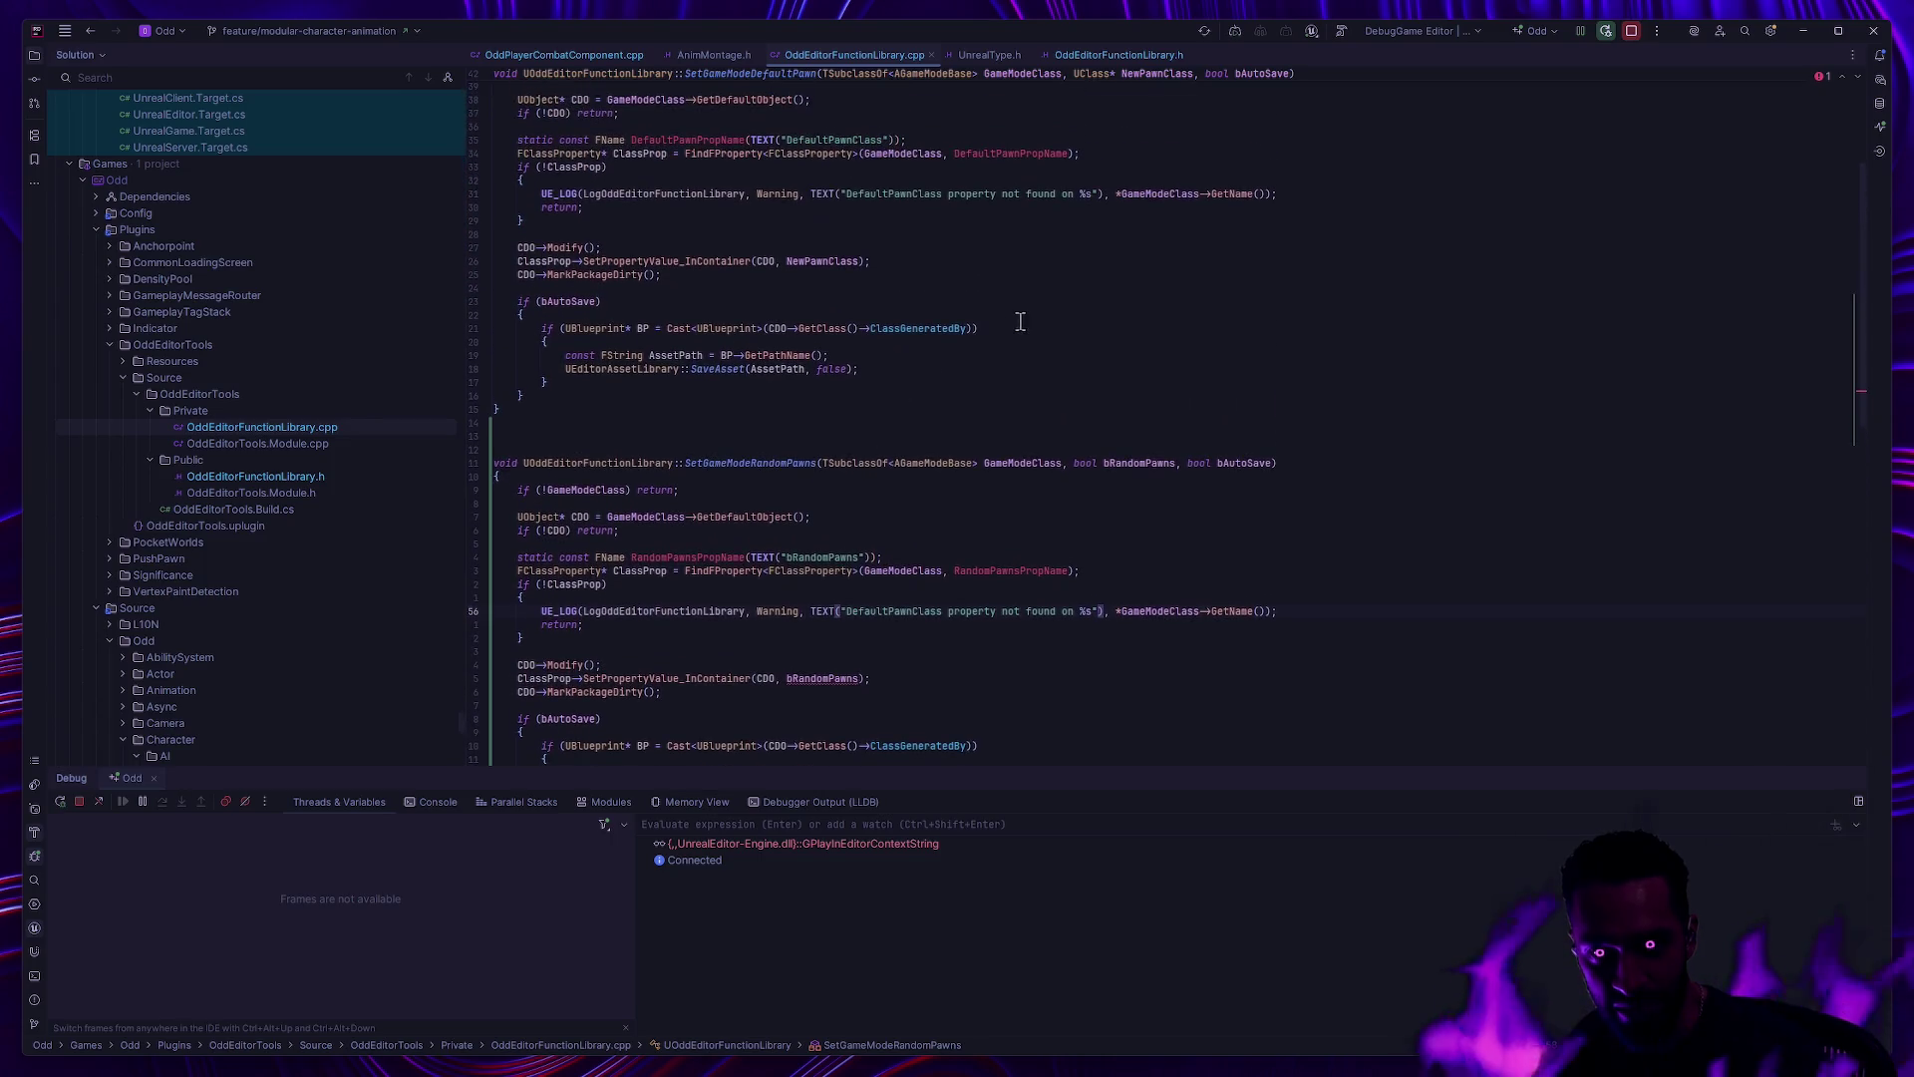
{"action": "scroll", "coordinate": [894, 354], "scroll_direction": "up", "scroll_amount": 2}
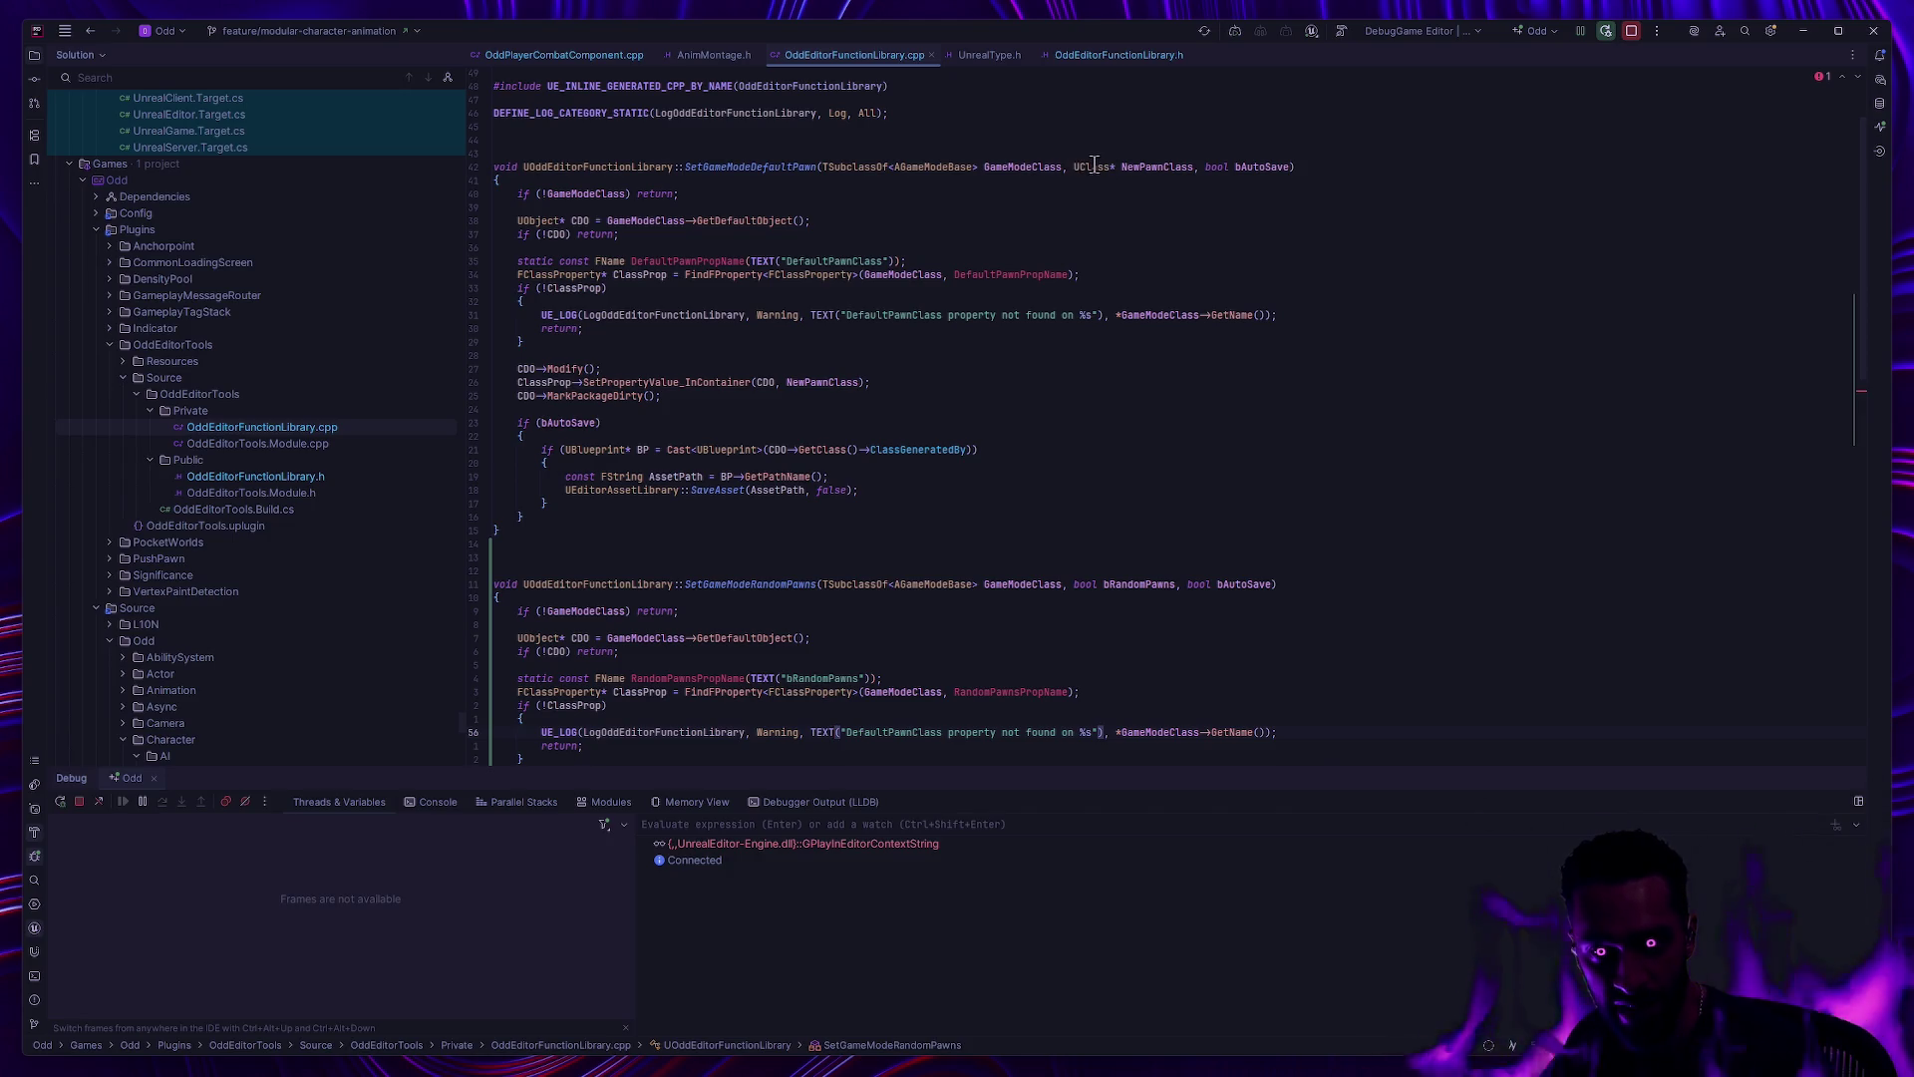
{"action": "scroll", "coordinate": [963, 512], "scroll_direction": "down", "scroll_amount": 3}
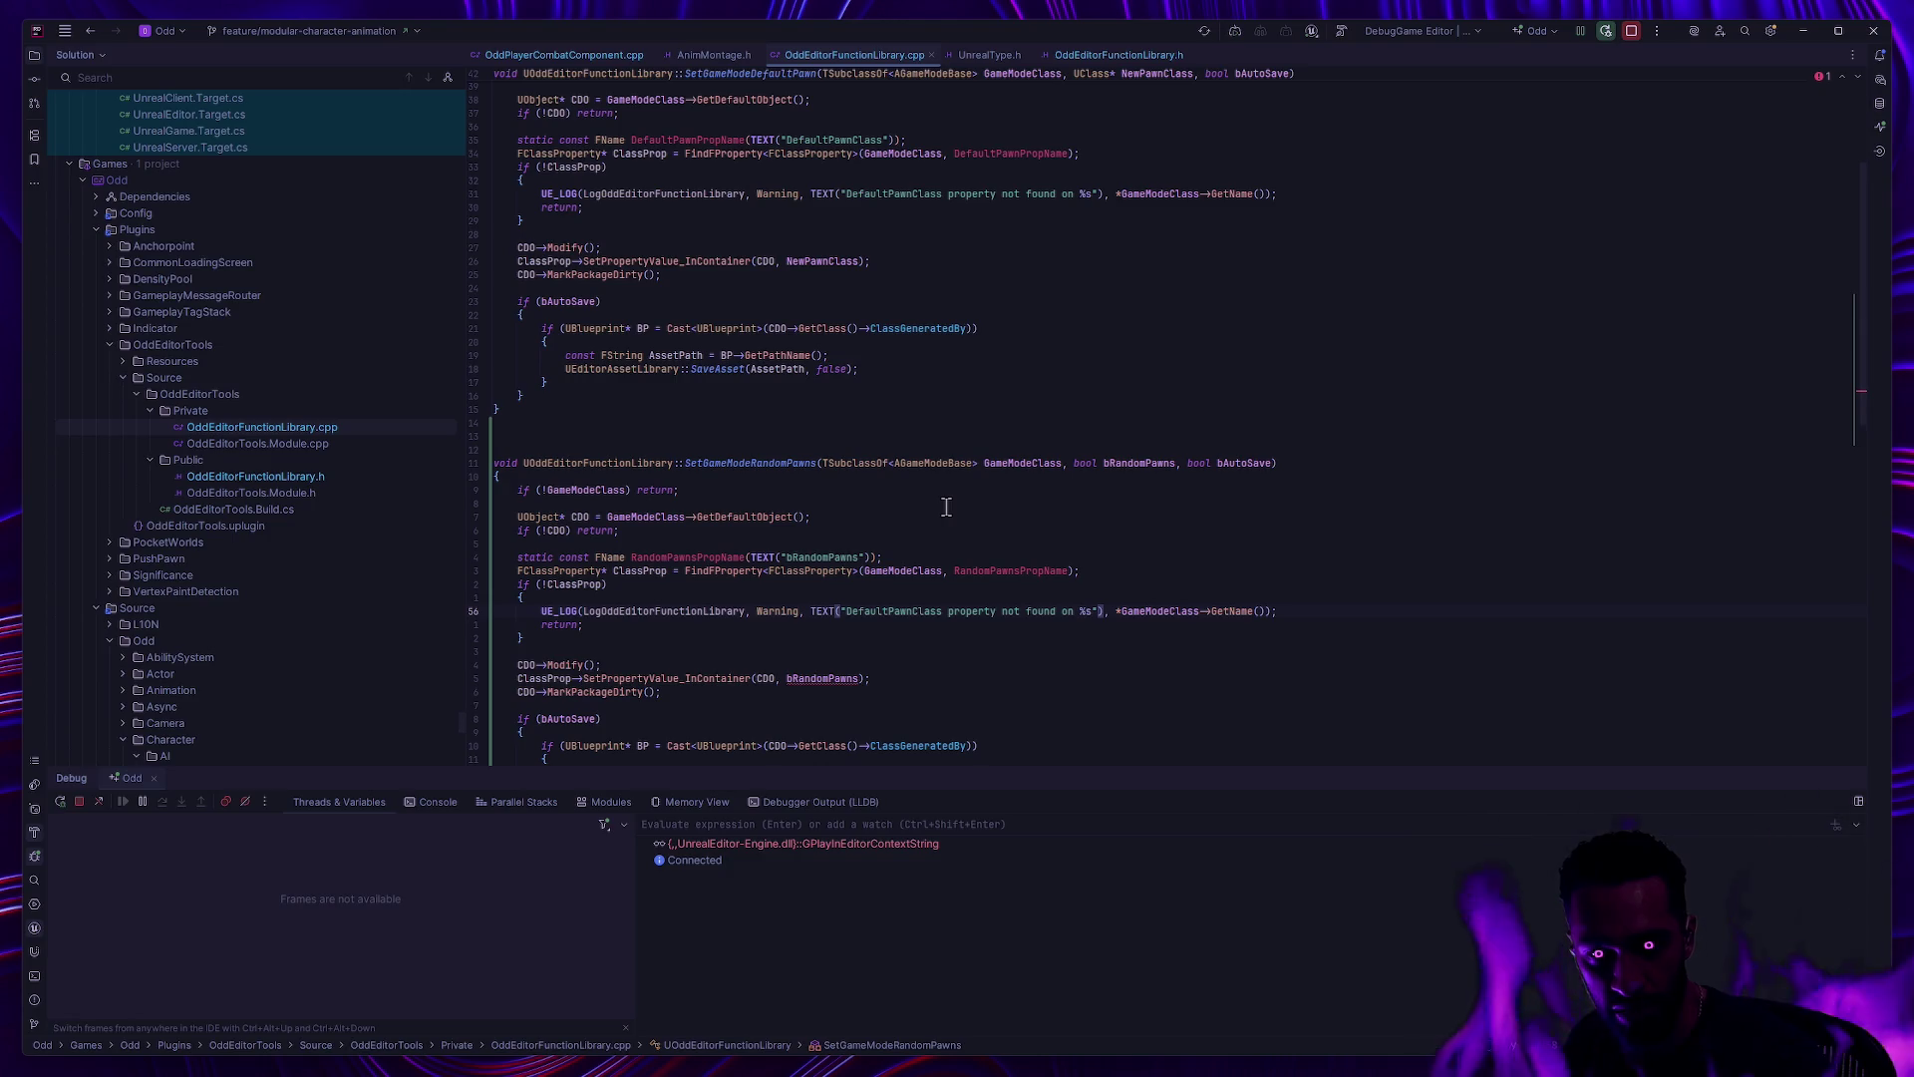
{"action": "mouse_move", "coordinate": [1113, 460]}
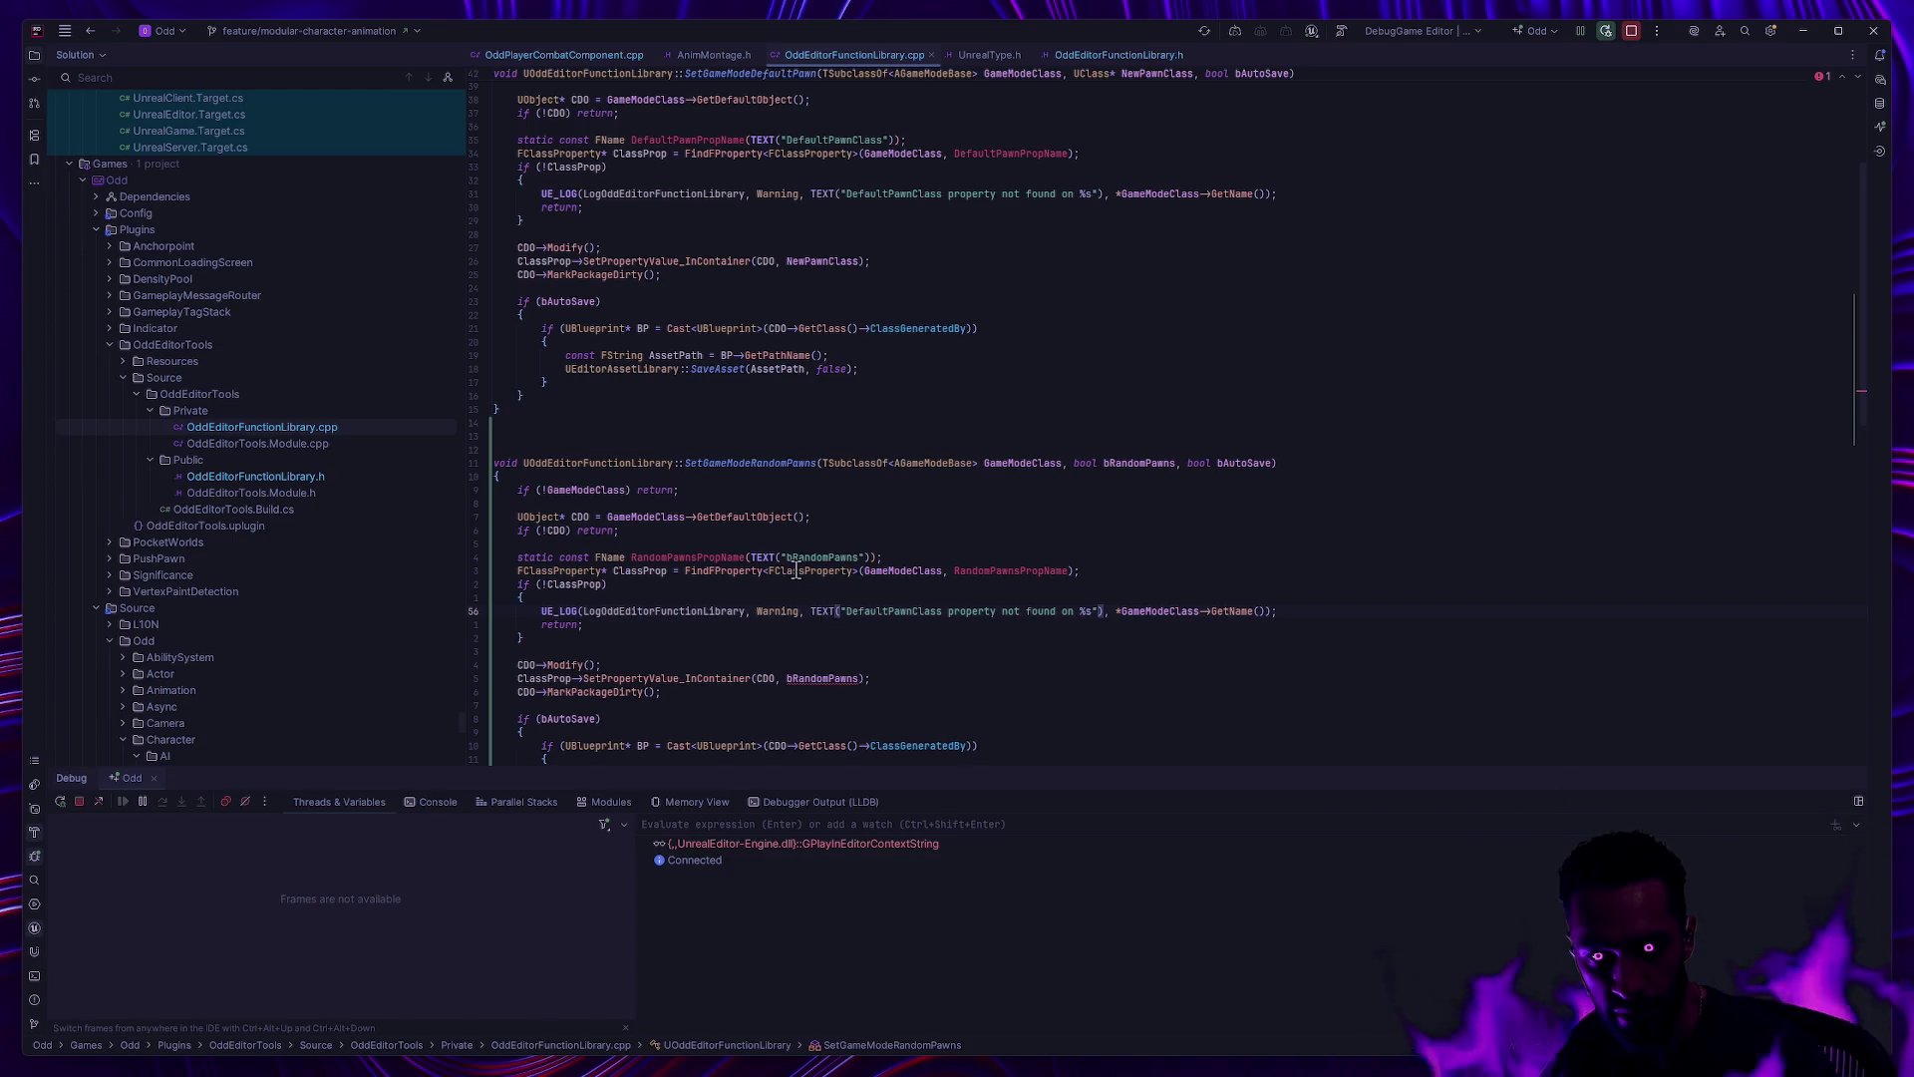
{"action": "mouse_move", "coordinate": [798, 572]}
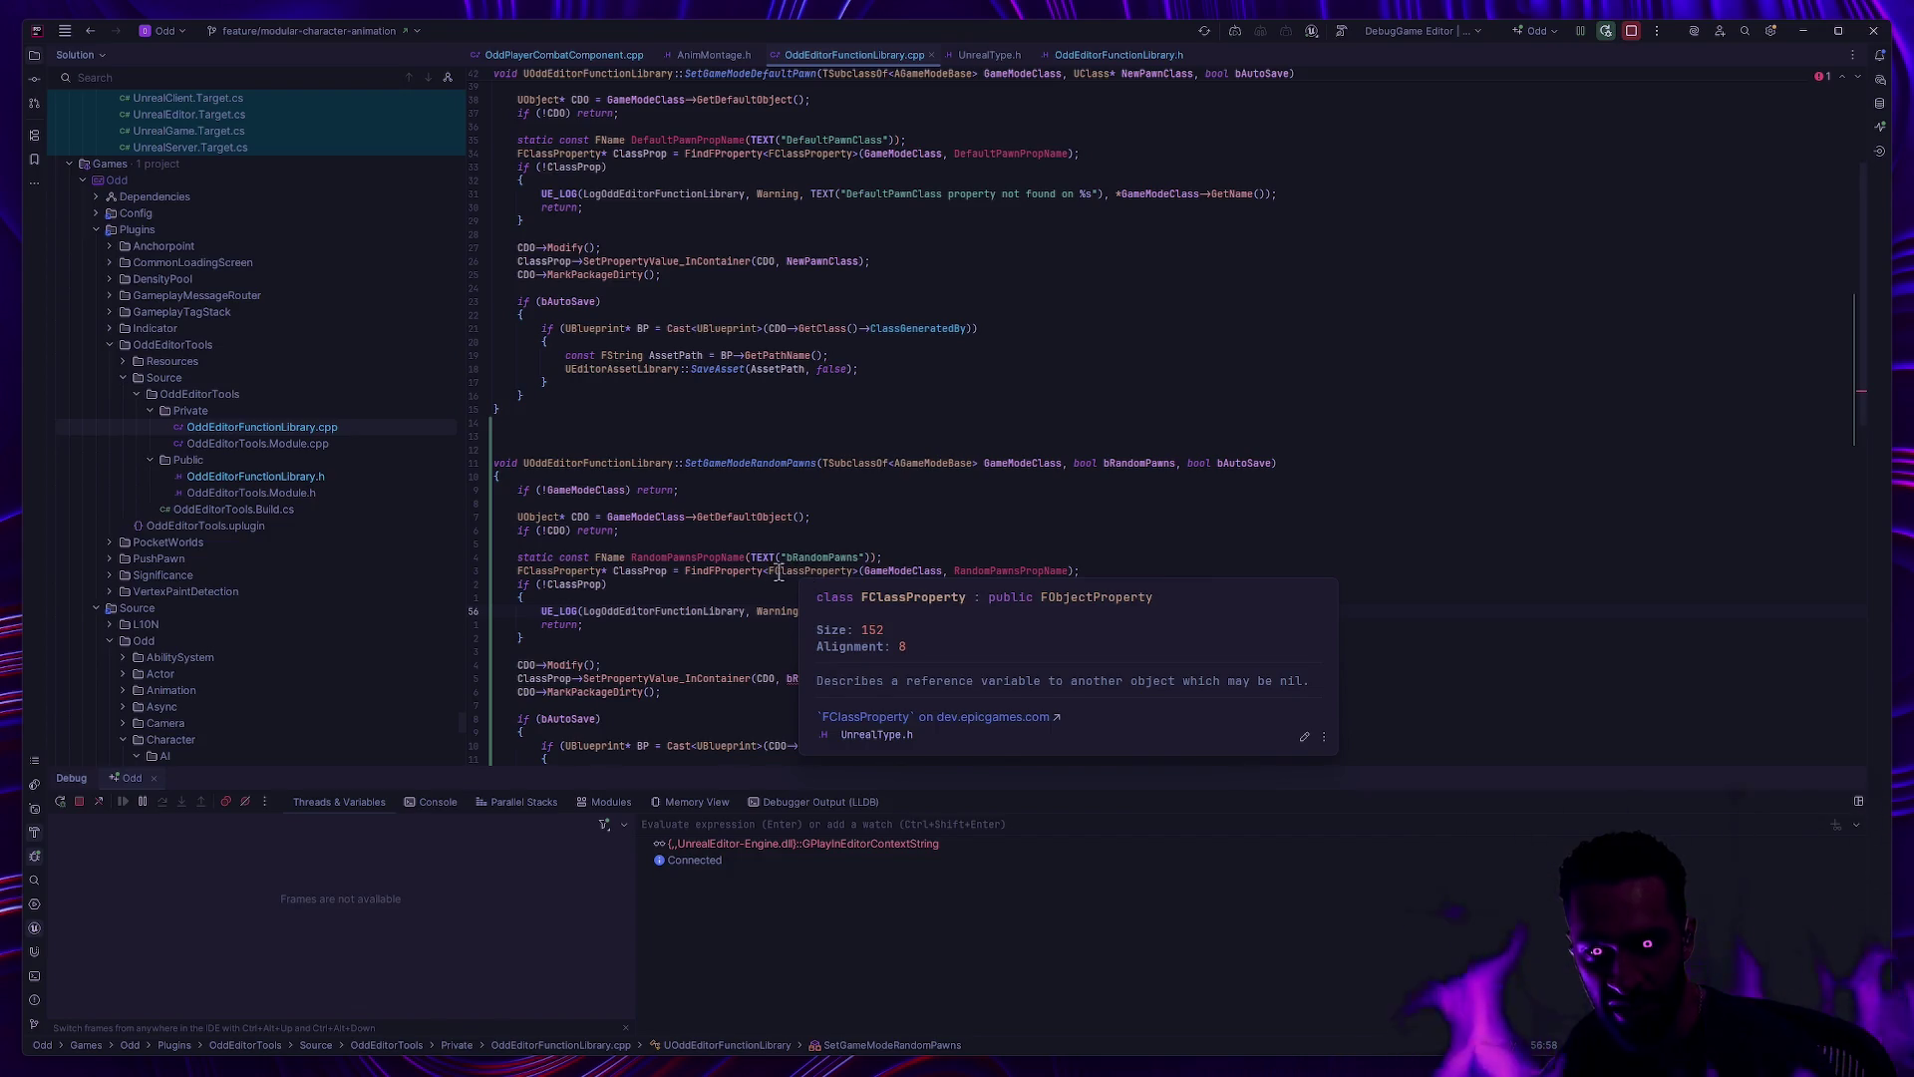
{"action": "left_click", "coordinate": [773, 572]}
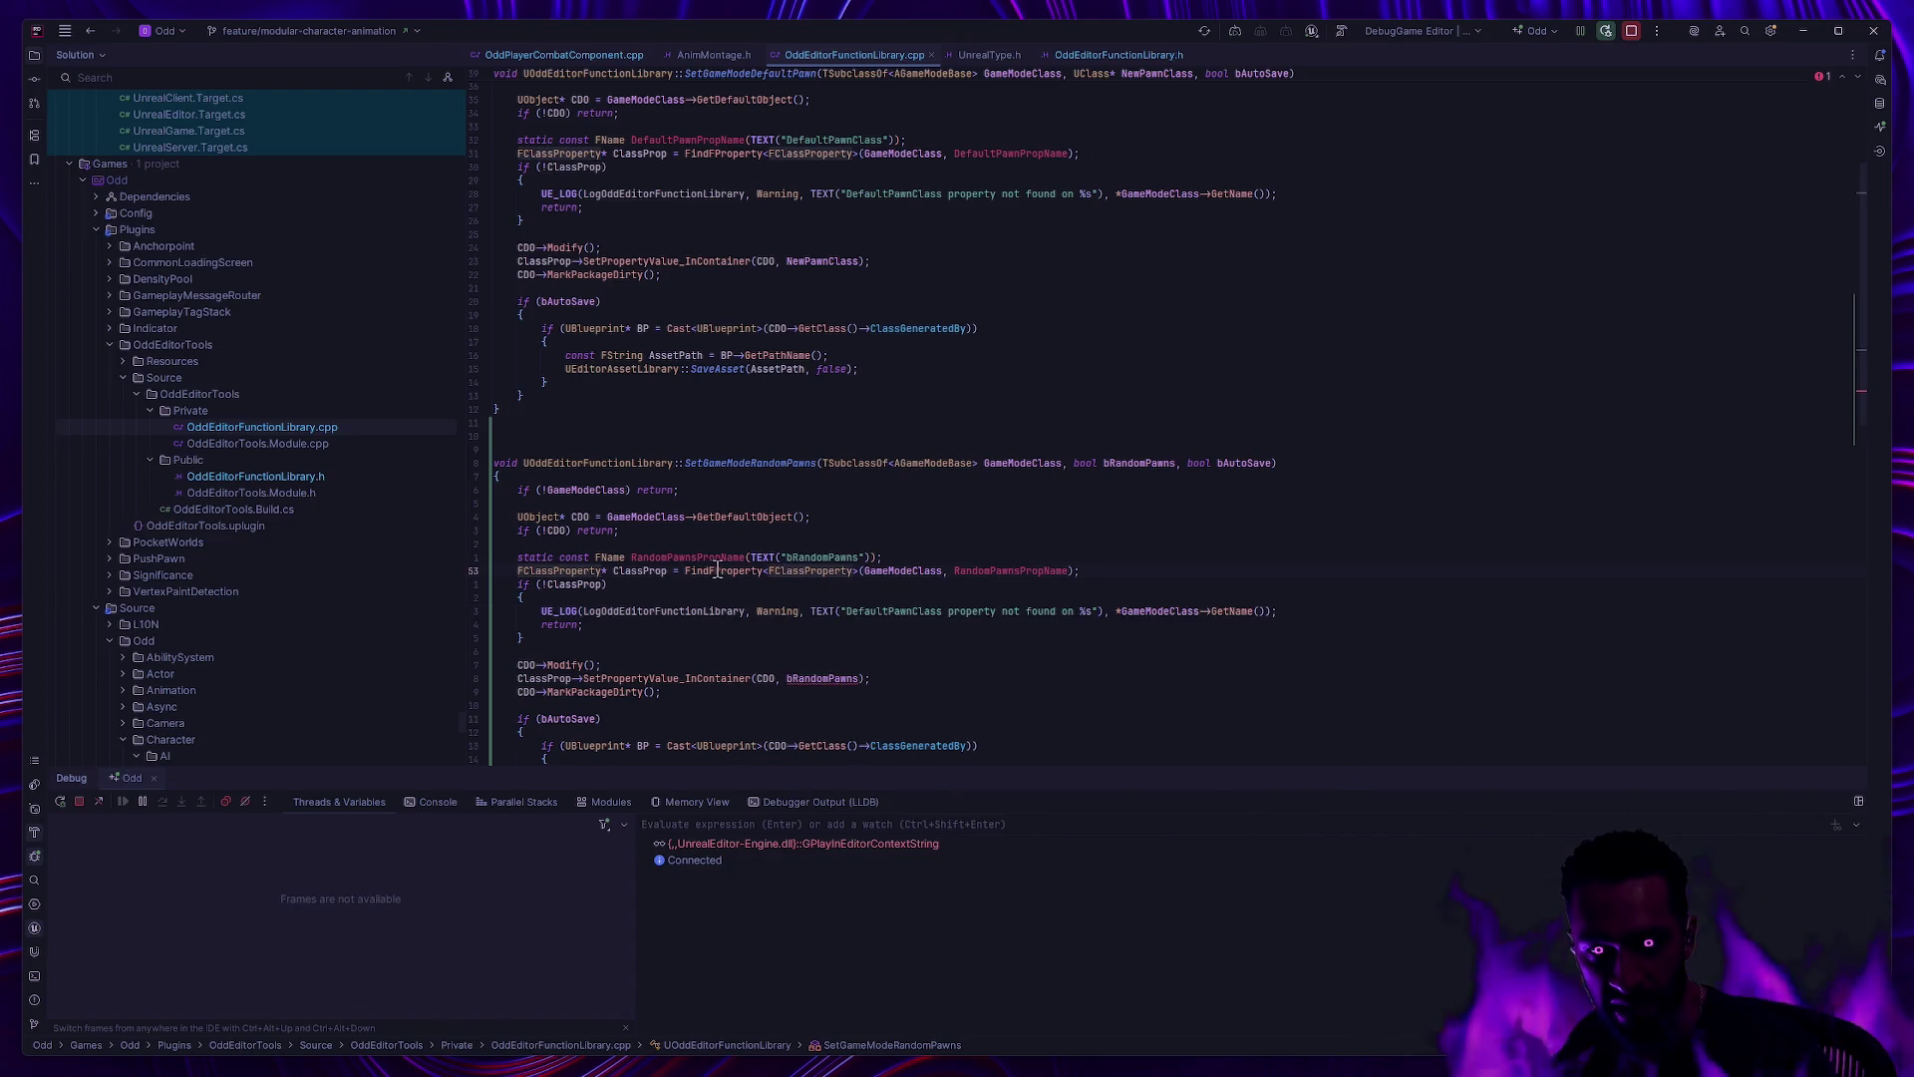
{"action": "mouse_move", "coordinate": [794, 572]}
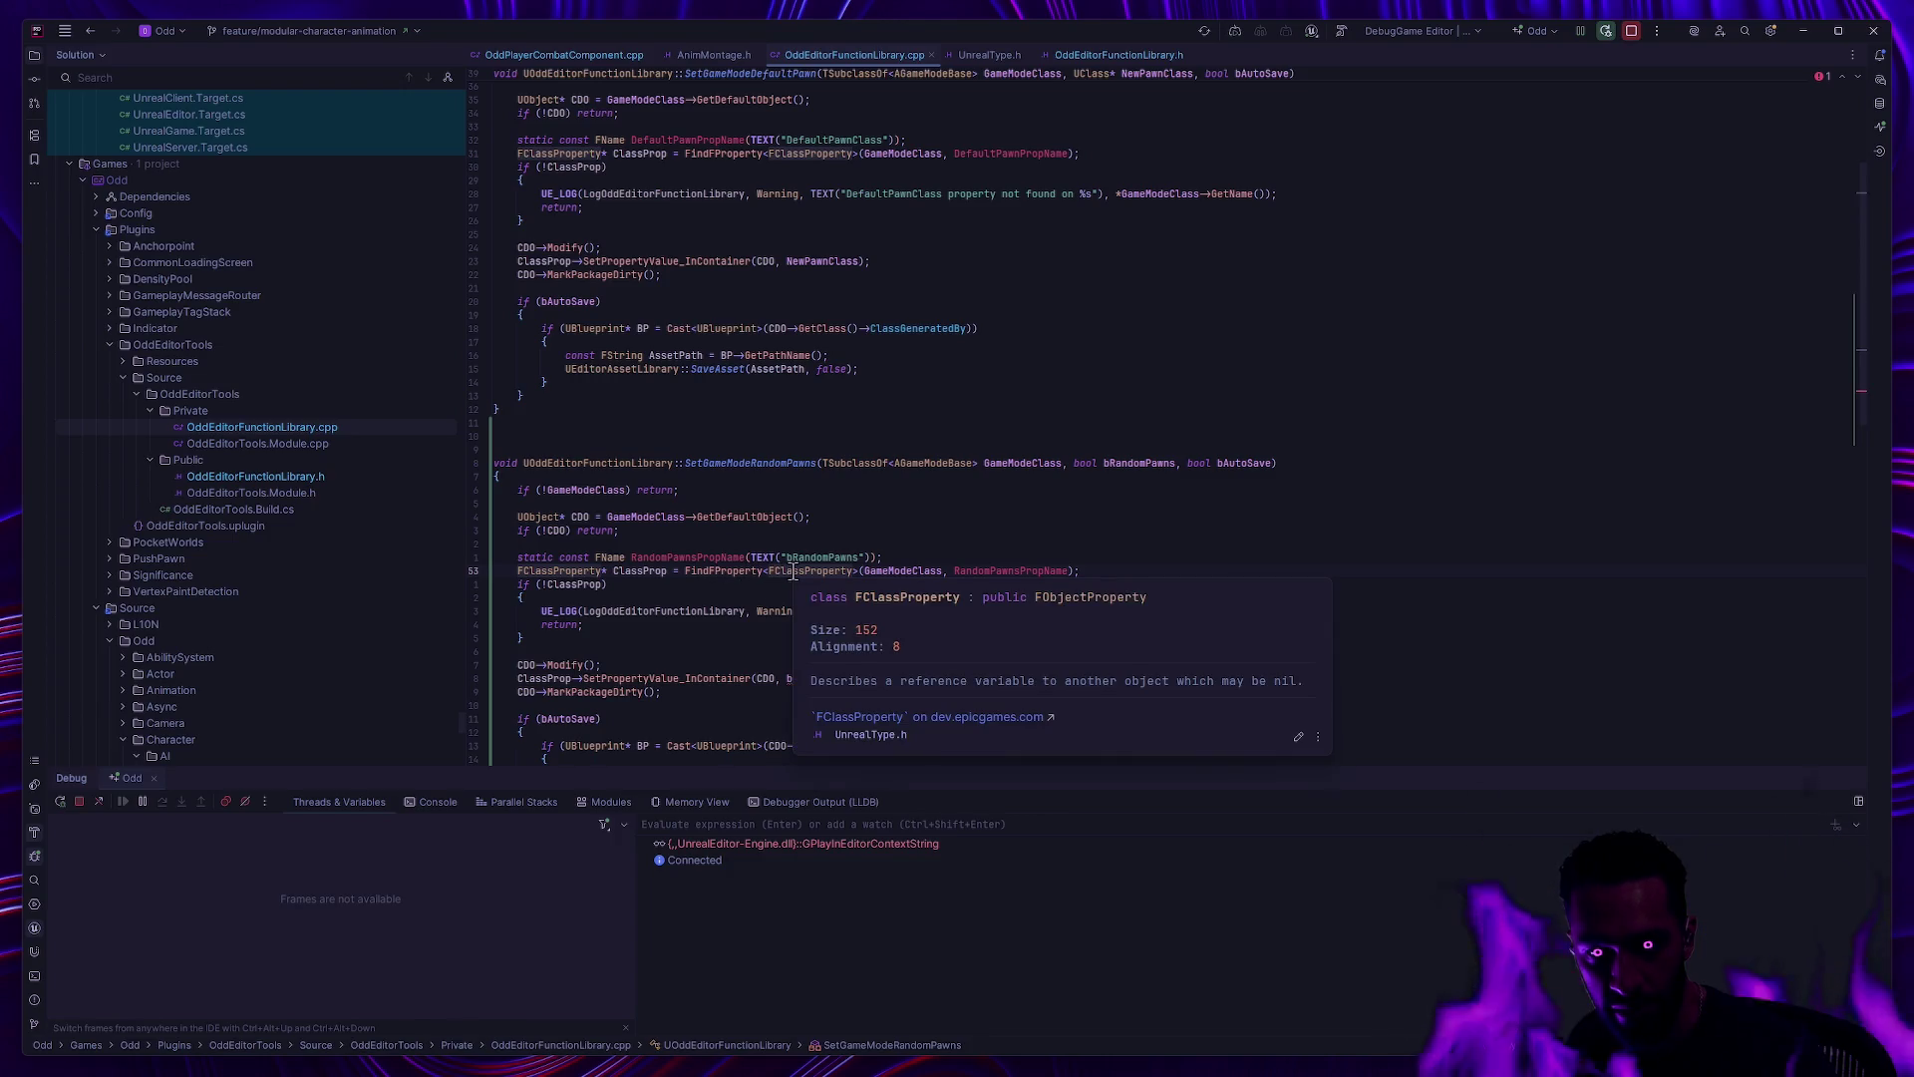
{"action": "mouse_move", "coordinate": [587, 573]}
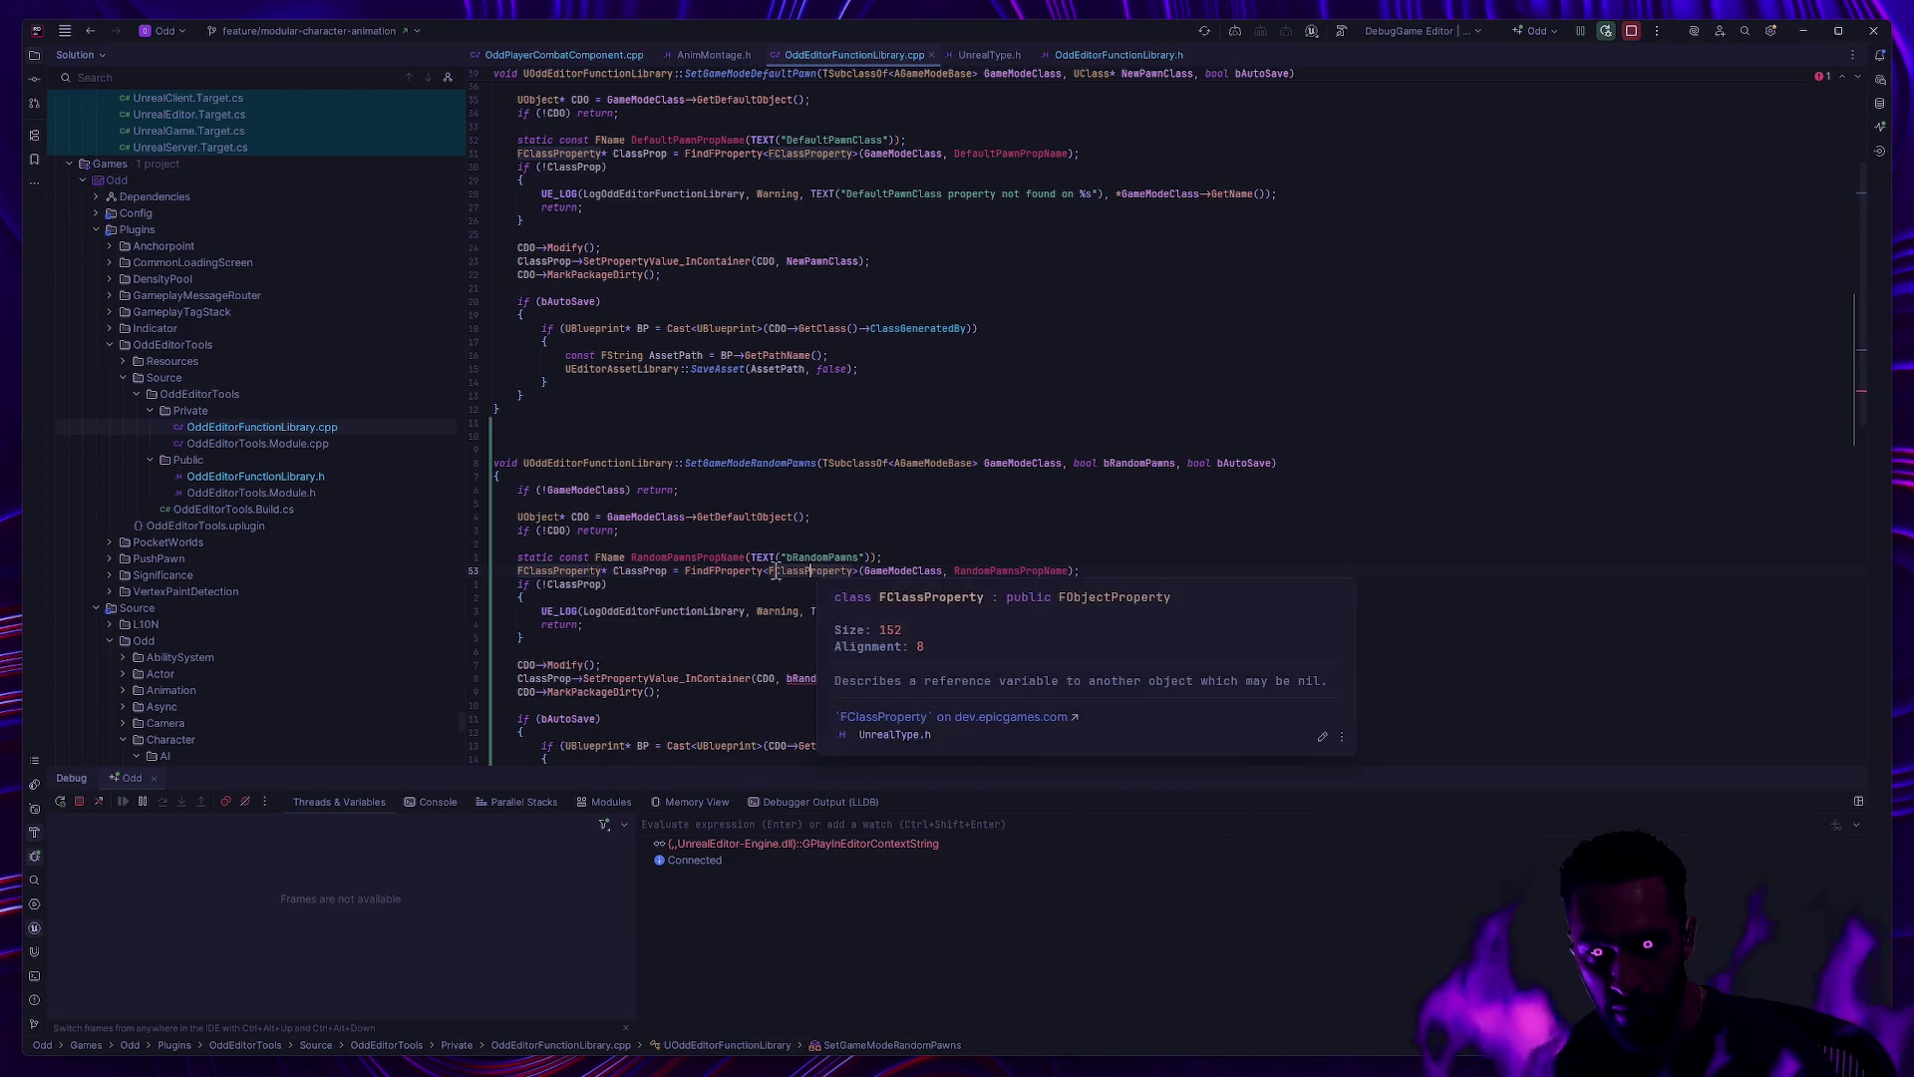
{"action": "left_click", "coordinate": [809, 573], "text": "ctrl"}
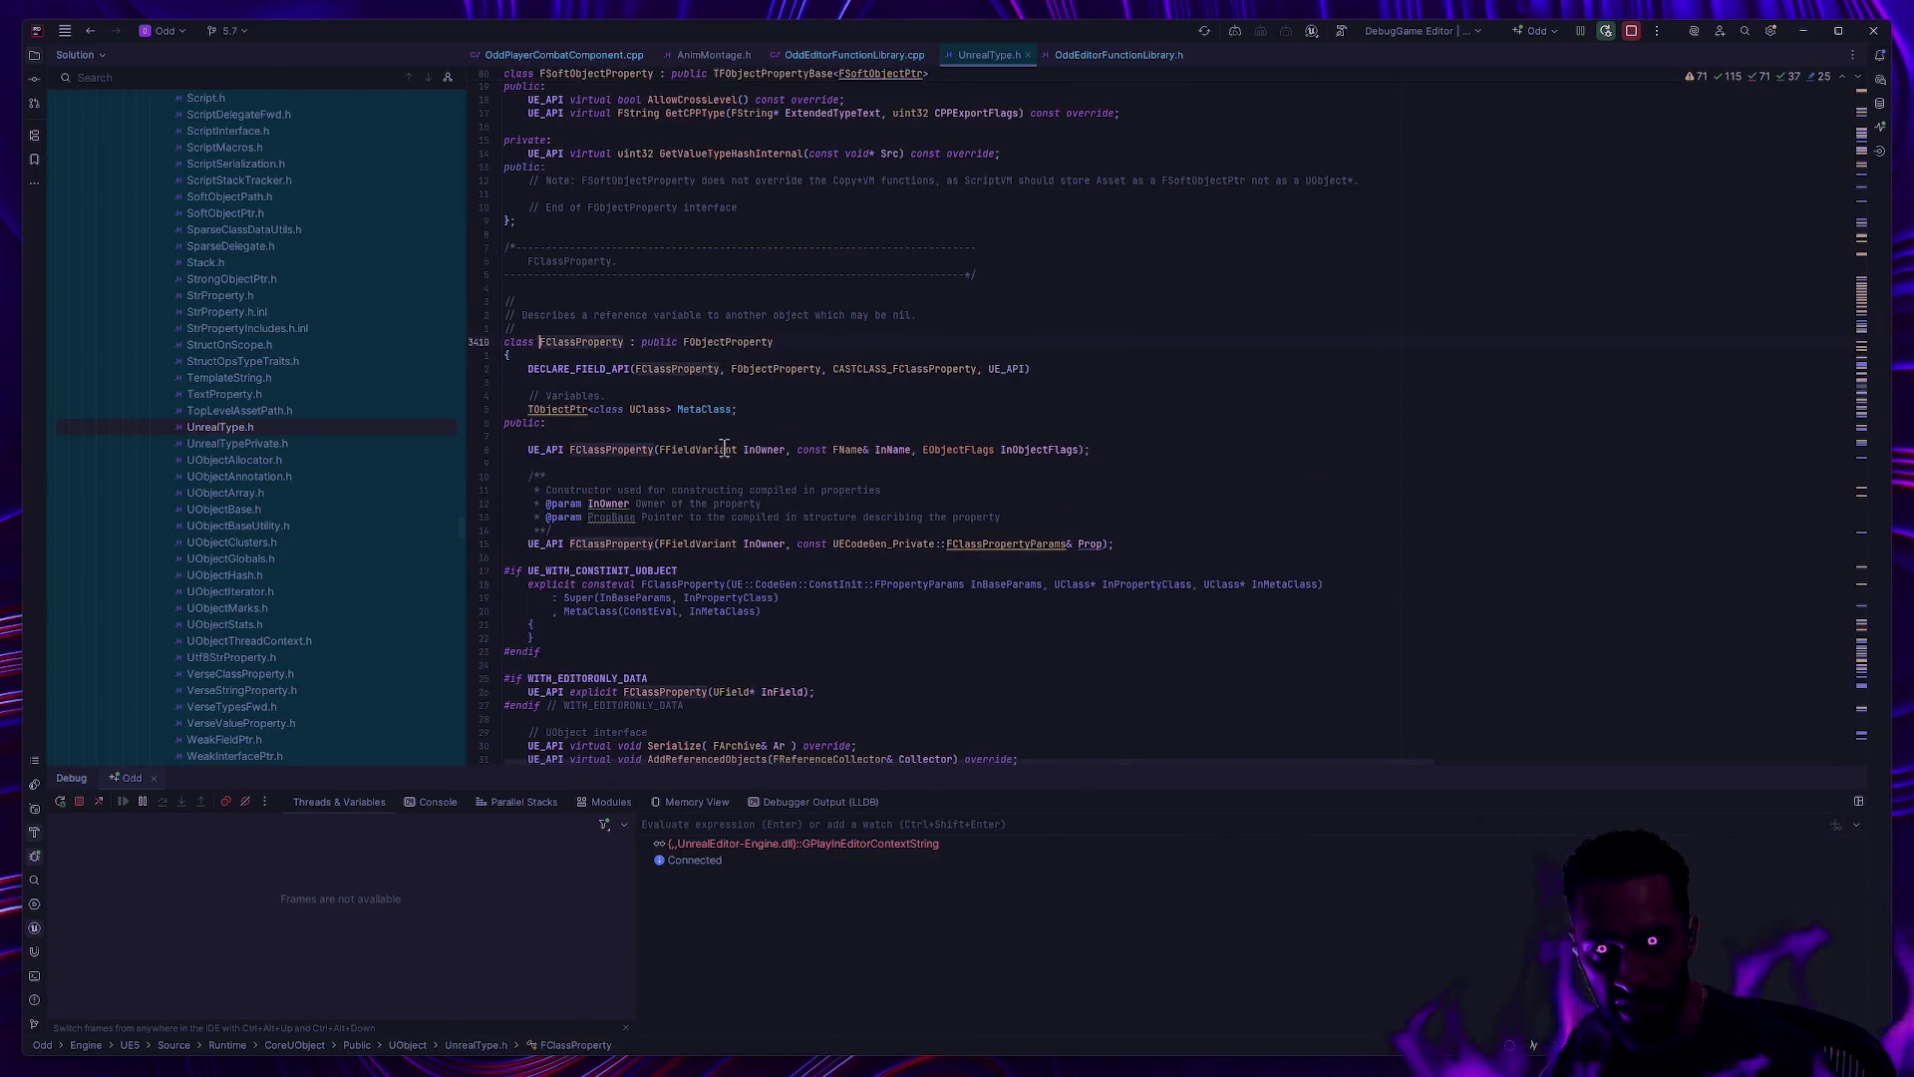
Step: Follow FClassProperty's inheritance up to FObjectPropertyBase and its FProperty base class
{"action": "mouse_move", "coordinate": [717, 339]}
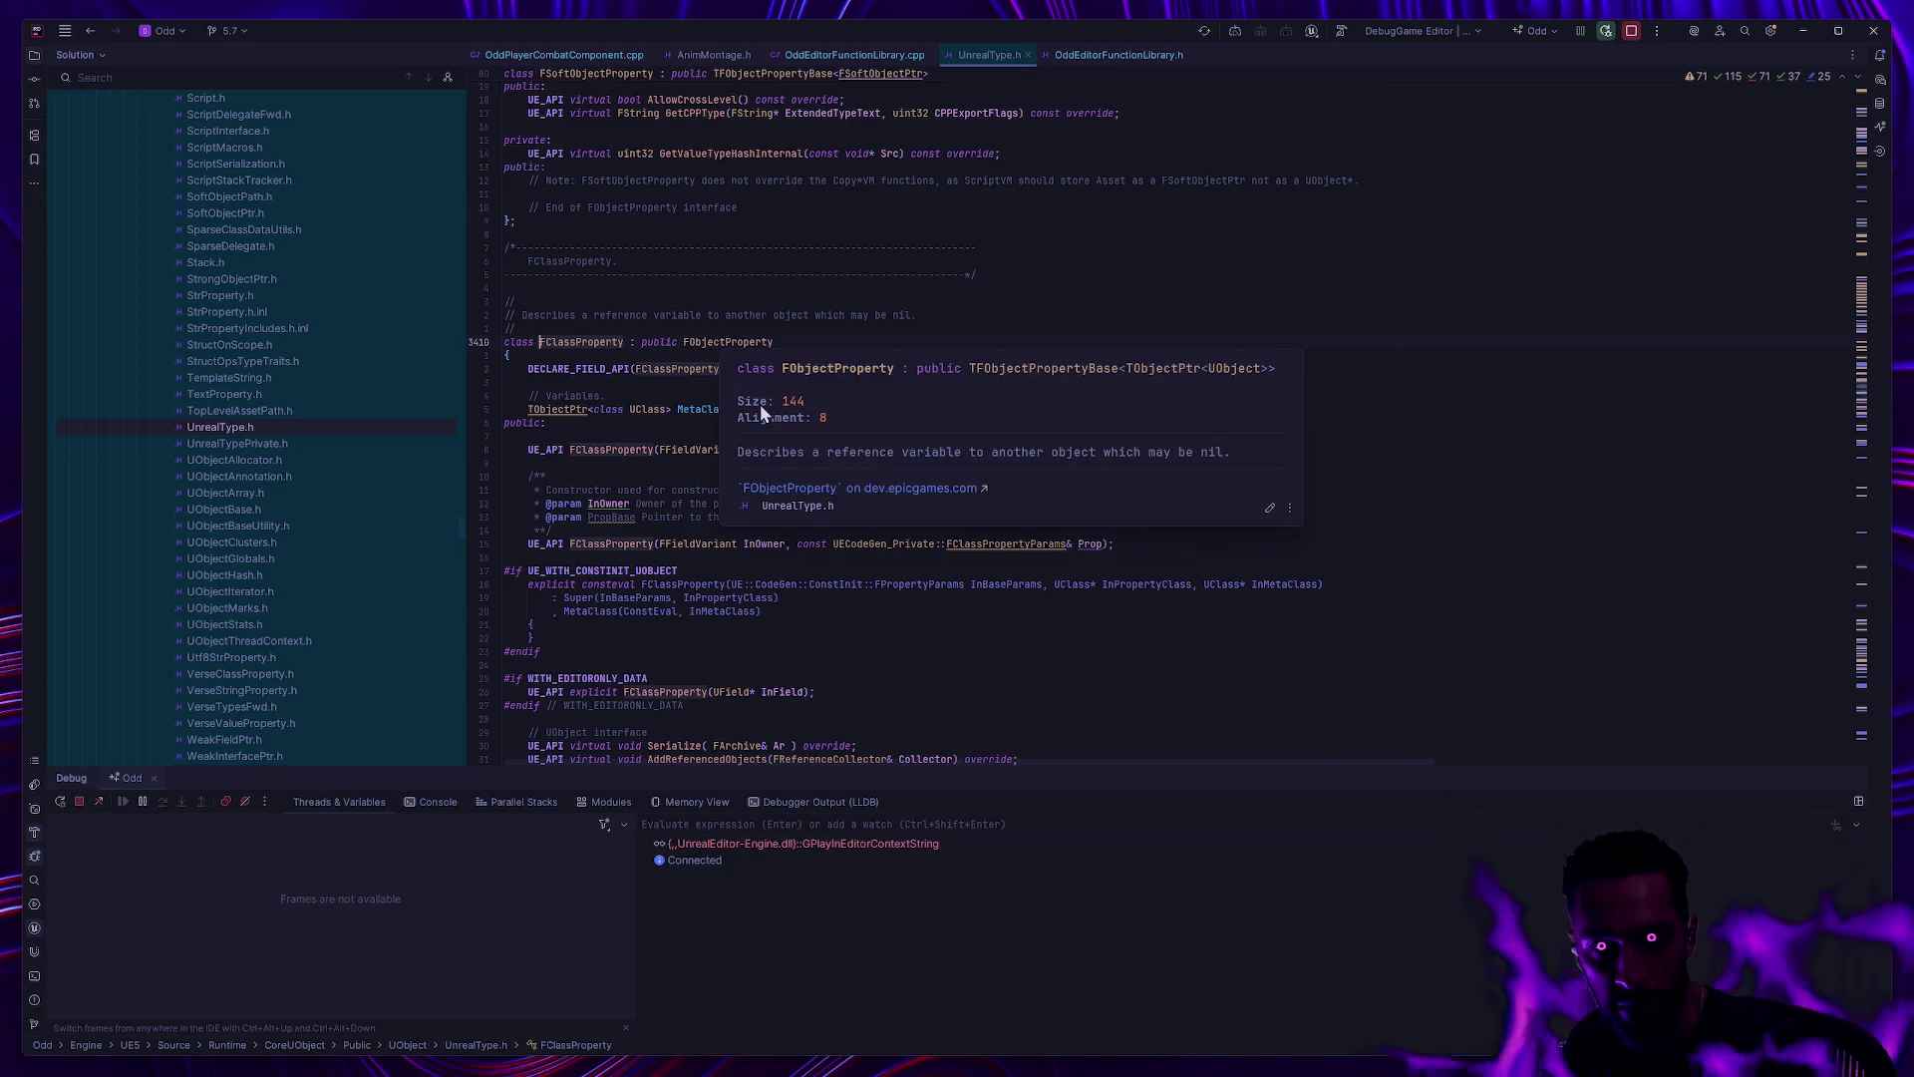
{"action": "scroll", "coordinate": [705, 429], "scroll_direction": "up", "scroll_amount": 15}
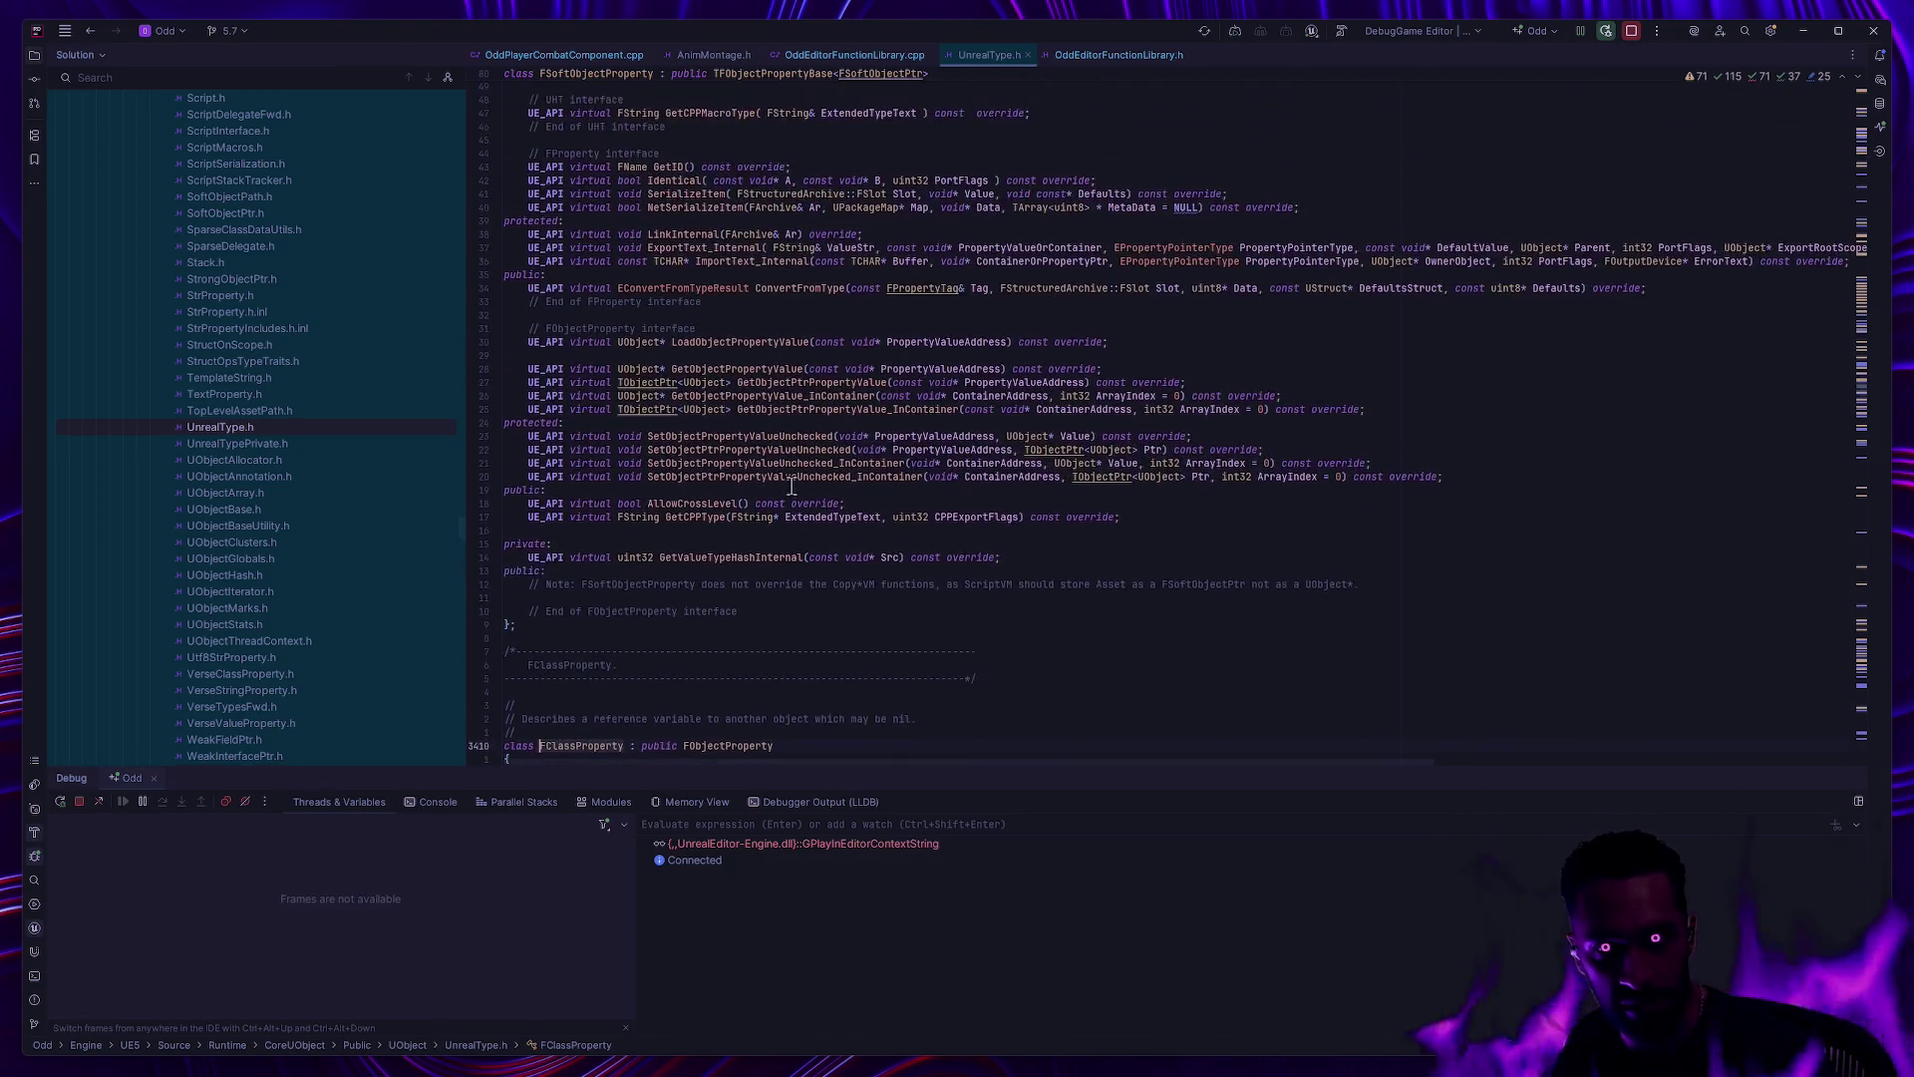
{"action": "scroll", "coordinate": [853, 515], "scroll_direction": "up", "scroll_amount": 5}
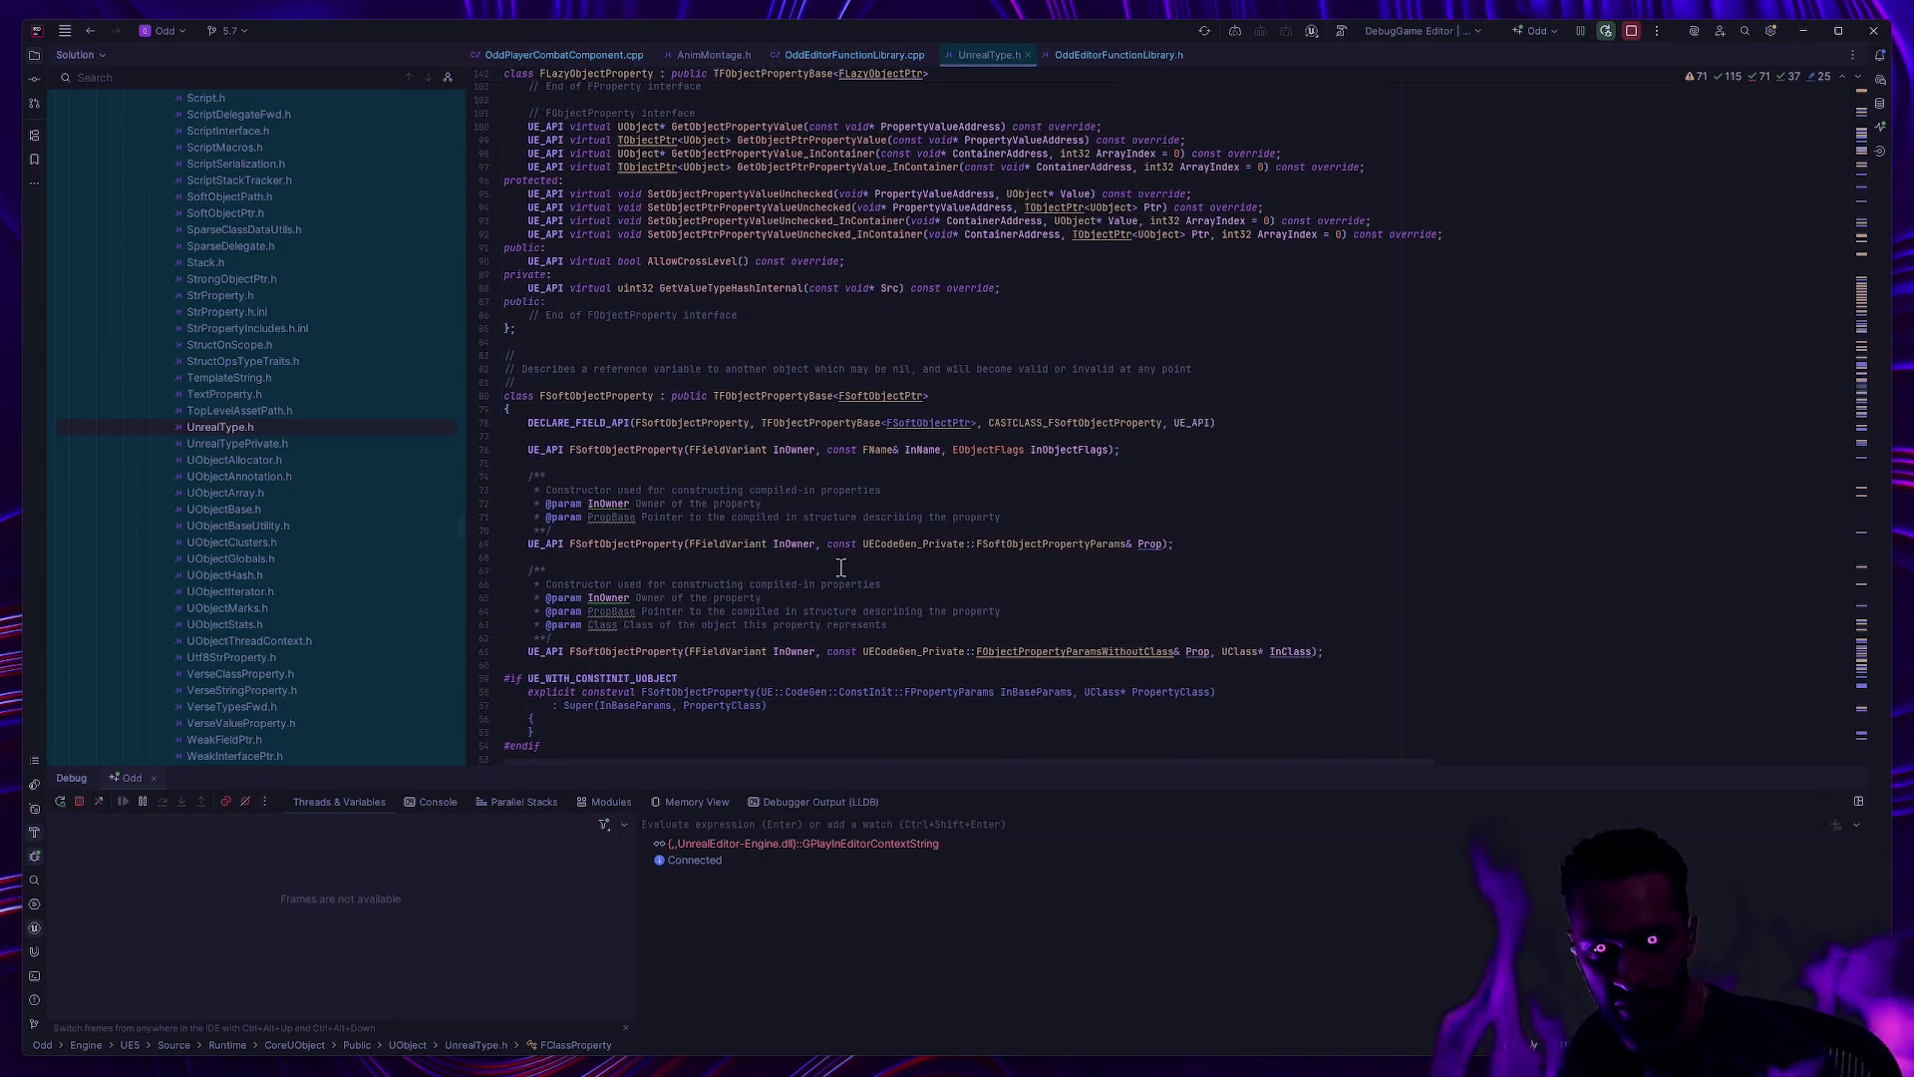
{"action": "scroll", "coordinate": [885, 584], "scroll_direction": "up", "scroll_amount": 4}
{"action": "scroll", "coordinate": [885, 585], "scroll_direction": "up", "scroll_amount": 20}
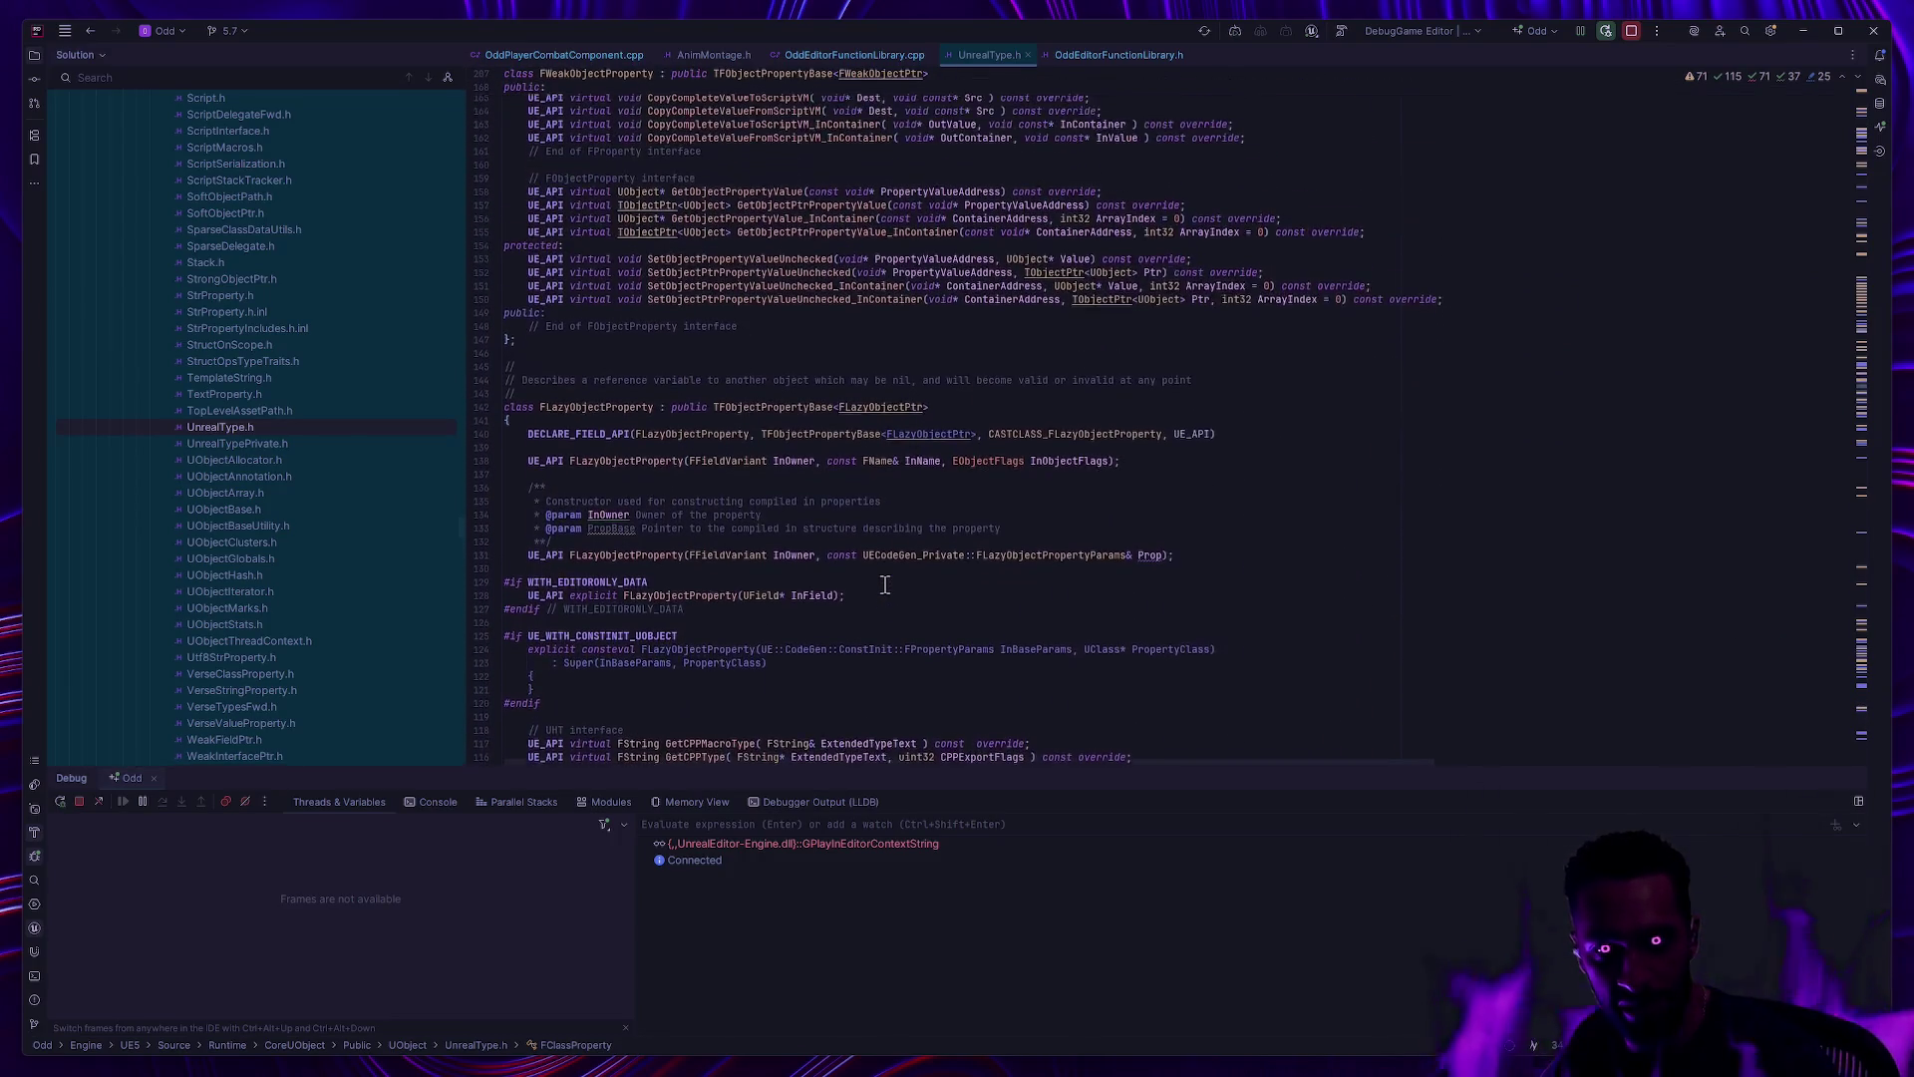
{"action": "scroll", "coordinate": [885, 585], "scroll_direction": "up", "scroll_amount": 9}
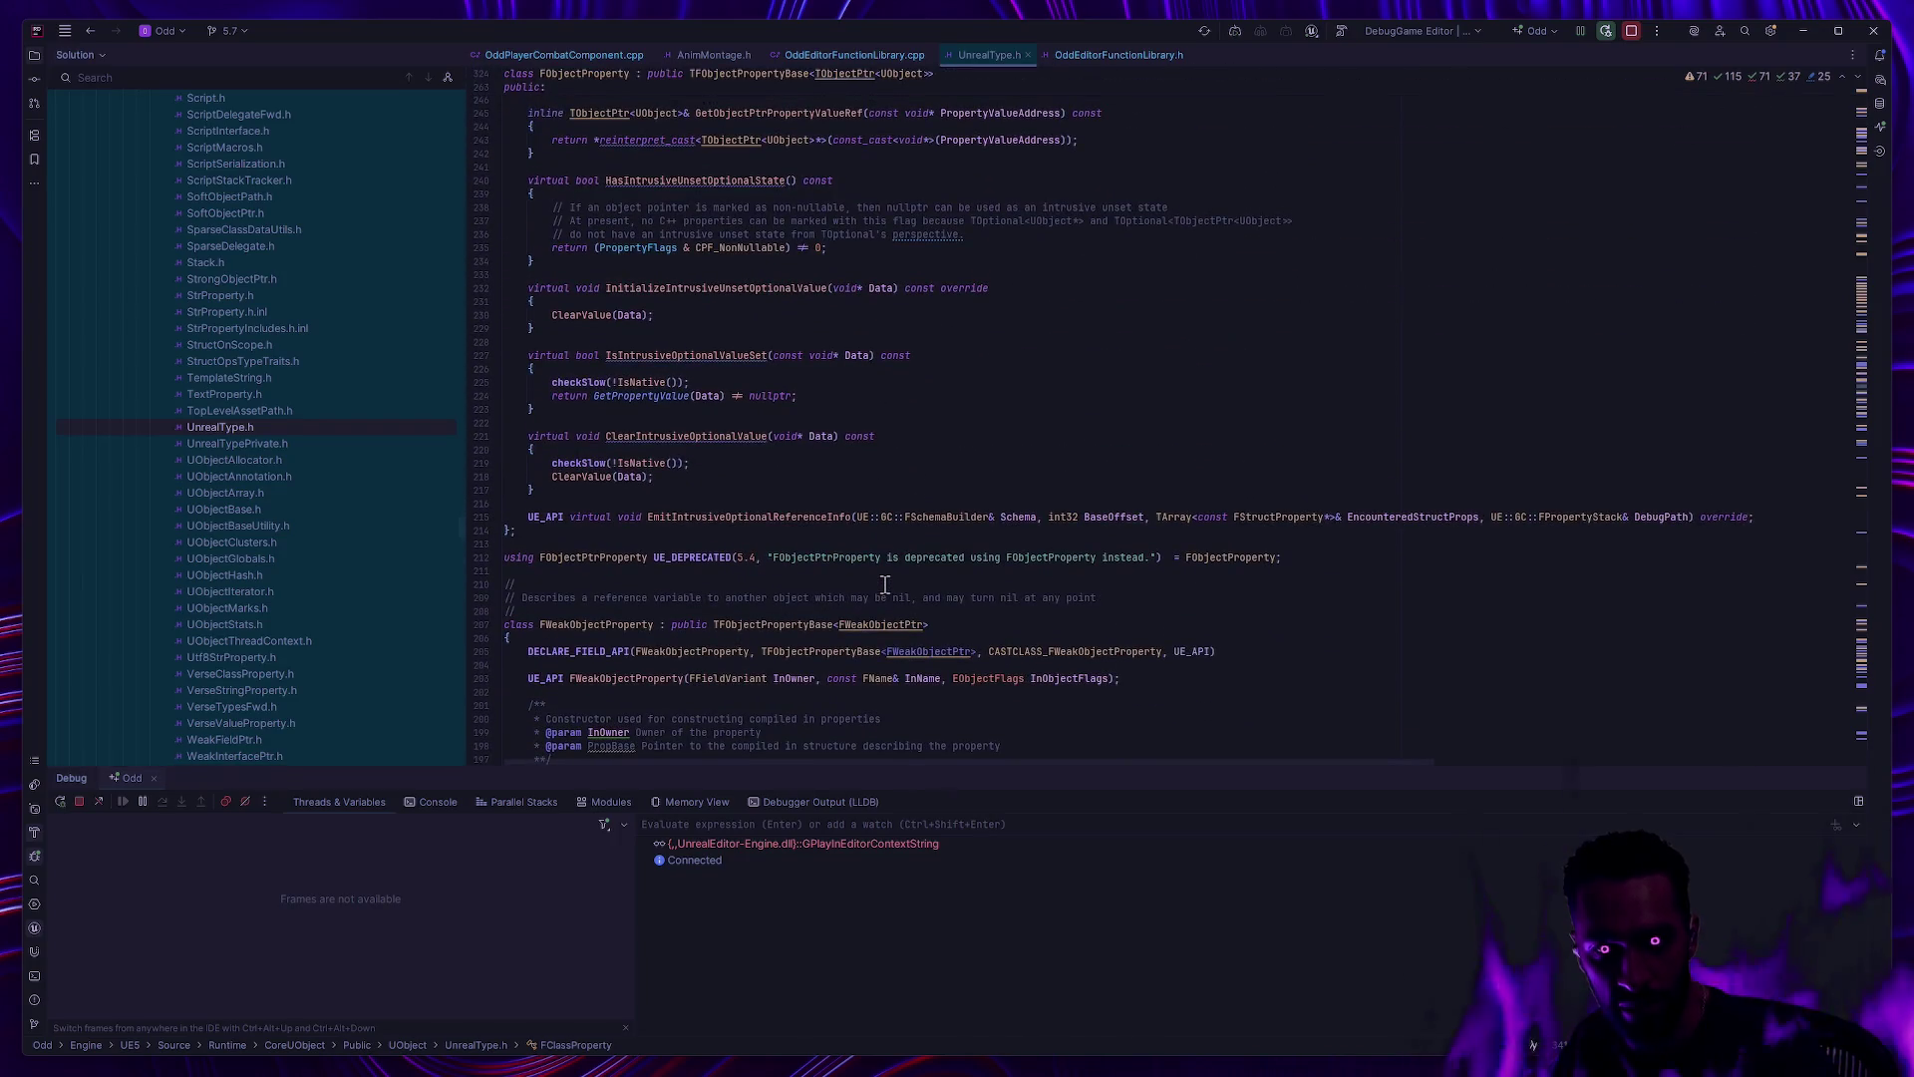
{"action": "scroll", "coordinate": [859, 604], "scroll_direction": "up", "scroll_amount": 19}
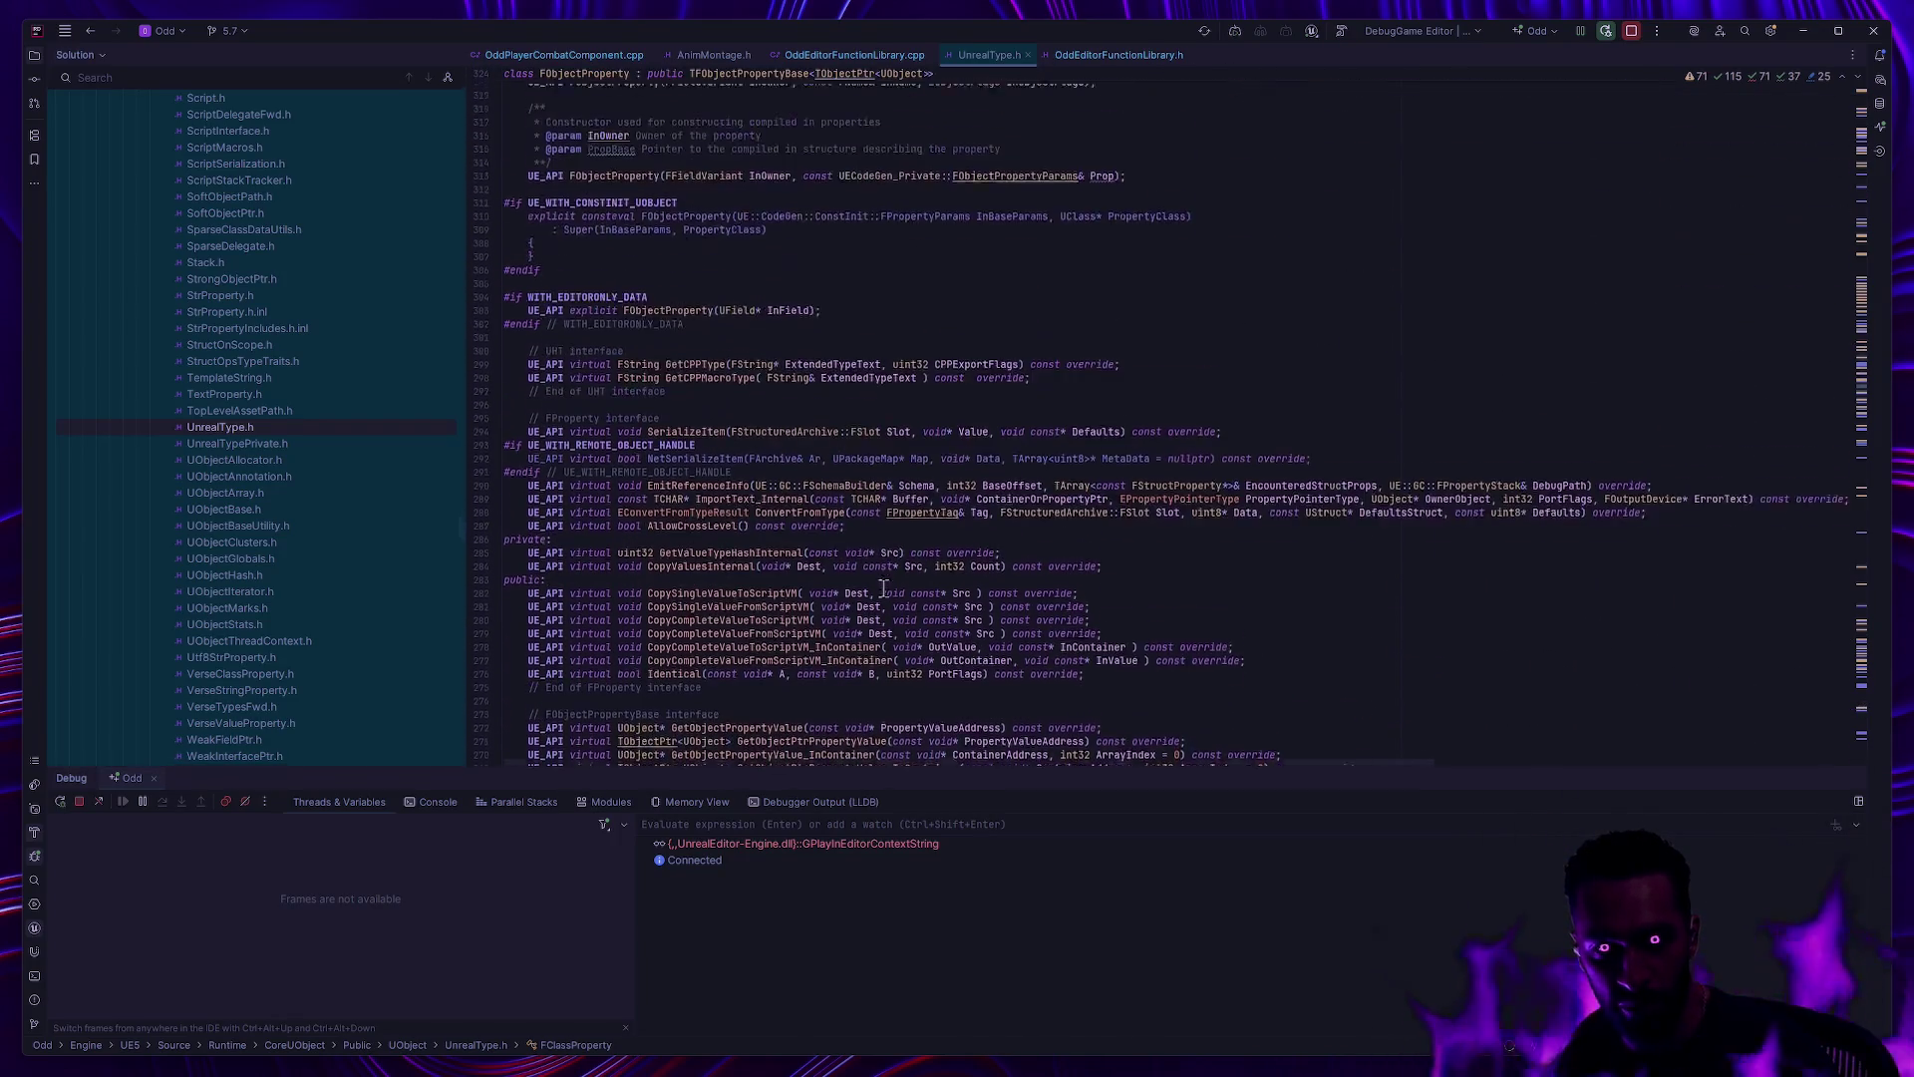
{"action": "scroll", "coordinate": [887, 584], "scroll_direction": "up", "scroll_amount": 20}
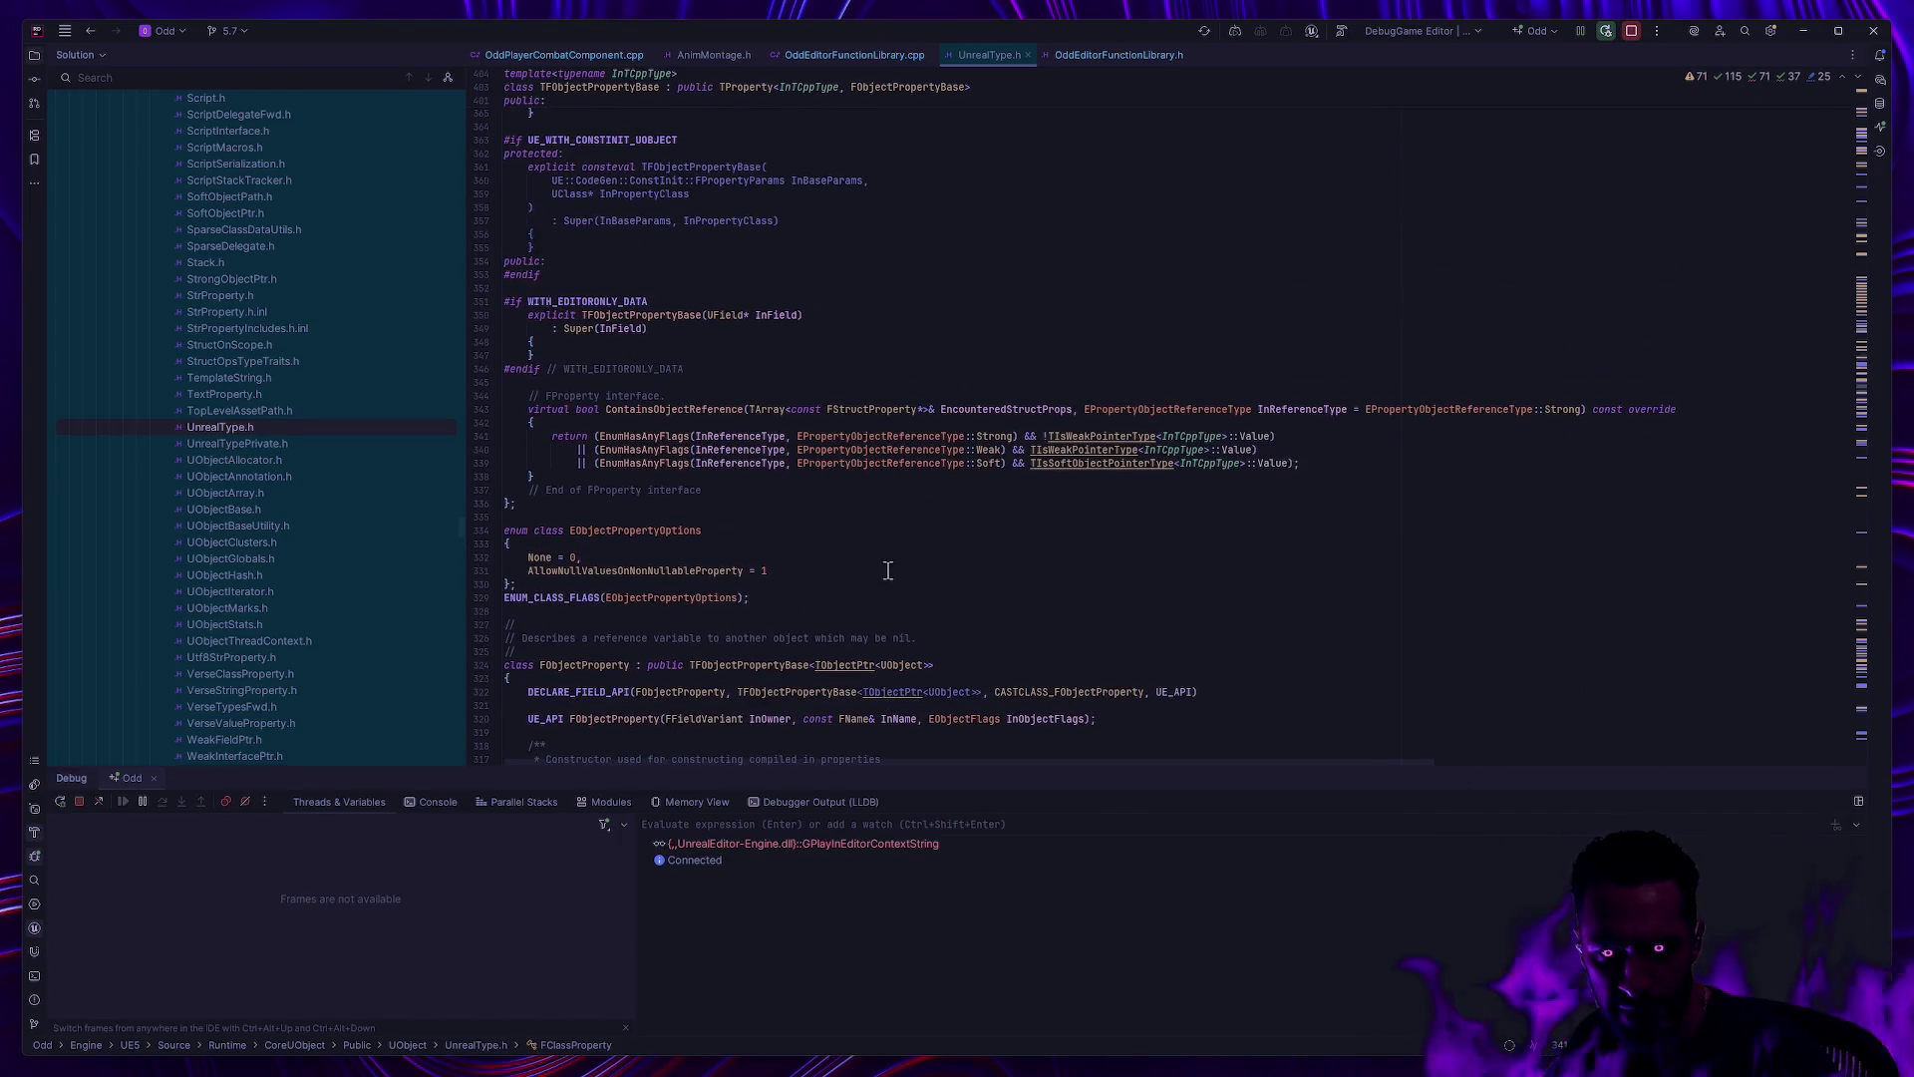
{"action": "scroll", "coordinate": [887, 574], "scroll_direction": "up", "scroll_amount": 12}
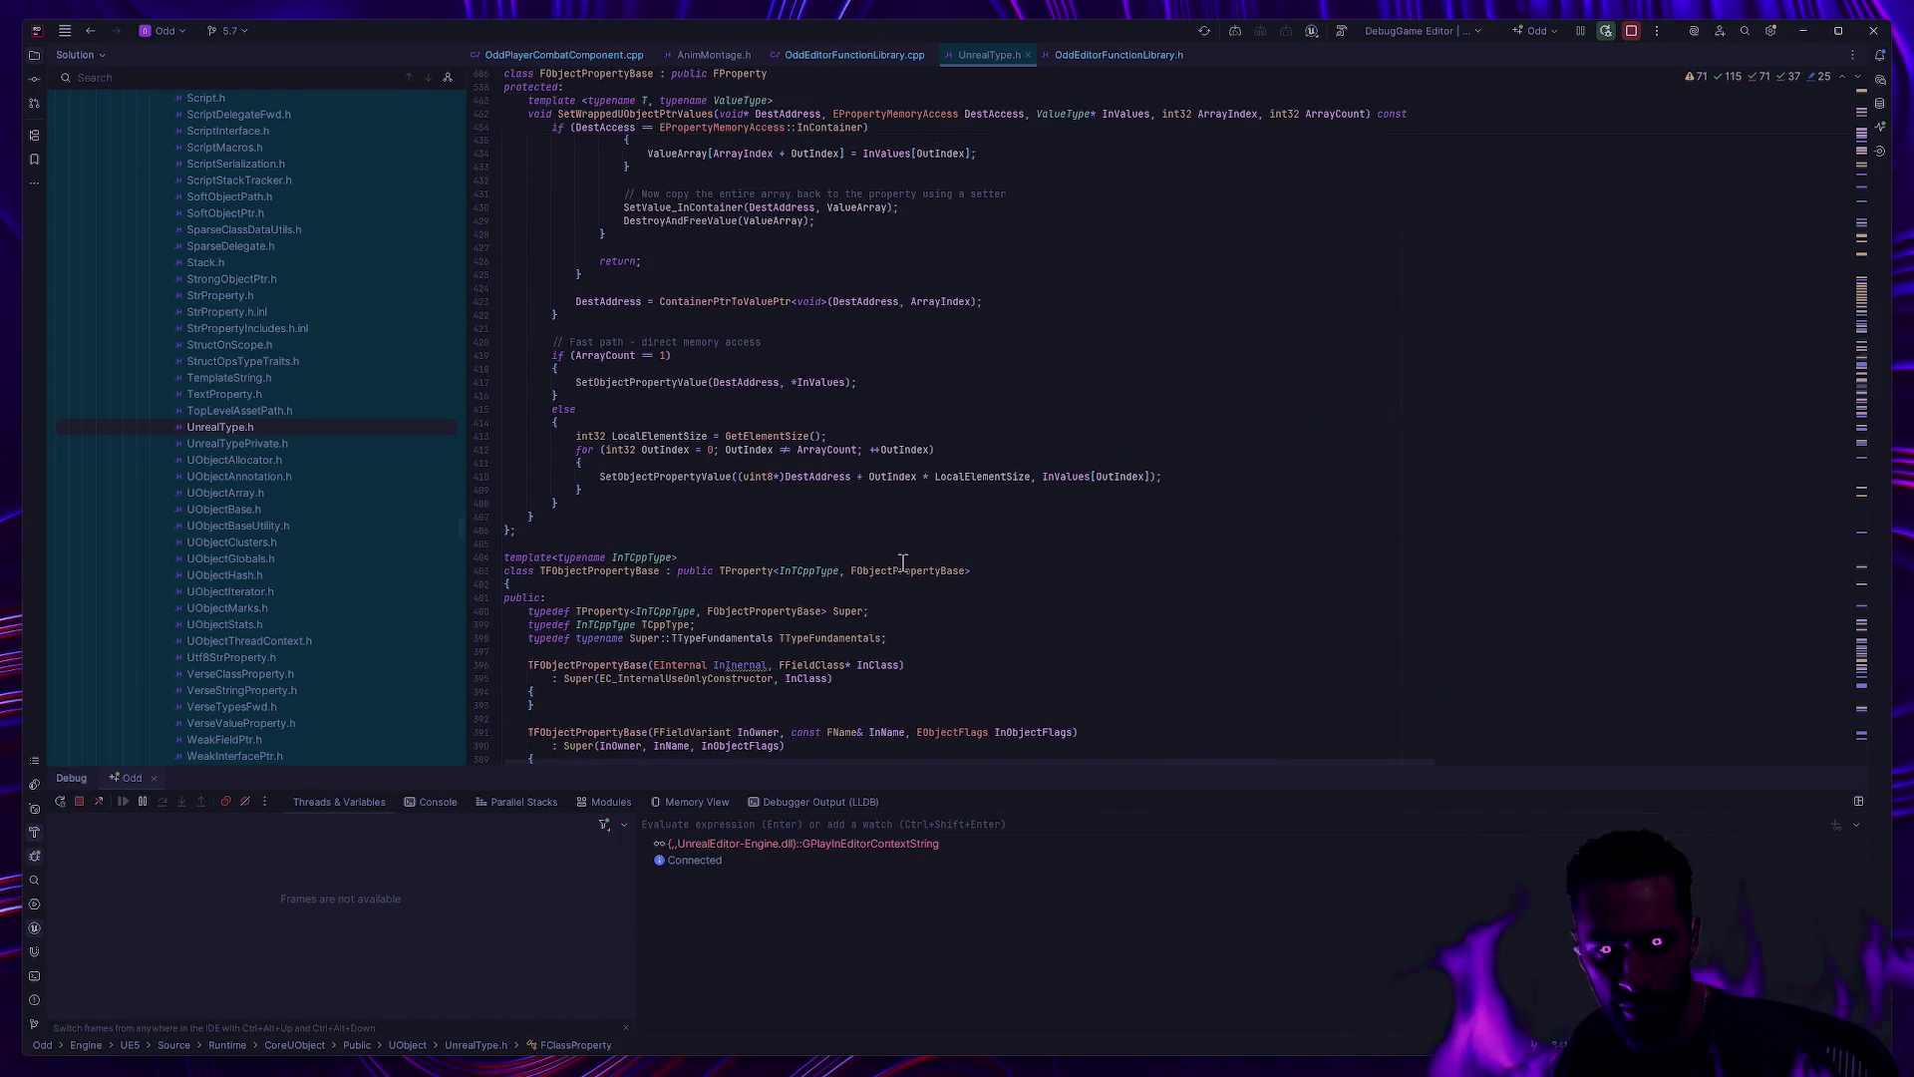
{"action": "scroll", "coordinate": [924, 584], "scroll_direction": "up", "scroll_amount": 14}
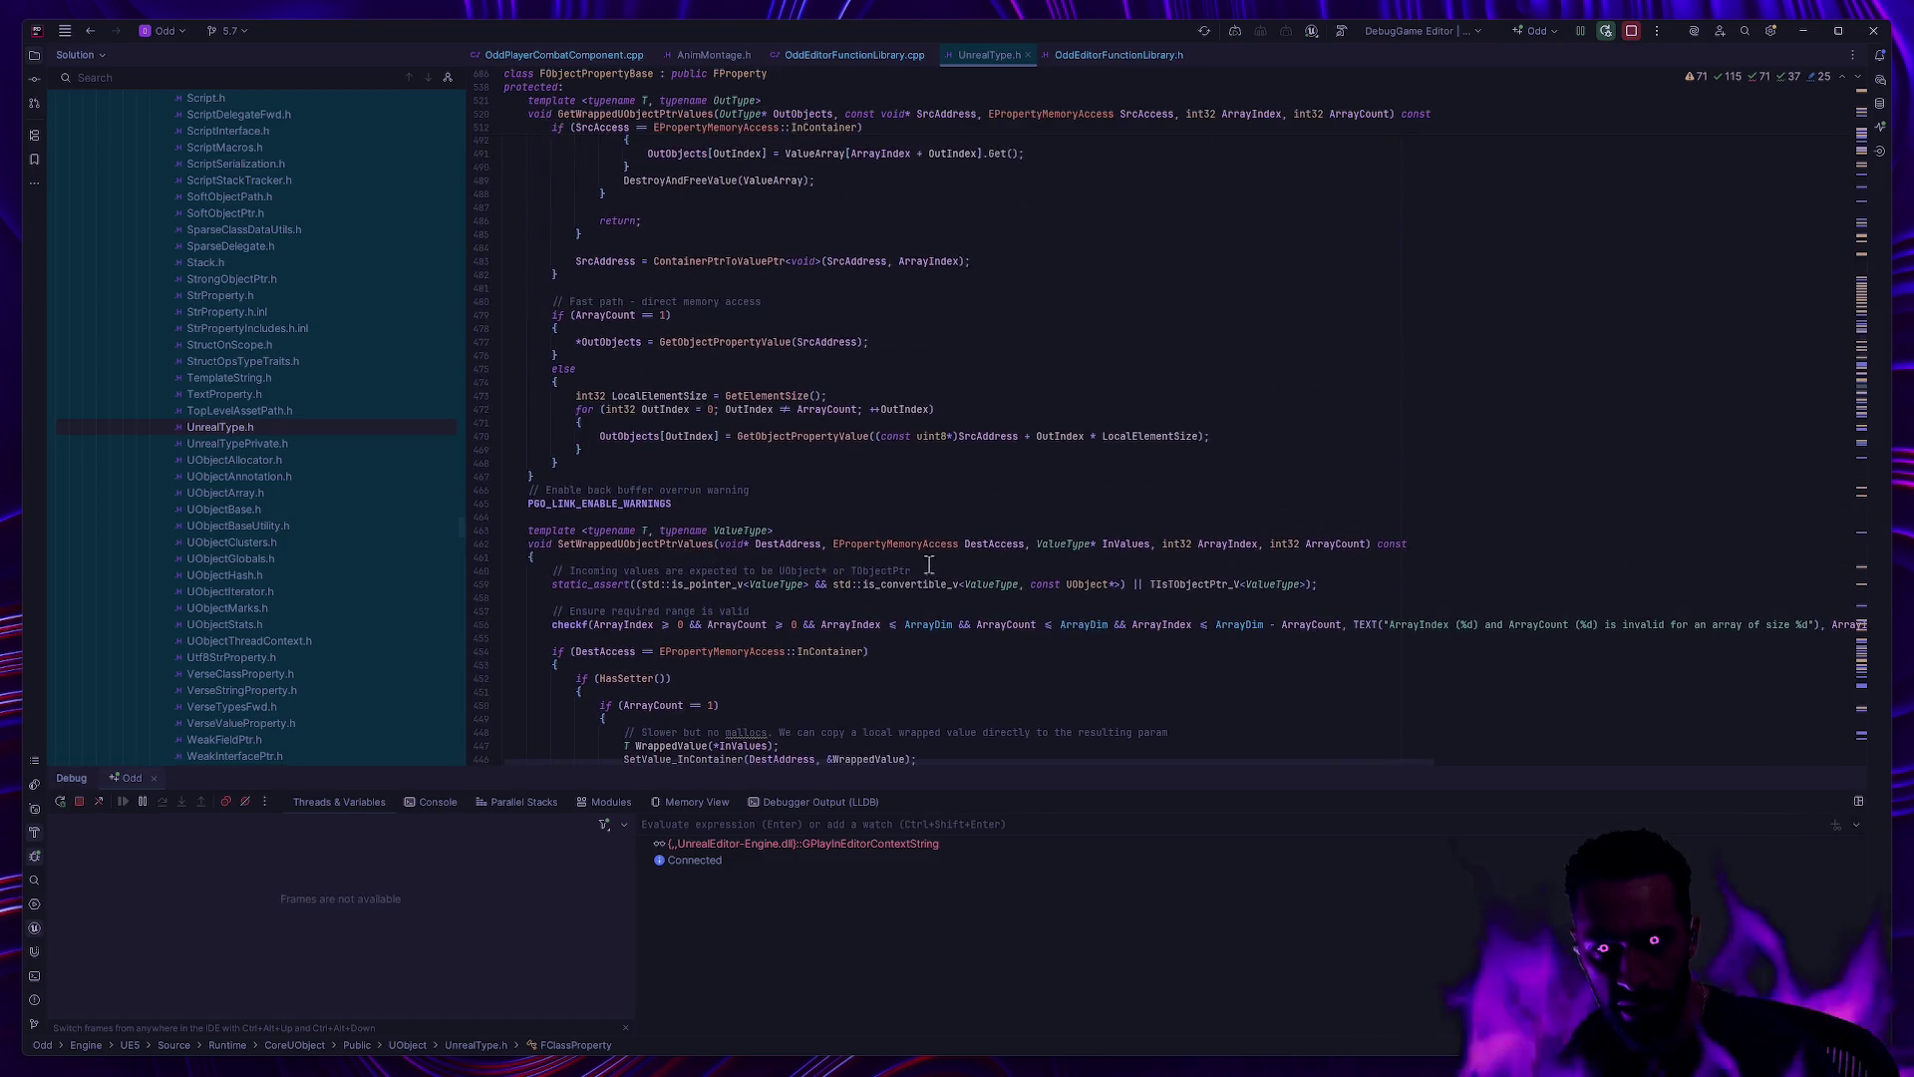
{"action": "scroll", "coordinate": [944, 580], "scroll_direction": "up", "scroll_amount": 13}
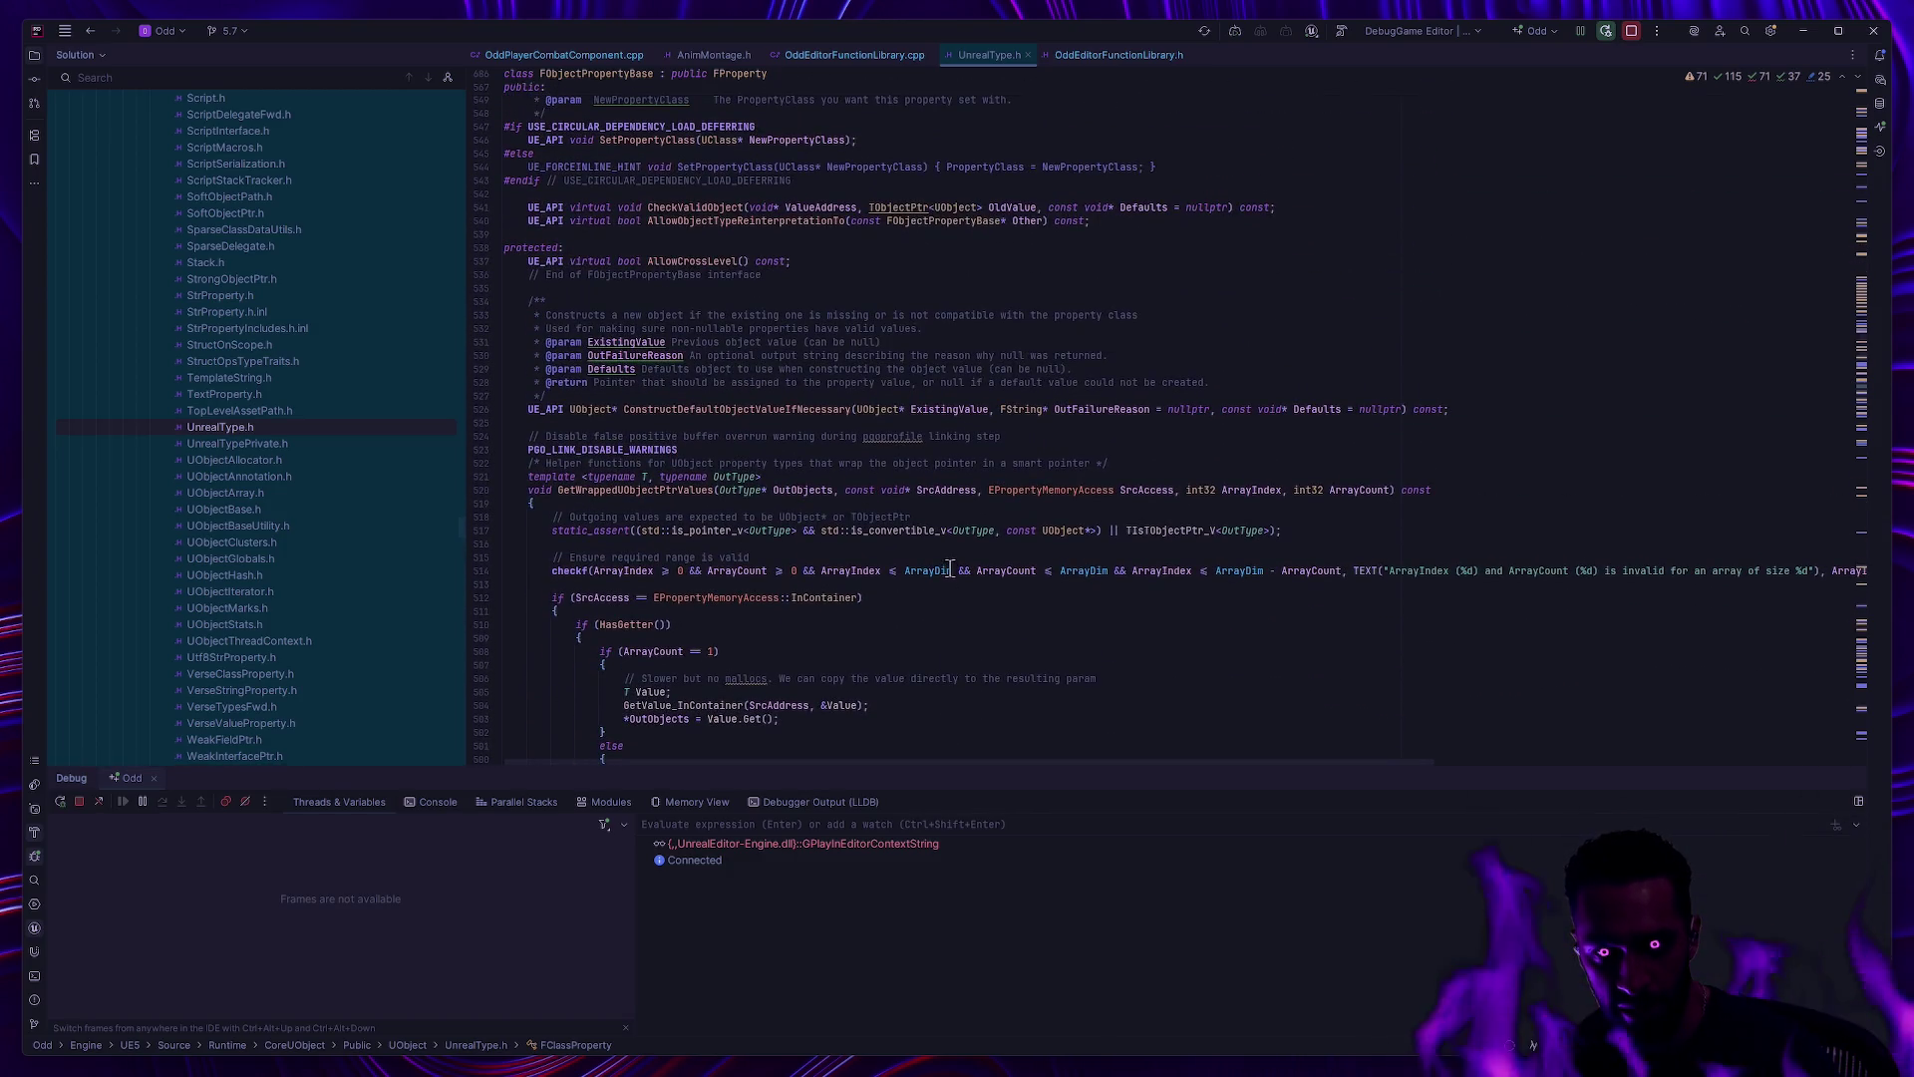
{"action": "scroll", "coordinate": [950, 568], "scroll_direction": "up", "scroll_amount": 11}
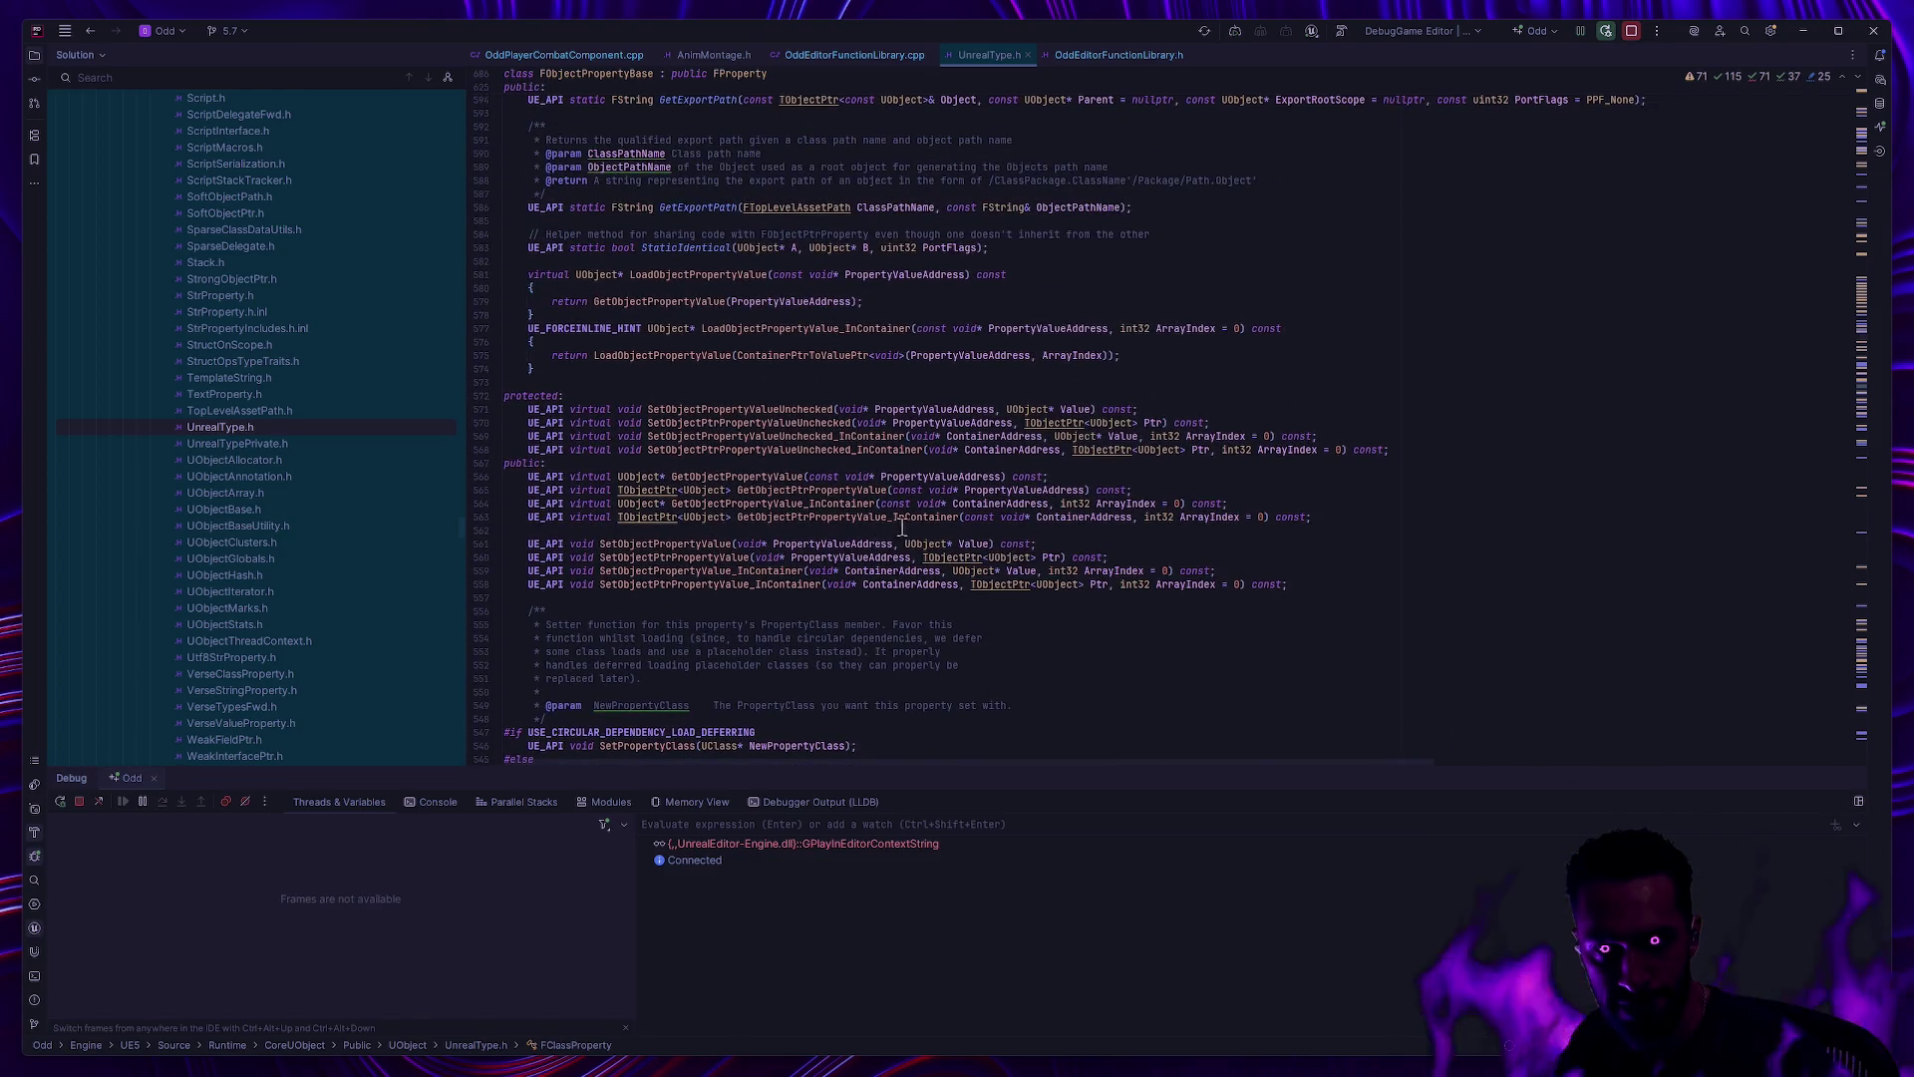
{"action": "scroll", "coordinate": [902, 525], "scroll_direction": "up", "scroll_amount": 4}
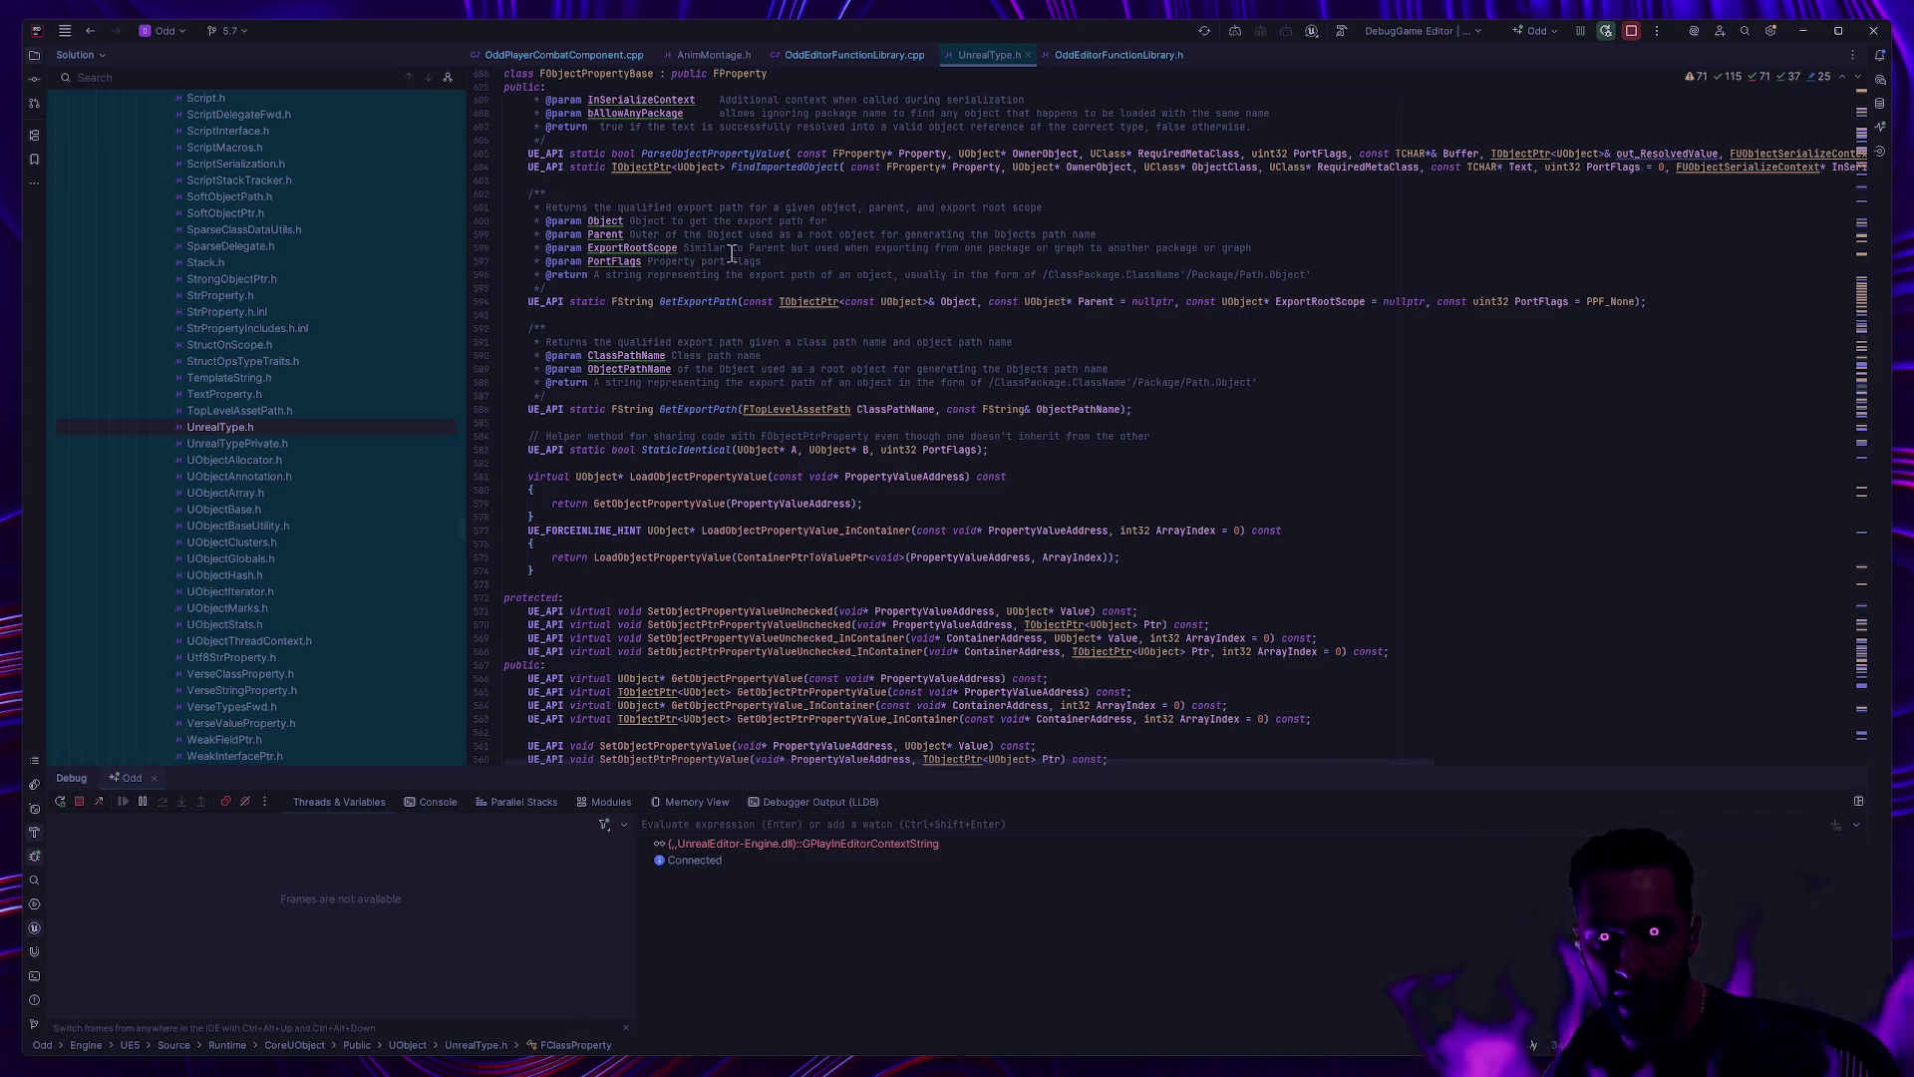
{"action": "left_click", "coordinate": [743, 73]}
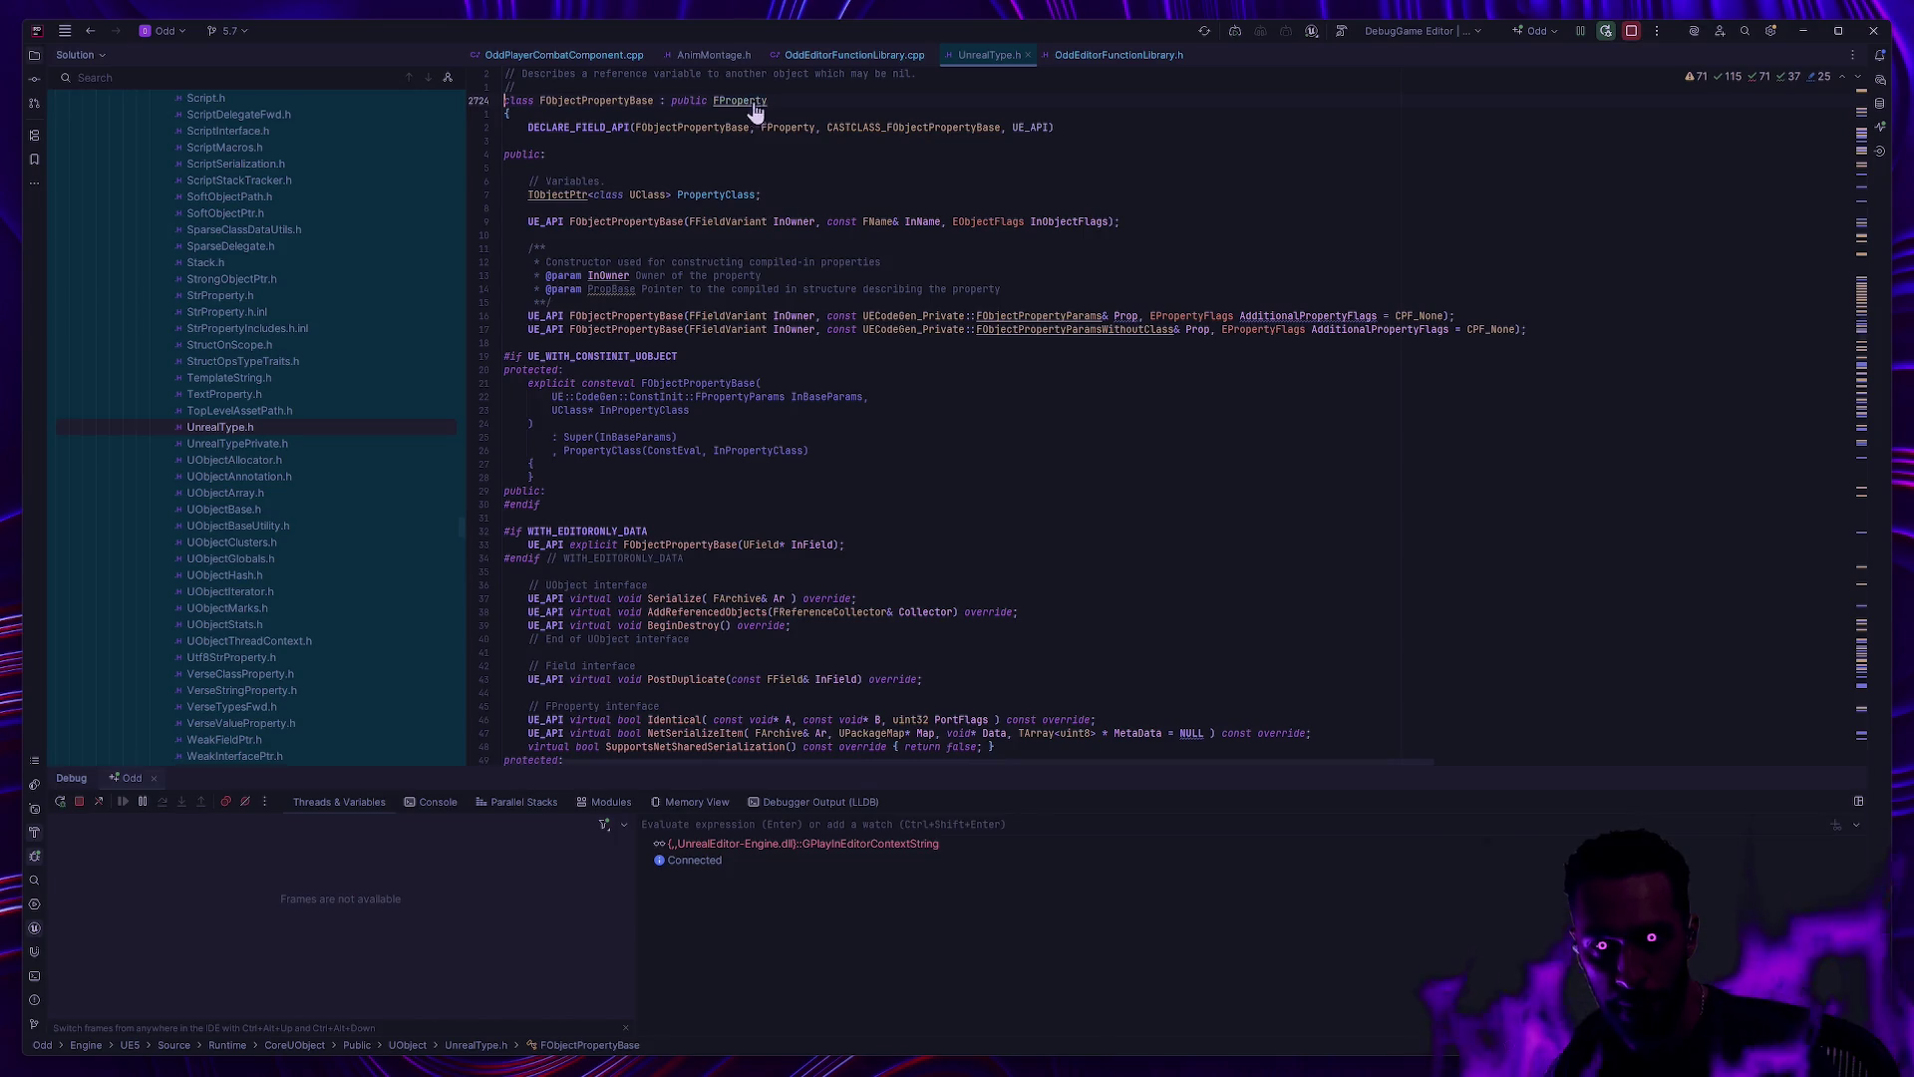
{"action": "left_click", "coordinate": [746, 100], "text": "ctrl"}
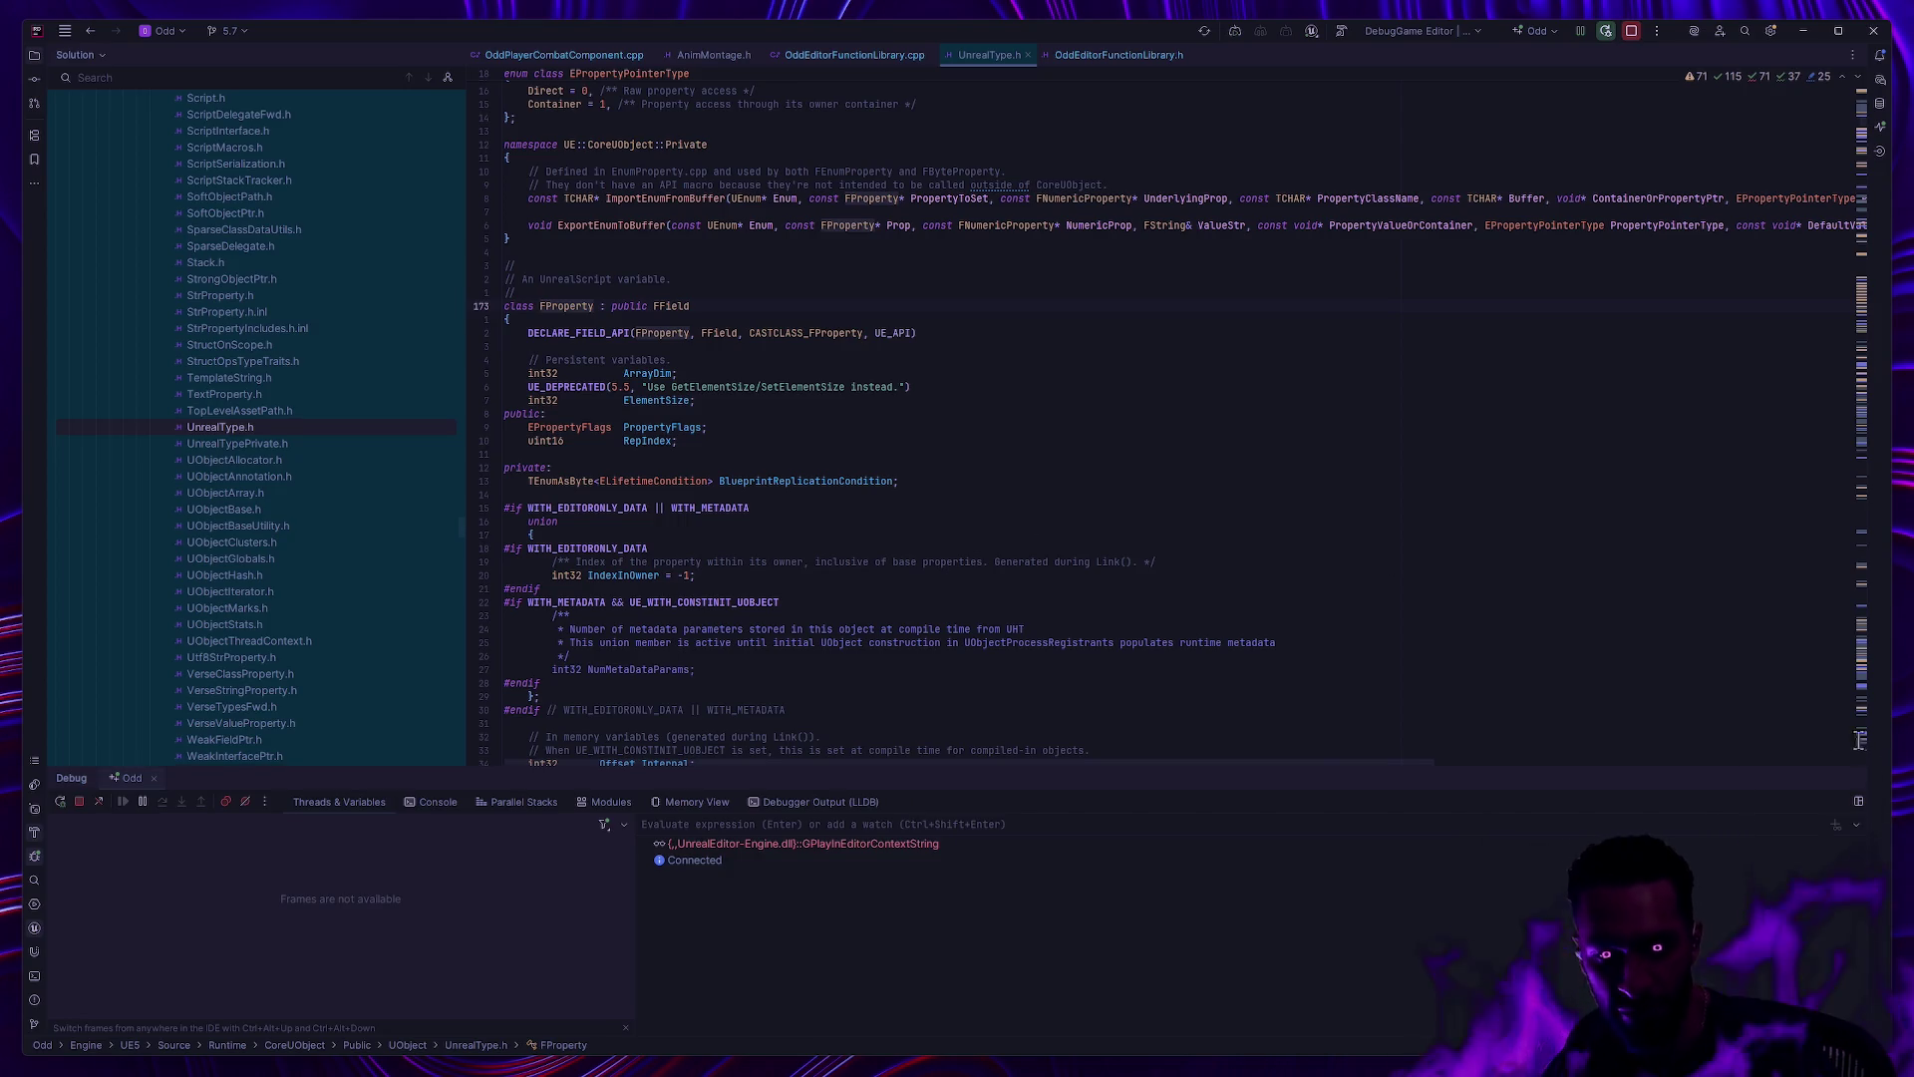
Step: Close the debug panel, read FProperty's declaration, and return to OddEditorFunctionLibrary.cpp
{"action": "left_click", "coordinate": [1852, 778]}
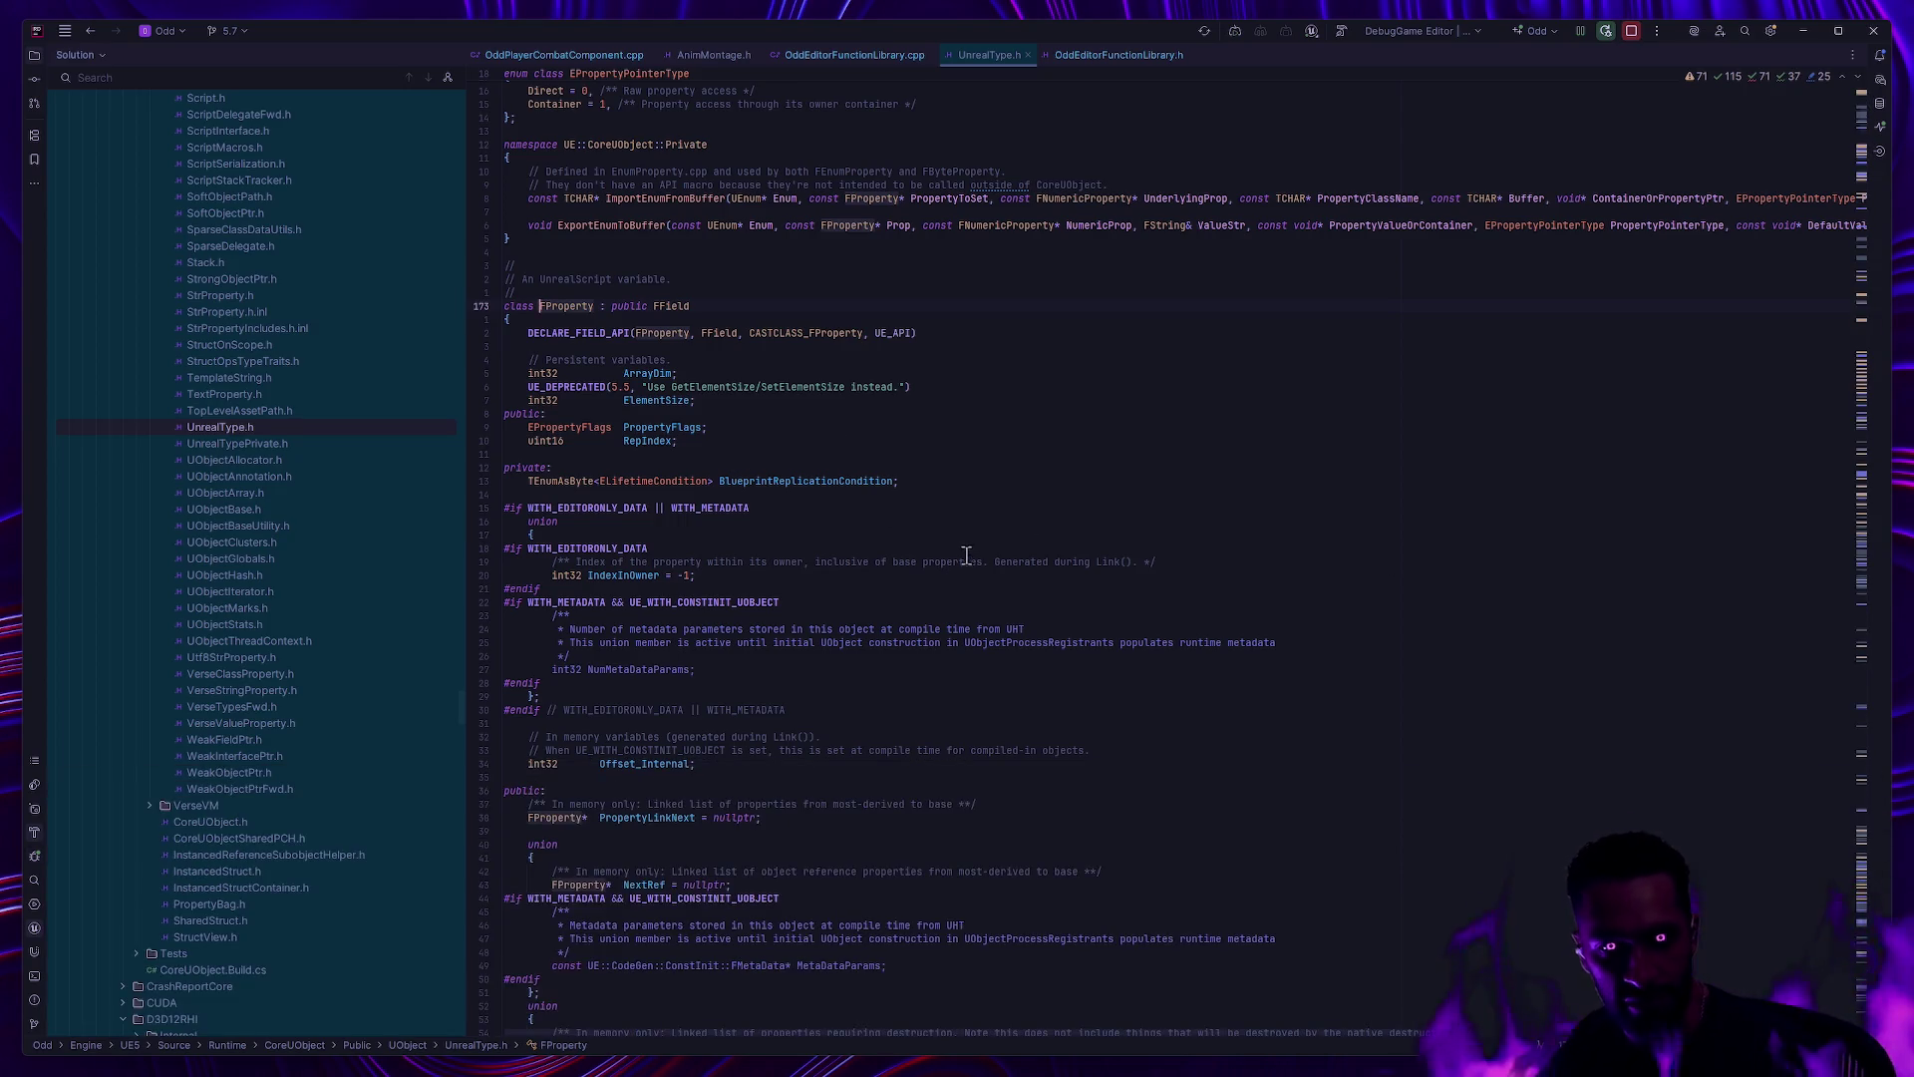
{"action": "scroll", "coordinate": [1047, 563], "scroll_direction": "down", "scroll_amount": 15}
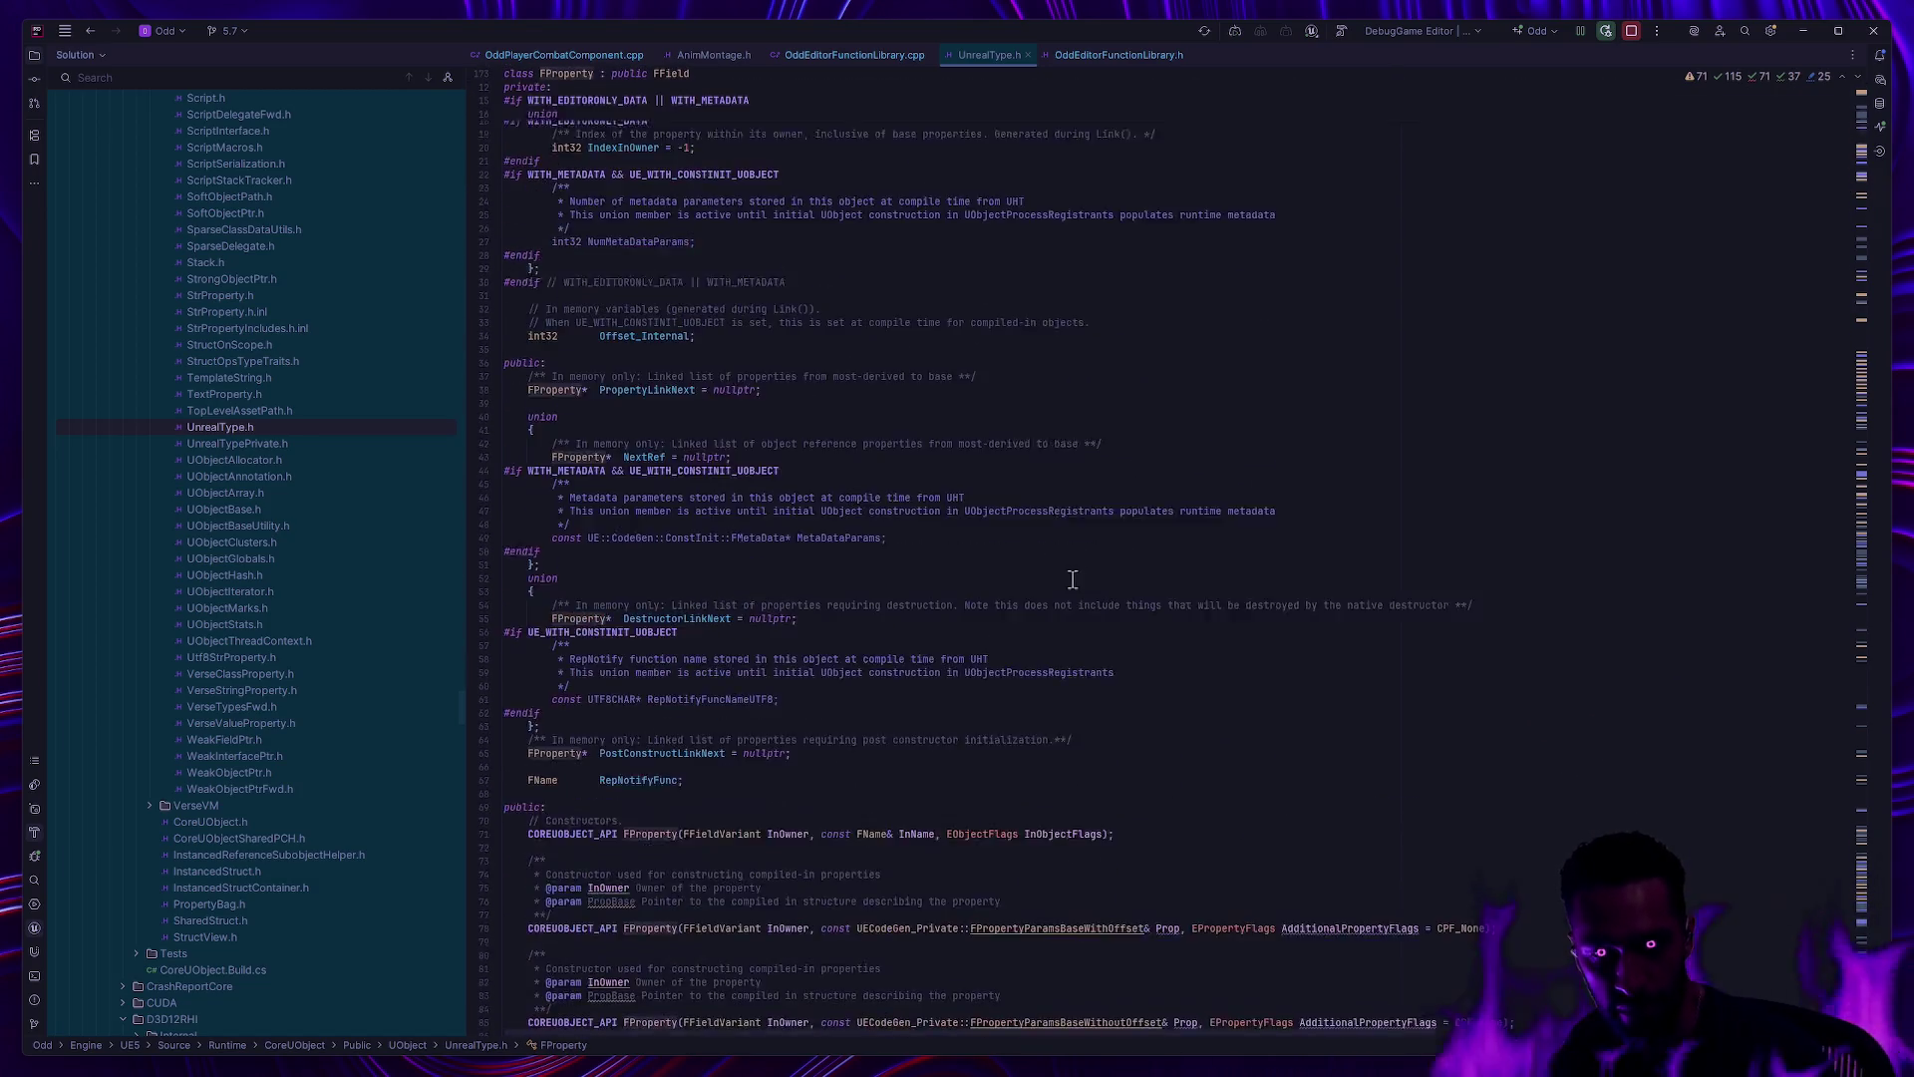
{"action": "scroll", "coordinate": [1058, 569], "scroll_direction": "down", "scroll_amount": 10}
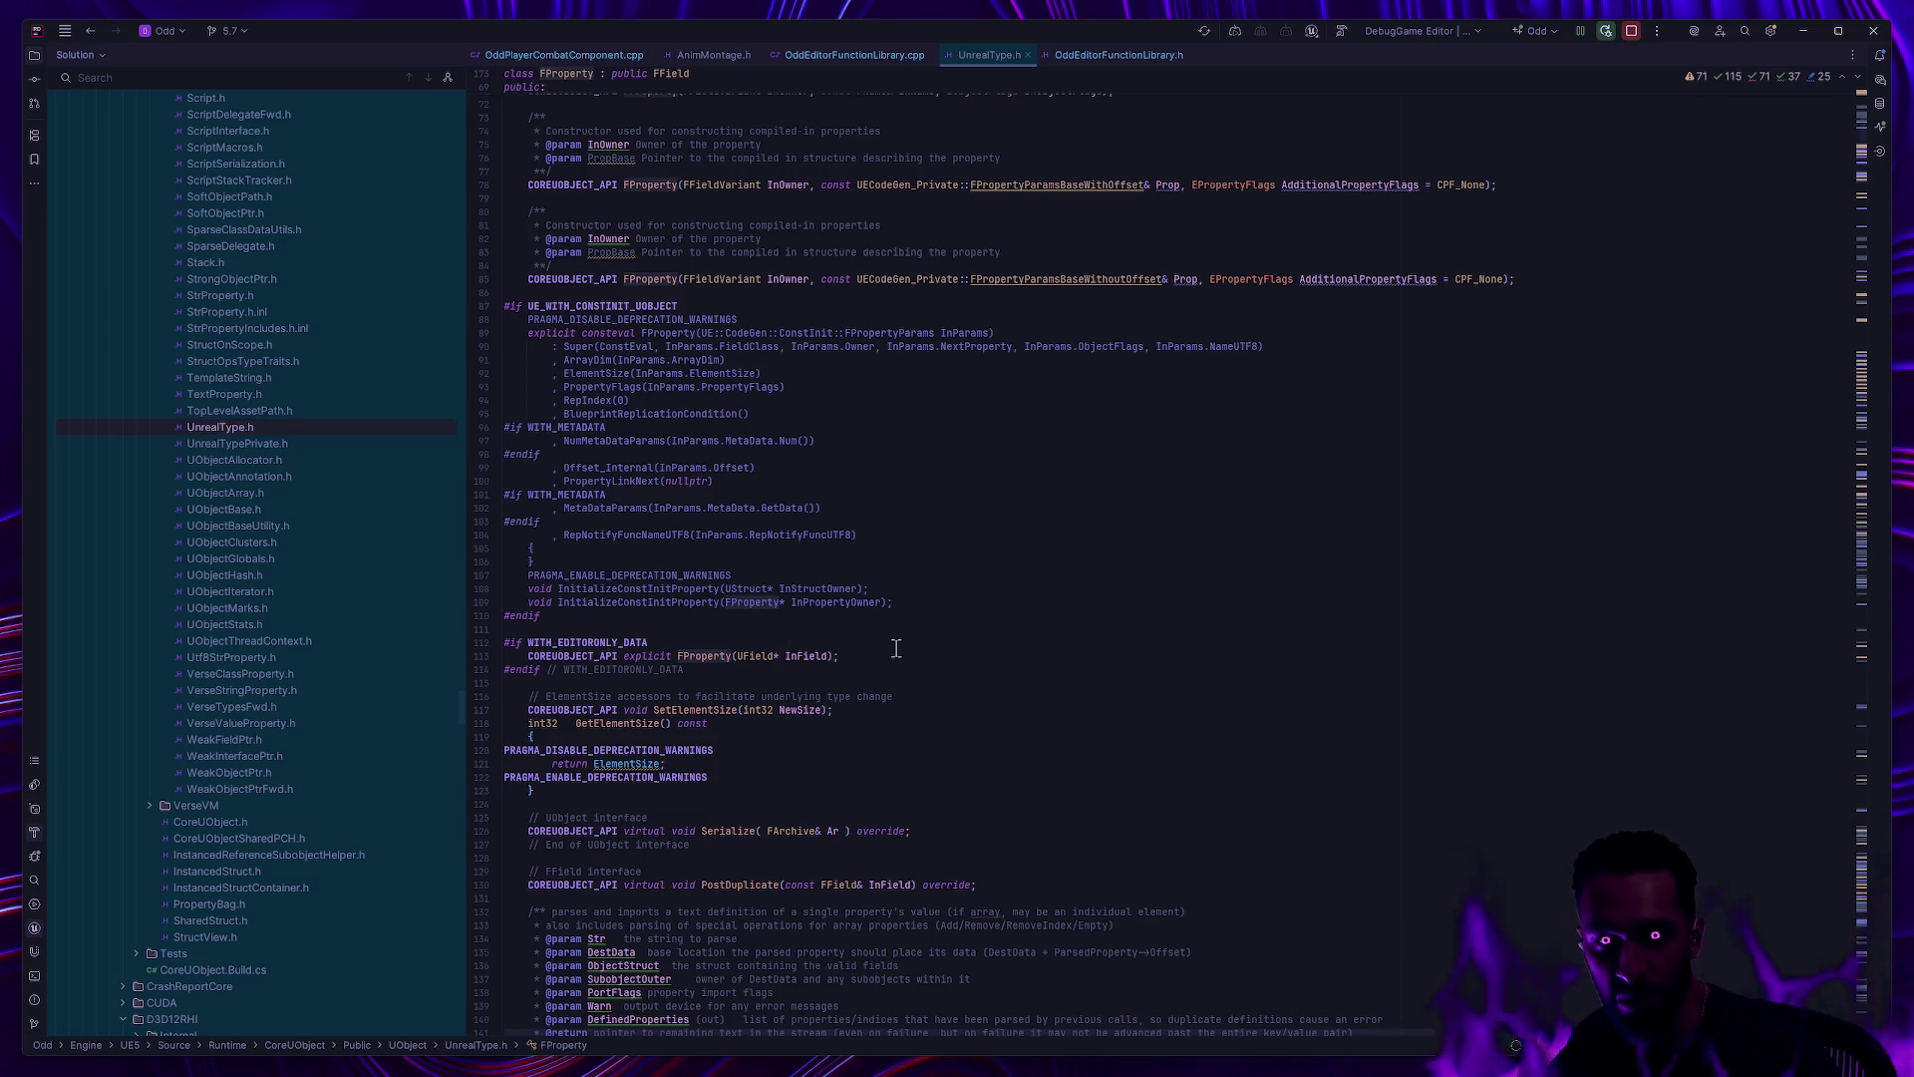
{"action": "scroll", "coordinate": [903, 677], "scroll_direction": "down", "scroll_amount": 5}
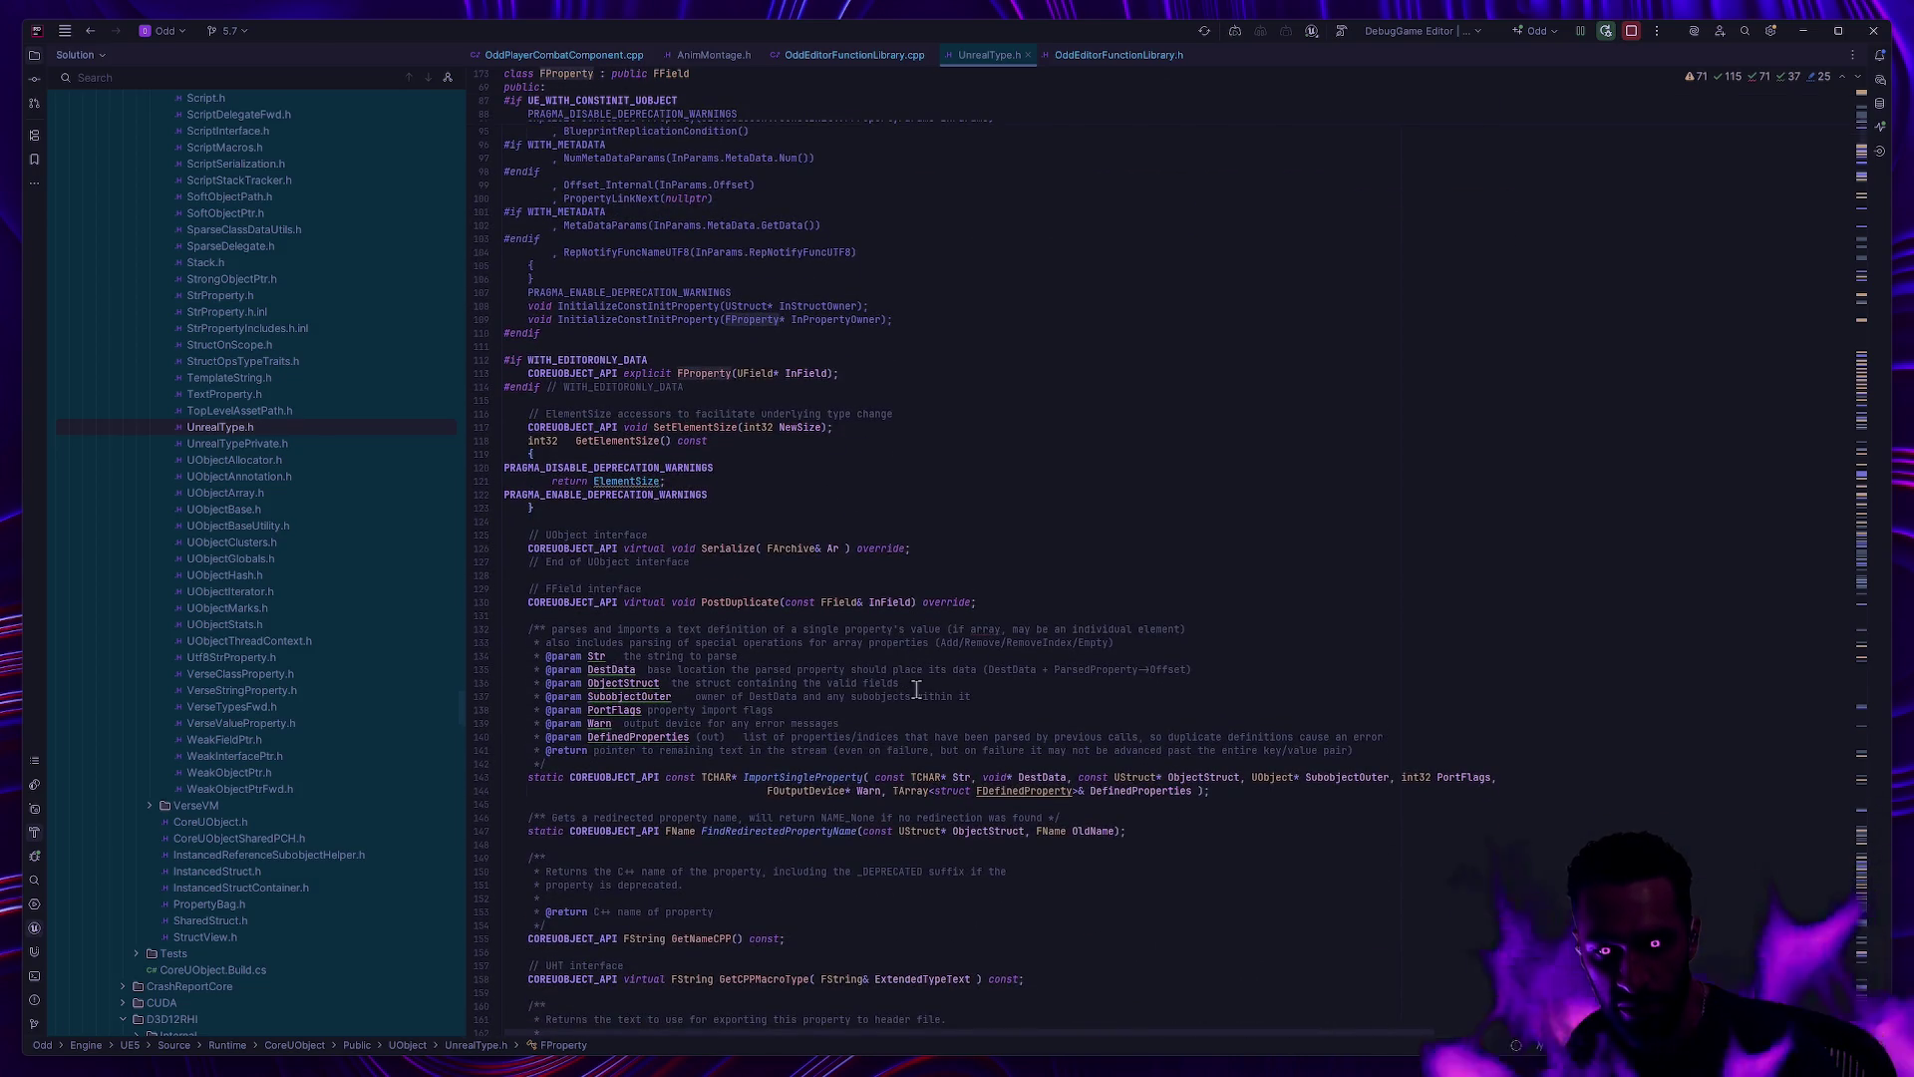
{"action": "scroll", "coordinate": [911, 687], "scroll_direction": "down", "scroll_amount": 4}
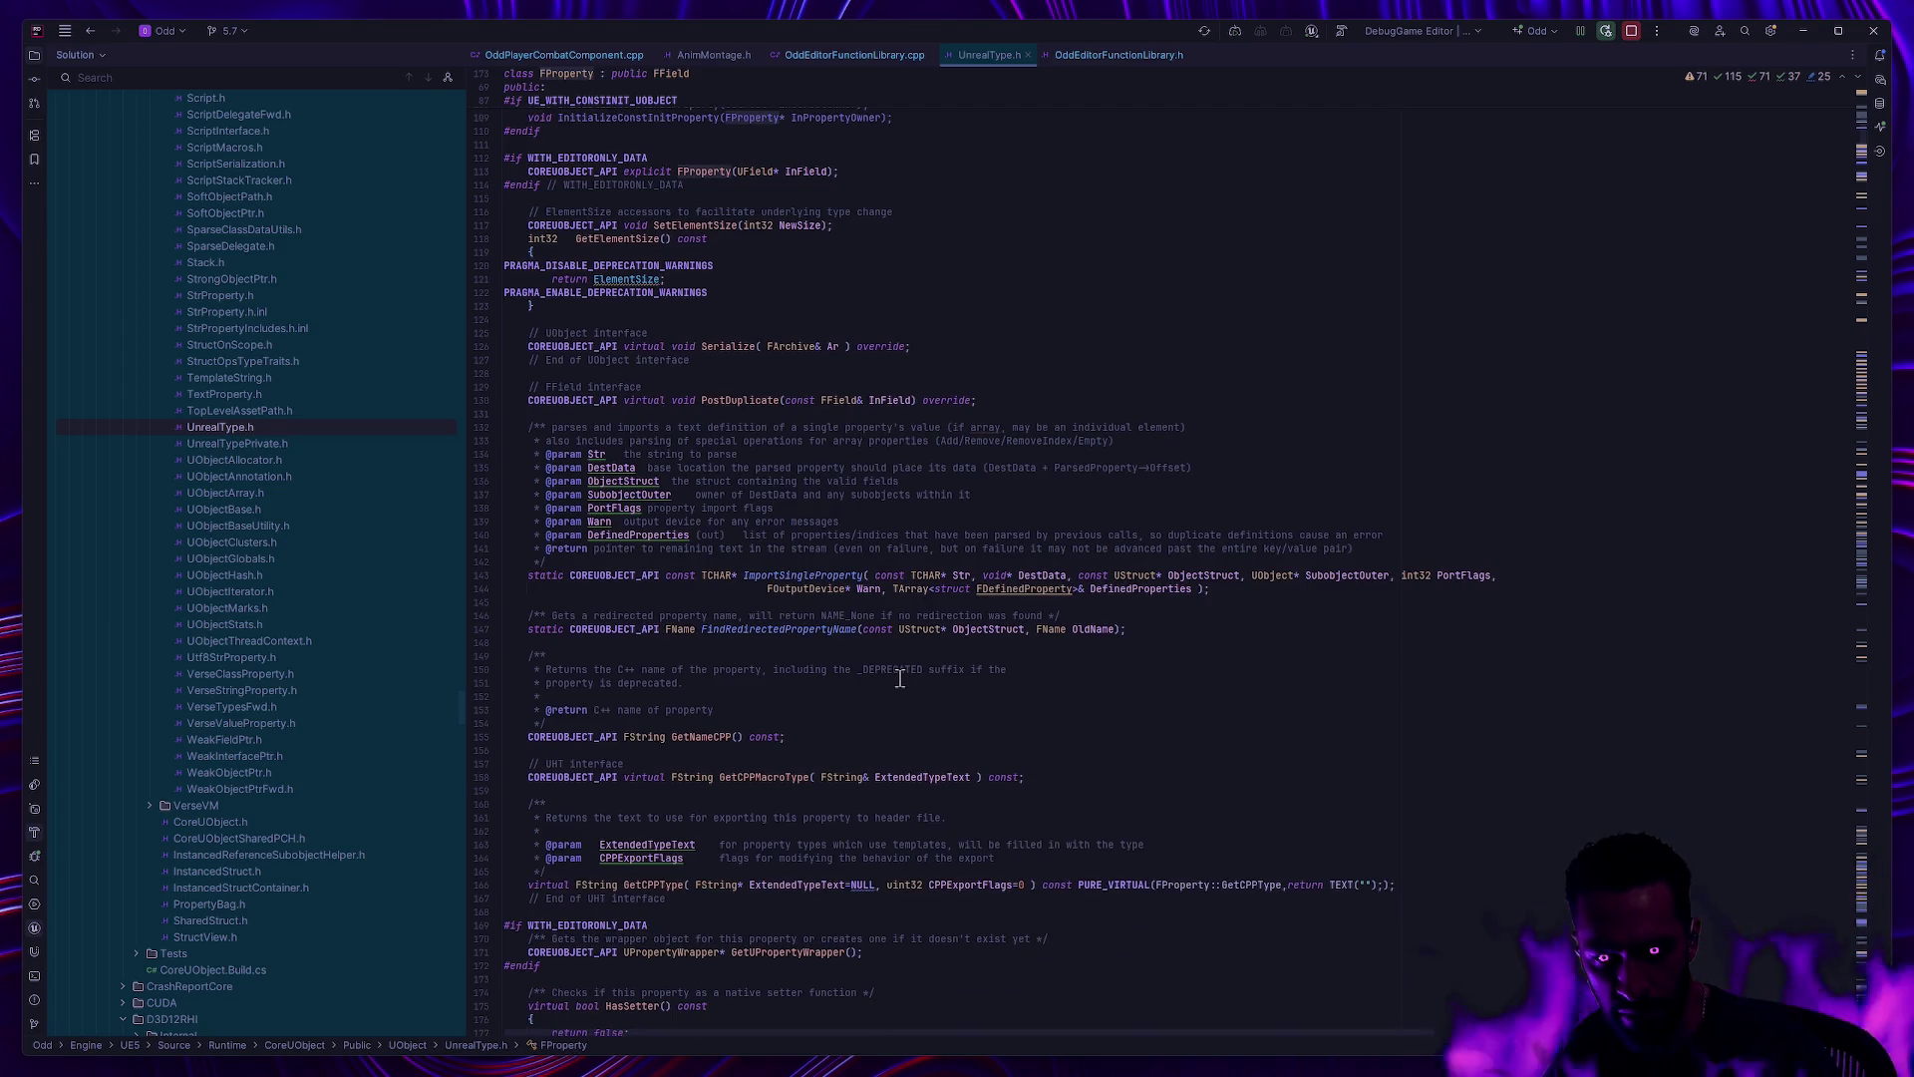
{"action": "left_click", "coordinate": [852, 52]}
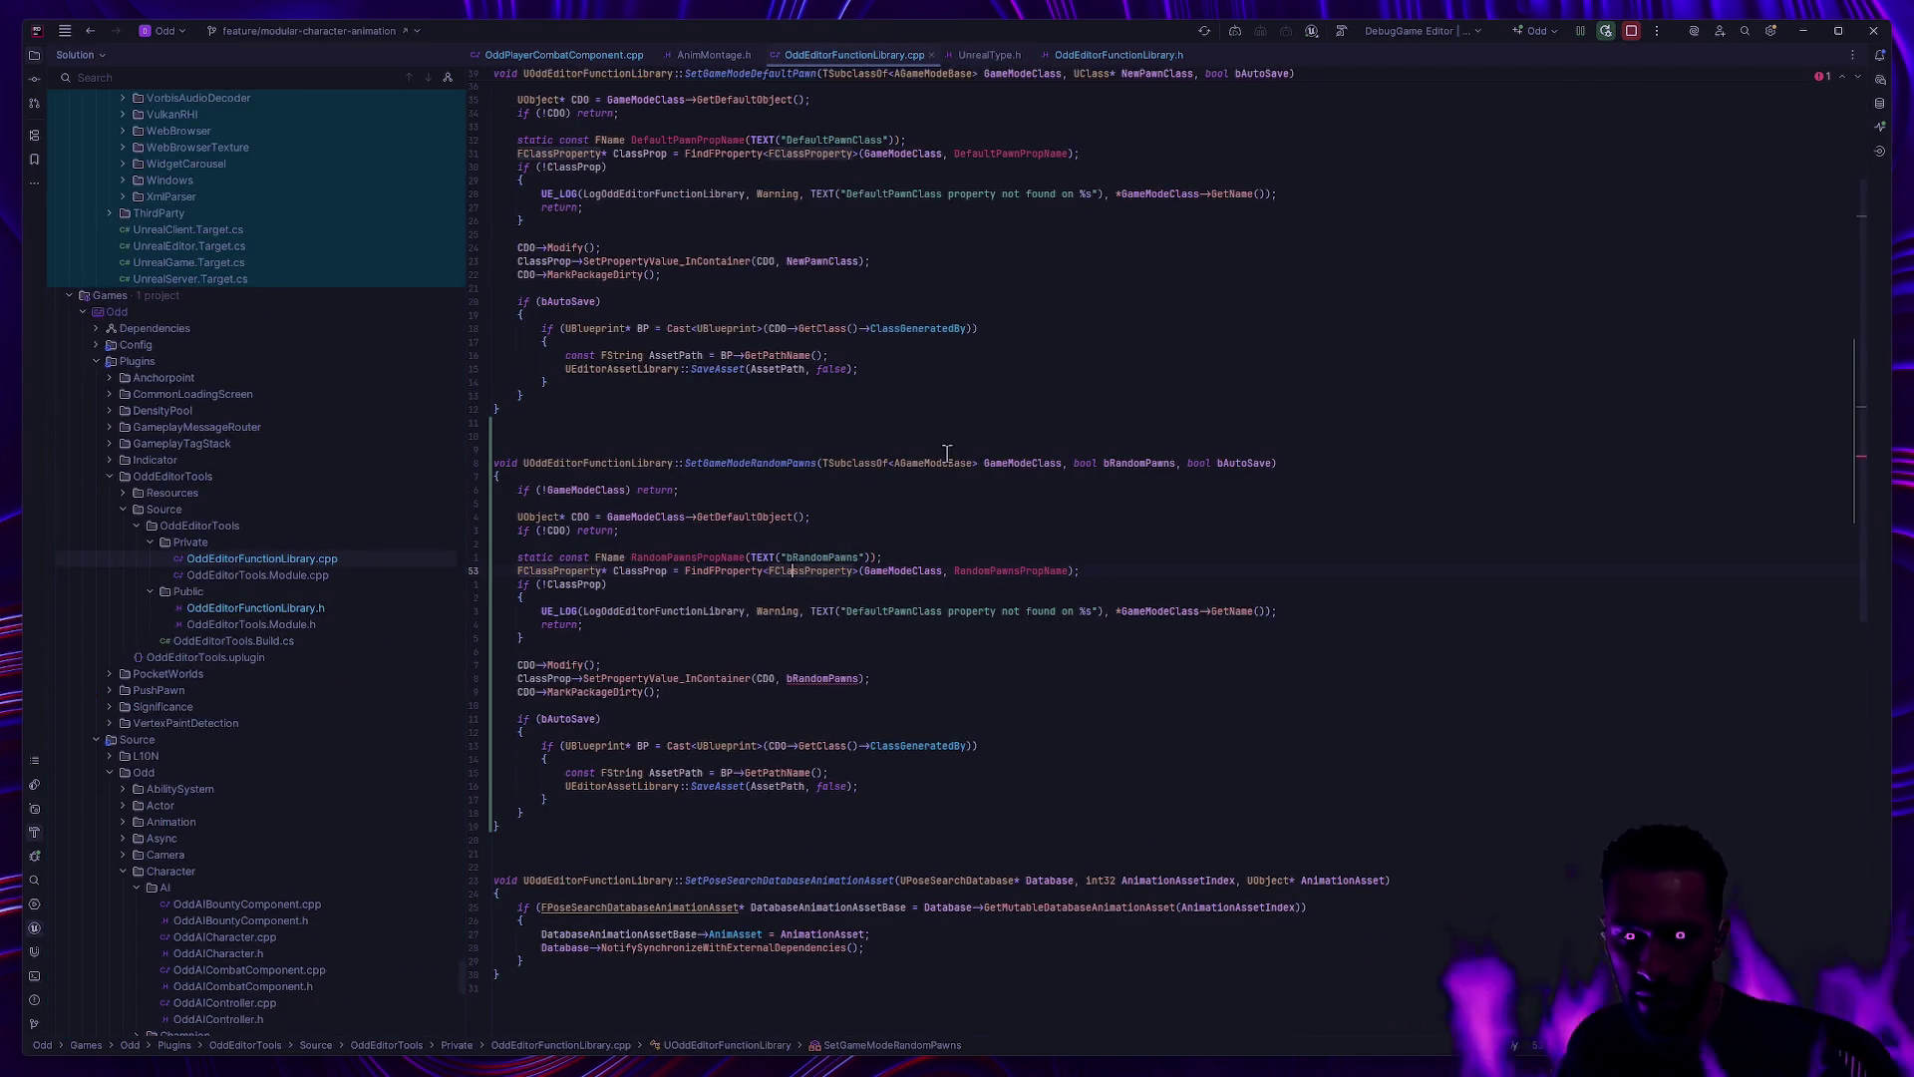
{"action": "left_click", "coordinate": [896, 572]}
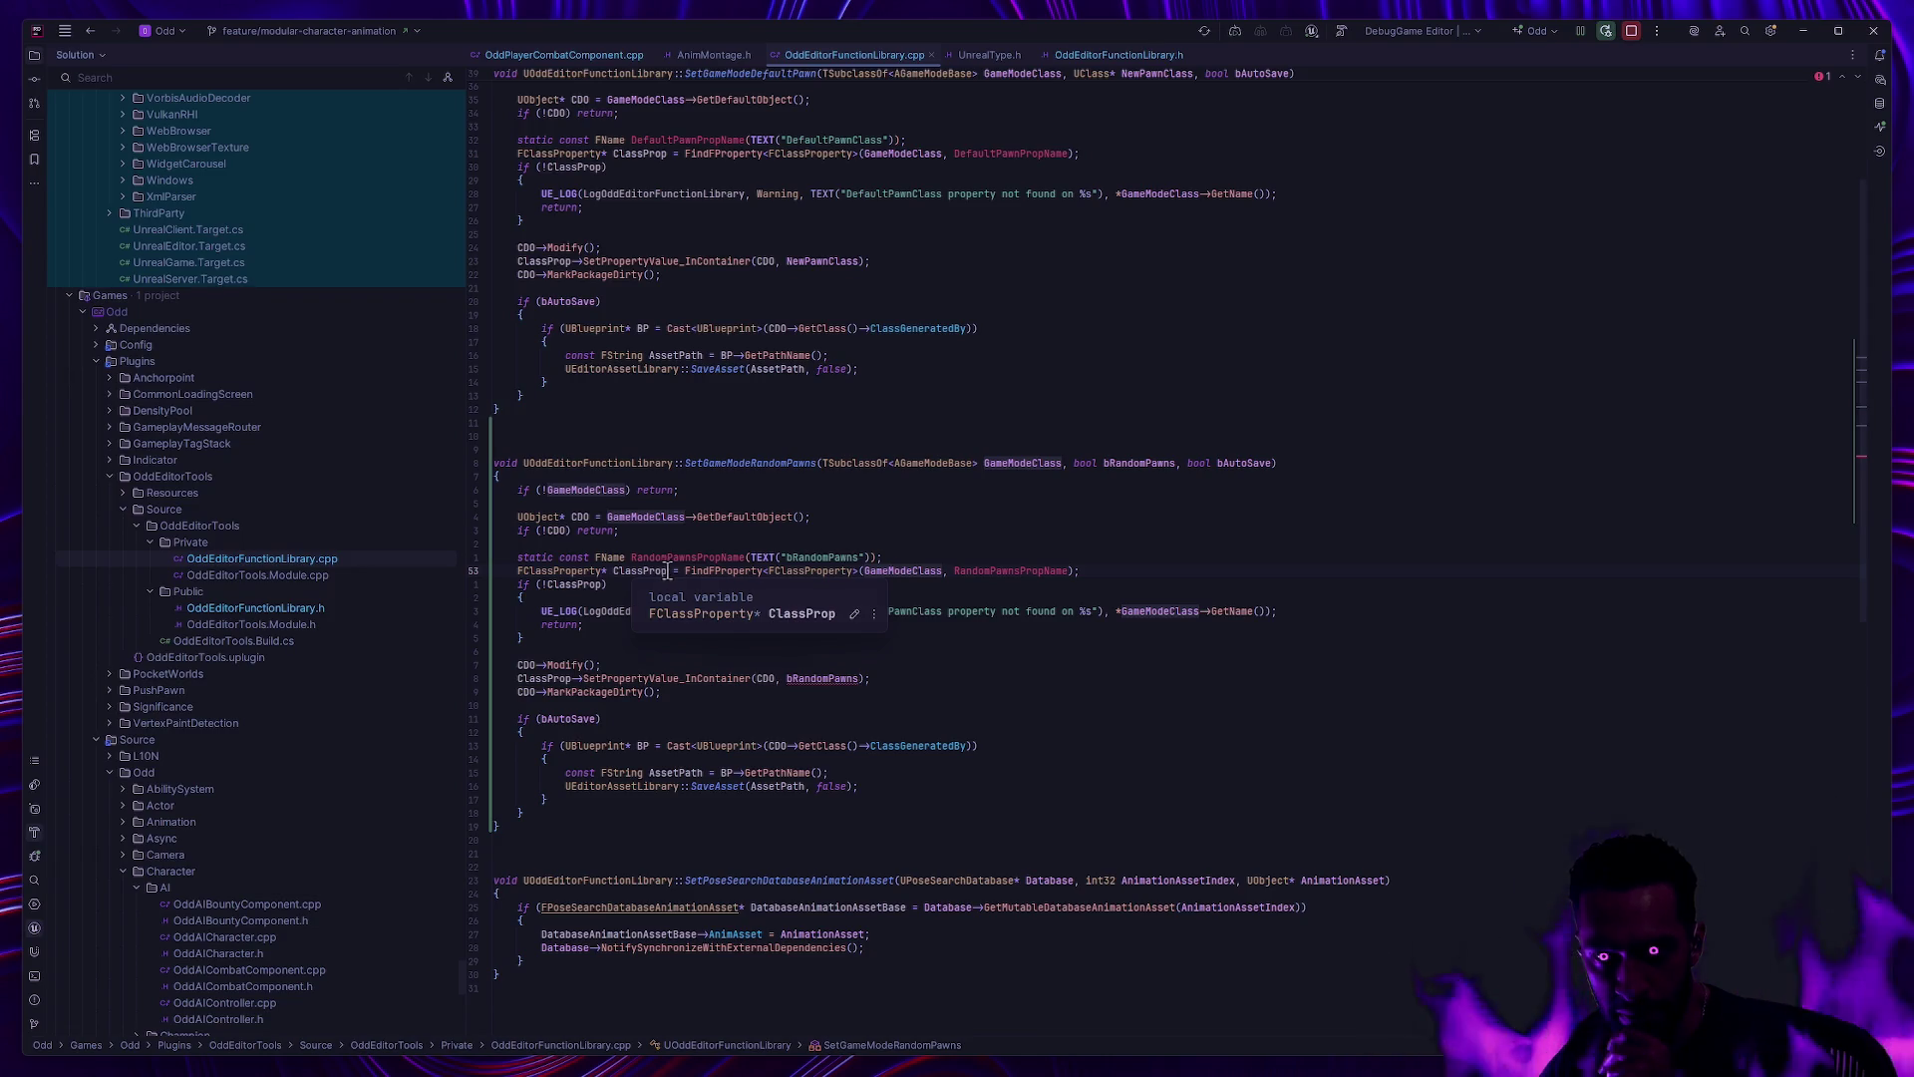
{"action": "scroll", "coordinate": [748, 555], "scroll_direction": "up", "scroll_amount": 5}
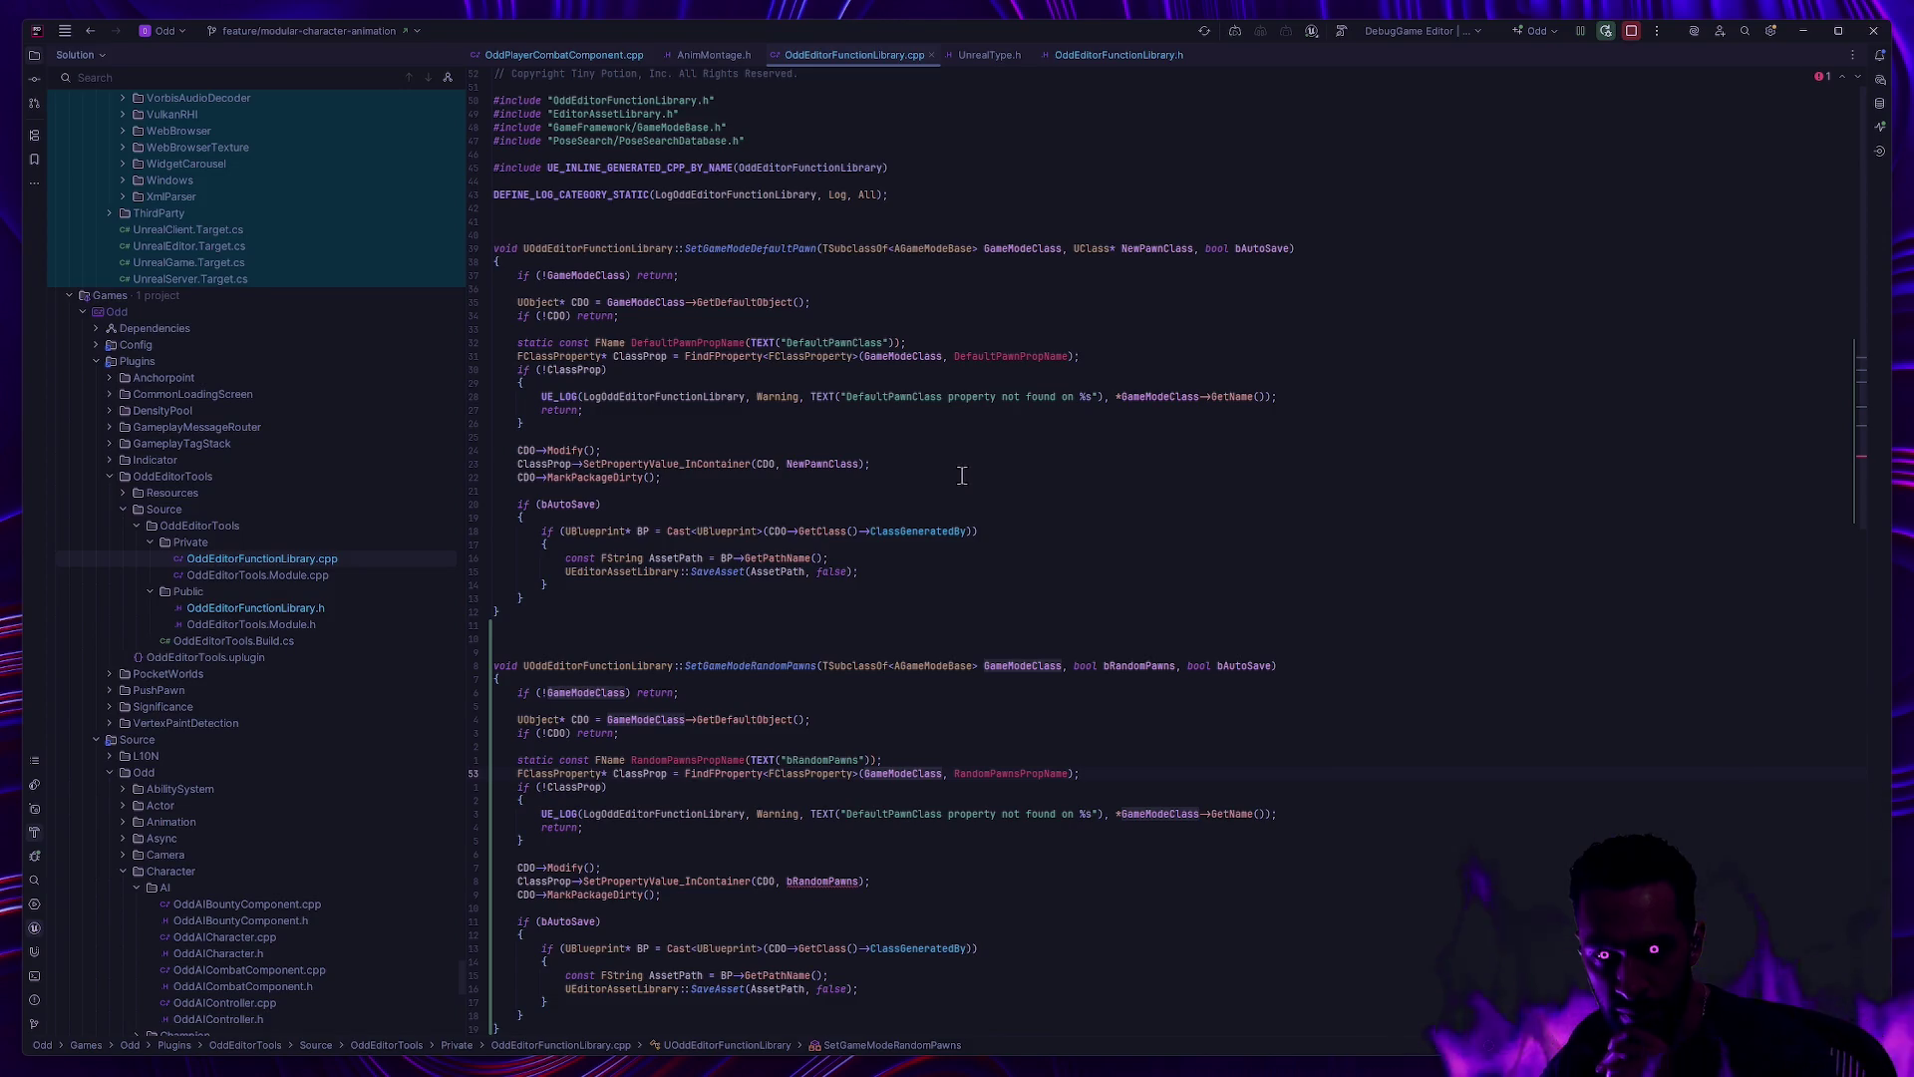
{"action": "scroll", "coordinate": [926, 632], "scroll_direction": "down", "scroll_amount": 4}
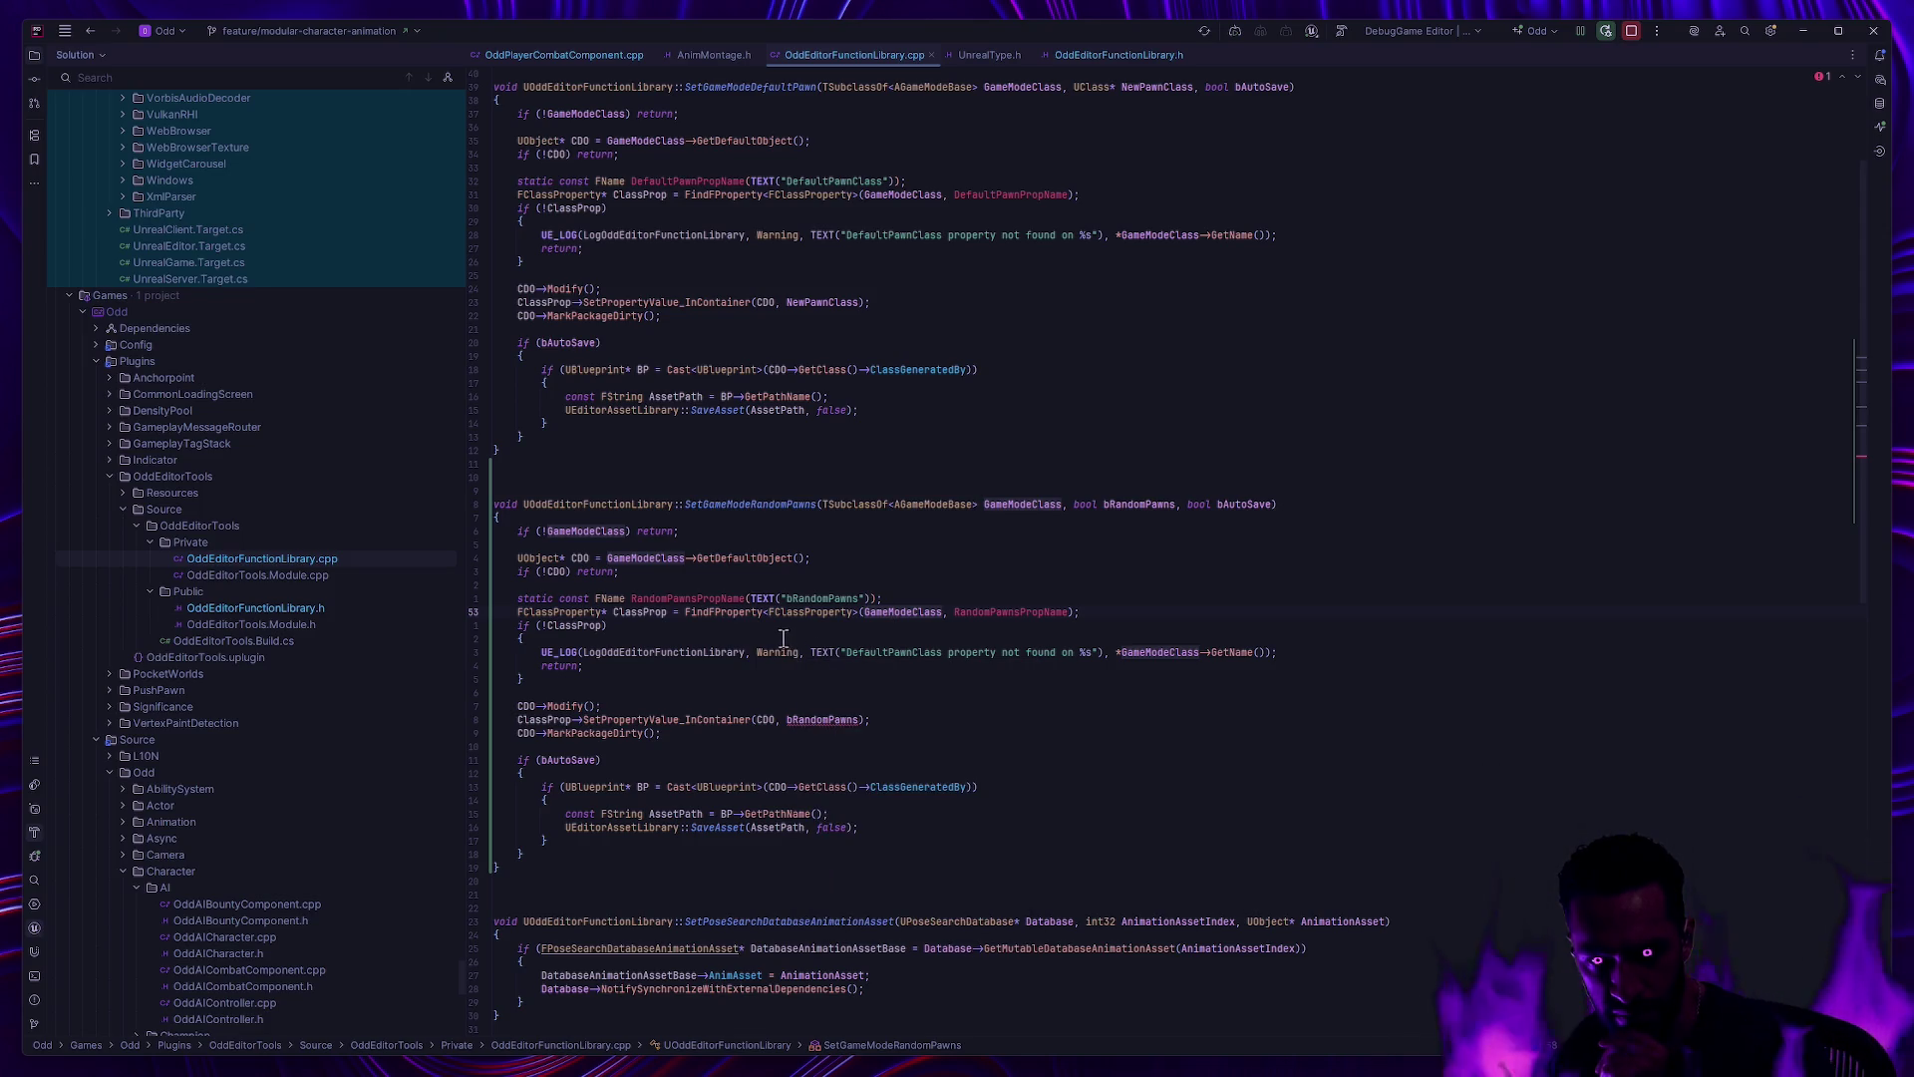
{"action": "left_click", "coordinate": [725, 612]}
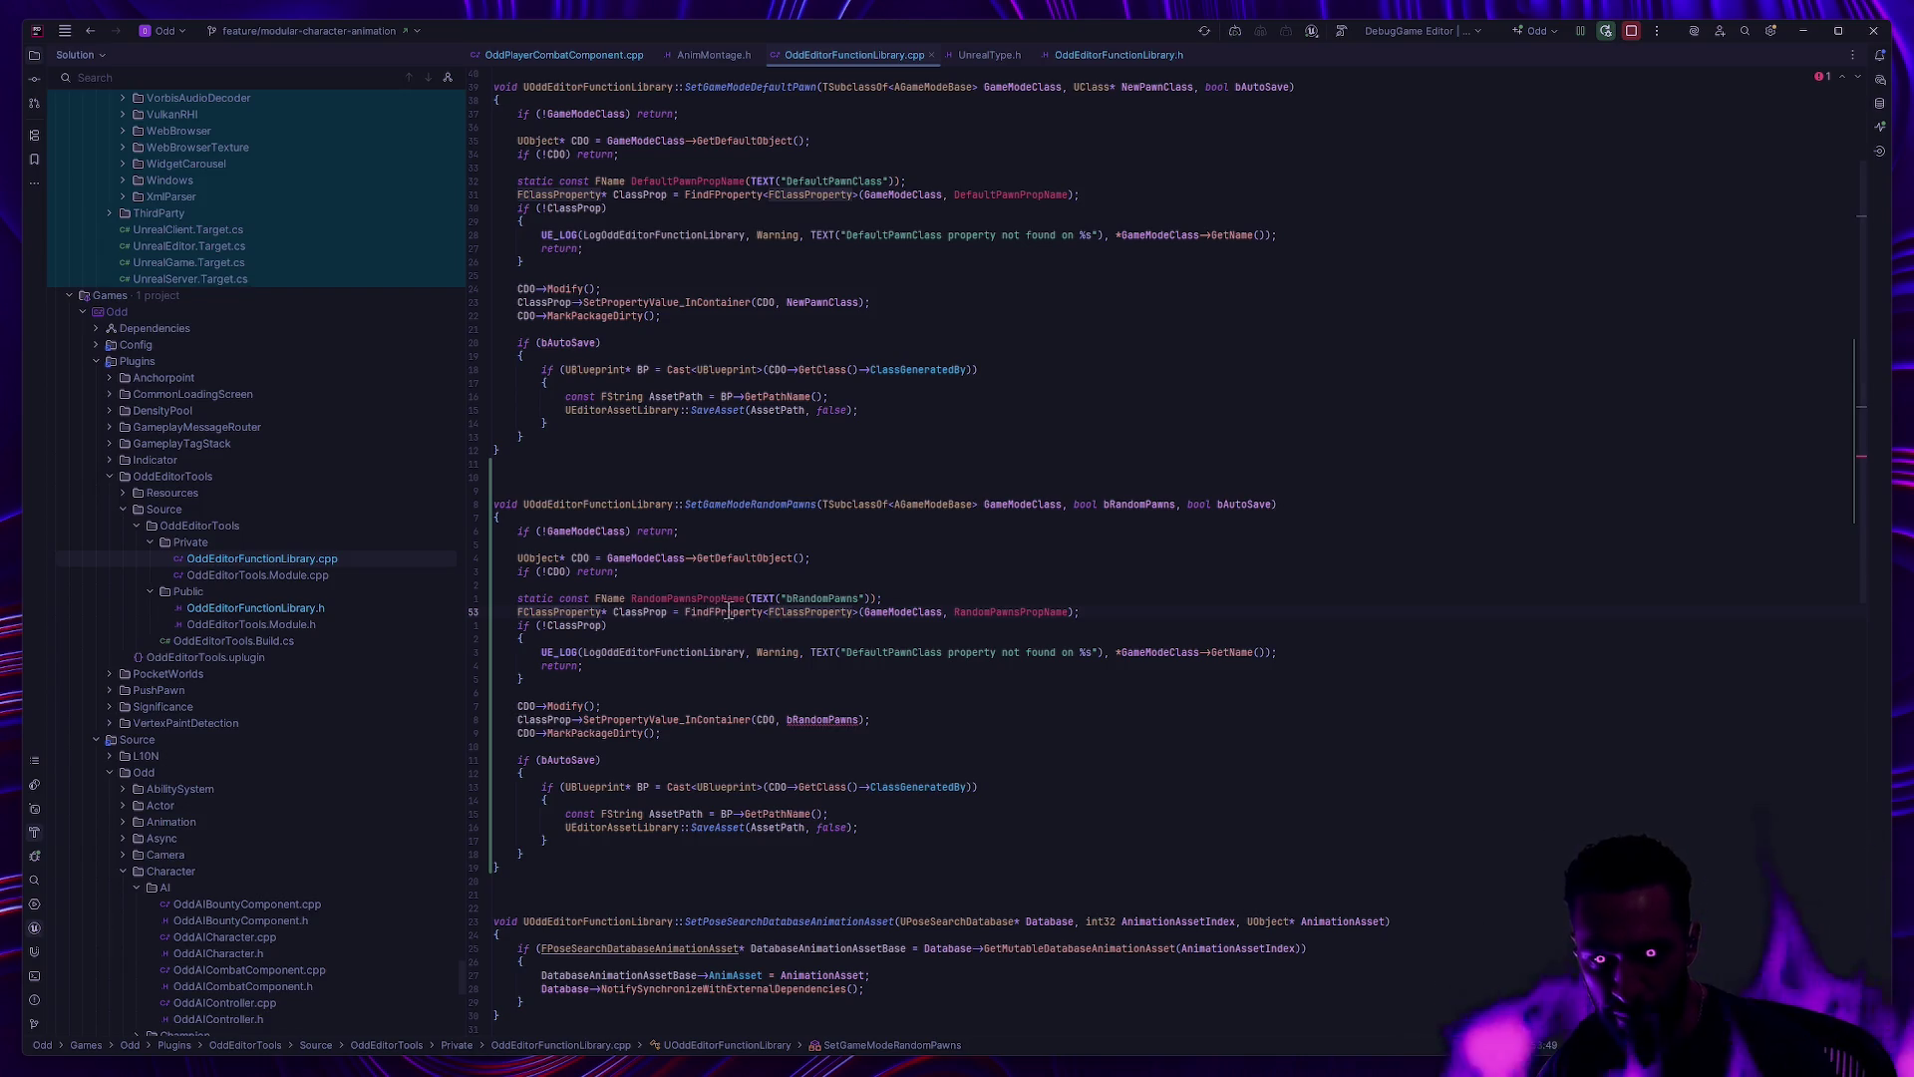
{"action": "mouse_move", "coordinate": [747, 611]}
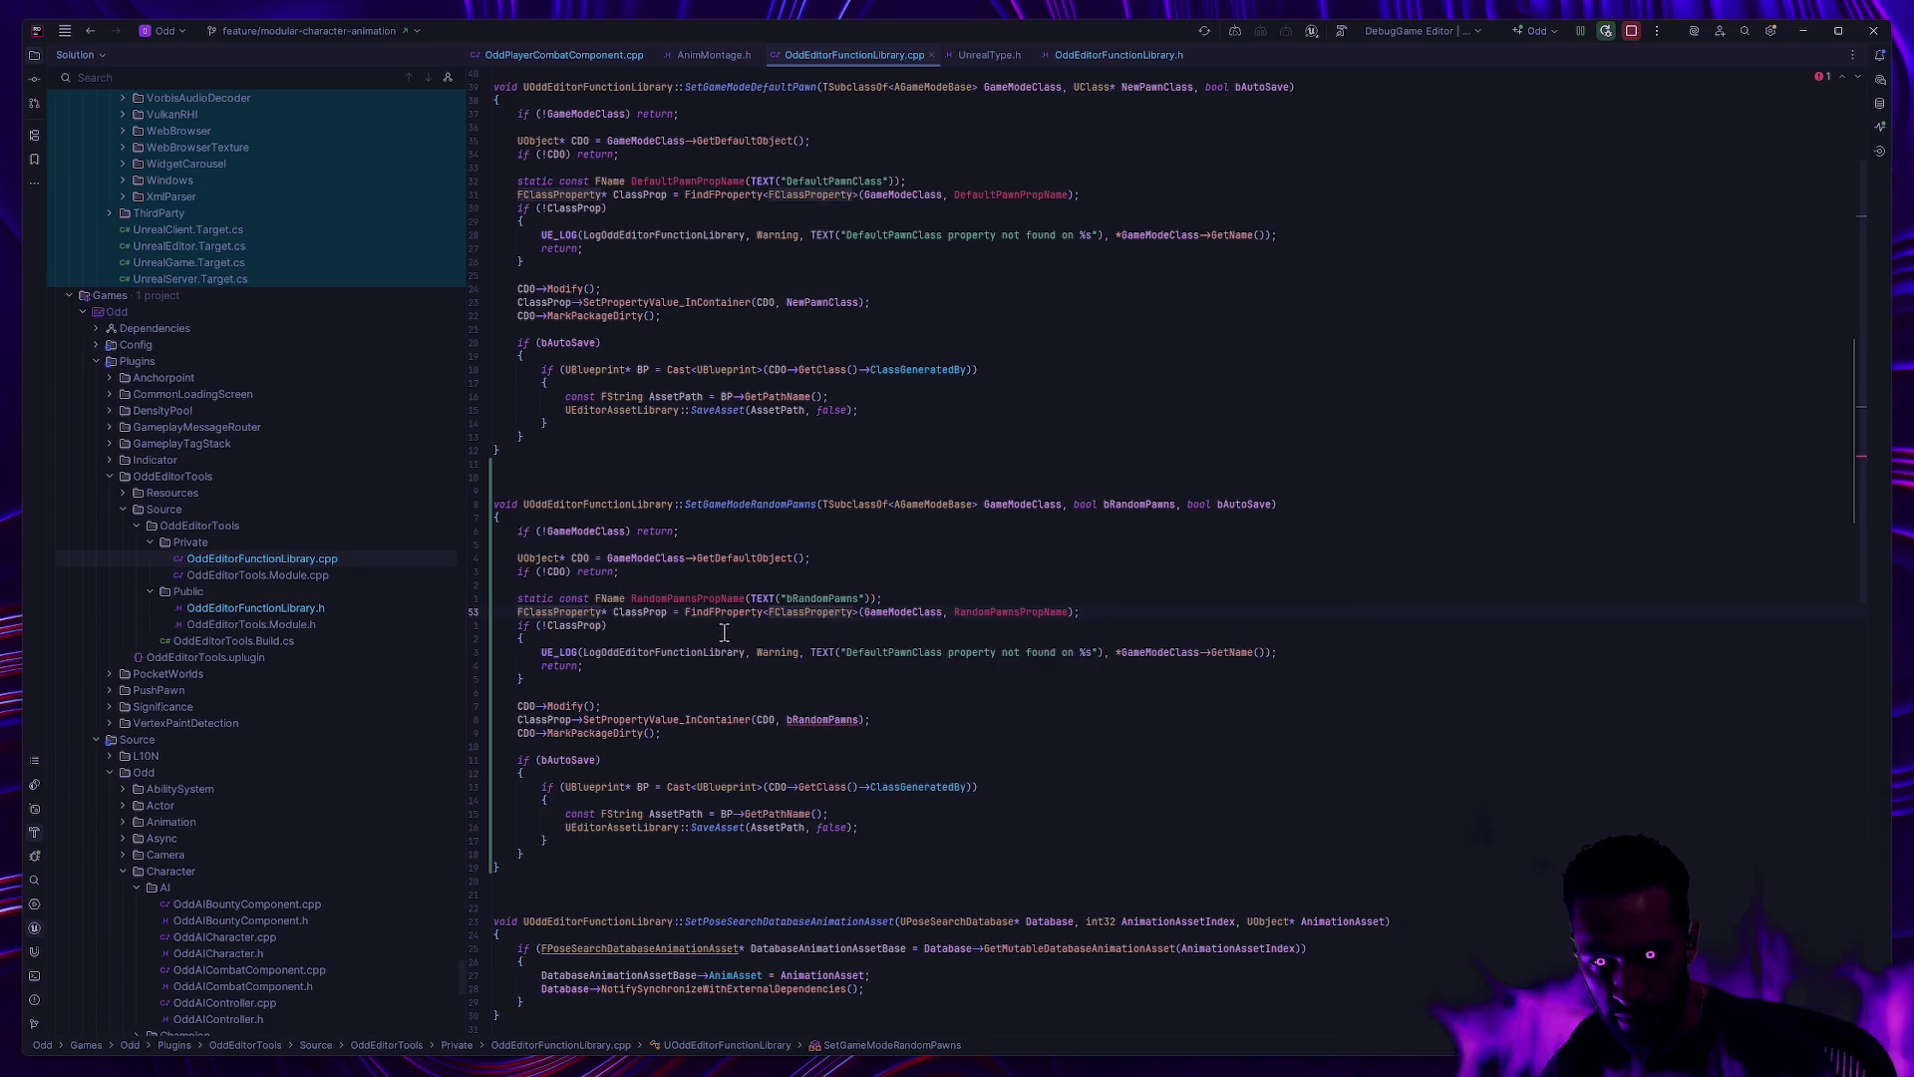
{"action": "left_click", "coordinate": [559, 625]}
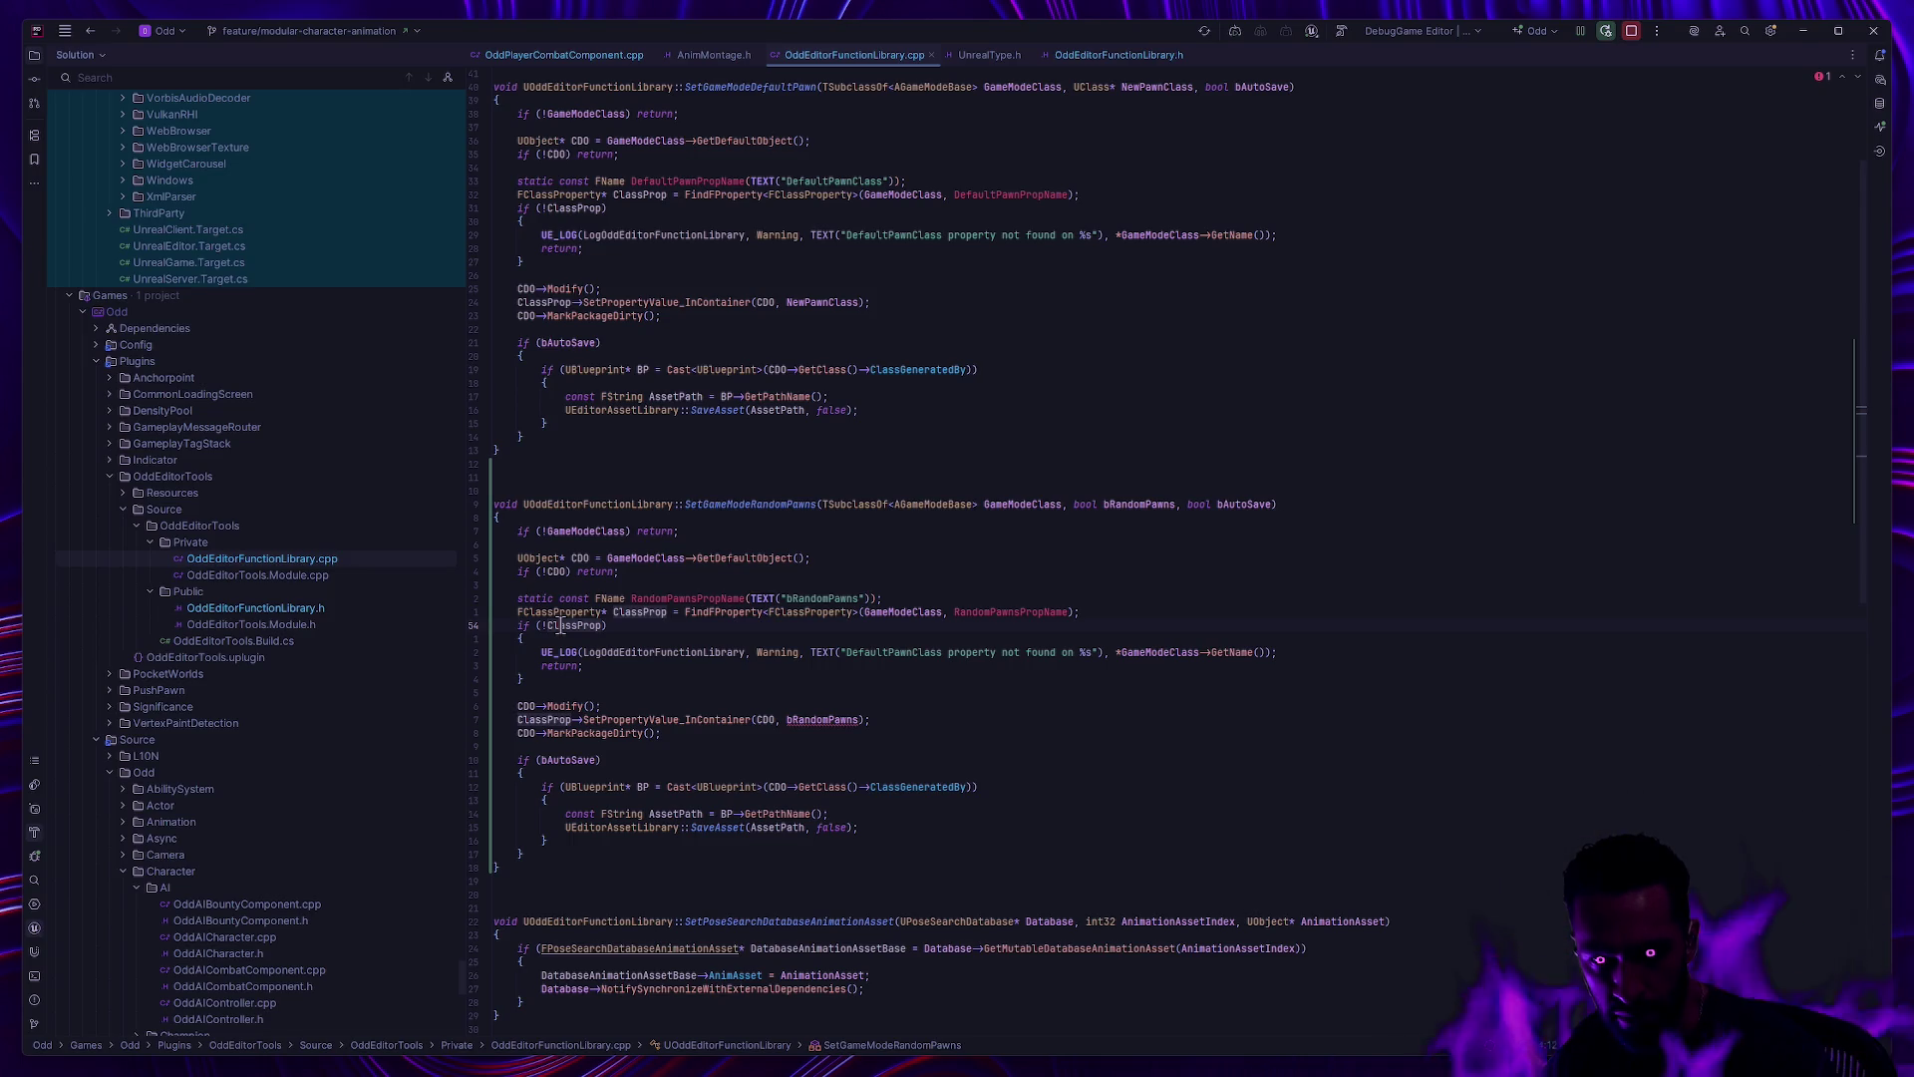
{"action": "left_click", "coordinate": [547, 611]}
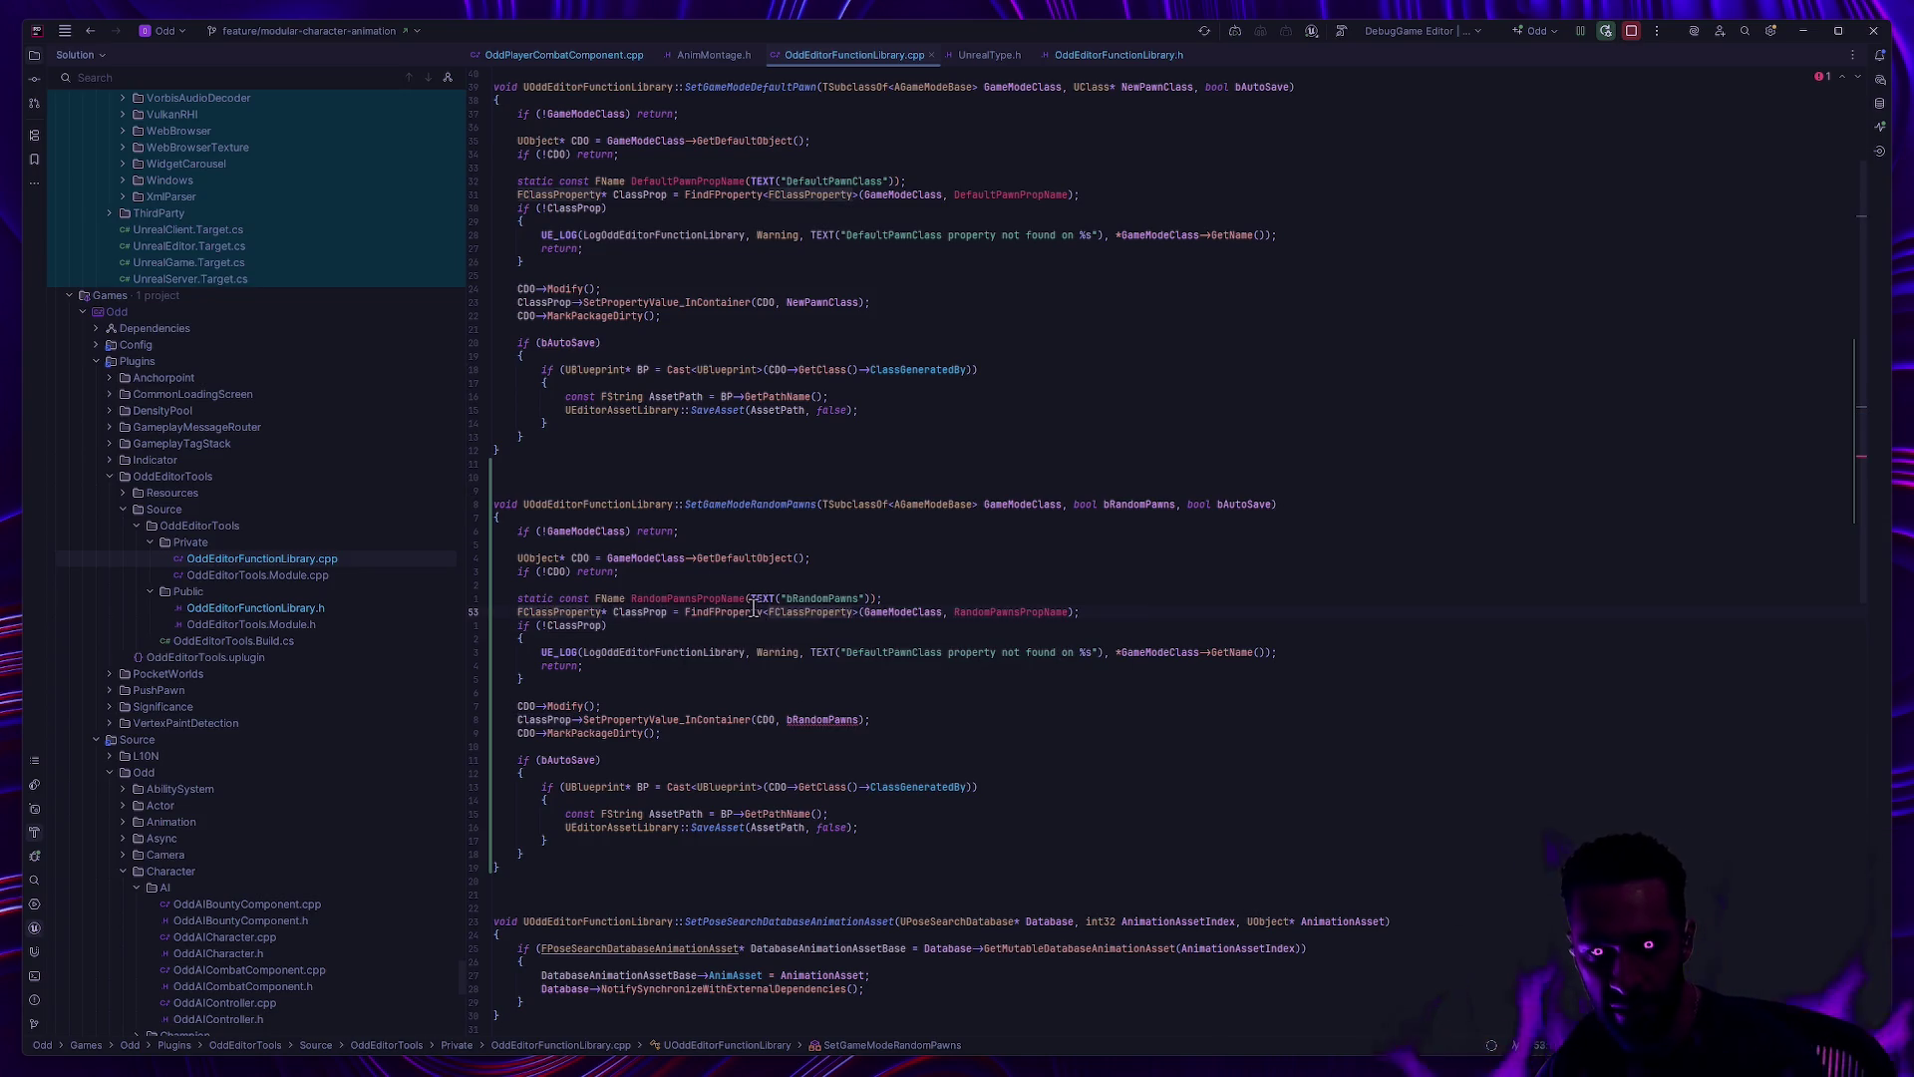
Step: Change the declared type to FBoolProperty and rename ClassProp to BoolProp everywhere
{"action": "key", "text": "BackSpace"}
{"action": "key", "text": "BackSpace"}
{"action": "key", "text": "BackSpace"}
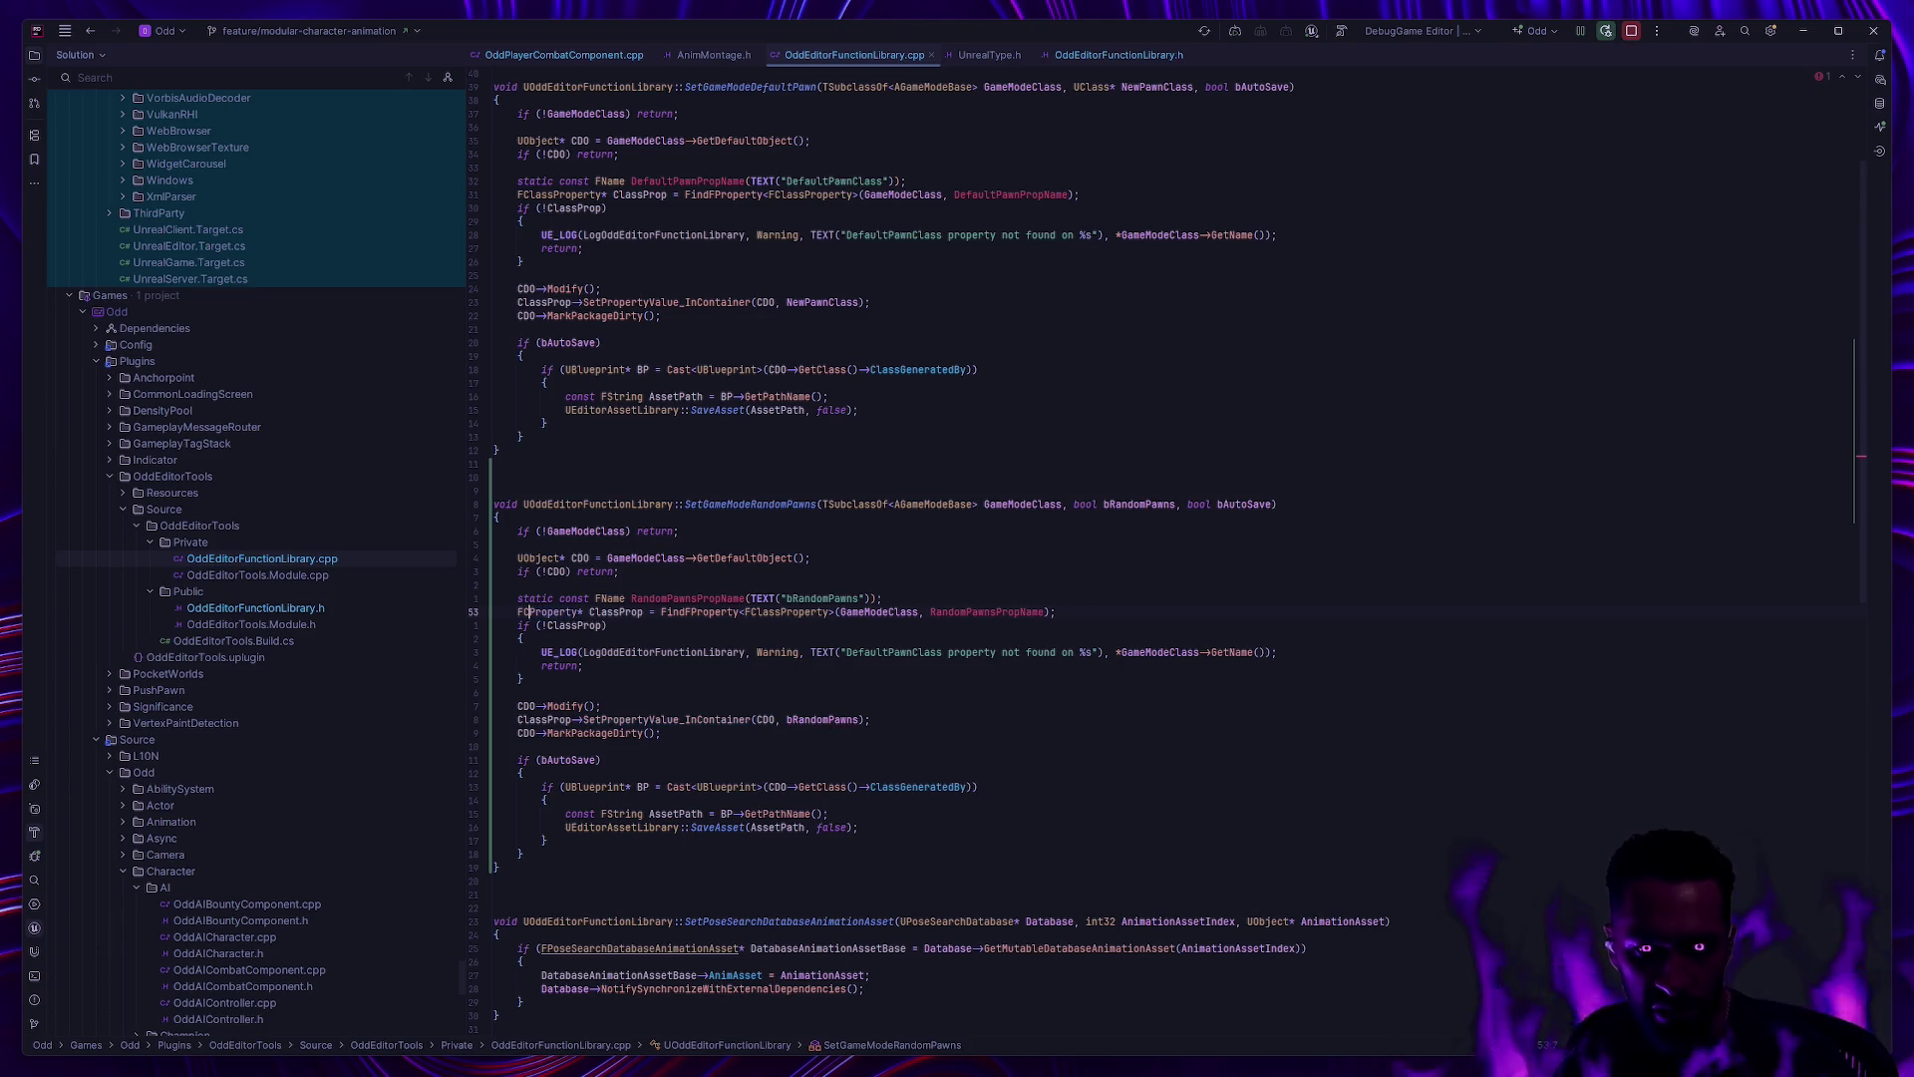
{"action": "type", "text": "Bool"}
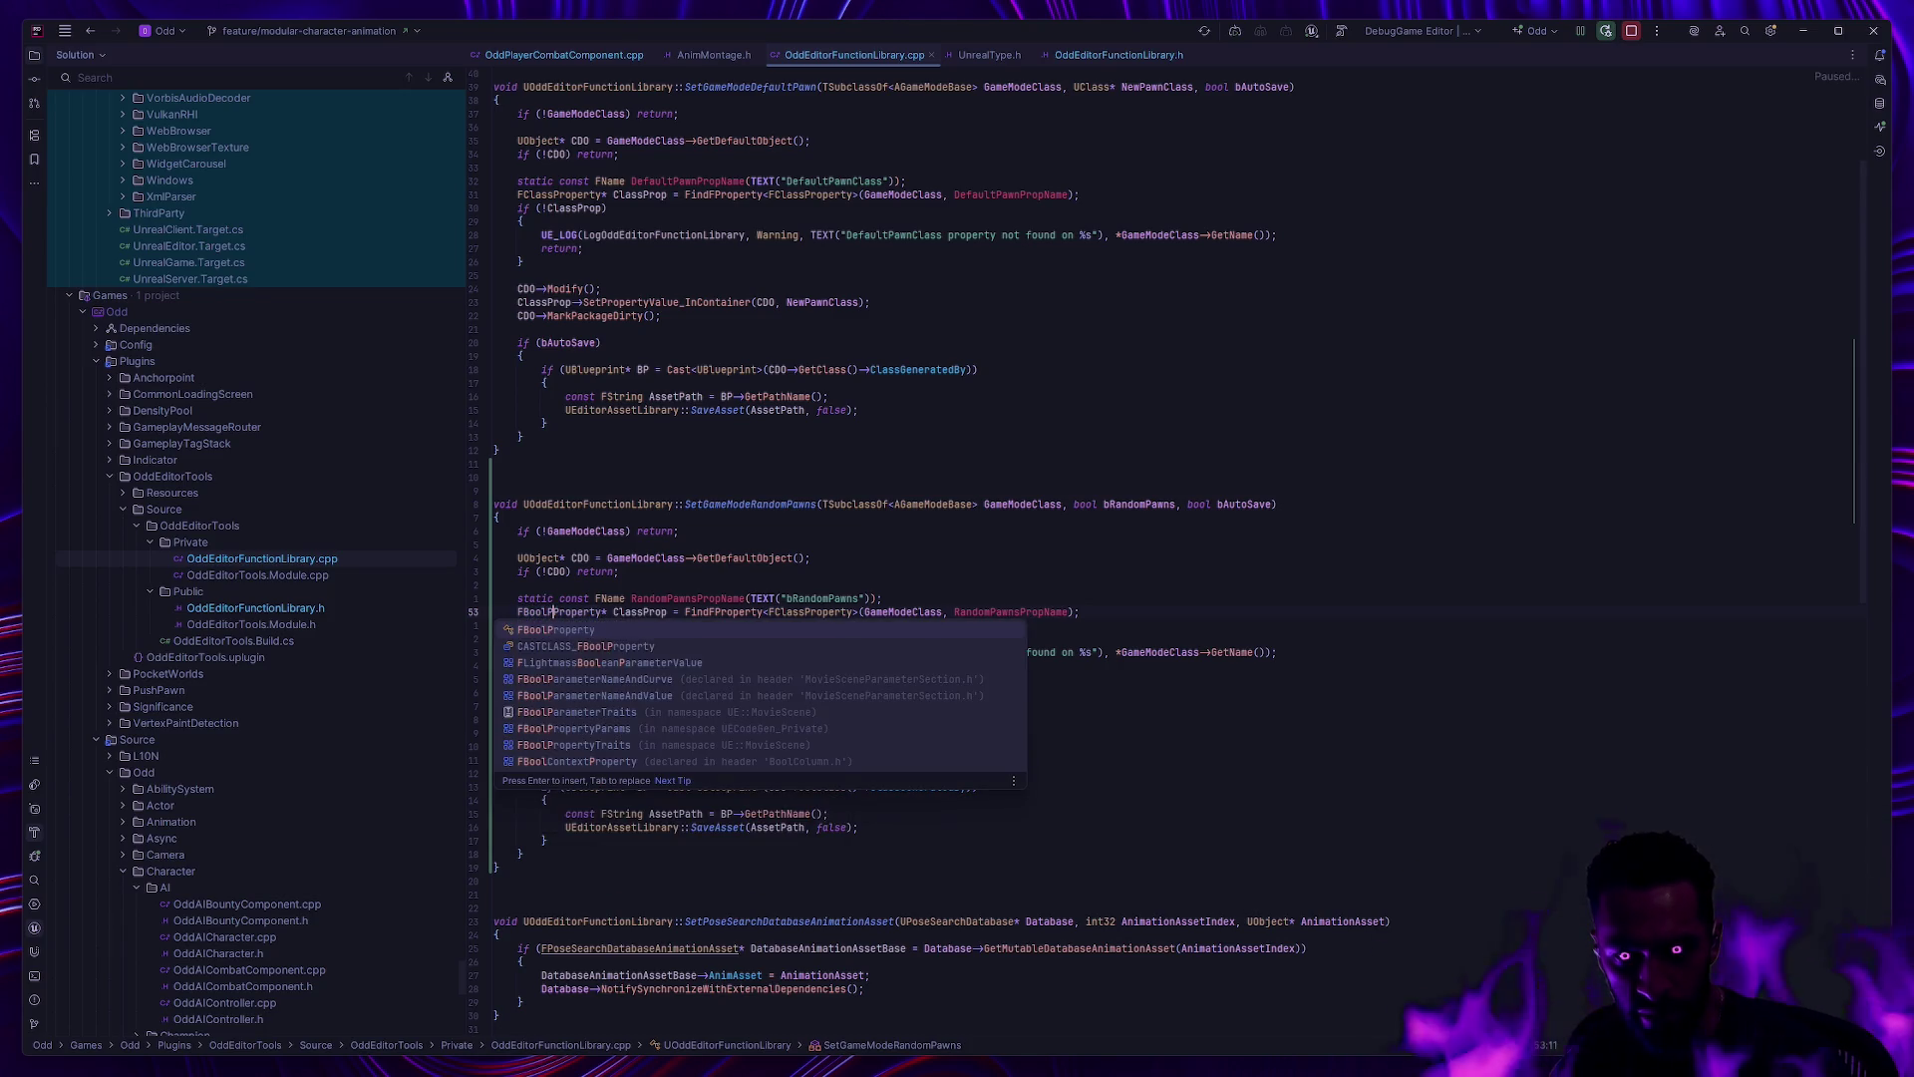
{"action": "key", "text": "Tab"}
{"action": "left_click", "coordinate": [632, 611]}
{"action": "key", "text": "ctrl+r"}
{"action": "key", "text": "ctrl+r"}
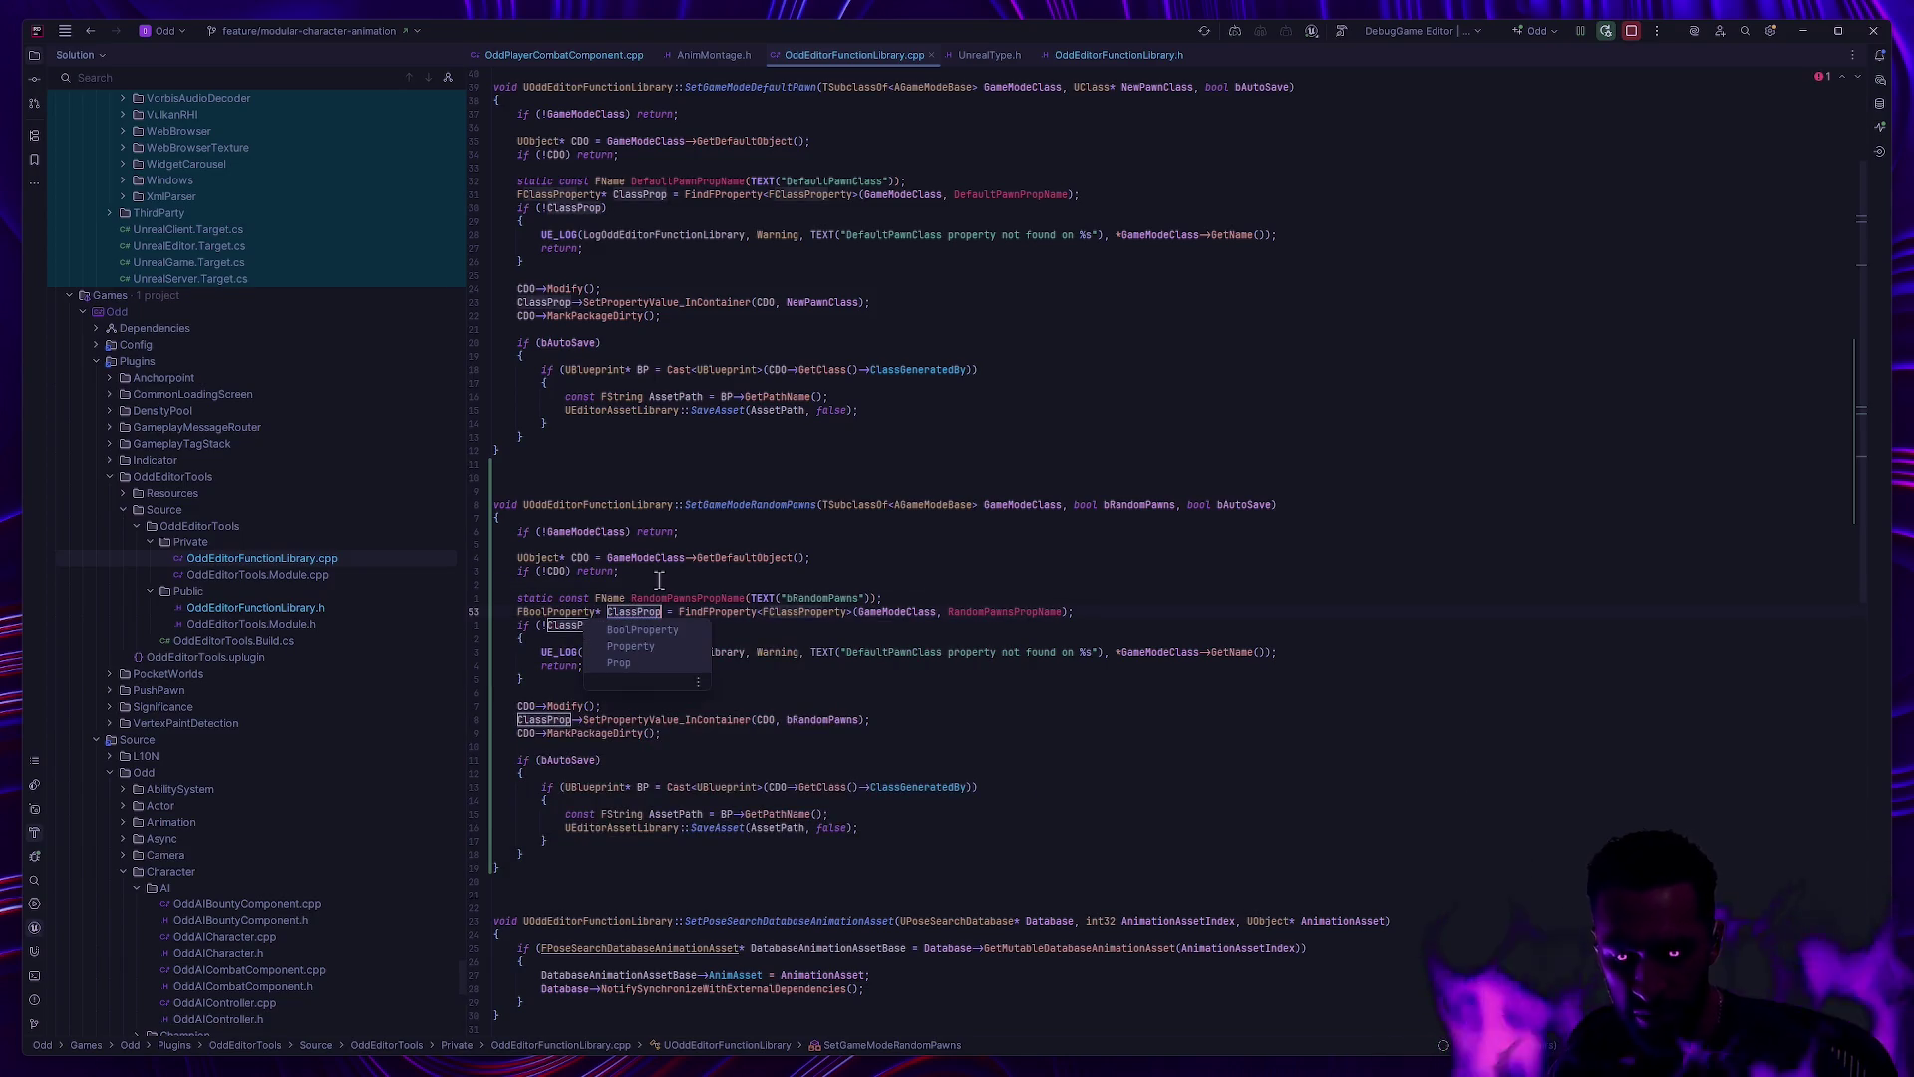
{"action": "type", "text": "BoolProp"}
{"action": "key", "text": "Return"}
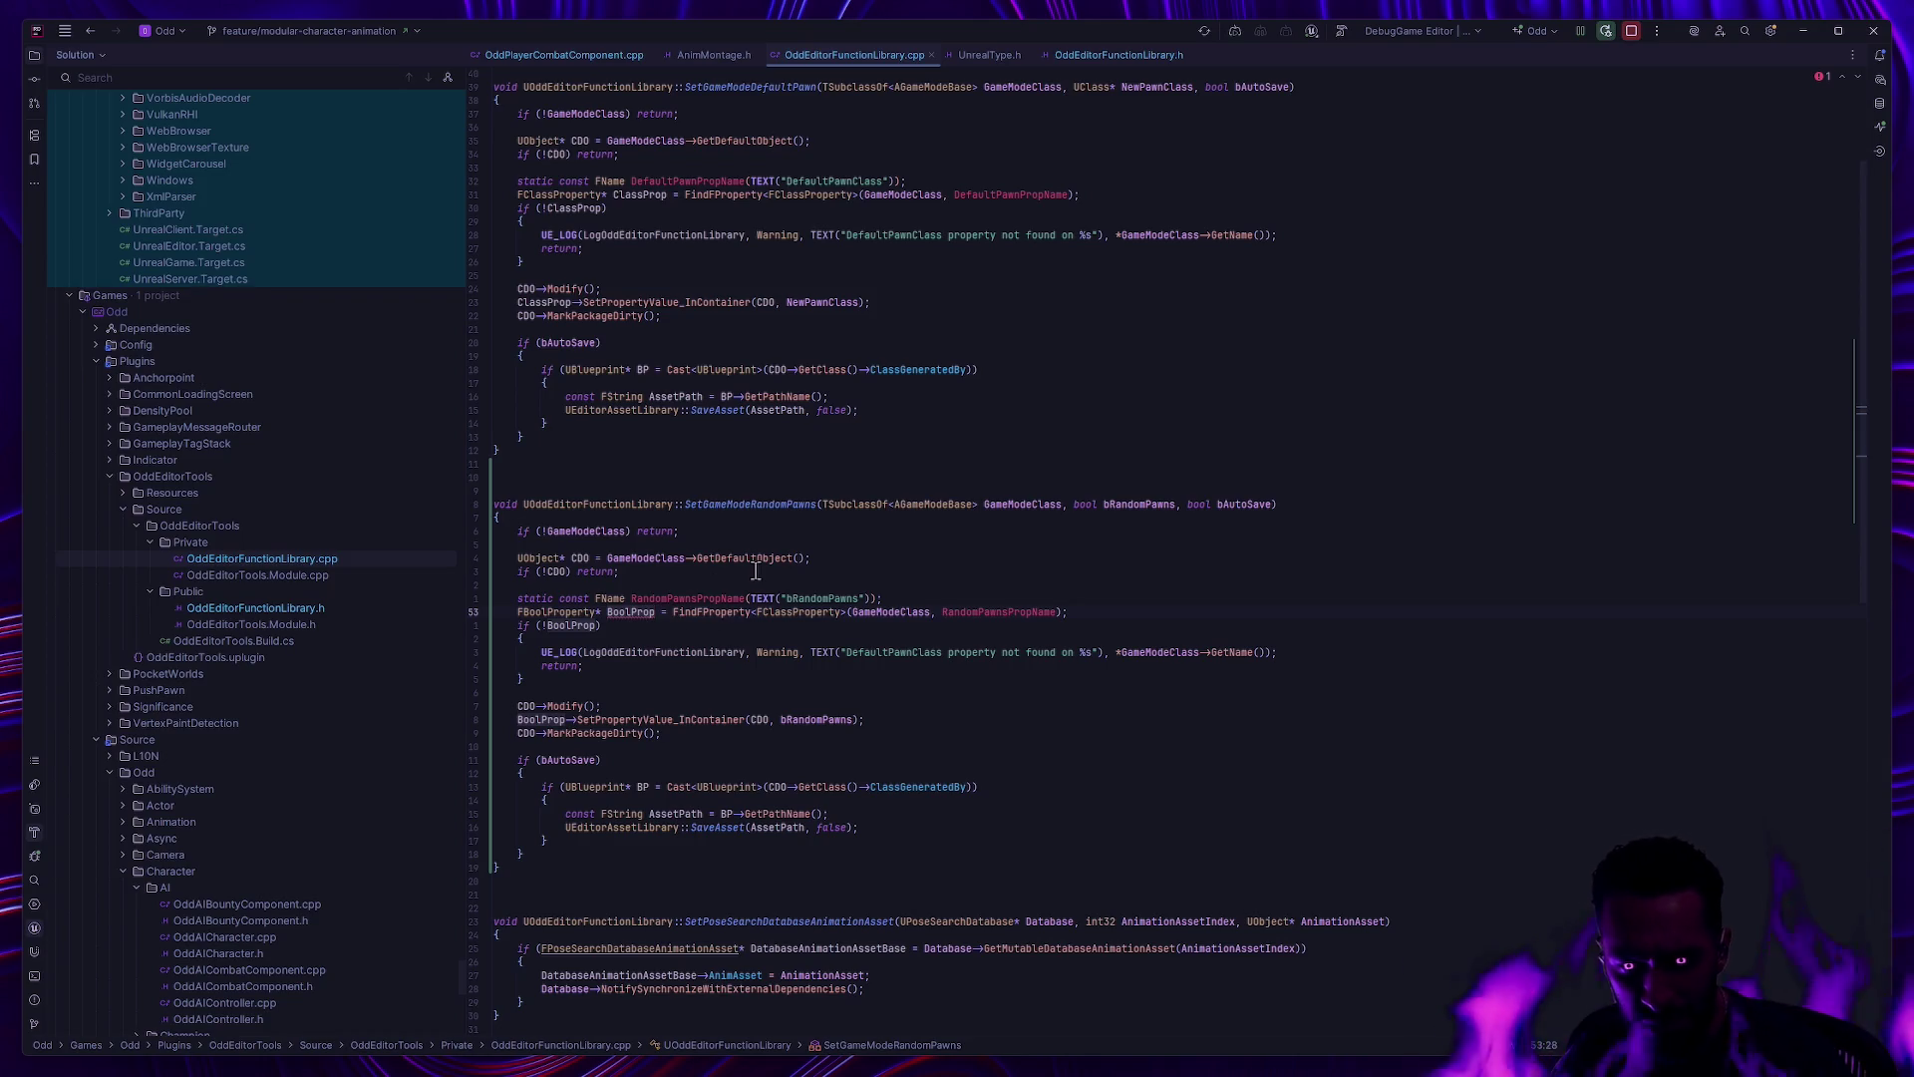
Step: Change FindFProperty's template type to FBoolProperty and review the null-check block
{"action": "key", "text": "Down"}
{"action": "key", "text": "Down"}
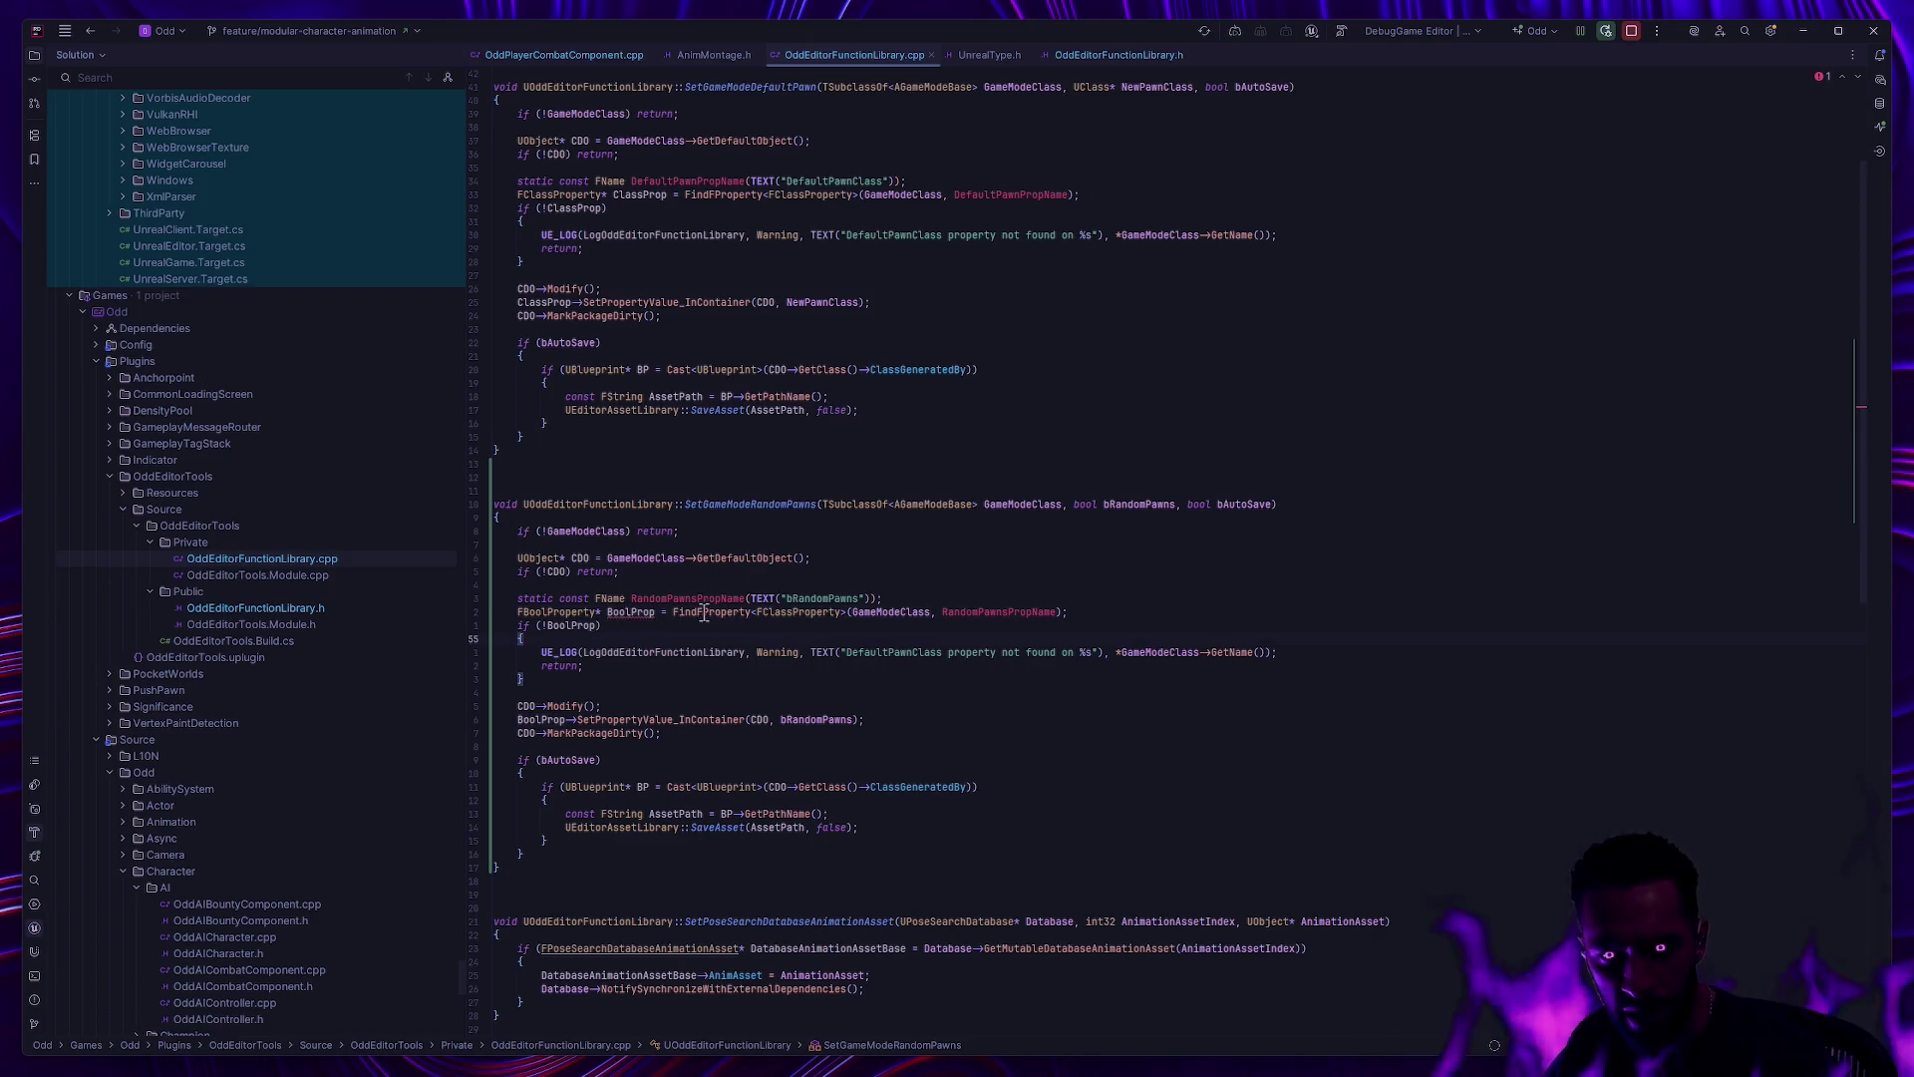
{"action": "left_click", "coordinate": [787, 612]}
{"action": "key", "text": "BackSpace"}
{"action": "key", "text": "BackSpace"}
{"action": "key", "text": "BackSpace"}
{"action": "type", "text": "Bool"}
{"action": "left_click", "coordinate": [942, 573]}
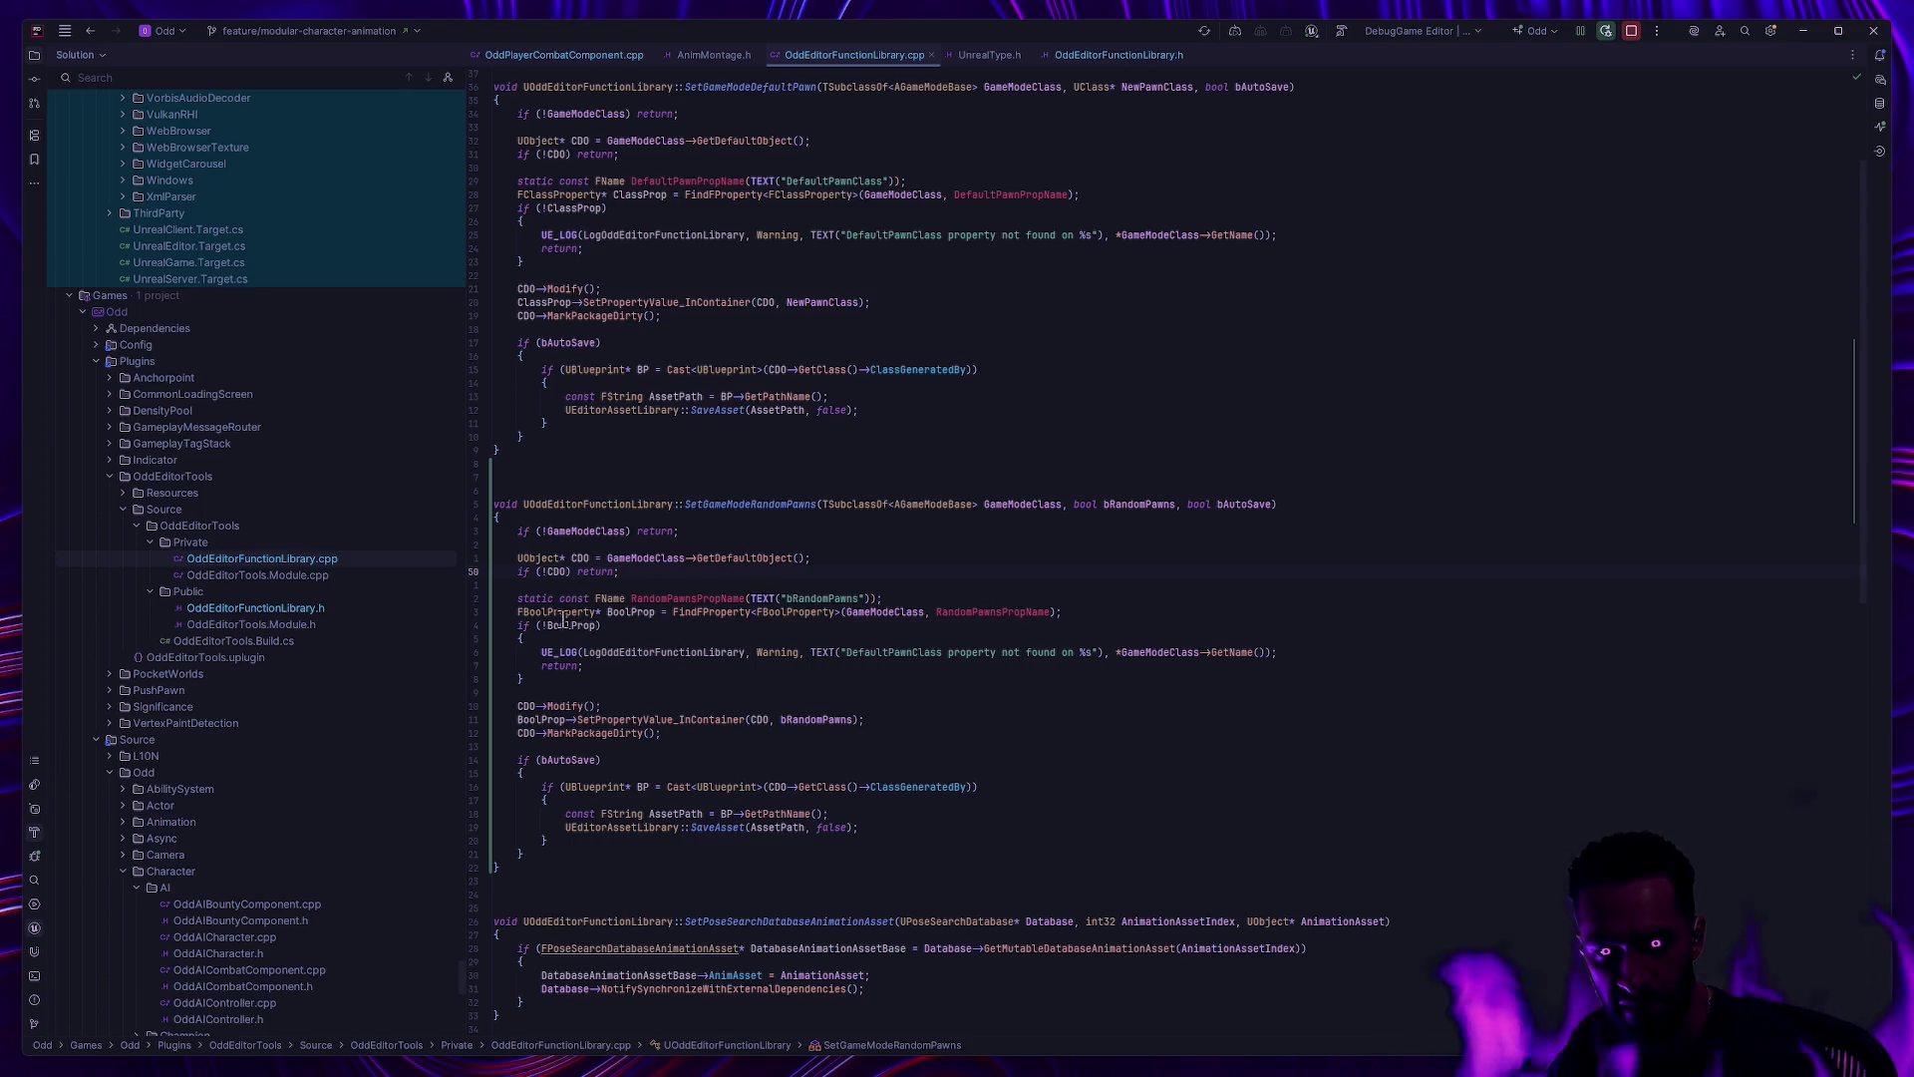
{"action": "left_click", "coordinate": [703, 693]}
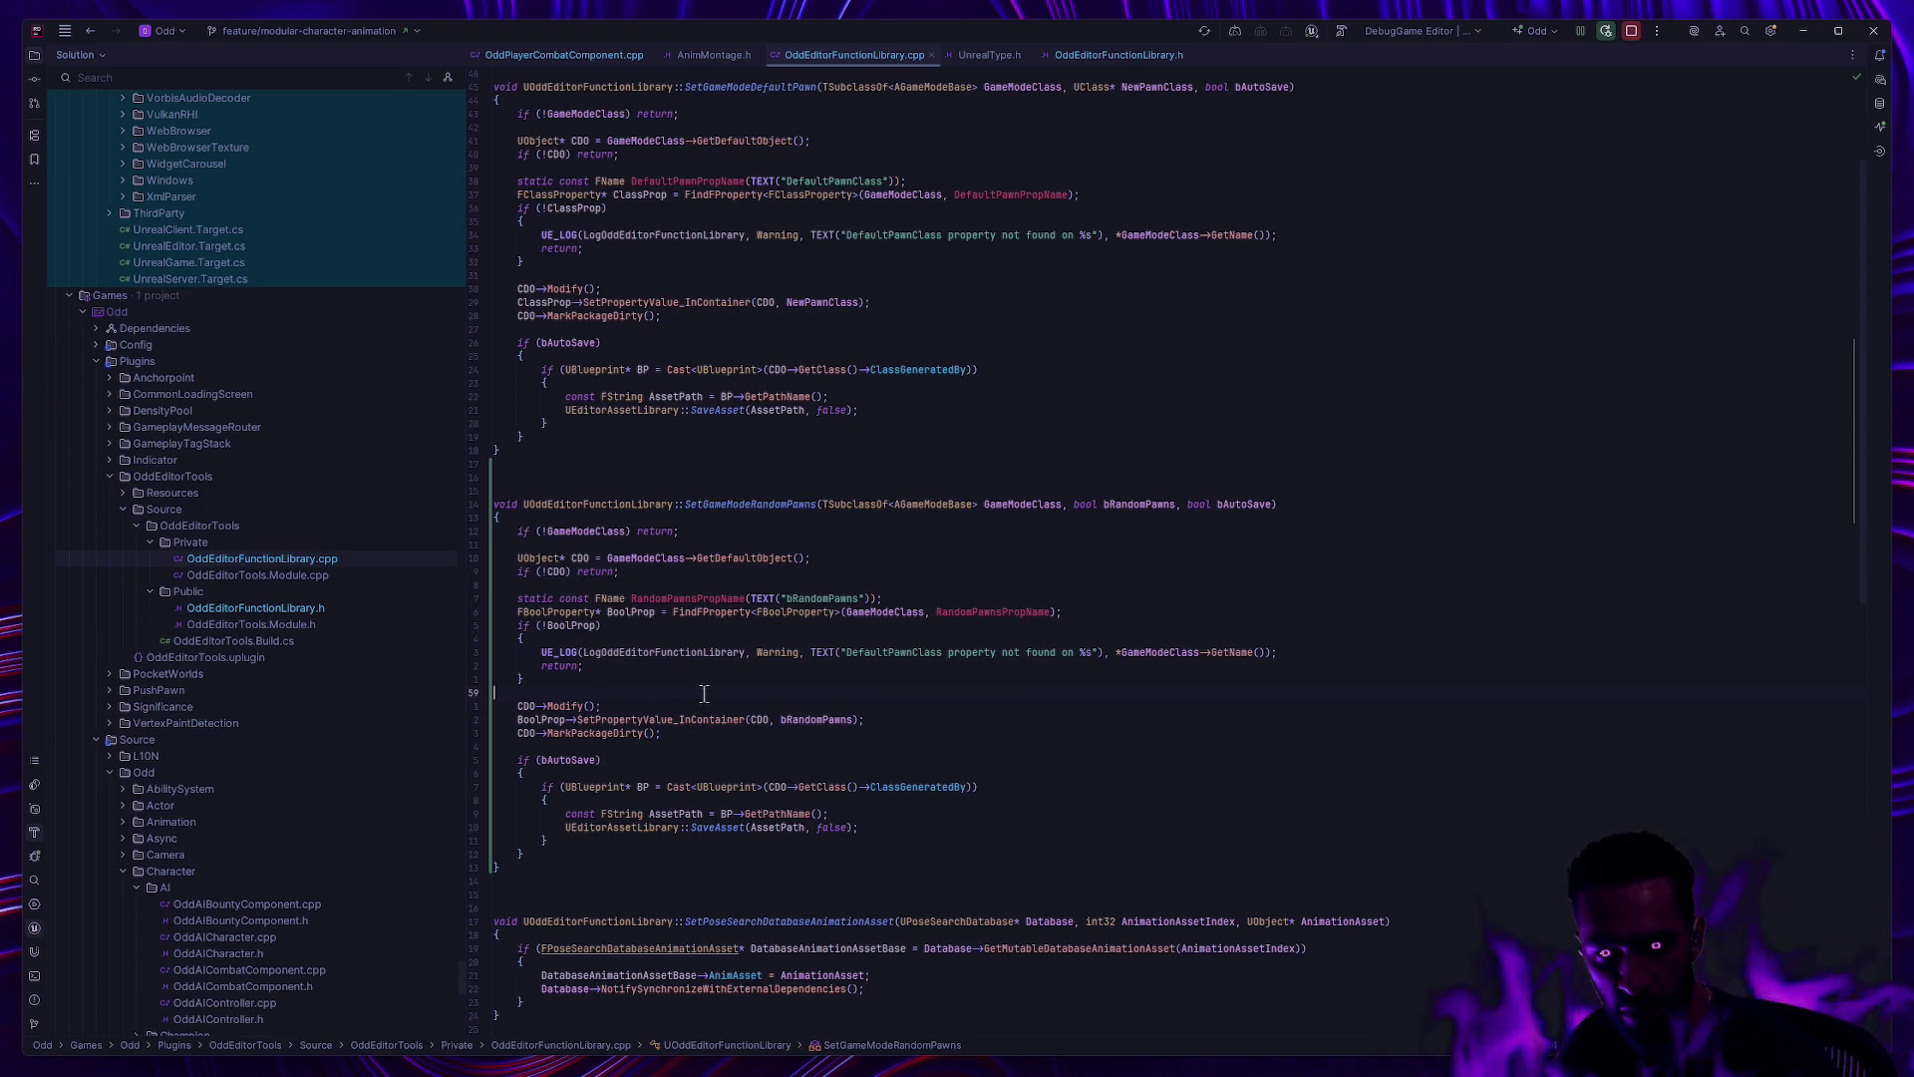
{"action": "left_click", "coordinate": [857, 680]}
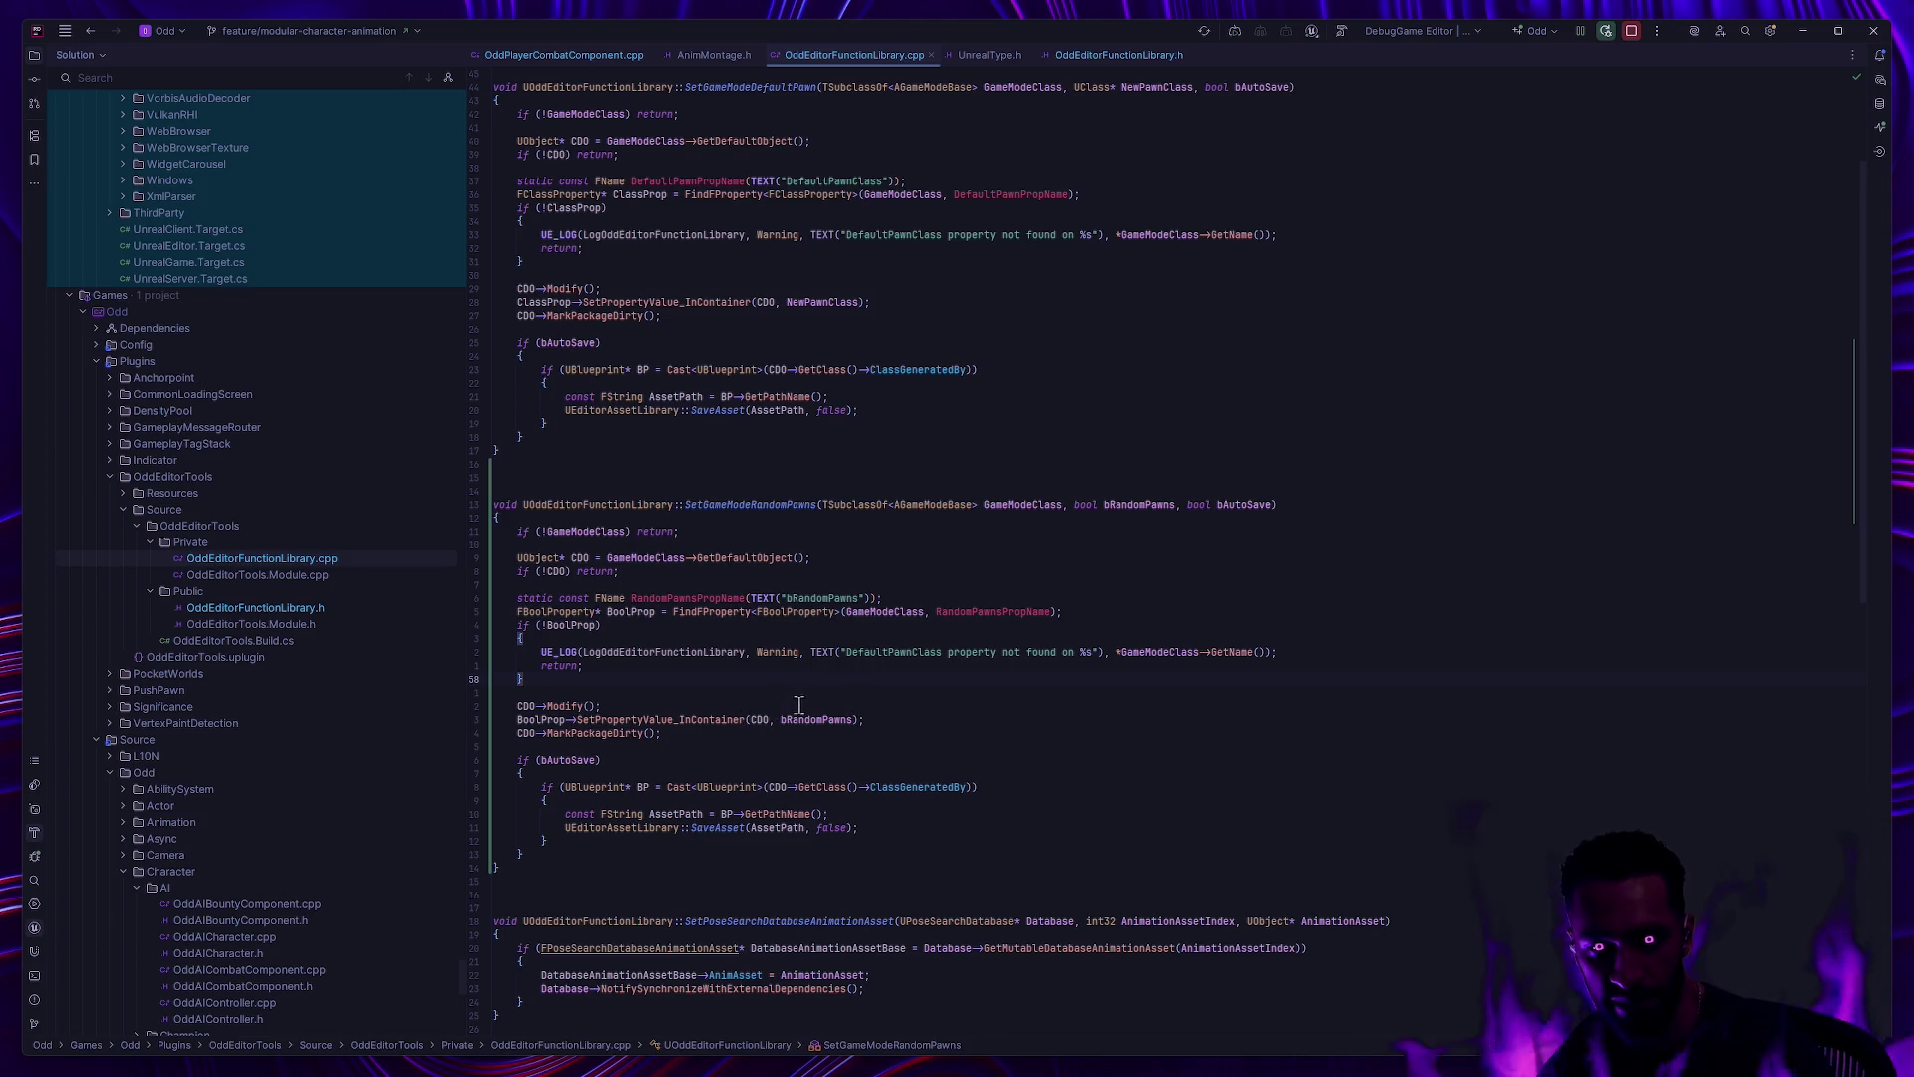
{"action": "left_click", "coordinate": [912, 690]}
{"action": "scroll", "coordinate": [927, 665], "scroll_direction": "down", "scroll_amount": 3}
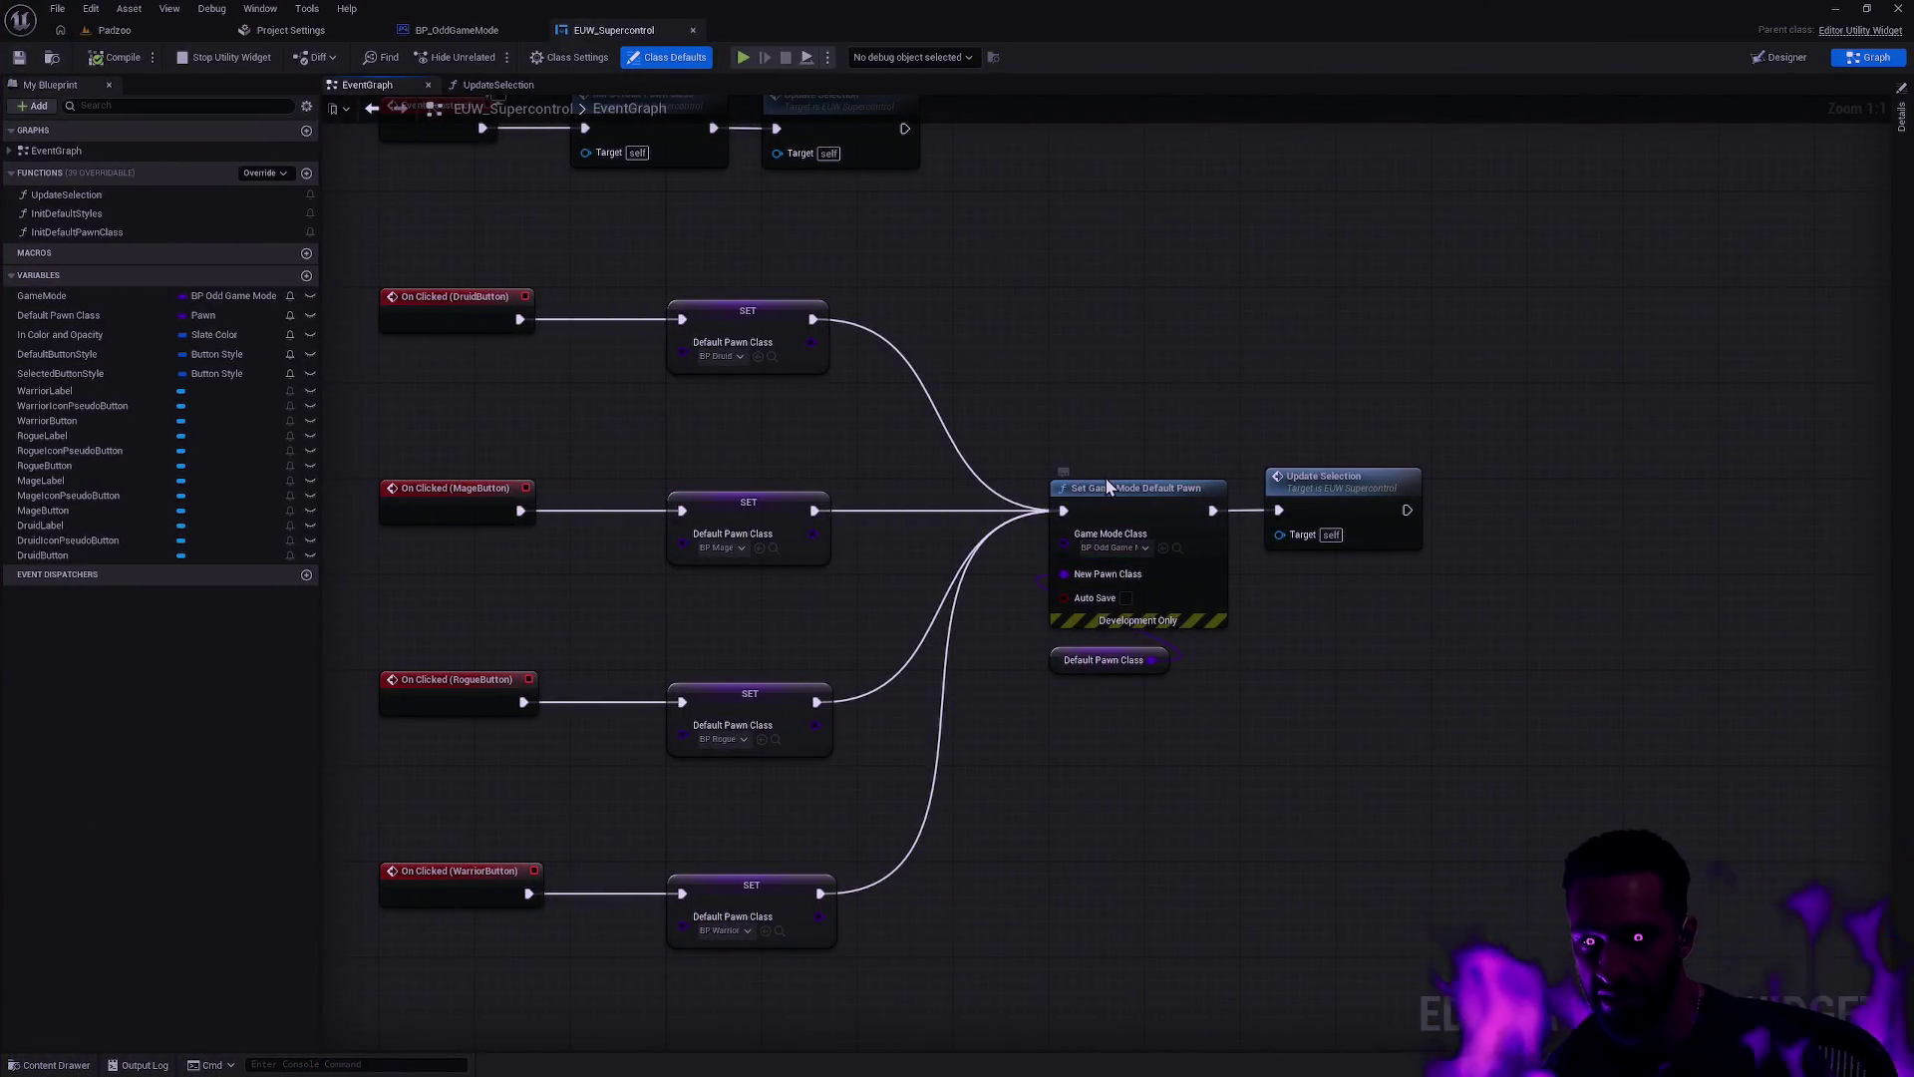
Step: Check BP_OddGameMode's Get Default Pawn Class graph, return to EUW_Supercontrol, then back to Rider
{"action": "left_click", "coordinate": [457, 30]}
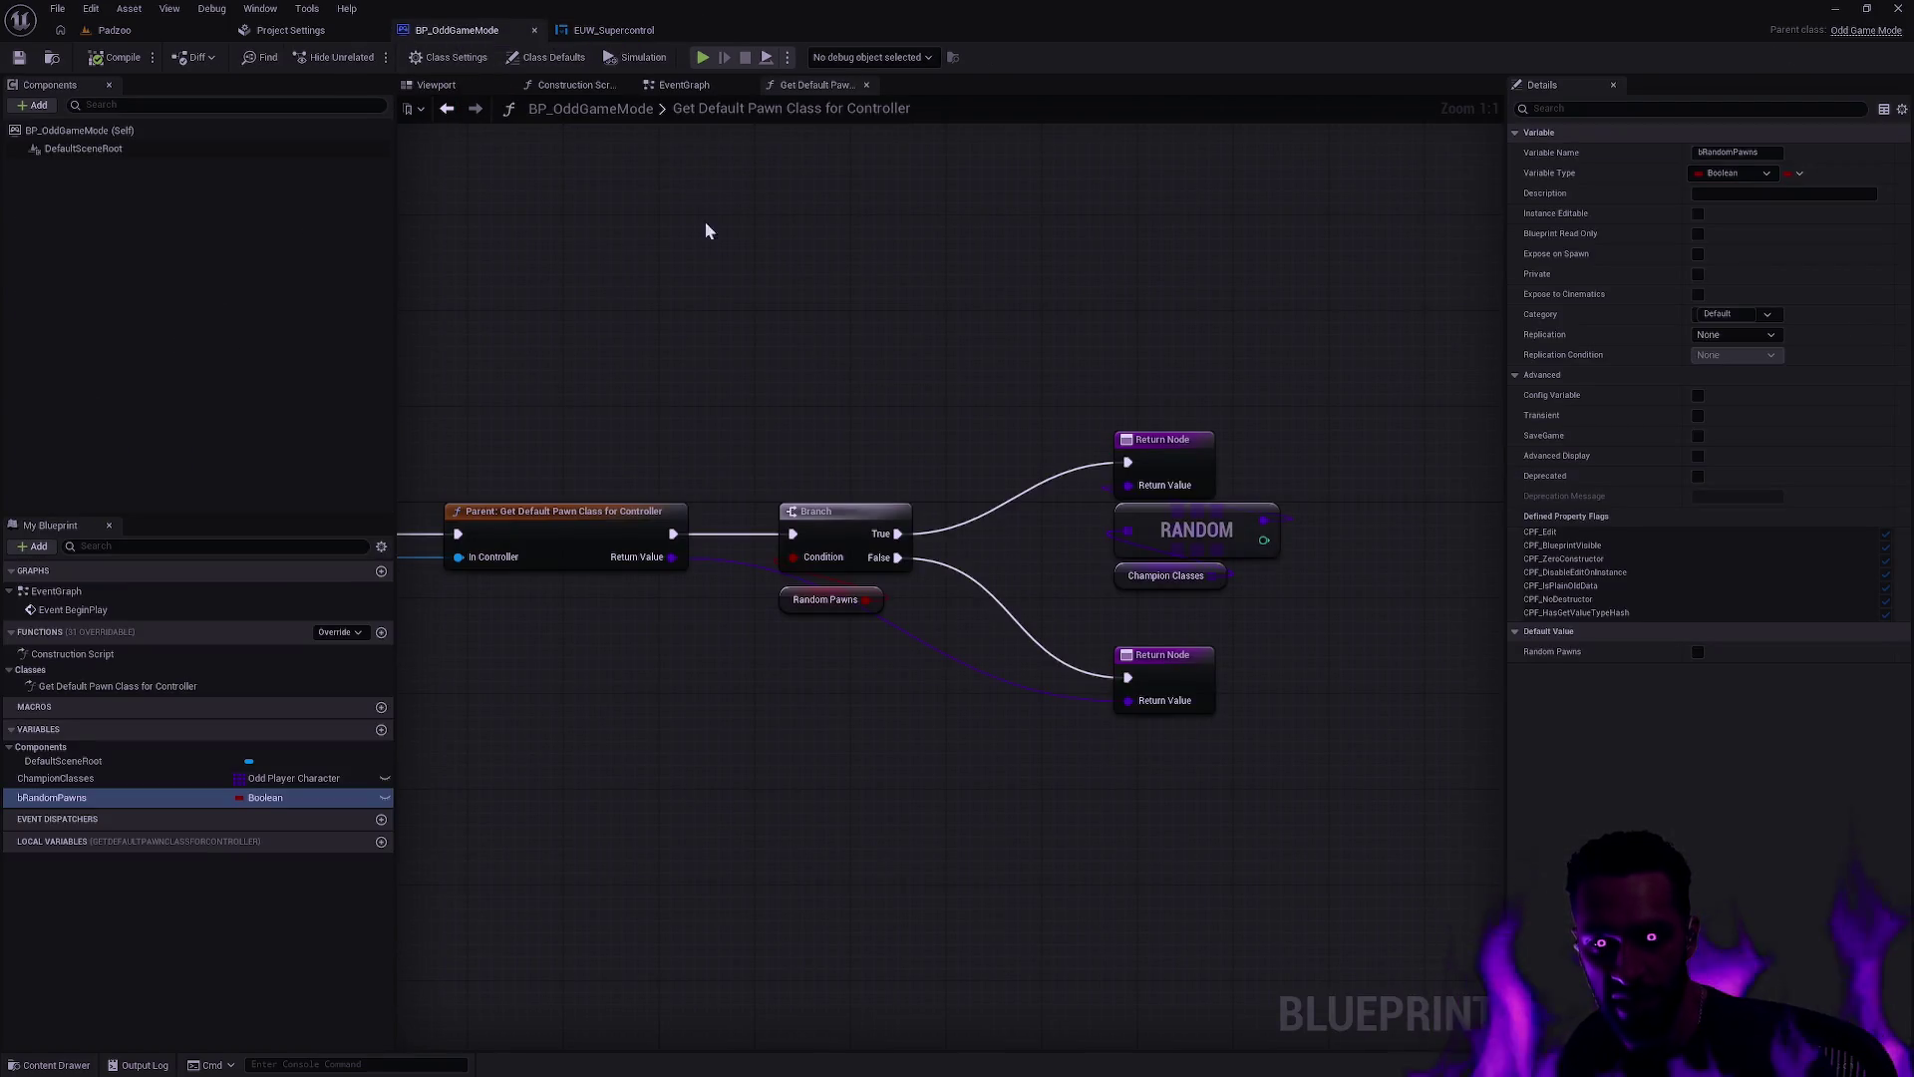
{"action": "left_click_drag", "start_coordinate": [798, 292], "coordinate": [1010, 292]}
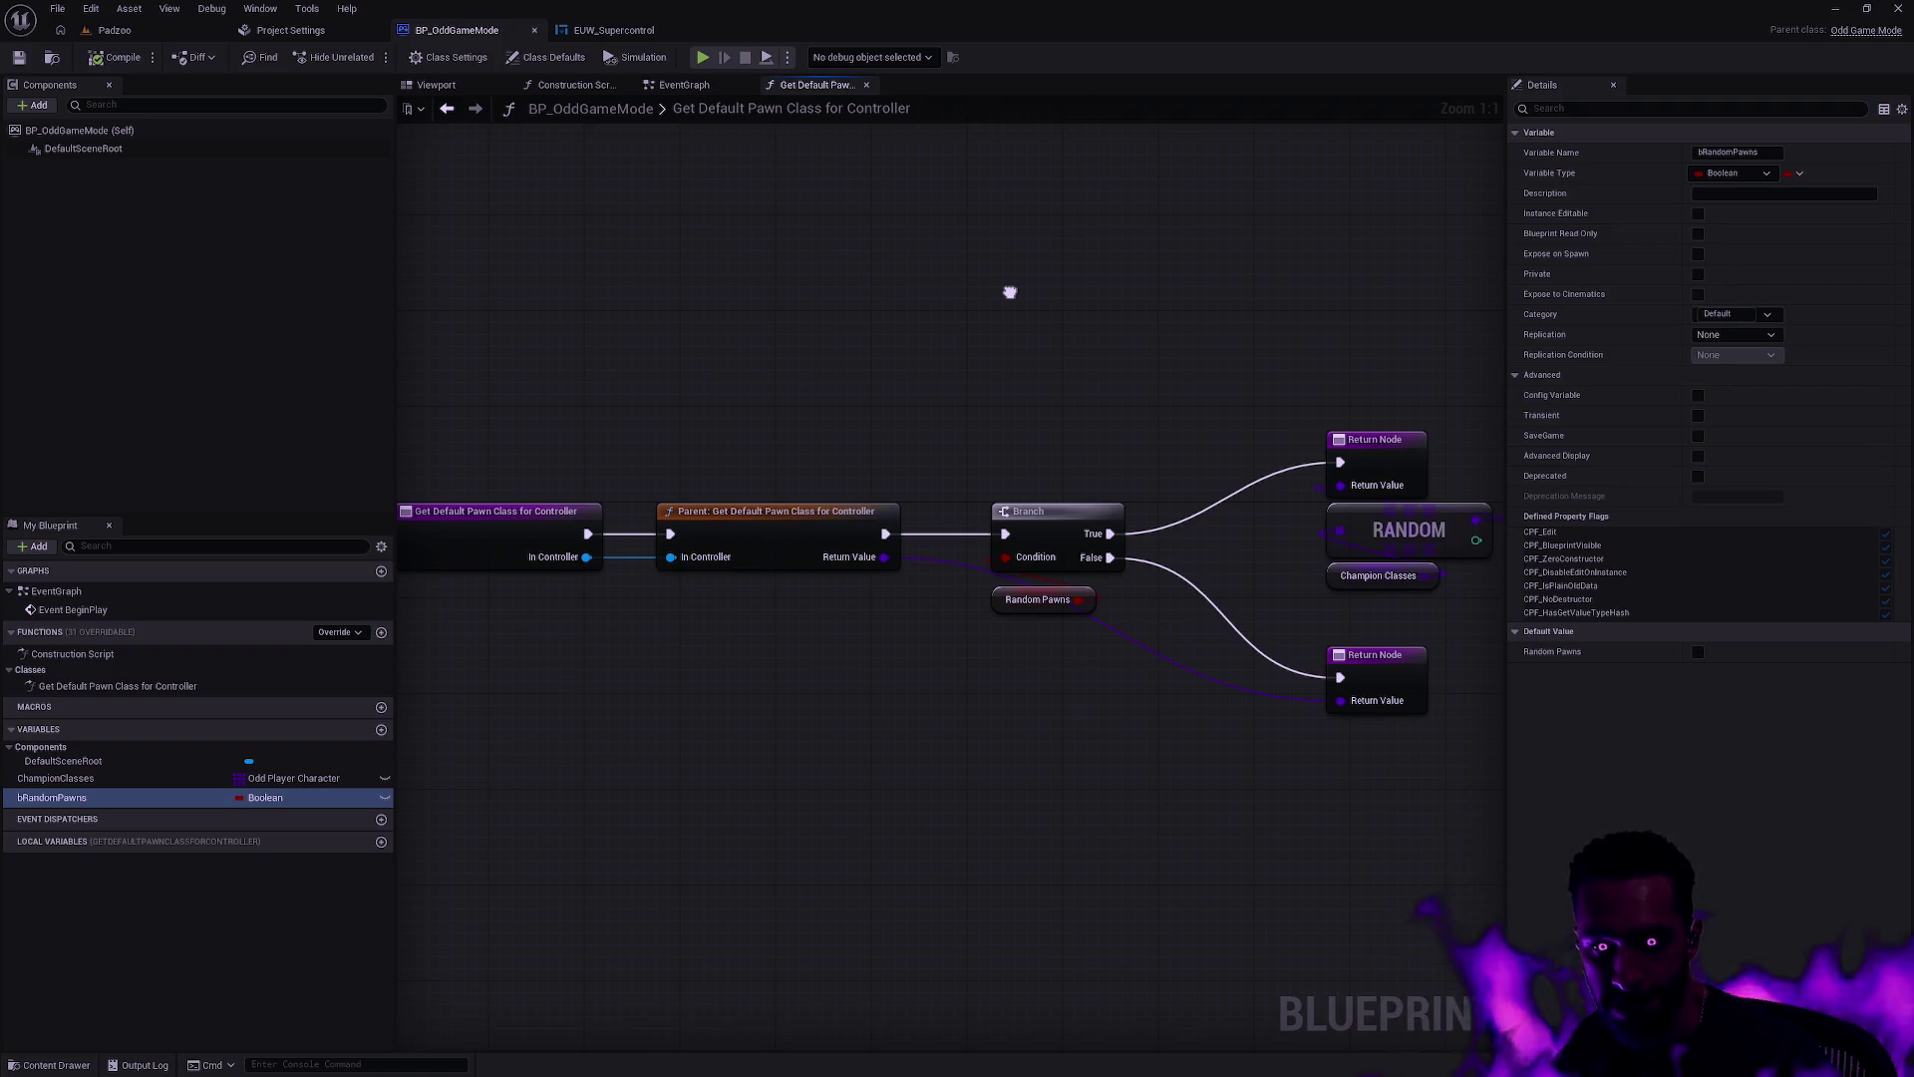
{"action": "left_click", "coordinate": [588, 30]}
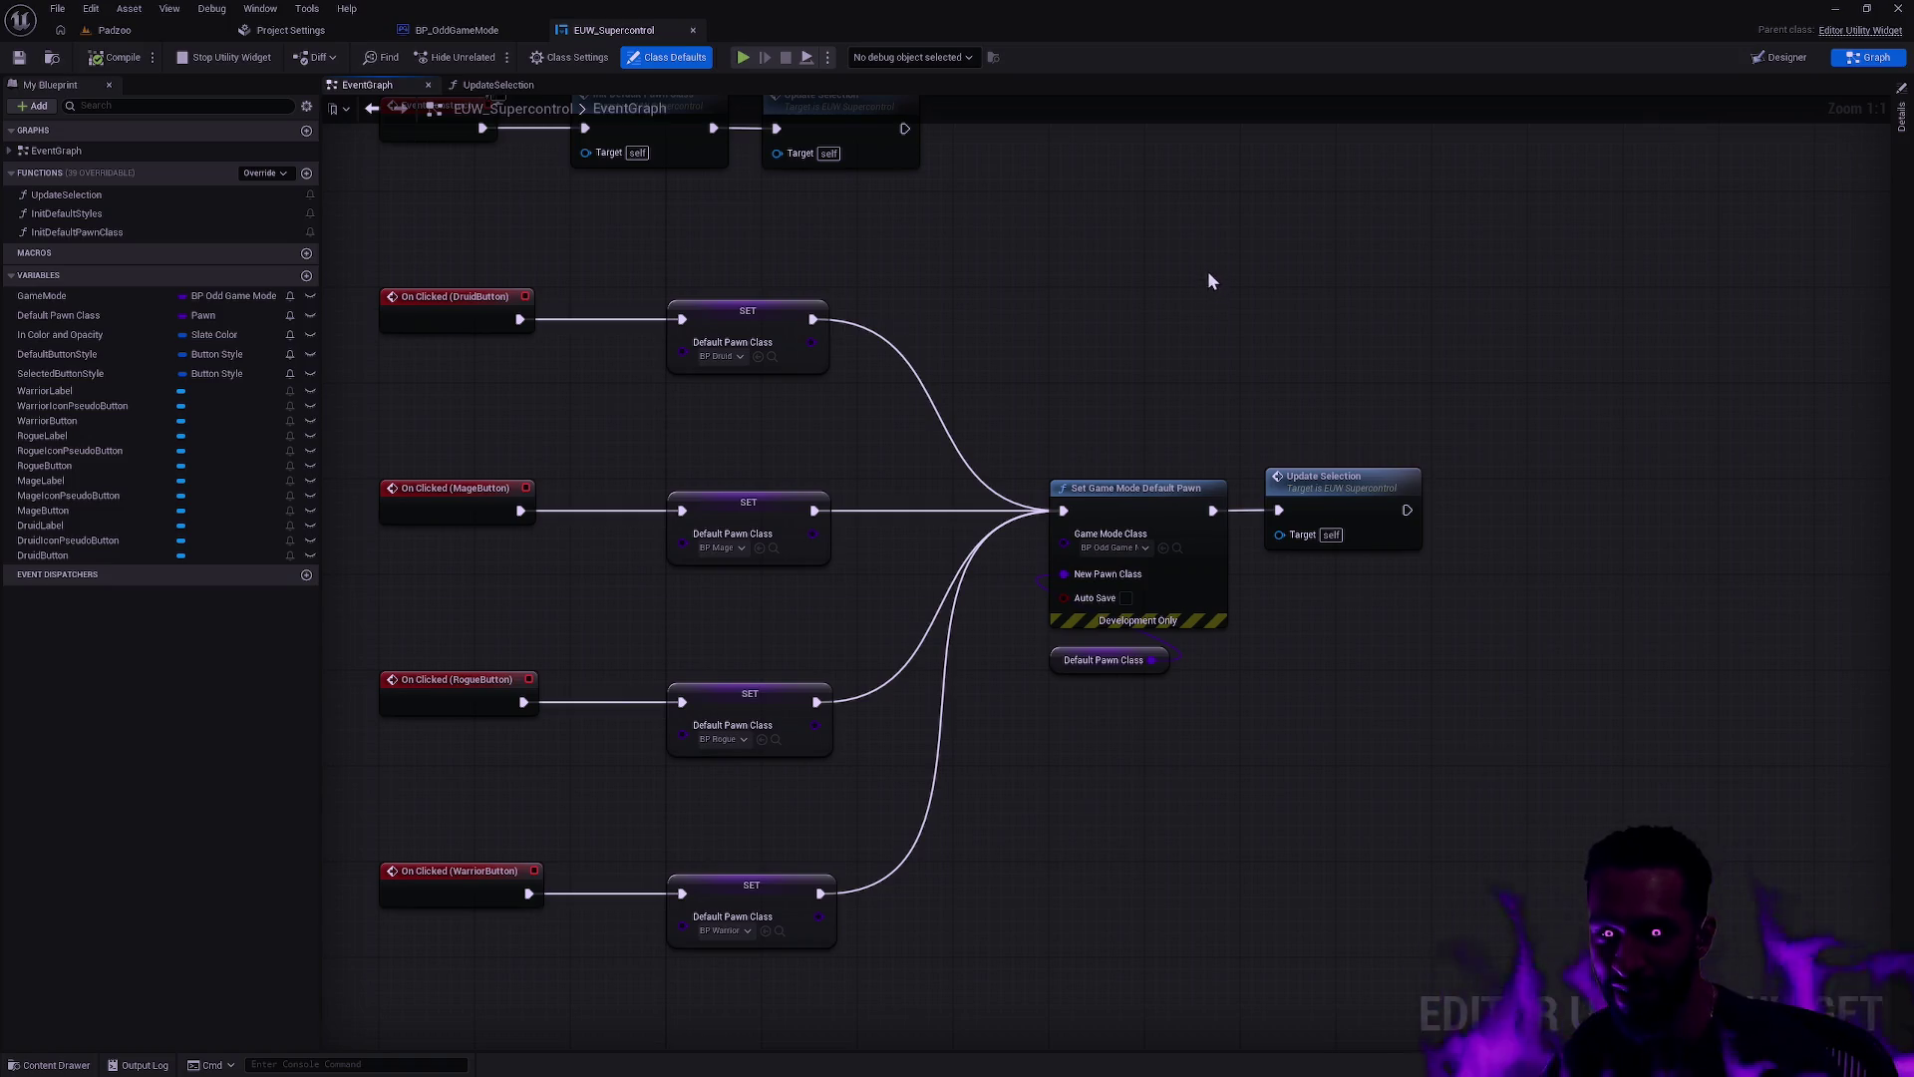
{"action": "key", "text": "alt+Tab"}
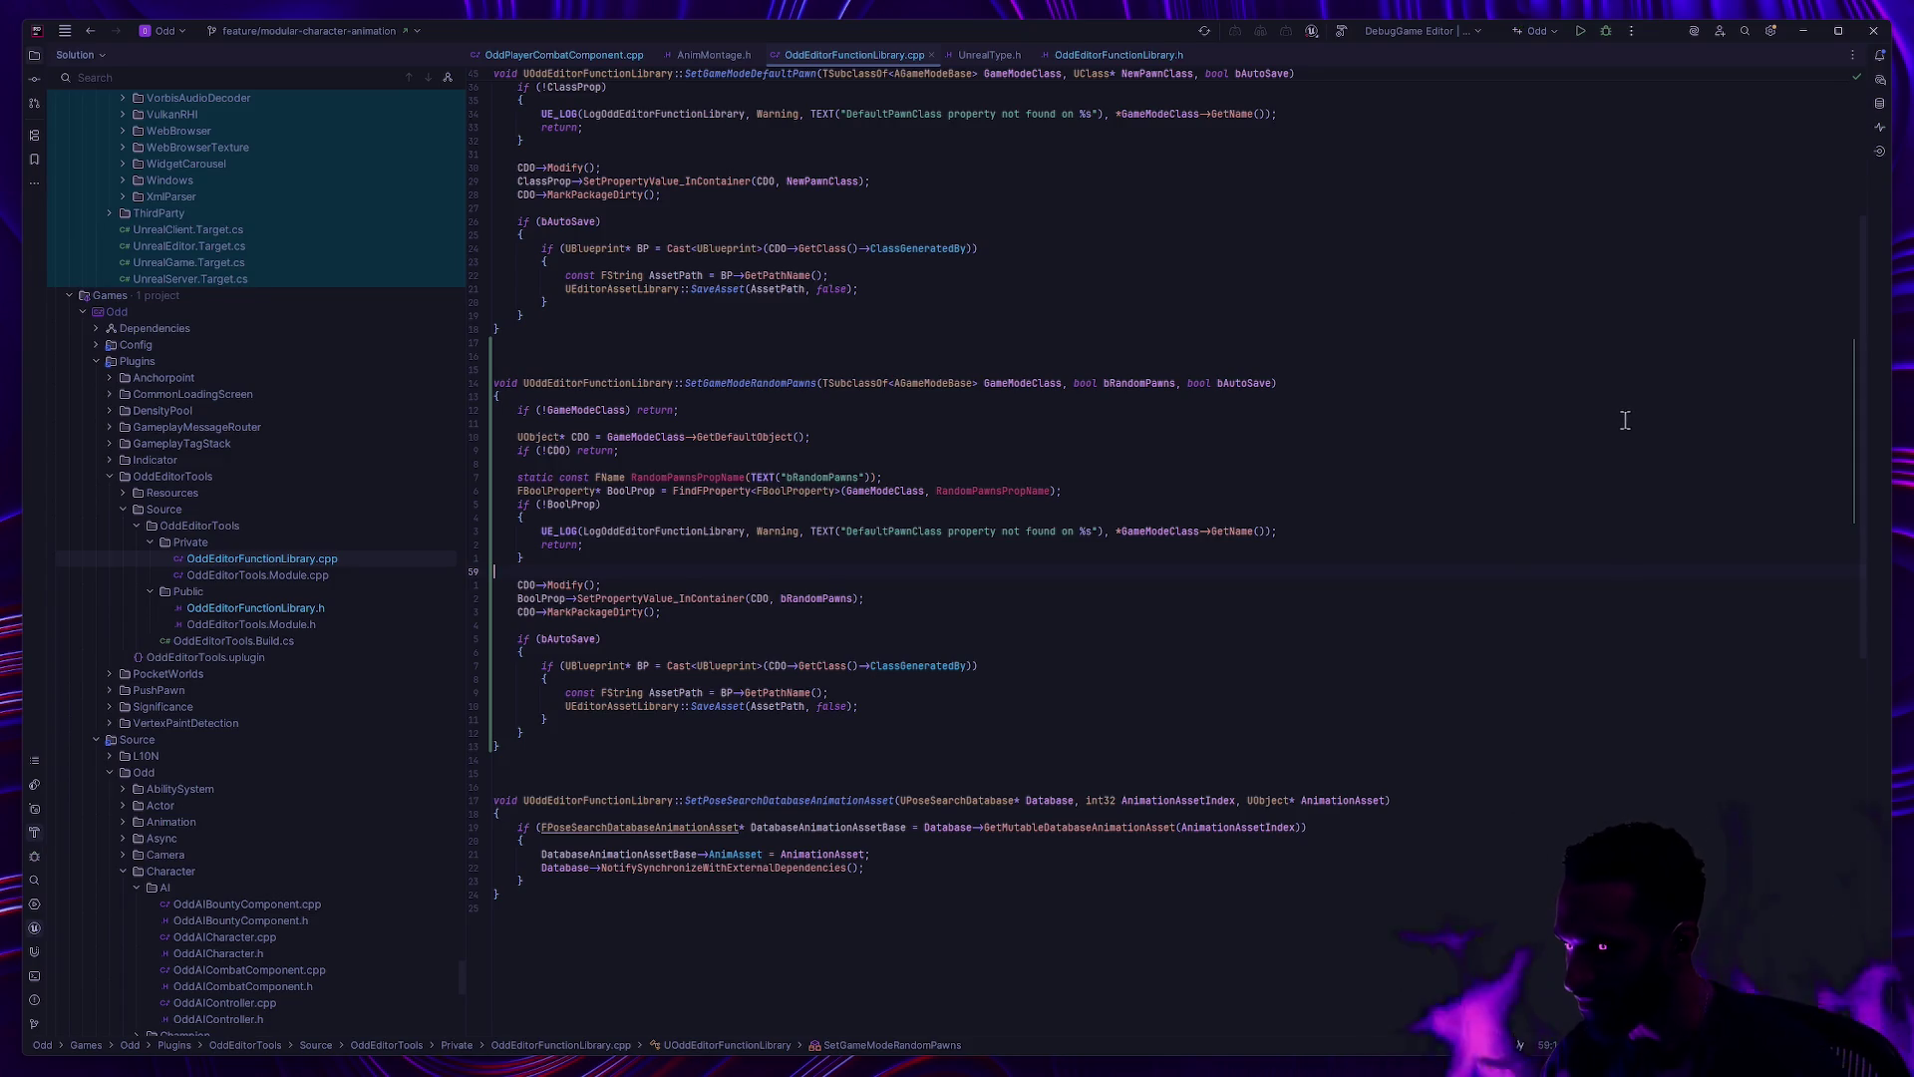
Step: Rebuild the OddEditor Win64 DebugGame target from Rider's toolbar
{"action": "left_click", "coordinate": [1598, 44]}
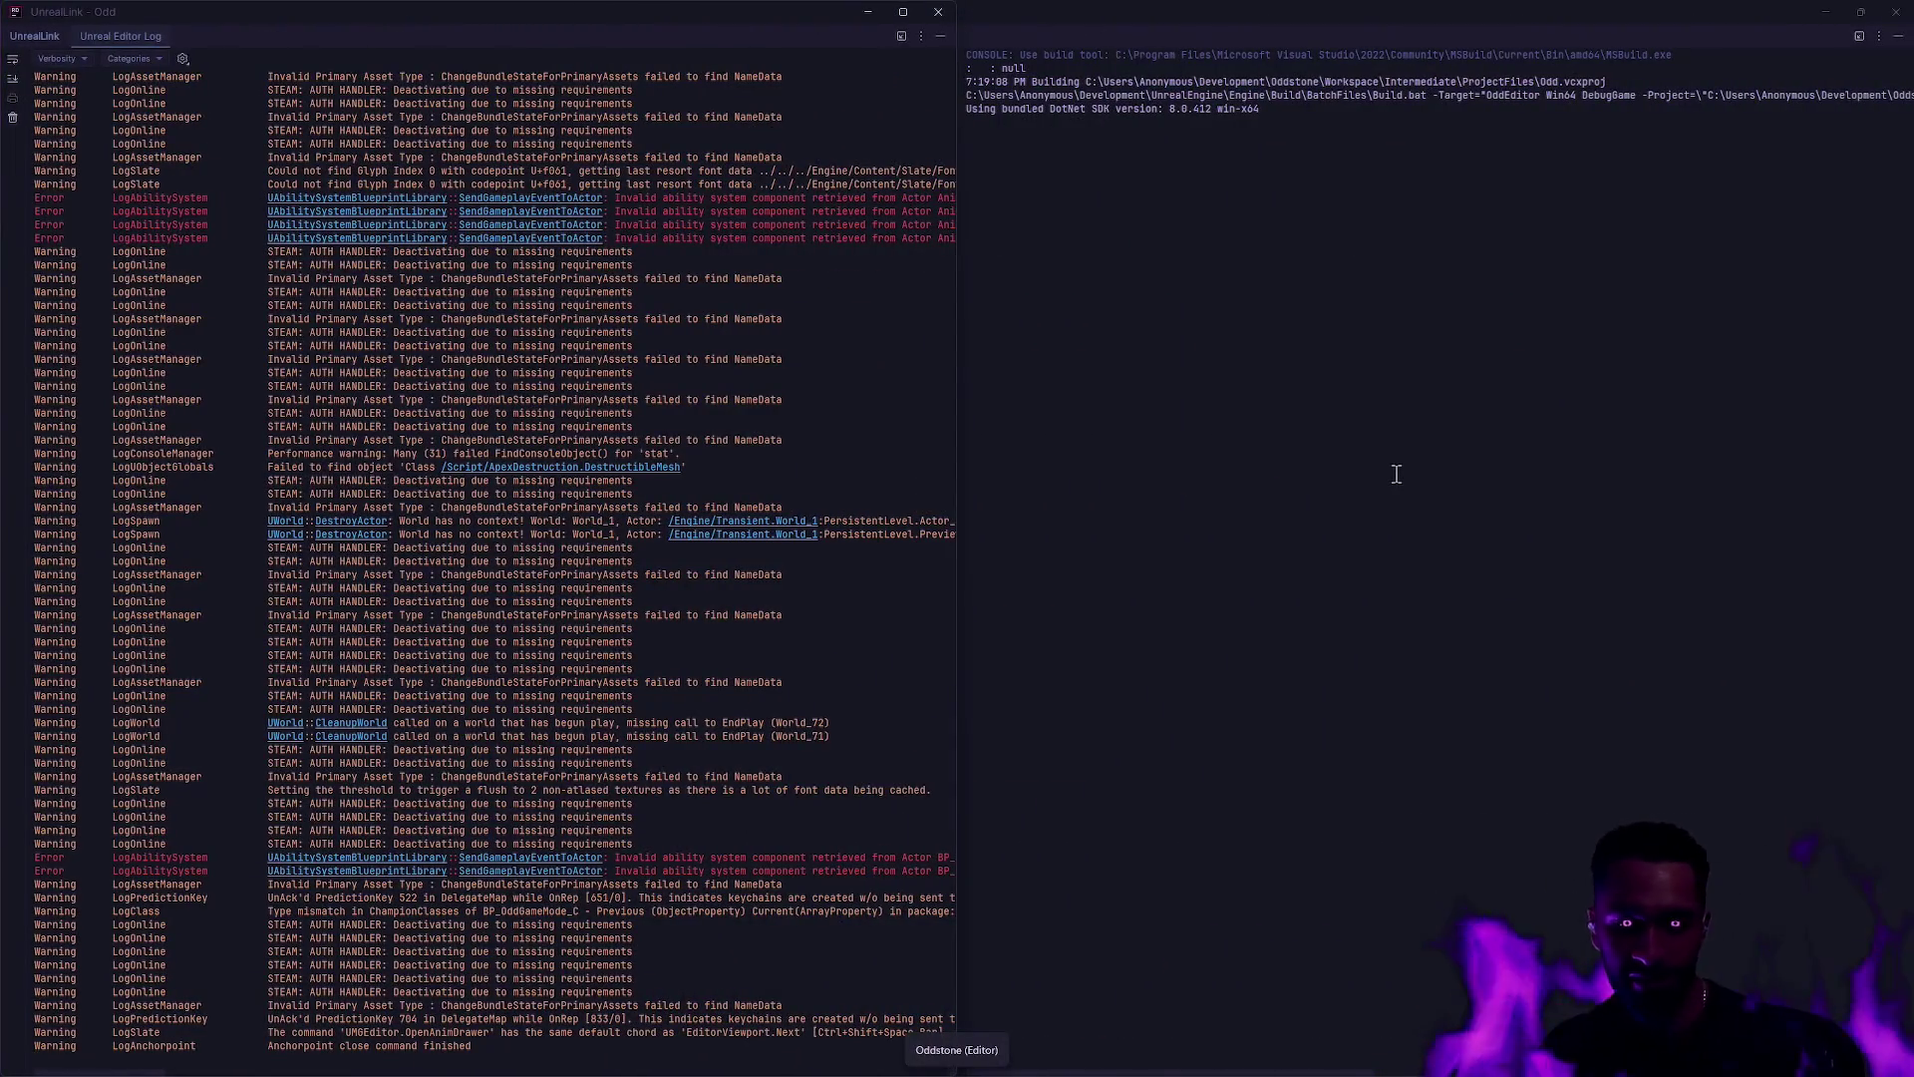
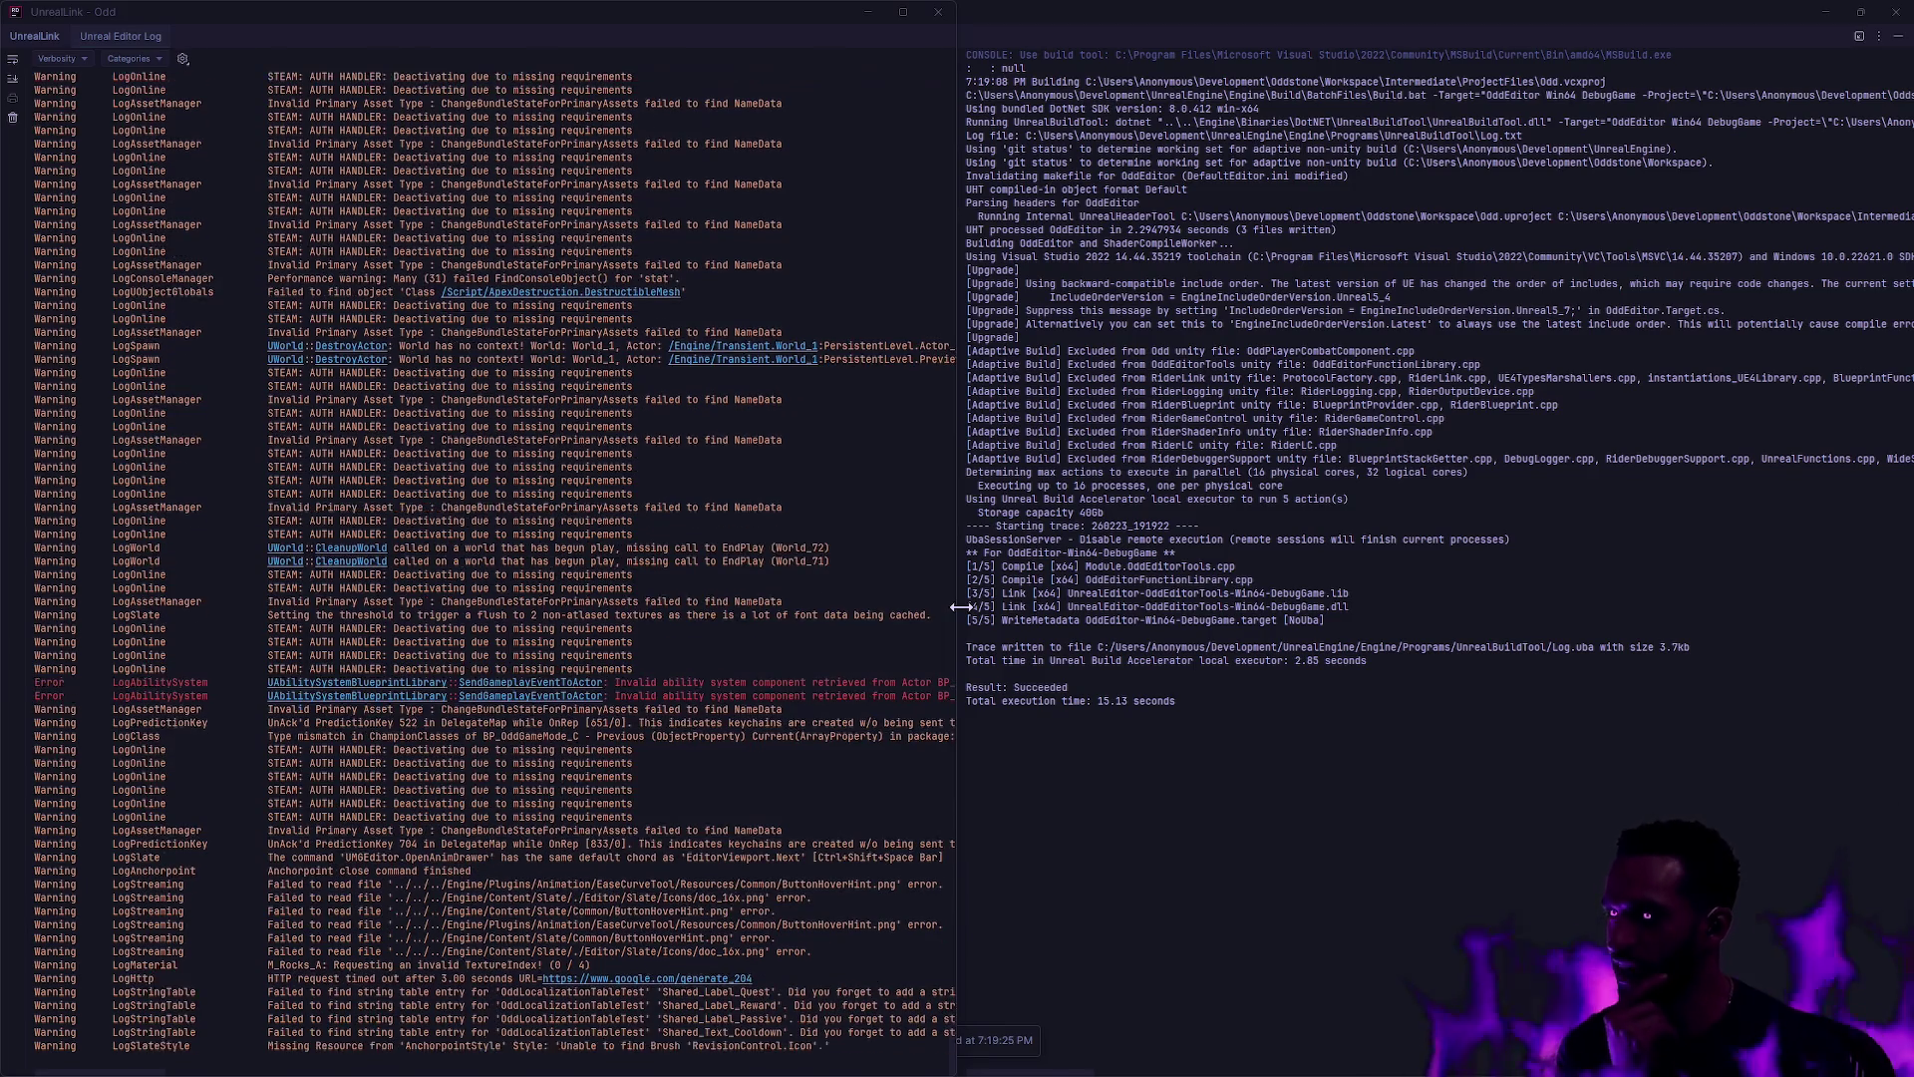
Step: Switch from Rider back to the Unreal Editor showing BP_OddGameMode's pawn-class graph
{"action": "key", "text": "alt+Tab"}
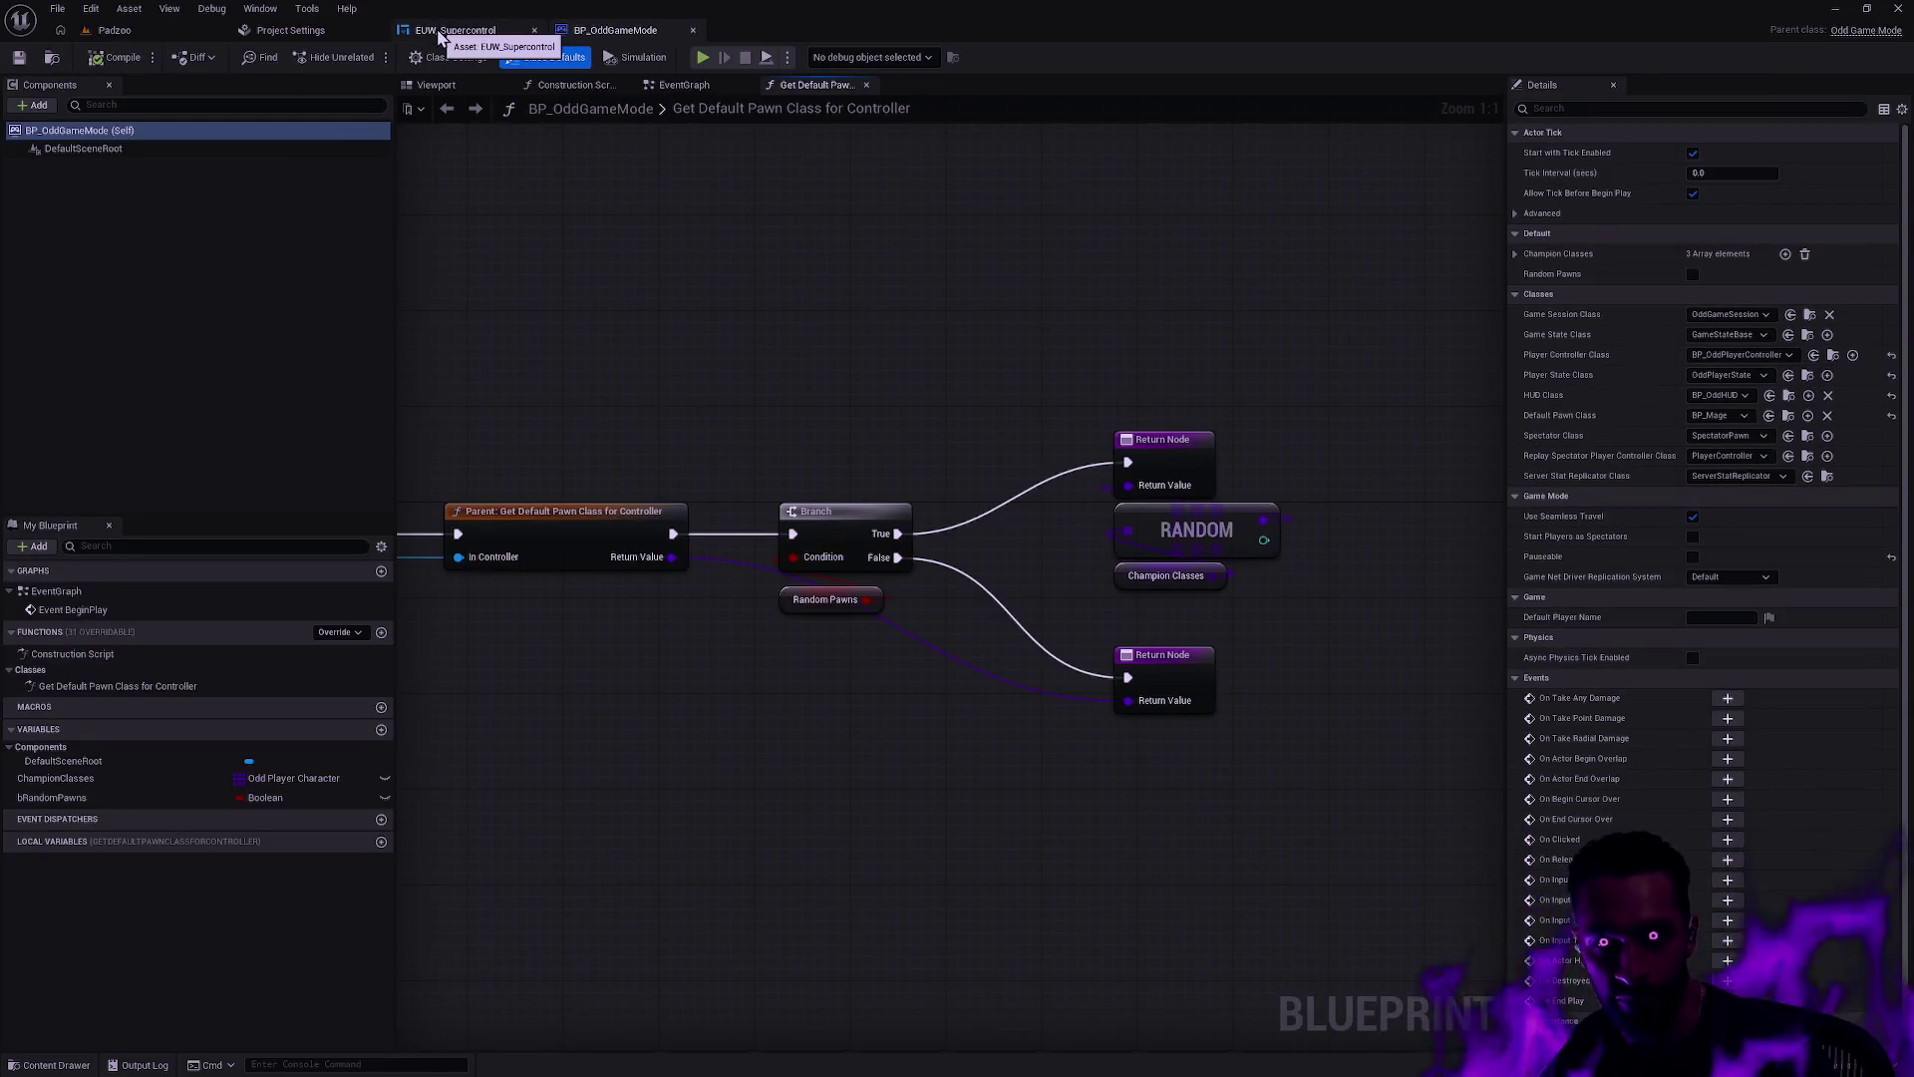
Step: Duplicate WarriorButton in EUW_Supercontrol and rename the copy RandomButton
{"action": "left_click", "coordinate": [454, 28]}
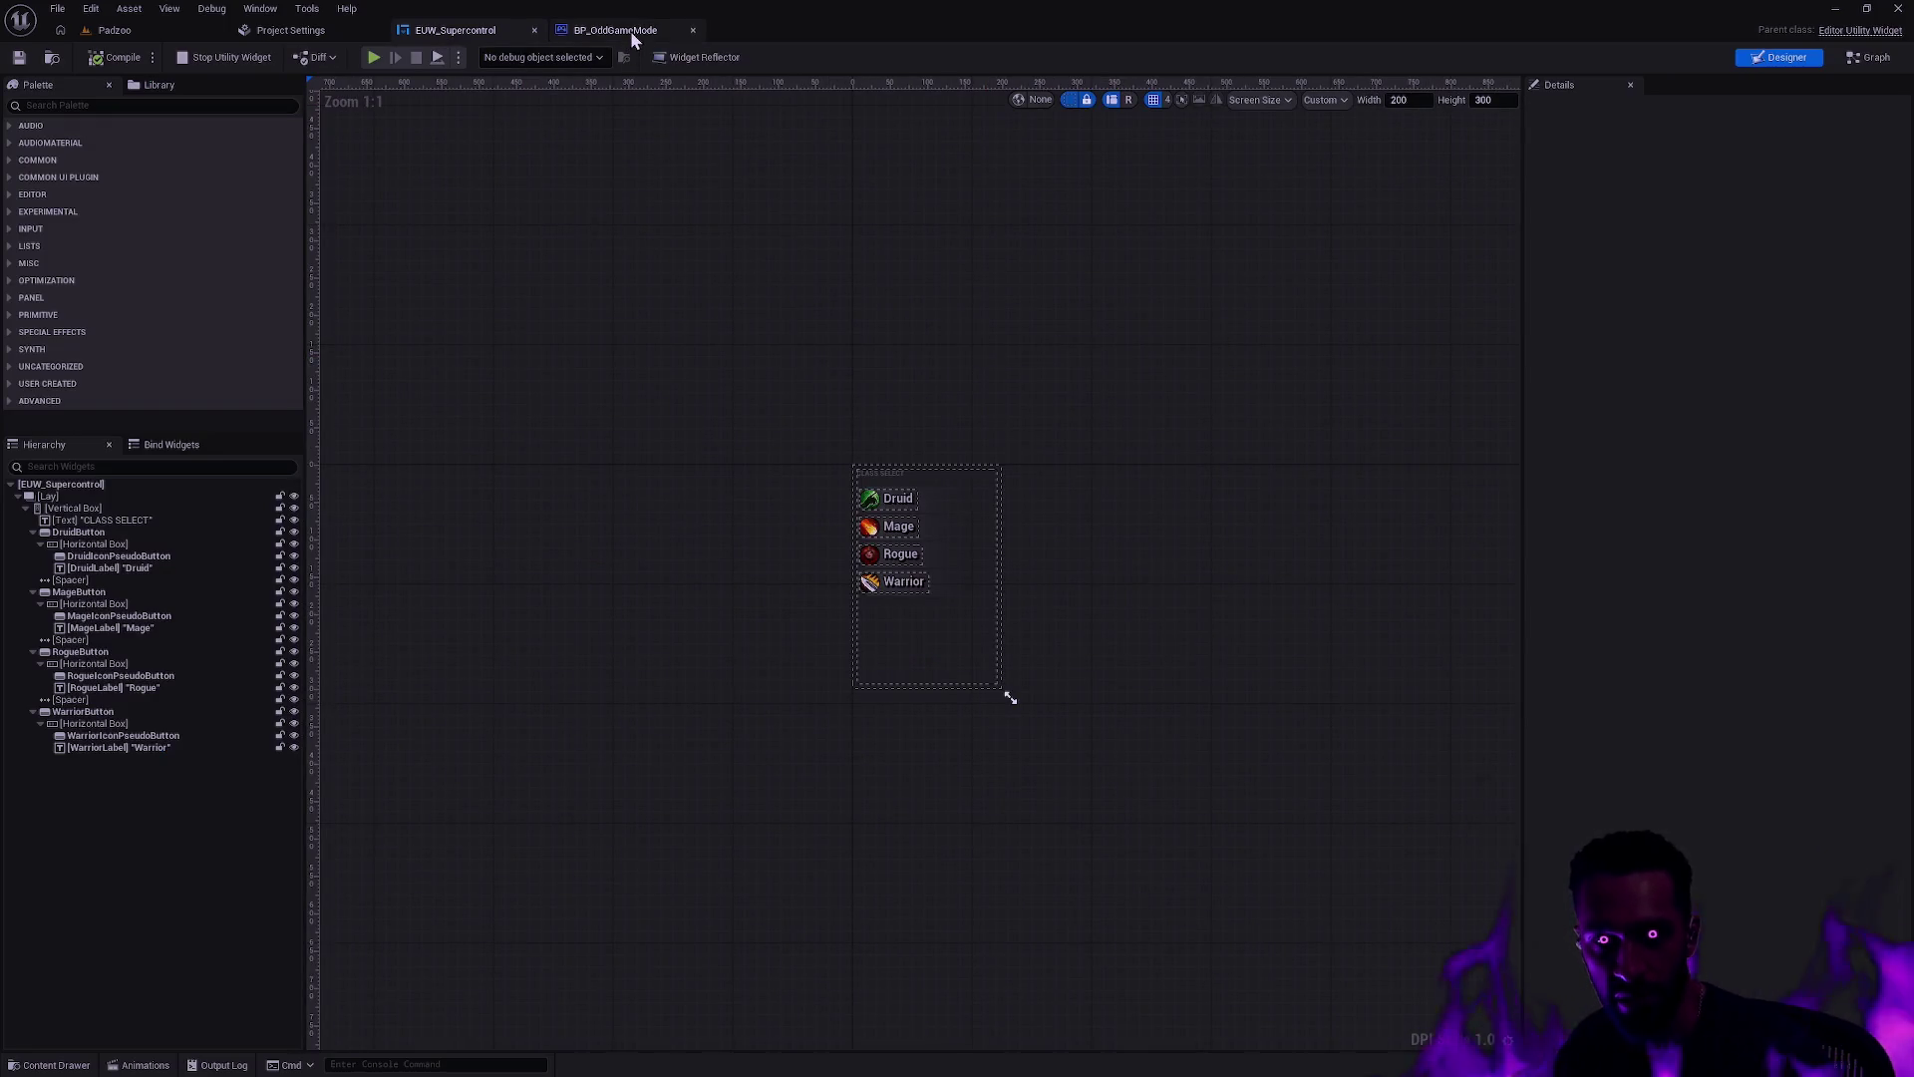
{"action": "scroll", "coordinate": [886, 589], "scroll_direction": "up", "scroll_amount": 7}
{"action": "left_click", "coordinate": [880, 566]}
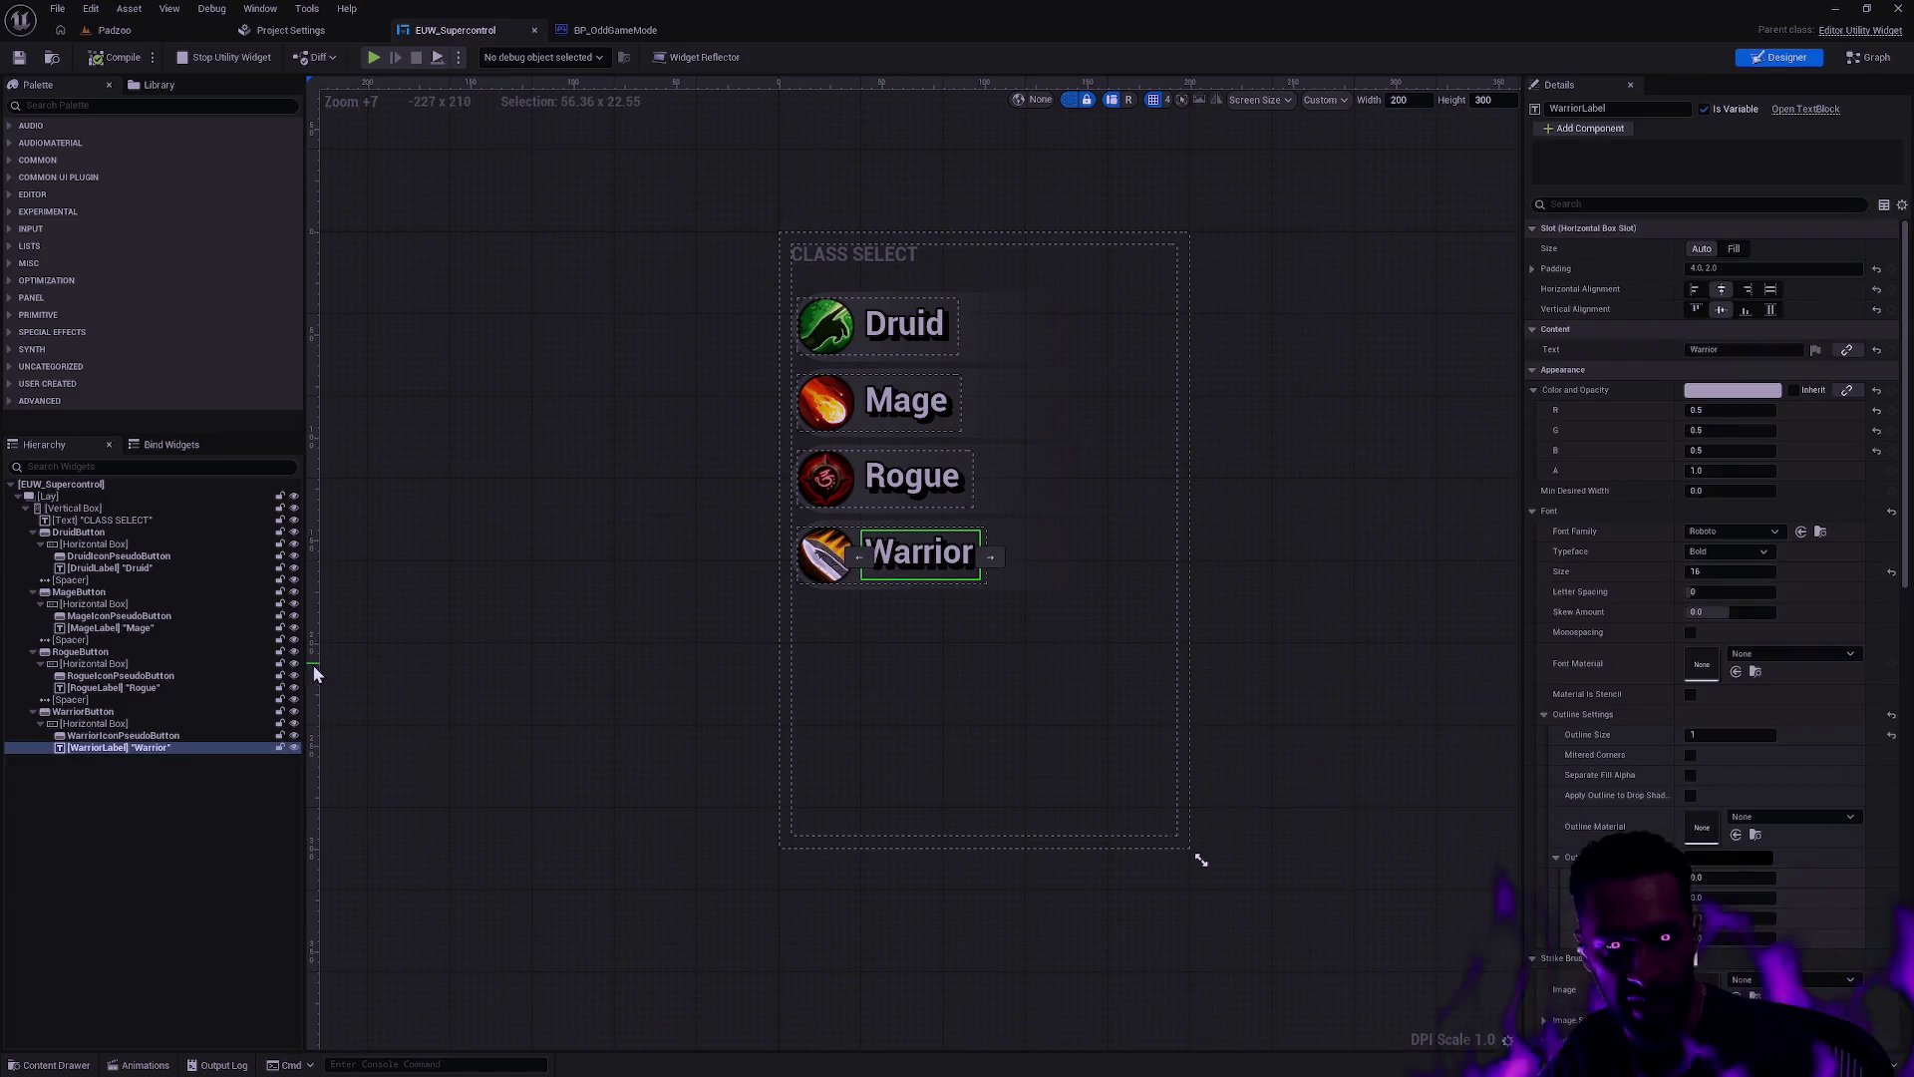
{"action": "left_click", "coordinate": [84, 711]}
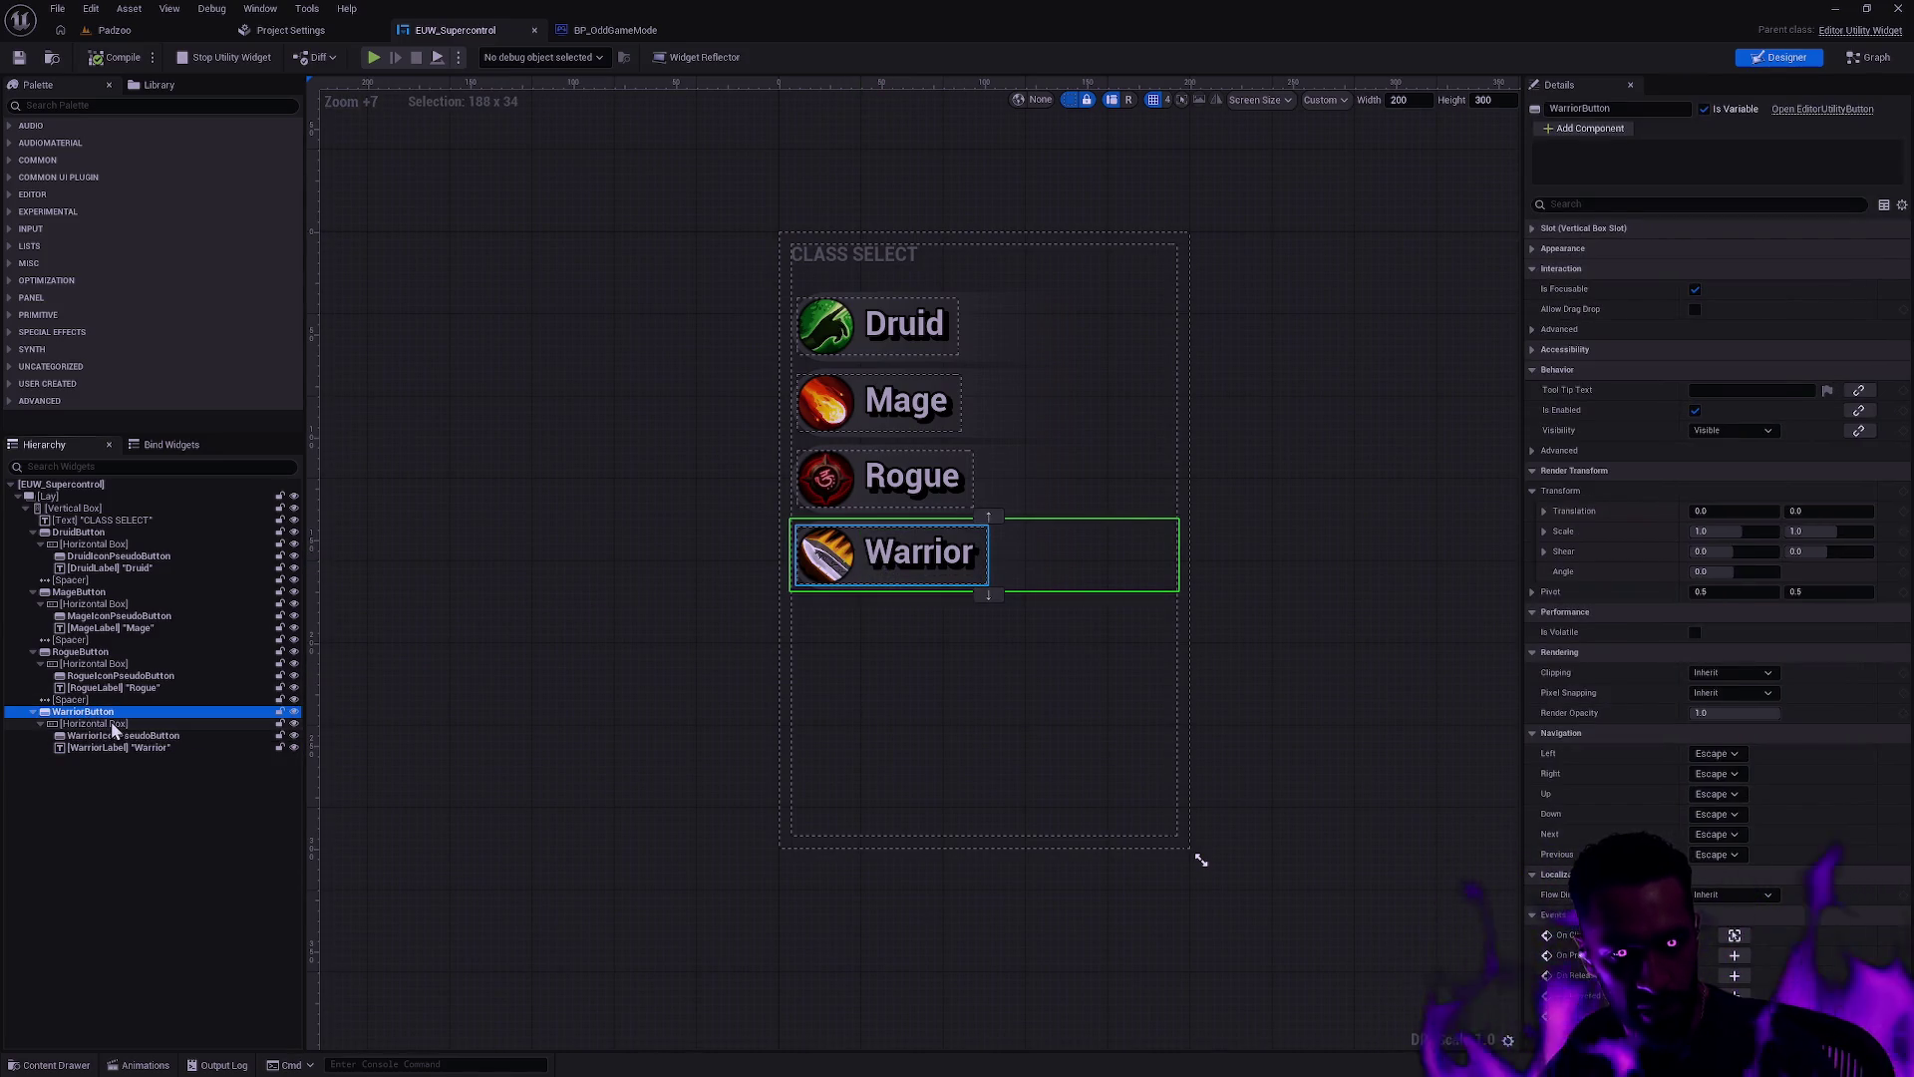
{"action": "key", "text": "ctrl+d"}
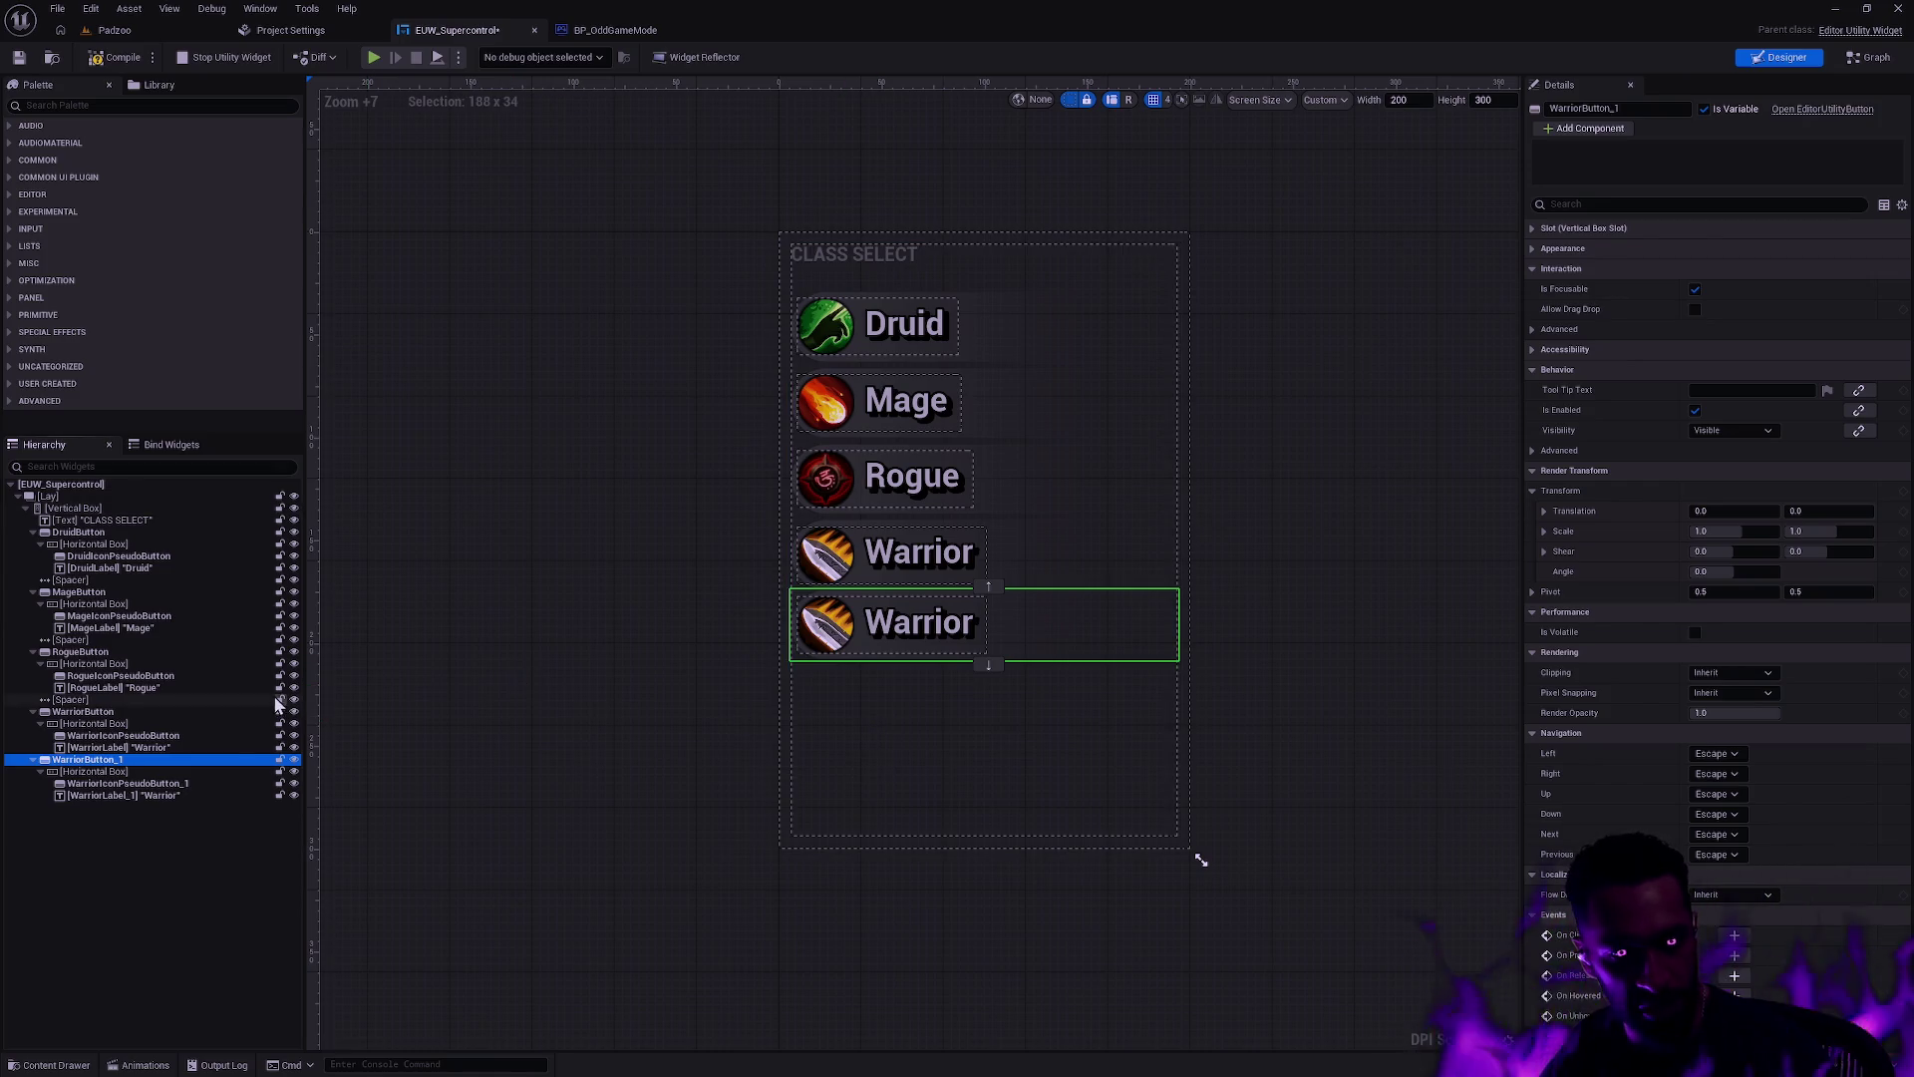
{"action": "key", "text": "F2"}
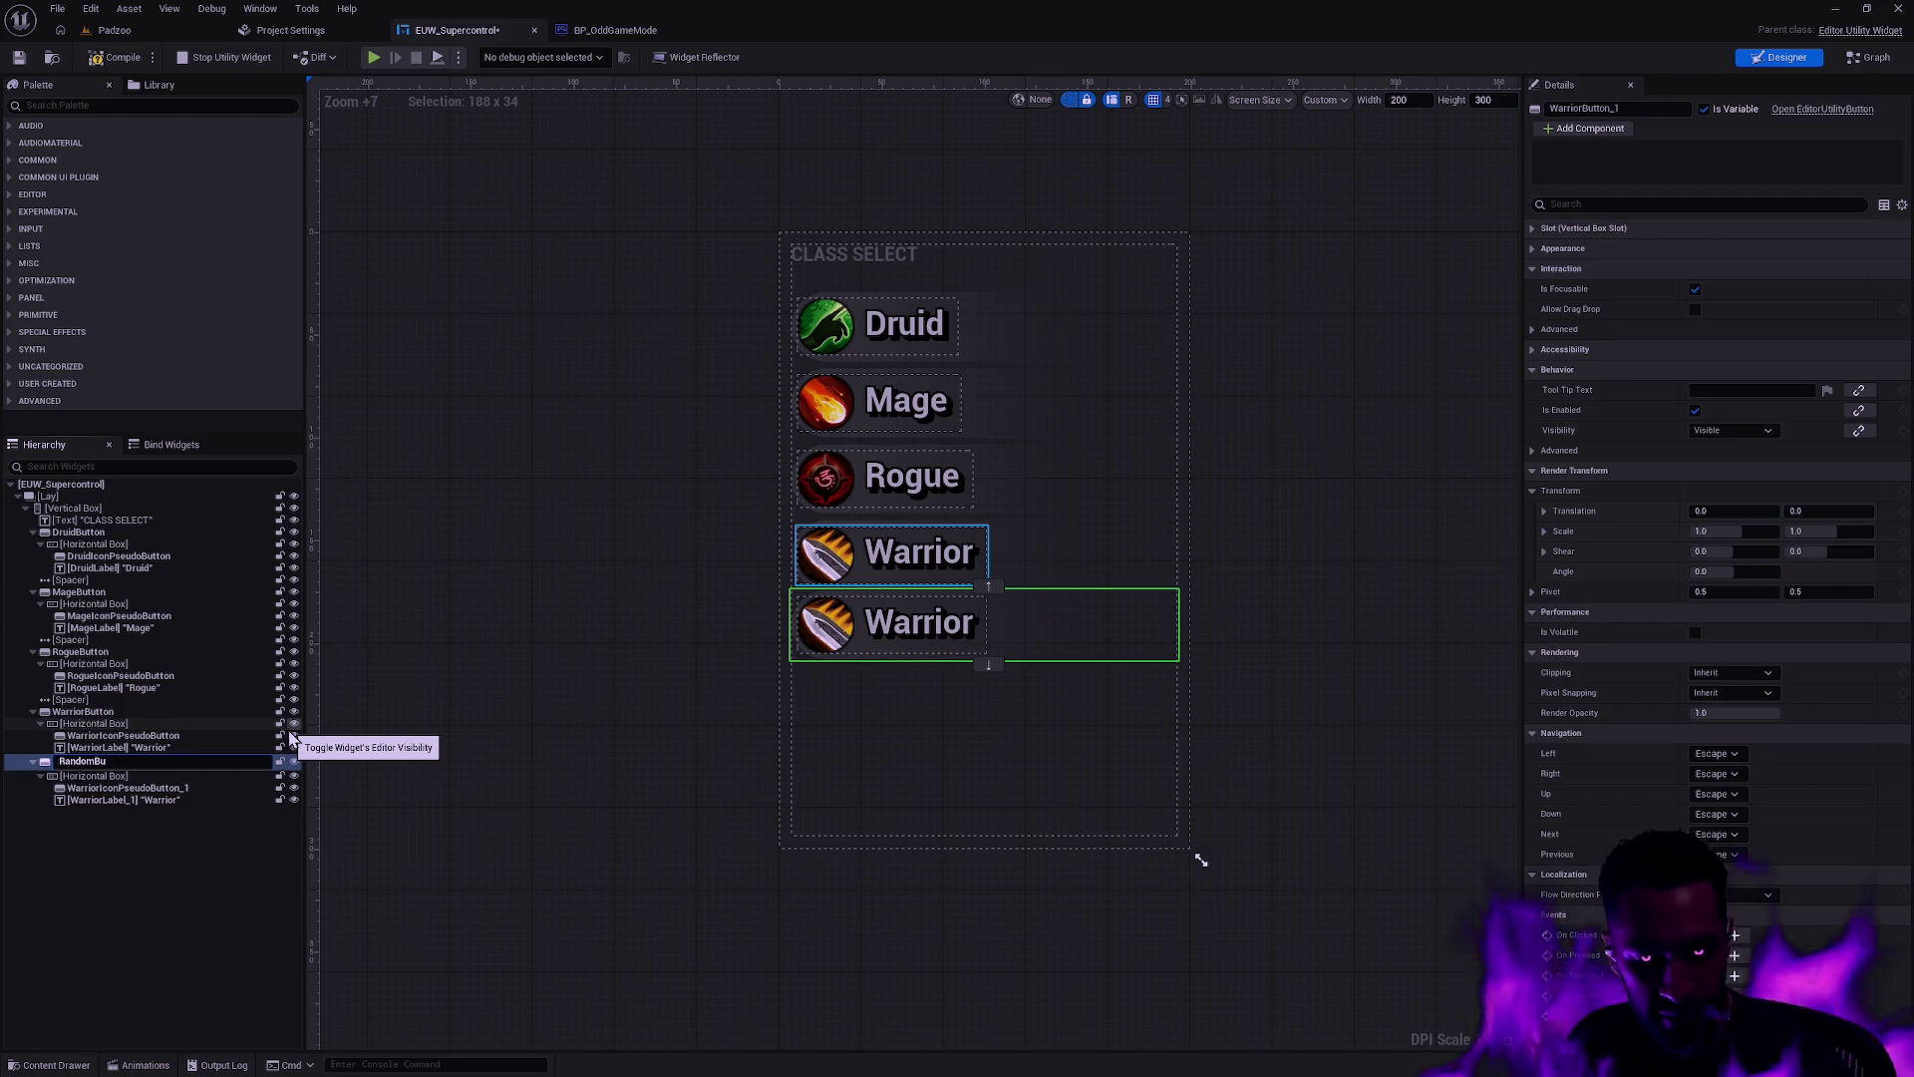
{"action": "key", "text": "Return"}
Step: Rename the copied icon and label to RandomIconPseudoButton and RandomLabel
{"action": "left_click", "coordinate": [224, 785]}
{"action": "key", "text": "F2"}
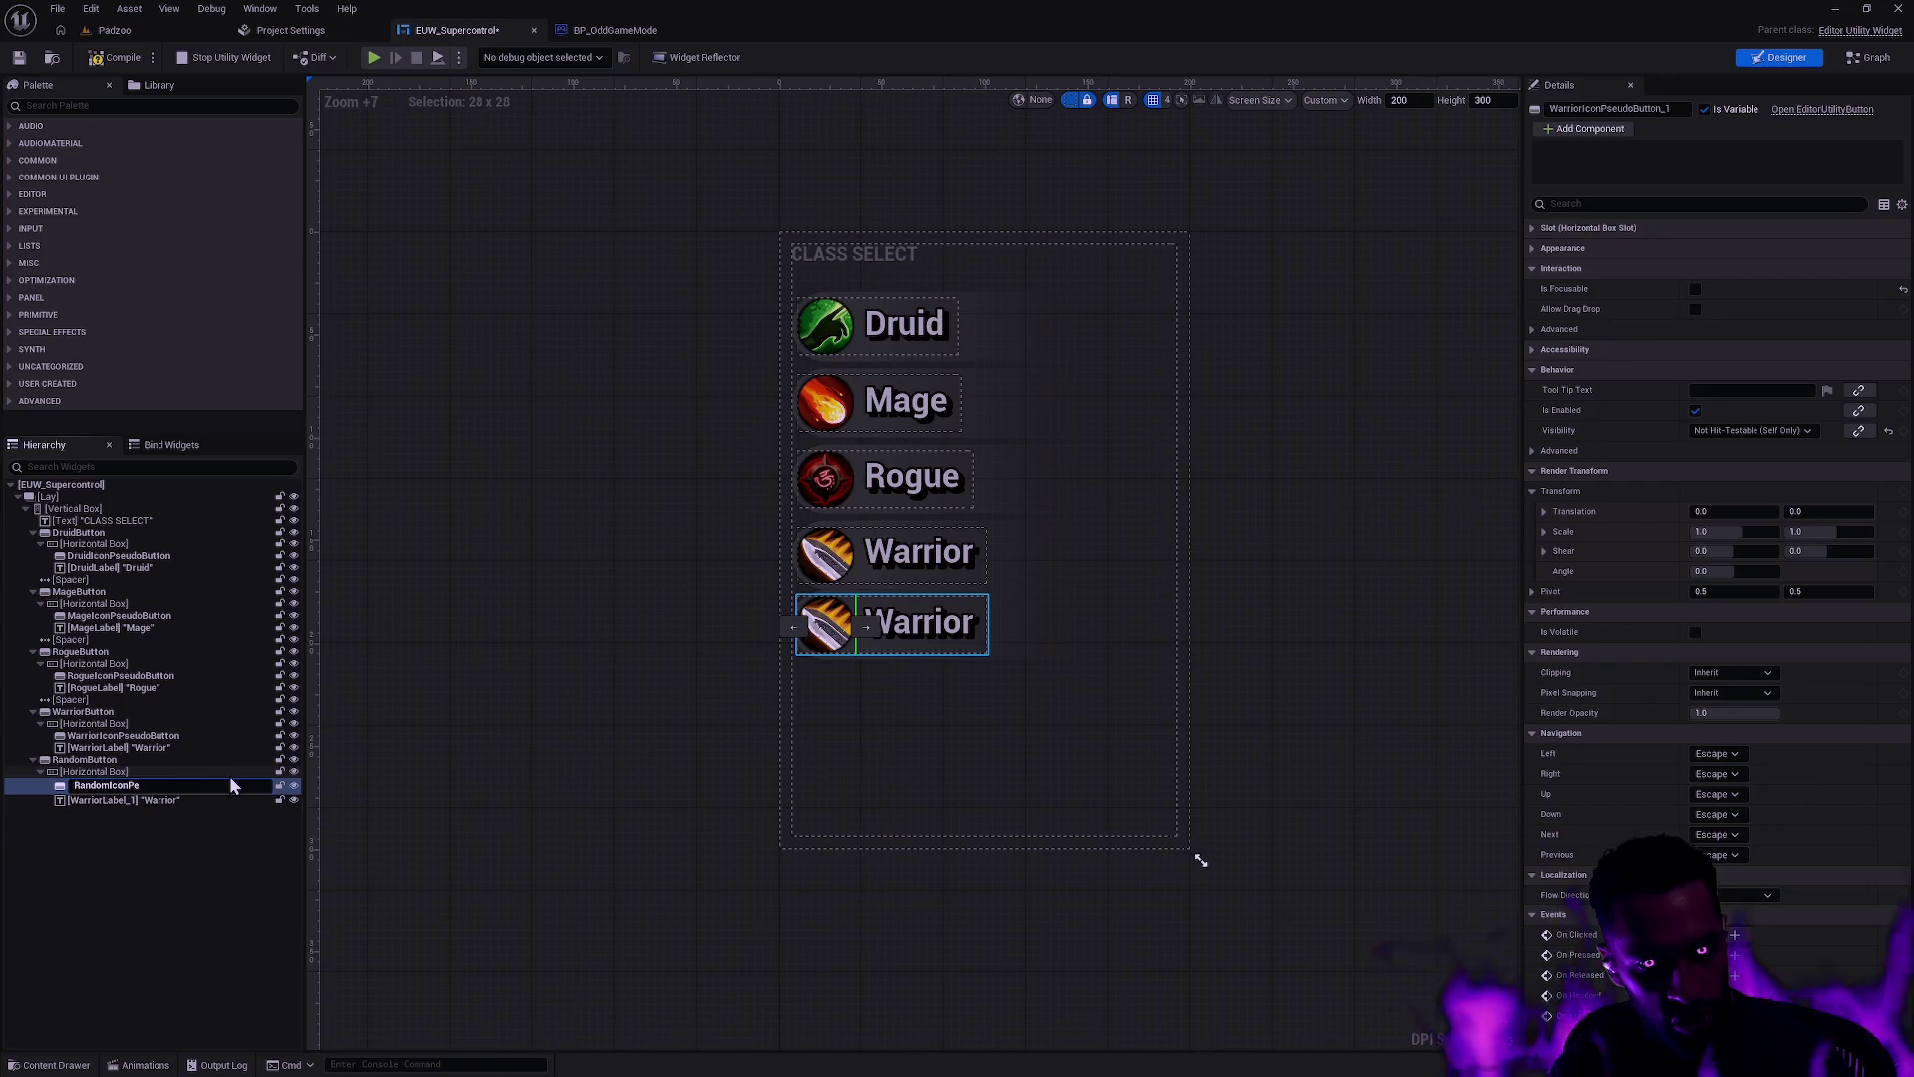
{"action": "key", "text": "Return"}
{"action": "left_click", "coordinate": [165, 797]}
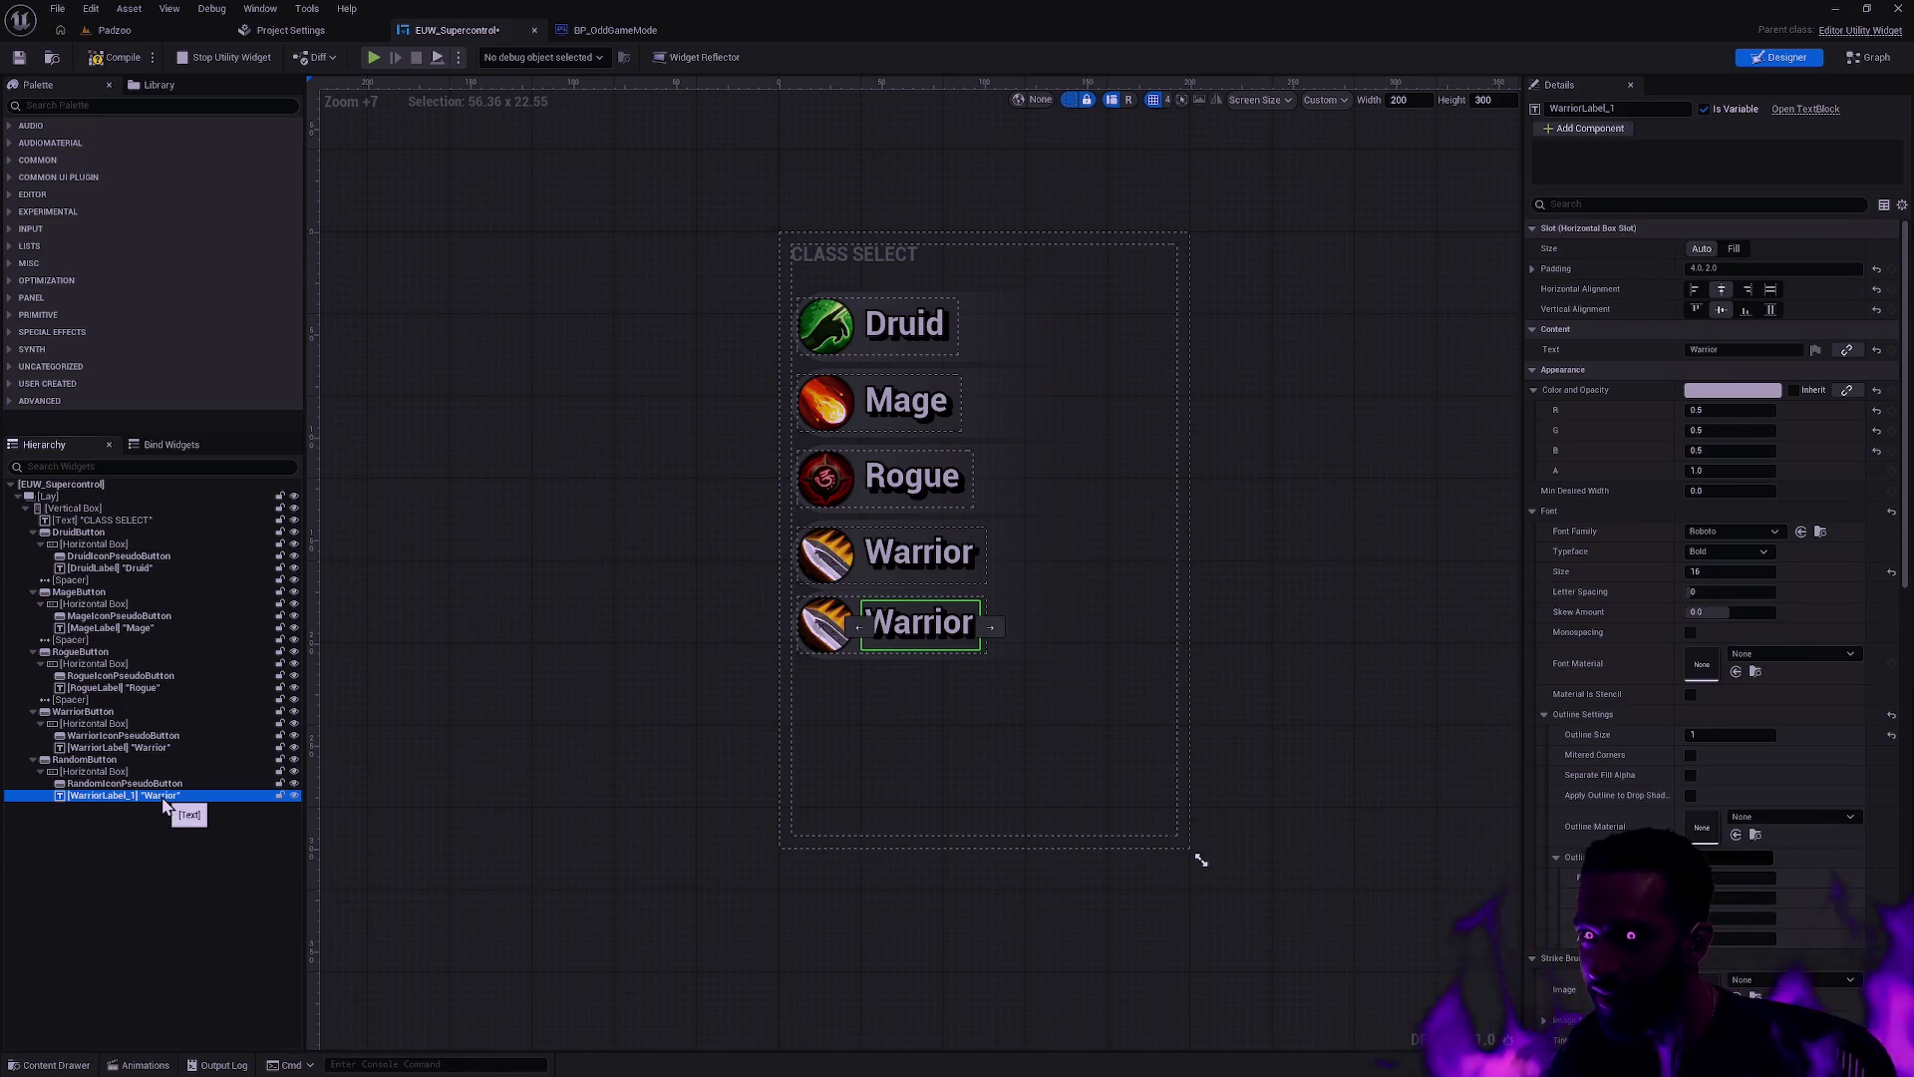
{"action": "left_click", "coordinate": [165, 798]}
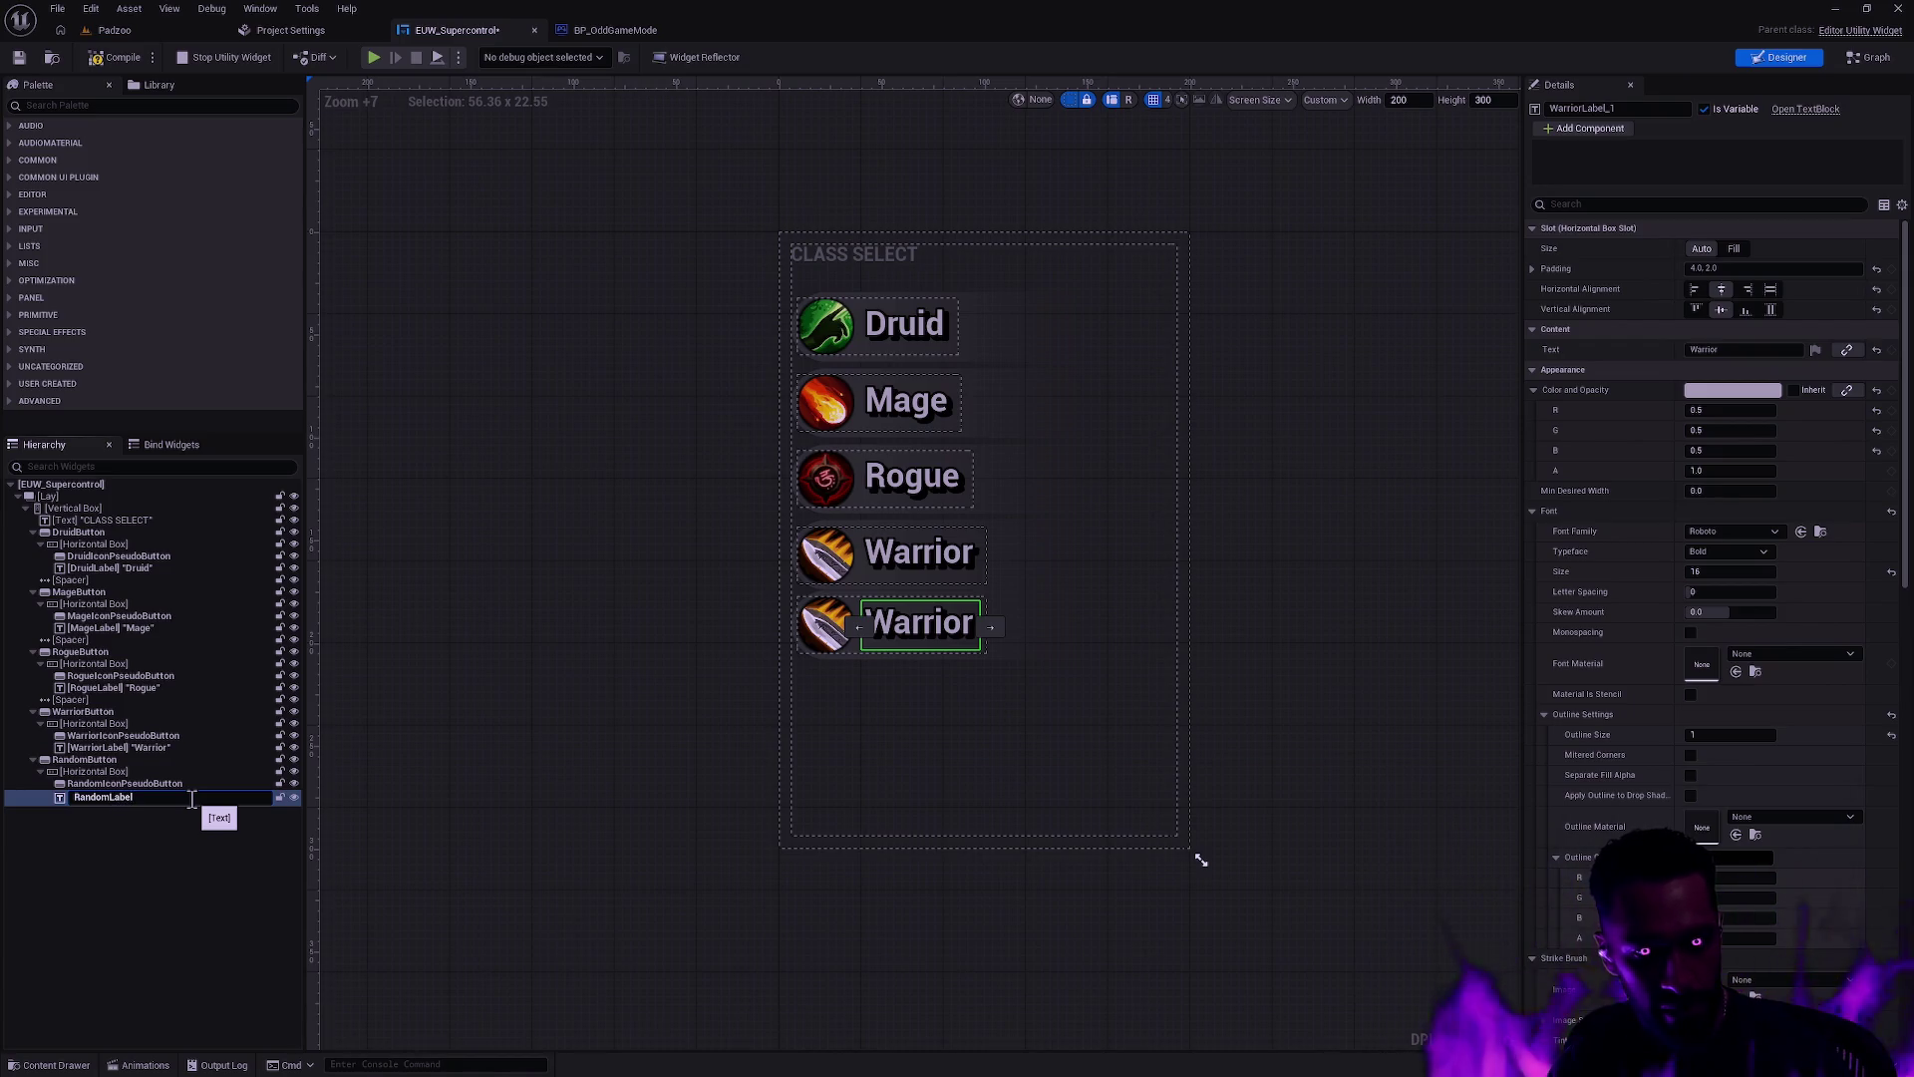
{"action": "key", "text": "Return"}
Step: Set RandomLabel's displayed text to 'Random'
{"action": "left_click", "coordinate": [1719, 349]}
{"action": "type", "text": "R"}
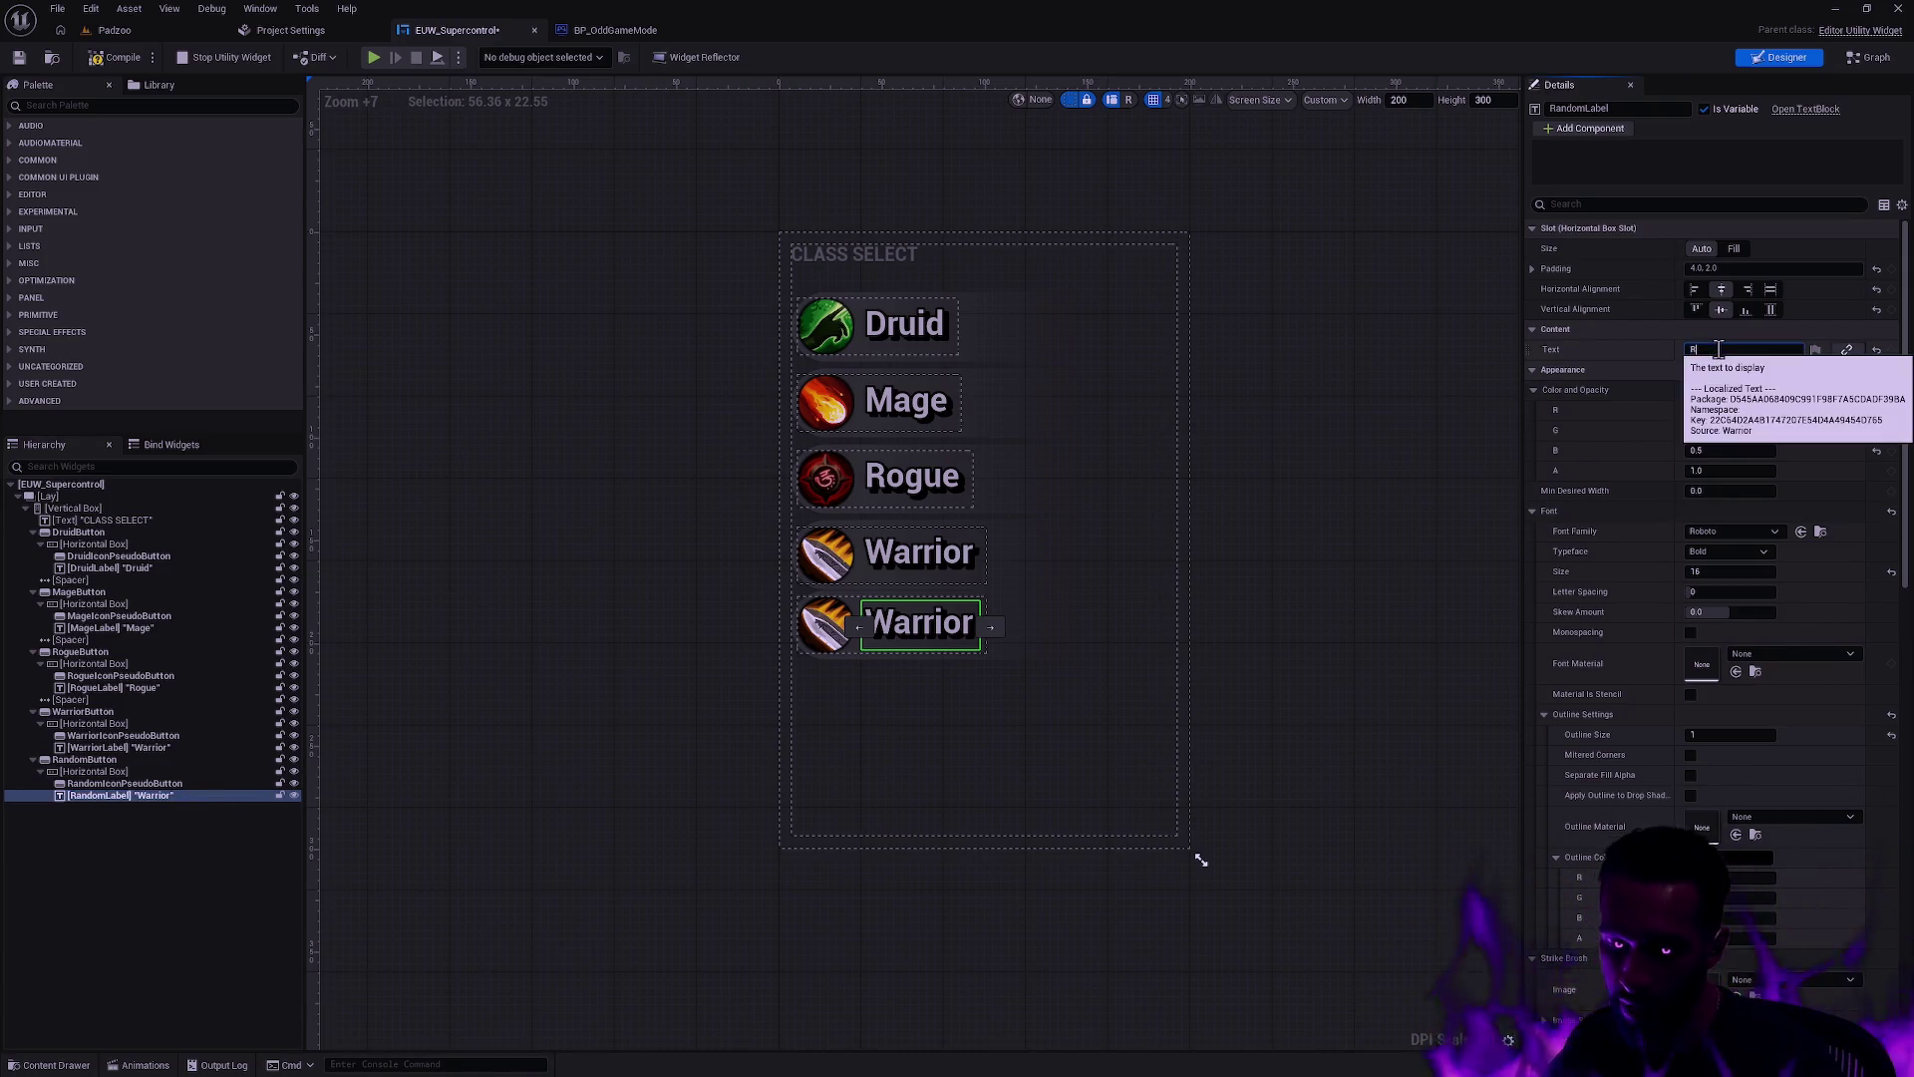
{"action": "key", "text": "Return"}
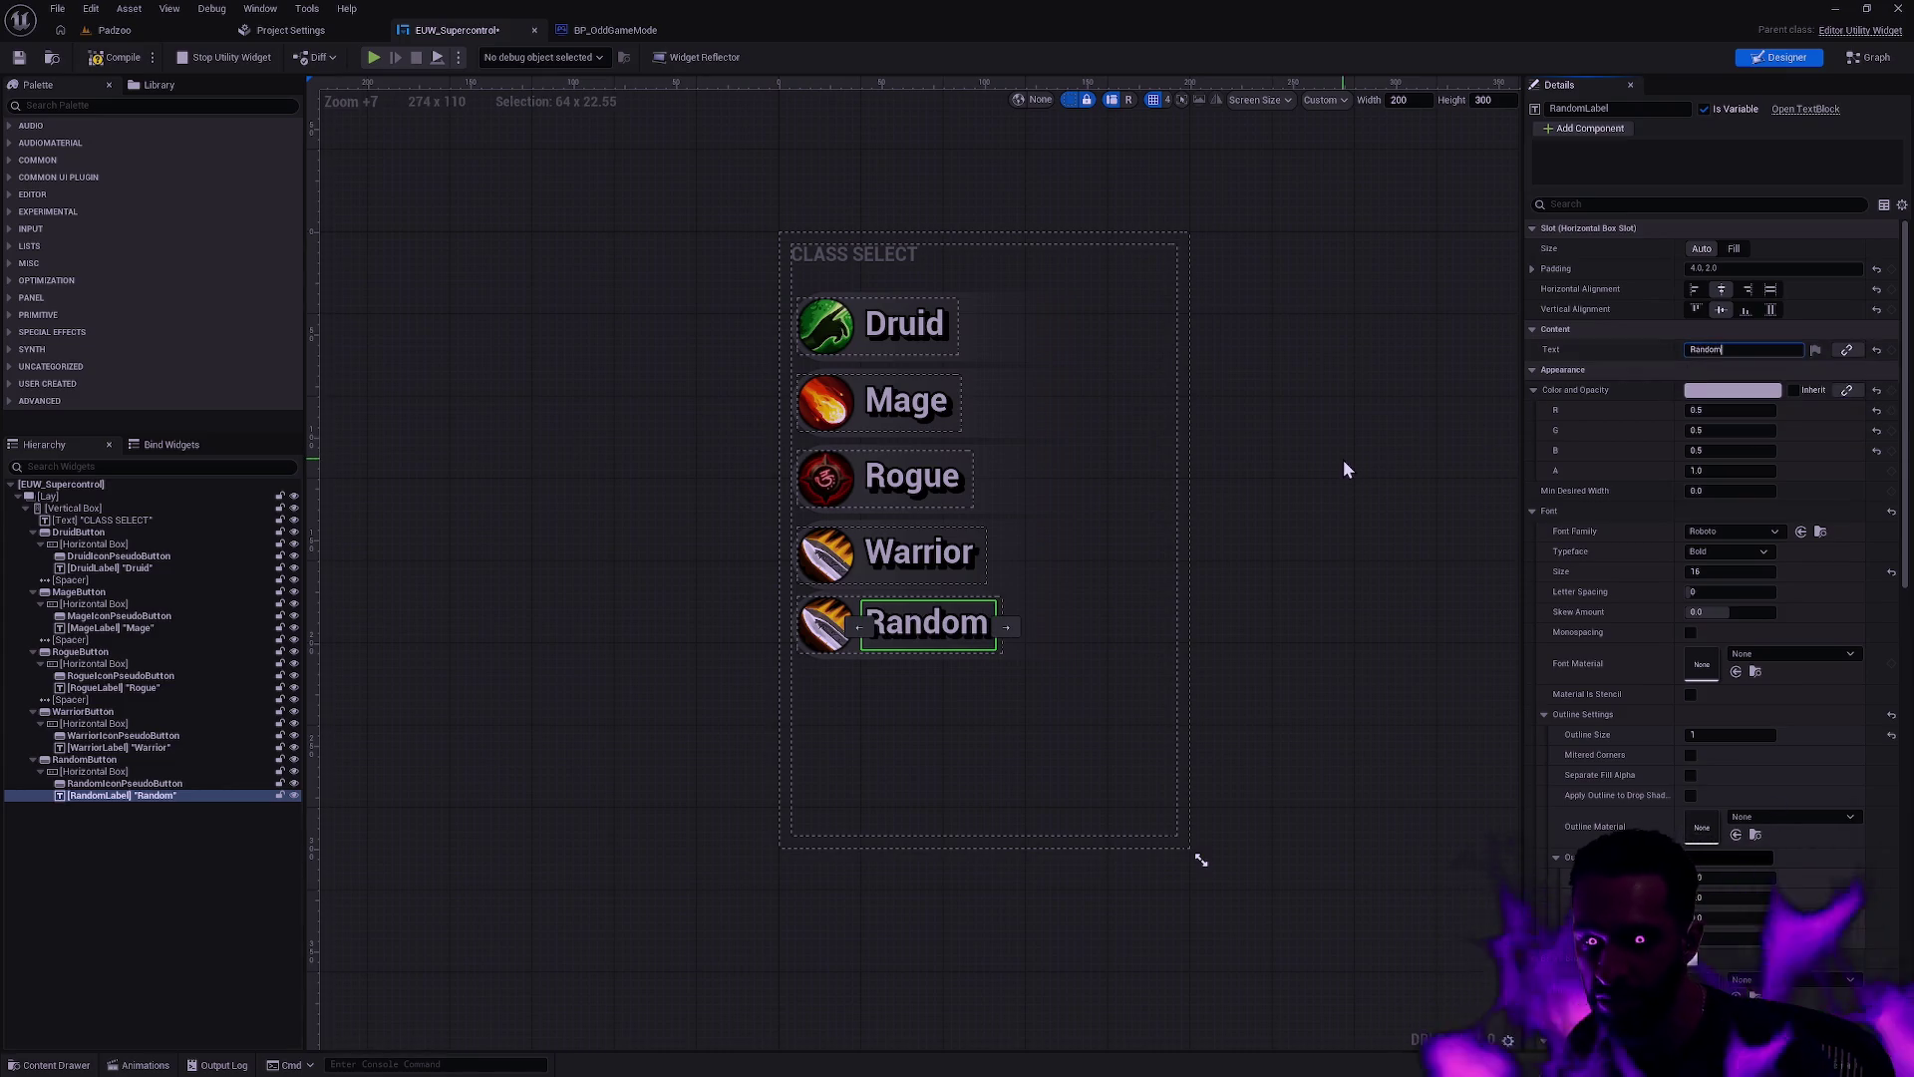
{"action": "left_click", "coordinate": [1348, 466]}
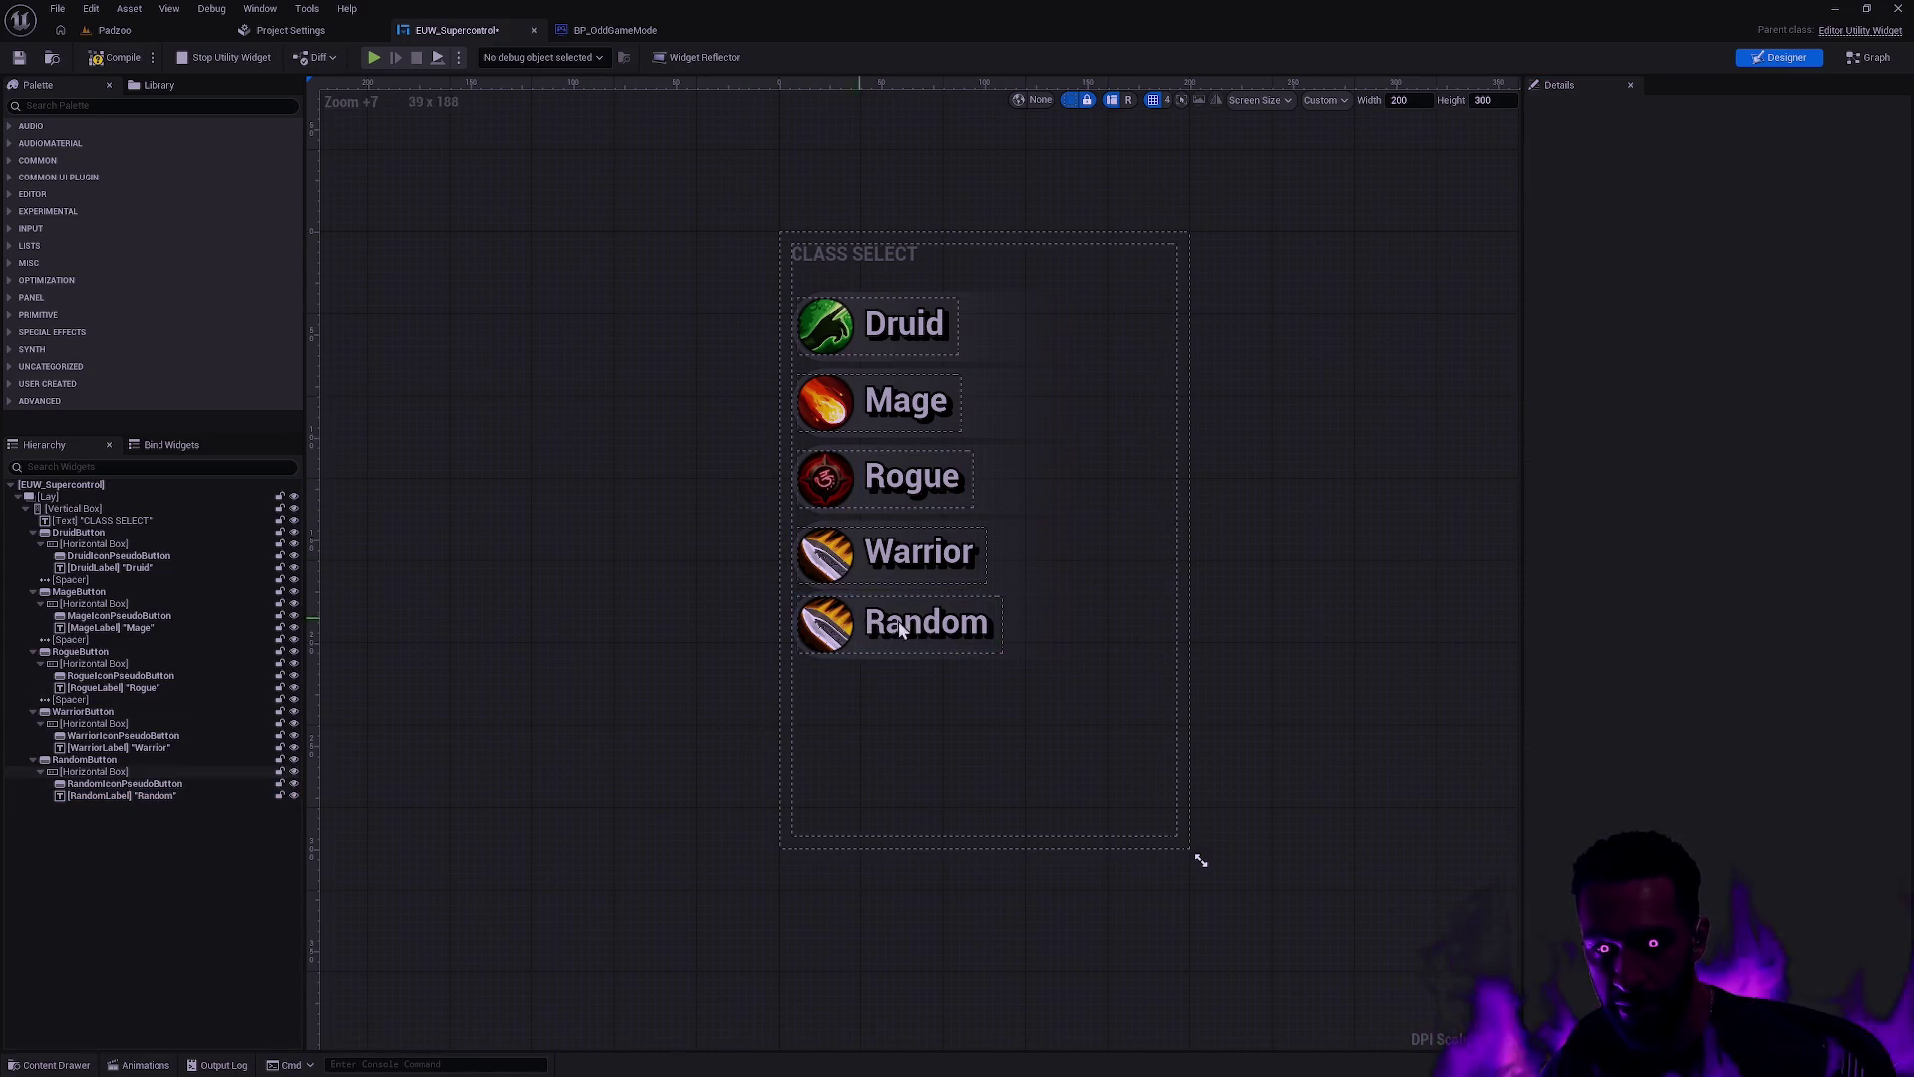
{"action": "left_click", "coordinate": [833, 627]}
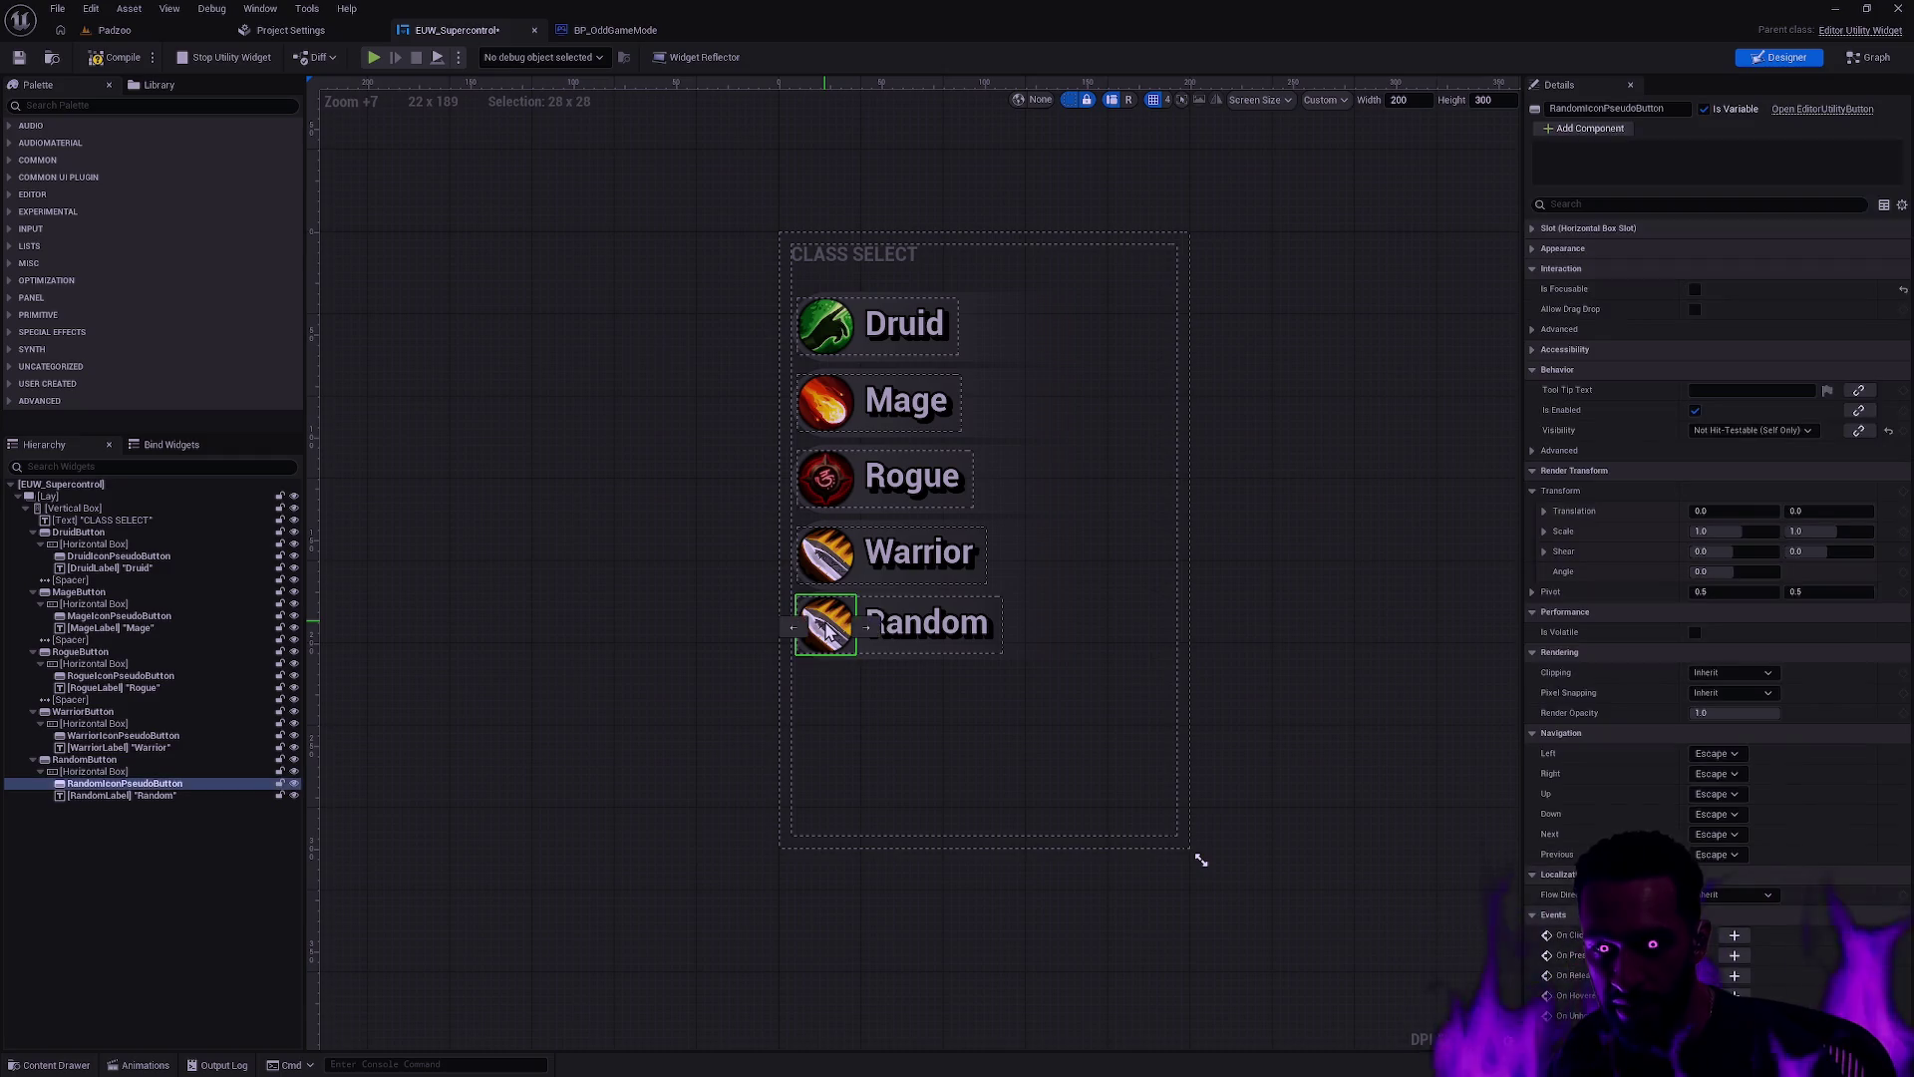
Step: Expand RandomIconPseudoButton's Style details to show the Normal and Hovered image settings
{"action": "left_click", "coordinate": [1575, 250]}
{"action": "left_click", "coordinate": [1533, 229]}
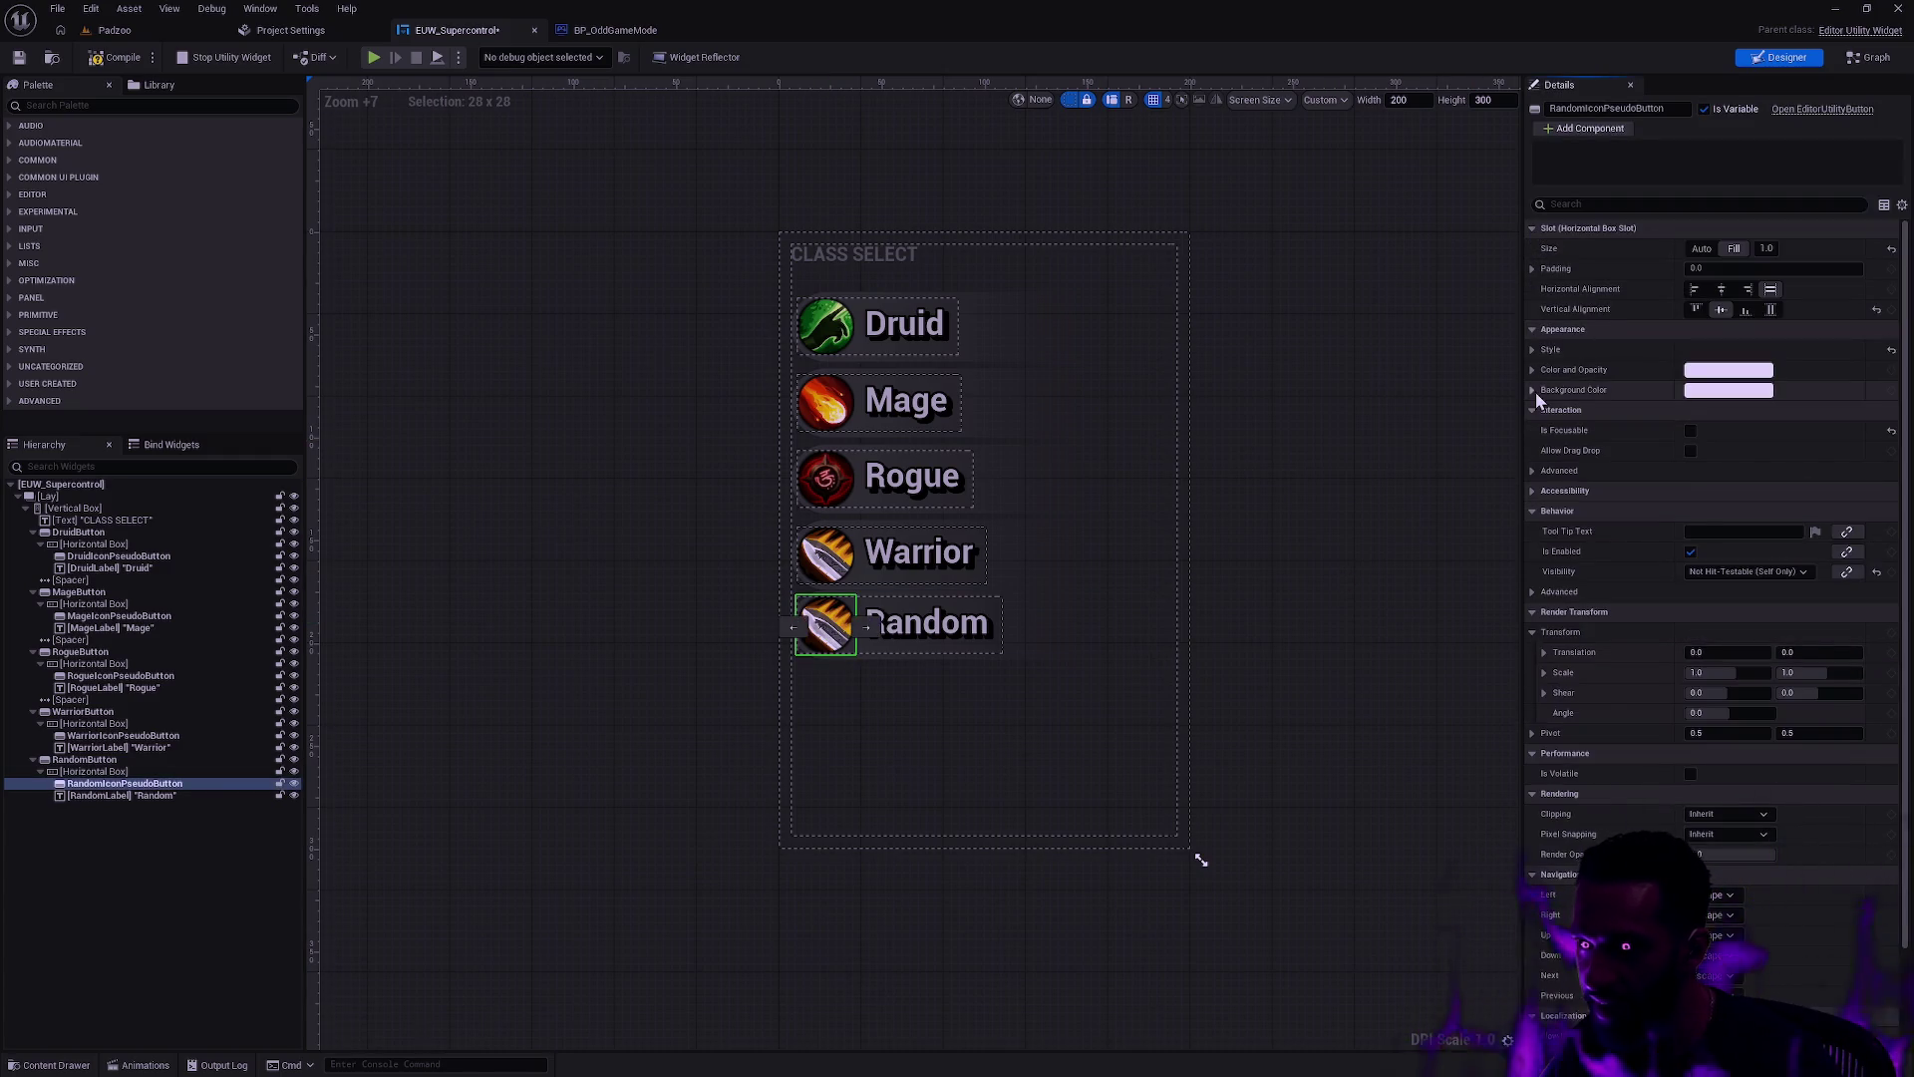
{"action": "left_click", "coordinate": [160, 772]}
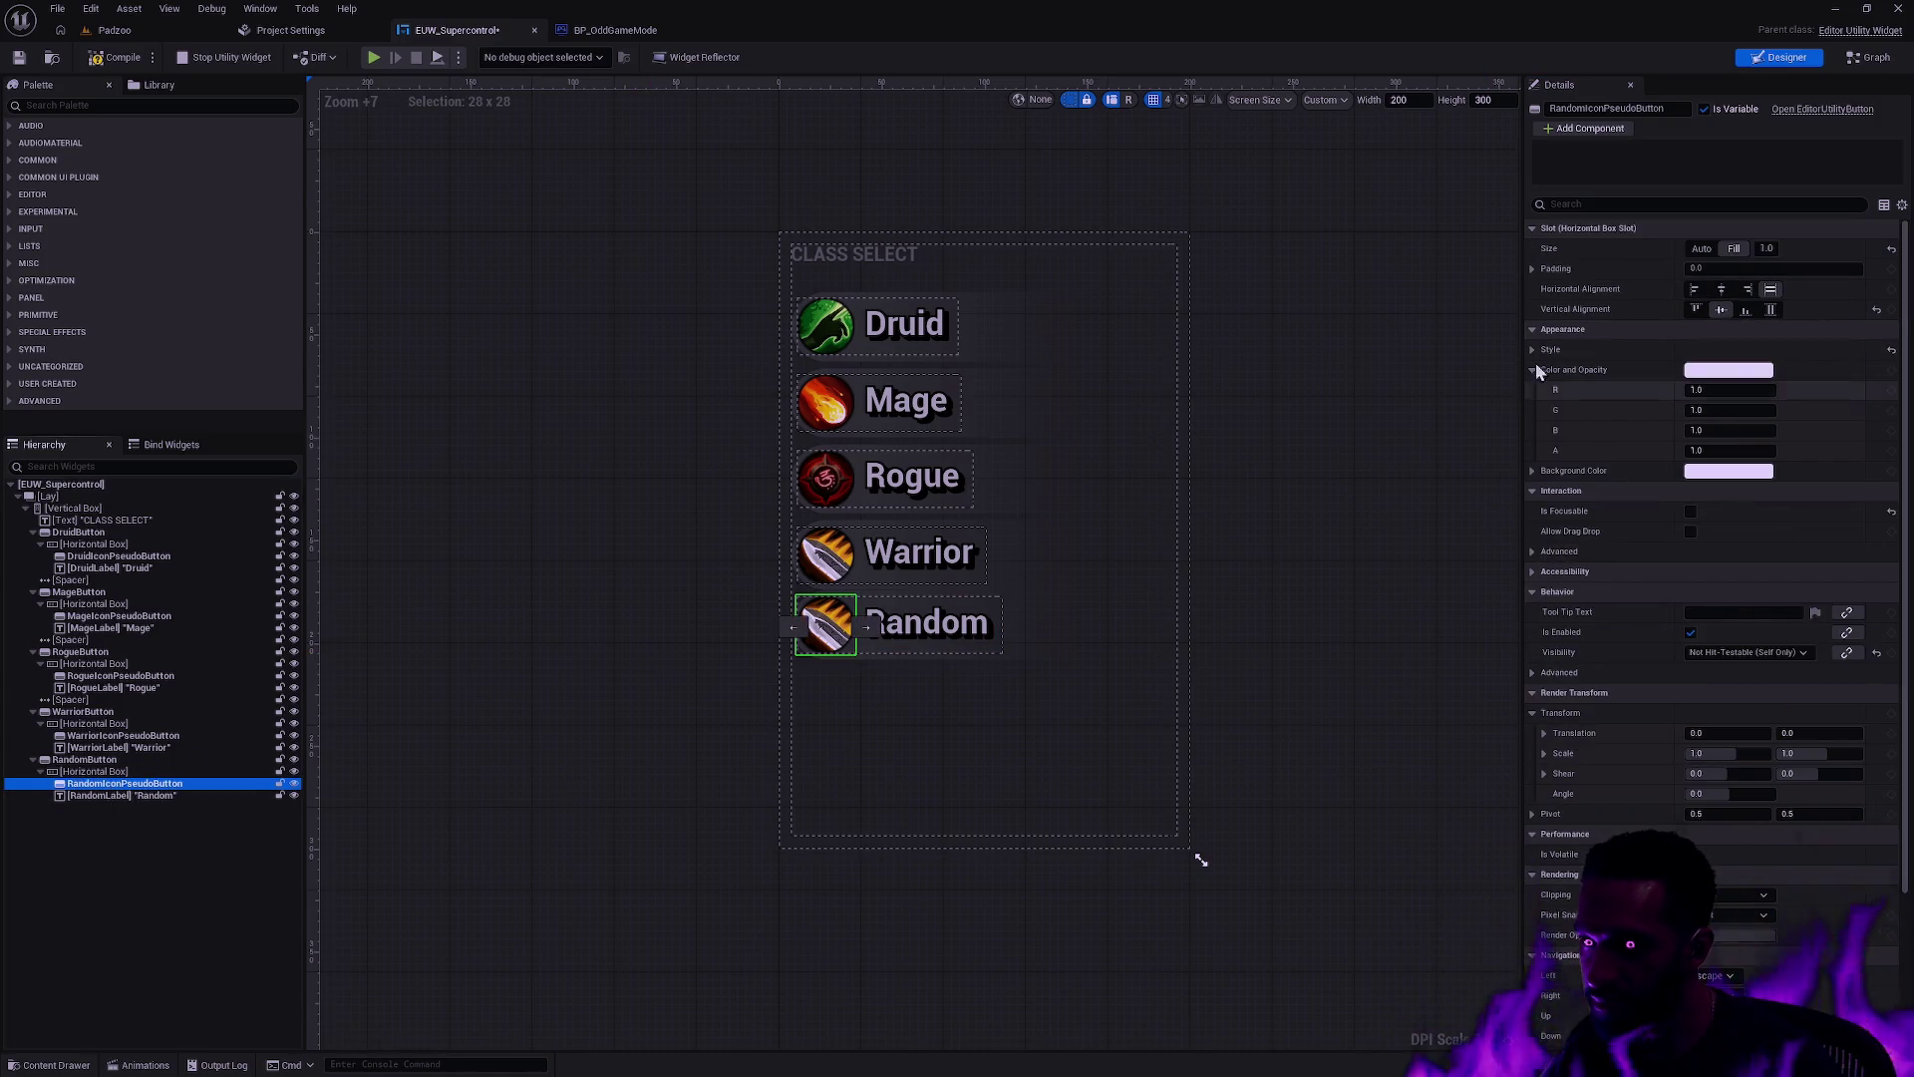
{"action": "left_click", "coordinate": [1530, 270]}
{"action": "left_click", "coordinate": [1532, 430]}
{"action": "left_click", "coordinate": [1544, 451]}
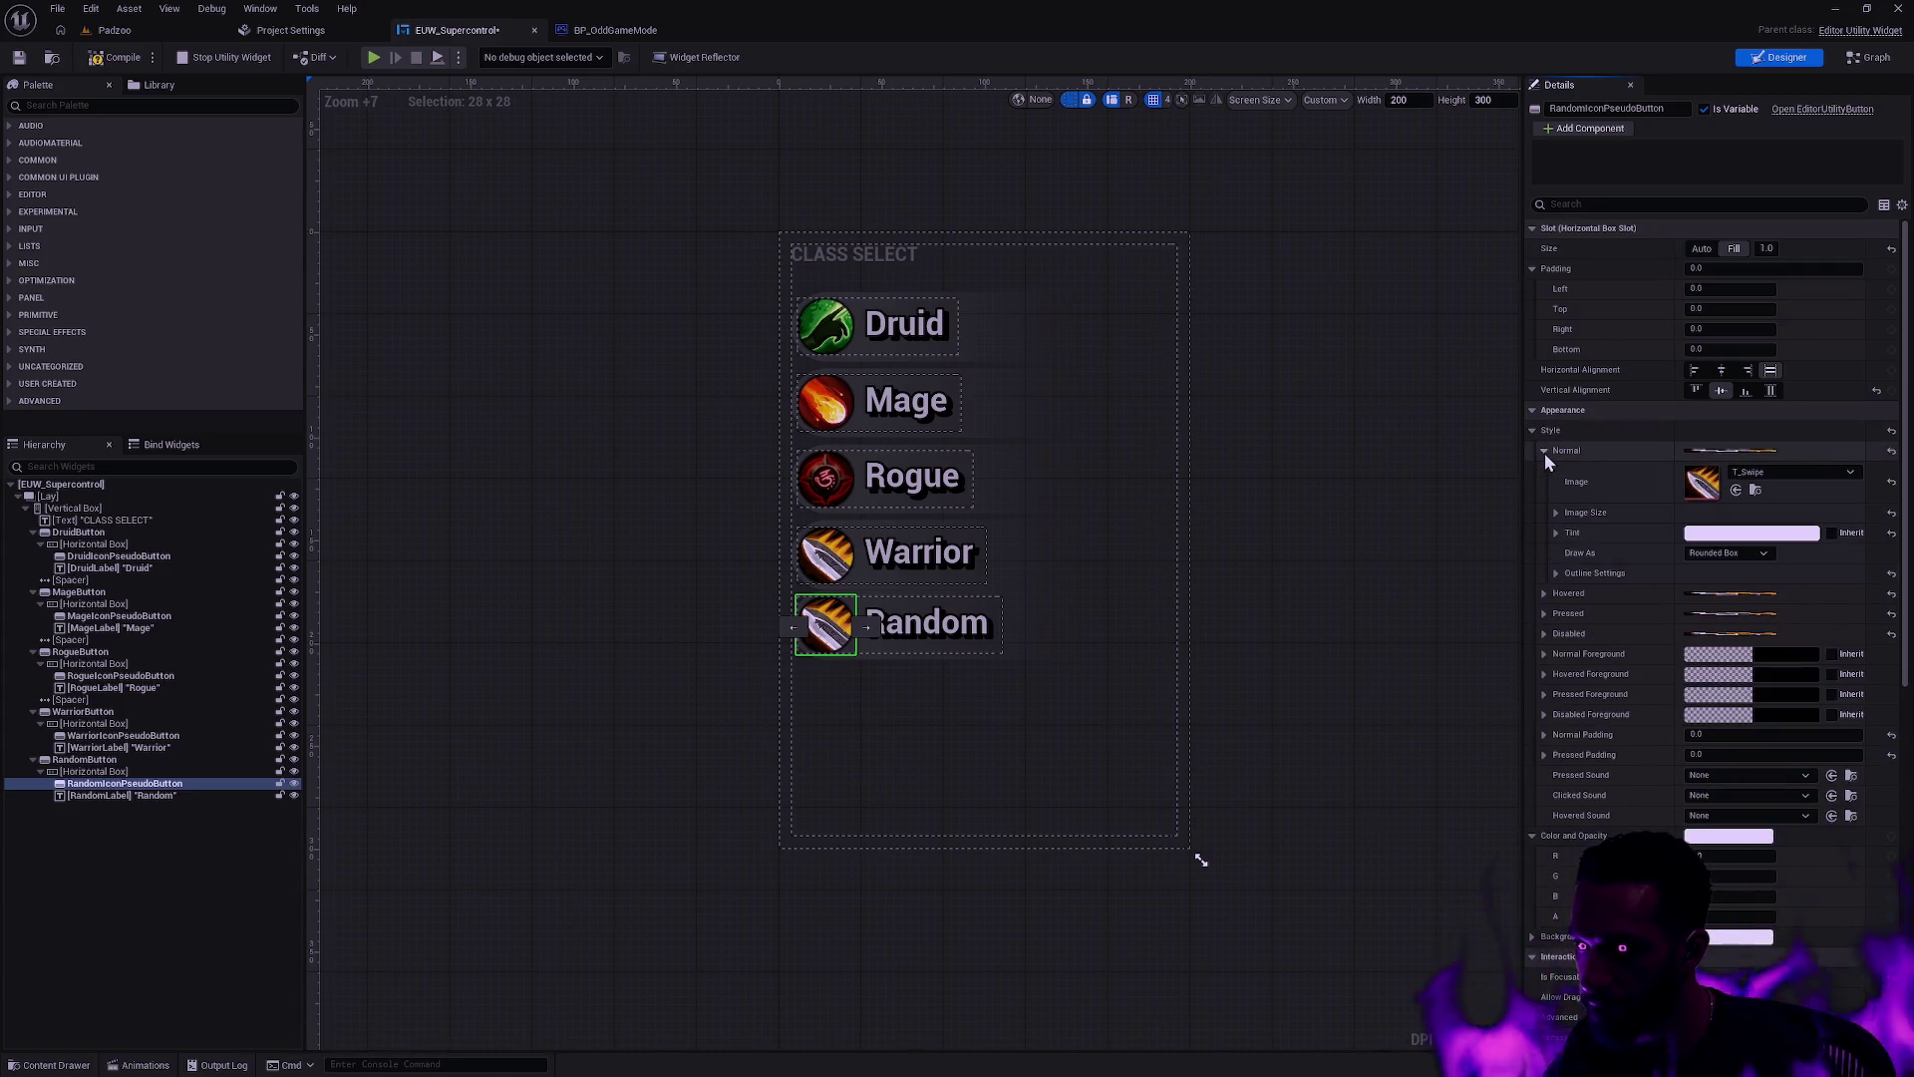
{"action": "left_click", "coordinate": [1557, 512]}
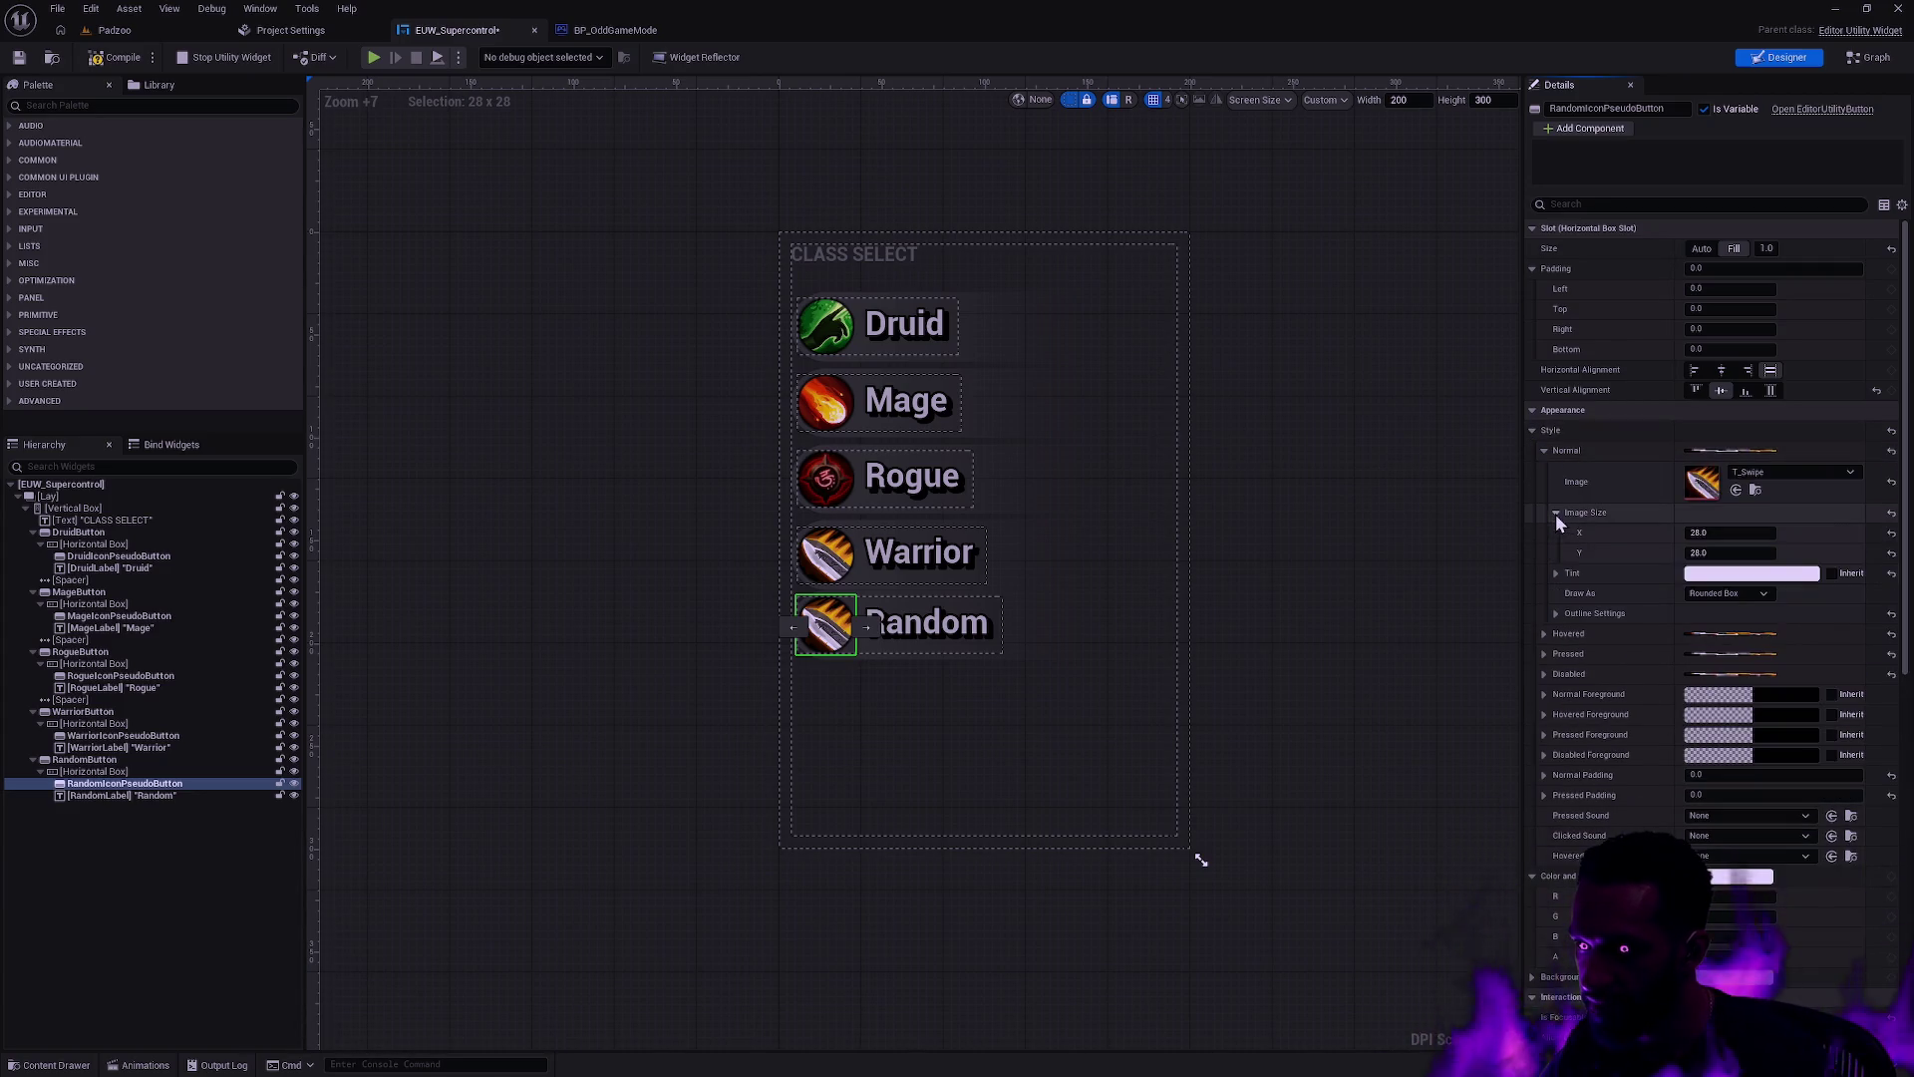
{"action": "left_click", "coordinate": [1557, 635]}
{"action": "left_click", "coordinate": [1559, 696]}
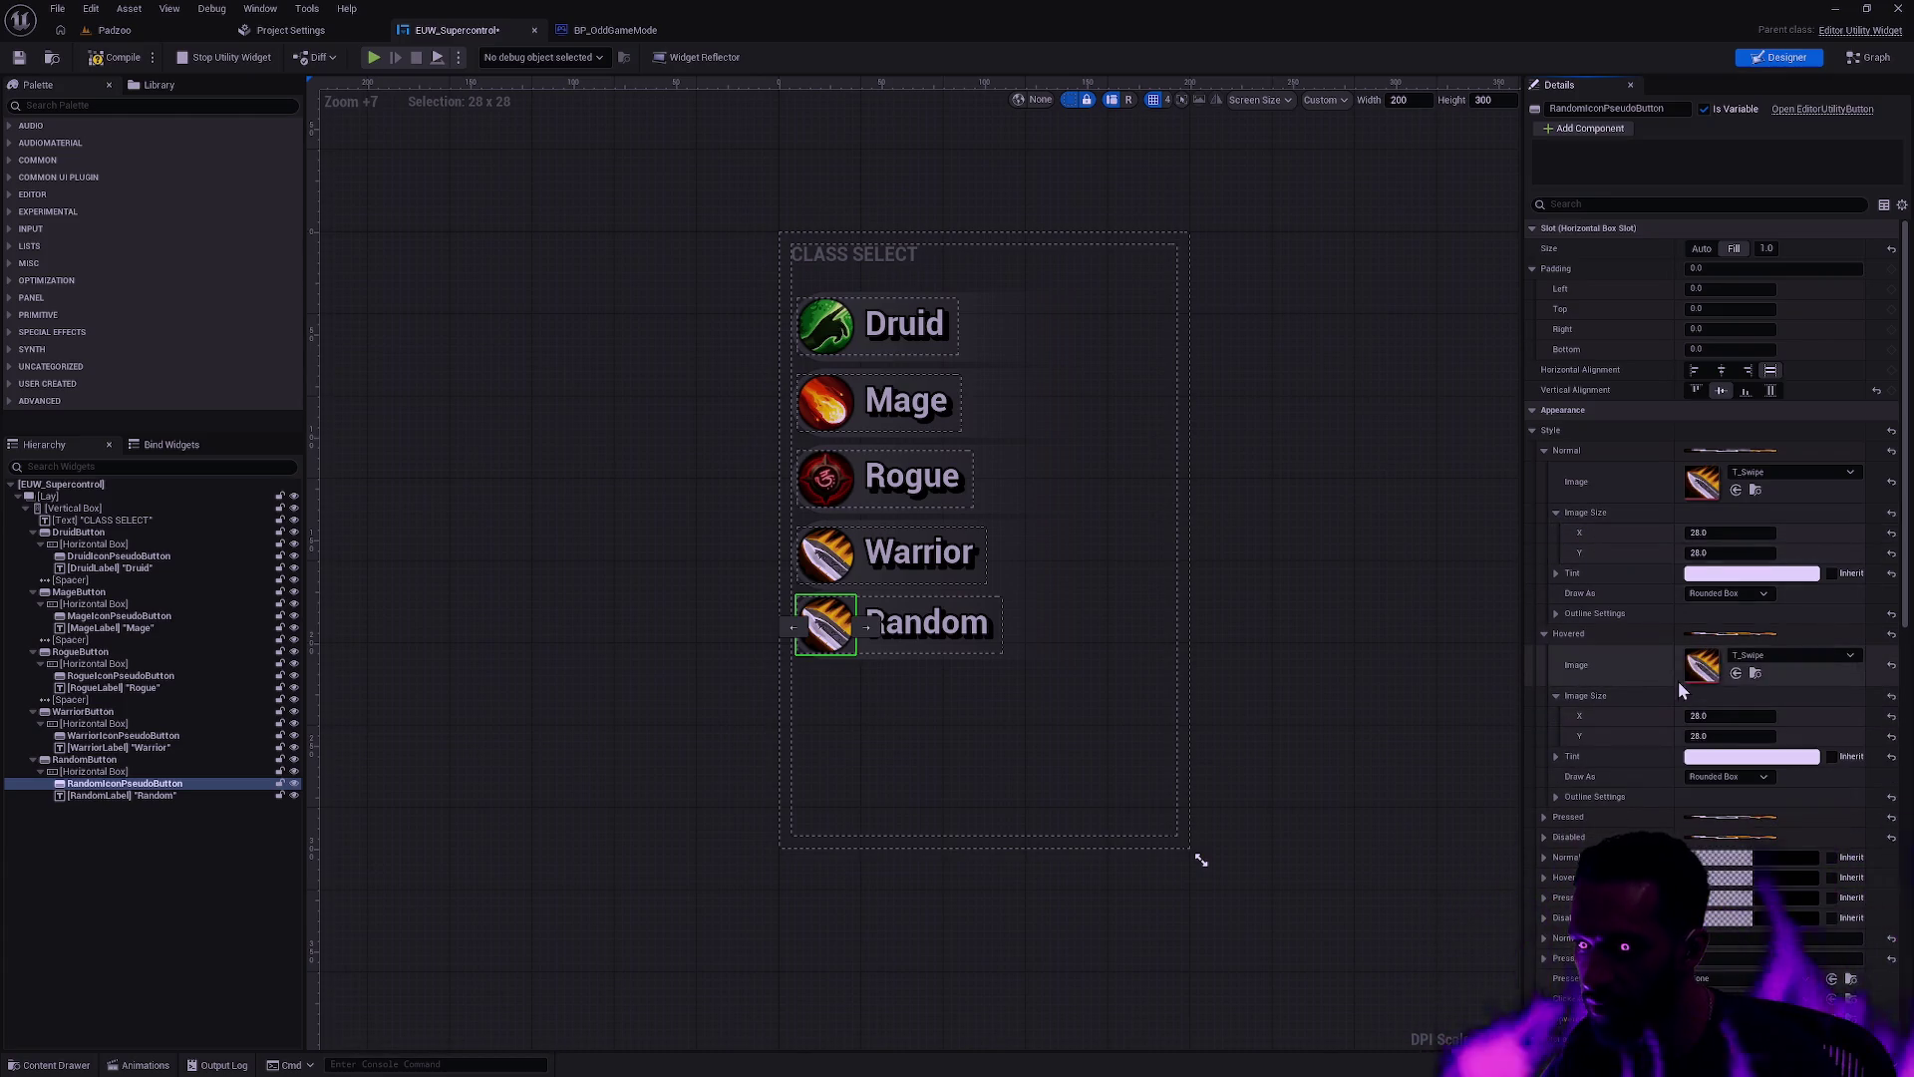
Step: Locate the T_Swipe texture, then browse the Content Drawer to Ability/Base/Abilities
{"action": "left_click", "coordinate": [1756, 489]}
{"action": "left_click", "coordinate": [1339, 864]}
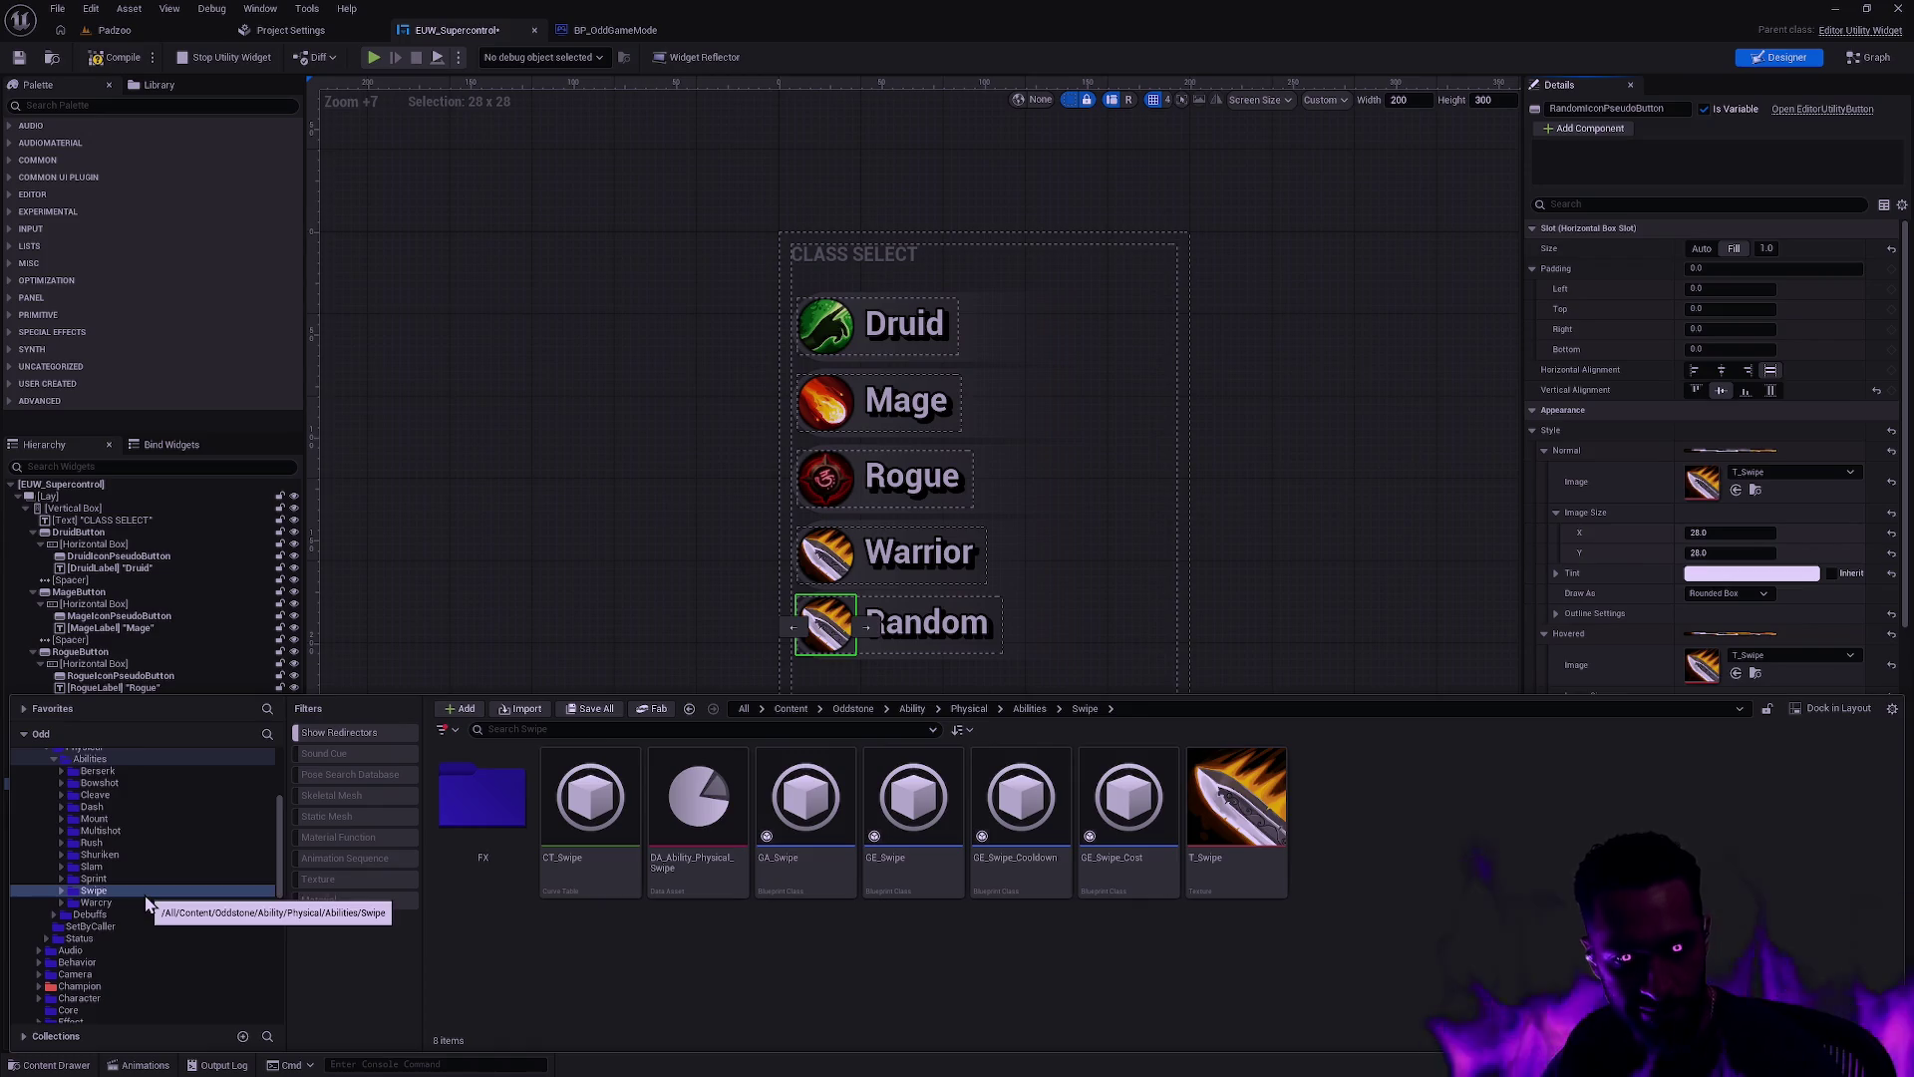
{"action": "left_click", "coordinate": [89, 760]}
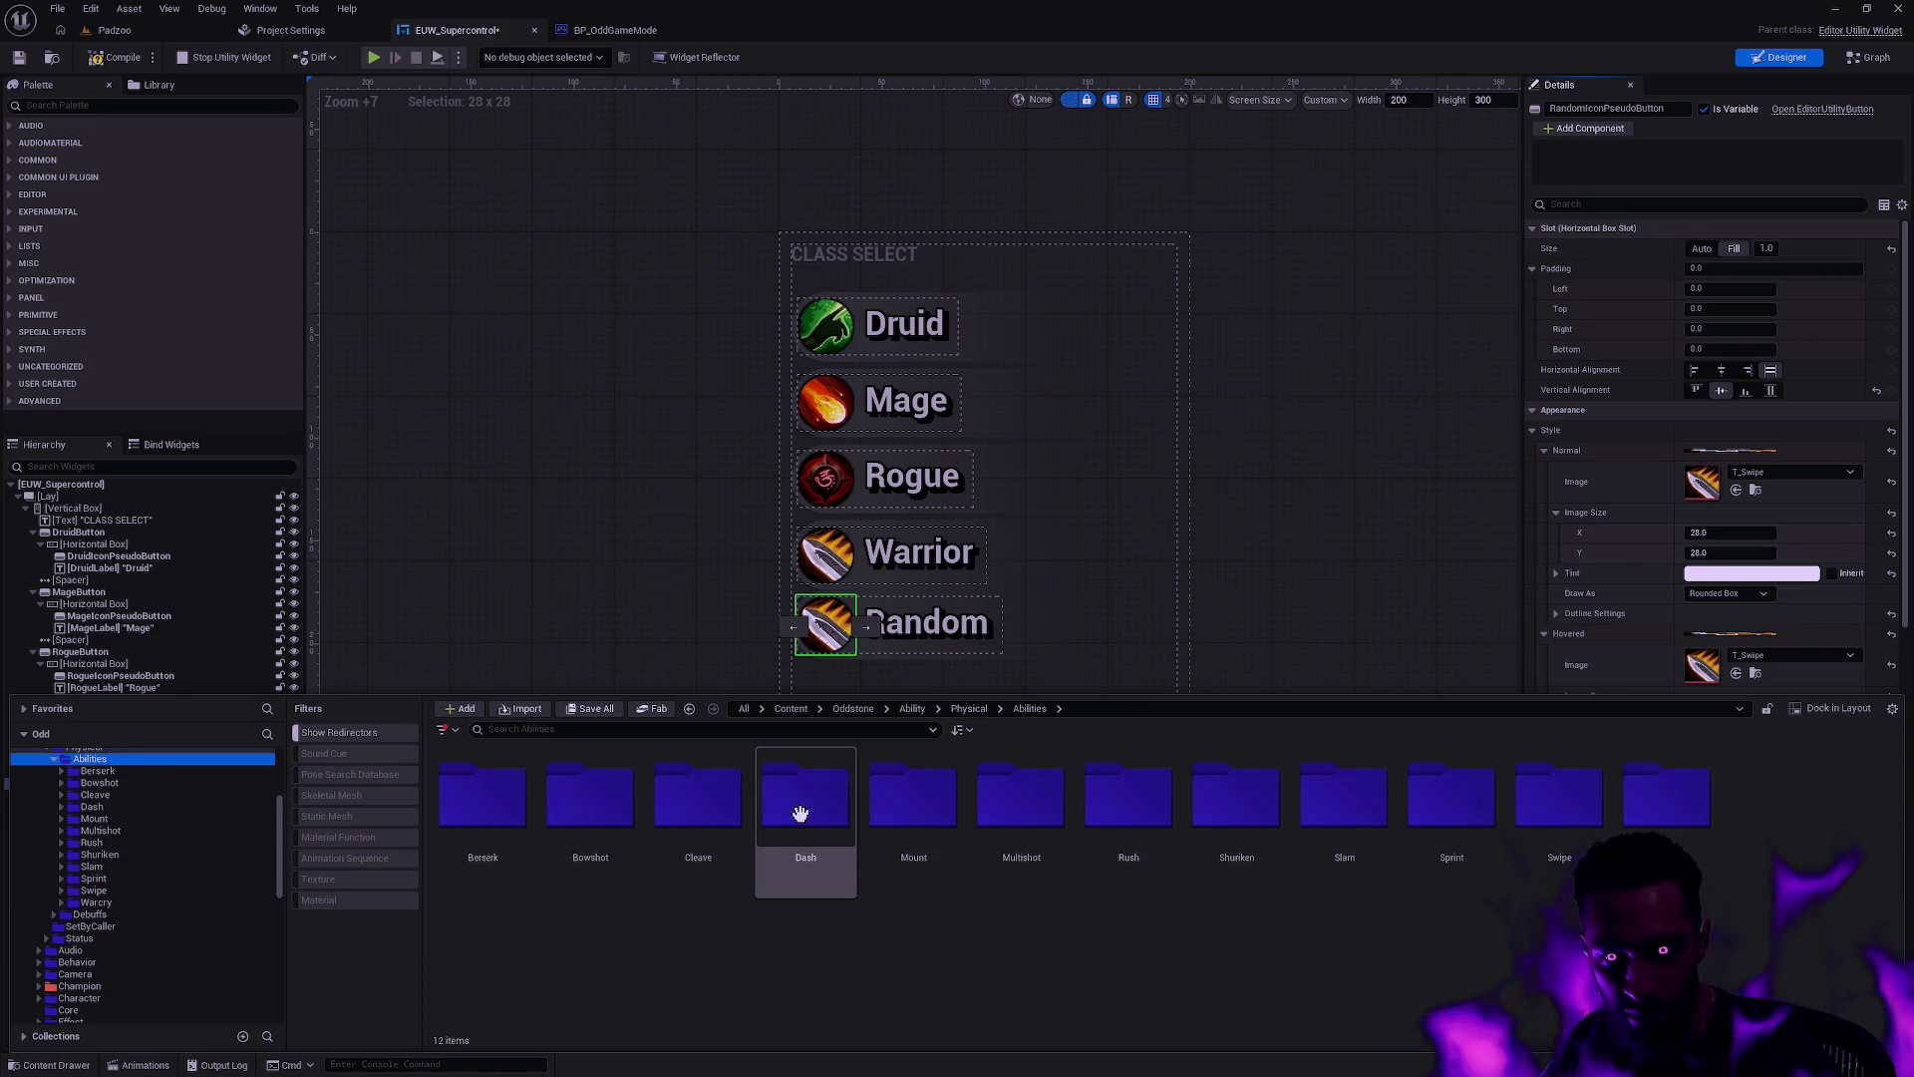
{"action": "left_click", "coordinate": [170, 819]}
{"action": "left_click", "coordinate": [112, 764]}
{"action": "scroll", "coordinate": [157, 831], "scroll_direction": "up", "scroll_amount": 2}
{"action": "scroll", "coordinate": [110, 824], "scroll_direction": "up", "scroll_amount": 1}
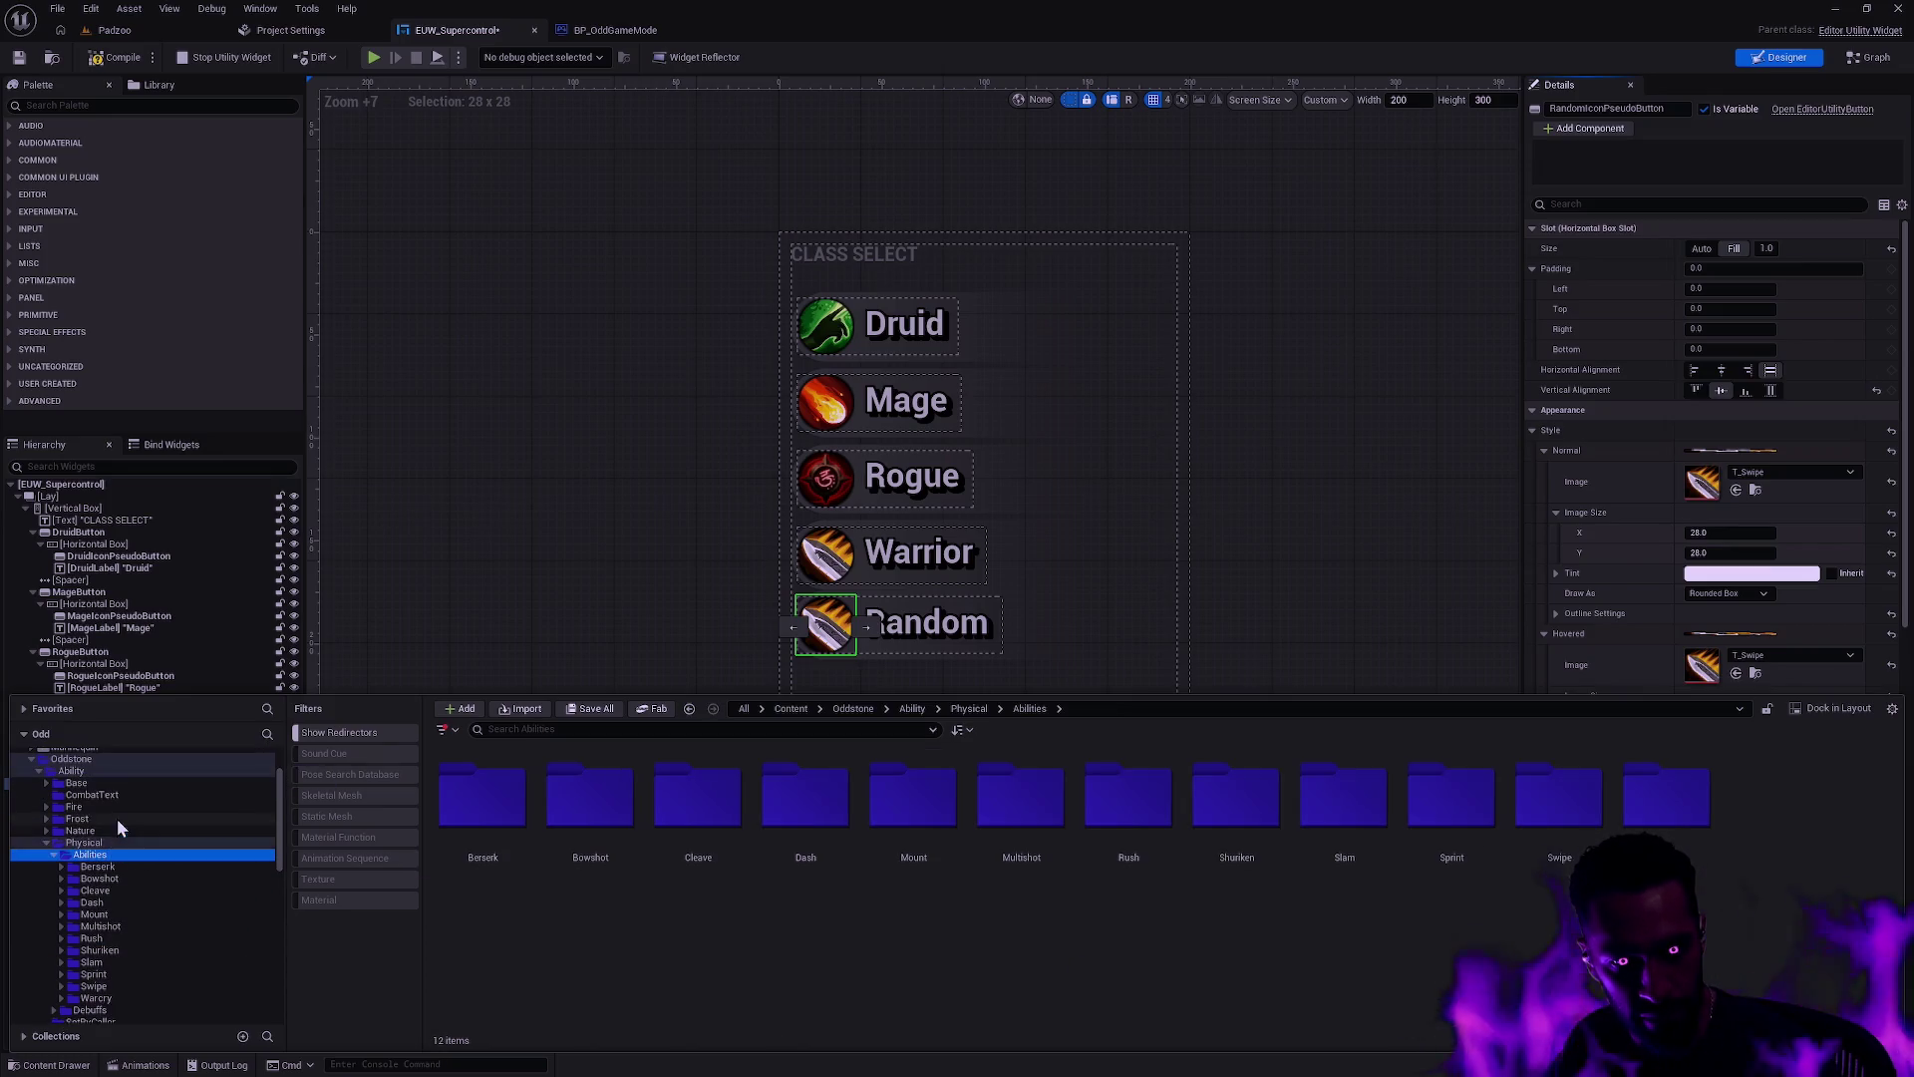
{"action": "left_click", "coordinate": [102, 783]}
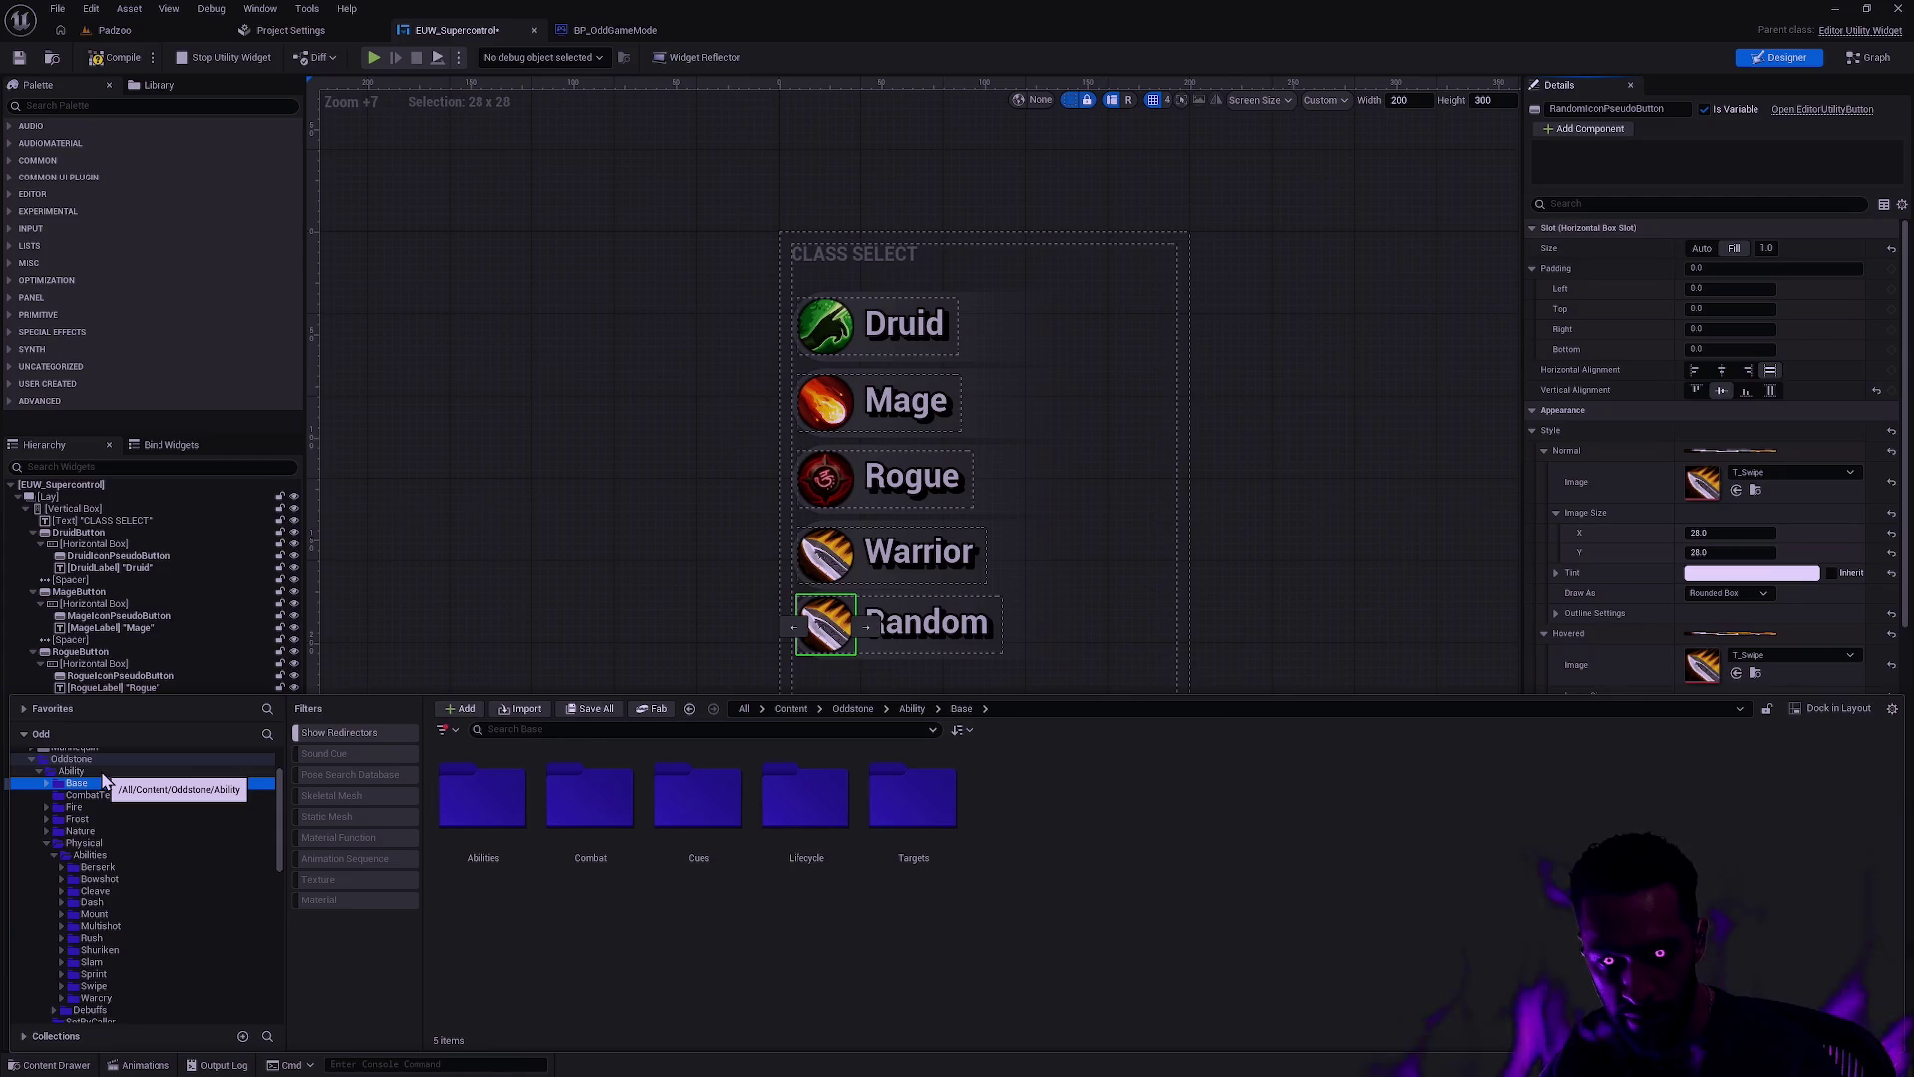
{"action": "double_click", "coordinate": [509, 838]}
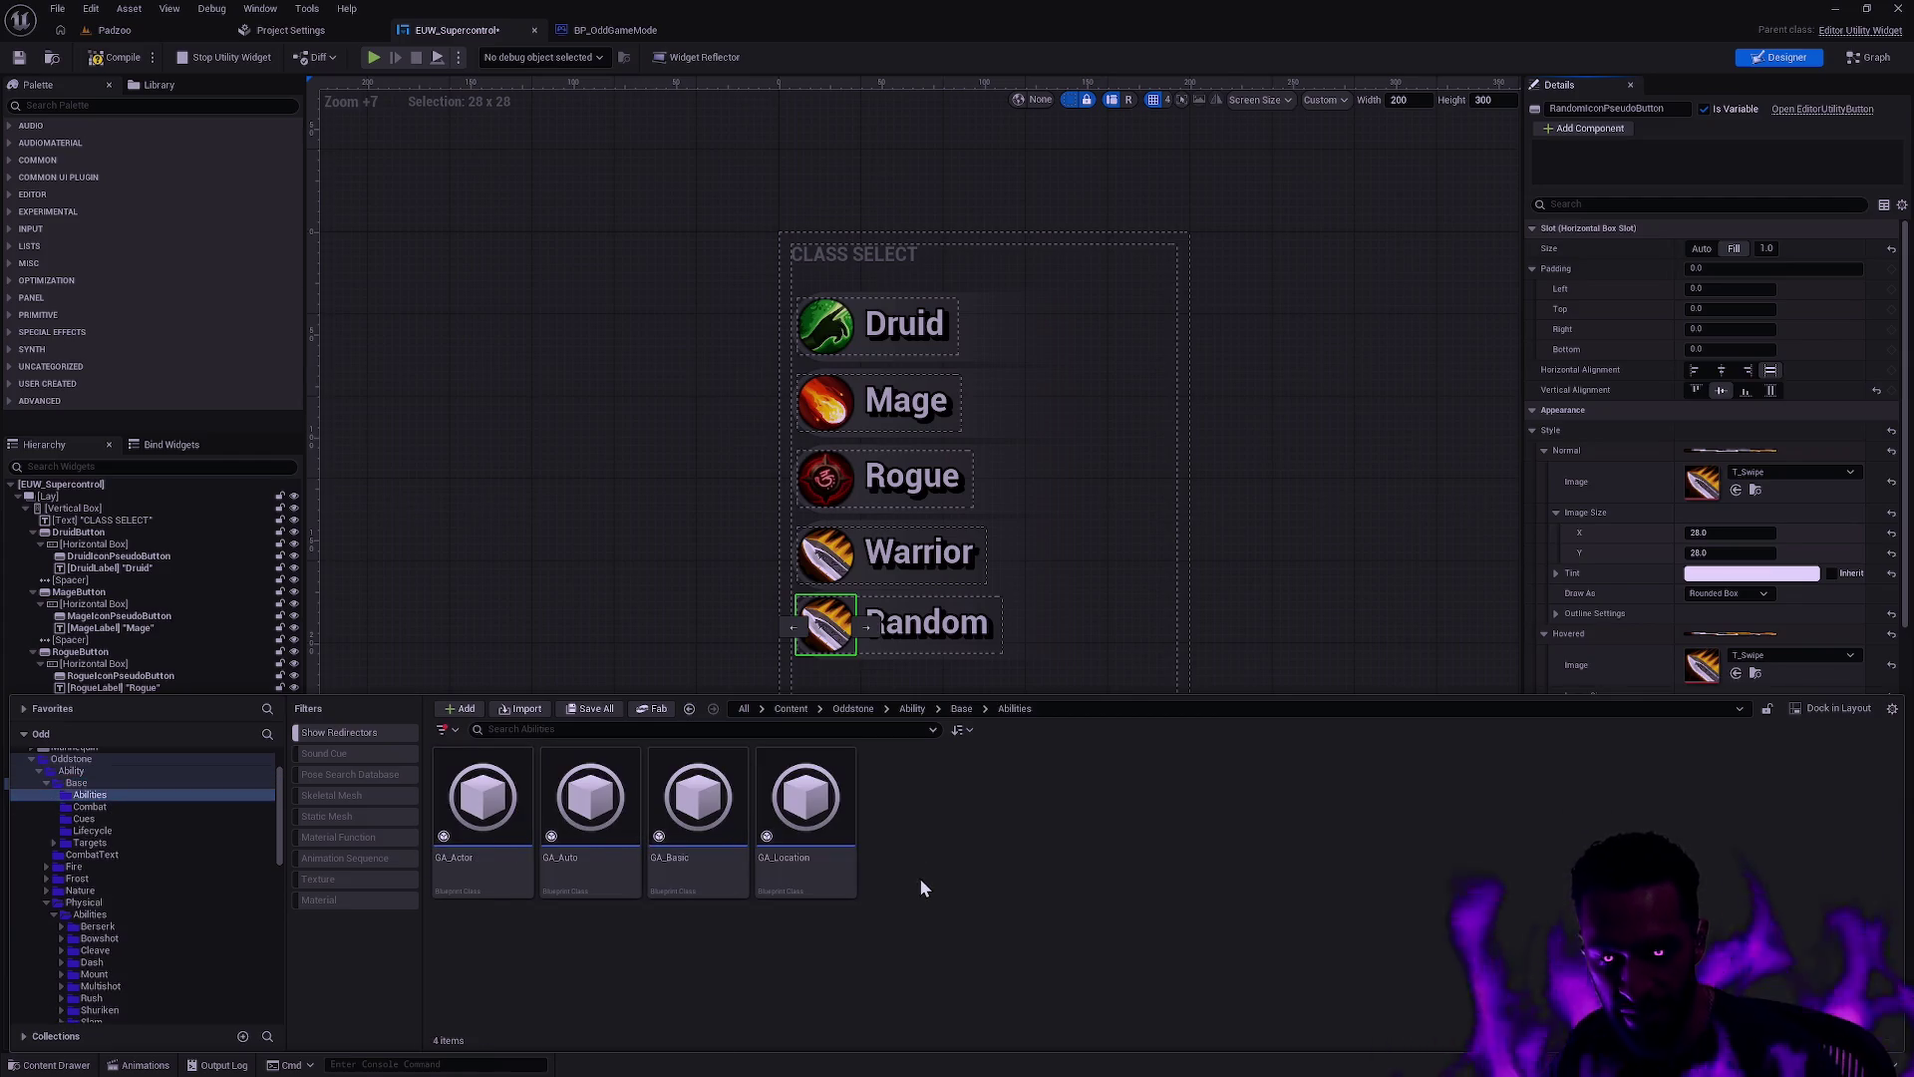
Step: Start an import into Base Abilities and navigate to RawContent/Icons/Poneti/Skill
{"action": "right_click", "coordinate": [947, 847]}
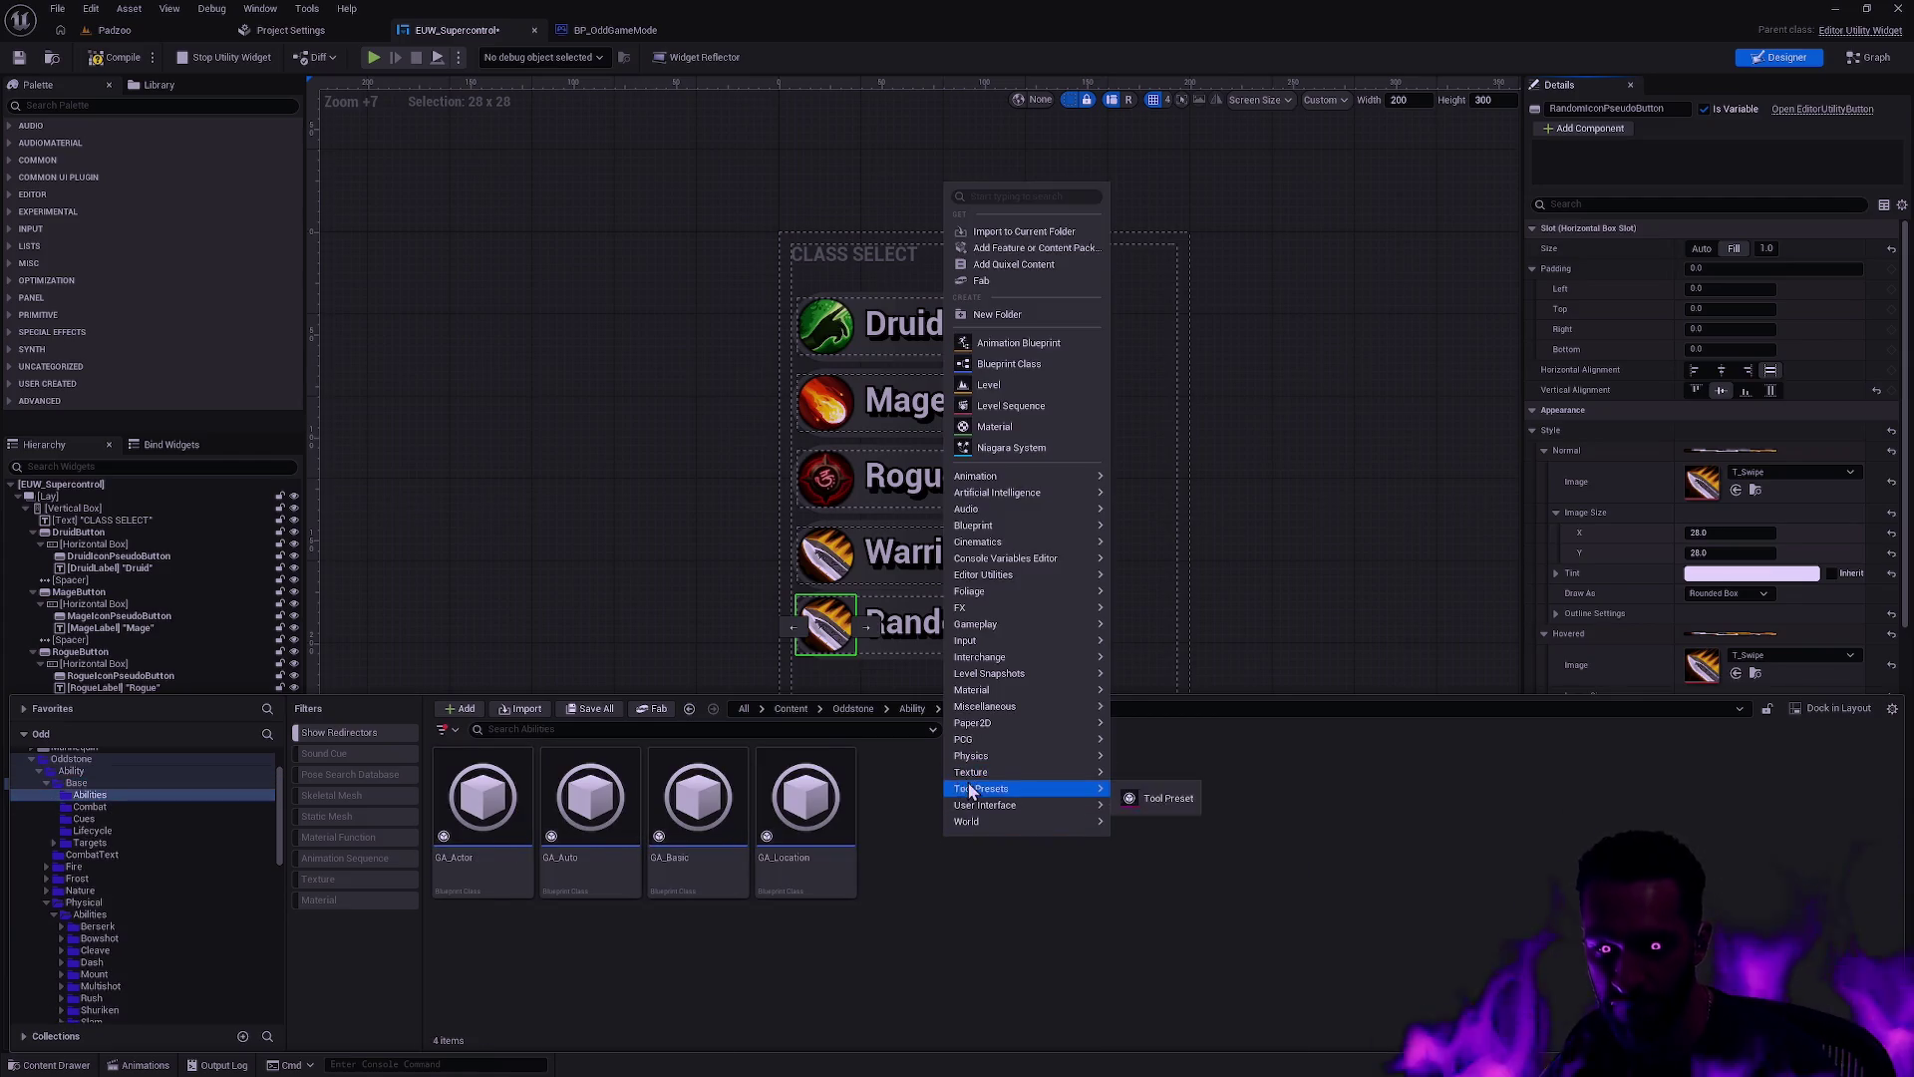
{"action": "left_click", "coordinate": [1040, 243]}
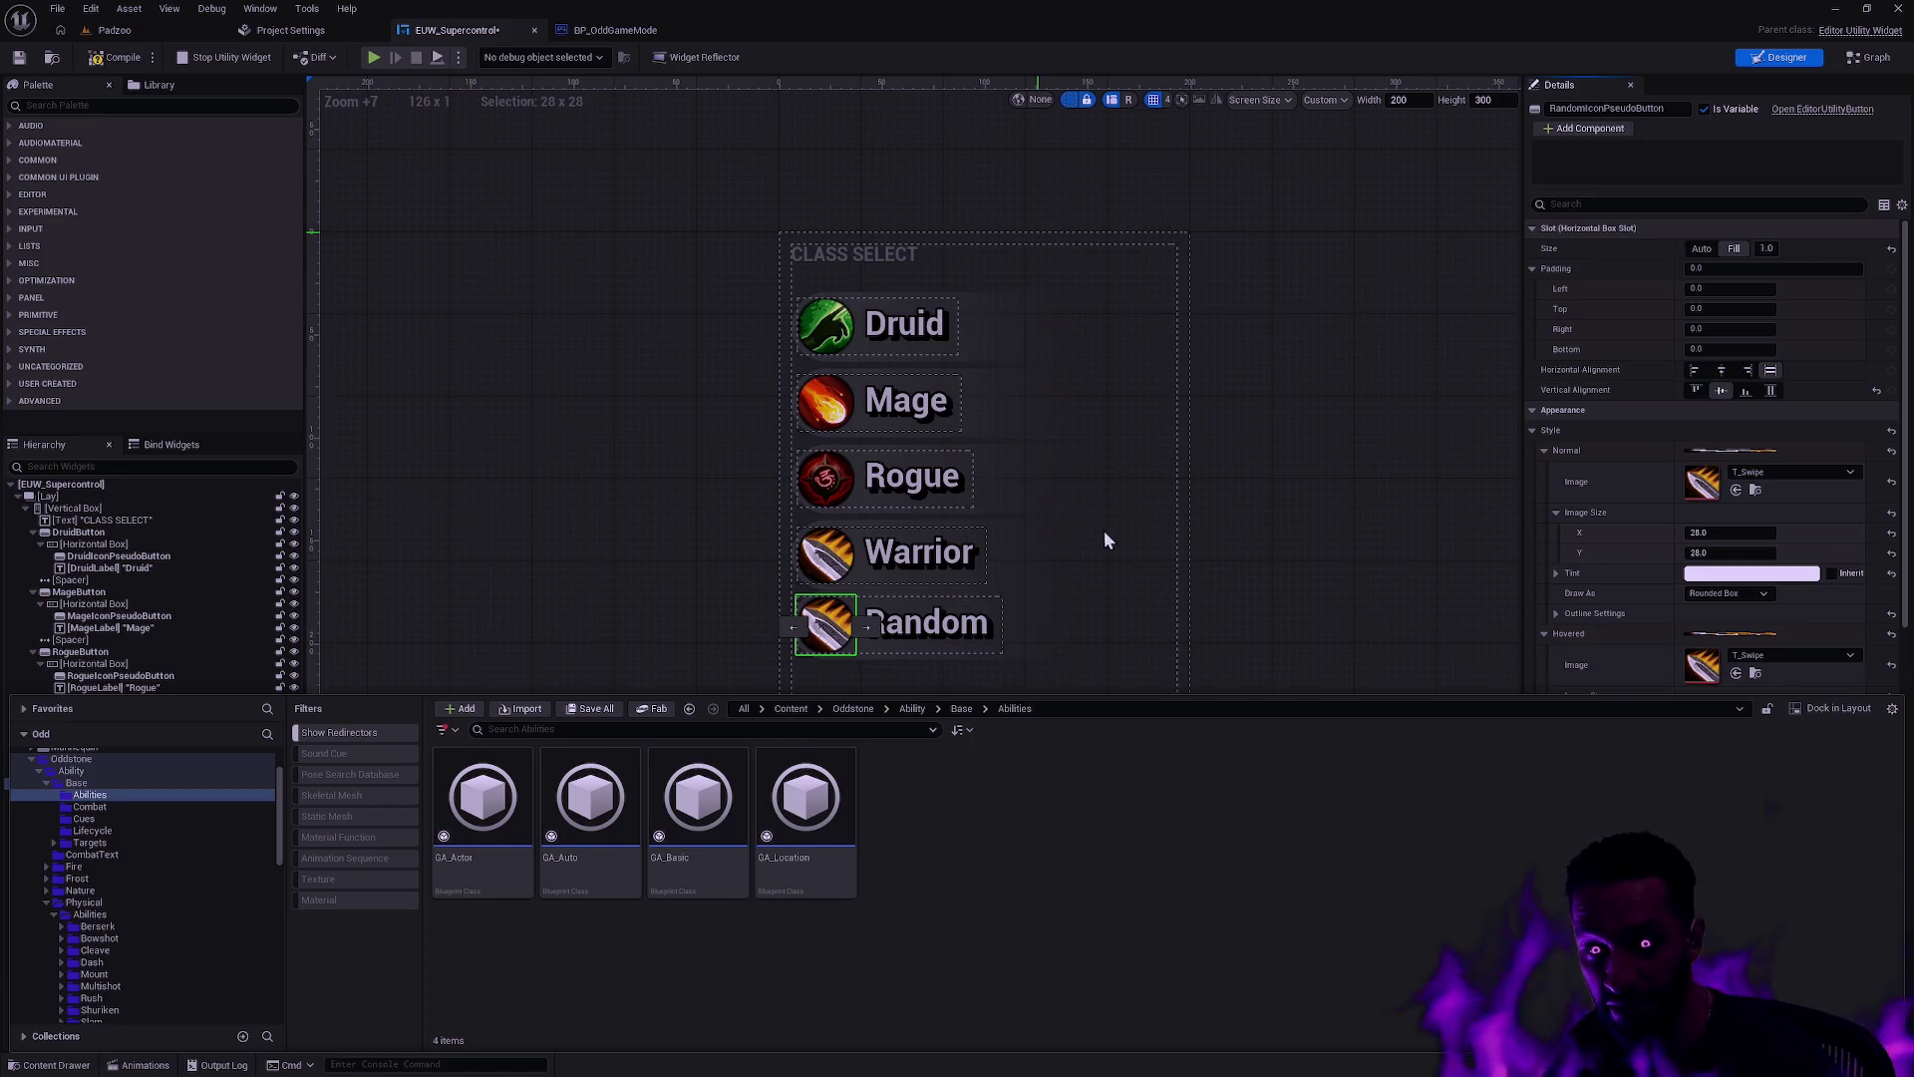
{"action": "left_click", "coordinate": [549, 205]}
{"action": "double_click", "coordinate": [398, 501]}
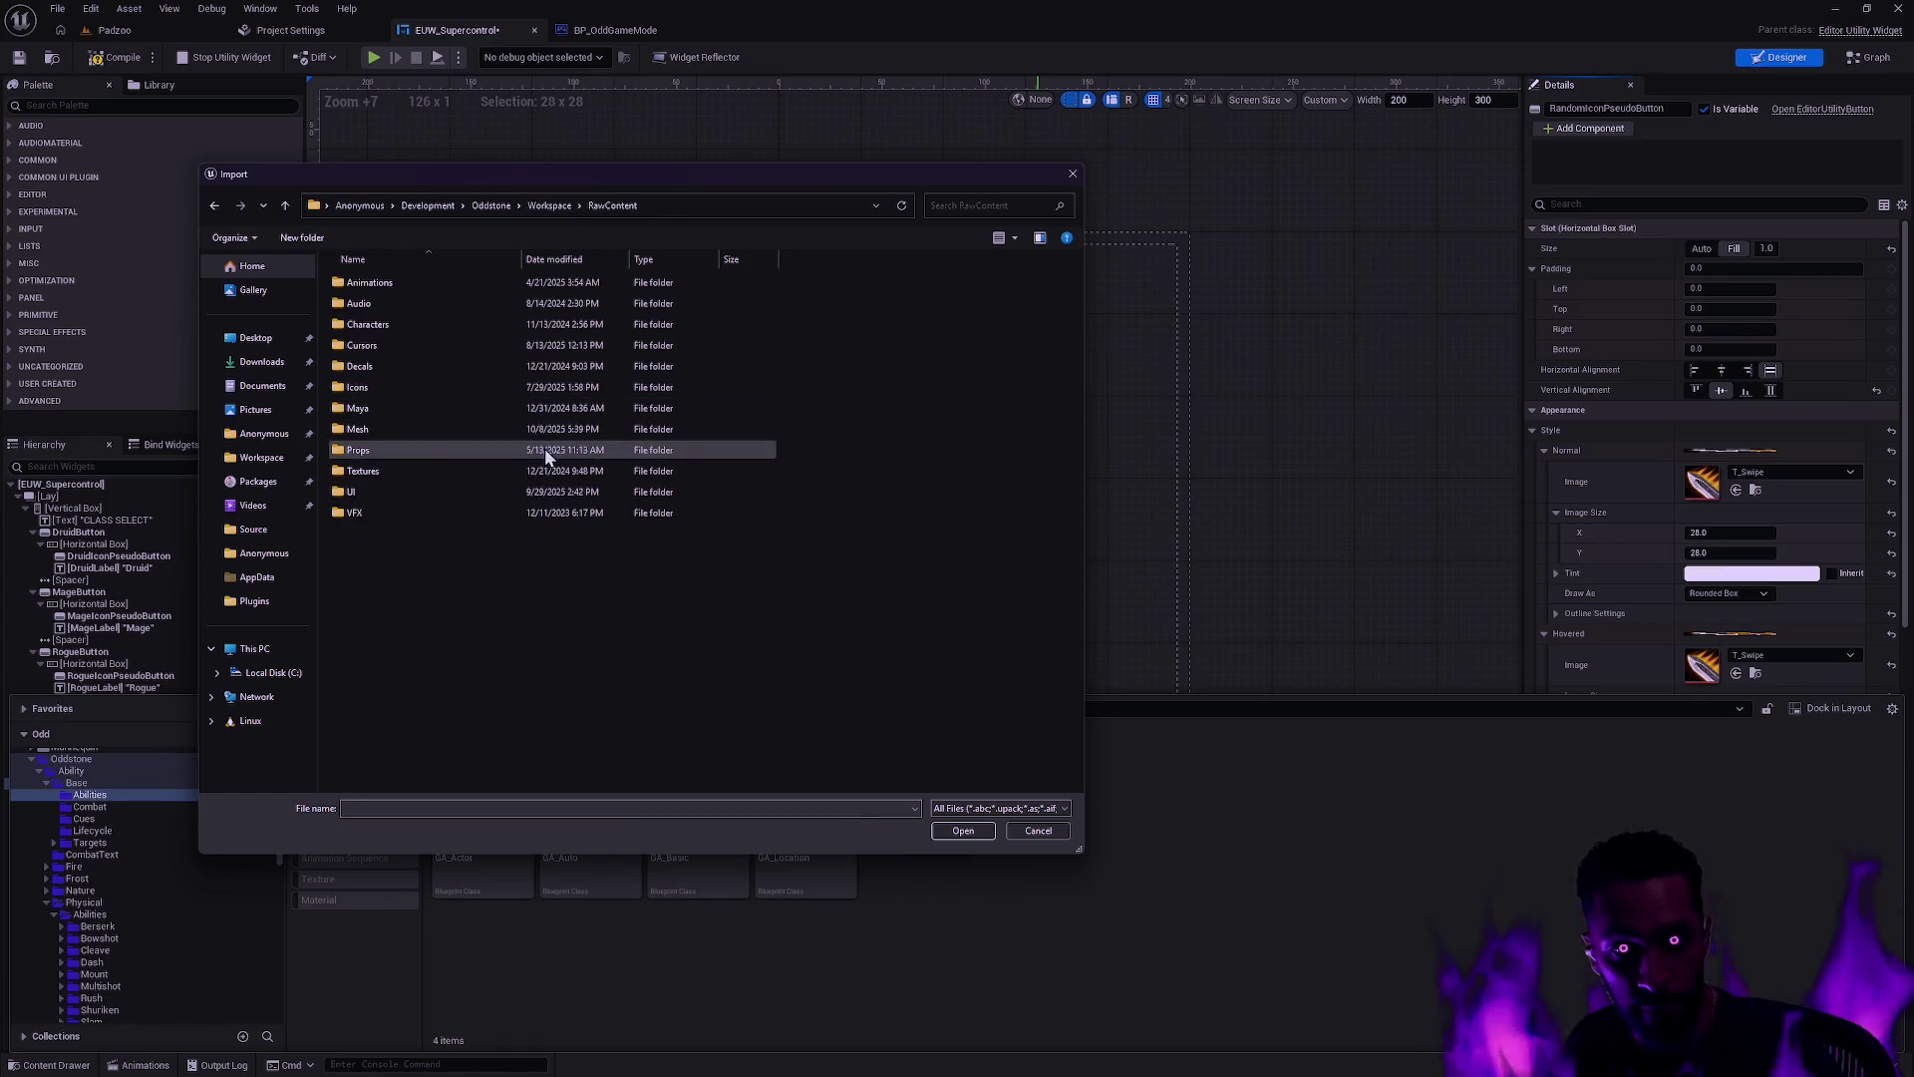
{"action": "double_click", "coordinate": [430, 389]}
{"action": "double_click", "coordinate": [384, 287]}
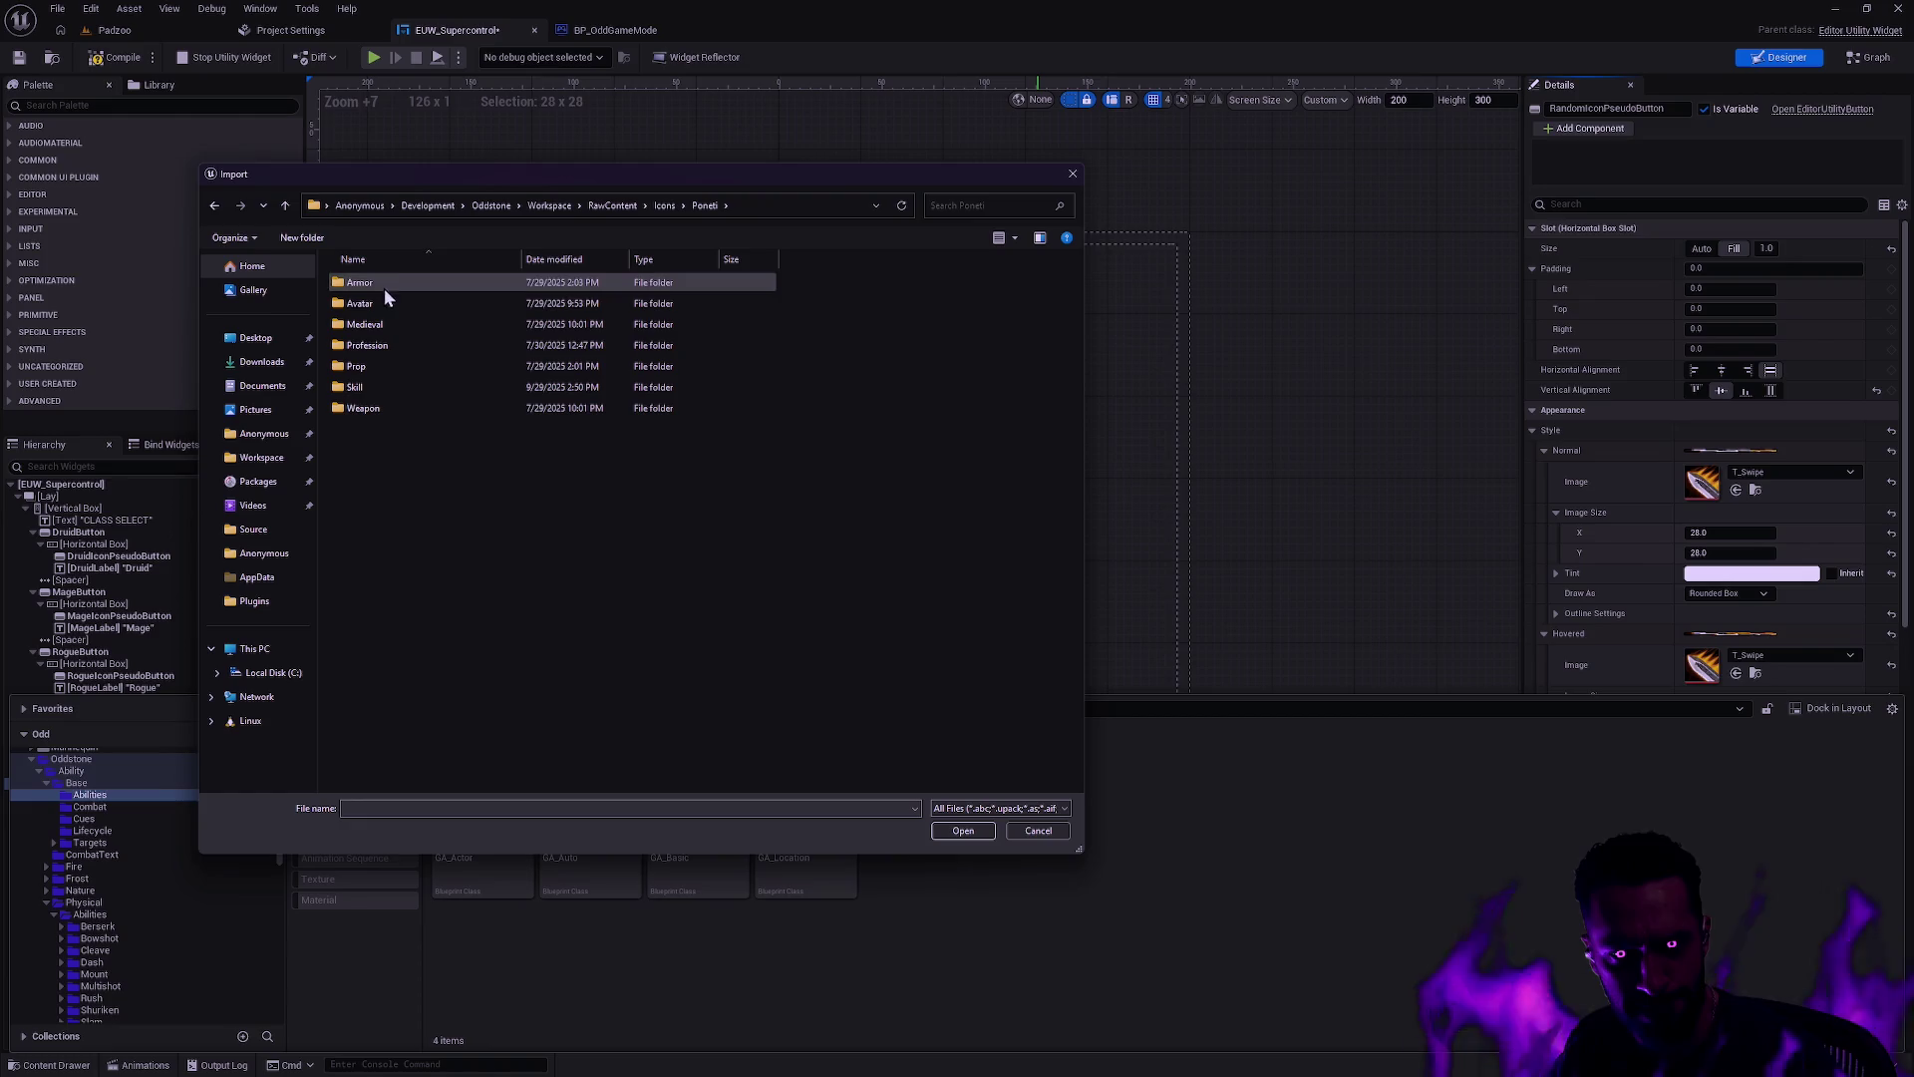
{"action": "double_click", "coordinate": [374, 390]}
Step: Browse the WithBackgroundSorted icon thumbnails, then return up to the Skill folder
{"action": "key", "text": "ctrl+a"}
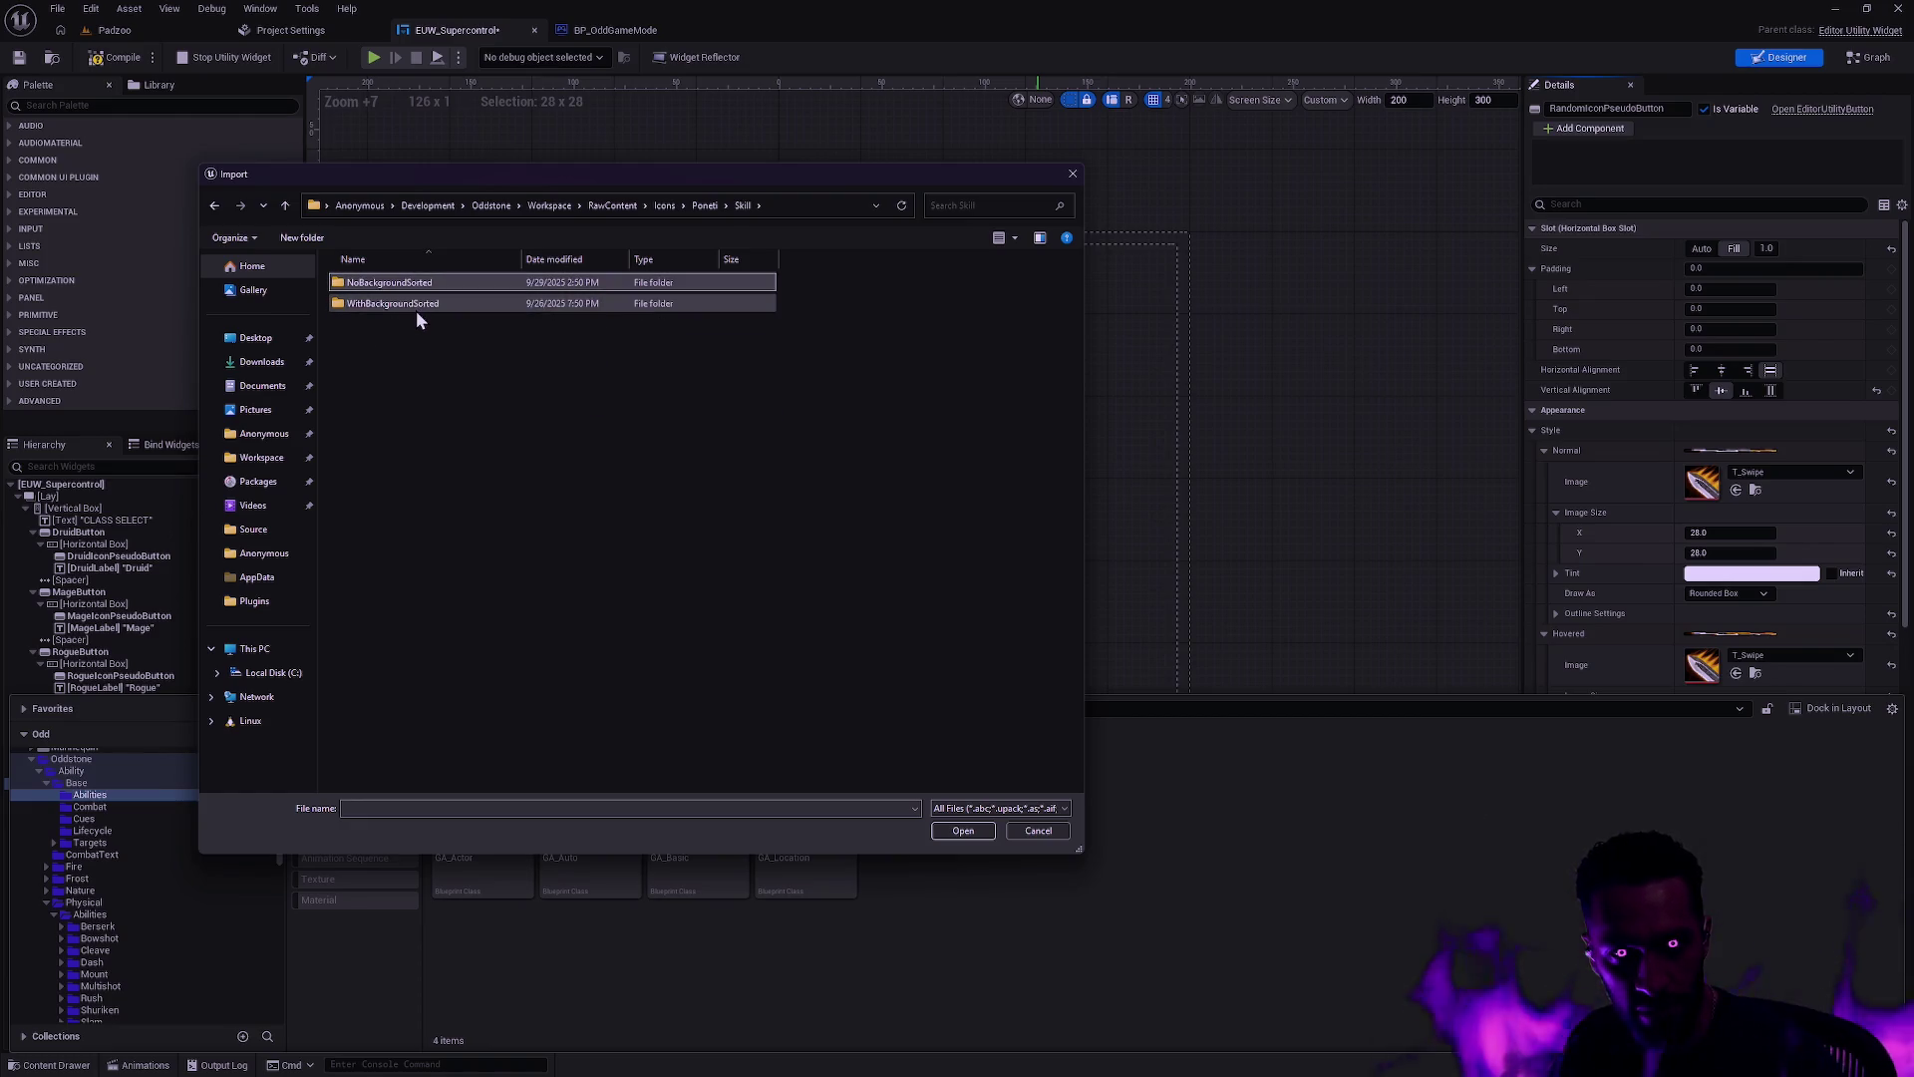
{"action": "double_click", "coordinate": [415, 307]}
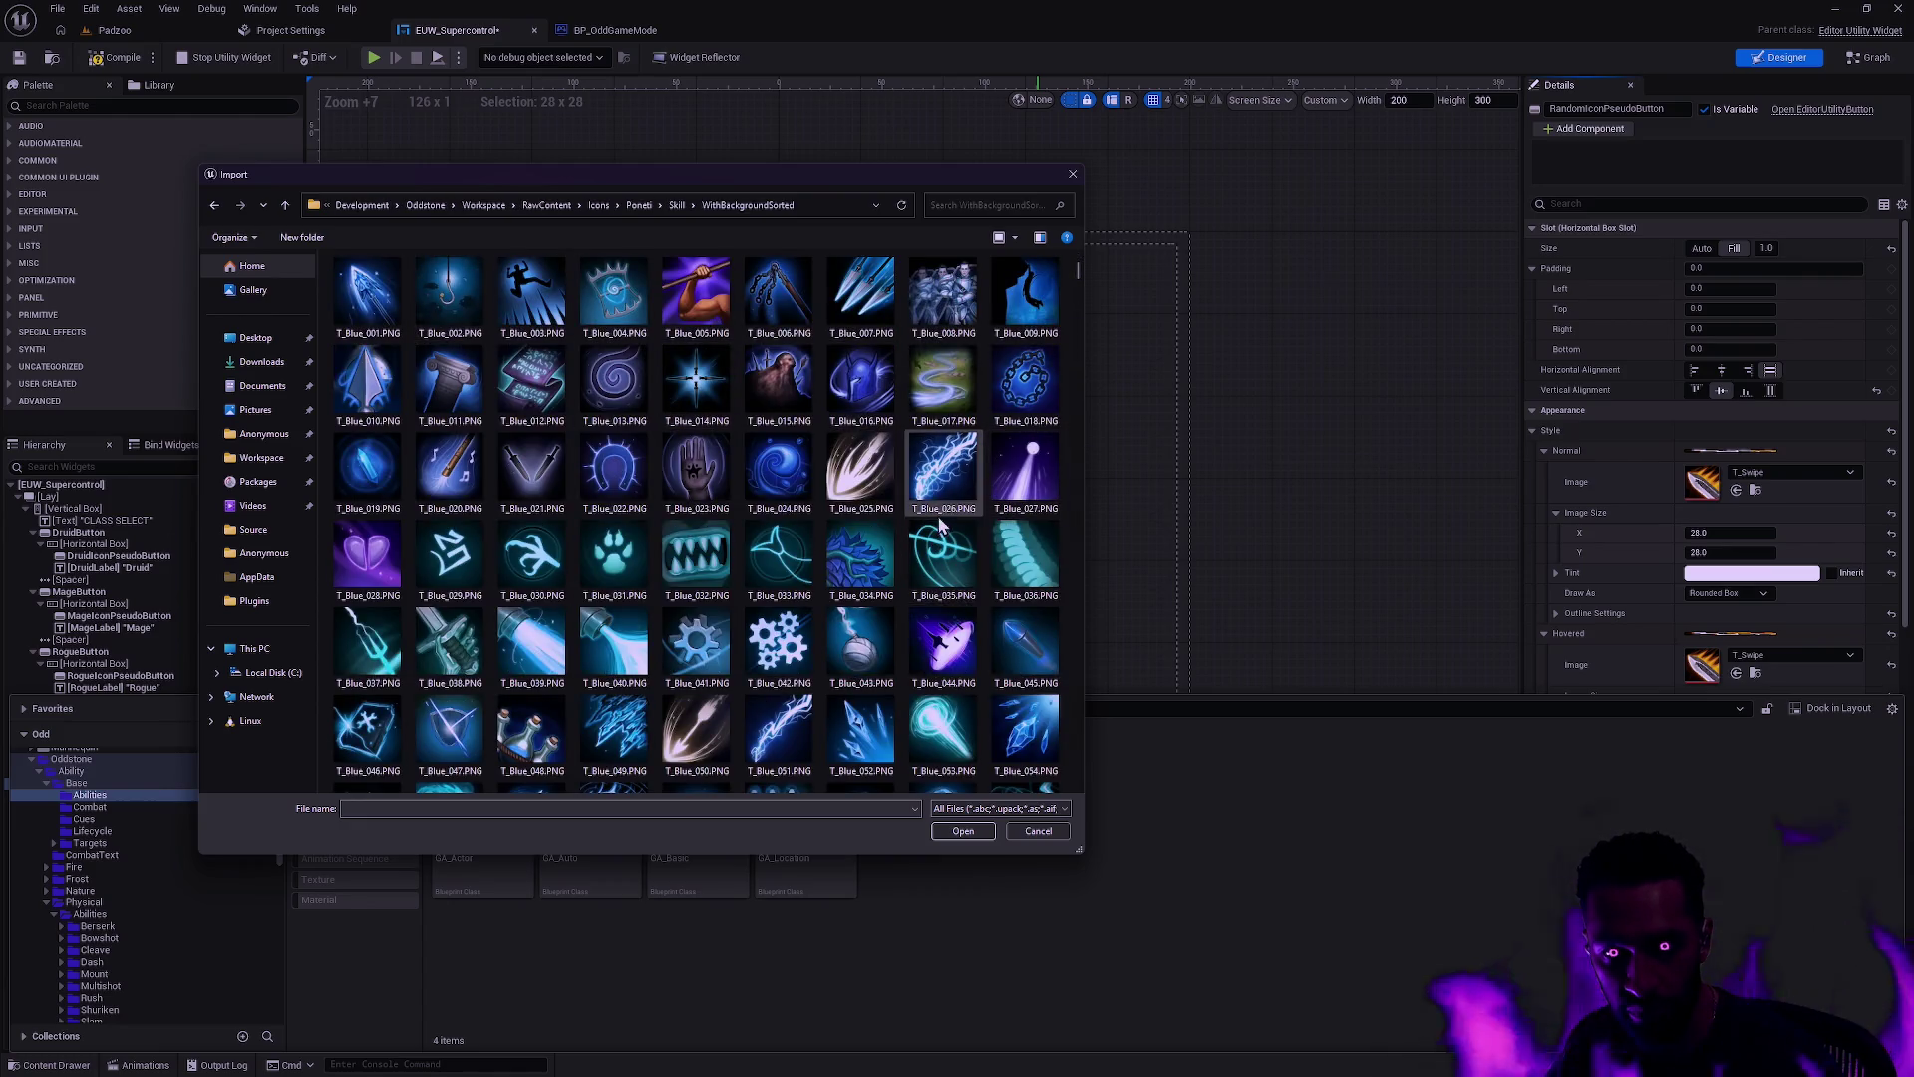
{"action": "scroll", "coordinate": [983, 514], "scroll_direction": "down", "scroll_amount": 5}
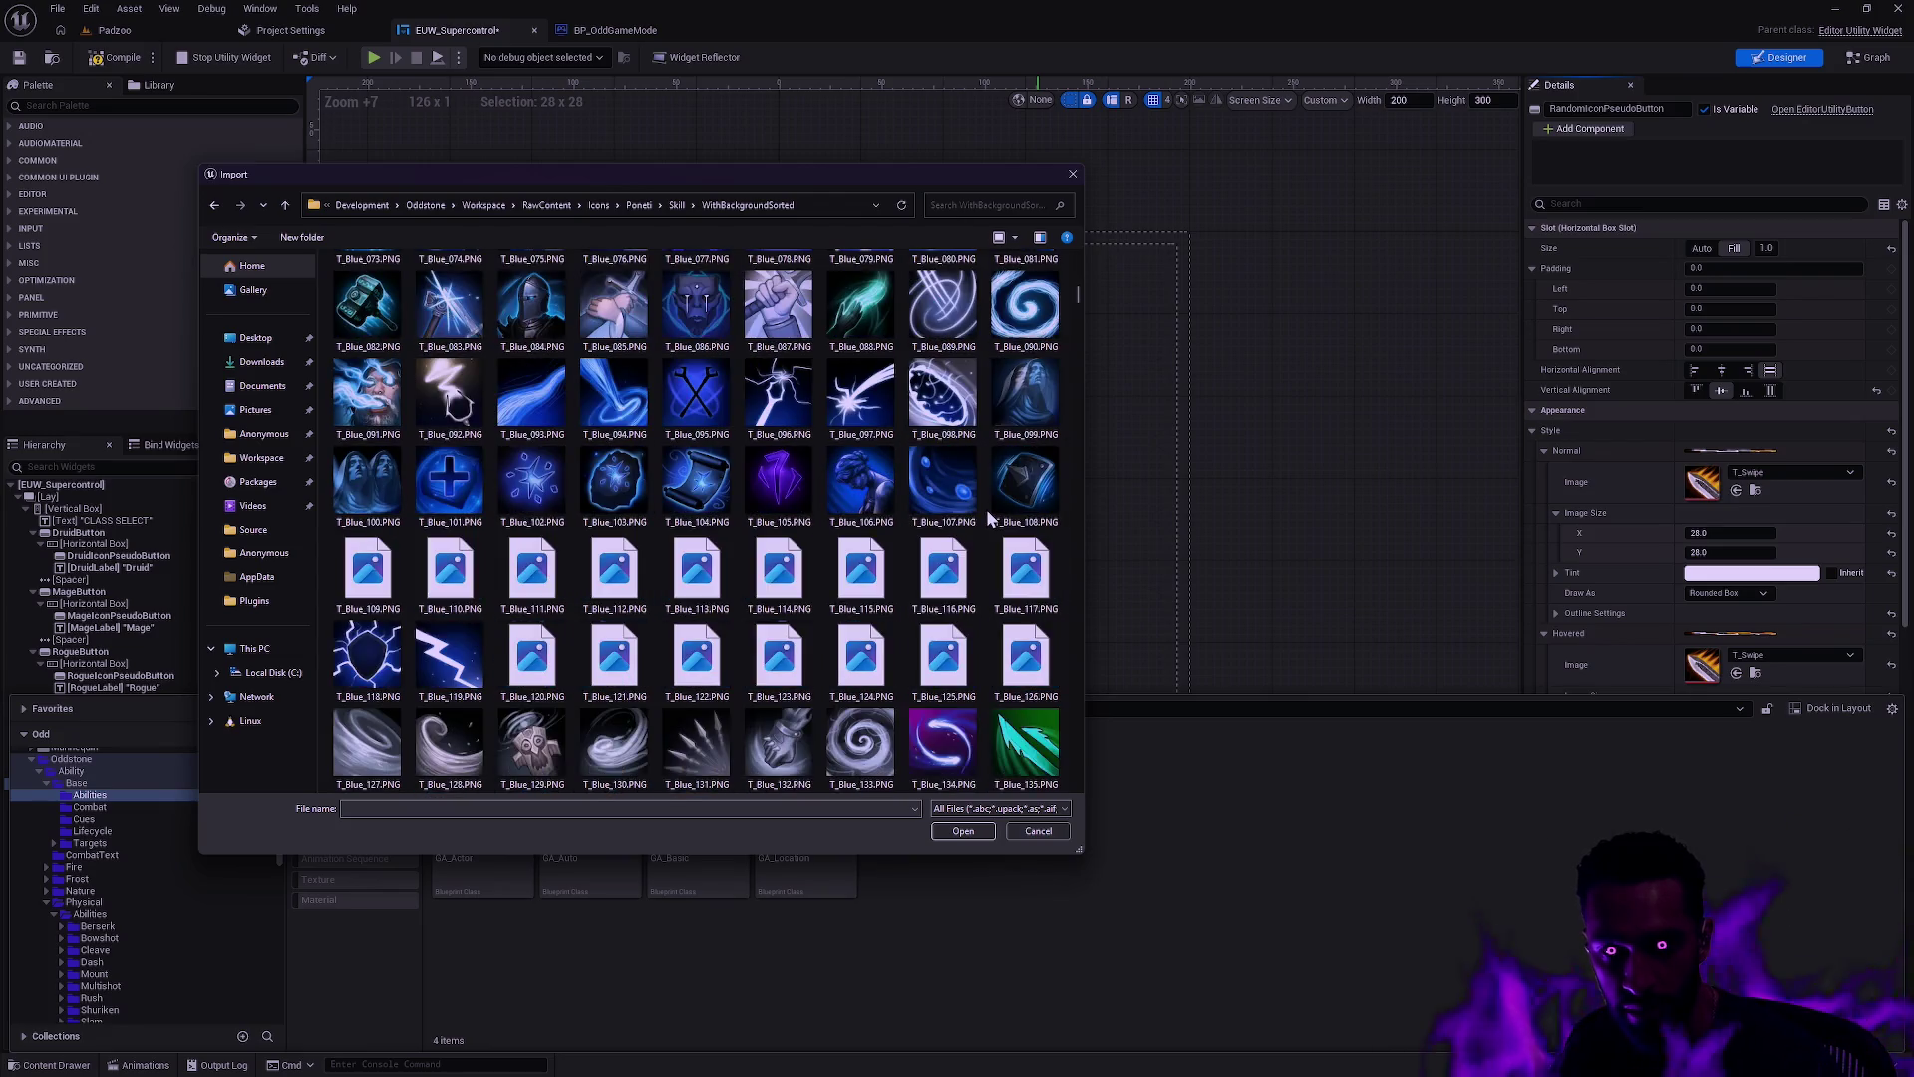
{"action": "scroll", "coordinate": [984, 507], "scroll_direction": "down", "scroll_amount": 5}
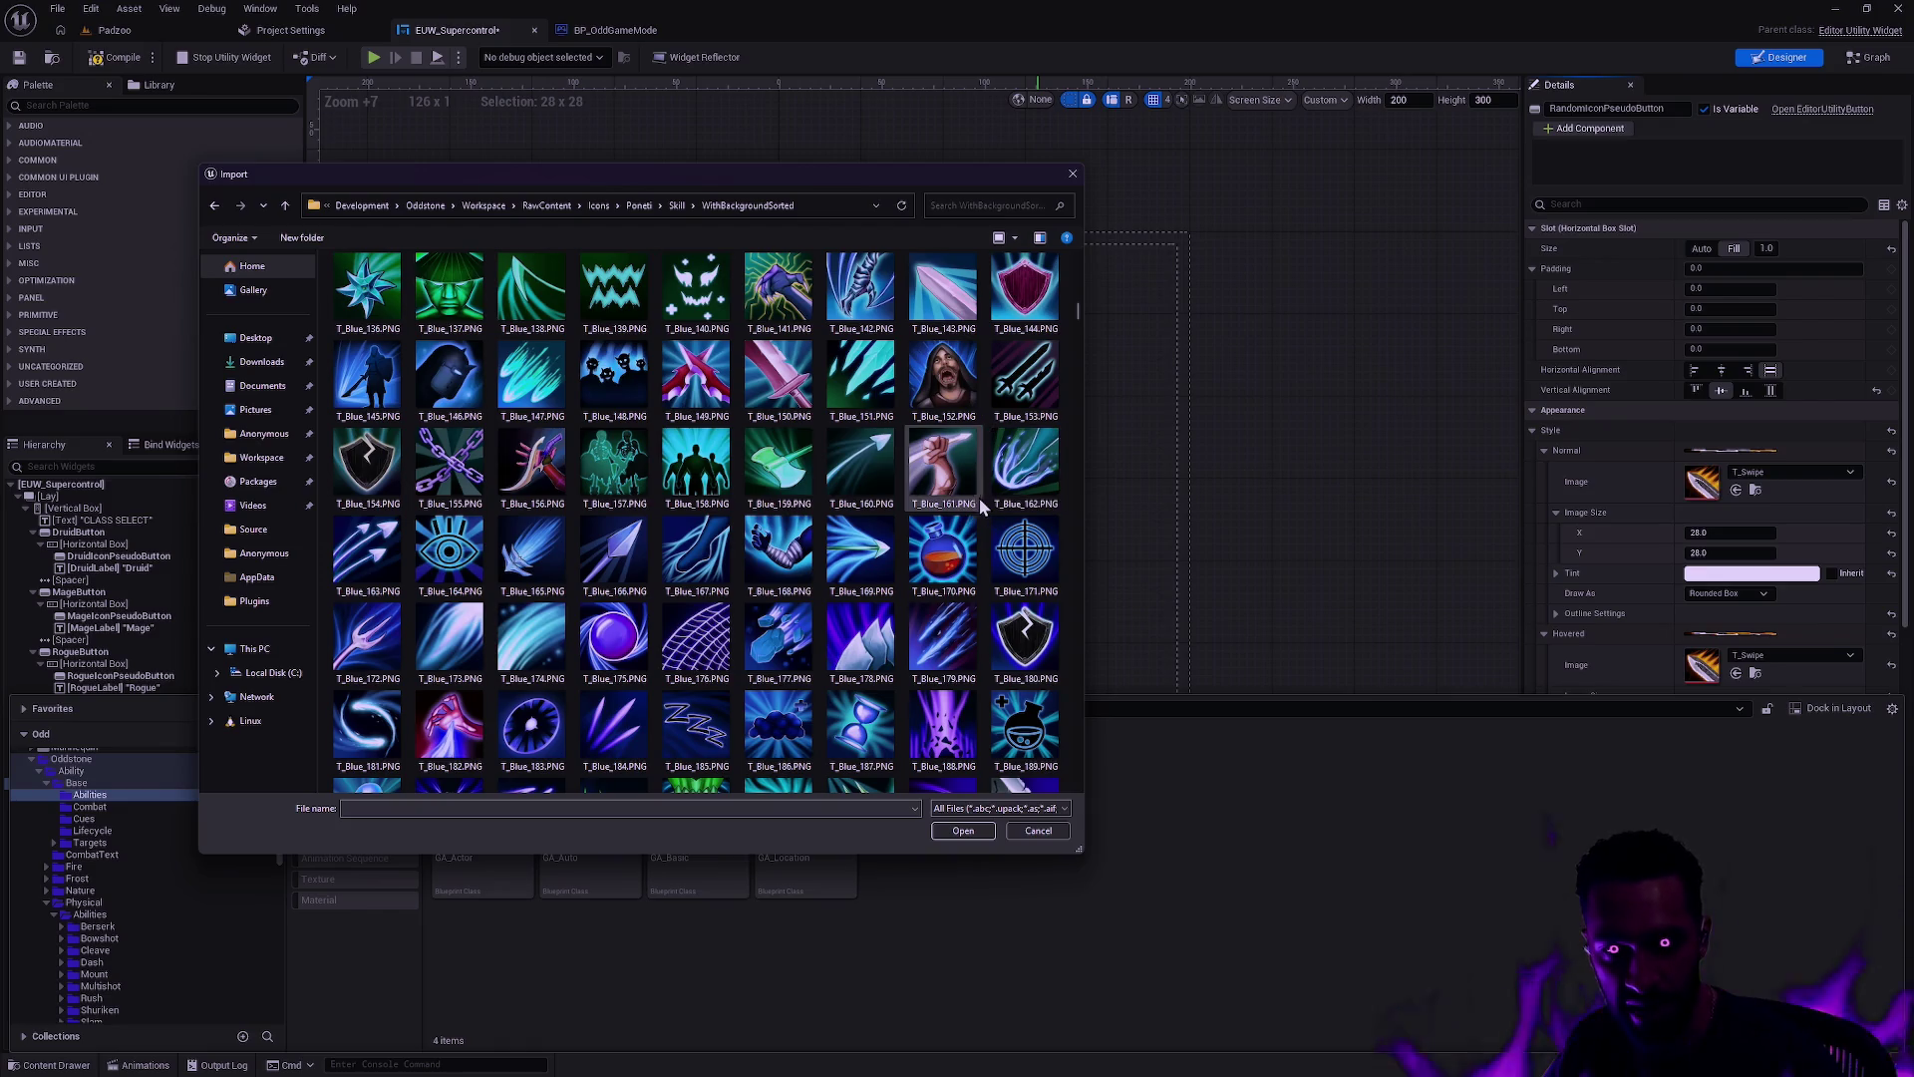
{"action": "scroll", "coordinate": [950, 505], "scroll_direction": "down", "scroll_amount": 5}
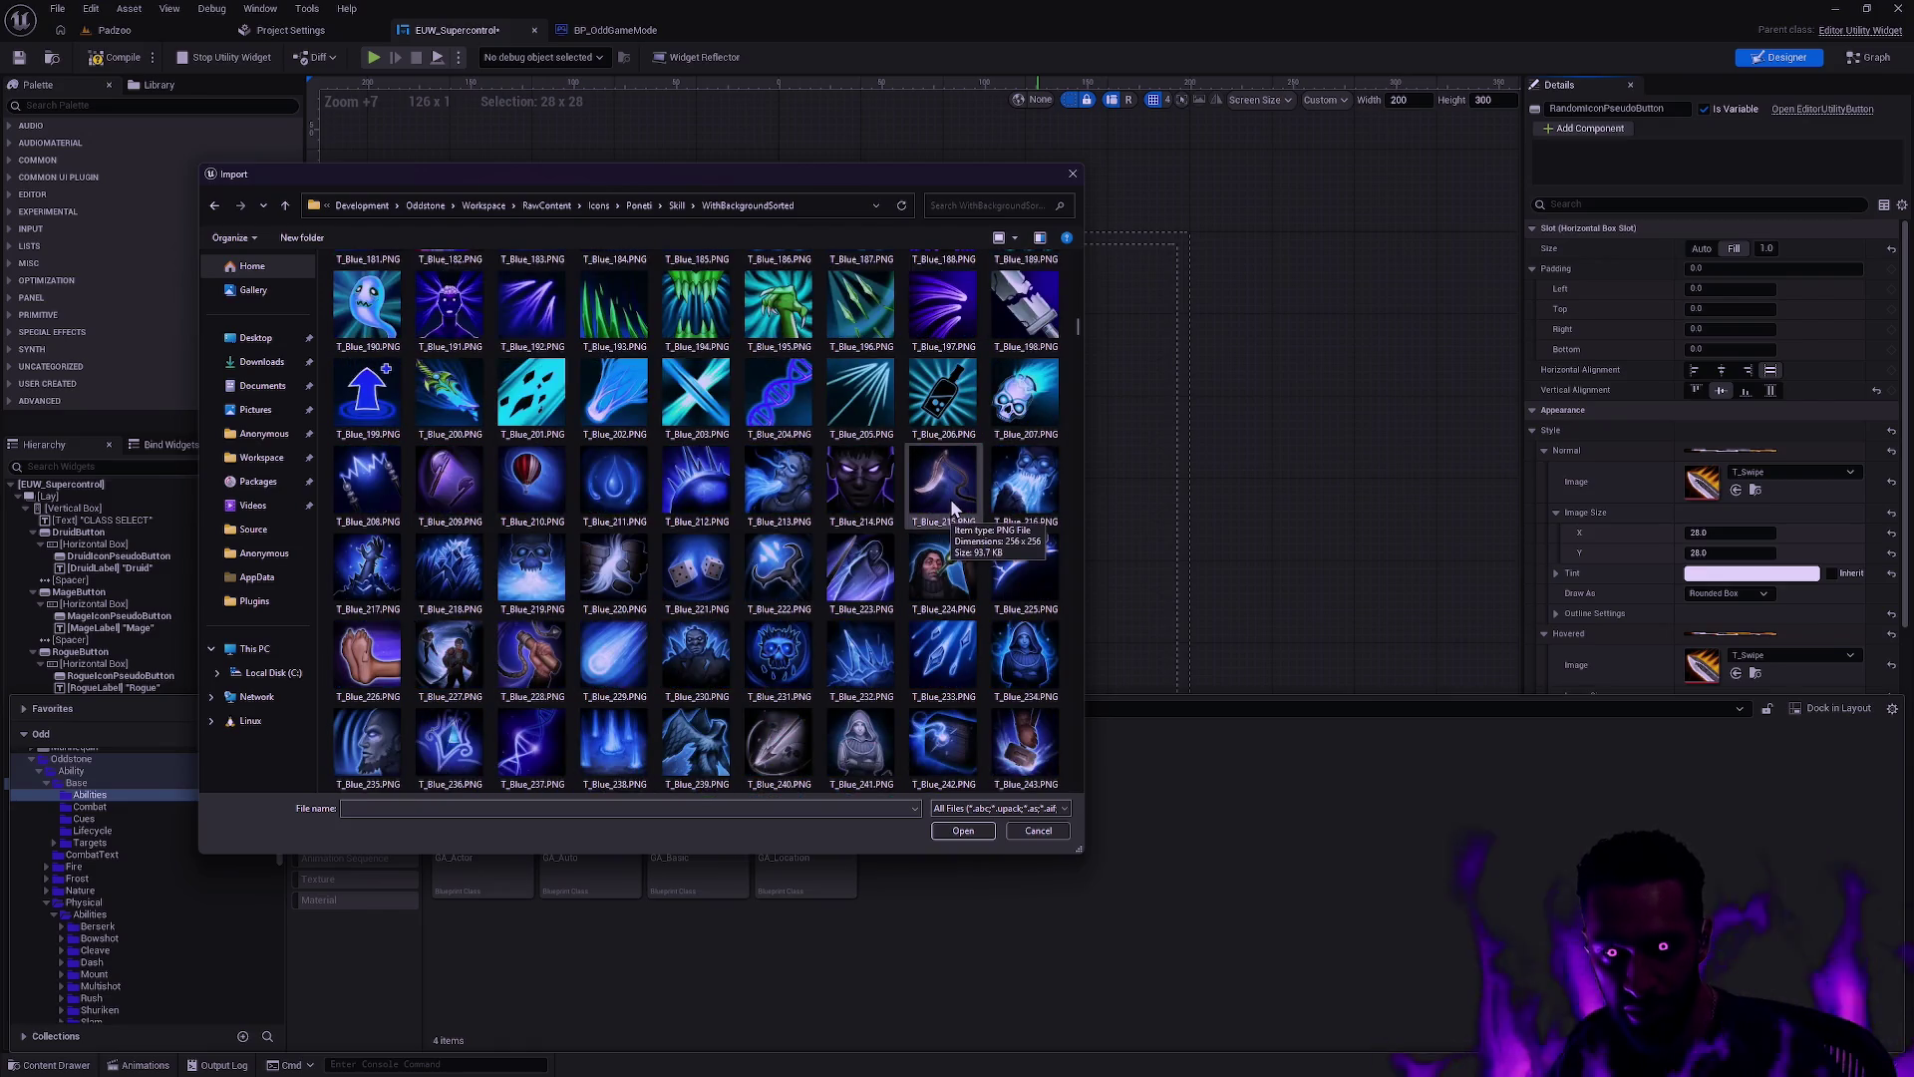
{"action": "scroll", "coordinate": [952, 505], "scroll_direction": "down", "scroll_amount": 5}
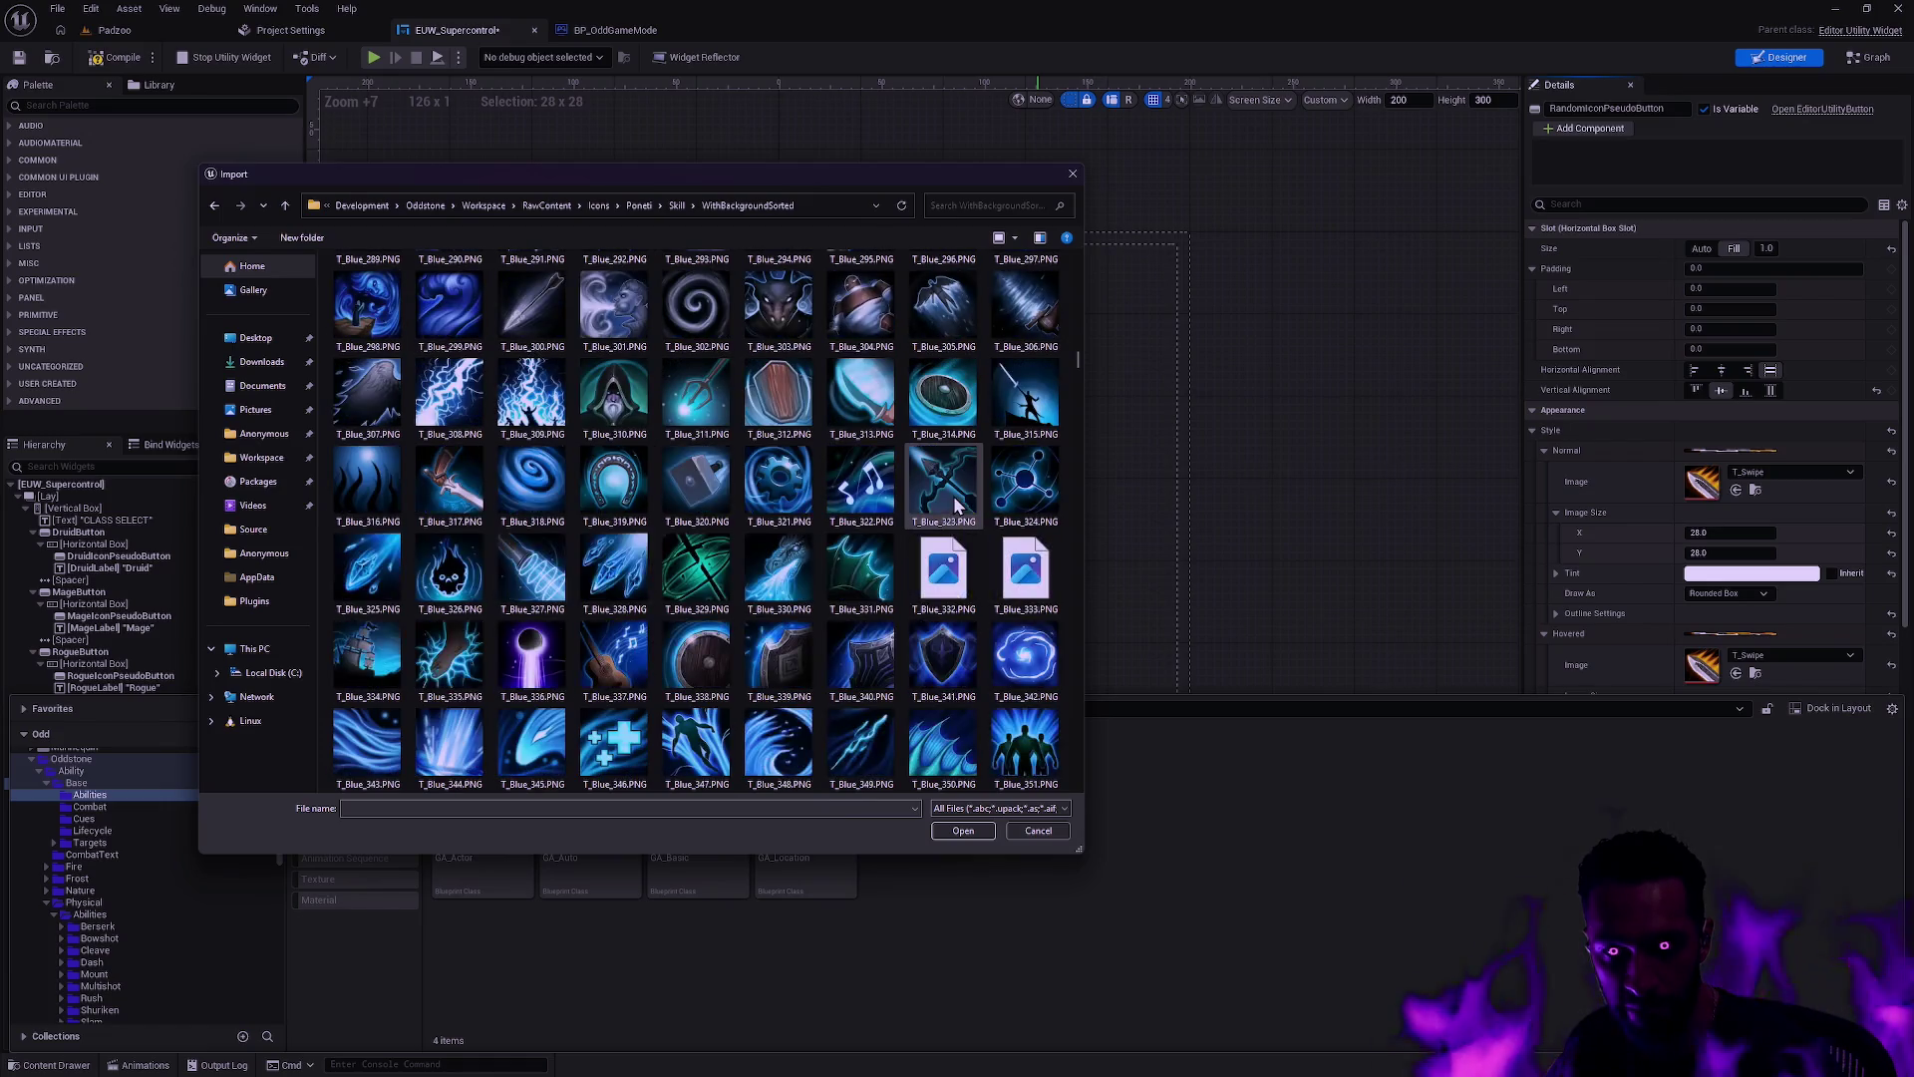
{"action": "scroll", "coordinate": [983, 506], "scroll_direction": "down", "scroll_amount": 6}
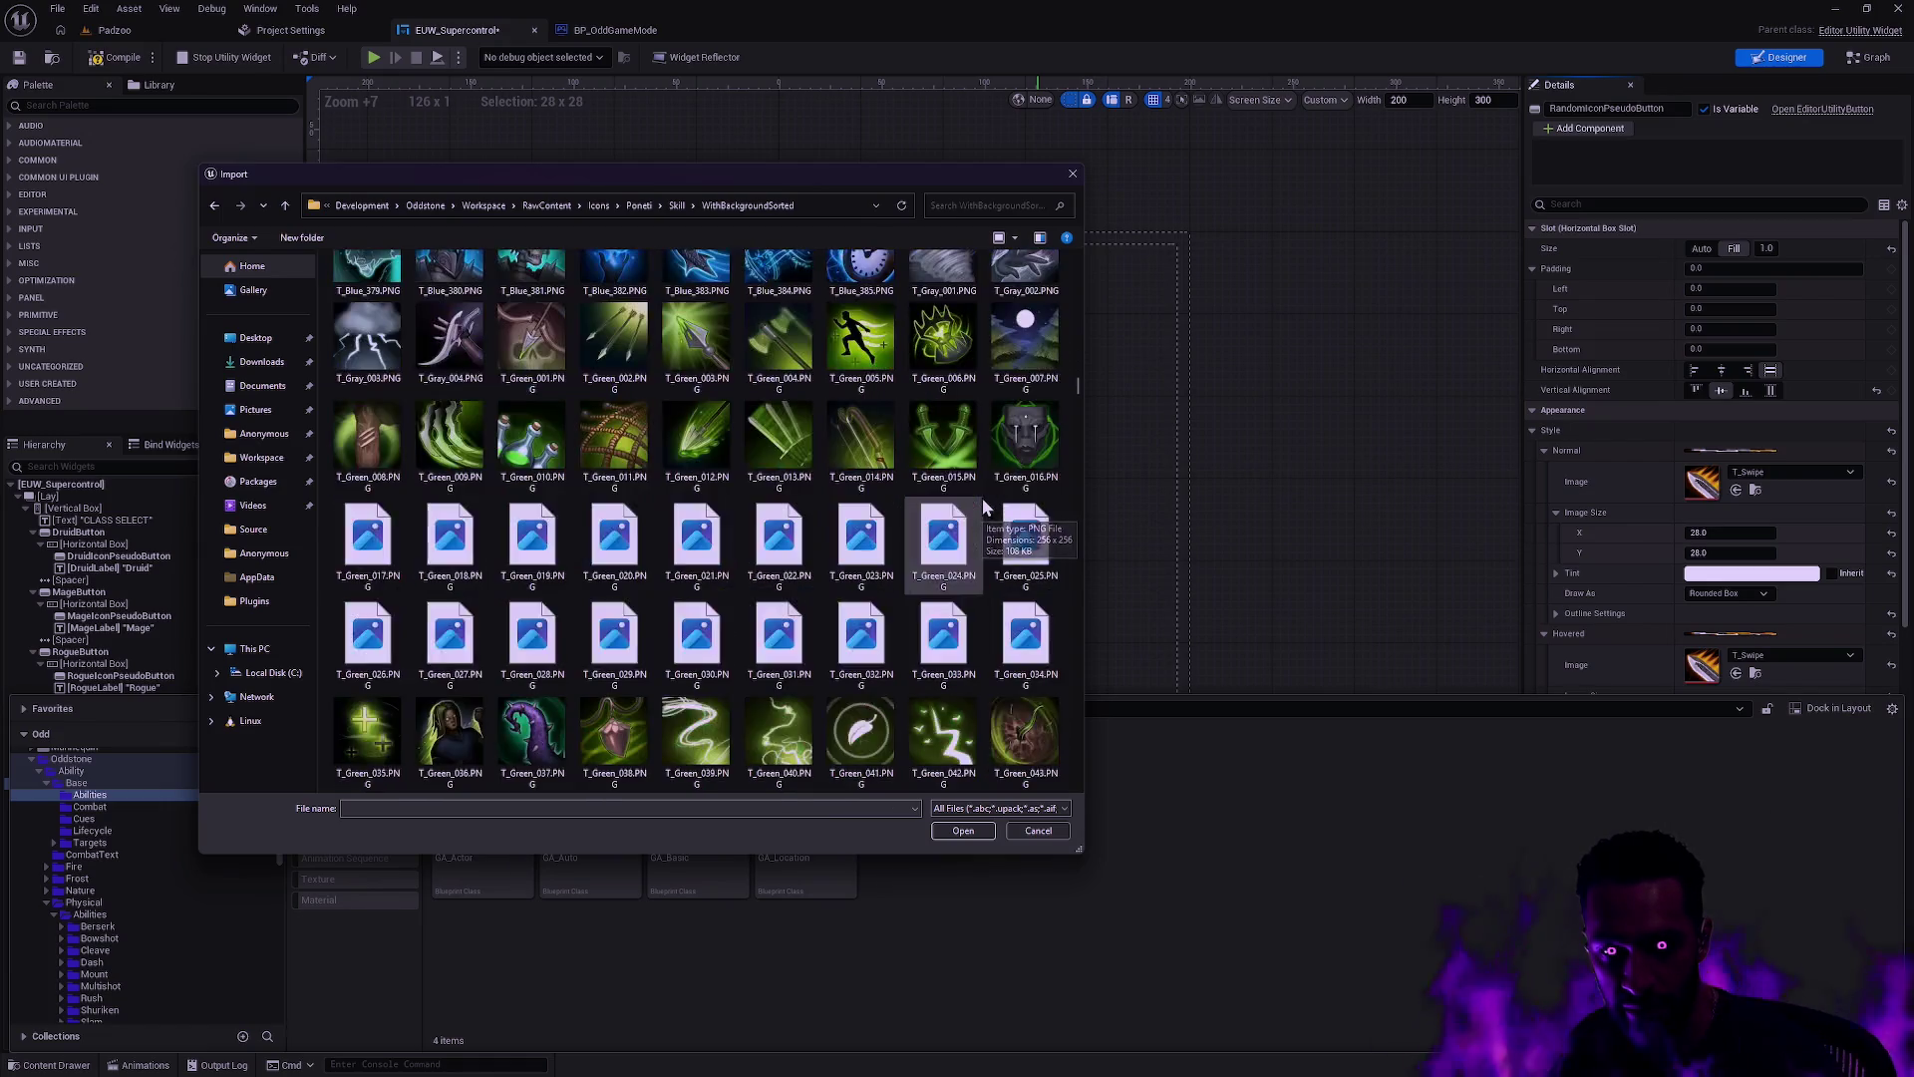
{"action": "scroll", "coordinate": [983, 498], "scroll_direction": "down", "scroll_amount": 6}
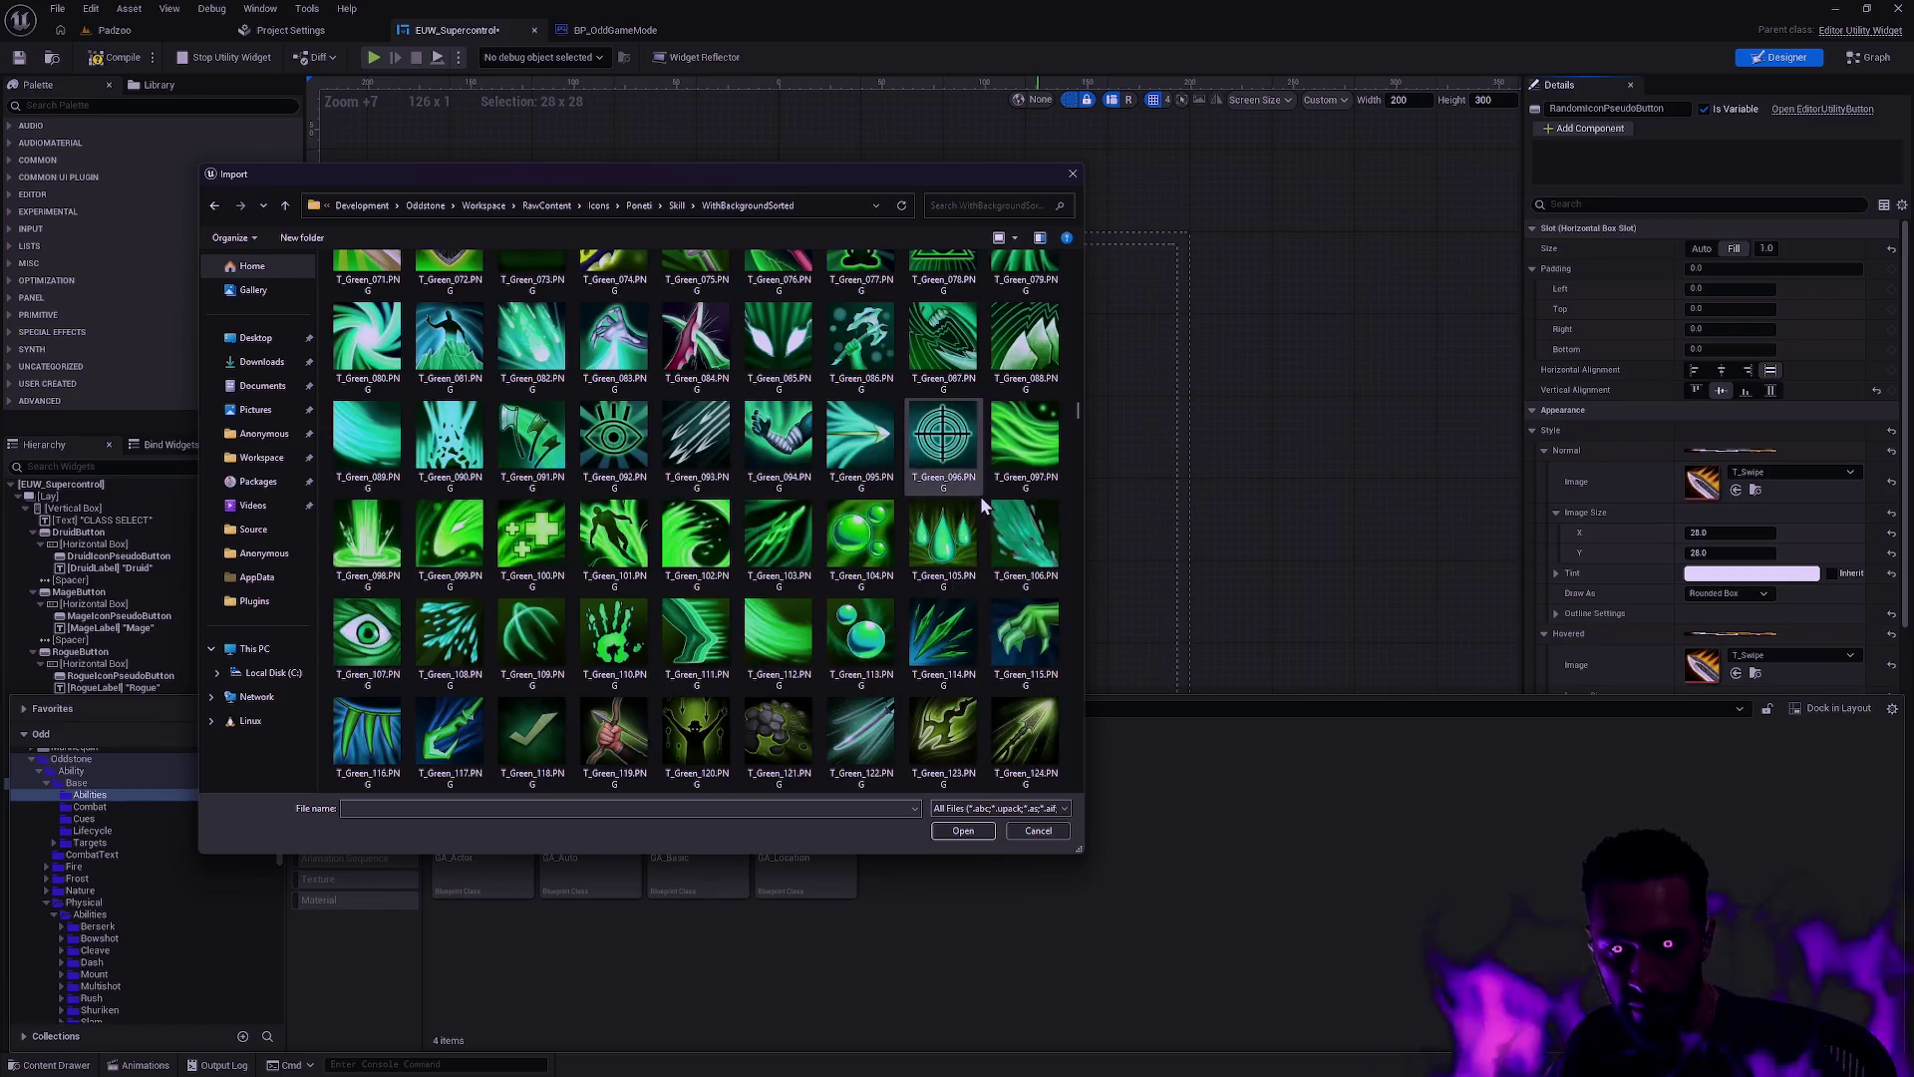
{"action": "scroll", "coordinate": [979, 494], "scroll_direction": "down", "scroll_amount": 10}
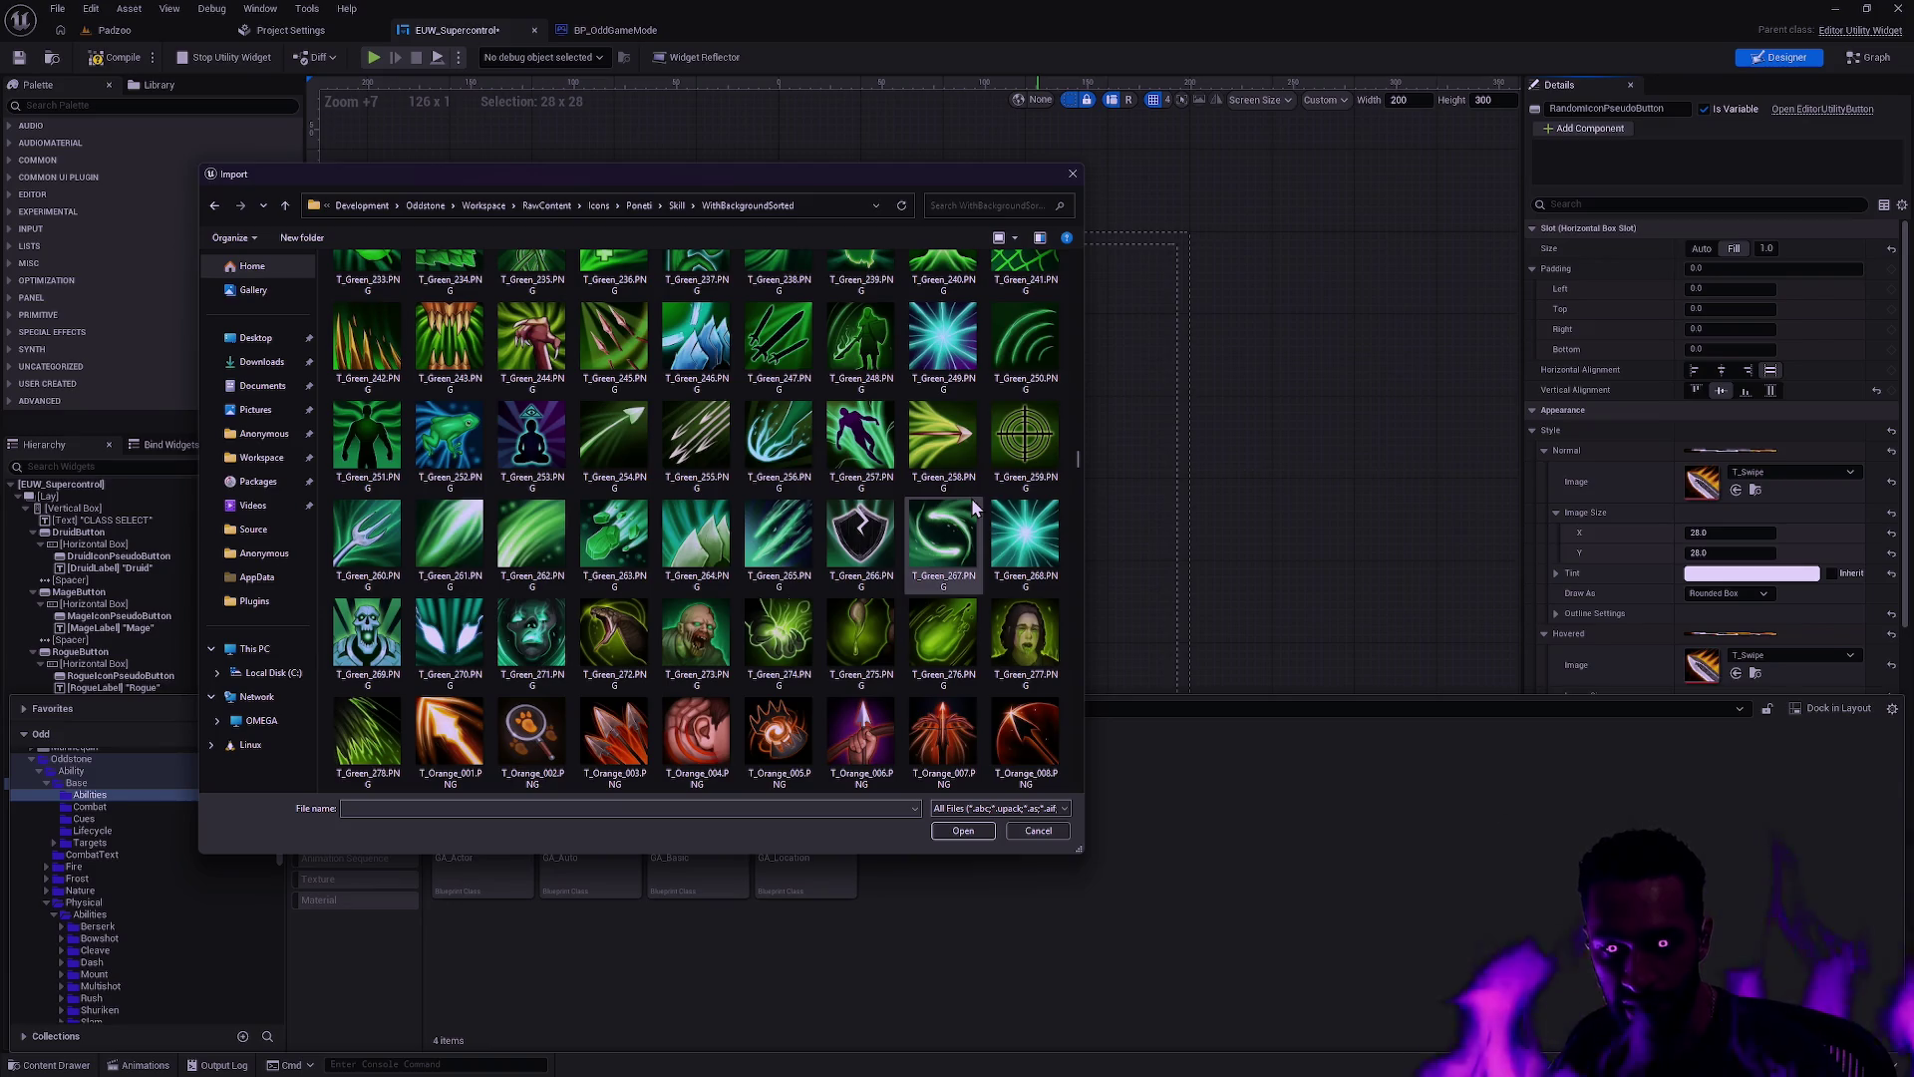
{"action": "scroll", "coordinate": [974, 508], "scroll_direction": "down", "scroll_amount": 5}
{"action": "scroll", "coordinate": [967, 498], "scroll_direction": "down", "scroll_amount": 5}
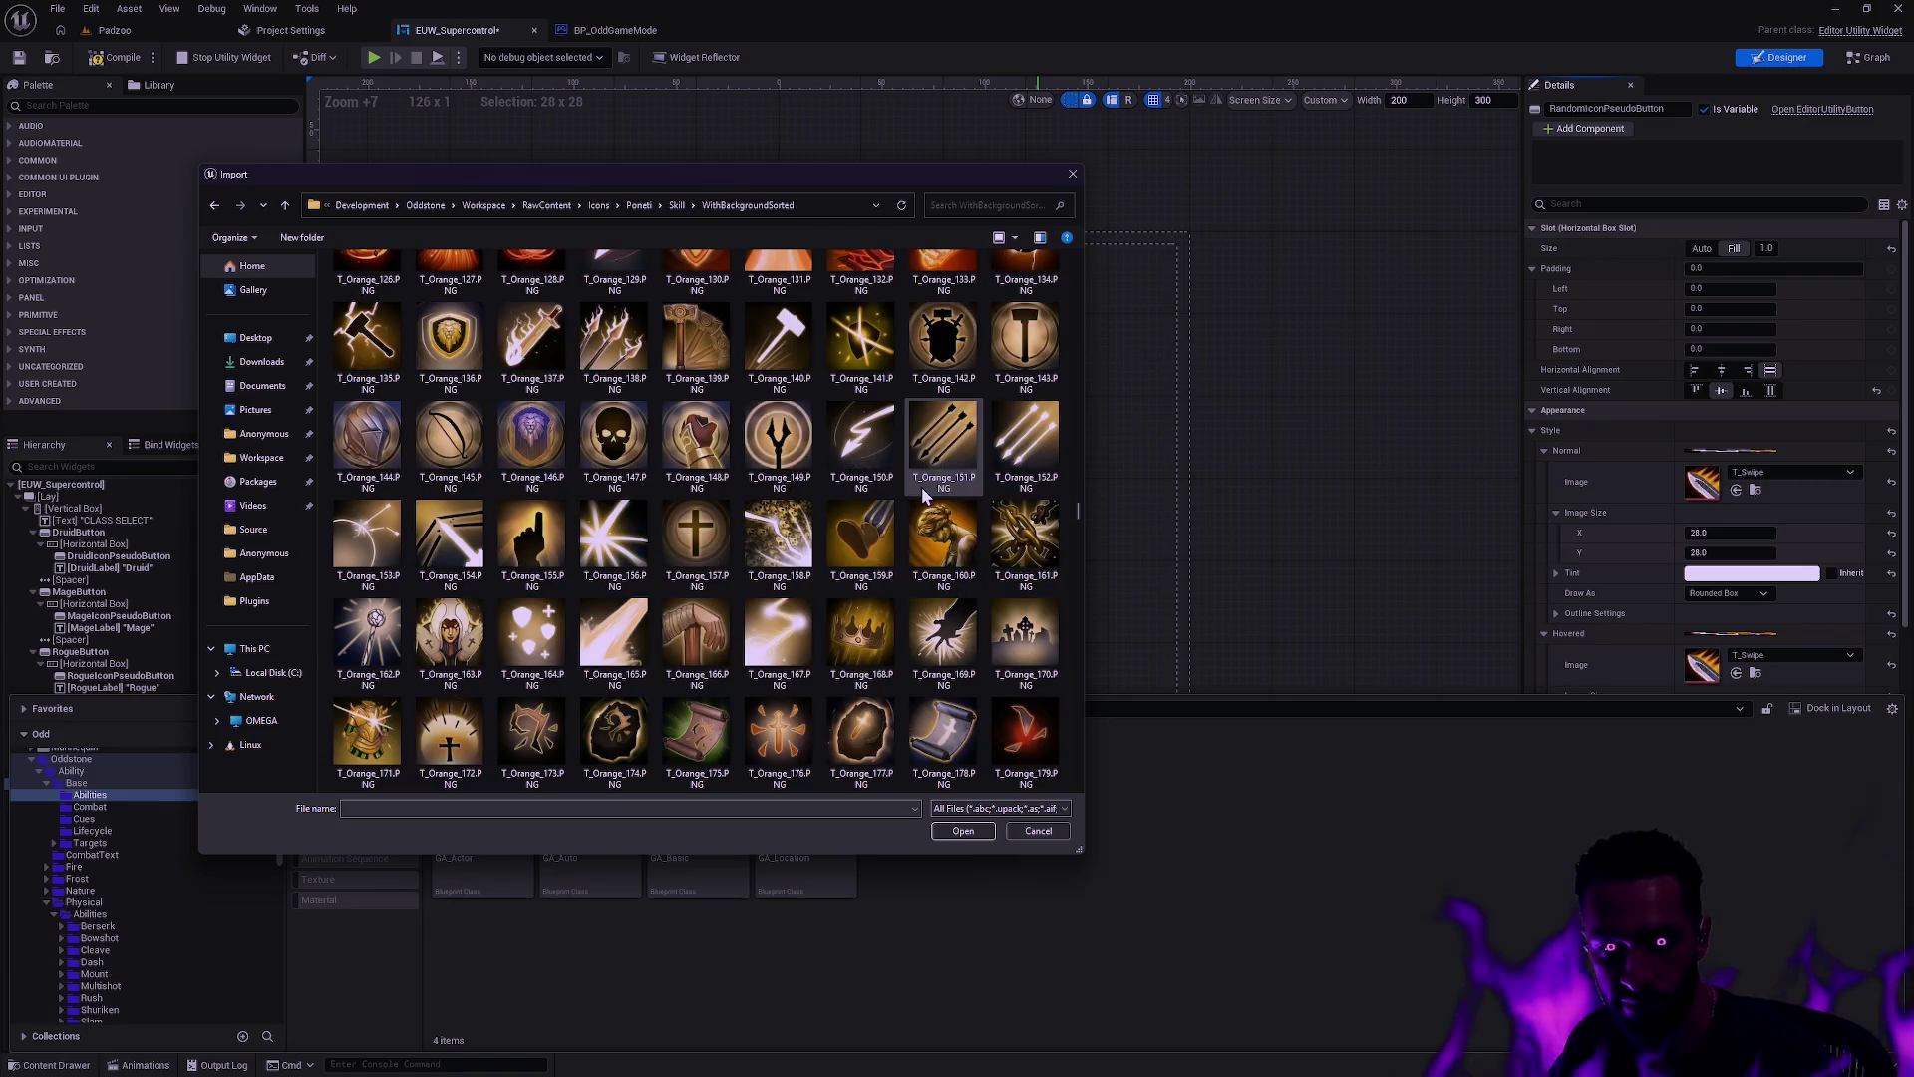
{"action": "key", "text": "alt+Up"}
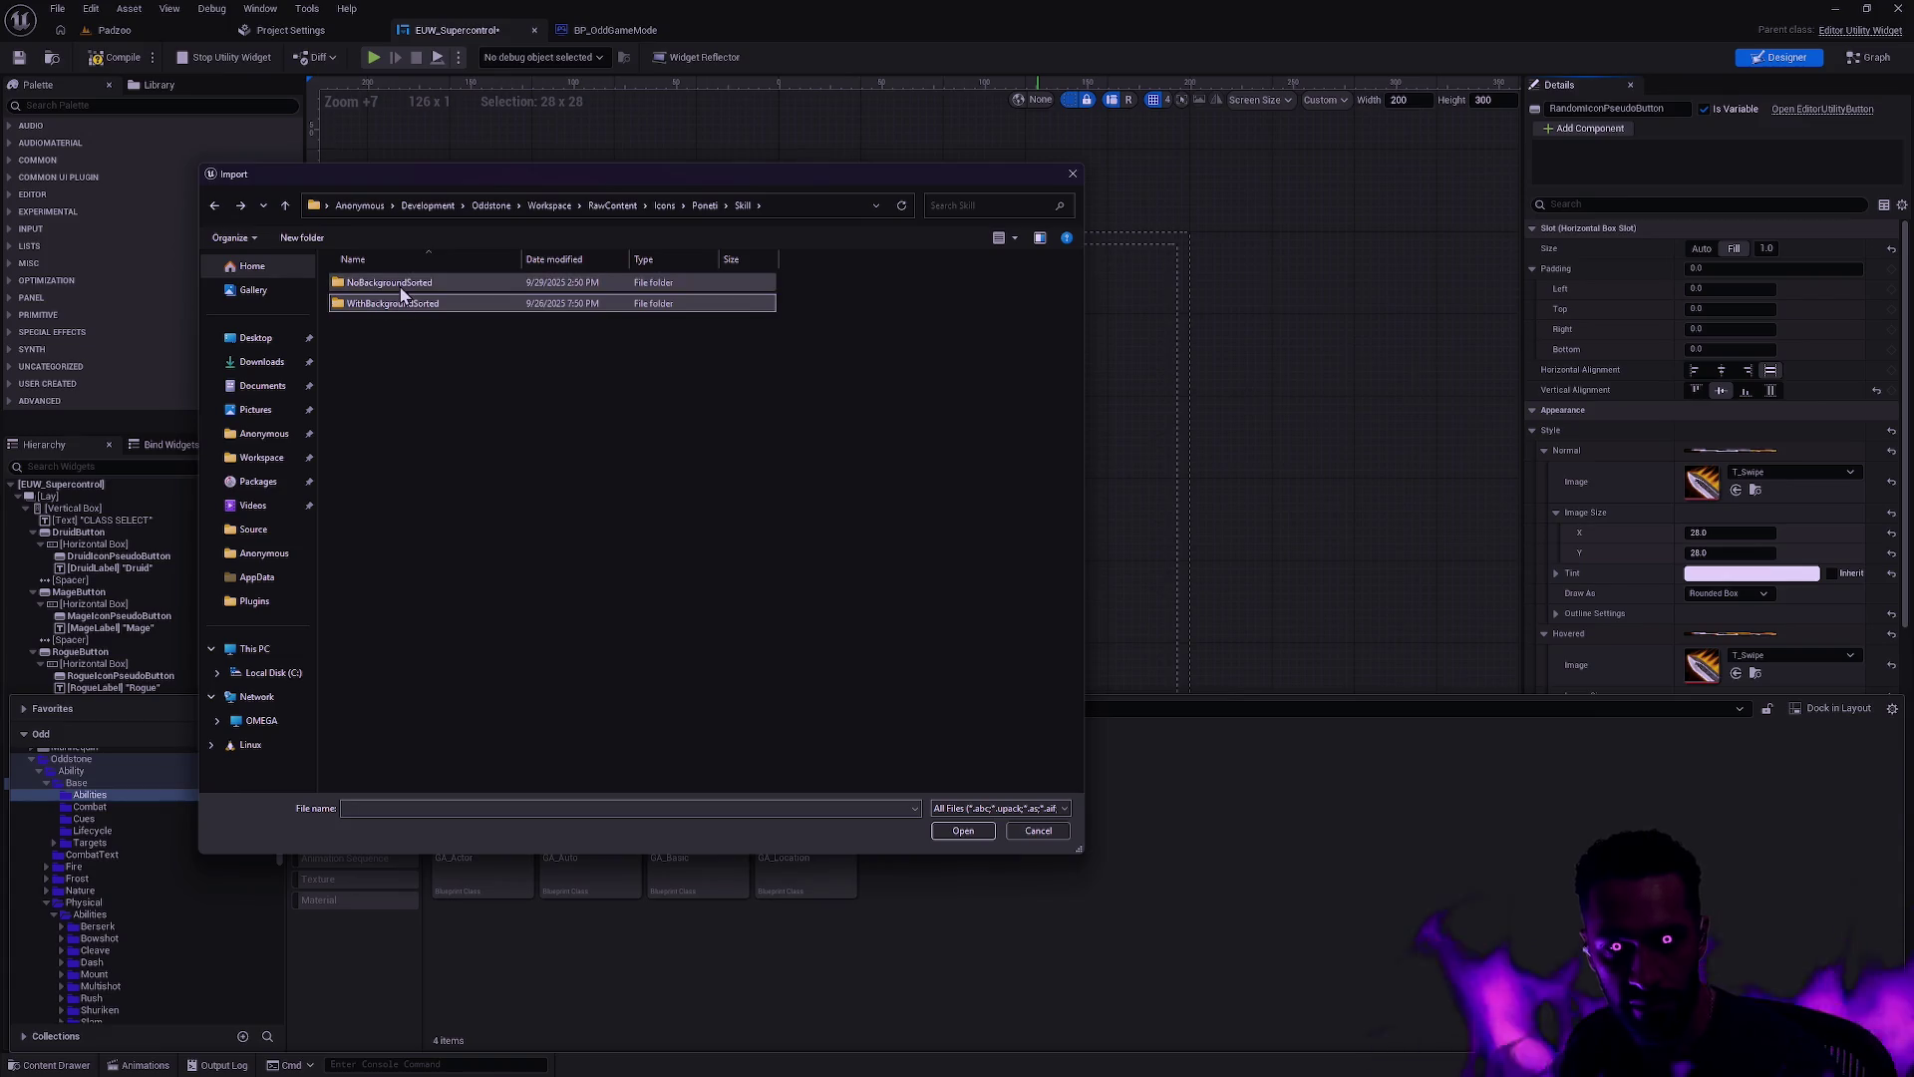
{"action": "key", "text": "alt+Up"}
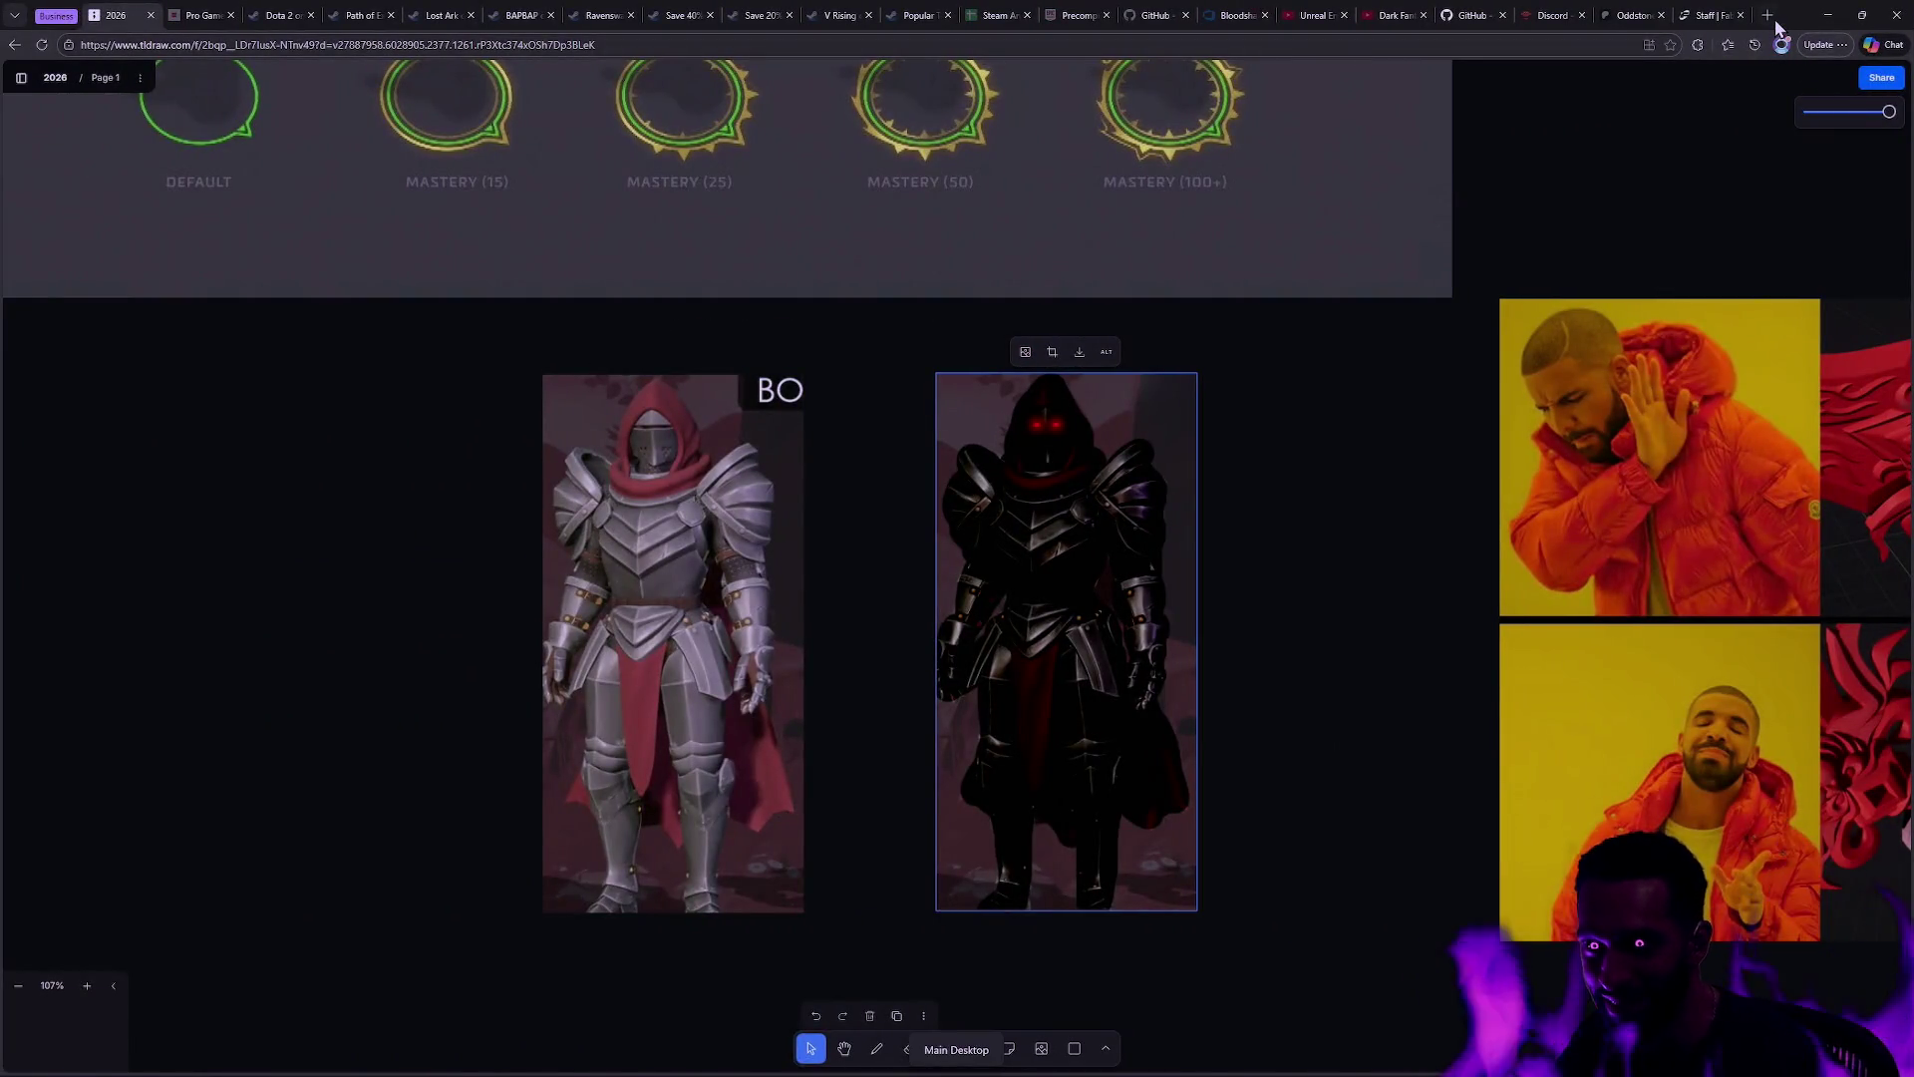
Step: Search Bing in a new tab for 'wow missing texture'
{"action": "left_click", "coordinate": [1771, 20]}
{"action": "type", "text": "wow "}
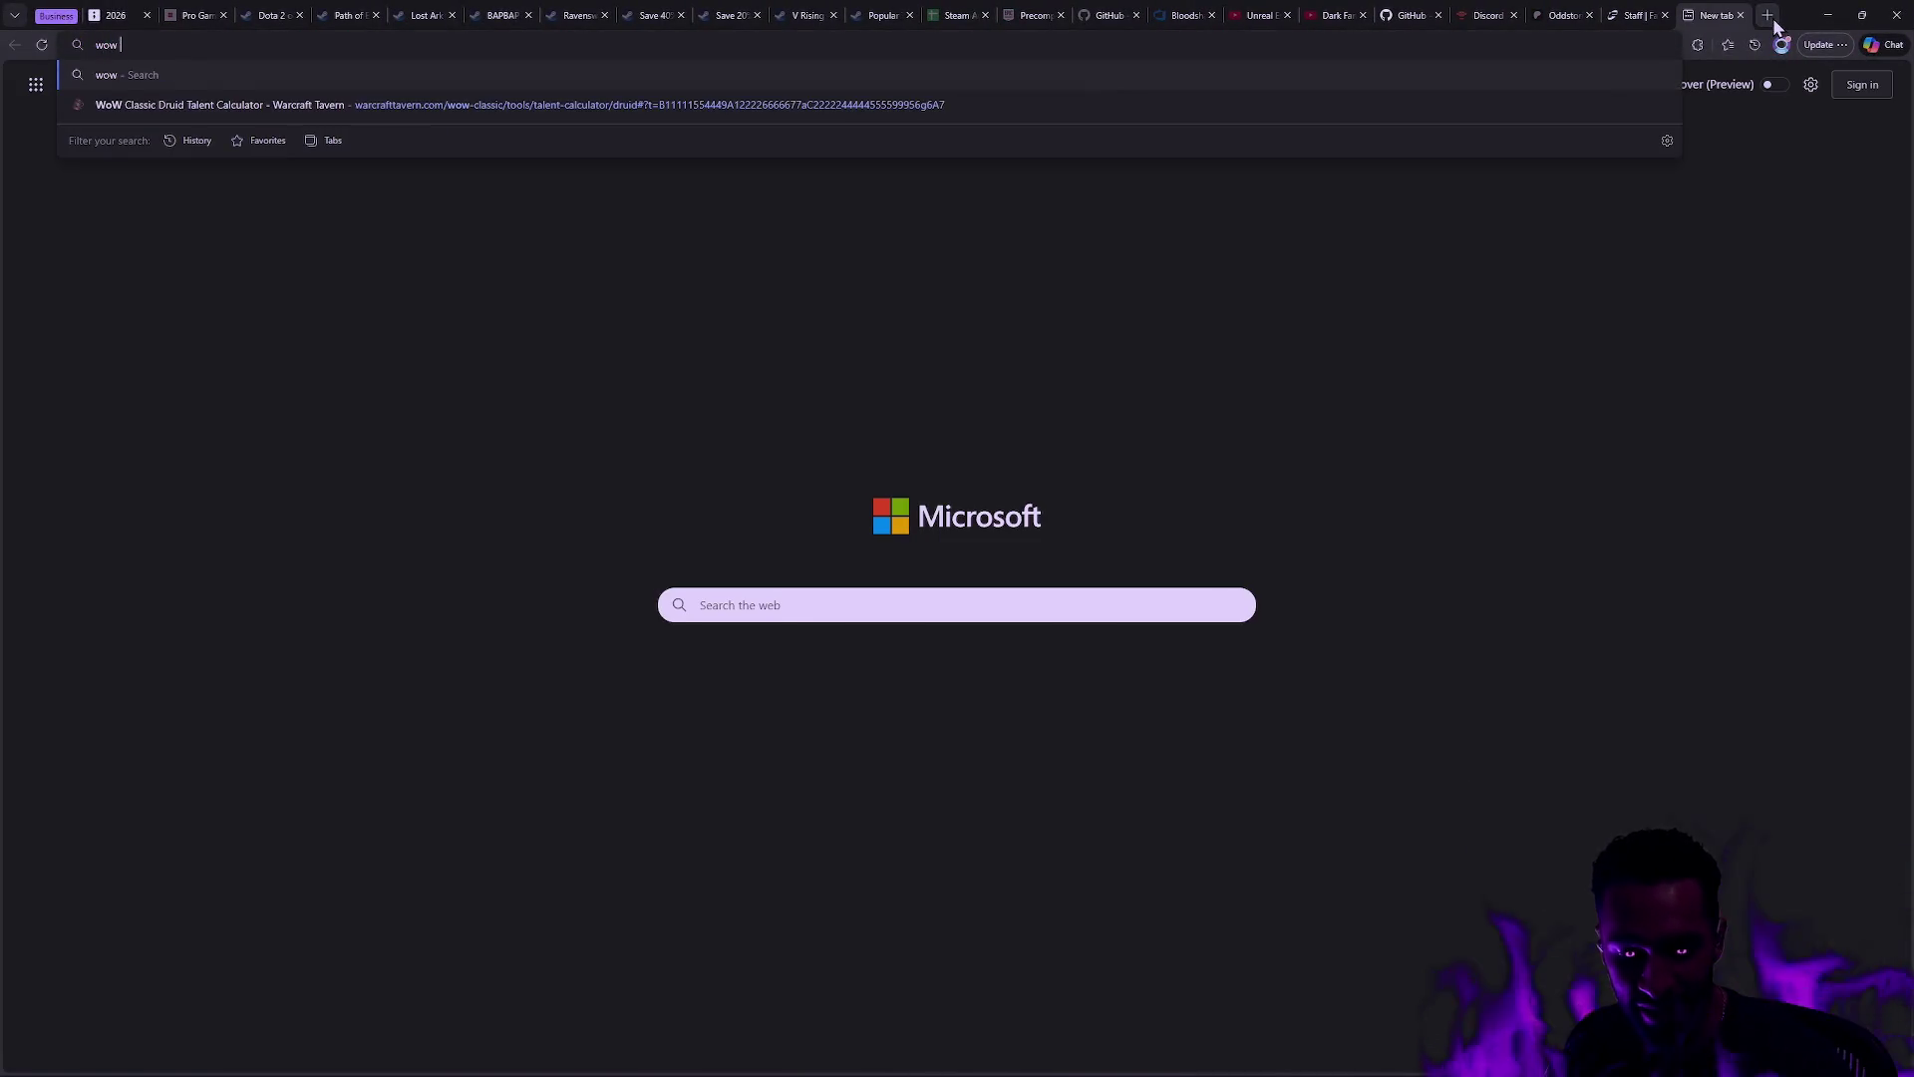
{"action": "type", "text": "missing "}
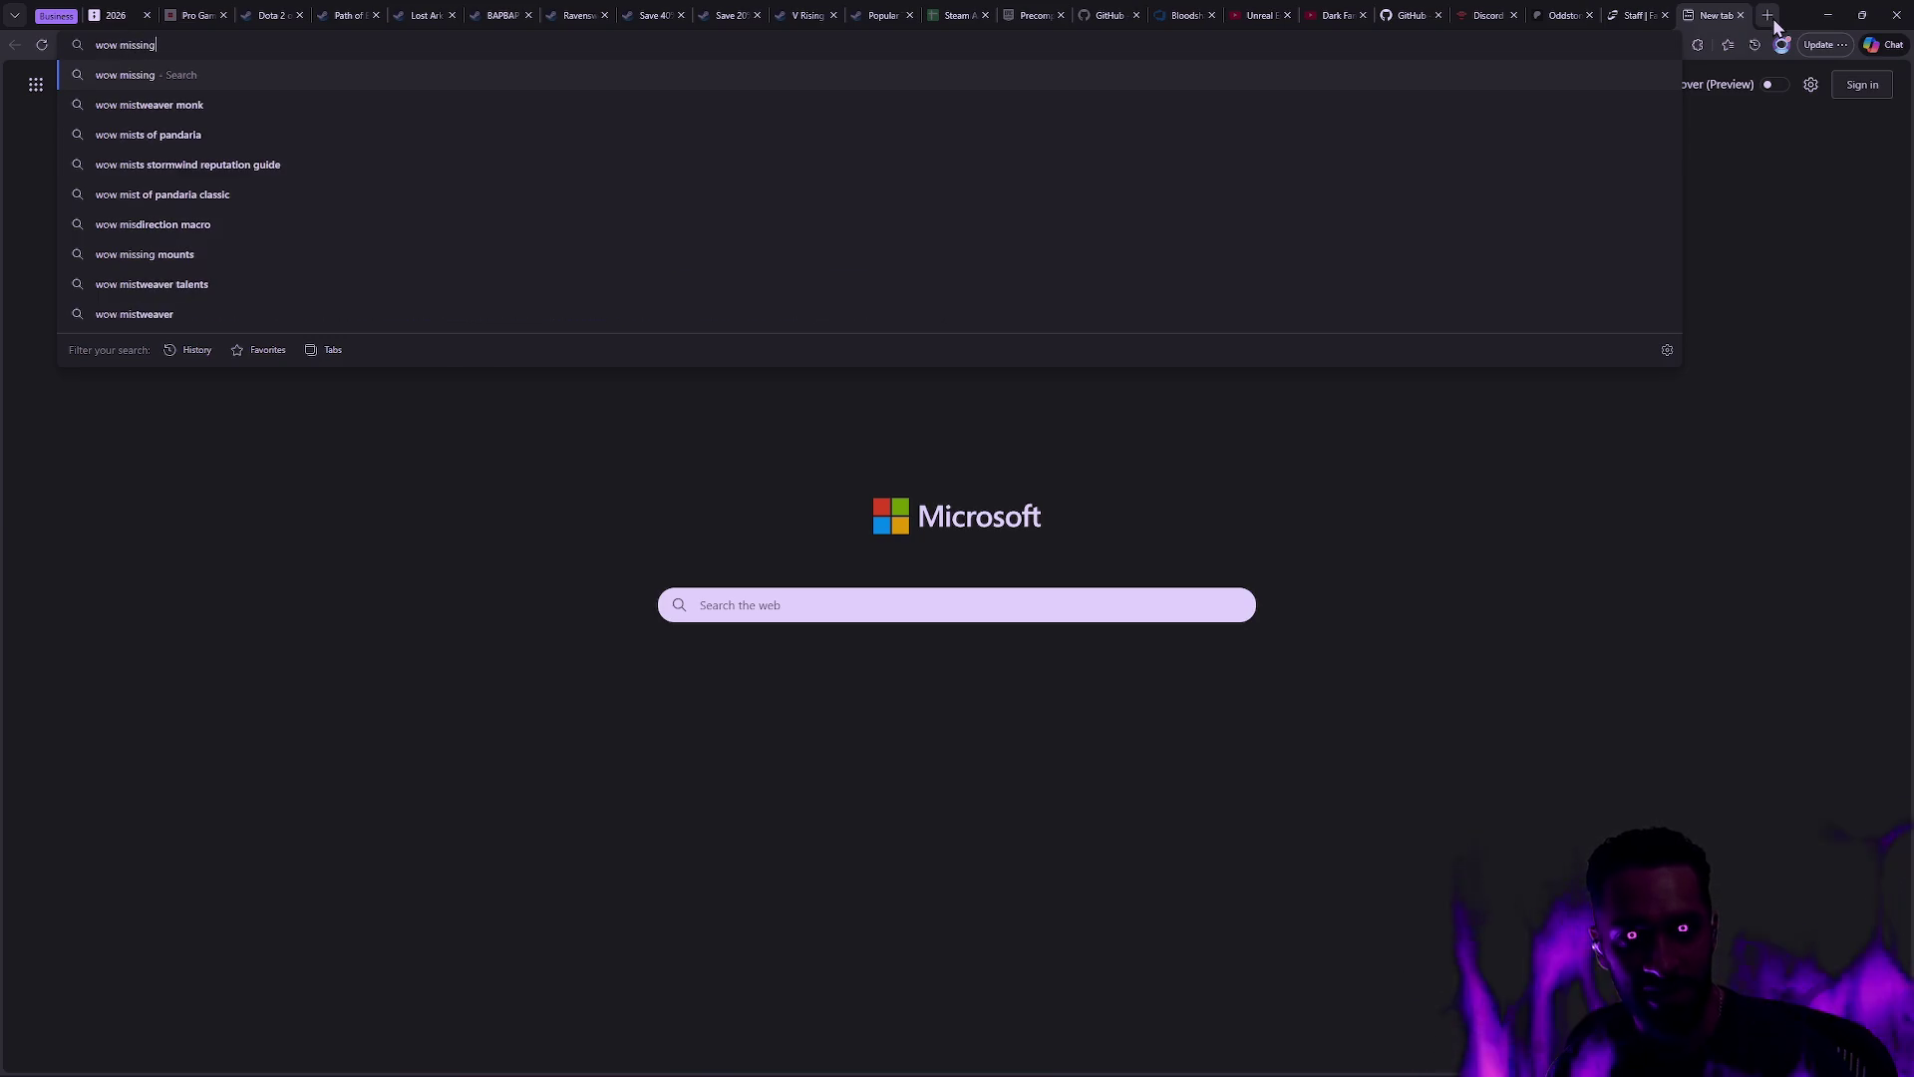
{"action": "type", "text": "te"}
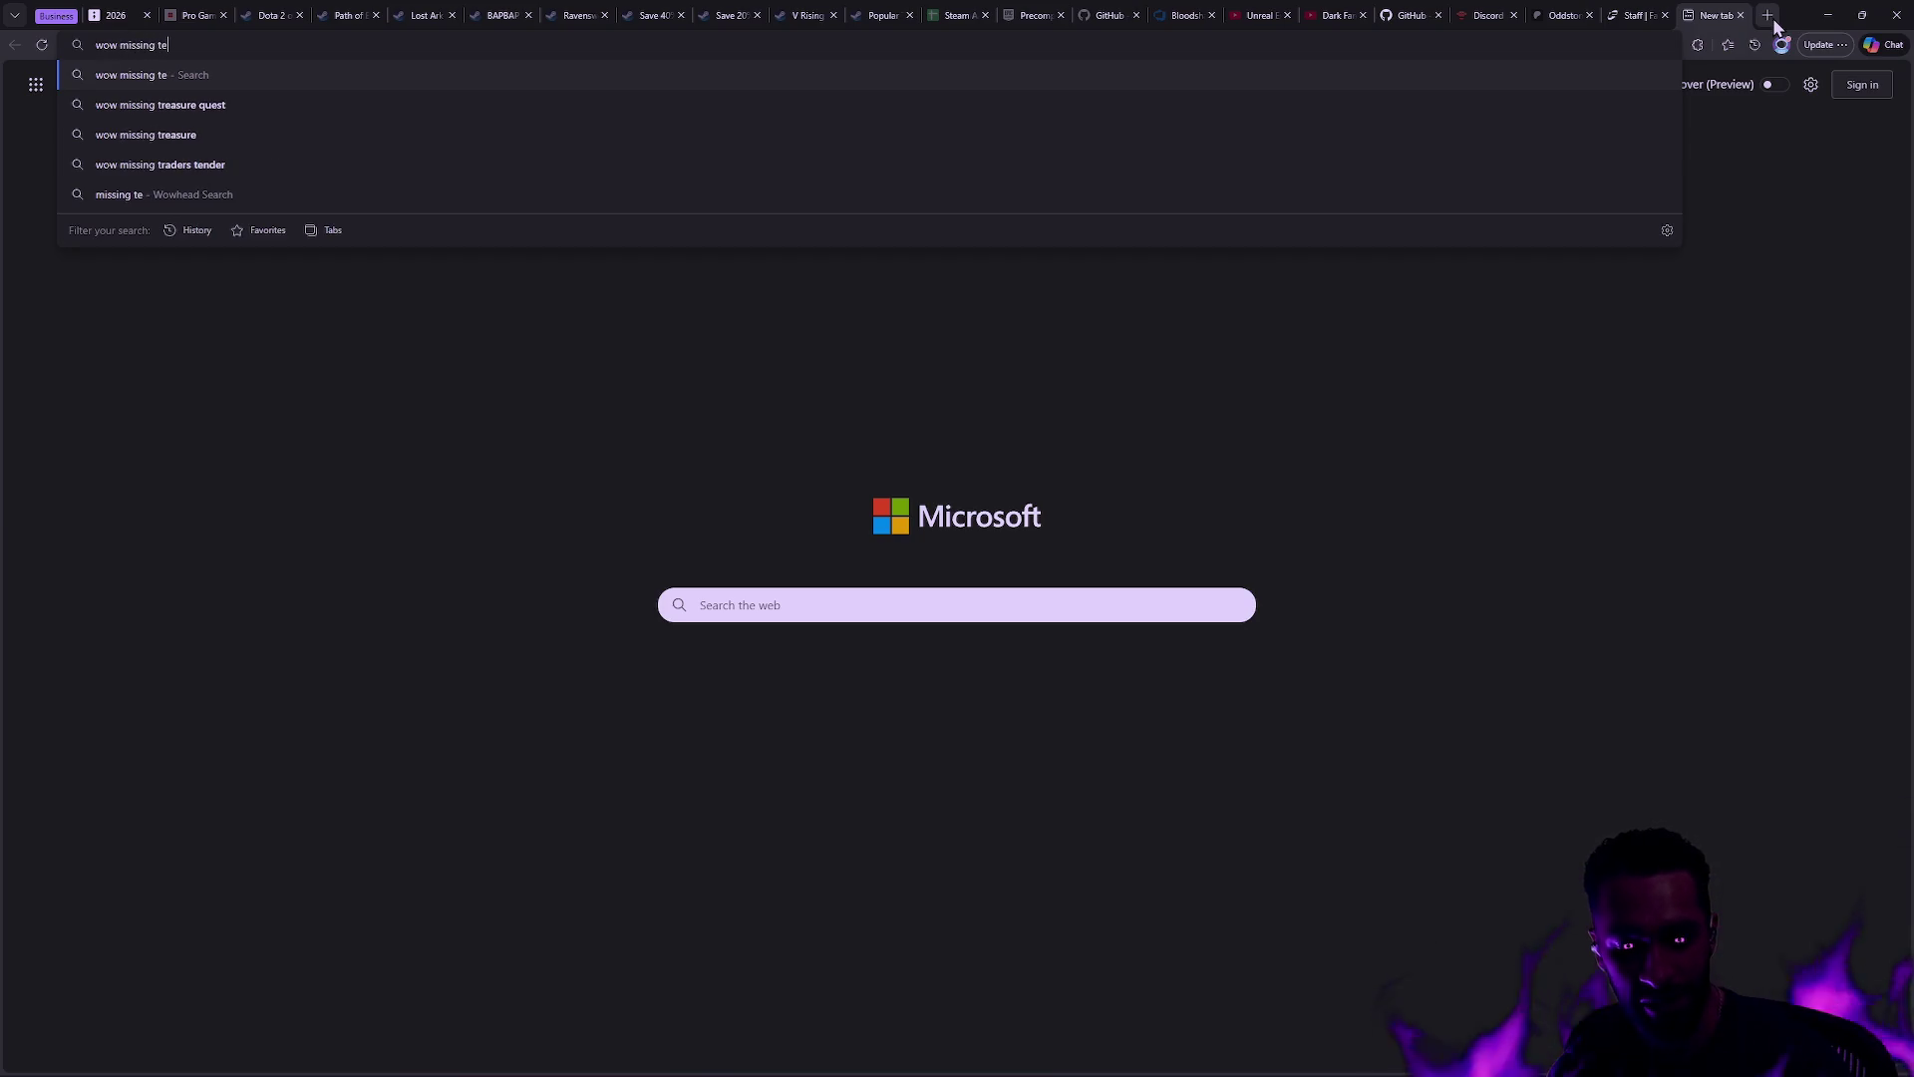
{"action": "type", "text": "zture"}
{"action": "key", "text": "Return"}
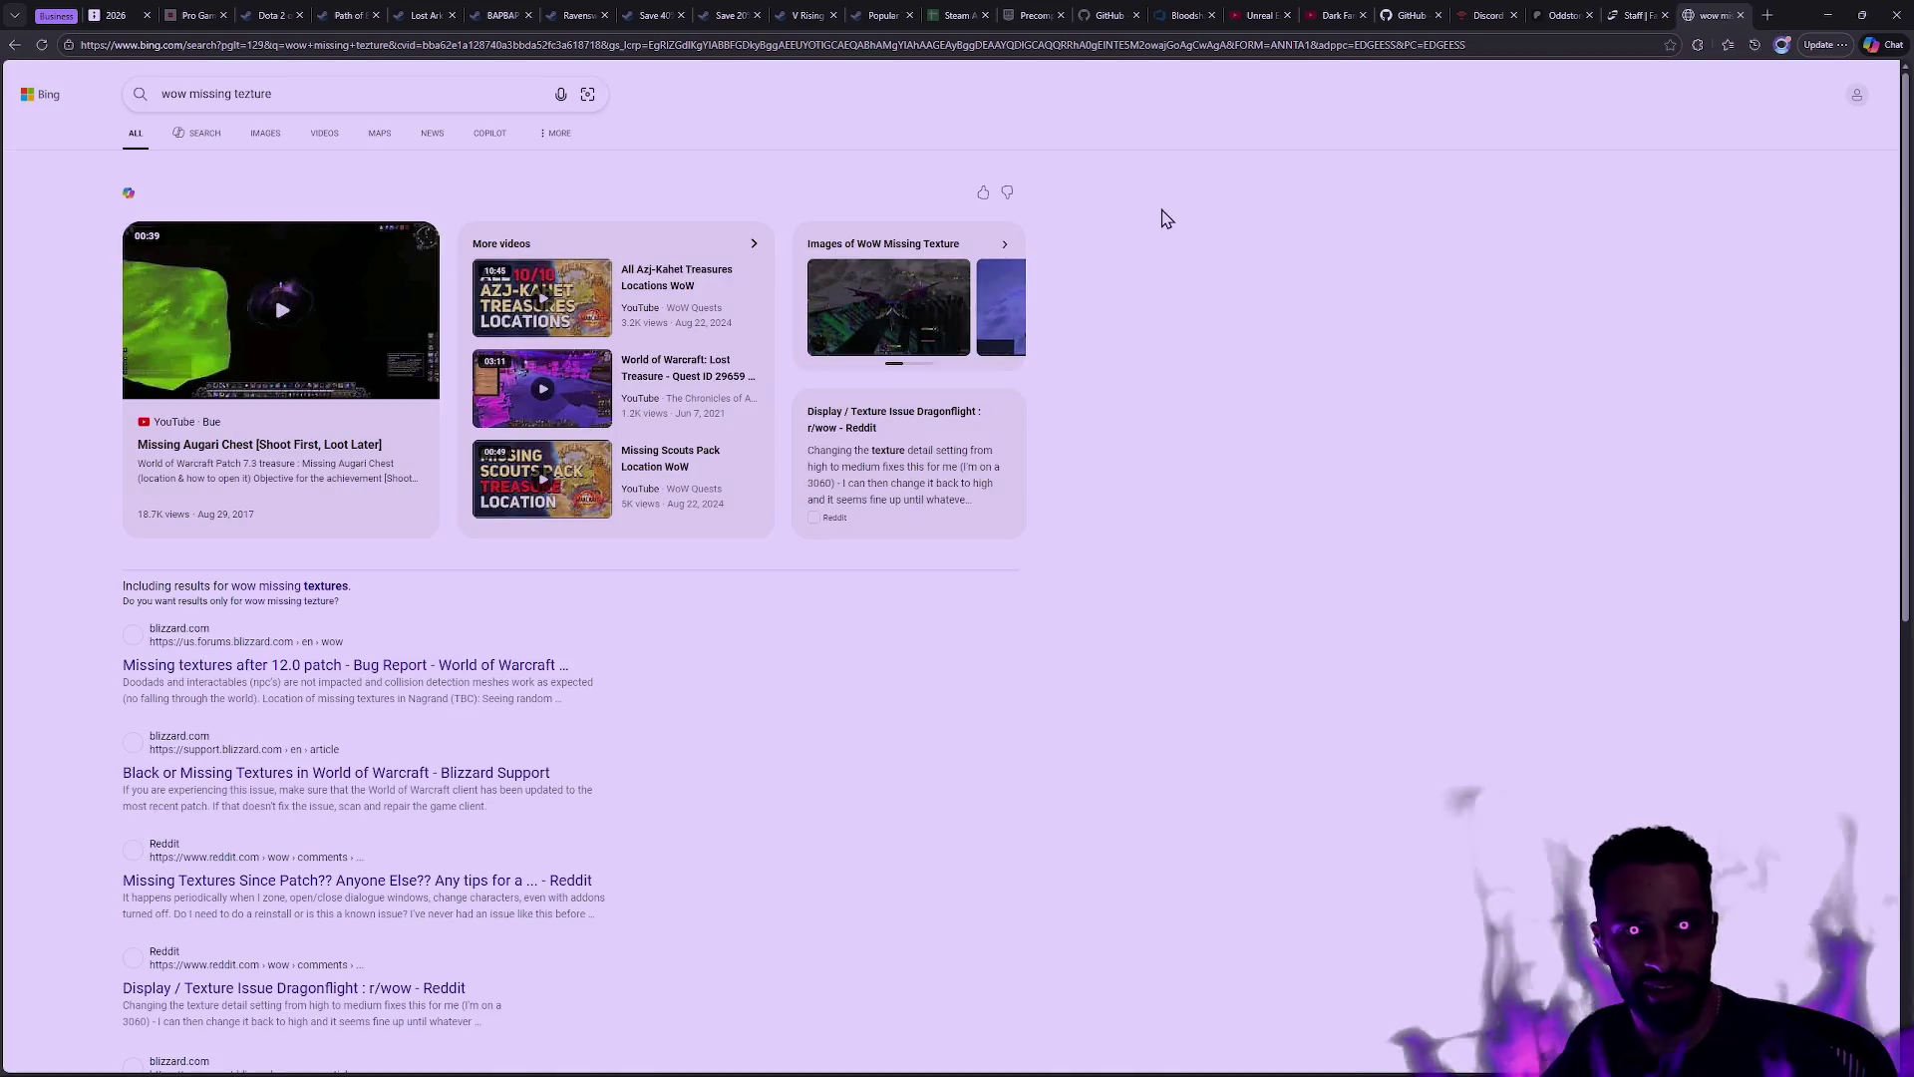
{"action": "left_click", "coordinate": [301, 93]}
{"action": "key", "text": "Delete"}
{"action": "type", "text": "x"}
{"action": "key", "text": "Return"}
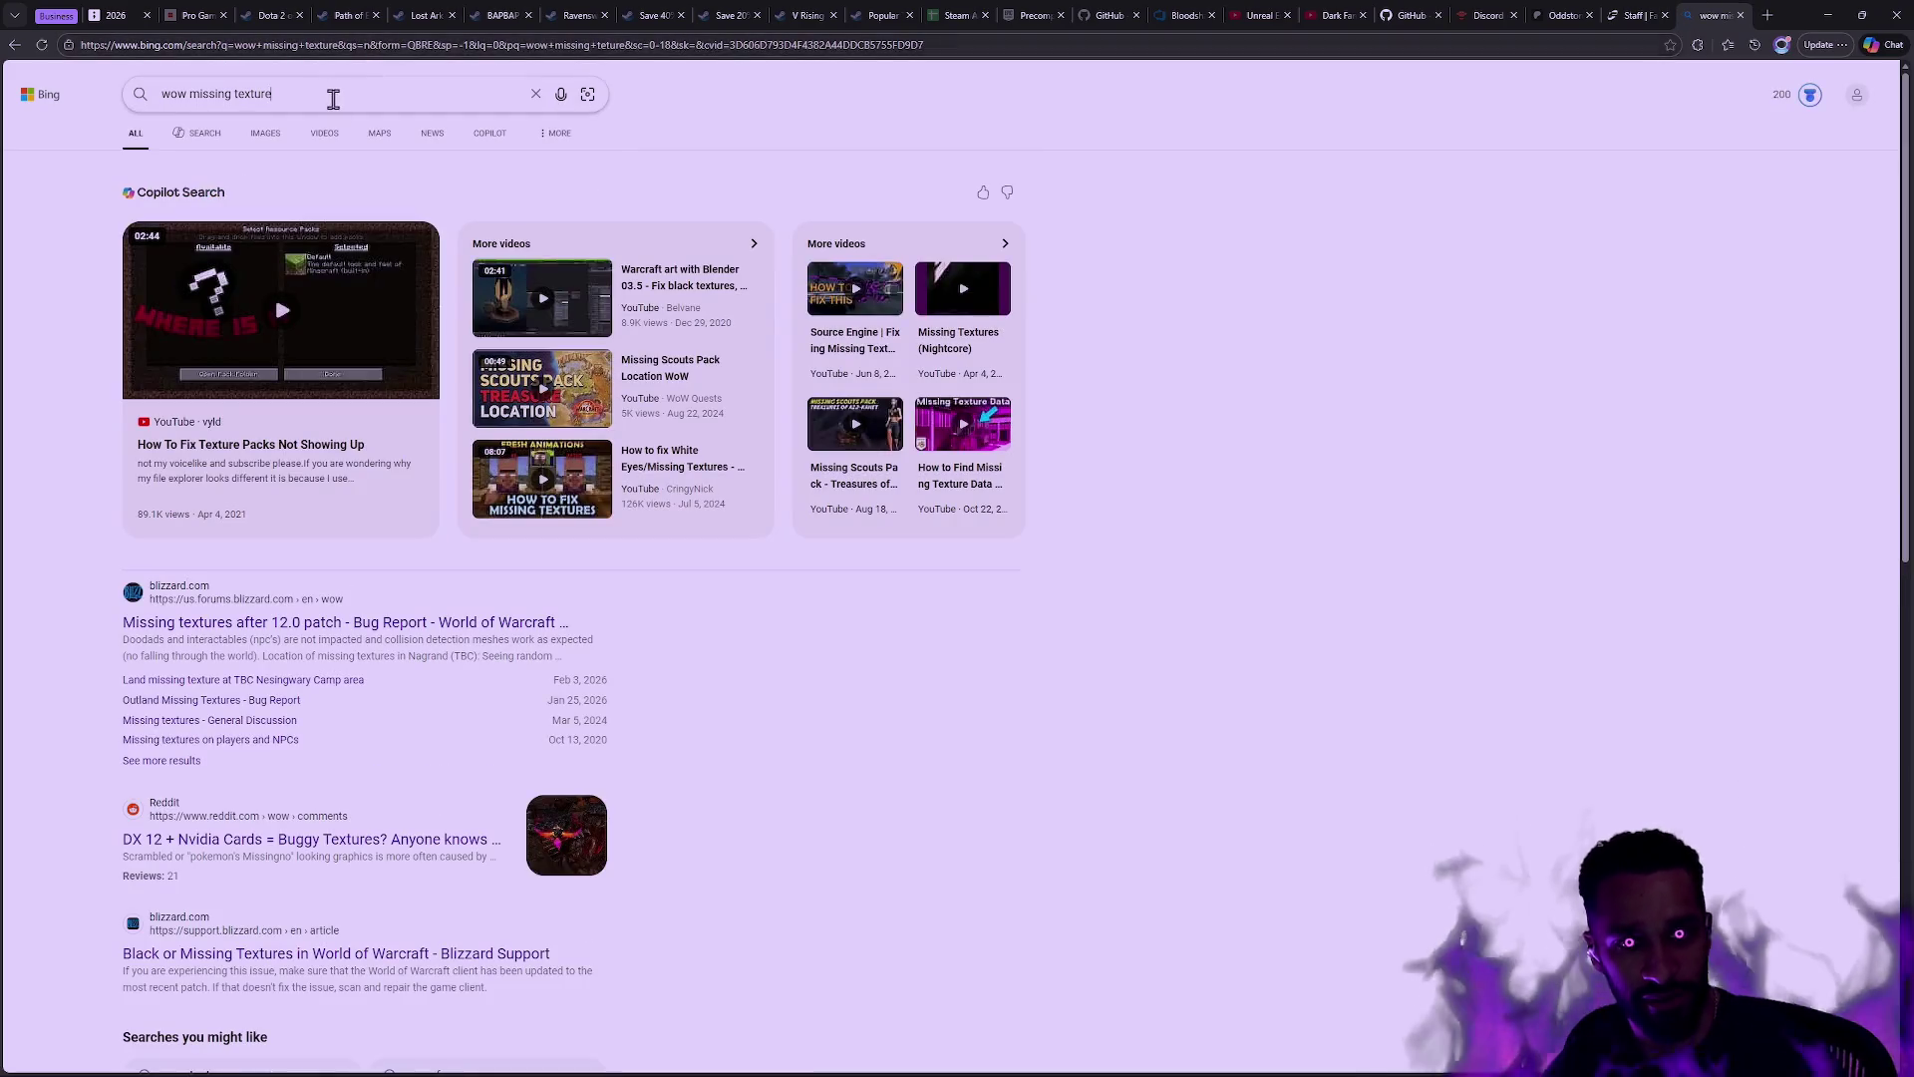
Step: Search for 'wow question mark red' and view the image results
{"action": "left_click", "coordinate": [333, 98]}
{"action": "type", "text": "wow quest"}
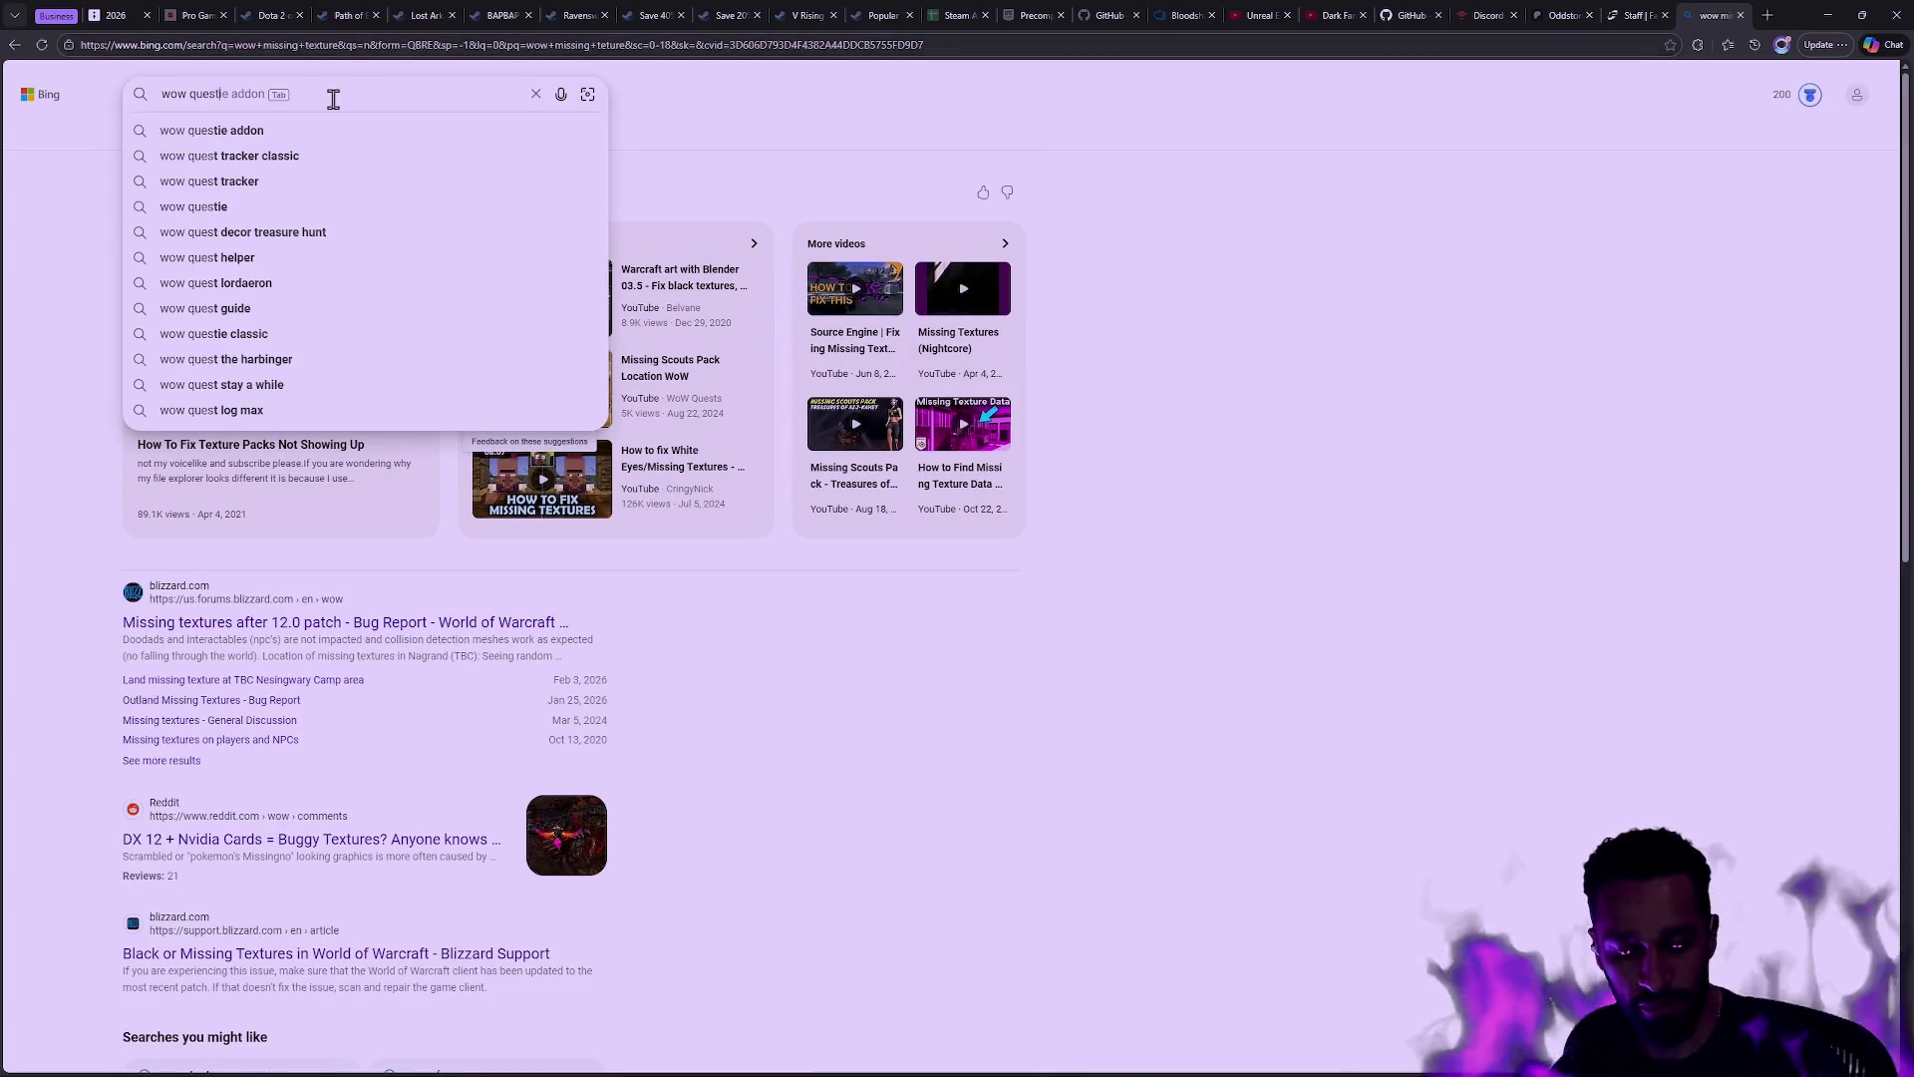
{"action": "type", "text": "ion mark red"}
{"action": "key", "text": "Return"}
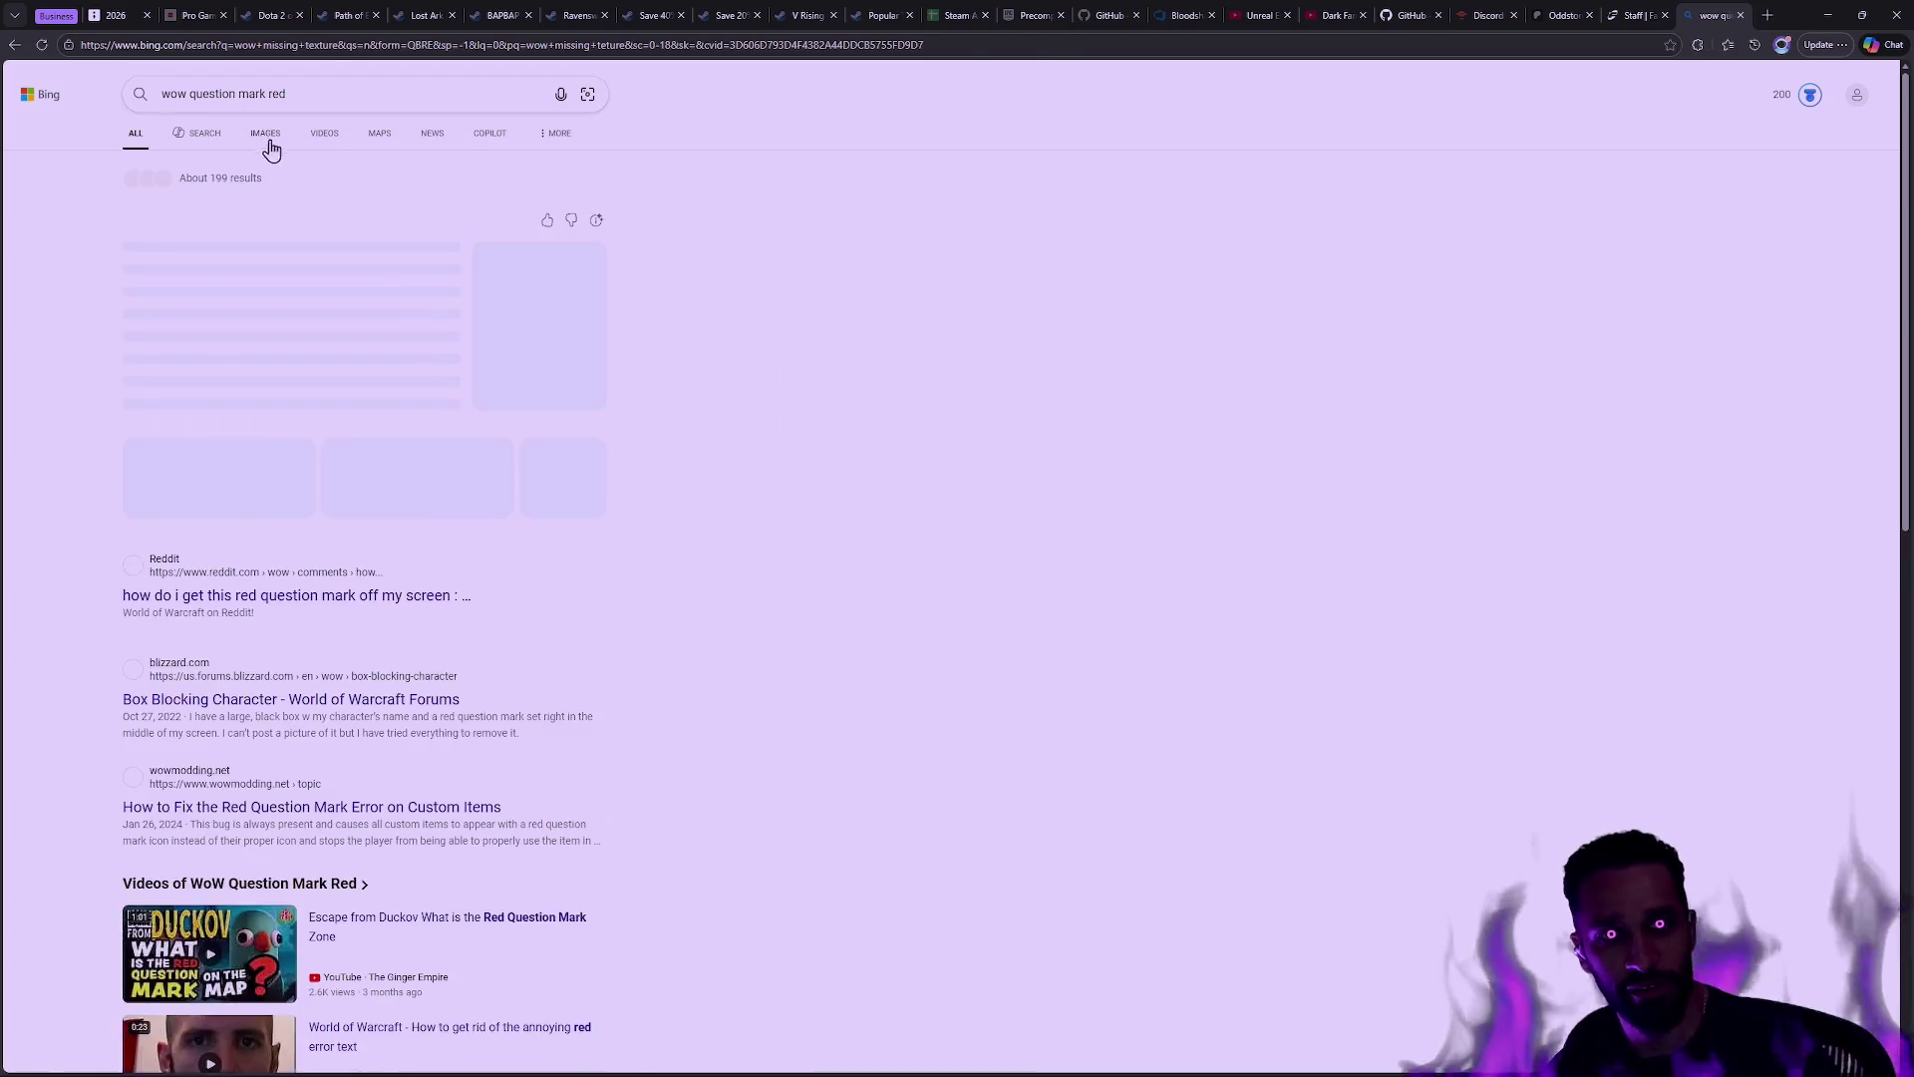
{"action": "left_click", "coordinate": [267, 135]}
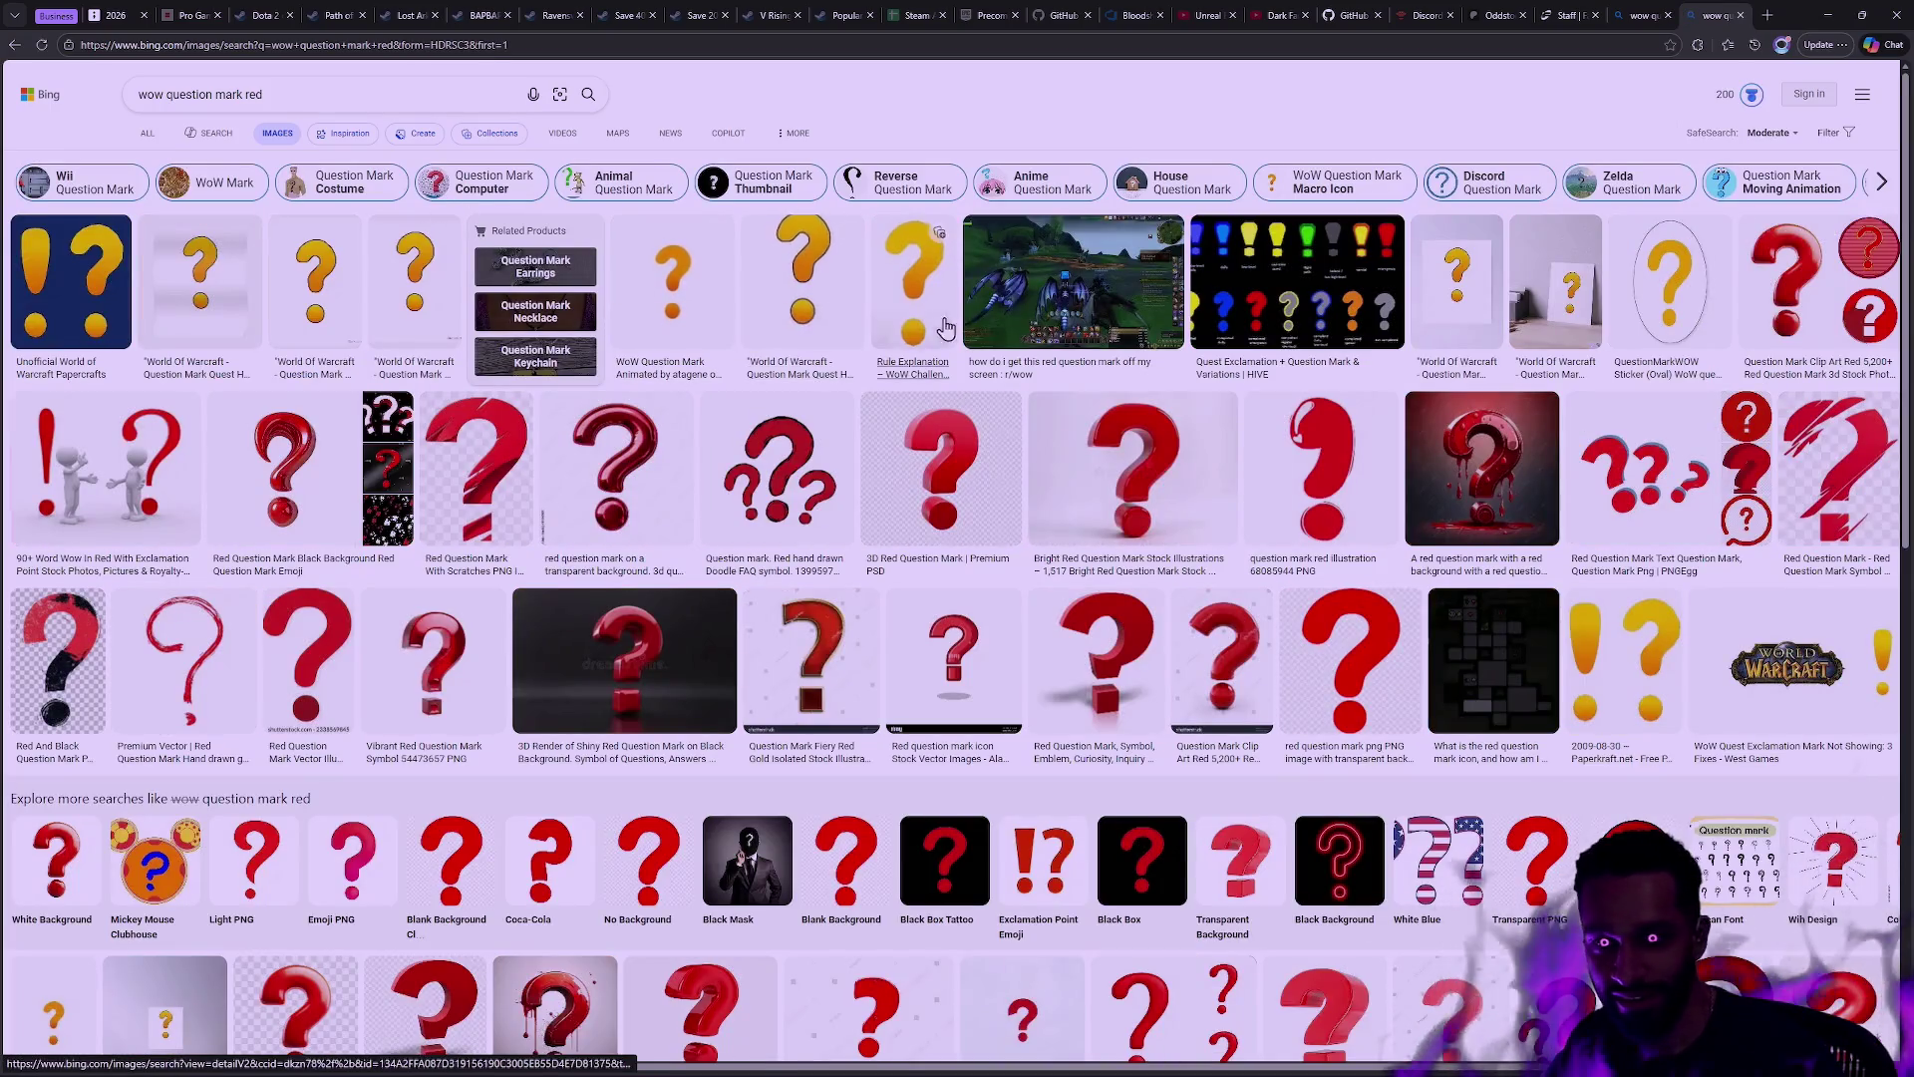
Step: Go to wowhead.com
{"action": "left_click", "coordinate": [466, 48]}
{"action": "type", "text": "wowhead.com"}
{"action": "key", "text": "Return"}
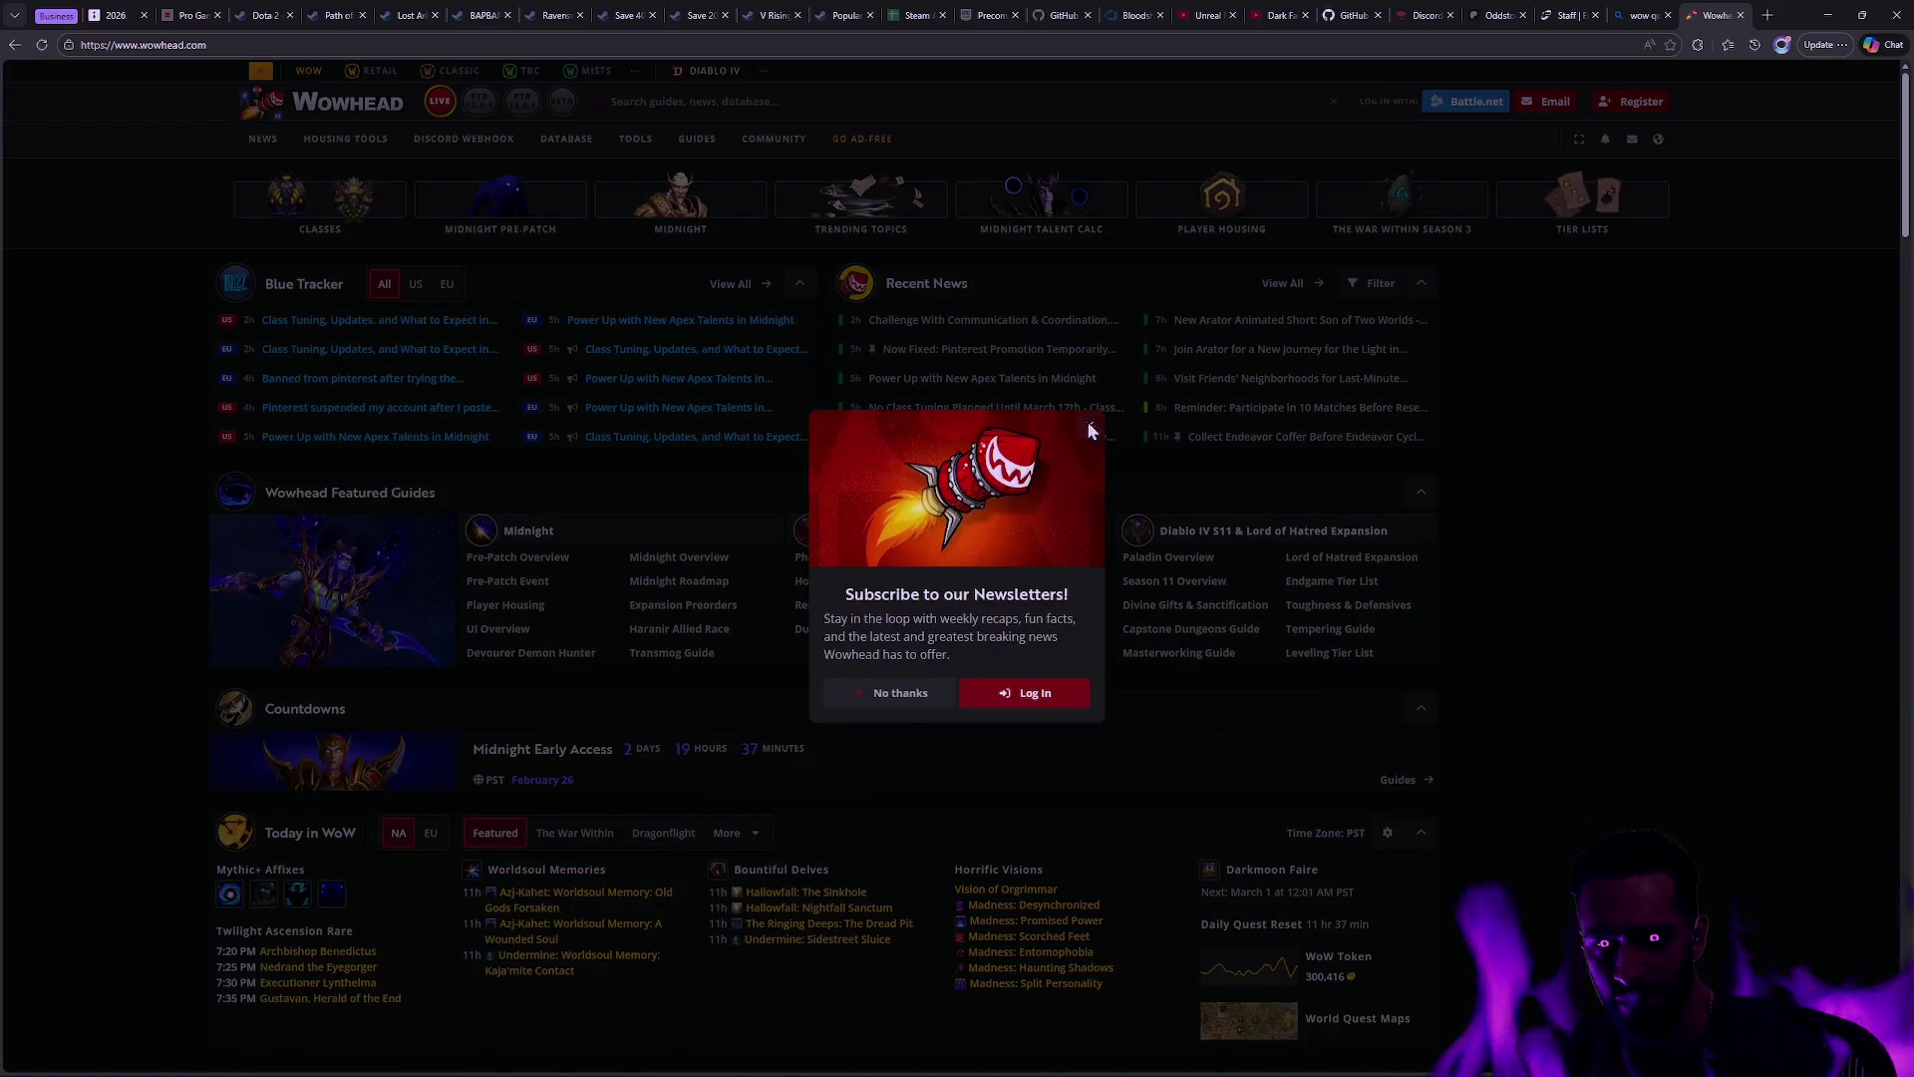
Step: Dismiss the newsletter popup and open Wowhead Classic's Database overview page
{"action": "left_click", "coordinate": [1089, 431]}
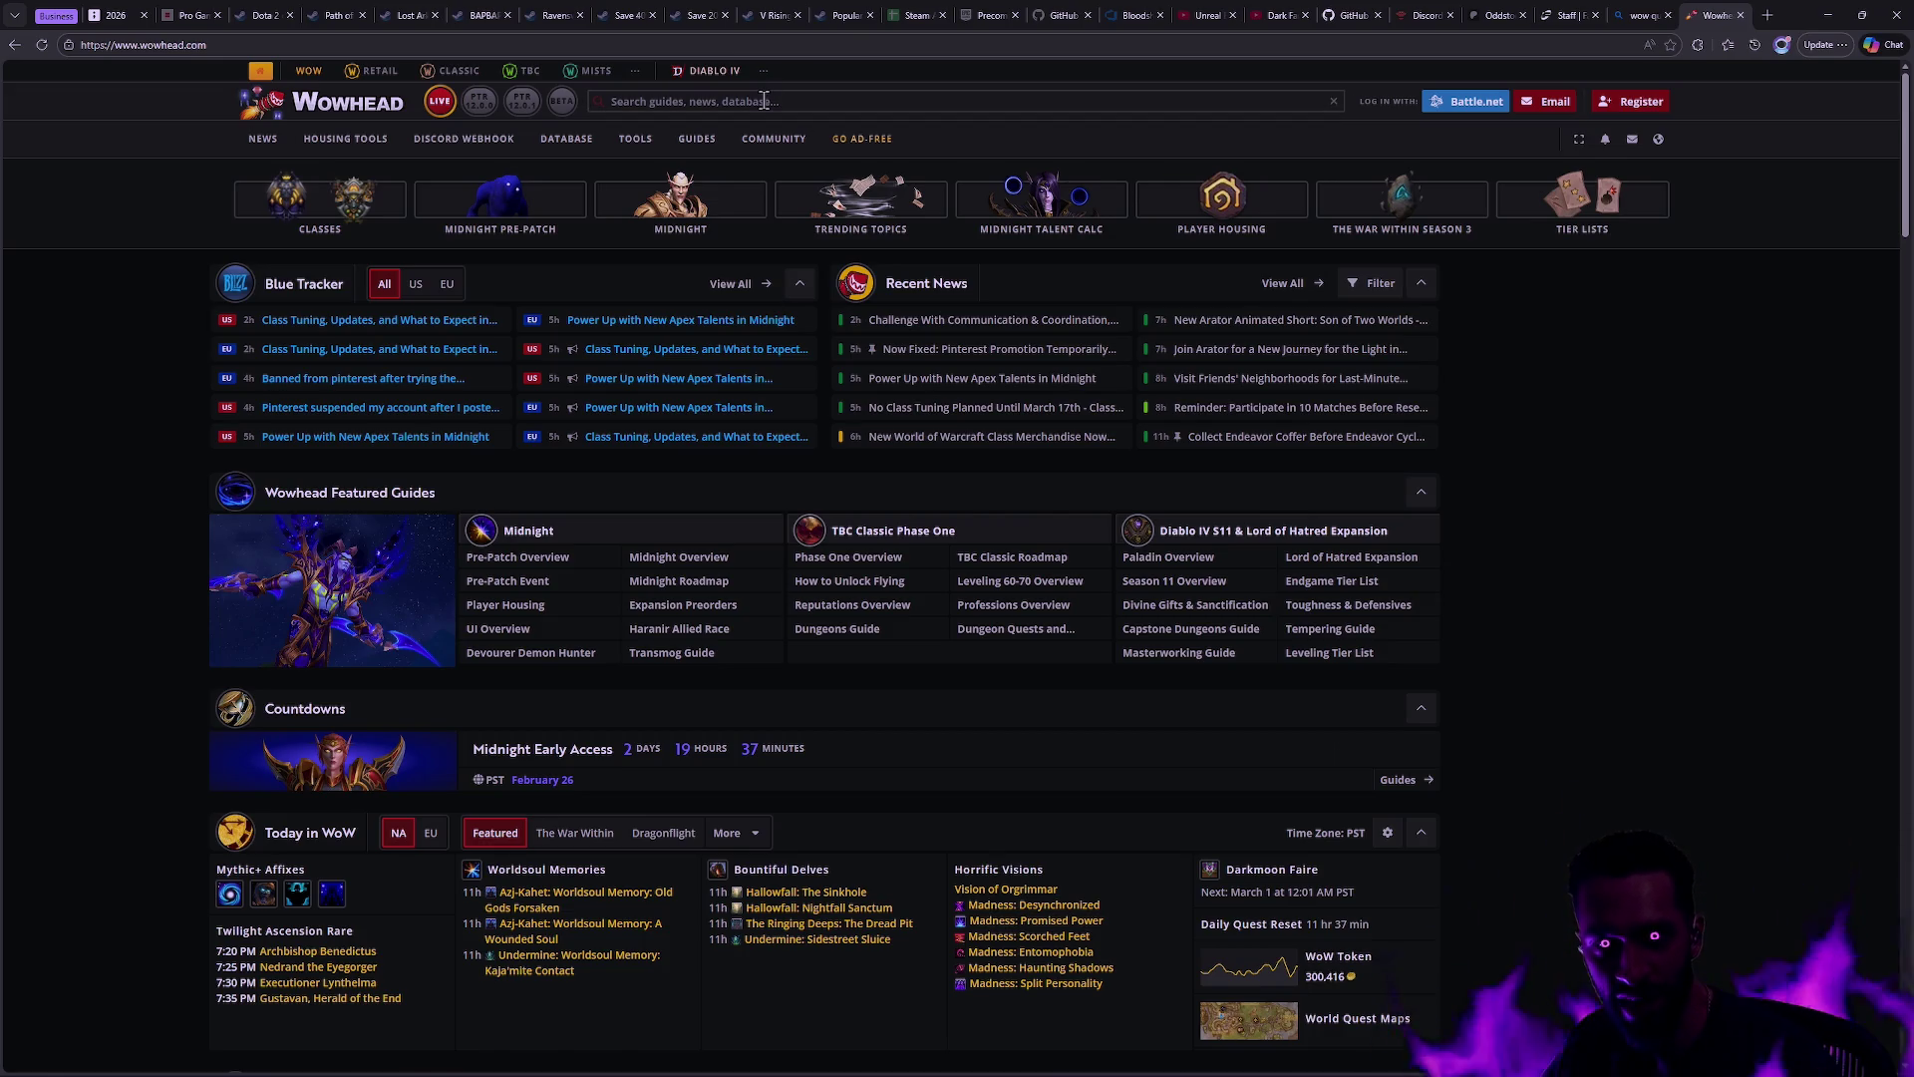
{"action": "left_click", "coordinate": [705, 100]}
{"action": "left_click", "coordinate": [422, 74]}
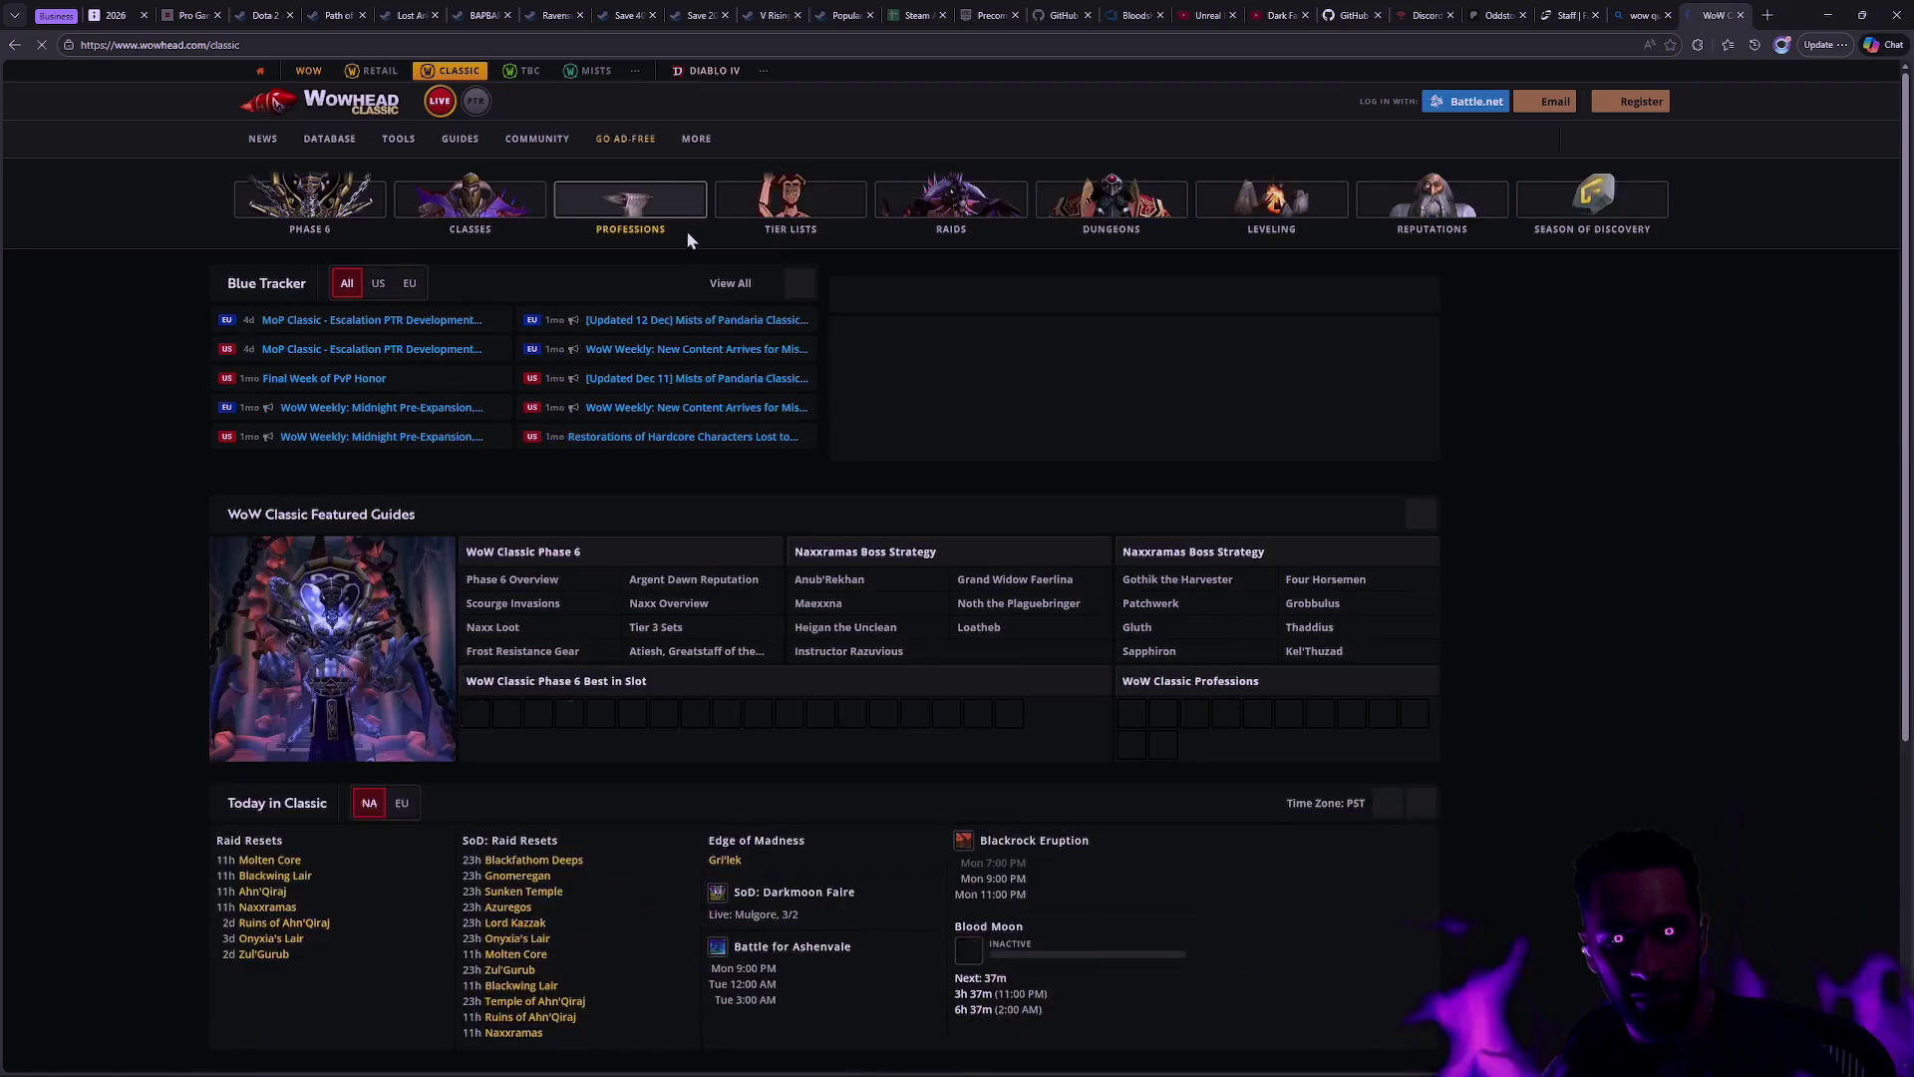
{"action": "mouse_move", "coordinate": [690, 231]}
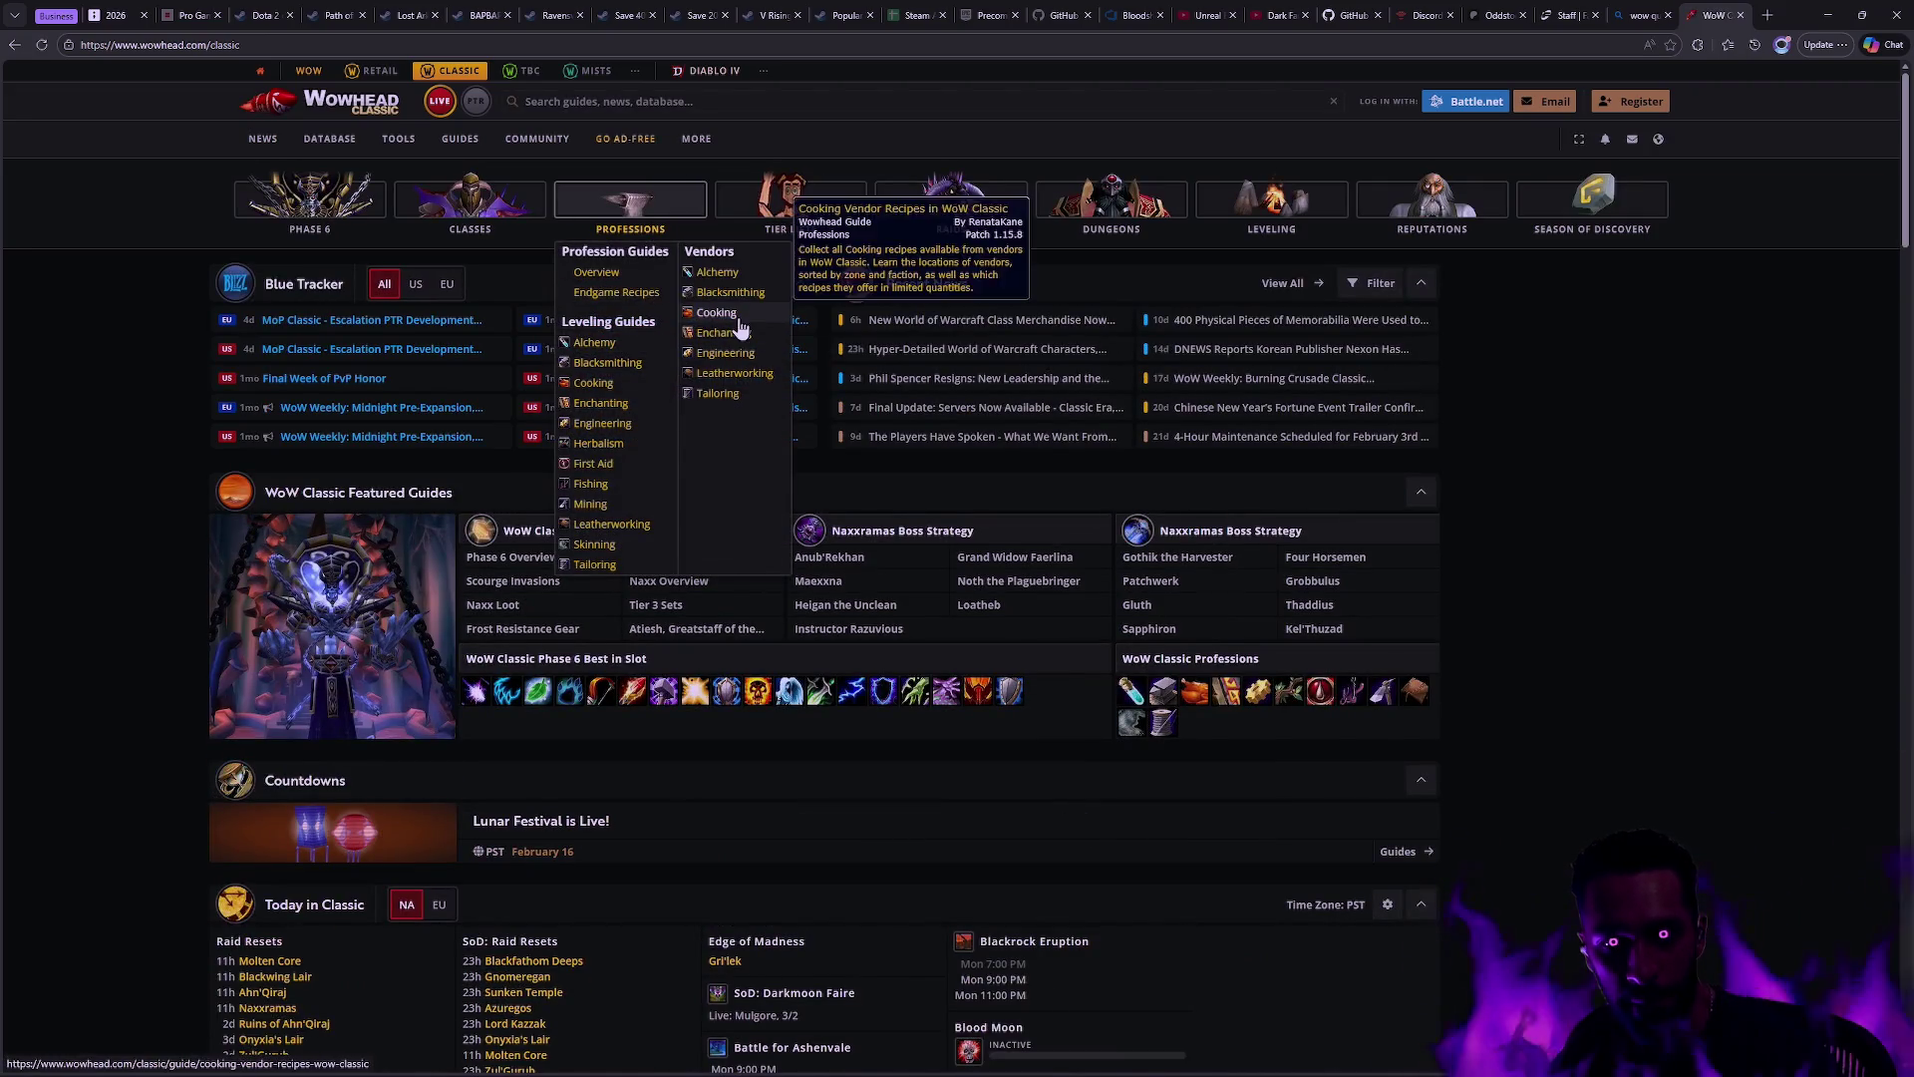
{"action": "mouse_move", "coordinate": [340, 141]}
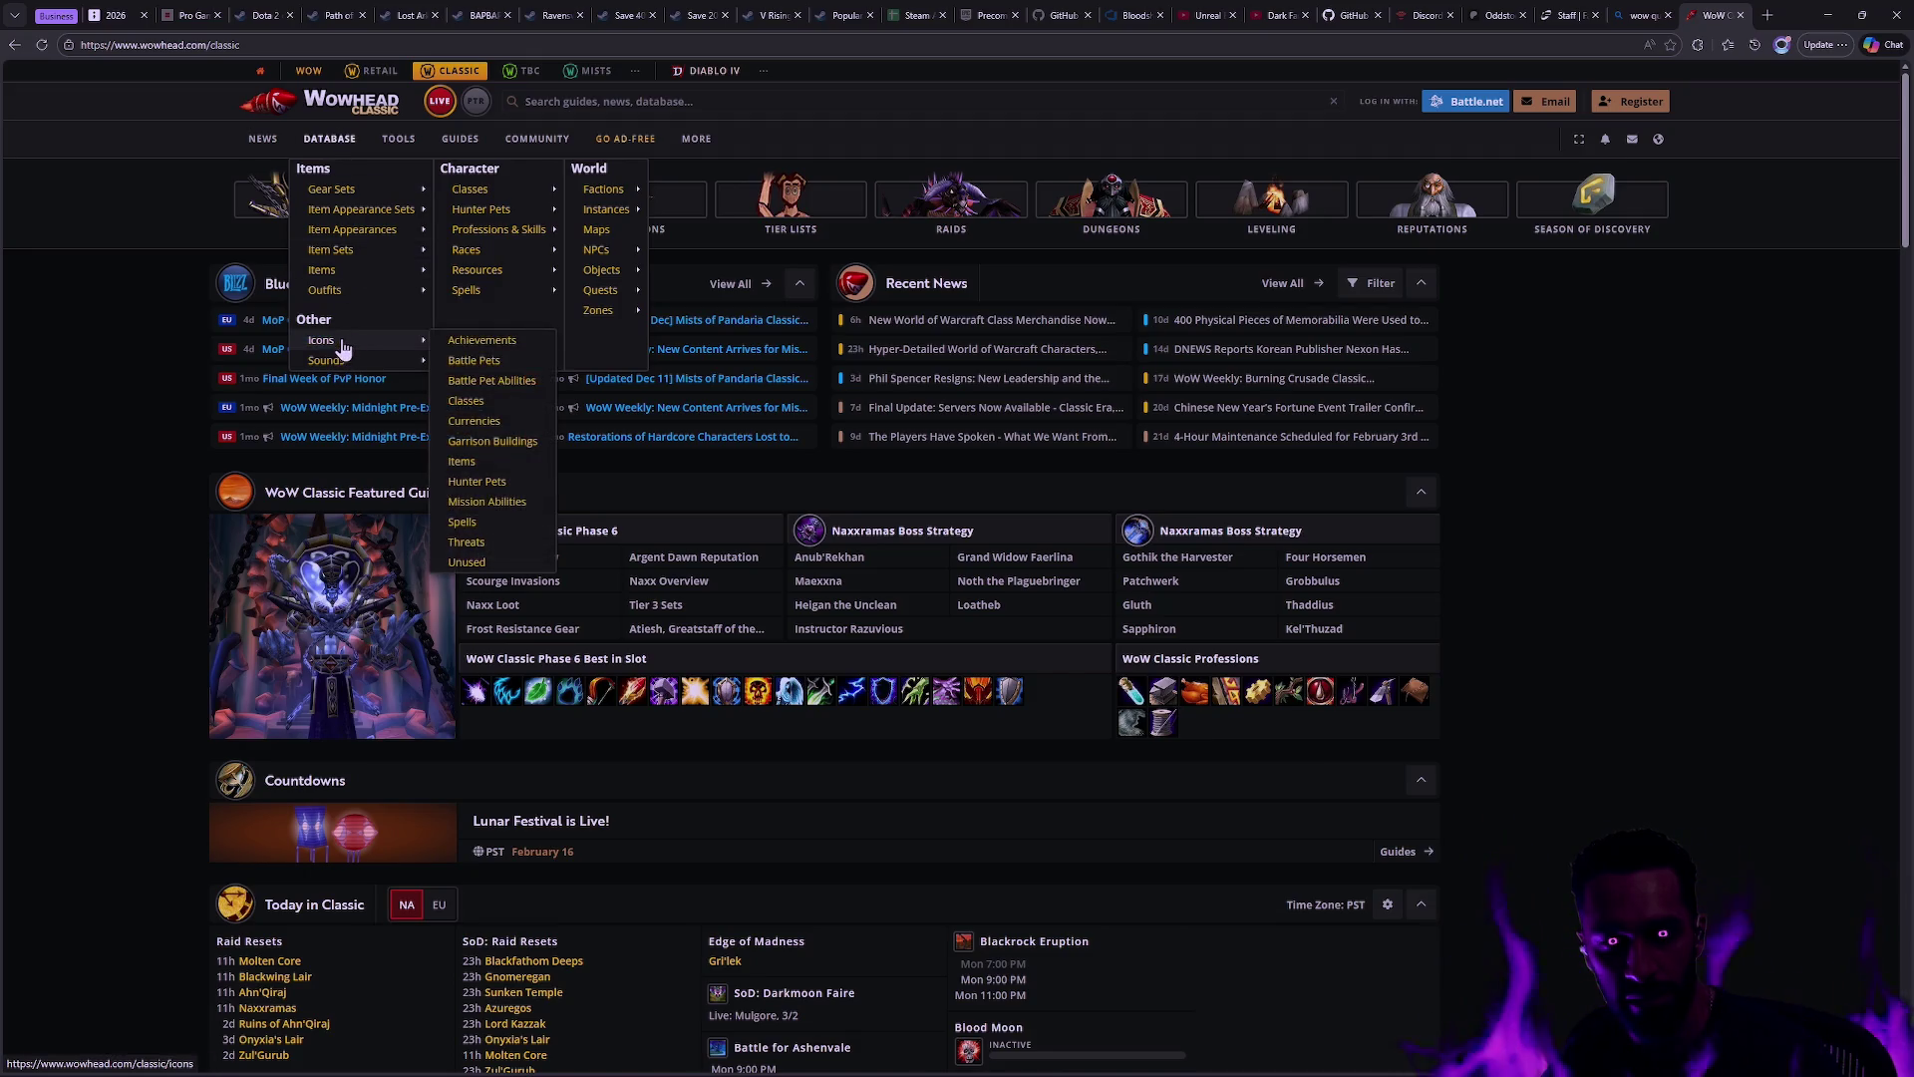
{"action": "mouse_move", "coordinate": [365, 261]}
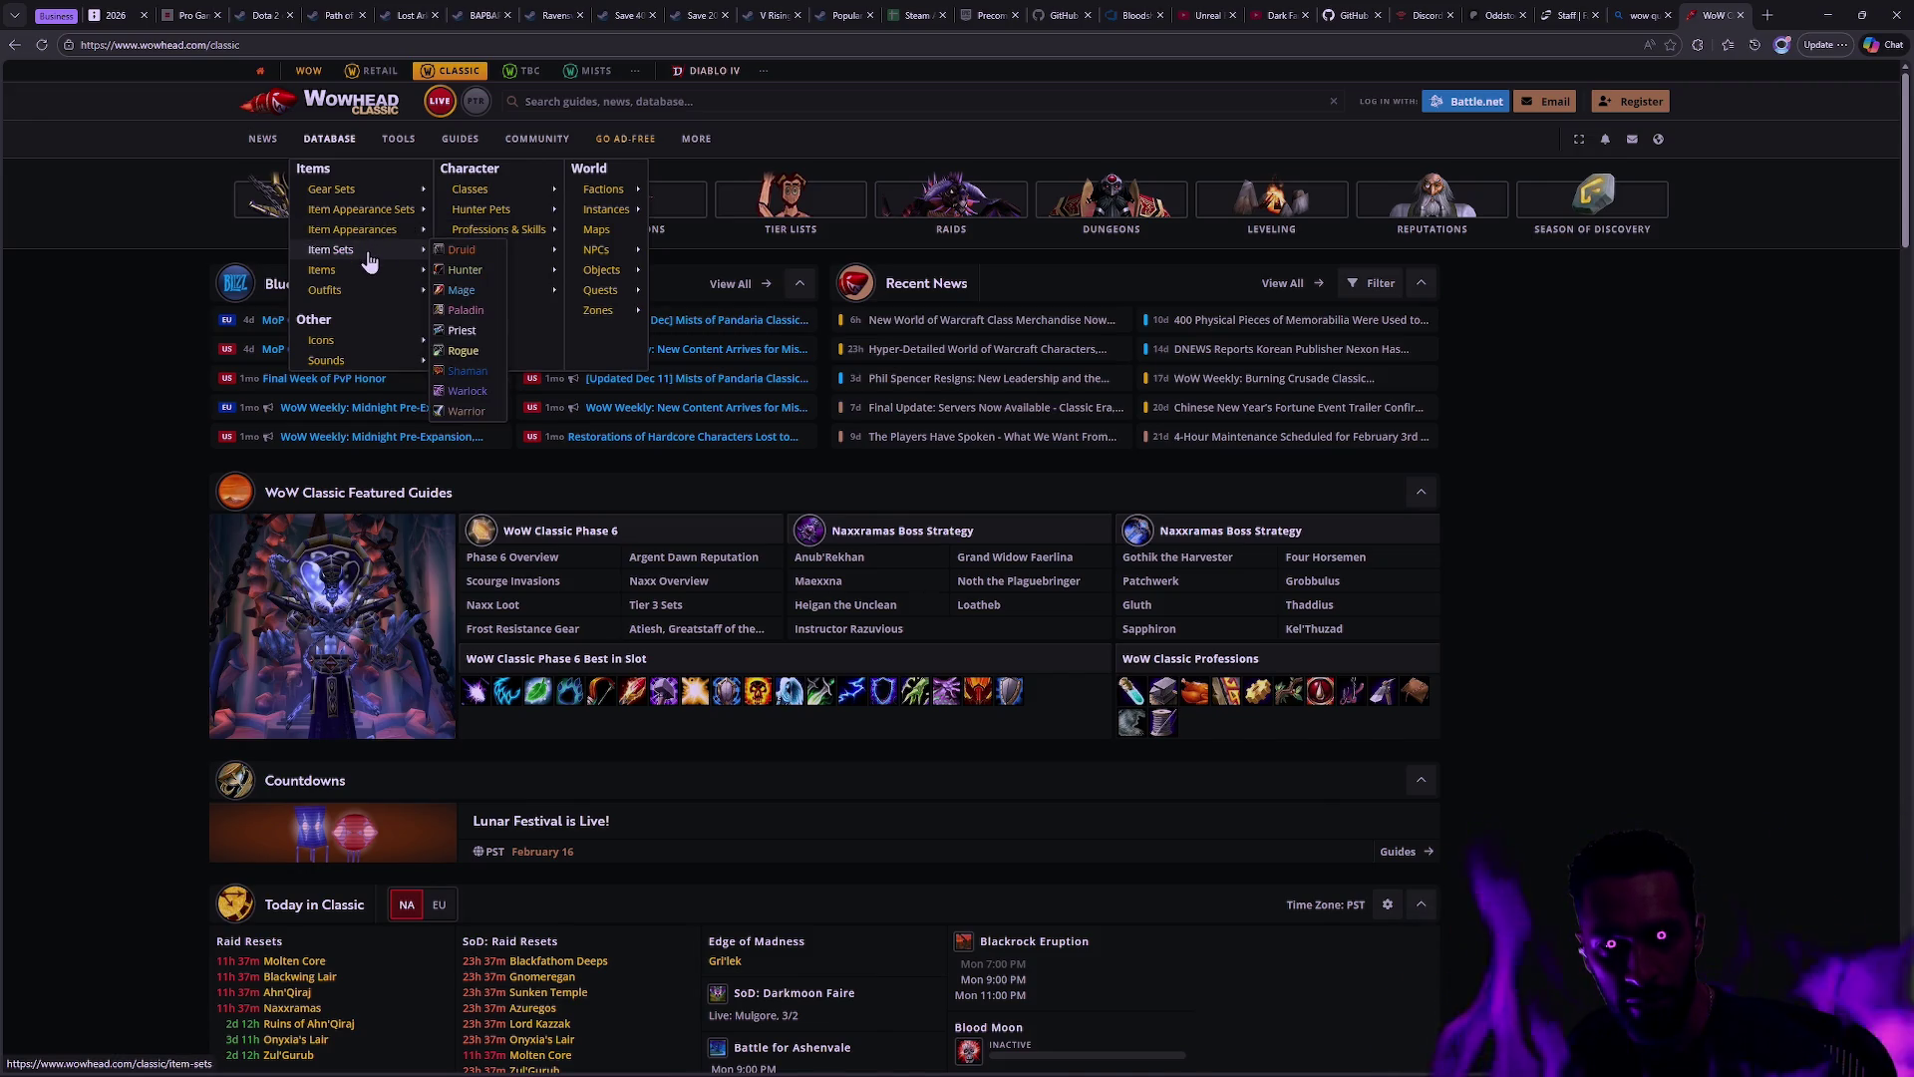
{"action": "left_click", "coordinate": [332, 141]}
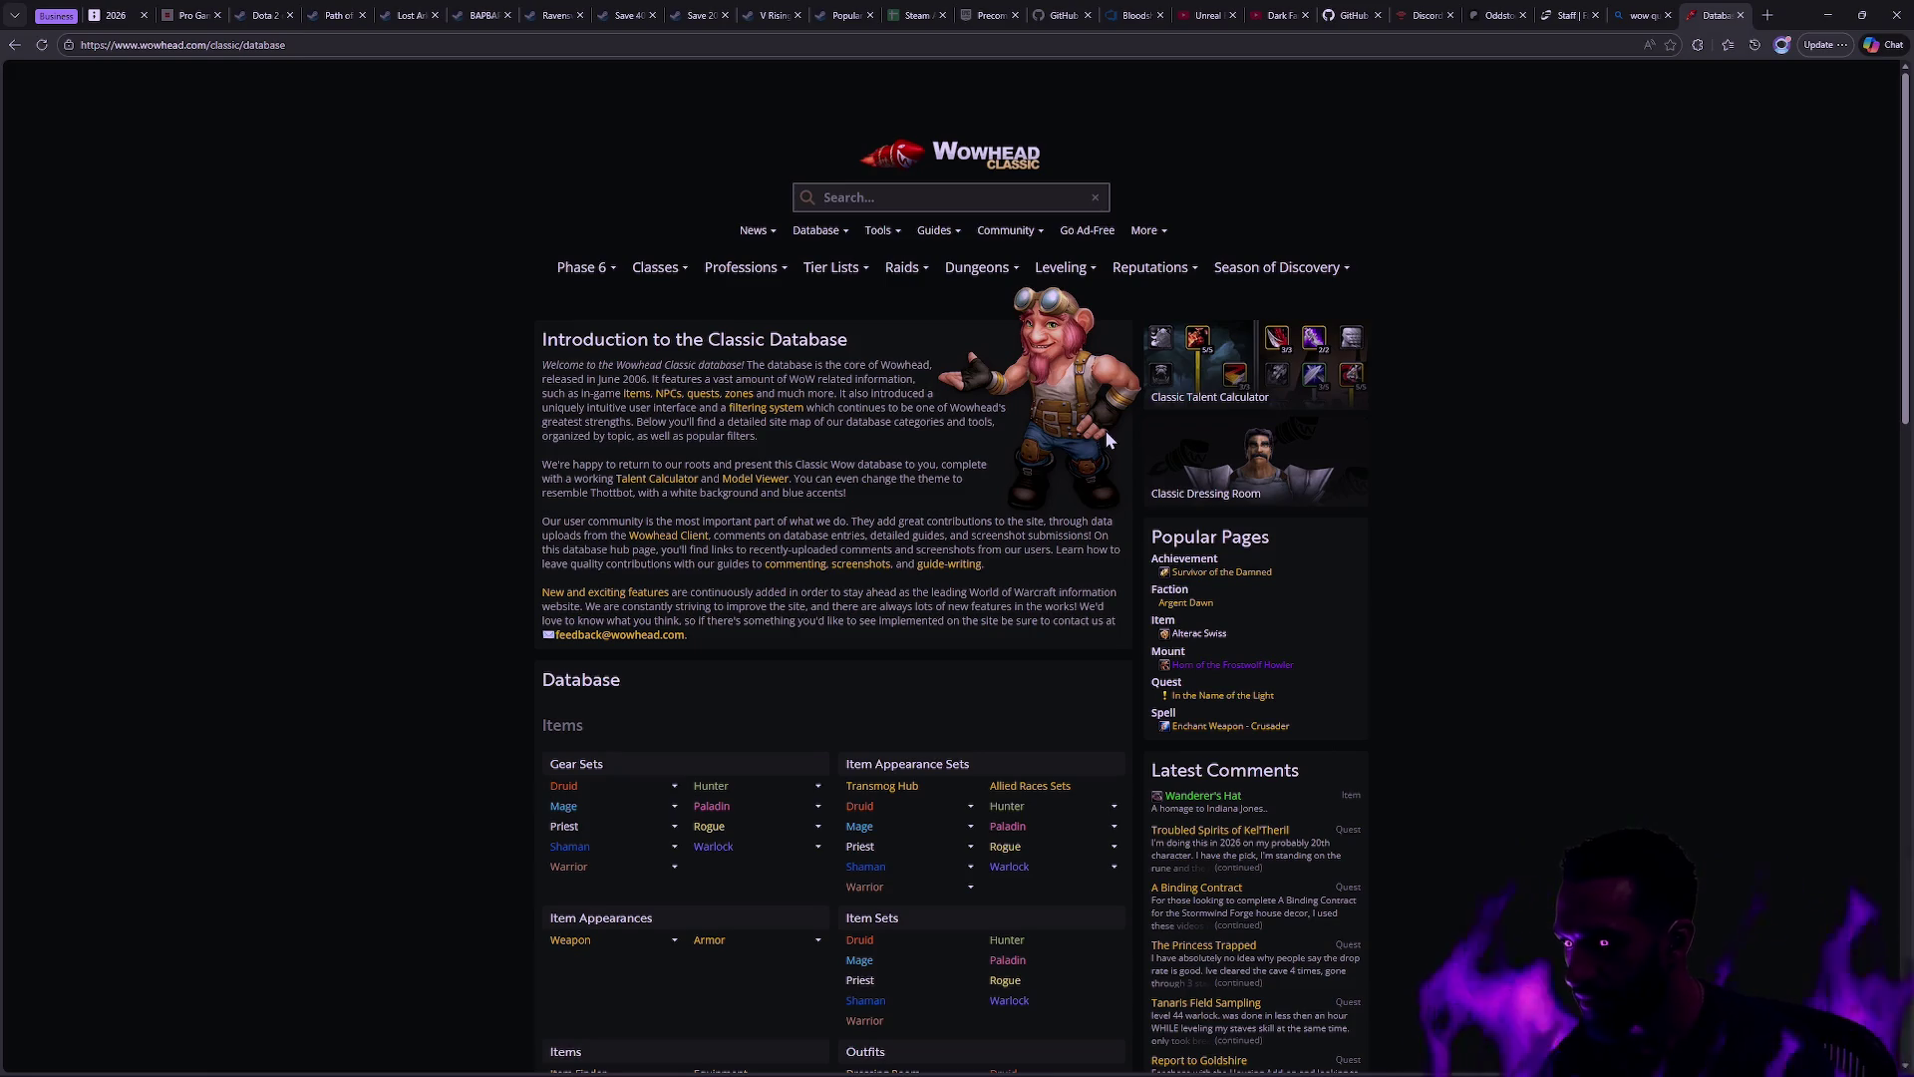
Step: Open the Classic Spells listing from the Database menu's Character section
{"action": "key", "text": "alt+Tab"}
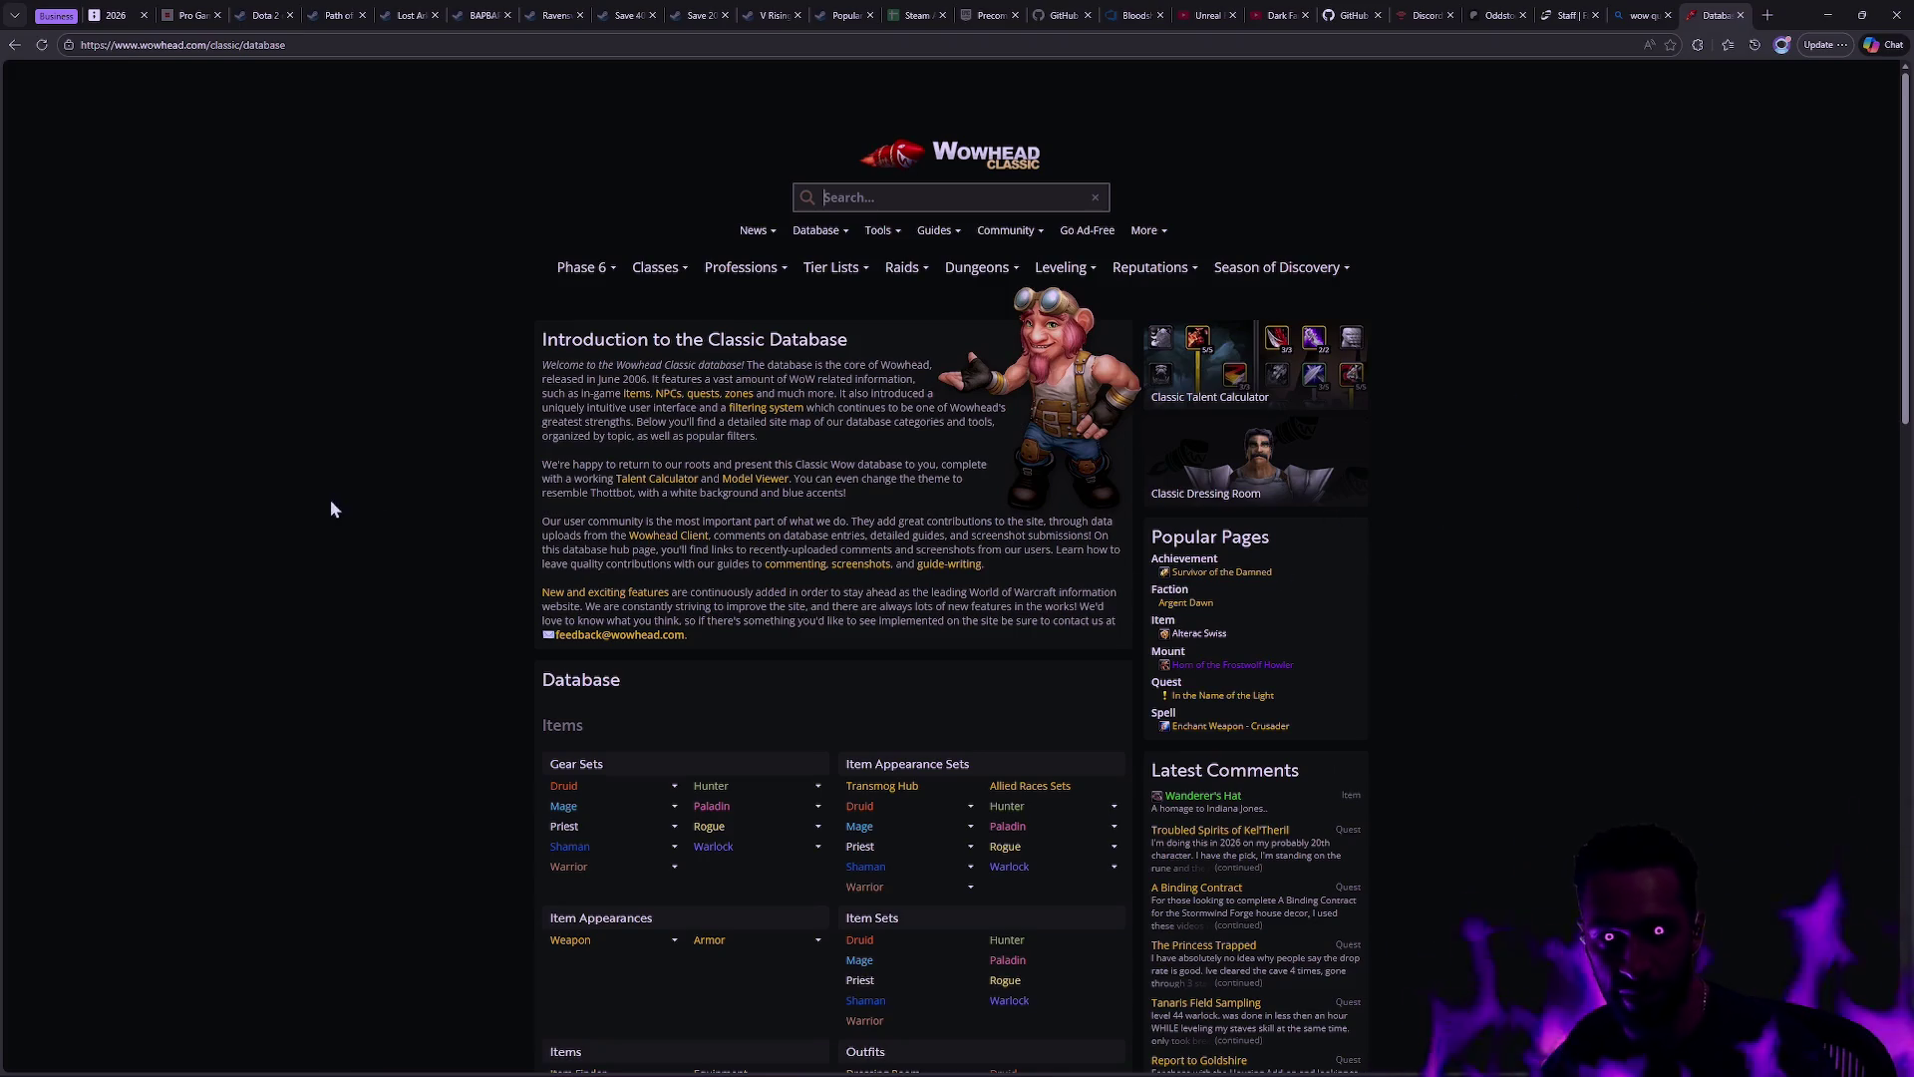
{"action": "scroll", "coordinate": [333, 507], "scroll_direction": "down", "scroll_amount": 6}
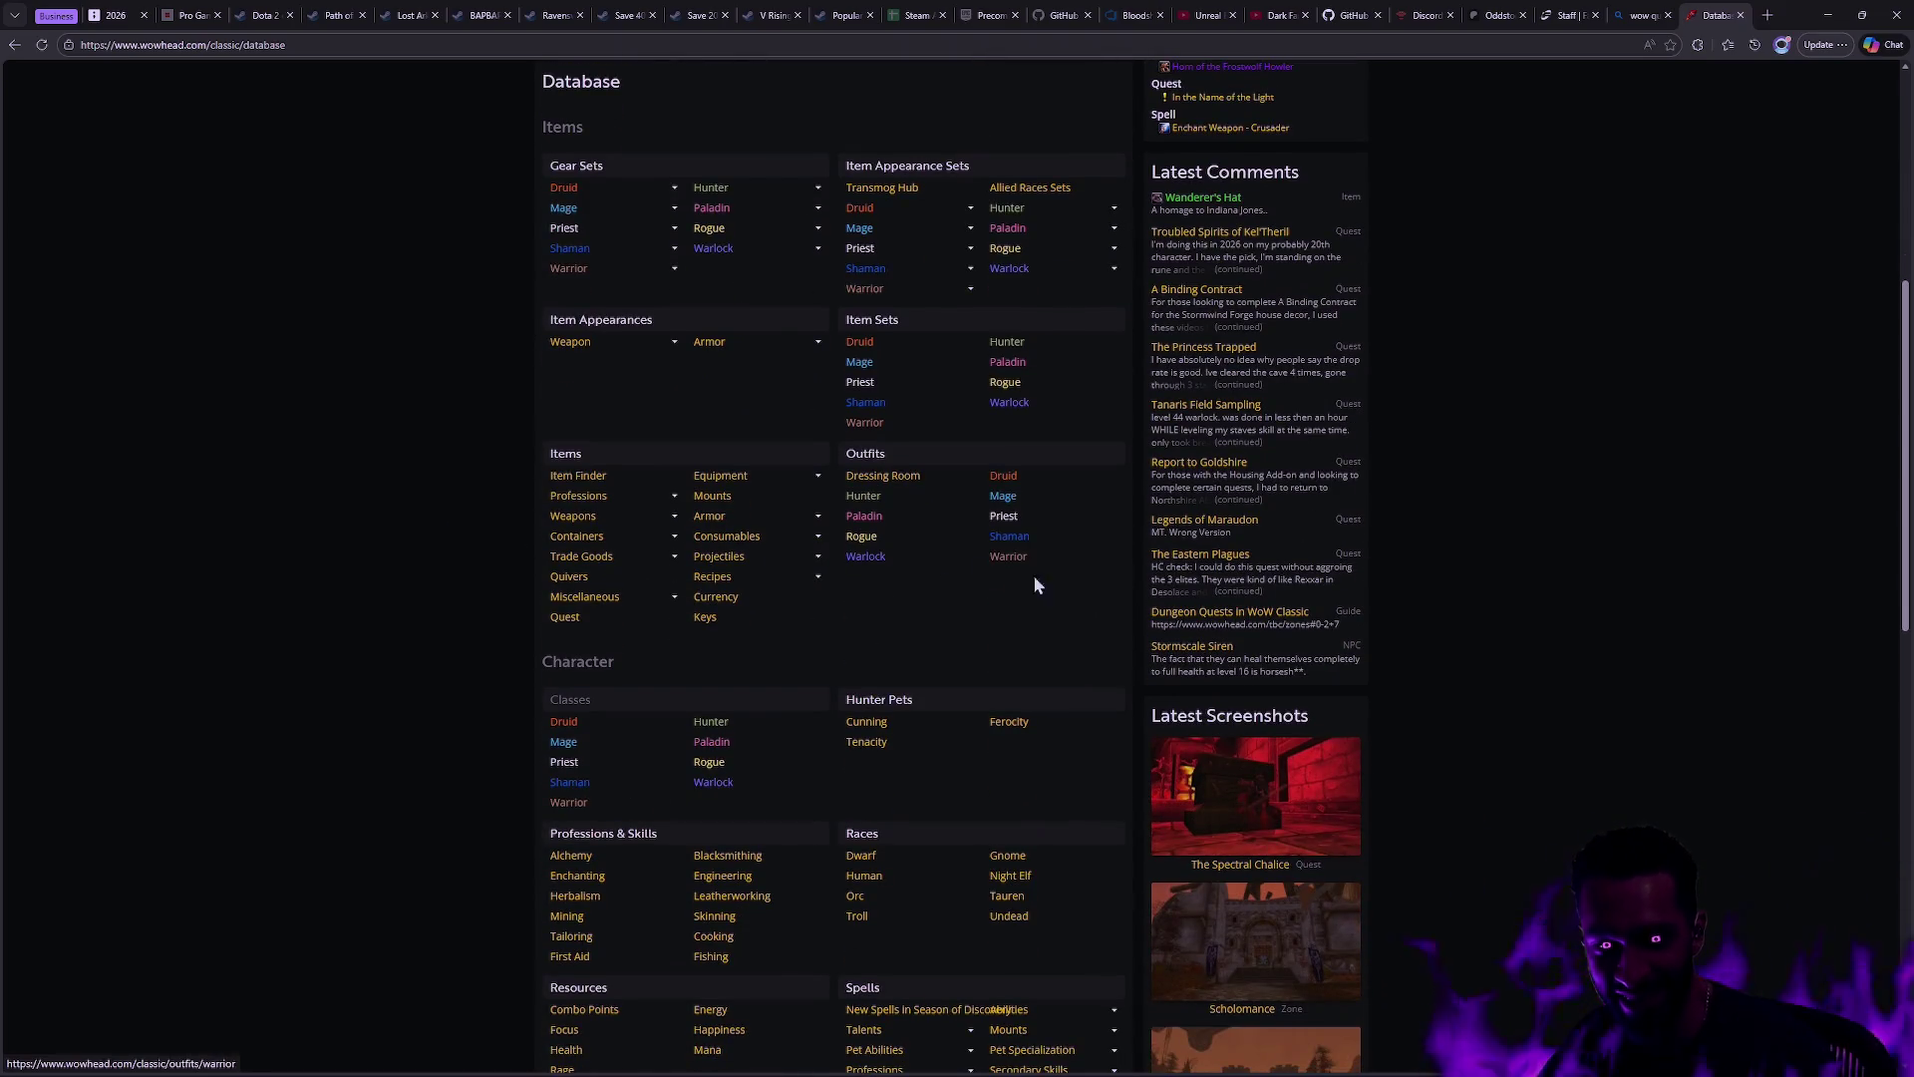
{"action": "scroll", "coordinate": [1133, 613], "scroll_direction": "up", "scroll_amount": 6}
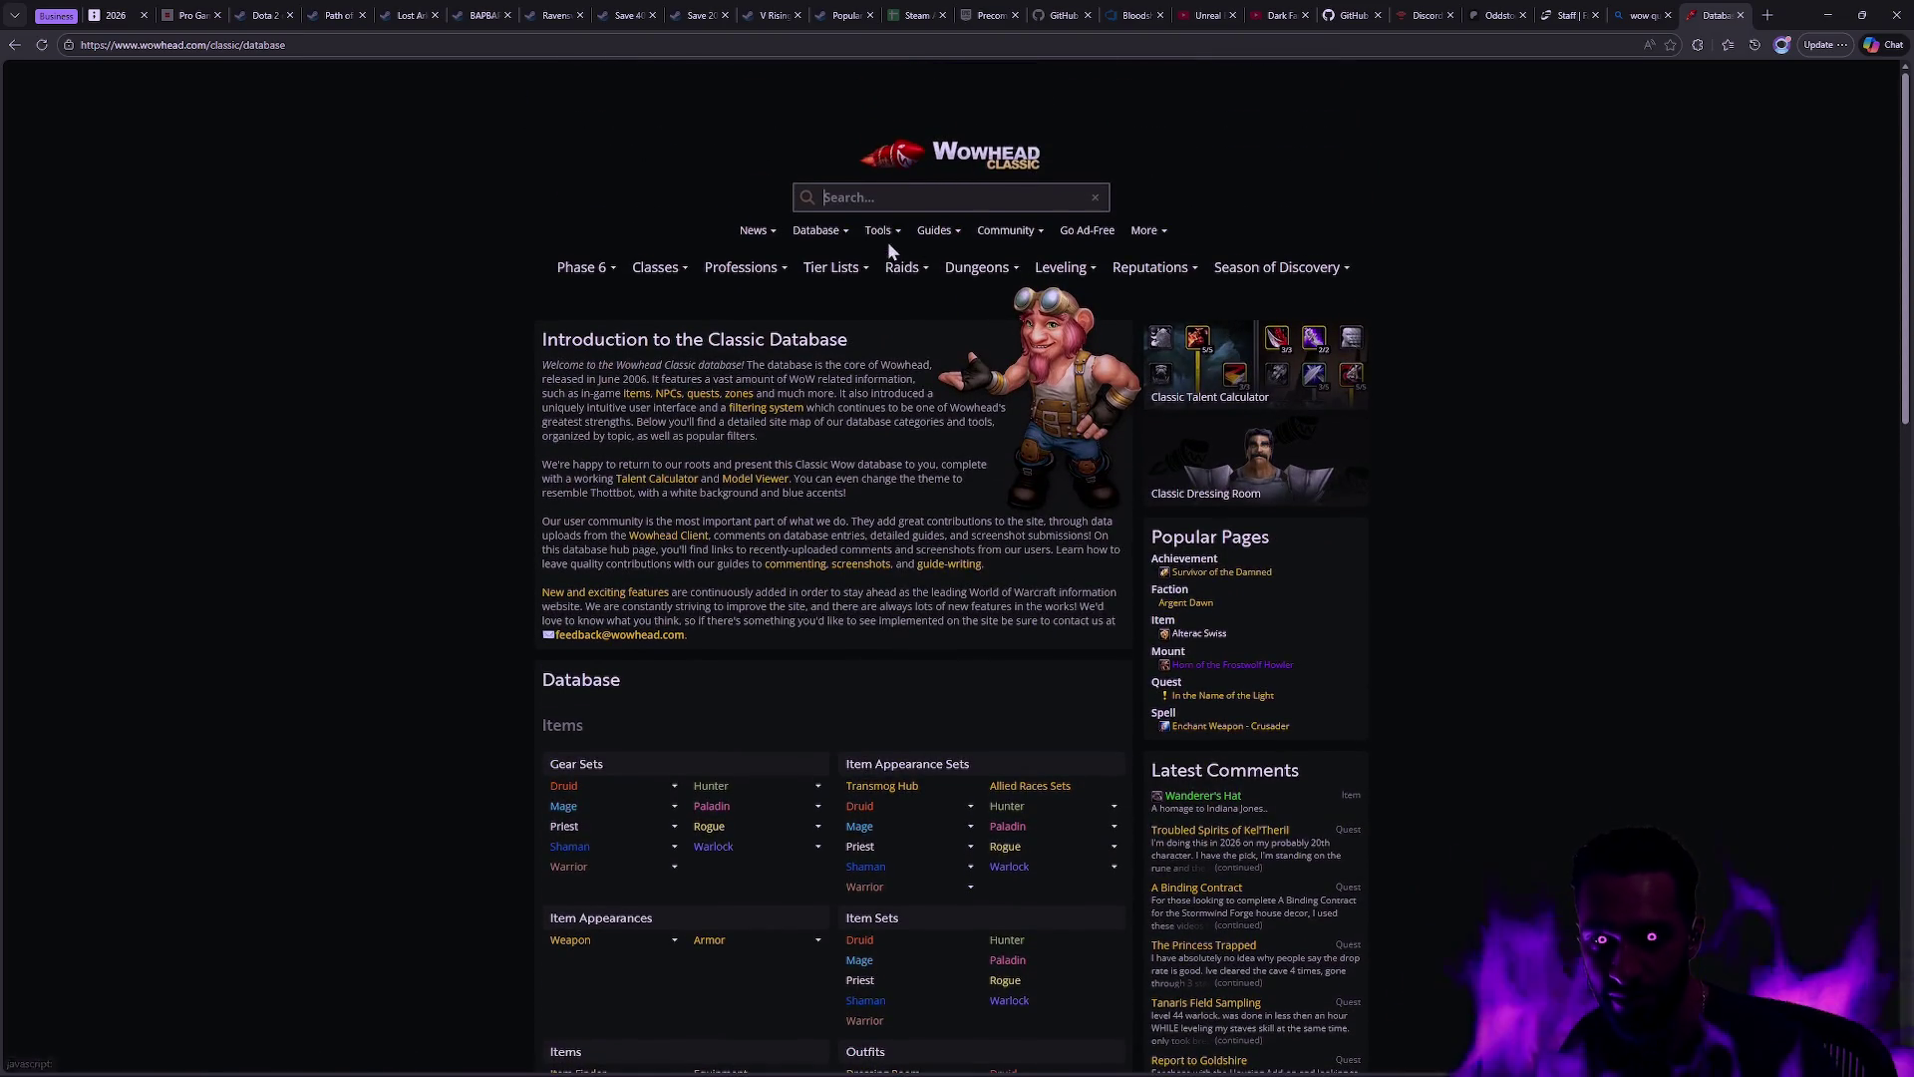
{"action": "mouse_move", "coordinate": [891, 233]}
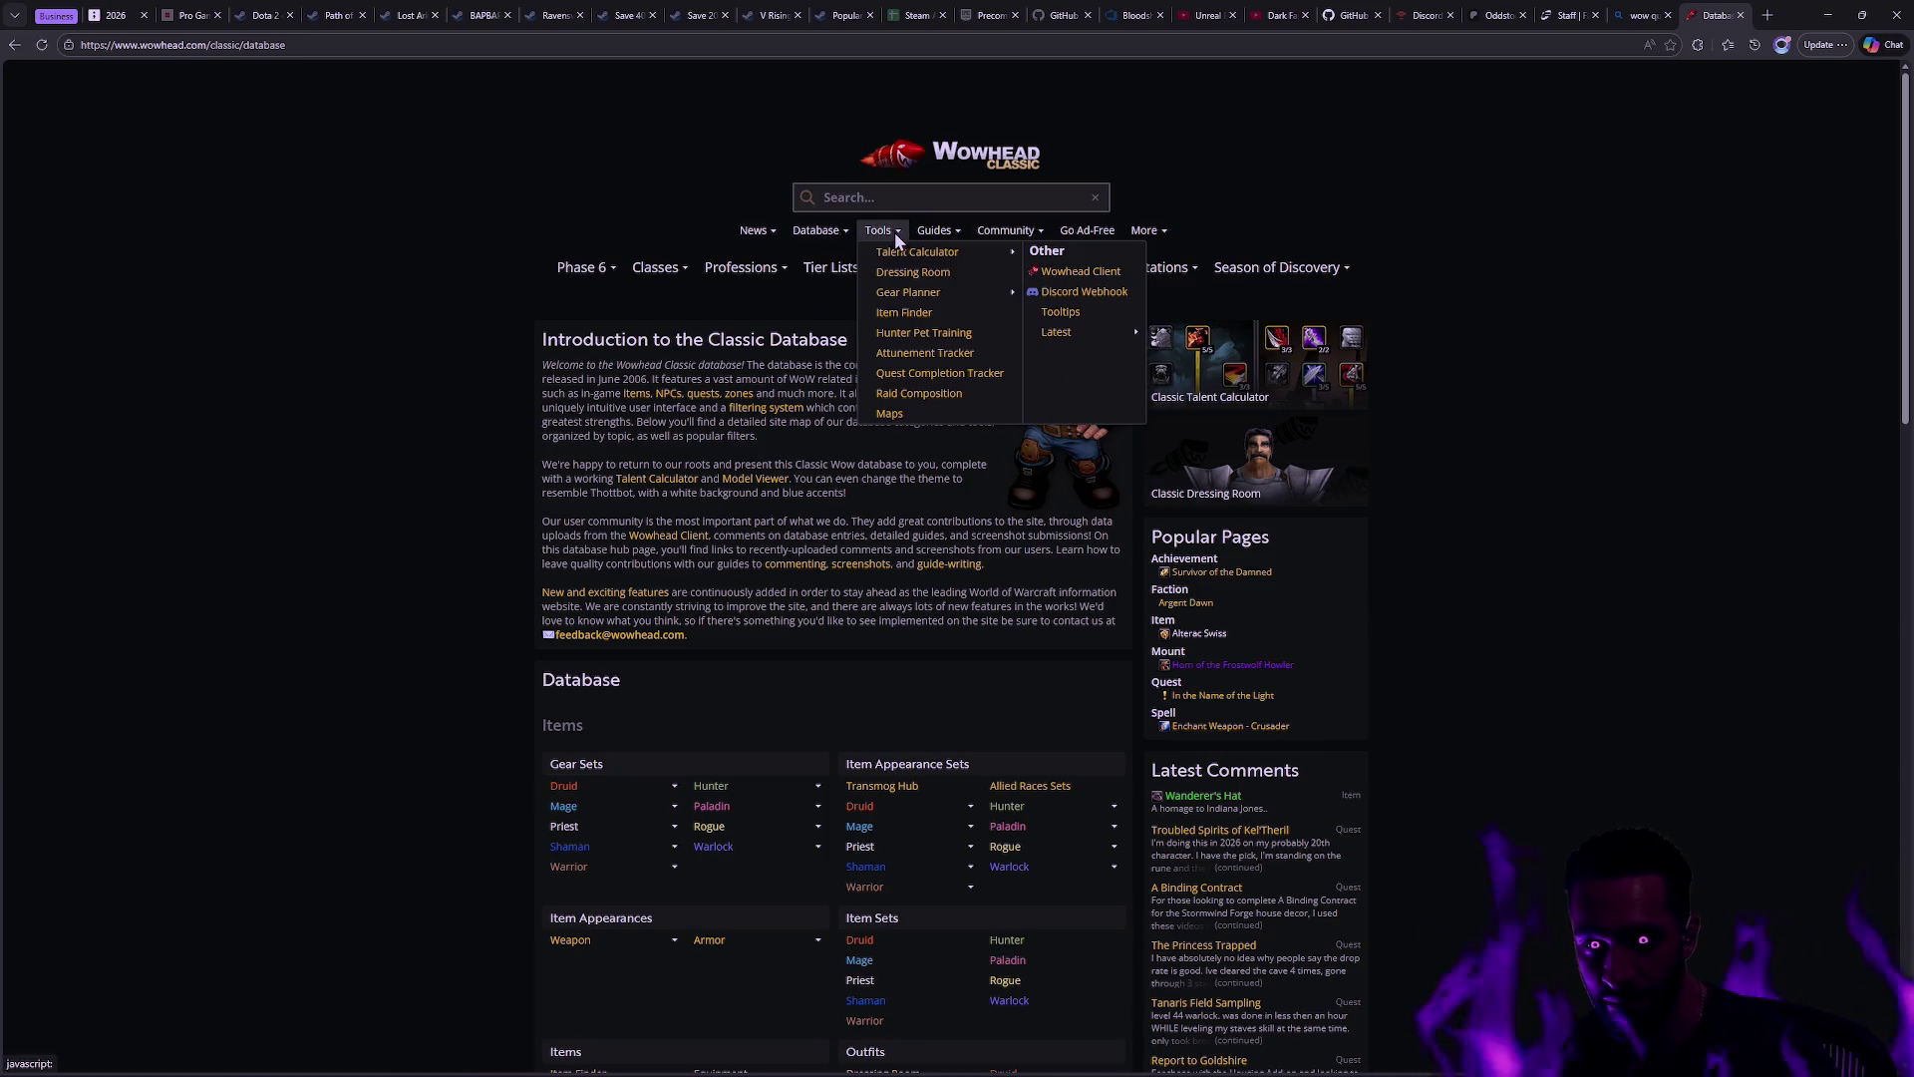
{"action": "mouse_move", "coordinate": [819, 231]}
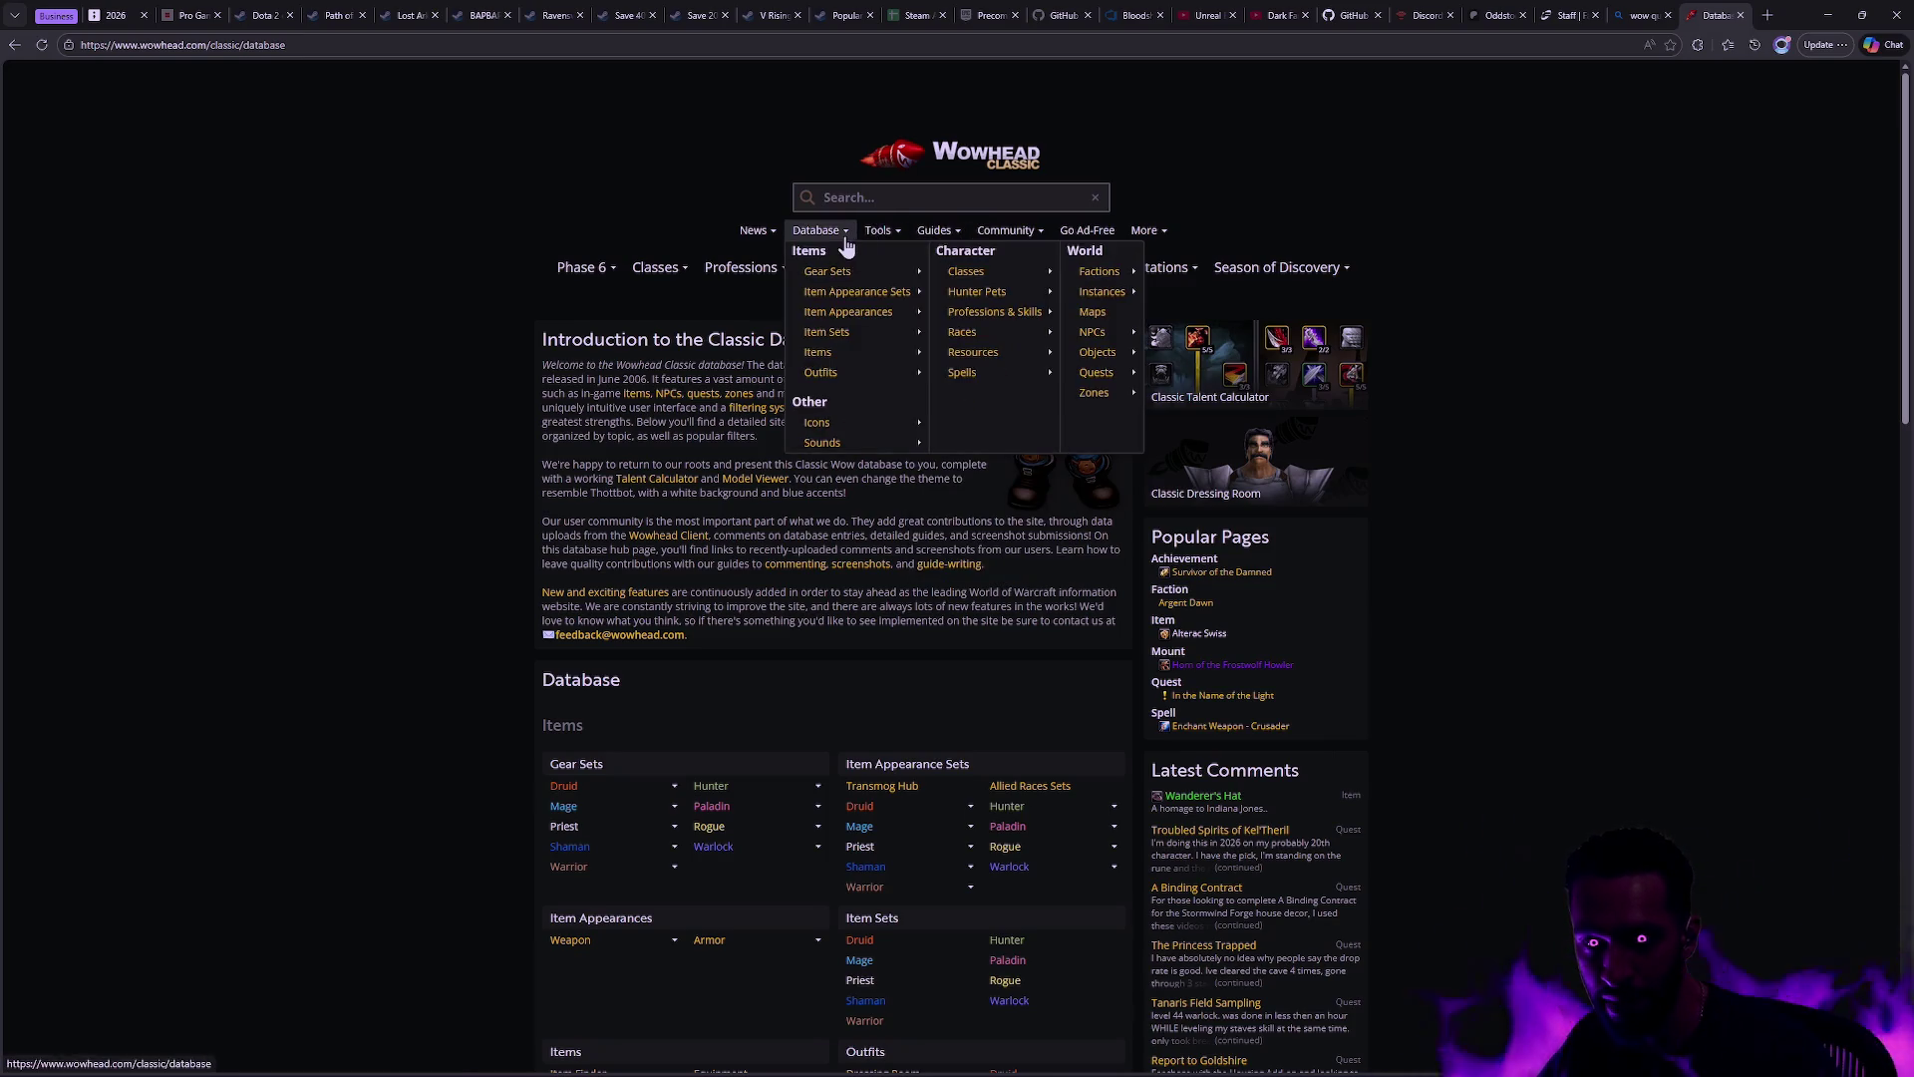
{"action": "mouse_move", "coordinate": [1125, 383]}
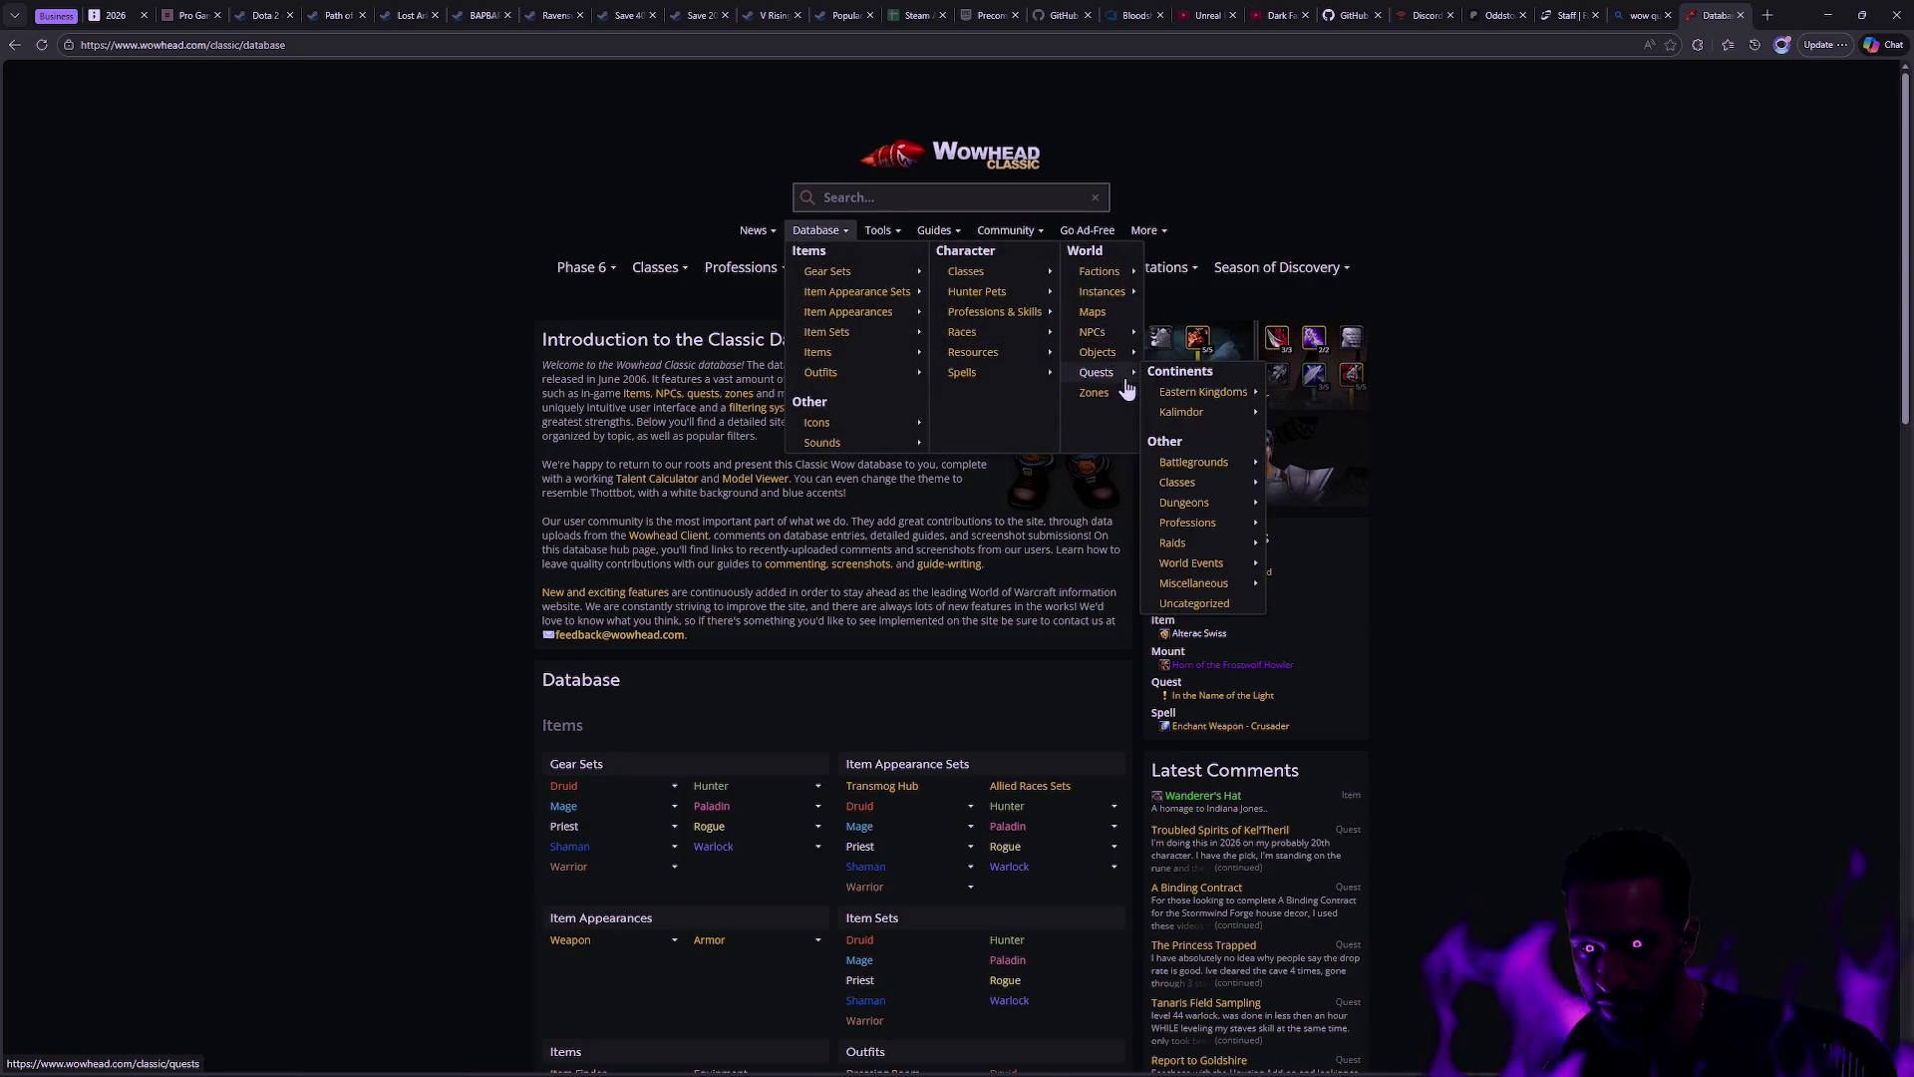
{"action": "mouse_move", "coordinate": [1121, 274]}
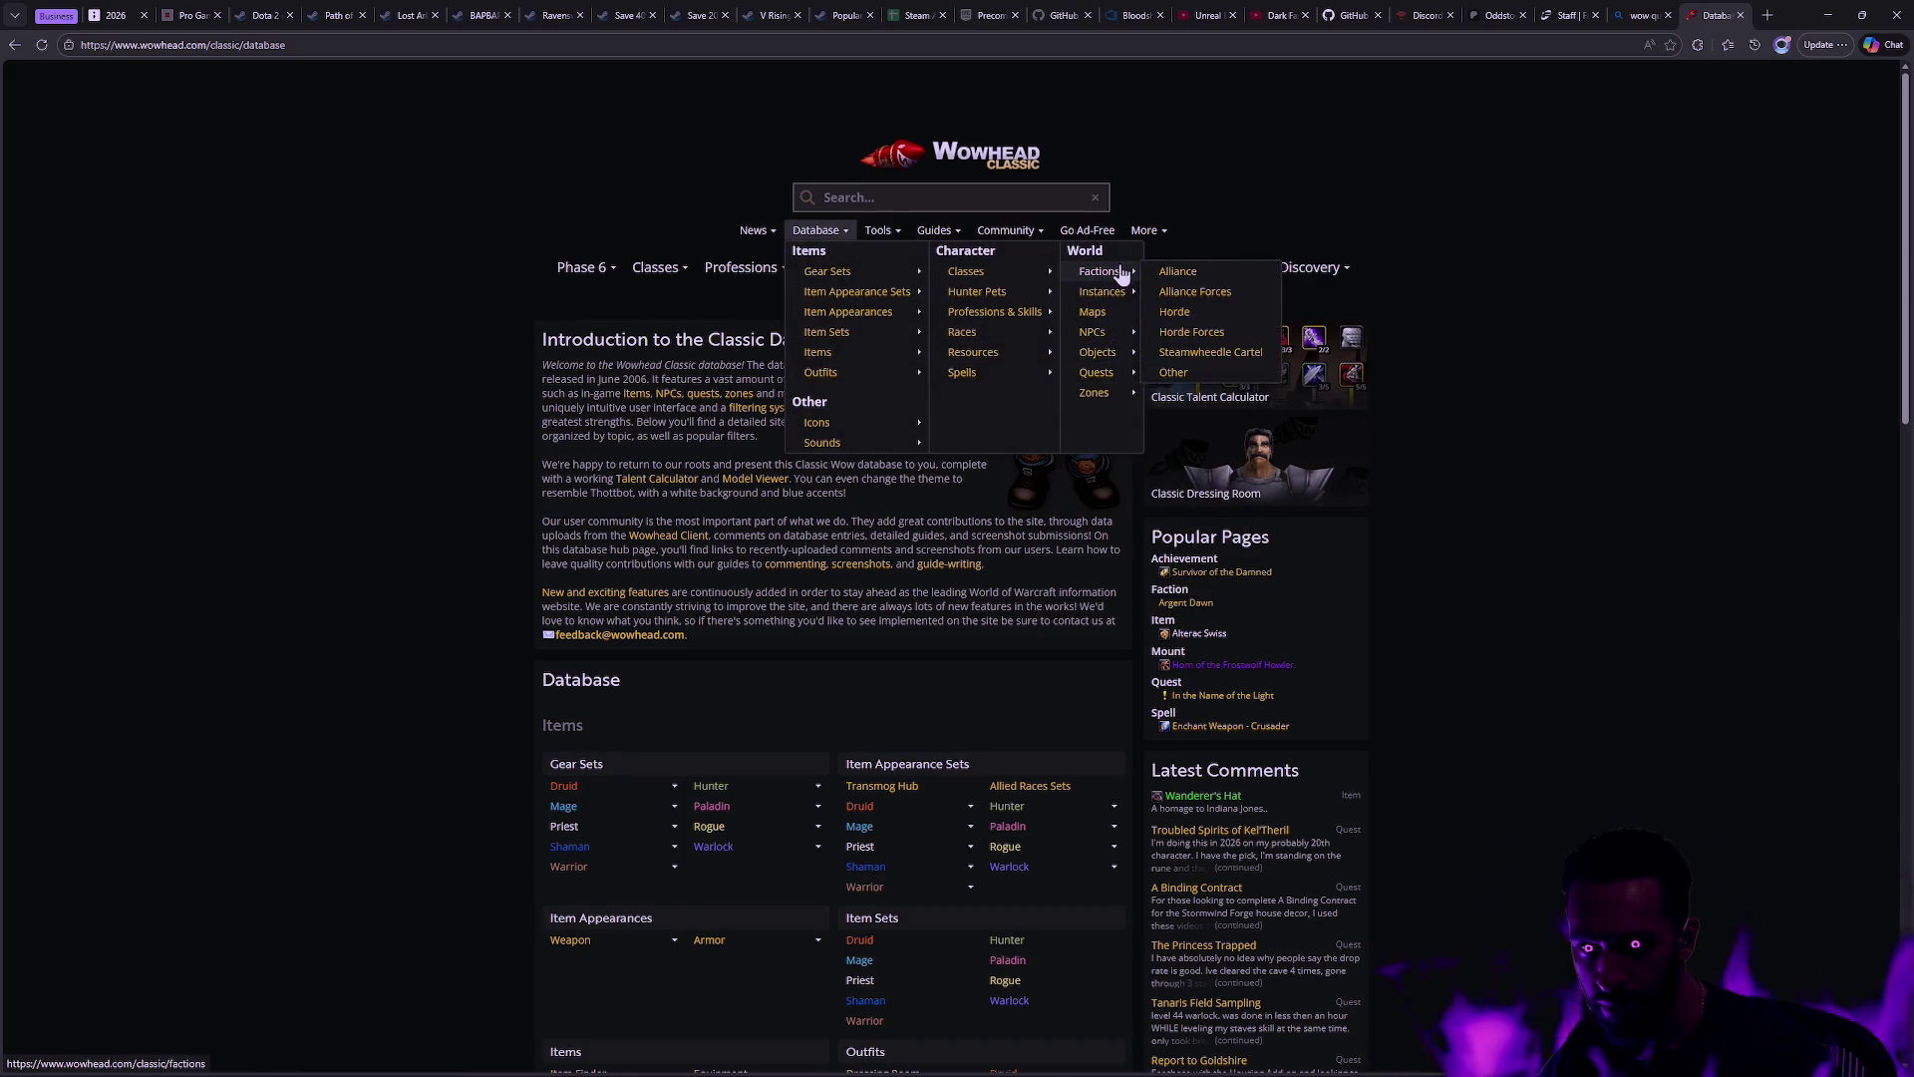
{"action": "mouse_move", "coordinate": [1064, 361]}
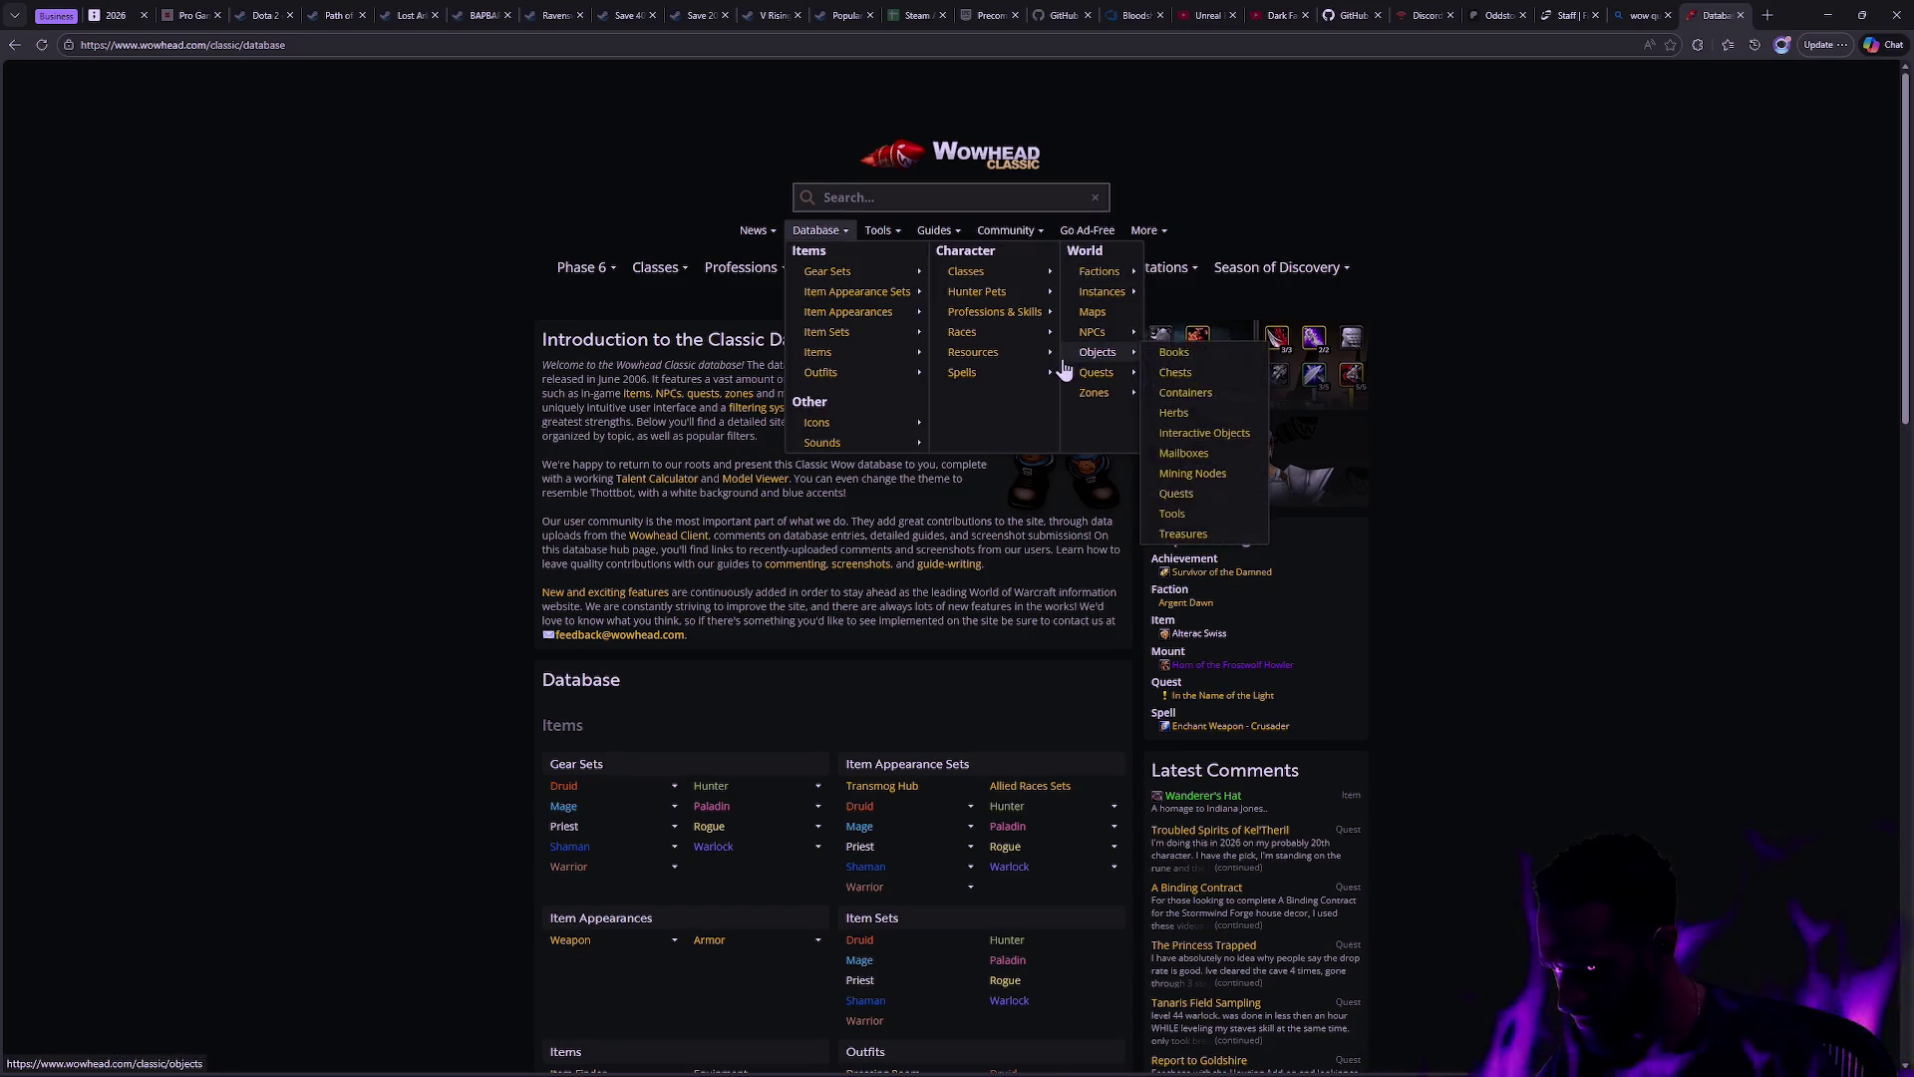
{"action": "mouse_move", "coordinate": [1010, 299]}
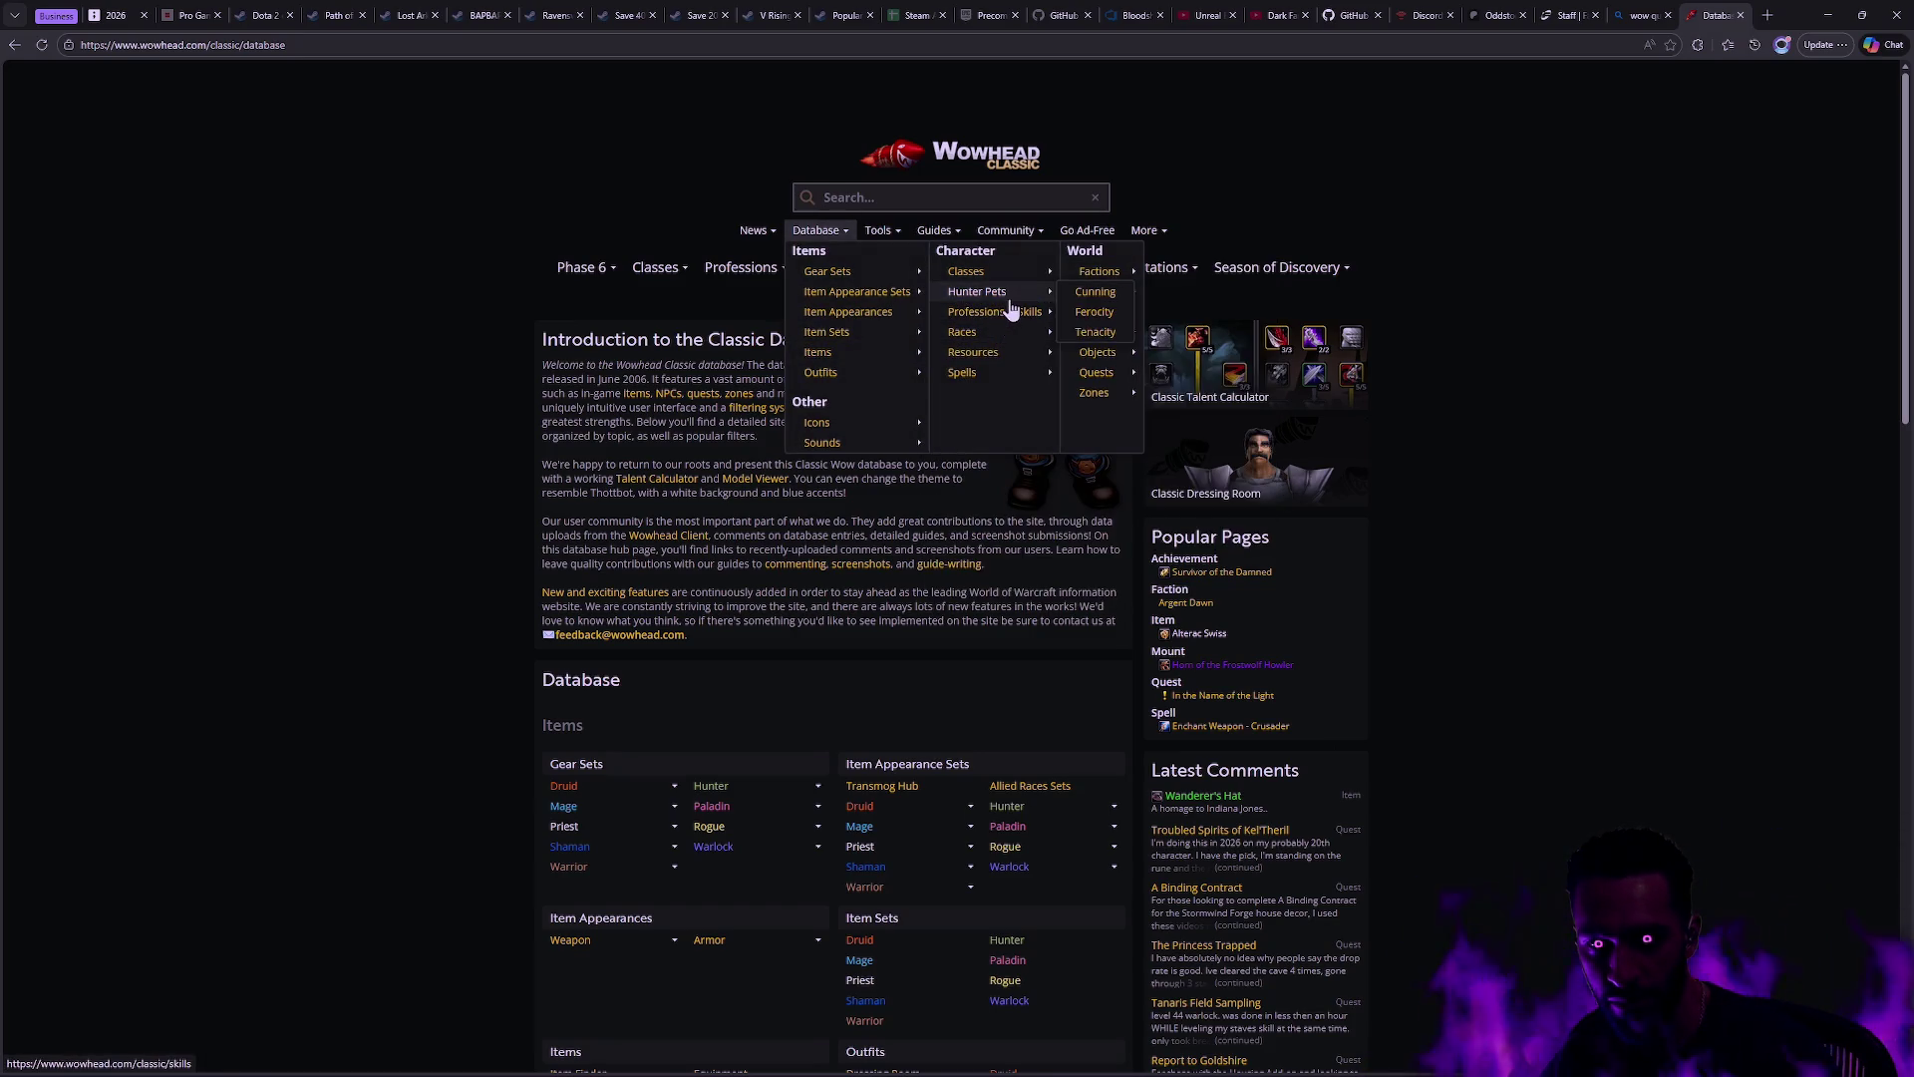
{"action": "left_click", "coordinate": [981, 376]}
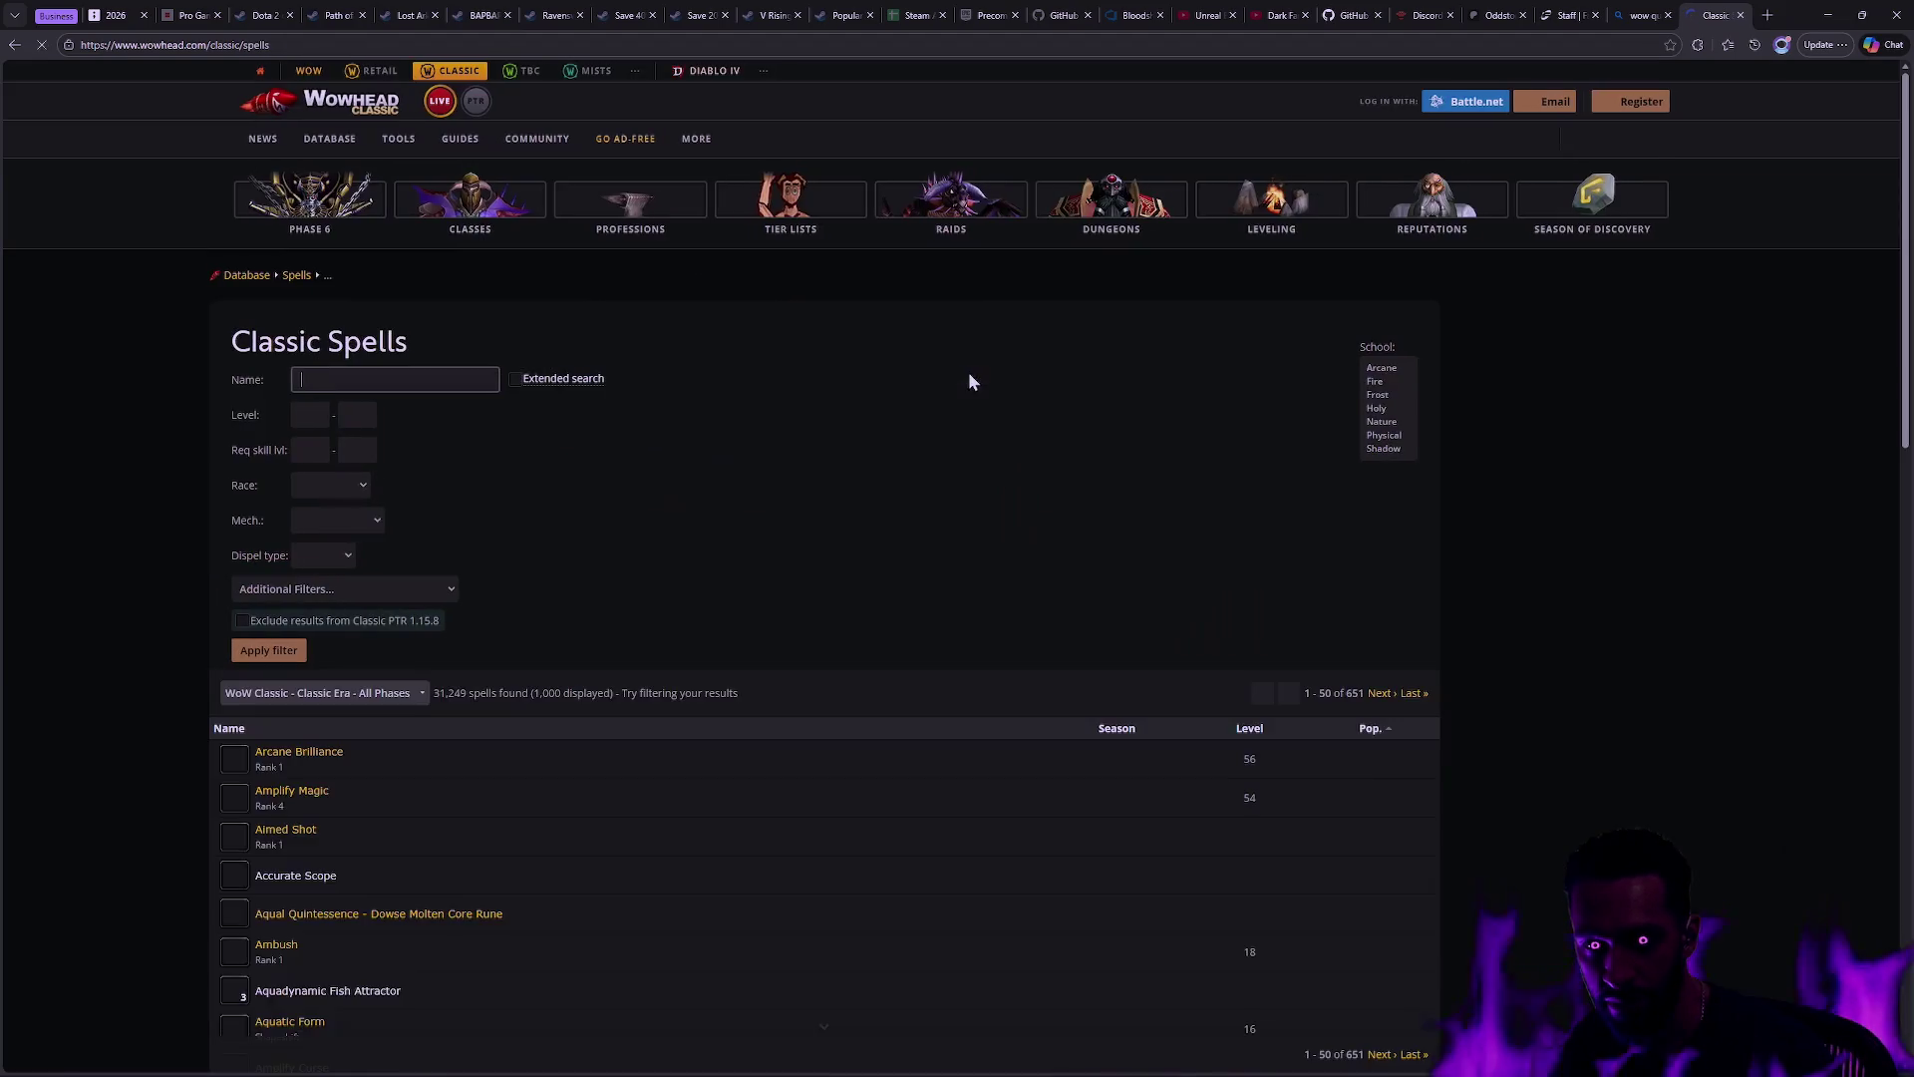
Step: Sort the Classic Spells list by Level so spells without a level come first
{"action": "scroll", "coordinate": [888, 498], "scroll_direction": "down", "scroll_amount": 5}
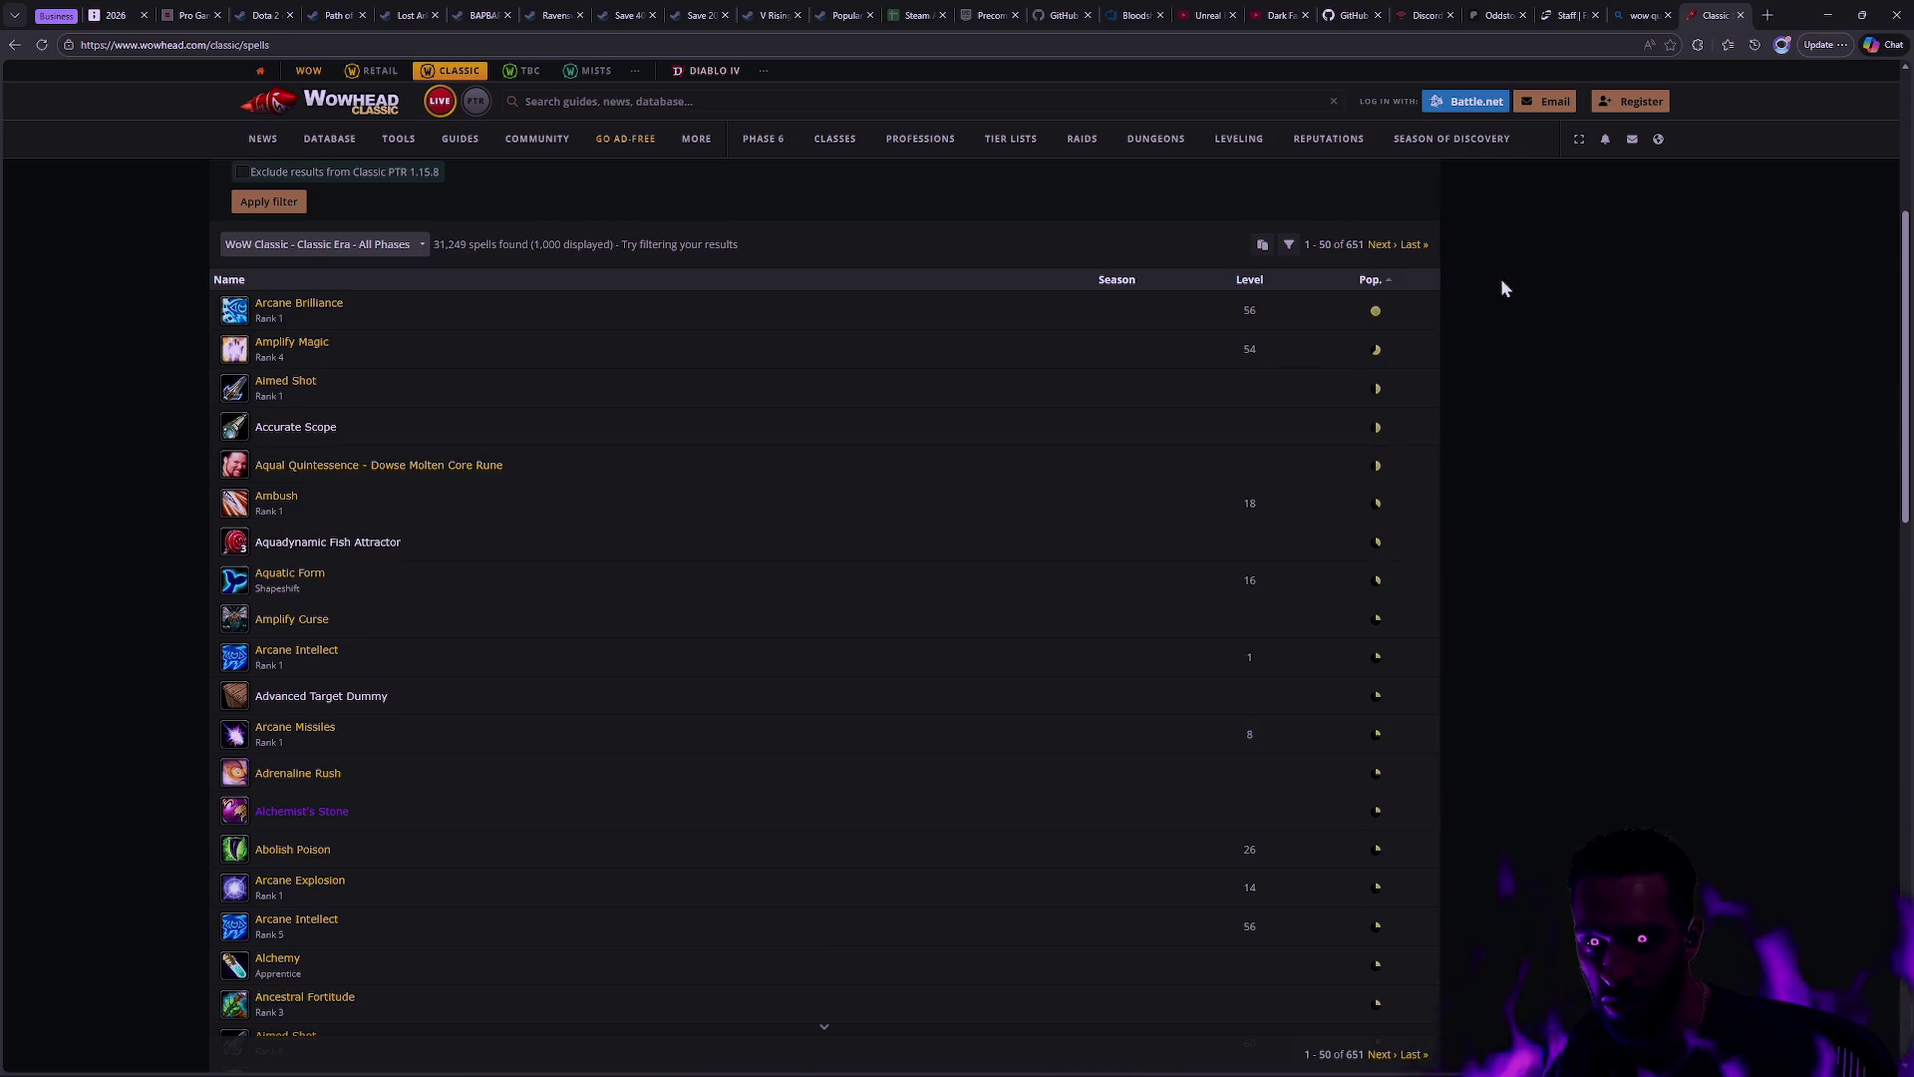
{"action": "left_click", "coordinate": [1251, 285]}
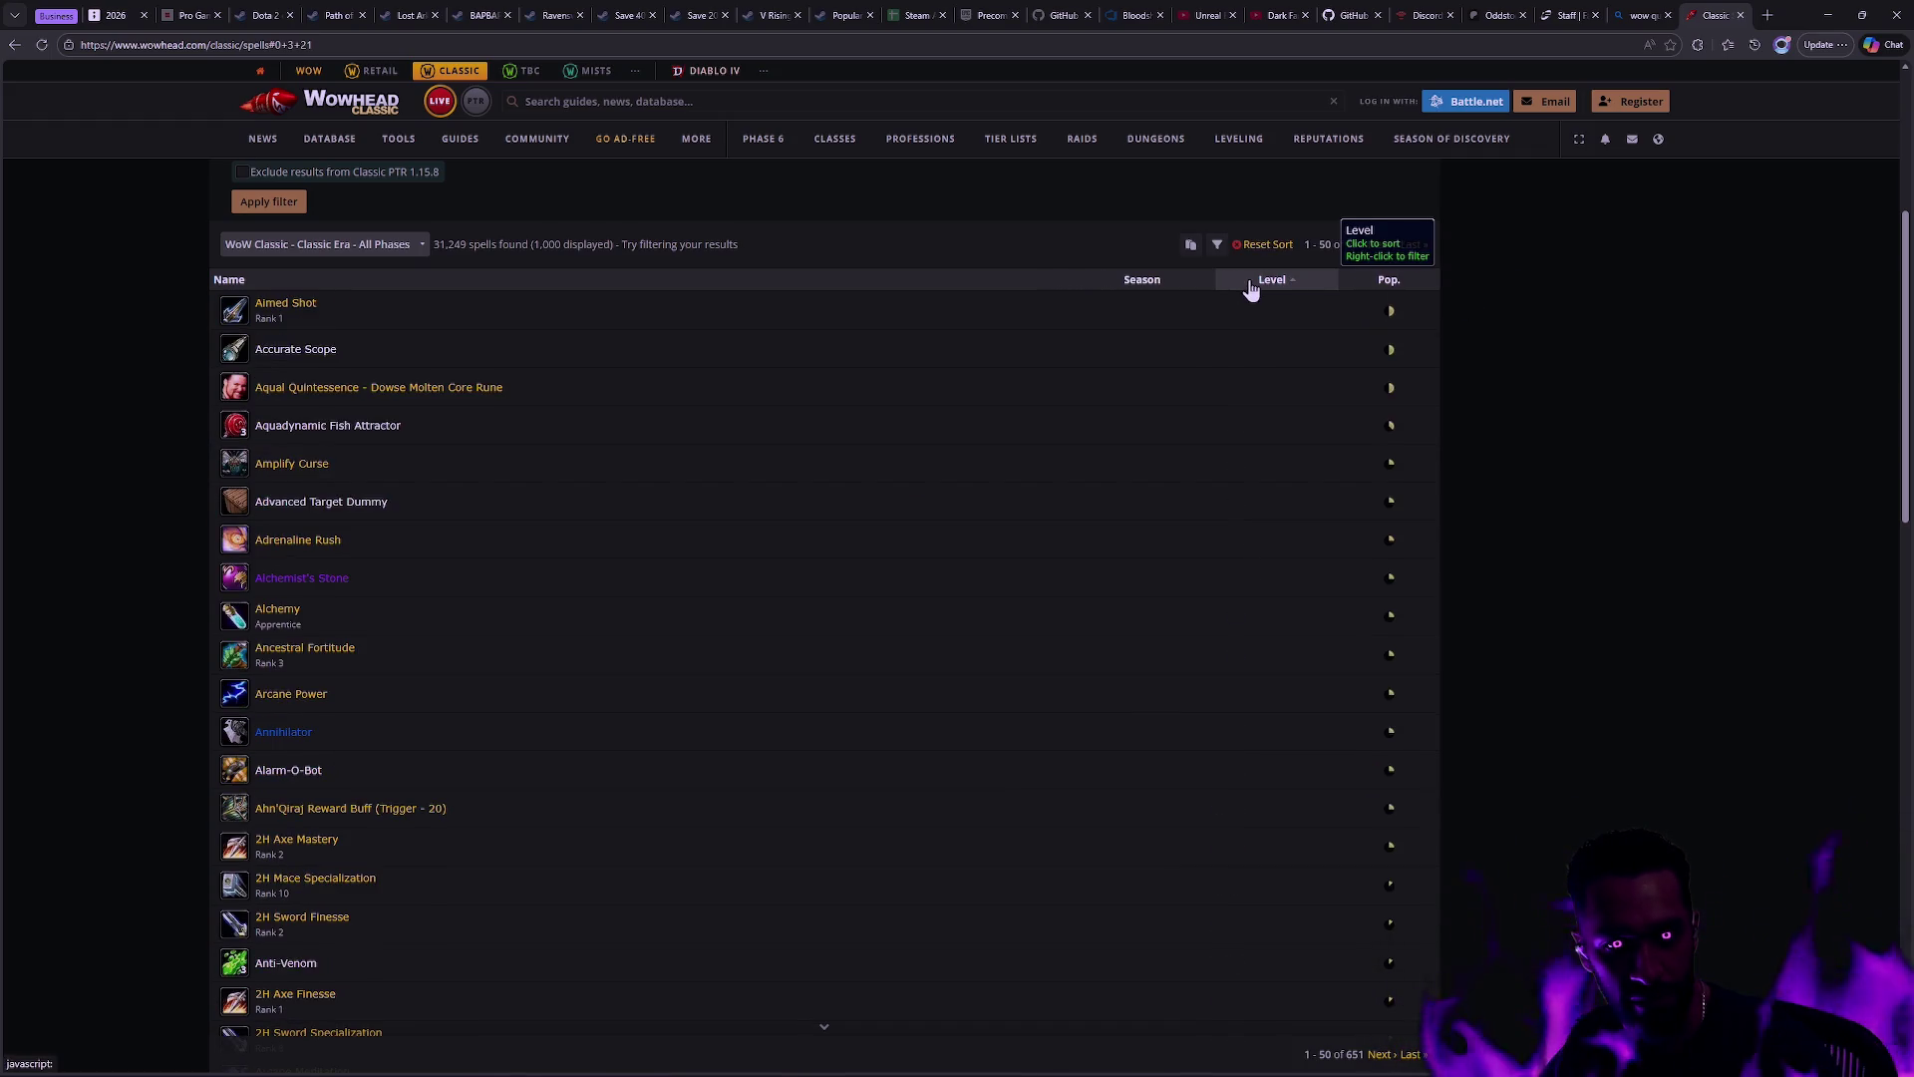
{"action": "left_click", "coordinate": [1252, 285]}
{"action": "scroll", "coordinate": [1144, 454], "scroll_direction": "down", "scroll_amount": 15}
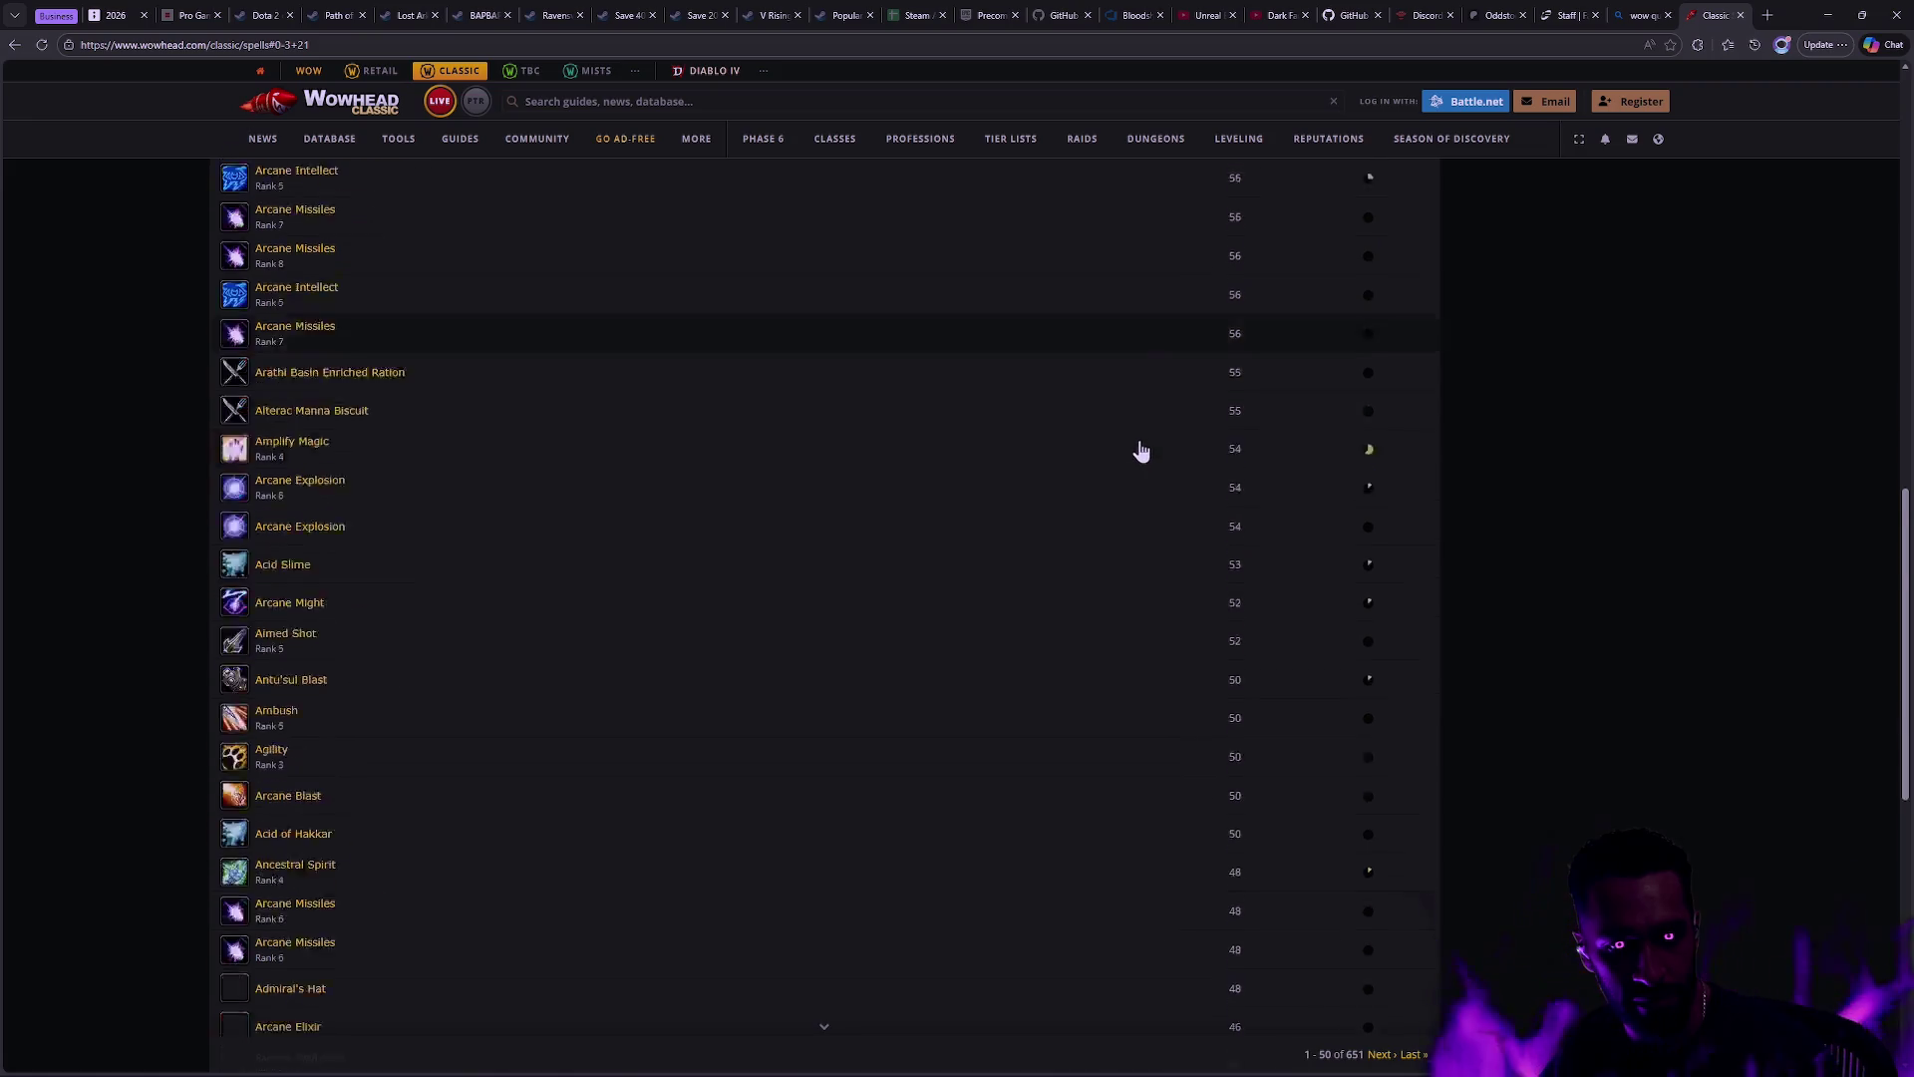
{"action": "scroll", "coordinate": [1144, 453], "scroll_direction": "up", "scroll_amount": 5}
{"action": "scroll", "coordinate": [1144, 454], "scroll_direction": "up", "scroll_amount": 13}
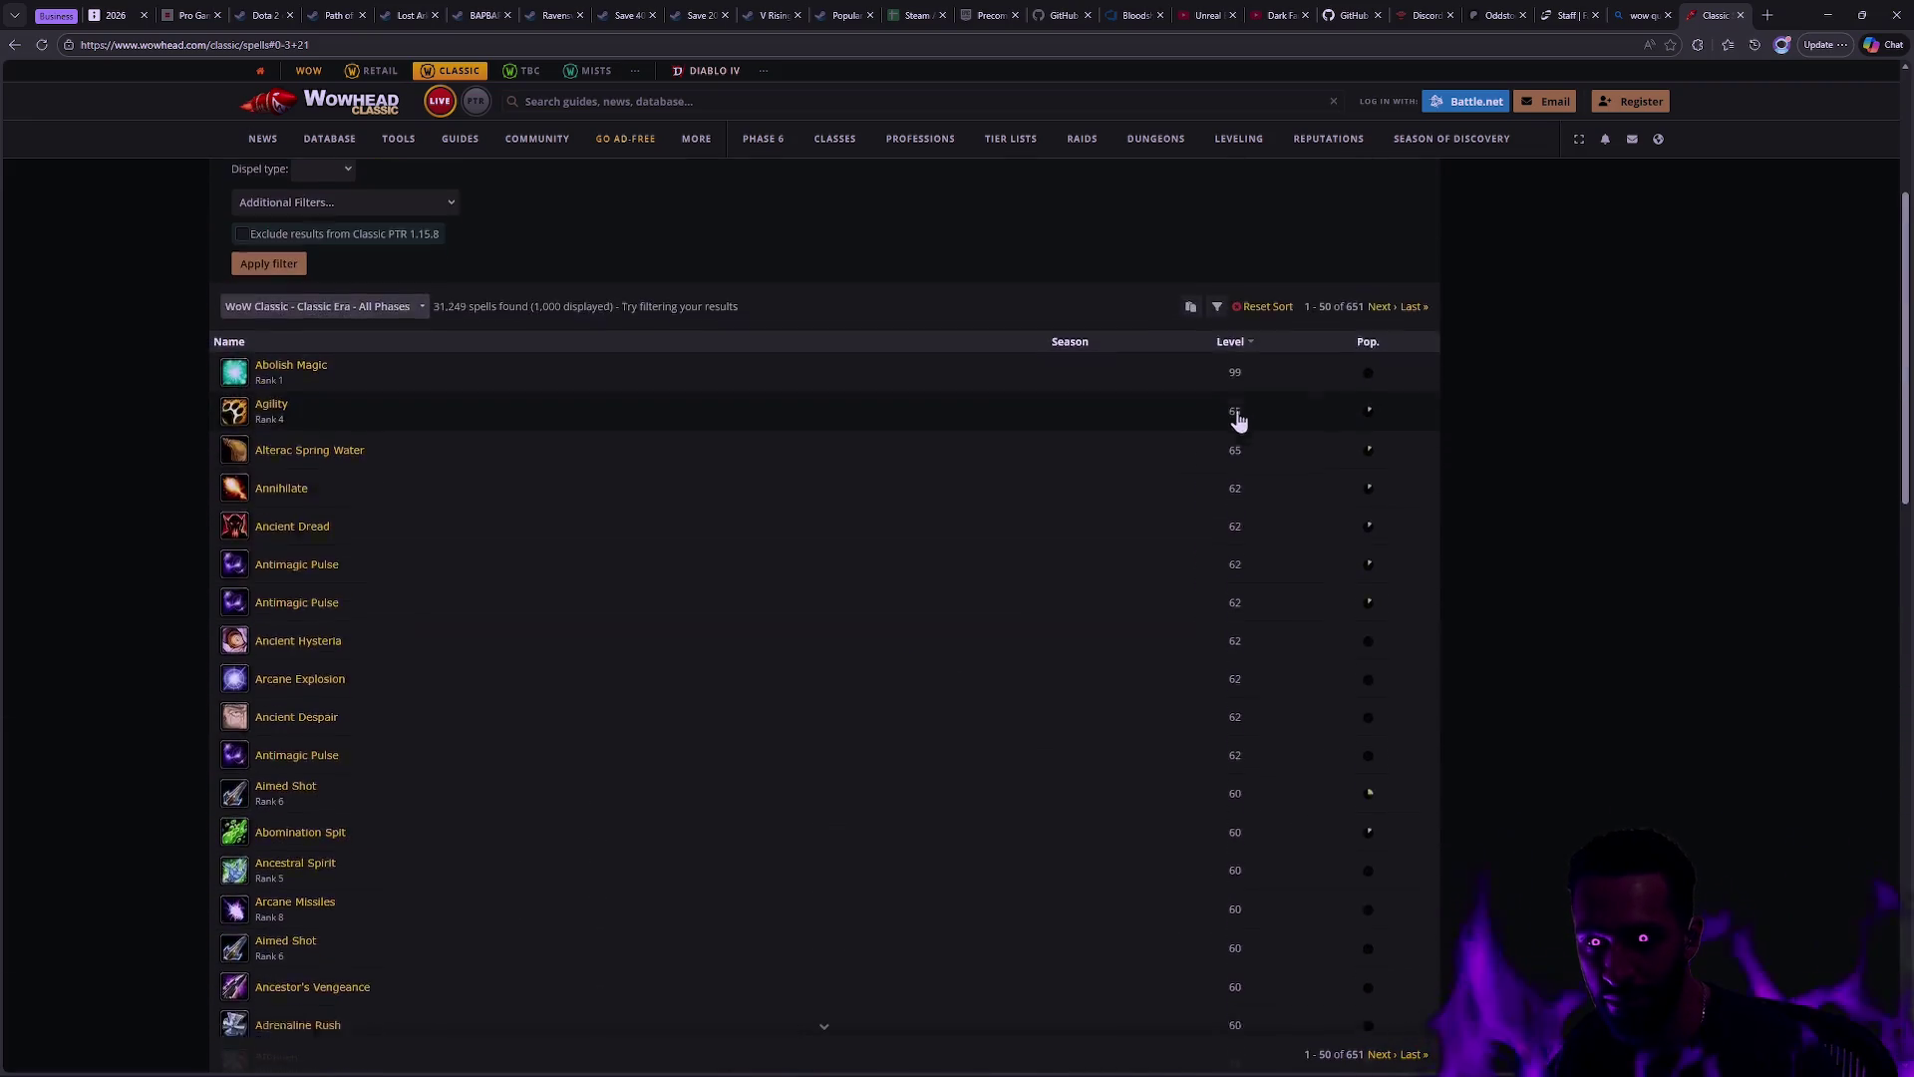
{"action": "left_click", "coordinate": [1237, 442]}
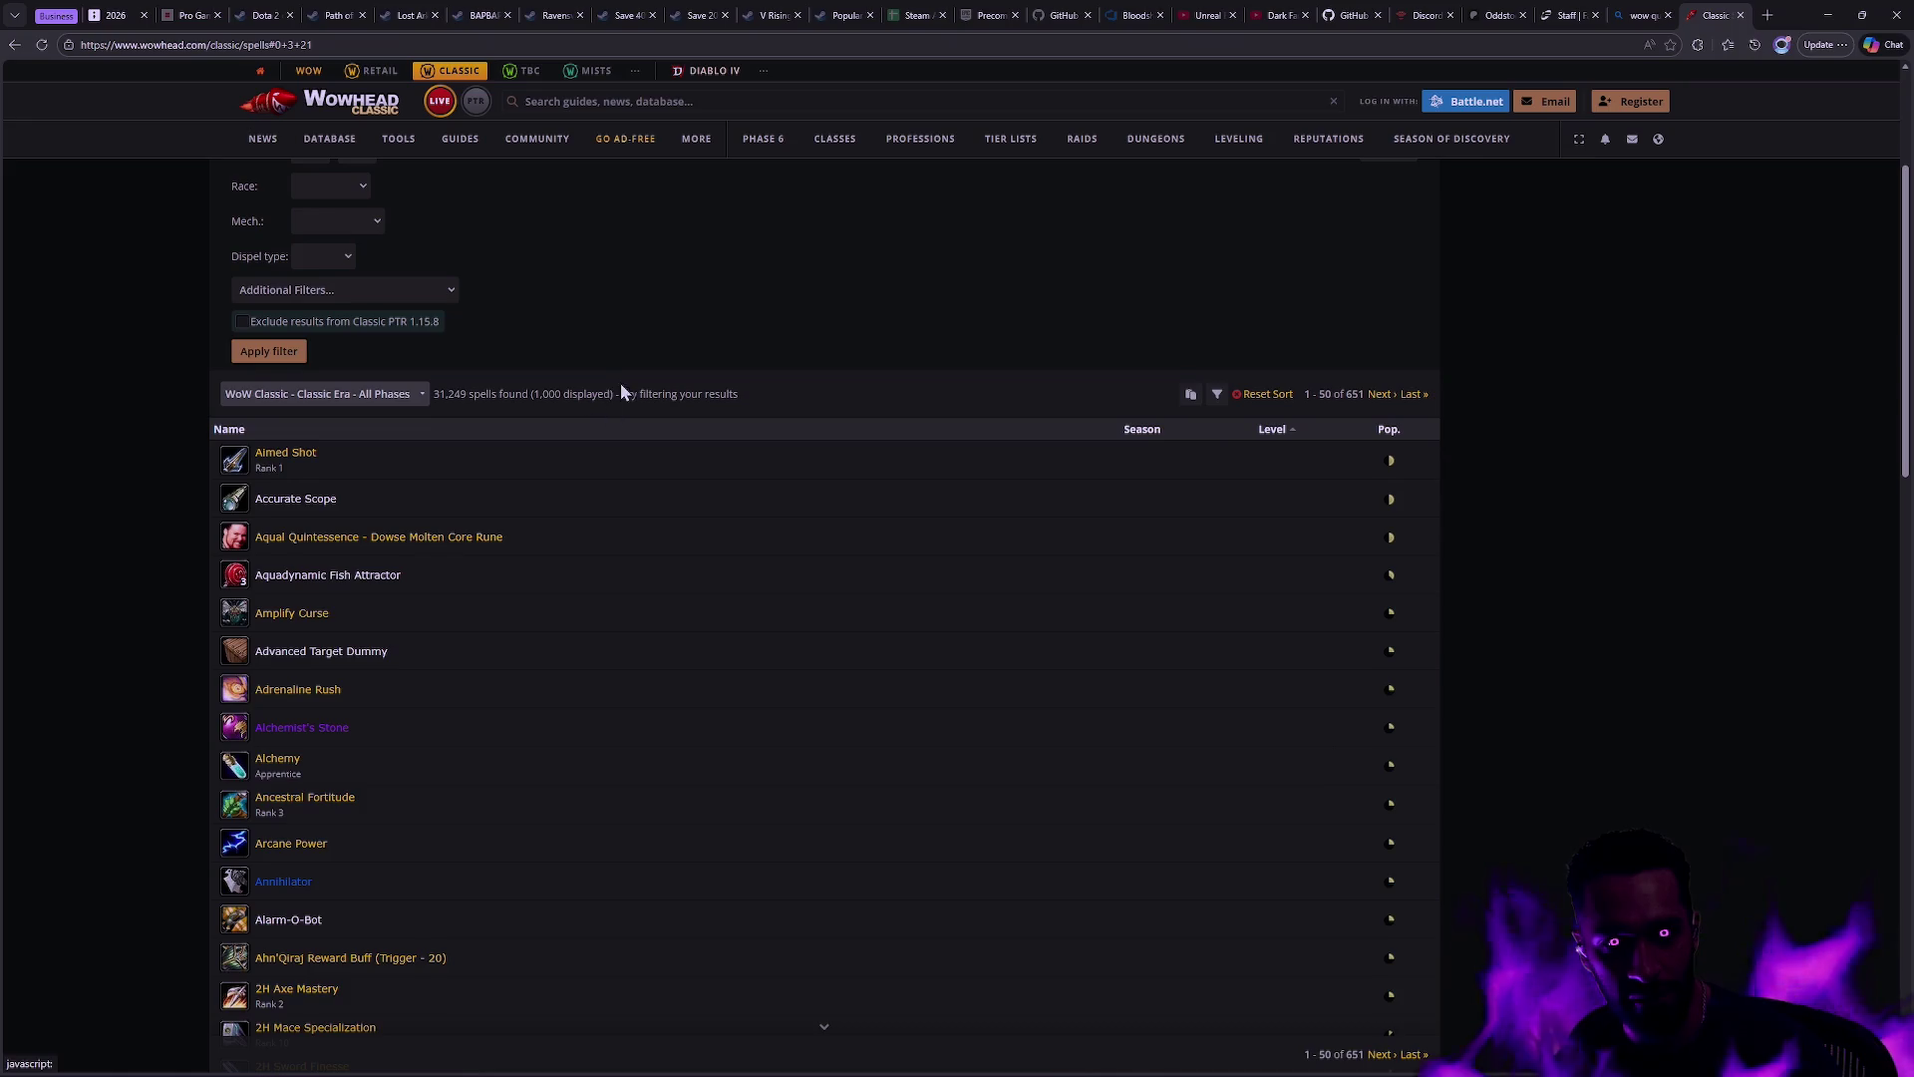
{"action": "scroll", "coordinate": [792, 567], "scroll_direction": "down", "scroll_amount": 3}
{"action": "scroll", "coordinate": [793, 566], "scroll_direction": "down", "scroll_amount": 8}
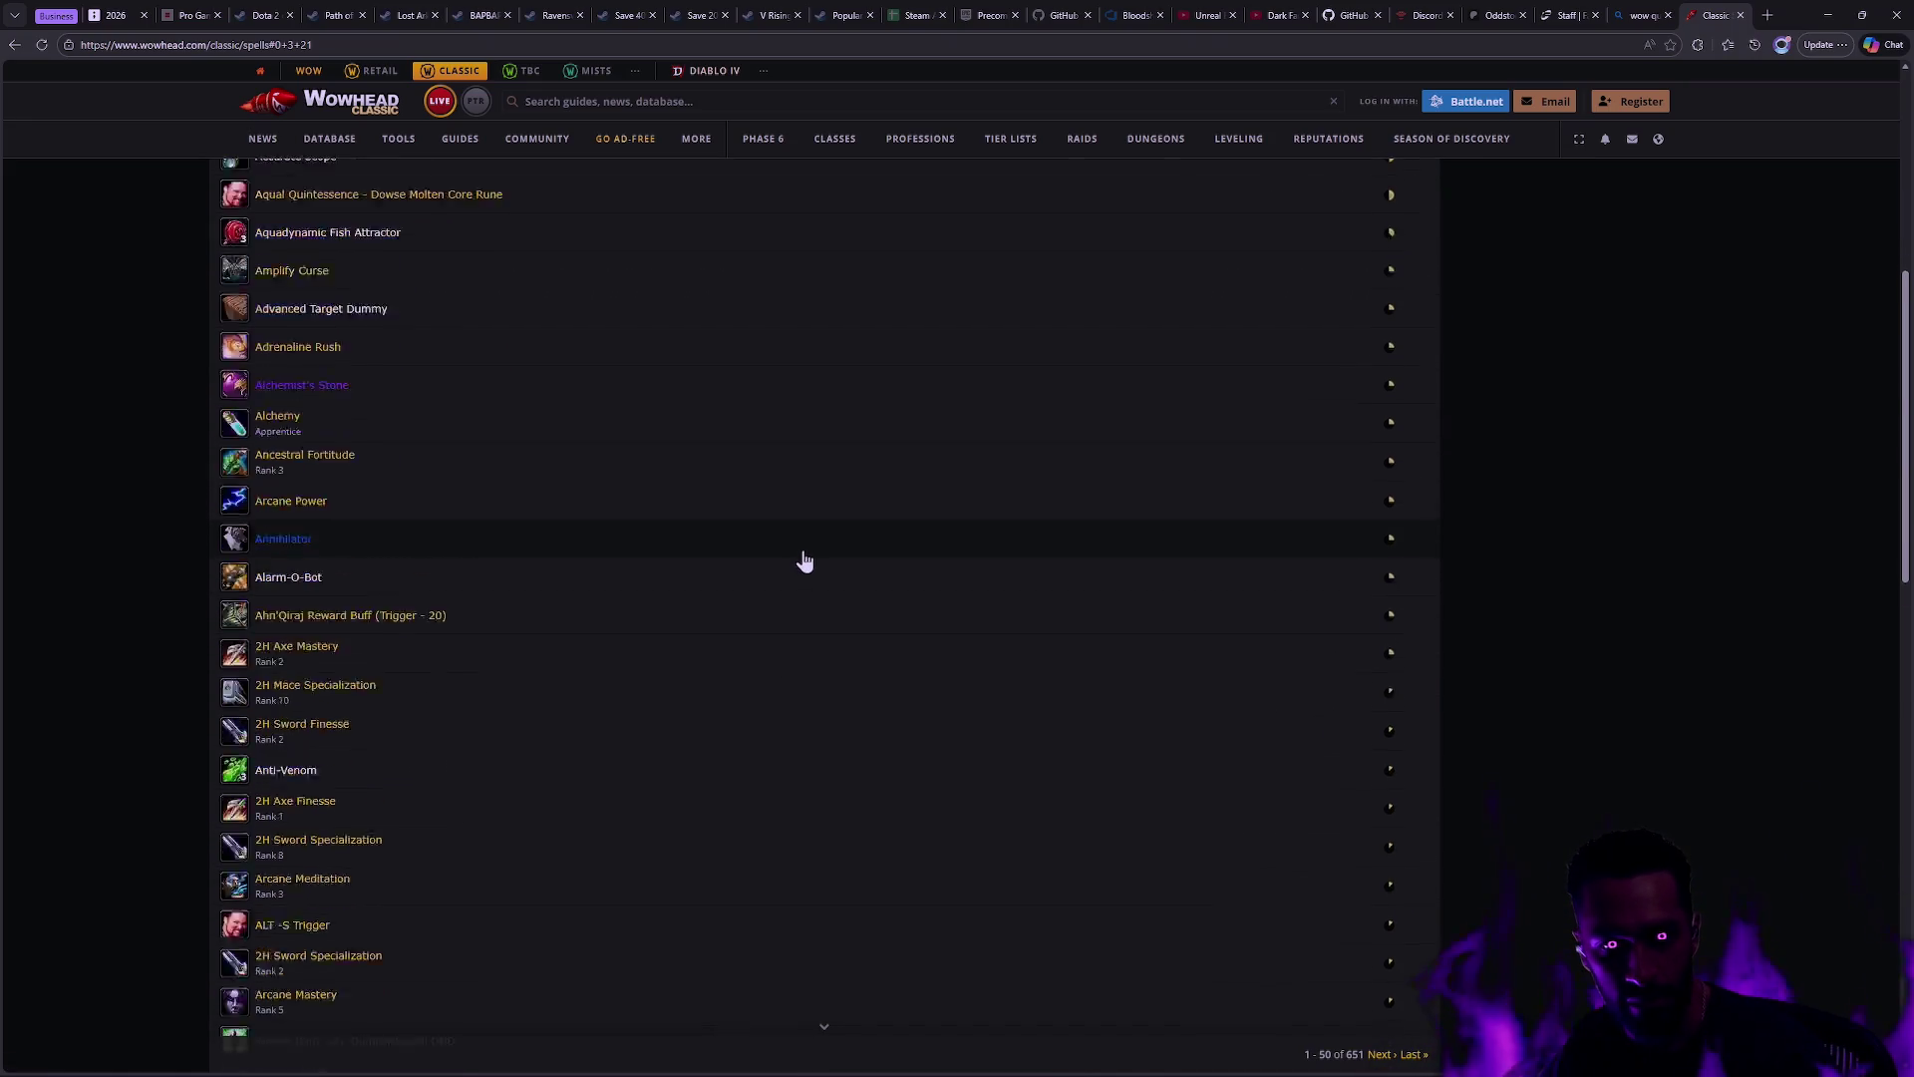
{"action": "scroll", "coordinate": [812, 563], "scroll_direction": "down", "scroll_amount": 4}
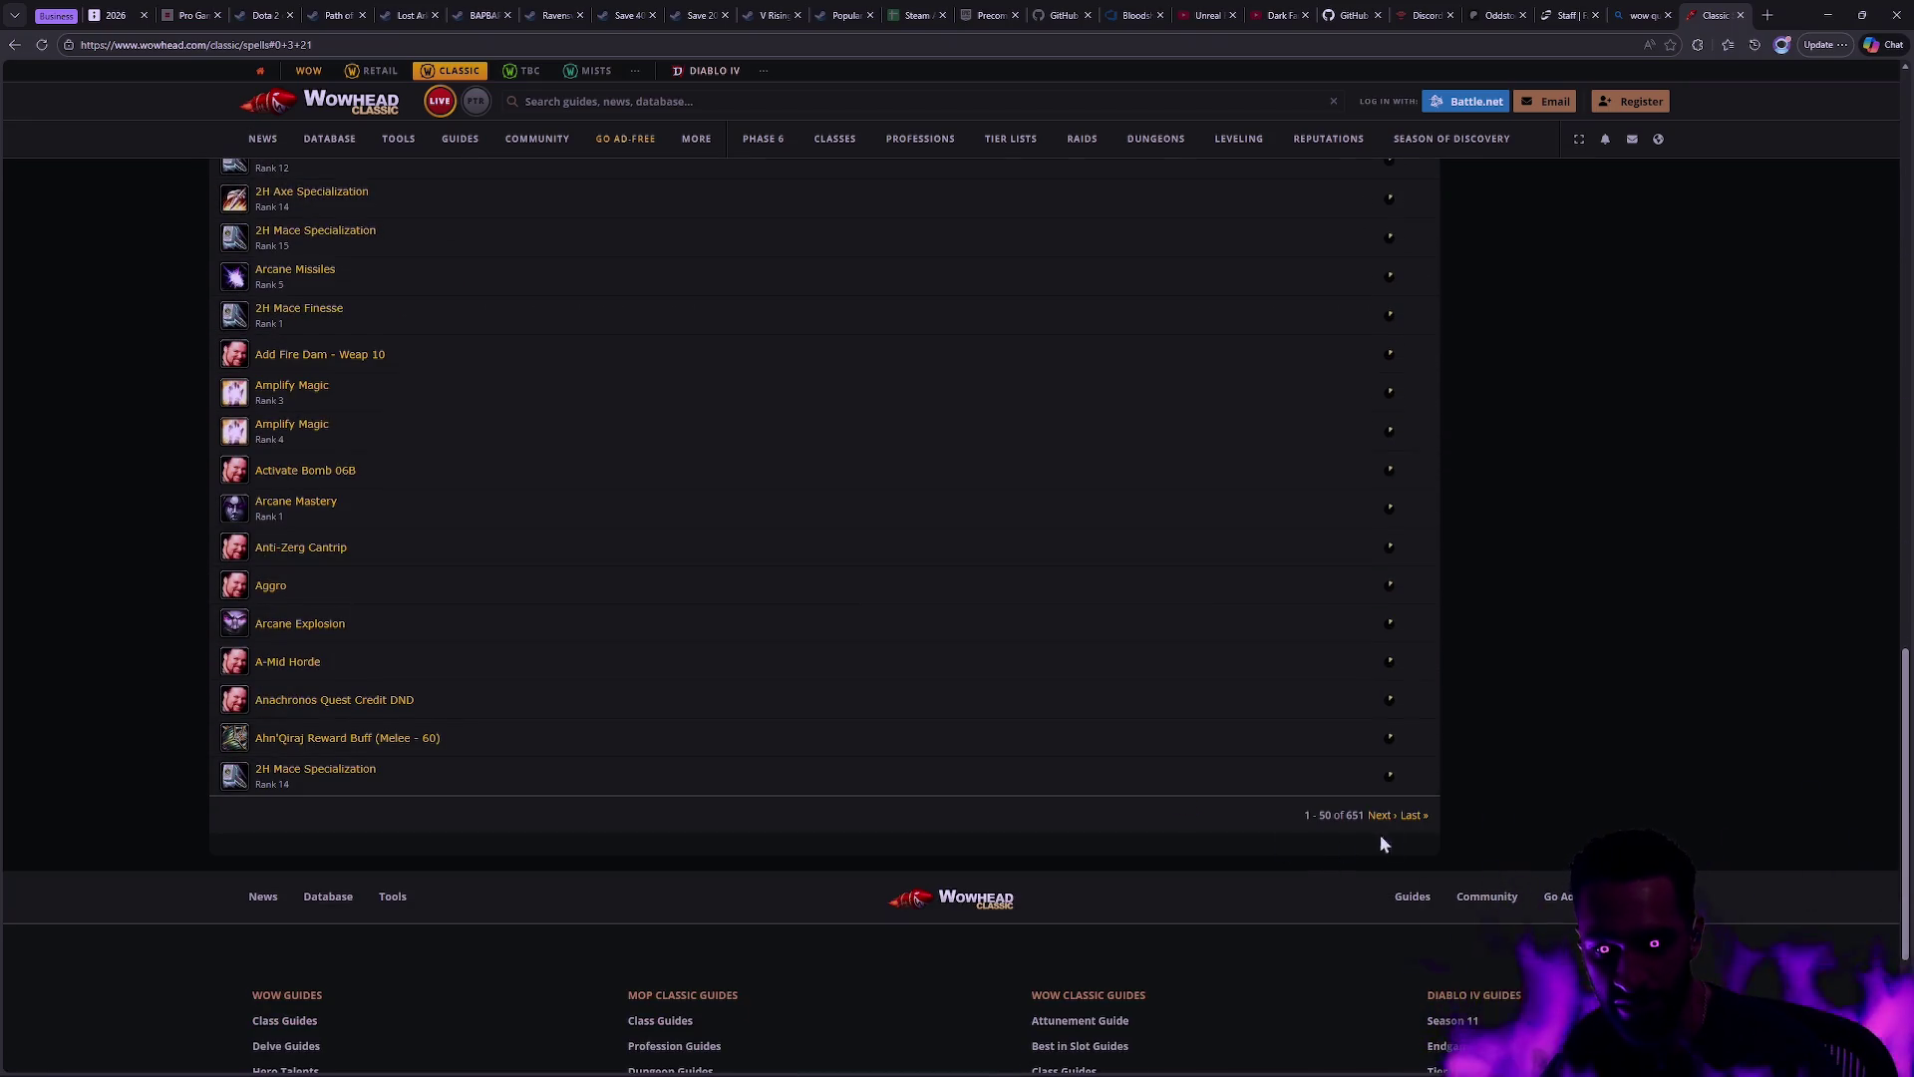
{"action": "mouse_move", "coordinate": [235, 561]}
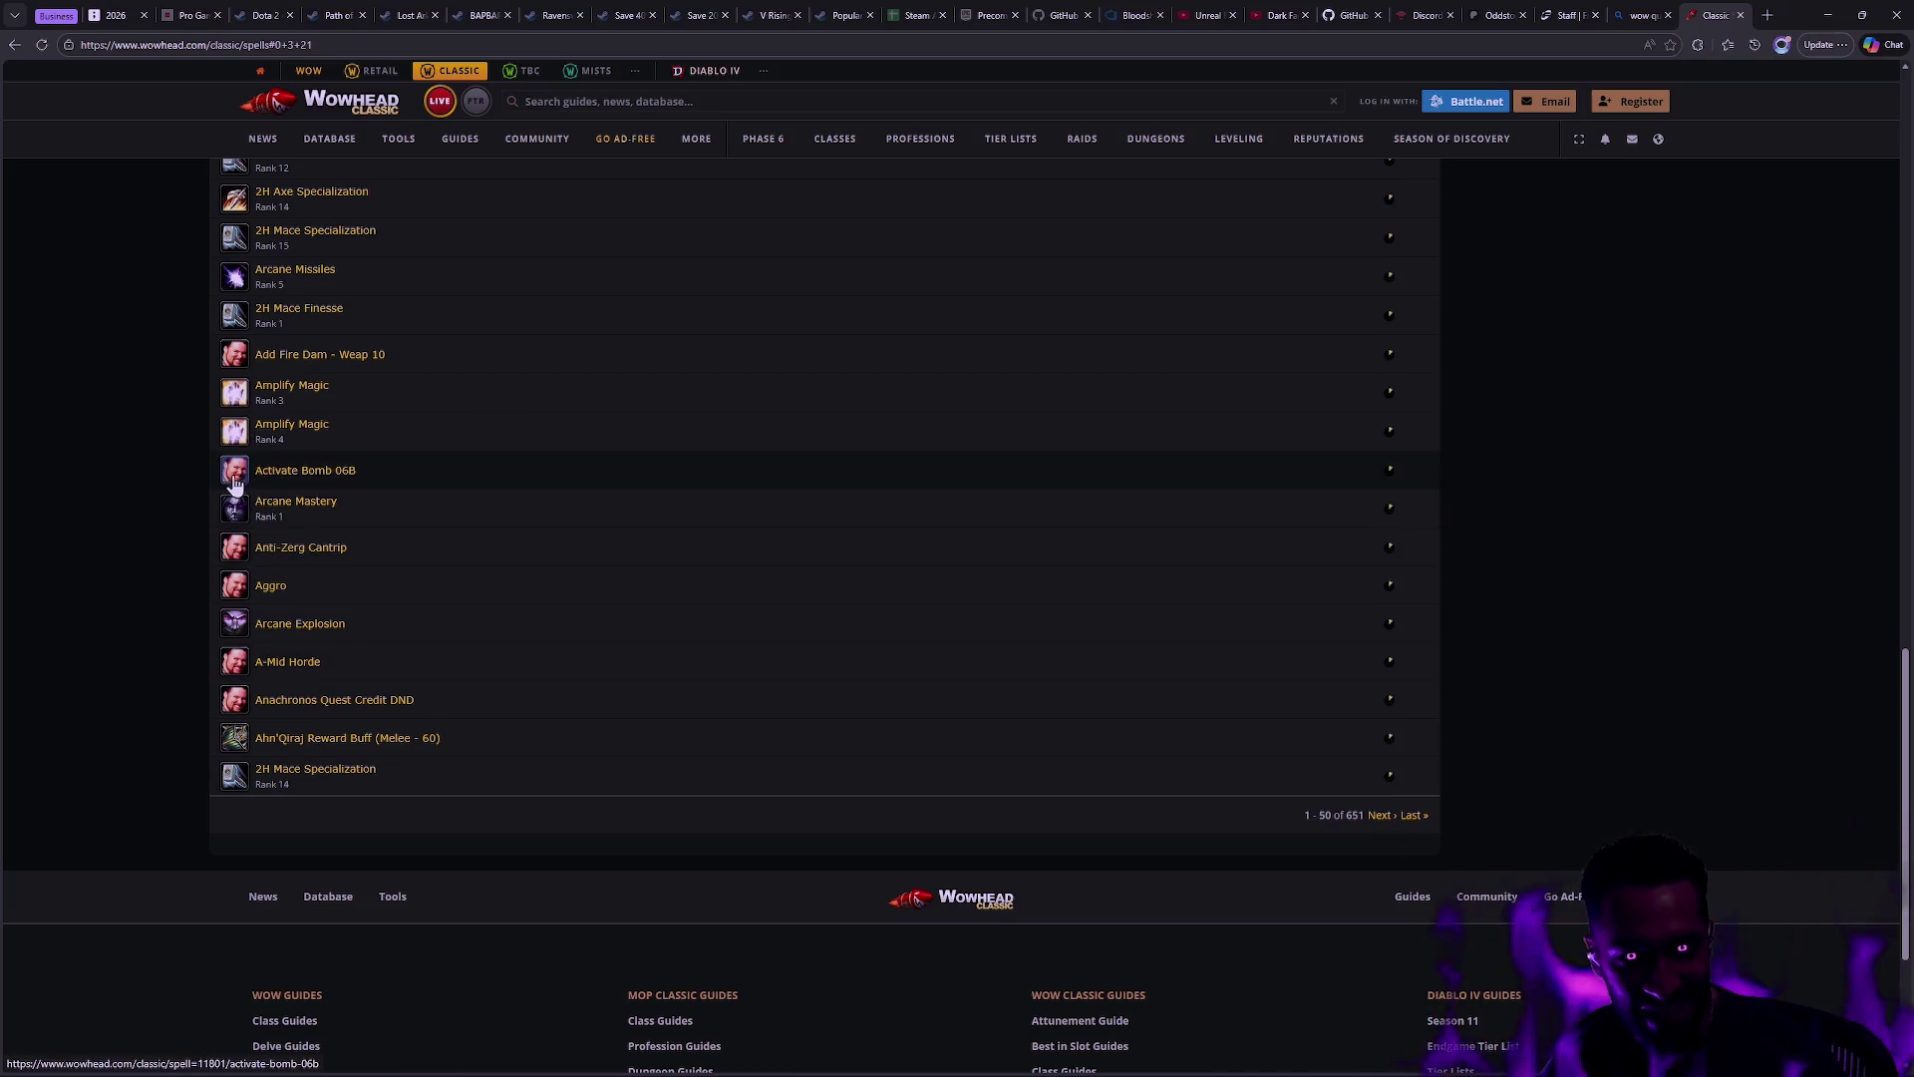
Step: View the Aggro spell's page, then return to the spell list
{"action": "left_click", "coordinate": [239, 588]}
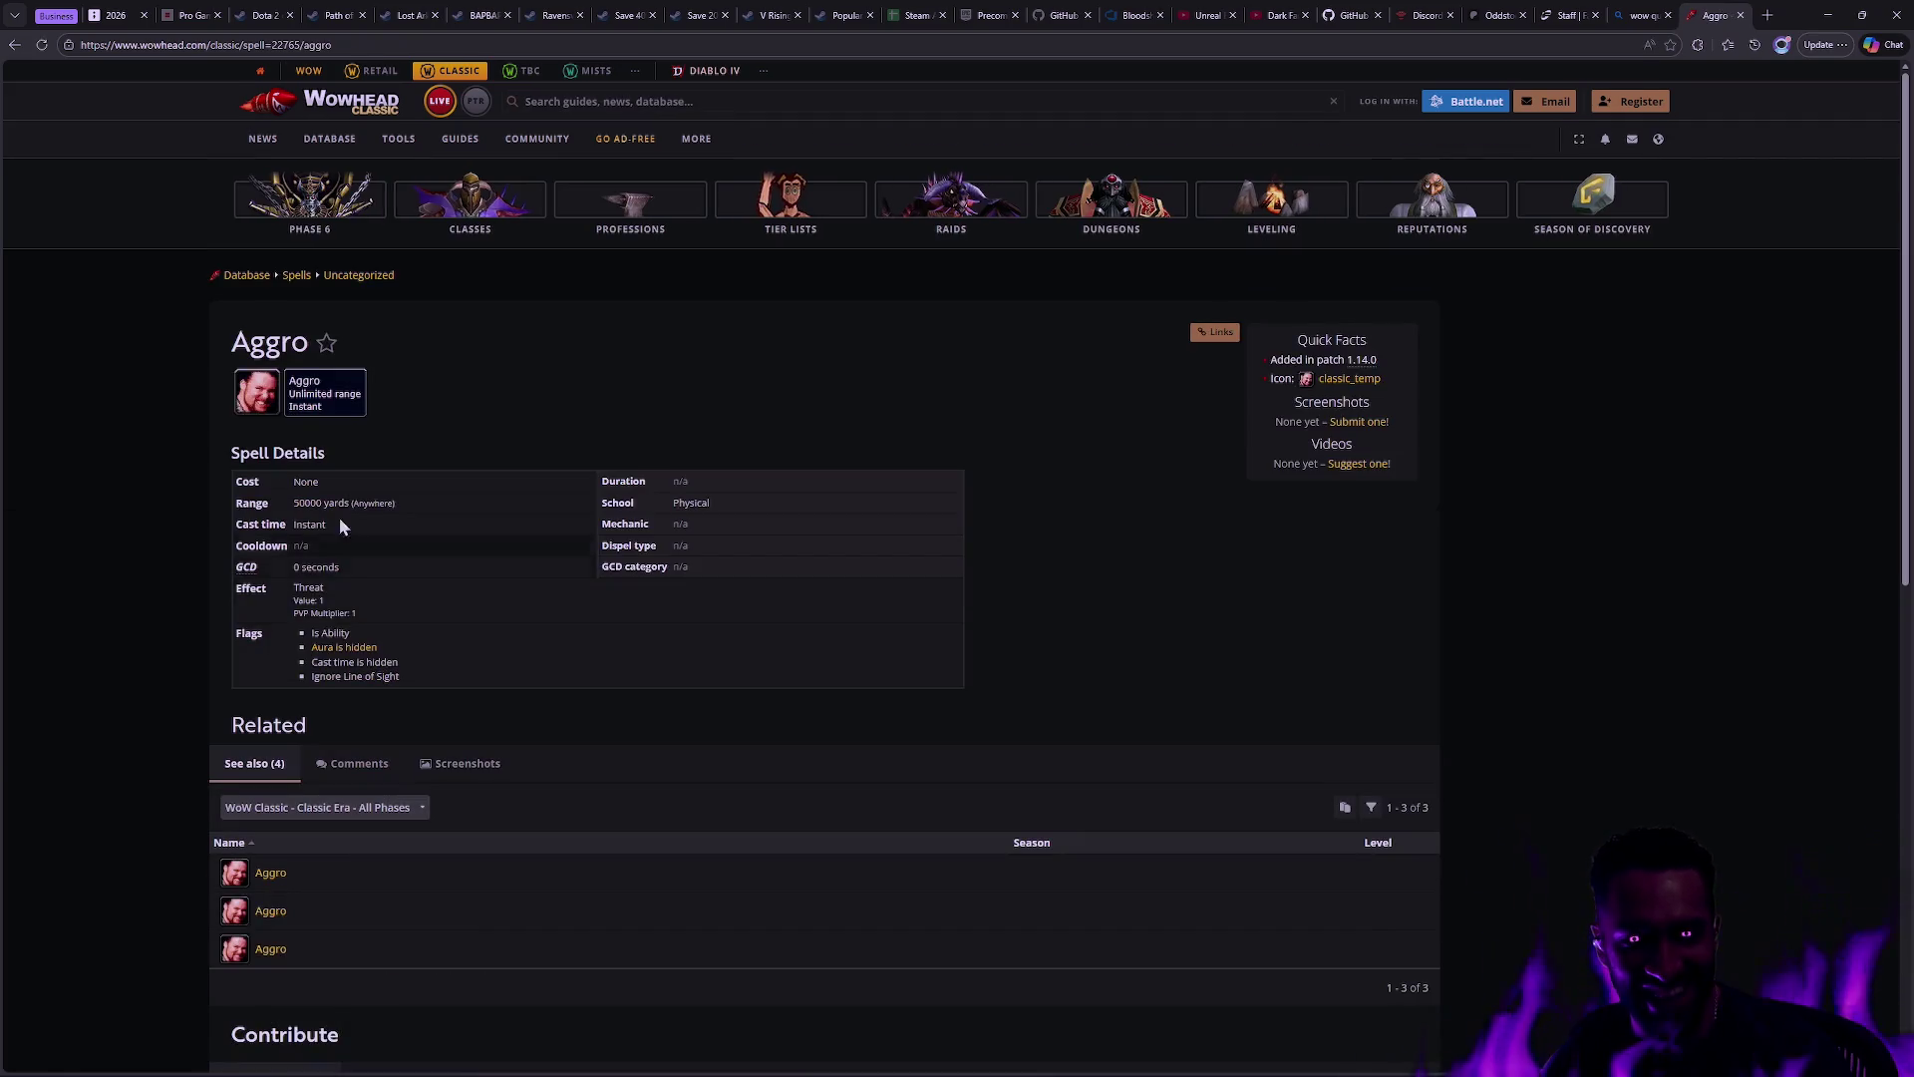
{"action": "scroll", "coordinate": [427, 457], "scroll_direction": "down", "scroll_amount": 4}
{"action": "scroll", "coordinate": [522, 519], "scroll_direction": "up", "scroll_amount": 4}
{"action": "key", "text": "alt+Left"}
Step: Page the level-sorted spell list forward to results 201–250
{"action": "left_click", "coordinate": [1379, 815]}
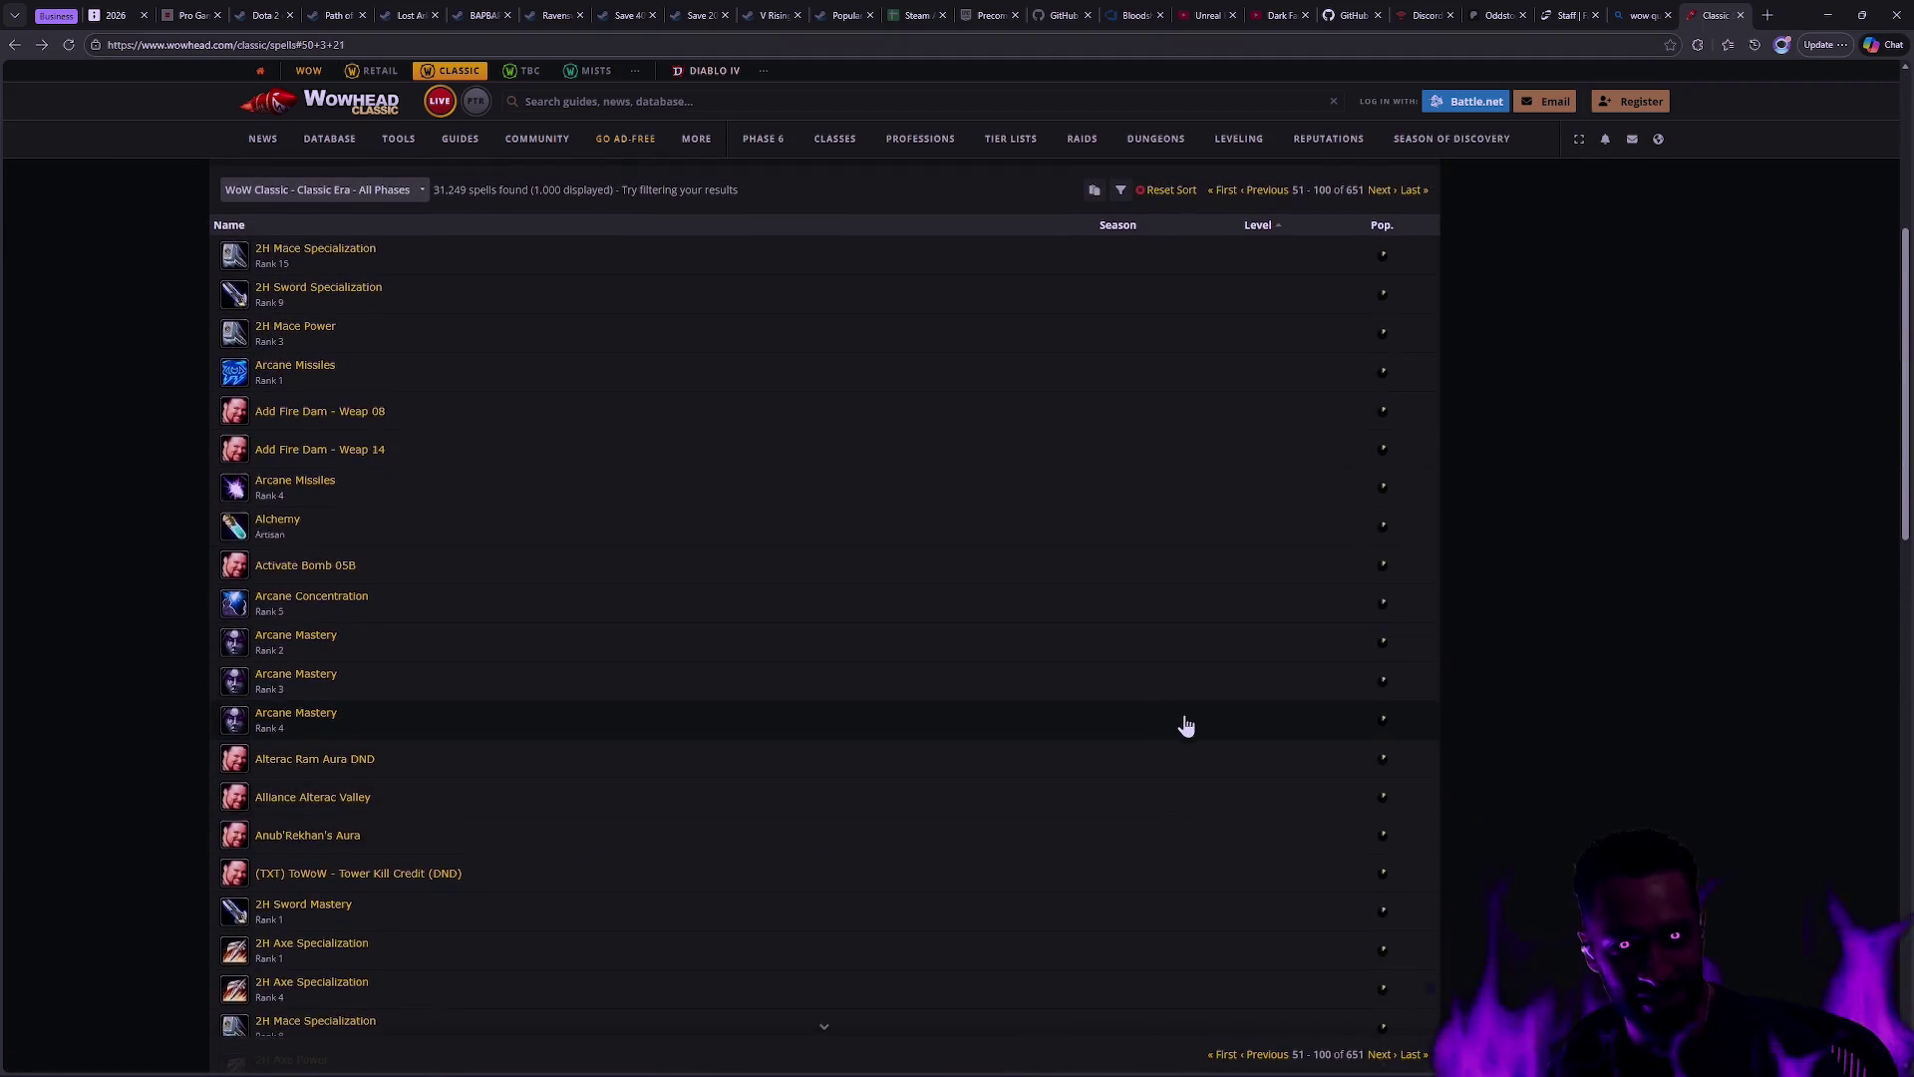
{"action": "scroll", "coordinate": [1185, 725], "scroll_direction": "down", "scroll_amount": 6}
{"action": "scroll", "coordinate": [1215, 739], "scroll_direction": "down", "scroll_amount": 5}
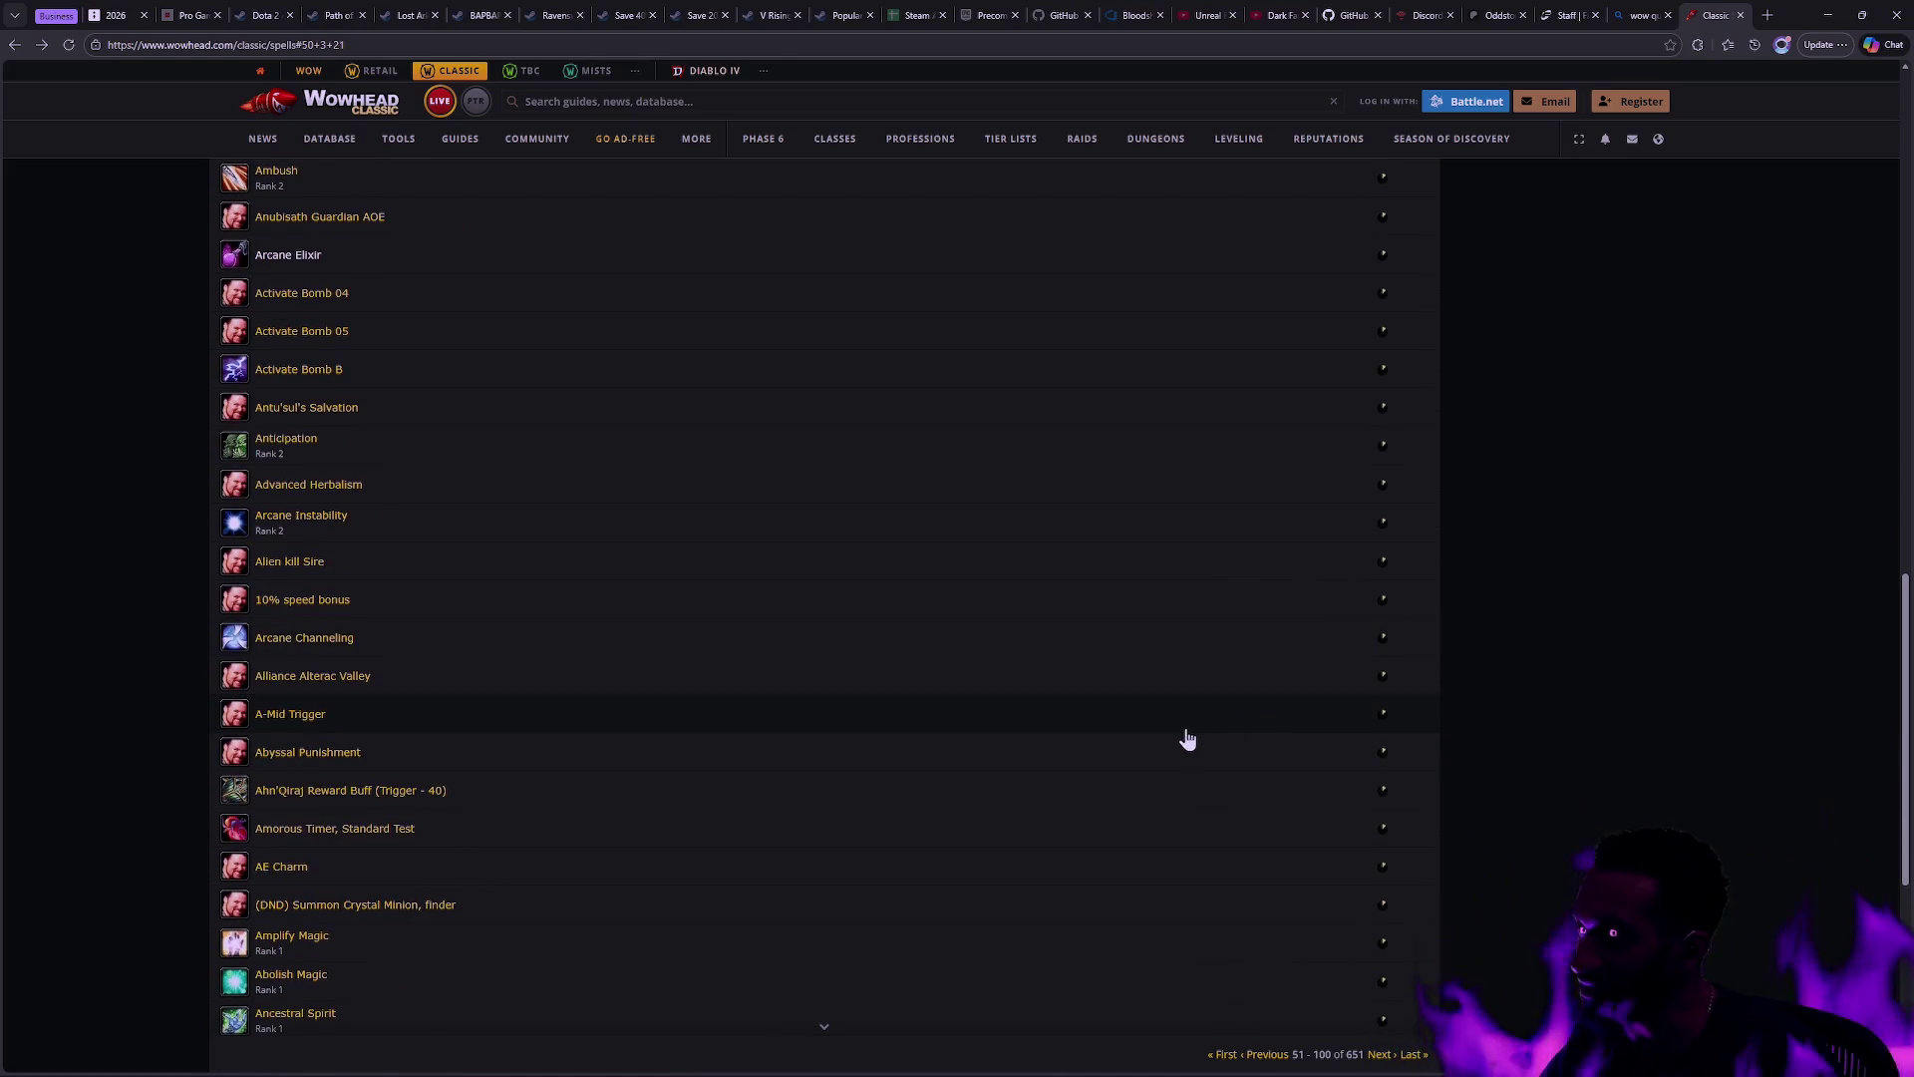
{"action": "scroll", "coordinate": [1196, 750], "scroll_direction": "down", "scroll_amount": 3}
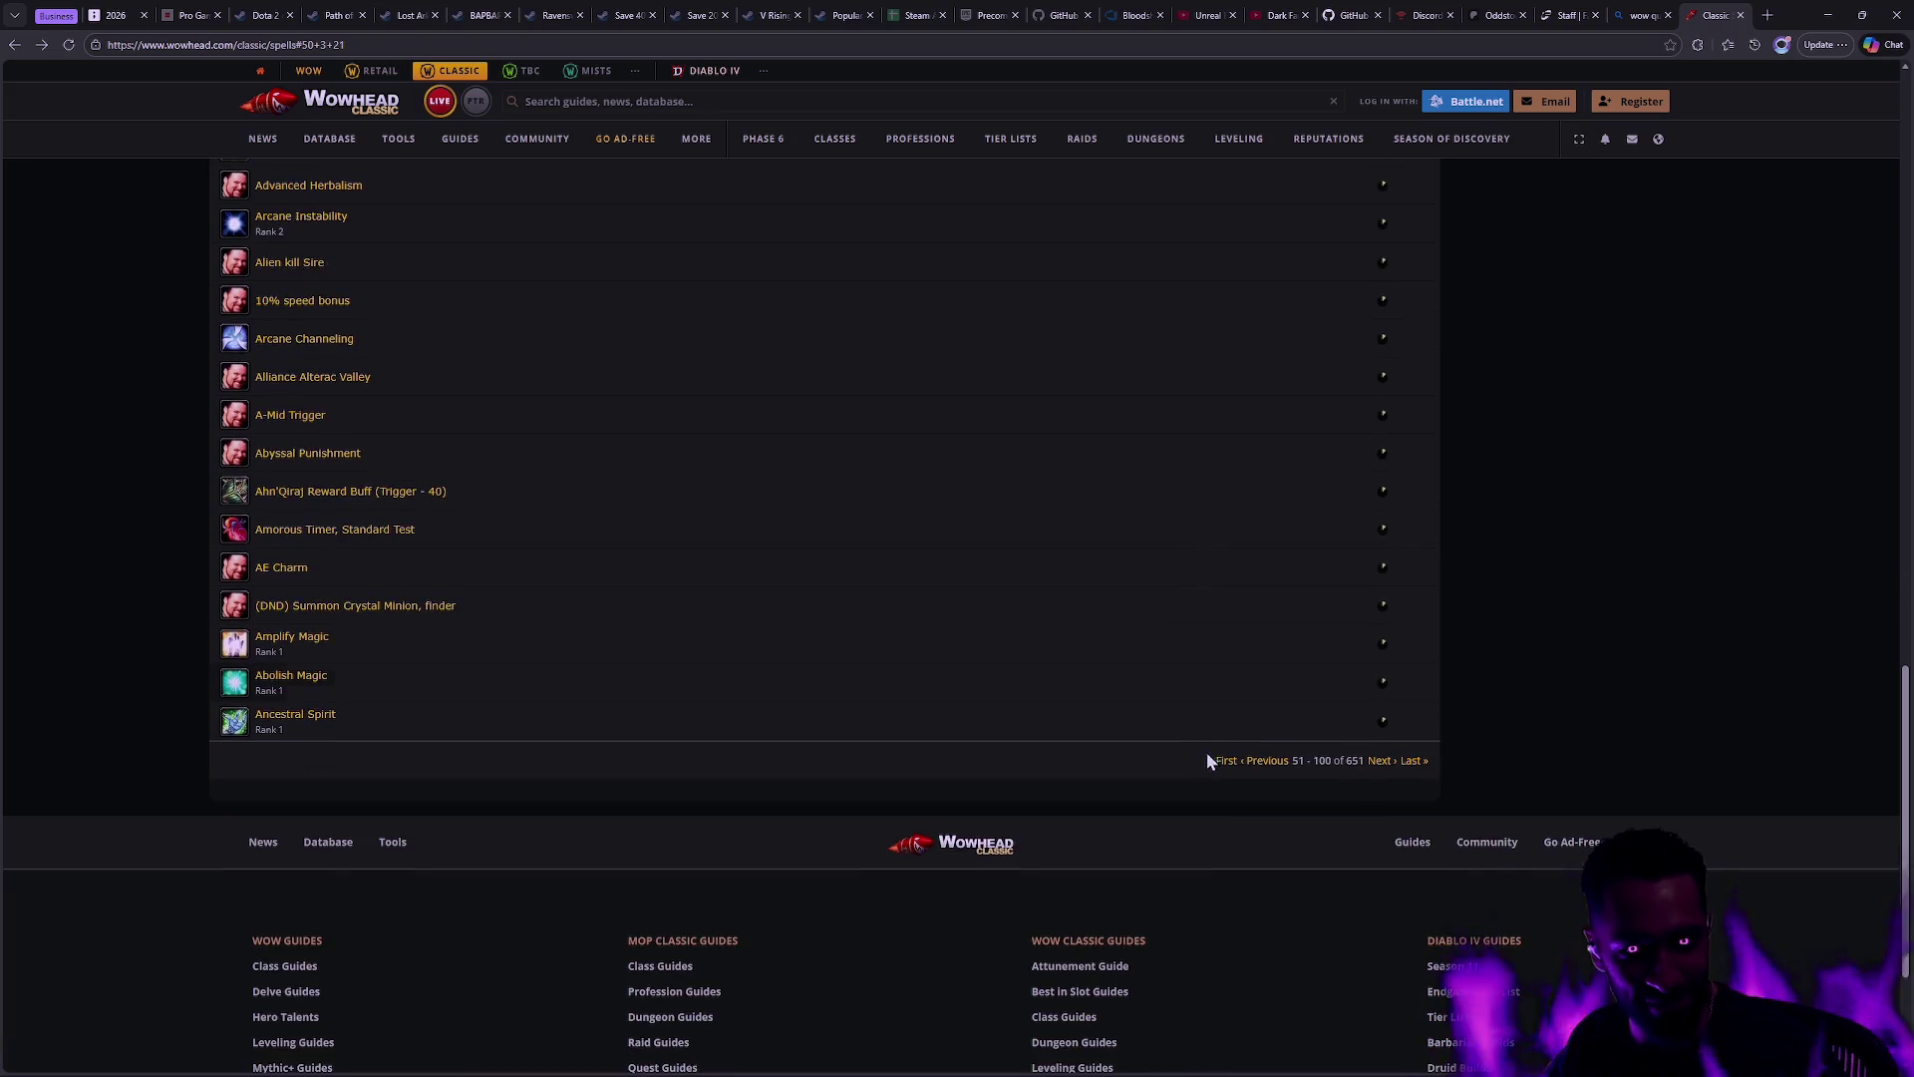
{"action": "left_click", "coordinate": [1381, 760]}
{"action": "scroll", "coordinate": [1236, 748], "scroll_direction": "down", "scroll_amount": 5}
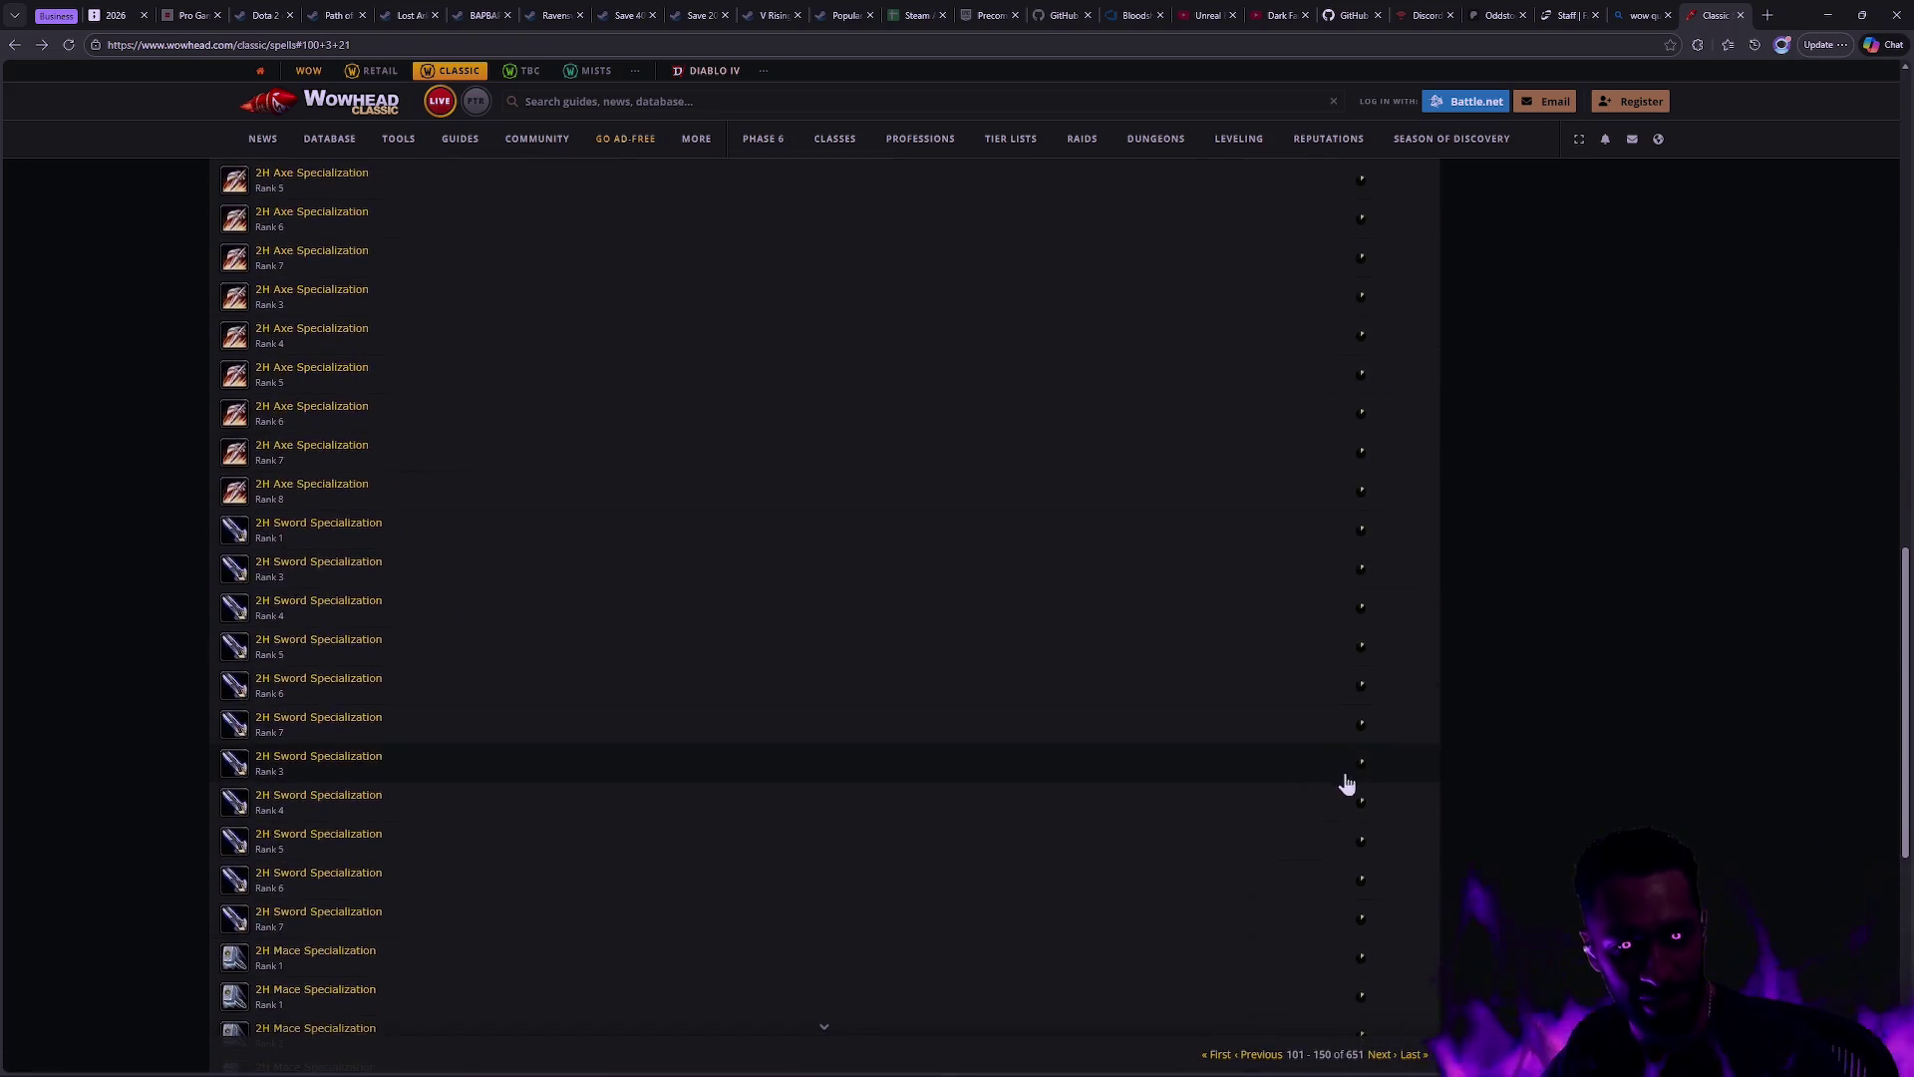
{"action": "scroll", "coordinate": [1356, 788], "scroll_direction": "down", "scroll_amount": 4}
{"action": "left_click", "coordinate": [1379, 703]}
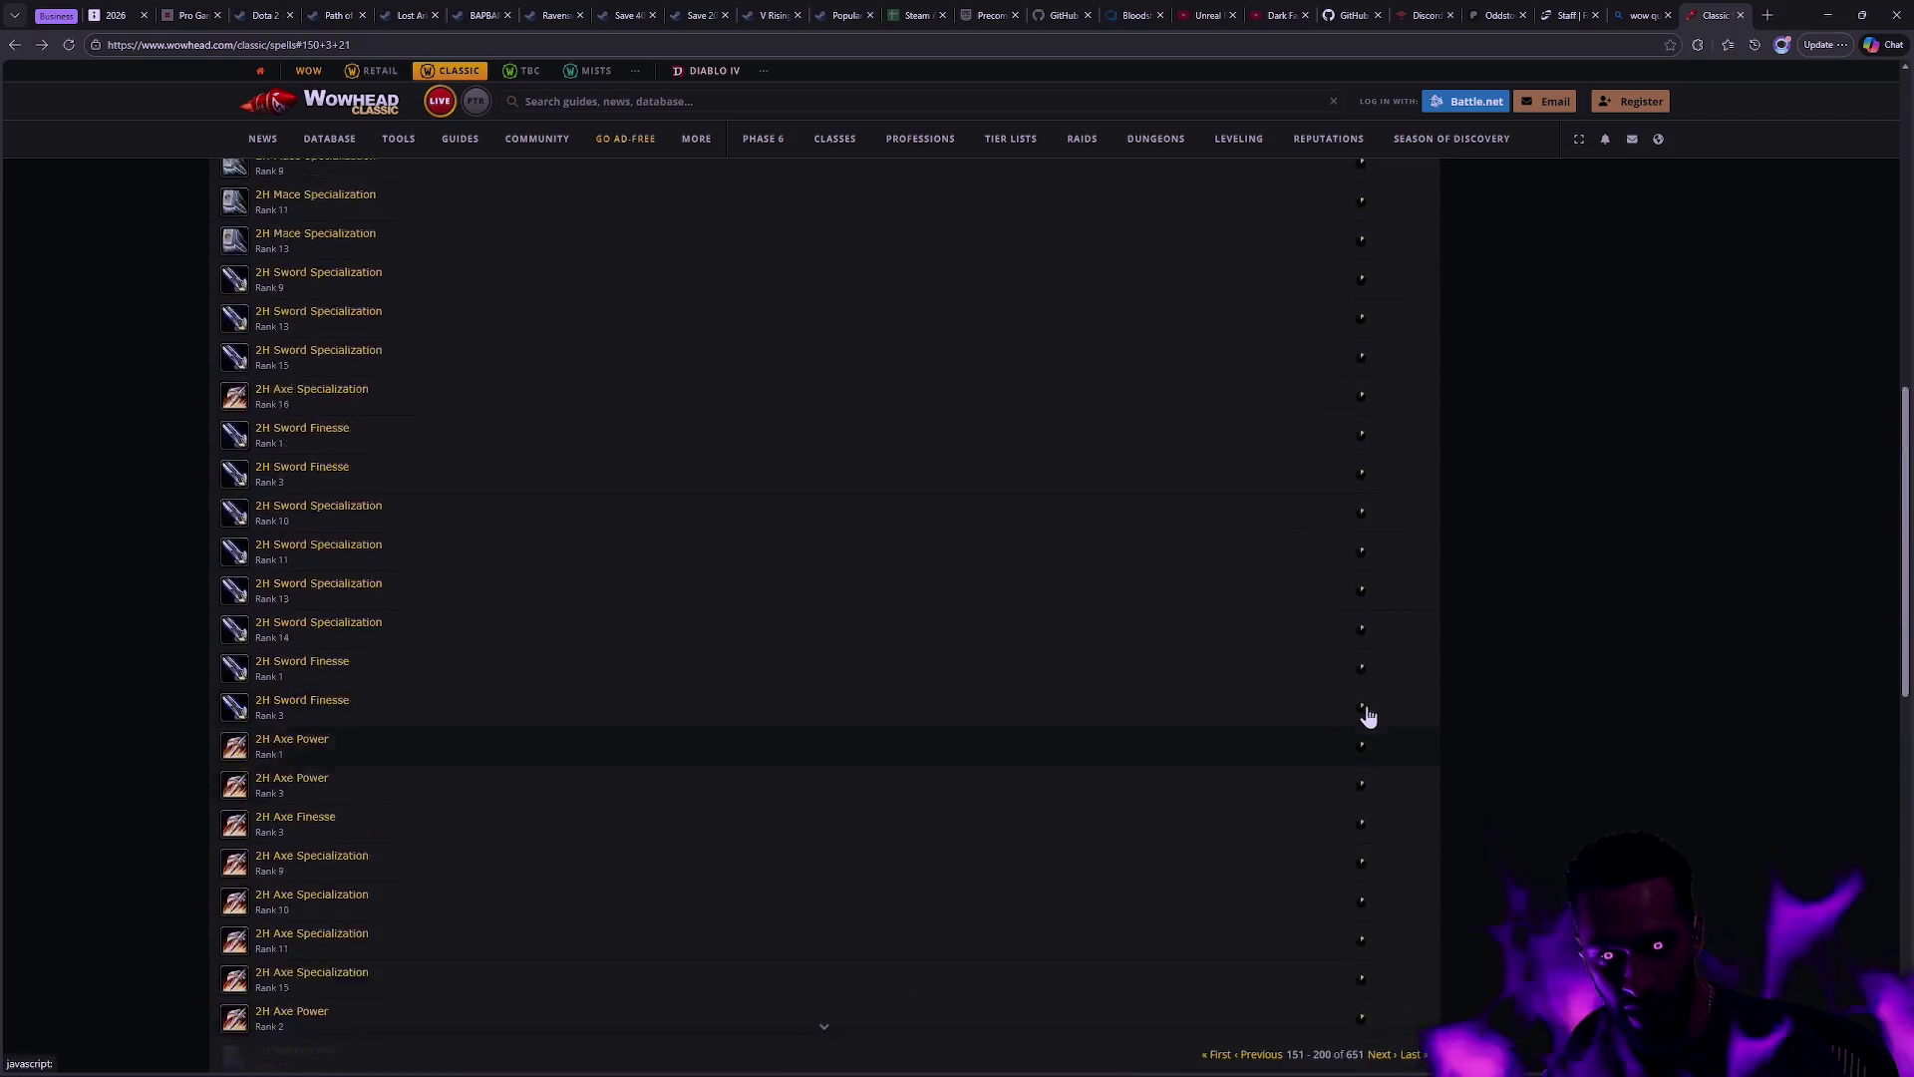
{"action": "scroll", "coordinate": [1191, 769], "scroll_direction": "down", "scroll_amount": 3}
{"action": "scroll", "coordinate": [1192, 769], "scroll_direction": "down", "scroll_amount": 10}
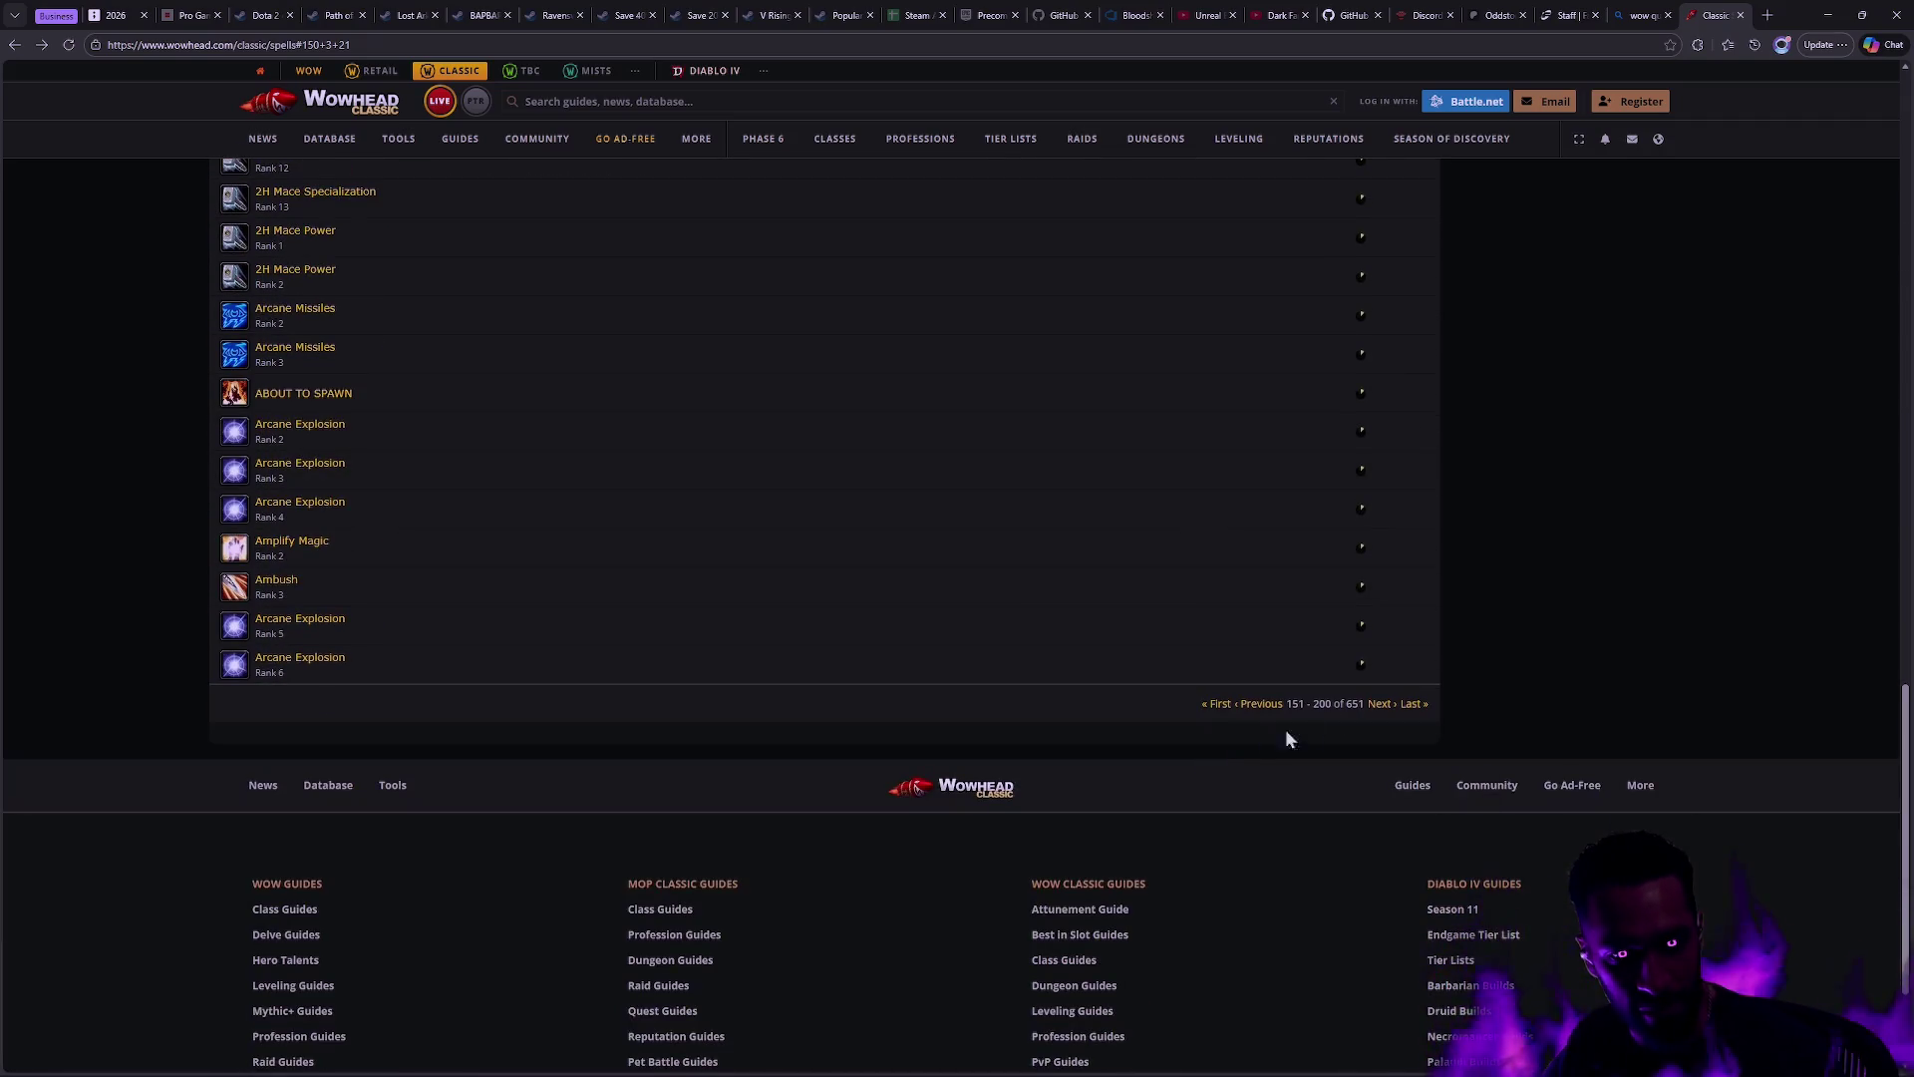
{"action": "left_click", "coordinate": [1376, 705]}
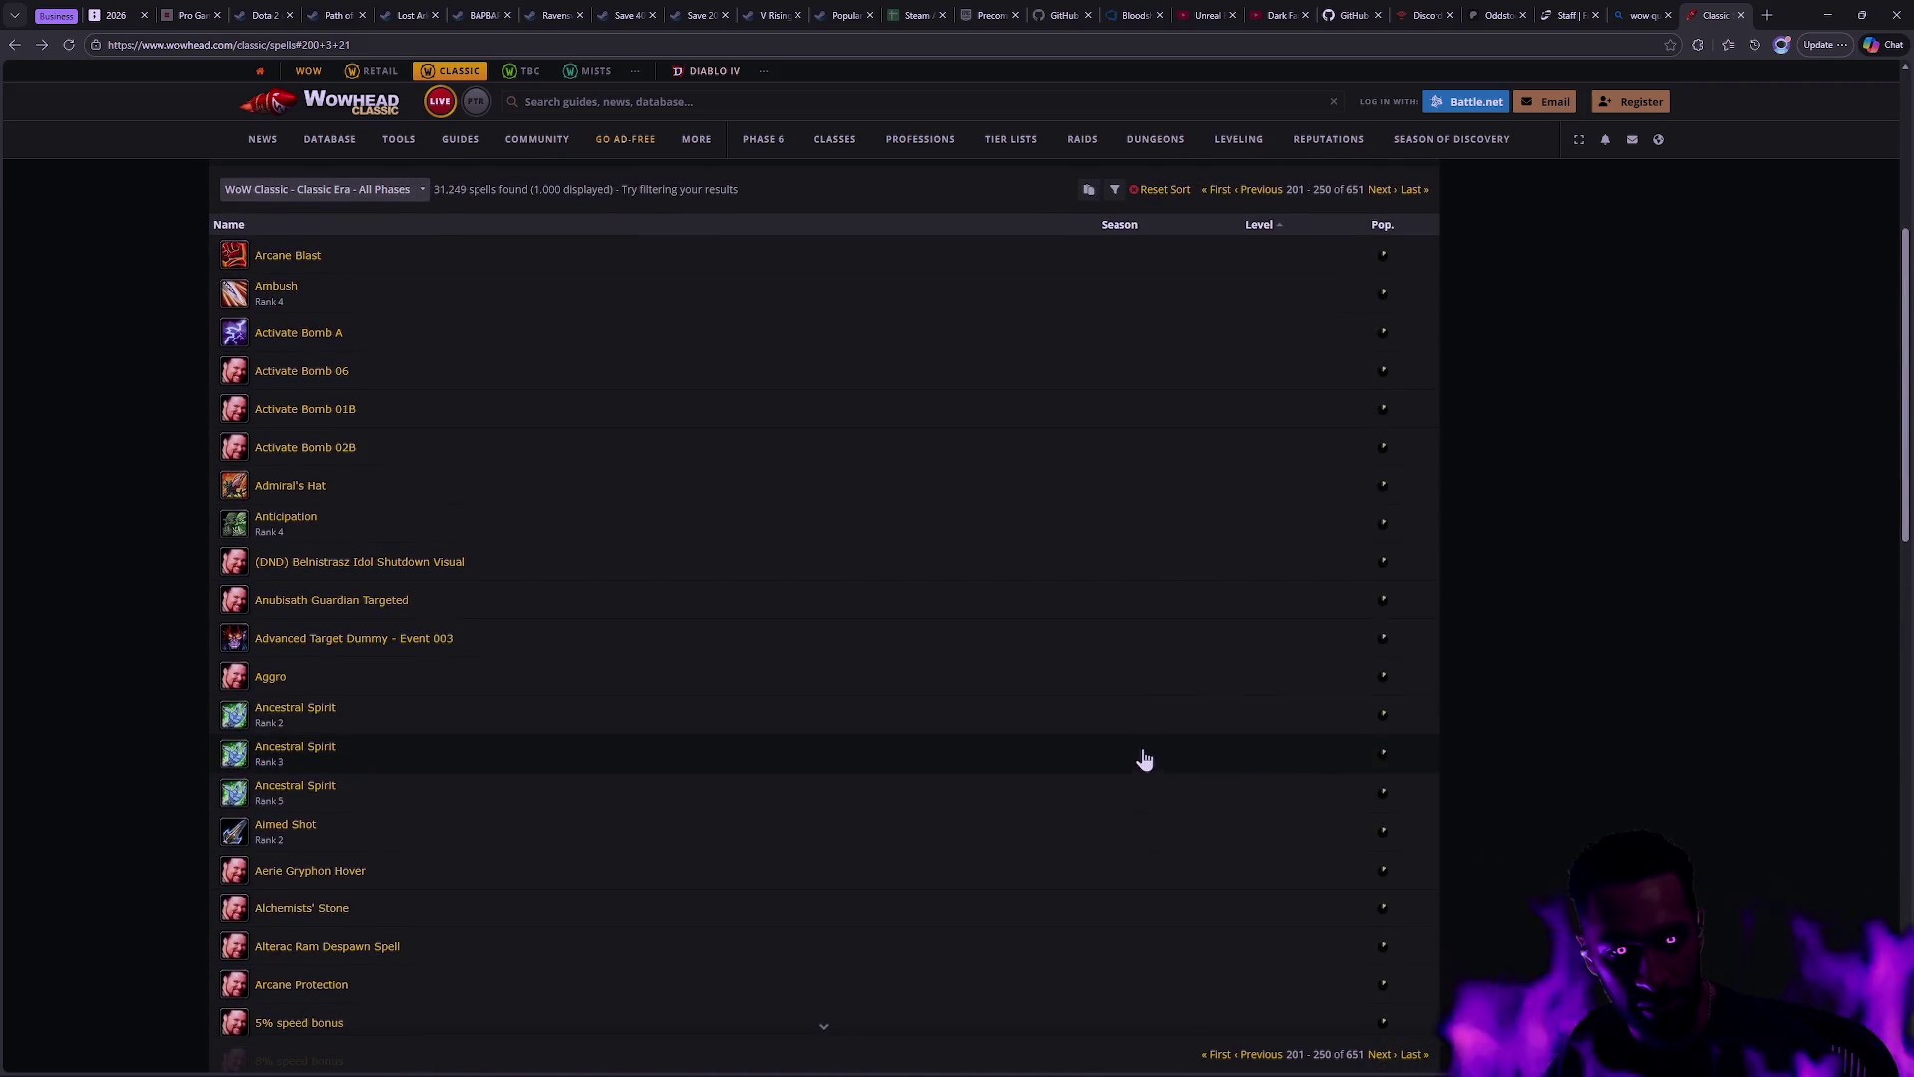
Step: Continue paging to spells 351–400, then bring Photoshop to the front
{"action": "scroll", "coordinate": [1179, 710], "scroll_direction": "down", "scroll_amount": 10}
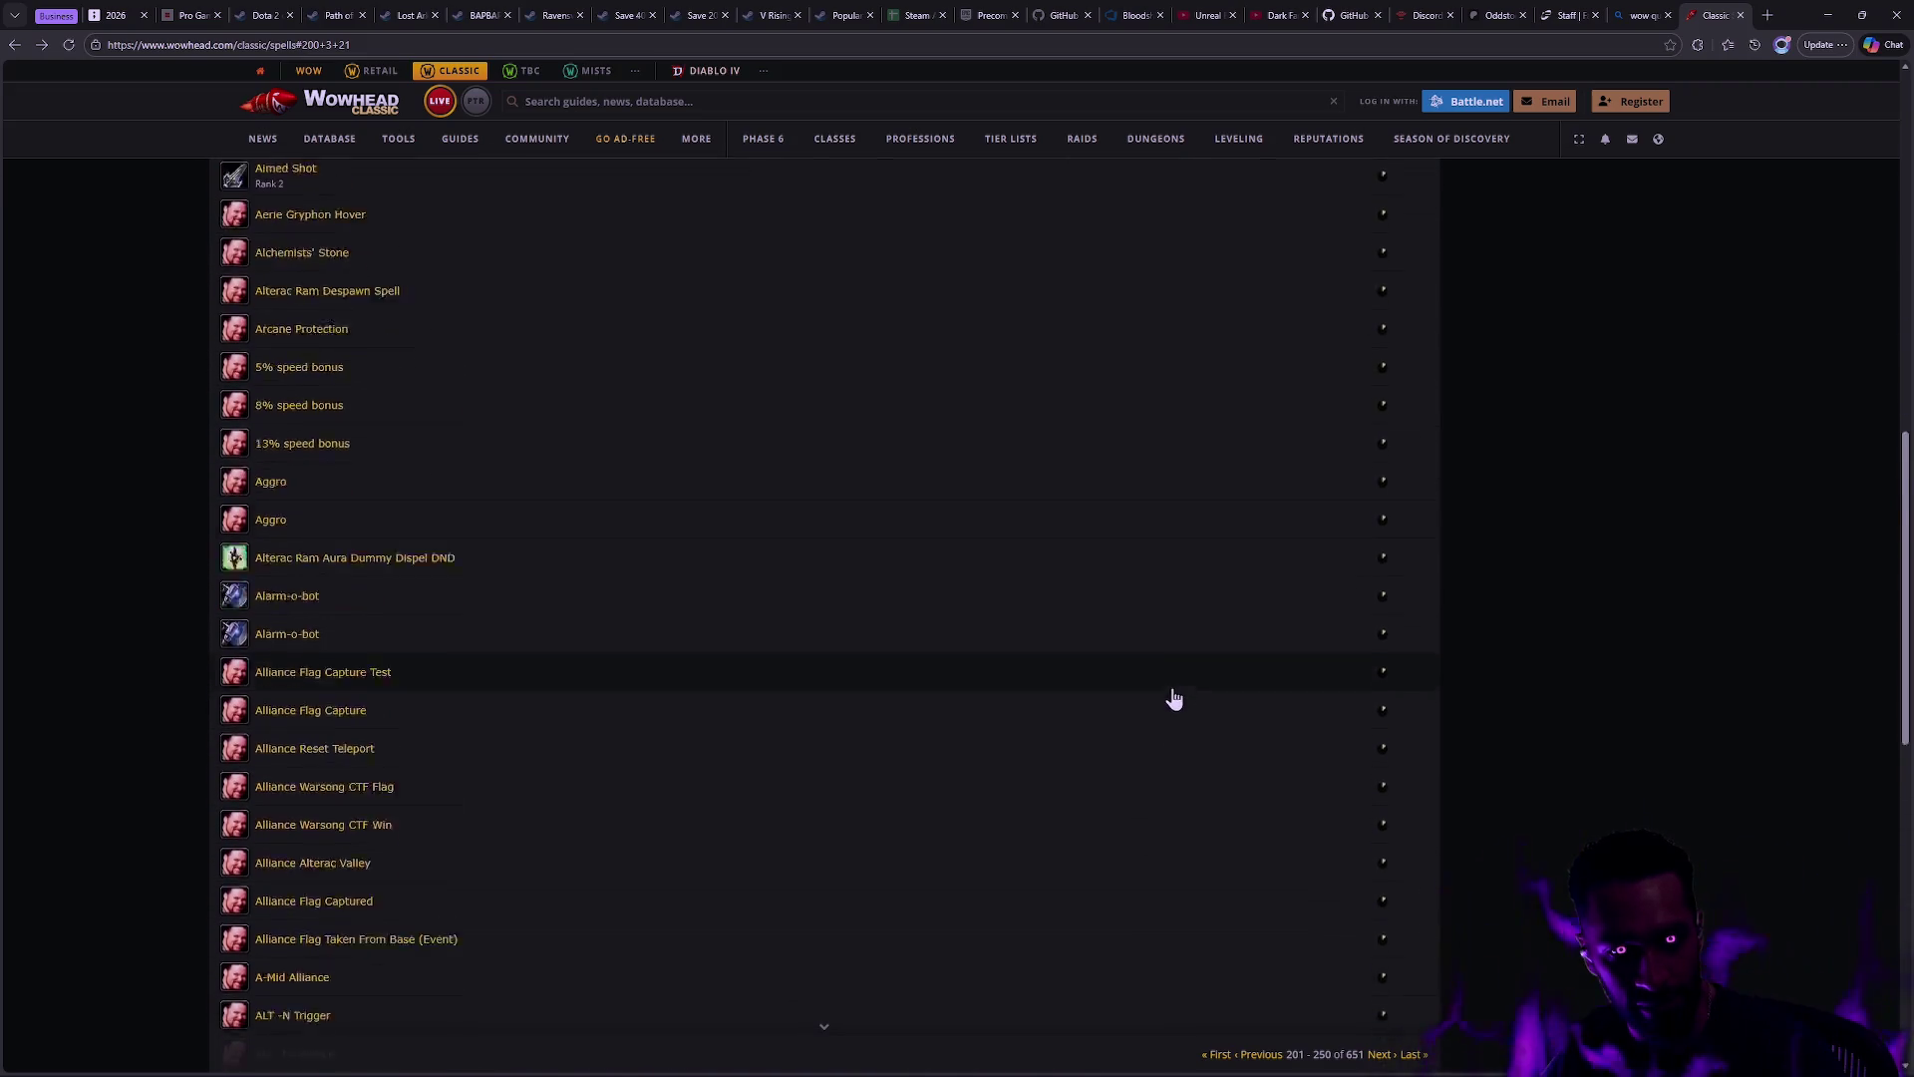
{"action": "left_click", "coordinate": [1378, 671]}
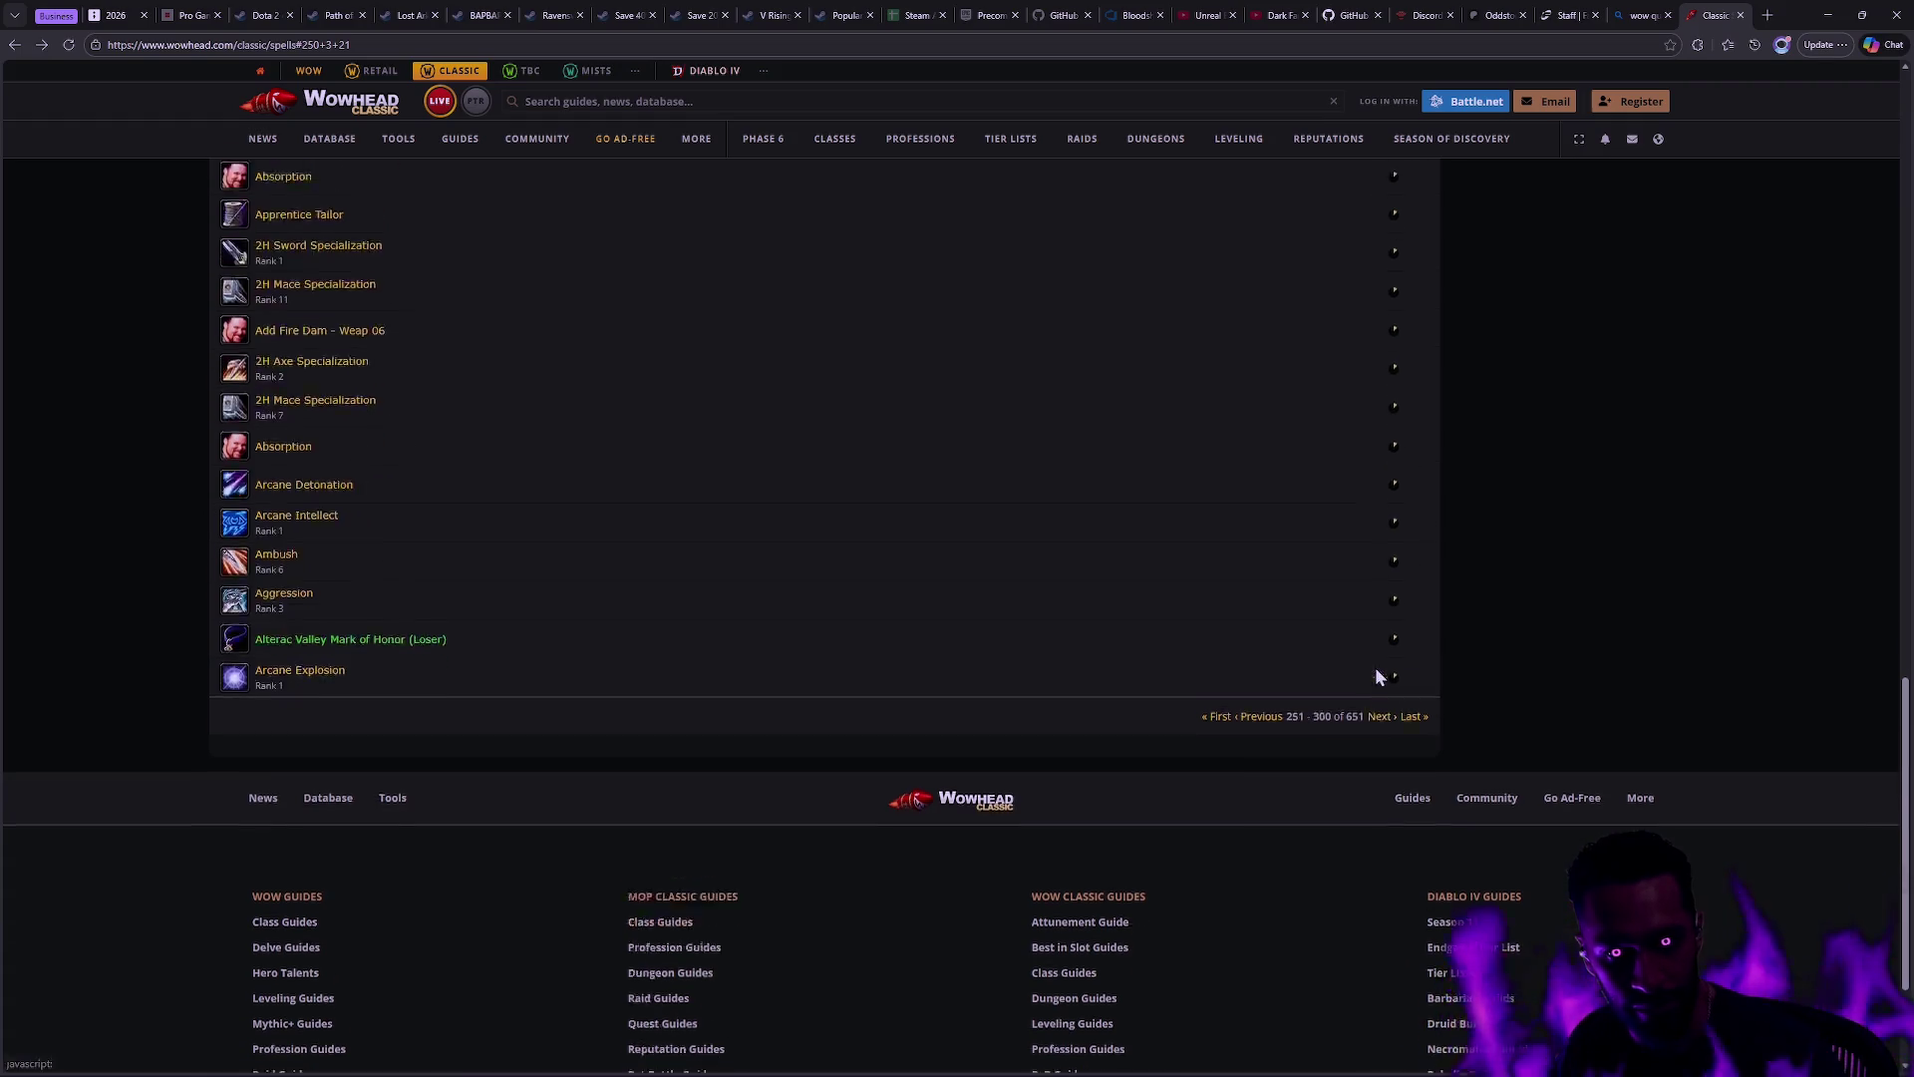
{"action": "scroll", "coordinate": [1376, 676], "scroll_direction": "down", "scroll_amount": 10}
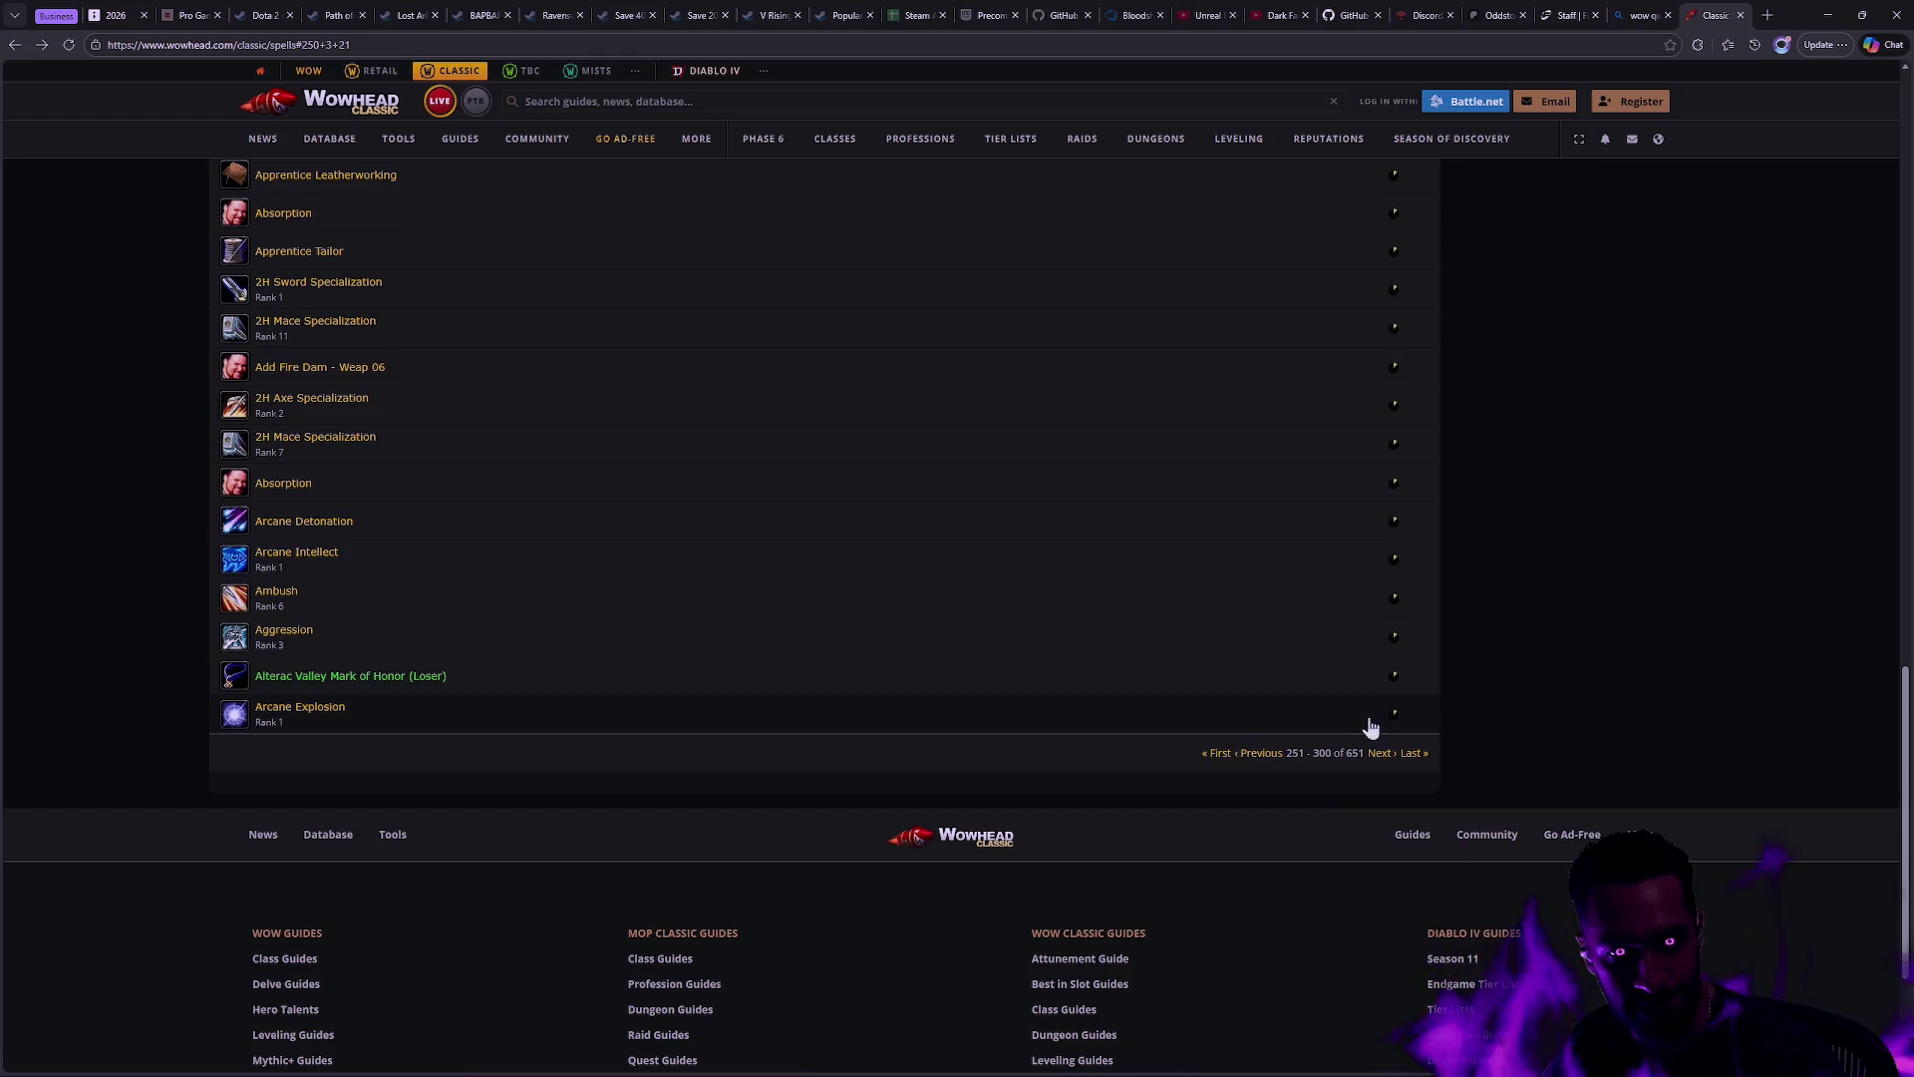
{"action": "left_click", "coordinate": [1379, 762]}
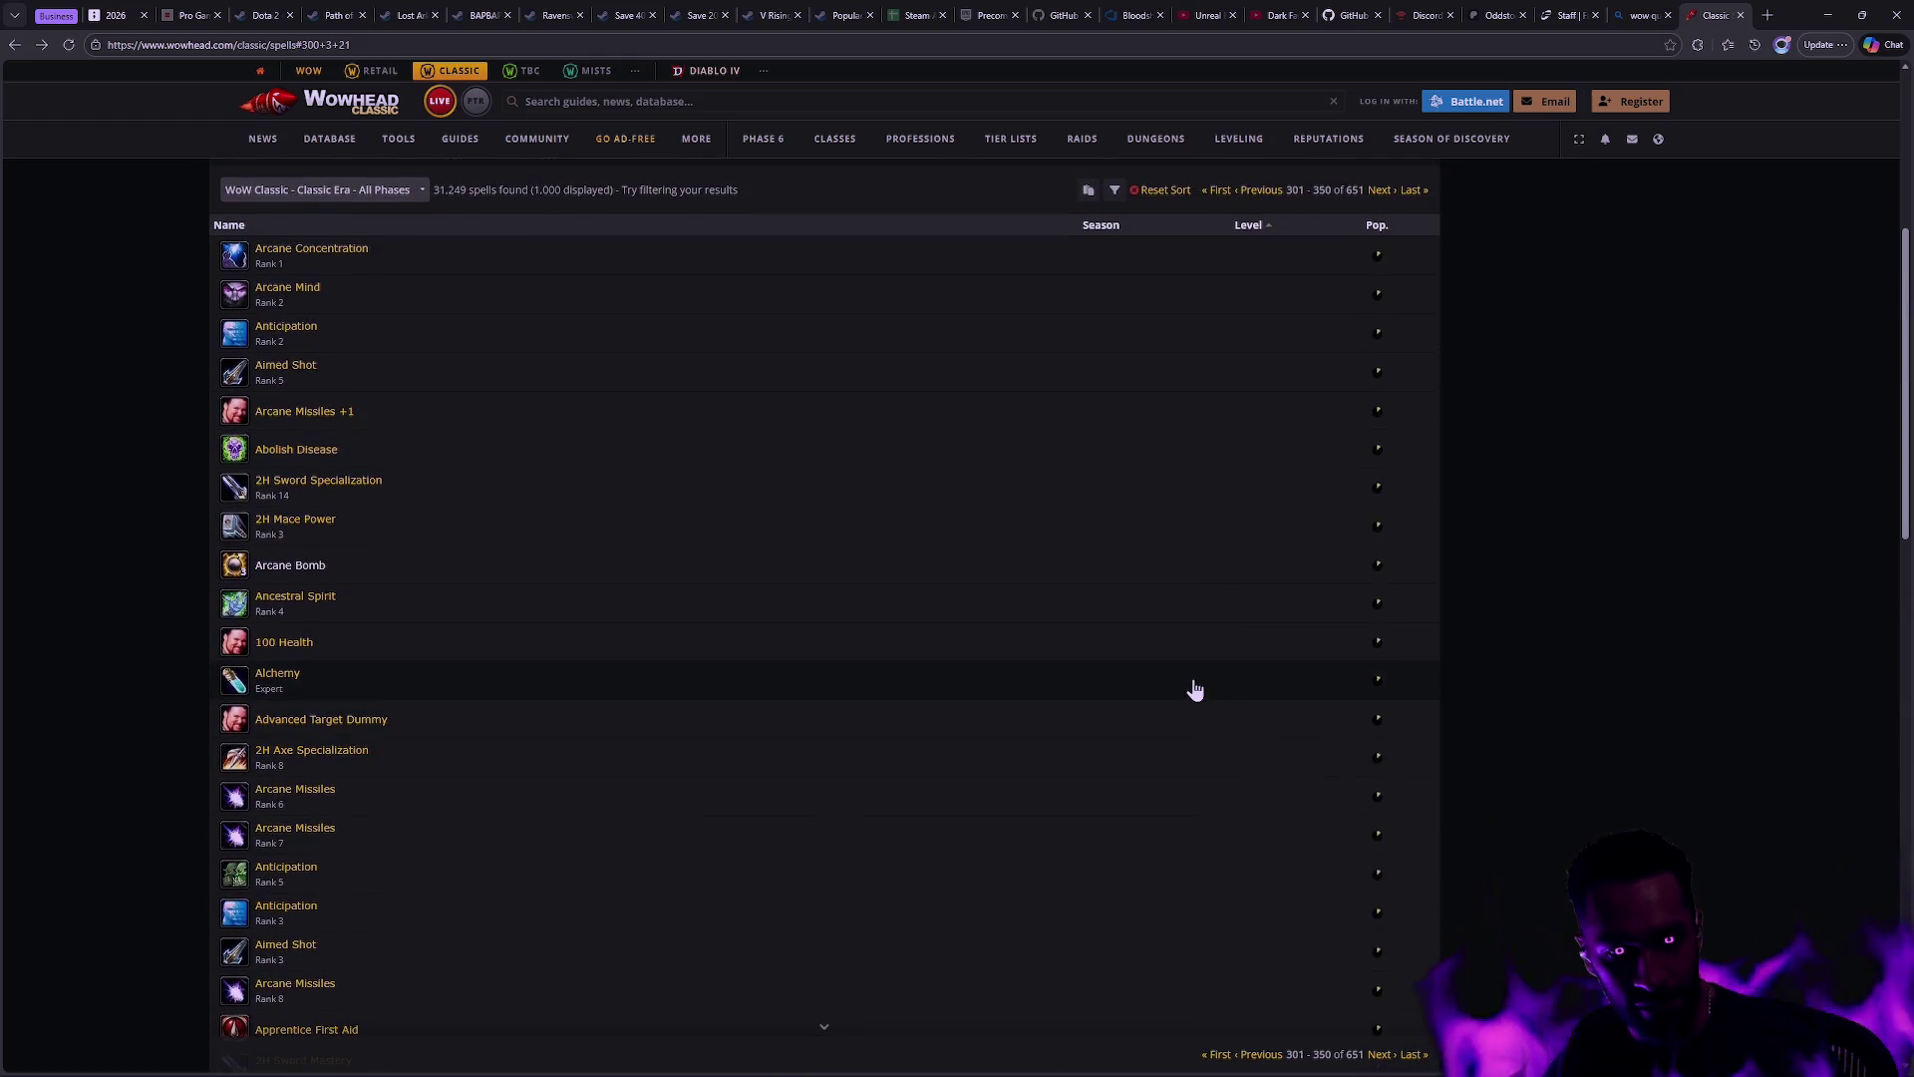
{"action": "scroll", "coordinate": [1211, 682], "scroll_direction": "down", "scroll_amount": 5}
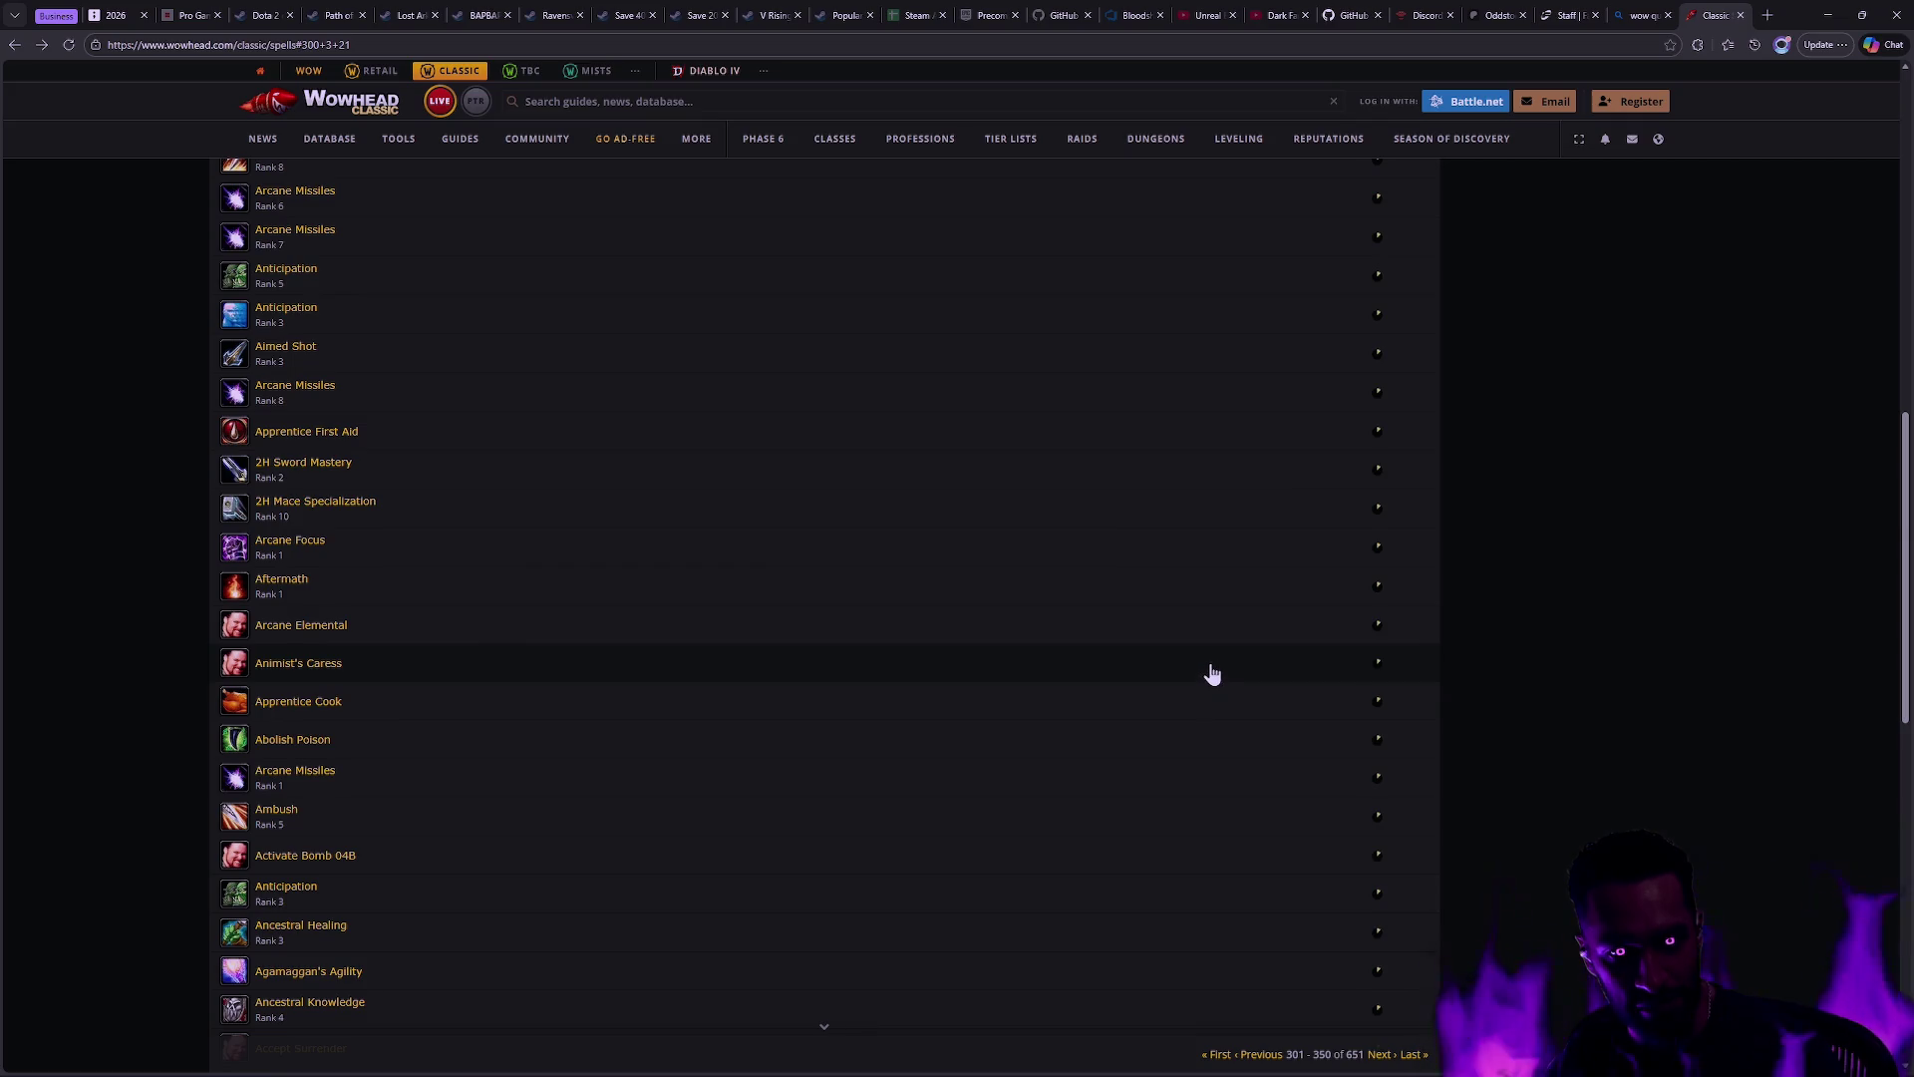
{"action": "scroll", "coordinate": [332, 646], "scroll_direction": "down", "scroll_amount": 2}
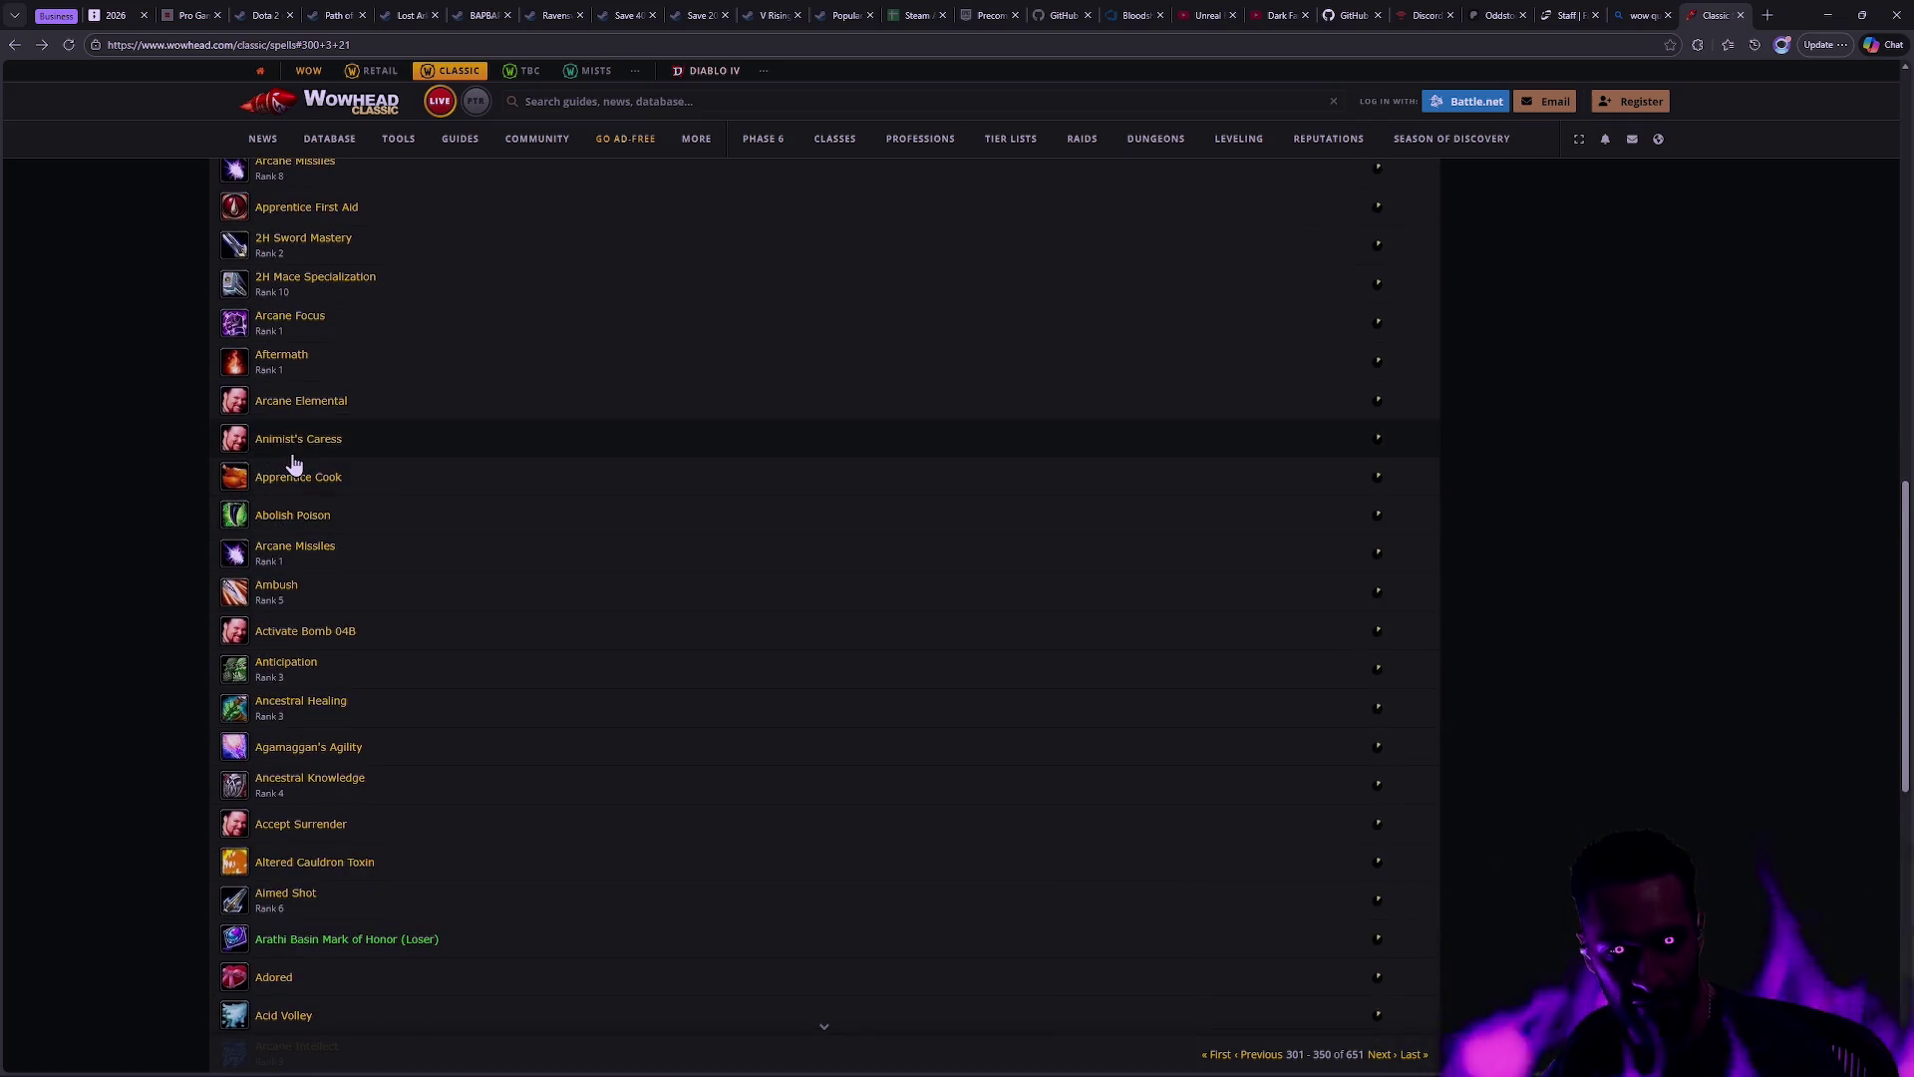
{"action": "scroll", "coordinate": [703, 653], "scroll_direction": "down", "scroll_amount": 5}
{"action": "left_click", "coordinate": [1374, 991]}
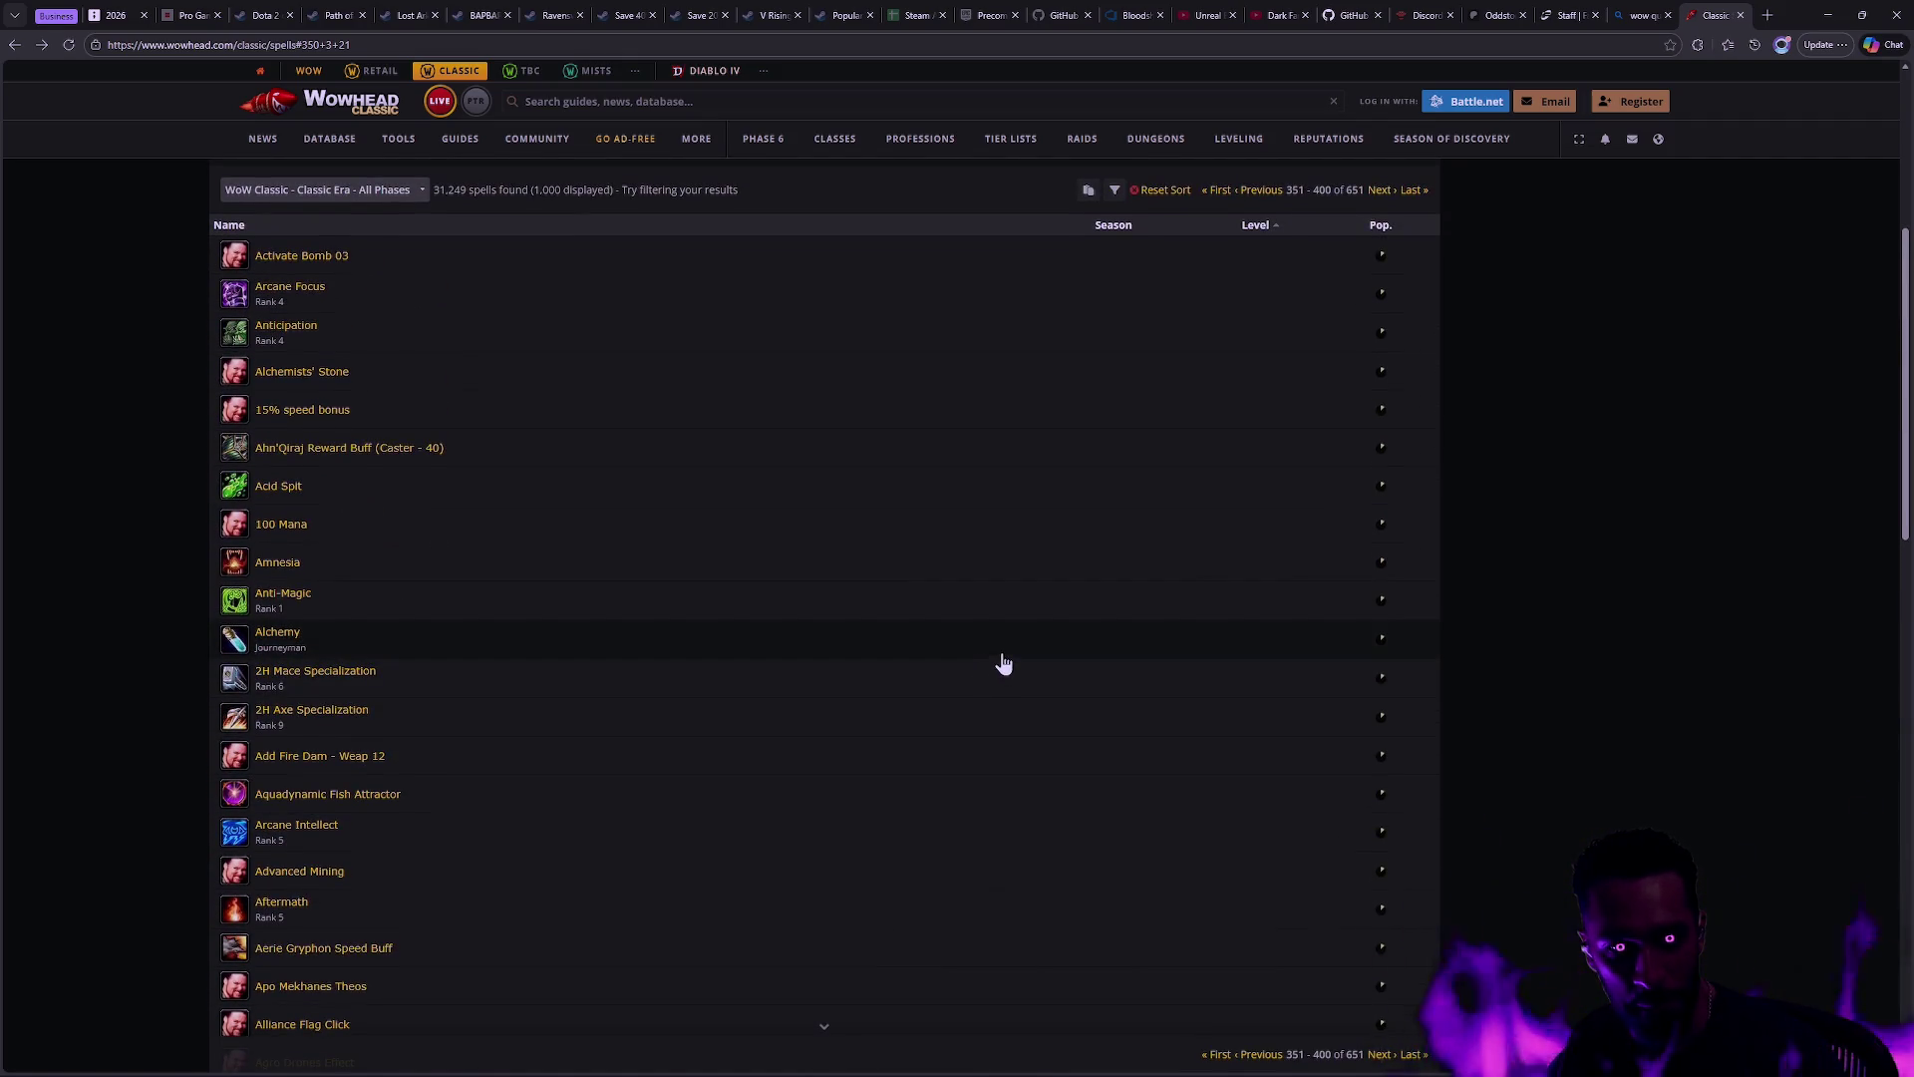
{"action": "scroll", "coordinate": [999, 662], "scroll_direction": "down", "scroll_amount": 10}
{"action": "scroll", "coordinate": [828, 798], "scroll_direction": "down", "scroll_amount": 3}
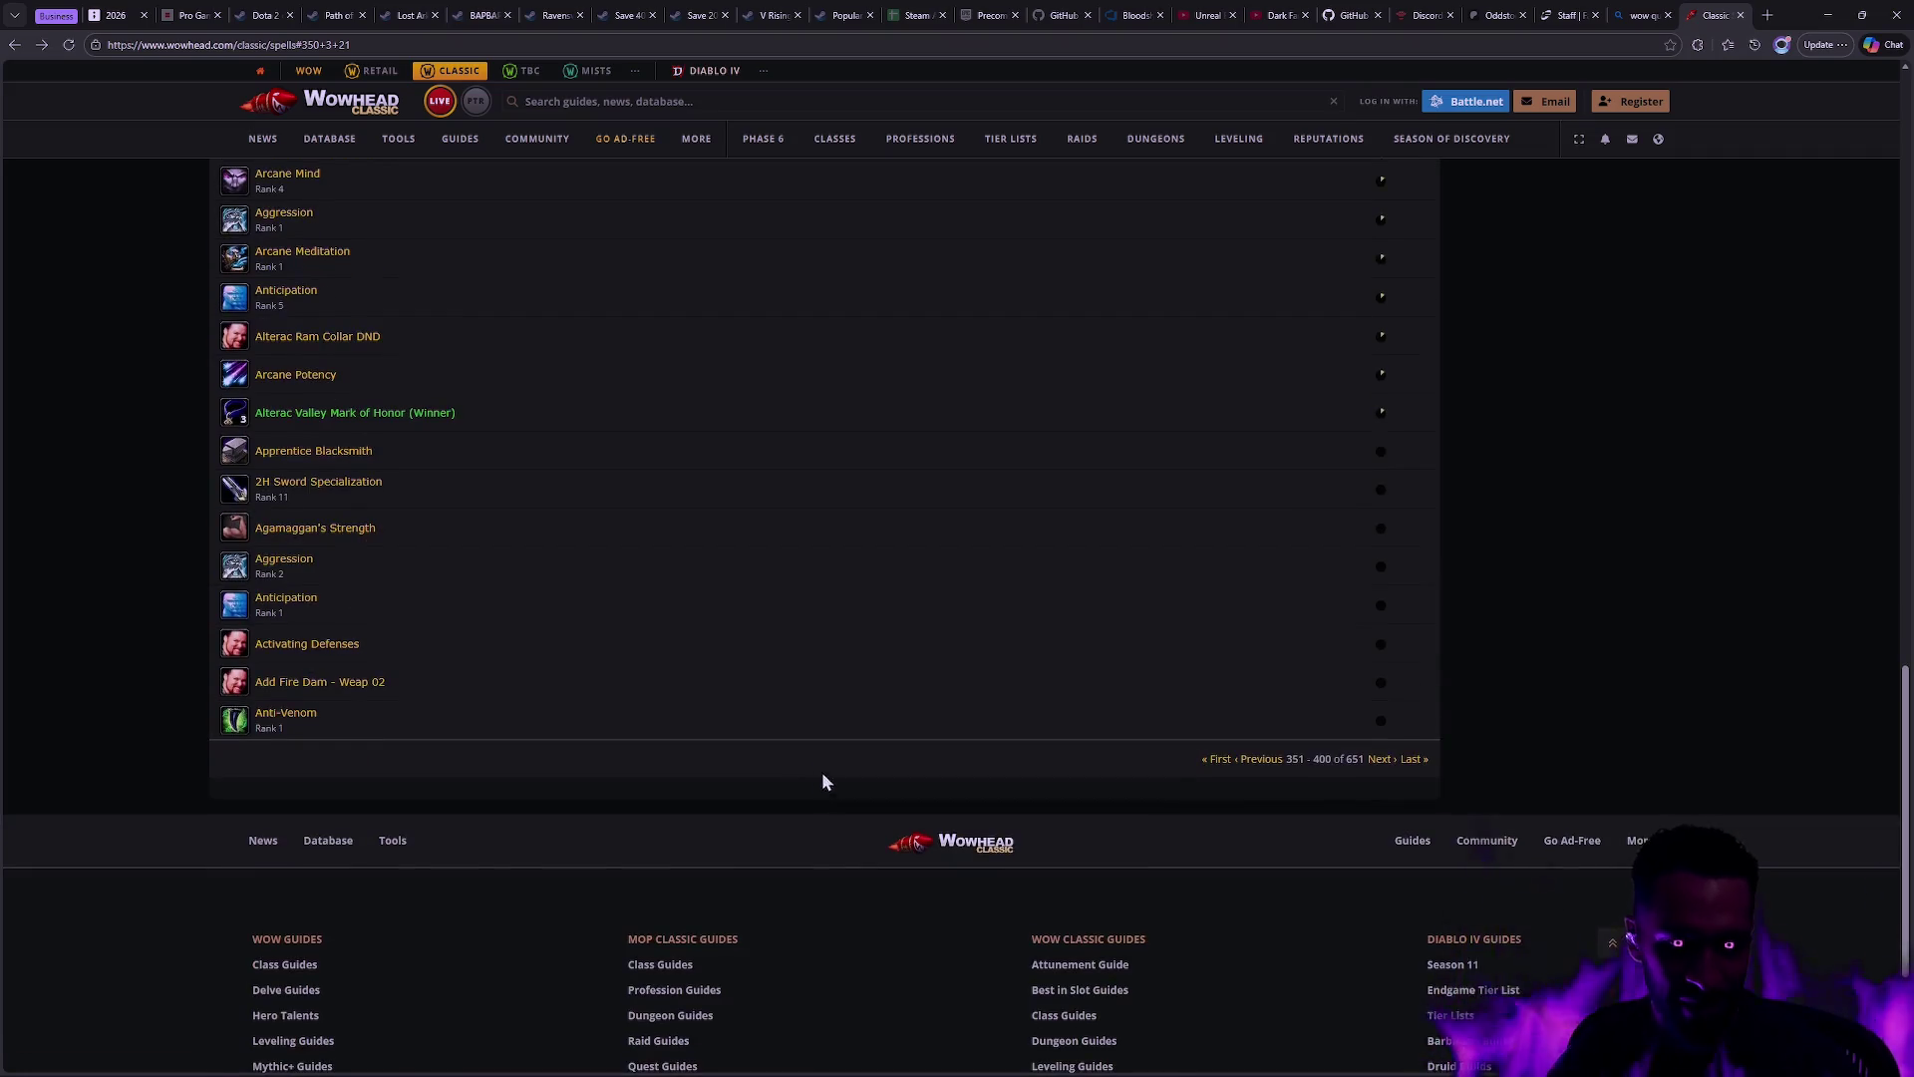
{"action": "left_click", "coordinate": [422, 1055]}
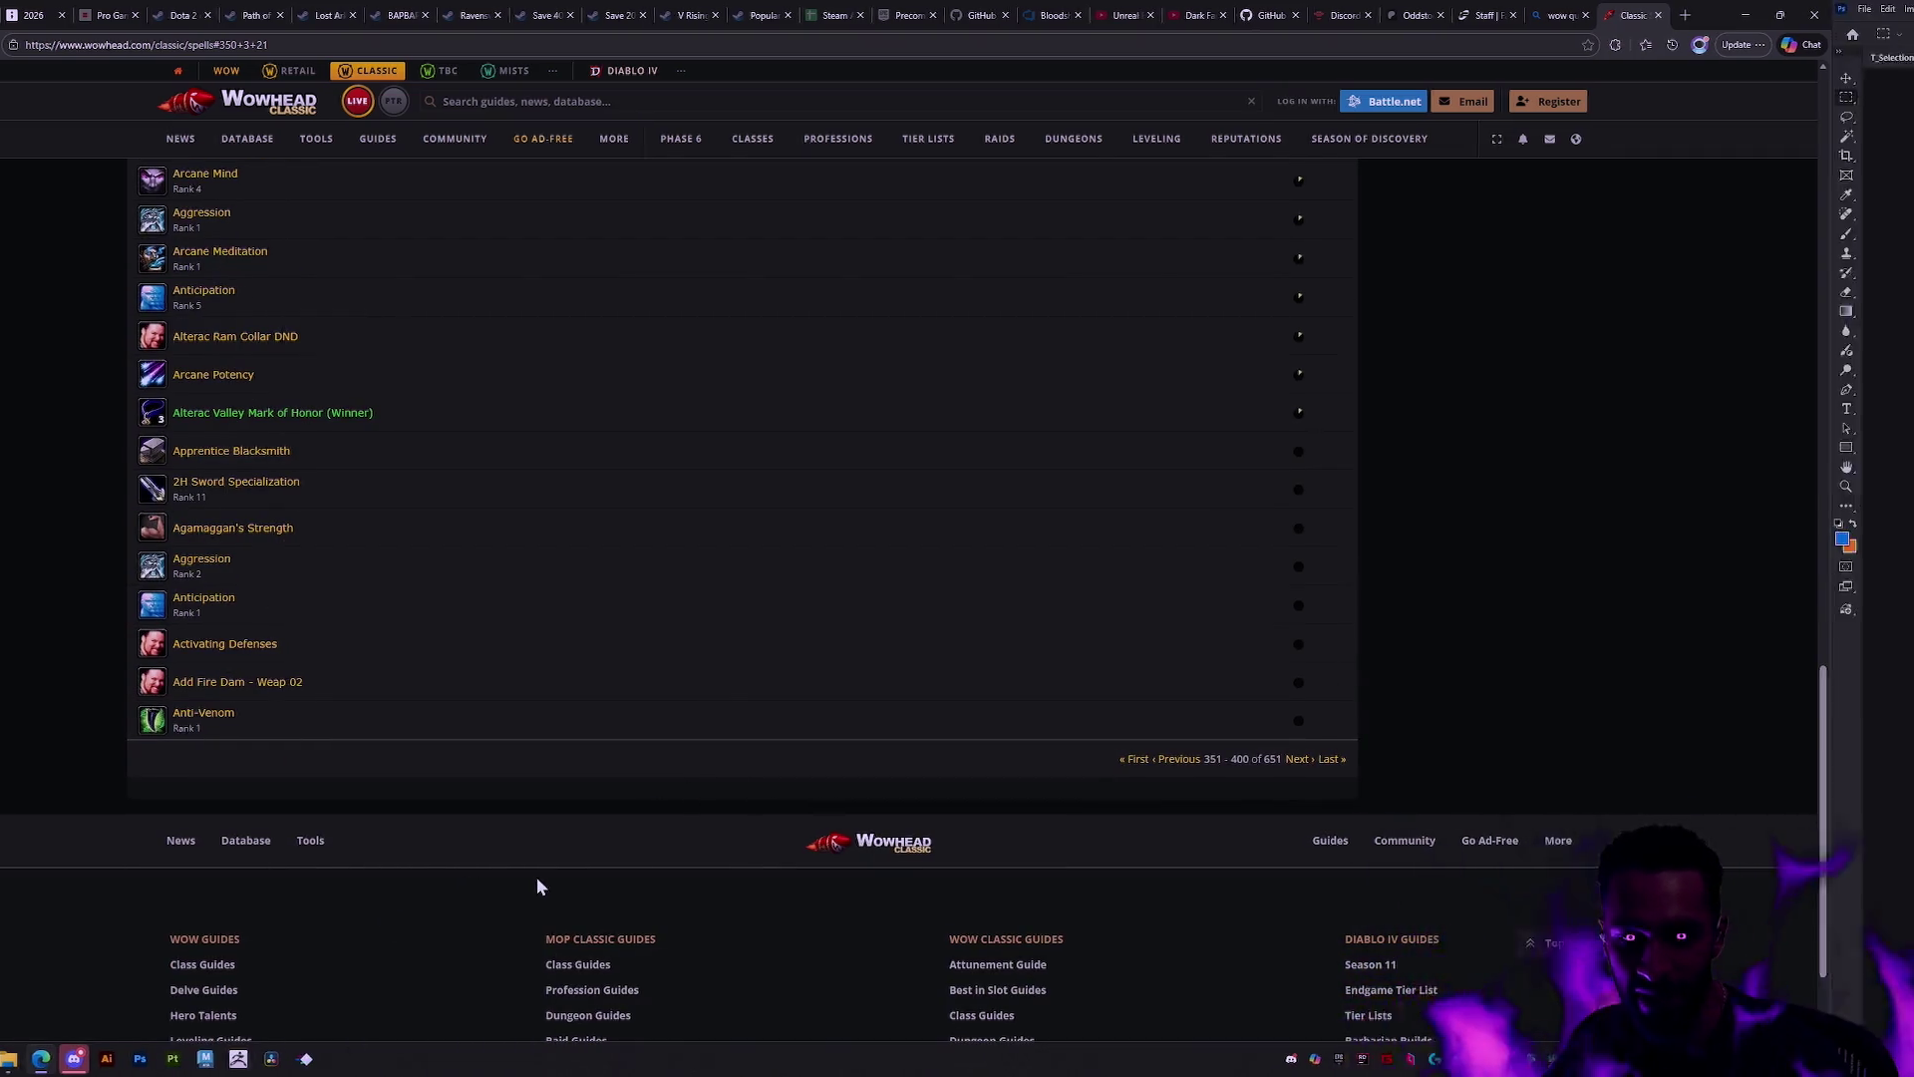
{"action": "left_click", "coordinate": [361, 359]}
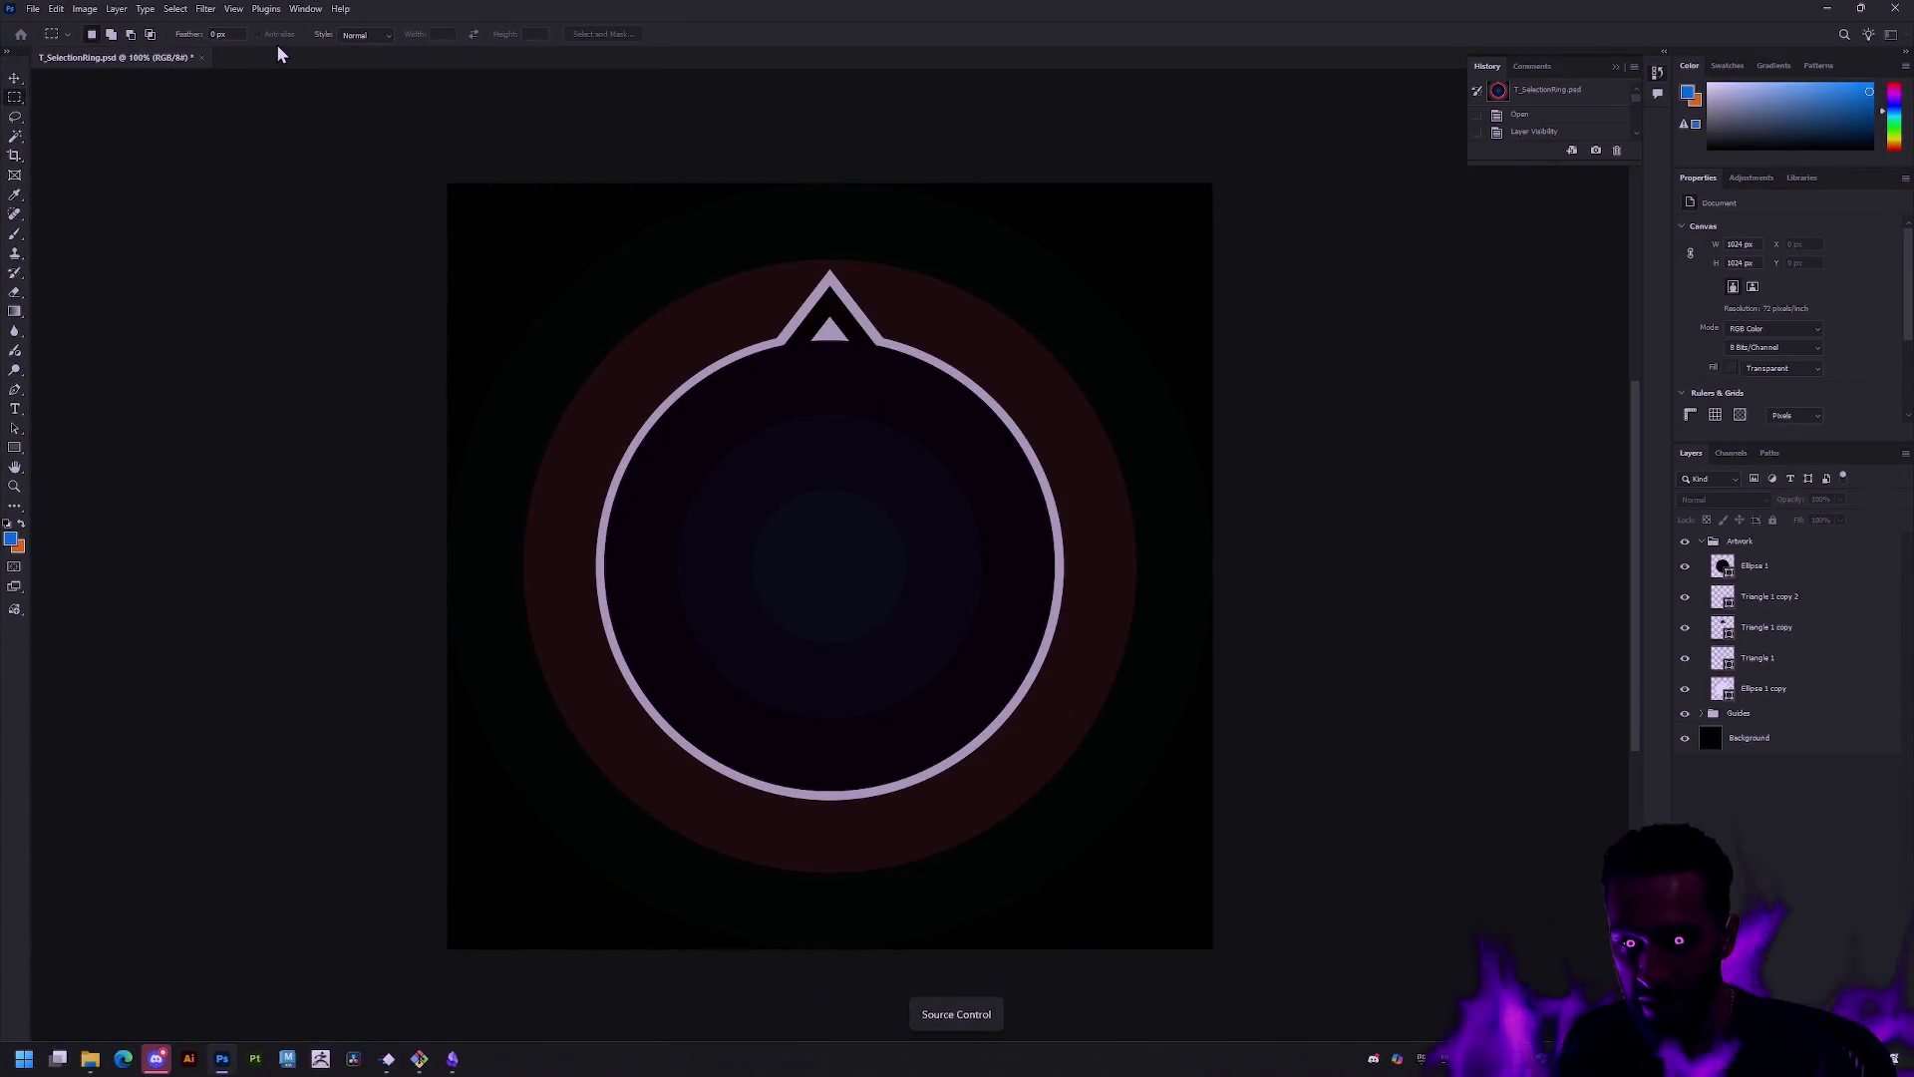
Step: Create a new 512×512 Photoshop document
{"action": "key", "text": "ctrl+n"}
{"action": "double_click", "coordinate": [1185, 406]}
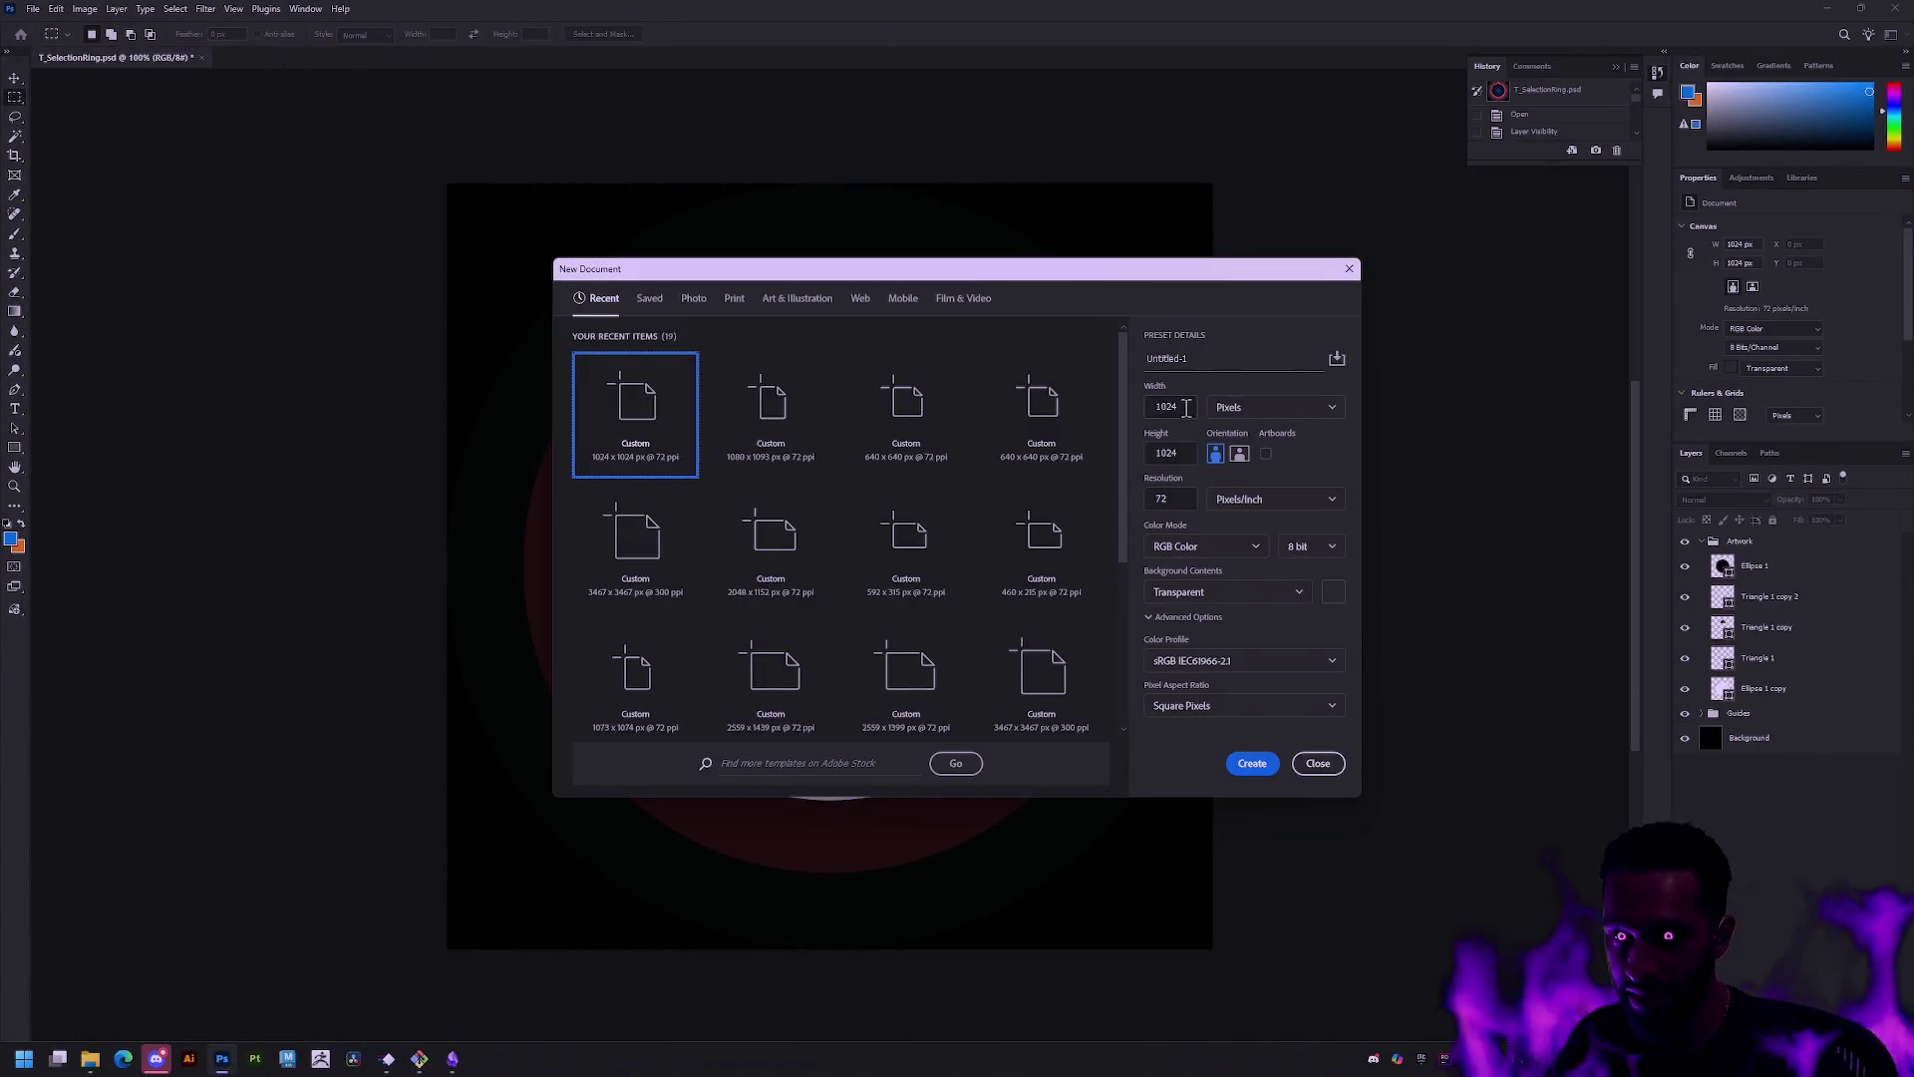
{"action": "type", "text": "512"}
{"action": "key", "text": "Tab"}
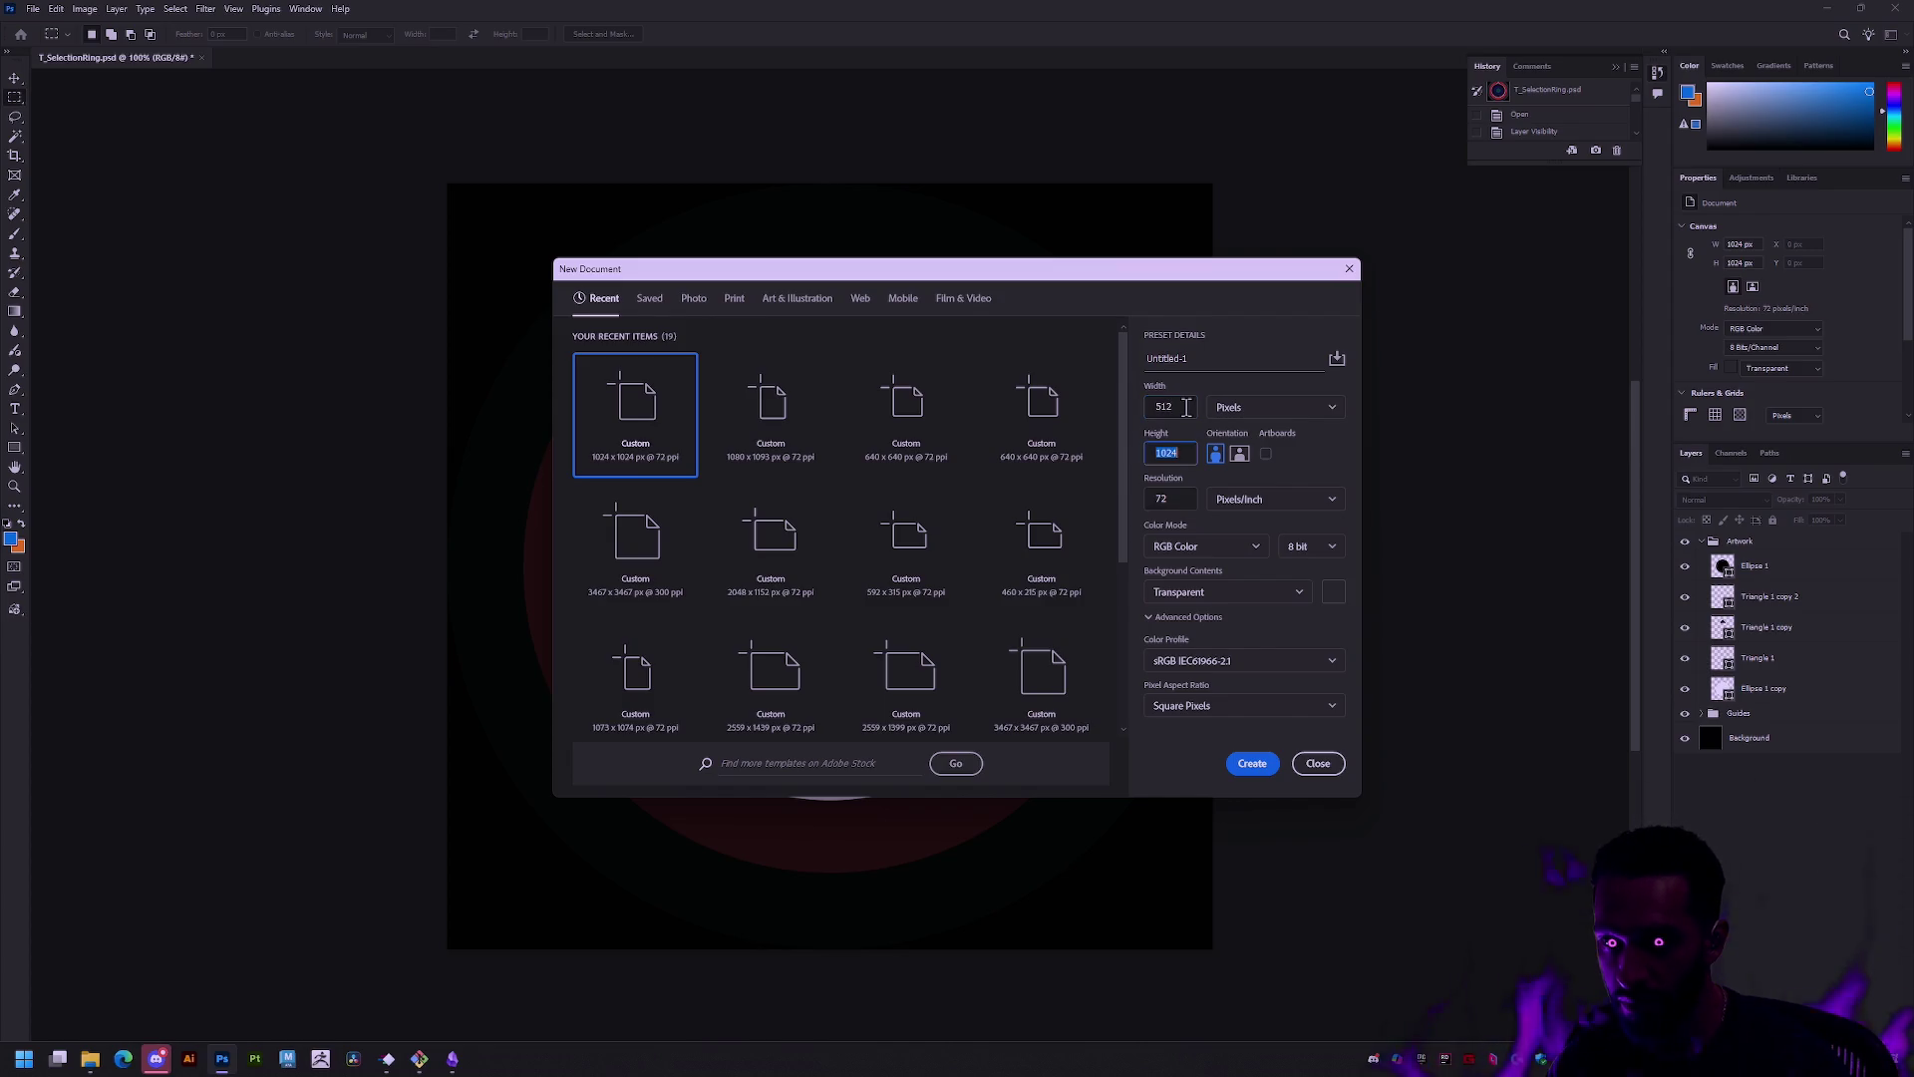
{"action": "type", "text": "51"}
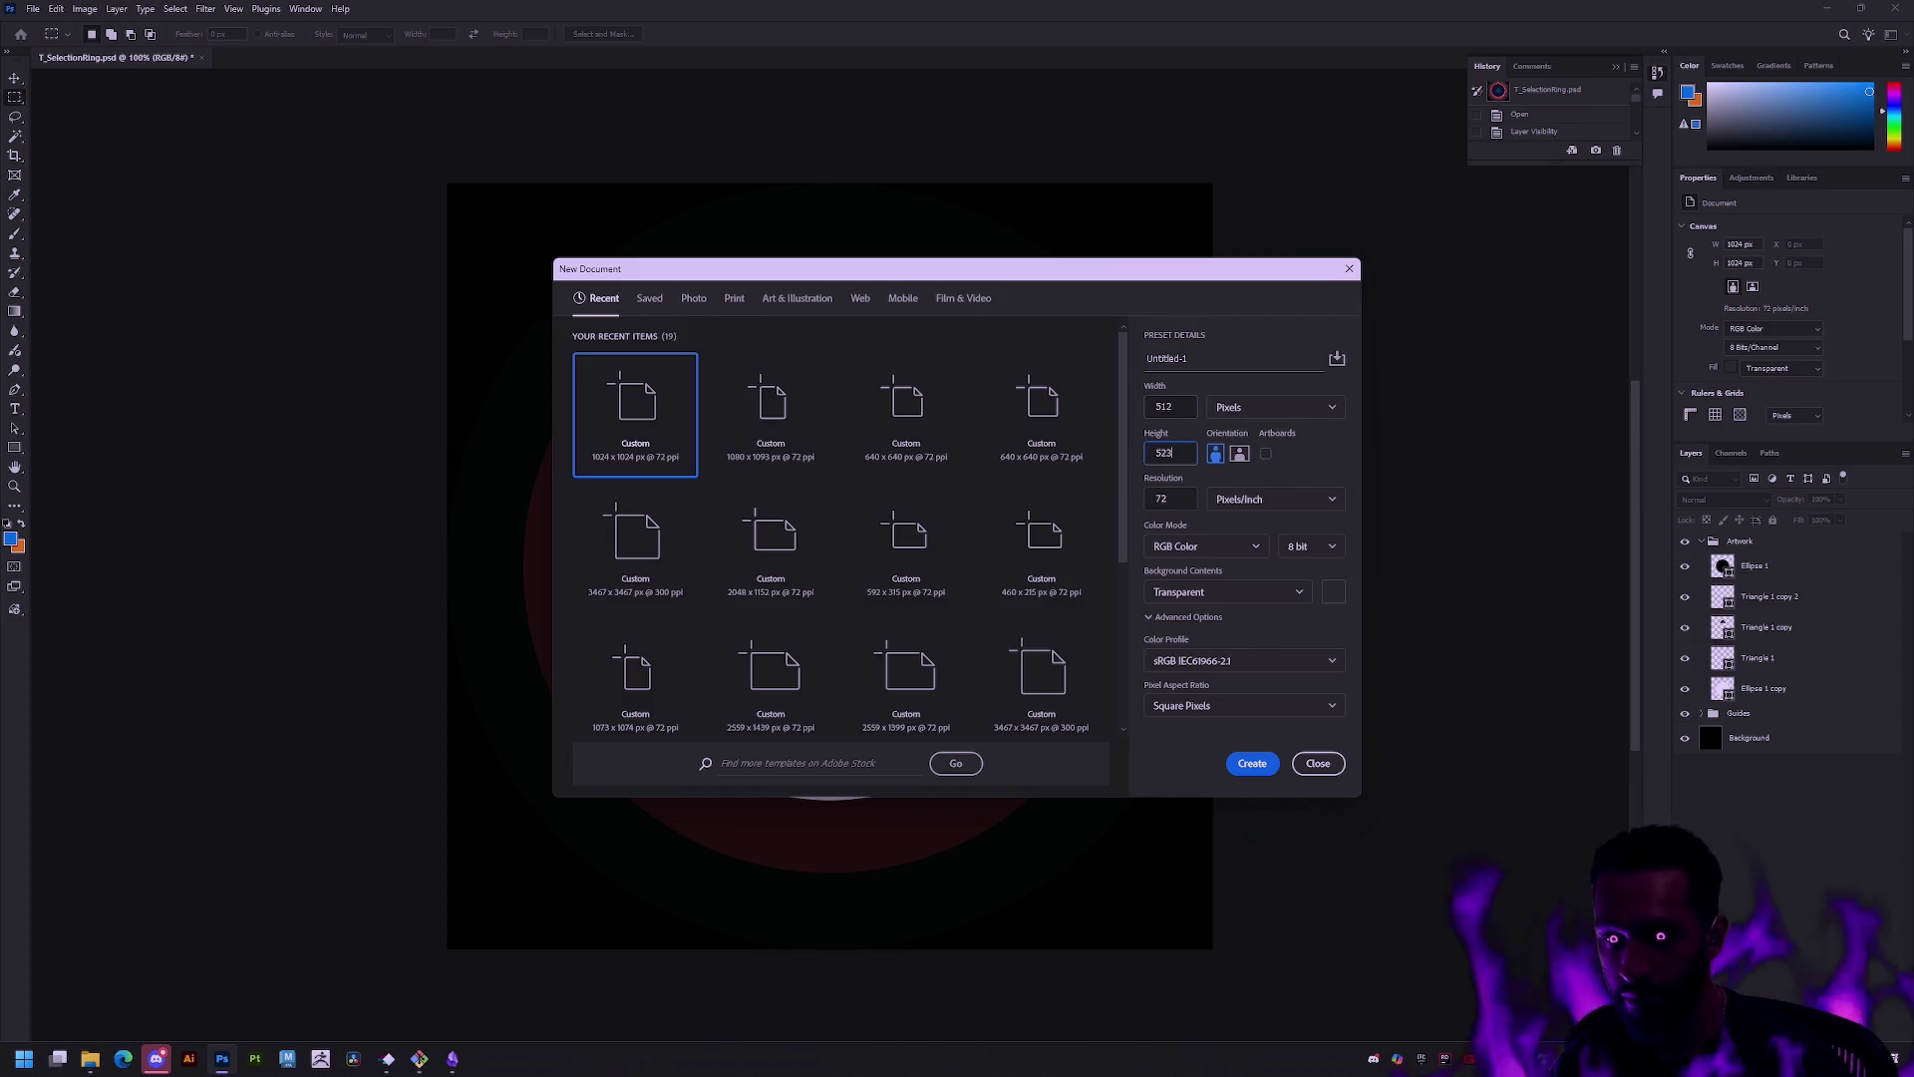
{"action": "type", "text": "2"}
{"action": "key", "text": "Return"}
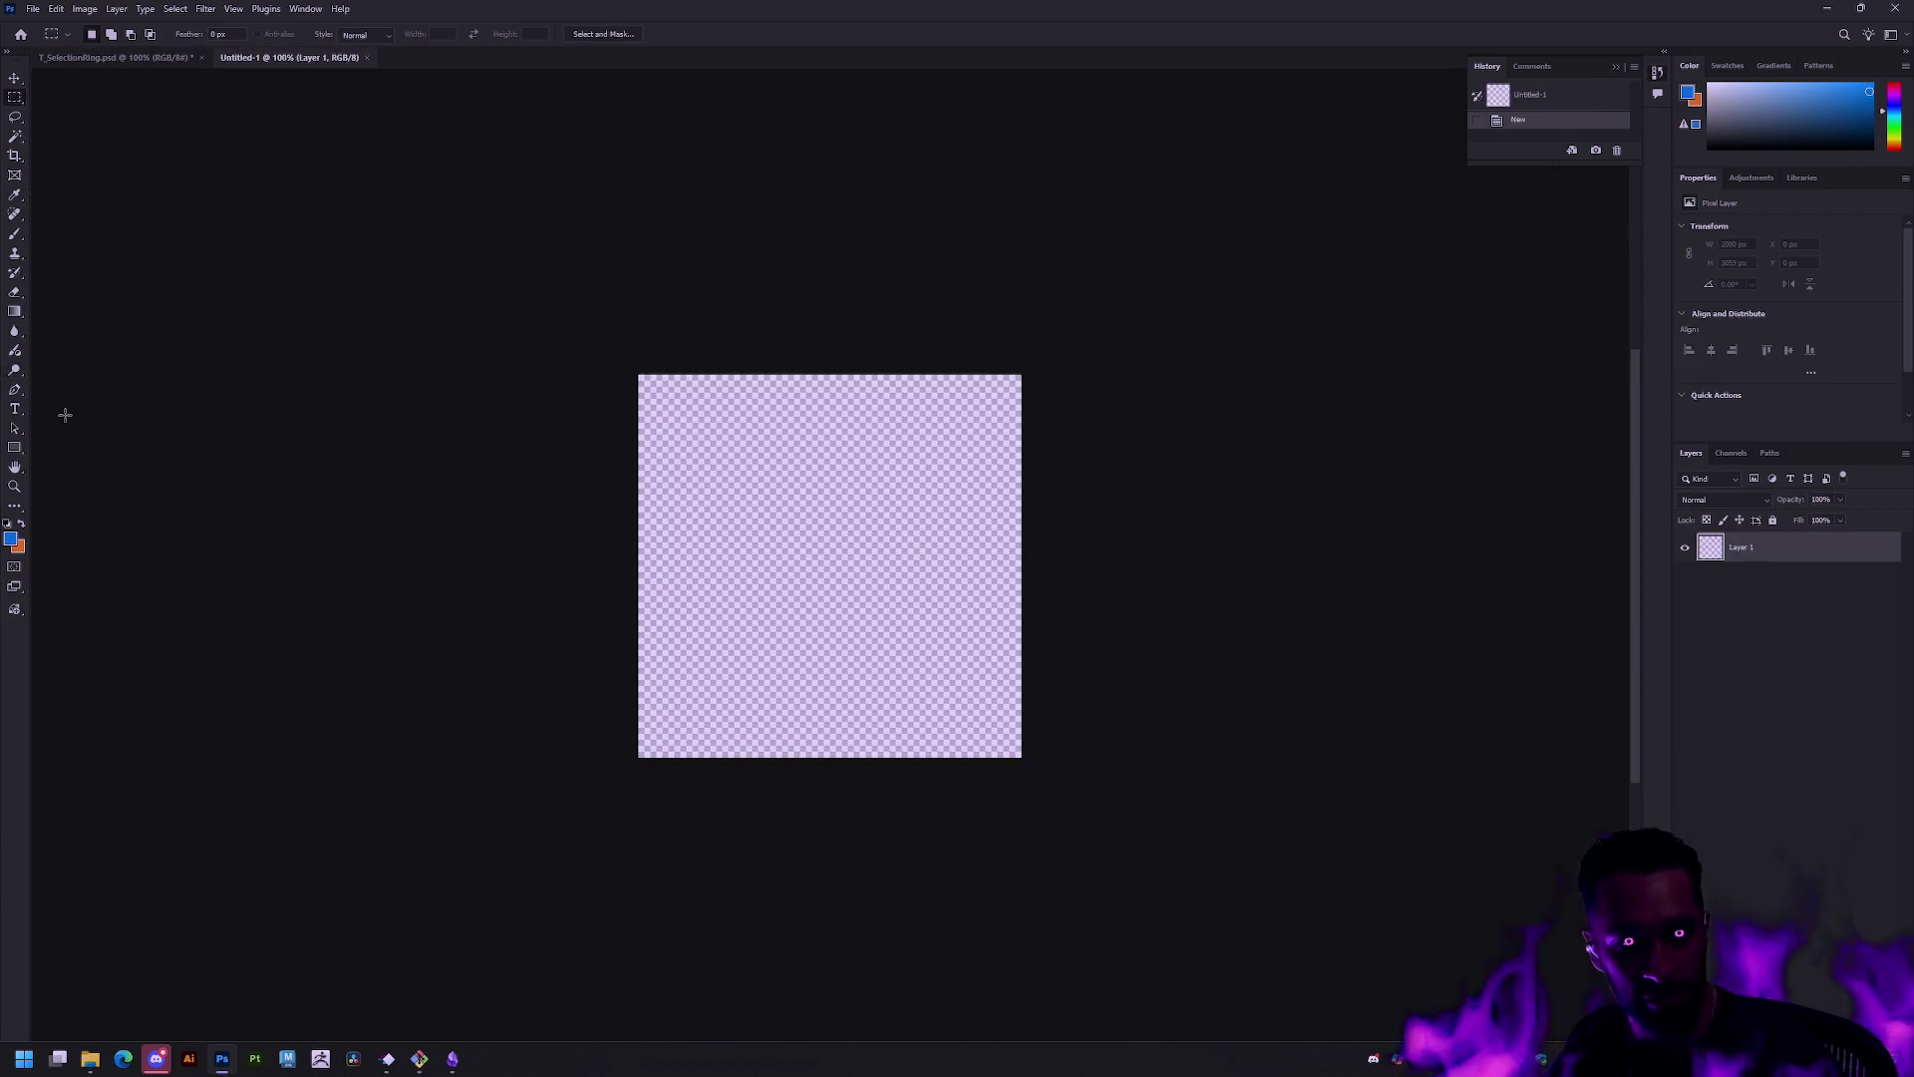
Step: Fill the canvas solid black with the Paint Bucket
{"action": "key", "text": "d"}
{"action": "key", "text": "x"}
{"action": "key", "text": "g"}
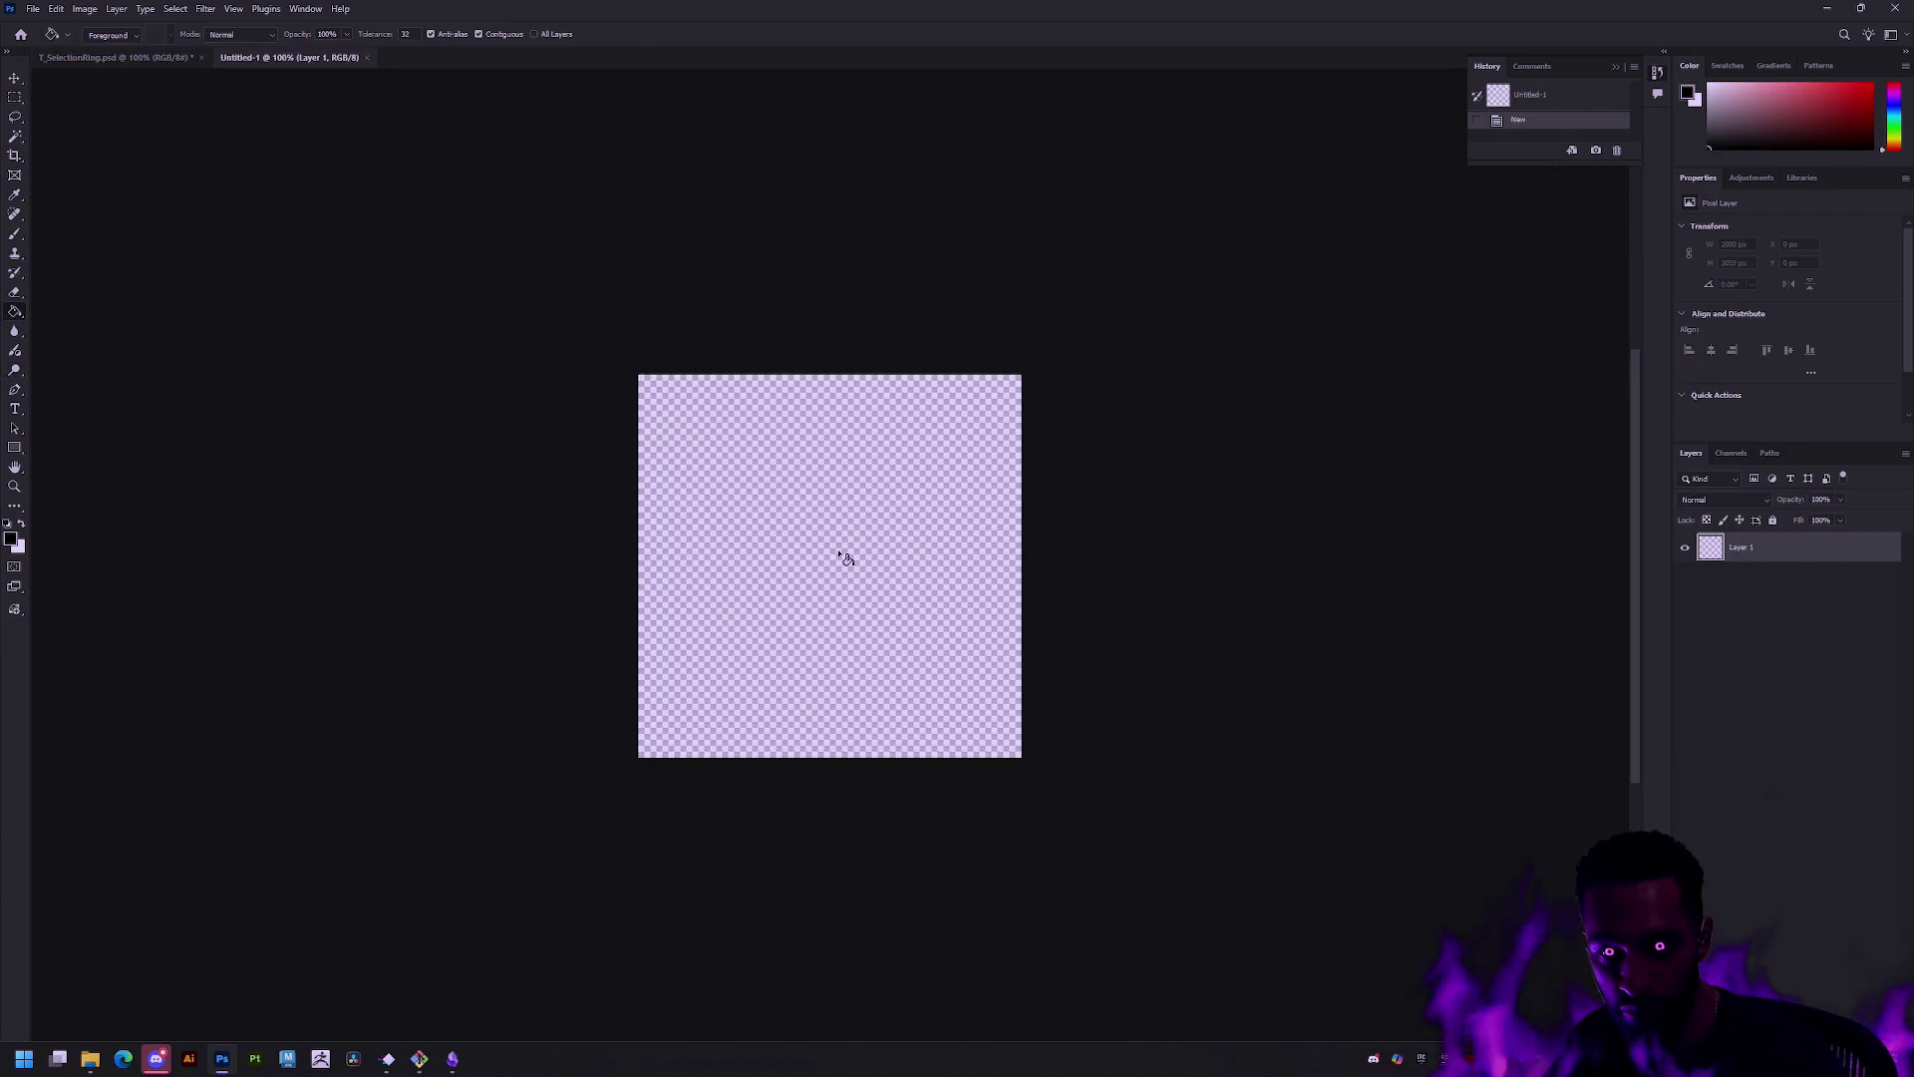
{"action": "left_click", "coordinate": [830, 561]}
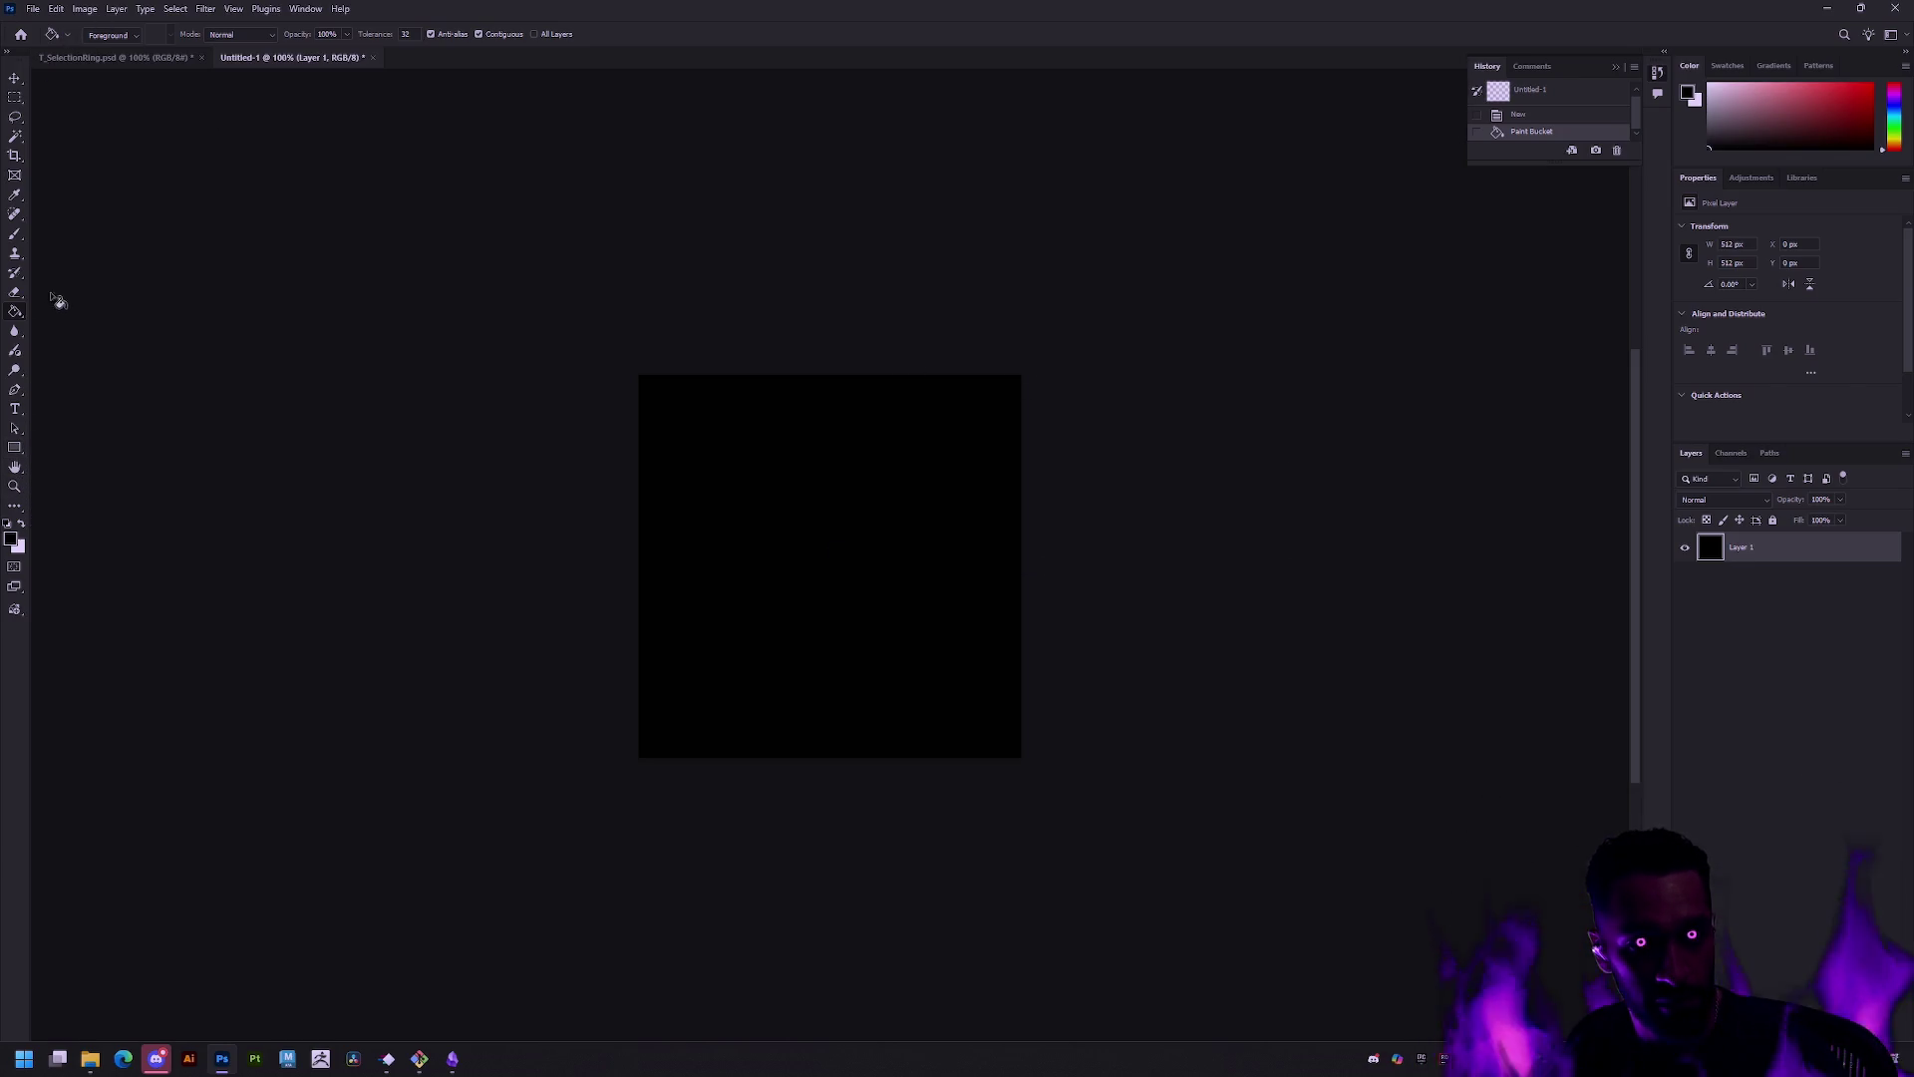
{"action": "left_click", "coordinate": [15, 413]}
Step: Add a '?' text layer, enlarge it to about 444 pt, and move it down-left
{"action": "left_click", "coordinate": [826, 571]}
{"action": "key", "text": "BackSpace"}
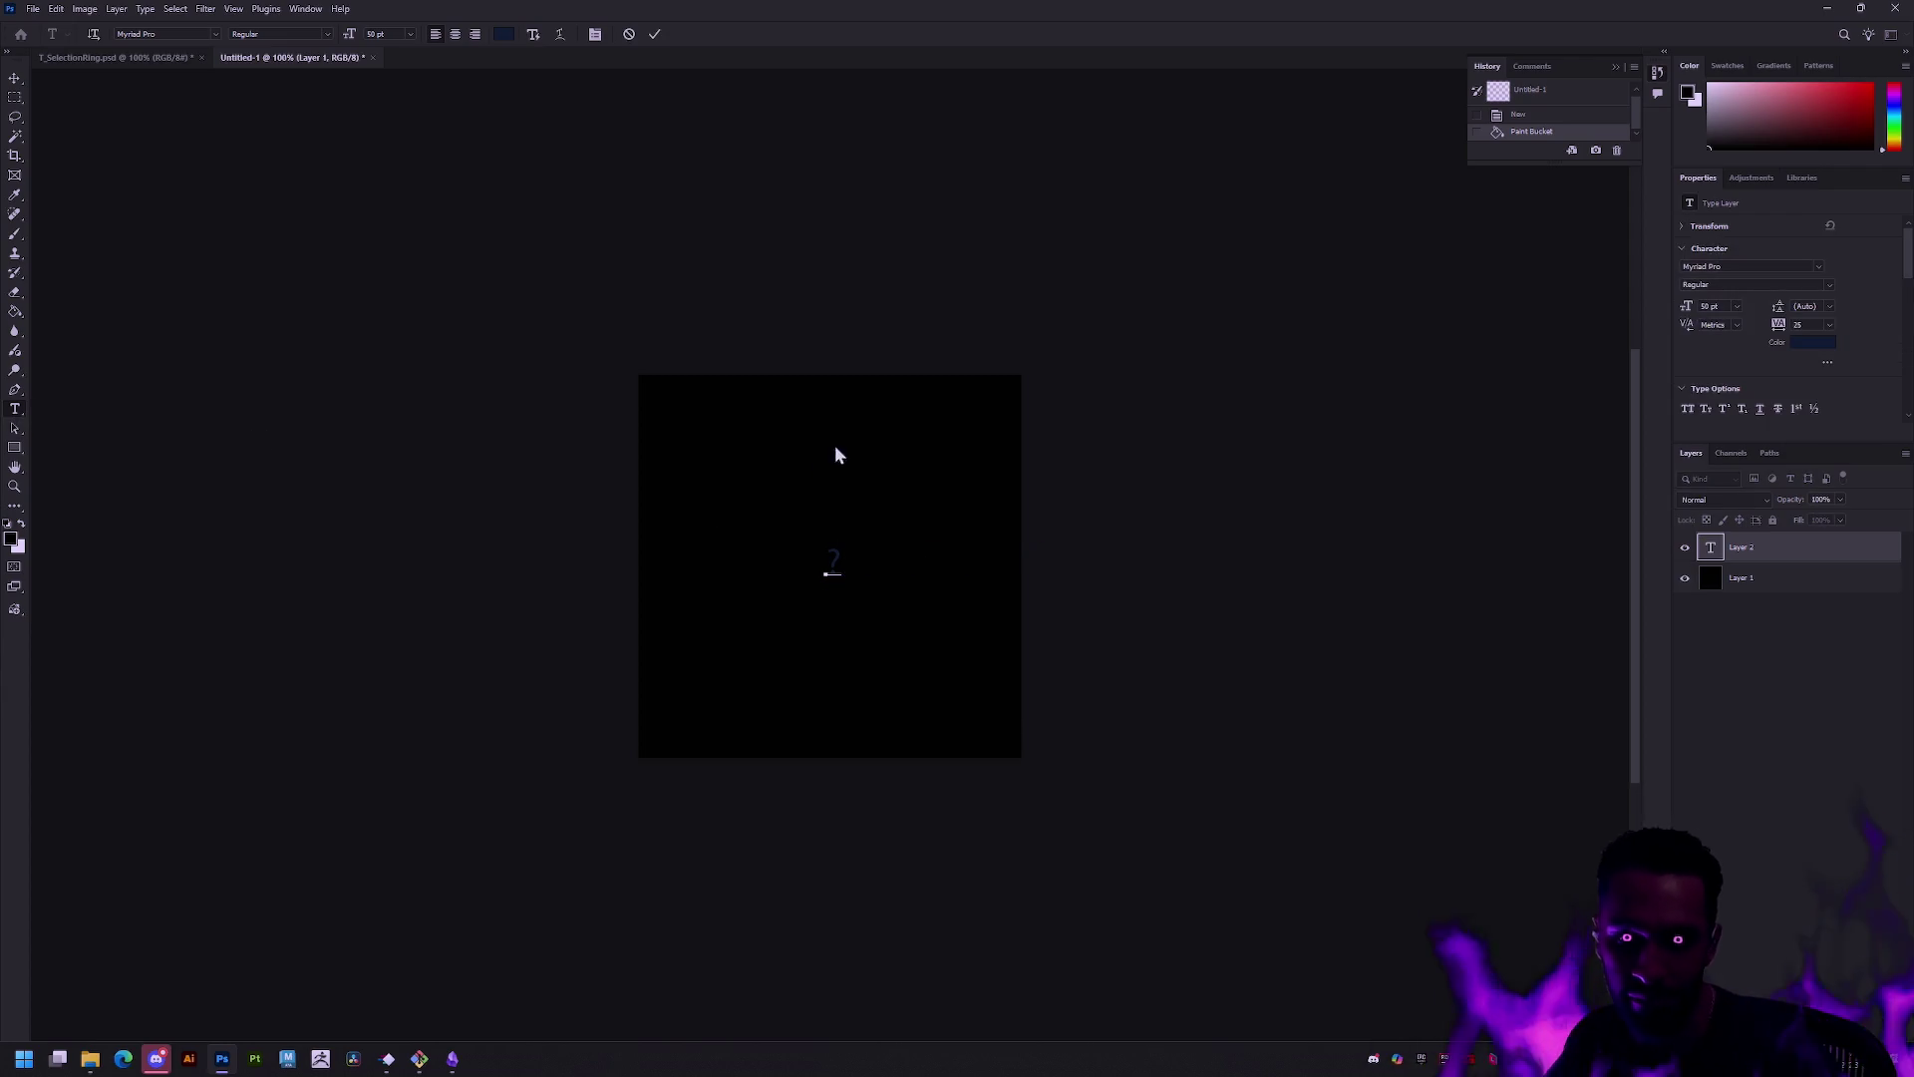
{"action": "key", "text": "ctrl+a"}
{"action": "left_click_drag", "start_coordinate": [352, 40], "coordinate": [648, 29]}
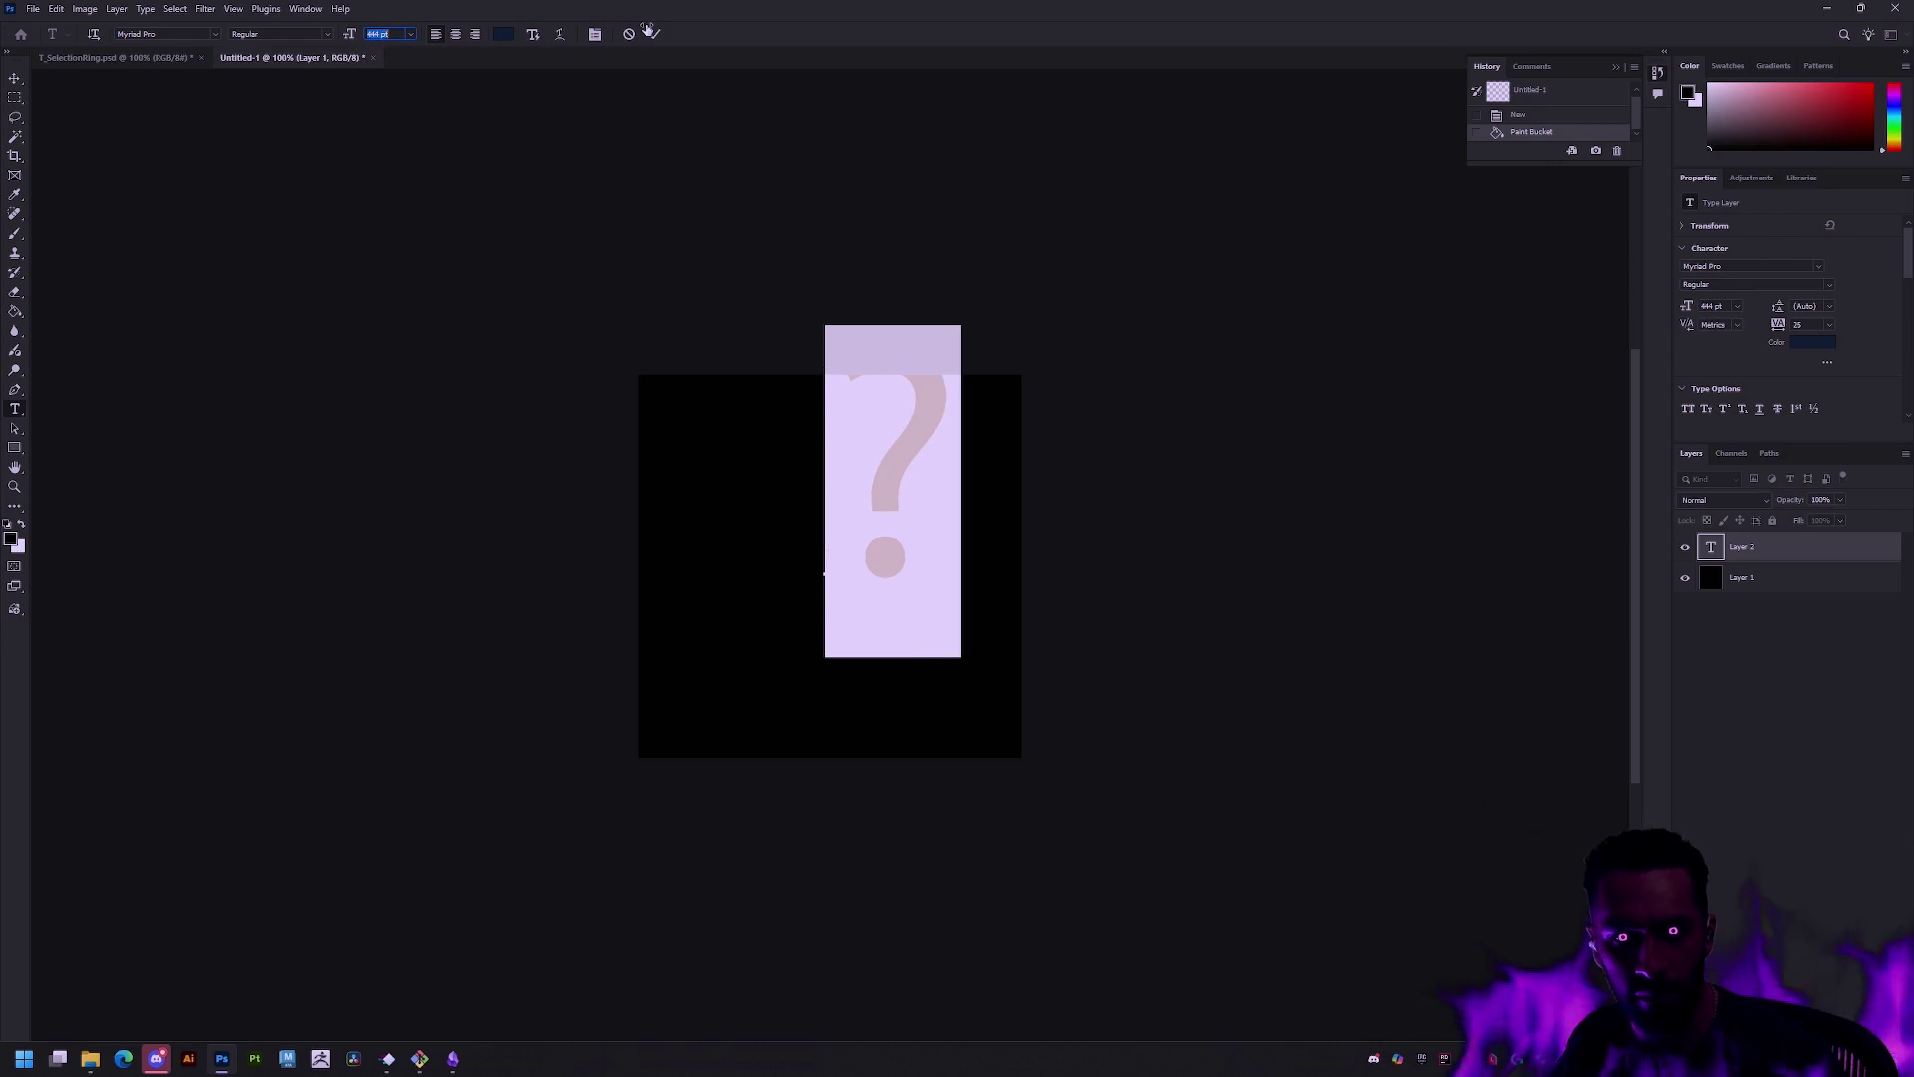
{"action": "left_click", "coordinate": [15, 78]}
{"action": "left_click_drag", "start_coordinate": [927, 528], "coordinate": [865, 631]}
Step: Colour the question mark text red
{"action": "double_click", "coordinate": [1721, 549]}
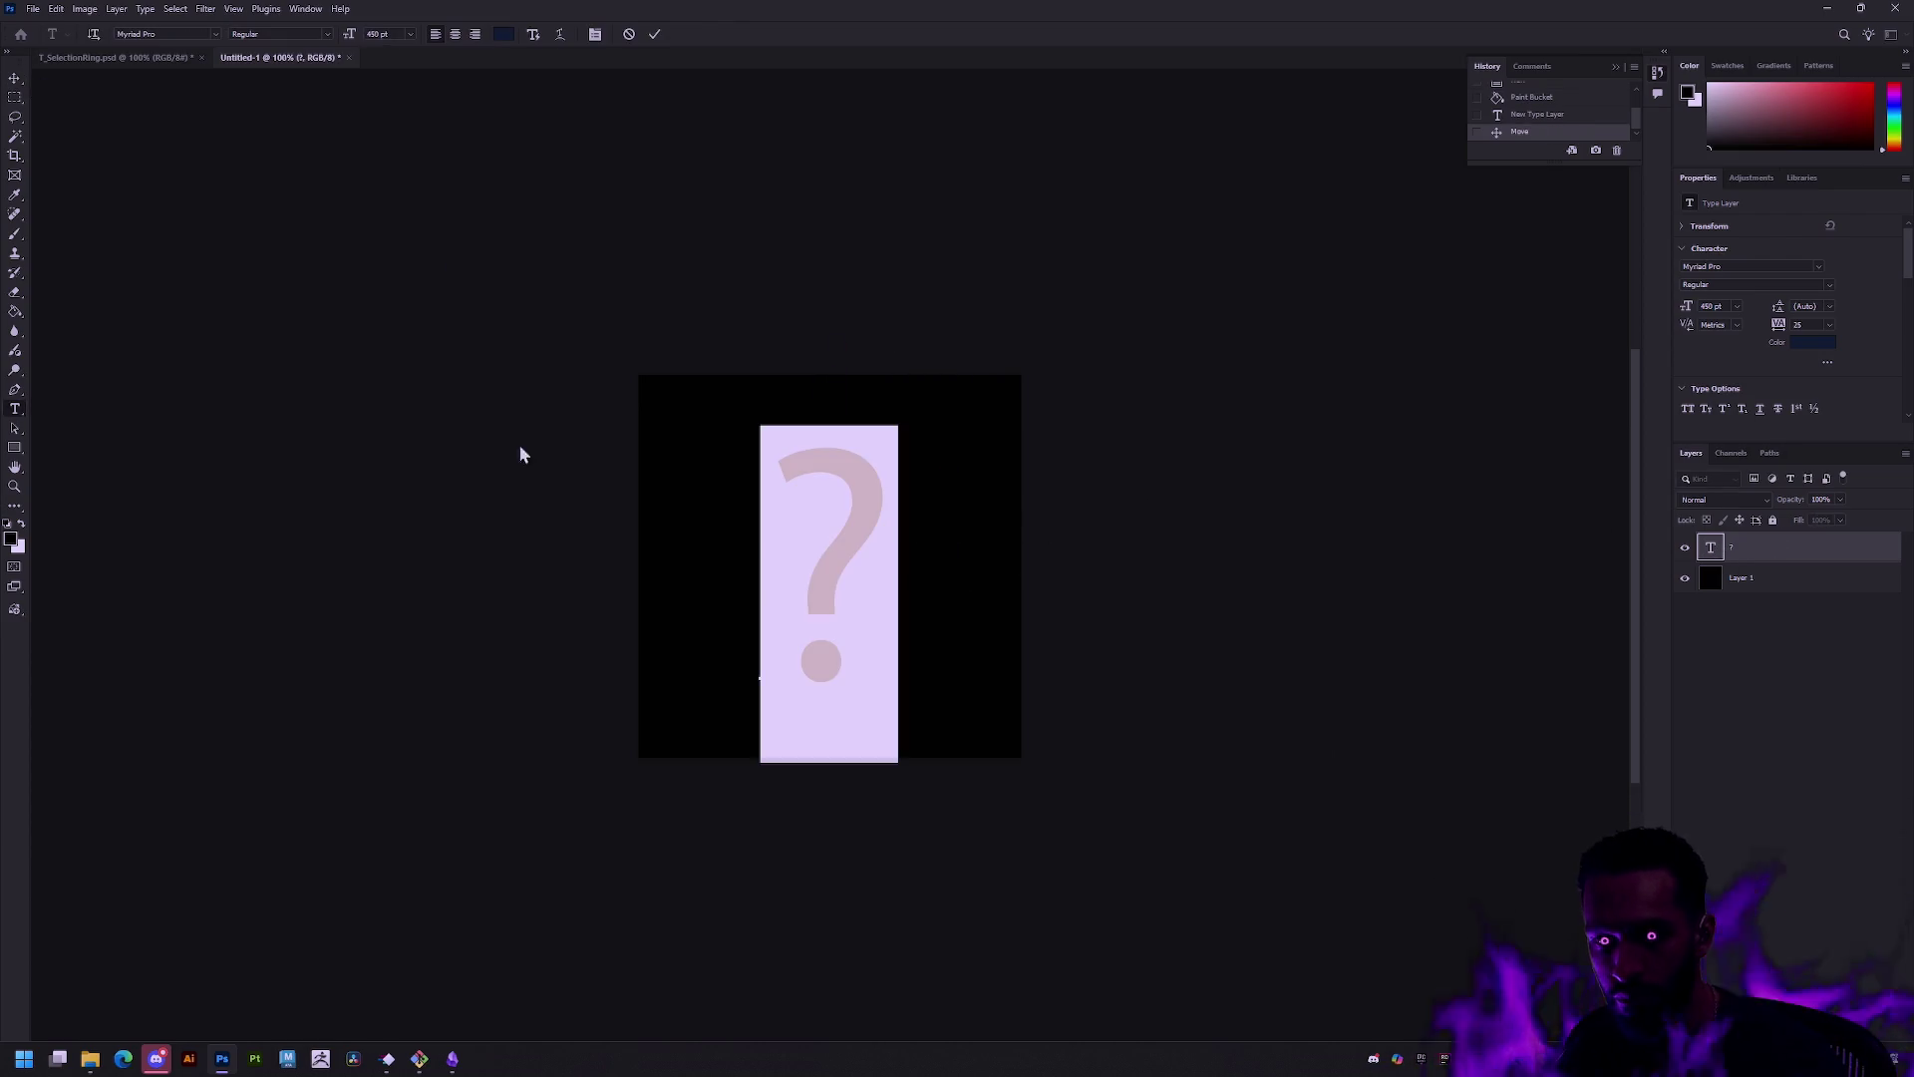
{"action": "left_click", "coordinate": [16, 530]}
{"action": "left_click_drag", "start_coordinate": [897, 319], "coordinate": [895, 263]}
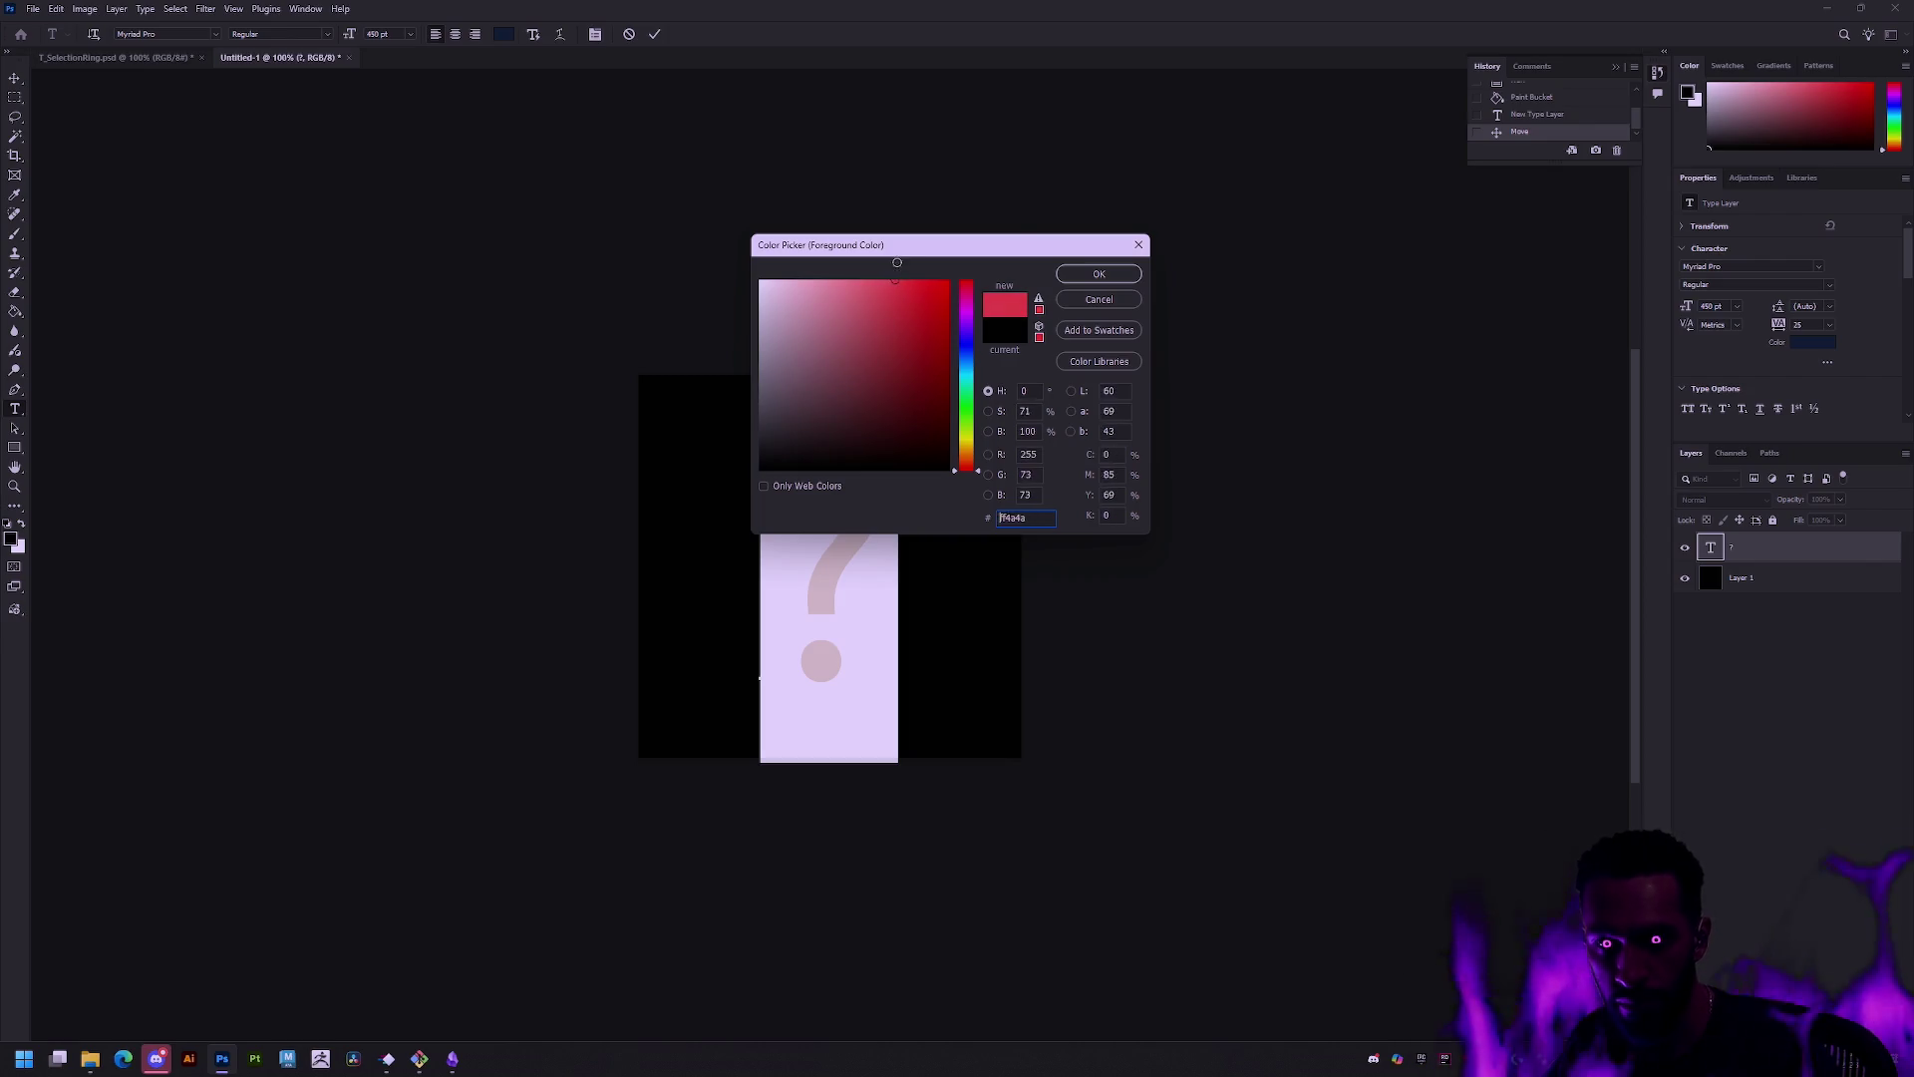
{"action": "left_click", "coordinate": [1098, 274]}
{"action": "left_click", "coordinate": [14, 100]}
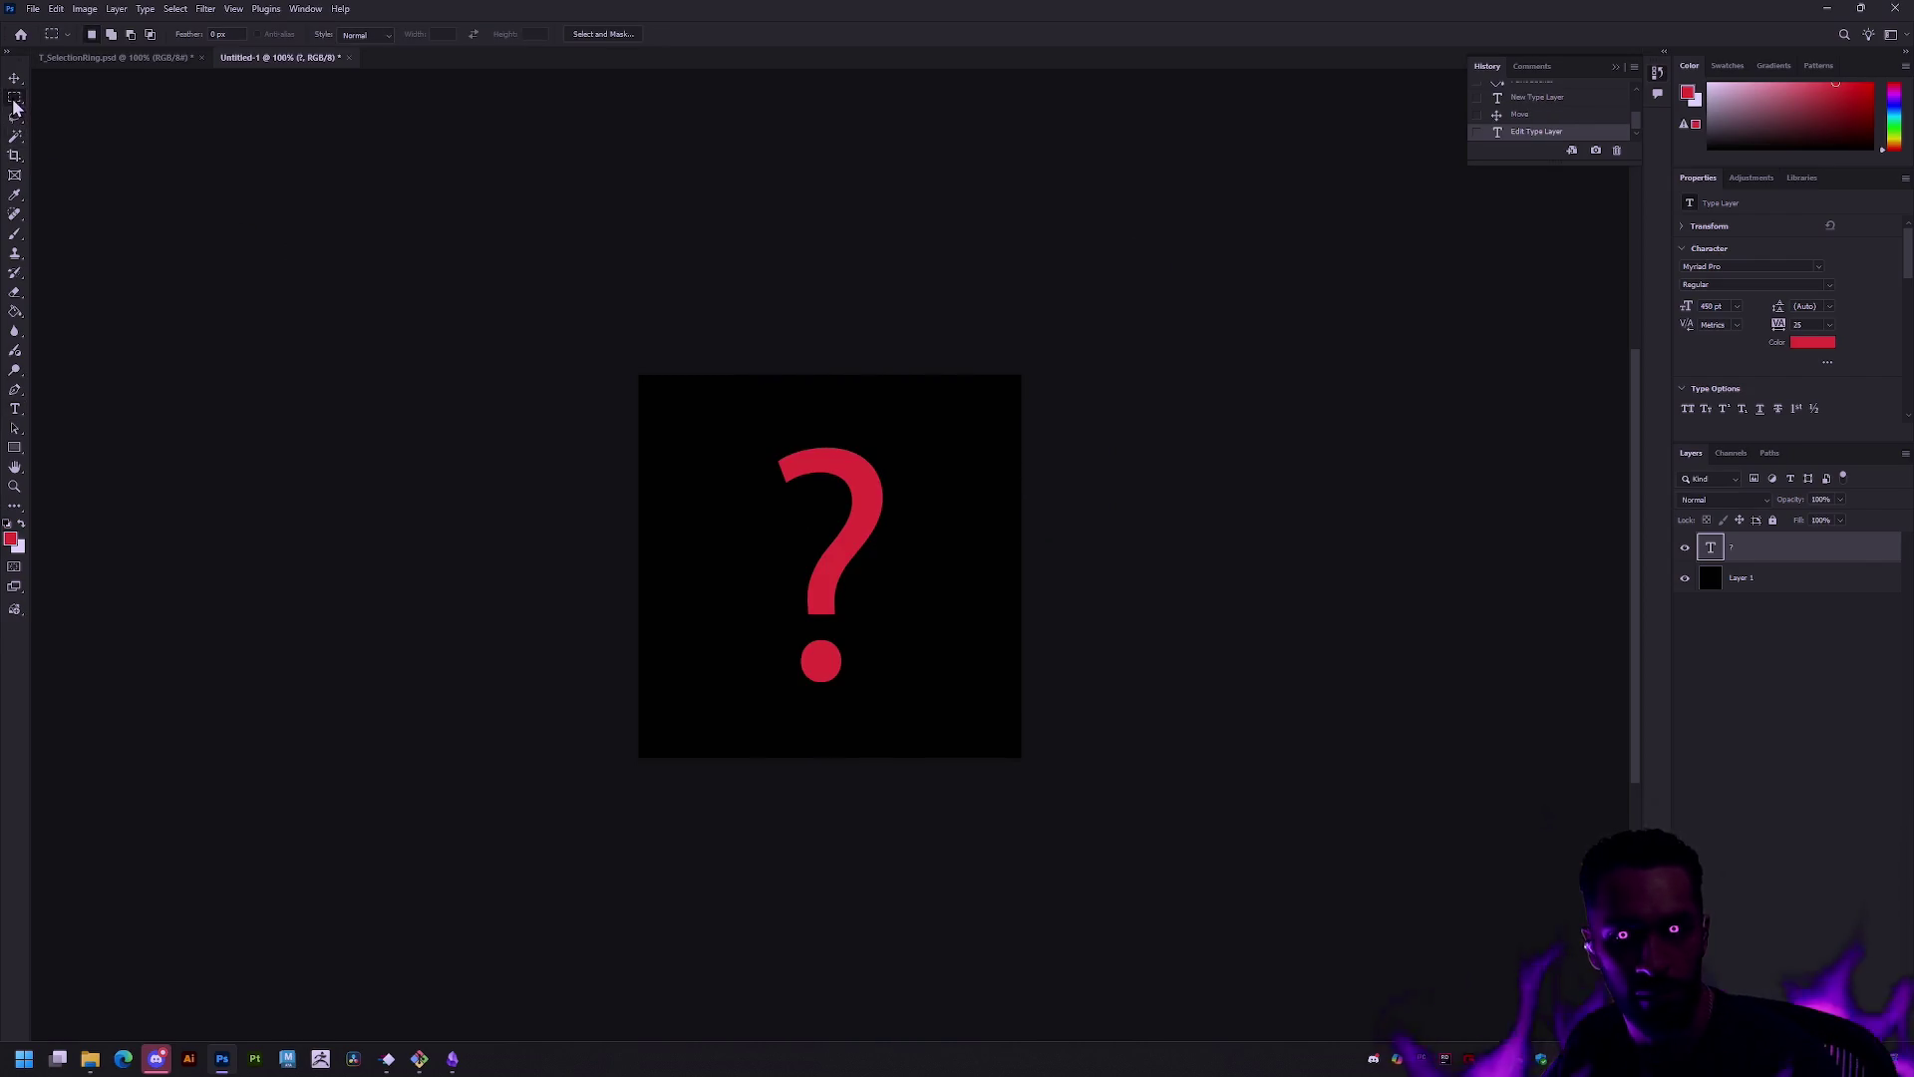
Step: Change the question mark's font to Hidayatullah DEMO
{"action": "left_click", "coordinate": [15, 412]}
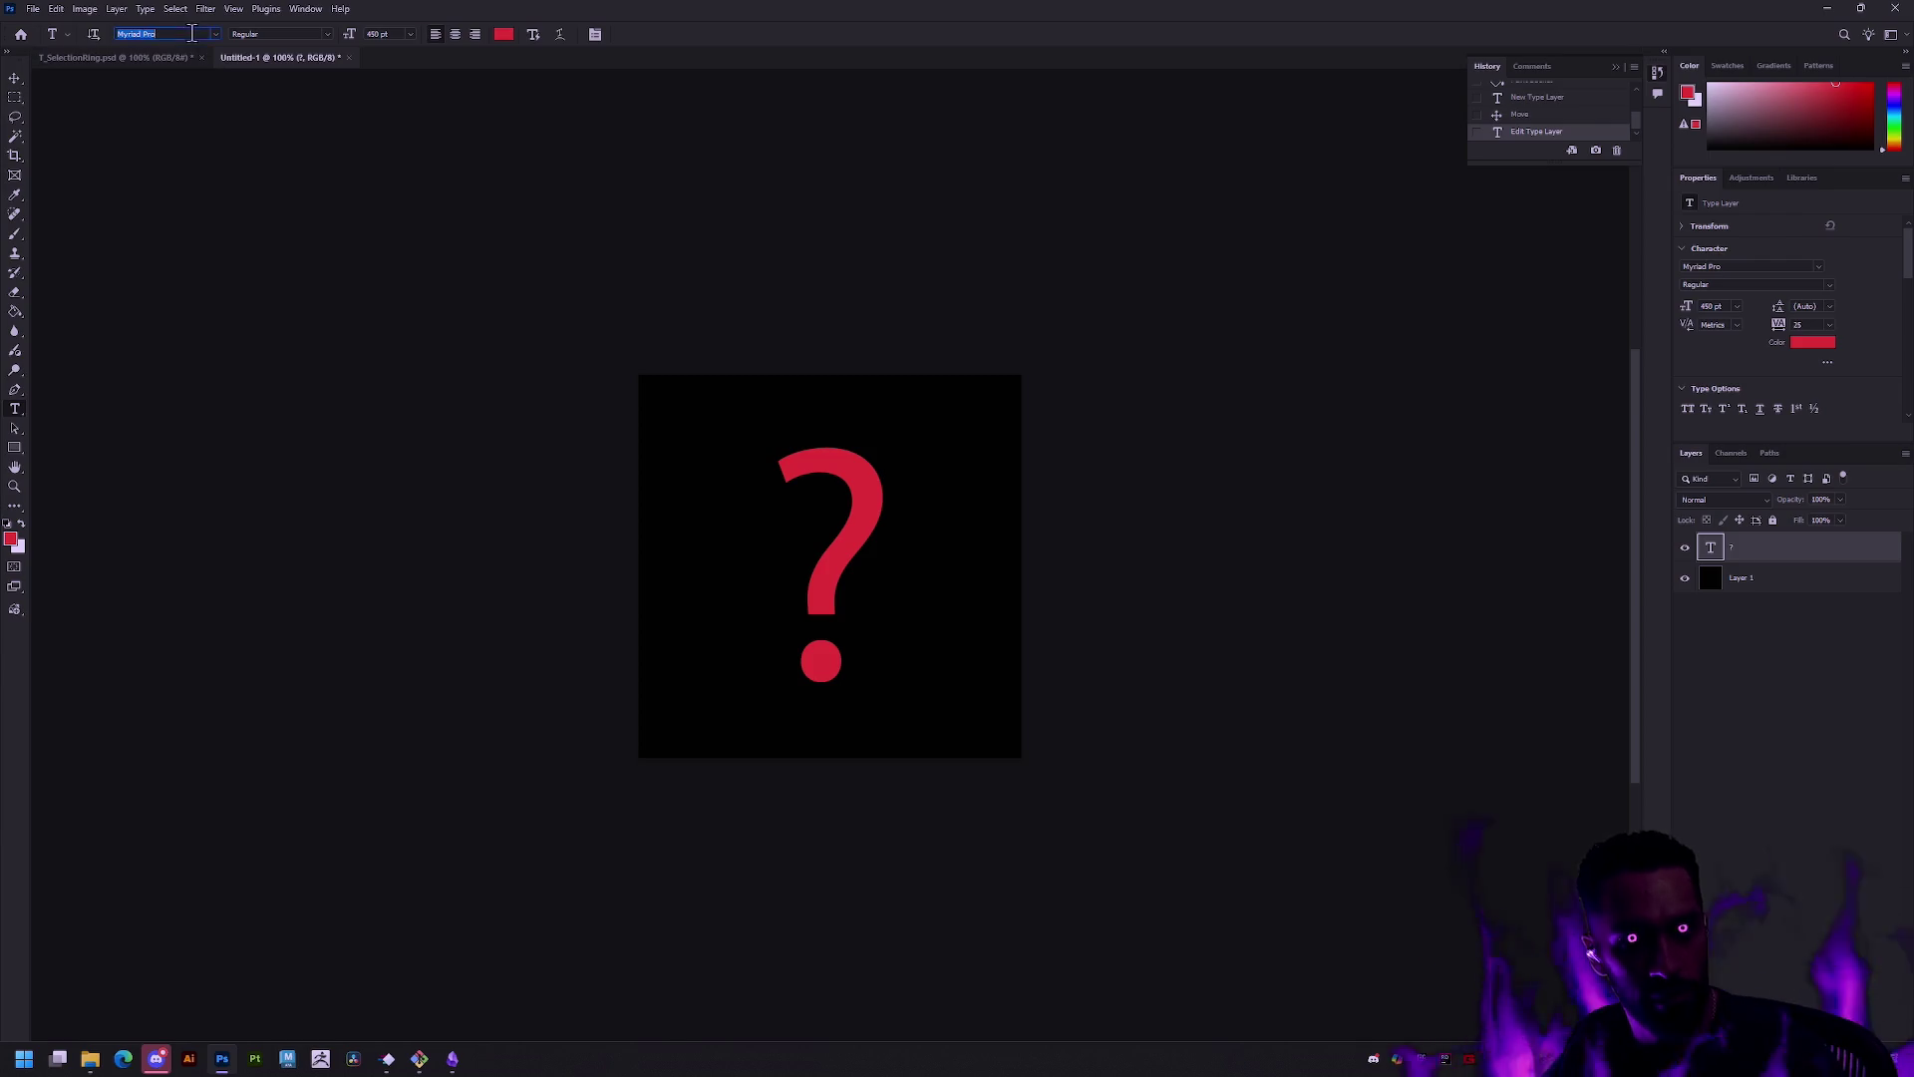
{"action": "left_click", "coordinate": [215, 37]}
{"action": "left_click", "coordinate": [262, 130]}
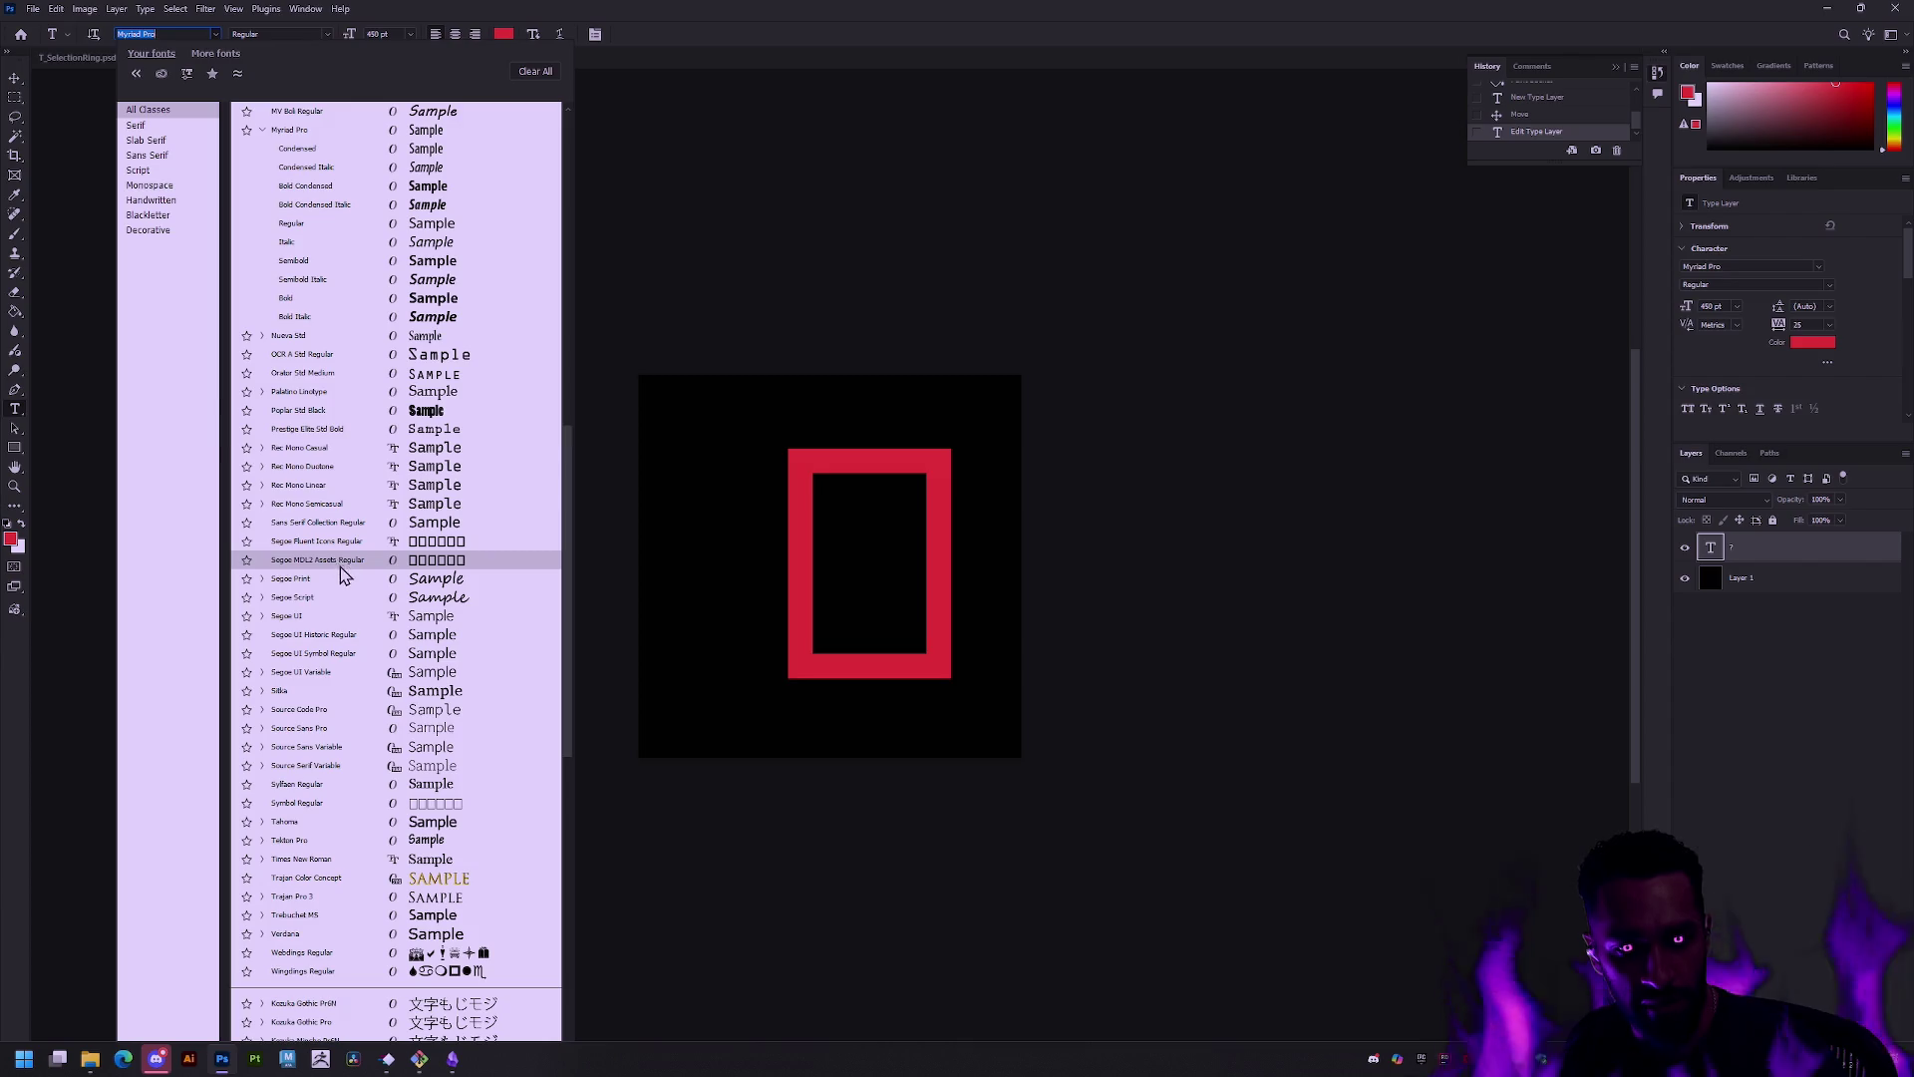
{"action": "scroll", "coordinate": [340, 572], "scroll_direction": "up", "scroll_amount": 3}
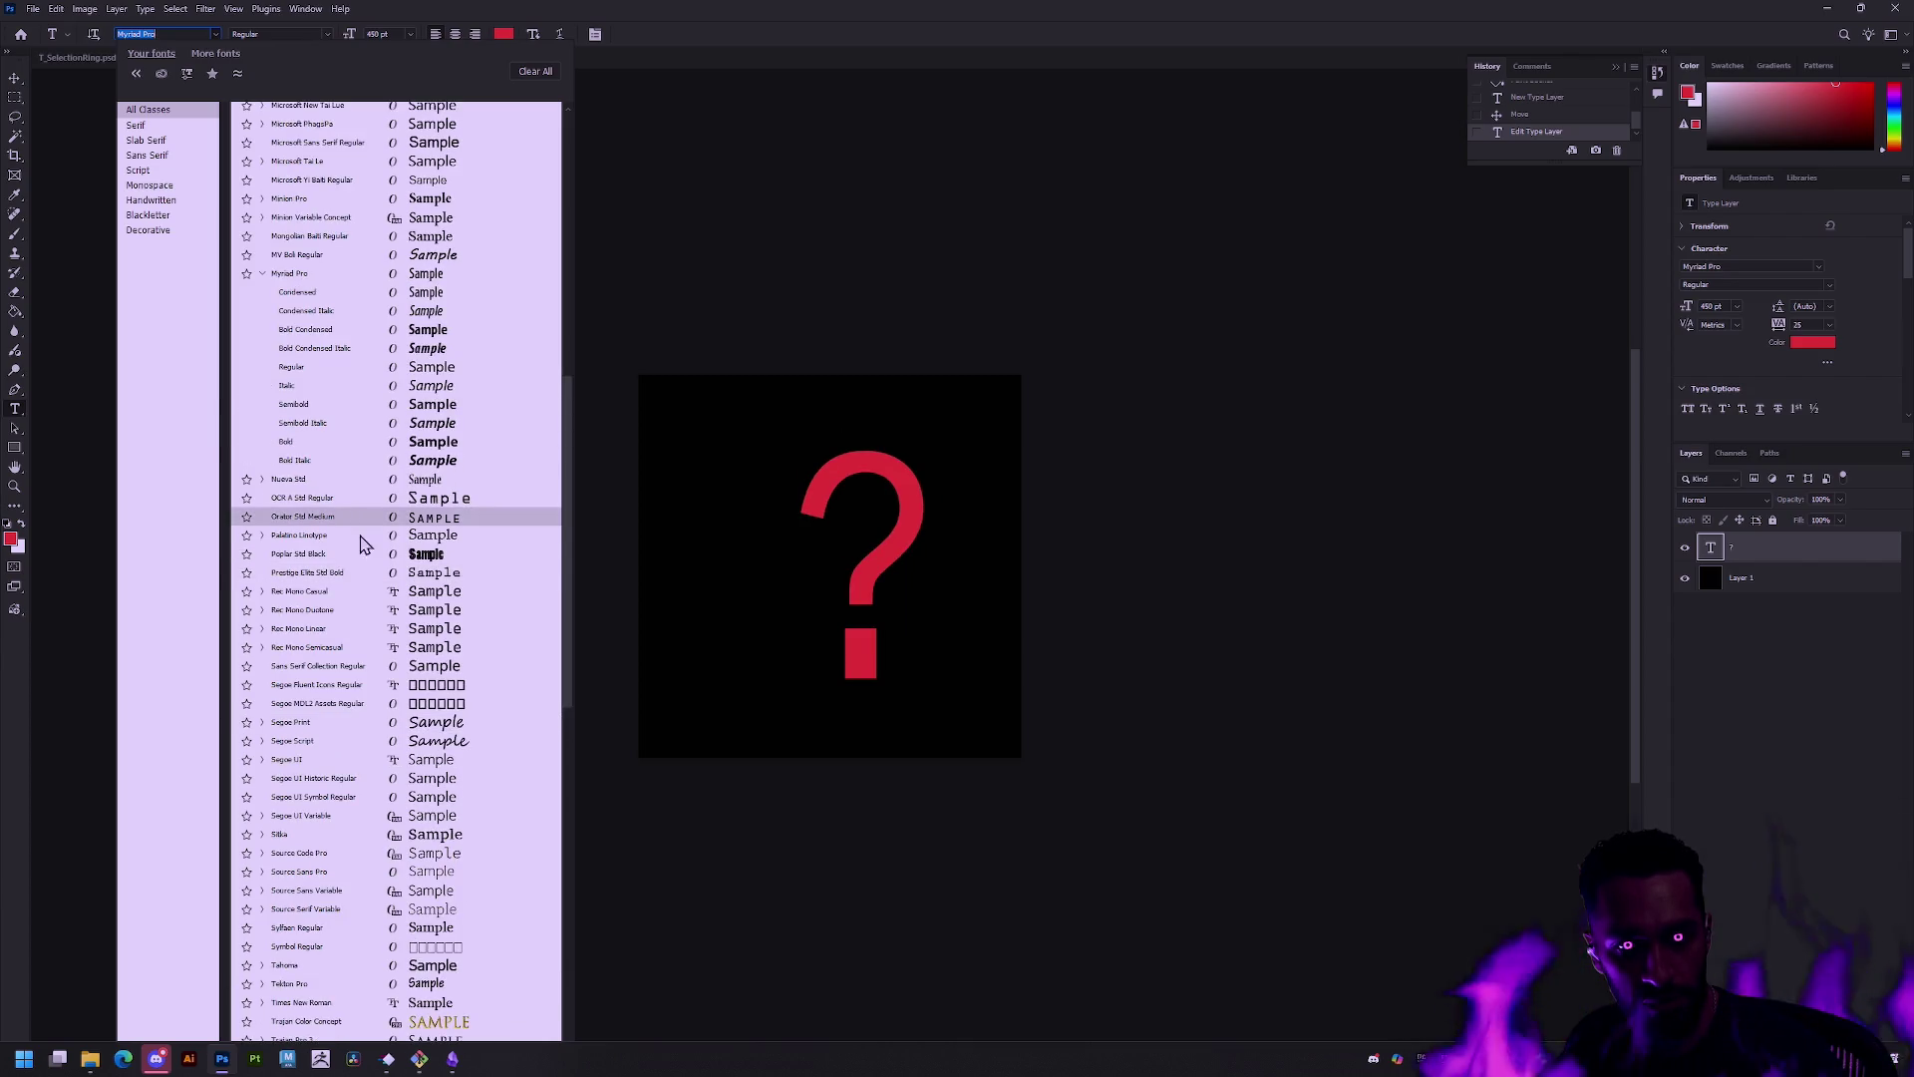
{"action": "scroll", "coordinate": [361, 569], "scroll_direction": "up", "scroll_amount": 6}
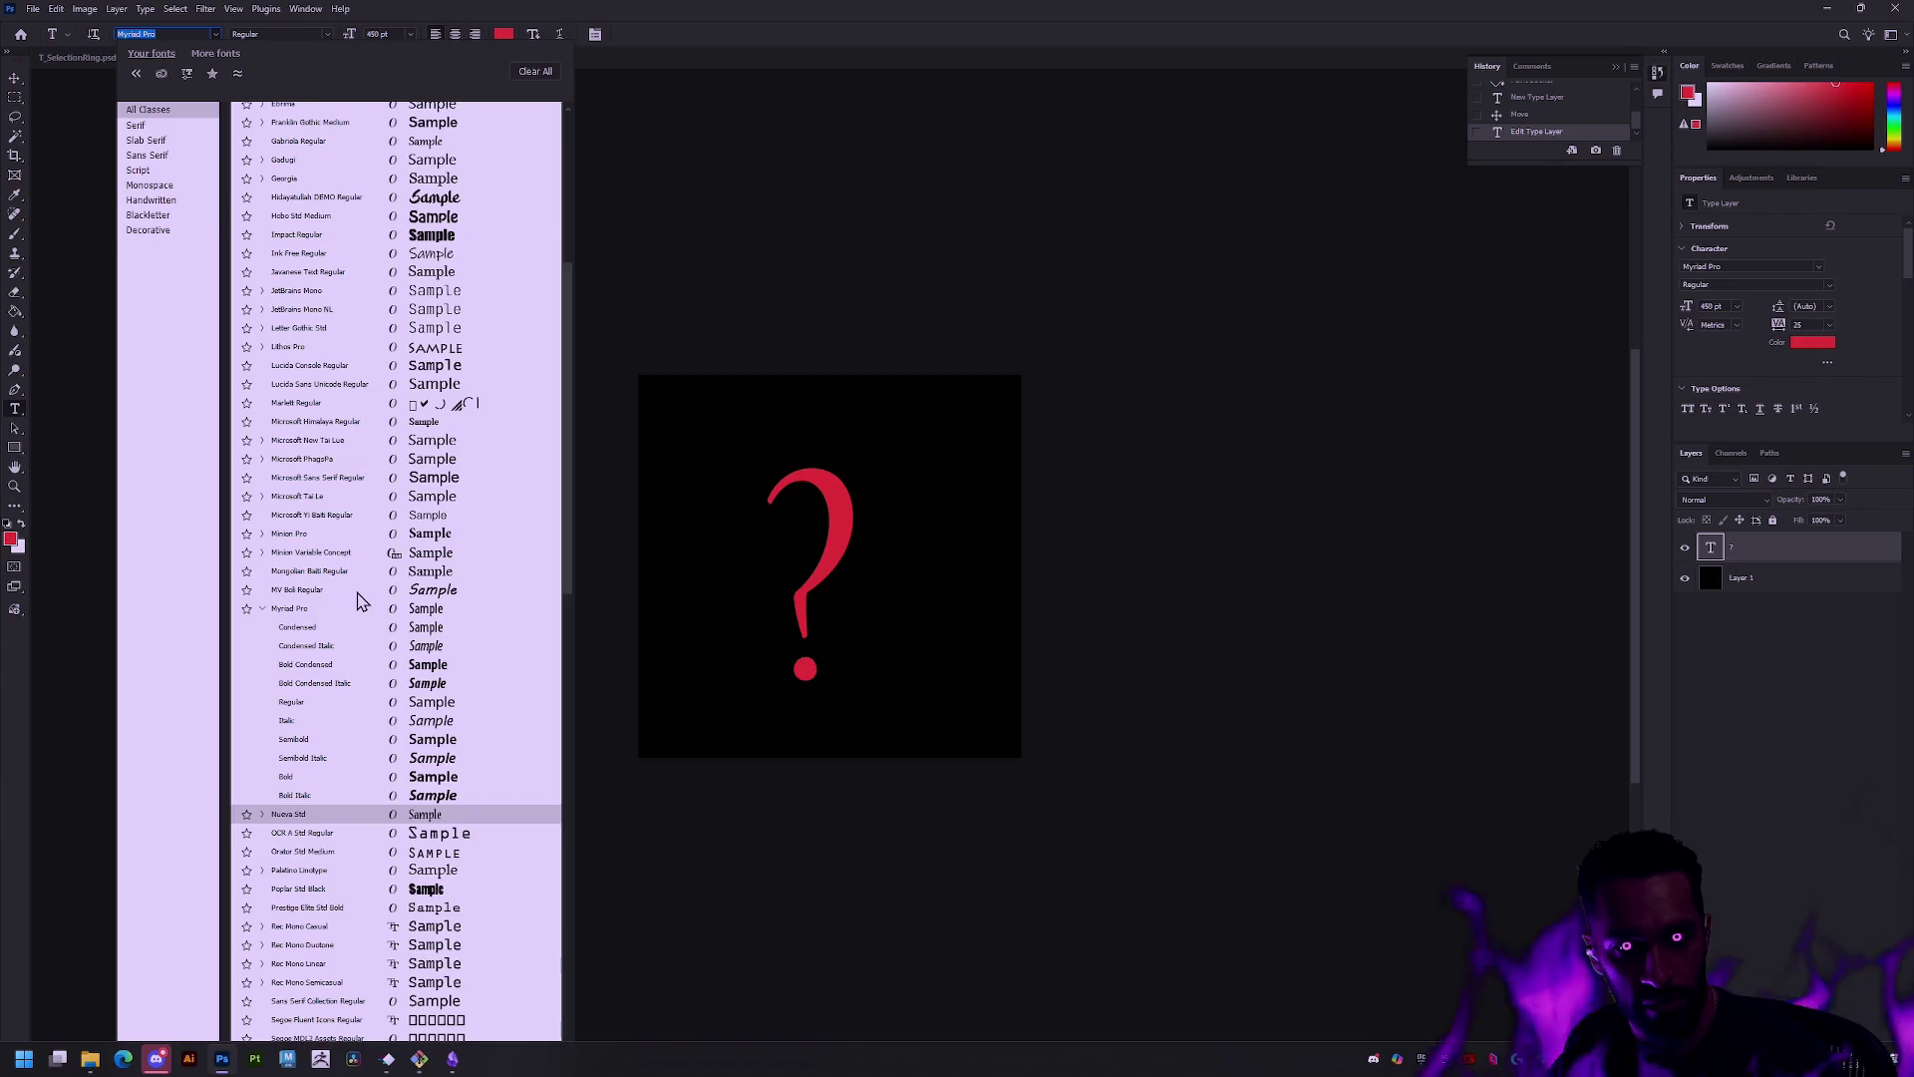
{"action": "scroll", "coordinate": [361, 601], "scroll_direction": "up", "scroll_amount": 2}
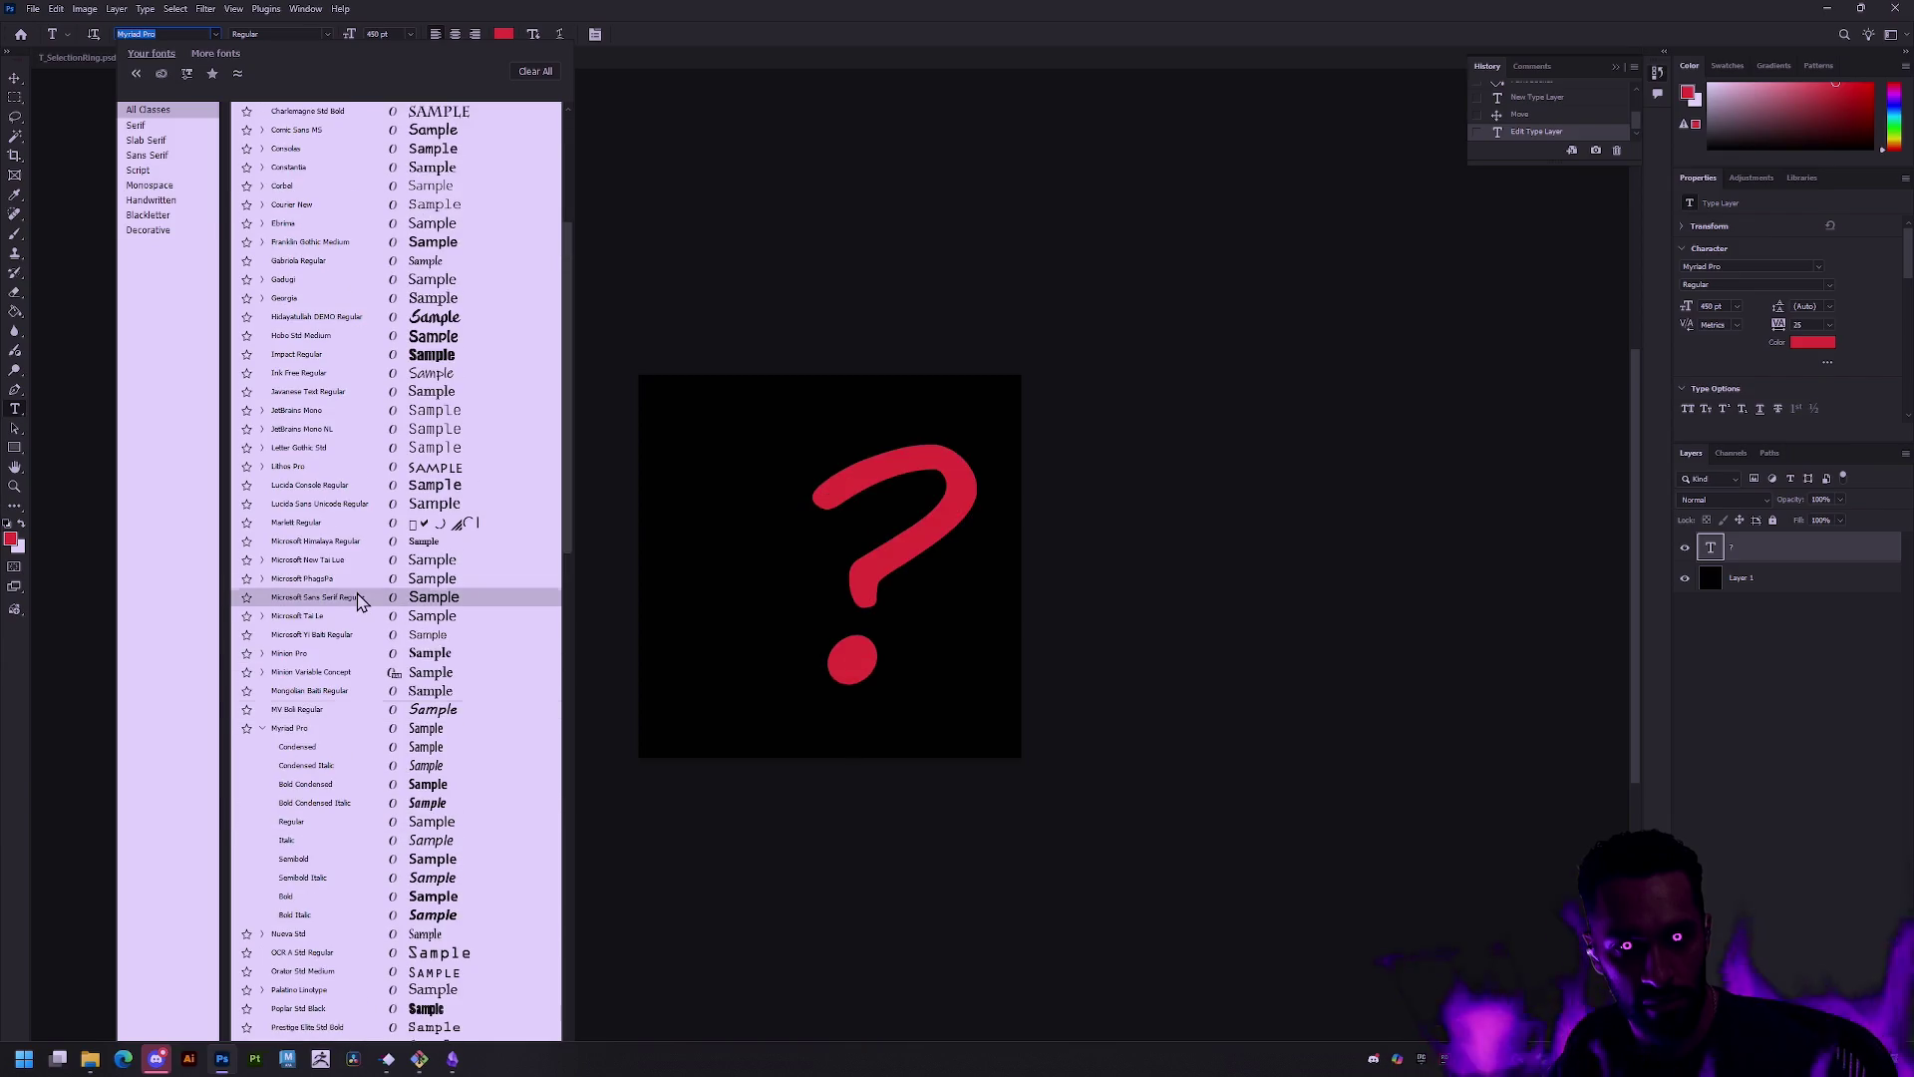
{"action": "left_click", "coordinate": [304, 317]}
{"action": "left_click", "coordinate": [15, 82]}
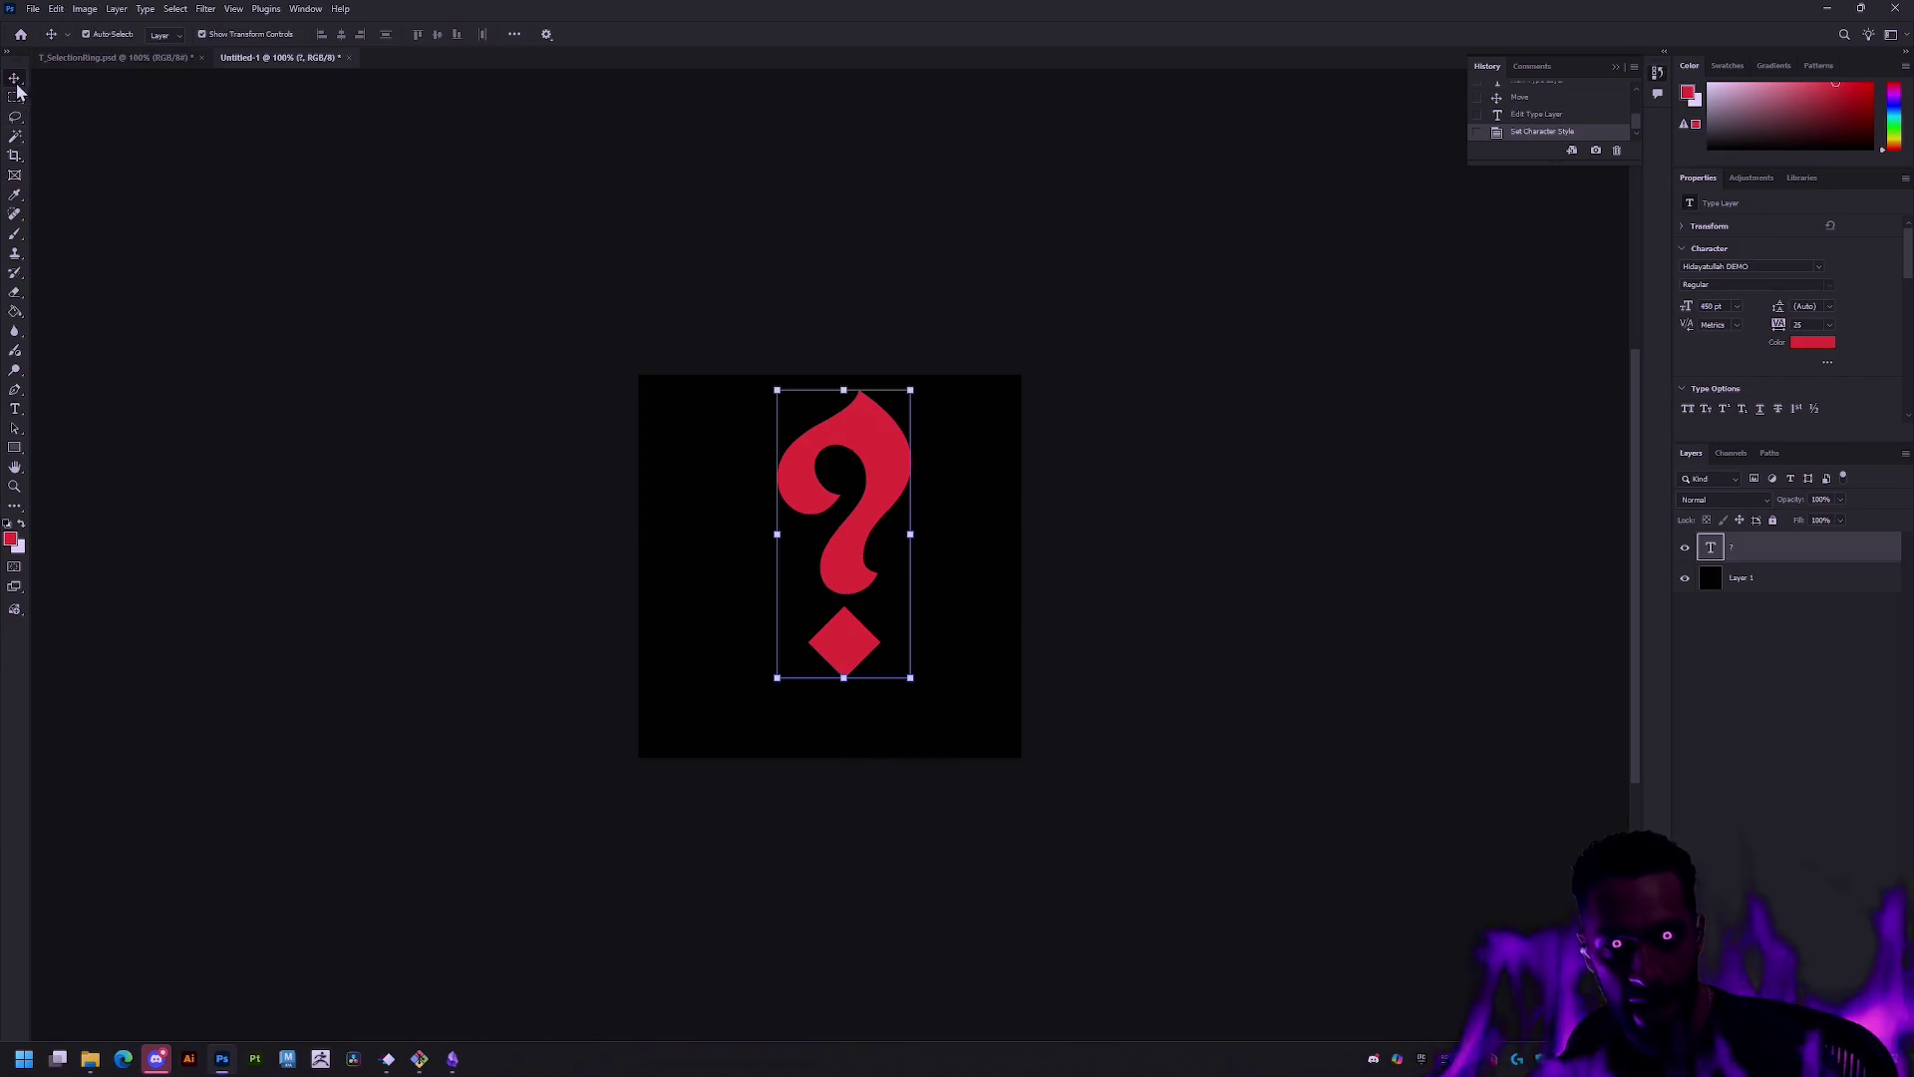
Step: Delete the accidental duplicate question mark and move the original lower toward the centre
{"action": "left_click_drag", "start_coordinate": [857, 547], "coordinate": [844, 578]}
{"action": "left_click", "coordinate": [1783, 578]}
{"action": "left_click", "coordinate": [1782, 551]}
{"action": "key", "text": "Delete"}
{"action": "left_click_drag", "start_coordinate": [903, 461], "coordinate": [889, 494]}
{"action": "left_click", "coordinate": [1143, 539]}
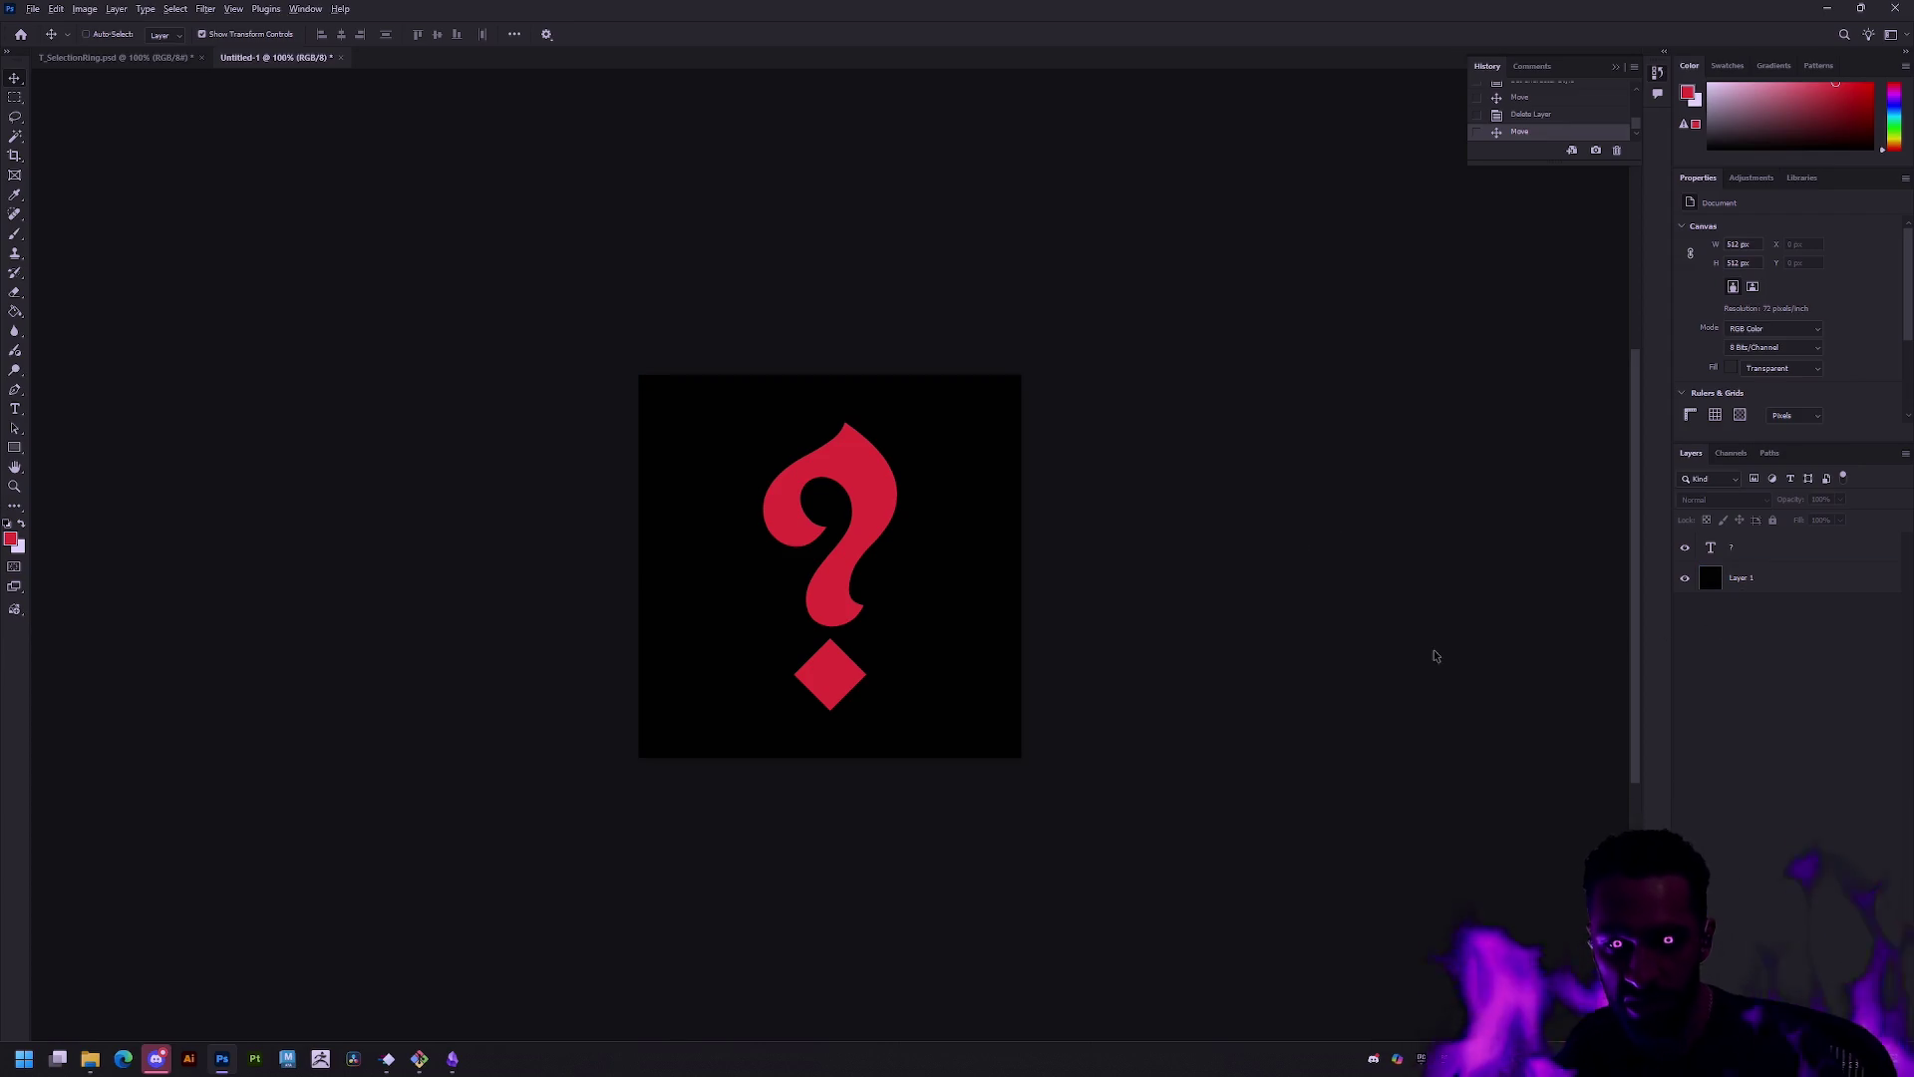
Step: Save for Web as T_Missing.png into the Workspace Textures\Gameplay folder
{"action": "key", "text": "ctrl+alt+shift+s"}
{"action": "key", "text": "Return"}
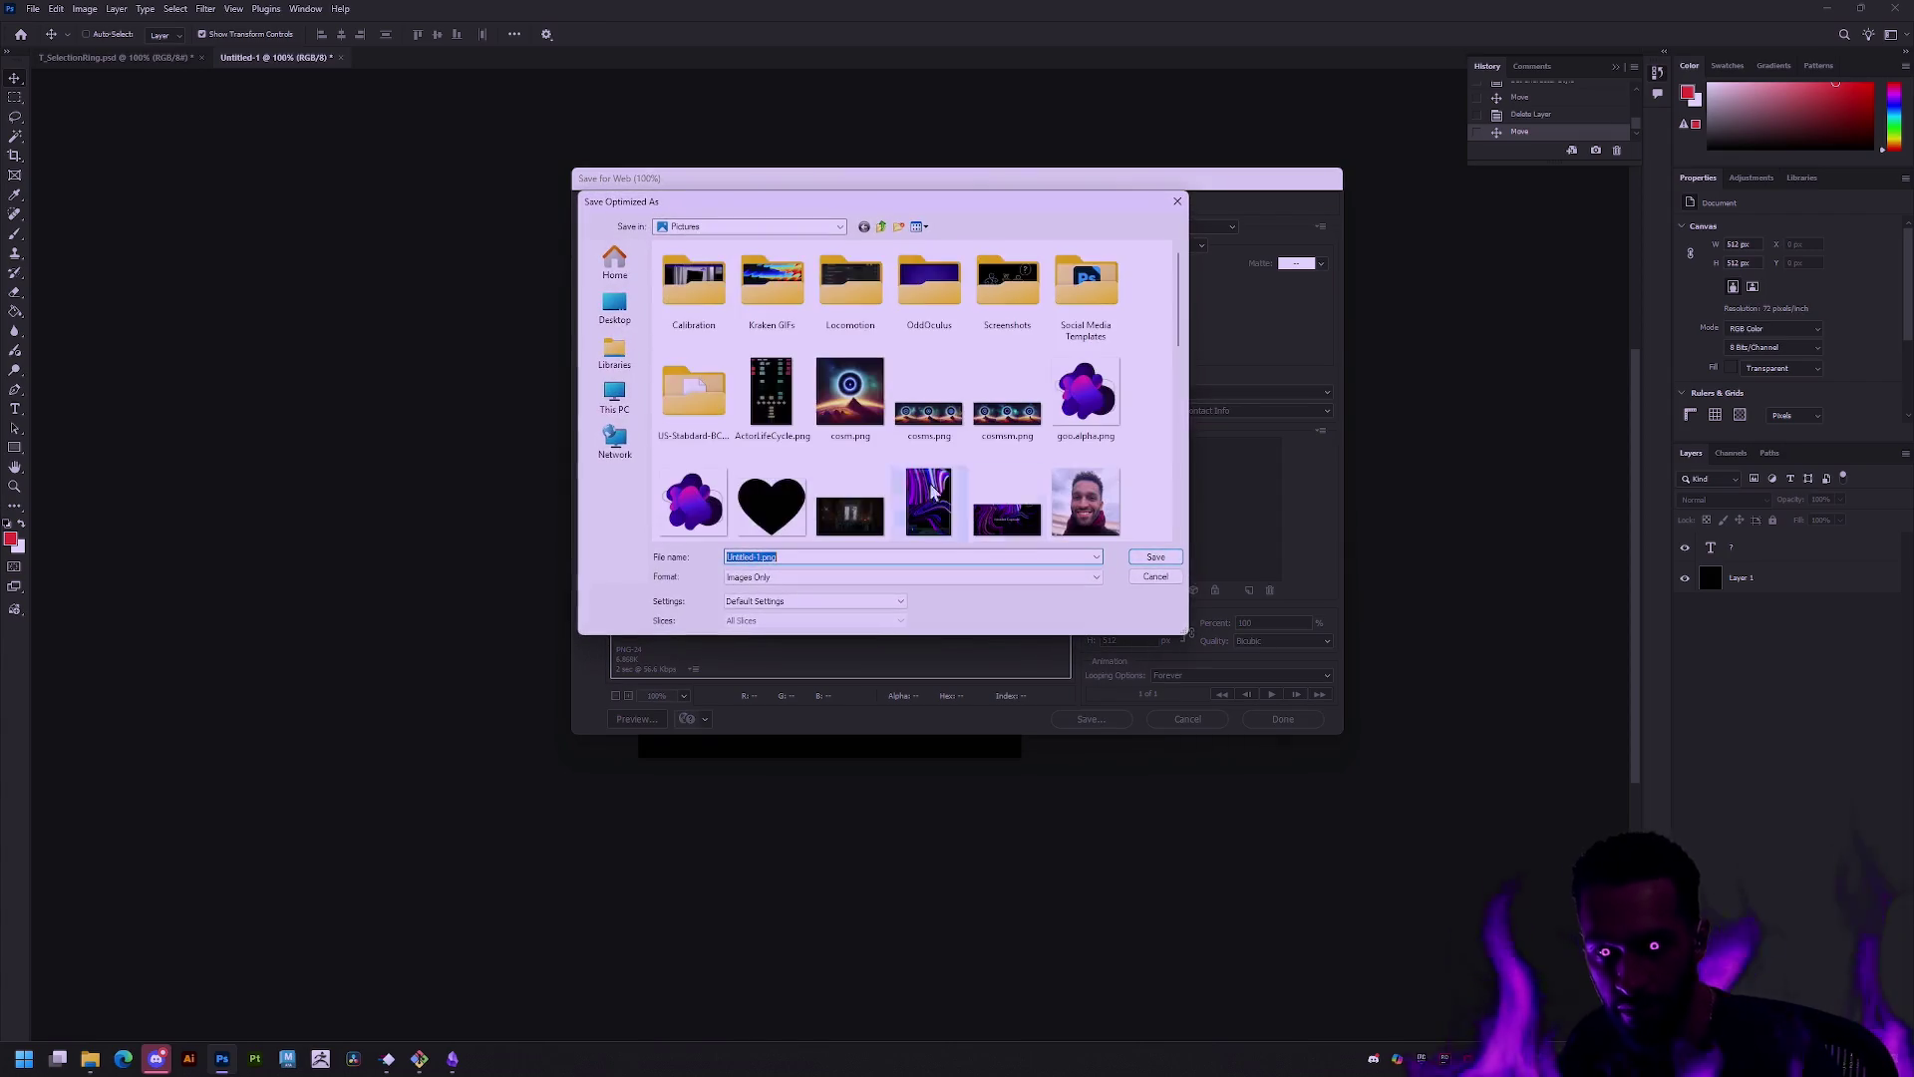
{"action": "left_click", "coordinate": [615, 349]}
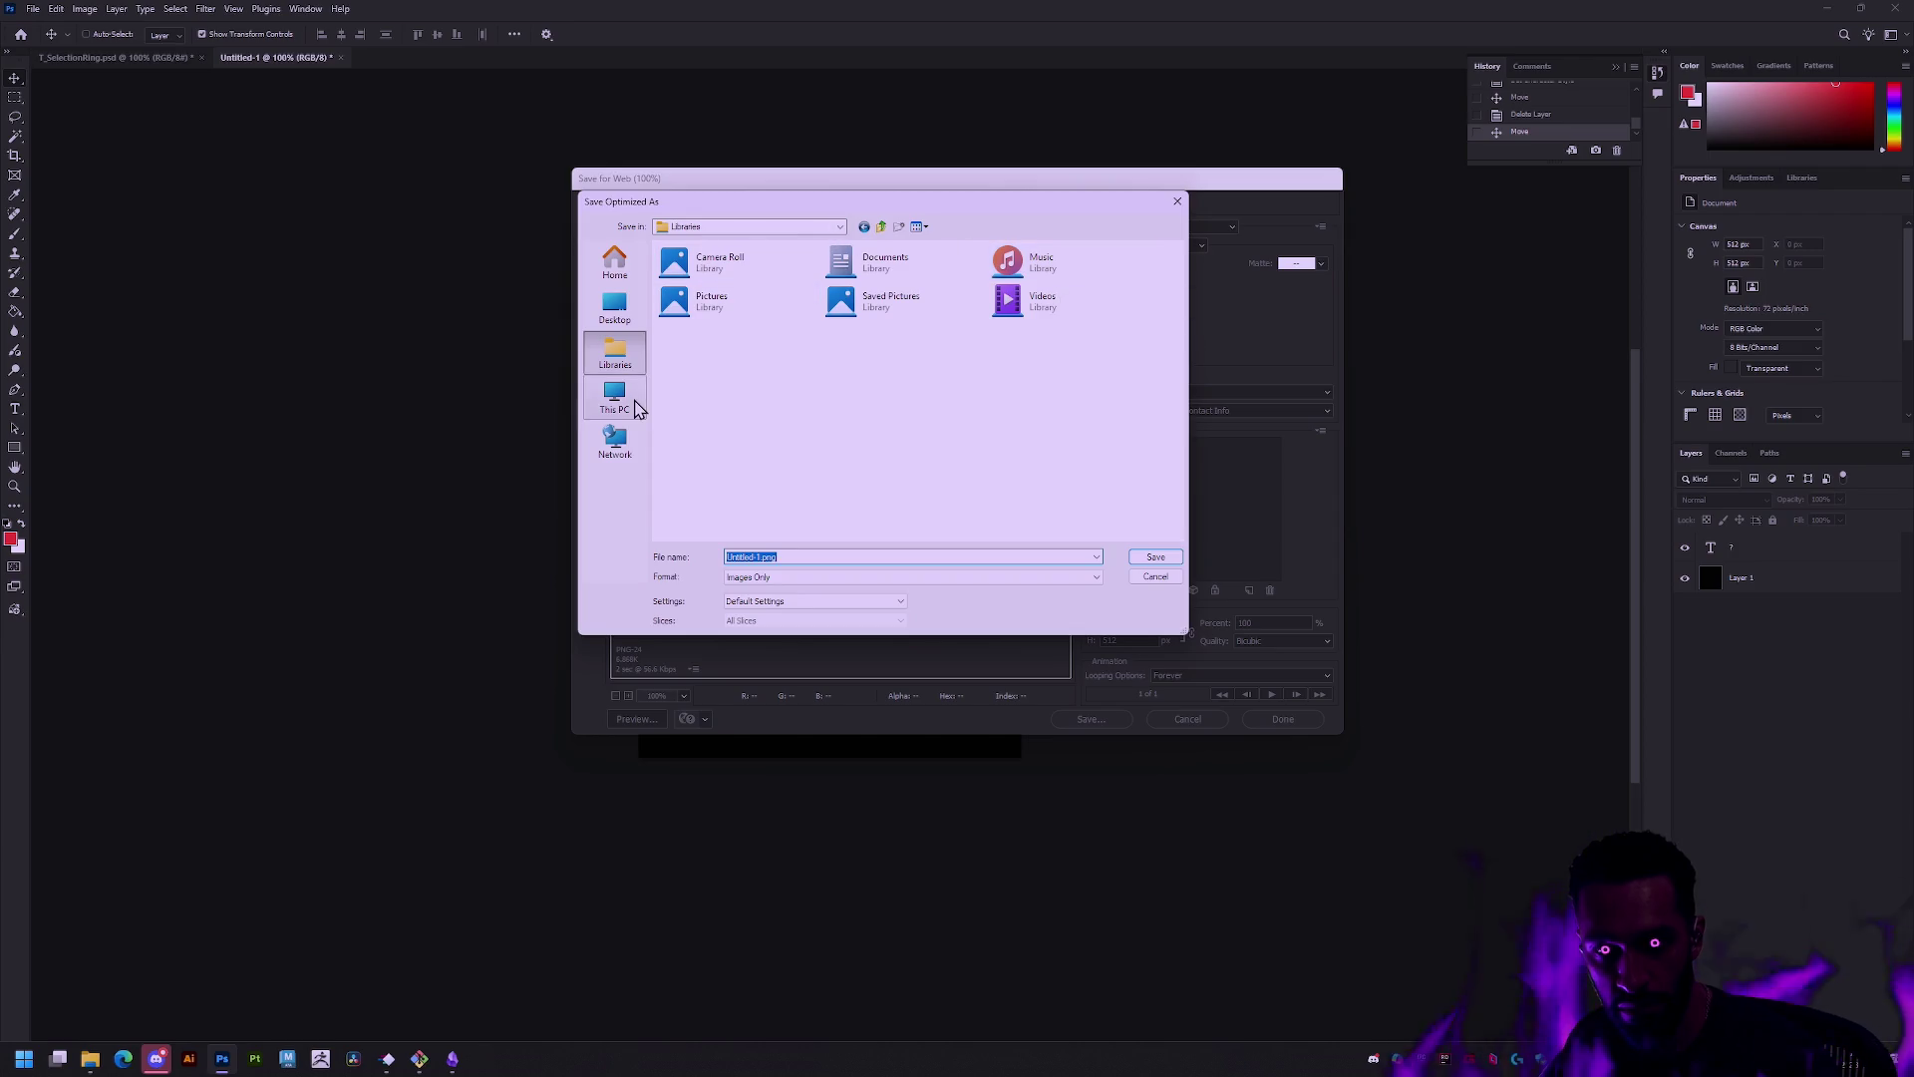
{"action": "left_click", "coordinate": [636, 332]}
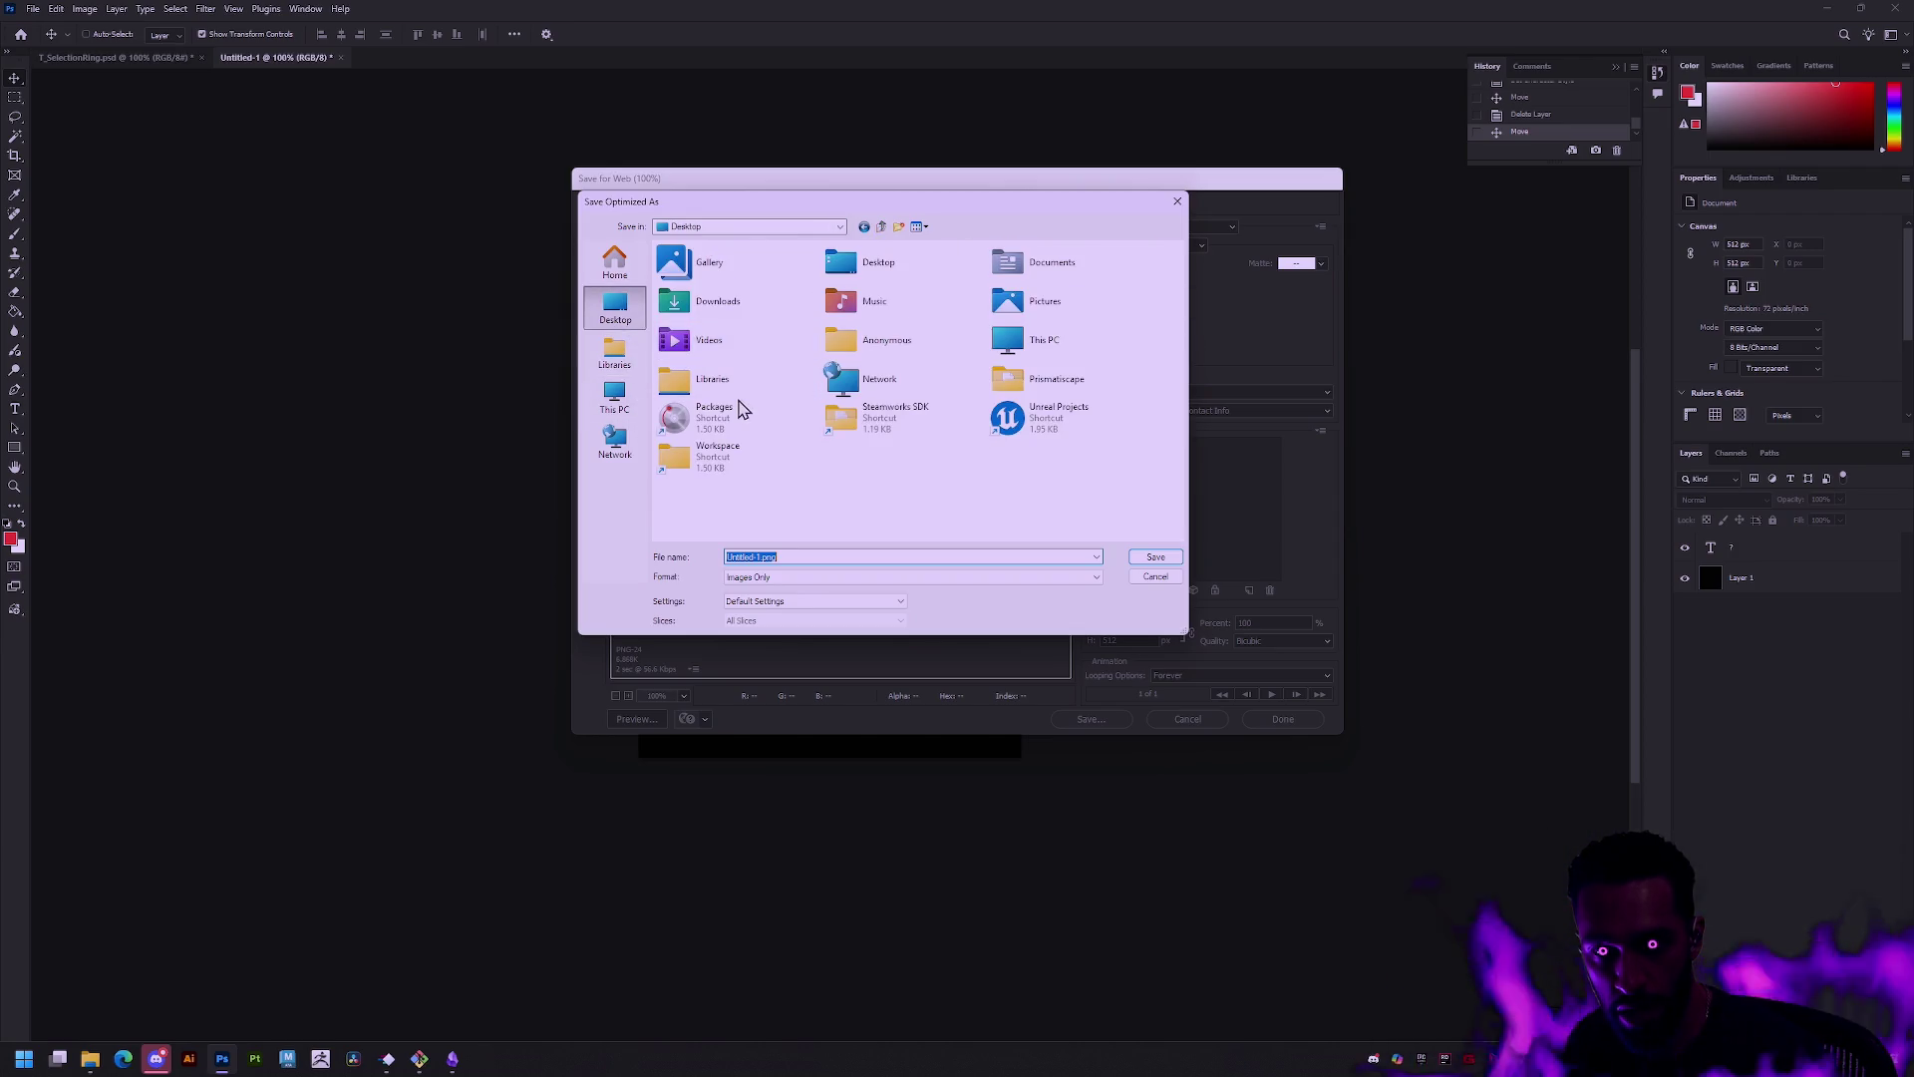
{"action": "left_click", "coordinate": [1009, 394]}
{"action": "double_click", "coordinate": [726, 451]}
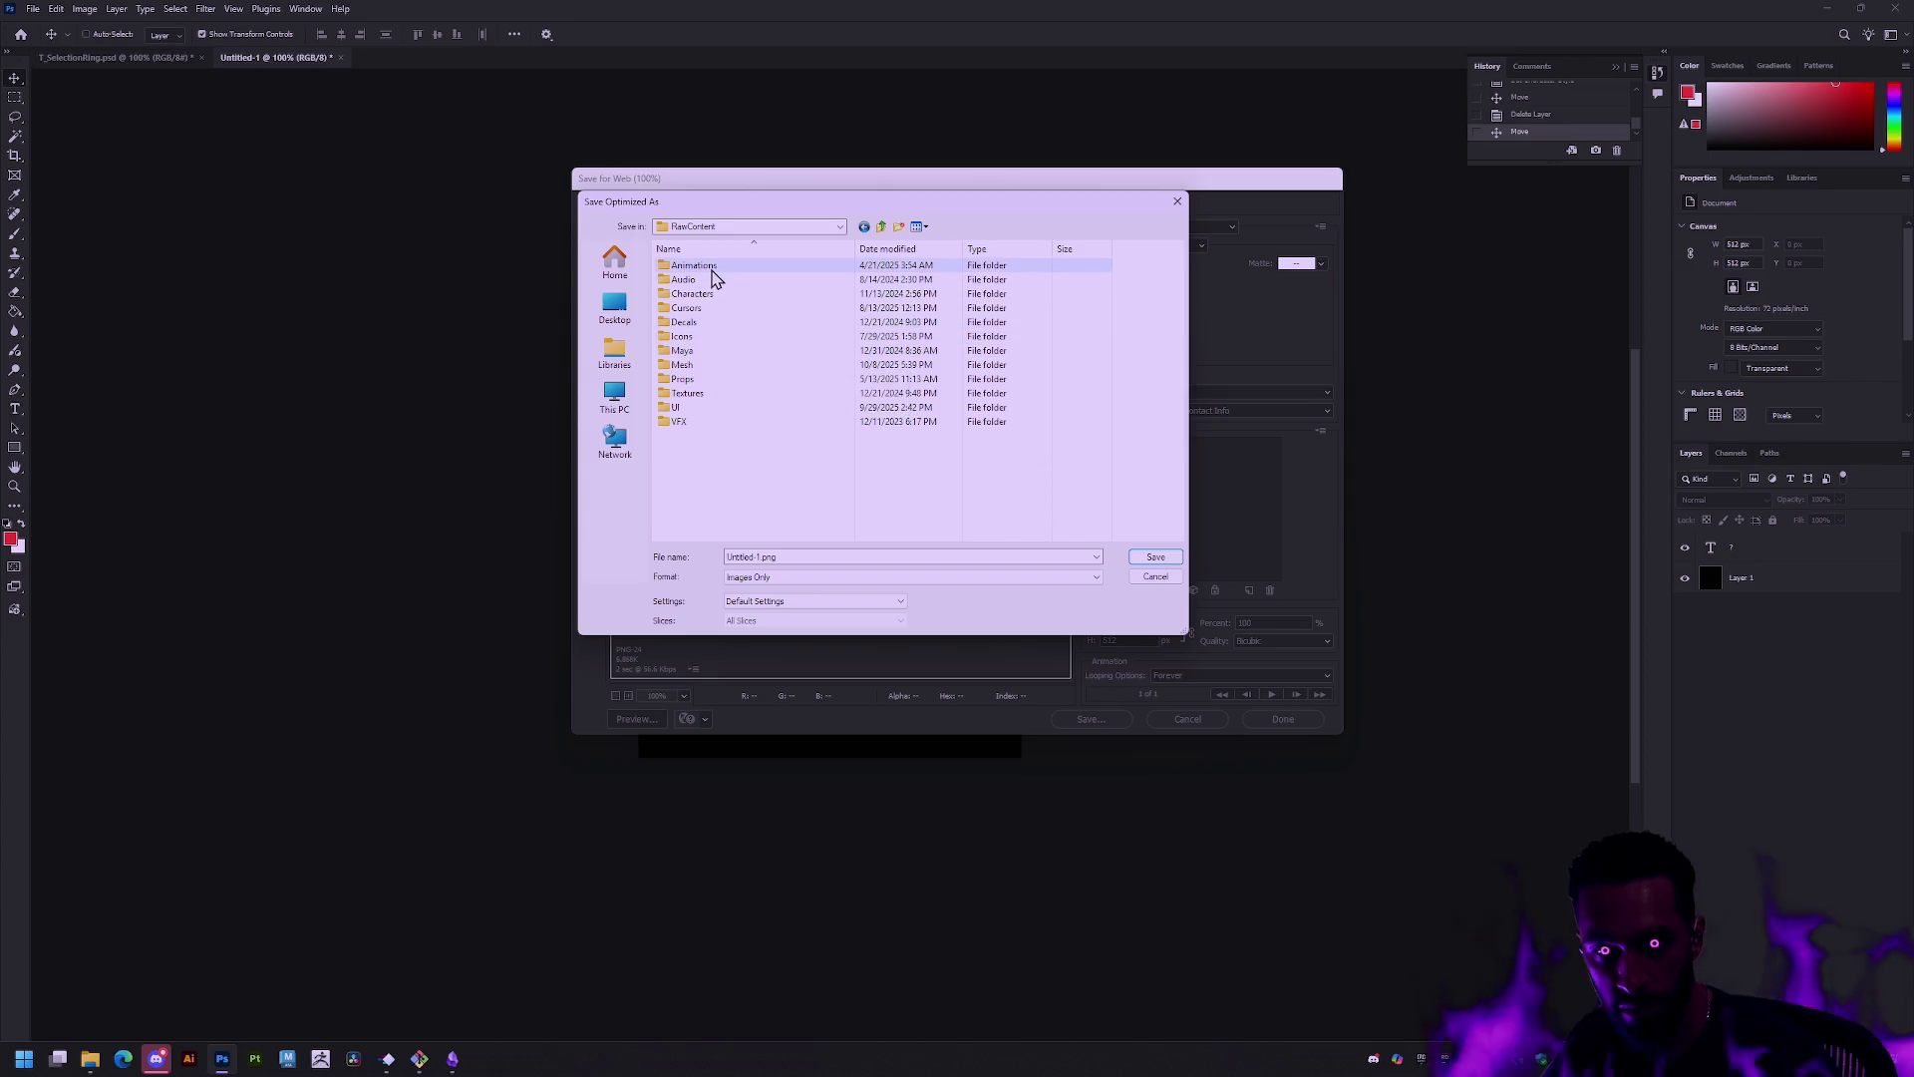
{"action": "double_click", "coordinate": [686, 393]}
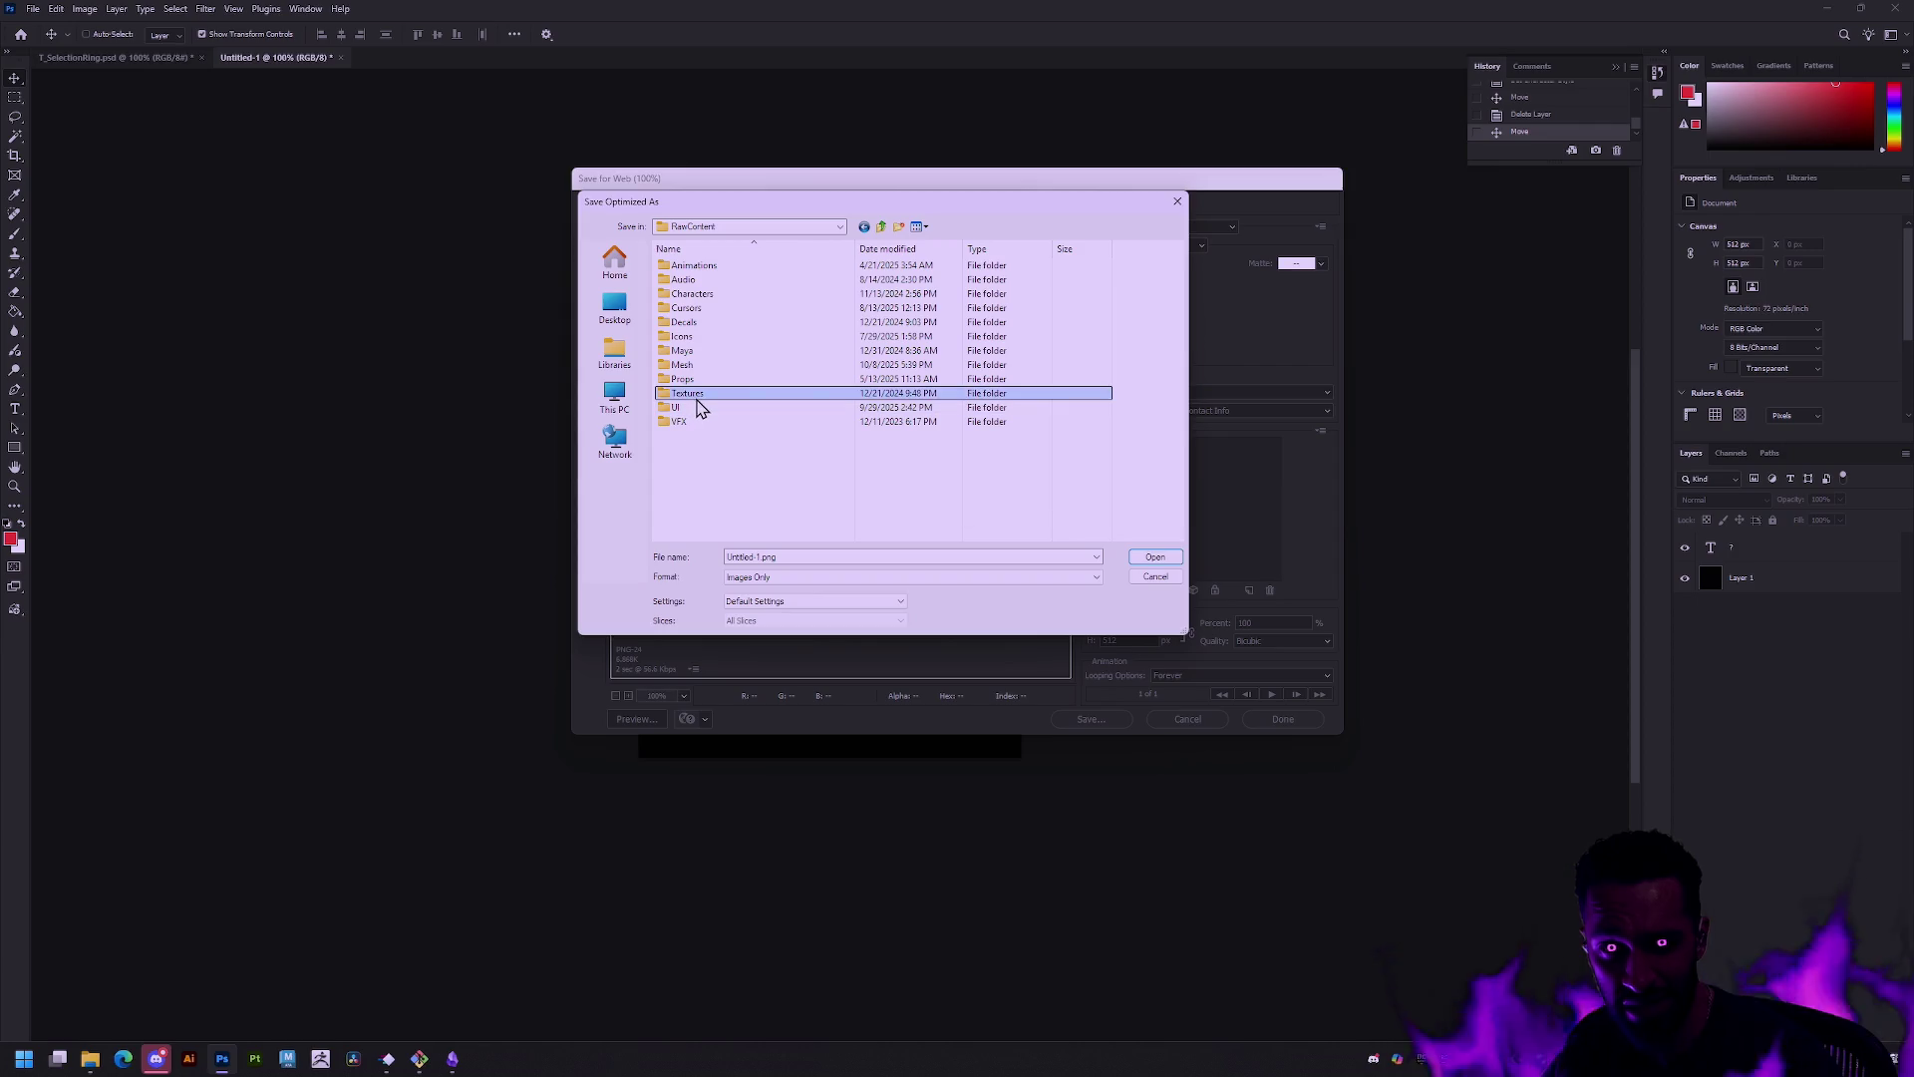
{"action": "double_click", "coordinate": [694, 281]}
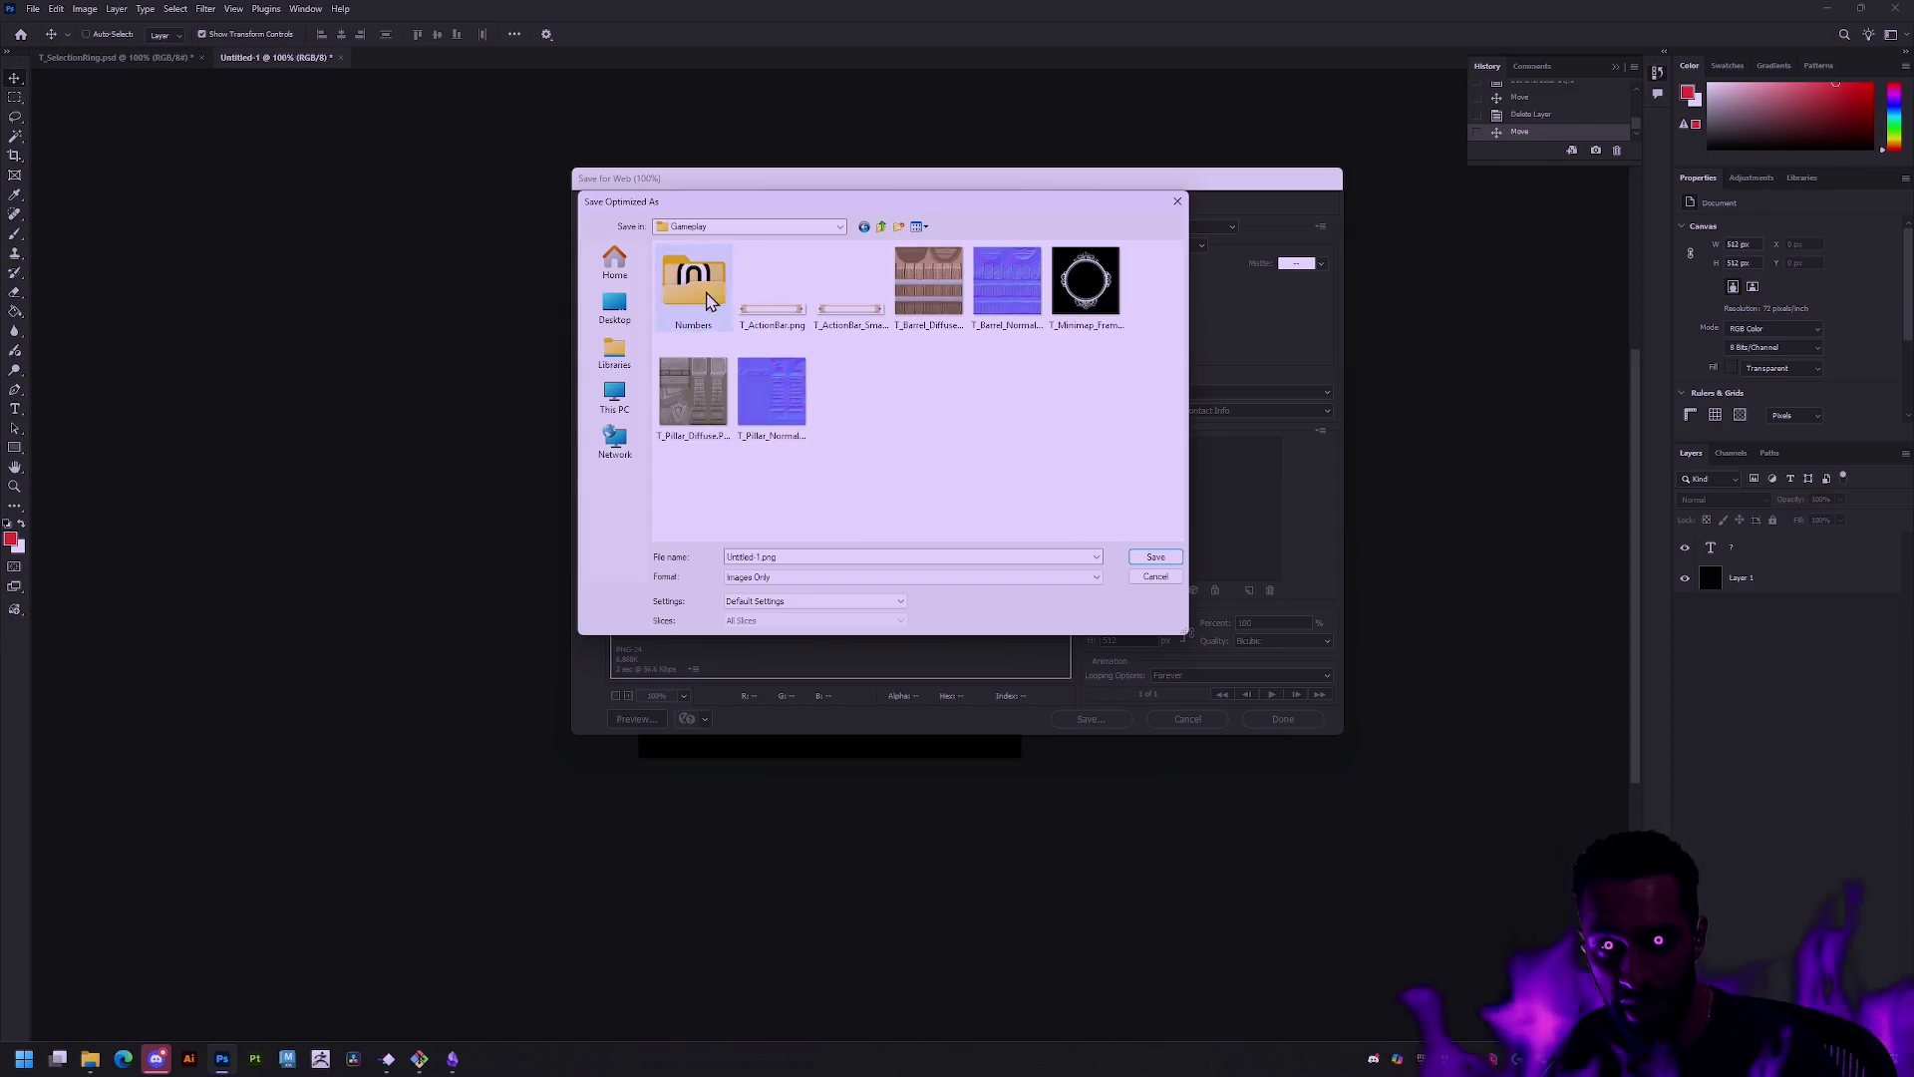
{"action": "double_click", "coordinate": [831, 555]}
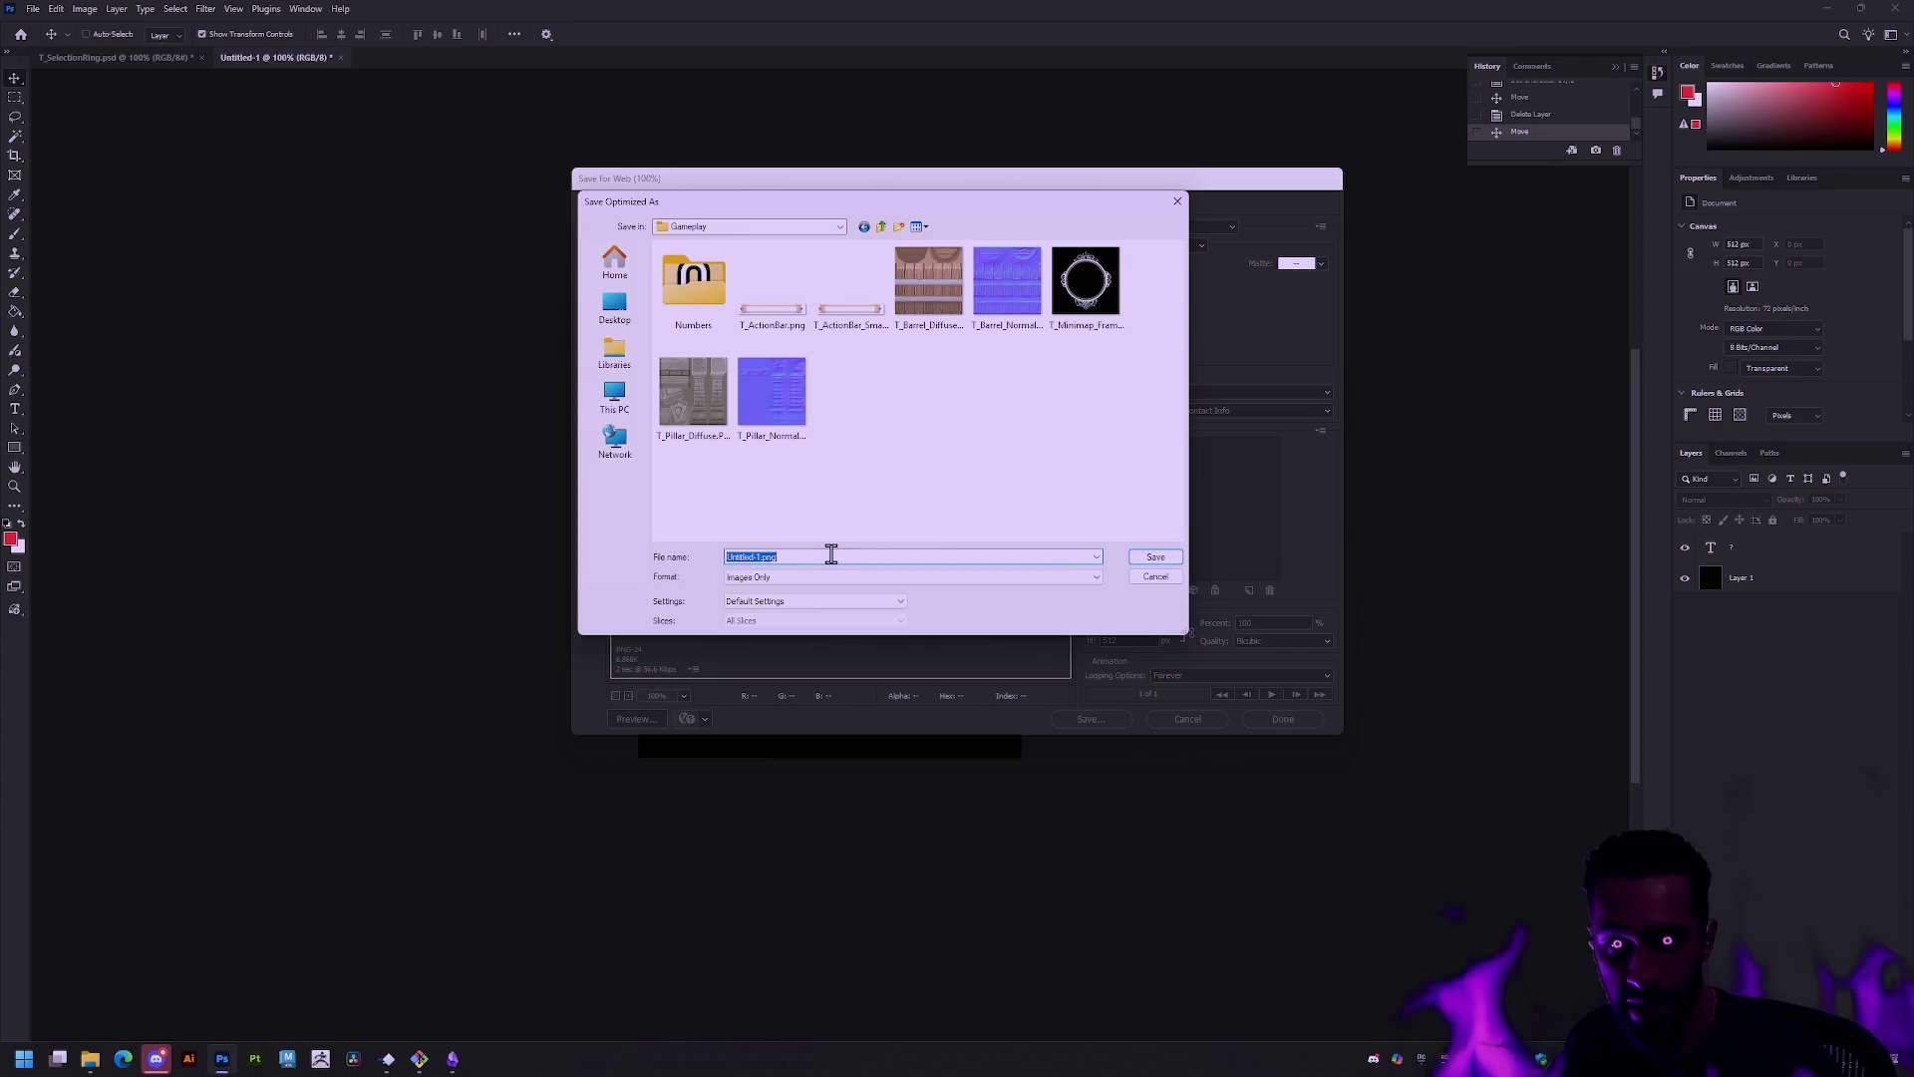
{"action": "type", "text": "T_"}
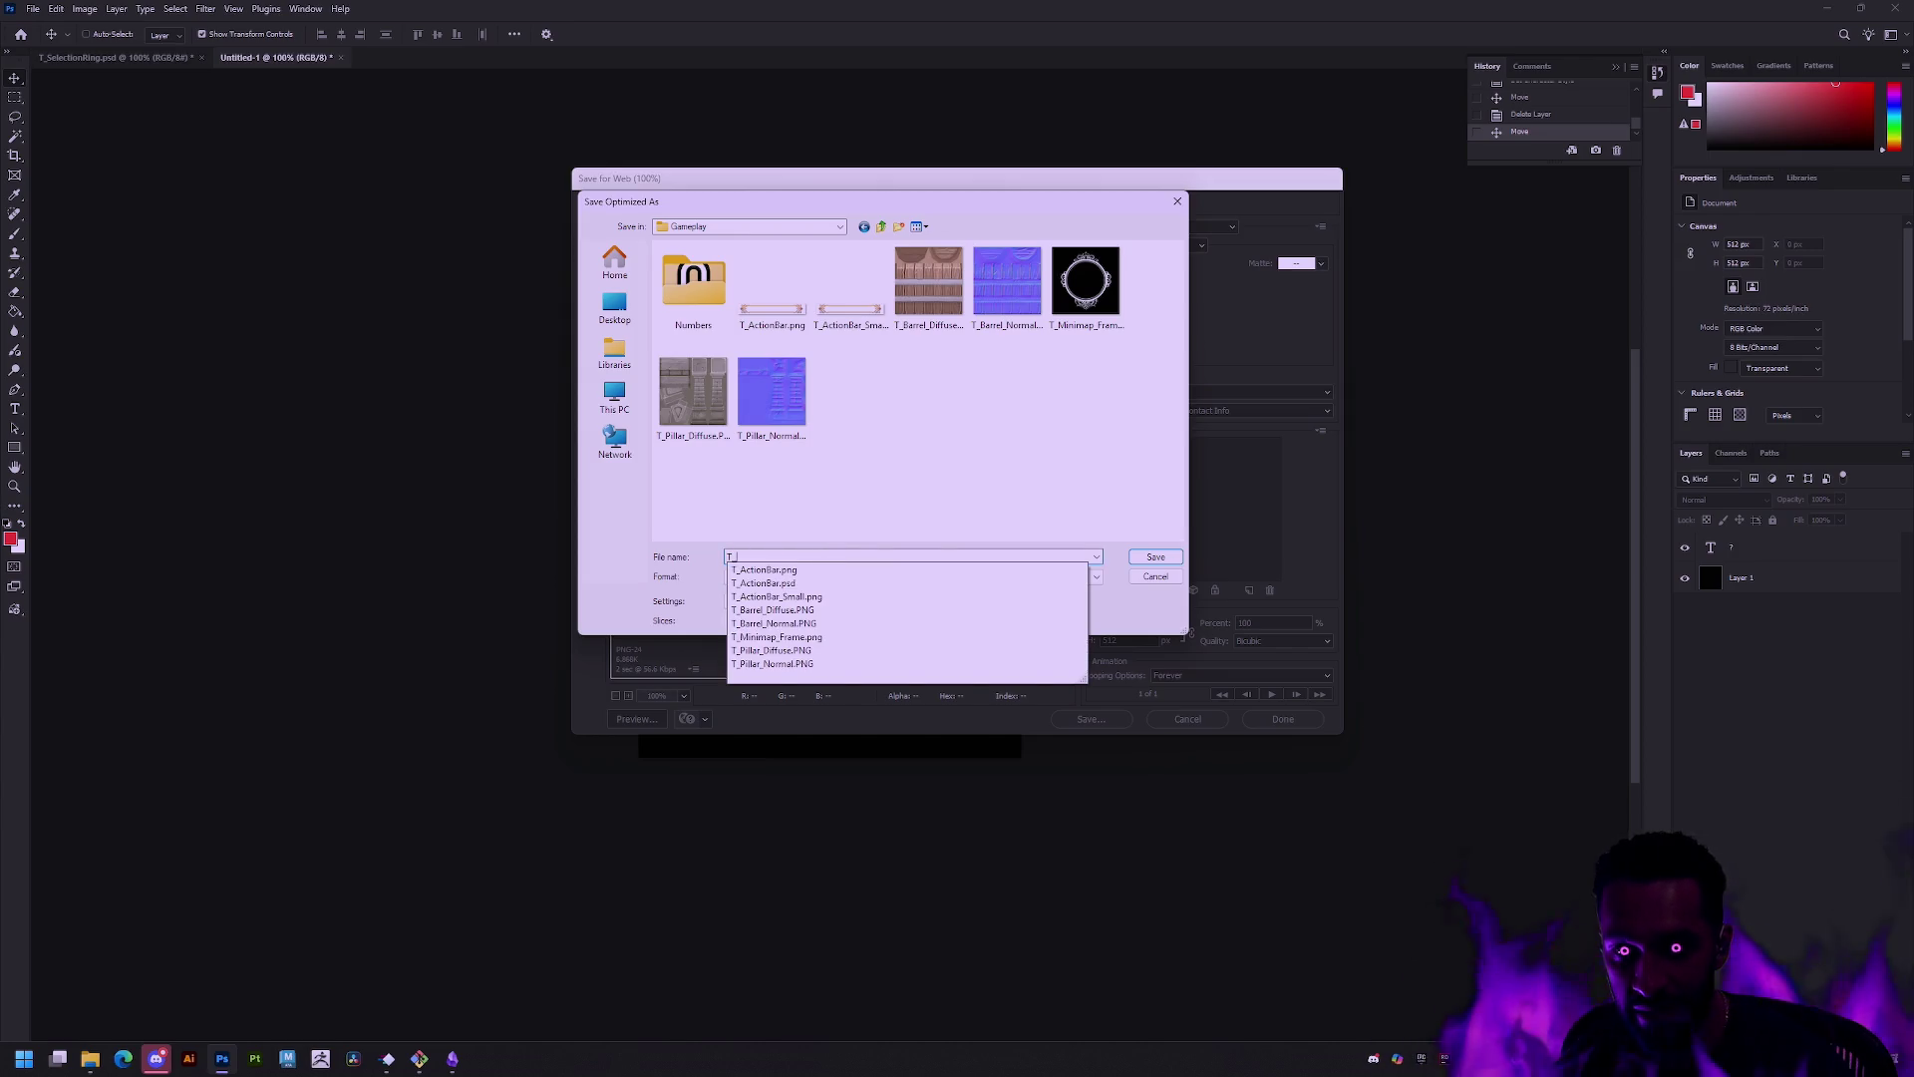
{"action": "type", "text": "Missing"}
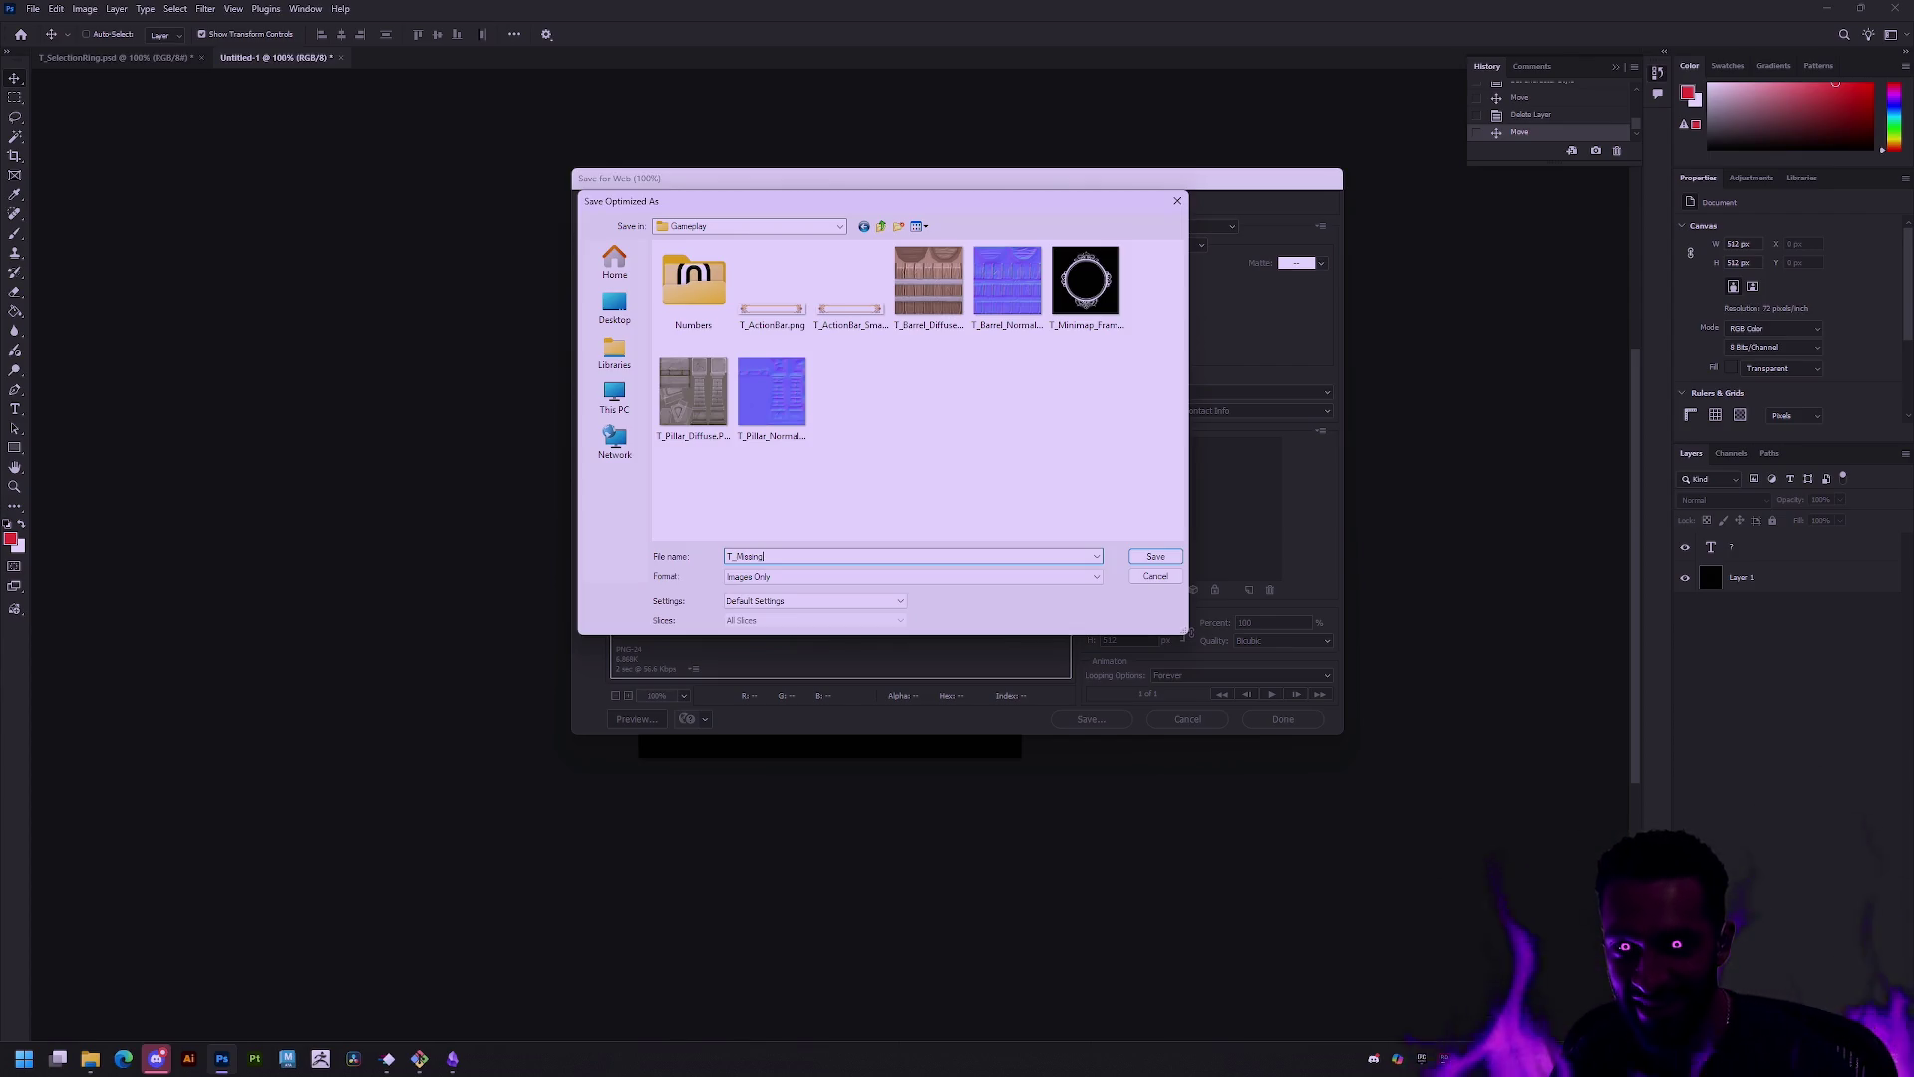
{"action": "key", "text": "Return"}
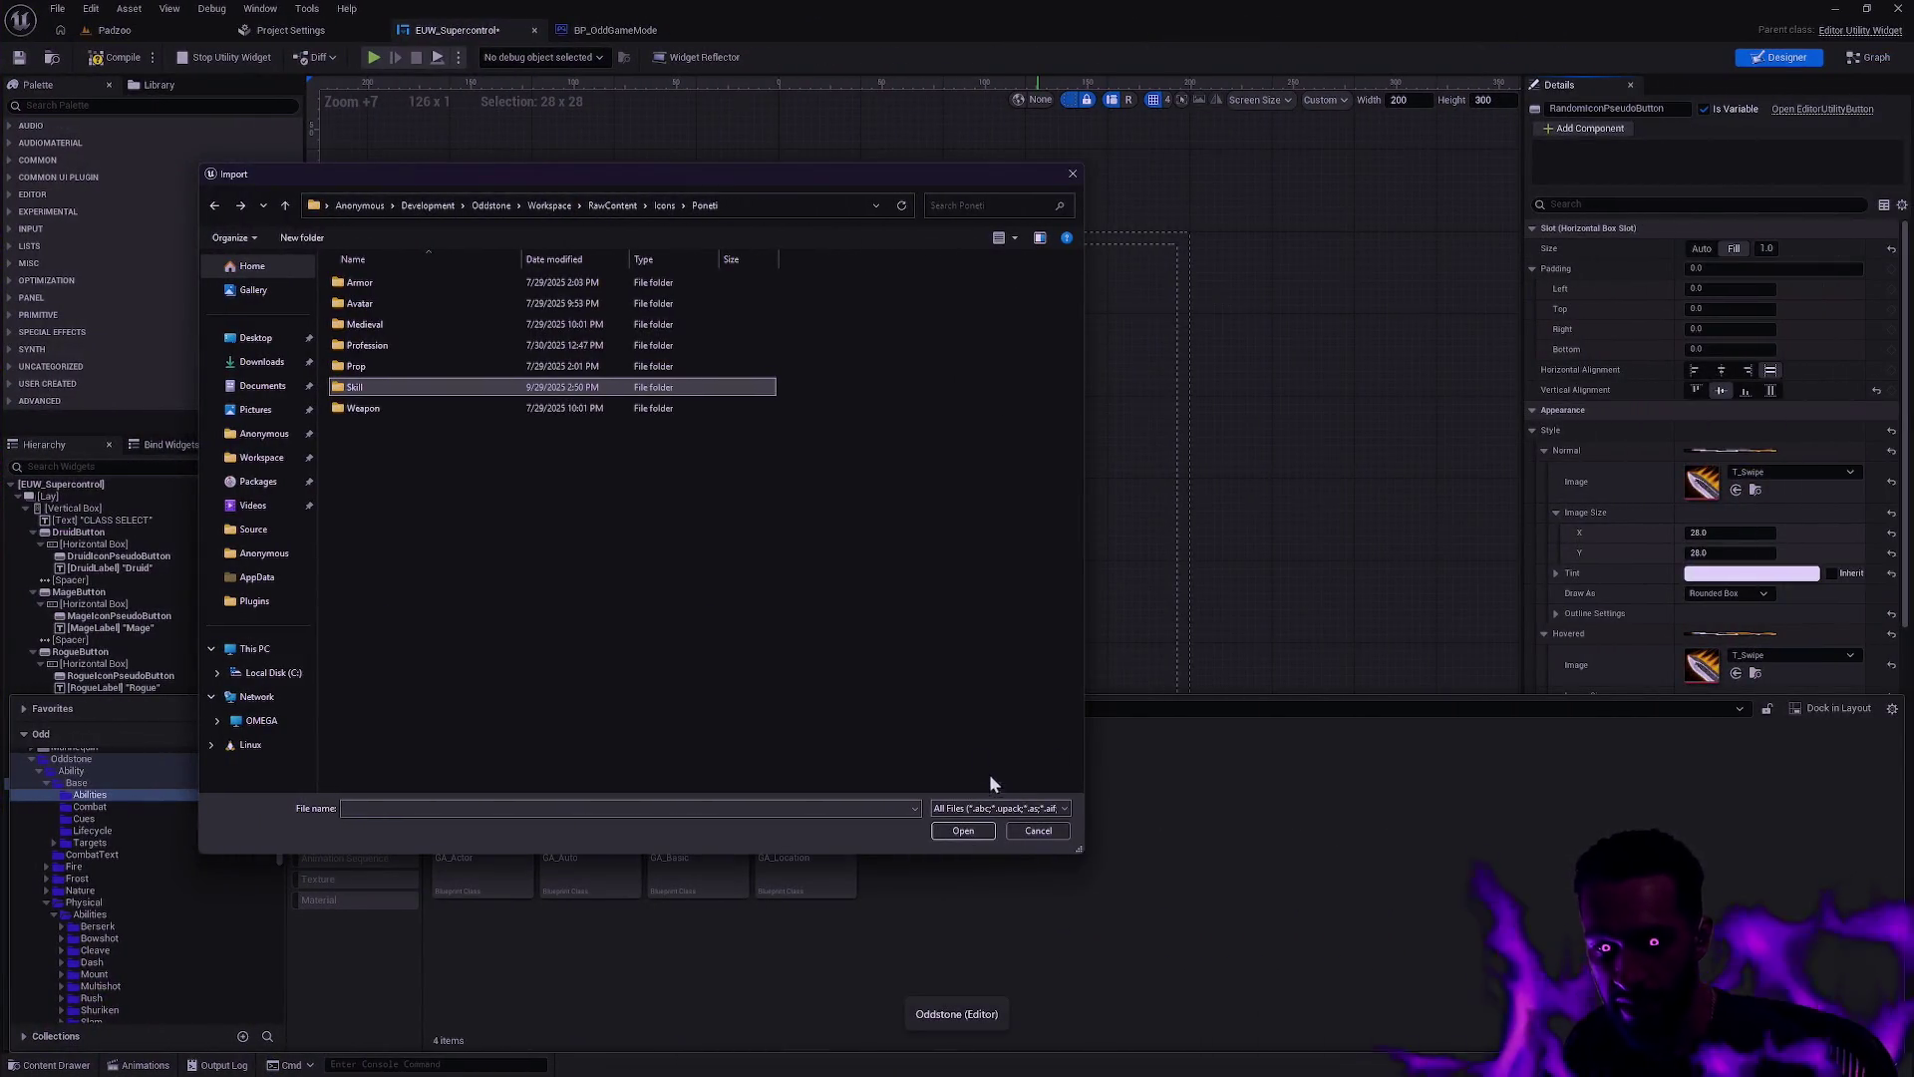
Step: Import T_Missing.png from RawContent\Textures\Gameplay into Unreal's Abilities folder
{"action": "left_click", "coordinate": [606, 207]}
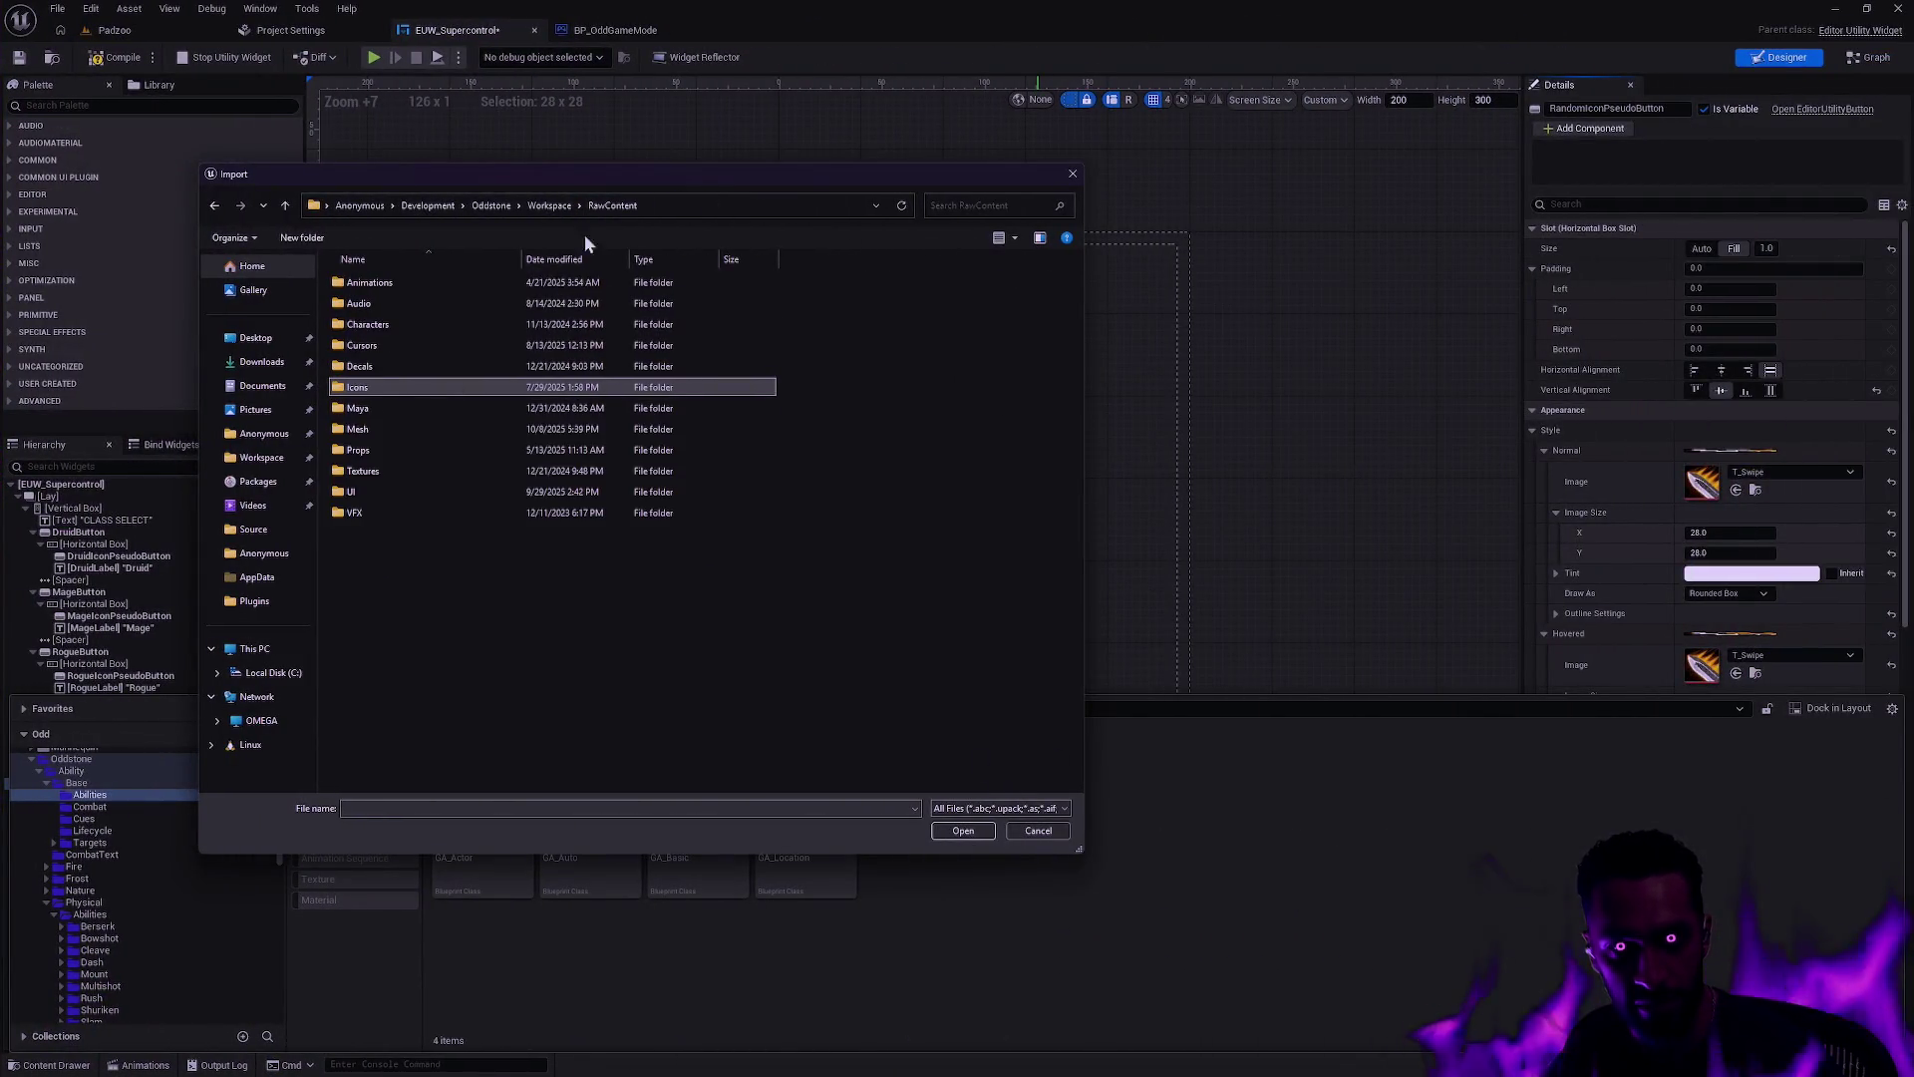
{"action": "double_click", "coordinate": [376, 470]}
{"action": "double_click", "coordinate": [385, 303]}
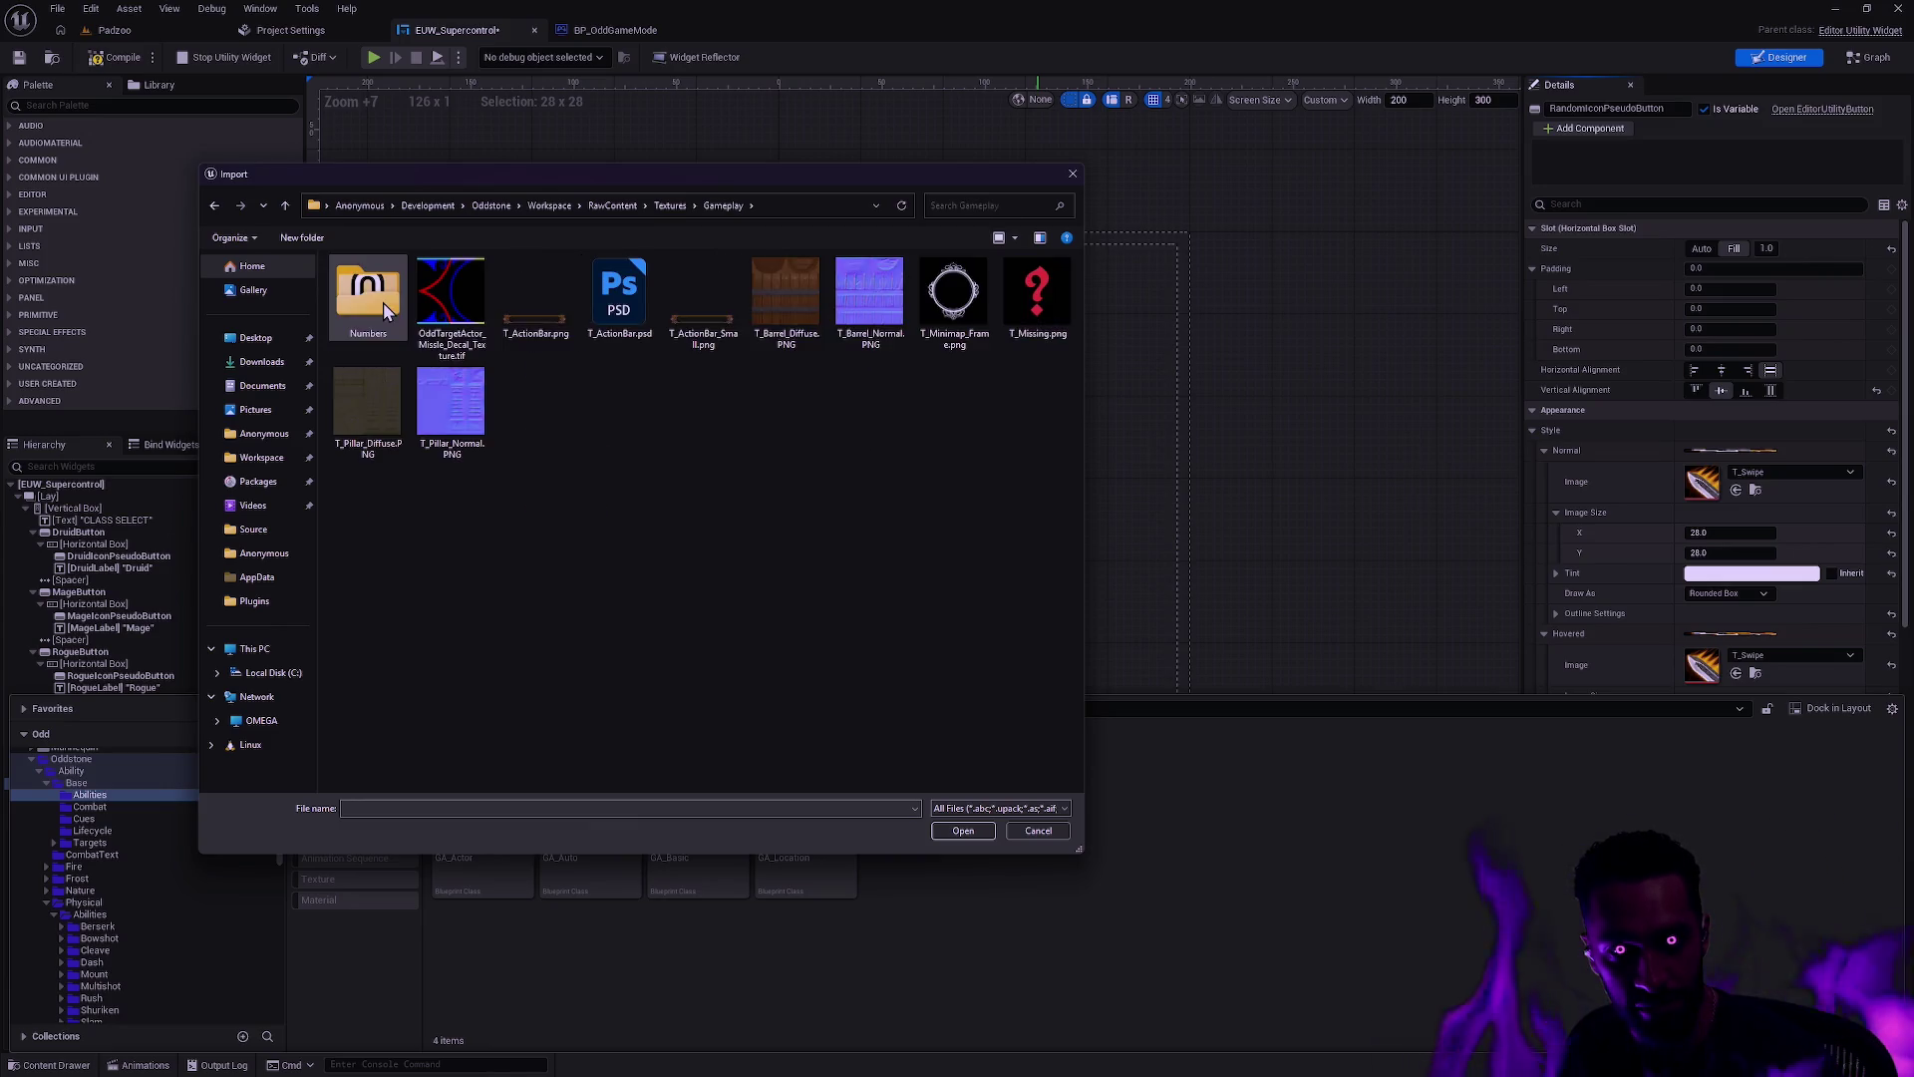
{"action": "double_click", "coordinate": [1035, 294]}
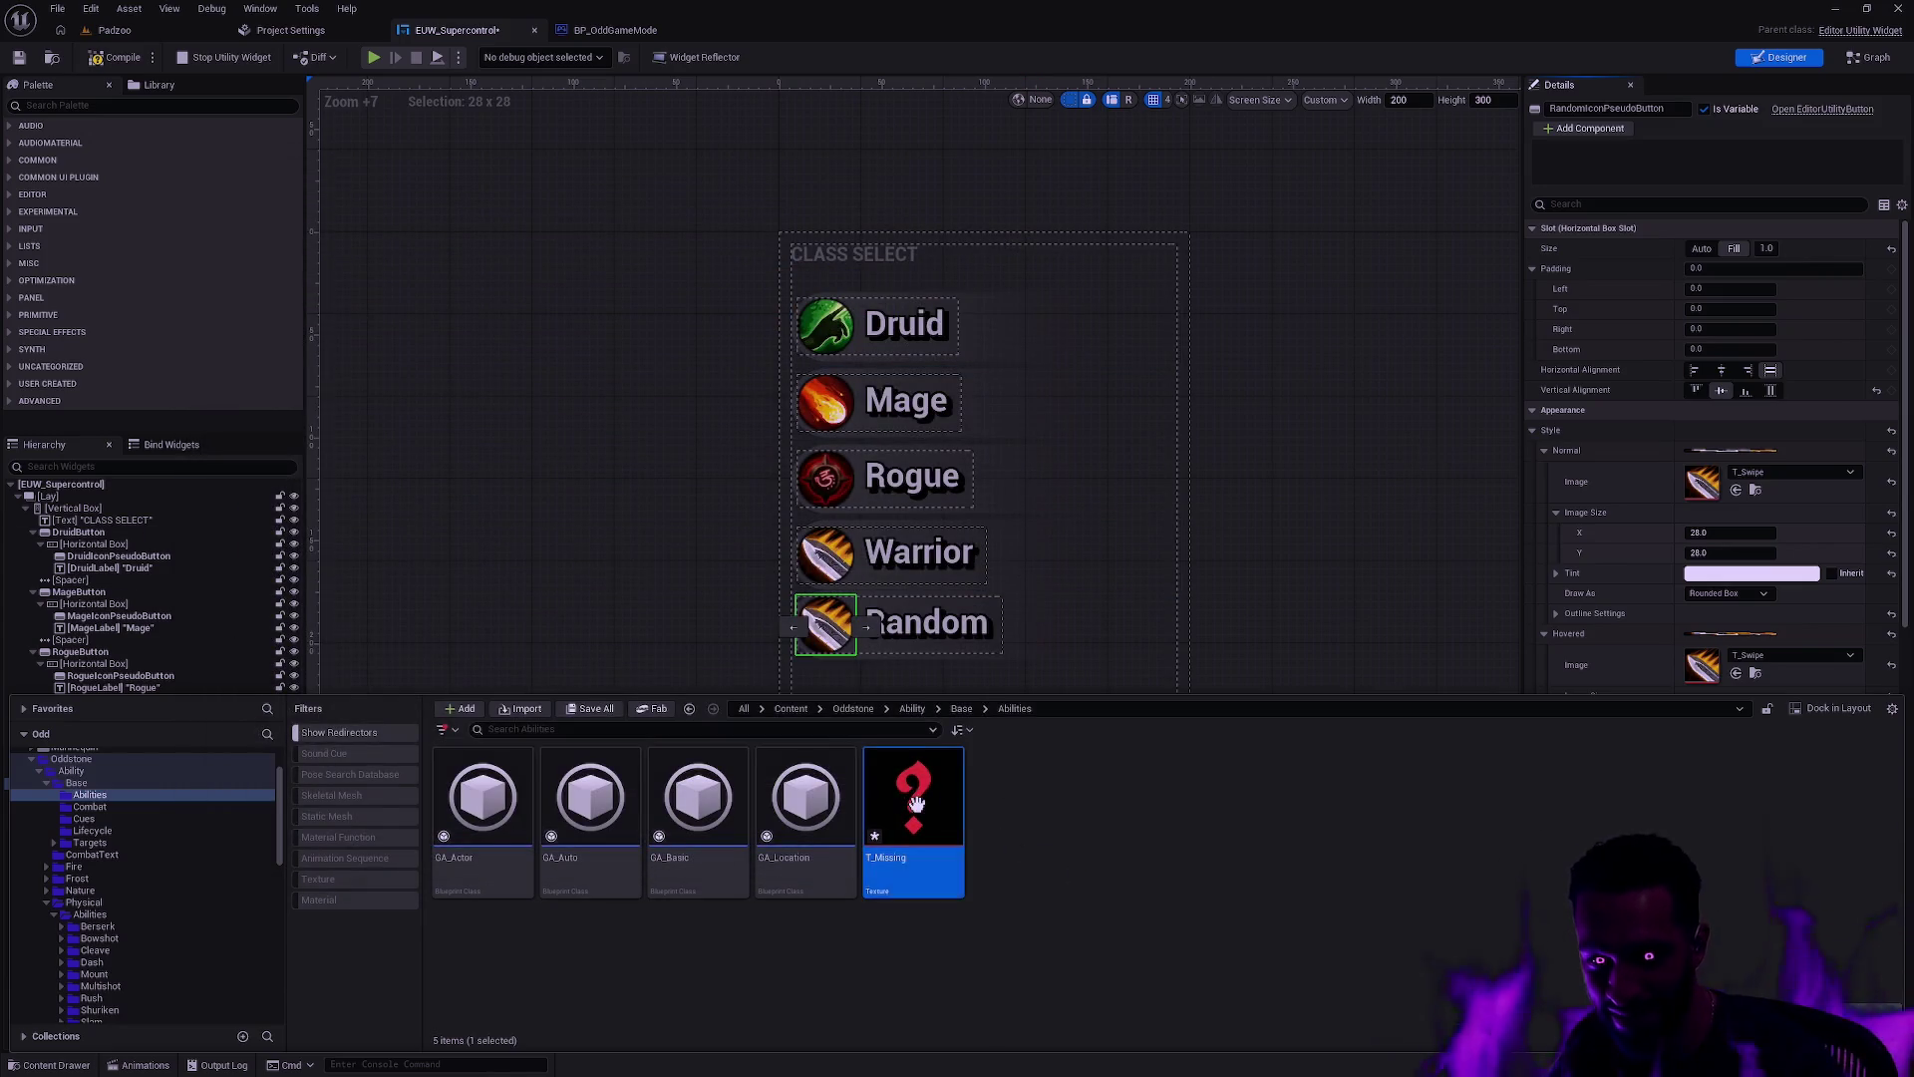
Step: Give the Random icon T_Missing for normal, hovered and pressed states at 28×28 image size
{"action": "left_click", "coordinate": [1545, 817]}
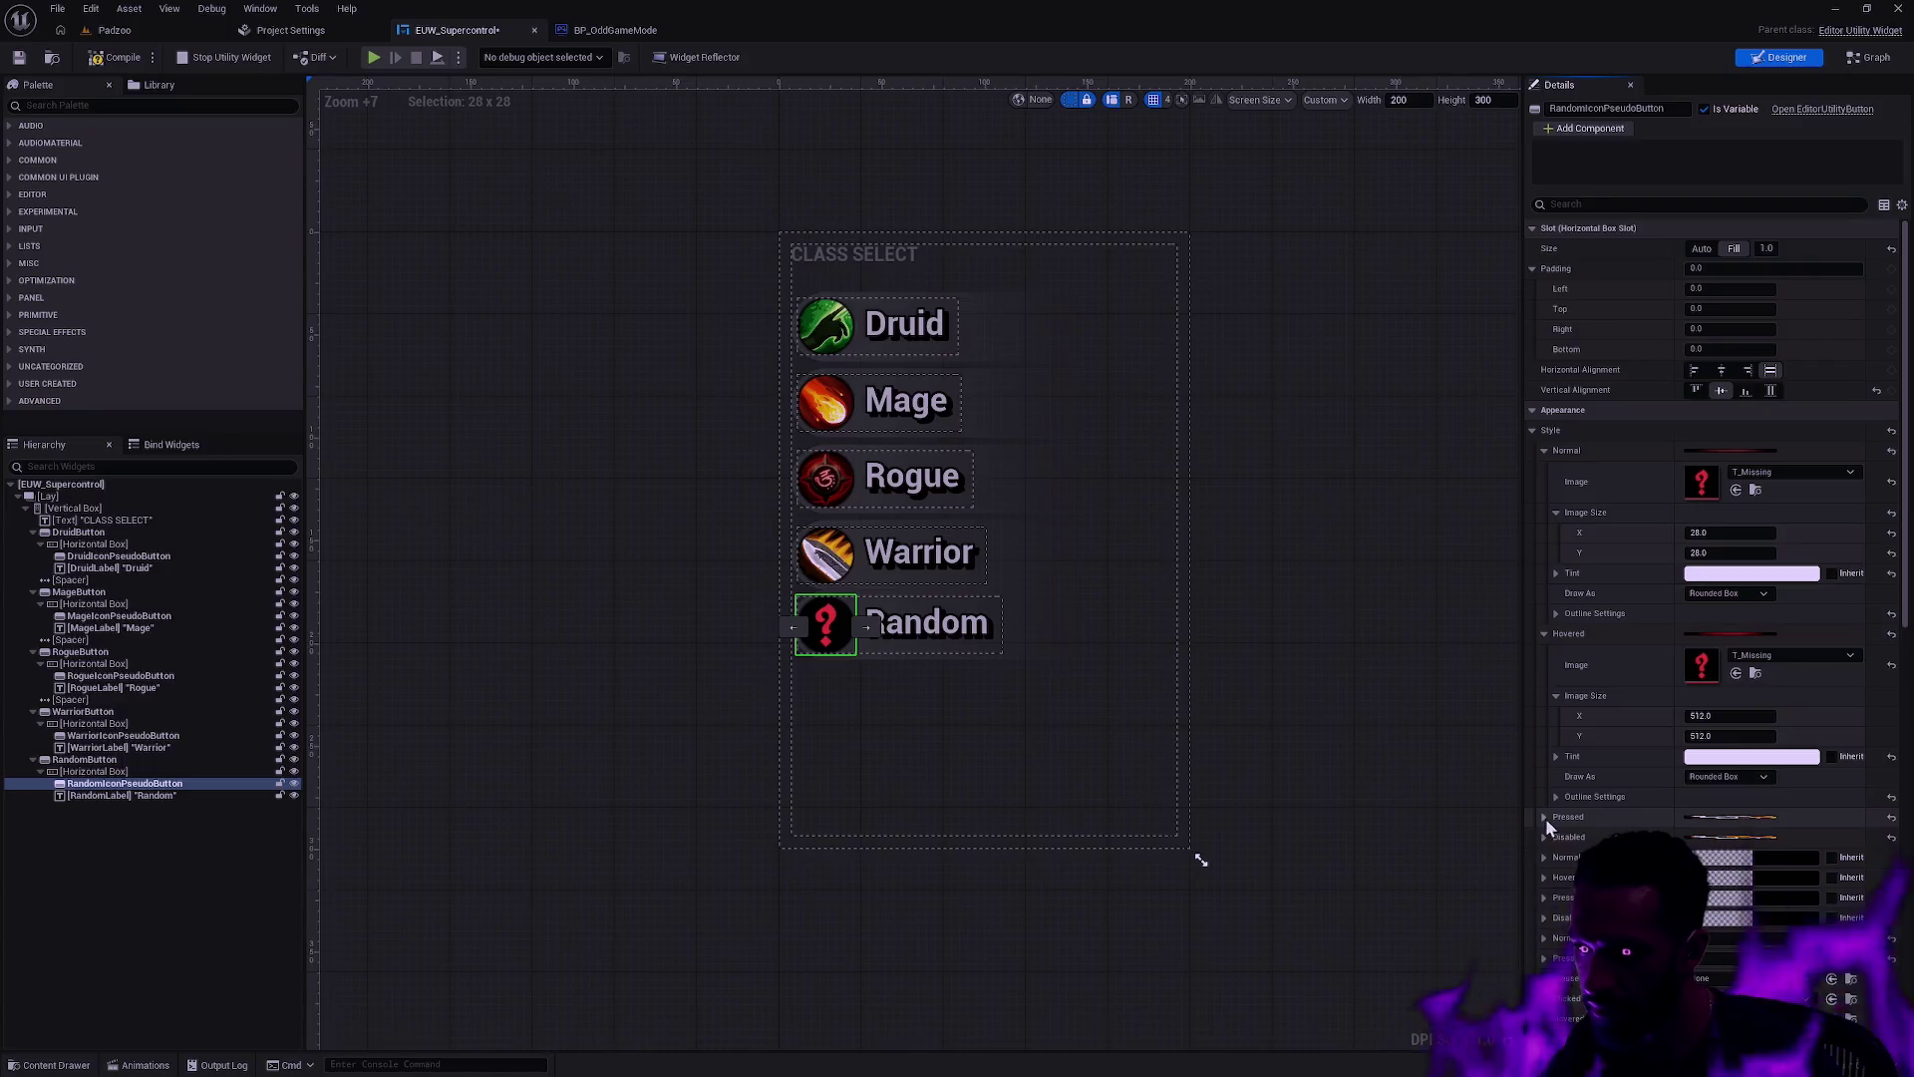
{"action": "left_click", "coordinate": [1736, 857]}
{"action": "right_click", "coordinate": [1591, 514], "text": "shift"}
{"action": "left_click", "coordinate": [1581, 696], "text": "shift"}
{"action": "left_click", "coordinate": [1581, 879], "text": "shift"}
{"action": "scroll", "coordinate": [1596, 868], "scroll_direction": "down", "scroll_amount": 2}
{"action": "scroll", "coordinate": [1714, 638], "scroll_direction": "down", "scroll_amount": 2}
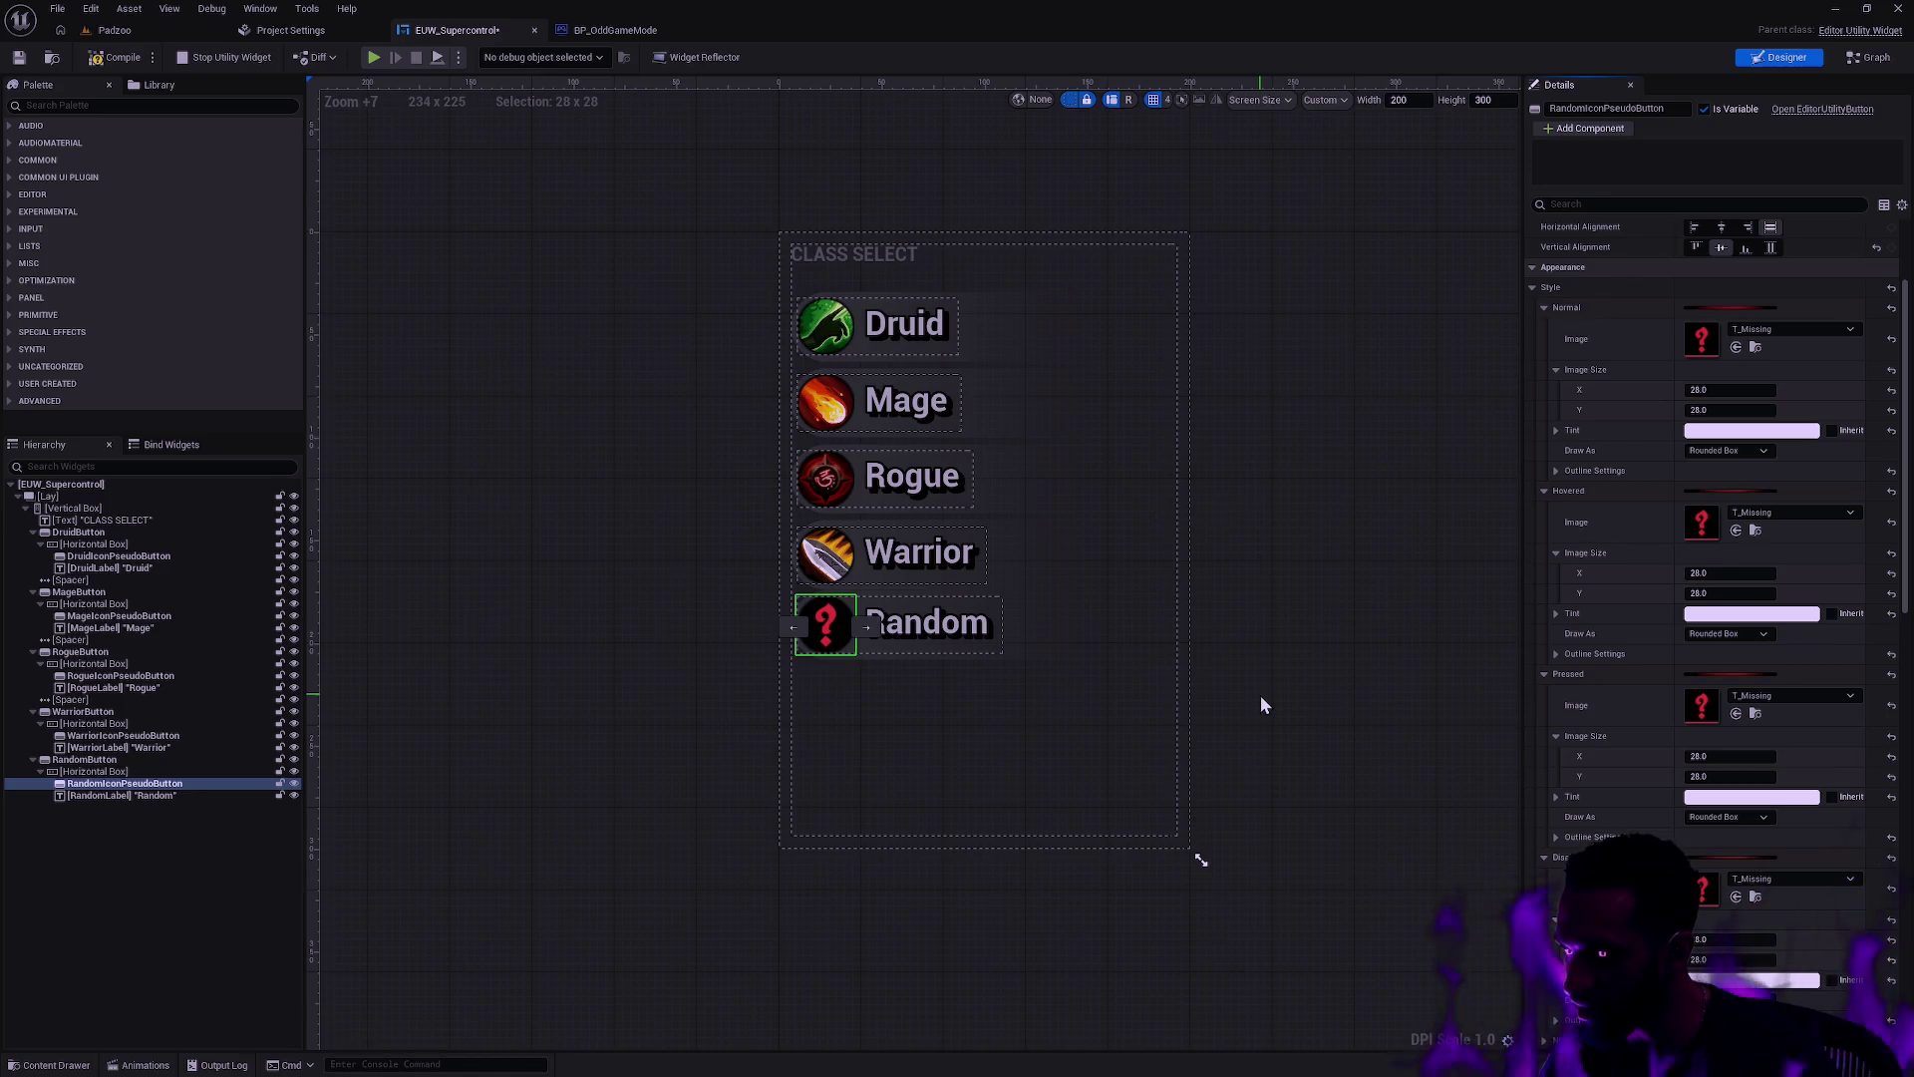
{"action": "left_click", "coordinate": [1261, 705]}
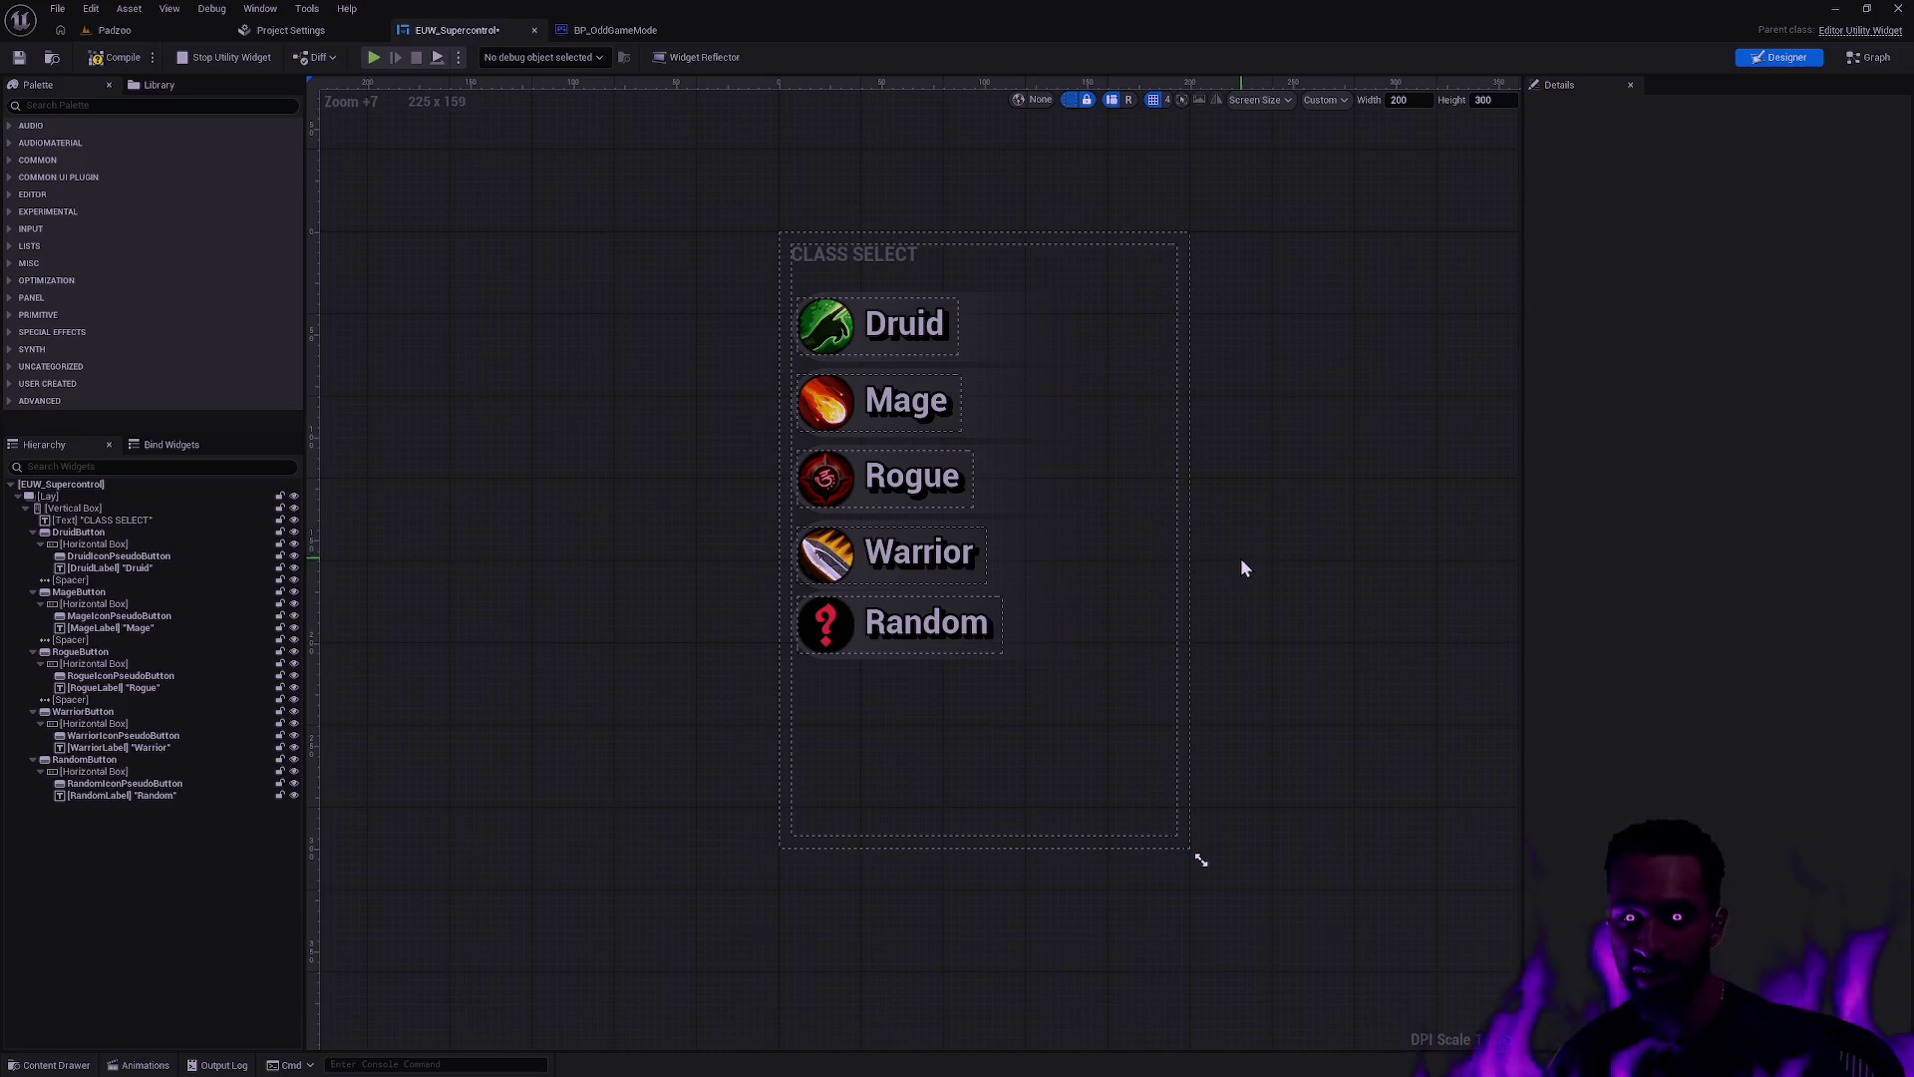
{"action": "key", "text": "ctrl+space"}
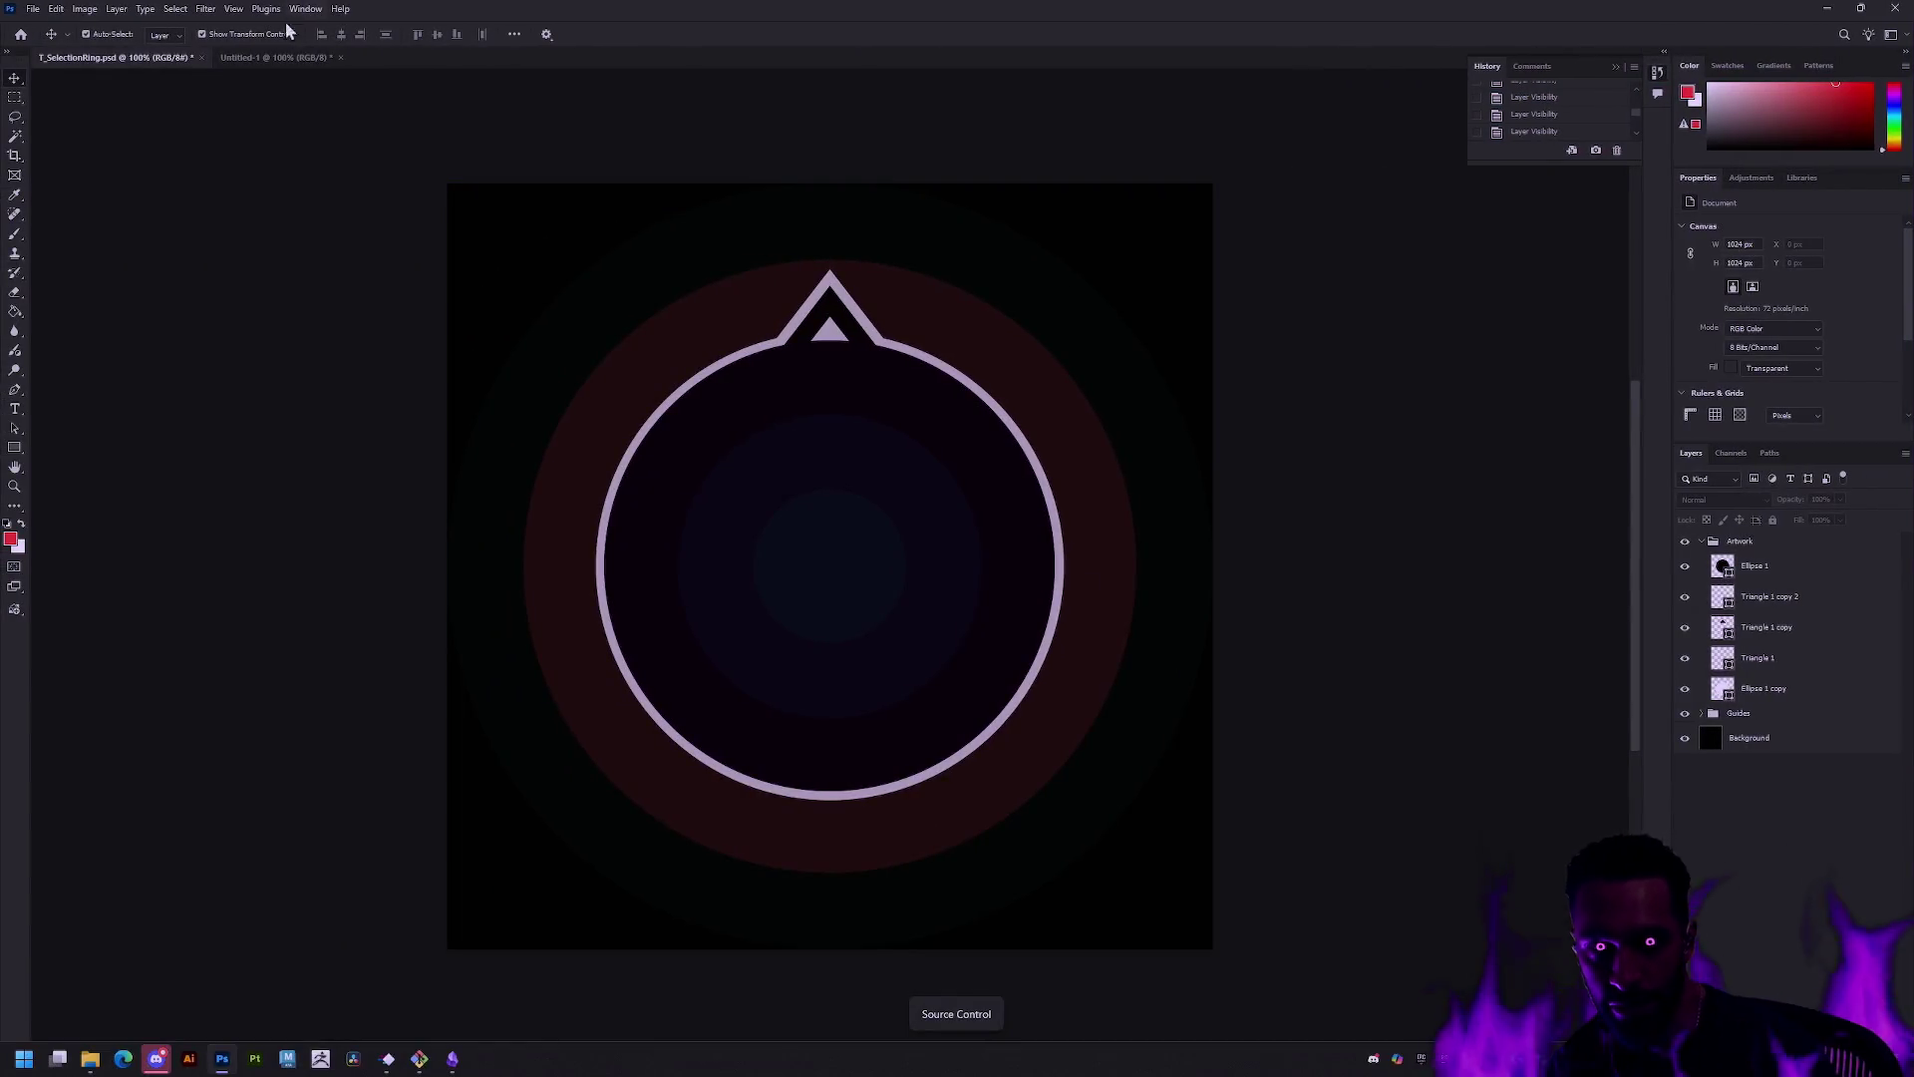
Step: Commit the question mark's transform and scrub its font size smaller
{"action": "left_click", "coordinate": [276, 58]}
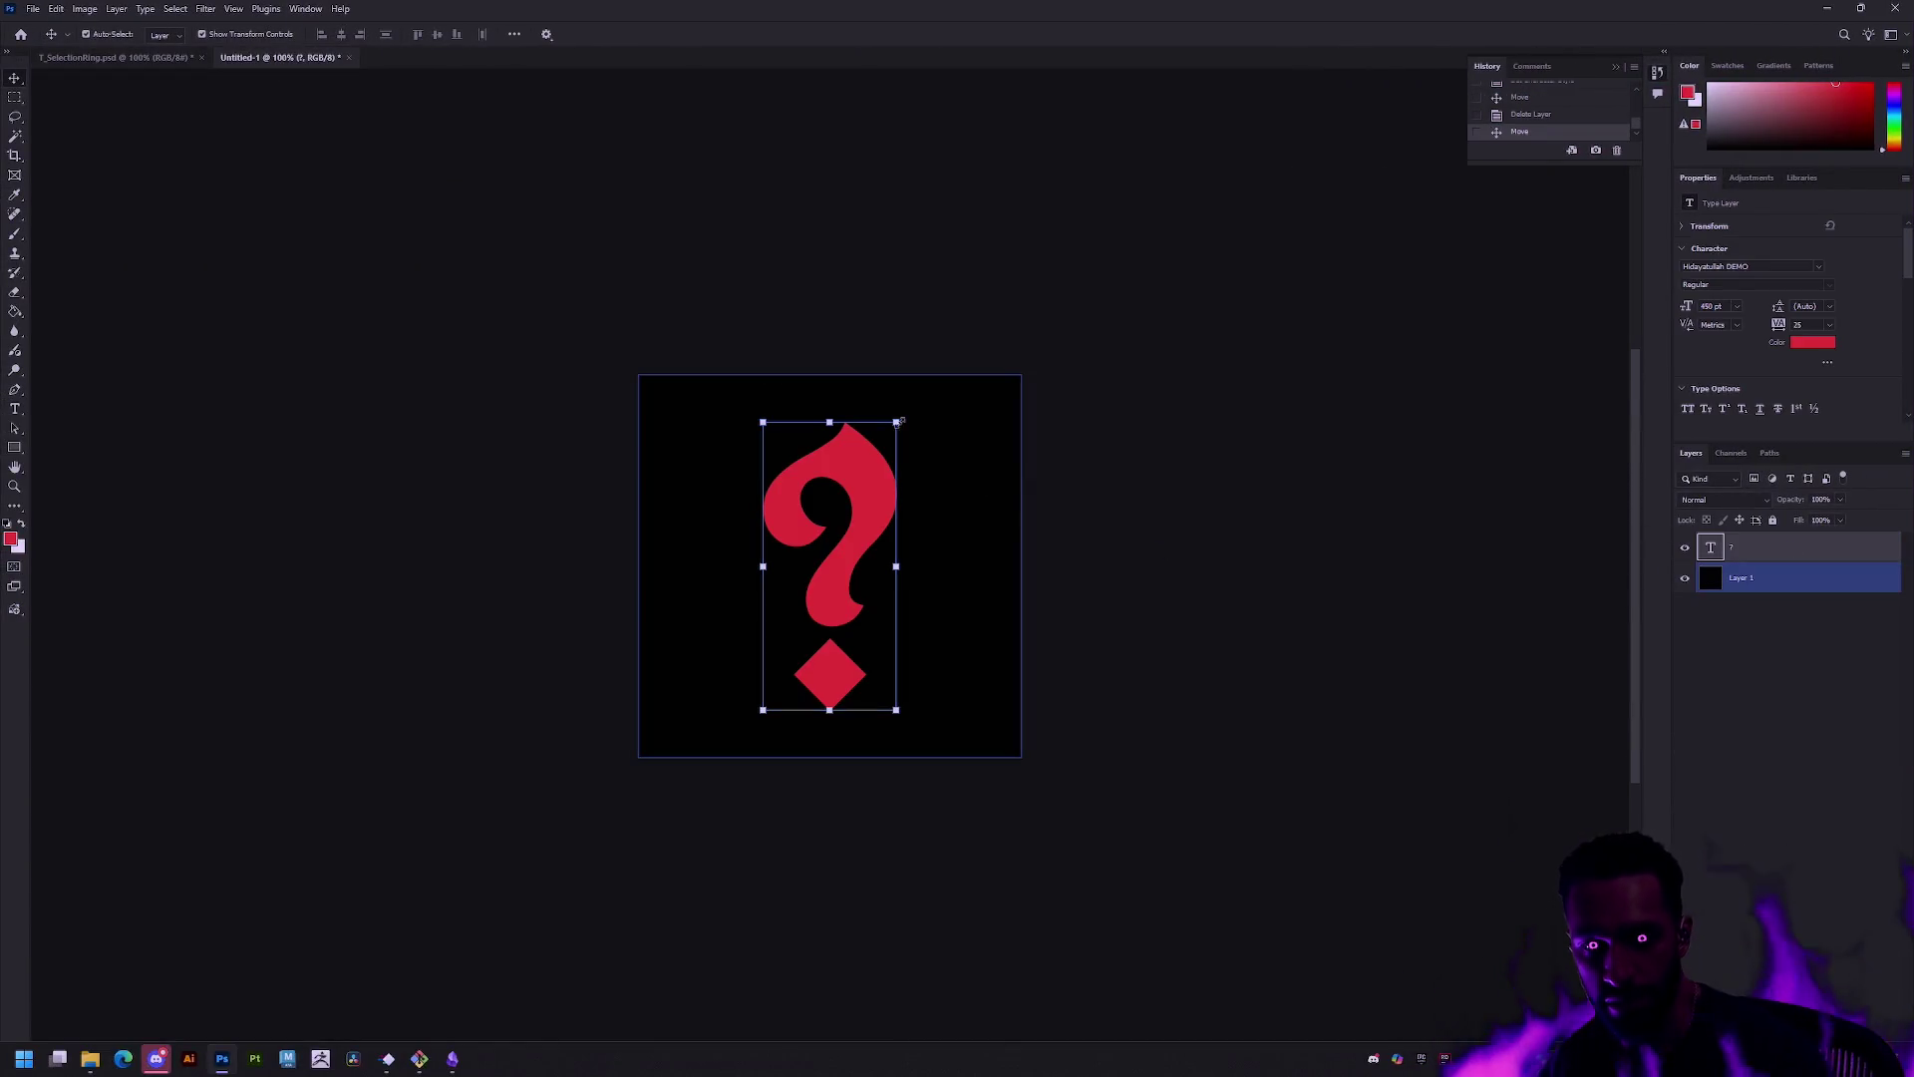
{"action": "left_click", "coordinate": [897, 421]}
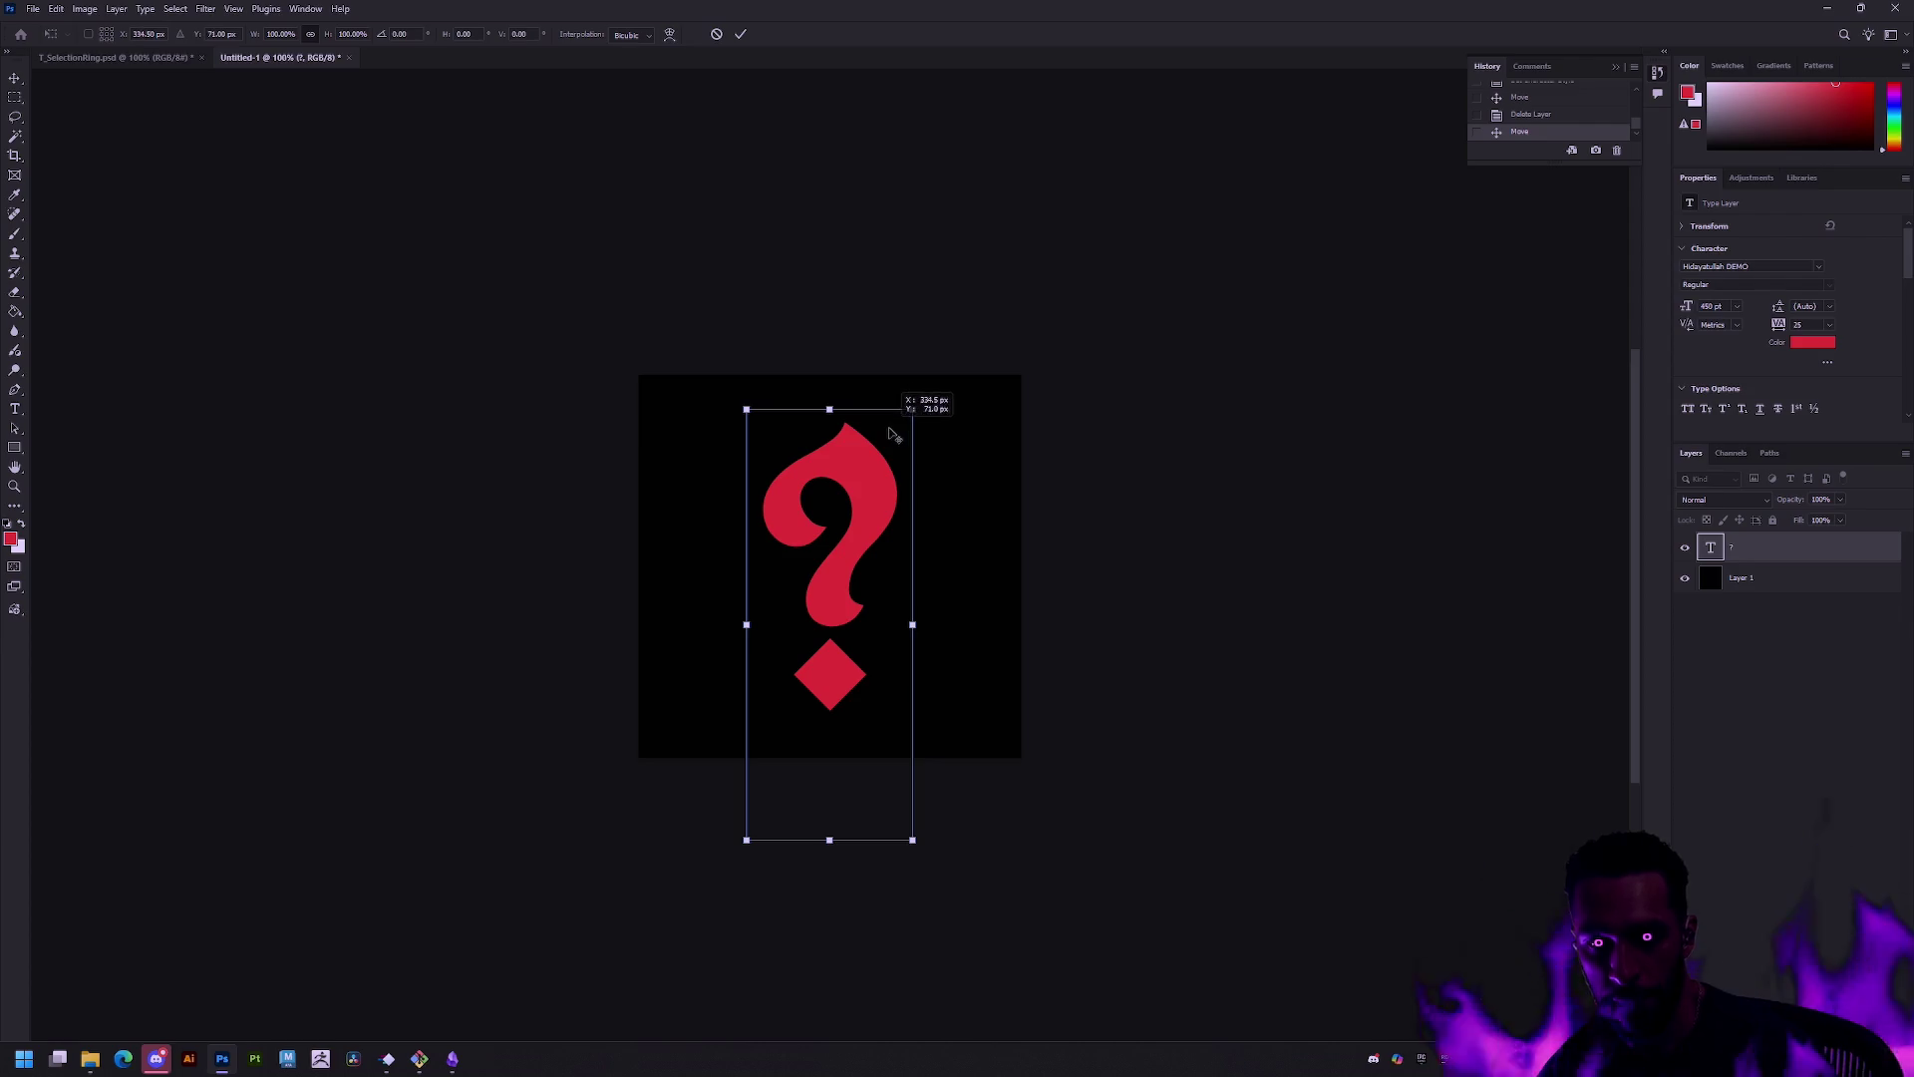
{"action": "key", "text": "Return"}
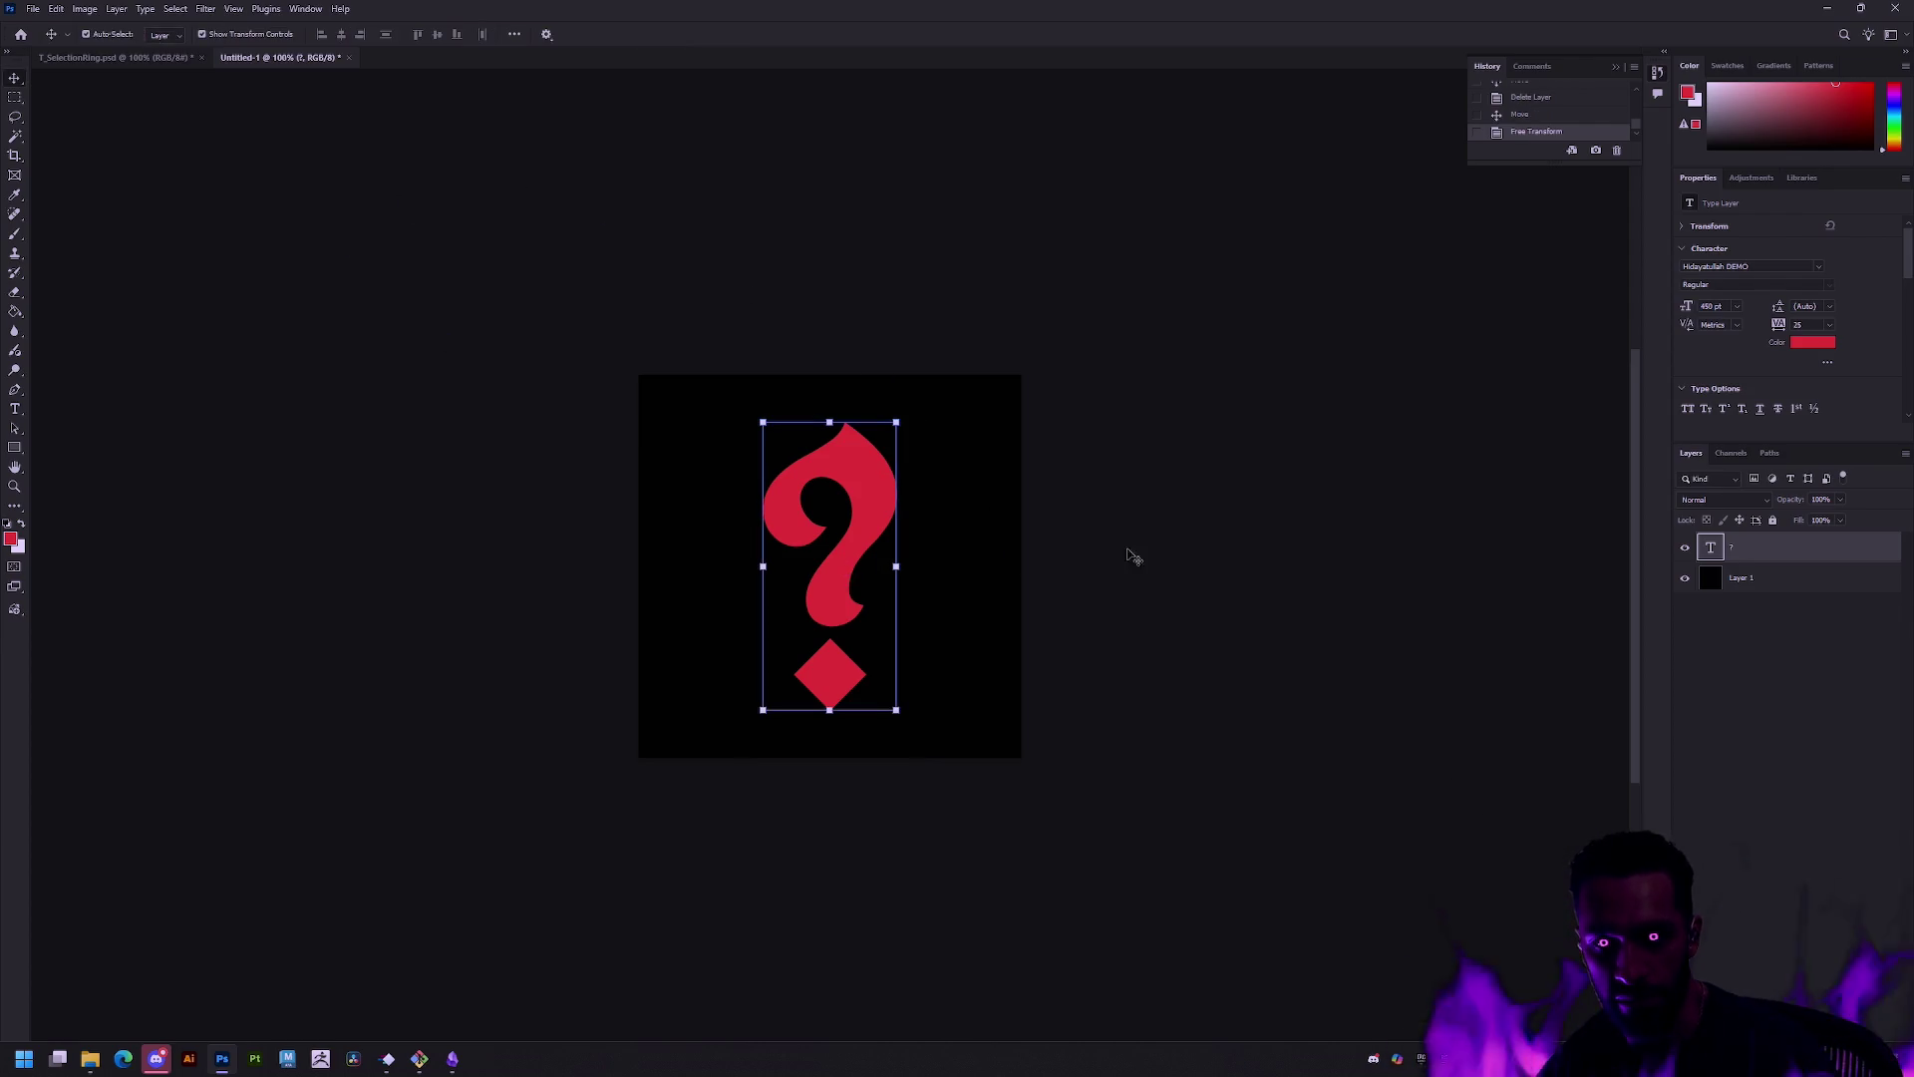
{"action": "right_click", "coordinate": [1789, 547]}
{"action": "left_click", "coordinate": [1000, 579]}
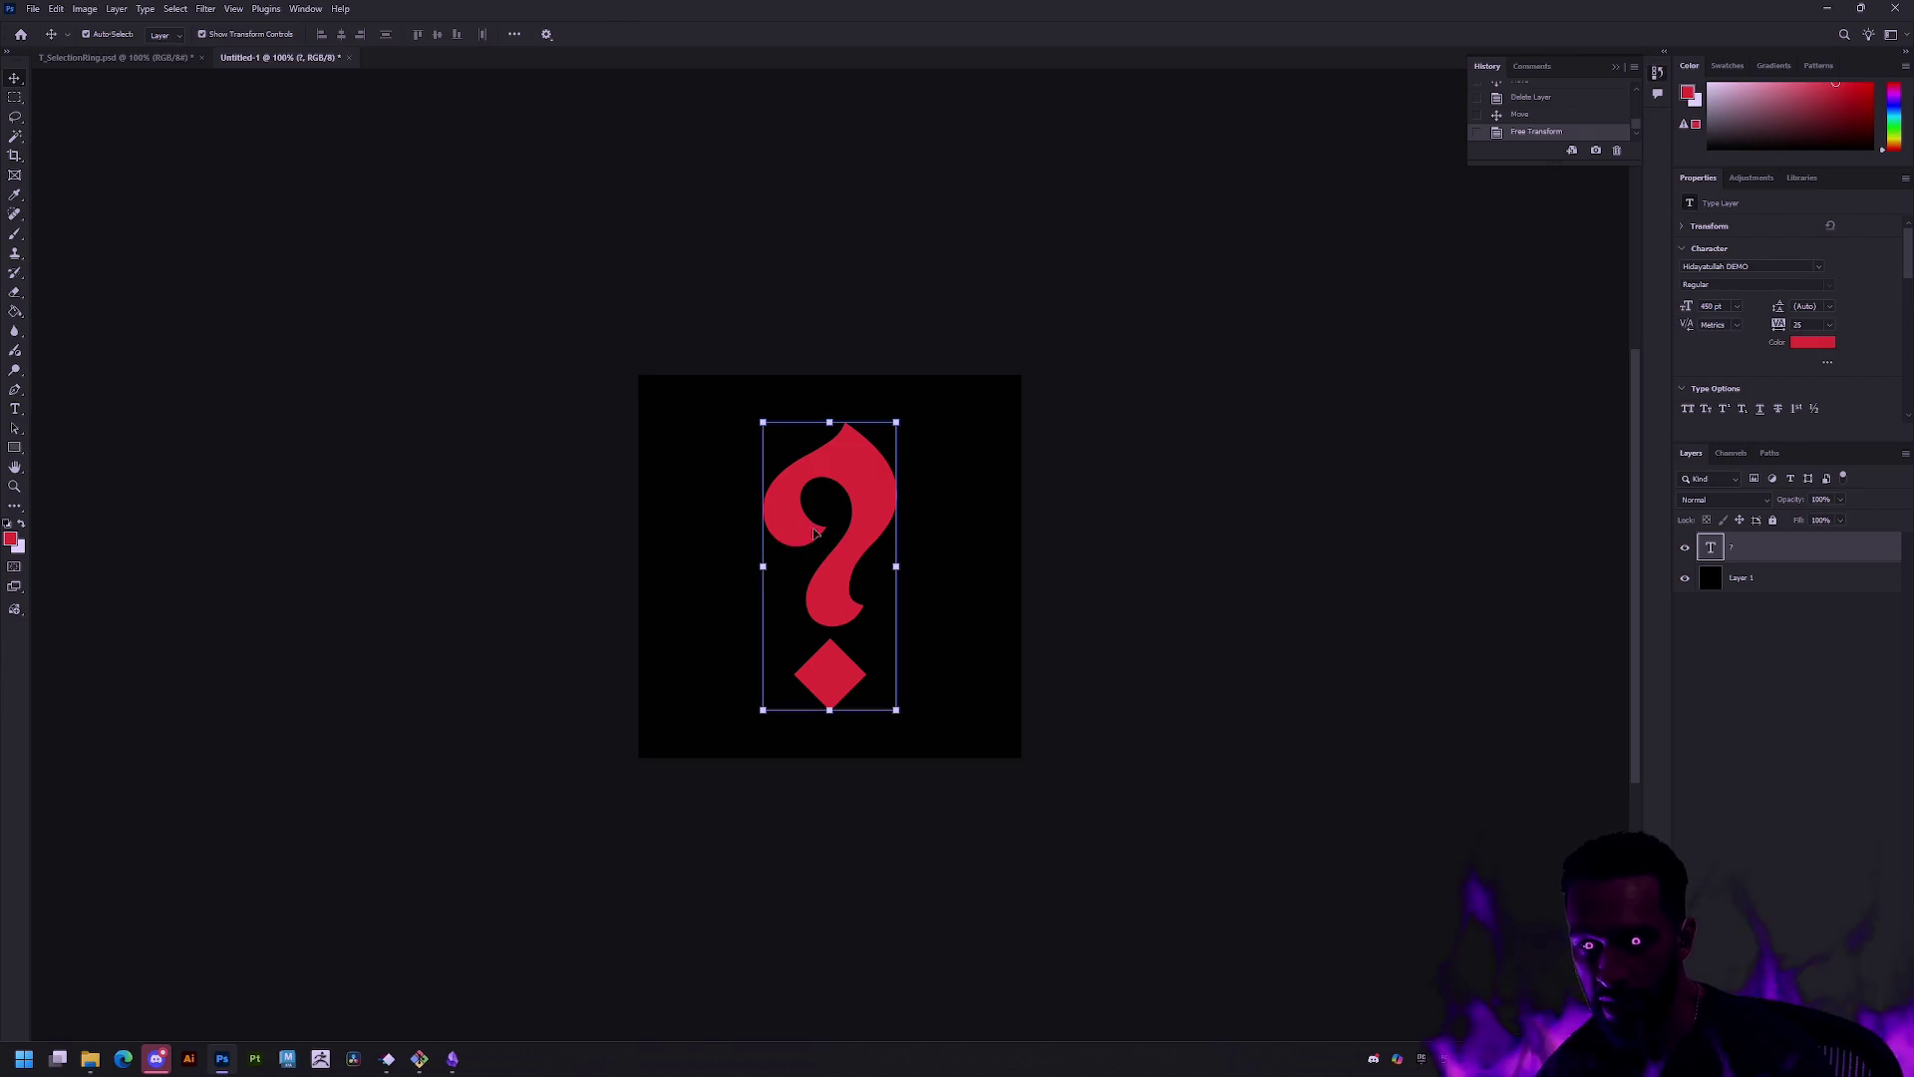
{"action": "double_click", "coordinate": [1711, 548]}
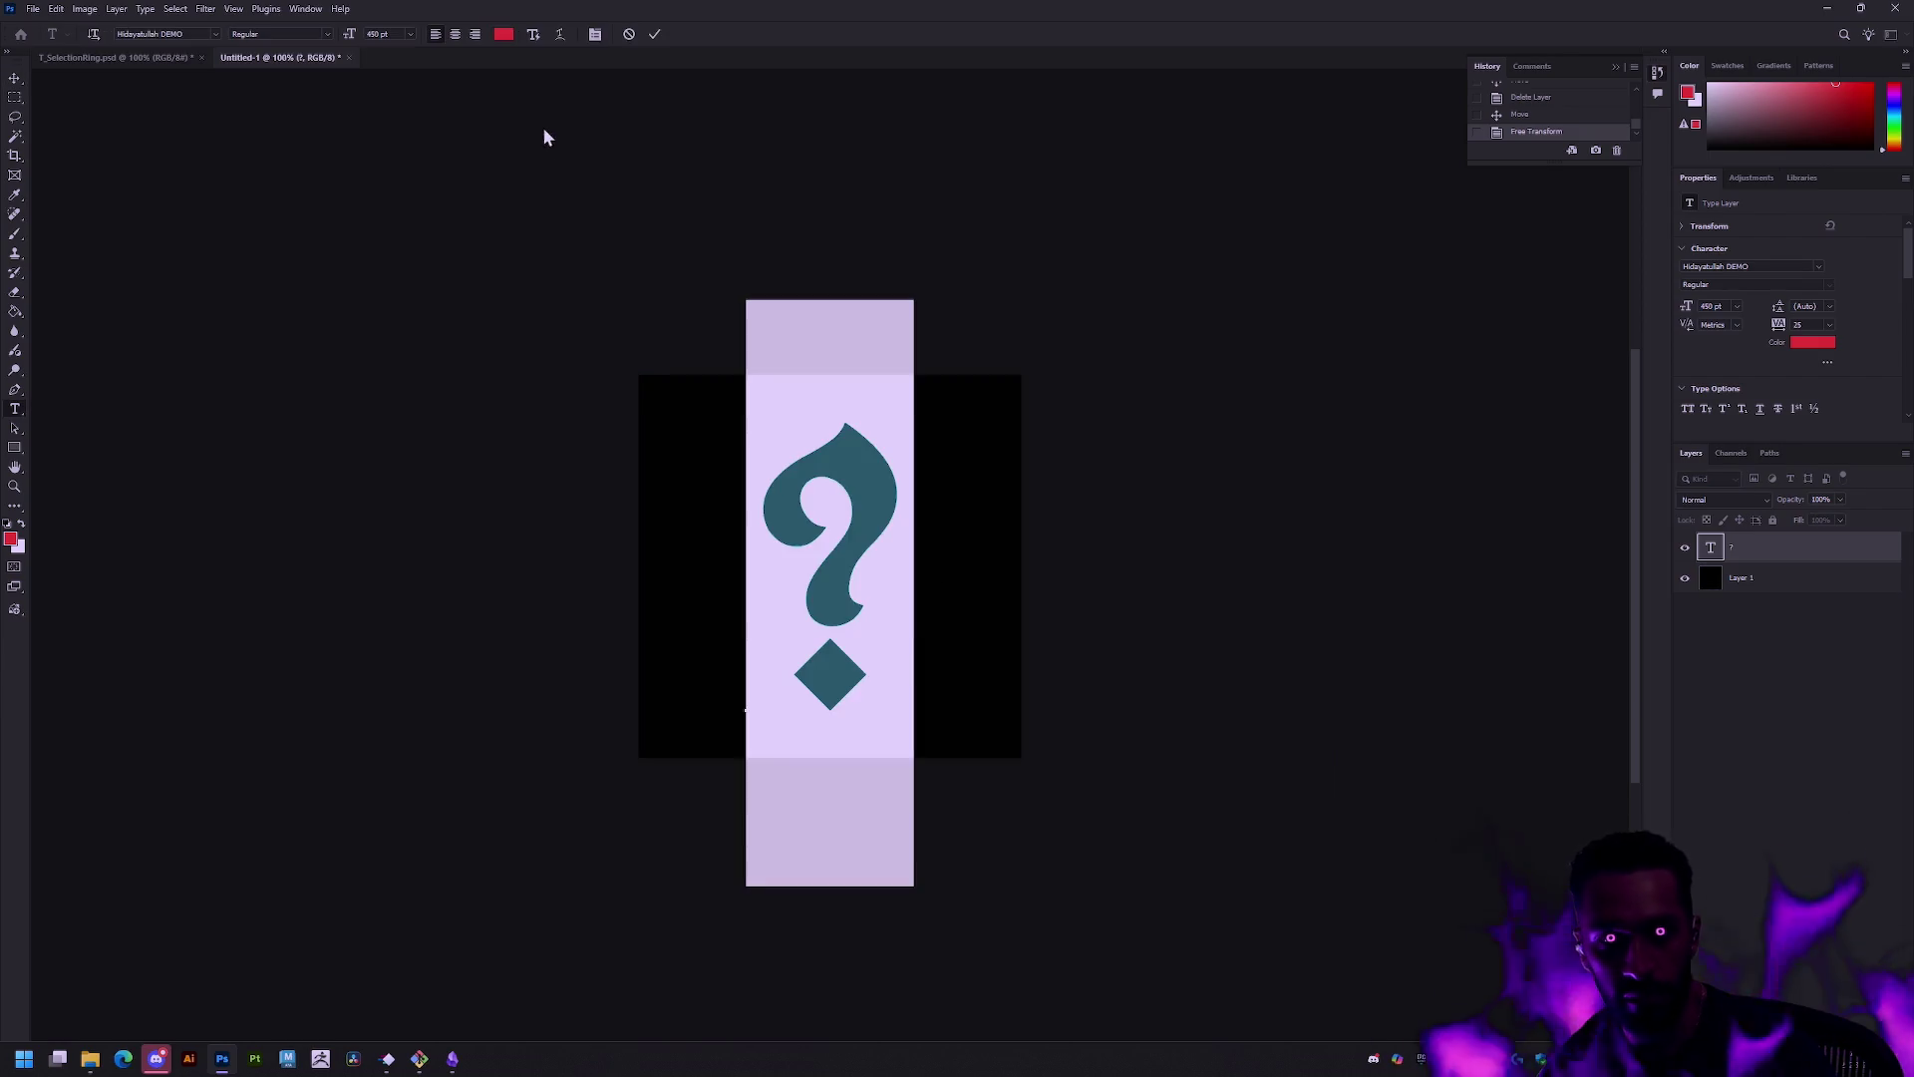
{"action": "left_click_drag", "start_coordinate": [350, 34], "coordinate": [294, 37]}
{"action": "left_click", "coordinate": [15, 98]}
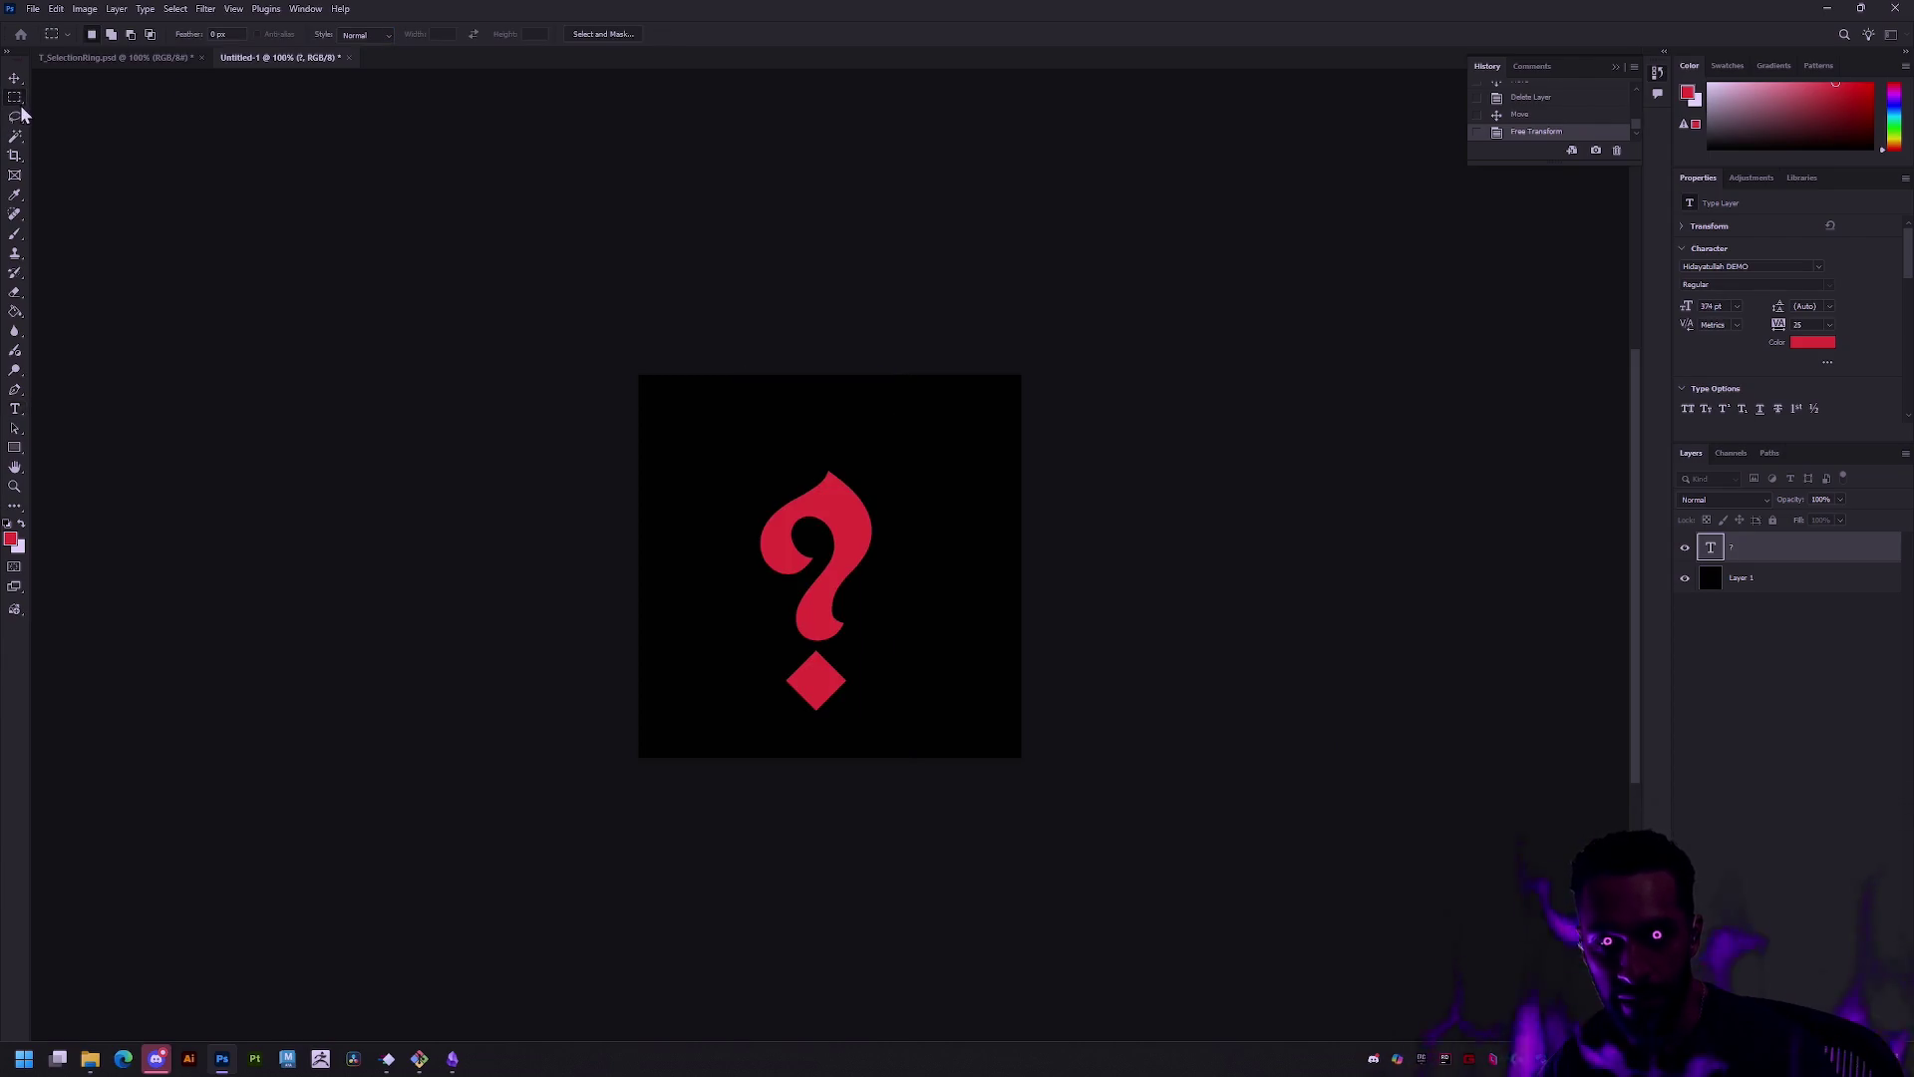
Step: Move and arrow-nudge the question mark to re-centre it, then reselect its text layer
{"action": "left_click_drag", "start_coordinate": [827, 591], "coordinate": [840, 574]}
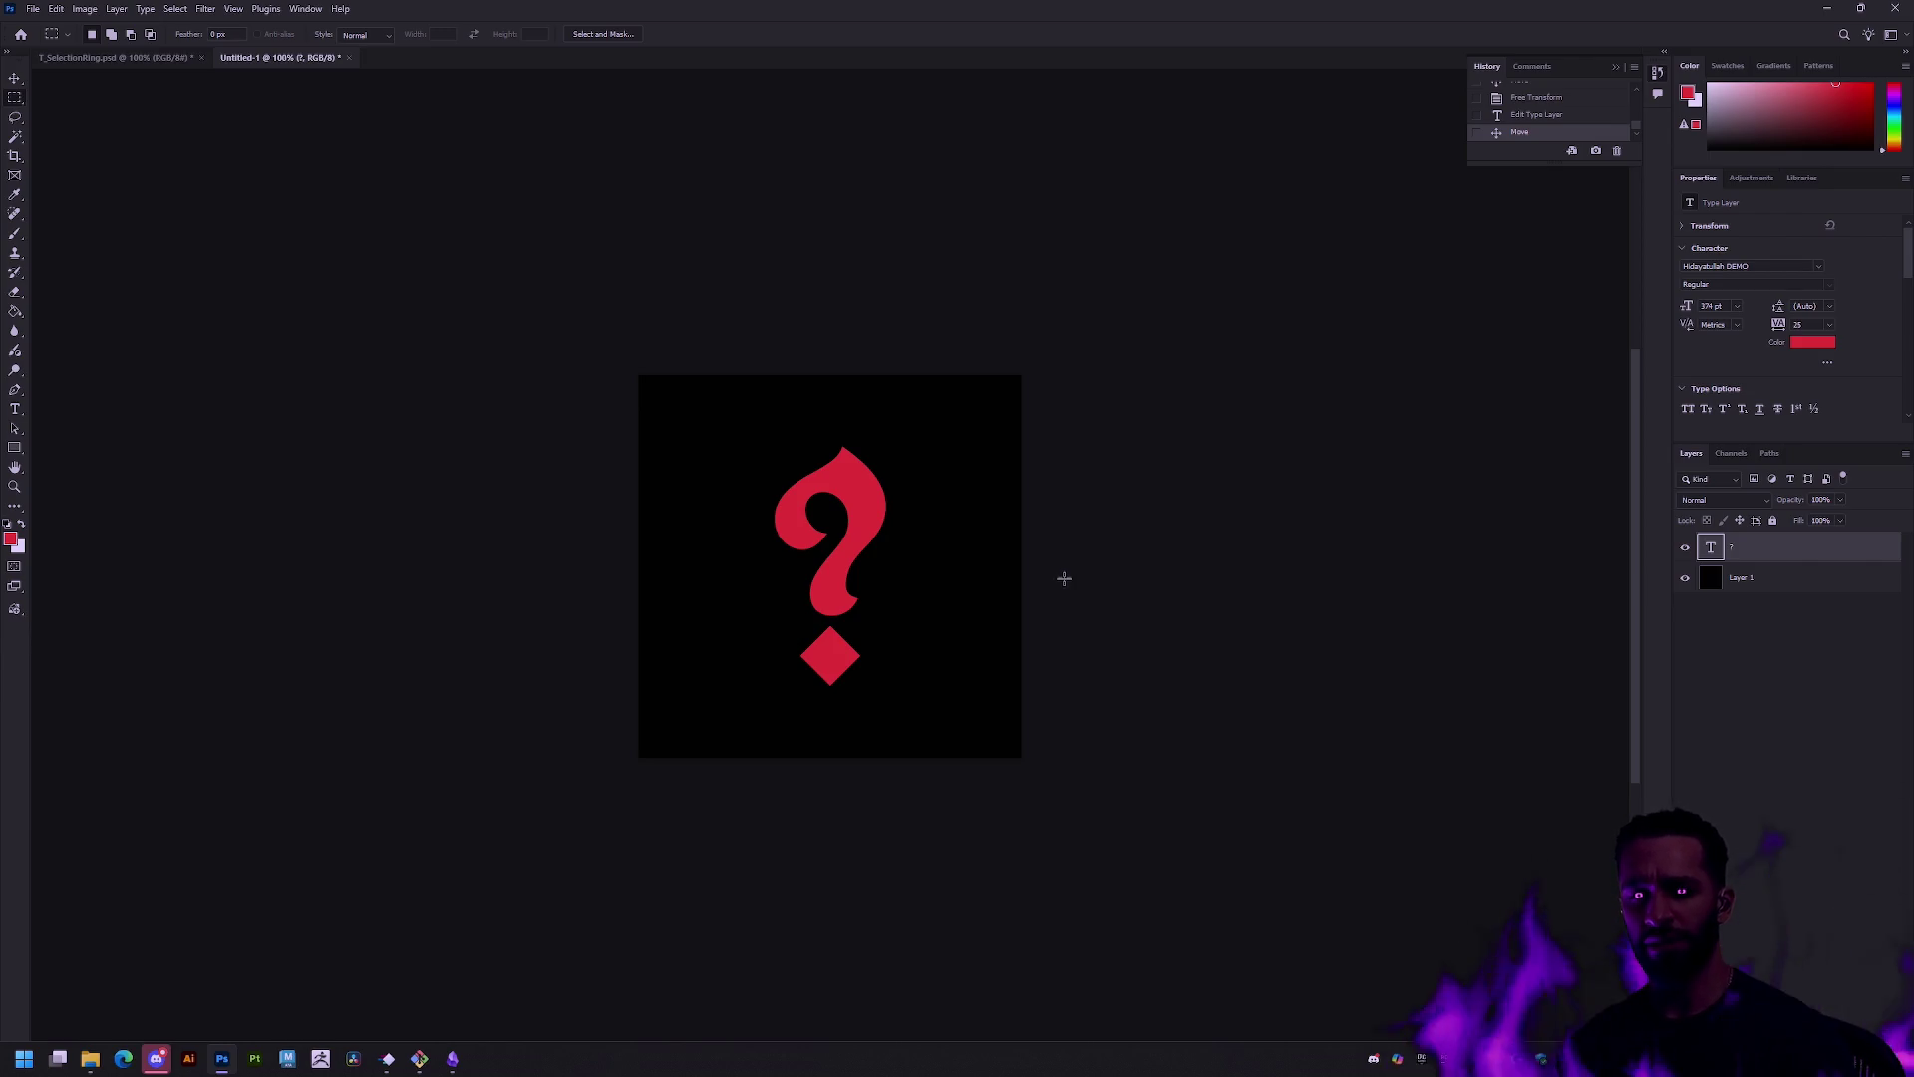
{"action": "key", "text": "v"}
{"action": "key", "text": "shift+Left"}
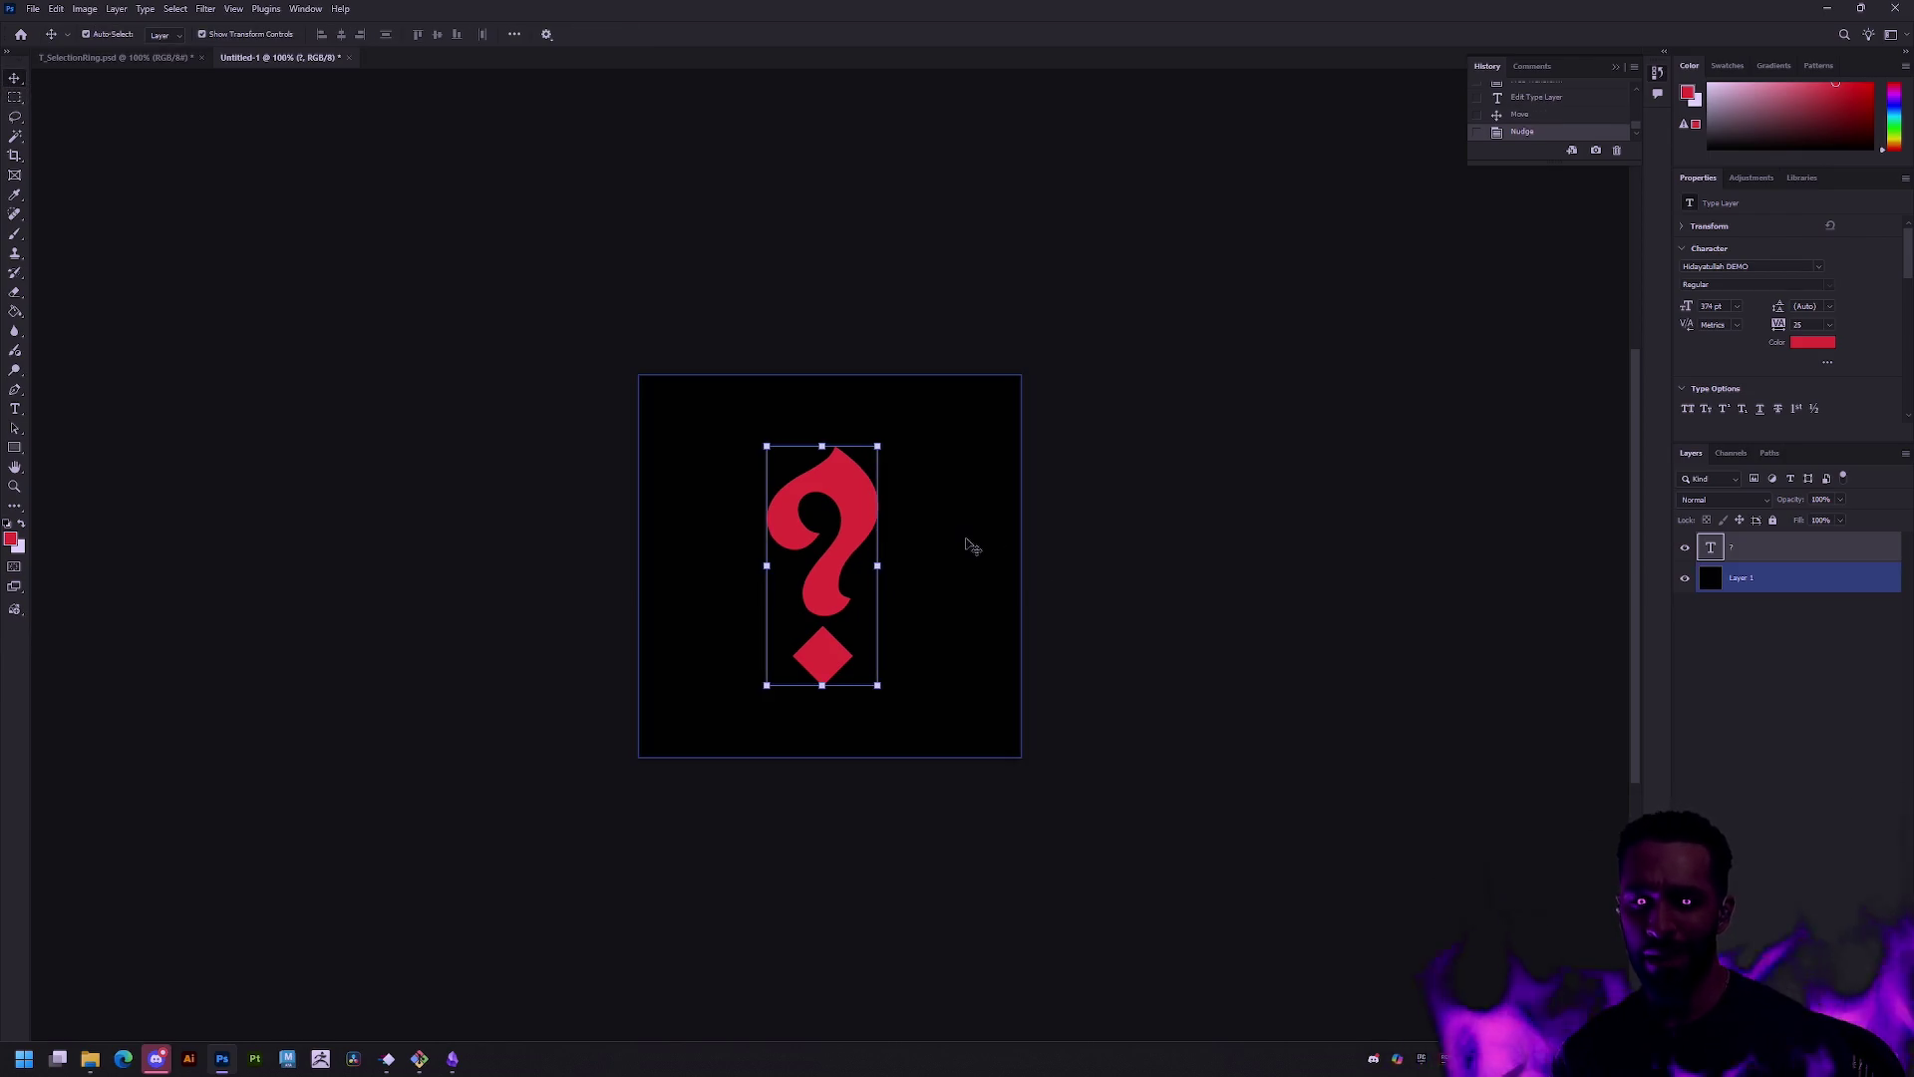
{"action": "key", "text": "shift+Right"}
{"action": "key", "text": "Left"}
{"action": "key", "text": "Left"}
{"action": "key", "text": "Left"}
{"action": "left_click", "coordinate": [1089, 513]}
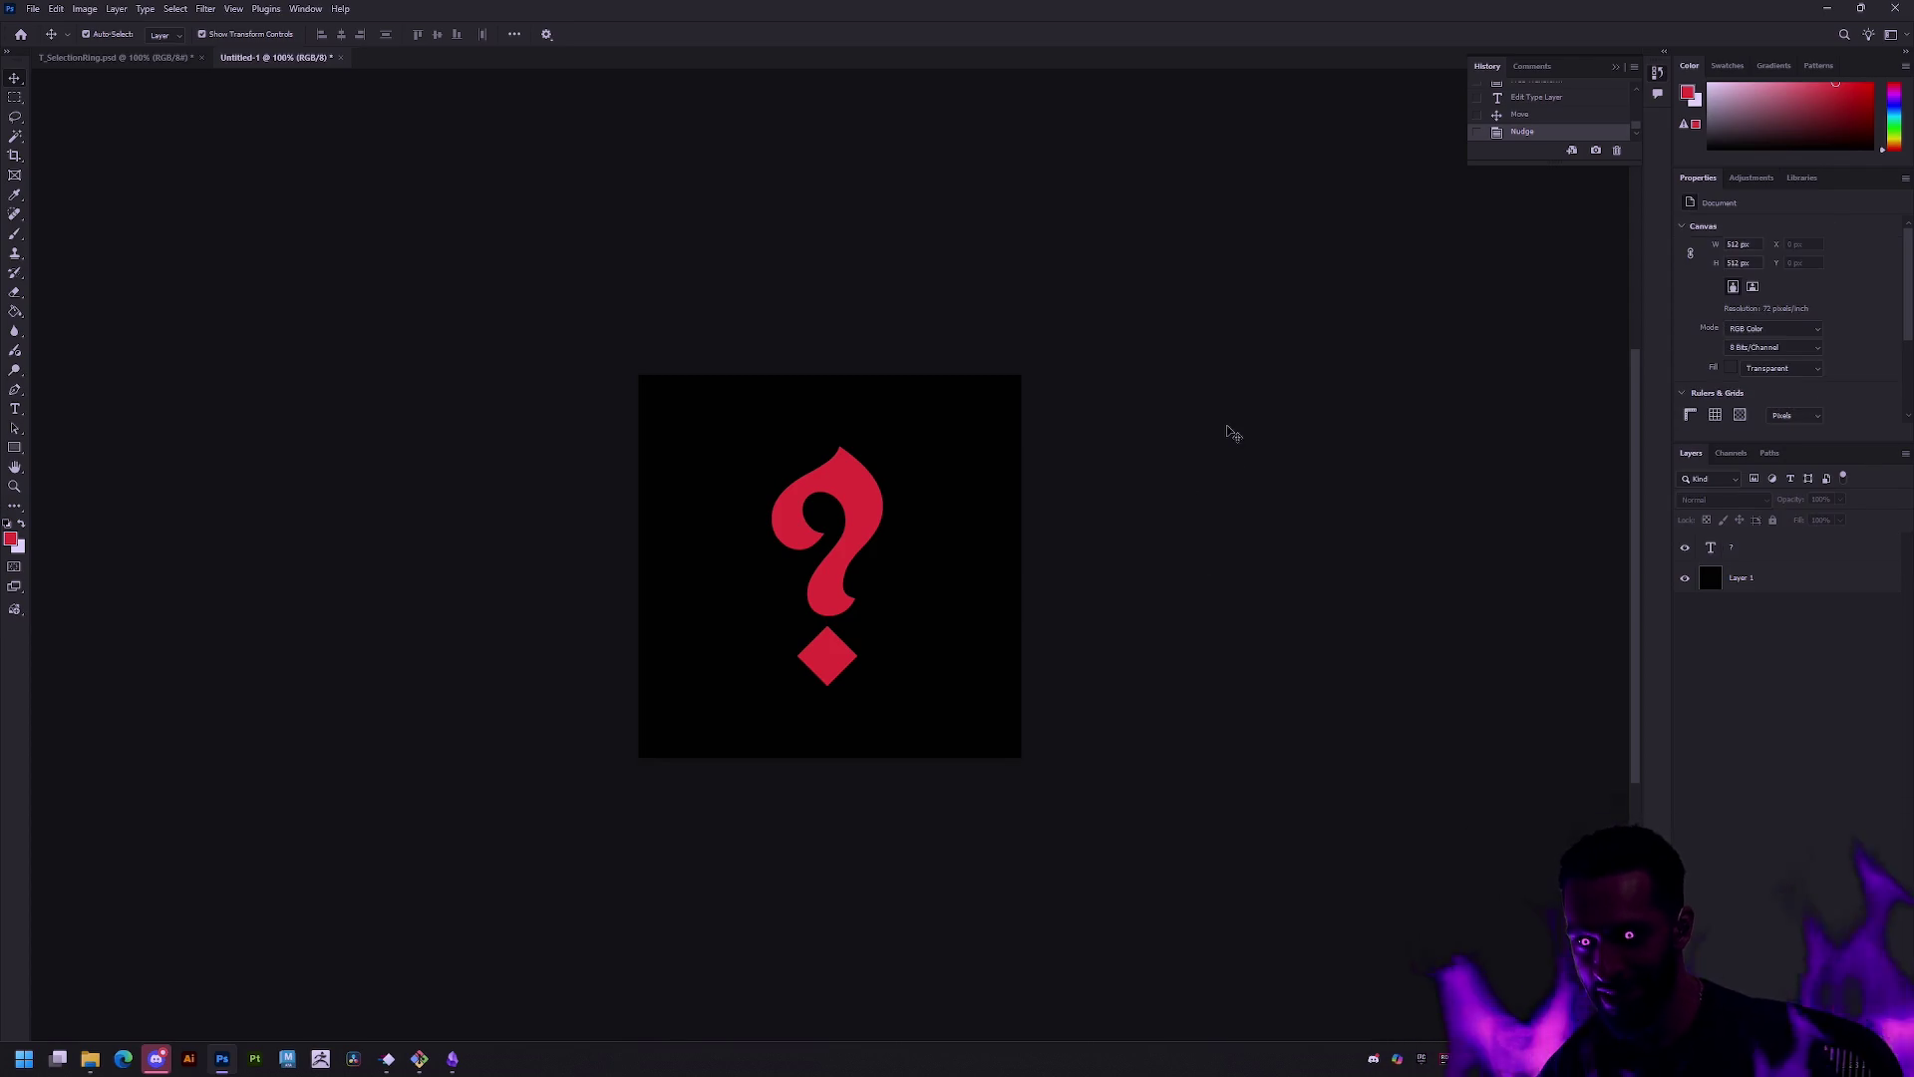
{"action": "key", "text": "alt+period"}
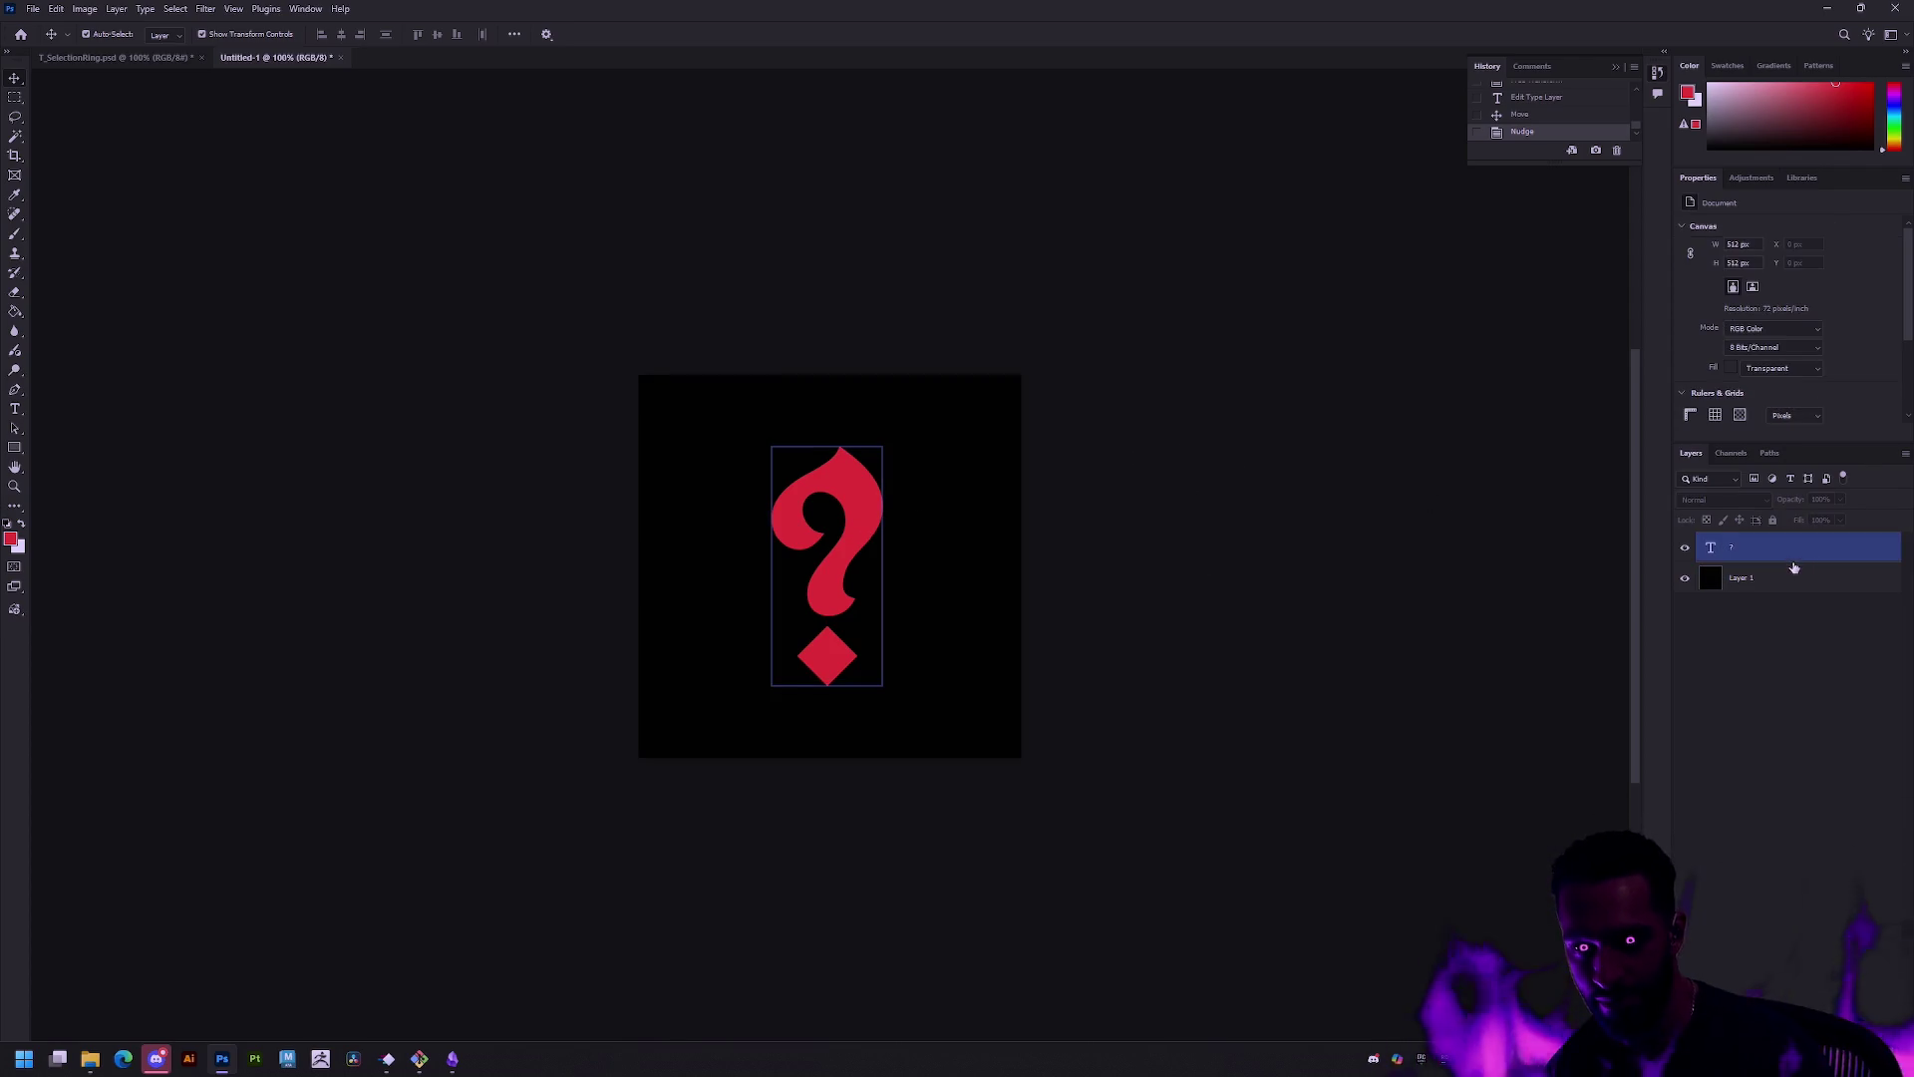
{"action": "left_click", "coordinate": [409, 359]}
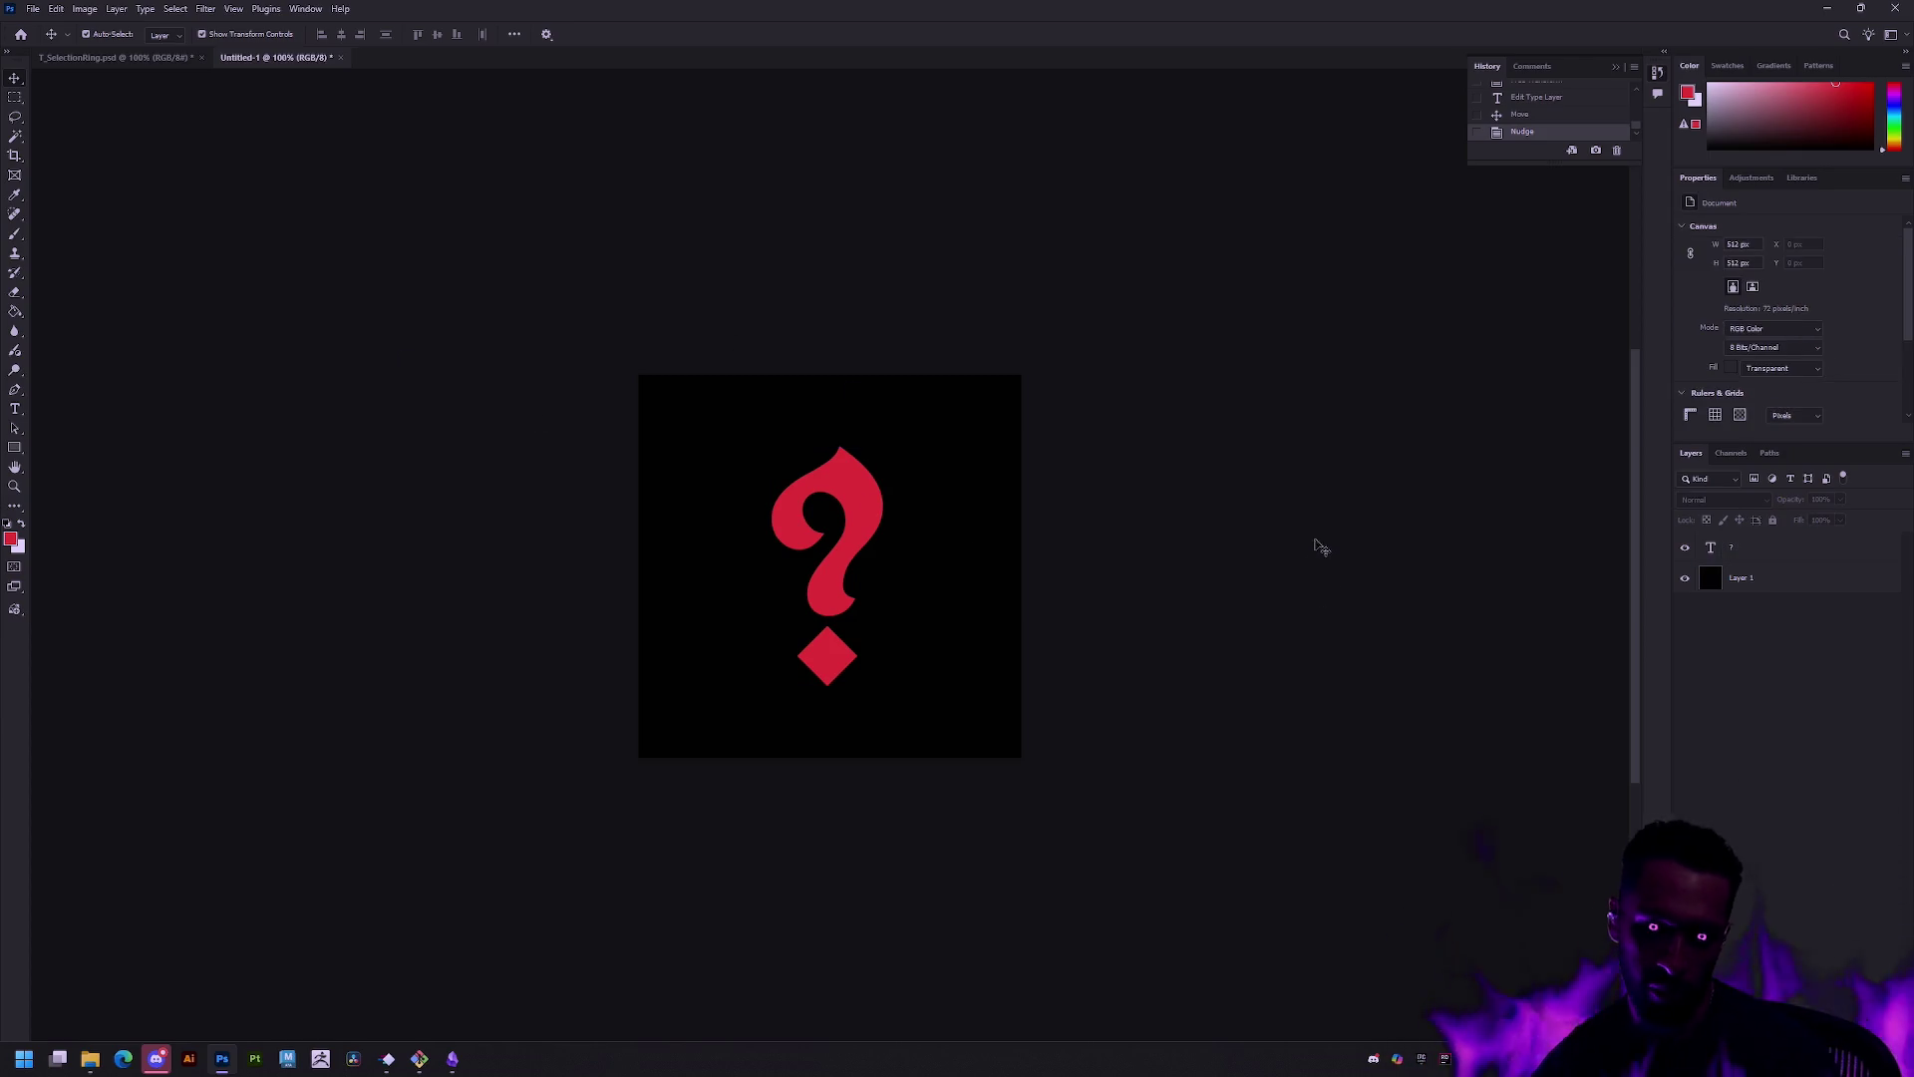
{"action": "left_click", "coordinate": [1825, 580]}
{"action": "left_click", "coordinate": [1829, 555]}
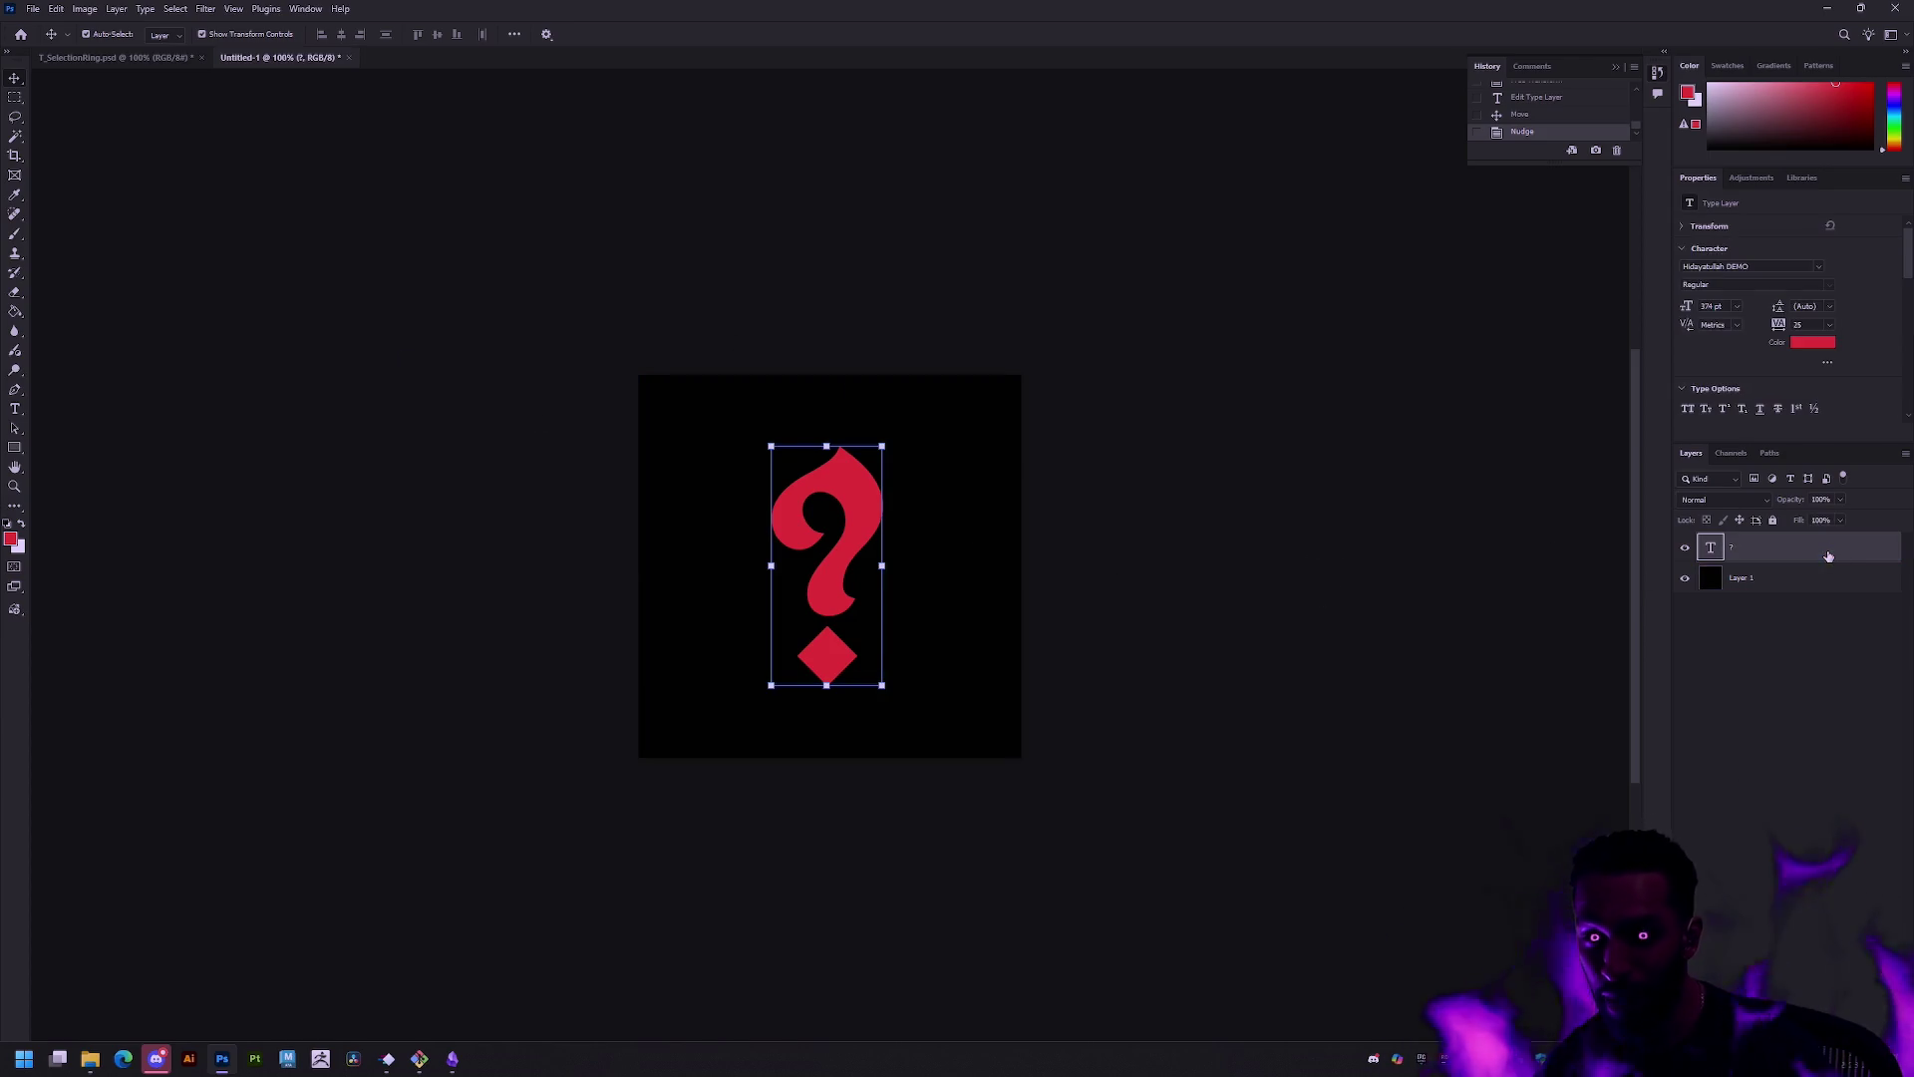
Step: In Layer Style, try then remove Inner Glow, and enable a 32 px Outer Glow
{"action": "key", "text": "ctrl+alt+b"}
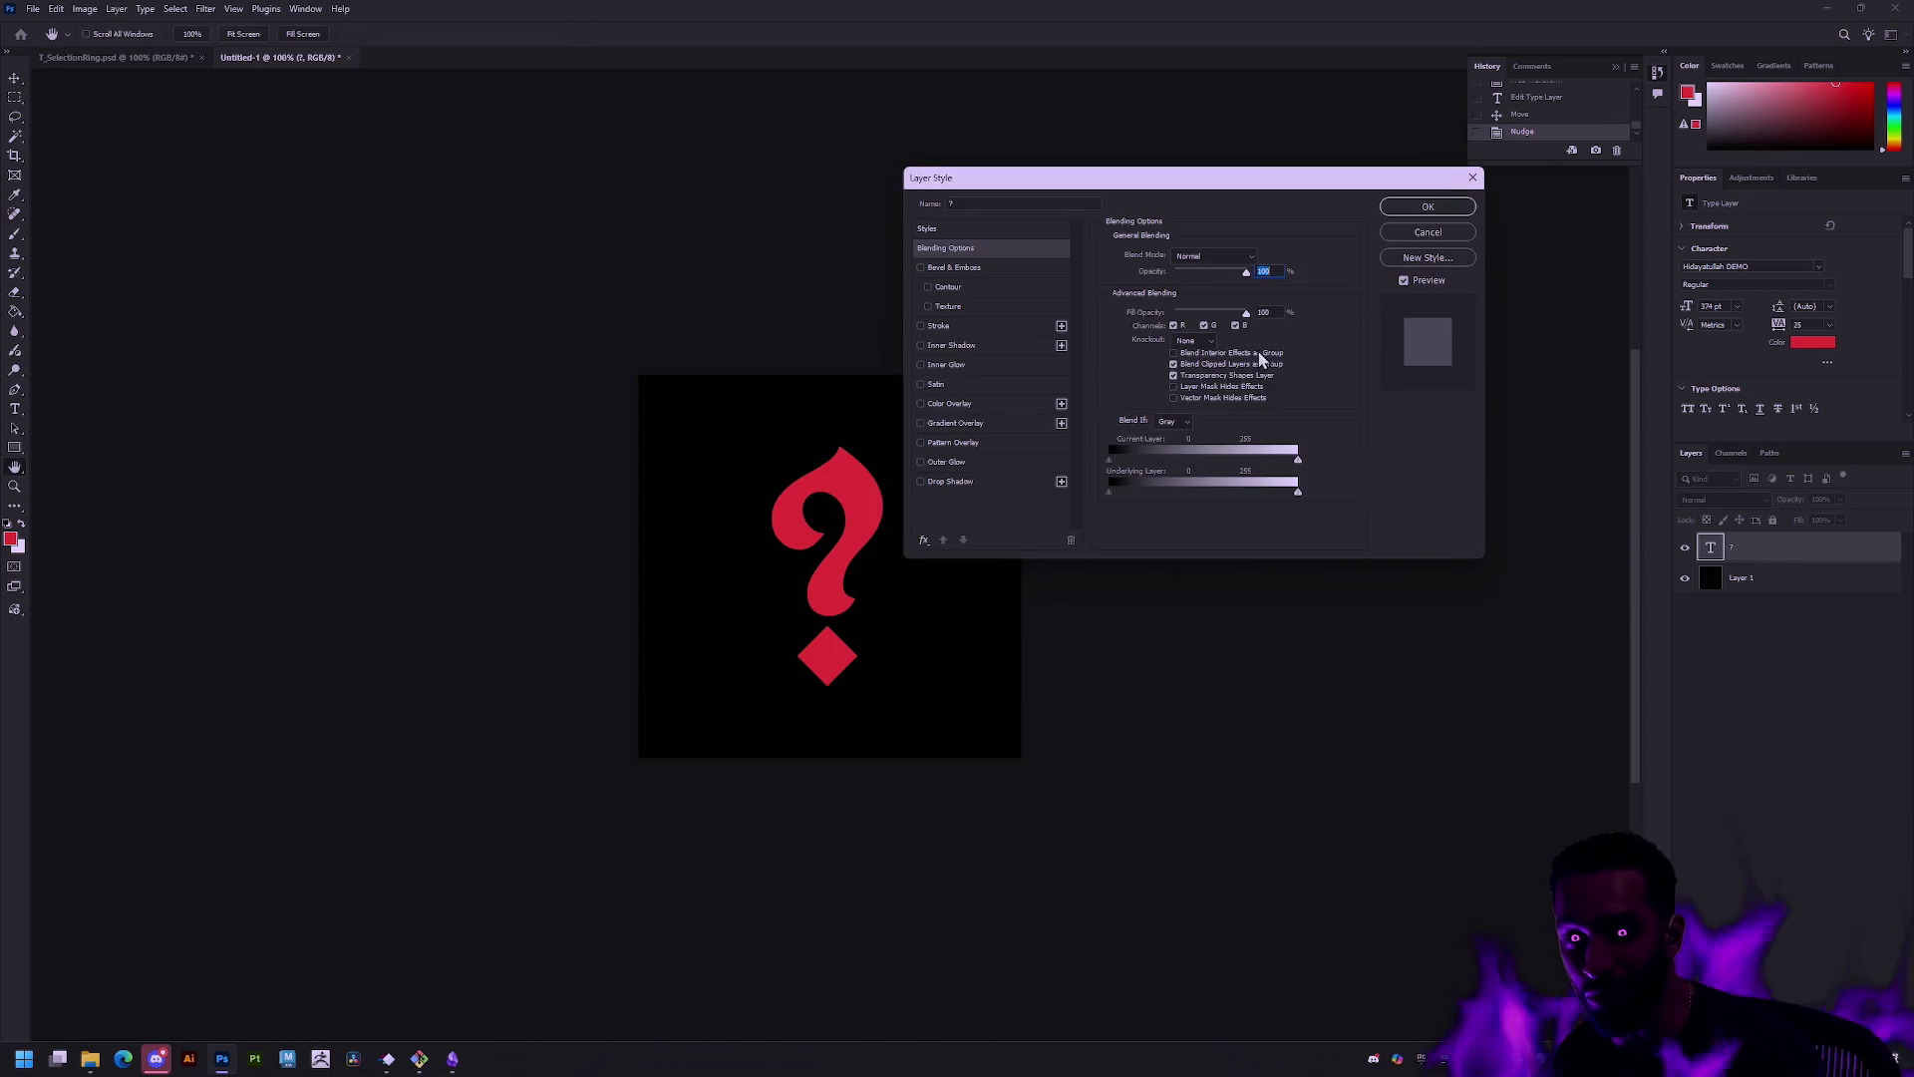
{"action": "left_click", "coordinate": [971, 371]}
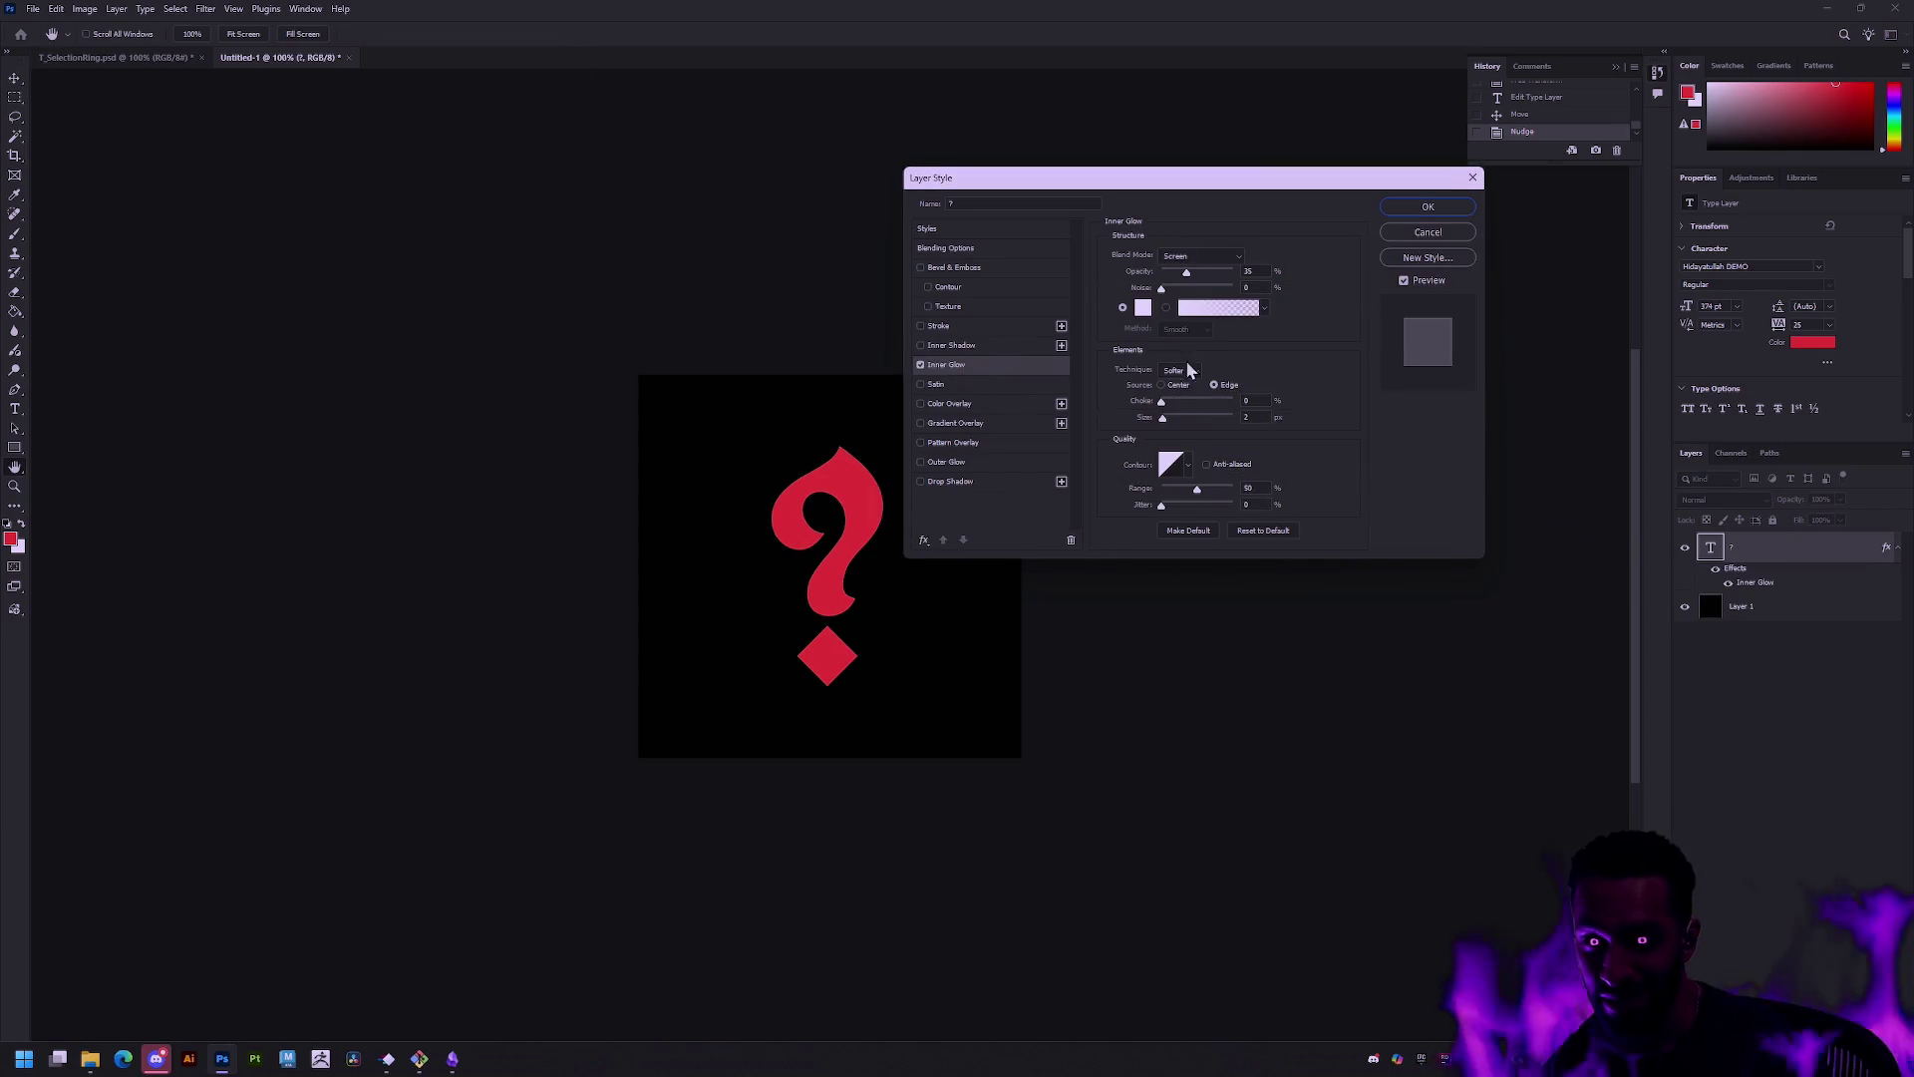
{"action": "left_click_drag", "start_coordinate": [1162, 417], "coordinate": [1176, 417]}
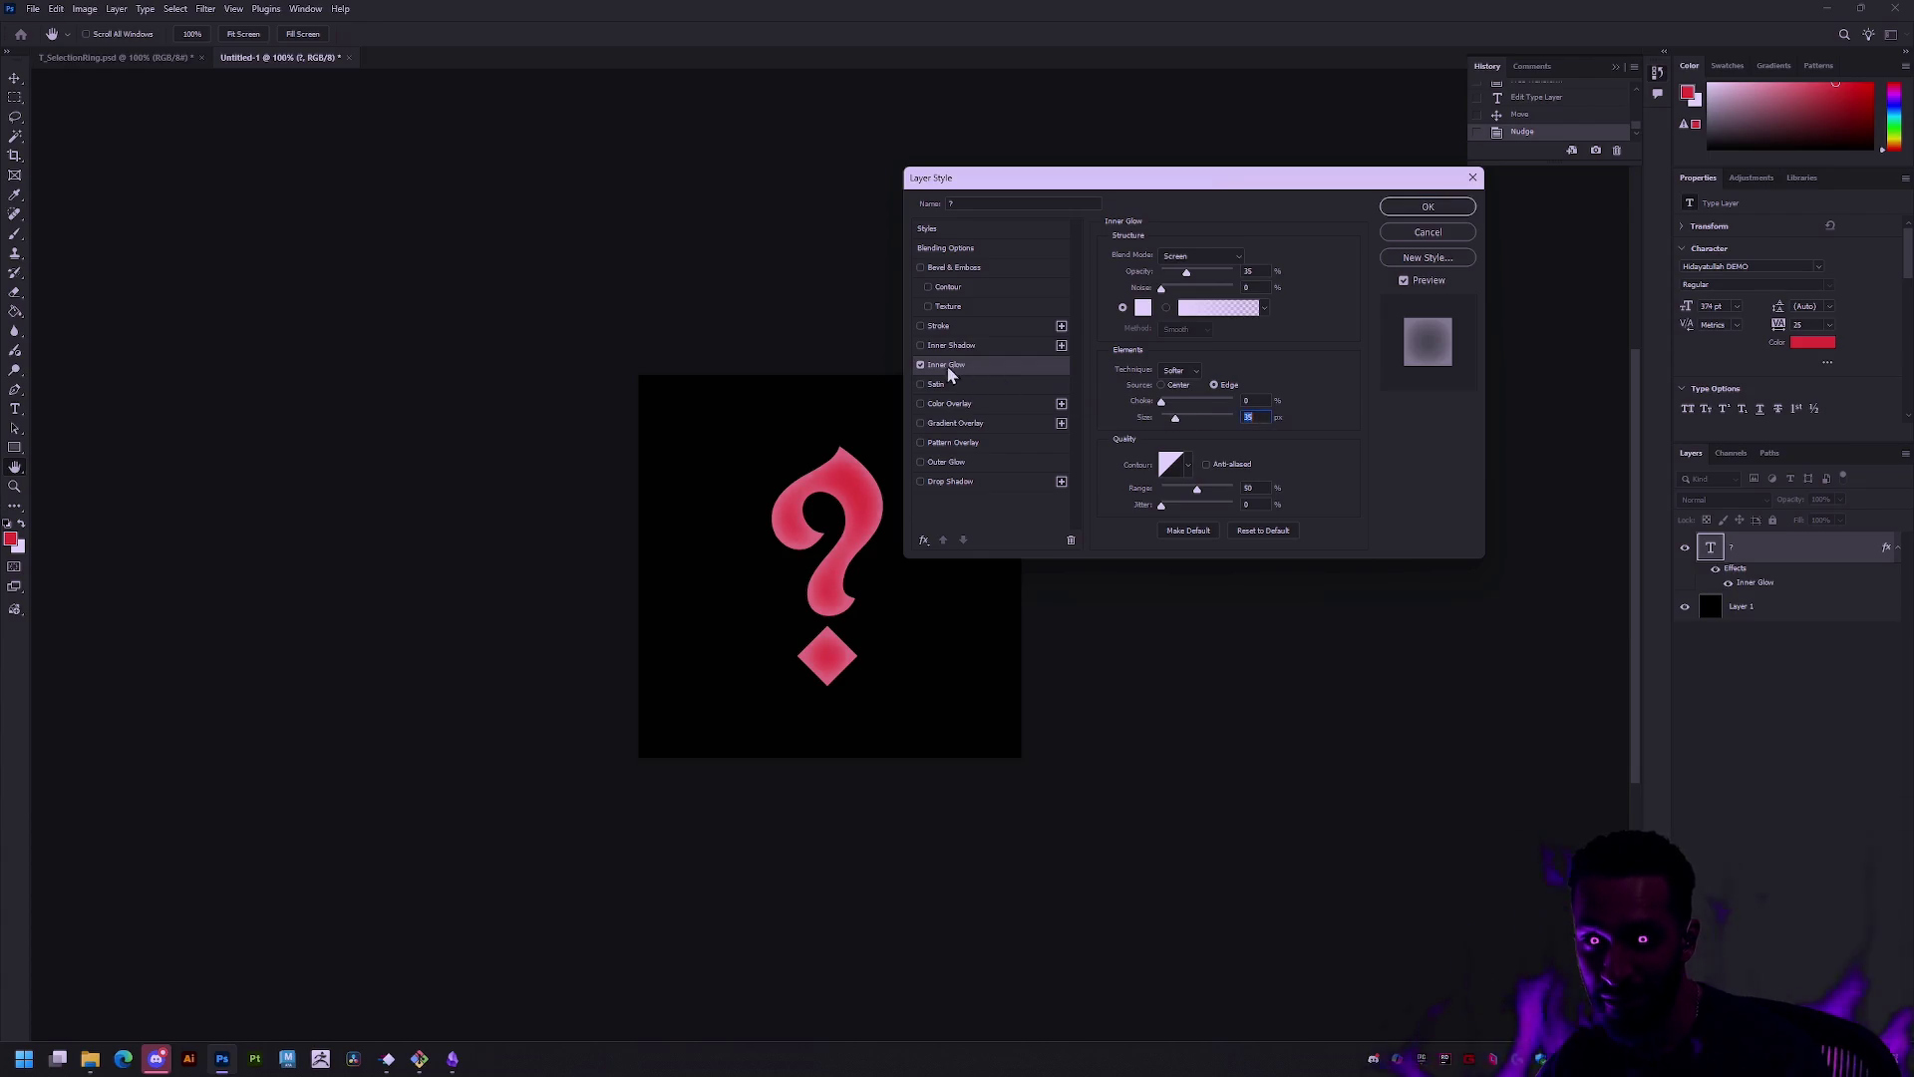
{"action": "left_click", "coordinate": [922, 367]}
{"action": "left_click", "coordinate": [958, 465]}
{"action": "left_click_drag", "start_coordinate": [1163, 404], "coordinate": [1175, 401]}
Step: Sample the question mark's red for the outer glow, widen it to 92 px, lower opacity, and apply
{"action": "left_click", "coordinate": [1144, 309]}
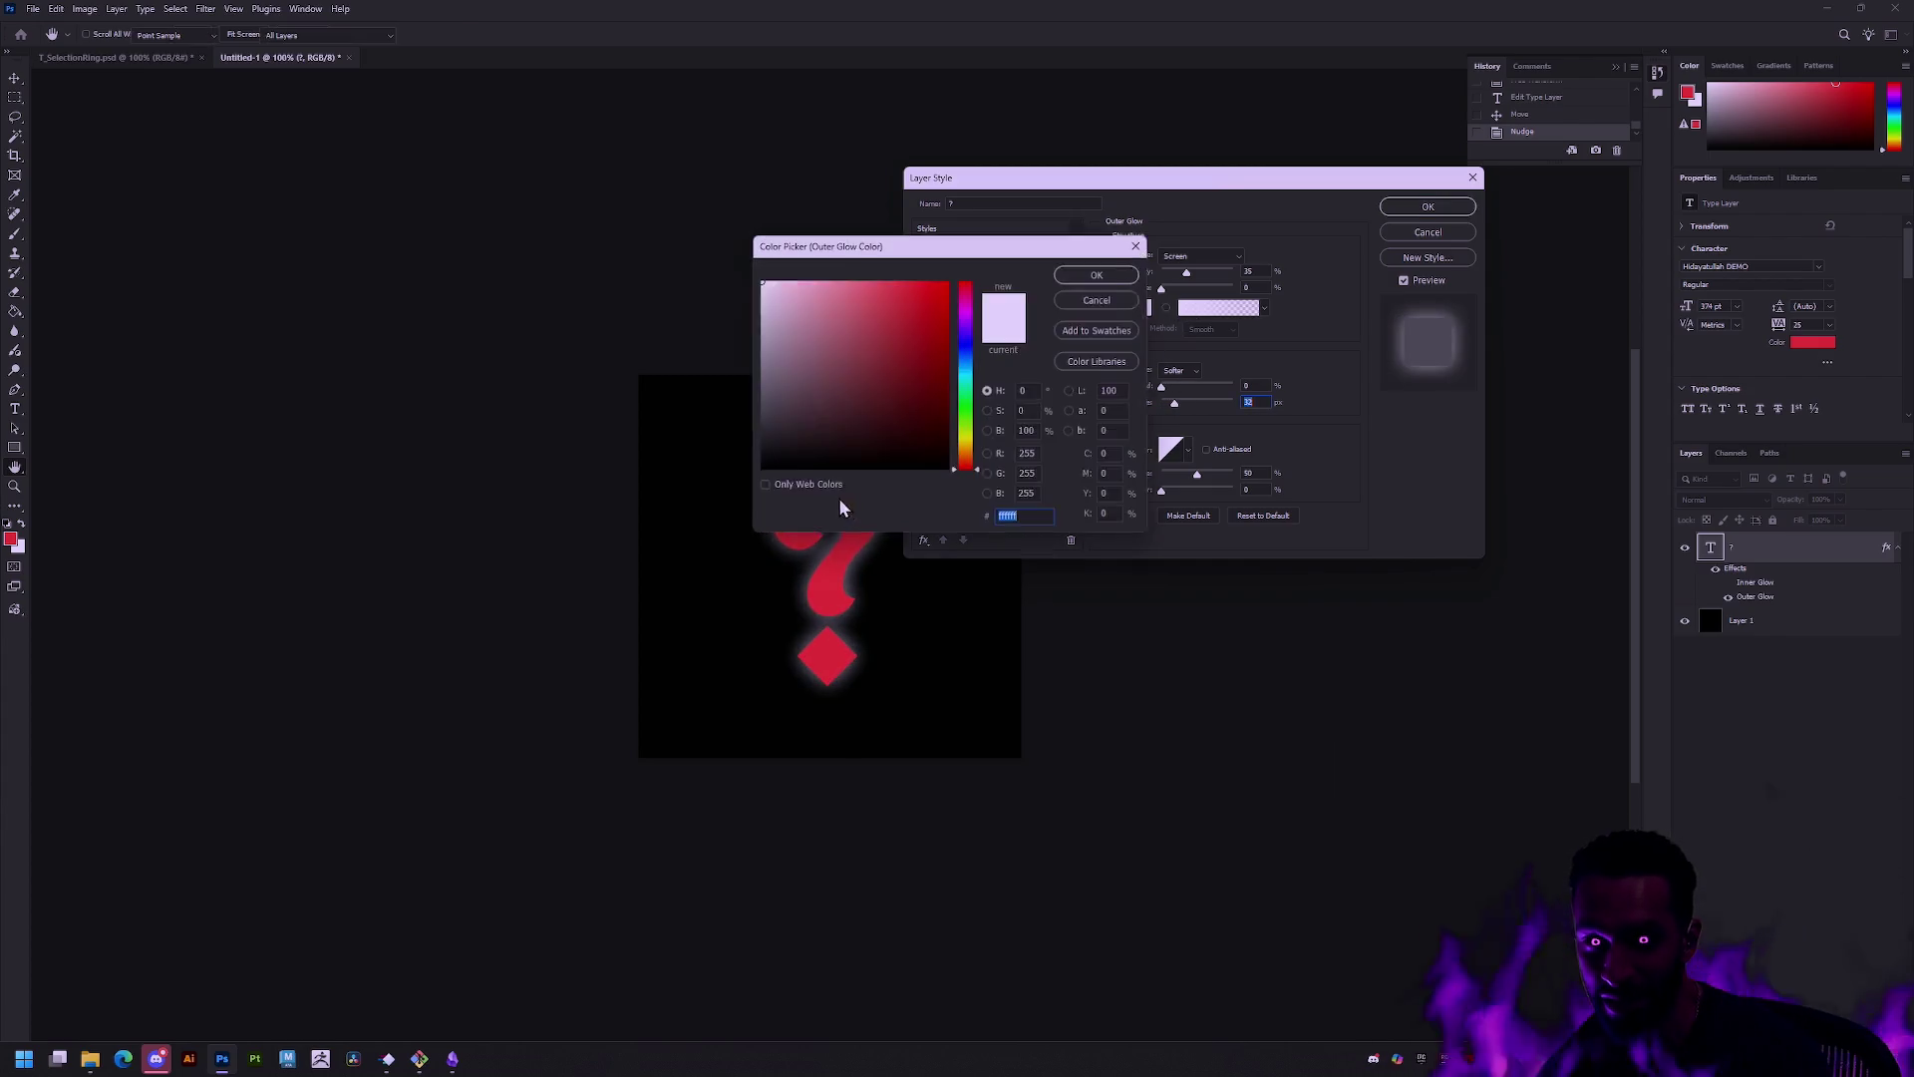
{"action": "left_click", "coordinate": [842, 563]}
{"action": "left_click", "coordinate": [1136, 249]}
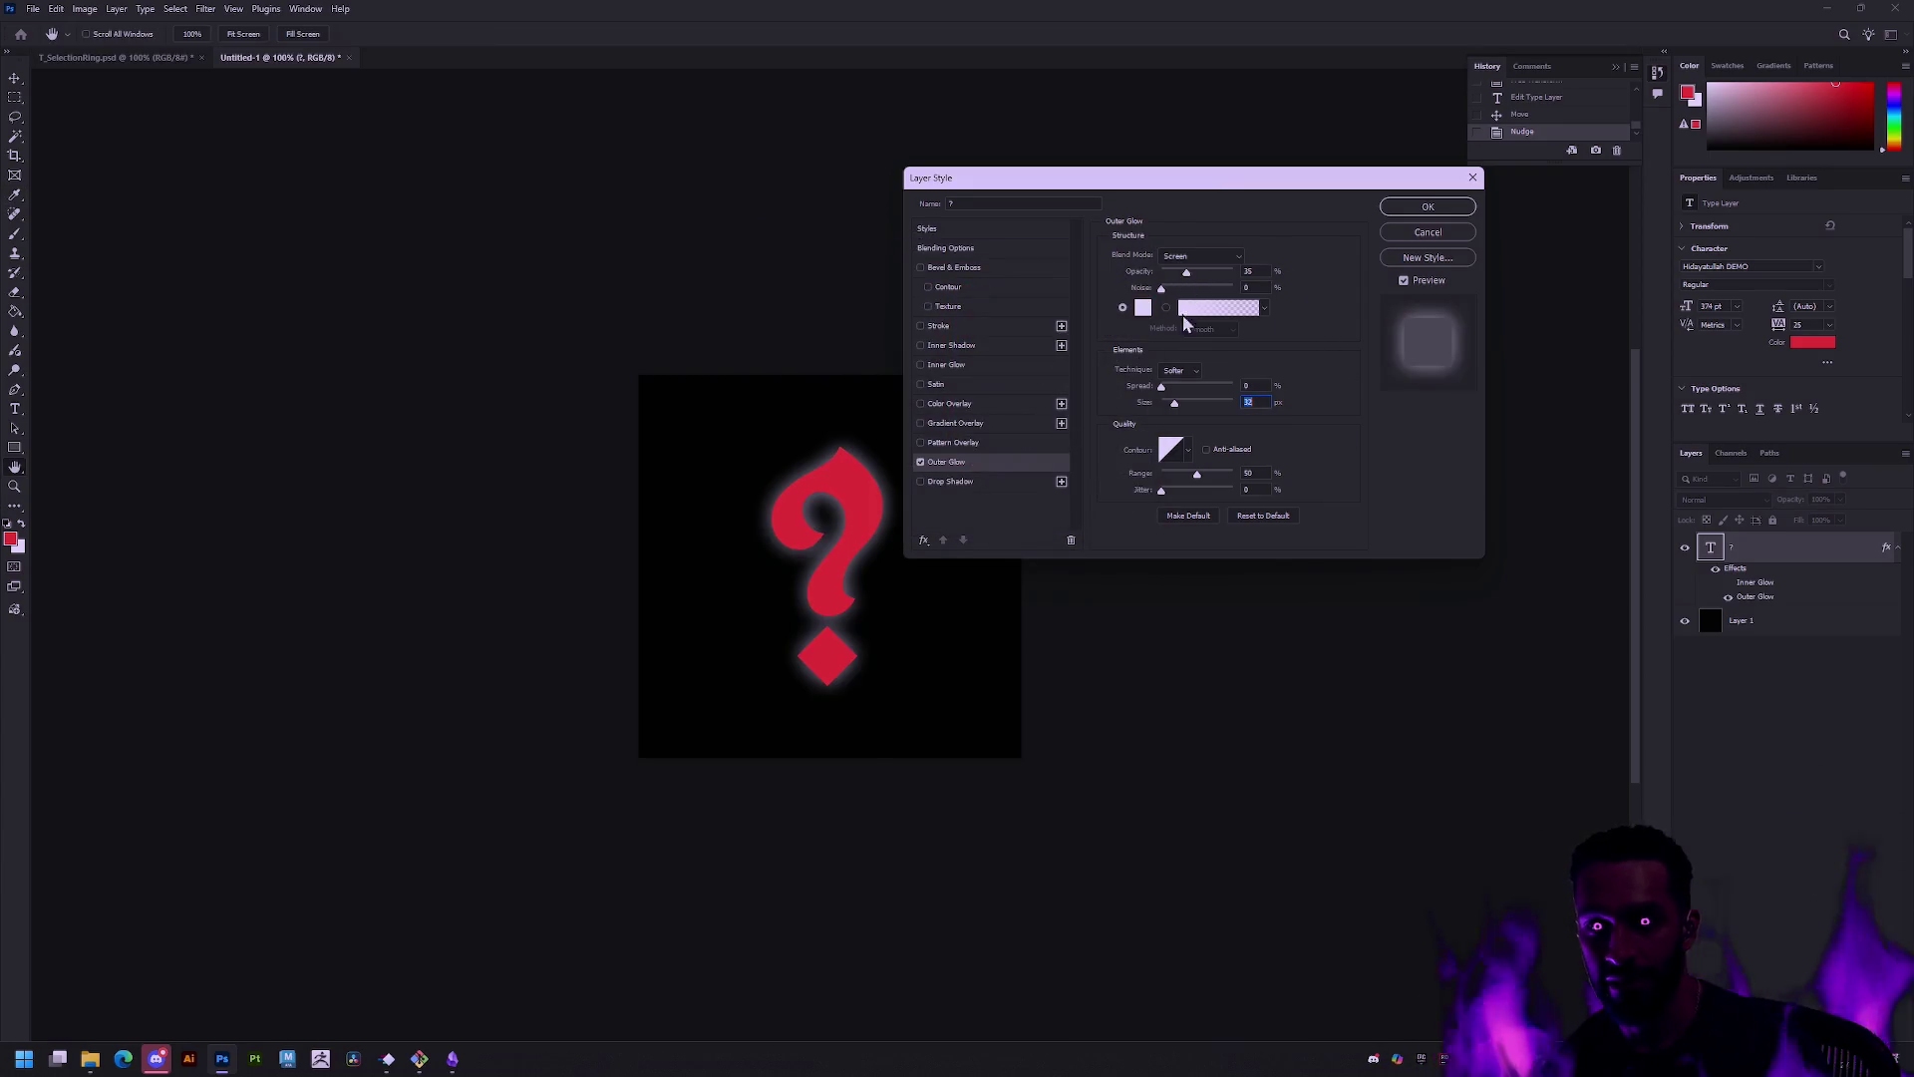
{"action": "left_click", "coordinate": [1143, 308]}
{"action": "left_click", "coordinate": [842, 559]}
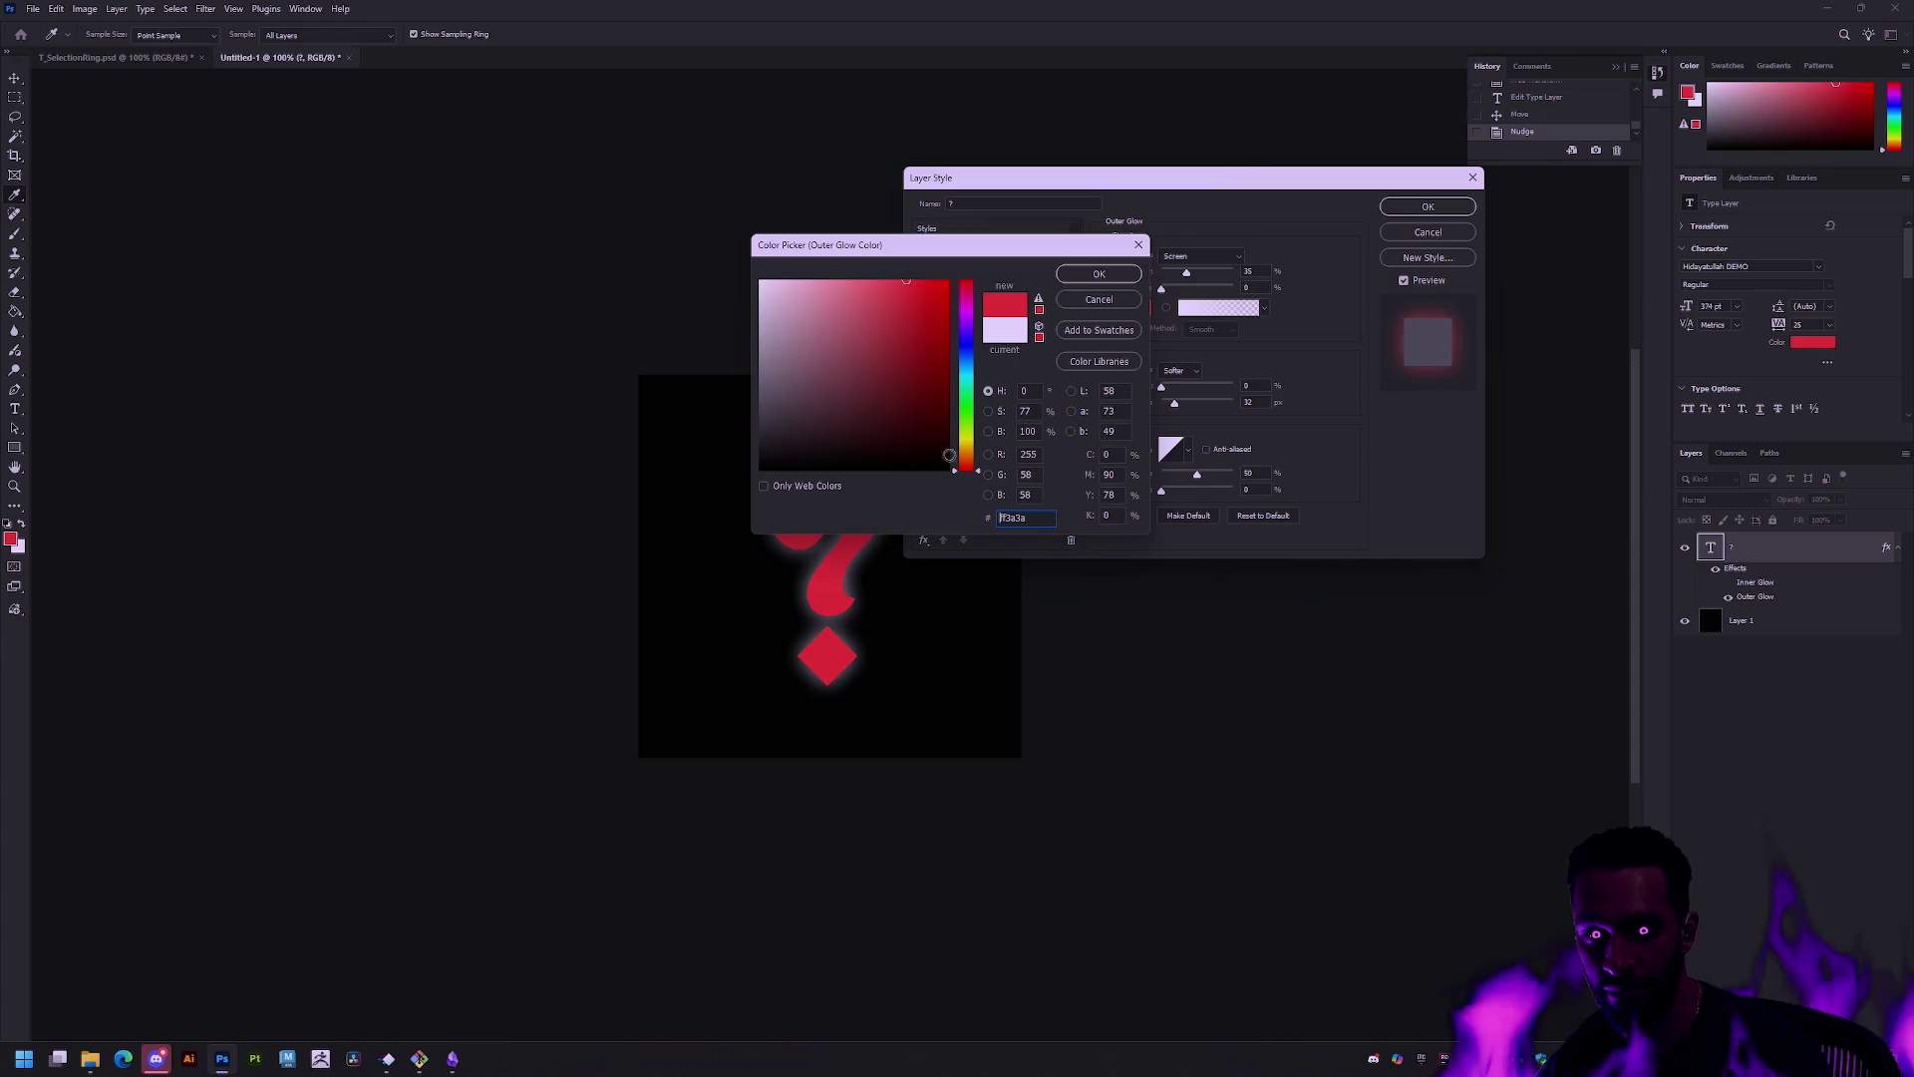
{"action": "left_click", "coordinate": [1104, 273]}
{"action": "mouse_move", "coordinate": [1178, 403]}
{"action": "left_mouse_down"}
{"action": "mouse_move", "coordinate": [1223, 403]}
{"action": "mouse_move", "coordinate": [1198, 404]}
{"action": "left_mouse_up"}
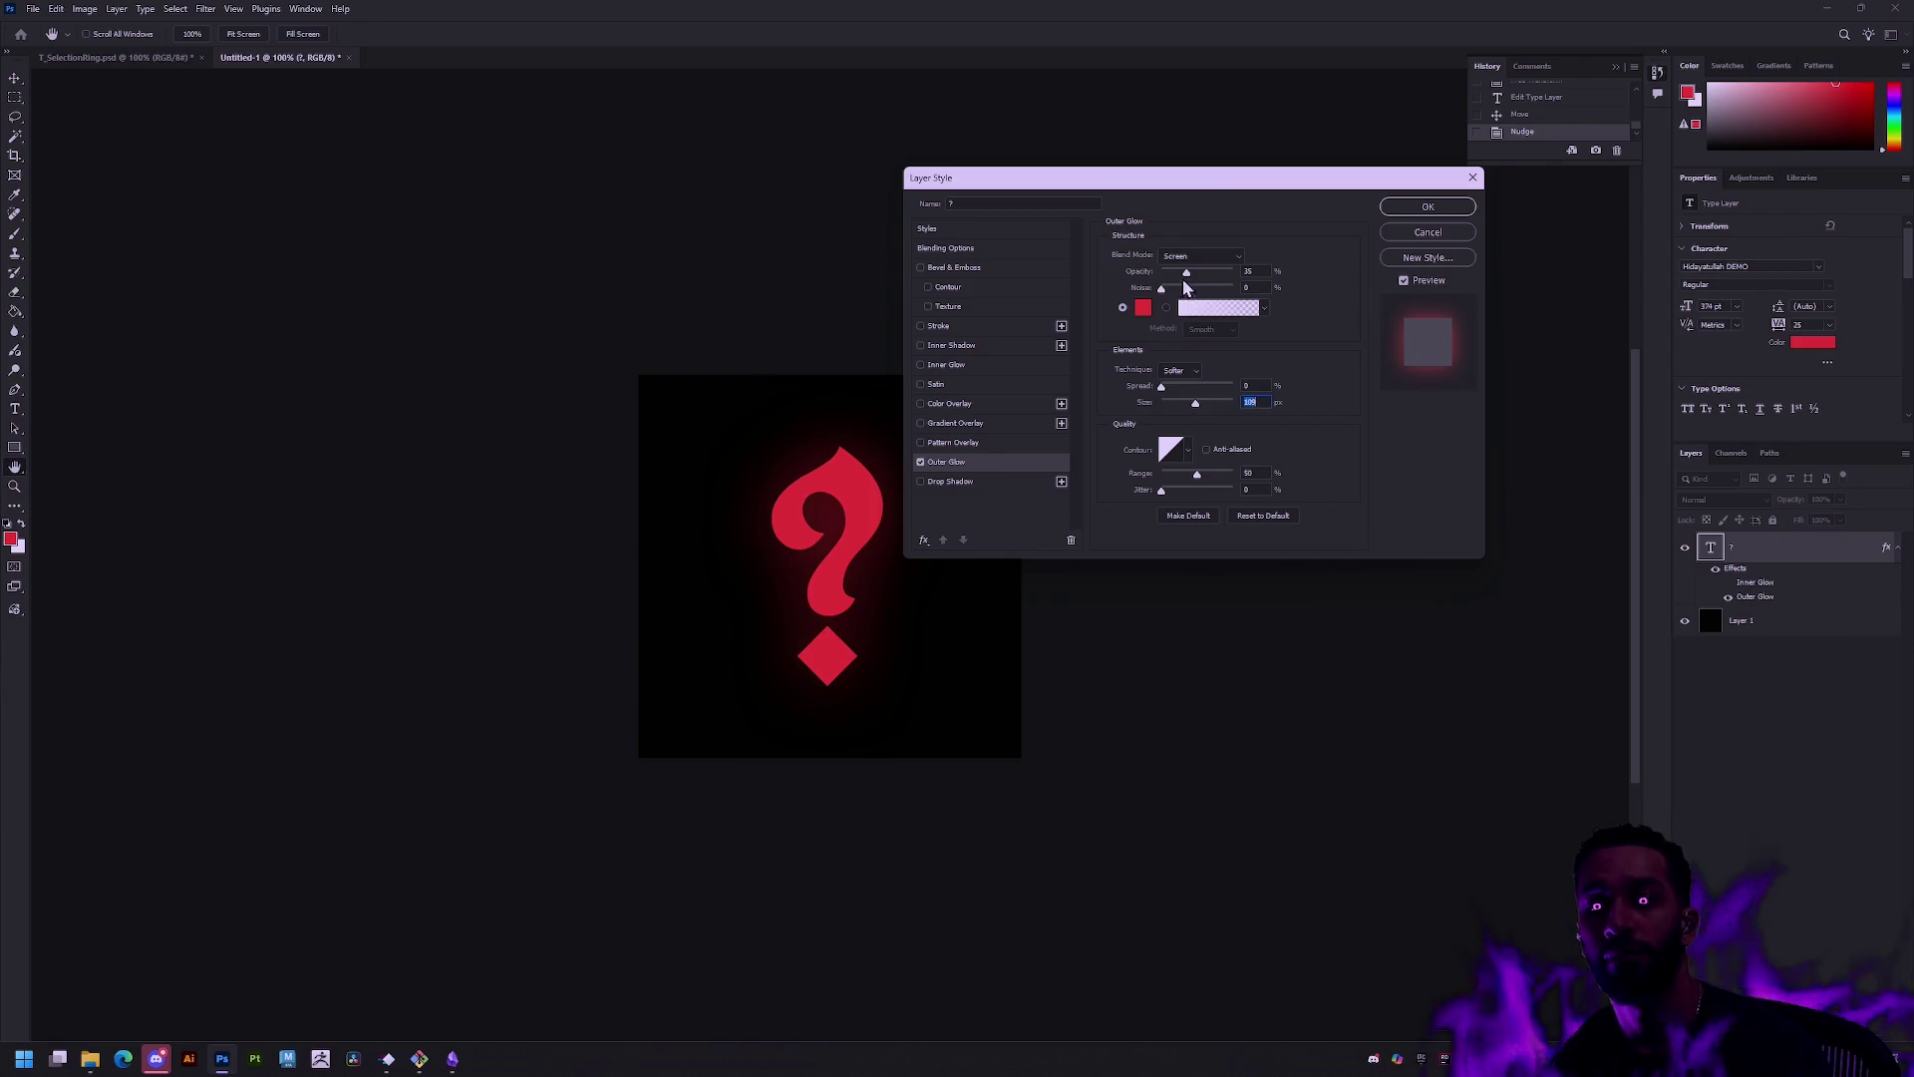
{"action": "left_click_drag", "start_coordinate": [1187, 271], "coordinate": [1152, 271]}
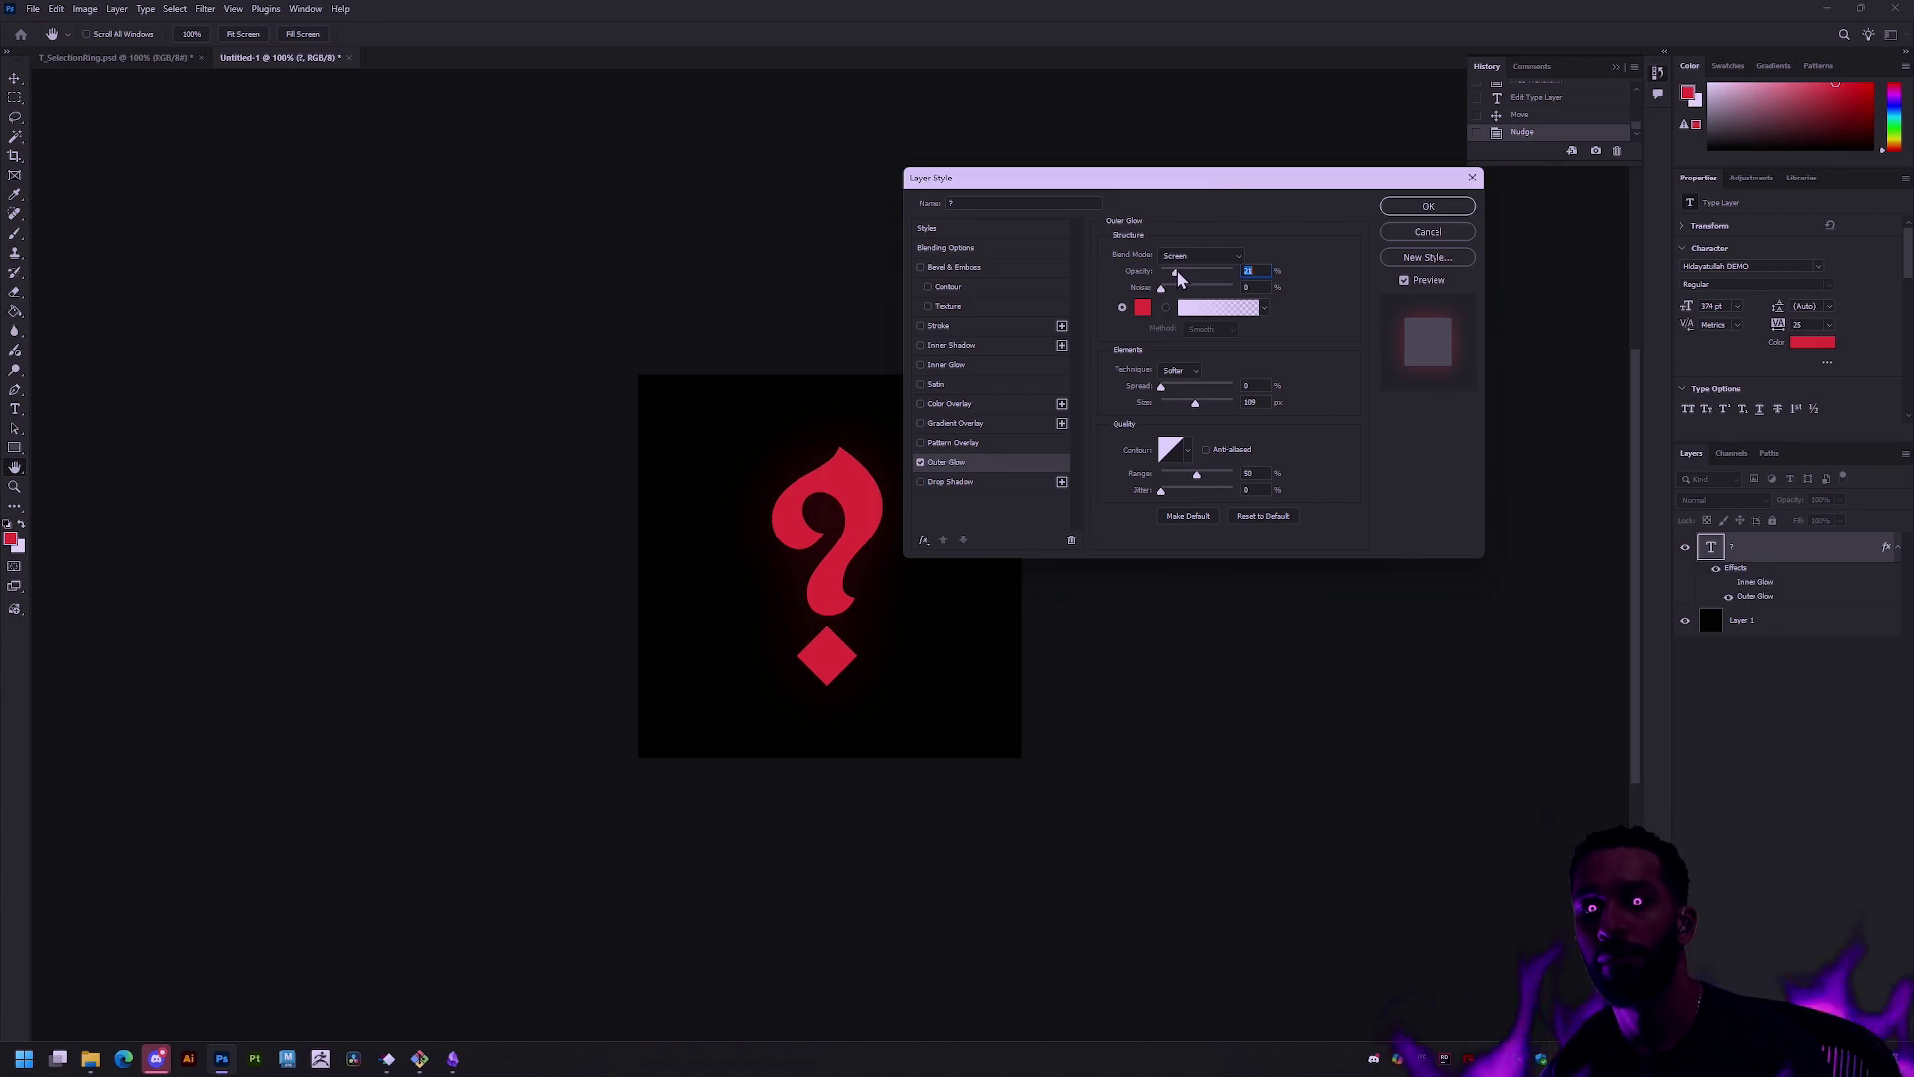
{"action": "left_click", "coordinate": [1427, 206]}
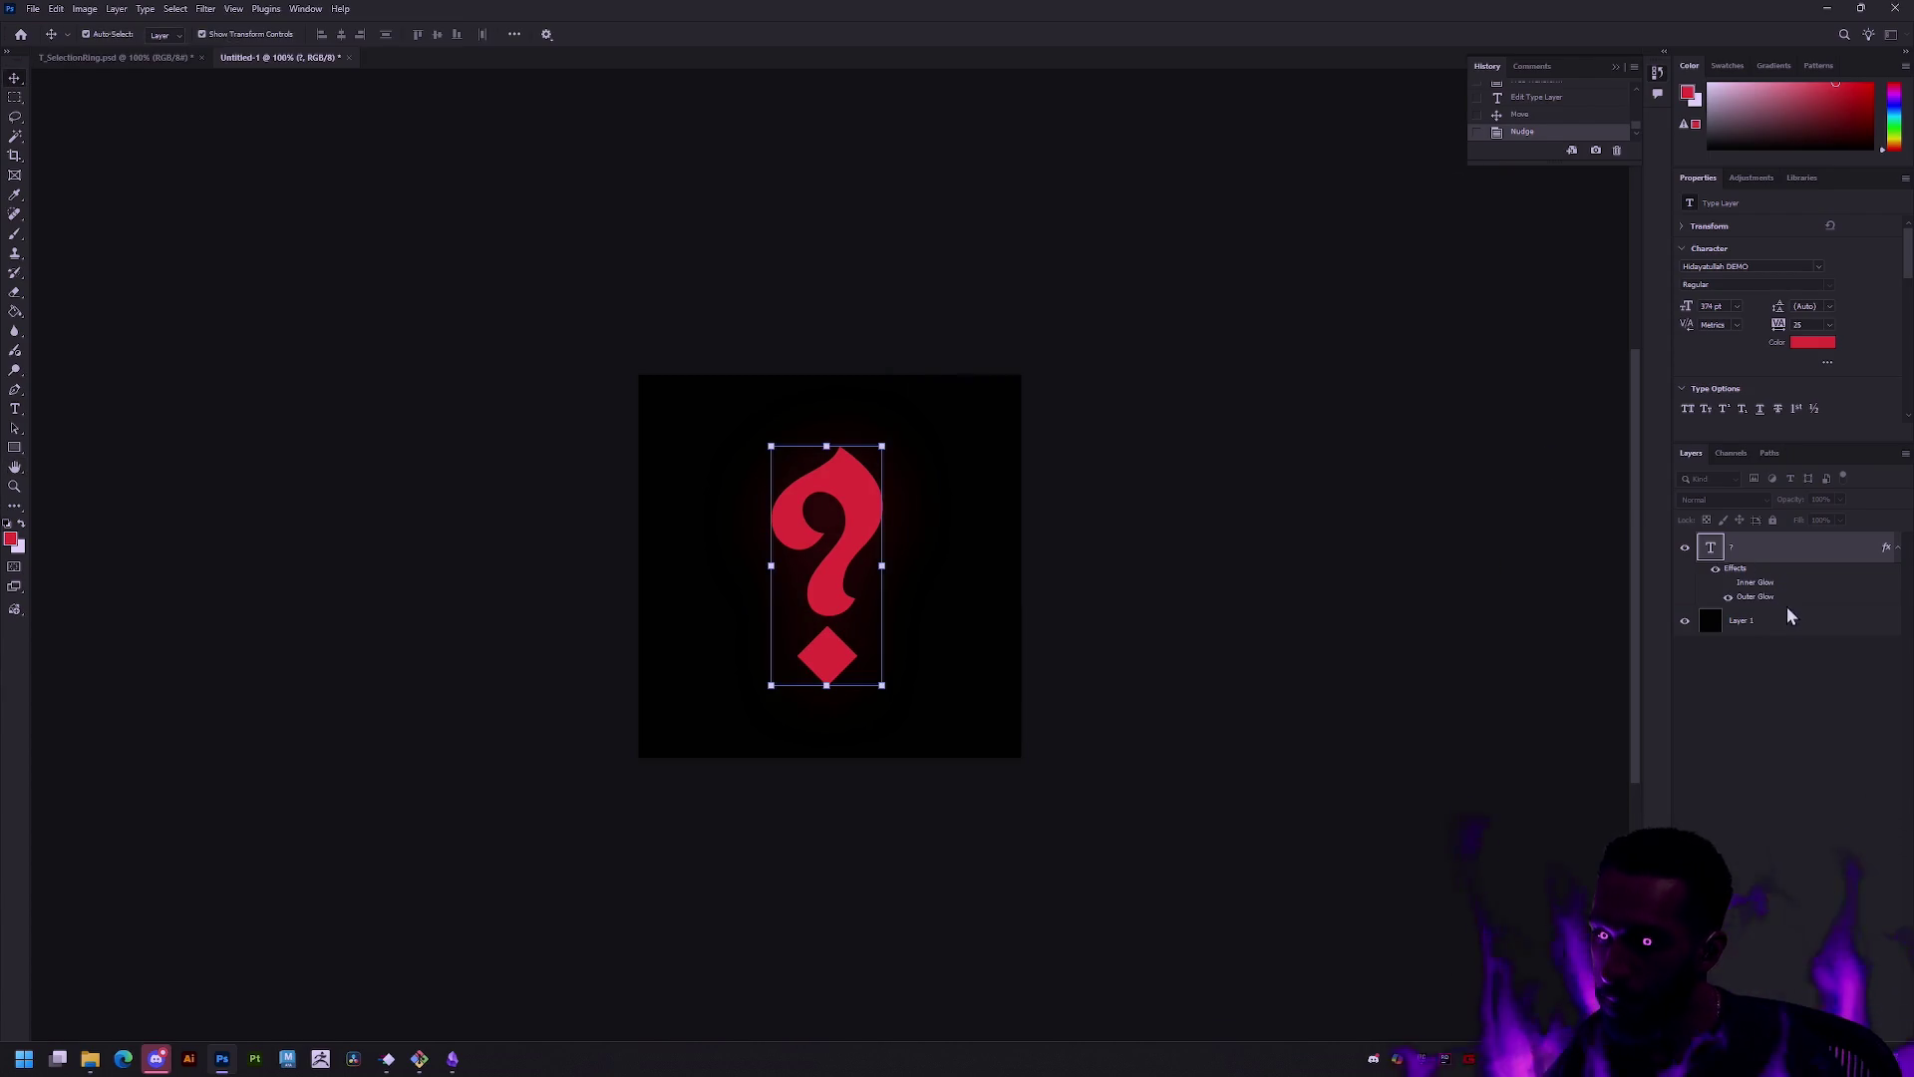
Step: Re-export the image via Save for Web as PNG, replacing the existing T_Missing.png
{"action": "left_click", "coordinate": [1782, 615]}
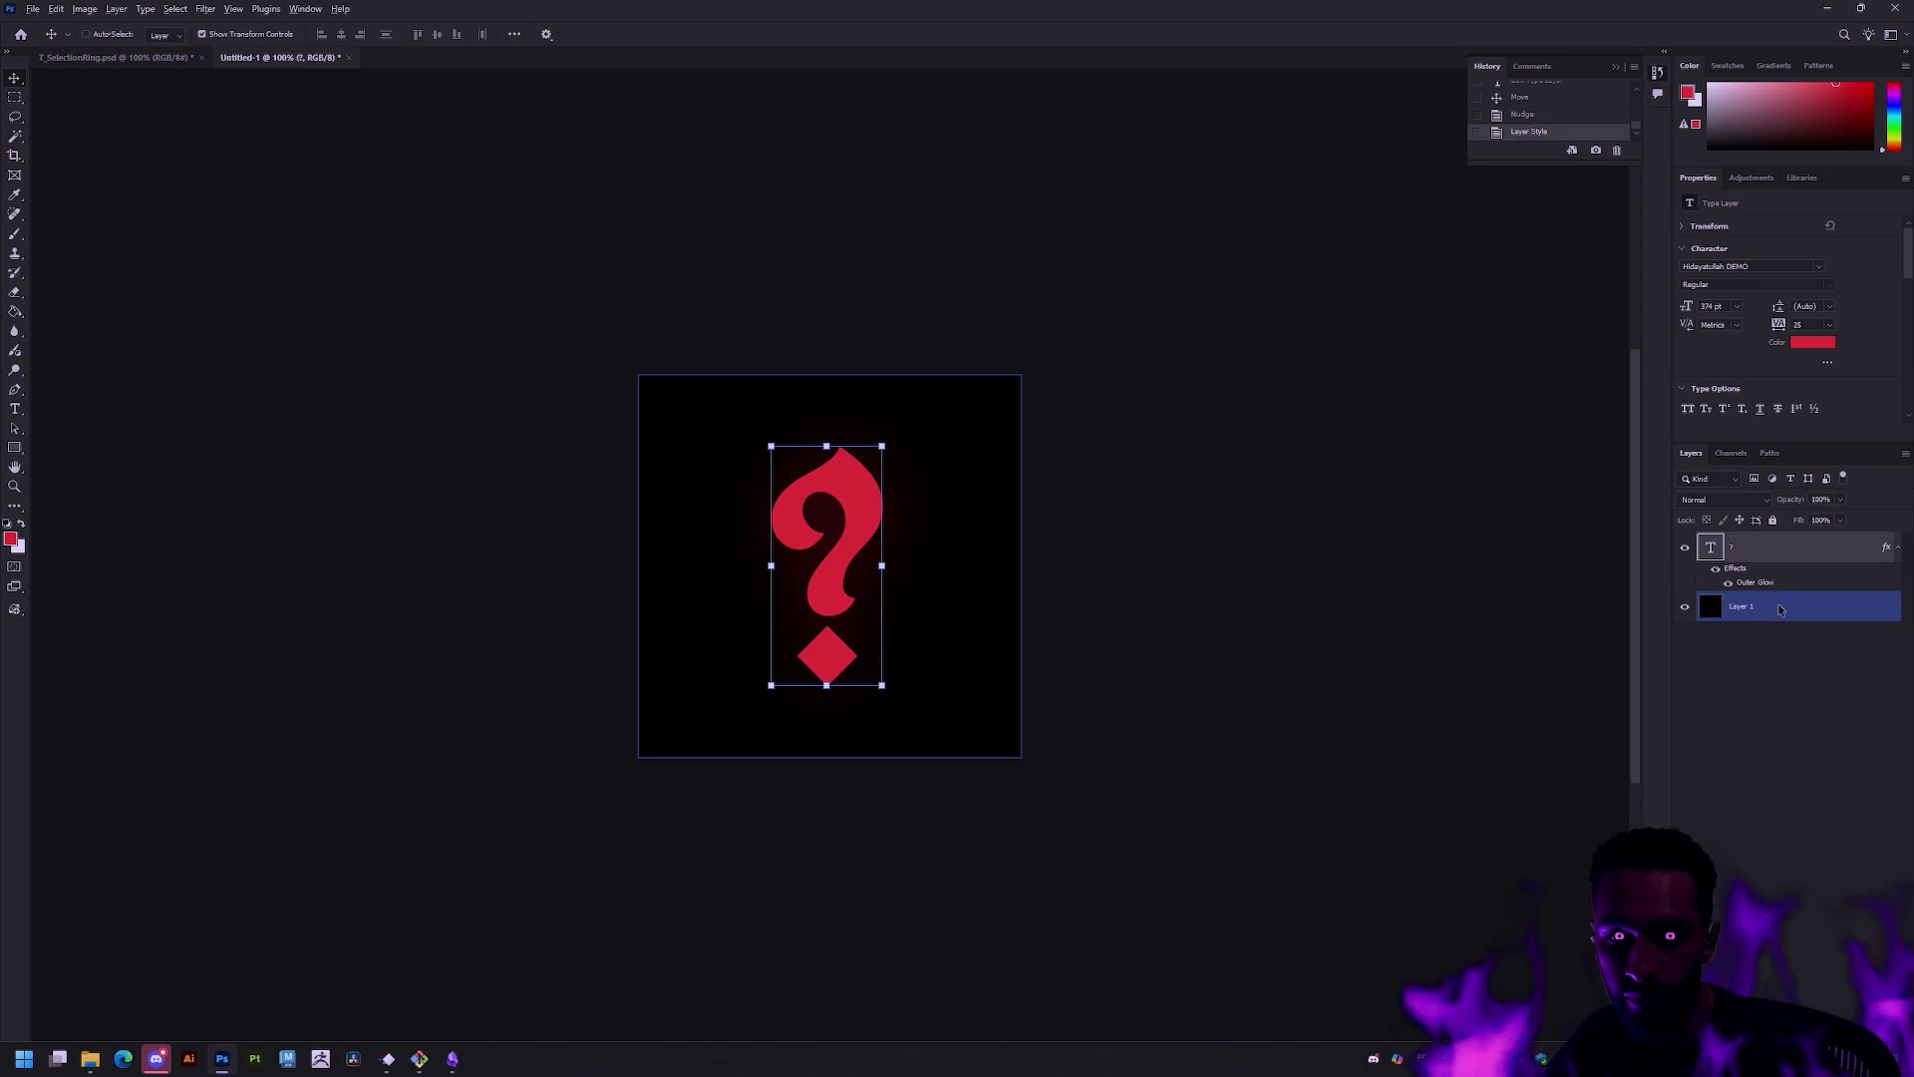
{"action": "key", "text": "ctrl+alt+shift+s"}
{"action": "key", "text": "Return"}
{"action": "left_click", "coordinate": [696, 416]}
{"action": "double_click", "coordinate": [694, 399]}
{"action": "left_click", "coordinate": [1032, 484]}
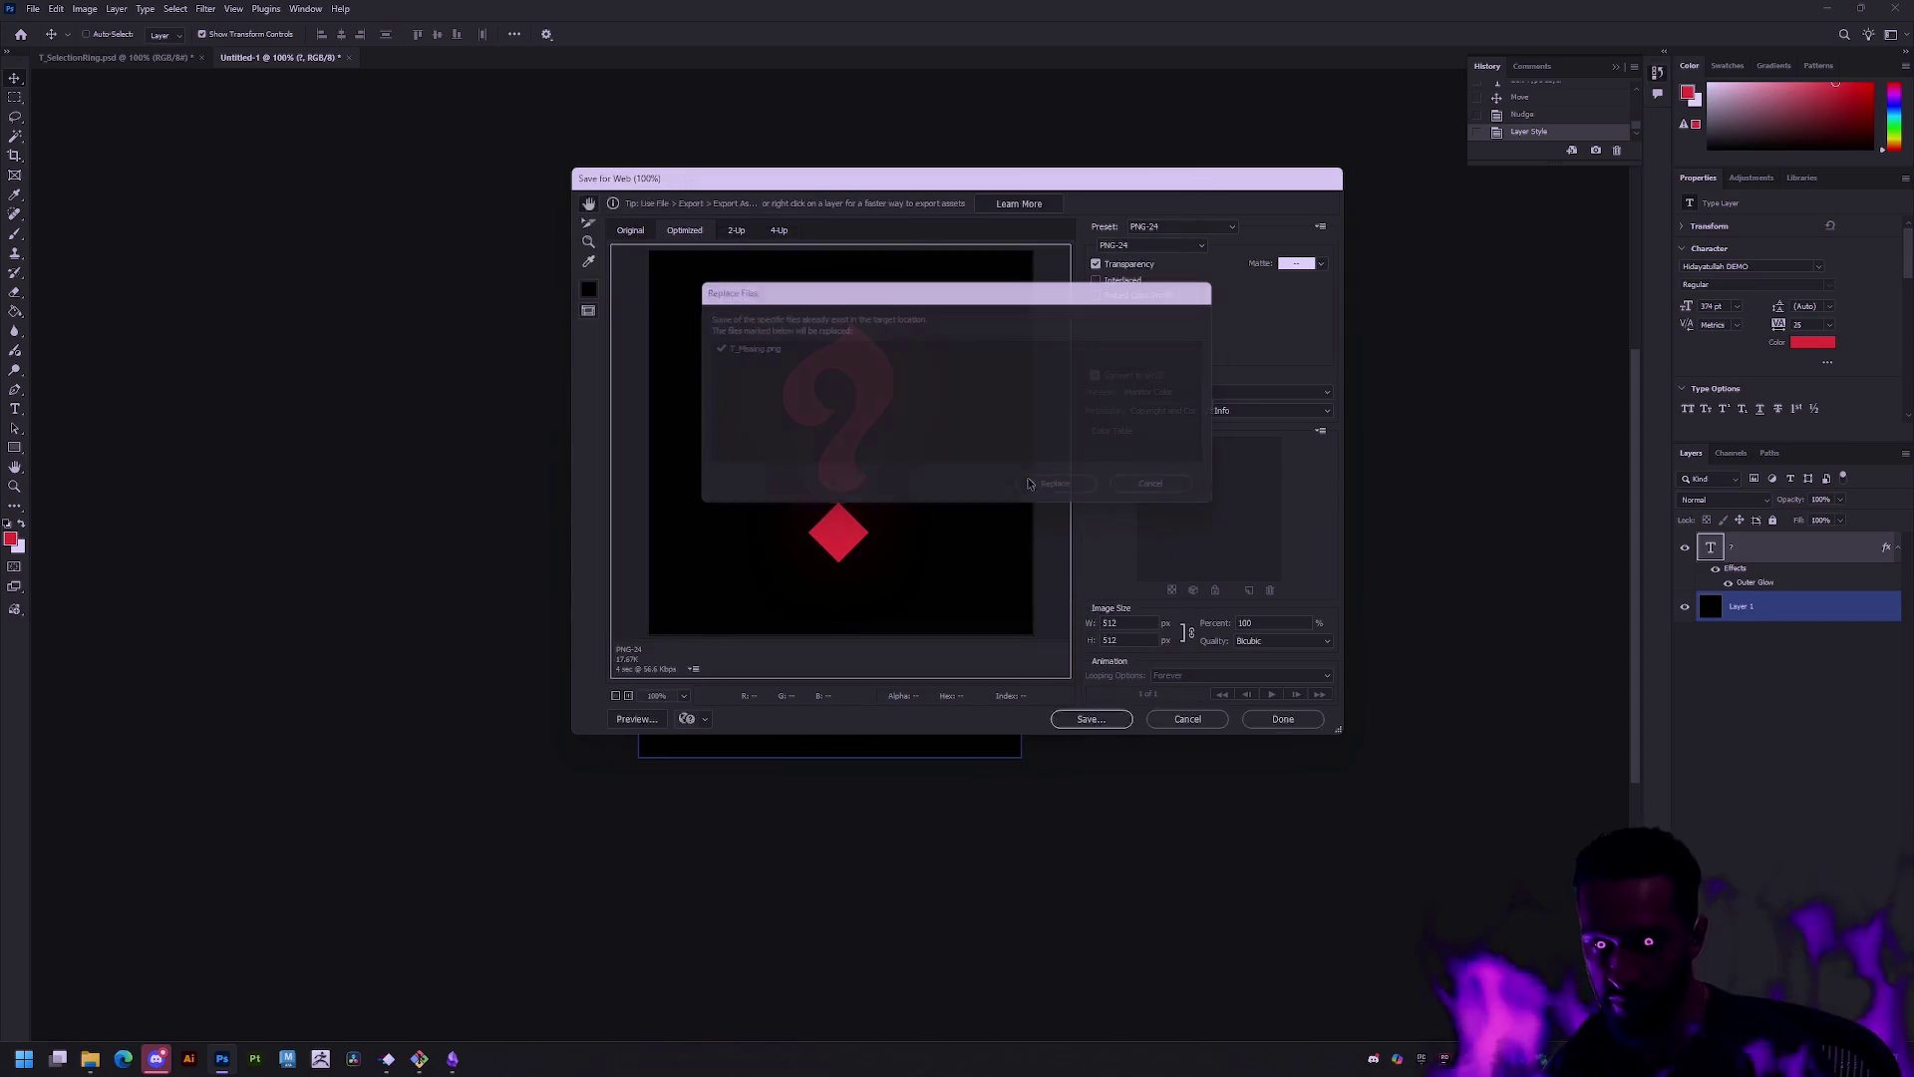
{"action": "key", "text": "alt+Tab"}
{"action": "key", "text": "alt+Tab"}
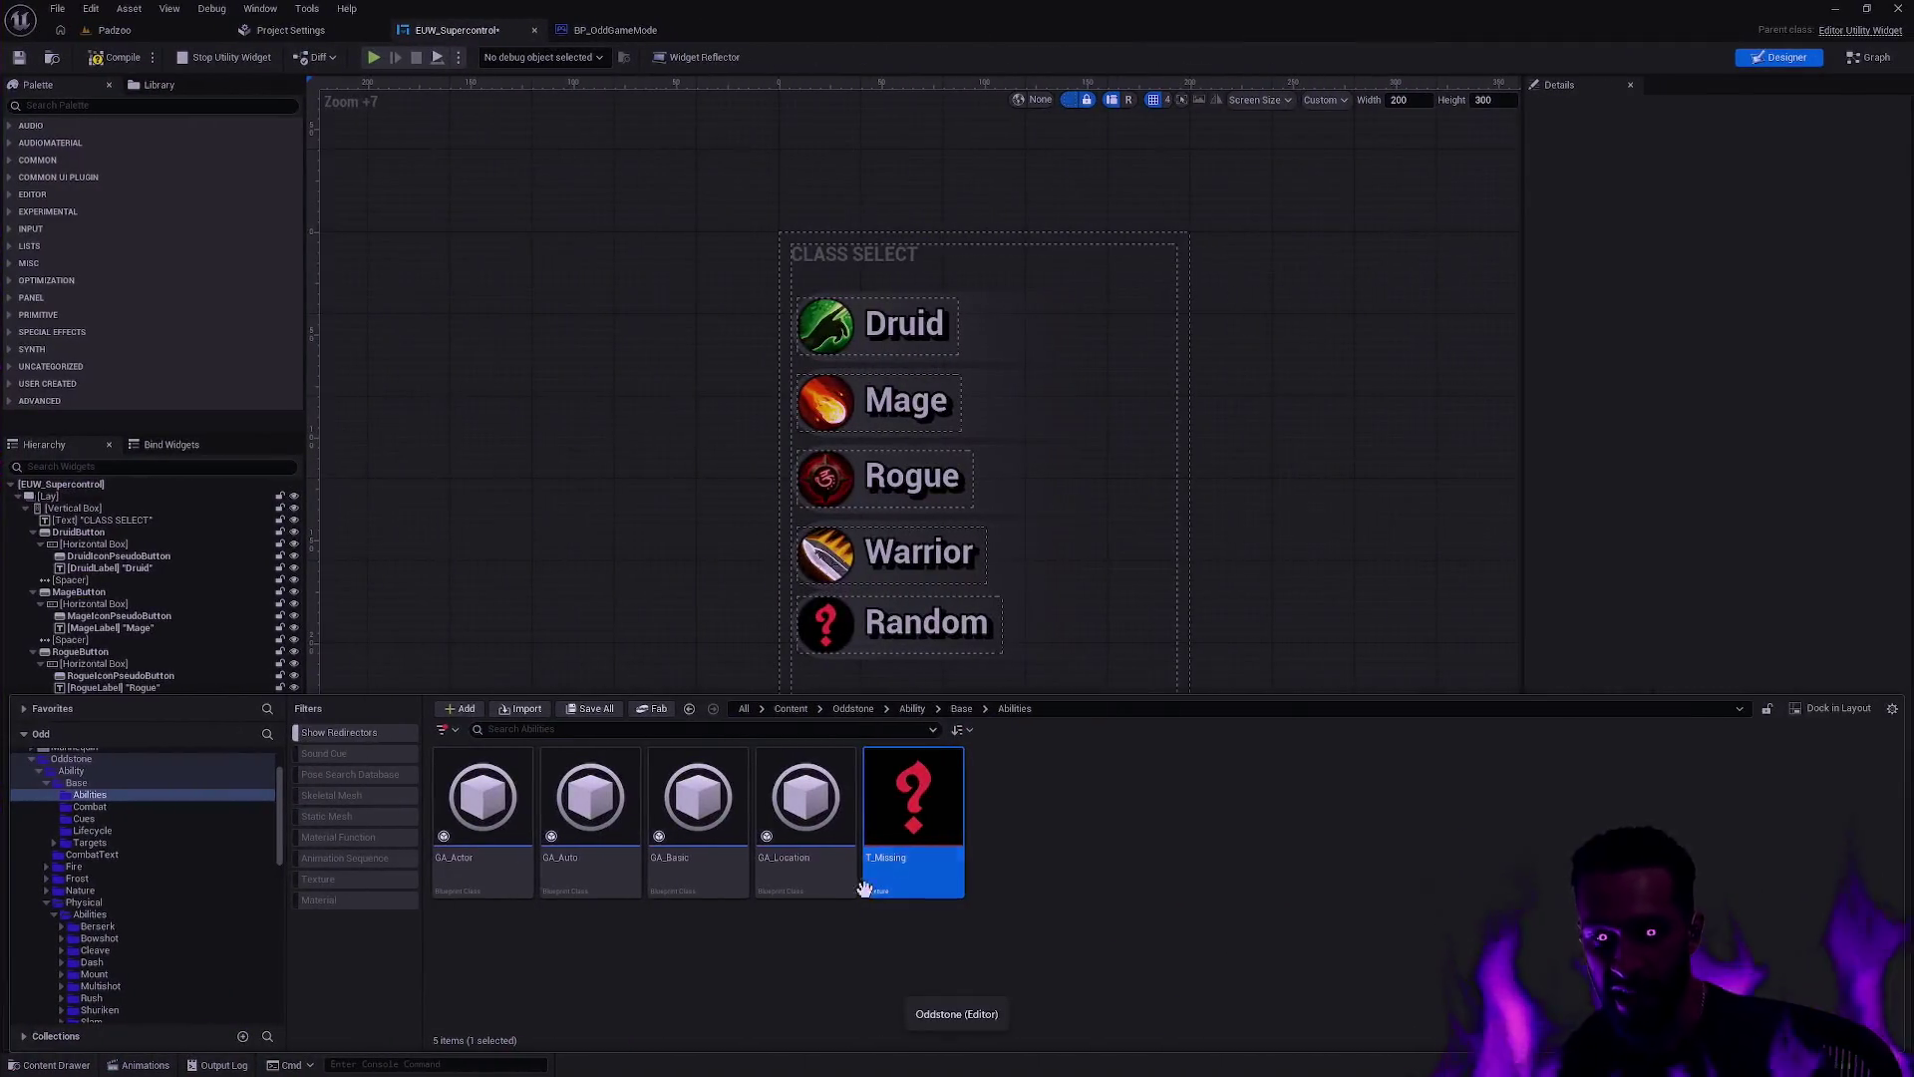
Step: Reimport the T_Missing texture from the updated PNG
{"action": "right_click", "coordinate": [865, 888]}
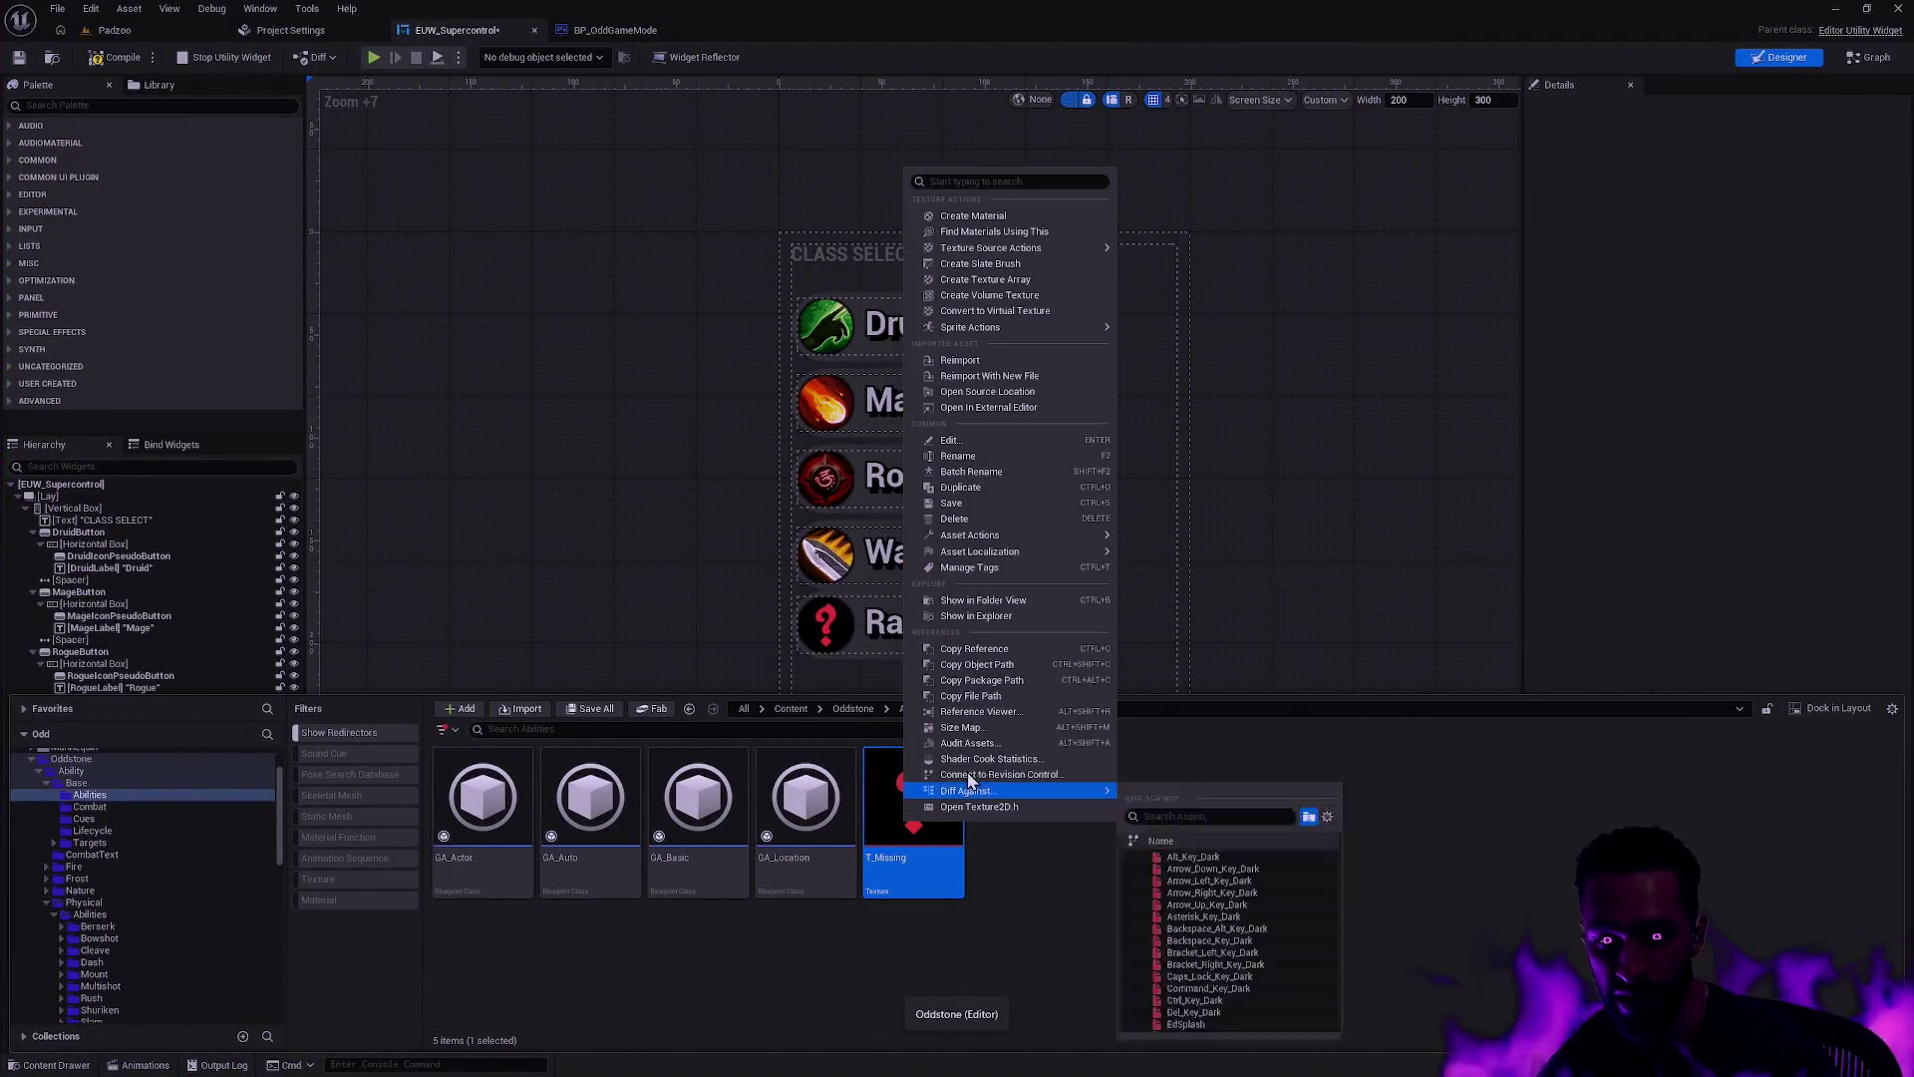
{"action": "left_click", "coordinate": [997, 360]}
{"action": "left_click", "coordinate": [1067, 822]}
{"action": "left_click", "coordinate": [933, 823]}
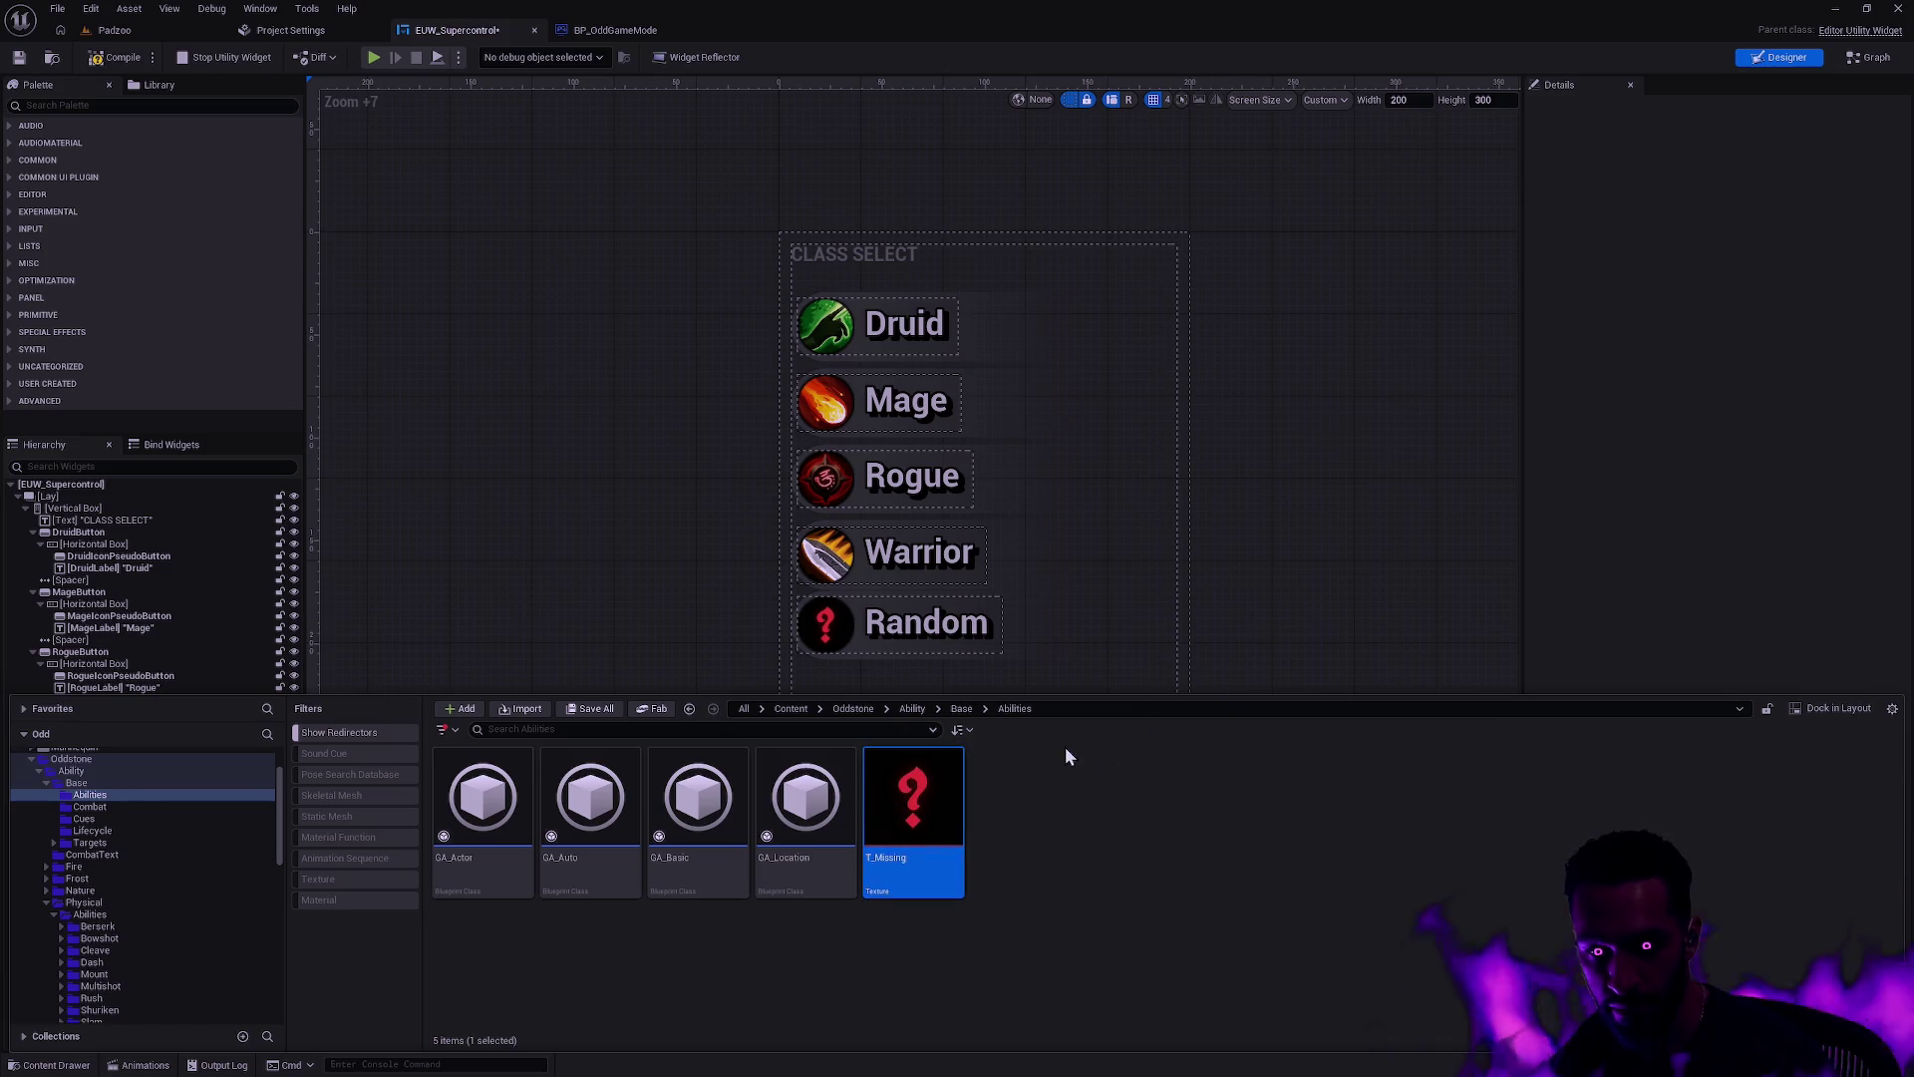
Step: Check the Random icon in the widget, save EUW_Supercontrol, and switch to the Padzoo level
{"action": "left_click", "coordinate": [1011, 636]}
{"action": "left_click", "coordinate": [837, 634]}
{"action": "left_click", "coordinate": [626, 684]}
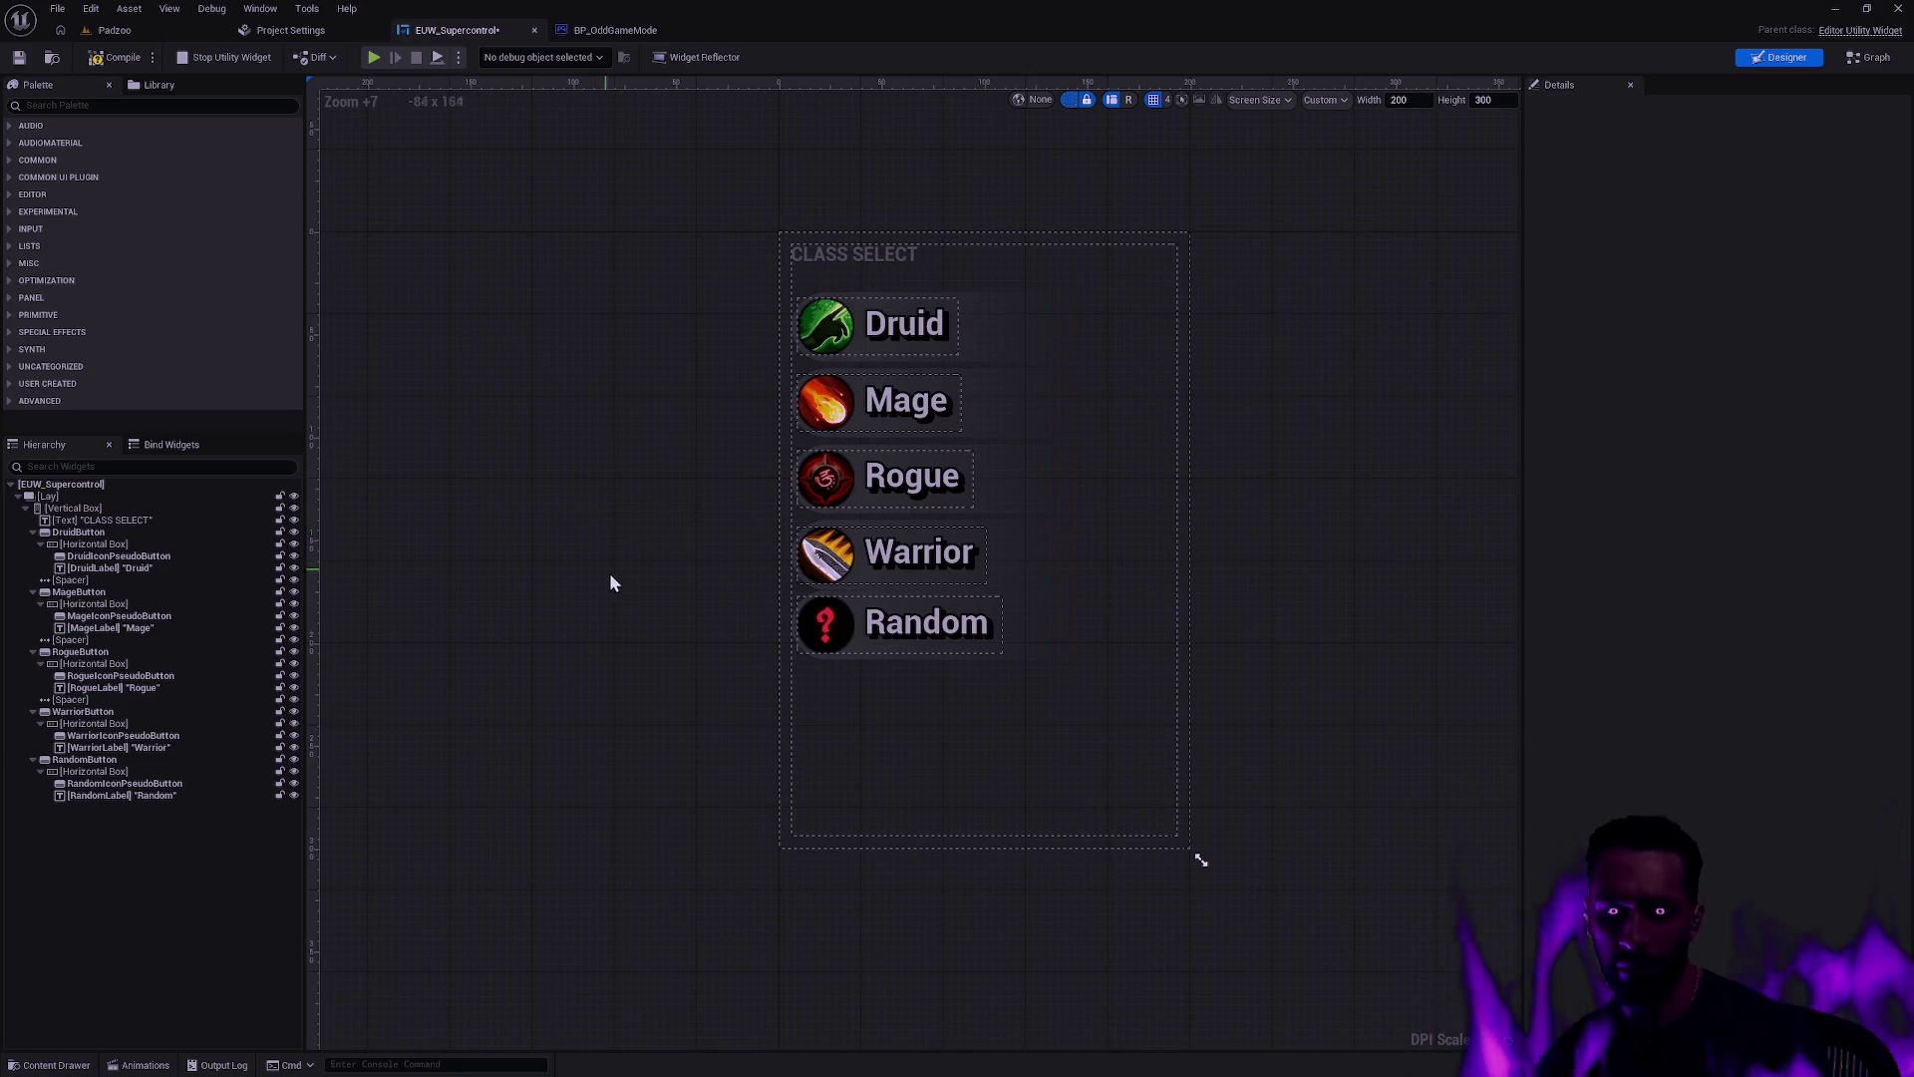
{"action": "key", "text": "ctrl+s"}
{"action": "left_click", "coordinate": [115, 30]}
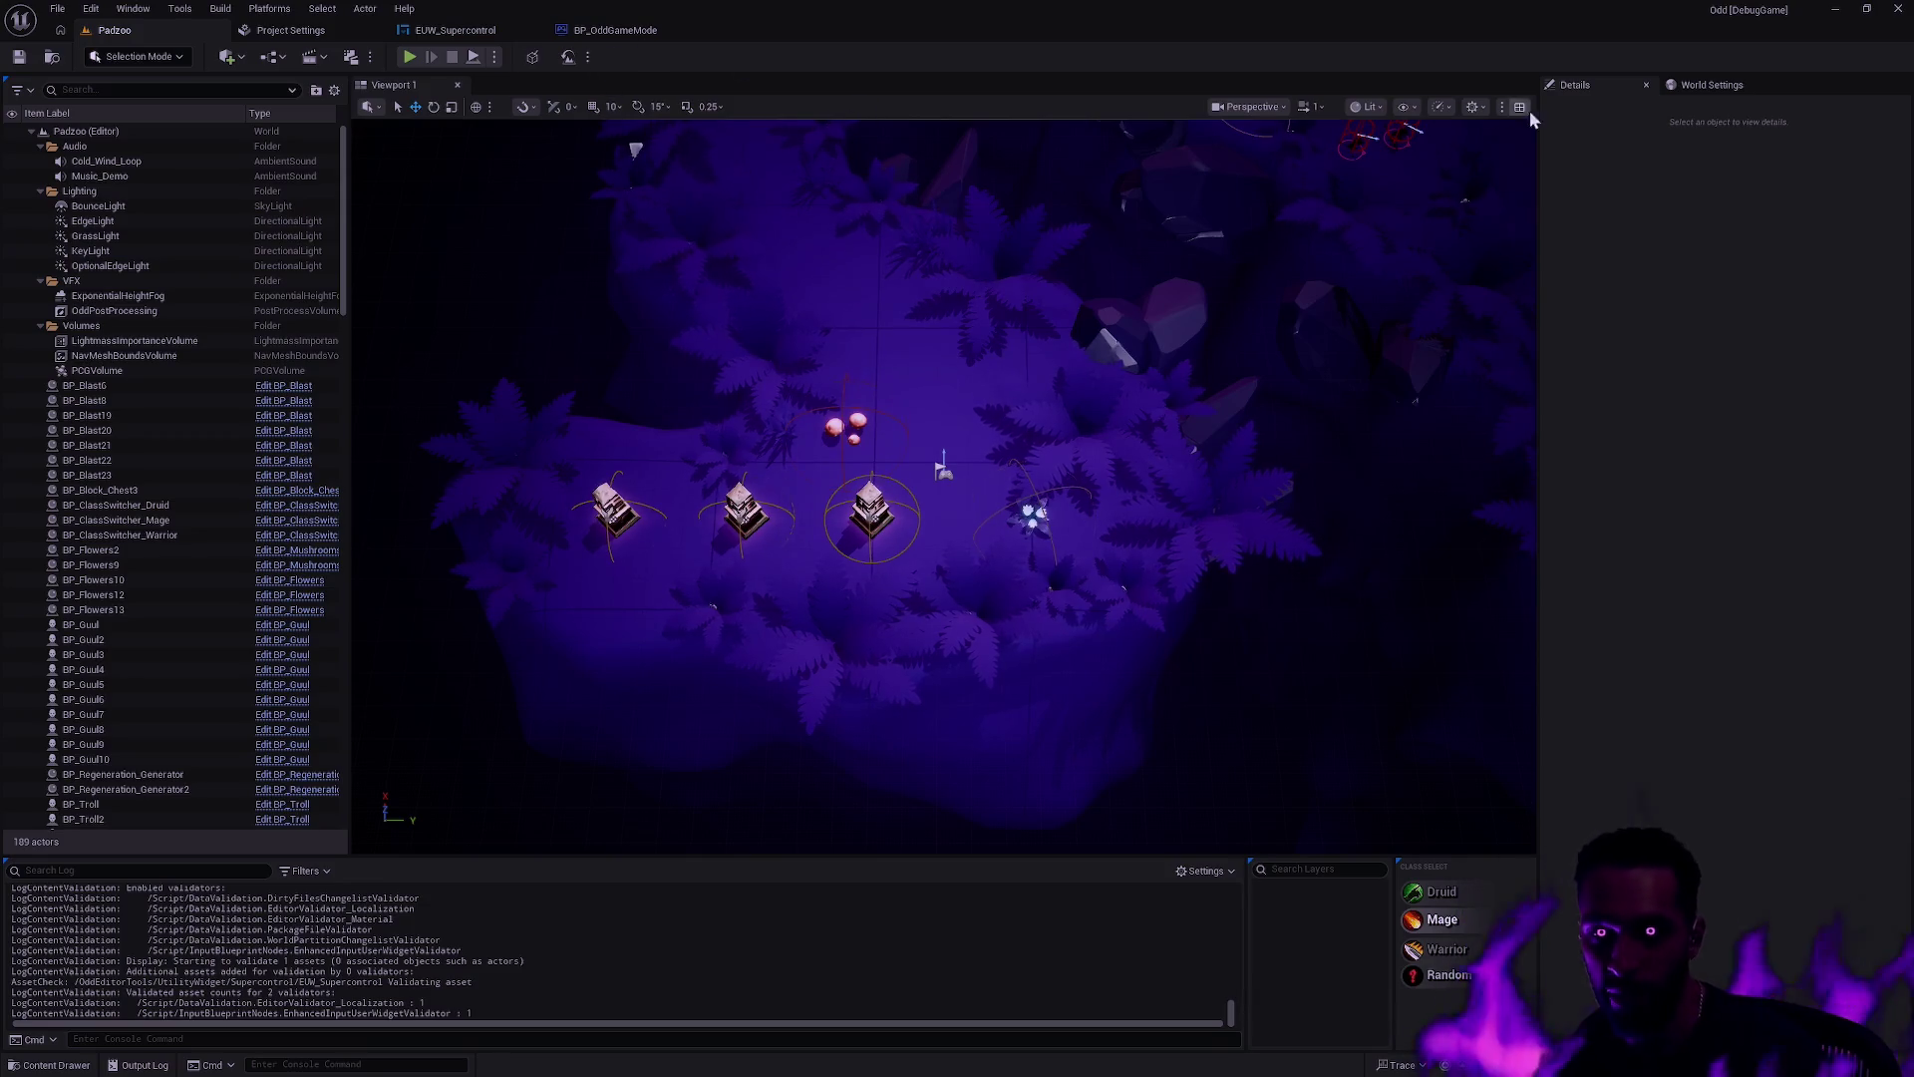
Step: Review BP_OddGameMode's branch nodes and the widget's UpdateSelection graph, then go to EUW_Supercontrol's EventGraph
{"action": "left_click", "coordinate": [638, 34]}
{"action": "left_click_drag", "start_coordinate": [1015, 416], "coordinate": [1158, 392]}
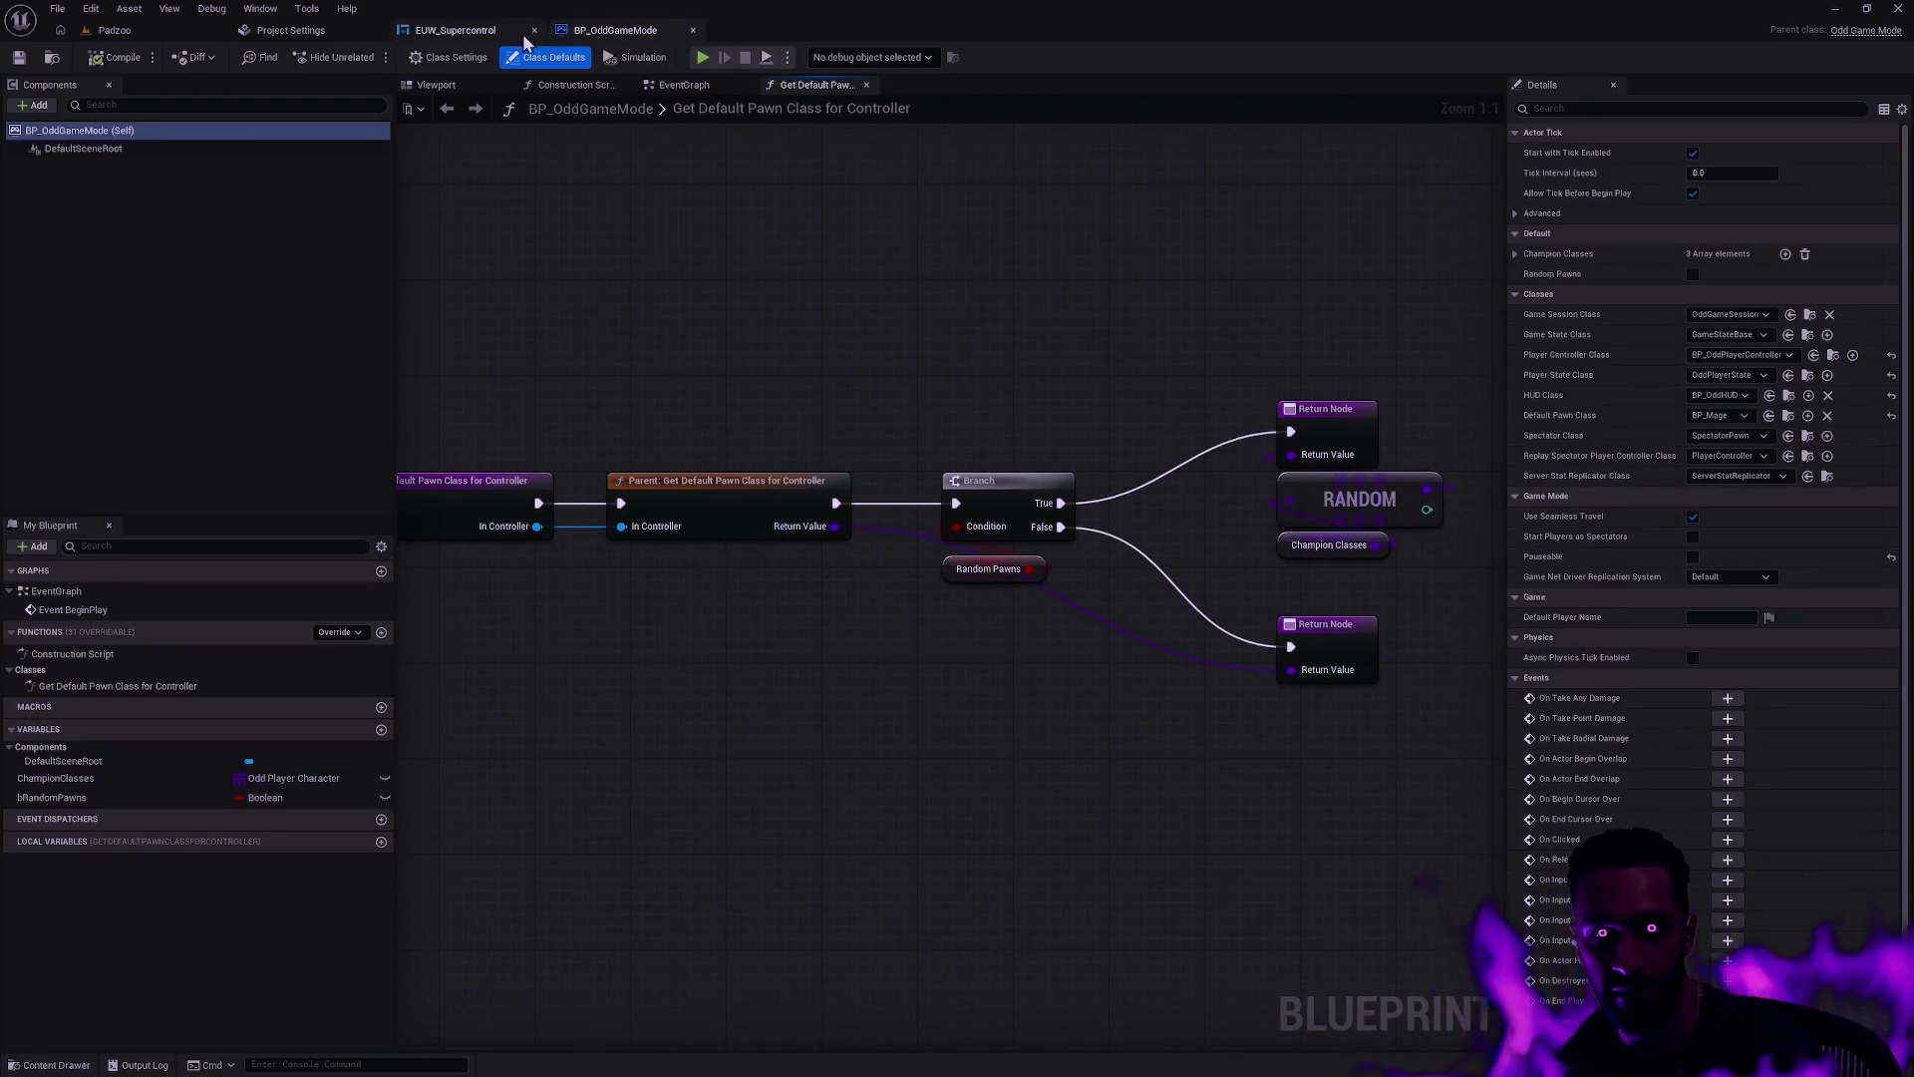
{"action": "left_click", "coordinate": [455, 30]}
{"action": "left_click", "coordinate": [1870, 57]}
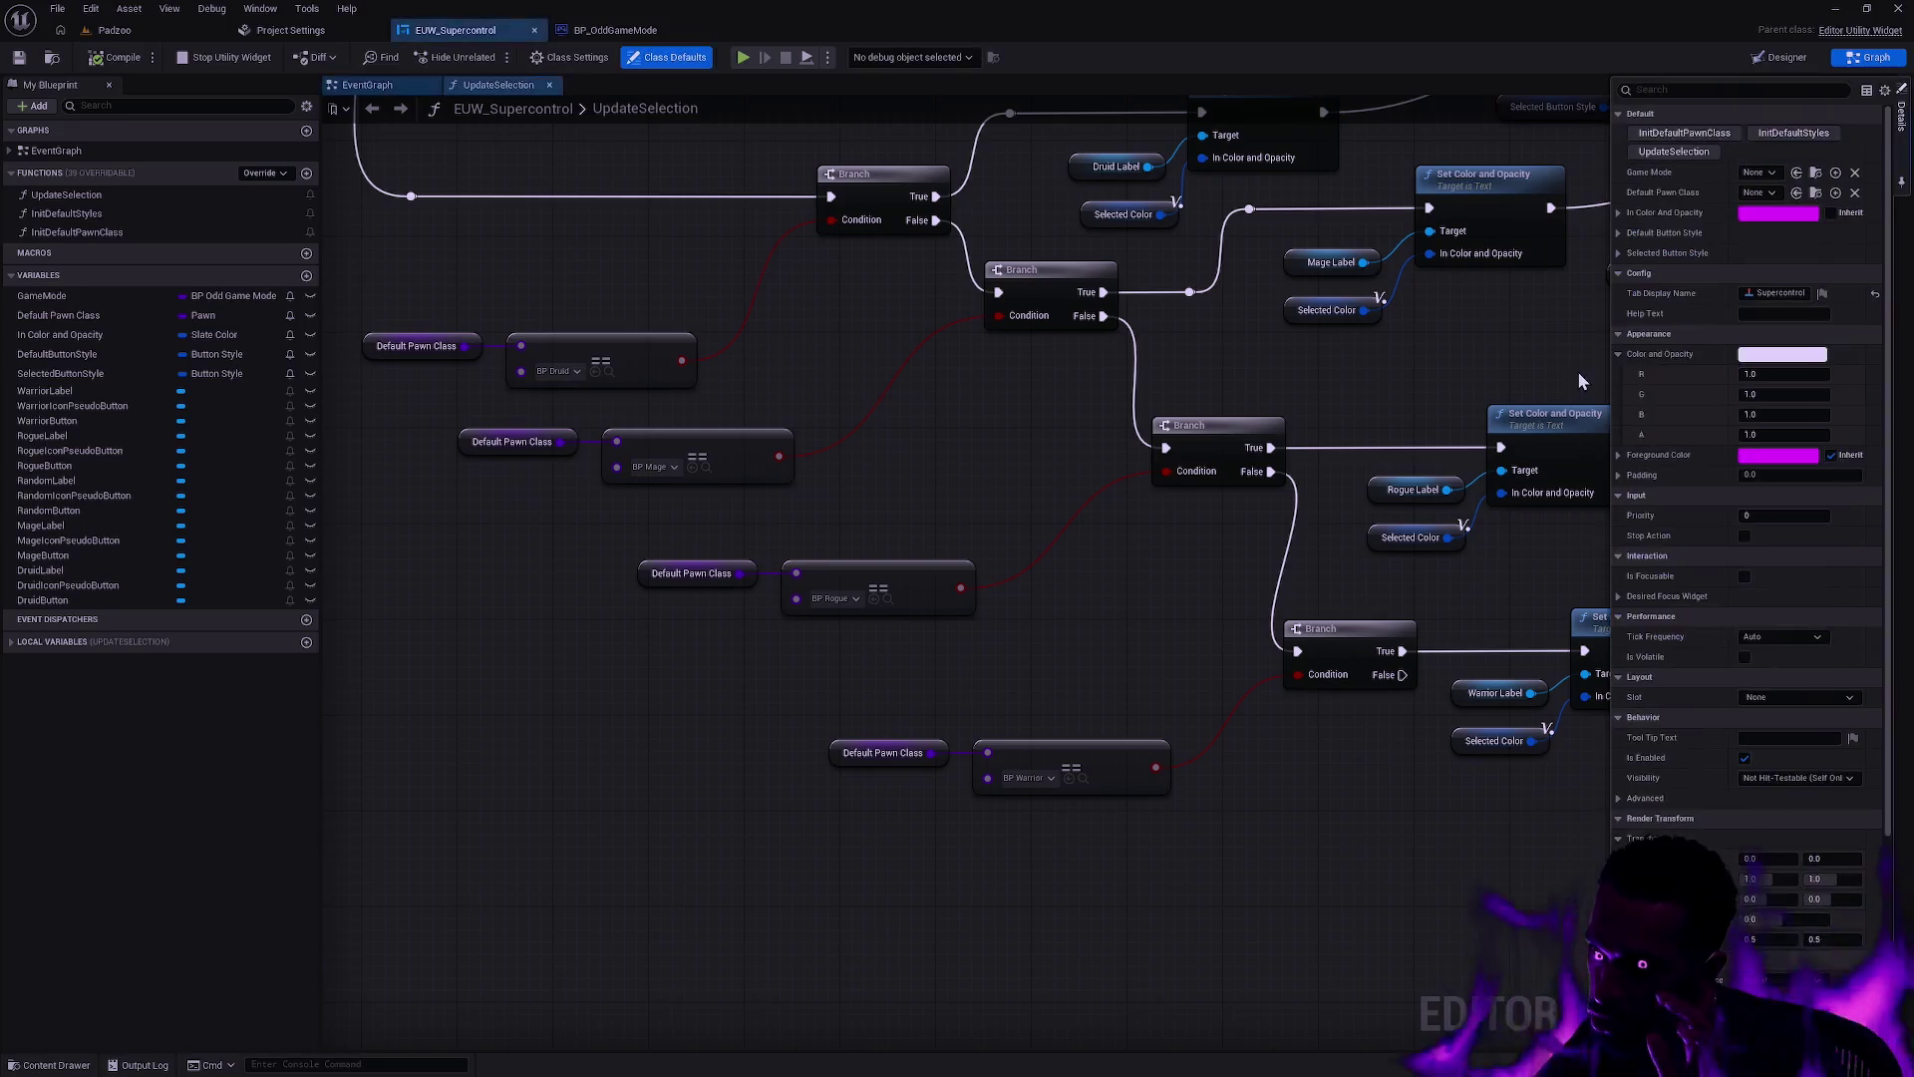
{"action": "scroll", "coordinate": [1337, 349], "scroll_direction": "up", "scroll_amount": 2}
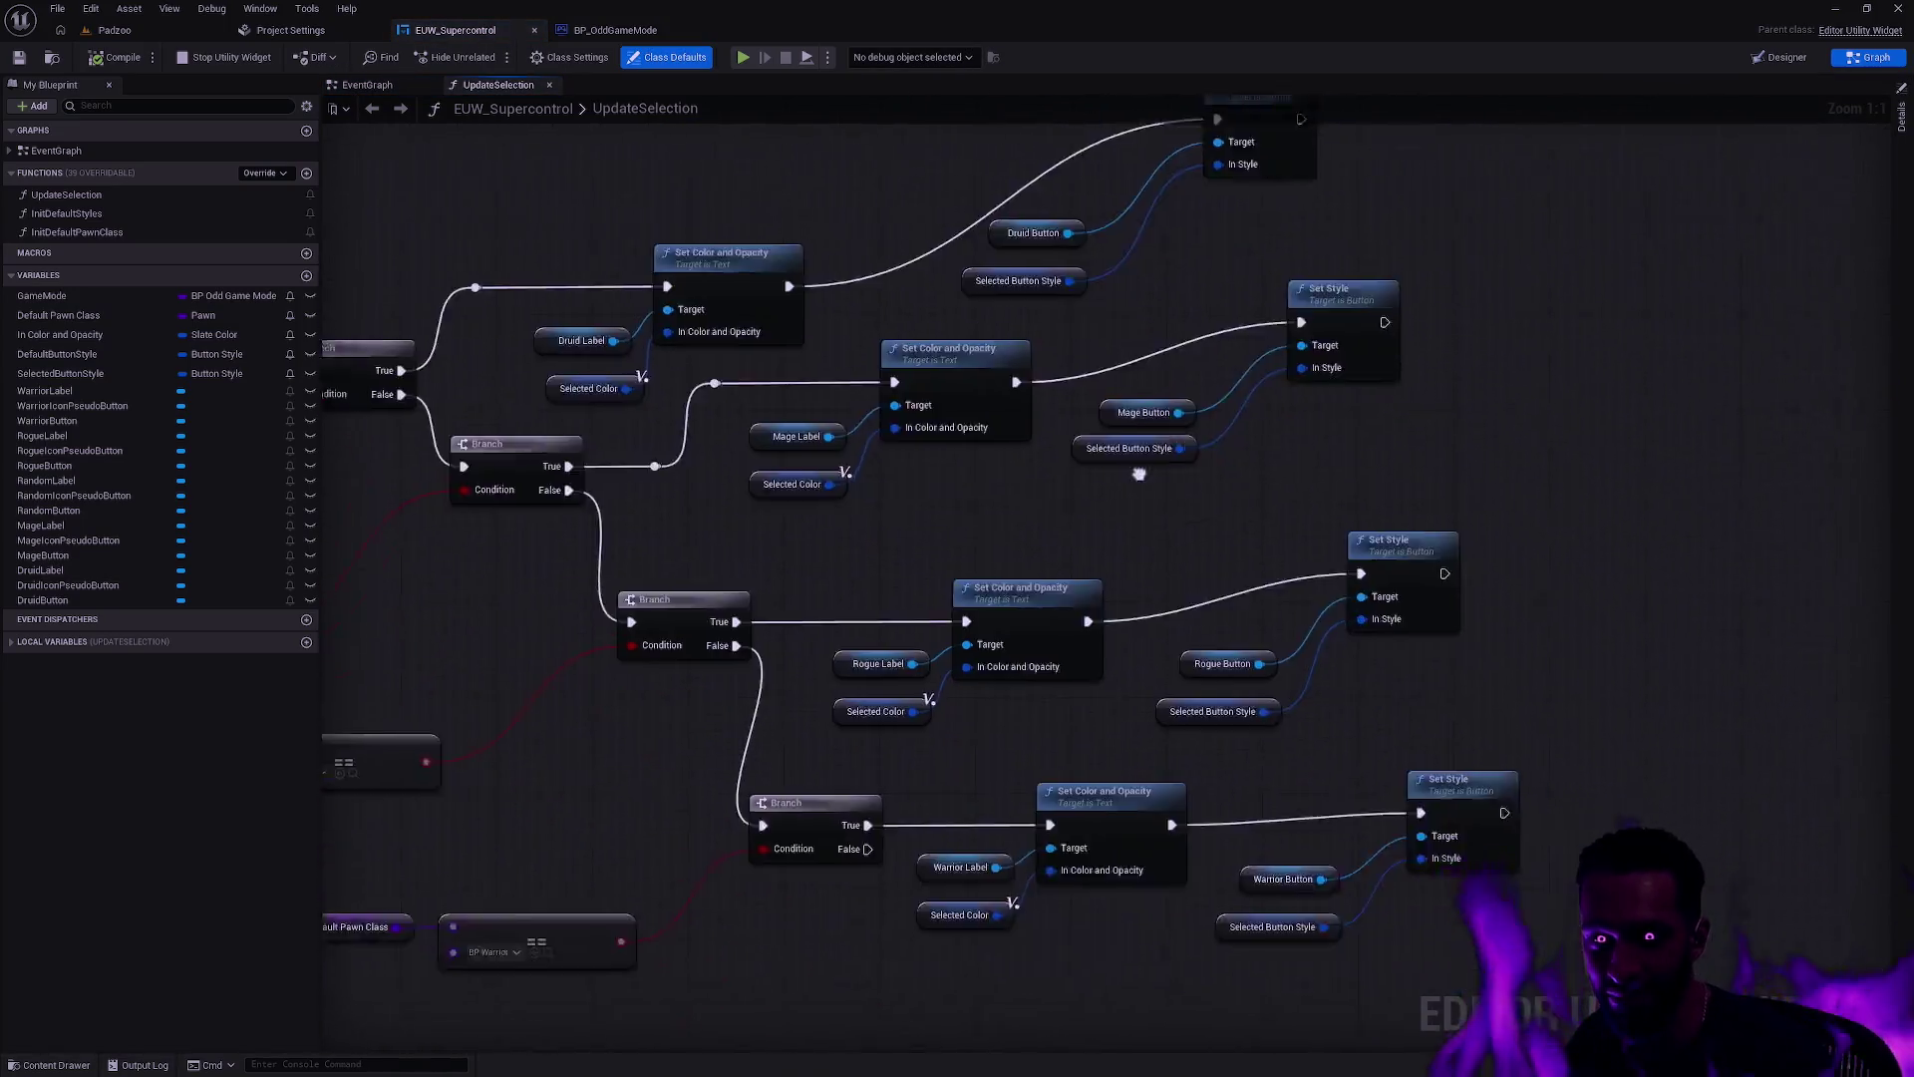
{"action": "left_click", "coordinate": [615, 30]}
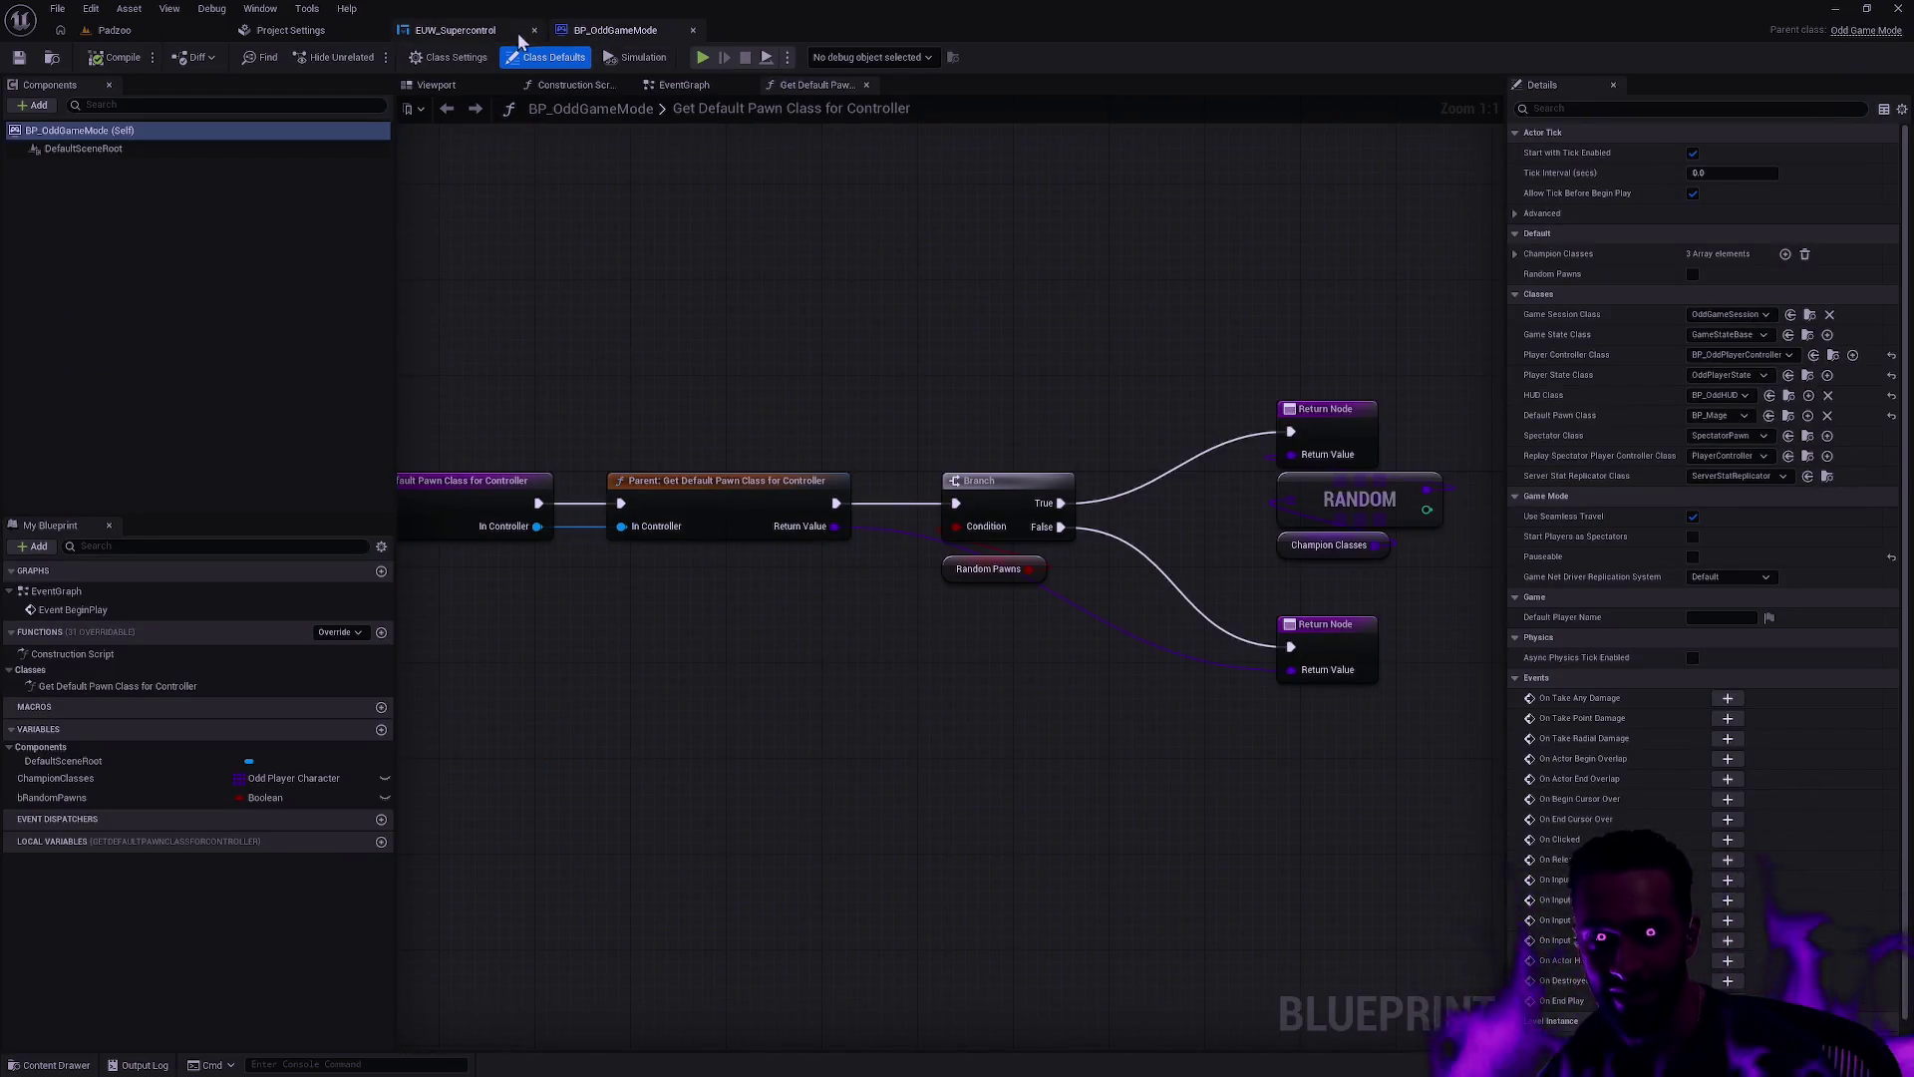
{"action": "left_click", "coordinate": [455, 30]}
{"action": "left_click", "coordinate": [367, 85]}
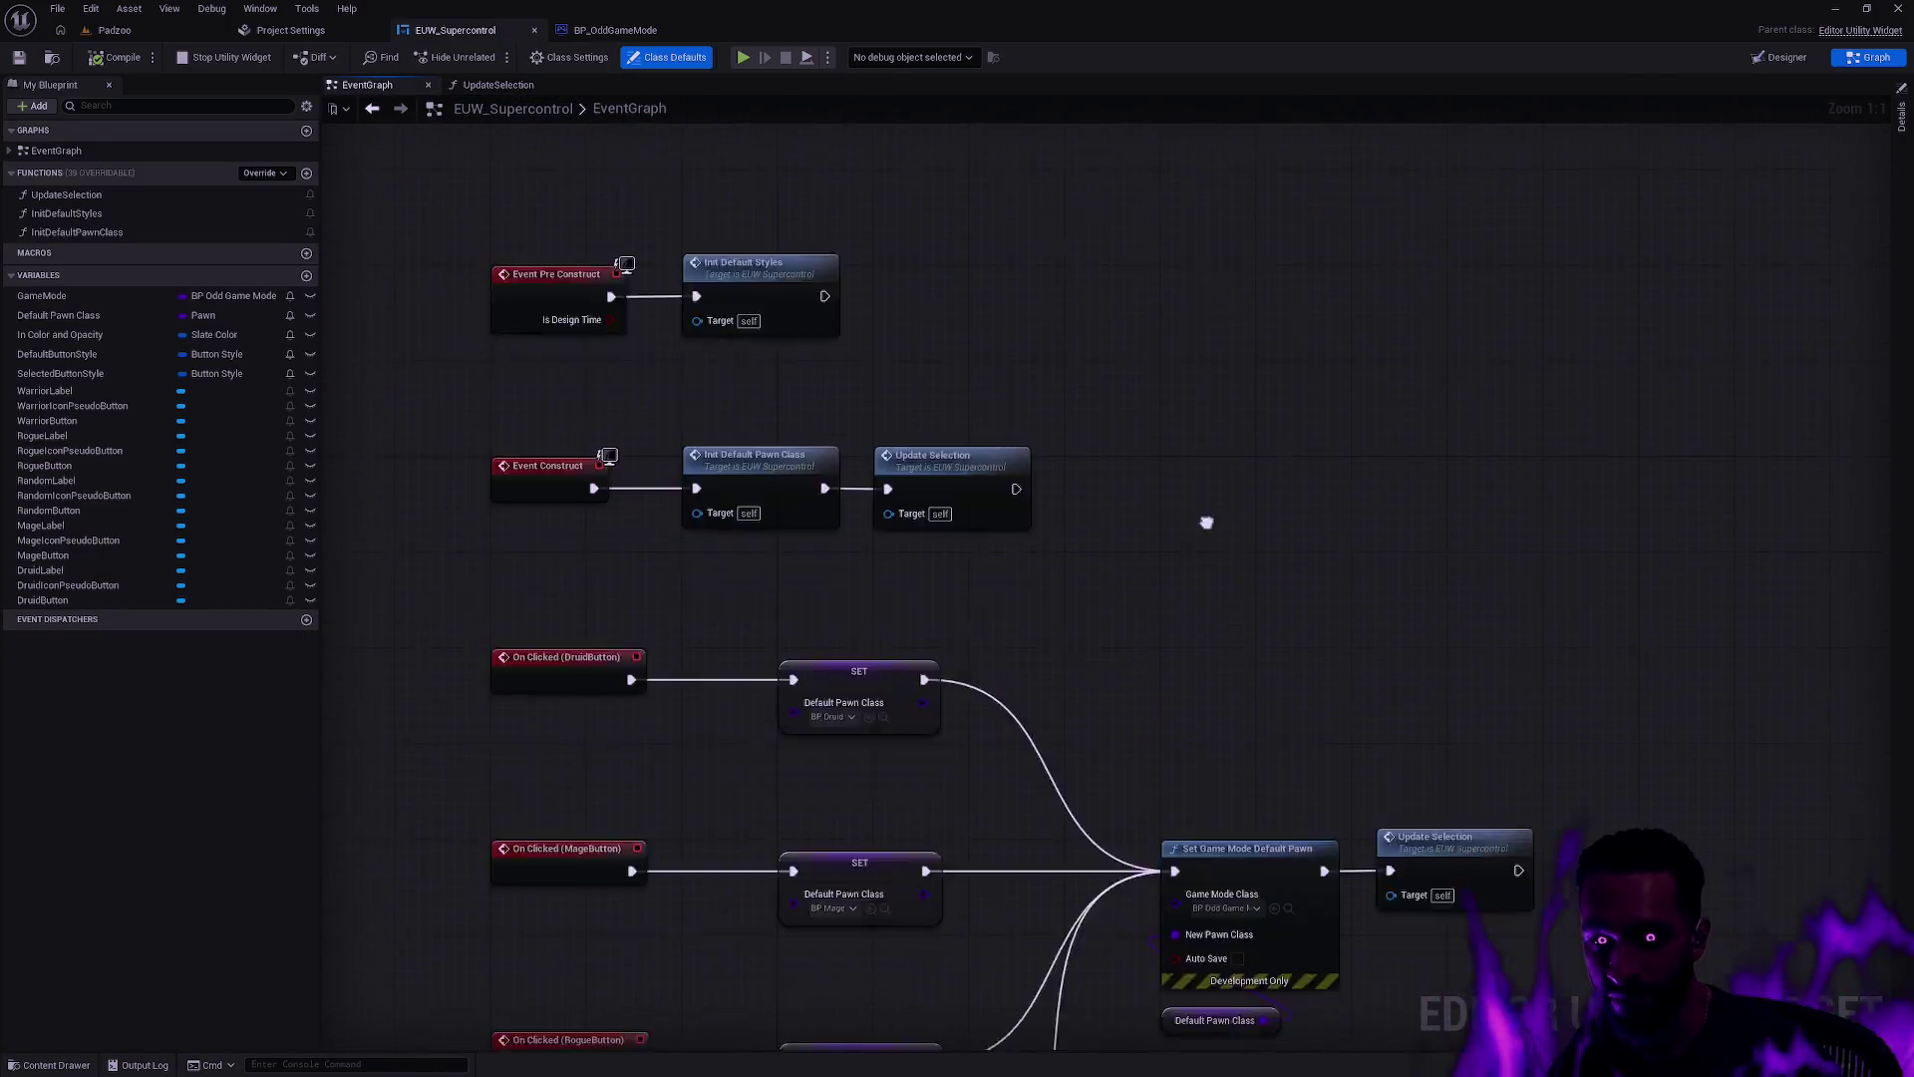
Step: Add a Set Game Mode Random Pawns node, then check the editor tools C++ source in Rider
{"action": "right_click", "coordinate": [1047, 684]}
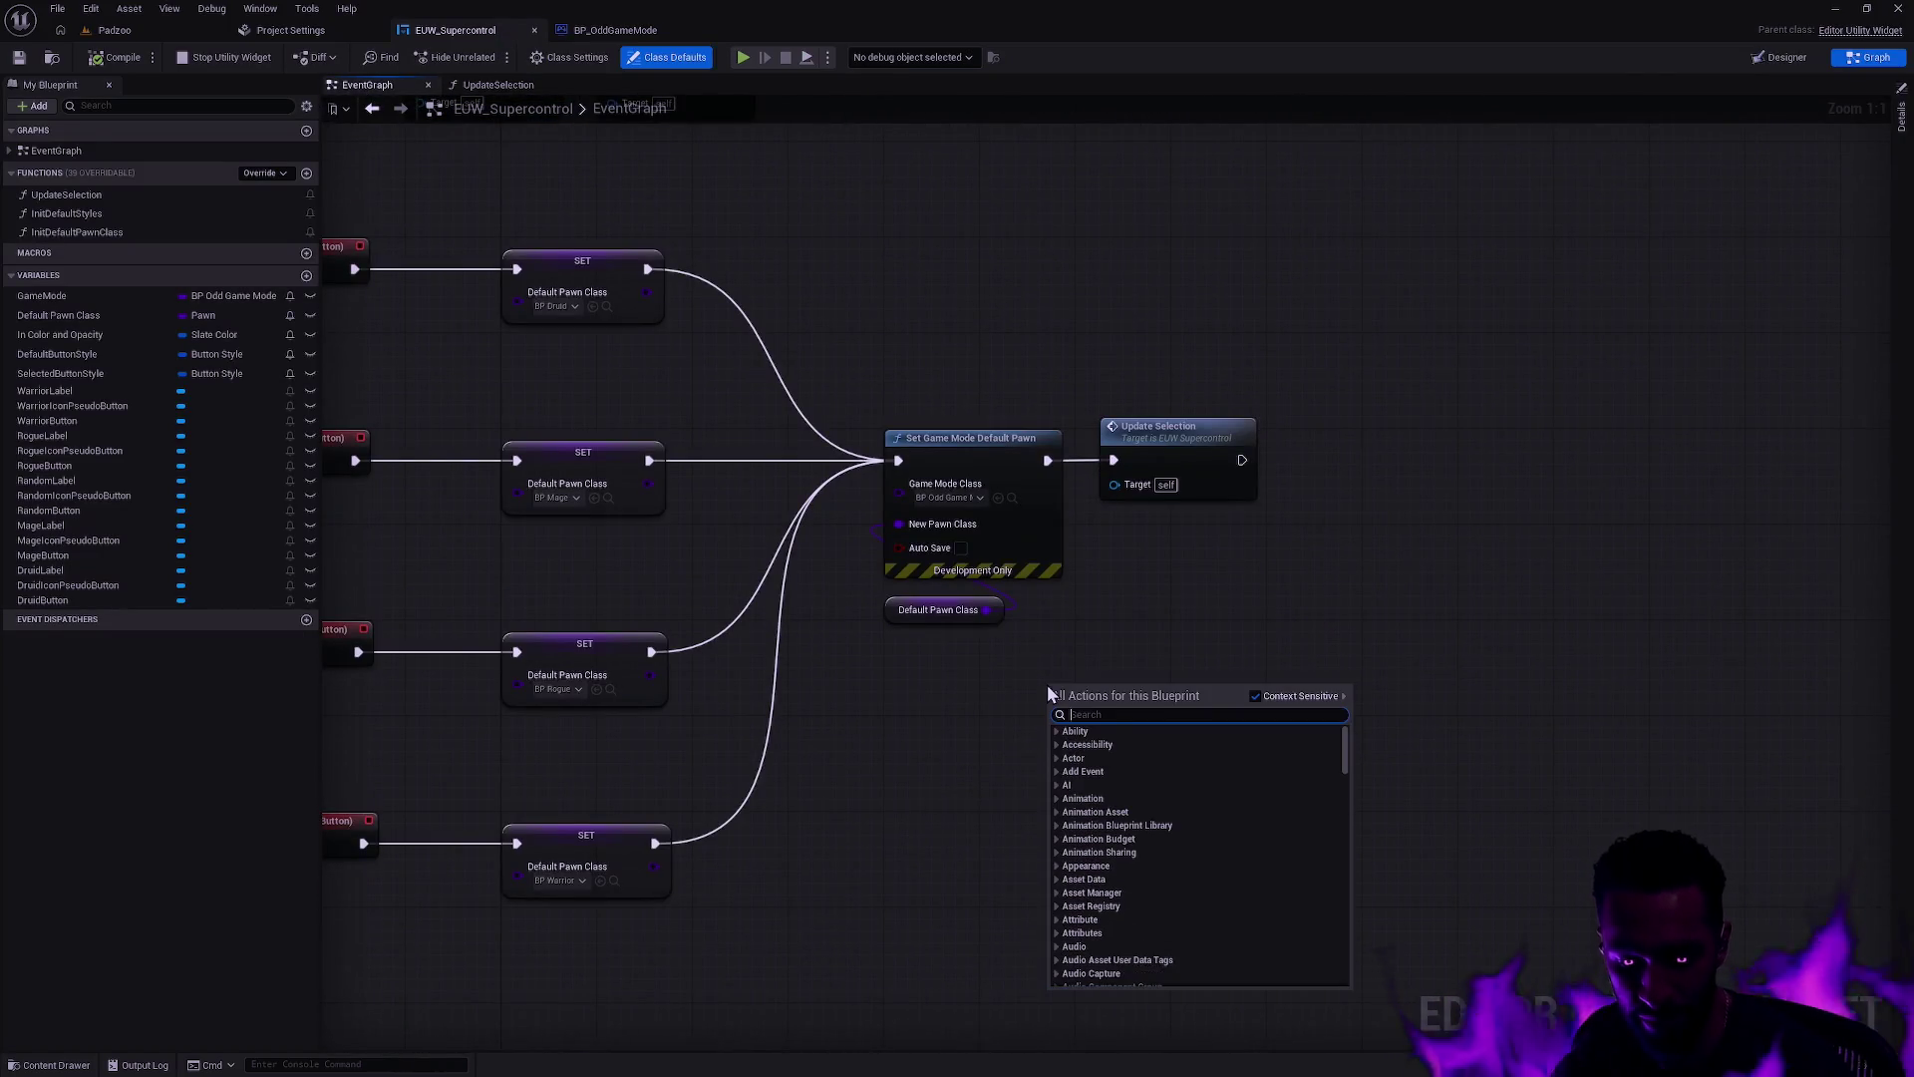
{"action": "type", "text": "Set"}
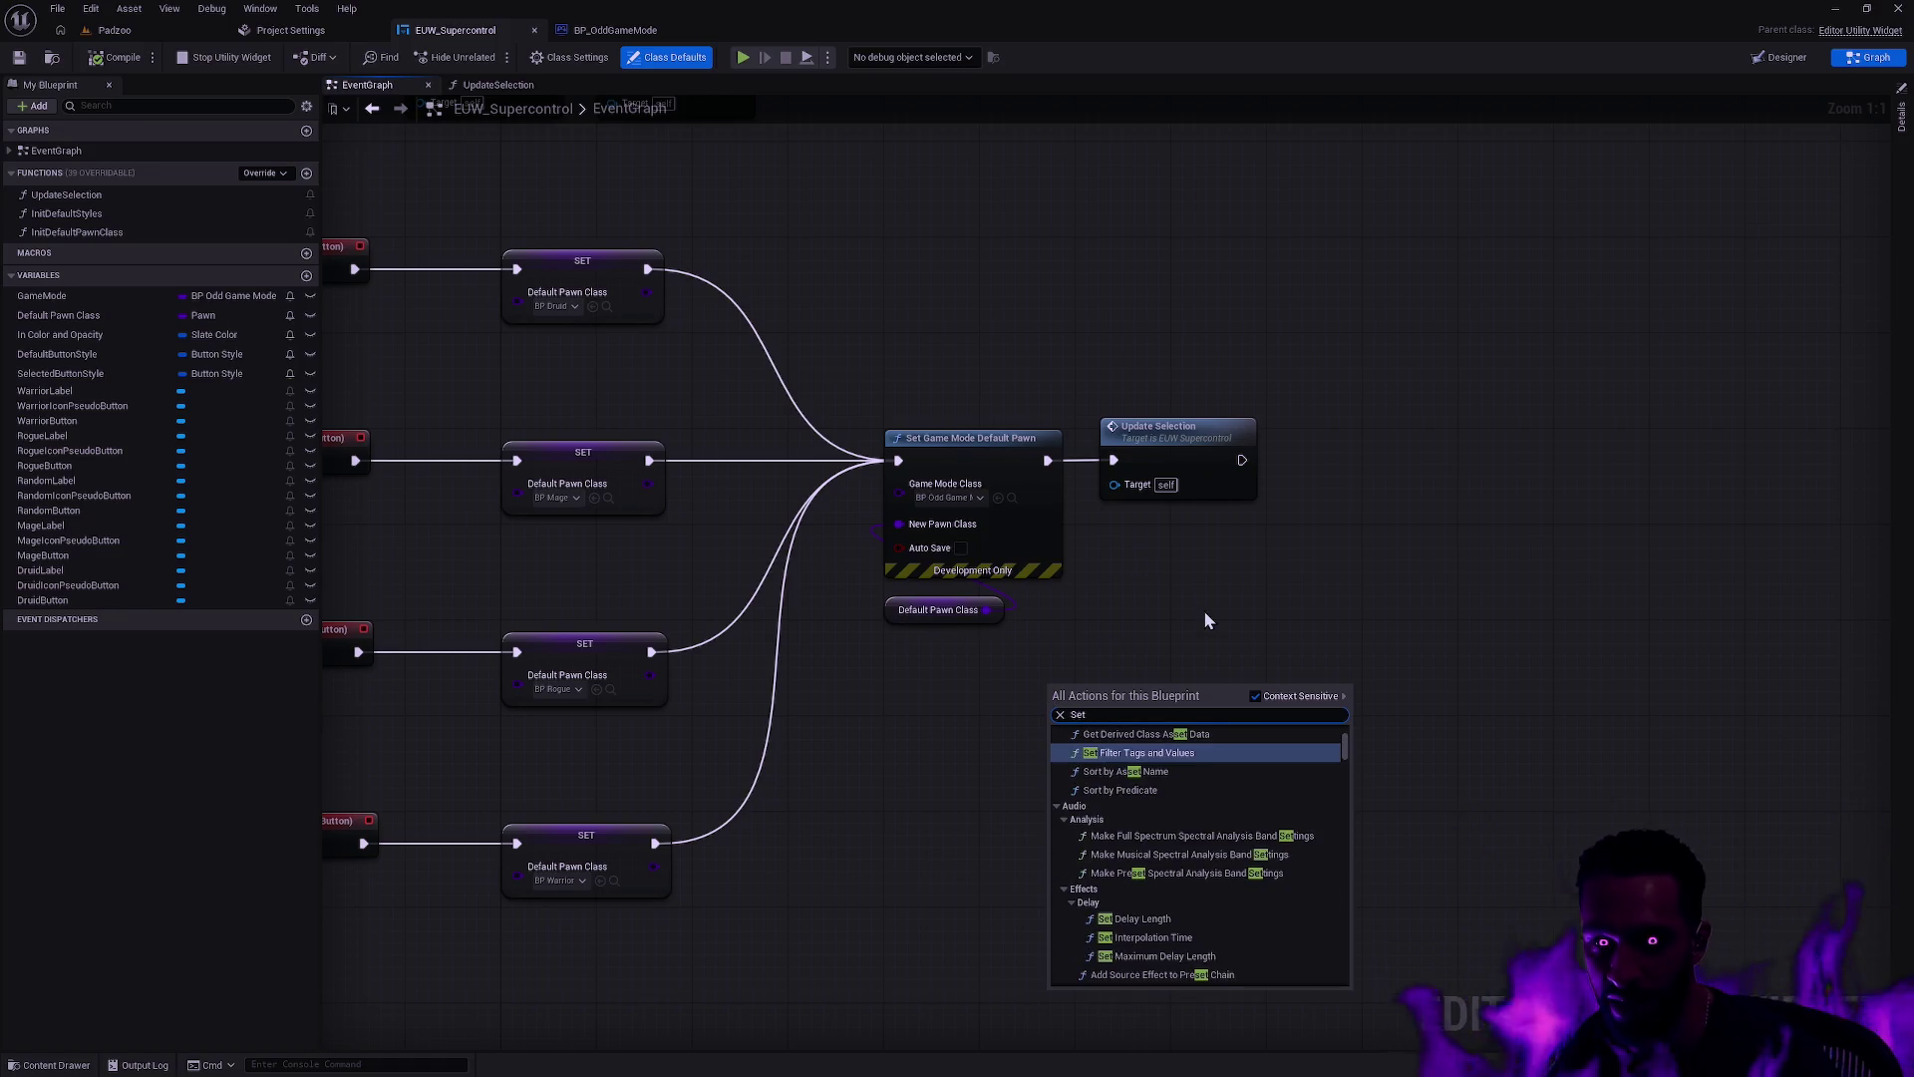
{"action": "type", "text": " Game"}
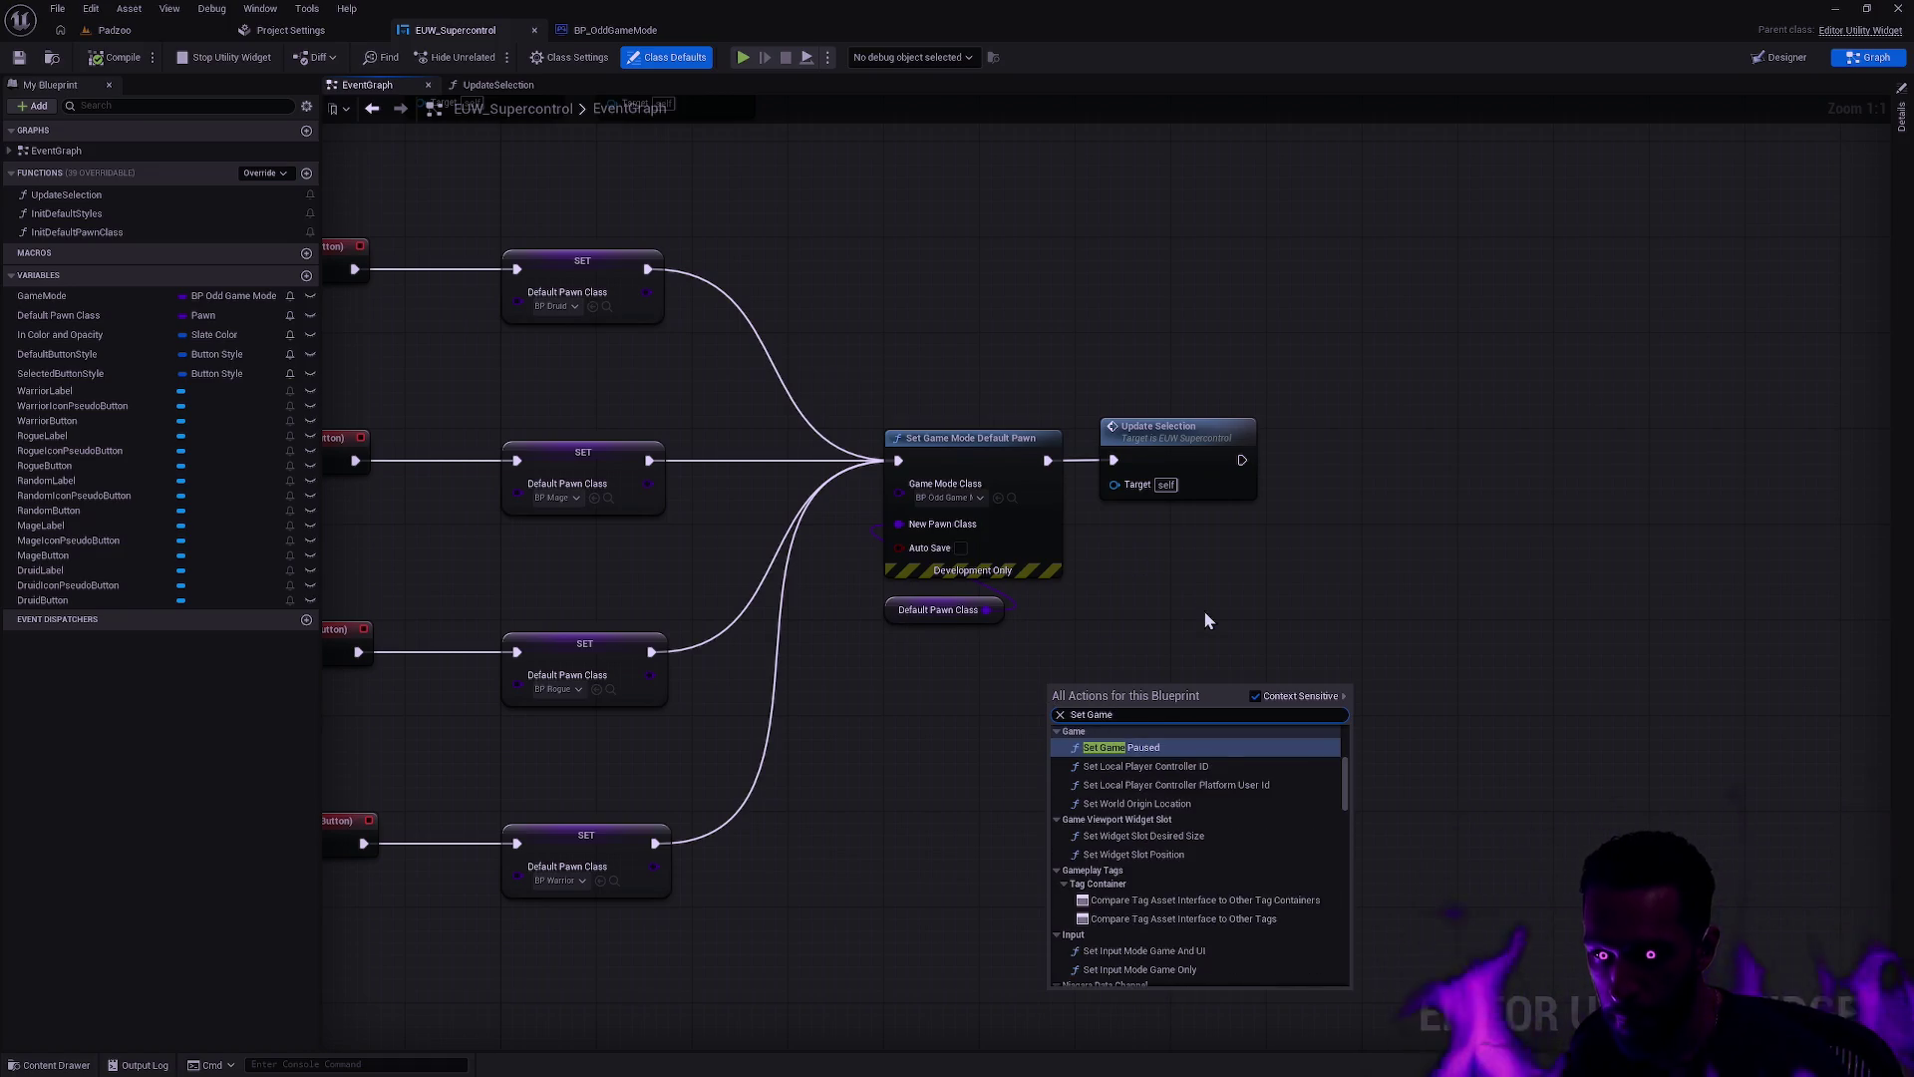
{"action": "type", "text": " Mode"}
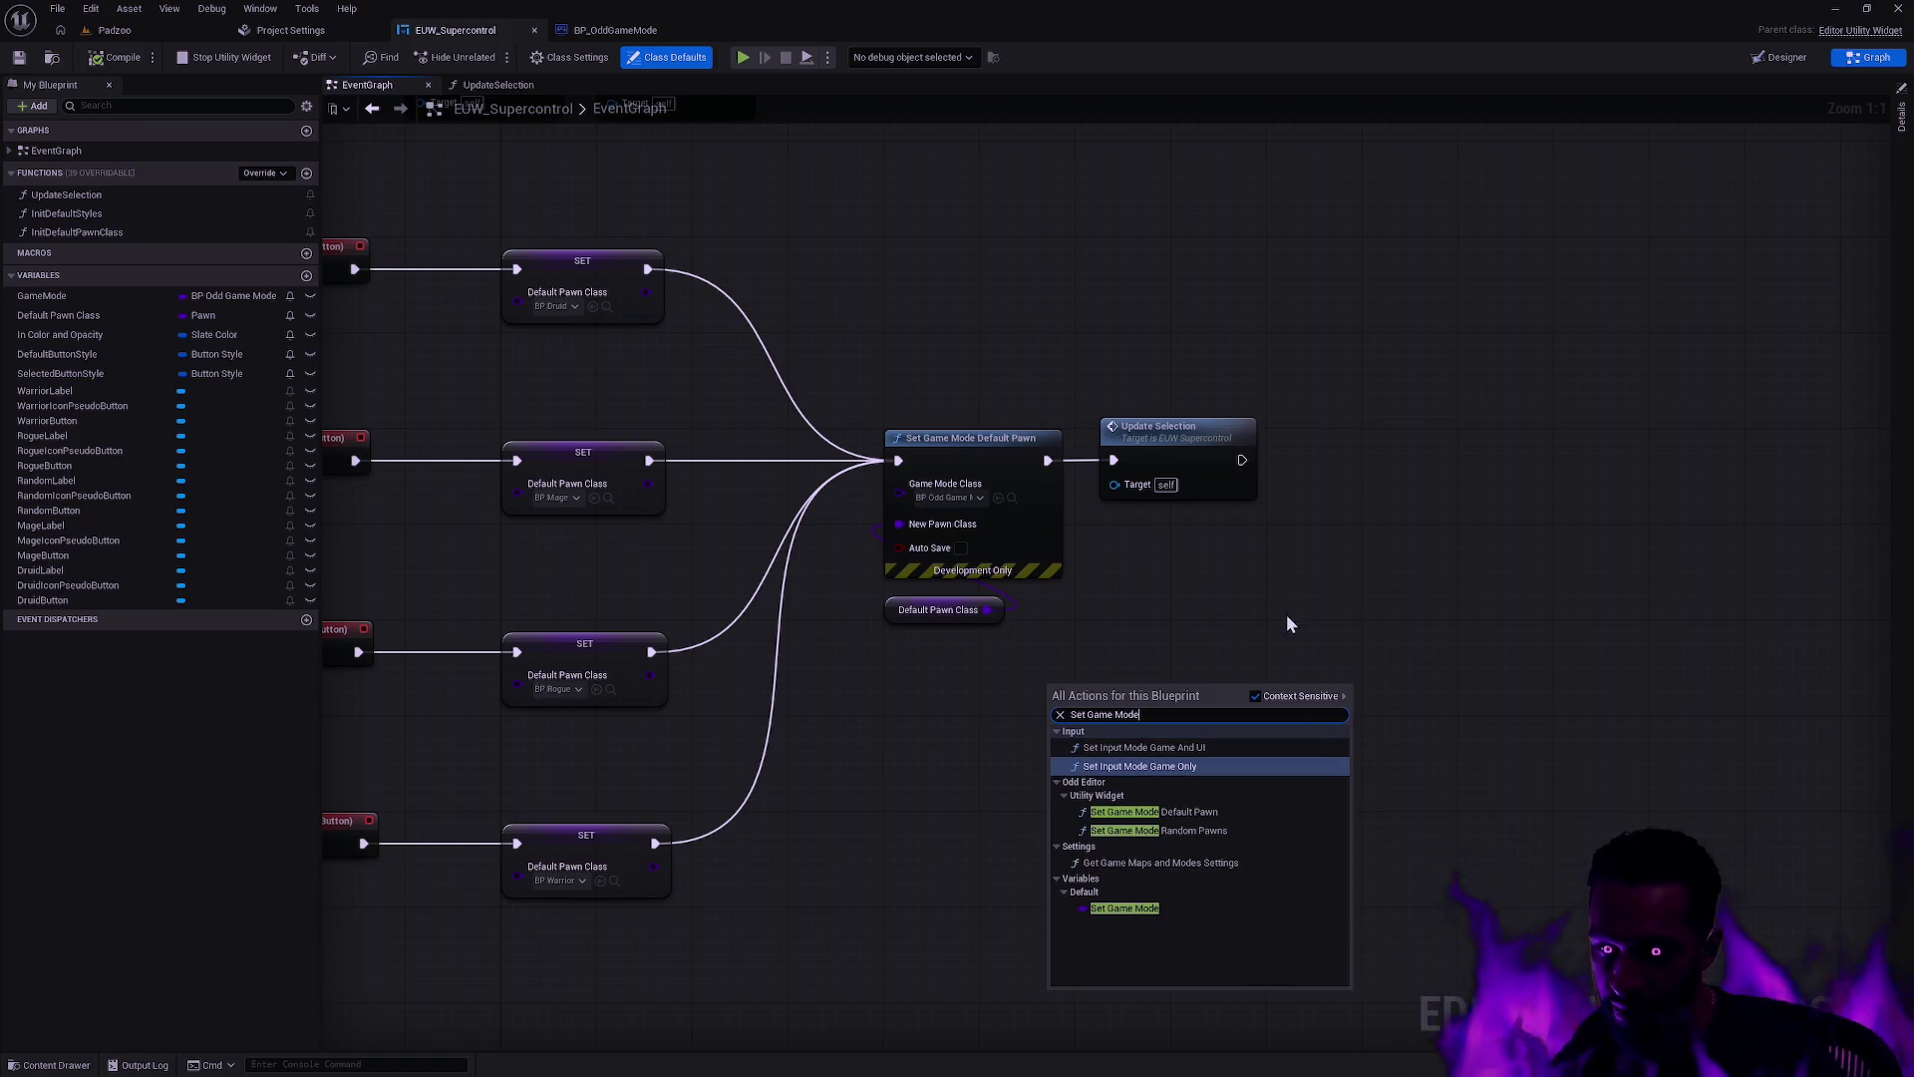
{"action": "left_click", "coordinate": [1230, 833]}
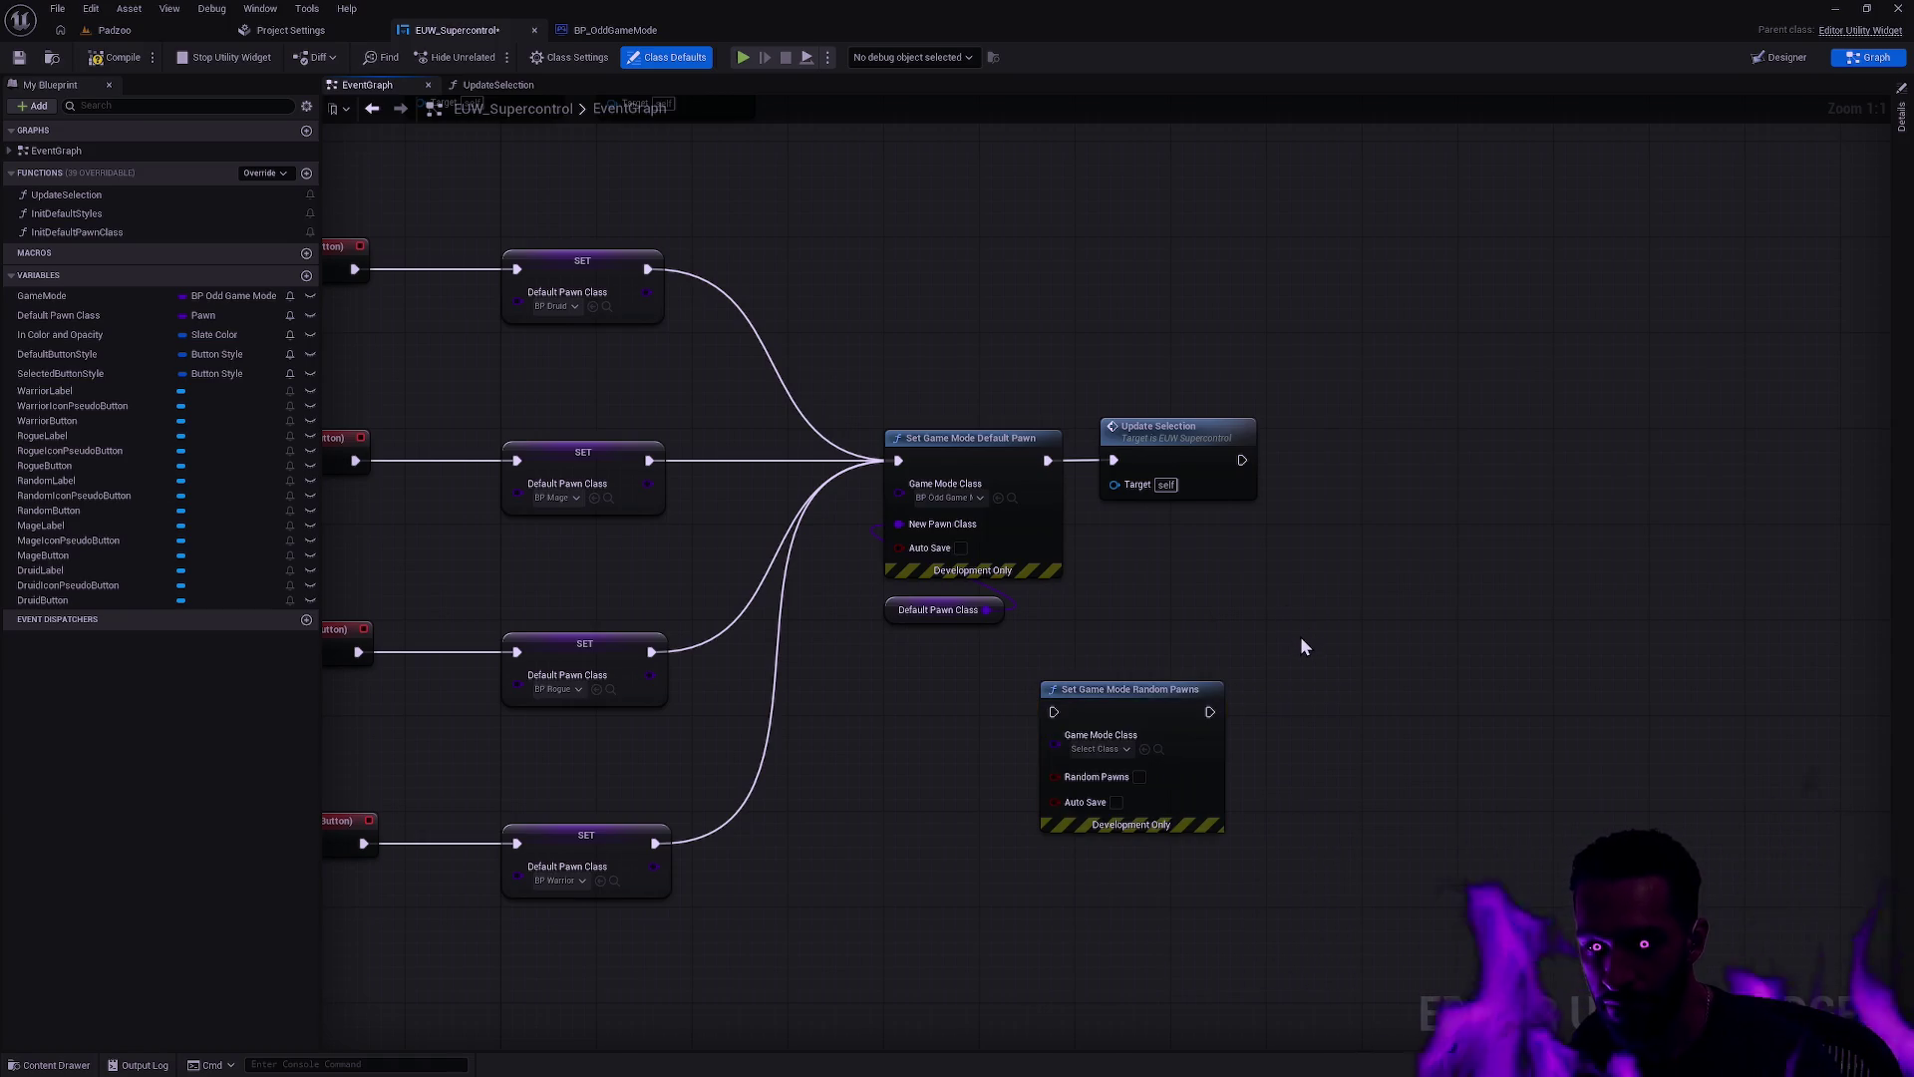
{"action": "key", "text": "alt+Tab"}
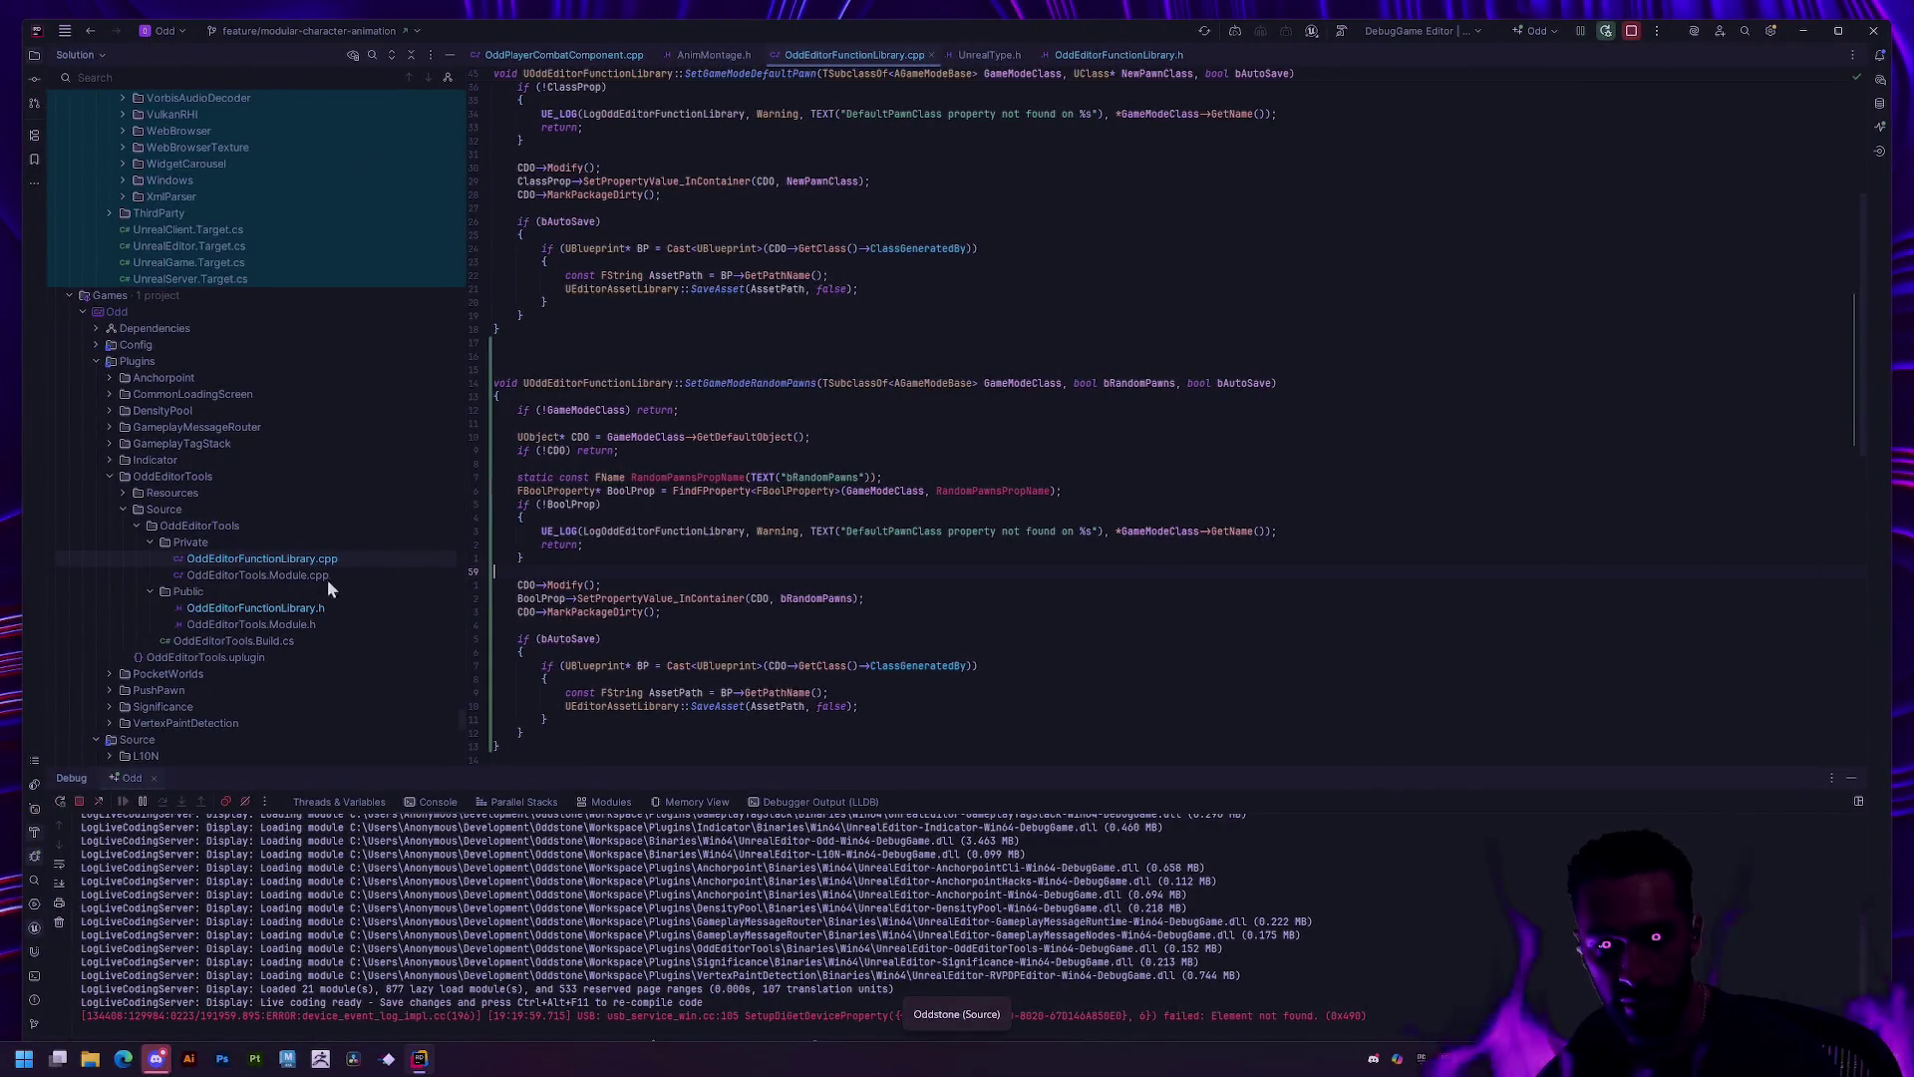
{"action": "left_click", "coordinate": [325, 576]}
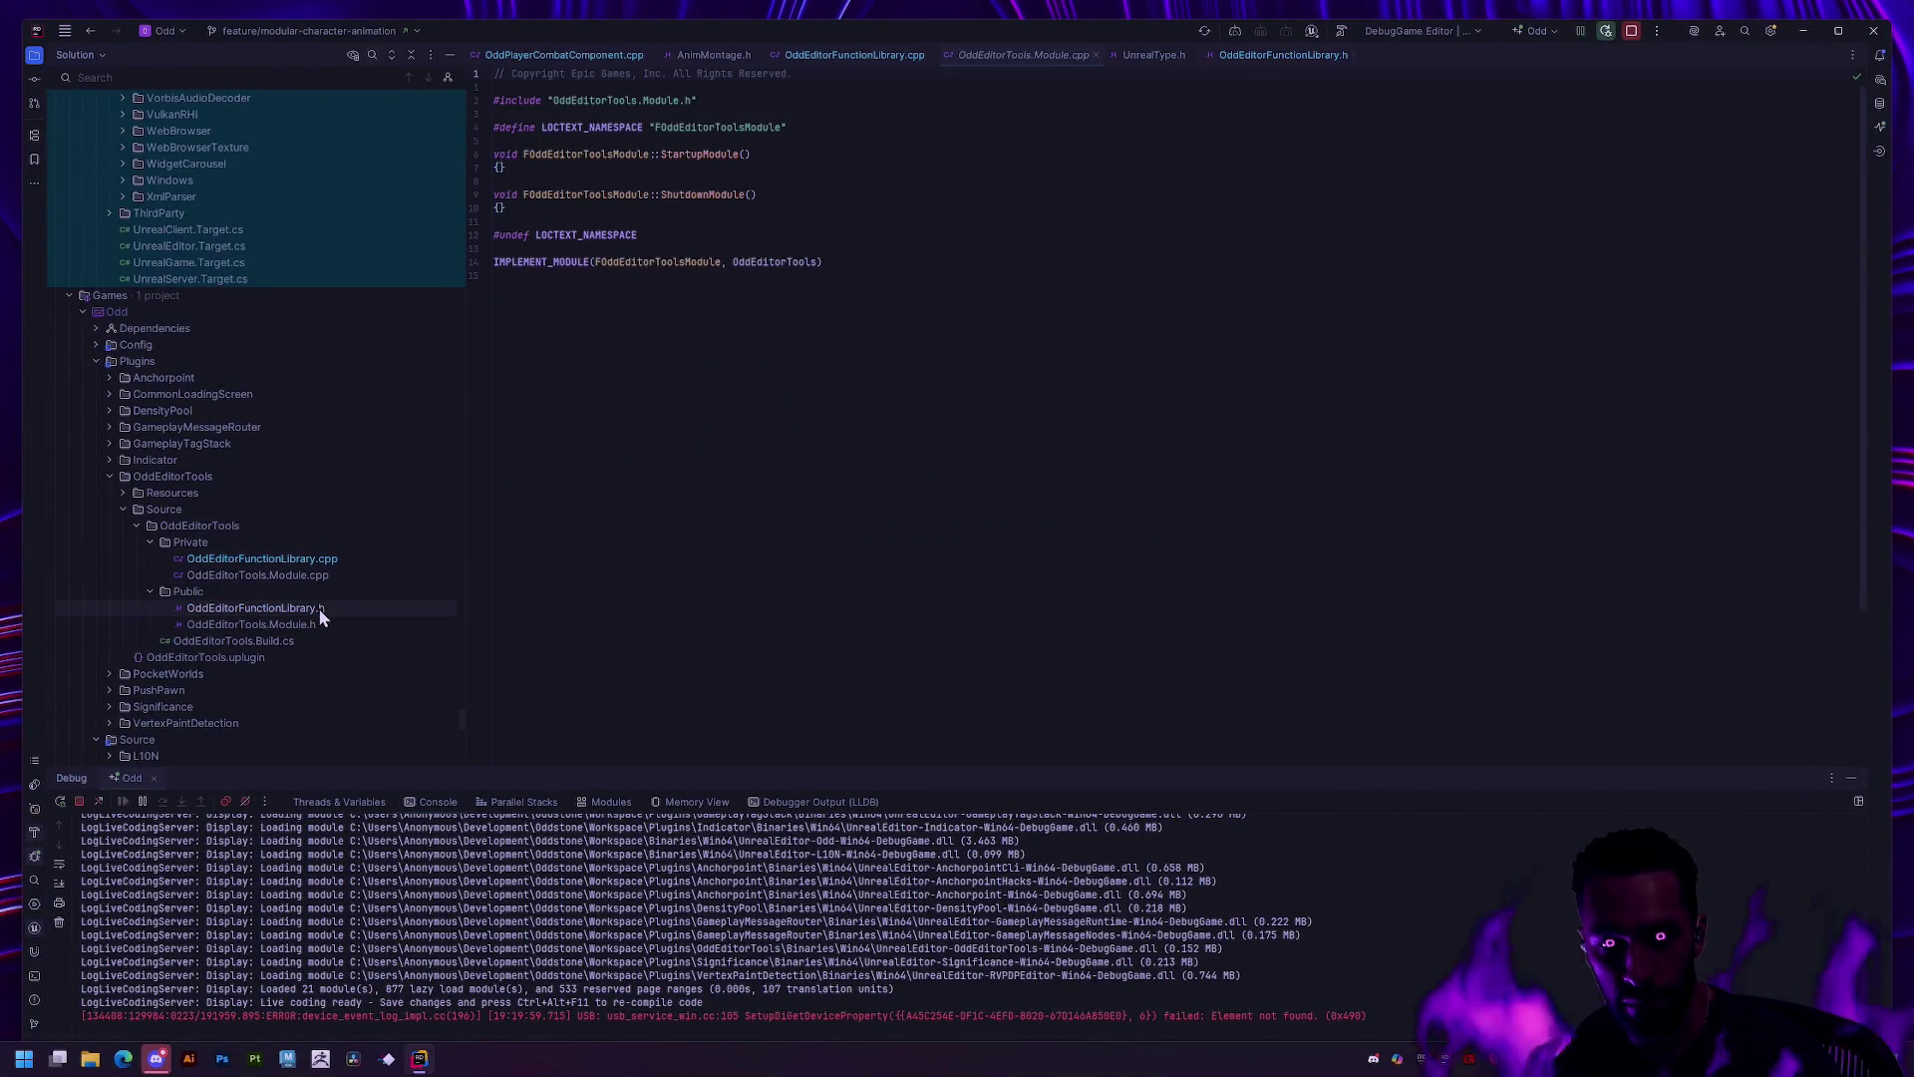
{"action": "left_click", "coordinate": [319, 609]}
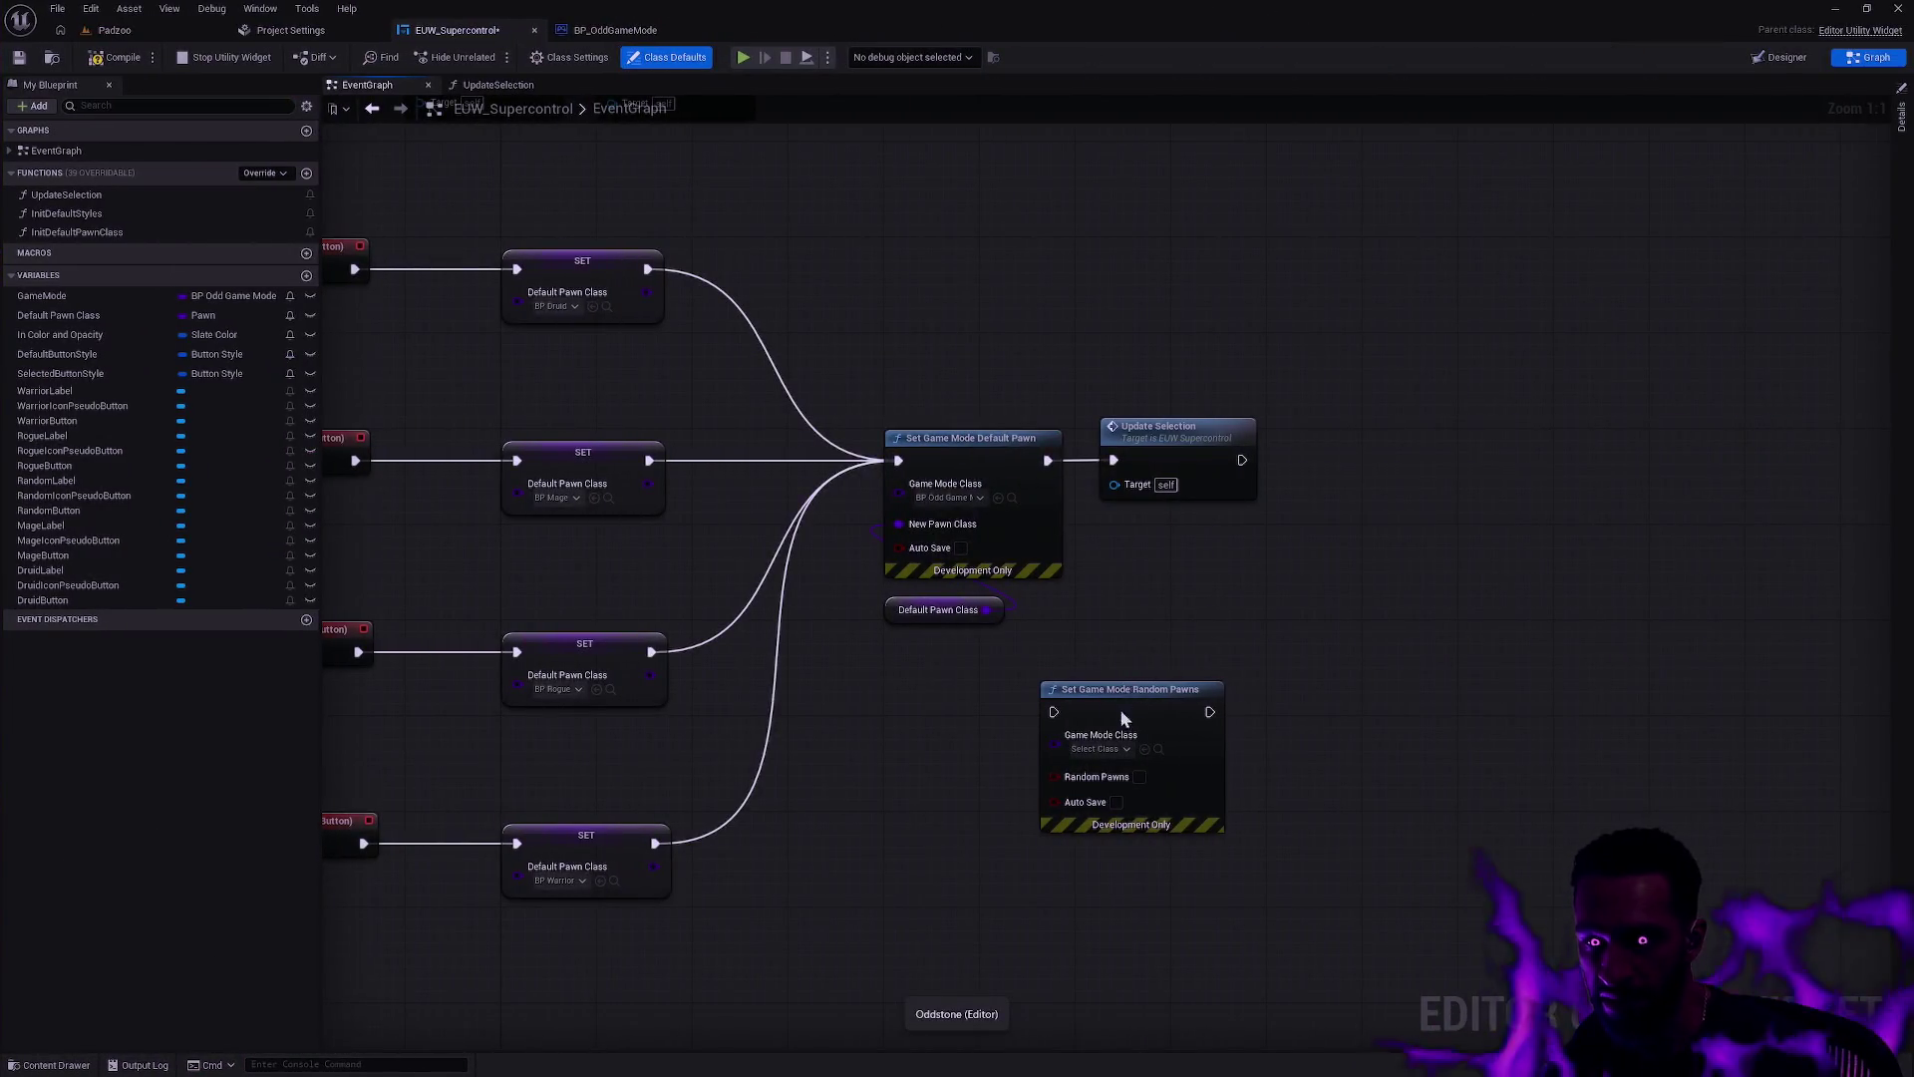
Step: Rearrange the graph nodes and remove an accidentally placed RandomButton getter
{"action": "left_click_drag", "start_coordinate": [1121, 709], "coordinate": [1182, 700]}
{"action": "mouse_move", "coordinate": [1494, 809]}
{"action": "left_mouse_down"}
{"action": "mouse_move", "coordinate": [1420, 854]}
{"action": "mouse_move", "coordinate": [1354, 852]}
{"action": "mouse_move", "coordinate": [1374, 835]}
{"action": "left_mouse_up"}
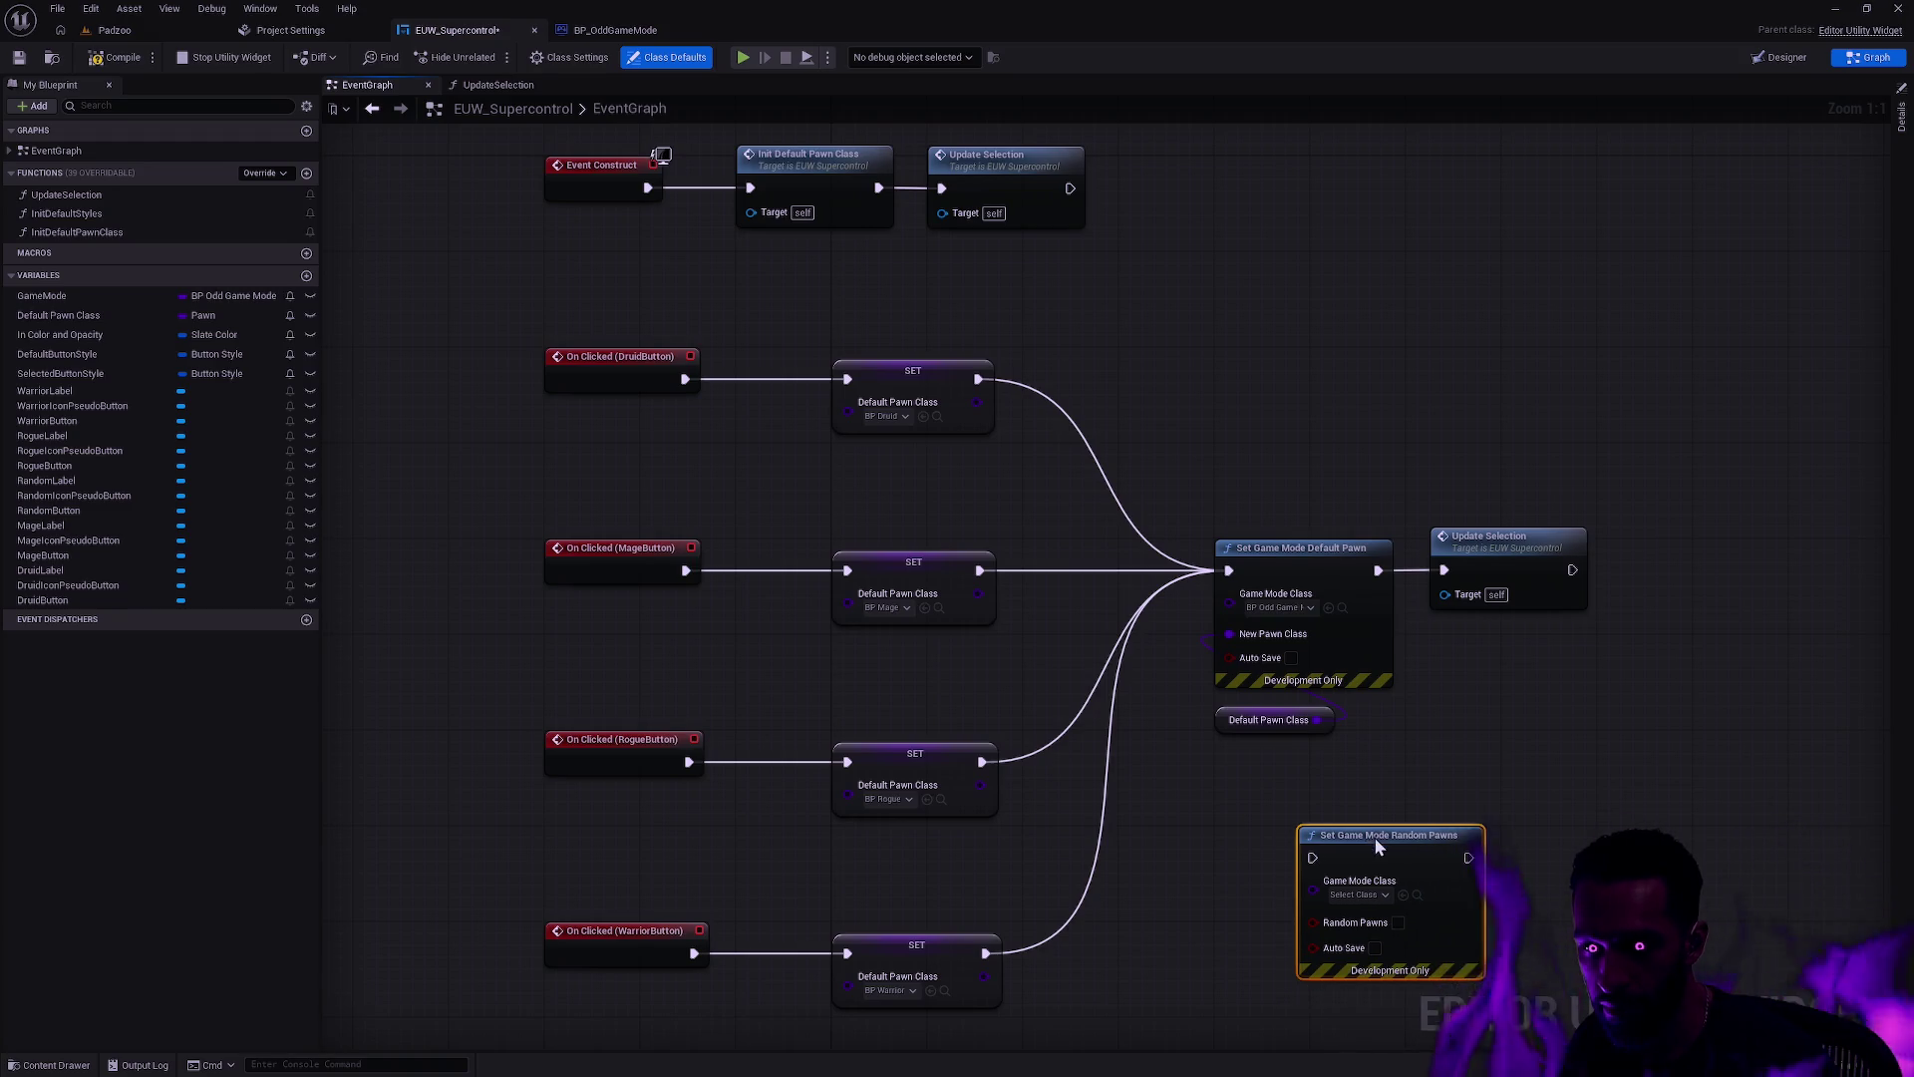
{"action": "left_click_drag", "start_coordinate": [1119, 786], "coordinate": [1146, 767]}
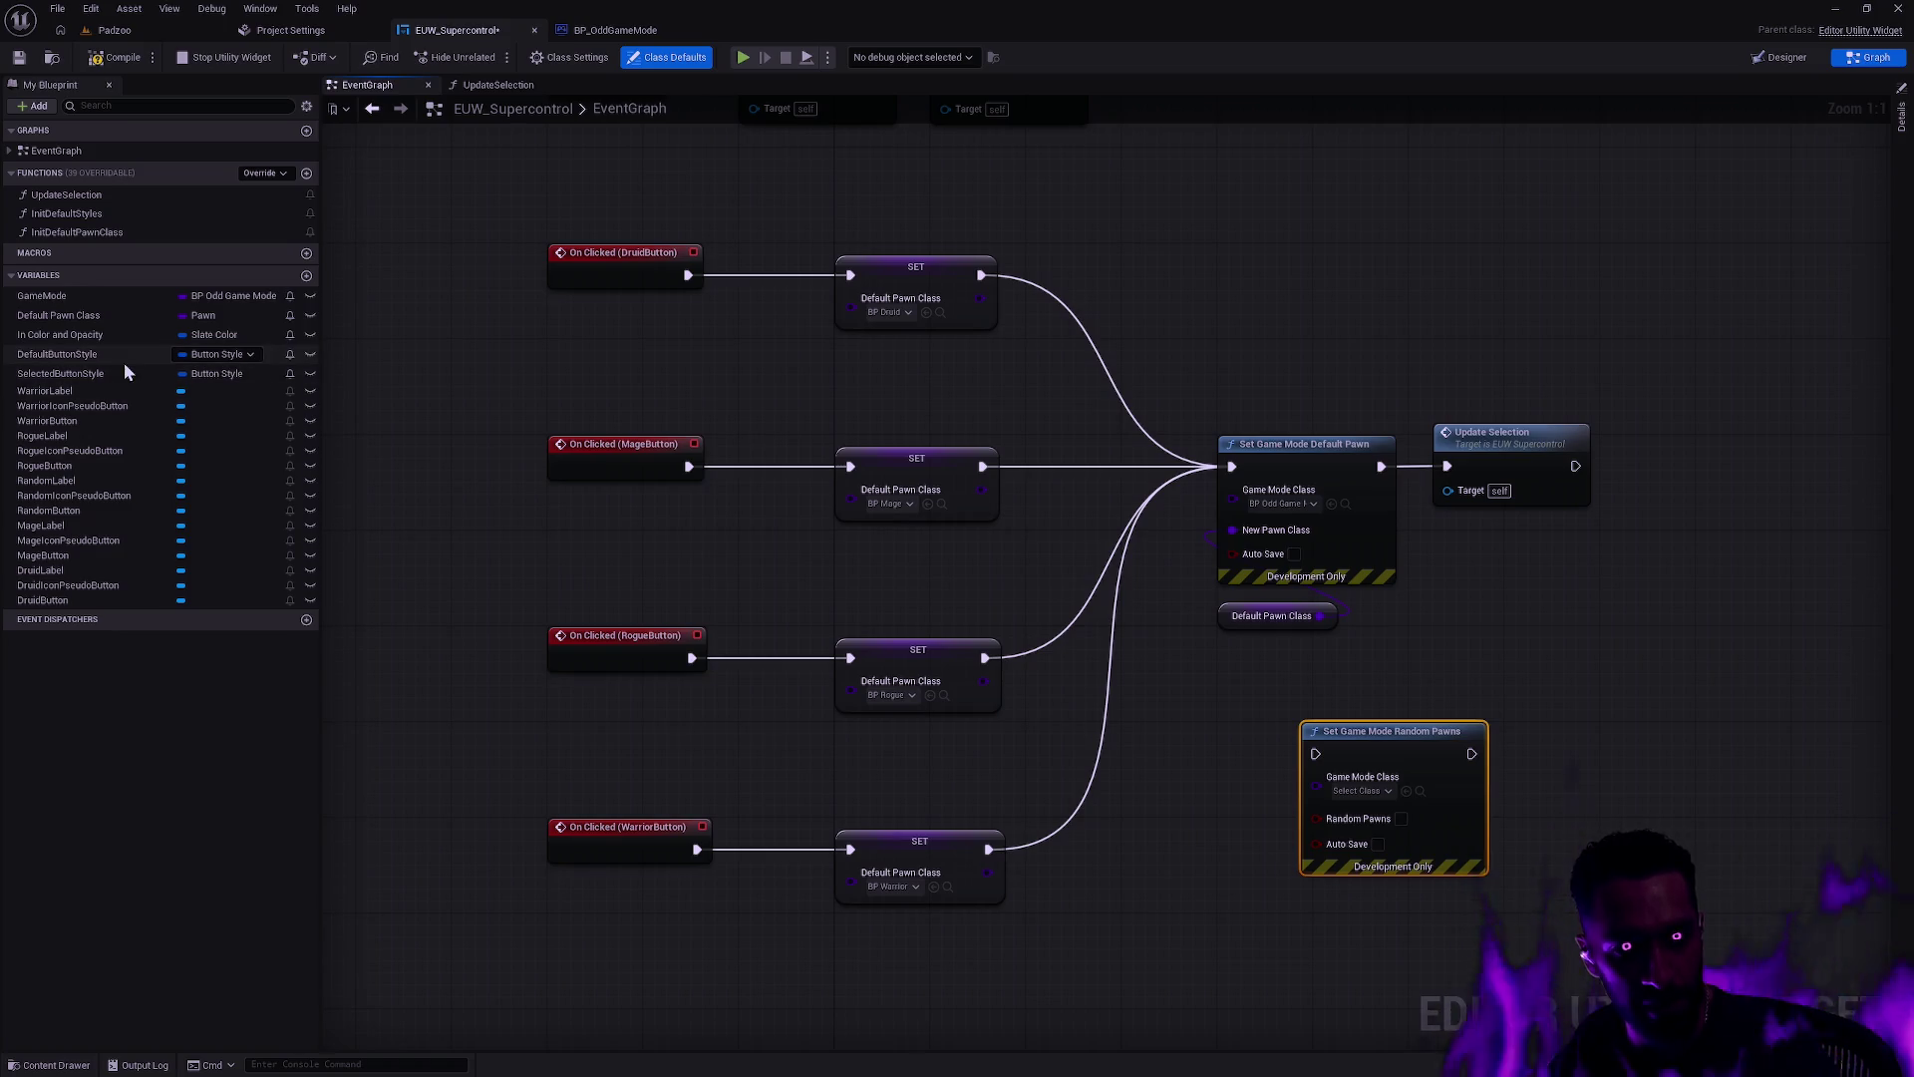
{"action": "left_click_drag", "start_coordinate": [48, 510], "coordinate": [692, 965]}
{"action": "key", "text": "Delete"}
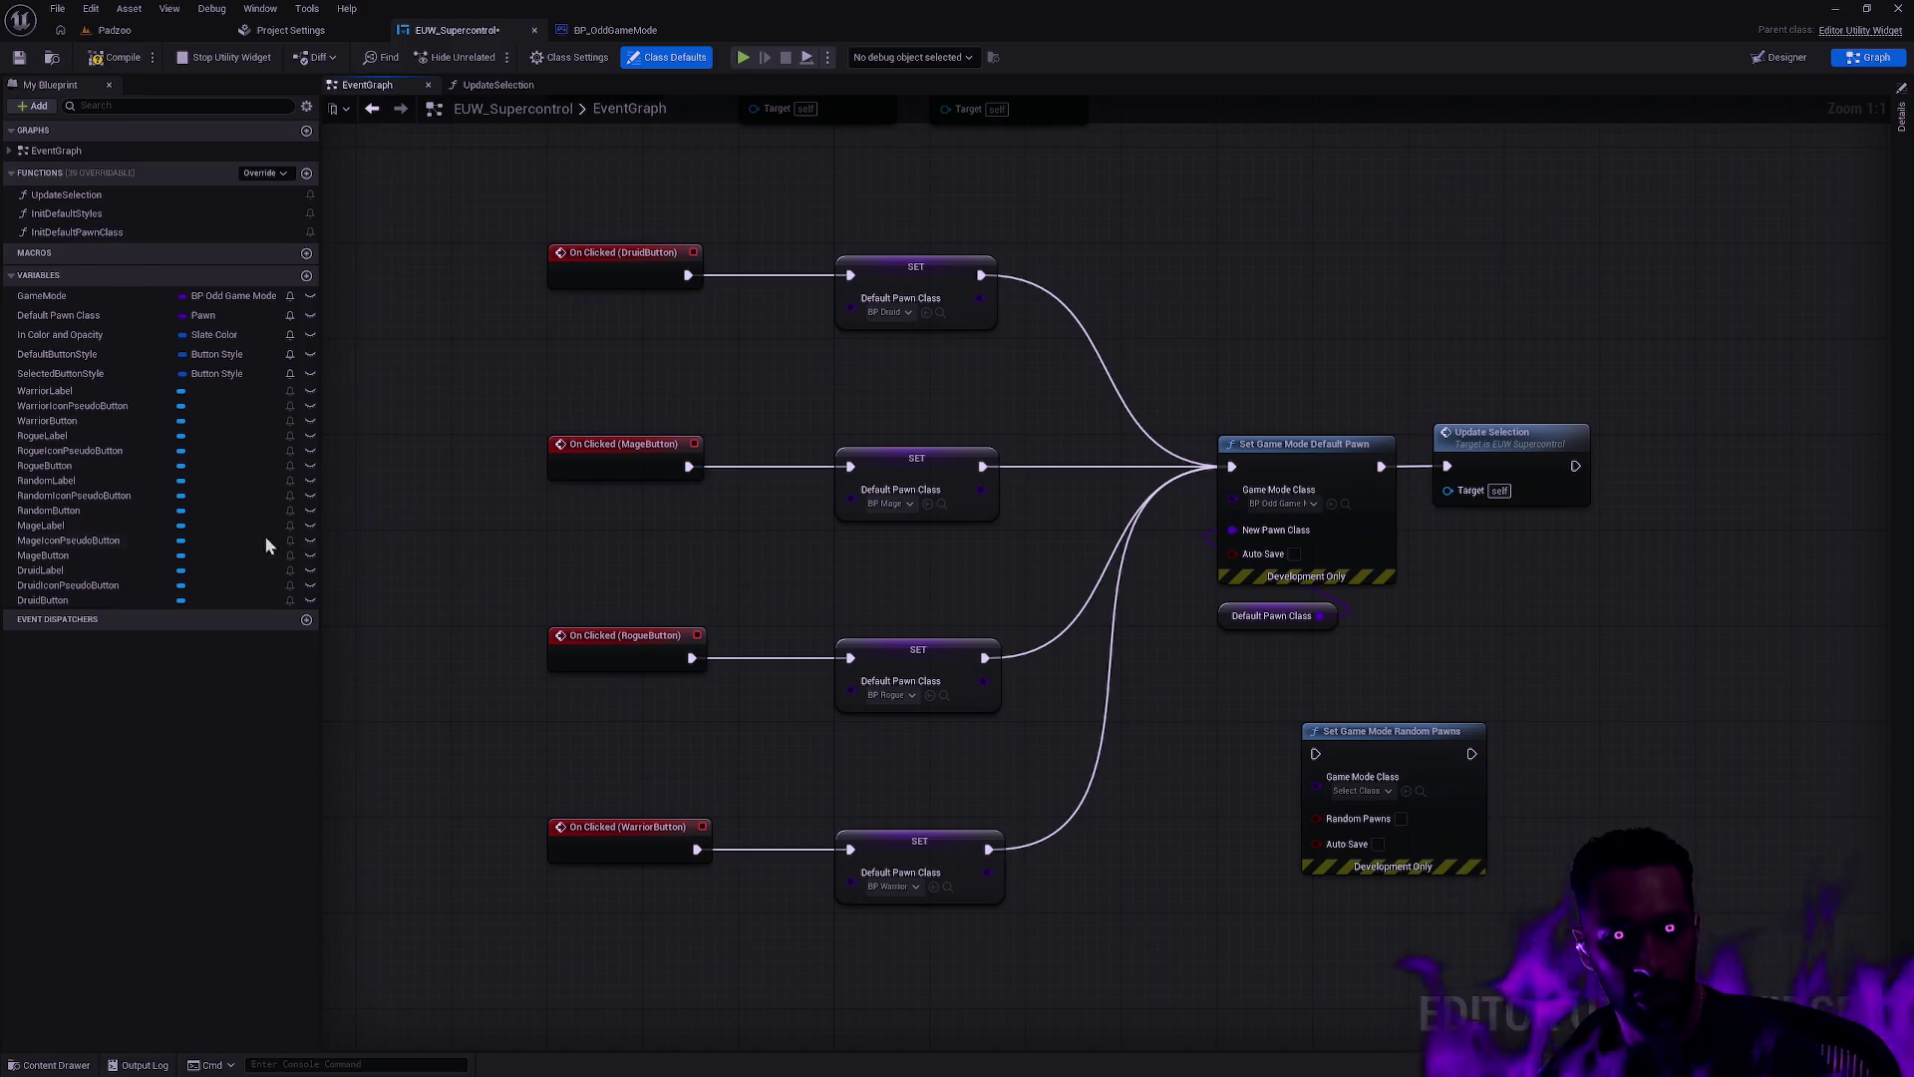
Step: Add an On Clicked (RandomButton) event and wire it to Set Game Mode Random Pawns
{"action": "left_click", "coordinate": [9, 151]}
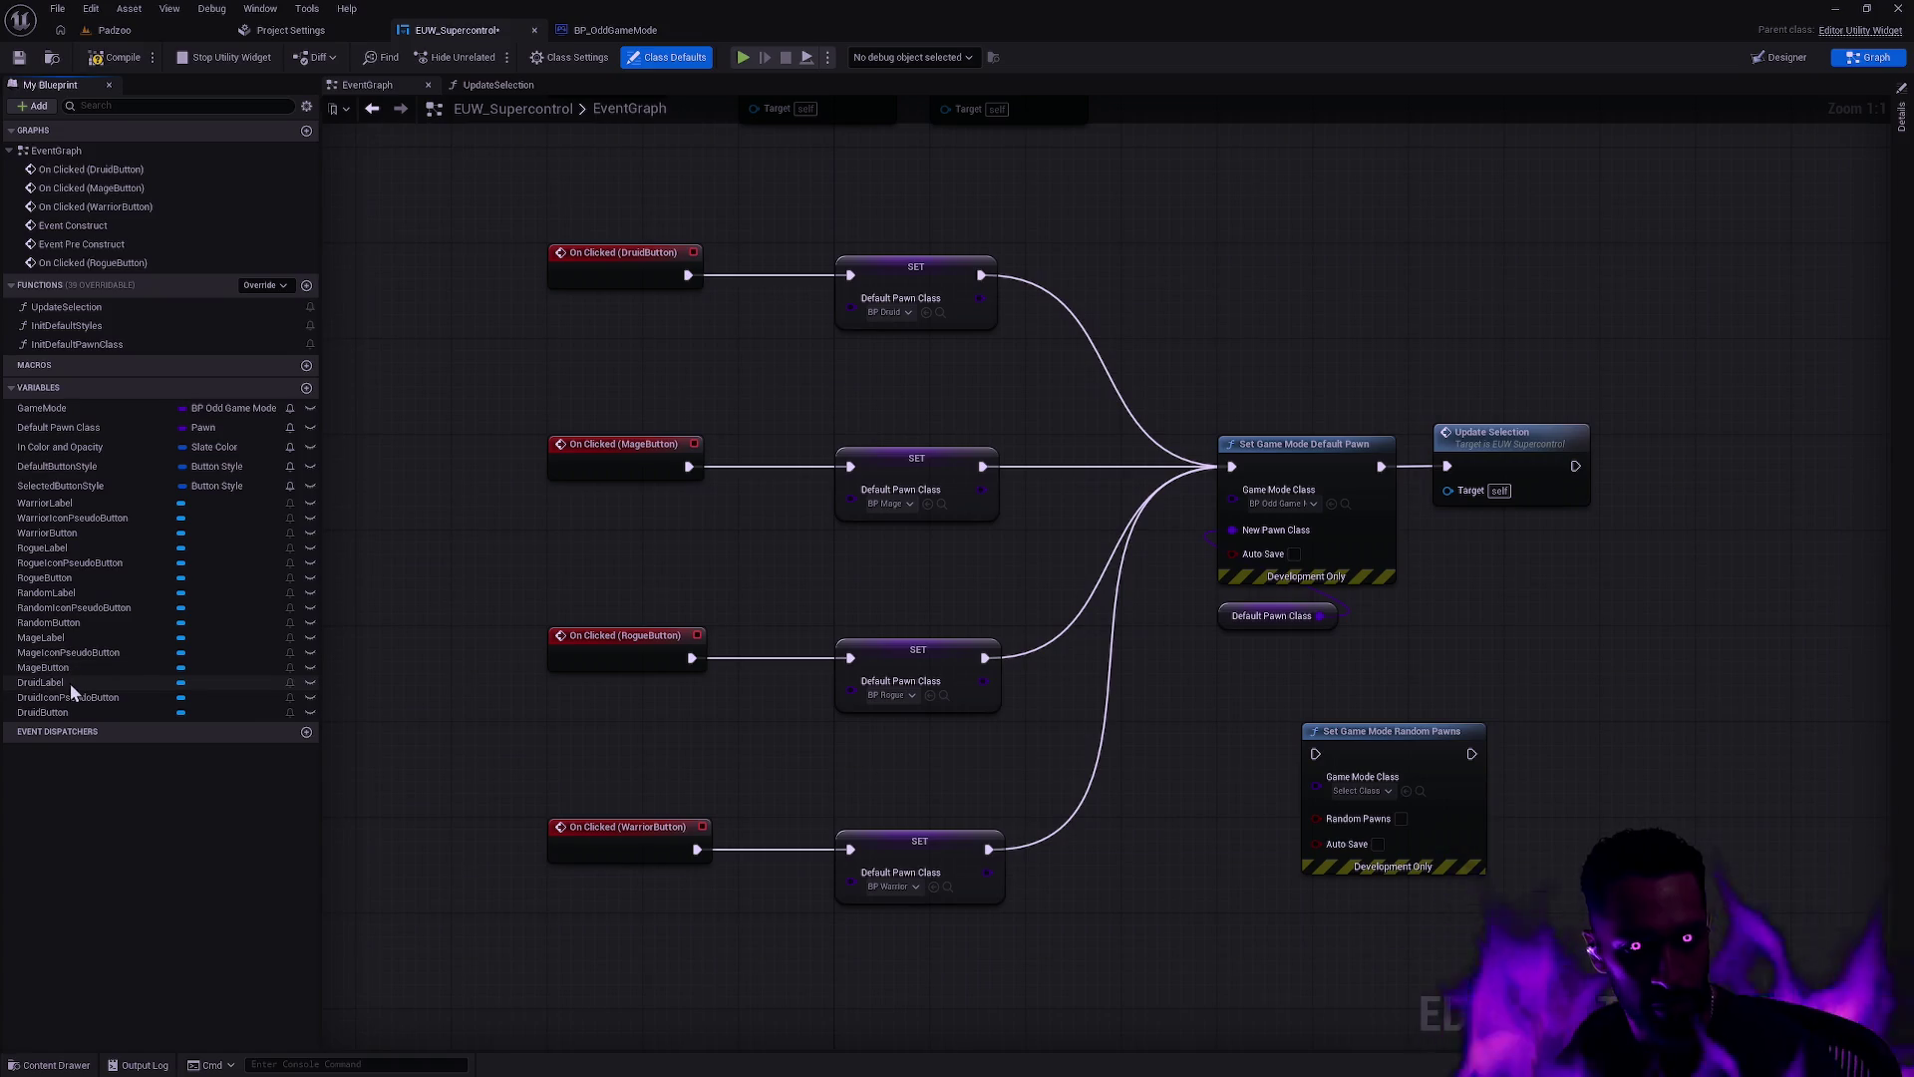
{"action": "left_click", "coordinate": [73, 623]}
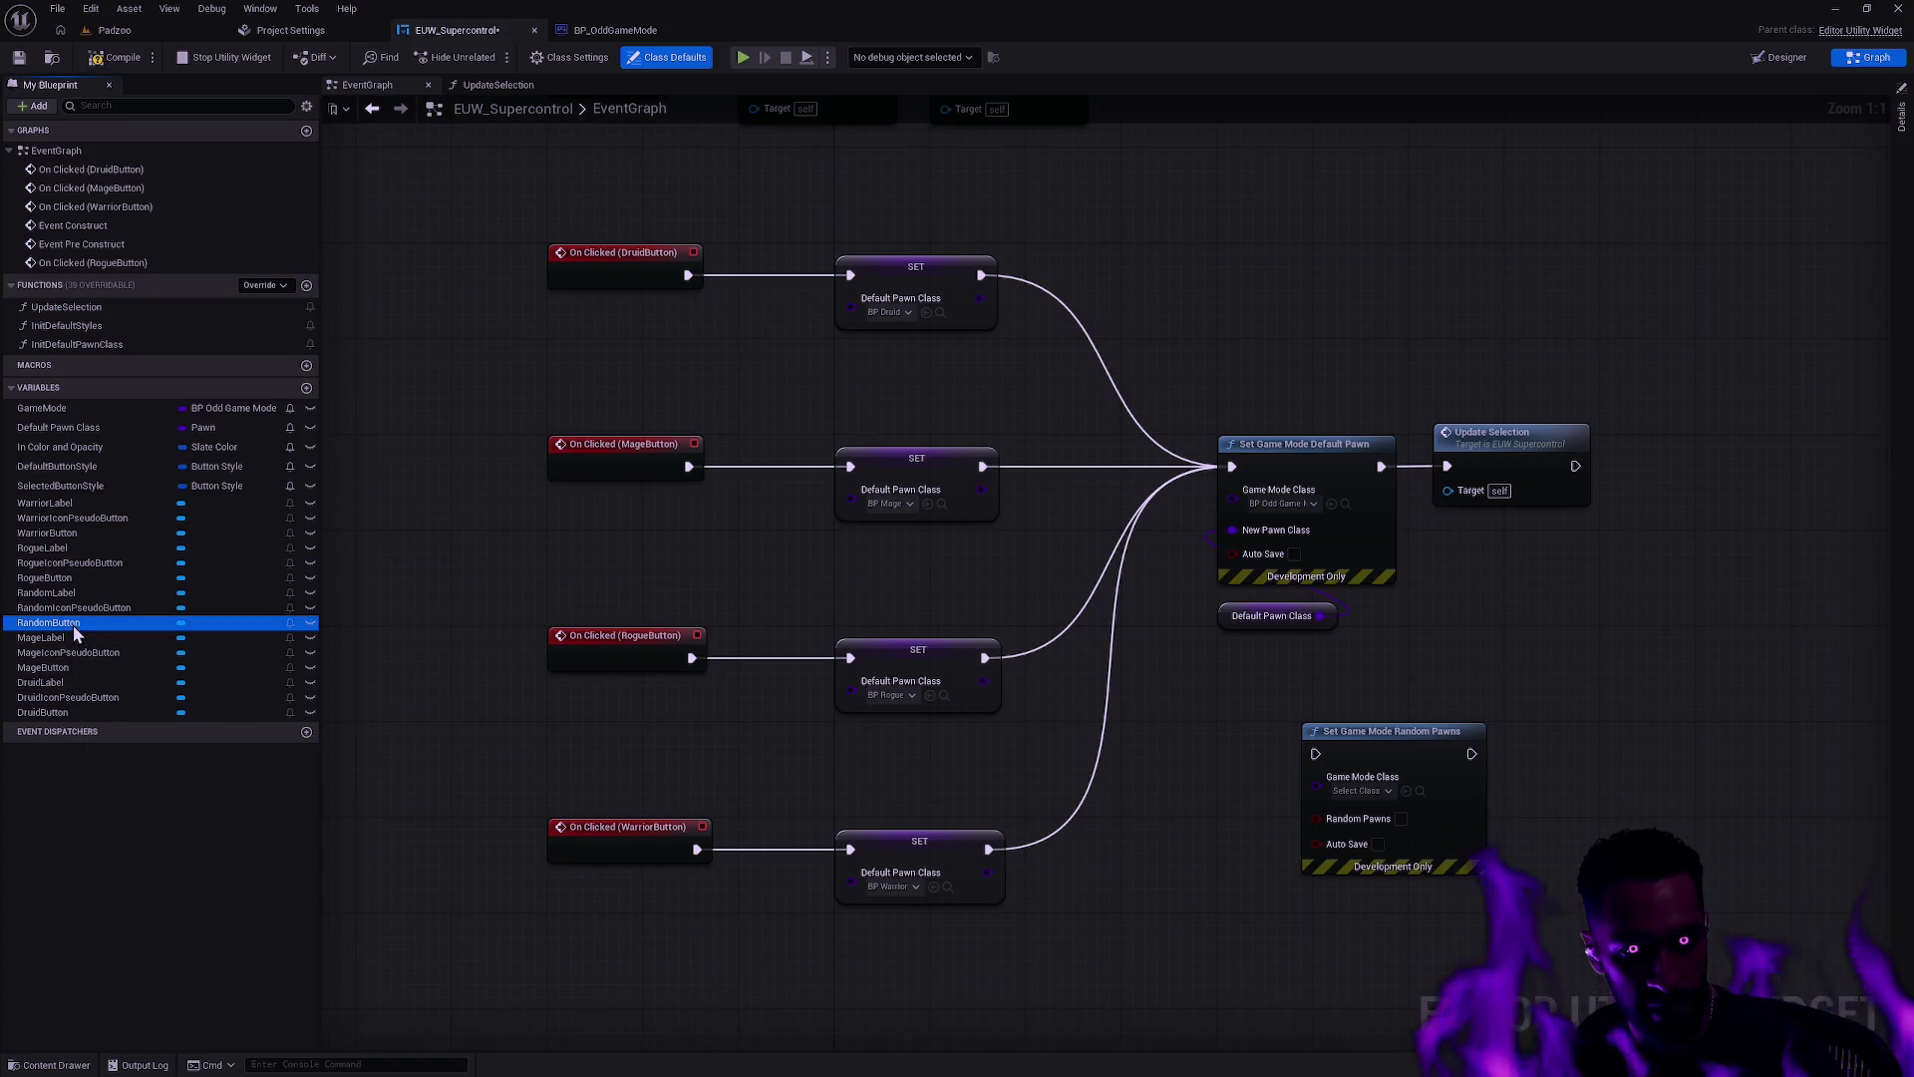
{"action": "left_click", "coordinate": [1905, 127]}
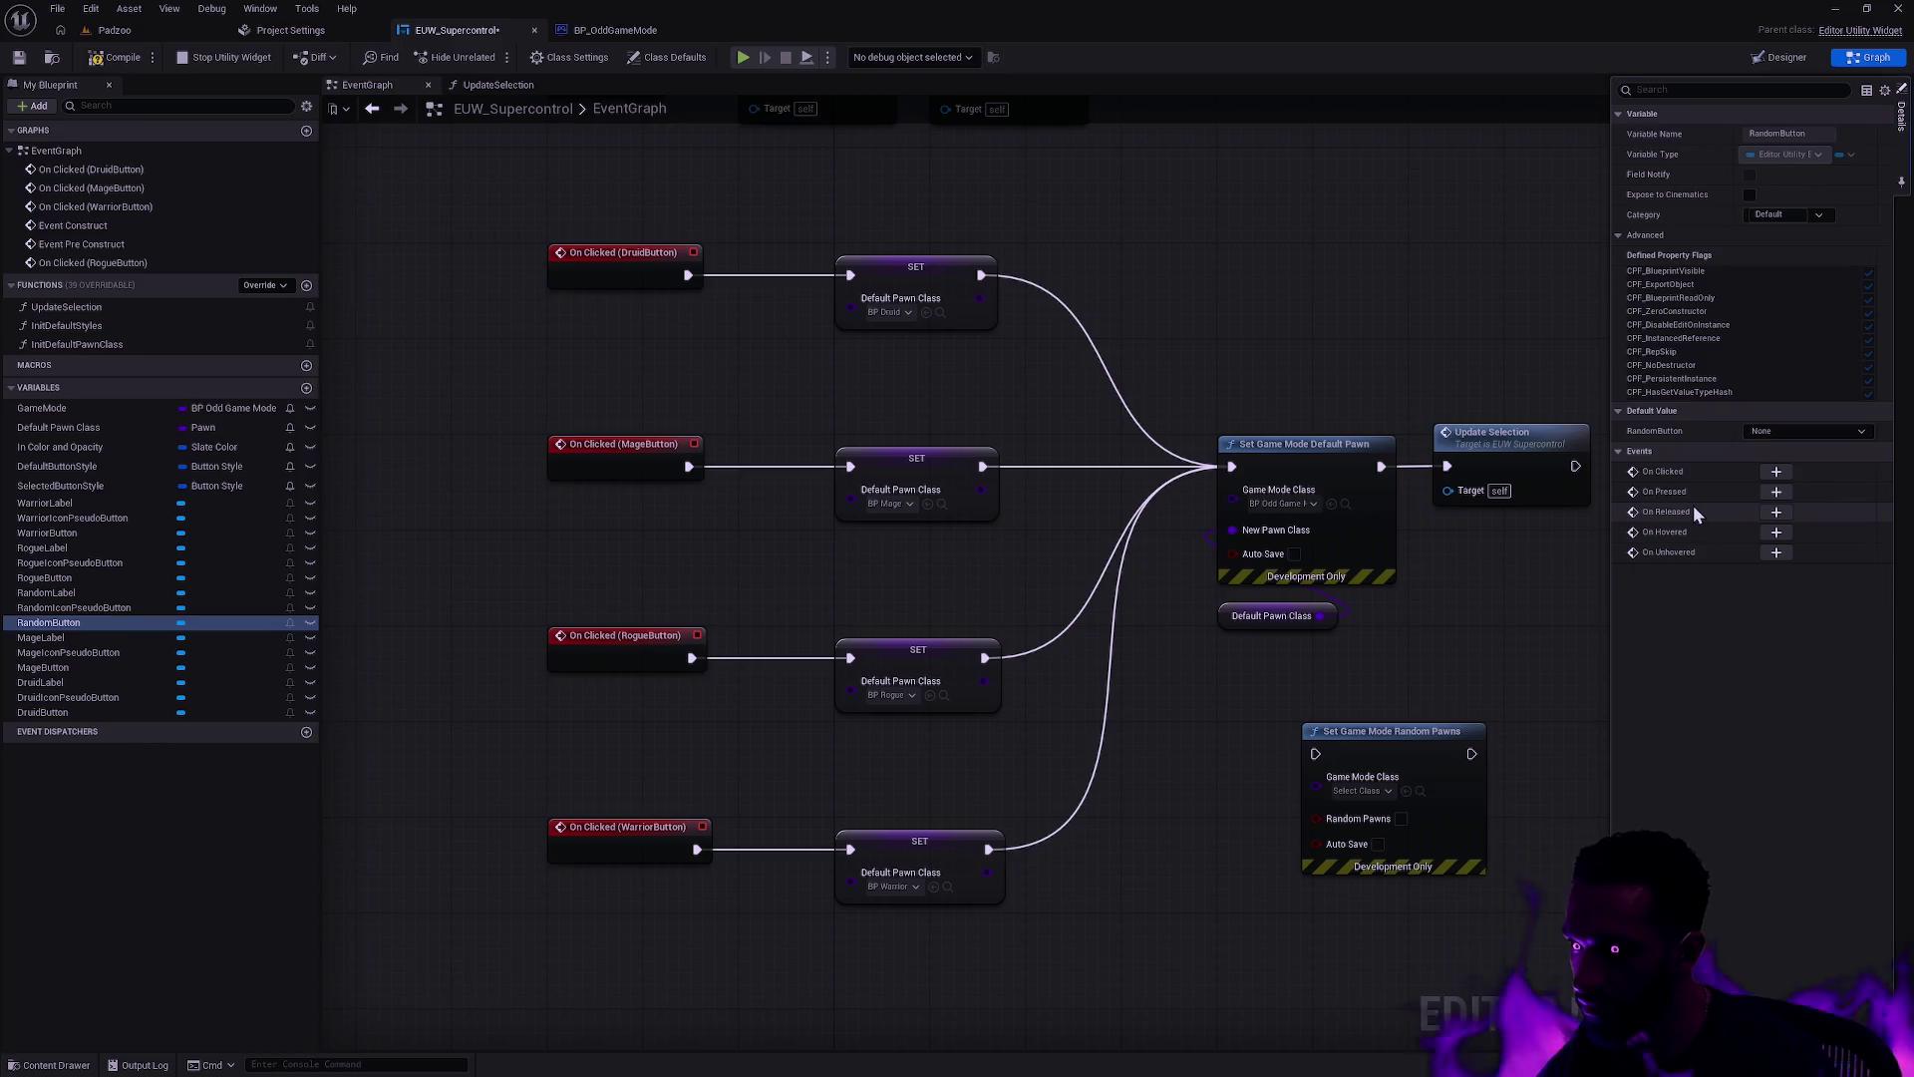
{"action": "left_click", "coordinate": [1776, 472]}
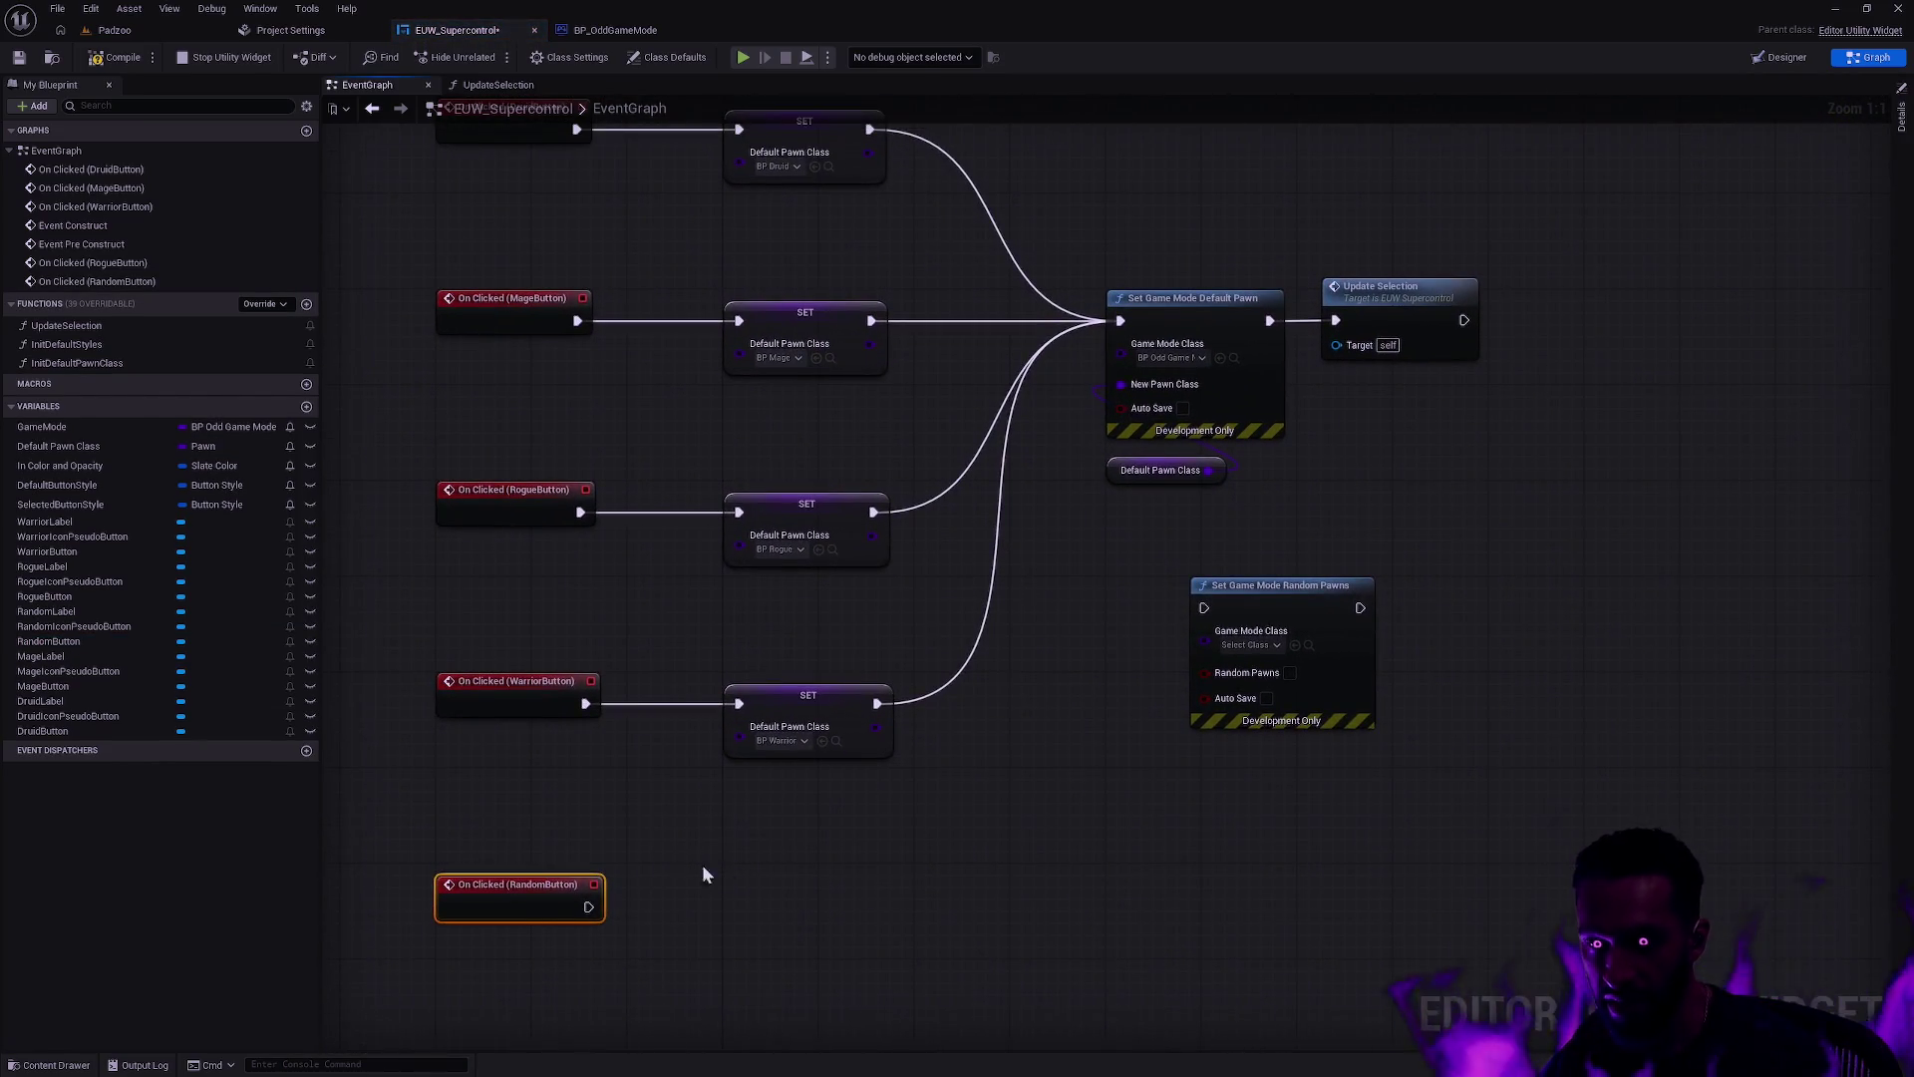
{"action": "mouse_move", "coordinate": [588, 906]}
{"action": "left_mouse_down"}
{"action": "mouse_move", "coordinate": [726, 900]}
{"action": "mouse_move", "coordinate": [1146, 774]}
{"action": "mouse_move", "coordinate": [1206, 608]}
{"action": "left_mouse_up"}
{"action": "mouse_move", "coordinate": [1257, 588]}
{"action": "left_mouse_down"}
{"action": "mouse_move", "coordinate": [1181, 727]}
{"action": "mouse_move", "coordinate": [1132, 768]}
{"action": "left_mouse_up"}
Step: Paste a copy of Update Selection and place it after Set Game Mode Random Pawns
{"action": "left_click", "coordinate": [1348, 313]}
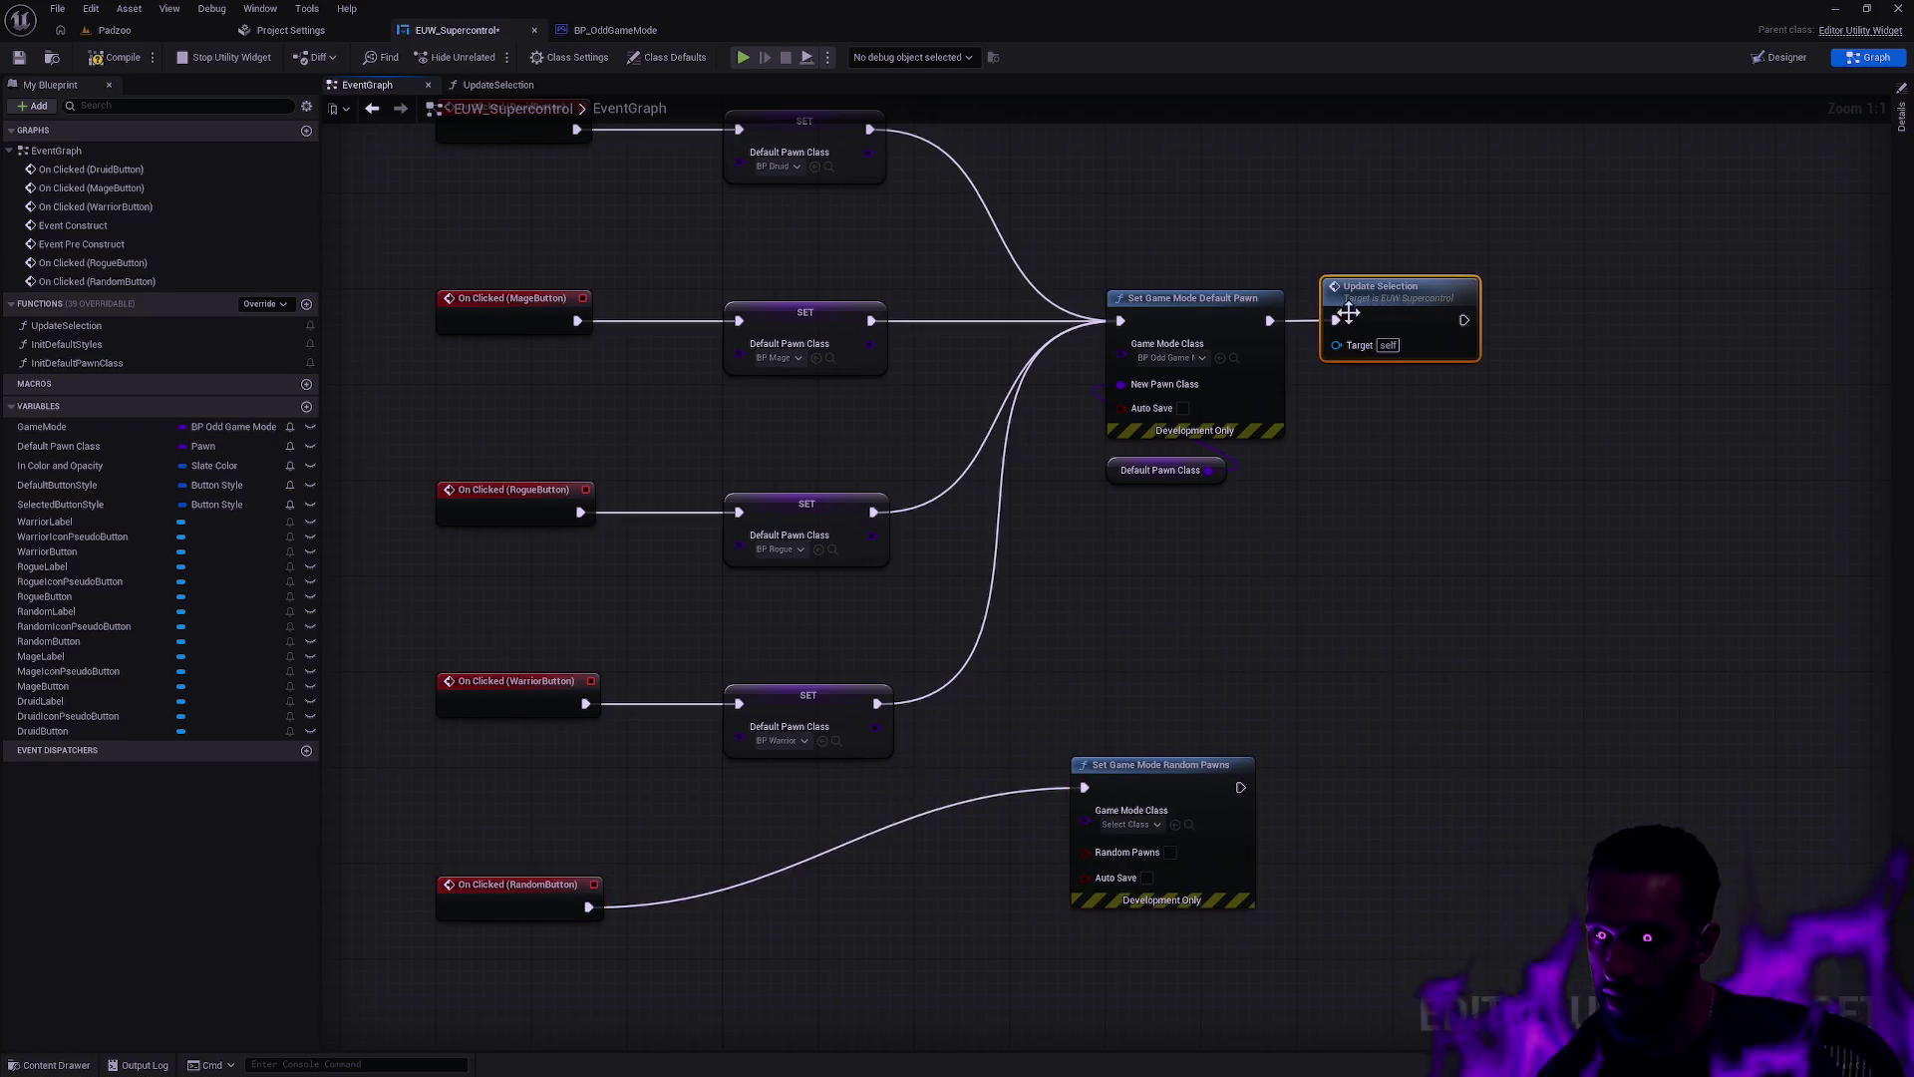
{"action": "scroll", "coordinate": [1384, 593], "scroll_direction": "down", "scroll_amount": 3}
{"action": "mouse_move", "coordinate": [1384, 593]}
{"action": "left_mouse_down"}
{"action": "mouse_move", "coordinate": [1347, 811]}
{"action": "mouse_move", "coordinate": [1361, 437]}
{"action": "mouse_move", "coordinate": [1318, 619]}
{"action": "mouse_move", "coordinate": [963, 676]}
{"action": "left_mouse_up"}
{"action": "key", "text": "ctrl+v"}
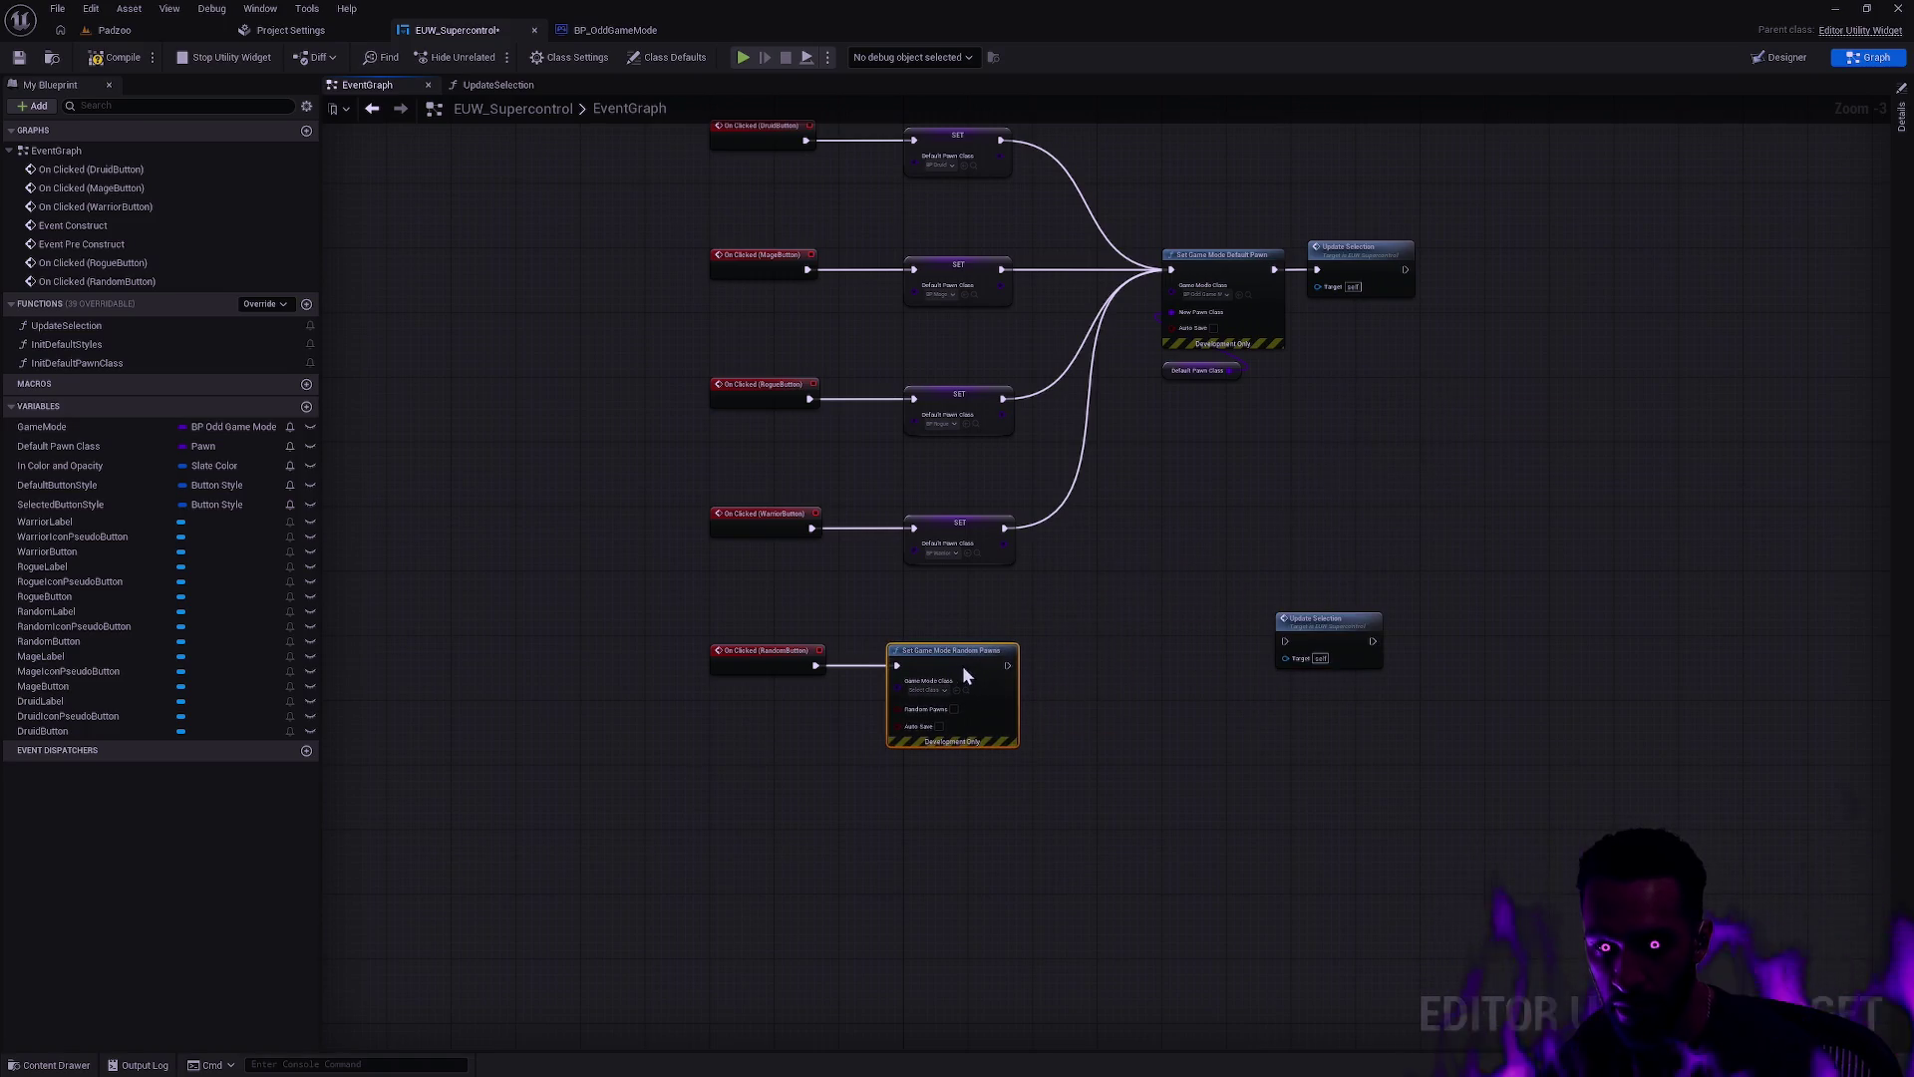
{"action": "left_click_drag", "start_coordinate": [1325, 619], "coordinate": [1069, 673]}
Step: Set the game mode class to BP_OddGameMode and tick Random Pawns
{"action": "scroll", "coordinate": [1166, 708], "scroll_direction": "up", "scroll_amount": 3}
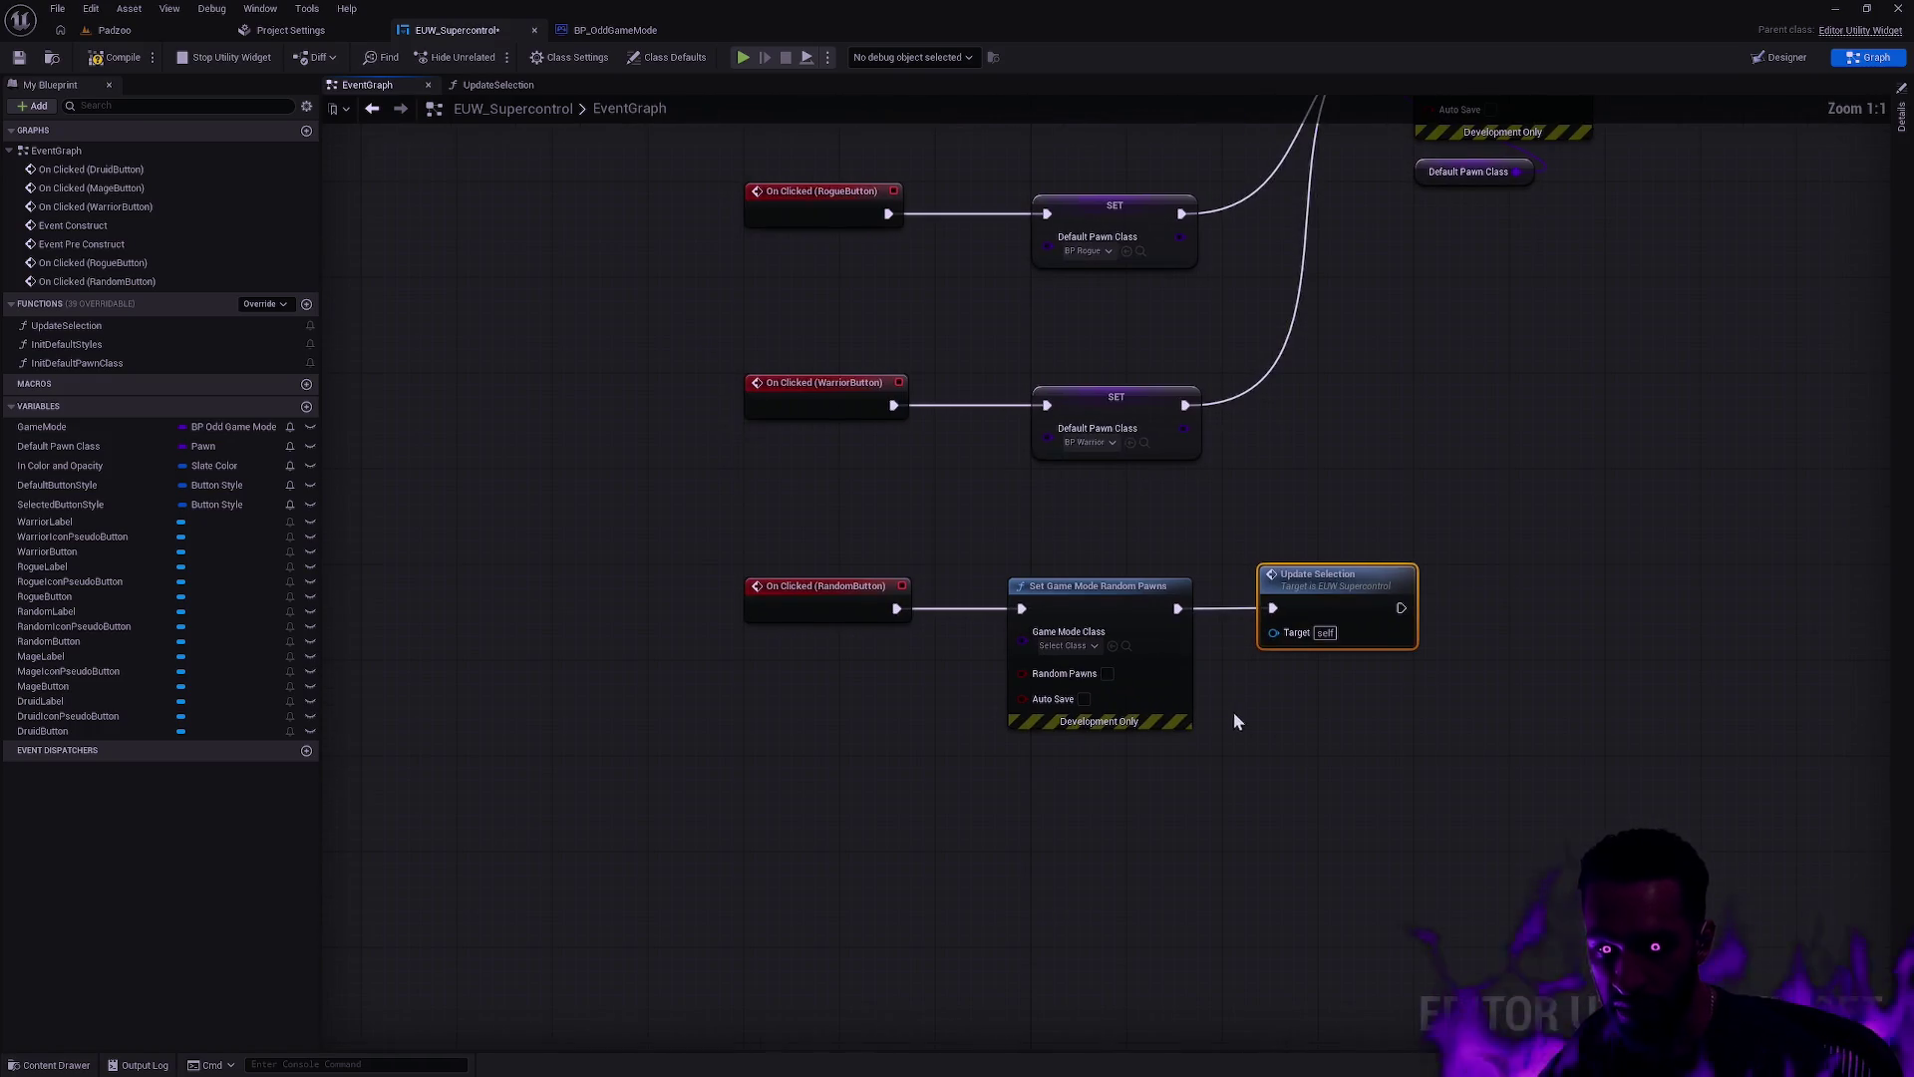
{"action": "left_click", "coordinate": [1067, 645]}
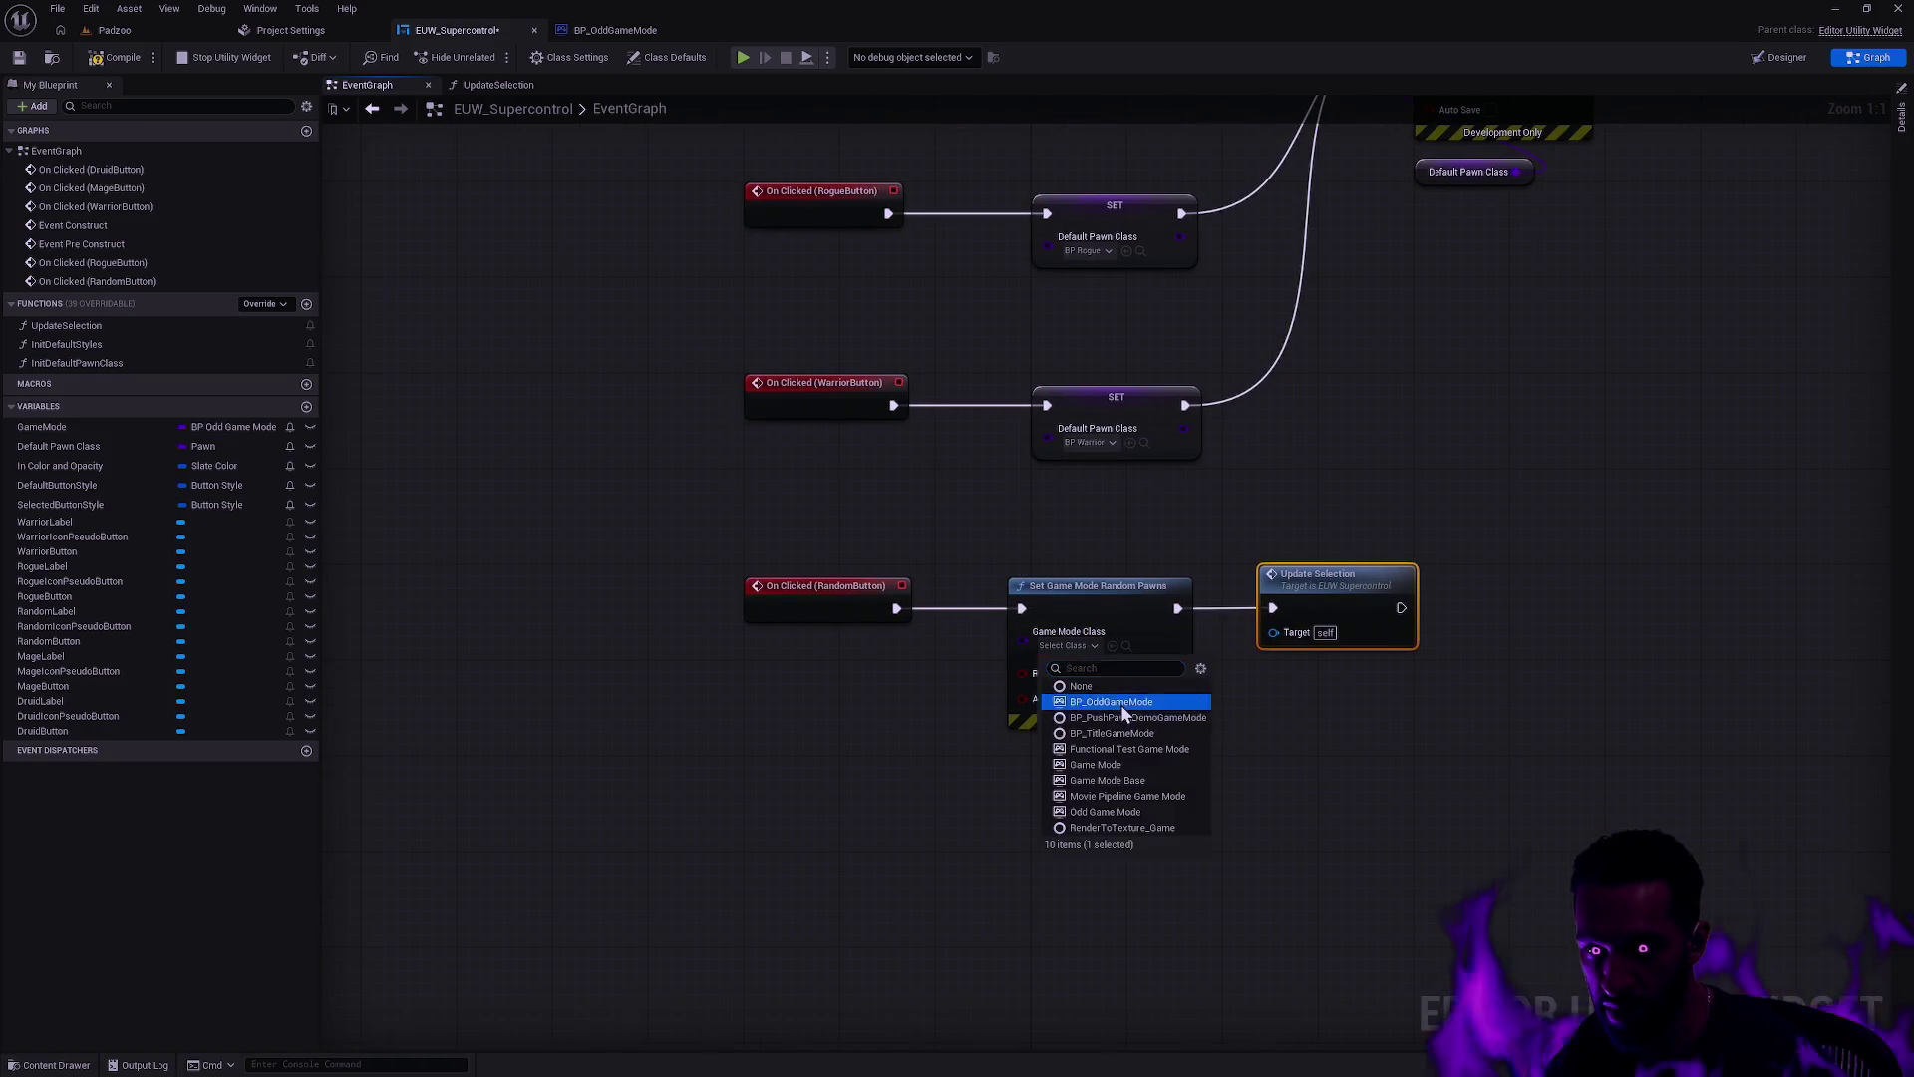
{"action": "left_click", "coordinate": [1120, 704]}
{"action": "left_click_drag", "start_coordinate": [1052, 736], "coordinate": [1331, 462]}
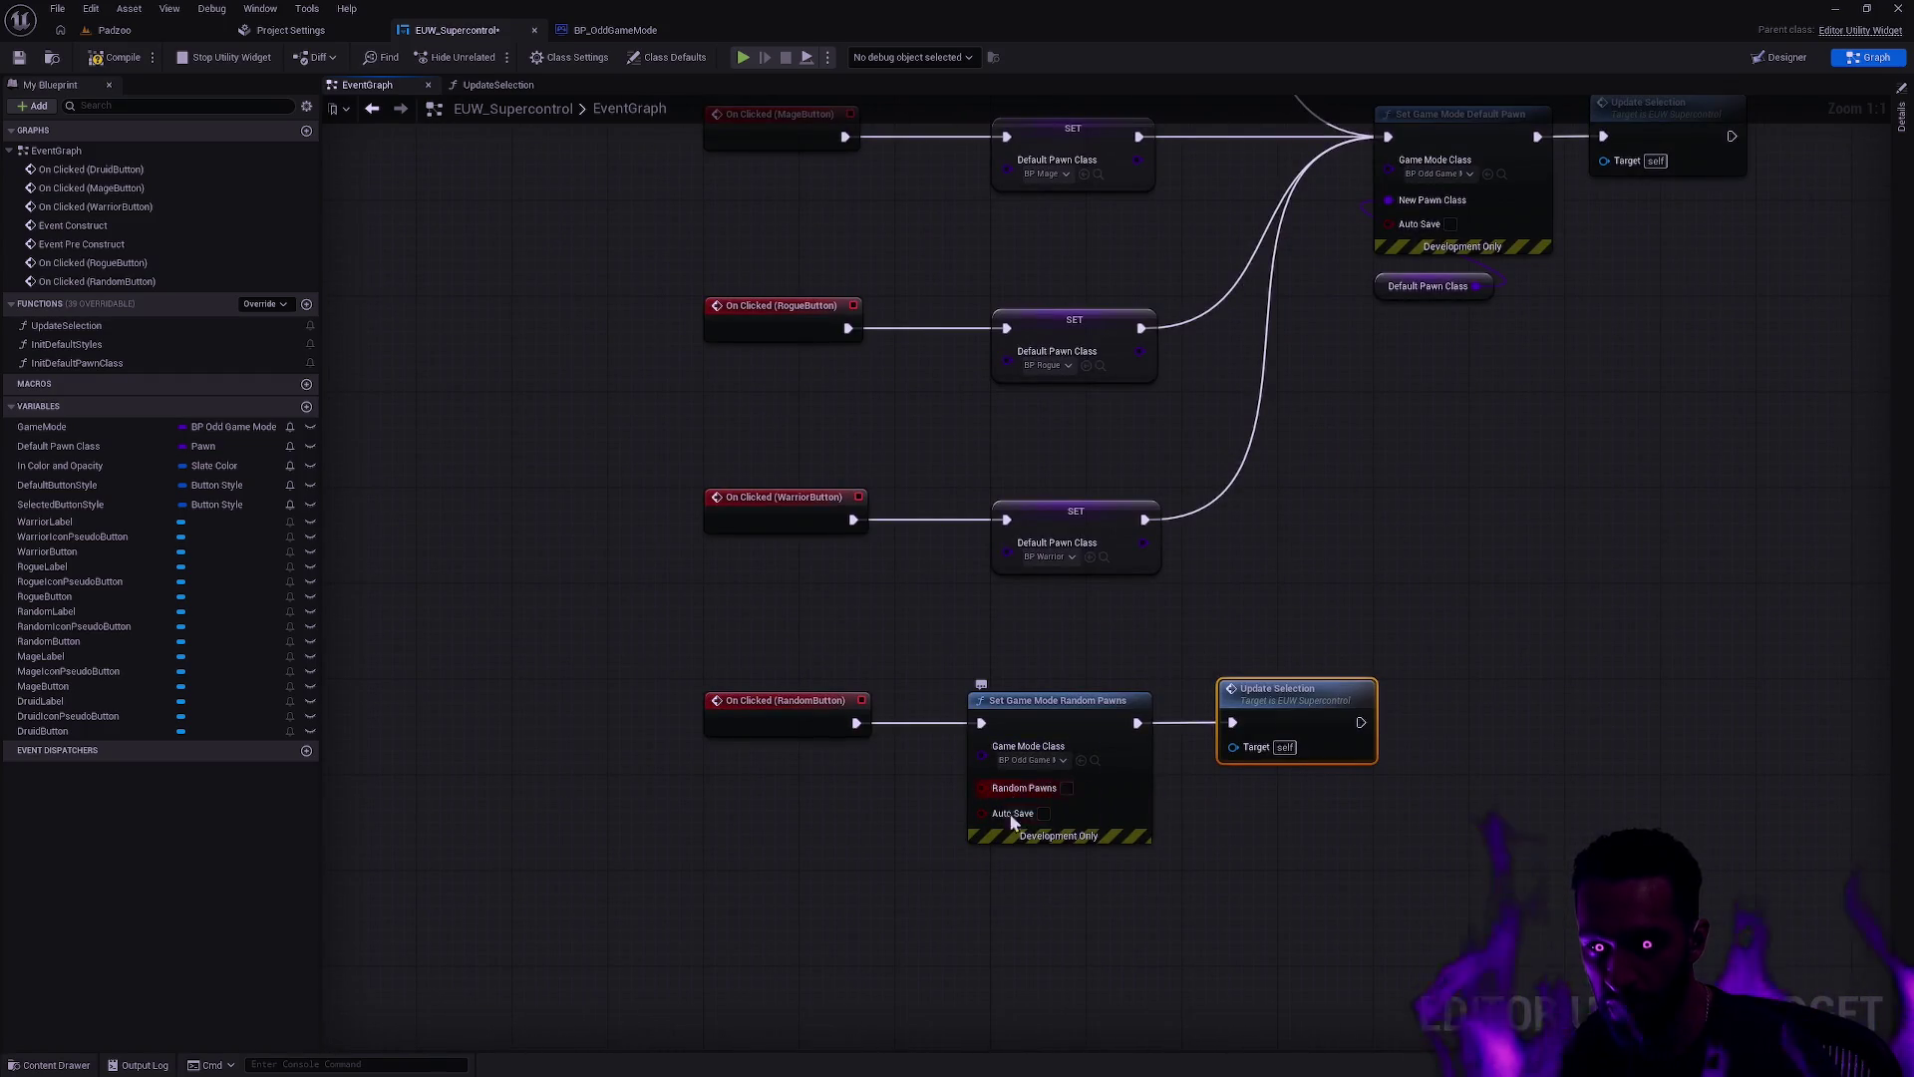
{"action": "left_click_drag", "start_coordinate": [1139, 866], "coordinate": [1091, 937]}
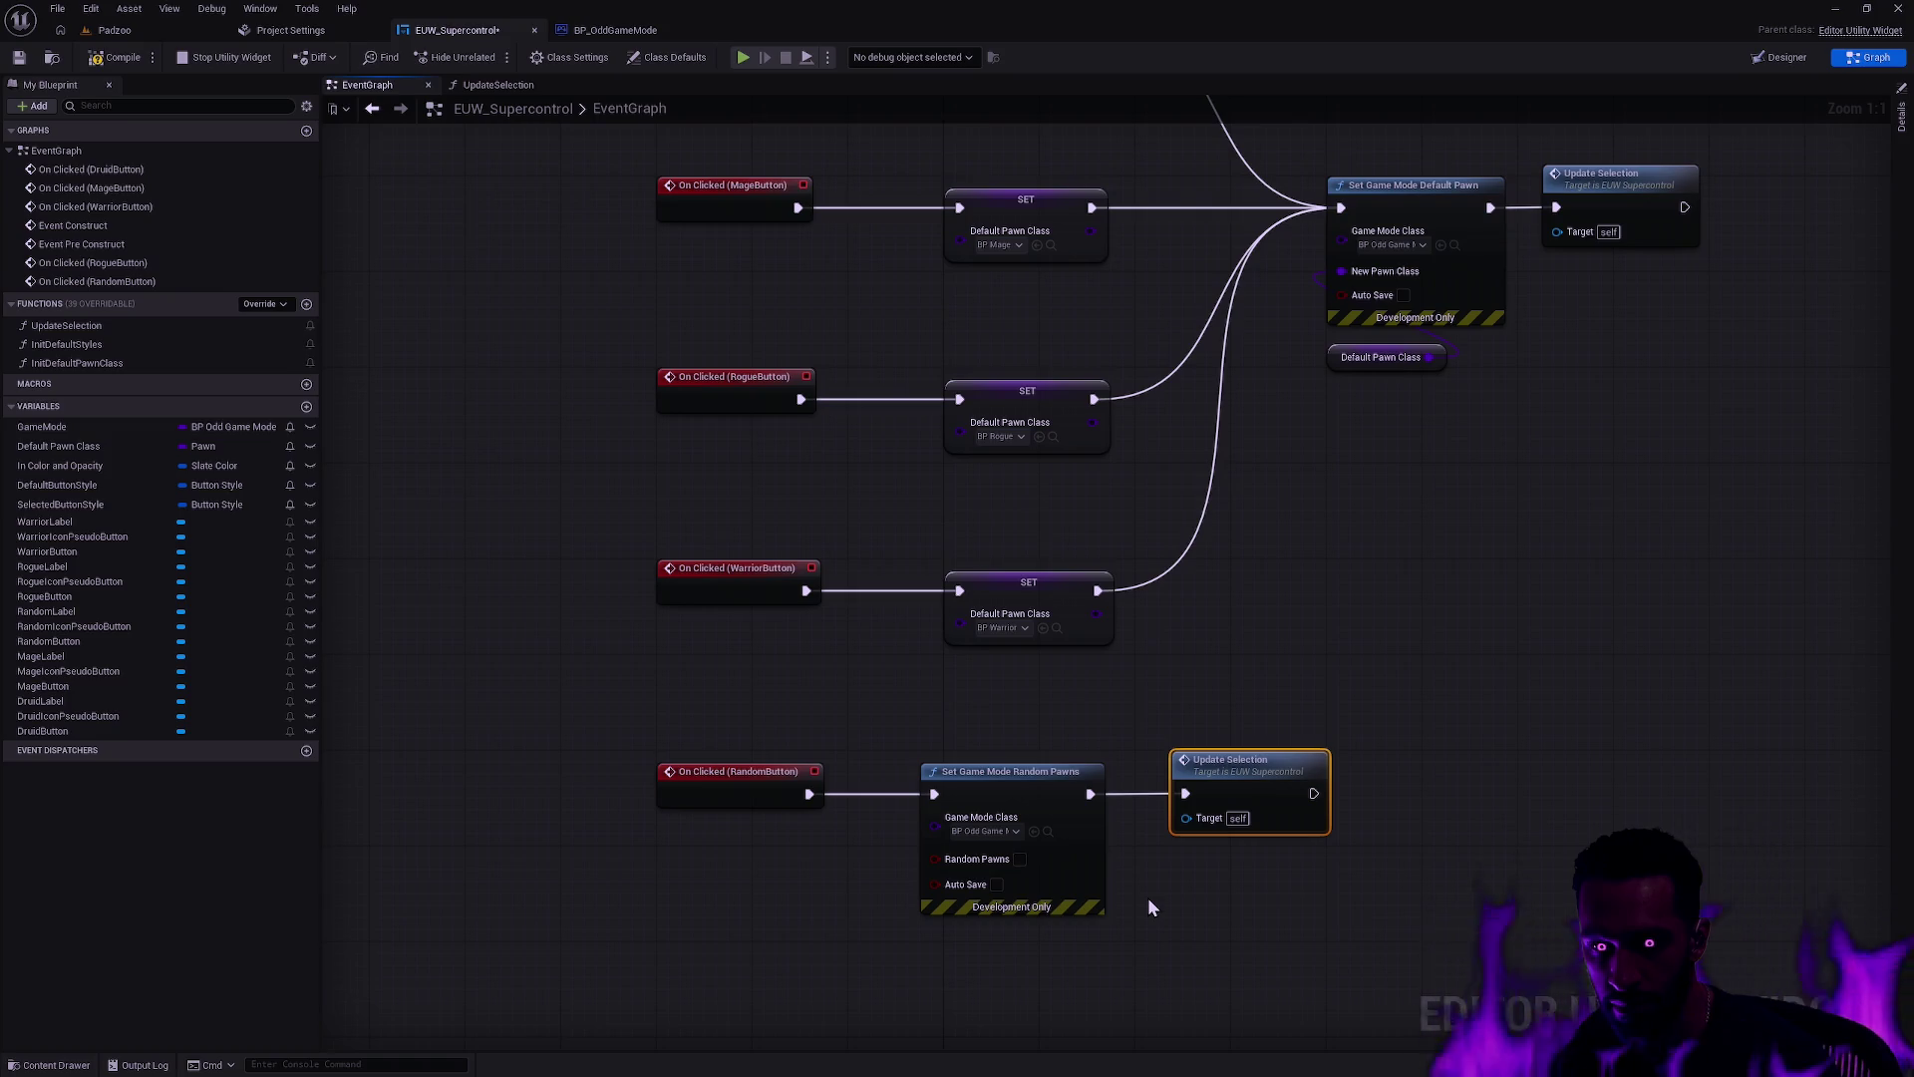
{"action": "left_click", "coordinate": [1019, 858]}
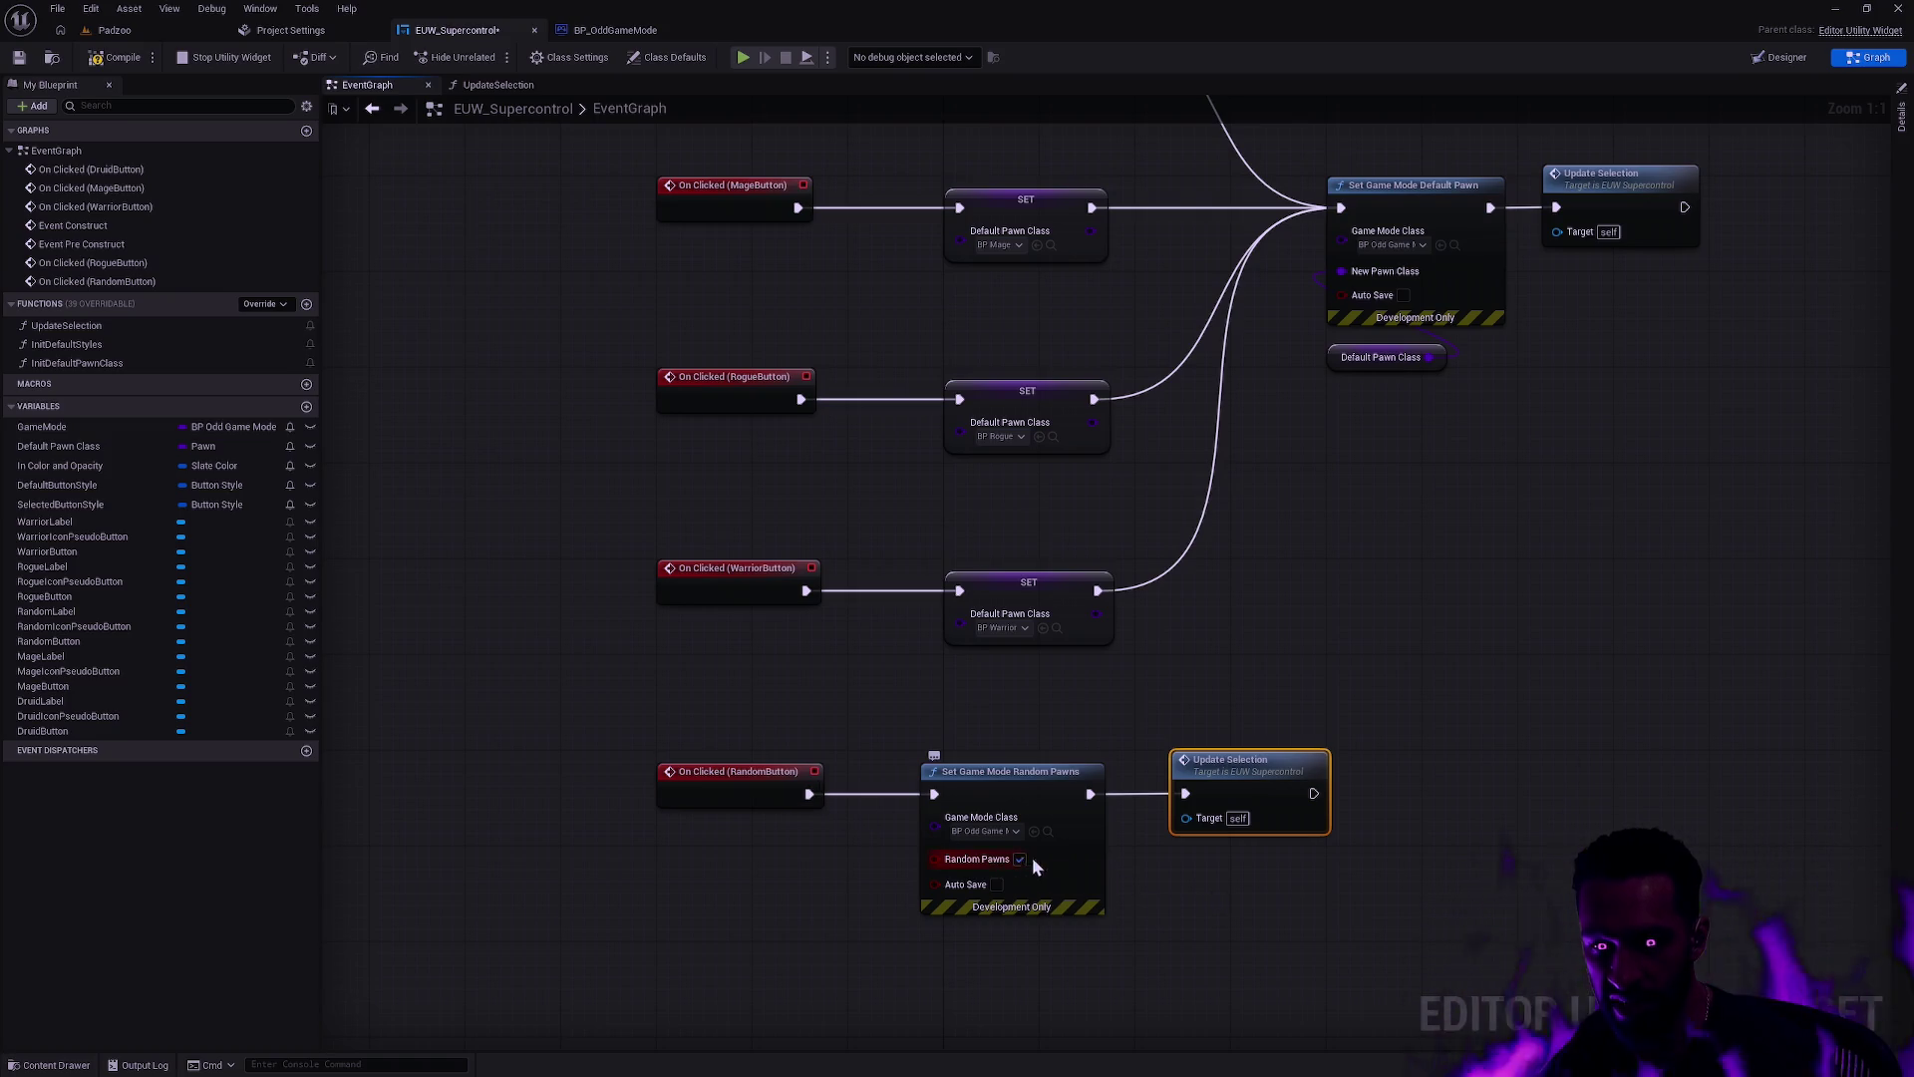
Step: Duplicate the Set Game Mode Random Pawns node, place it before Update Selection, and untick Random Pawns
{"action": "left_click", "coordinate": [1007, 773]}
{"action": "key", "text": "ctrl+d"}
{"action": "left_click_drag", "start_coordinate": [1193, 841], "coordinate": [1623, 376]}
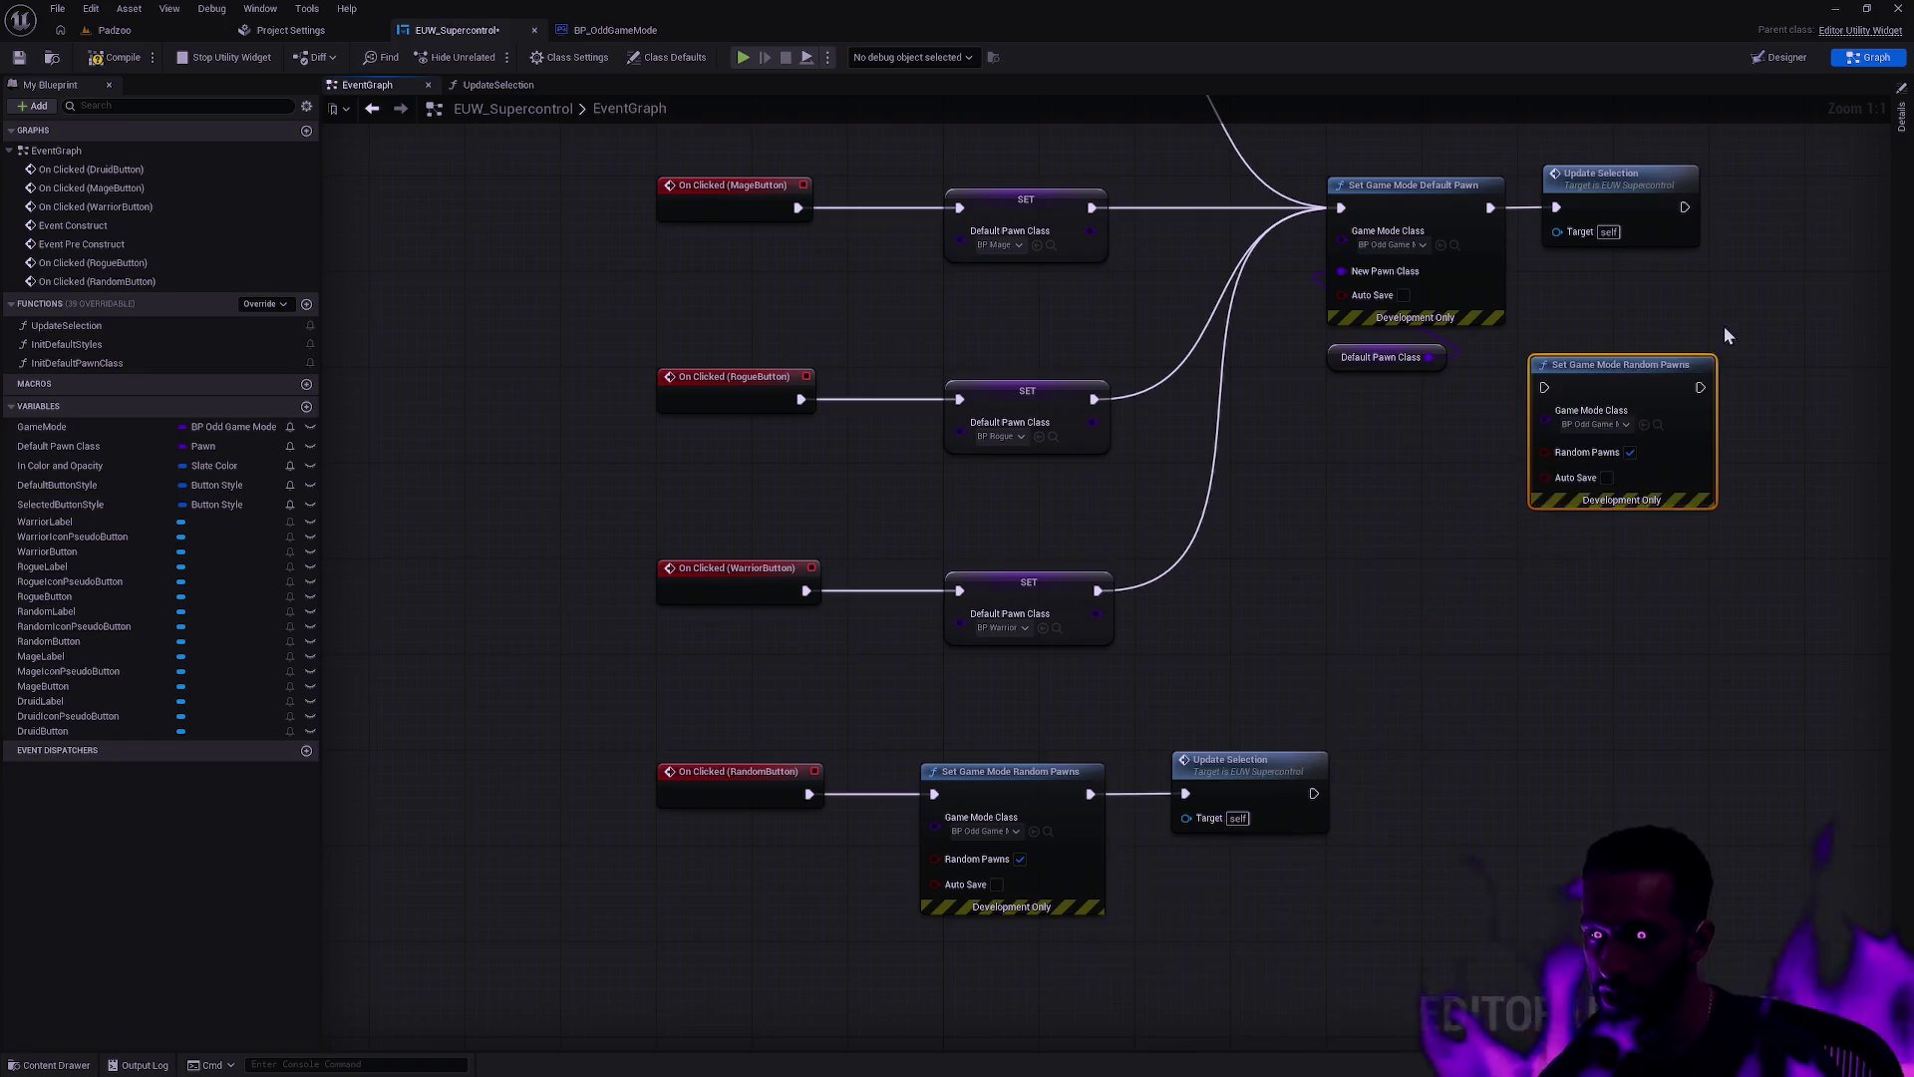
{"action": "left_click_drag", "start_coordinate": [1165, 705], "coordinate": [1177, 606]}
{"action": "left_click_drag", "start_coordinate": [1149, 504], "coordinate": [1424, 503]}
{"action": "left_click_drag", "start_coordinate": [1149, 614], "coordinate": [1167, 518]}
{"action": "left_click", "coordinate": [1197, 591]}
Step: Wire the unticked copy between Set Game Mode Default Pawn and Update Selection
{"action": "left_click_drag", "start_coordinate": [1033, 538], "coordinate": [1111, 527]}
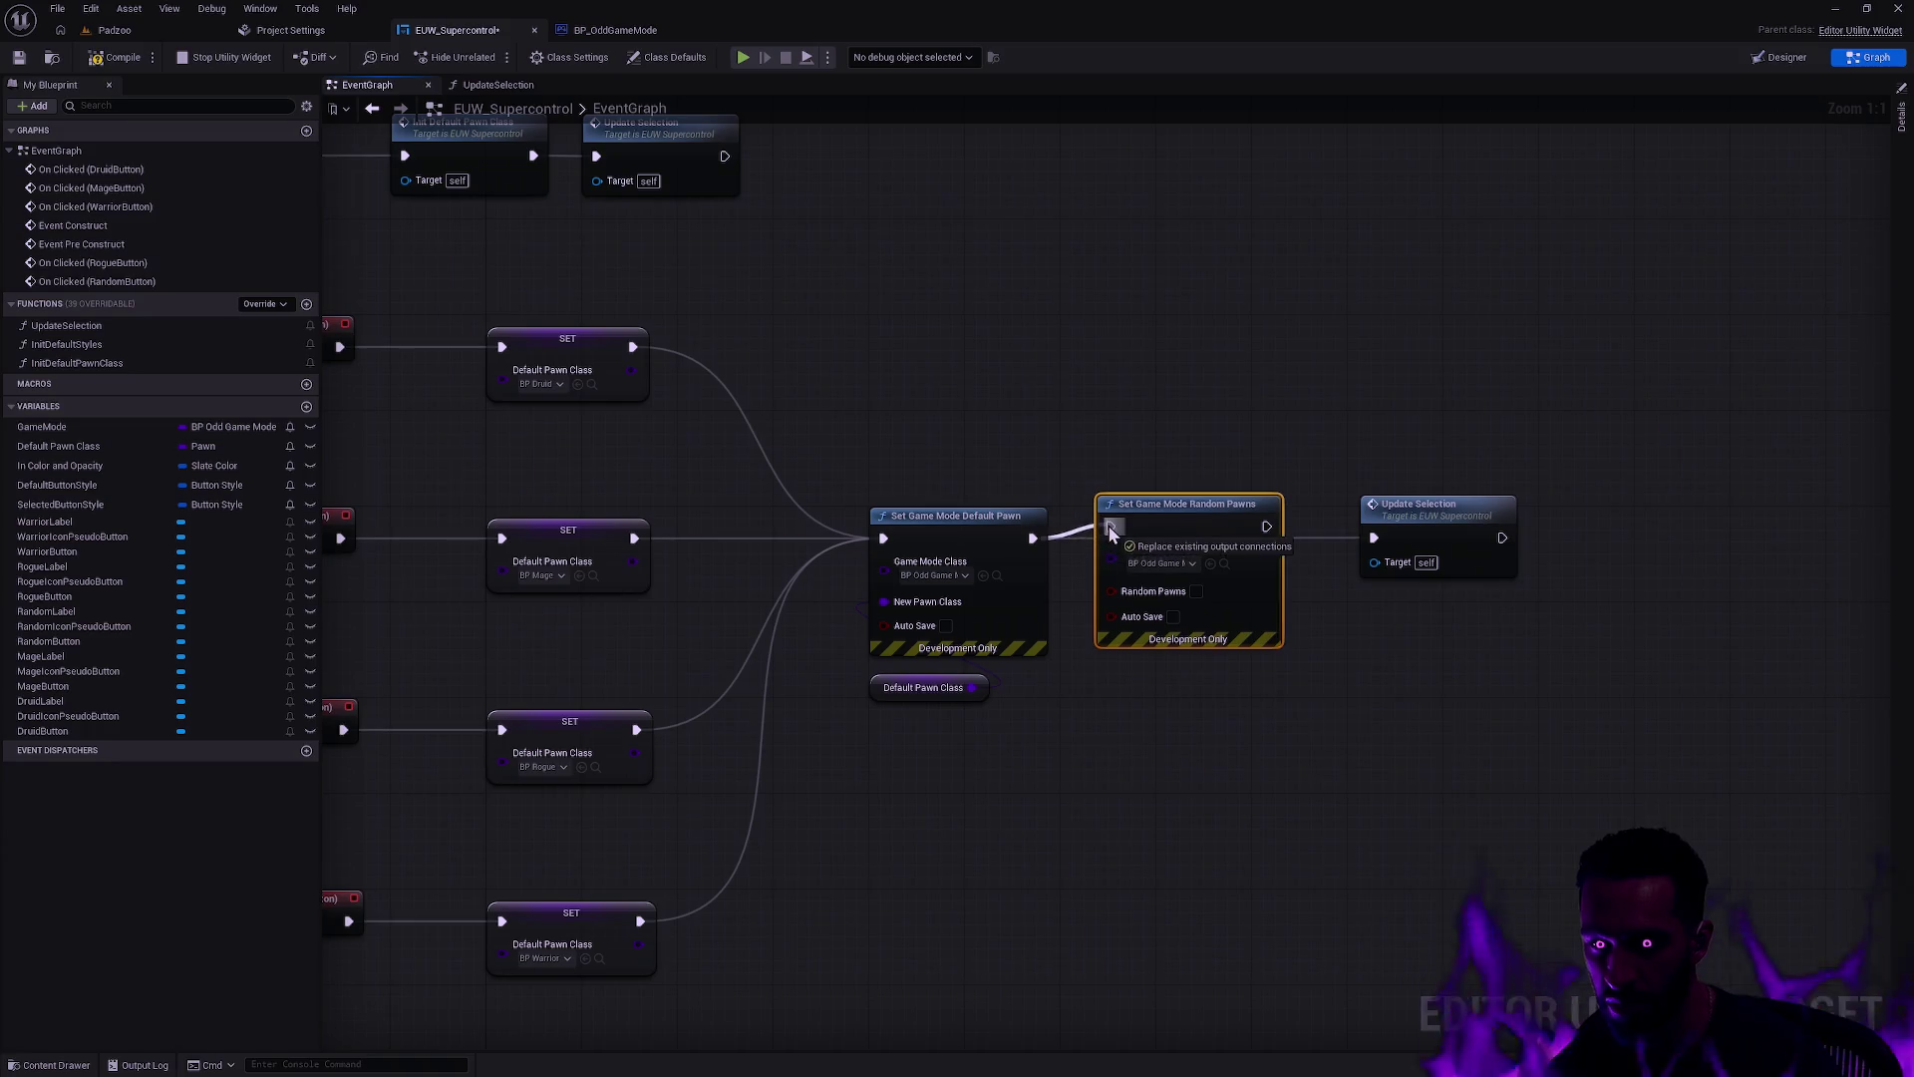
{"action": "left_click_drag", "start_coordinate": [1266, 526], "coordinate": [1374, 538]}
{"action": "left_click_drag", "start_coordinate": [1181, 521], "coordinate": [1180, 532]}
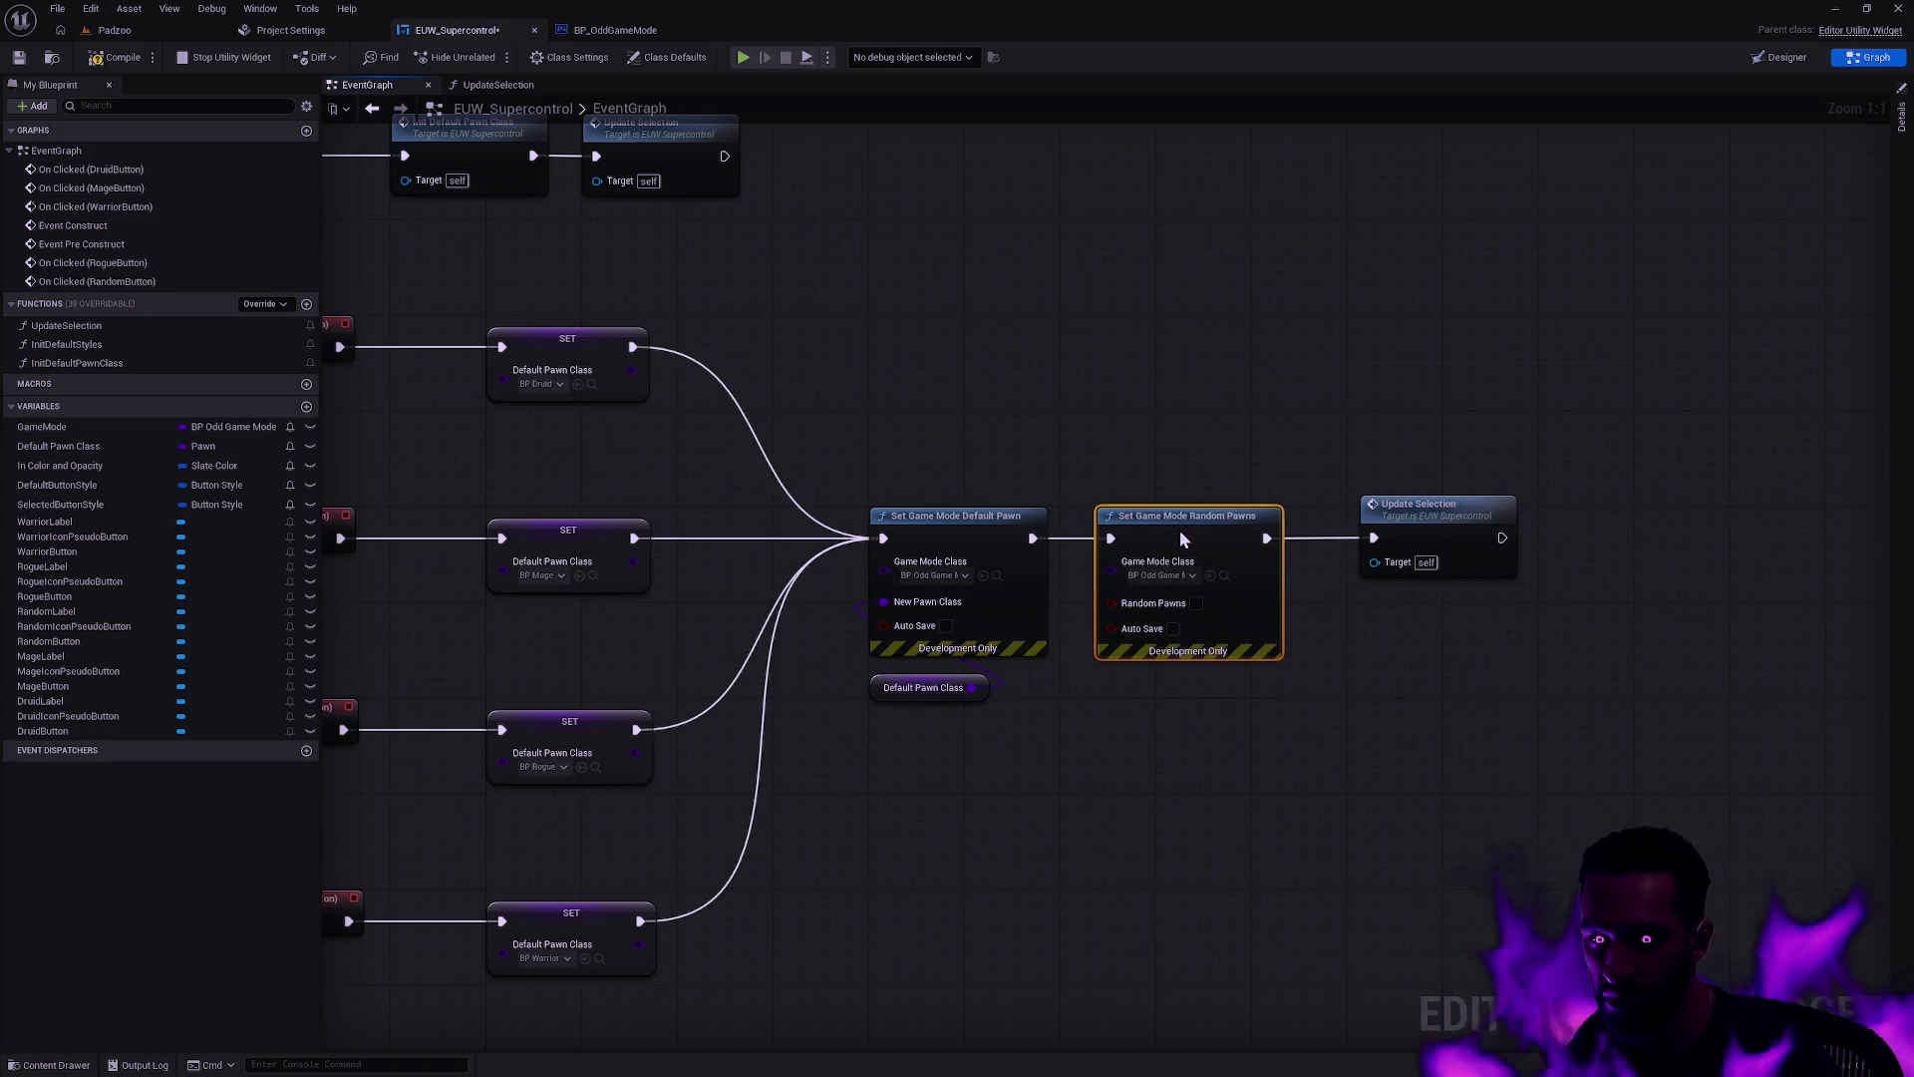
{"action": "left_click_drag", "start_coordinate": [1393, 515], "coordinate": [1370, 516]}
{"action": "left_click", "coordinate": [1223, 524], "text": "ctrl"}
{"action": "left_click", "coordinate": [1258, 457]}
{"action": "key", "text": "Home"}
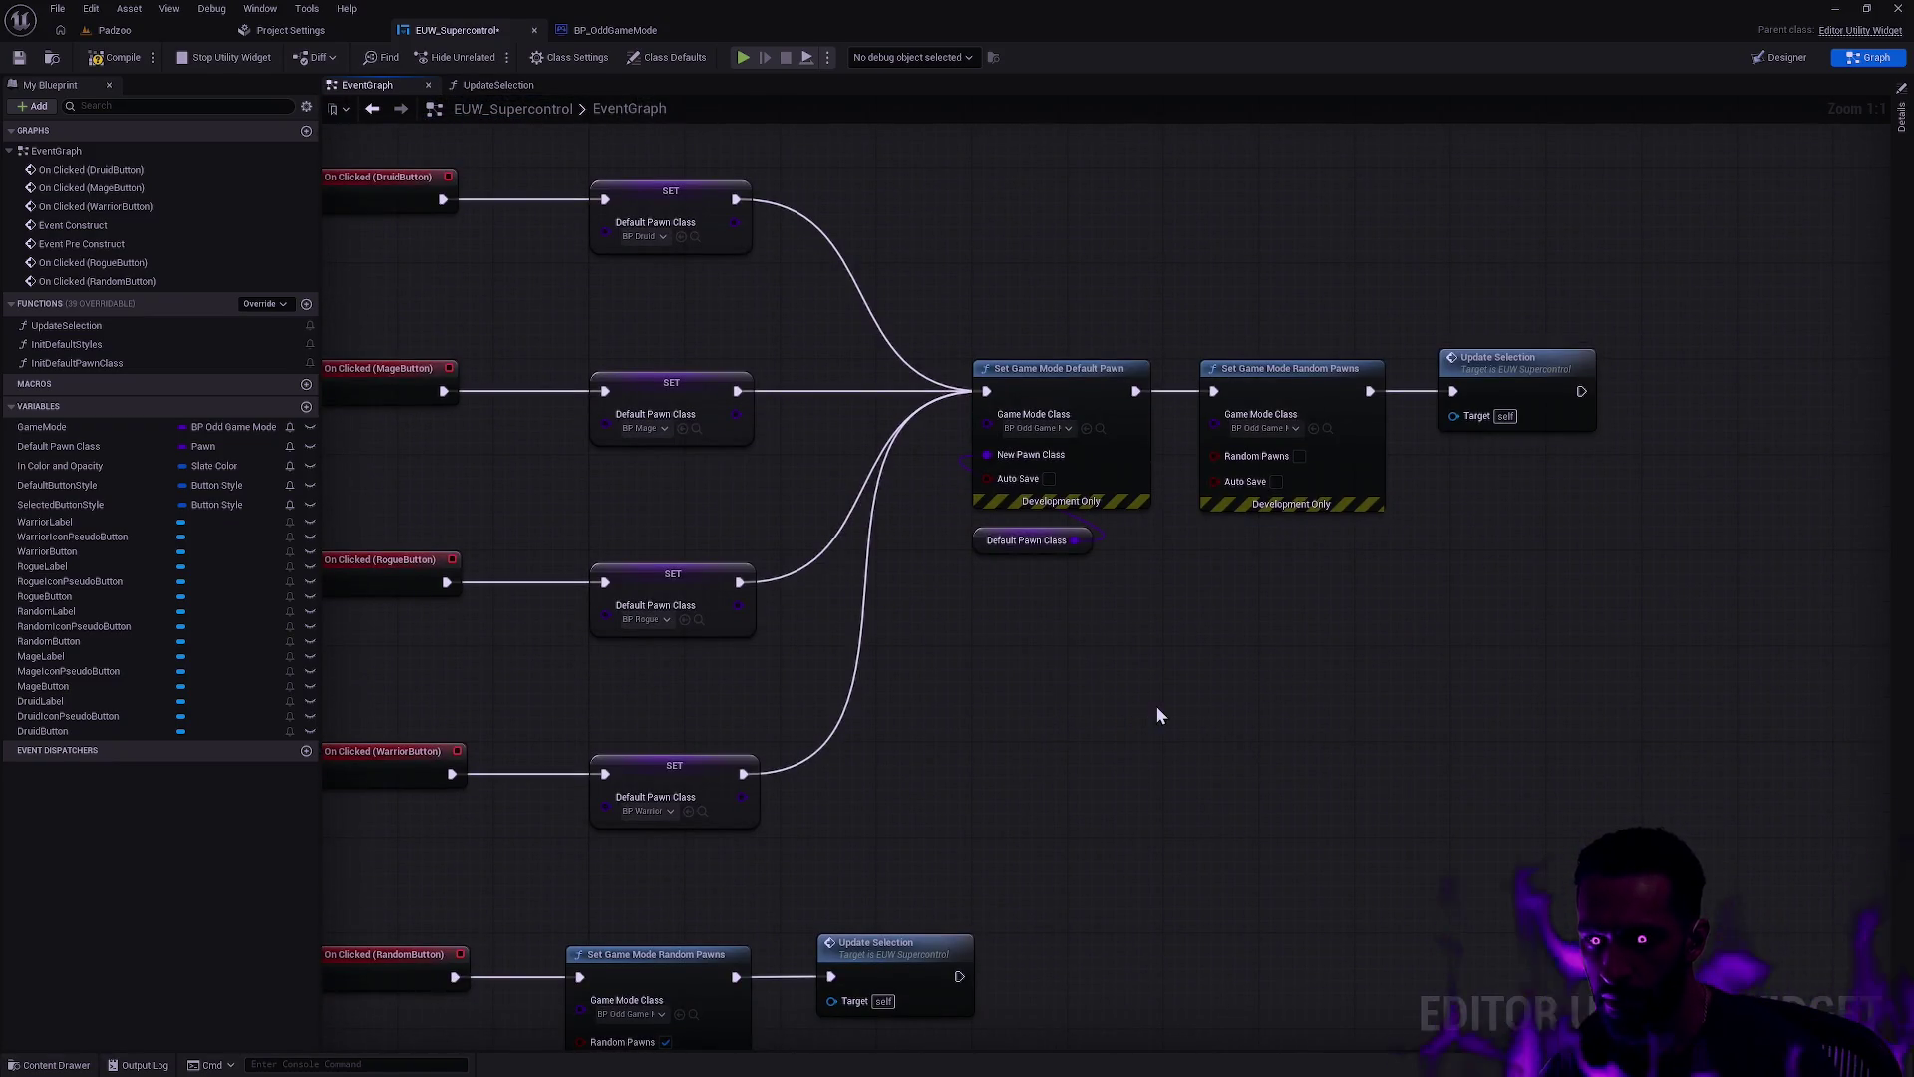
{"action": "mouse_move", "coordinate": [1187, 733]}
{"action": "left_mouse_down"}
{"action": "mouse_move", "coordinate": [1359, 559]}
{"action": "mouse_move", "coordinate": [1480, 520]}
{"action": "left_mouse_up"}
Step: Compile and save EUW_Supercontrol, then glance at the BP_OddGameMode blueprint
{"action": "left_click", "coordinate": [118, 57]}
{"action": "left_click", "coordinate": [19, 57]}
{"action": "left_click", "coordinate": [660, 28]}
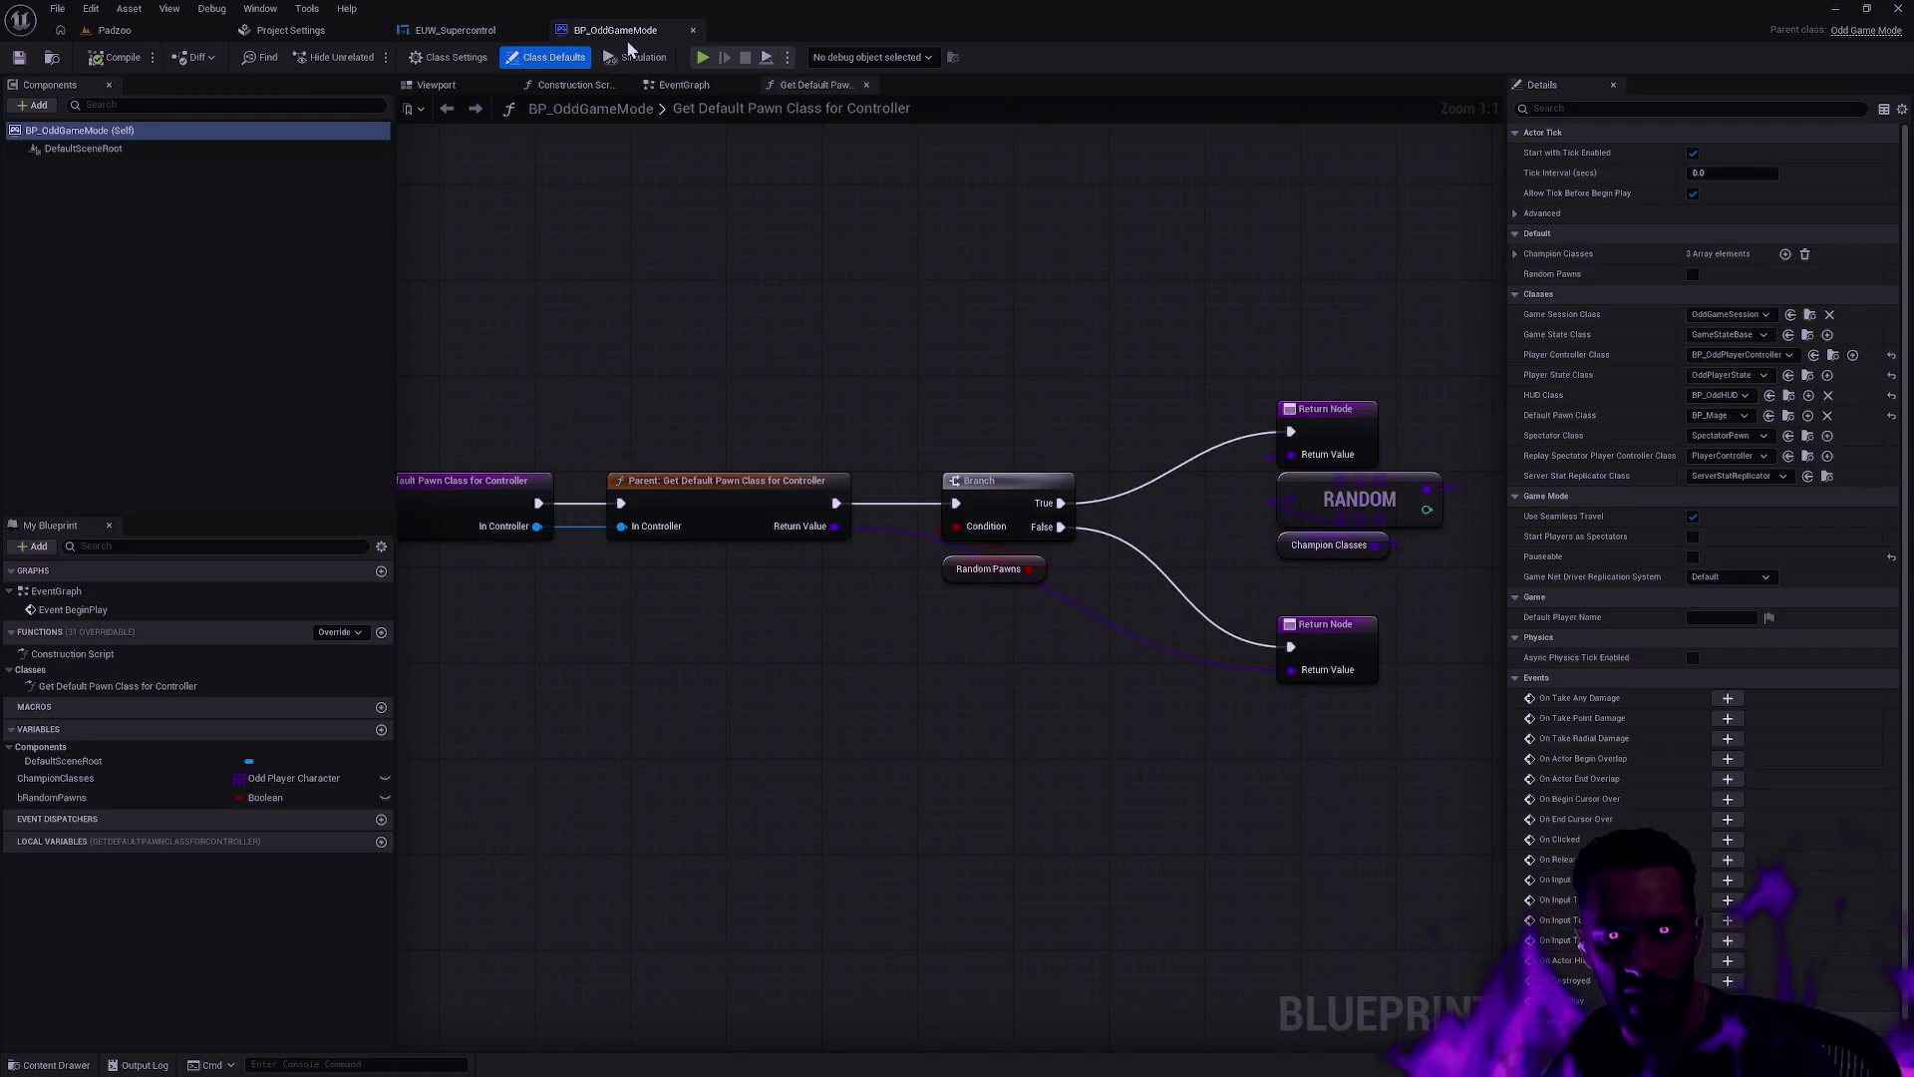
Step: Test the Padzoo Class Select panel by picking Druid, Warrior, Mage, then Druid again
{"action": "left_click", "coordinate": [112, 30]}
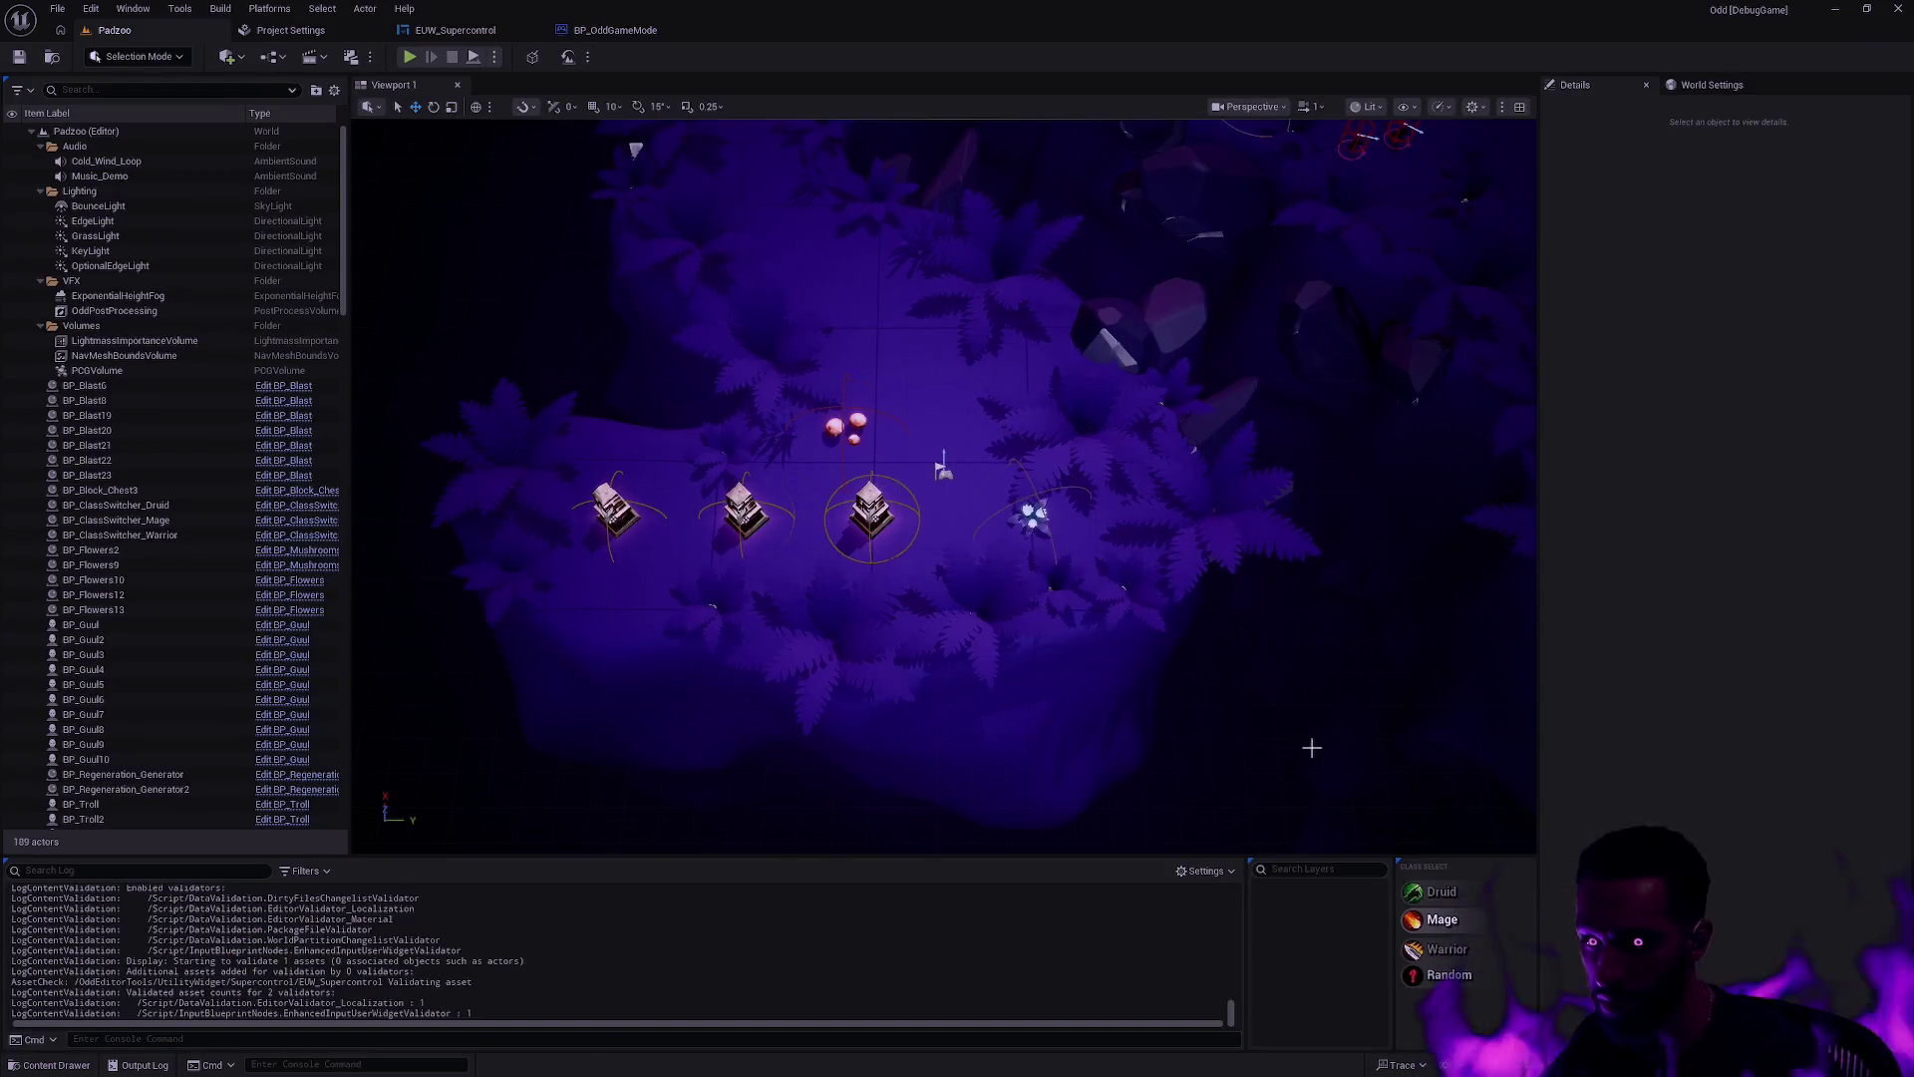
{"action": "left_click", "coordinate": [1489, 894]}
{"action": "left_click", "coordinate": [1478, 948]}
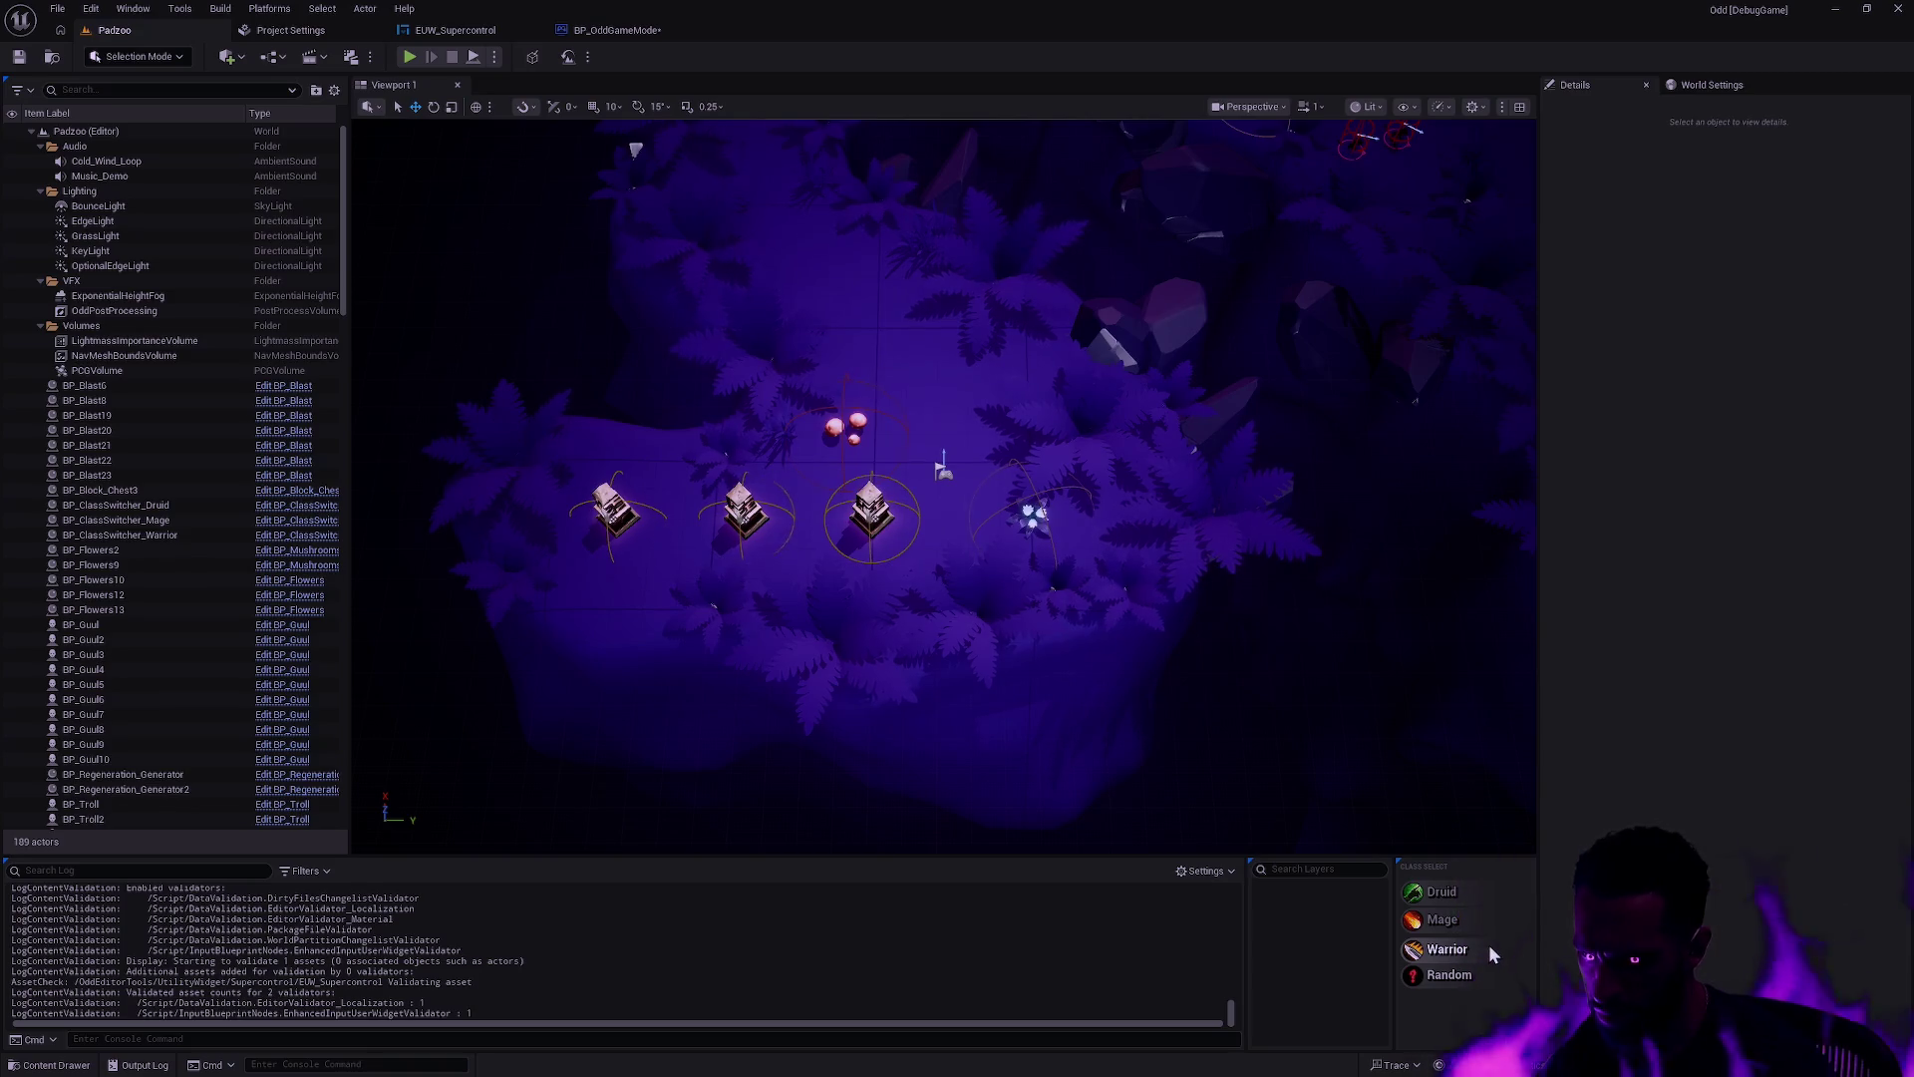
{"action": "left_click", "coordinate": [1480, 921]}
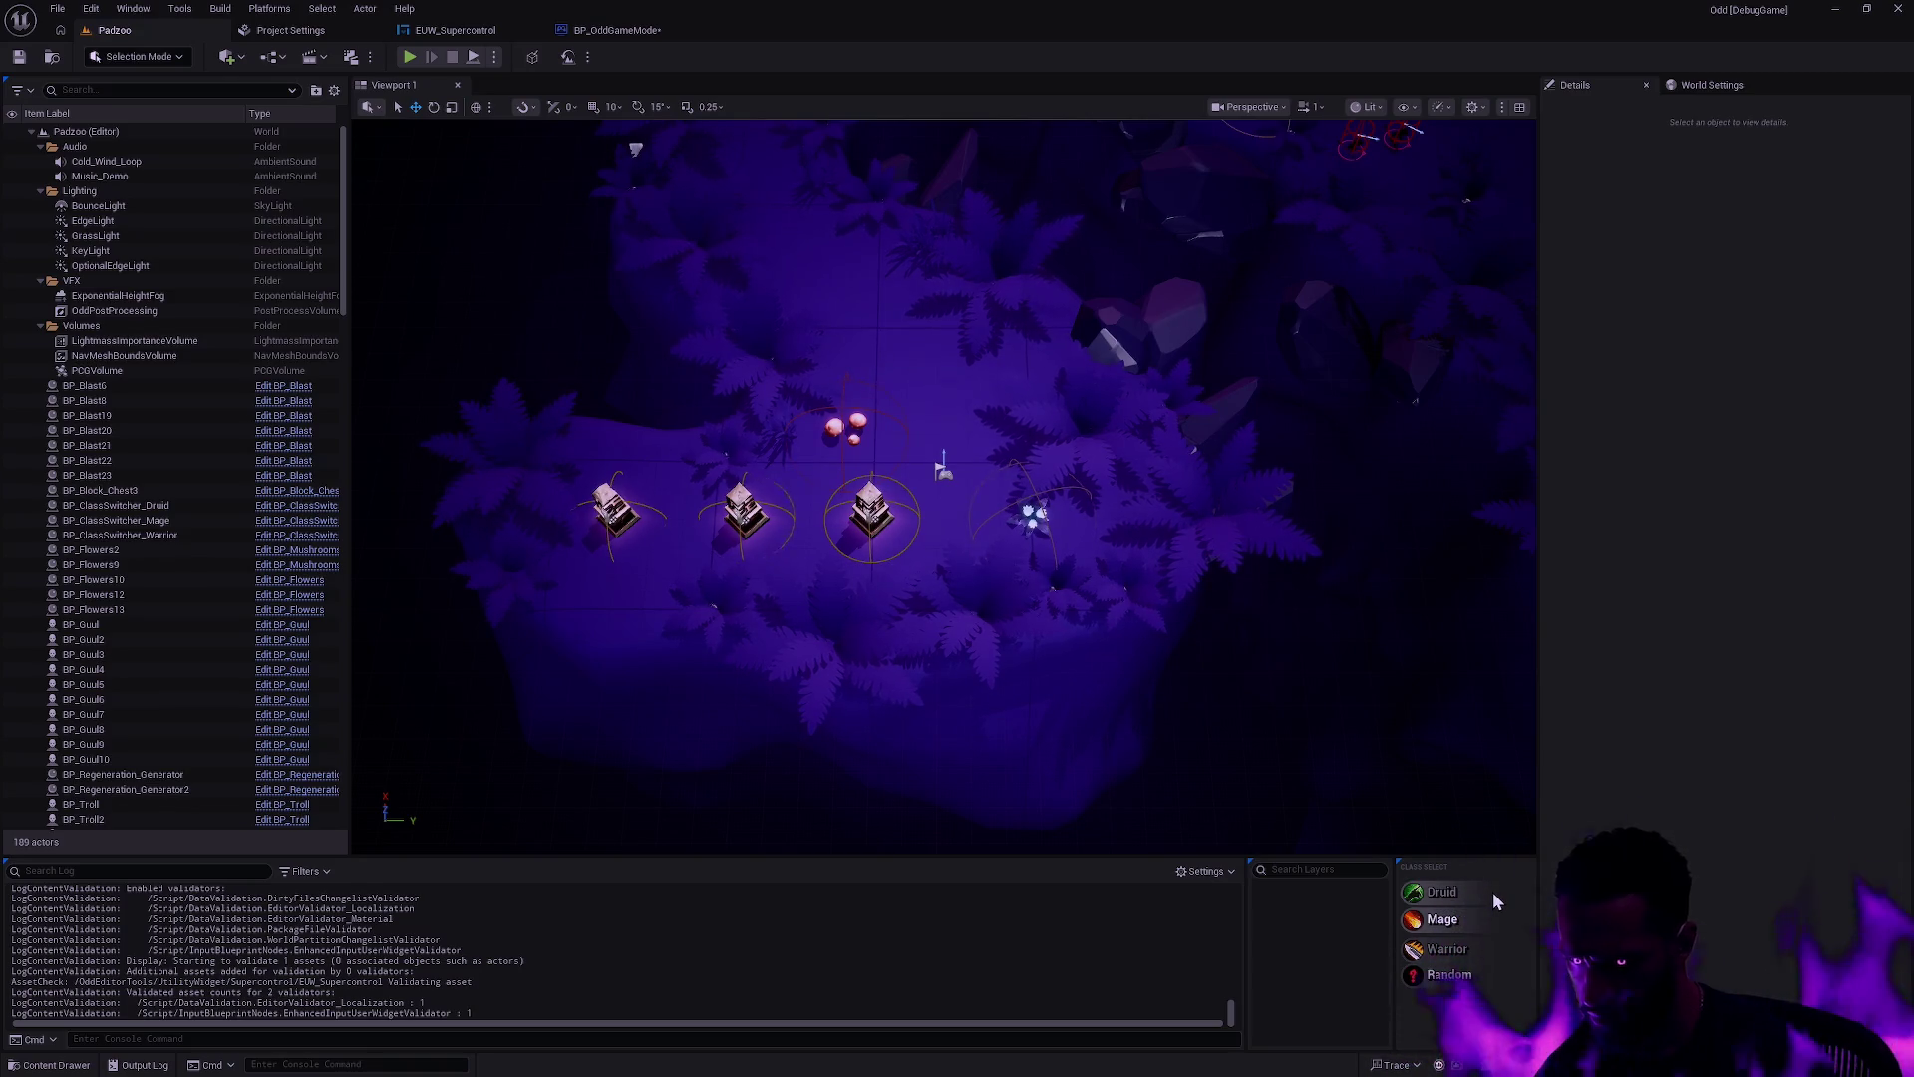
{"action": "left_click", "coordinate": [1493, 892]}
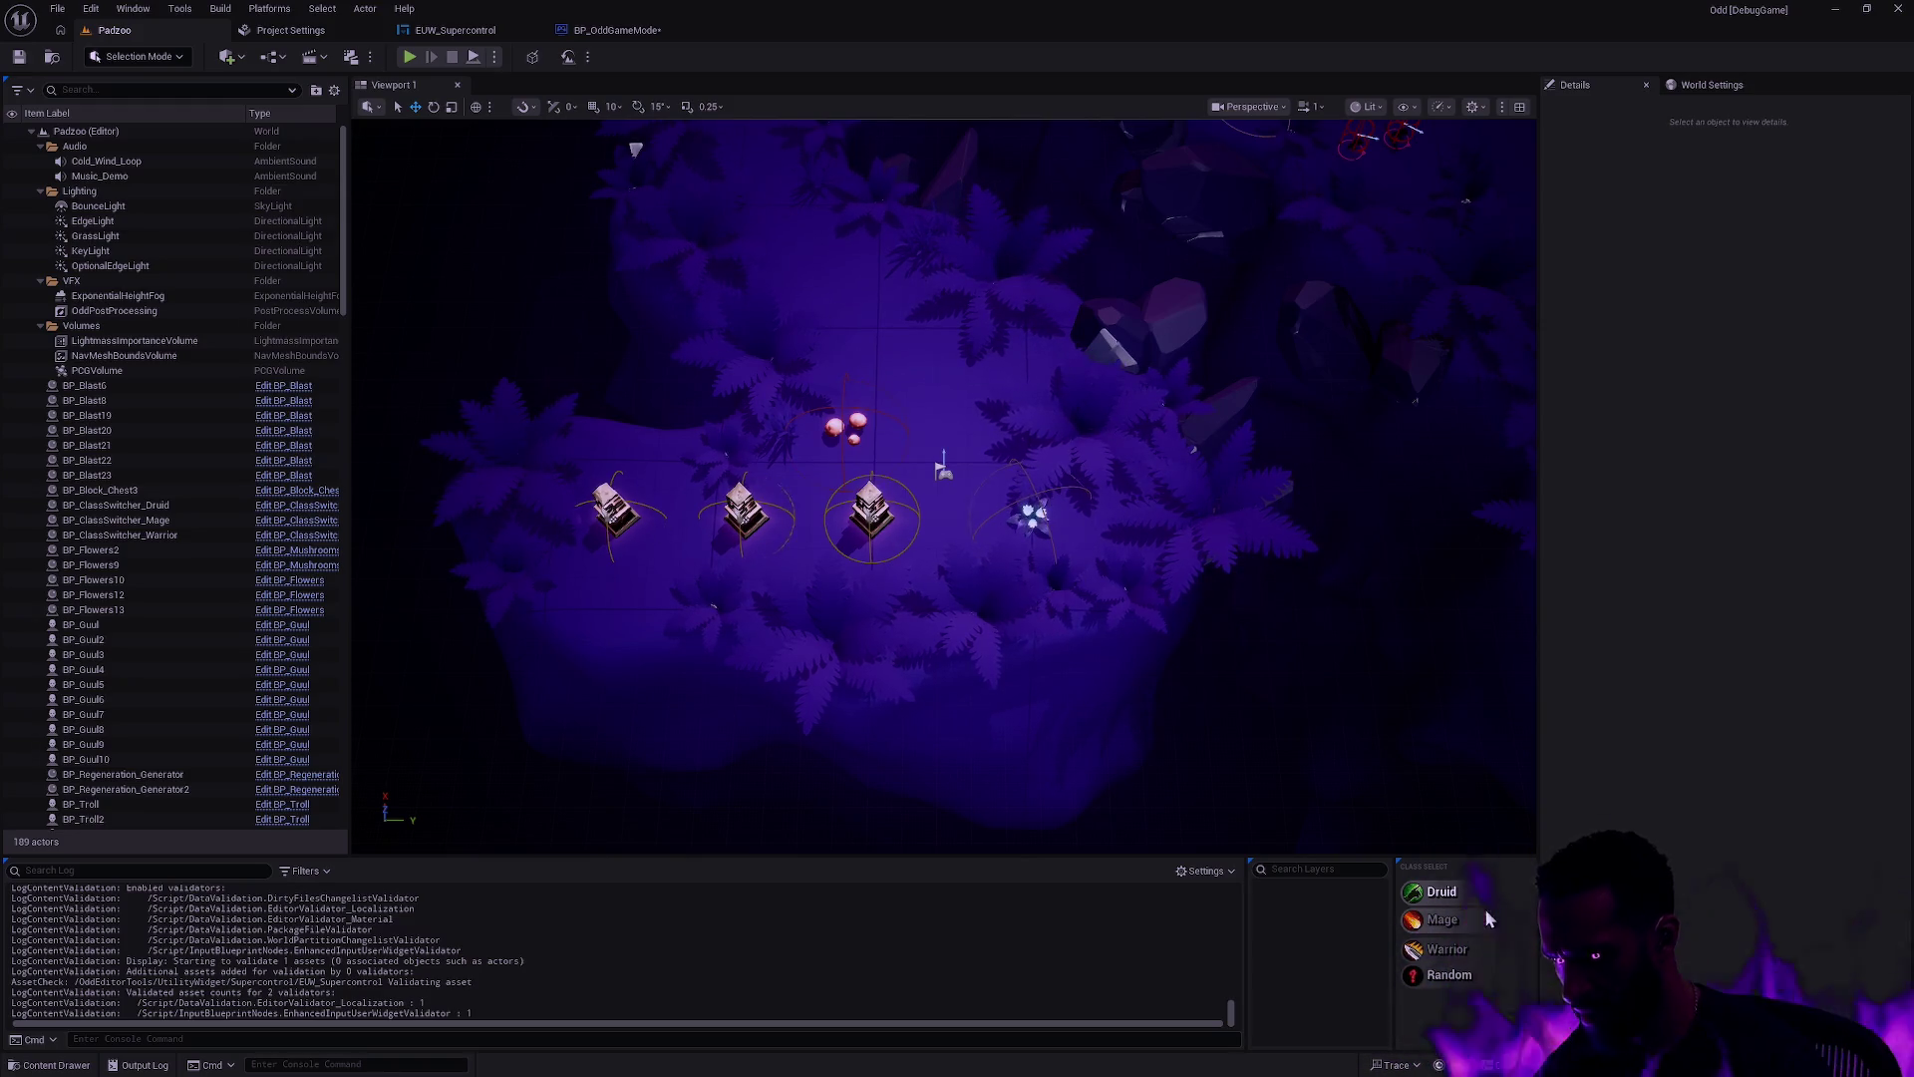
{"action": "left_click", "coordinate": [448, 30]}
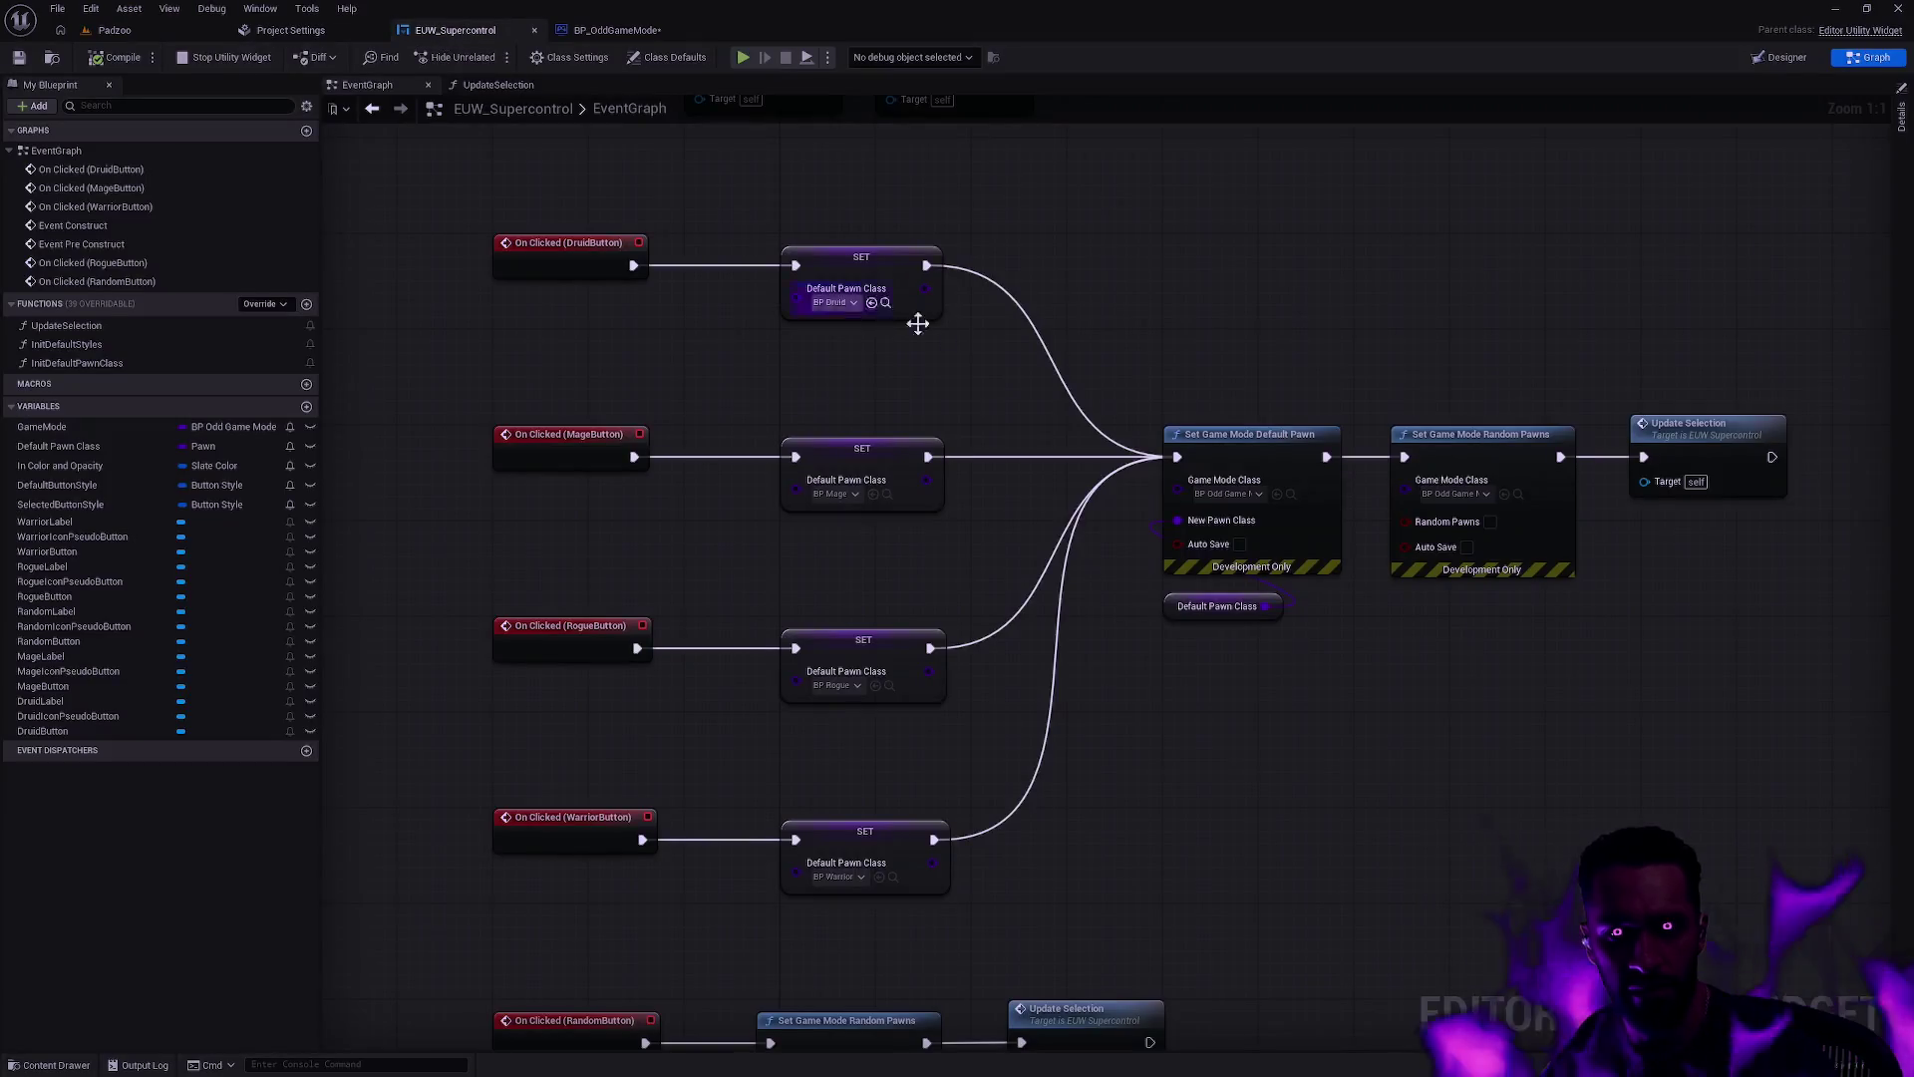
Step: Inspect the Random row's label, icon and button in the widget Designer
{"action": "left_click", "coordinate": [1778, 56]}
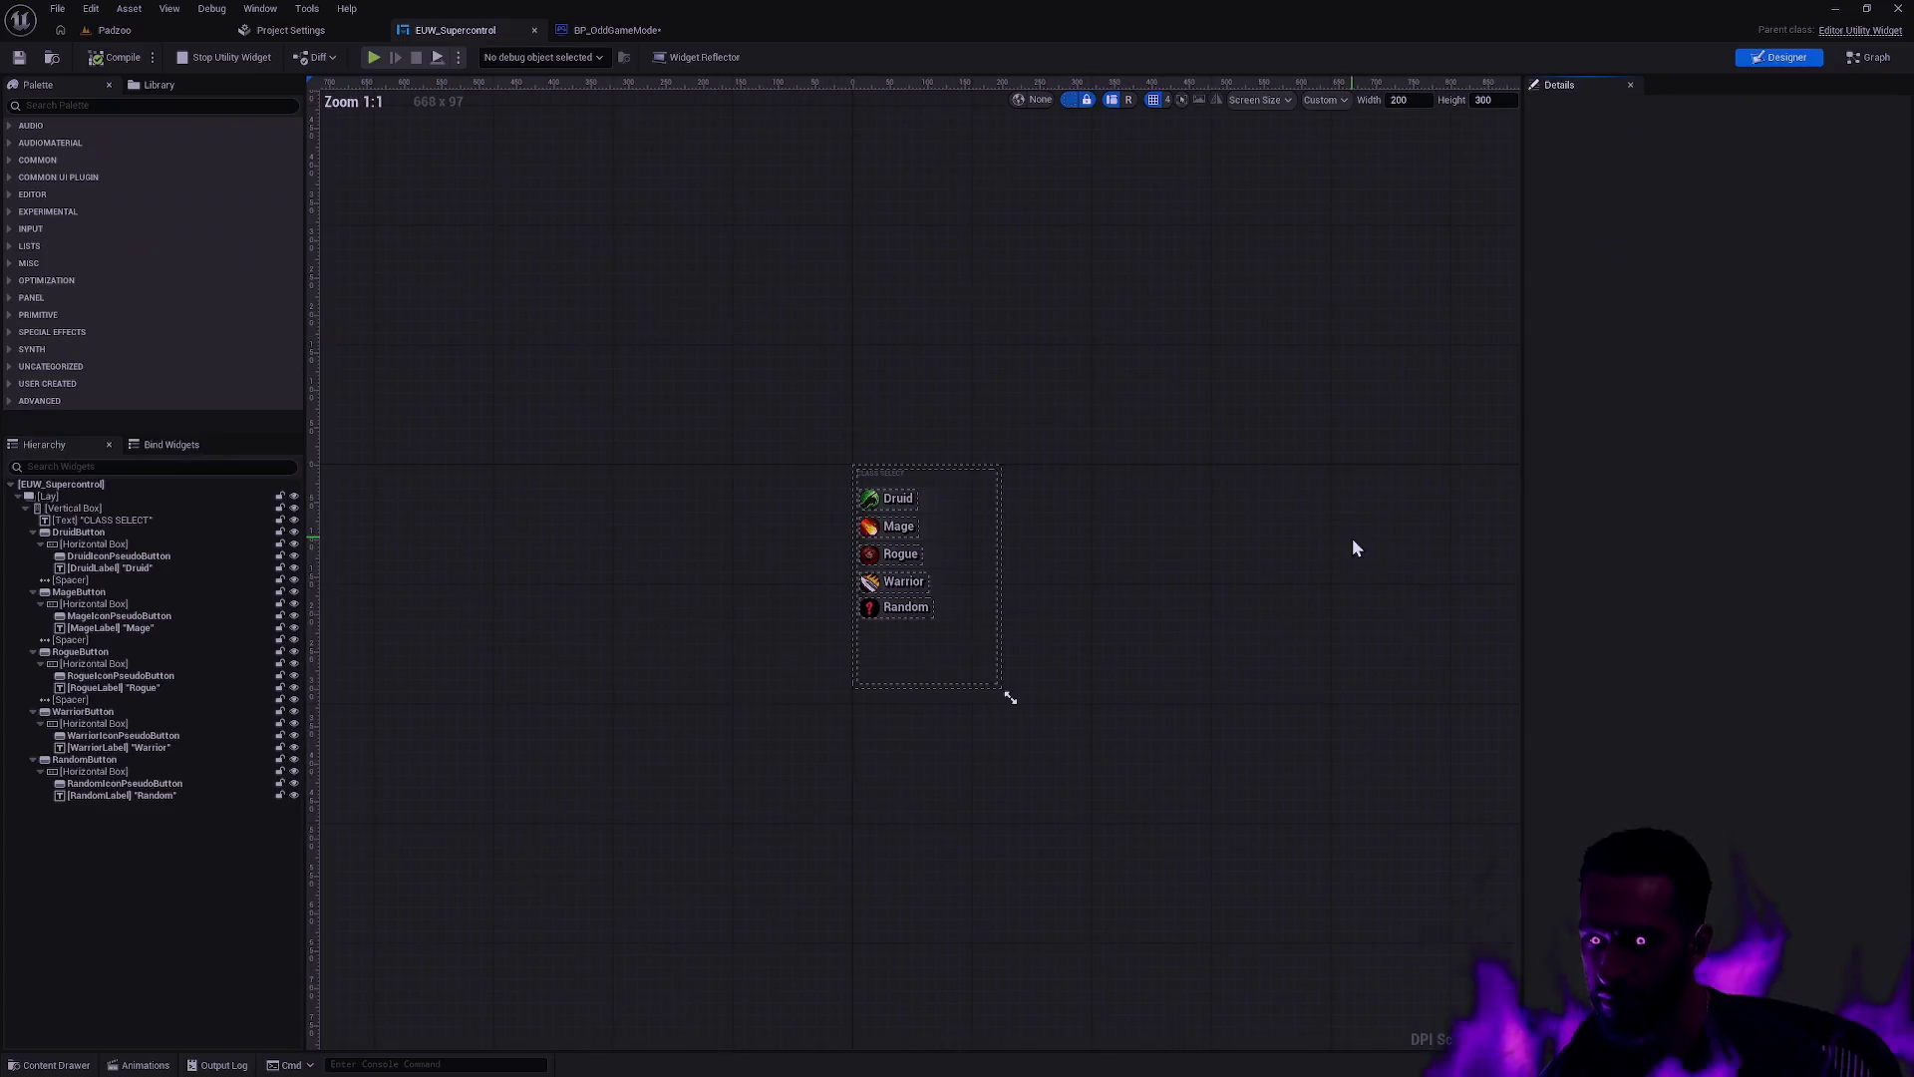
{"action": "scroll", "coordinate": [972, 638], "scroll_direction": "up", "scroll_amount": 6}
{"action": "left_click", "coordinate": [993, 628]}
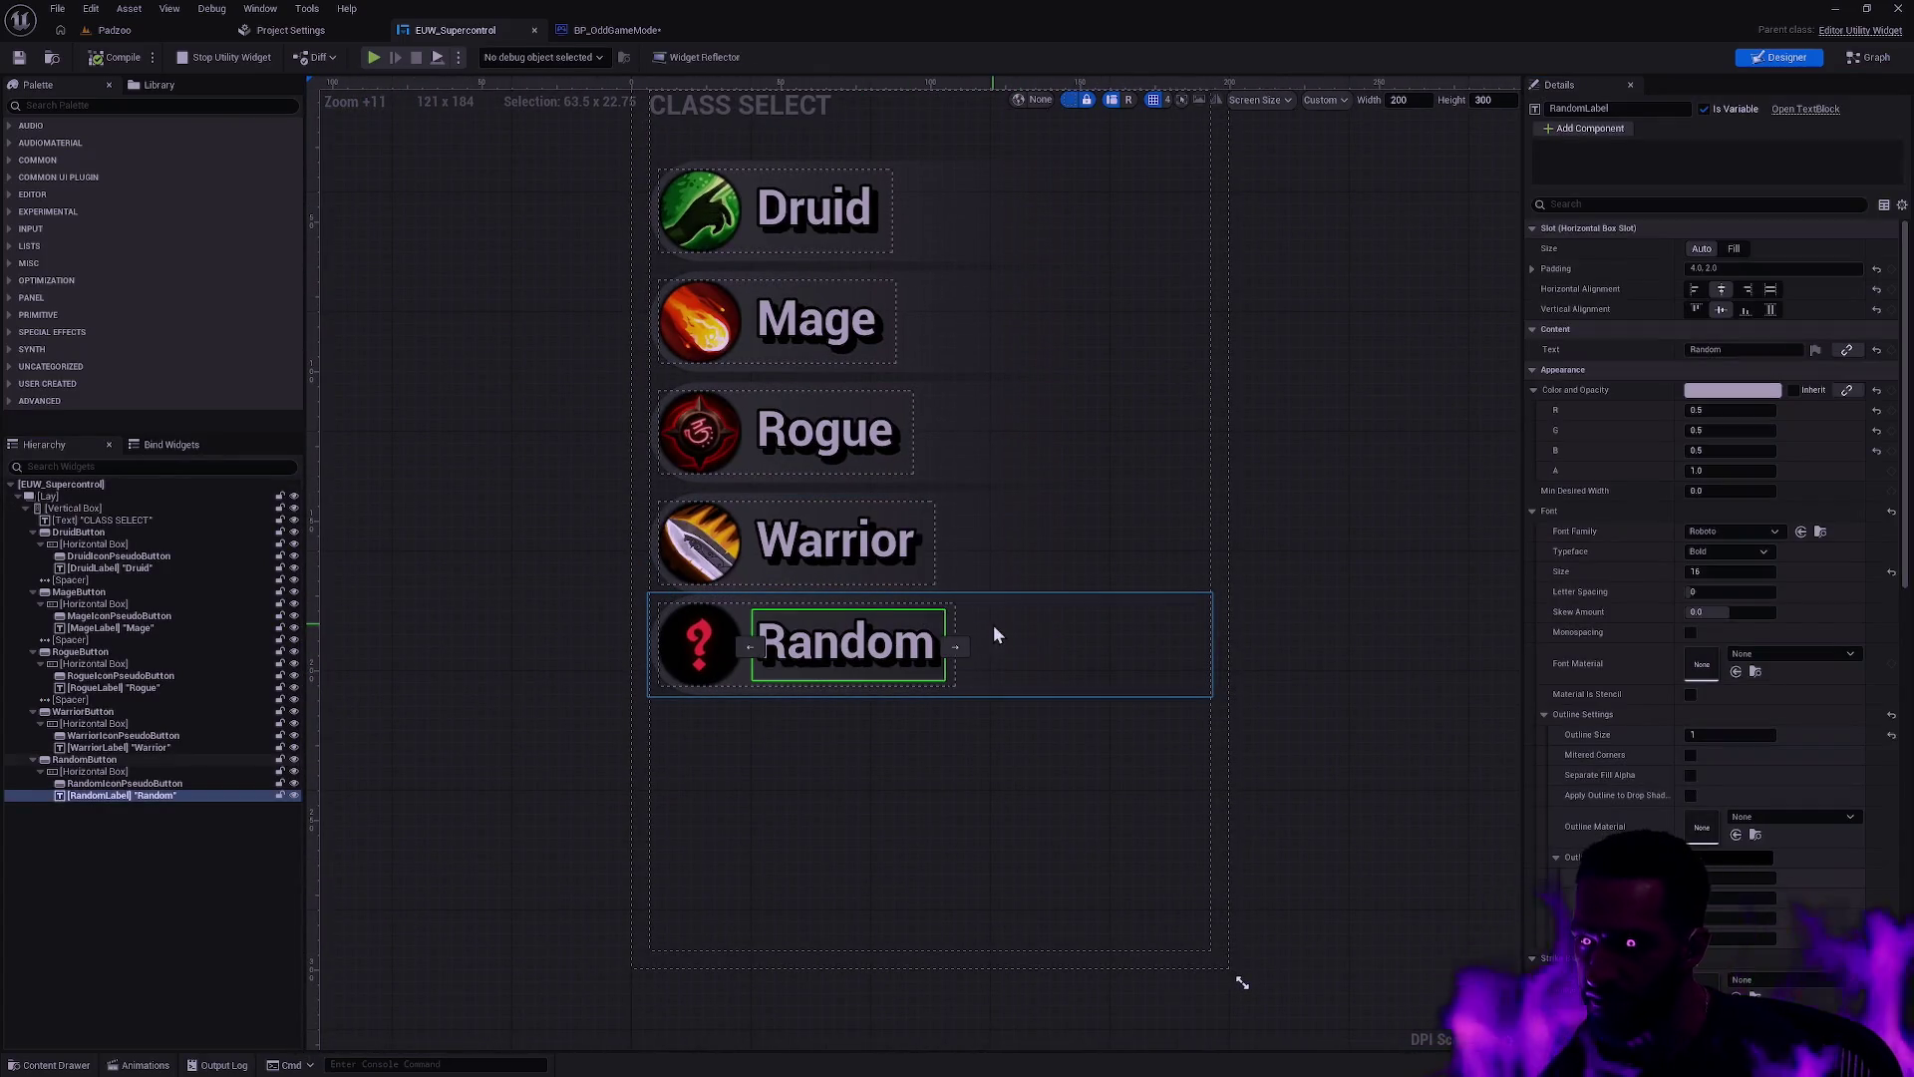
{"action": "left_click", "coordinate": [736, 628]}
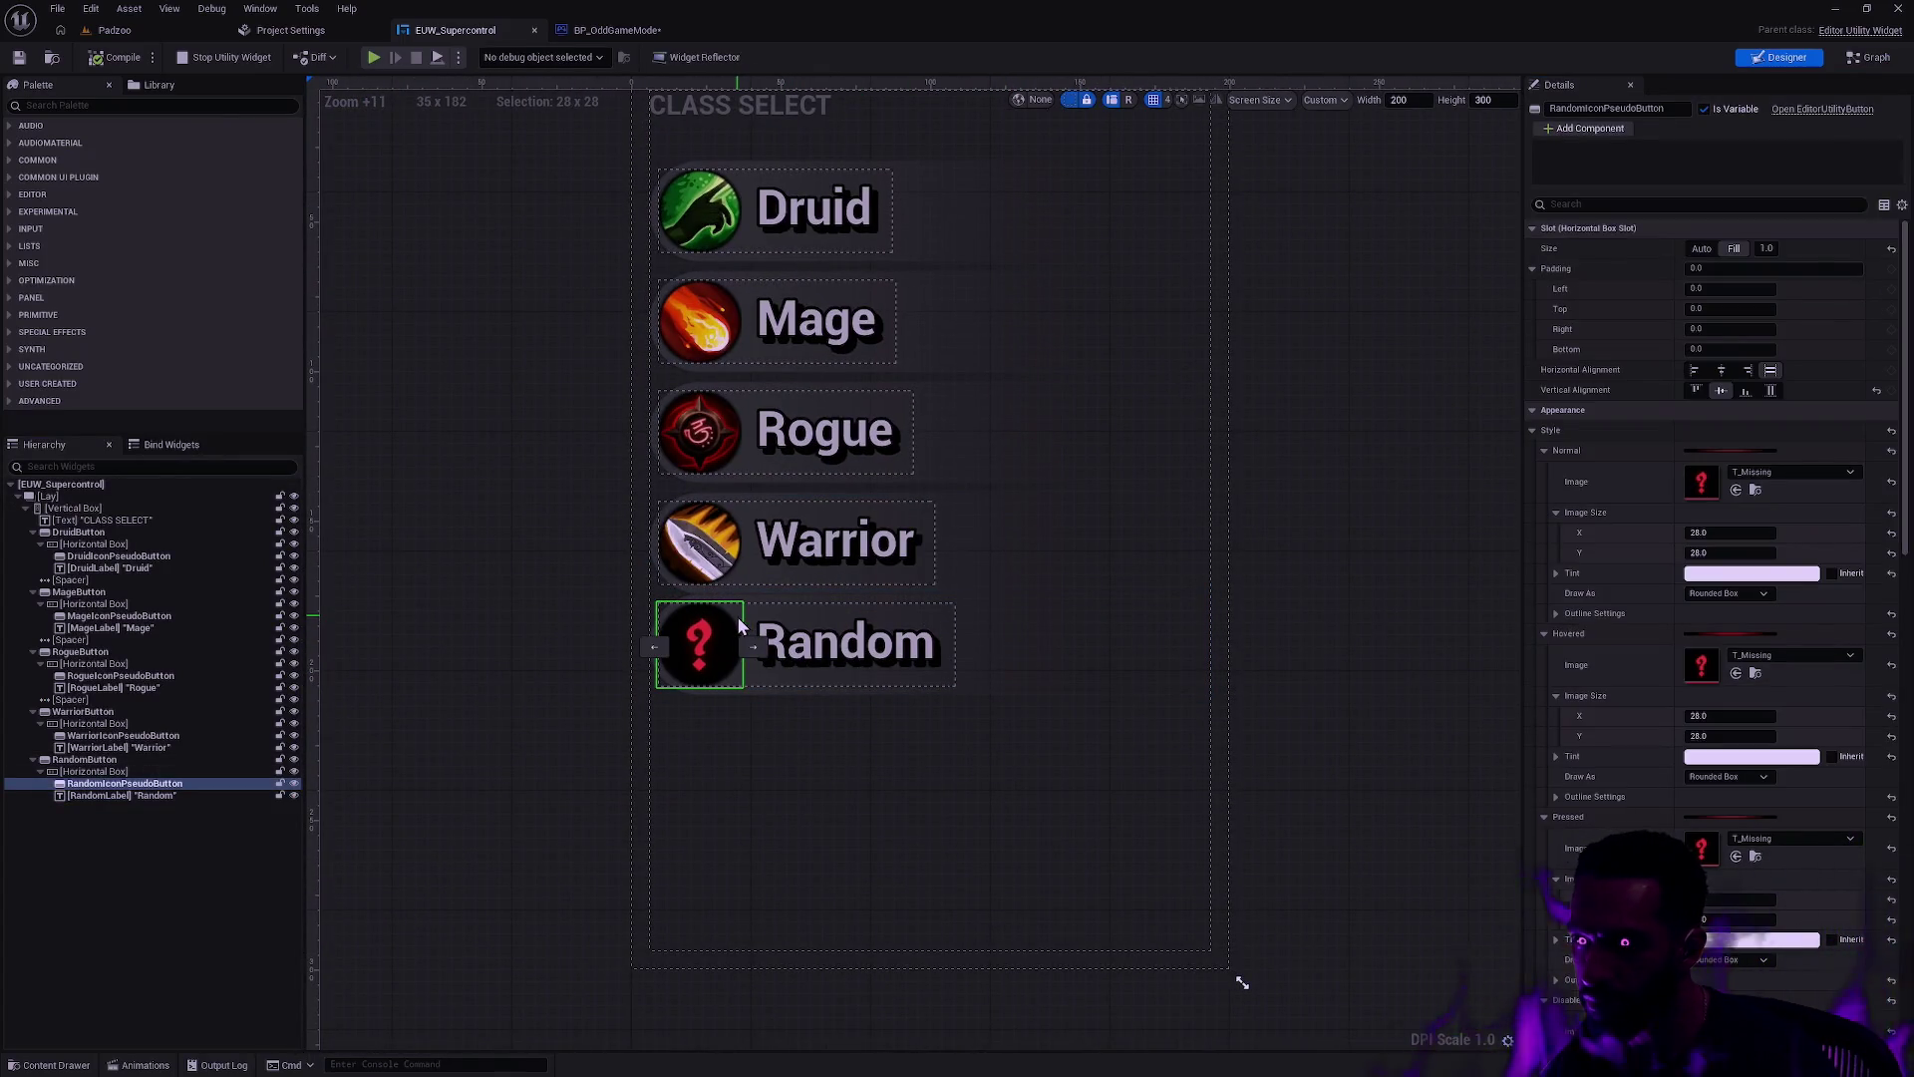
{"action": "left_click", "coordinate": [141, 761]}
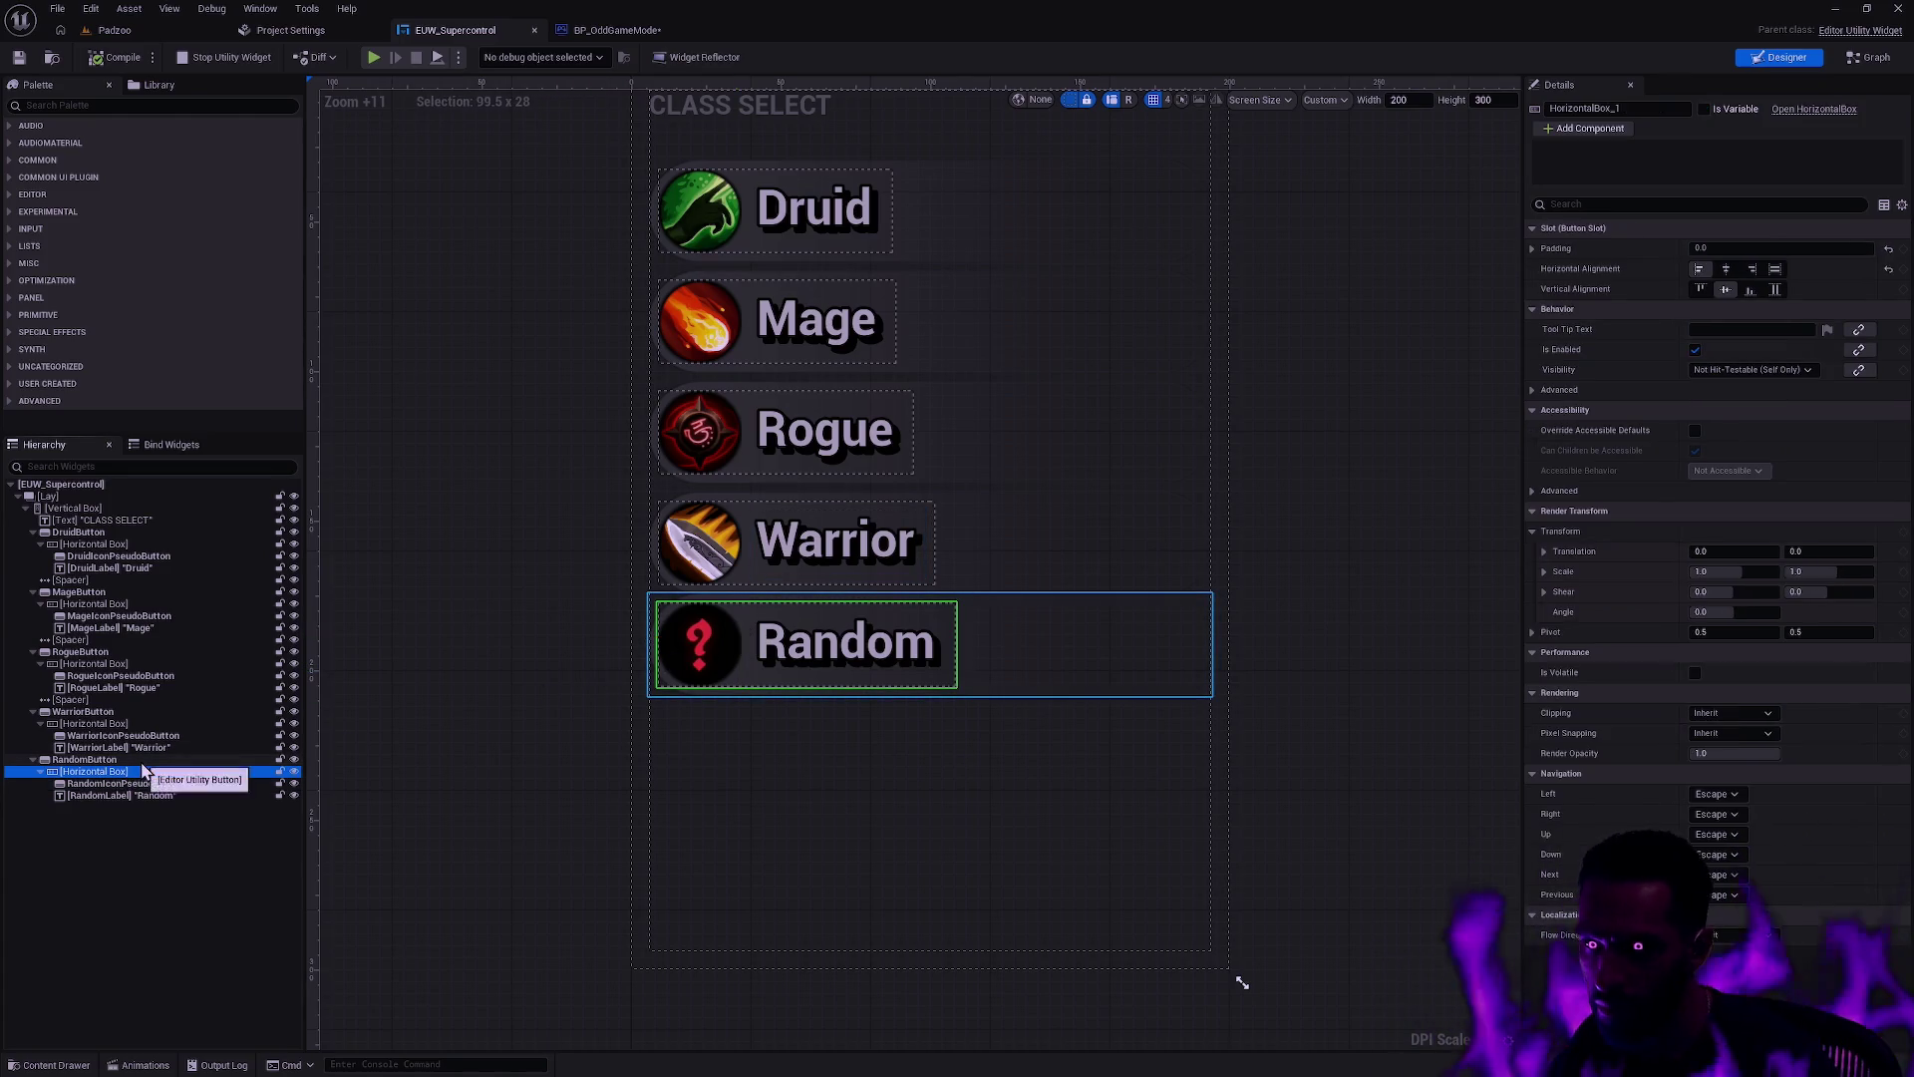
{"action": "left_click", "coordinate": [439, 758]}
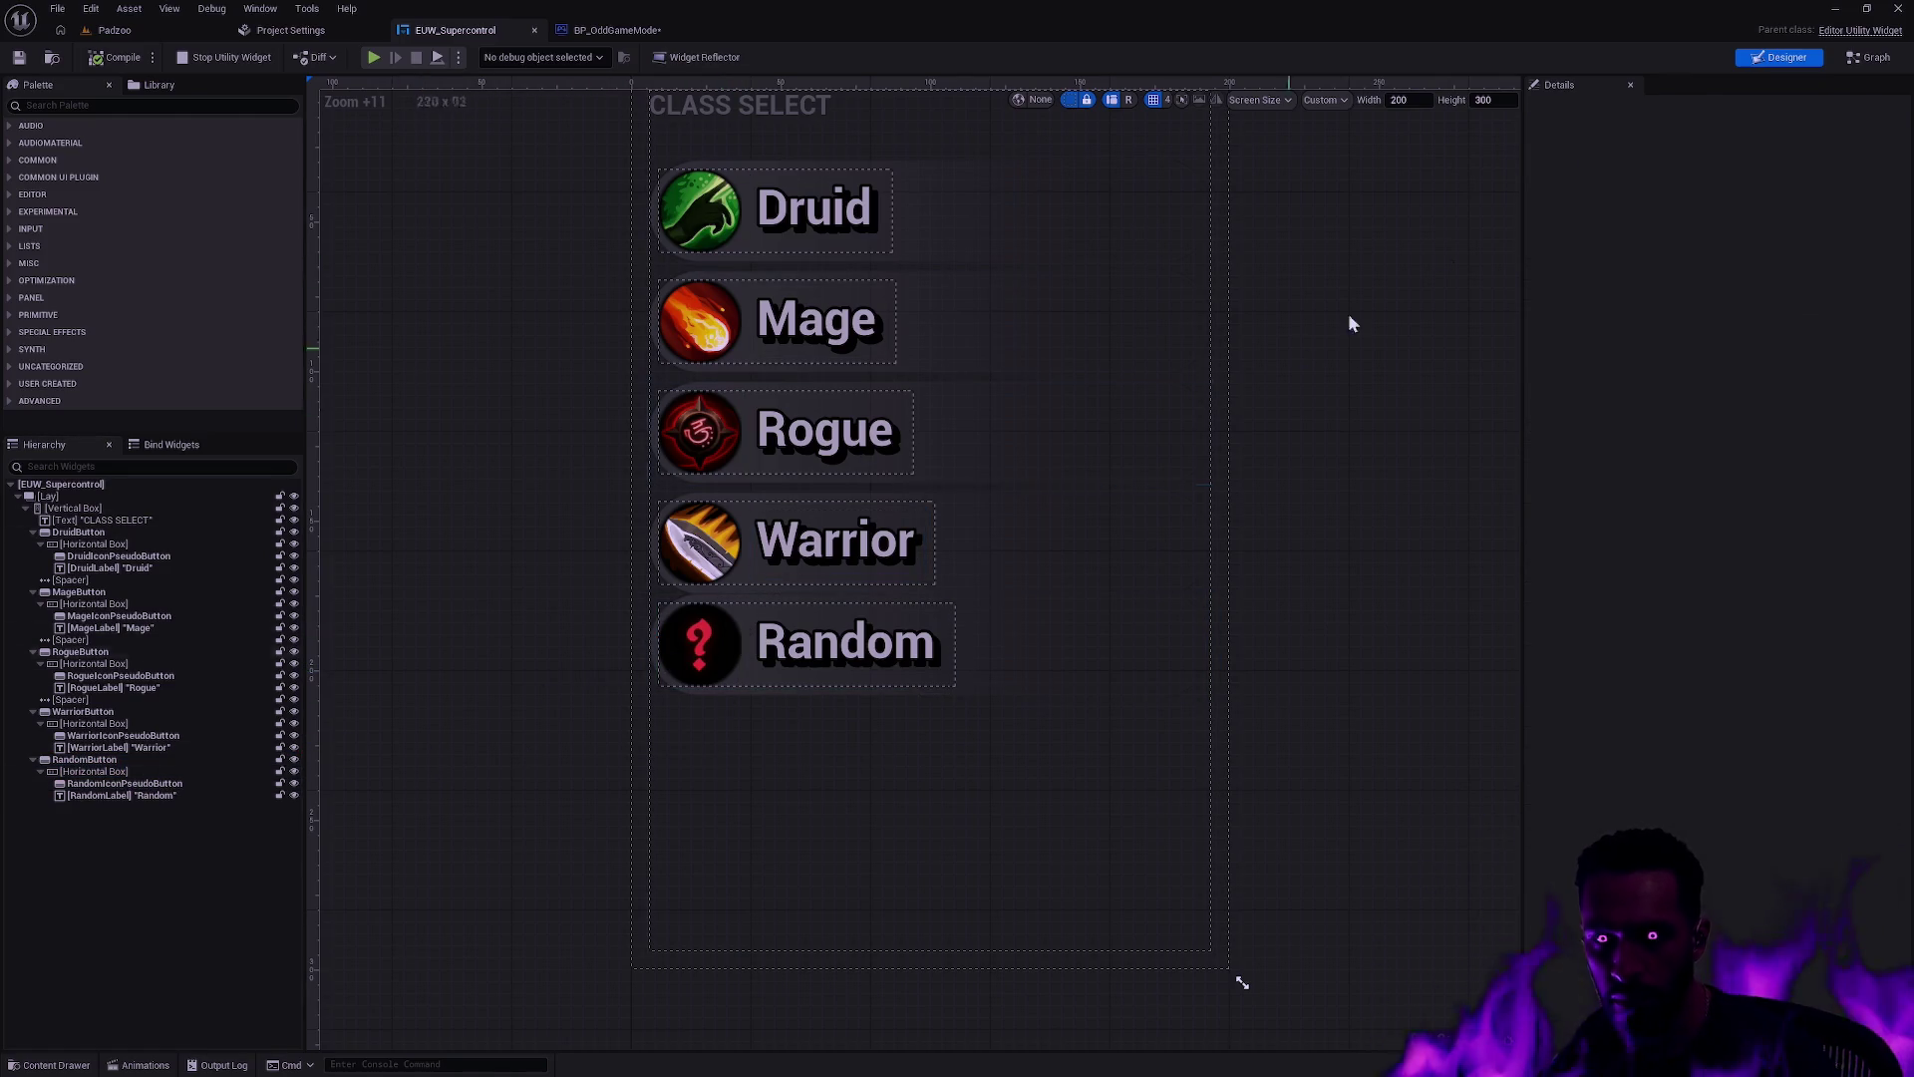
Step: Peek at InitDefaultStyles in the Graph, then open the UpdateSelection function graph
{"action": "left_click", "coordinate": [1870, 59]}
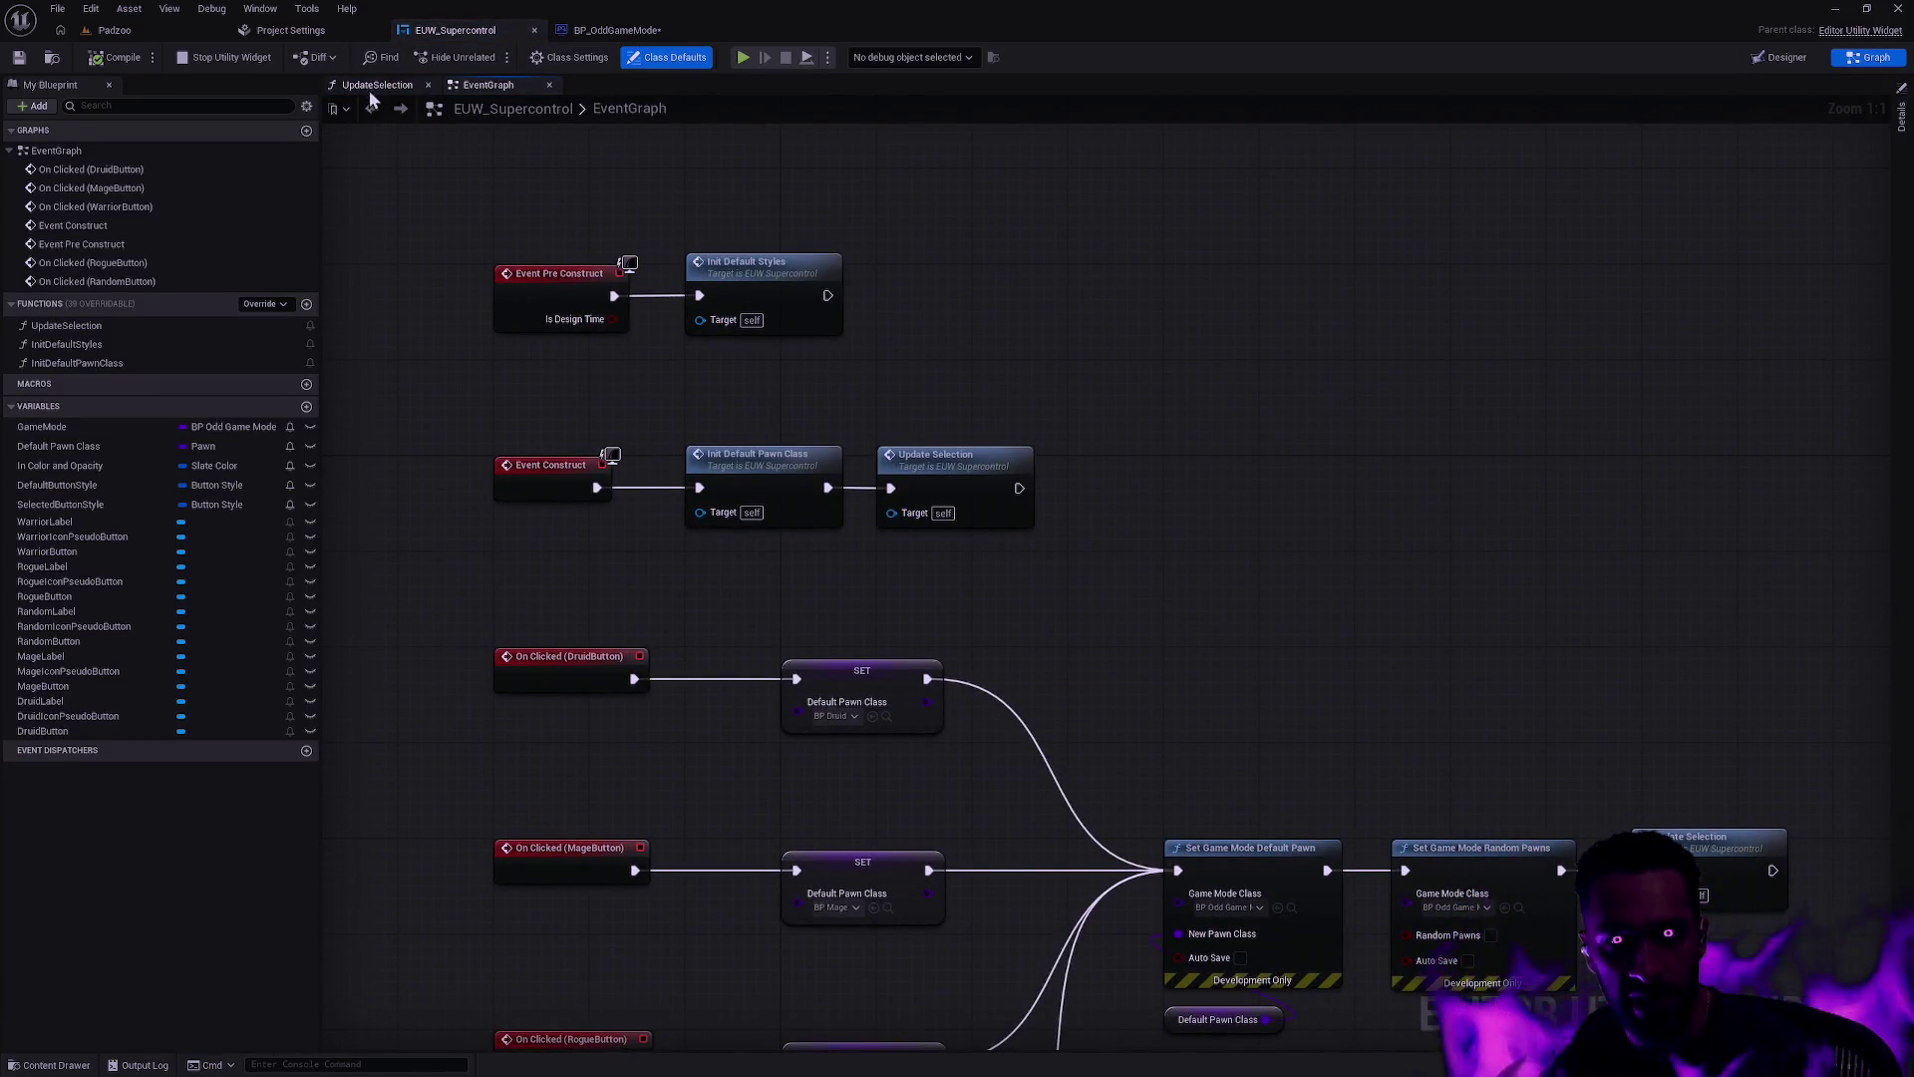
{"action": "double_click", "coordinate": [754, 267]}
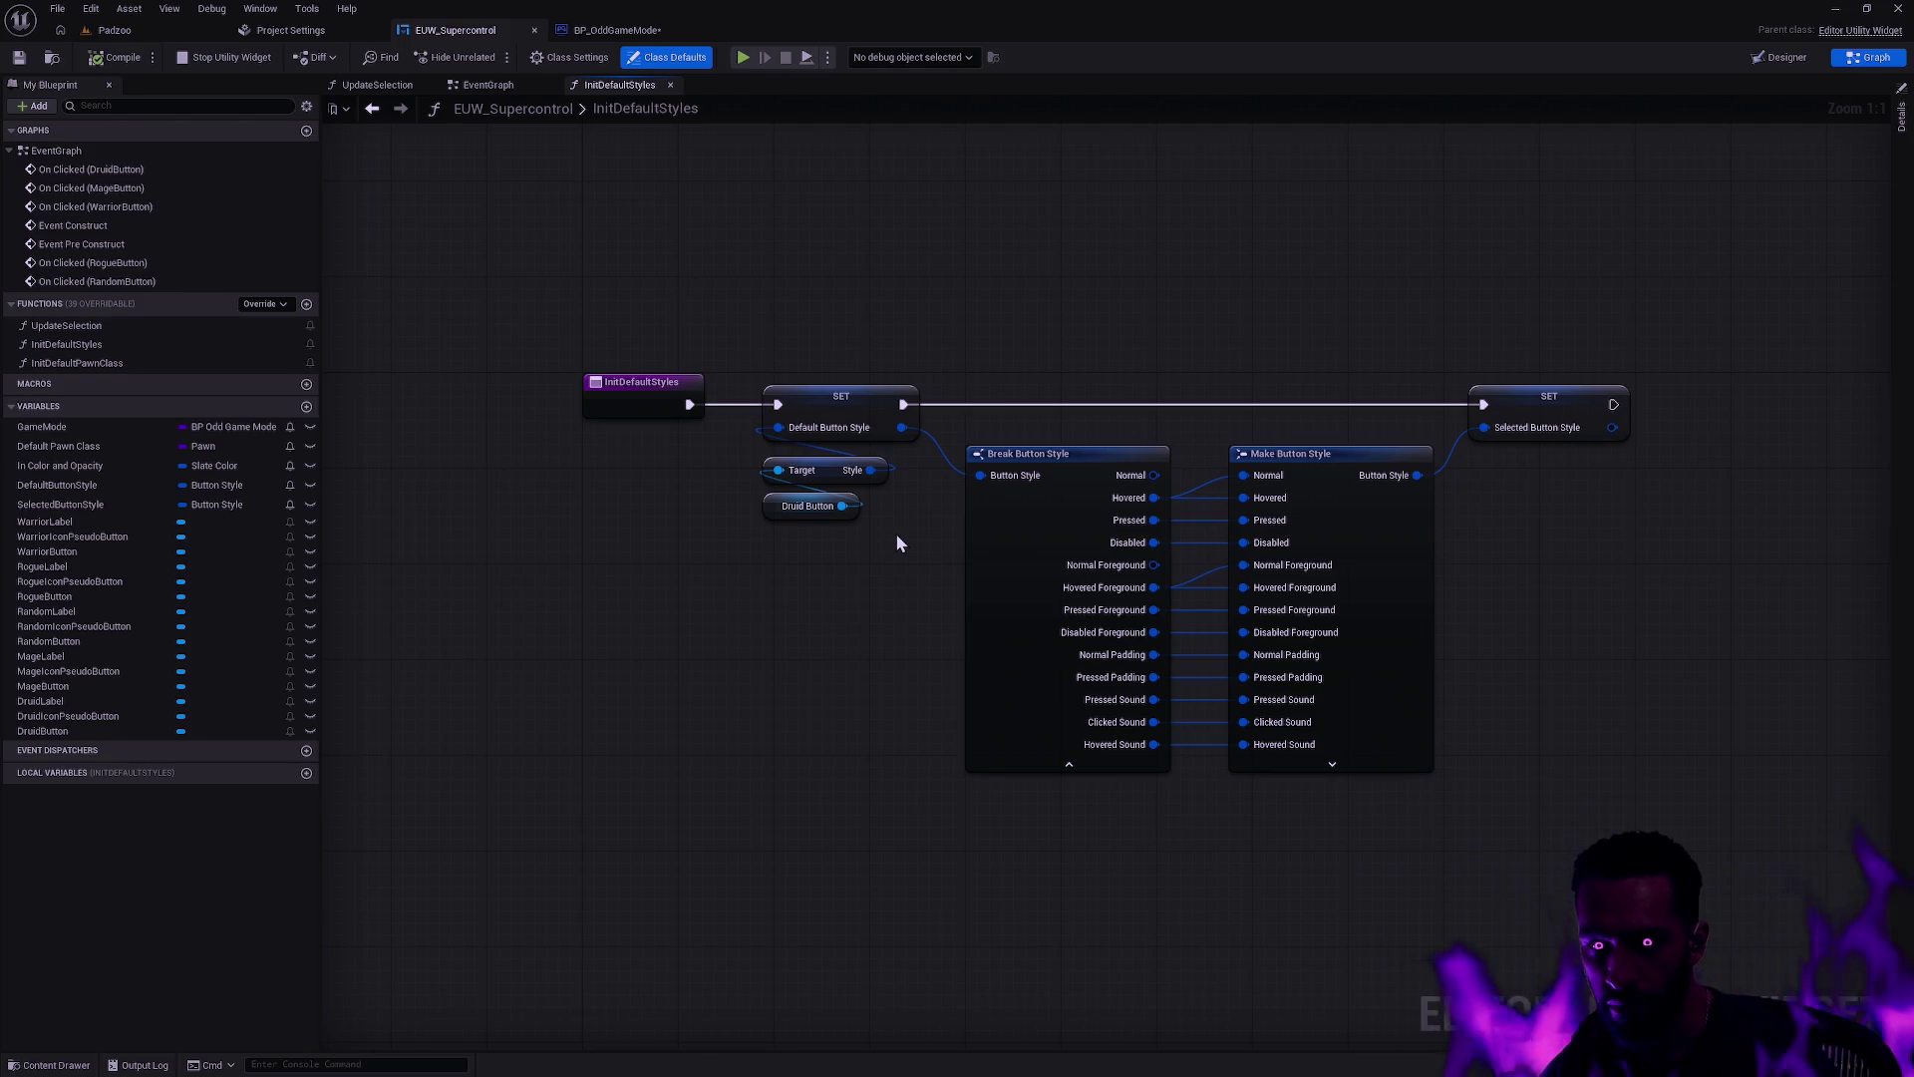
{"action": "scroll", "coordinate": [929, 594], "scroll_direction": "down", "scroll_amount": 2}
{"action": "scroll", "coordinate": [929, 594], "scroll_direction": "up", "scroll_amount": 2}
{"action": "left_click", "coordinate": [670, 84]}
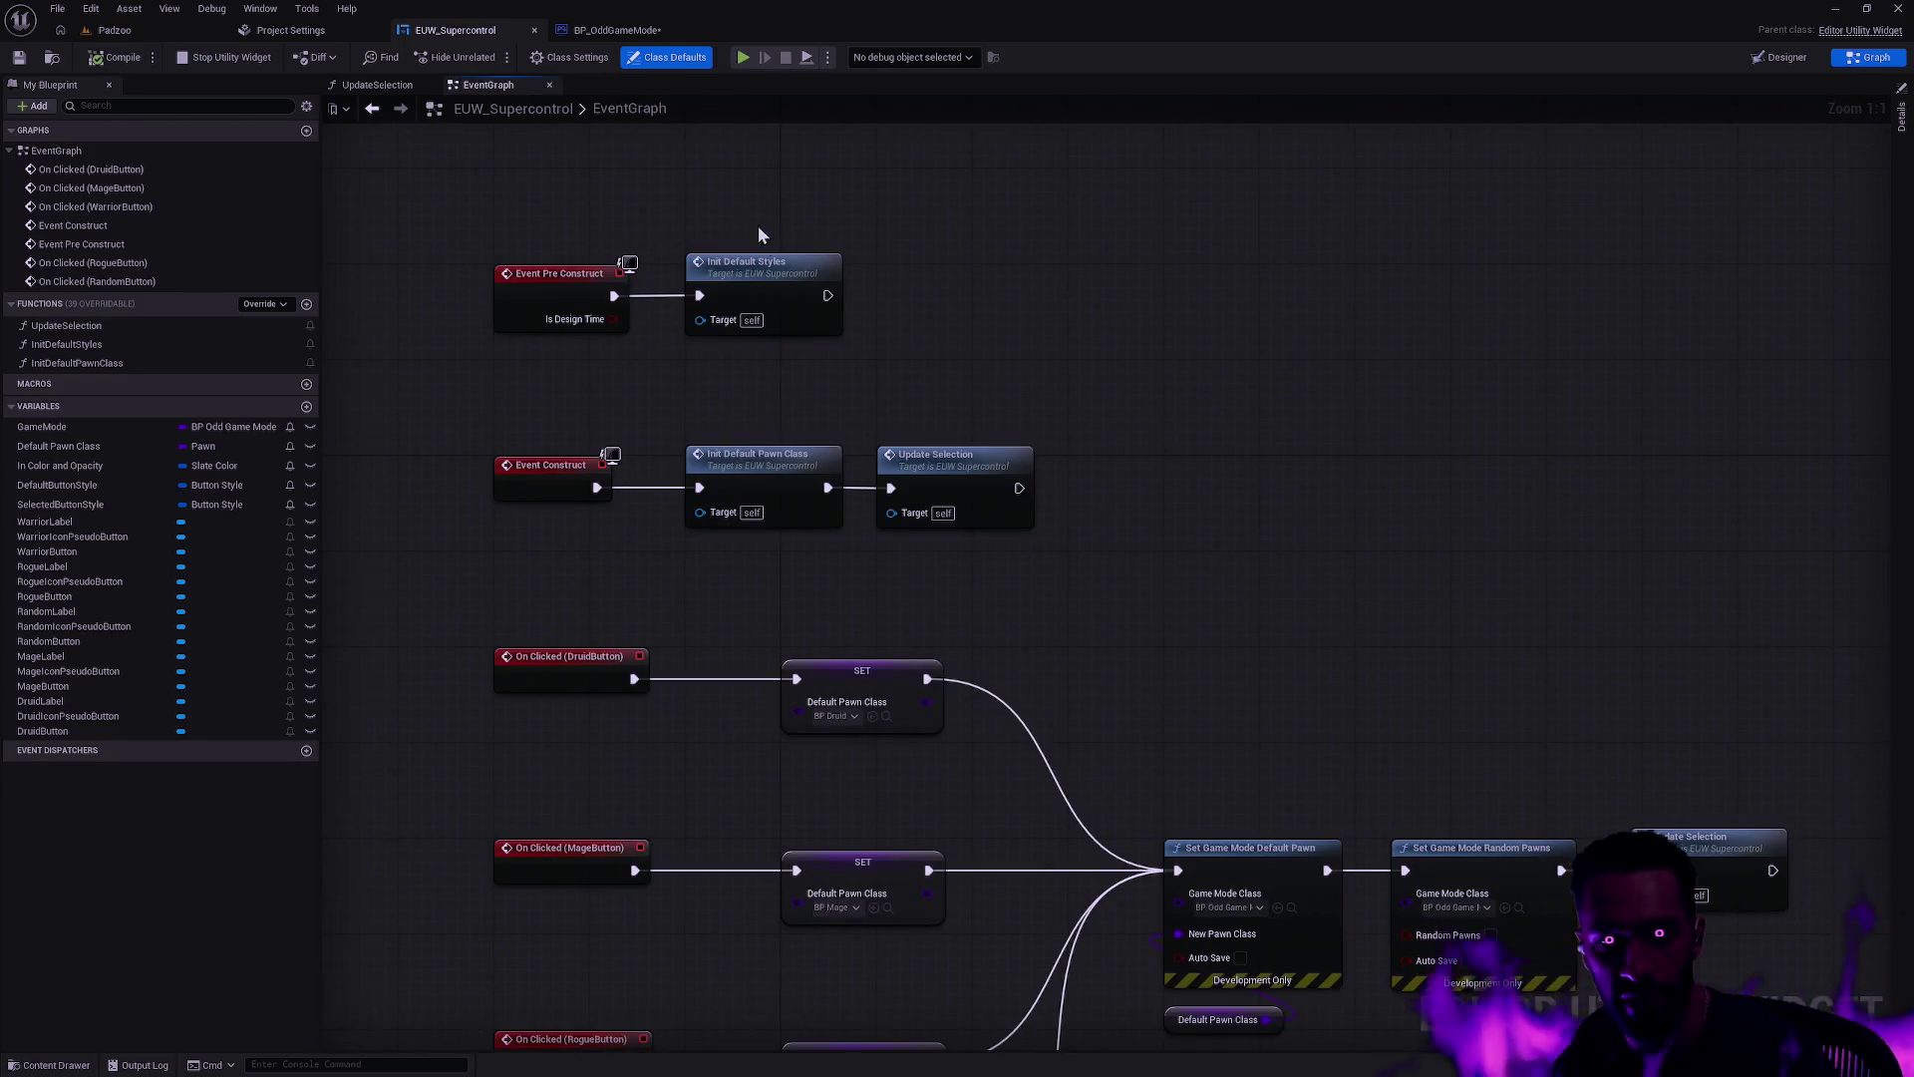
{"action": "double_click", "coordinate": [977, 509]}
{"action": "mouse_move", "coordinate": [1389, 378]}
{"action": "left_mouse_down"}
{"action": "mouse_move", "coordinate": [1456, 375]}
{"action": "mouse_move", "coordinate": [1496, 452]}
{"action": "mouse_move", "coordinate": [1277, 363]}
{"action": "mouse_move", "coordinate": [1296, 356]}
{"action": "left_mouse_up"}
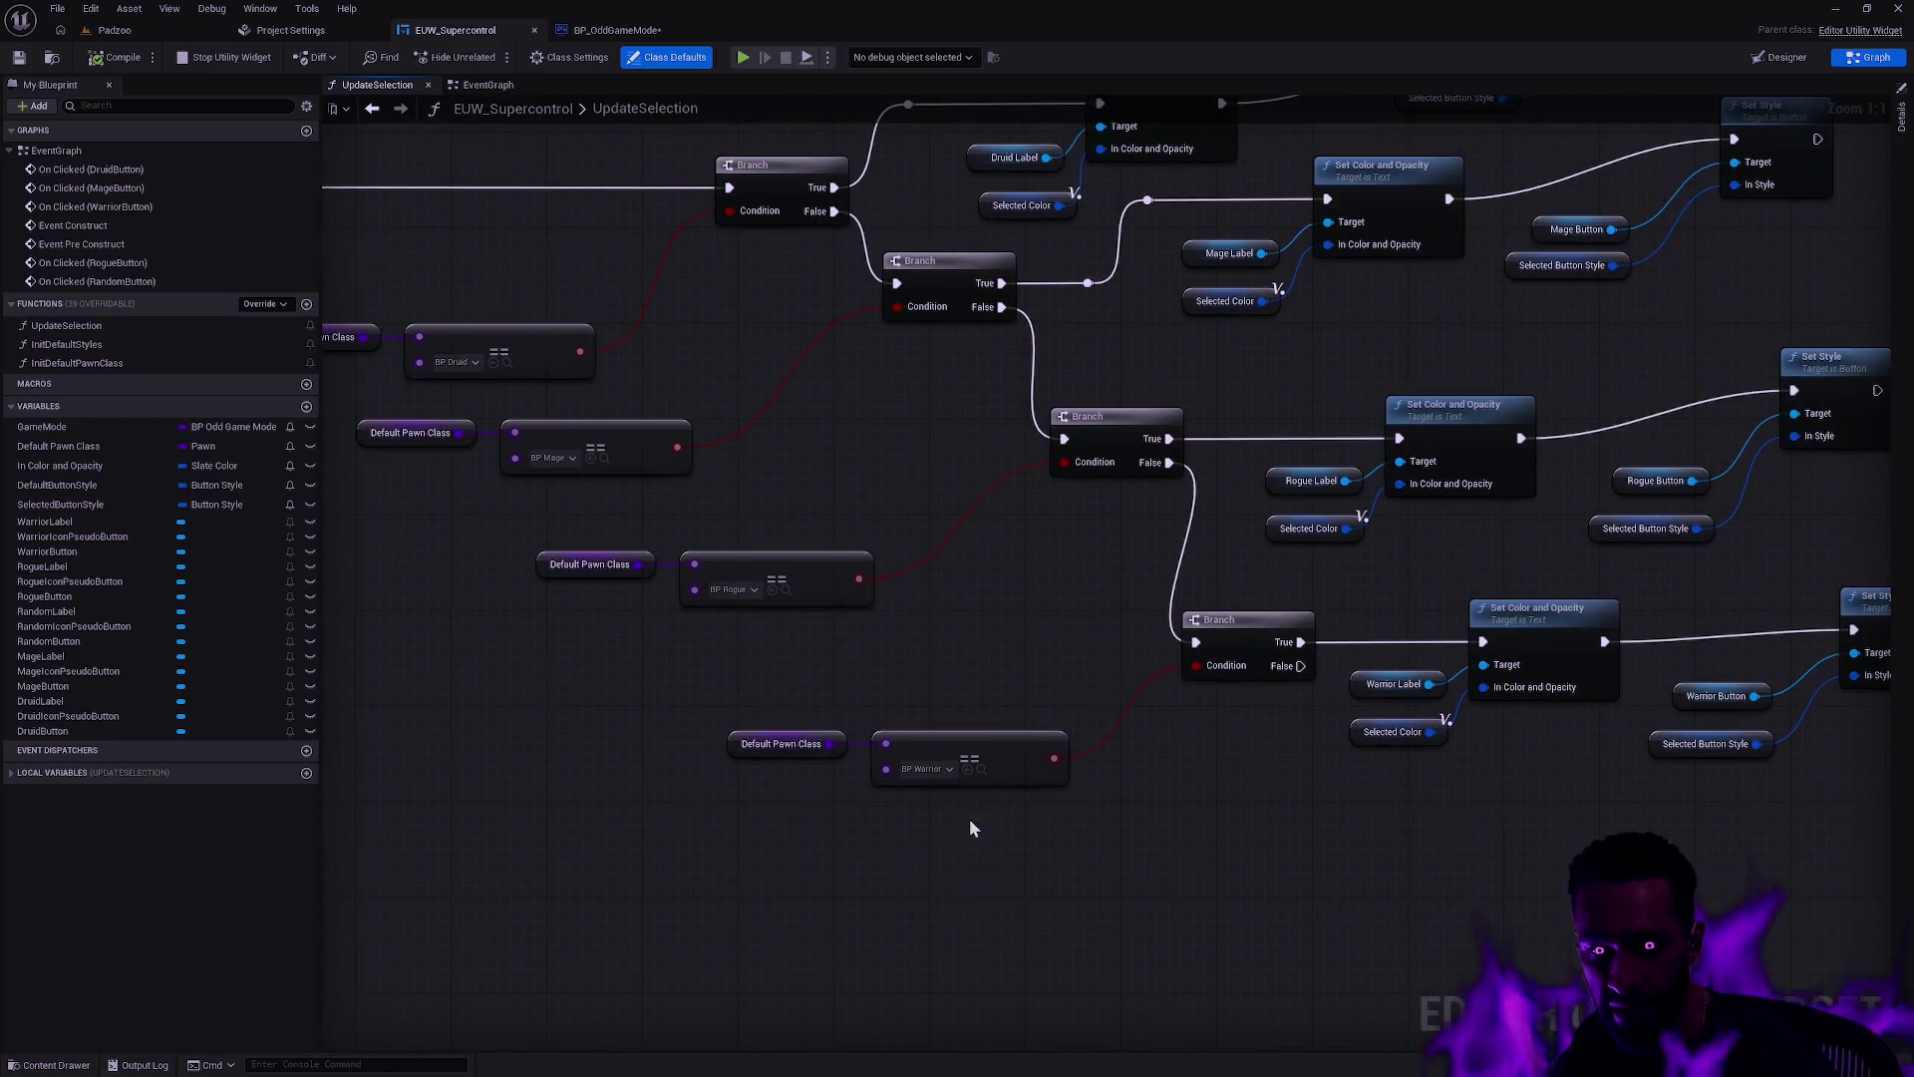
Step: Duplicate the Warrior branch nodes and chain the copy after the Warrior Branch's False output
{"action": "scroll", "coordinate": [798, 812], "scroll_direction": "down", "scroll_amount": 4}
{"action": "mouse_move", "coordinate": [1499, 855]}
{"action": "left_mouse_down"}
{"action": "mouse_move", "coordinate": [654, 658]}
{"action": "mouse_move", "coordinate": [628, 623]}
{"action": "left_mouse_up"}
{"action": "key", "text": "ctrl+d"}
{"action": "left_click_drag", "start_coordinate": [1398, 702], "coordinate": [1264, 783]}
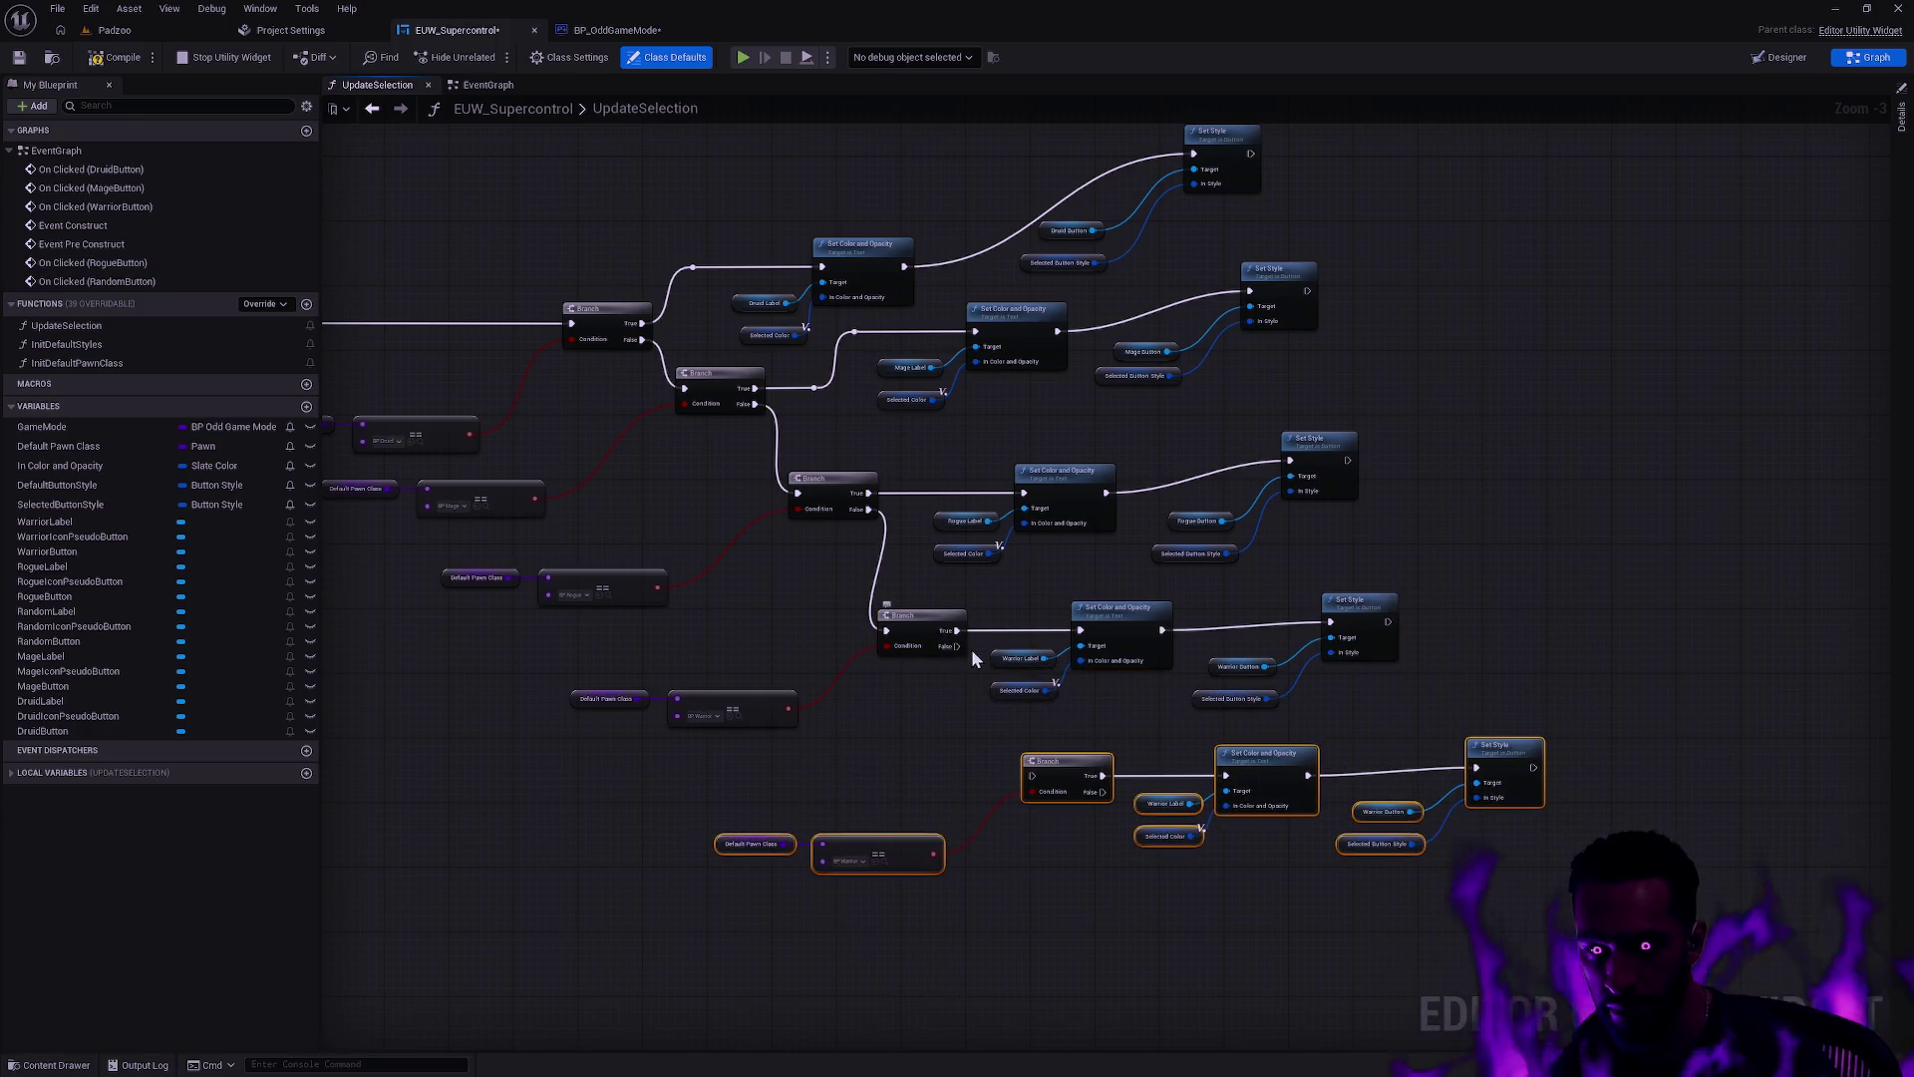
{"action": "left_click_drag", "start_coordinate": [956, 646], "coordinate": [1032, 779]}
{"action": "left_click", "coordinate": [877, 785]}
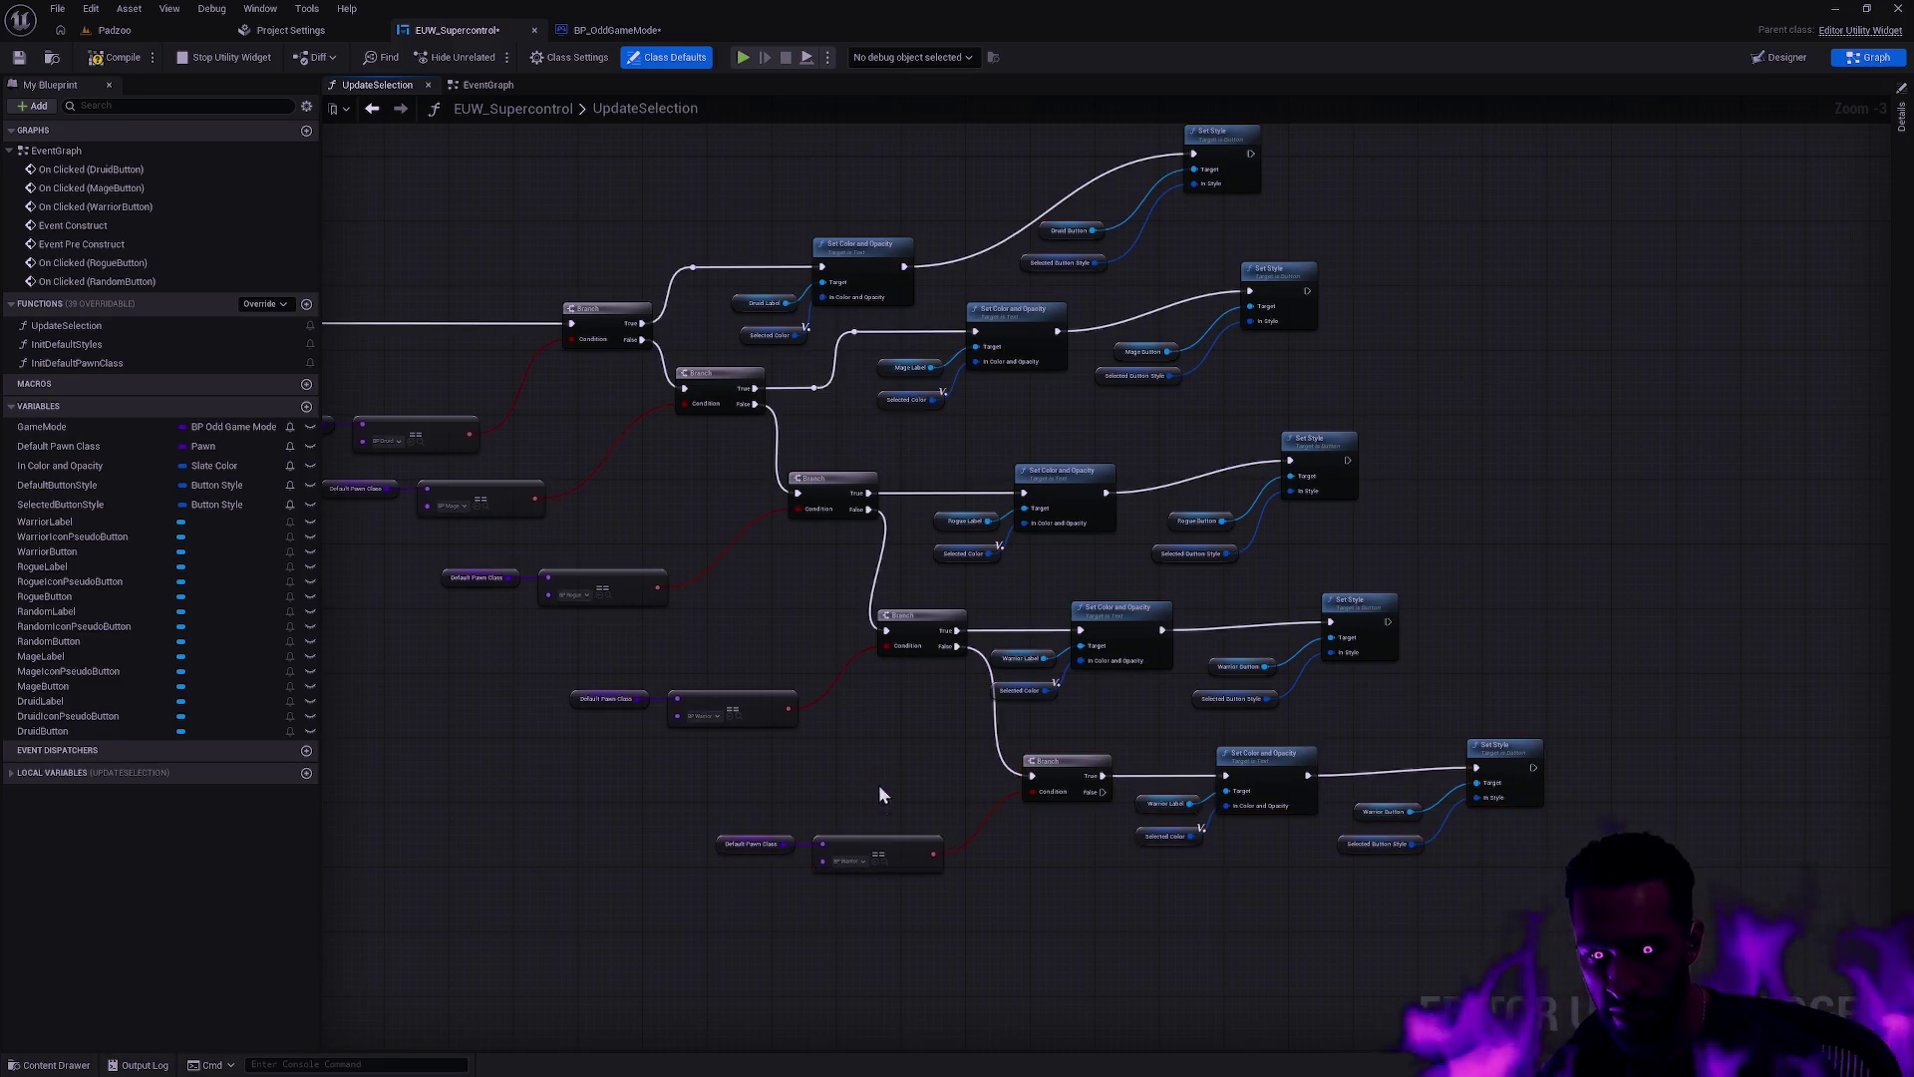
{"action": "scroll", "coordinate": [873, 794], "scroll_direction": "up", "scroll_amount": 4}
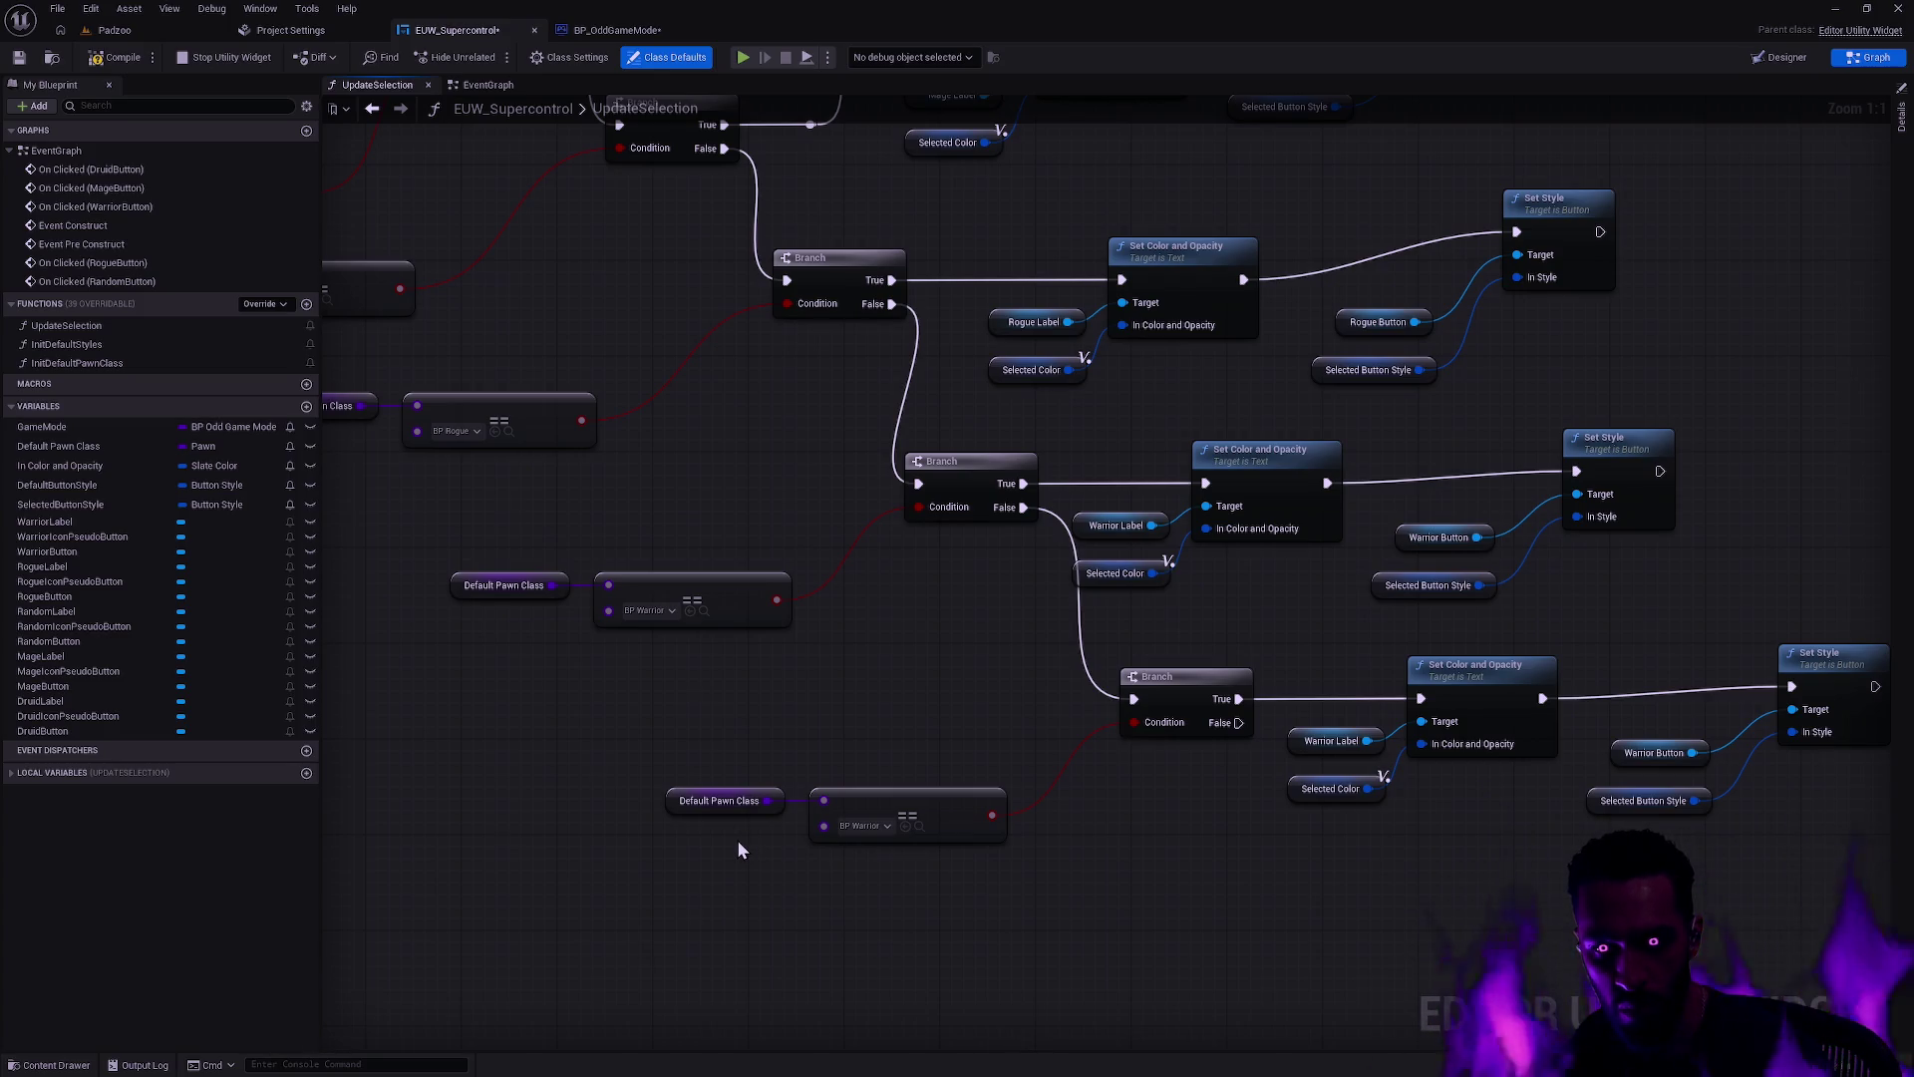
{"action": "scroll", "coordinate": [738, 839], "scroll_direction": "down", "scroll_amount": 2}
{"action": "mouse_move", "coordinate": [1178, 926]}
{"action": "left_mouse_down"}
{"action": "mouse_move", "coordinate": [1338, 995]}
{"action": "mouse_move", "coordinate": [1047, 684]}
{"action": "left_mouse_up"}
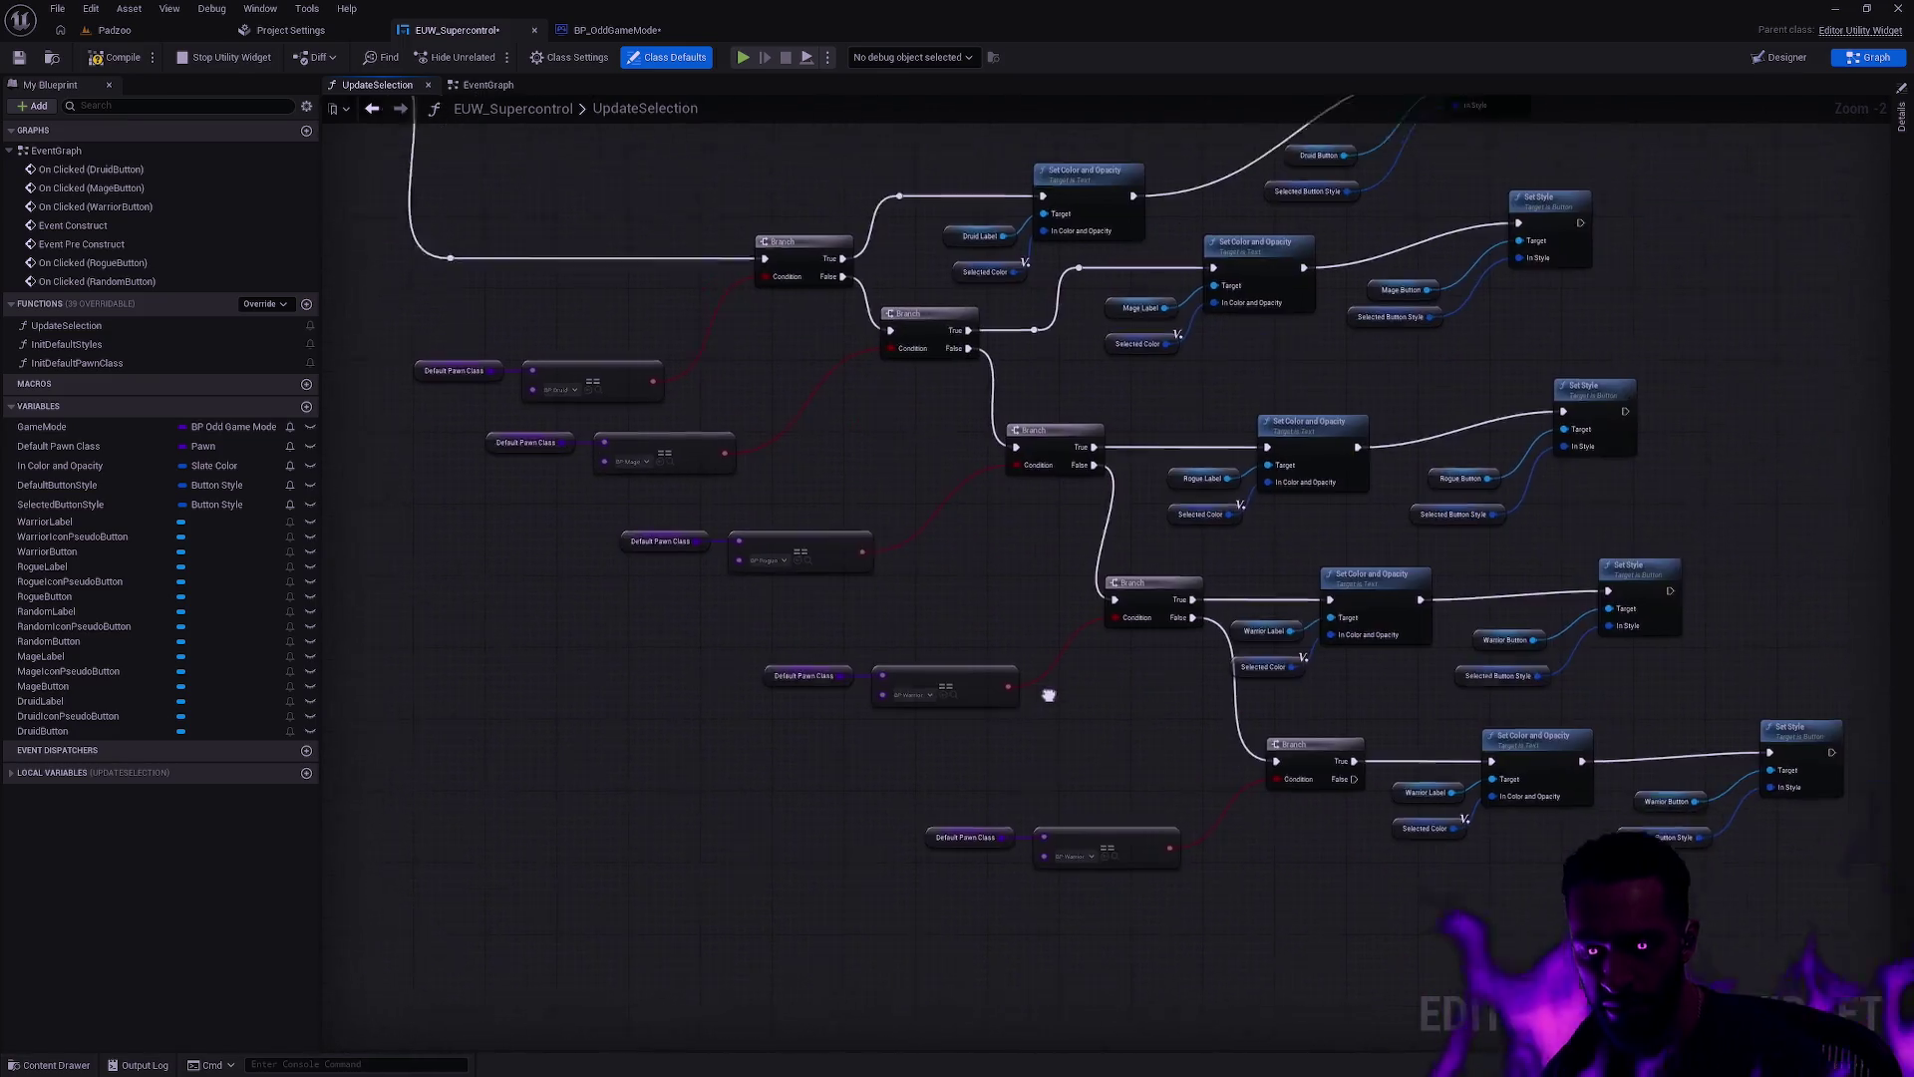
{"action": "scroll", "coordinate": [1047, 748], "scroll_direction": "up", "scroll_amount": 3}
{"action": "left_click_drag", "start_coordinate": [1091, 768], "coordinate": [1040, 773]}
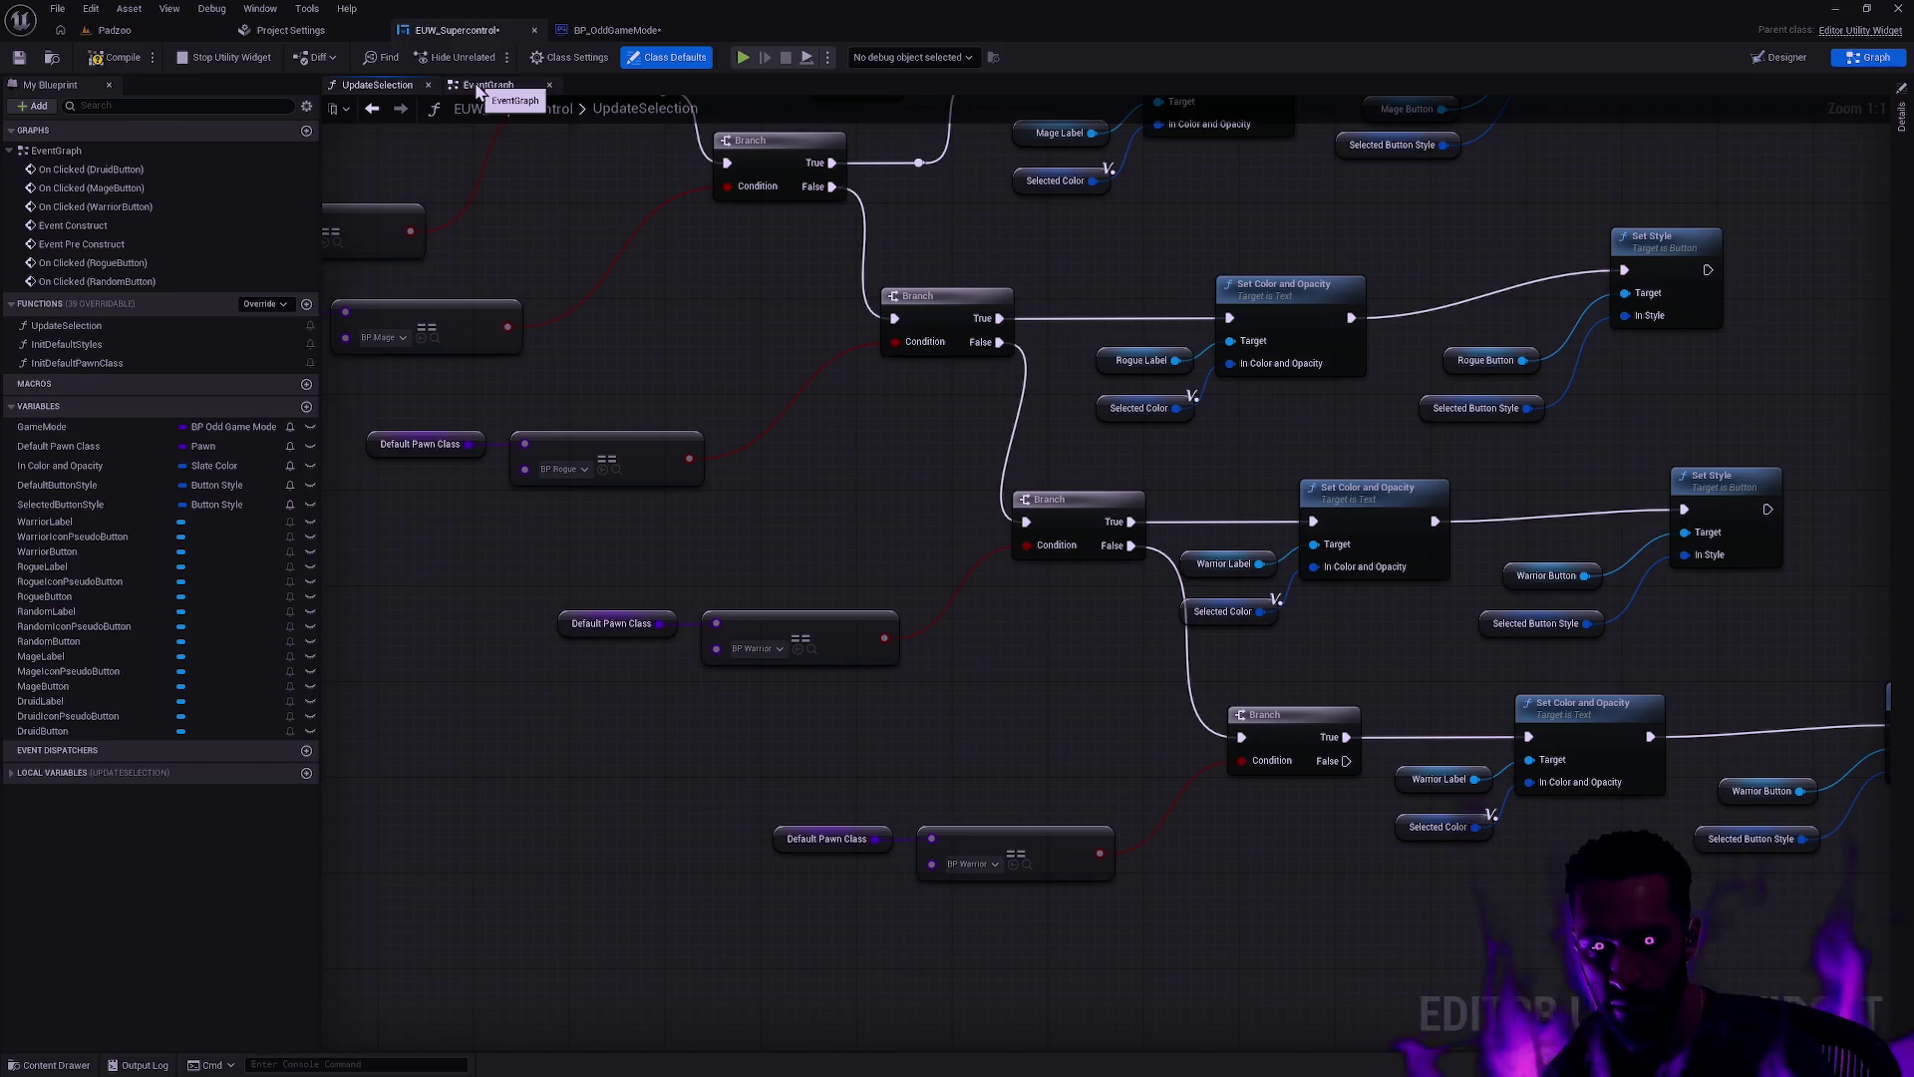
Step: Add Random Label and Random Button references, delete the extra Branch and comparison, and link False to Set Color
{"action": "mouse_move", "coordinate": [486, 229]}
{"action": "left_mouse_down"}
{"action": "mouse_move", "coordinate": [571, 495]}
{"action": "mouse_move", "coordinate": [741, 496]}
{"action": "mouse_move", "coordinate": [948, 678]}
{"action": "left_mouse_up"}
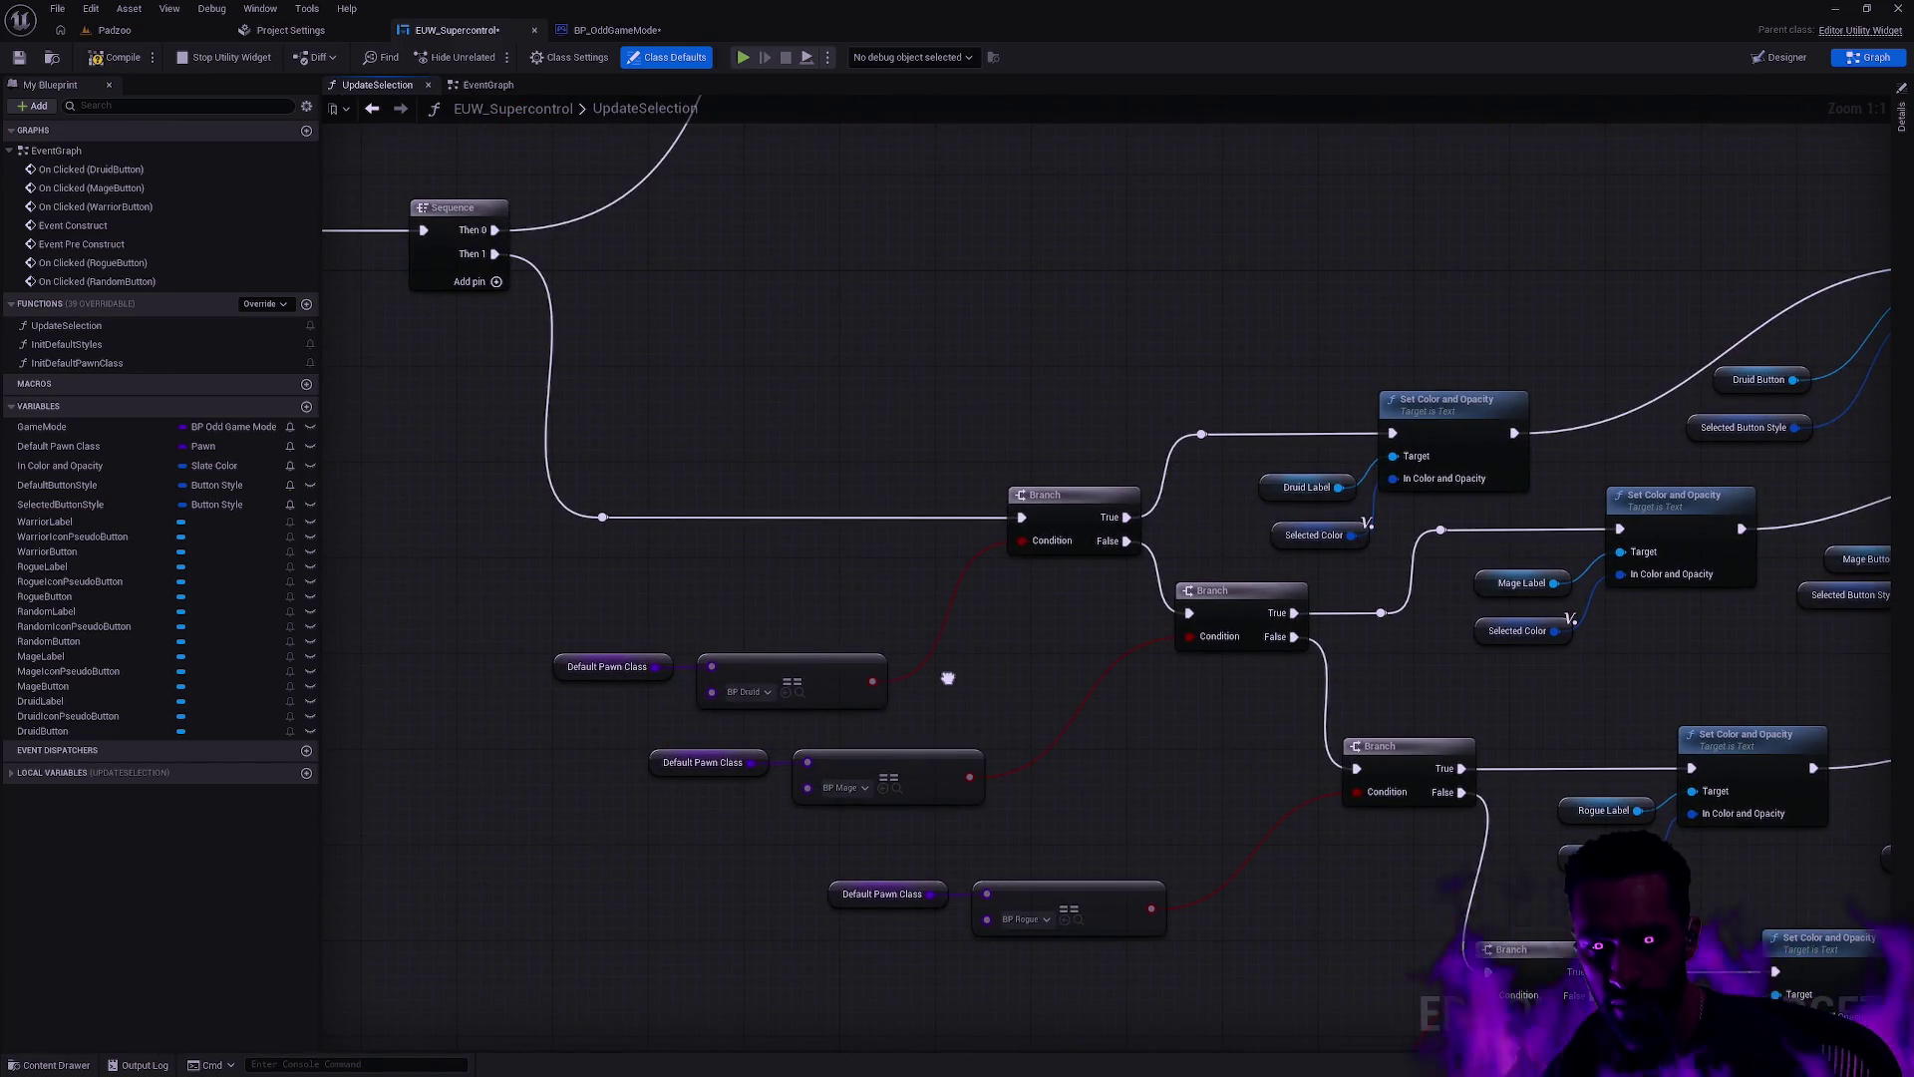
{"action": "left_click_drag", "start_coordinate": [1204, 803], "coordinate": [875, 476]}
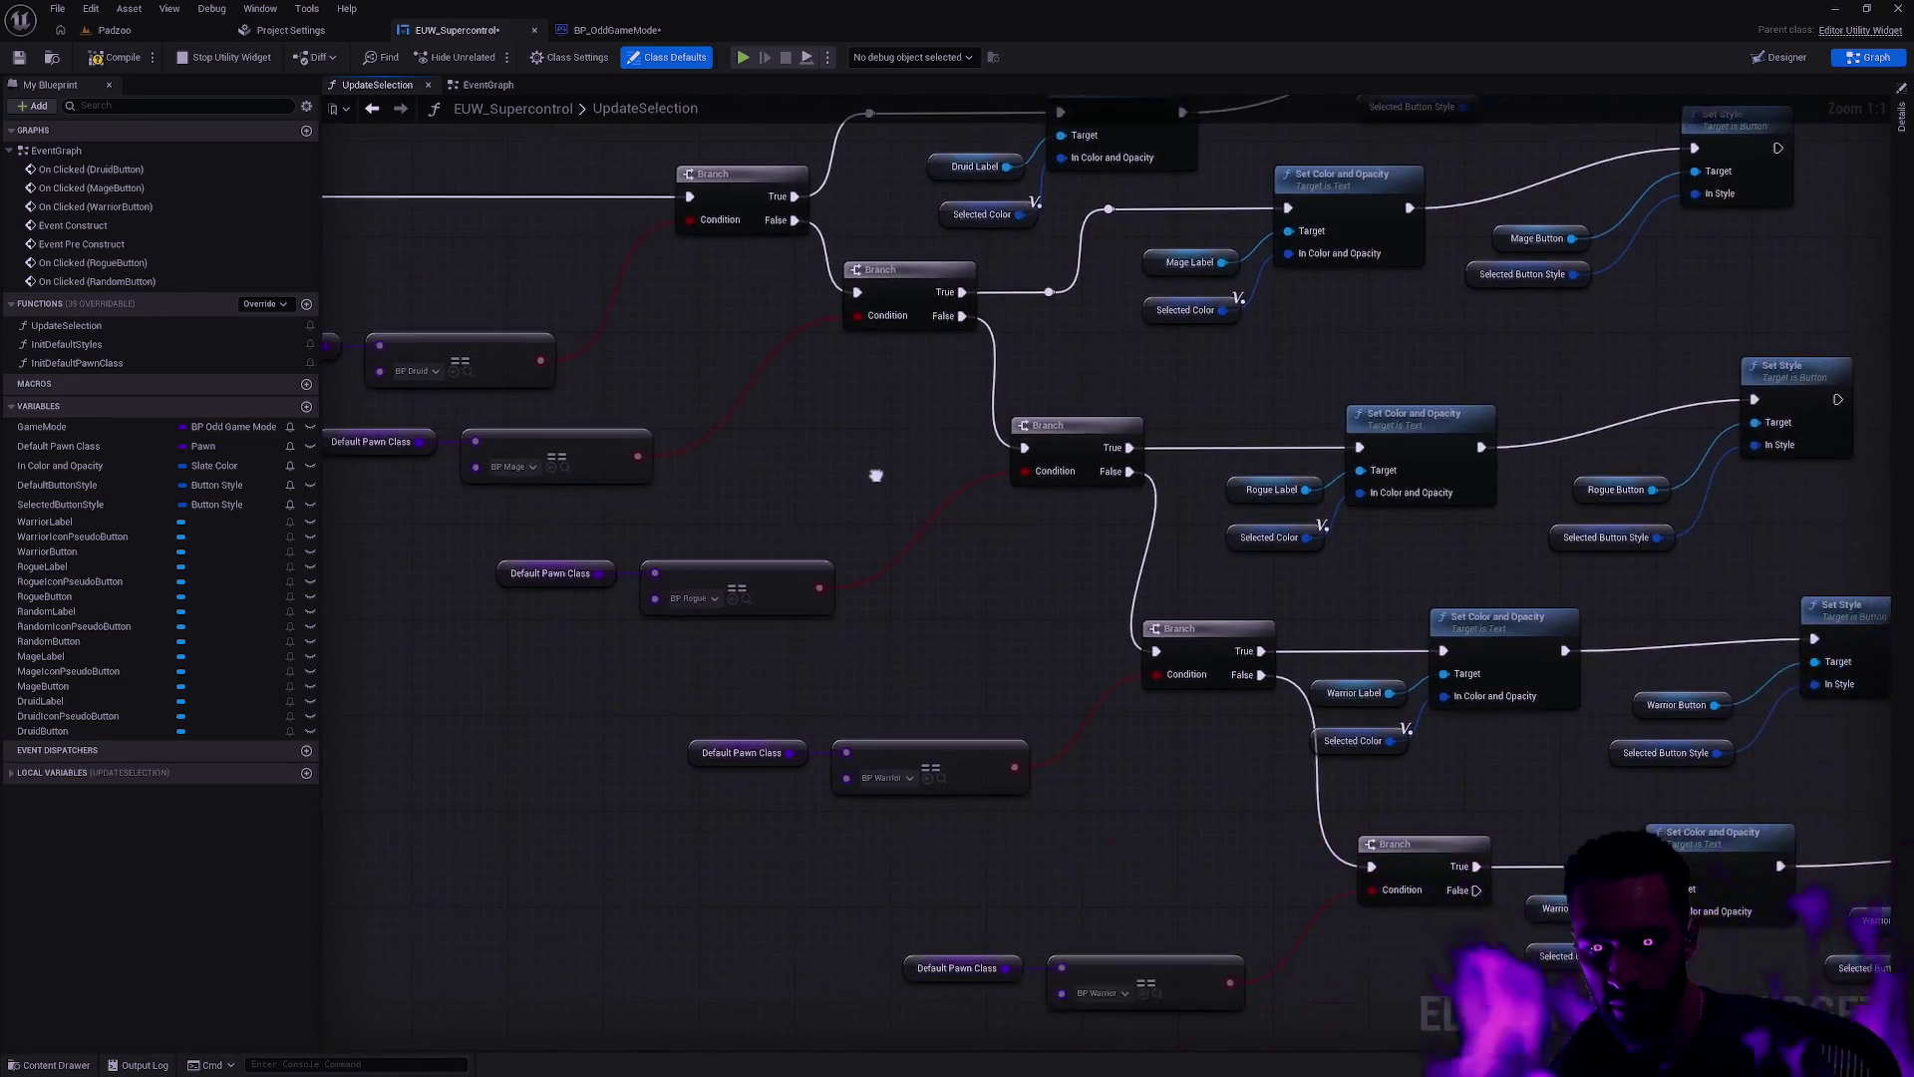
{"action": "mouse_move", "coordinate": [1047, 643]}
{"action": "left_mouse_down"}
{"action": "mouse_move", "coordinate": [841, 482]}
{"action": "mouse_move", "coordinate": [714, 419]}
{"action": "left_mouse_up"}
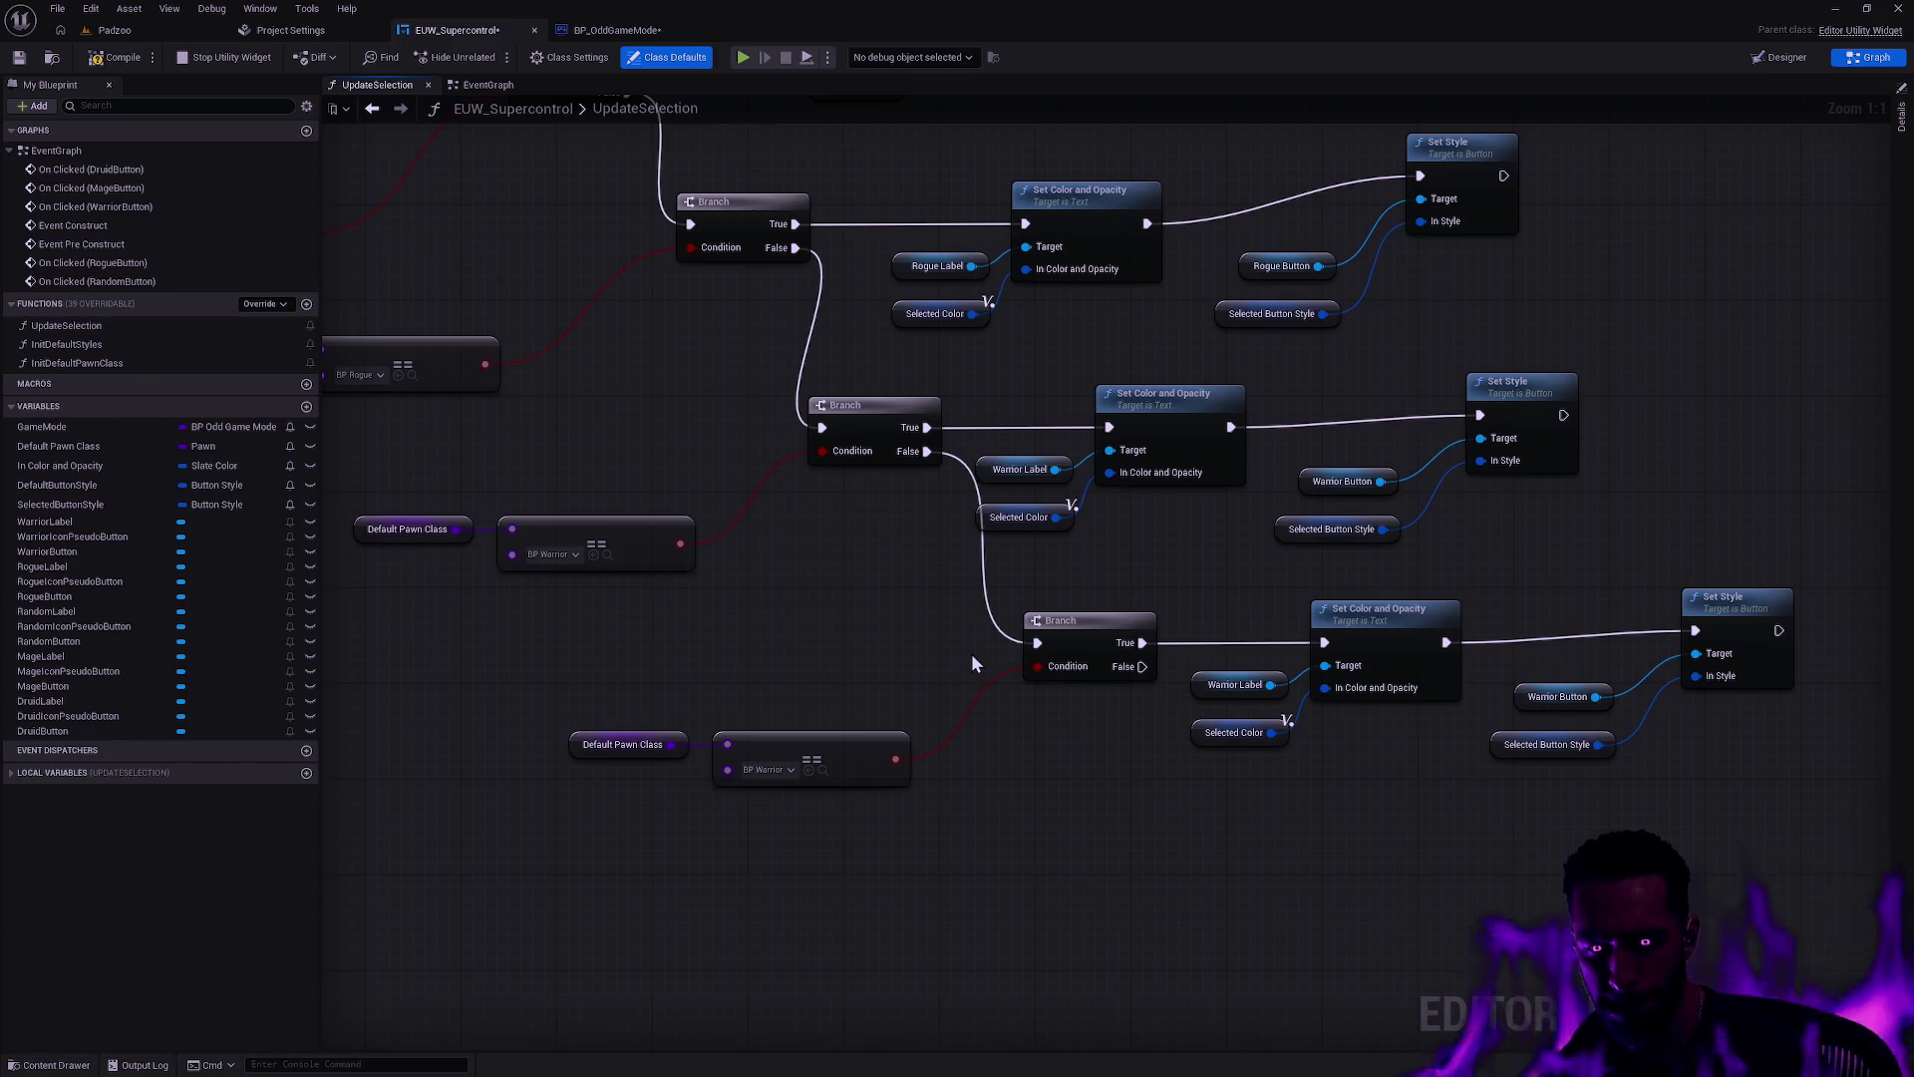
{"action": "left_click_drag", "start_coordinate": [968, 664], "coordinate": [775, 674]}
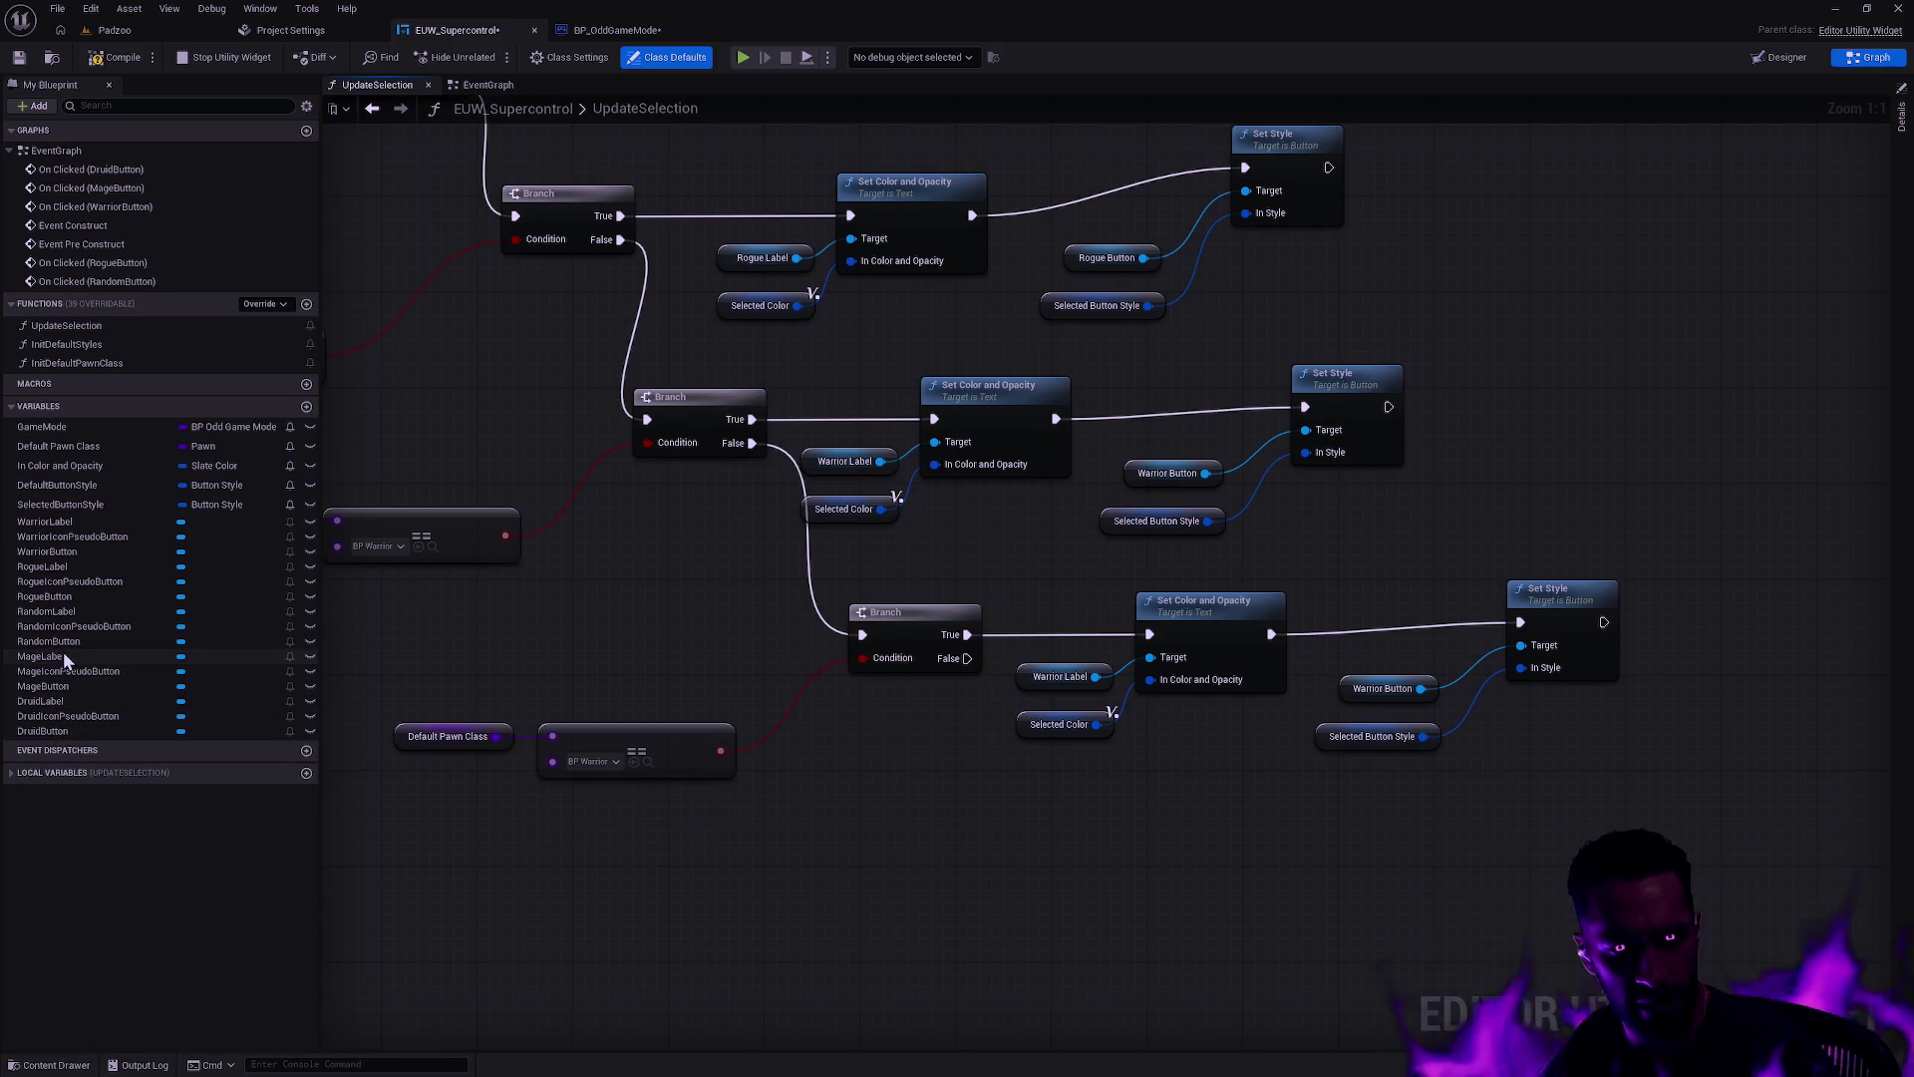
{"action": "left_click_drag", "start_coordinate": [50, 611], "coordinate": [937, 781]}
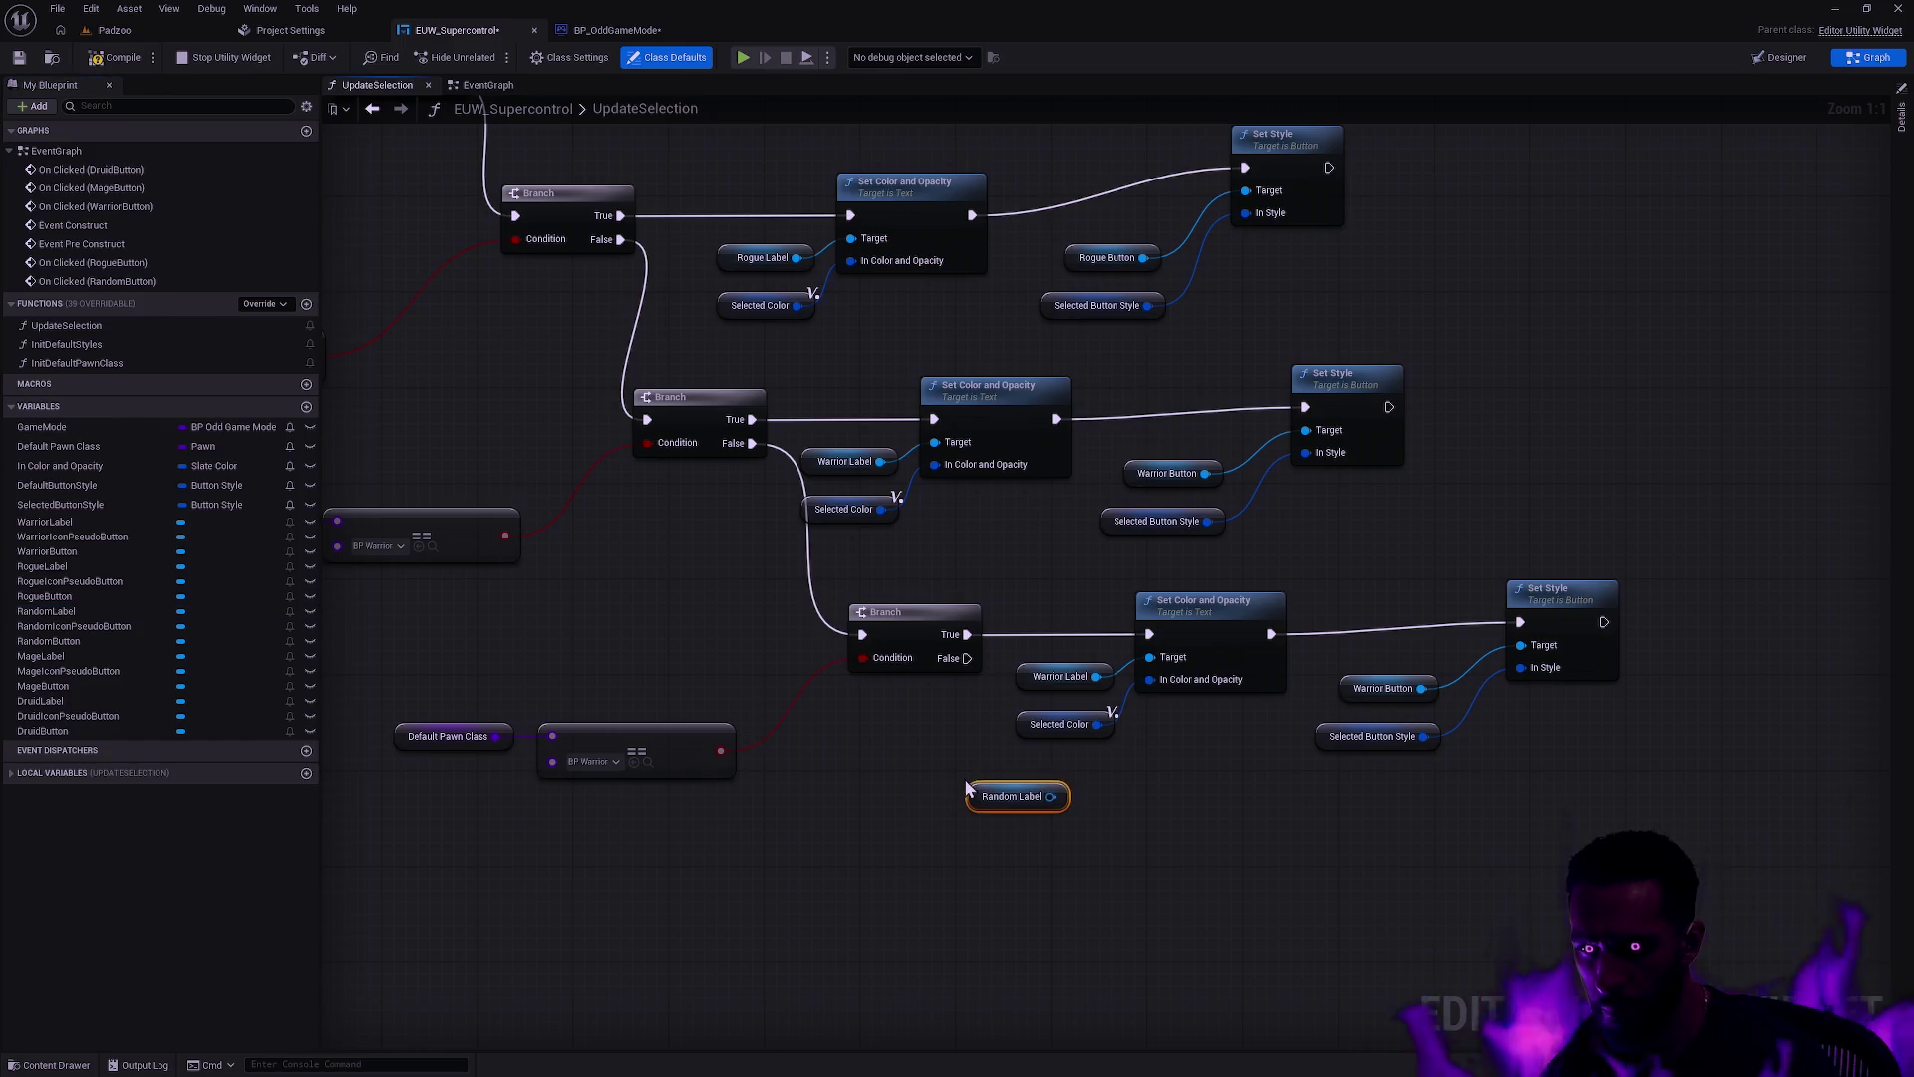
{"action": "mouse_move", "coordinate": [72, 644]}
{"action": "left_mouse_down"}
{"action": "mouse_move", "coordinate": [1073, 756]}
{"action": "mouse_move", "coordinate": [1186, 798]}
{"action": "left_mouse_up"}
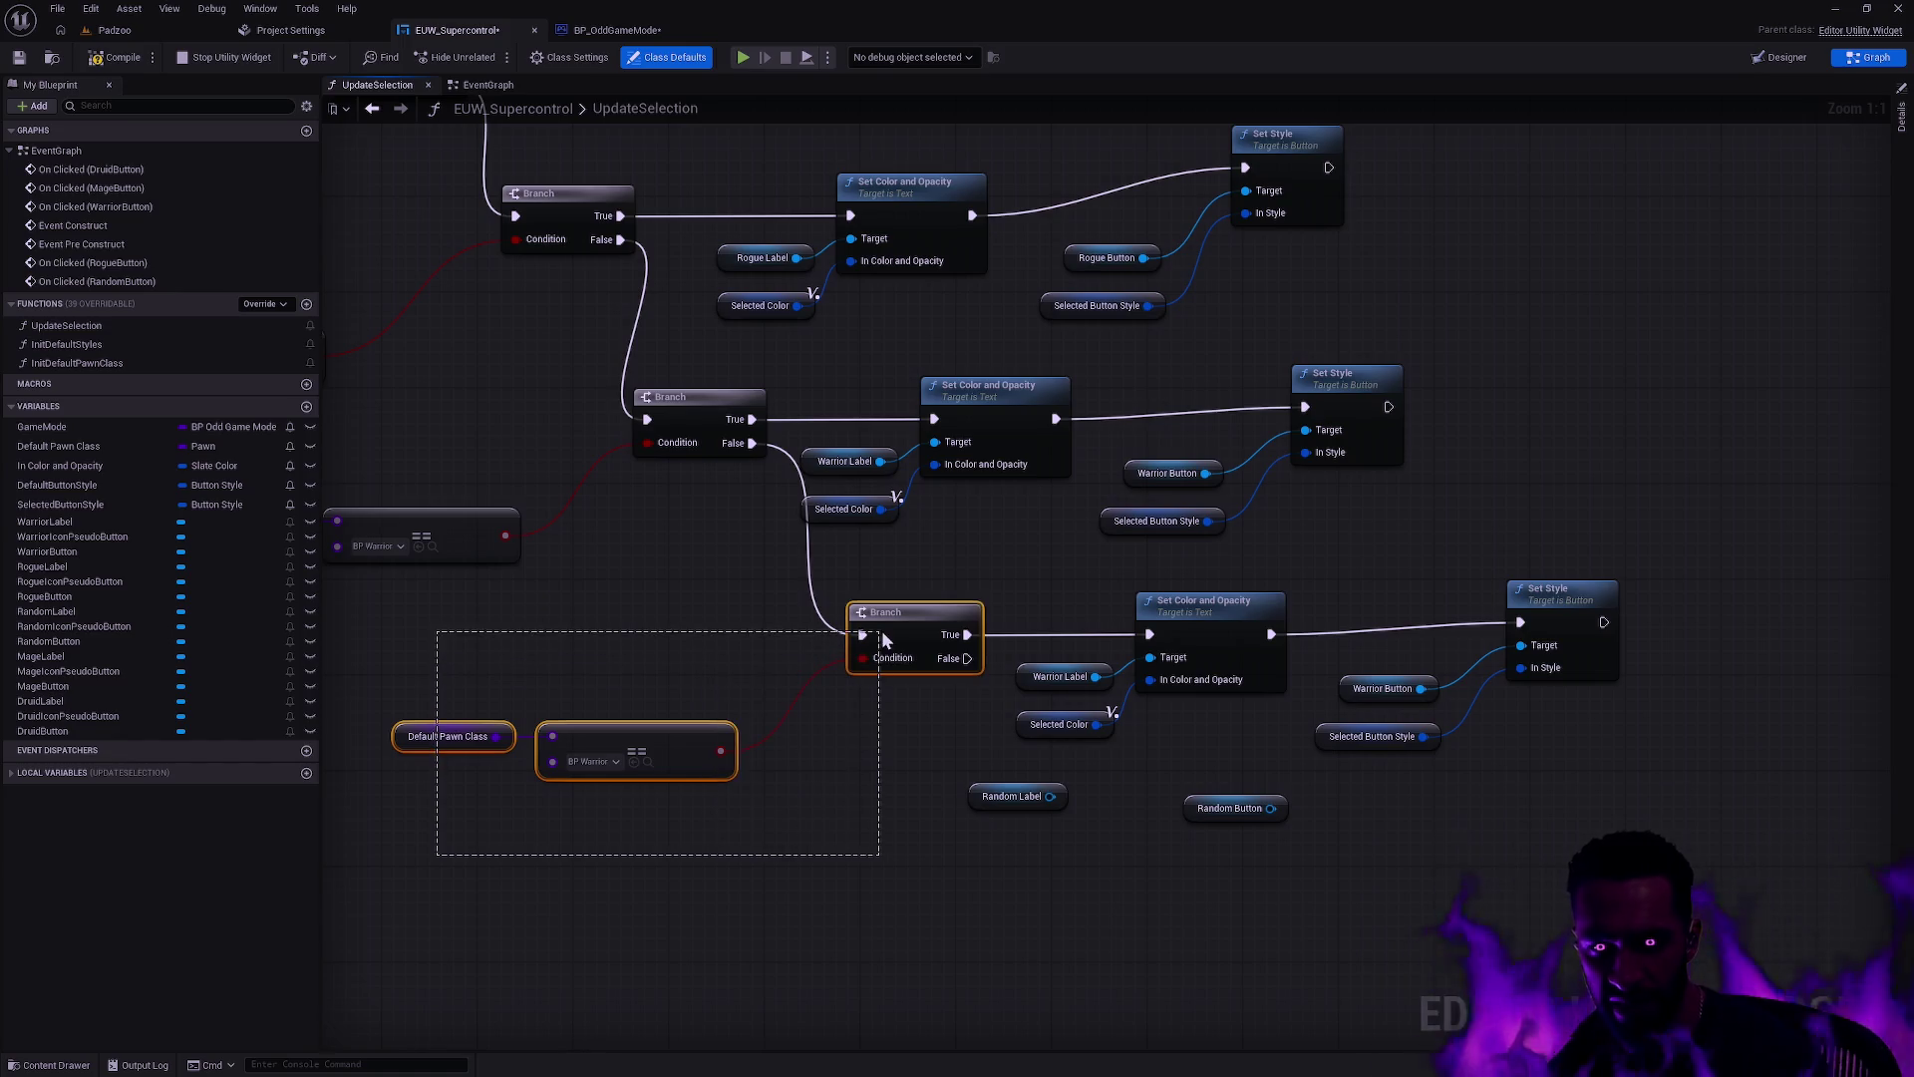
{"action": "key", "text": "Delete"}
{"action": "left_click_drag", "start_coordinate": [749, 443], "coordinate": [863, 606]}
{"action": "left_click_drag", "start_coordinate": [1157, 646], "coordinate": [1150, 634]}
Step: Feed Random Label into Set Color's Target and Random Button into Set Style's Target
{"action": "mouse_move", "coordinate": [940, 885]}
{"action": "left_mouse_down"}
{"action": "mouse_move", "coordinate": [1481, 769]}
{"action": "mouse_move", "coordinate": [1555, 658]}
{"action": "left_mouse_up"}
{"action": "mouse_move", "coordinate": [1217, 619]}
{"action": "left_mouse_down"}
{"action": "mouse_move", "coordinate": [929, 654]}
{"action": "mouse_move", "coordinate": [977, 702]}
{"action": "left_mouse_up"}
{"action": "left_click", "coordinate": [827, 858]}
{"action": "mouse_move", "coordinate": [809, 880]}
{"action": "left_mouse_down"}
{"action": "mouse_move", "coordinate": [833, 886]}
{"action": "mouse_move", "coordinate": [911, 740]}
{"action": "left_mouse_up"}
{"action": "mouse_move", "coordinate": [1033, 891]}
{"action": "left_mouse_down"}
{"action": "mouse_move", "coordinate": [1042, 816]}
{"action": "mouse_move", "coordinate": [1121, 837]}
{"action": "mouse_move", "coordinate": [1282, 729]}
{"action": "left_mouse_up"}
{"action": "left_click_drag", "start_coordinate": [1183, 820], "coordinate": [1282, 752]}
Step: Delete the leftover Warrior Label and Button references and tidy the Random nodes
{"action": "left_click", "coordinate": [1144, 771]}
{"action": "key", "text": "Delete"}
{"action": "left_click", "coordinate": [808, 761]}
{"action": "key", "text": "Delete"}
{"action": "mouse_move", "coordinate": [750, 882]}
{"action": "left_mouse_down"}
{"action": "mouse_move", "coordinate": [786, 758]}
{"action": "mouse_move", "coordinate": [799, 775]}
{"action": "left_mouse_up"}
{"action": "mouse_move", "coordinate": [997, 894]}
{"action": "left_mouse_down"}
{"action": "mouse_move", "coordinate": [1133, 776]}
{"action": "mouse_move", "coordinate": [1160, 839]}
{"action": "left_mouse_up"}
{"action": "left_click", "coordinate": [1137, 828], "text": "ctrl"}
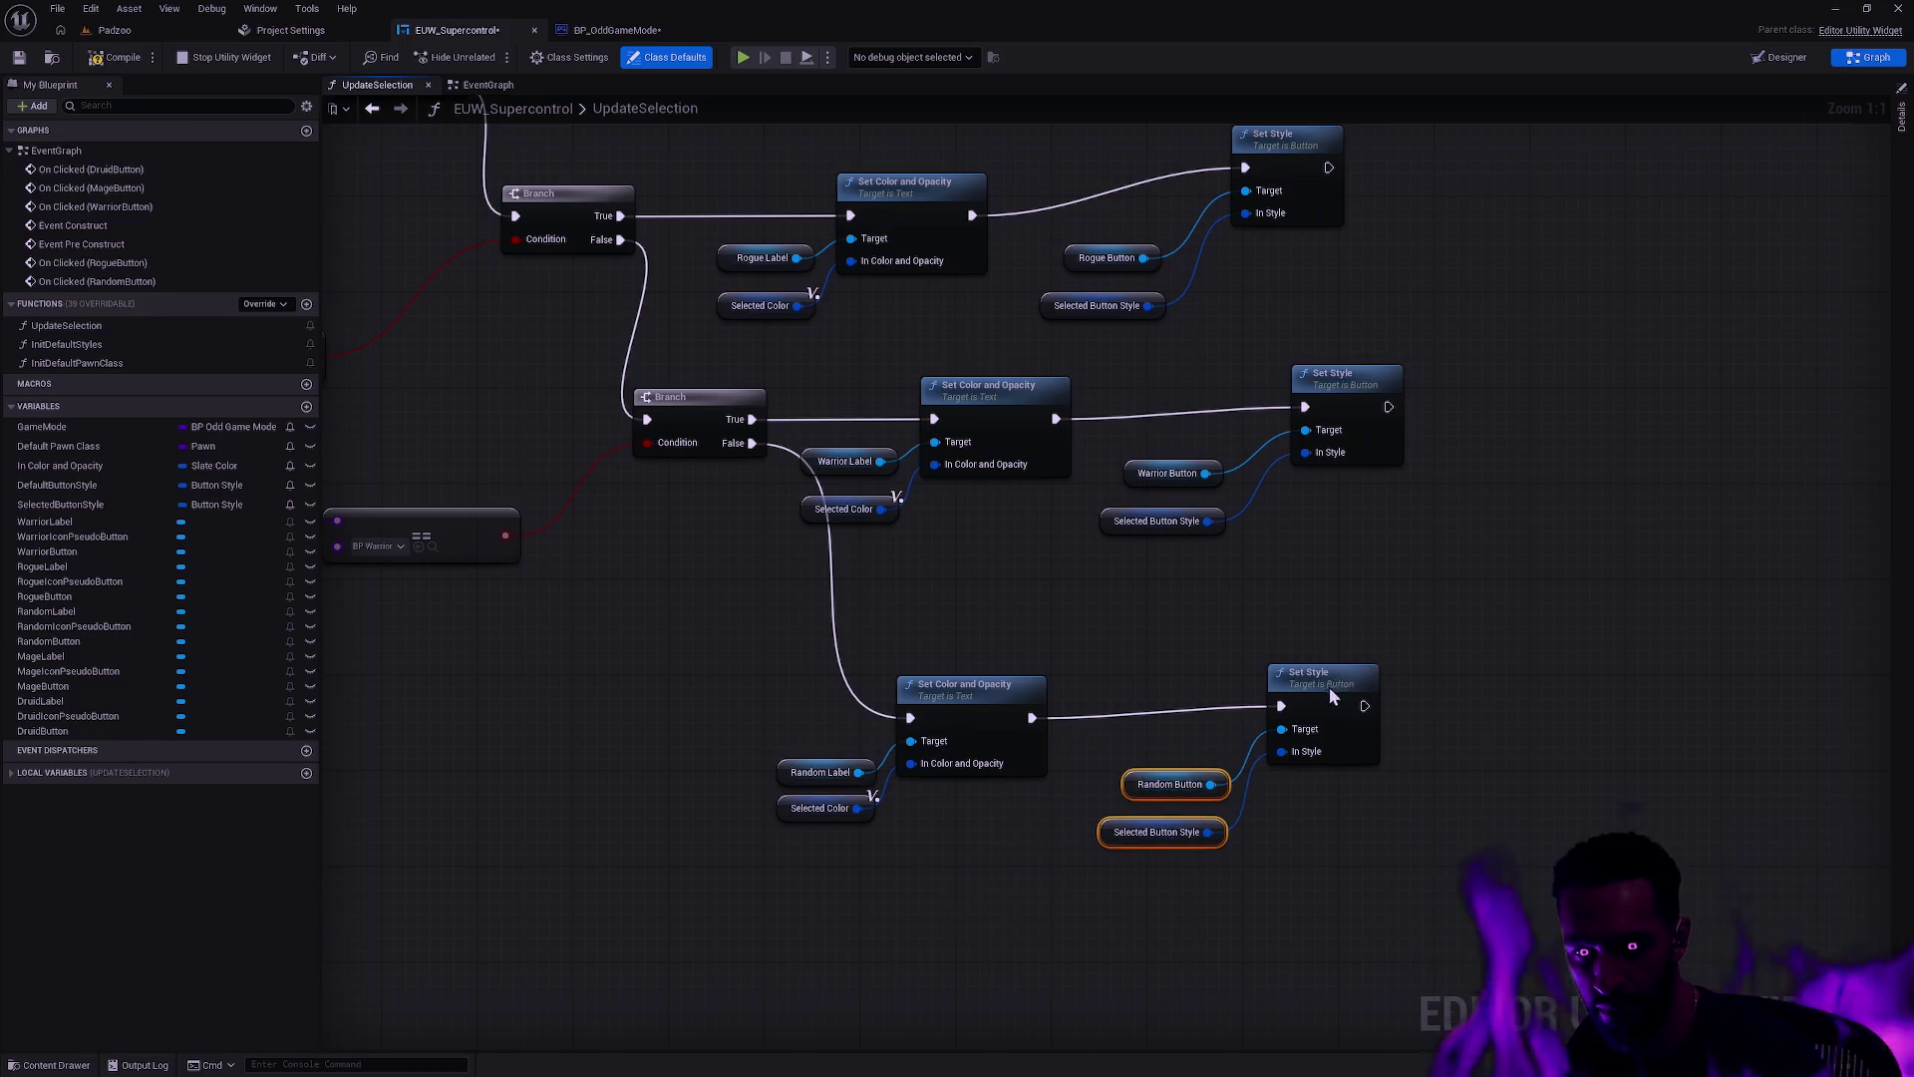
{"action": "left_click_drag", "start_coordinate": [1330, 692], "coordinate": [1316, 704]}
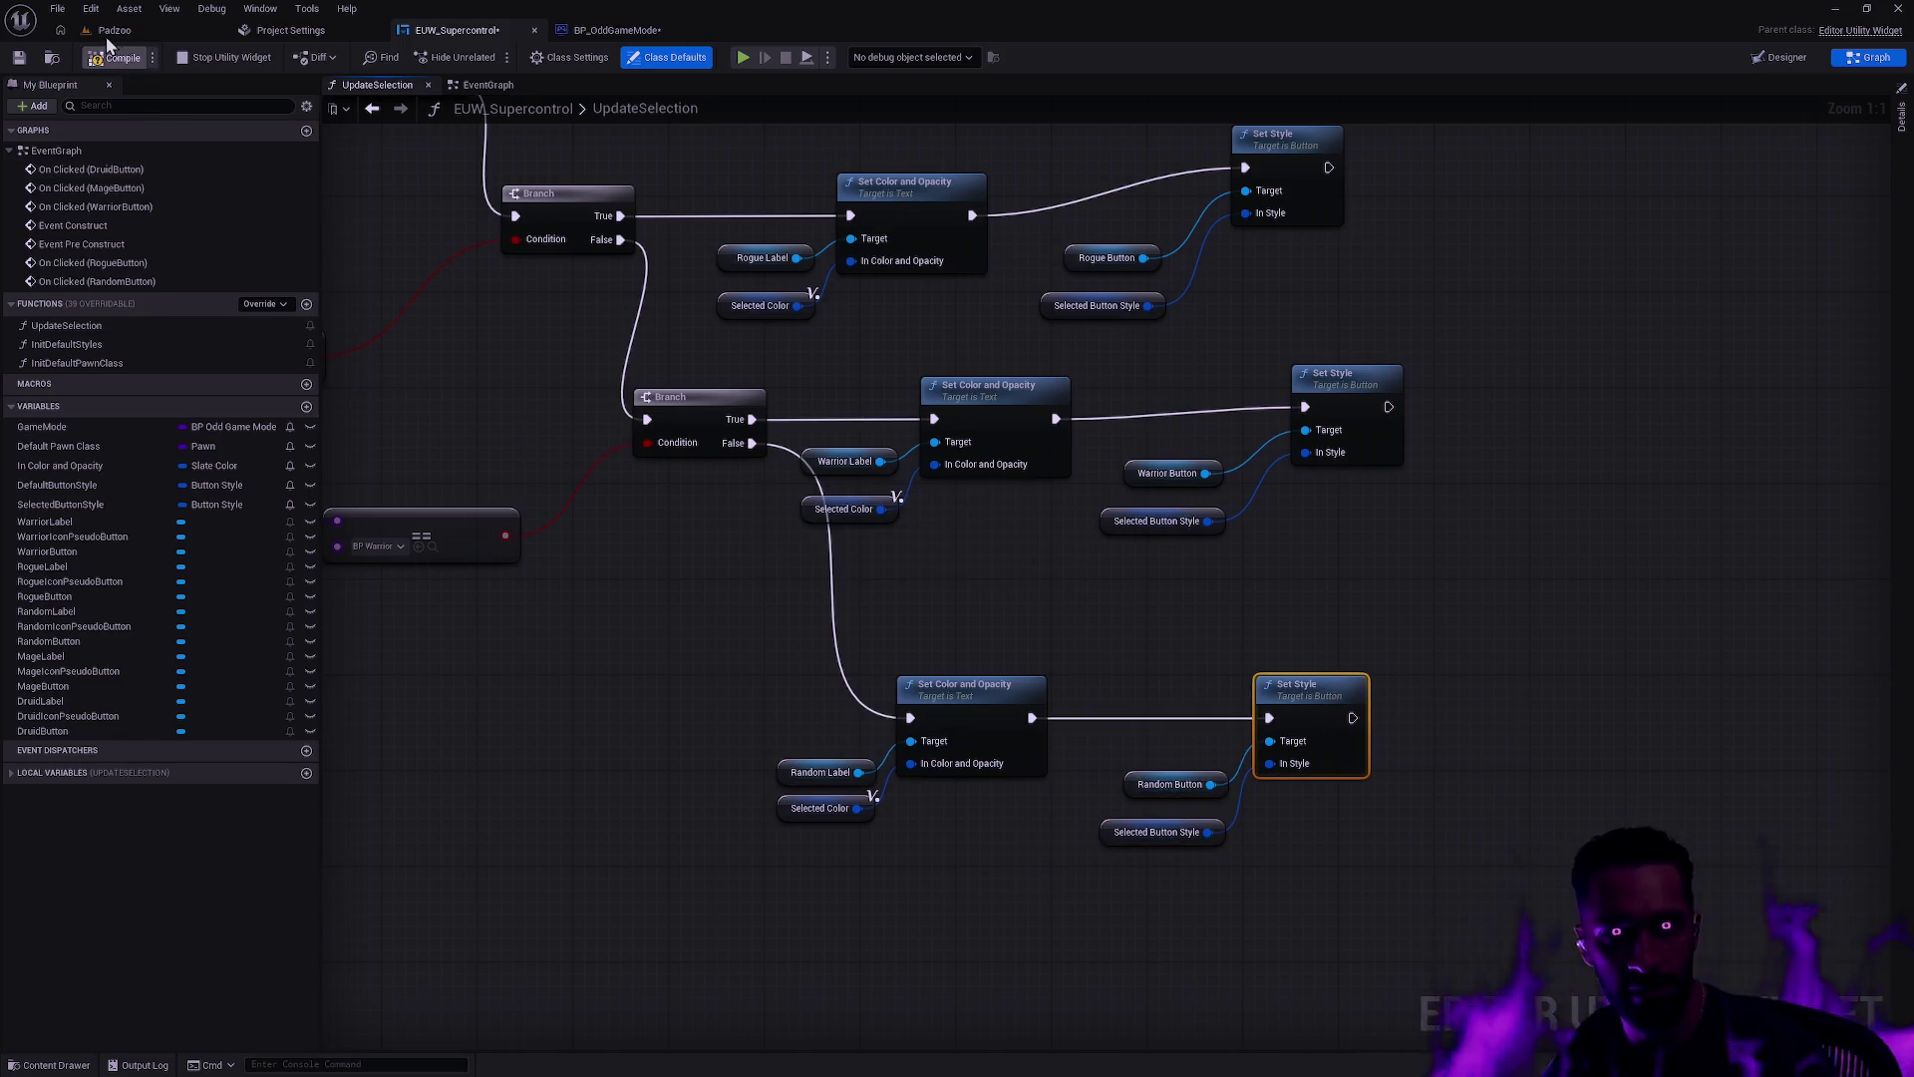
Step: Compile EUW_Supercontrol and review the Druid, Mage and Rogue branches of UpdateSelection
{"action": "left_click", "coordinate": [112, 31]}
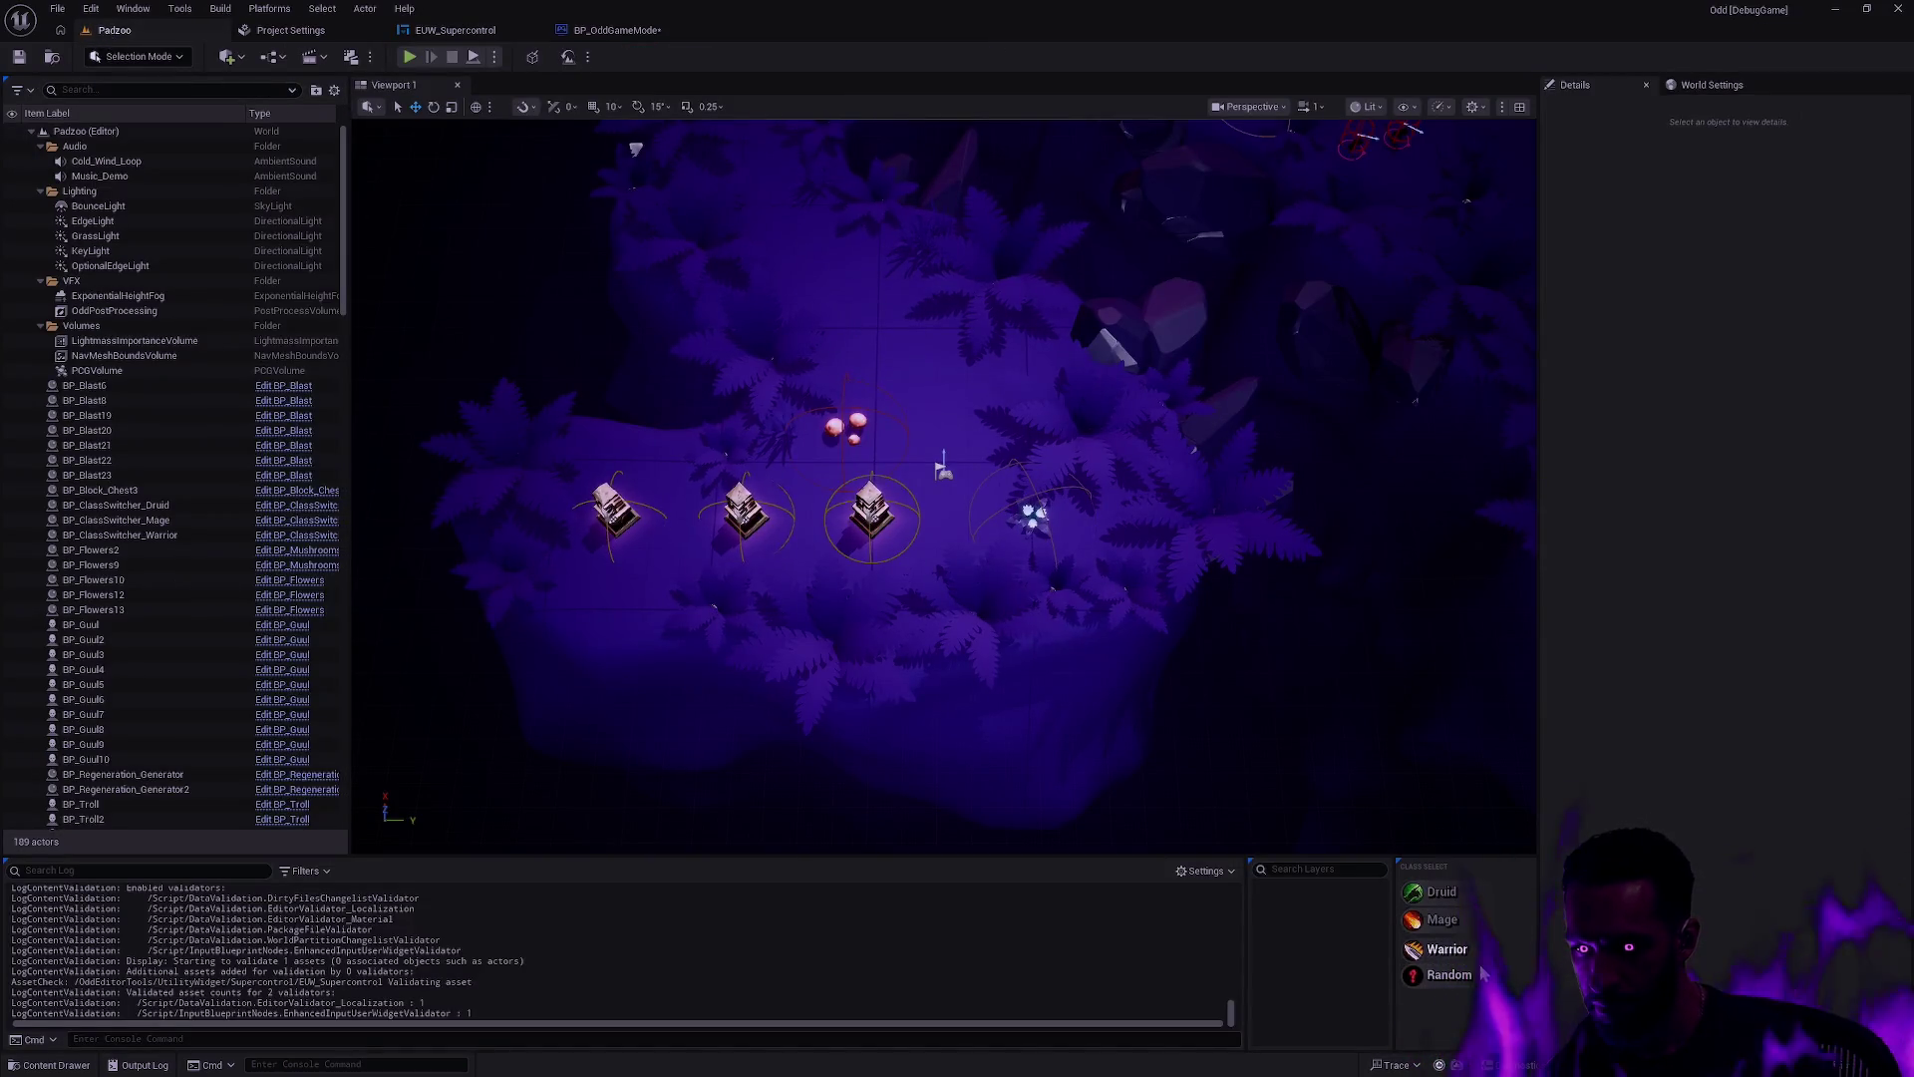
{"action": "left_click", "coordinate": [453, 30]}
{"action": "left_click", "coordinate": [126, 62]}
{"action": "left_click", "coordinate": [716, 640]}
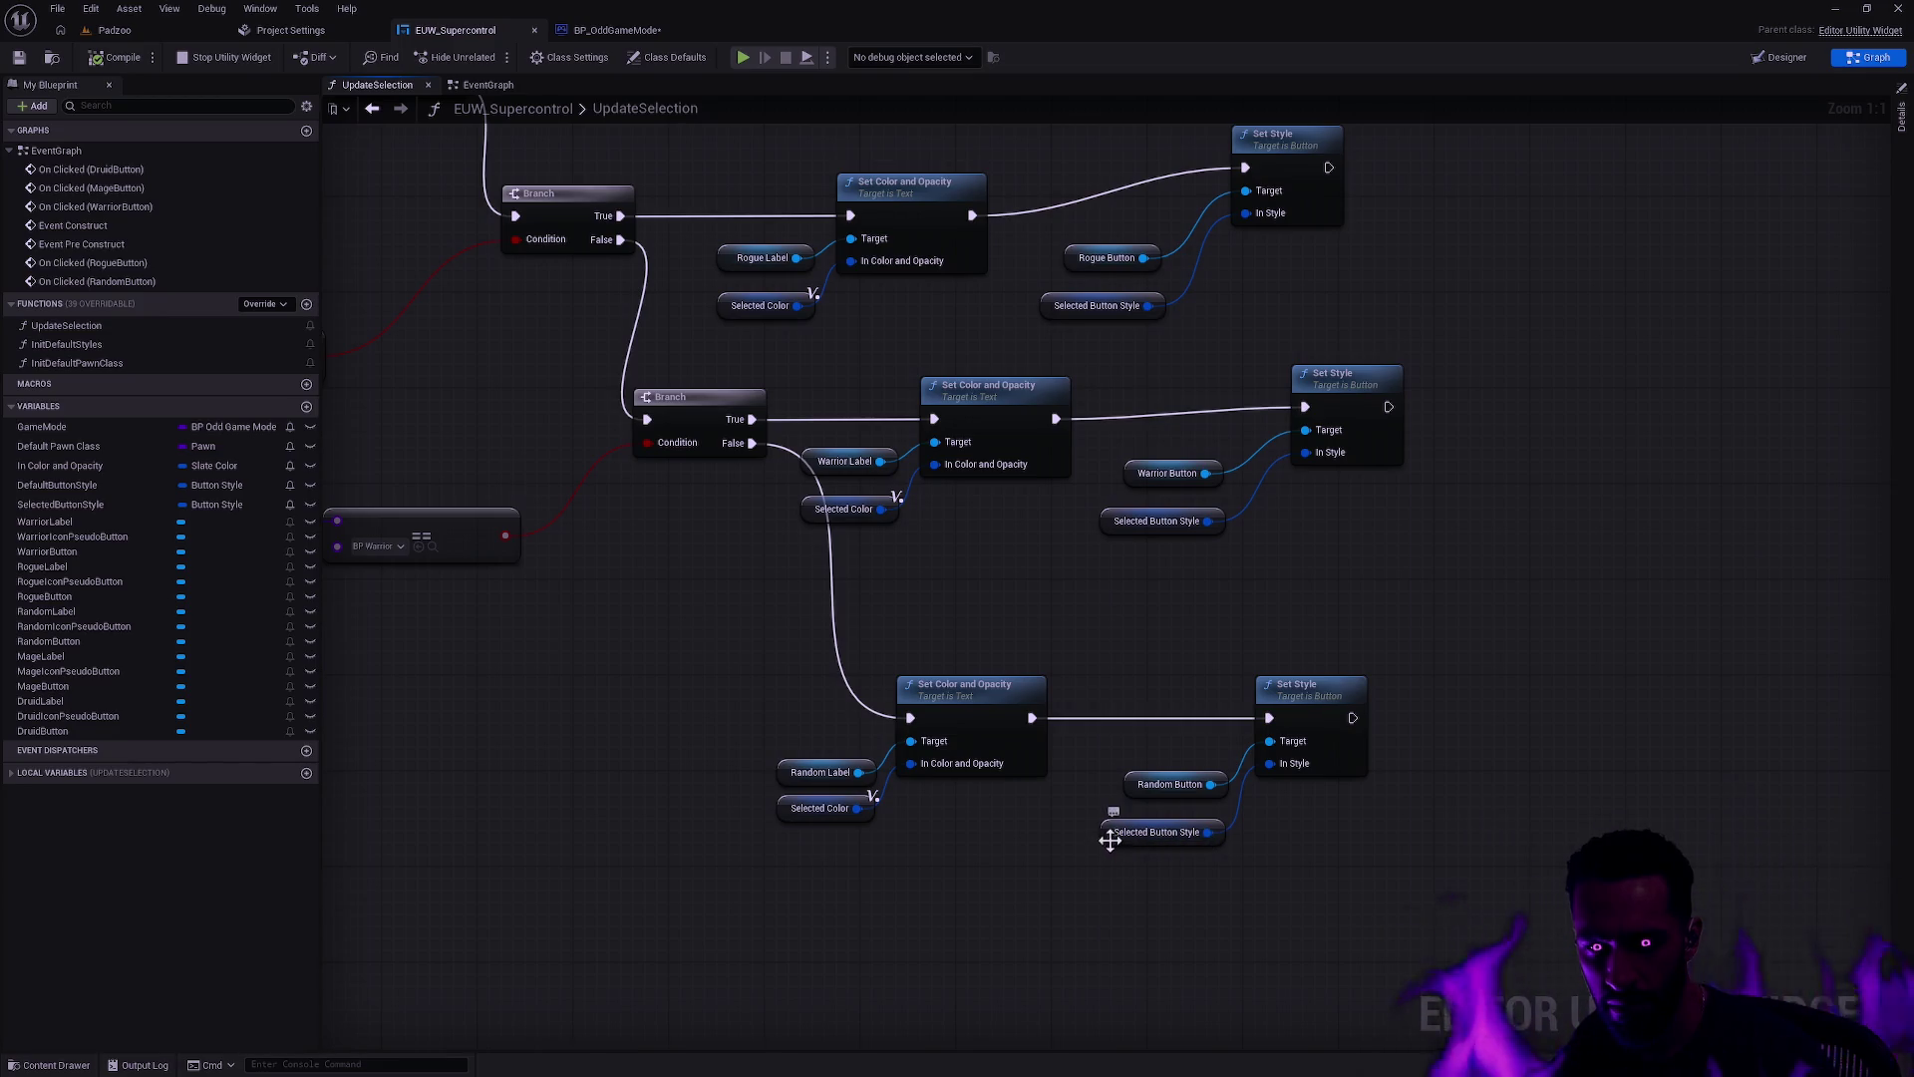
{"action": "mouse_move", "coordinate": [1192, 871]}
{"action": "left_mouse_down"}
{"action": "mouse_move", "coordinate": [1162, 684]}
{"action": "mouse_move", "coordinate": [1239, 727]}
{"action": "left_mouse_up"}
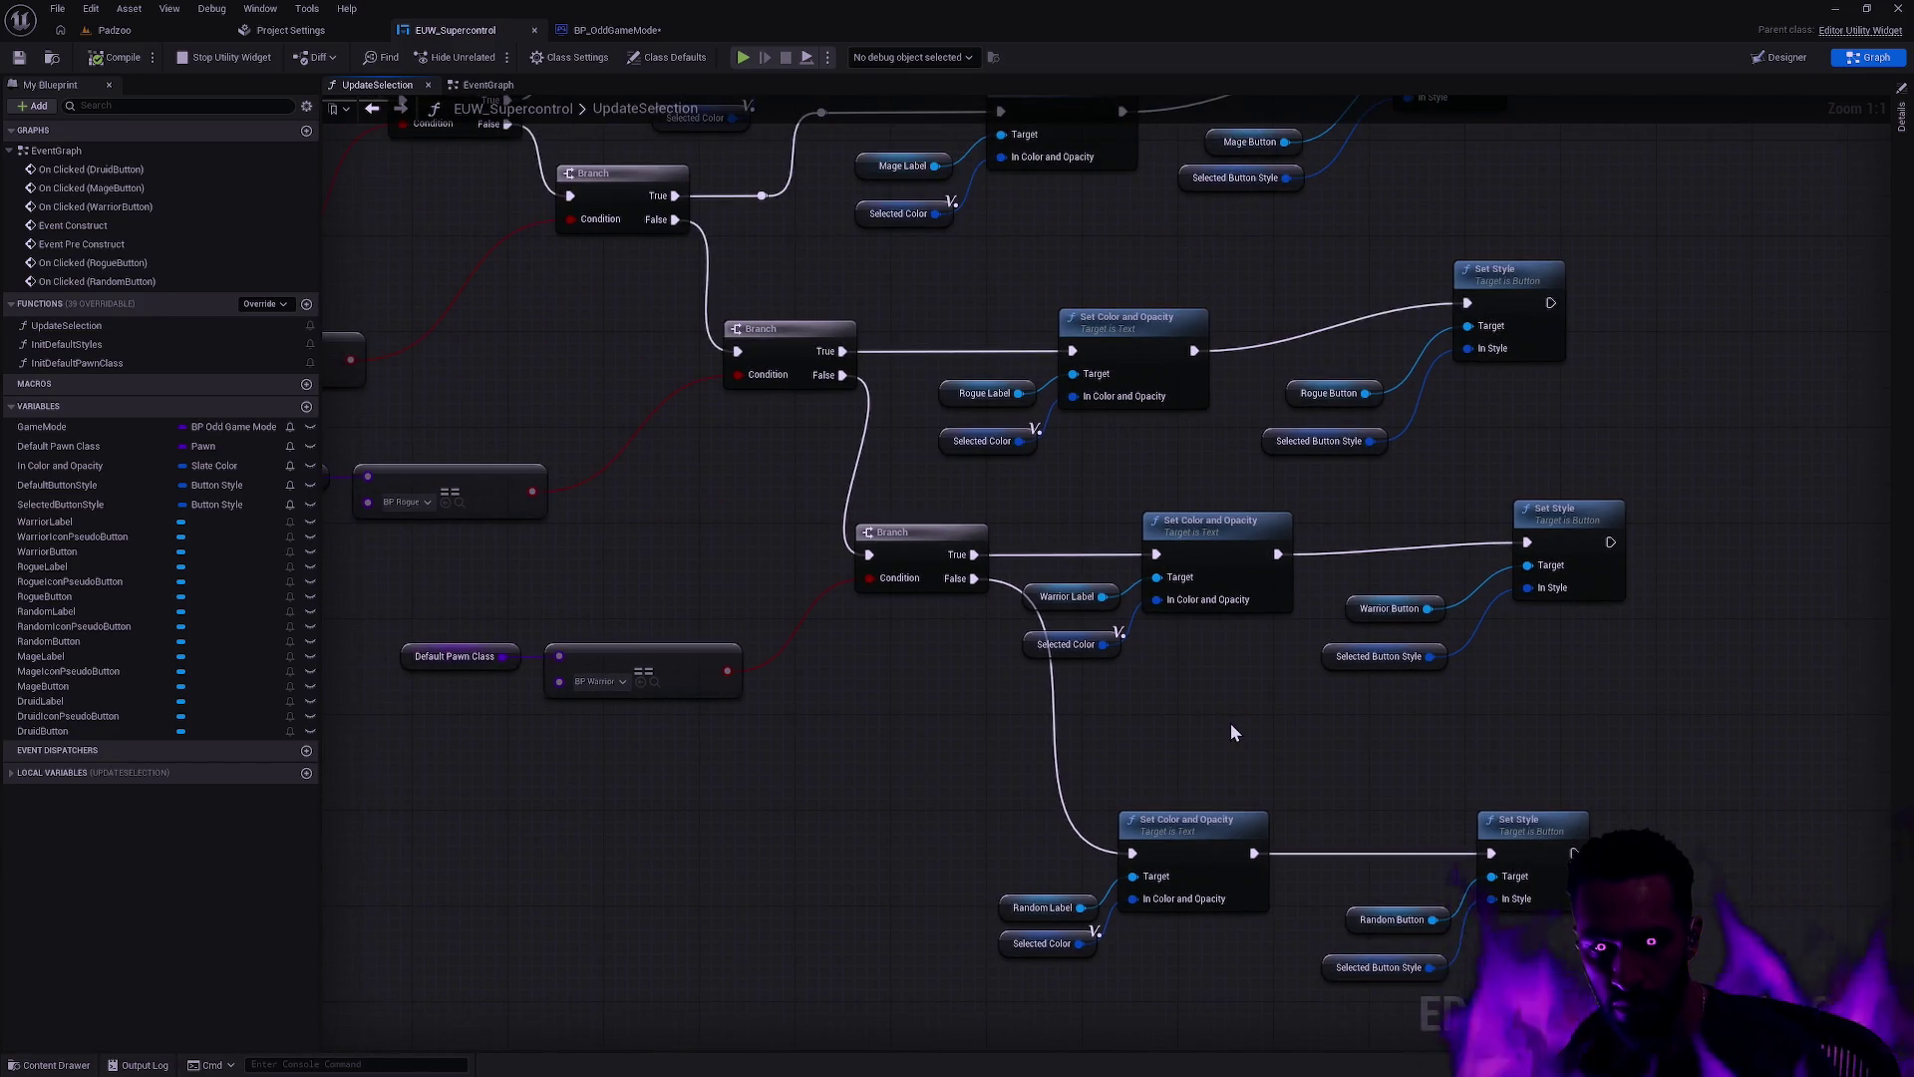
{"action": "mouse_move", "coordinate": [796, 582]}
{"action": "left_mouse_down"}
{"action": "mouse_move", "coordinate": [1001, 700]}
{"action": "mouse_move", "coordinate": [959, 673]}
{"action": "mouse_move", "coordinate": [1054, 570]}
{"action": "left_mouse_up"}
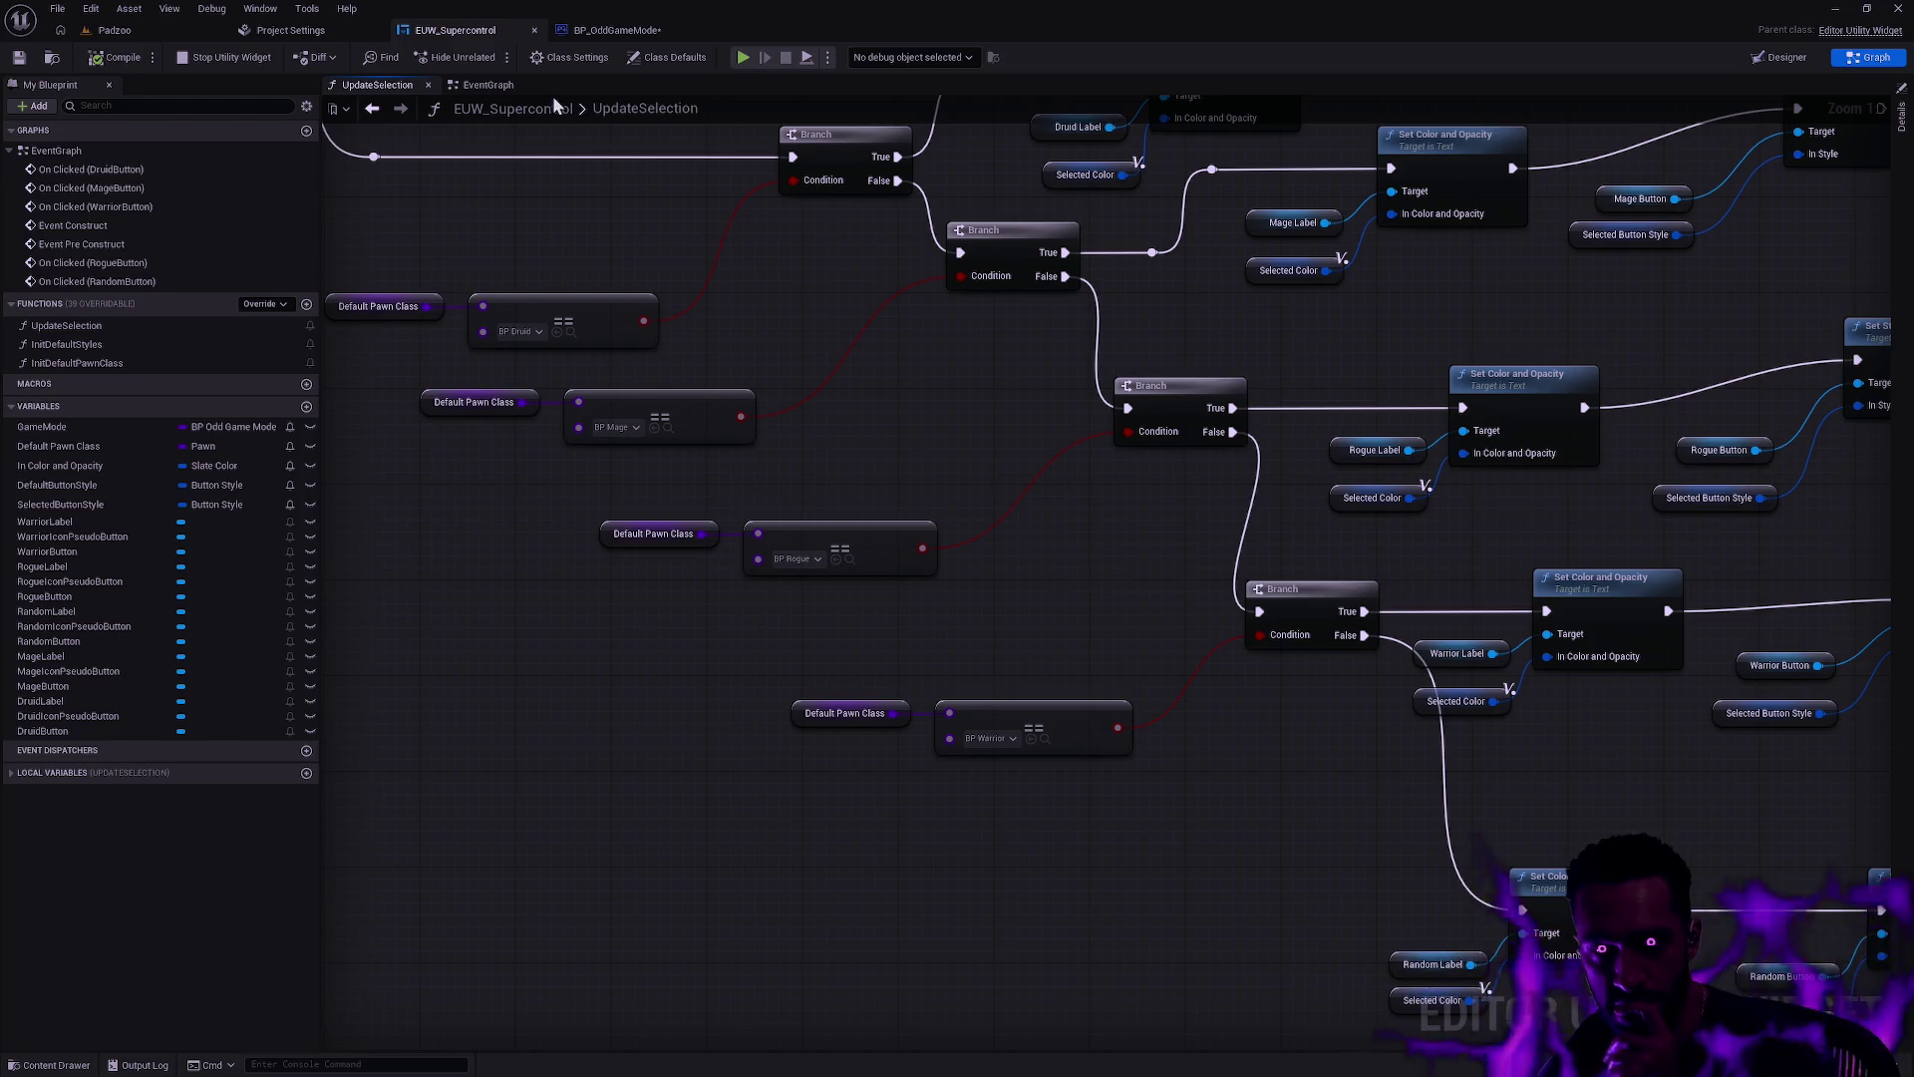
Step: Look at BP_OddGameMode, then return to EUW_Supercontrol's EventGraph
{"action": "left_click", "coordinate": [612, 34]}
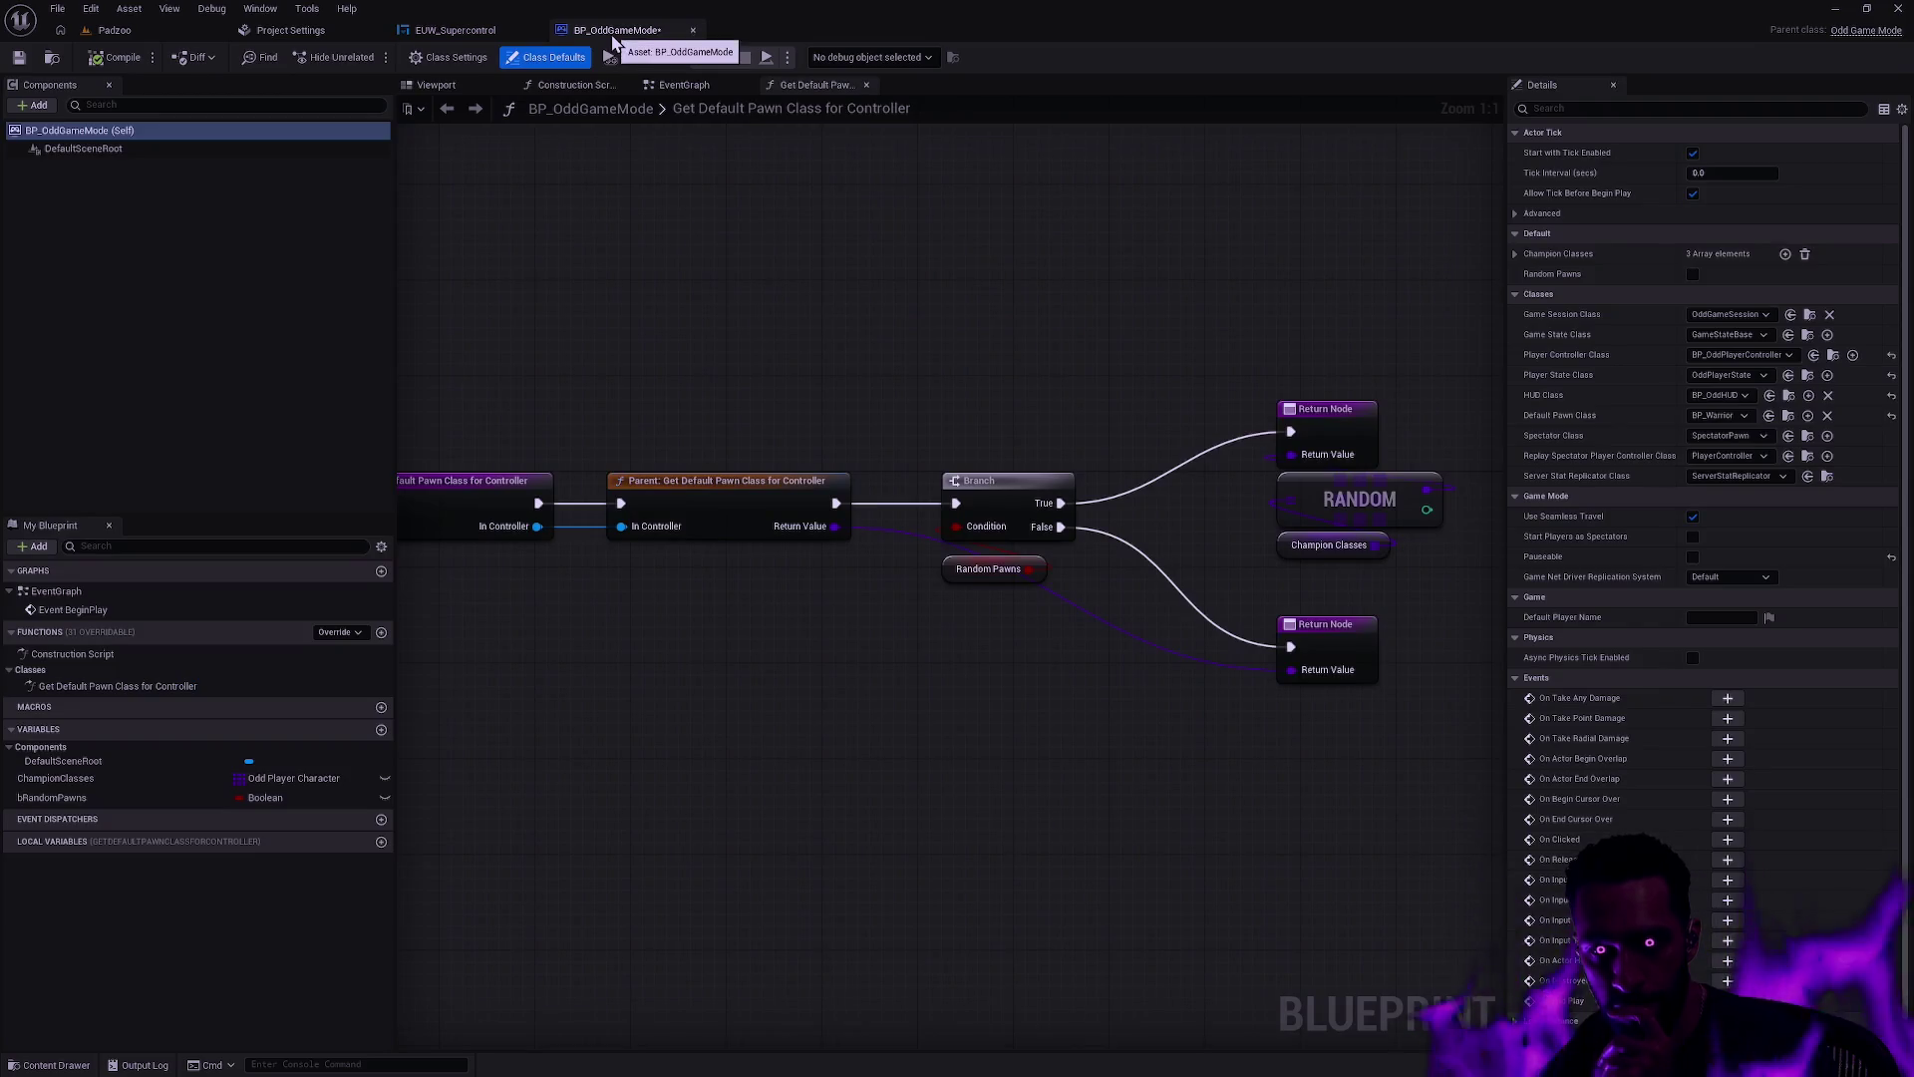
{"action": "left_click", "coordinate": [457, 31]}
{"action": "left_click", "coordinate": [489, 86]}
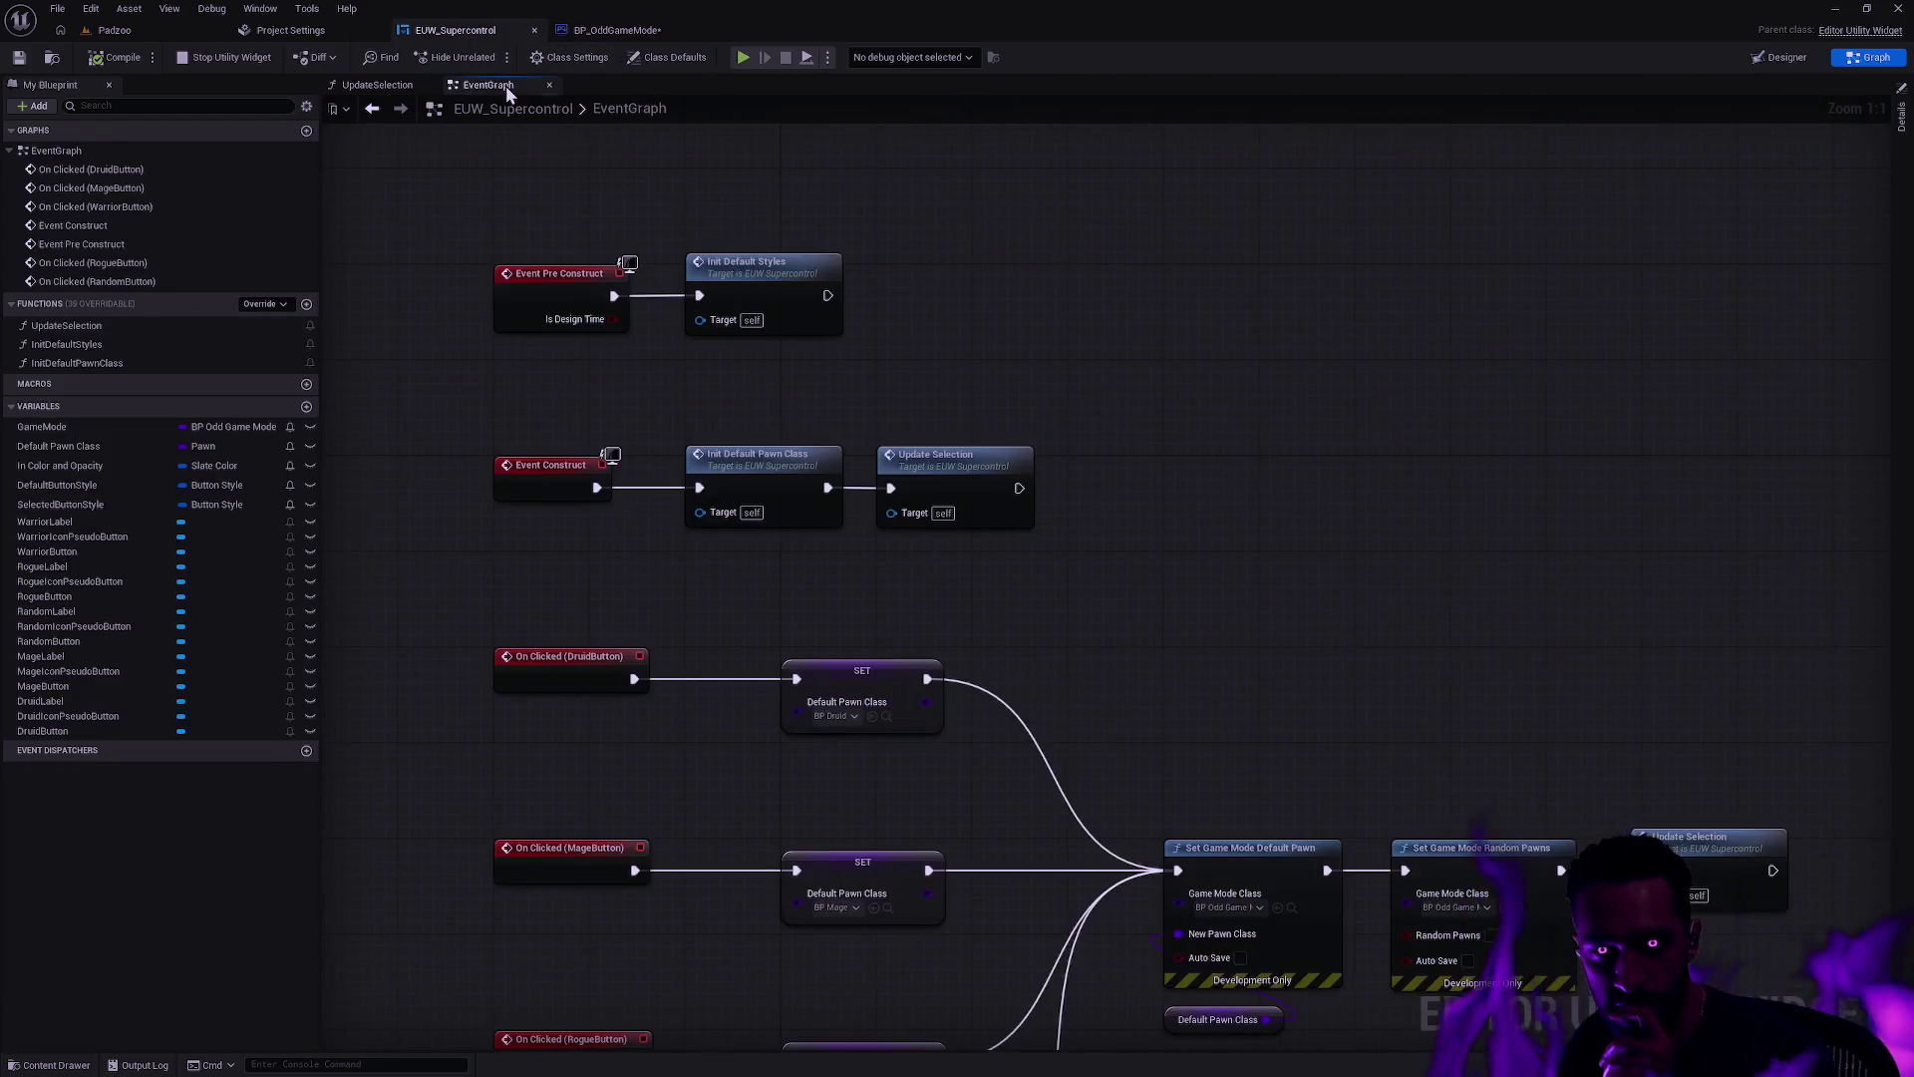
Step: Duplicate the Warrior Default Pawn Class setter and set the copy's class to None
{"action": "scroll", "coordinate": [1023, 680], "scroll_direction": "down", "scroll_amount": 3}
{"action": "scroll", "coordinate": [1144, 448], "scroll_direction": "up", "scroll_amount": 3}
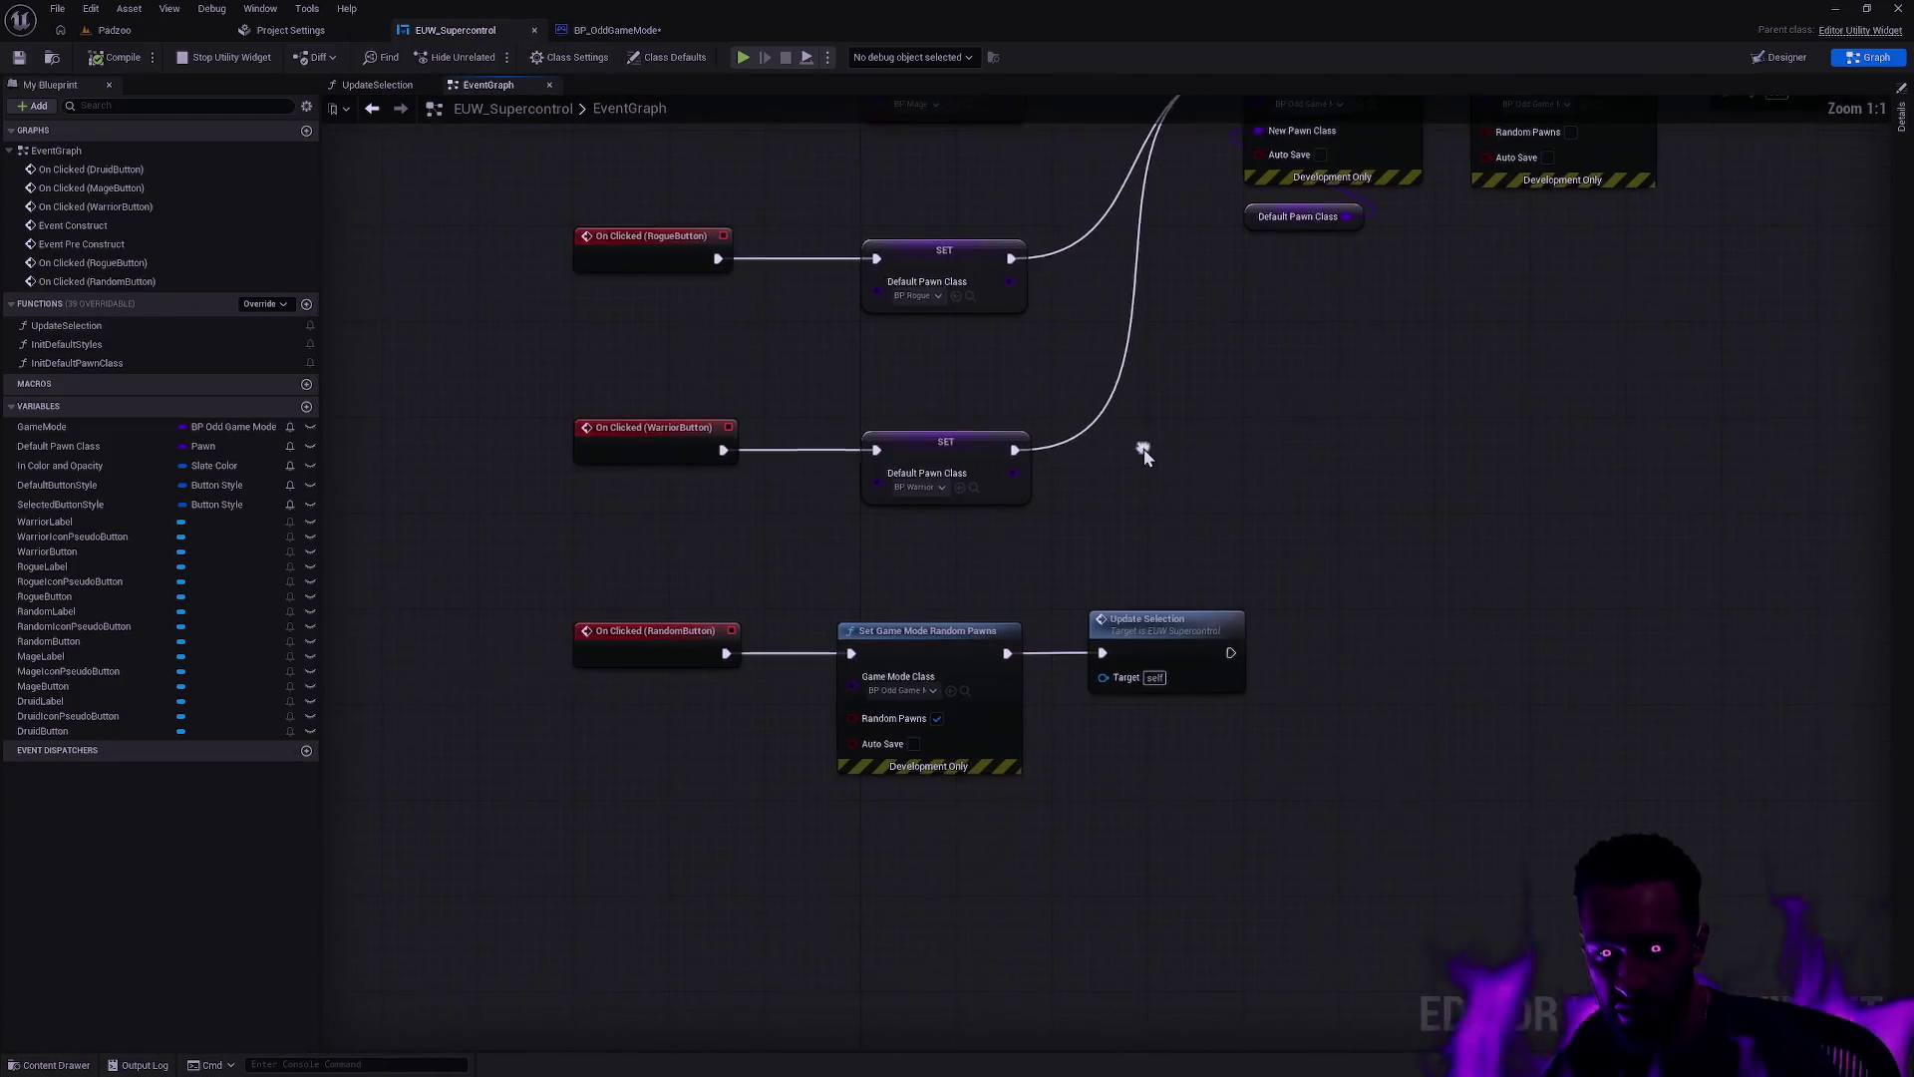
{"action": "left_click_drag", "start_coordinate": [927, 632], "coordinate": [1190, 635]}
{"action": "left_click", "coordinate": [947, 469]}
{"action": "key", "text": "ctrl+w"}
{"action": "left_click_drag", "start_coordinate": [1007, 489], "coordinate": [947, 643]}
{"action": "left_click", "coordinate": [947, 644]}
{"action": "left_click", "coordinate": [948, 683]}
Step: Wire the Random click event through the new setter into Set Game Mode Random Pawns, and save
{"action": "mouse_move", "coordinate": [726, 653]}
{"action": "left_mouse_down"}
{"action": "mouse_move", "coordinate": [890, 605]}
{"action": "mouse_move", "coordinate": [912, 646]}
{"action": "mouse_move", "coordinate": [1115, 653]}
{"action": "left_mouse_up"}
{"action": "left_click_drag", "start_coordinate": [923, 632], "coordinate": [923, 656]}
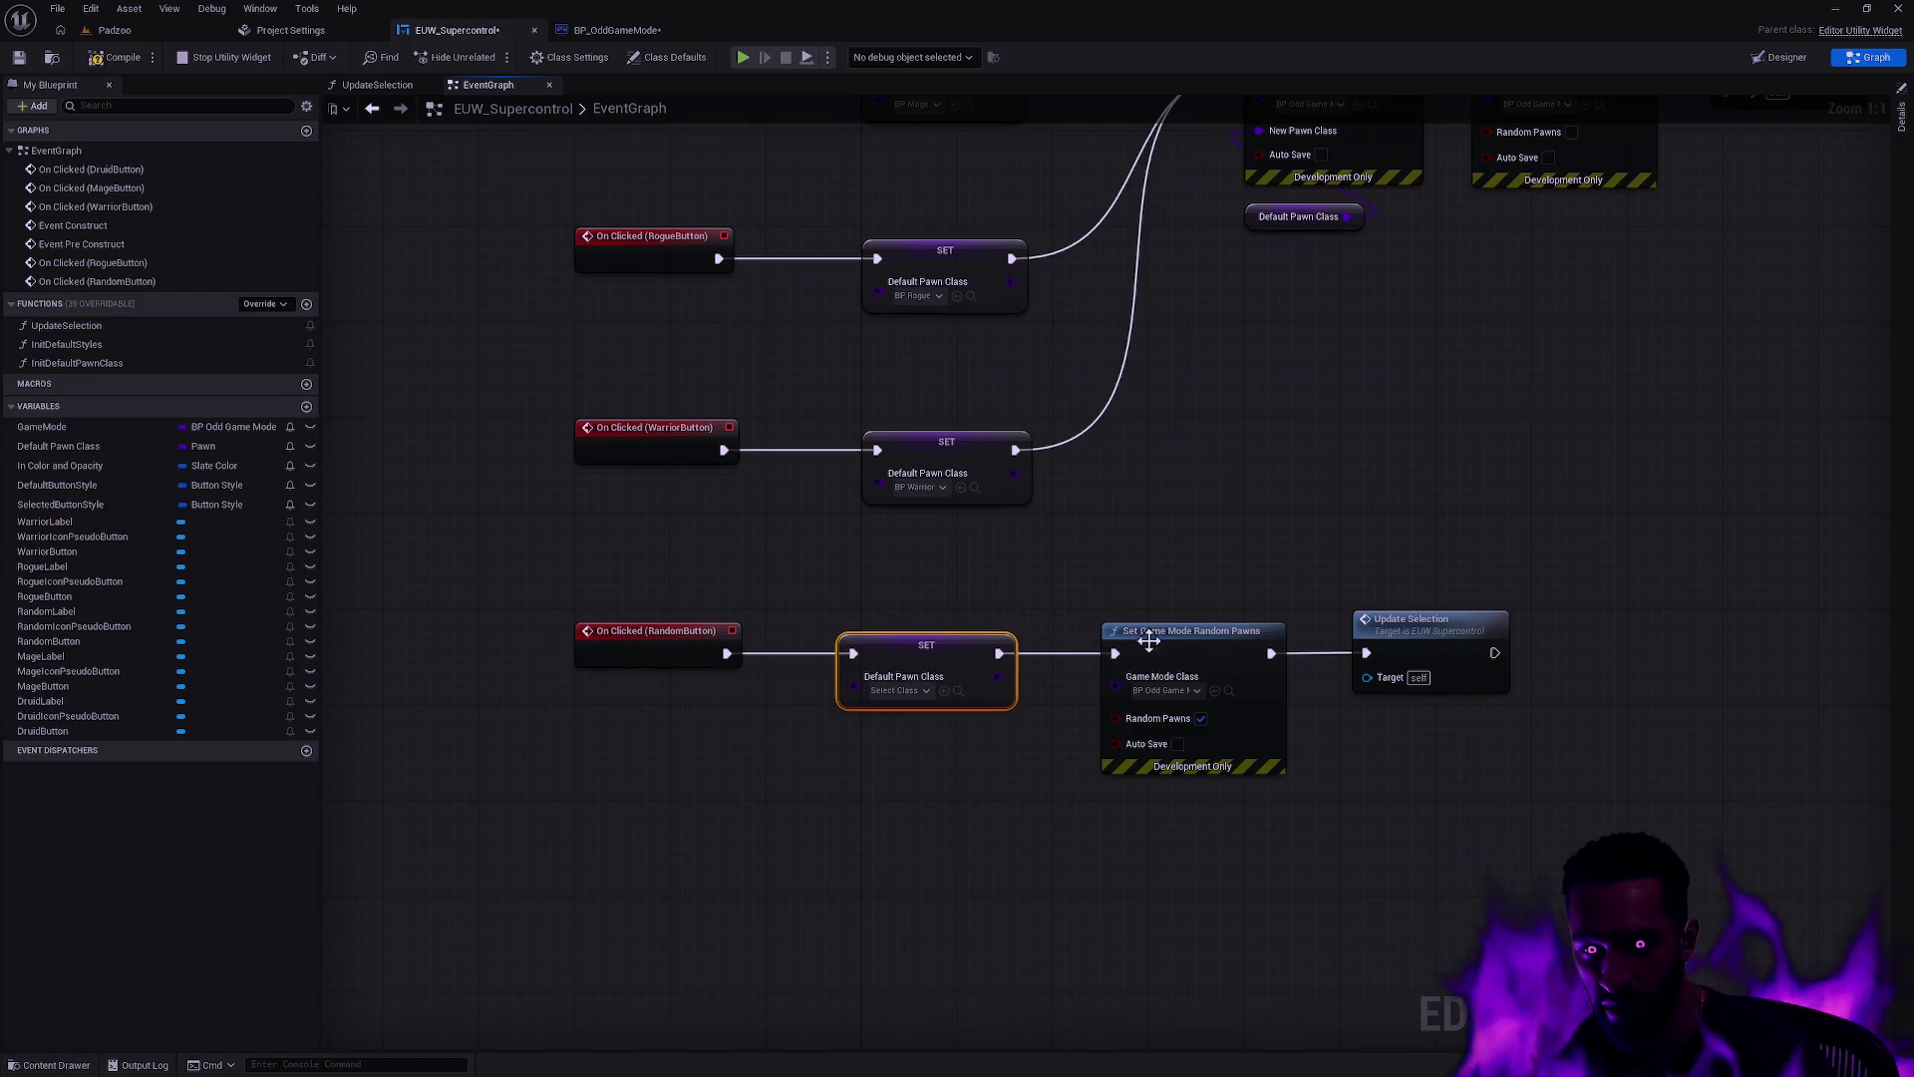
{"action": "left_click", "coordinate": [1000, 540]}
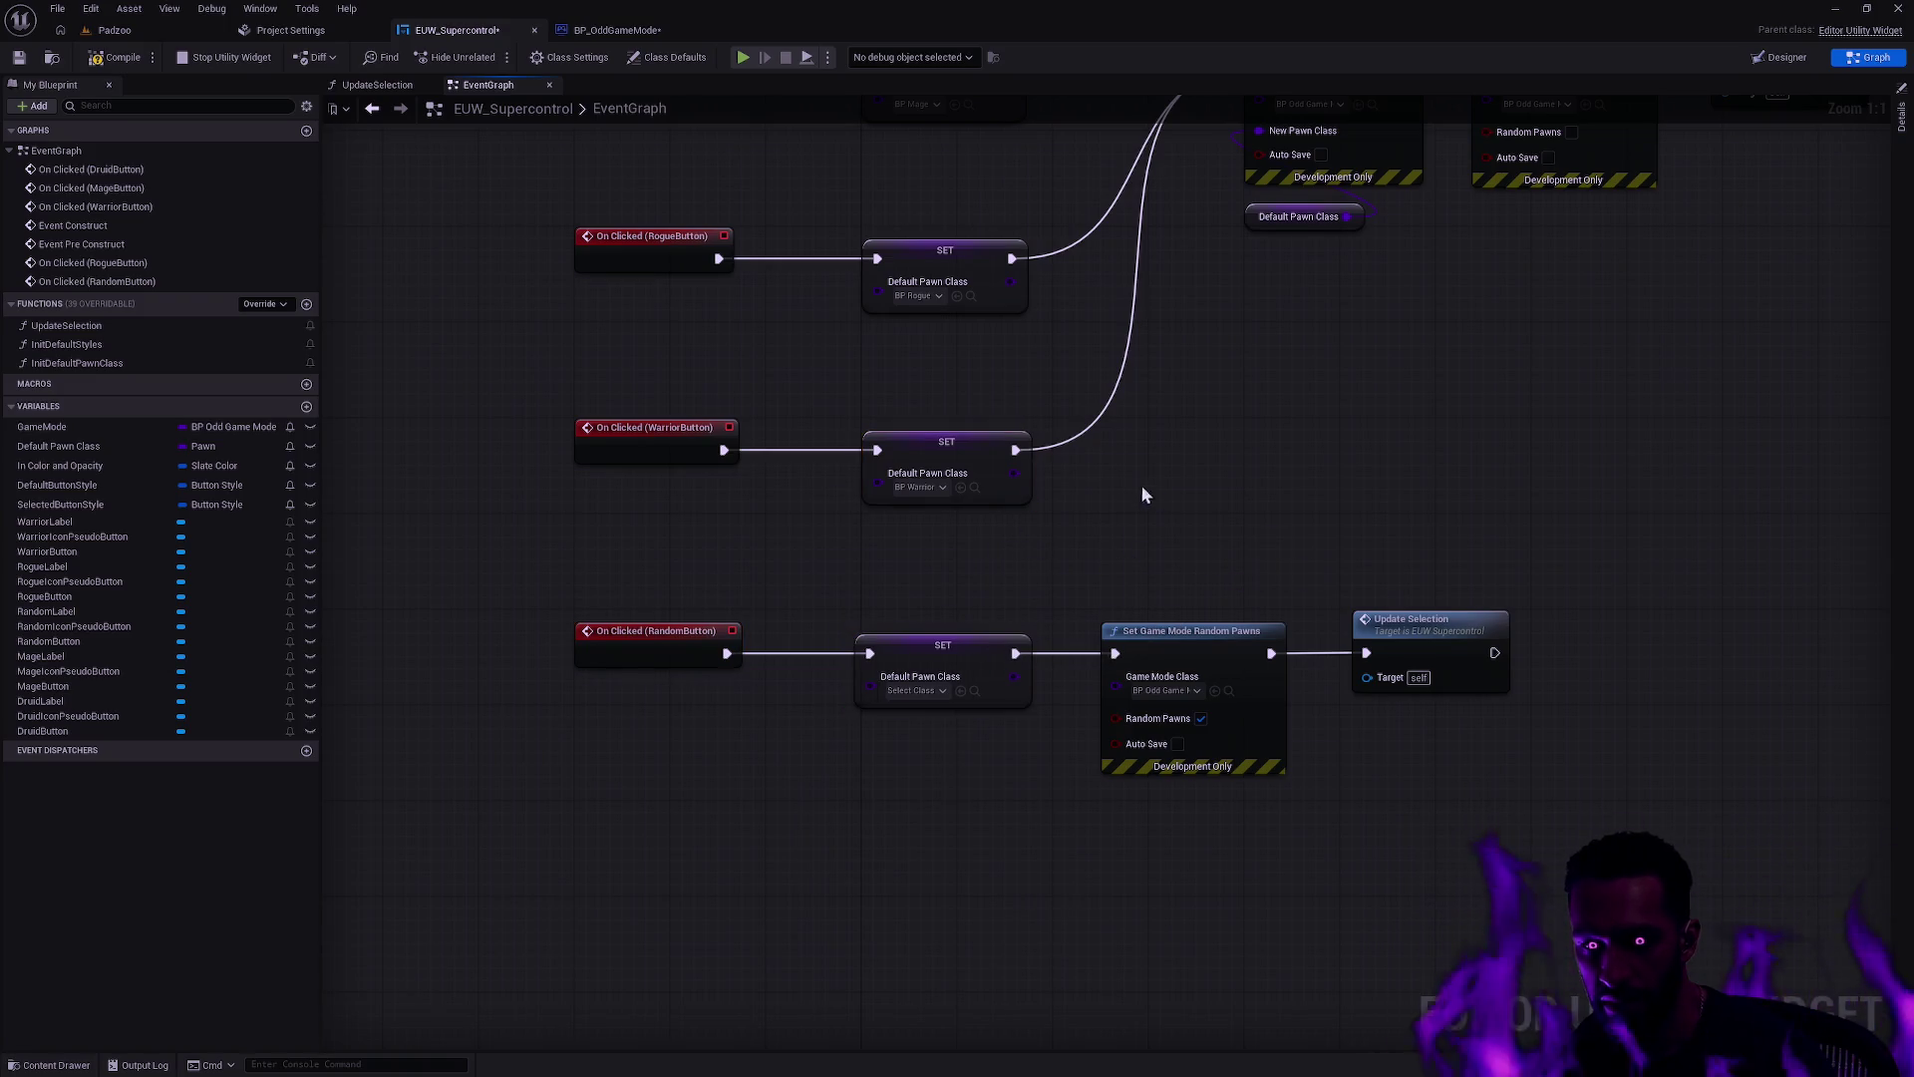
{"action": "key", "text": "ctrl+s"}
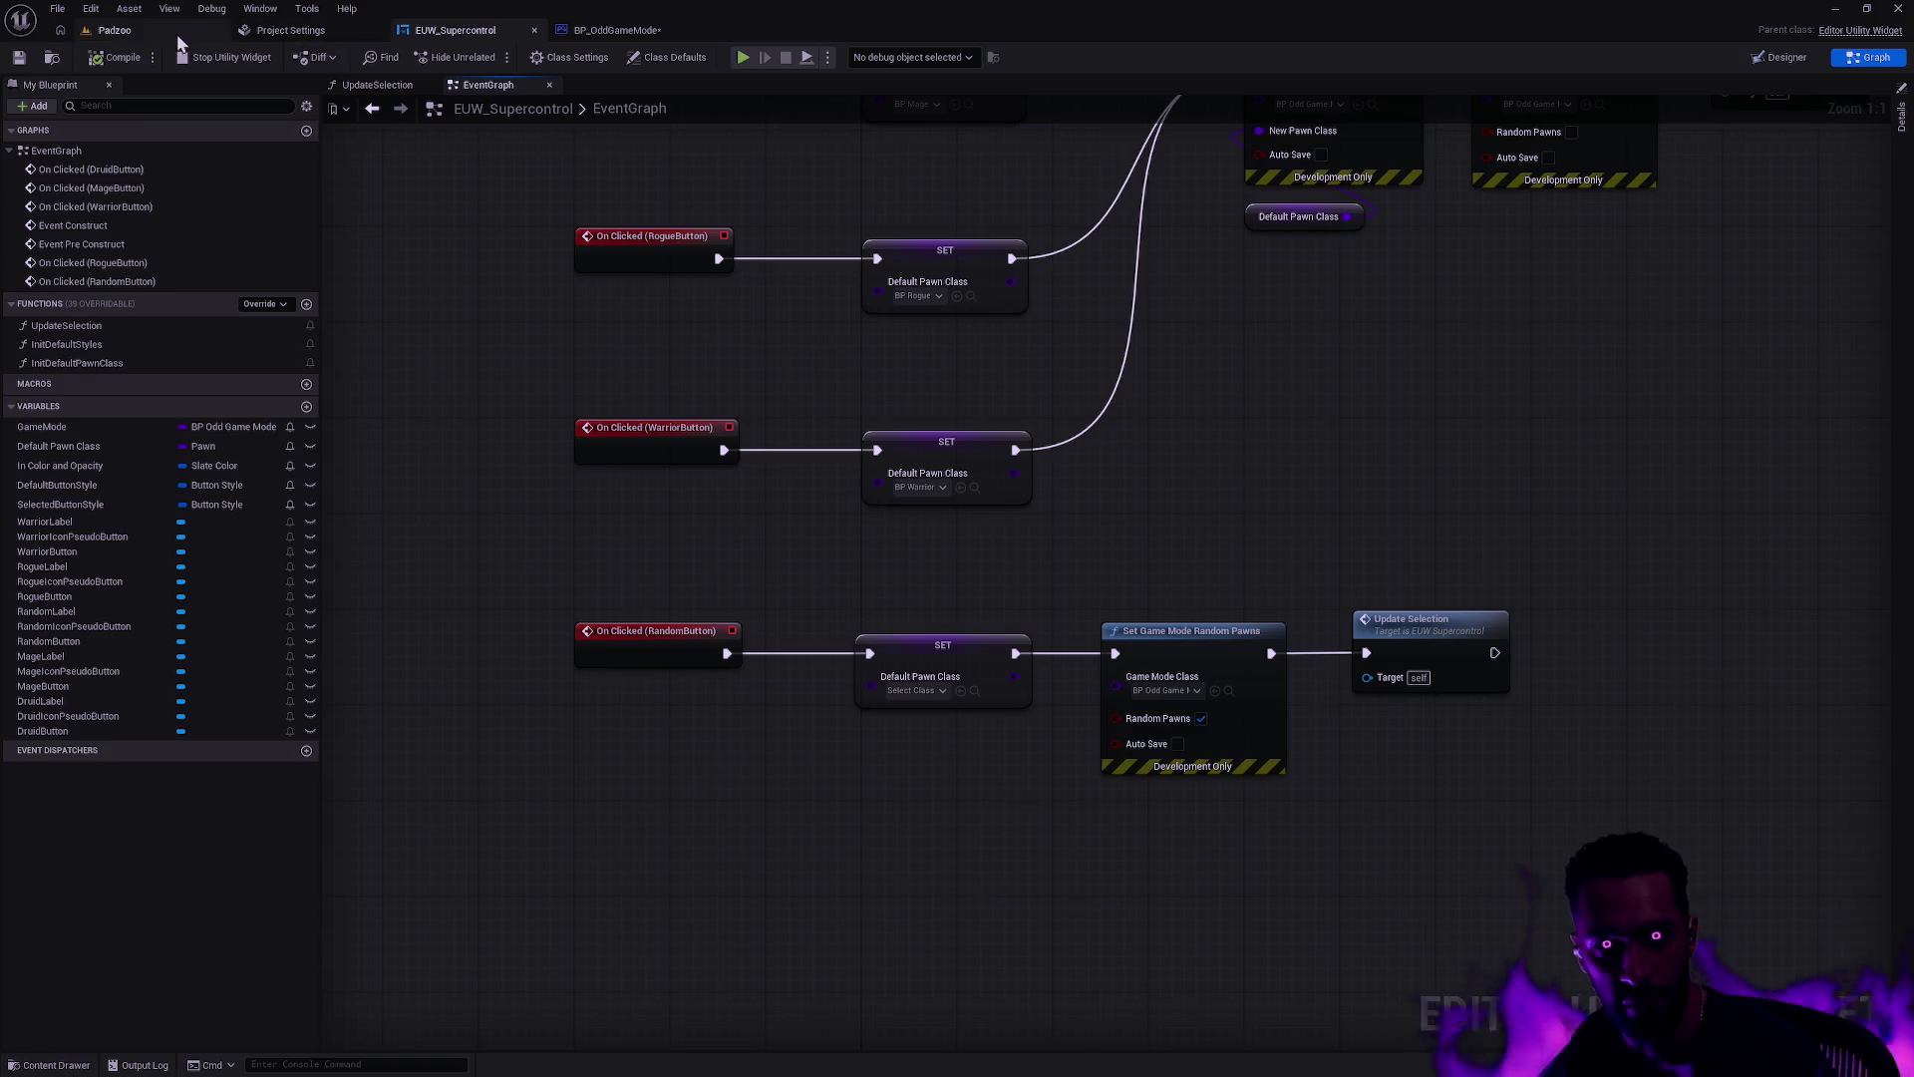
Step: Test highlighting by picking Druid in the Padzoo Class Select panel
{"action": "left_click", "coordinate": [113, 30]}
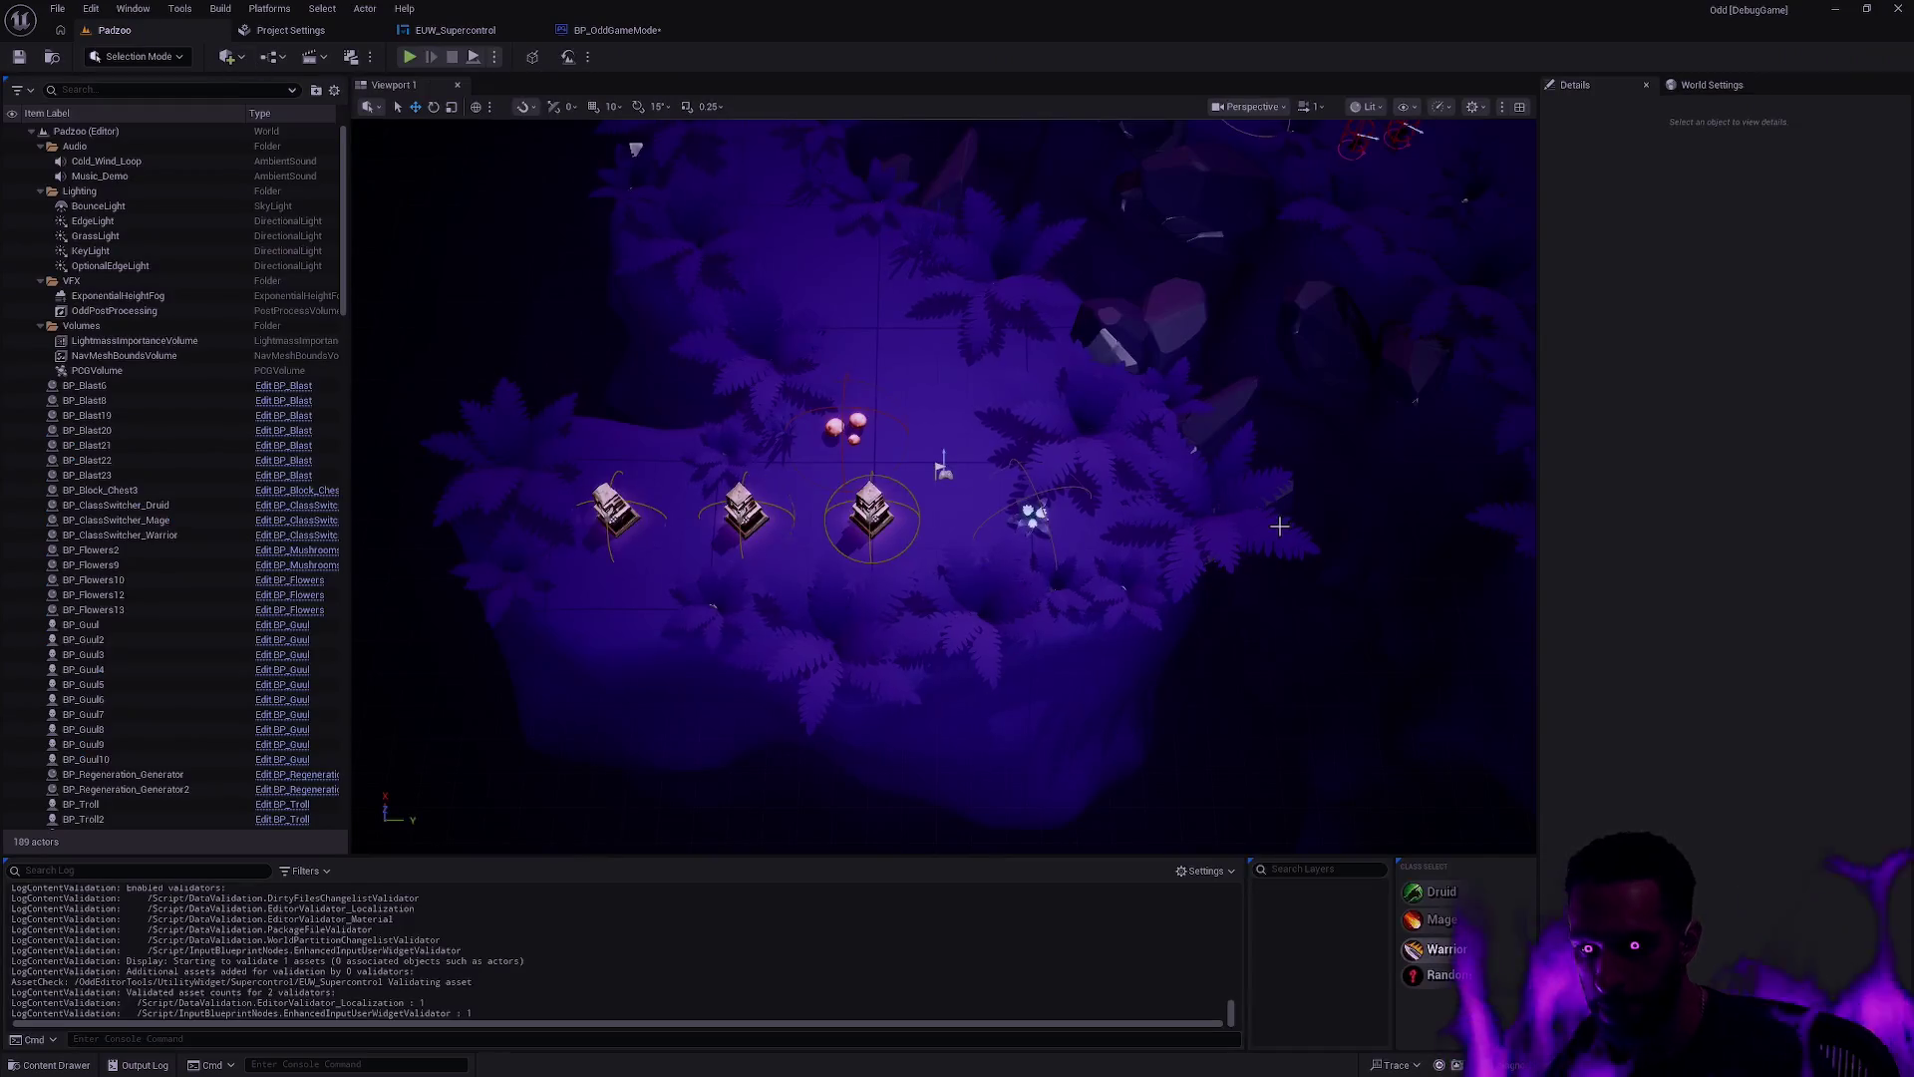
{"action": "left_click", "coordinate": [1480, 902]}
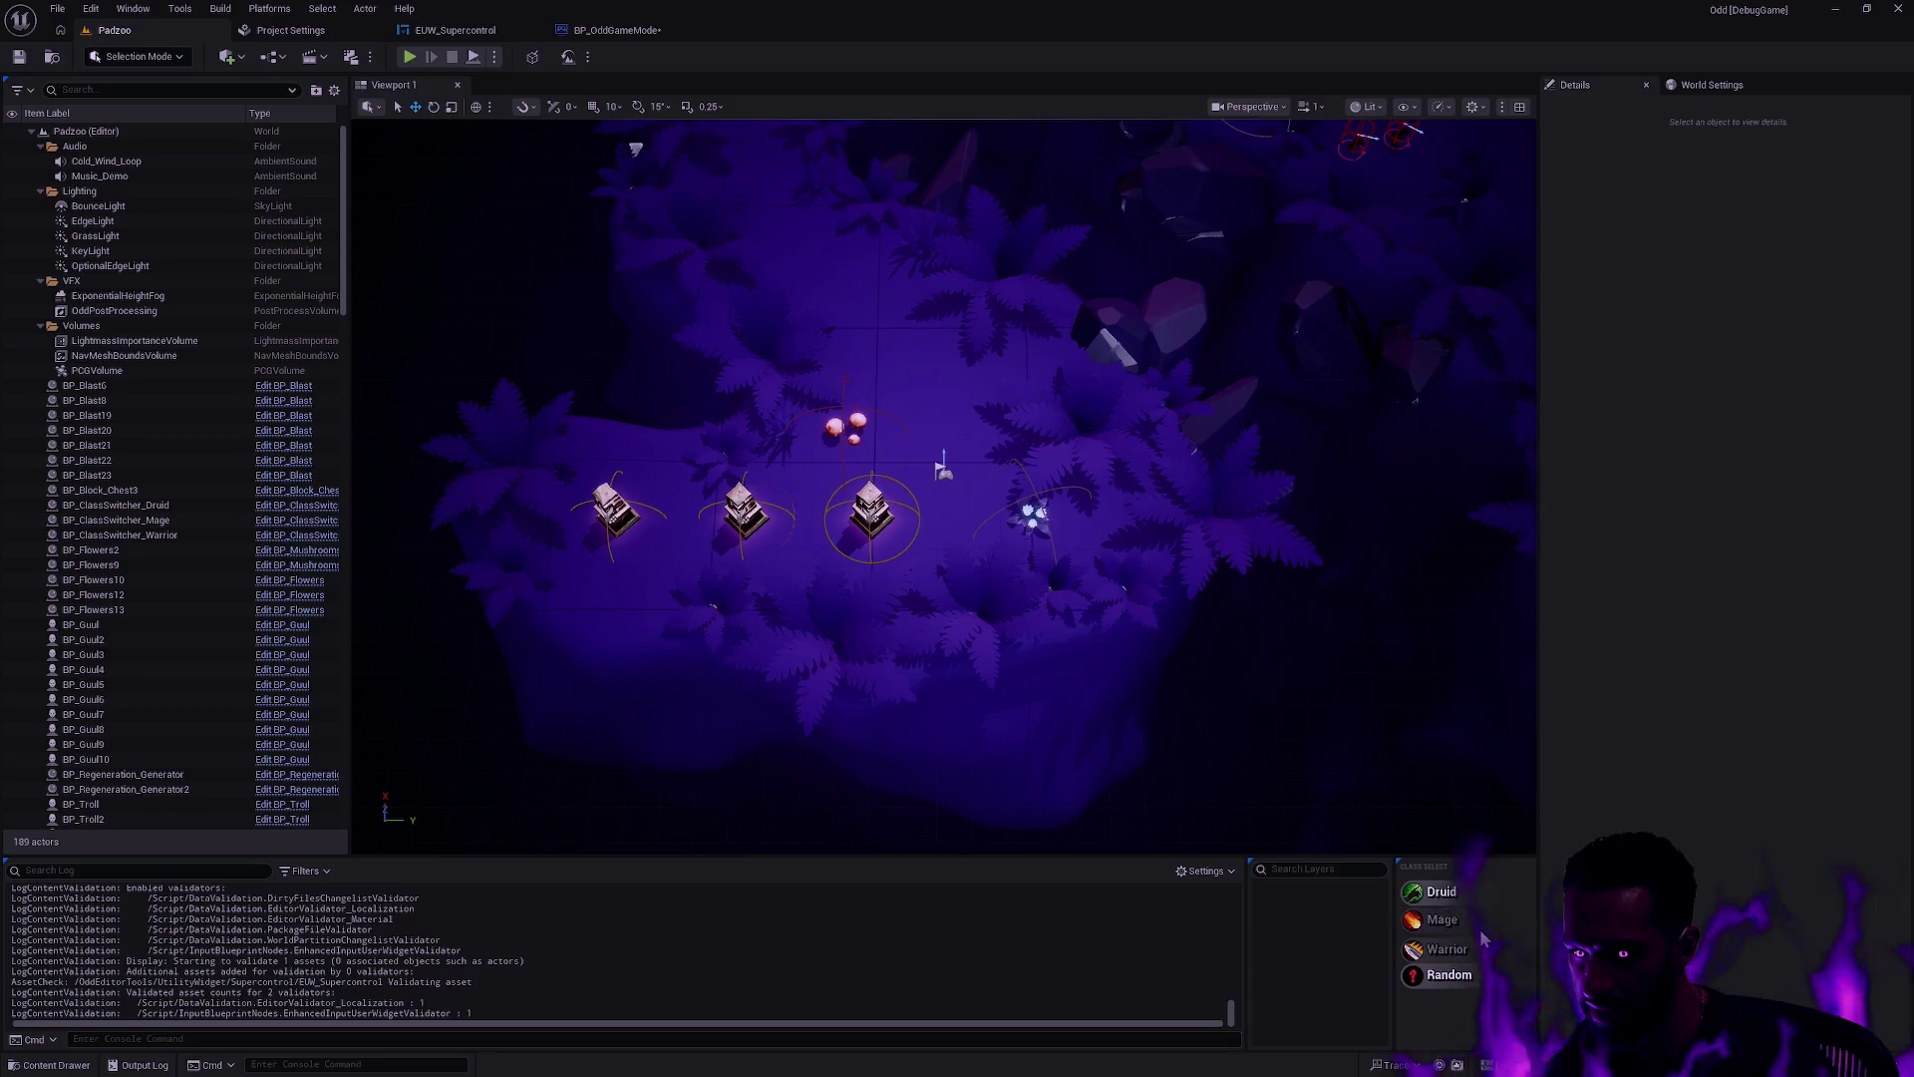
{"action": "left_click", "coordinate": [1354, 722]}
{"action": "left_click", "coordinate": [608, 31]}
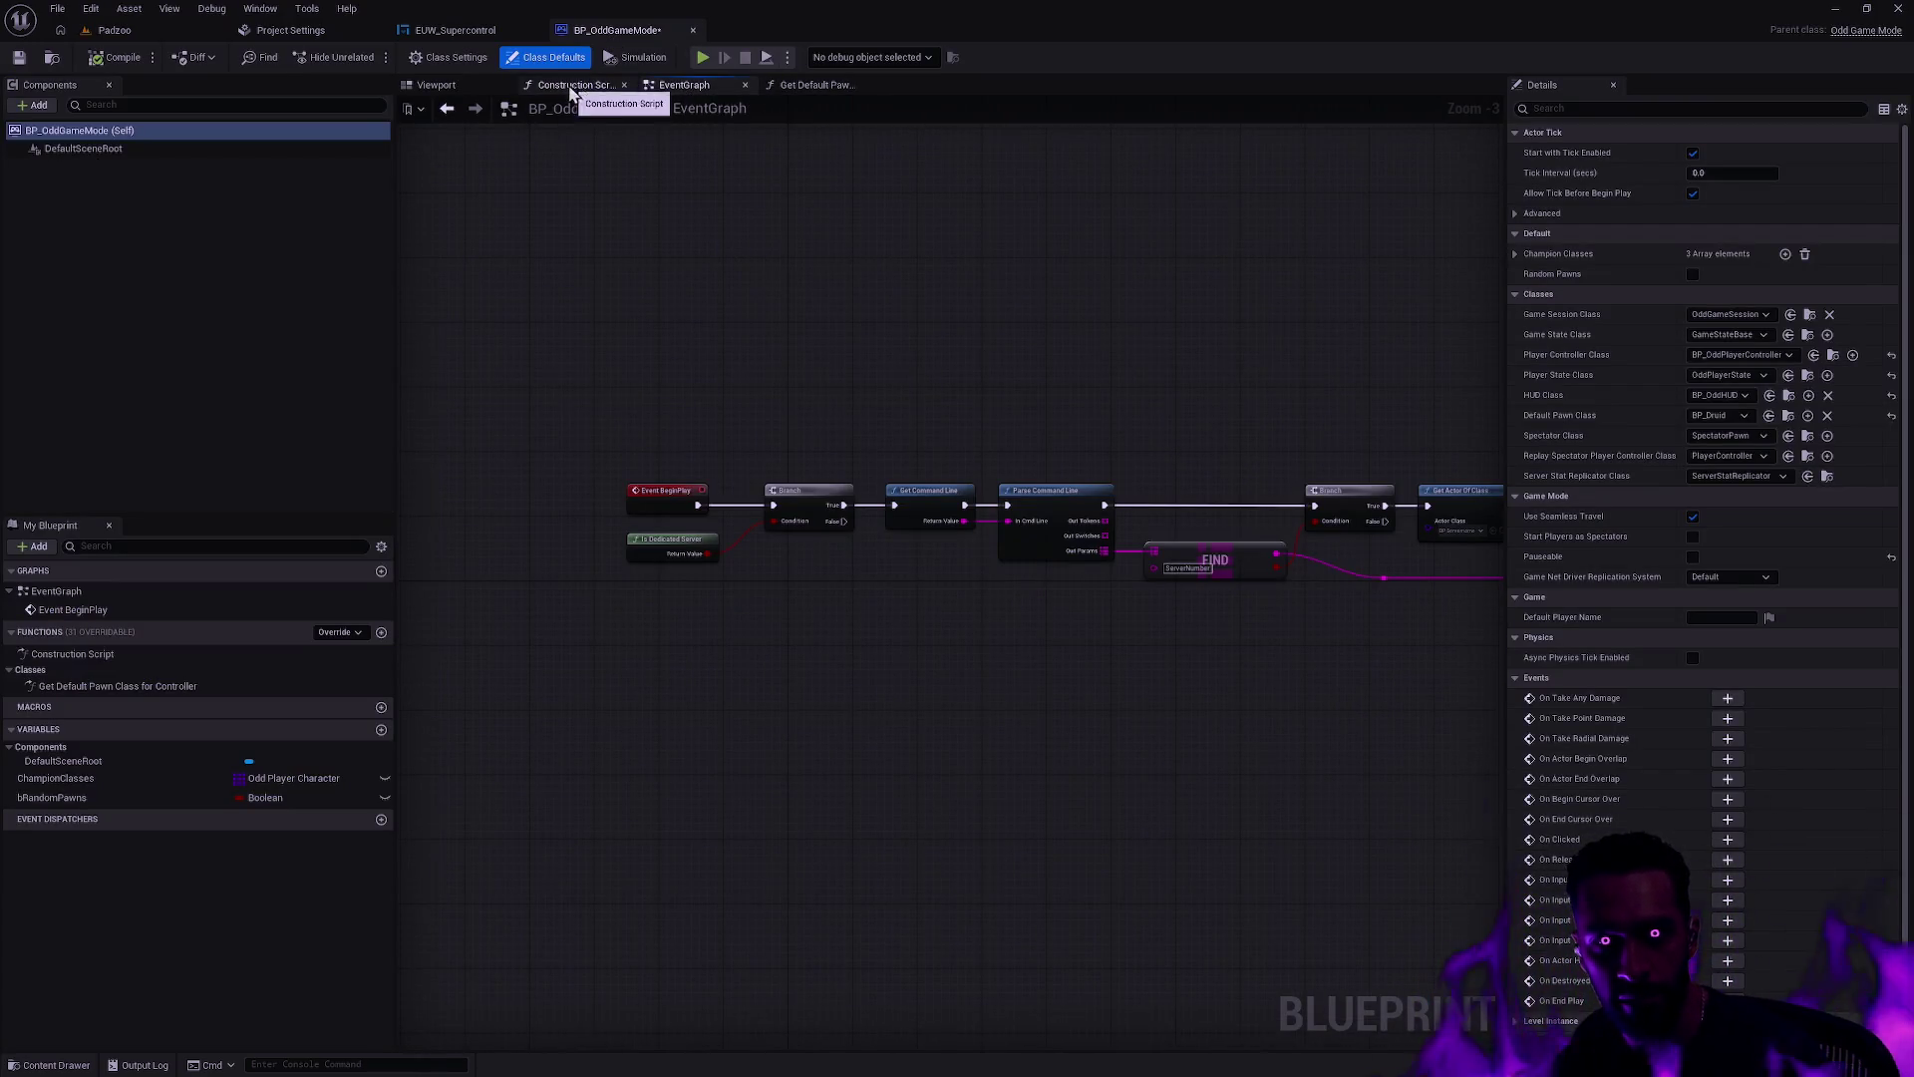
Step: Inspect the InitDefaultStyles and InitDefaultPawnClass function graphs, then close both tabs
{"action": "left_click", "coordinate": [446, 31]}
{"action": "scroll", "coordinate": [734, 453], "scroll_direction": "down", "scroll_amount": 3}
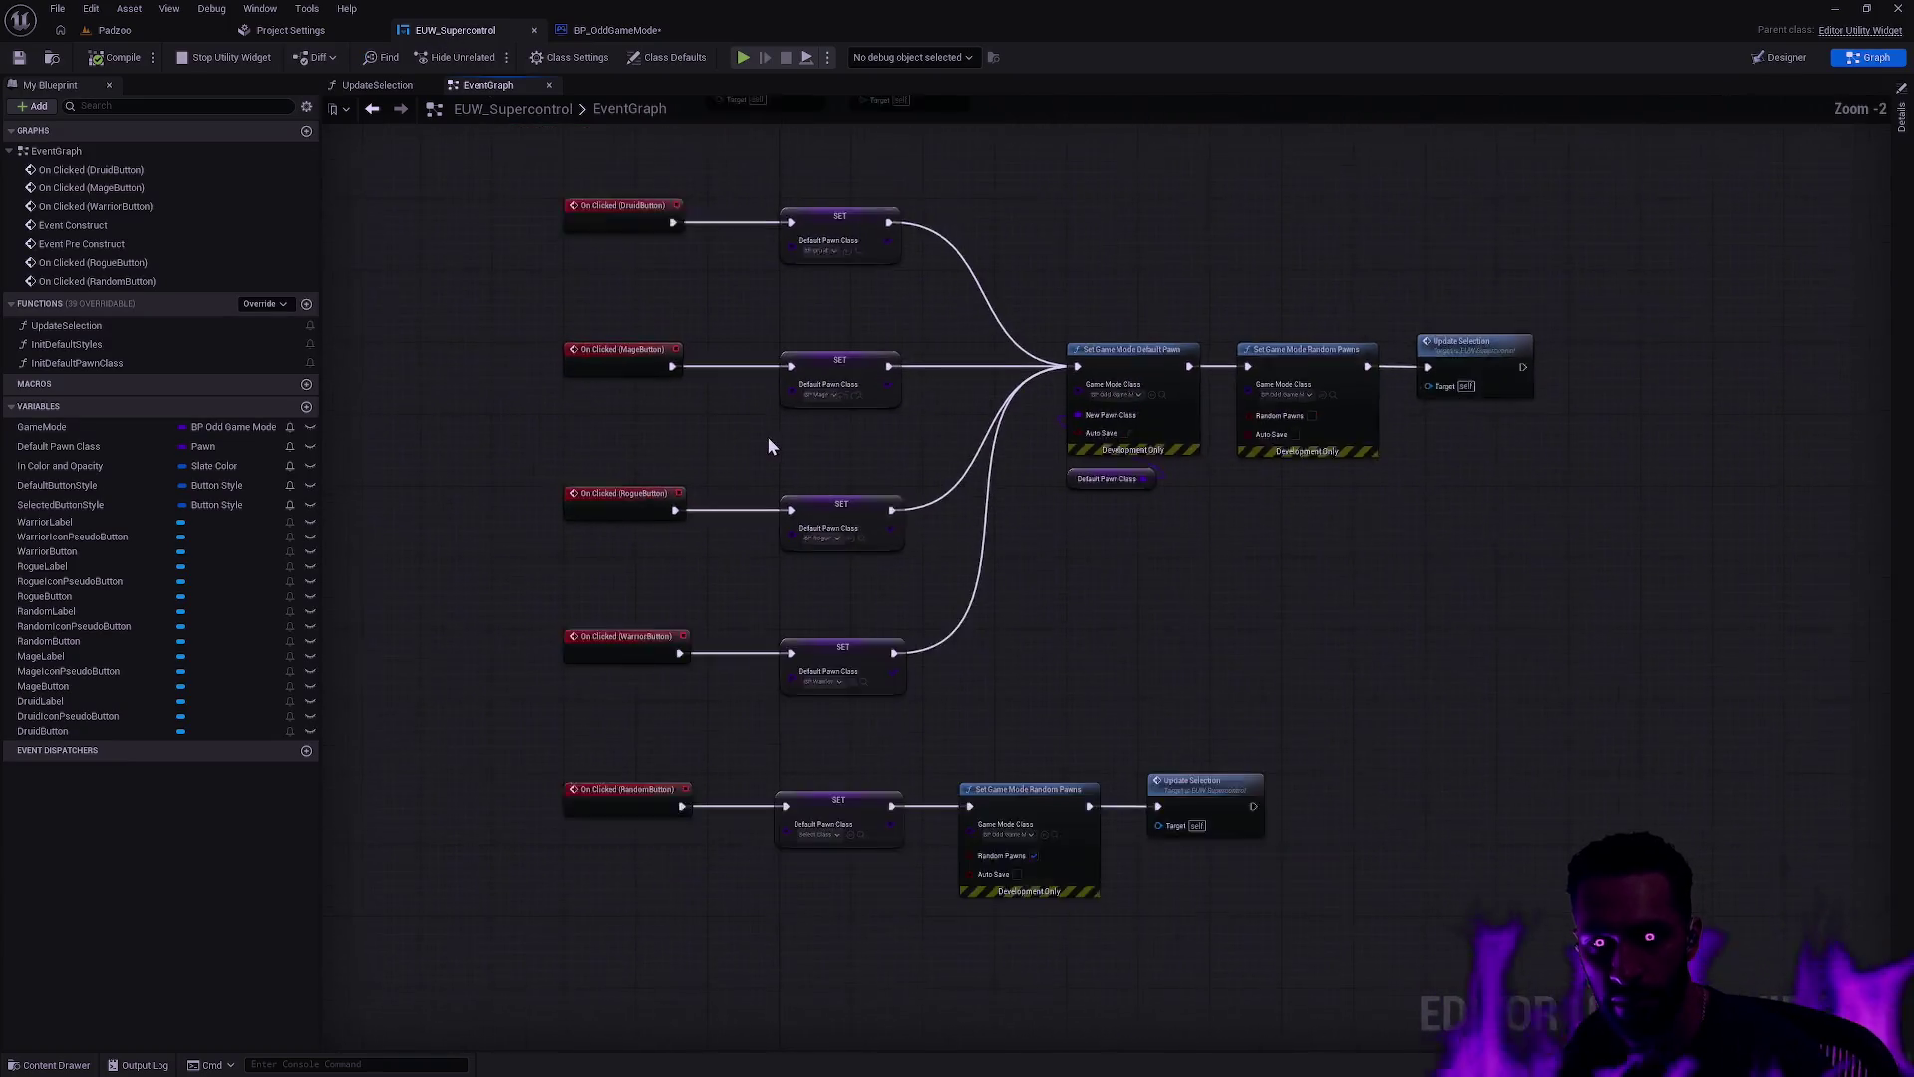
{"action": "left_click_drag", "start_coordinate": [887, 612], "coordinate": [883, 628]}
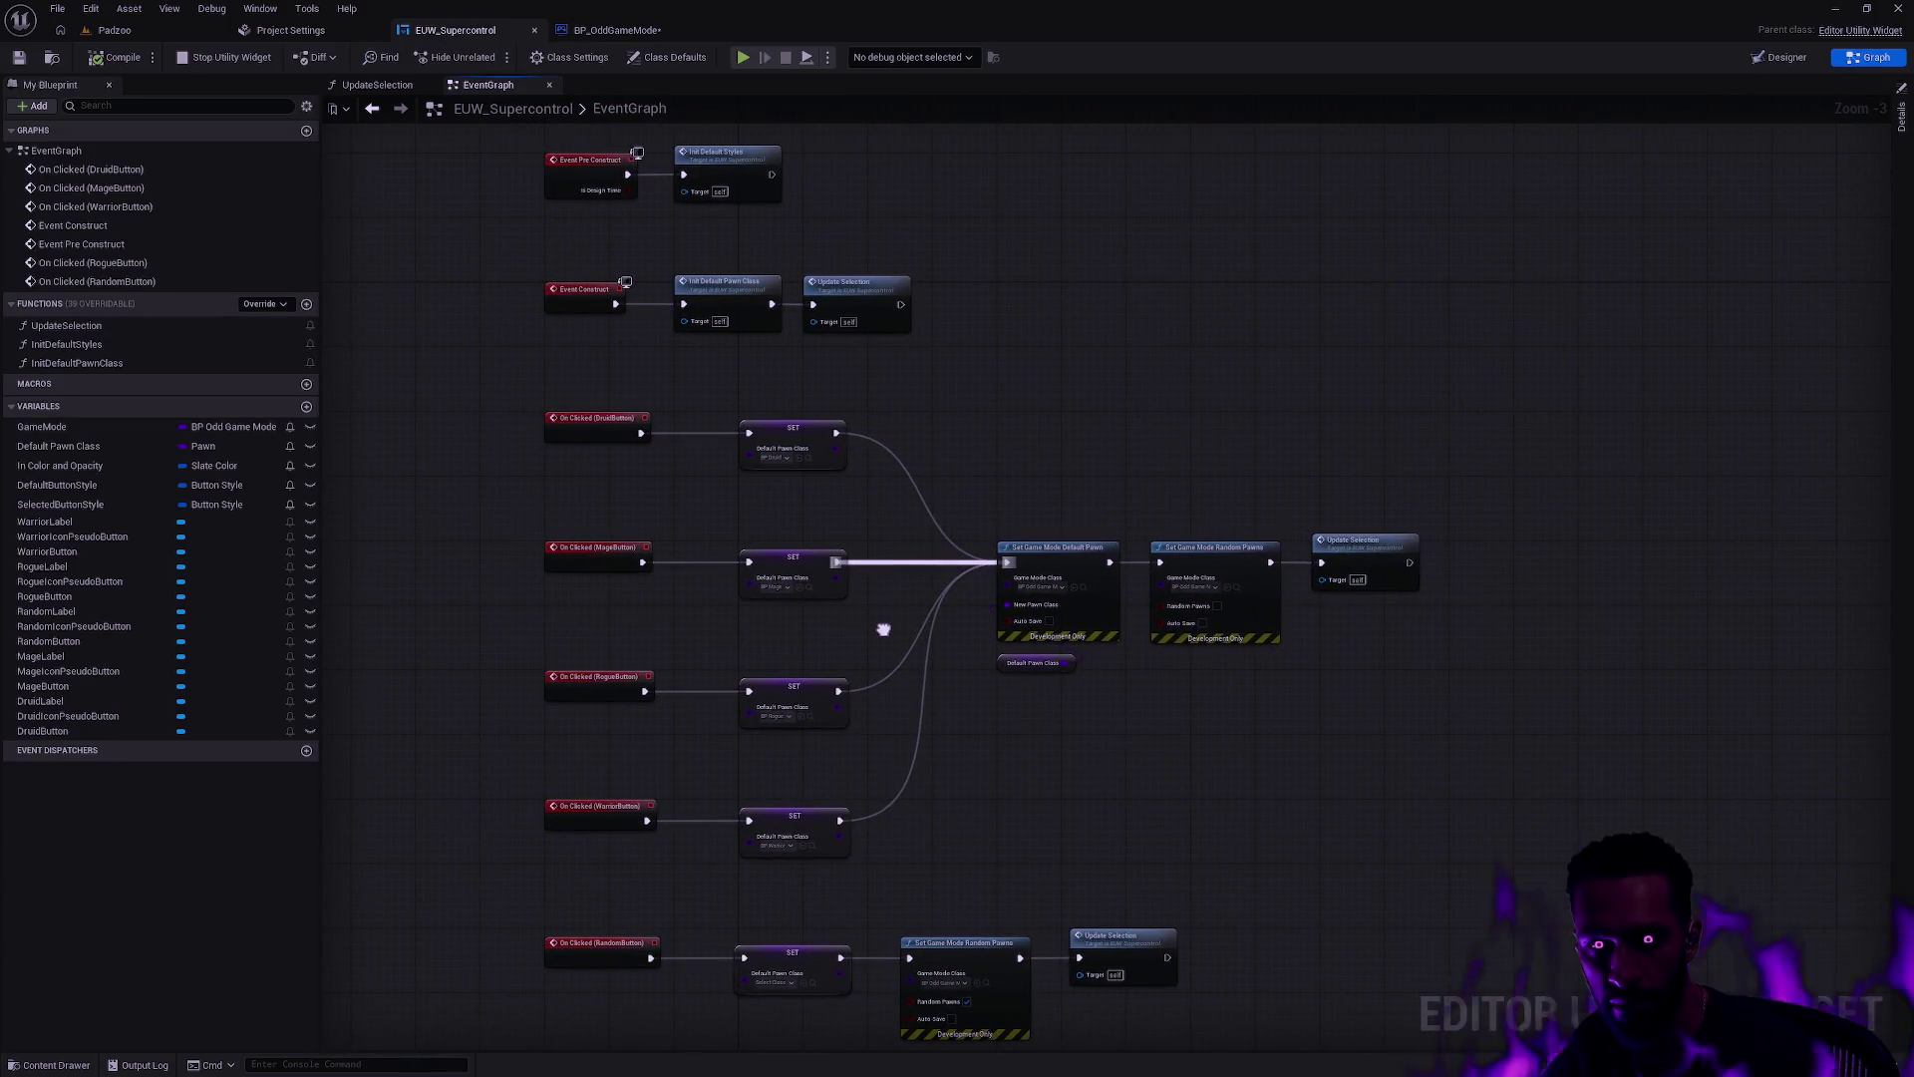
{"action": "double_click", "coordinate": [718, 162]}
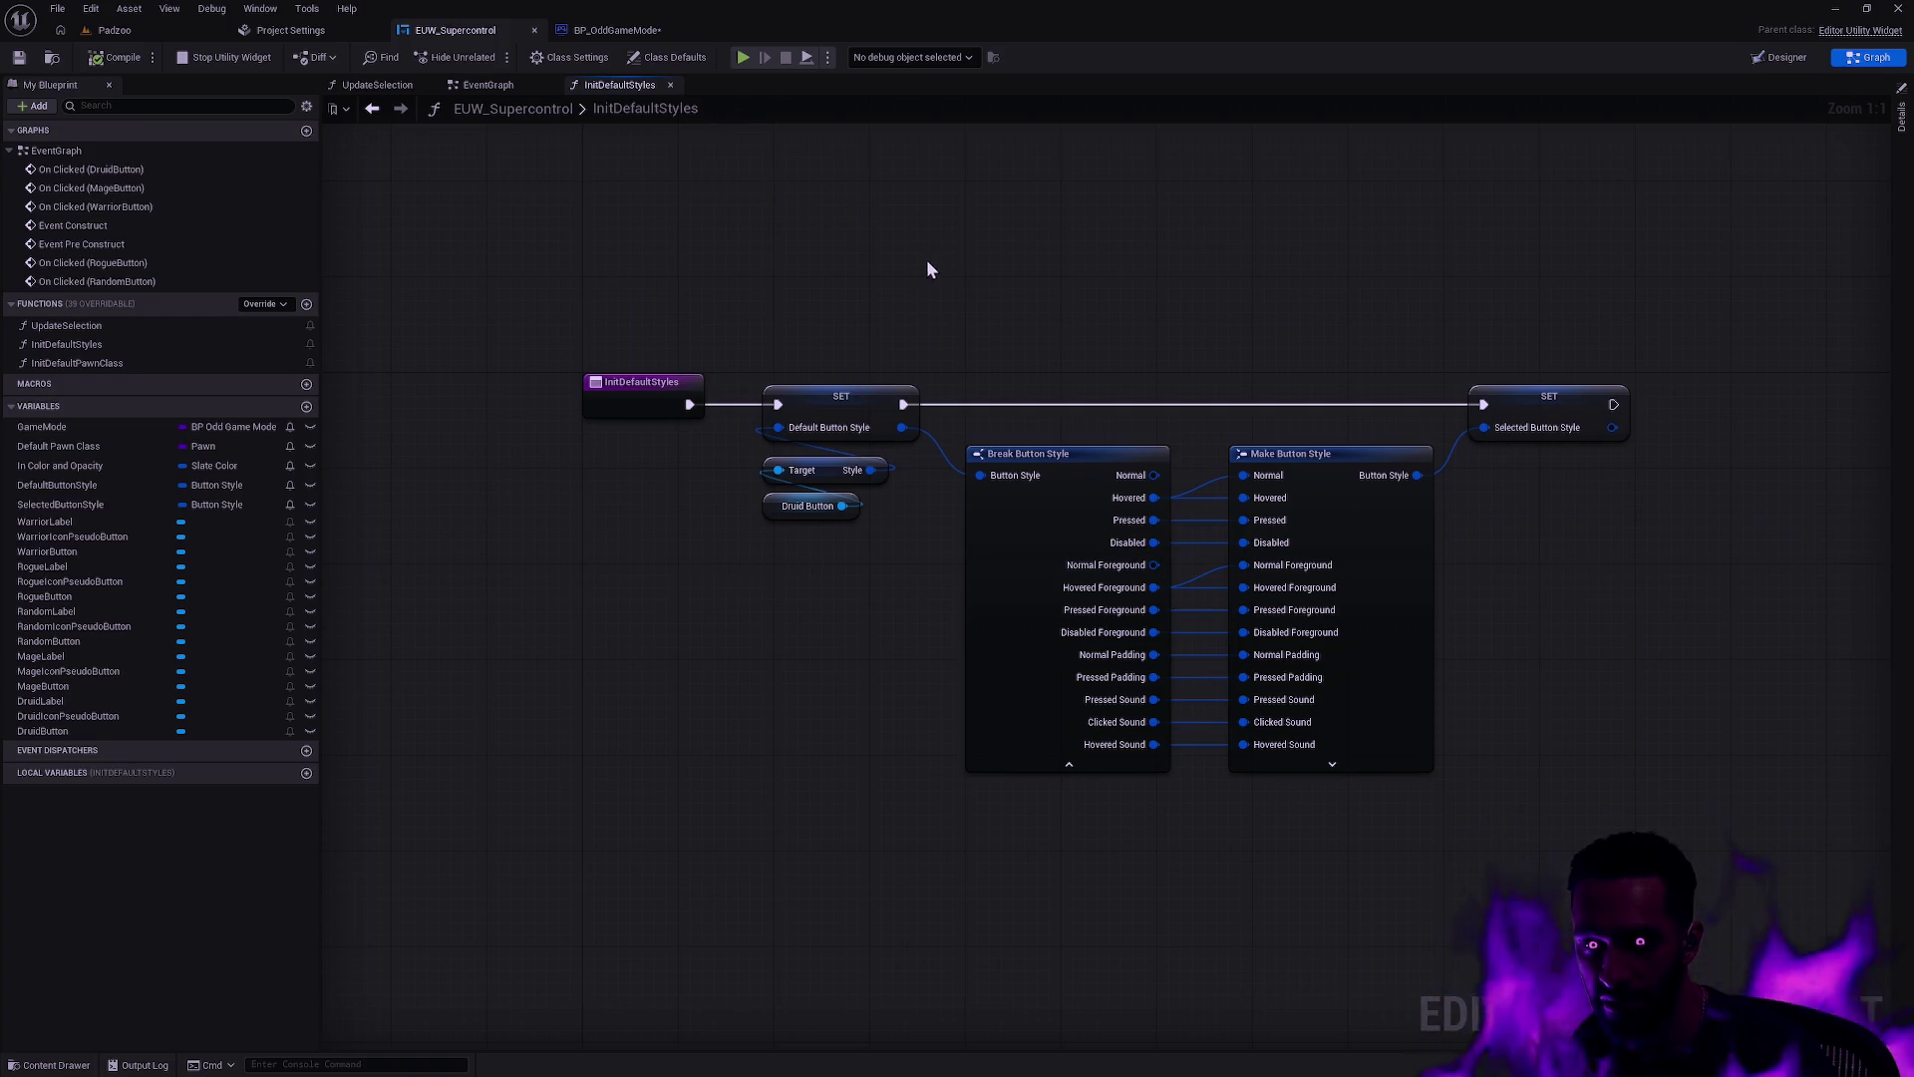
{"action": "left_click", "coordinate": [502, 93]}
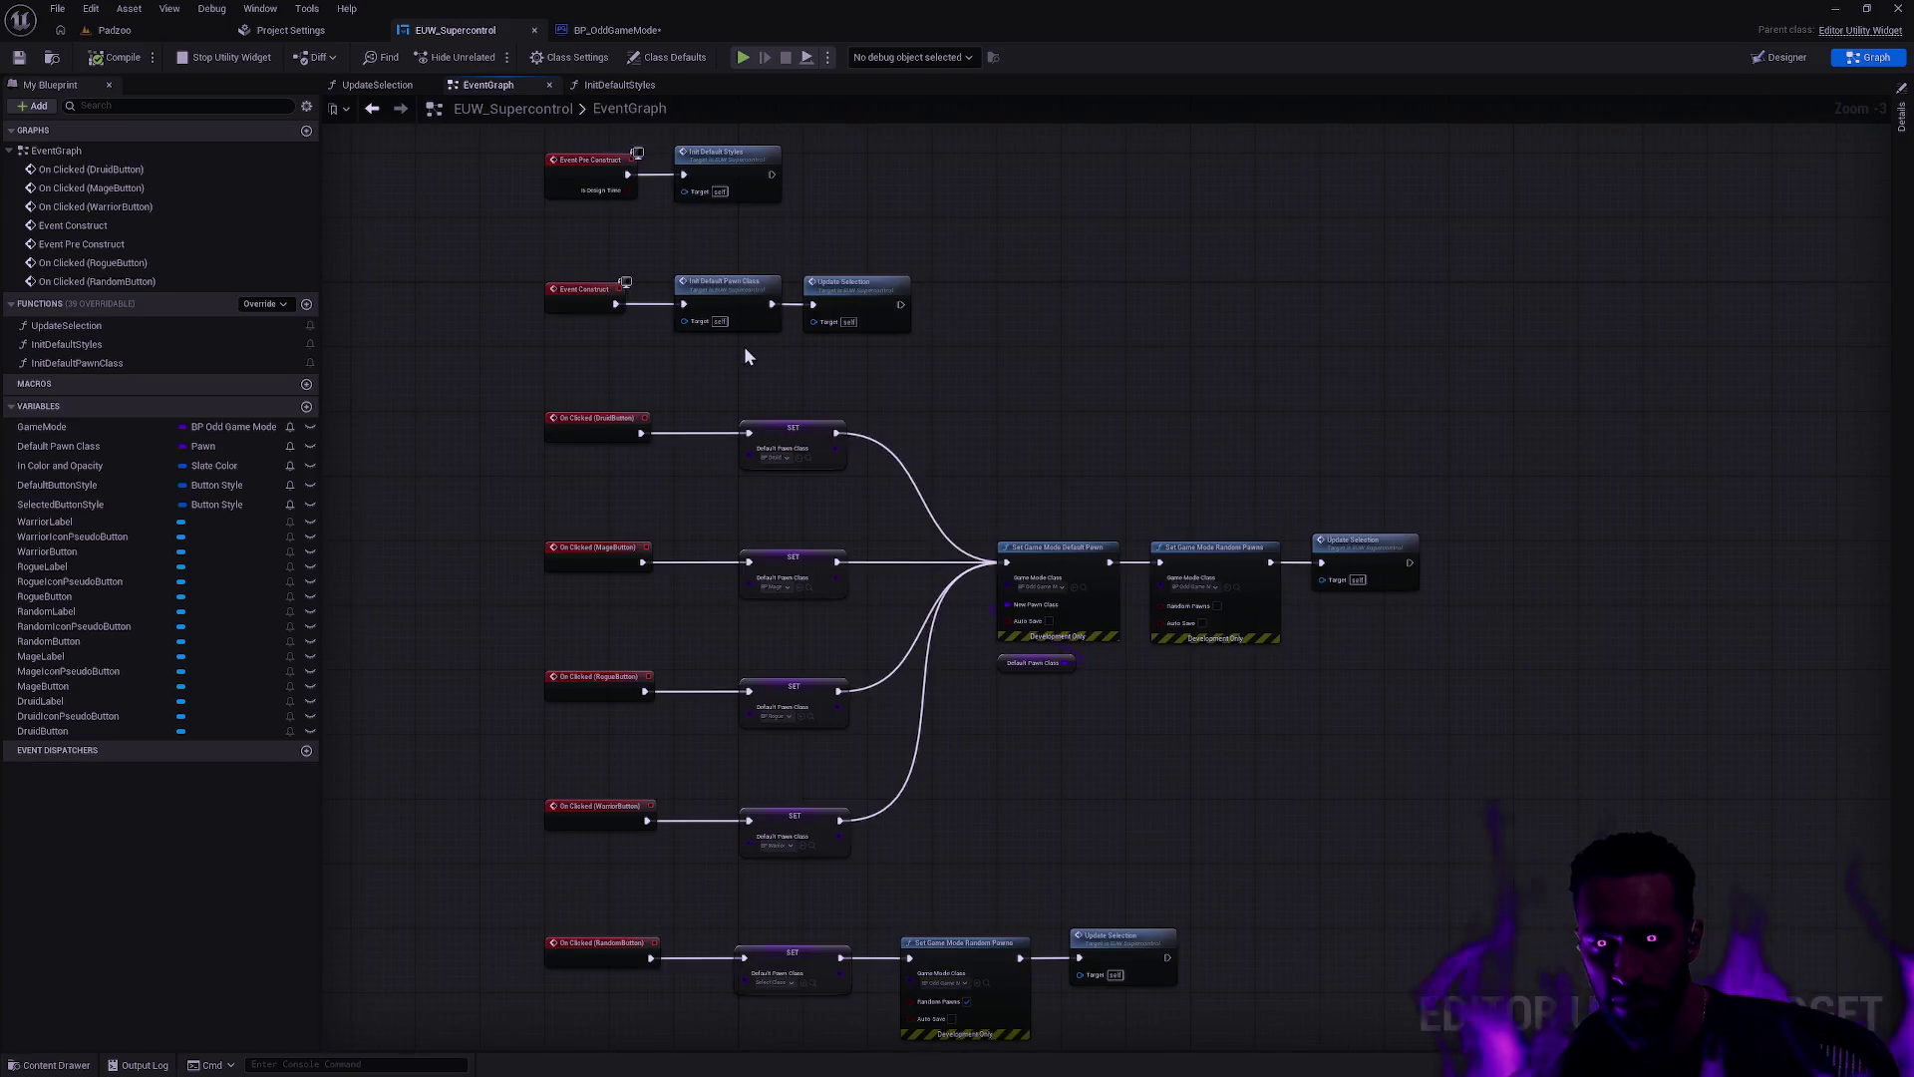
{"action": "double_click", "coordinate": [718, 291]}
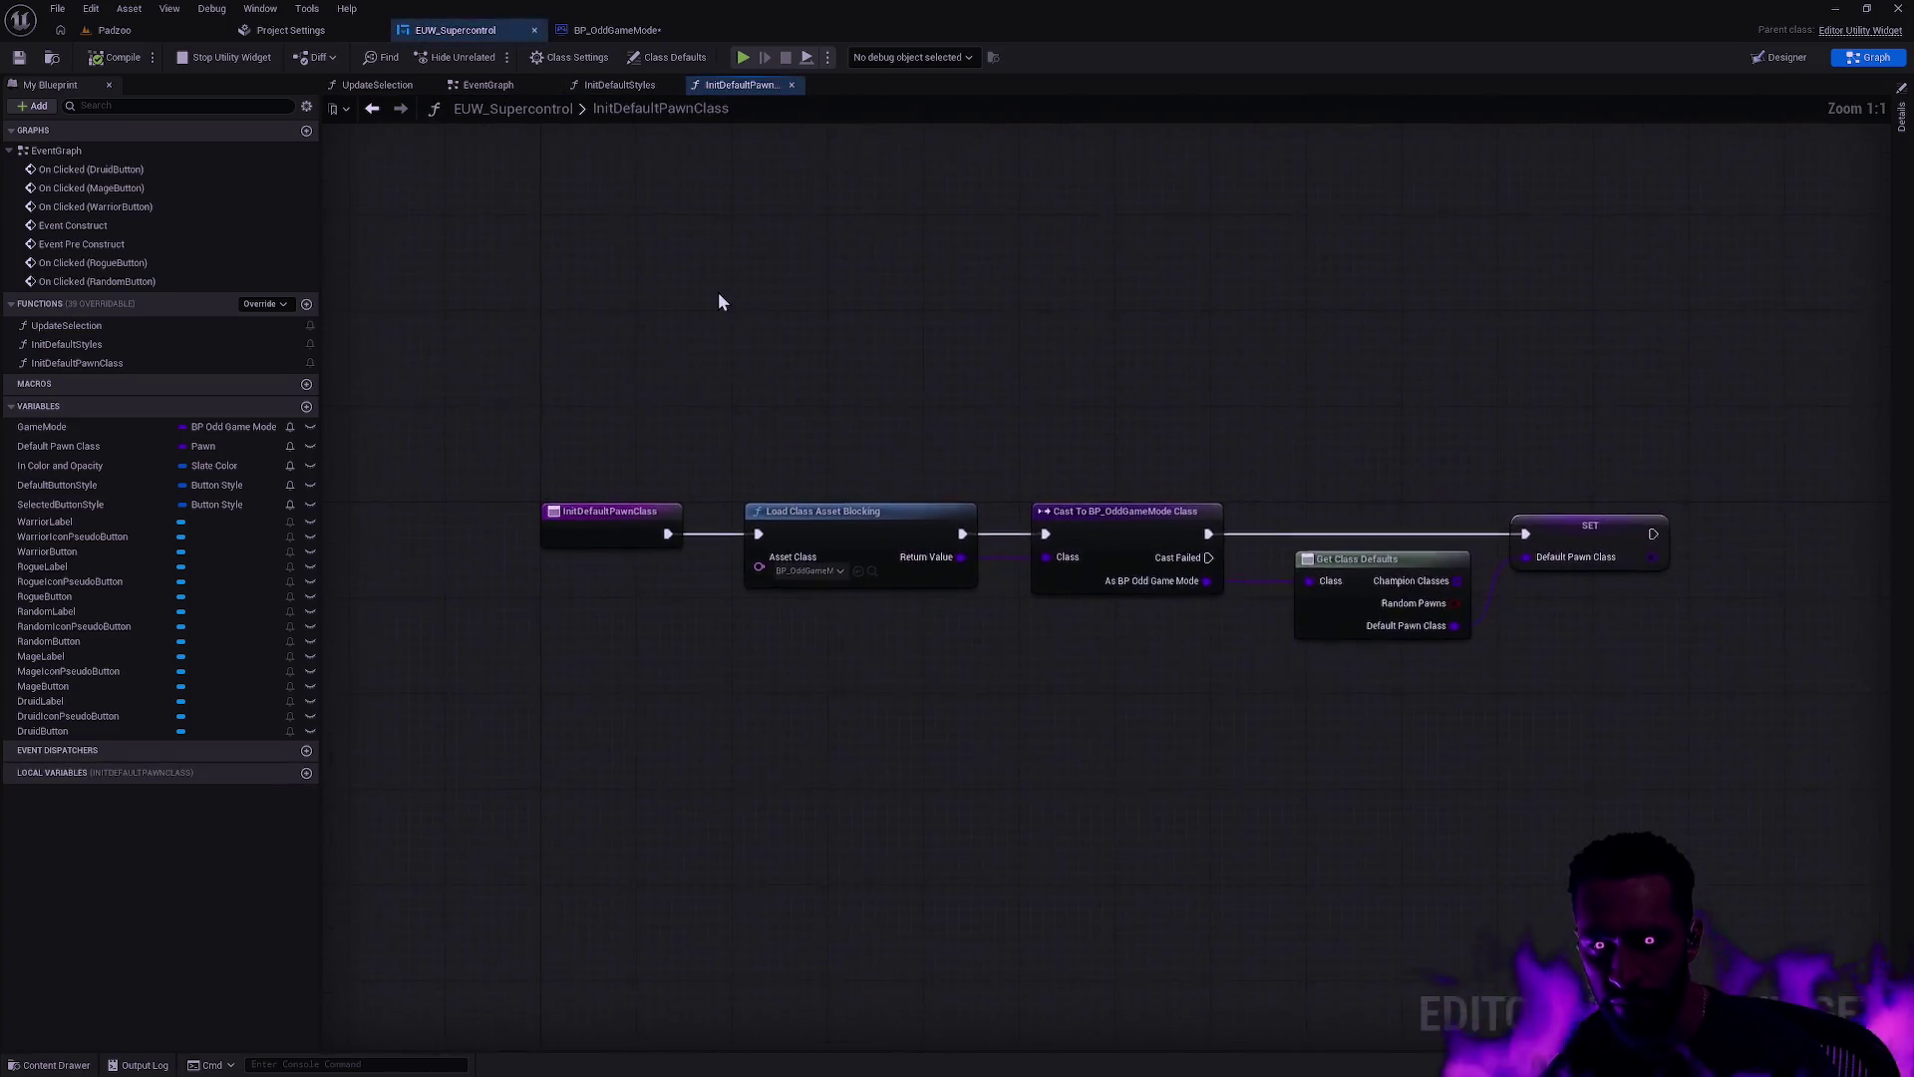
{"action": "left_click", "coordinate": [792, 86]}
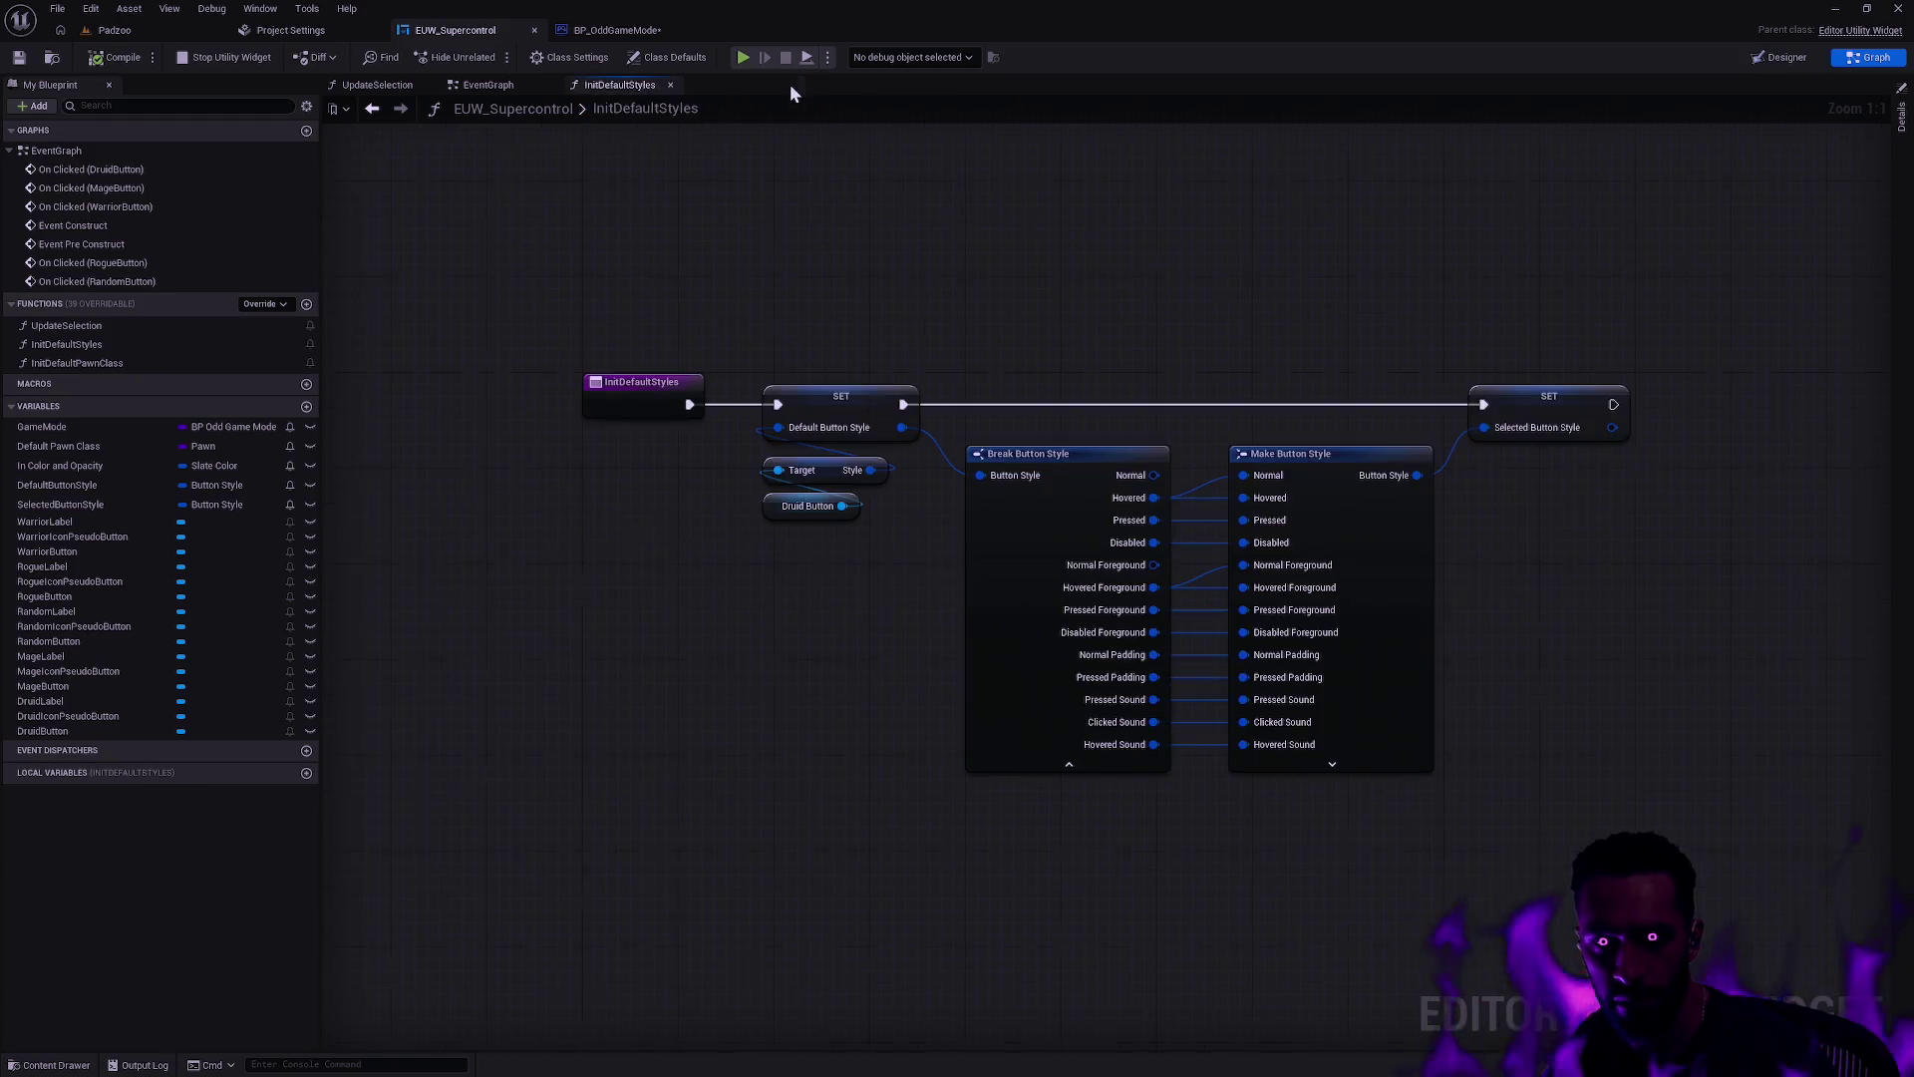
{"action": "left_click", "coordinate": [670, 85]}
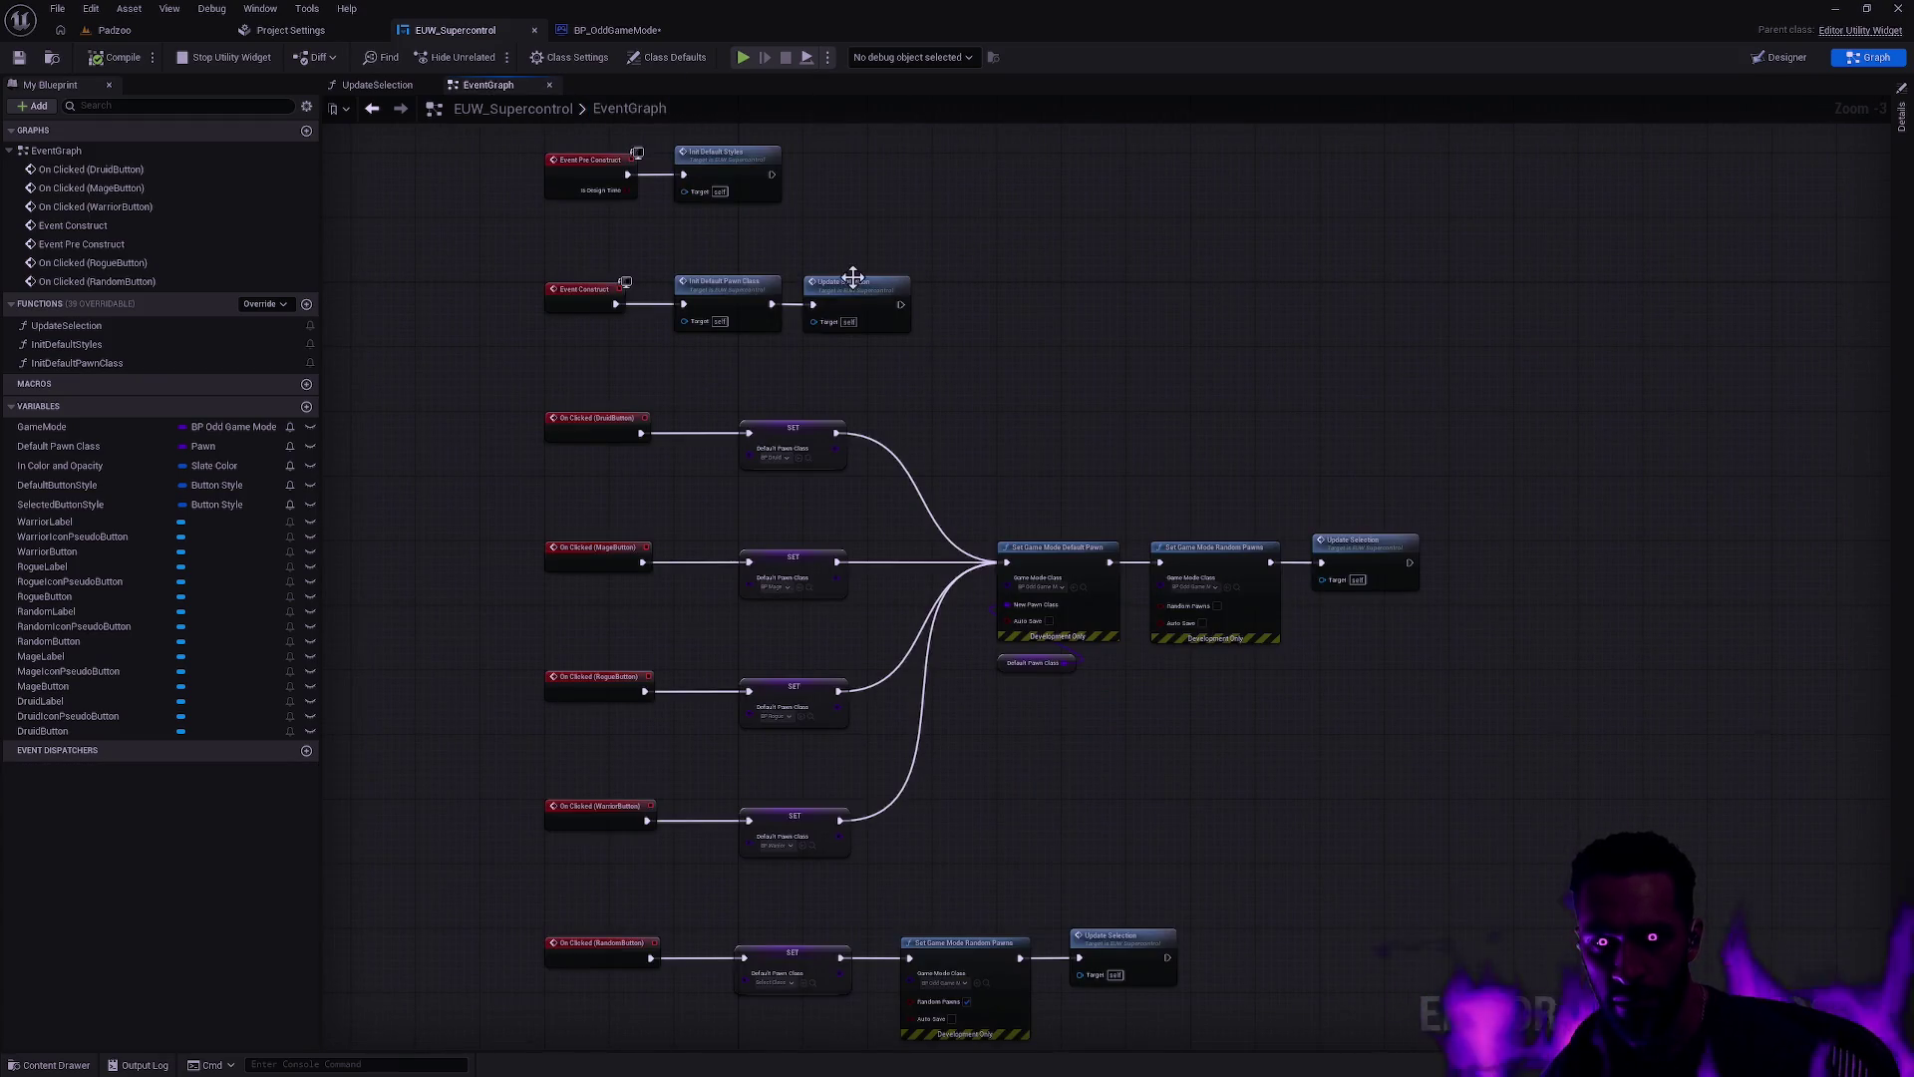
{"action": "scroll", "coordinate": [911, 302], "scroll_direction": "up", "scroll_amount": 2}
{"action": "scroll", "coordinate": [1031, 325], "scroll_direction": "down", "scroll_amount": 3}
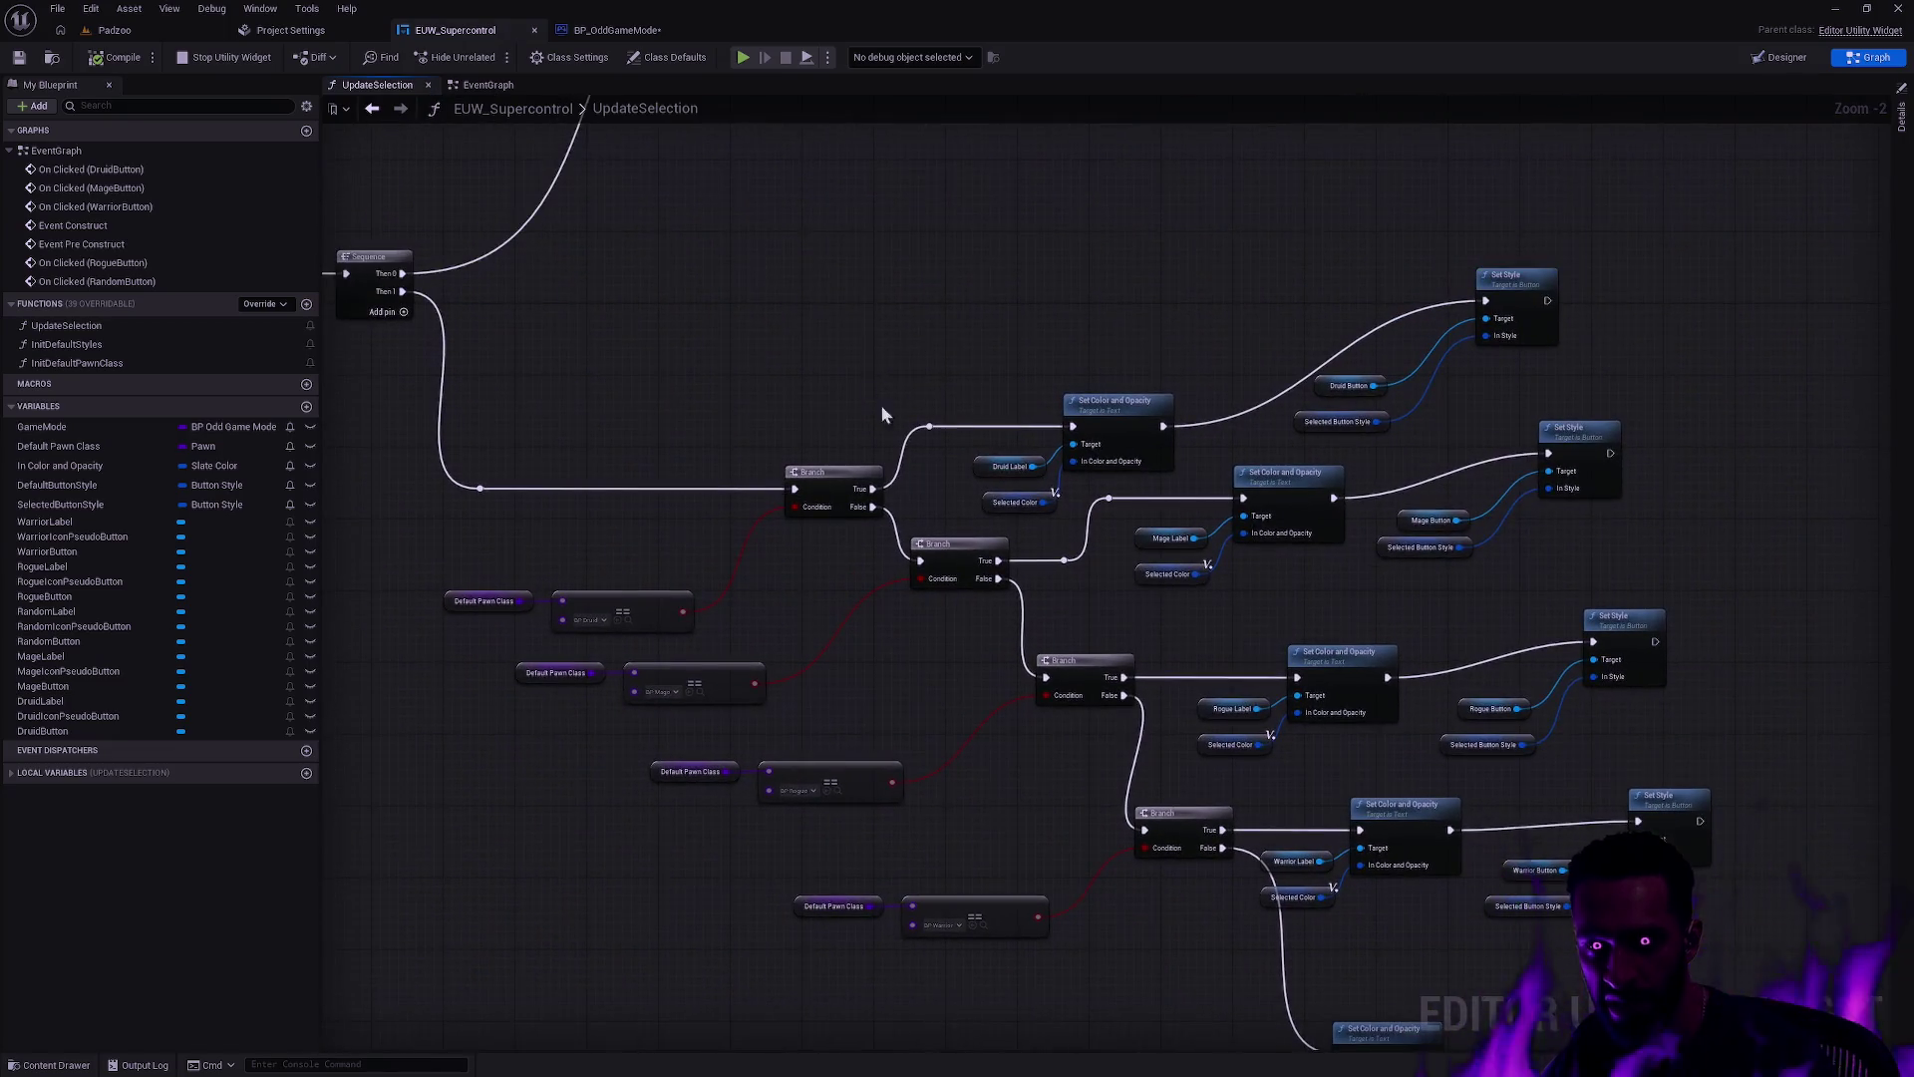
Step: Duplicate the Warrior Set Color and Set Style pair onto the end of the reset row
{"action": "left_click_drag", "start_coordinate": [885, 419], "coordinate": [828, 671]}
{"action": "scroll", "coordinate": [945, 556], "scroll_direction": "up", "scroll_amount": 1}
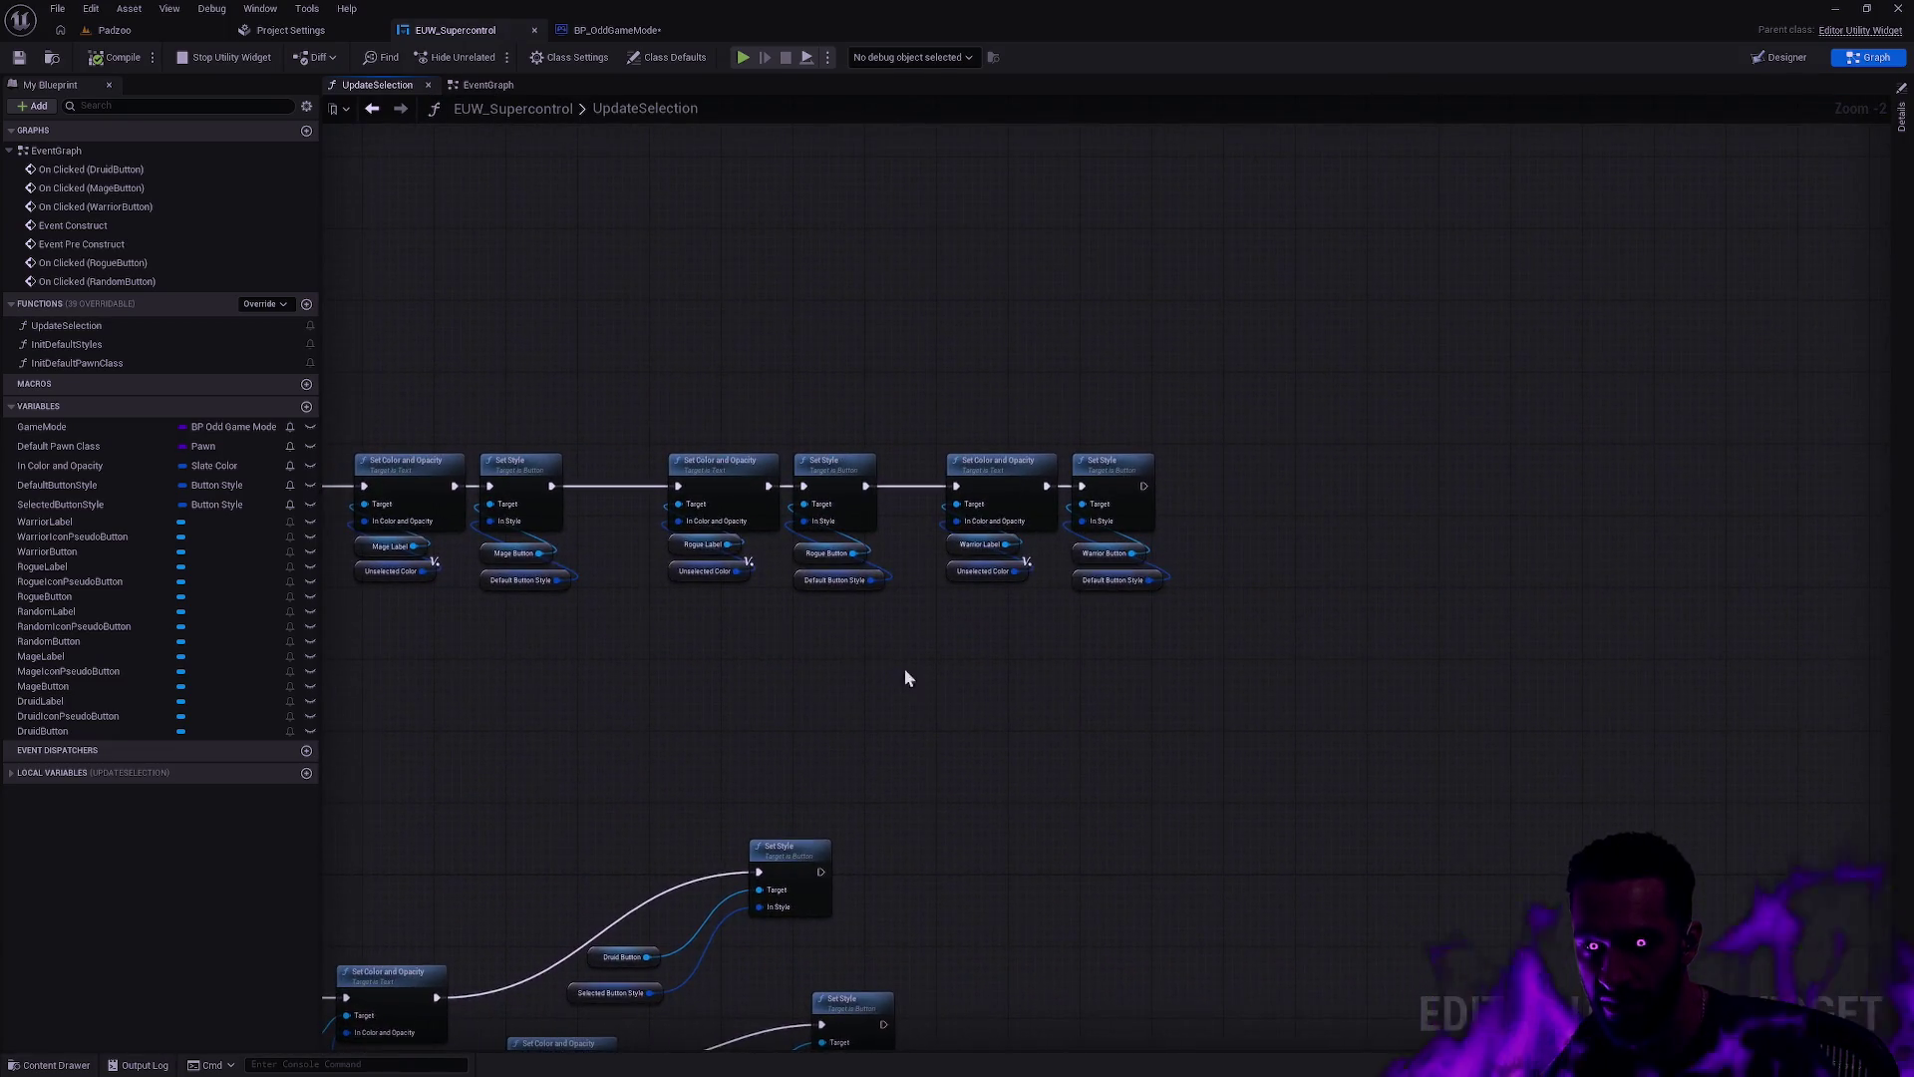
{"action": "scroll", "coordinate": [905, 675], "scroll_direction": "up", "scroll_amount": 2}
{"action": "left_click_drag", "start_coordinate": [1027, 658], "coordinate": [701, 439]}
{"action": "key", "text": "ctrl+w"}
{"action": "left_click_drag", "start_coordinate": [915, 412], "coordinate": [1194, 476]}
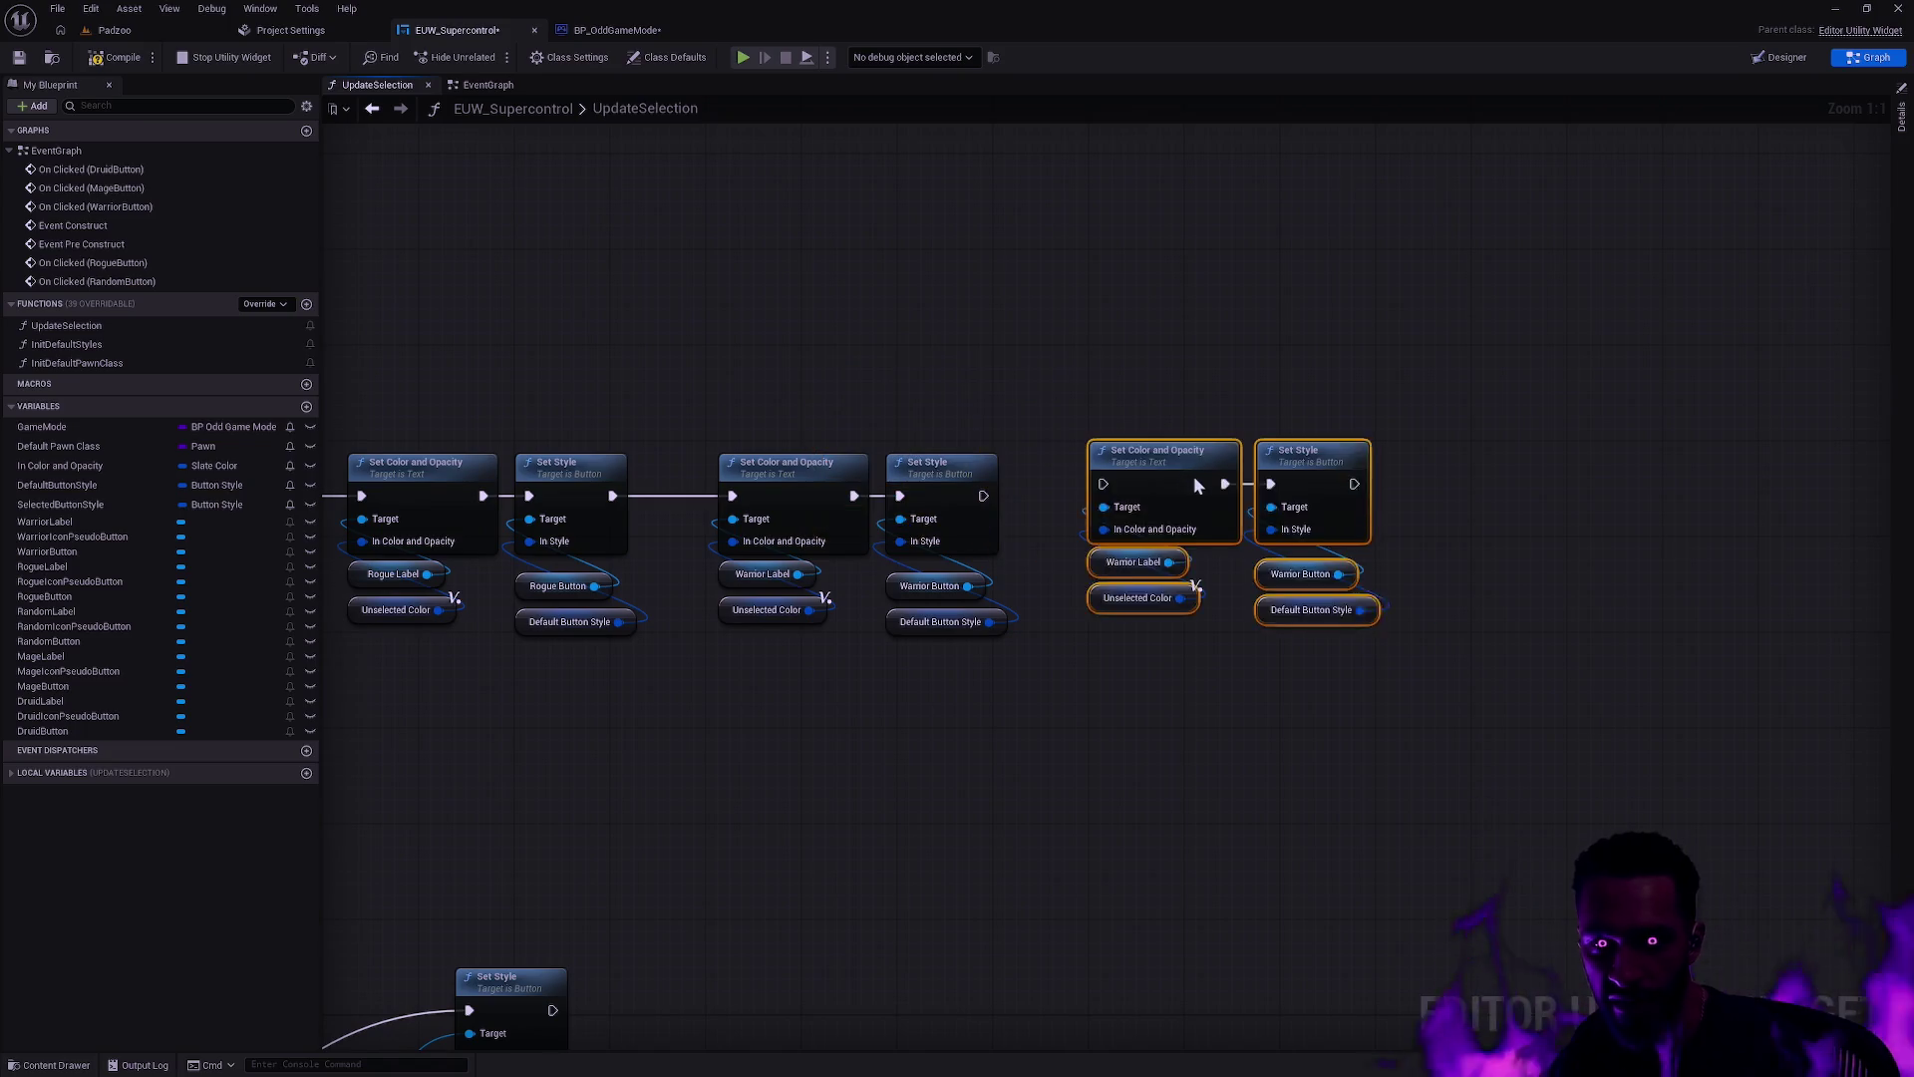
{"action": "left_click", "coordinate": [1487, 722]}
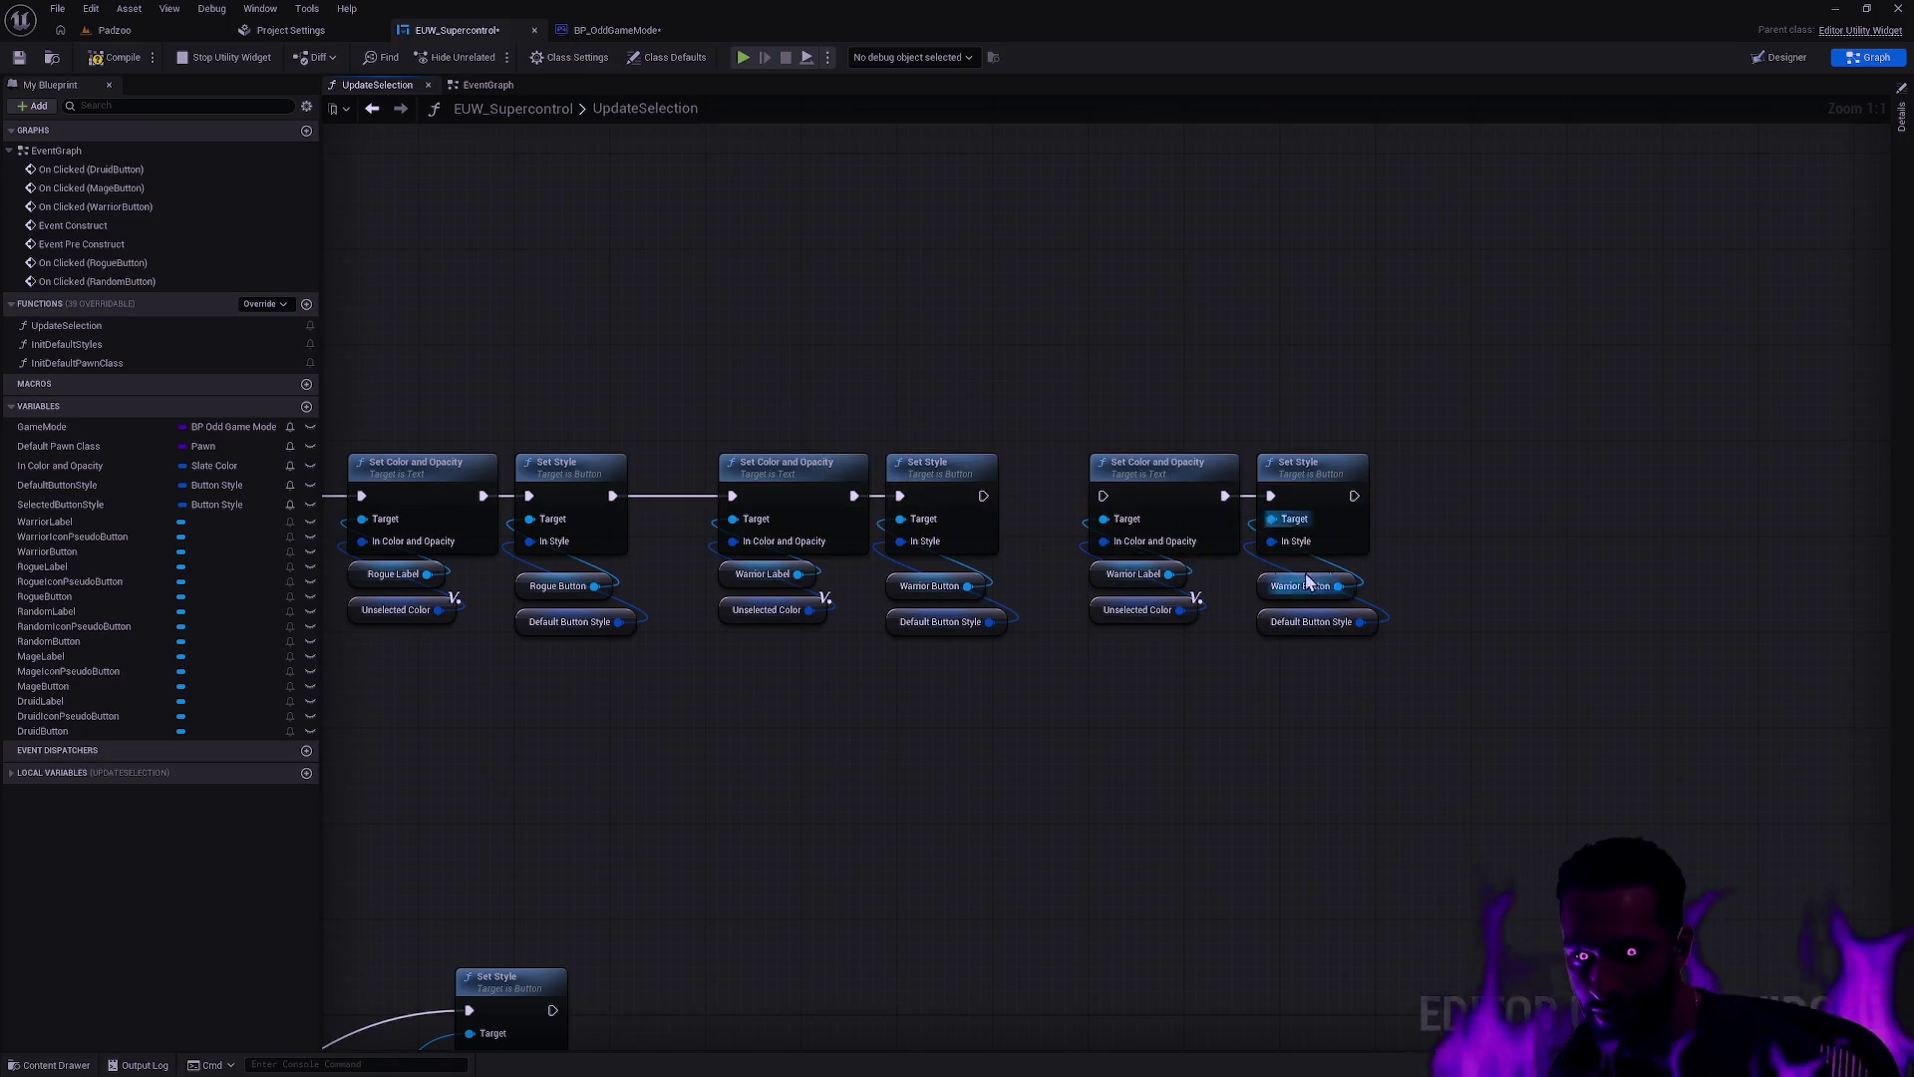
{"action": "scroll", "coordinate": [1156, 787], "scroll_direction": "down", "scroll_amount": 4}
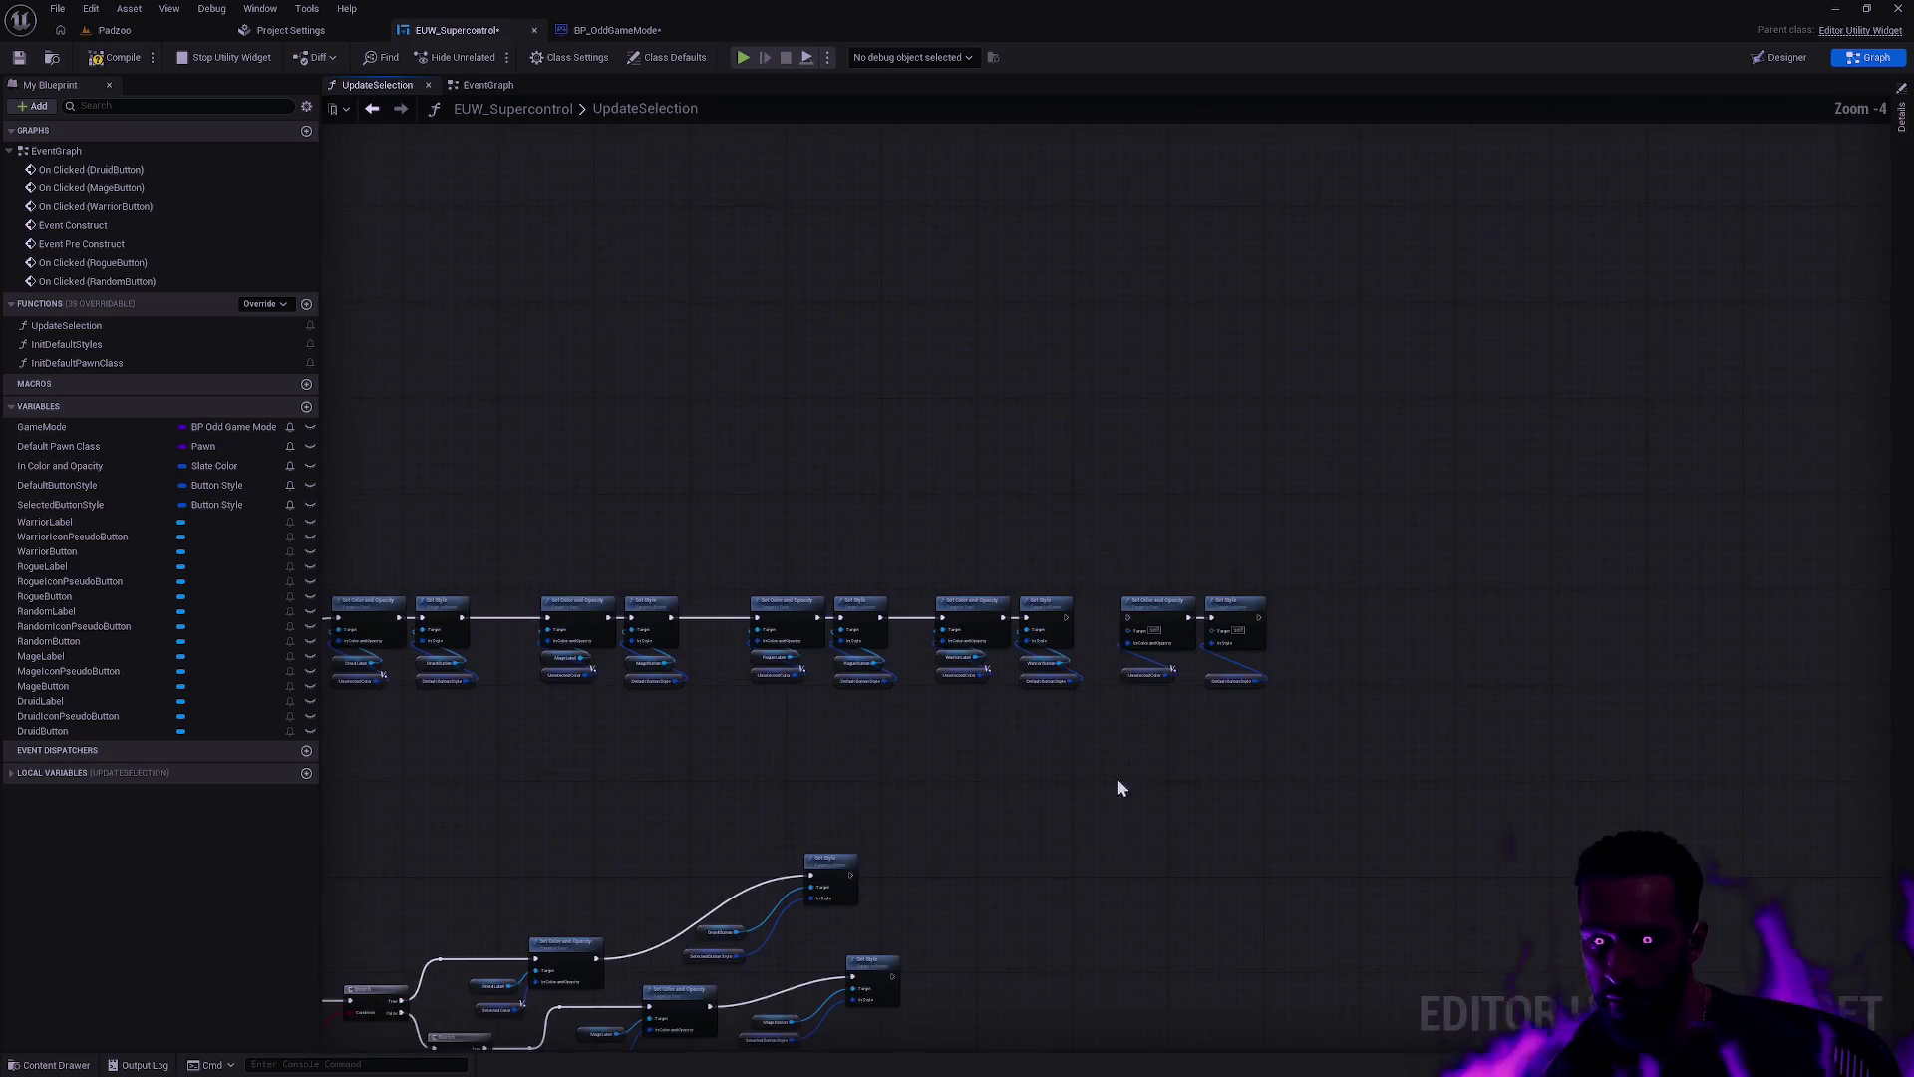
{"action": "scroll", "coordinate": [1123, 539], "scroll_direction": "up", "scroll_amount": 5}
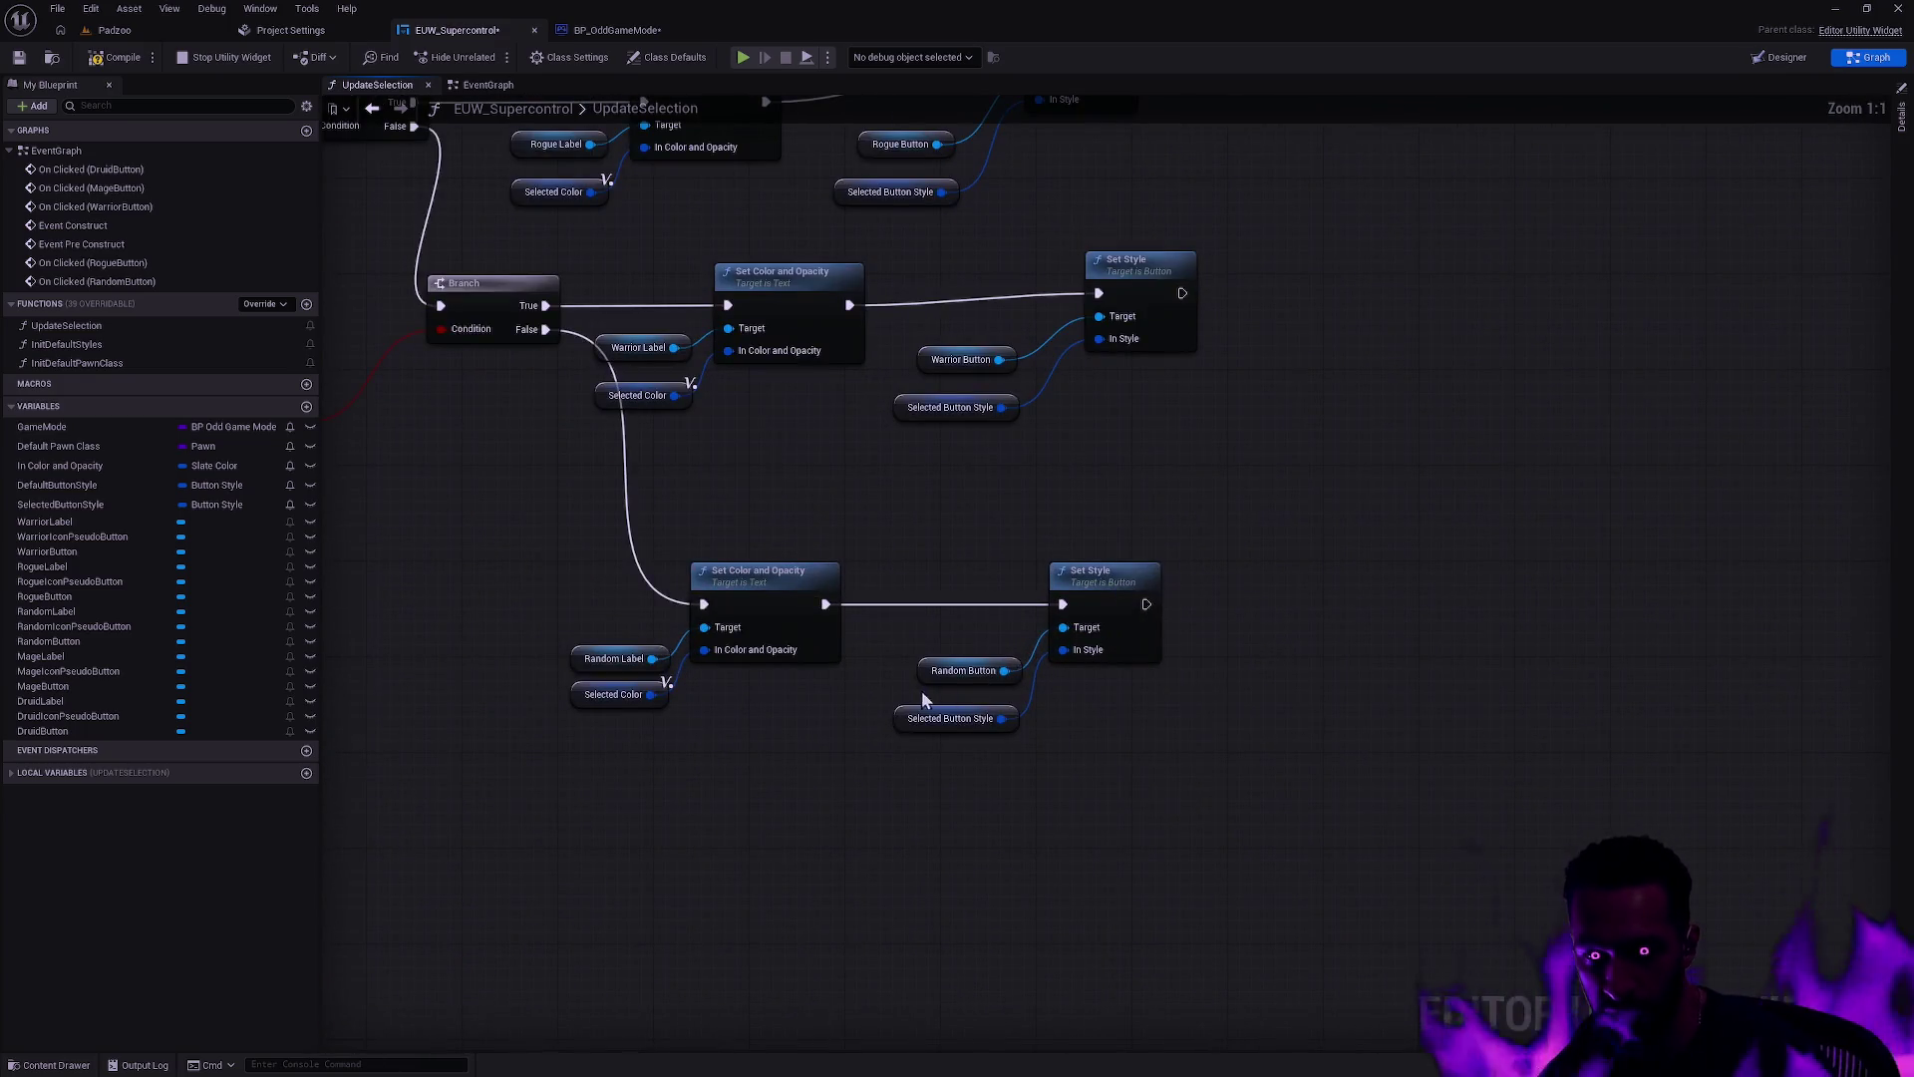
Step: Wire Random Label and Random Button into the copies' Targets, compile, and return to Padzoo
{"action": "mouse_move", "coordinate": [1430, 209]}
{"action": "left_mouse_down"}
{"action": "mouse_move", "coordinate": [1245, 894]}
{"action": "mouse_move", "coordinate": [1040, 453]}
{"action": "mouse_move", "coordinate": [991, 1005]}
{"action": "mouse_move", "coordinate": [942, 899]}
{"action": "mouse_move", "coordinate": [1251, 387]}
{"action": "mouse_move", "coordinate": [1277, 408]}
{"action": "mouse_move", "coordinate": [1313, 283]}
{"action": "mouse_move", "coordinate": [1250, 264]}
{"action": "left_mouse_up"}
{"action": "left_click", "coordinate": [1264, 632]}
{"action": "mouse_move", "coordinate": [1671, 447]}
{"action": "left_mouse_down"}
{"action": "mouse_move", "coordinate": [1410, 281]}
{"action": "mouse_move", "coordinate": [1416, 263]}
{"action": "left_mouse_up"}
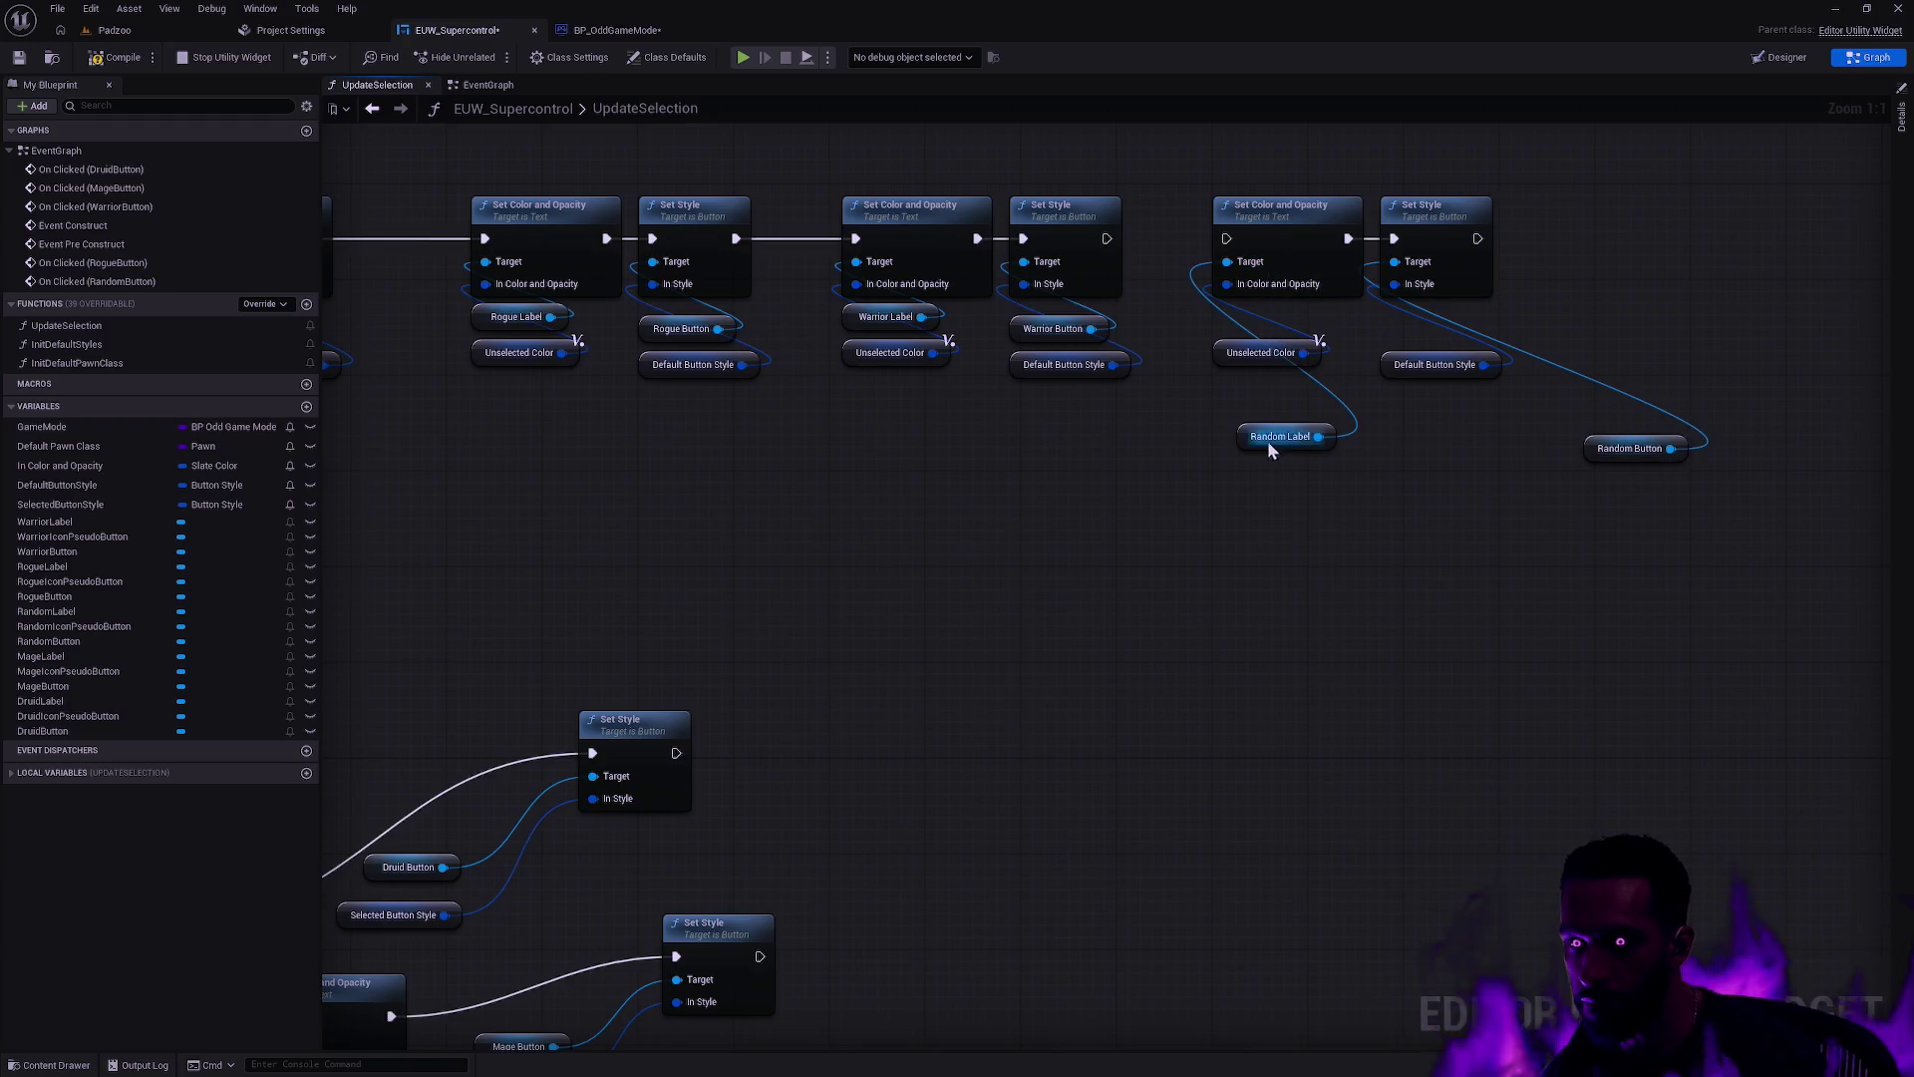
{"action": "left_click_drag", "start_coordinate": [1250, 353], "coordinate": [1250, 365]}
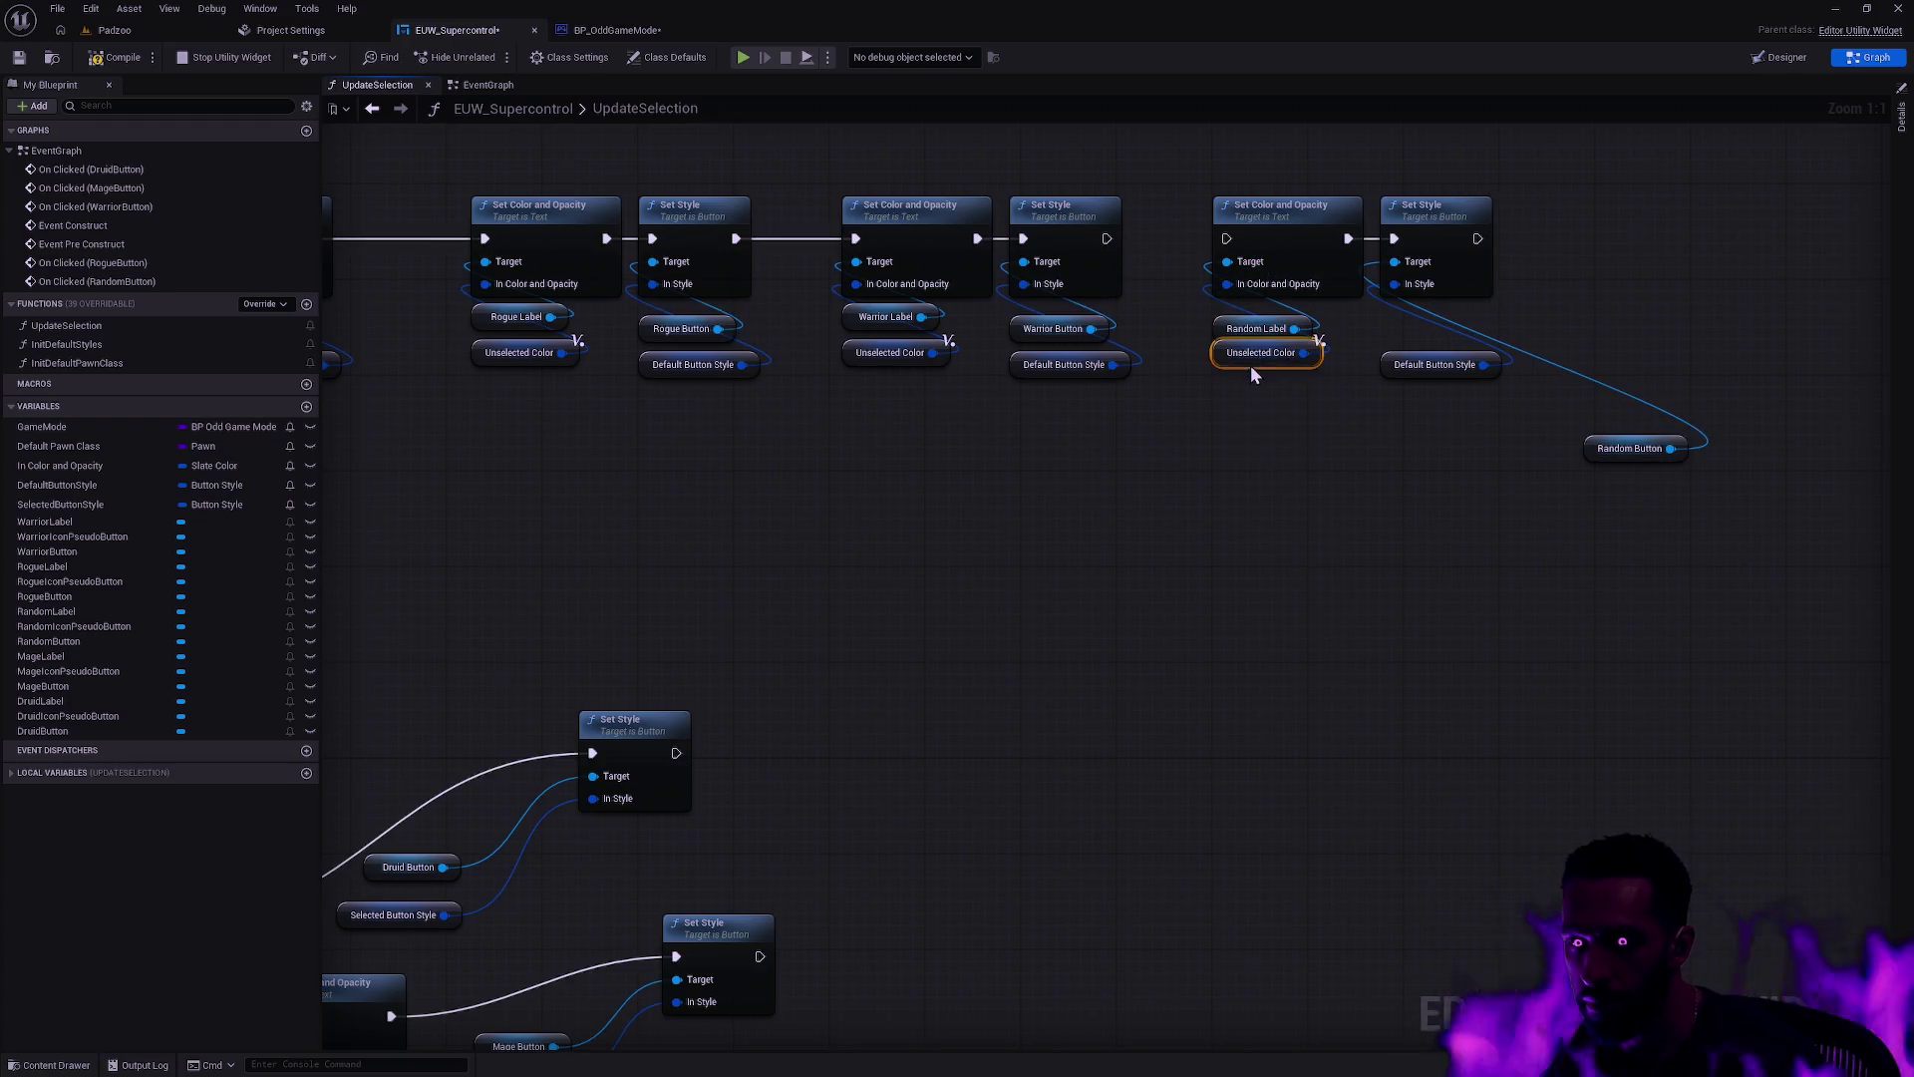
{"action": "right_click", "coordinate": [1435, 321]}
{"action": "left_click", "coordinate": [1612, 452]}
{"action": "mouse_move", "coordinate": [1599, 451]}
{"action": "left_mouse_down"}
{"action": "mouse_move", "coordinate": [1539, 308]}
{"action": "mouse_move", "coordinate": [1398, 332]}
{"action": "left_mouse_up"}
{"action": "left_click", "coordinate": [641, 190]}
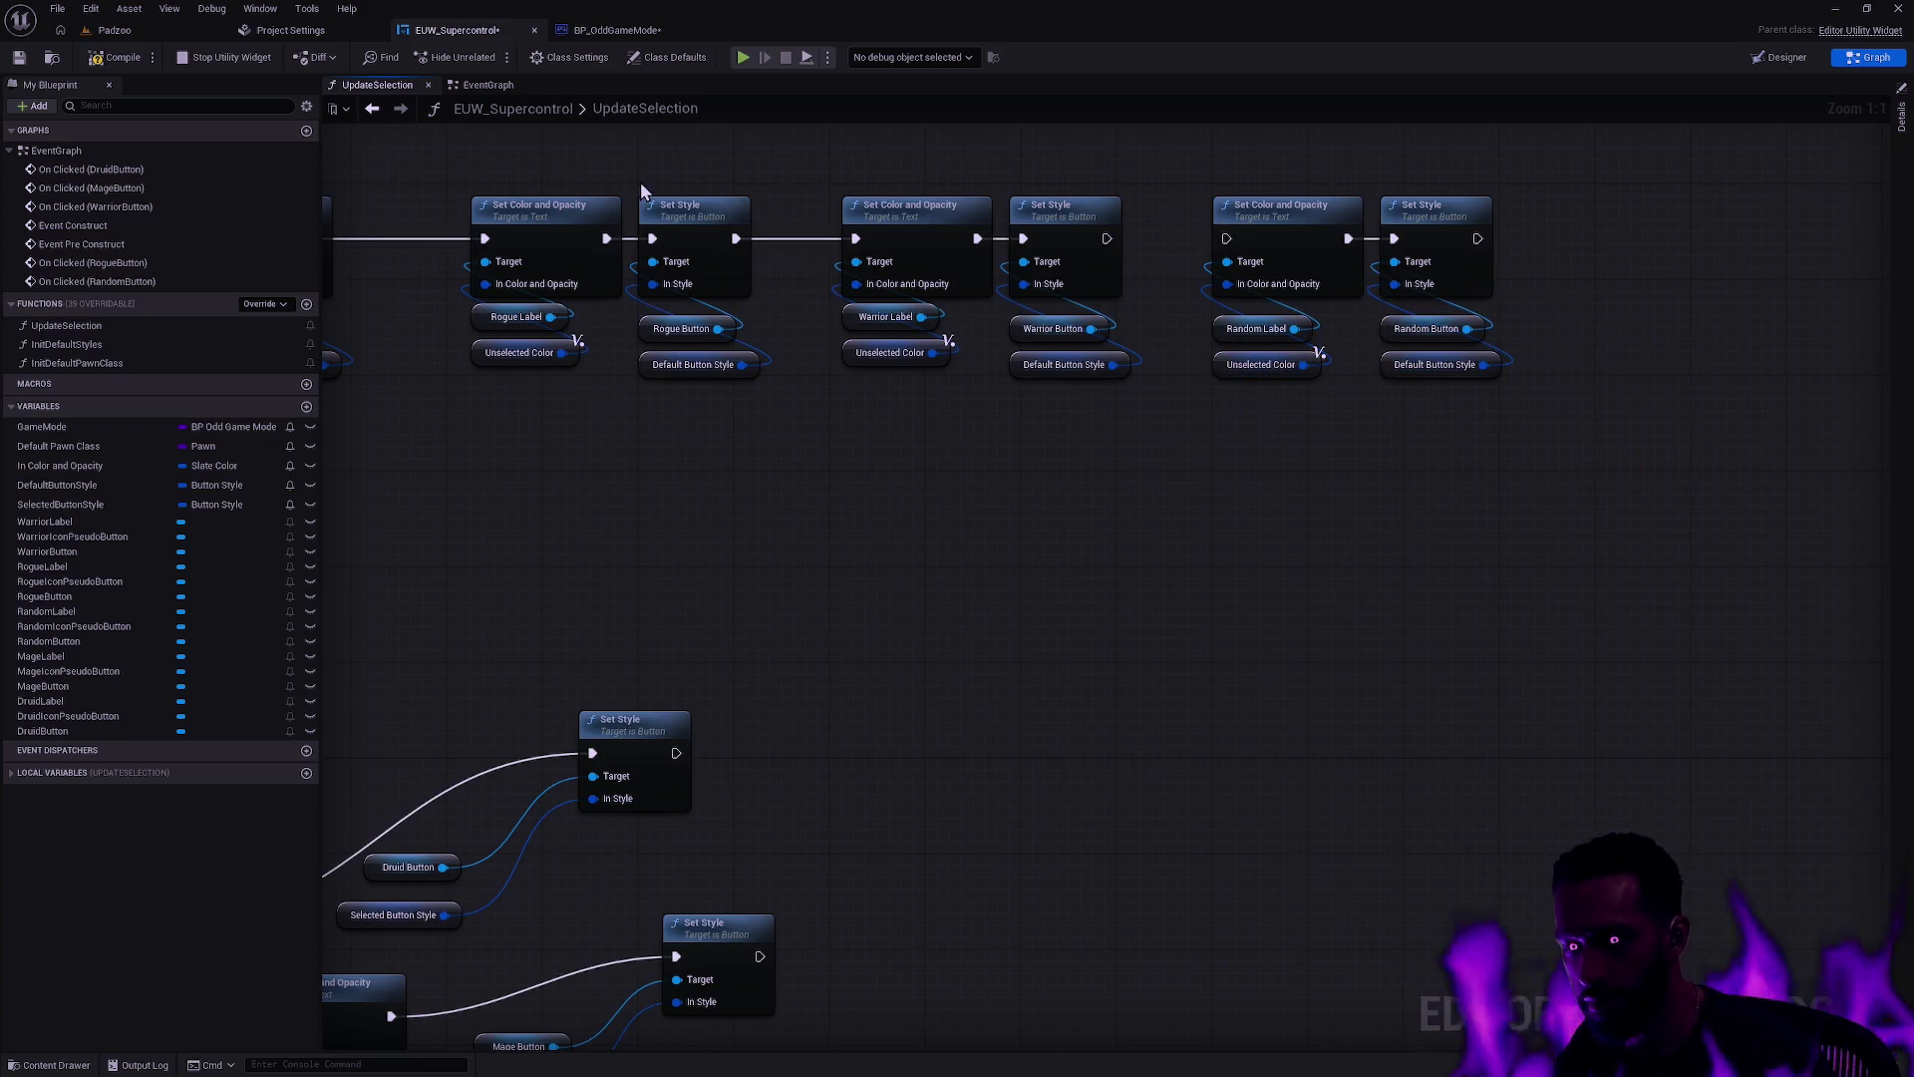
{"action": "left_click", "coordinate": [113, 58]}
{"action": "left_click", "coordinate": [115, 30]}
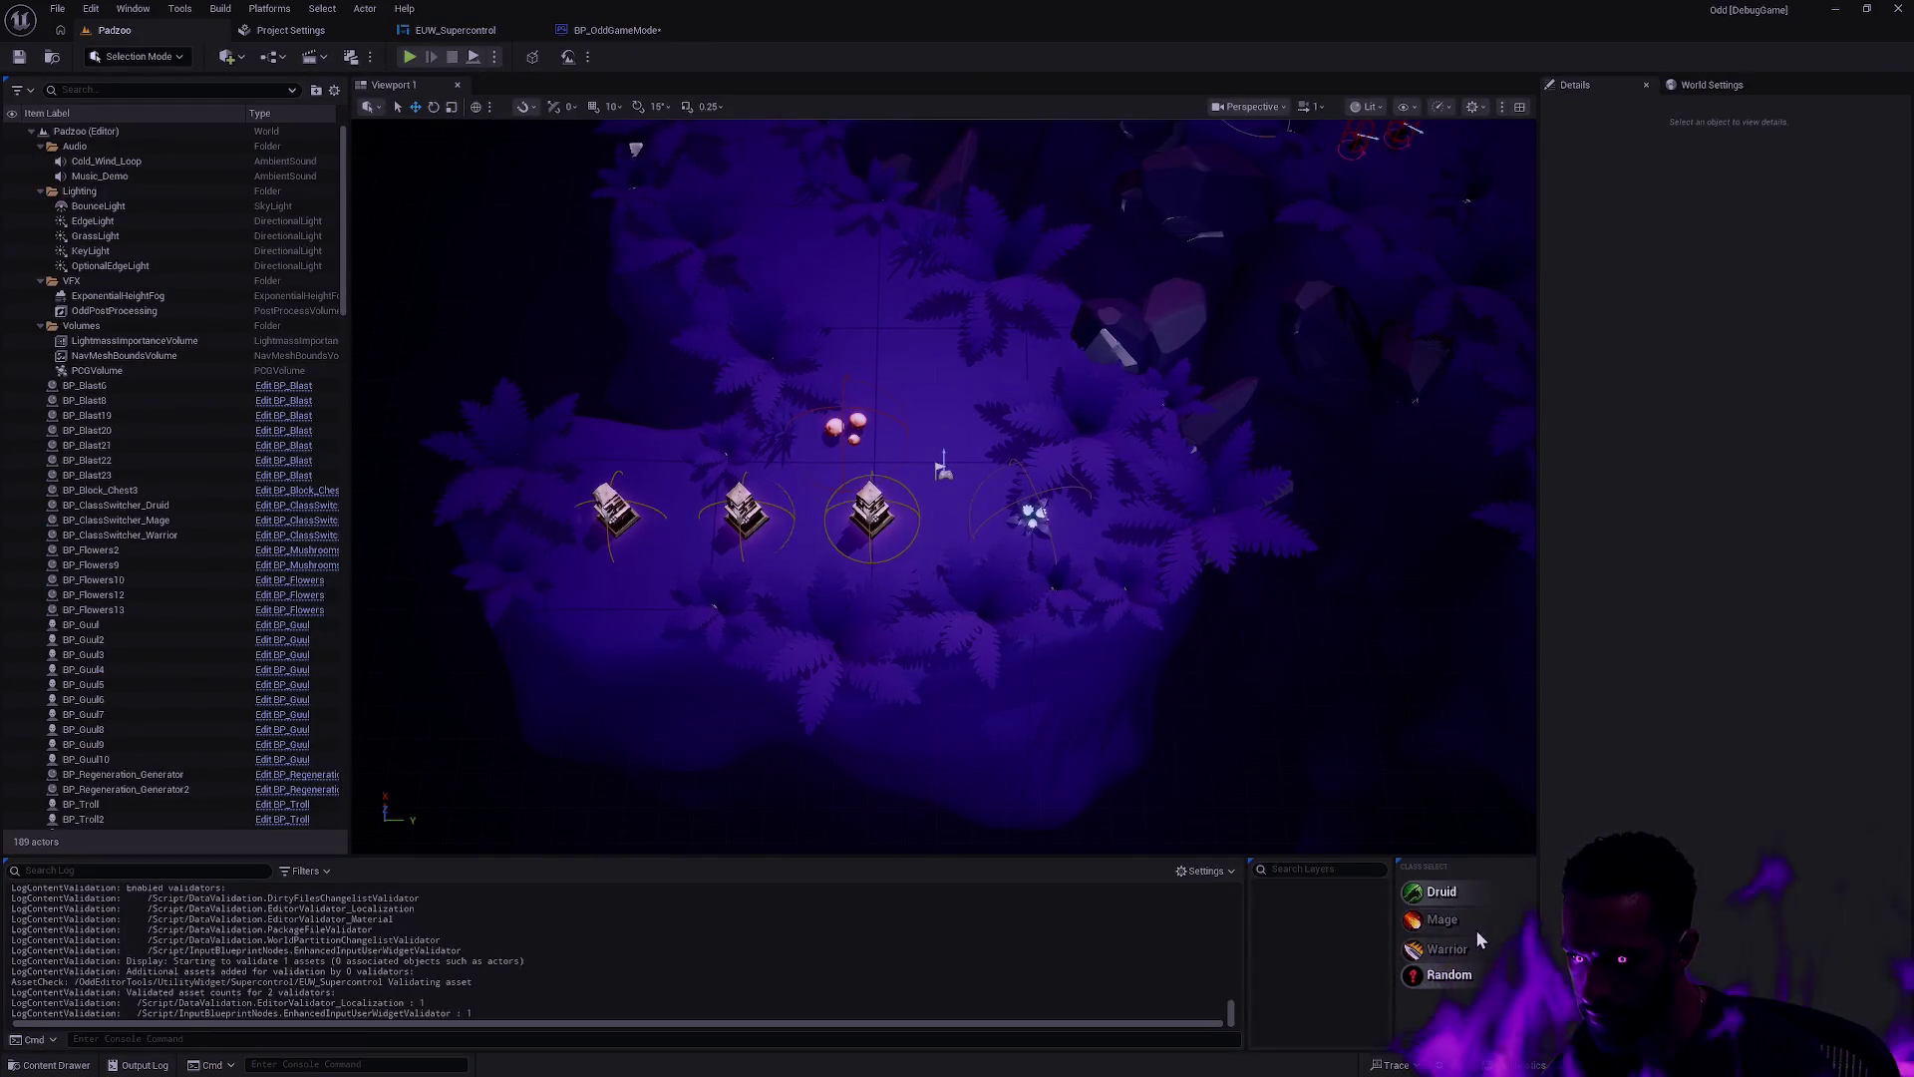
Step: Check BP_OddGameMode's class defaults and recompile EUW_Supercontrol
{"action": "left_click", "coordinate": [623, 30]}
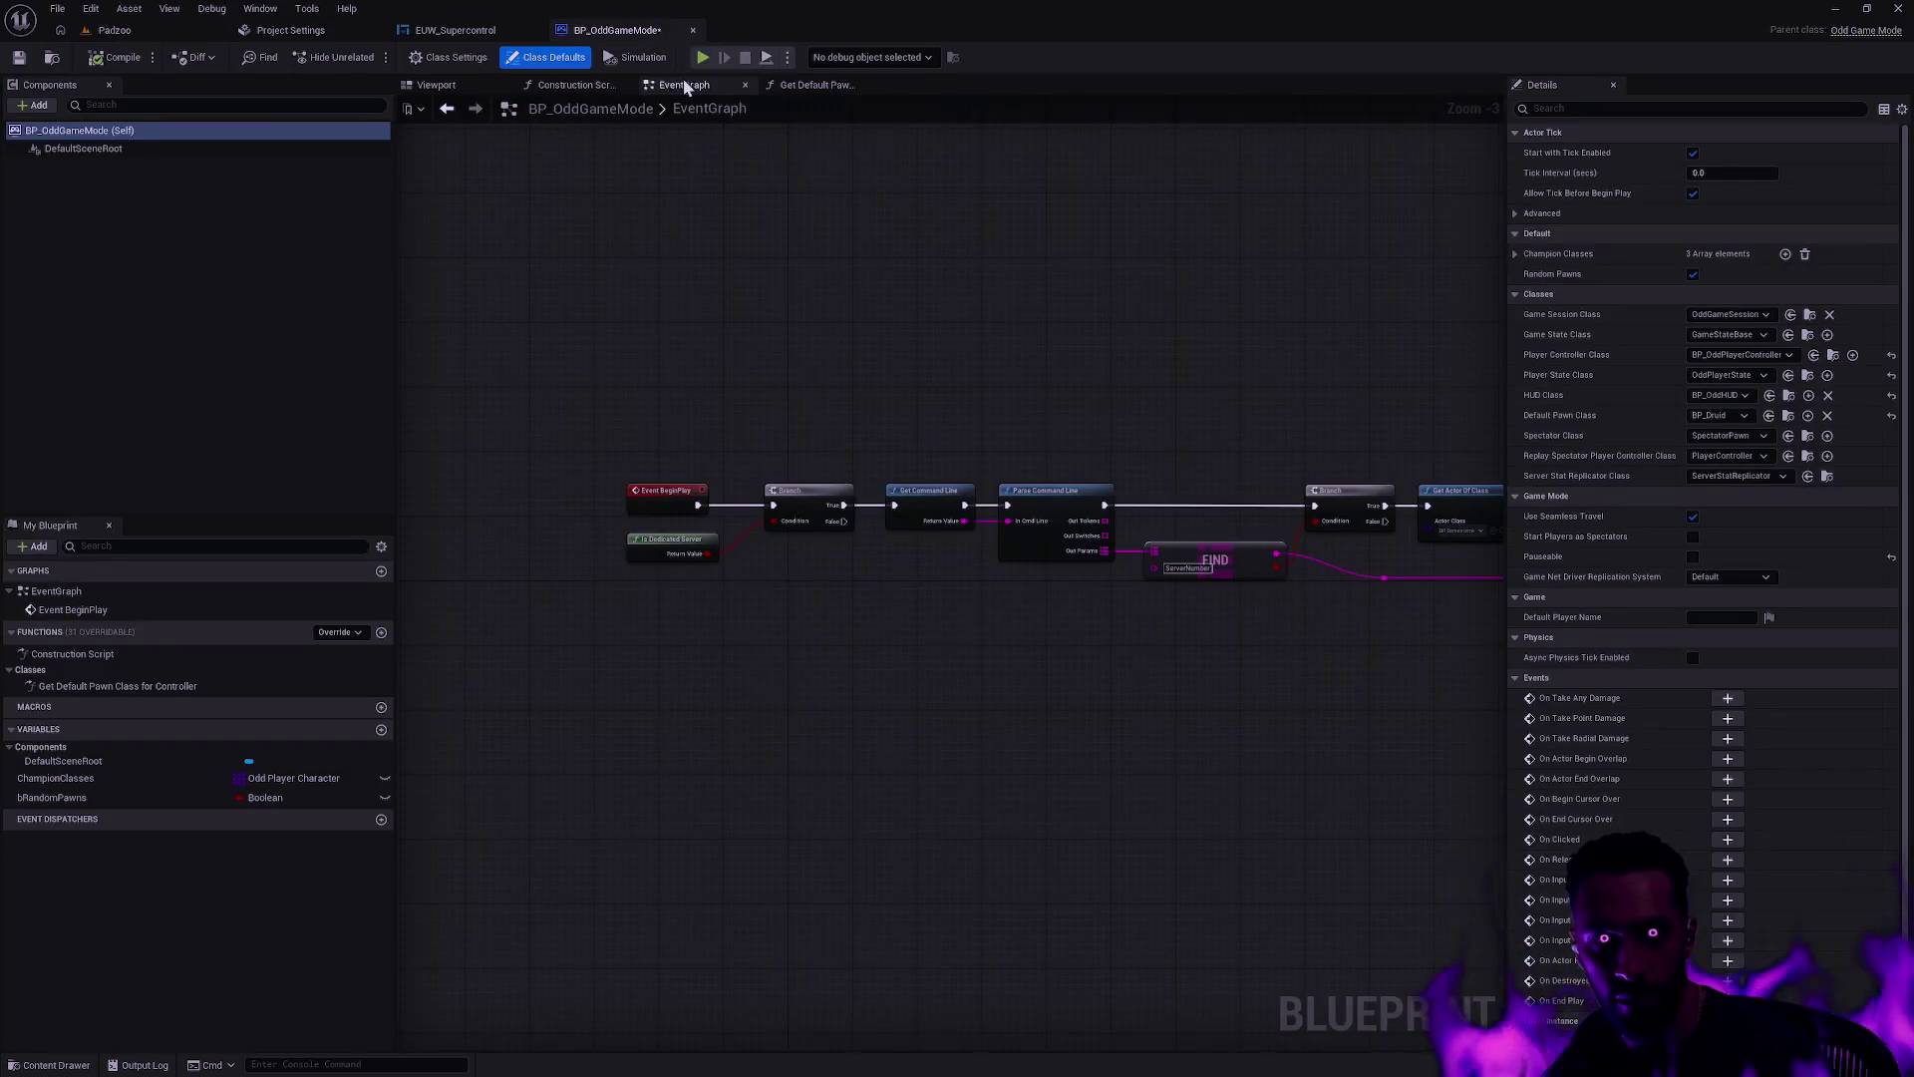
{"action": "left_click", "coordinate": [454, 30]}
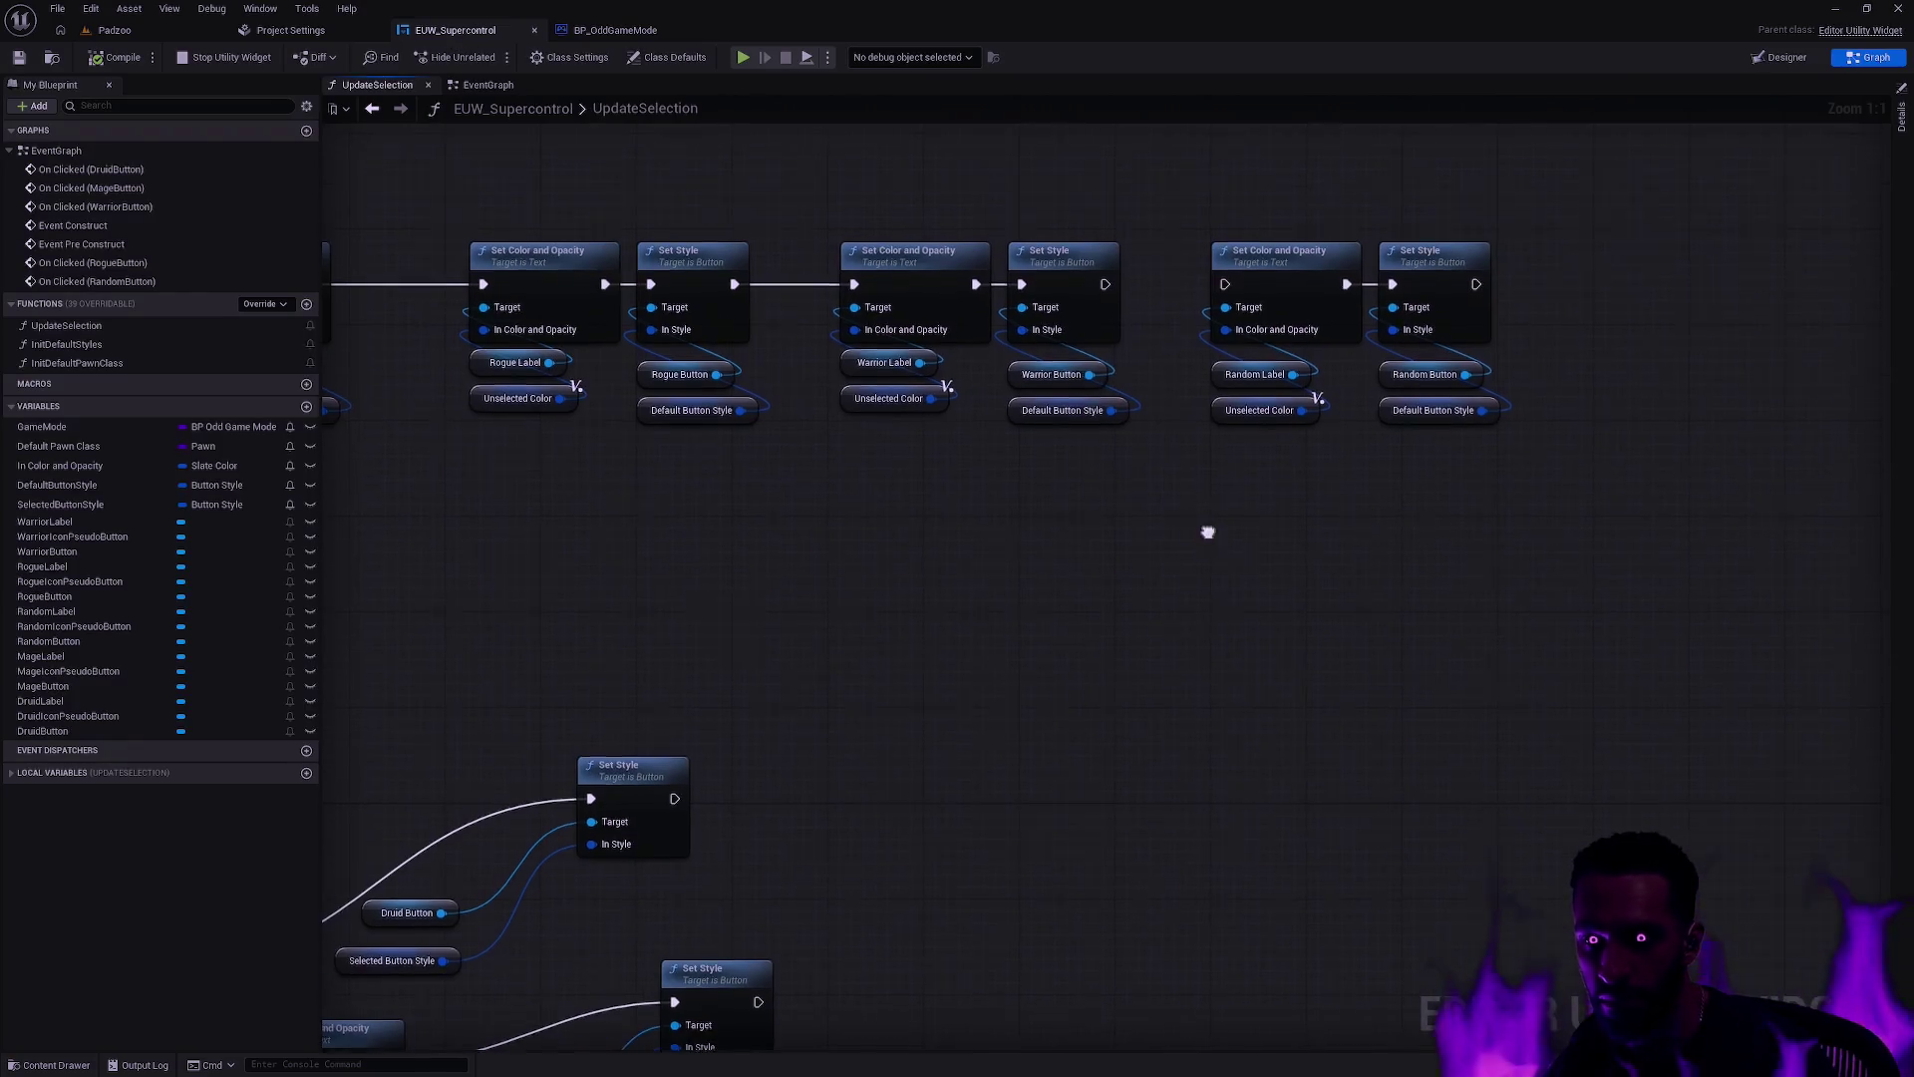
{"action": "mouse_move", "coordinate": [957, 465]}
{"action": "left_mouse_down"}
{"action": "mouse_move", "coordinate": [1261, 560]}
{"action": "mouse_move", "coordinate": [1239, 607]}
{"action": "mouse_move", "coordinate": [804, 671]}
{"action": "mouse_move", "coordinate": [1295, 649]}
{"action": "mouse_move", "coordinate": [1503, 487]}
{"action": "mouse_move", "coordinate": [1580, 192]}
{"action": "left_mouse_up"}
{"action": "left_click", "coordinate": [118, 57]}
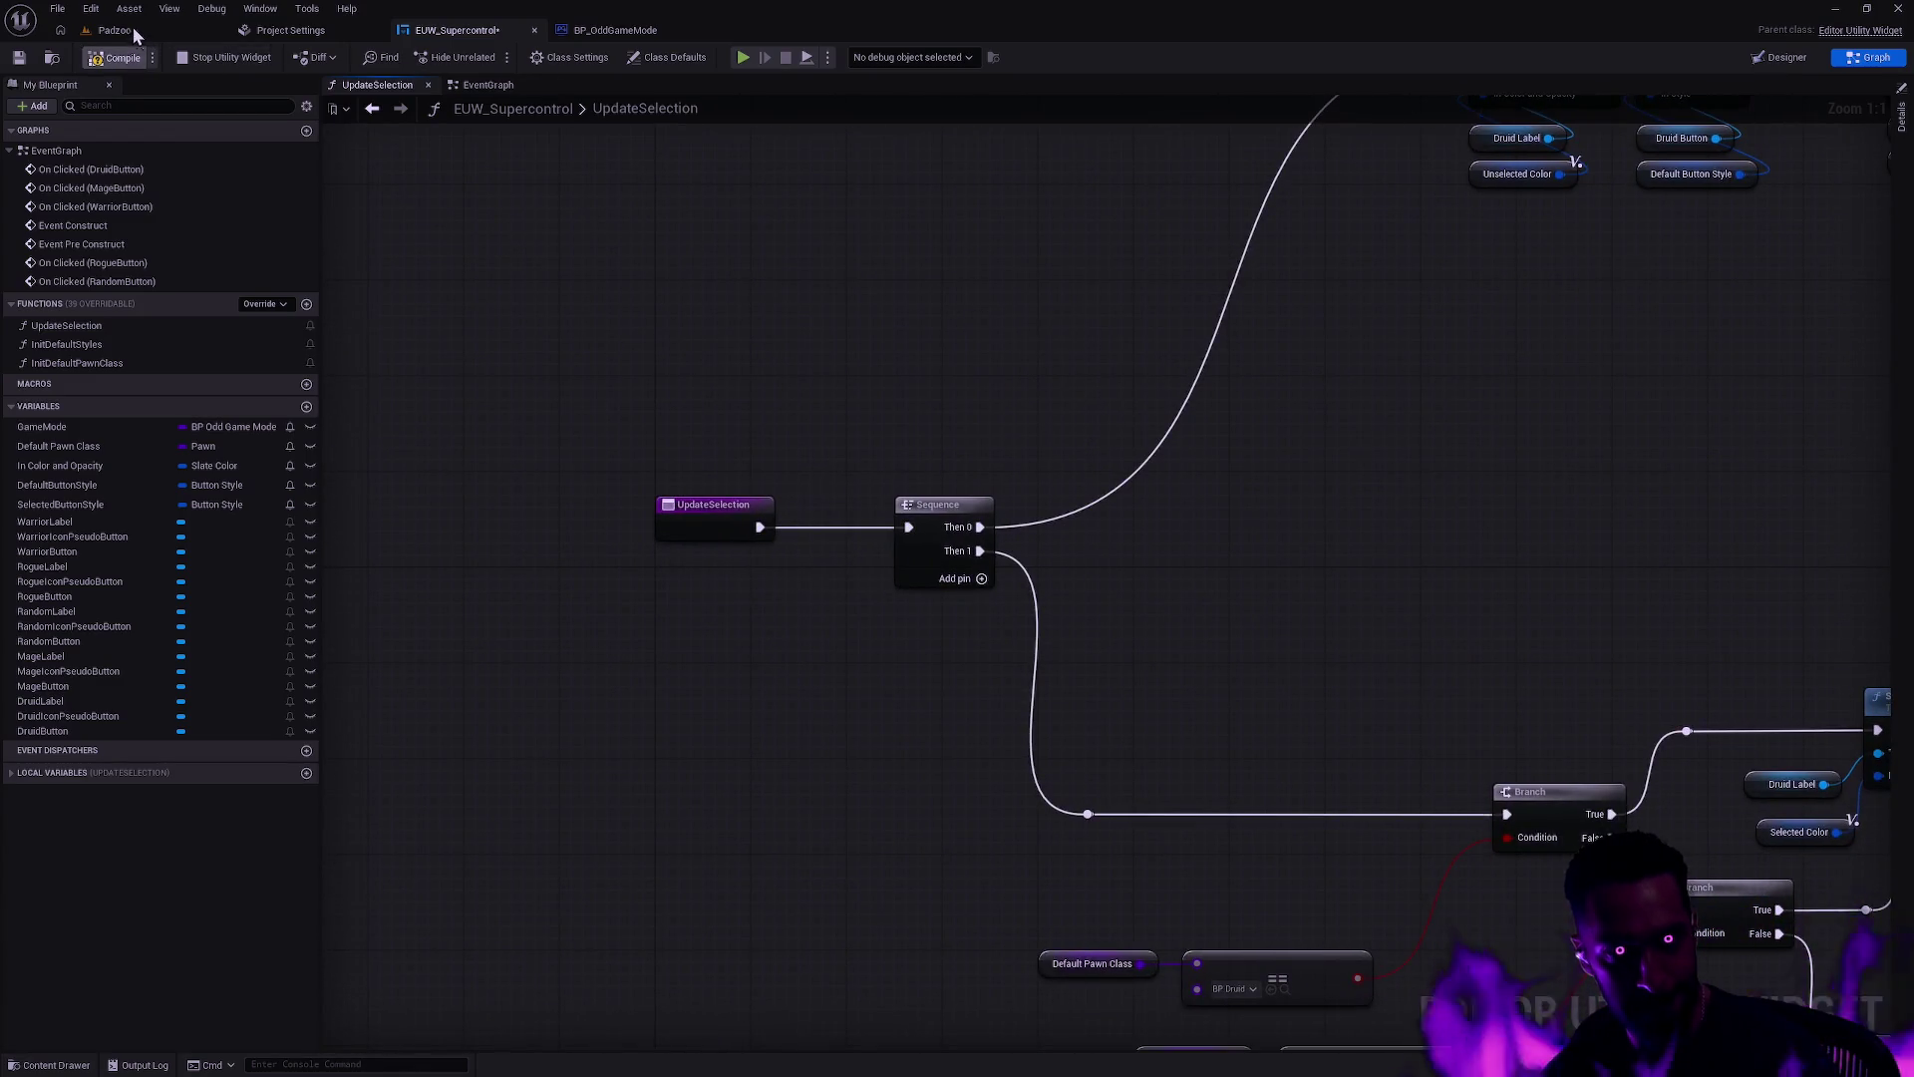
{"action": "left_click", "coordinate": [129, 31]}
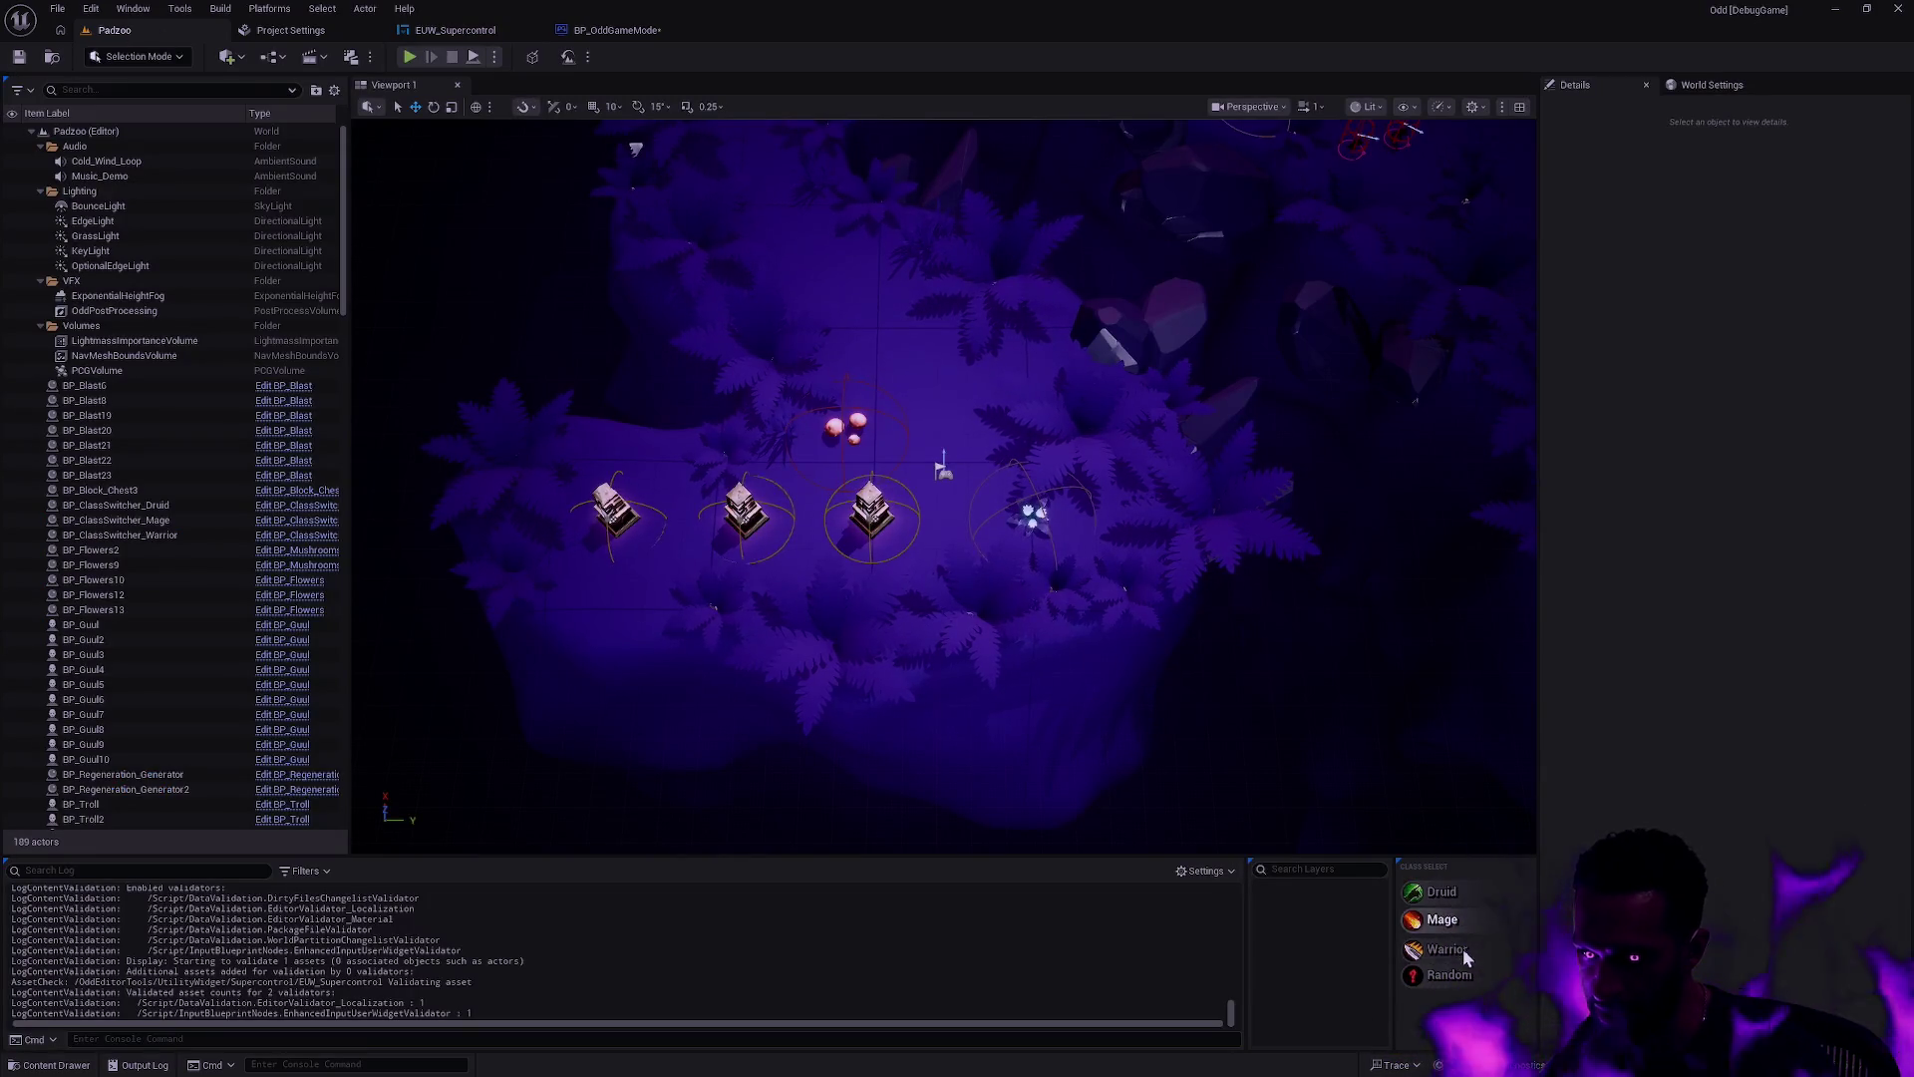
Step: Pick Druid then Warrior, start Play In Editor with Alt+P, then pick Mage
{"action": "left_click", "coordinate": [1453, 977]}
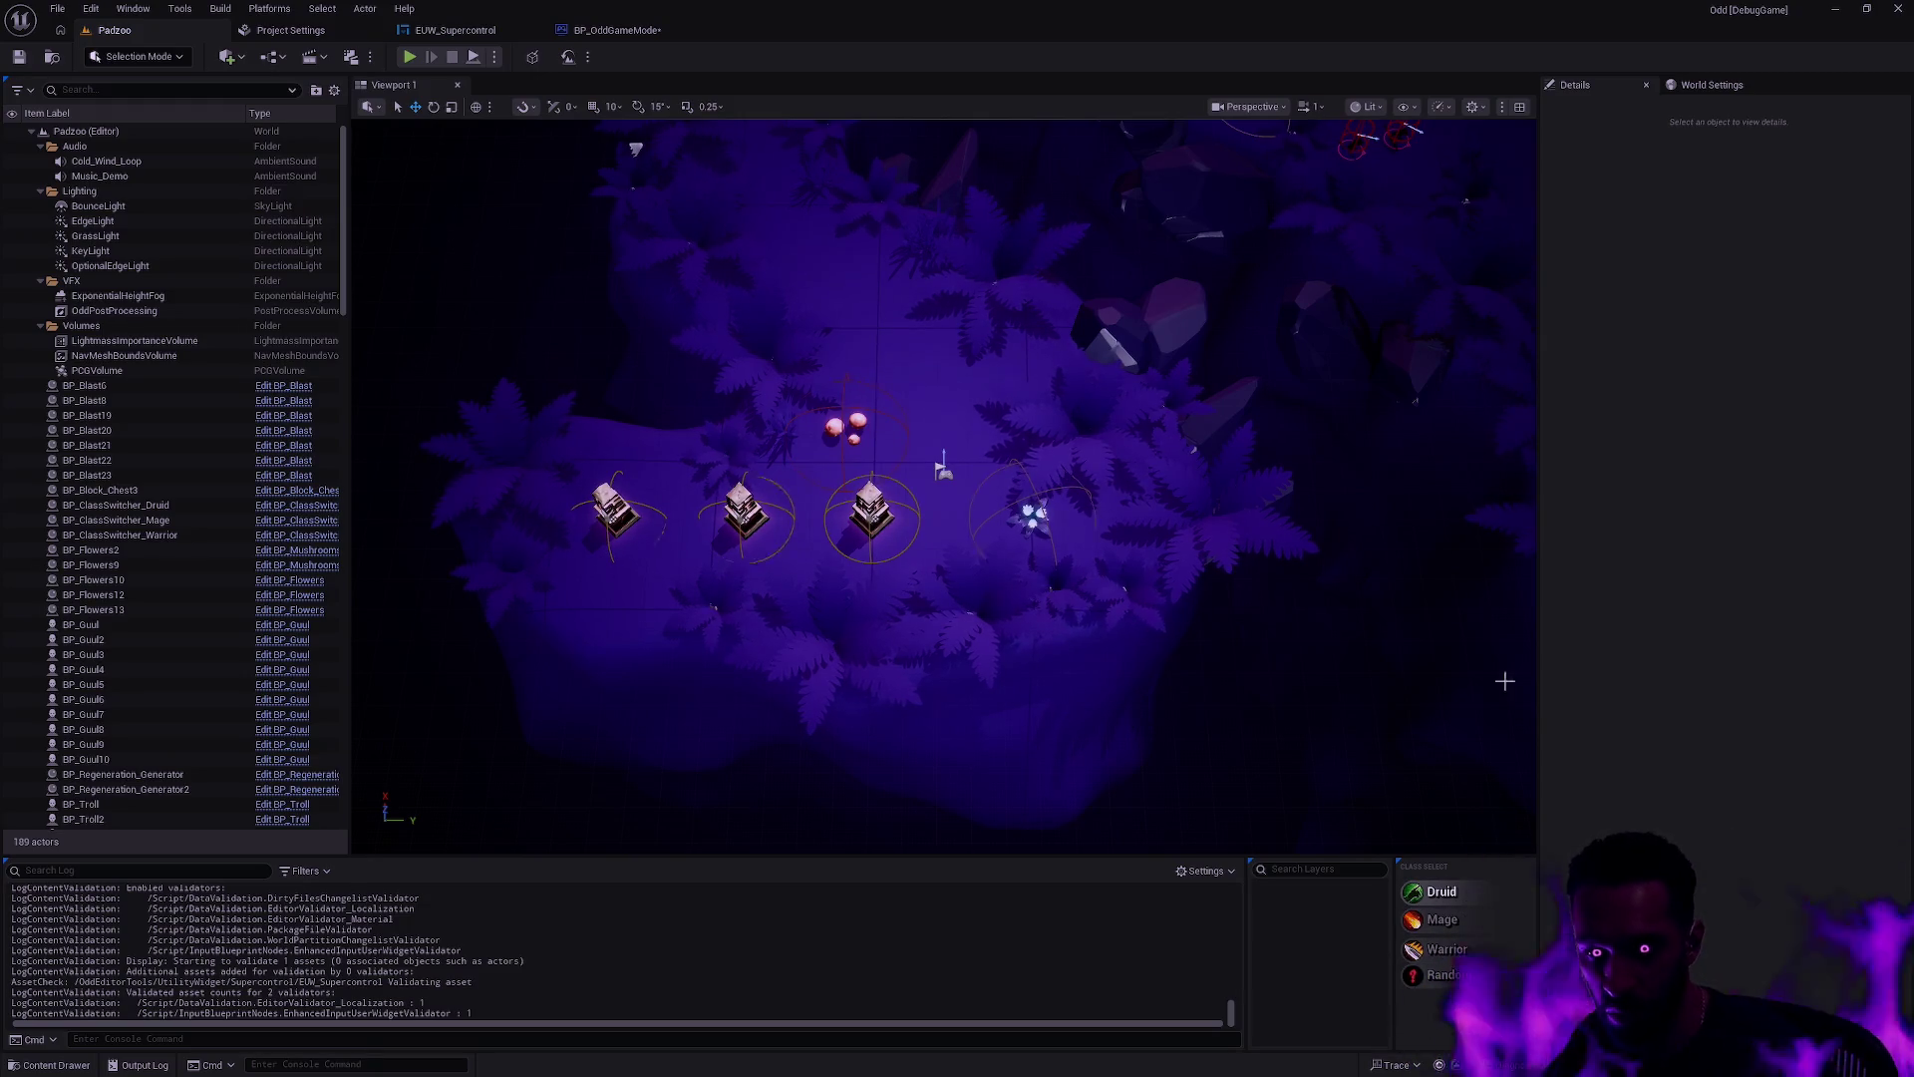
{"action": "left_click", "coordinate": [1461, 952]}
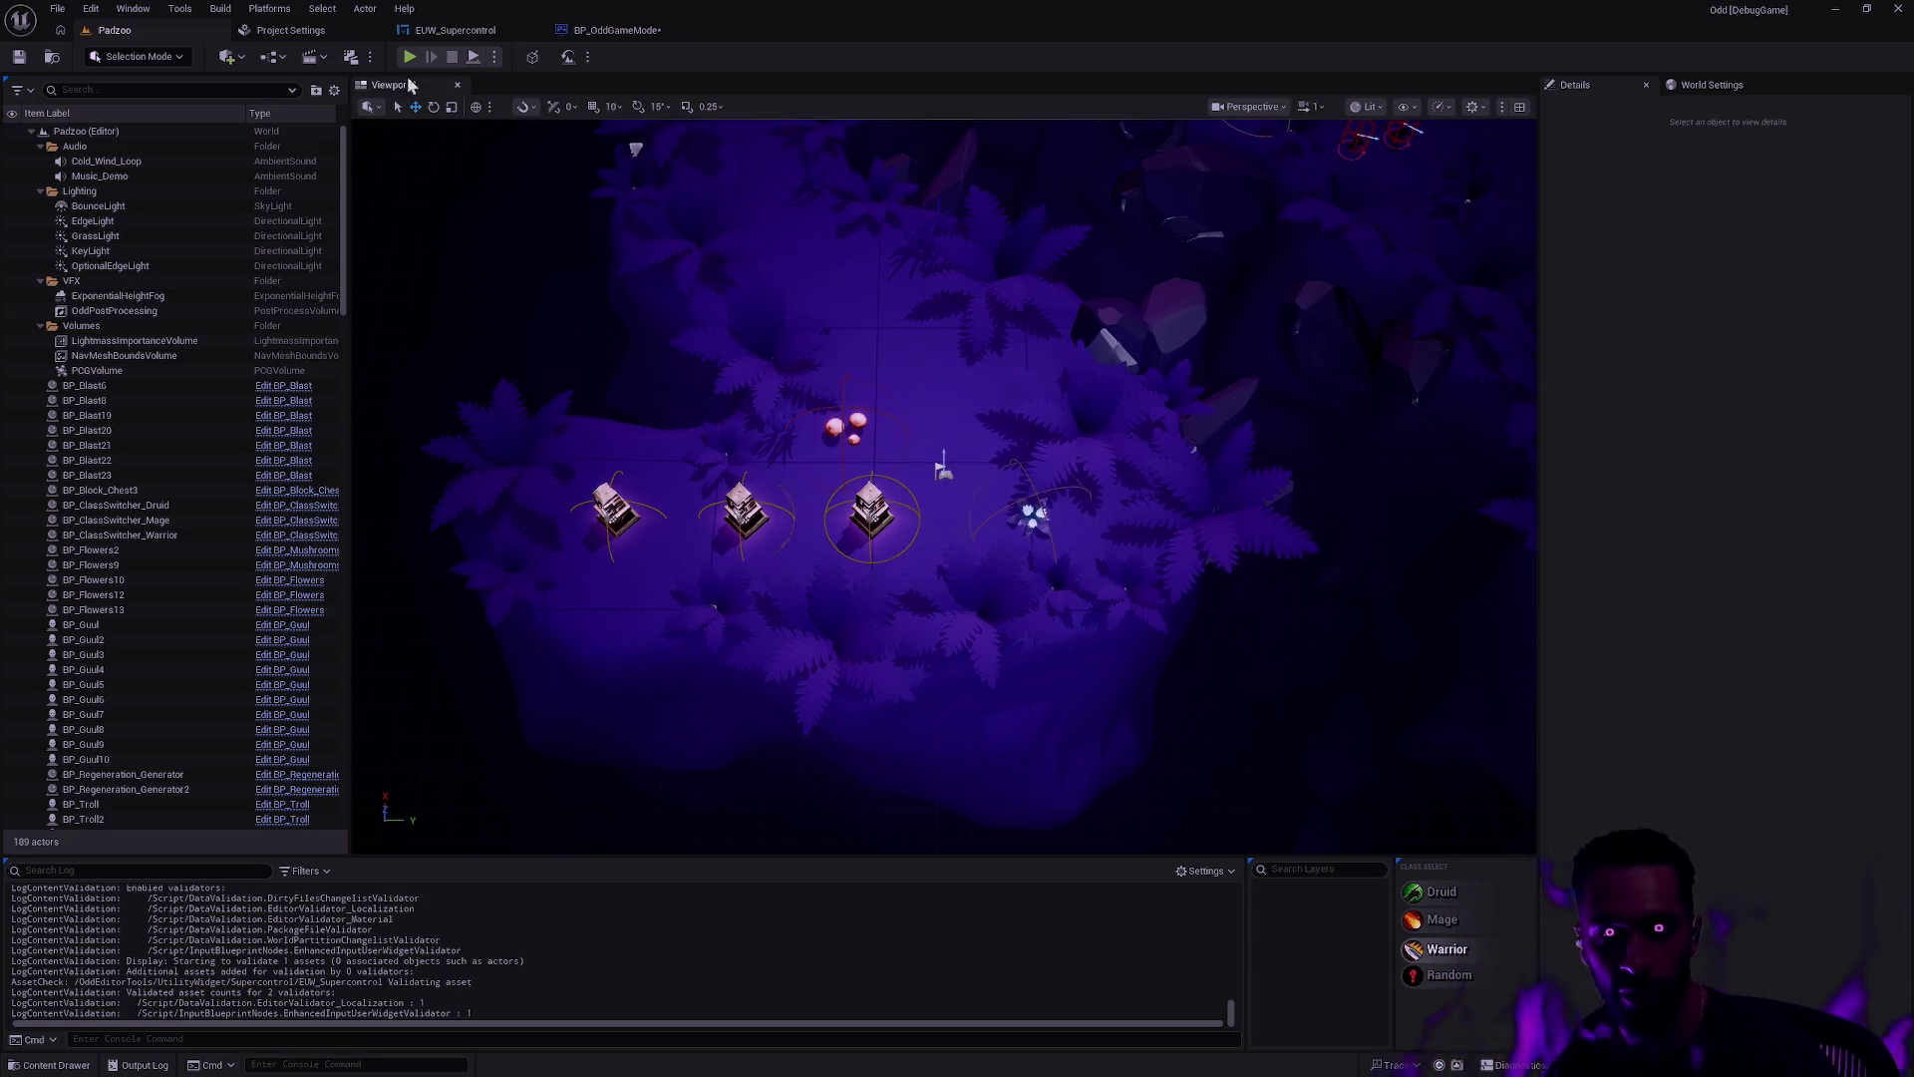
{"action": "key", "text": "alt+p"}
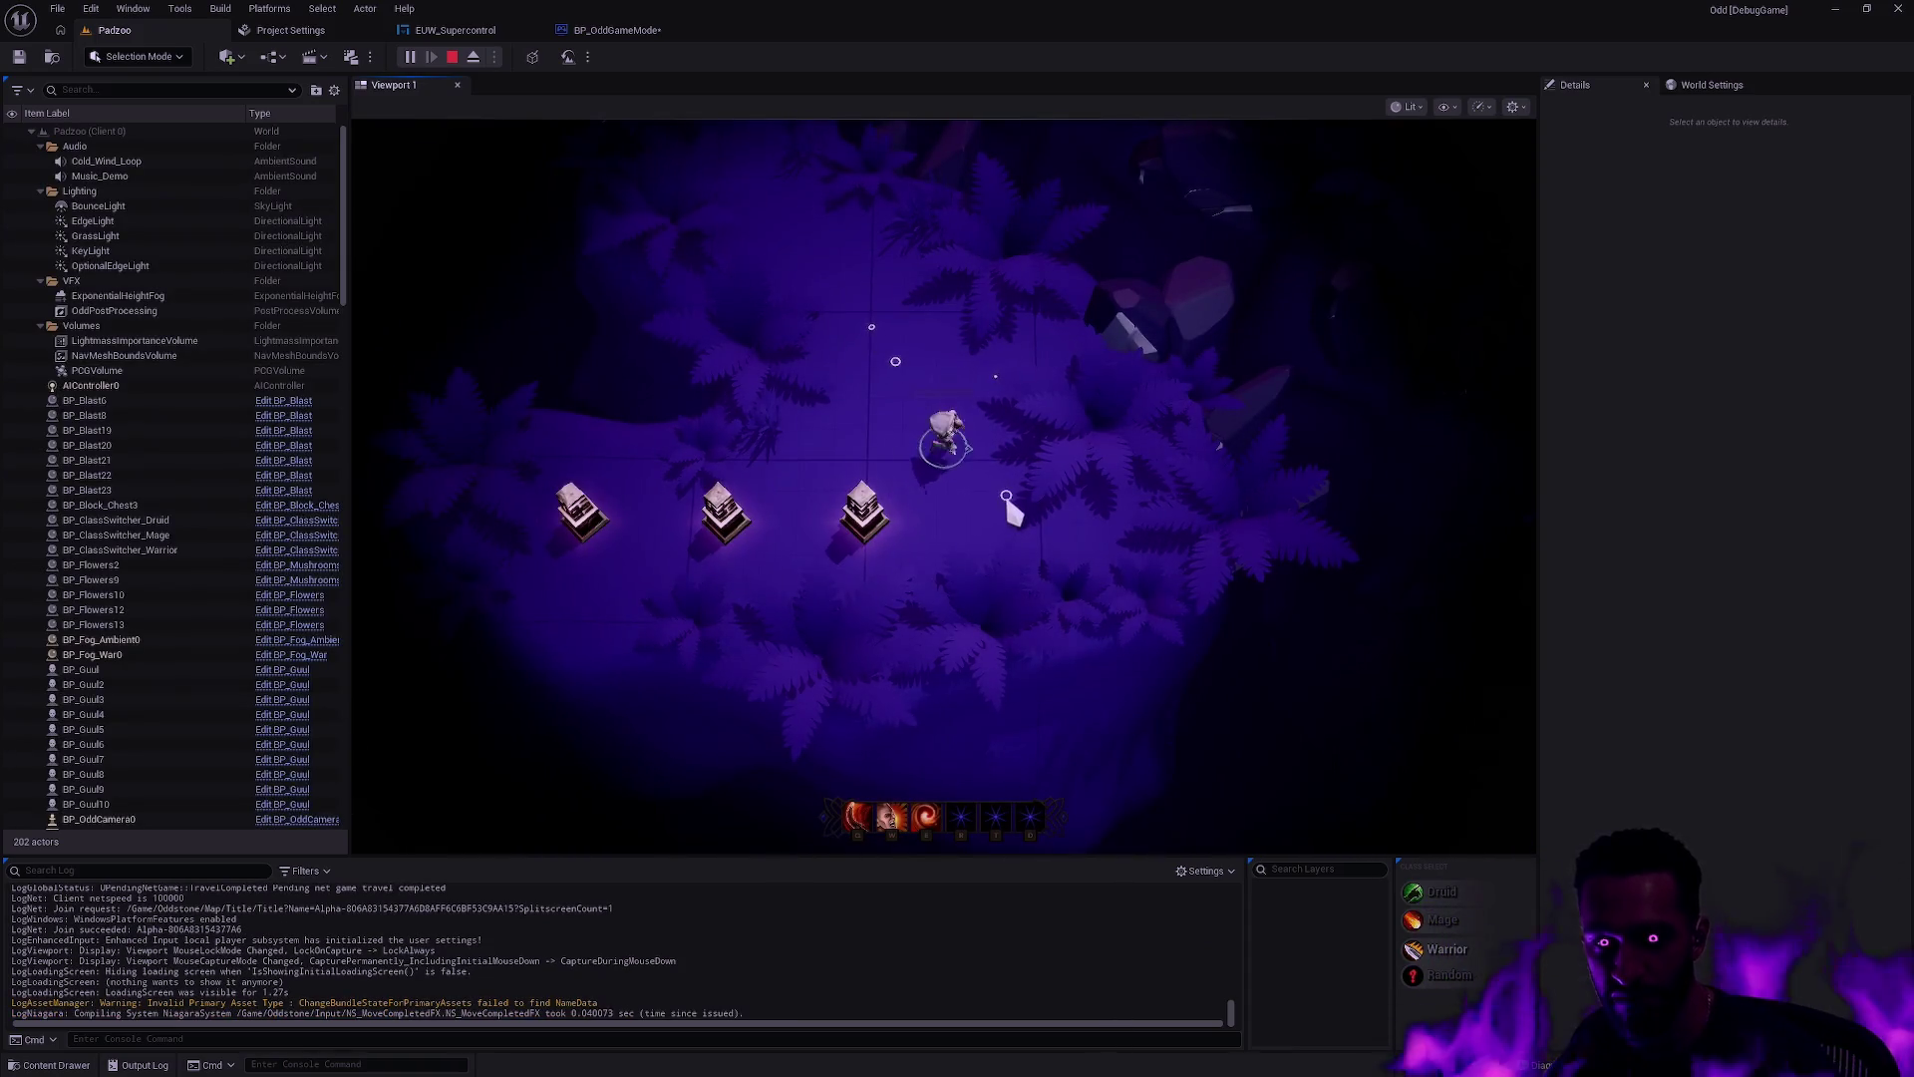
{"action": "left_click", "coordinate": [1439, 919]}
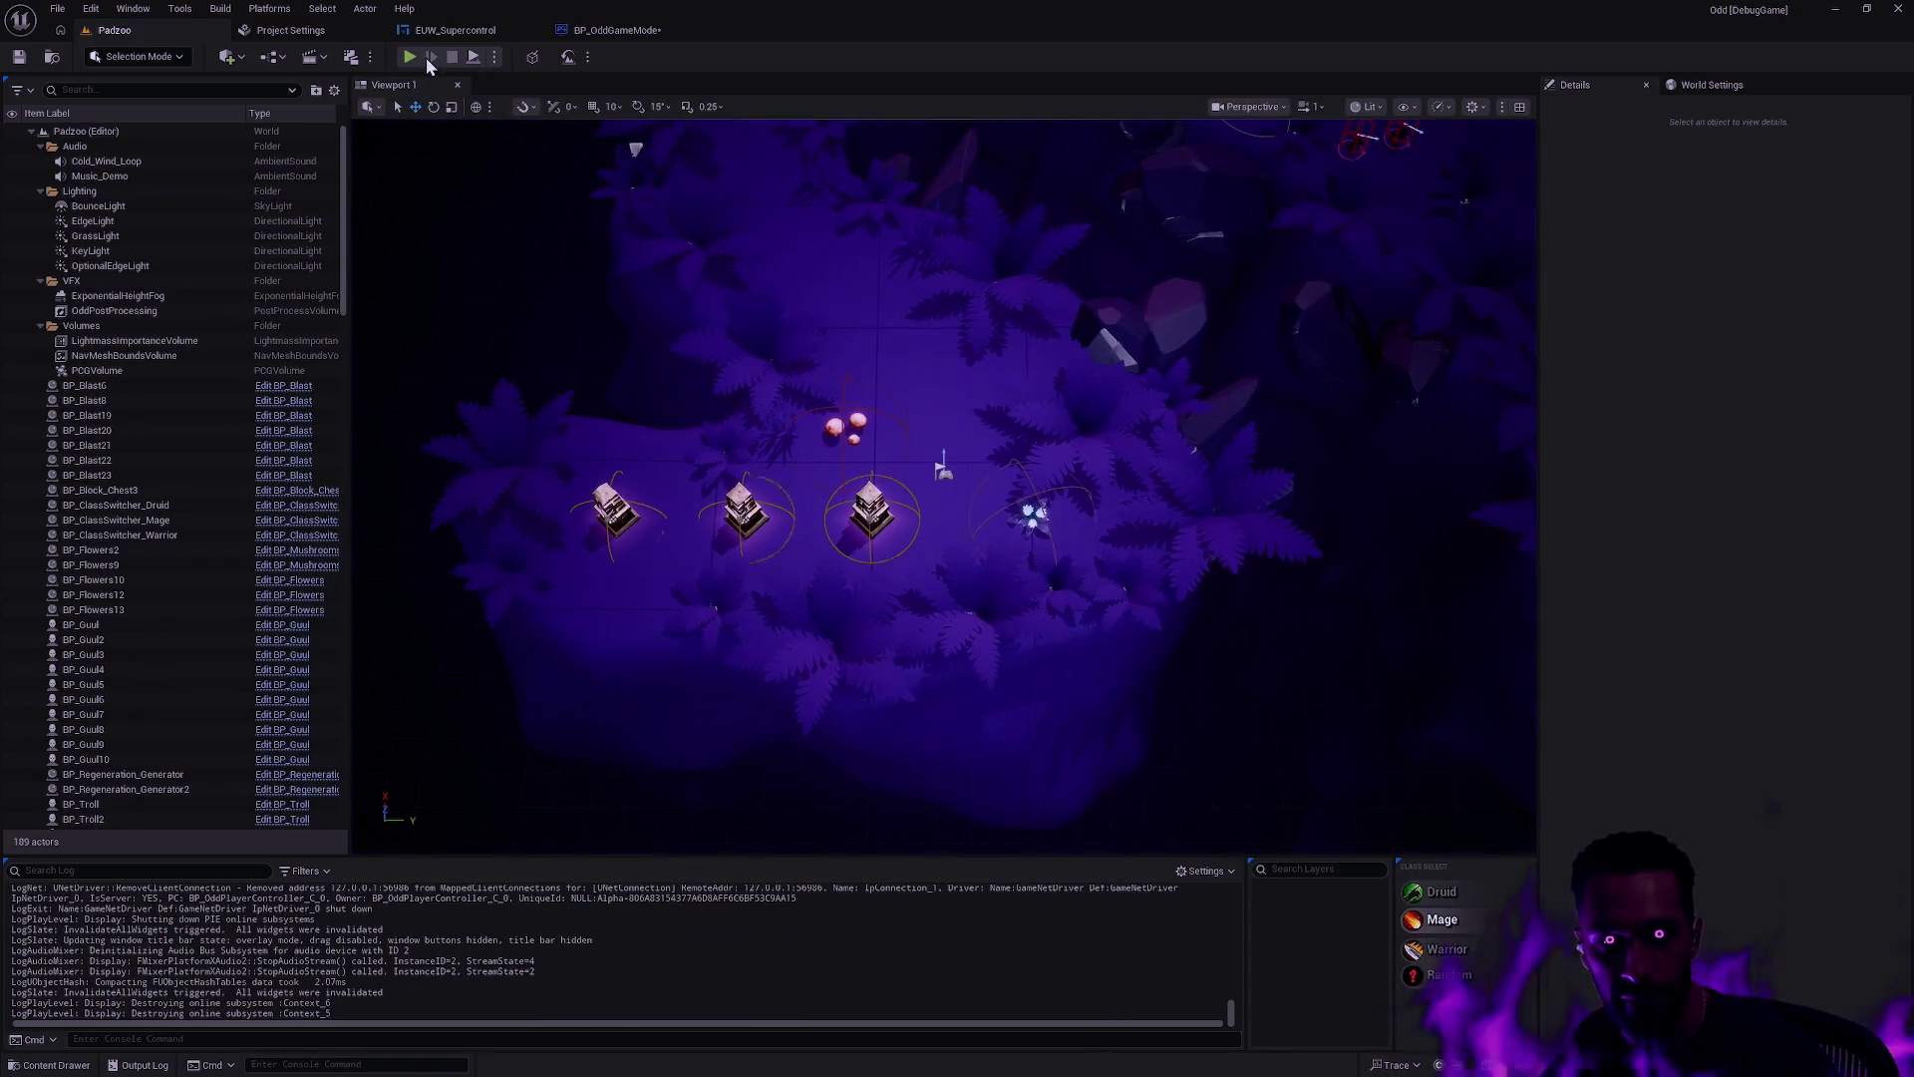
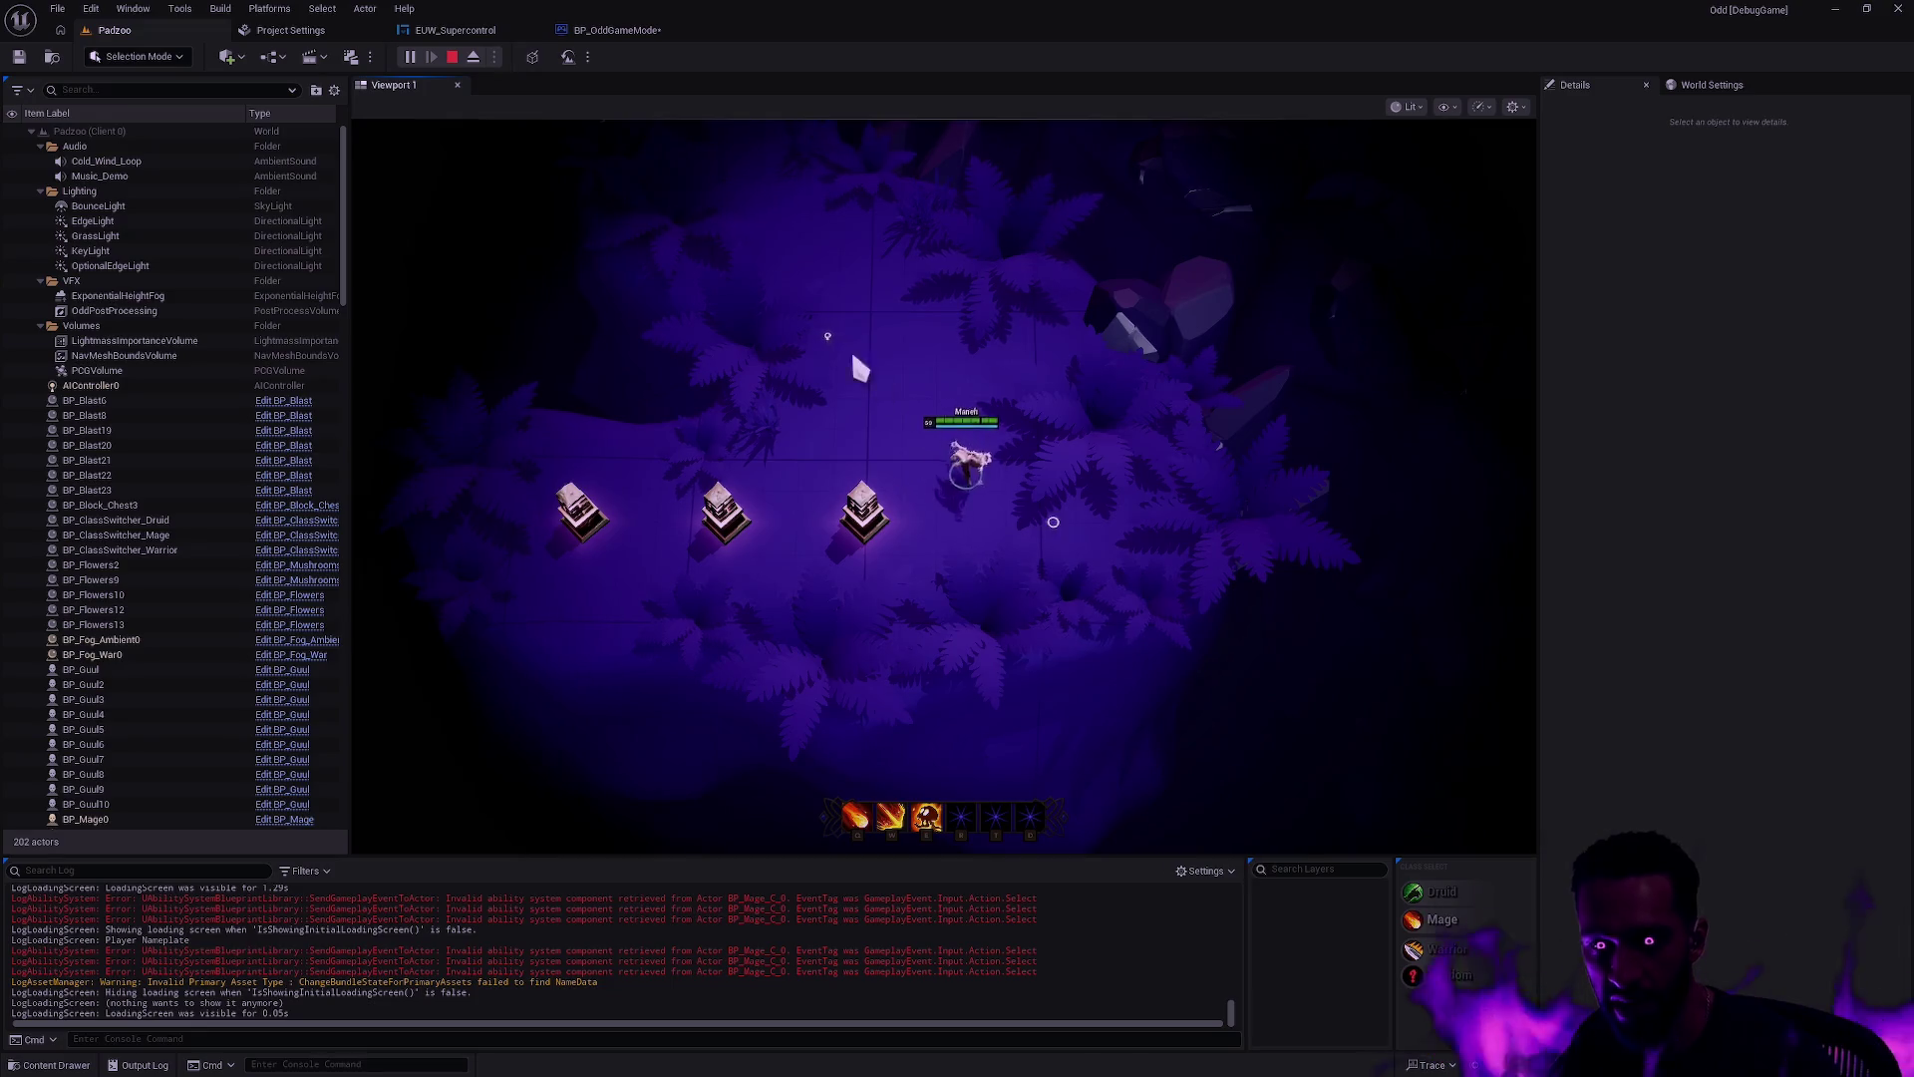
Step: Choose Druid as the class and run several quick play tests of the Padzoo level
{"action": "key", "text": "Escape"}
{"action": "left_click", "coordinate": [1475, 888]}
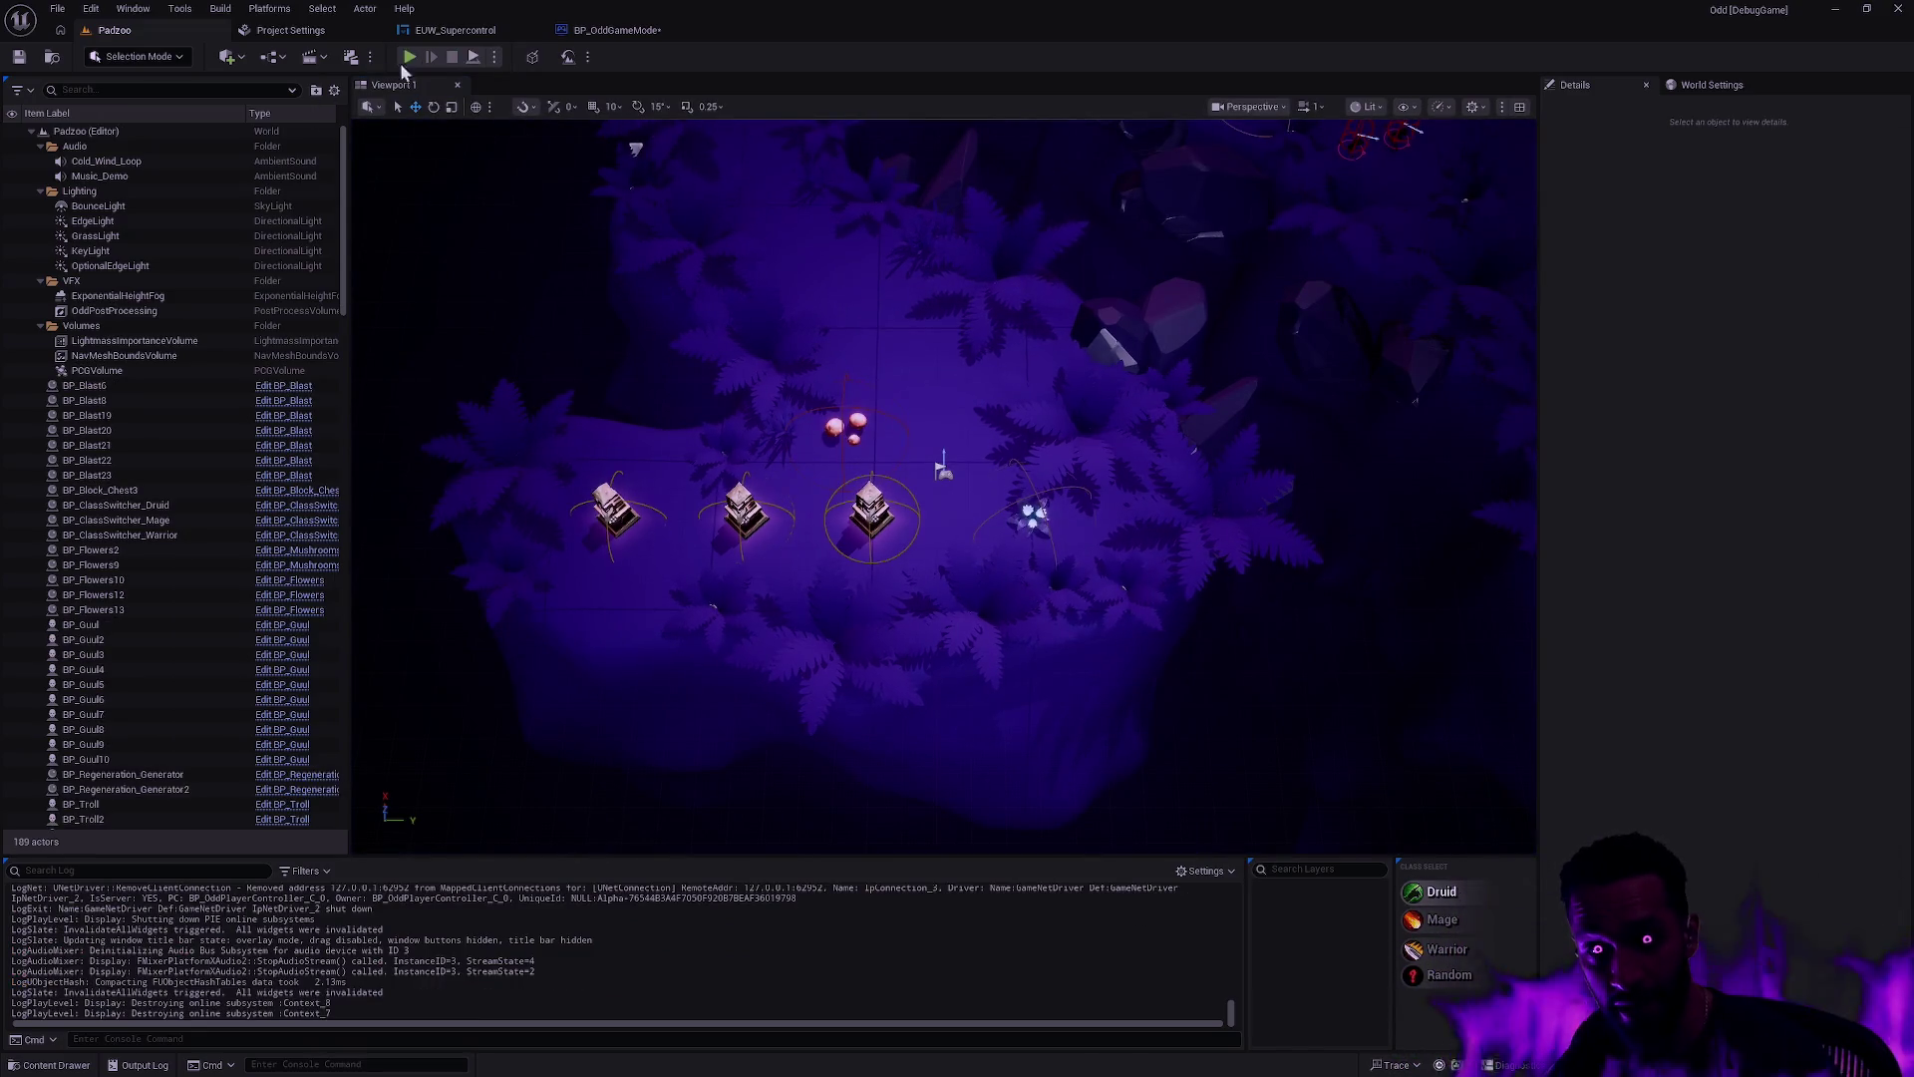
{"action": "key", "text": "alt+p"}
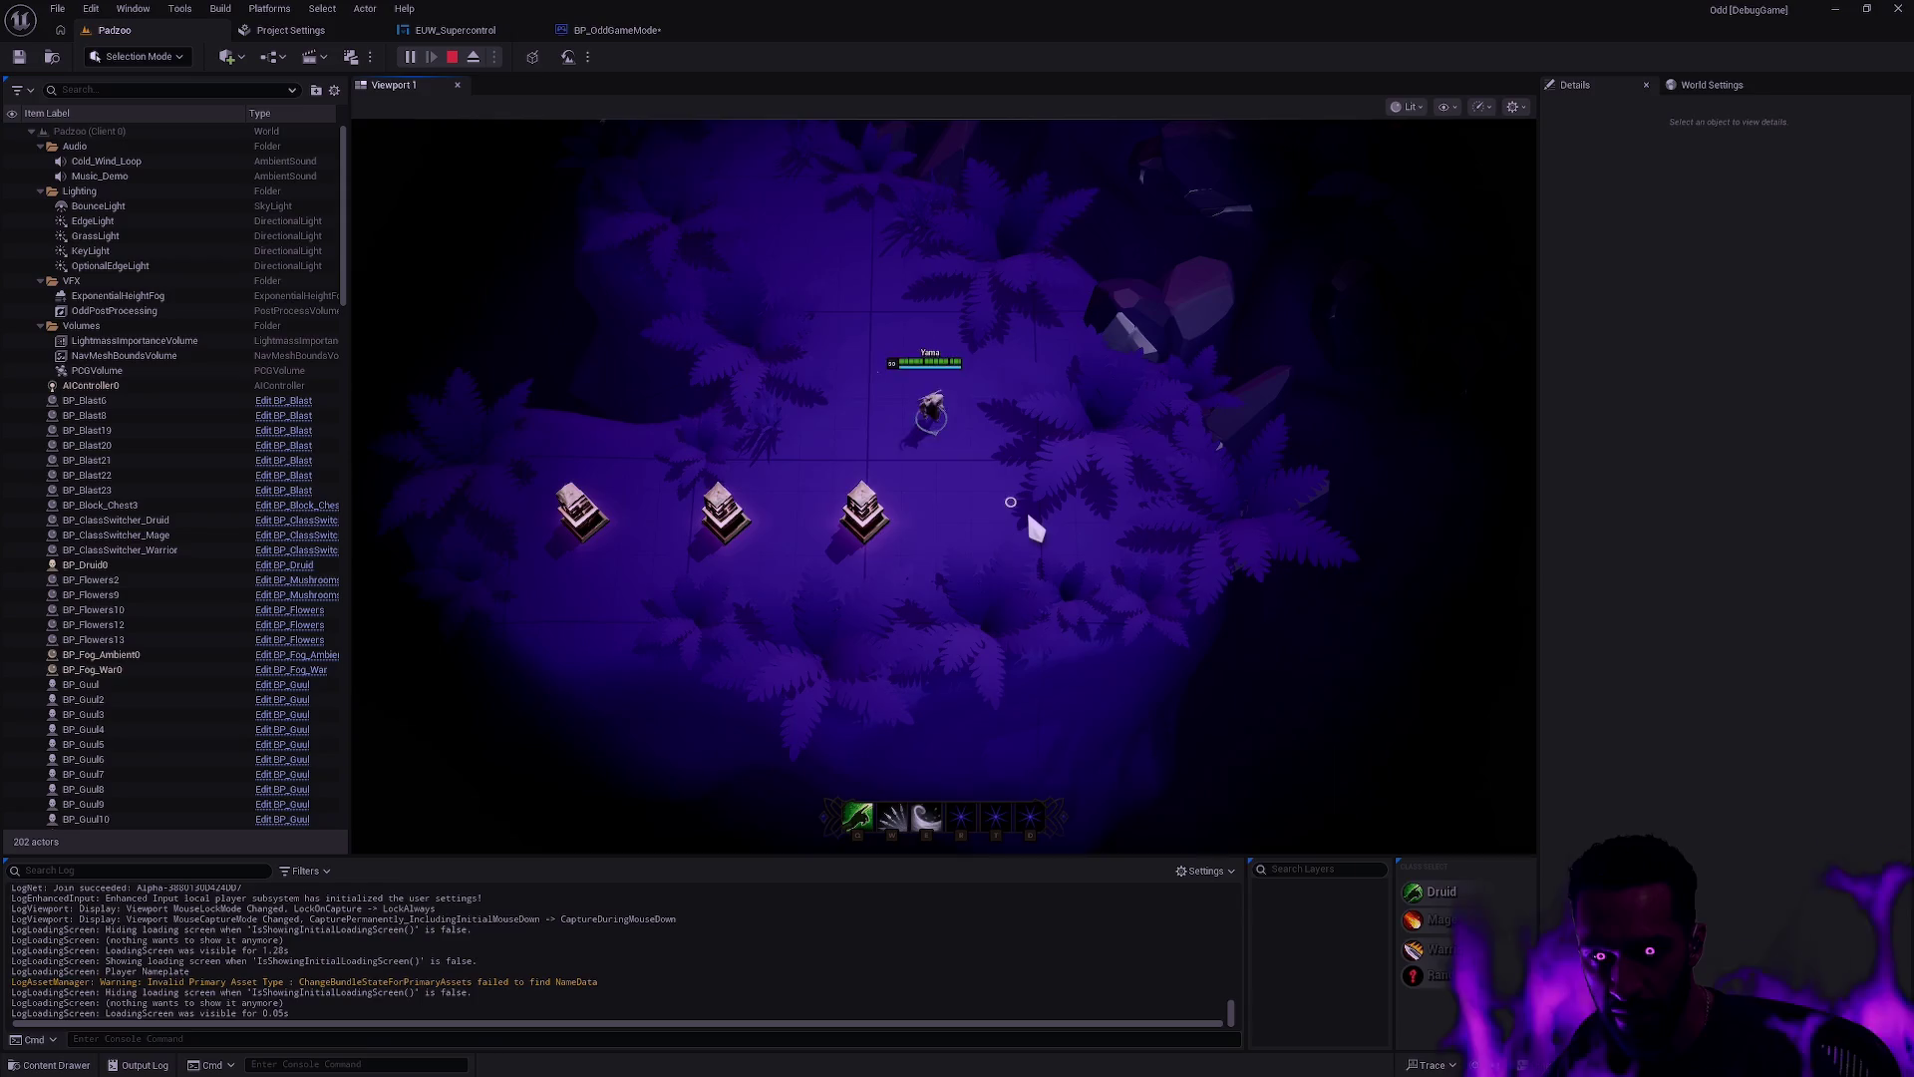
{"action": "key", "text": "Escape"}
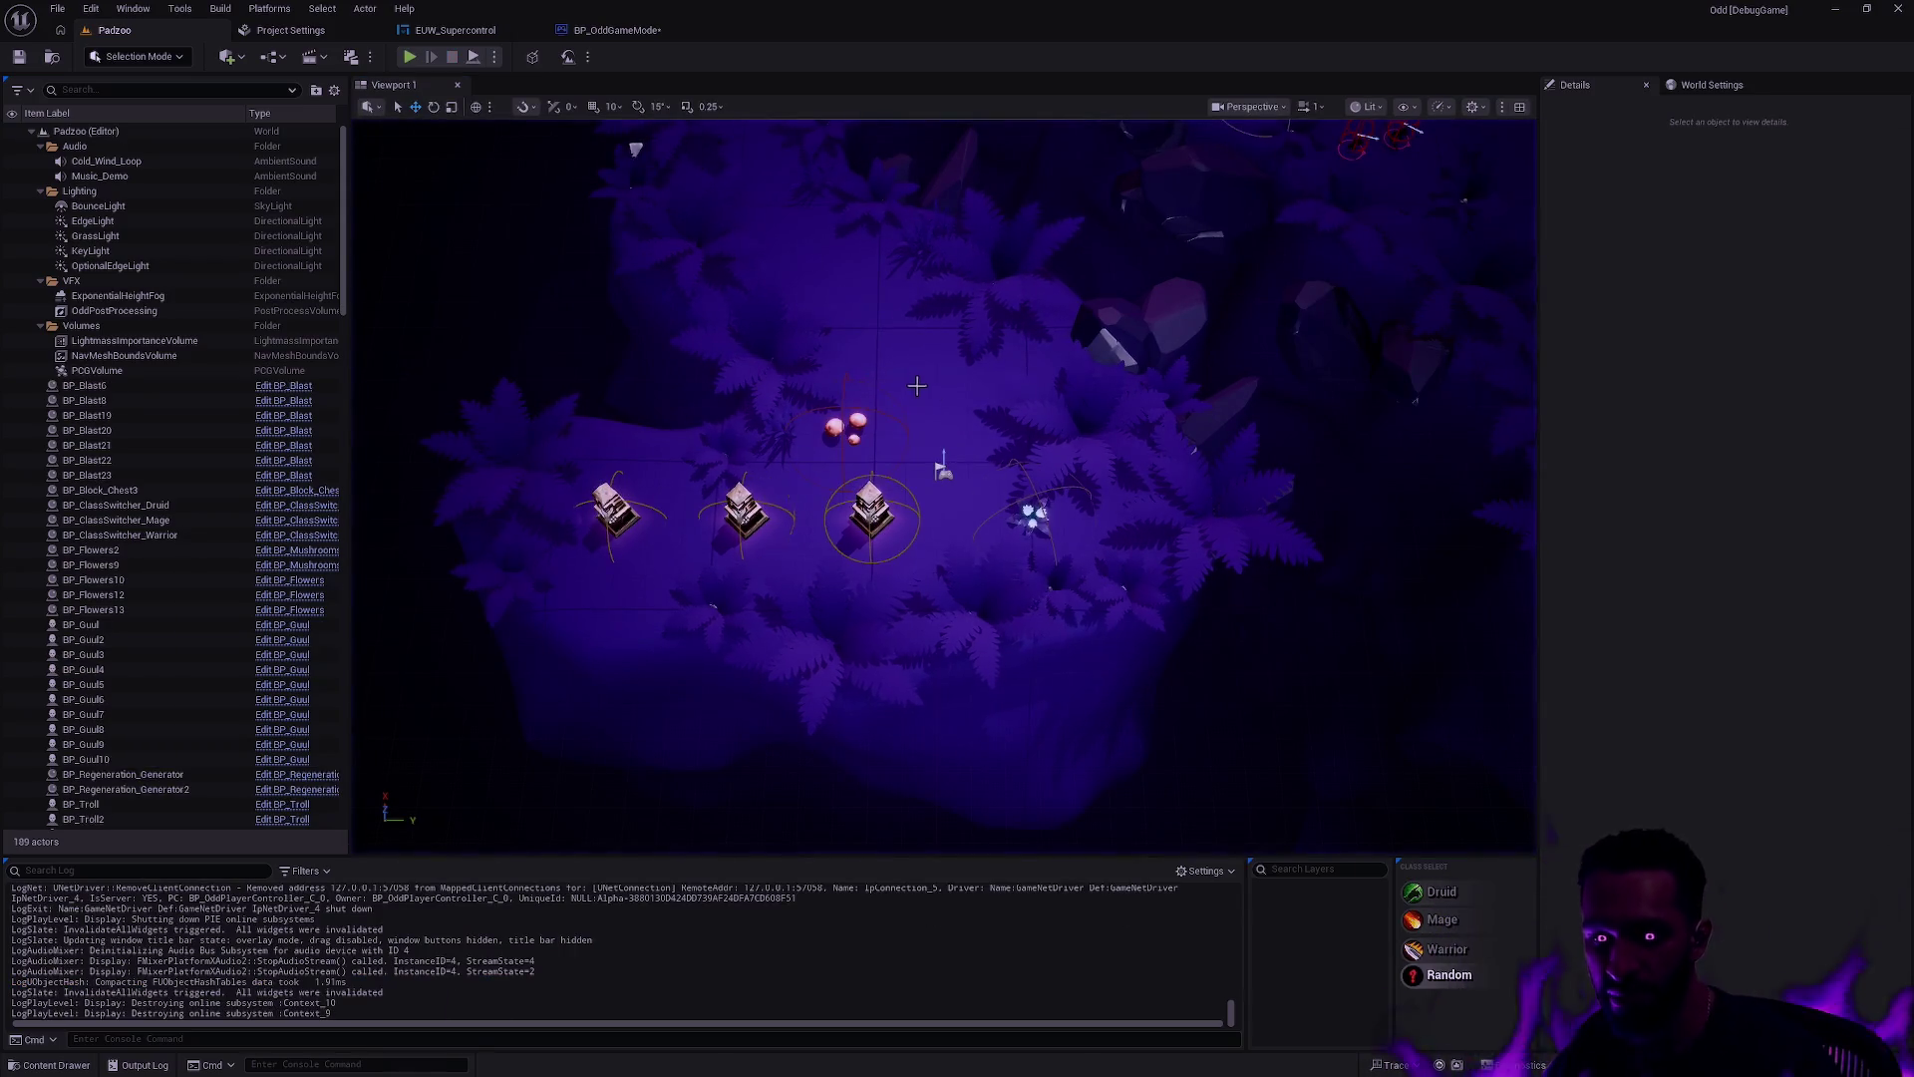
{"action": "key", "text": "alt+p"}
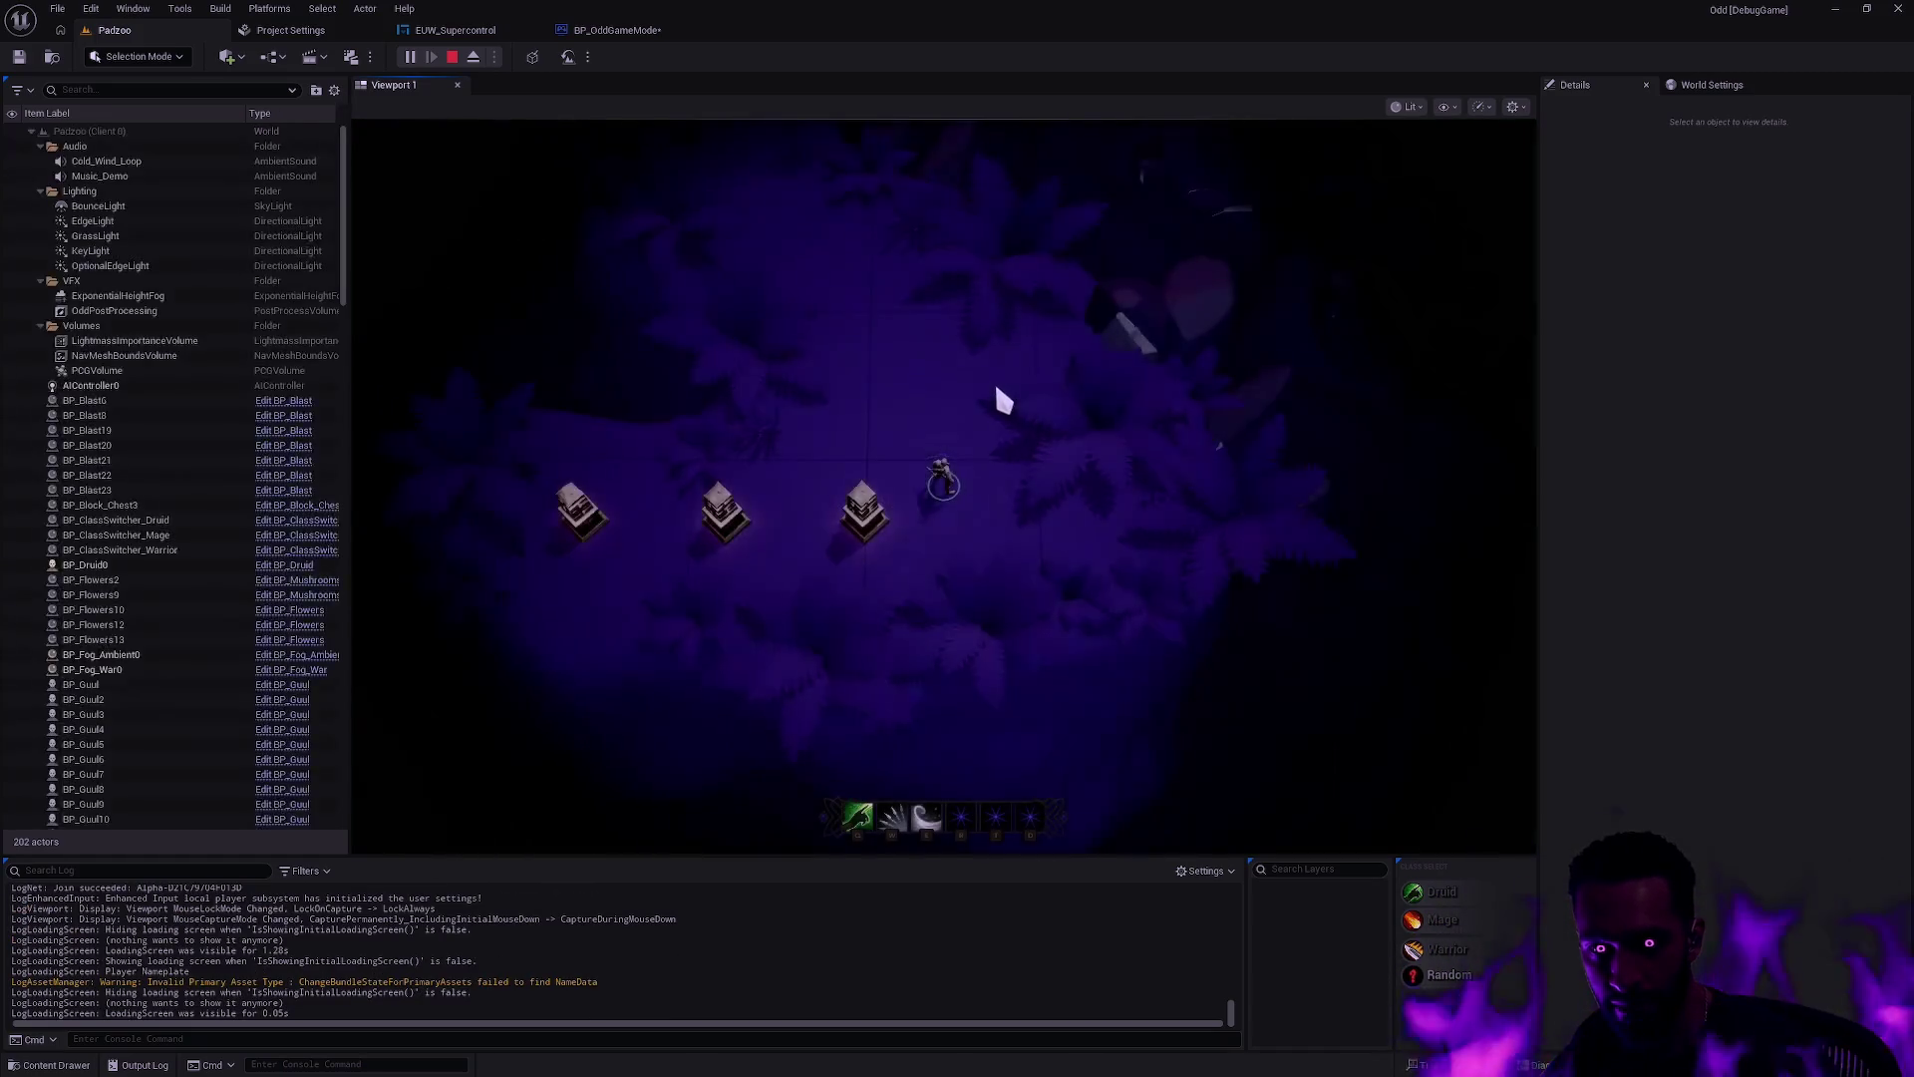
{"action": "key", "text": "Escape"}
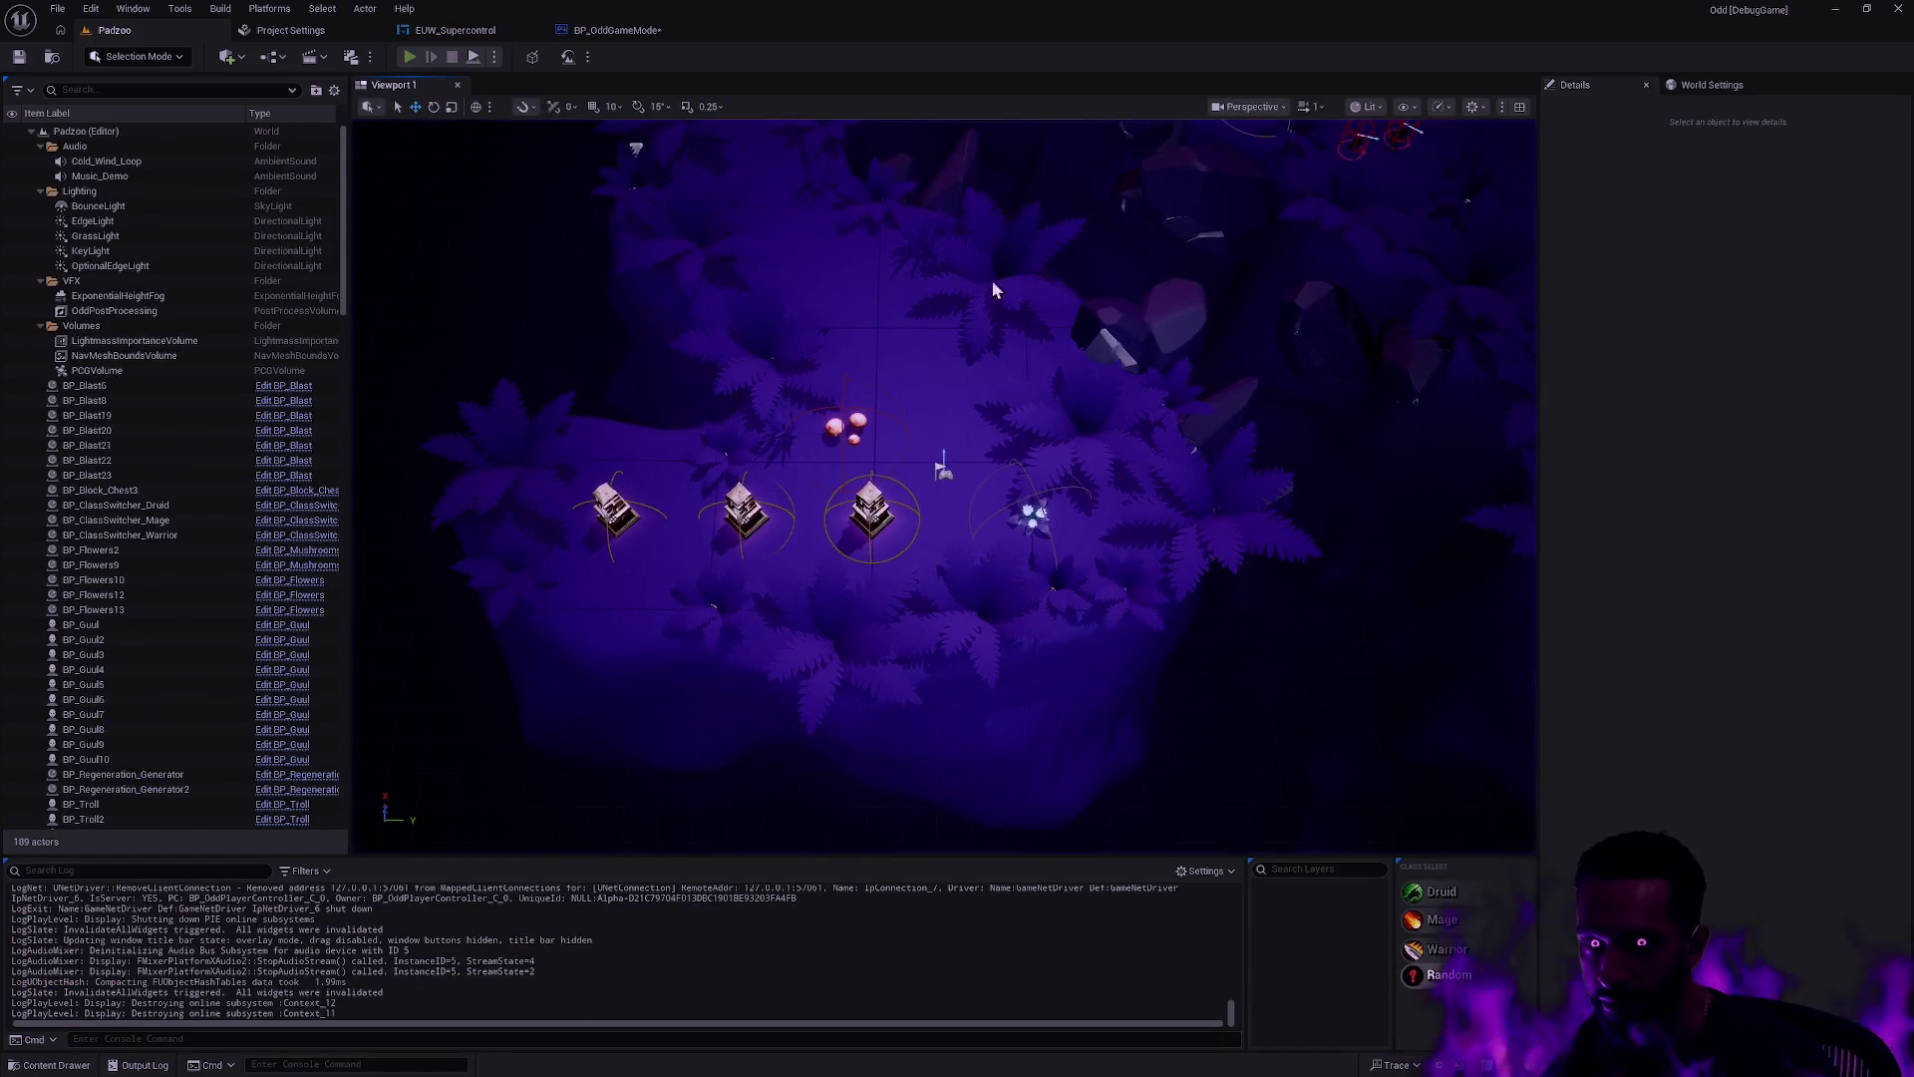
{"action": "key", "text": "alt+p"}
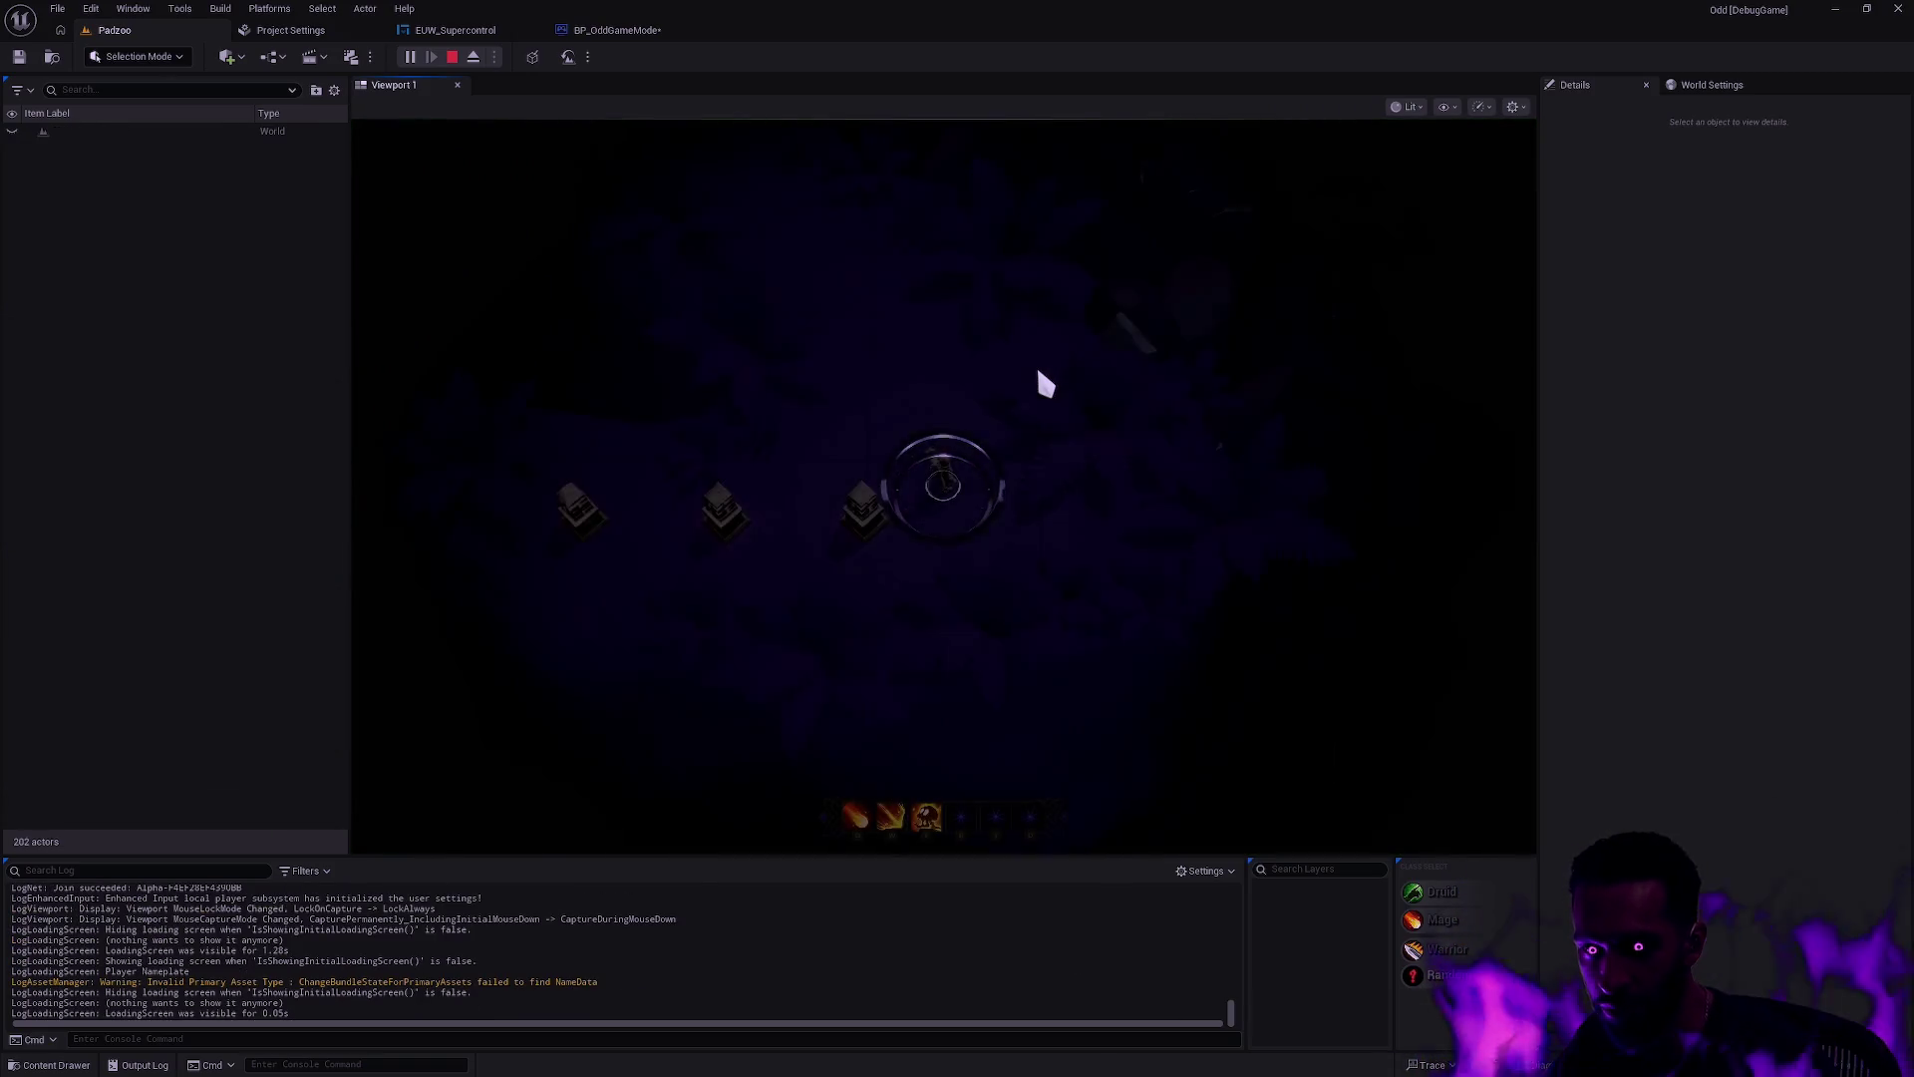
{"action": "key", "text": "Escape"}
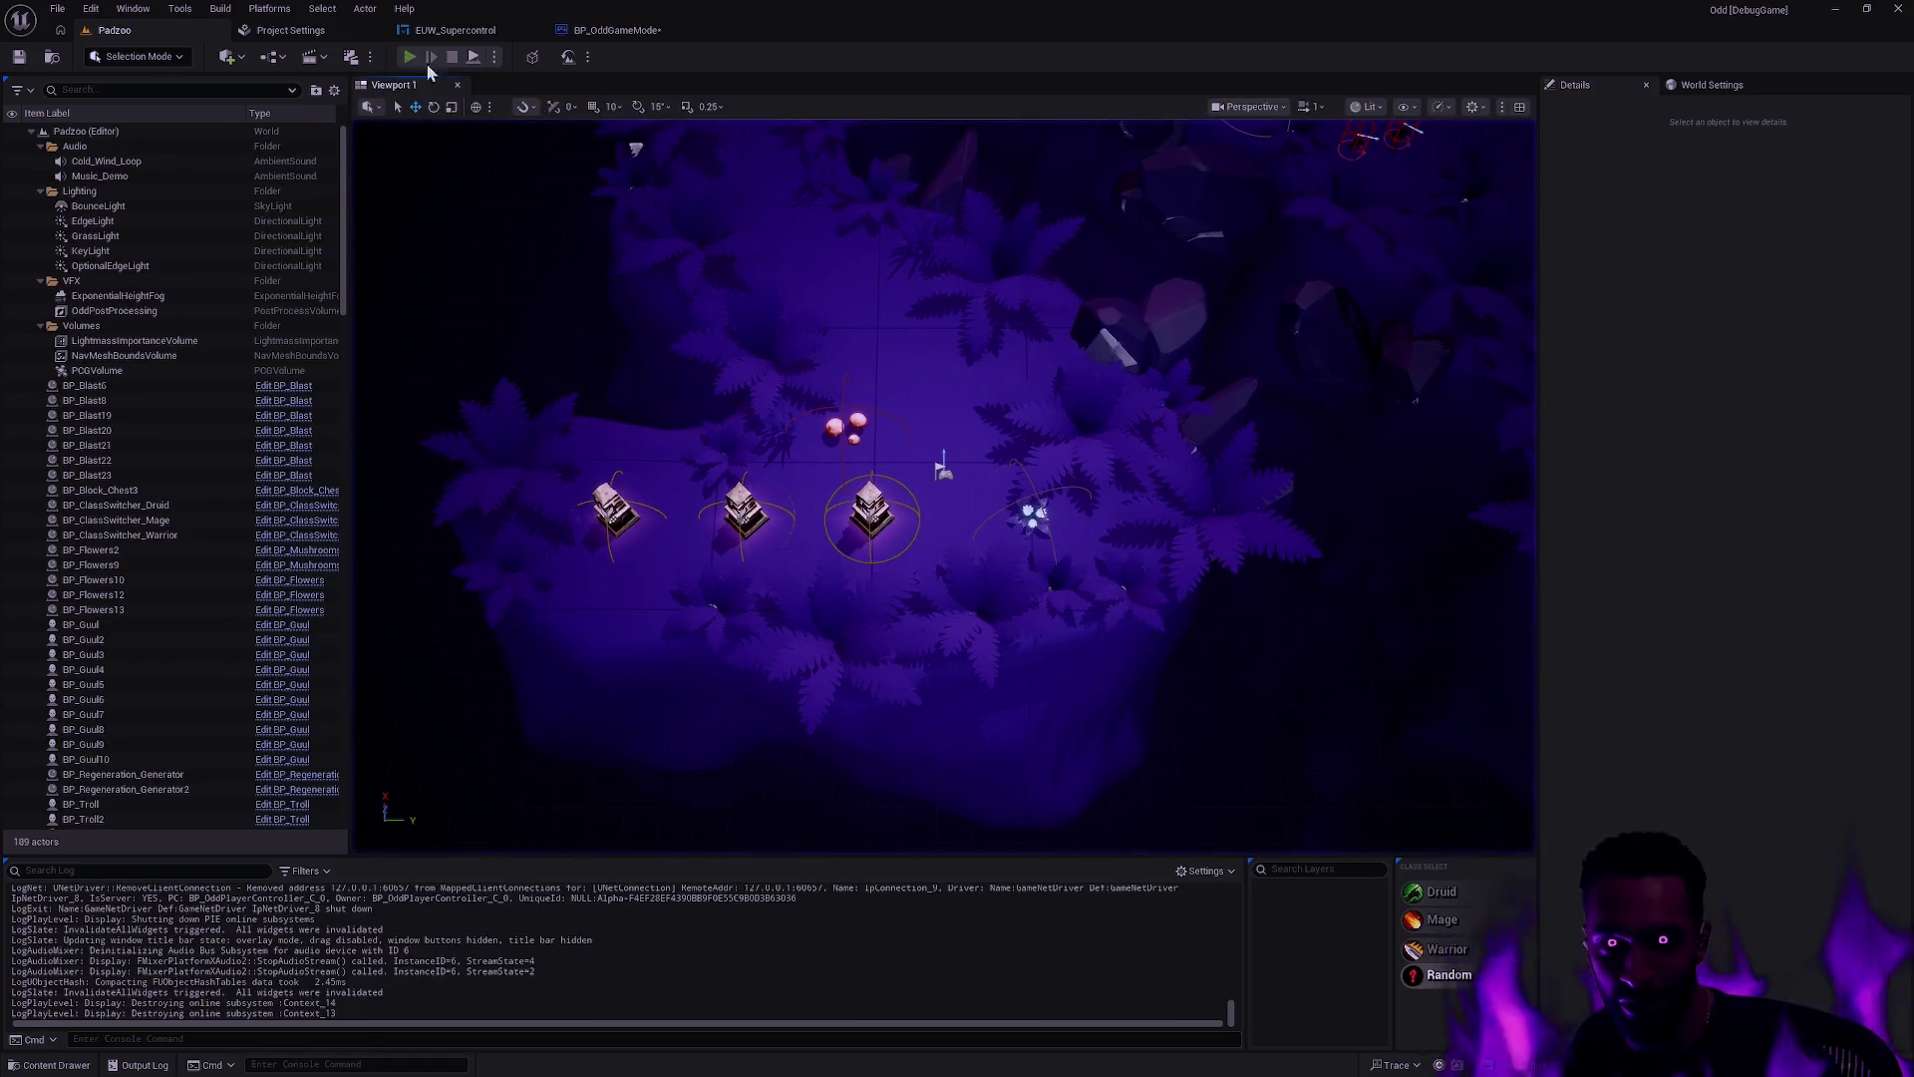
Step: Run more play tests from the toolbar Play button, ending back in the editor
{"action": "left_click", "coordinate": [410, 57]}
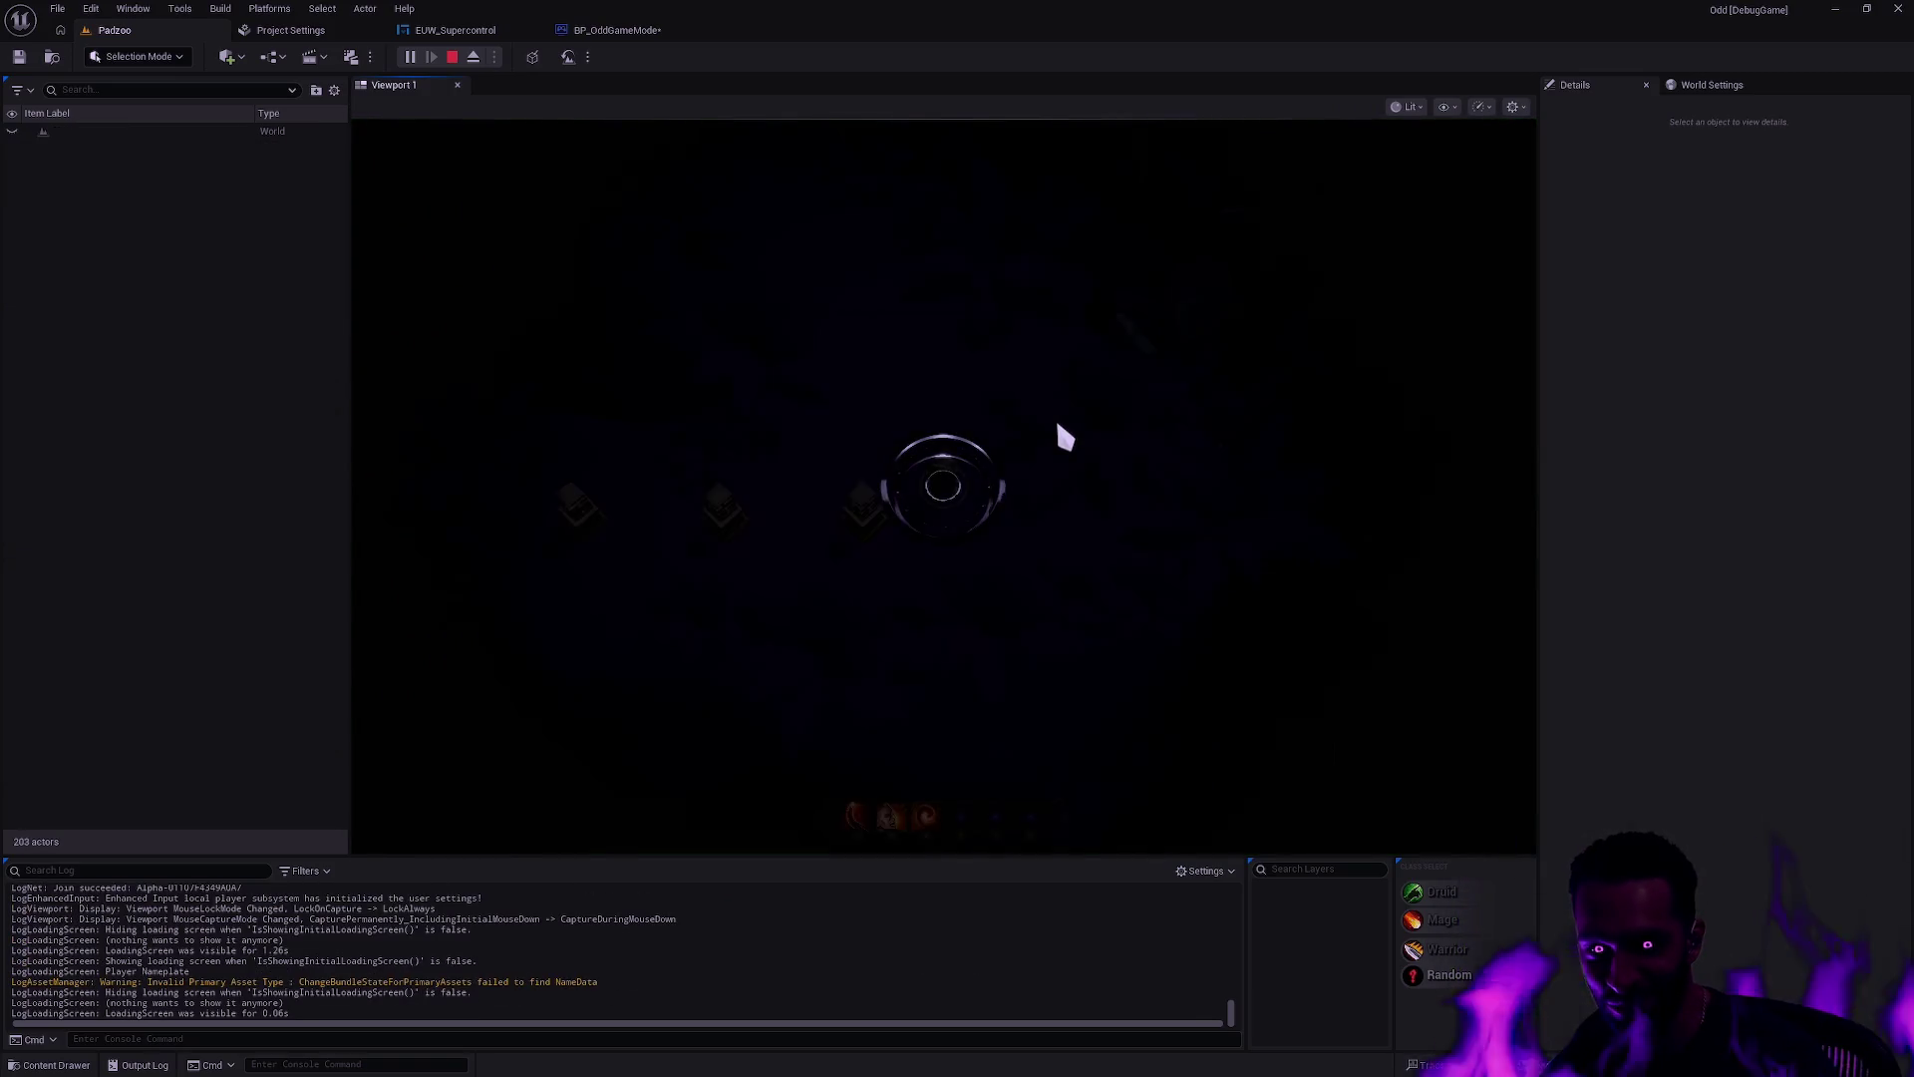
{"action": "key", "text": "Escape"}
{"action": "left_click", "coordinate": [409, 57]}
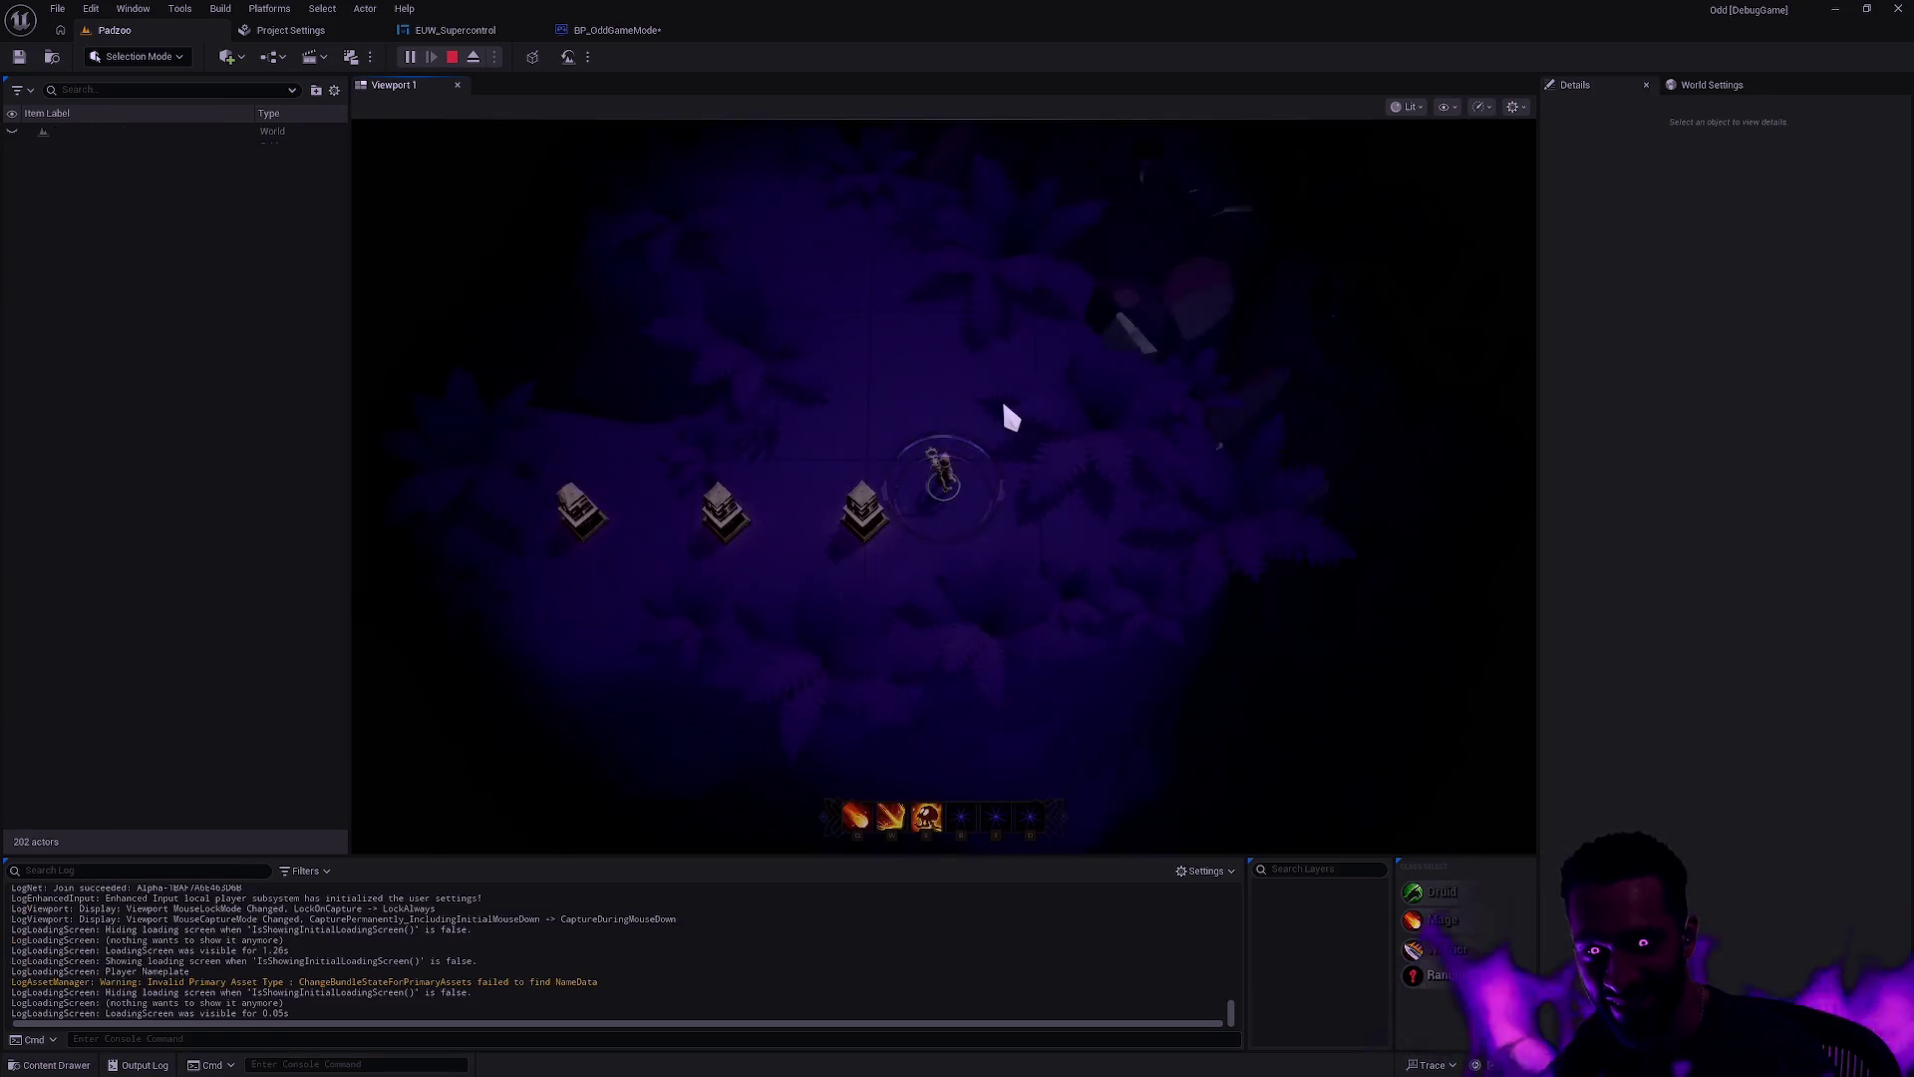
{"action": "key", "text": "Escape"}
{"action": "left_click", "coordinate": [410, 57]}
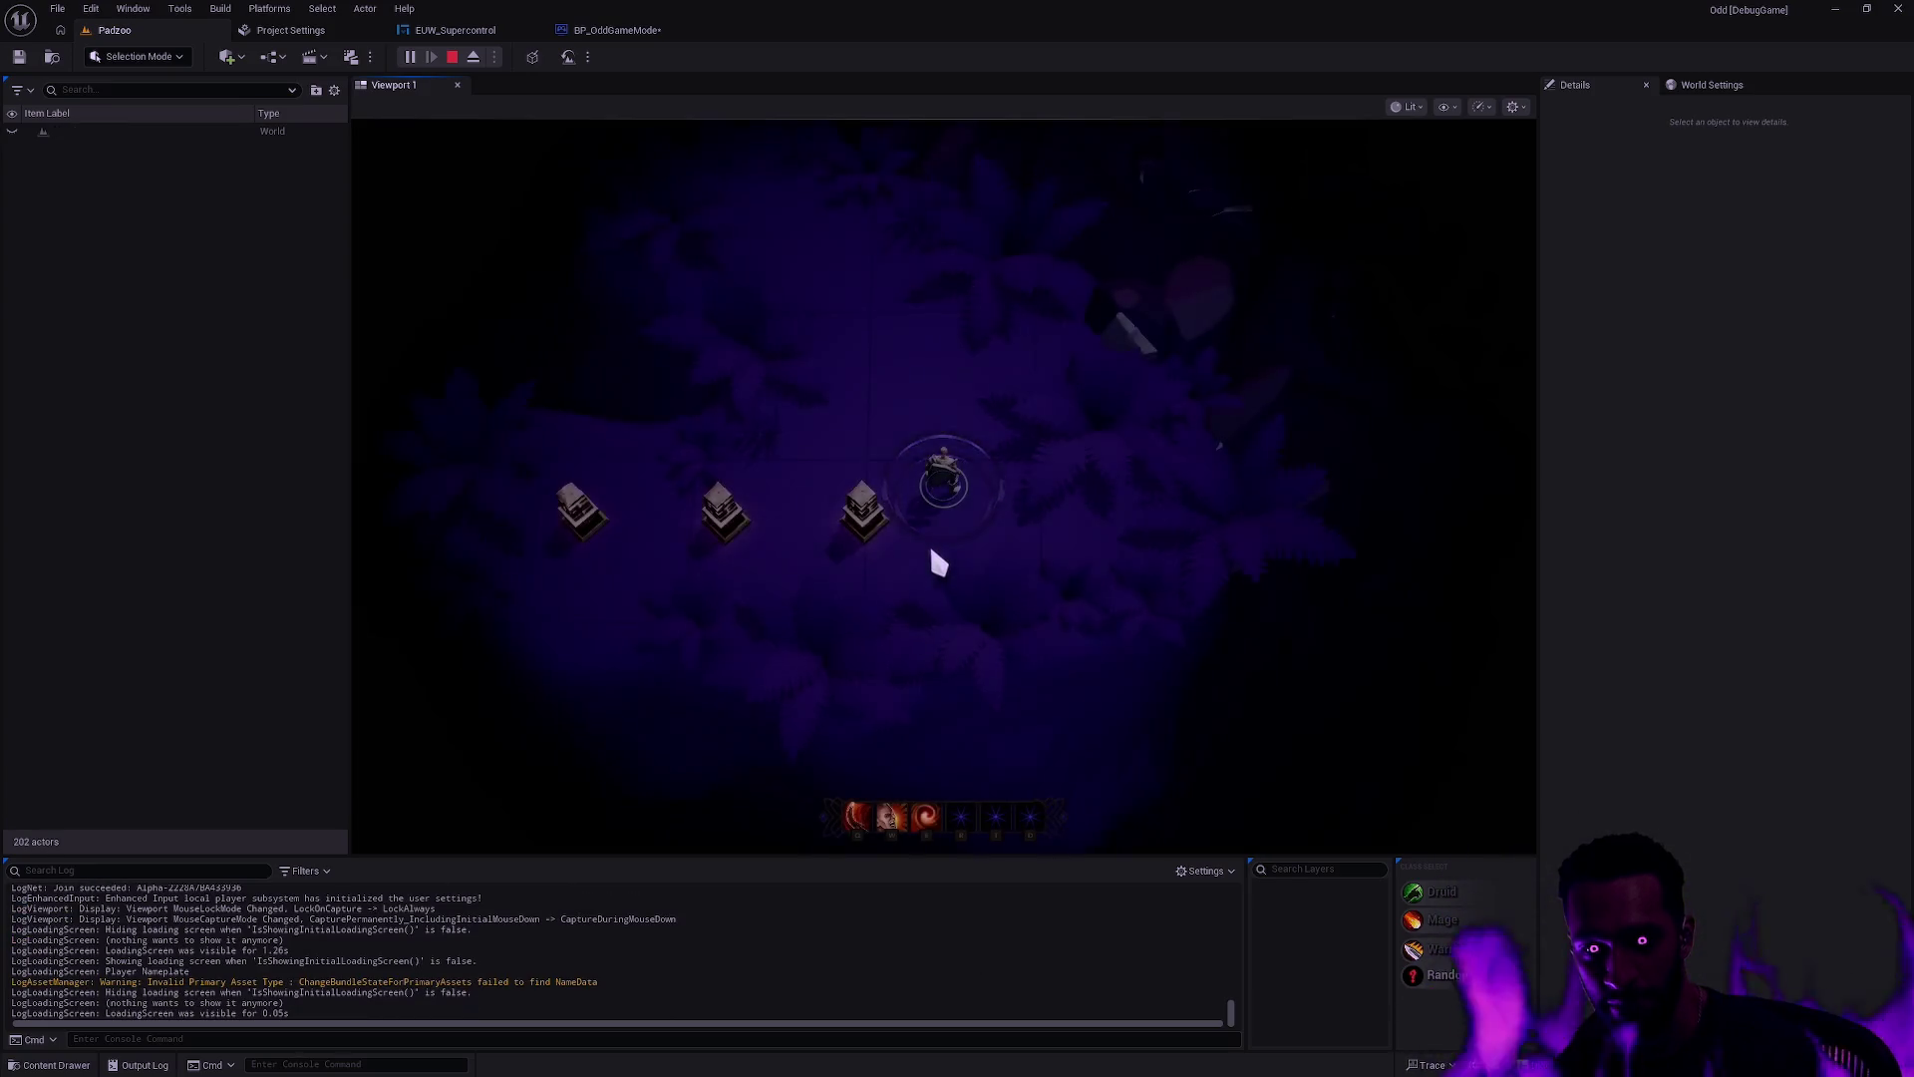
{"action": "key", "text": "Escape"}
{"action": "key", "text": "alt+p"}
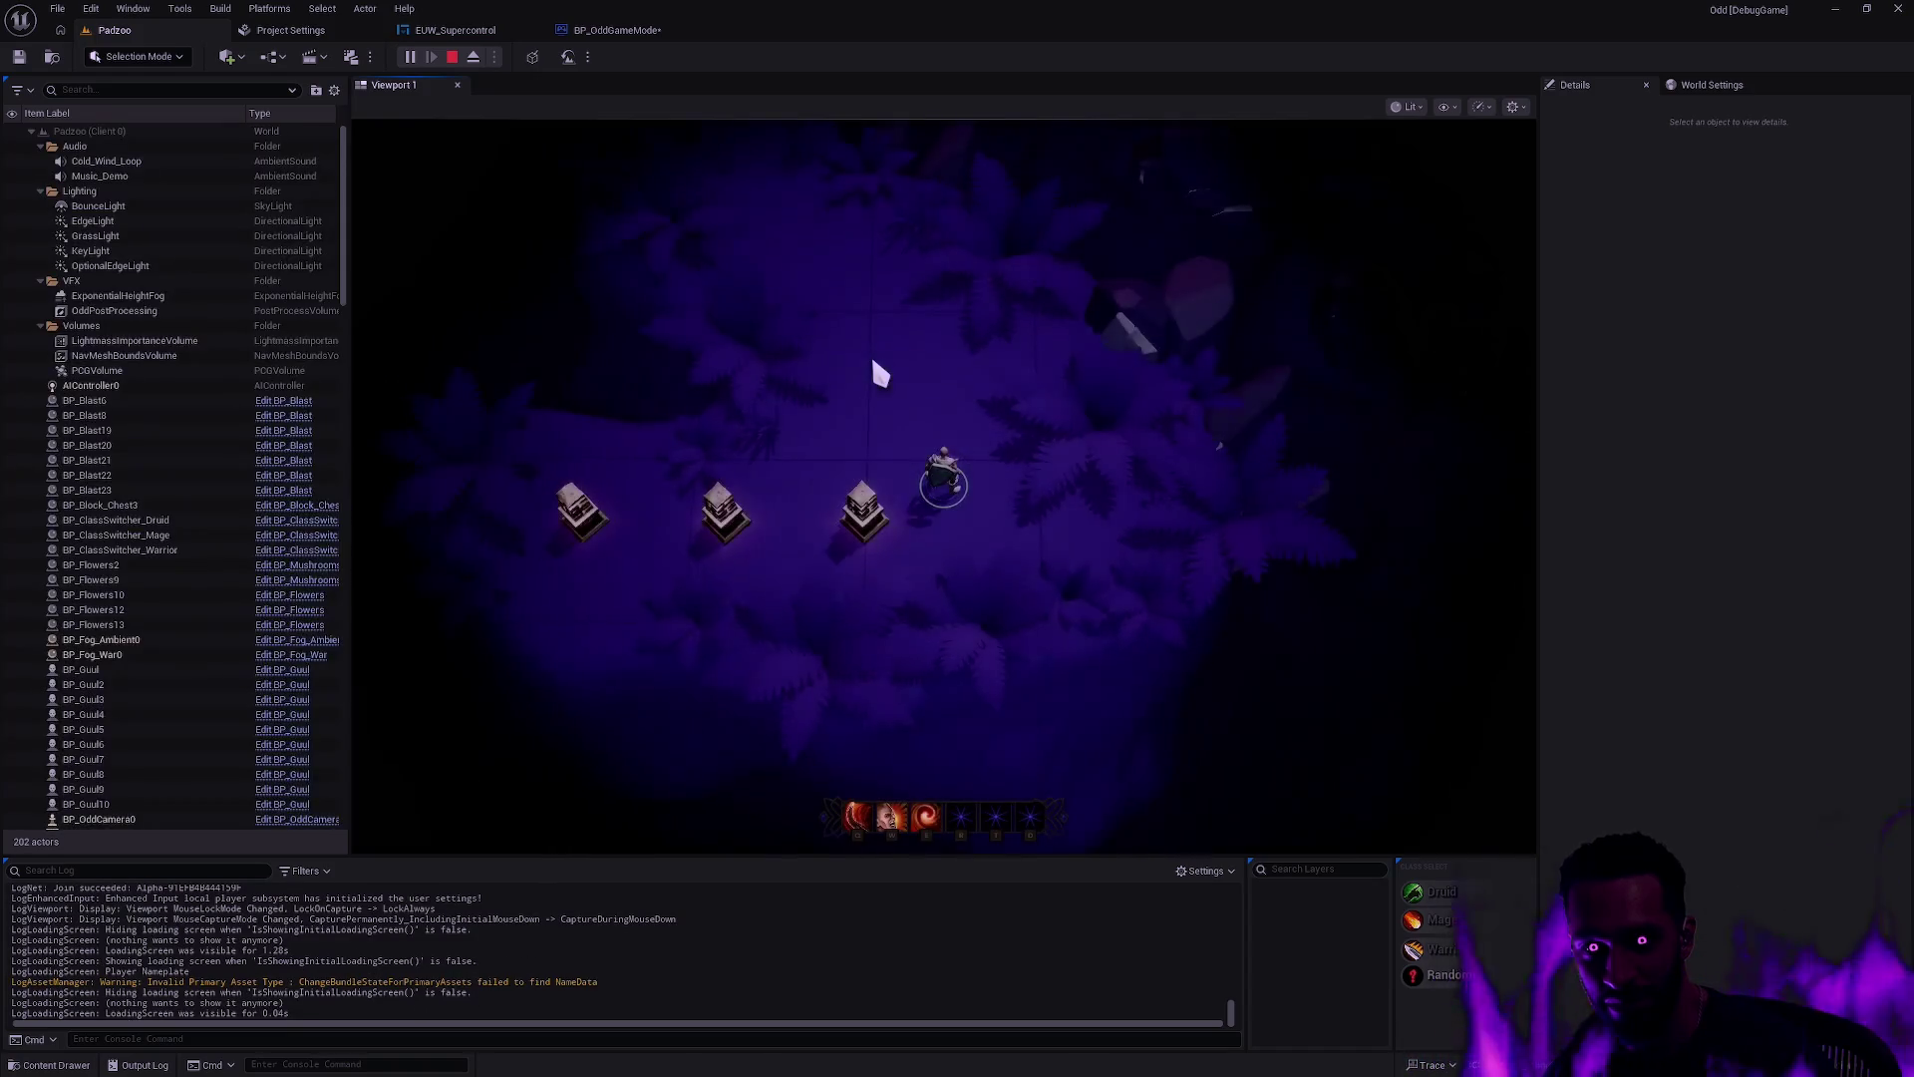
{"action": "key", "text": "Escape"}
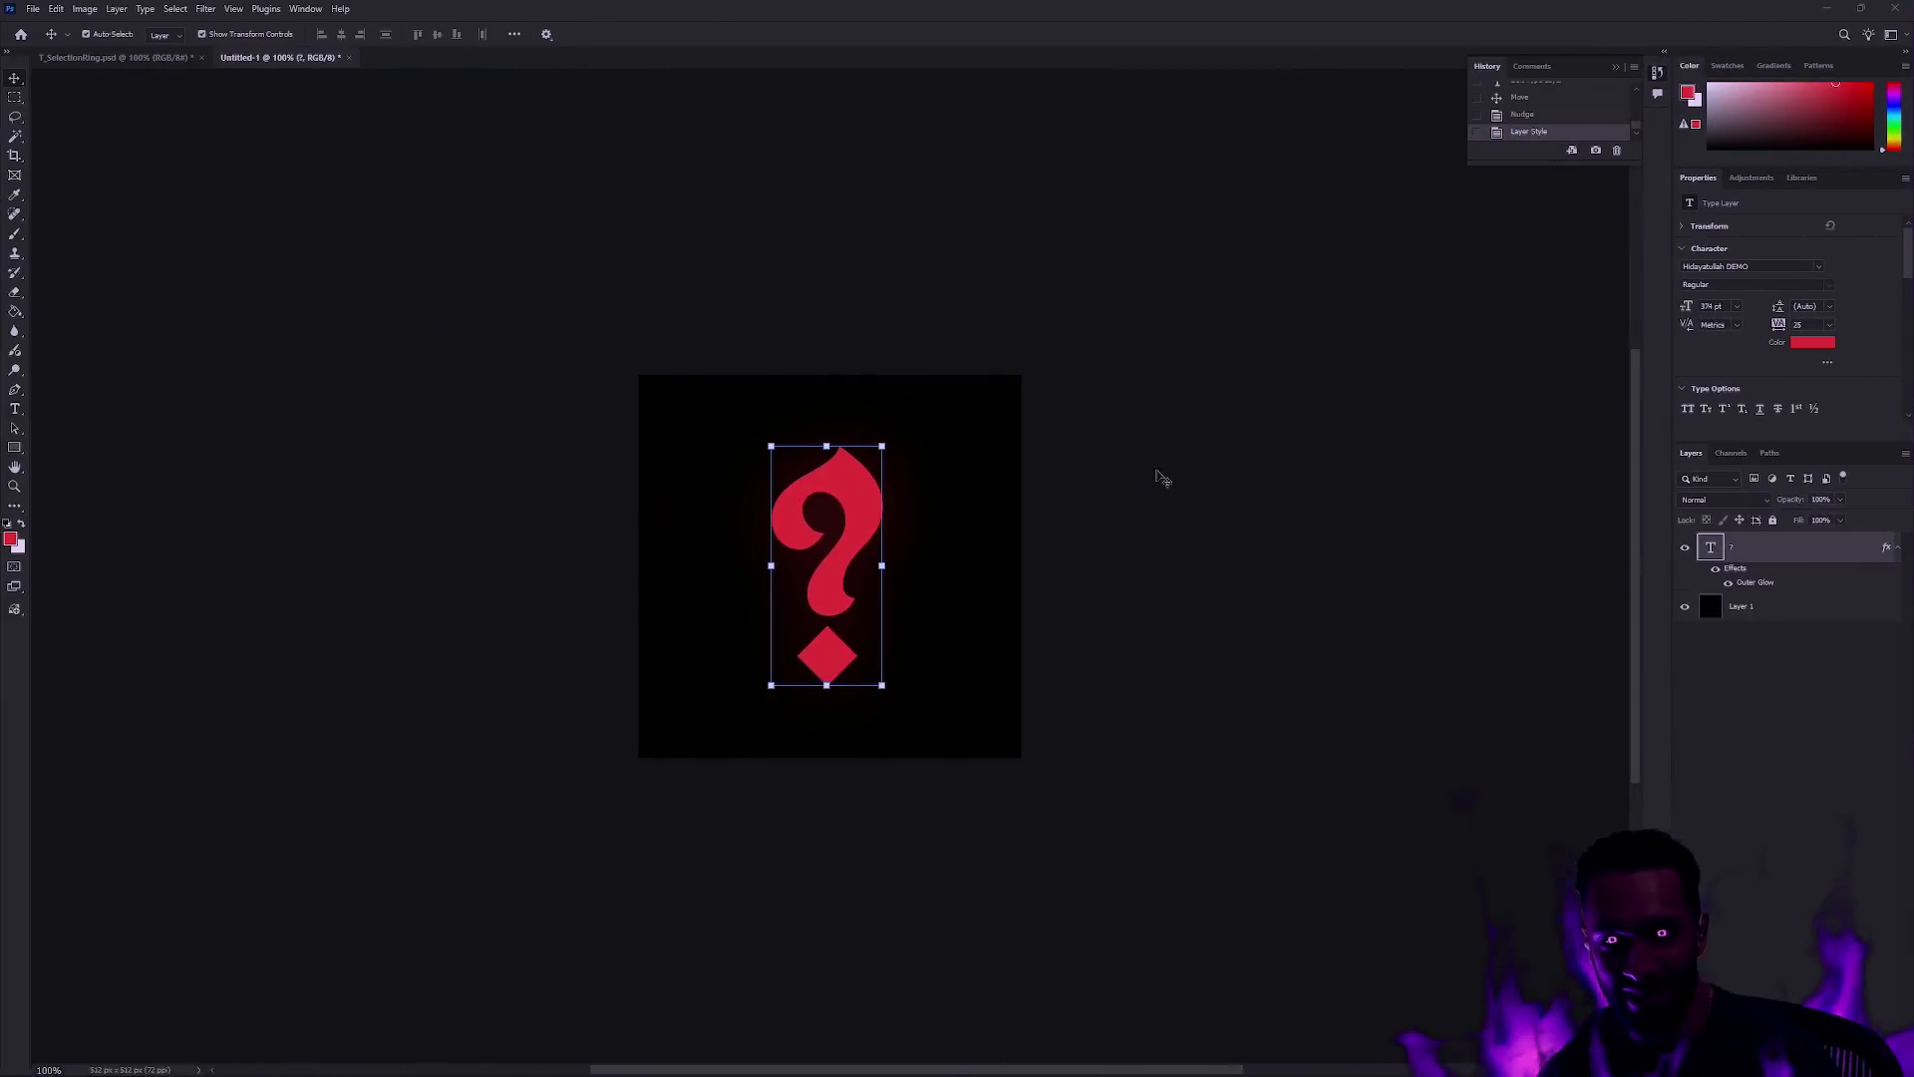
Step: Enlarge and reposition the red question mark with Free Transform, then commit it
{"action": "left_click", "coordinate": [942, 561]}
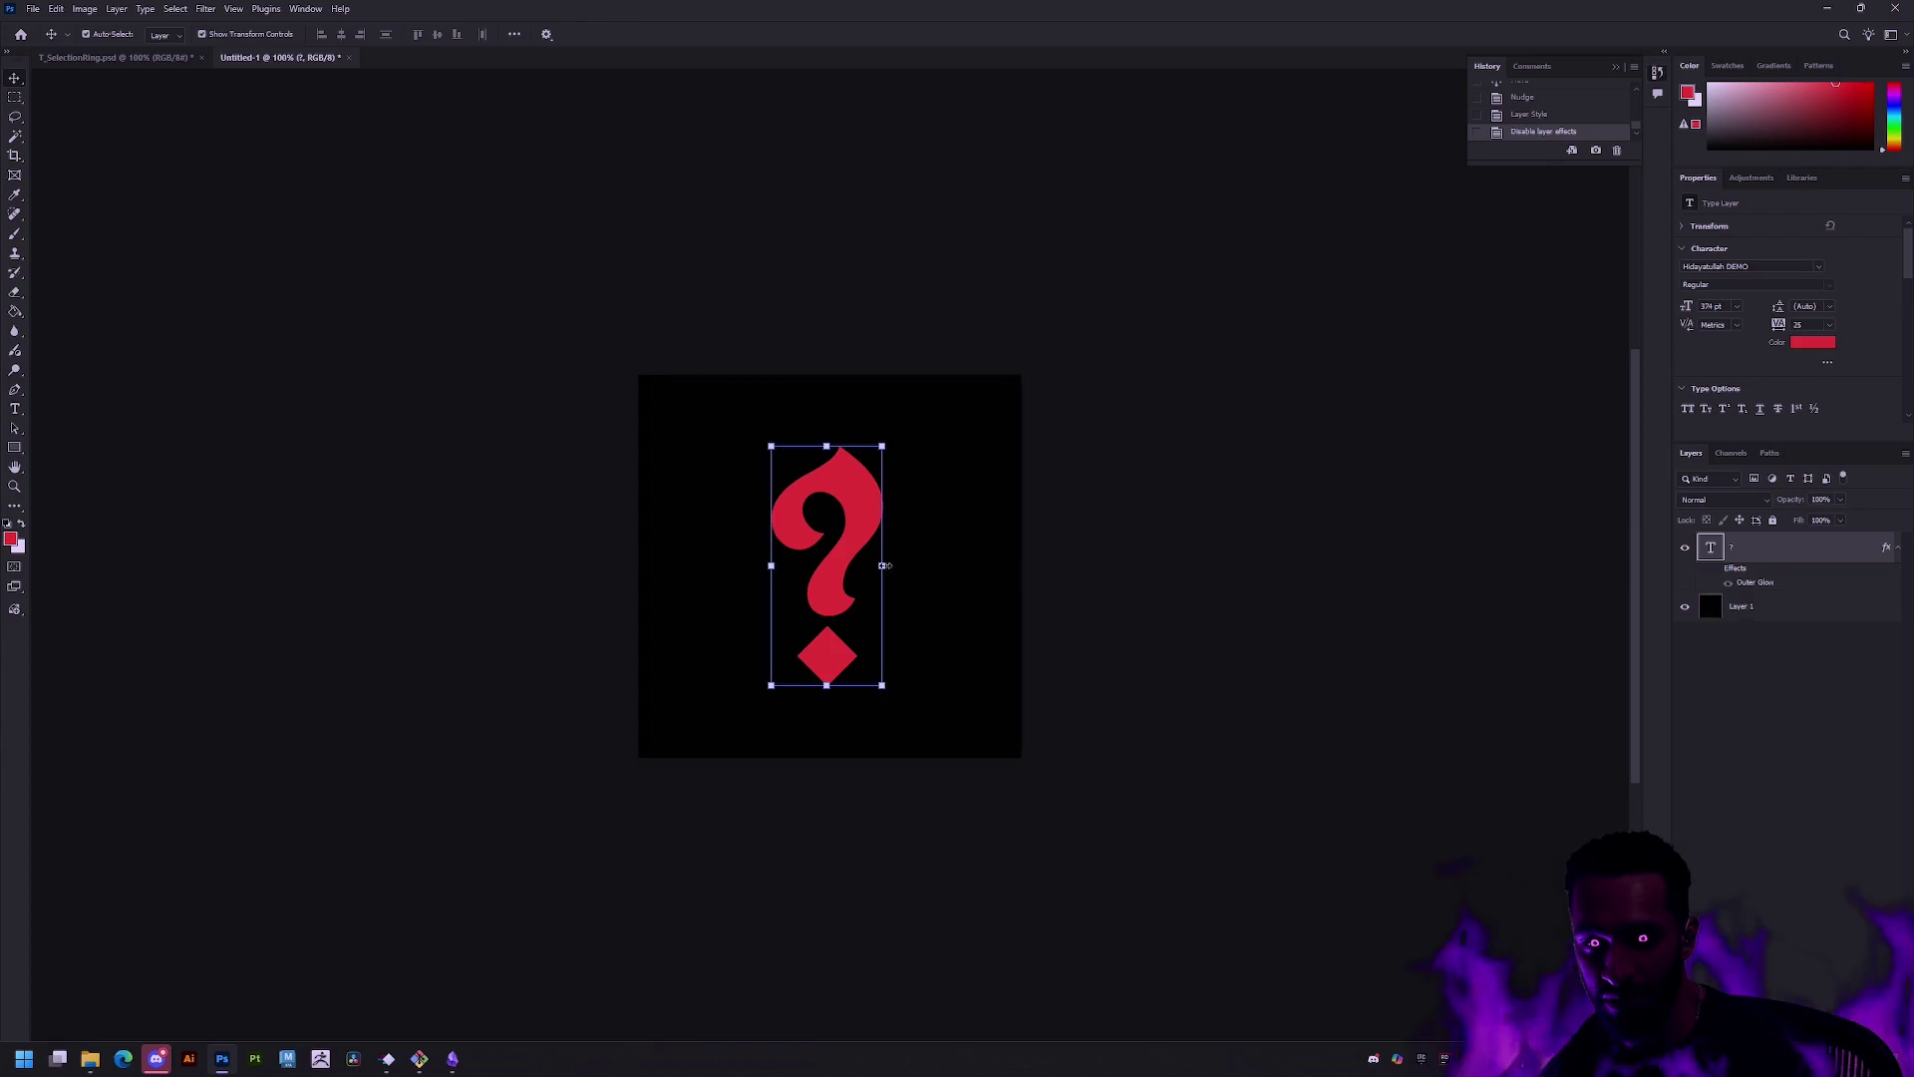
{"action": "right_click", "coordinate": [1760, 579]}
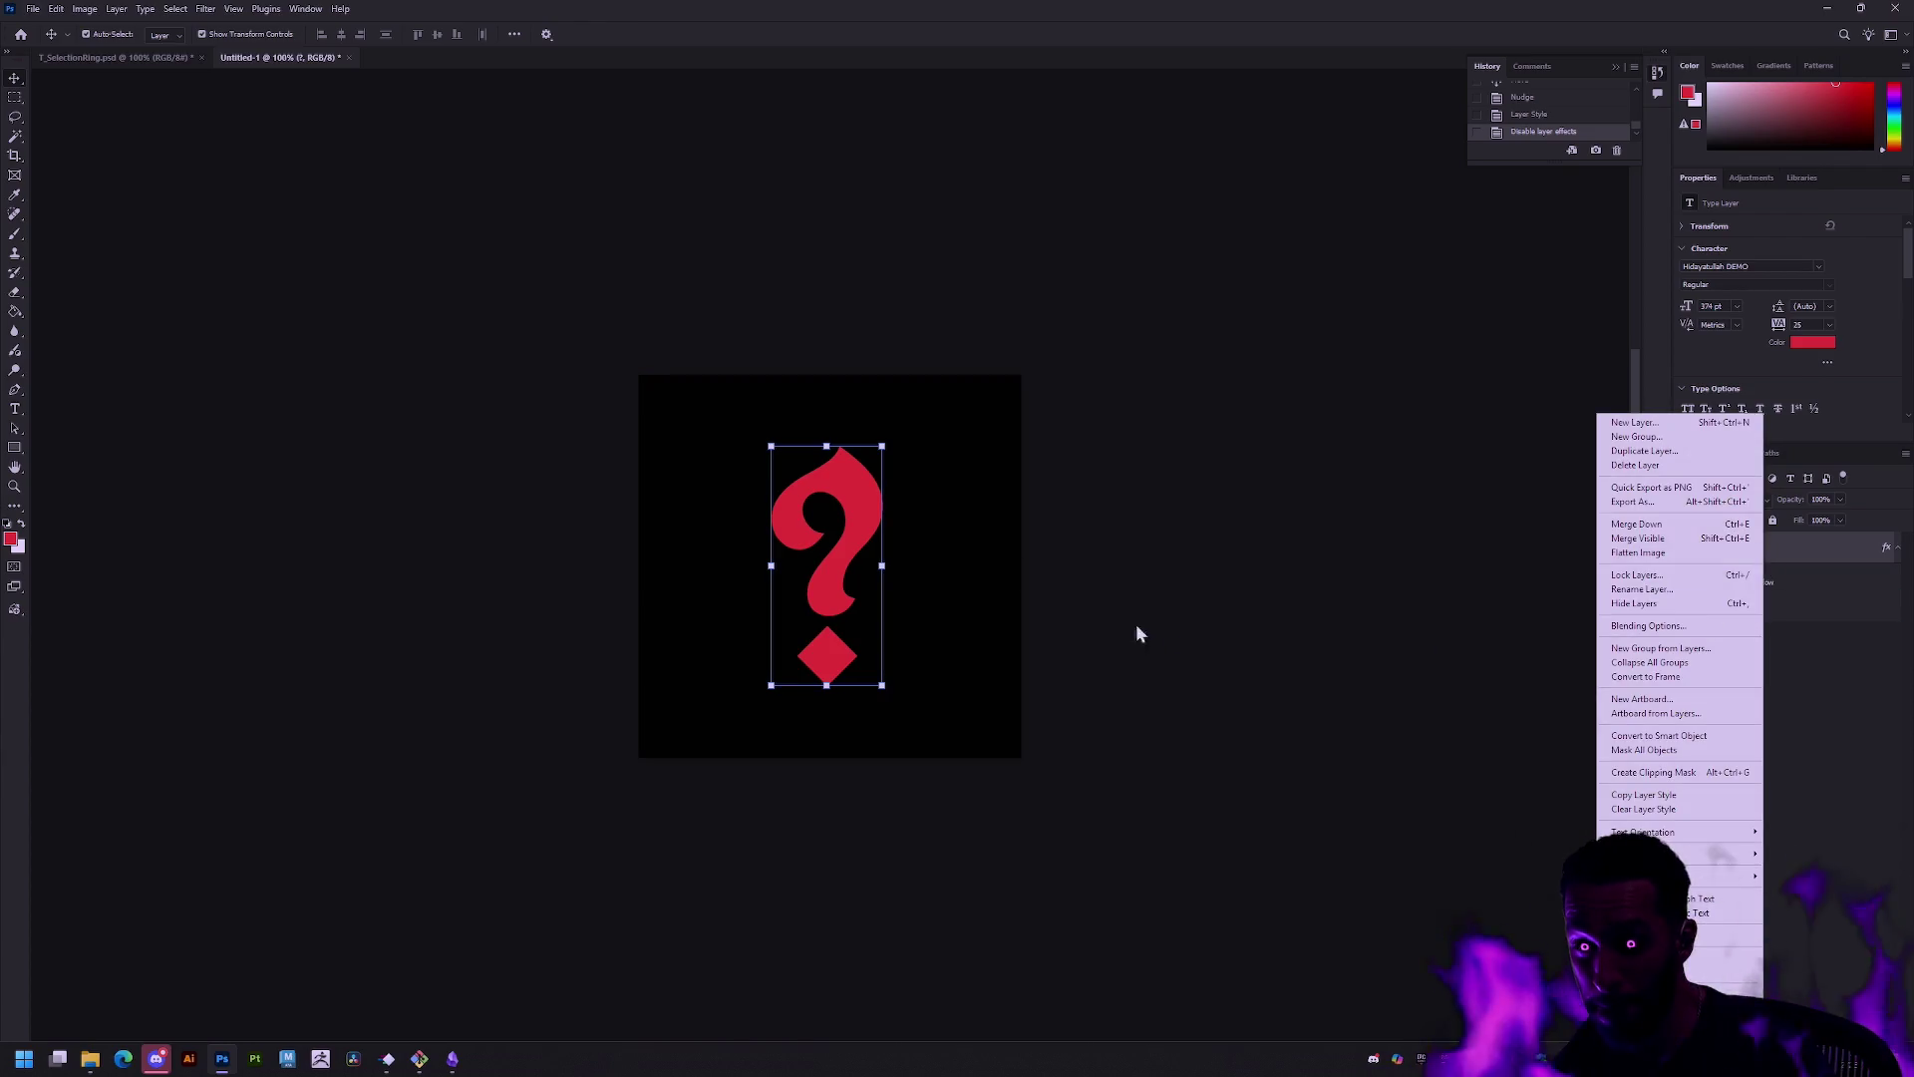
{"action": "left_click", "coordinate": [880, 567]}
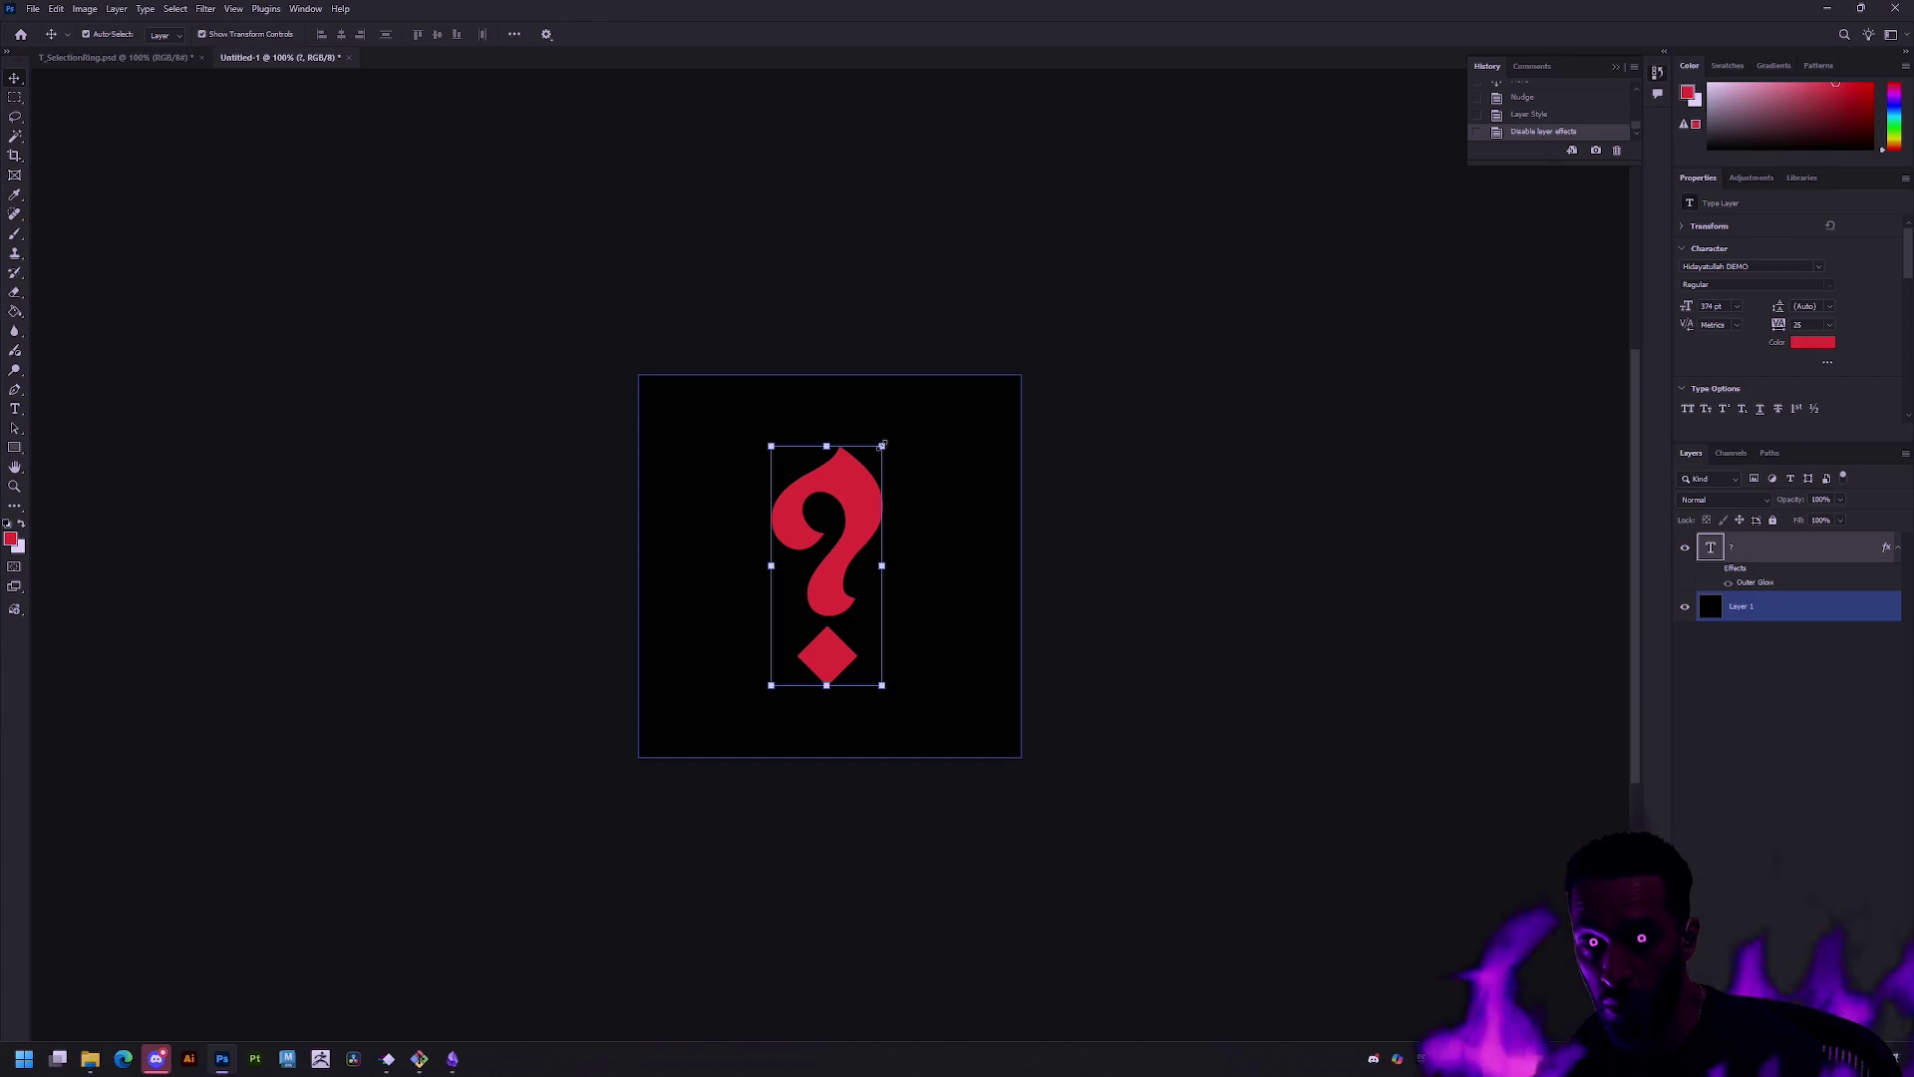
{"action": "mouse_move", "coordinate": [883, 445]}
{"action": "left_mouse_down"}
{"action": "mouse_move", "coordinate": [966, 261]}
{"action": "mouse_move", "coordinate": [903, 454]}
{"action": "mouse_move", "coordinate": [917, 394]}
{"action": "mouse_move", "coordinate": [913, 415]}
{"action": "left_mouse_up"}
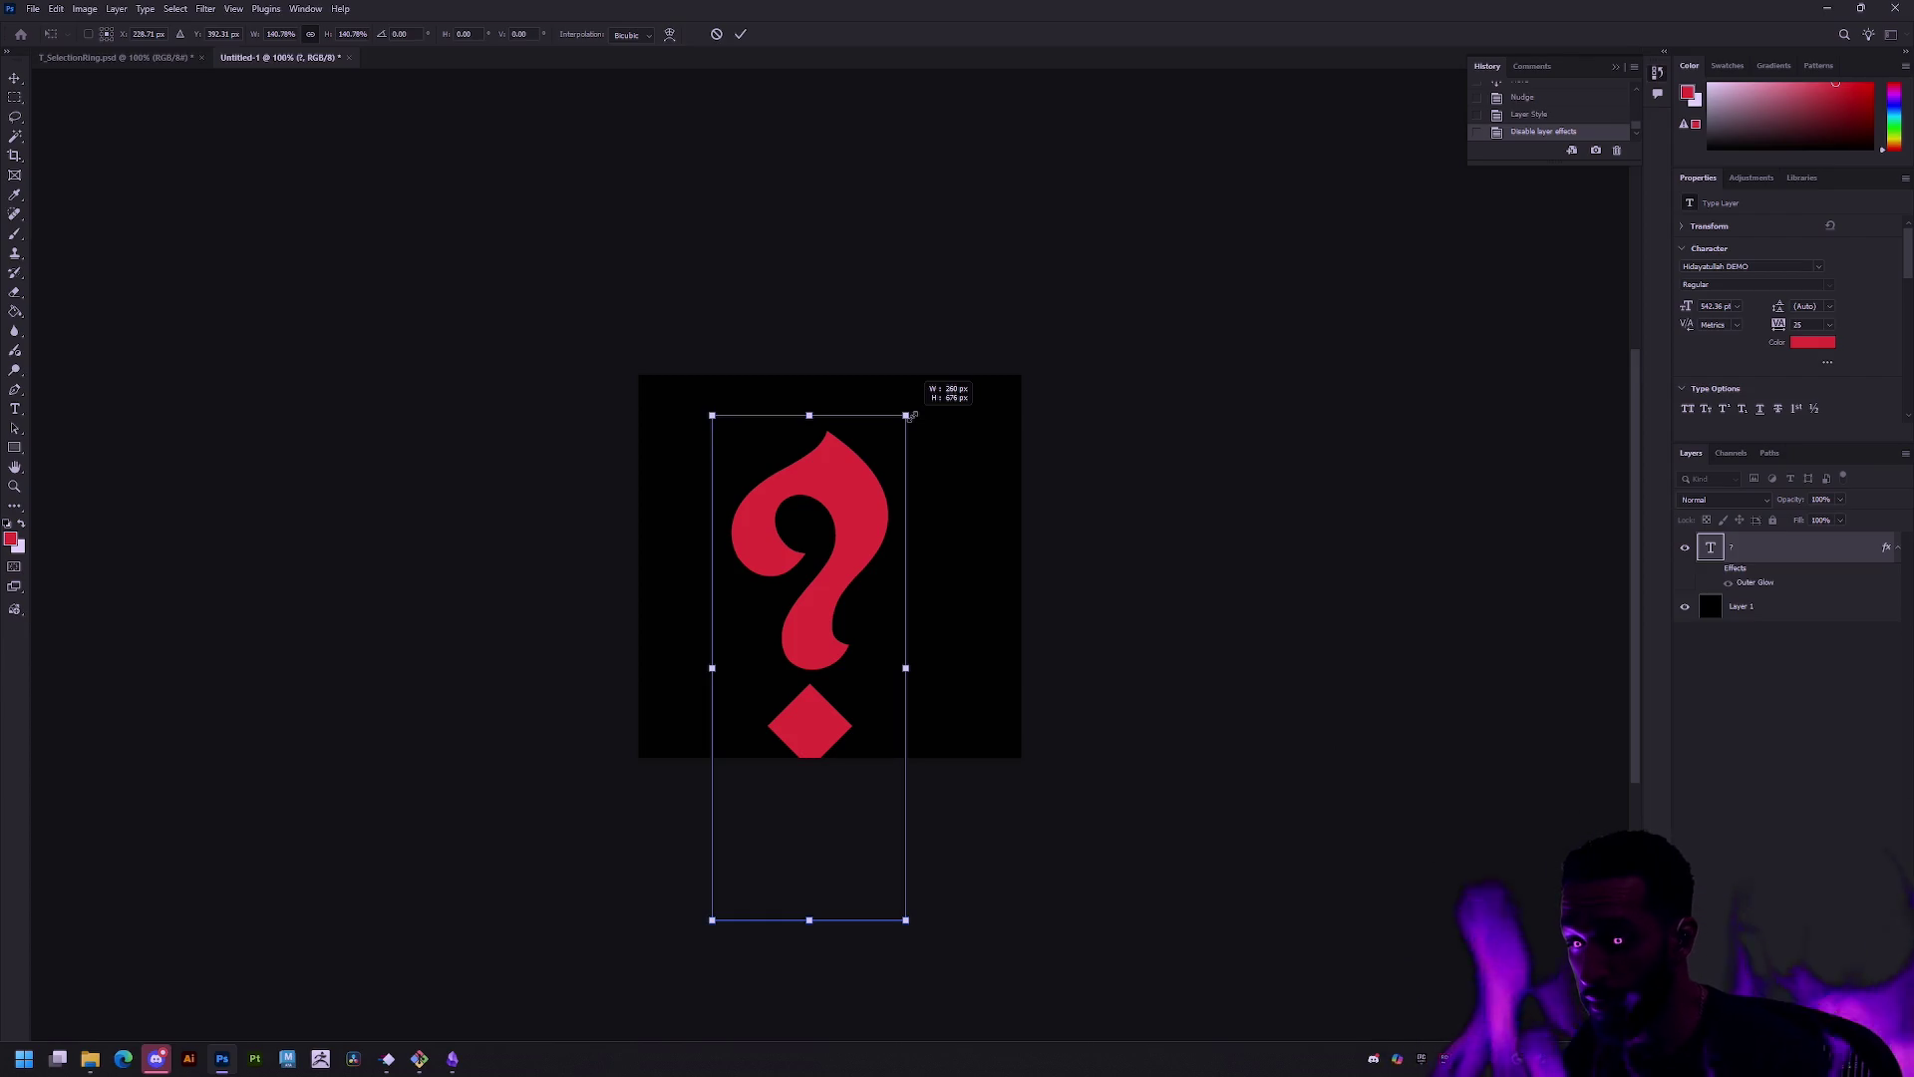
{"action": "left_click_drag", "start_coordinate": [869, 457], "coordinate": [890, 424]}
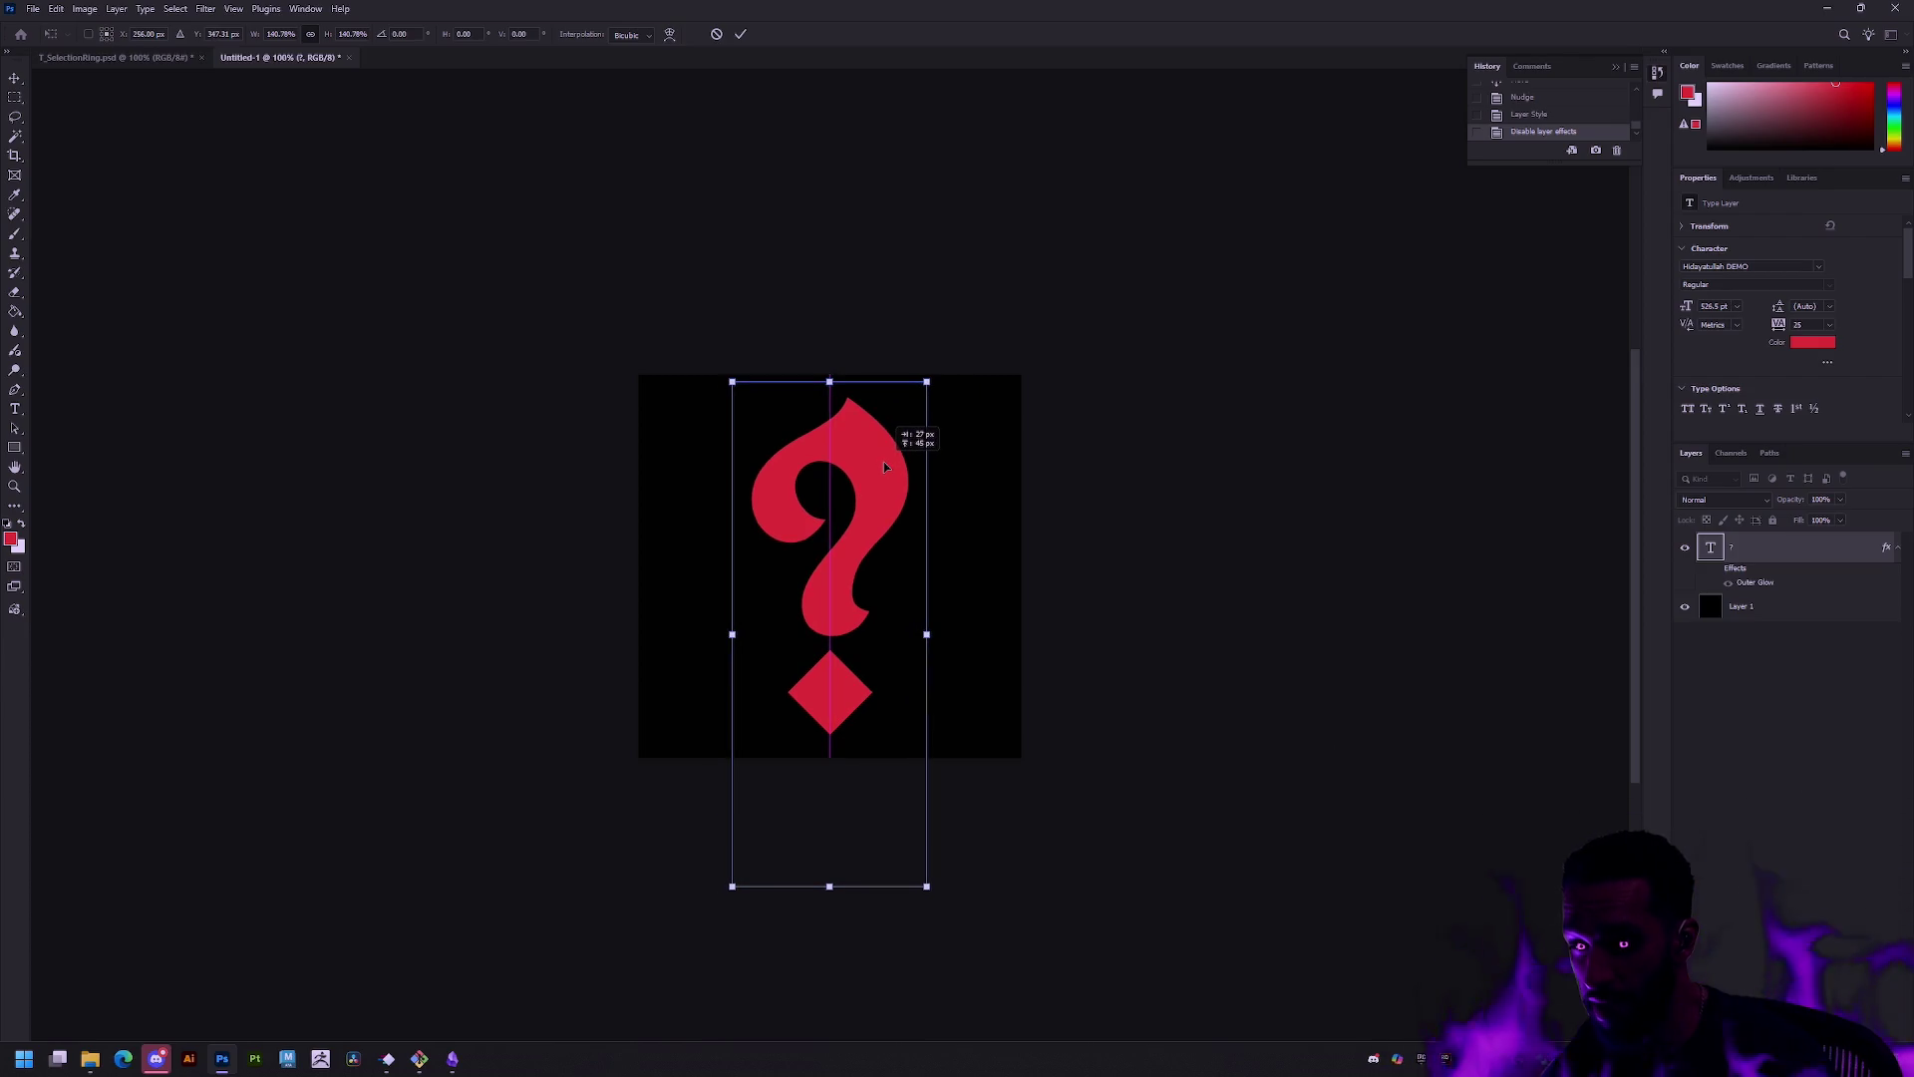
{"action": "right_click", "coordinate": [875, 481]}
{"action": "left_click", "coordinate": [1797, 681]}
{"action": "key", "text": "Return"}
Step: Merge the question-mark layer down into the black background with Layer > Merge Down
{"action": "right_click", "coordinate": [1802, 559]}
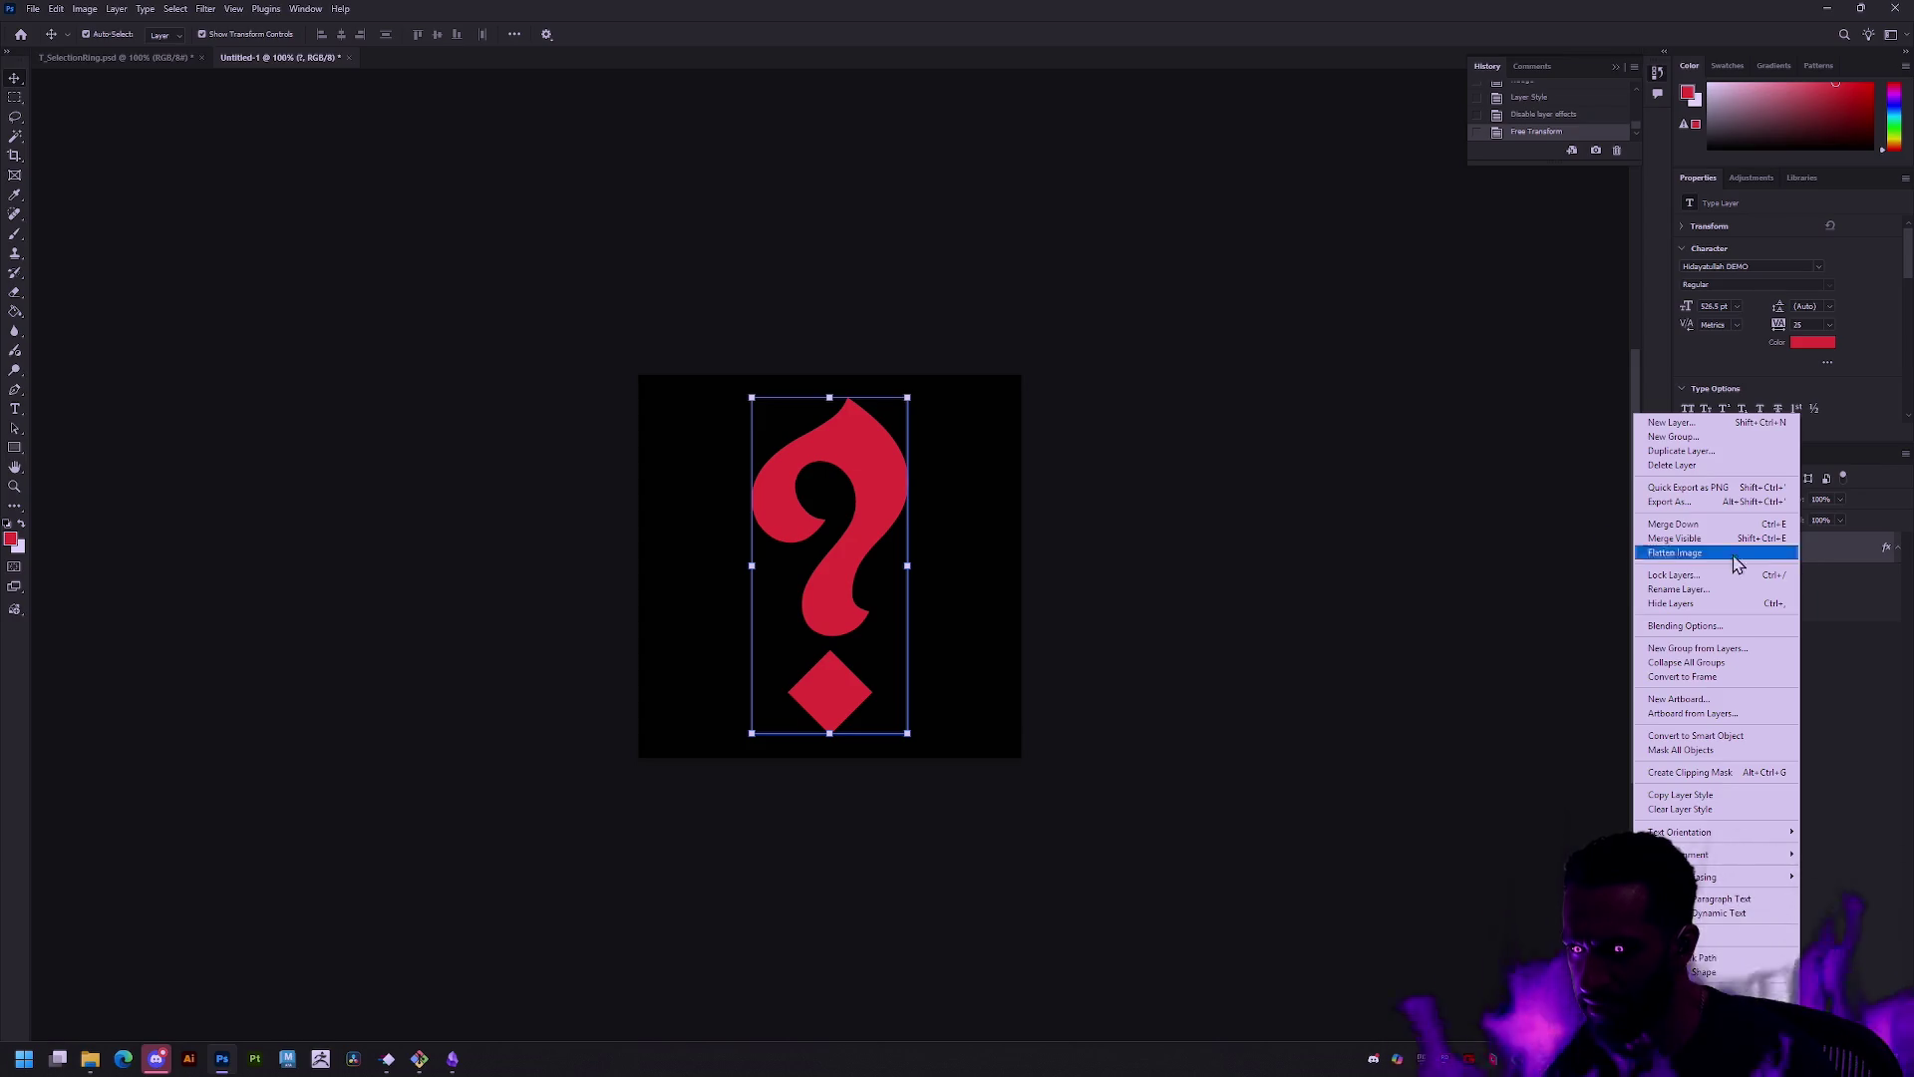
{"action": "left_click", "coordinate": [112, 10]}
{"action": "left_click", "coordinate": [85, 7]}
{"action": "mouse_move", "coordinate": [133, 50]}
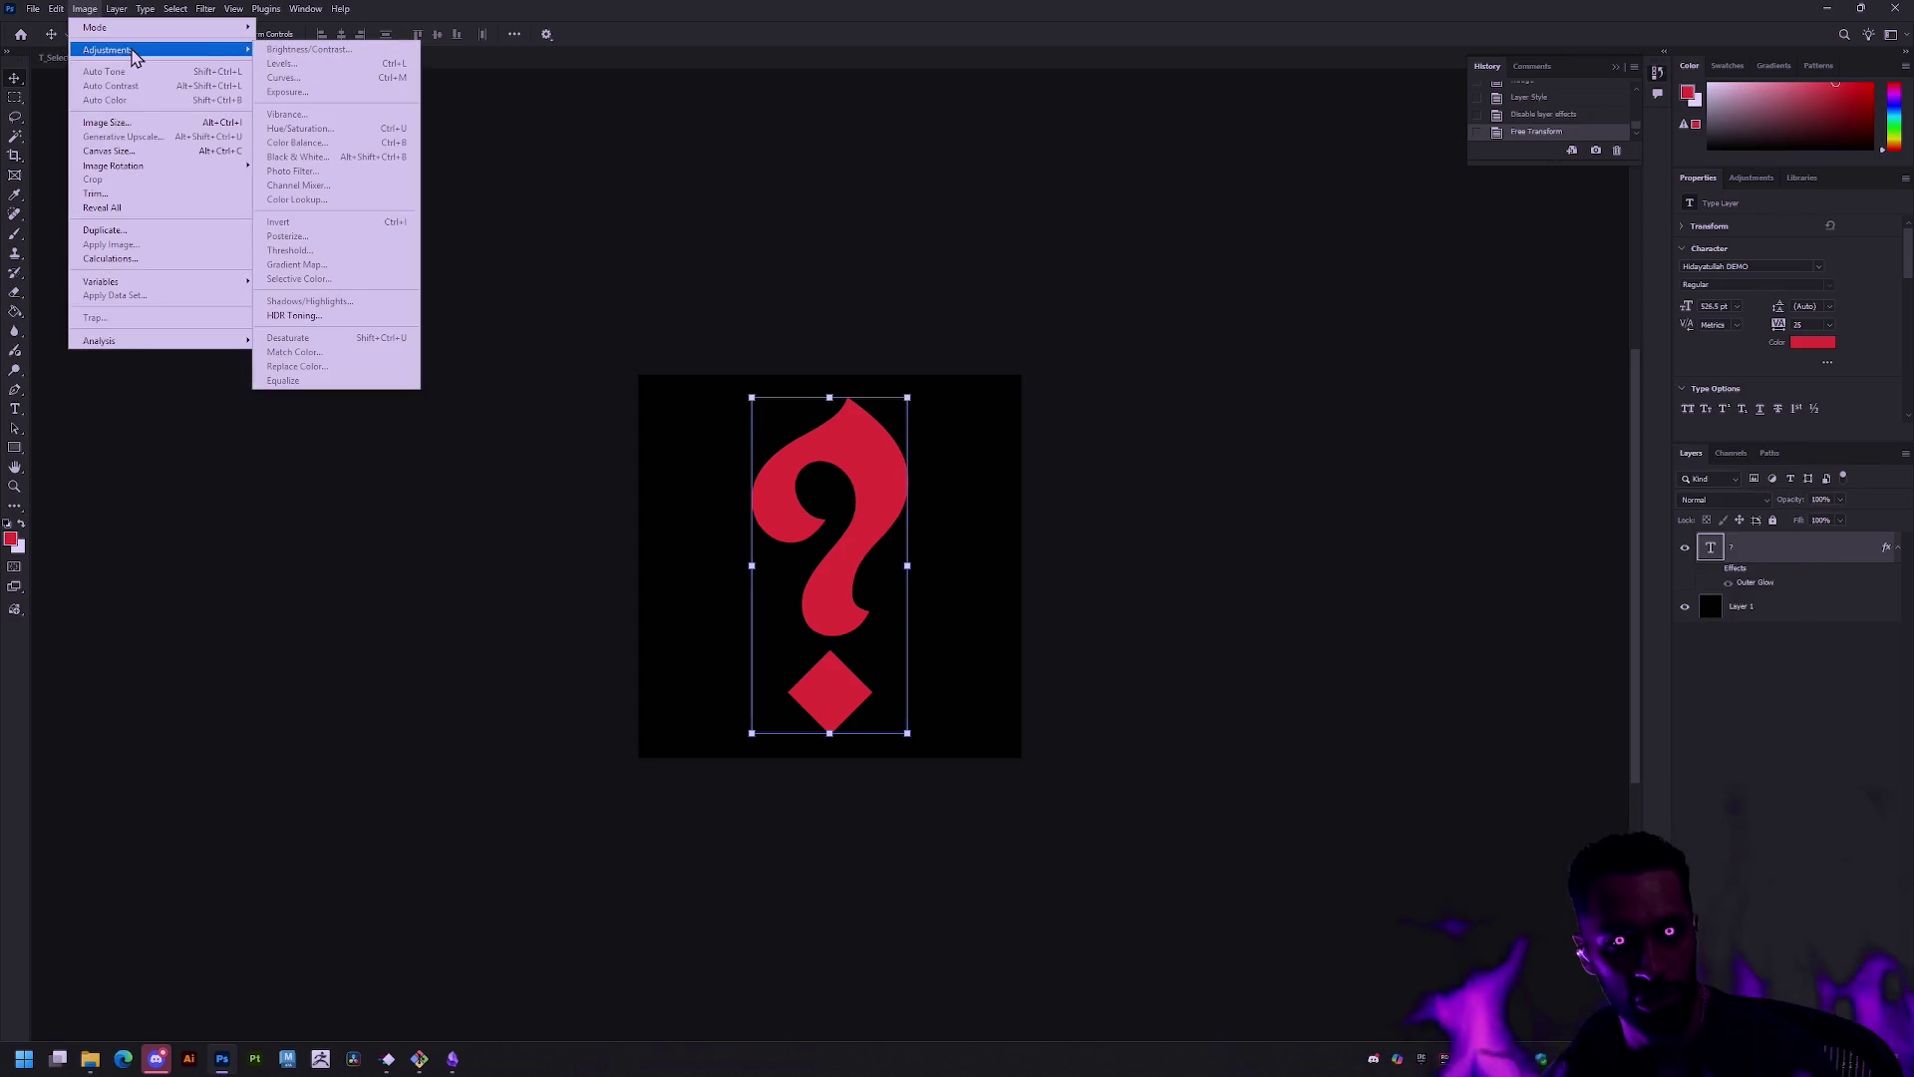
{"action": "mouse_move", "coordinate": [116, 10]}
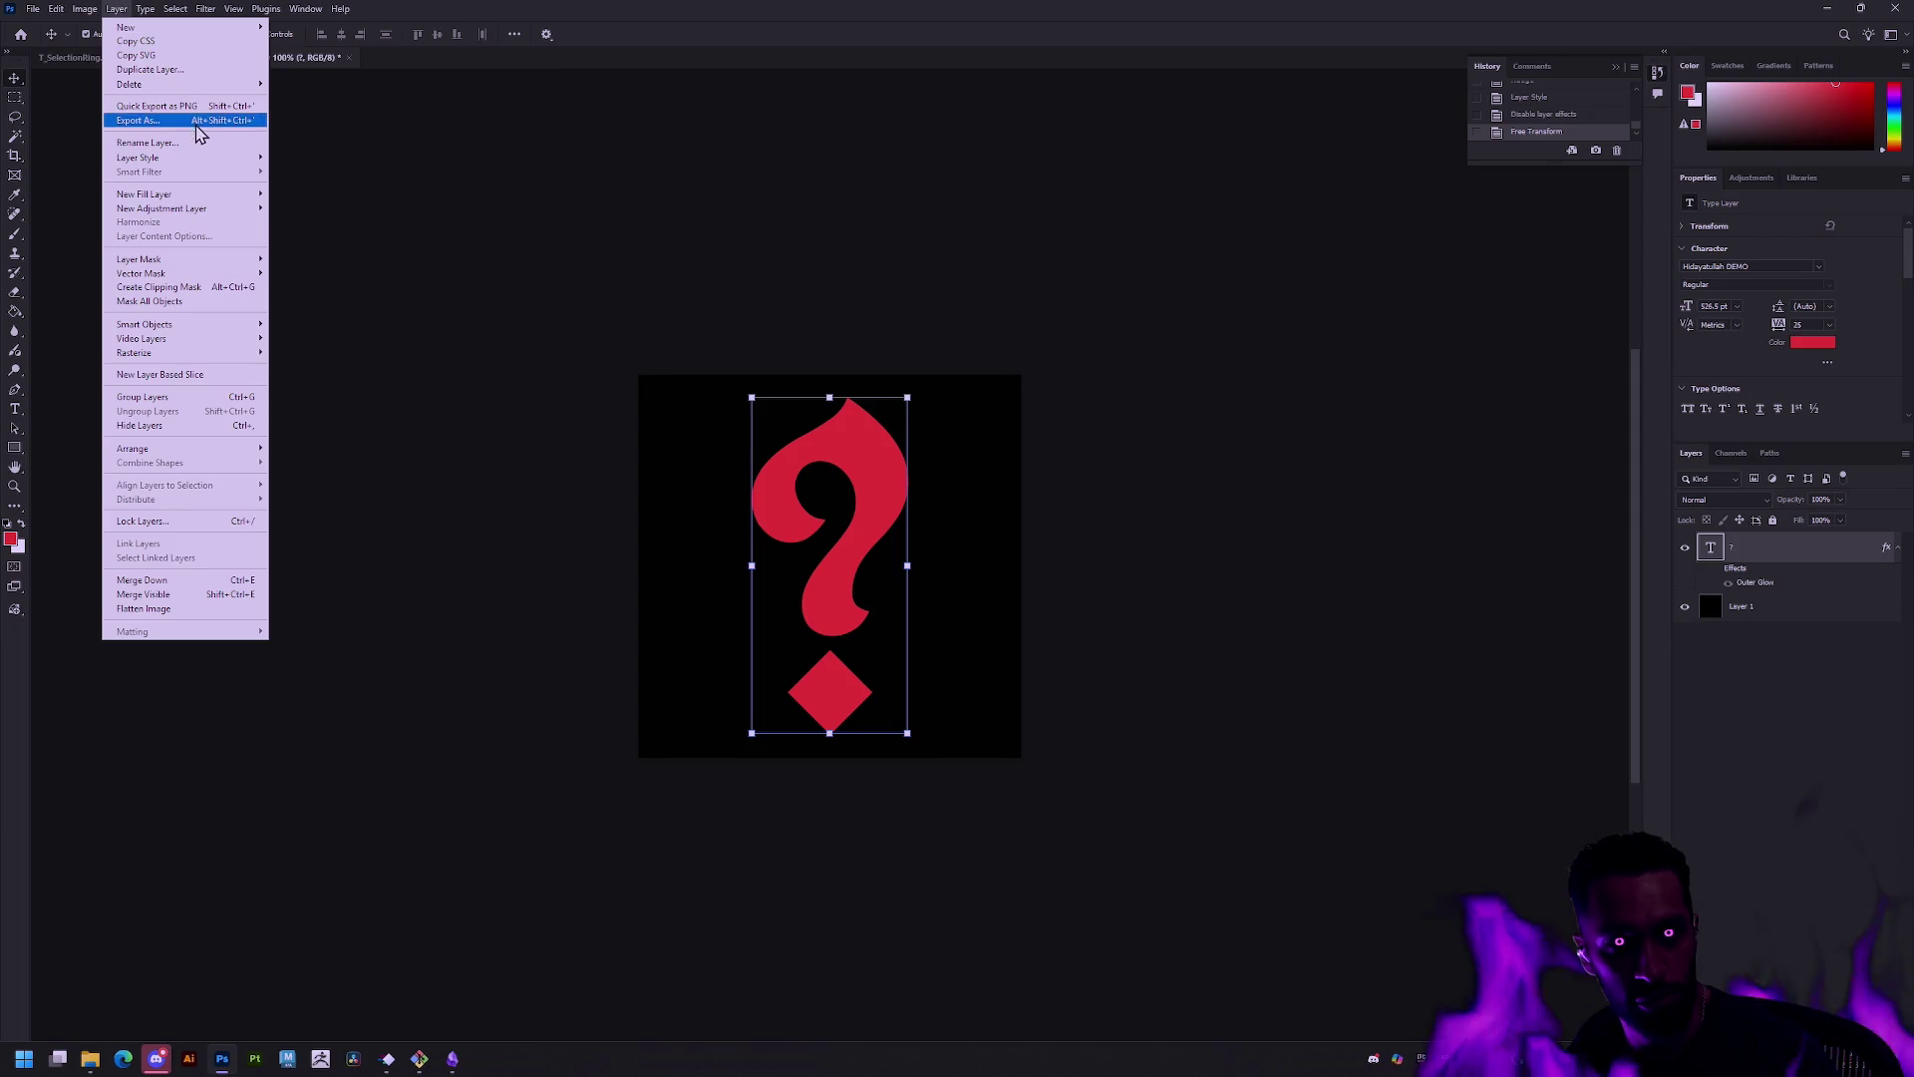
{"action": "mouse_move", "coordinate": [206, 200]}
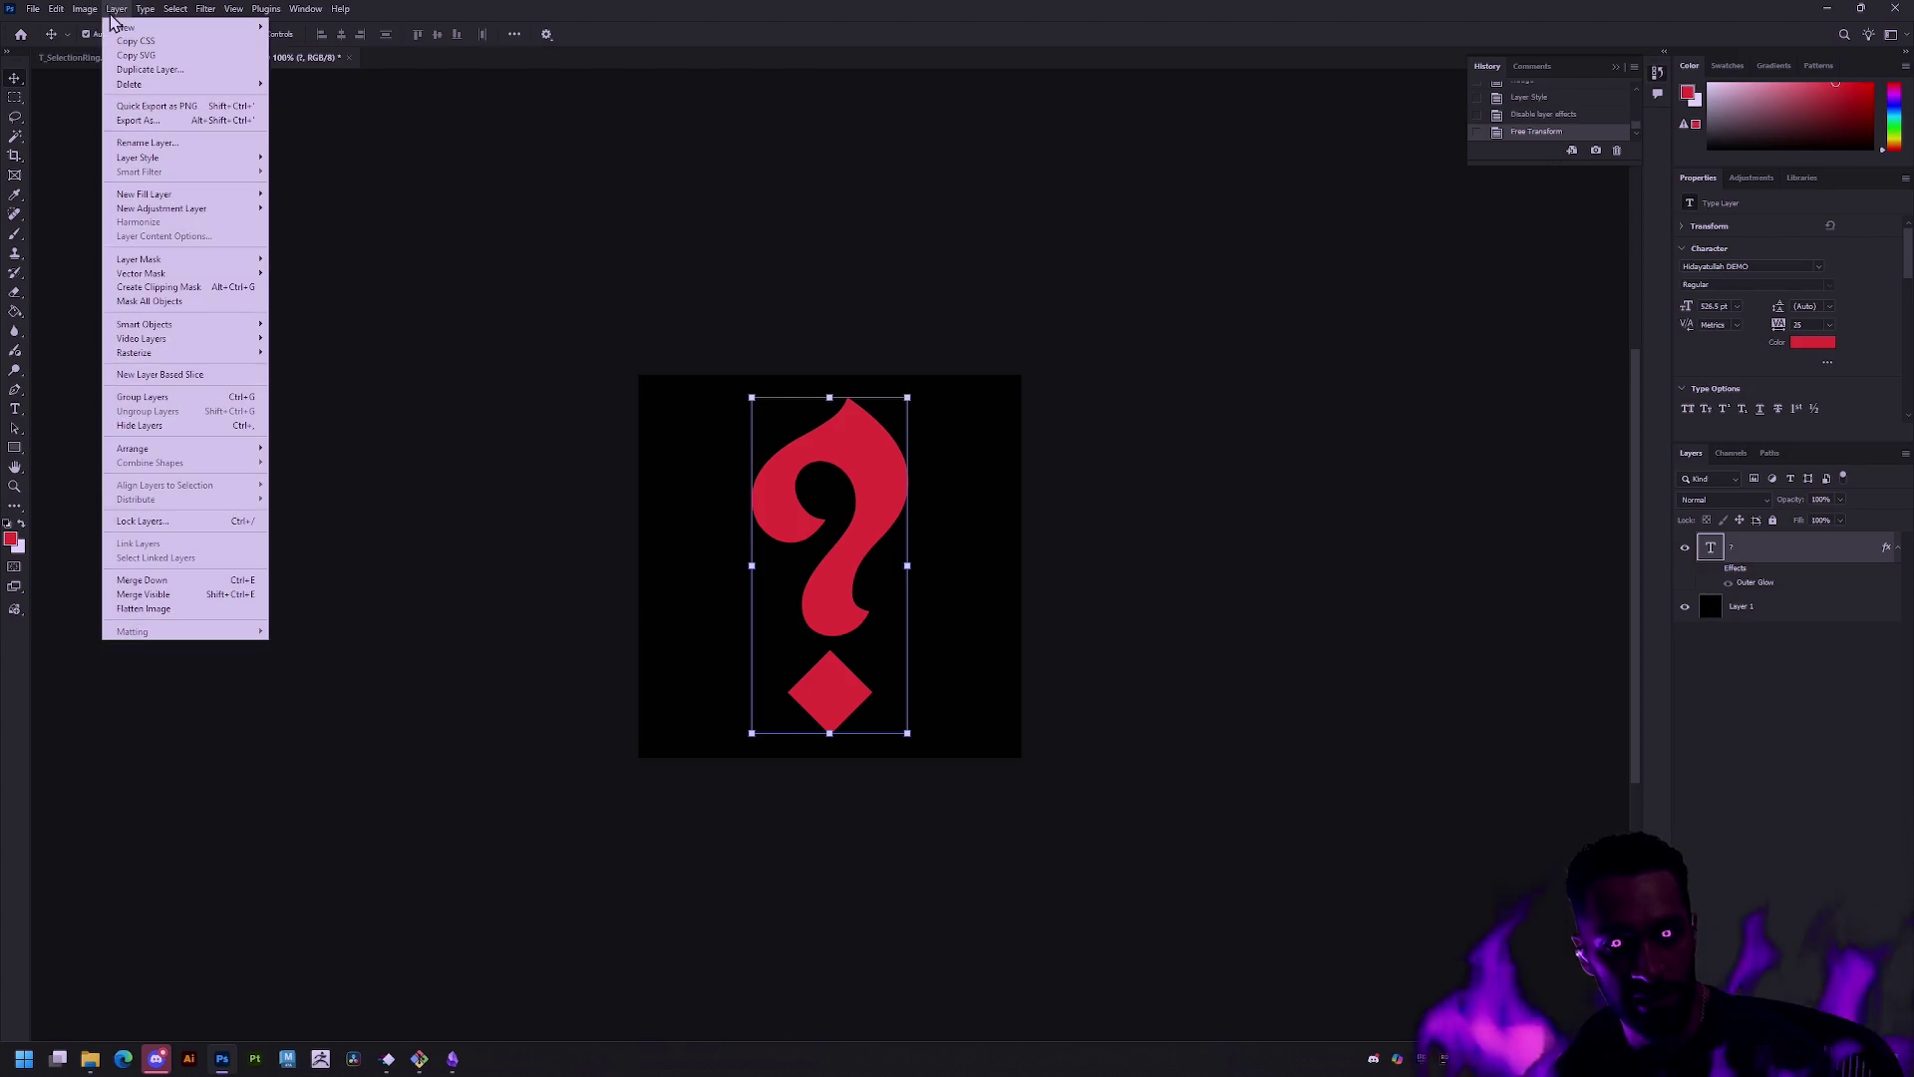
{"action": "left_click", "coordinate": [184, 582]}
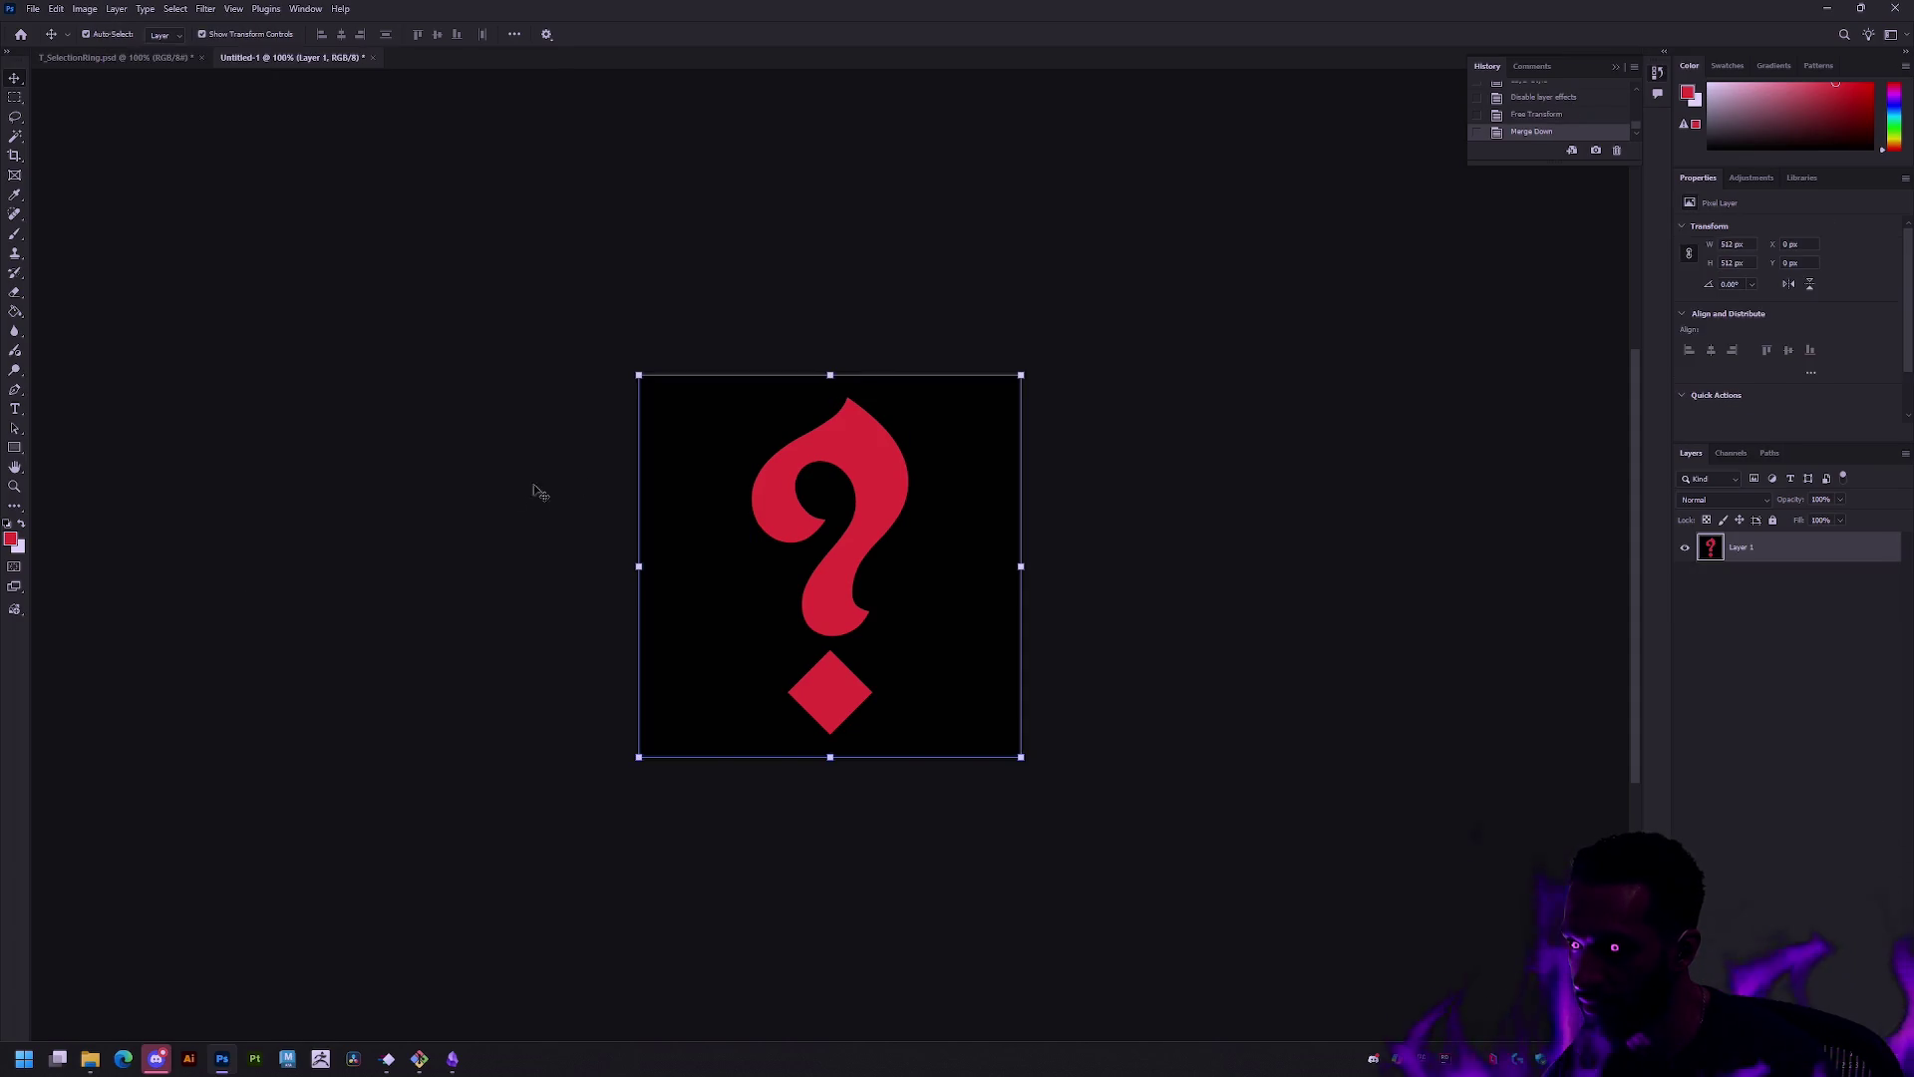
Step: Undo the merge and rasterize the question mark by merging it with a new empty layer
{"action": "key", "text": "ctrl+z"}
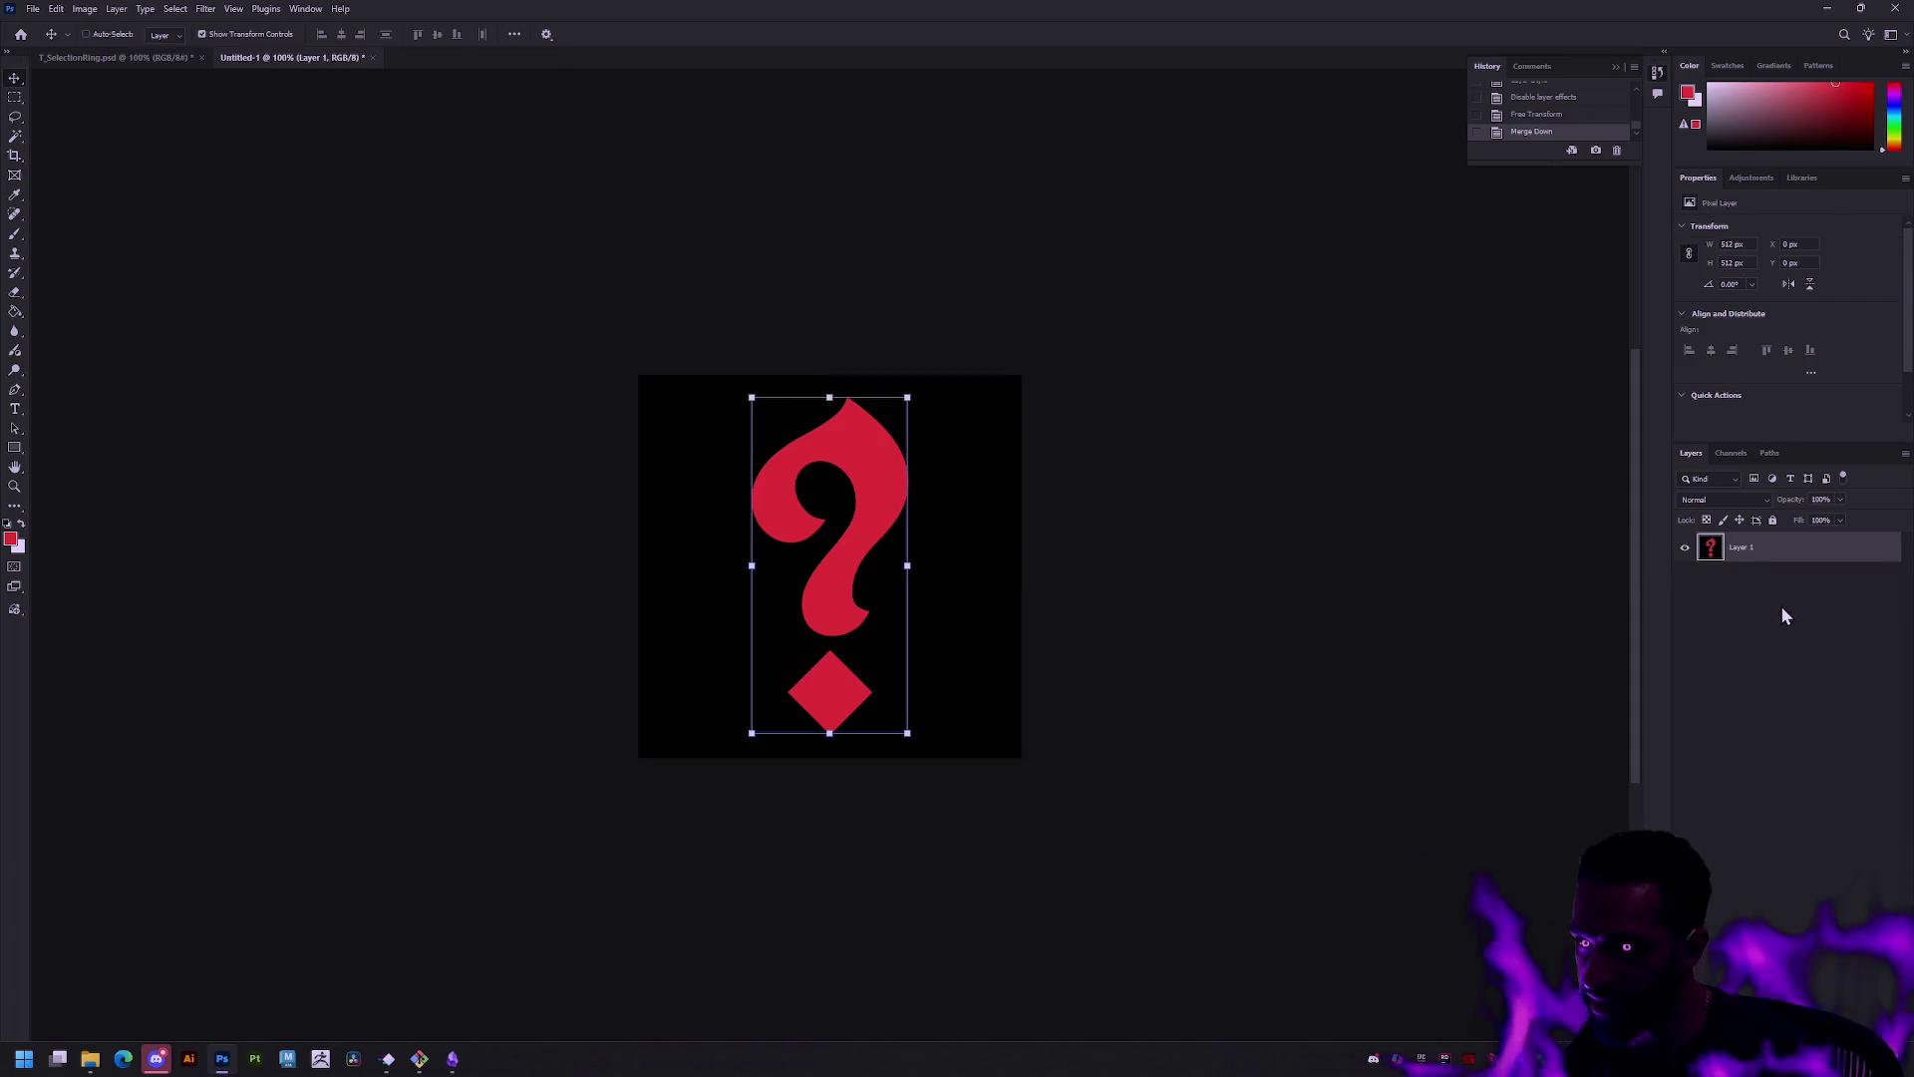
{"action": "left_click", "coordinate": [1781, 607]}
{"action": "key", "text": "ctrl+shift+alt+n"}
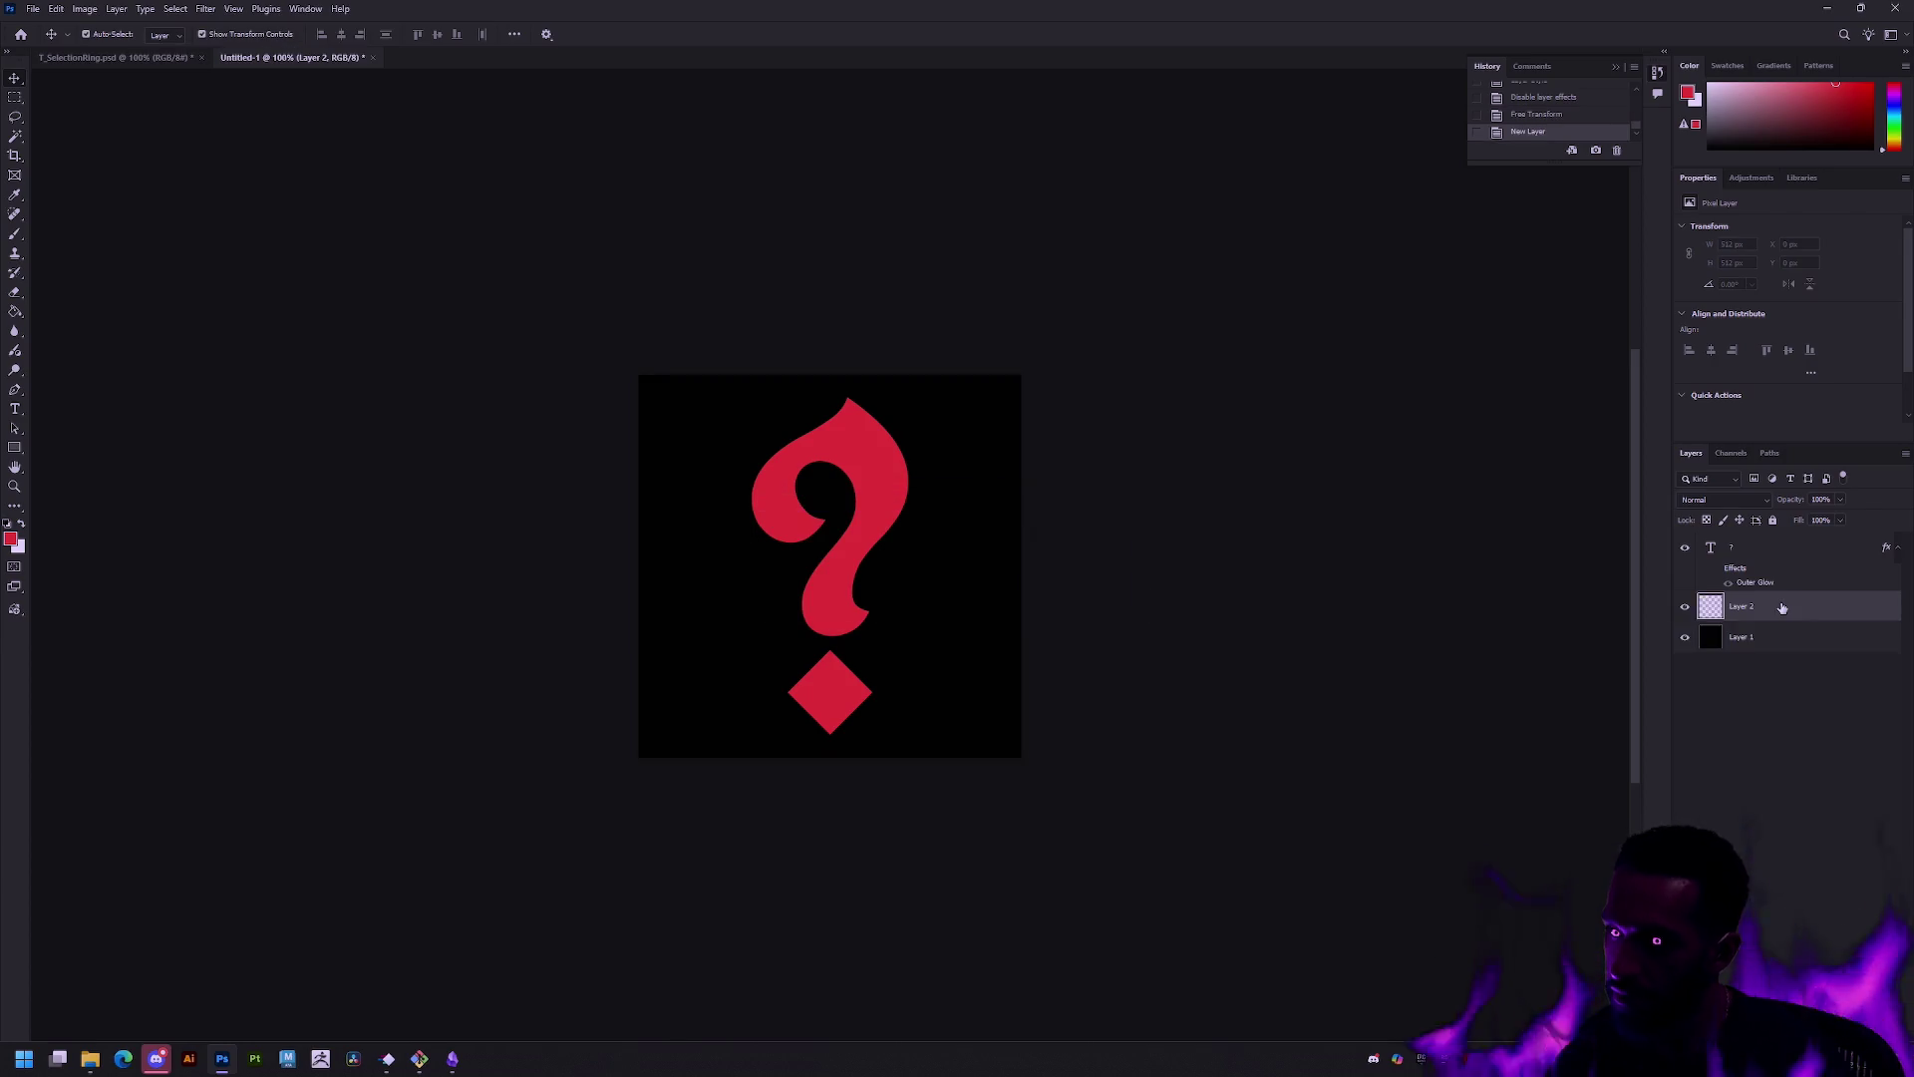
{"action": "left_click", "coordinate": [1819, 548], "text": "shift"}
{"action": "key", "text": "ctrl+e"}
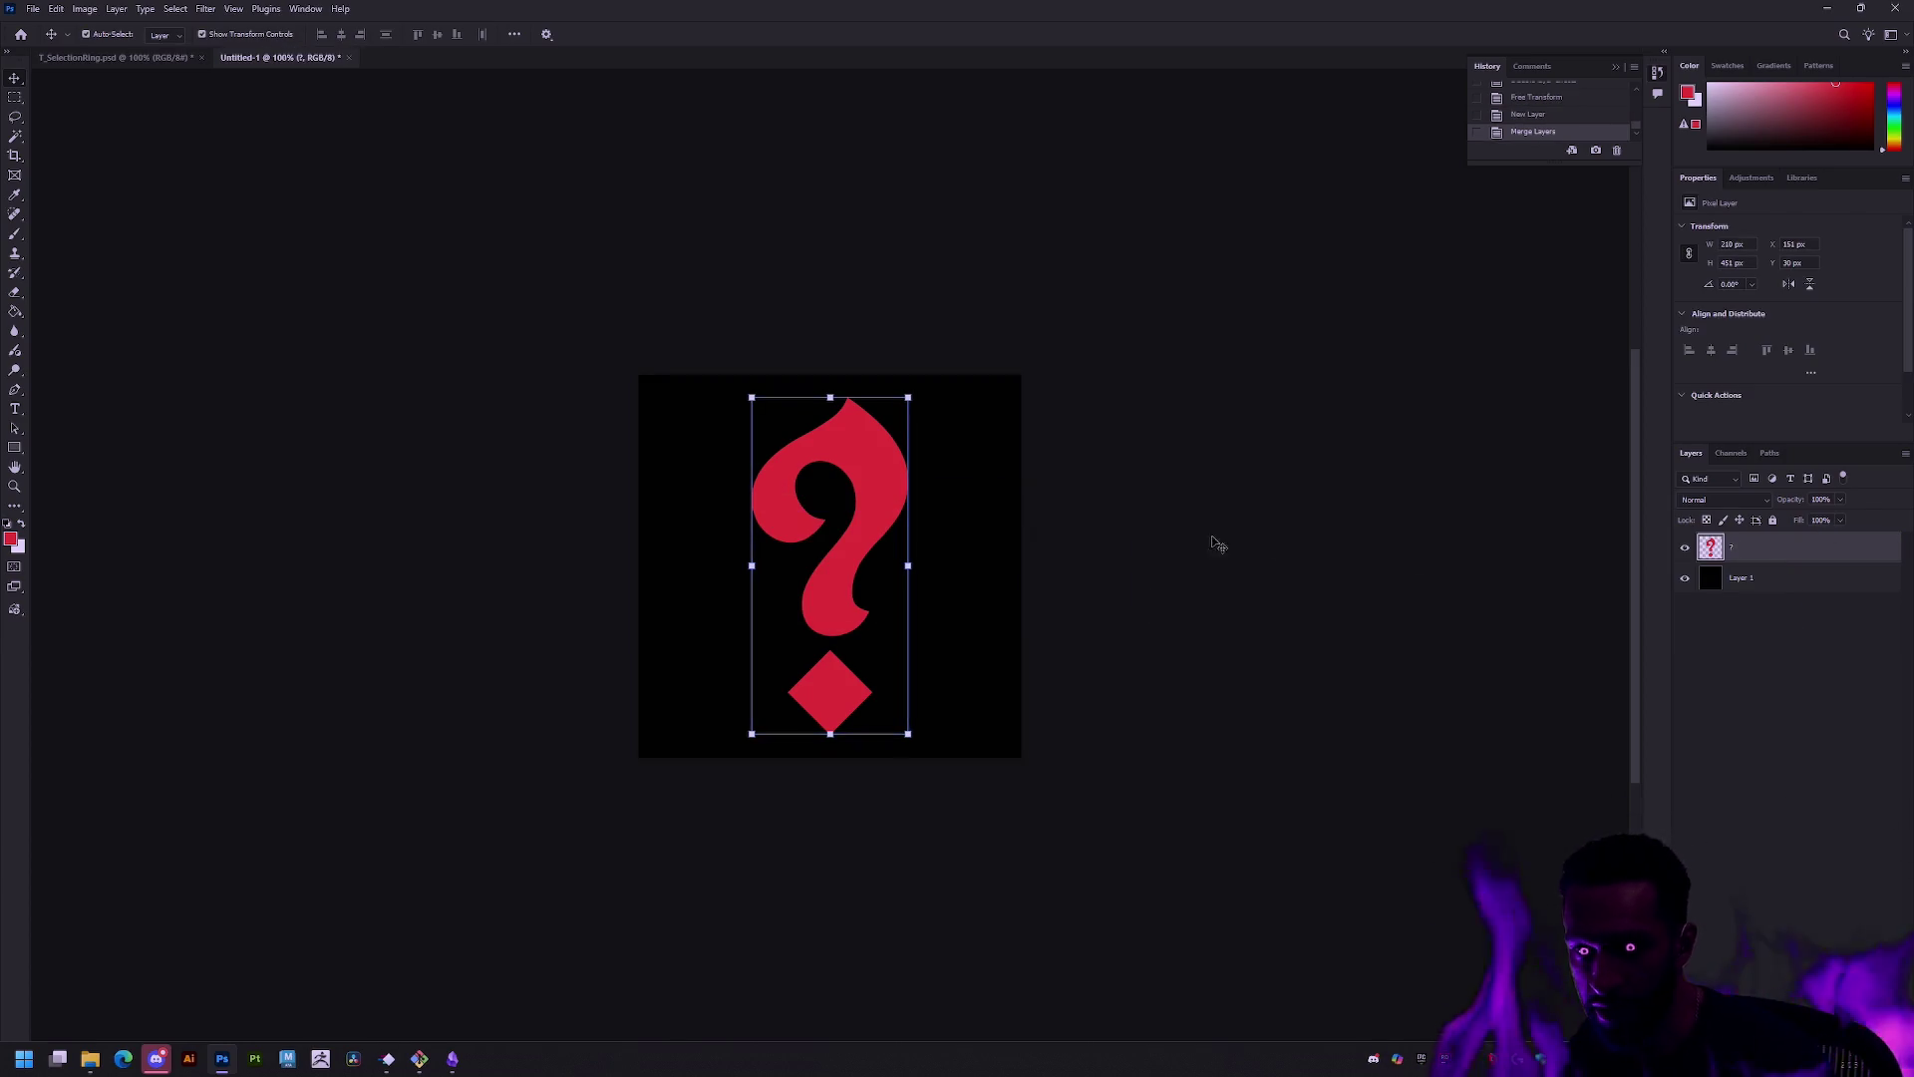
Step: Rescale the question mark to about 80% height and shift it up and left
{"action": "left_click_drag", "start_coordinate": [908, 565], "coordinate": [918, 572]}
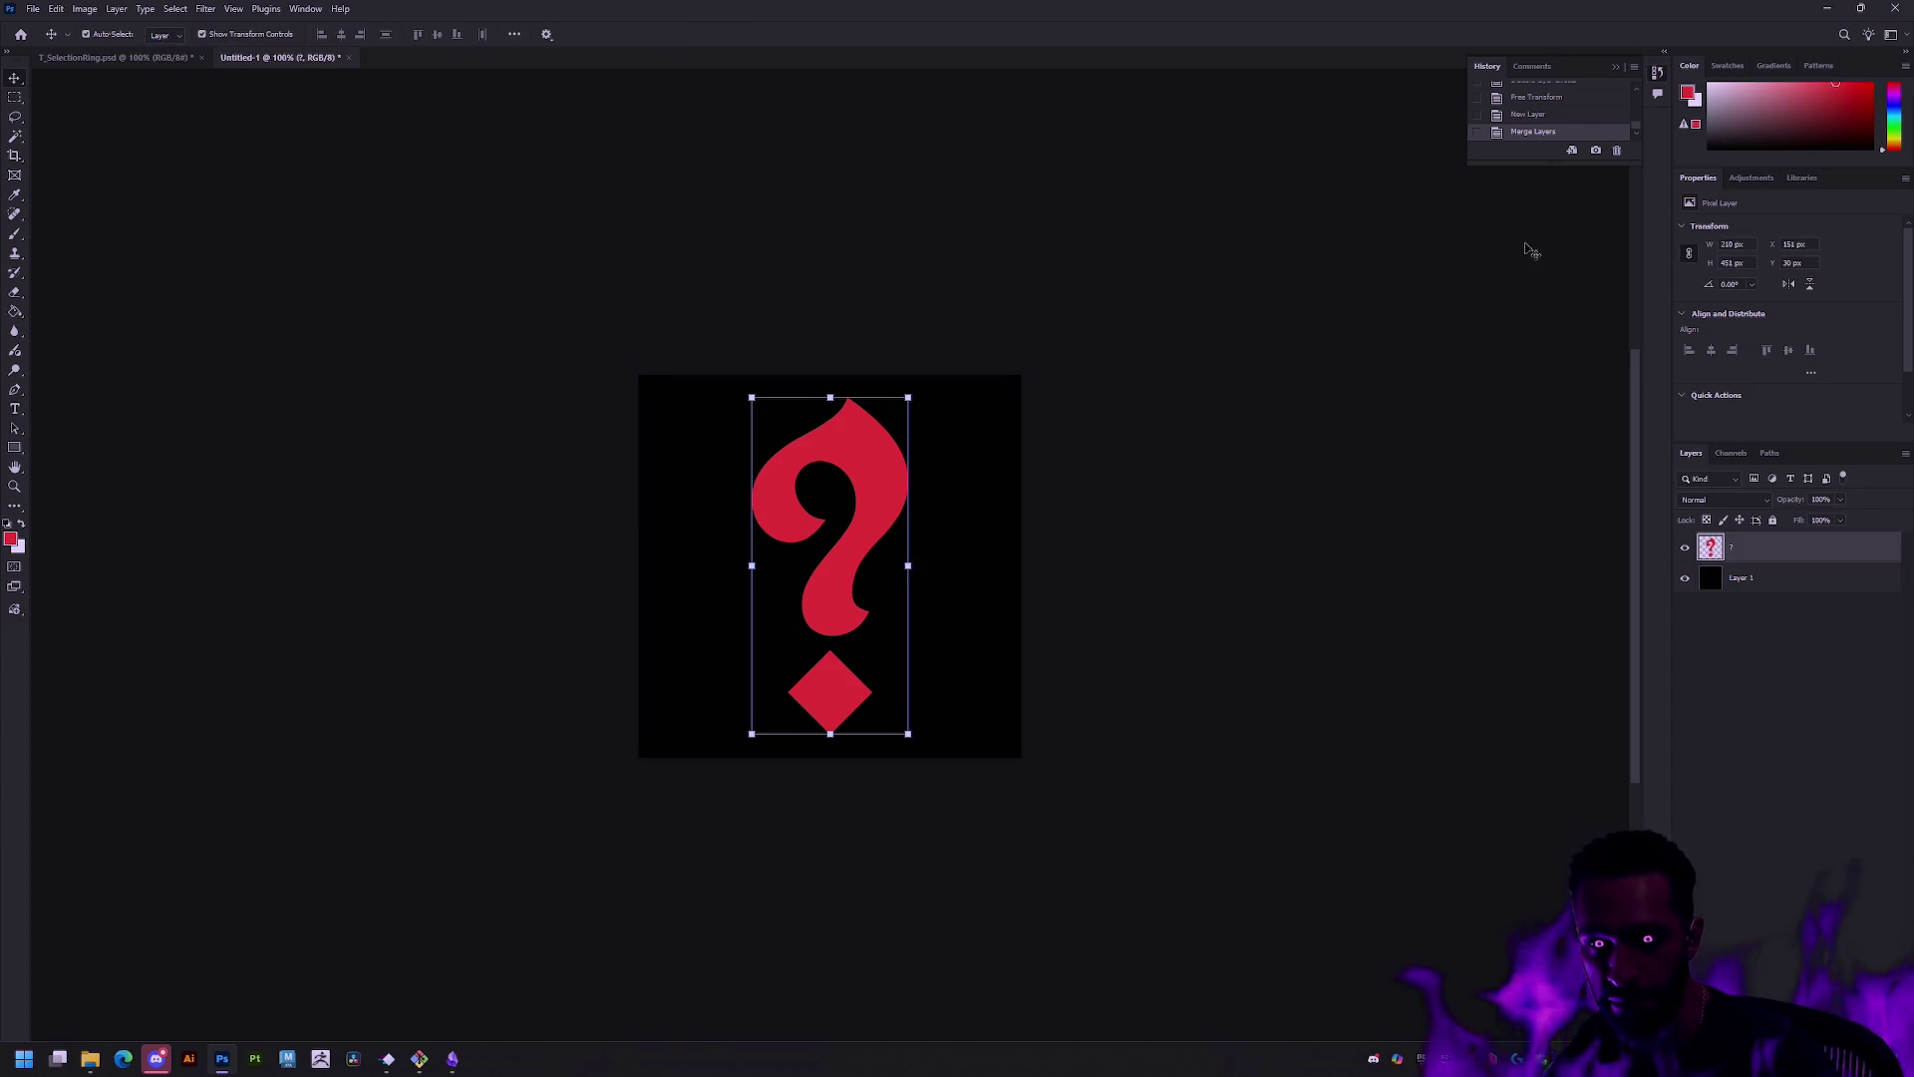
{"action": "key", "text": "Escape"}
{"action": "key", "text": "ctrl+z"}
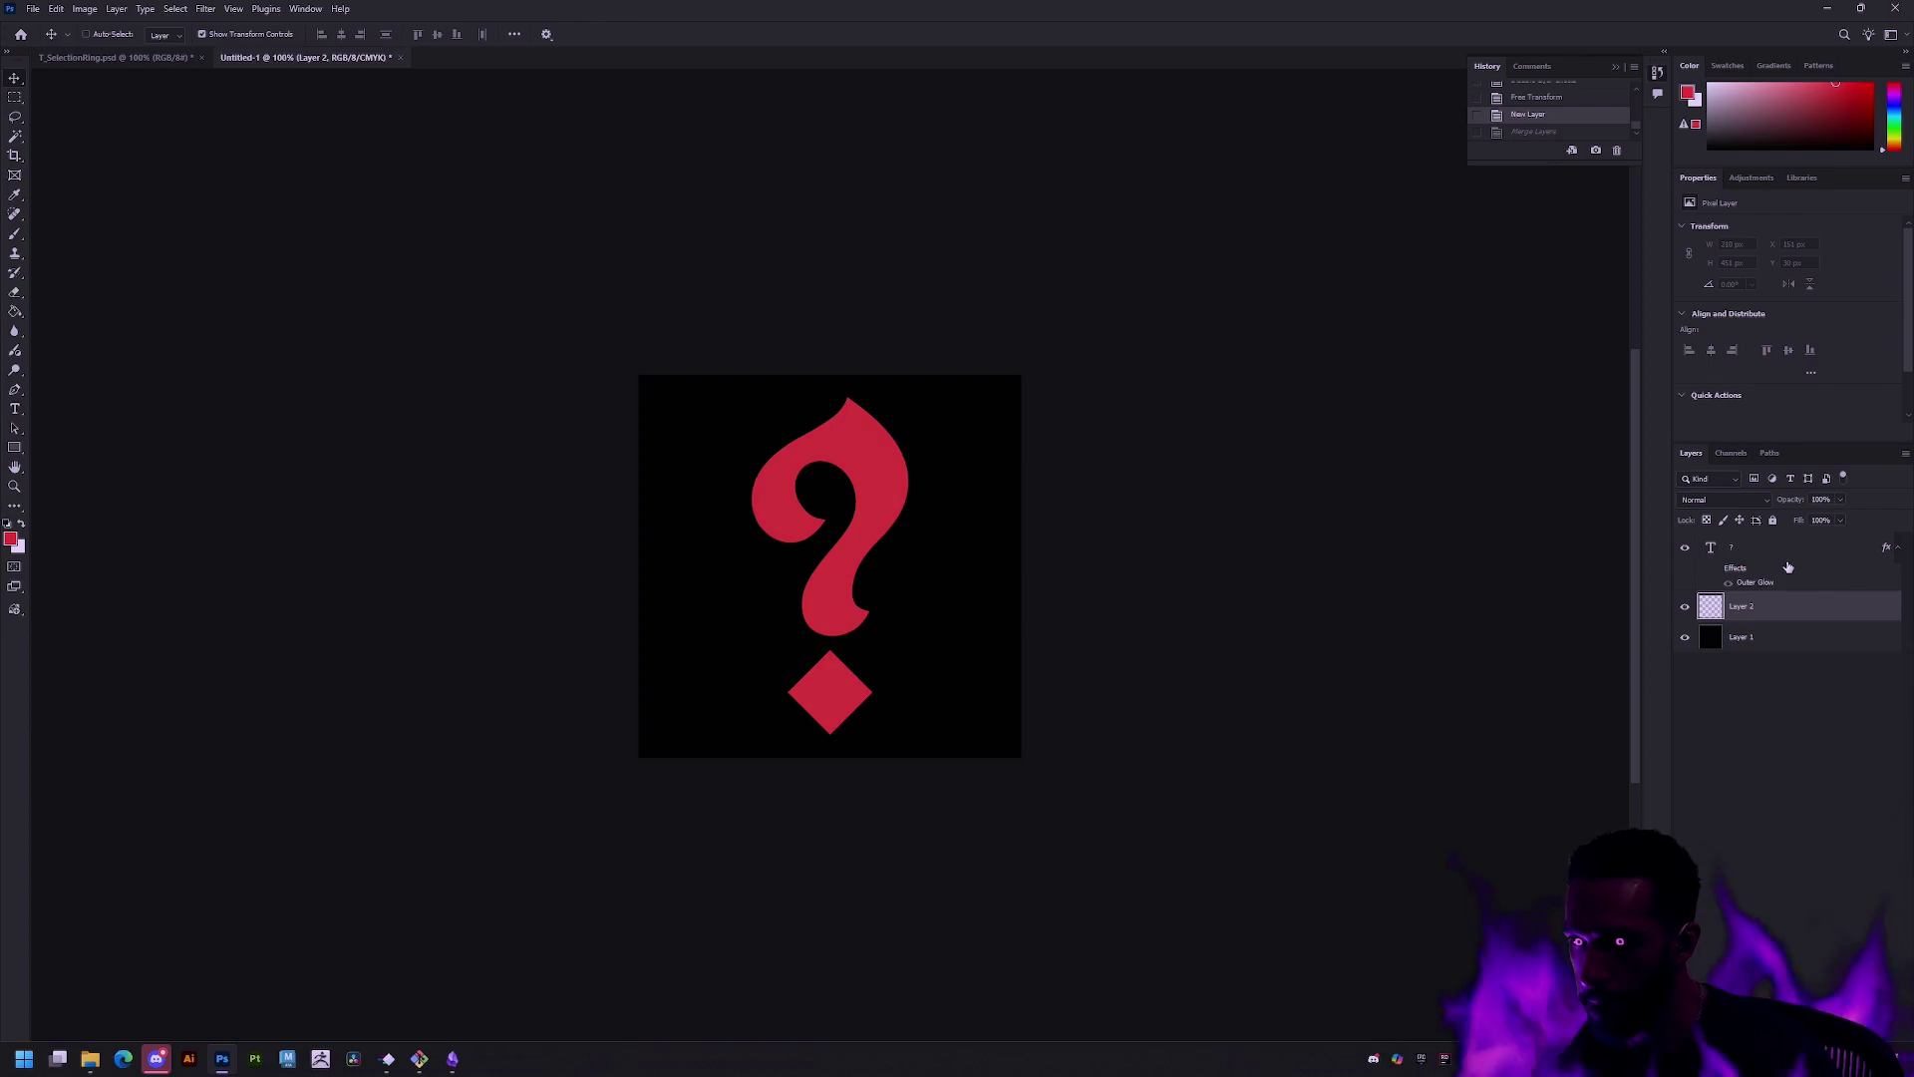
{"action": "key", "text": "ctrl+shift+z"}
{"action": "left_click_drag", "start_coordinate": [911, 570], "coordinate": [960, 569]}
{"action": "key", "text": "ctrl+z"}
{"action": "left_click_drag", "start_coordinate": [963, 412], "coordinate": [923, 456]}
{"action": "left_click_drag", "start_coordinate": [877, 573], "coordinate": [871, 546]}
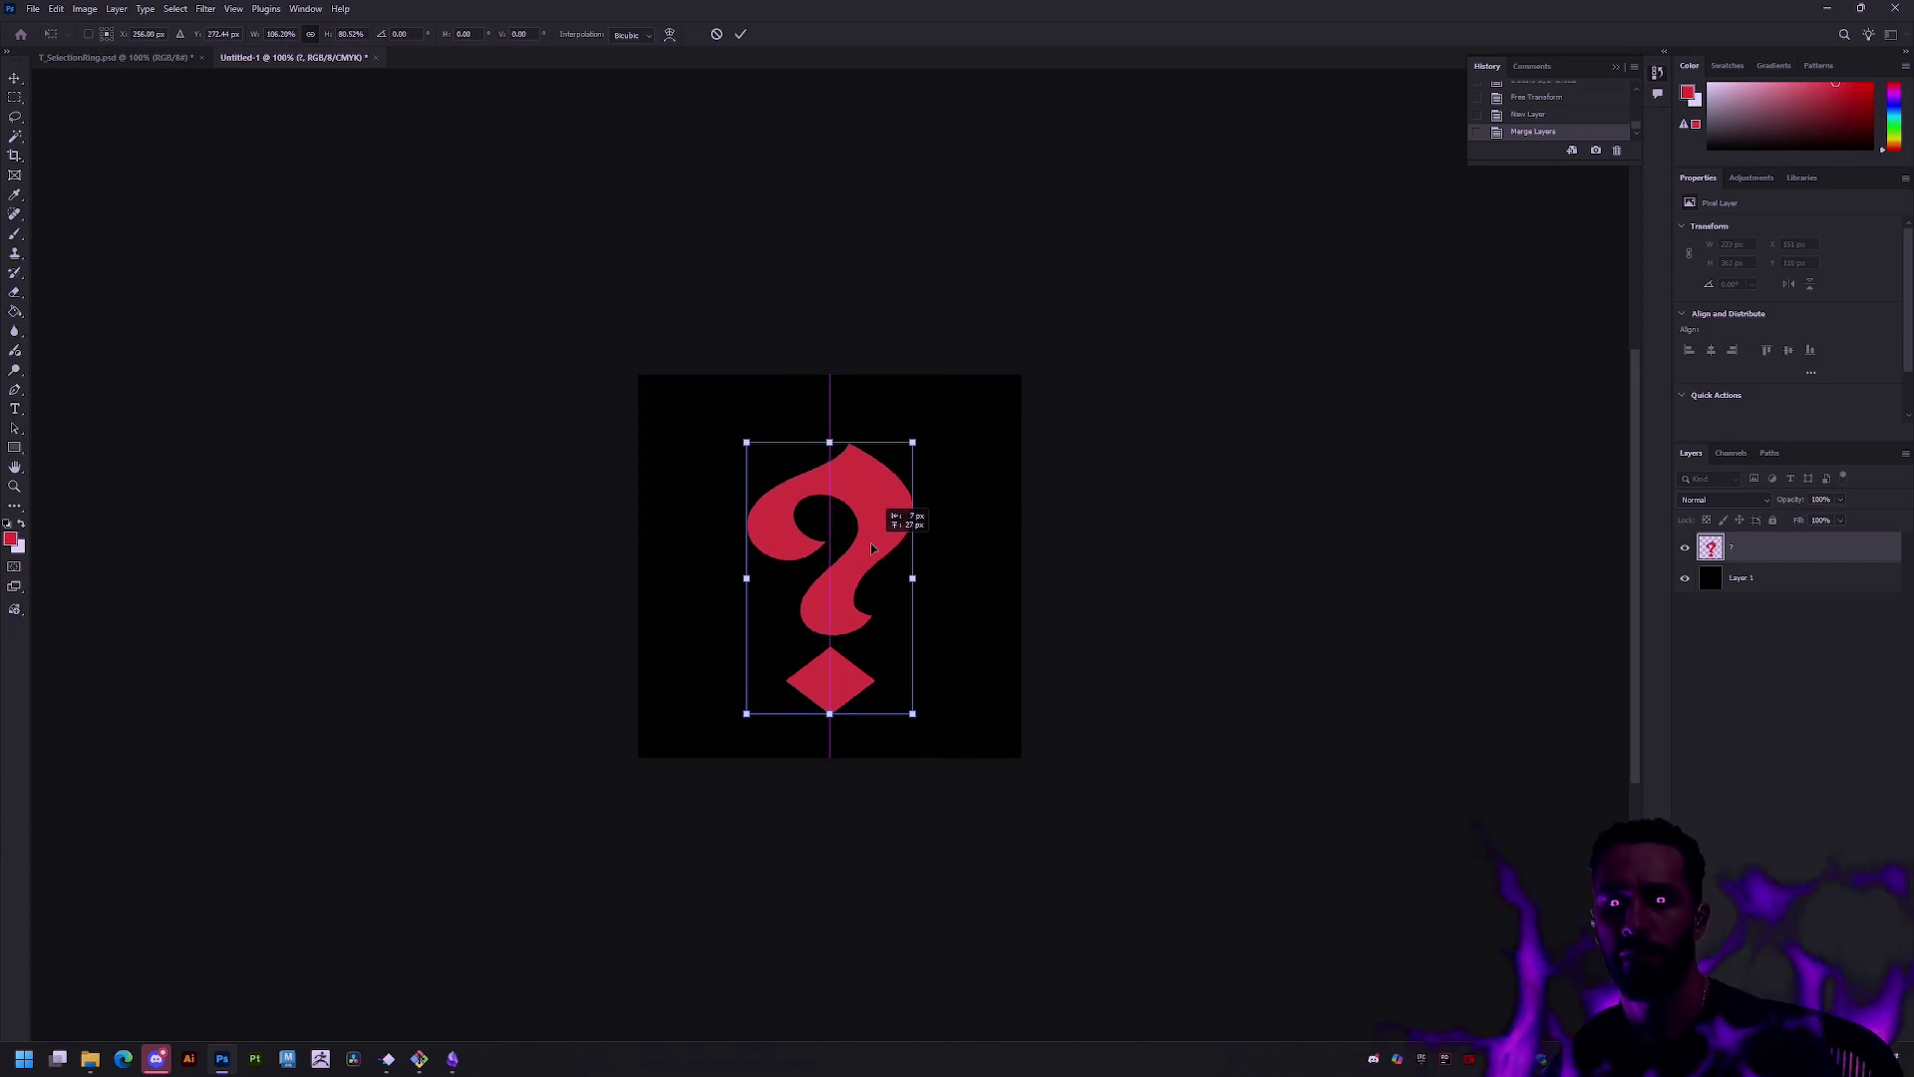
{"action": "key", "text": "Return"}
Step: Paint a red brush stroke below the diamond, then undo it and revert via History
{"action": "key", "text": "m"}
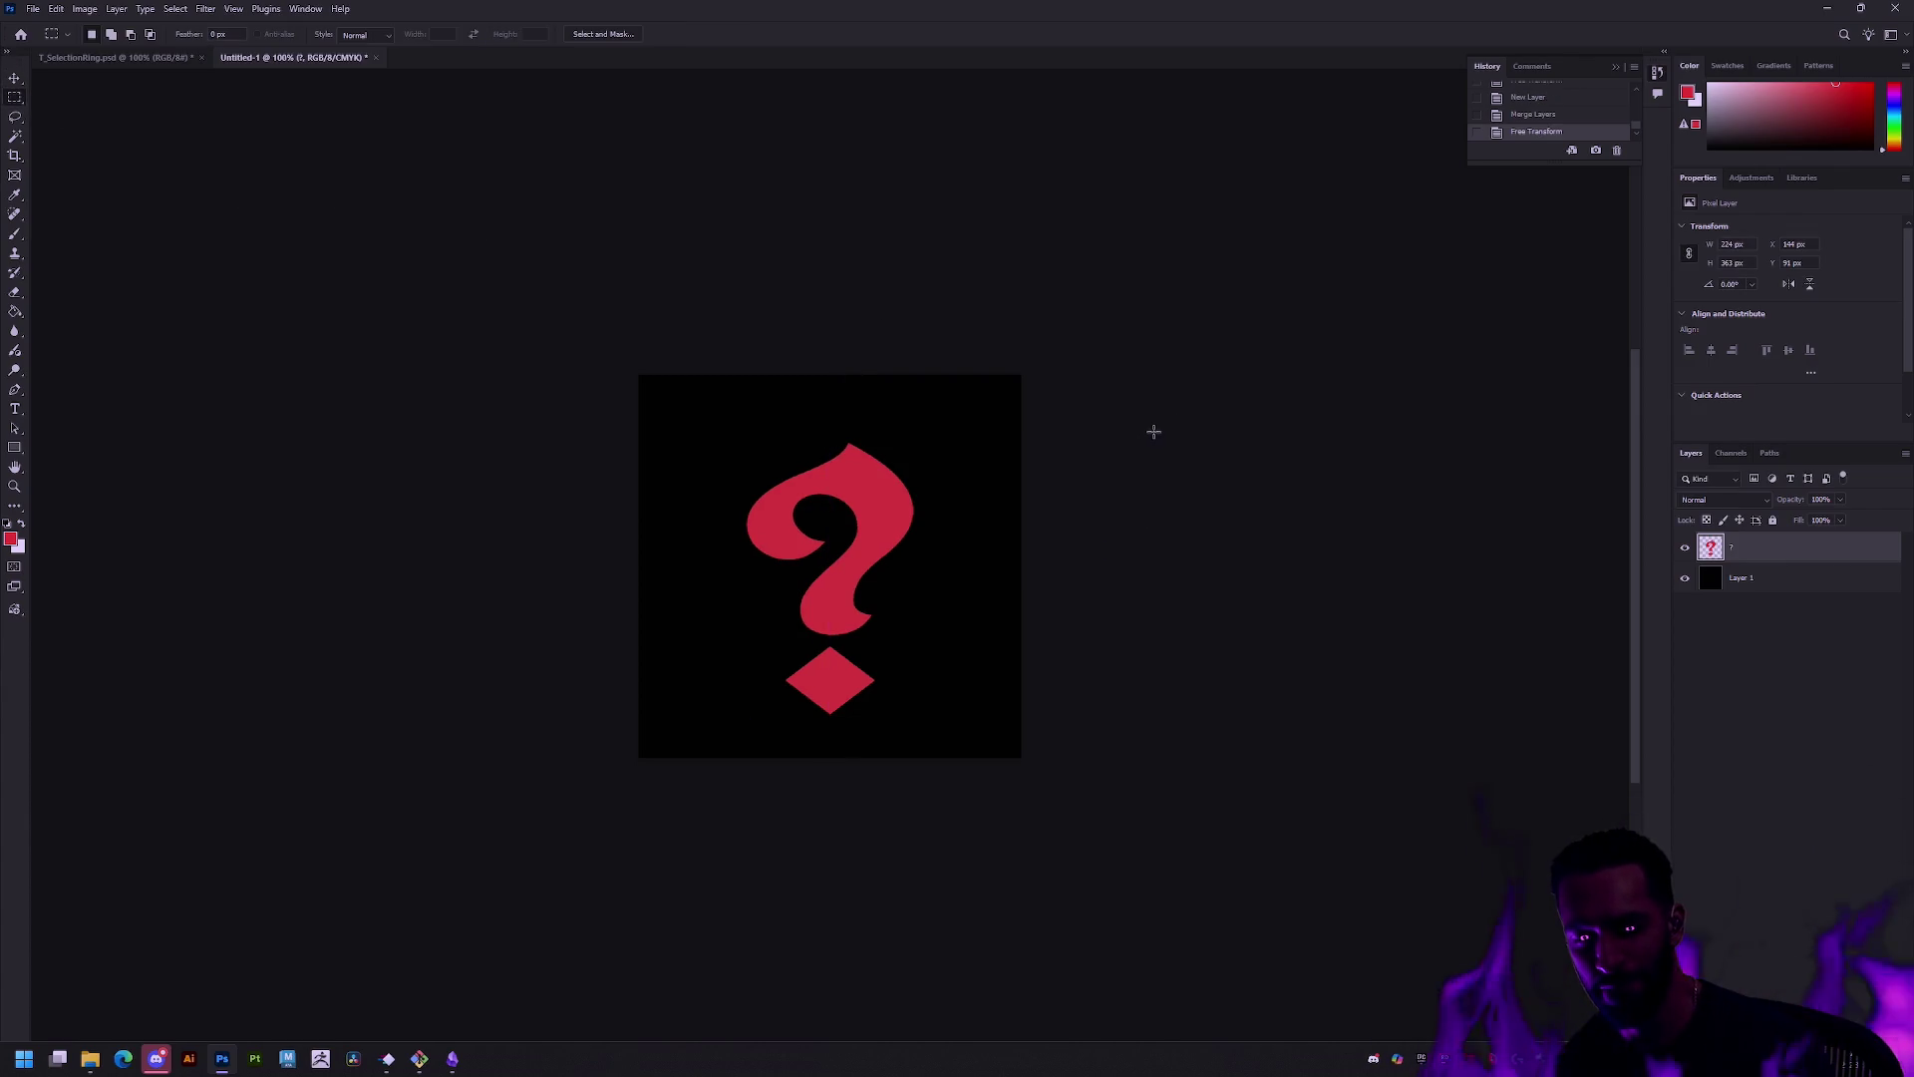
{"action": "key", "text": "b"}
{"action": "left_click_drag", "start_coordinate": [905, 742], "coordinate": [785, 690]}
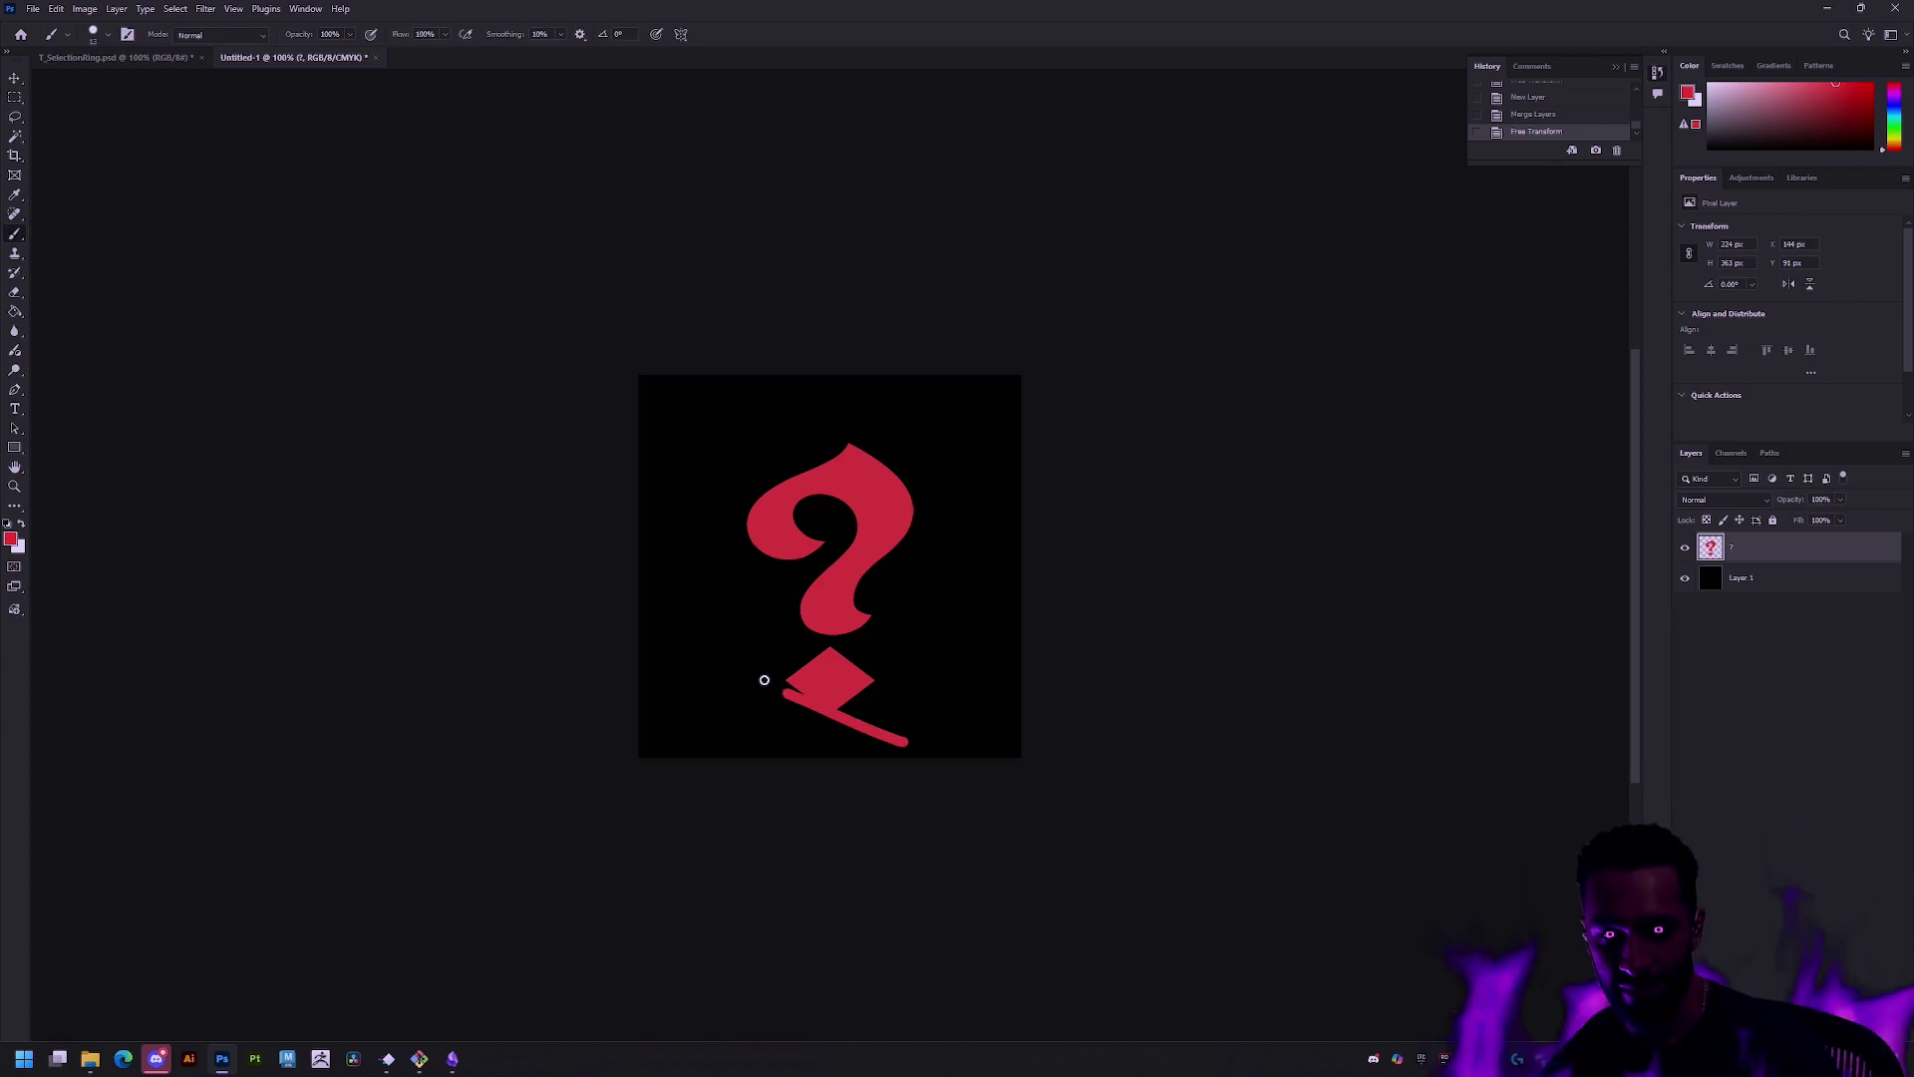
{"action": "key", "text": "ctrl+z"}
{"action": "left_click", "coordinate": [1551, 86]}
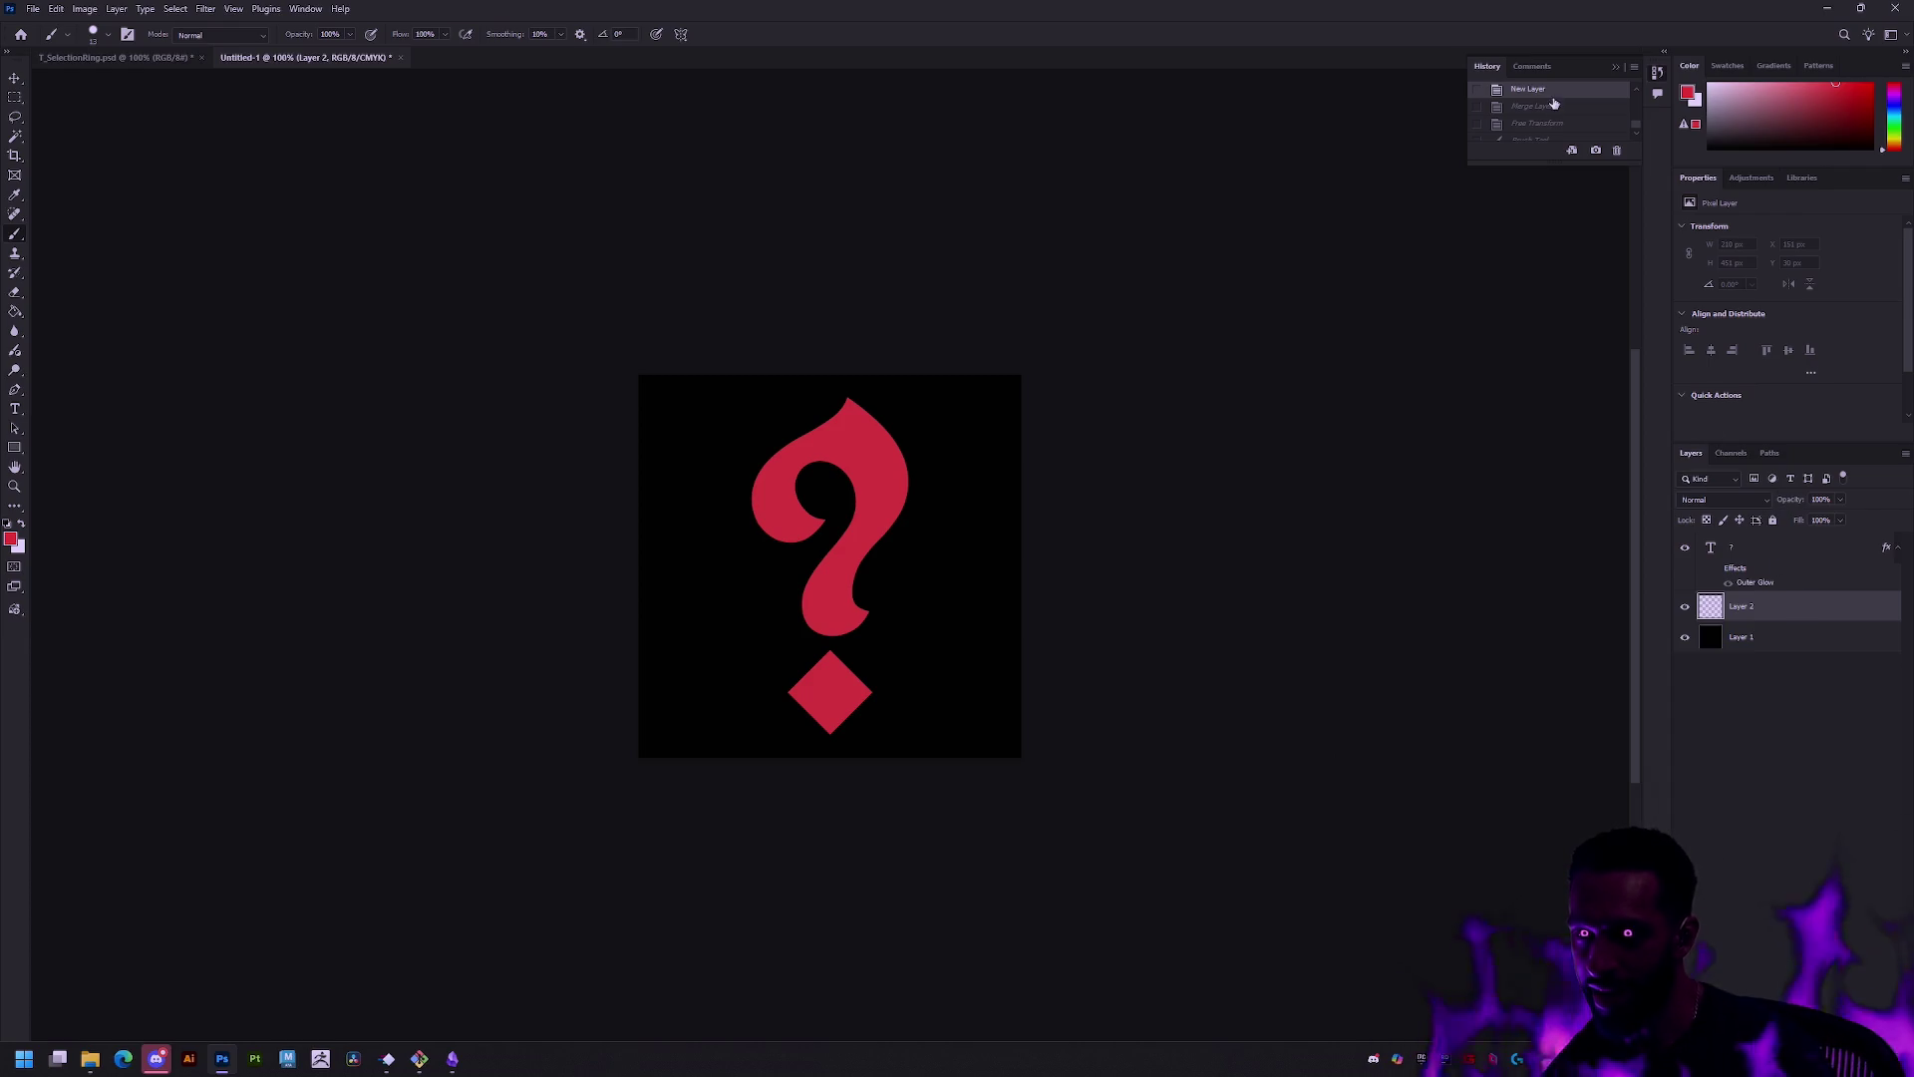
{"action": "left_click", "coordinate": [1553, 104]}
Step: Cut the question mark out, paste it as a new layer and move it upward
{"action": "key", "text": "m"}
{"action": "mouse_move", "coordinate": [905, 641]}
{"action": "left_mouse_down"}
{"action": "mouse_move", "coordinate": [718, 415]}
{"action": "mouse_move", "coordinate": [714, 393]}
{"action": "mouse_move", "coordinate": [732, 396]}
{"action": "left_mouse_up"}
{"action": "key", "text": "ctrl+x"}
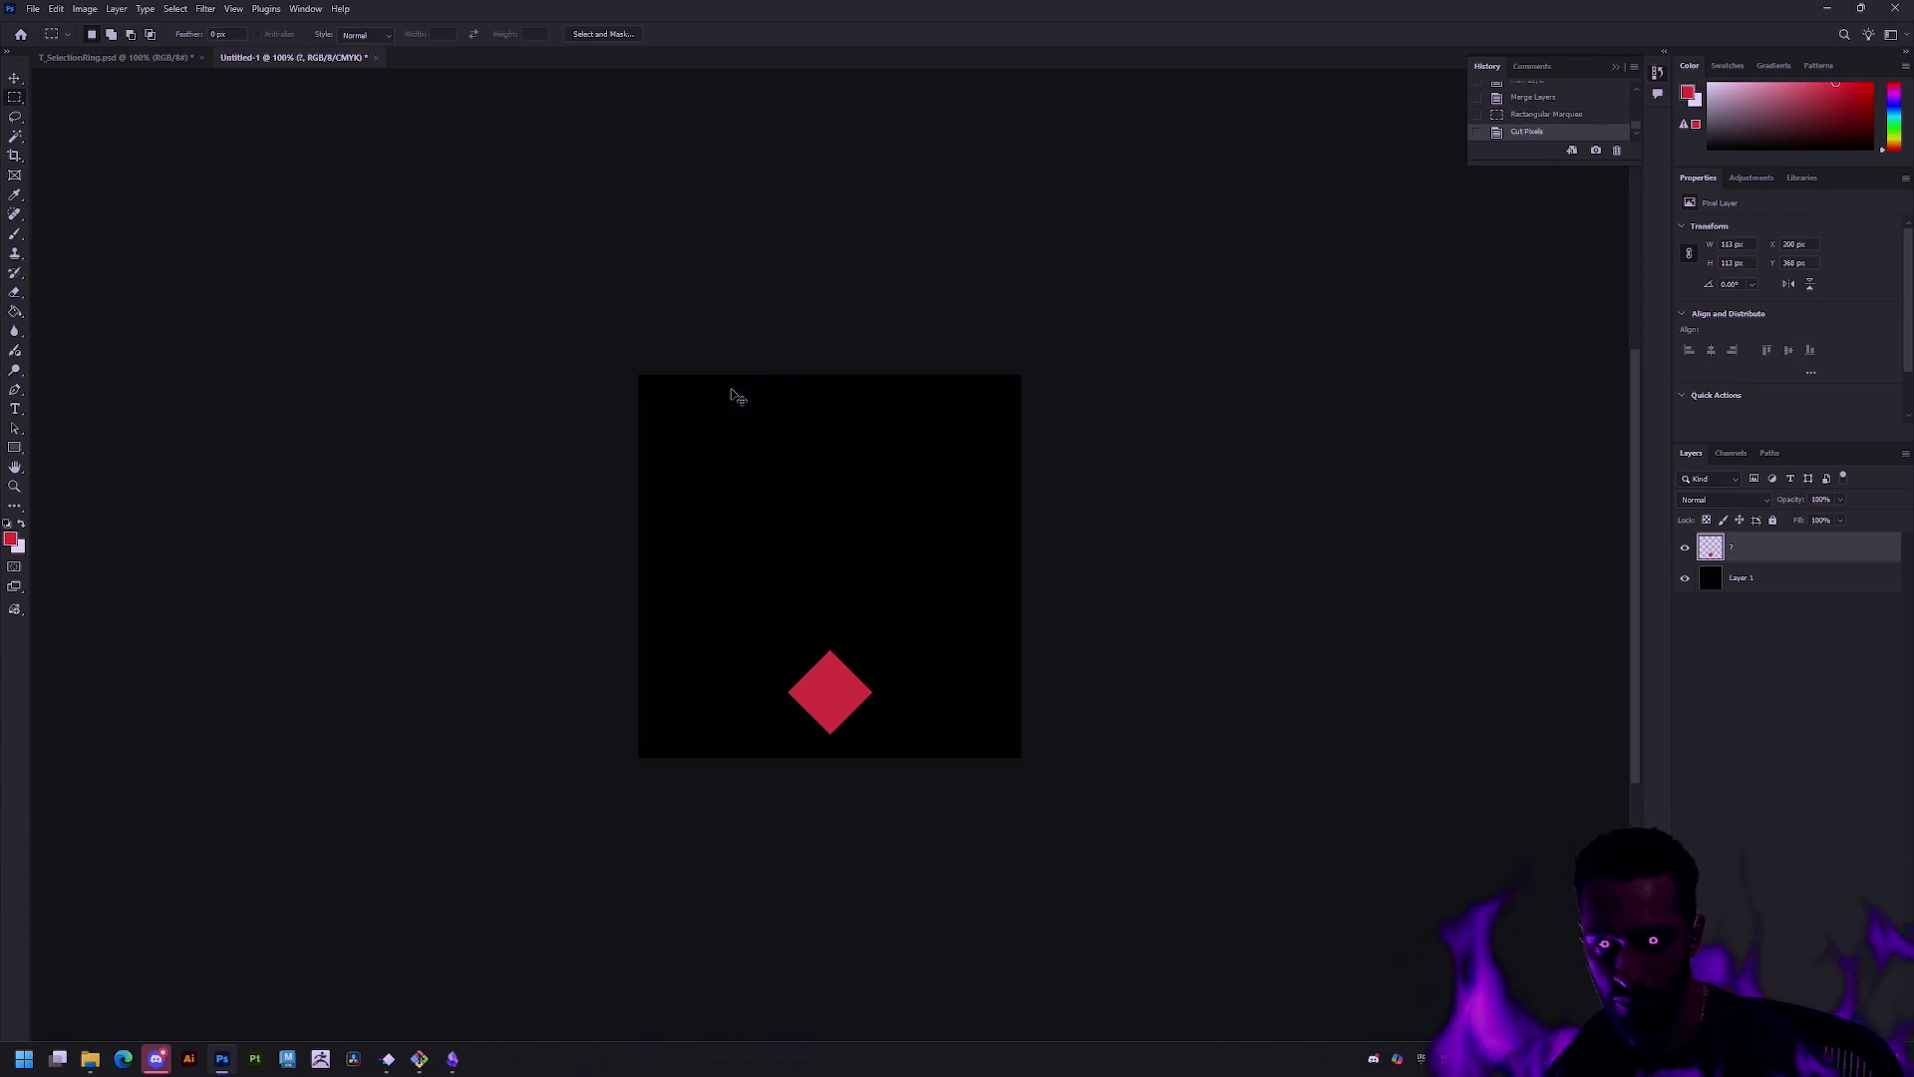
{"action": "key", "text": "ctrl+v"}
{"action": "key", "text": "v"}
{"action": "mouse_move", "coordinate": [857, 588]}
{"action": "left_mouse_down"}
{"action": "mouse_move", "coordinate": [853, 539]}
{"action": "mouse_move", "coordinate": [963, 519]}
{"action": "mouse_move", "coordinate": [917, 519]}
{"action": "mouse_move", "coordinate": [877, 555]}
{"action": "left_mouse_up"}
Step: Rescale the pasted question mark to about 107% width and 92% height
{"action": "key", "text": "ctrl+t"}
{"action": "key", "text": "ctrl+z"}
{"action": "key", "text": "ctrl+z"}
{"action": "key", "text": "Escape"}
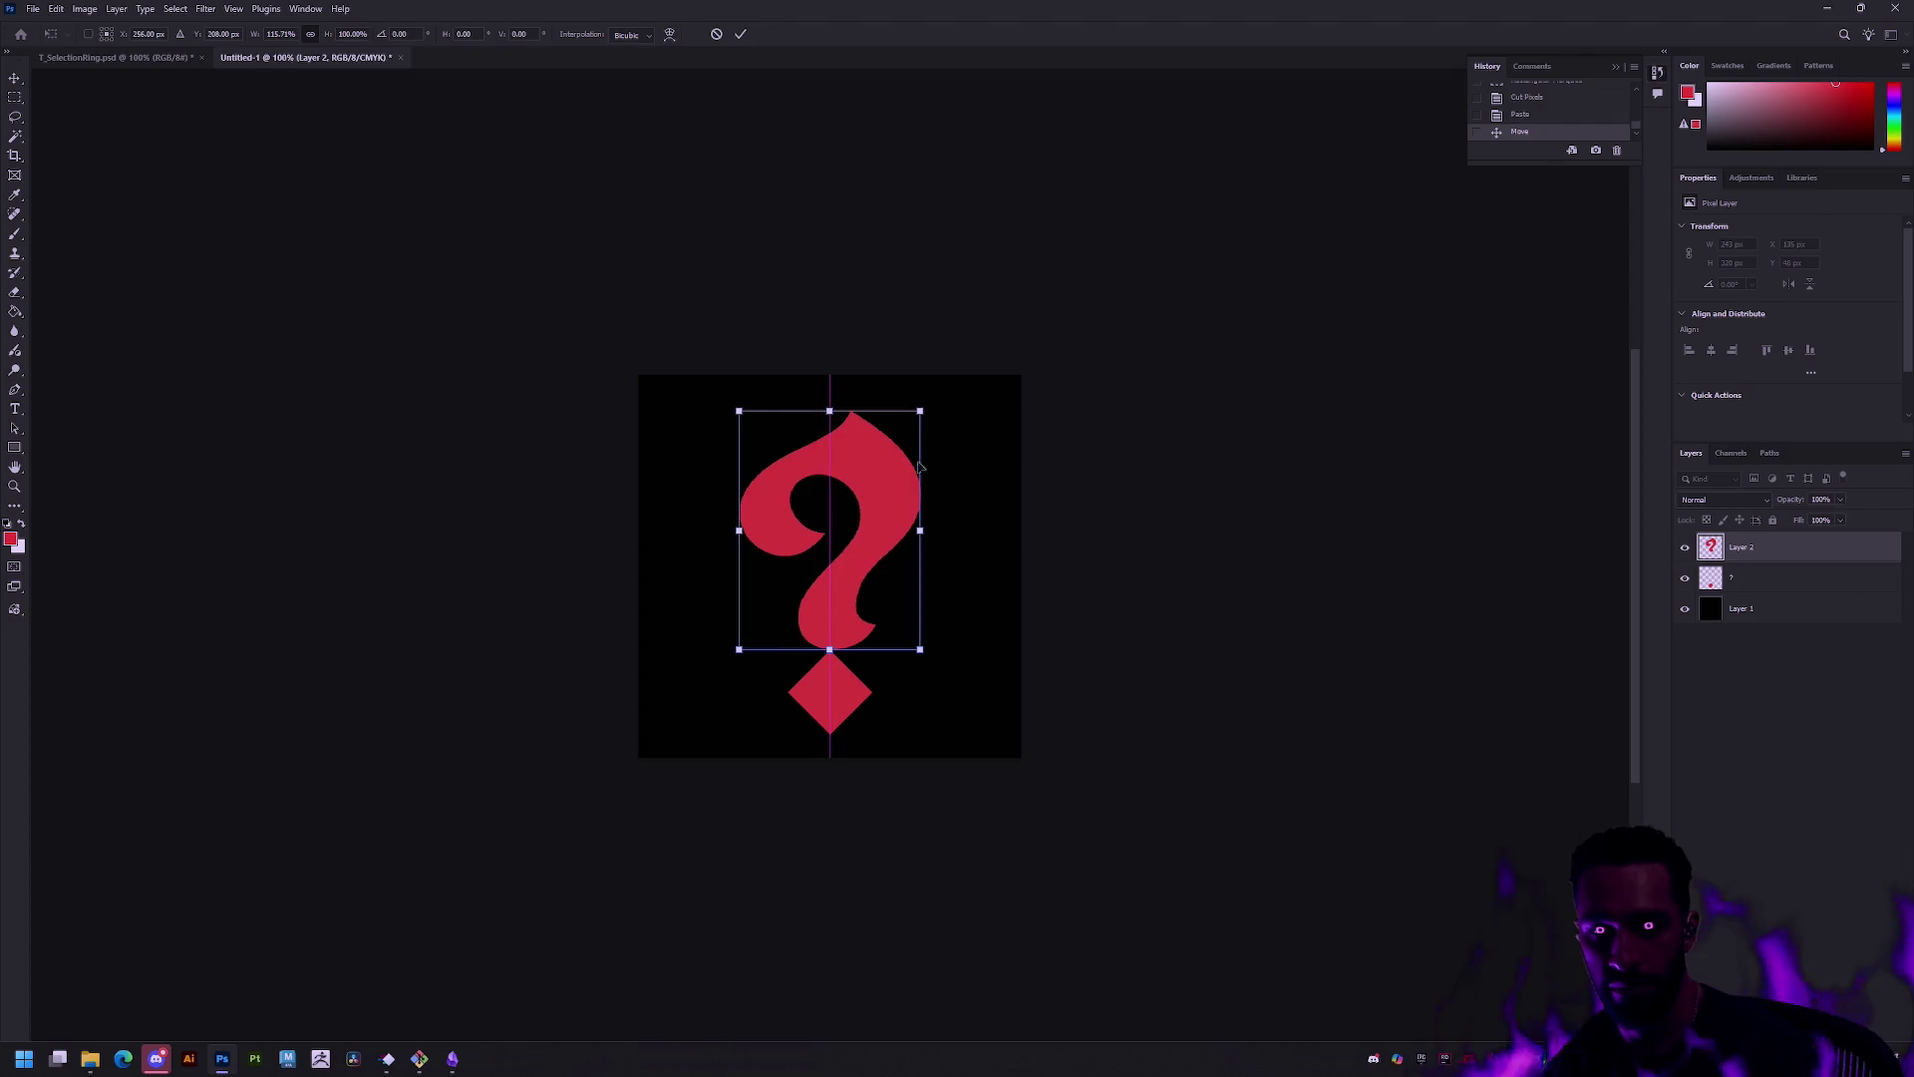
{"action": "left_click_drag", "start_coordinate": [921, 411], "coordinate": [899, 439]}
{"action": "left_click_drag", "start_coordinate": [899, 545], "coordinate": [873, 534]}
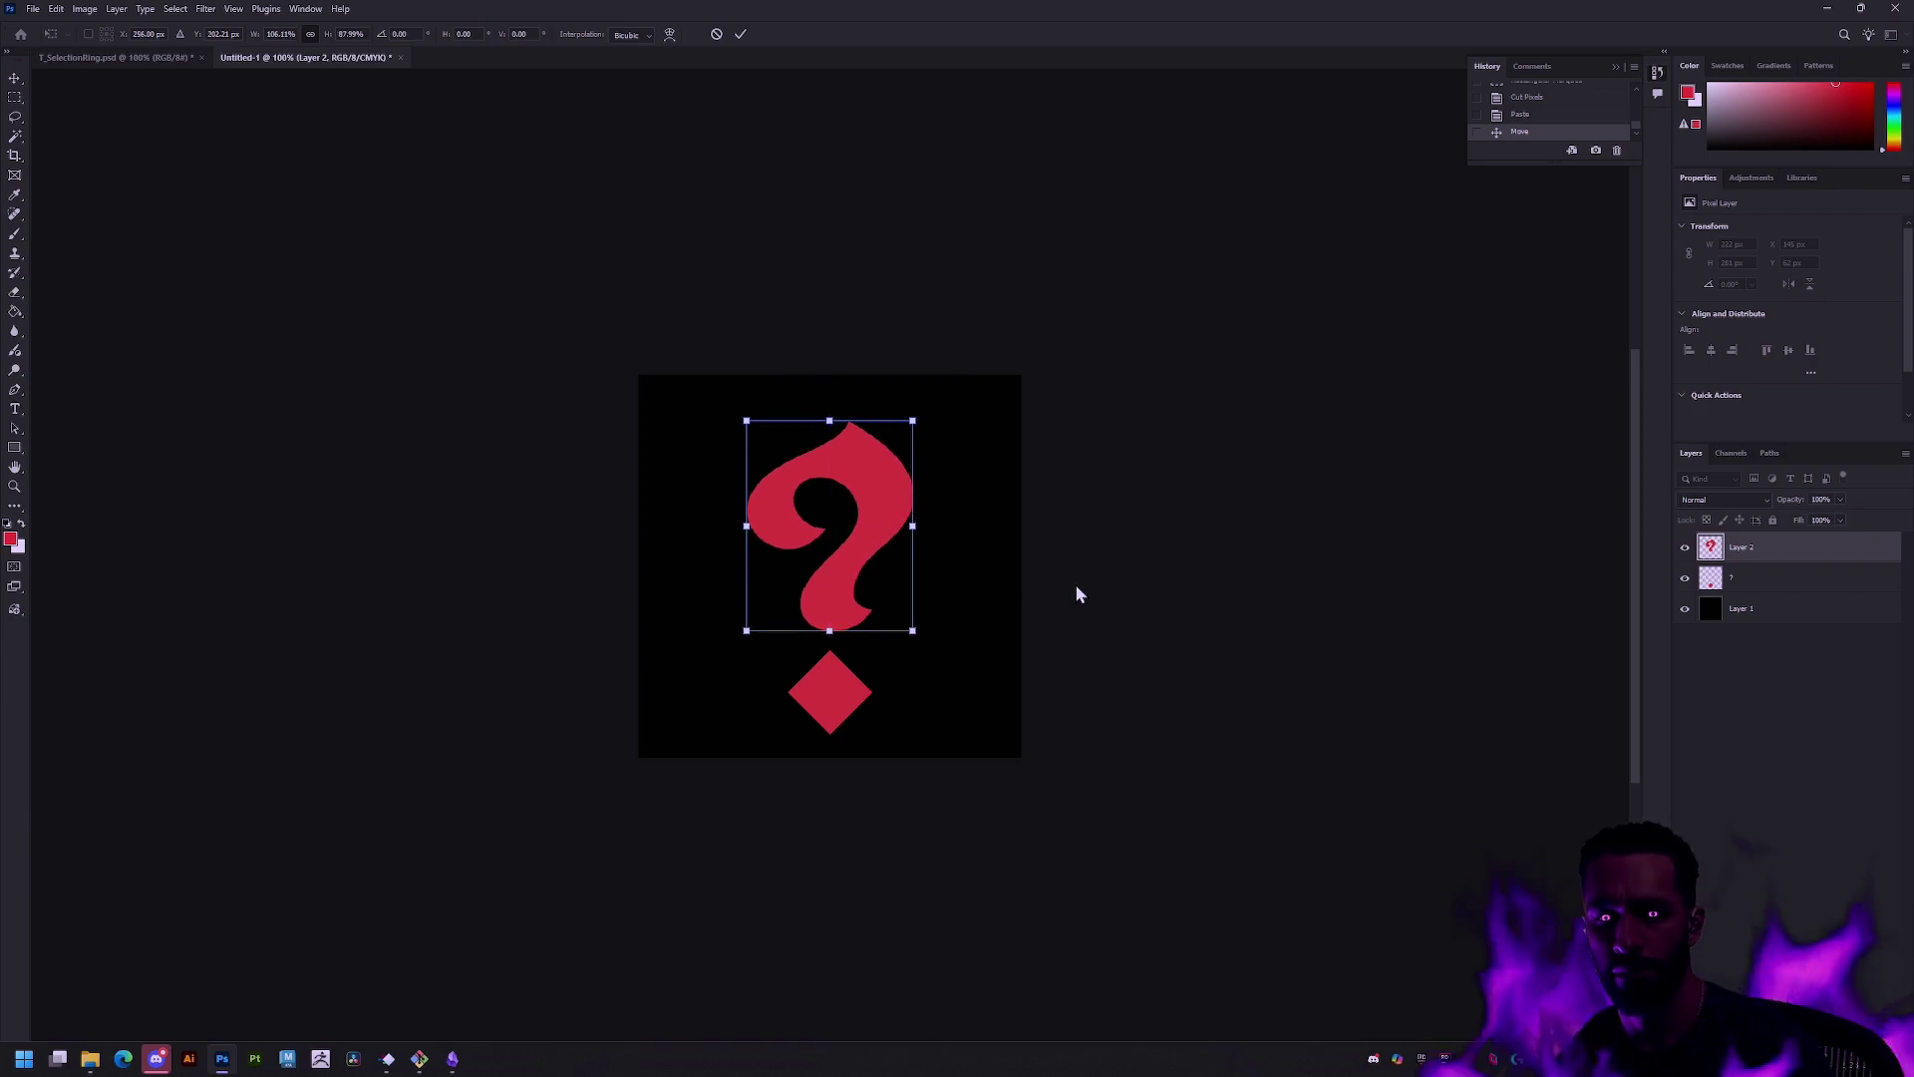
Step: Commit the question mark resize and dismiss the no-pixels warning
{"action": "left_click", "coordinate": [15, 96]}
{"action": "left_click", "coordinate": [584, 264]}
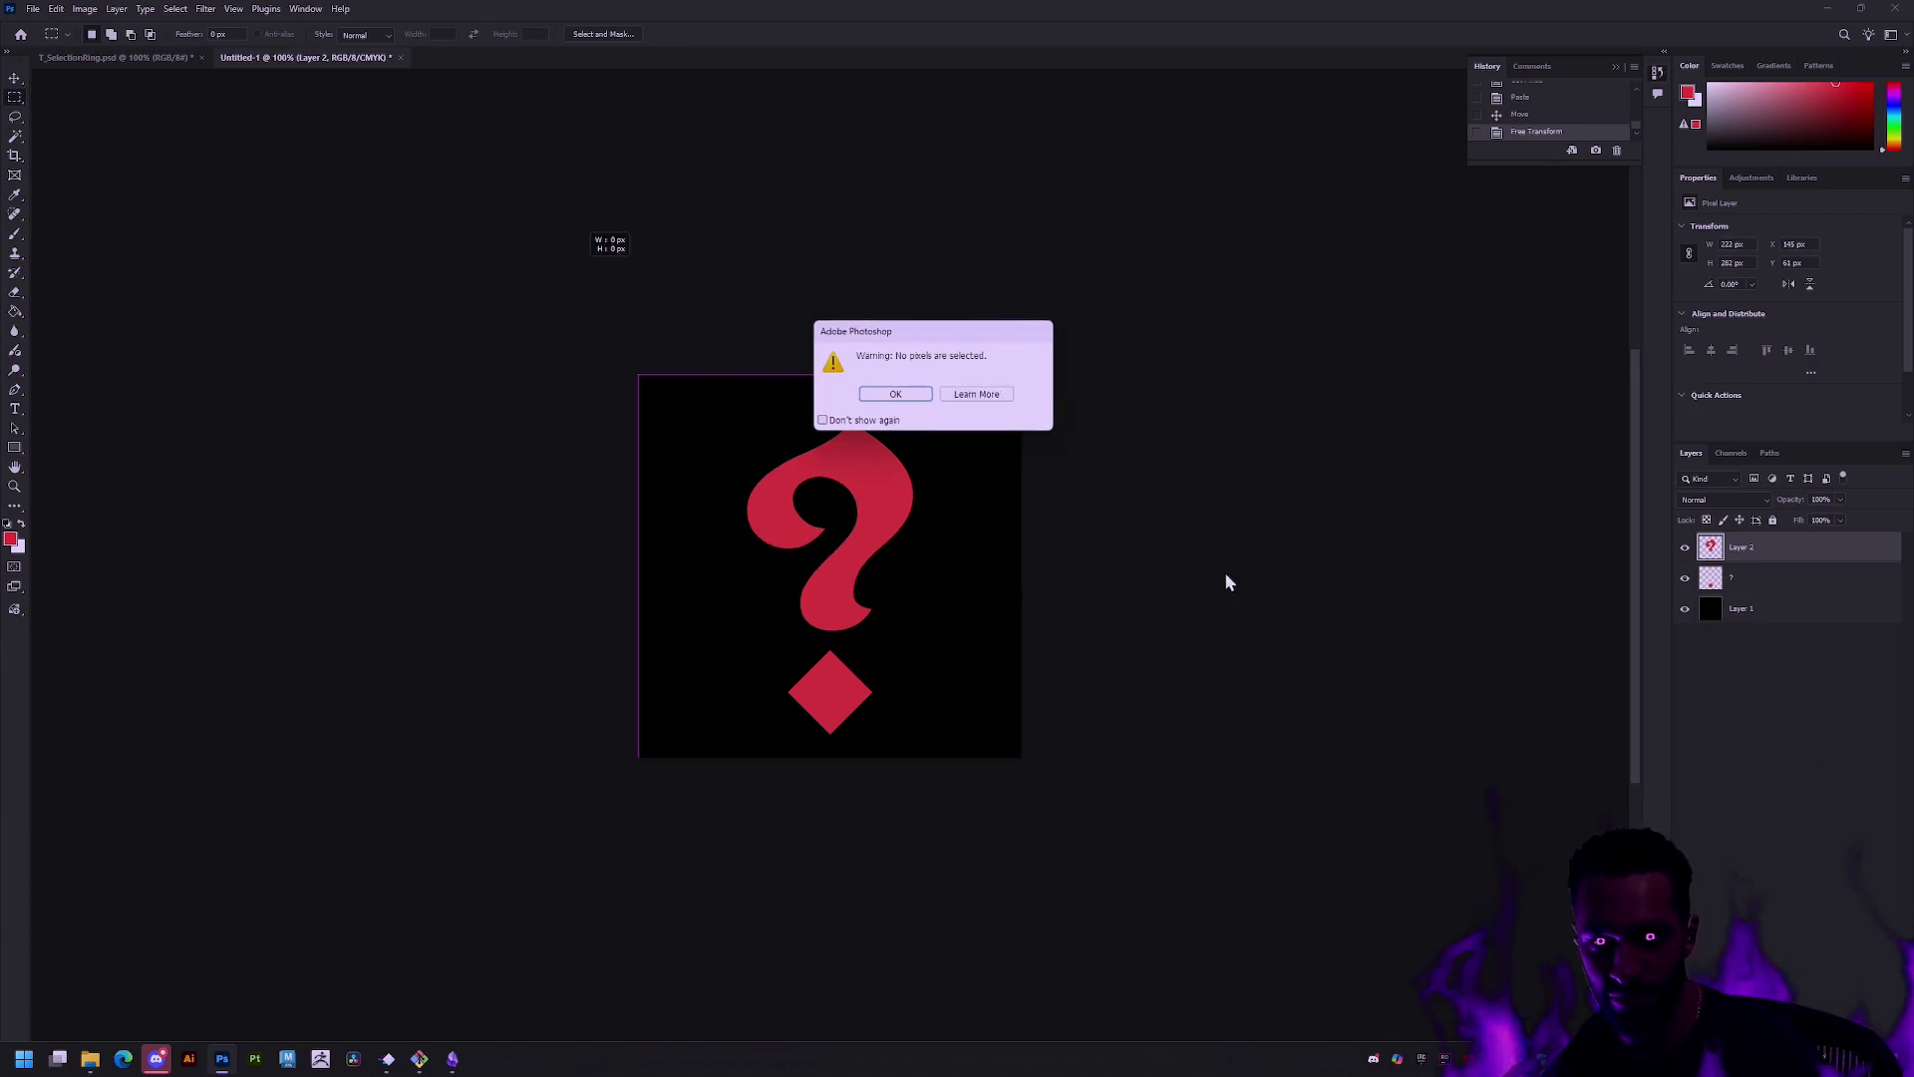
{"action": "left_click", "coordinate": [895, 394]}
{"action": "left_click", "coordinate": [1149, 439]}
{"action": "key", "text": "Return"}
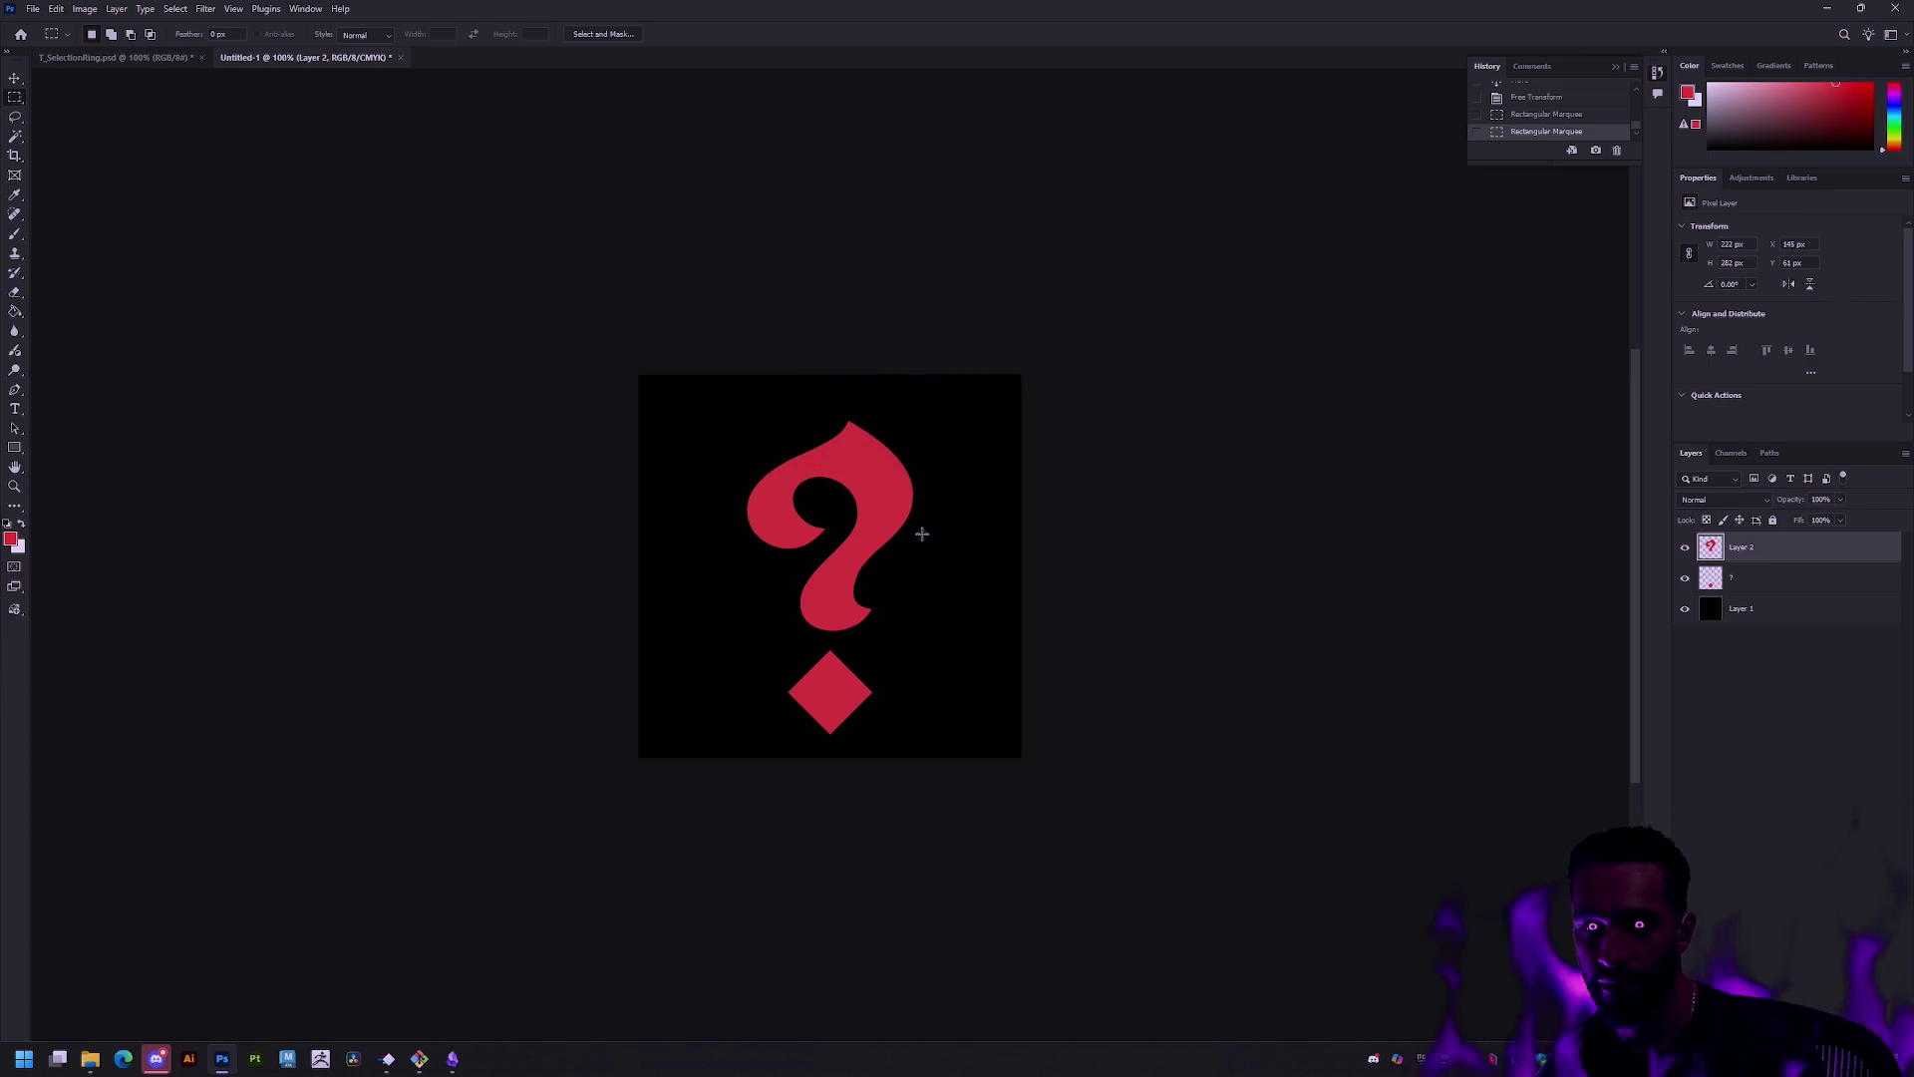
Step: Nudge the question mark up and left with the arrow keys
{"action": "key", "text": "v"}
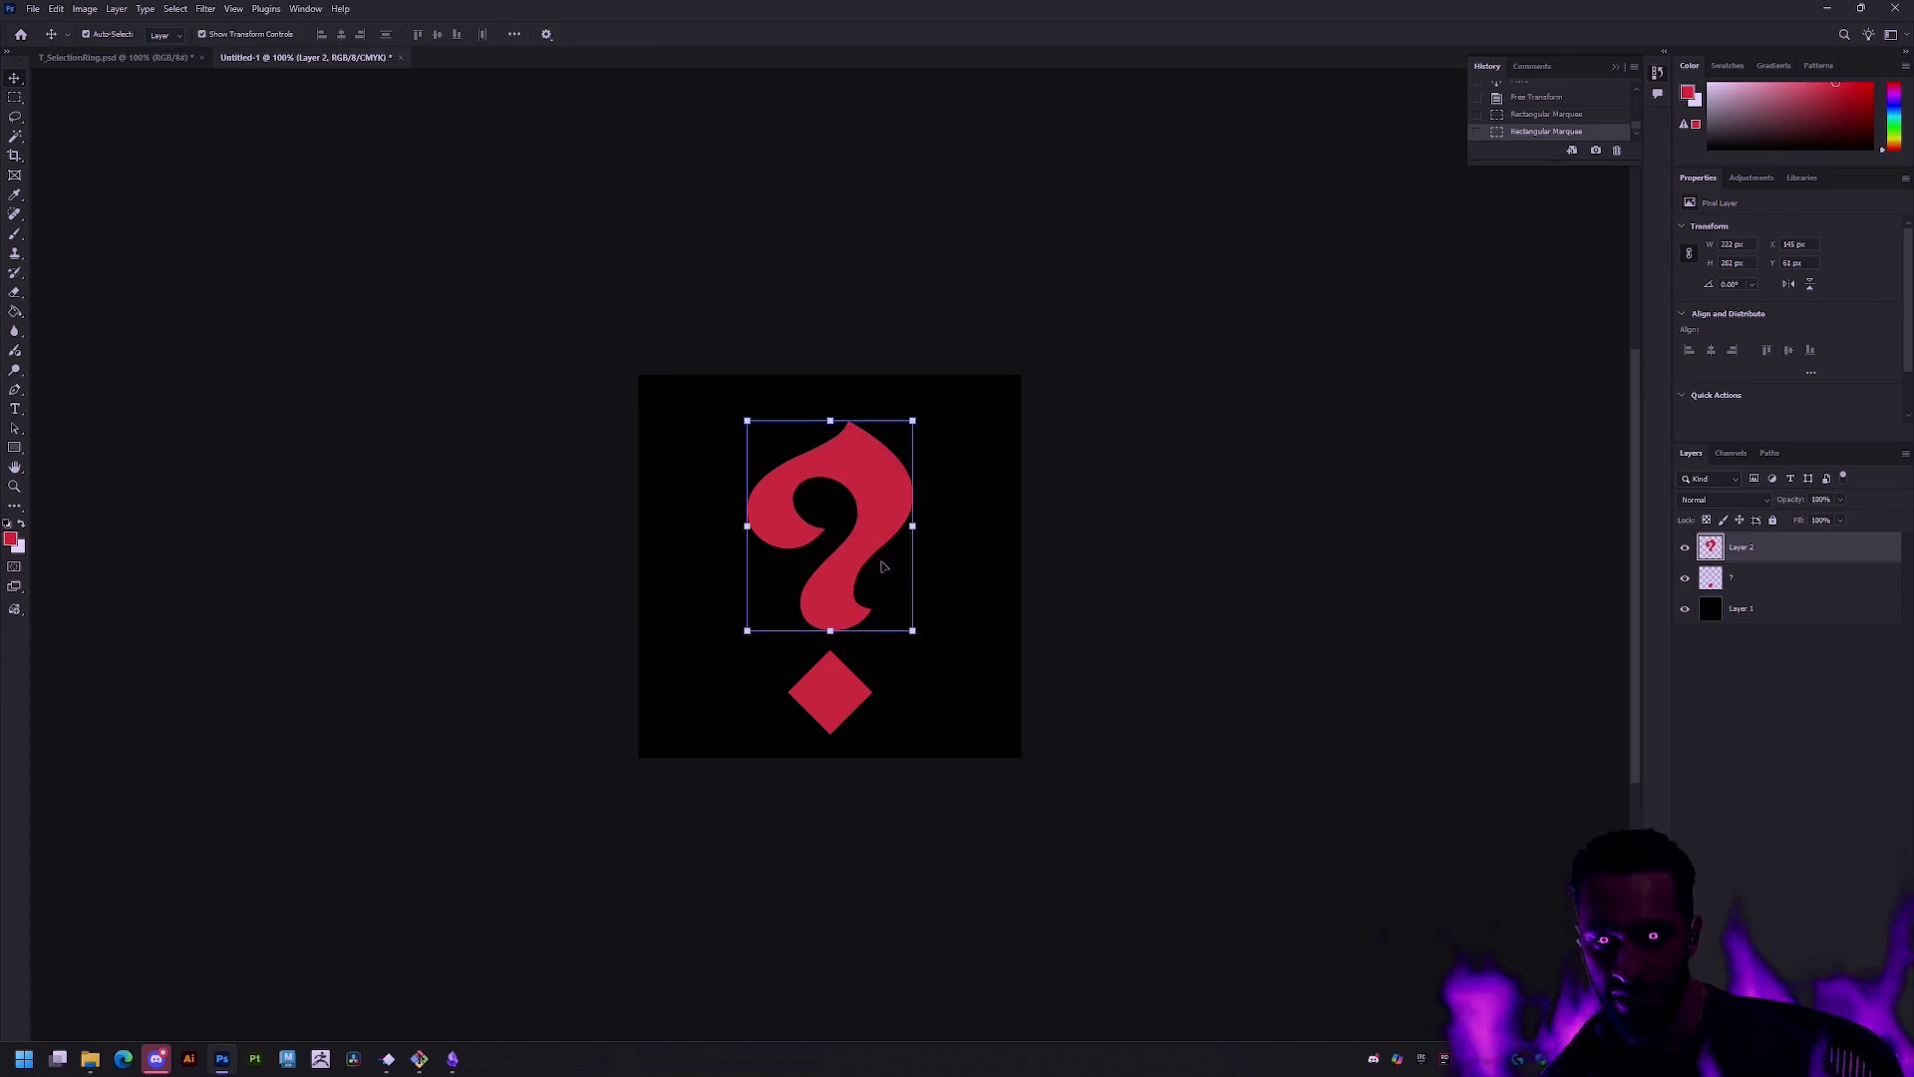
{"action": "left_click", "coordinate": [965, 588]}
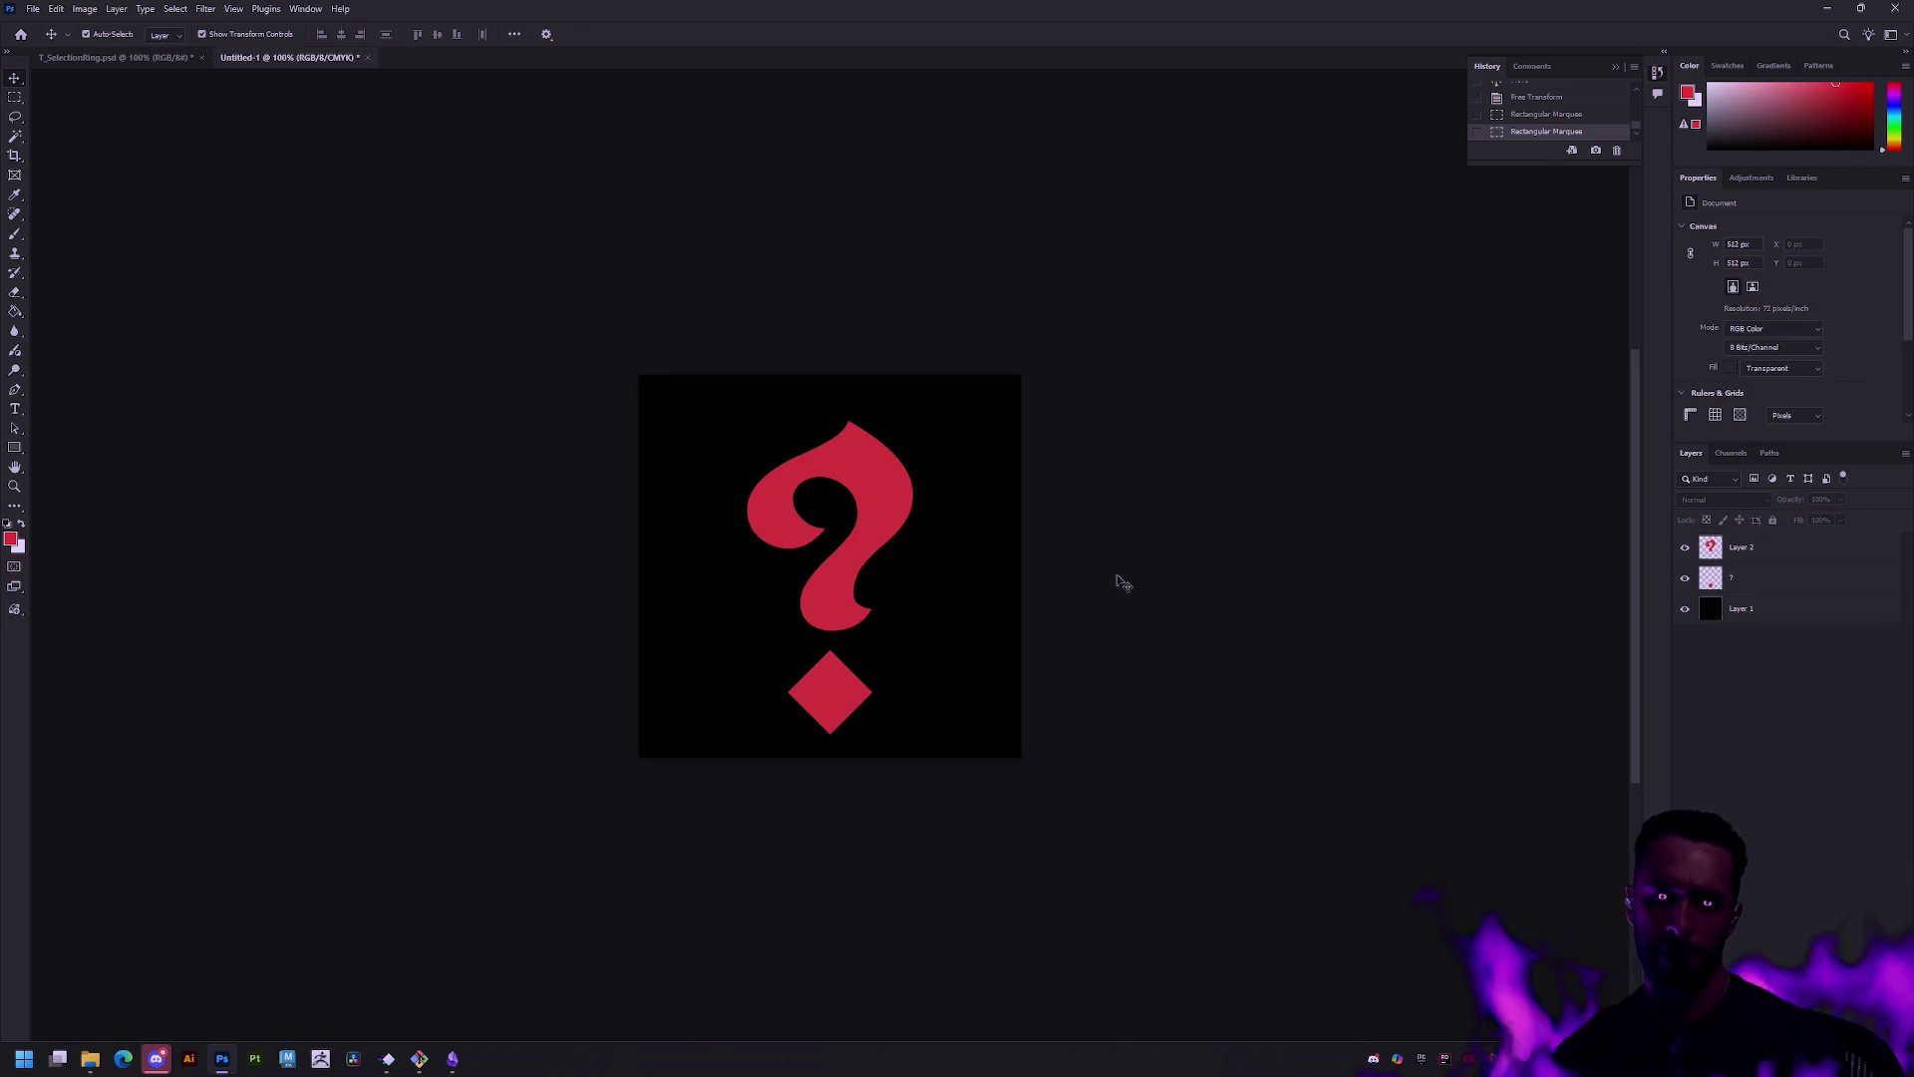
{"action": "left_click", "coordinate": [910, 484]}
{"action": "key", "text": "Left"}
{"action": "key", "text": "Left"}
{"action": "key", "text": "Left"}
{"action": "key", "text": "Up"}
{"action": "key", "text": "Up"}
{"action": "left_click", "coordinate": [1136, 579]}
{"action": "left_click", "coordinate": [875, 499]}
{"action": "key", "text": "Left"}
{"action": "key", "text": "Up"}
{"action": "key", "text": "Up"}
{"action": "key", "text": "Up"}
{"action": "left_click", "coordinate": [1117, 517]}
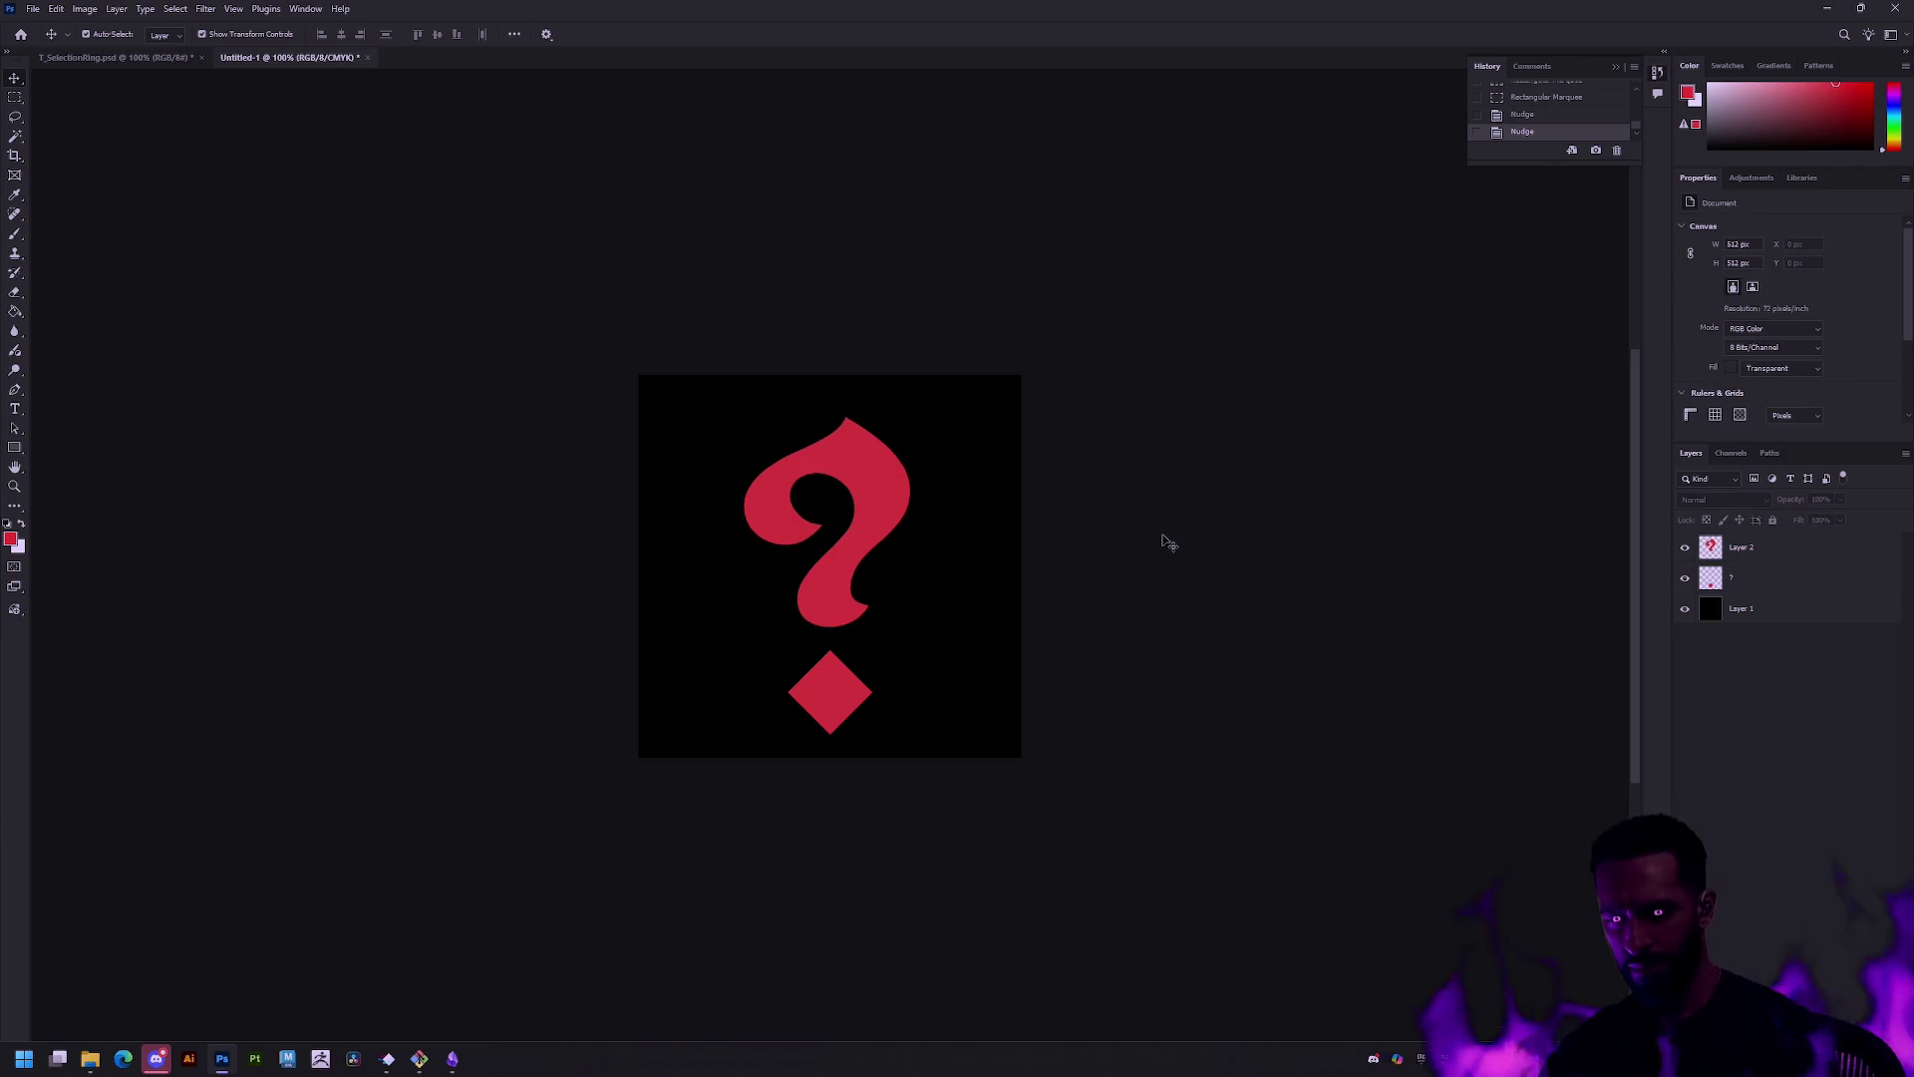
Step: Merge the question-mark layer and the diamond layer into one layer
{"action": "left_click", "coordinate": [1790, 555]}
{"action": "left_click", "coordinate": [1789, 579]}
{"action": "left_click", "coordinate": [1790, 560], "text": "shift"}
{"action": "key", "text": "ctrl+e"}
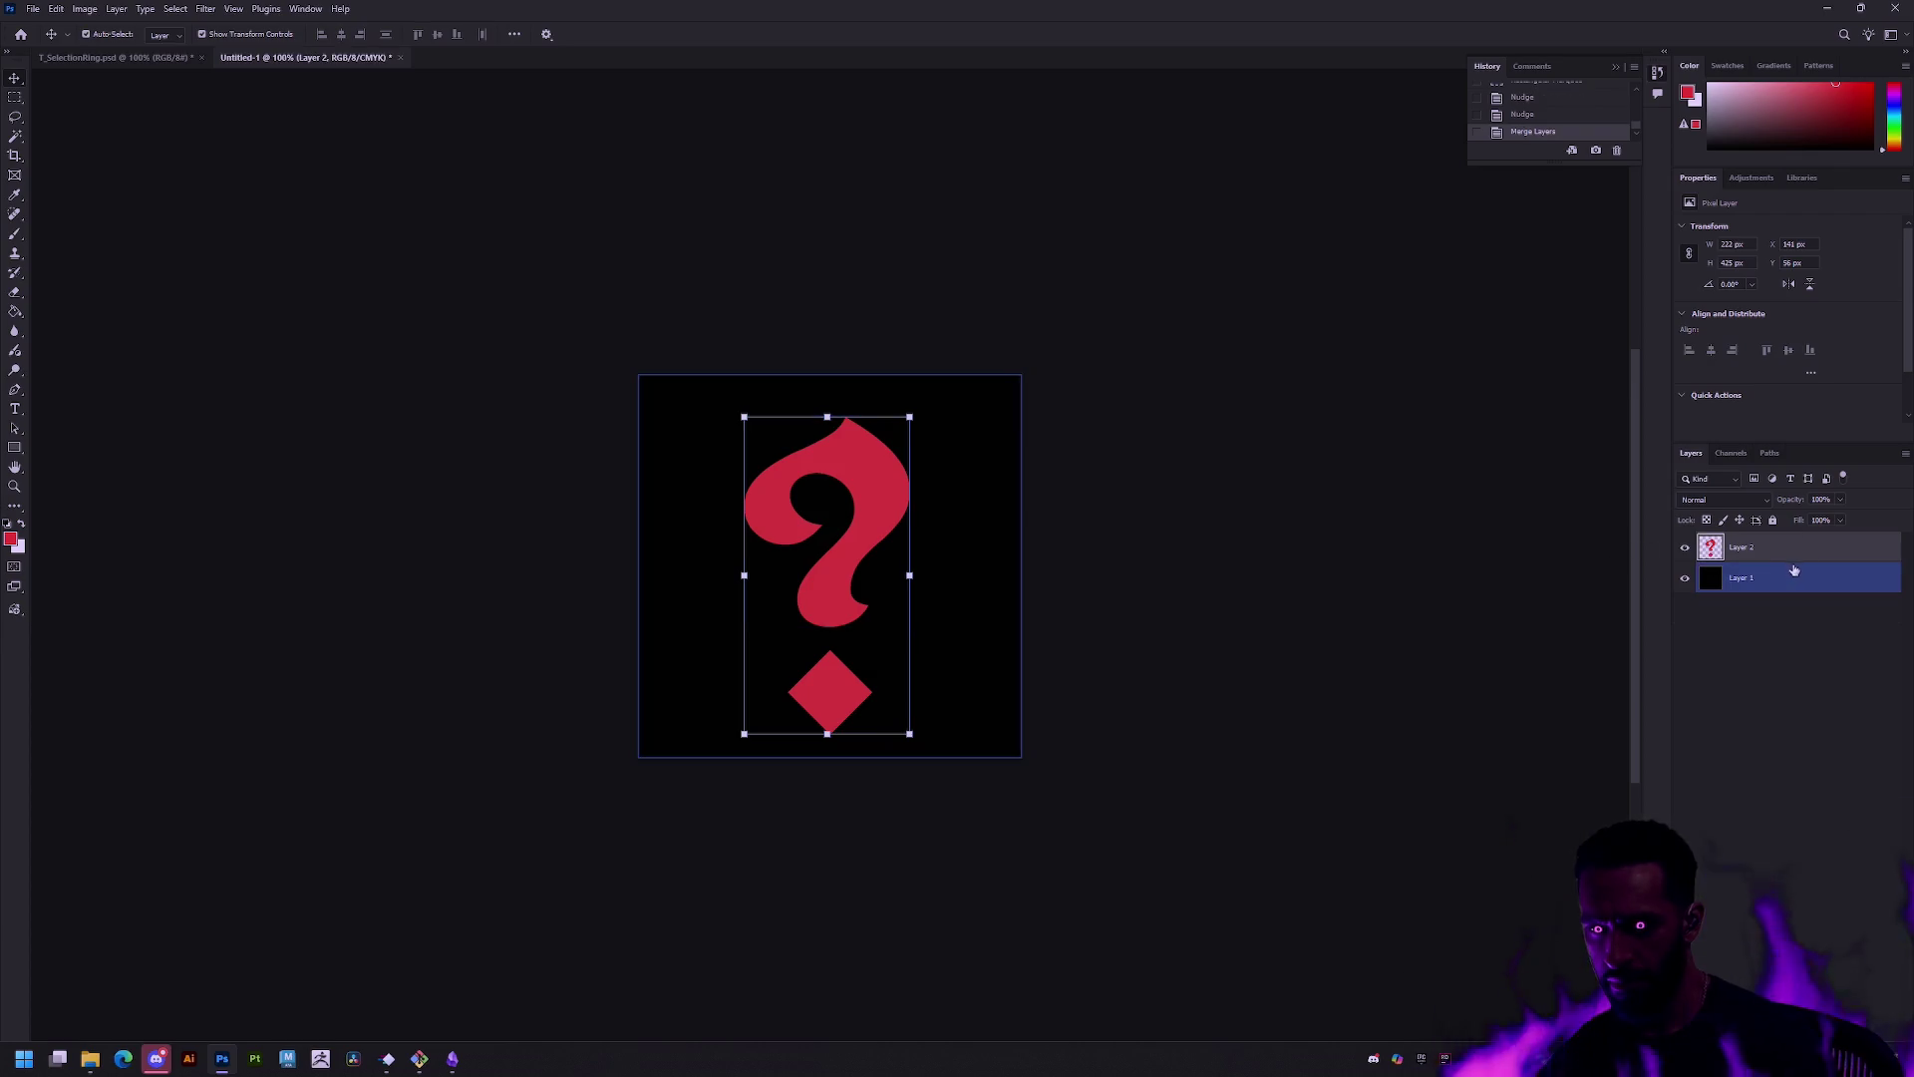
Step: Shrink the combined shape to about 79% and centre it on the canvas
{"action": "left_click_drag", "start_coordinate": [892, 469], "coordinate": [871, 489]}
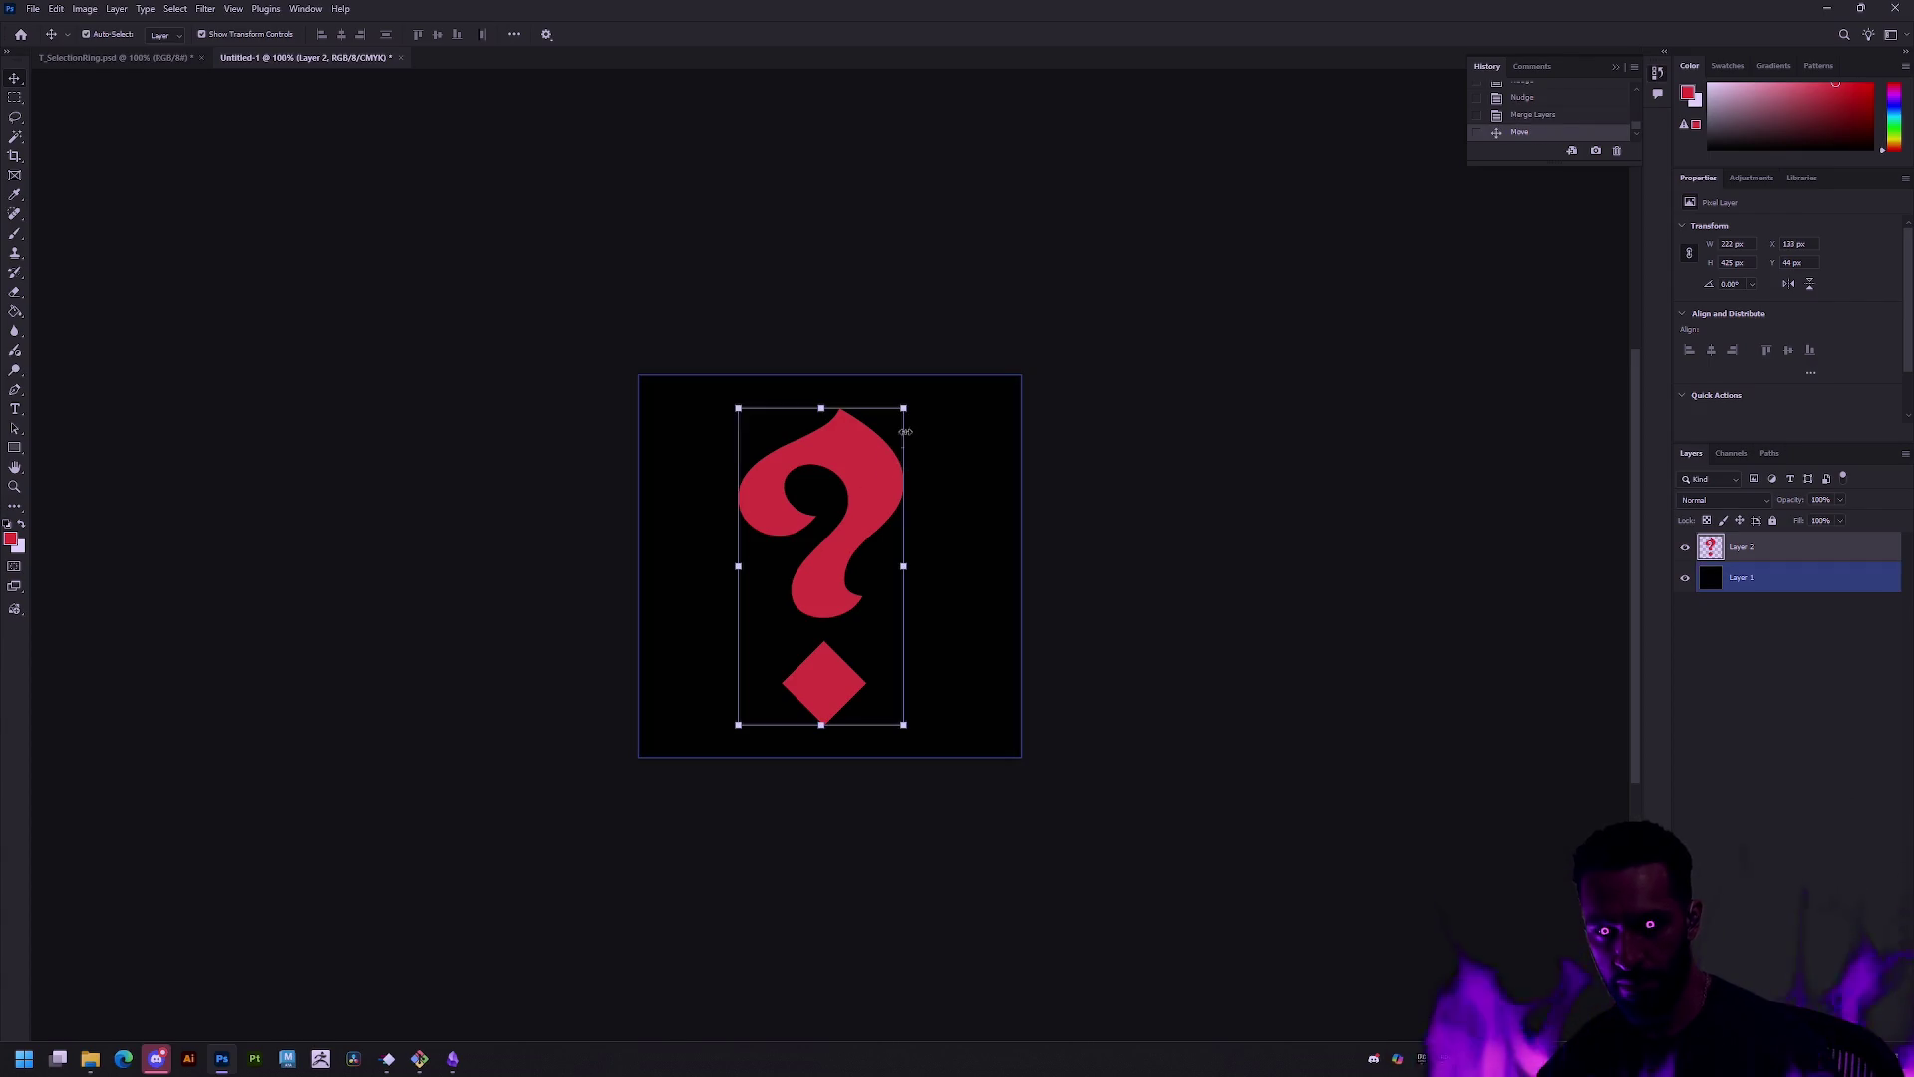
{"action": "left_click_drag", "start_coordinate": [904, 408], "coordinate": [853, 465]}
{"action": "left_click_drag", "start_coordinate": [830, 562], "coordinate": [848, 529]}
{"action": "key", "text": "Return"}
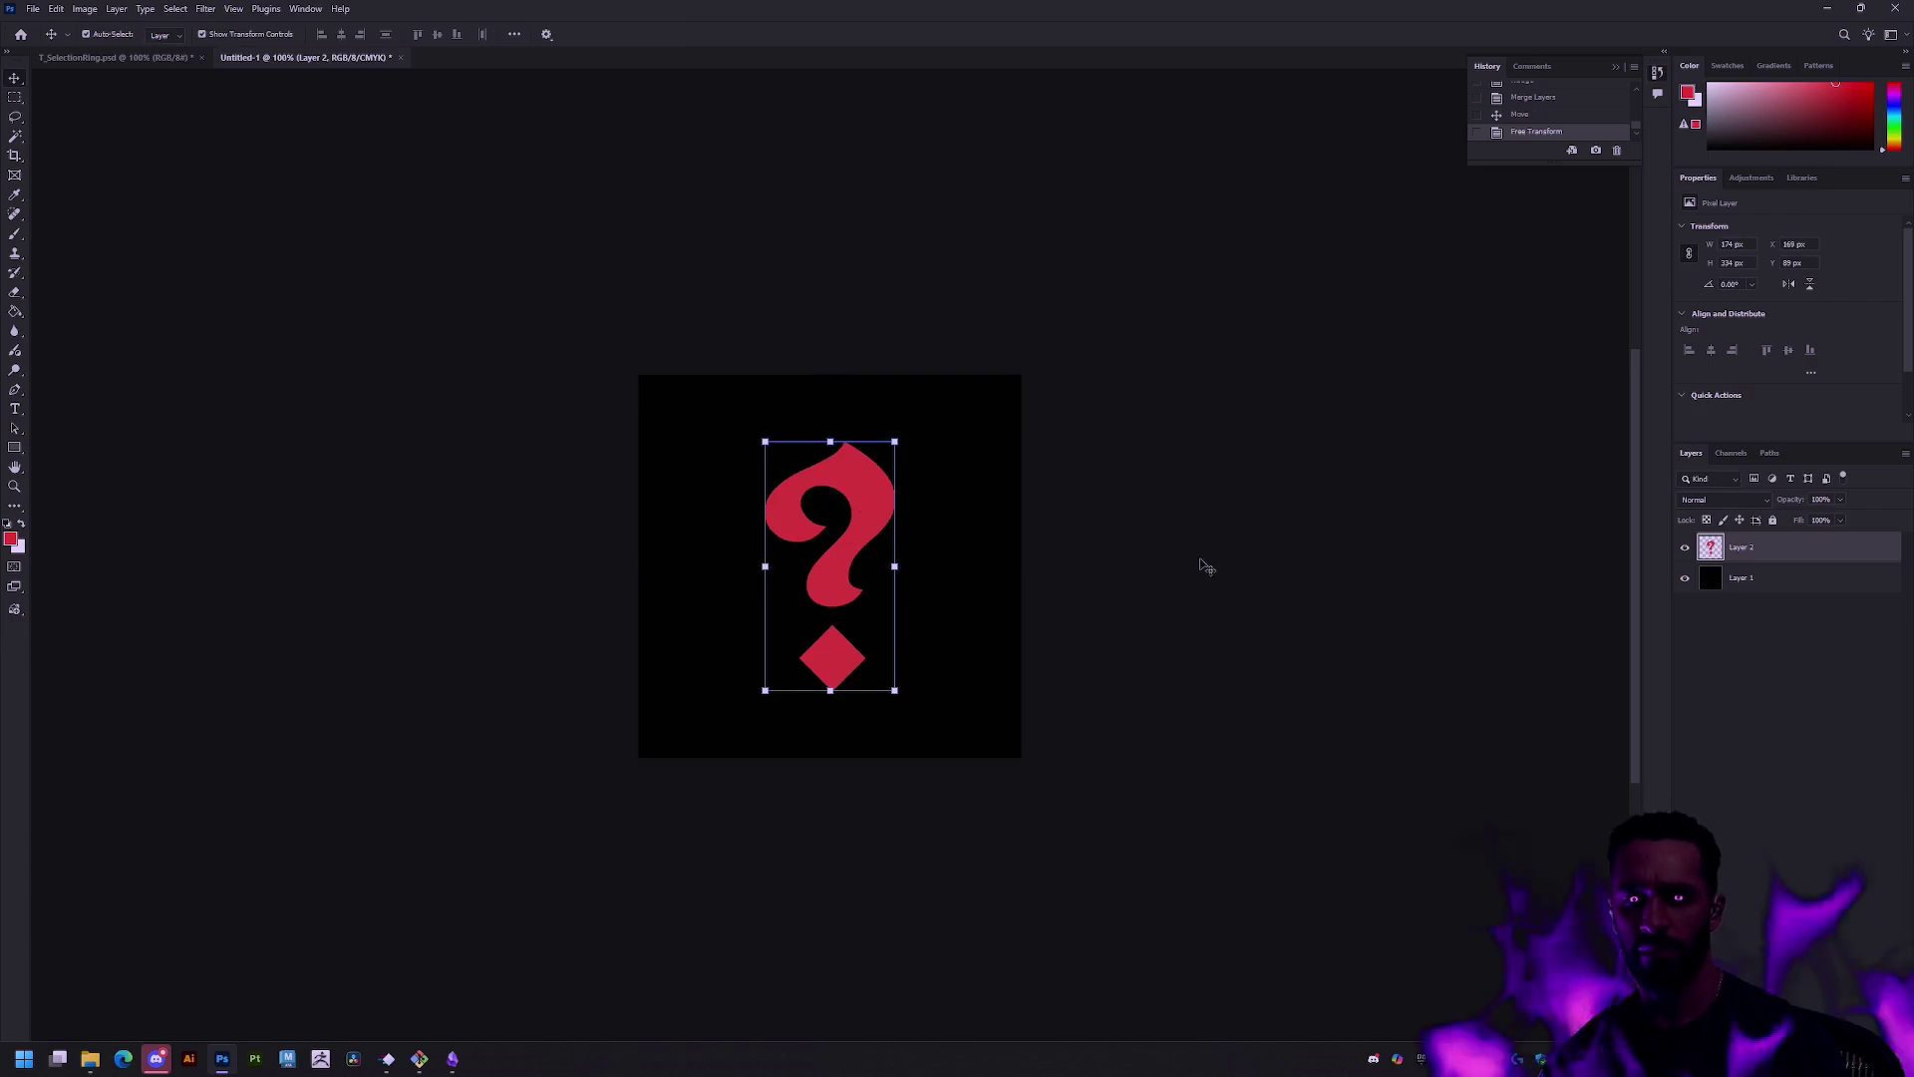
{"action": "key", "text": "Left"}
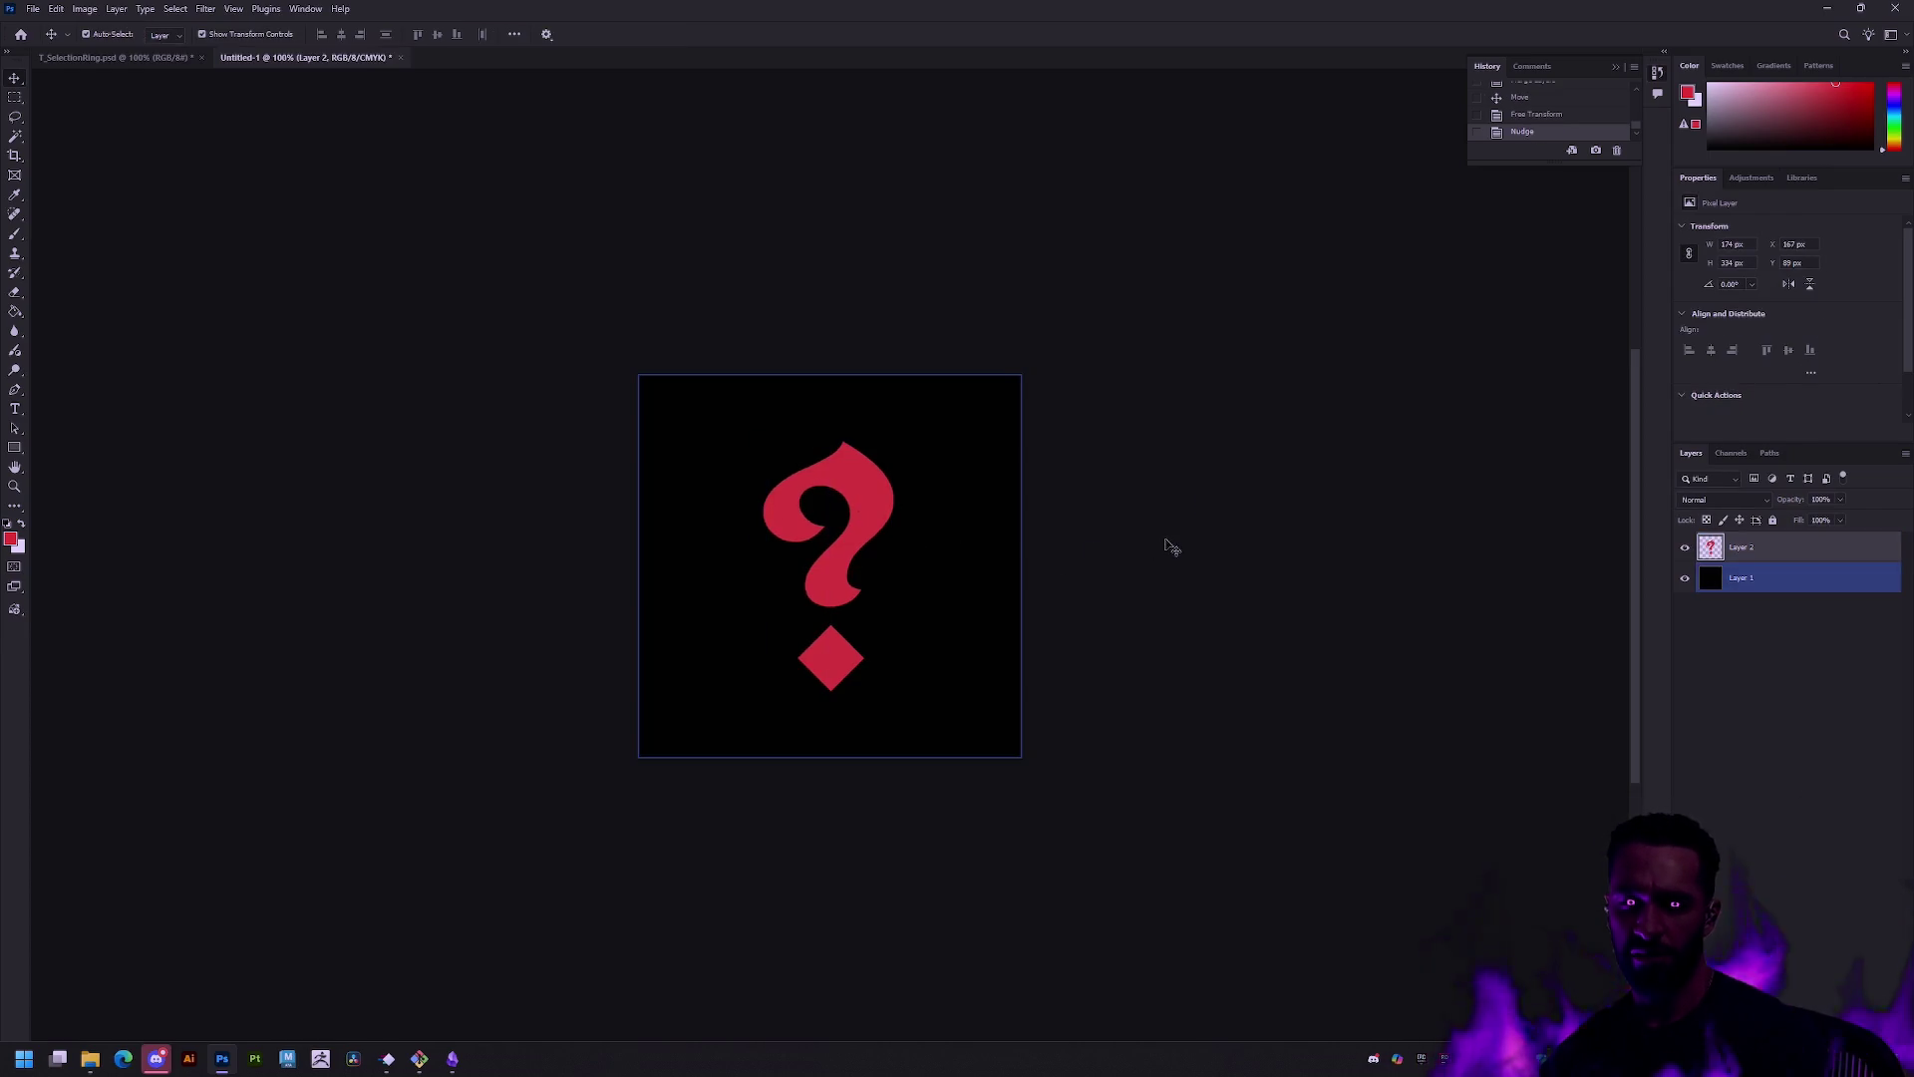
{"action": "left_click", "coordinate": [1169, 546]}
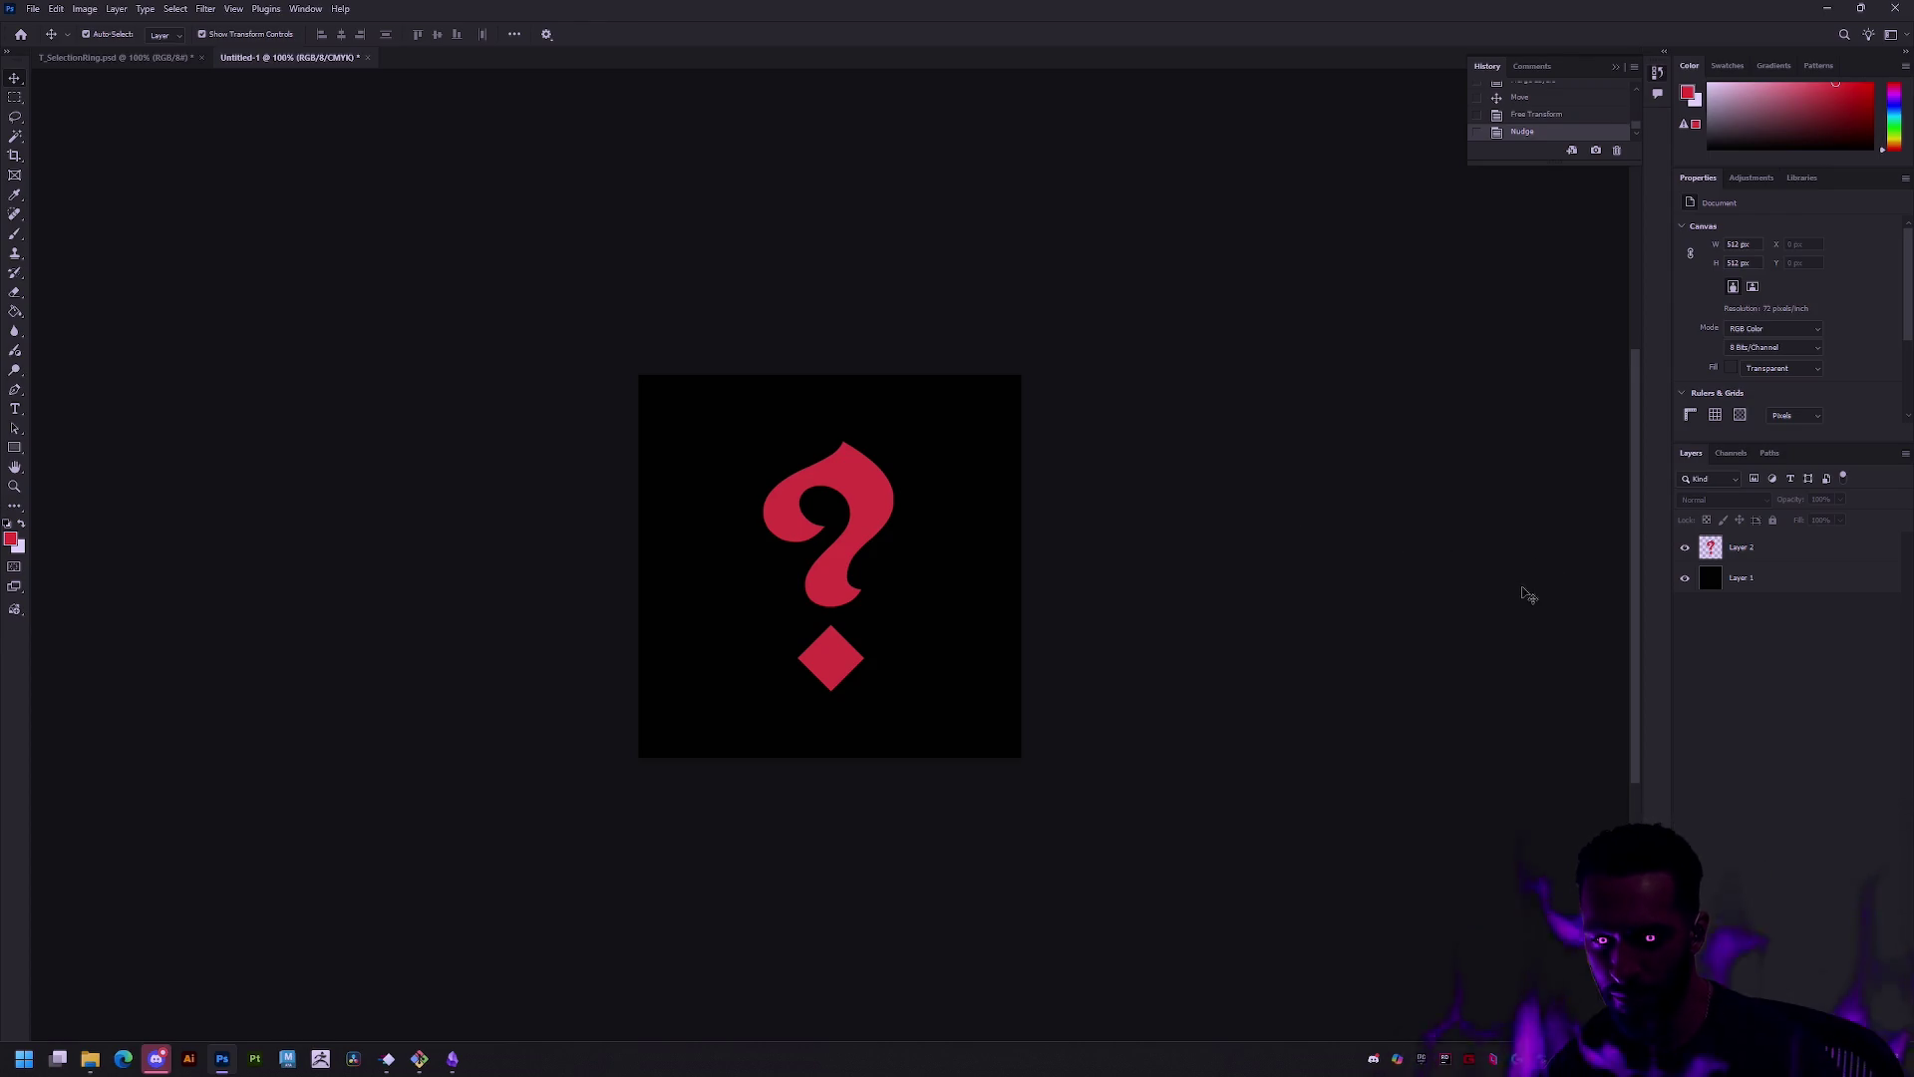
Step: Export the icon for web as T_Missing.png and locate the T_Missing texture in Unreal
{"action": "left_click", "coordinate": [1711, 588]}
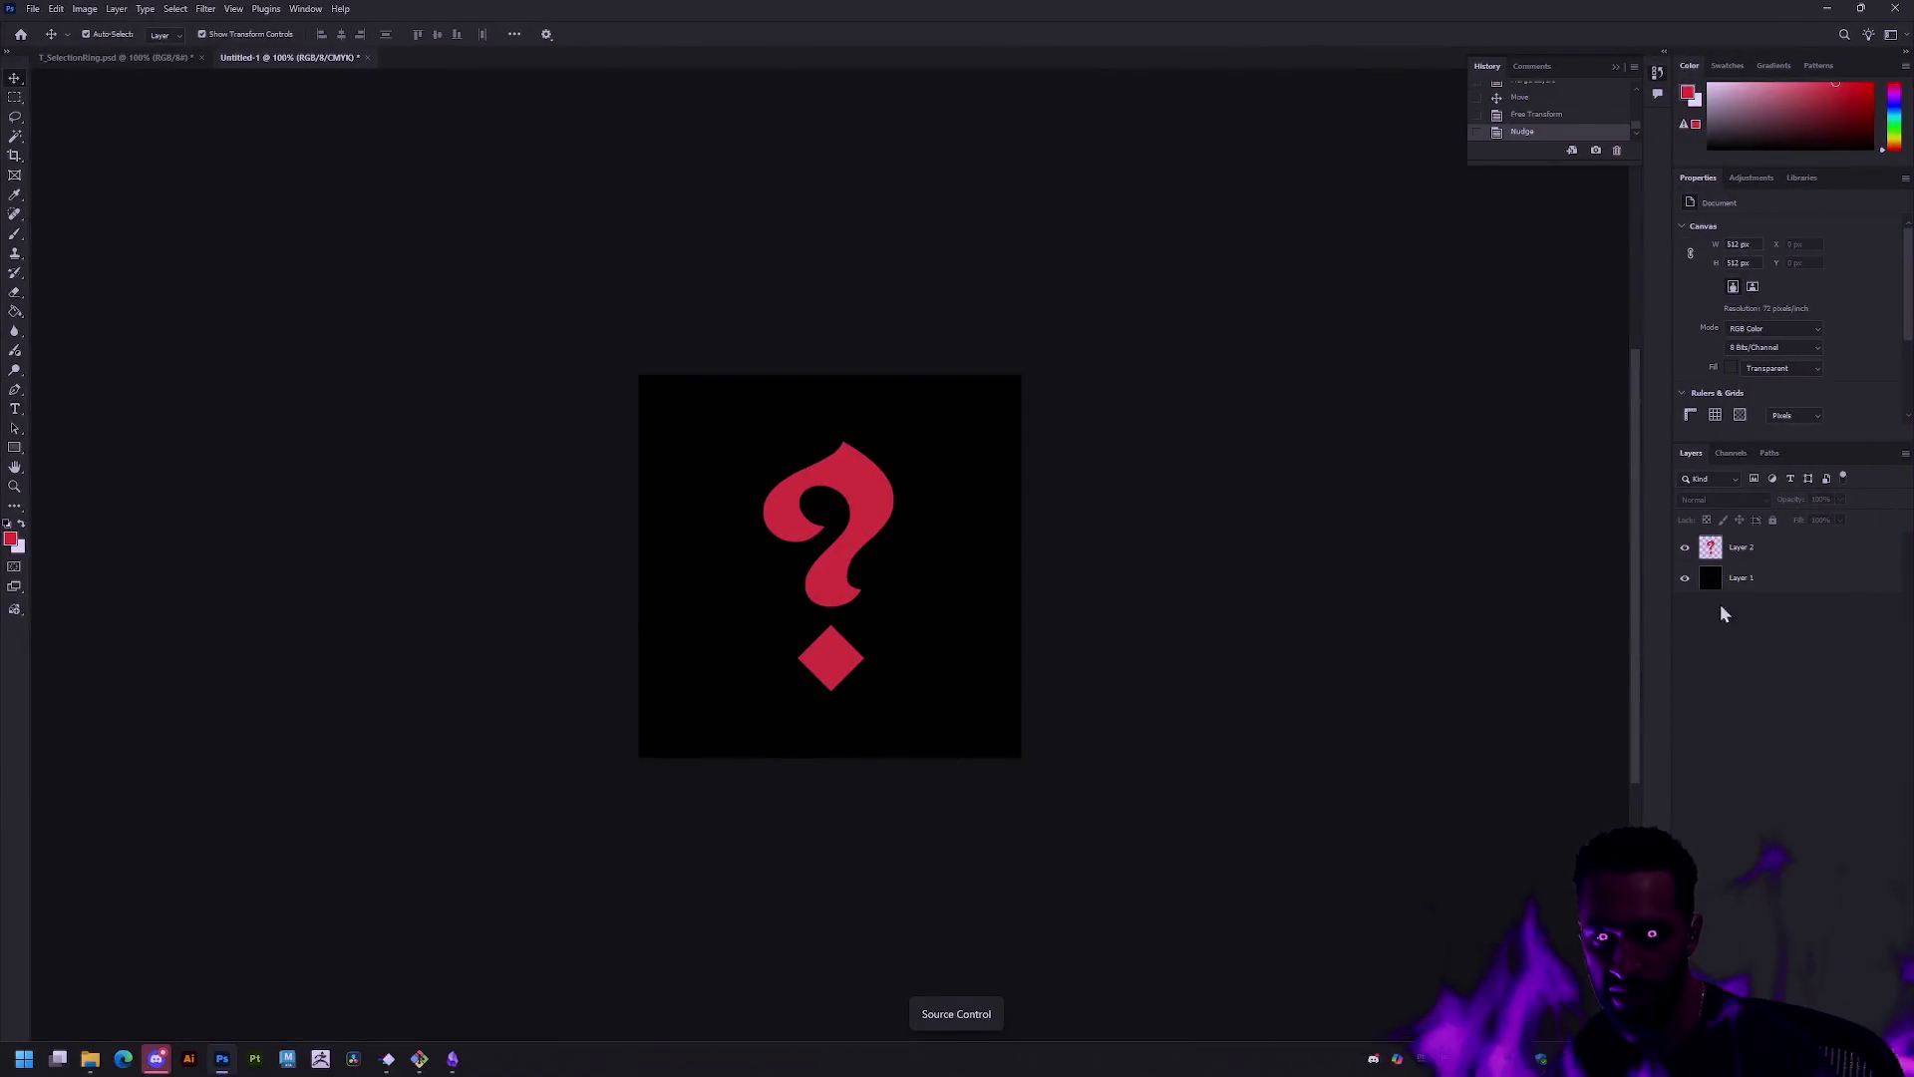
{"action": "left_click", "coordinate": [1720, 588]}
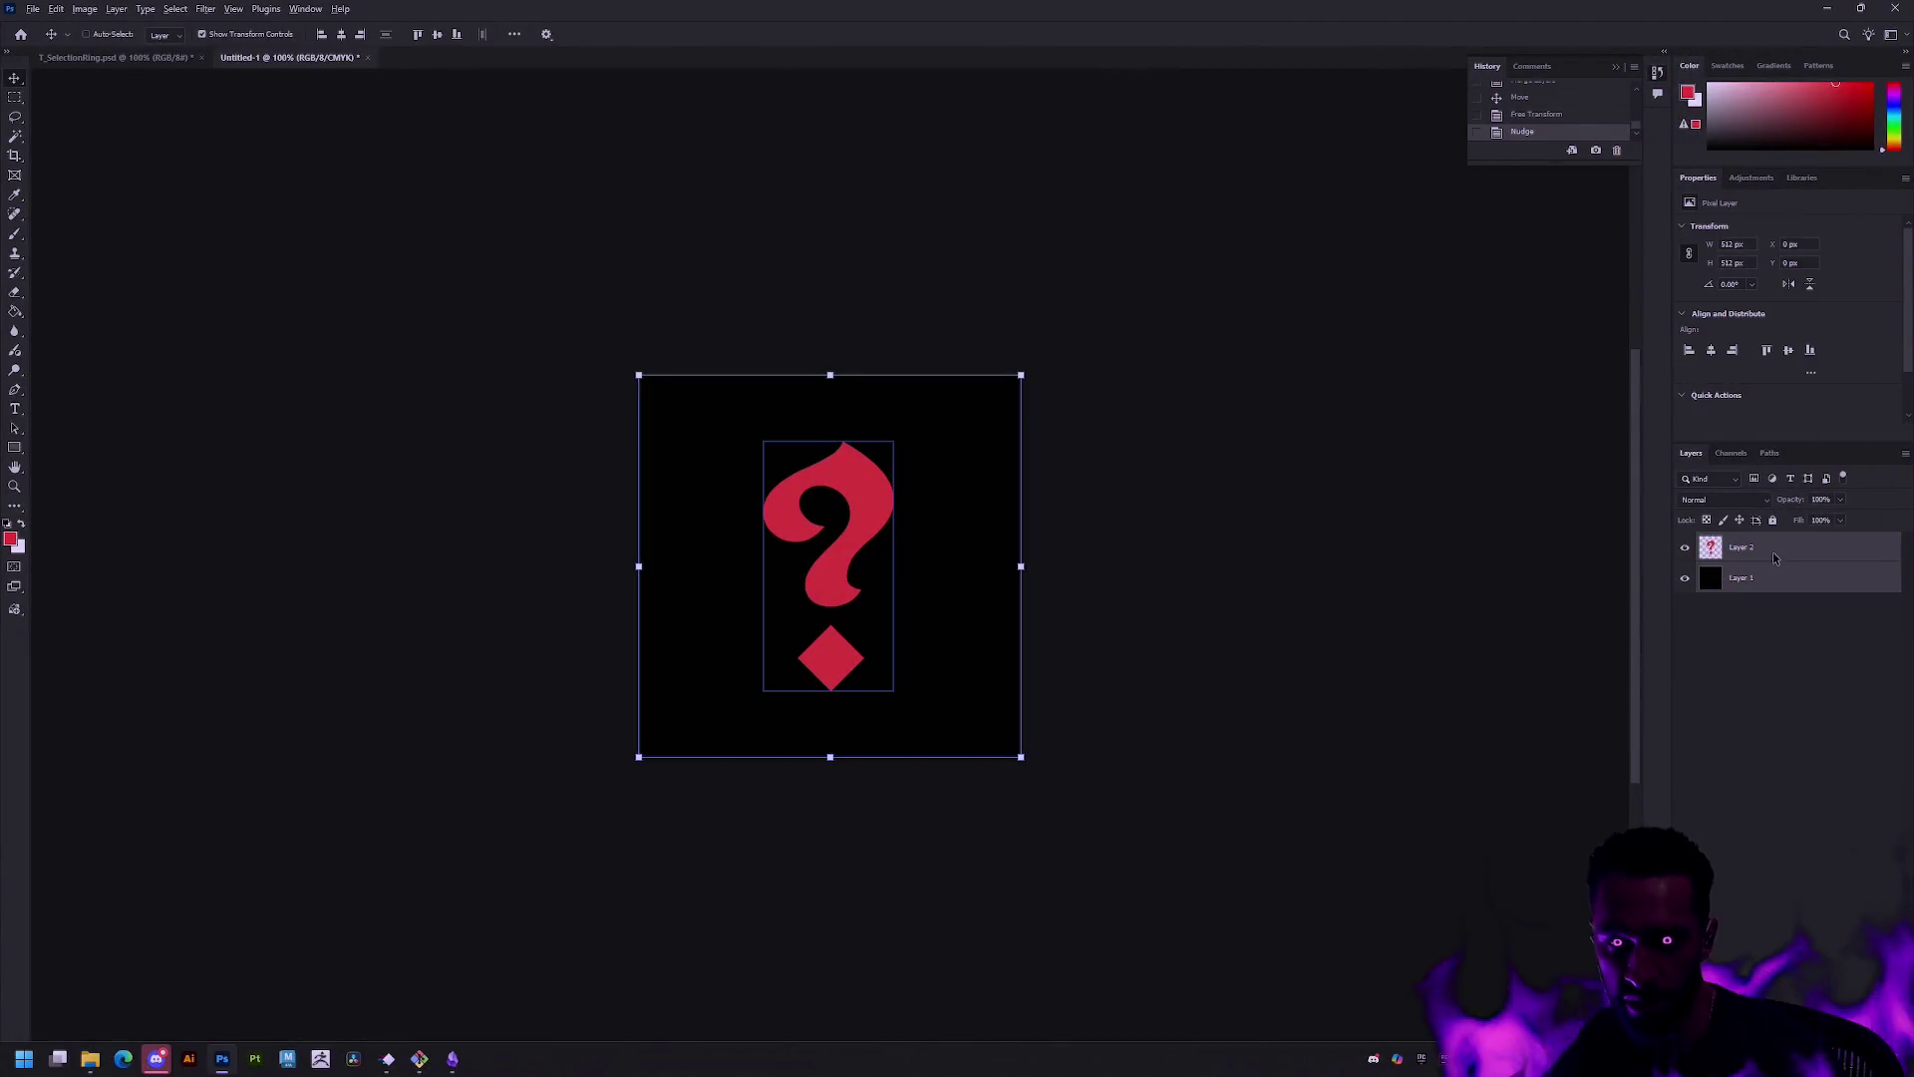
{"action": "key", "text": "ctrl+alt+shift+s"}
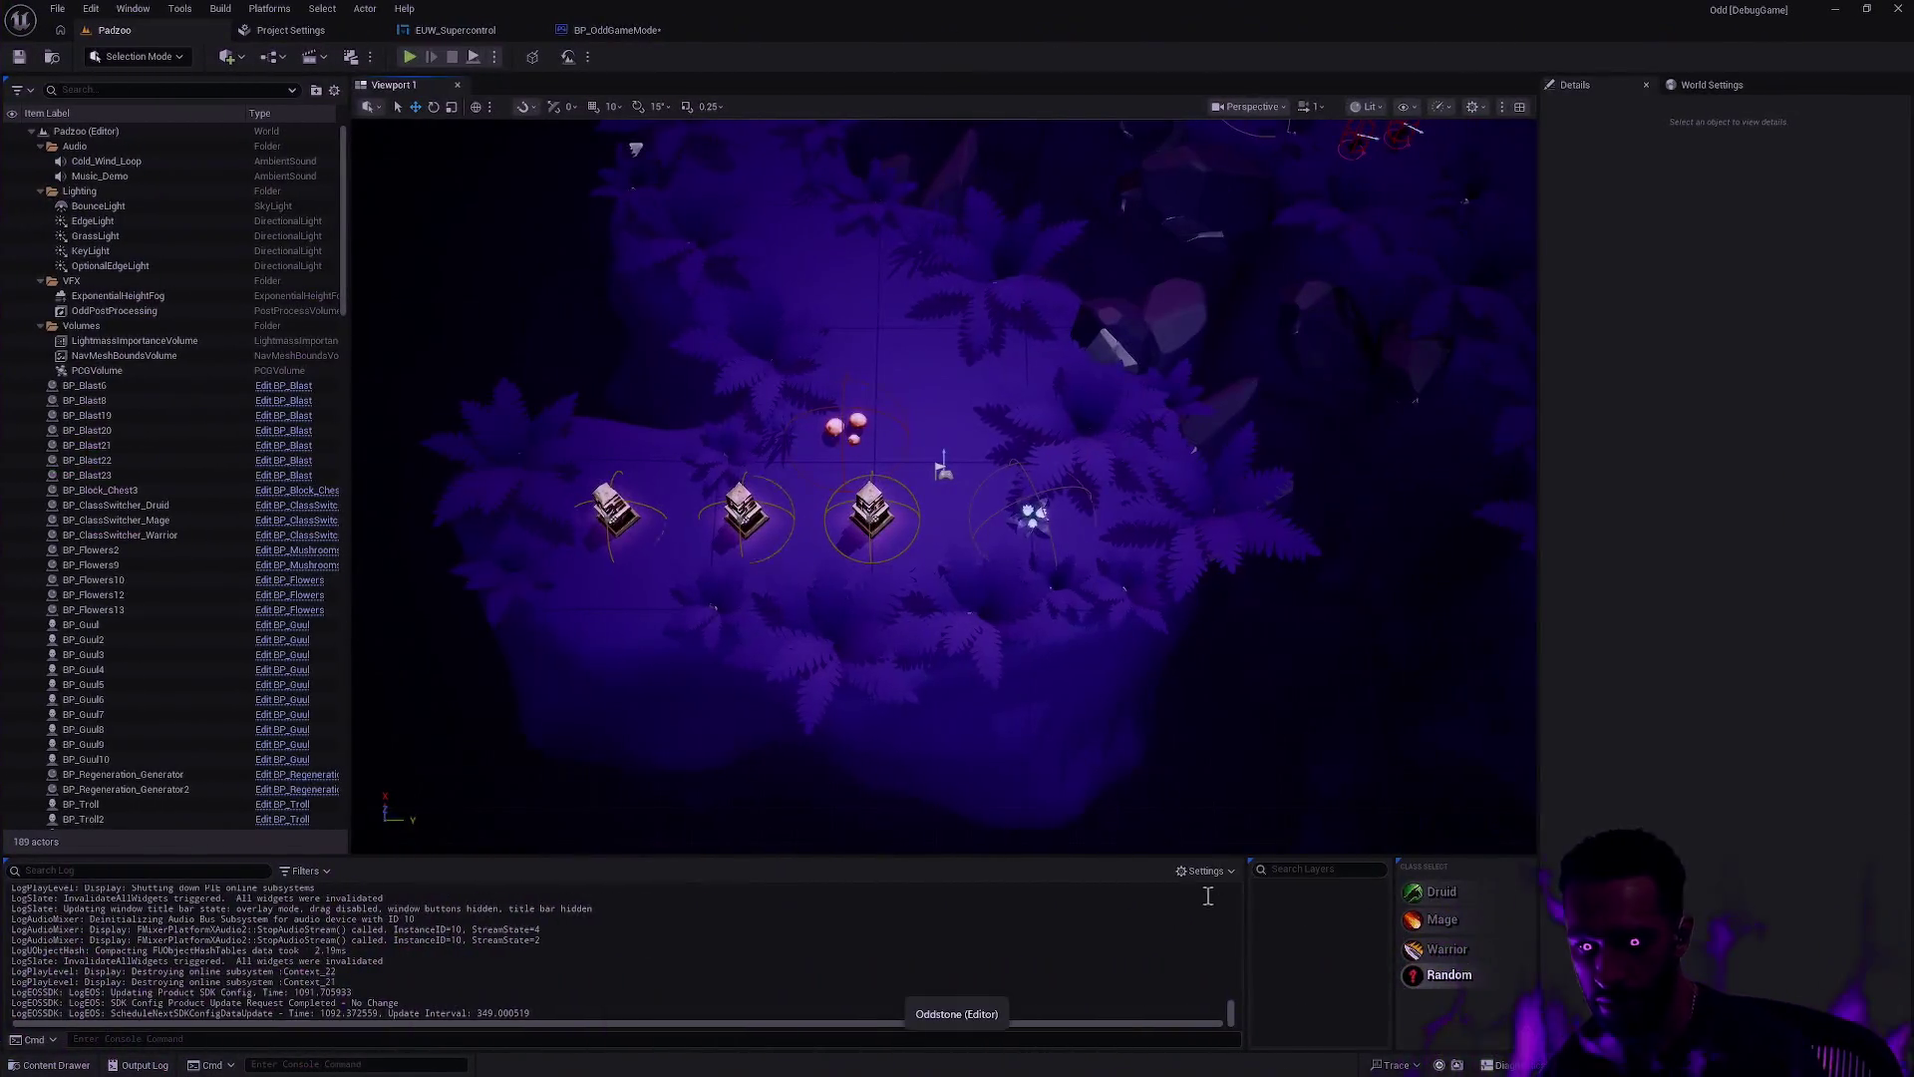
{"action": "key", "text": "ctrl+space"}
{"action": "right_click", "coordinate": [913, 758]}
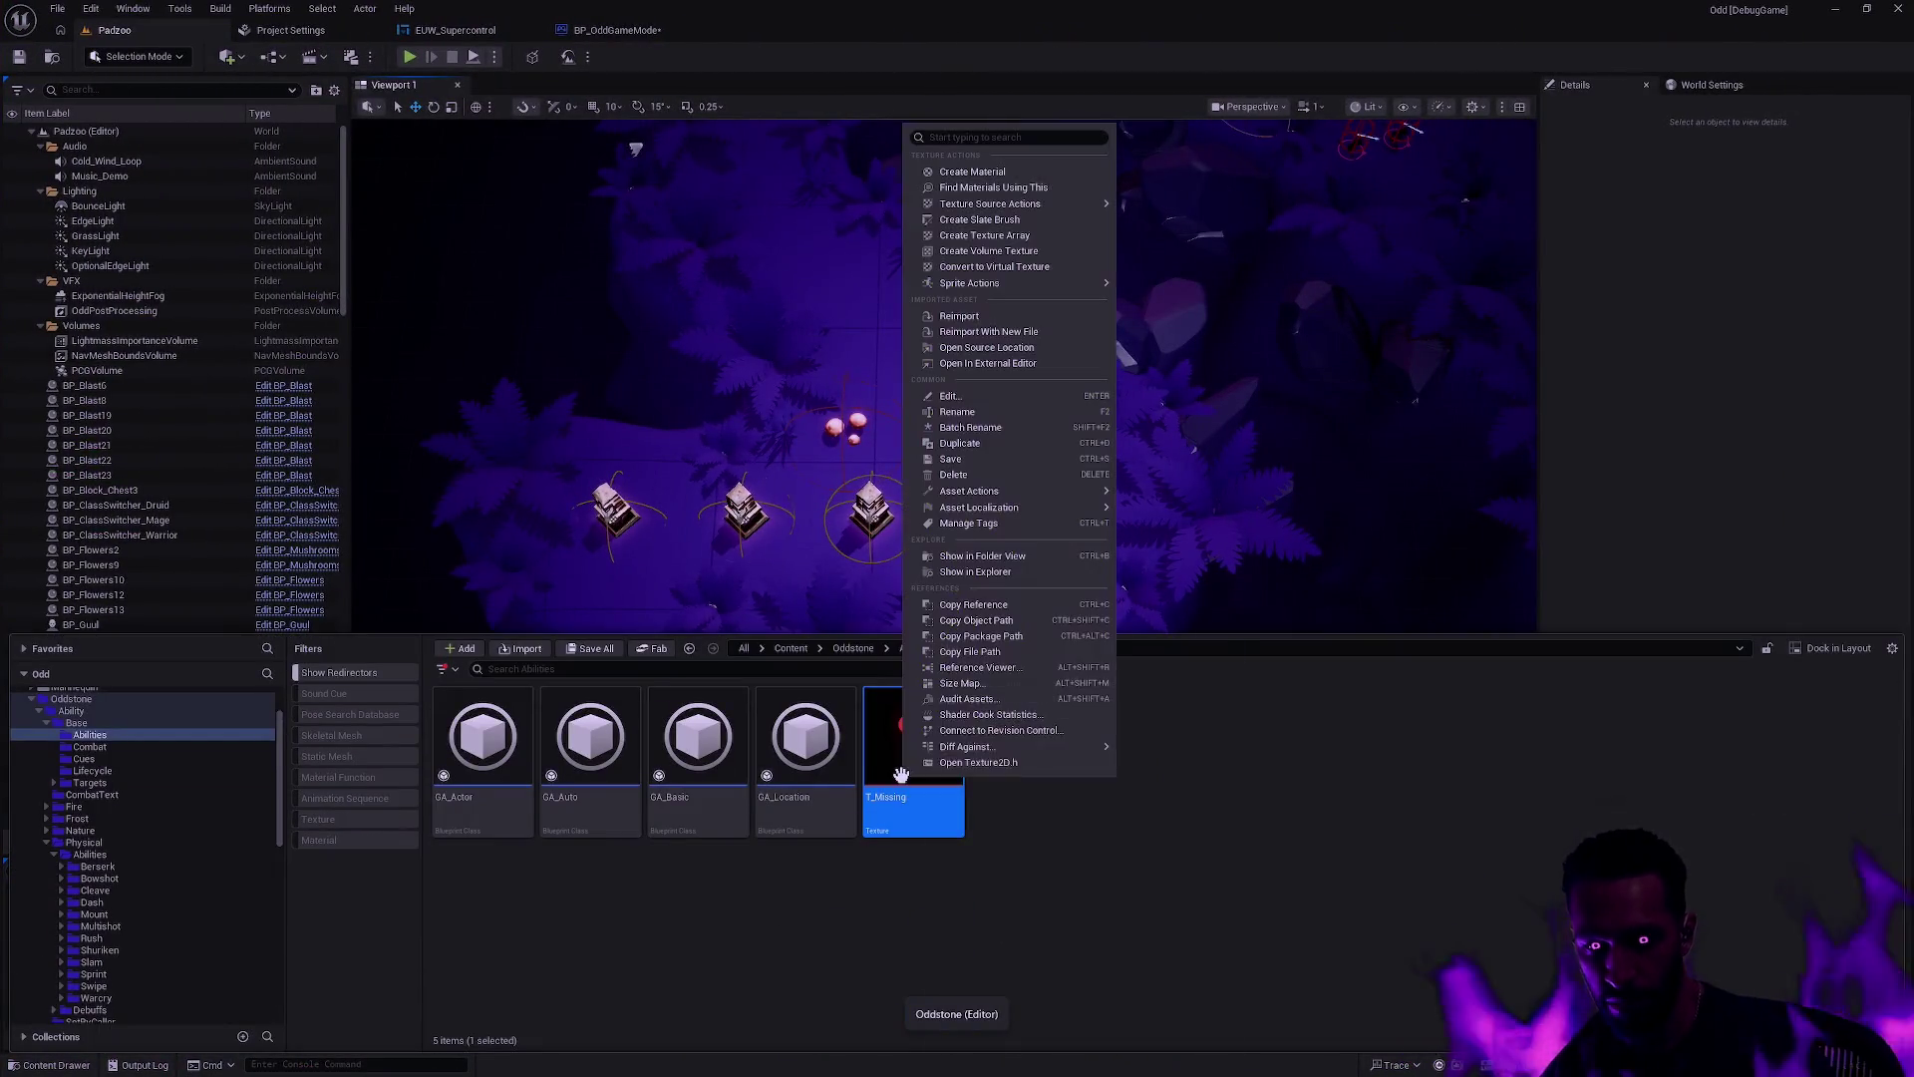
Step: Reimport the T_Missing texture from the Content Drawer
{"action": "mouse_move", "coordinate": [997, 283]}
{"action": "left_click", "coordinate": [977, 315]}
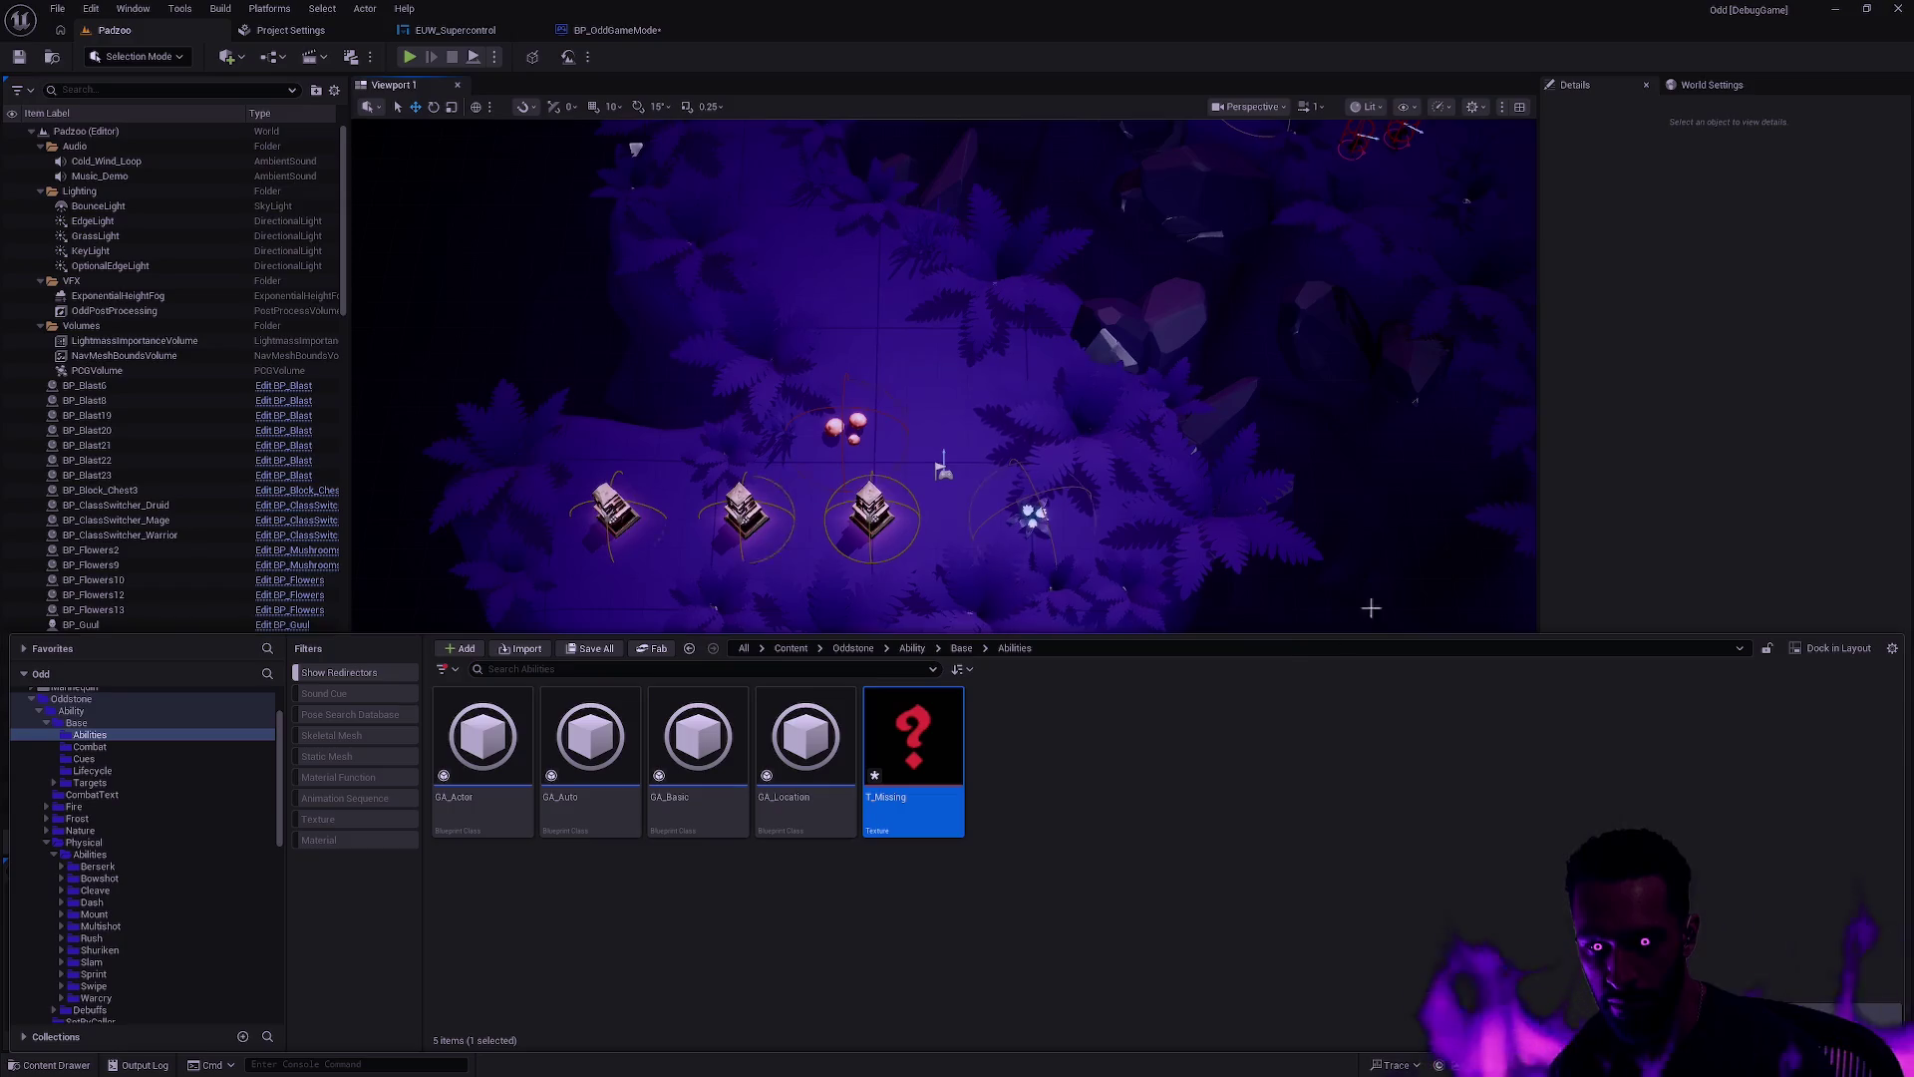
{"action": "left_click", "coordinate": [1669, 558]}
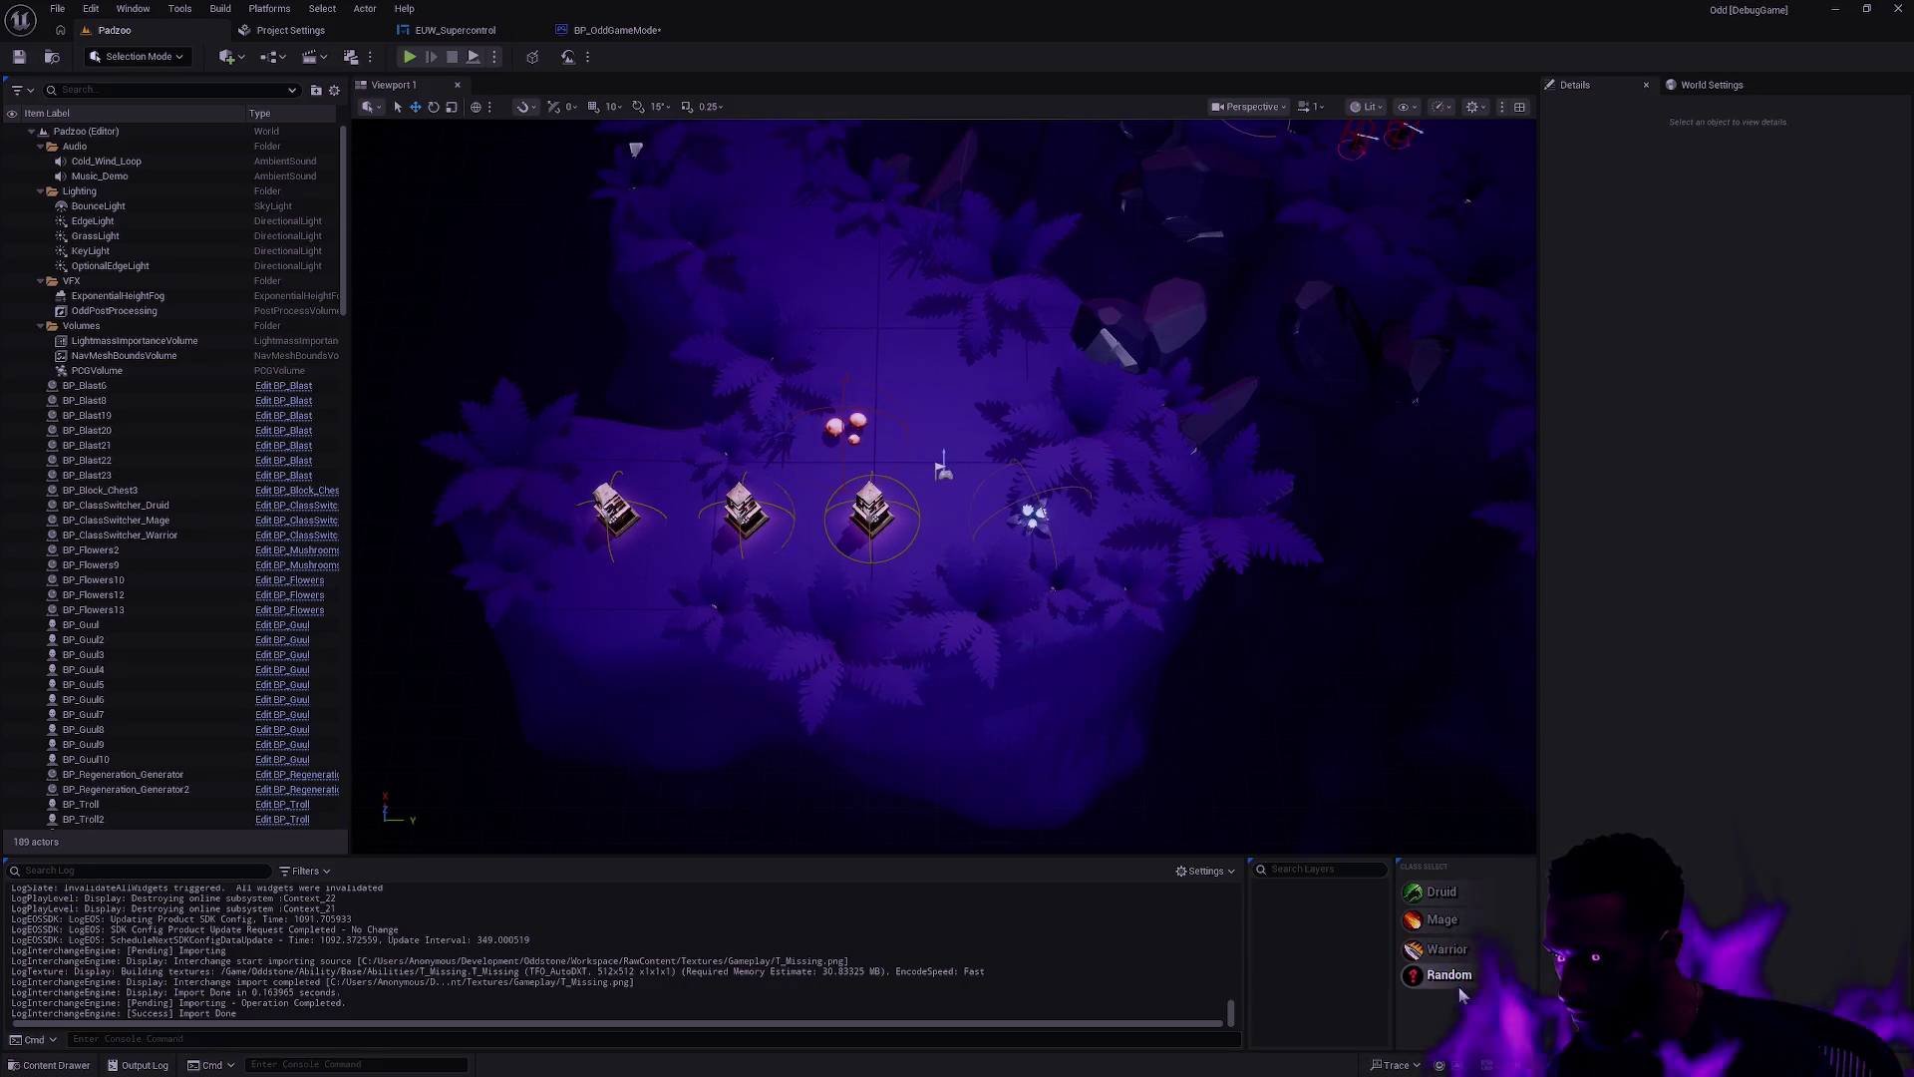
Step: Compile the EUW_Supercontrol widget and return to the Padzoo level view
{"action": "left_click", "coordinate": [493, 34]}
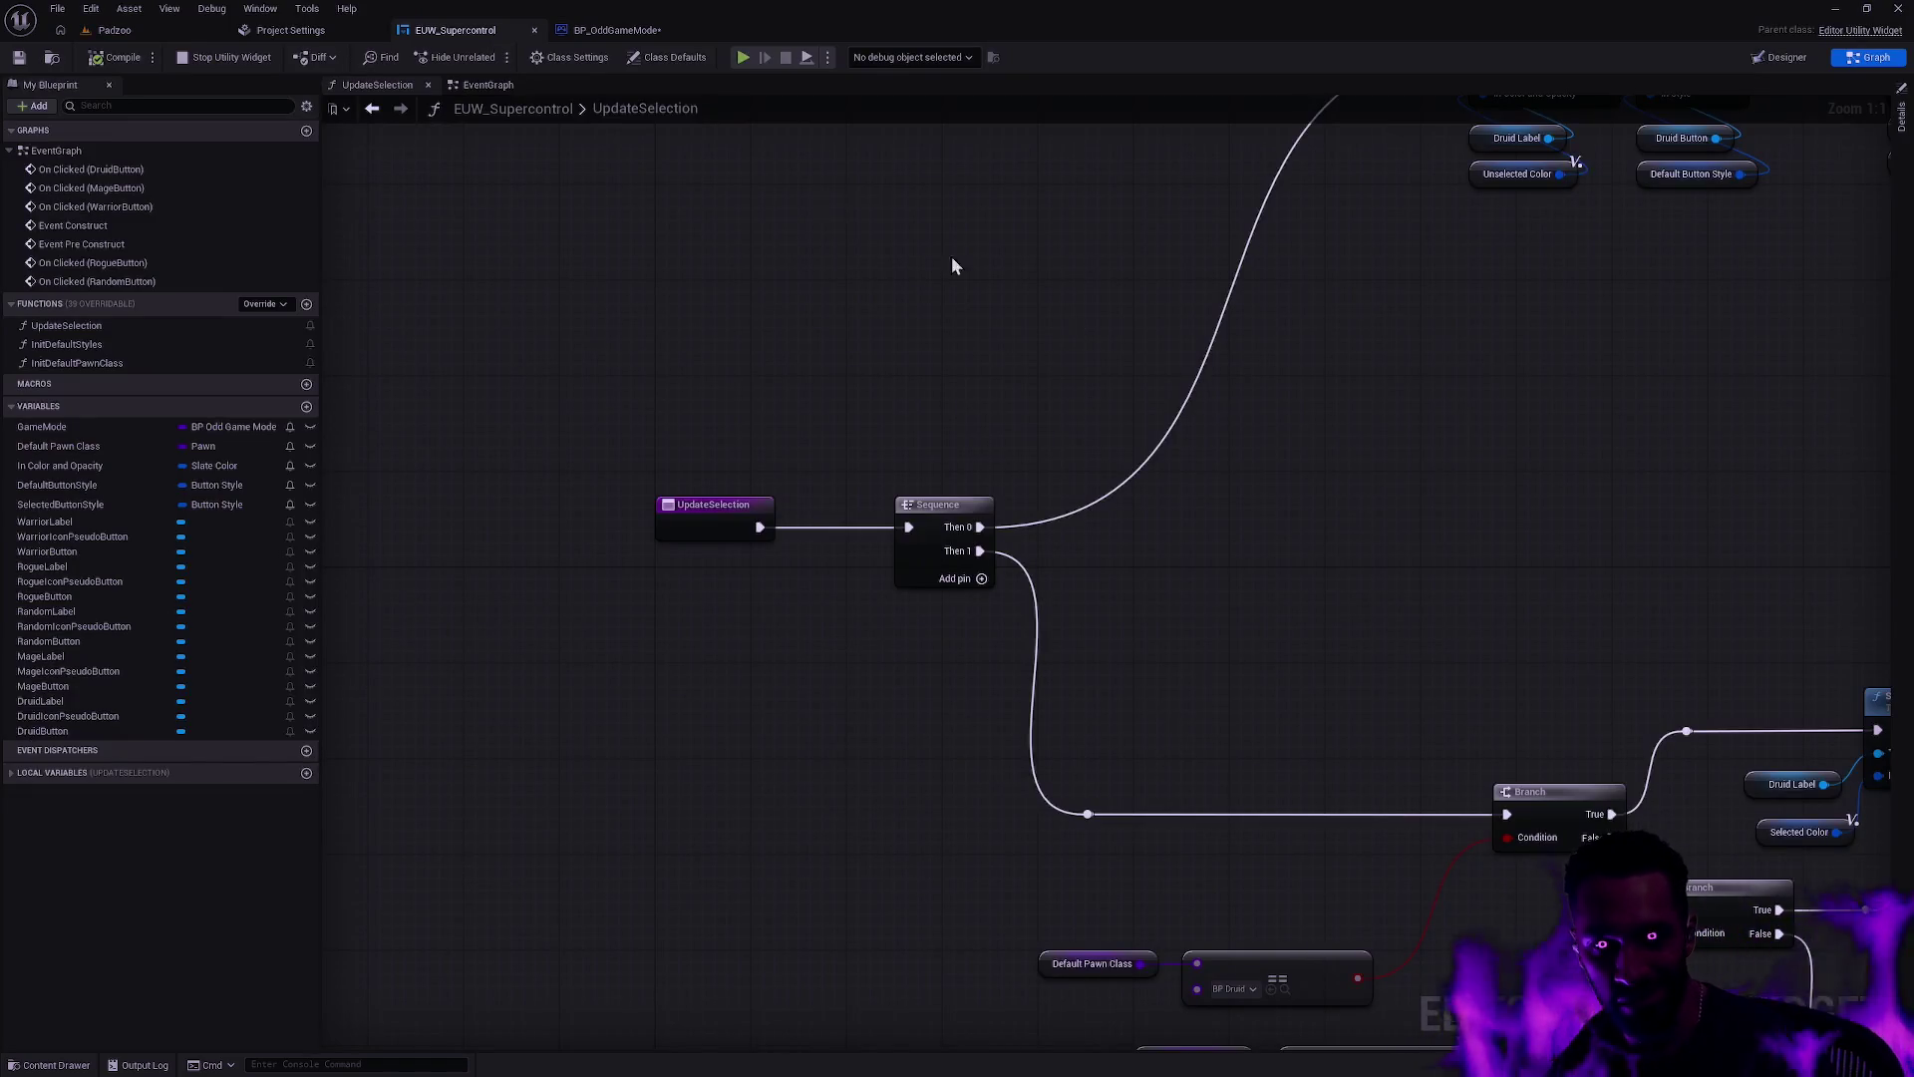
{"action": "left_click", "coordinate": [629, 34]}
{"action": "left_click", "coordinate": [289, 30]}
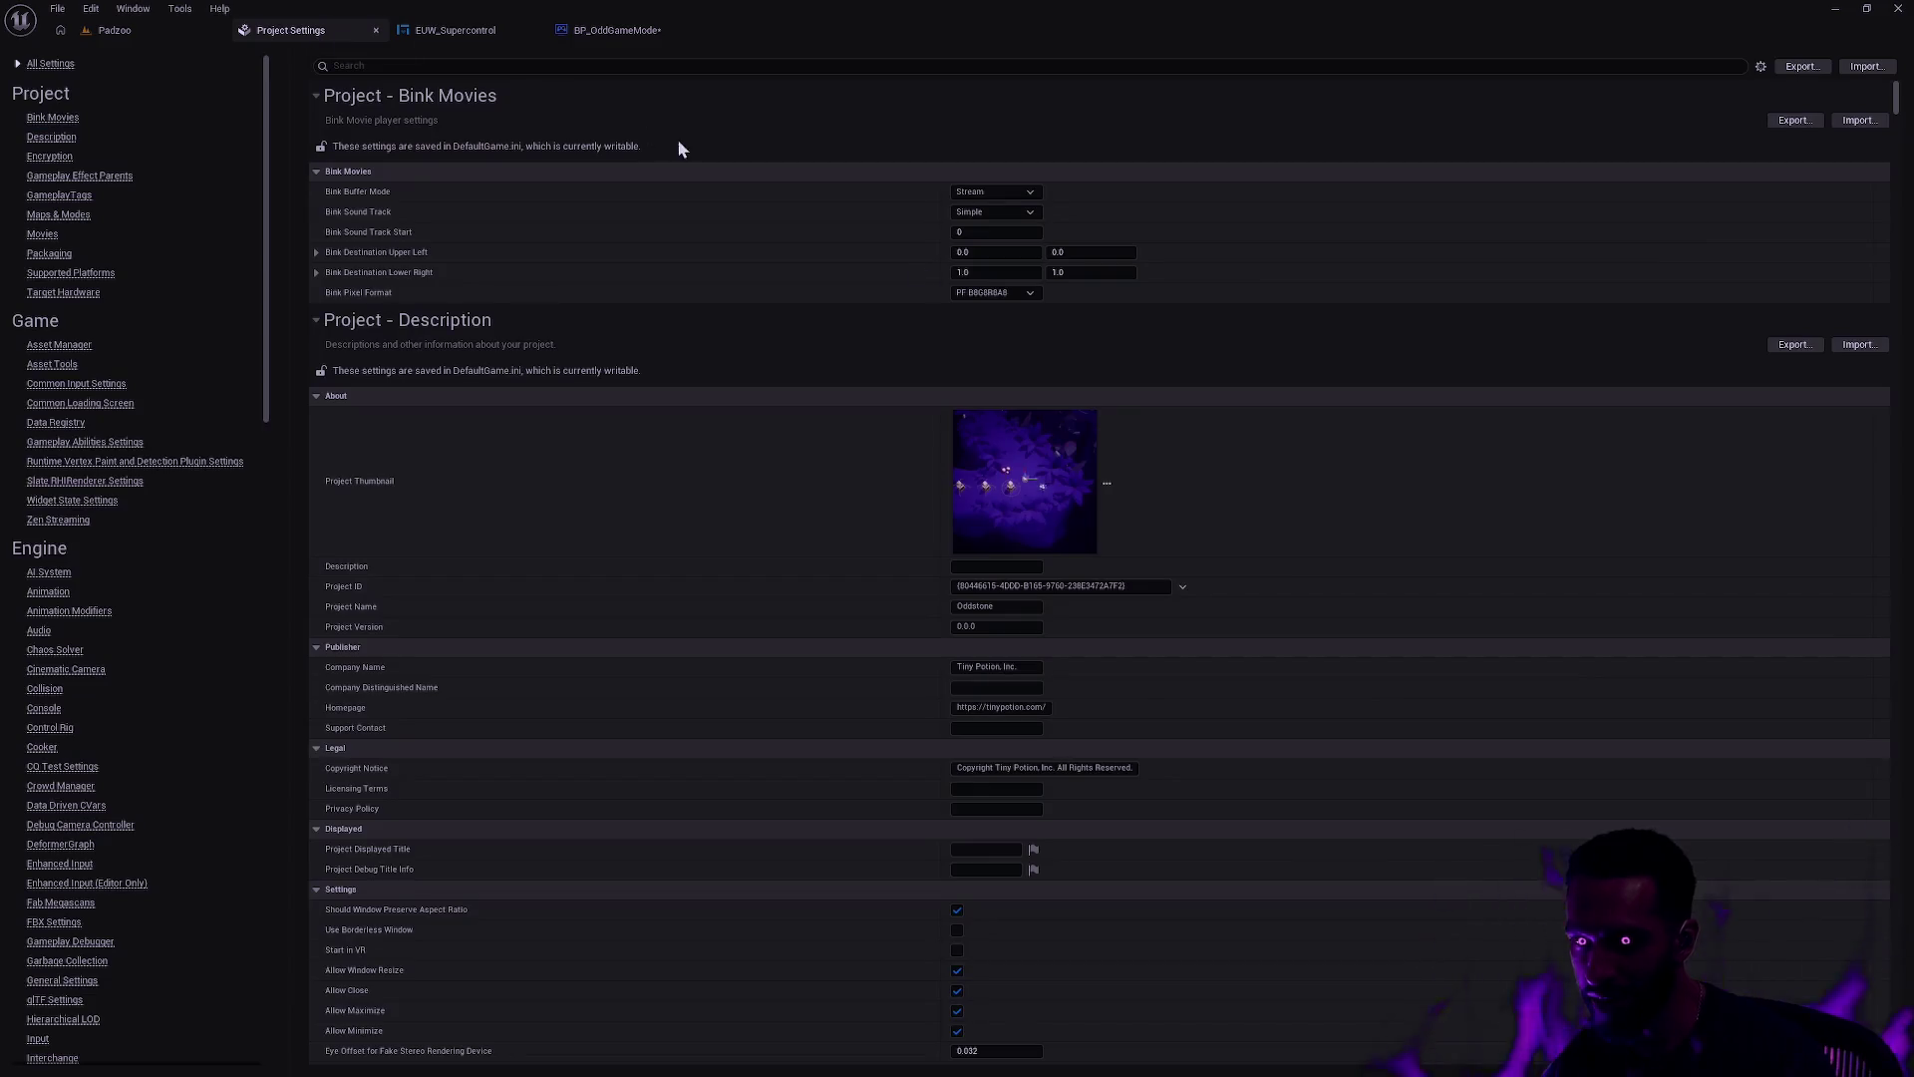
{"action": "left_click", "coordinate": [463, 30]}
{"action": "left_click", "coordinate": [115, 30]}
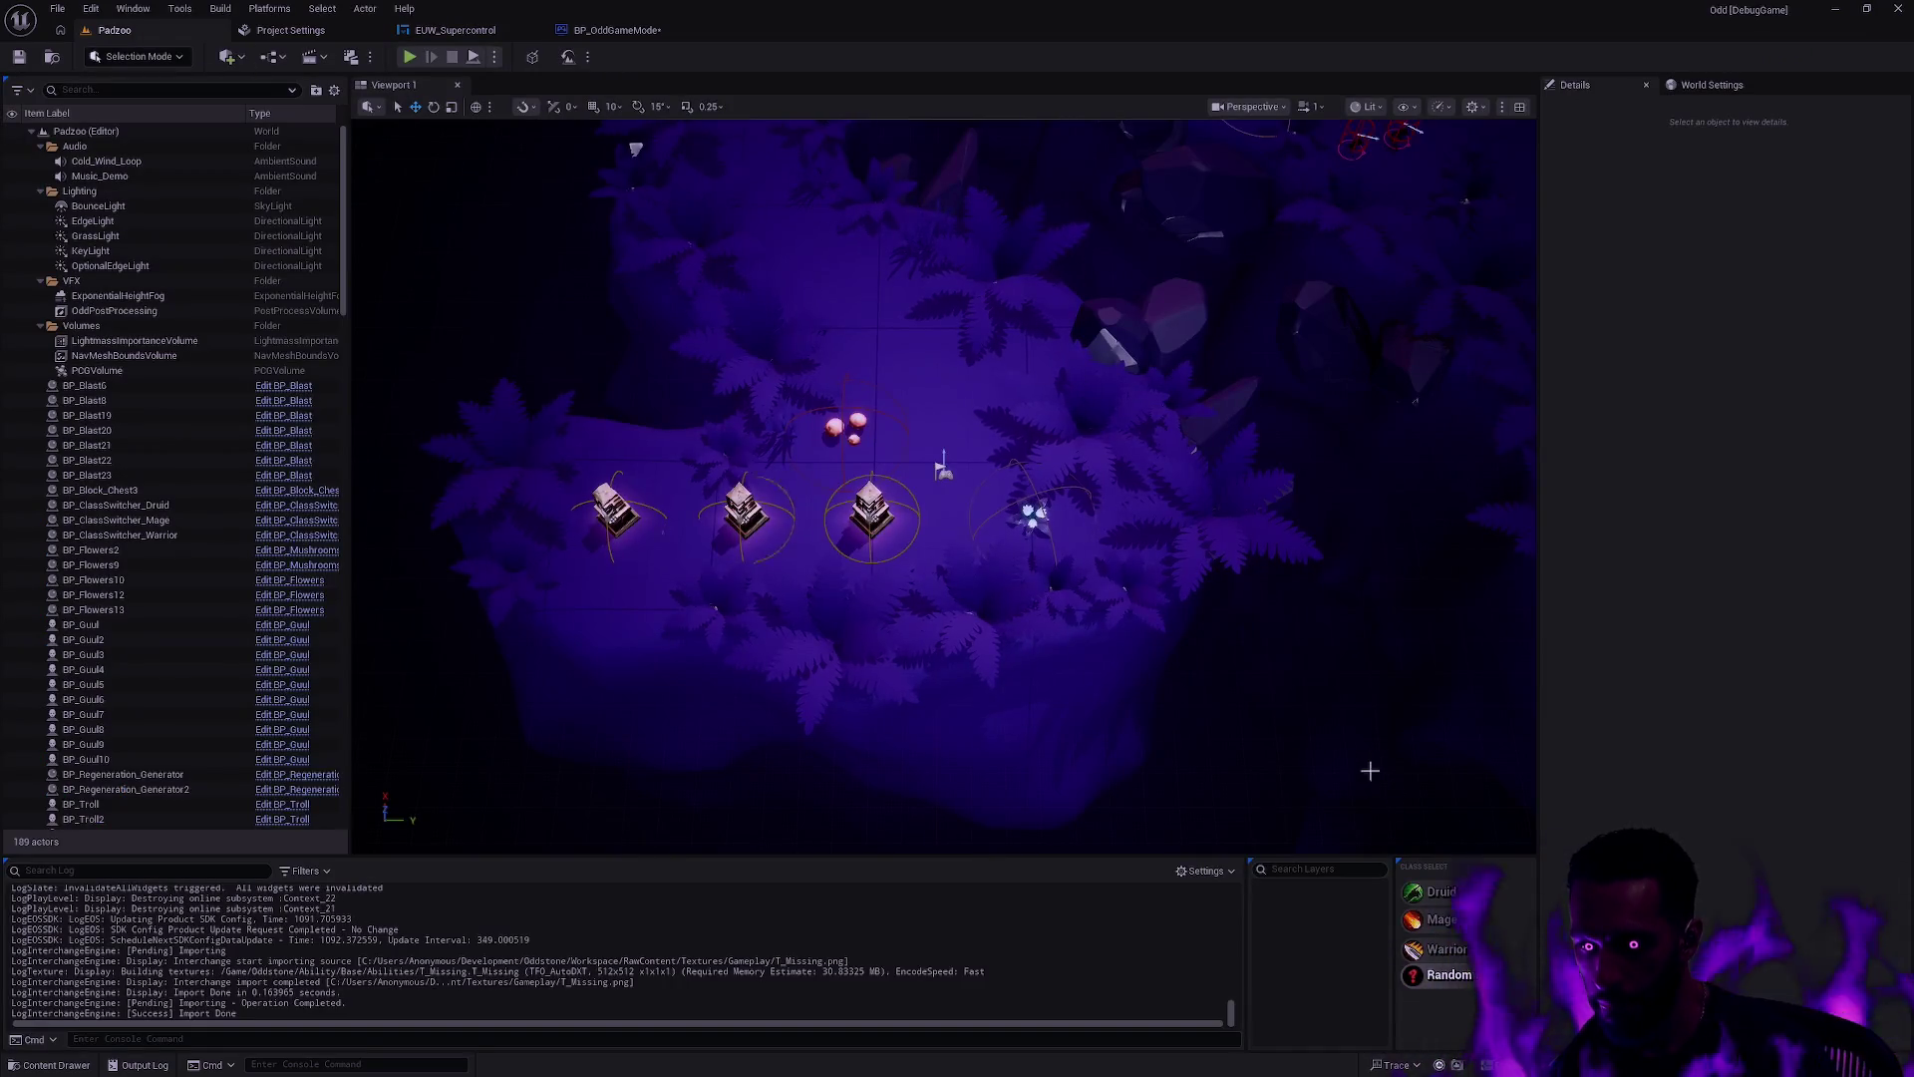
{"action": "left_click", "coordinate": [459, 30]}
{"action": "left_click", "coordinate": [147, 62]}
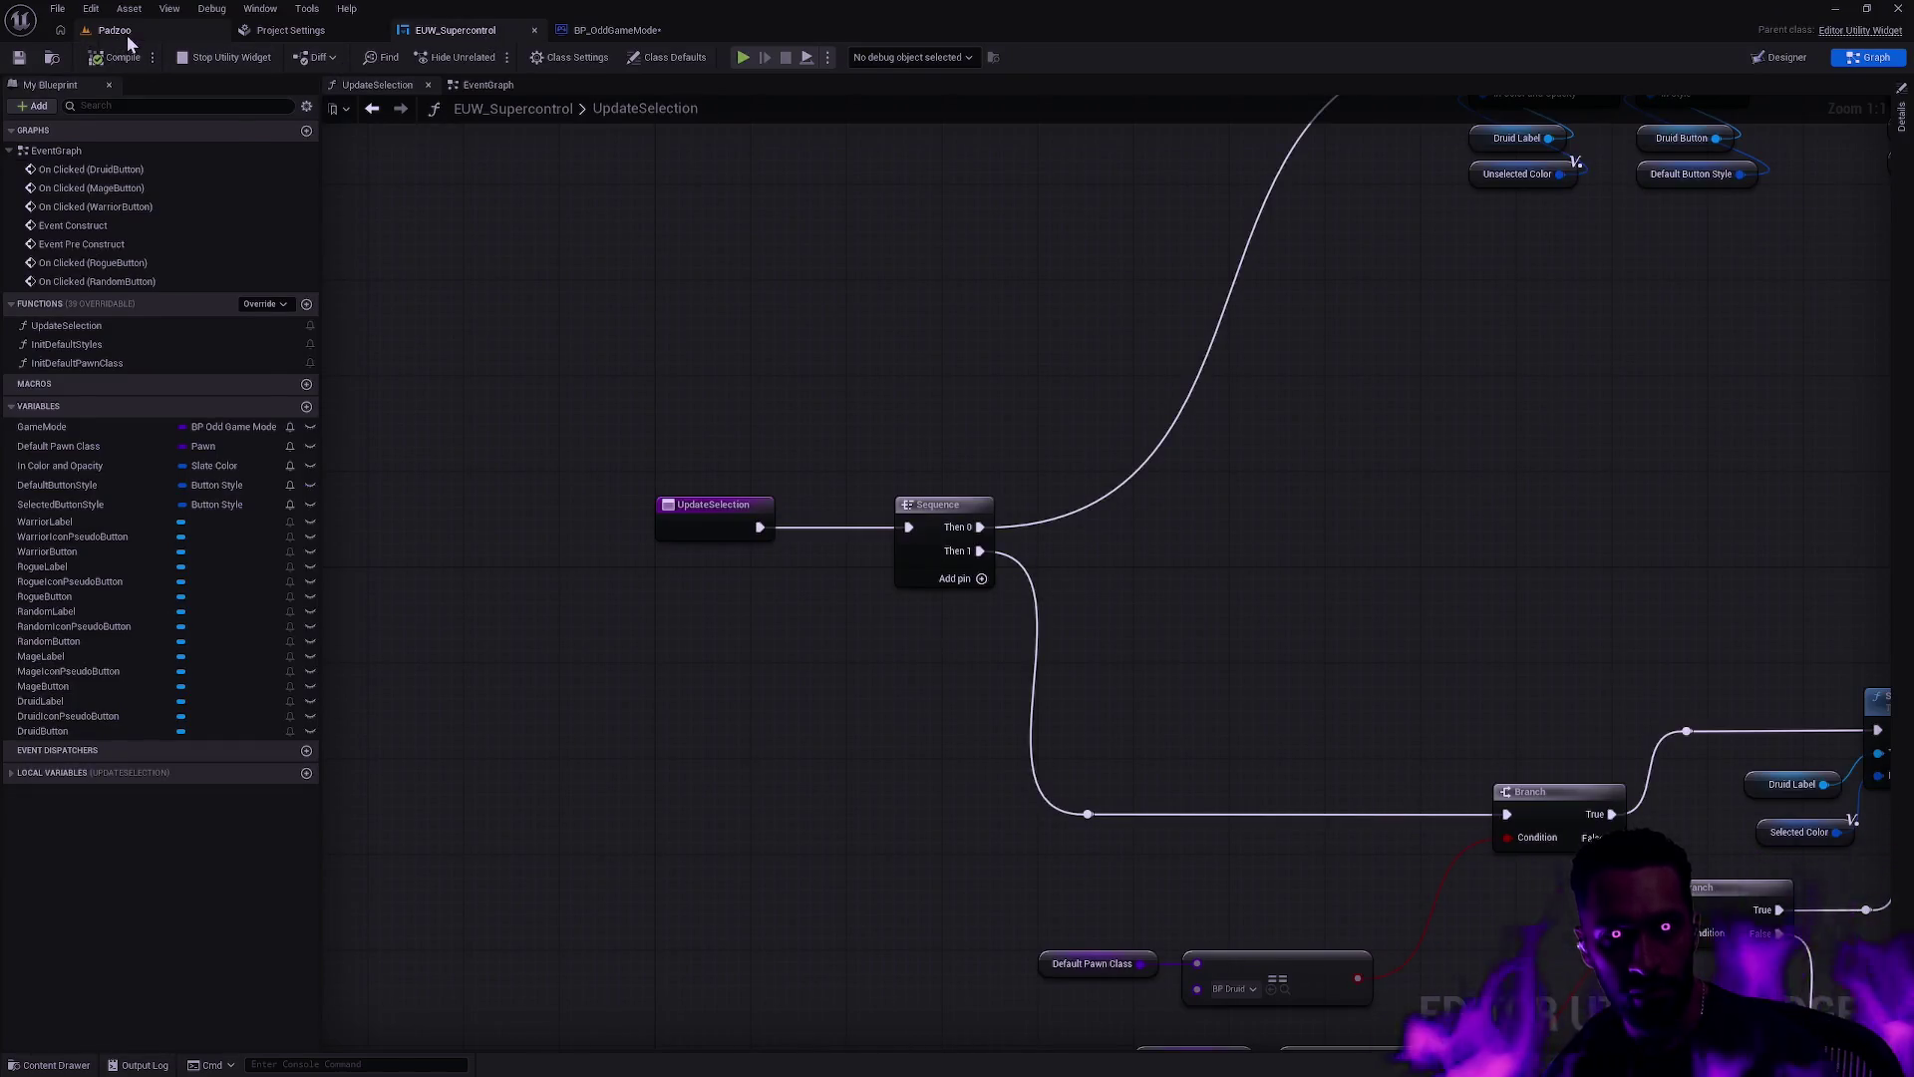
{"action": "left_click", "coordinate": [114, 30]}
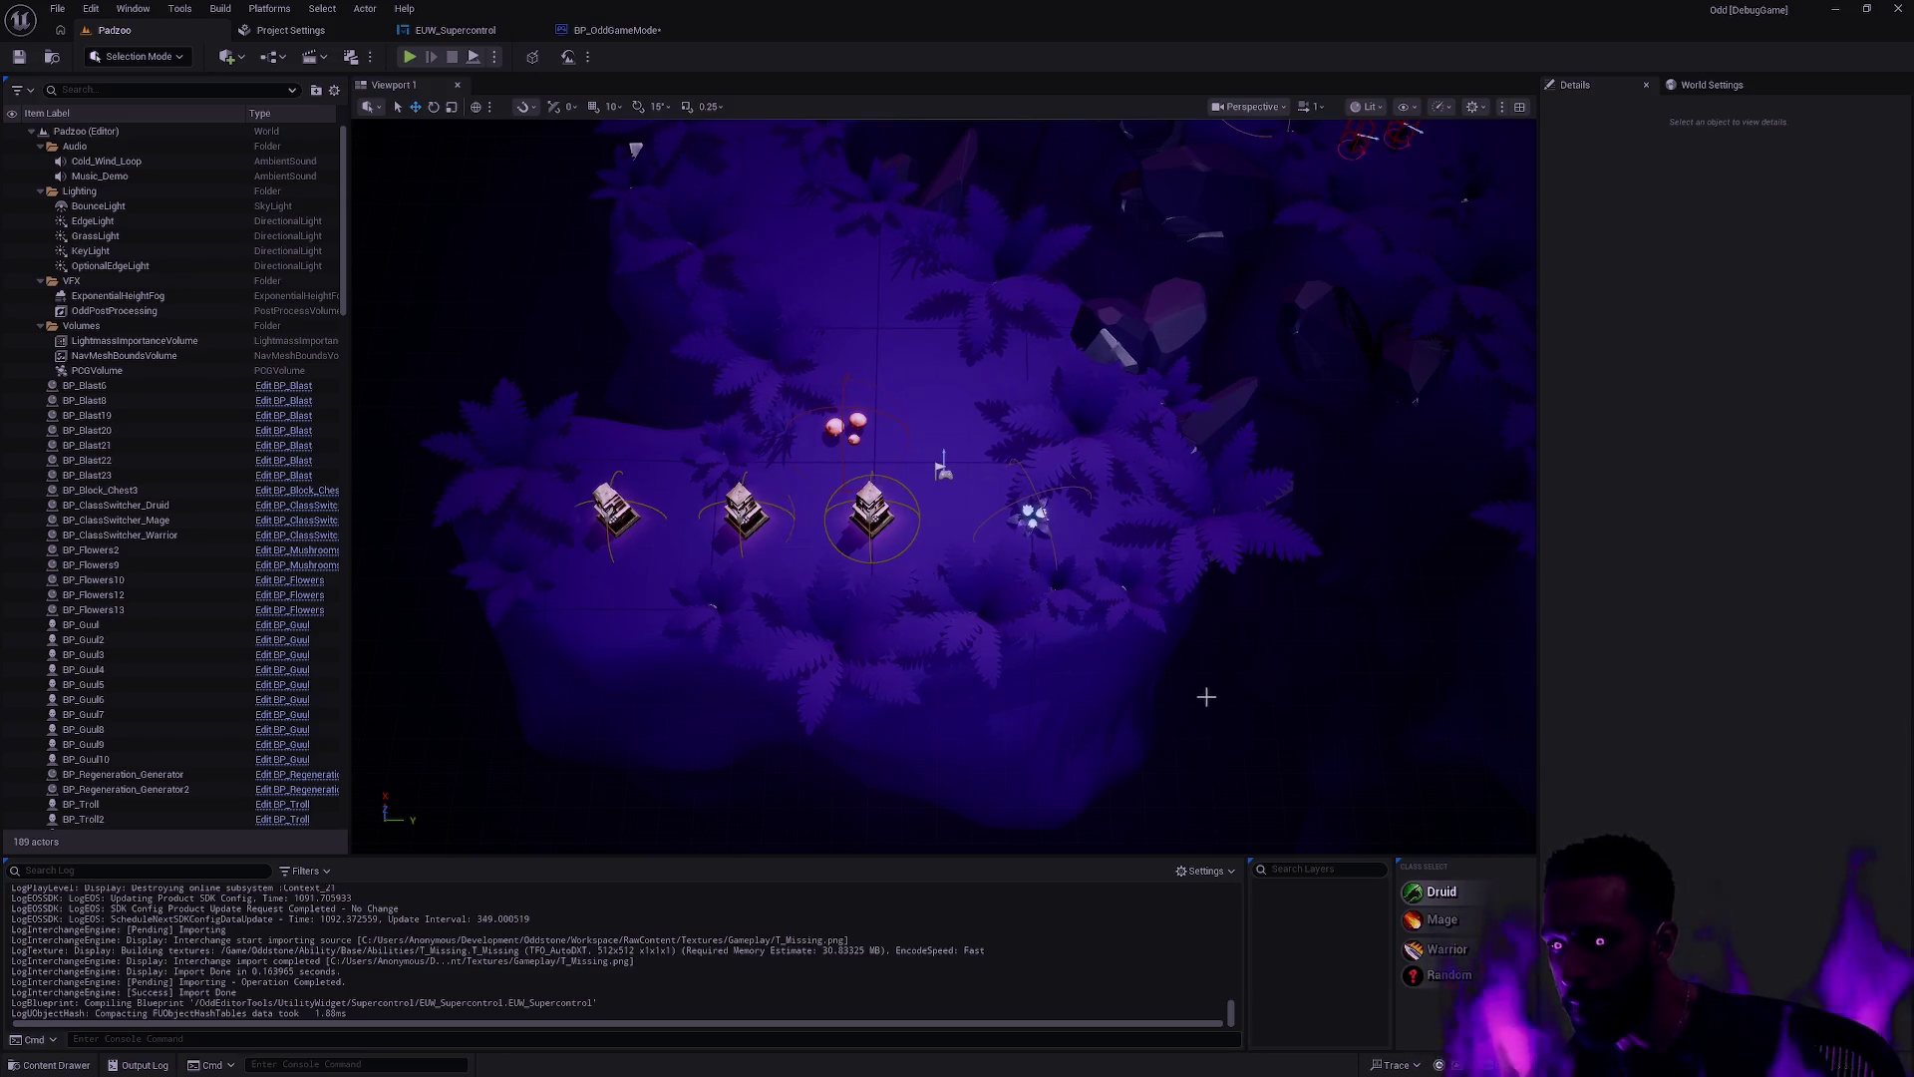
{"action": "key", "text": "alt+Tab"}
{"action": "key", "text": "alt+Tab"}
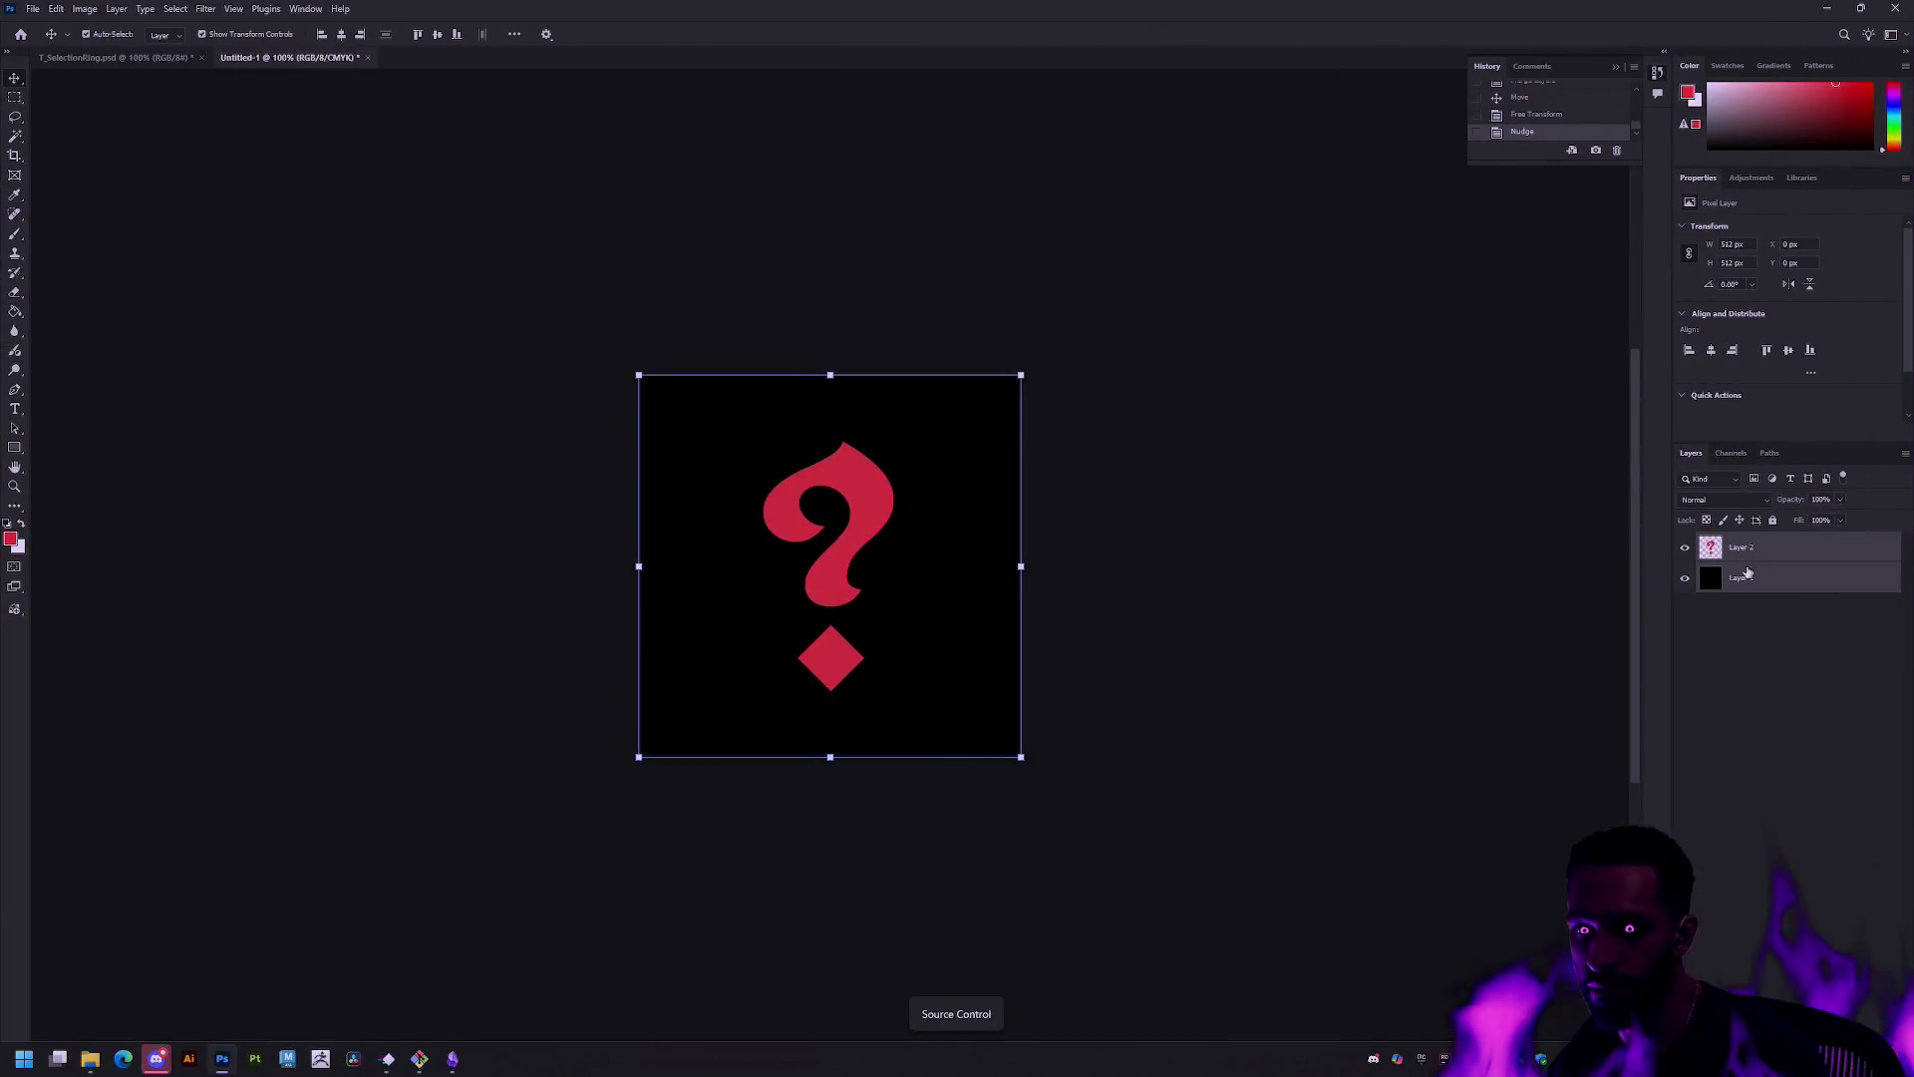
Step: Select Layer 2 in Photoshop and invert the question mark's colour to cyan
{"action": "left_click", "coordinate": [836, 577]}
{"action": "left_click_drag", "start_coordinate": [841, 578], "coordinate": [841, 578]}
{"action": "left_click", "coordinate": [1183, 603]}
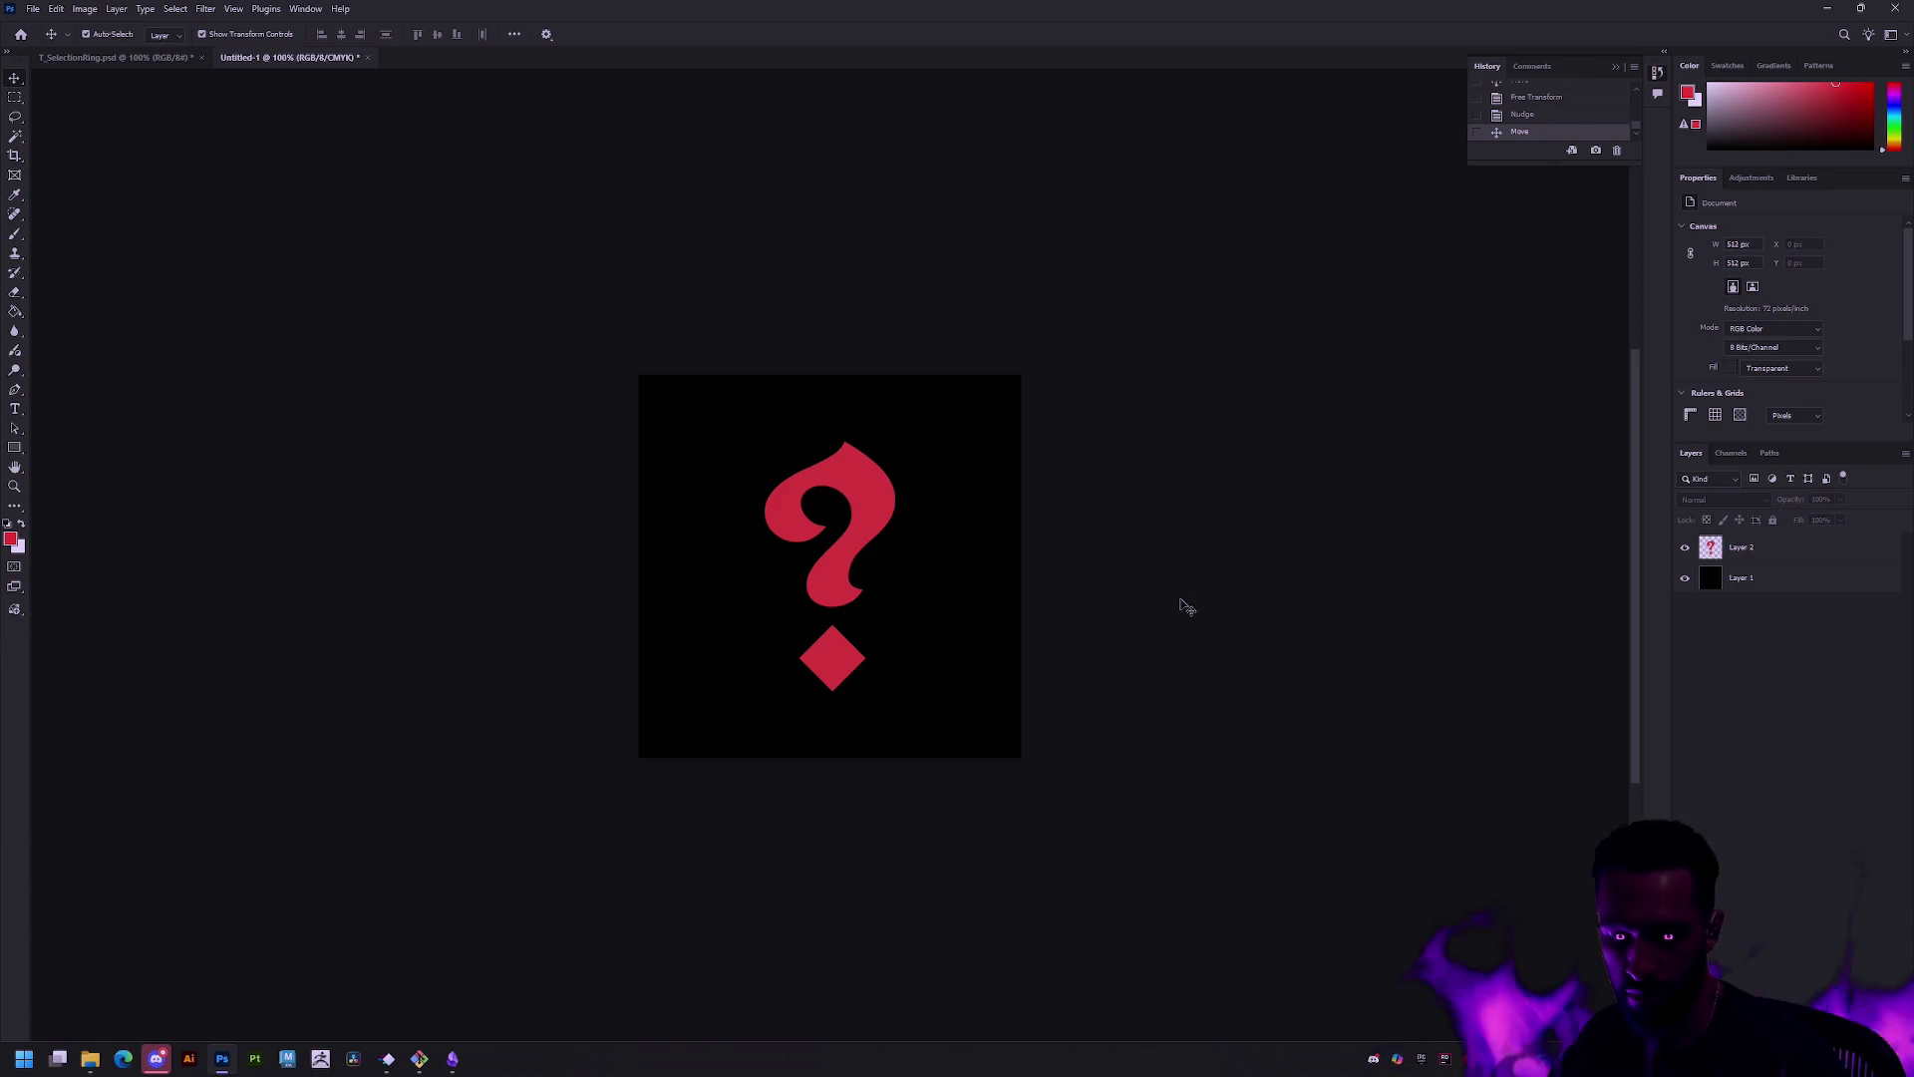
{"action": "left_click", "coordinate": [1751, 546]}
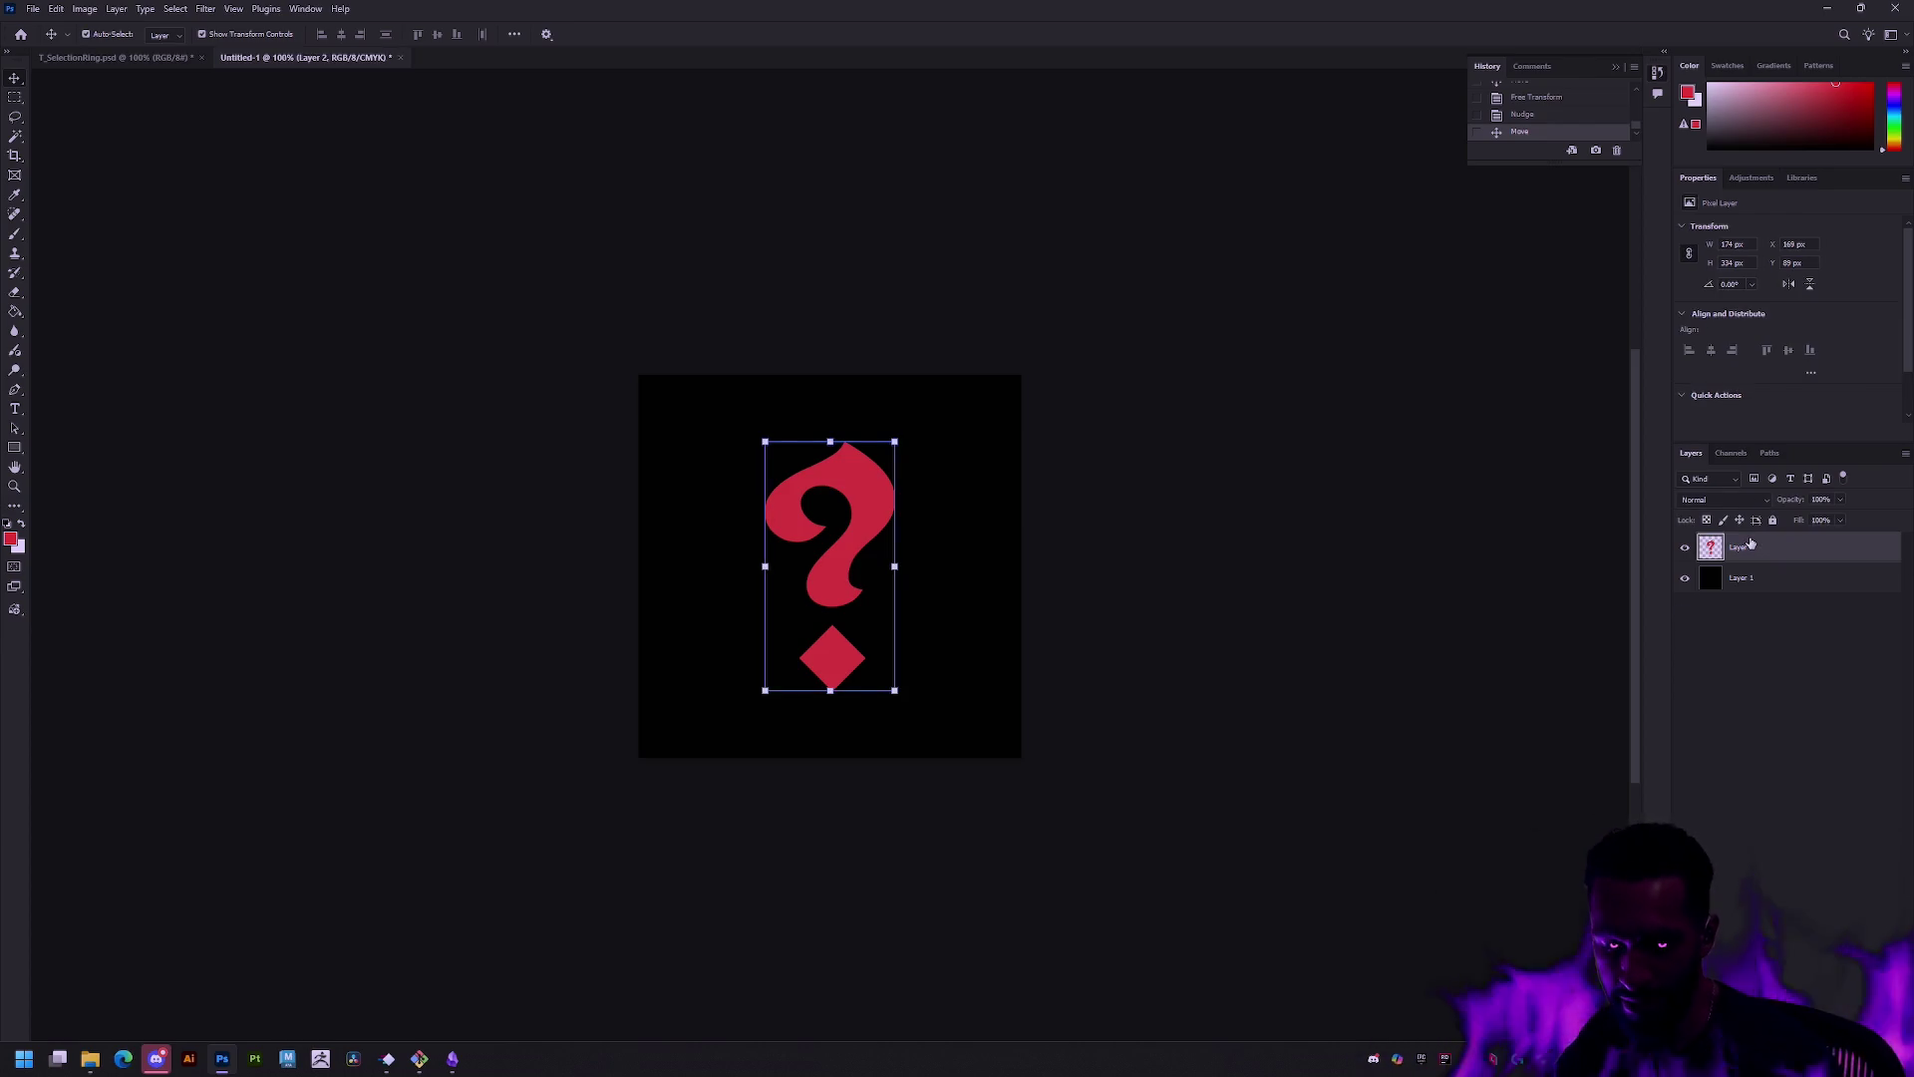
{"action": "key", "text": "ctrl+i"}
Step: Overwrite T_Missing.png, reimport it in Unreal, then invert the question mark back to red
{"action": "key", "text": "ctrl+alt+shift+s"}
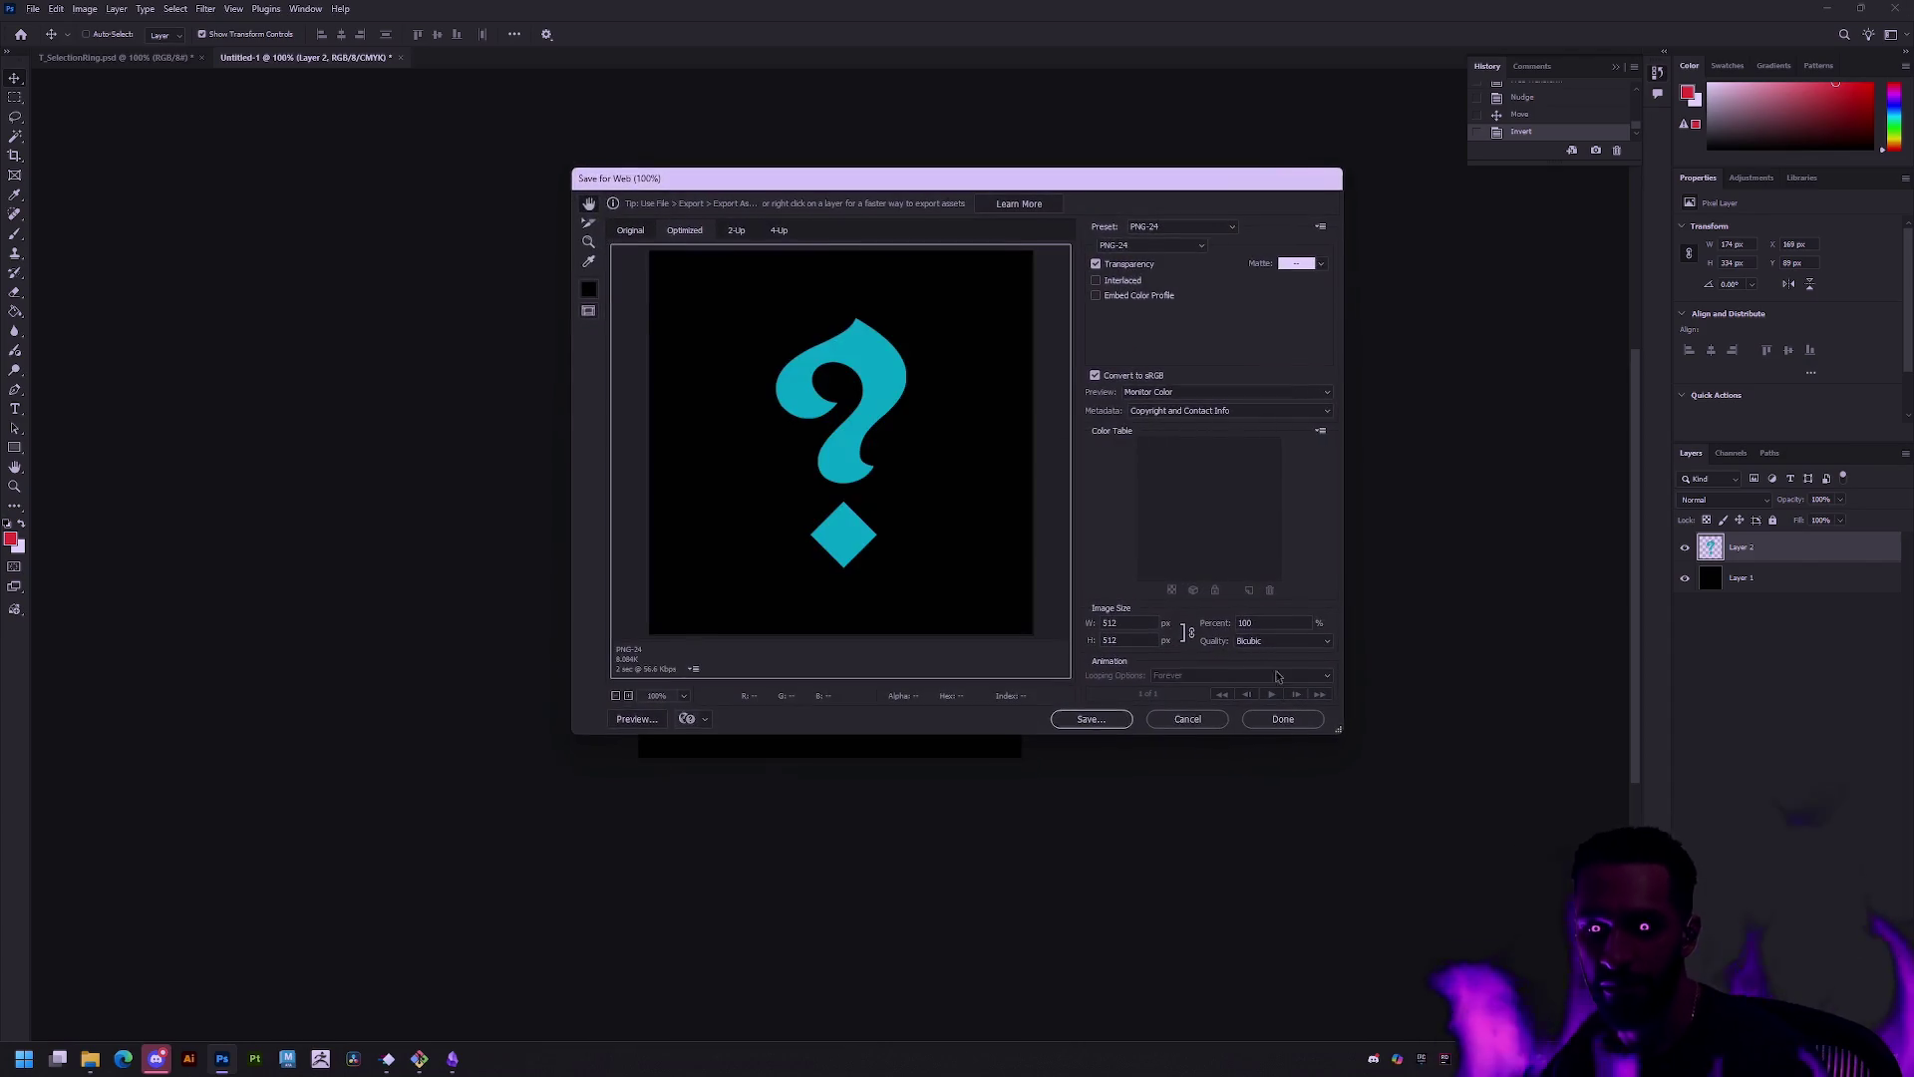
{"action": "key", "text": "Return"}
{"action": "double_click", "coordinate": [725, 413]}
{"action": "key", "text": "Return"}
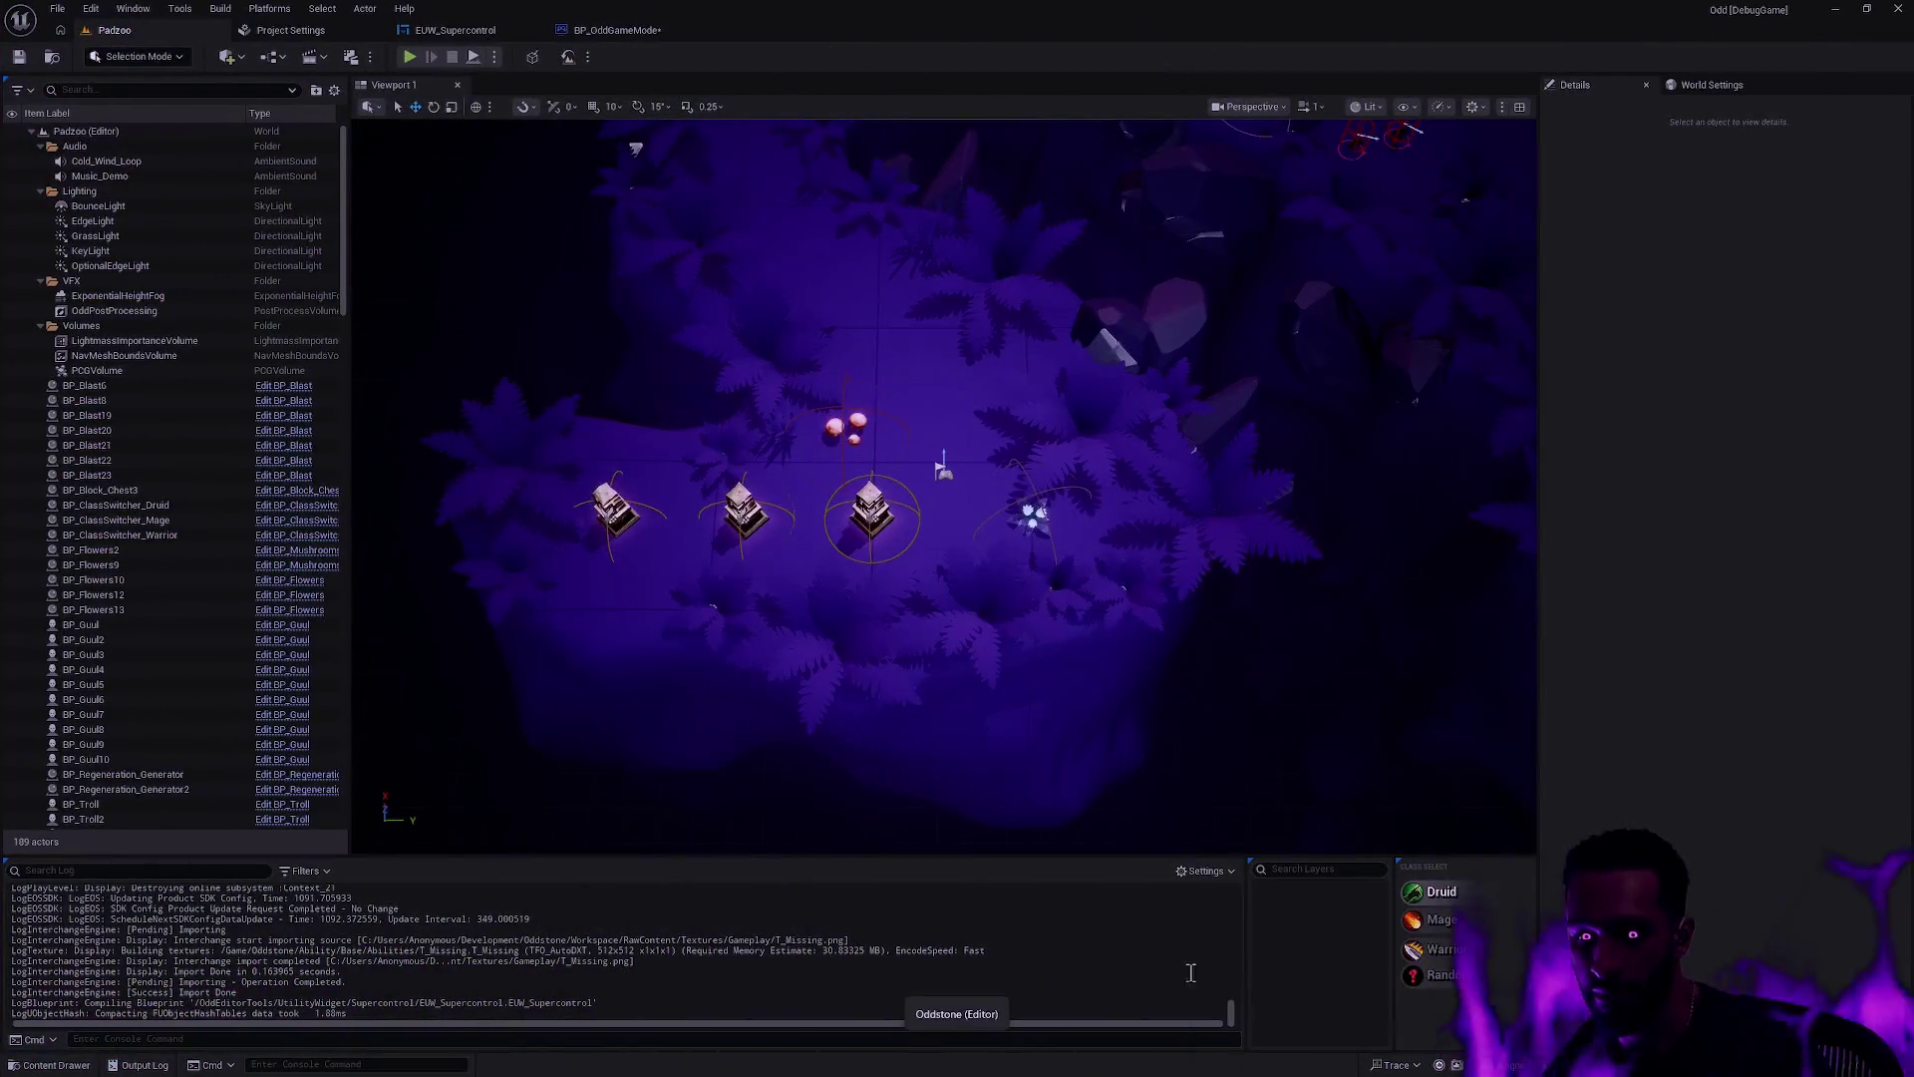
{"action": "right_click", "coordinate": [910, 789]}
{"action": "left_click", "coordinate": [997, 337]}
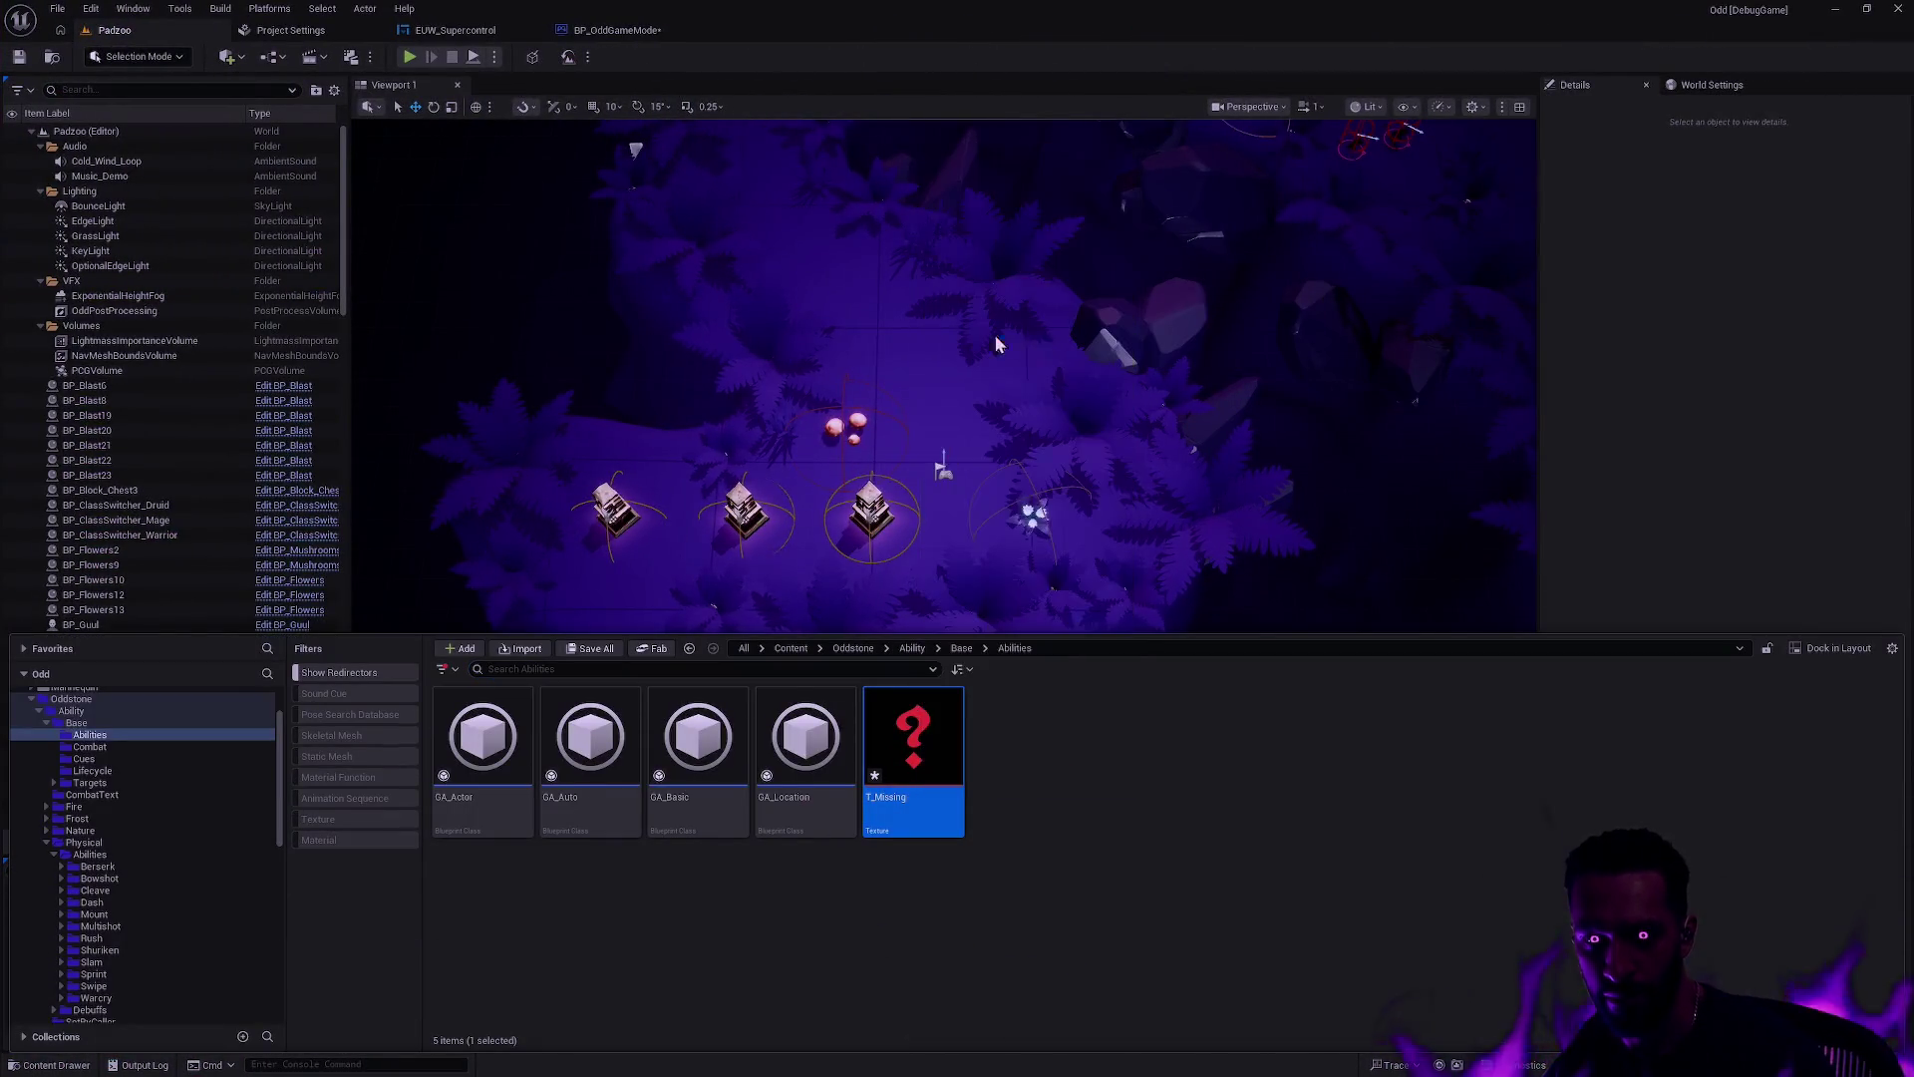
{"action": "left_click", "coordinate": [1689, 512]}
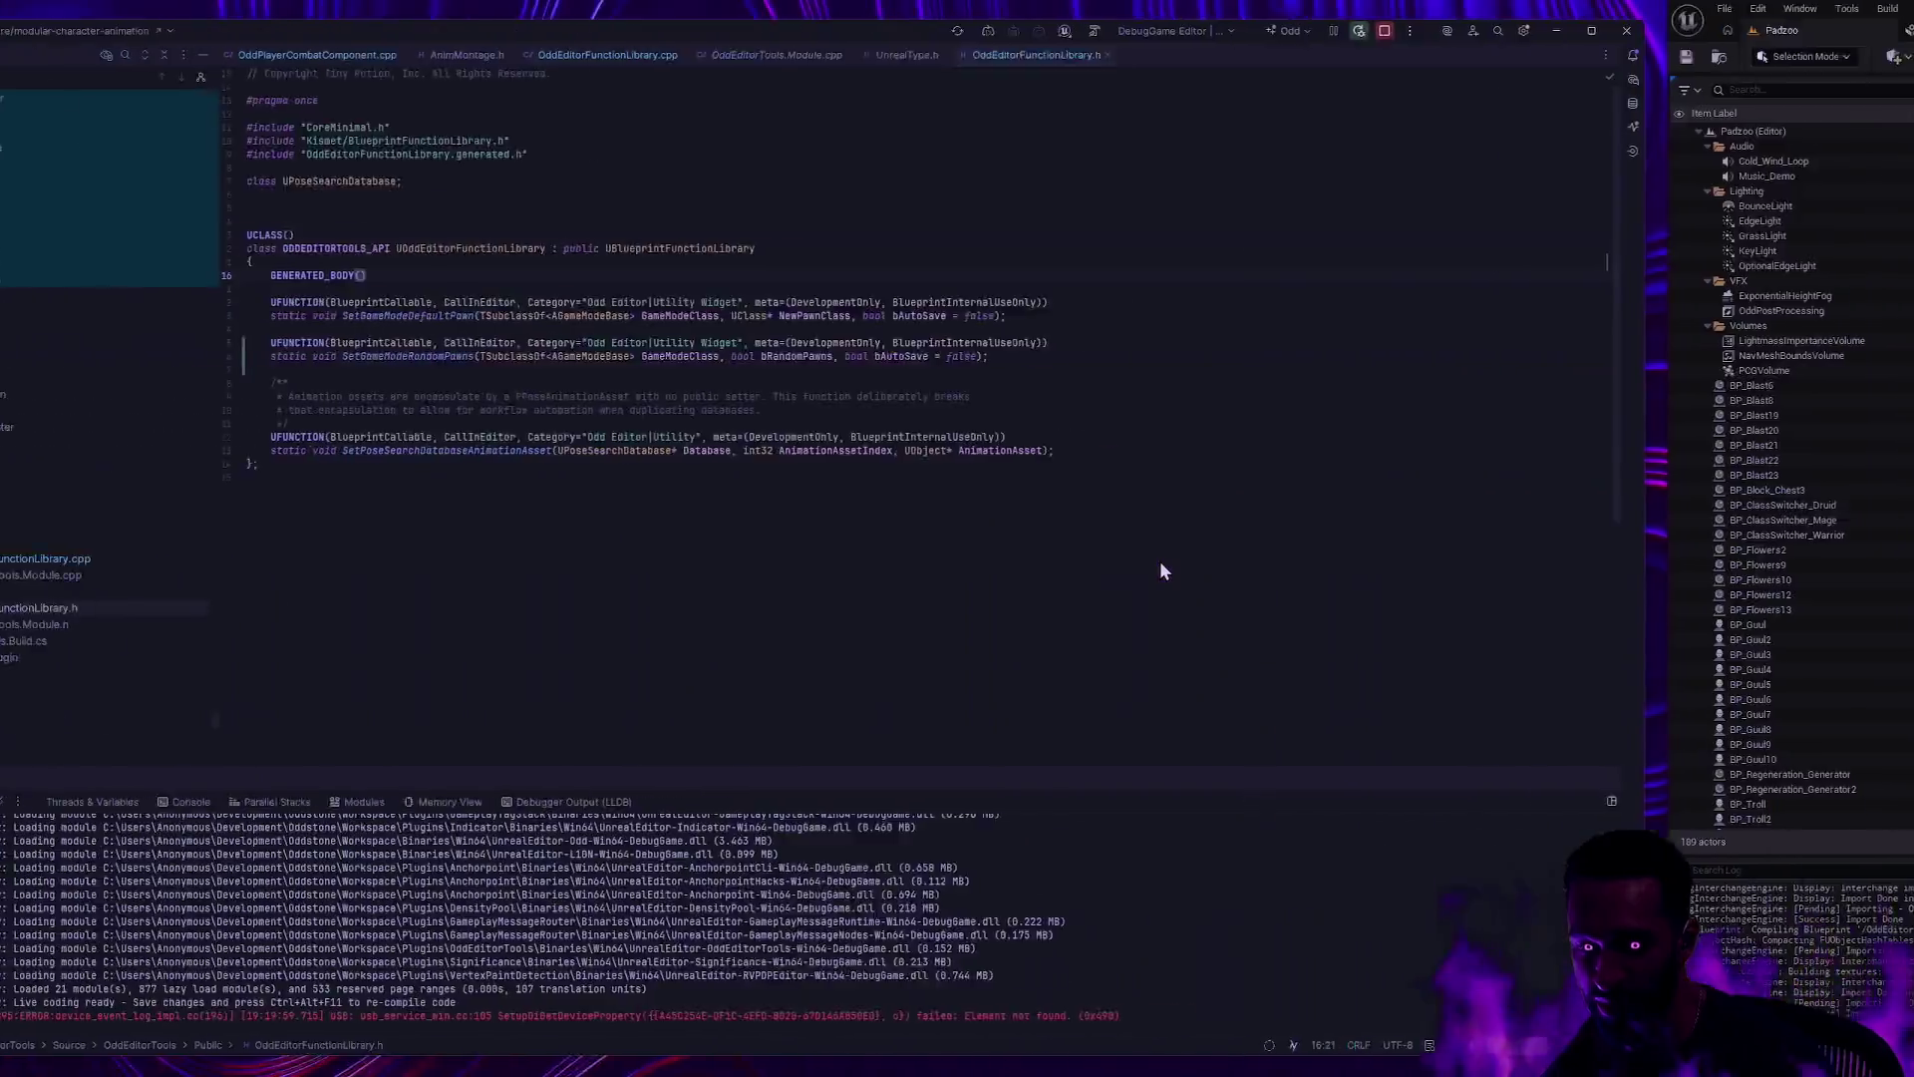
{"action": "key", "text": "ctrl+i"}
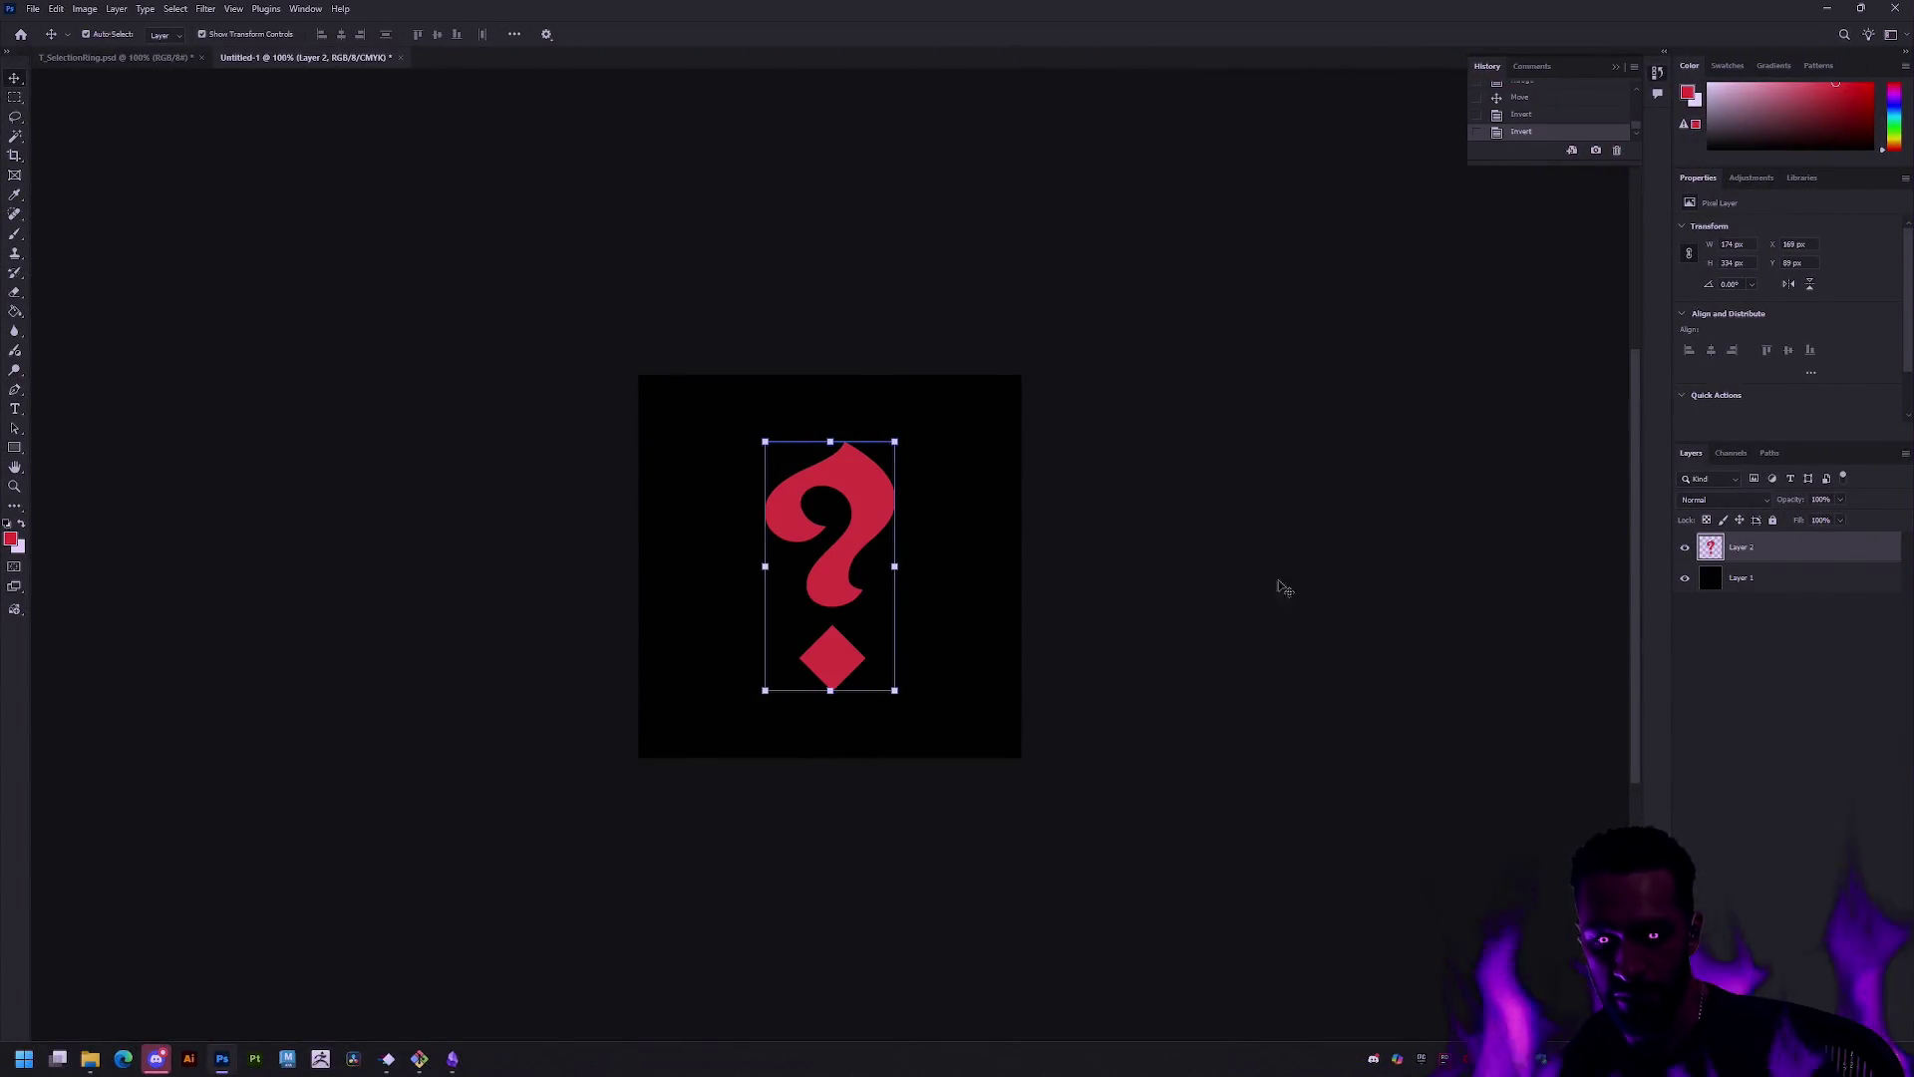
Step: Fill background Layer 1 with red and darken it to maroon with Hue/Saturation
{"action": "left_click", "coordinate": [1740, 578]}
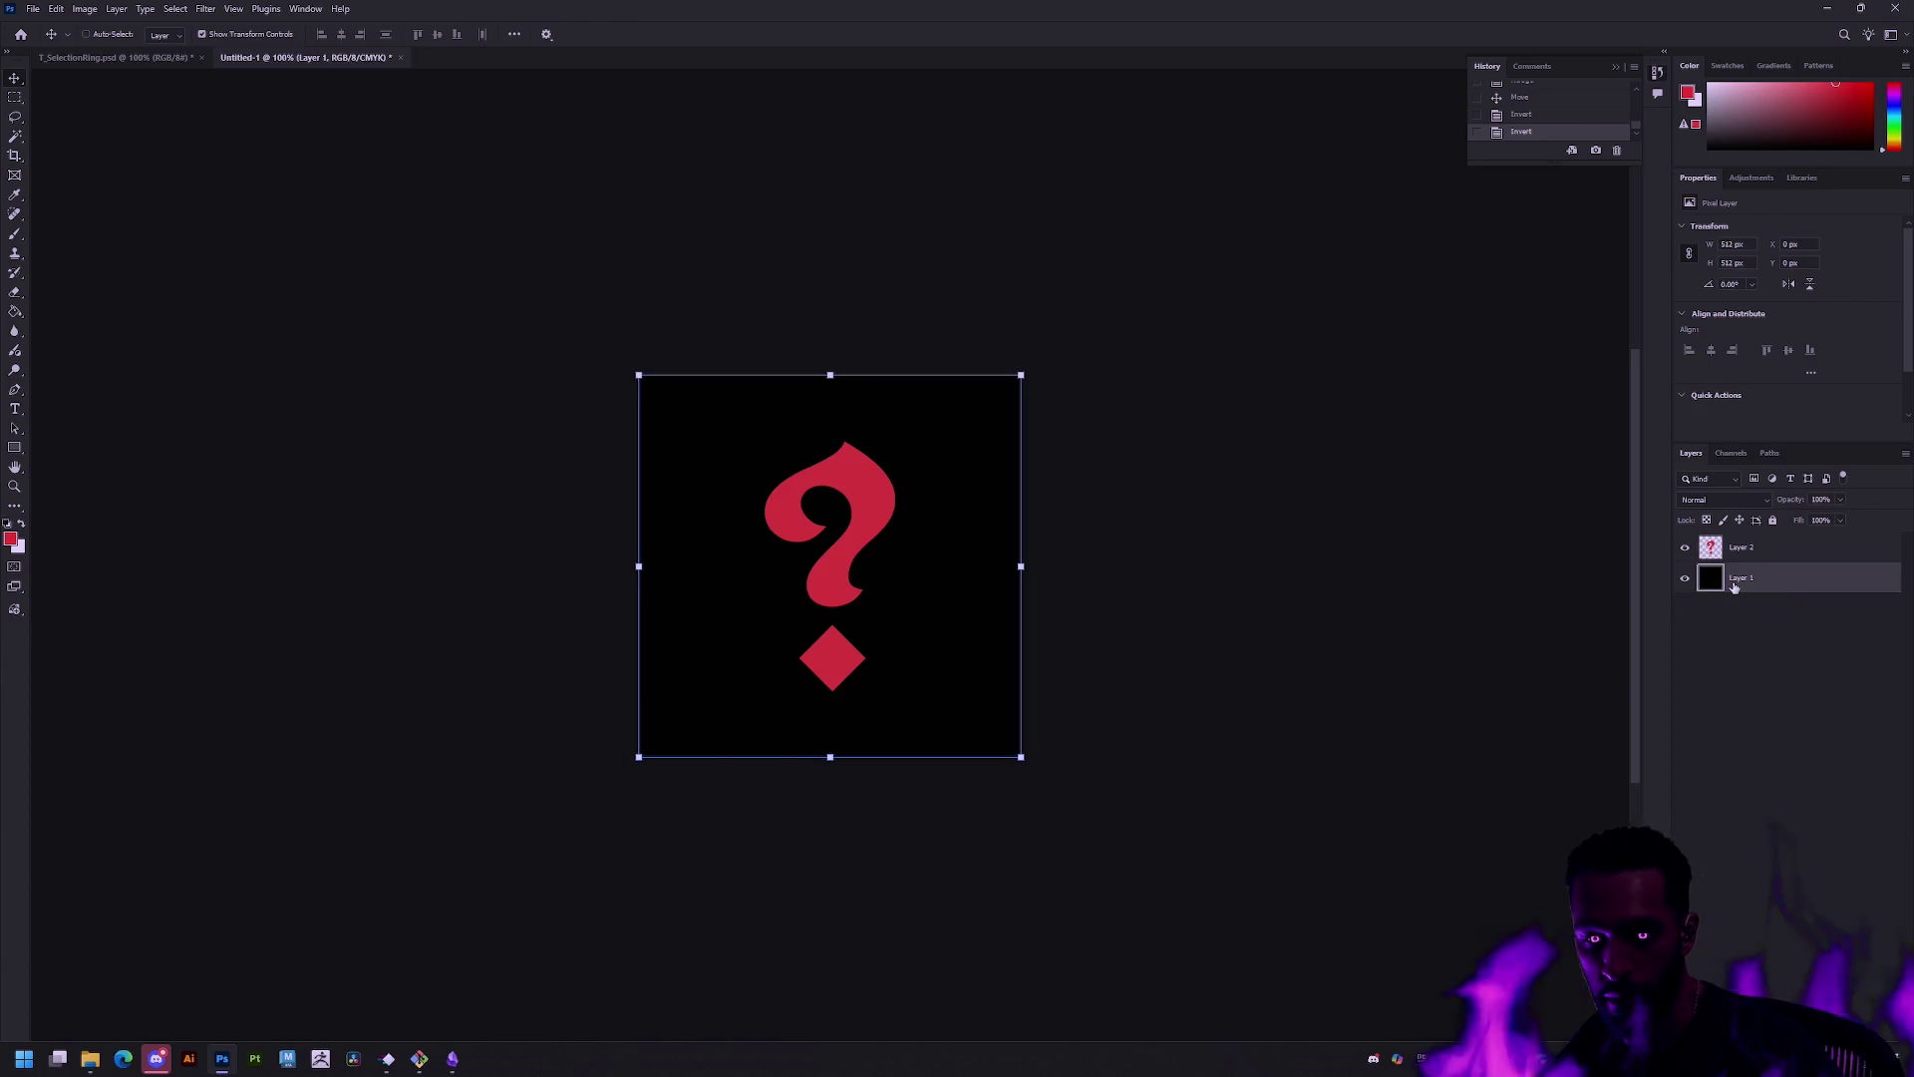
{"action": "key", "text": "u"}
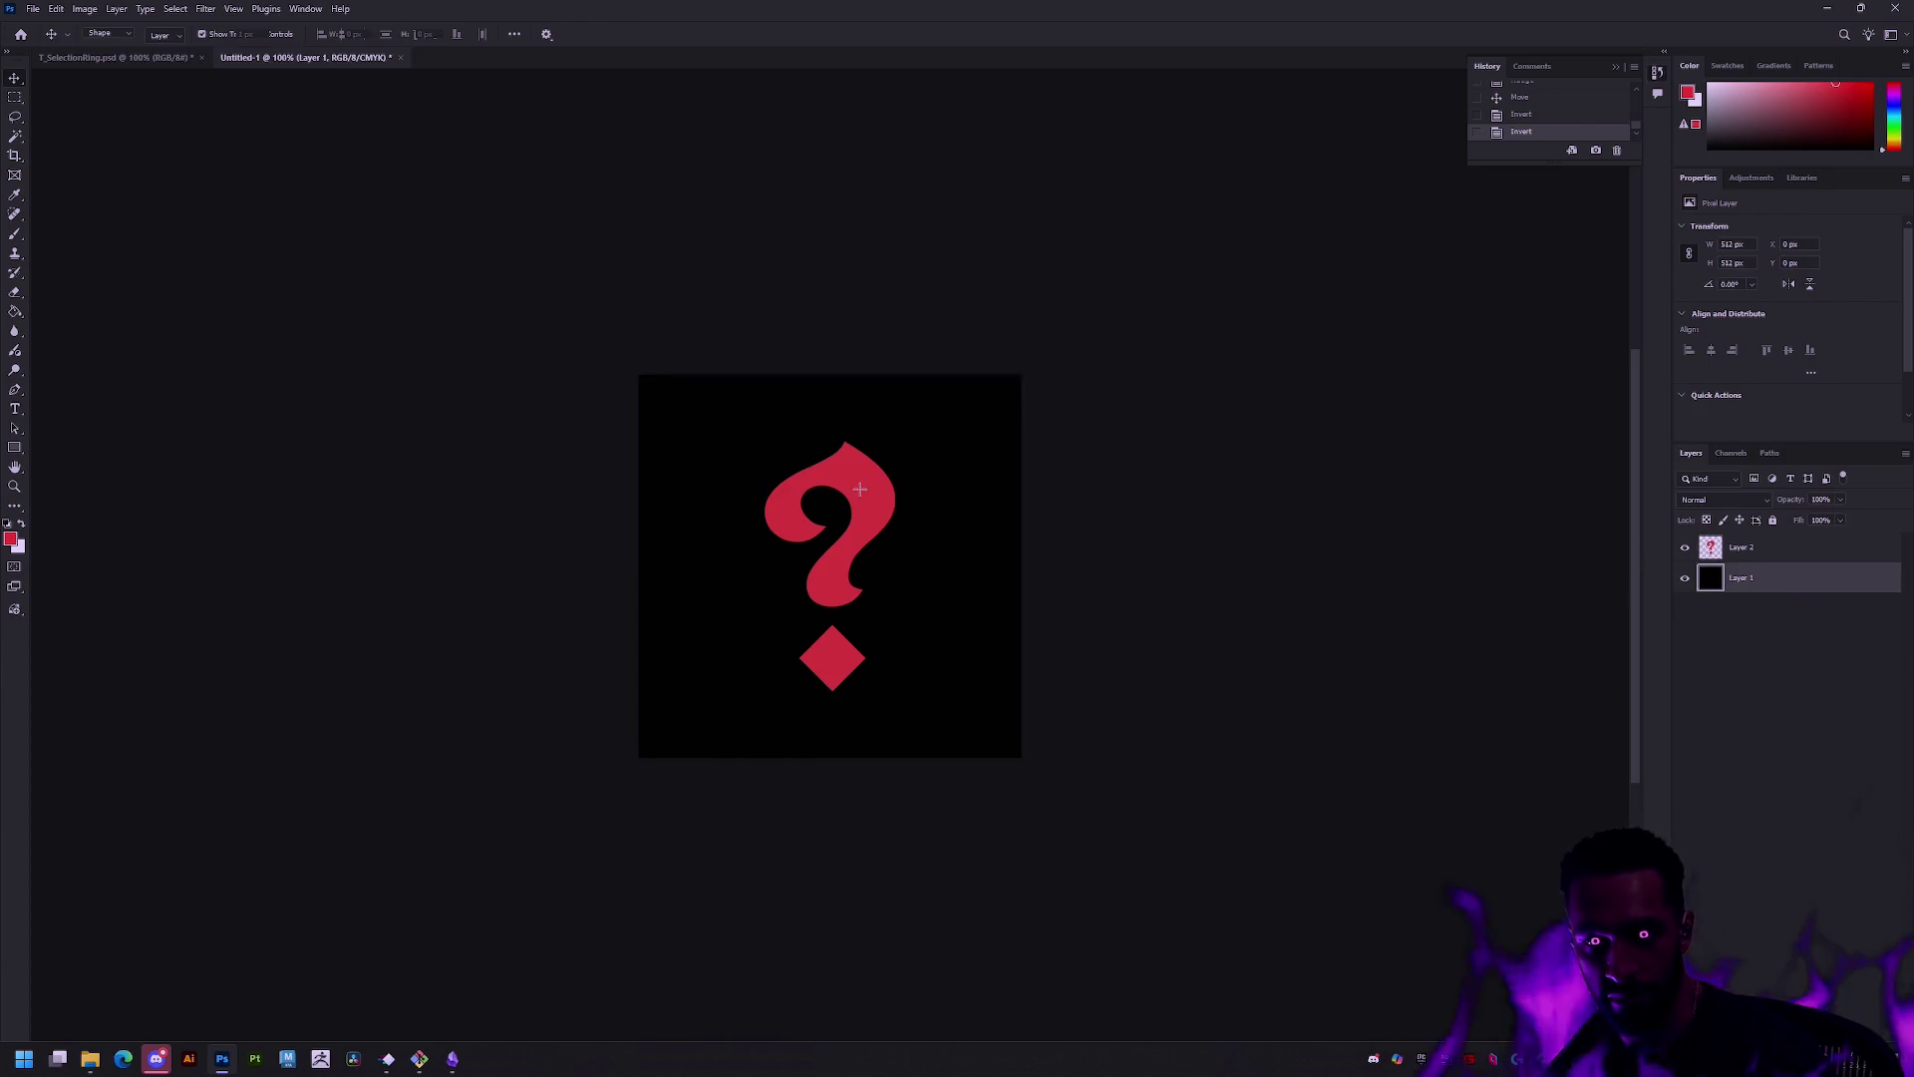
{"action": "left_click", "coordinate": [991, 451]}
{"action": "key", "text": "Escape"}
{"action": "key", "text": "i"}
{"action": "left_click", "coordinate": [1117, 502]}
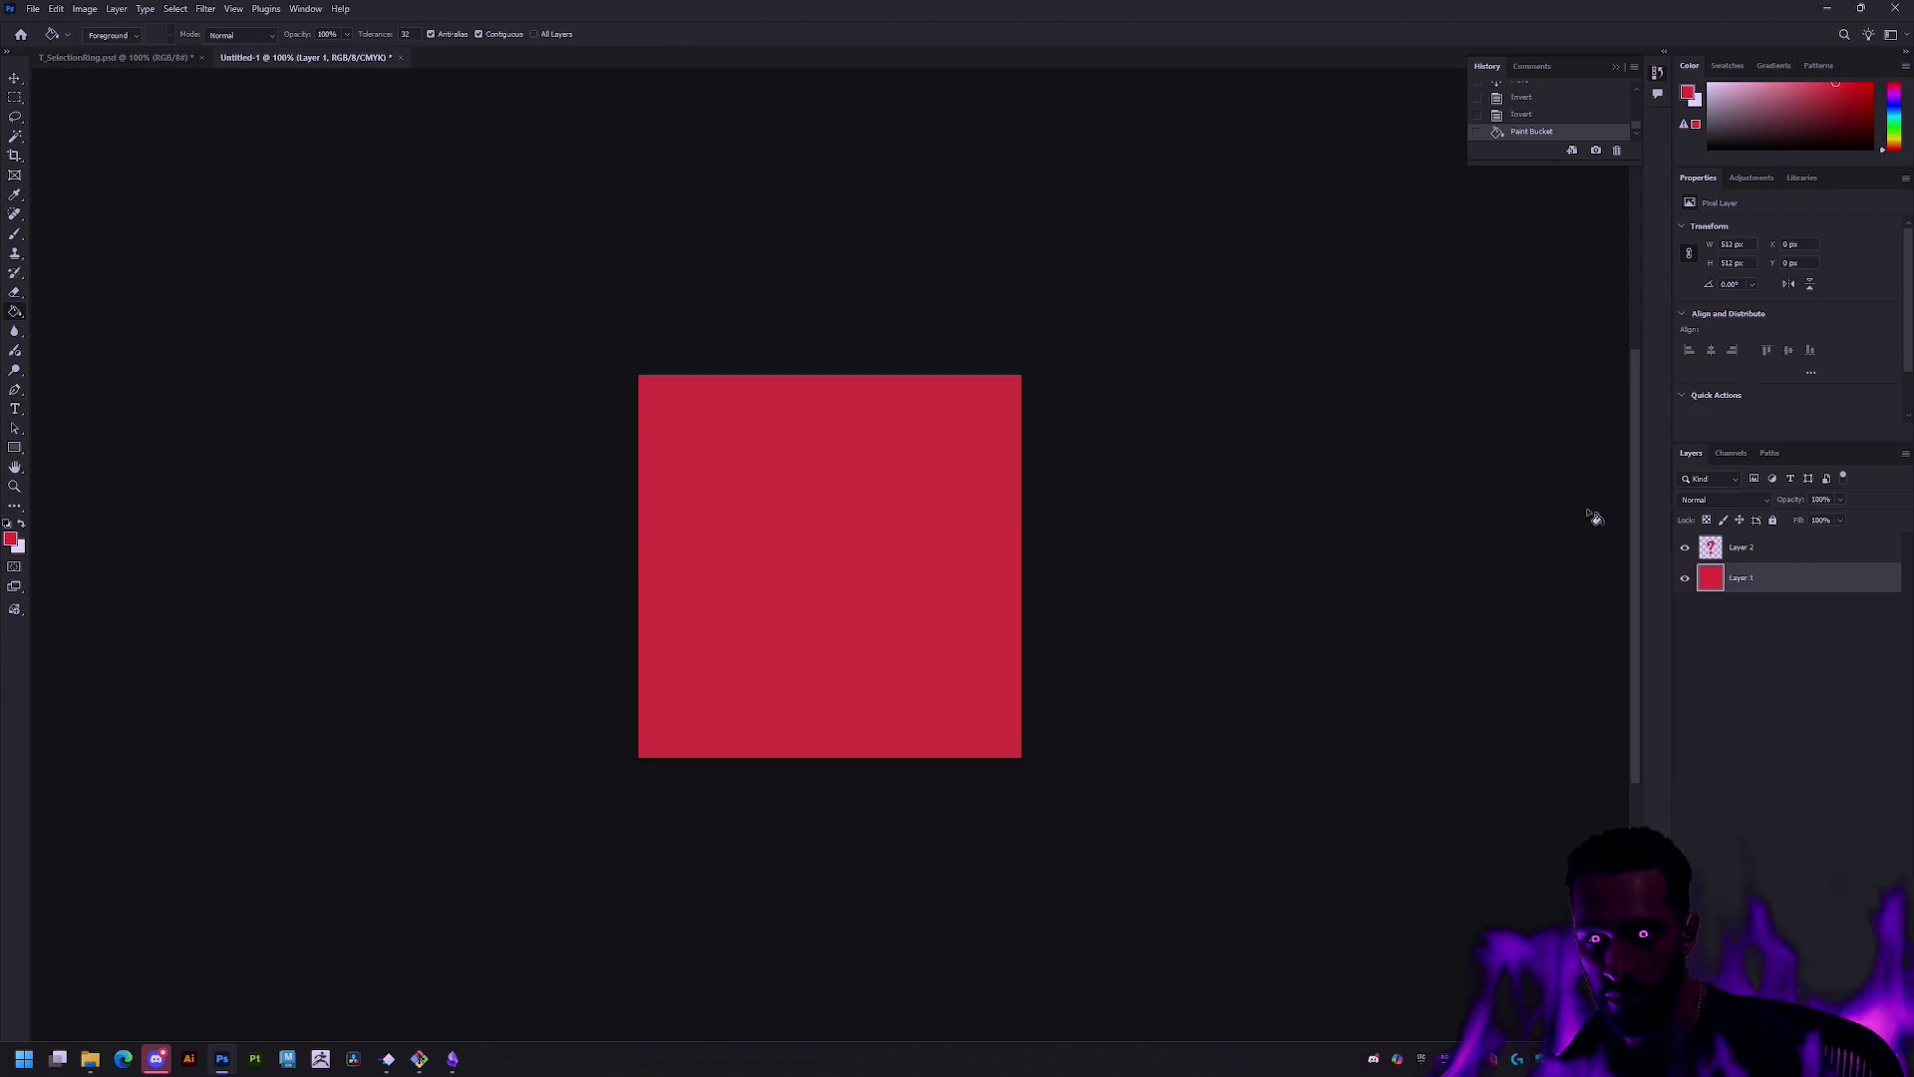
{"action": "key", "text": "ctrl+u"}
{"action": "mouse_move", "coordinate": [912, 437]}
{"action": "left_mouse_down"}
{"action": "mouse_move", "coordinate": [847, 439]}
{"action": "mouse_move", "coordinate": [952, 397]}
{"action": "mouse_move", "coordinate": [855, 435]}
{"action": "left_mouse_up"}
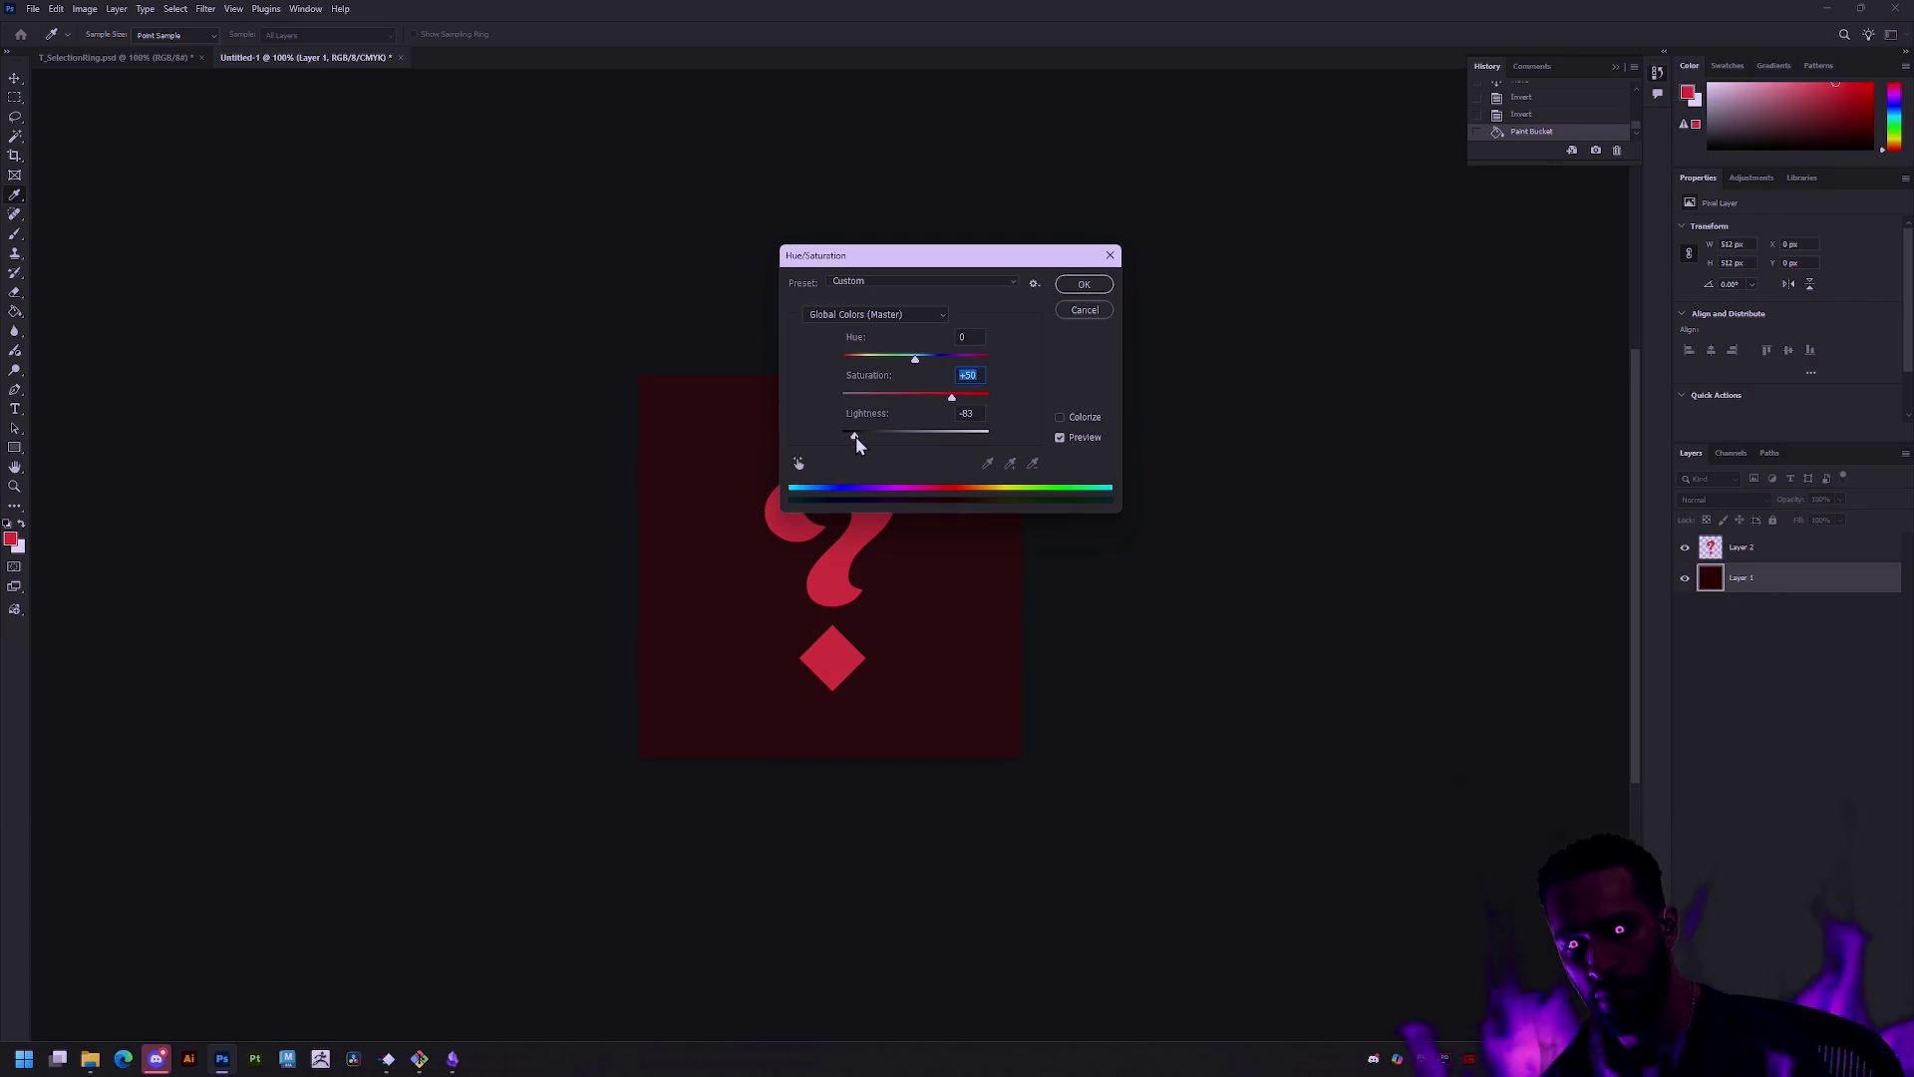
{"action": "key", "text": "Return"}
Step: Save for Web over T_Missing.png and reimport the T_Missing texture in Unreal
{"action": "key", "text": "ctrl+alt+shift+s"}
{"action": "key", "text": "Return"}
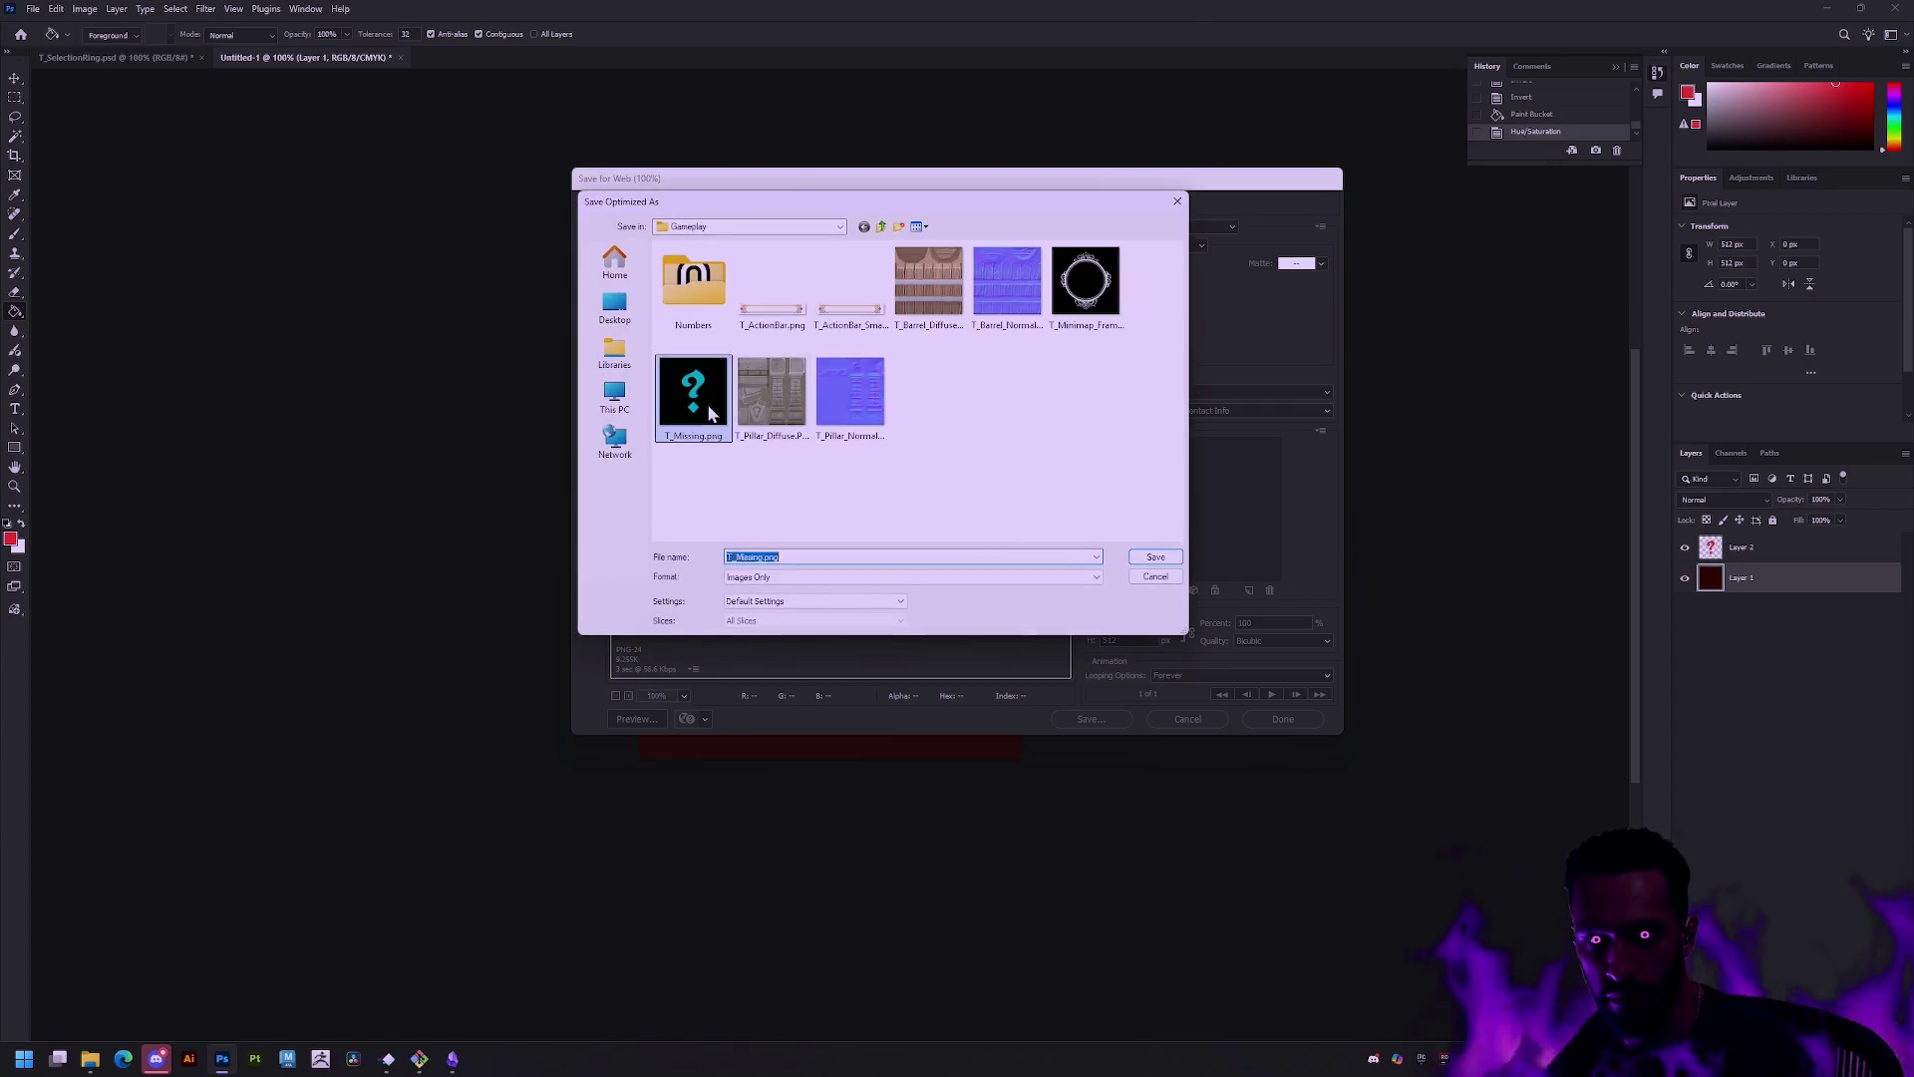
{"action": "key", "text": "Return"}
{"action": "key", "text": "Return"}
{"action": "key", "text": "ctrl+super+Right"}
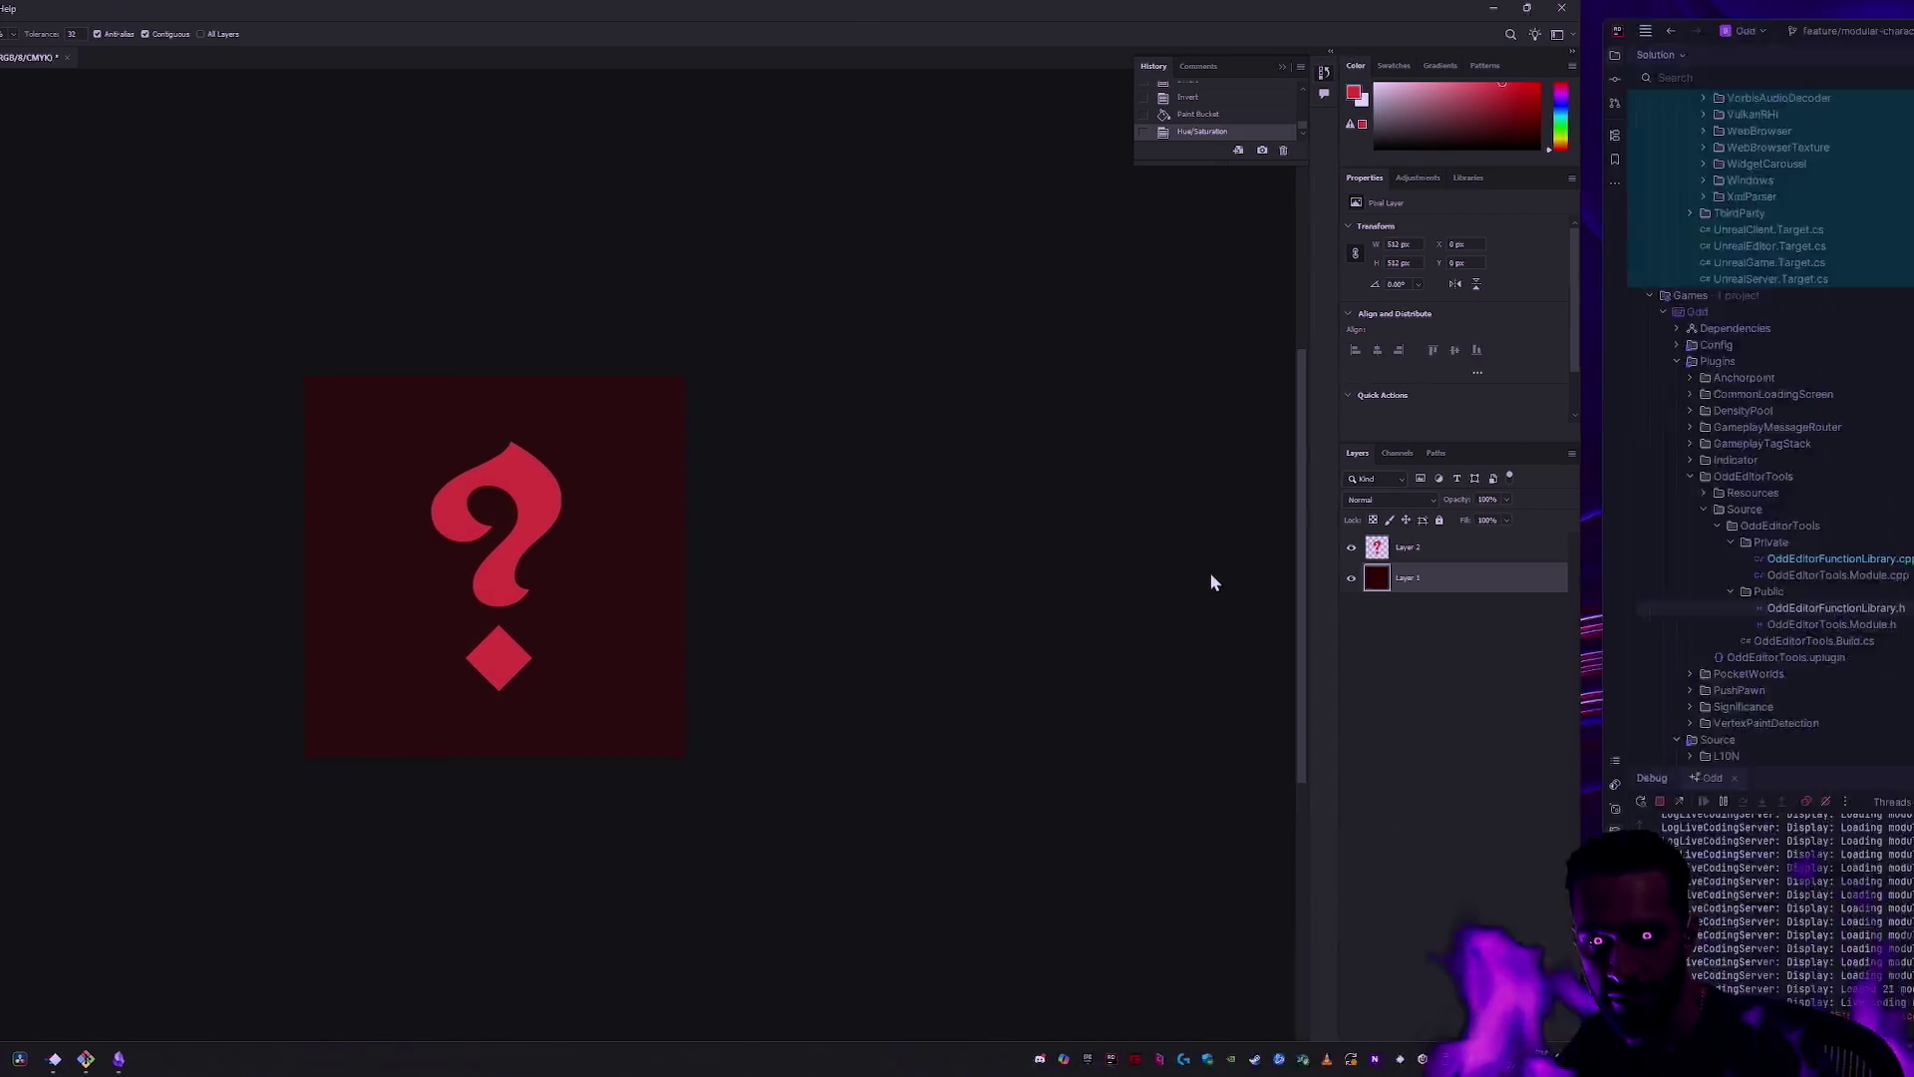
{"action": "key", "text": "ctrl+super+Right"}
{"action": "key", "text": "ctrl+space"}
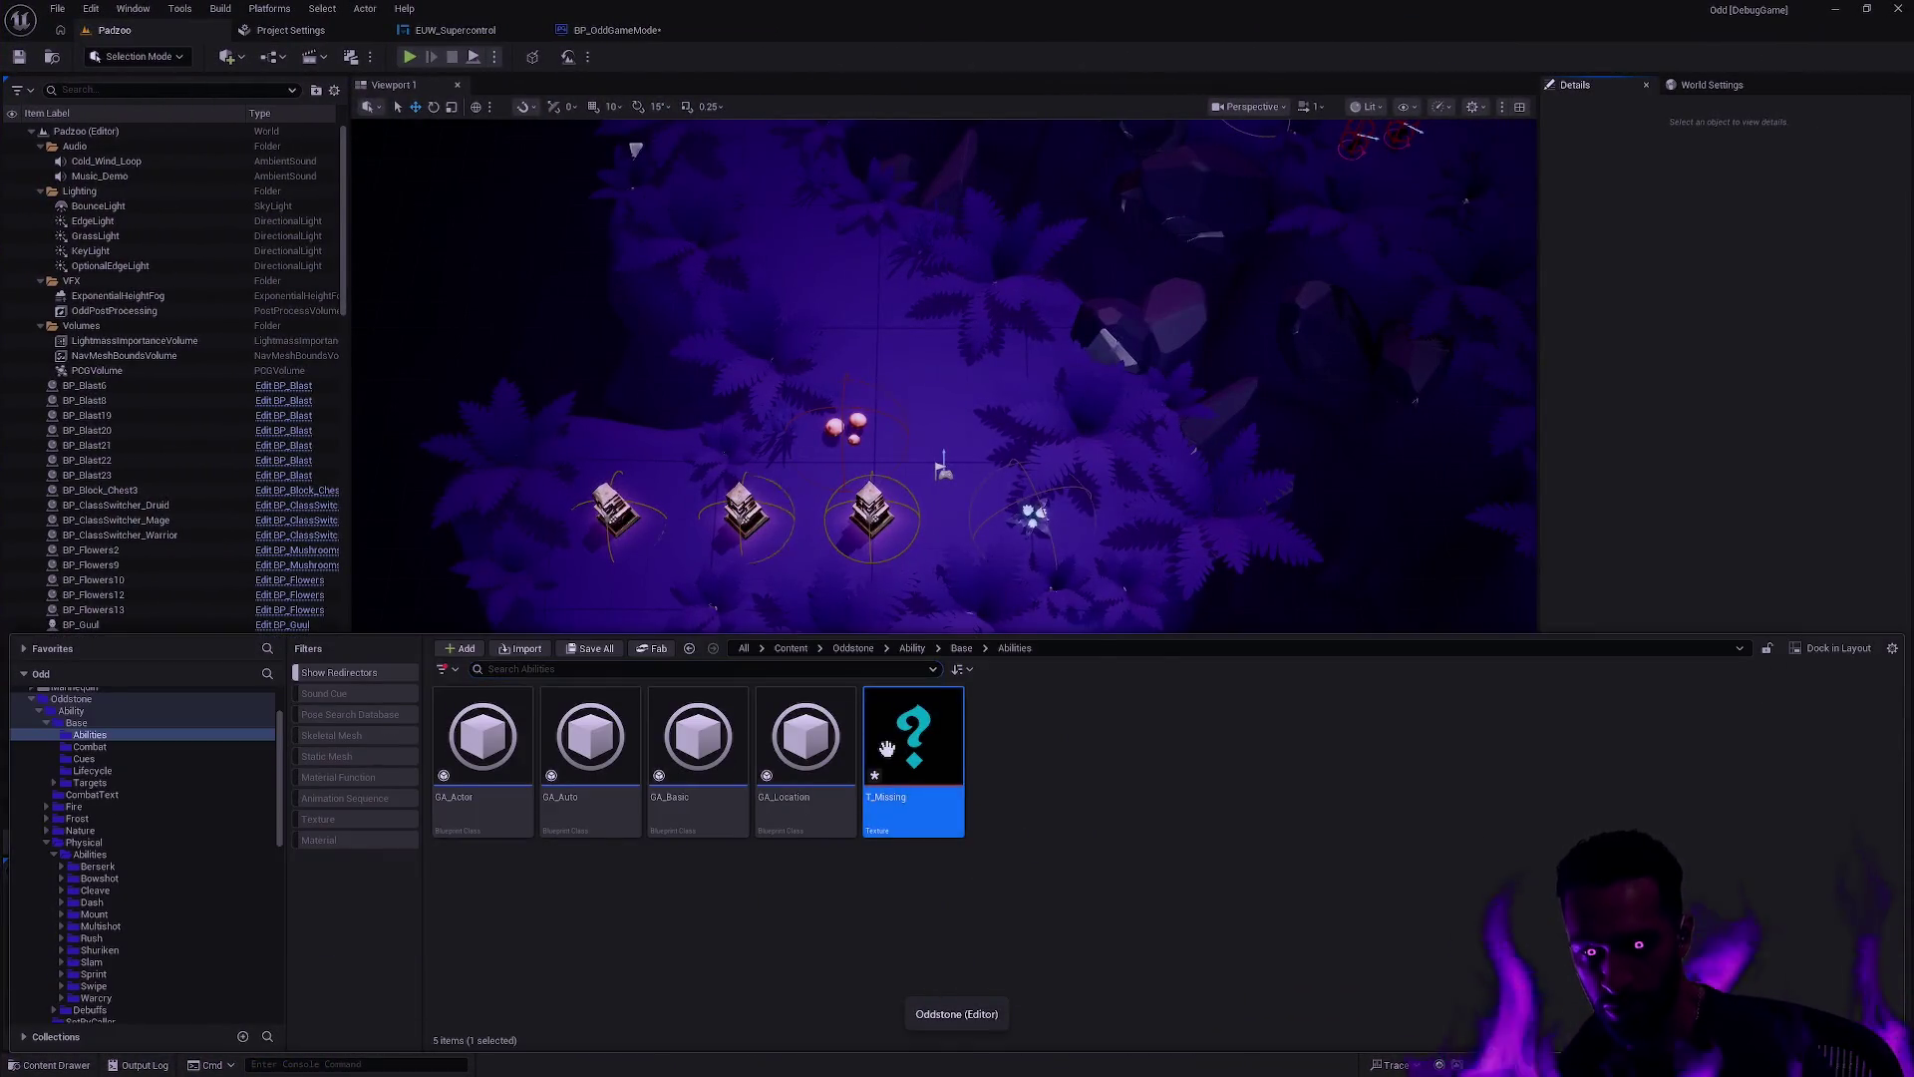
{"action": "right_click", "coordinate": [897, 782]}
{"action": "left_click", "coordinate": [945, 289]}
{"action": "left_click", "coordinate": [1648, 495]}
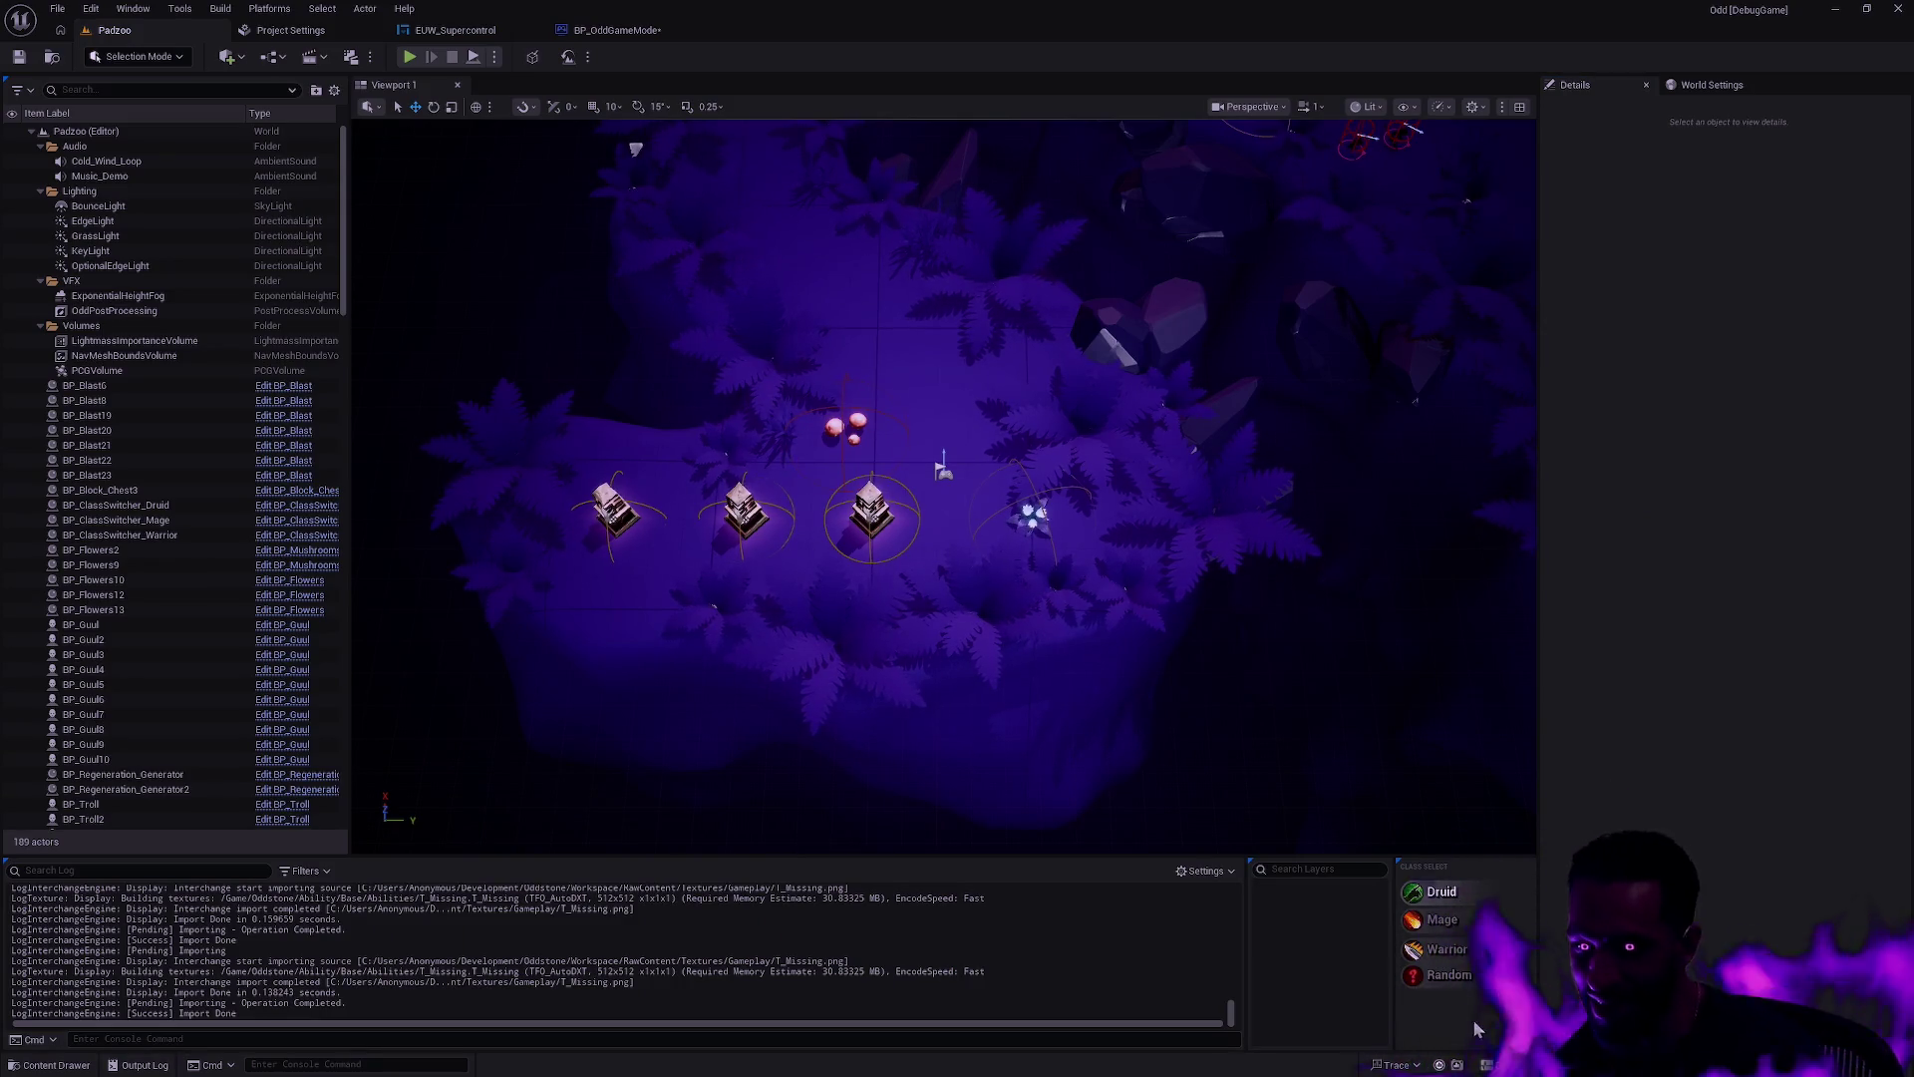
Step: Turn the background layer solid black with Hue/Saturation lightness -100
{"action": "key", "text": "ctrl+super+Left"}
{"action": "key", "text": "ctrl+super+Left"}
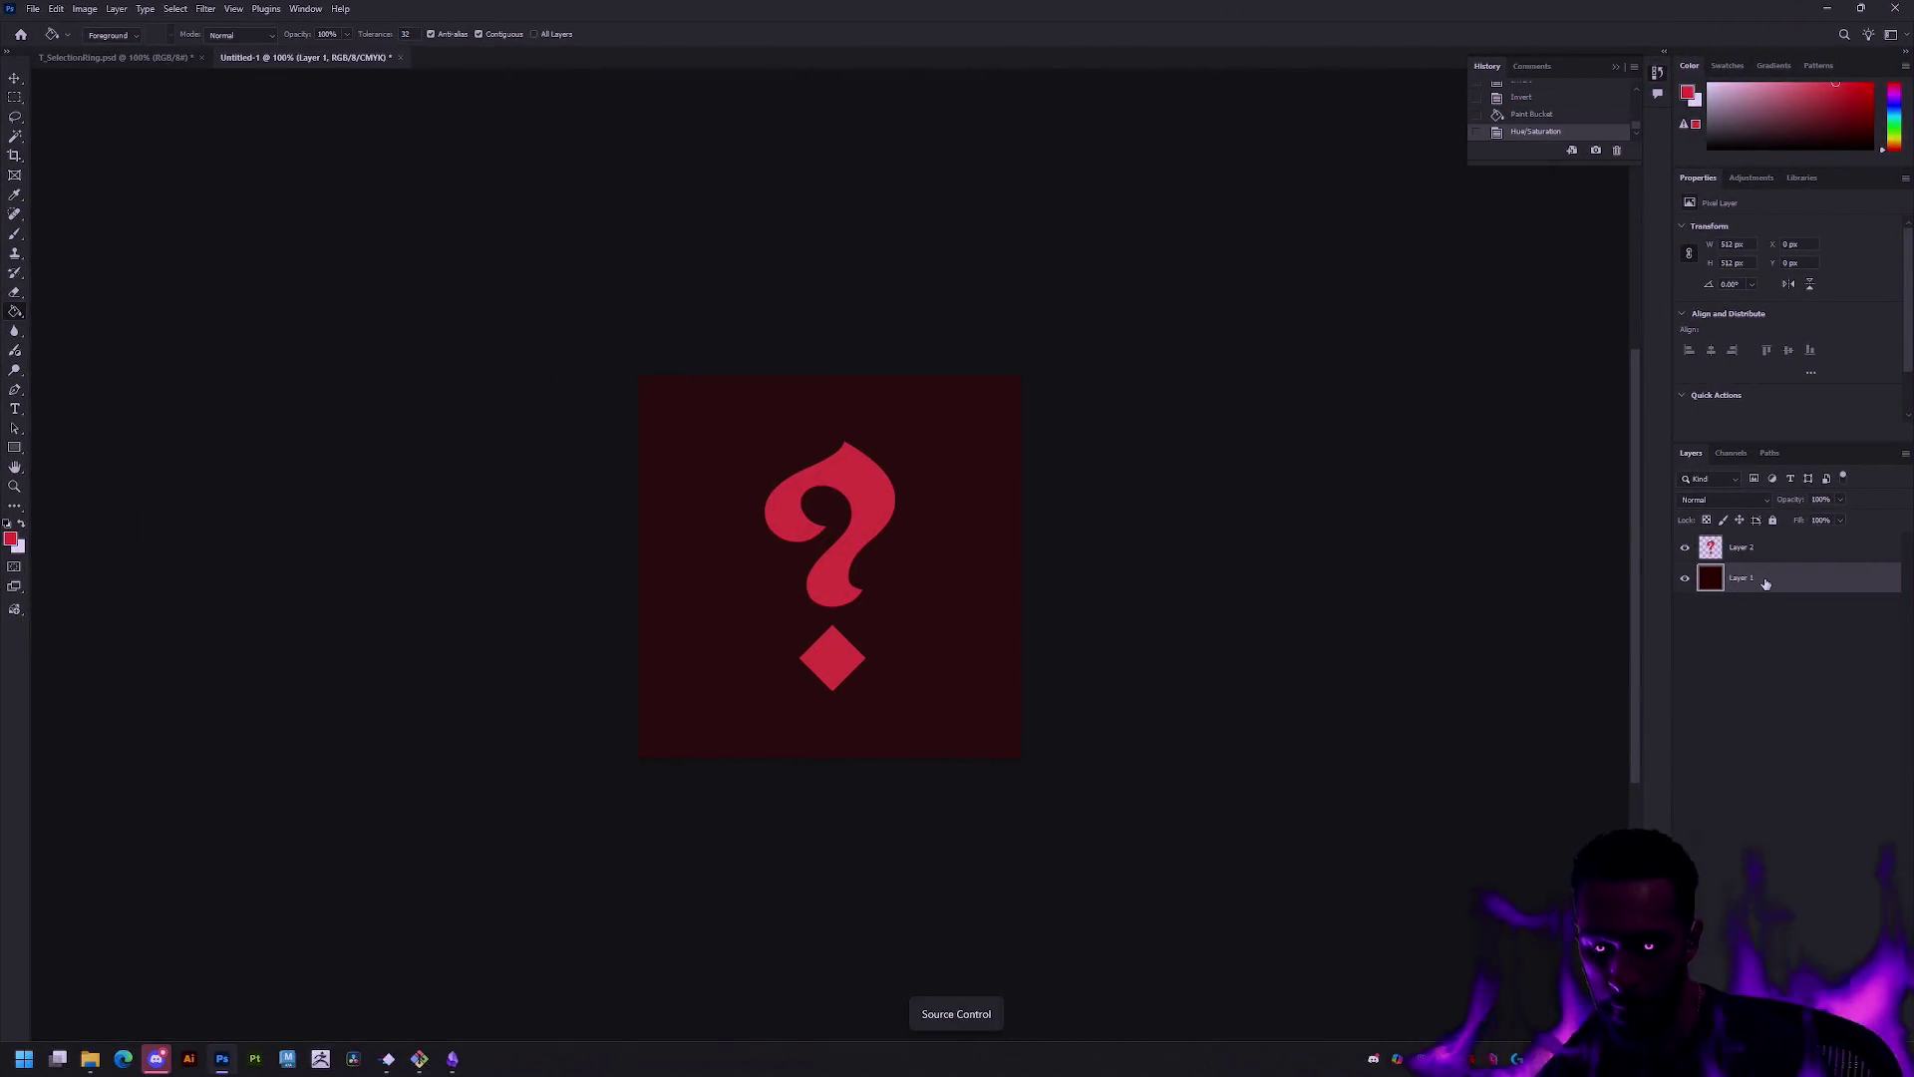
{"action": "key", "text": "ctrl+u"}
{"action": "left_click_drag", "start_coordinate": [912, 424], "coordinate": [790, 424]}
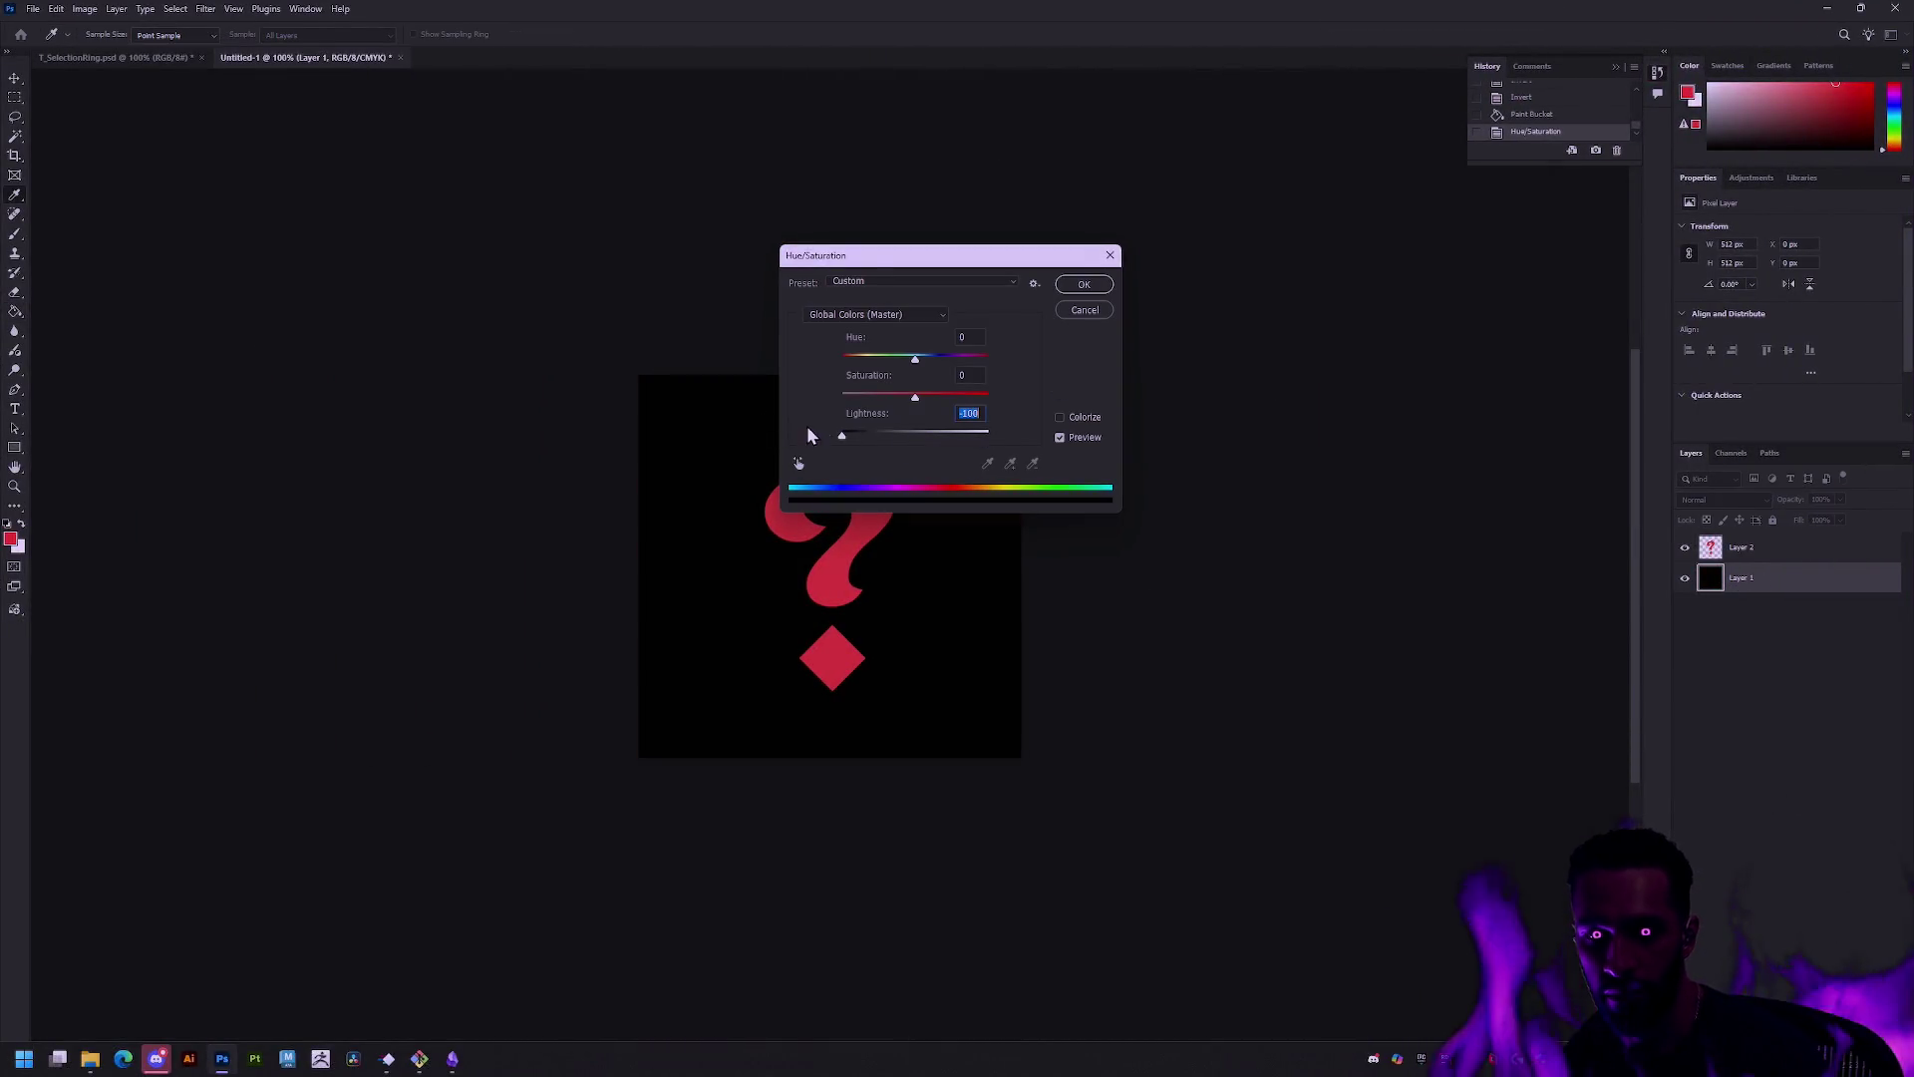
{"action": "key", "text": "Return"}
Step: With the question mark layer selected, export via Save for Web, overwriting T_Missing.png
{"action": "left_click", "coordinate": [1809, 551]}
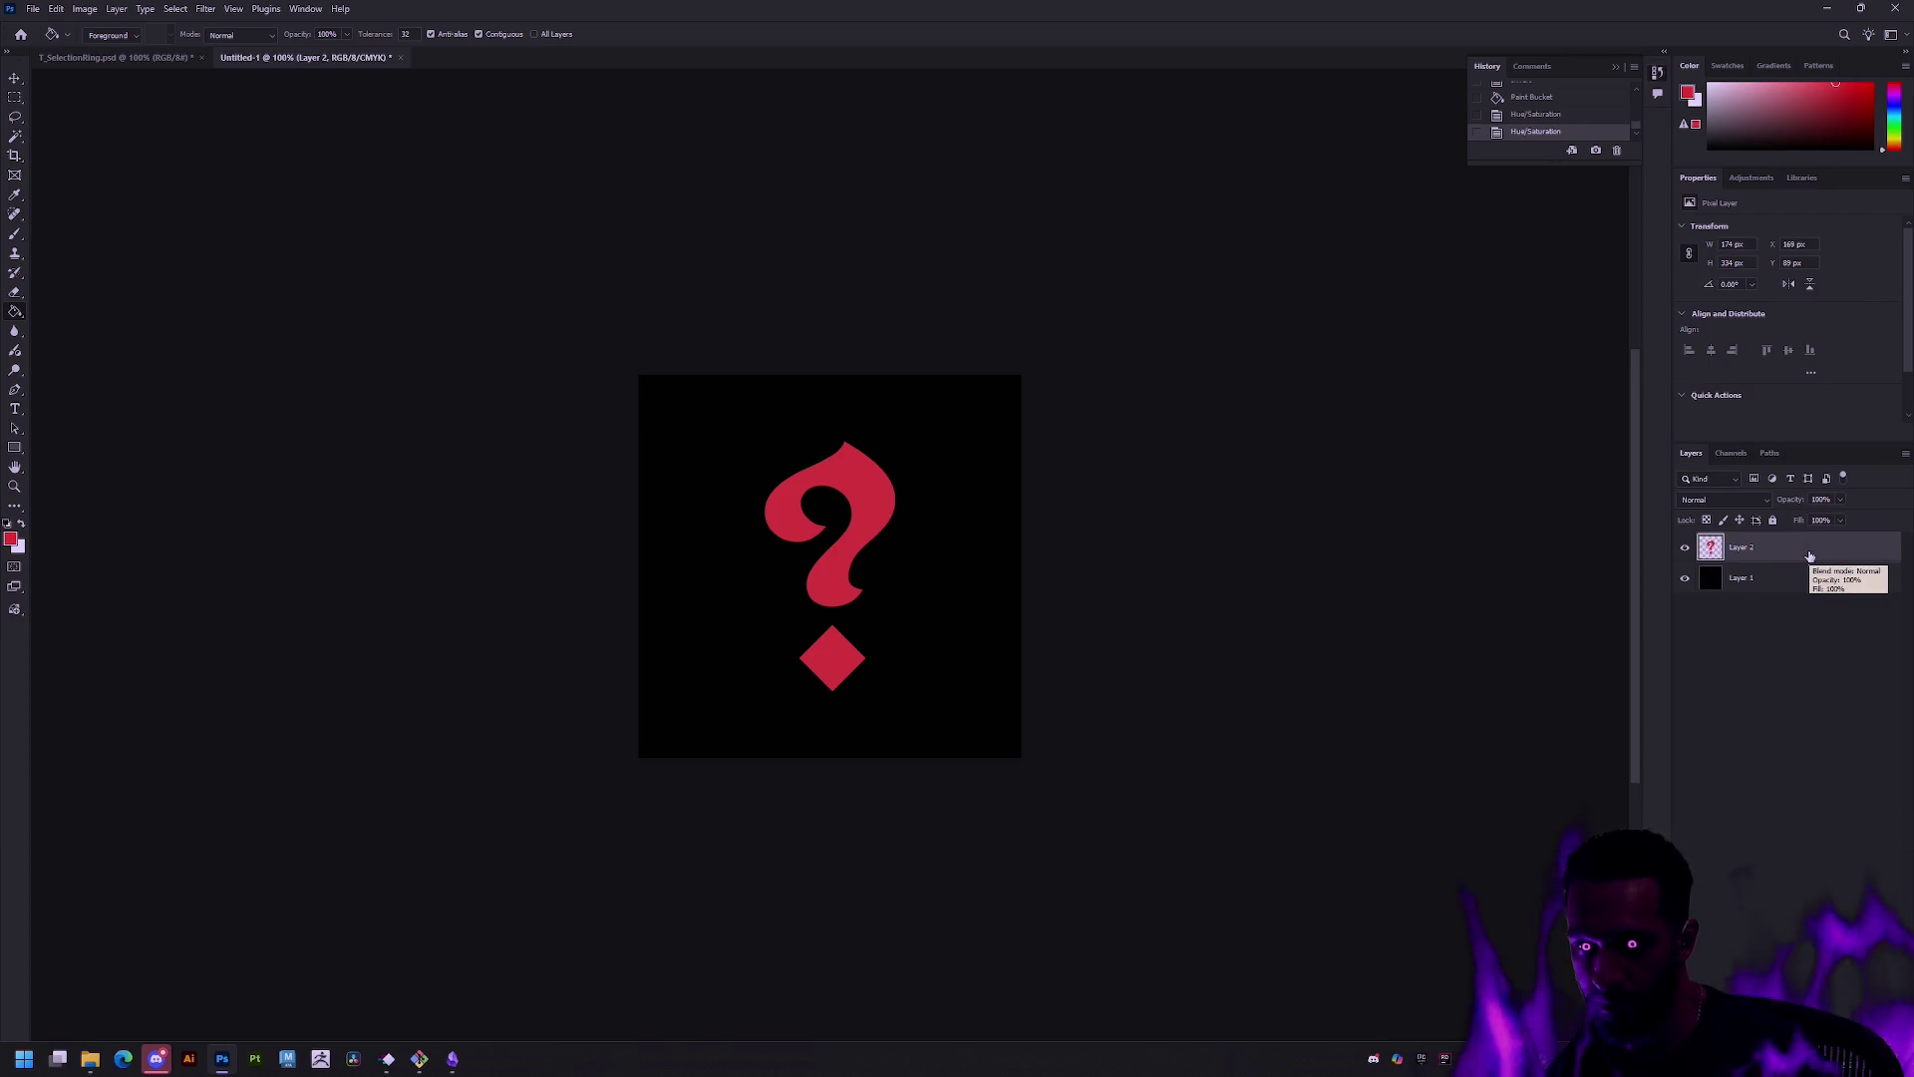
{"action": "key", "text": "ctrl+s"}
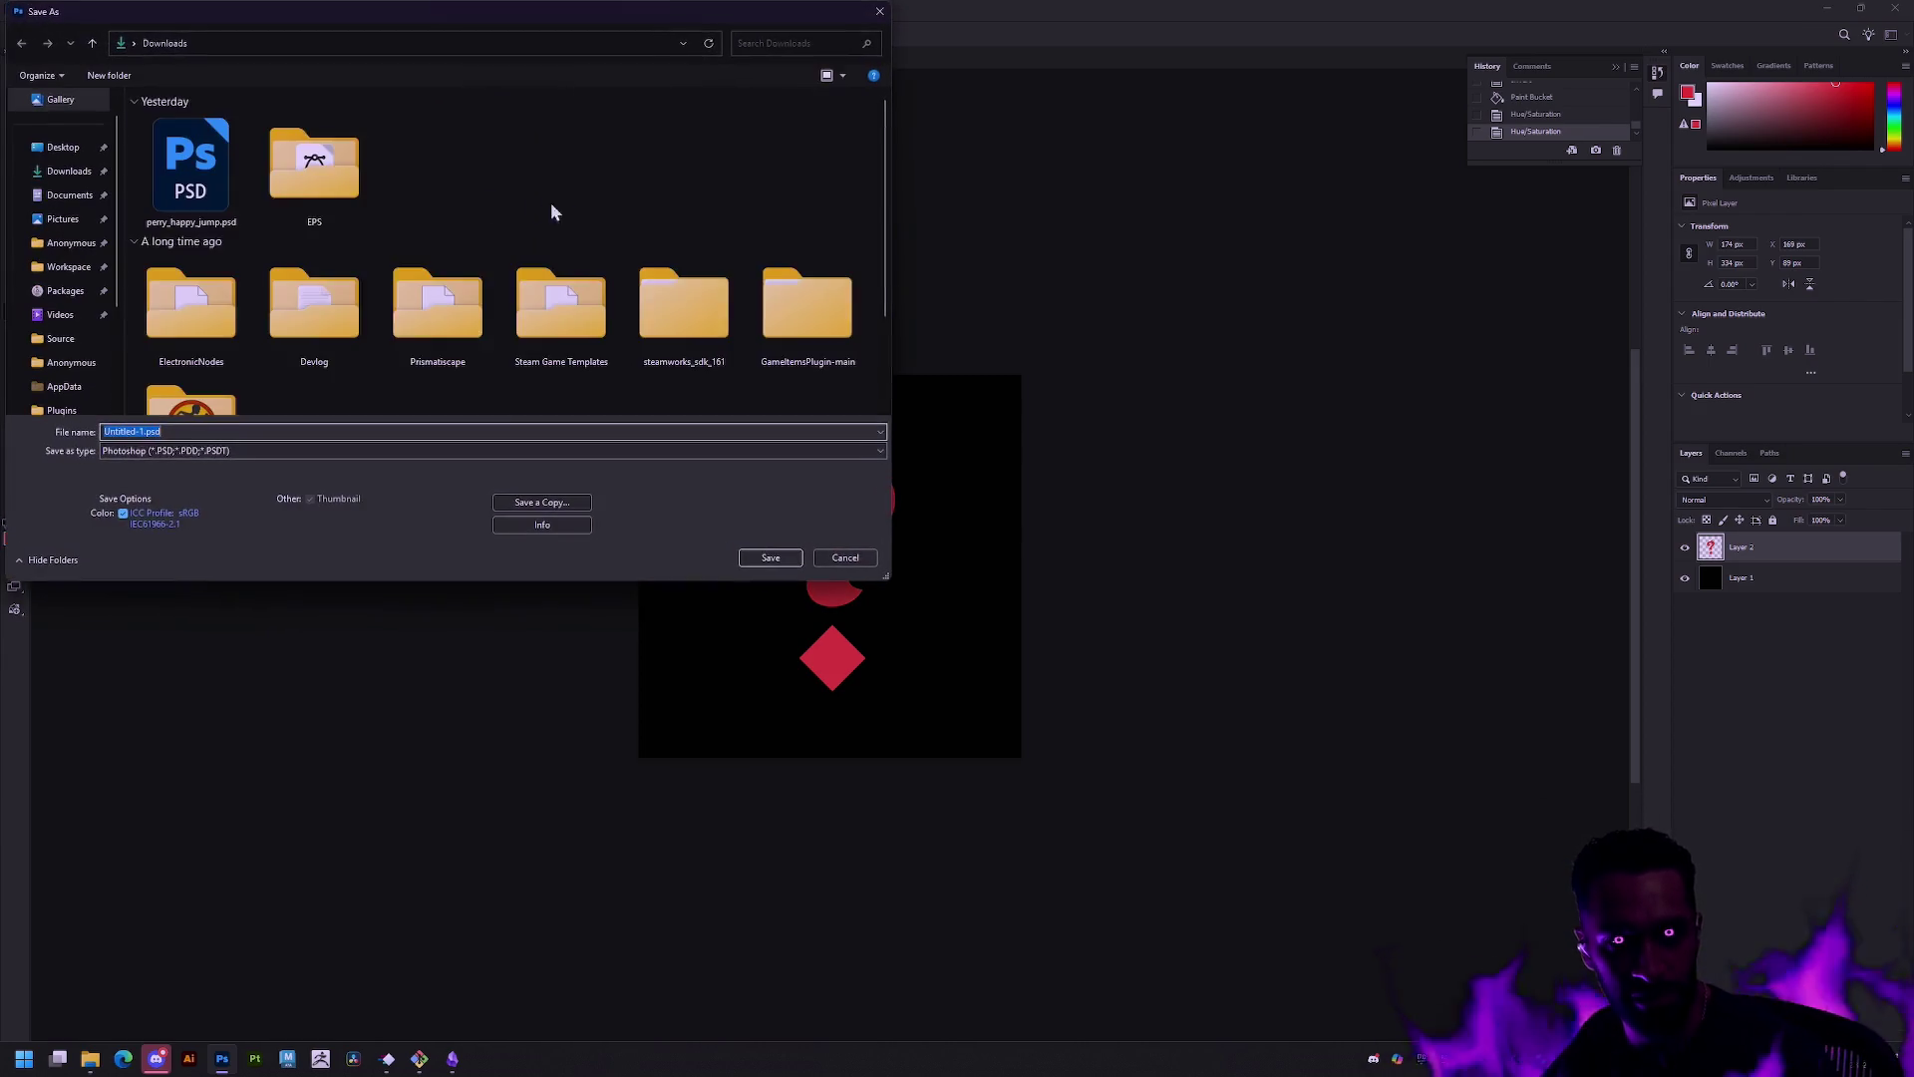
{"action": "left_click", "coordinate": [850, 560]}
{"action": "key", "text": "ctrl+alt+shift+s"}
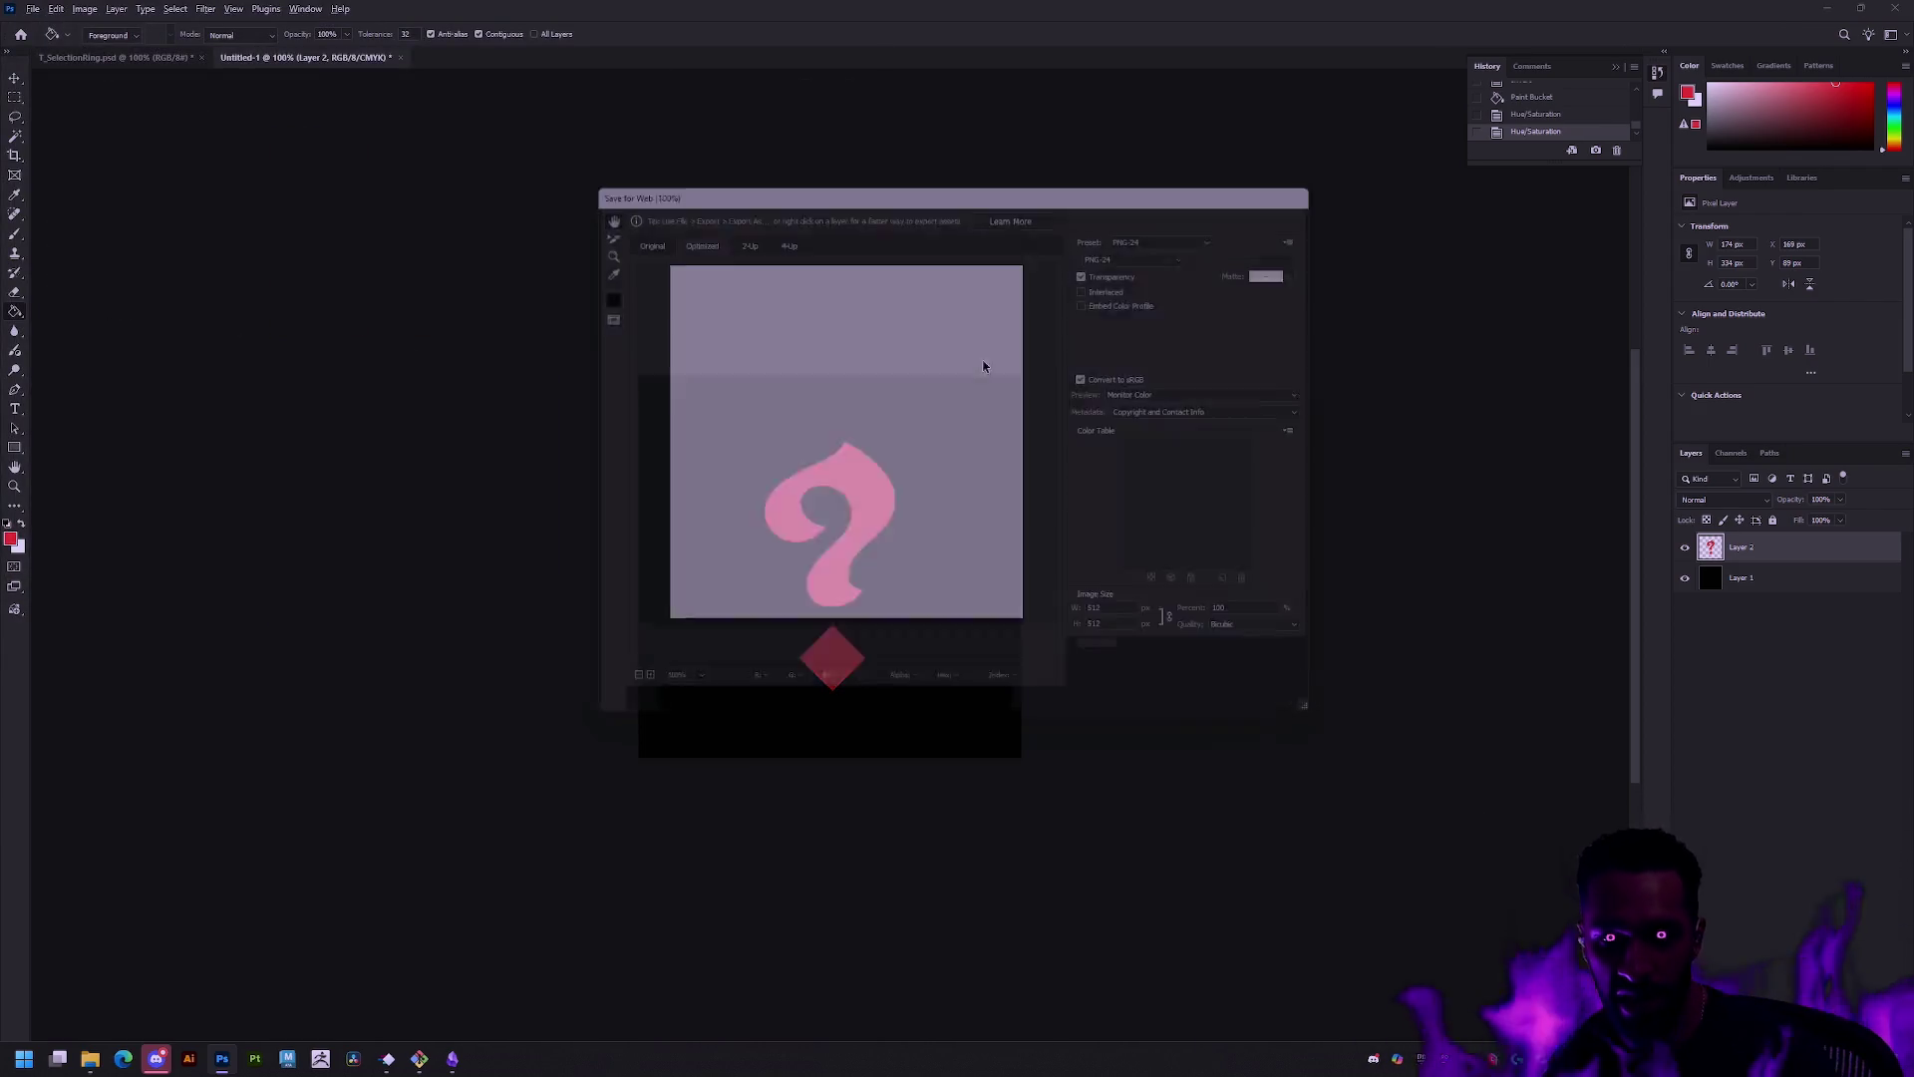
{"action": "key", "text": "Return"}
{"action": "left_click", "coordinate": [705, 416]}
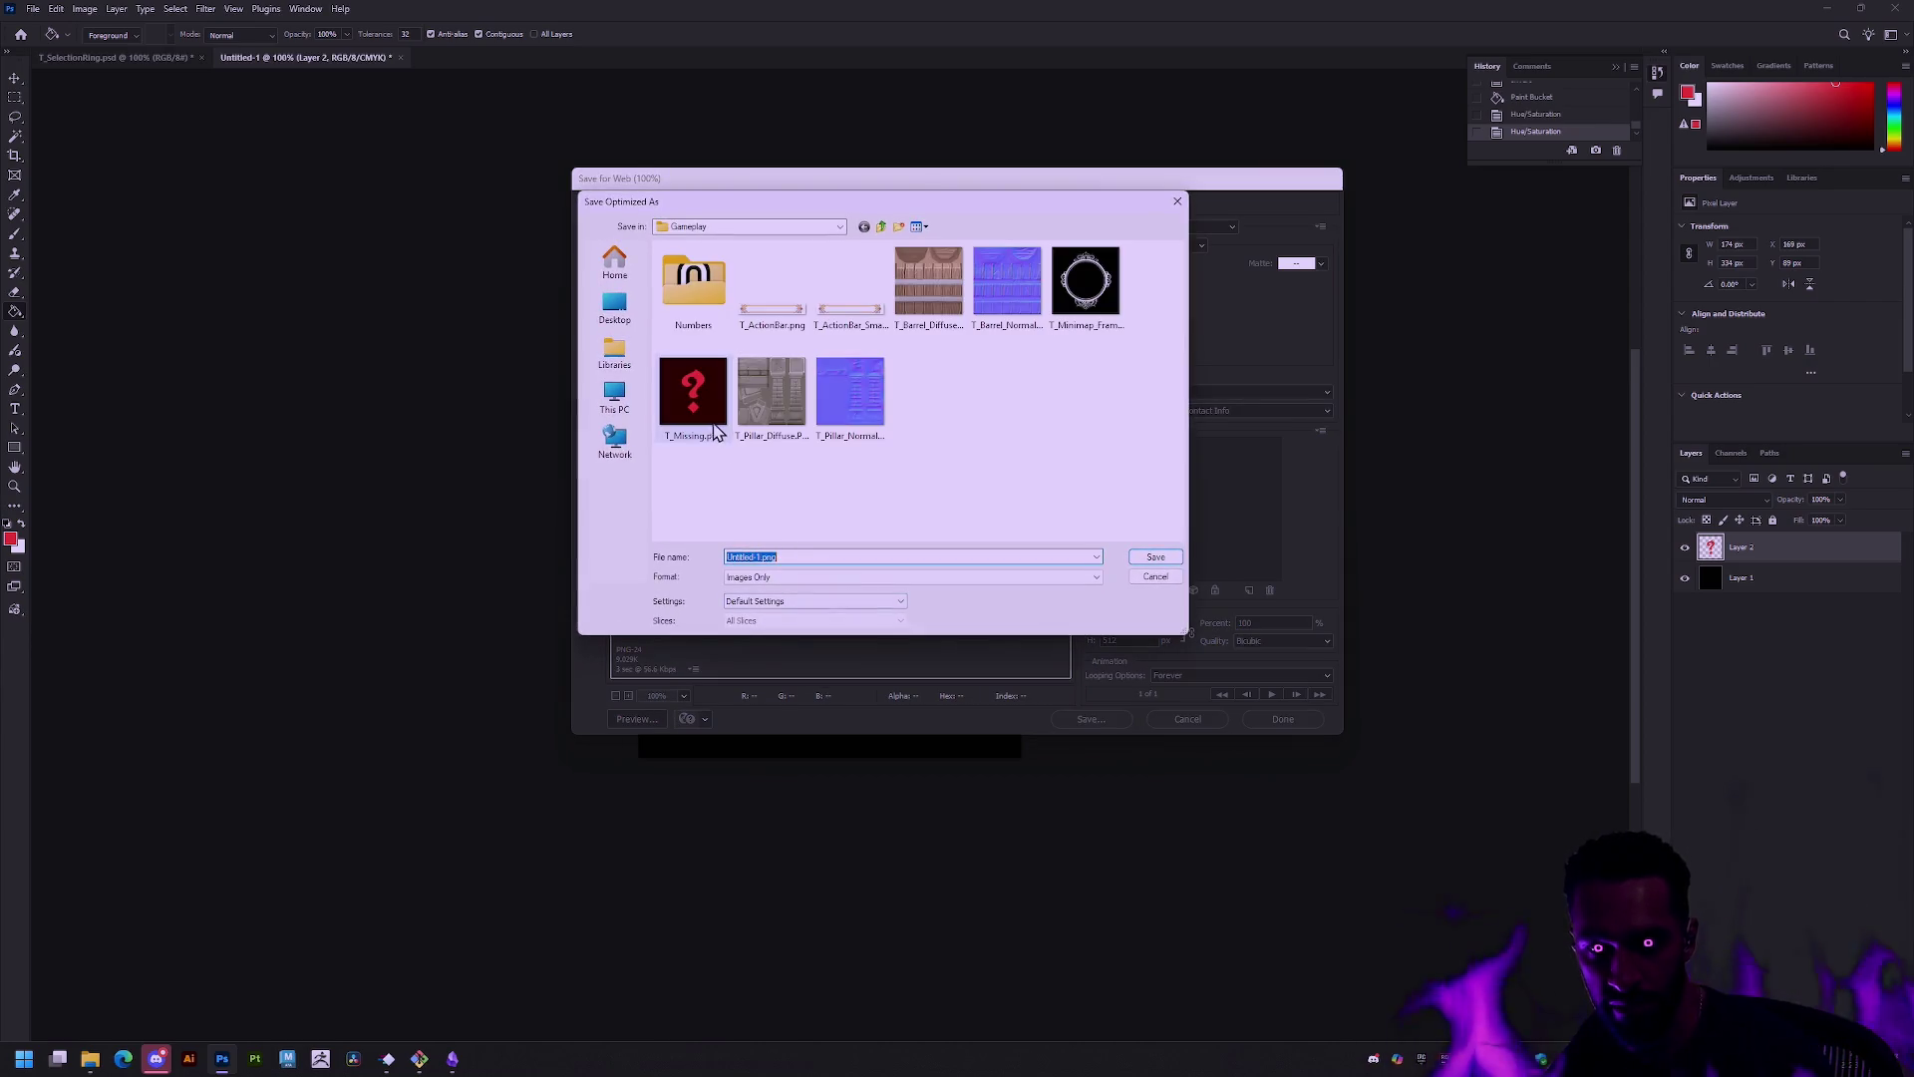
{"action": "key", "text": "Return"}
{"action": "left_click", "coordinate": [1054, 483]}
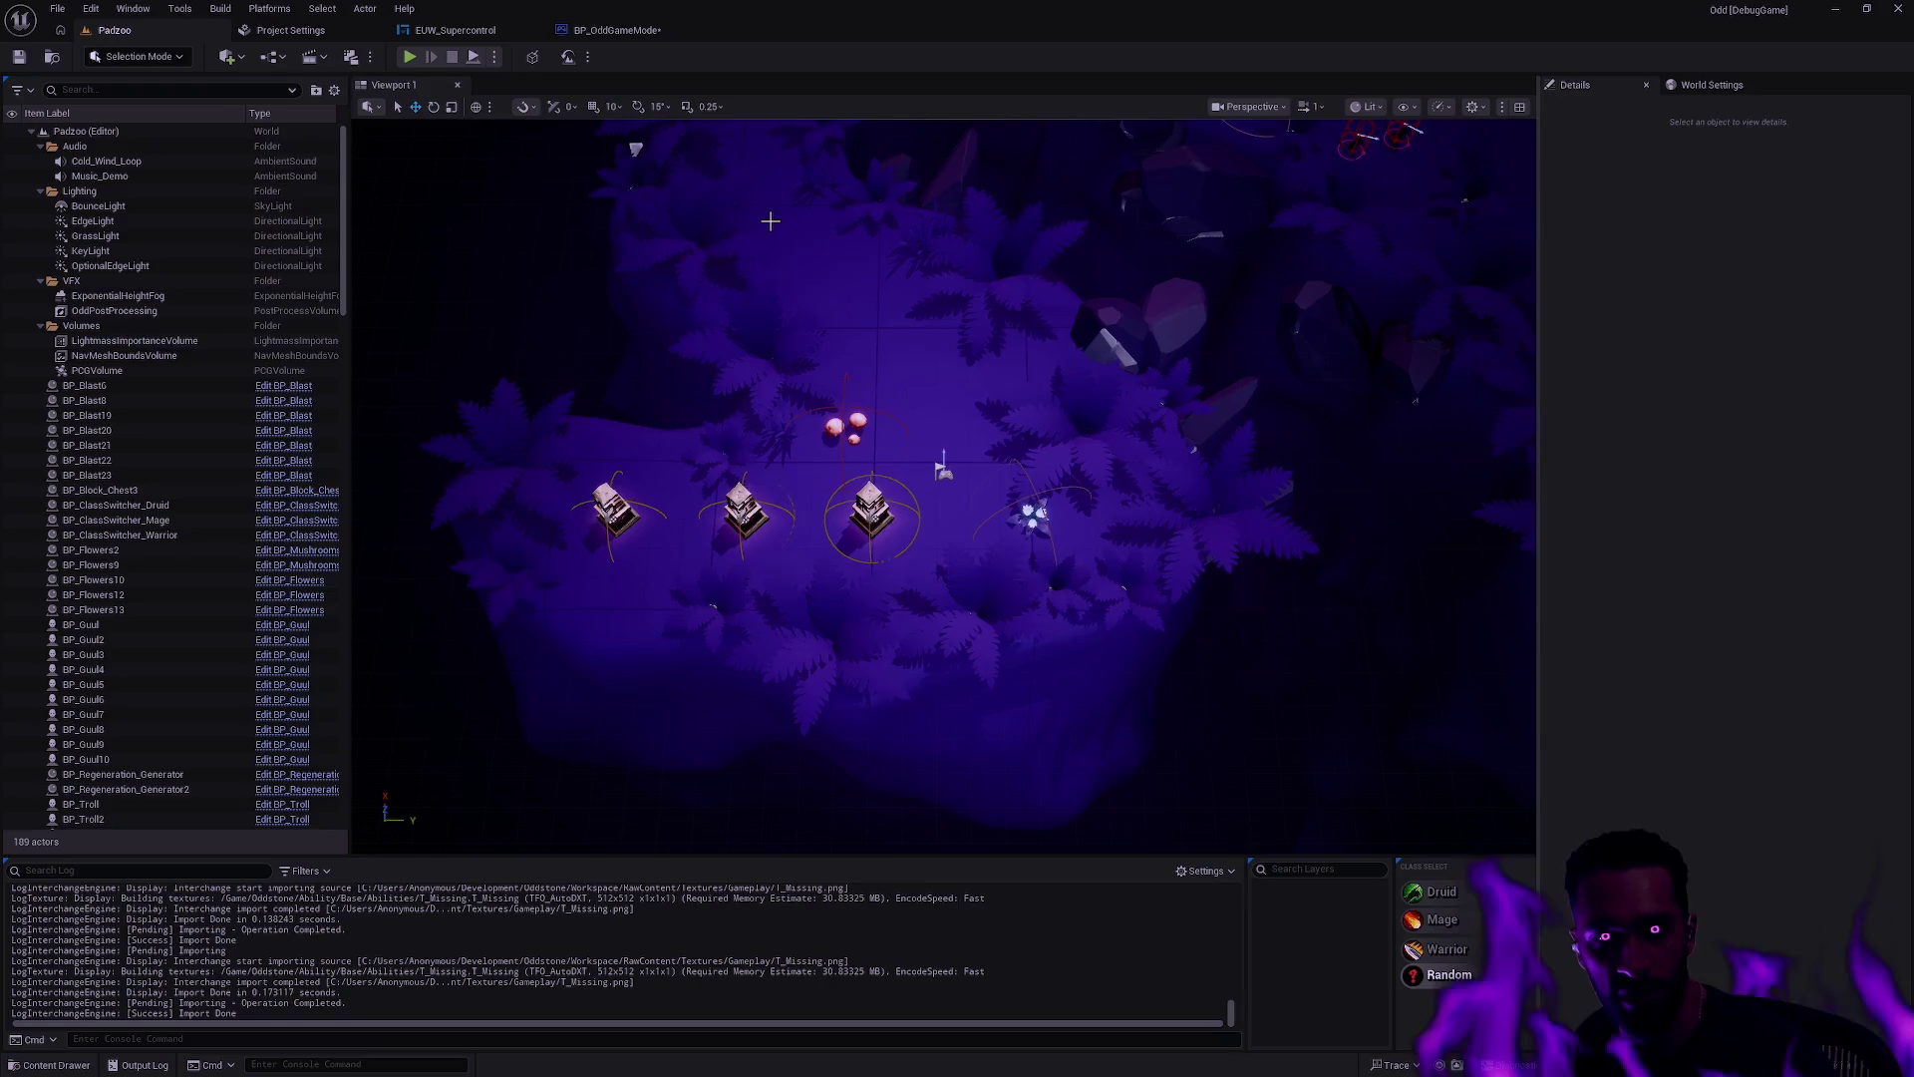
{"action": "left_click", "coordinate": [613, 30]}
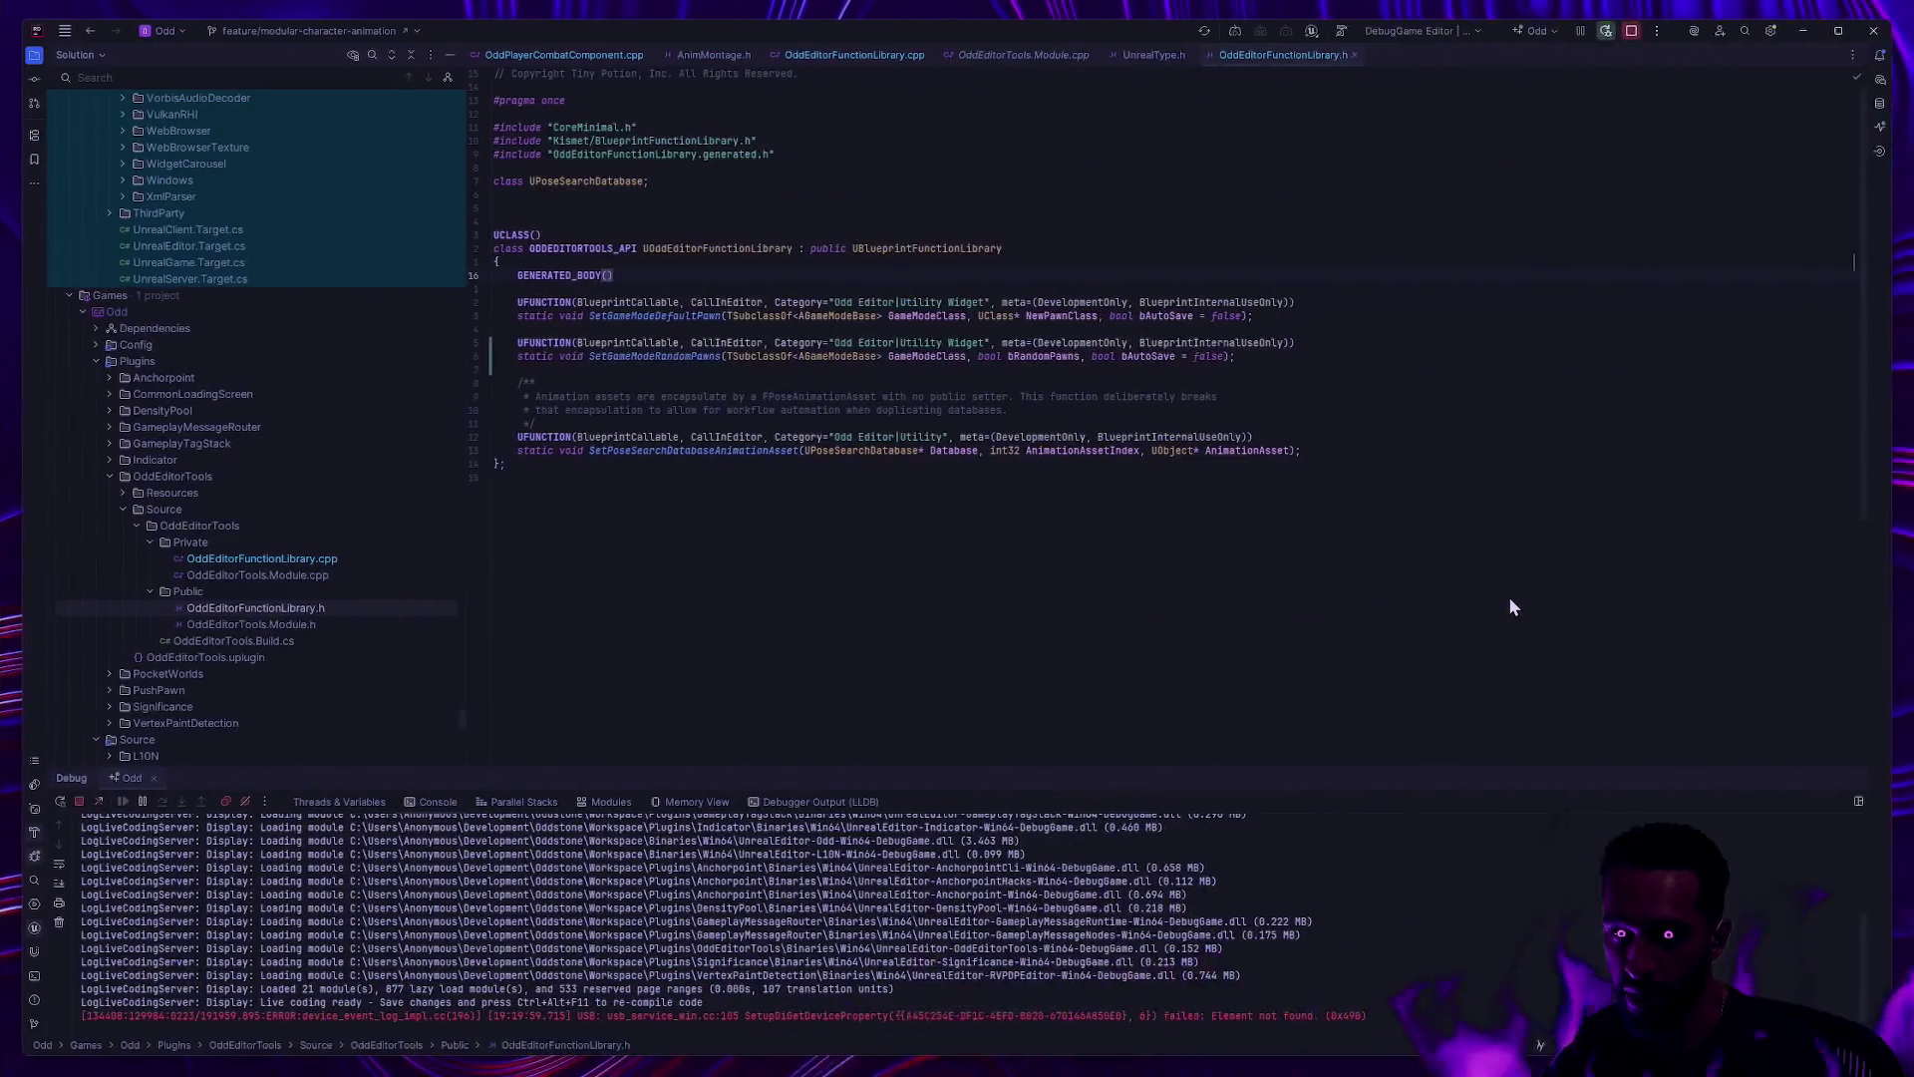
Step: Bring the MINGW64 git terminal forward and rerun git status
{"action": "key", "text": "super+Tab"}
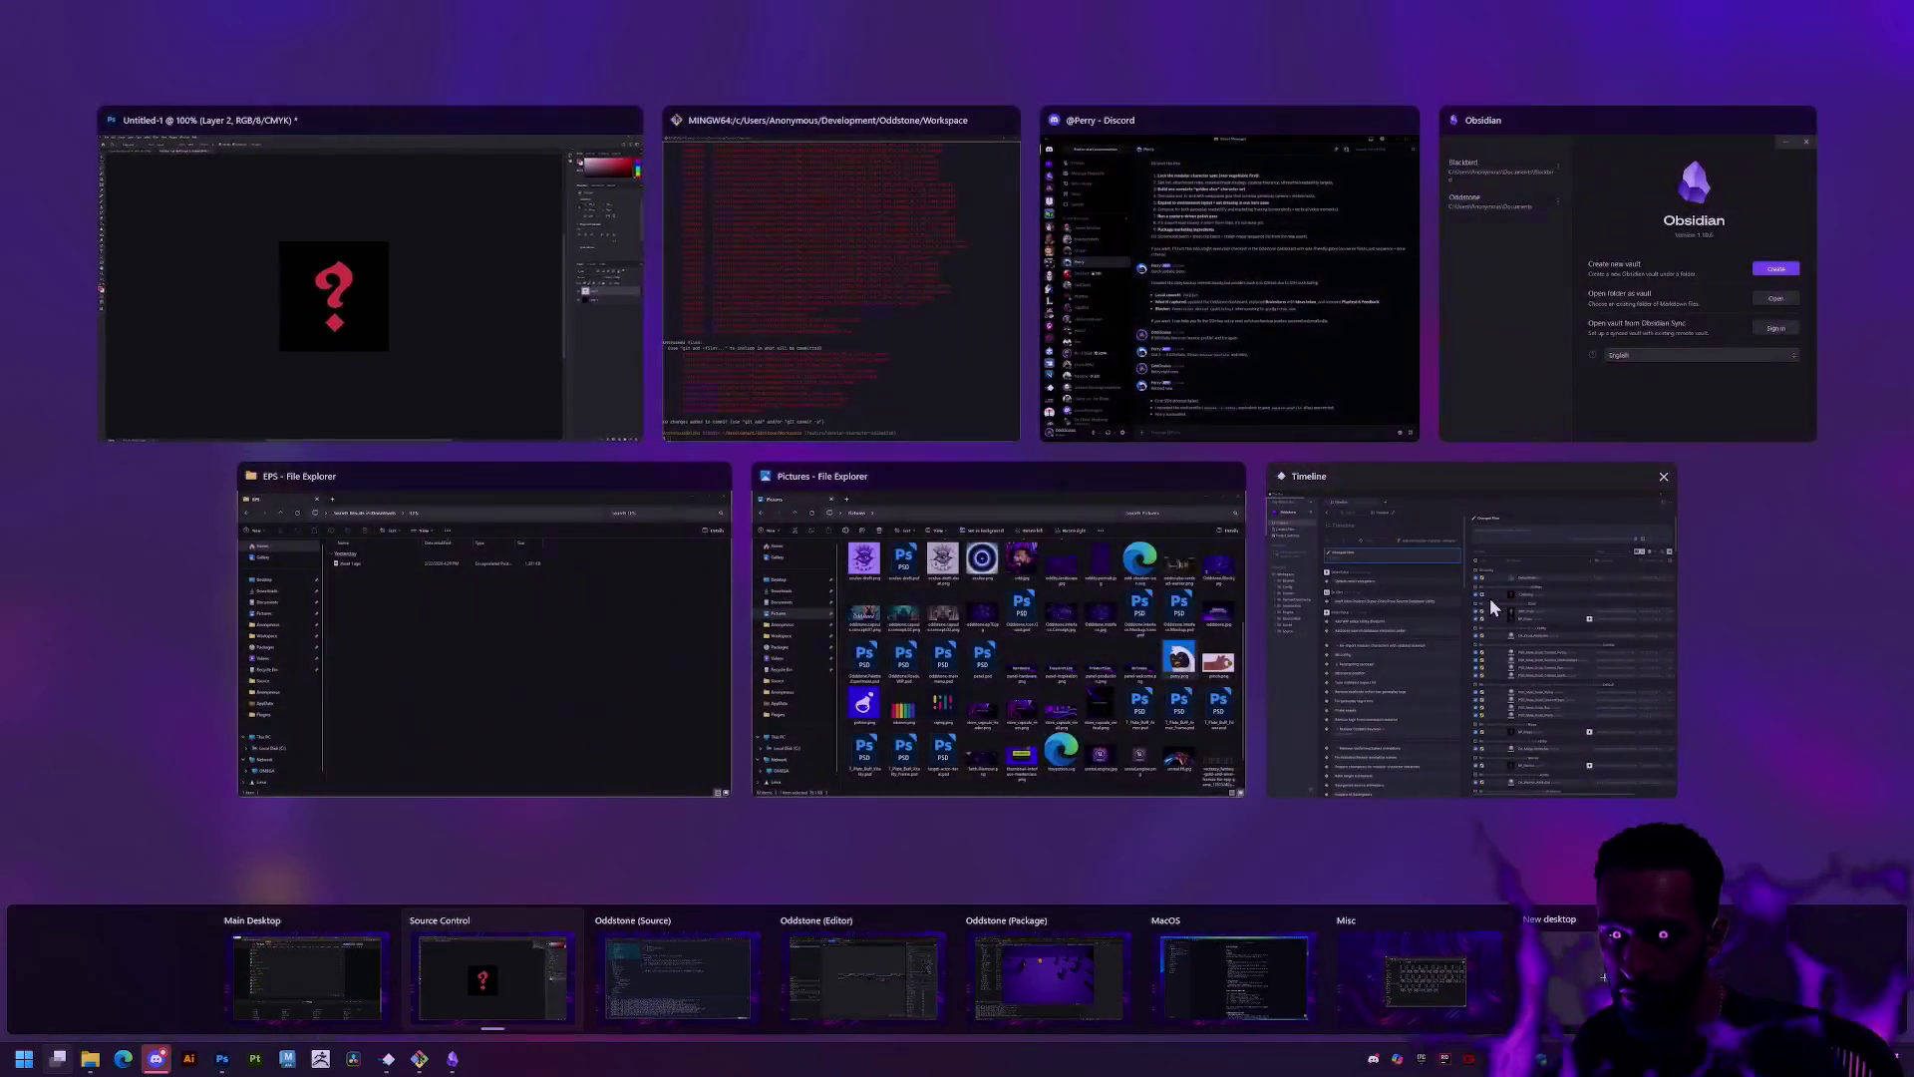
{"action": "left_click", "coordinate": [809, 339]}
{"action": "key", "text": "Up"}
{"action": "key", "text": "Return"}
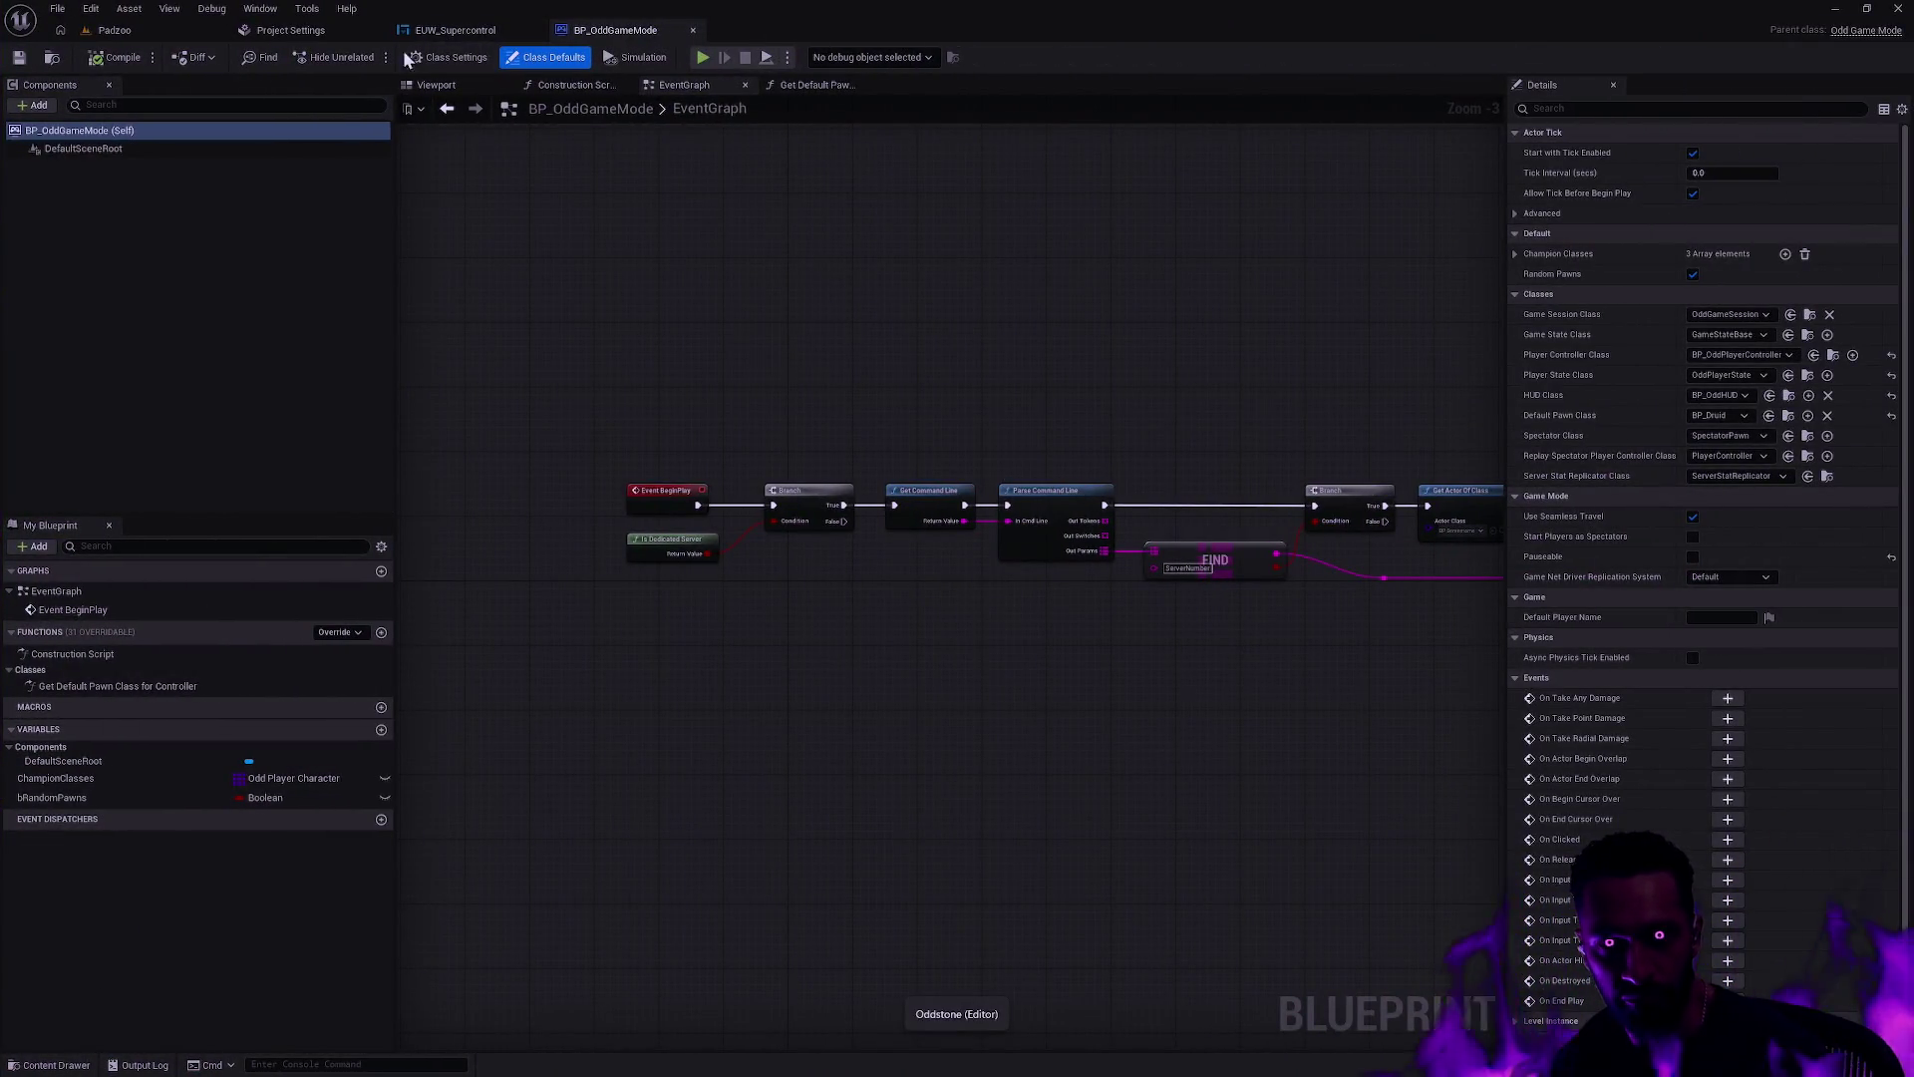
Step: Return to the Padzoo level and deselect T_Missing in the Content Browser's Abilities folder
{"action": "left_click", "coordinate": [126, 36]}
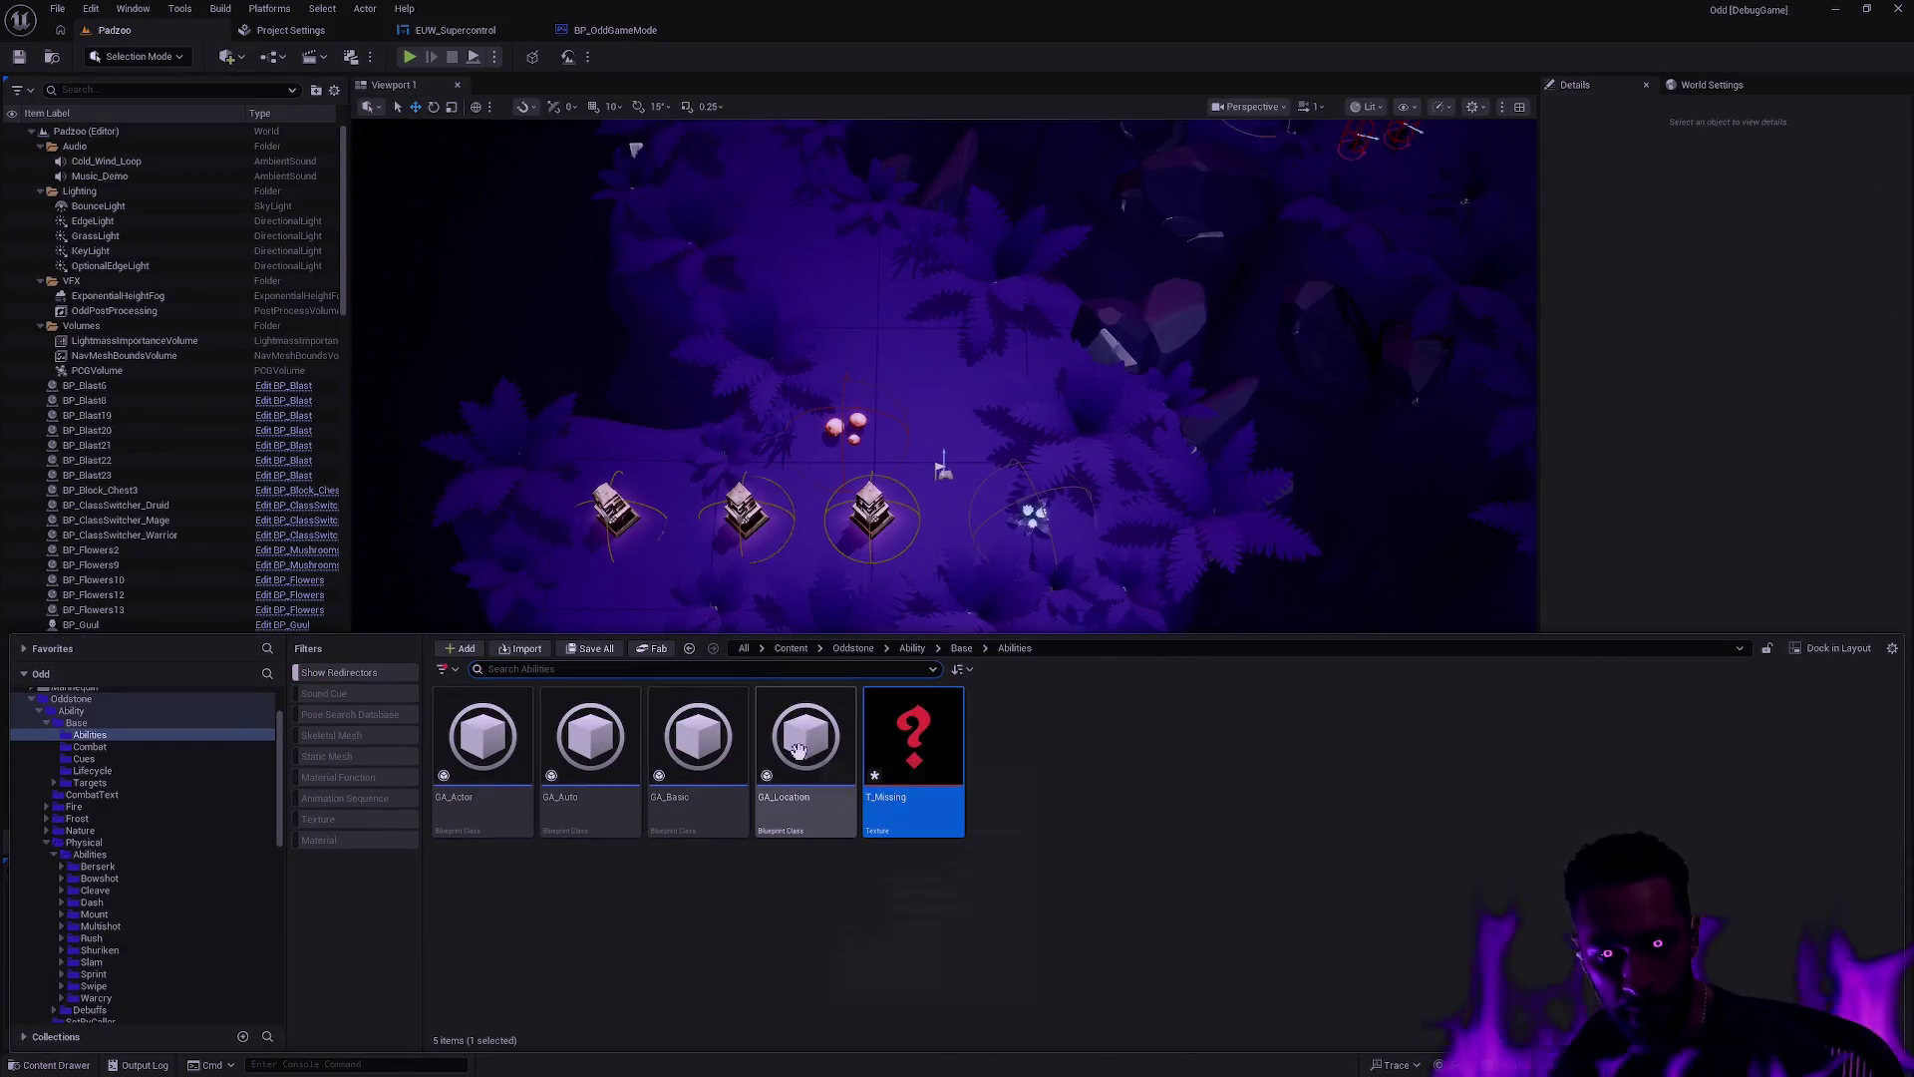
{"action": "scroll", "coordinate": [167, 882], "scroll_direction": "down", "scroll_amount": 5}
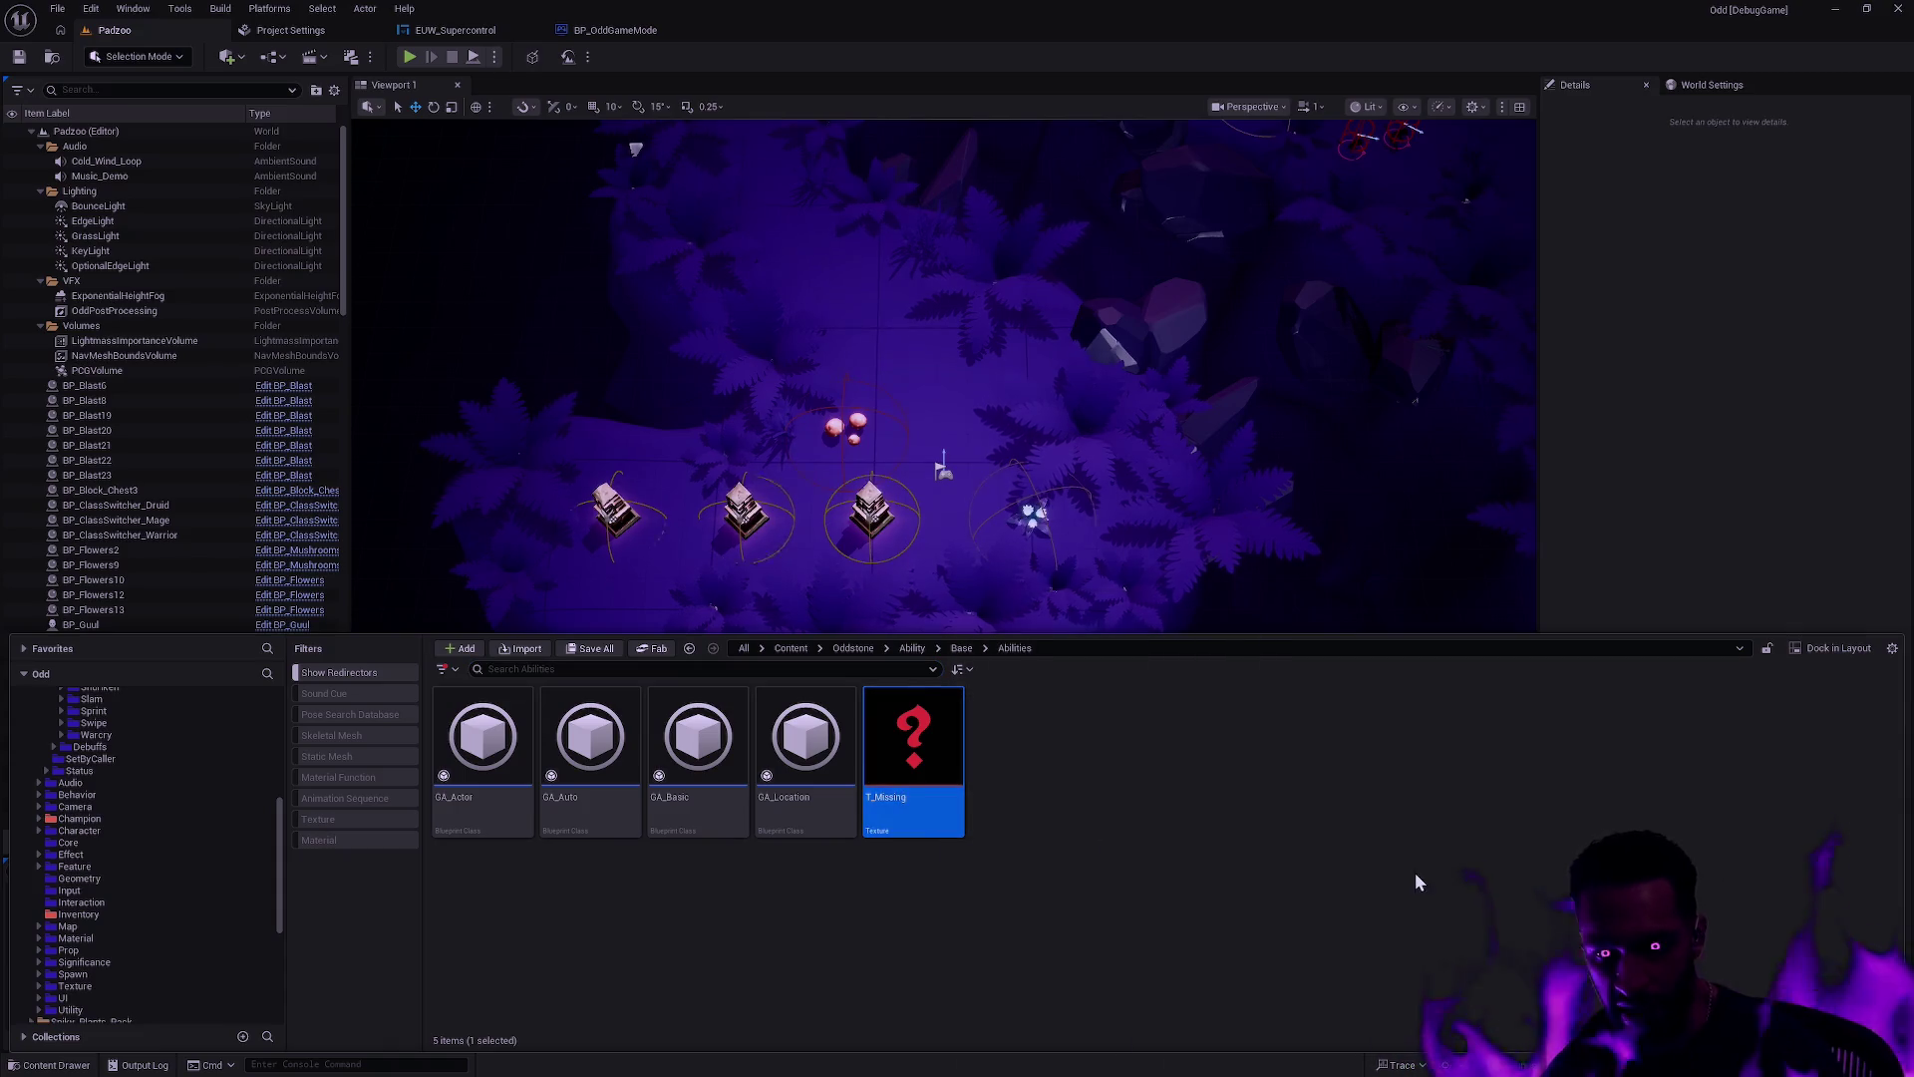
{"action": "left_click", "coordinate": [1085, 817]}
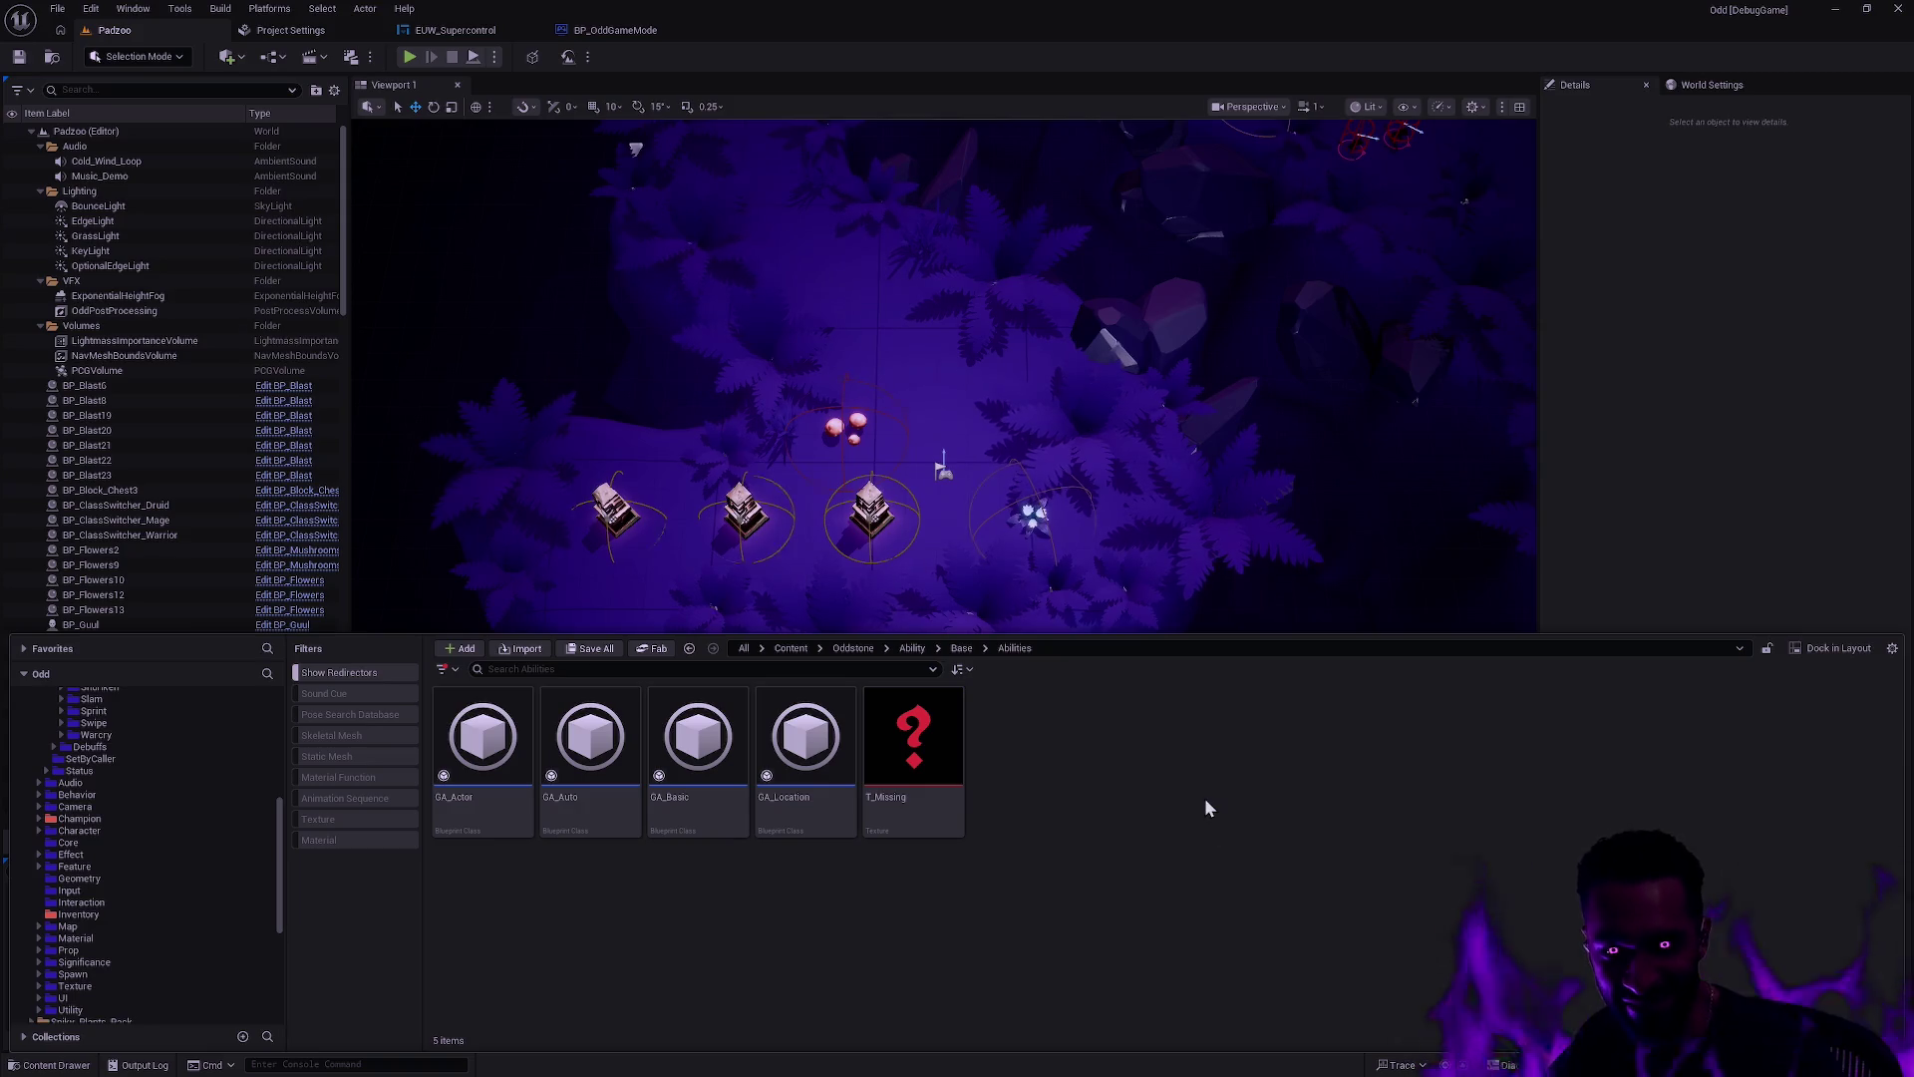
{"action": "scroll", "coordinate": [150, 899], "scroll_direction": "down", "scroll_amount": 3}
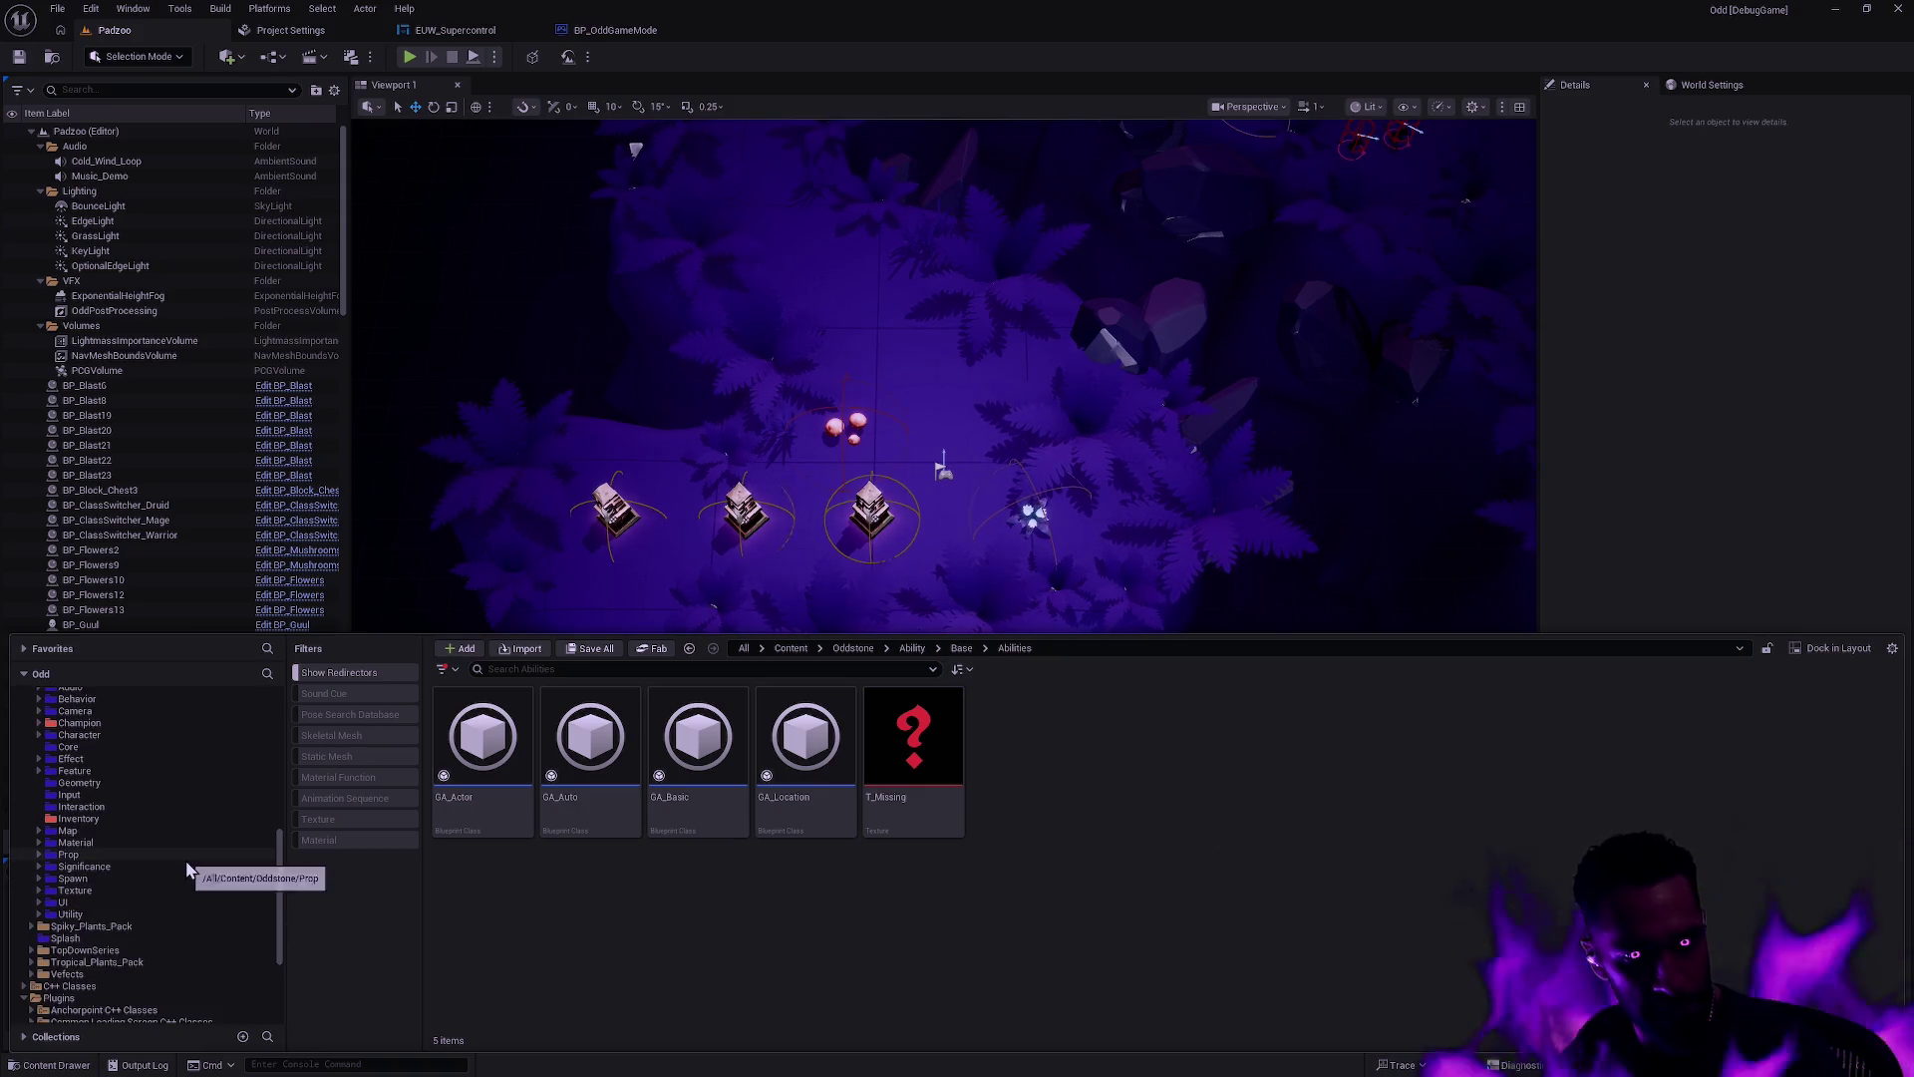
{"action": "scroll", "coordinate": [137, 879], "scroll_direction": "up", "scroll_amount": 4}
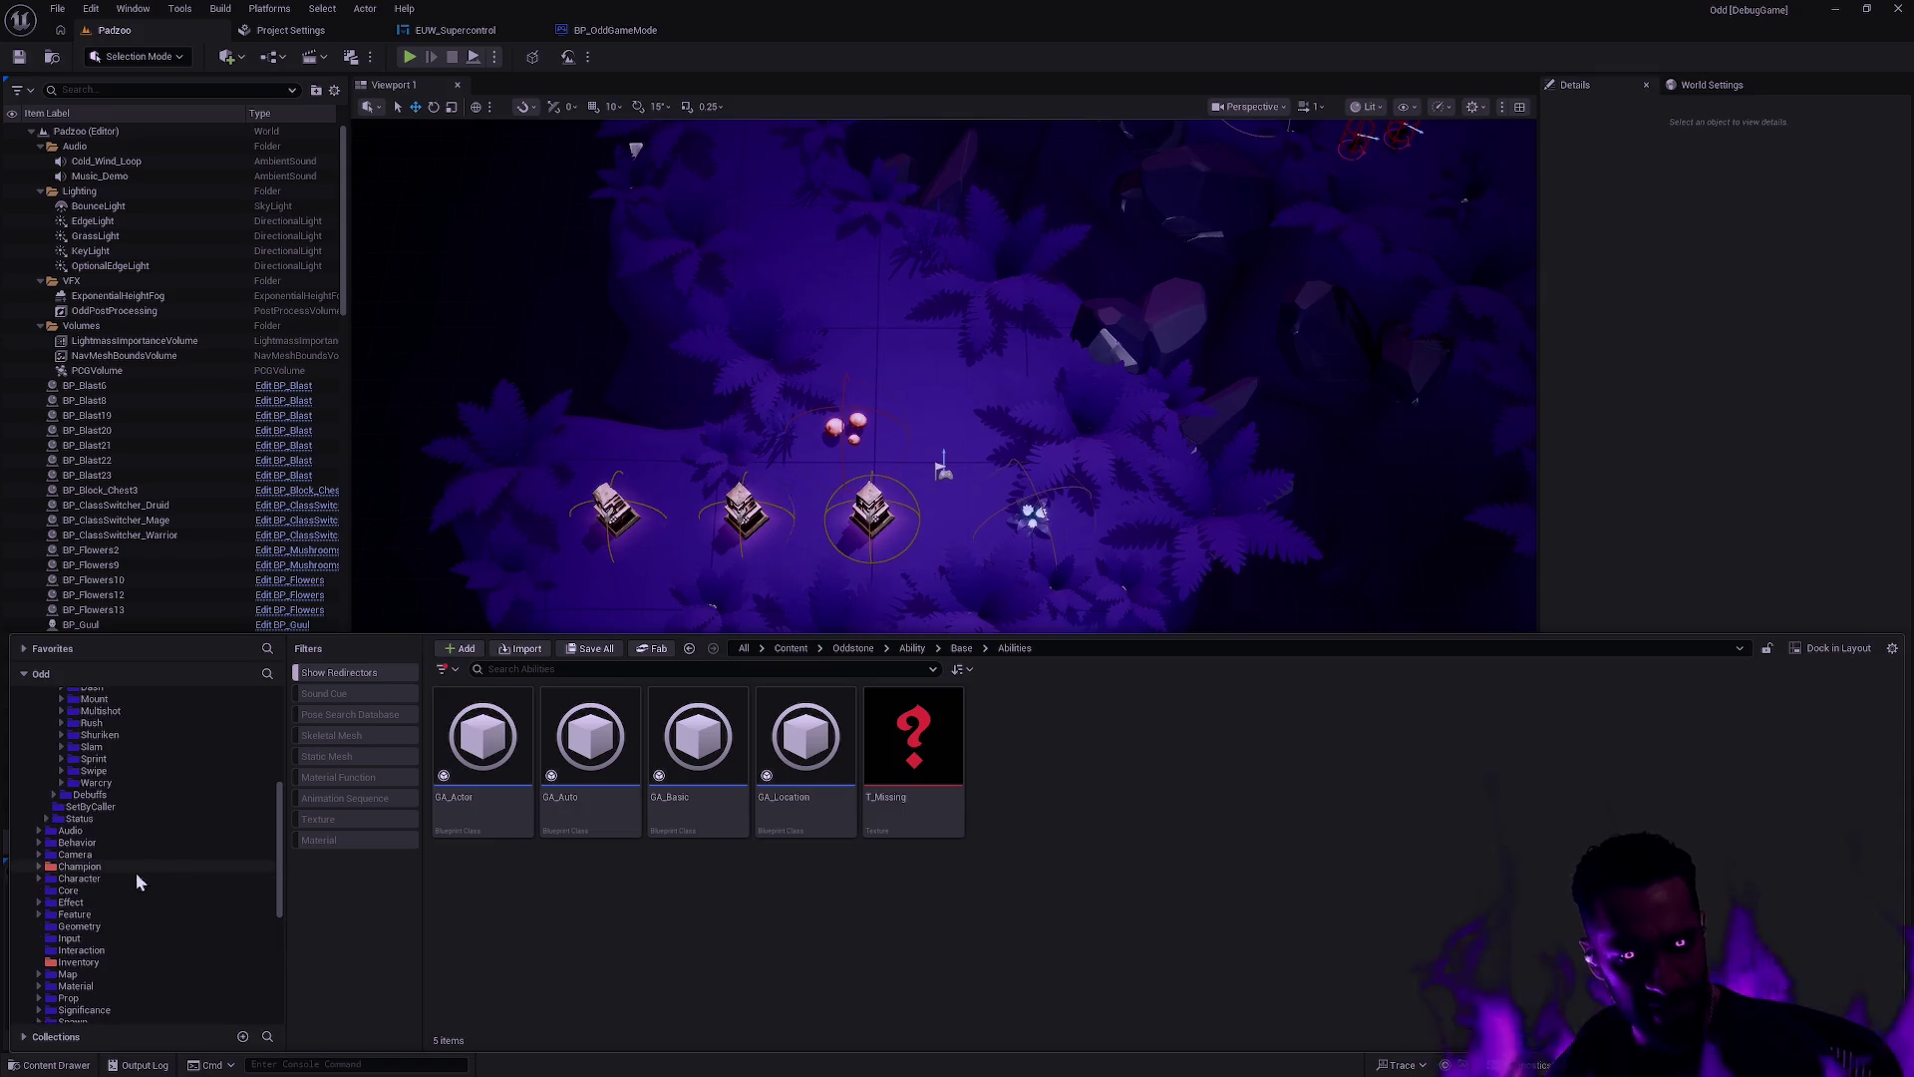
Step: Browse into Map > Depth and select the _GENERATED folder
{"action": "left_click", "coordinate": [122, 975]}
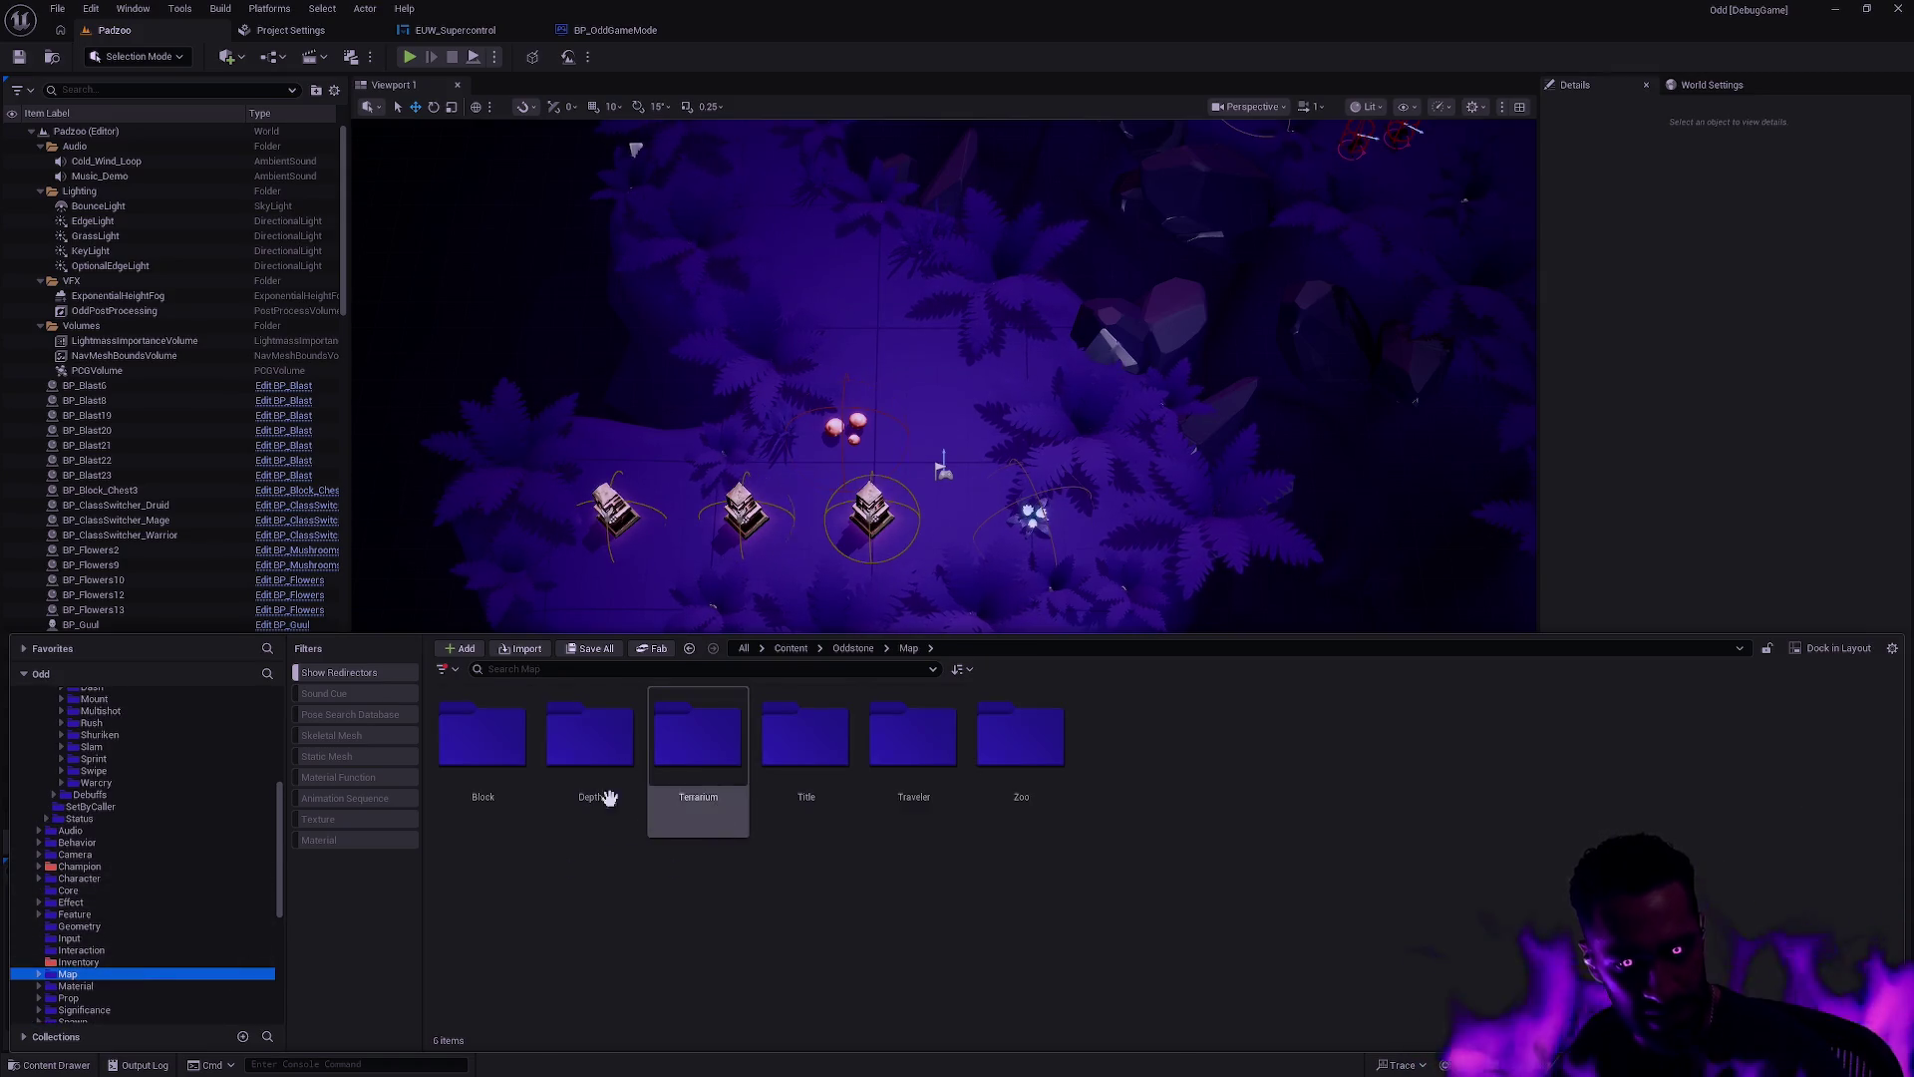
{"action": "double_click", "coordinate": [583, 740]}
{"action": "double_click", "coordinate": [482, 736]}
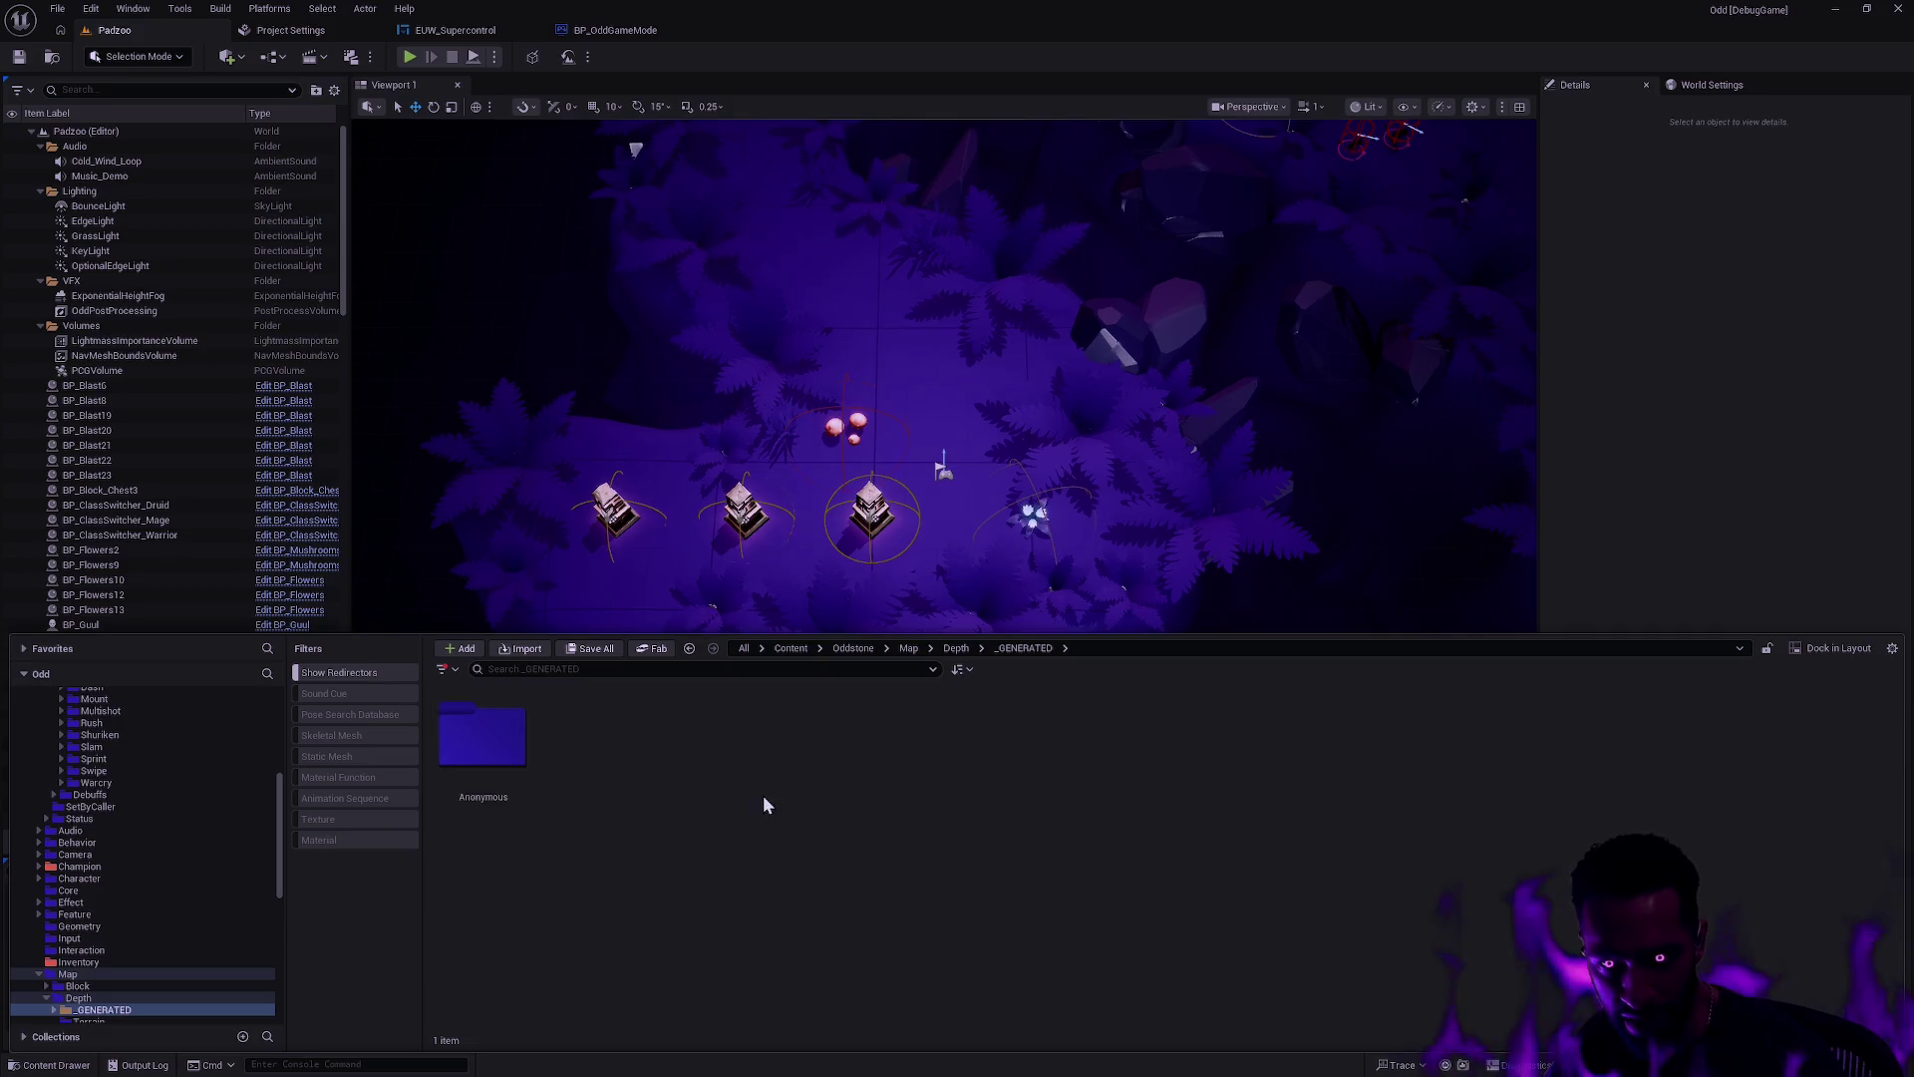
{"action": "double_click", "coordinate": [482, 736]}
{"action": "left_click", "coordinate": [955, 648]}
{"action": "left_click", "coordinate": [481, 735]}
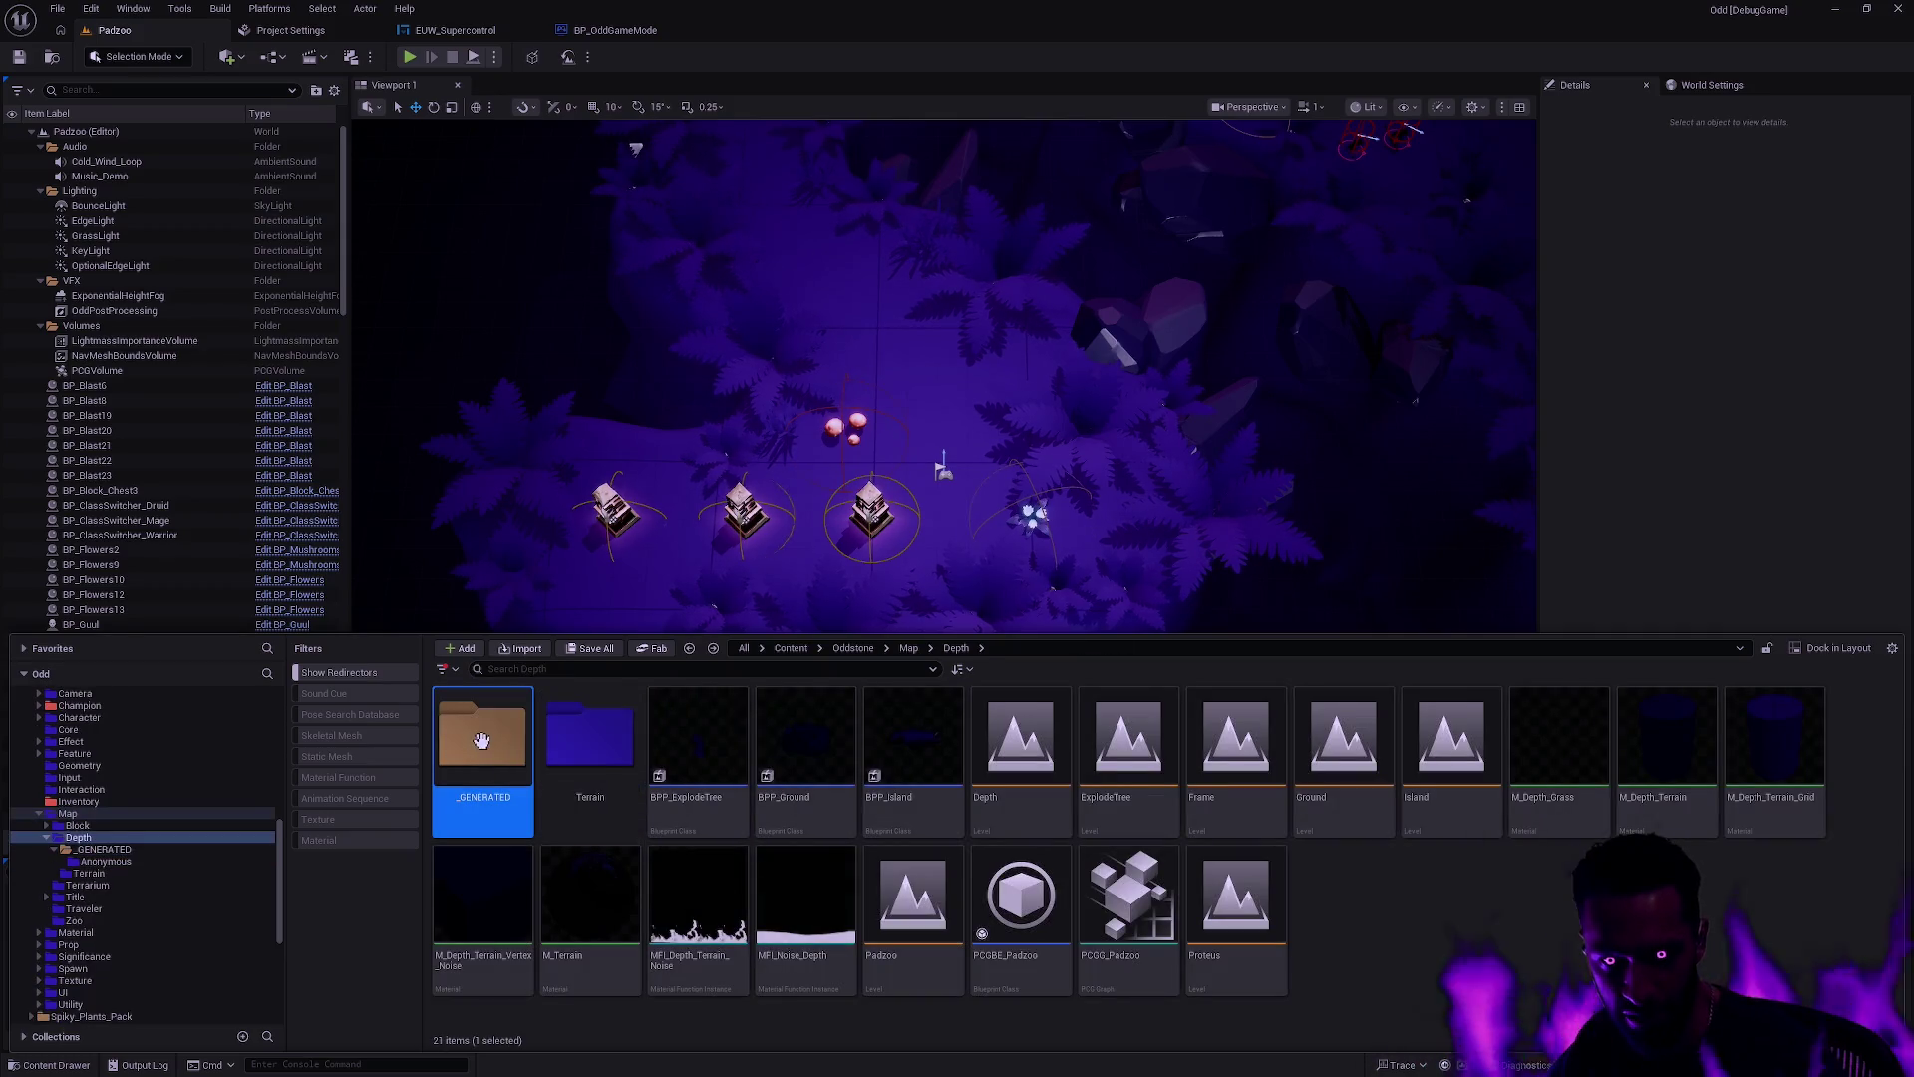
Step: Colour the _GENERATED folder blue and open its Anonymous subfolder
{"action": "right_click", "coordinate": [485, 739]}
{"action": "mouse_move", "coordinate": [558, 506]}
{"action": "left_click", "coordinate": [730, 547]}
{"action": "double_click", "coordinate": [481, 737]}
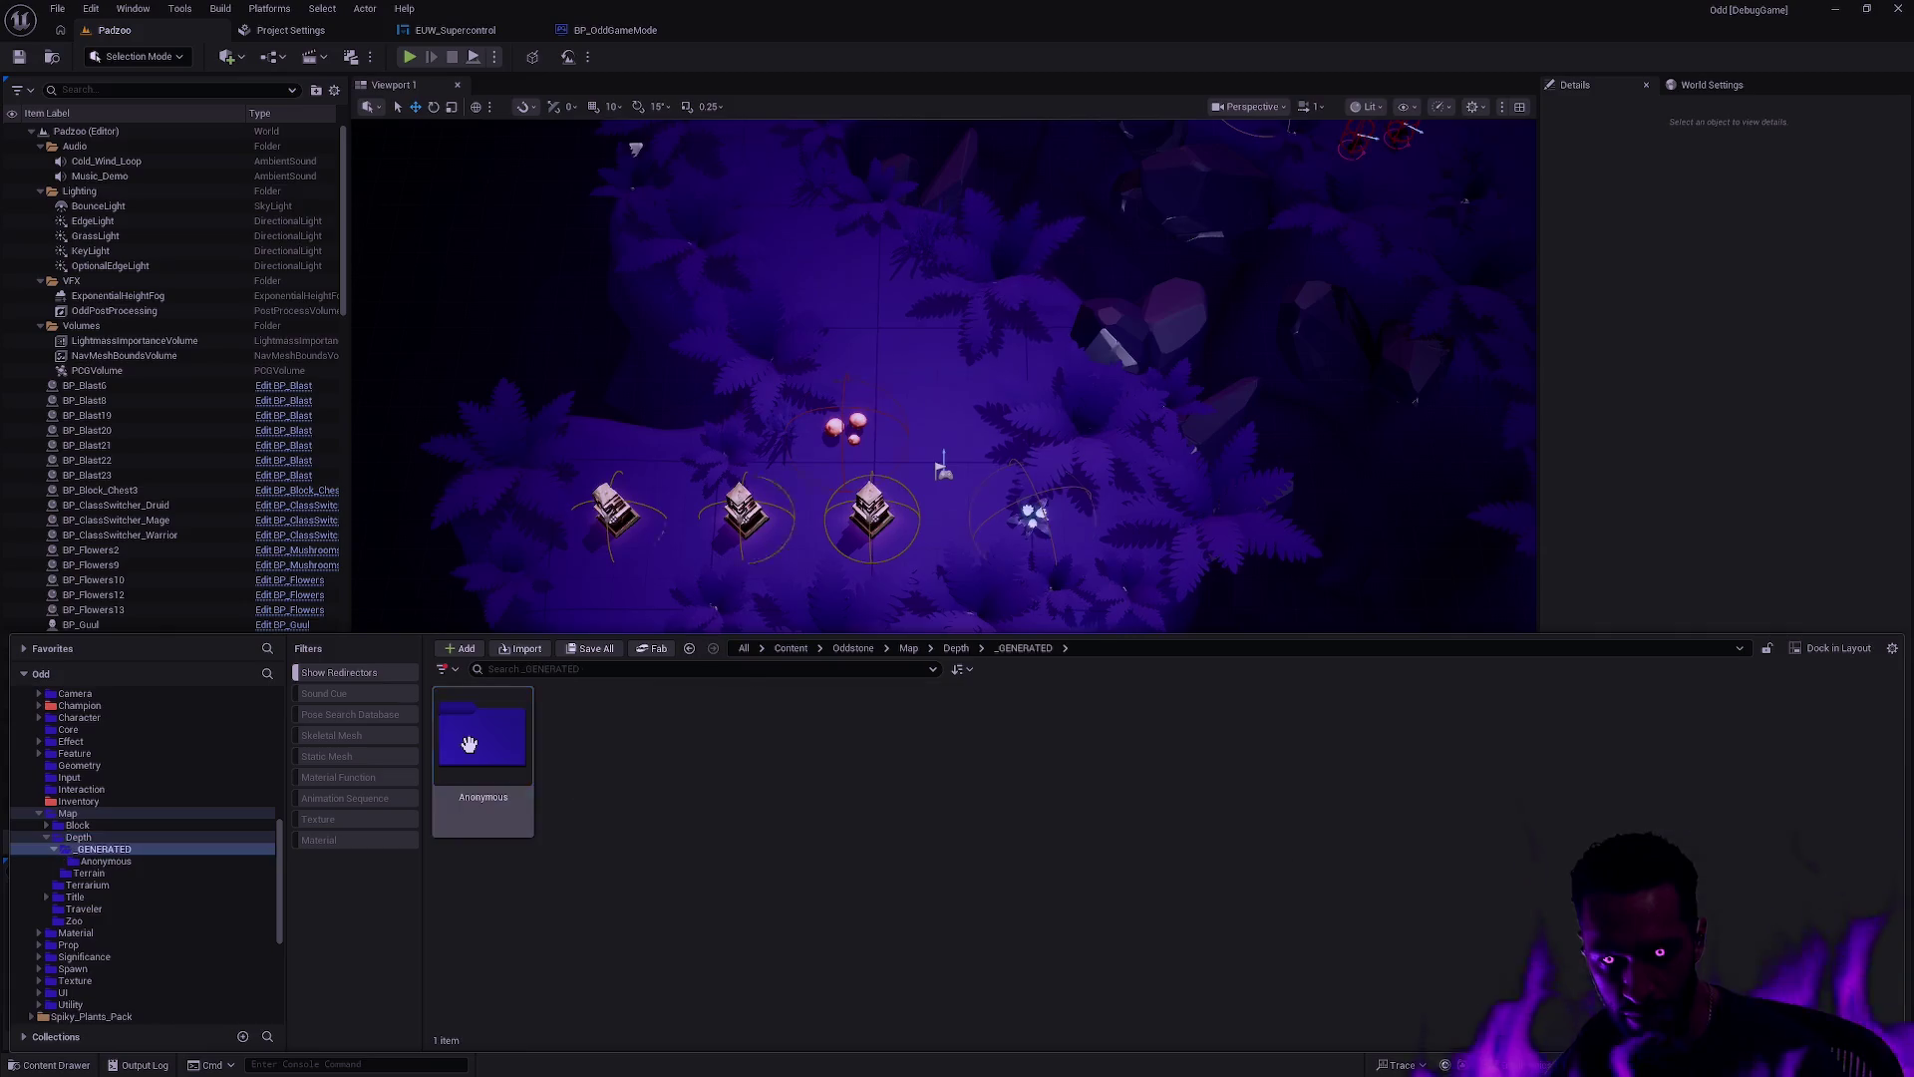
{"action": "double_click", "coordinate": [488, 743]}
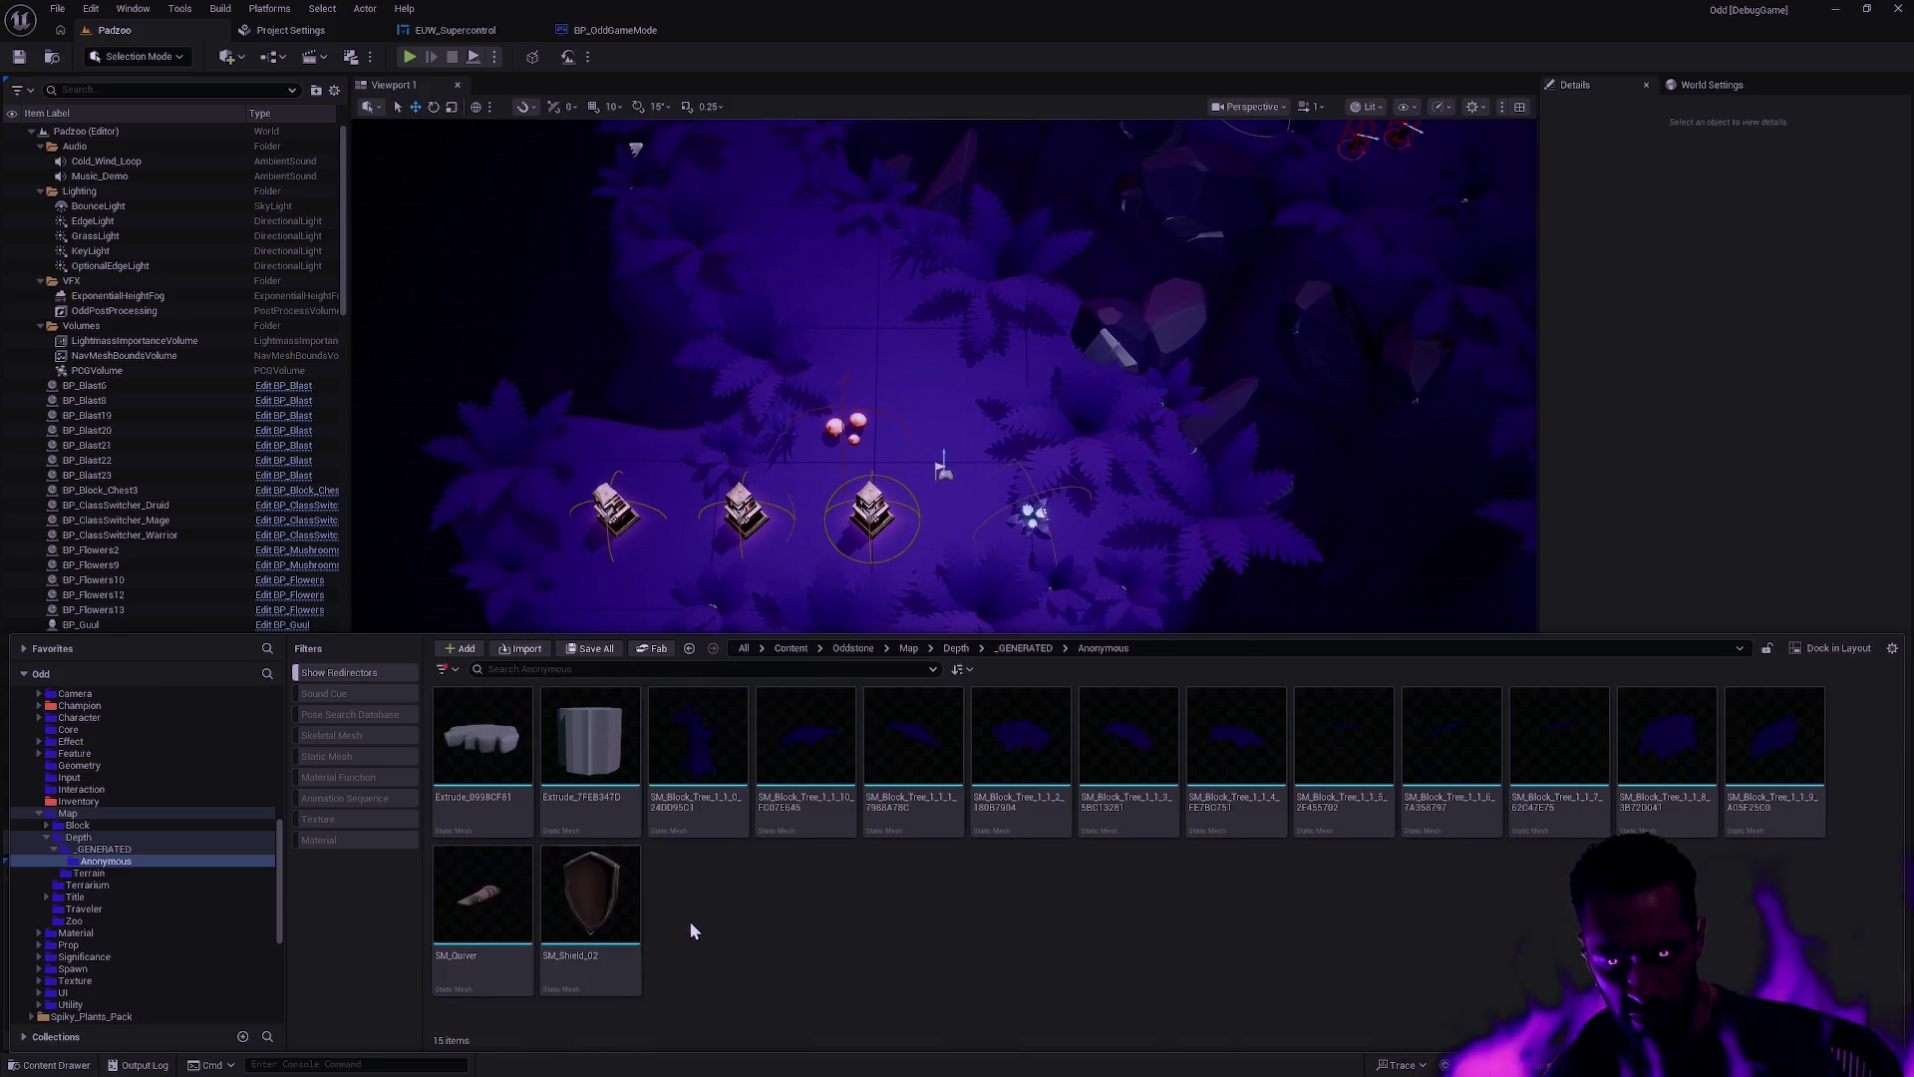
Step: View SM_Shield_02's references in the Reference Viewer, then close it
{"action": "right_click", "coordinate": [590, 897]}
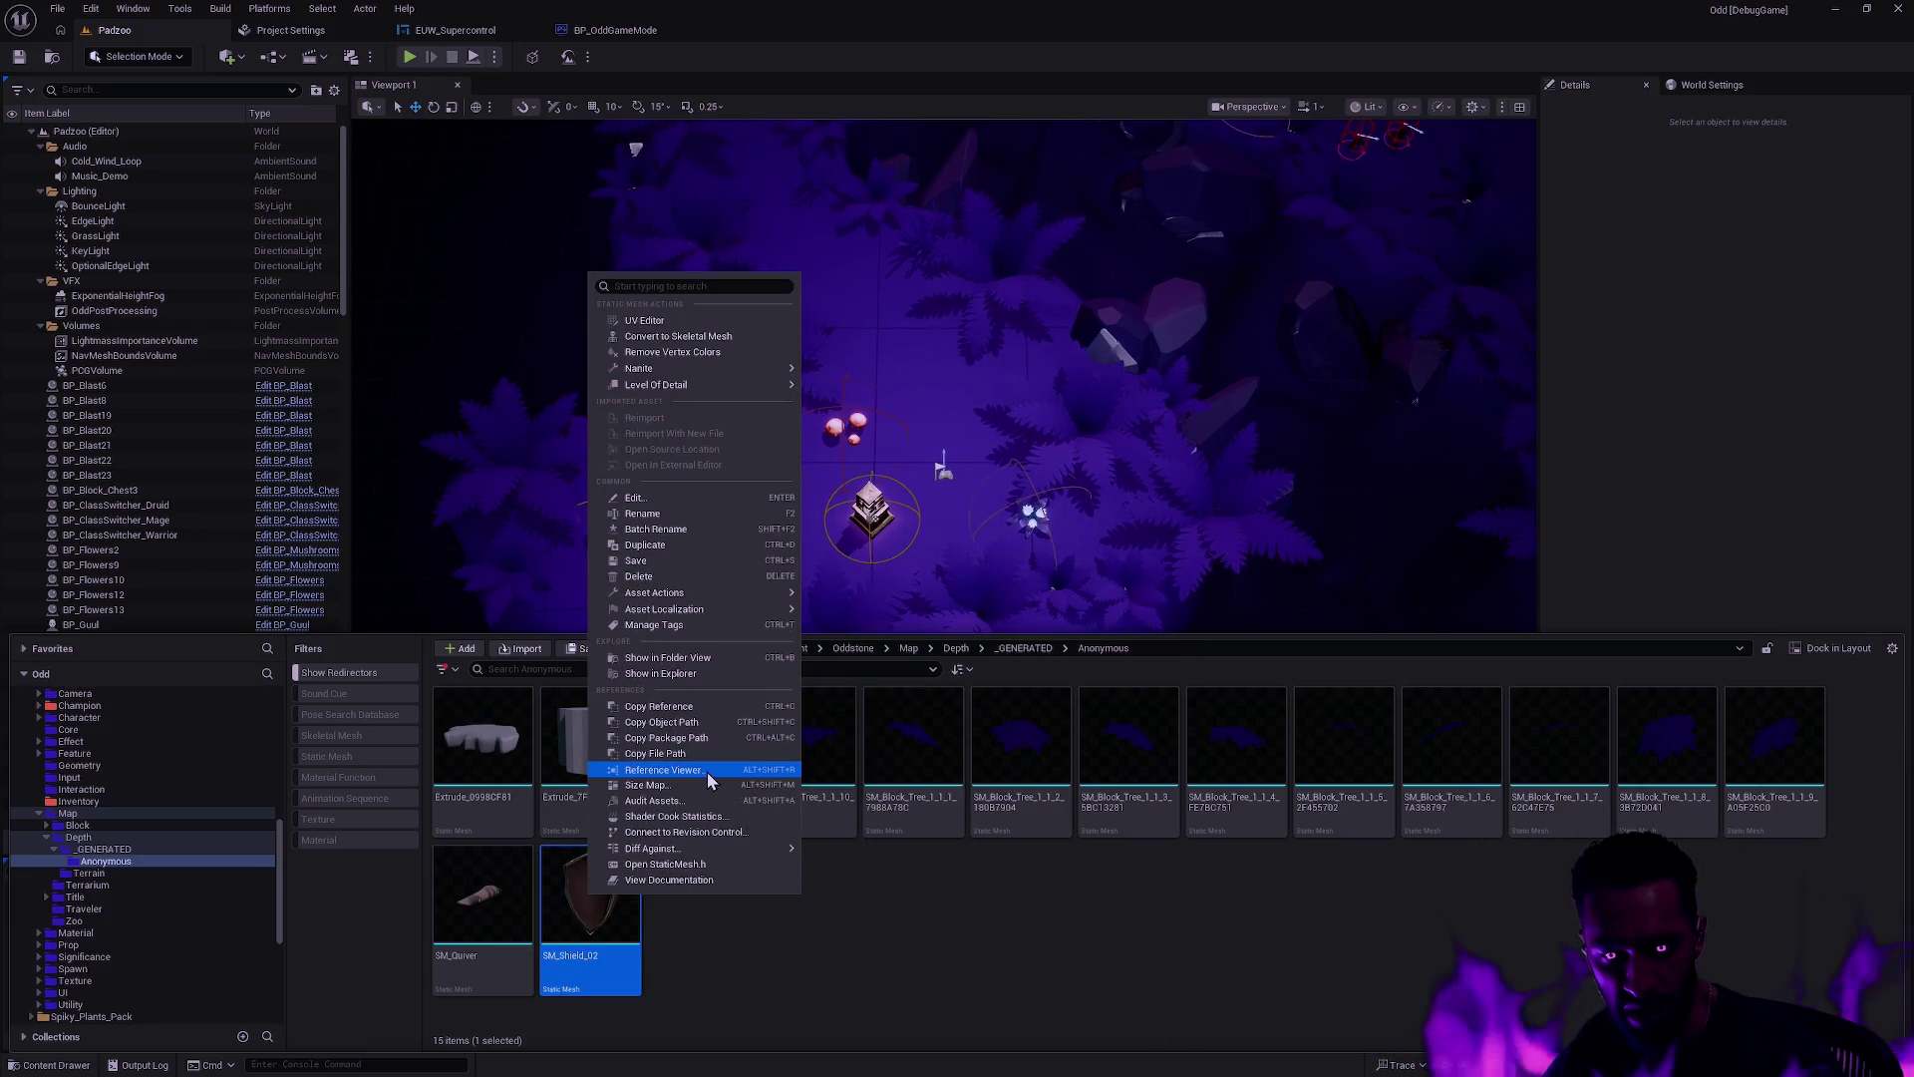
{"action": "left_click", "coordinate": [708, 770]}
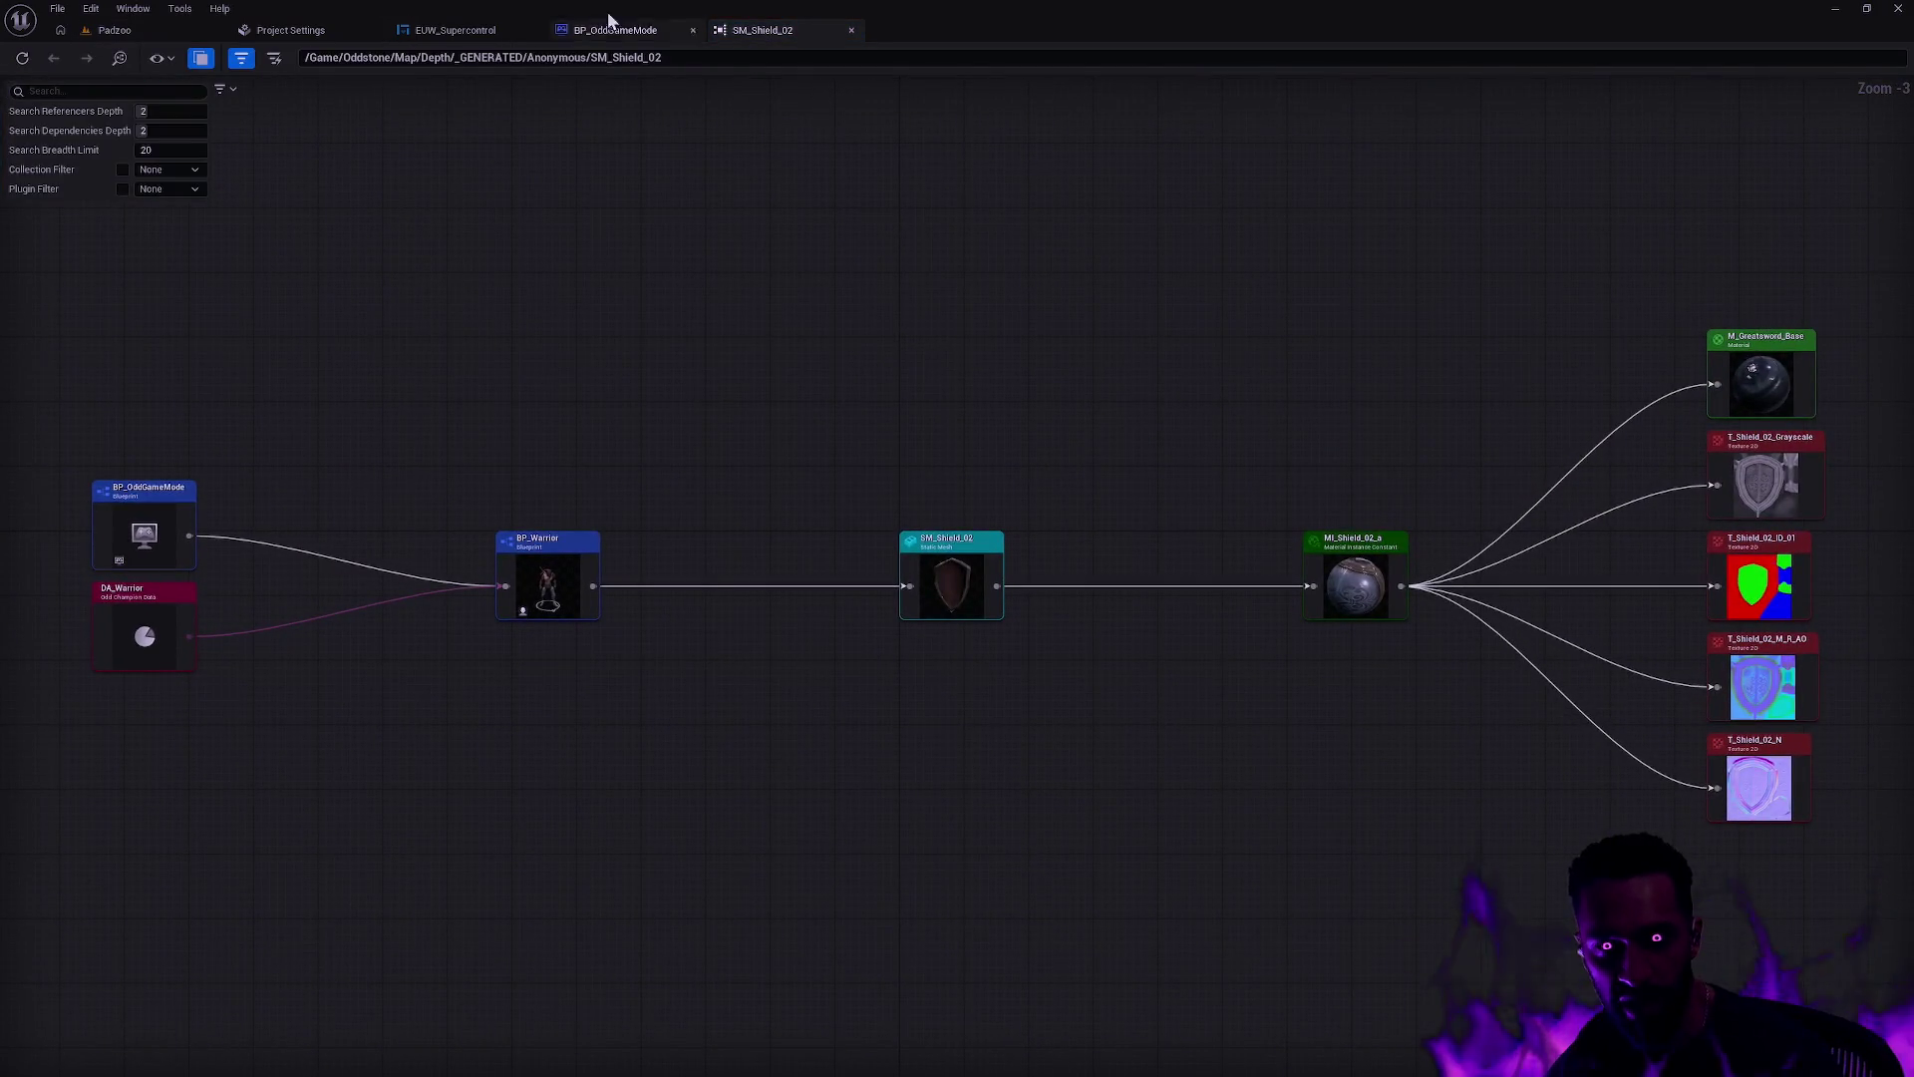
{"action": "left_click", "coordinate": [852, 31]}
Step: In the content drawer, expand Character > Player > Weapons and open Shield_02
{"action": "key", "text": "ctrl+space"}
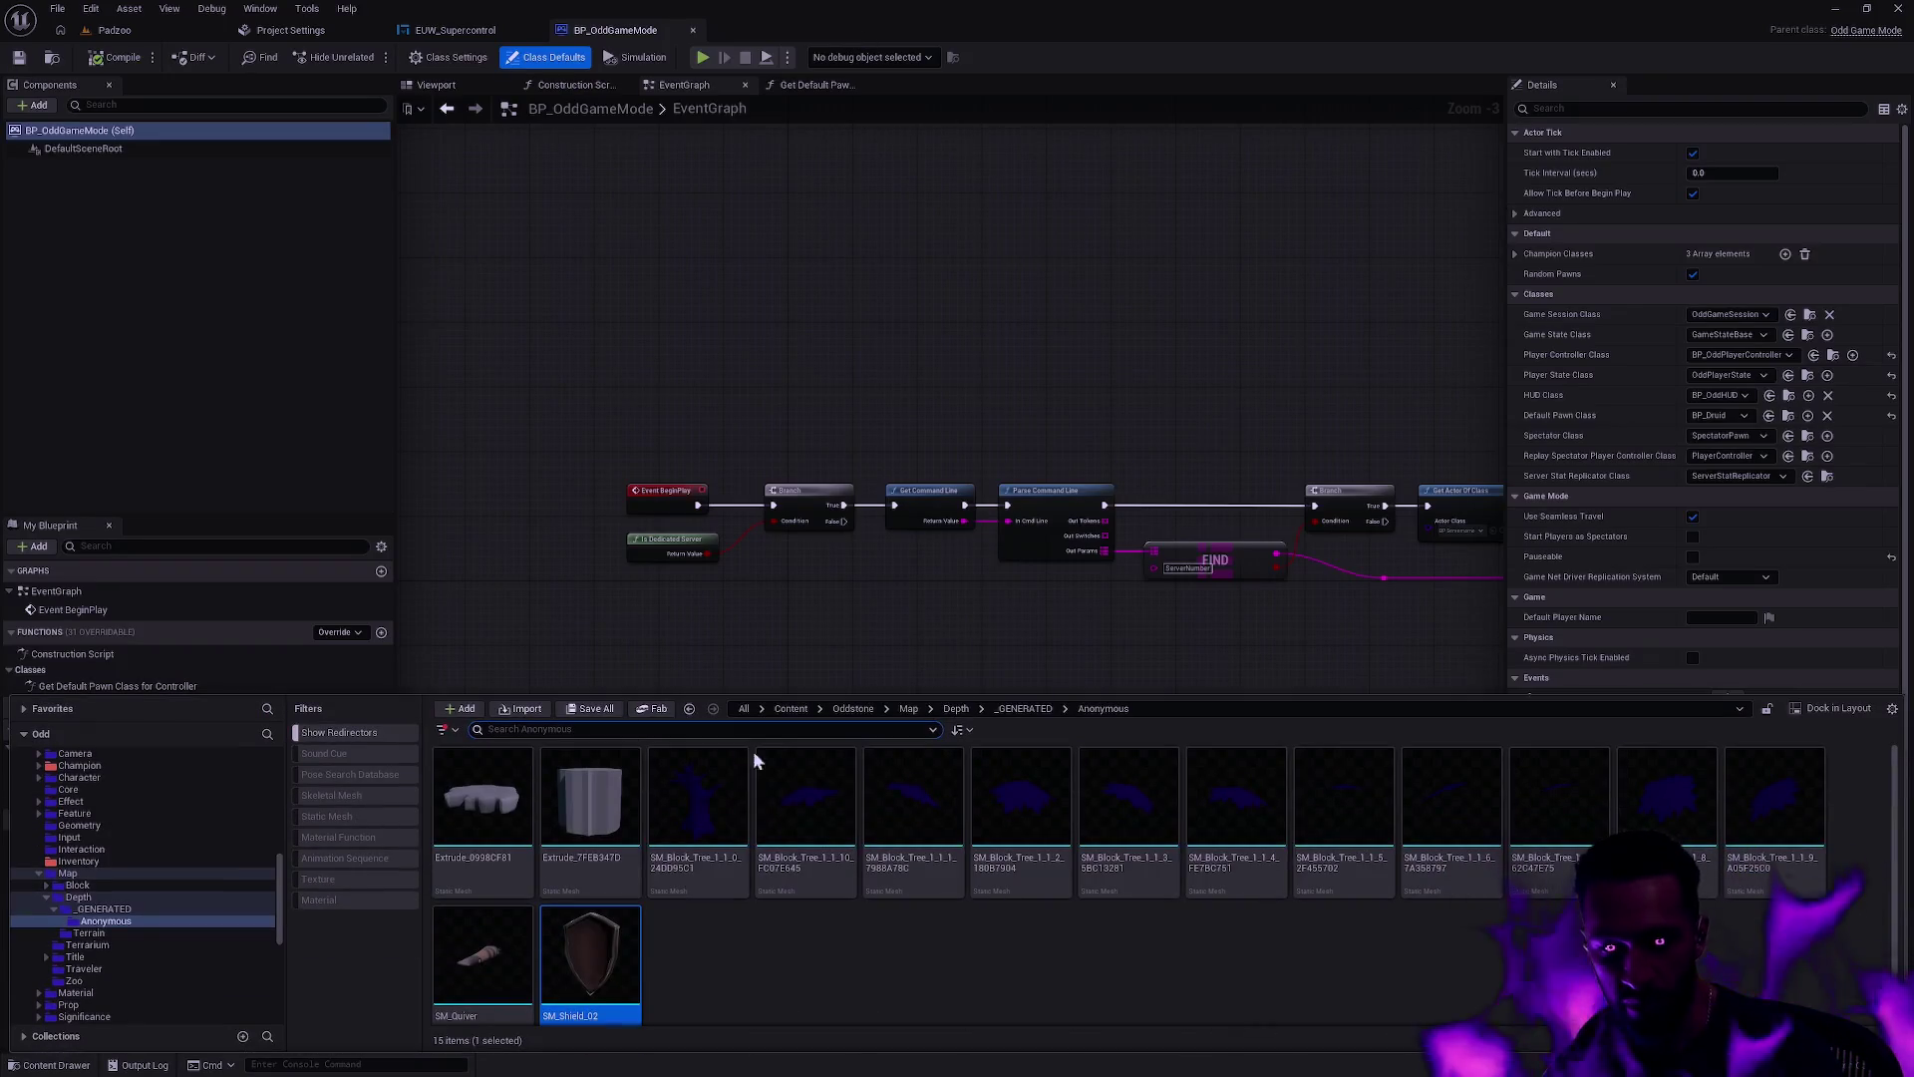
{"action": "scroll", "coordinate": [150, 937], "scroll_direction": "down", "scroll_amount": 2}
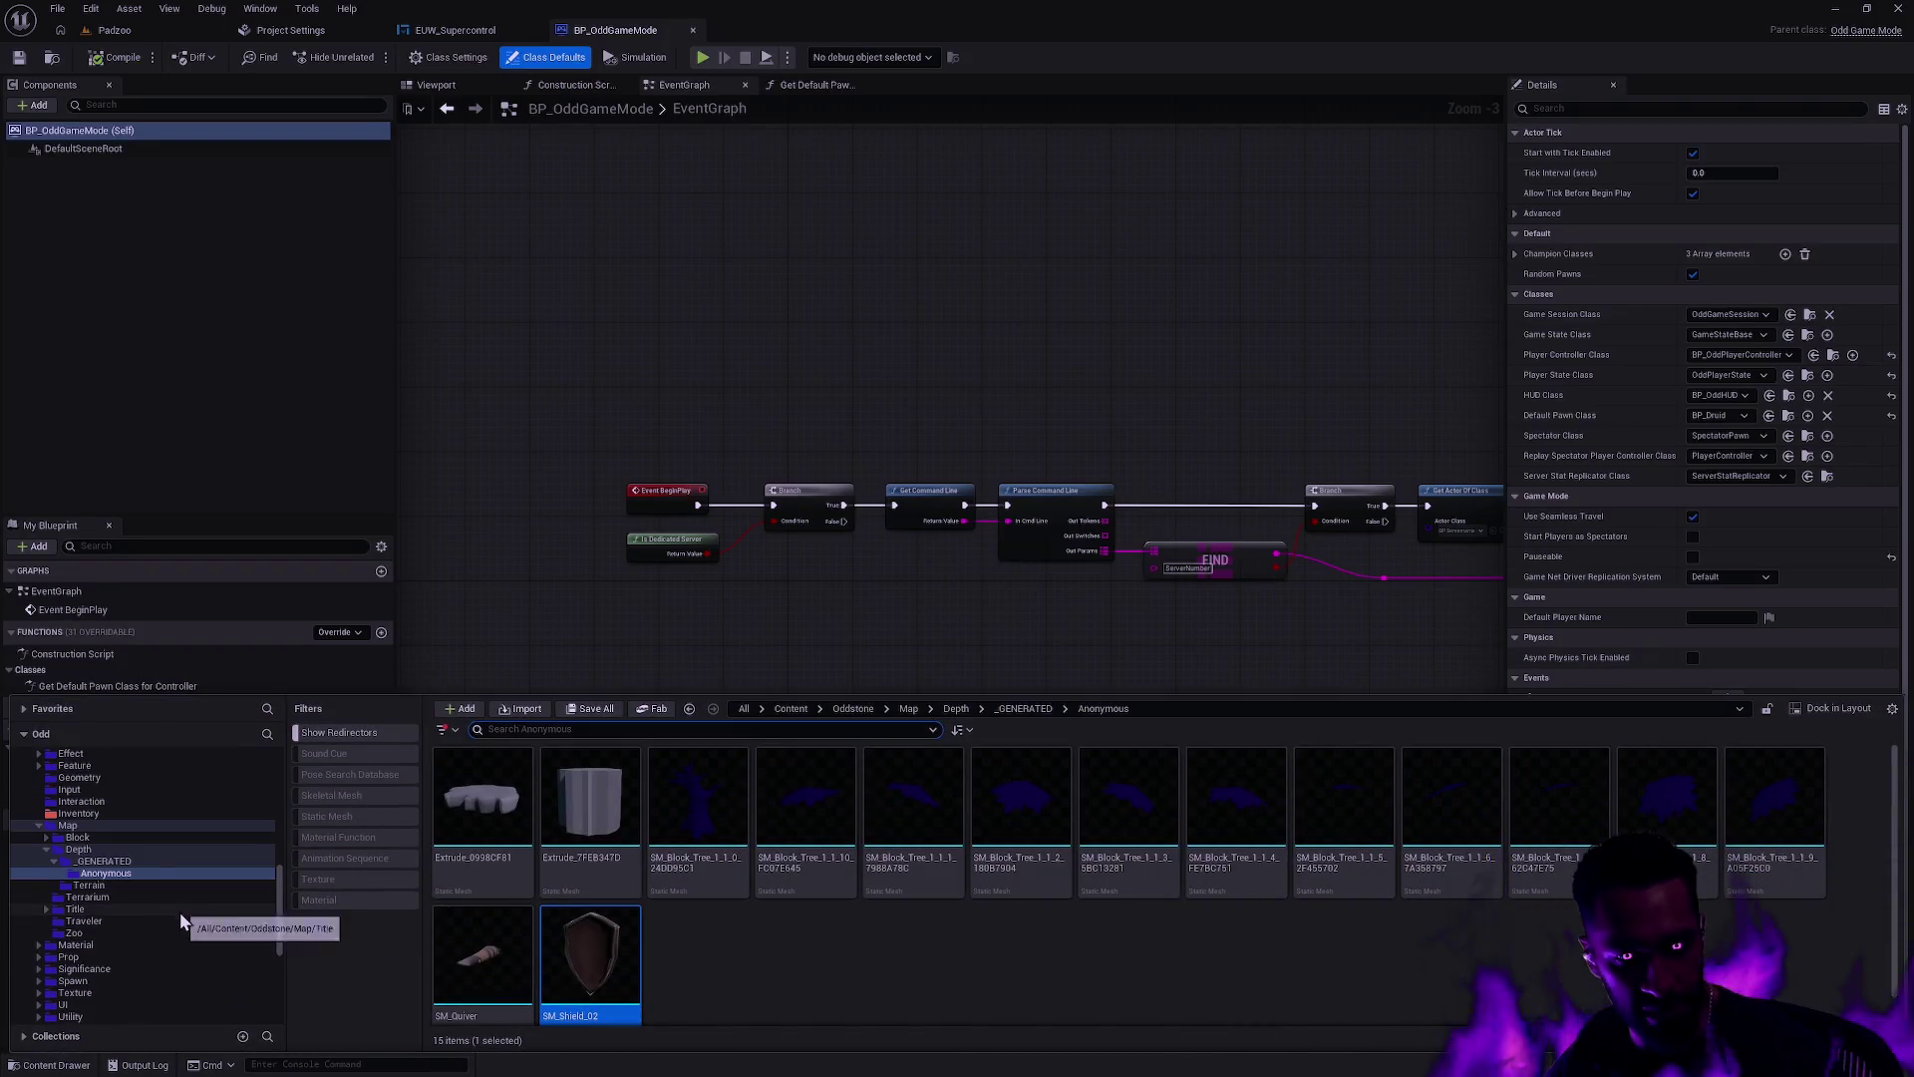
{"action": "scroll", "coordinate": [169, 909], "scroll_direction": "down", "scroll_amount": 3}
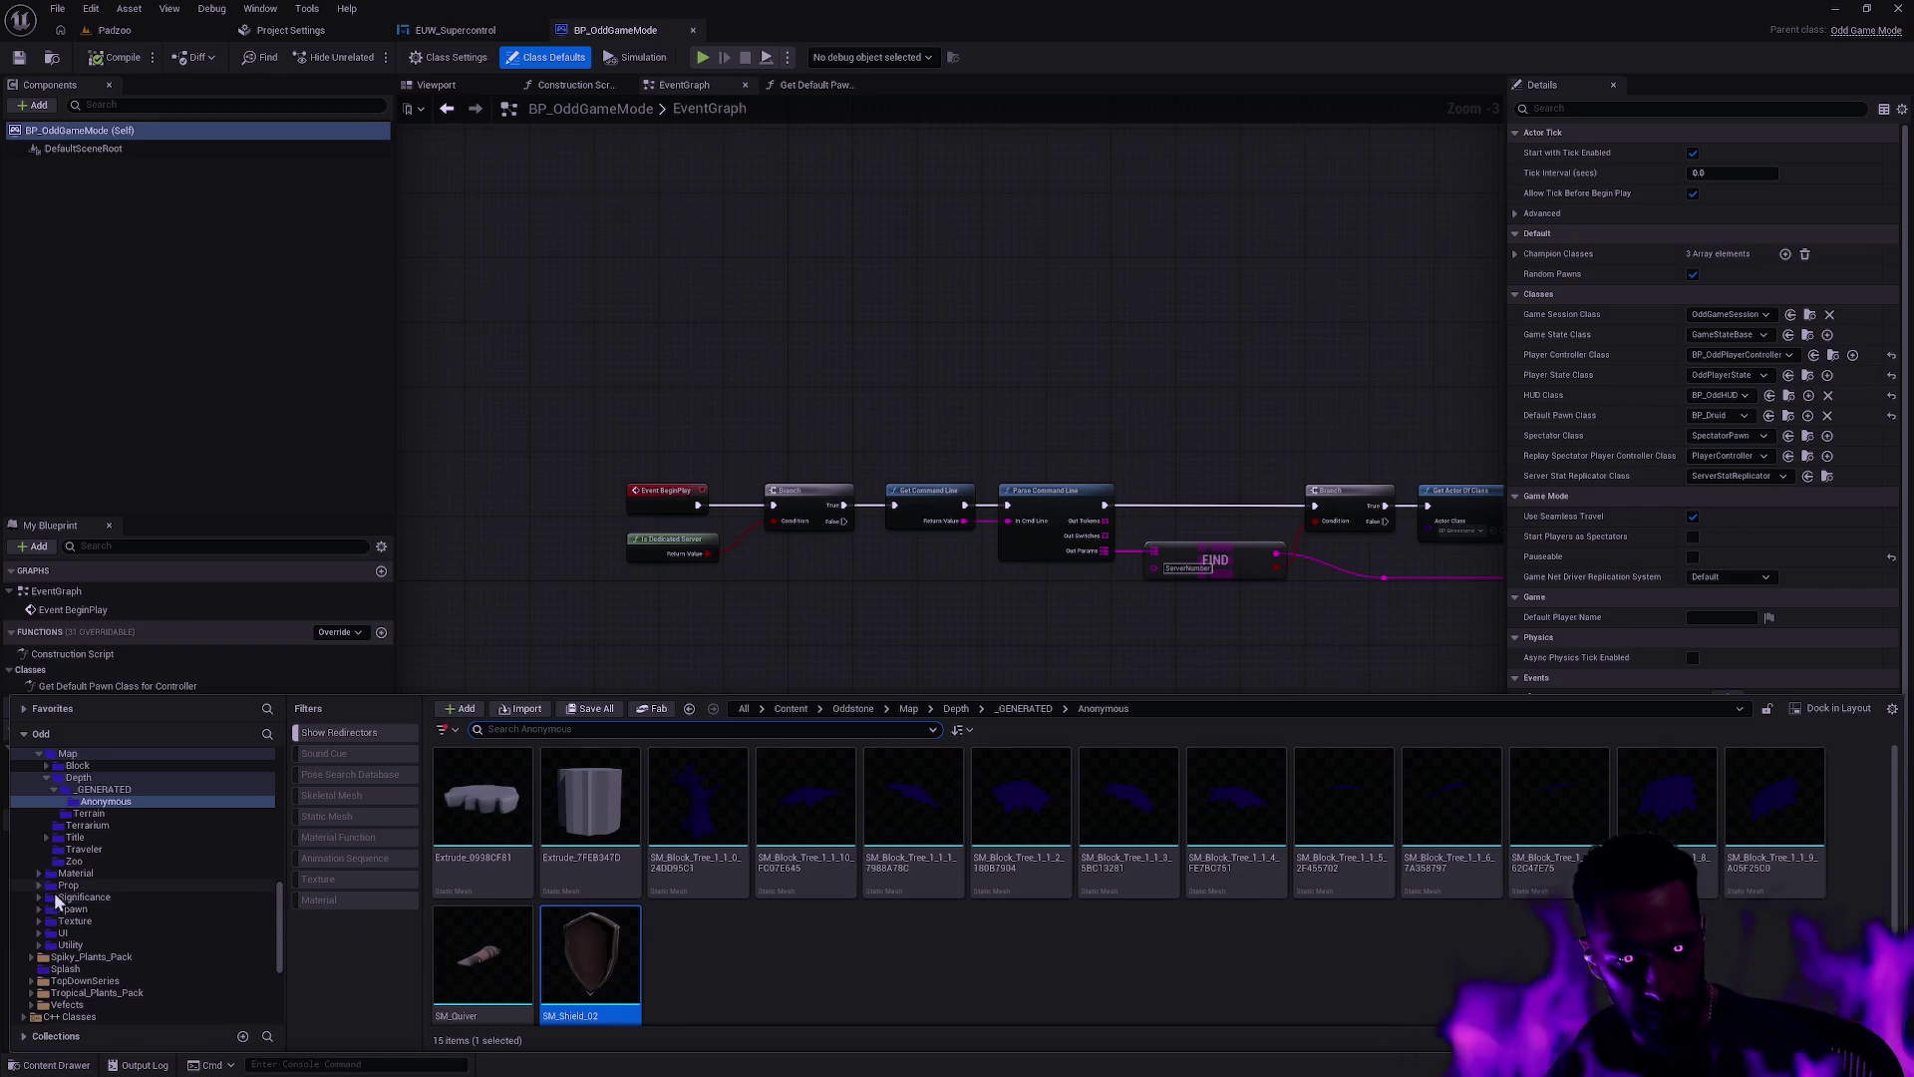
{"action": "scroll", "coordinate": [88, 900], "scroll_direction": "up", "scroll_amount": 8}
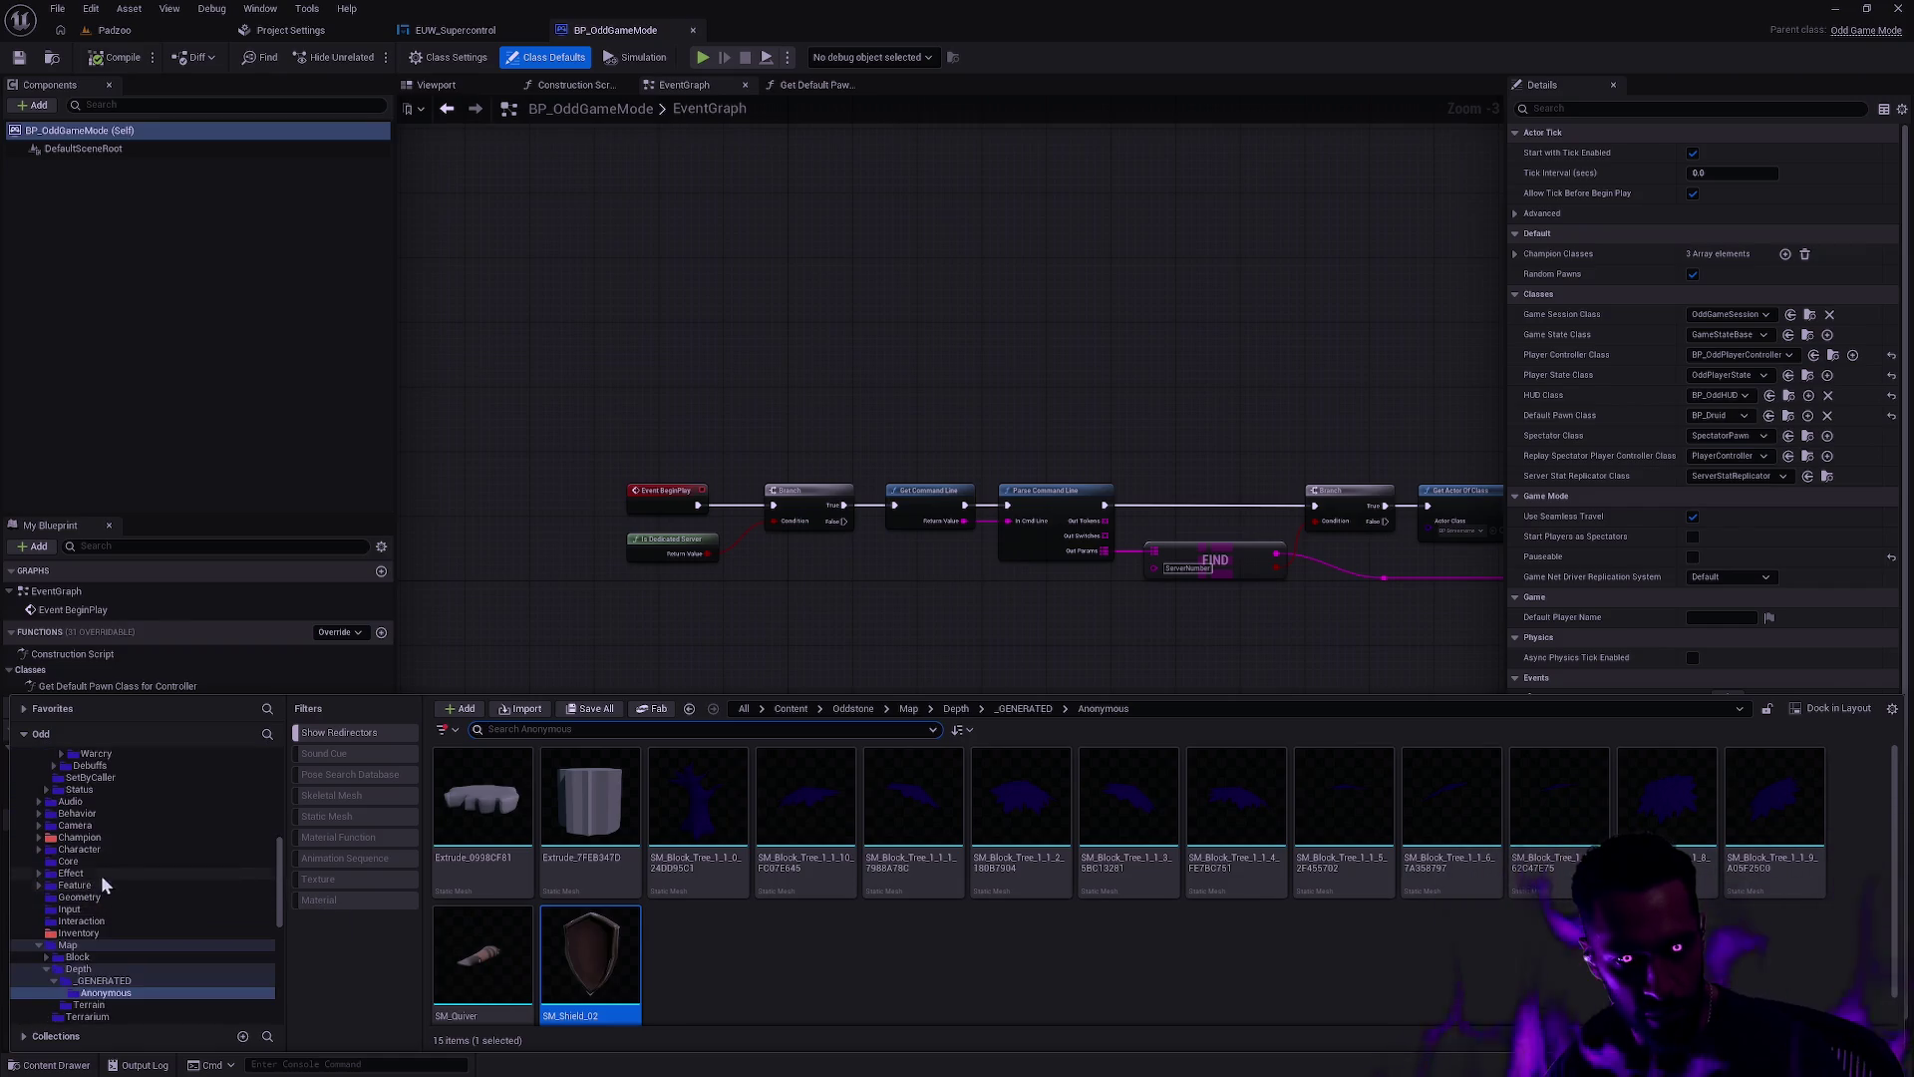
{"action": "left_click", "coordinate": [38, 849]}
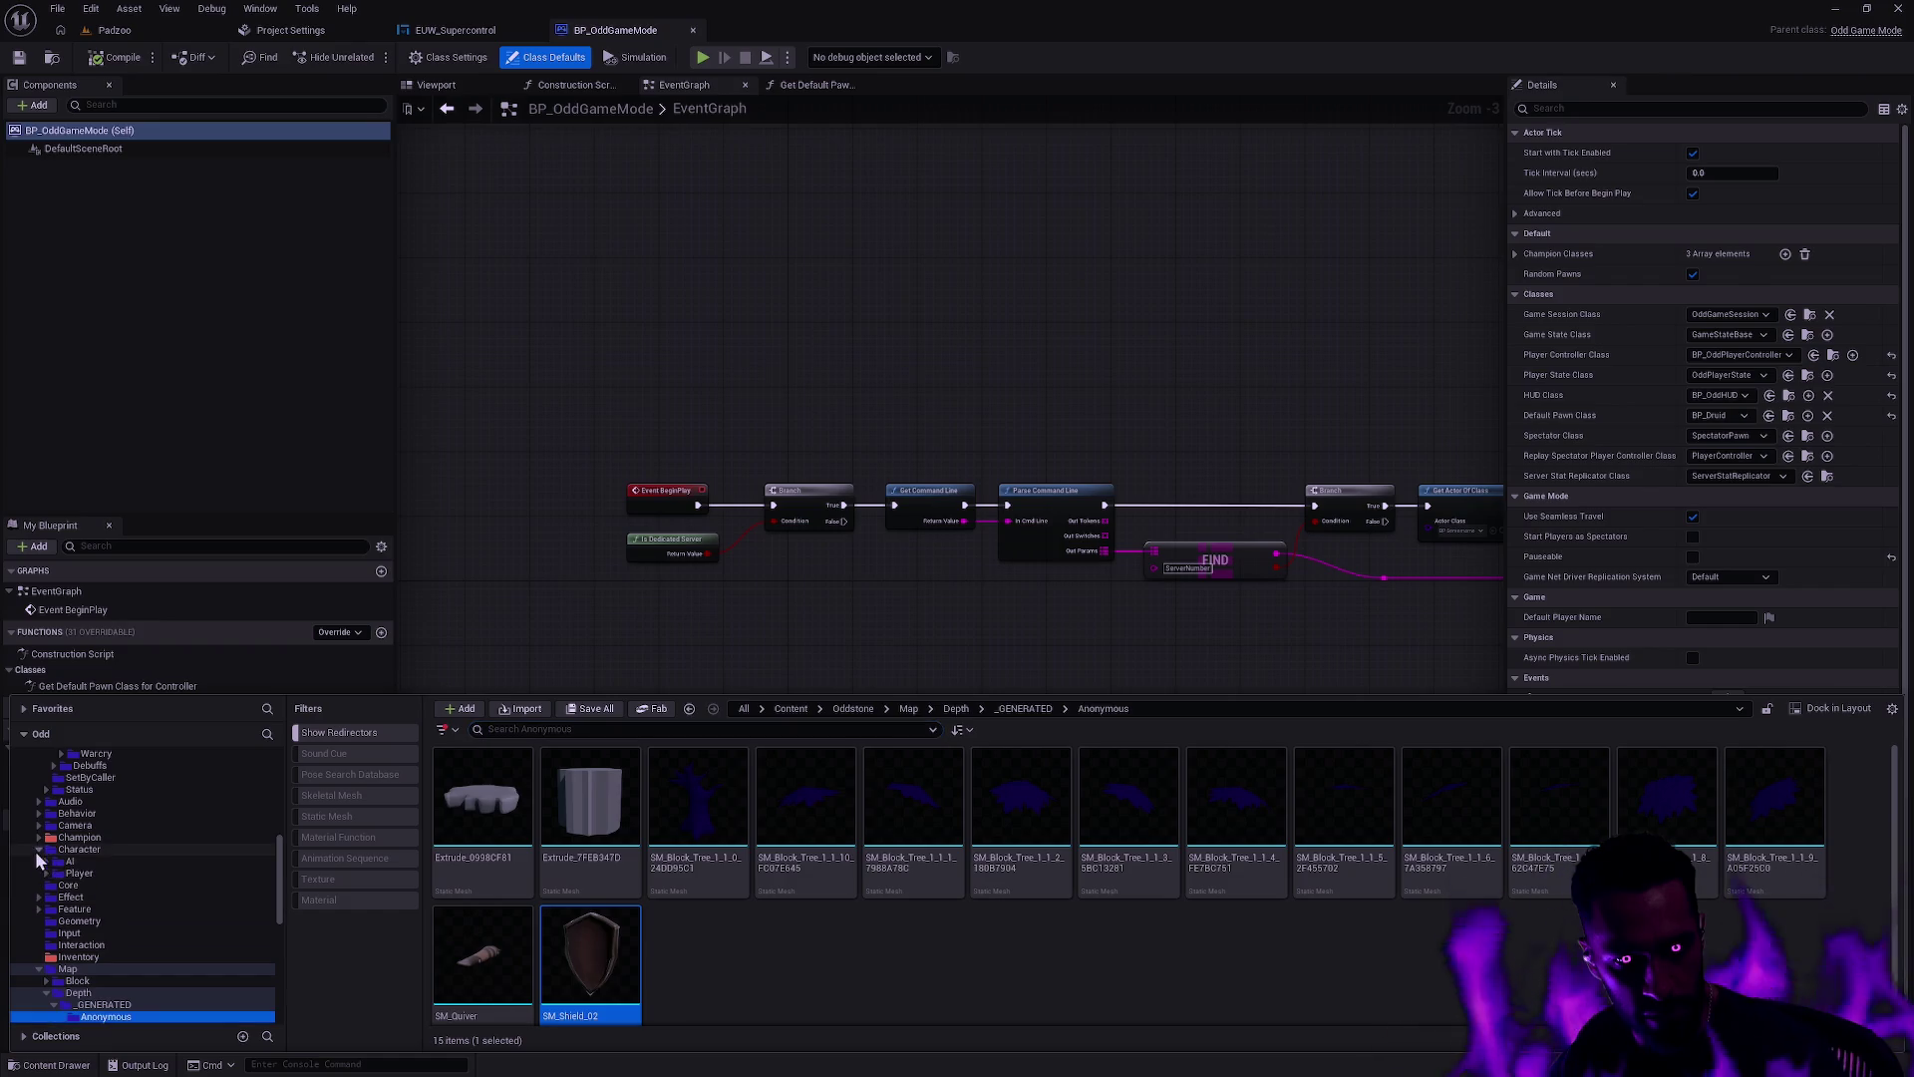
{"action": "left_click", "coordinate": [46, 874]}
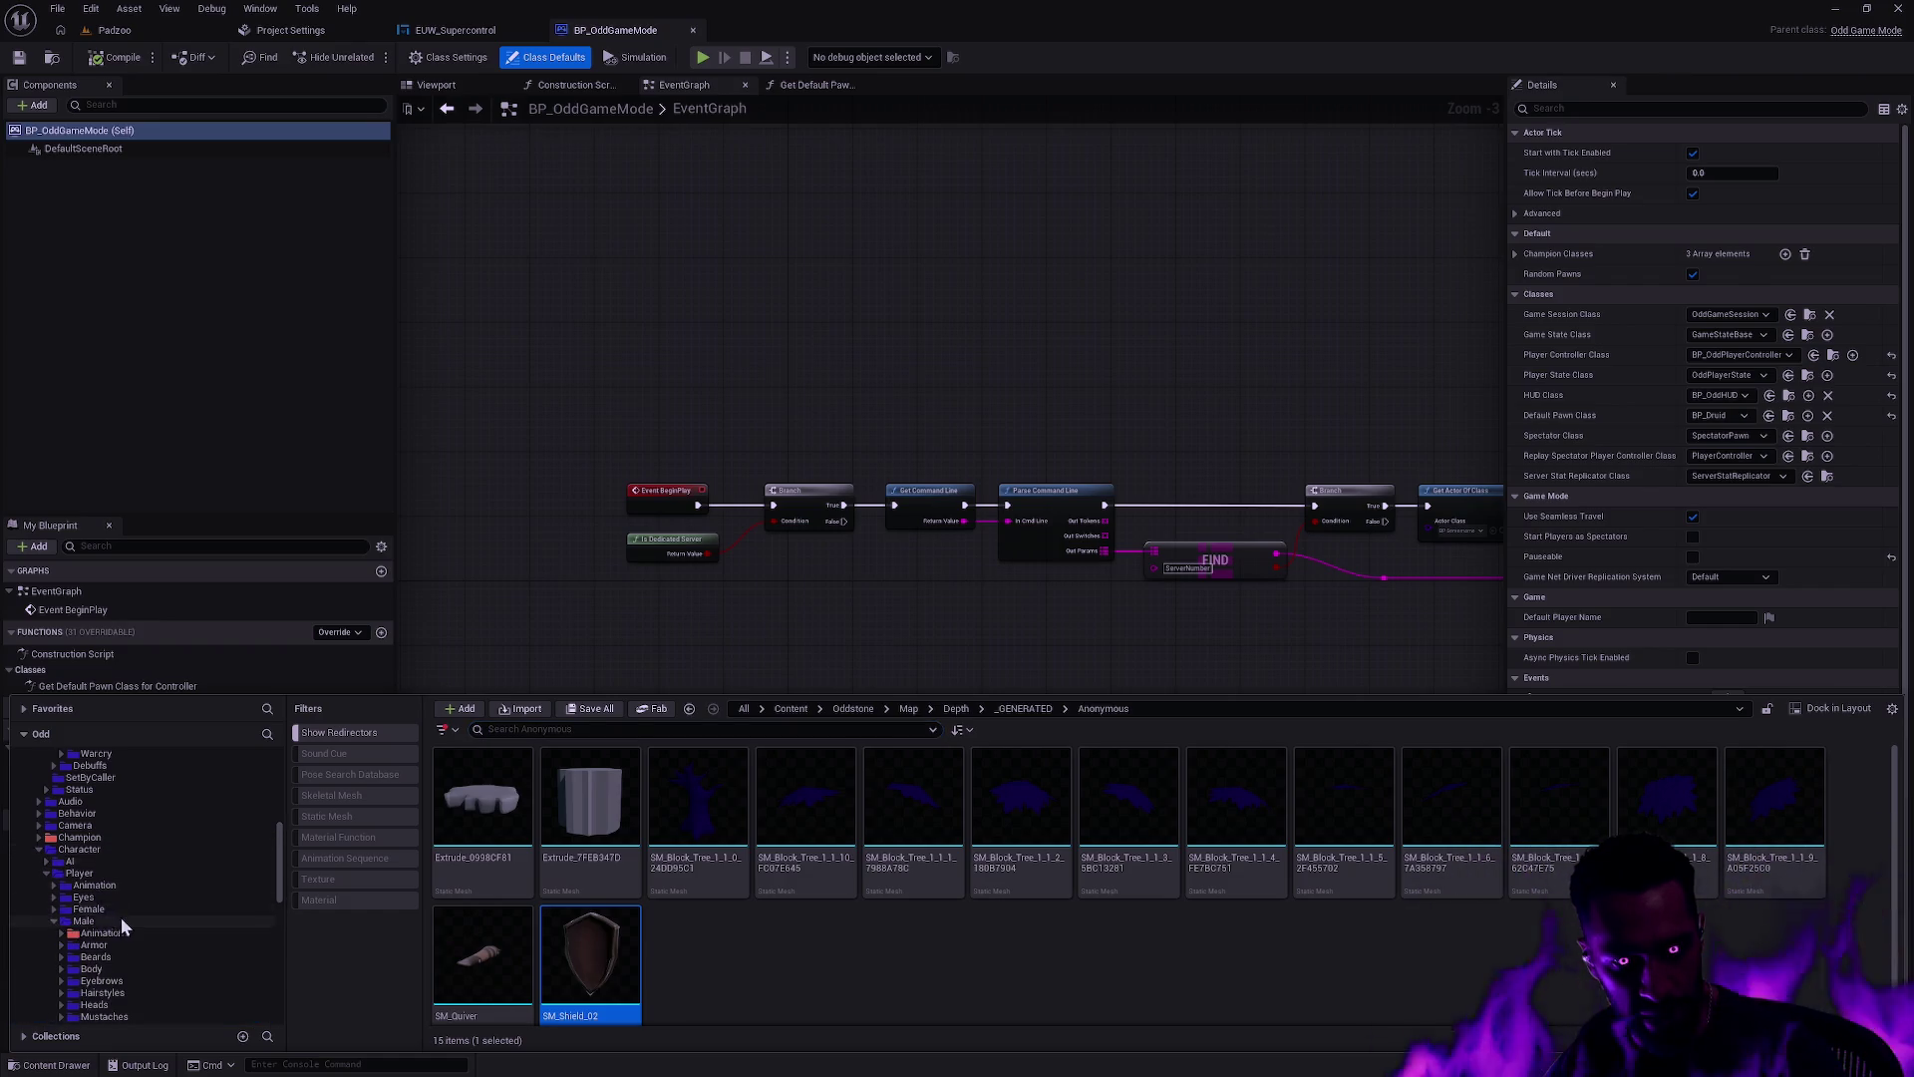
{"action": "scroll", "coordinate": [122, 927], "scroll_direction": "down", "scroll_amount": 3}
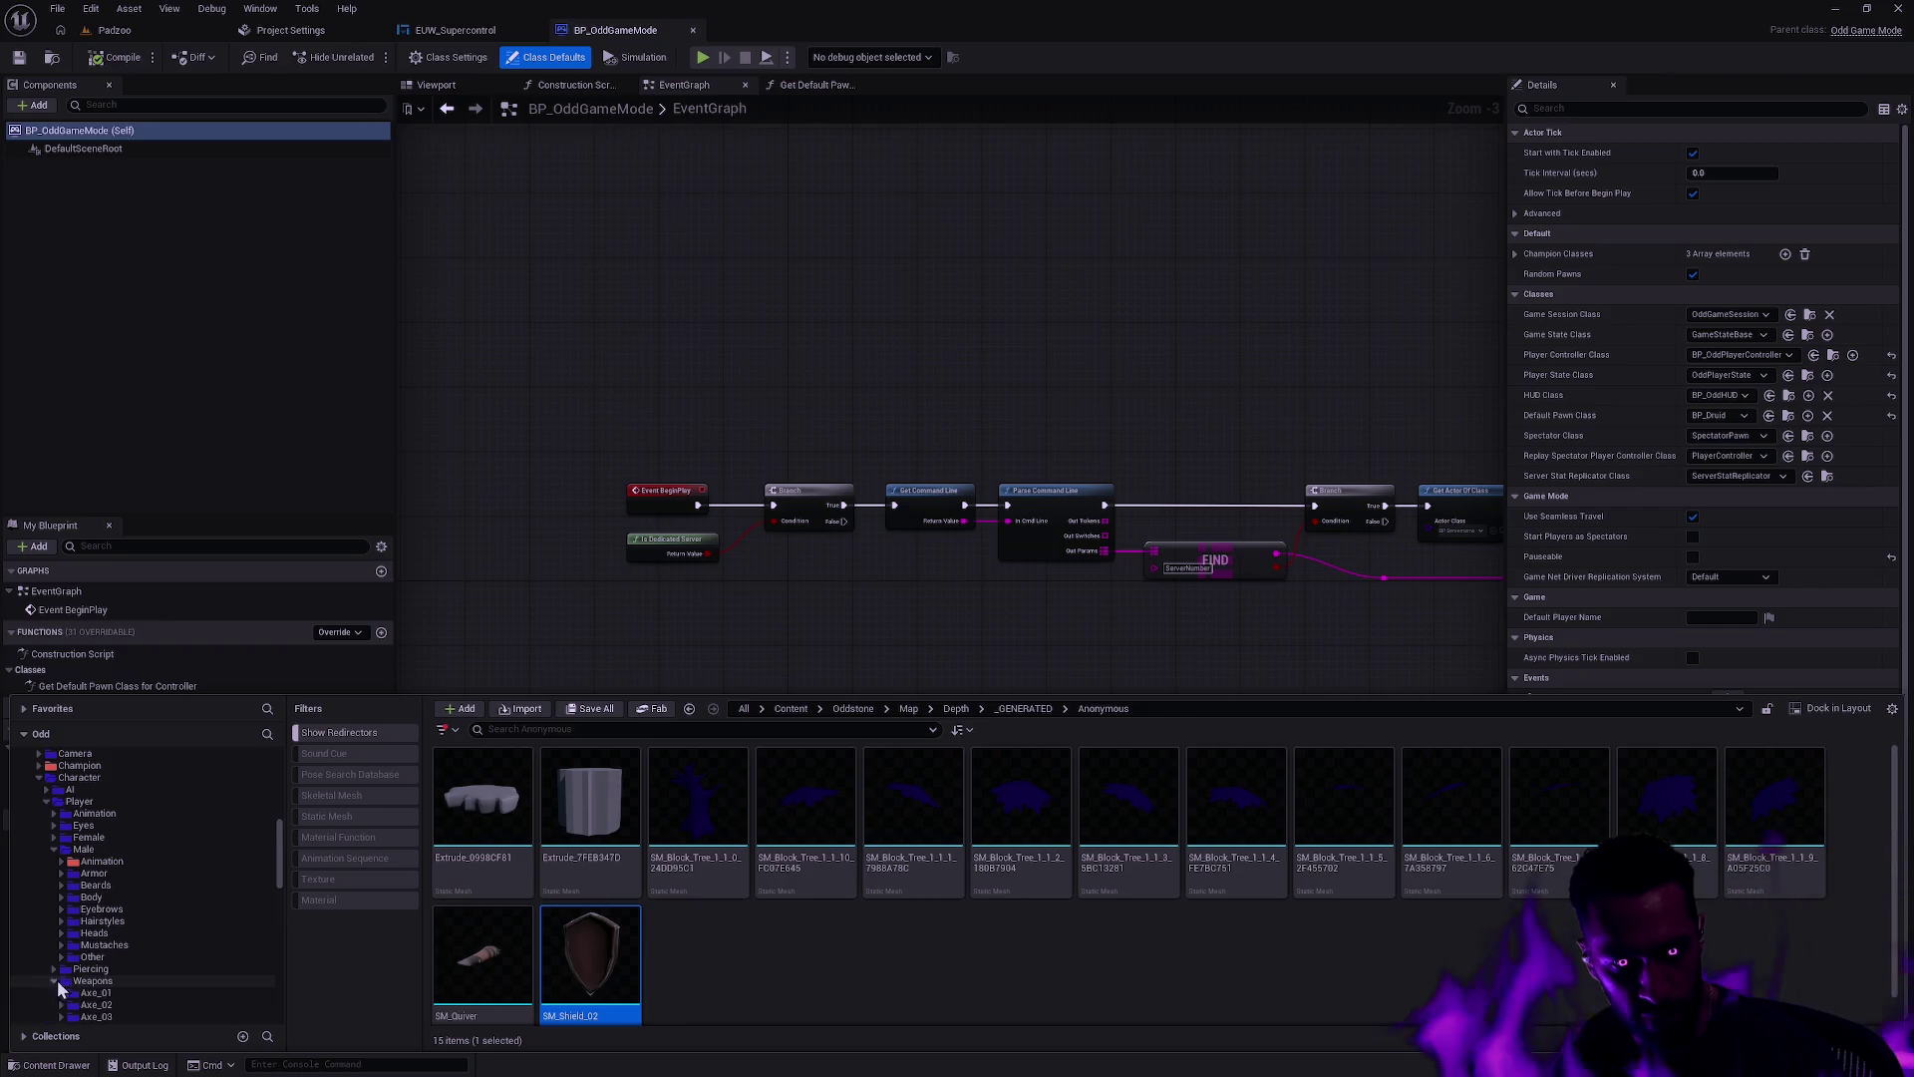
{"action": "scroll", "coordinate": [154, 923], "scroll_direction": "down", "scroll_amount": 8}
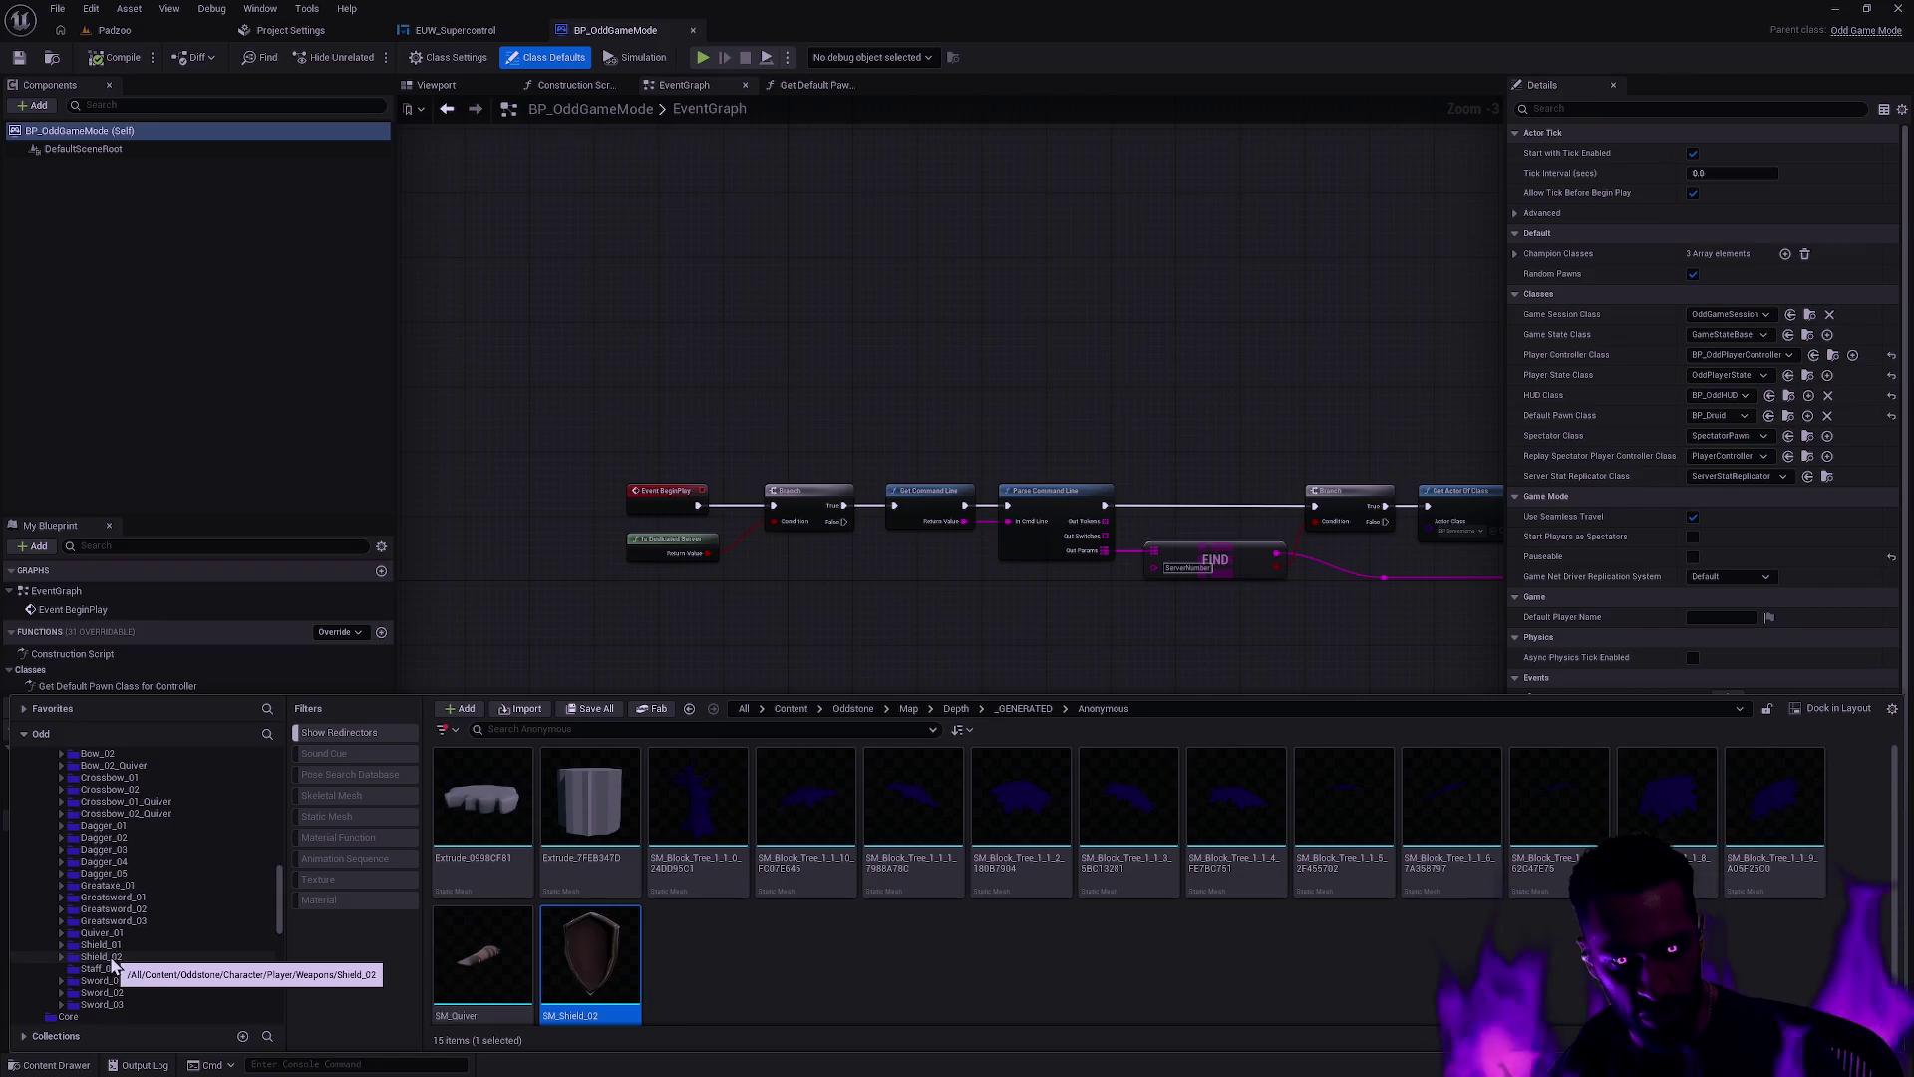
{"action": "left_click", "coordinate": [105, 957]}
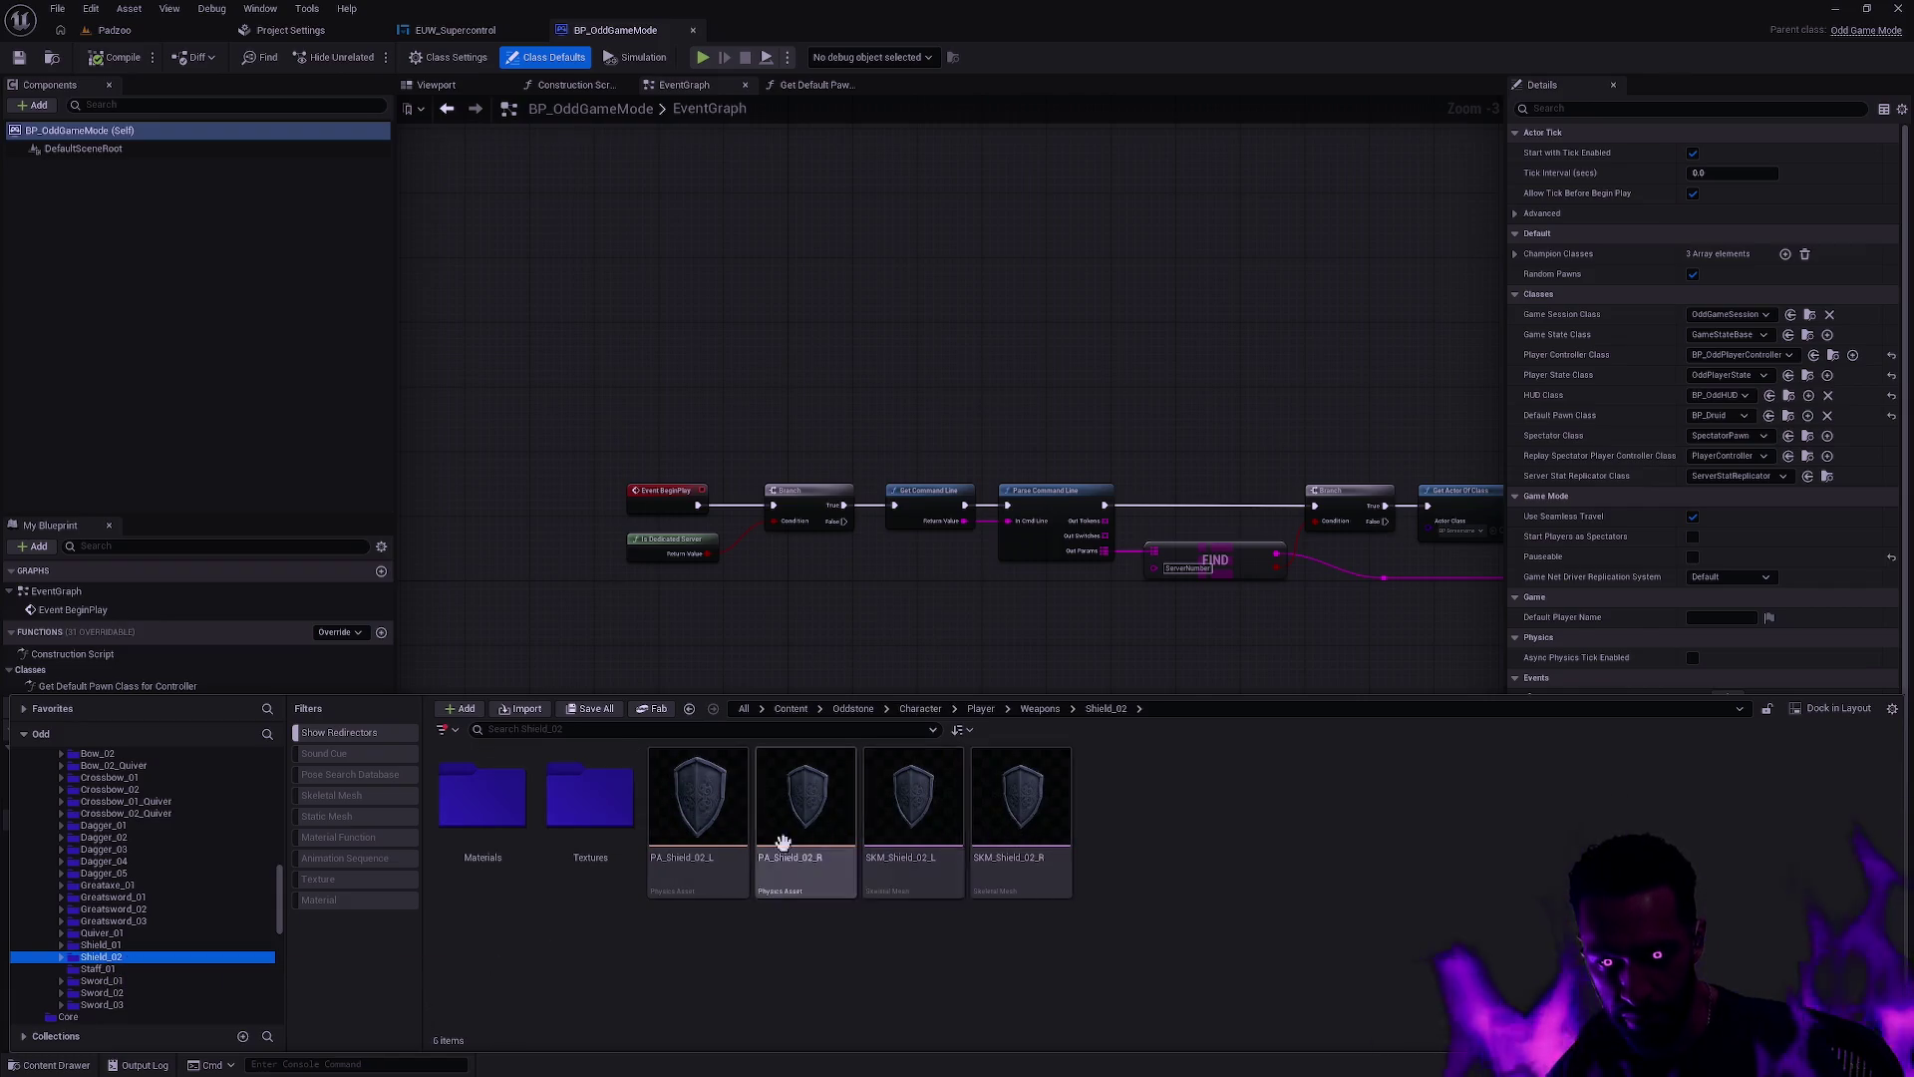
Step: Move SM_Shield_02 from Anonymous into the Shield_02 folder
{"action": "key", "text": "ctrl+b"}
{"action": "mouse_move", "coordinate": [578, 938]}
{"action": "left_mouse_down"}
{"action": "mouse_move", "coordinate": [157, 889]}
{"action": "mouse_move", "coordinate": [124, 773]}
{"action": "left_mouse_up"}
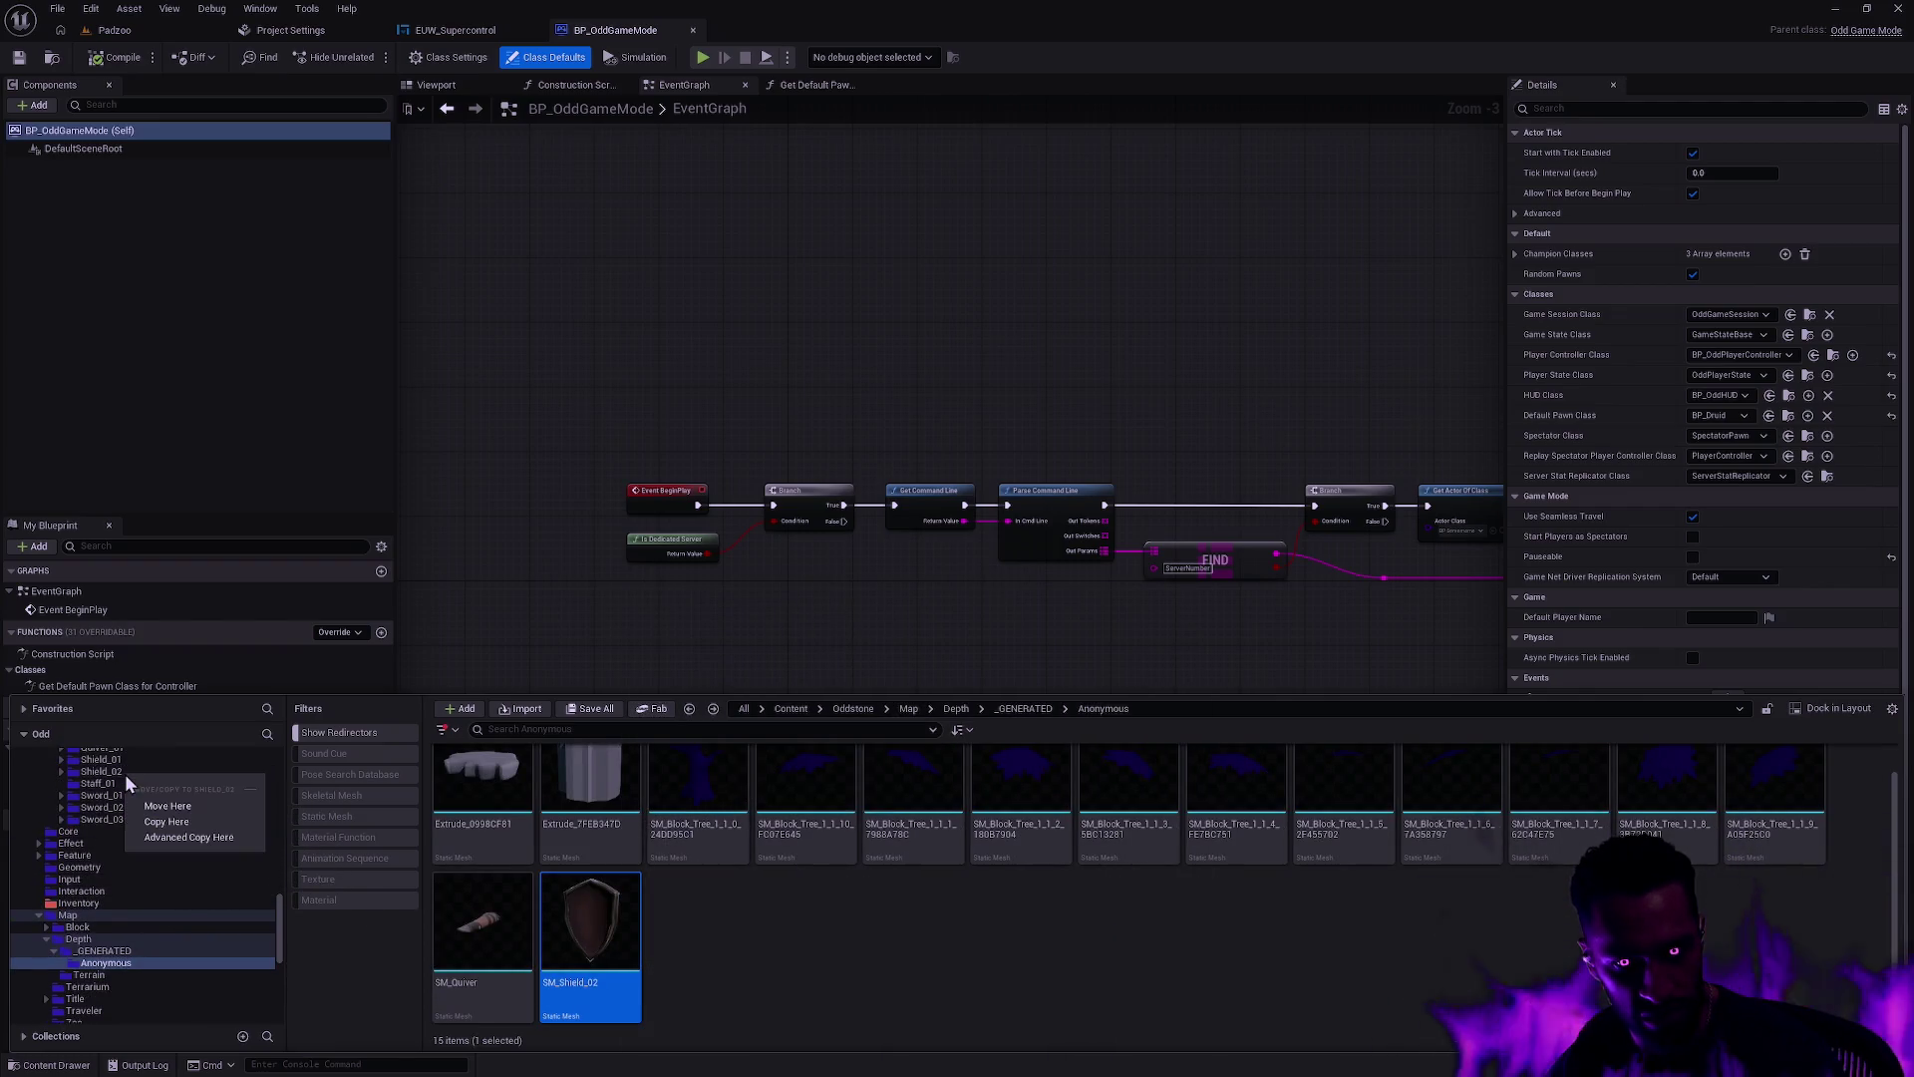
{"action": "left_click", "coordinate": [188, 807]}
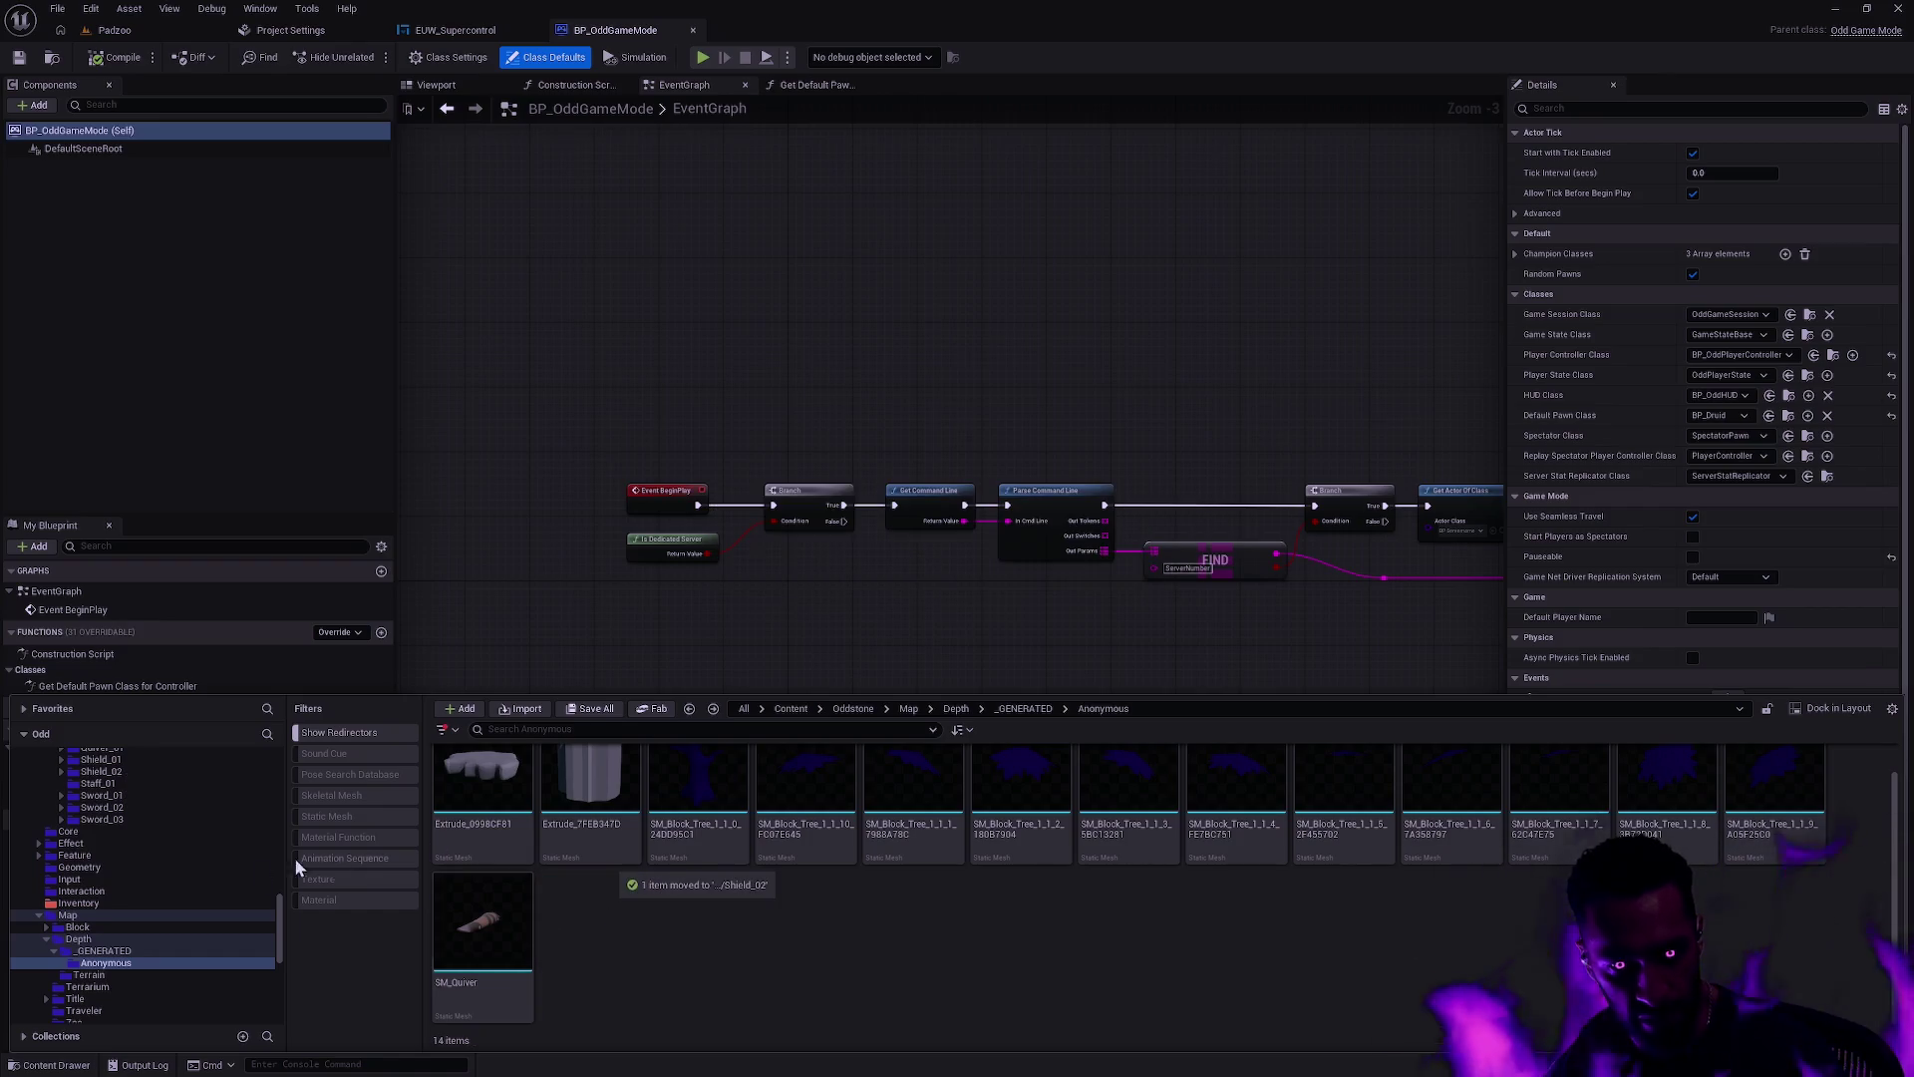
{"action": "scroll", "coordinate": [200, 877], "scroll_direction": "up", "scroll_amount": 3}
Step: Inspect the SM_Quiver mesh, then move it into the Quiver_01 weapons folder
{"action": "left_click", "coordinate": [509, 954]}
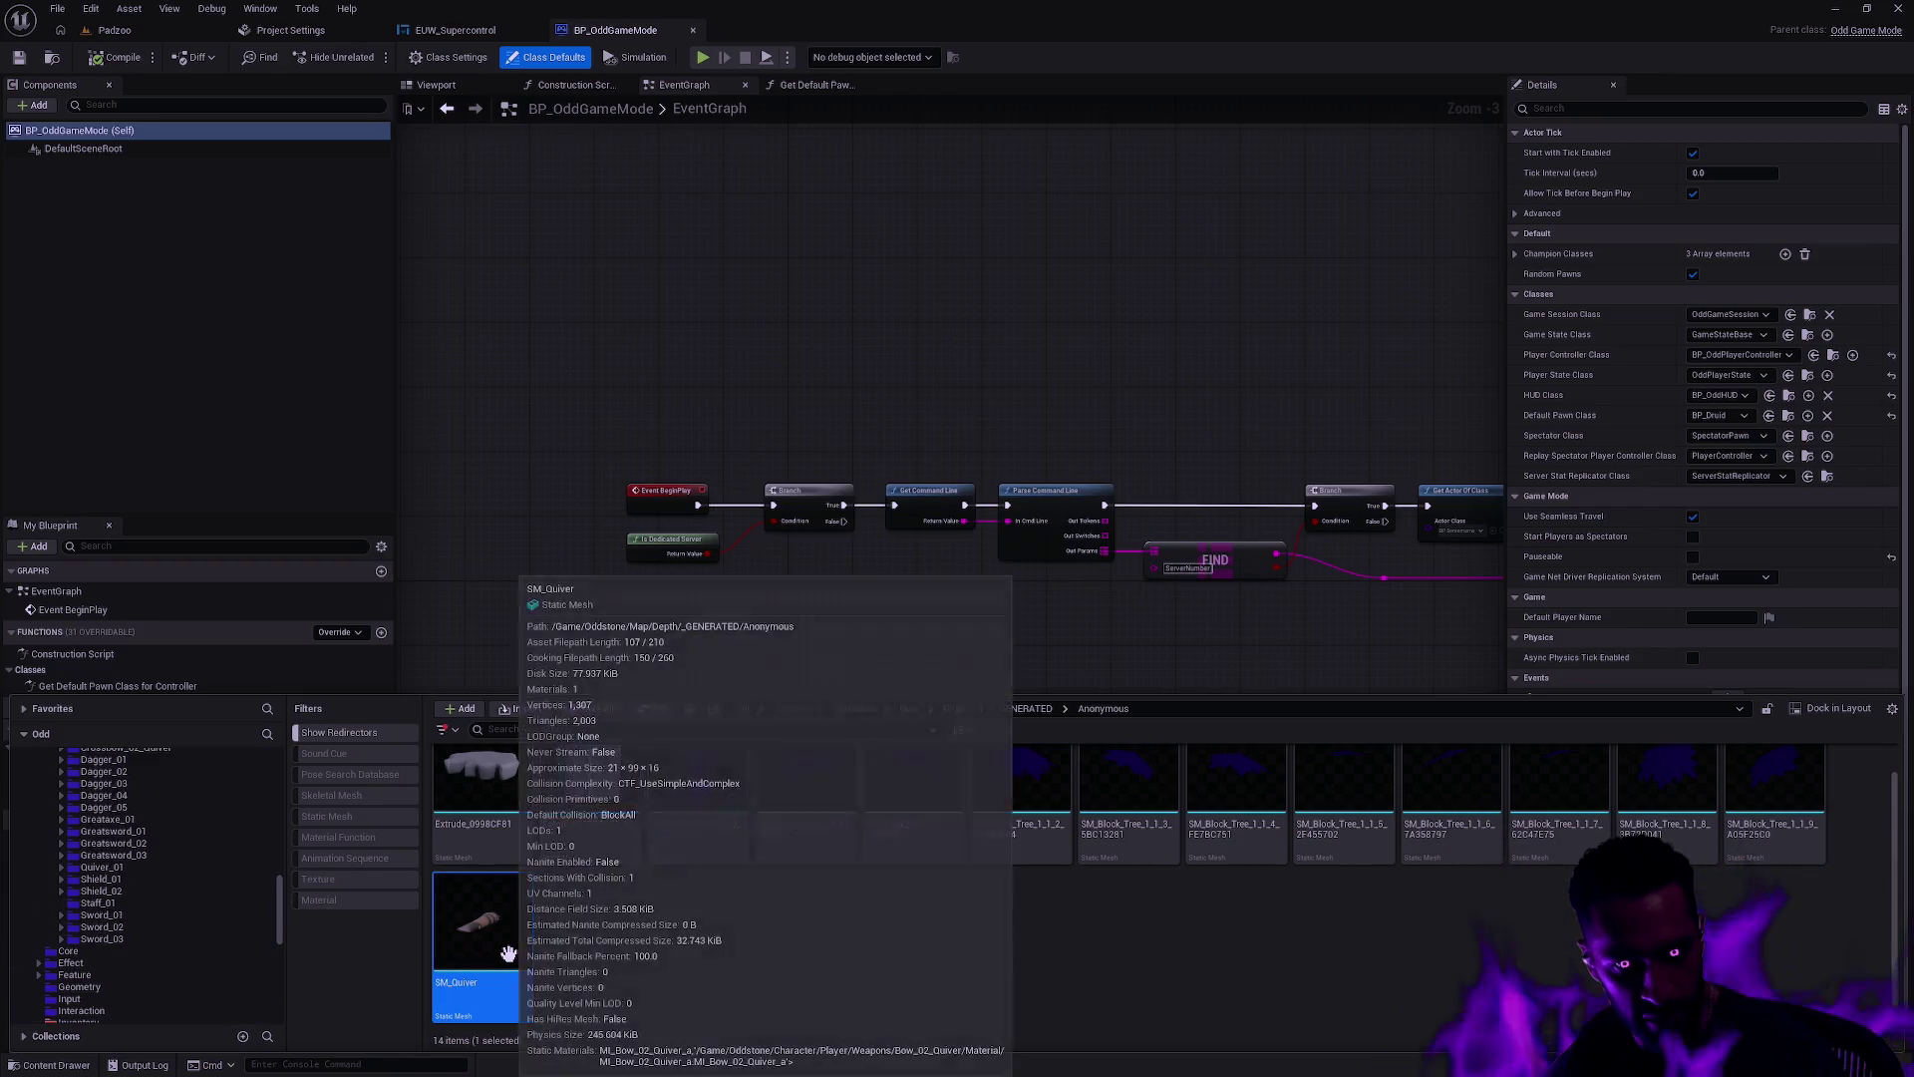
{"action": "key", "text": "Return"}
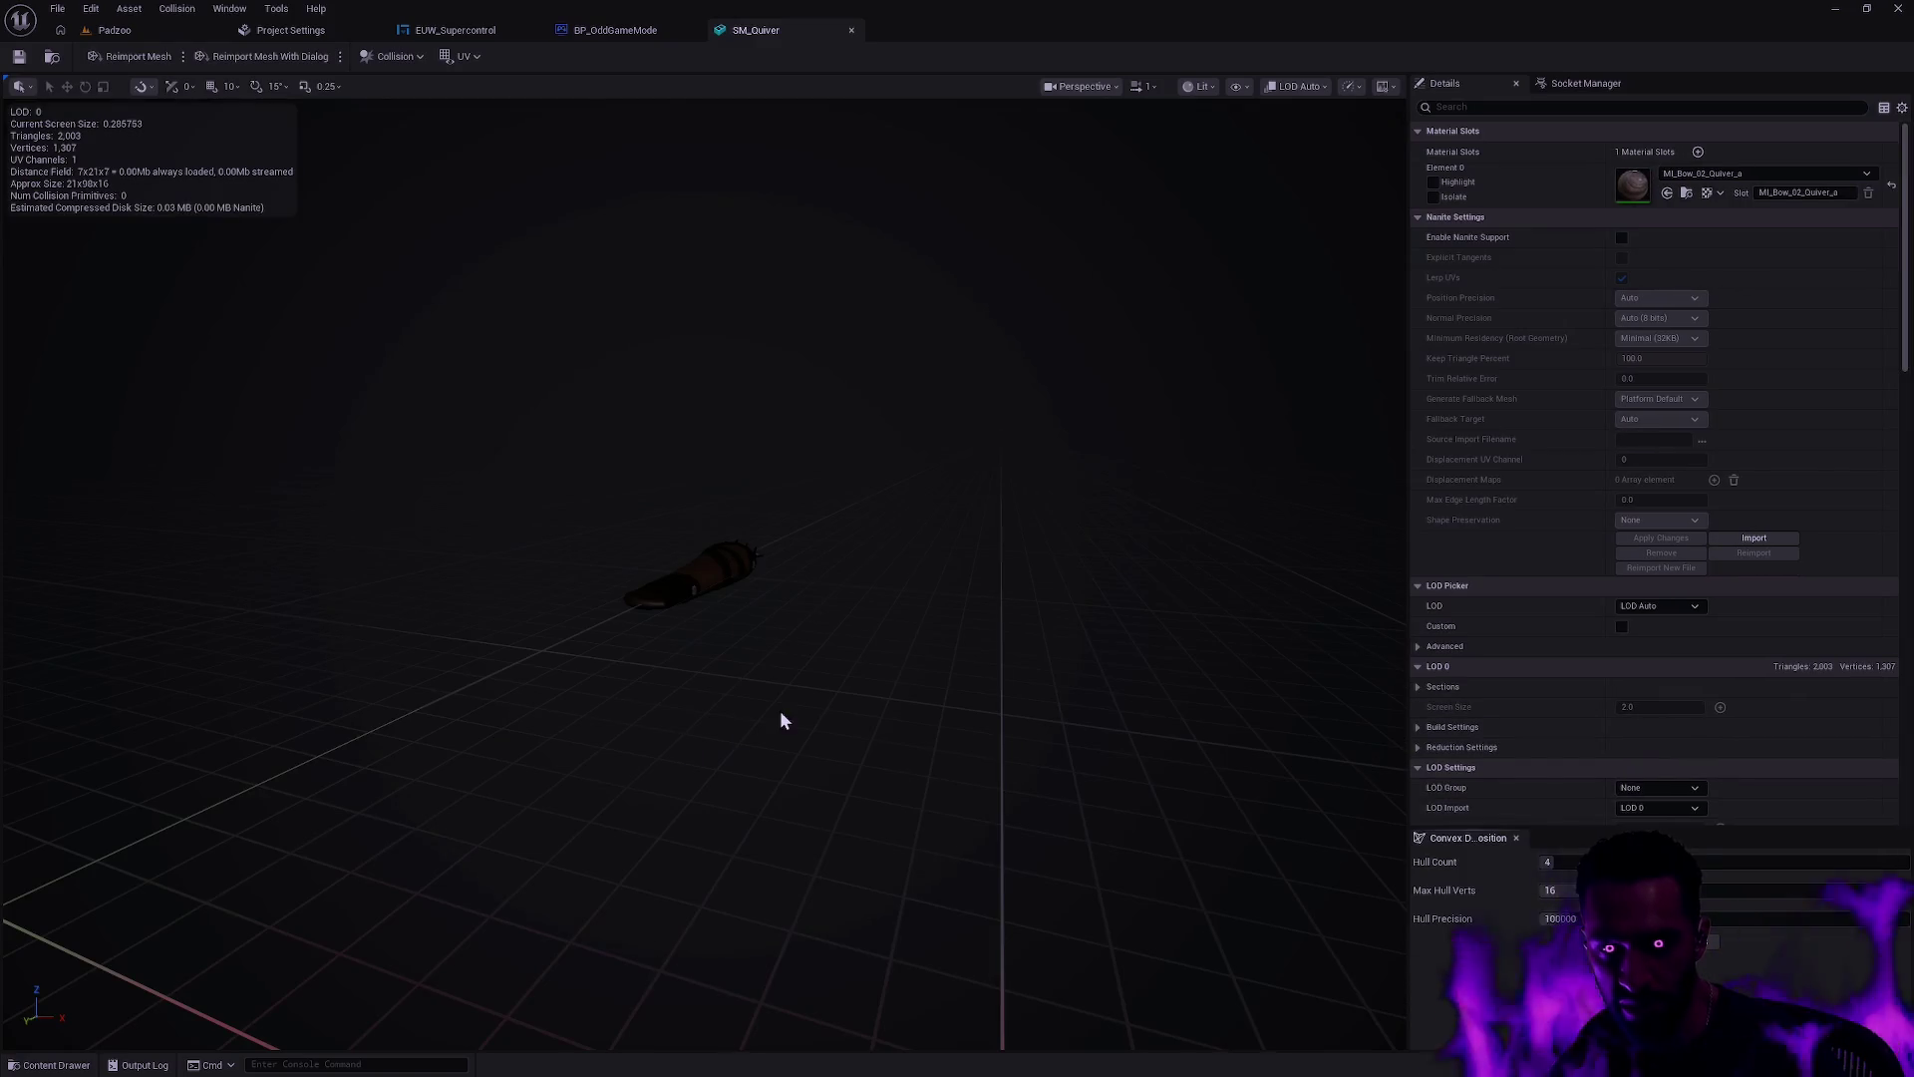
{"action": "left_click_drag", "start_coordinate": [714, 128], "coordinate": [798, 160]}
{"action": "left_click", "coordinate": [851, 30]}
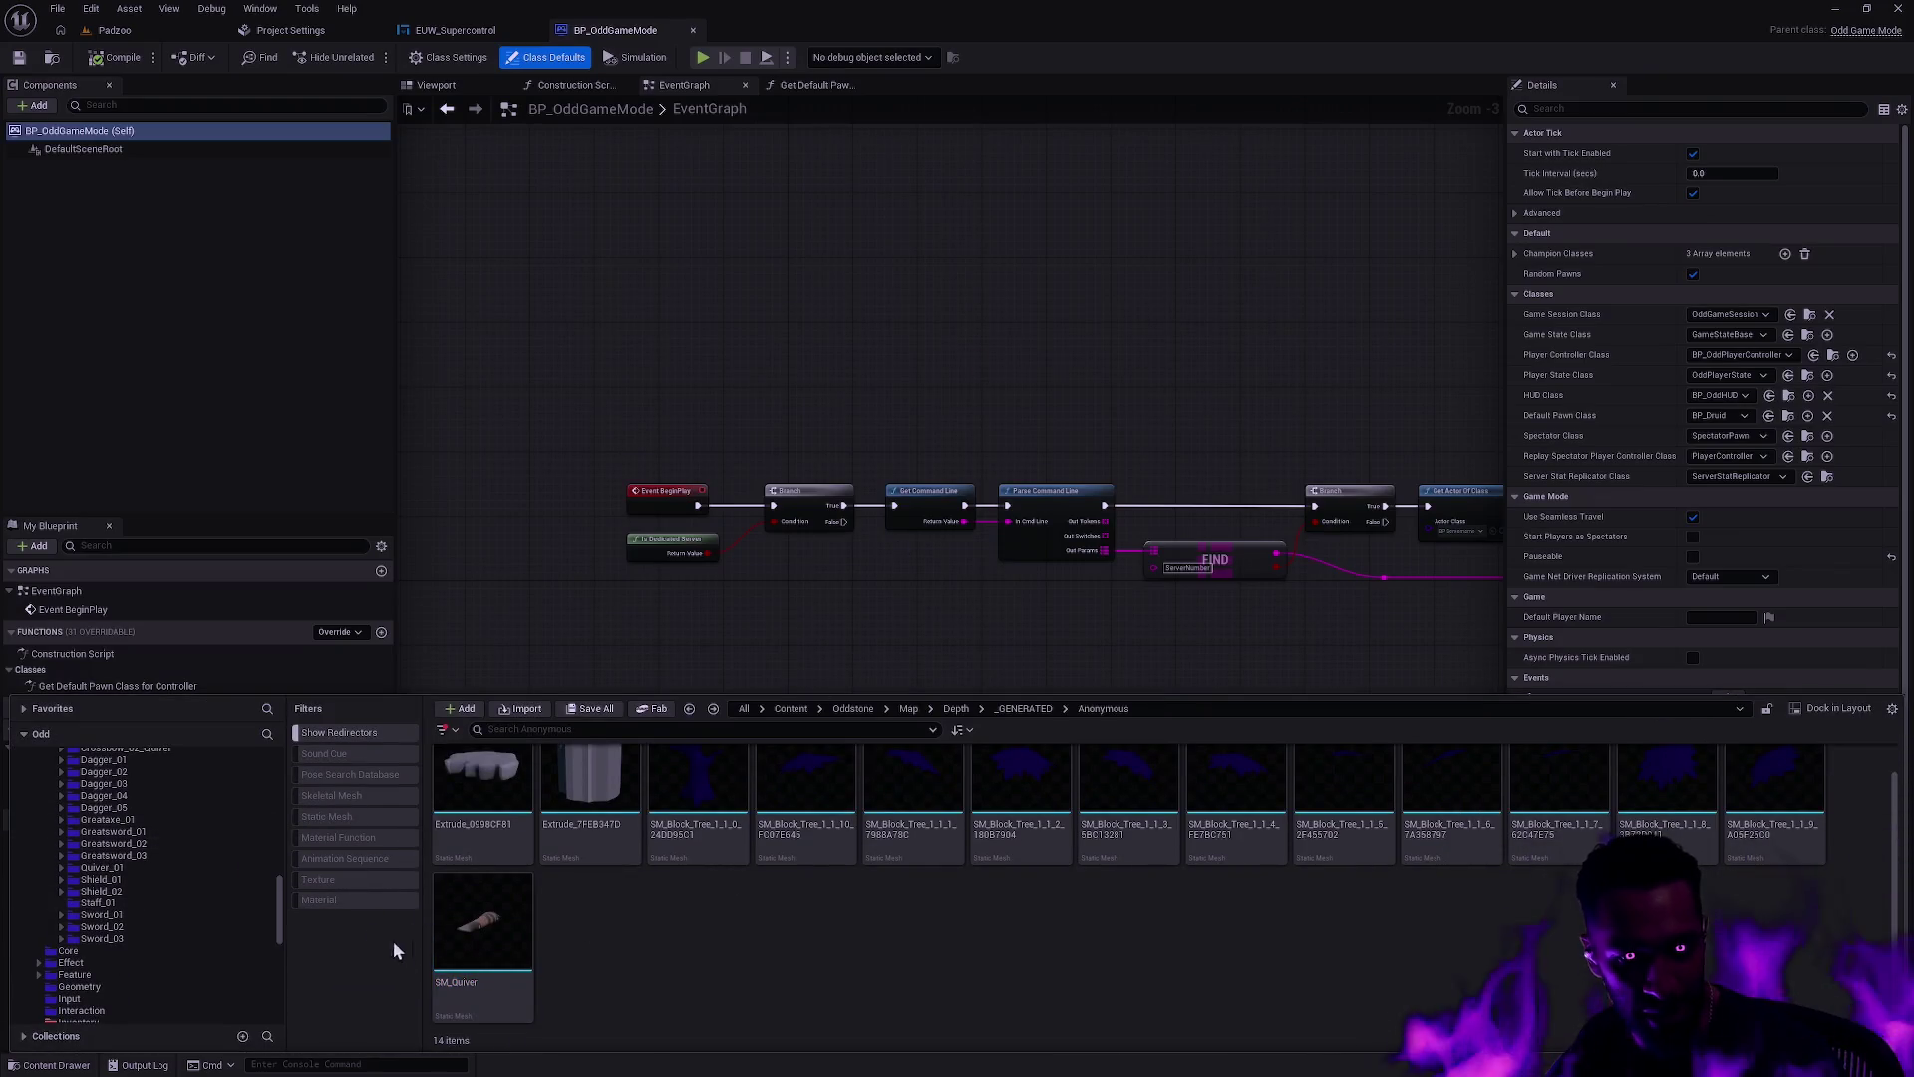
{"action": "left_click", "coordinate": [148, 867]}
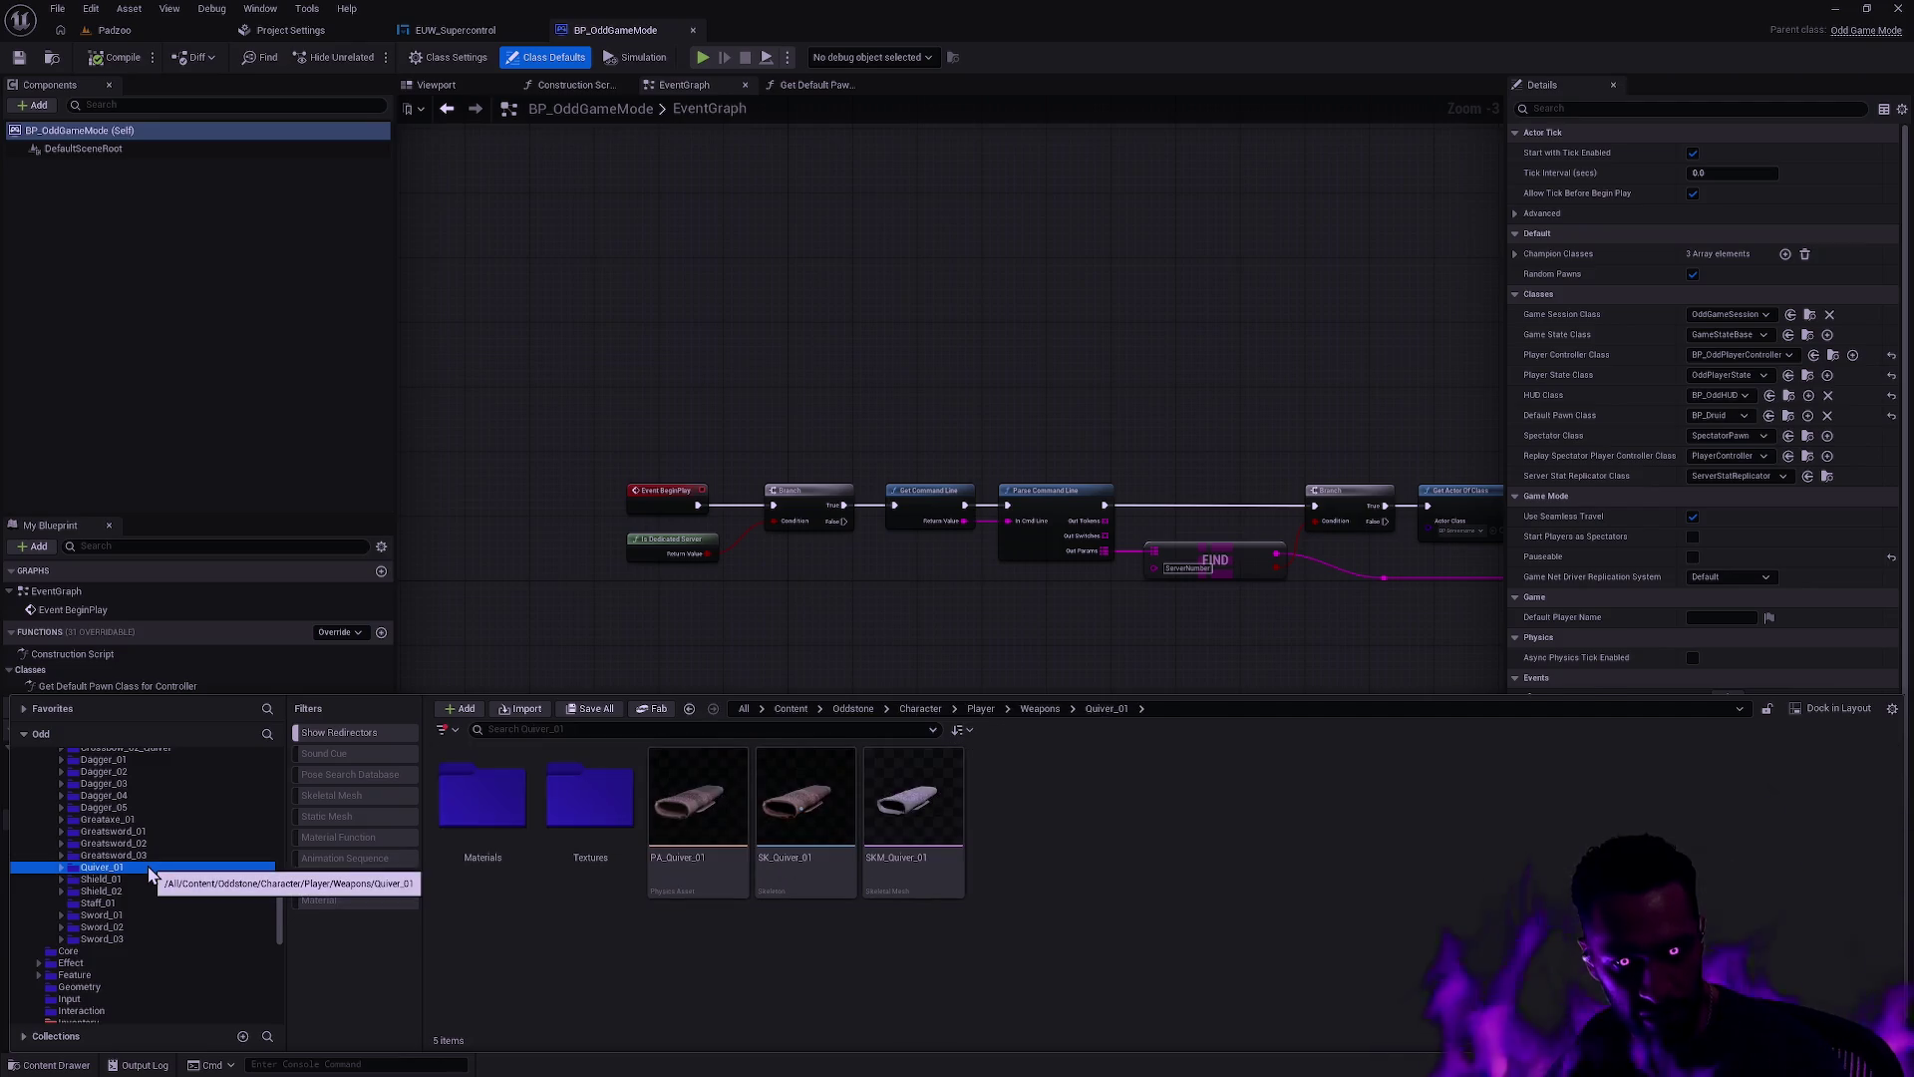
{"action": "mouse_move", "coordinate": [527, 965]}
{"action": "left_mouse_down"}
{"action": "mouse_move", "coordinate": [169, 882]}
{"action": "mouse_move", "coordinate": [119, 822]}
{"action": "mouse_move", "coordinate": [140, 786]}
{"action": "left_mouse_up"}
{"action": "left_click", "coordinate": [219, 810]}
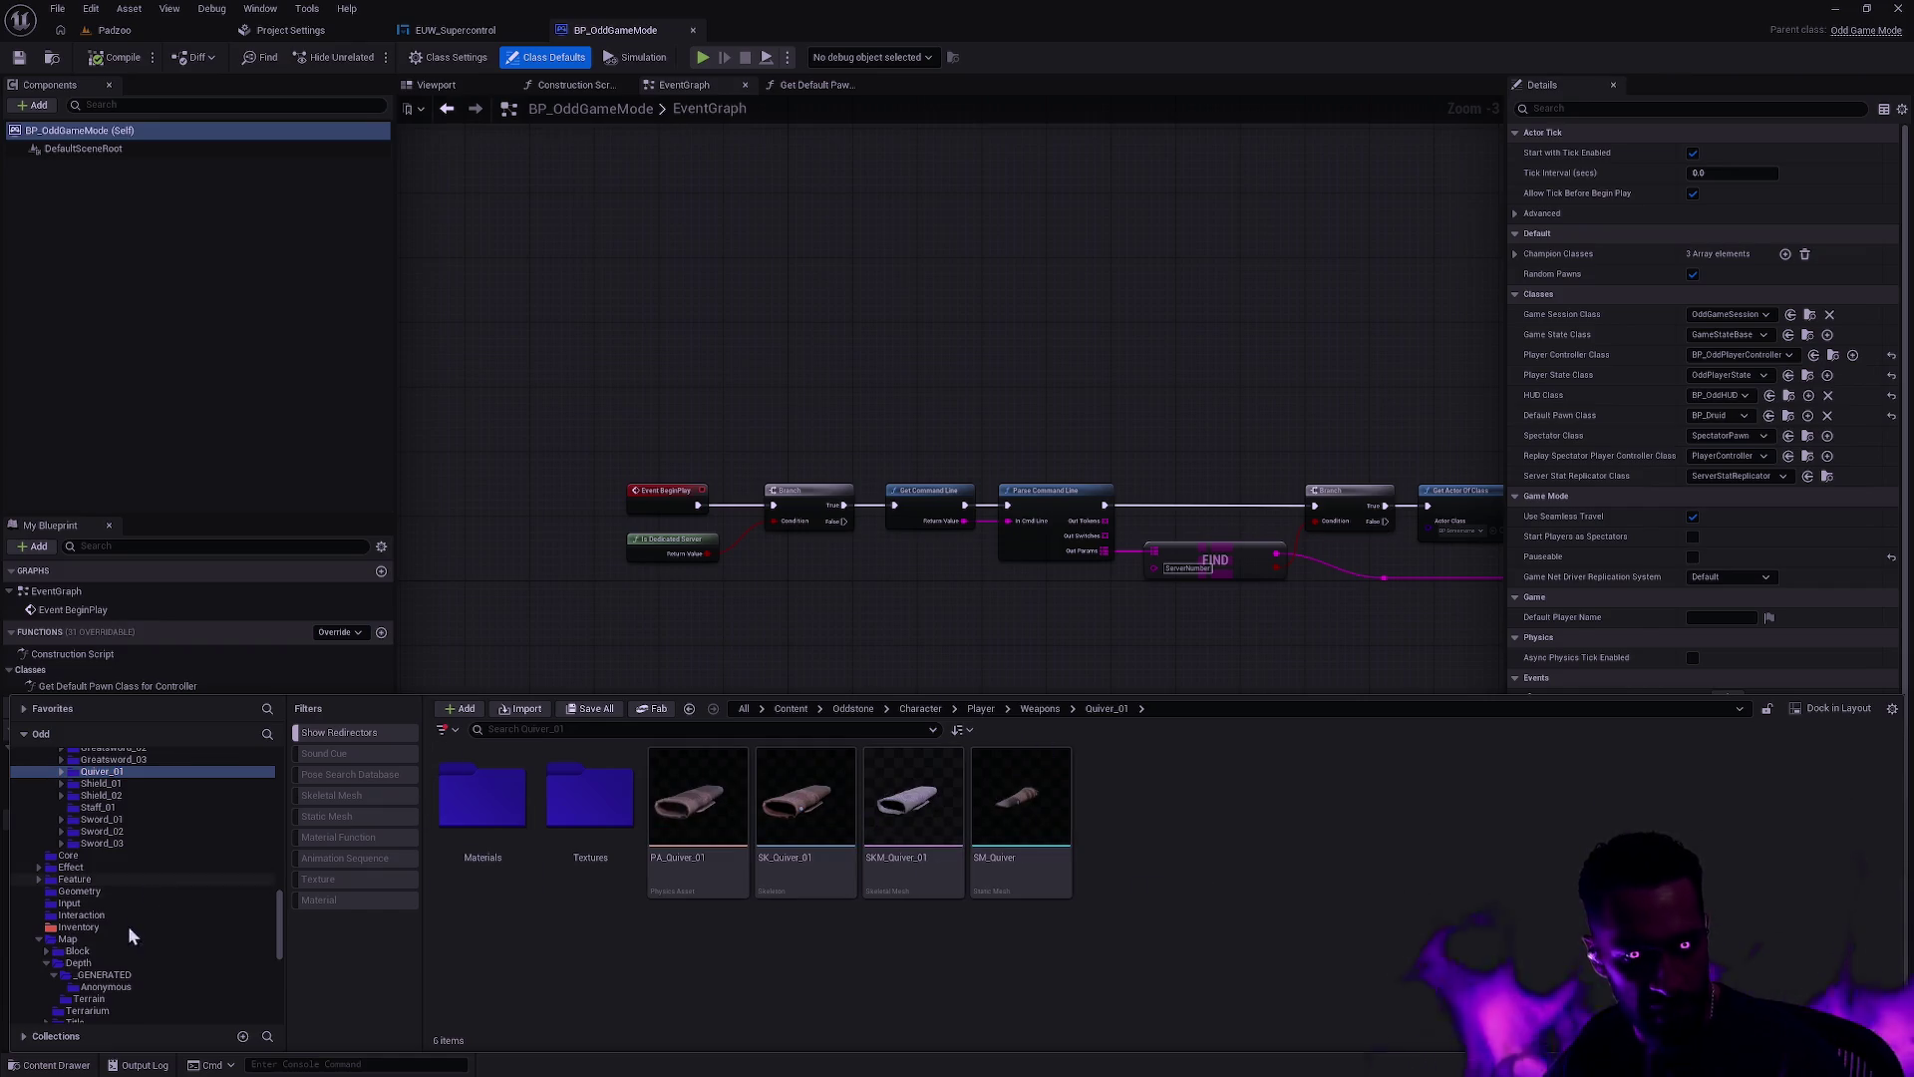
Step: Reopen _GENERATED/Anonymous and select the last generated tree mesh
{"action": "left_click", "coordinate": [104, 974]}
{"action": "double_click", "coordinate": [454, 824]}
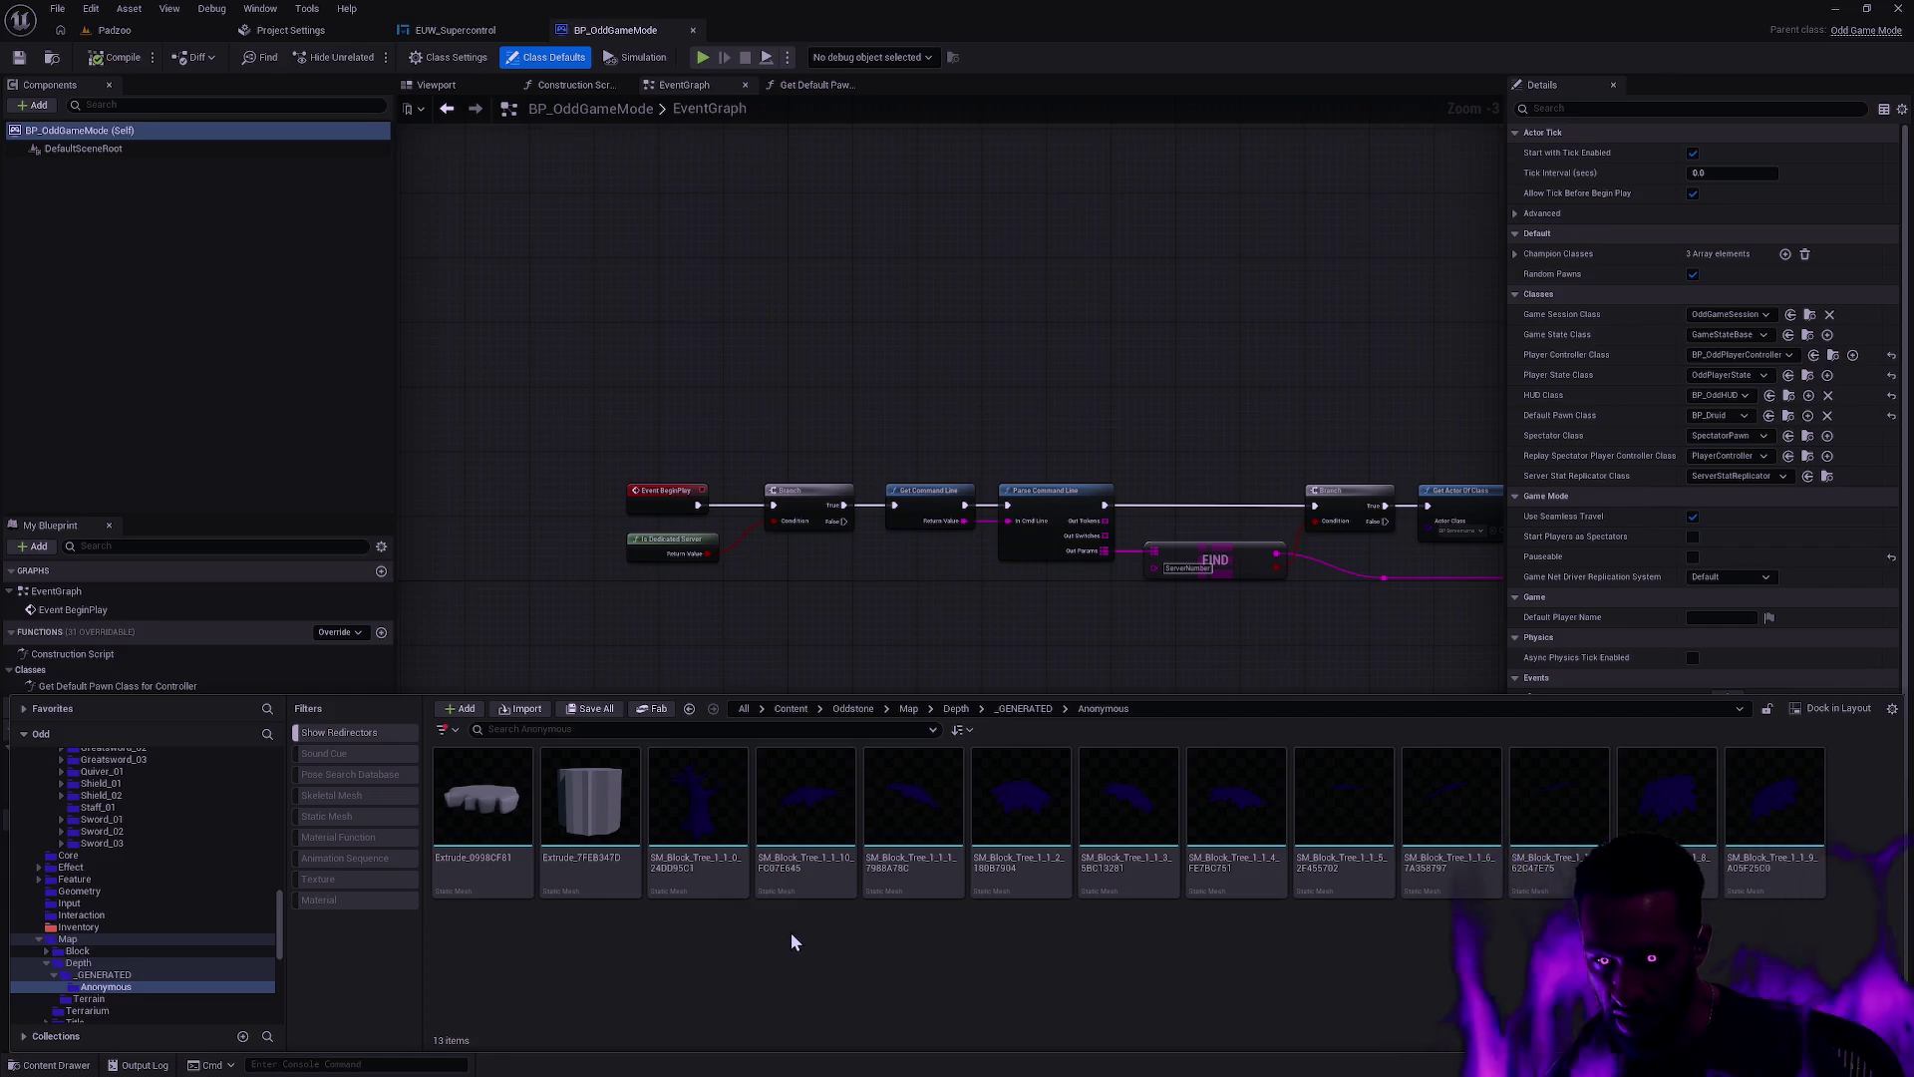
{"action": "left_click", "coordinate": [1775, 803]}
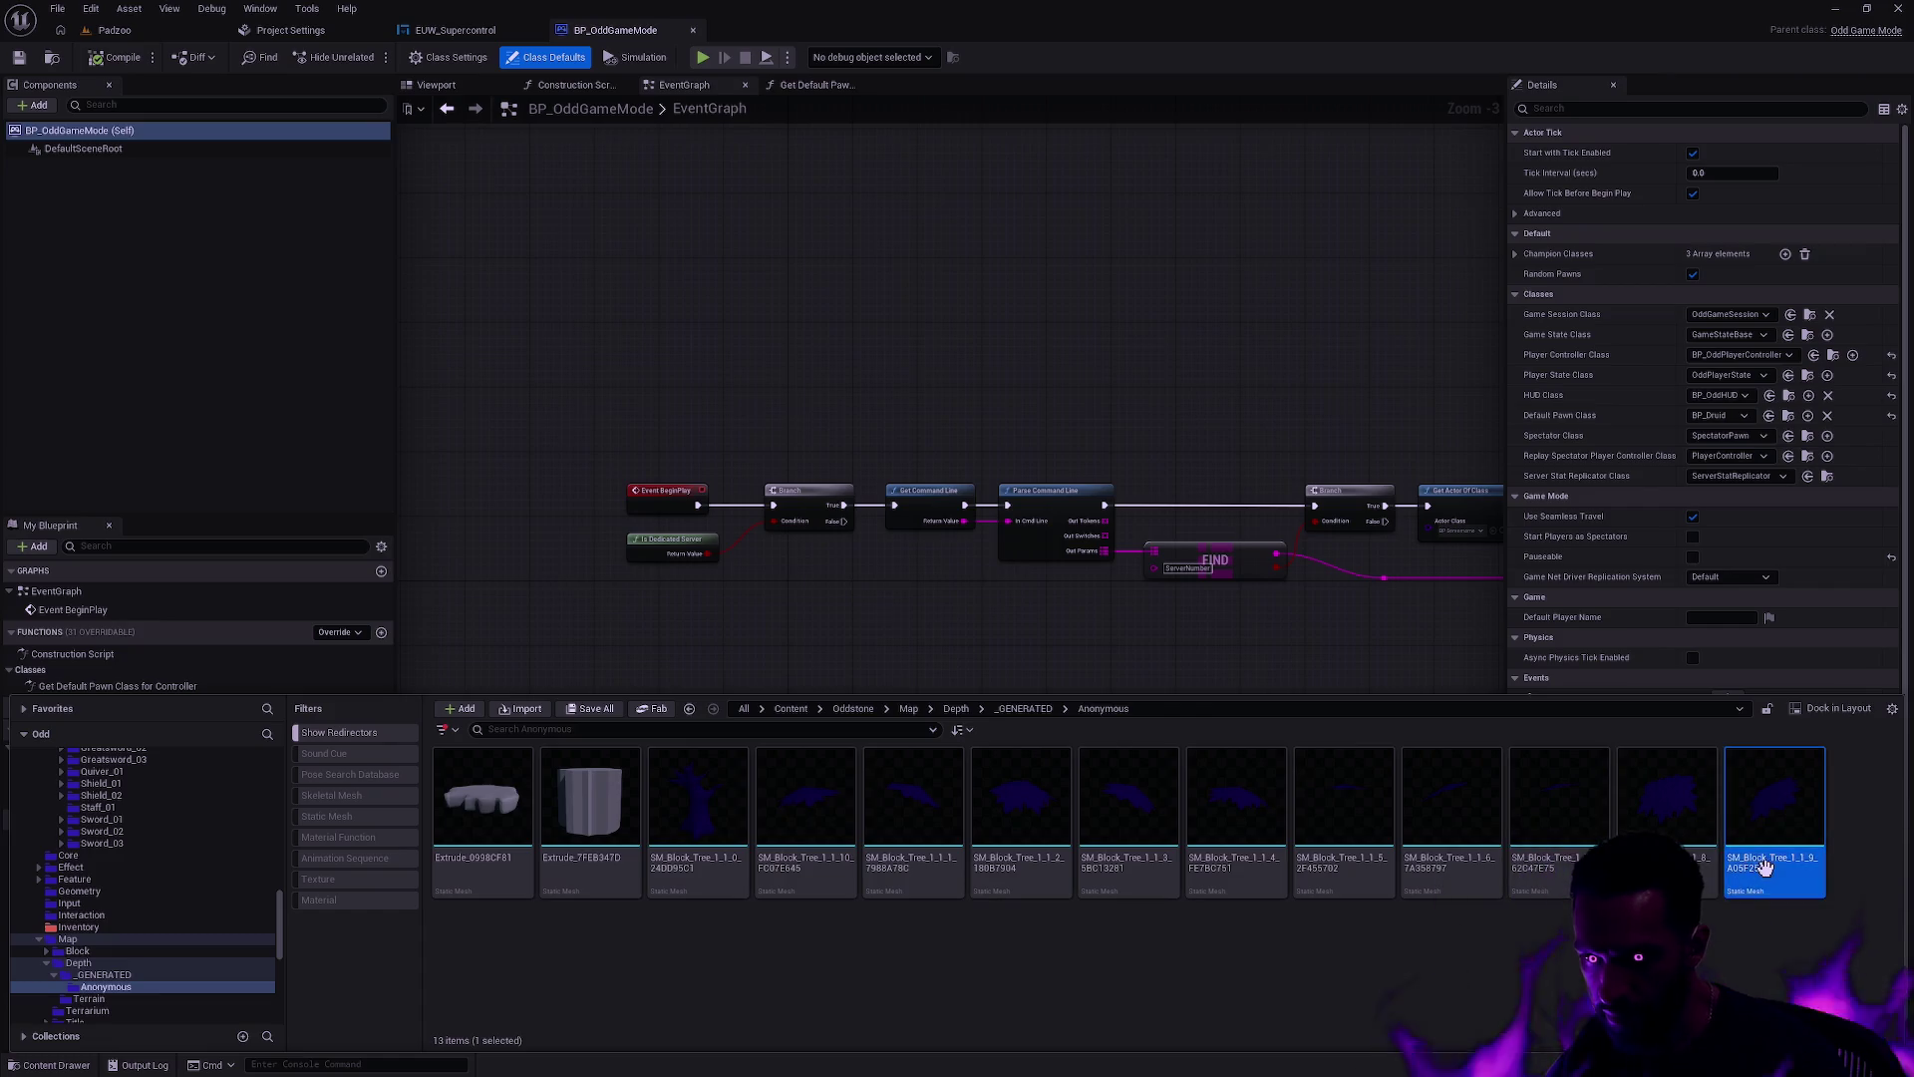
Step: Trace the last SM_Block_Tree mesh's references and browse to BPP_ExplodeTree
{"action": "right_click", "coordinate": [1774, 802]}
{"action": "left_click", "coordinate": [1760, 745]}
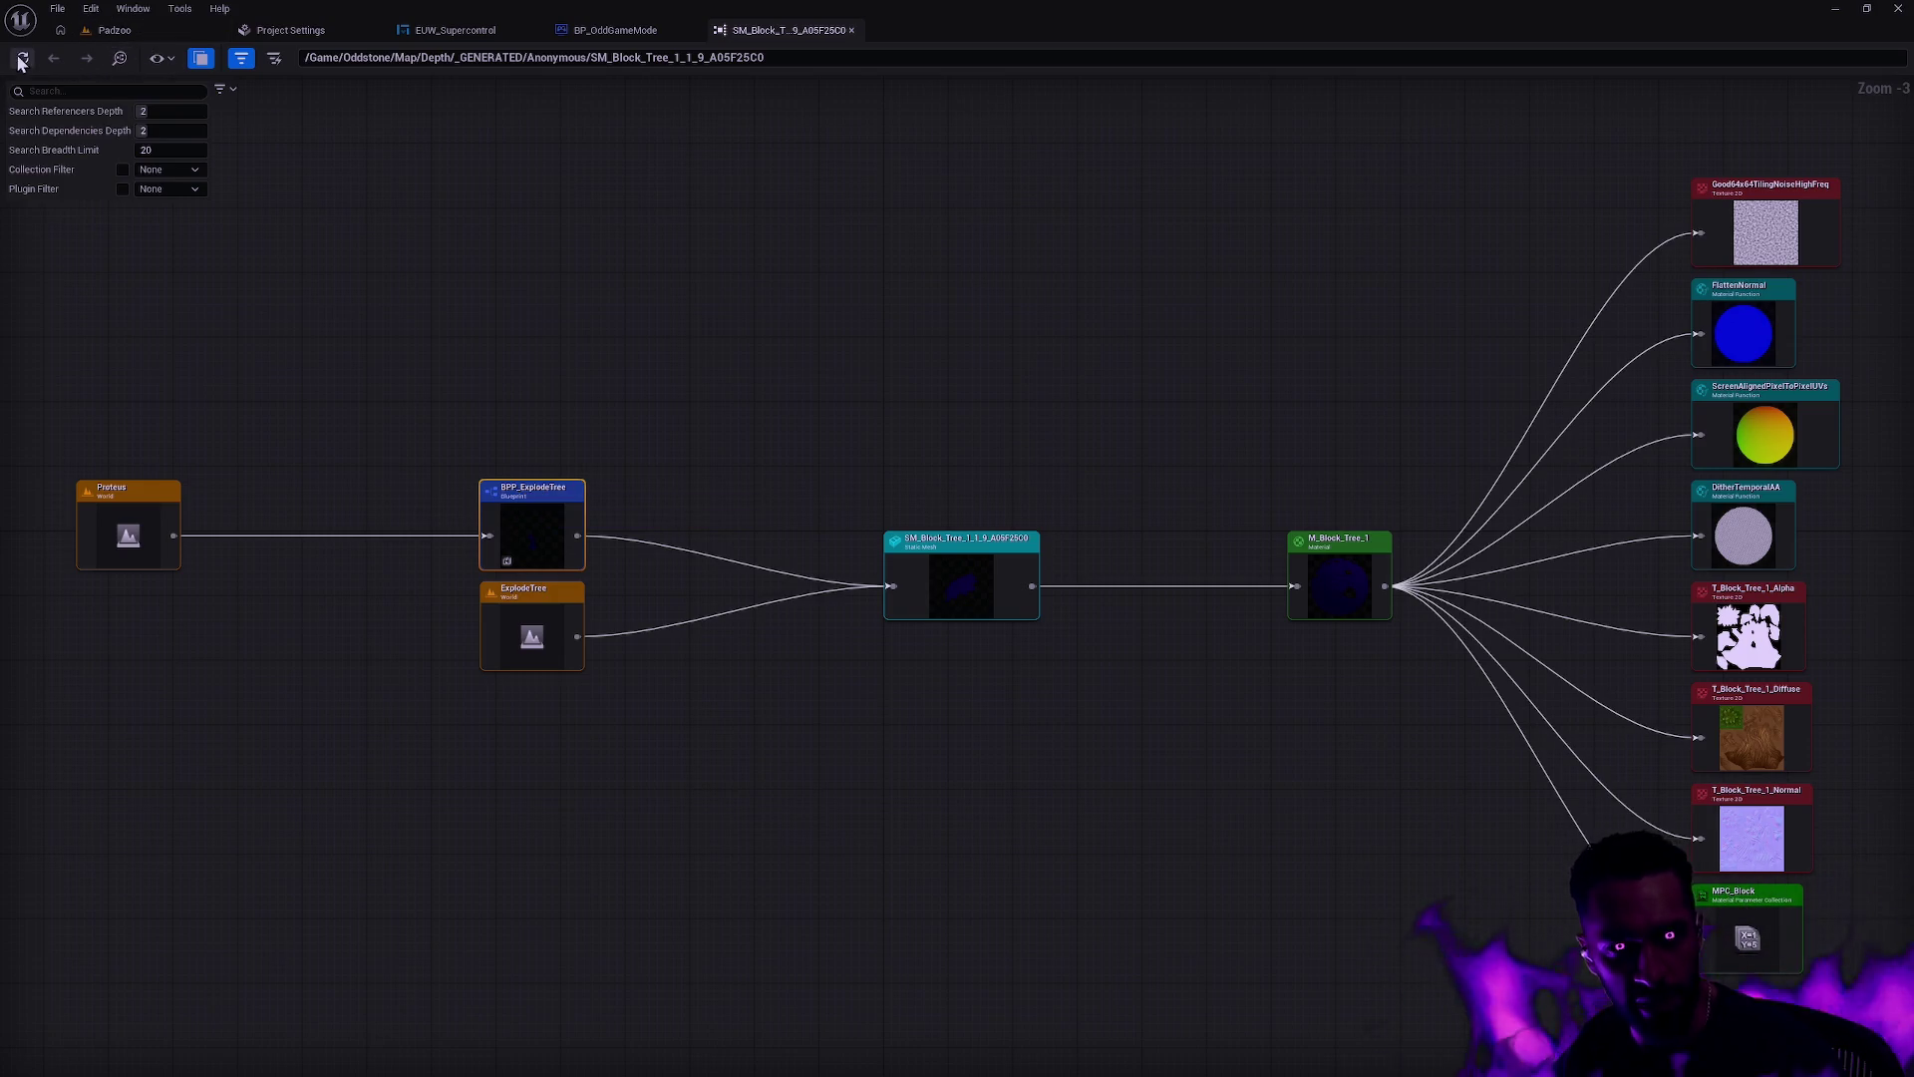
{"action": "right_click", "coordinate": [523, 495]}
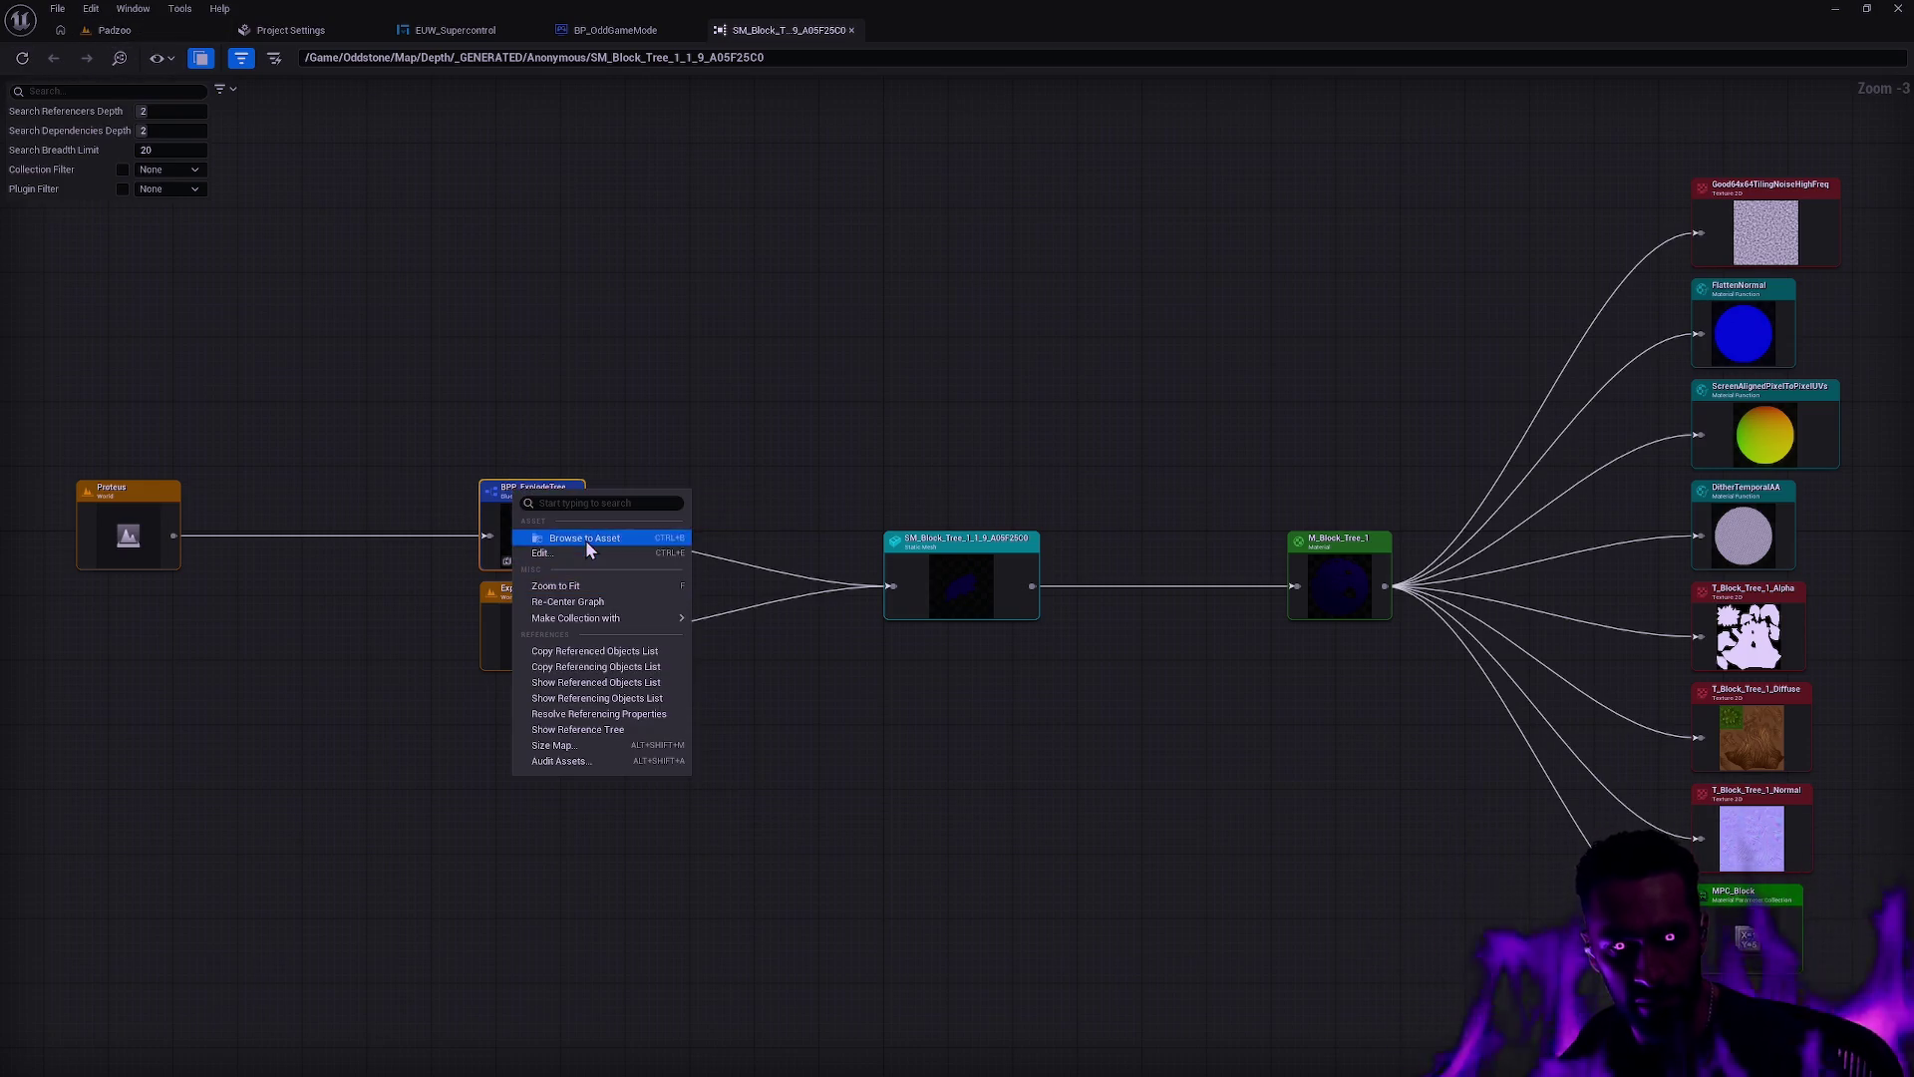
{"action": "left_click", "coordinate": [587, 543]}
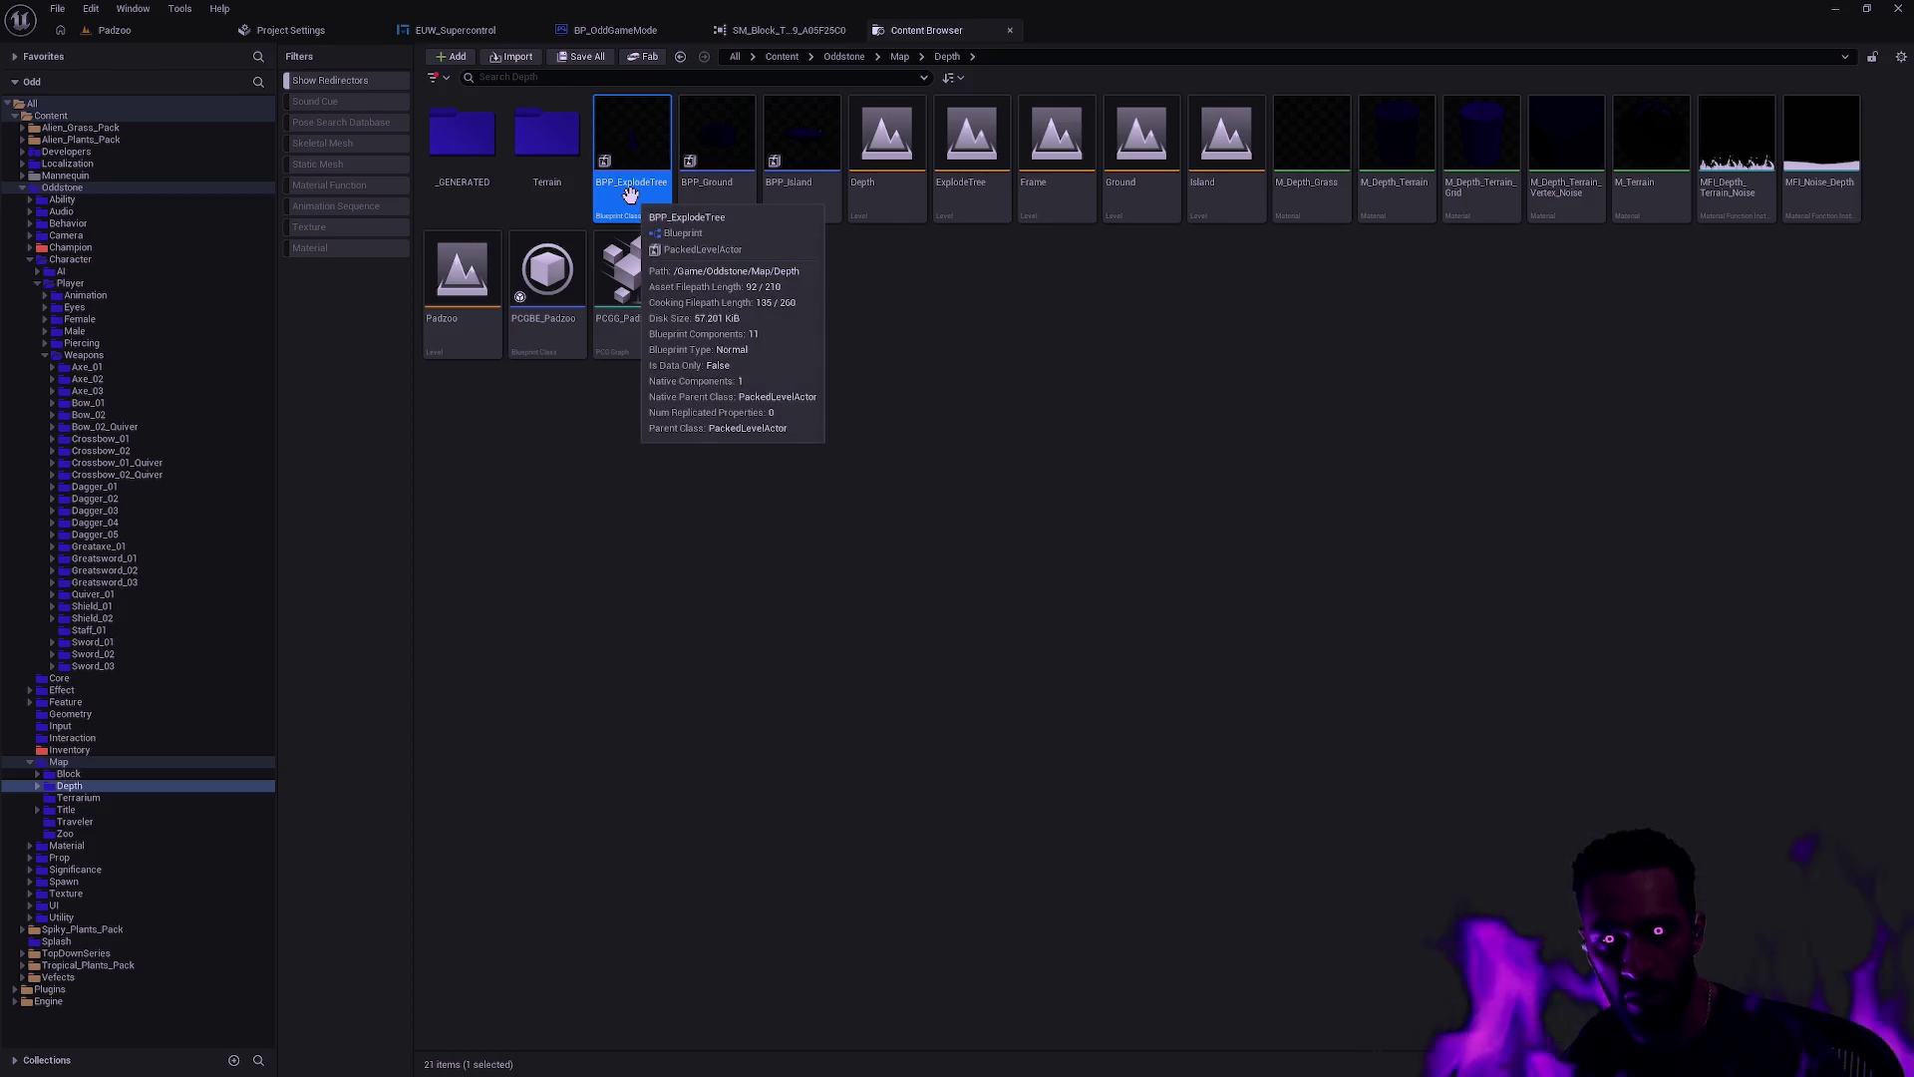
Step: Open the BPP_ExplodeTree blueprint viewport and inspect InstancedStaticMesh components up to 10
{"action": "double_click", "coordinate": [631, 195]}
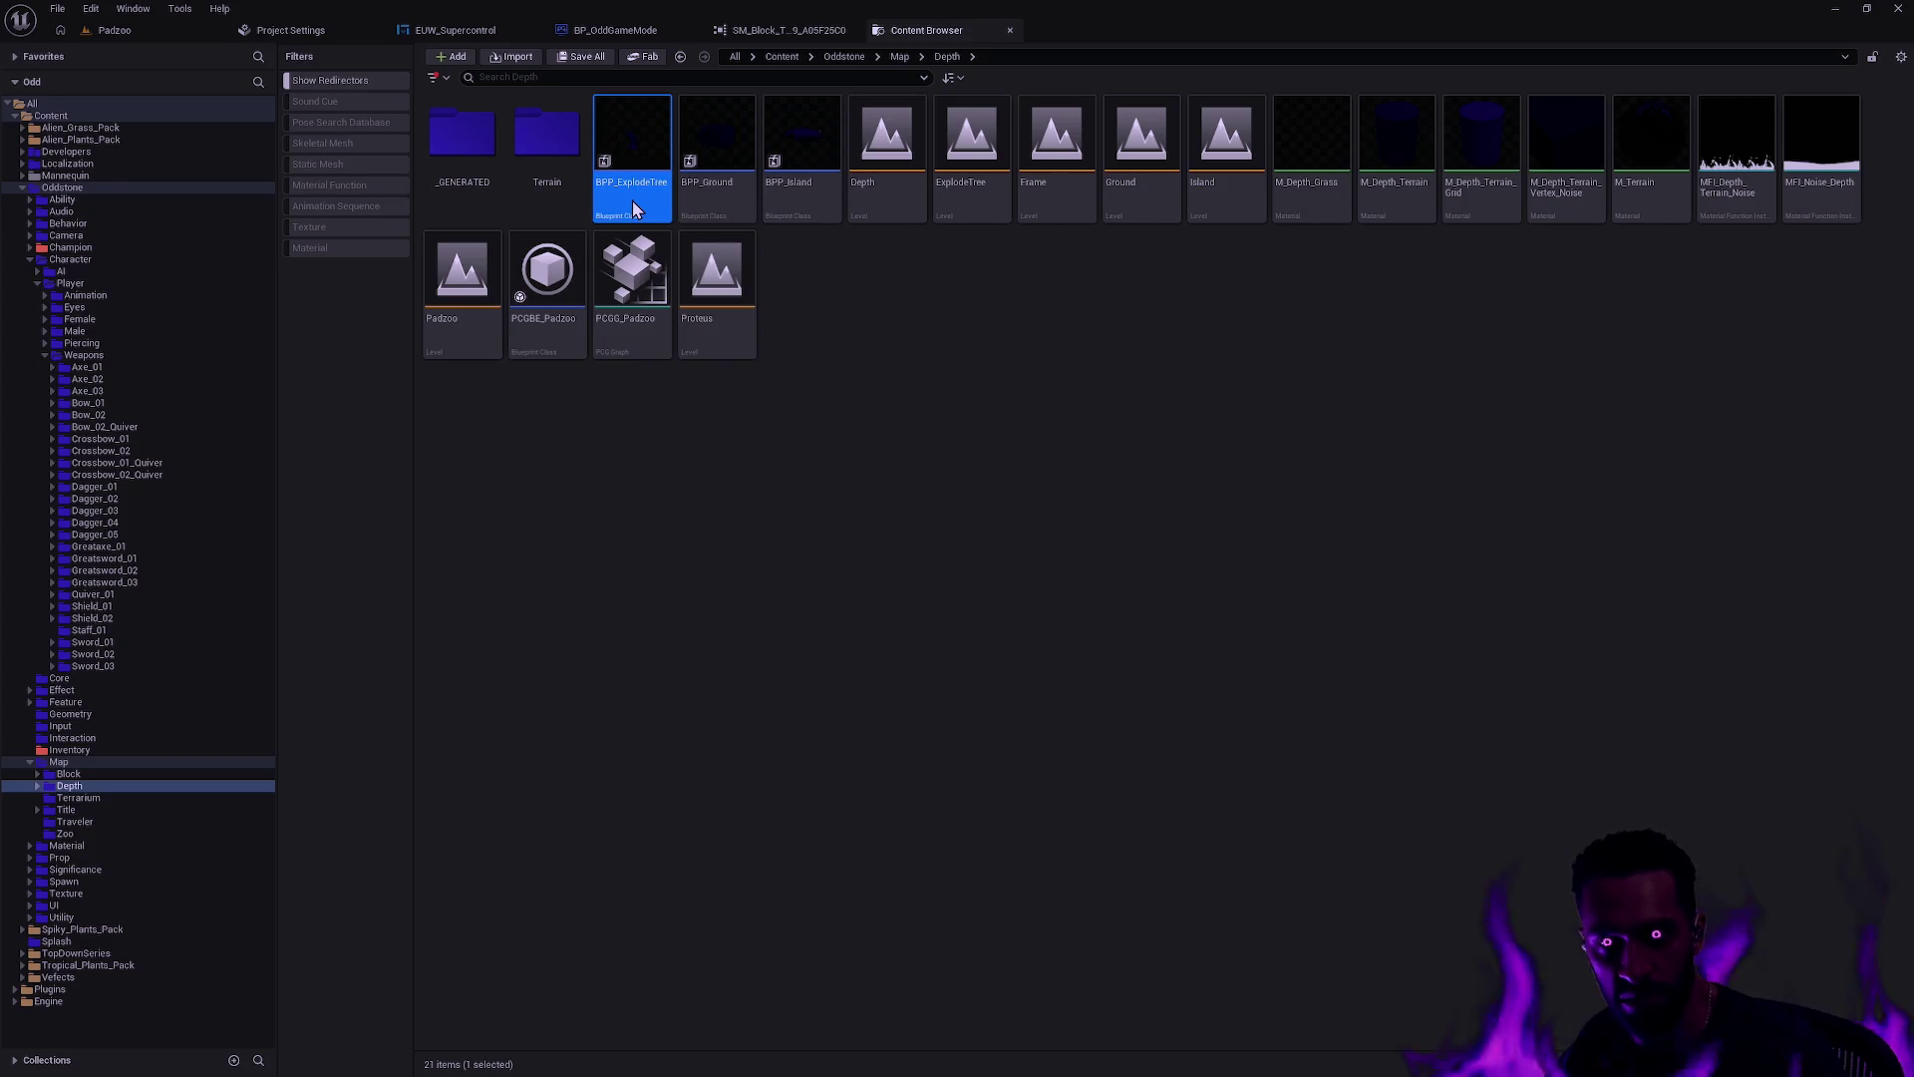
{"action": "left_click", "coordinate": [437, 85]}
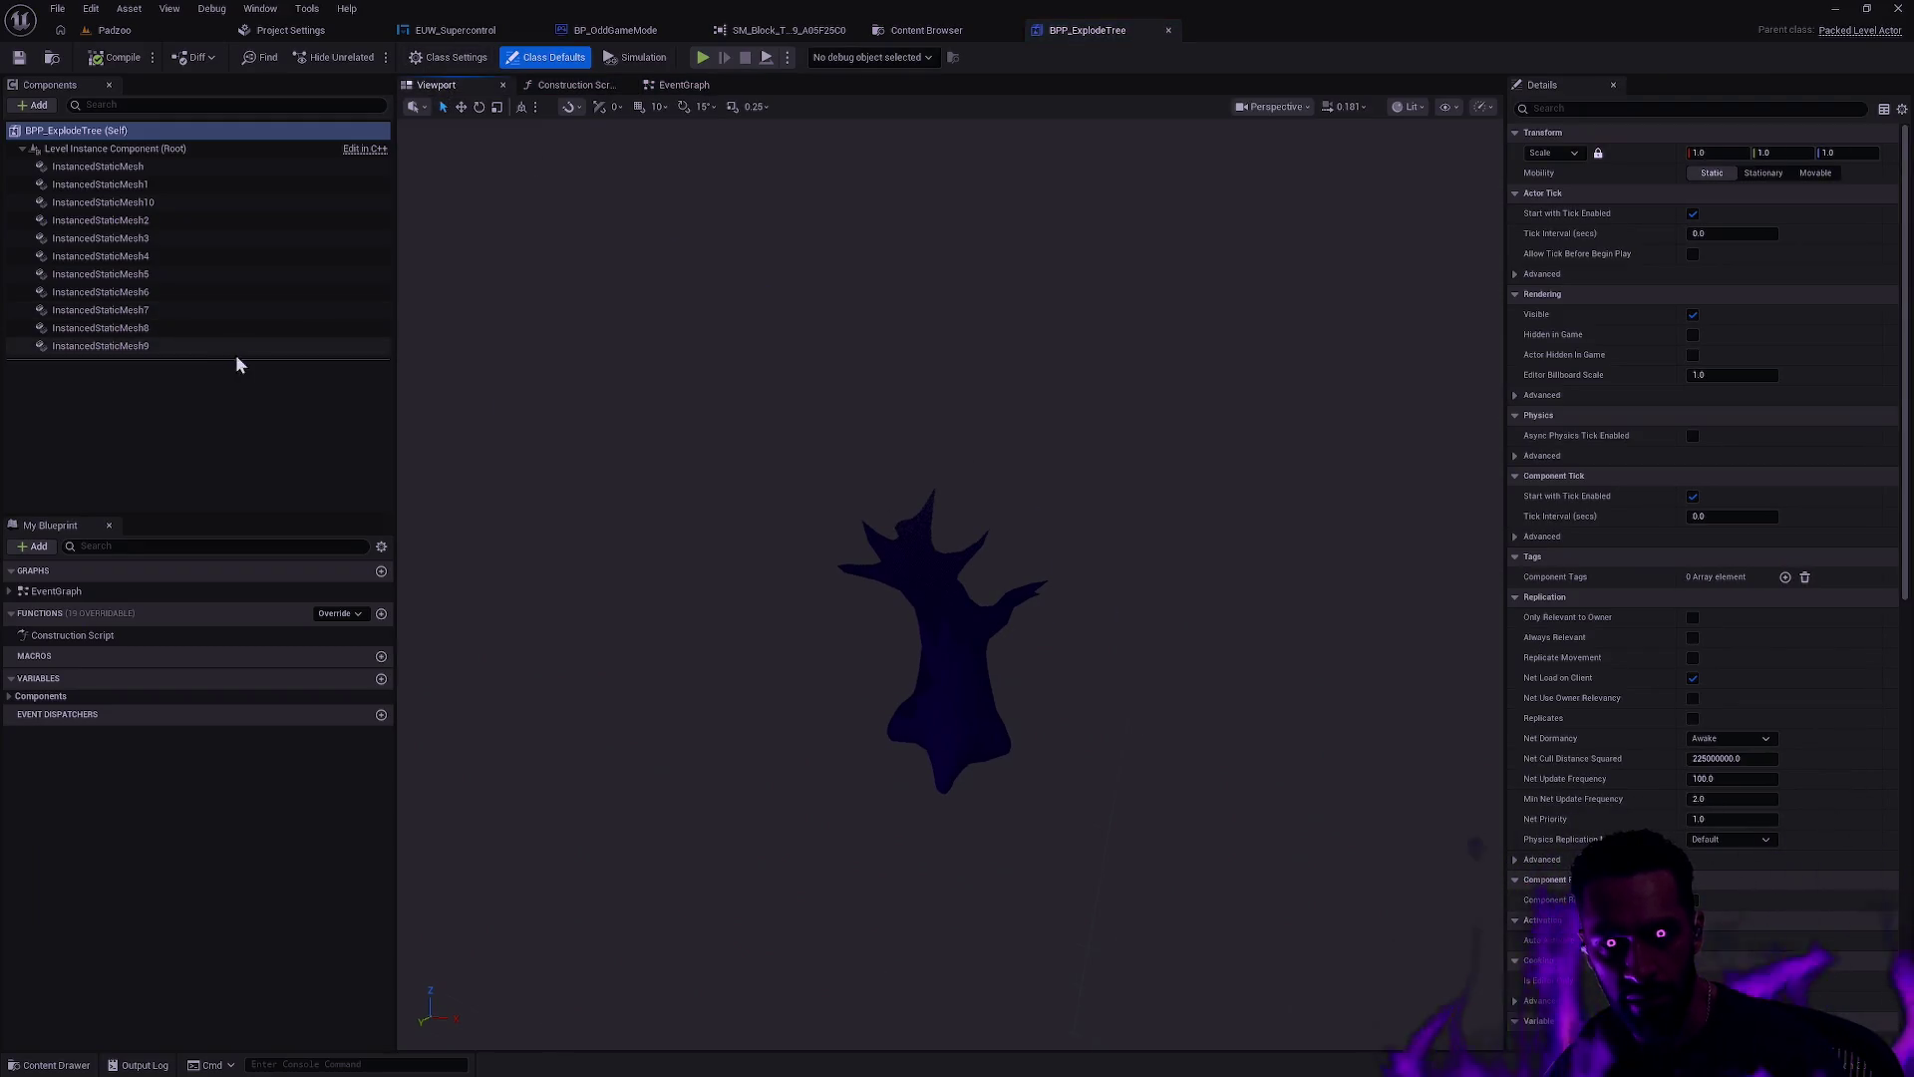
{"action": "left_click", "coordinate": [209, 346]}
{"action": "left_click", "coordinate": [205, 328]}
{"action": "left_click", "coordinate": [206, 310]}
{"action": "left_click", "coordinate": [209, 274]}
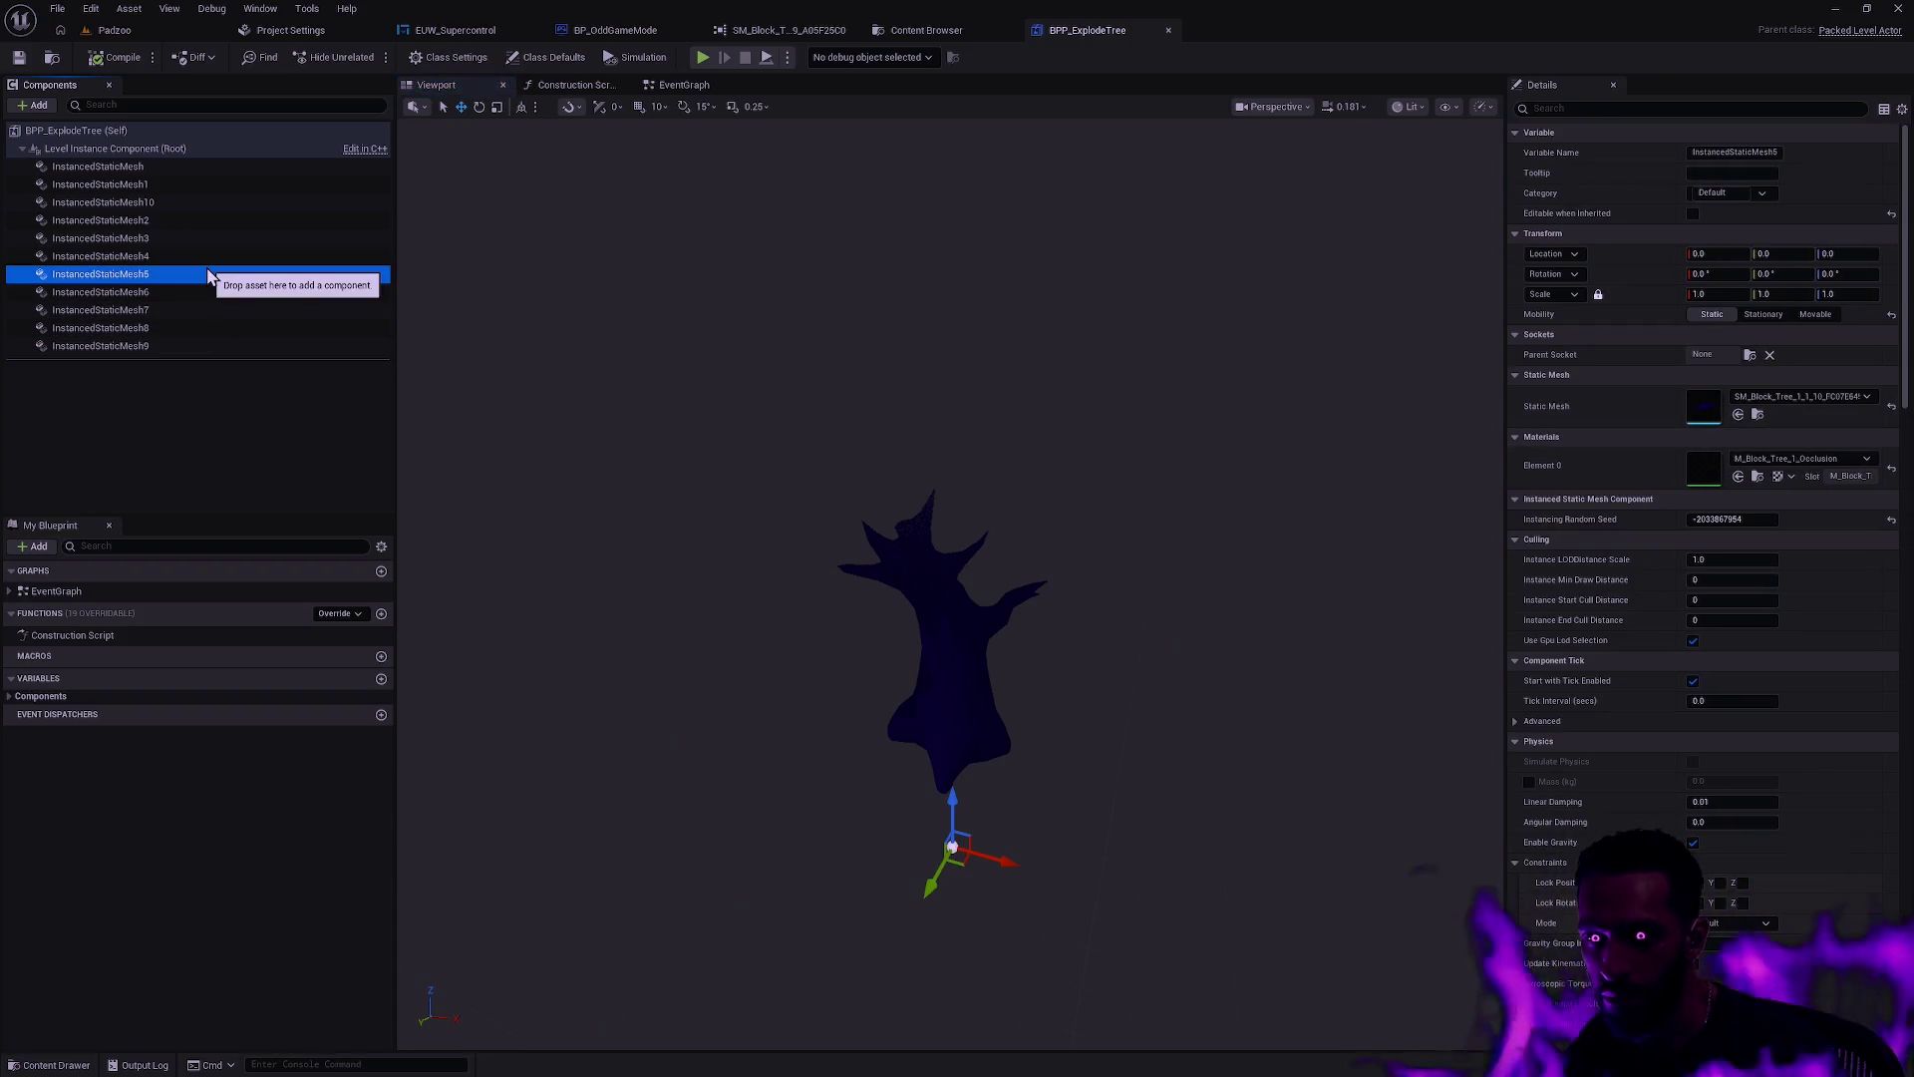
{"action": "left_click", "coordinate": [179, 239]}
{"action": "left_click", "coordinate": [176, 220]}
{"action": "left_click", "coordinate": [172, 204]}
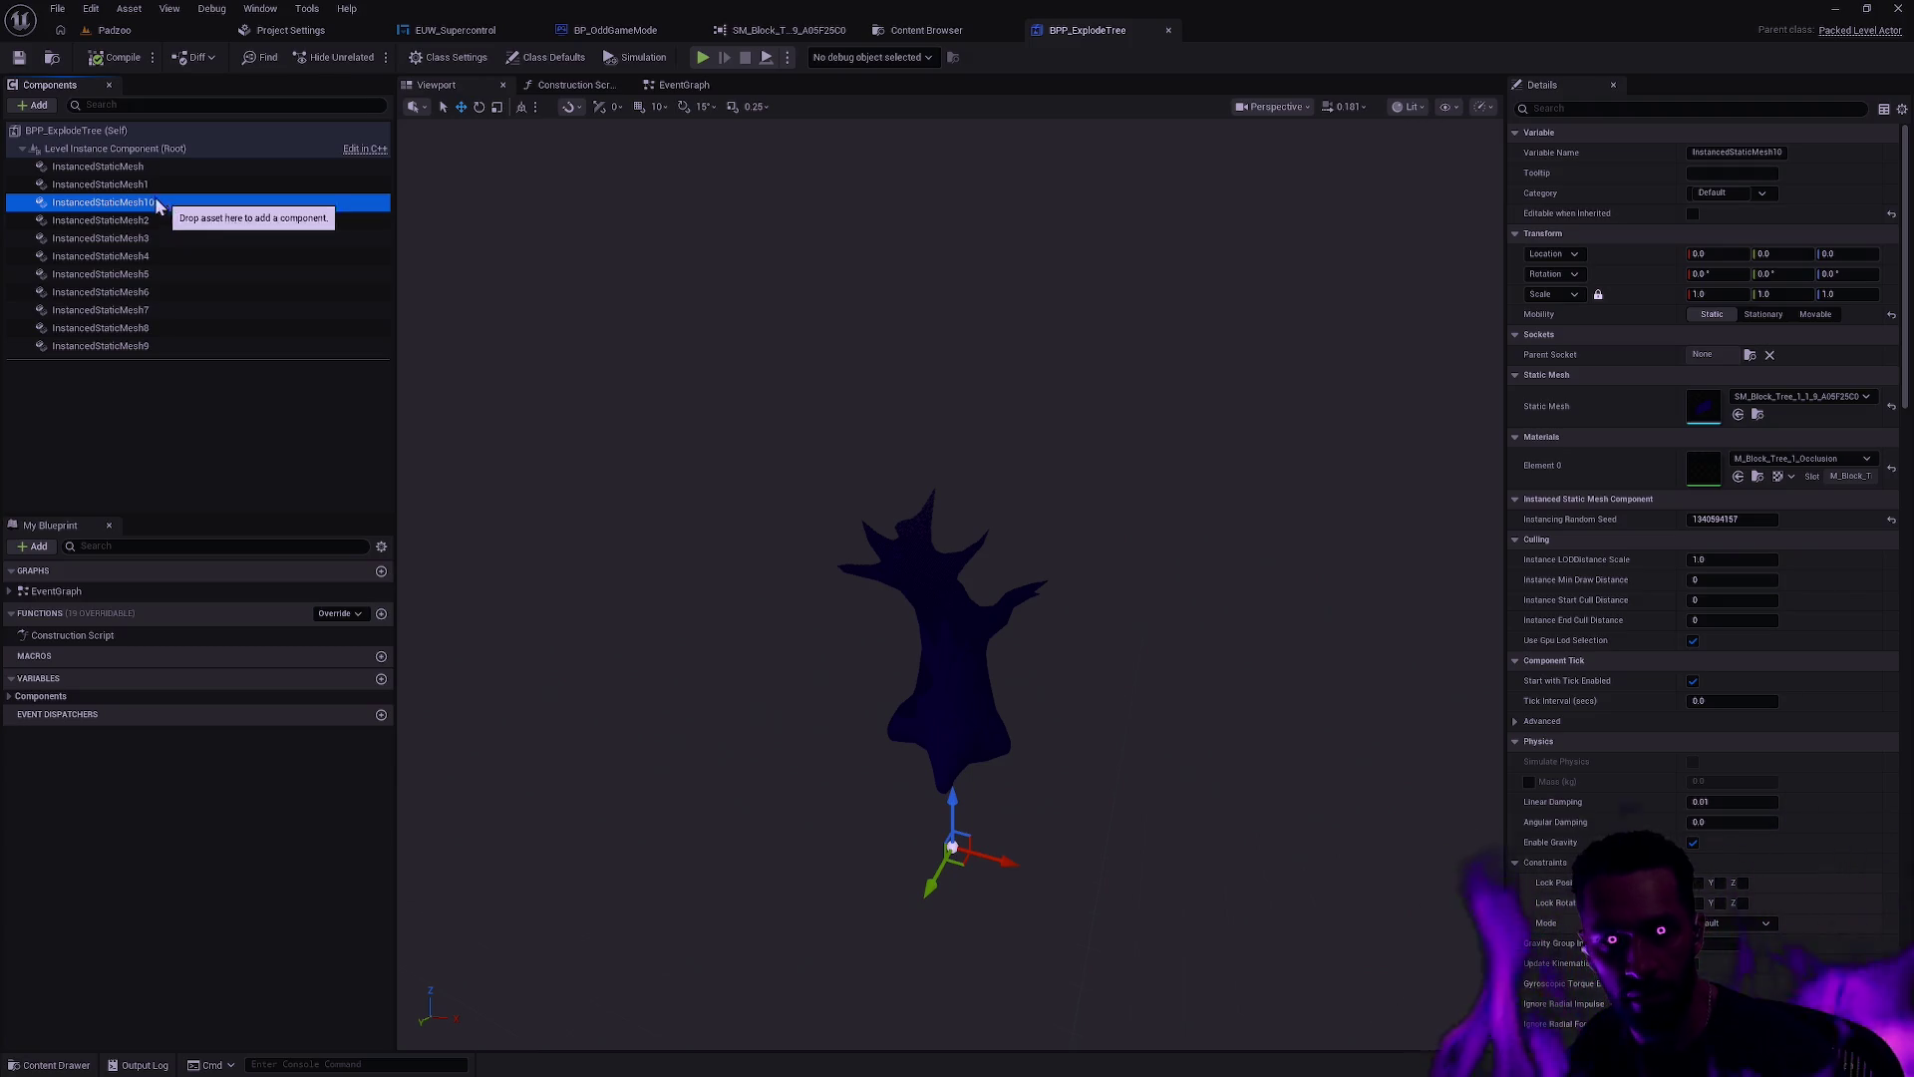
Step: Inspect the root level instance and the InstancedStaticMesh2, 3 and 7 tree pieces
{"action": "left_click", "coordinate": [141, 183]}
{"action": "left_click", "coordinate": [141, 167]}
{"action": "left_click", "coordinate": [142, 149]}
{"action": "left_click", "coordinate": [140, 168]}
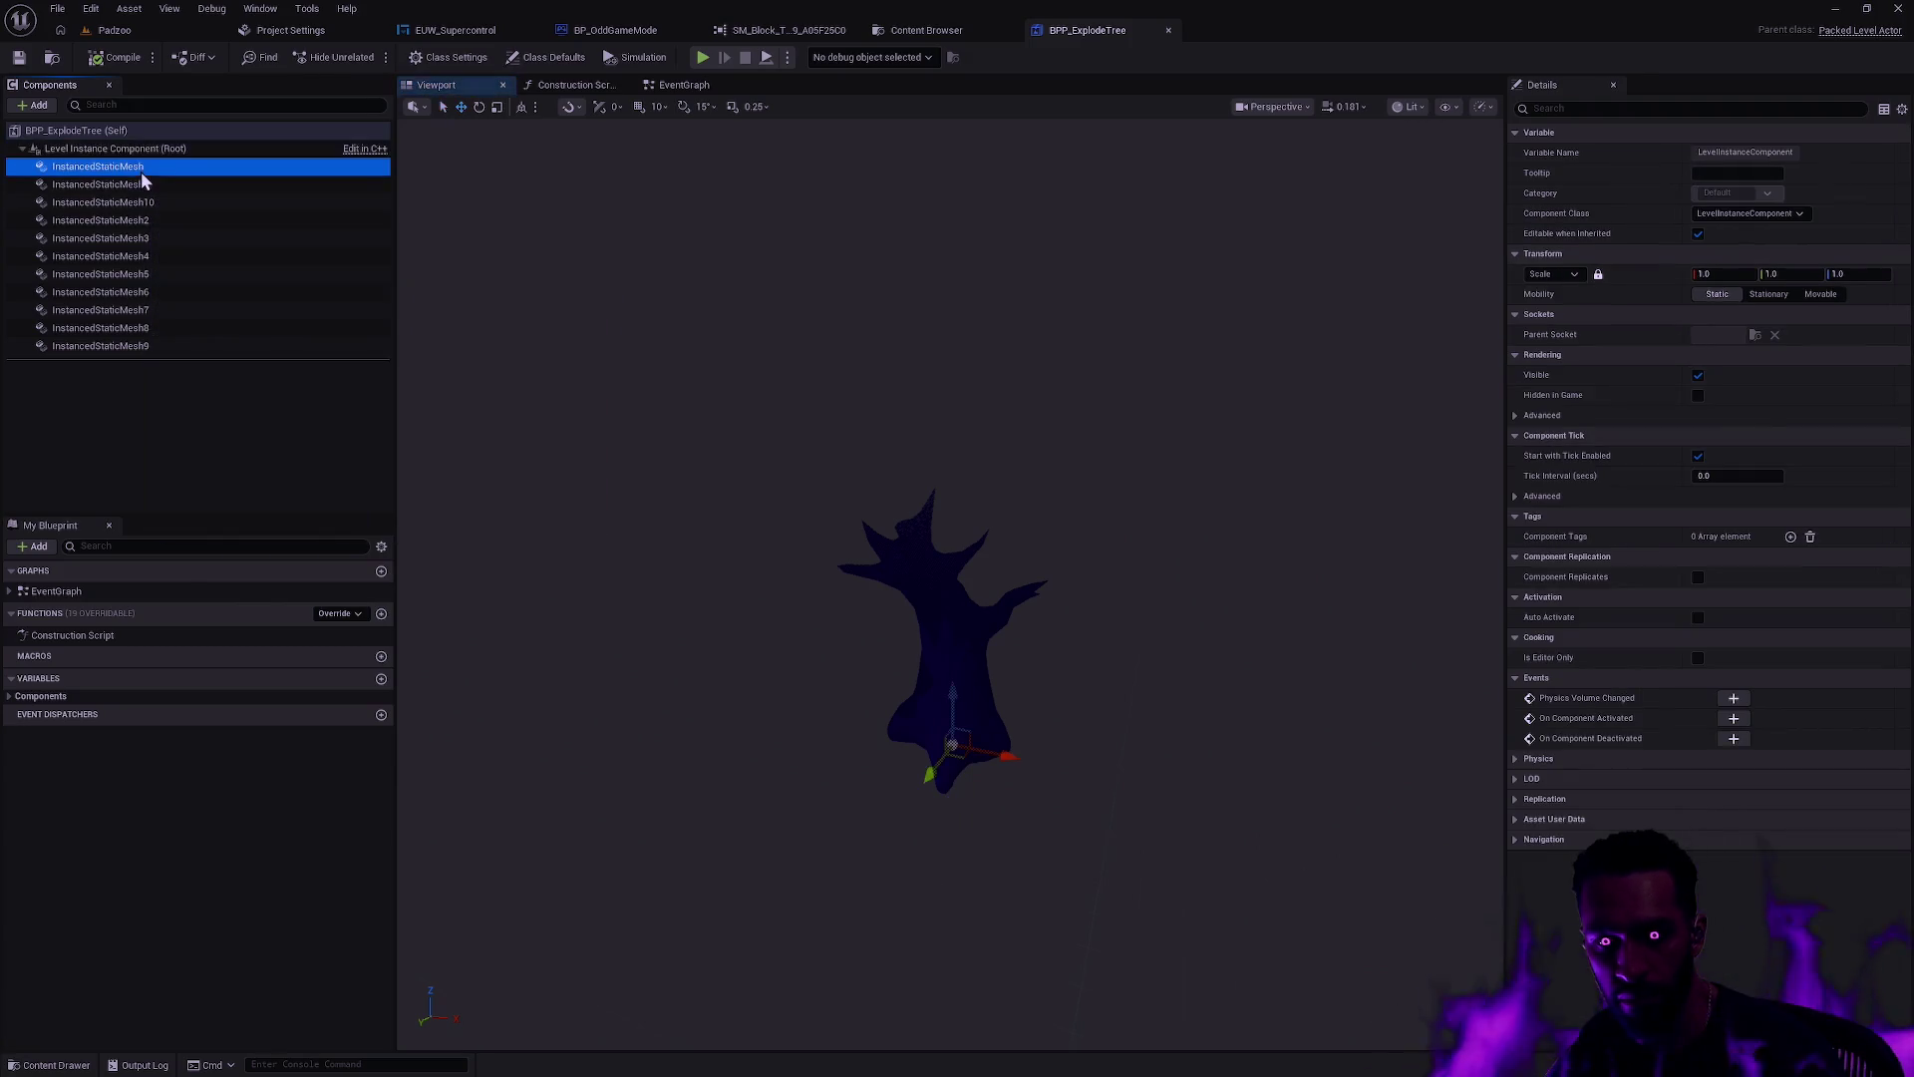
{"action": "left_click", "coordinate": [148, 186]}
{"action": "left_click", "coordinate": [152, 221]}
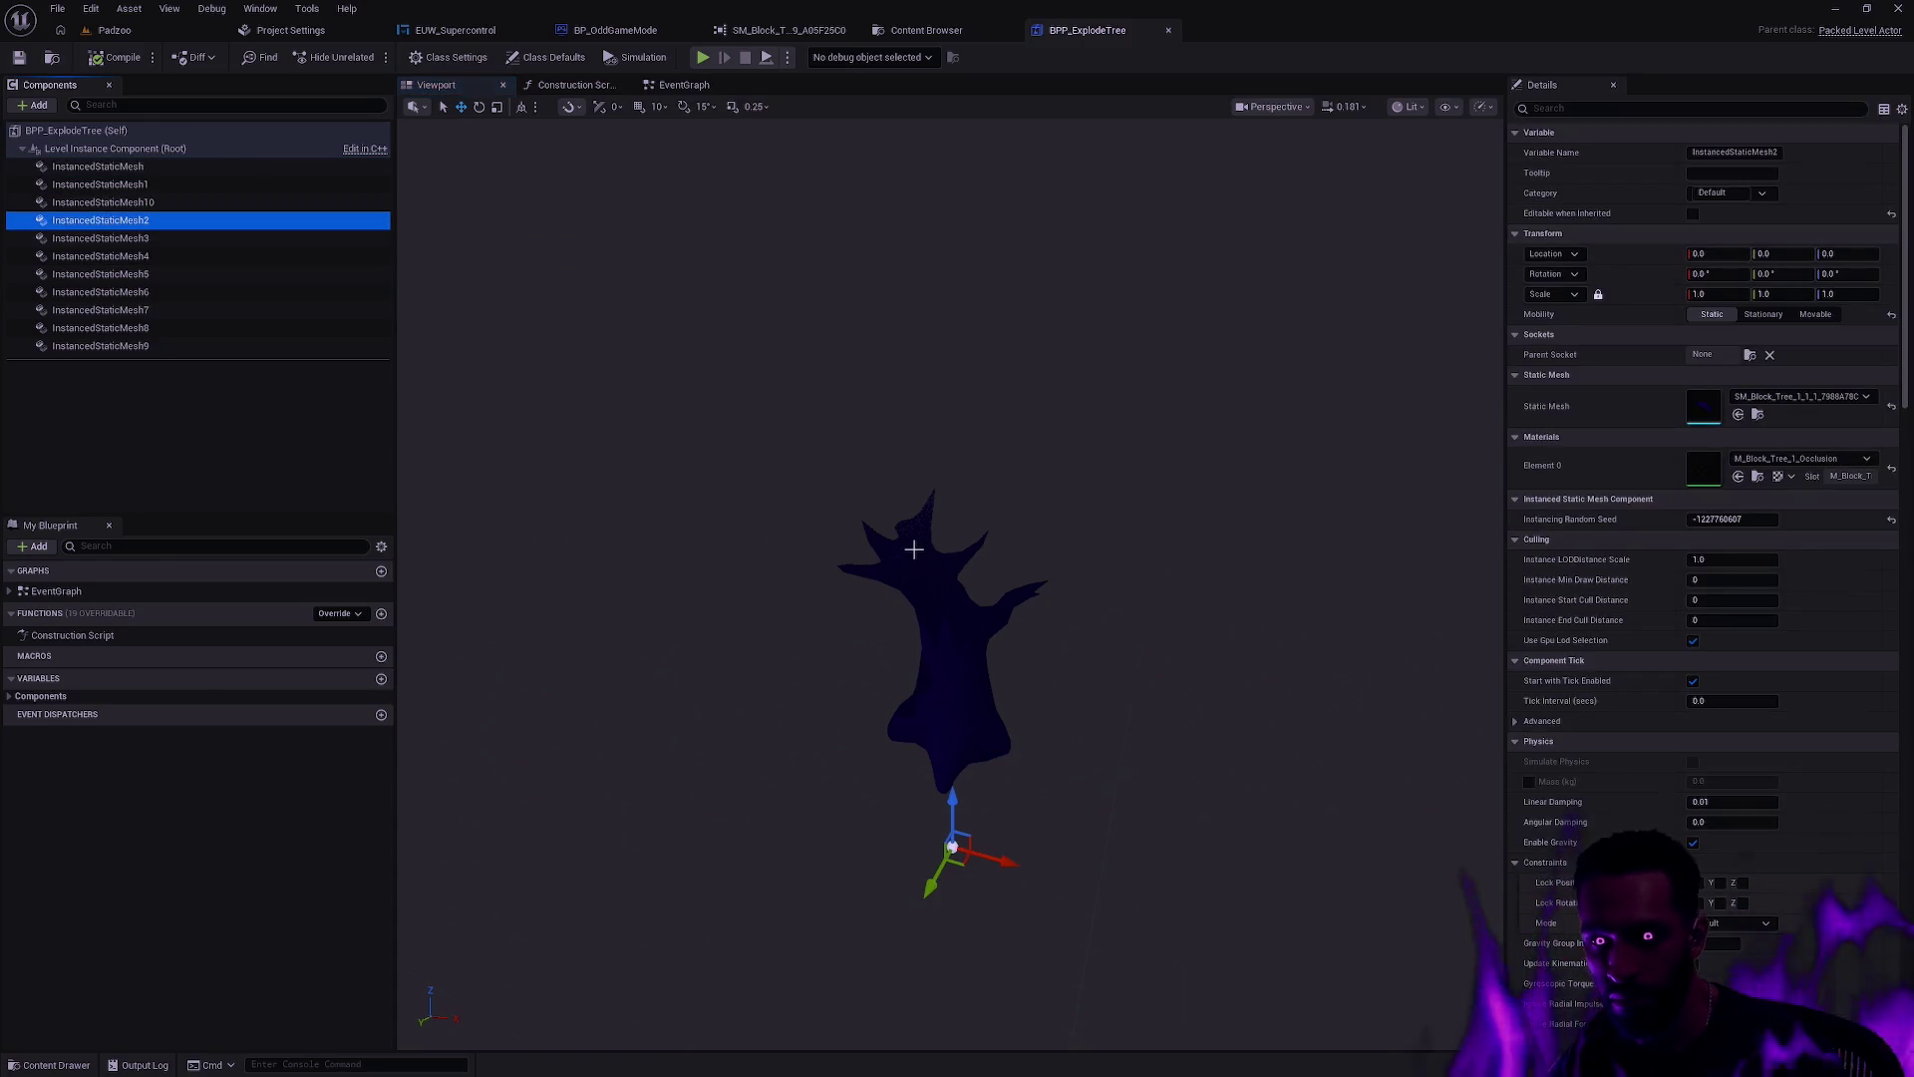
{"action": "left_click_drag", "start_coordinate": [1069, 713], "coordinate": [1037, 668]}
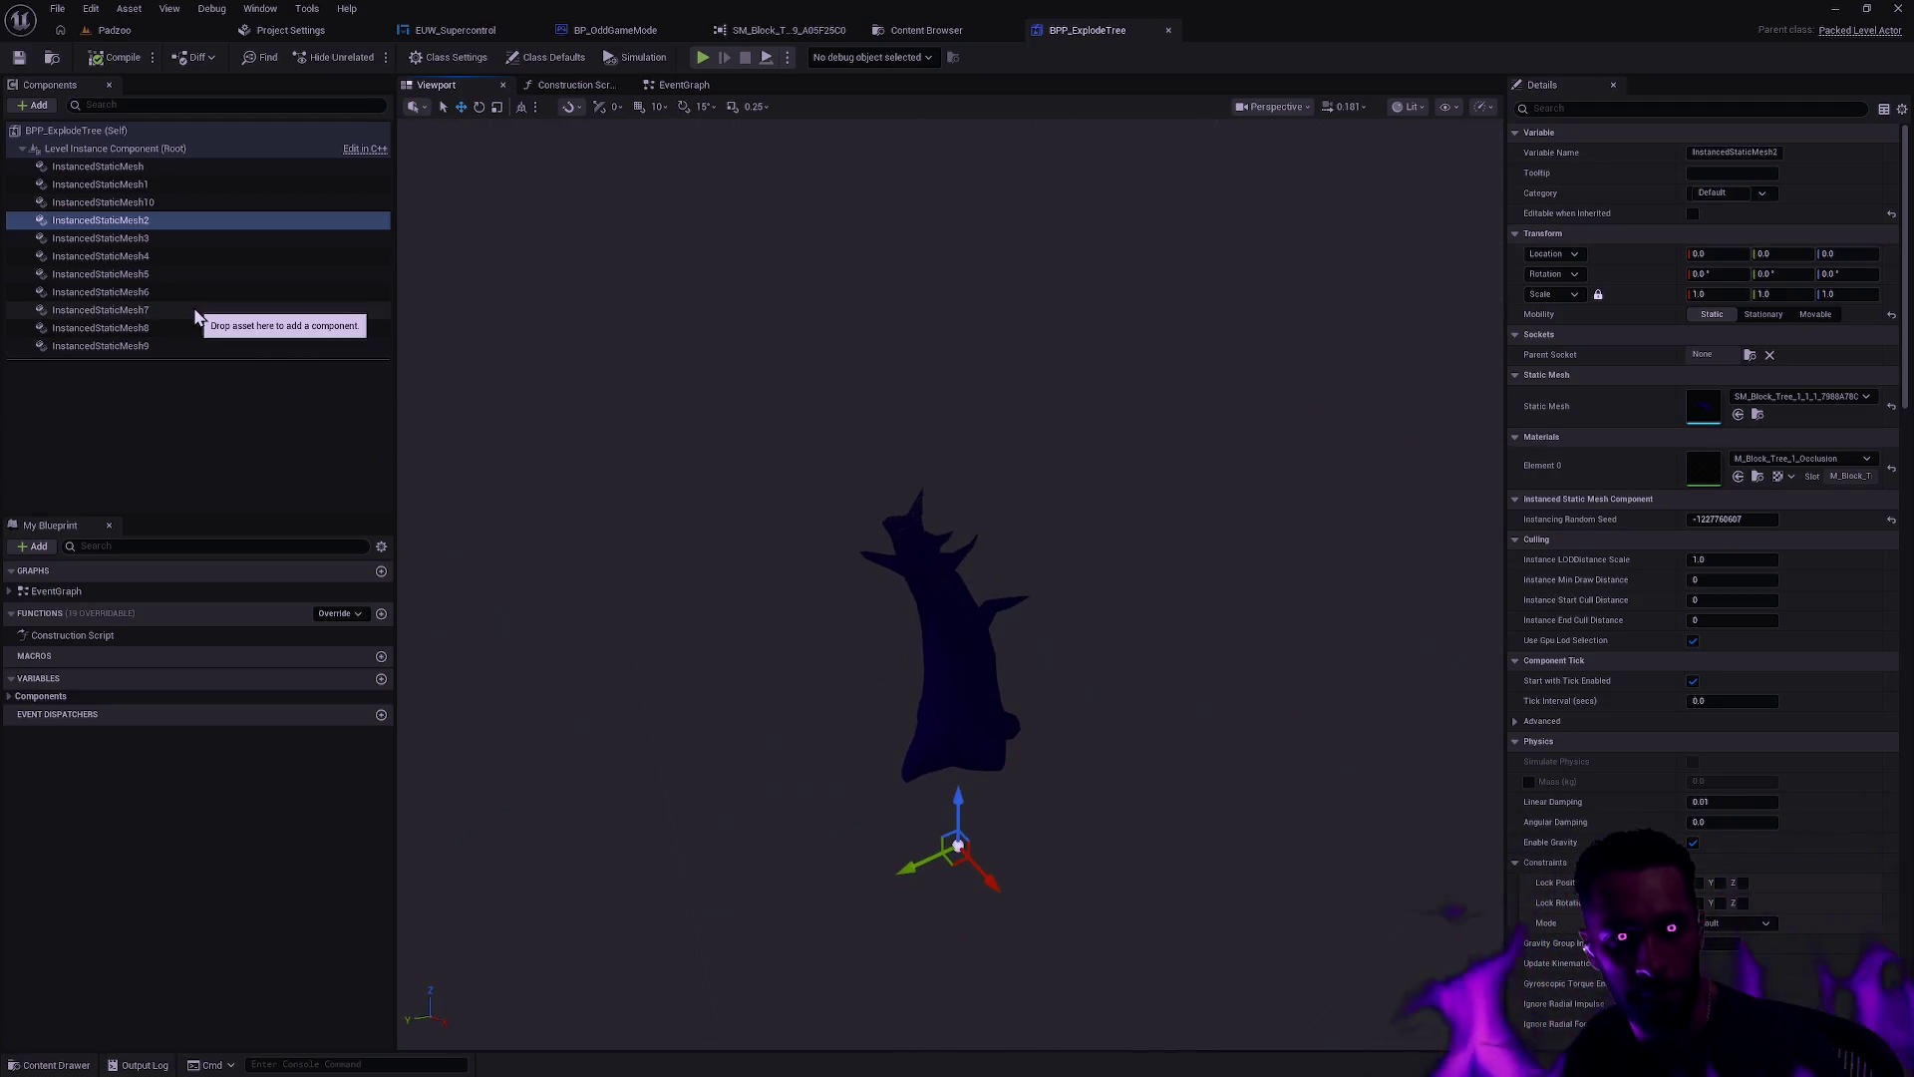
{"action": "left_click", "coordinate": [178, 273]}
{"action": "left_click", "coordinate": [178, 241]}
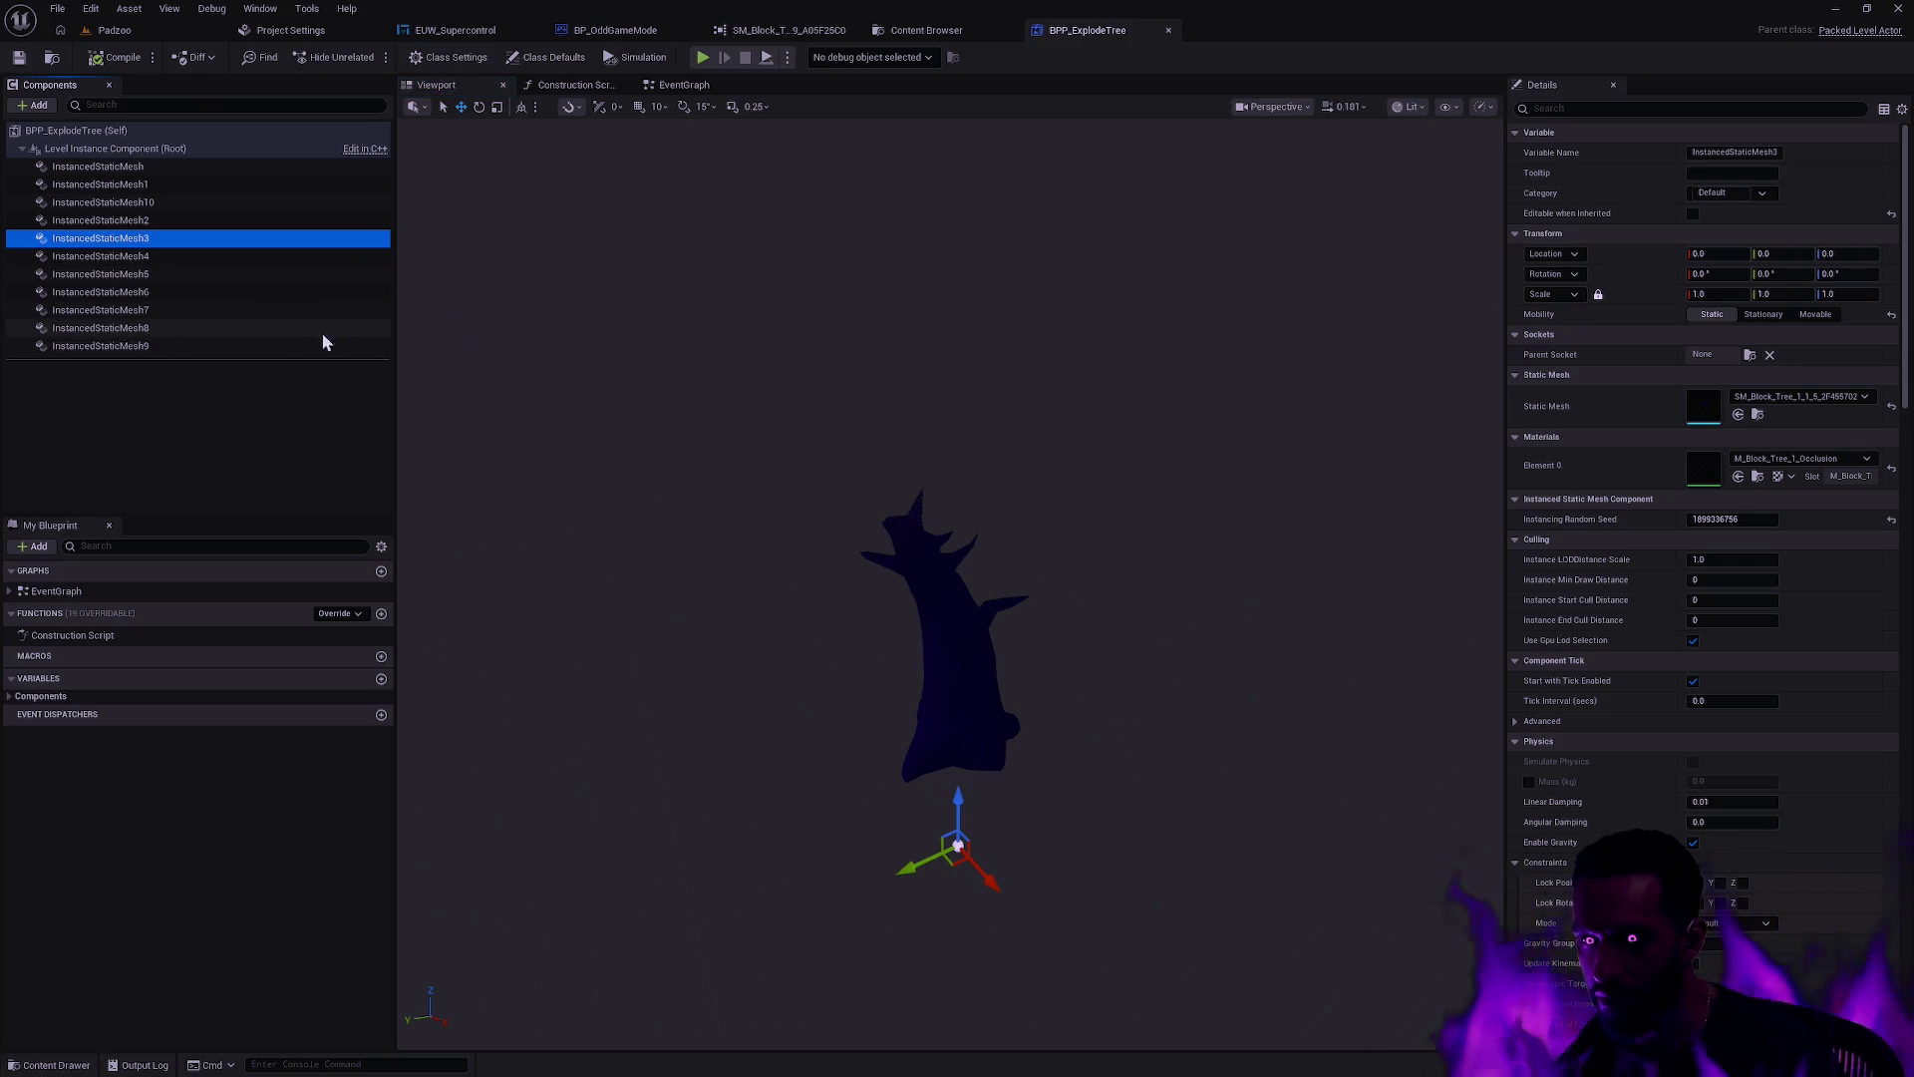
{"action": "left_click", "coordinate": [169, 310]}
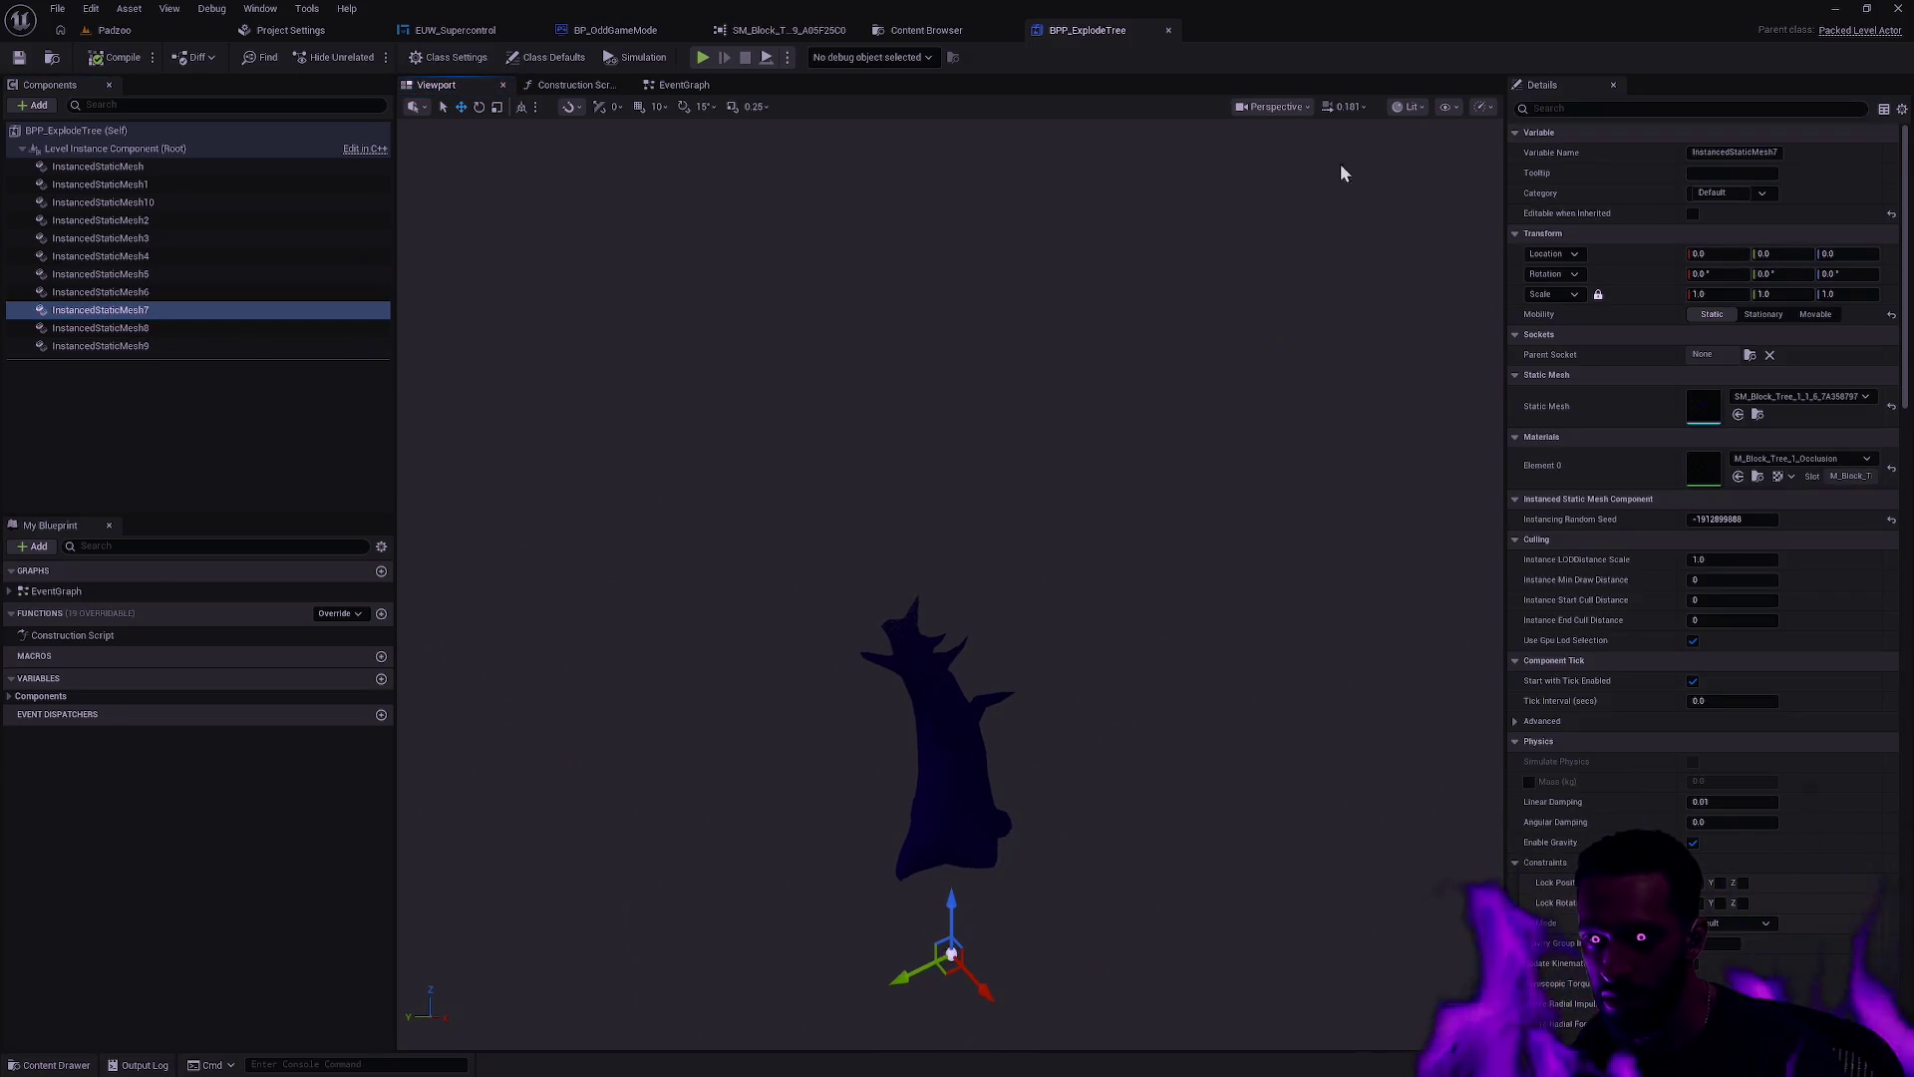
Step: Set the blueprint viewport to Wireframe and review InstancedStaticMesh9 and 3
{"action": "left_click", "coordinate": [1278, 107]}
{"action": "left_click", "coordinate": [1402, 111]}
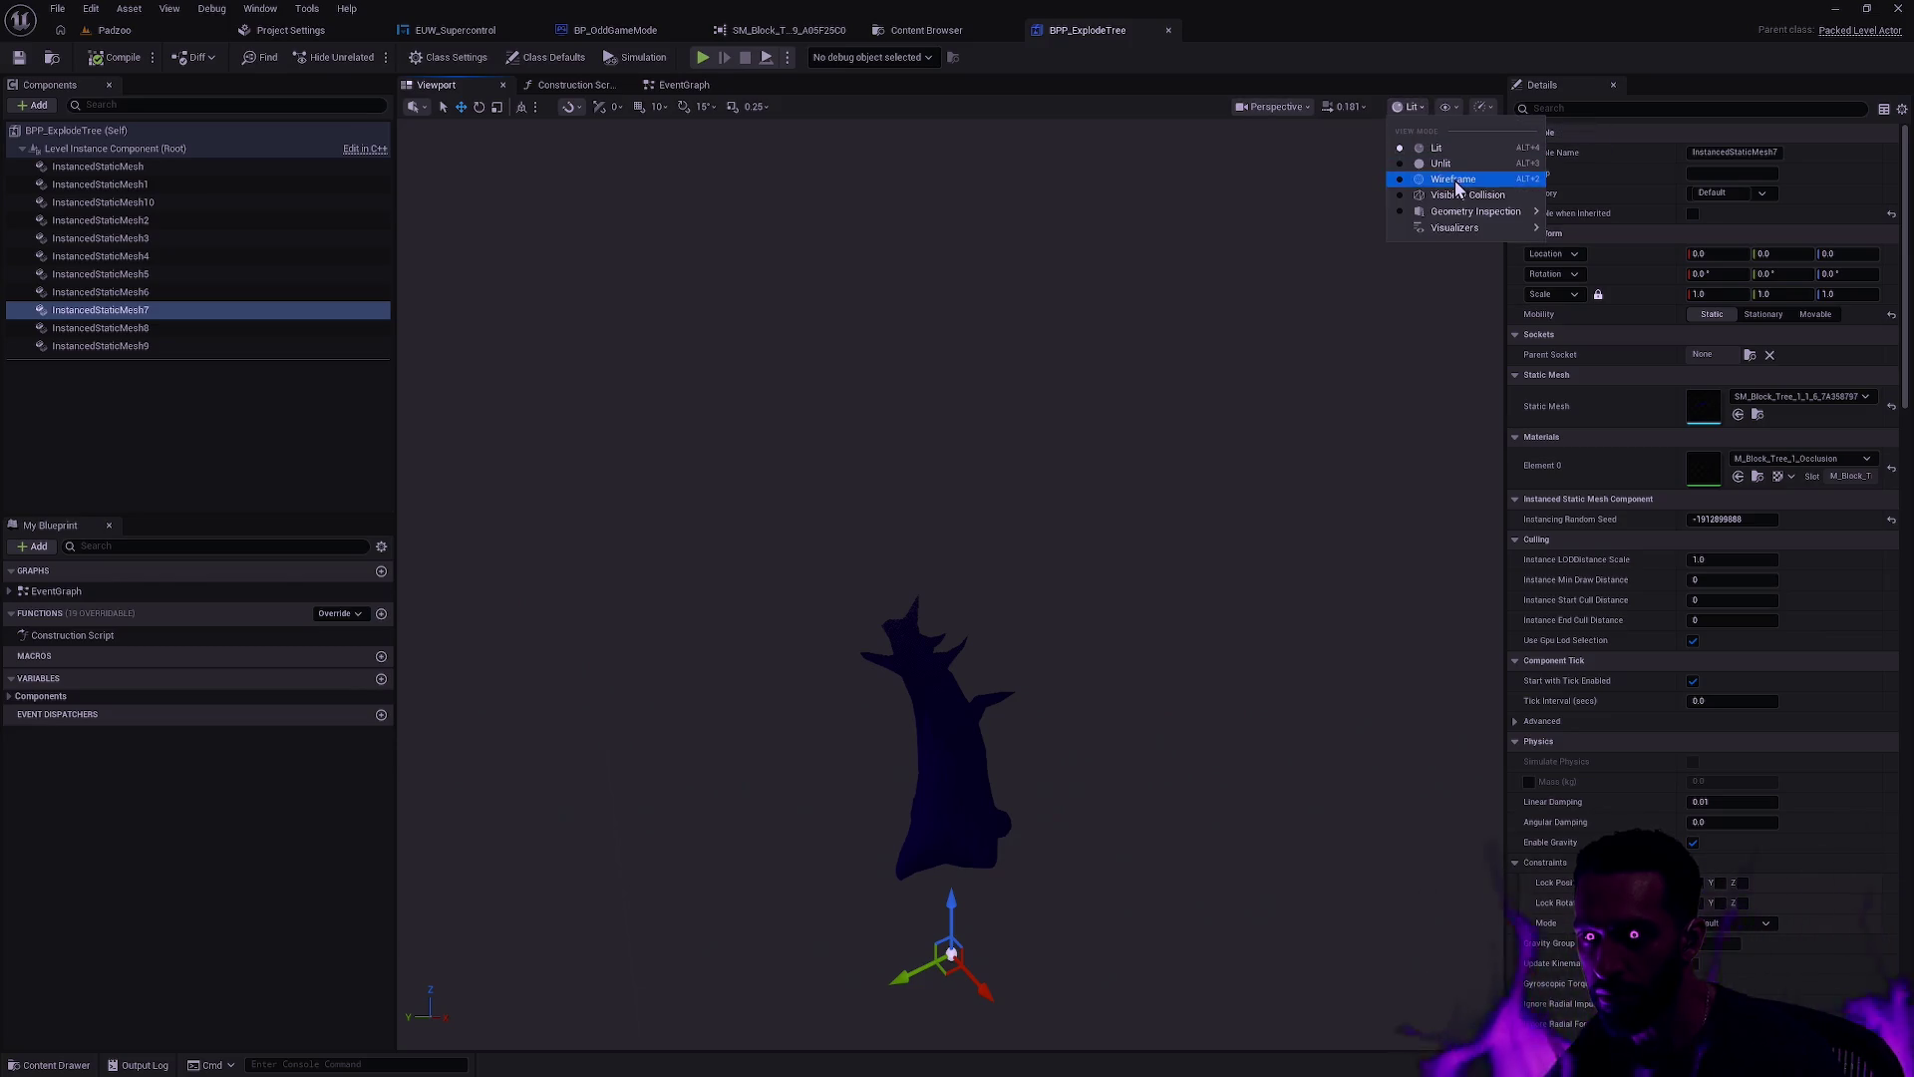
{"action": "left_click", "coordinate": [1456, 178]}
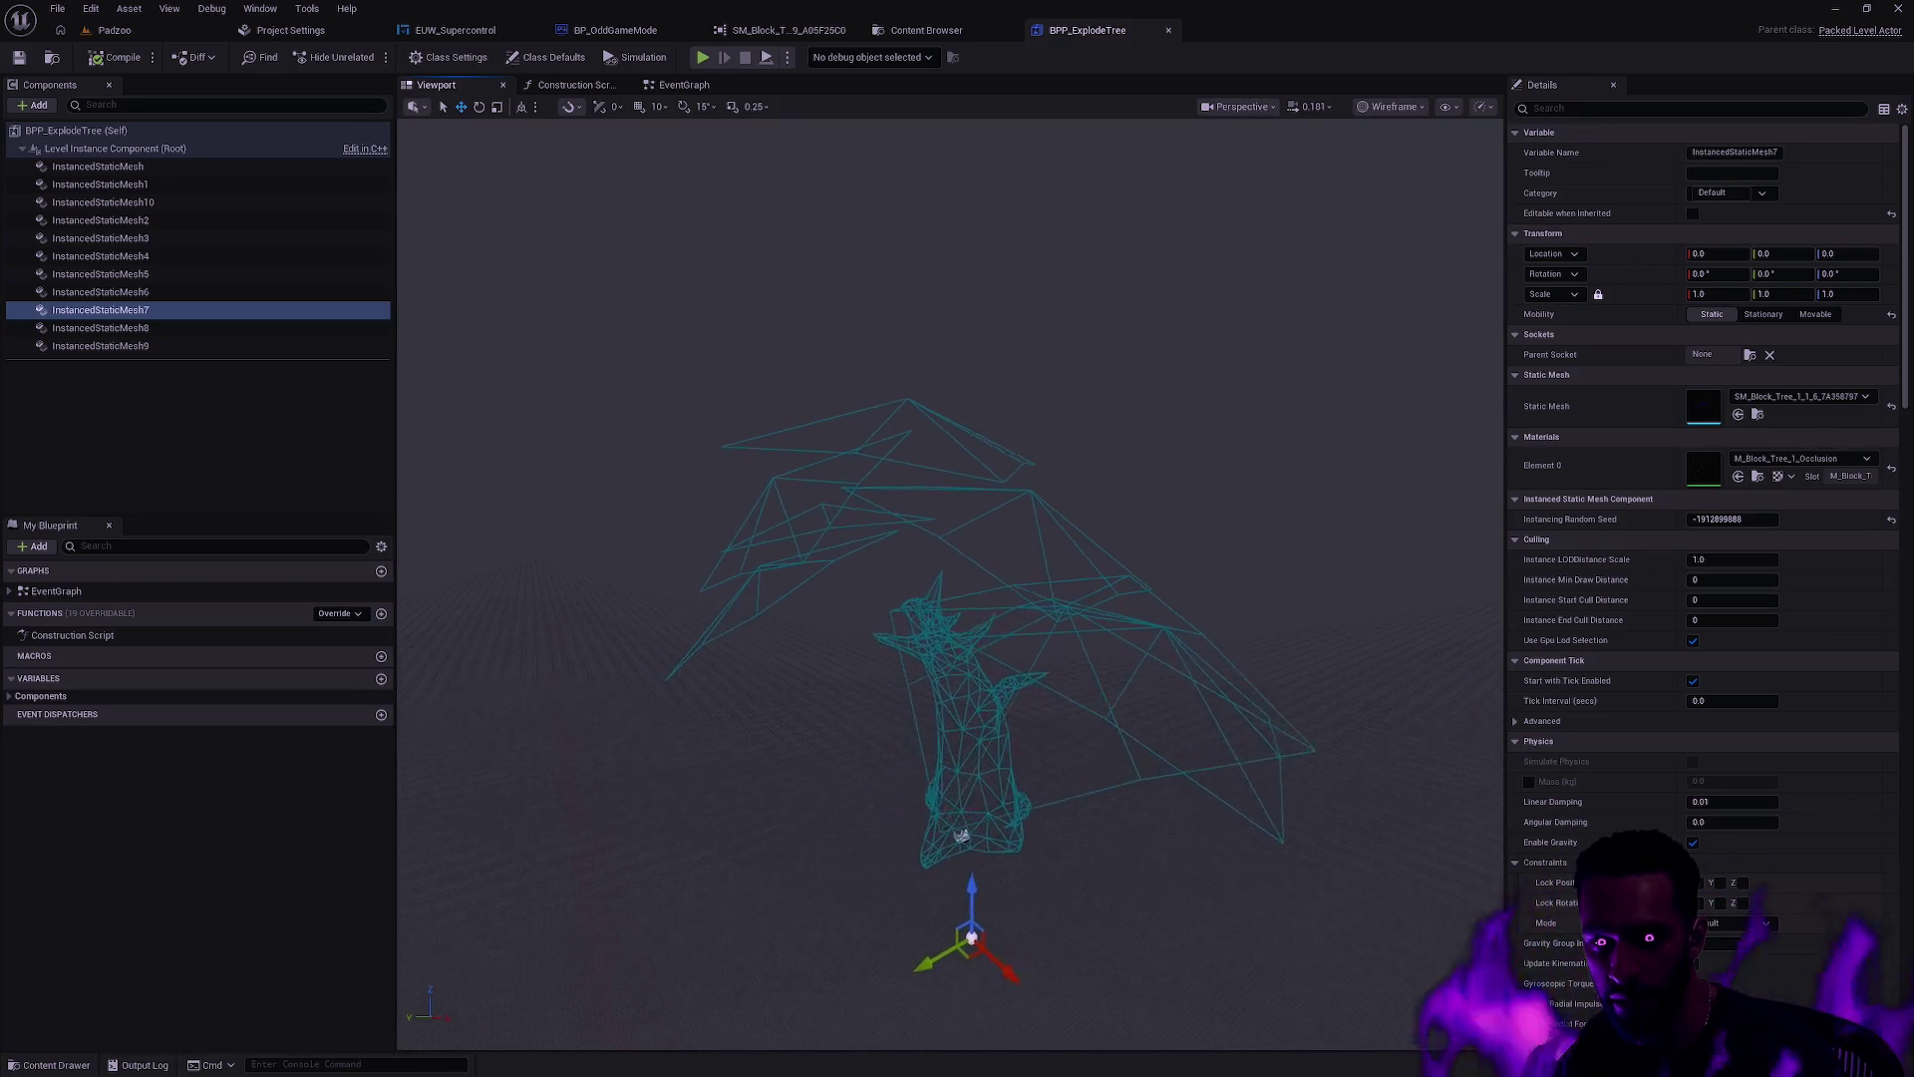
{"action": "left_click", "coordinate": [142, 346]}
{"action": "left_click", "coordinate": [152, 327]}
{"action": "left_click", "coordinate": [151, 255]}
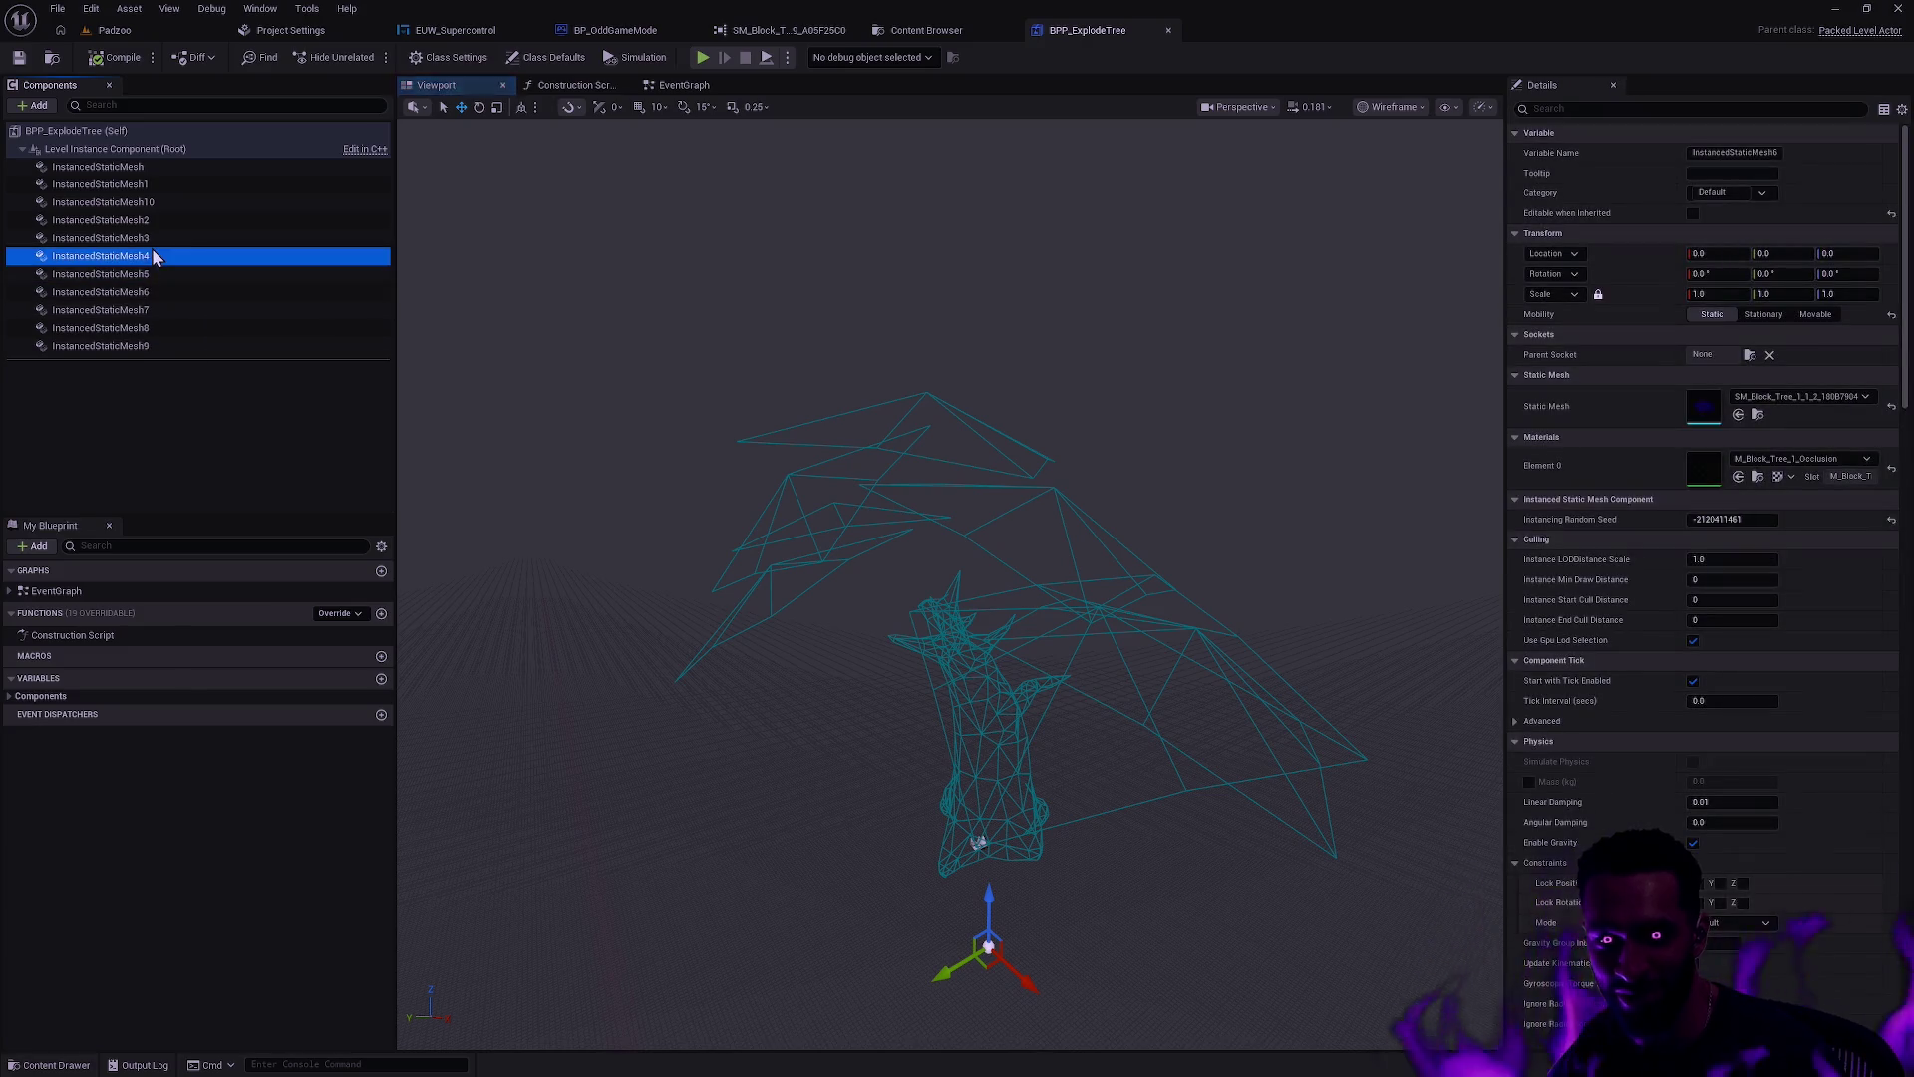
{"action": "left_click", "coordinate": [180, 238]}
{"action": "mouse_move", "coordinate": [955, 576]}
{"action": "left_mouse_down"}
{"action": "mouse_move", "coordinate": [1002, 545]}
{"action": "mouse_move", "coordinate": [926, 389]}
{"action": "left_mouse_up"}
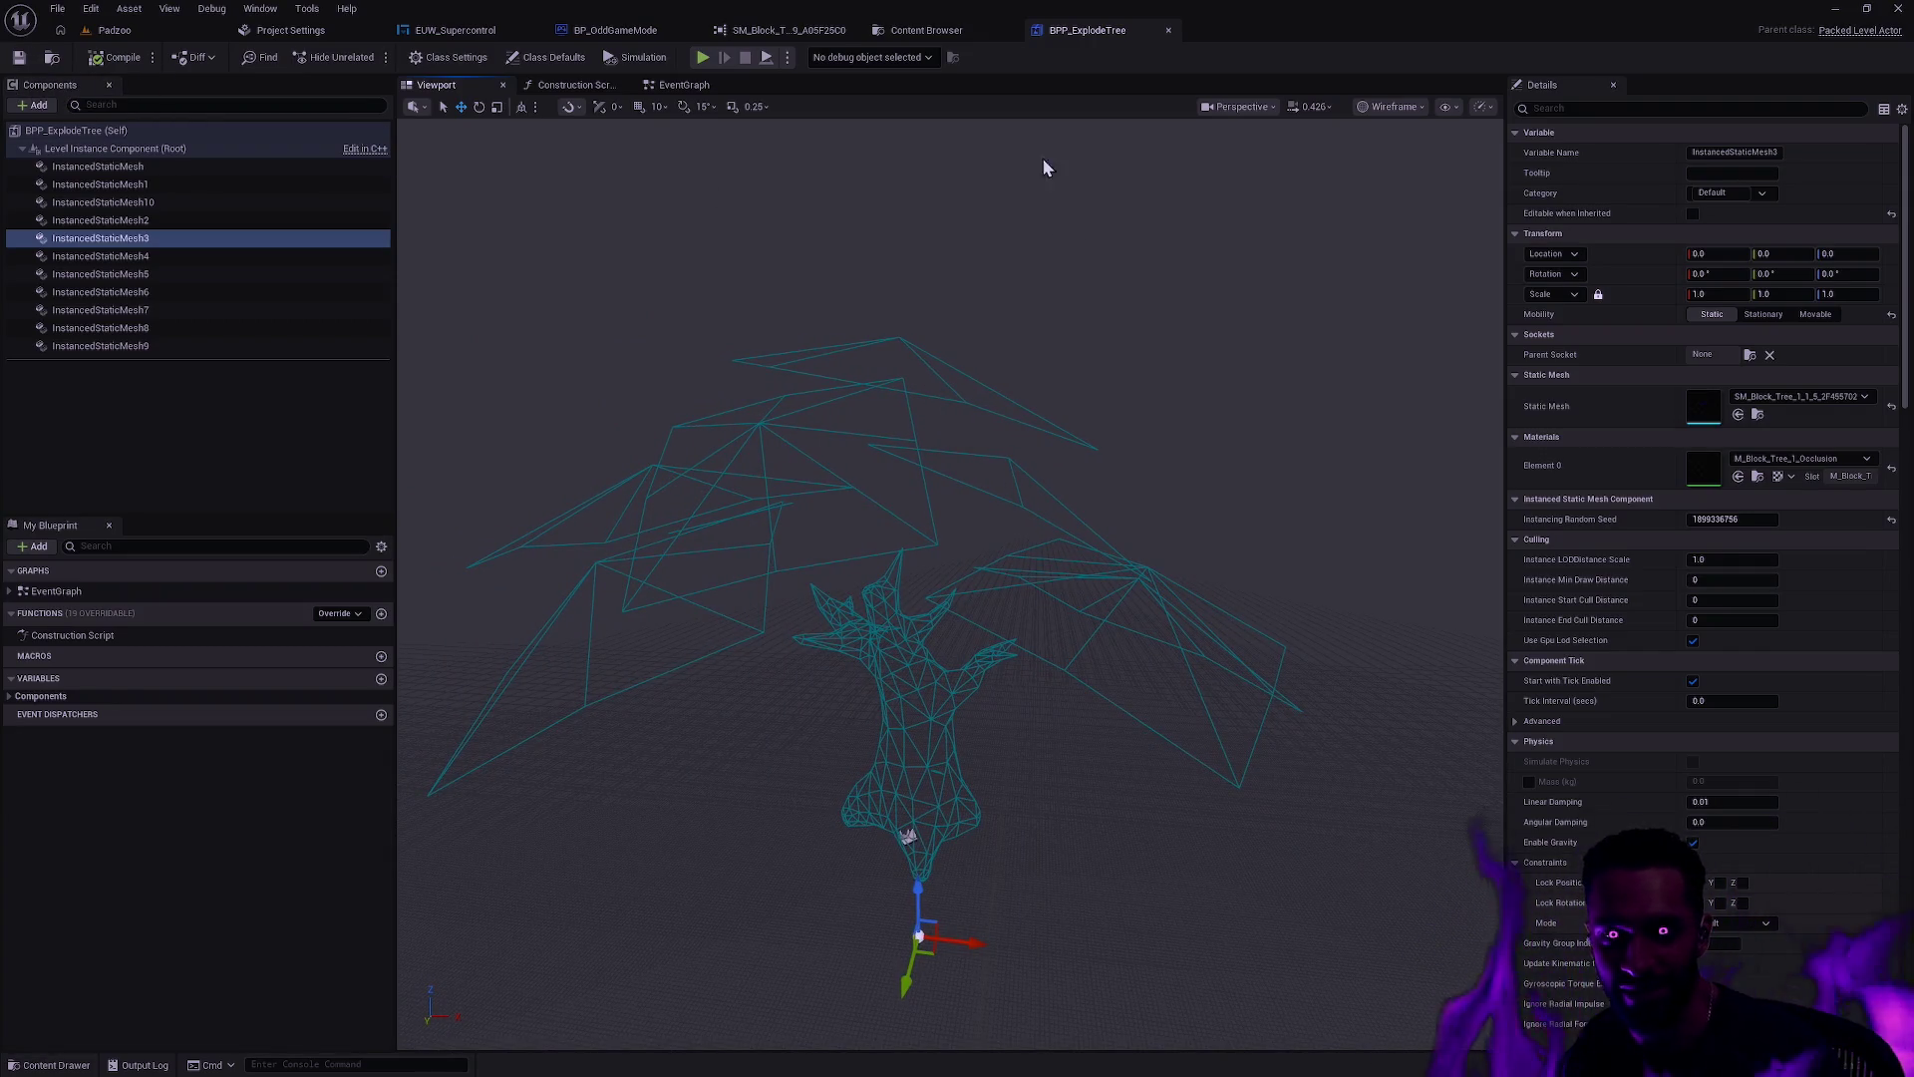
Step: Open a Content Browser tab on Map/Depth showing BPP_ExplodeTree
{"action": "left_click", "coordinate": [130, 34]}
{"action": "key", "text": "ctrl+space"}
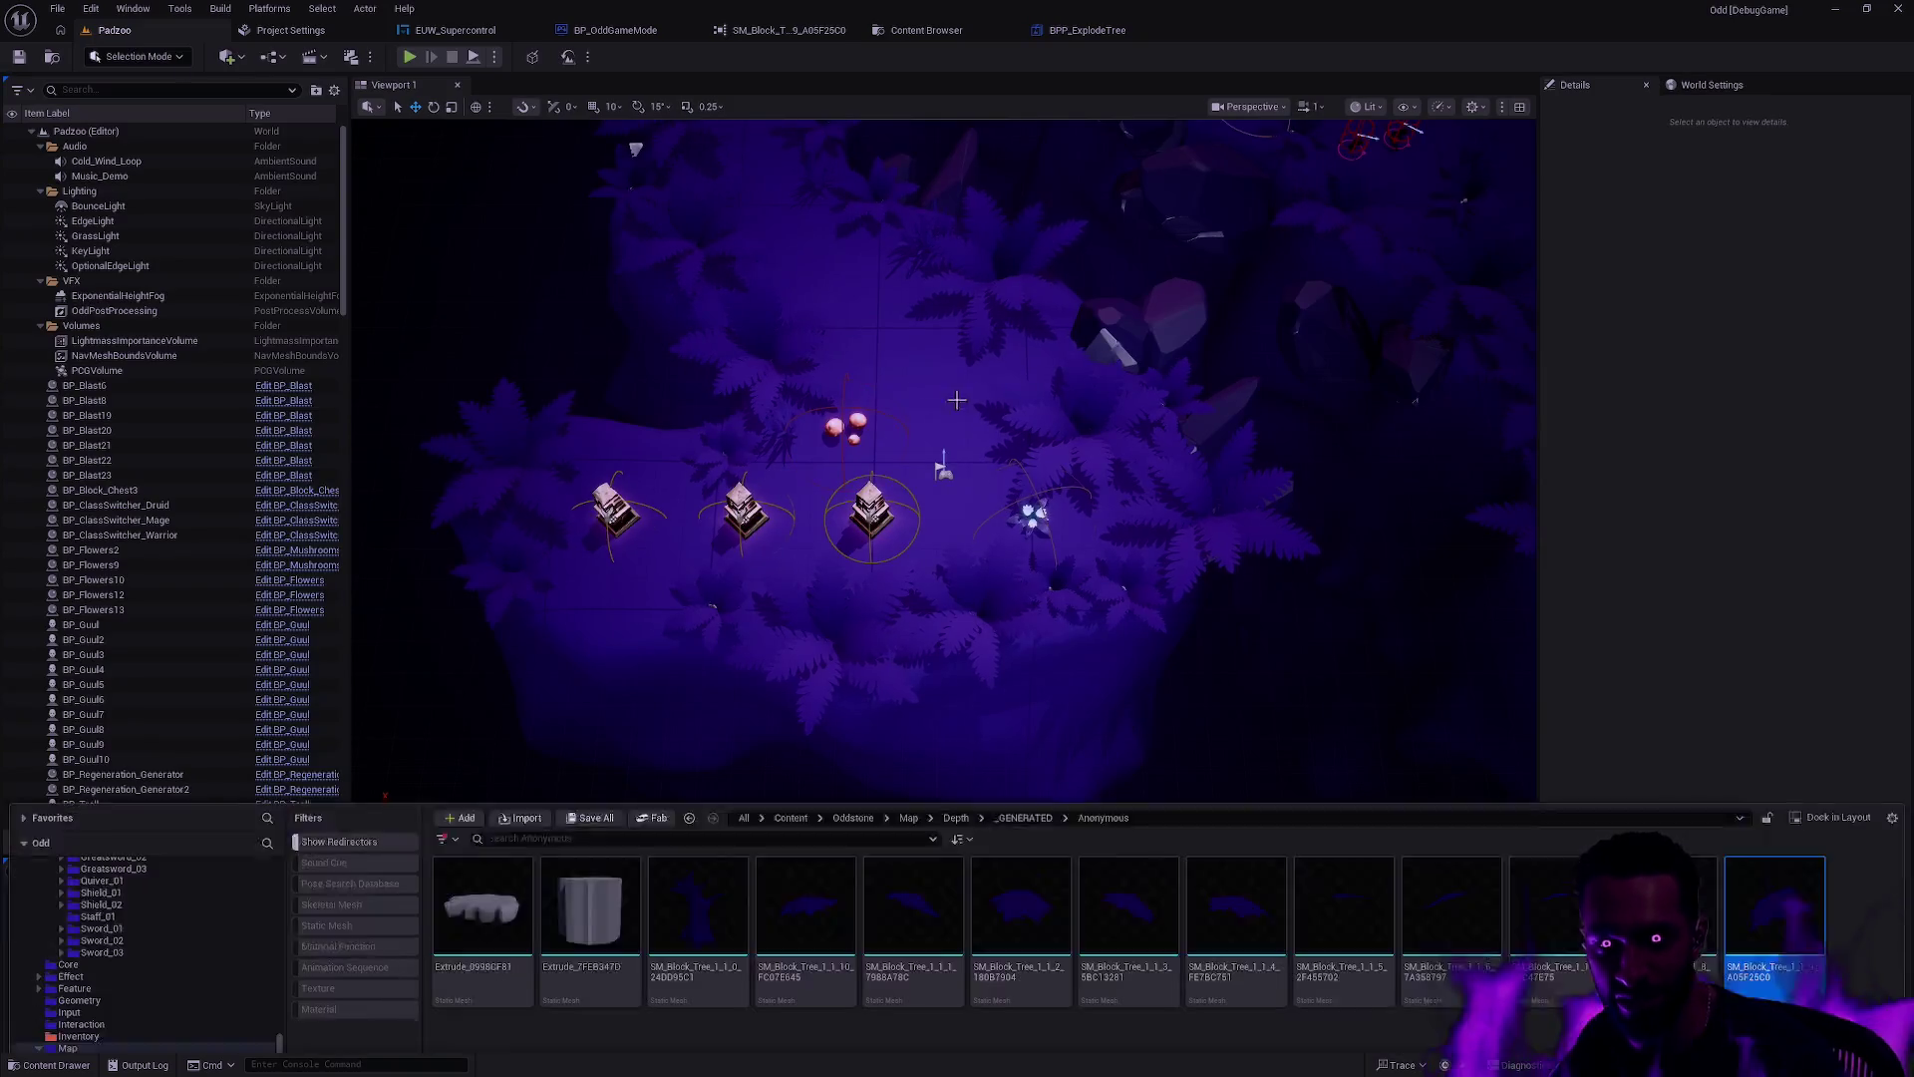
{"action": "left_click", "coordinate": [1109, 26]}
{"action": "left_click", "coordinate": [52, 57]}
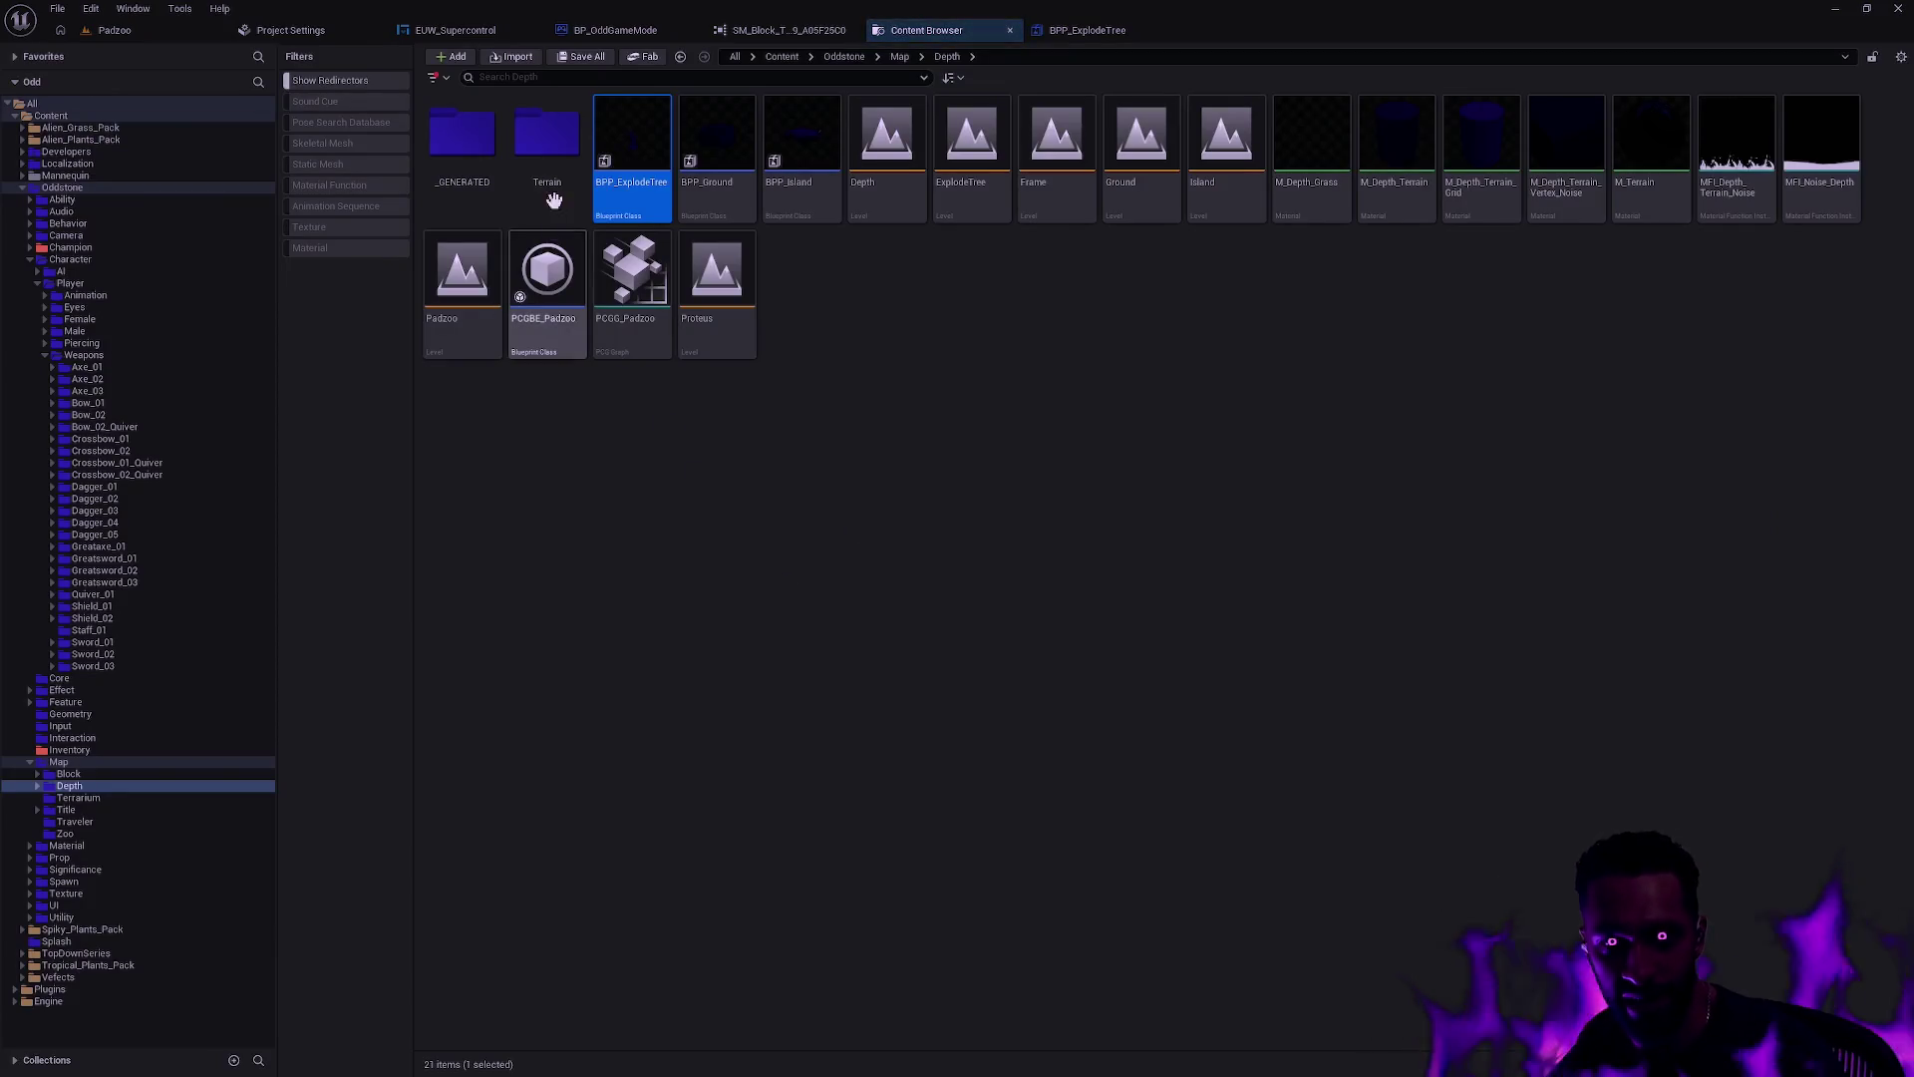
Step: Place BPP_ExplodeTree in Padzoo, rotate it about -41.7 degrees, and reposition it on the island
{"action": "mouse_move", "coordinate": [124, 32]}
{"action": "left_mouse_down"}
{"action": "mouse_move", "coordinate": [1006, 370]}
{"action": "mouse_move", "coordinate": [924, 413]}
{"action": "mouse_move", "coordinate": [987, 469]}
{"action": "mouse_move", "coordinate": [952, 498]}
{"action": "left_mouse_up"}
{"action": "key", "text": "e"}
{"action": "key", "text": "w"}
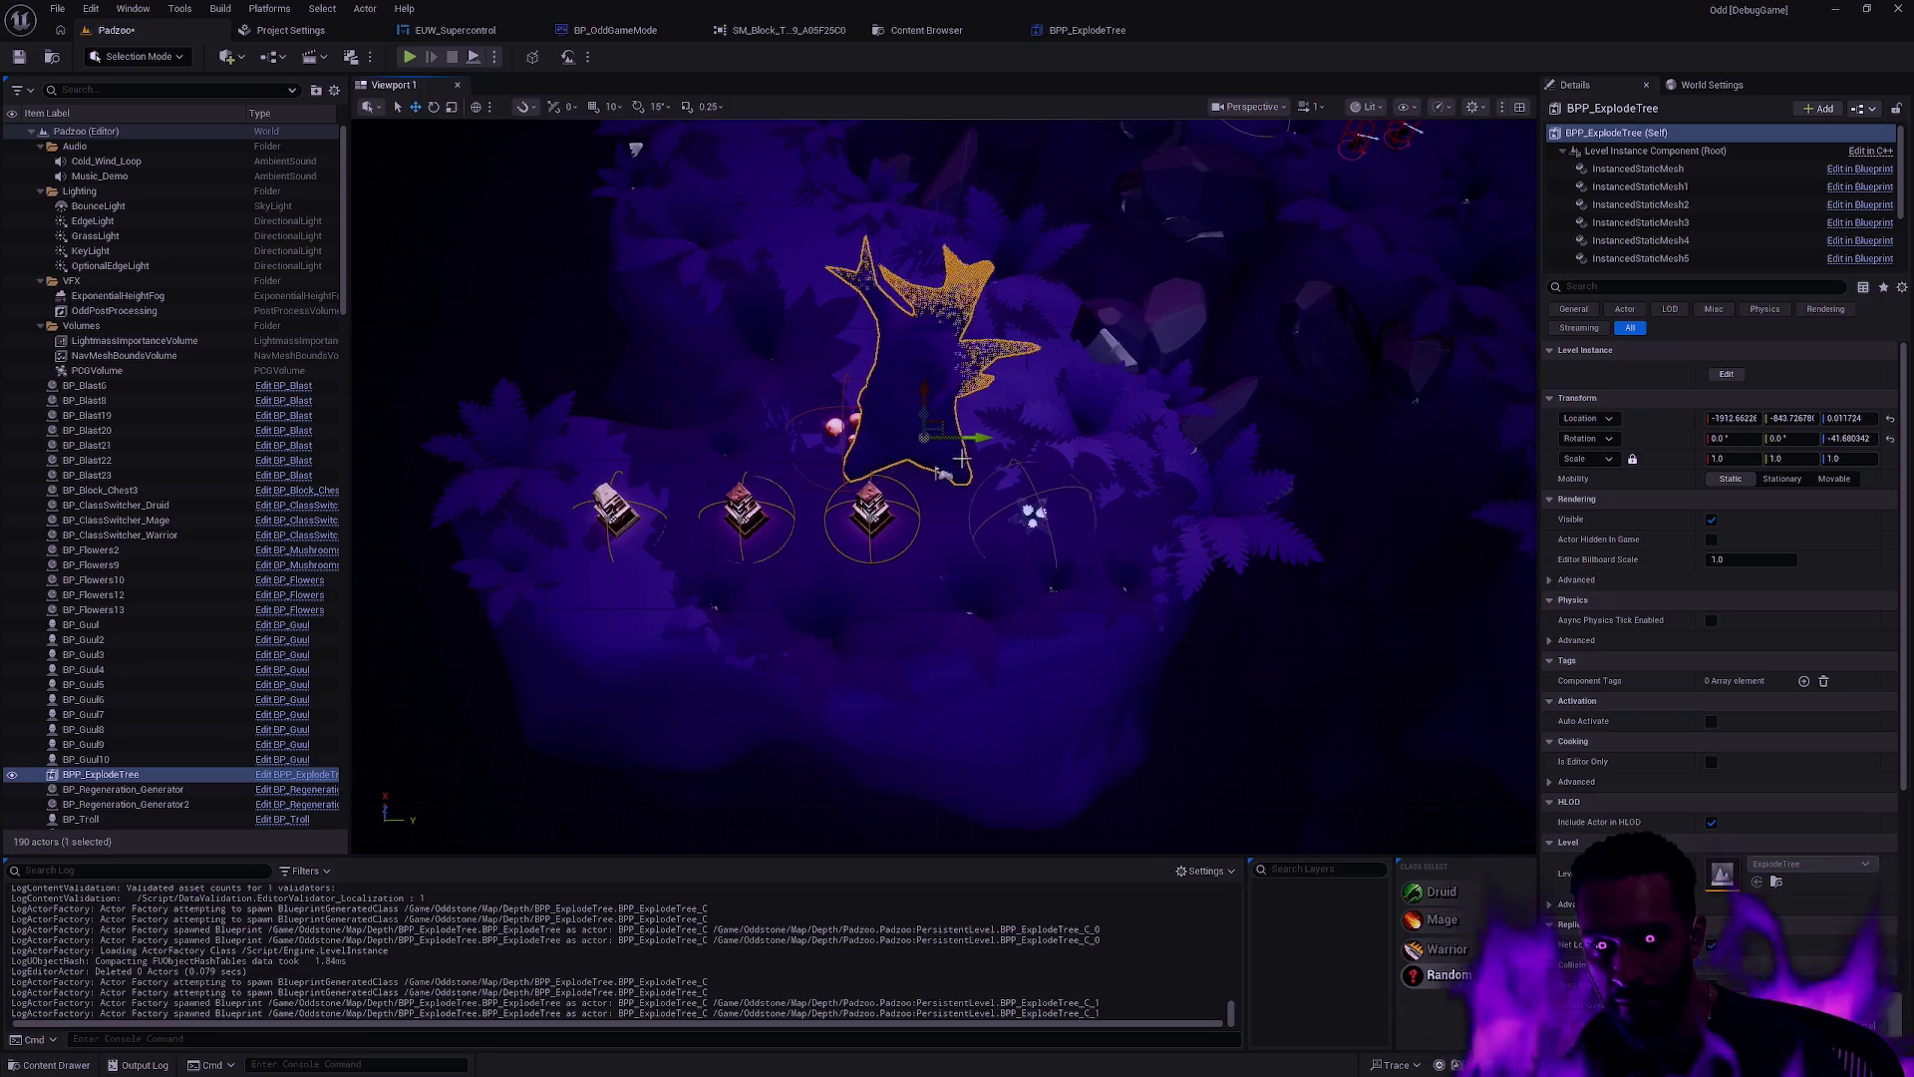
{"action": "left_click_drag", "start_coordinate": [932, 429], "coordinate": [942, 468]}
{"action": "left_click_drag", "start_coordinate": [946, 334], "coordinate": [1002, 384]}
{"action": "key", "text": "f"}
{"action": "key", "text": "f"}
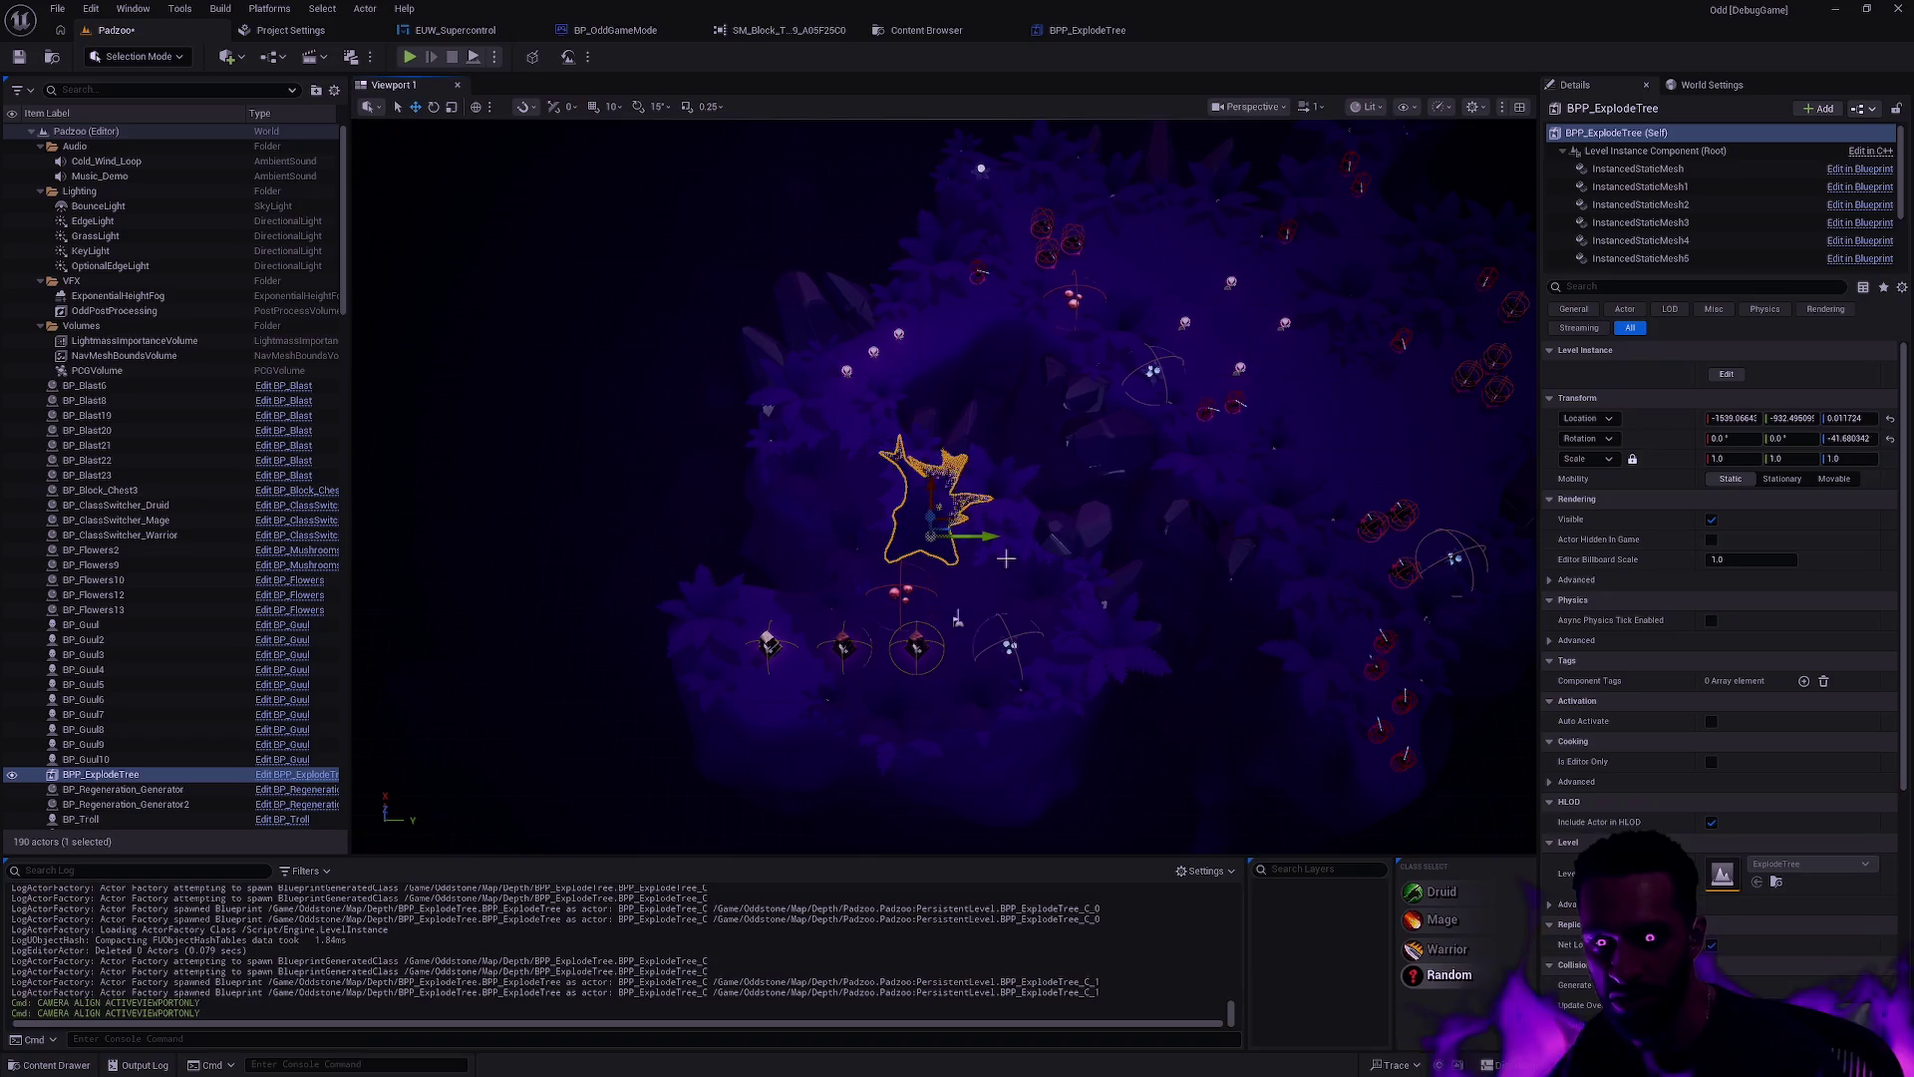
Step: Zoom around the placed exploding tree and reselect it in the level
{"action": "scroll", "coordinate": [1002, 532], "scroll_direction": "up", "scroll_amount": 3}
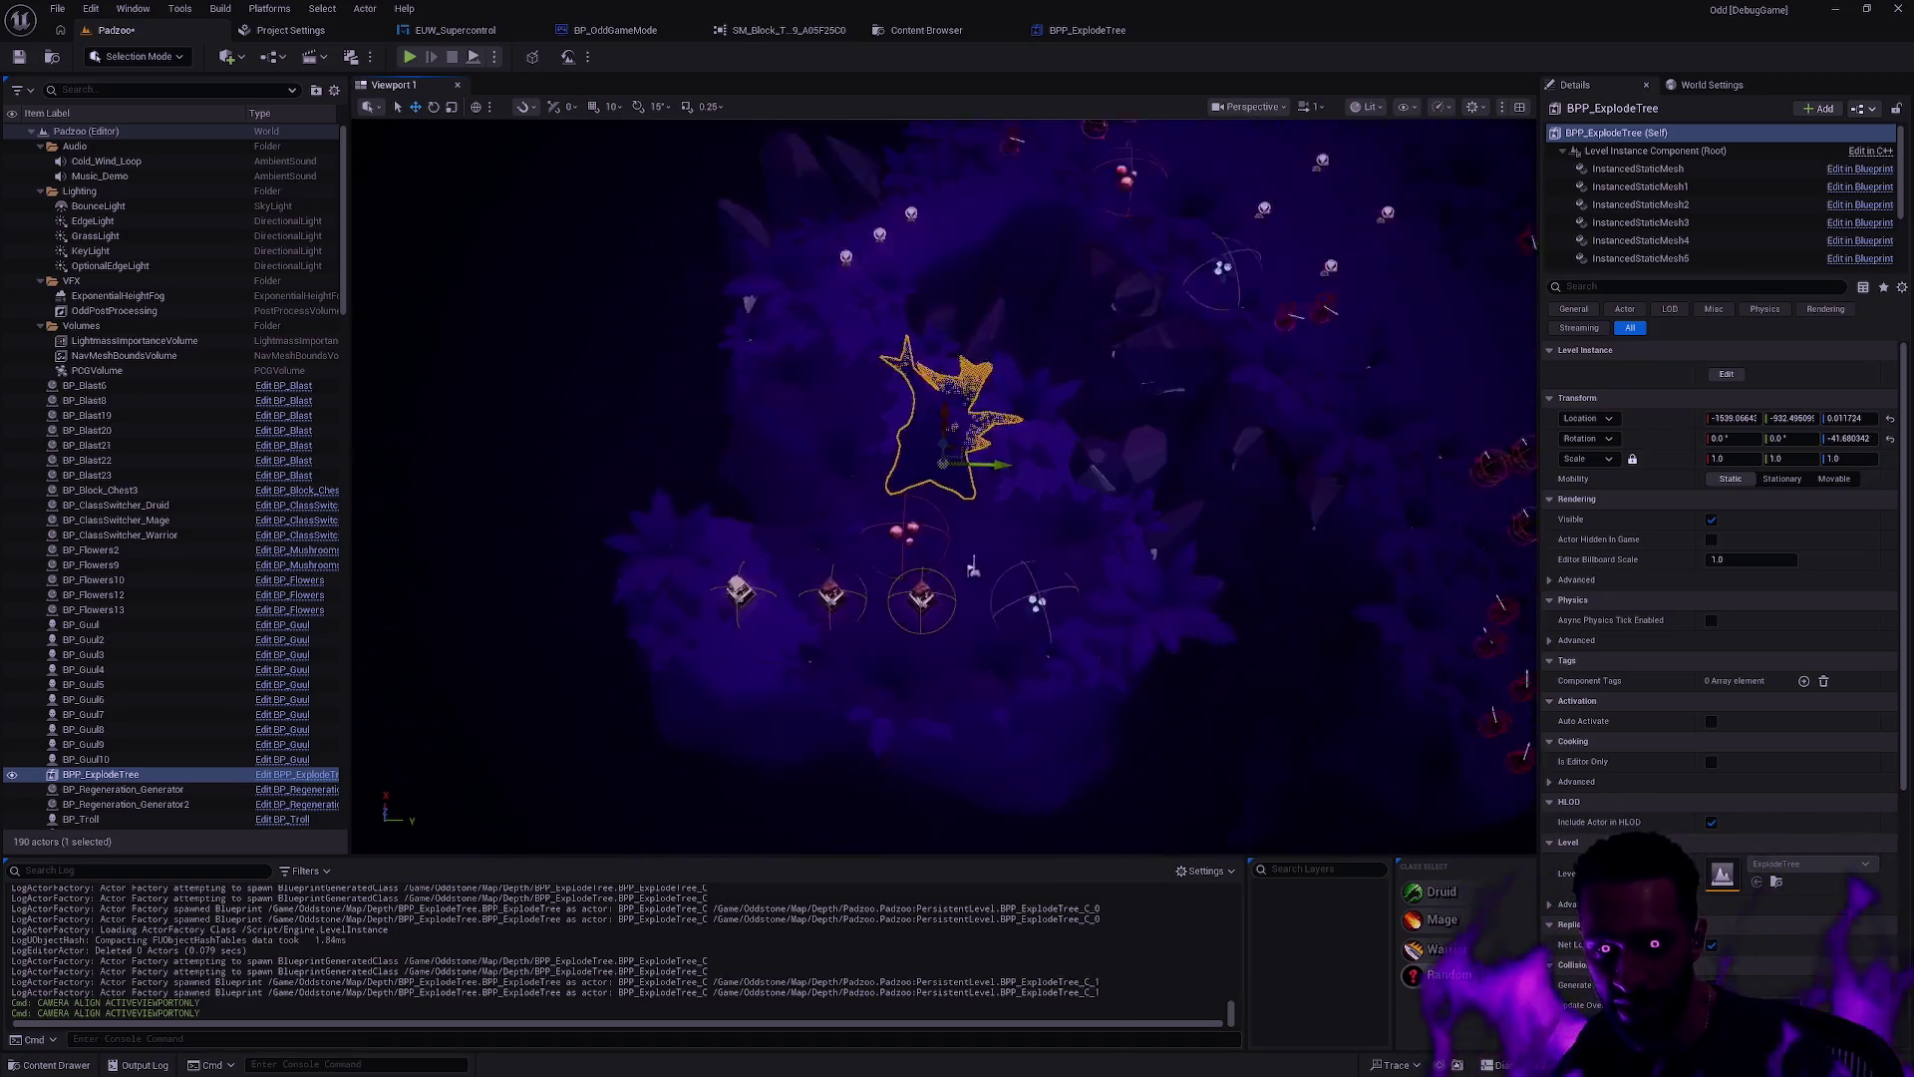
{"action": "scroll", "coordinate": [997, 449], "scroll_direction": "up", "scroll_amount": 5}
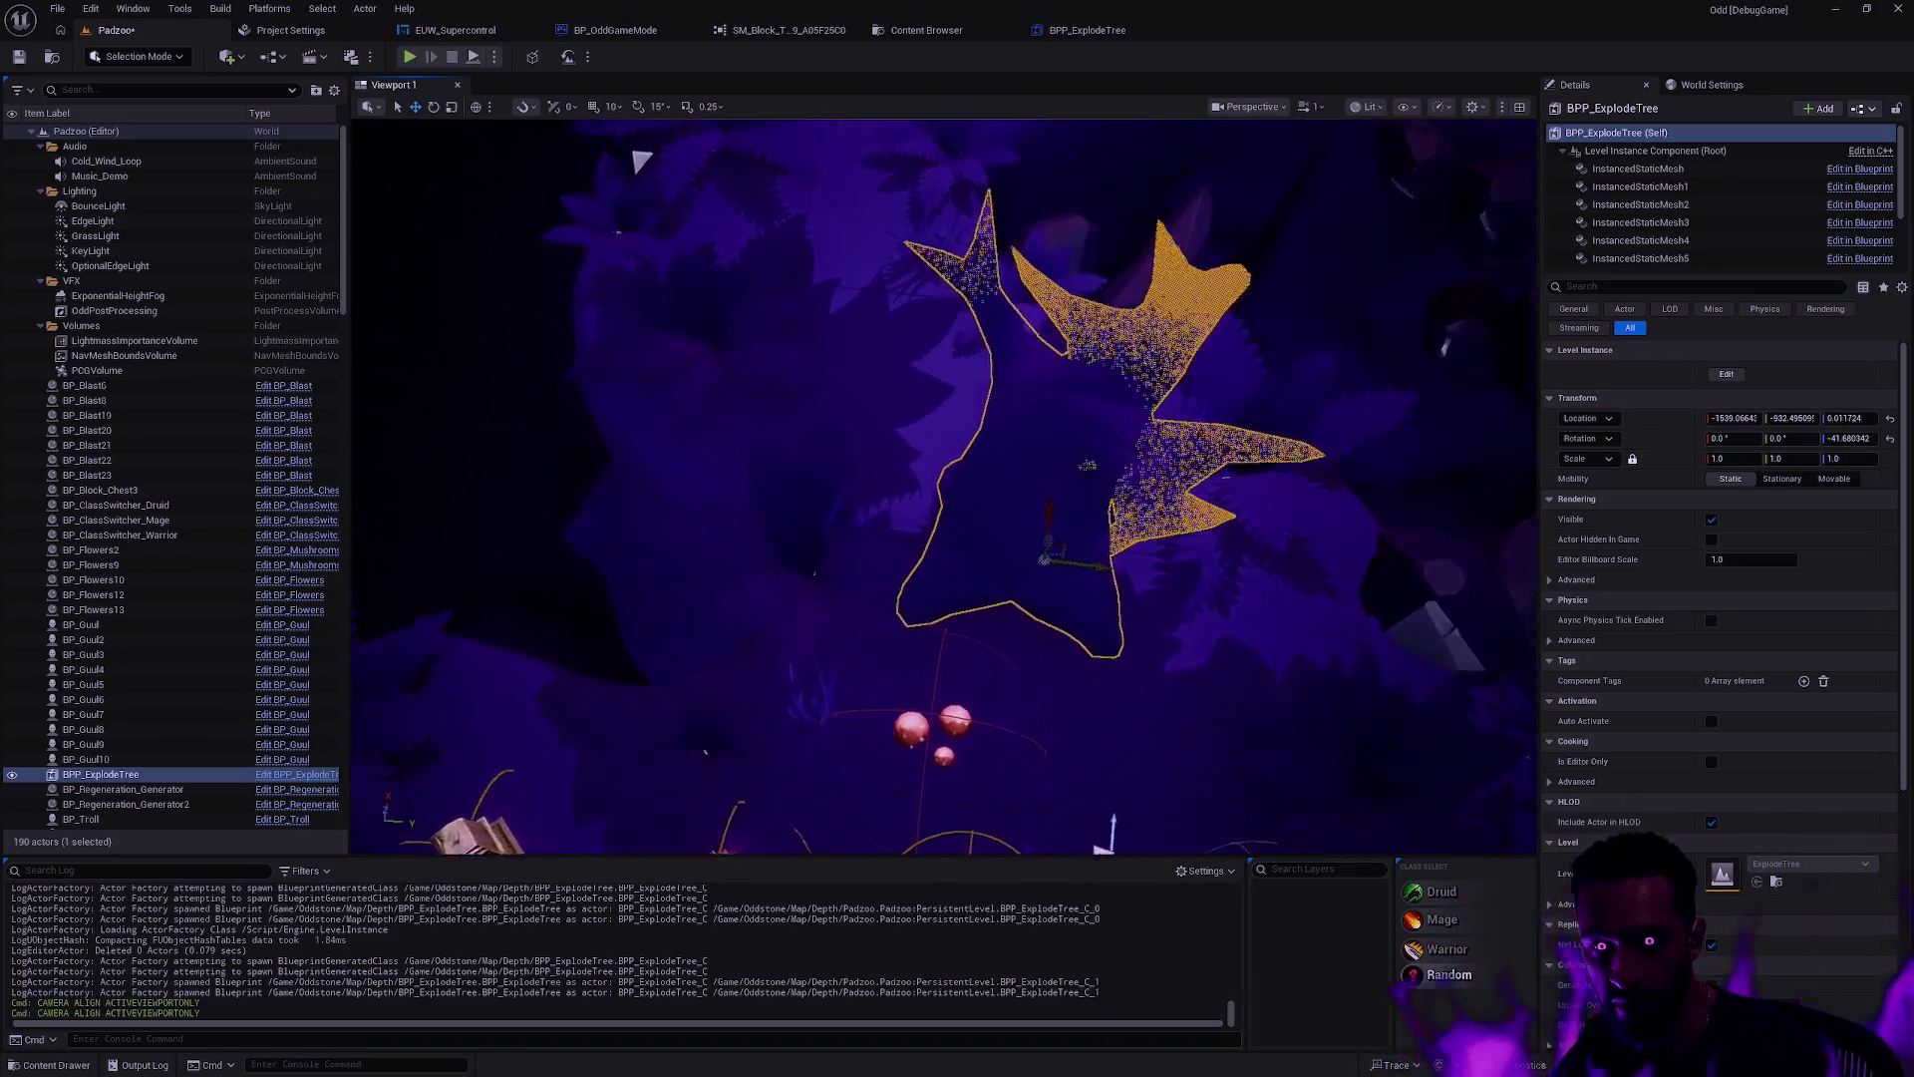
{"action": "scroll", "coordinate": [981, 429], "scroll_direction": "up", "scroll_amount": 8}
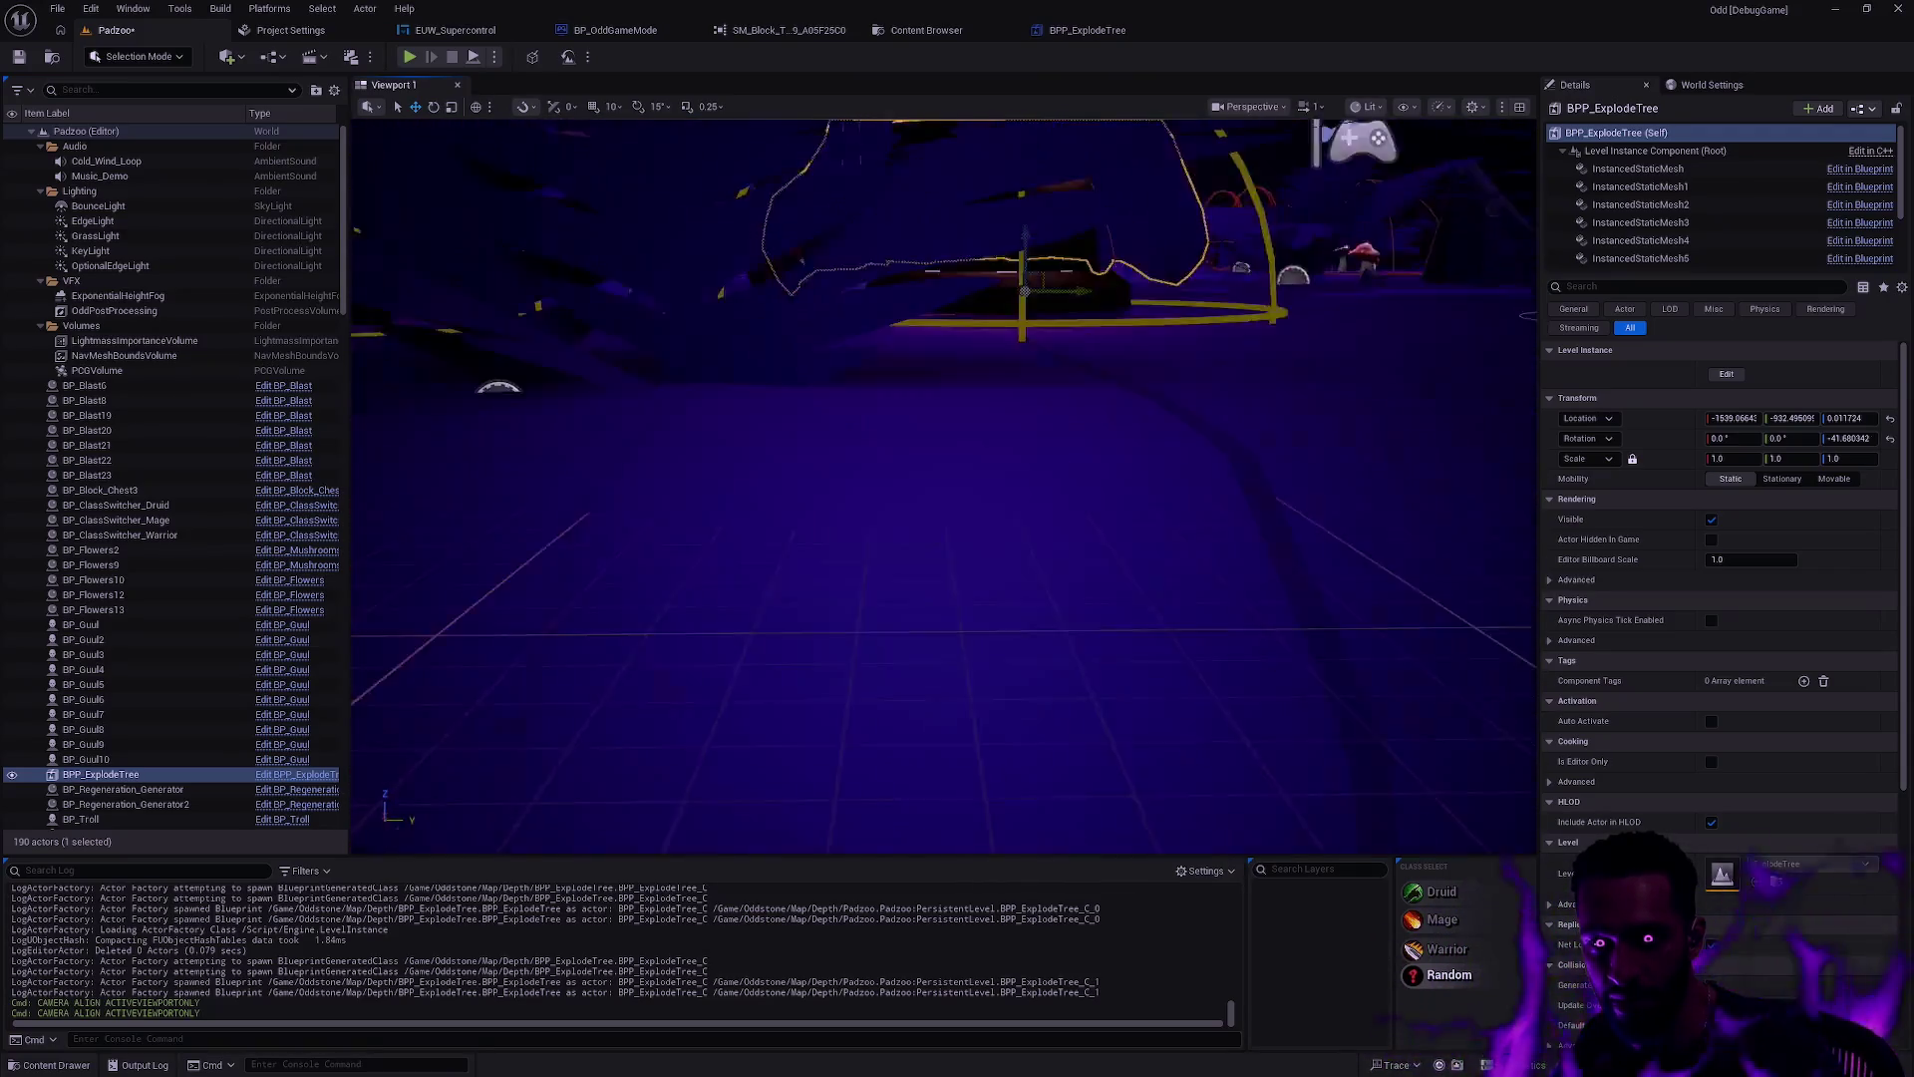
{"action": "scroll", "coordinate": [981, 429], "scroll_direction": "down", "scroll_amount": 10}
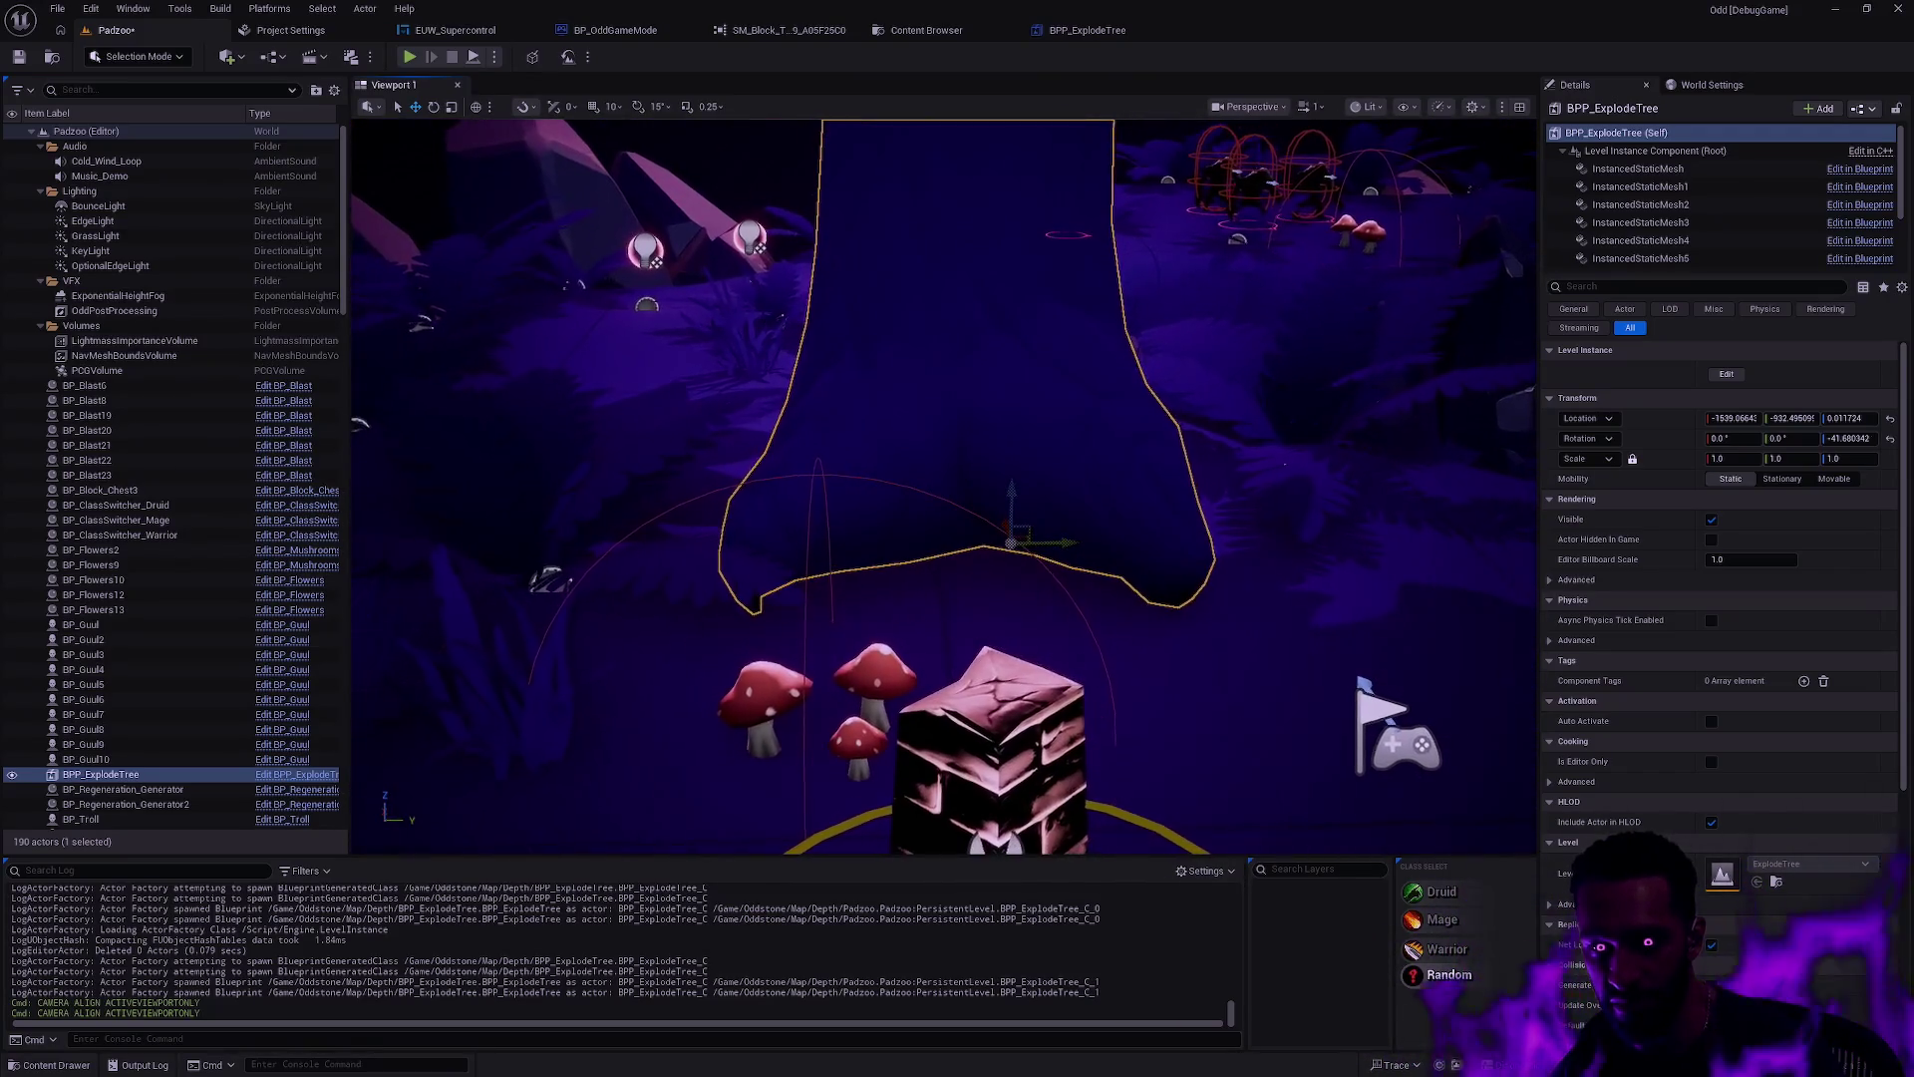
{"action": "scroll", "coordinate": [981, 429], "scroll_direction": "down", "scroll_amount": 10}
{"action": "key", "text": "Escape"}
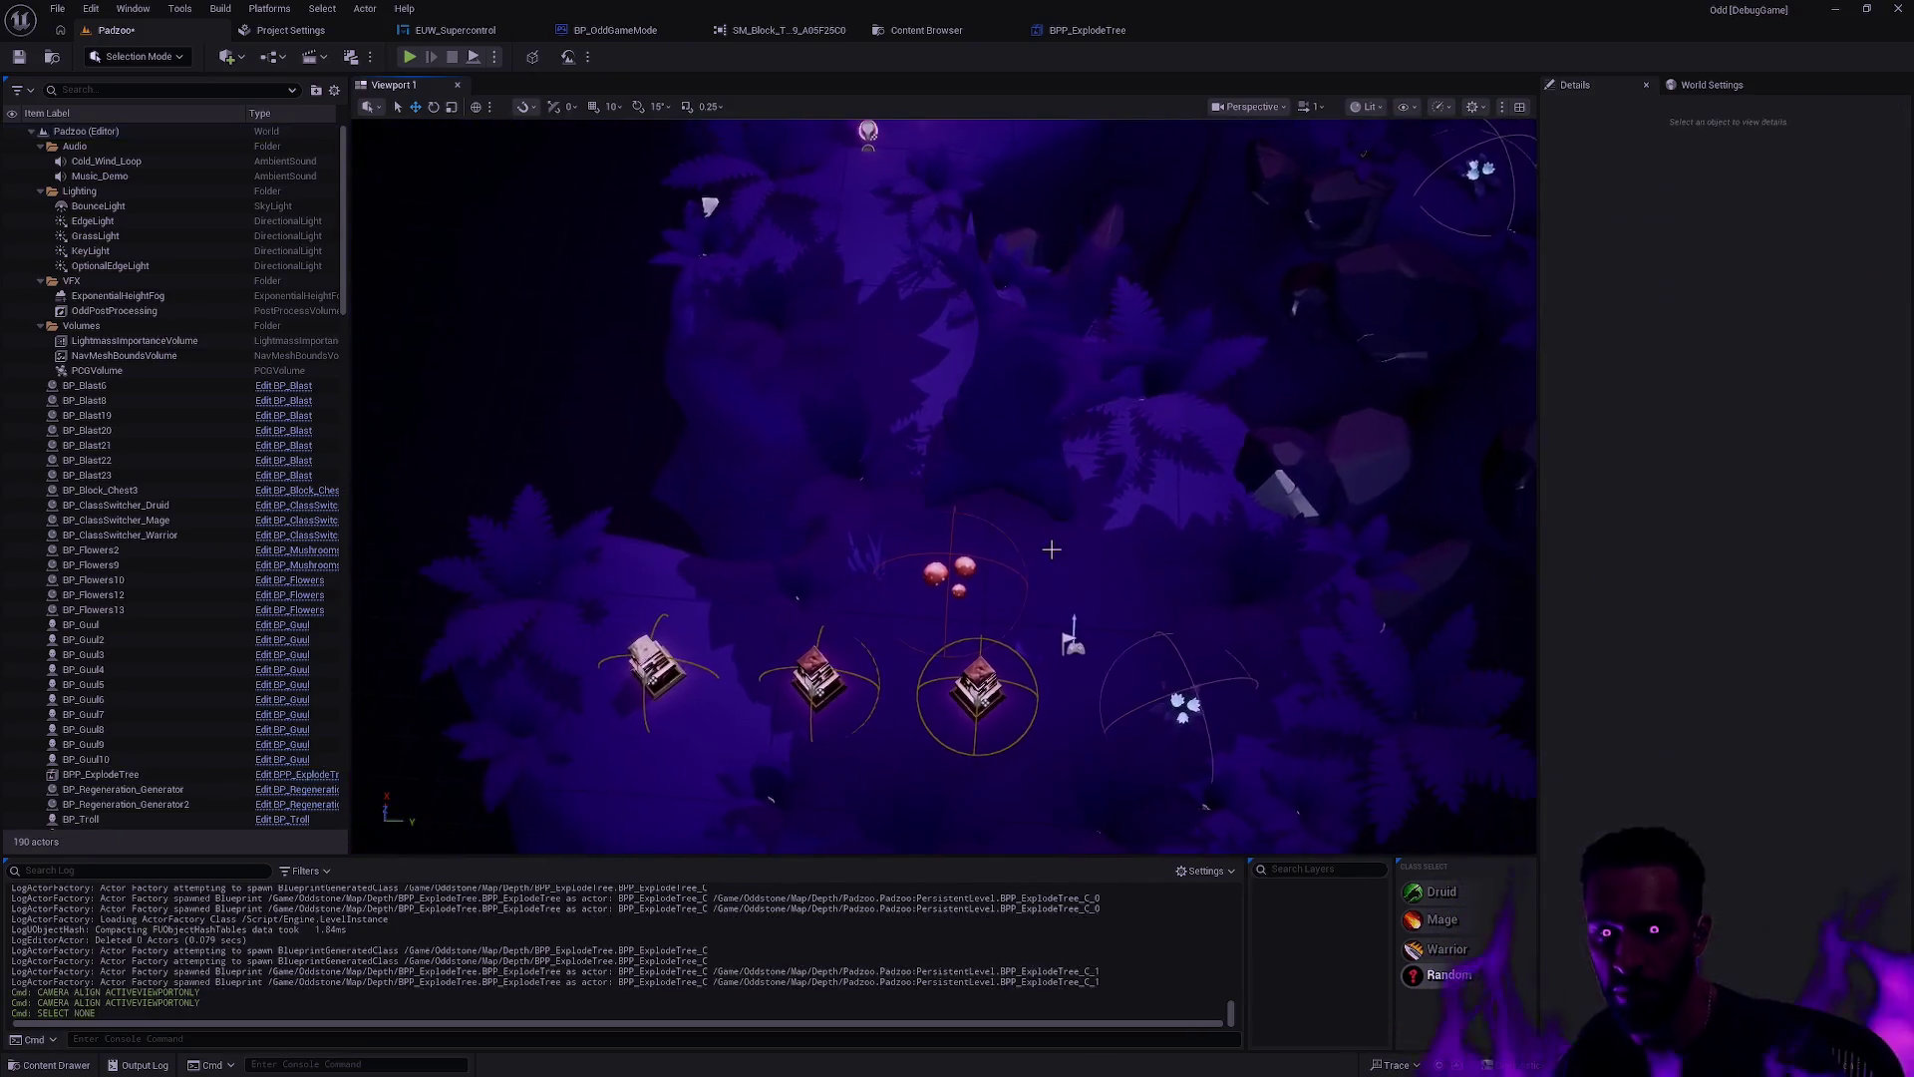
{"action": "scroll", "coordinate": [945, 488], "scroll_direction": "up", "scroll_amount": 8}
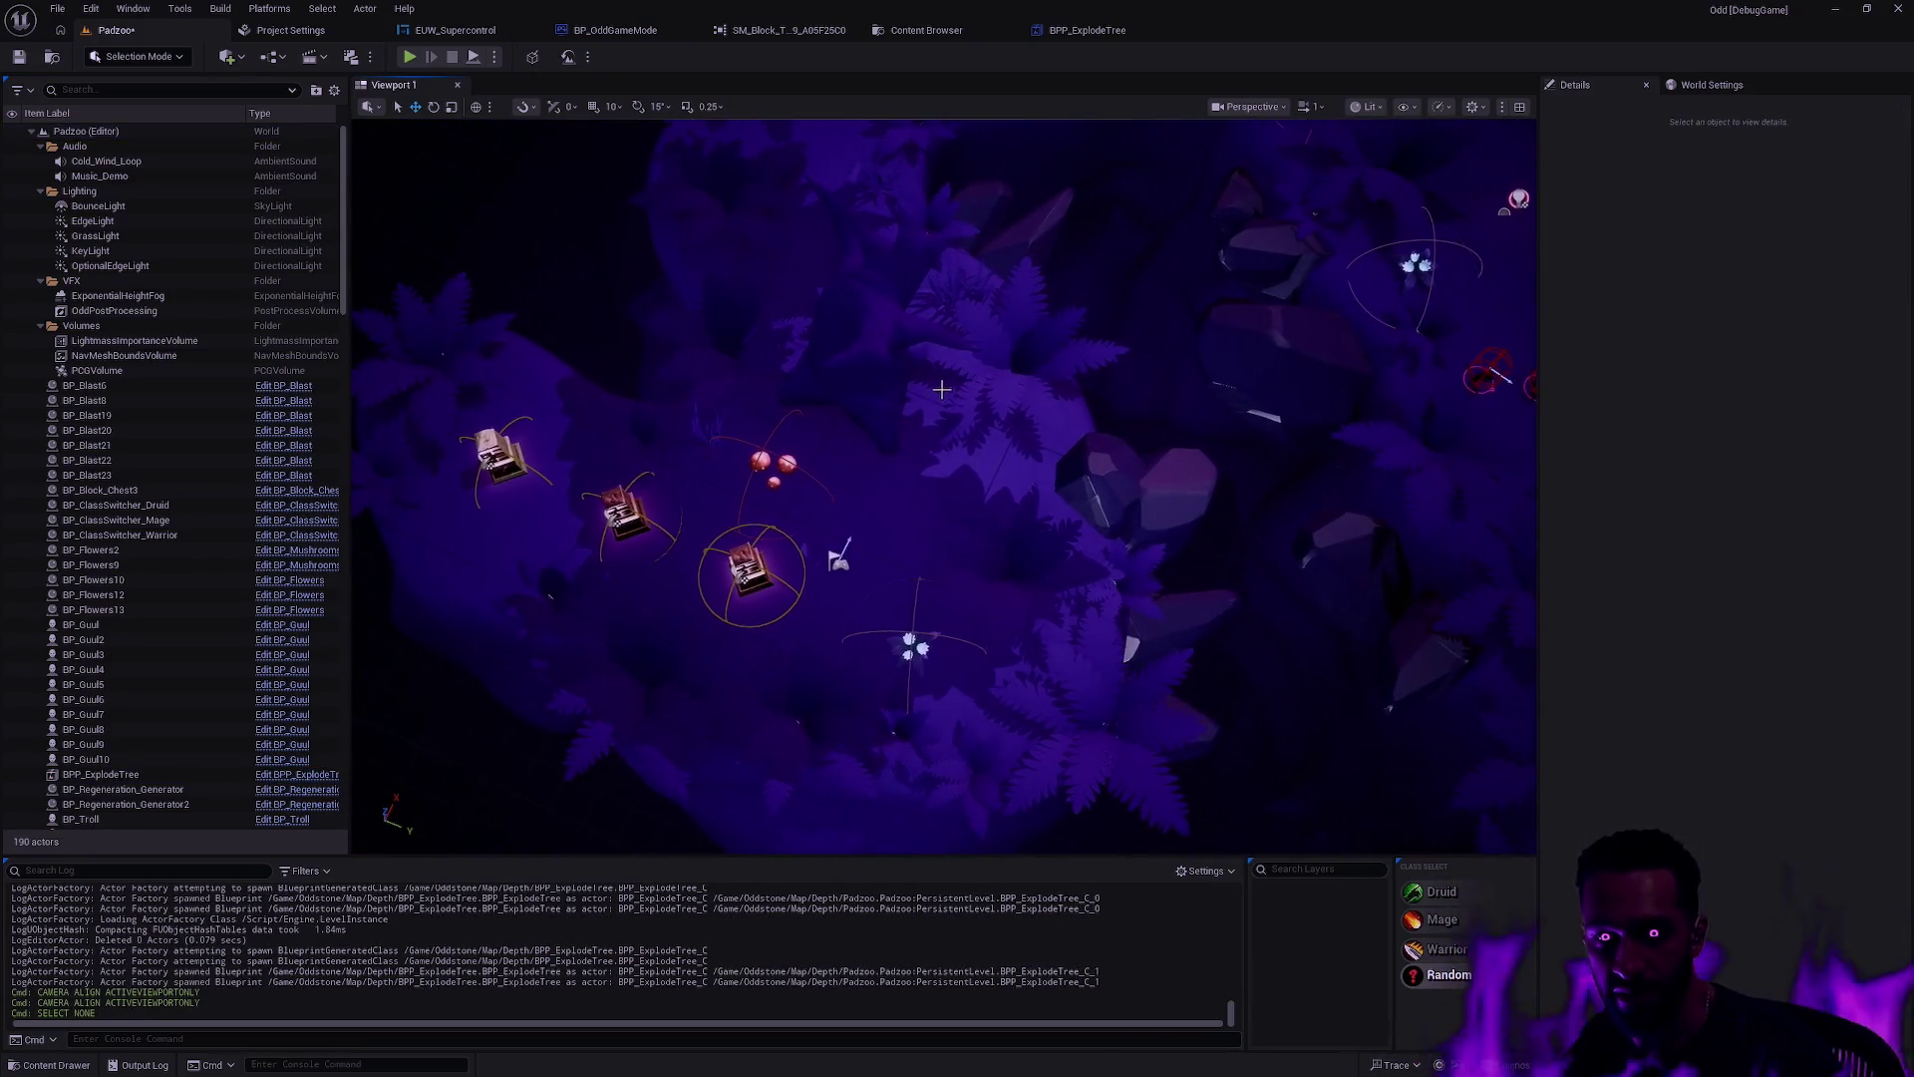
{"action": "left_click", "coordinate": [878, 539]}
{"action": "scroll", "coordinate": [872, 432], "scroll_direction": "down", "scroll_amount": 3}
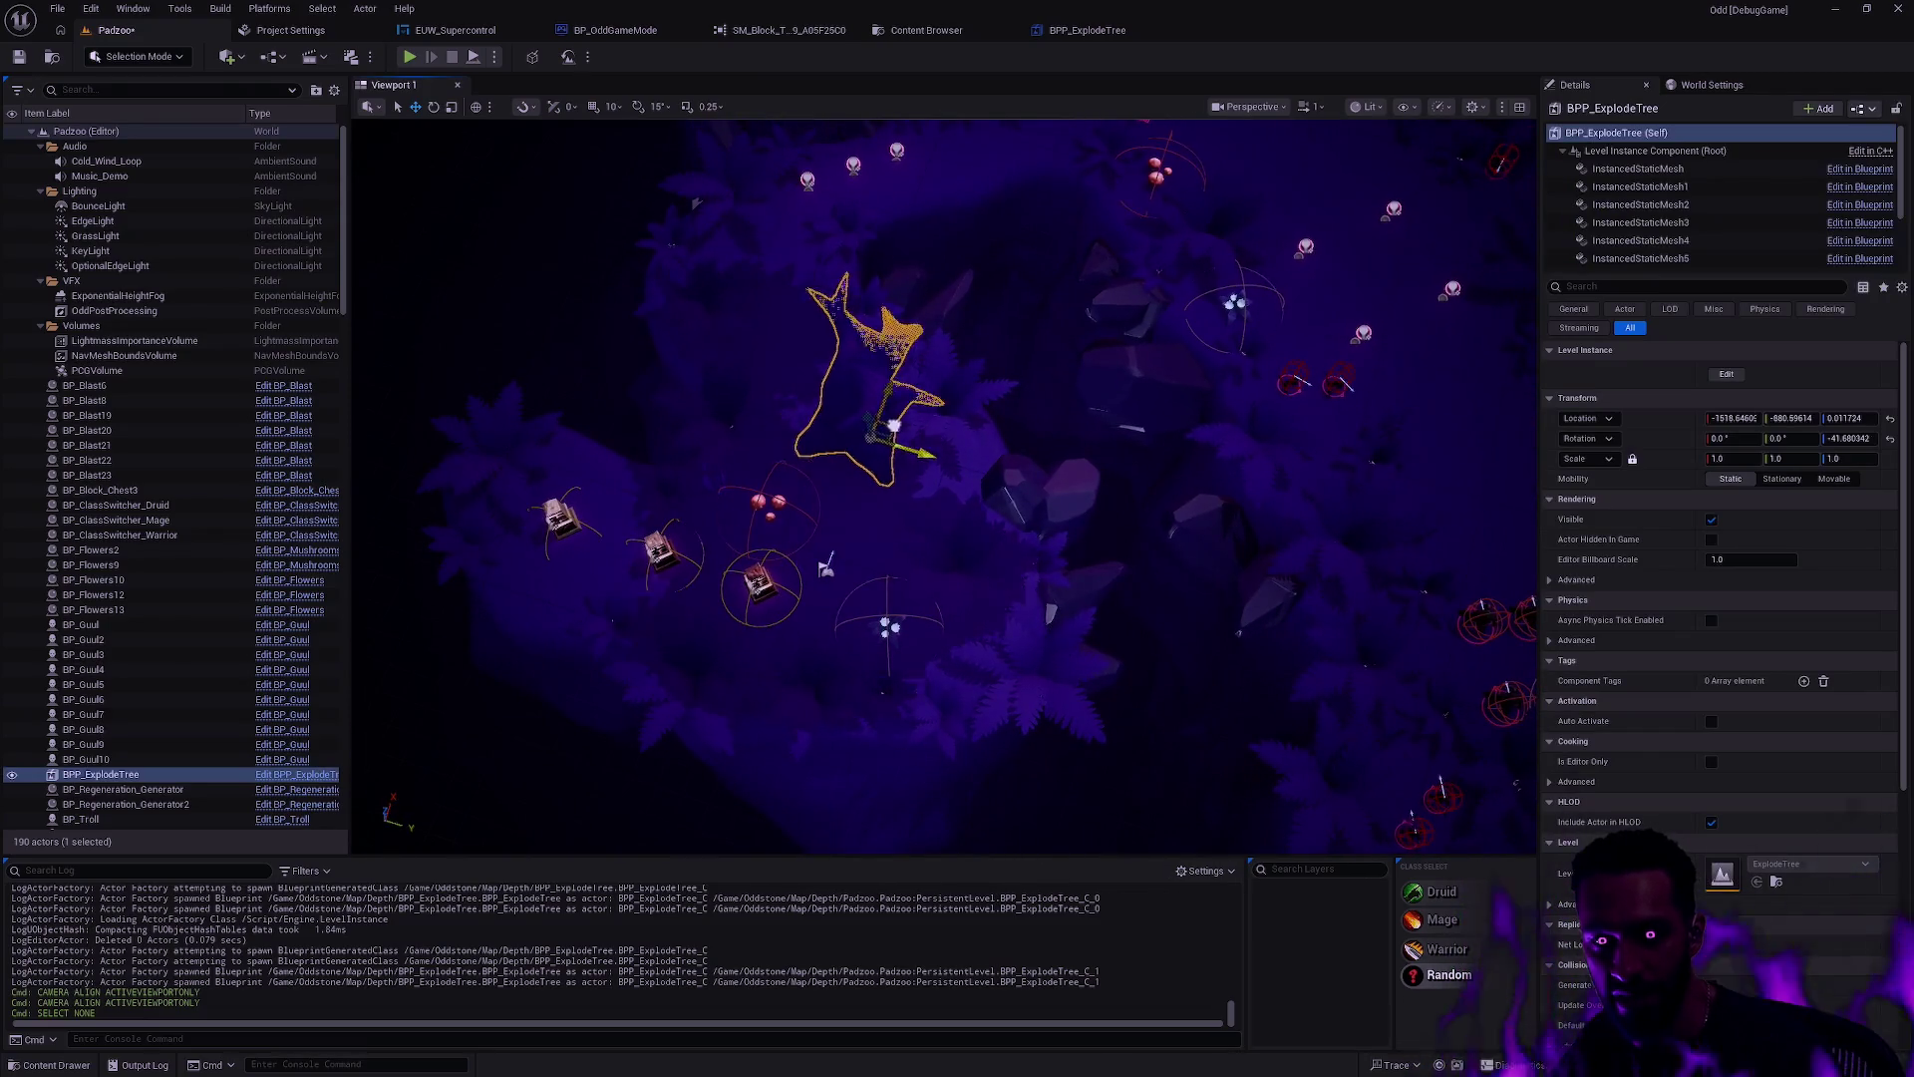
Step: Move the exploding tree to a new spot on the island
{"action": "left_click_drag", "start_coordinate": [1367, 385], "coordinate": [1136, 383]}
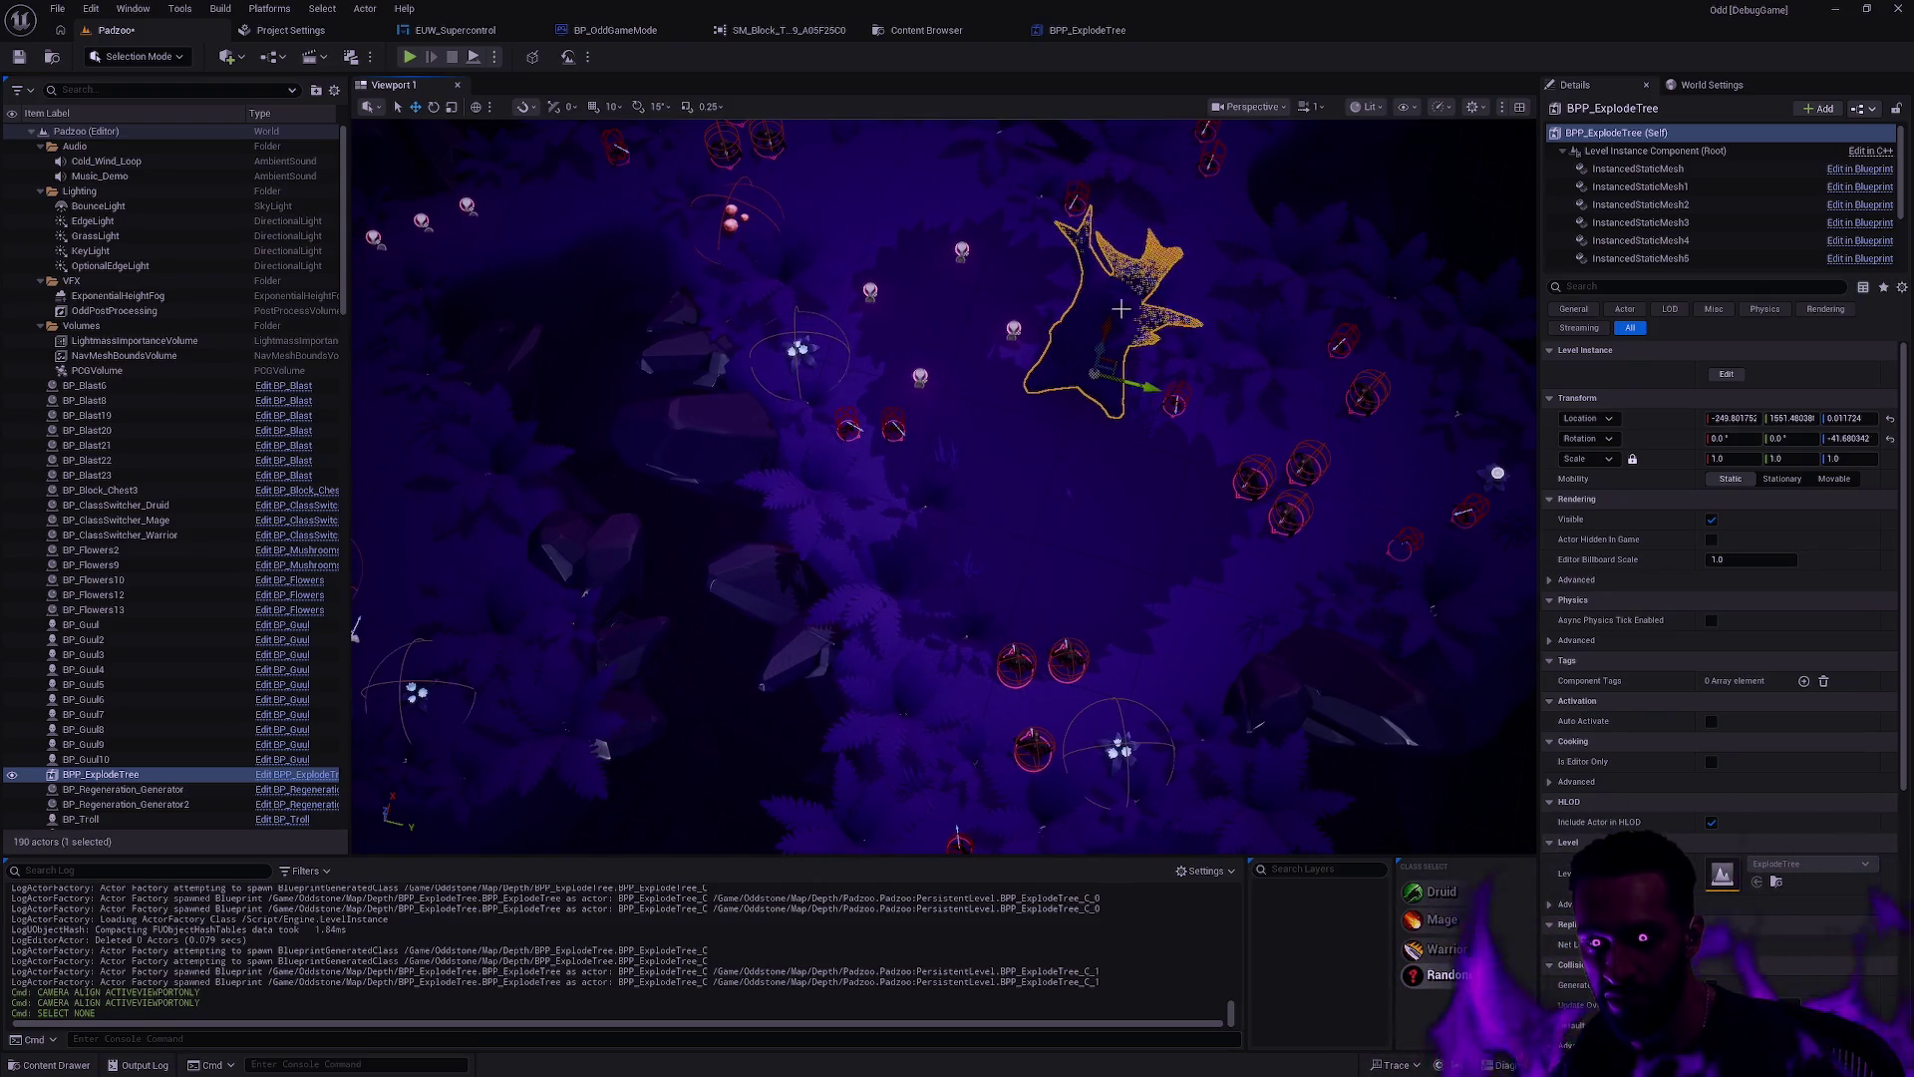
{"action": "mouse_move", "coordinate": [1130, 344]}
{"action": "left_mouse_down"}
{"action": "mouse_move", "coordinate": [847, 344]}
{"action": "mouse_move", "coordinate": [1025, 438]}
{"action": "mouse_move", "coordinate": [997, 429]}
{"action": "mouse_move", "coordinate": [1027, 329]}
{"action": "left_mouse_up"}
{"action": "left_click", "coordinate": [994, 438]}
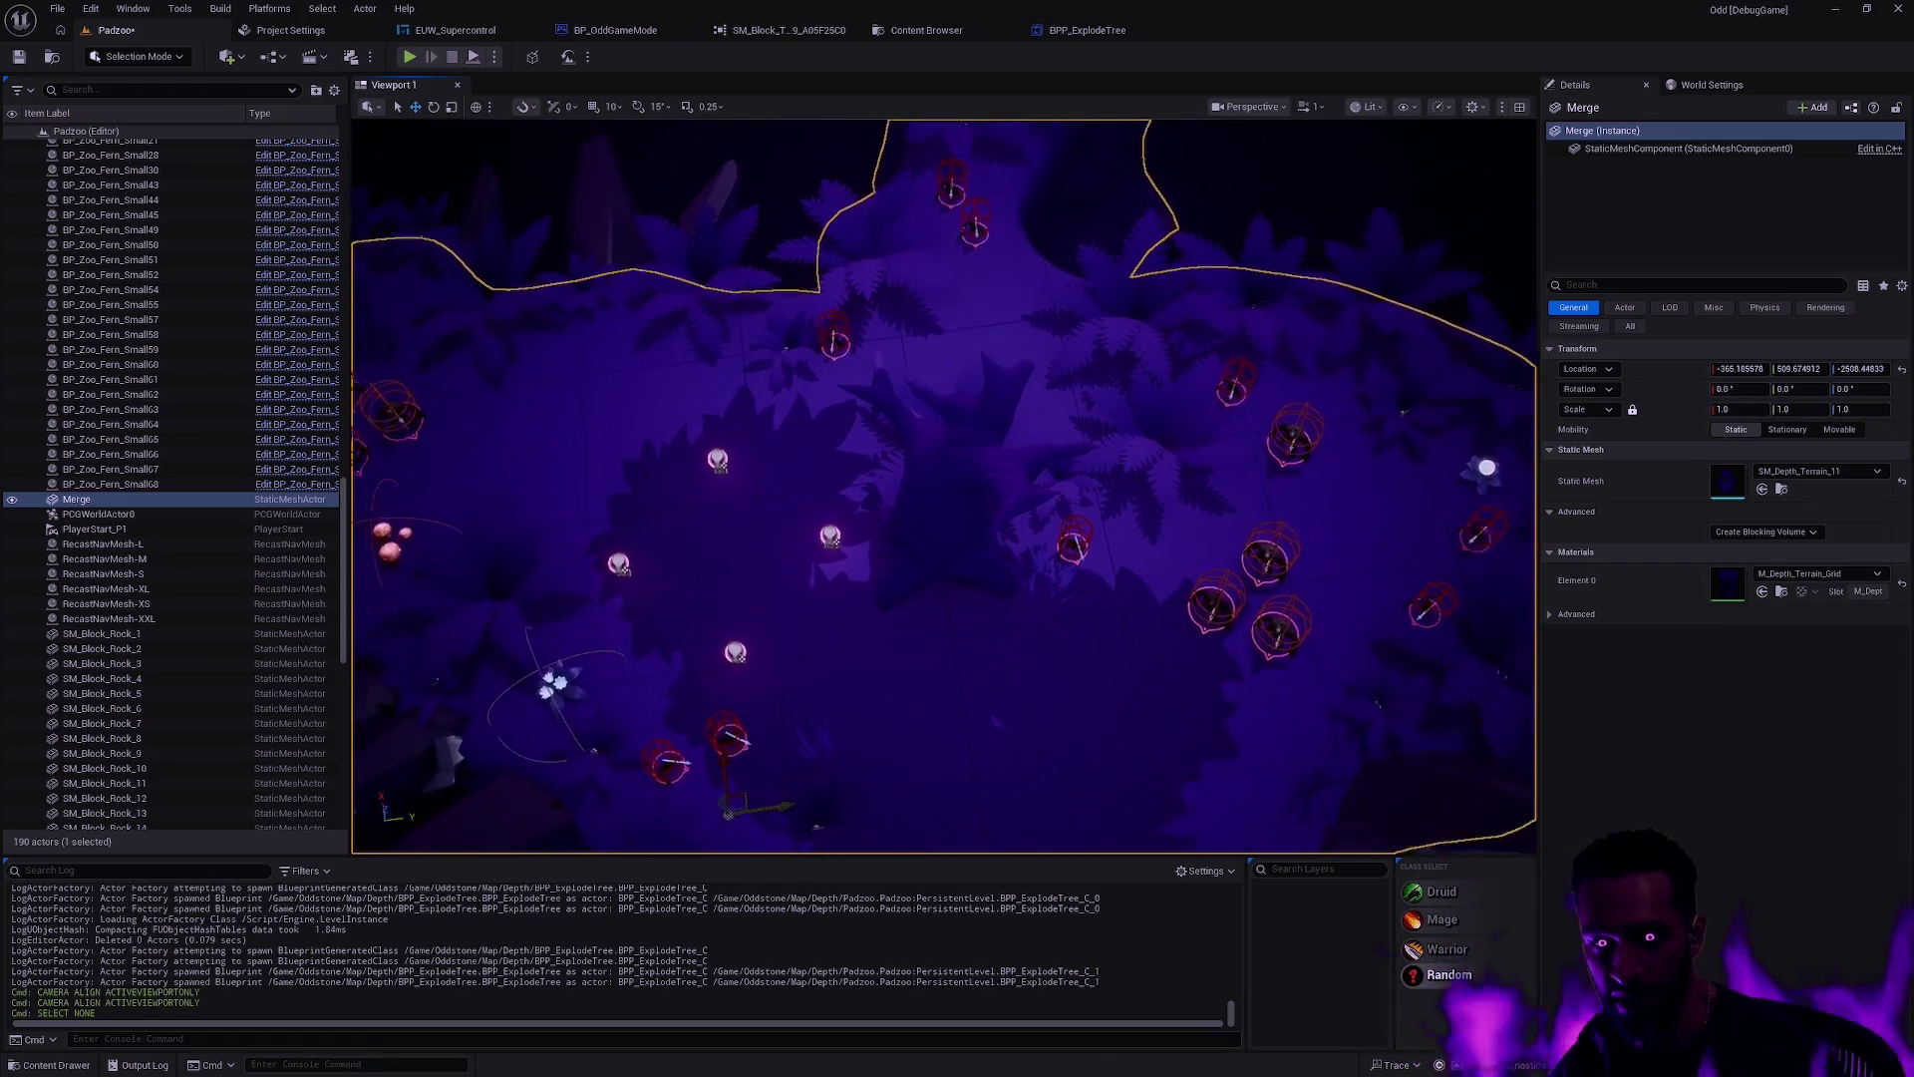
{"action": "left_click", "coordinate": [982, 459]}
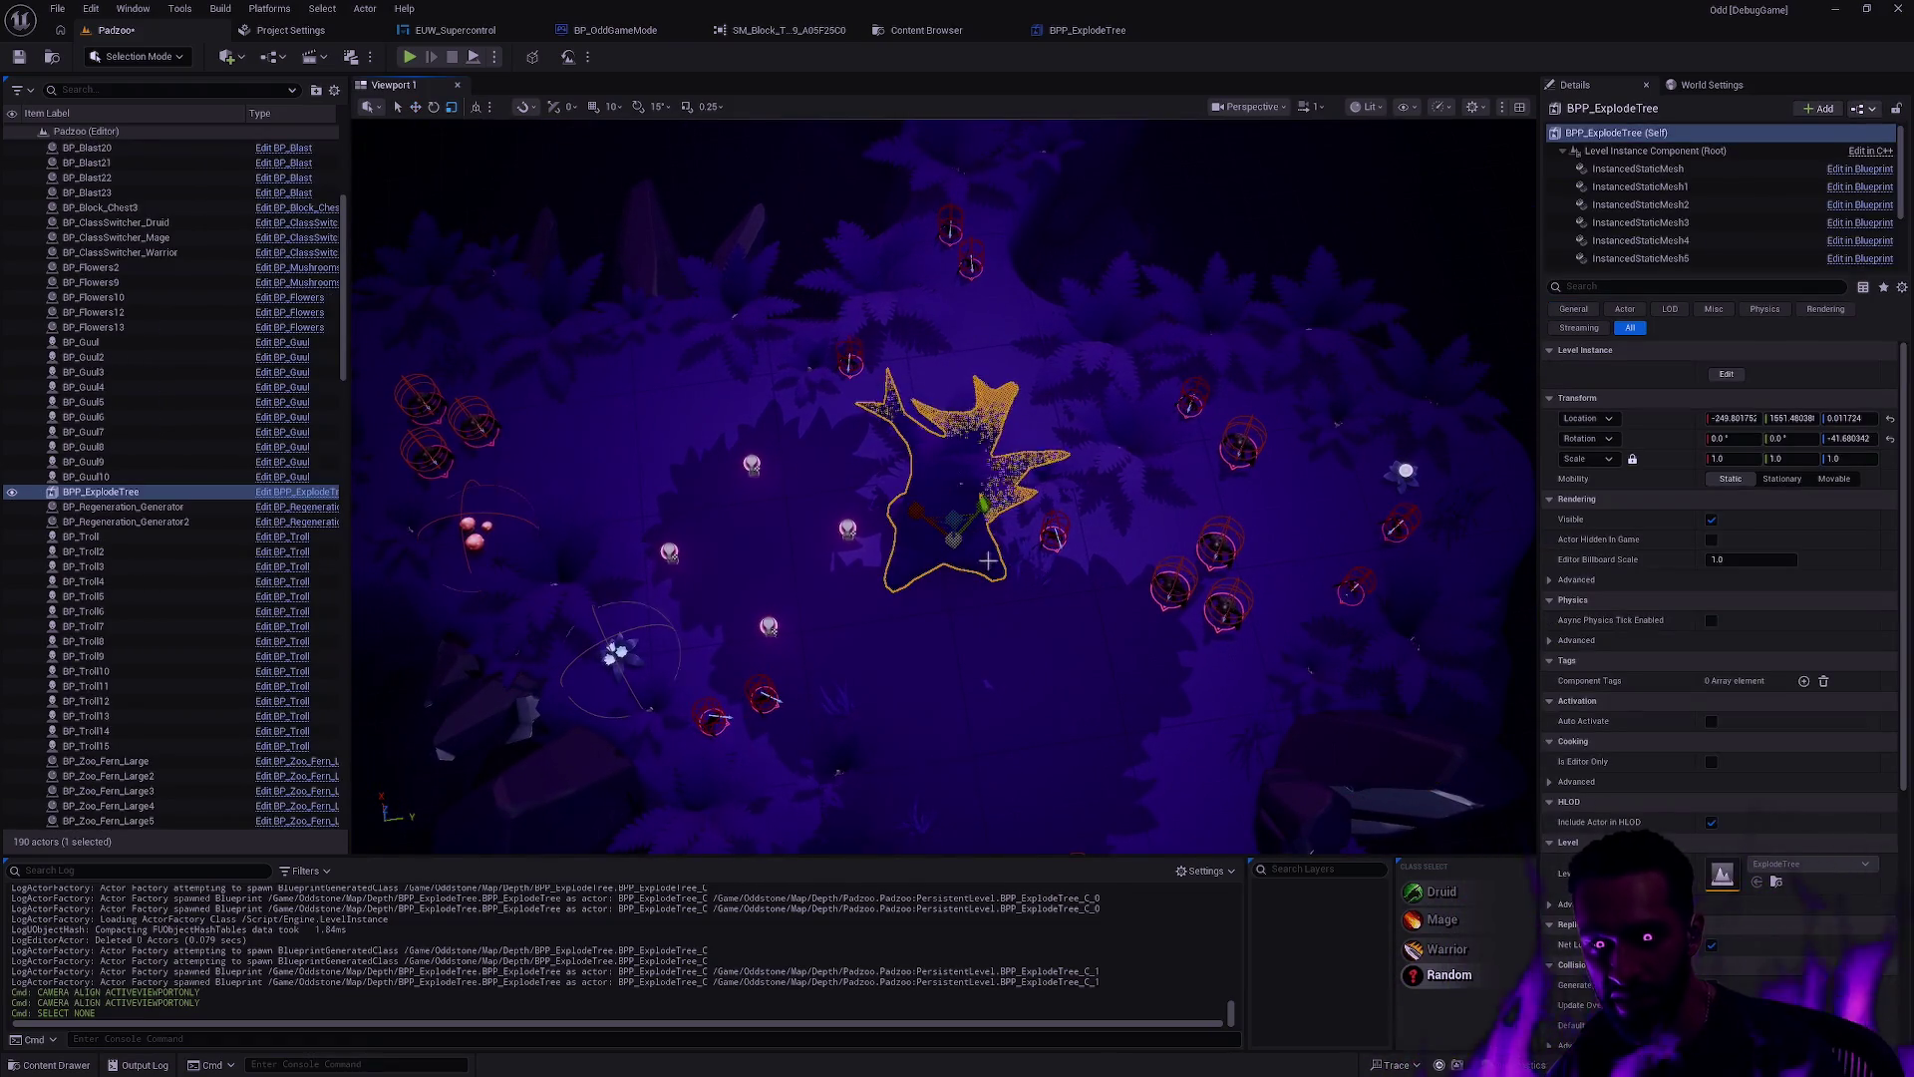
Step: Scale the tree to about 2.59 on Z and lower it to Z -230.5
{"action": "left_click_drag", "start_coordinate": [953, 520], "coordinate": [953, 454]}
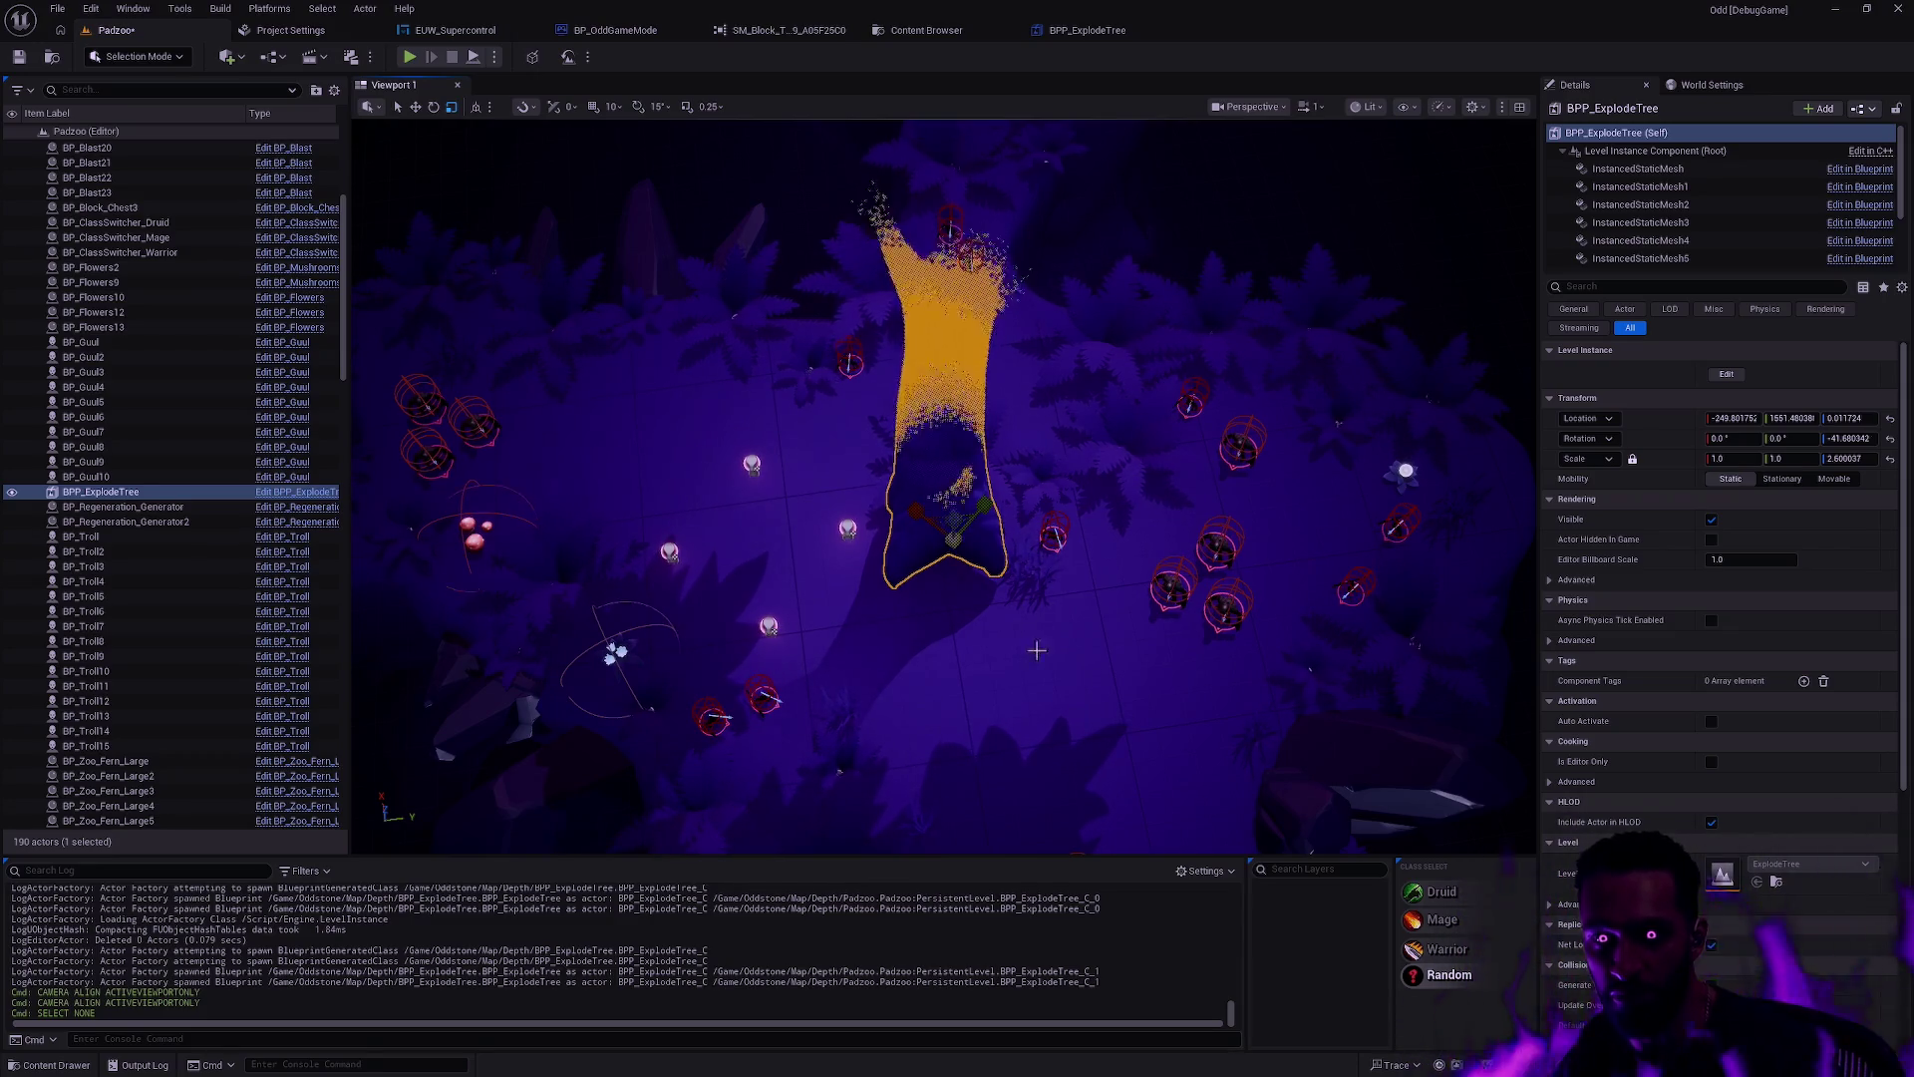
{"action": "key", "text": "Escape"}
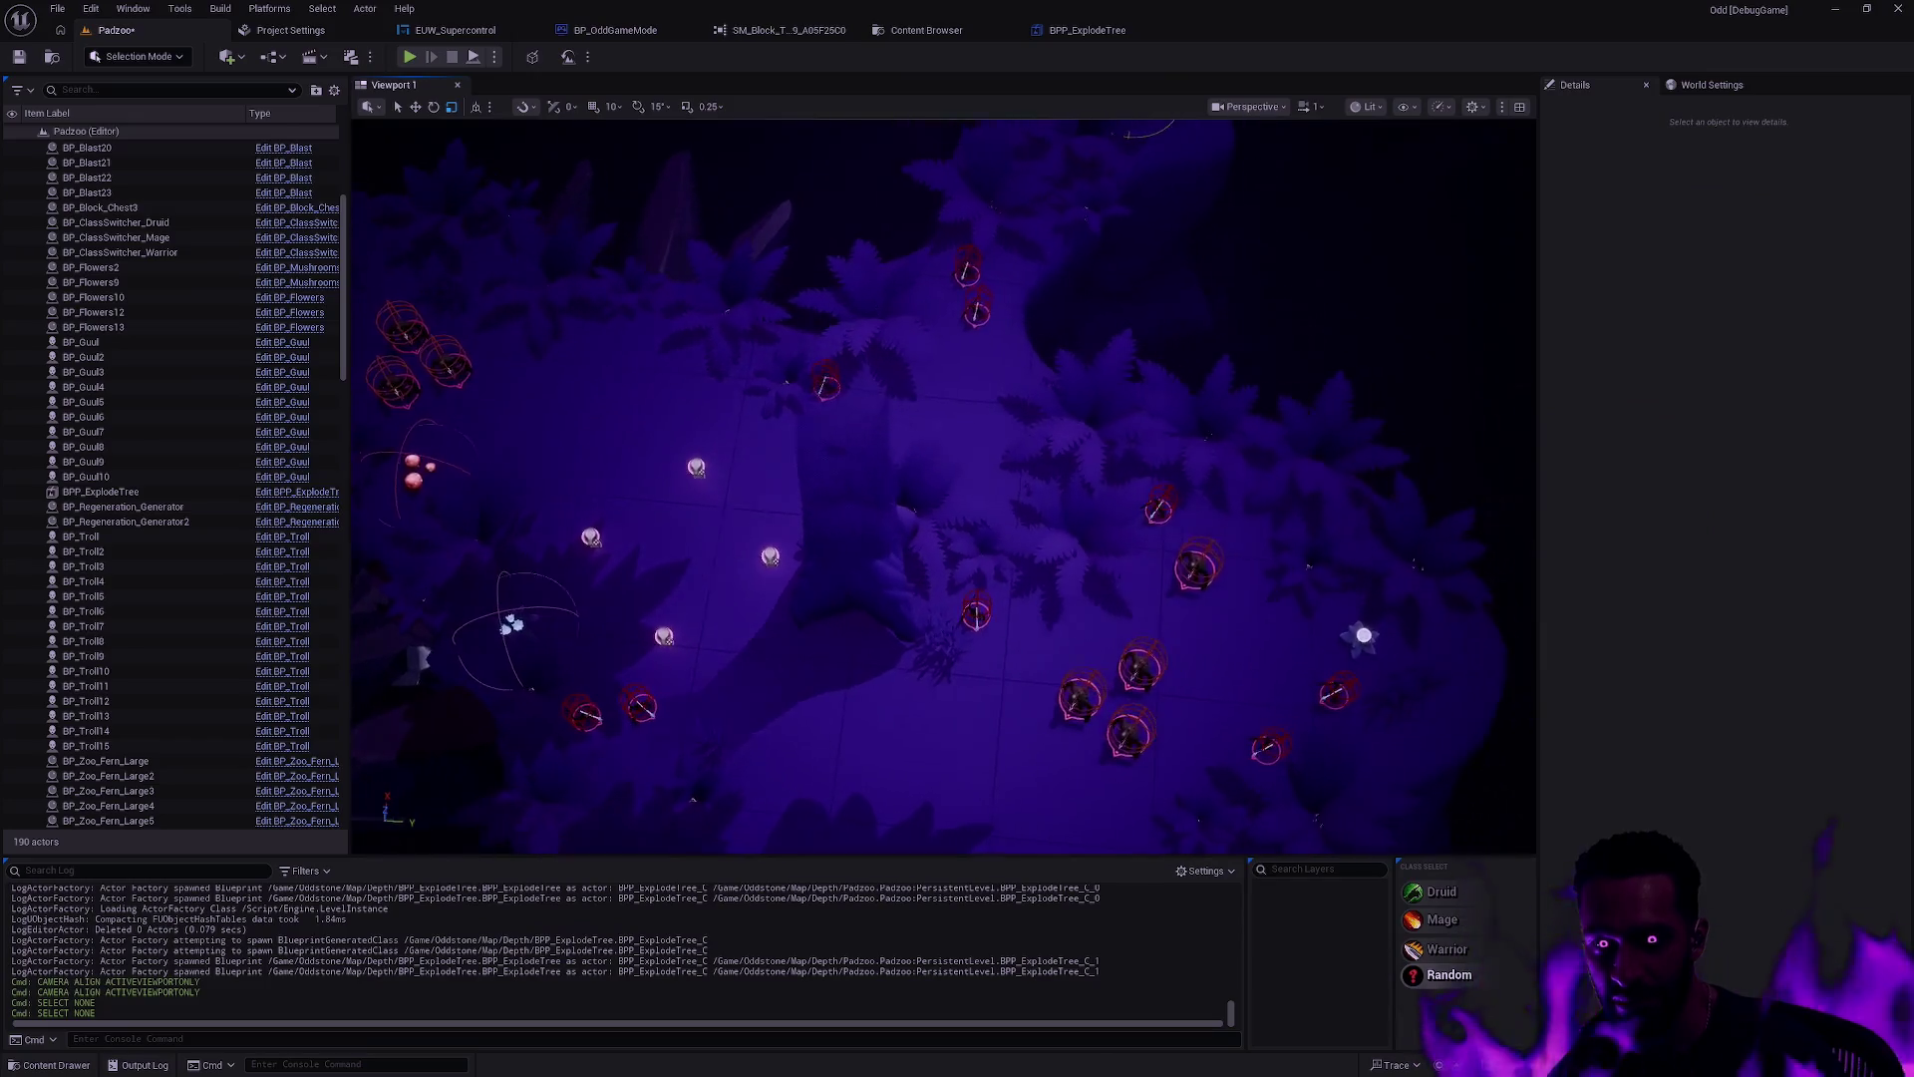
{"action": "left_click", "coordinate": [1039, 490]}
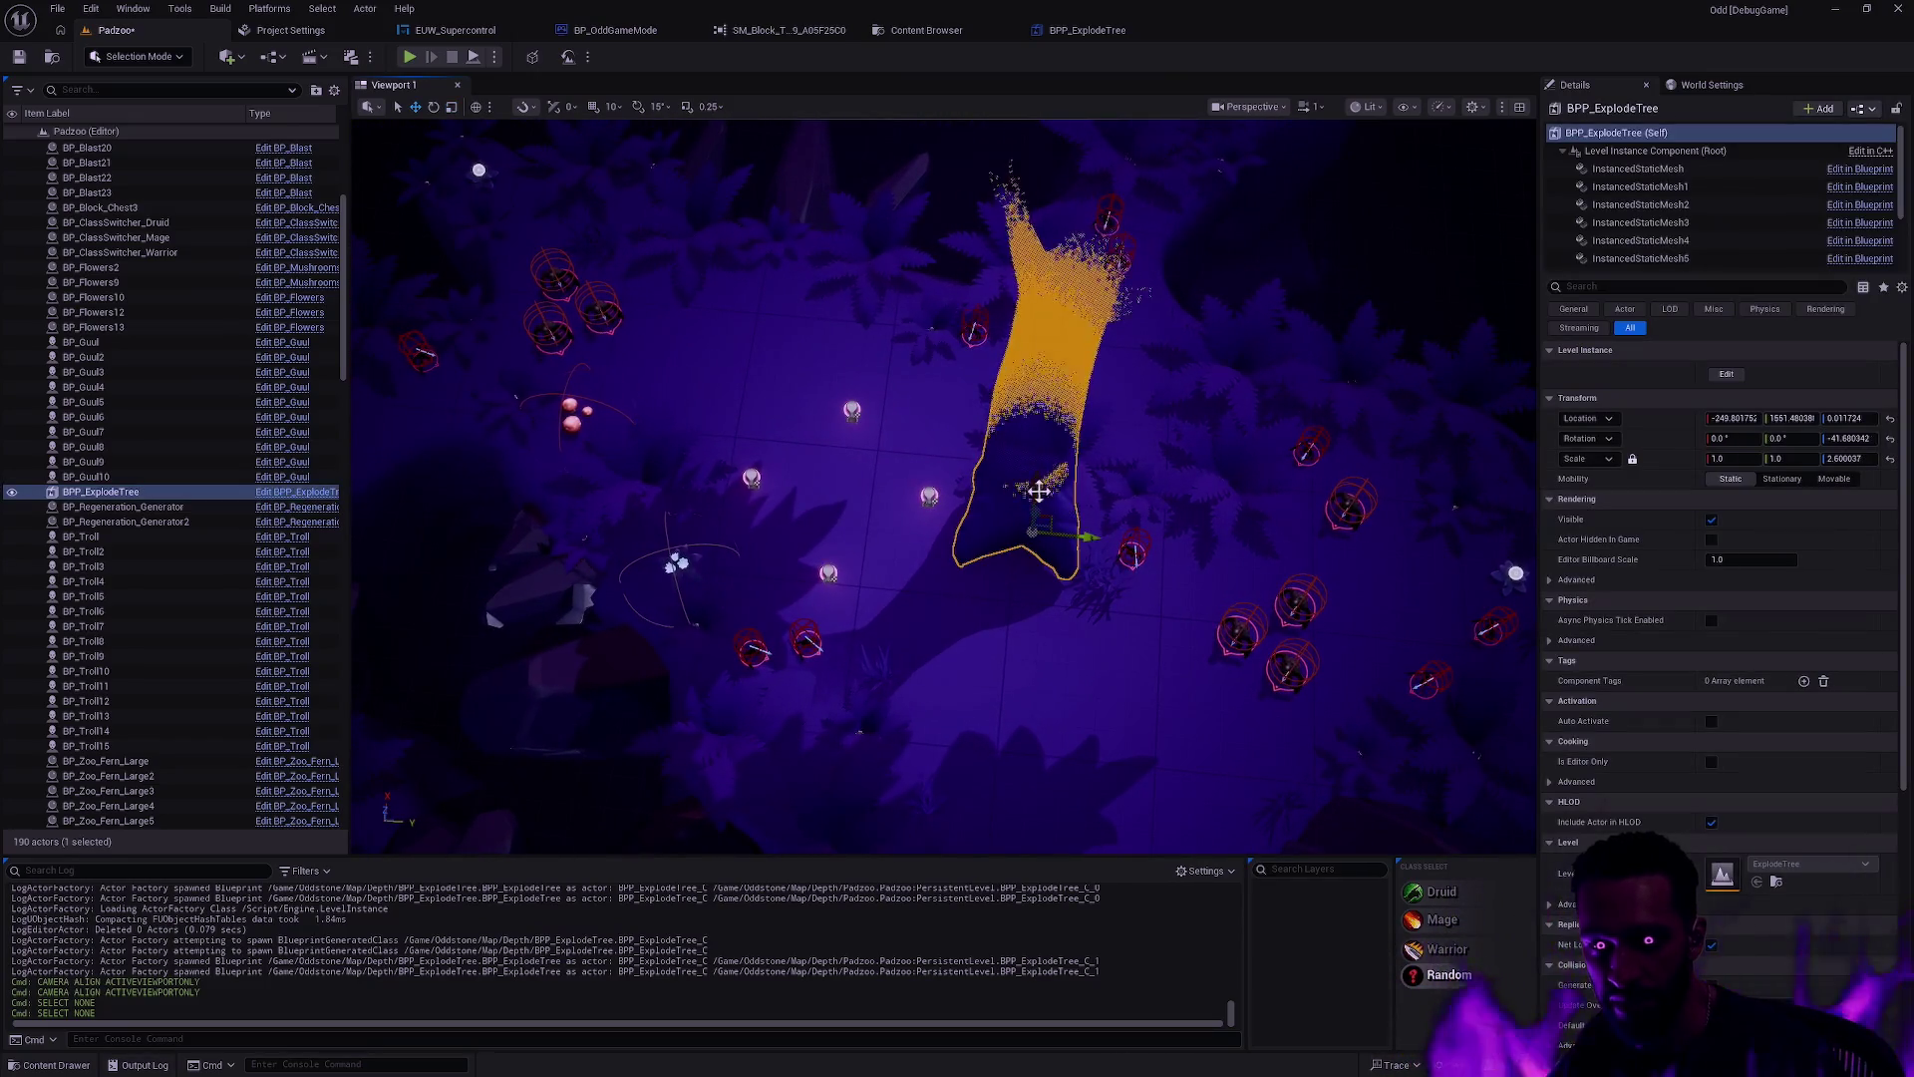
{"action": "left_click_drag", "start_coordinate": [1035, 516], "coordinate": [1036, 523]}
{"action": "key", "text": "ctrl+z"}
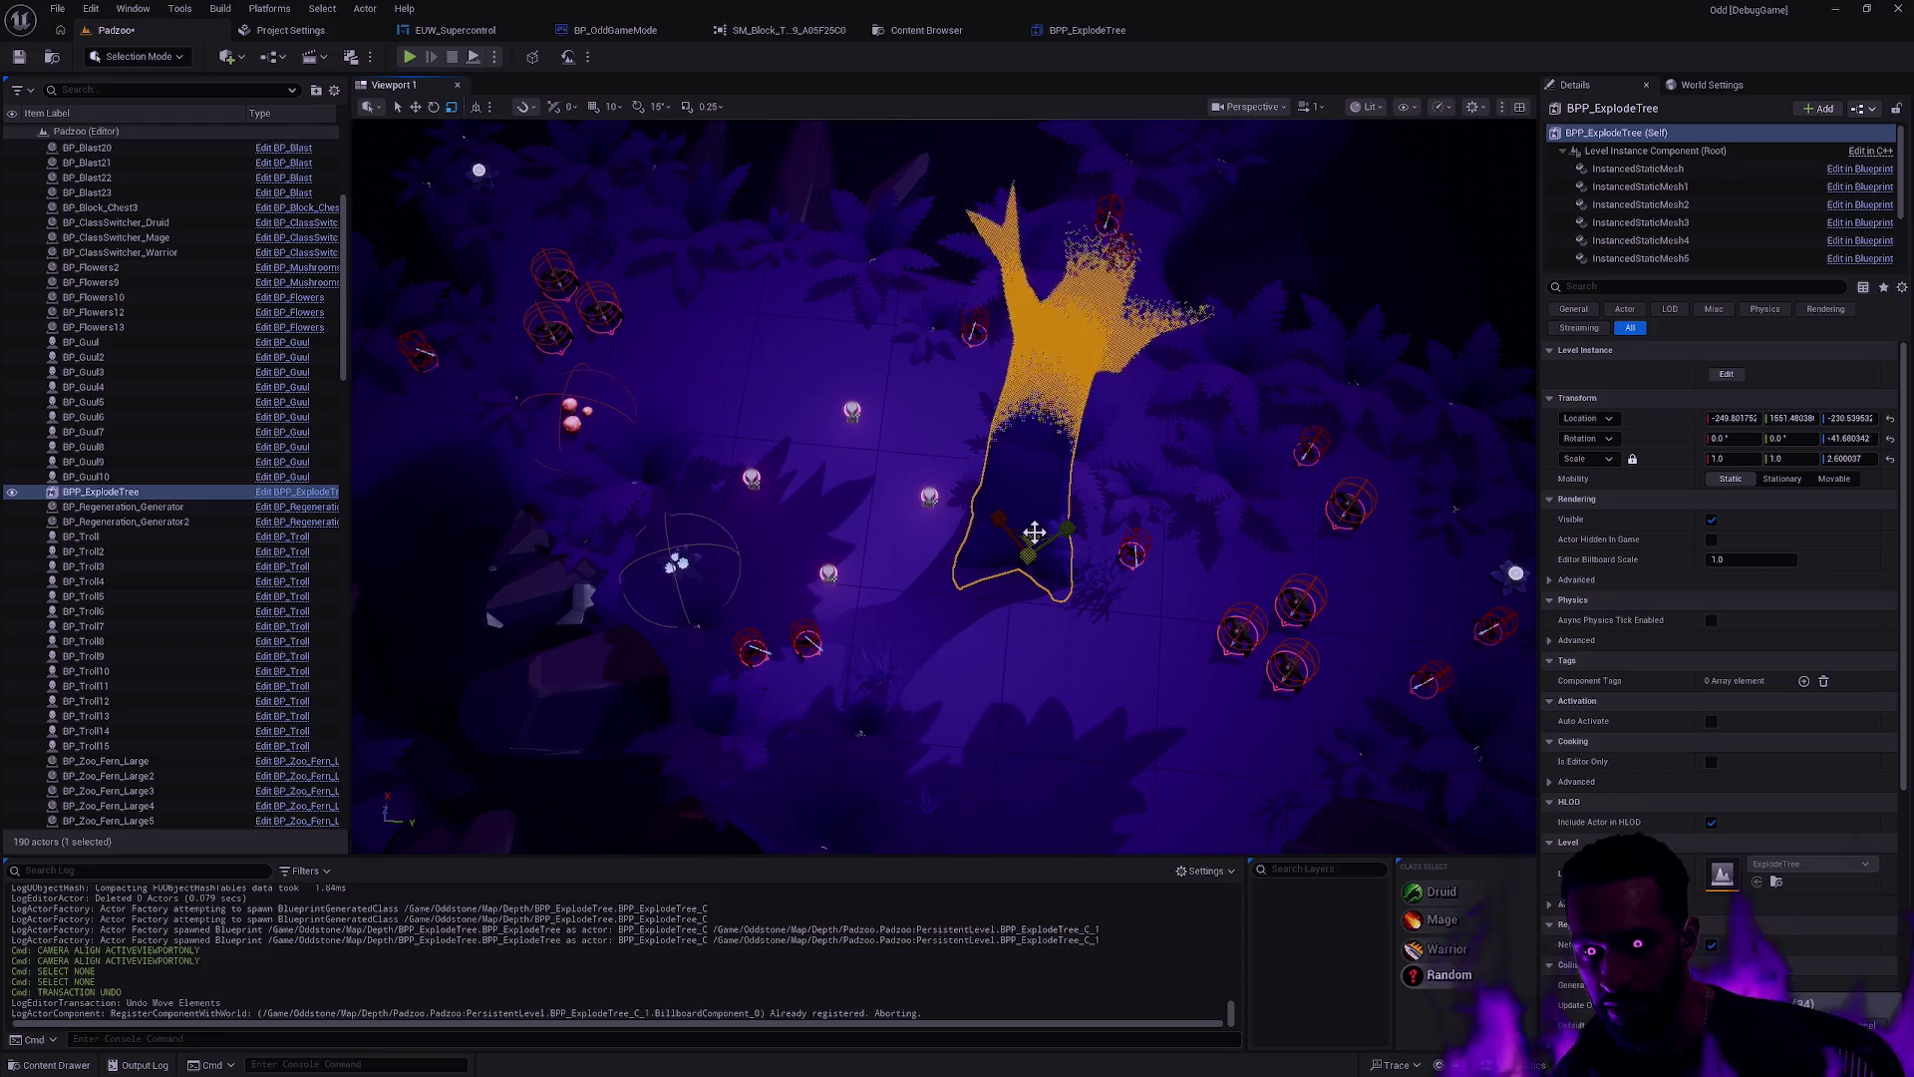
{"action": "left_click", "coordinate": [1104, 547]}
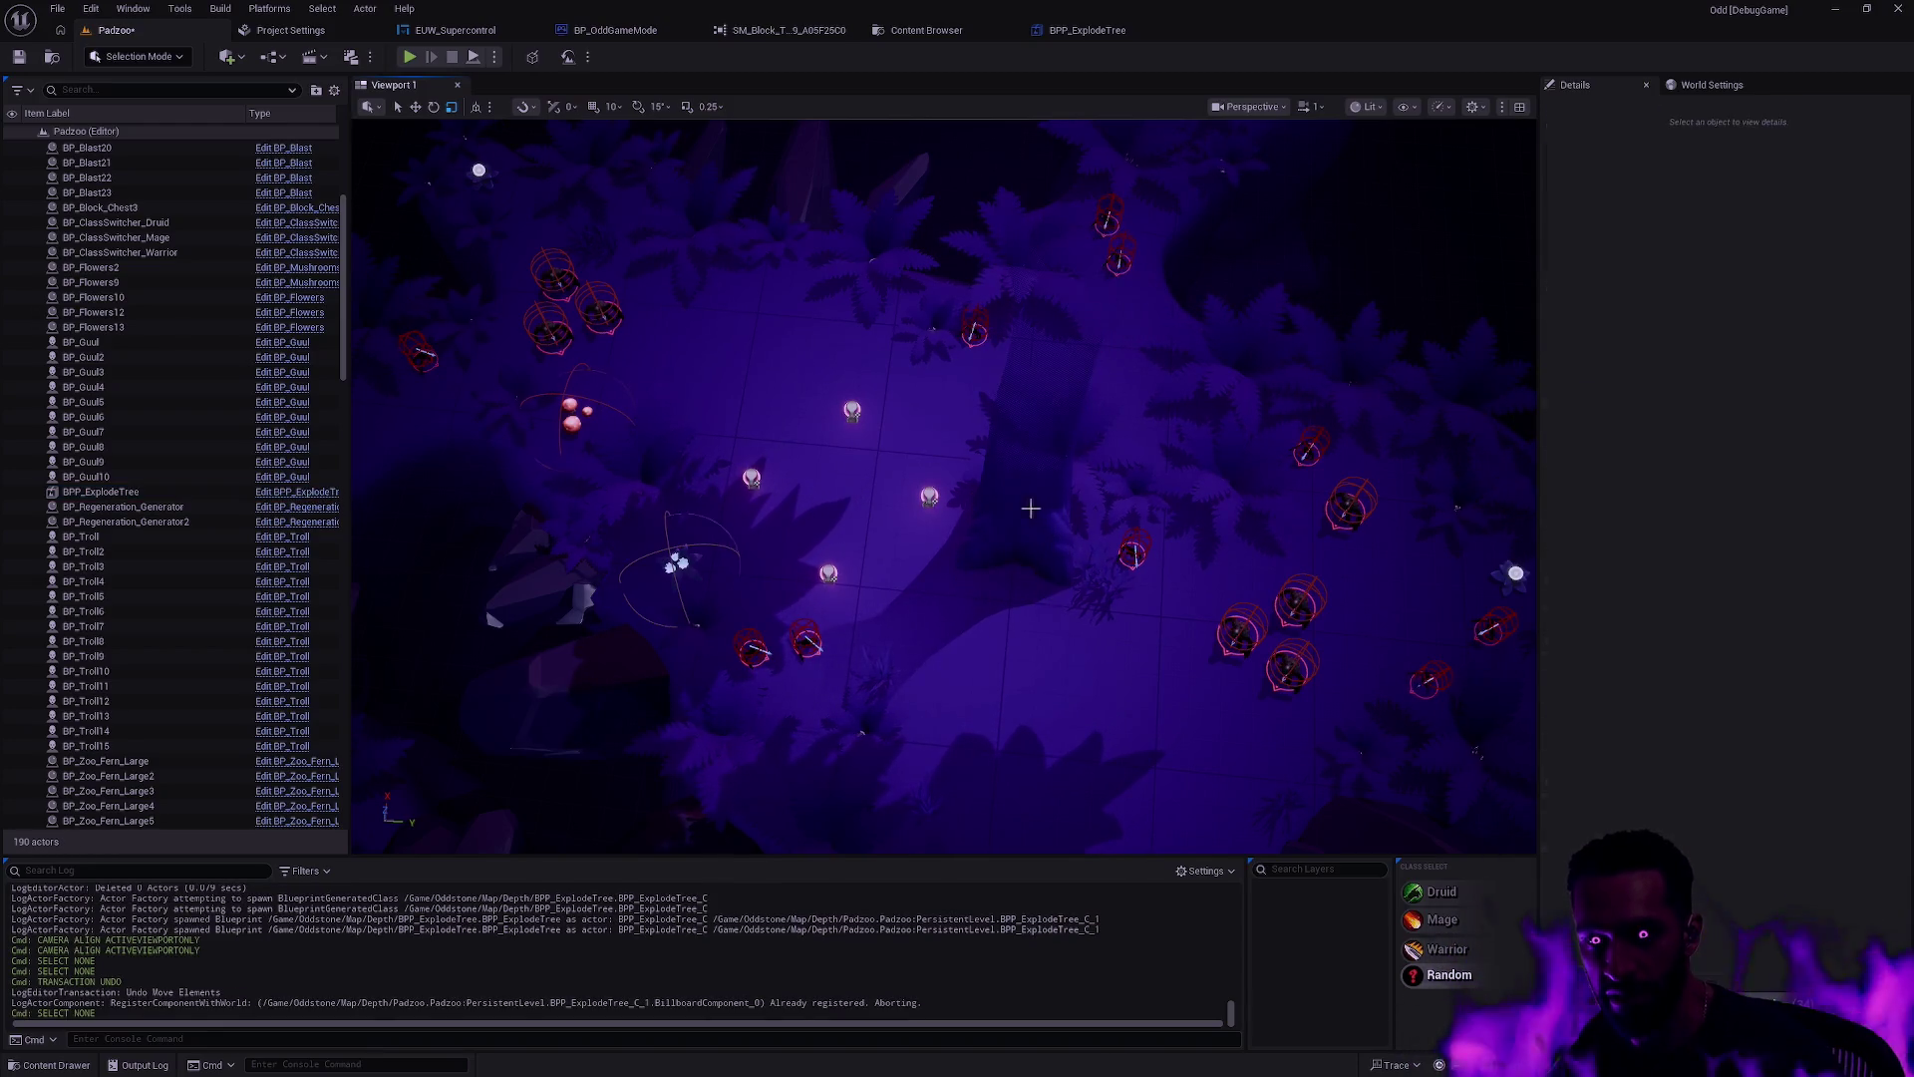
Step: Drag the exploding tree up and to the left on the island, then deselect it
{"action": "left_click", "coordinate": [1031, 510]}
{"action": "mouse_move", "coordinate": [1031, 547]}
{"action": "left_mouse_down"}
{"action": "mouse_move", "coordinate": [788, 369]}
{"action": "mouse_move", "coordinate": [812, 351]}
{"action": "left_mouse_up"}
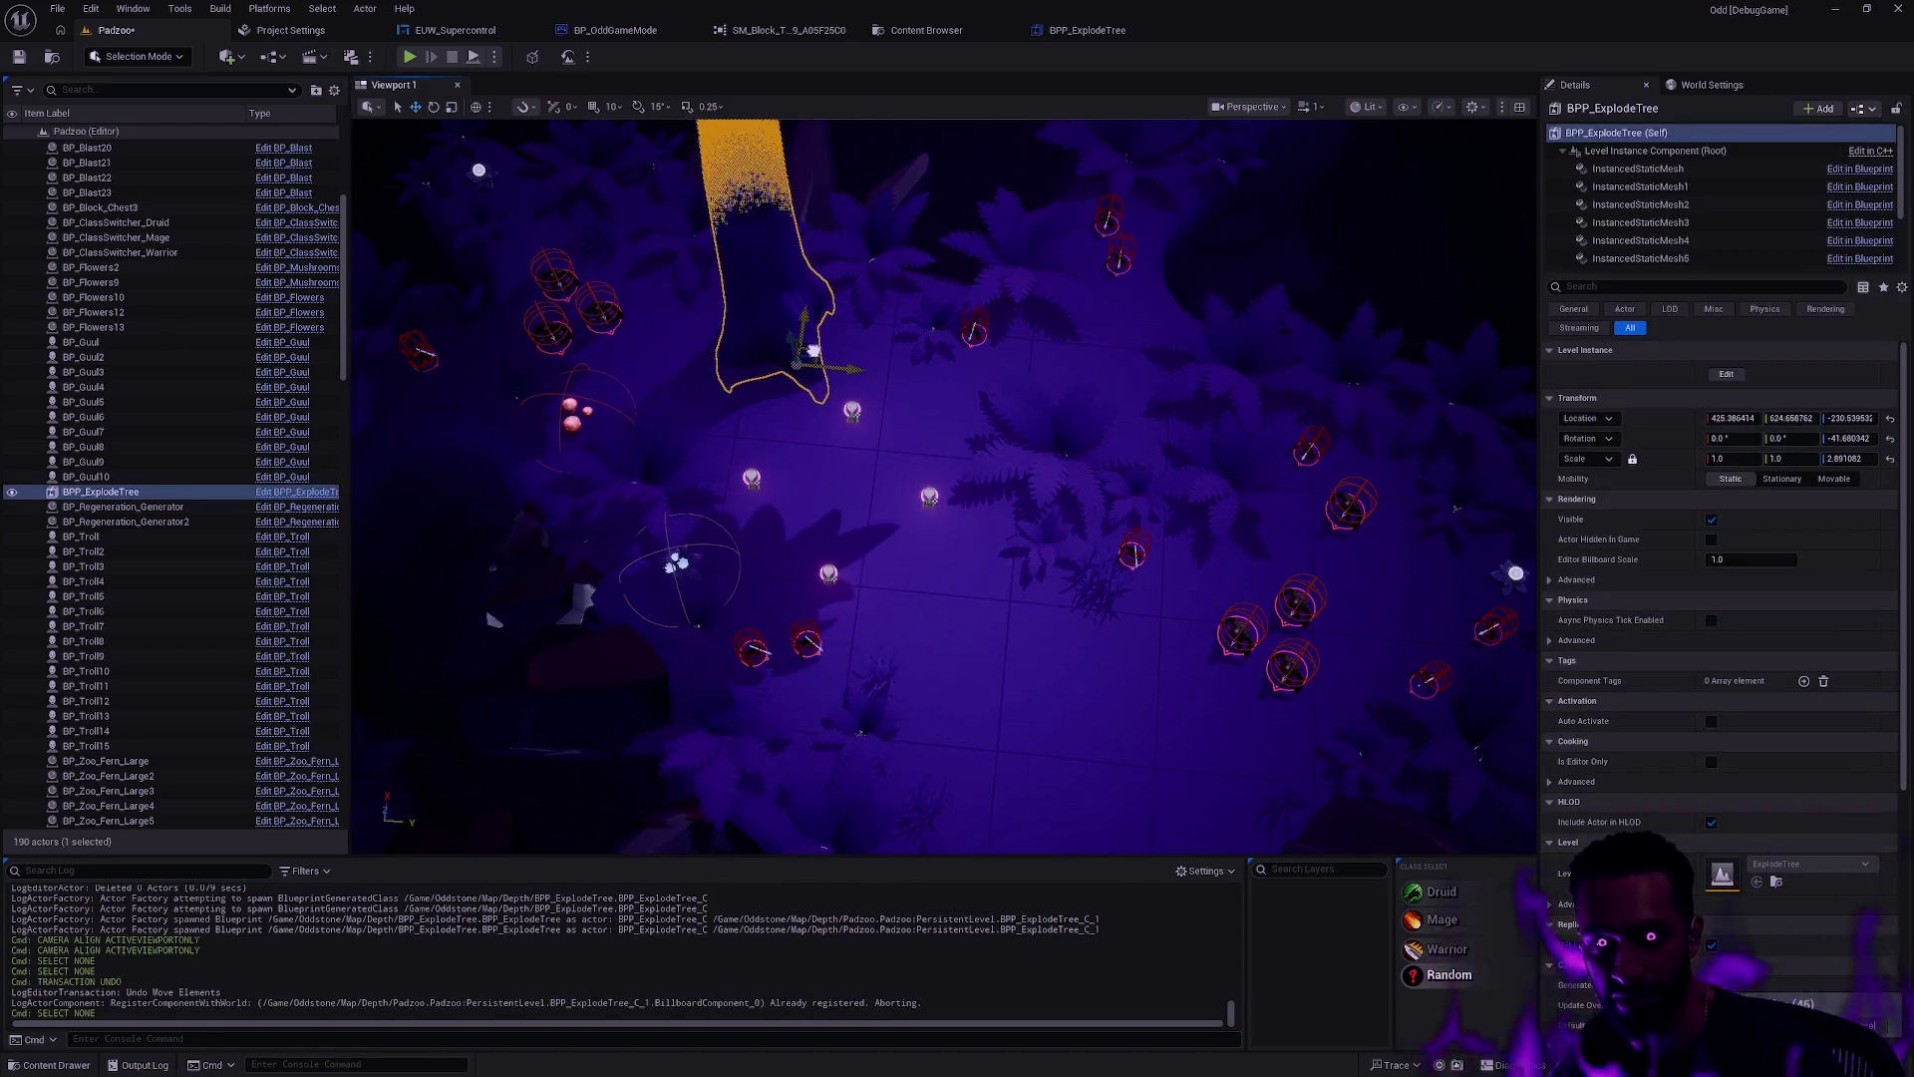
{"action": "key", "text": "Escape"}
{"action": "scroll", "coordinate": [943, 486], "scroll_direction": "down", "scroll_amount": 3}
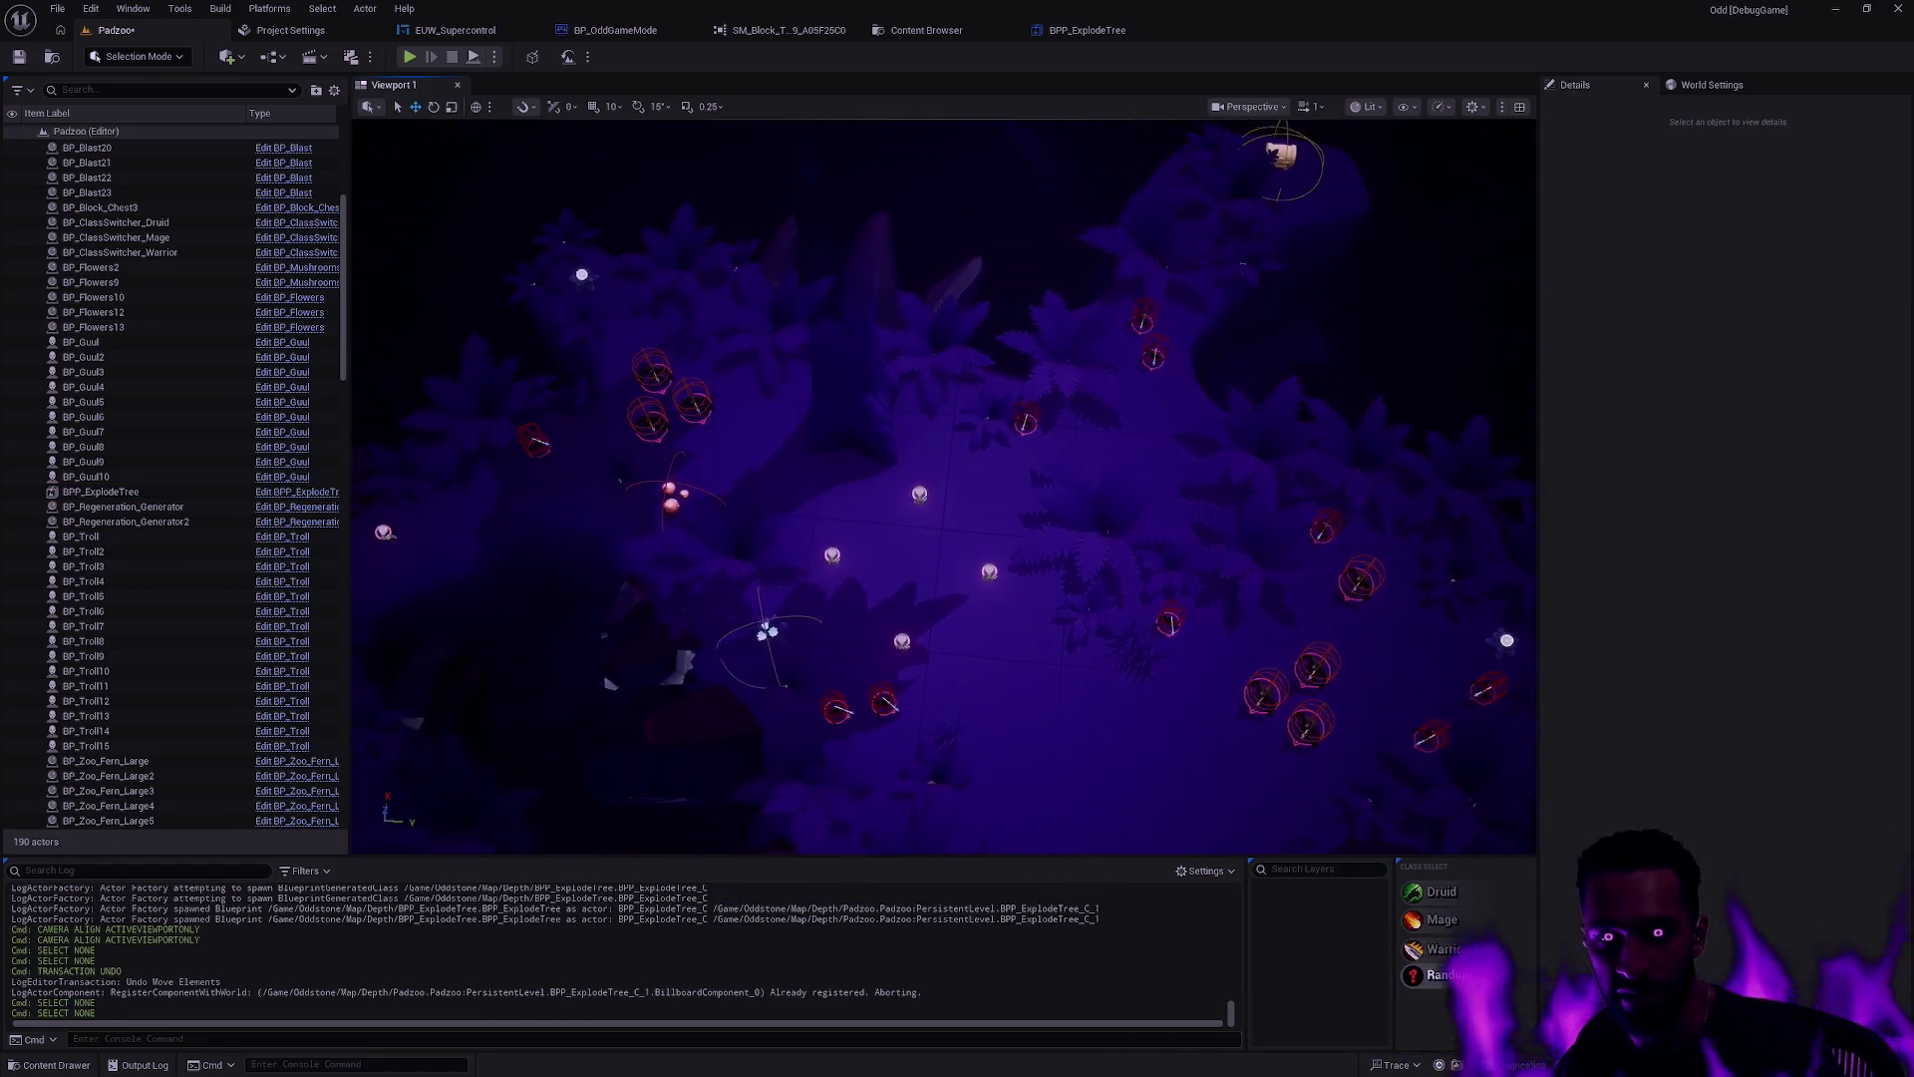
{"action": "scroll", "coordinate": [943, 485], "scroll_direction": "up", "scroll_amount": 4}
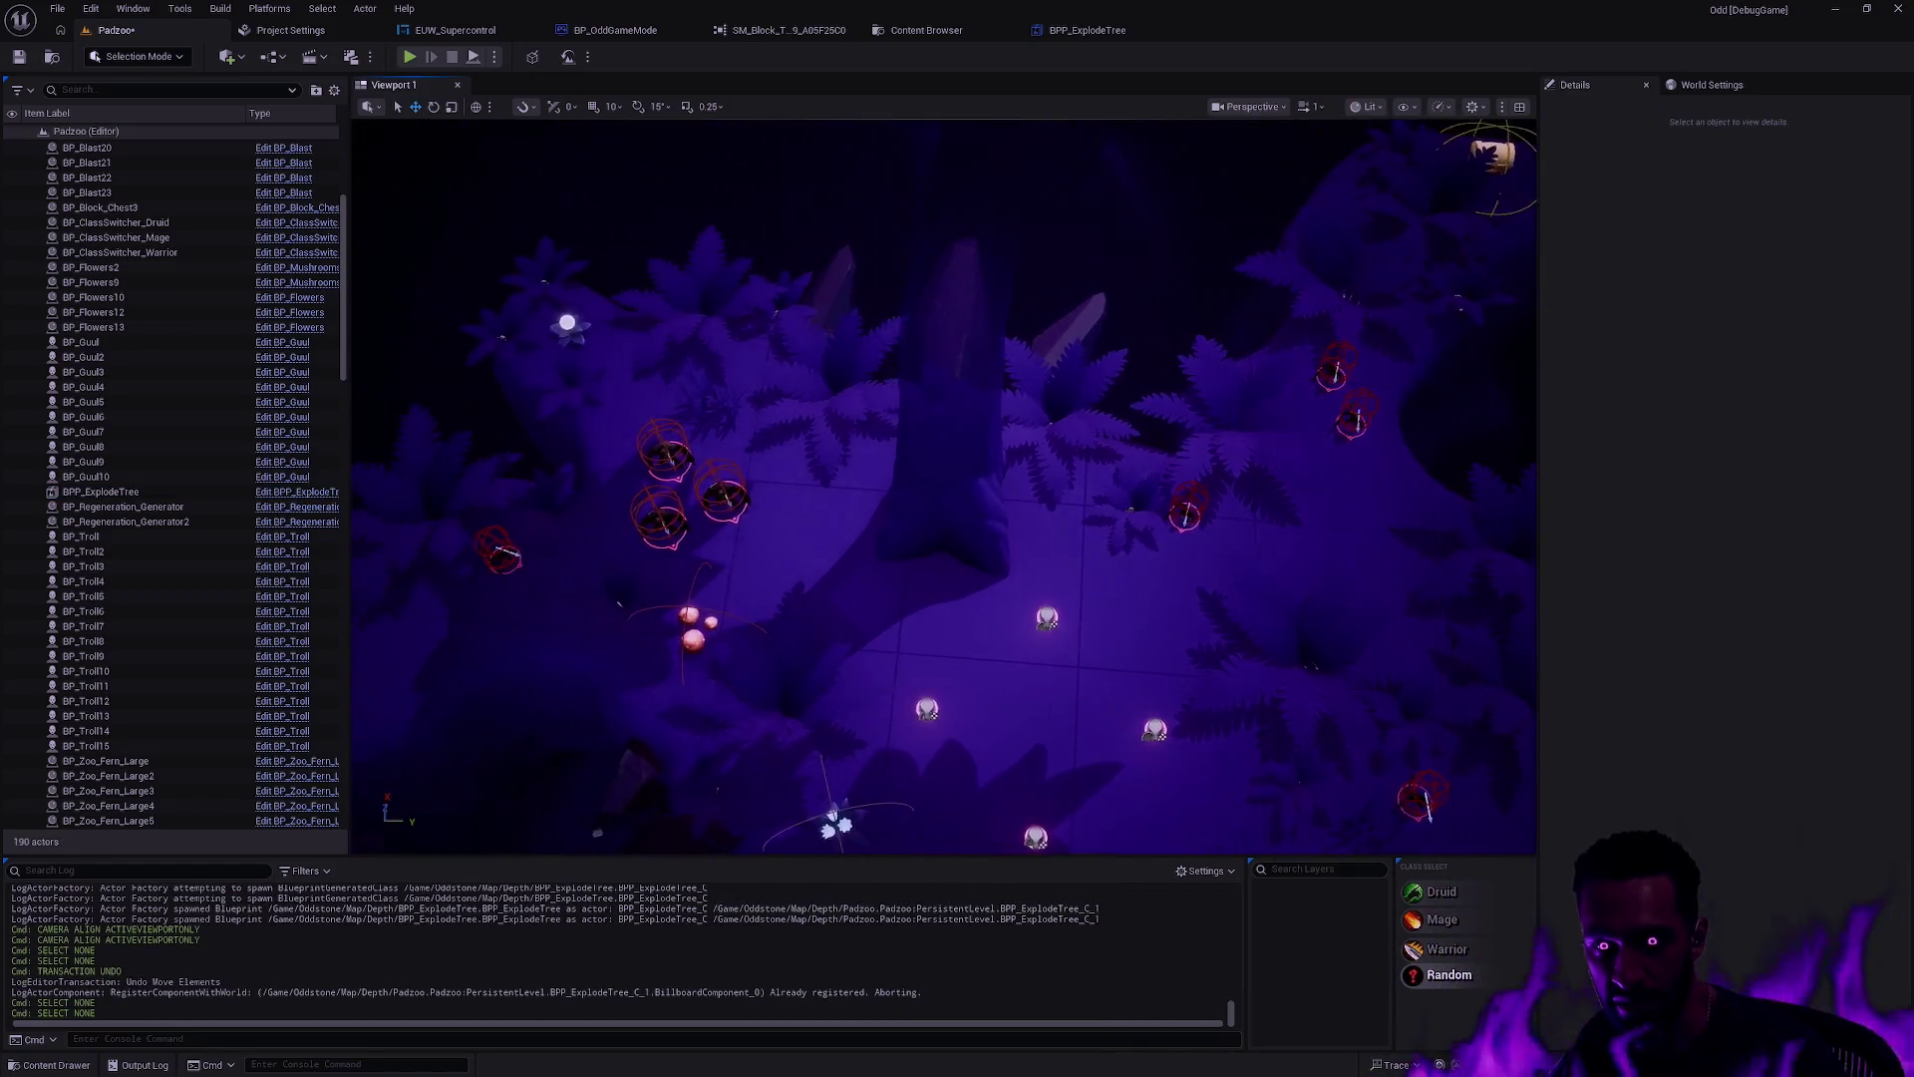
{"action": "scroll", "coordinate": [943, 486], "scroll_direction": "down", "scroll_amount": 3}
{"action": "scroll", "coordinate": [943, 486], "scroll_direction": "up", "scroll_amount": 3}
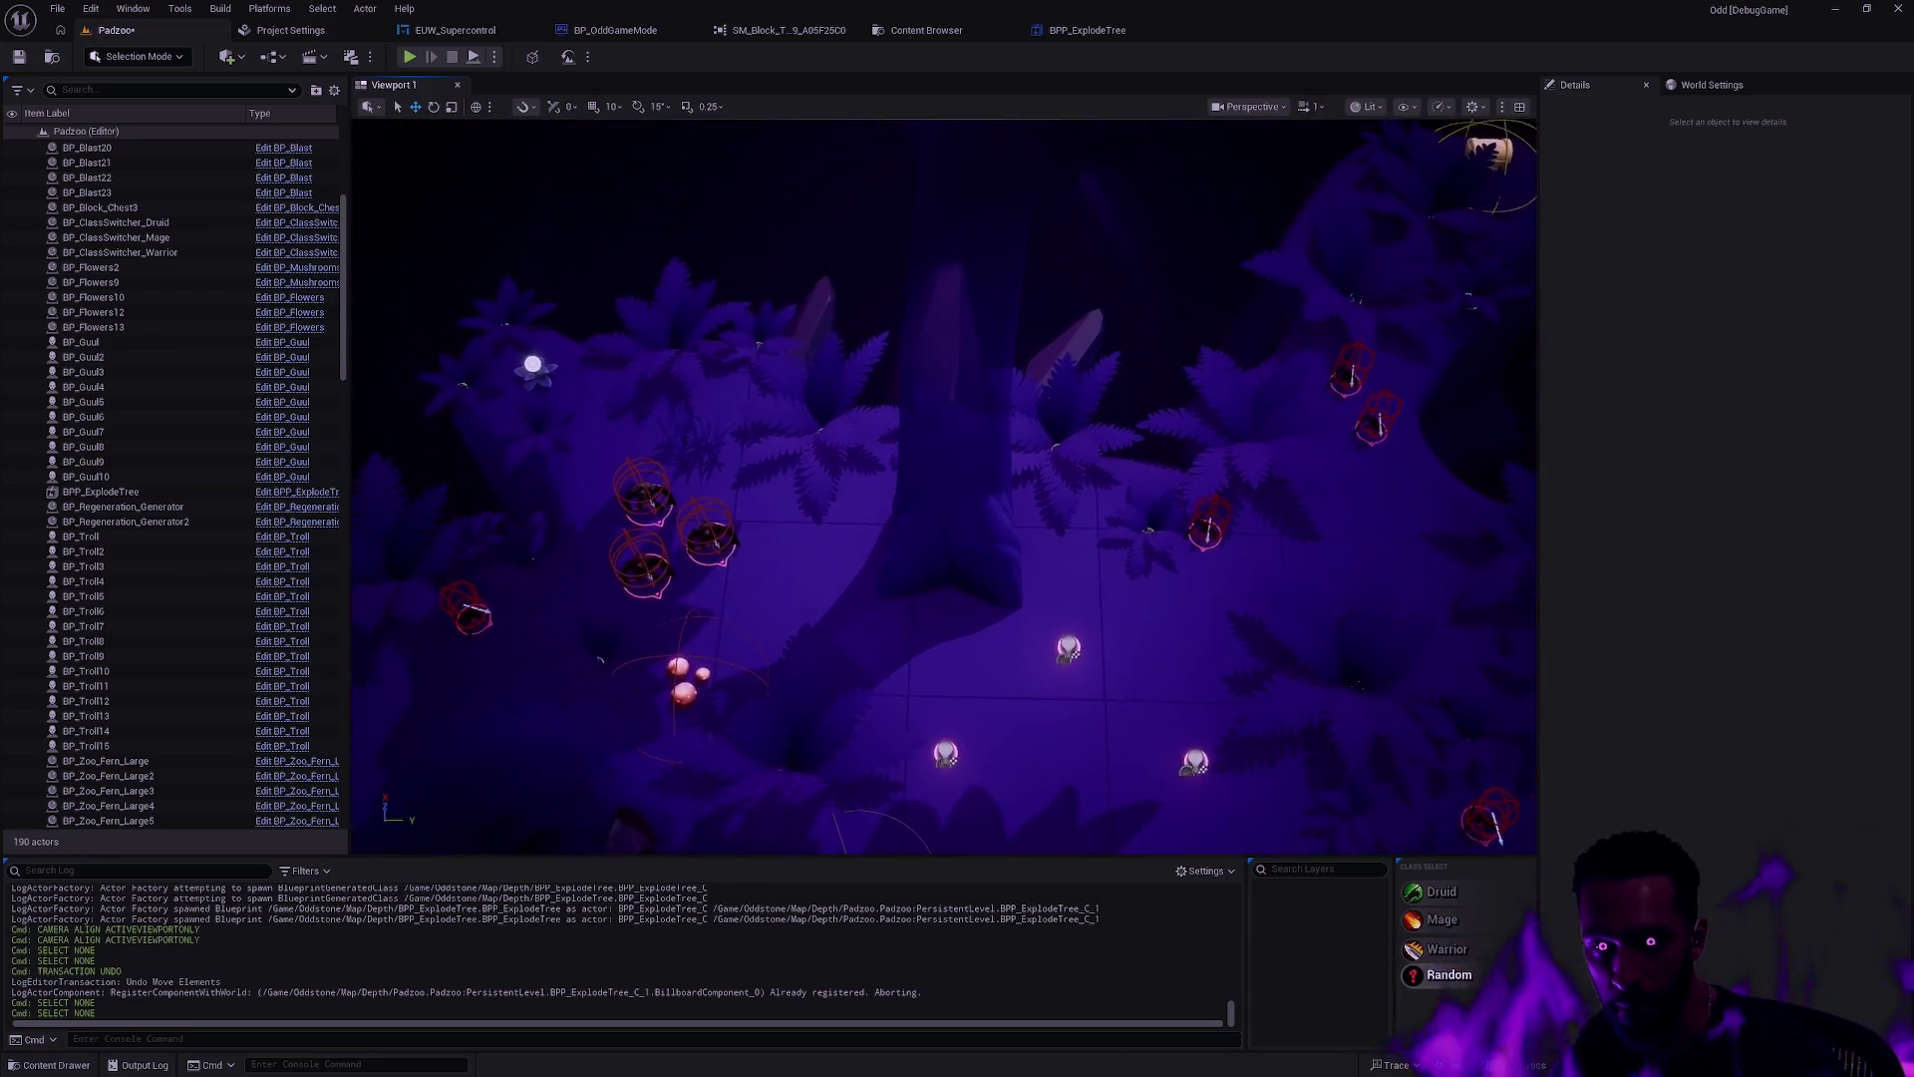
{"action": "scroll", "coordinate": [944, 486], "scroll_direction": "down", "scroll_amount": 3}
{"action": "scroll", "coordinate": [943, 485], "scroll_direction": "up", "scroll_amount": 4}
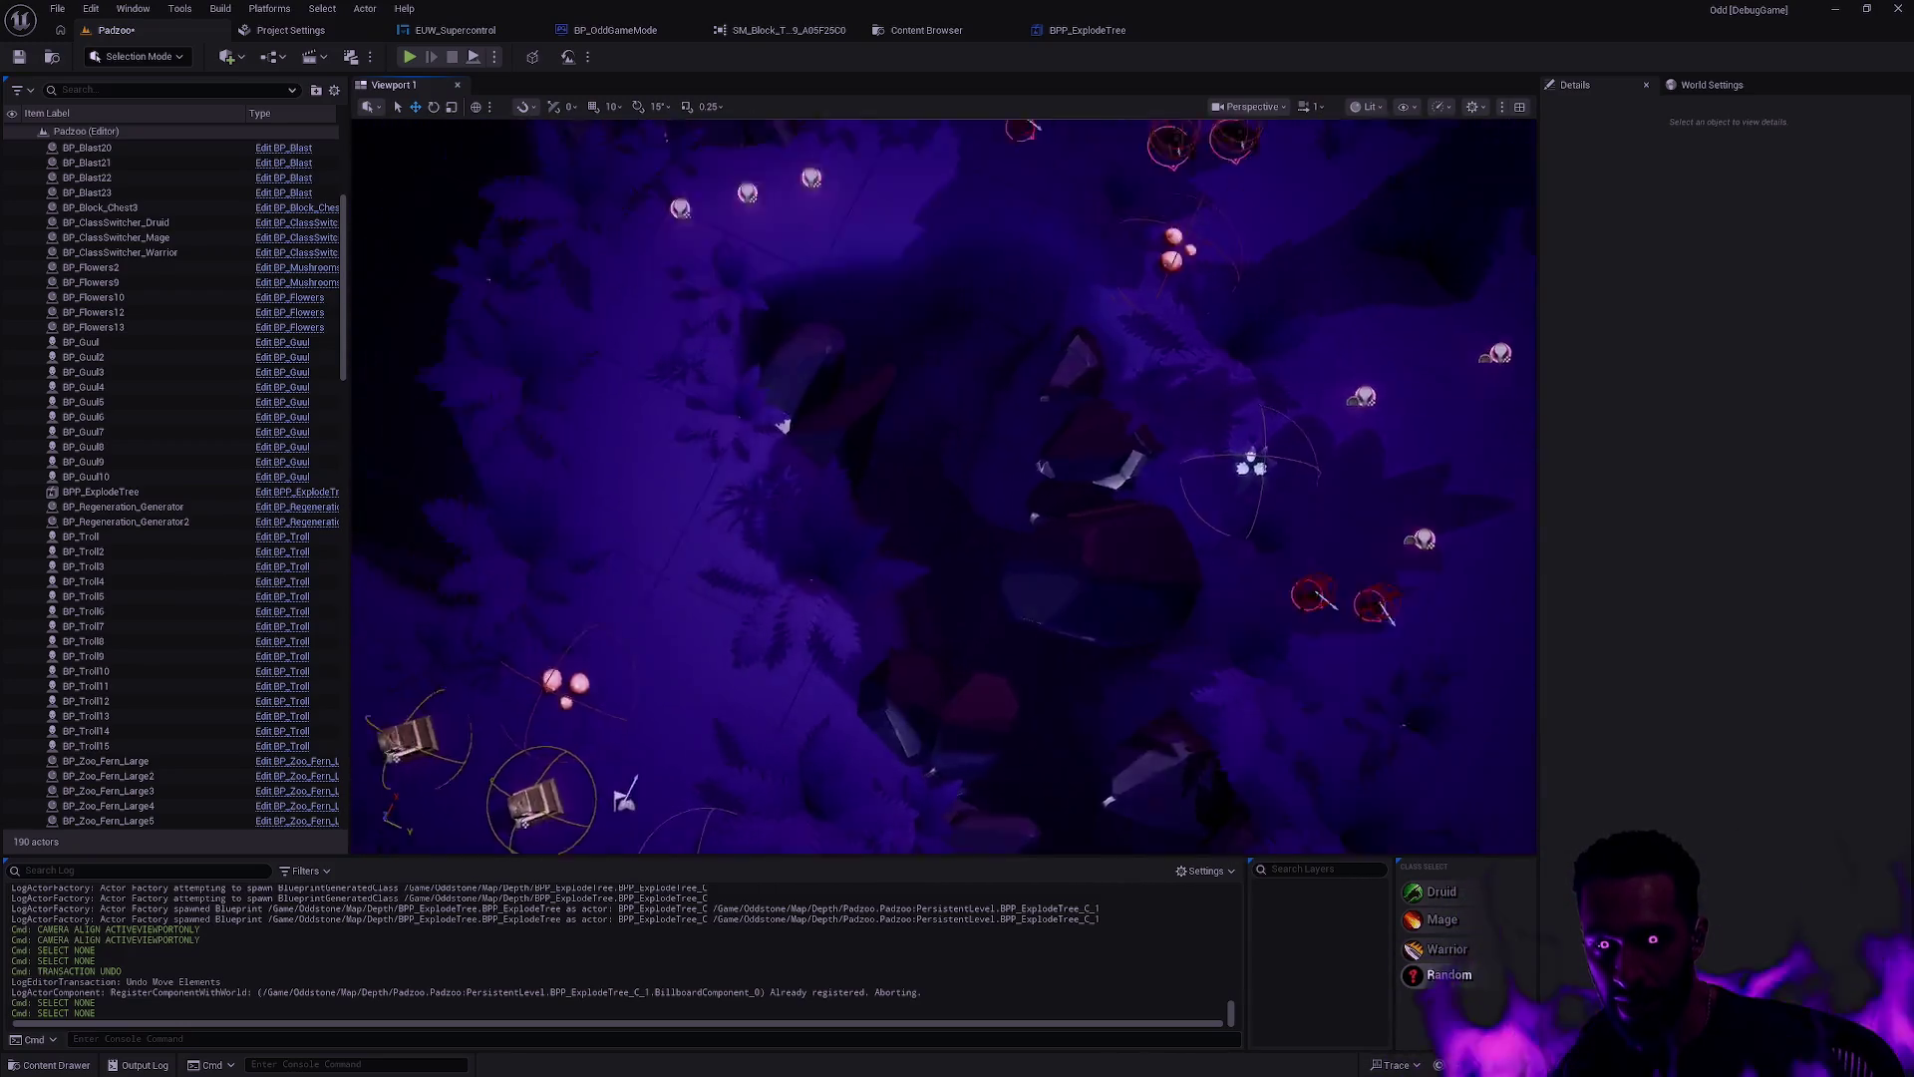
{"action": "scroll", "coordinate": [943, 485], "scroll_direction": "down", "scroll_amount": 3}
Step: Shift the explode tree down-left to about X -1426 and start Play-In-Editor
{"action": "left_click", "coordinate": [1127, 299]}
{"action": "scroll", "coordinate": [1127, 299], "scroll_direction": "up", "scroll_amount": 2}
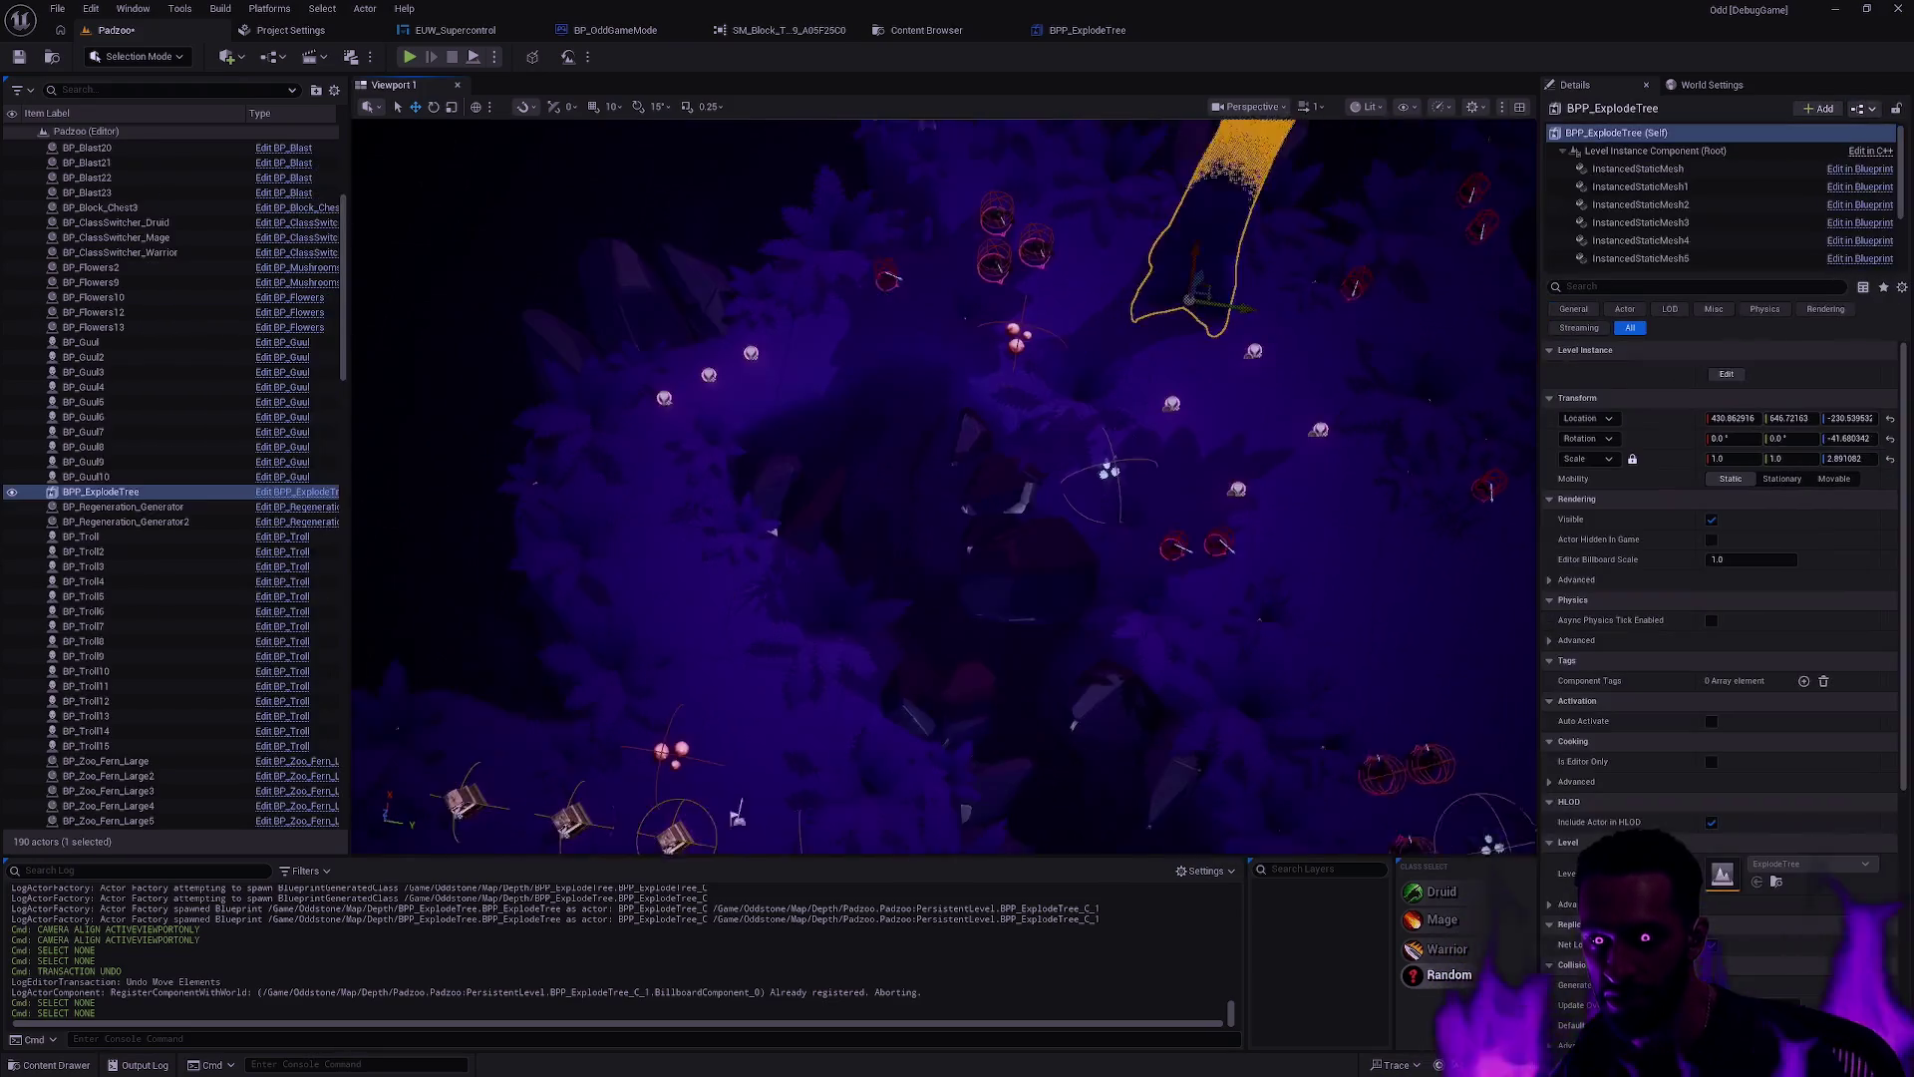
{"action": "scroll", "coordinate": [1130, 301], "scroll_direction": "down", "scroll_amount": 2}
{"action": "mouse_move", "coordinate": [1111, 290]}
{"action": "left_mouse_down"}
{"action": "mouse_move", "coordinate": [678, 453]}
{"action": "mouse_move", "coordinate": [643, 524]}
{"action": "mouse_move", "coordinate": [668, 605]}
{"action": "left_mouse_up"}
{"action": "left_click_drag", "start_coordinate": [799, 560], "coordinate": [936, 542]}
{"action": "key", "text": "Escape"}
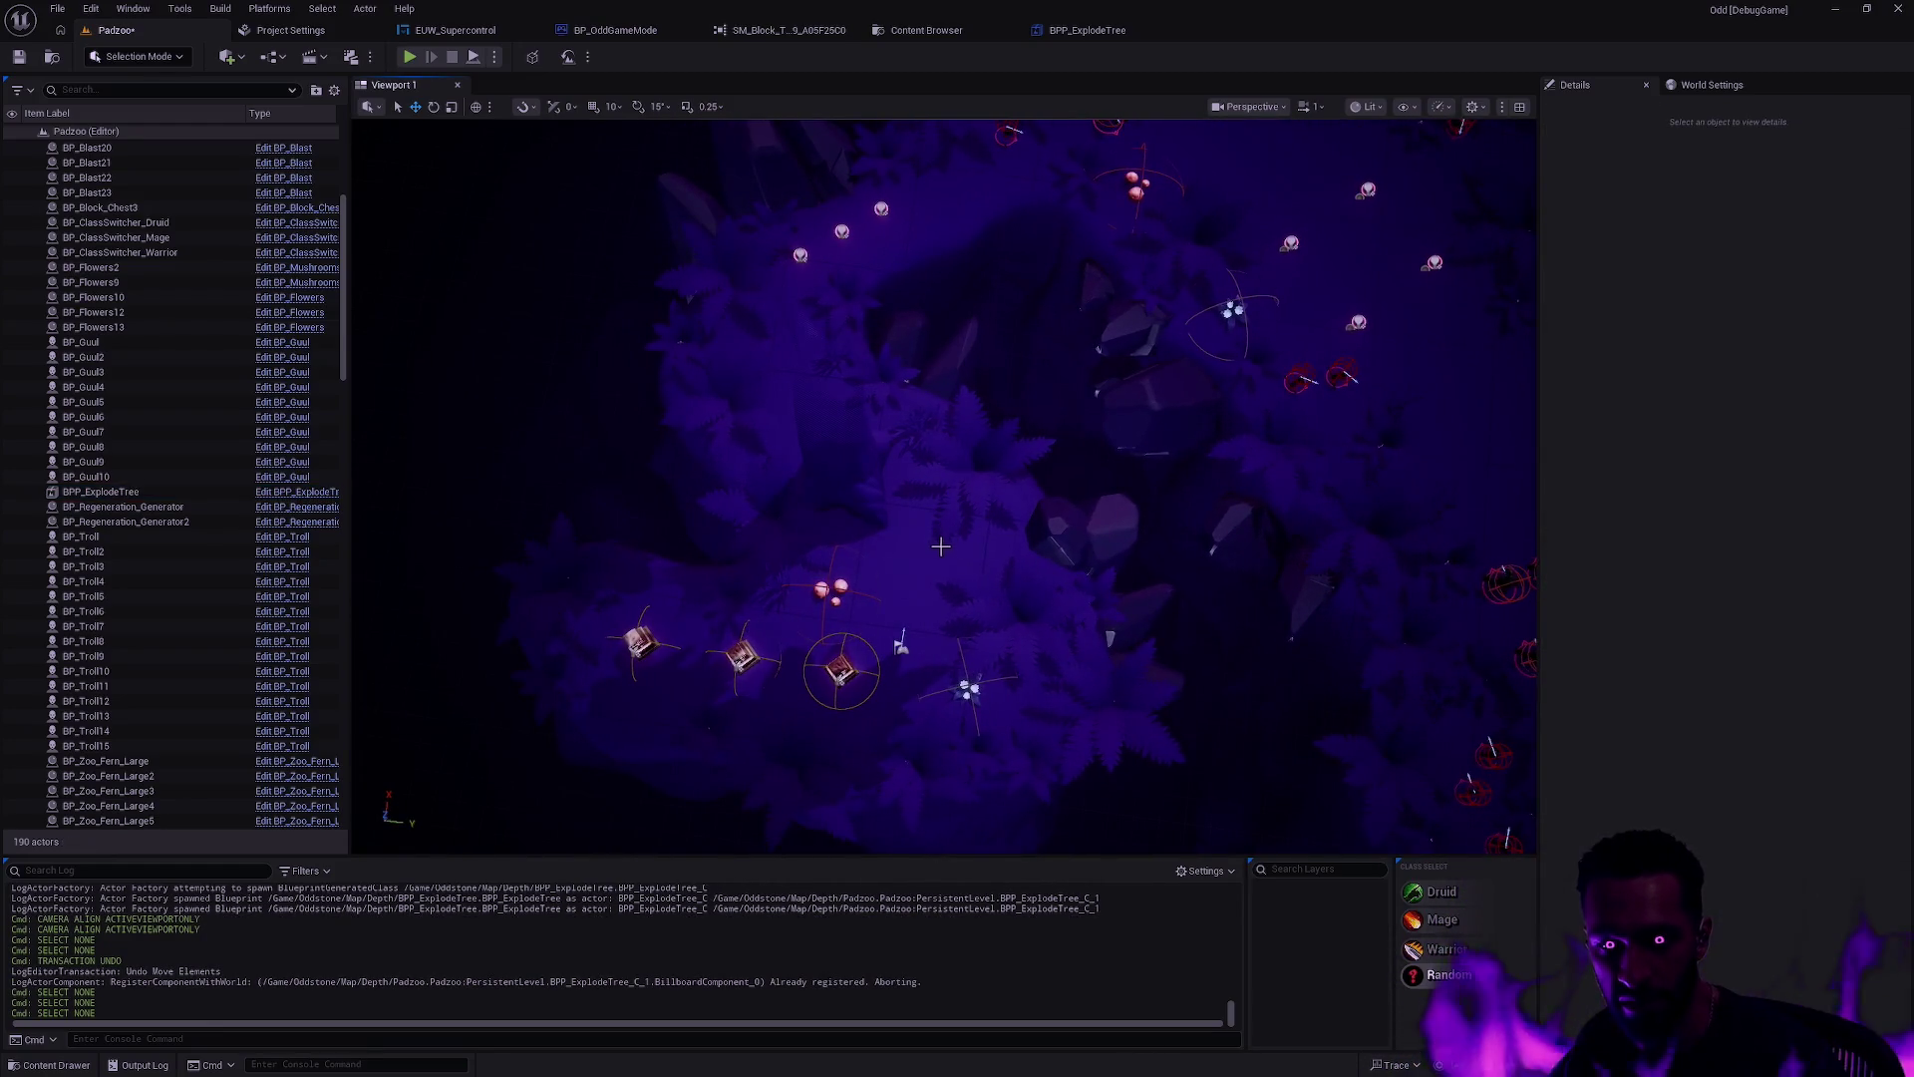
{"action": "key", "text": "alt+p"}
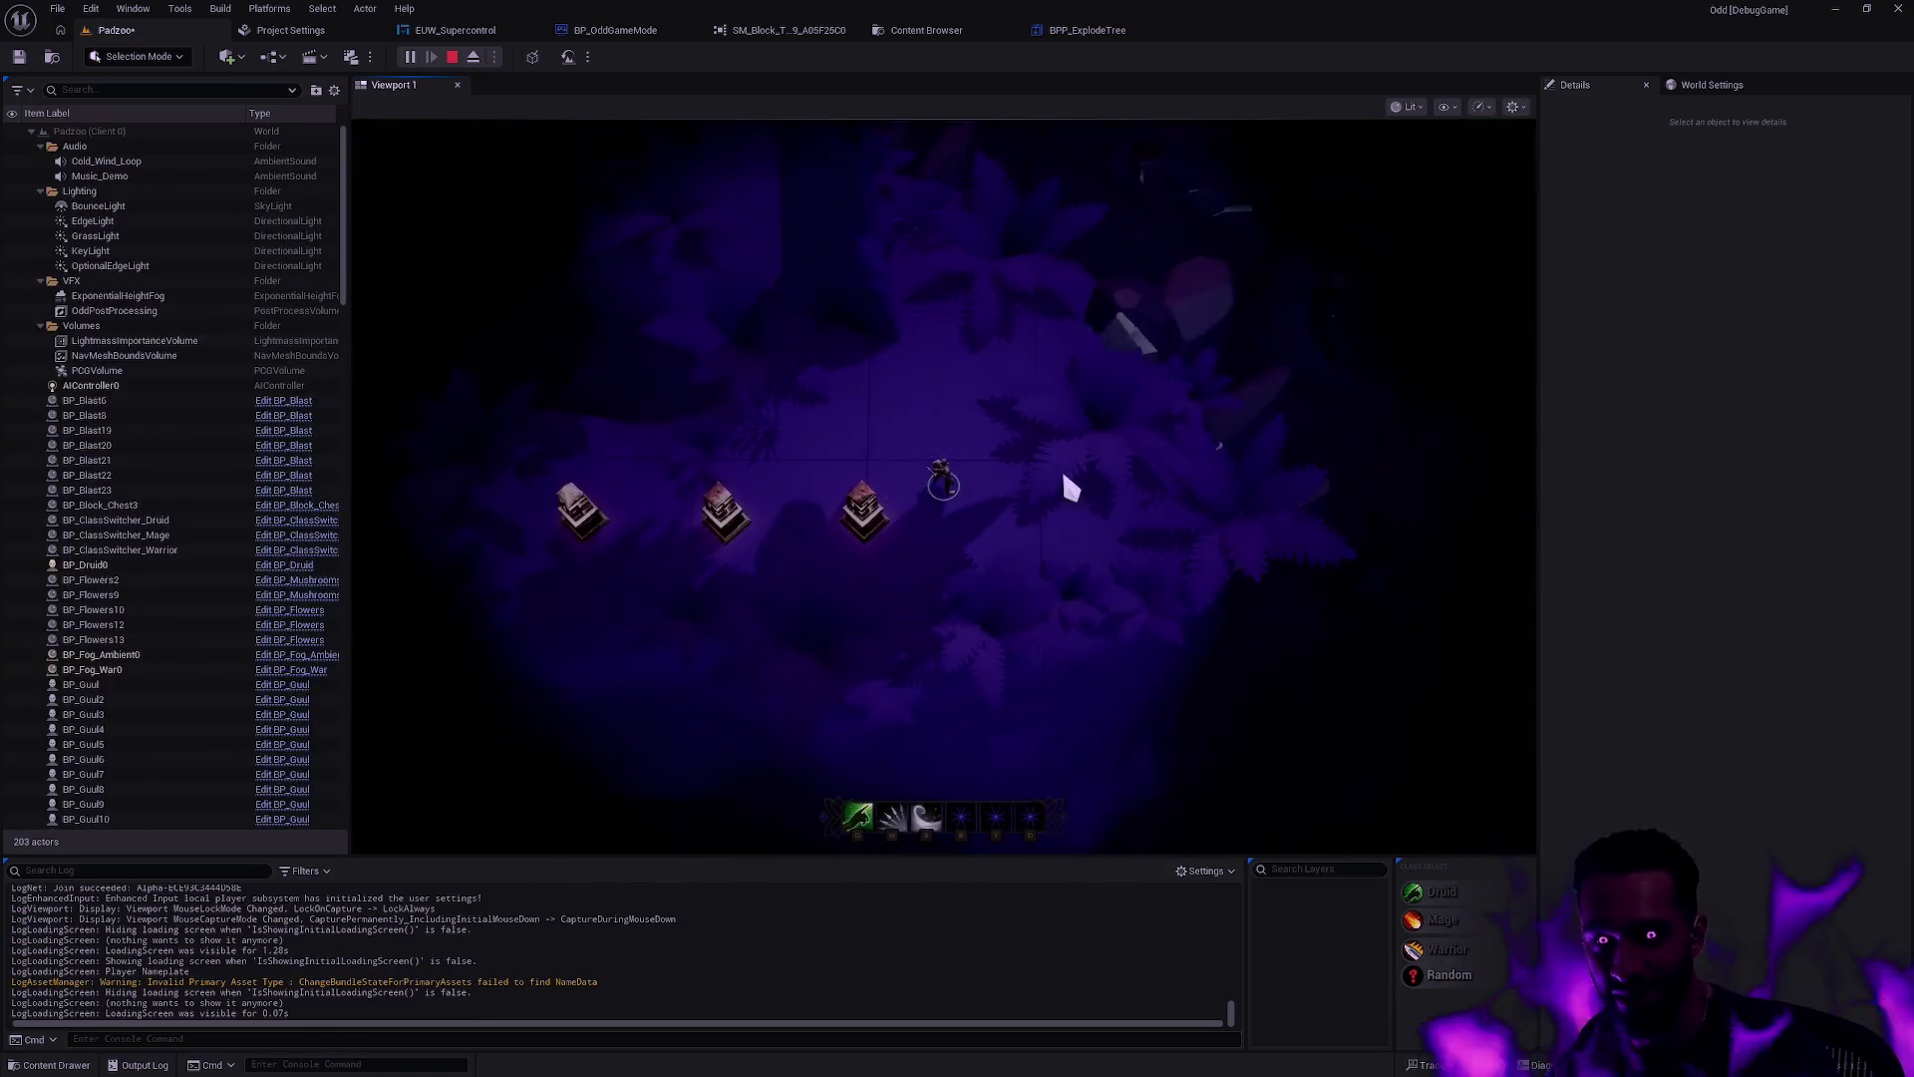
Step: Switch the game view to fullscreen, walk the character around and cast the Q ability
{"action": "key", "text": "F11"}
{"action": "left_click", "coordinate": [1061, 516]}
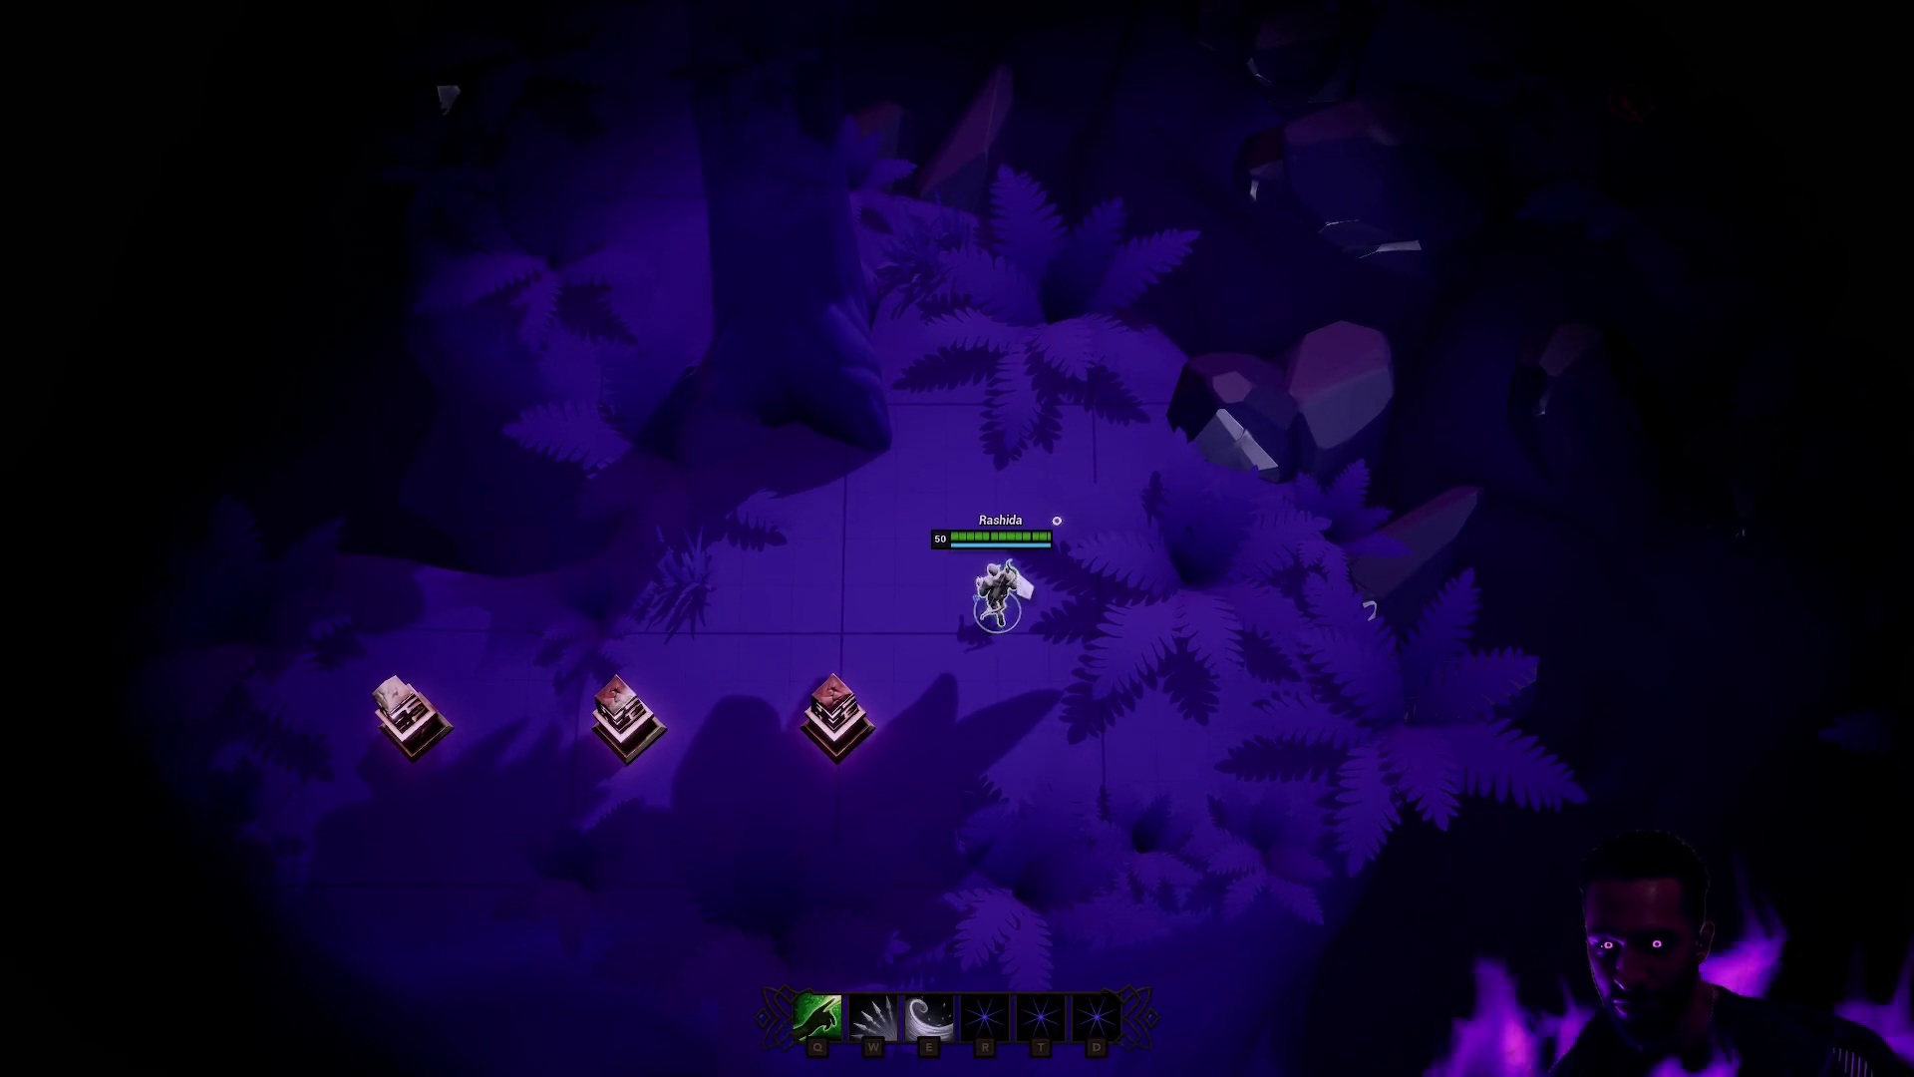
{"action": "left_click", "coordinate": [822, 598]}
{"action": "left_click", "coordinate": [961, 604]}
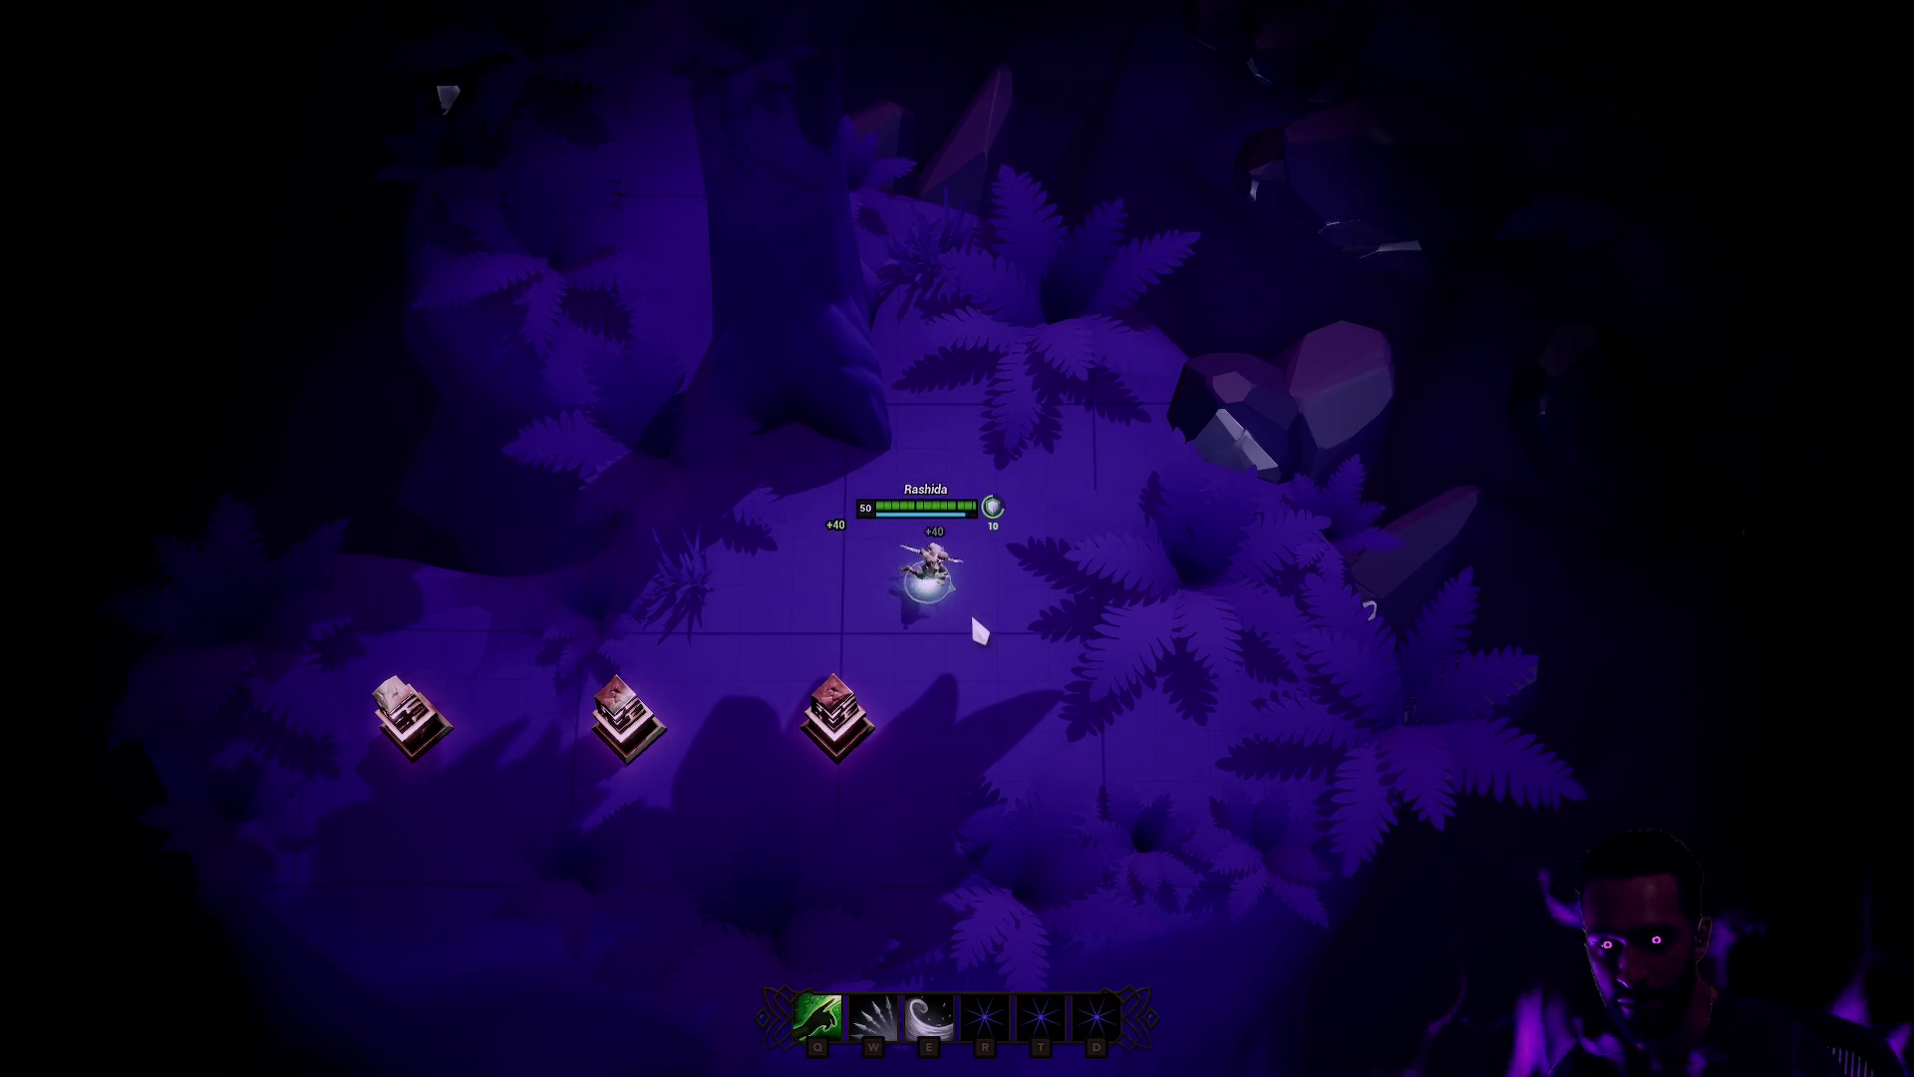
{"action": "key", "text": "q"}
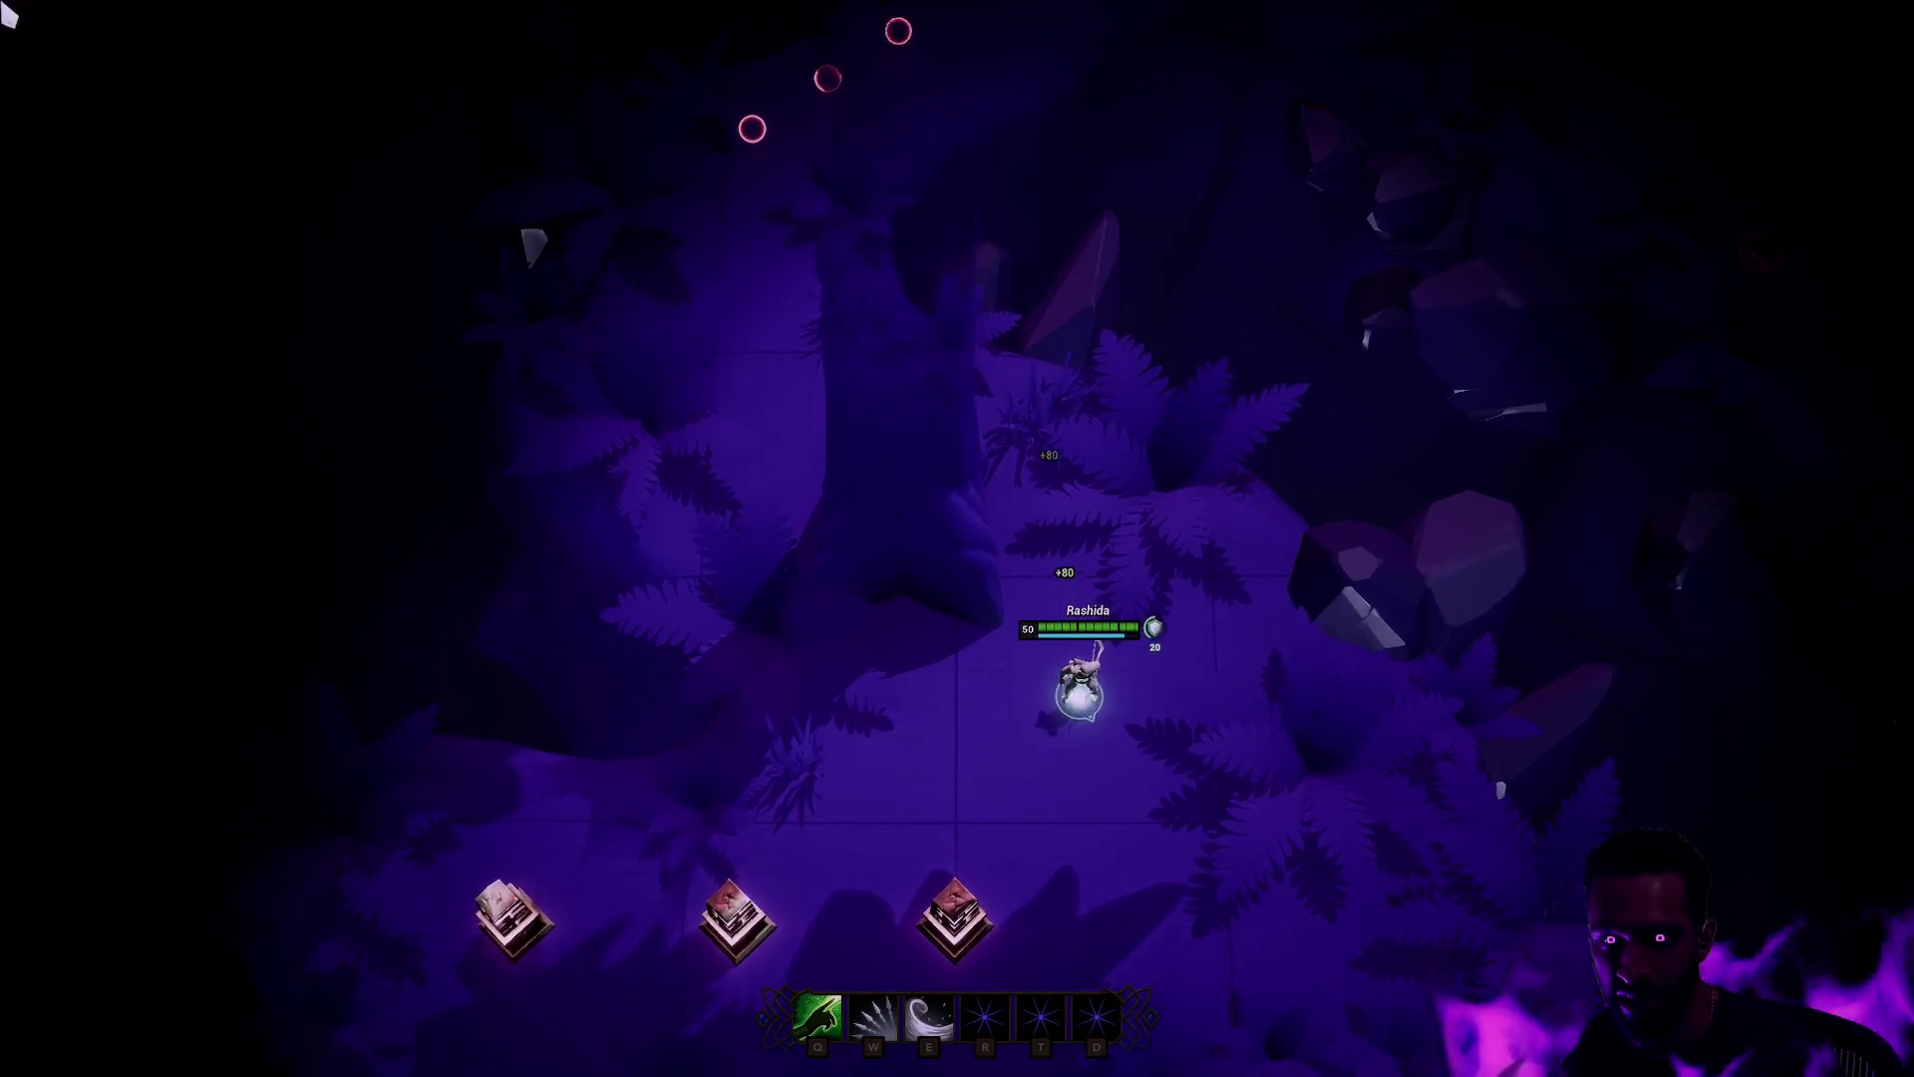
Step: Walk the character up through the cave passage and back down toward the food pile
{"action": "right_click", "coordinate": [738, 494]}
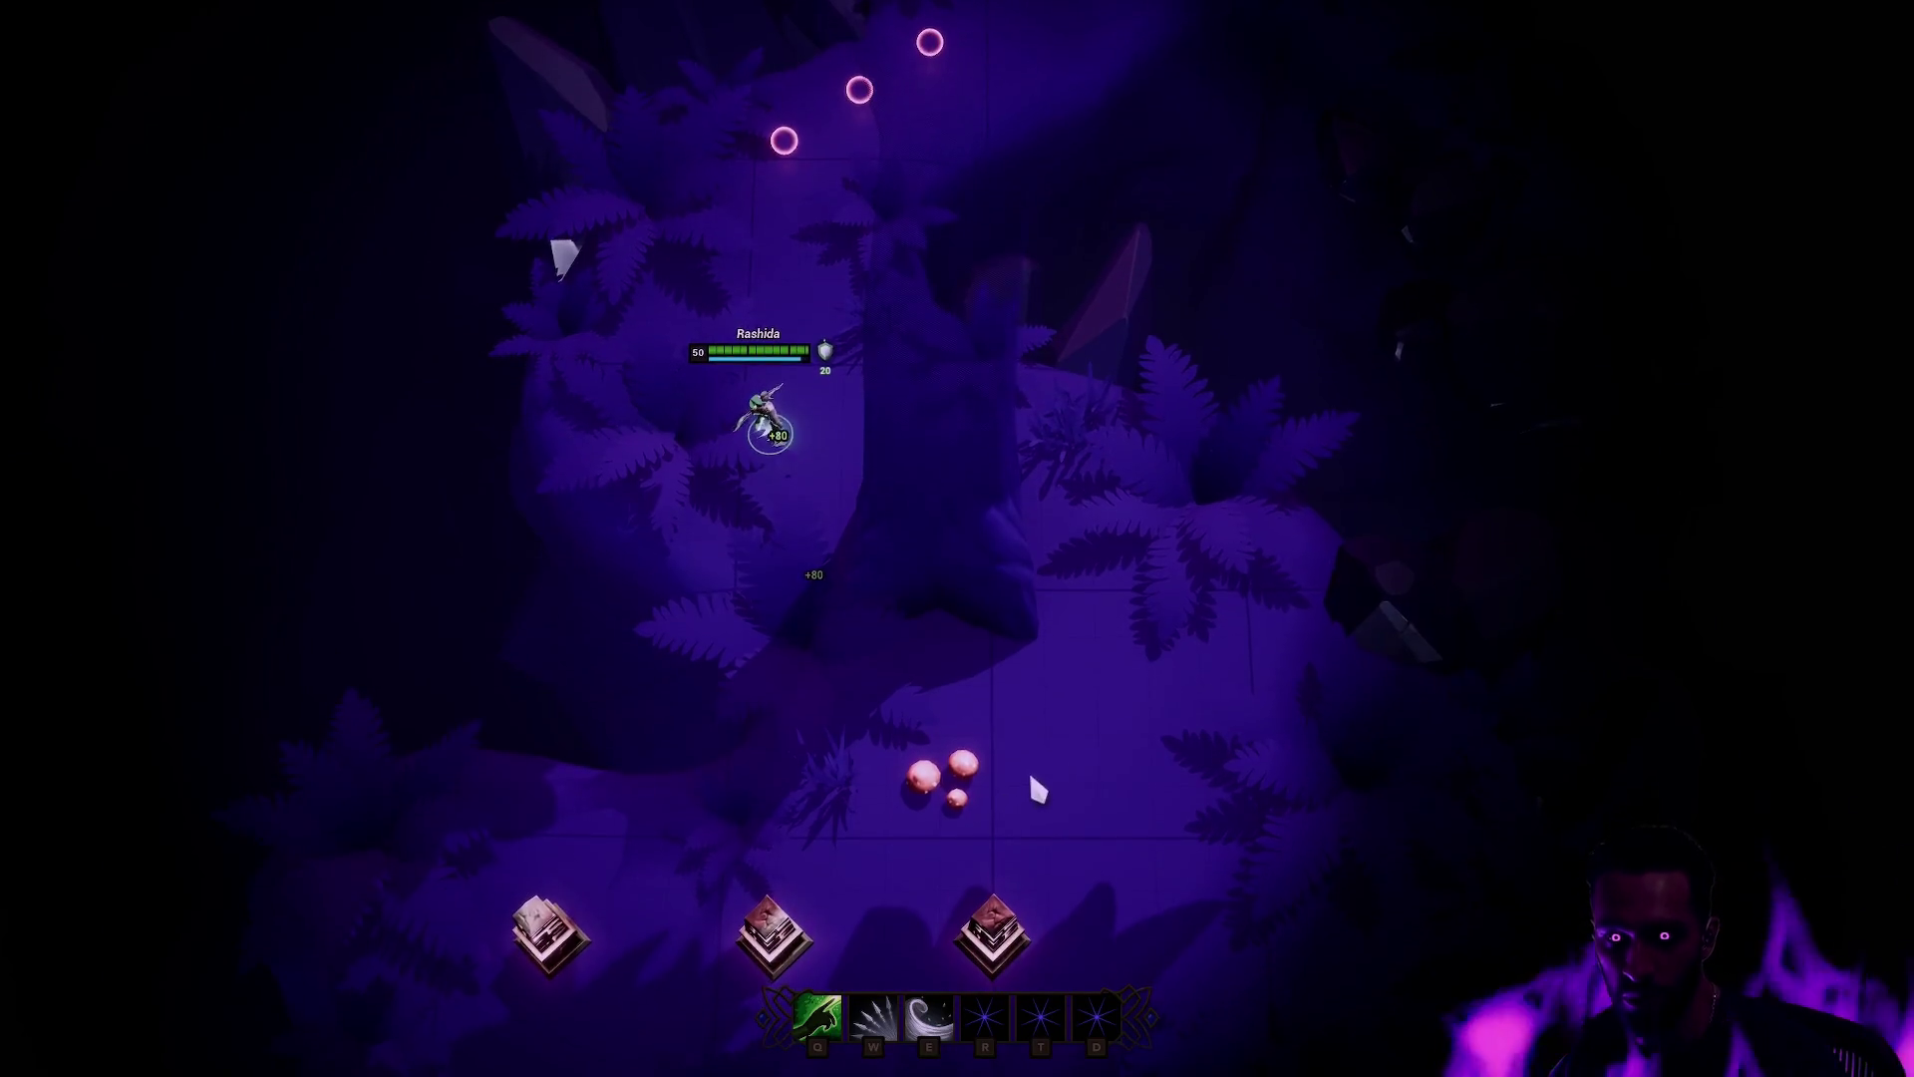
{"action": "right_click", "coordinate": [1062, 488]}
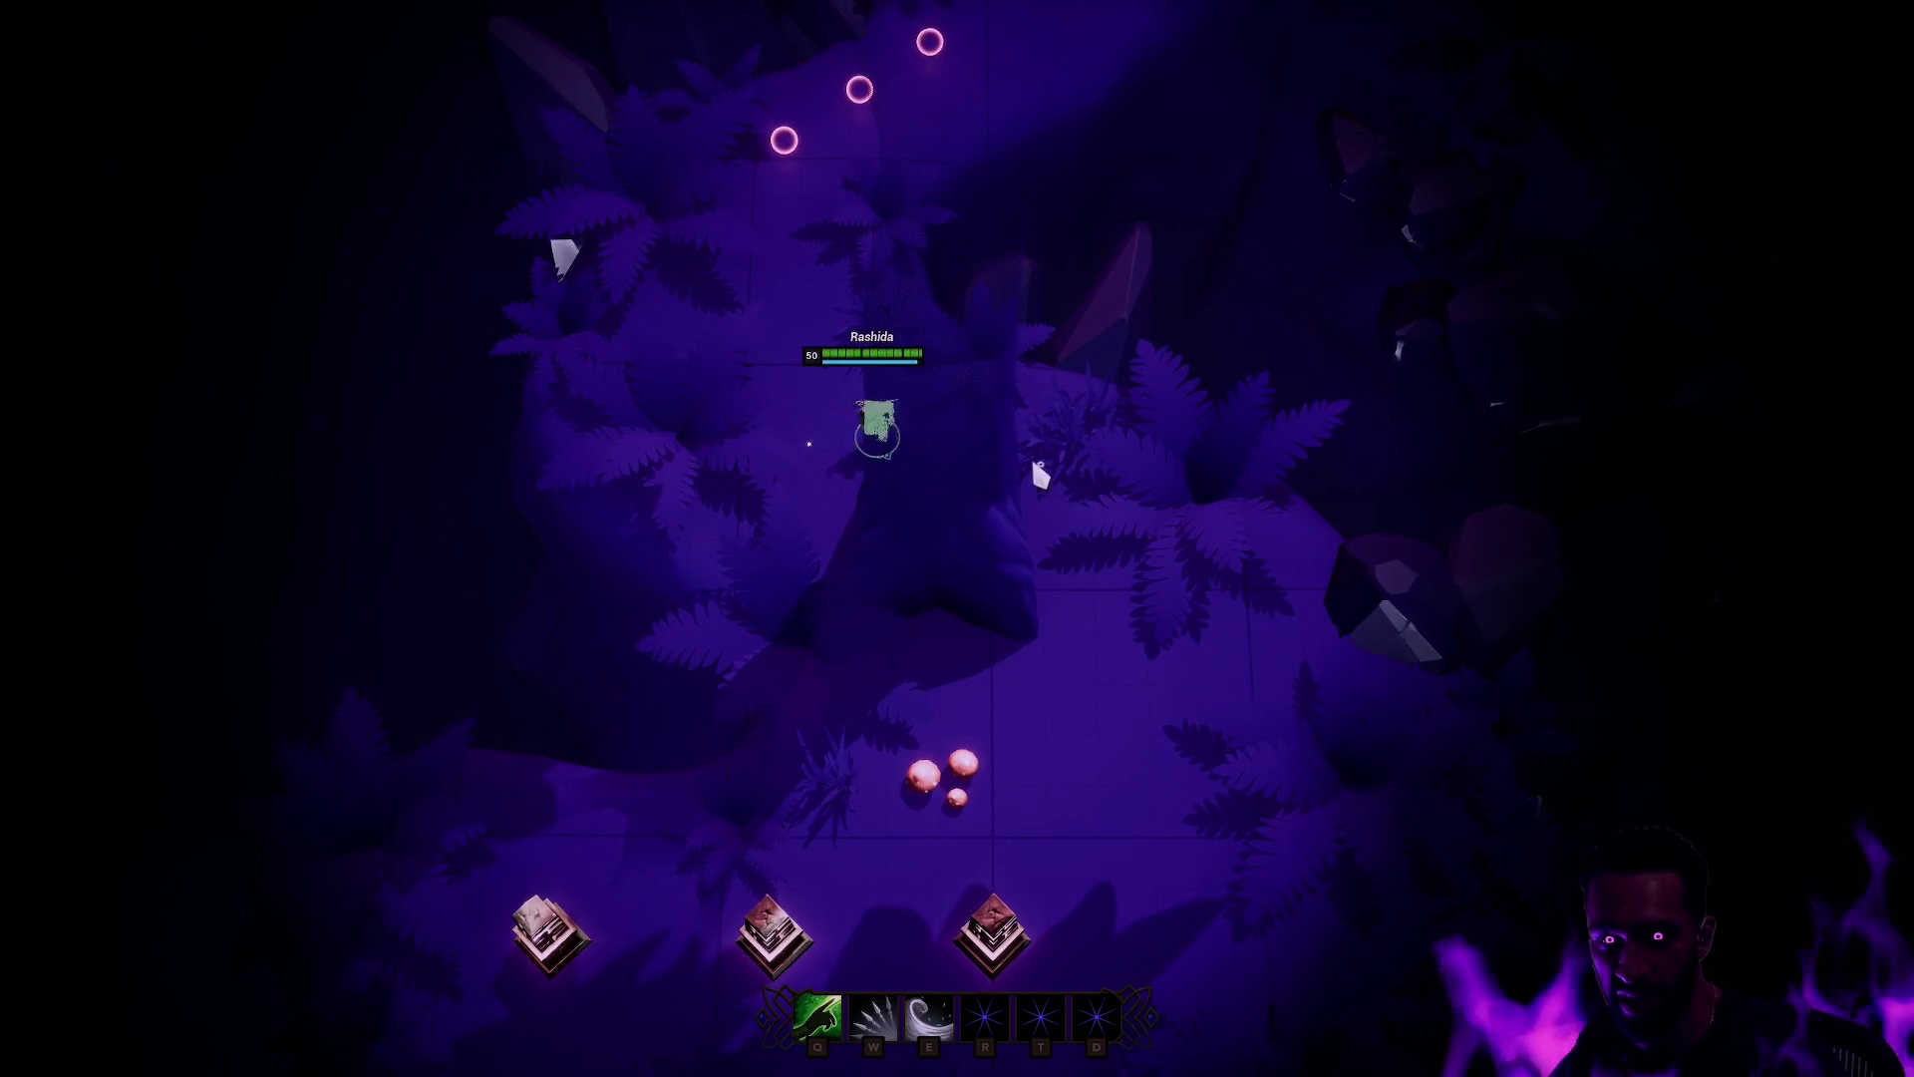
{"action": "right_click", "coordinate": [894, 453]}
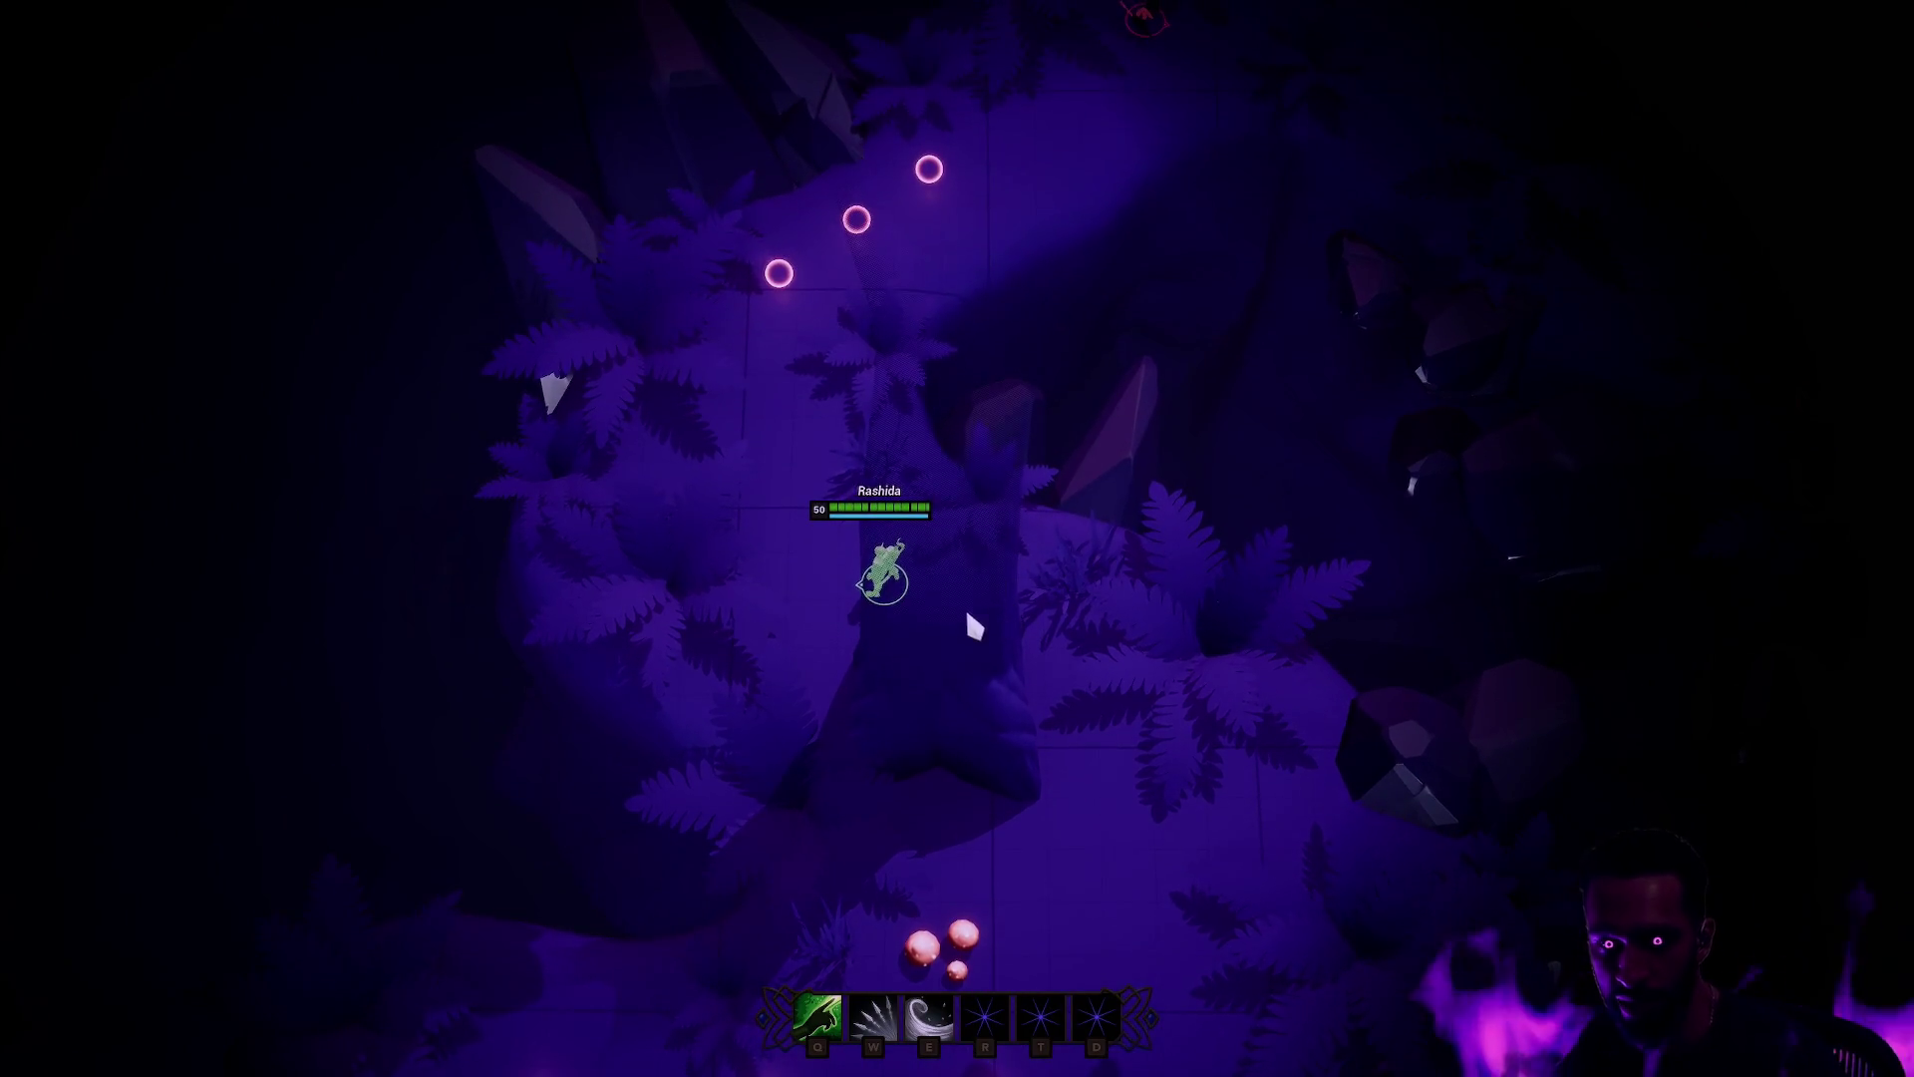
{"action": "right_click", "coordinate": [970, 592]}
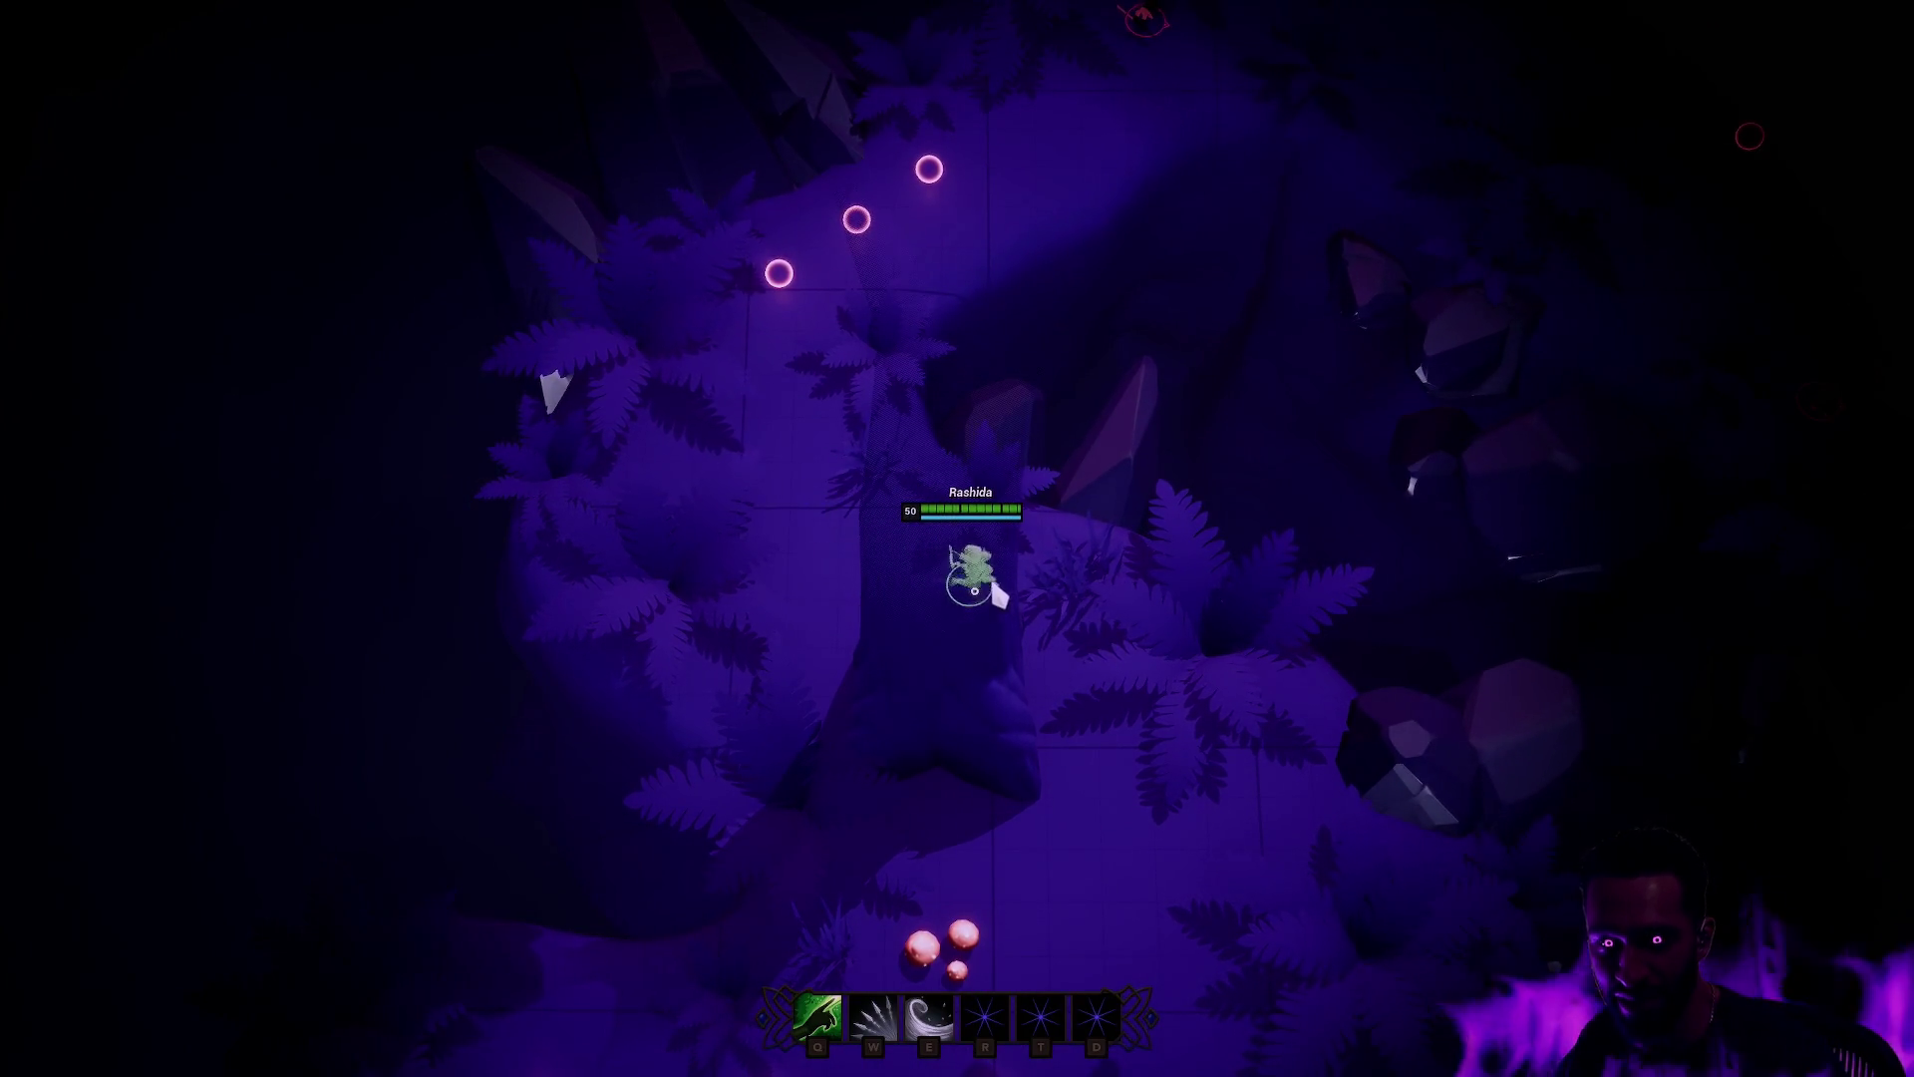
{"action": "right_click", "coordinate": [902, 453]}
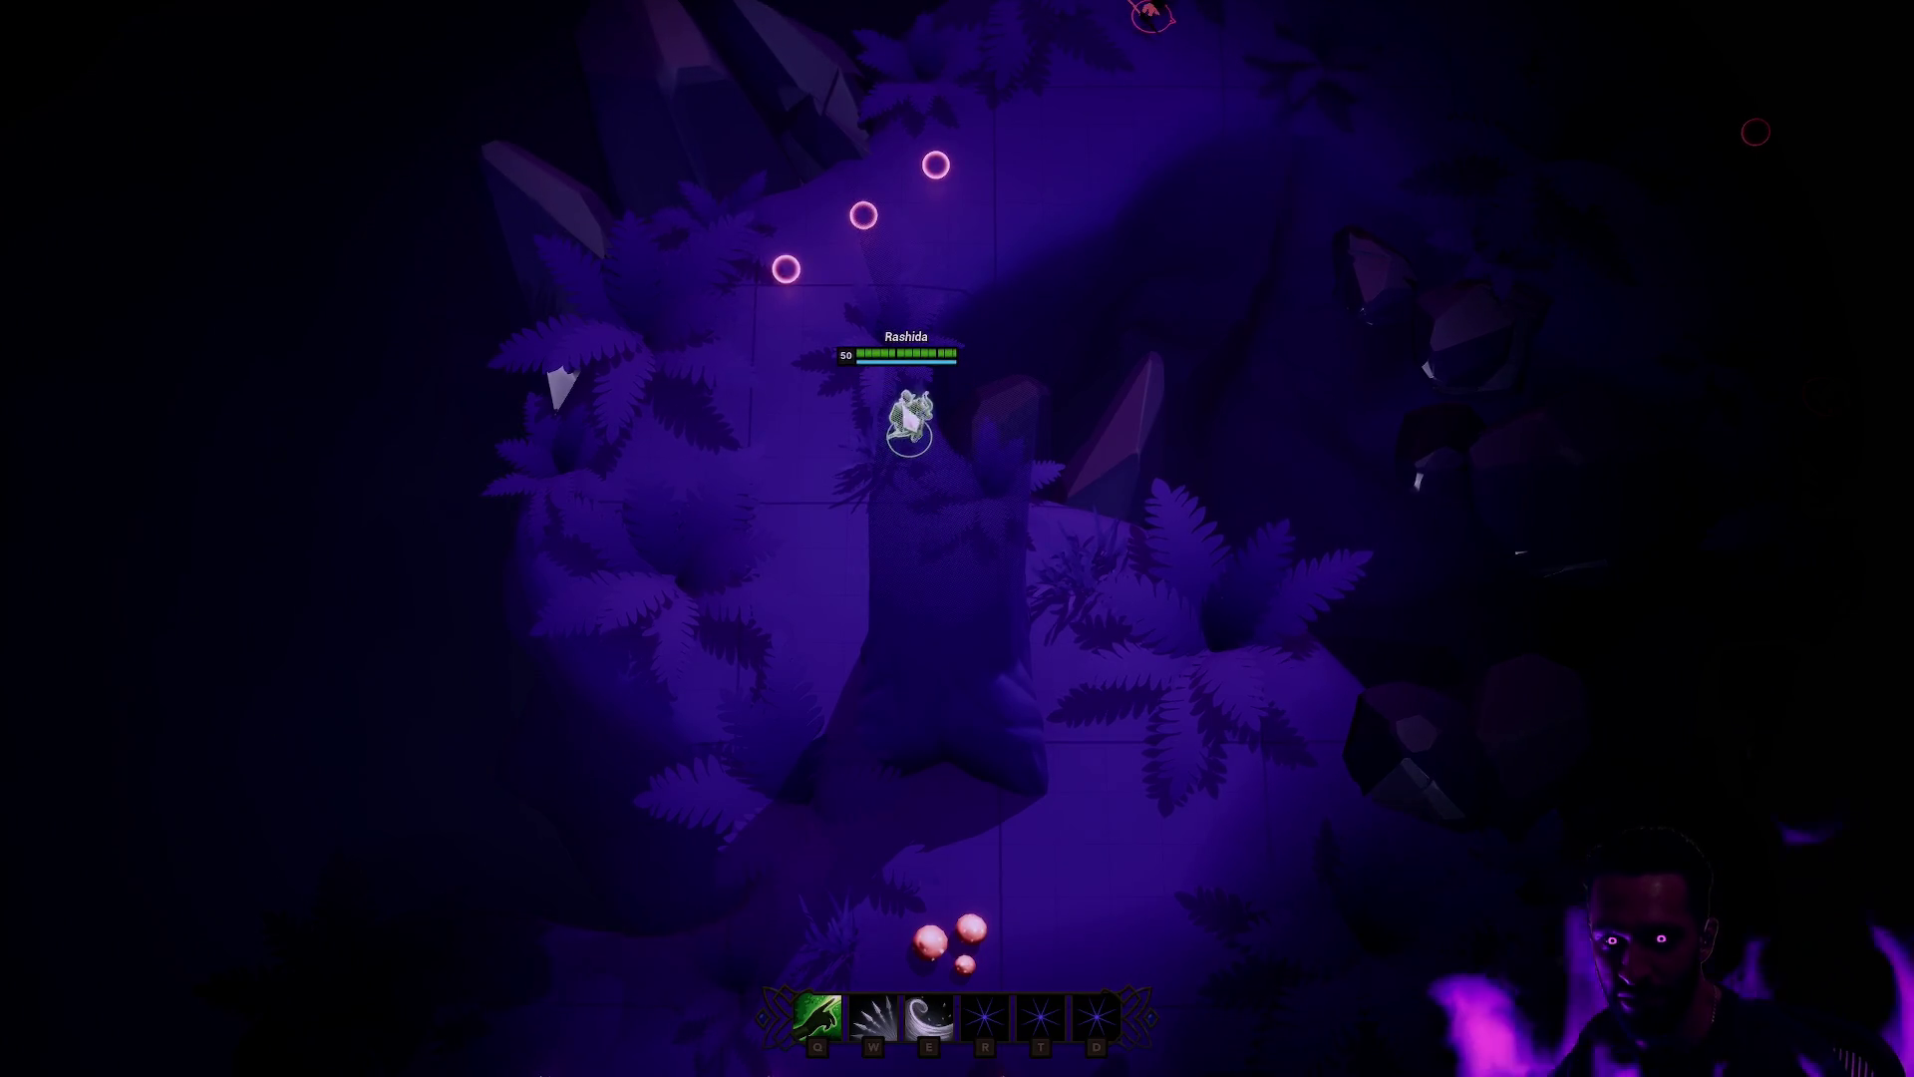
{"action": "right_click", "coordinate": [923, 267]}
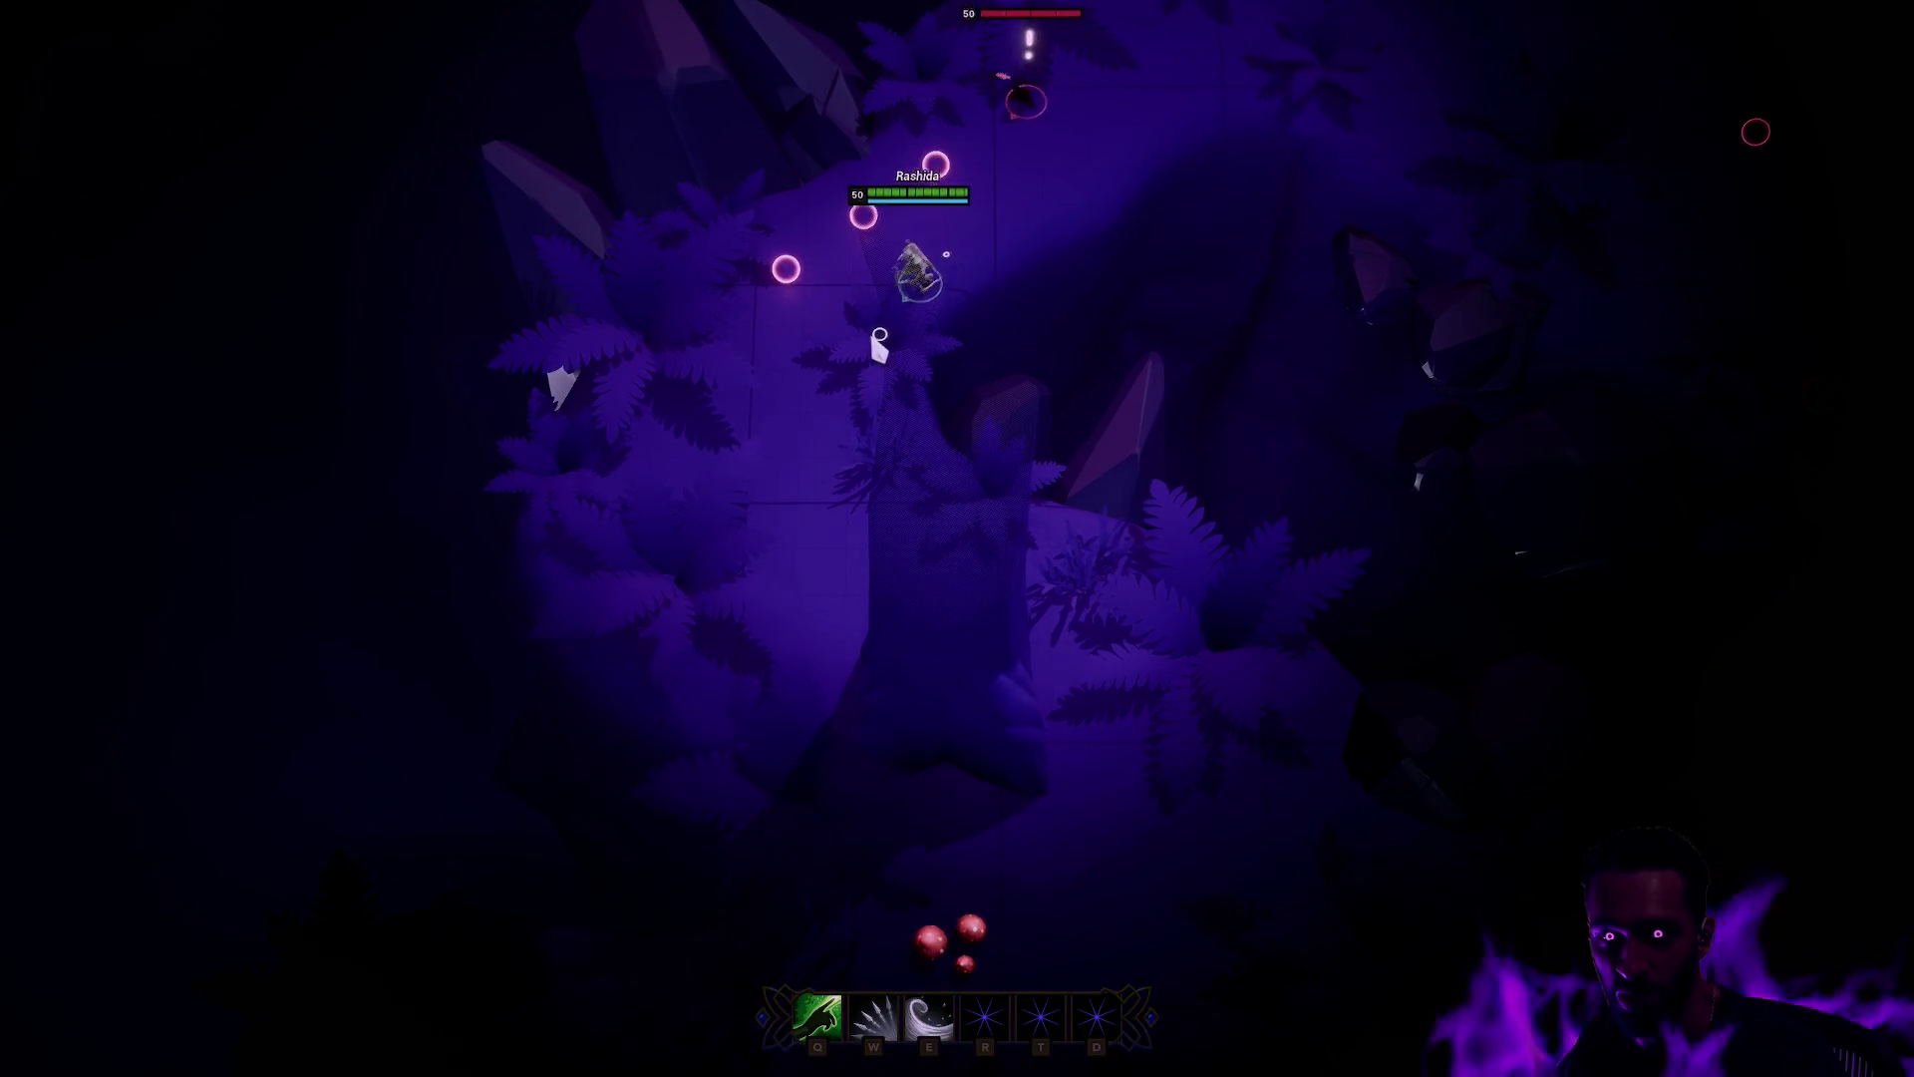
{"action": "right_click", "coordinate": [876, 349]}
{"action": "right_click", "coordinate": [991, 563]}
{"action": "right_click", "coordinate": [1105, 842]}
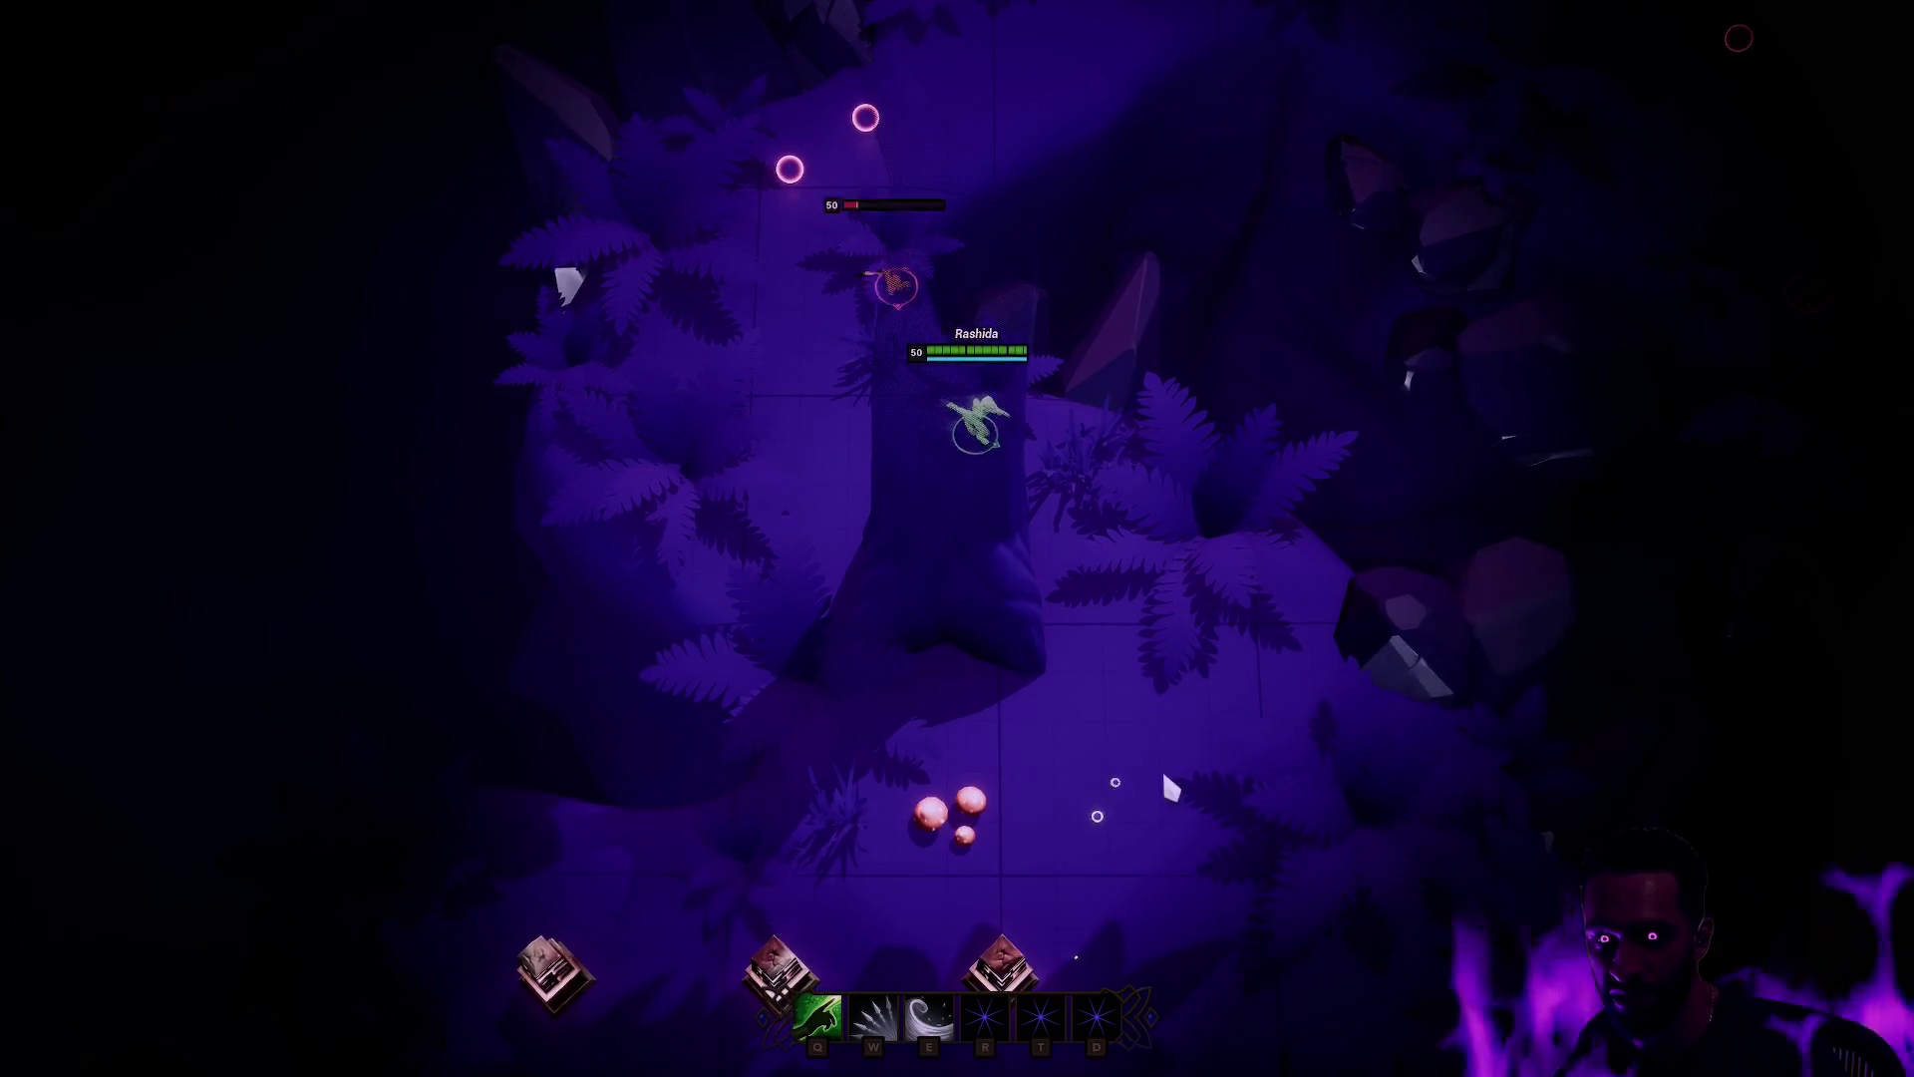
{"action": "right_click", "coordinate": [1200, 696]}
{"action": "right_click", "coordinate": [1118, 683]}
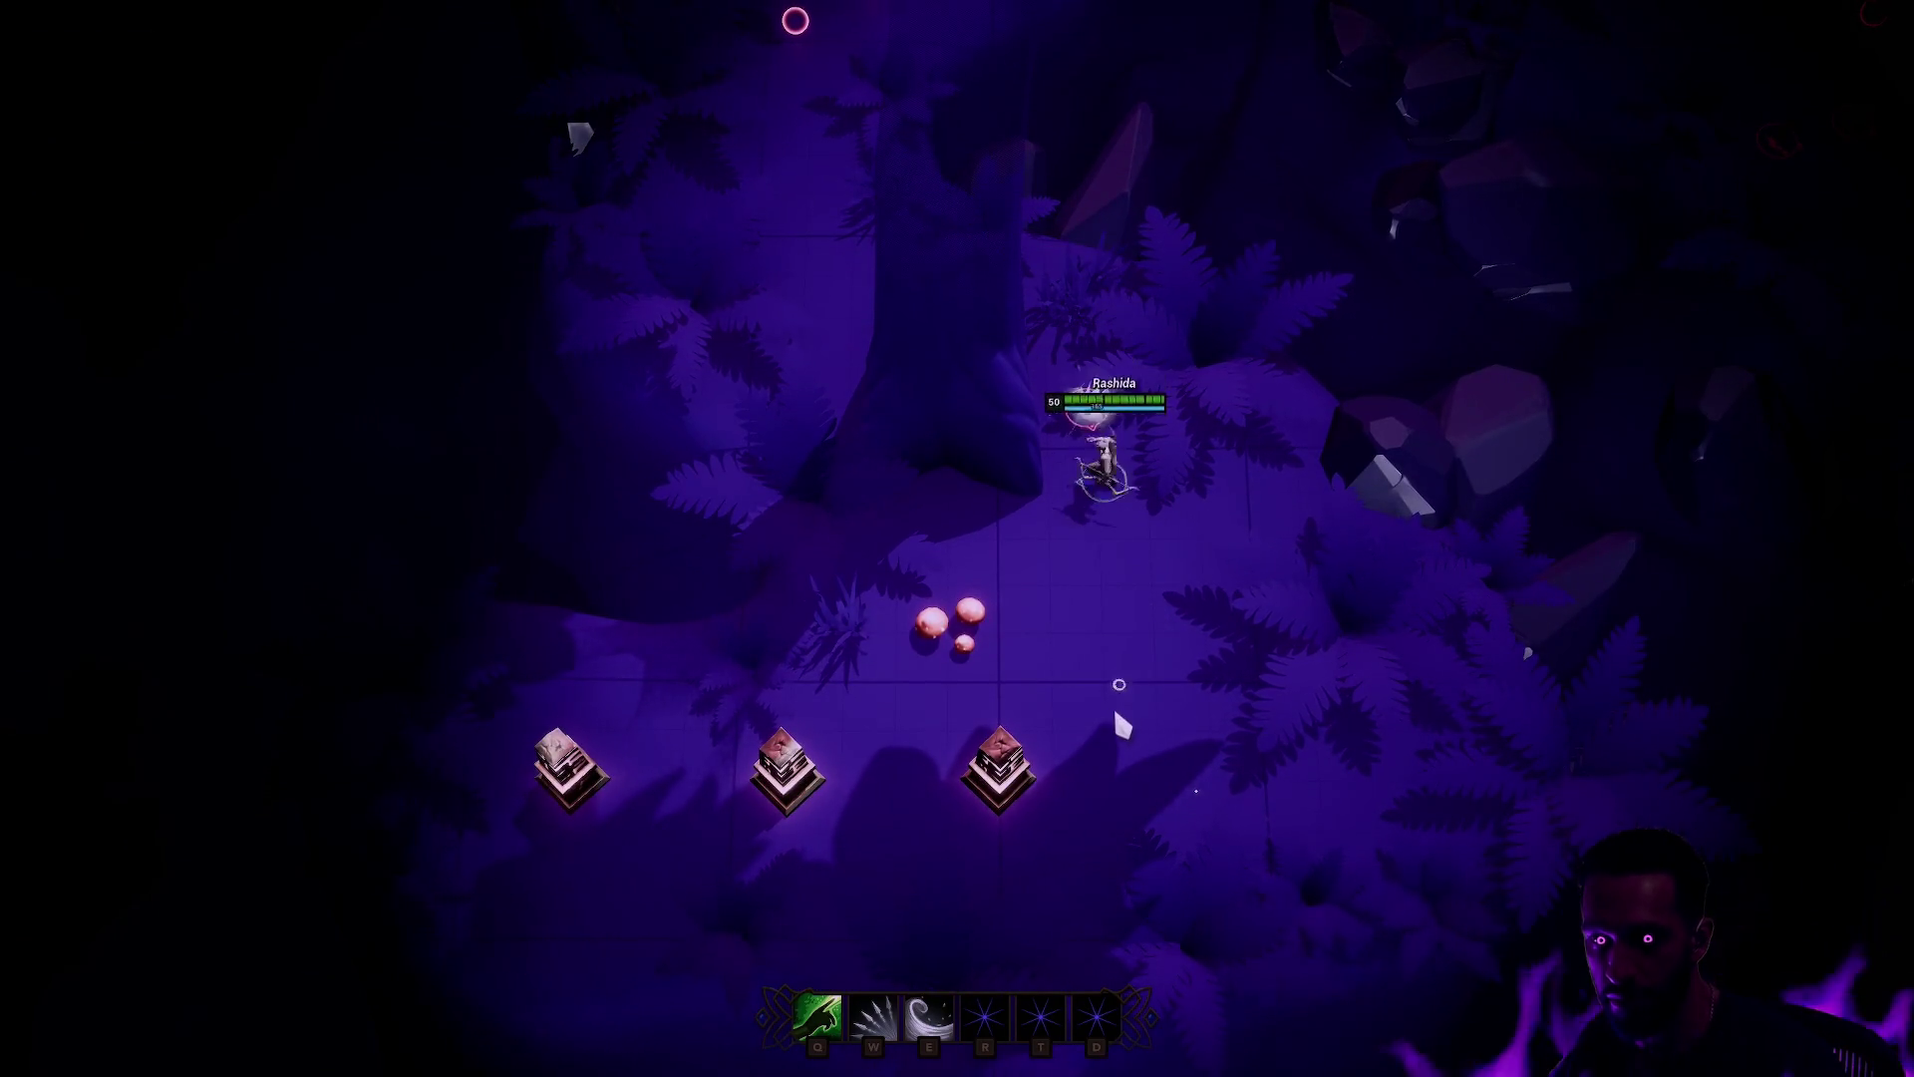
{"action": "right_click", "coordinate": [1100, 664]}
{"action": "right_click", "coordinate": [931, 655]}
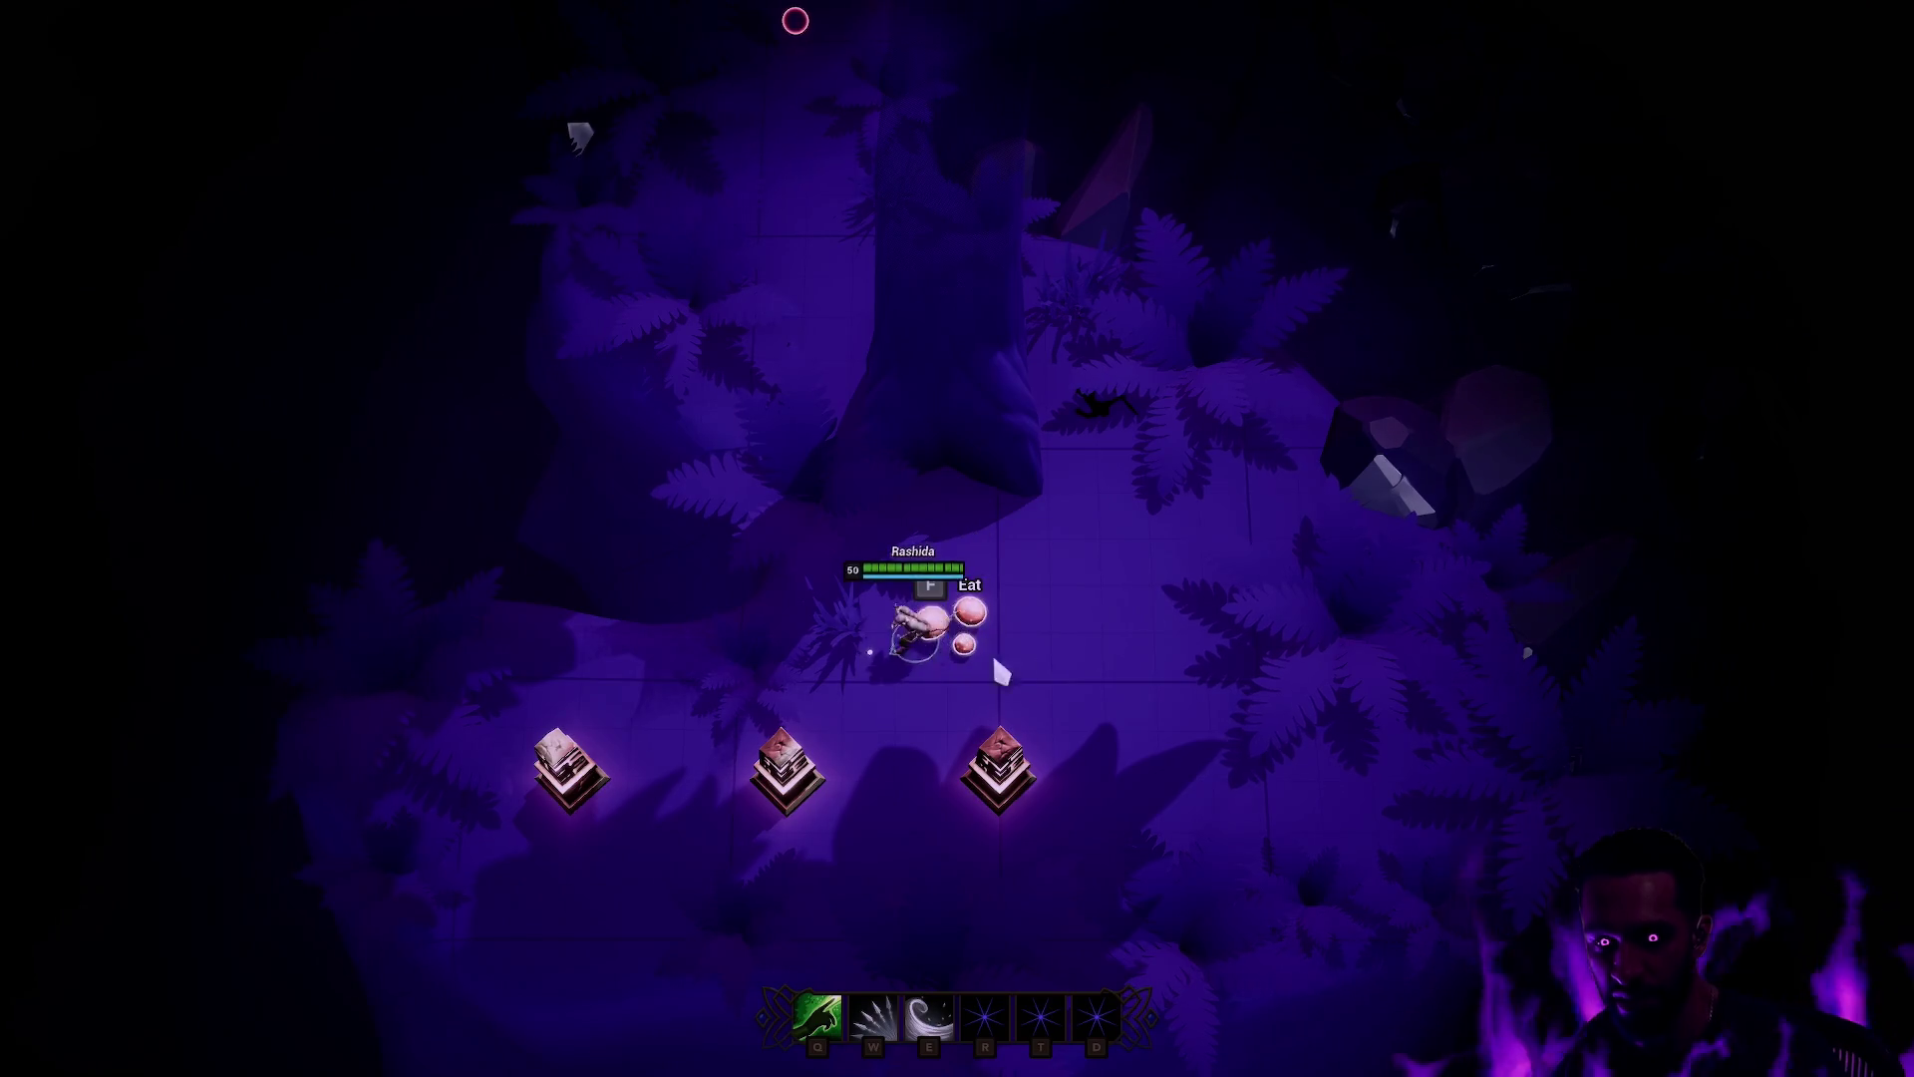
{"action": "right_click", "coordinate": [1163, 675]}
Step: Test the Q skill shot and W spike ability near the food pile, then end the session
{"action": "key", "text": "q"}
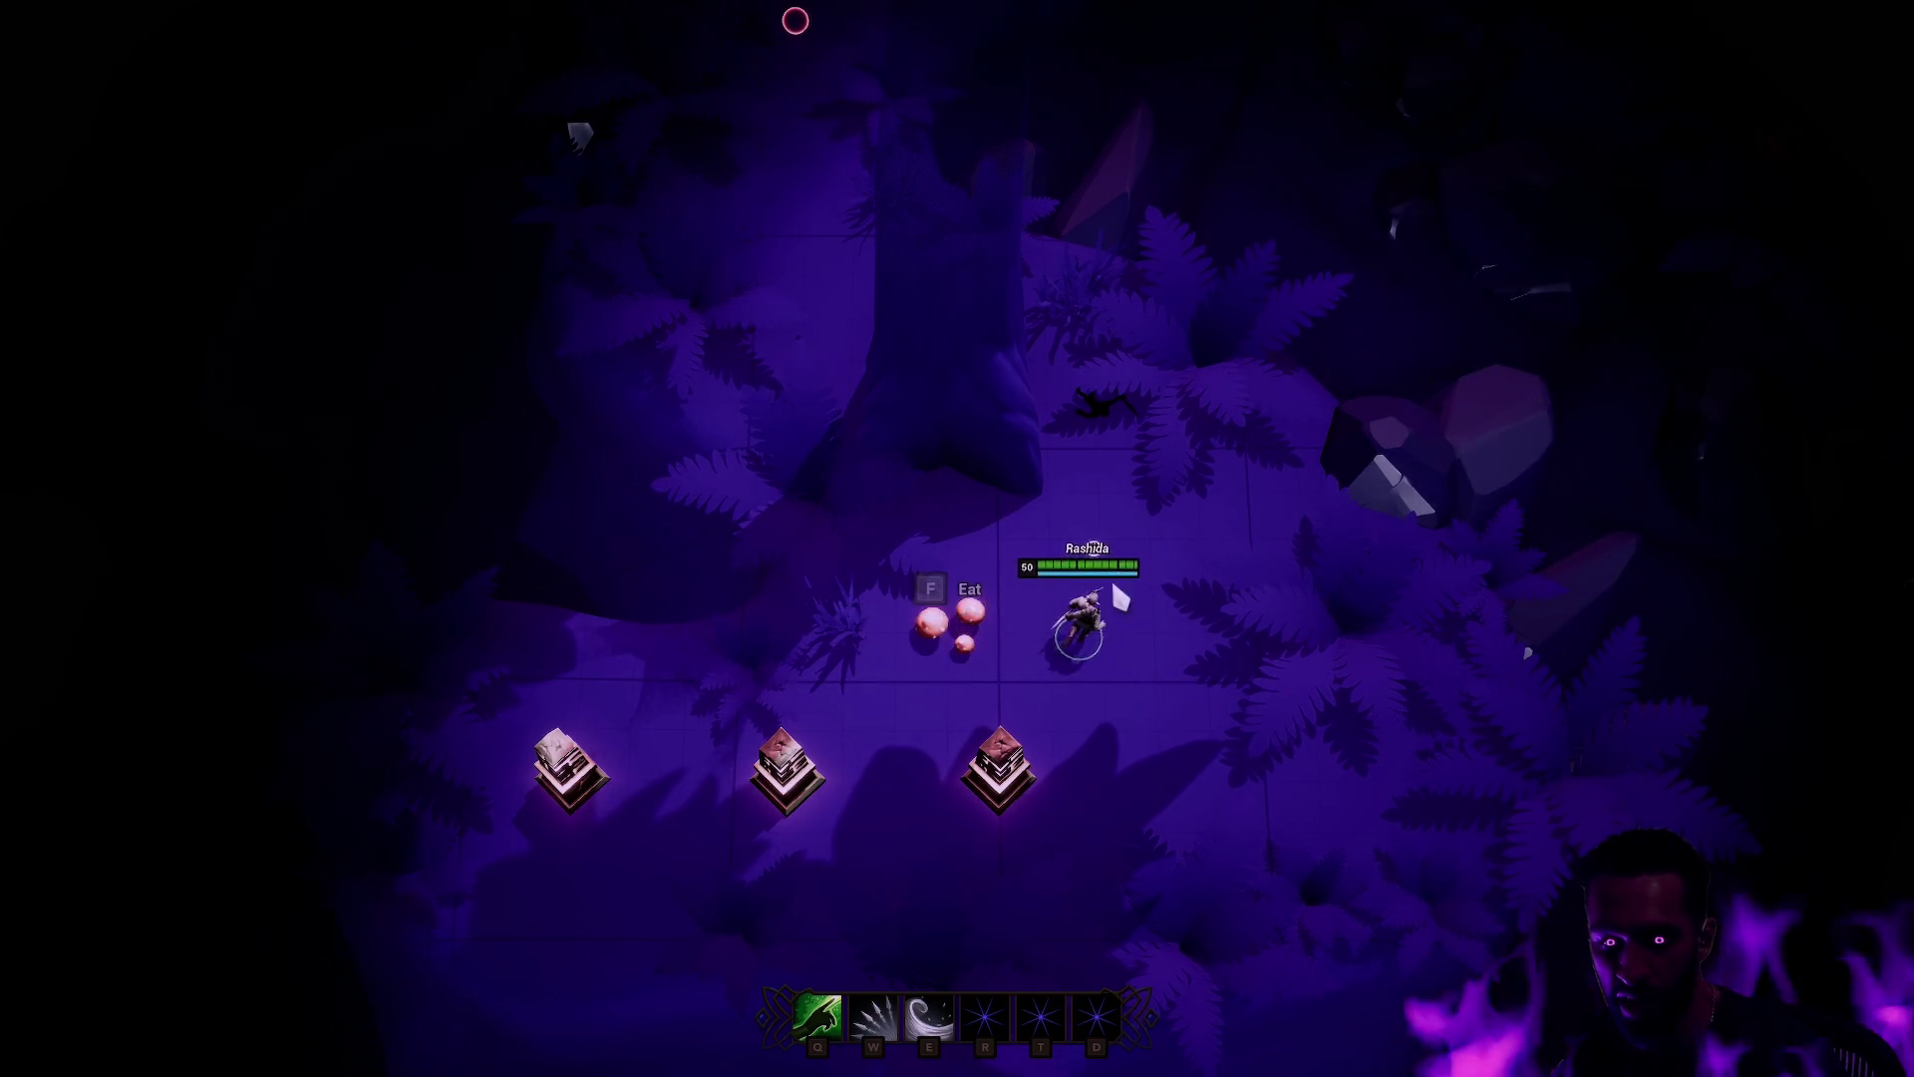
{"action": "right_click", "coordinate": [947, 626]}
{"action": "right_click", "coordinate": [1245, 615]}
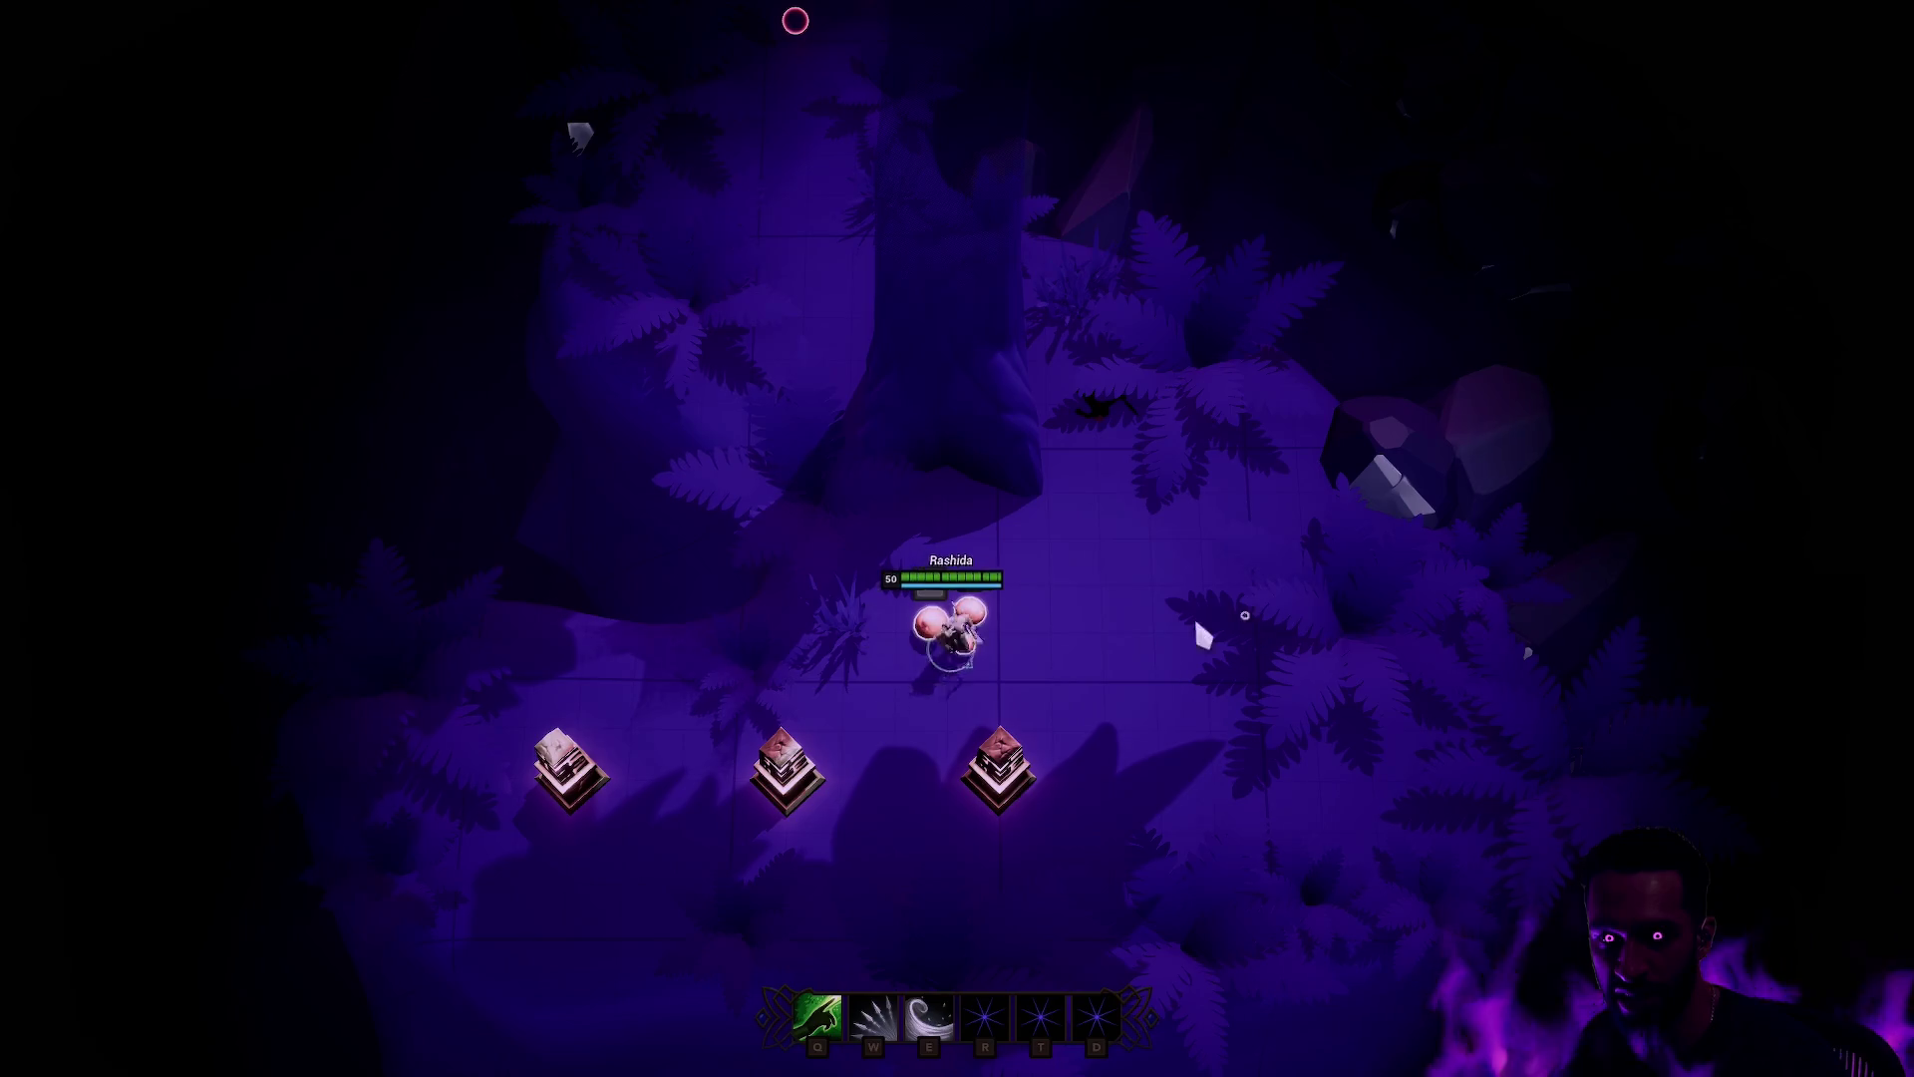
{"action": "key", "text": "w"}
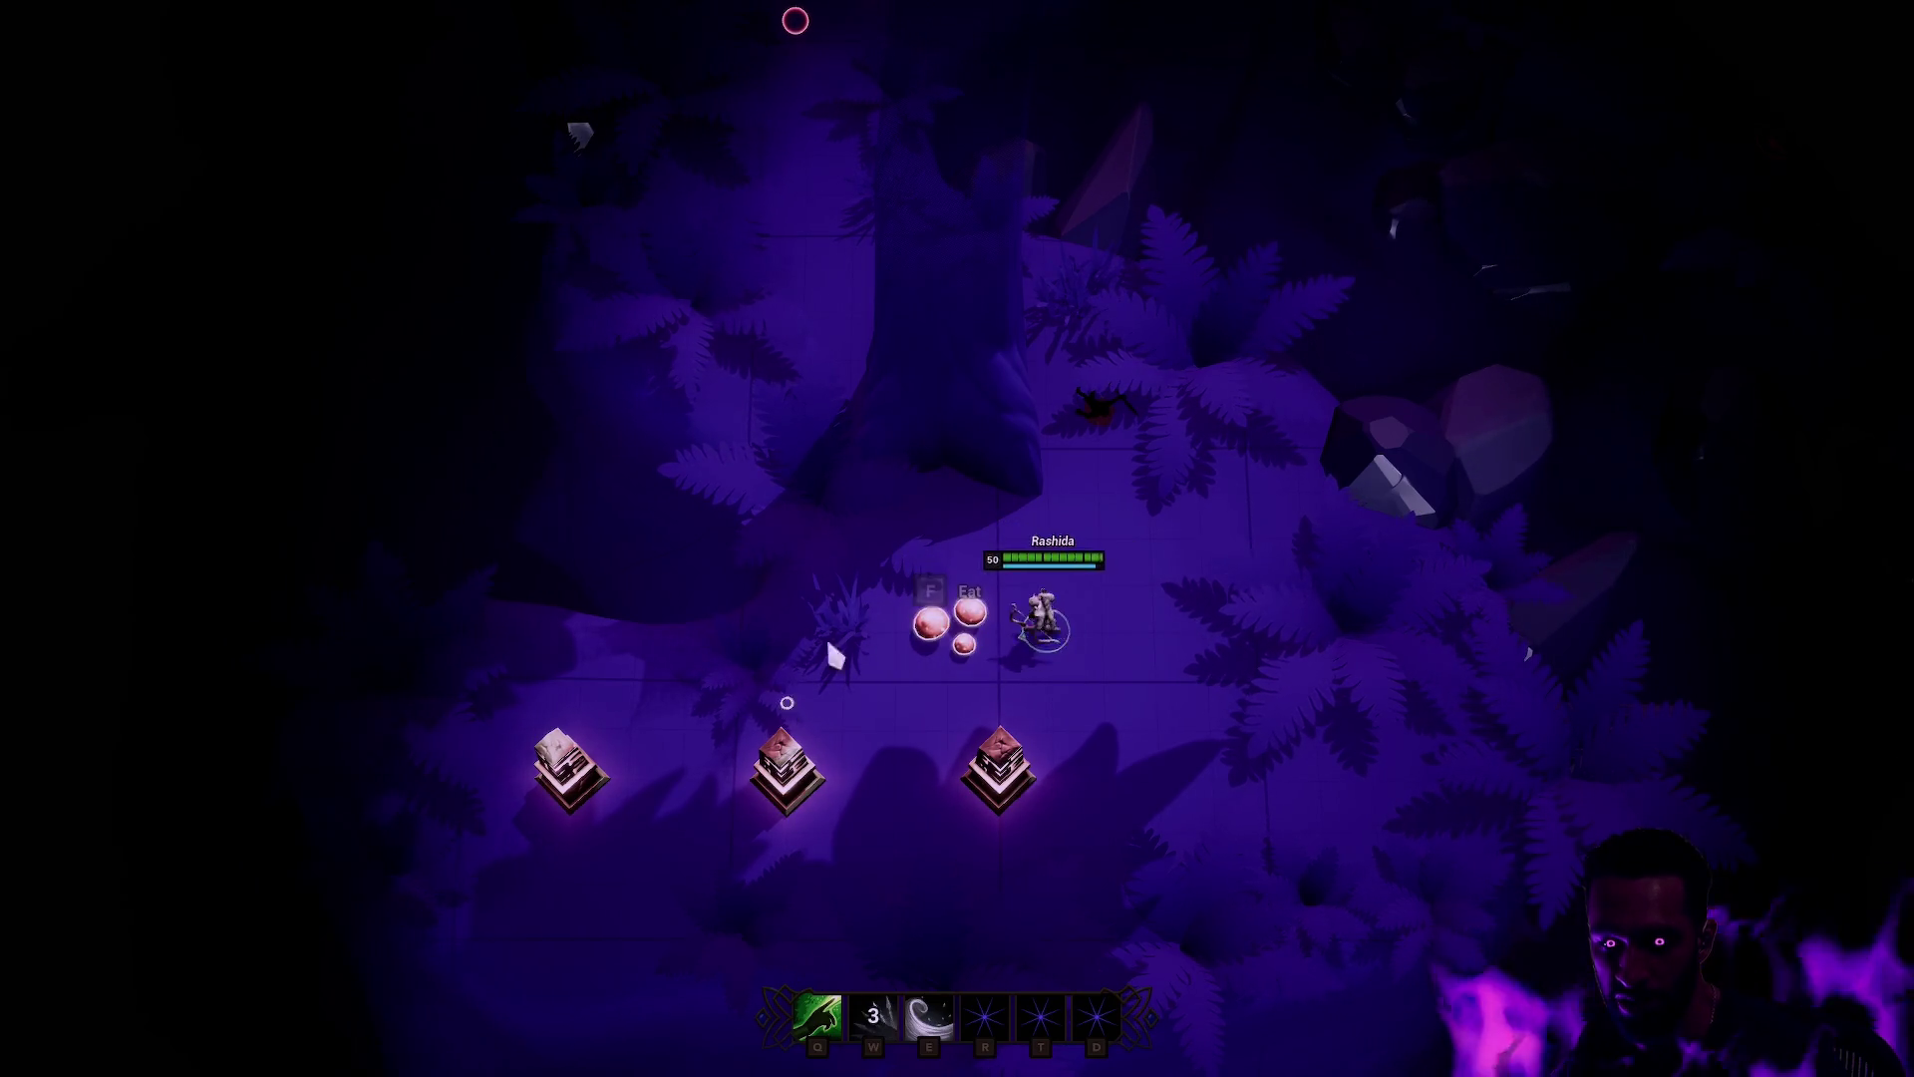
{"action": "right_click", "coordinate": [798, 632]}
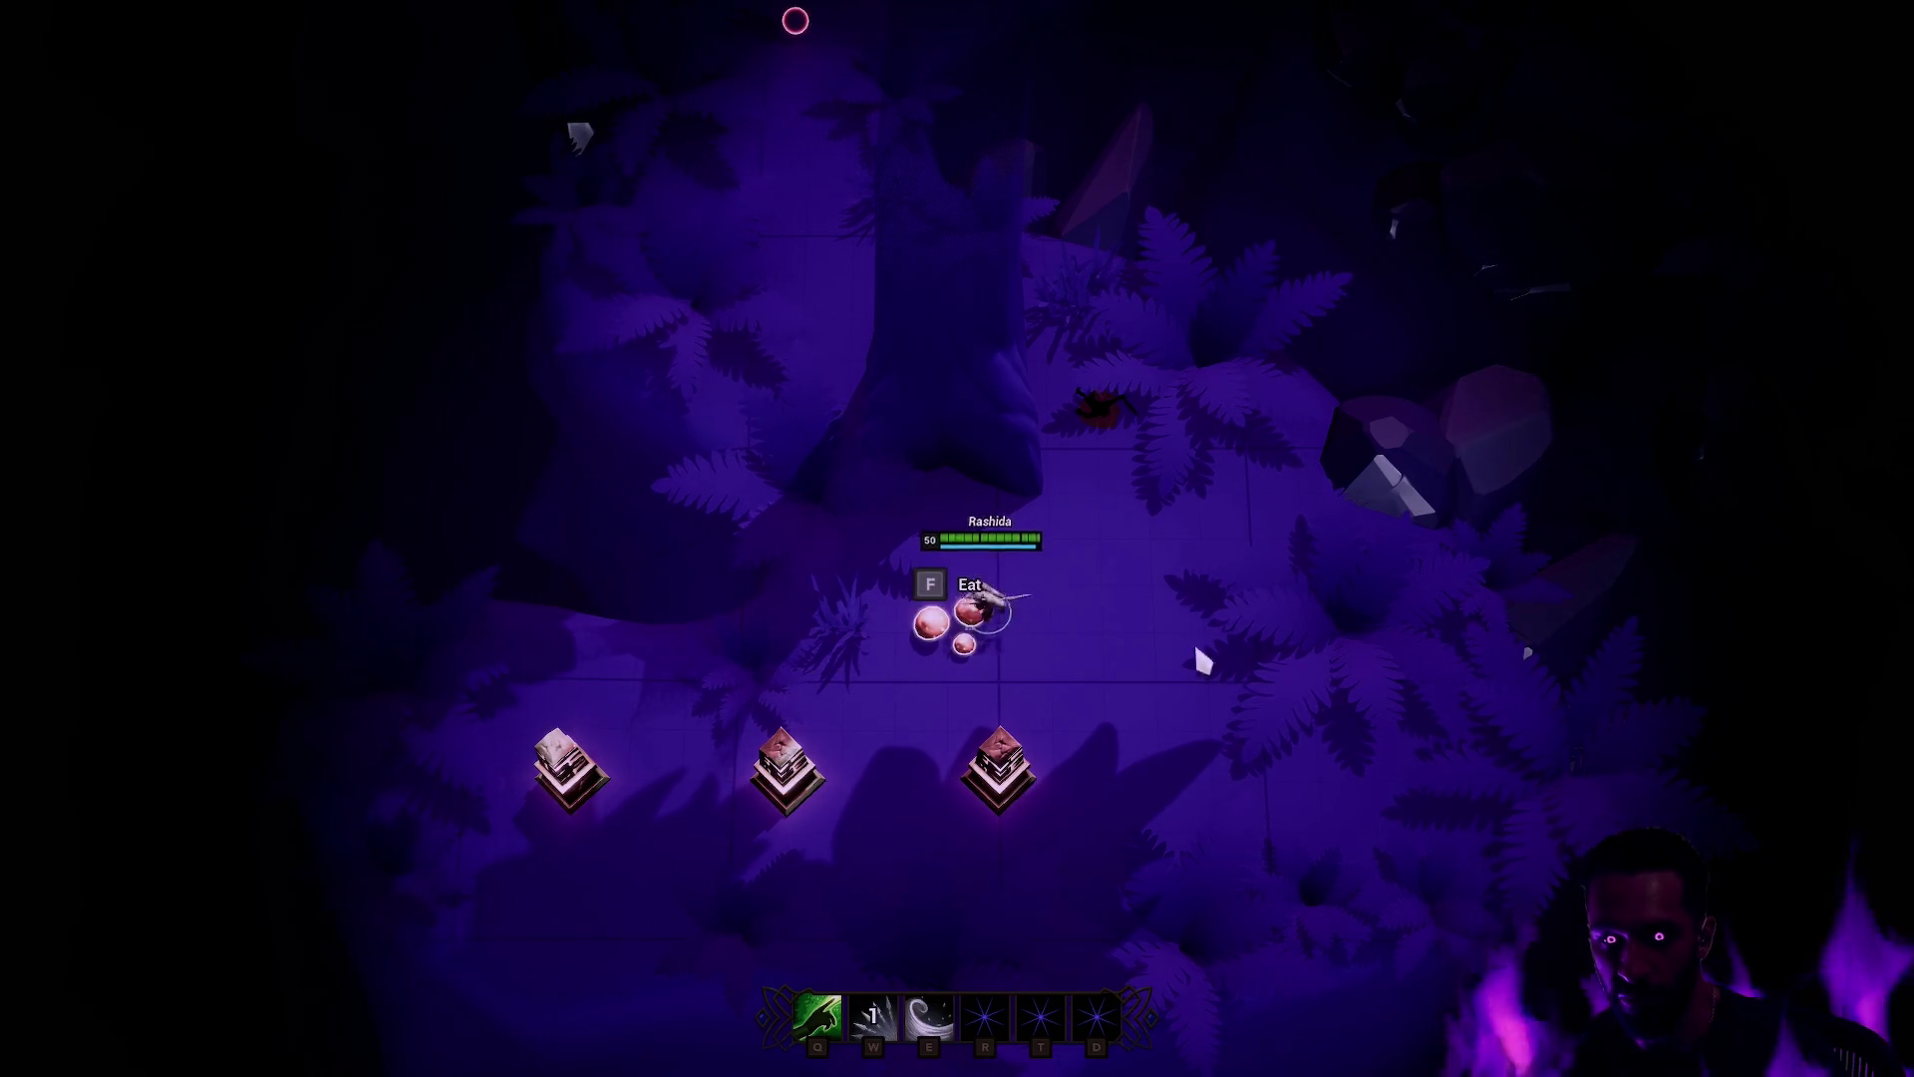
{"action": "right_click", "coordinate": [1149, 575]}
{"action": "right_click", "coordinate": [1047, 749]}
{"action": "right_click", "coordinate": [888, 787]}
{"action": "right_click", "coordinate": [1182, 673]}
{"action": "key", "text": "w"}
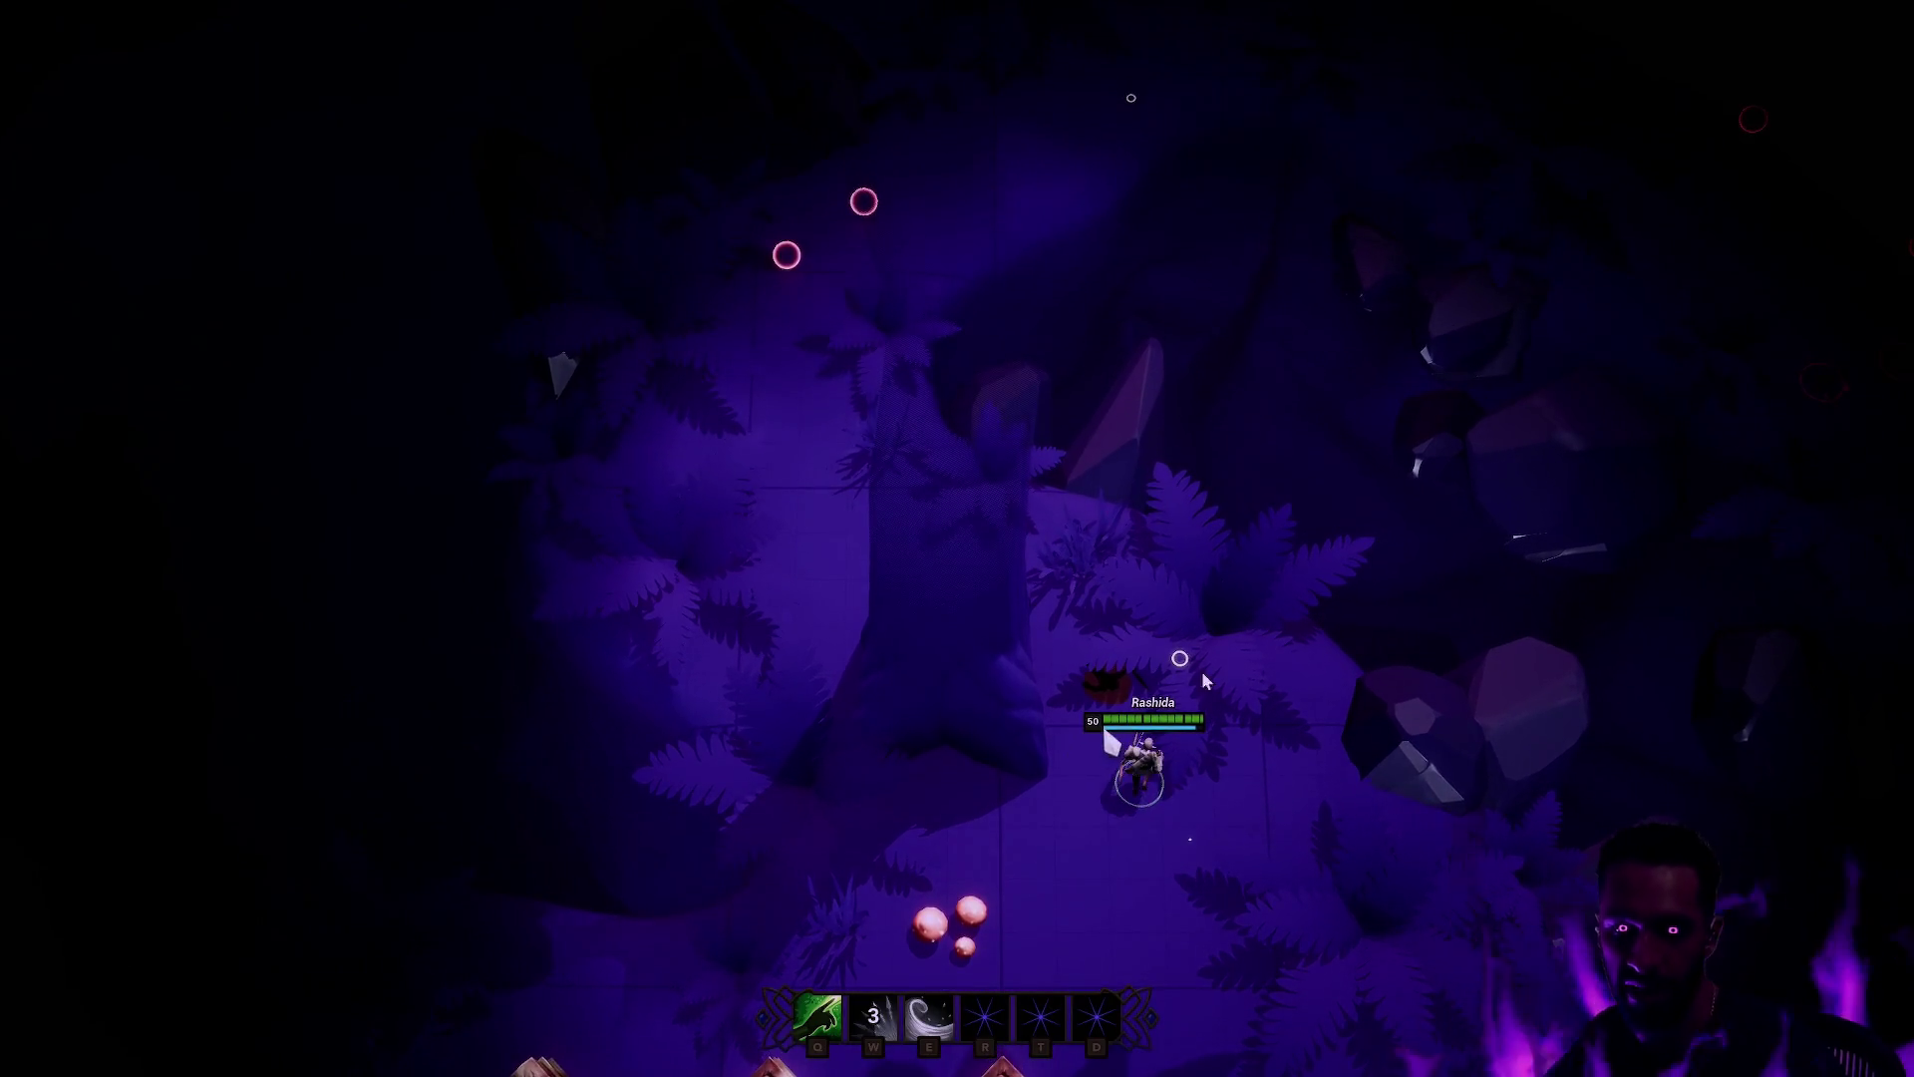
{"action": "key", "text": "Escape"}
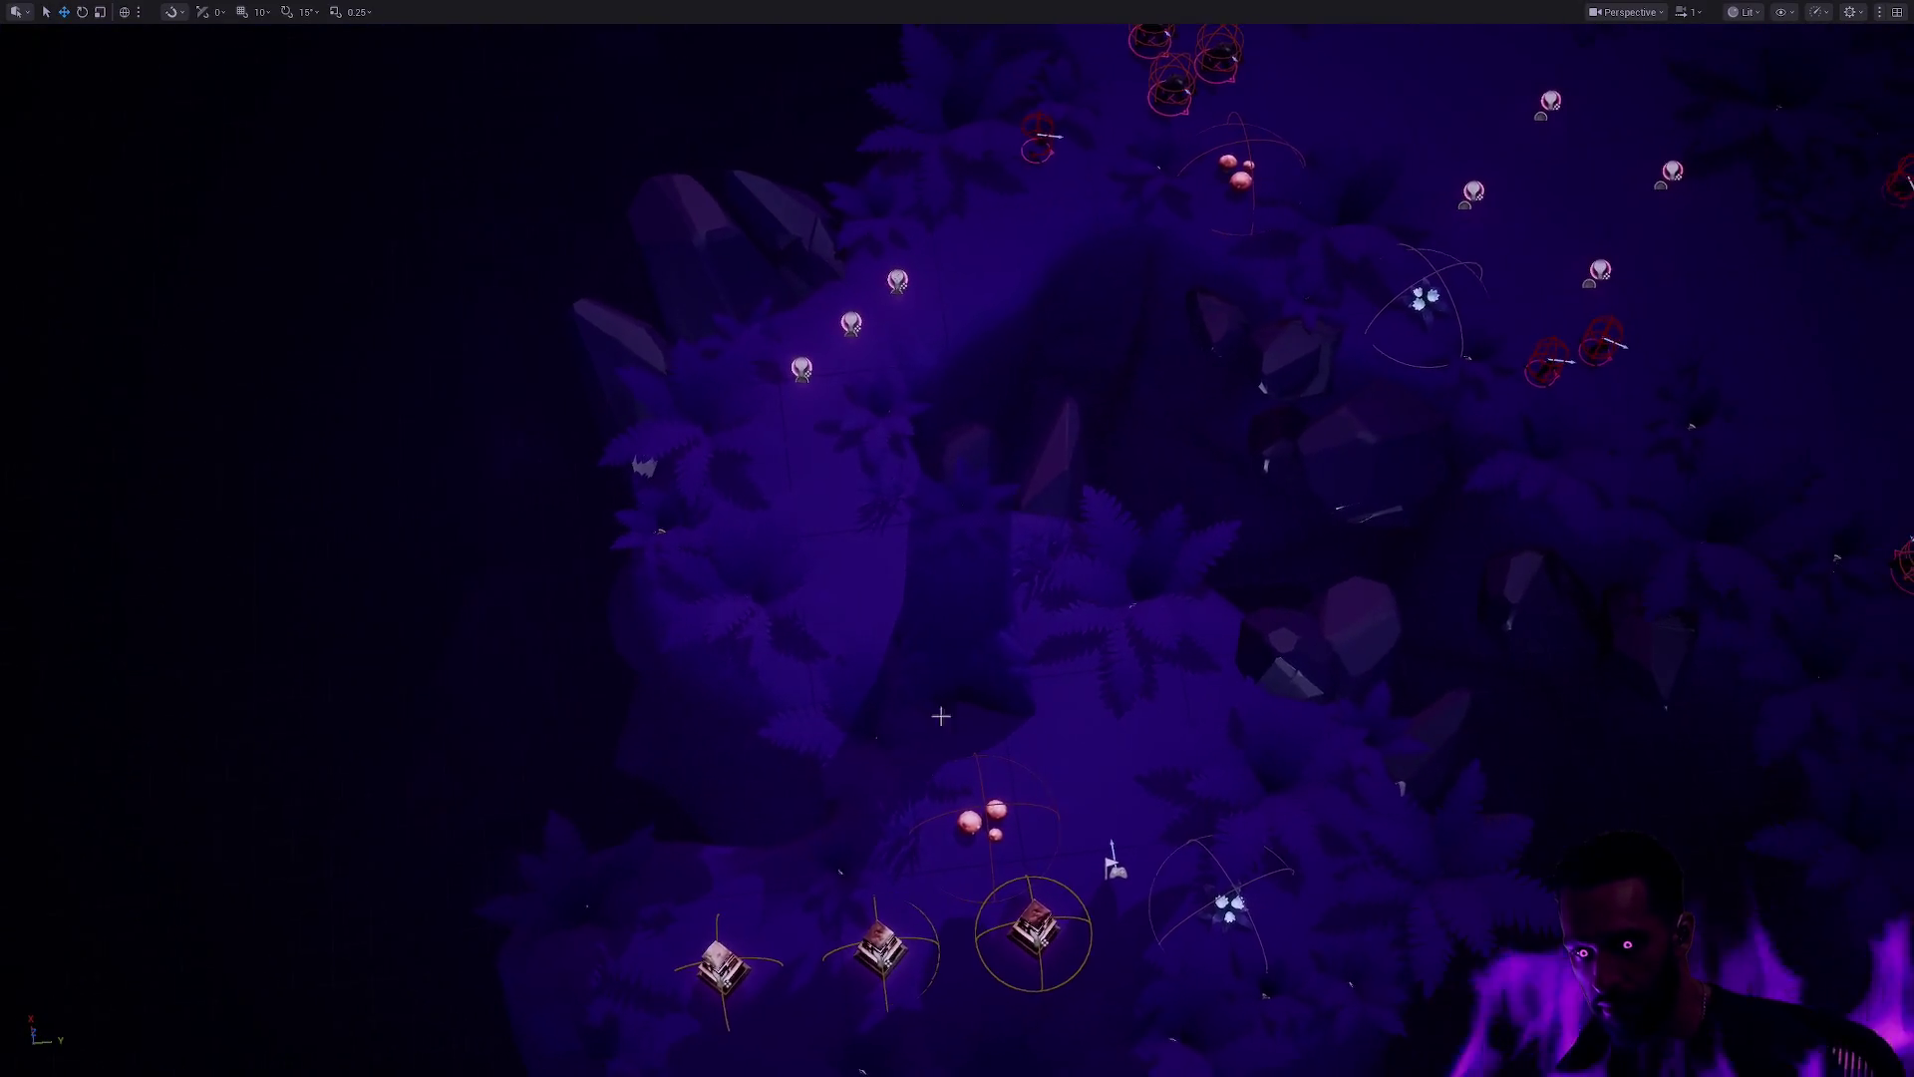
Step: Delete the tree actor from the level and restore the full editor layout
{"action": "left_click", "coordinate": [963, 638]}
{"action": "key", "text": "Delete"}
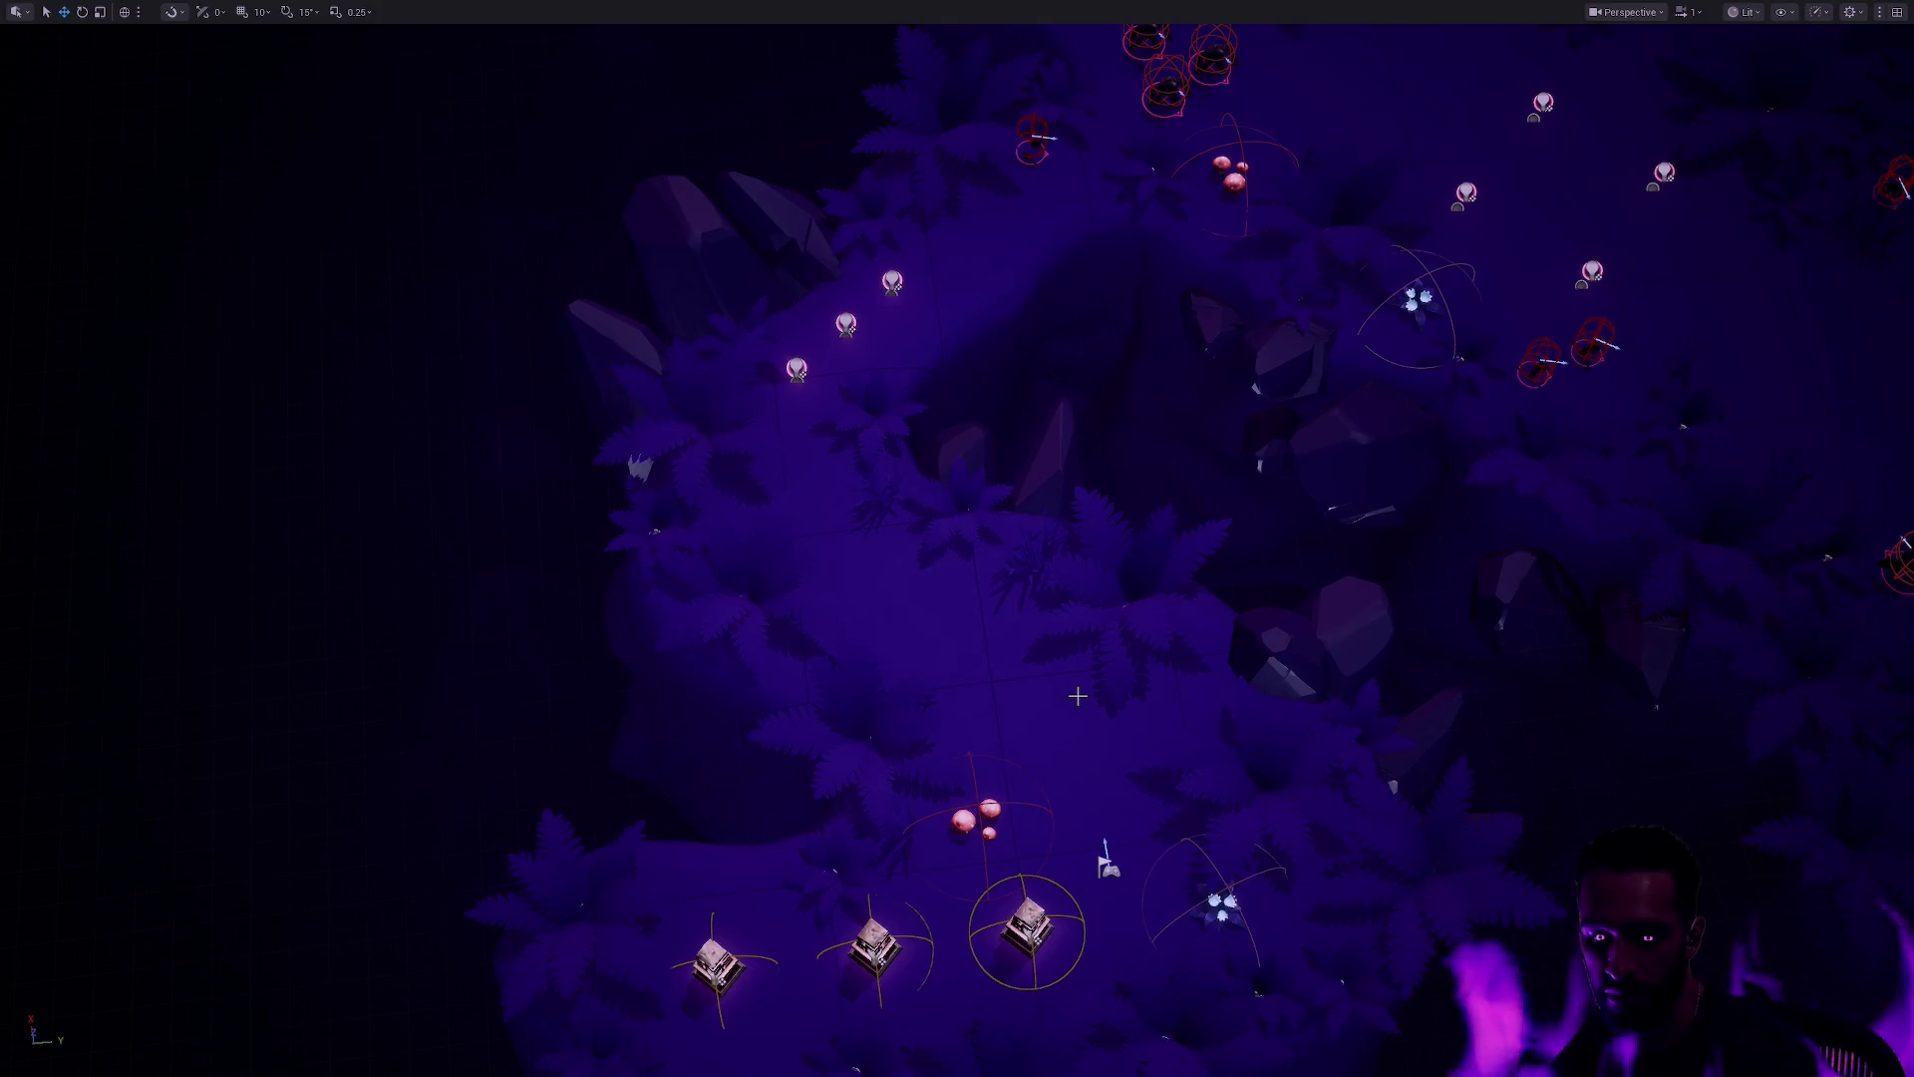
{"action": "key", "text": "F11"}
Step: Inspect the Extrude_7FEB347D mesh's dependency graph in the Anonymous folder
{"action": "left_click", "coordinate": [1129, 31]}
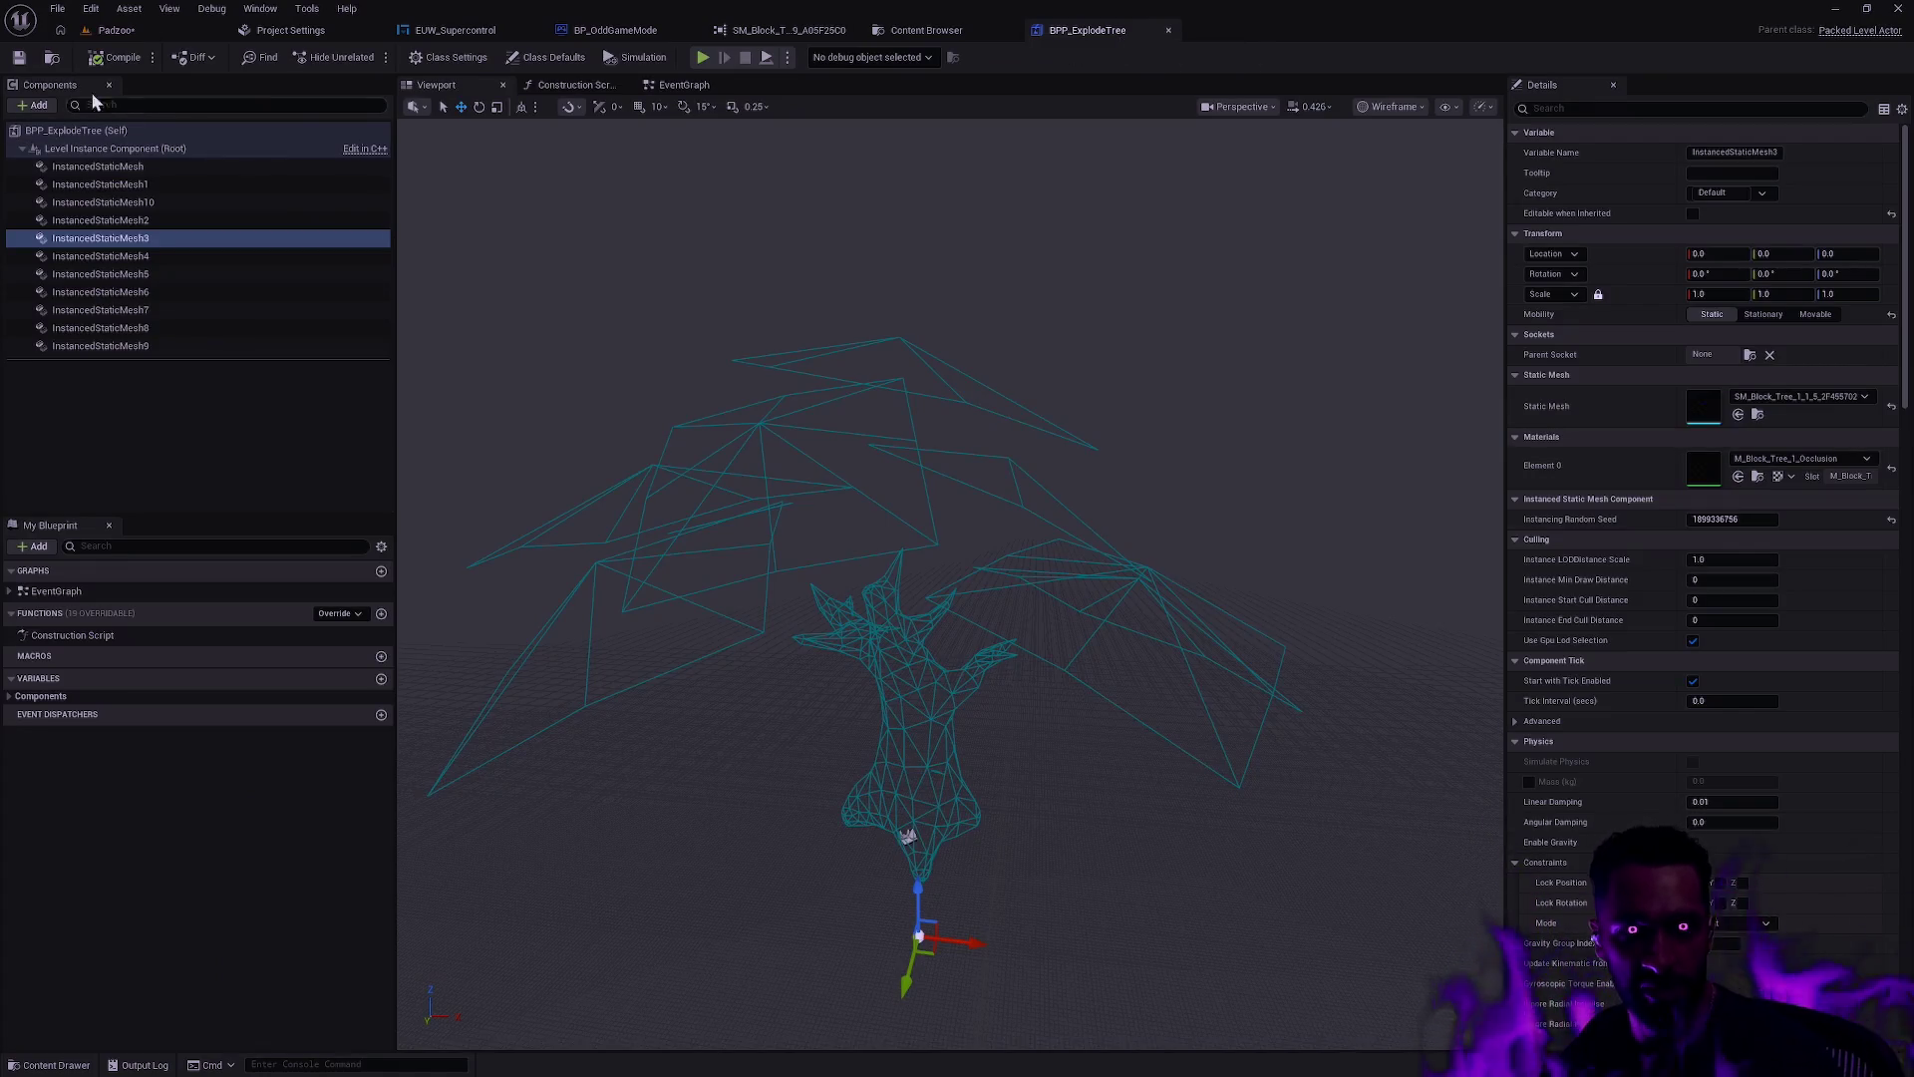
{"action": "key", "text": "ctrl+space"}
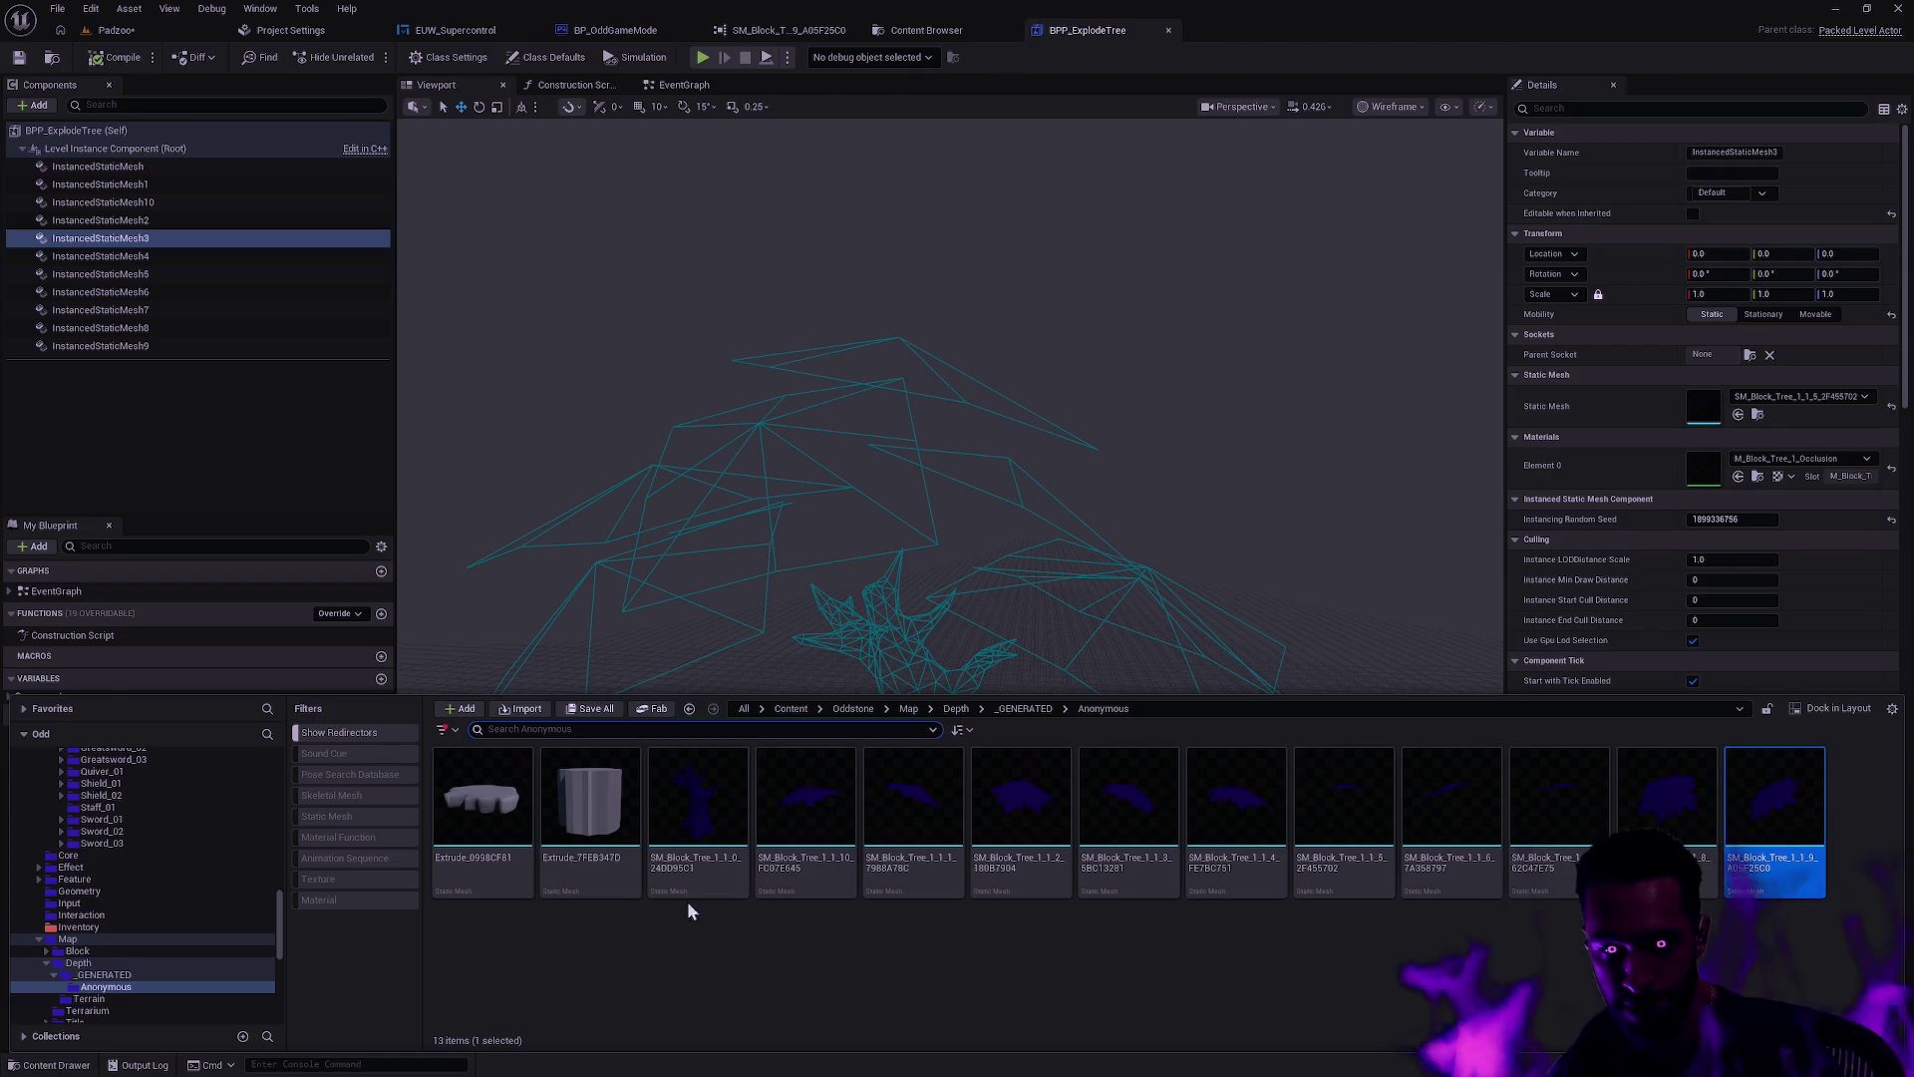
{"action": "right_click", "coordinate": [615, 868]}
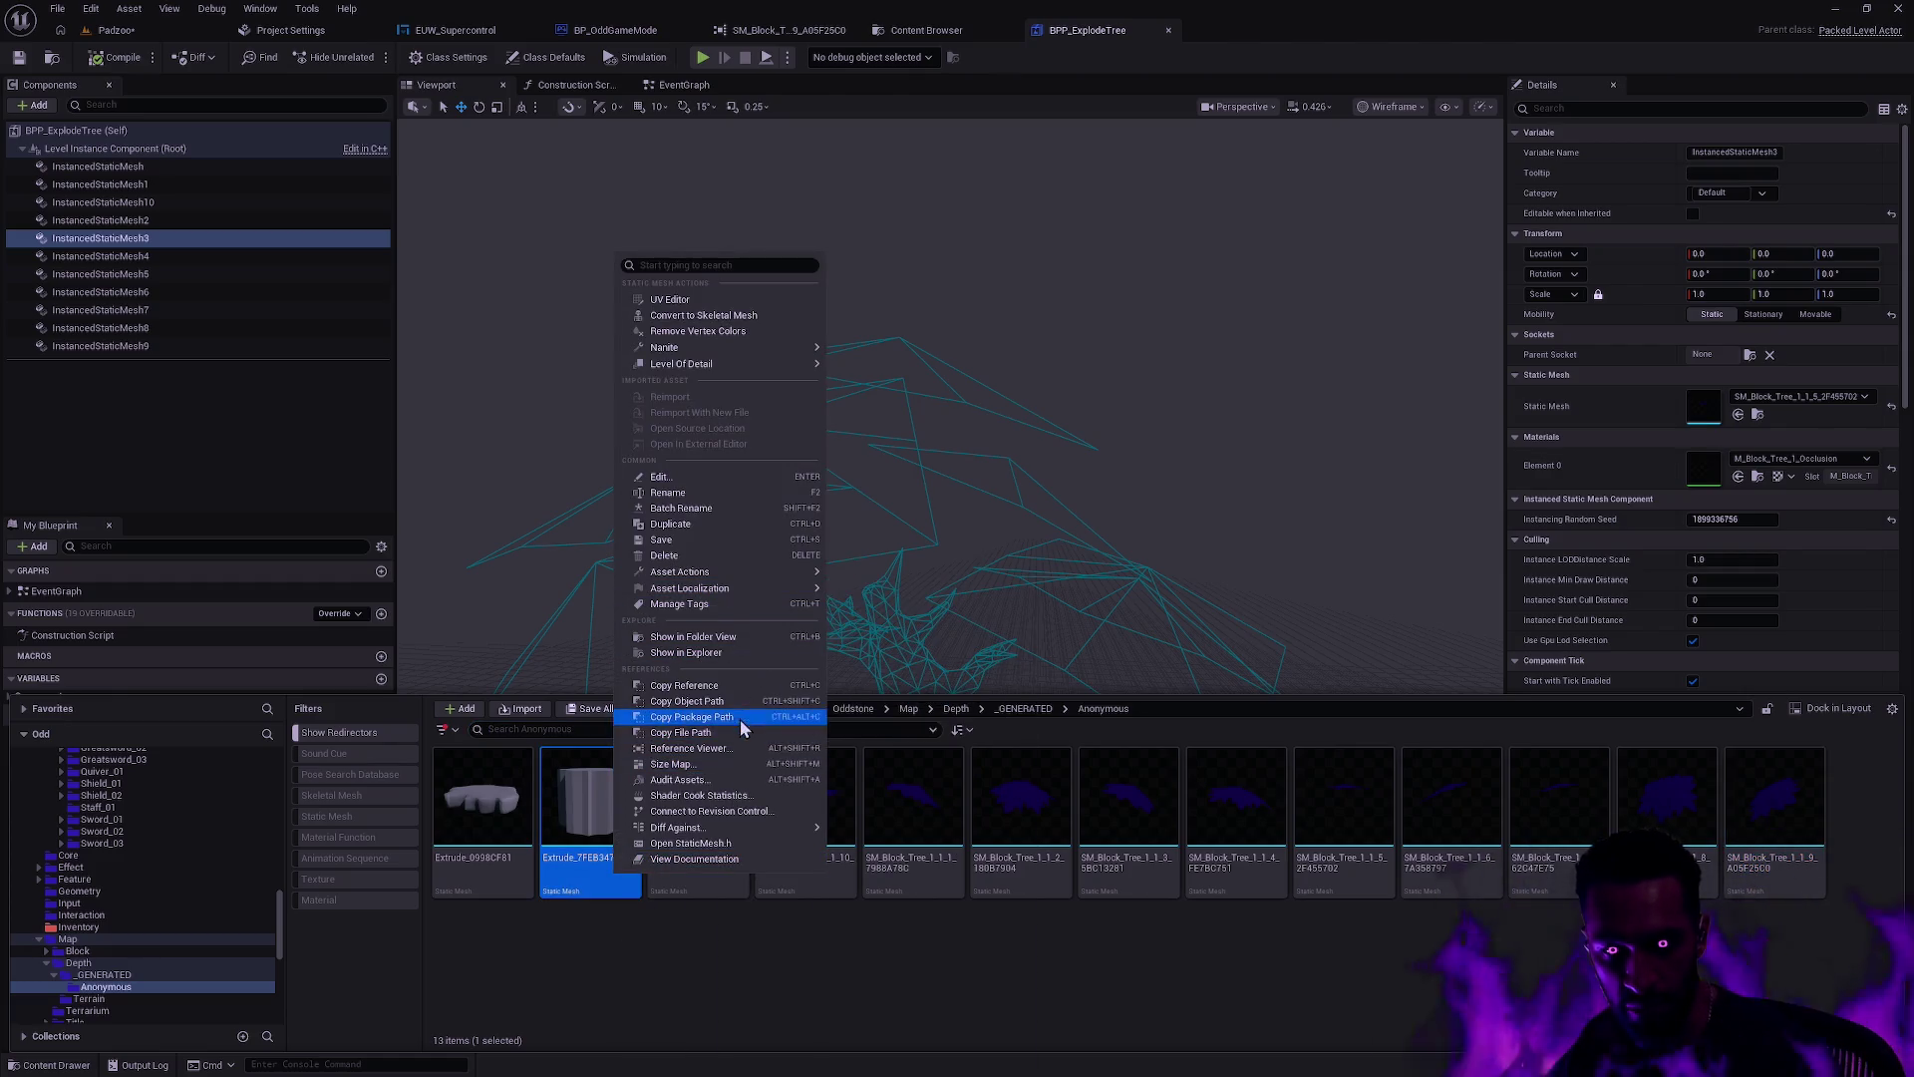
{"action": "left_click", "coordinate": [743, 748]}
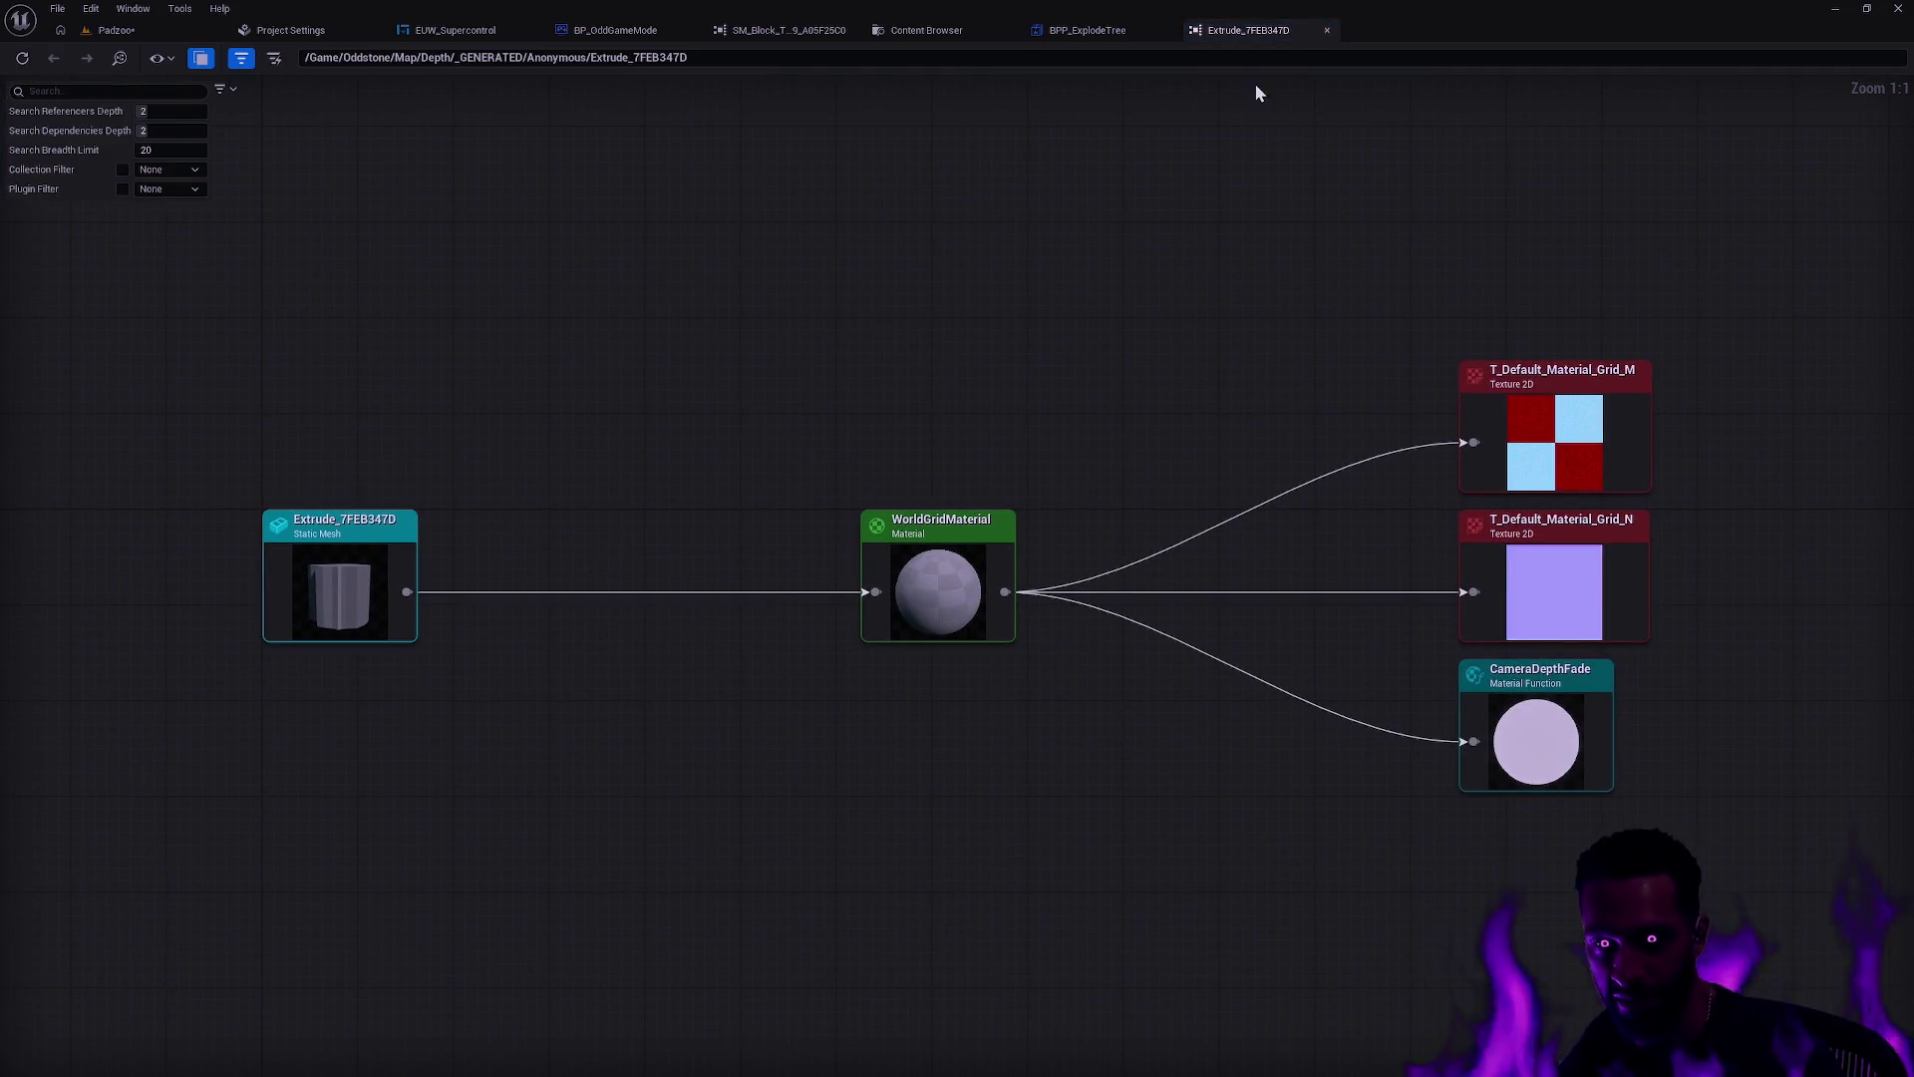
{"action": "left_click", "coordinate": [1327, 30]}
Step: Trace Extrude_0998CF81's references to BPP_Island and open that Blueprint
{"action": "right_click", "coordinate": [483, 827]}
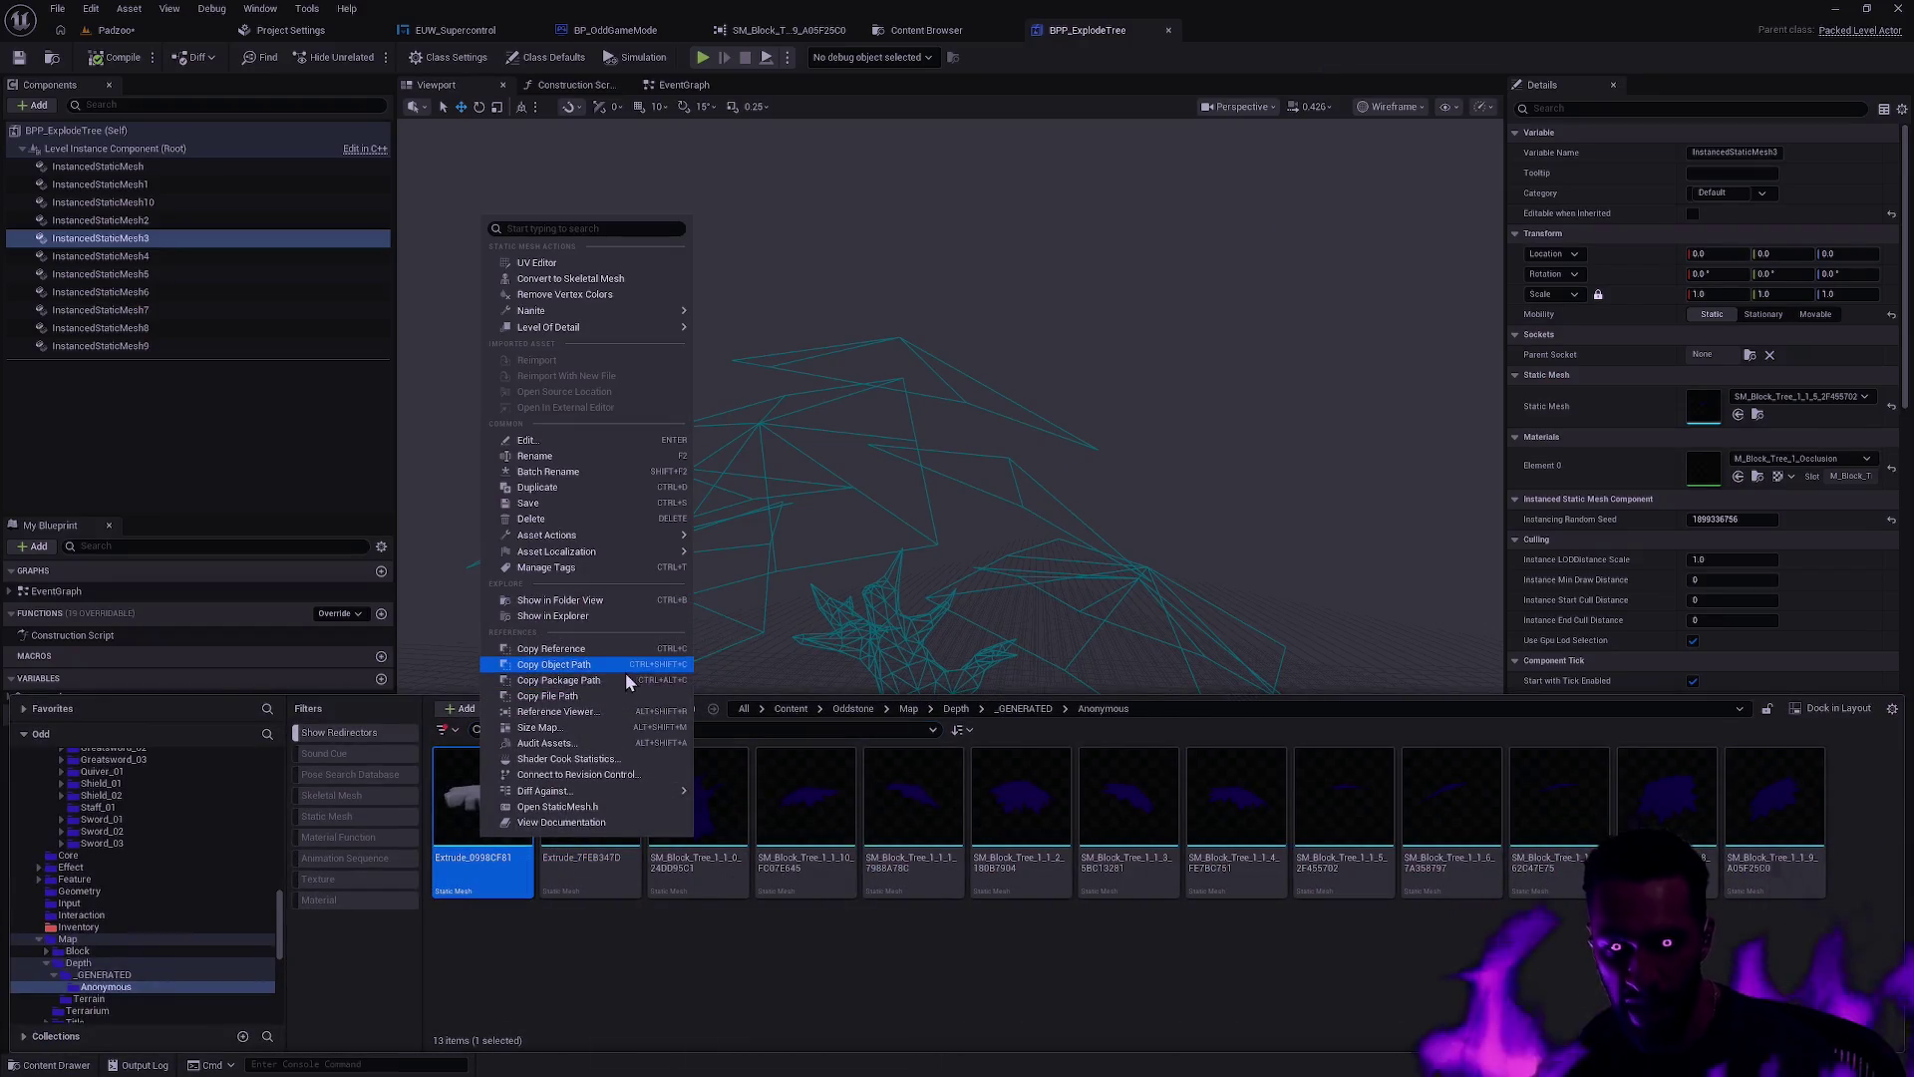
{"action": "left_click", "coordinate": [601, 714]}
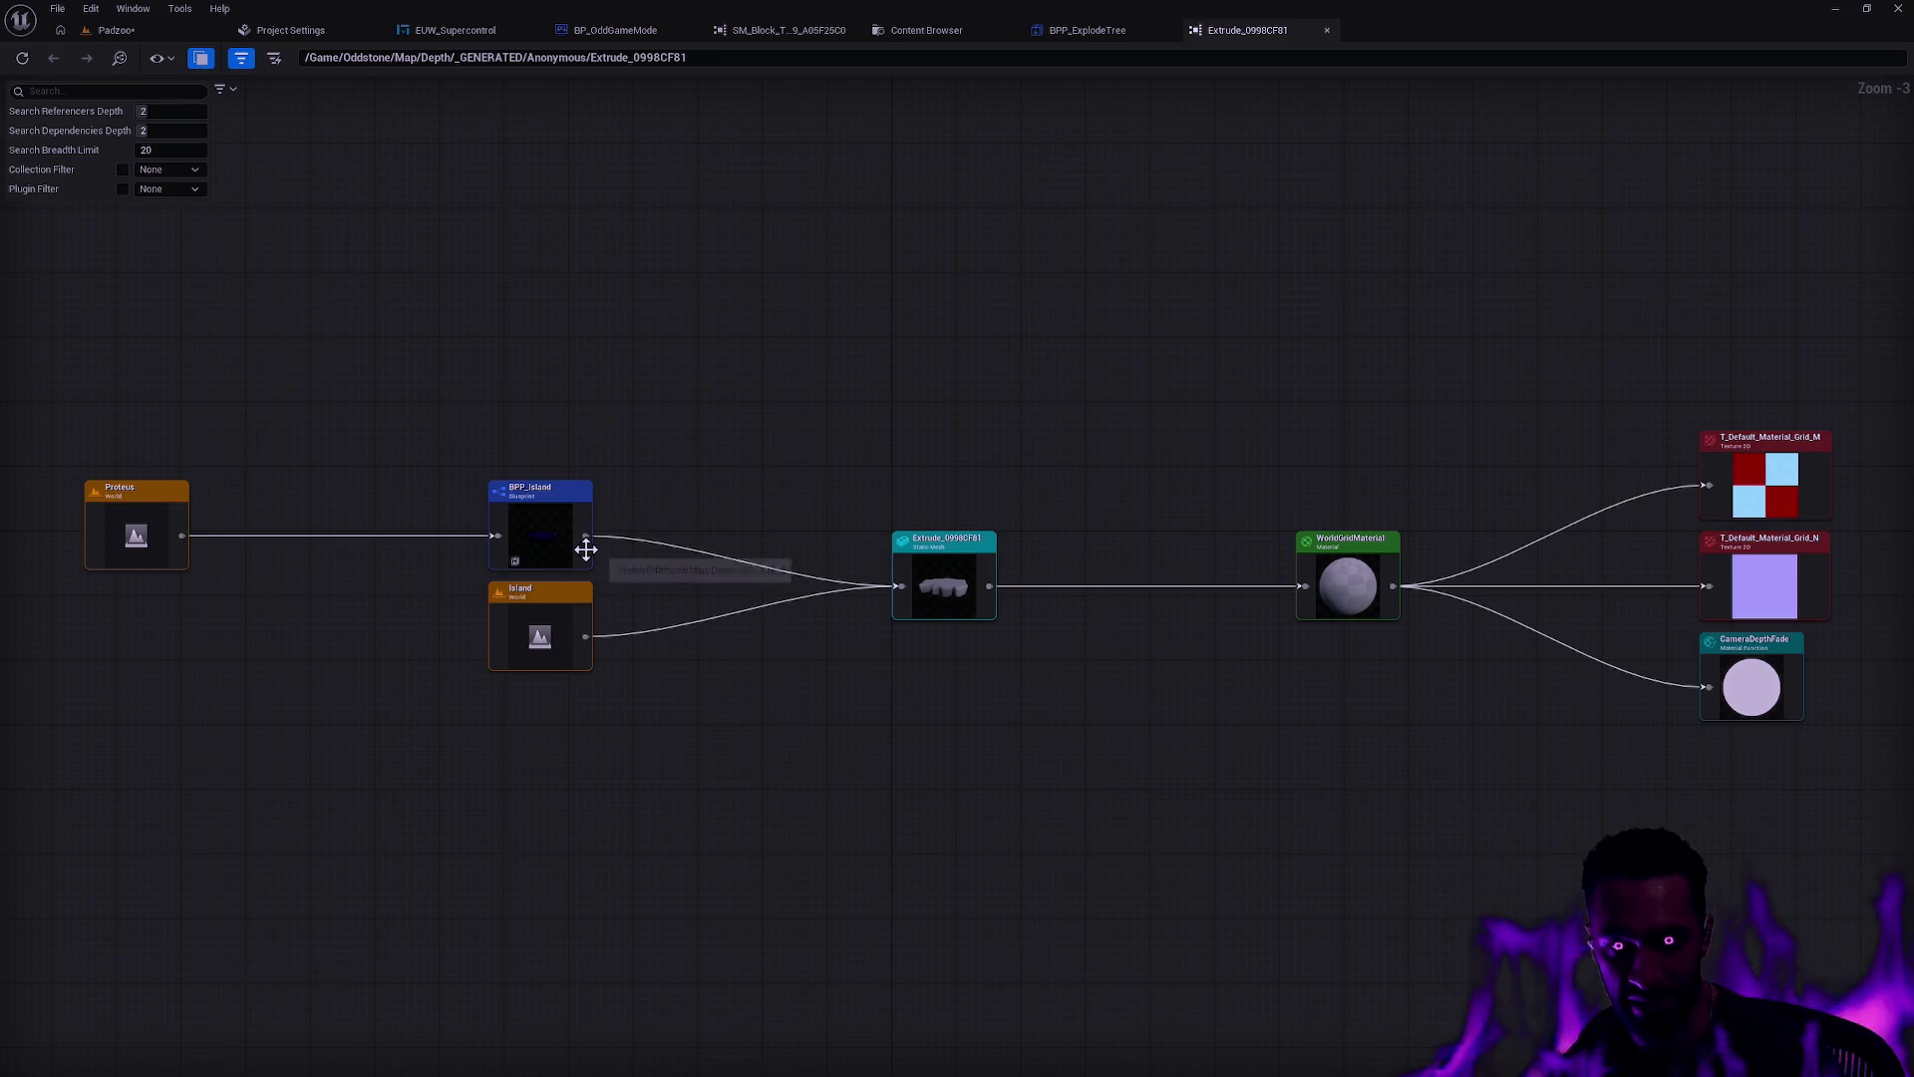
{"action": "double_click", "coordinate": [541, 539]}
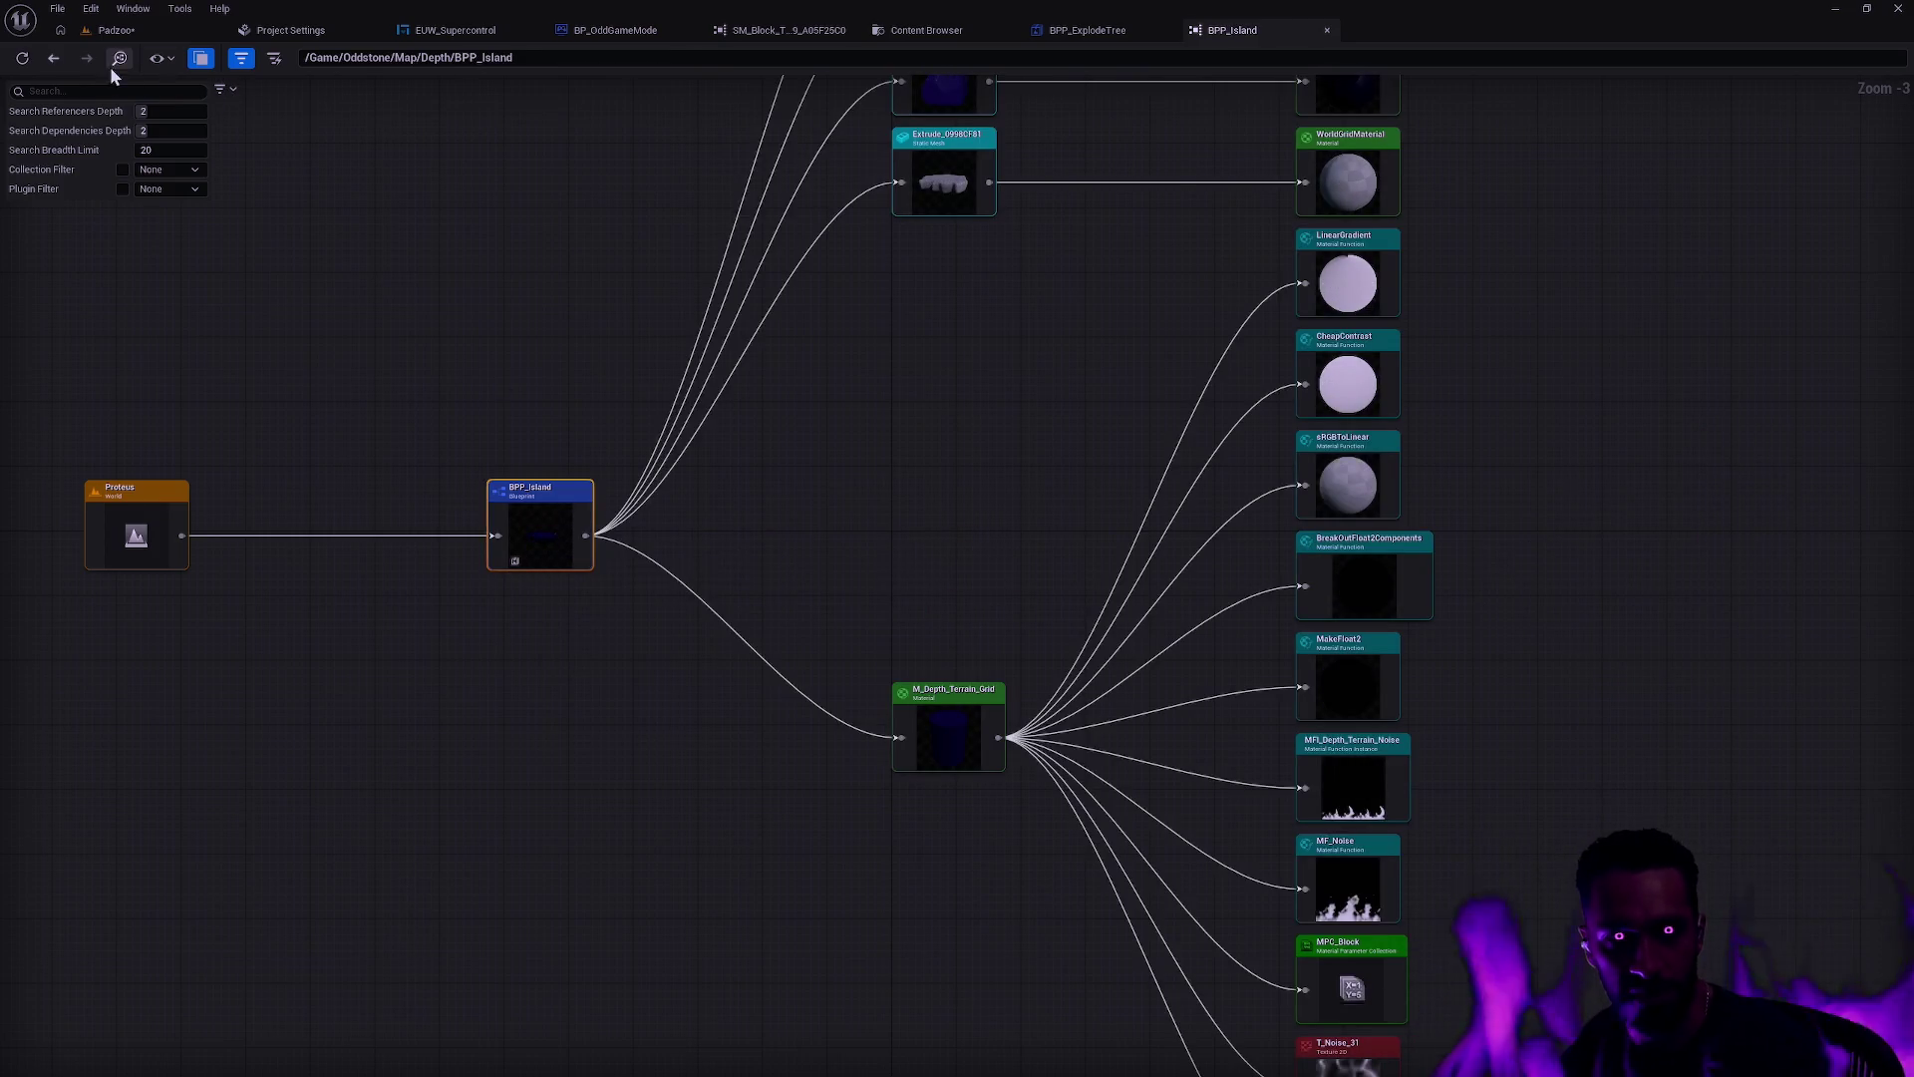
{"action": "right_click", "coordinate": [556, 533]}
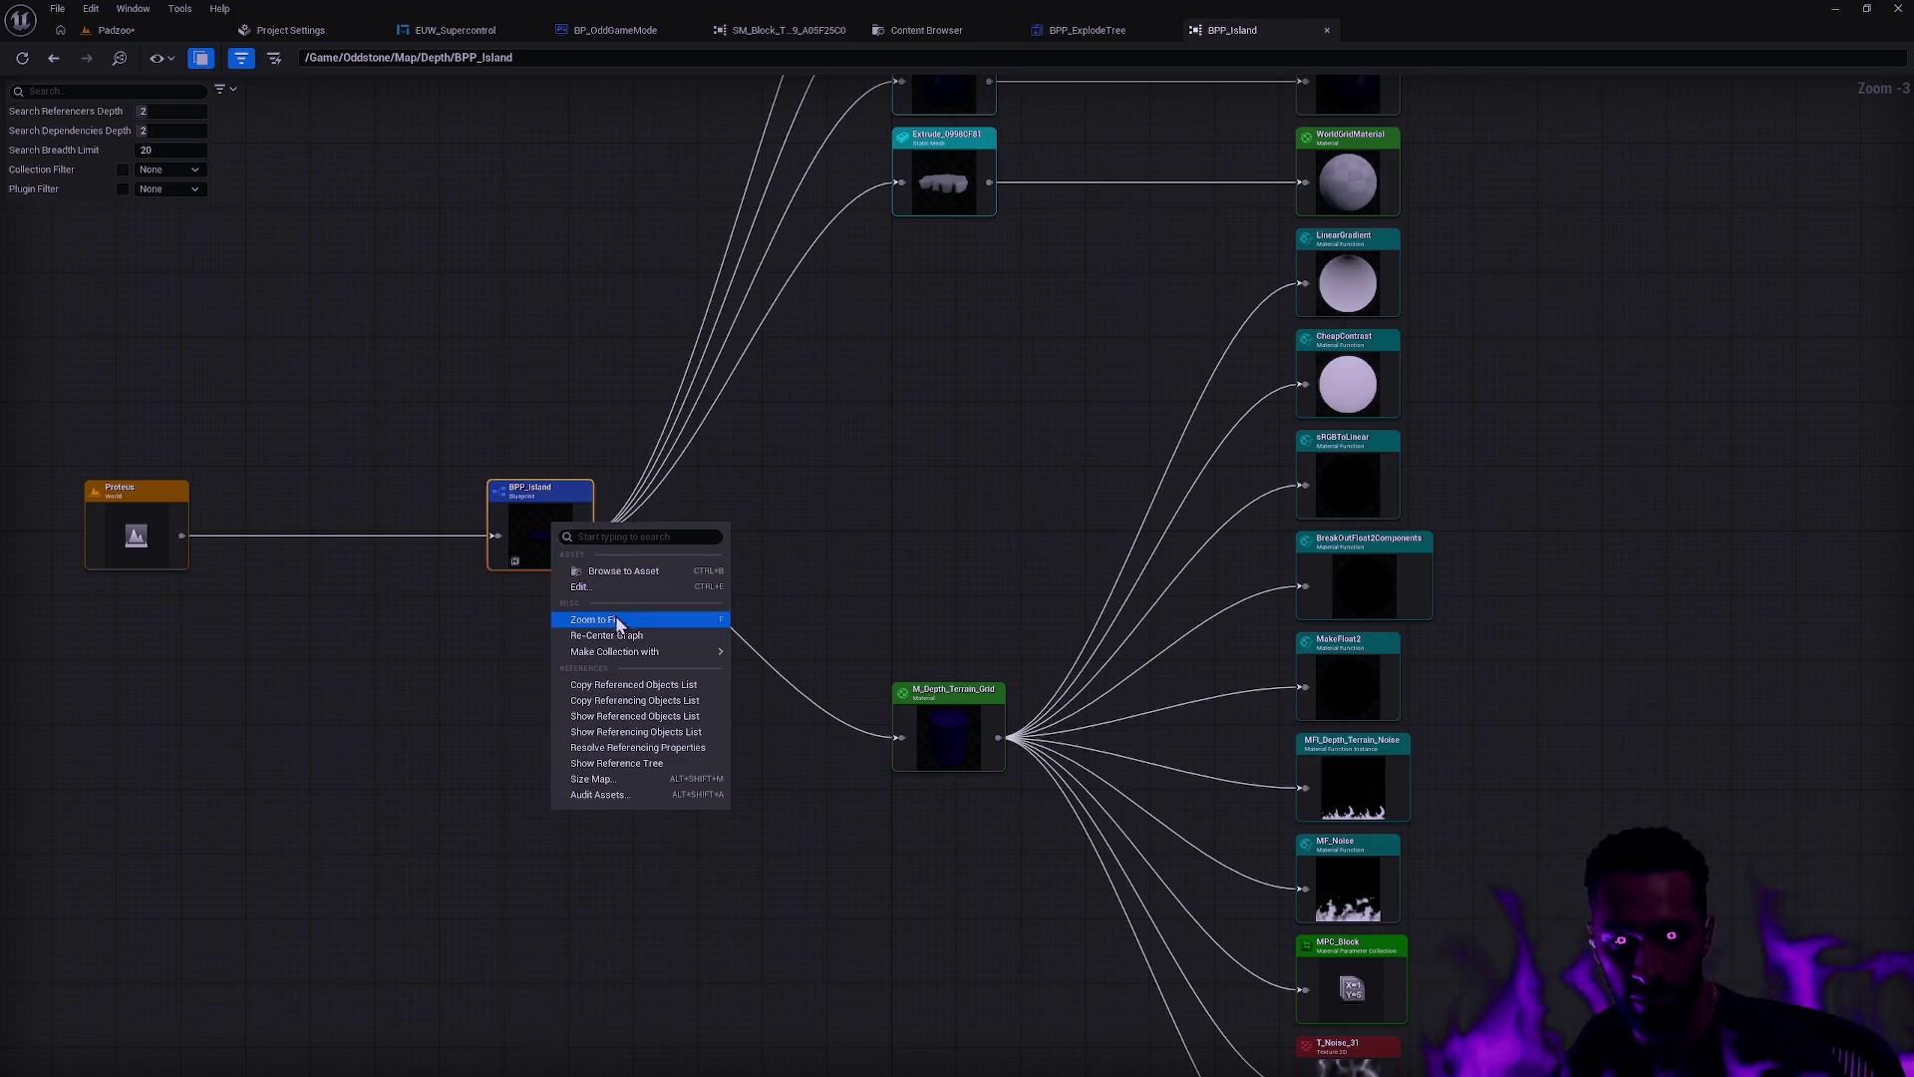
{"action": "left_click", "coordinate": [638, 571]}
{"action": "right_click", "coordinate": [802, 196]}
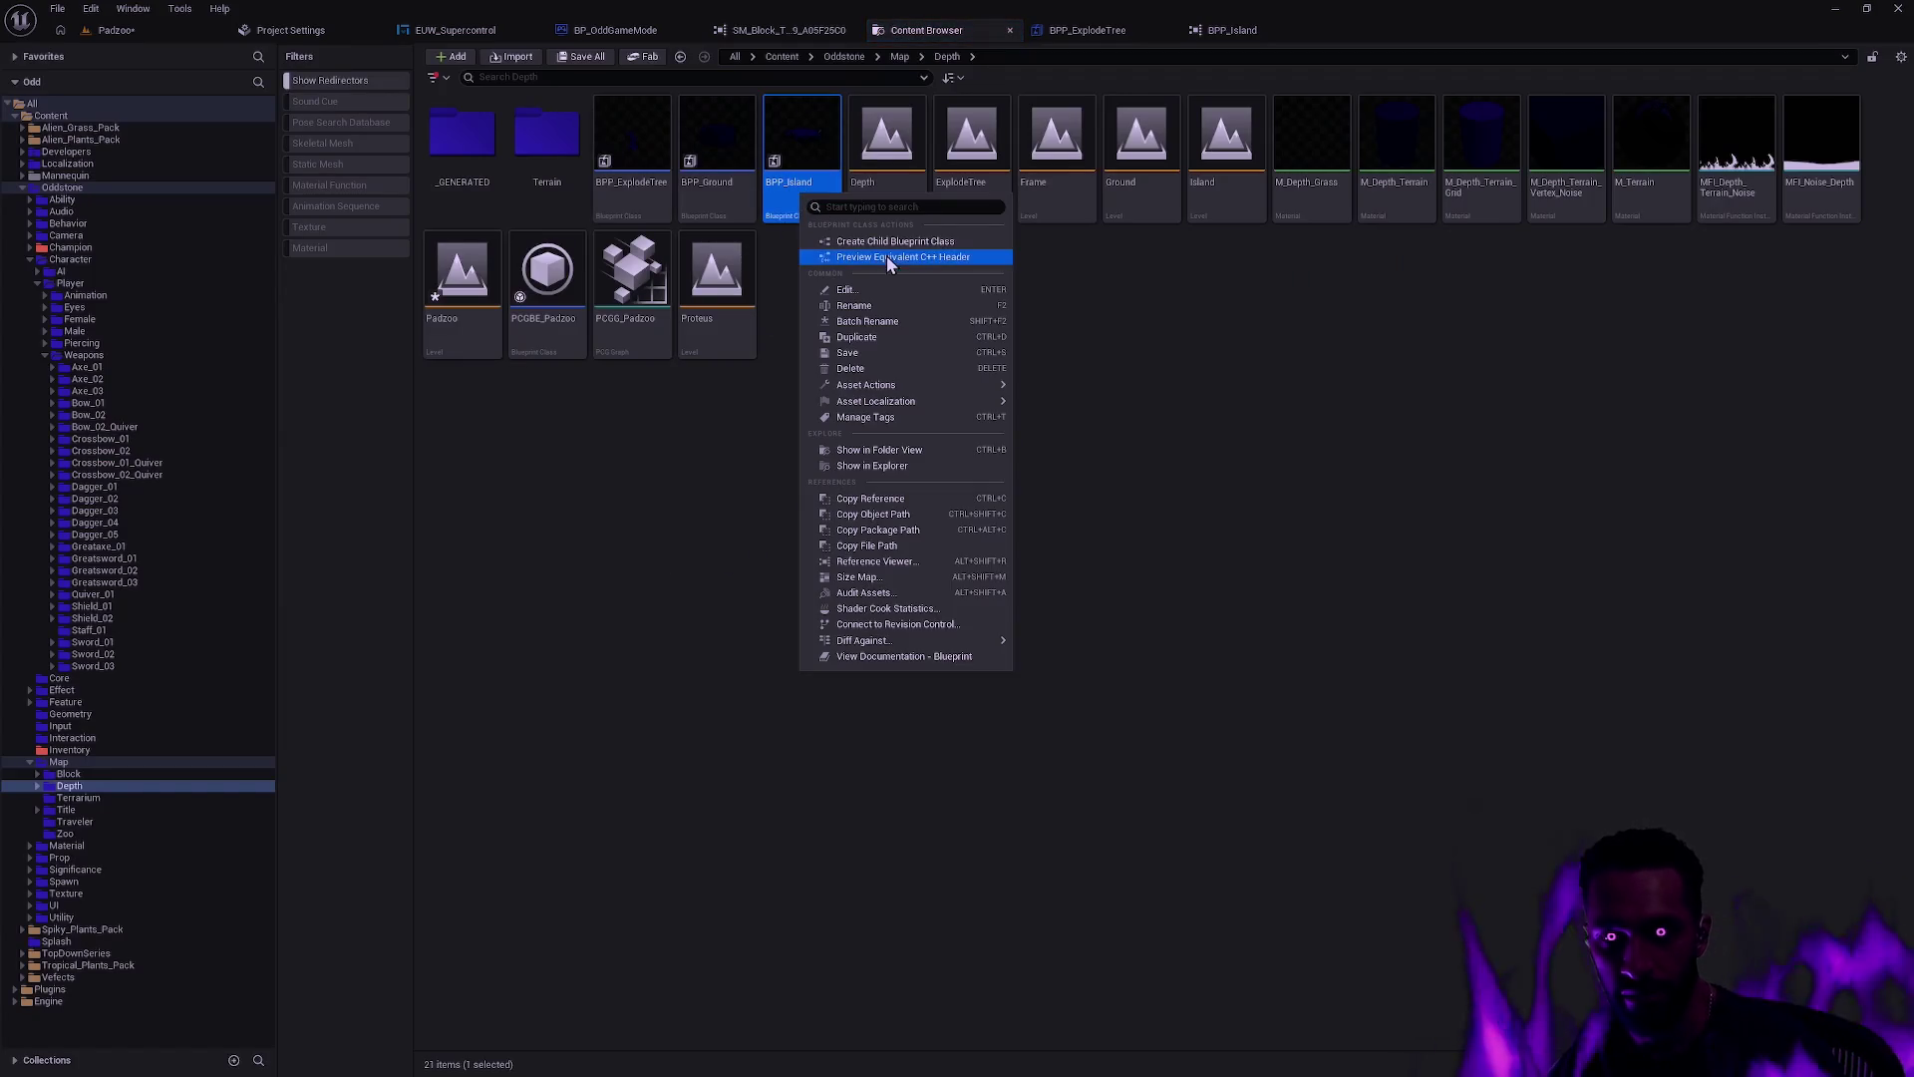
{"action": "left_click", "coordinate": [804, 174]}
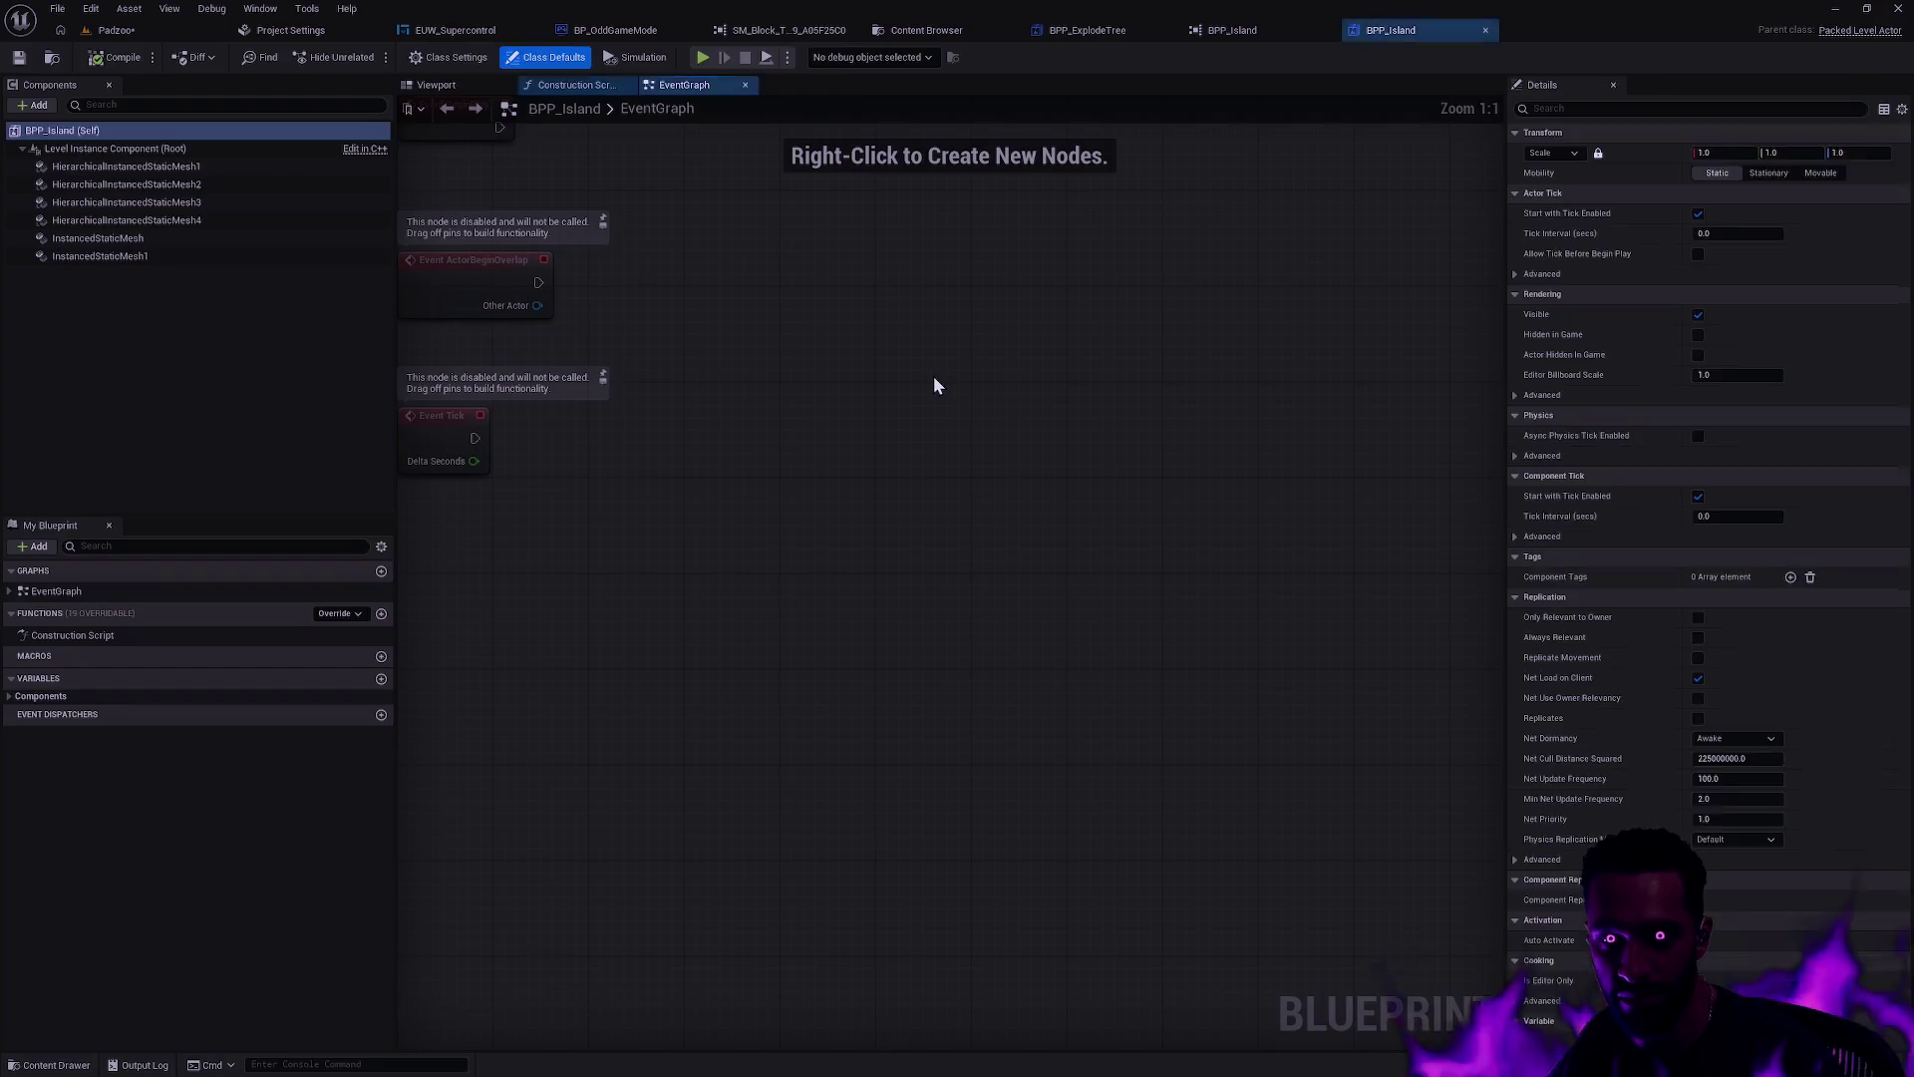
Step: Inspect BPP_Island's InstancedStaticMesh1 component in the Blueprint viewport, viewing it from below
{"action": "left_click", "coordinate": [439, 85]}
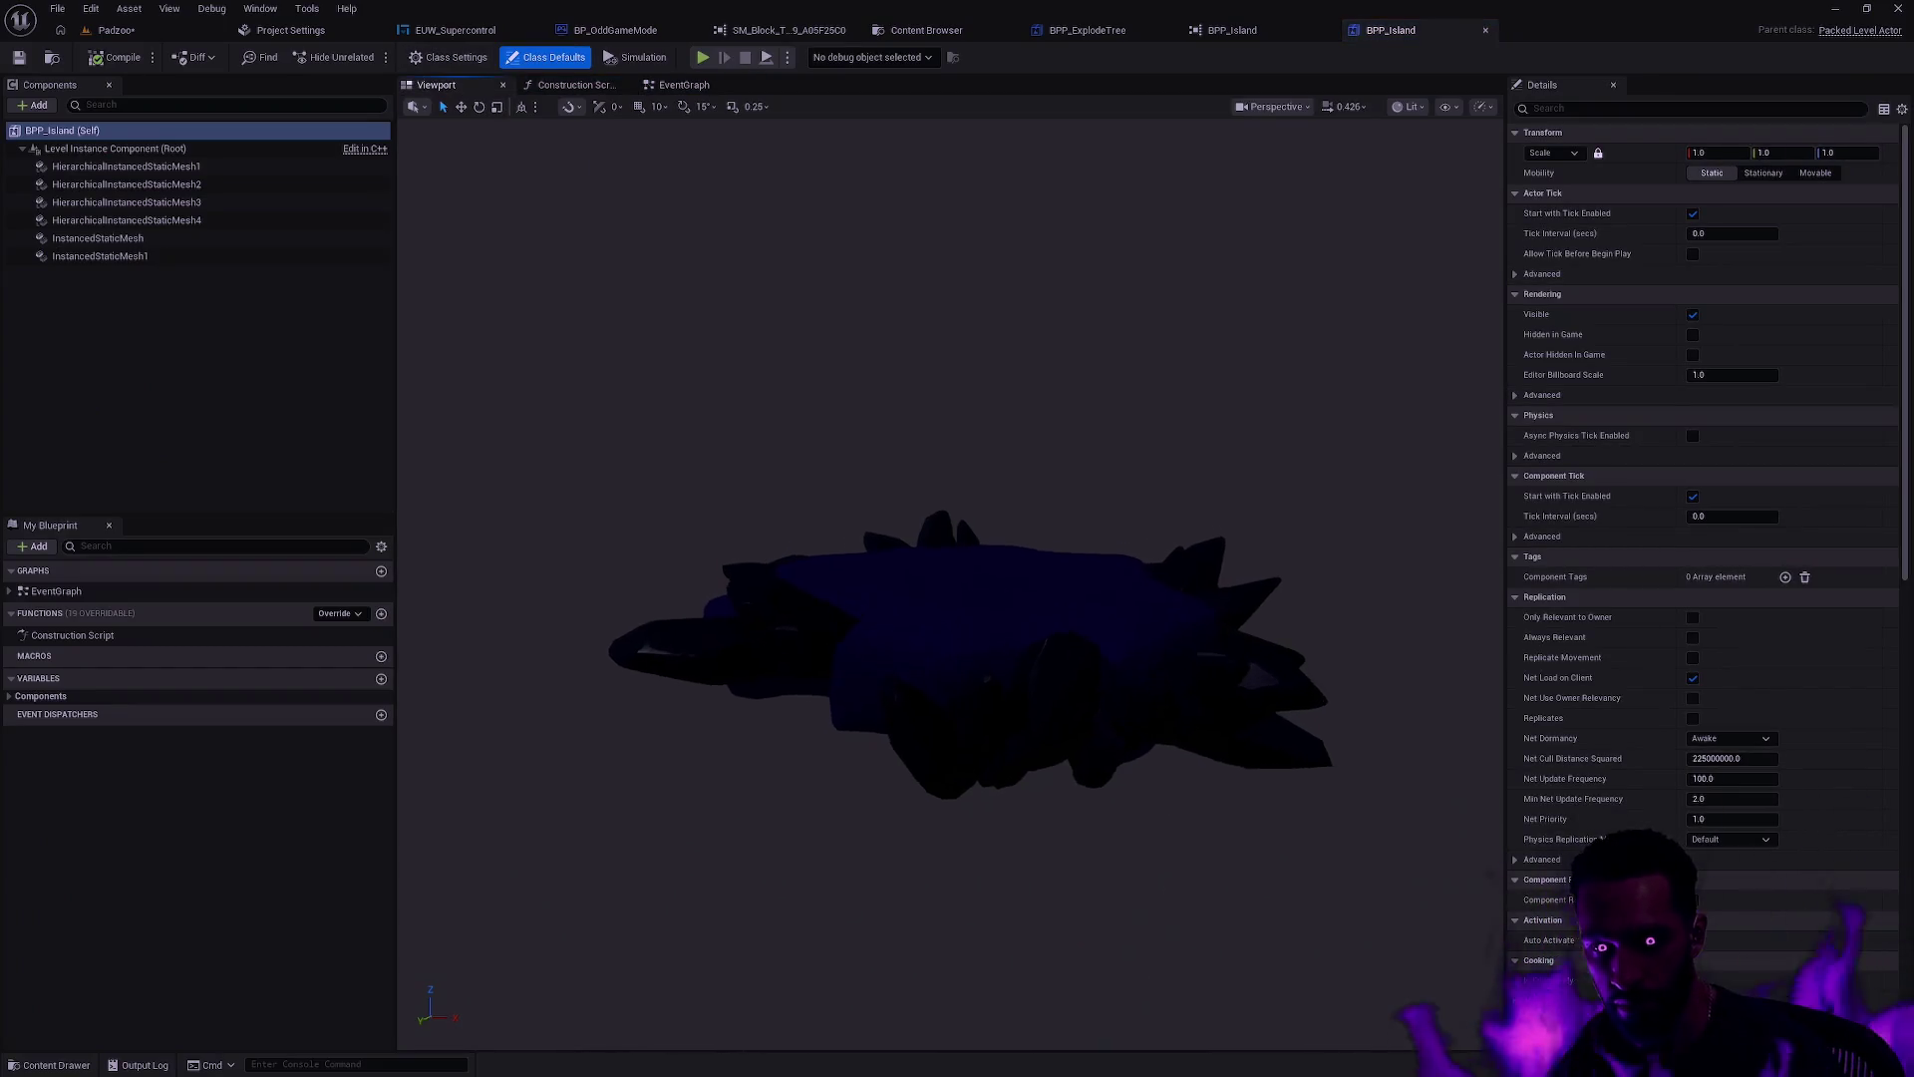
{"action": "scroll", "coordinate": [1045, 461], "scroll_direction": "up", "scroll_amount": 6}
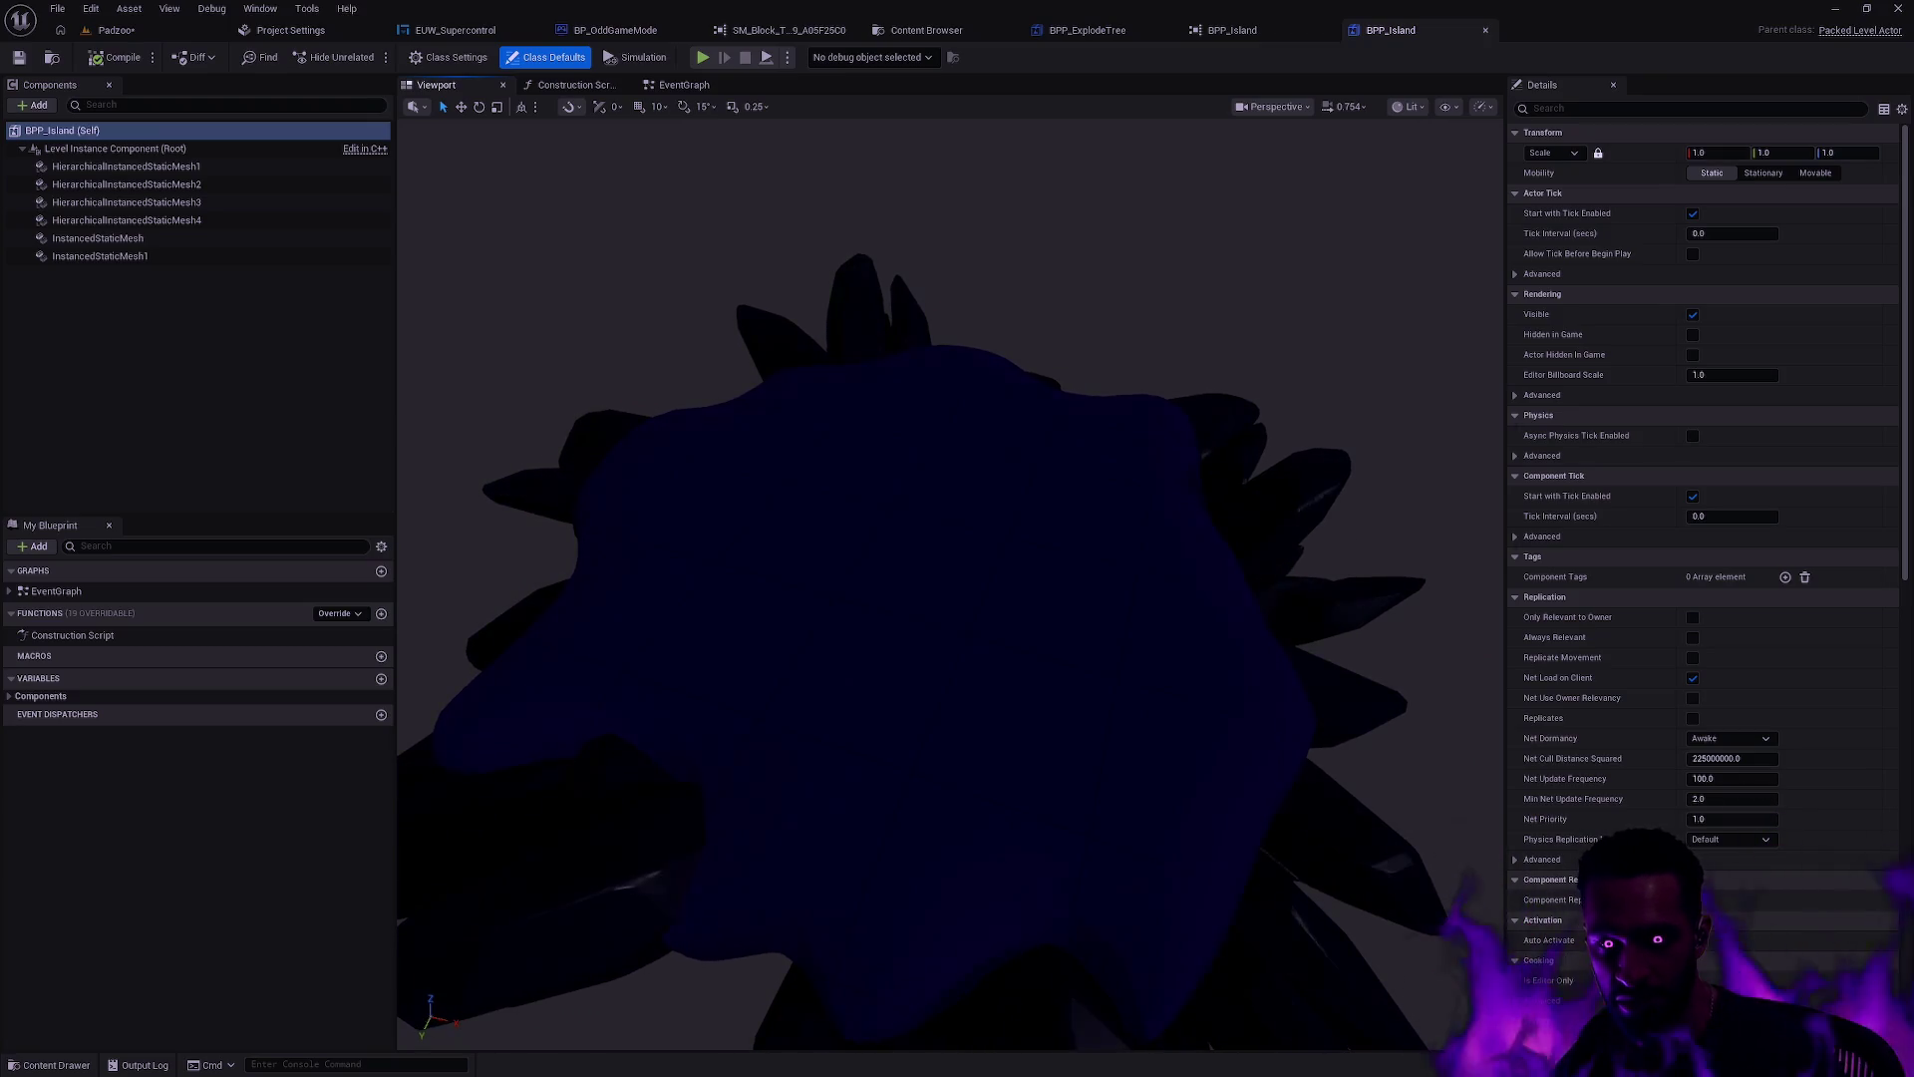
{"action": "left_click", "coordinate": [1310, 358]}
{"action": "mouse_move", "coordinate": [1246, 371]}
{"action": "left_mouse_down"}
{"action": "mouse_move", "coordinate": [1281, 367]}
{"action": "mouse_move", "coordinate": [1196, 375]}
{"action": "mouse_move", "coordinate": [1239, 355]}
{"action": "left_mouse_up"}
{"action": "left_click_drag", "start_coordinate": [991, 518], "coordinate": [991, 547]}
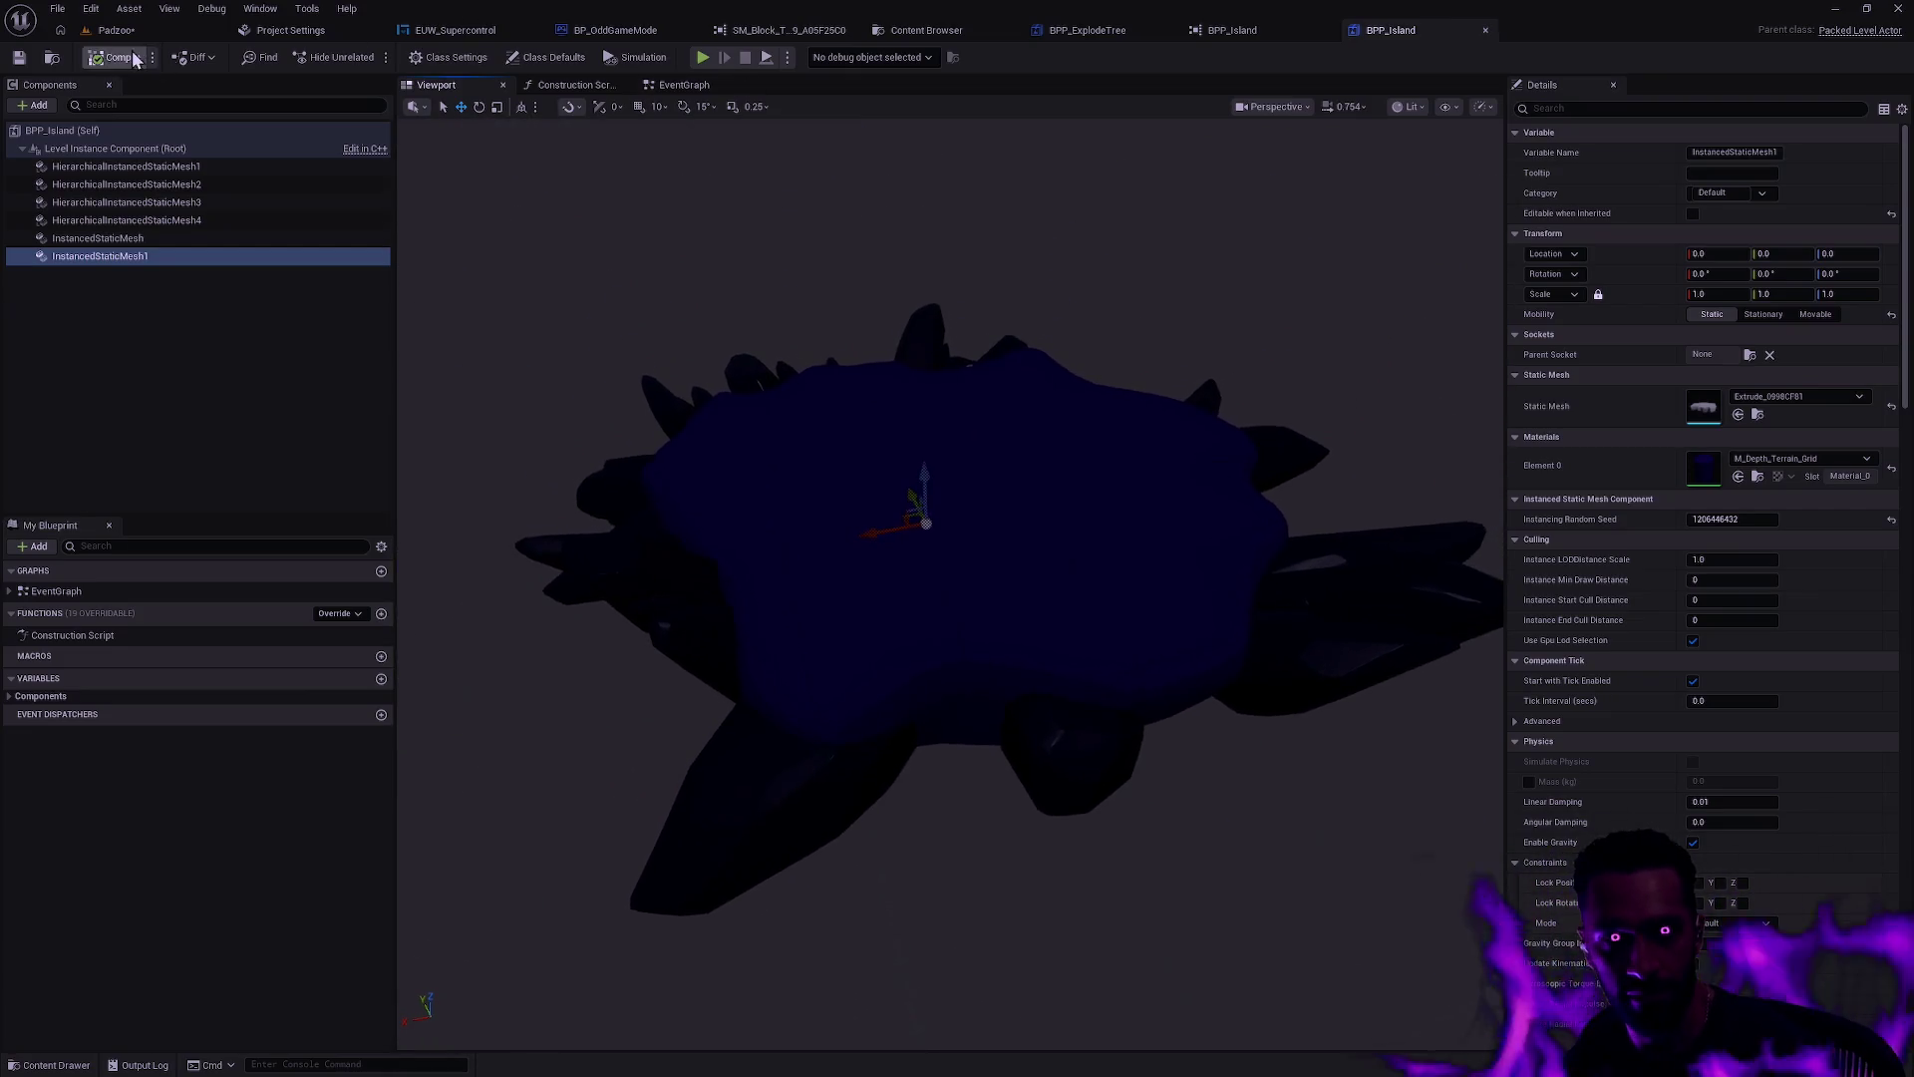
Step: Place the Extrude_0998CF81 mesh from the Content Drawer into the Padzoo level
{"action": "left_click", "coordinate": [117, 30]}
{"action": "key", "text": "ctrl+space"}
{"action": "mouse_move", "coordinate": [497, 525]}
{"action": "left_mouse_down"}
{"action": "mouse_move", "coordinate": [534, 492]}
{"action": "mouse_move", "coordinate": [544, 506]}
{"action": "left_mouse_up"}
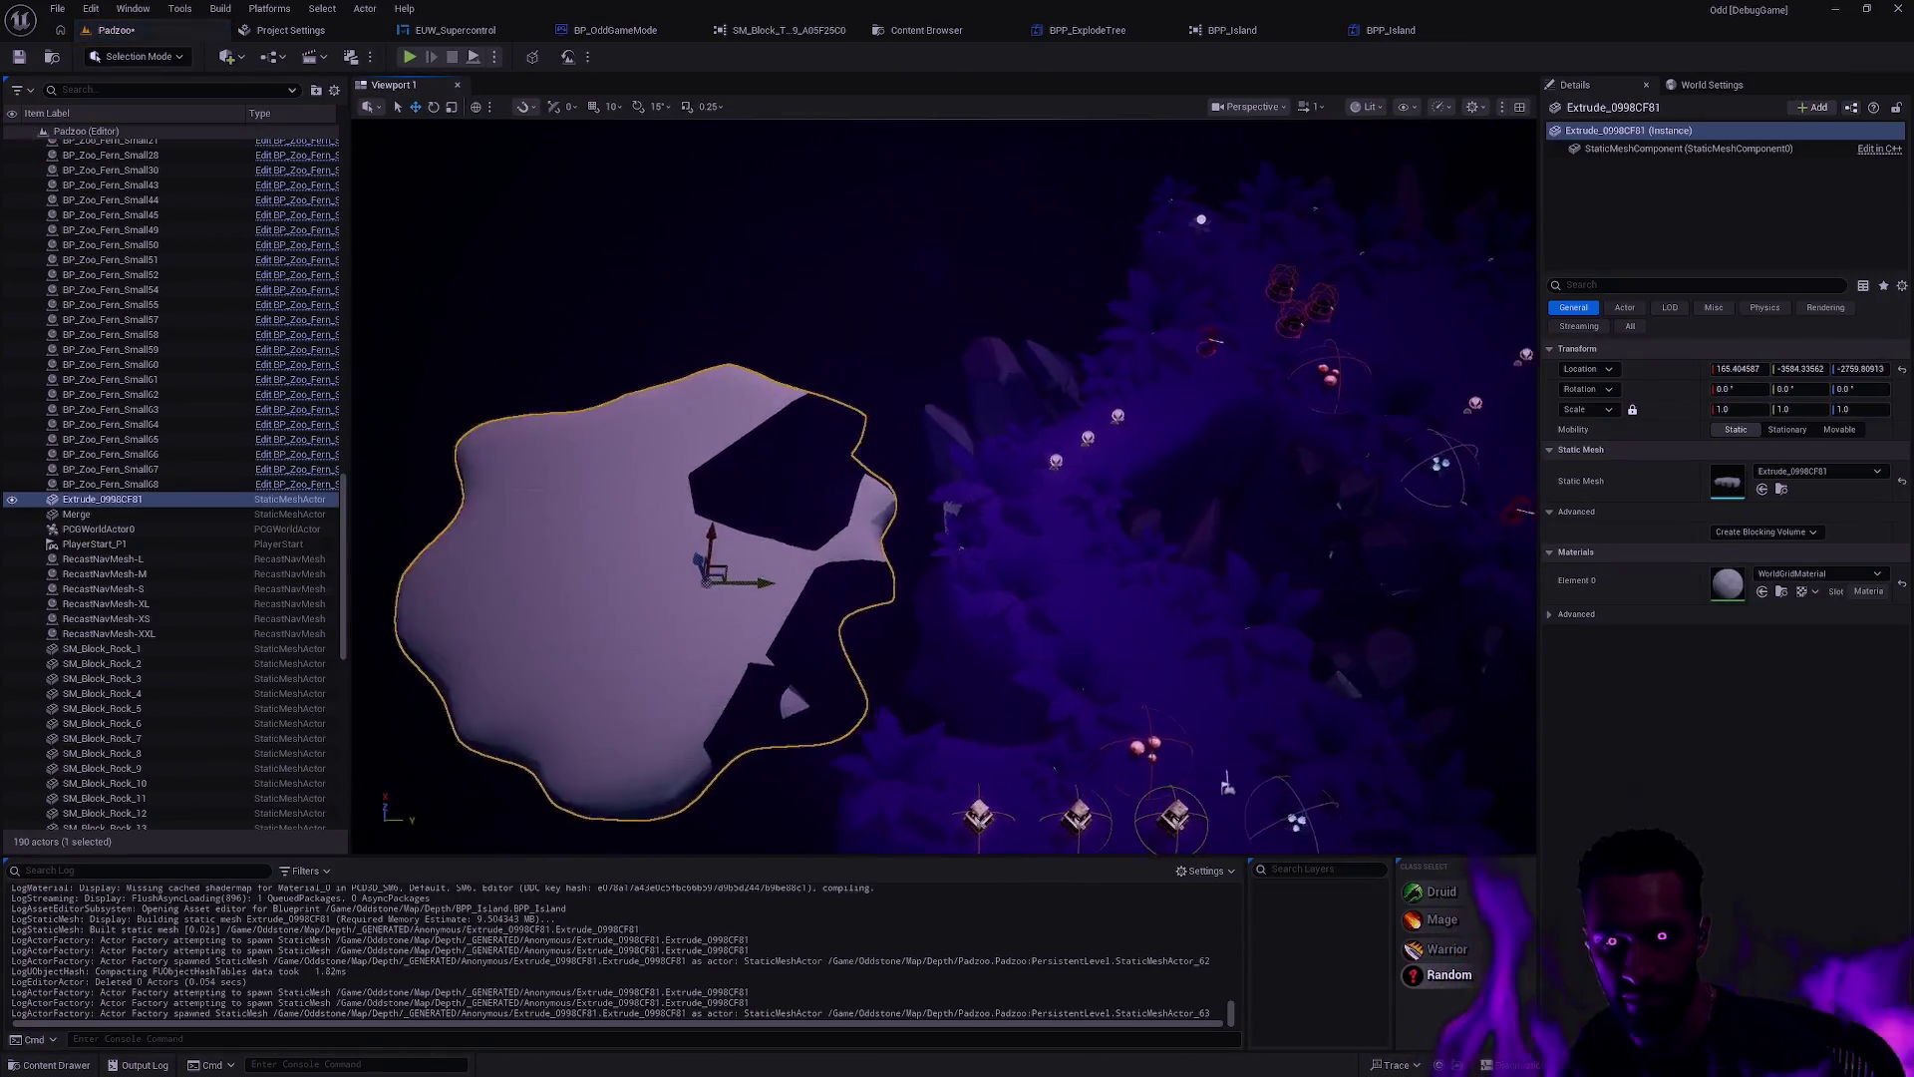
Step: Replace the loose extrude mesh with BPP_Island, reset to the origin
{"action": "key", "text": "Delete"}
{"action": "left_click", "coordinate": [1412, 40]}
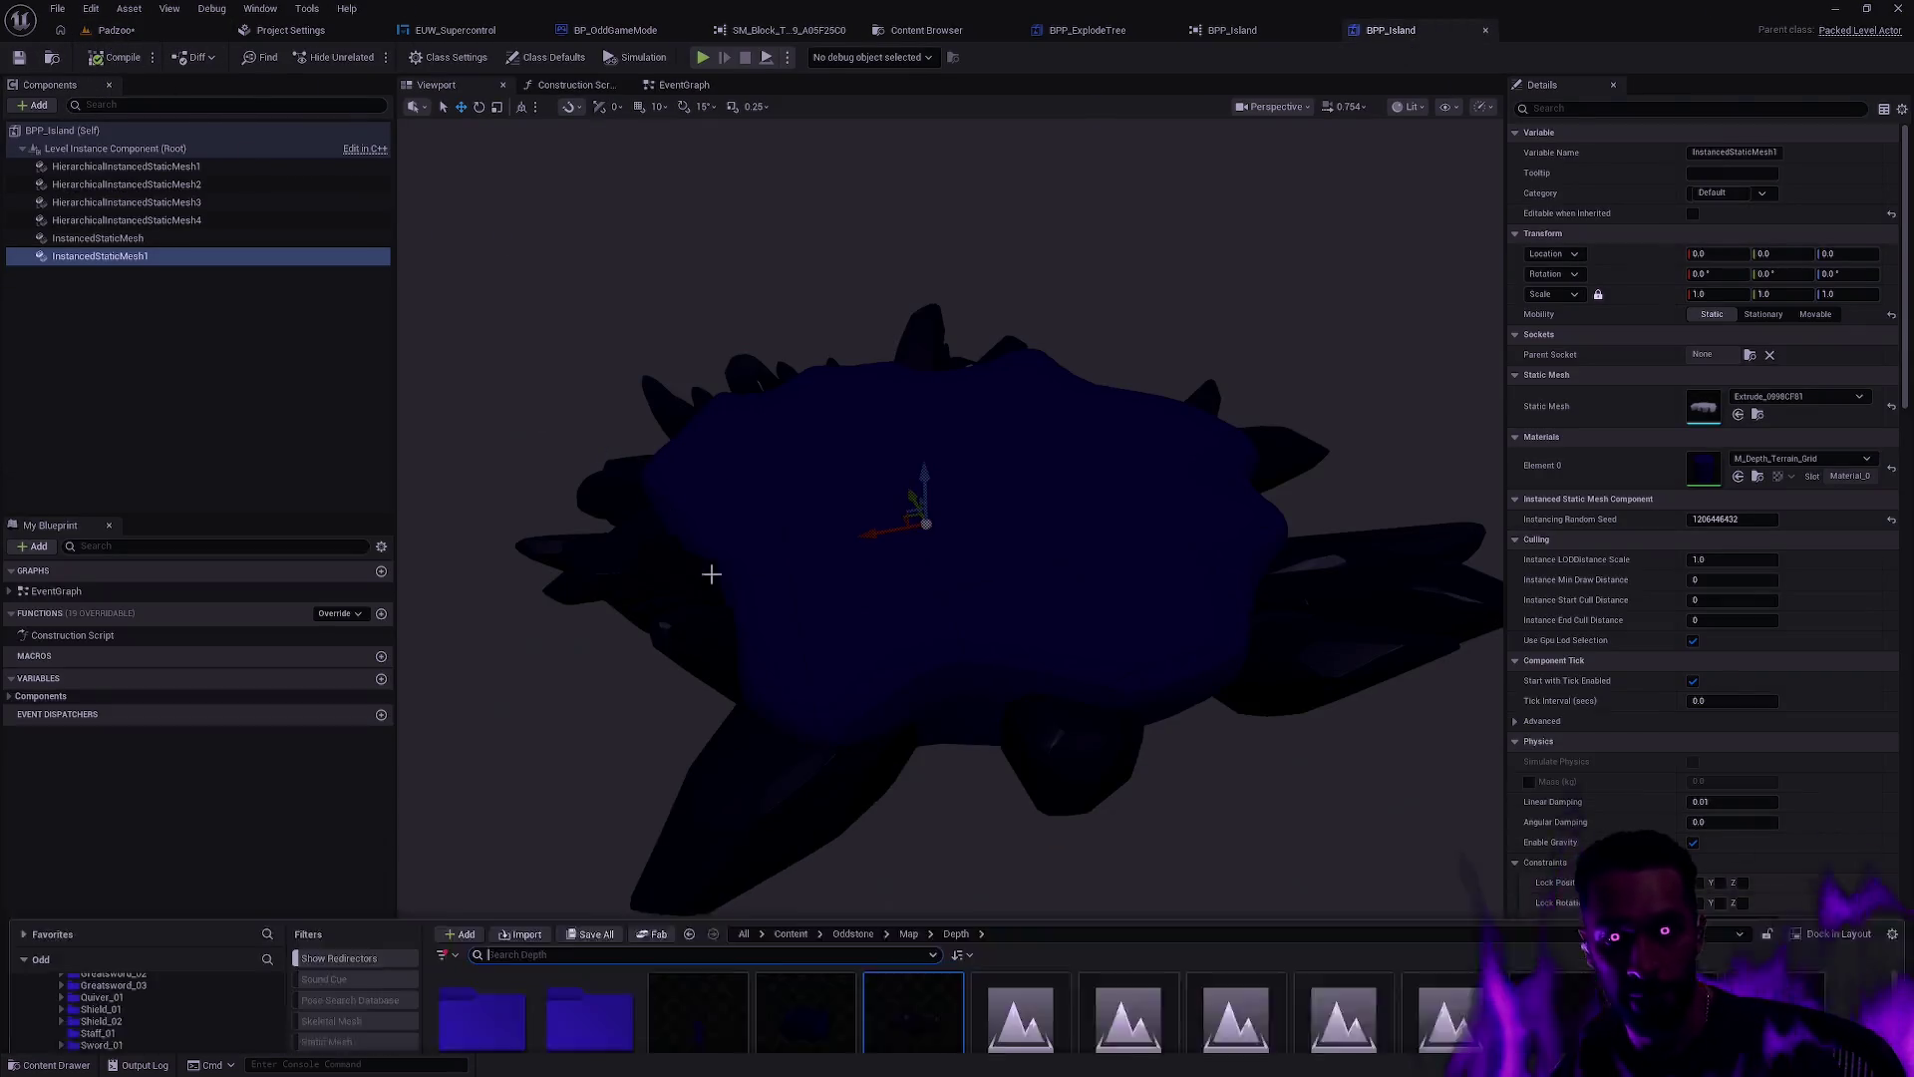
{"action": "left_click", "coordinate": [113, 30]}
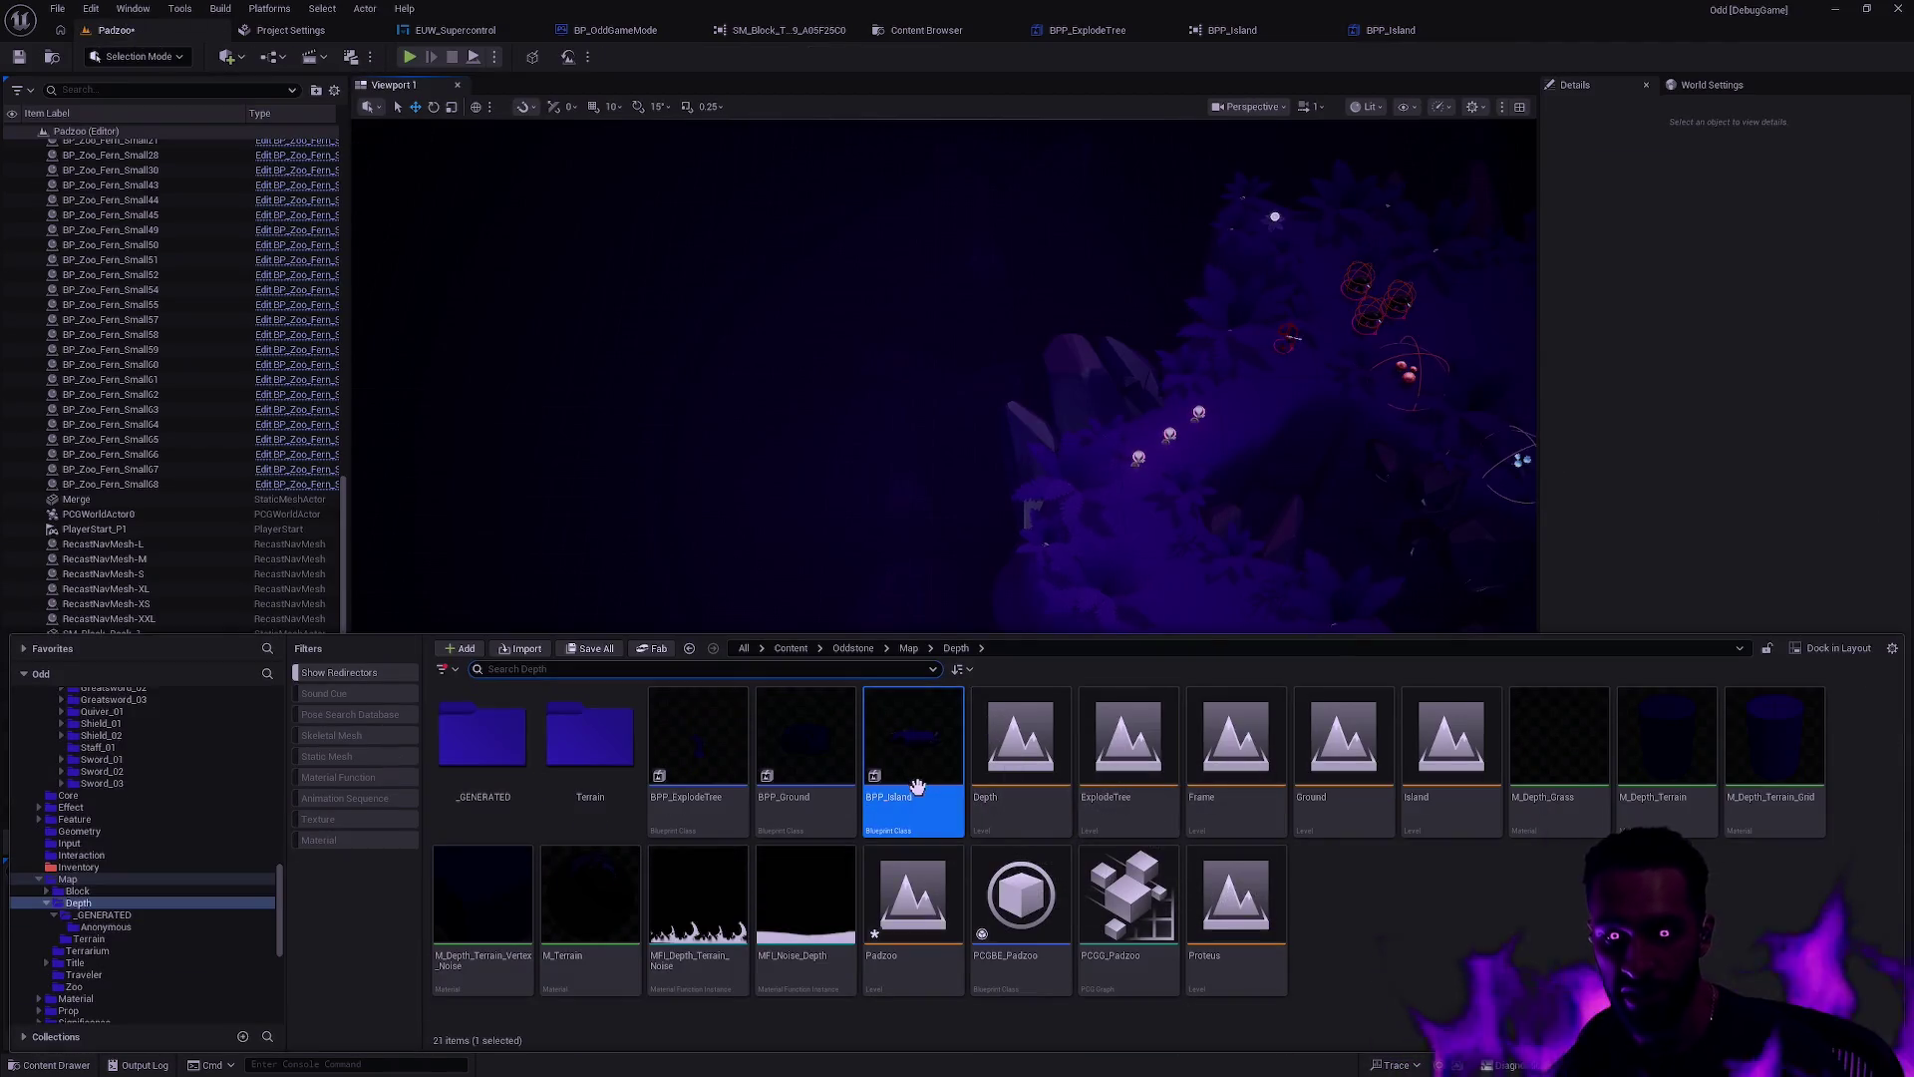
{"action": "mouse_move", "coordinate": [829, 521]}
{"action": "left_mouse_down"}
{"action": "mouse_move", "coordinate": [678, 520]}
{"action": "mouse_move", "coordinate": [748, 498]}
{"action": "mouse_move", "coordinate": [732, 513]}
{"action": "left_mouse_up"}
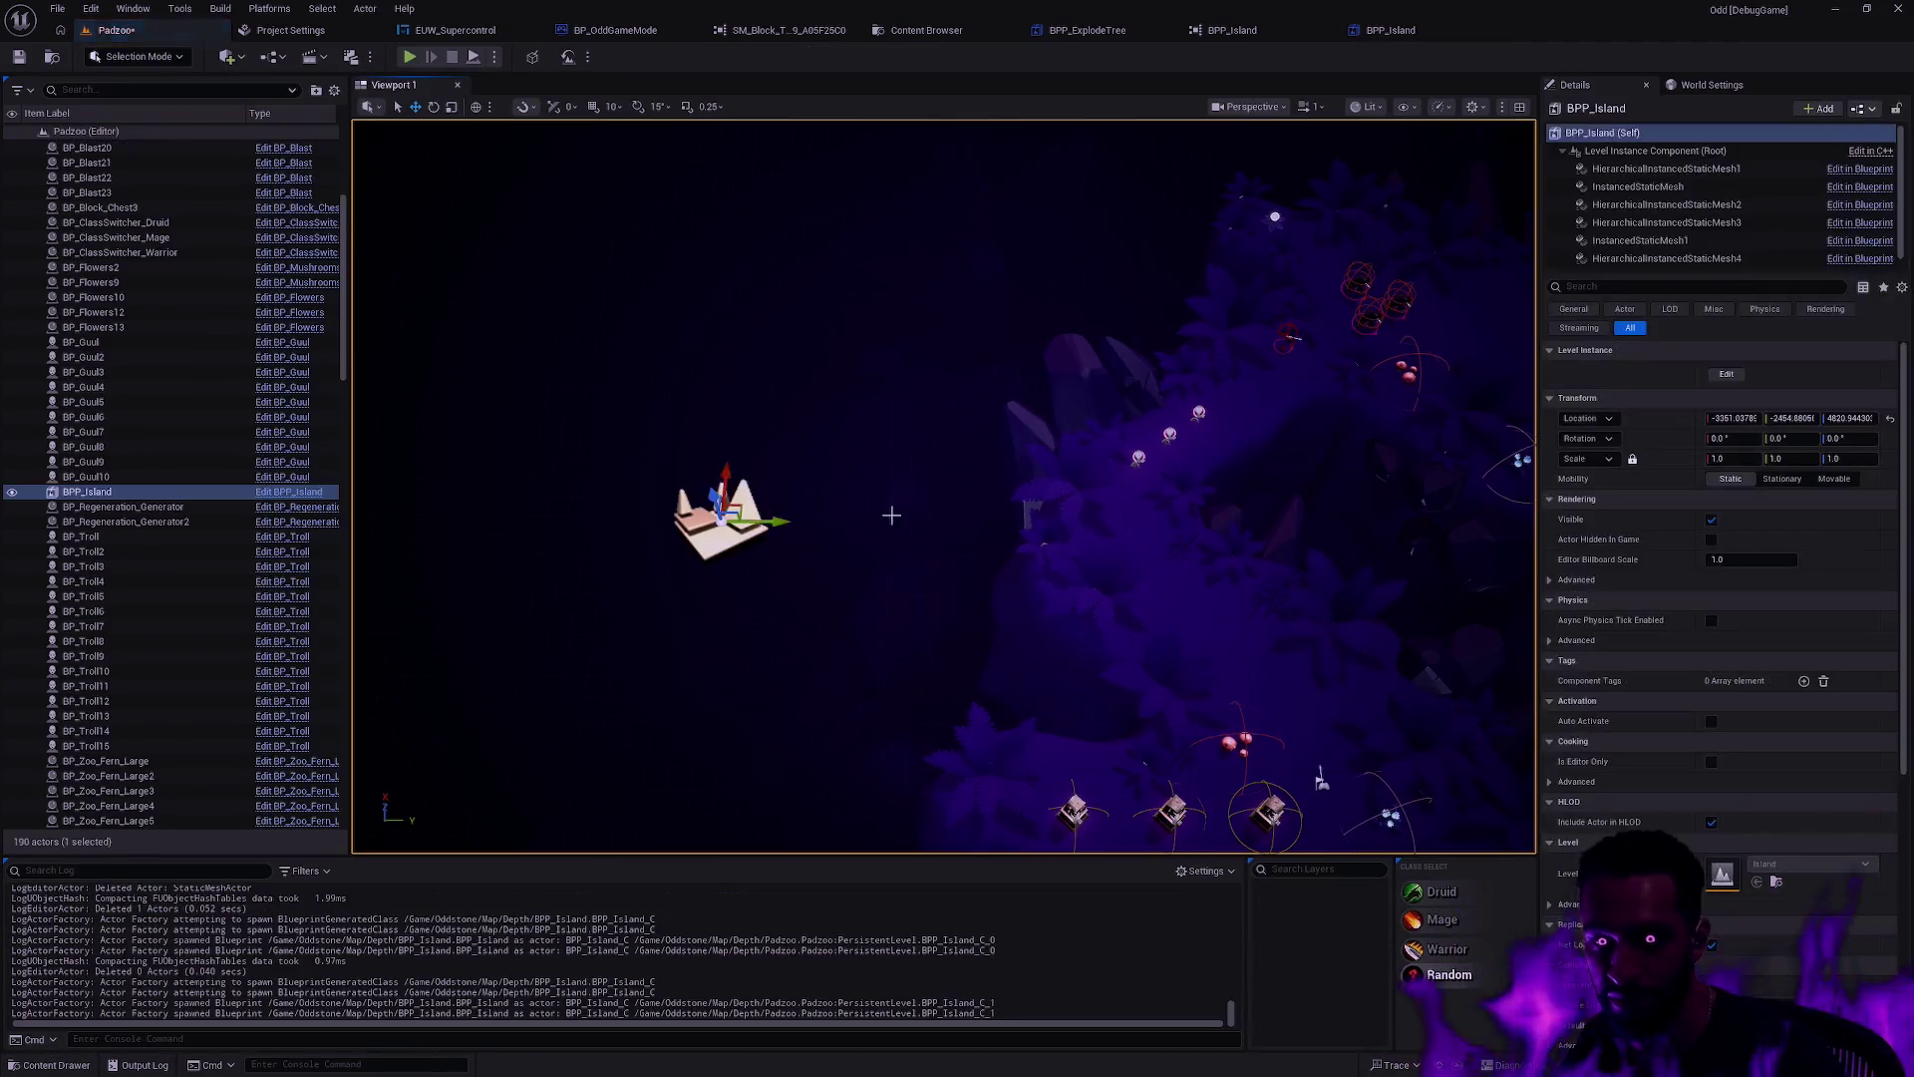
{"action": "left_click", "coordinate": [1893, 421]}
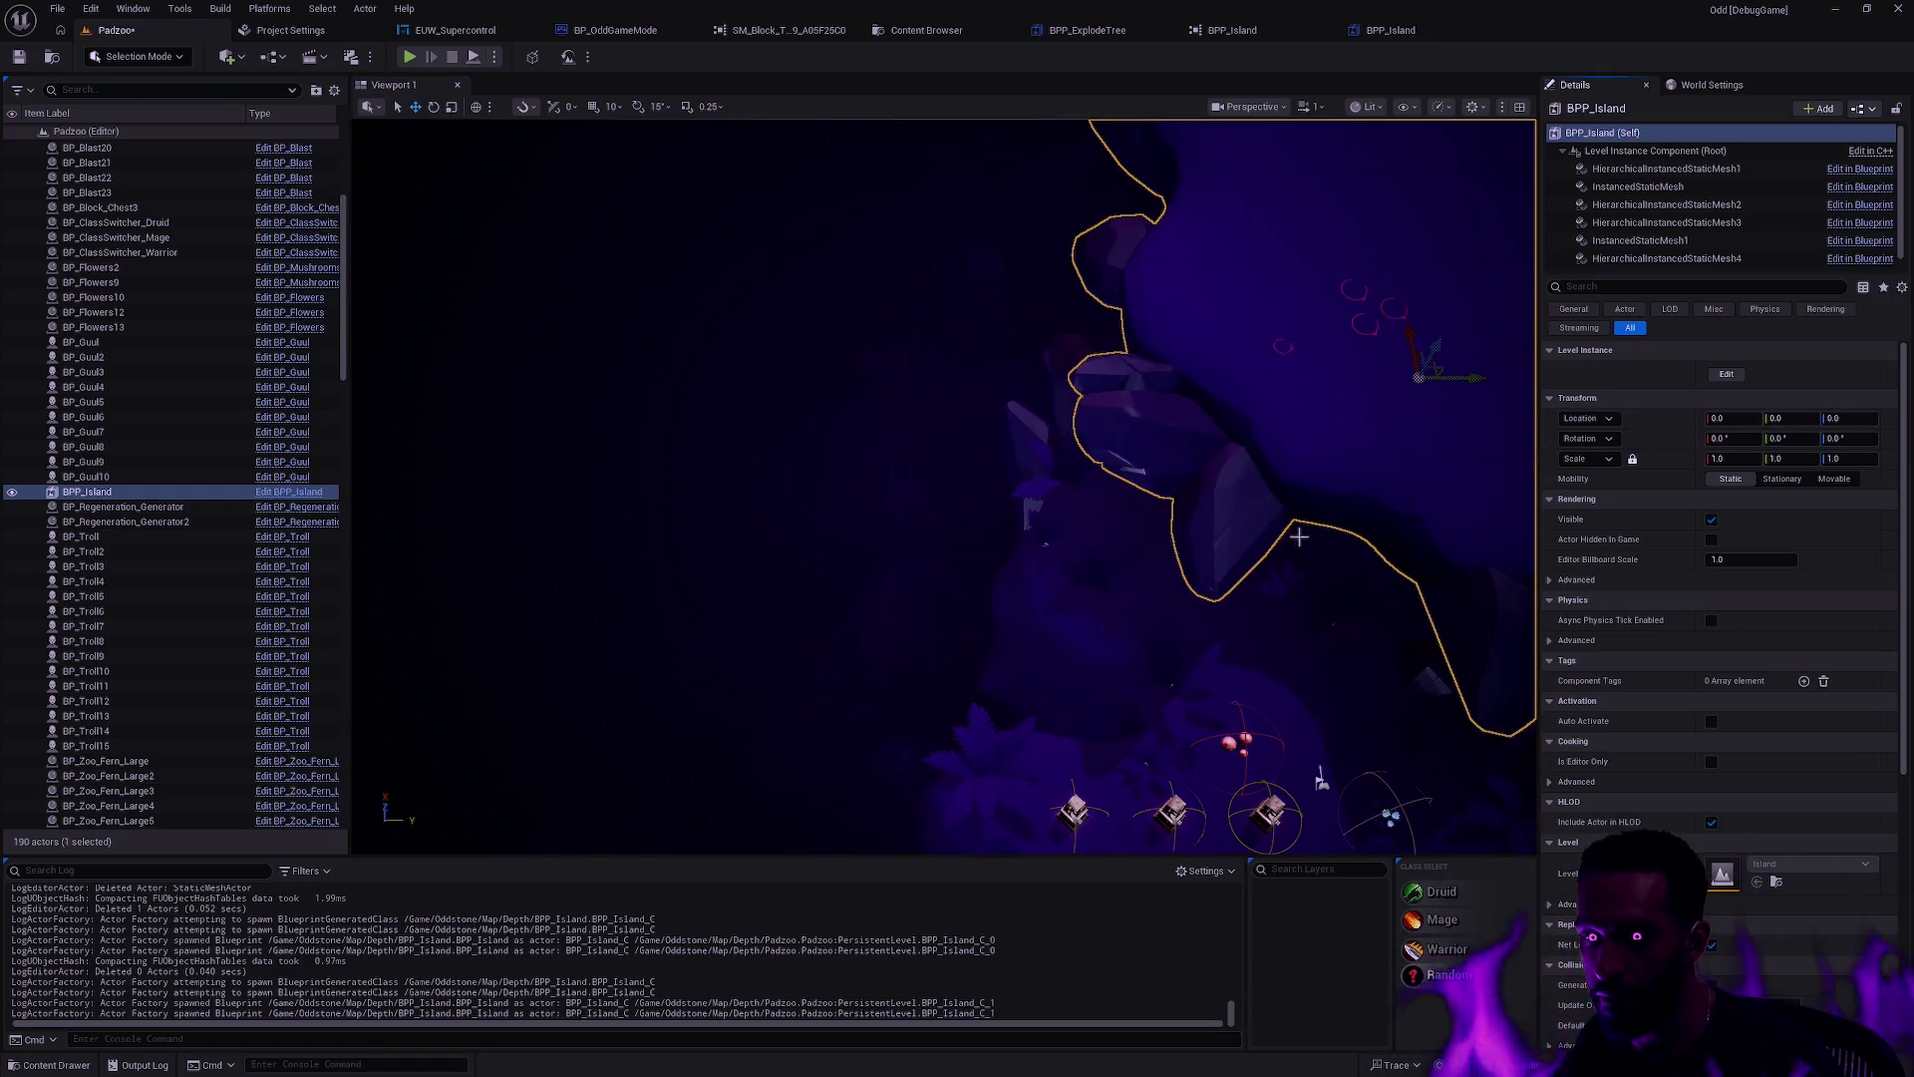
{"action": "key", "text": "f"}
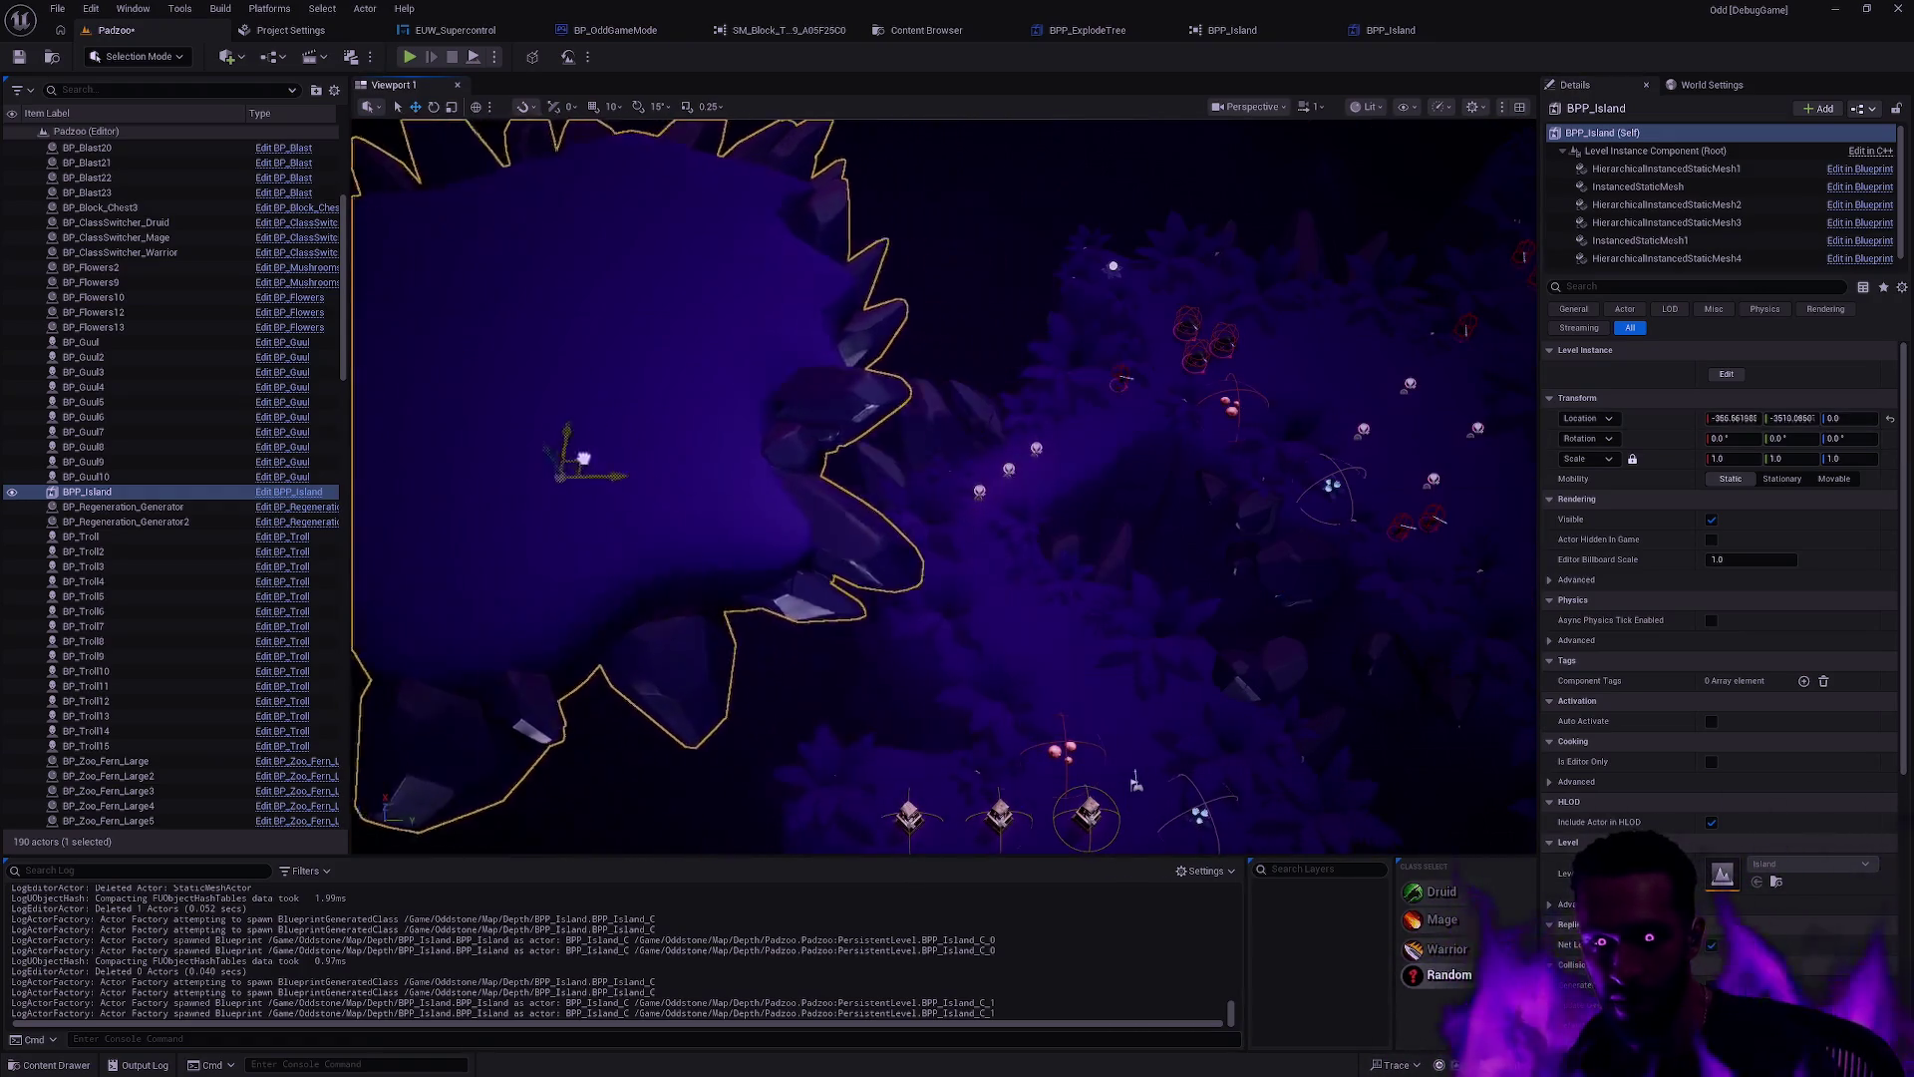
{"action": "key", "text": "Escape"}
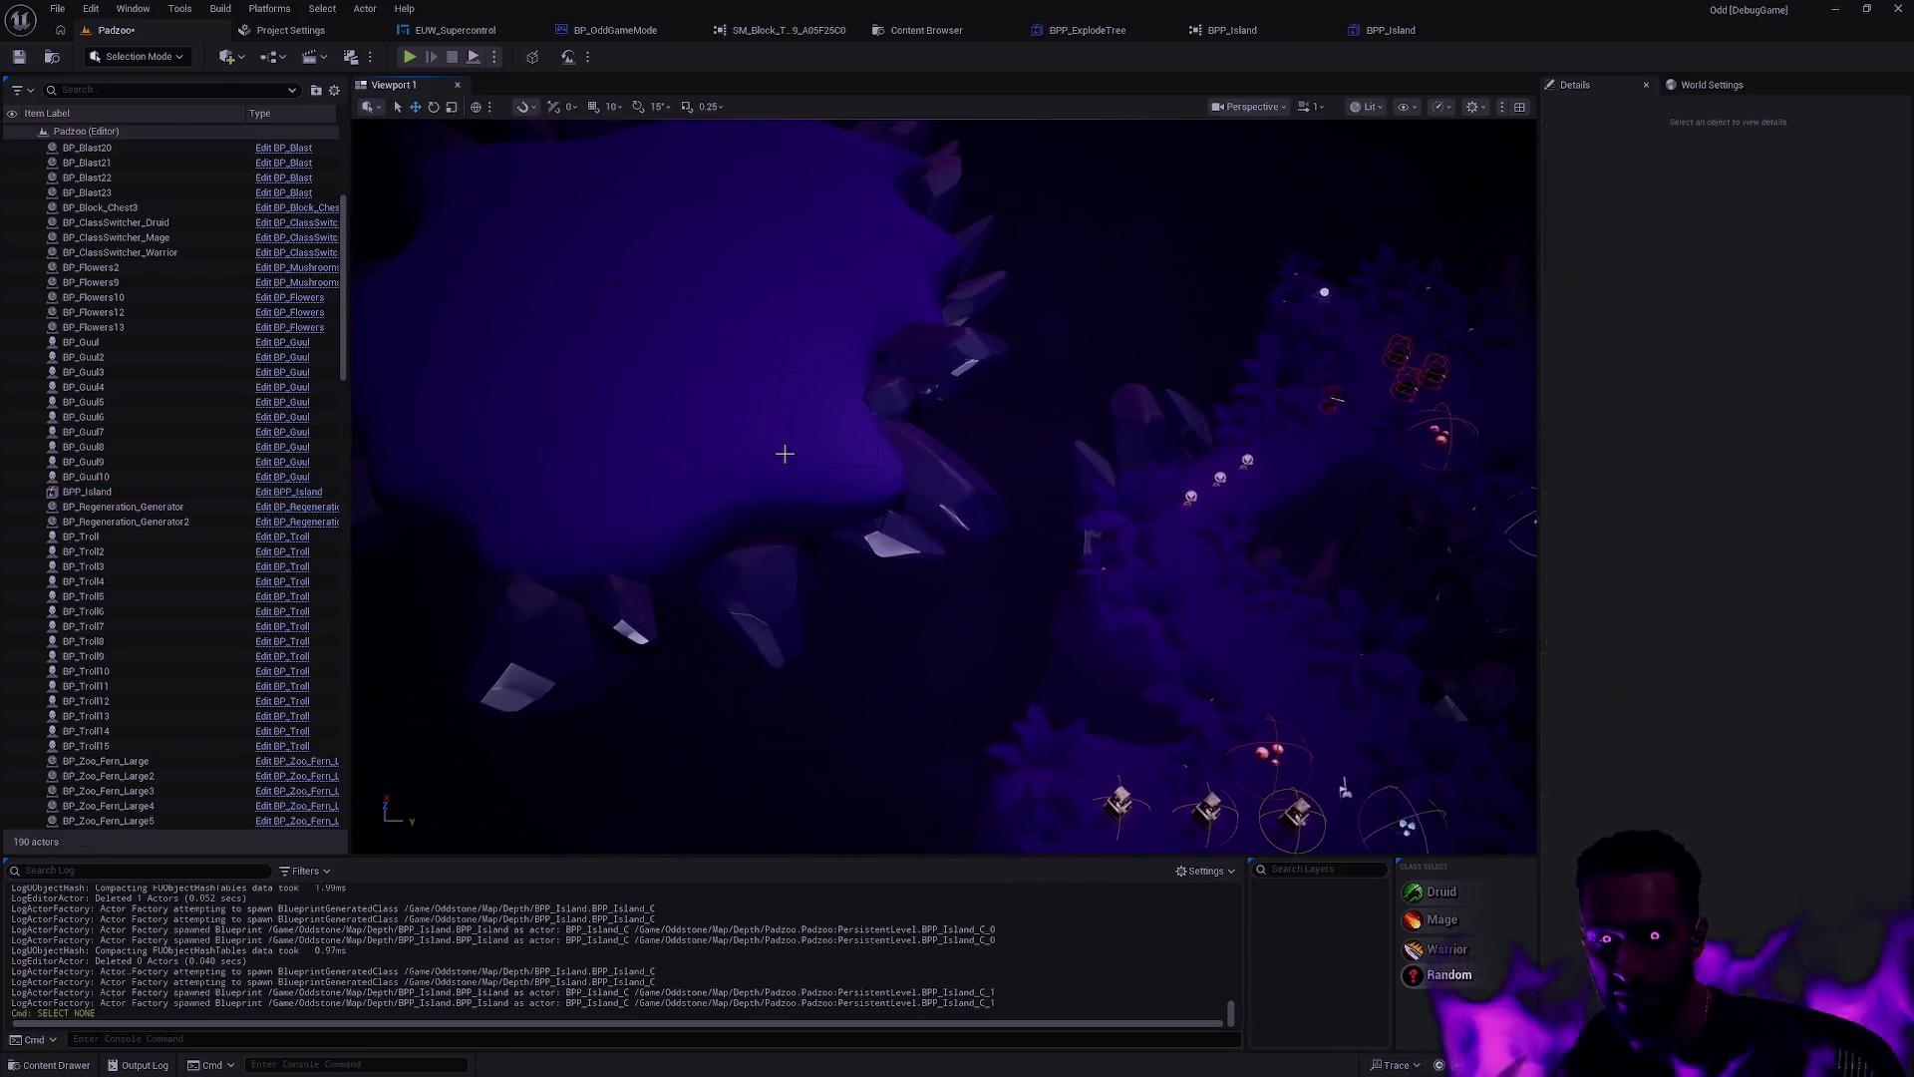
{"action": "left_click_drag", "start_coordinate": [784, 453], "coordinate": [1165, 535]}
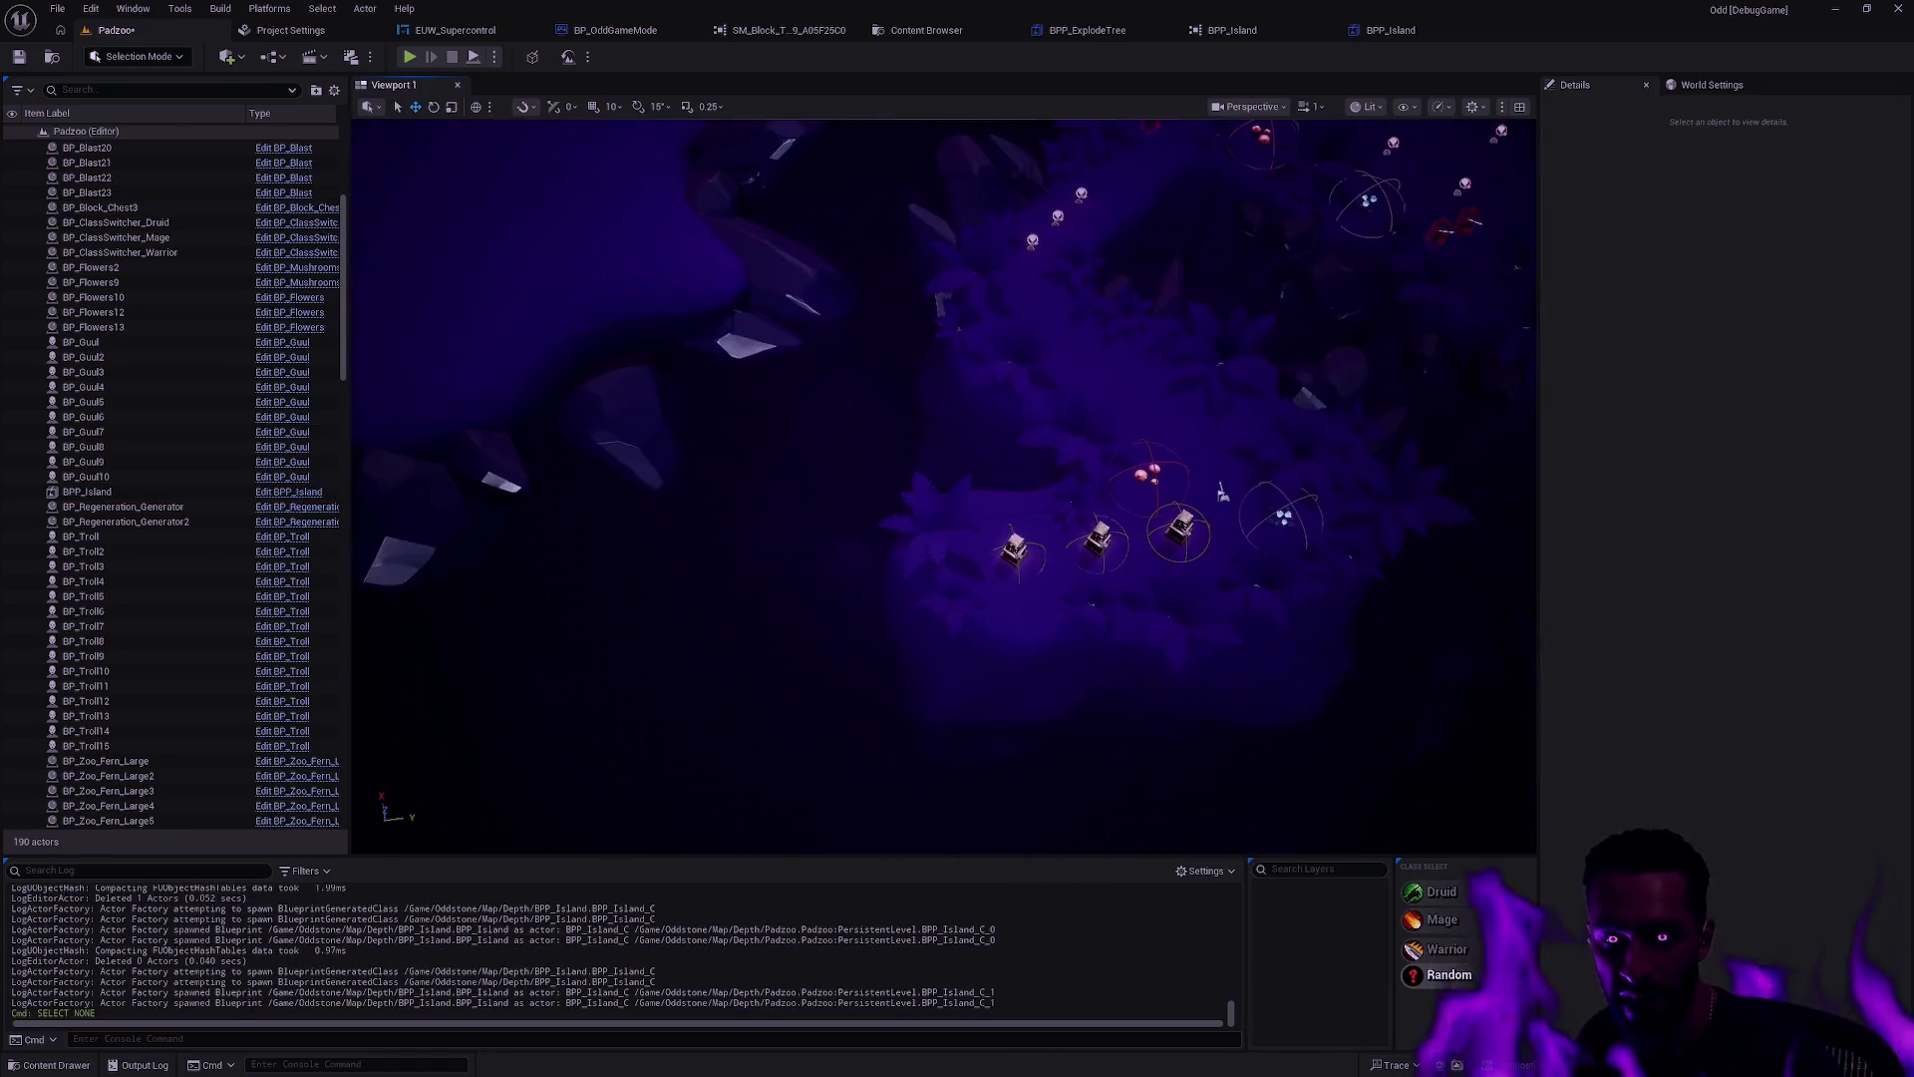
Step: Play the level from the island with Play From Here, then stop
{"action": "right_click", "coordinate": [549, 292]}
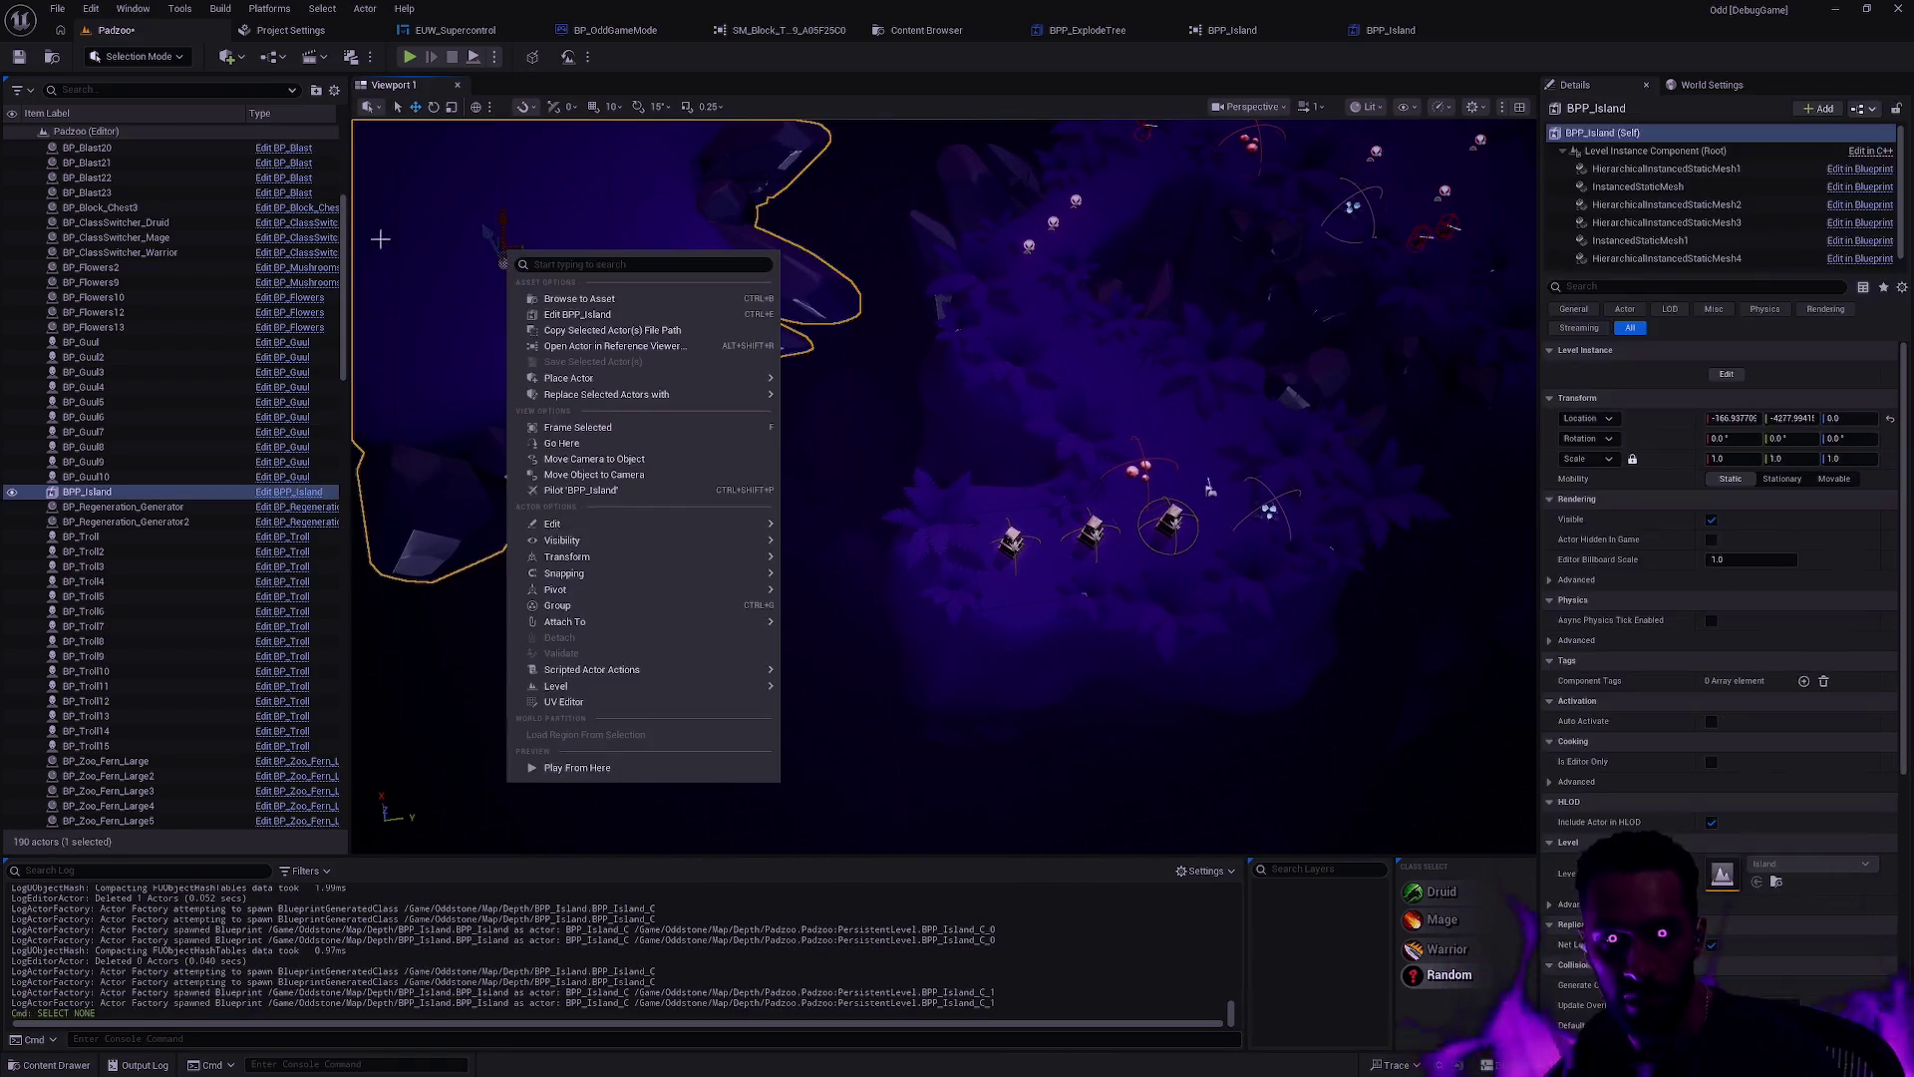
{"action": "left_click", "coordinate": [613, 768]}
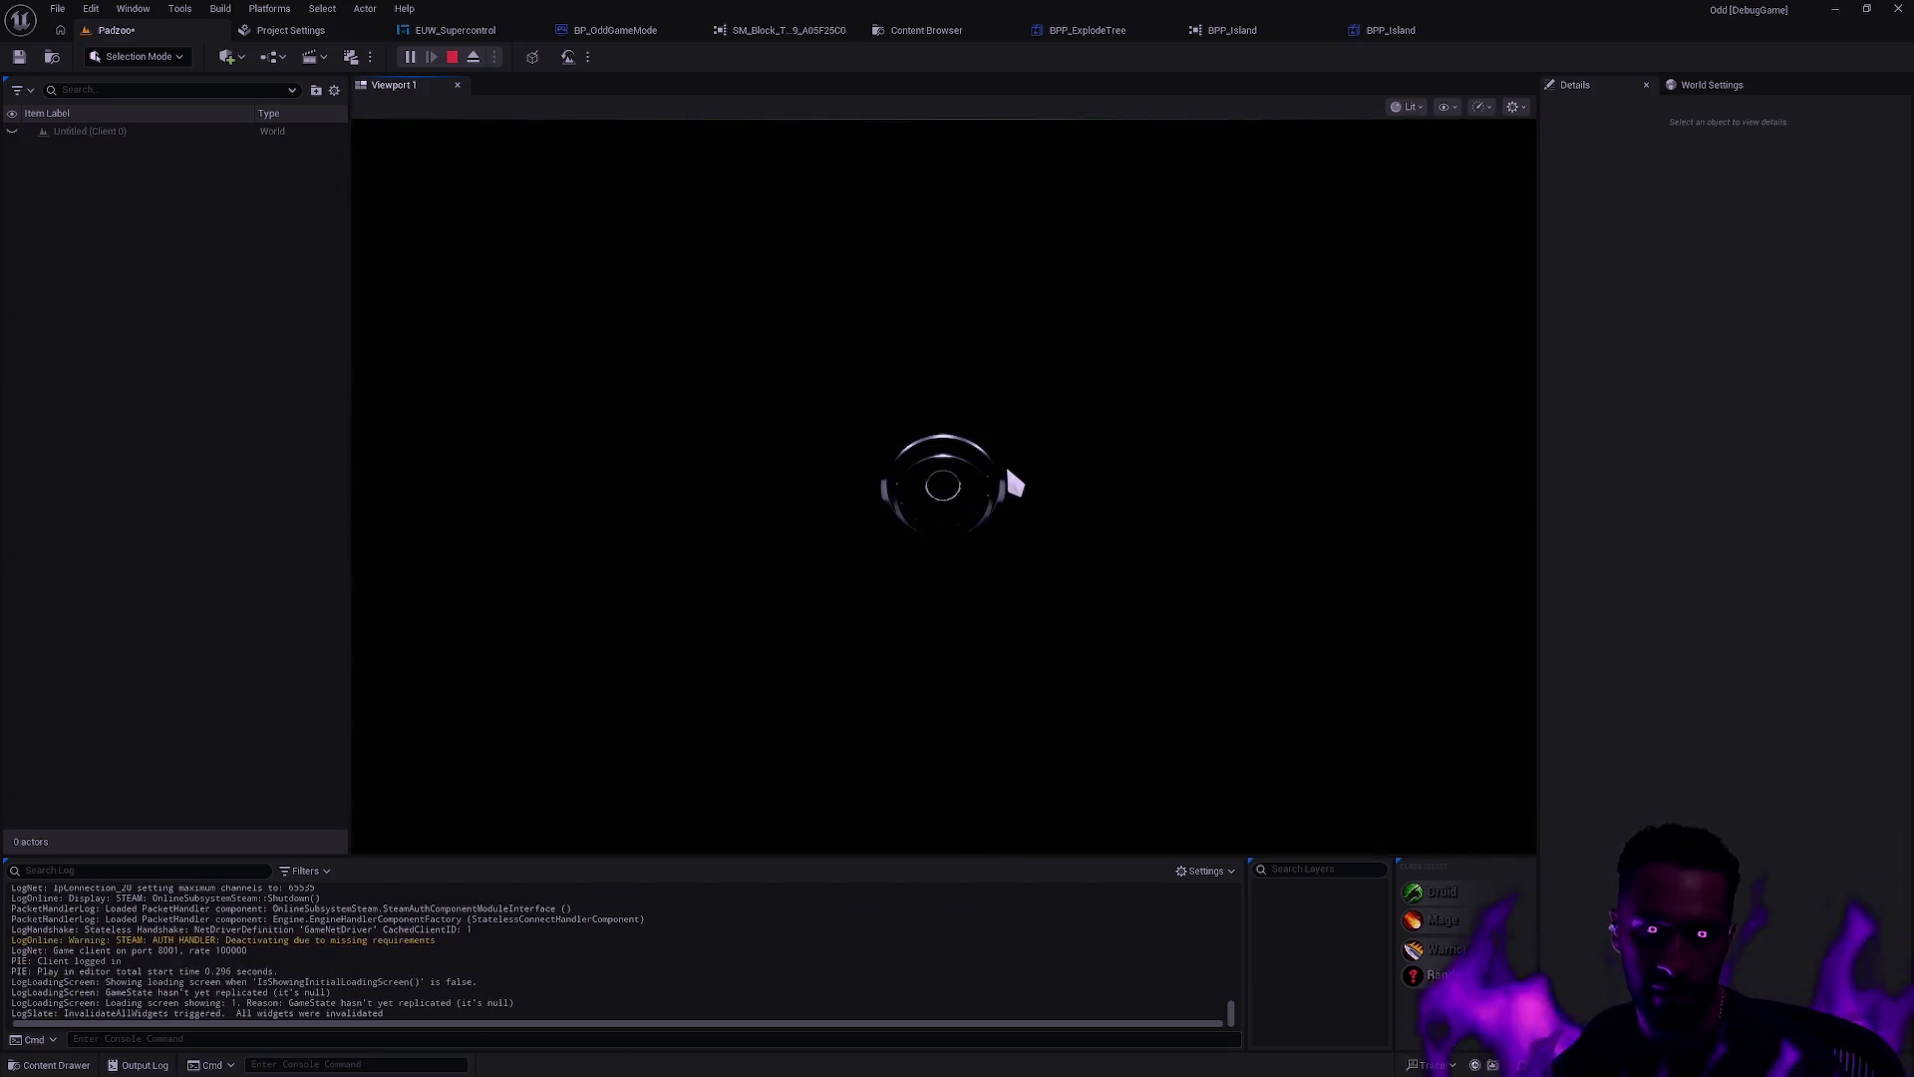
{"action": "key", "text": "Escape"}
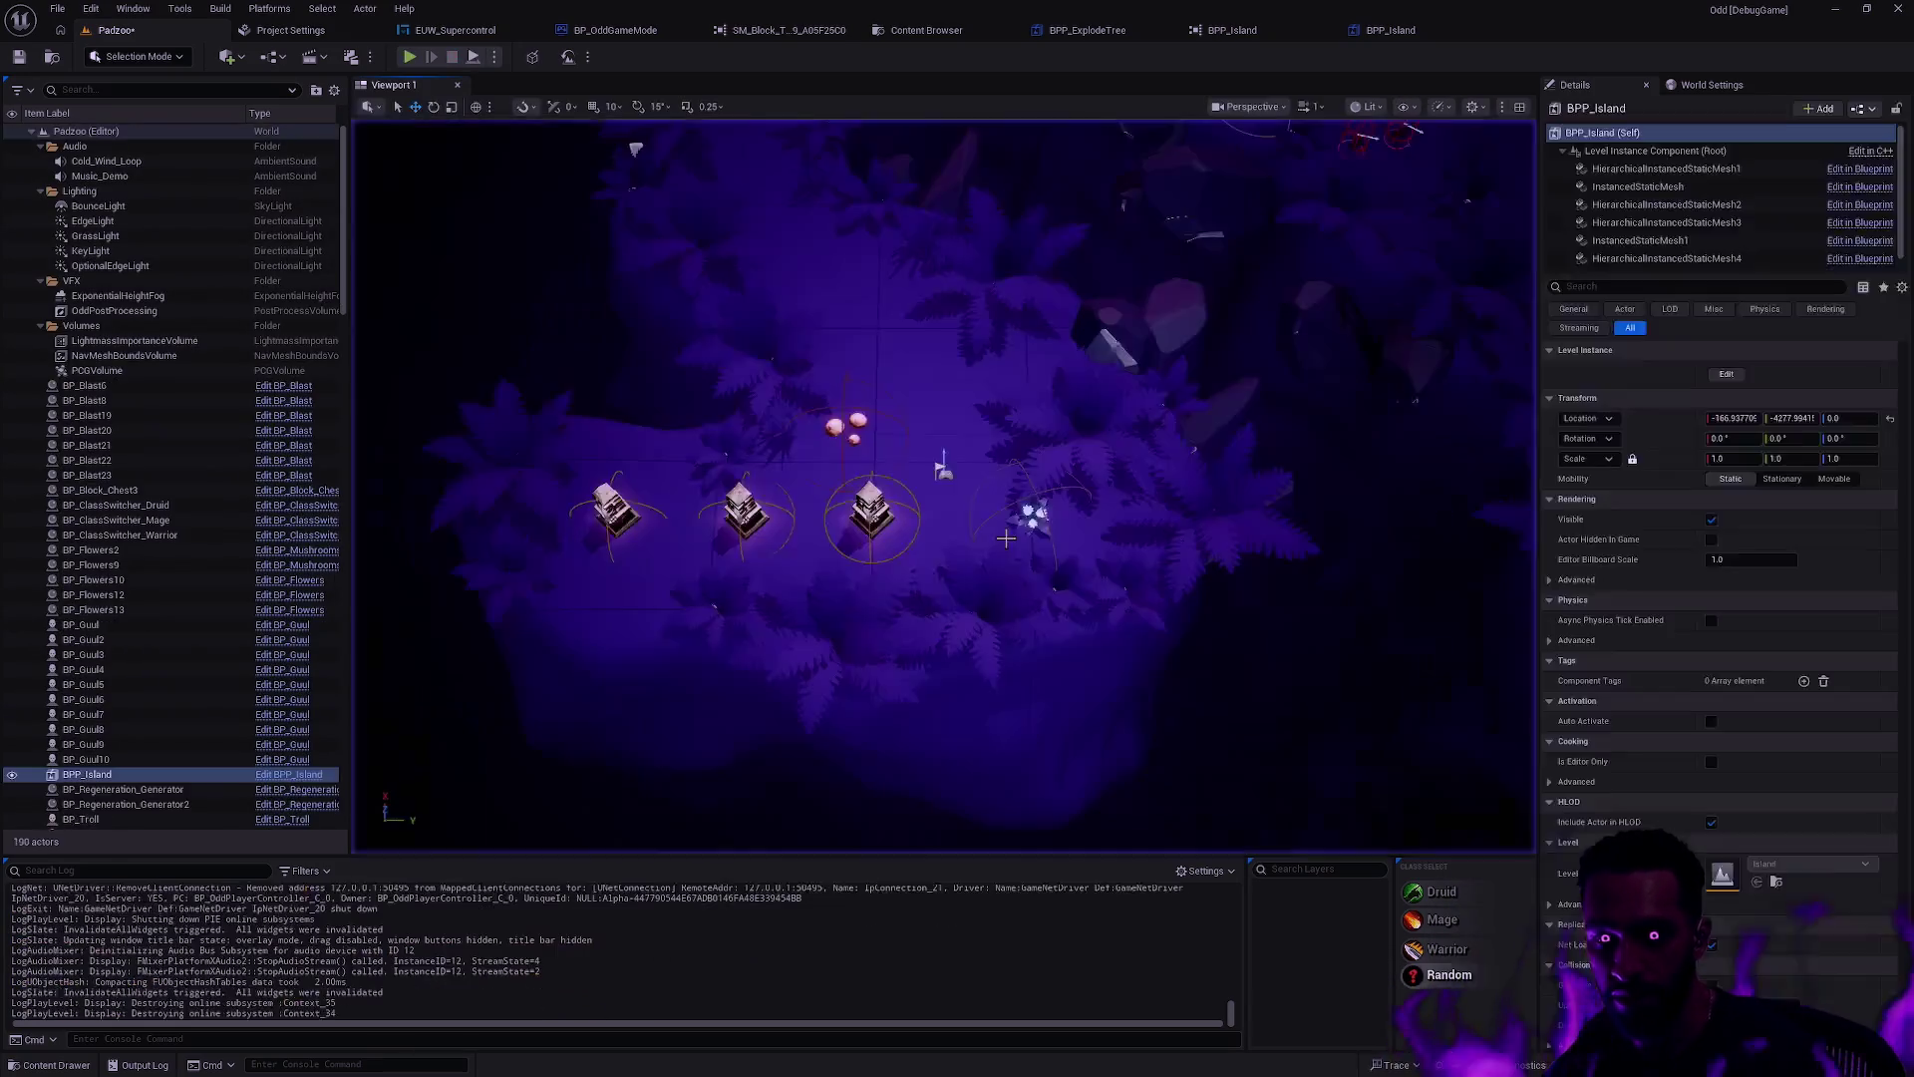
Step: Clear PlayerStart_P1's Player Start Tag to None and play-test from the island again
{"action": "left_click", "coordinate": [943, 469]}
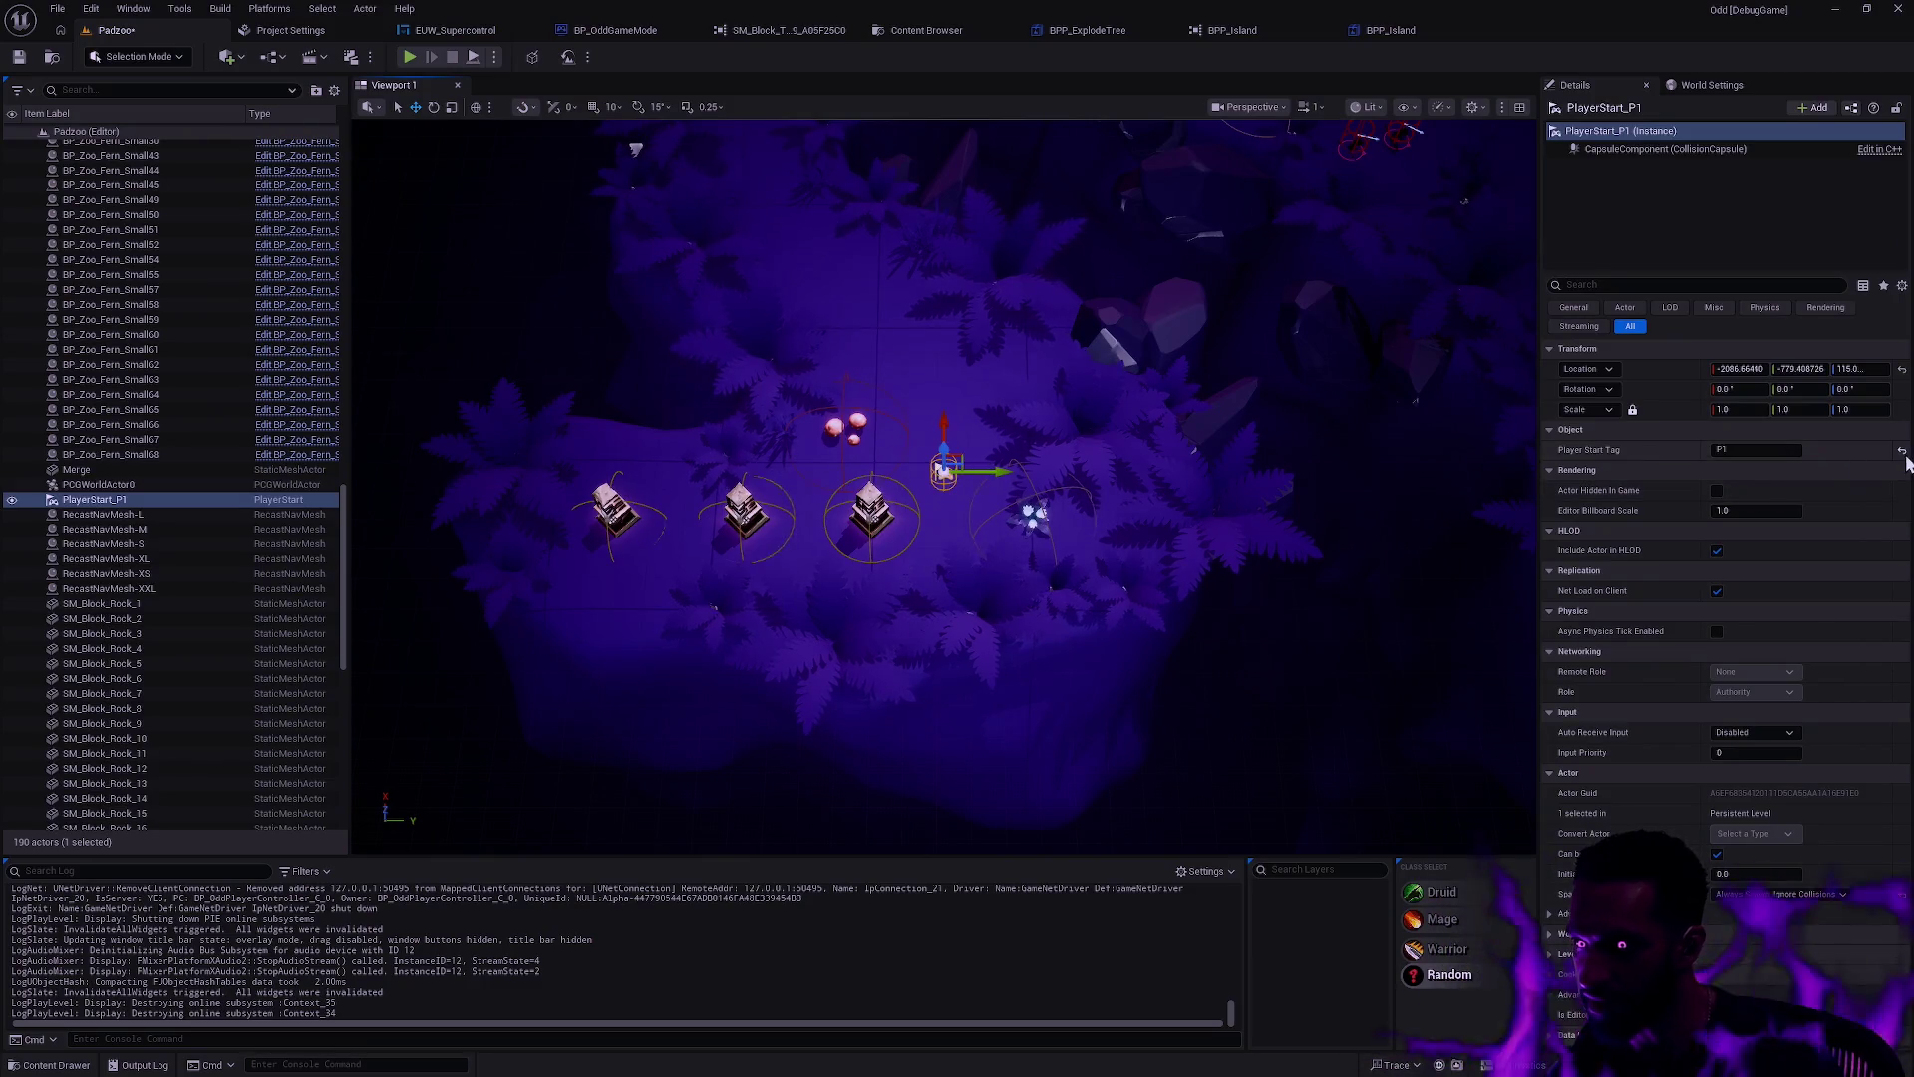
{"action": "left_click", "coordinate": [18, 57]}
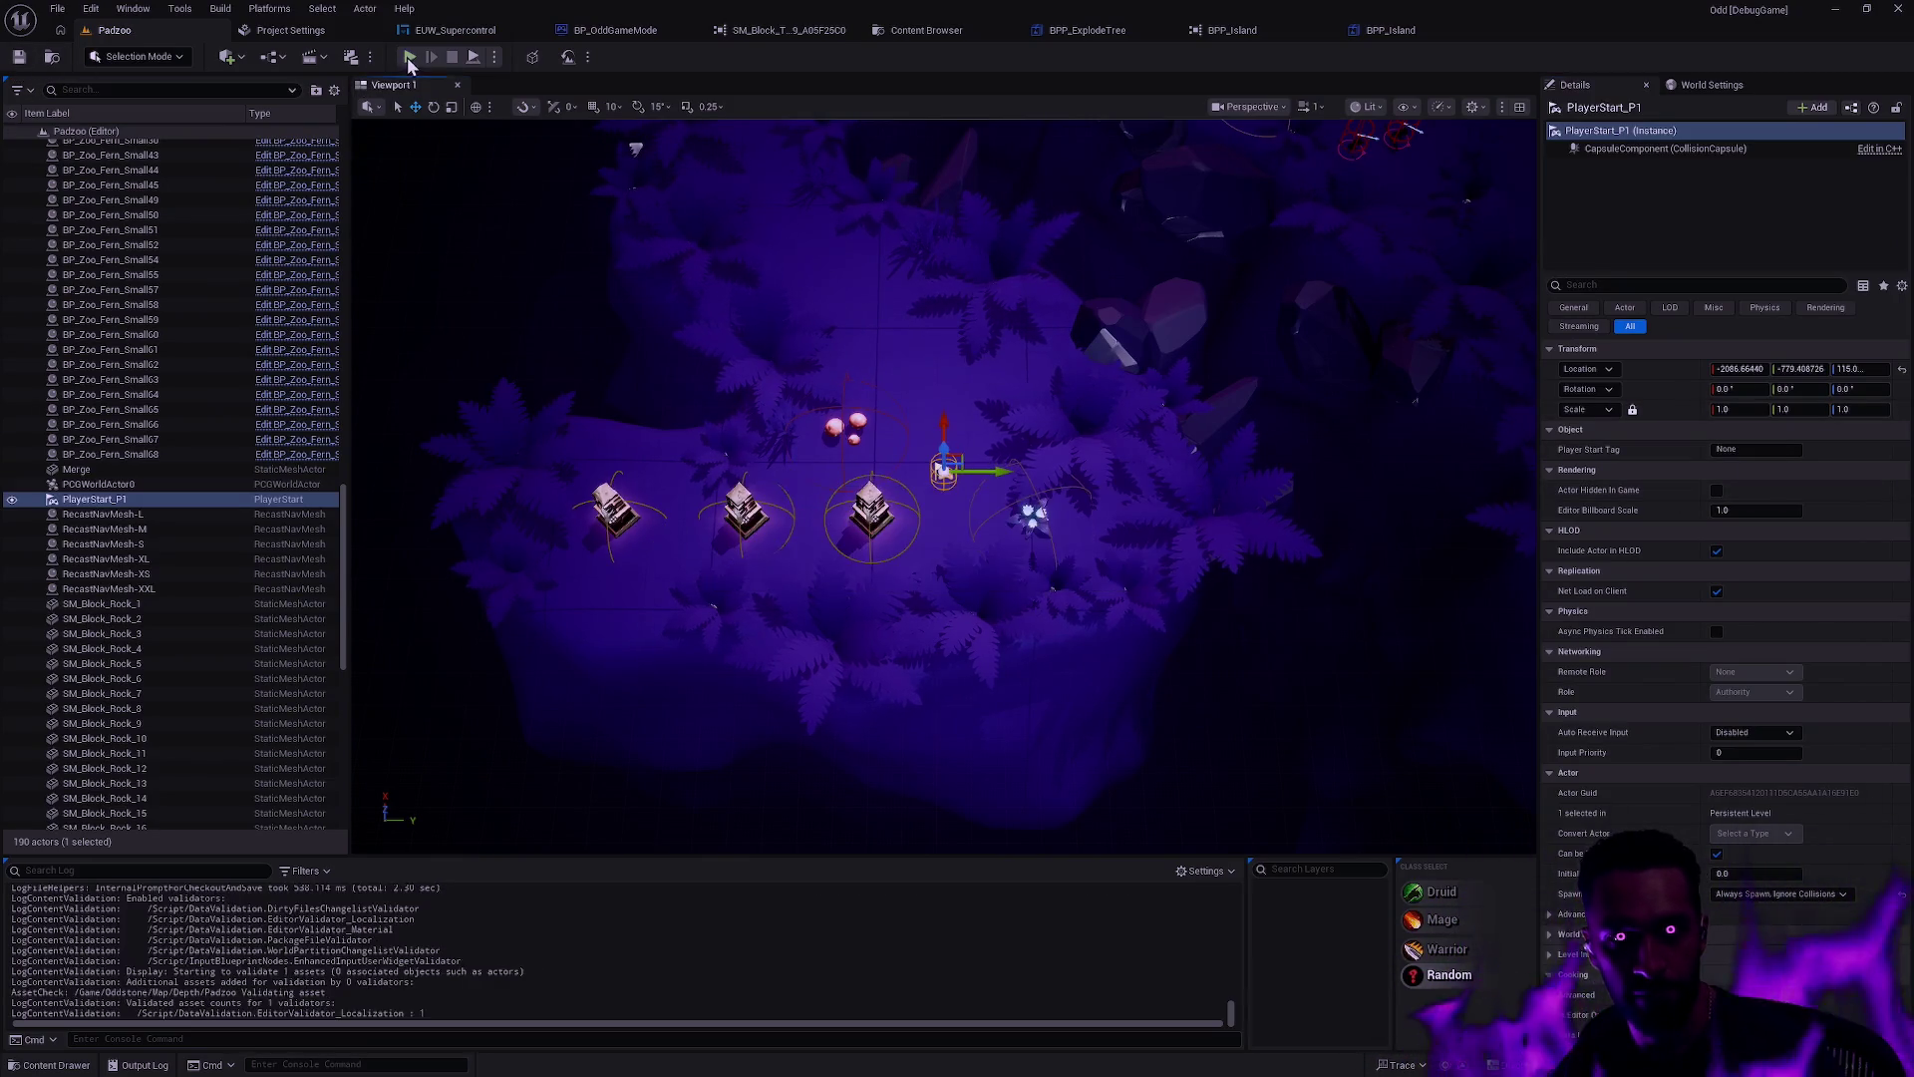
{"action": "left_click", "coordinate": [408, 57]}
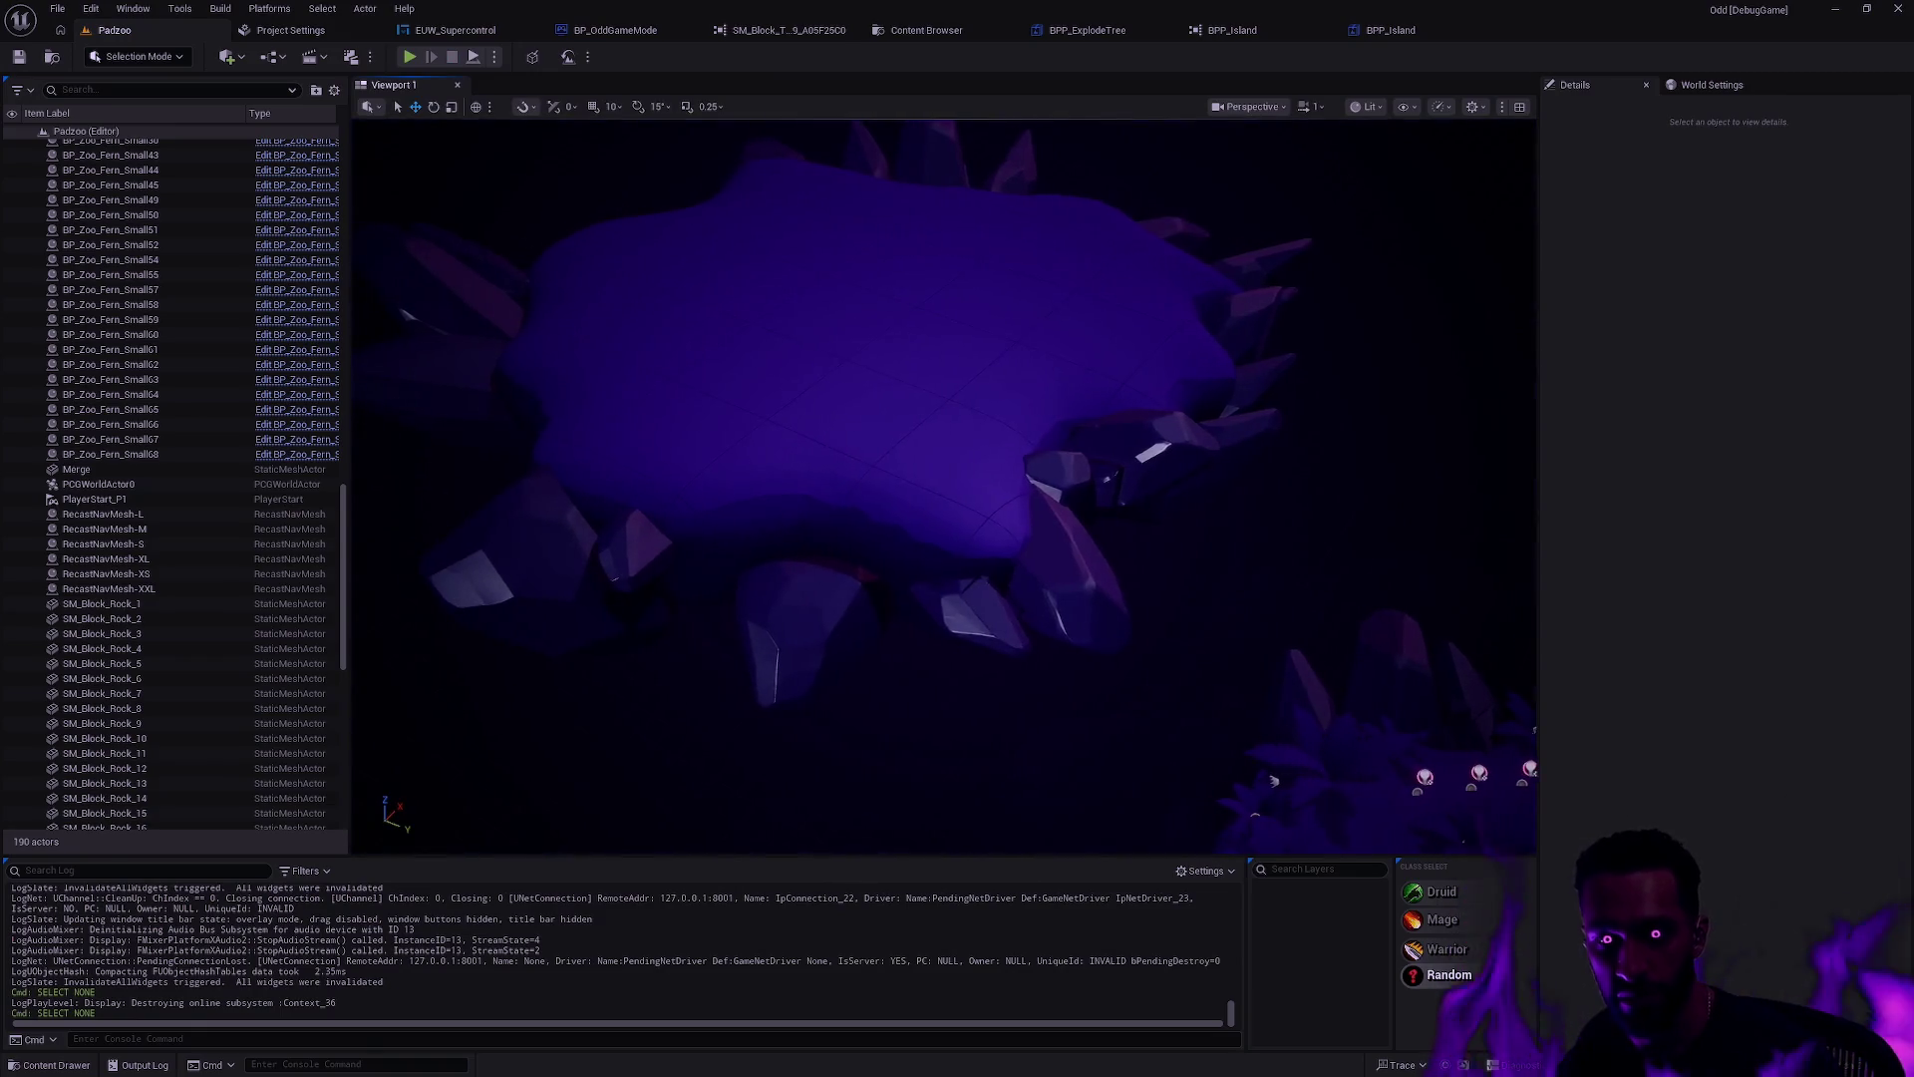
{"action": "right_click", "coordinate": [819, 345]}
{"action": "left_click", "coordinate": [887, 859]}
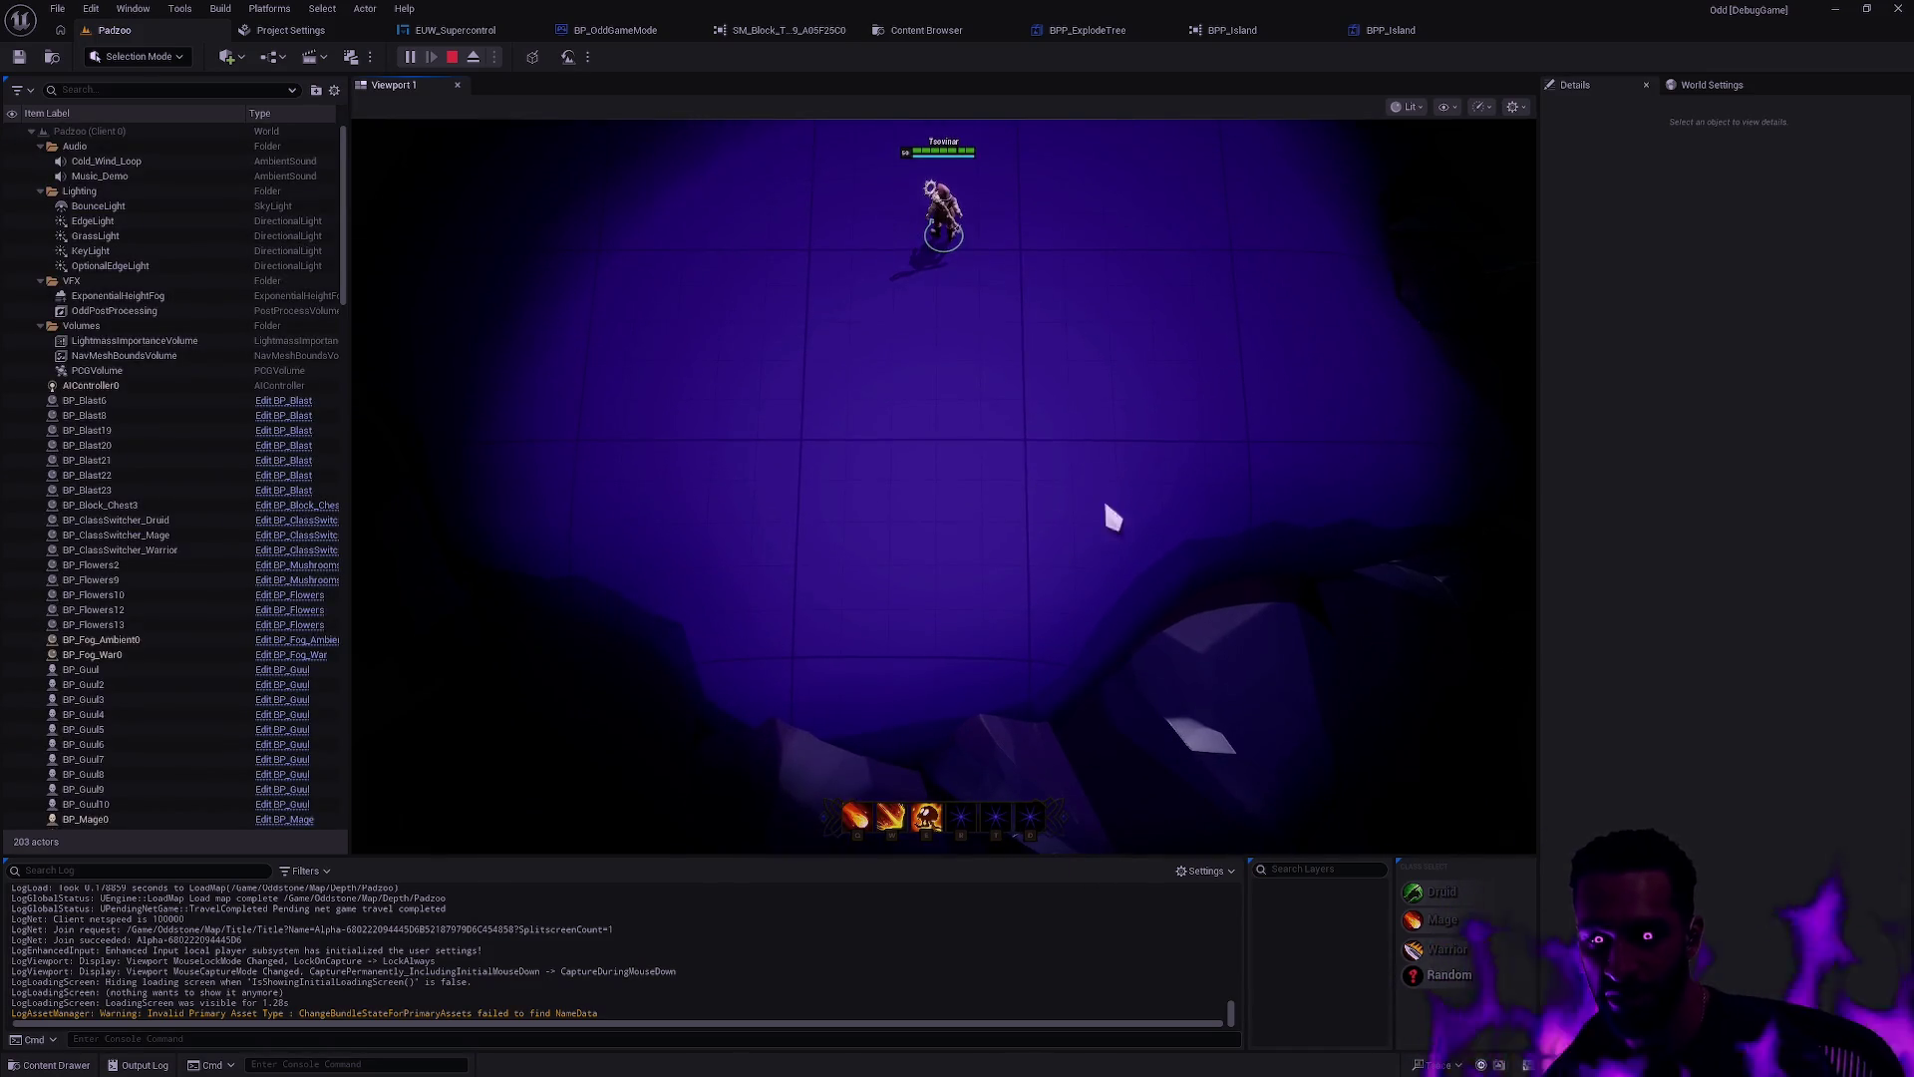
{"action": "key", "text": "Escape"}
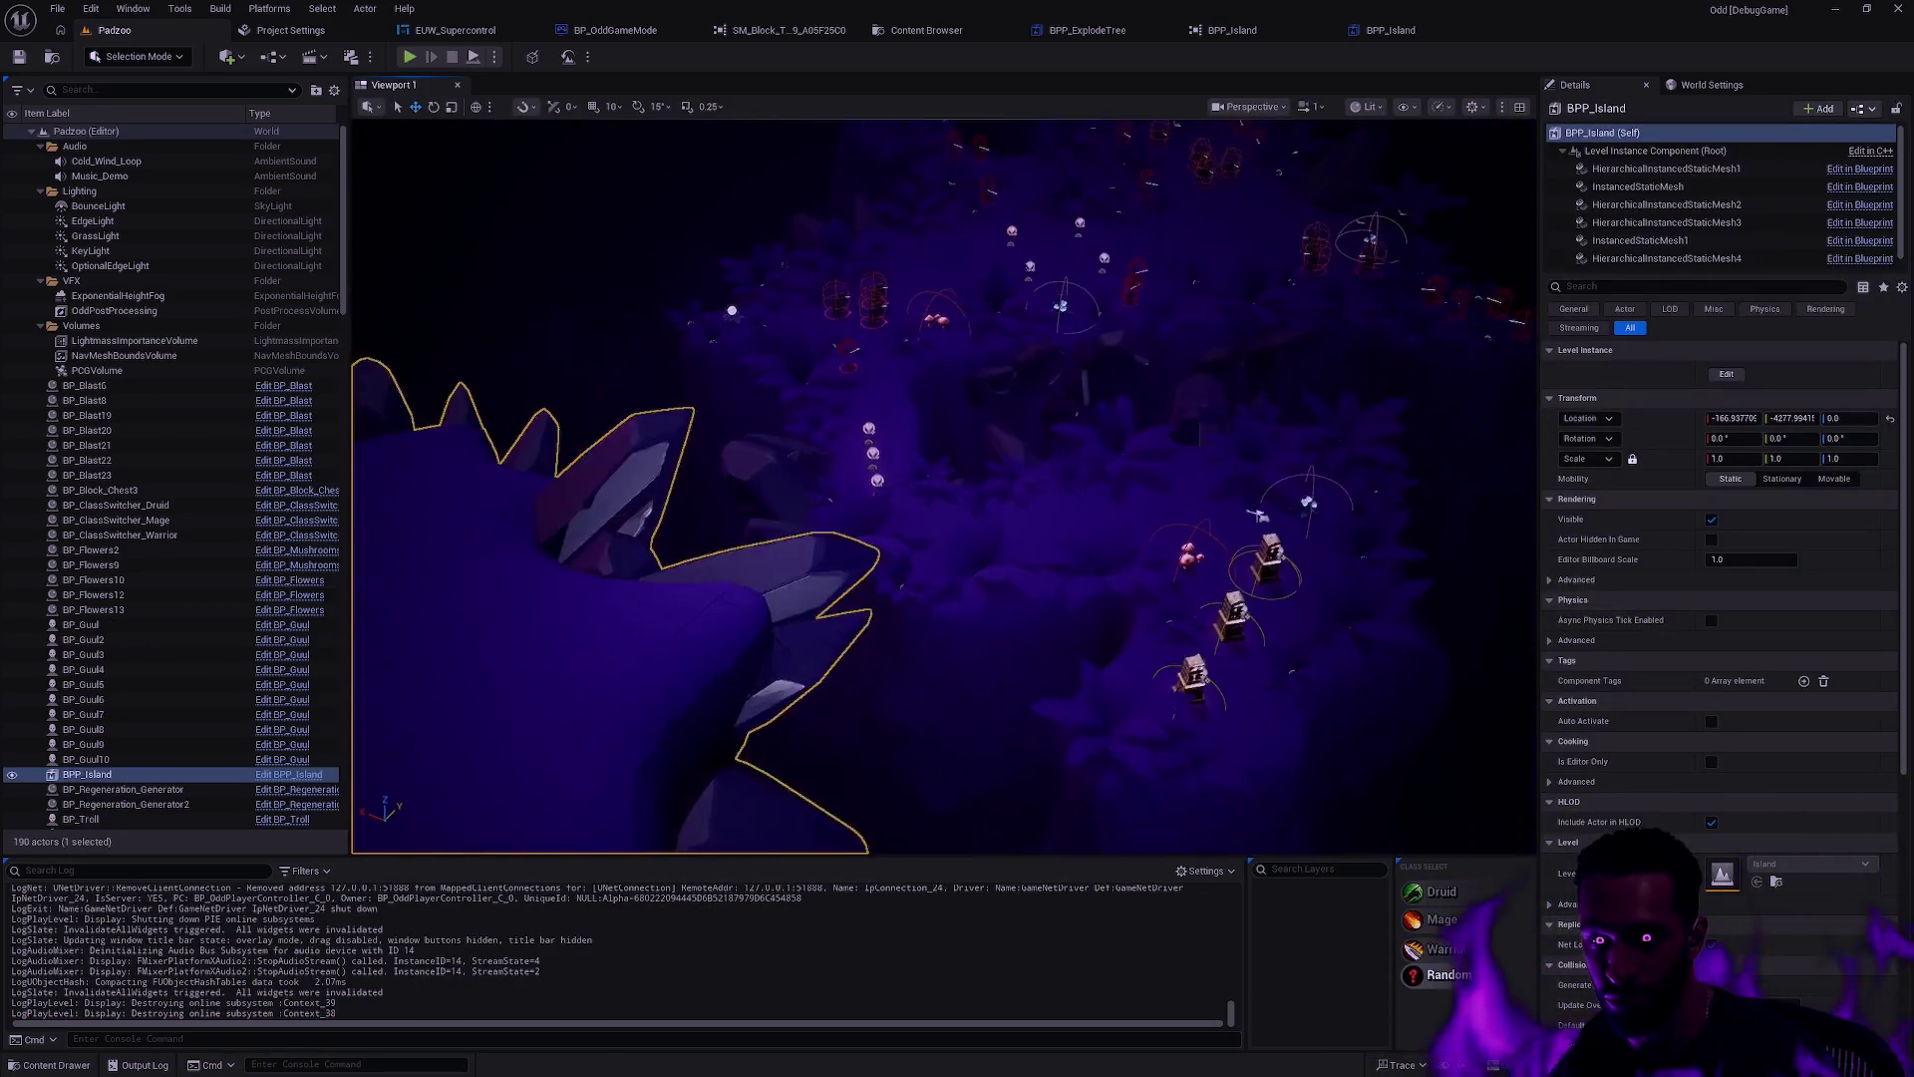
Step: Lower the island along Z and hide the navigation mesh overlay
{"action": "scroll", "coordinate": [788, 436], "scroll_direction": "up", "scroll_amount": 1}
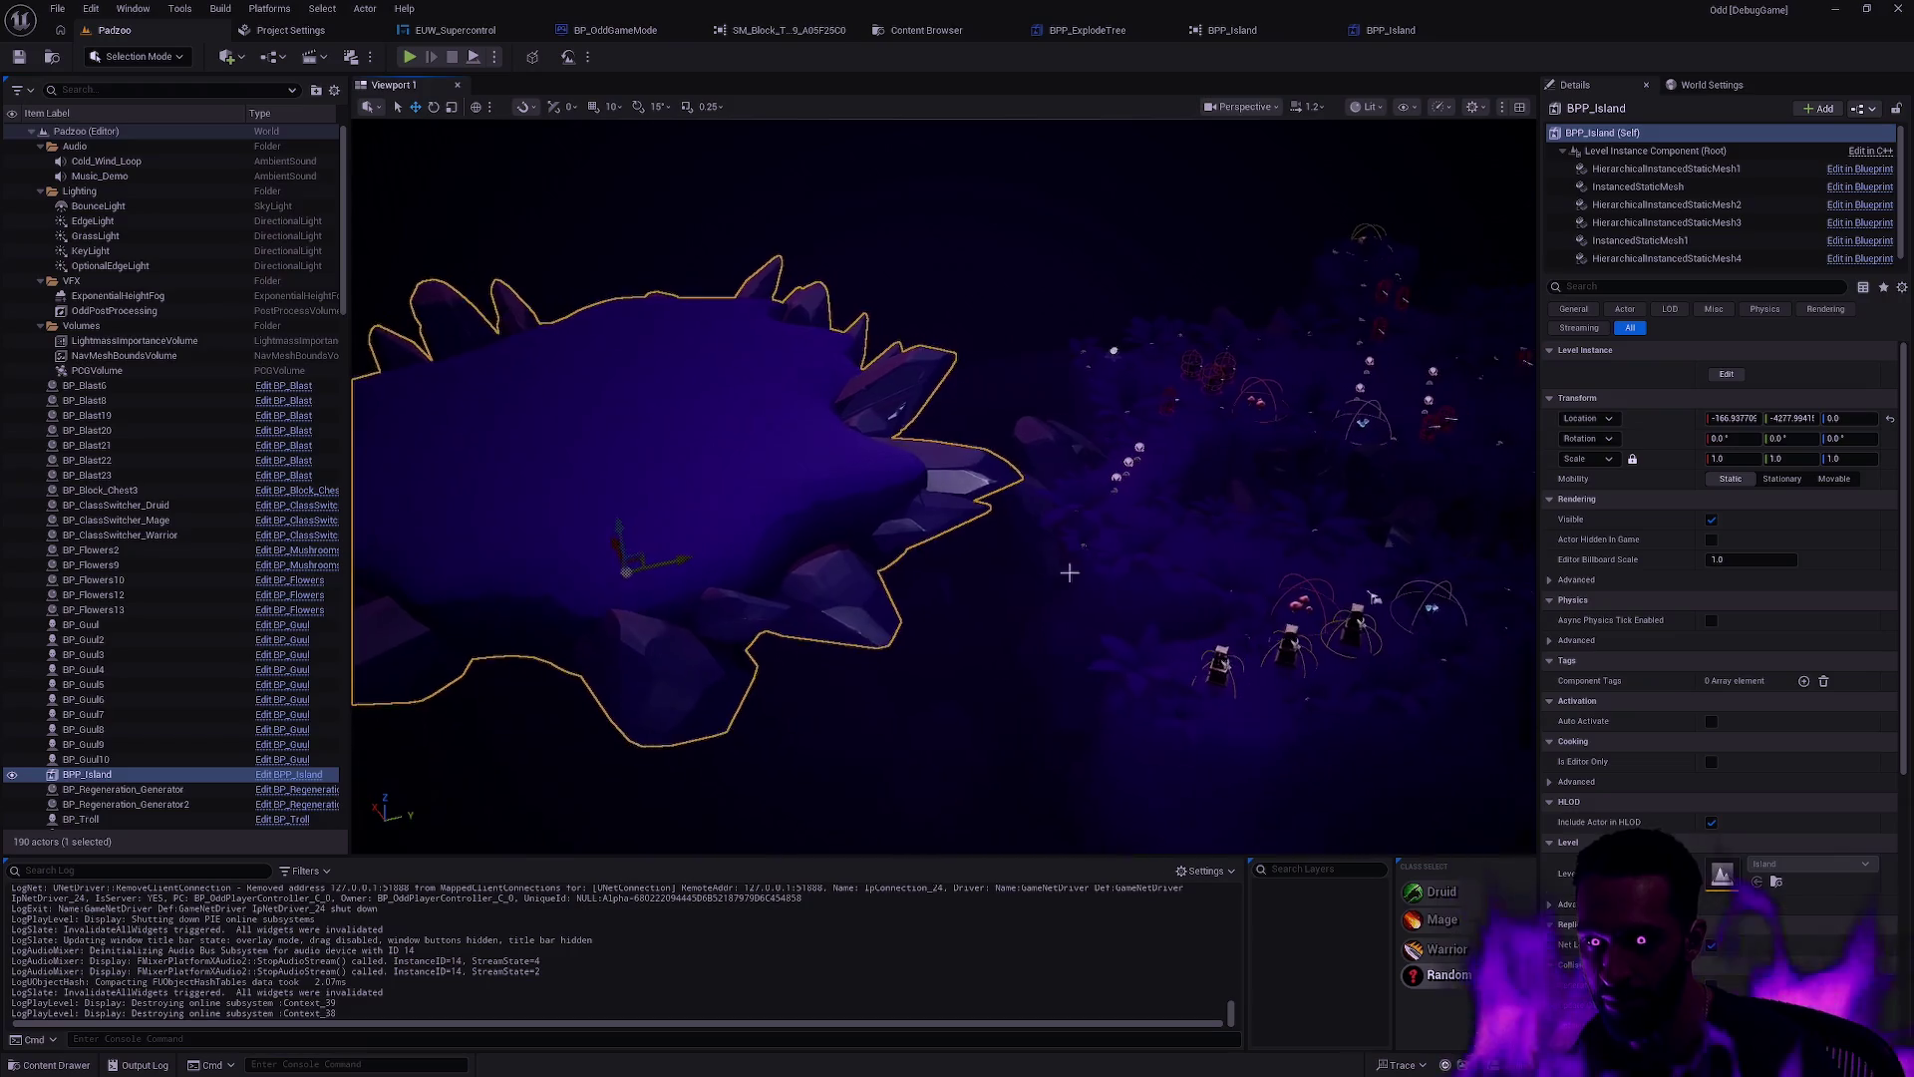
{"action": "mouse_move", "coordinate": [615, 518]}
{"action": "left_mouse_down"}
{"action": "mouse_move", "coordinate": [709, 727]}
{"action": "mouse_move", "coordinate": [656, 728]}
{"action": "mouse_move", "coordinate": [978, 709]}
{"action": "mouse_move", "coordinate": [941, 603]}
{"action": "mouse_move", "coordinate": [955, 551]}
{"action": "mouse_move", "coordinate": [625, 671]}
{"action": "left_mouse_up"}
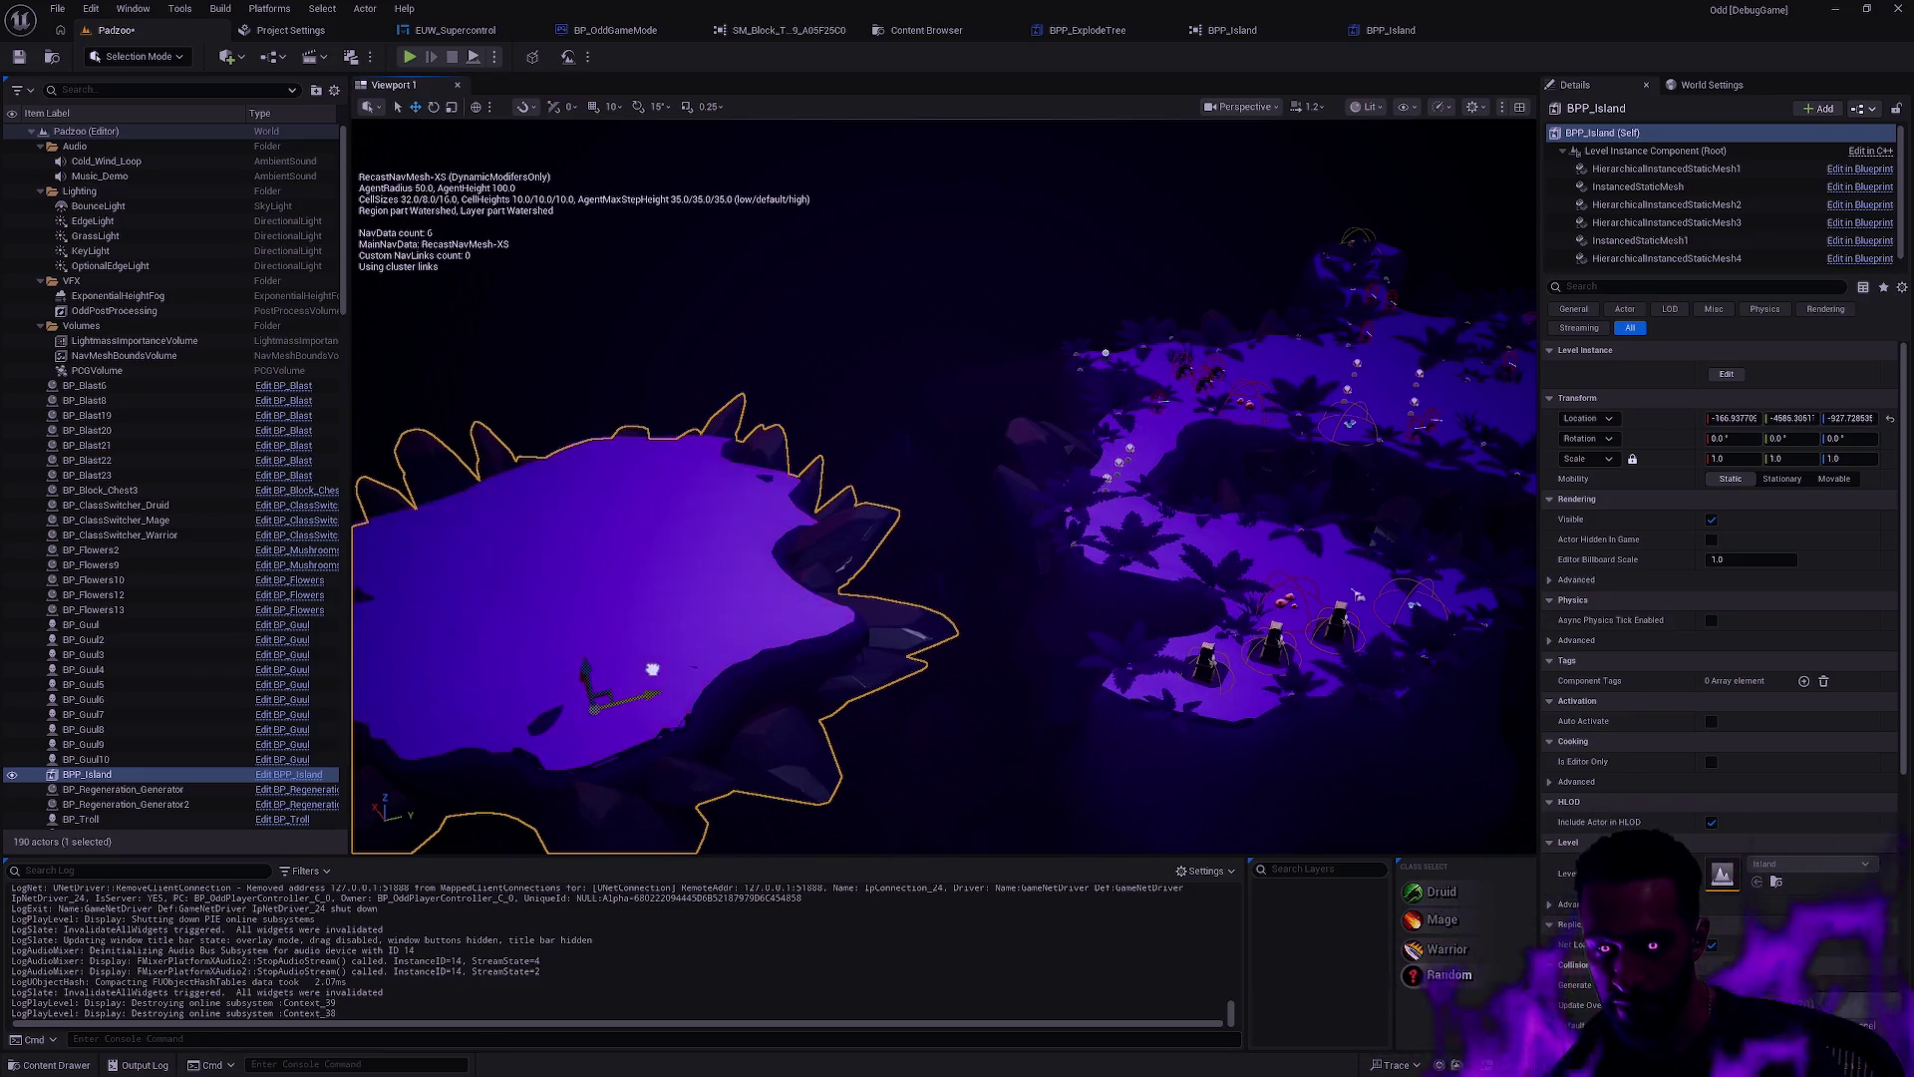
{"action": "left_click_drag", "start_coordinate": [568, 670], "coordinate": [570, 683]}
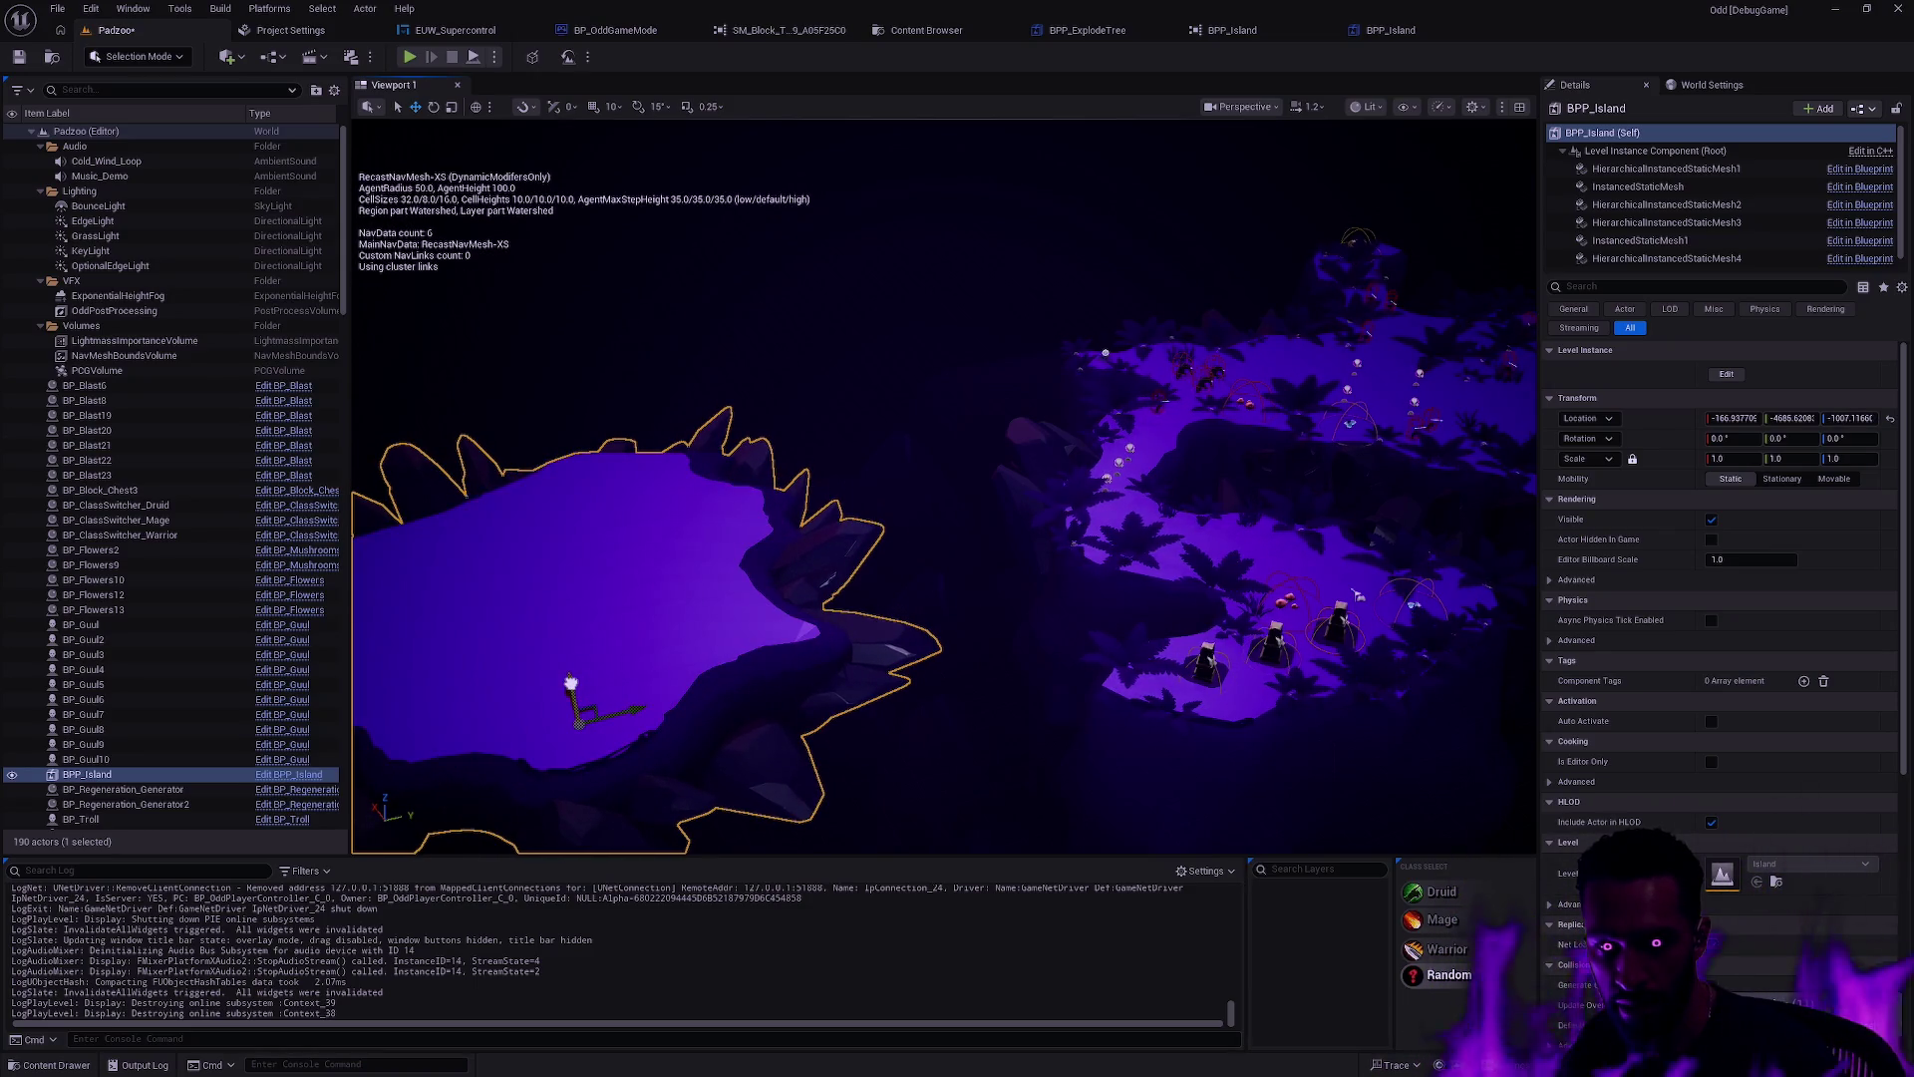
{"action": "key", "text": "Escape"}
{"action": "key", "text": "p"}
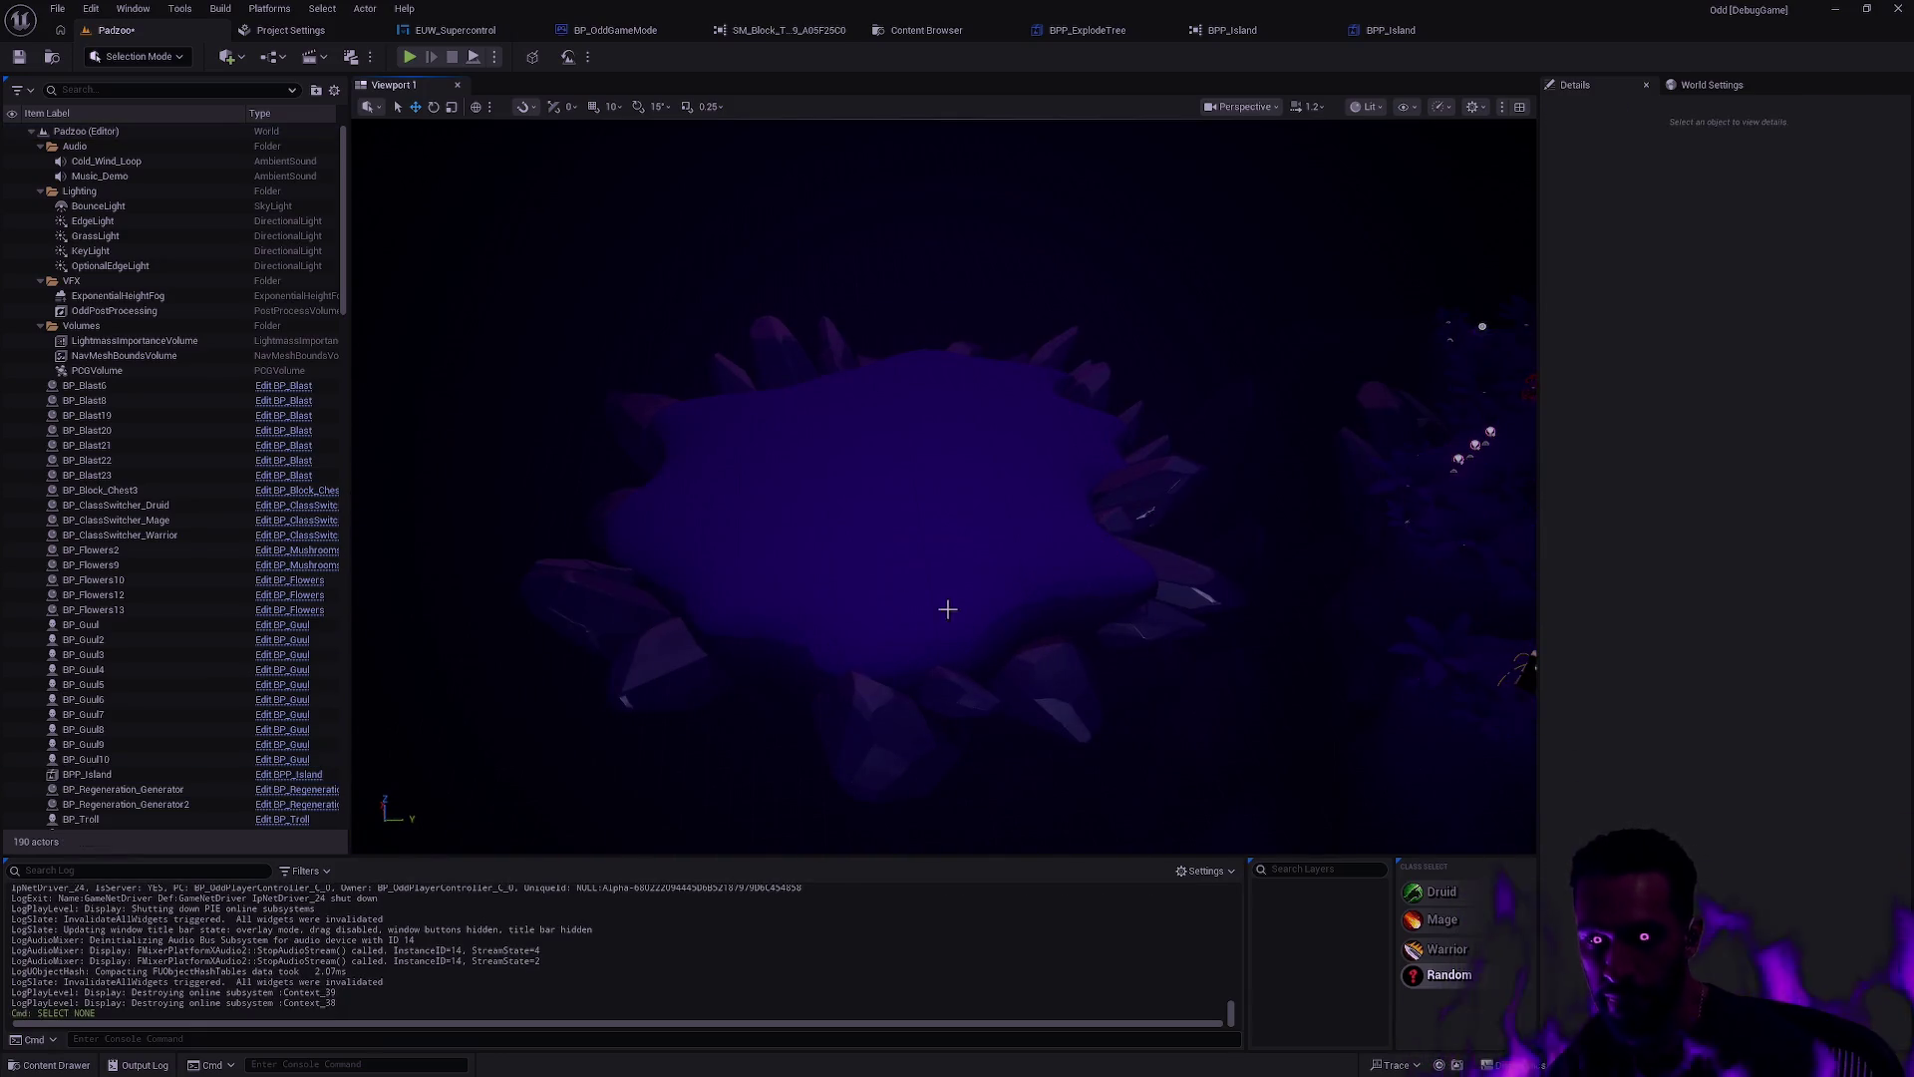
Step: Play from the island, walk across it, then stop and show the _GENERATED/Anonymous meshes
{"action": "right_click", "coordinate": [880, 484]}
{"action": "left_click", "coordinate": [943, 987]}
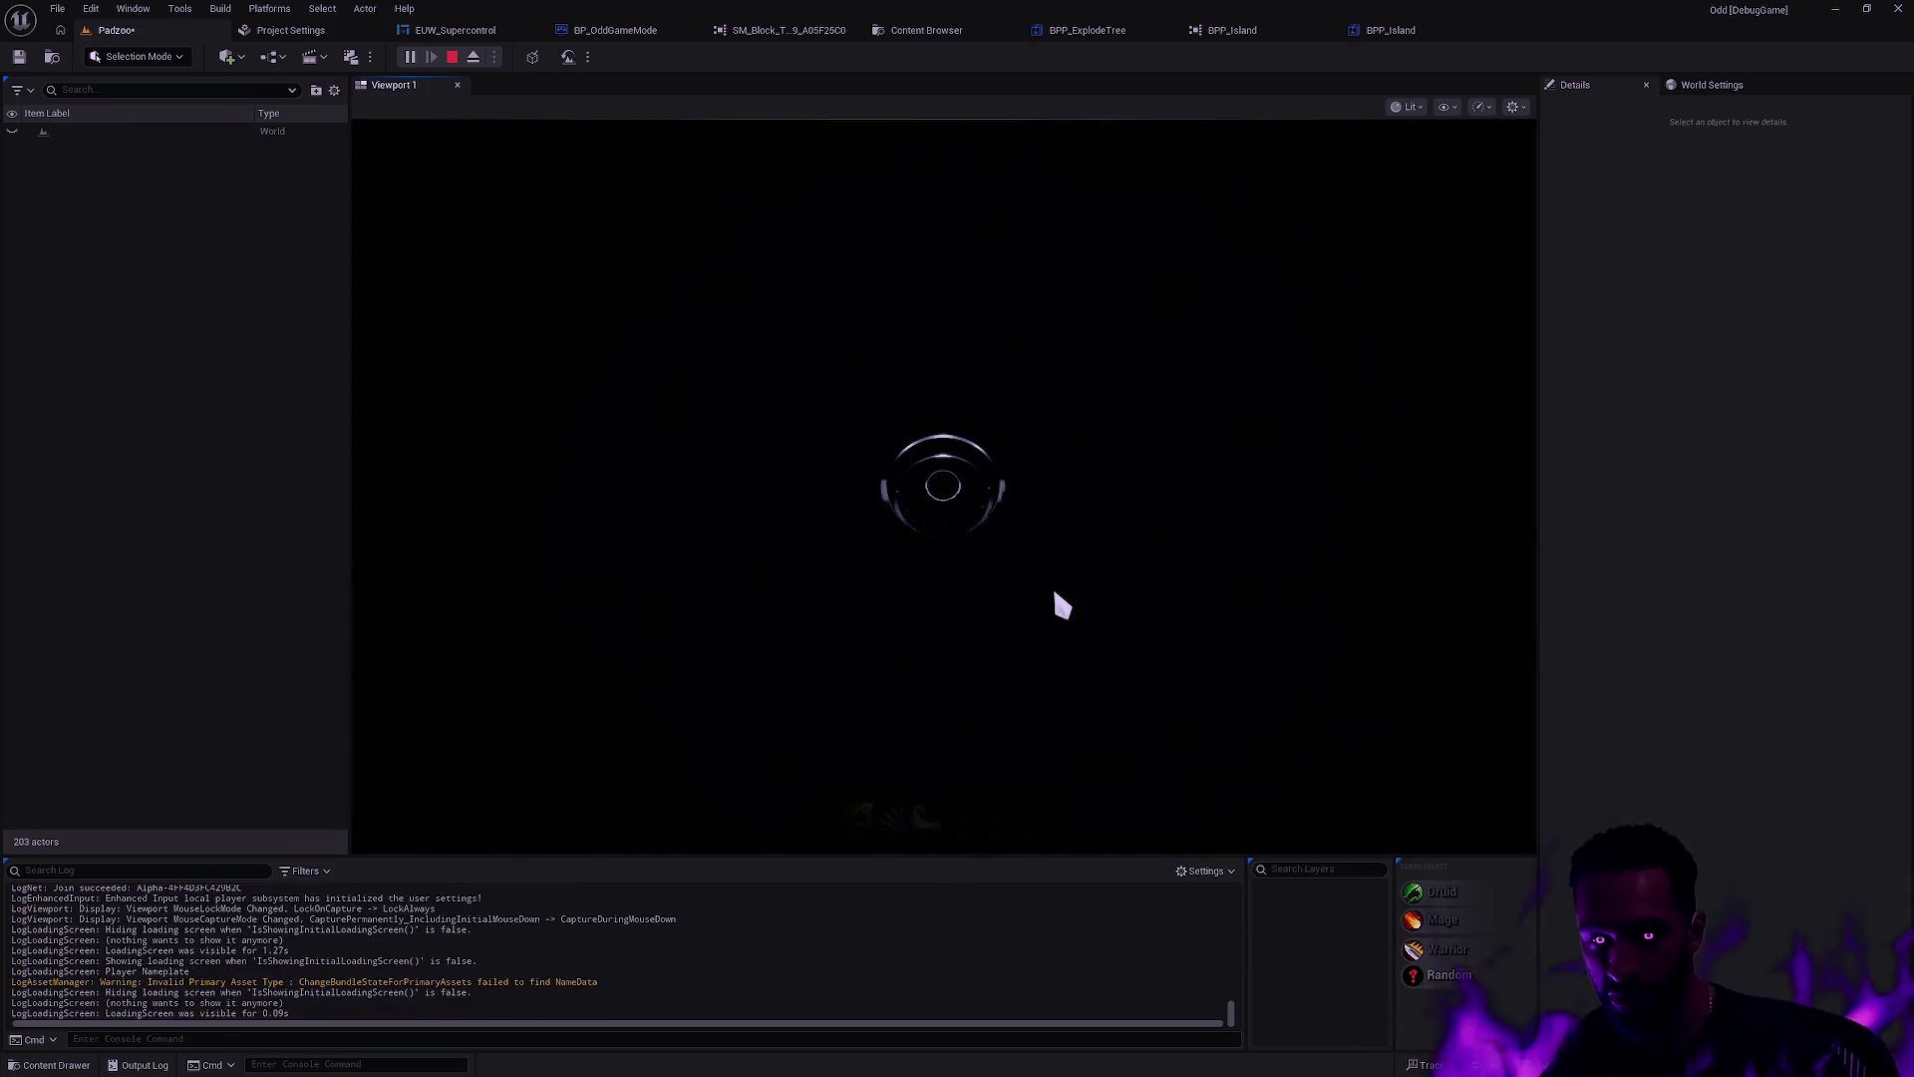
{"action": "key", "text": "w"}
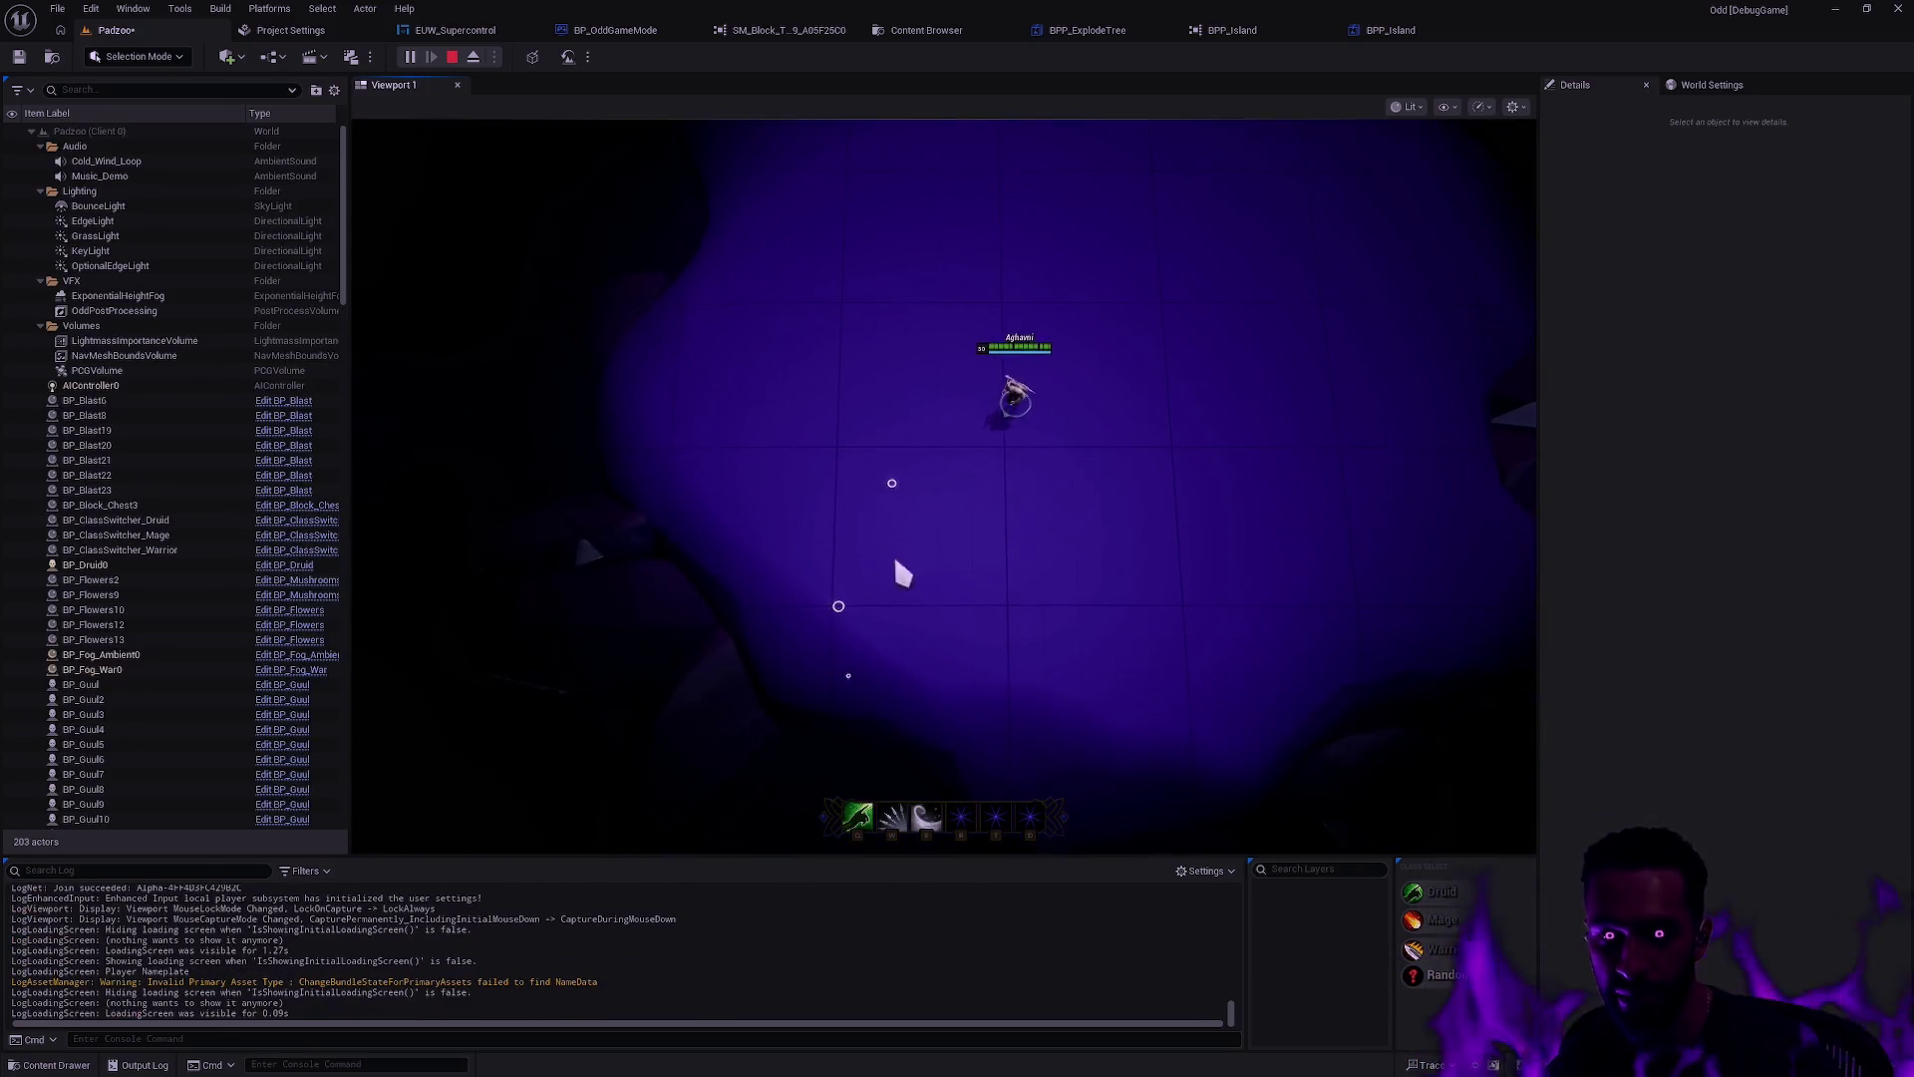
{"action": "key", "text": "s"}
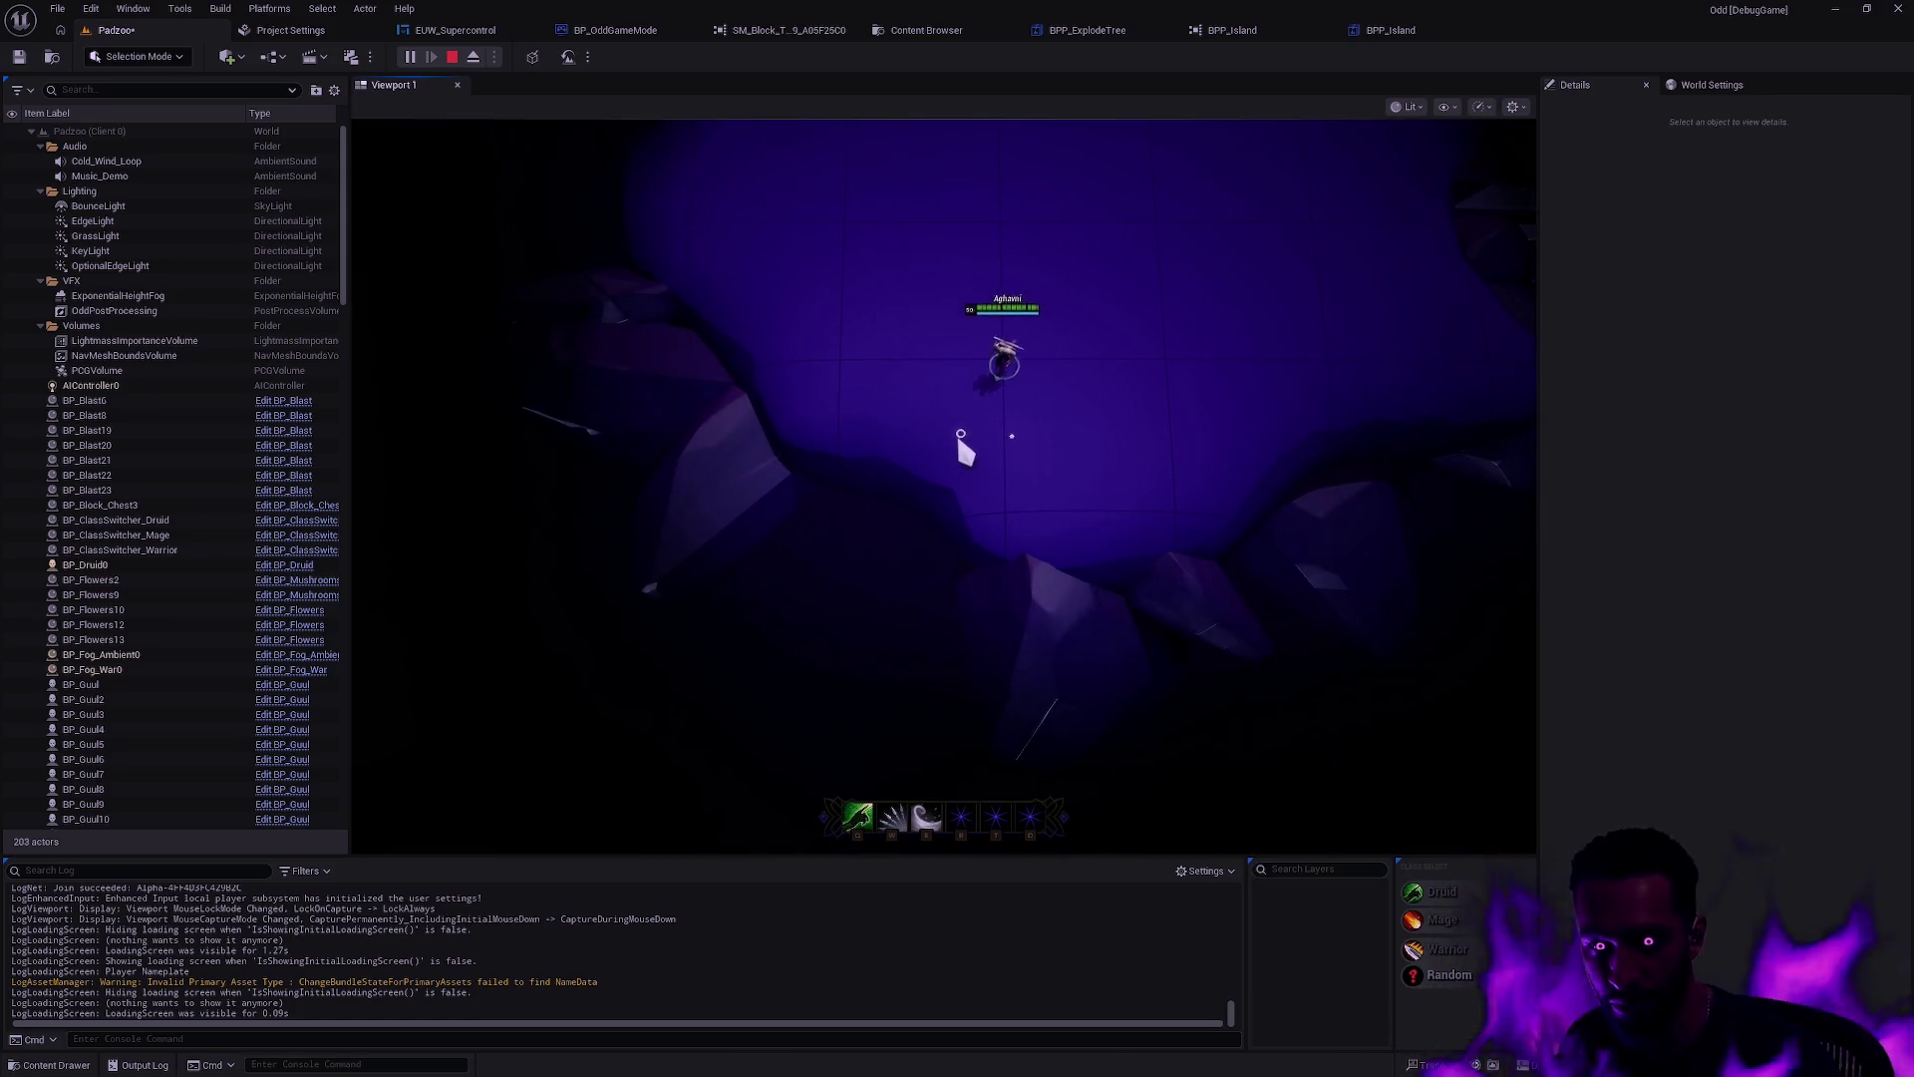
{"action": "key", "text": "s"}
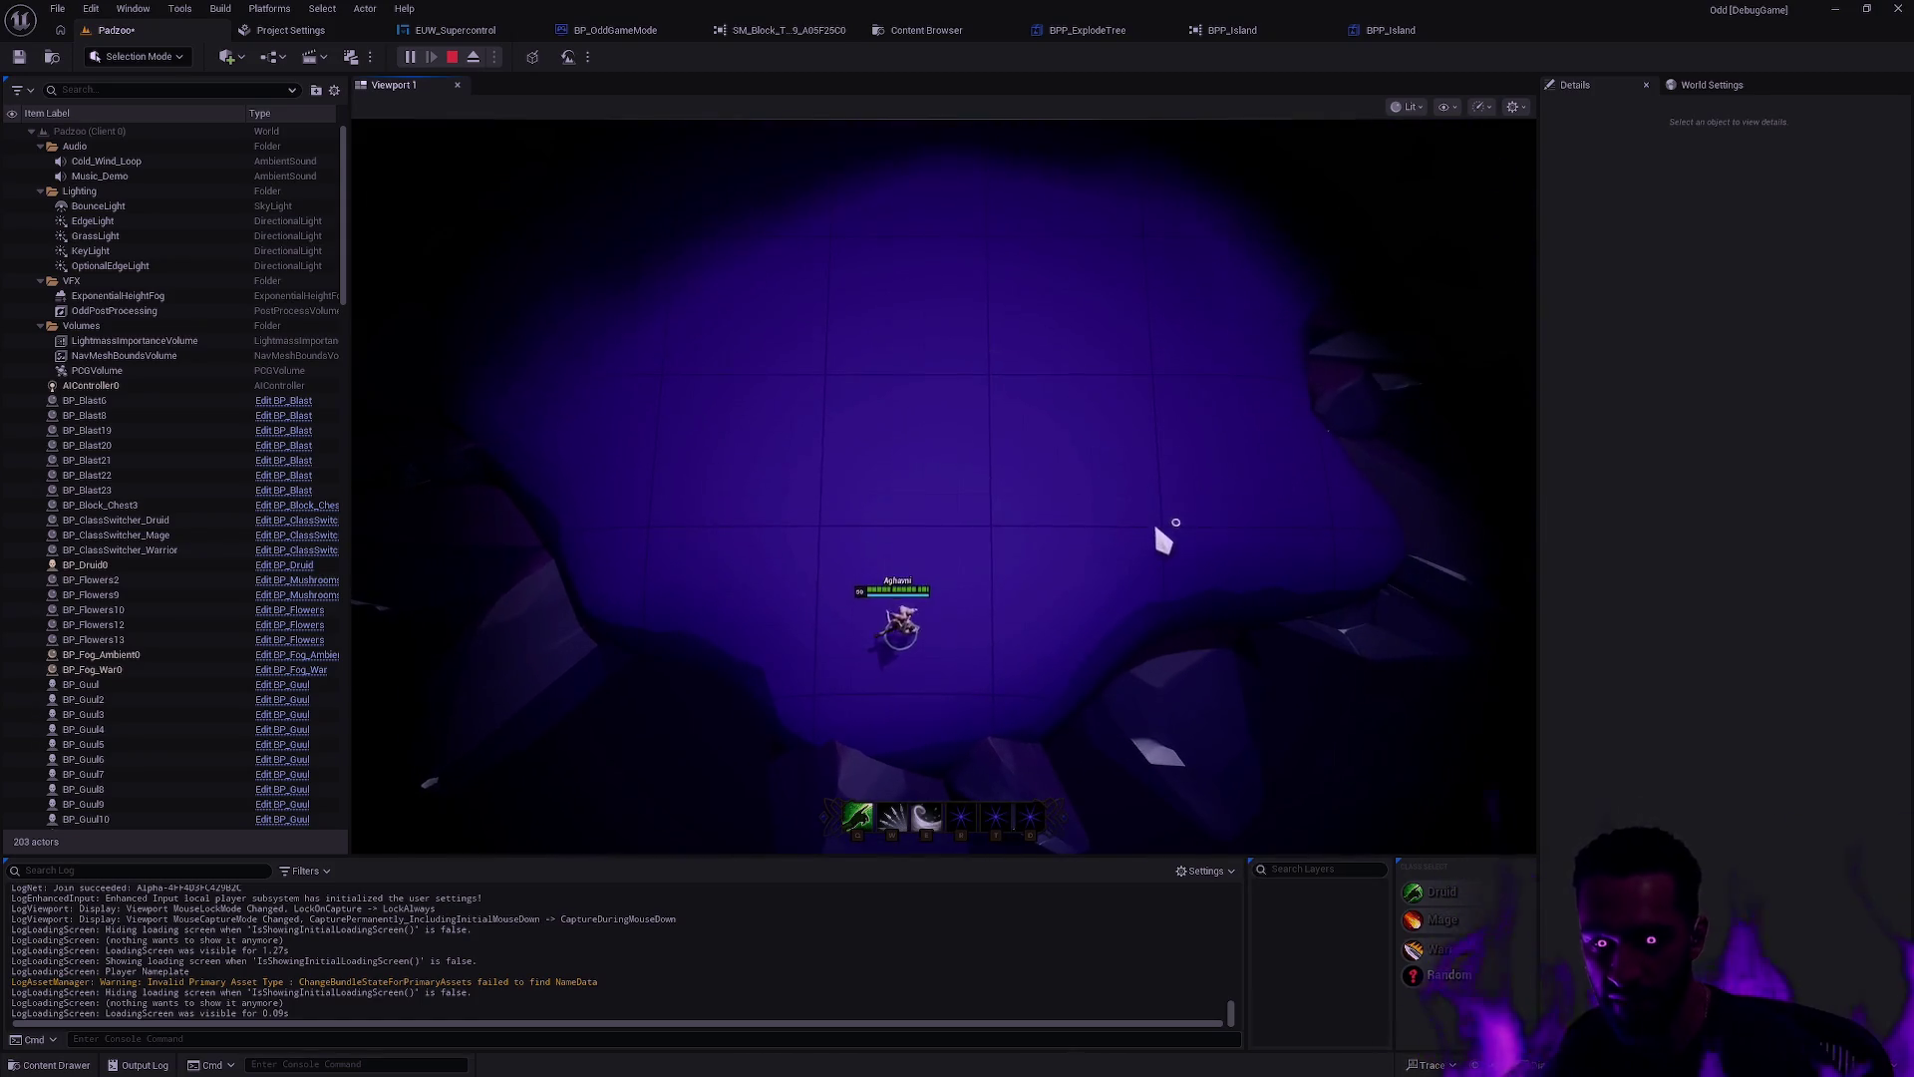
{"action": "key", "text": "w"}
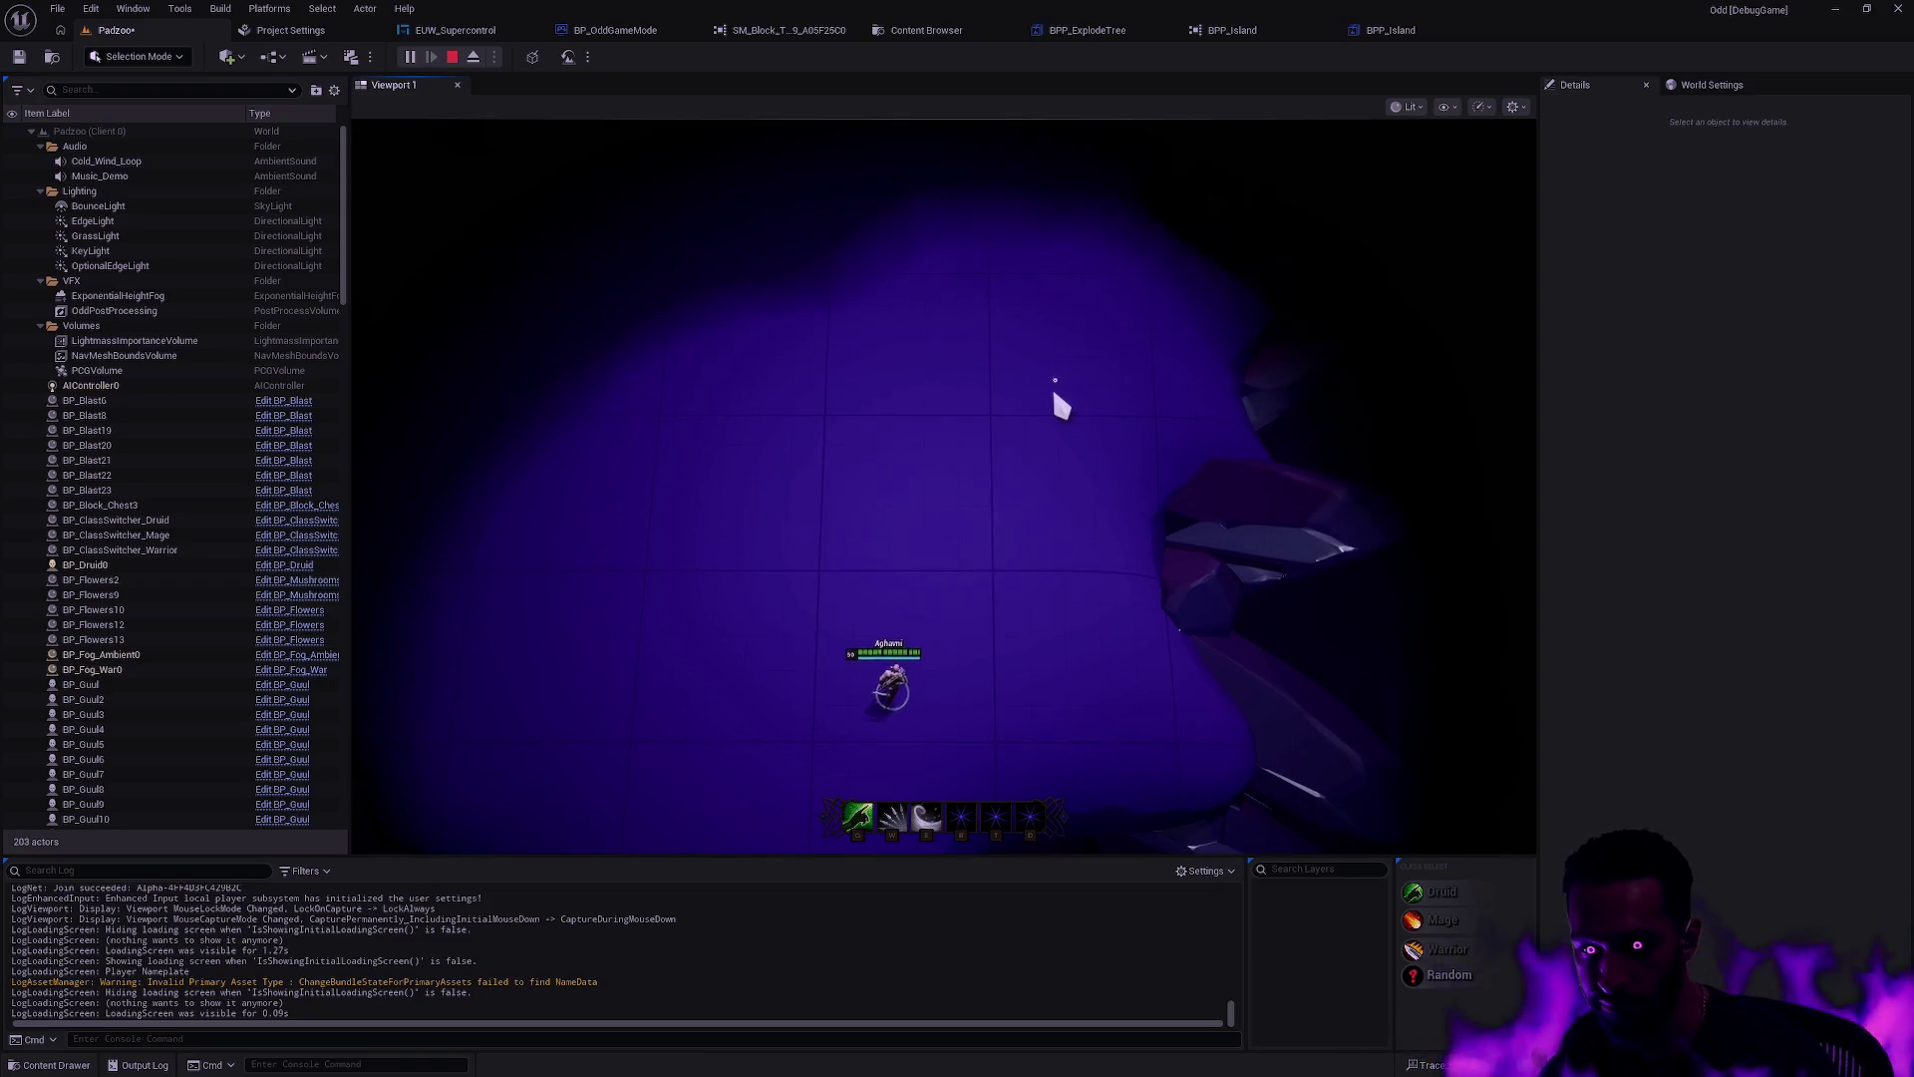
{"action": "key", "text": "Escape"}
{"action": "key", "text": "ctrl+space"}
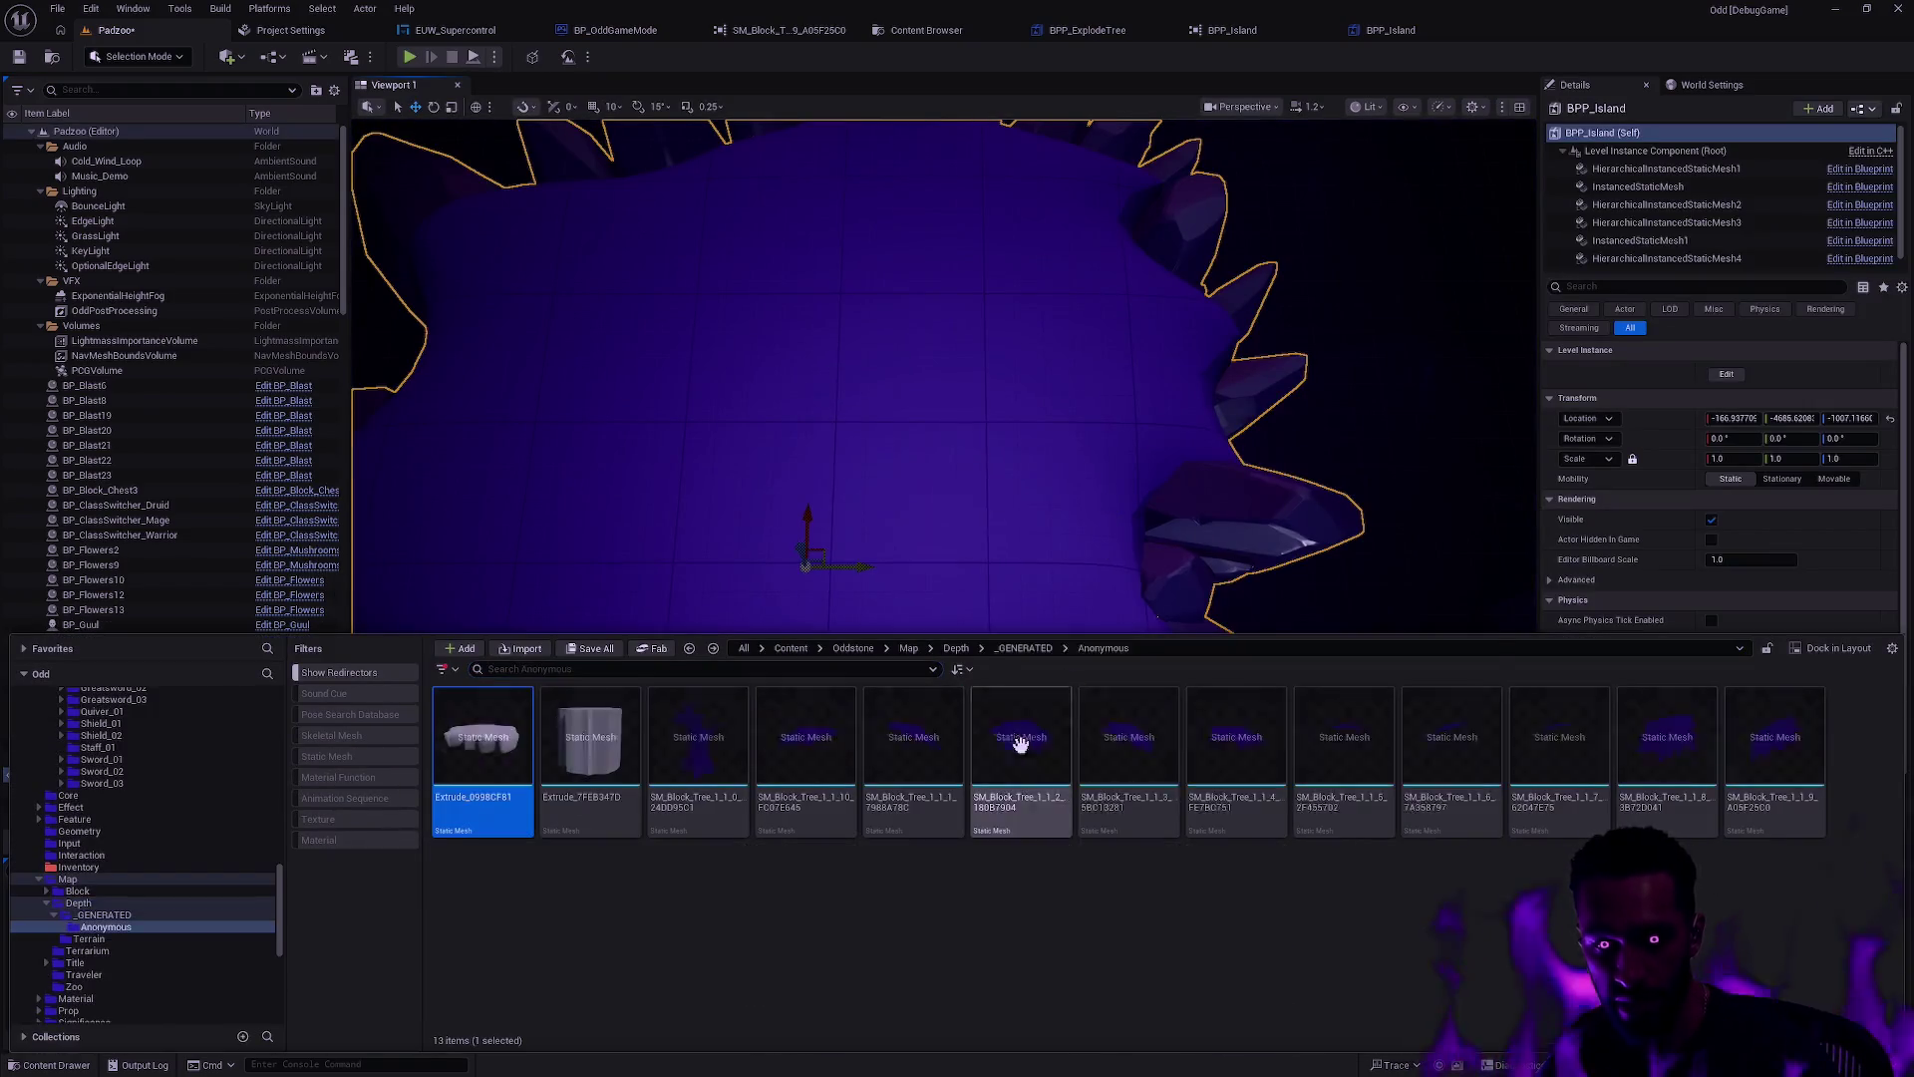
Step: Delete the spare Extrude_7FEB347D mesh, leaving 12 Anonymous meshes
{"action": "left_click", "coordinate": [613, 797]}
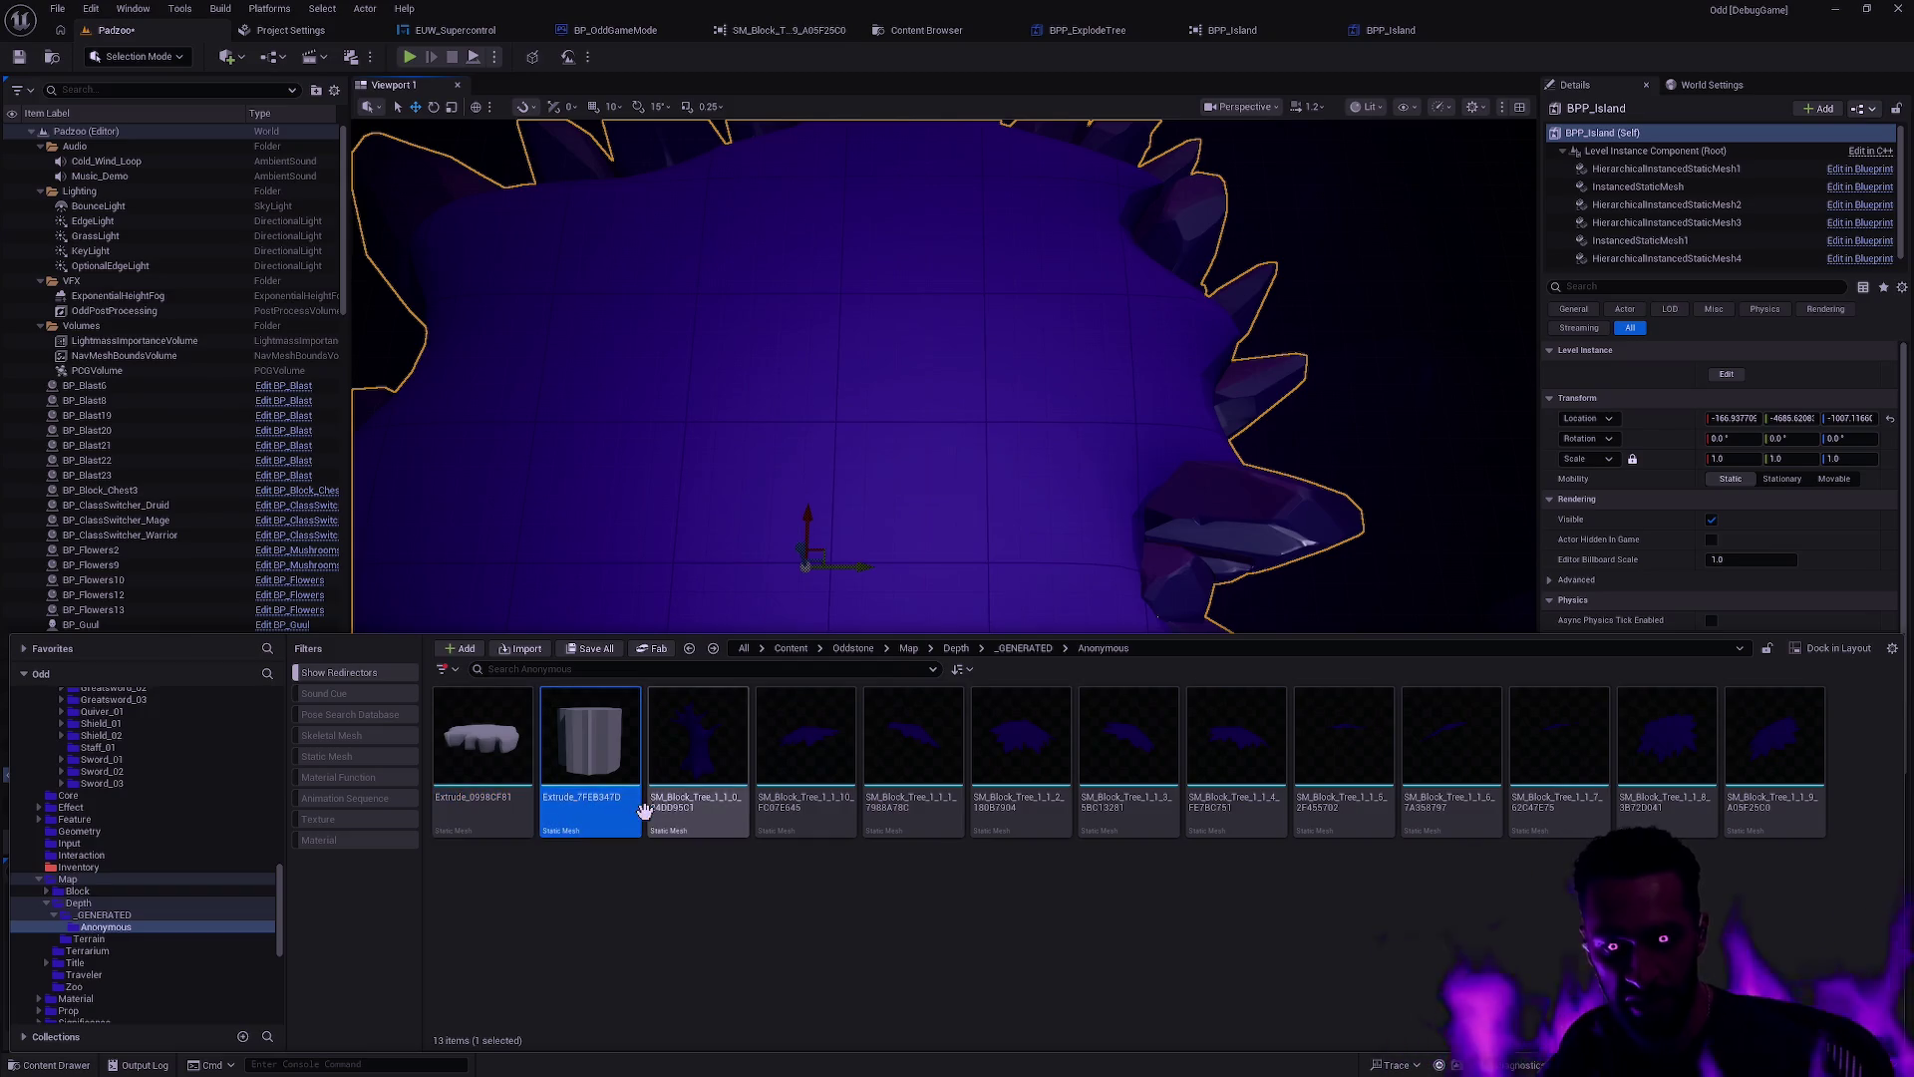
{"action": "key", "text": "Delete"}
{"action": "left_click", "coordinate": [835, 788]}
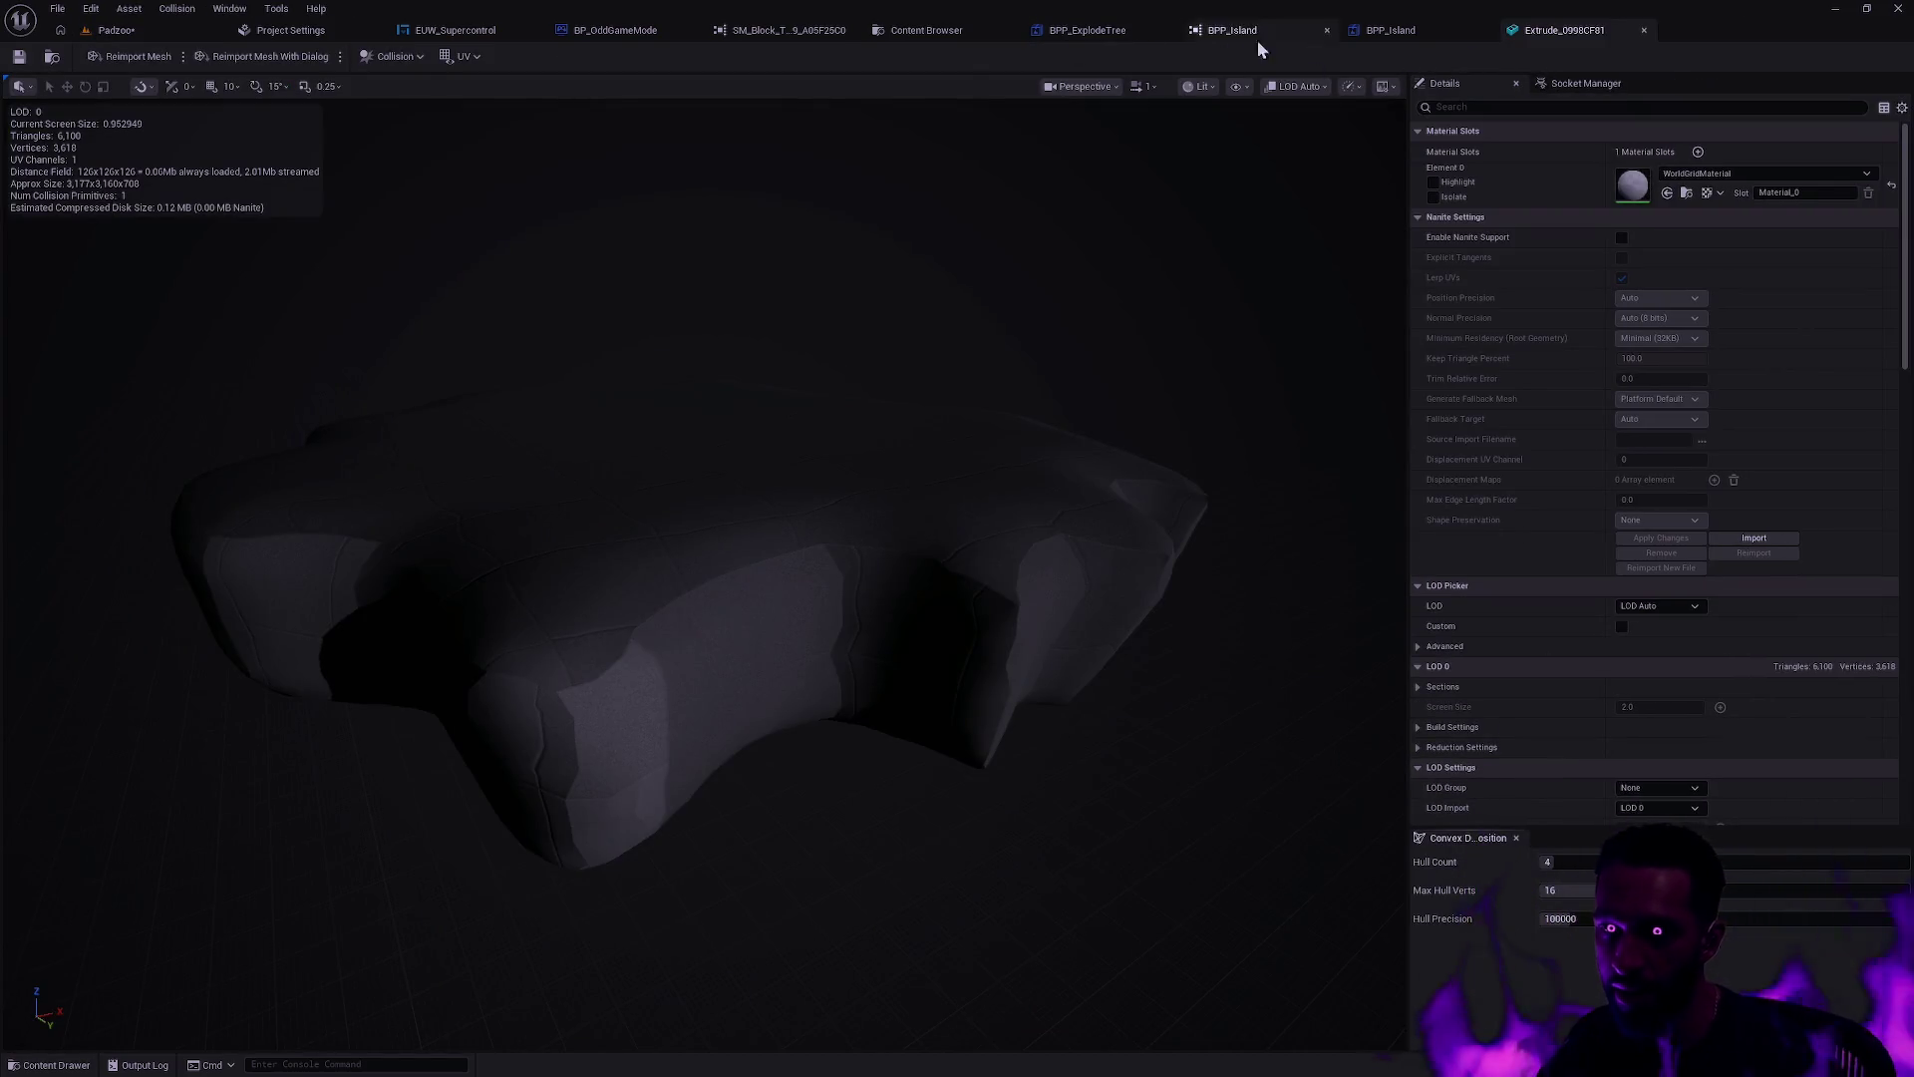
Step: Check the BPP_Island Blueprint and Extrude_0998CF81's M_Depth_Terrain_Grid material in the mesh editor
{"action": "left_click", "coordinate": [1396, 31]}
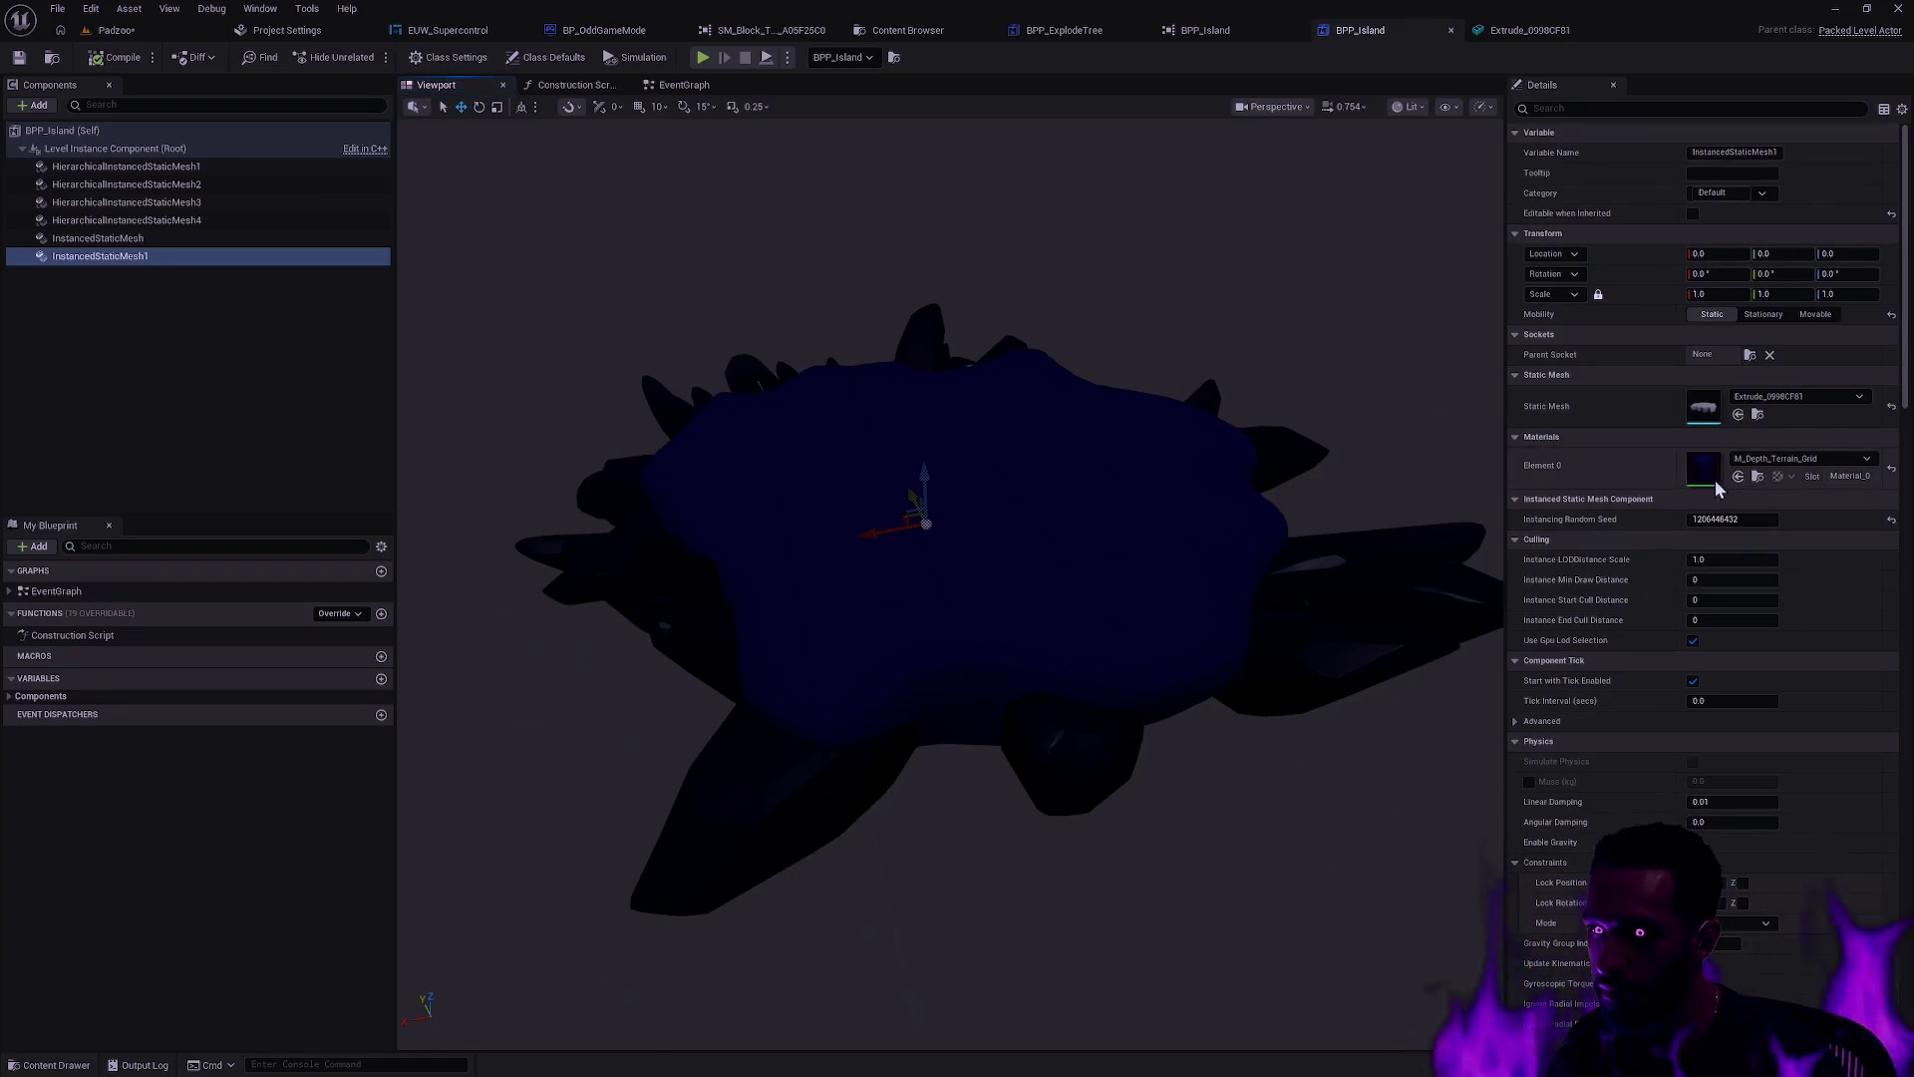
{"action": "left_click", "coordinate": [1530, 30]}
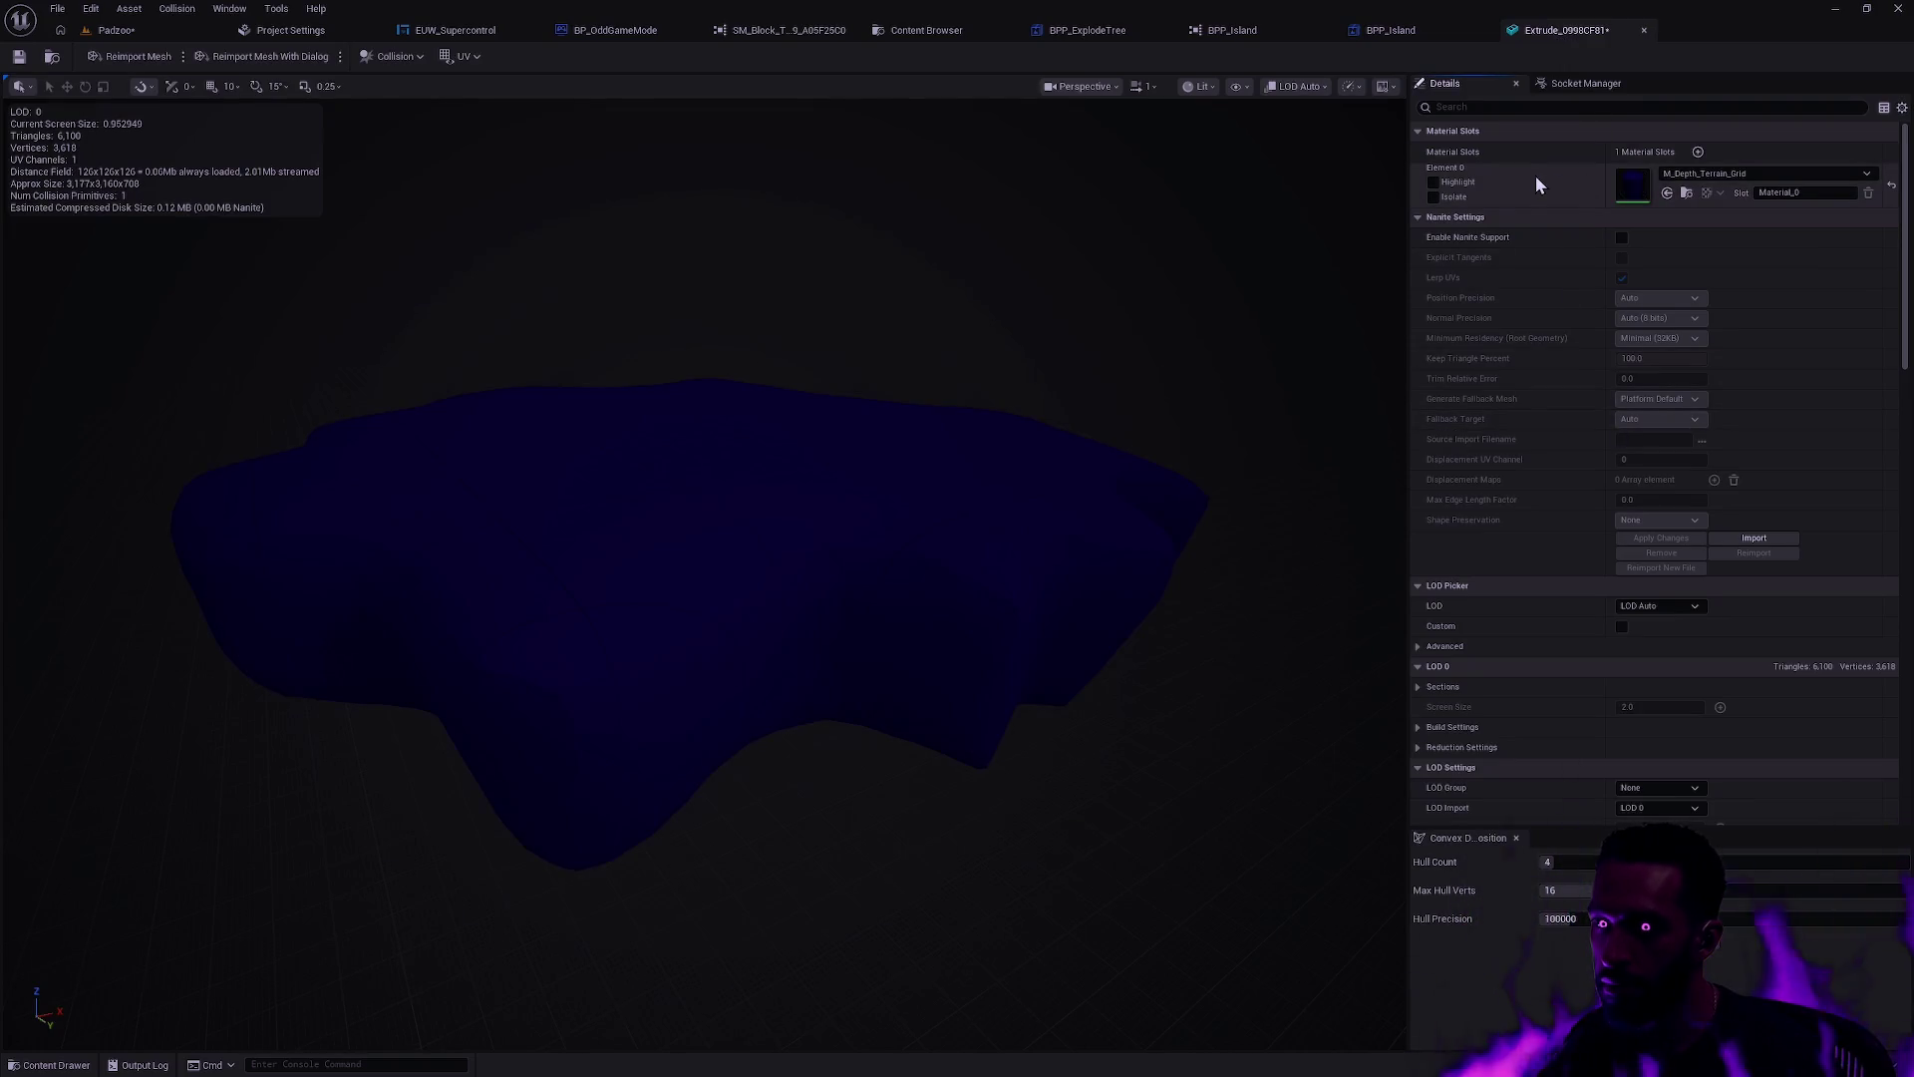
{"action": "left_click", "coordinate": [1645, 30]}
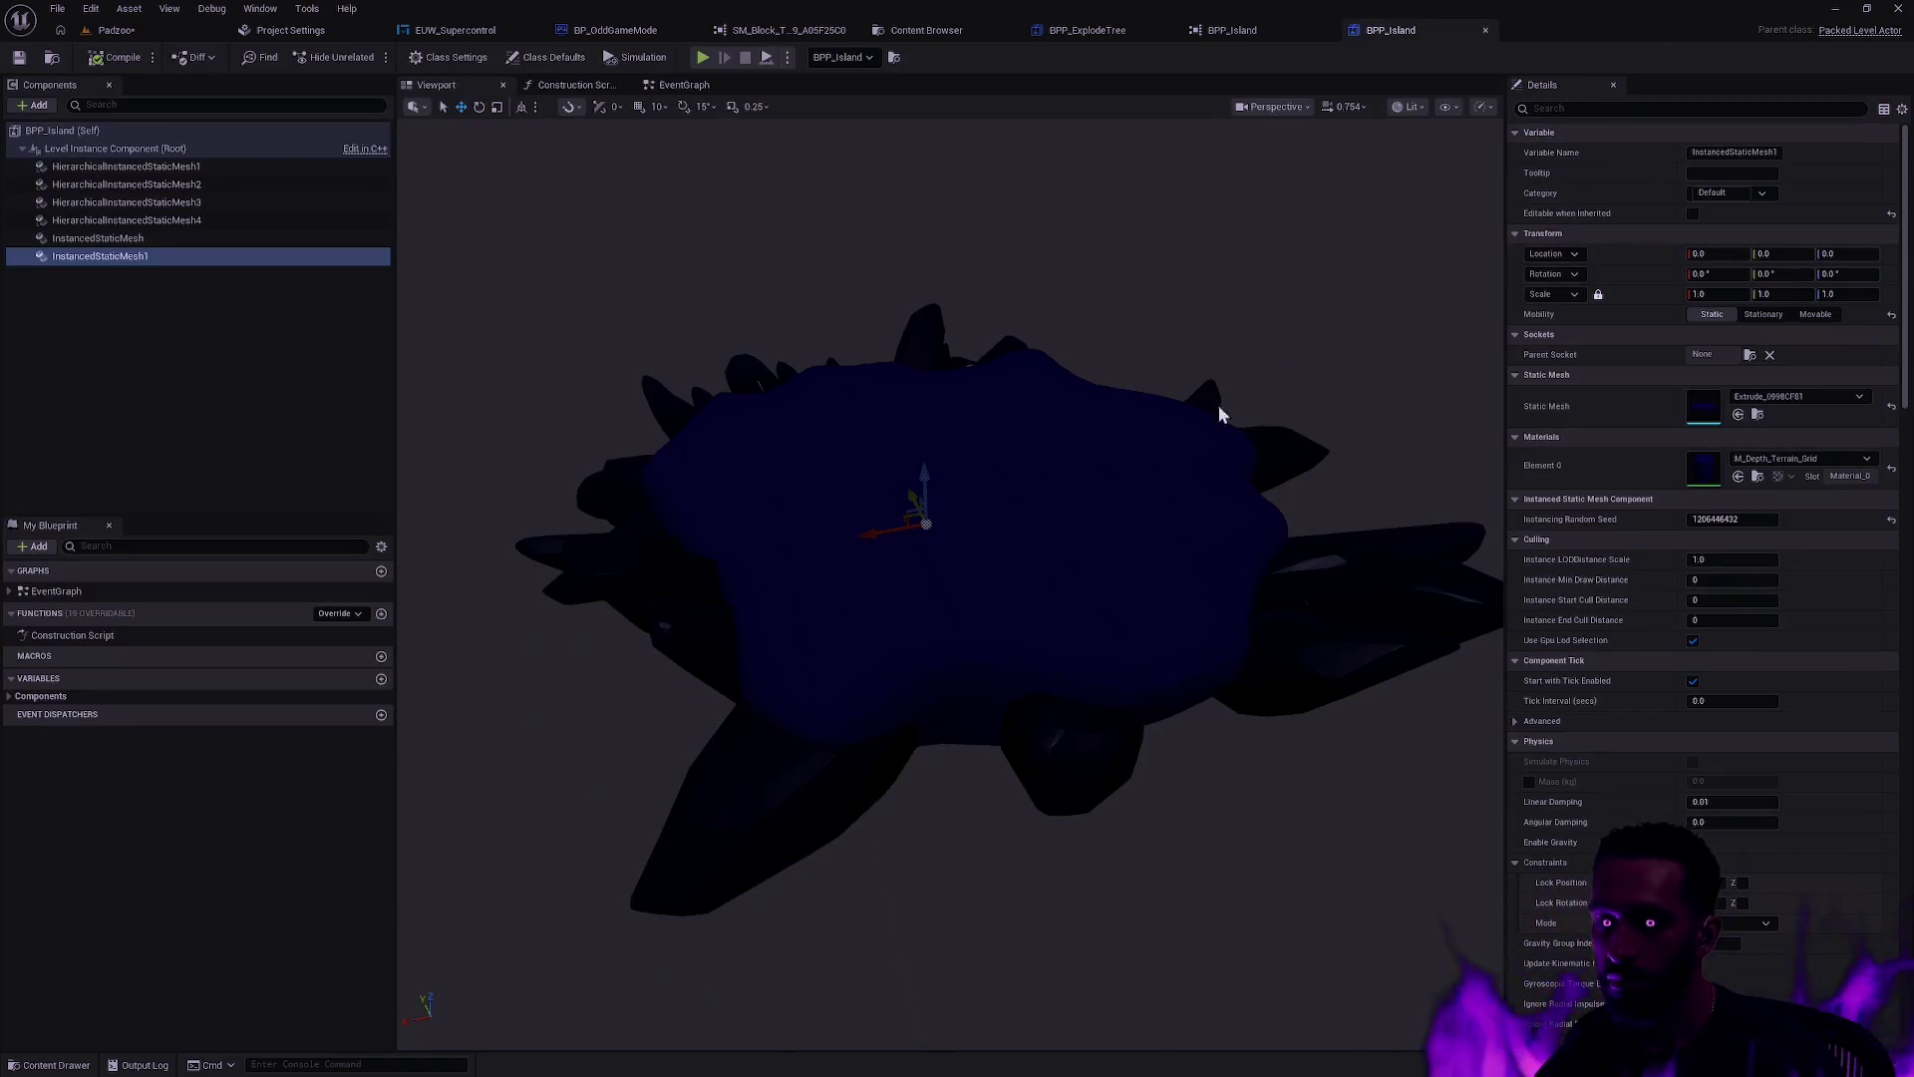
Step: Rename the Extrude_0998CF81 mesh to SM_Floating_Island
{"action": "key", "text": "ctrl+space"}
{"action": "type", "text": "SM_Floating_Island"}
{"action": "key", "text": "Return"}
Step: Batch-rename the eleven SM_Block_Tree meshes with Remove Old Suffix enabled
{"action": "left_click_drag", "start_coordinate": [652, 833], "coordinate": [511, 875]}
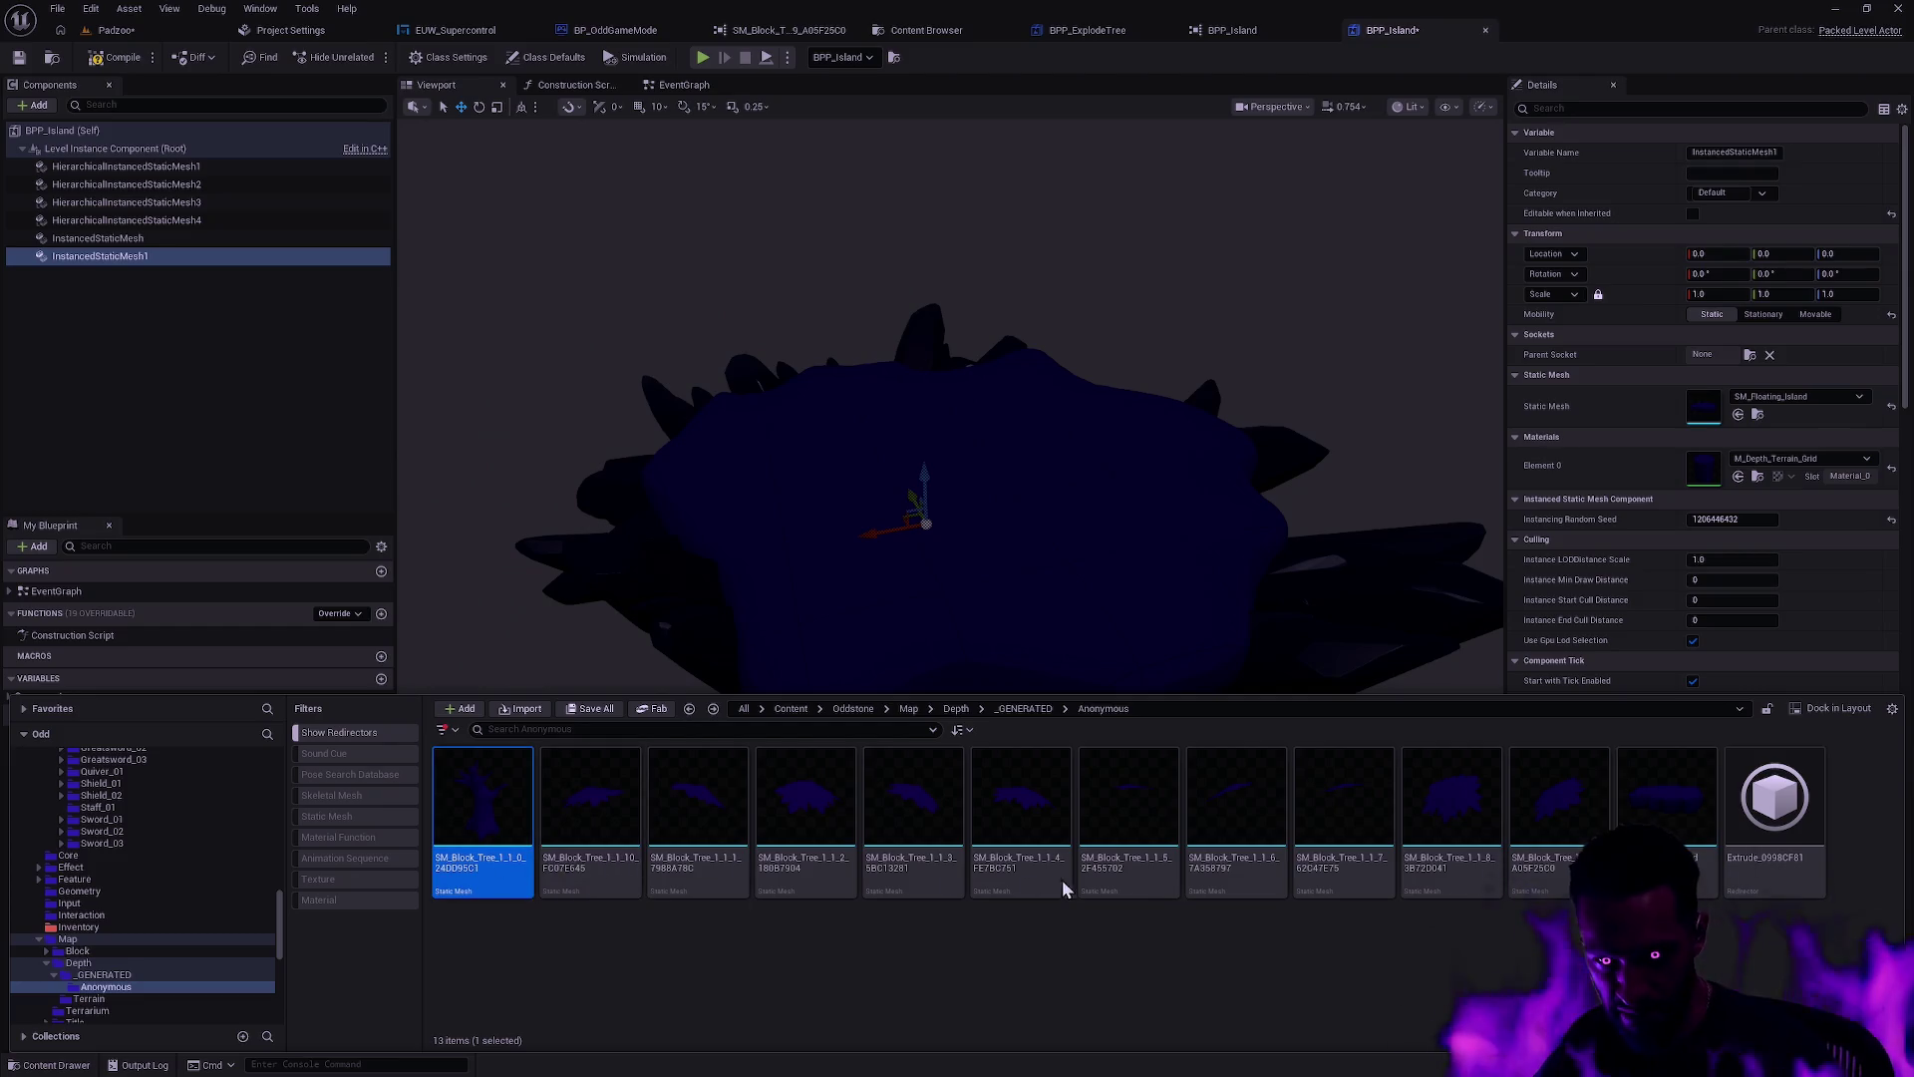
{"action": "left_click", "coordinate": [1536, 798], "text": "shift"}
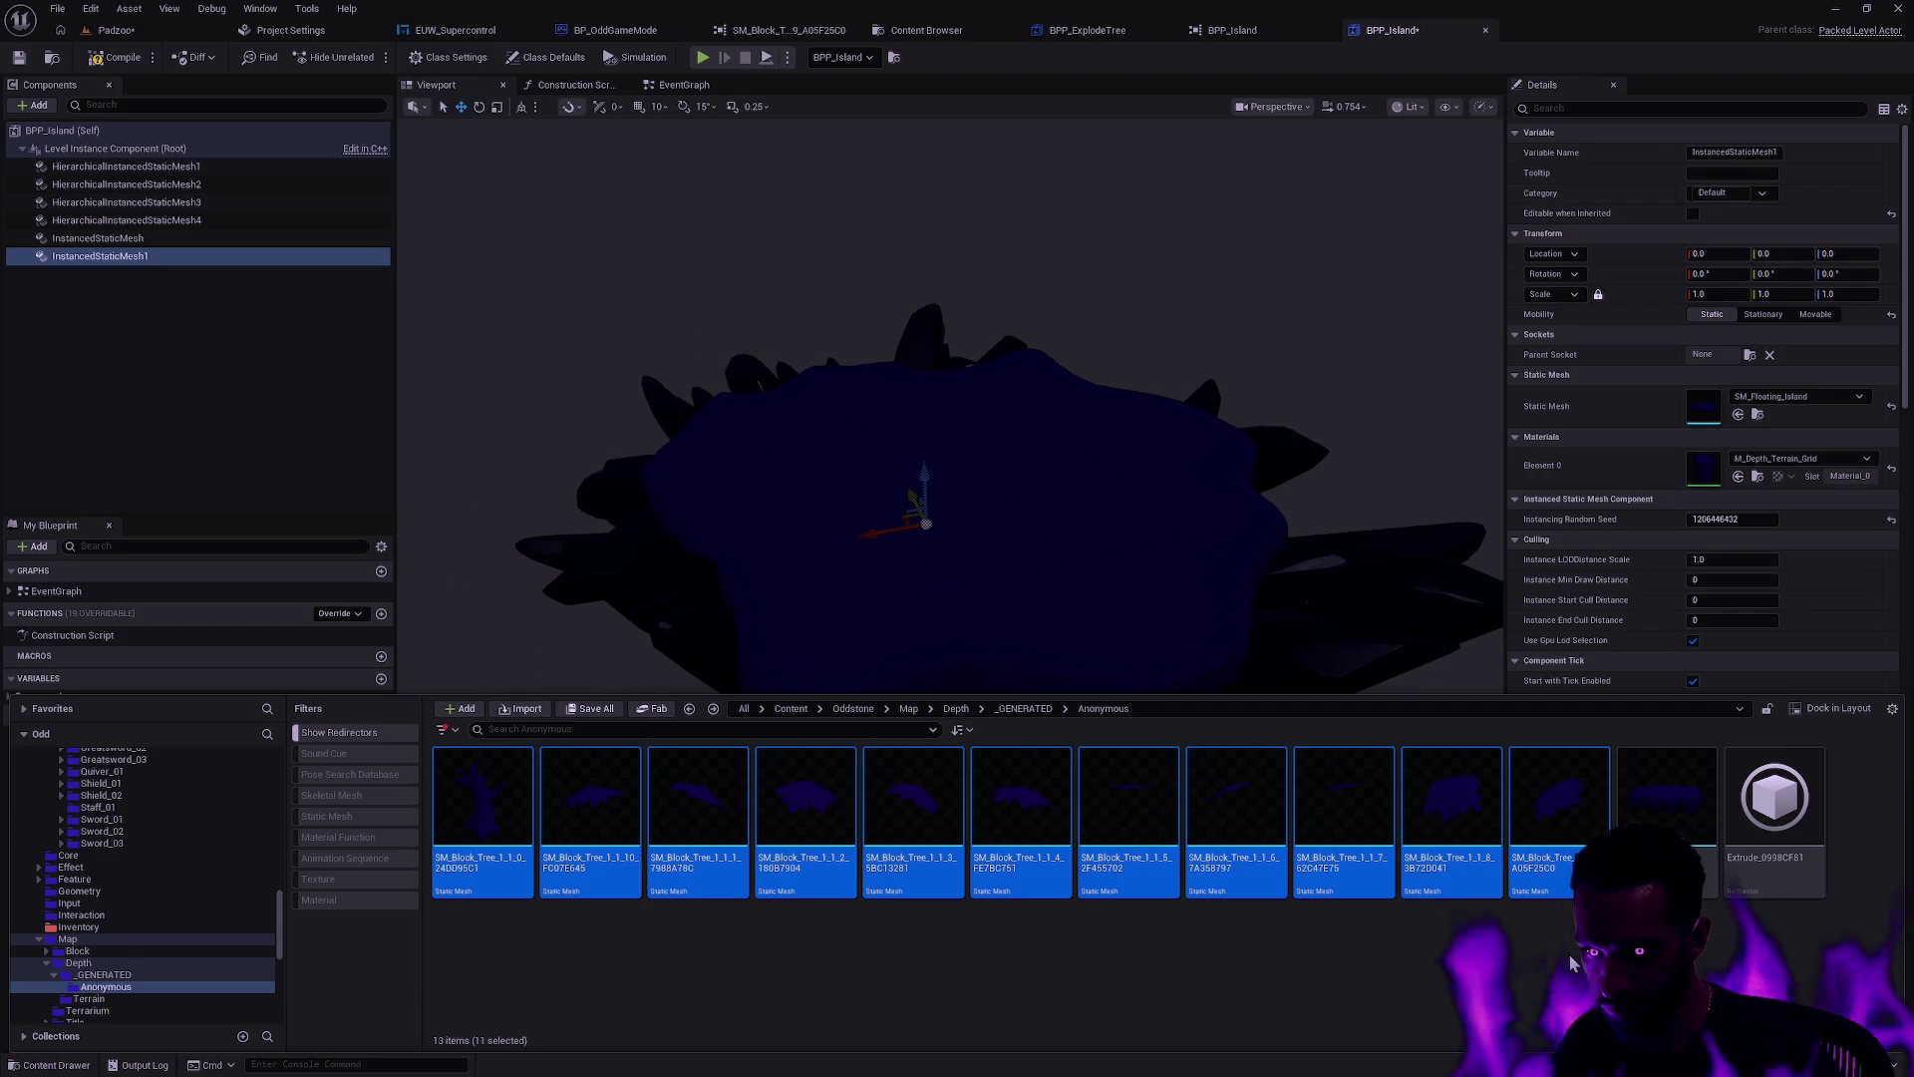
{"action": "key", "text": "F2"}
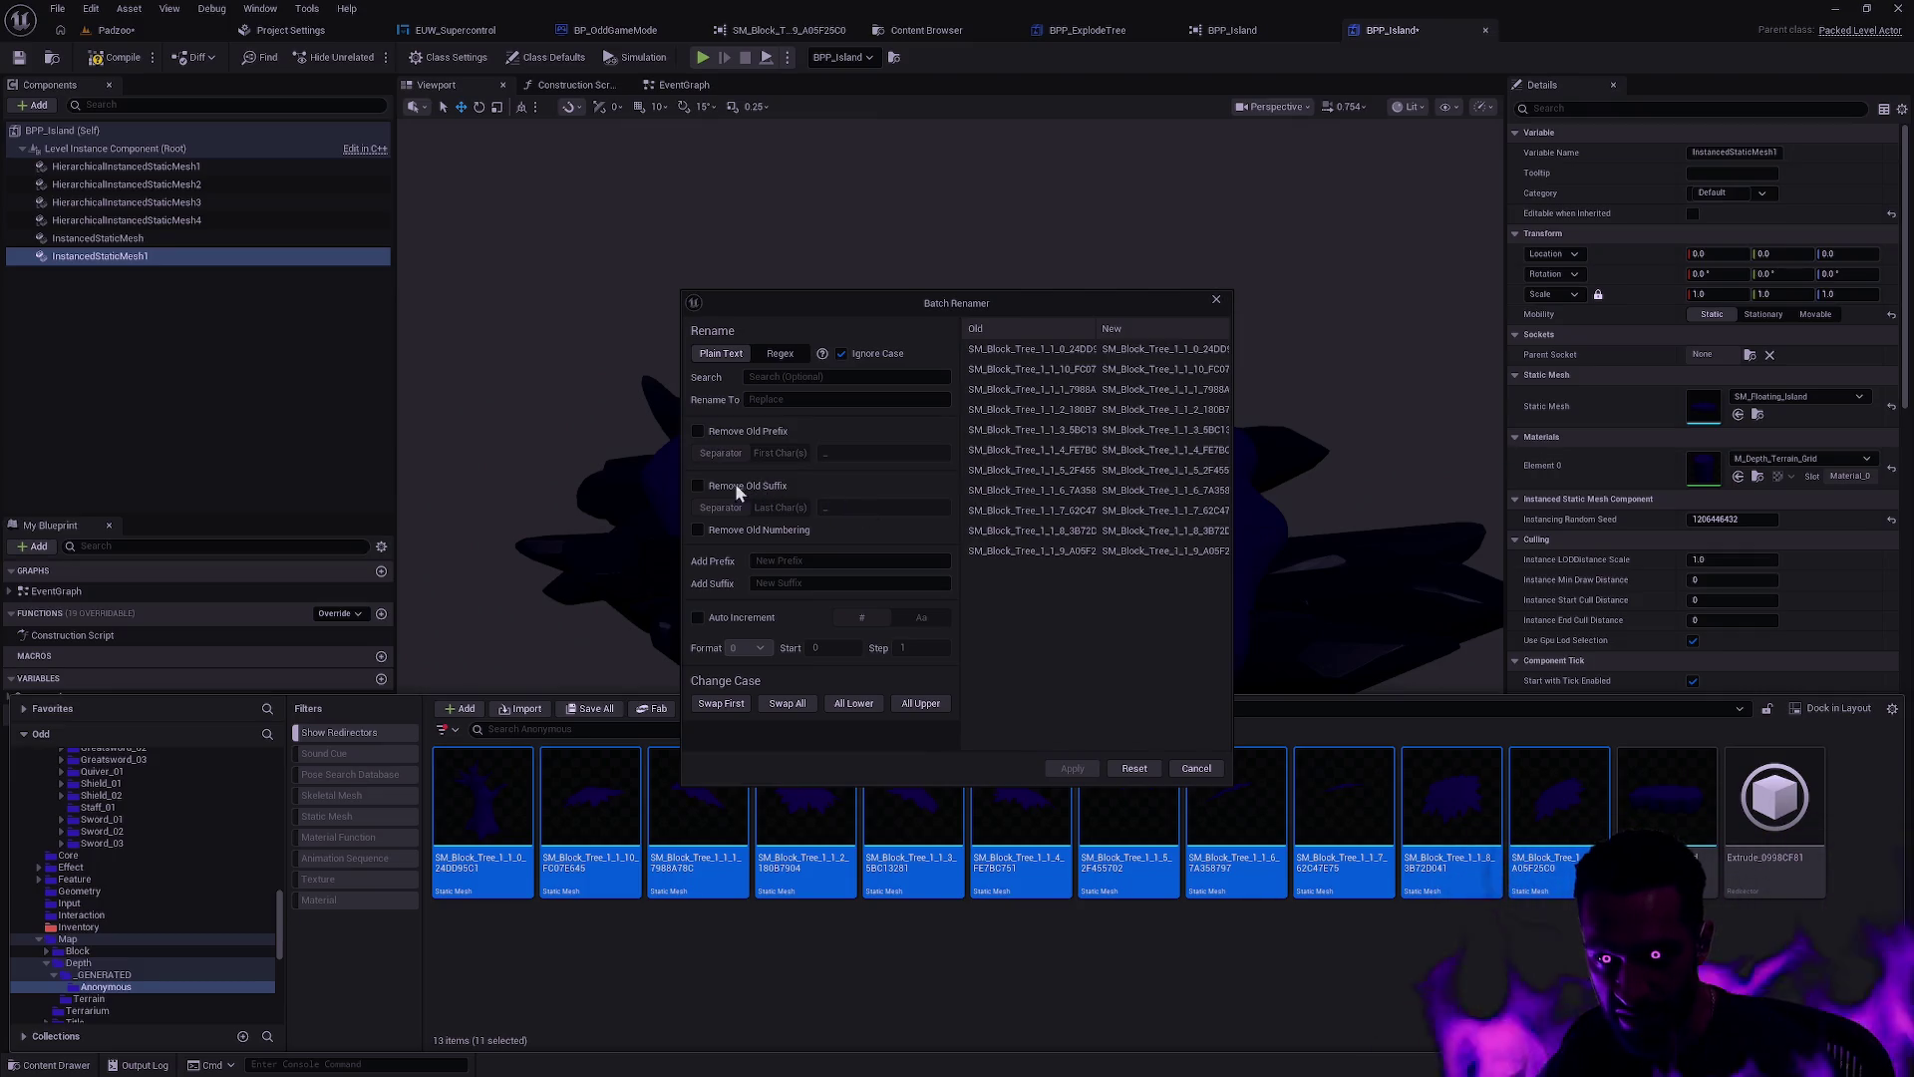
{"action": "left_click", "coordinate": [697, 485]}
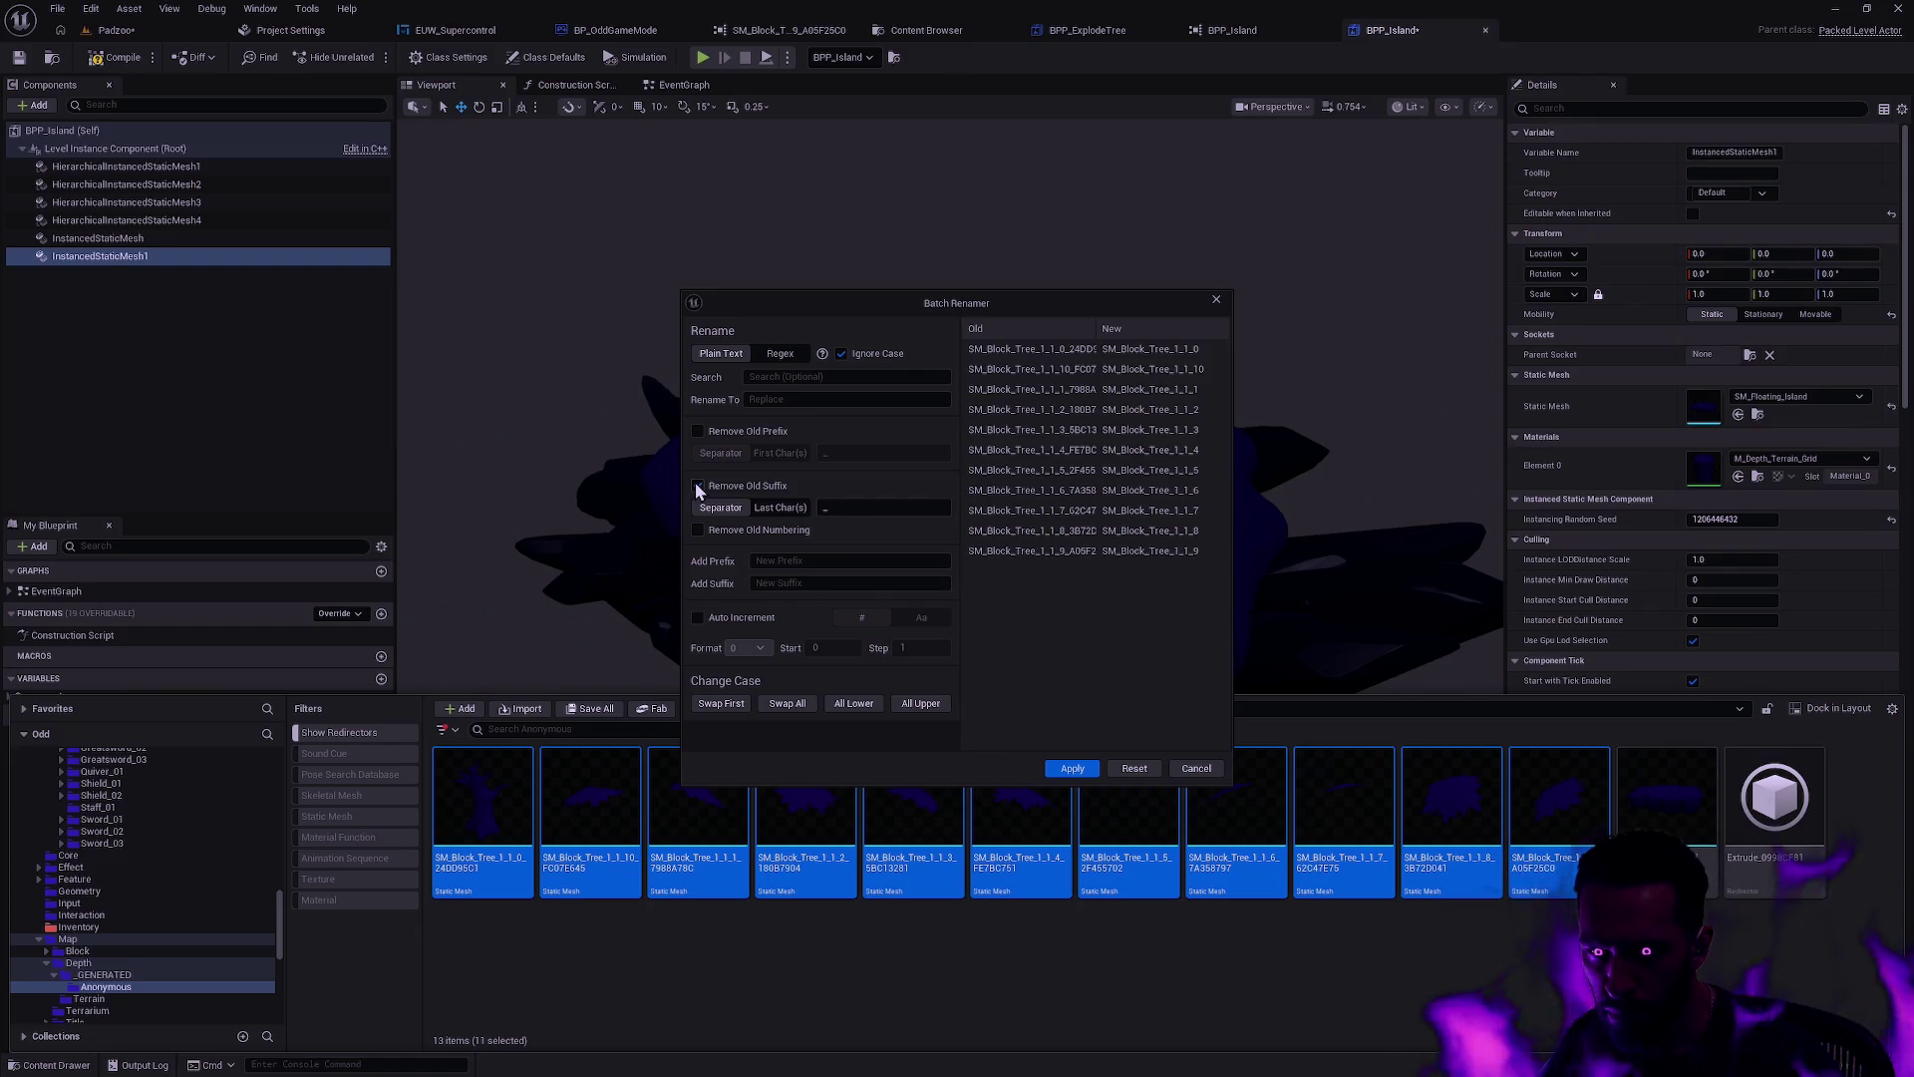
Step: Apply the batch rename so the meshes become SM_Block_Tree_1_1_0 through SM_Block_Tree_1_1_9
{"action": "left_click", "coordinate": [1072, 774]}
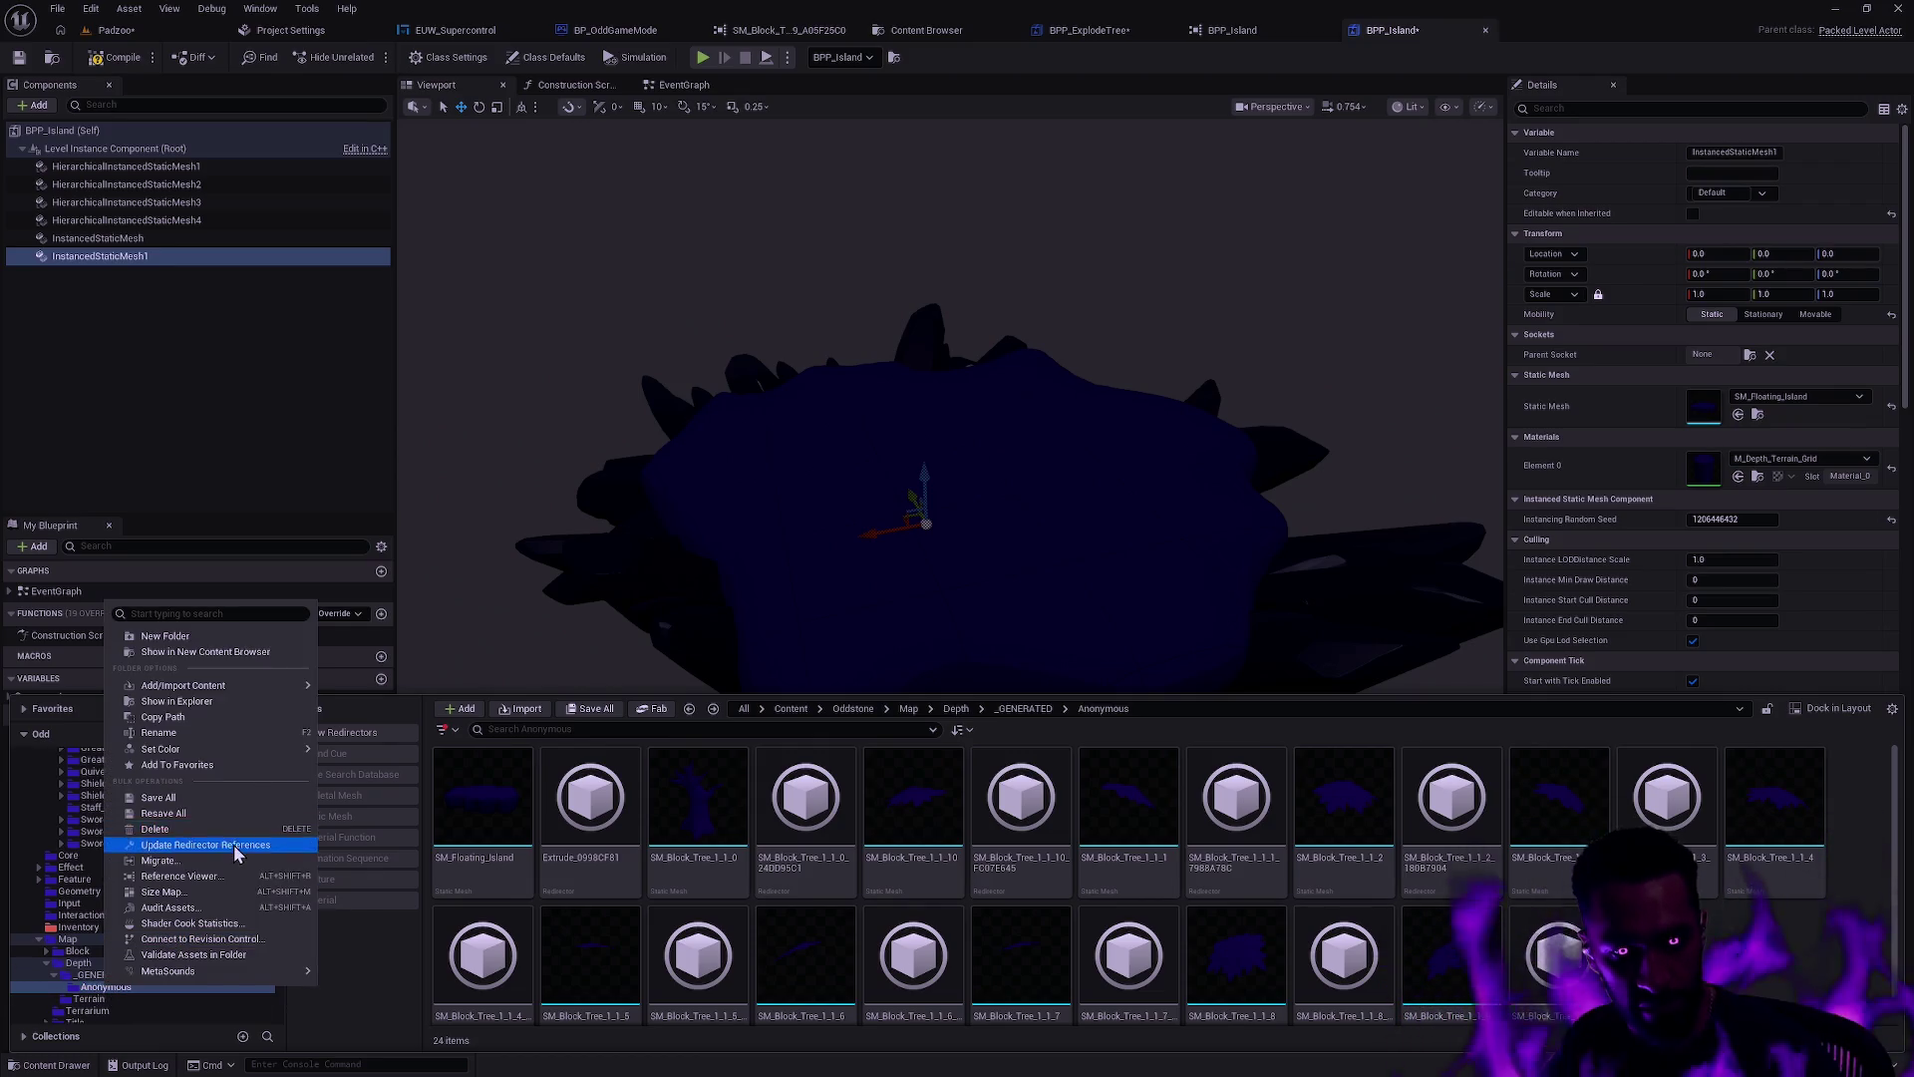
Step: Fix up redirector references for the renamed meshes and select all twelve meshes
{"action": "left_click", "coordinate": [234, 845]}
{"action": "left_click", "coordinate": [851, 827]}
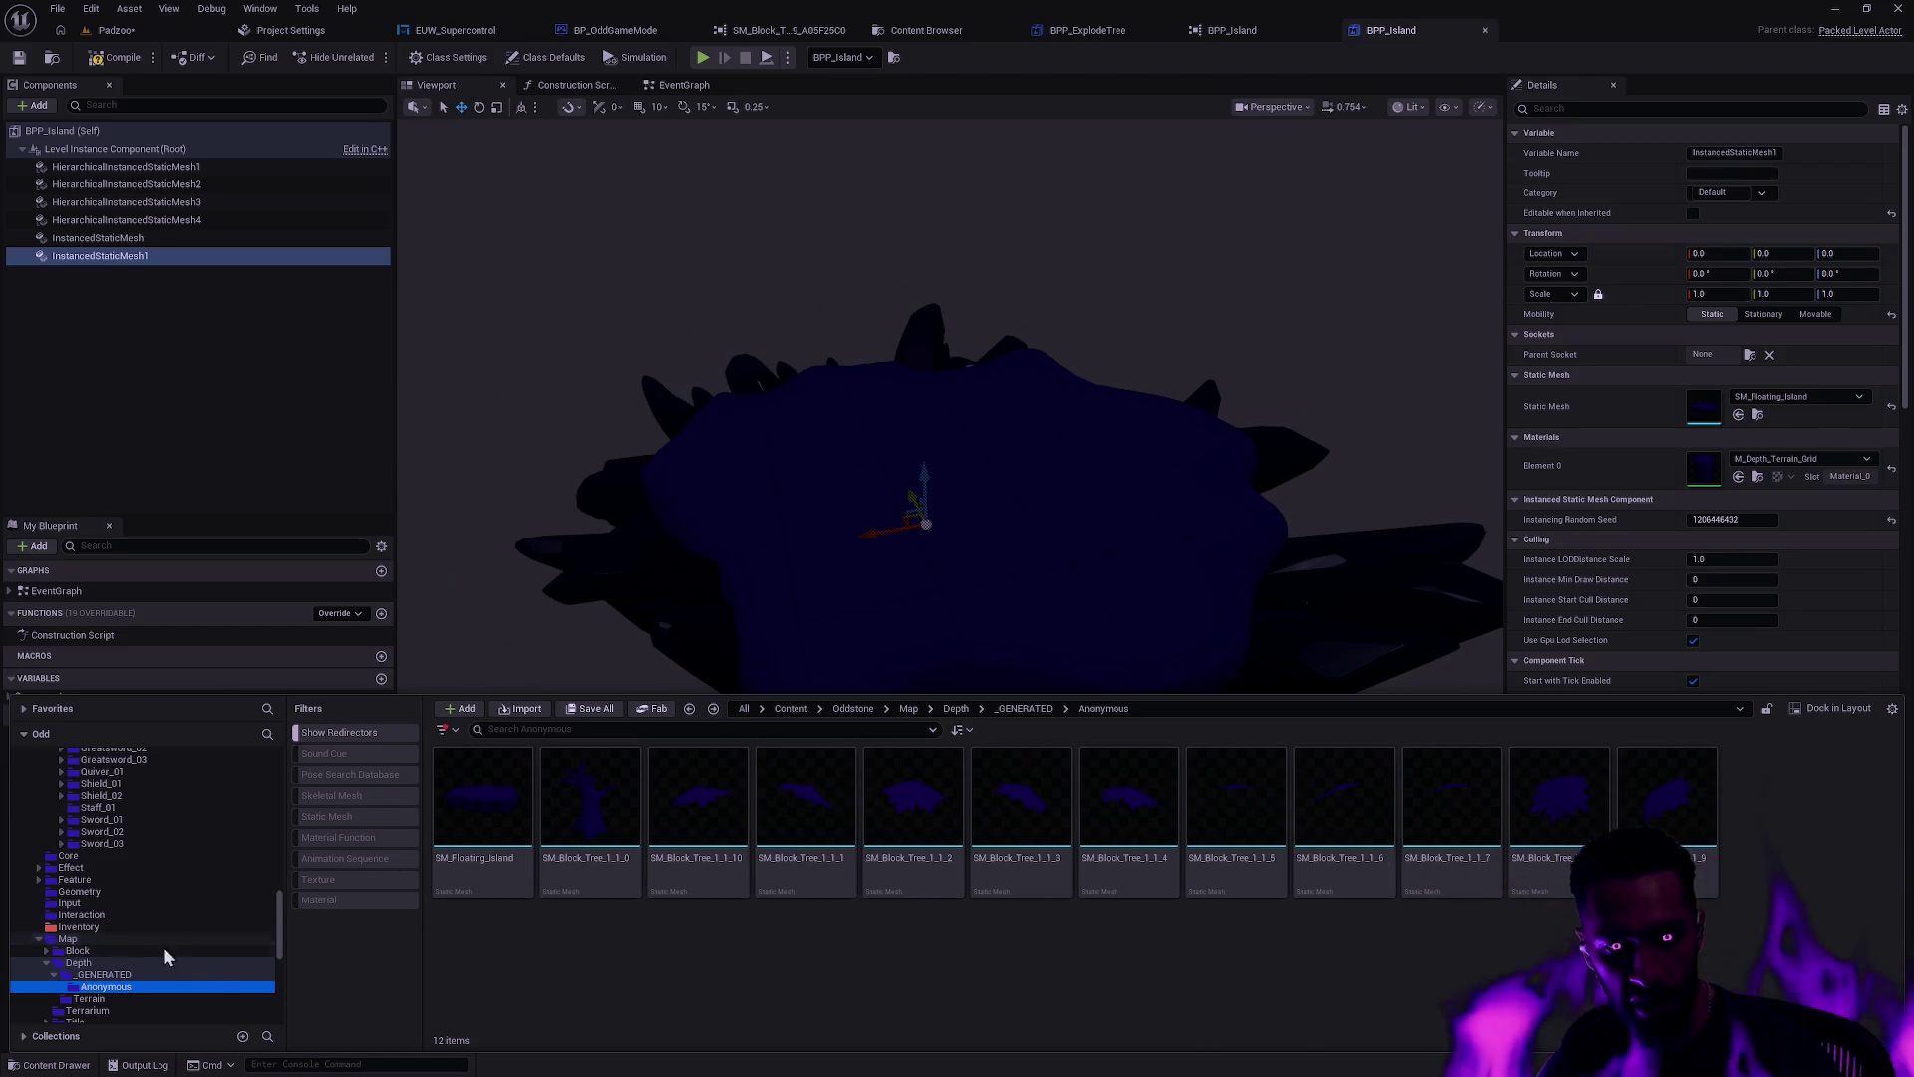
{"action": "left_click", "coordinate": [471, 875]}
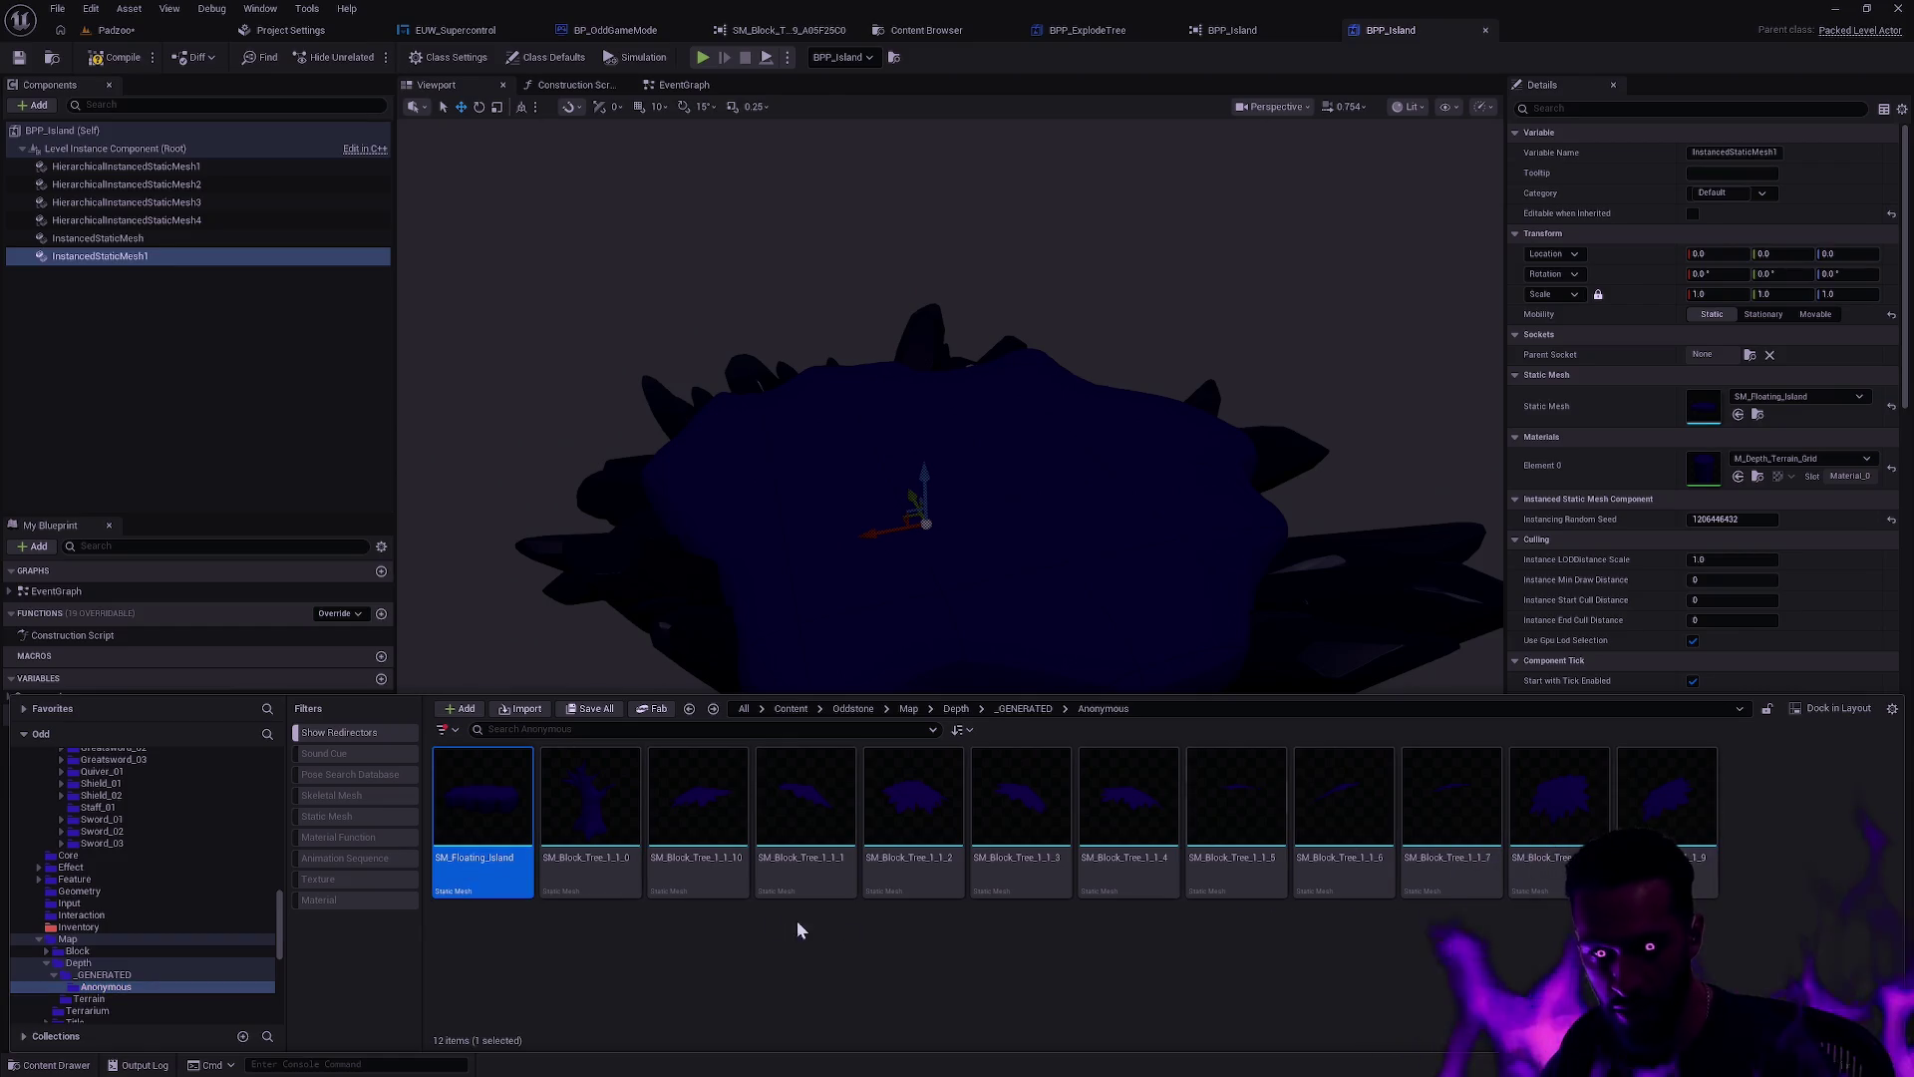
{"action": "key", "text": "ctrl+a"}
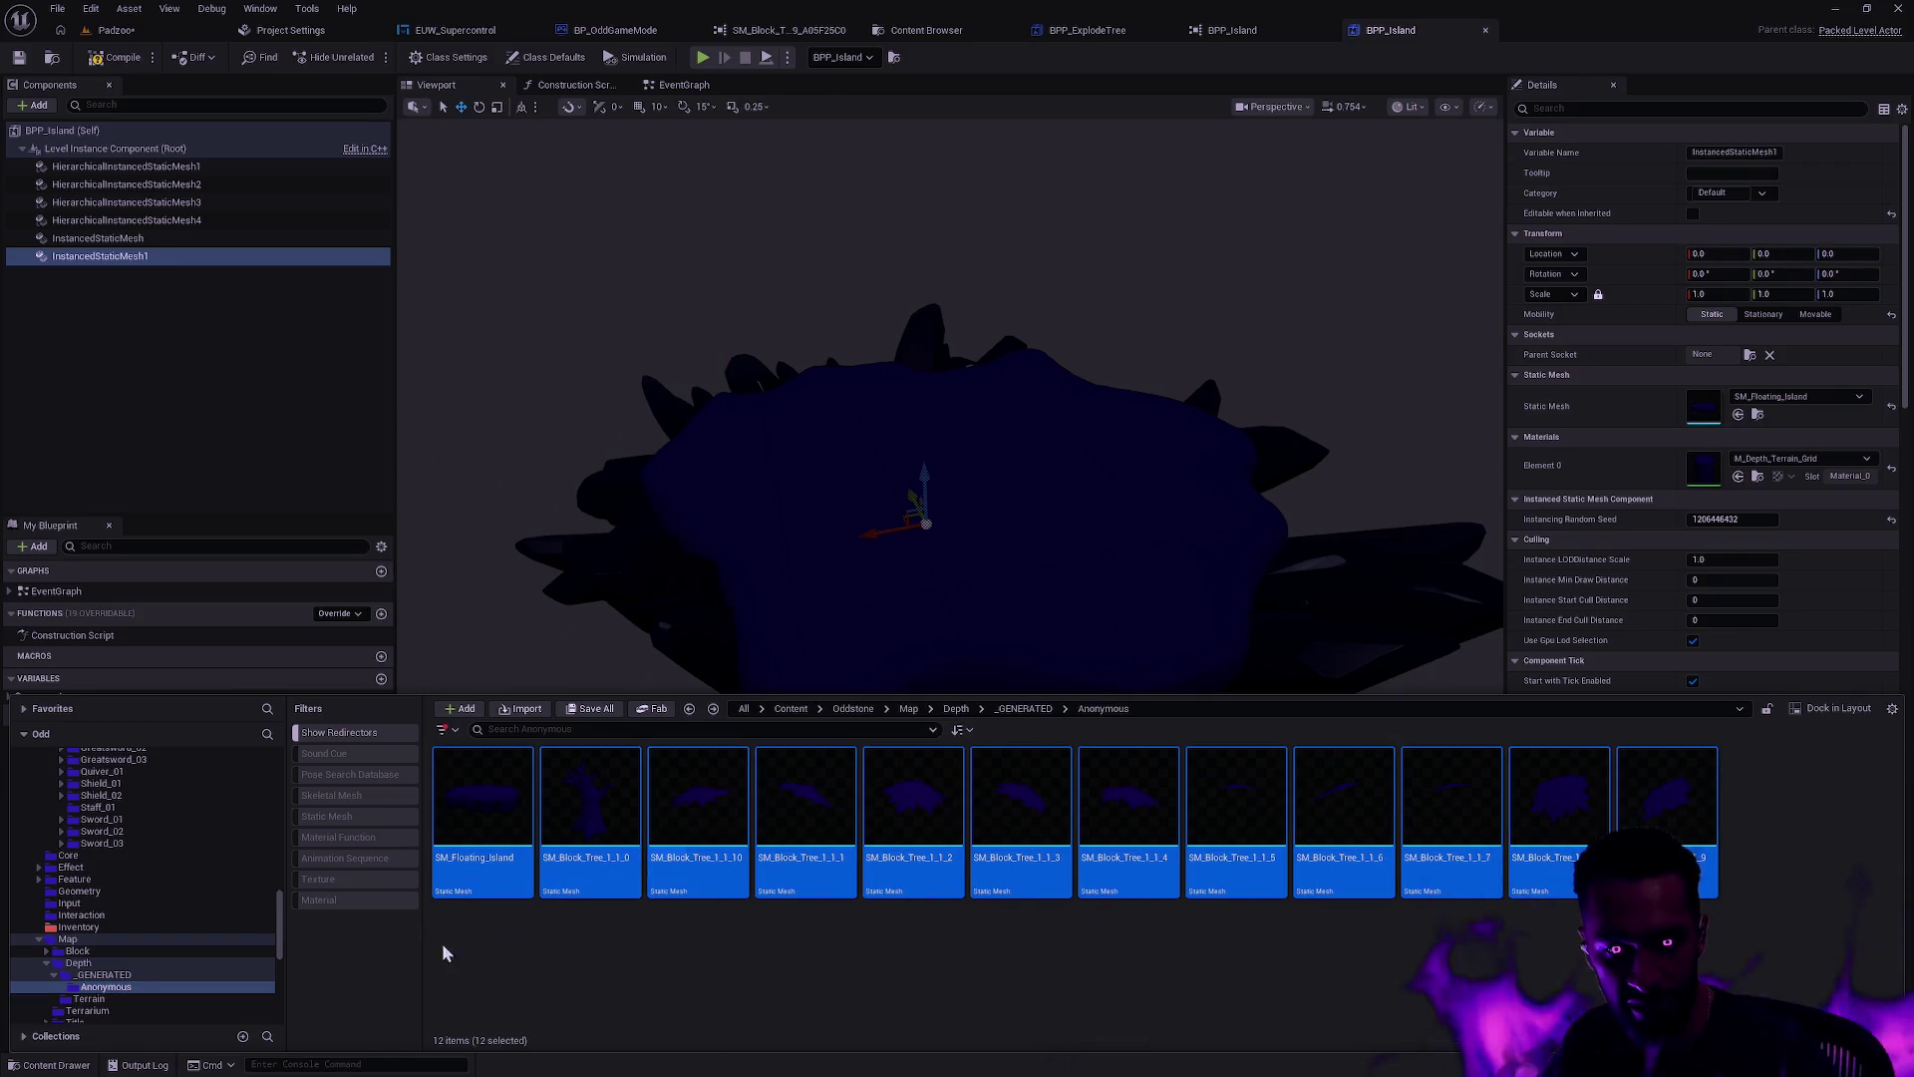
Step: Move the twelve meshes from _GENERATED/Anonymous into the Depth/Terrain folder
{"action": "left_click", "coordinate": [148, 962]}
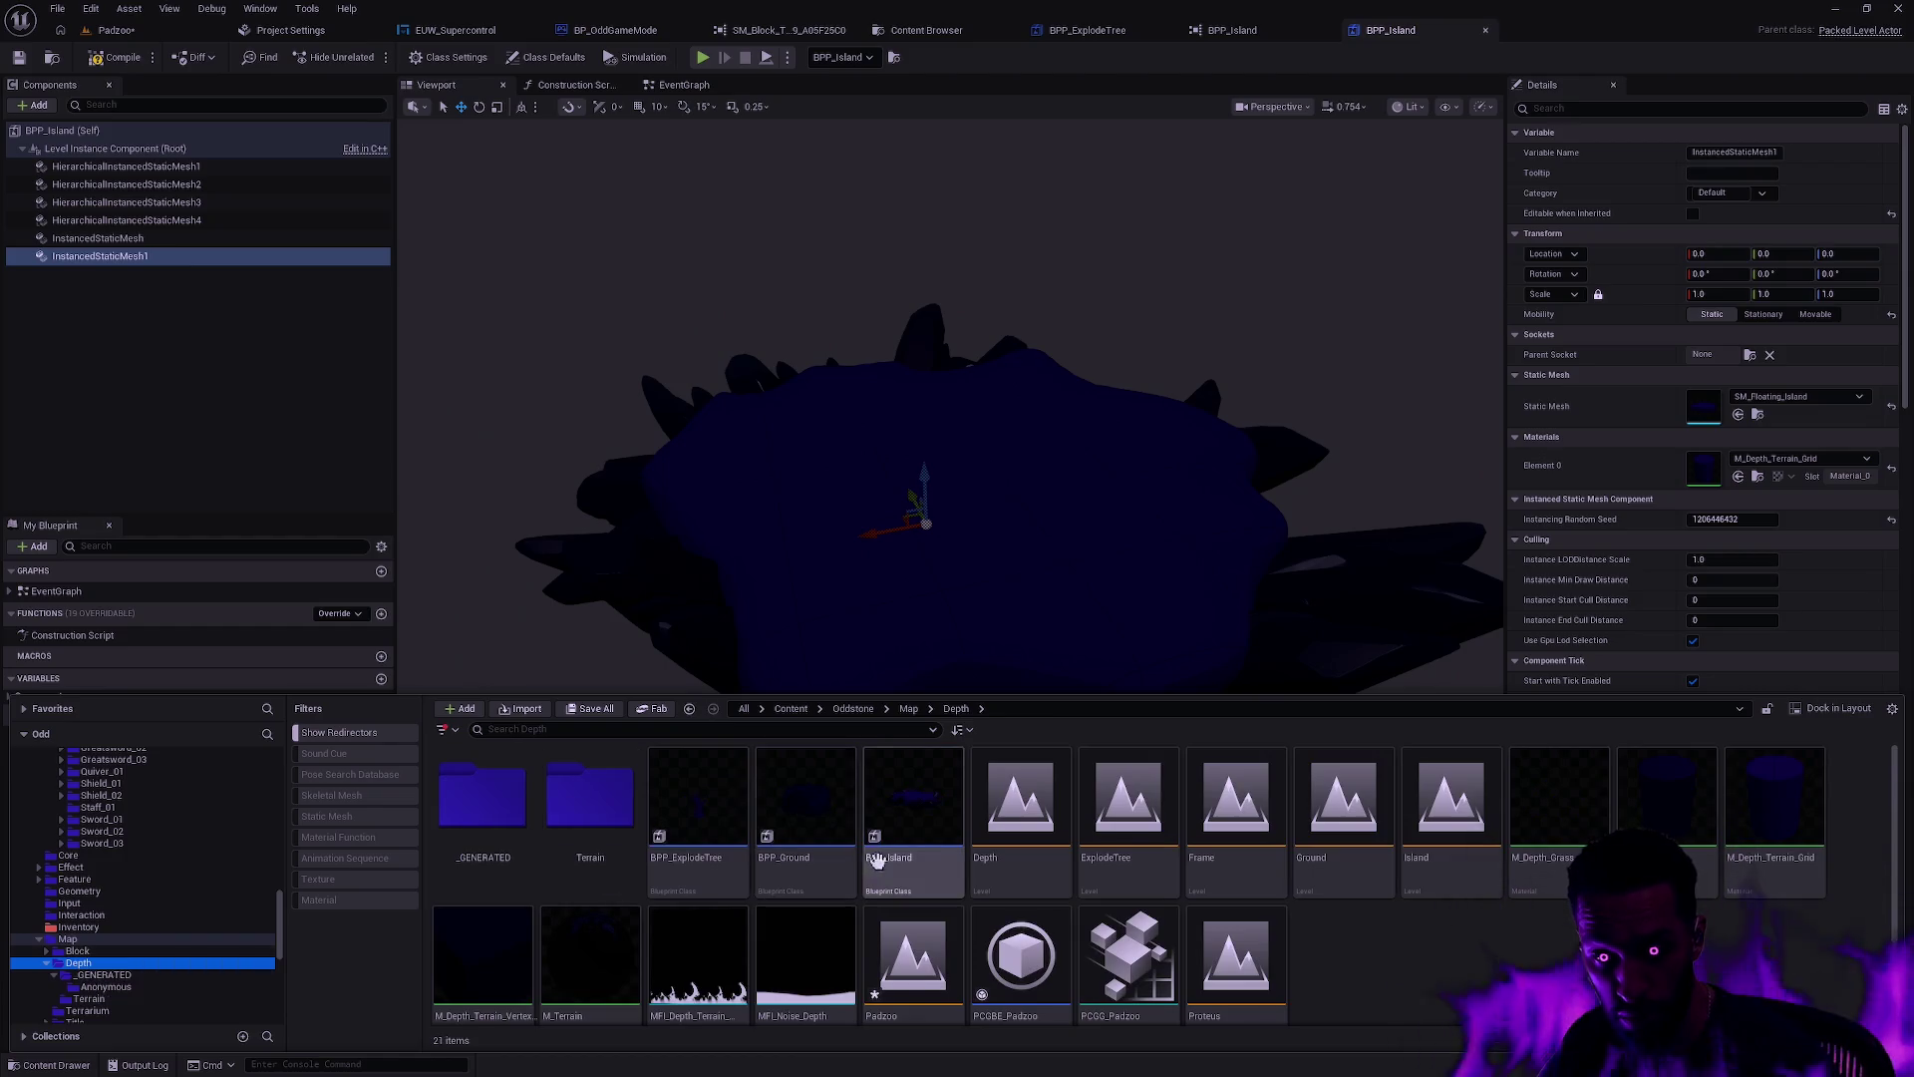
{"action": "scroll", "coordinate": [1010, 856], "scroll_direction": "down", "scroll_amount": 1}
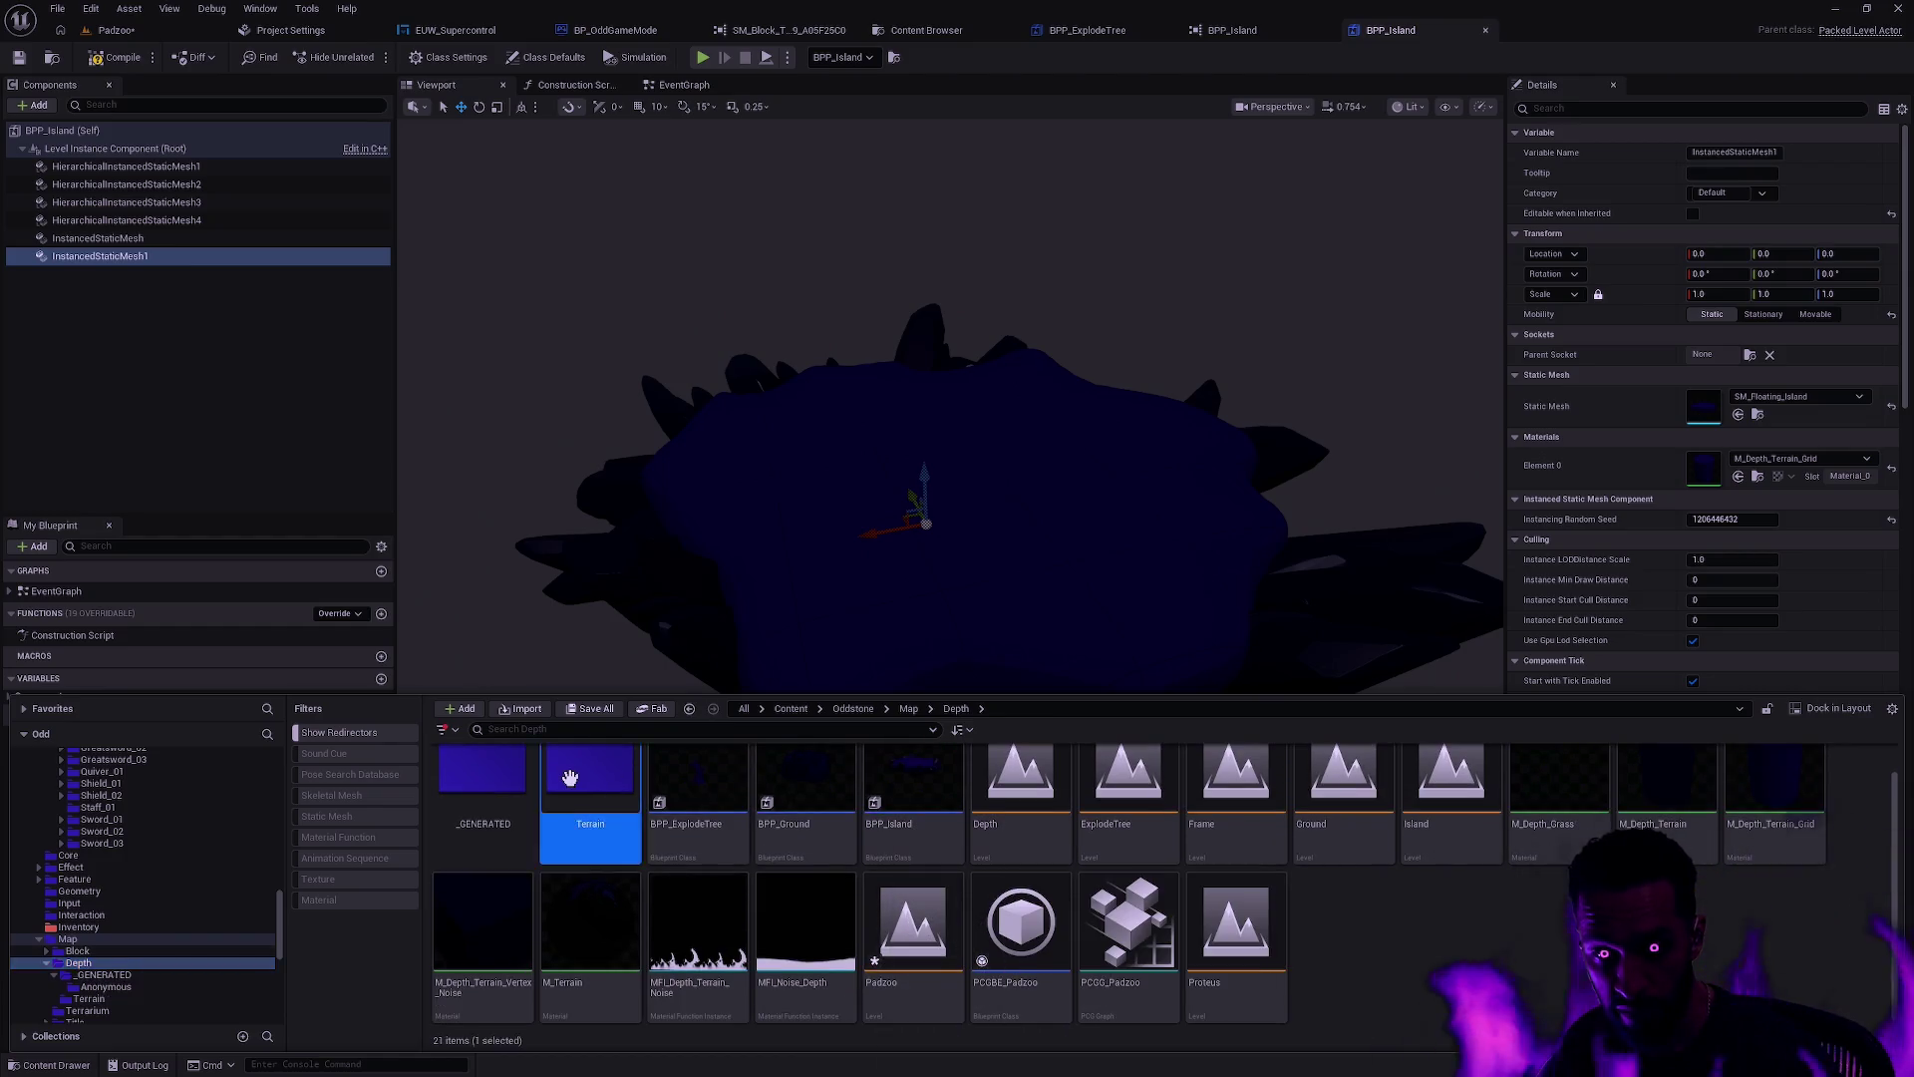
{"action": "double_click", "coordinate": [591, 788]}
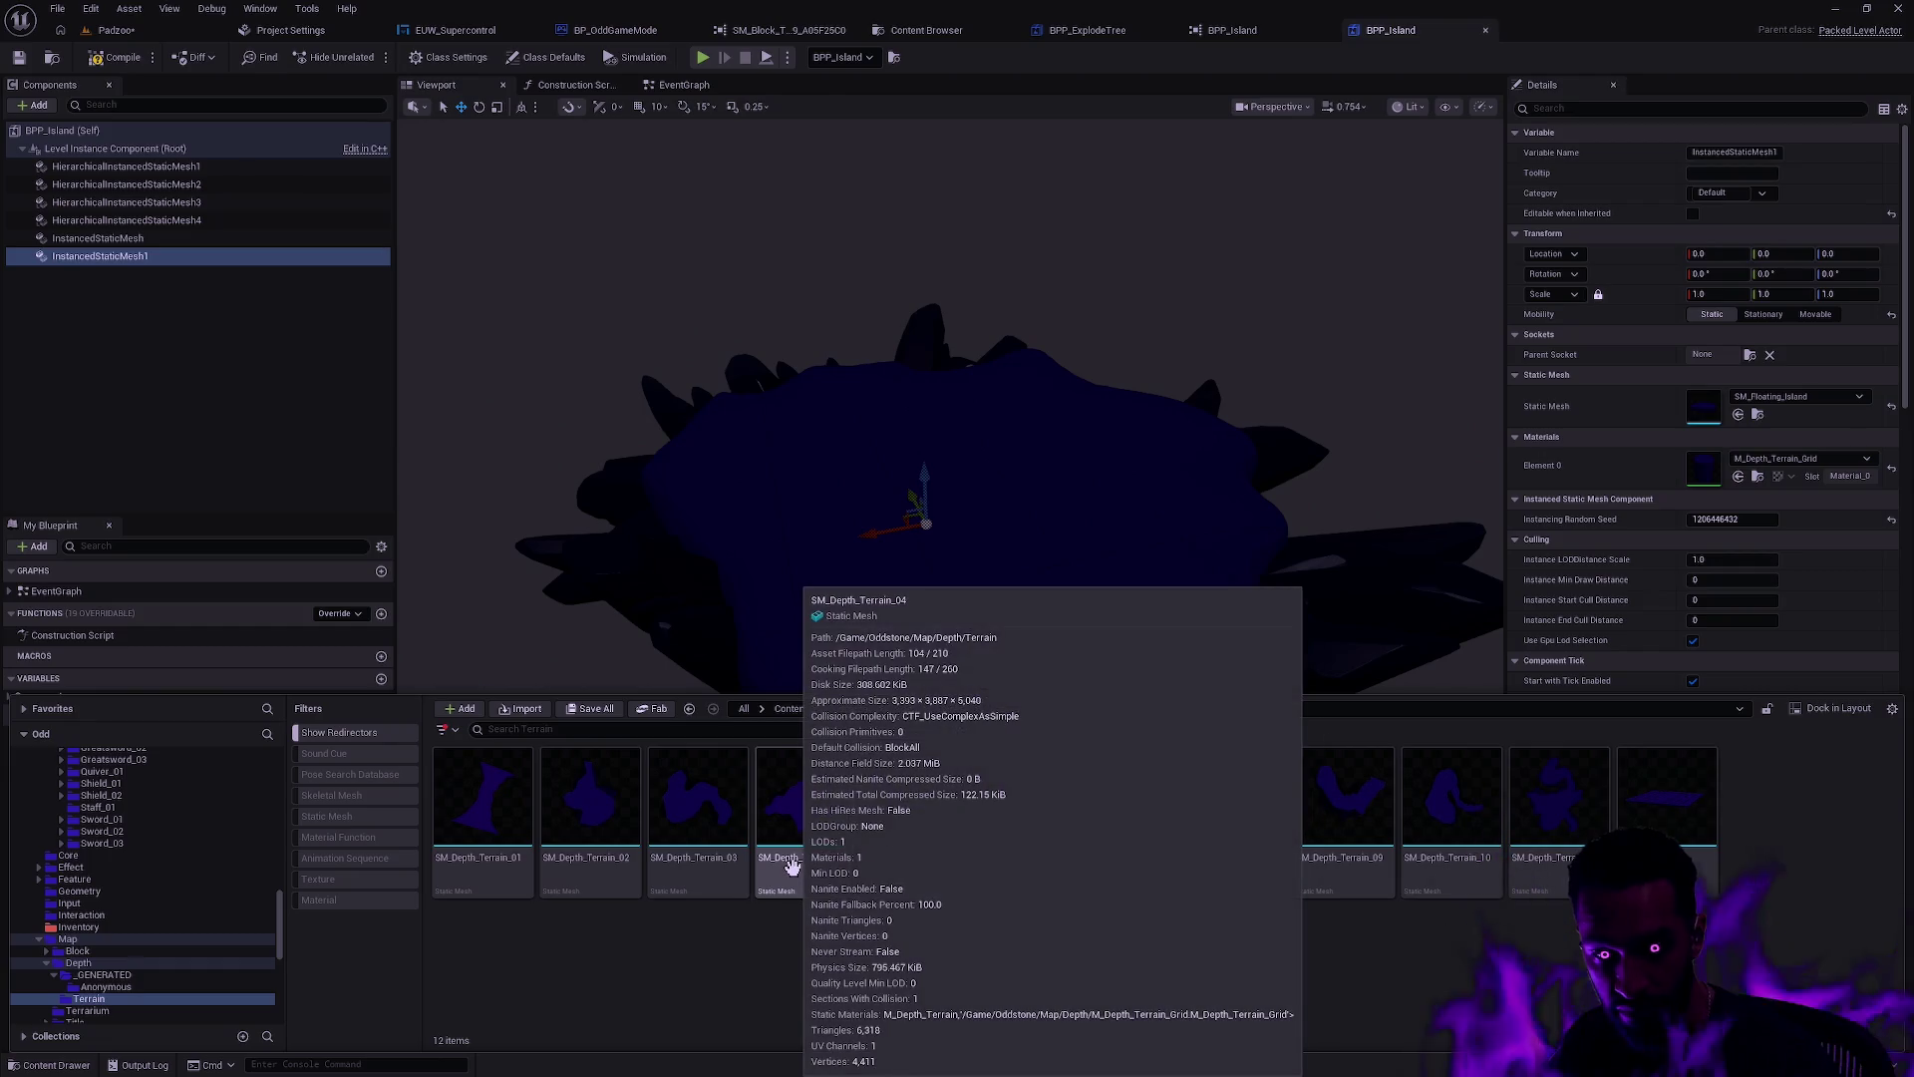
{"action": "left_click", "coordinate": [689, 708]}
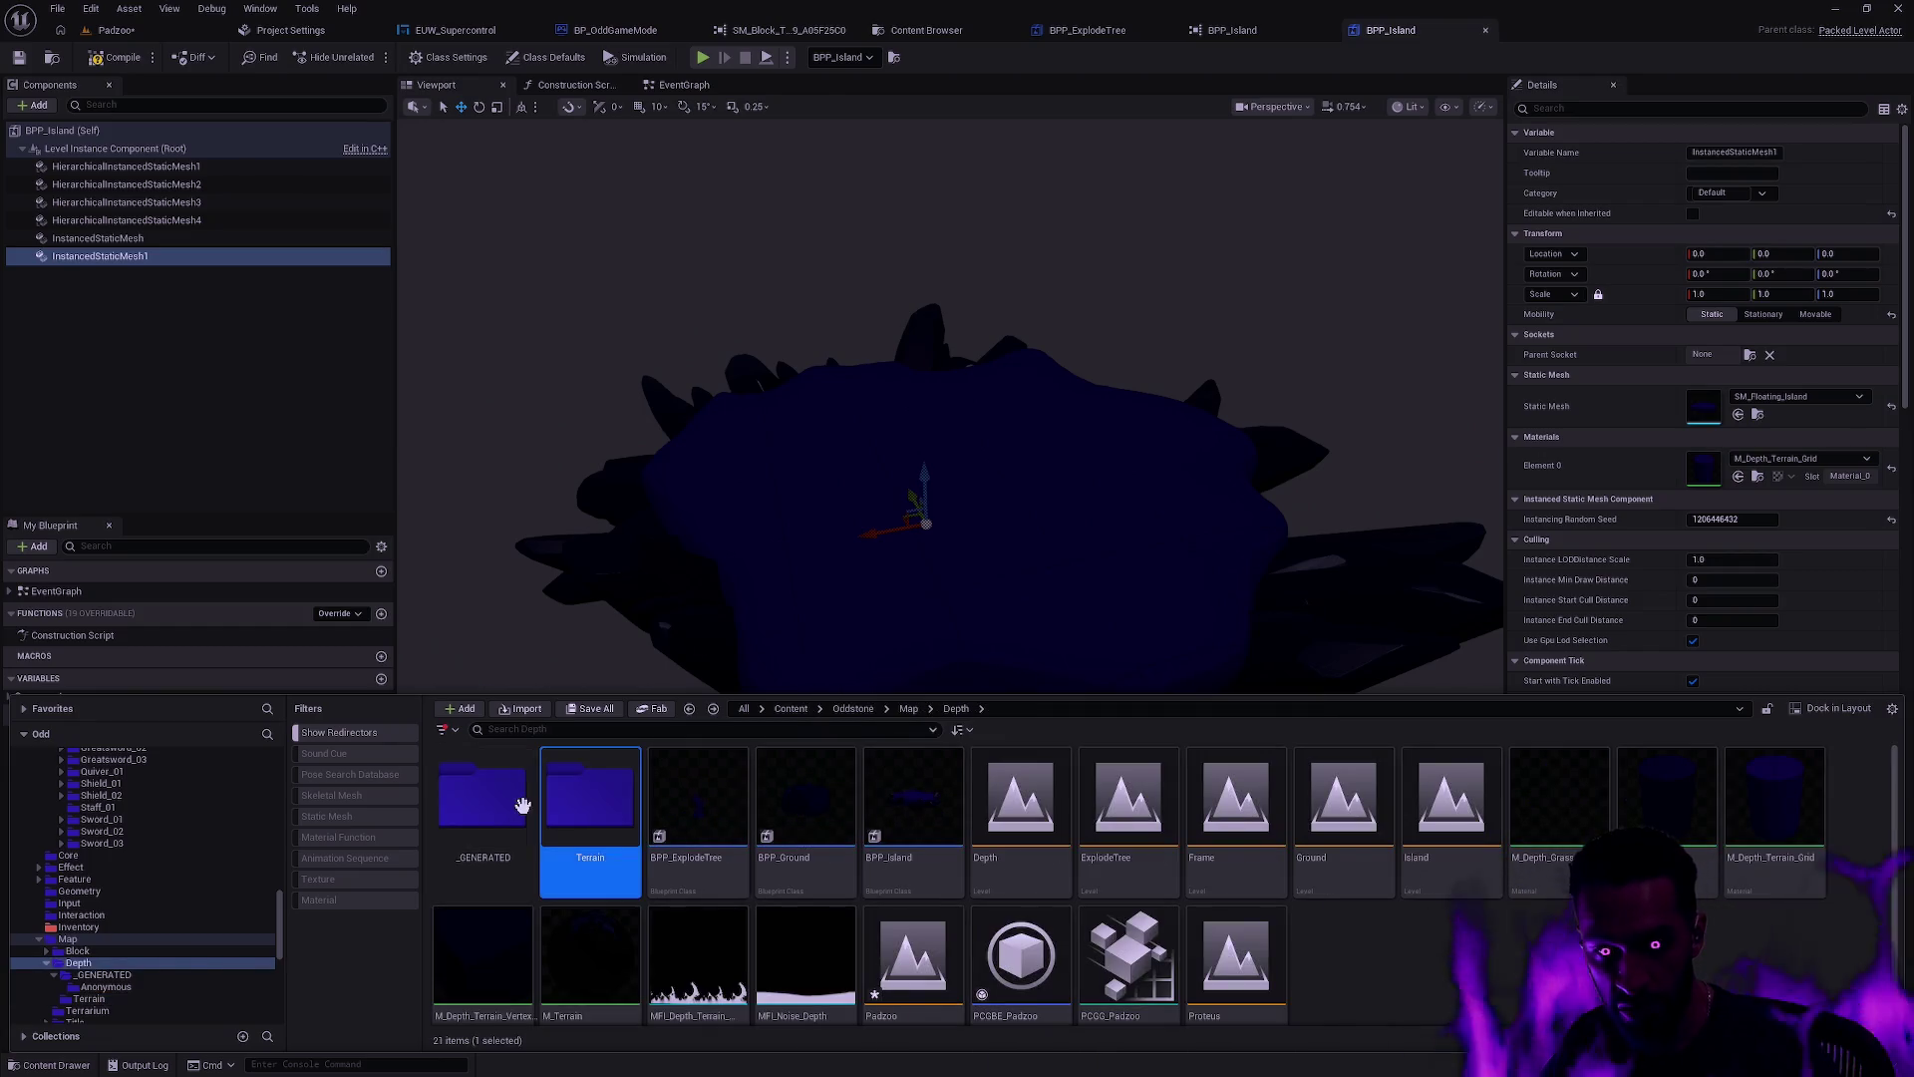
{"action": "double_click", "coordinate": [482, 798]}
{"action": "double_click", "coordinate": [518, 813]}
{"action": "left_click", "coordinate": [525, 818]}
{"action": "left_click", "coordinate": [1626, 807], "text": "shift"}
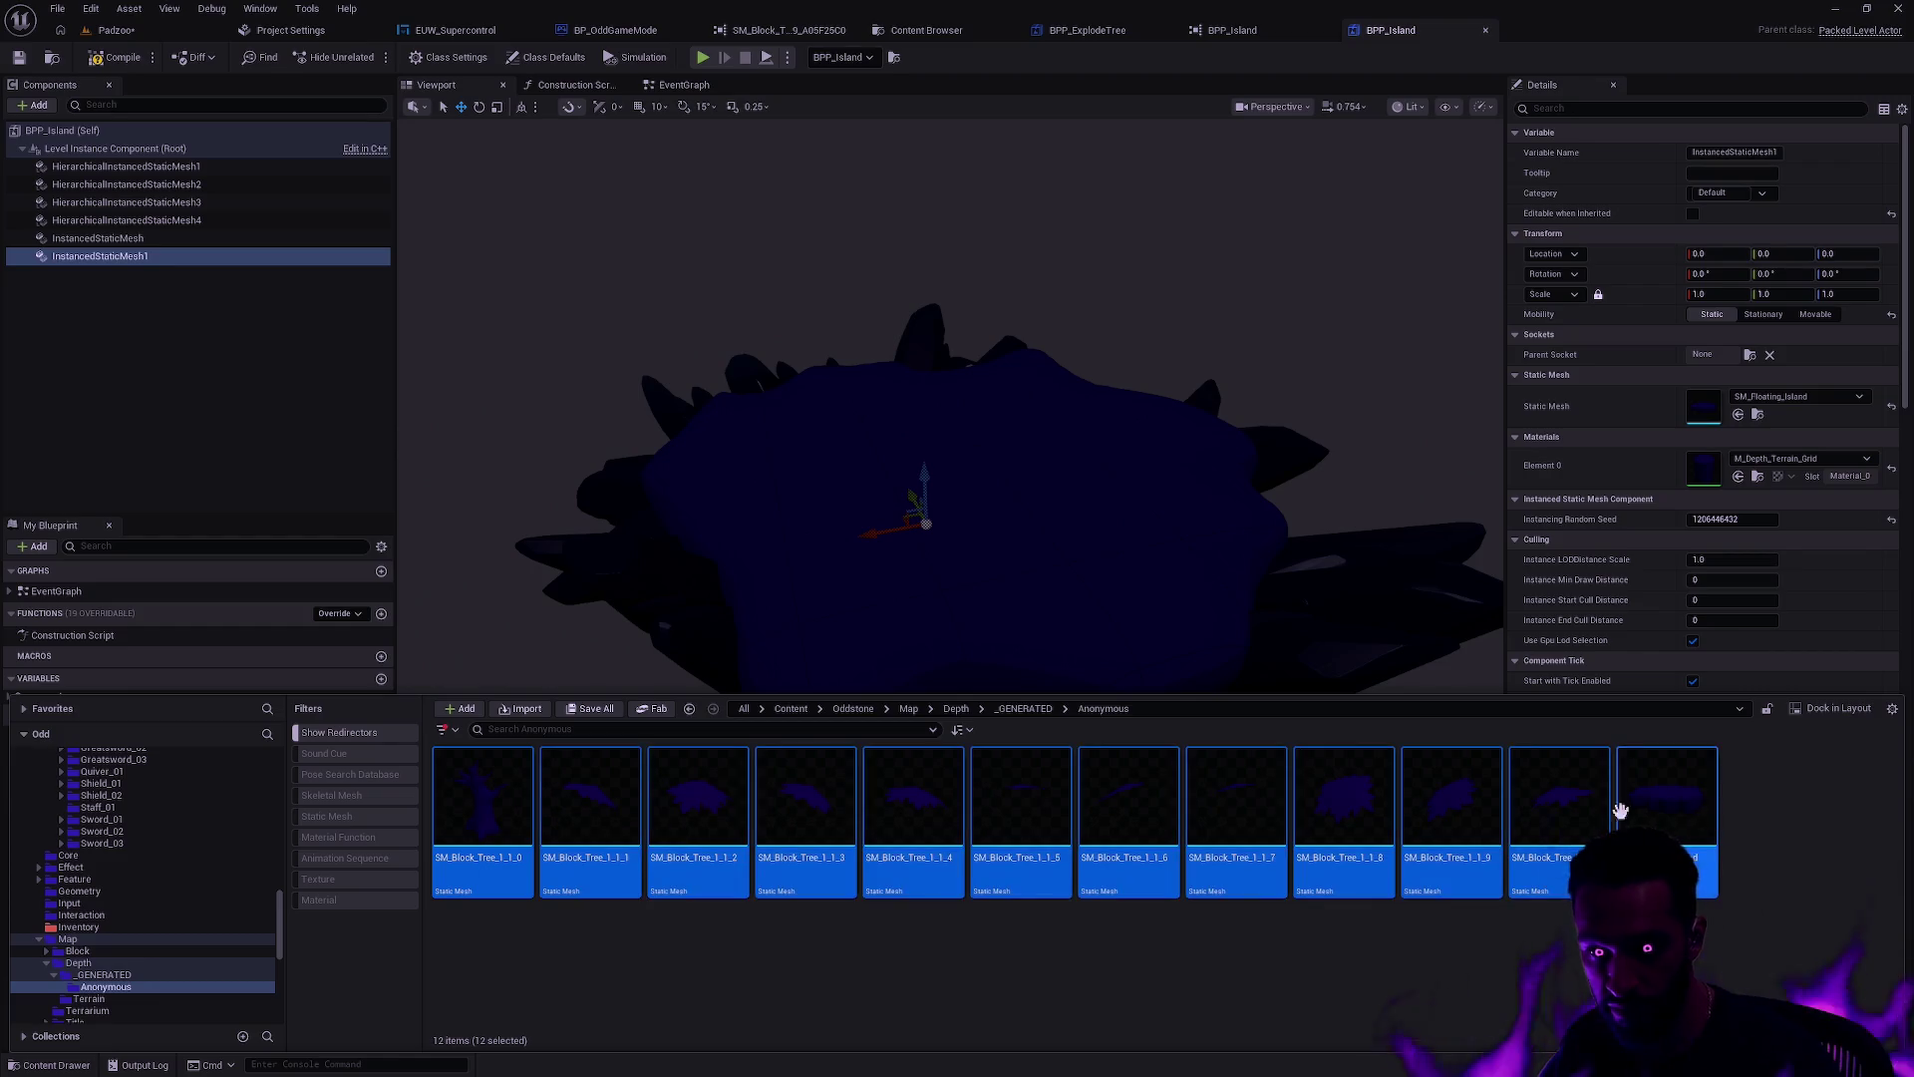
{"action": "left_click_drag", "start_coordinate": [469, 810], "coordinate": [136, 974]}
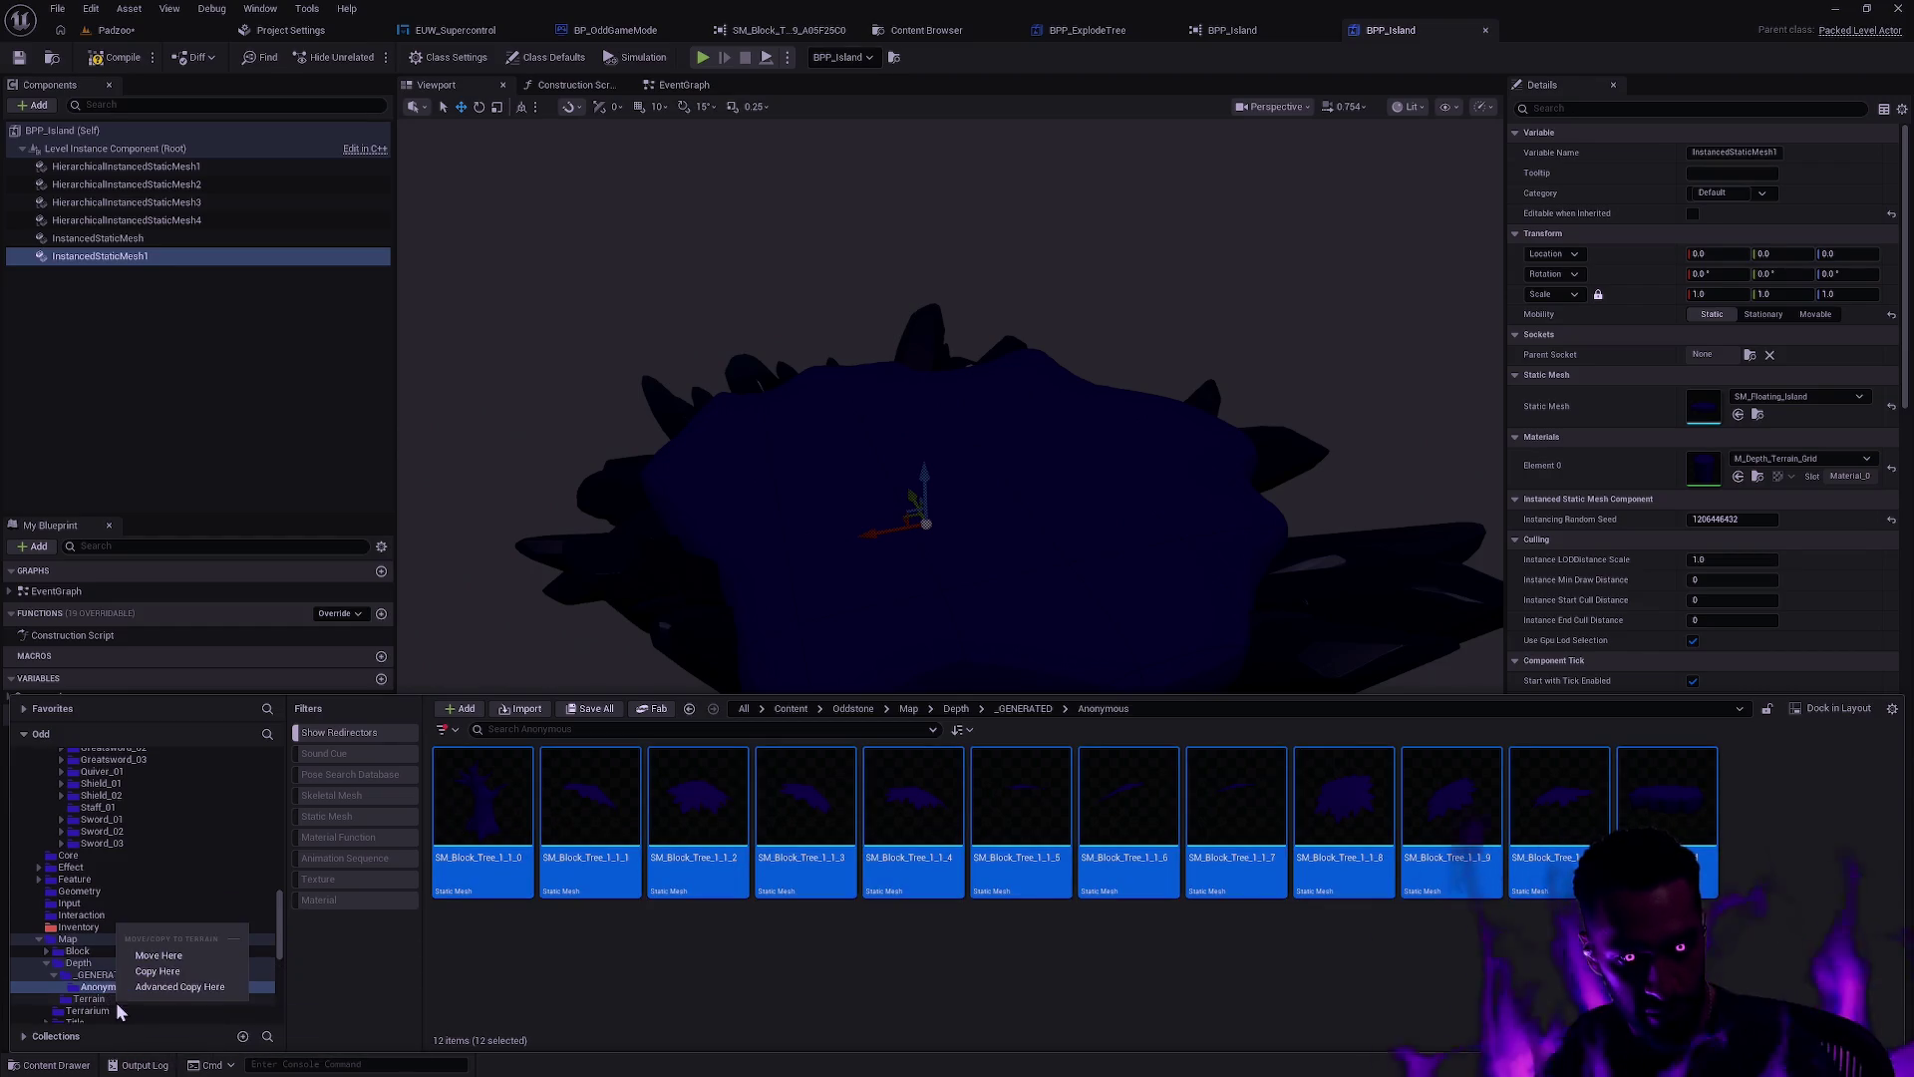
{"action": "left_click", "coordinate": [165, 1004]}
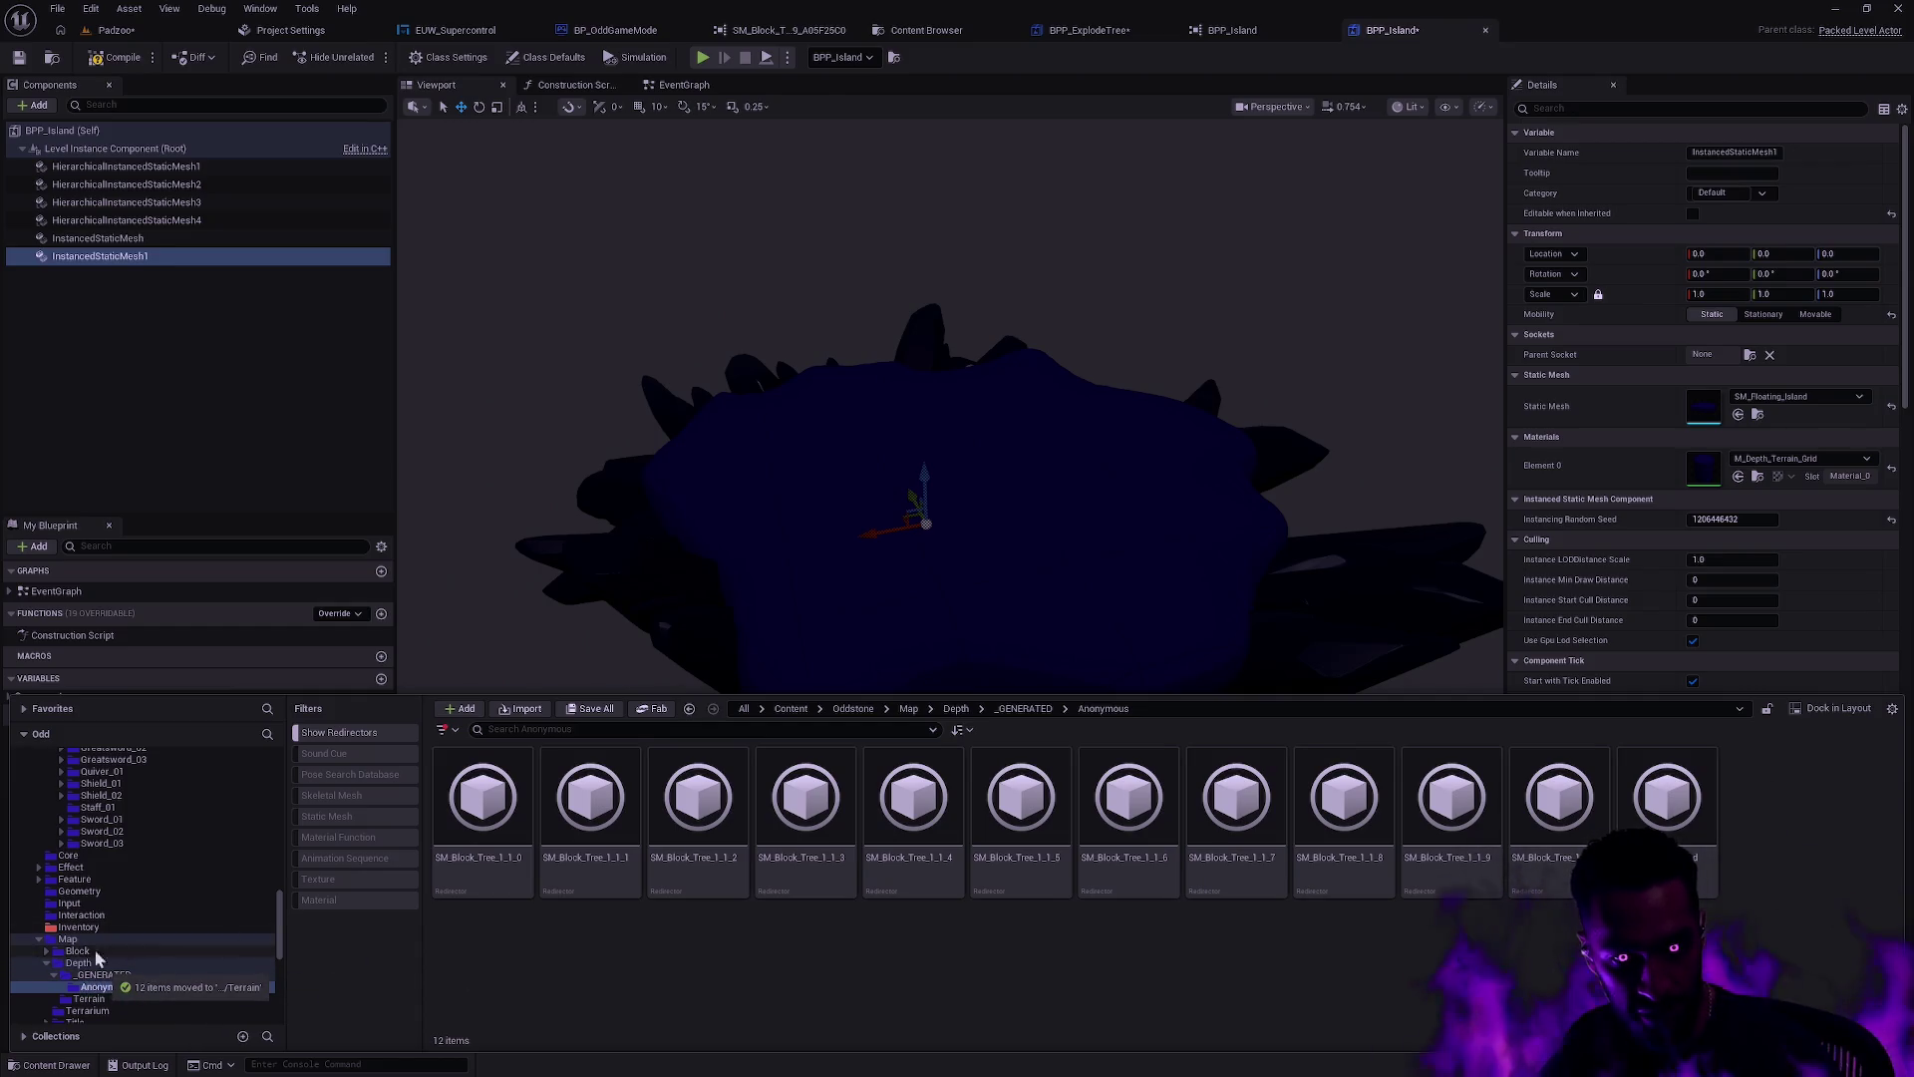
Step: Fix up the redirectors left by the move and confirm the Anonymous folder is empty
{"action": "right_click", "coordinate": [88, 965]}
{"action": "left_click", "coordinate": [180, 826]}
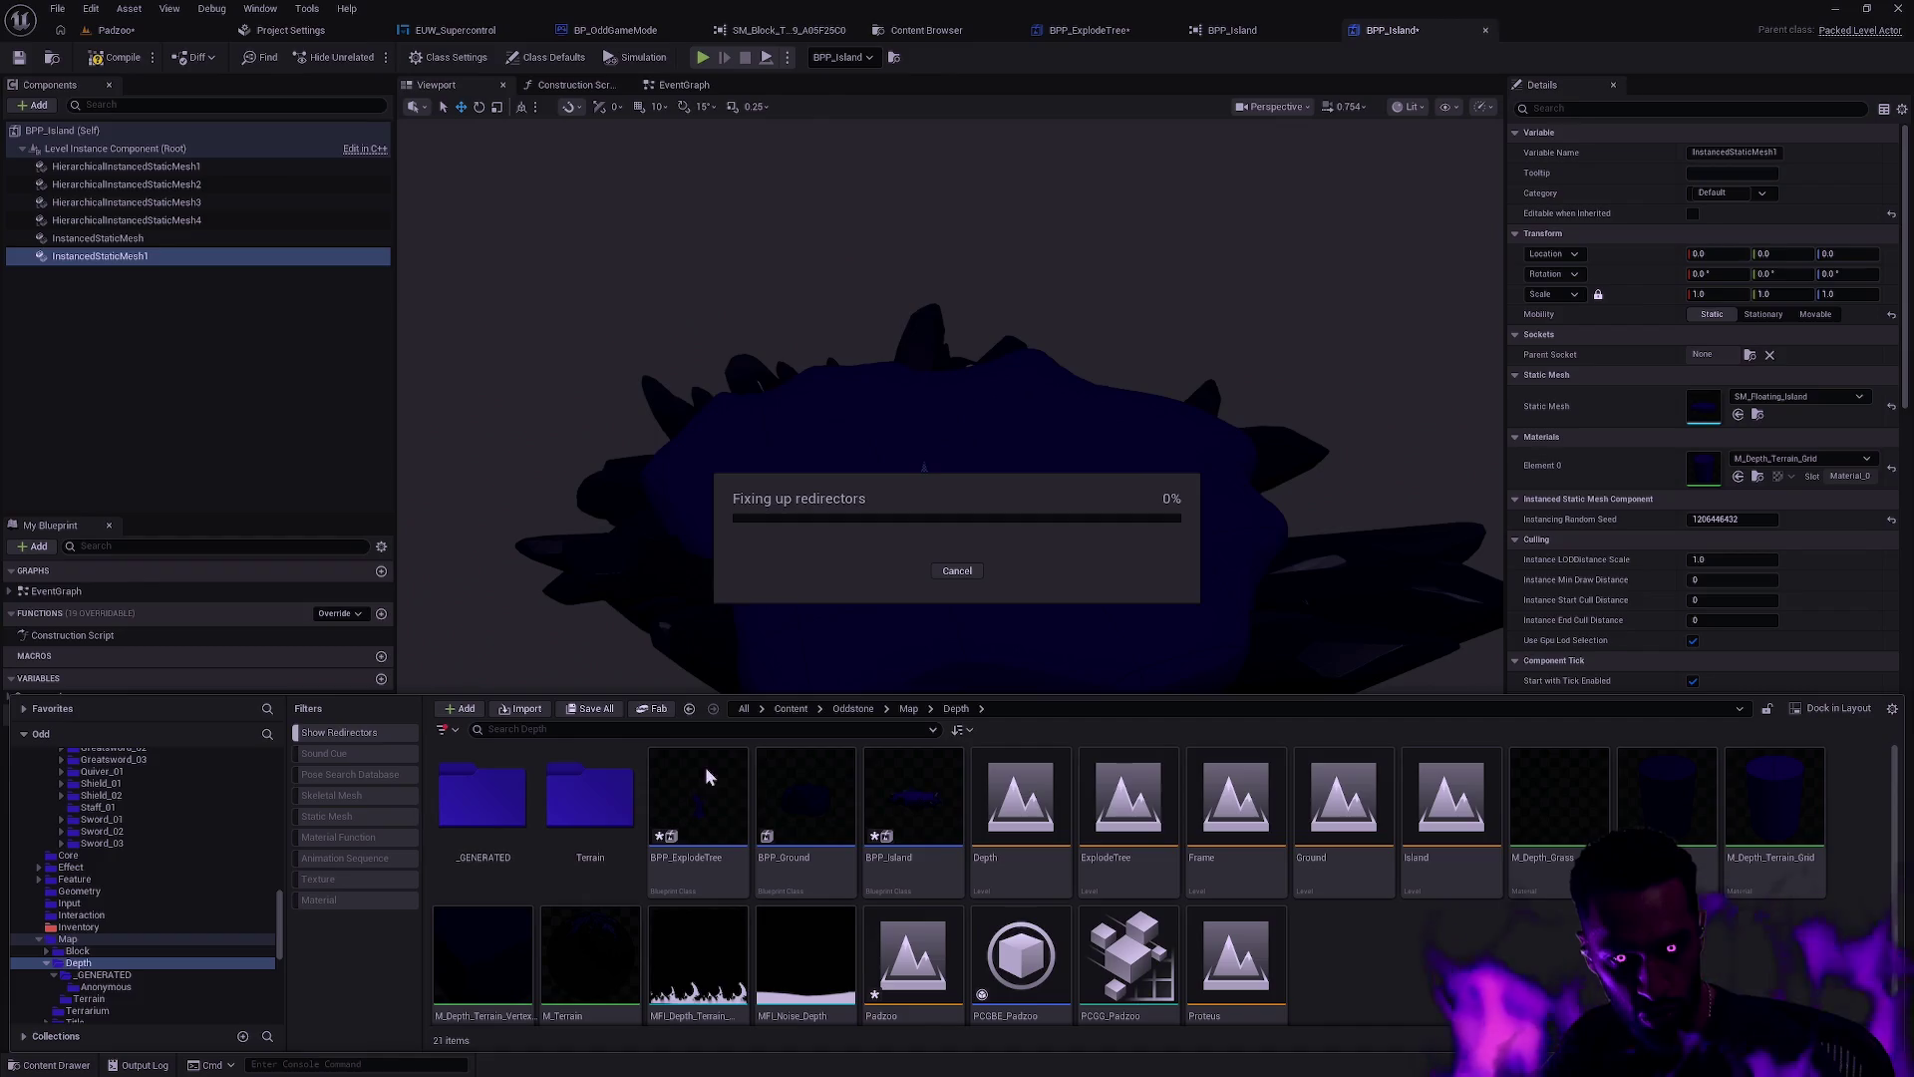
{"action": "left_click", "coordinate": [839, 829]}
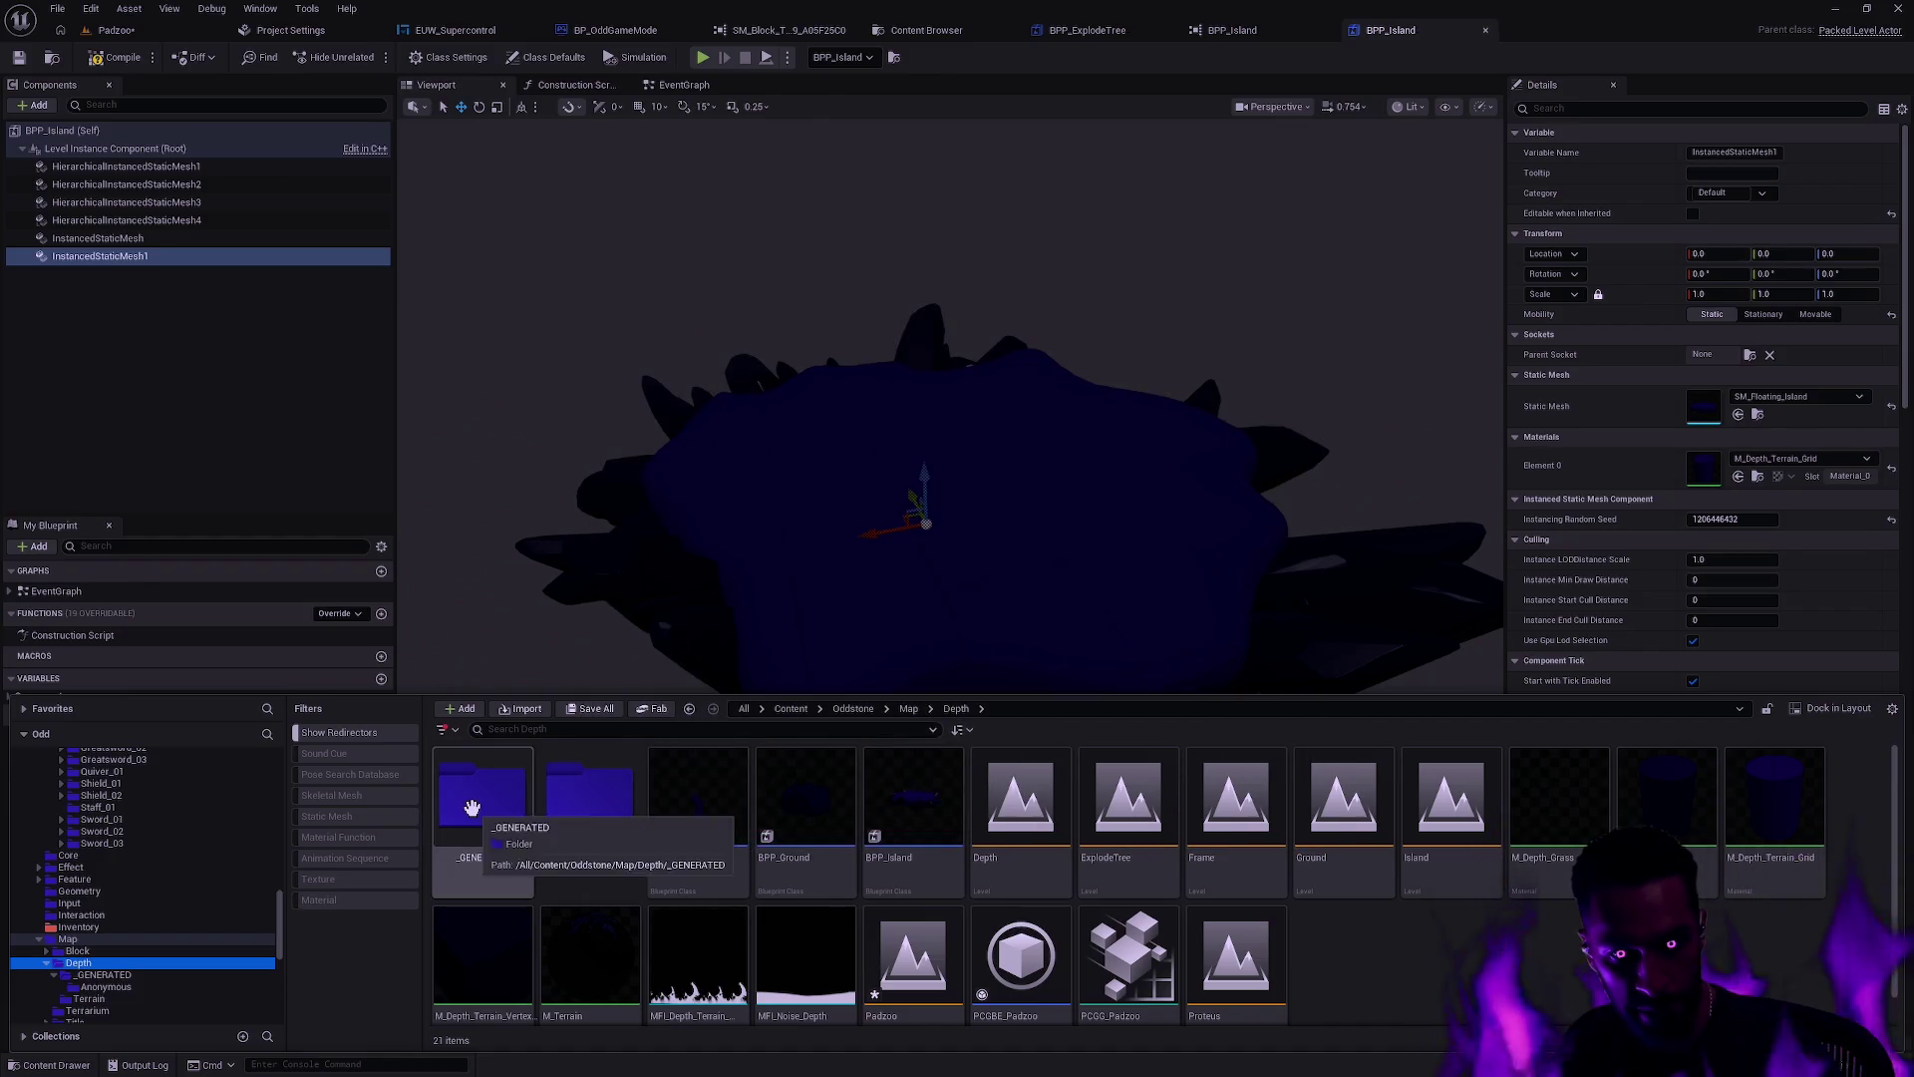
{"action": "double_click", "coordinate": [484, 797]}
{"action": "double_click", "coordinate": [495, 802]}
{"action": "key", "text": "alt+Left"}
{"action": "key", "text": "alt+Left"}
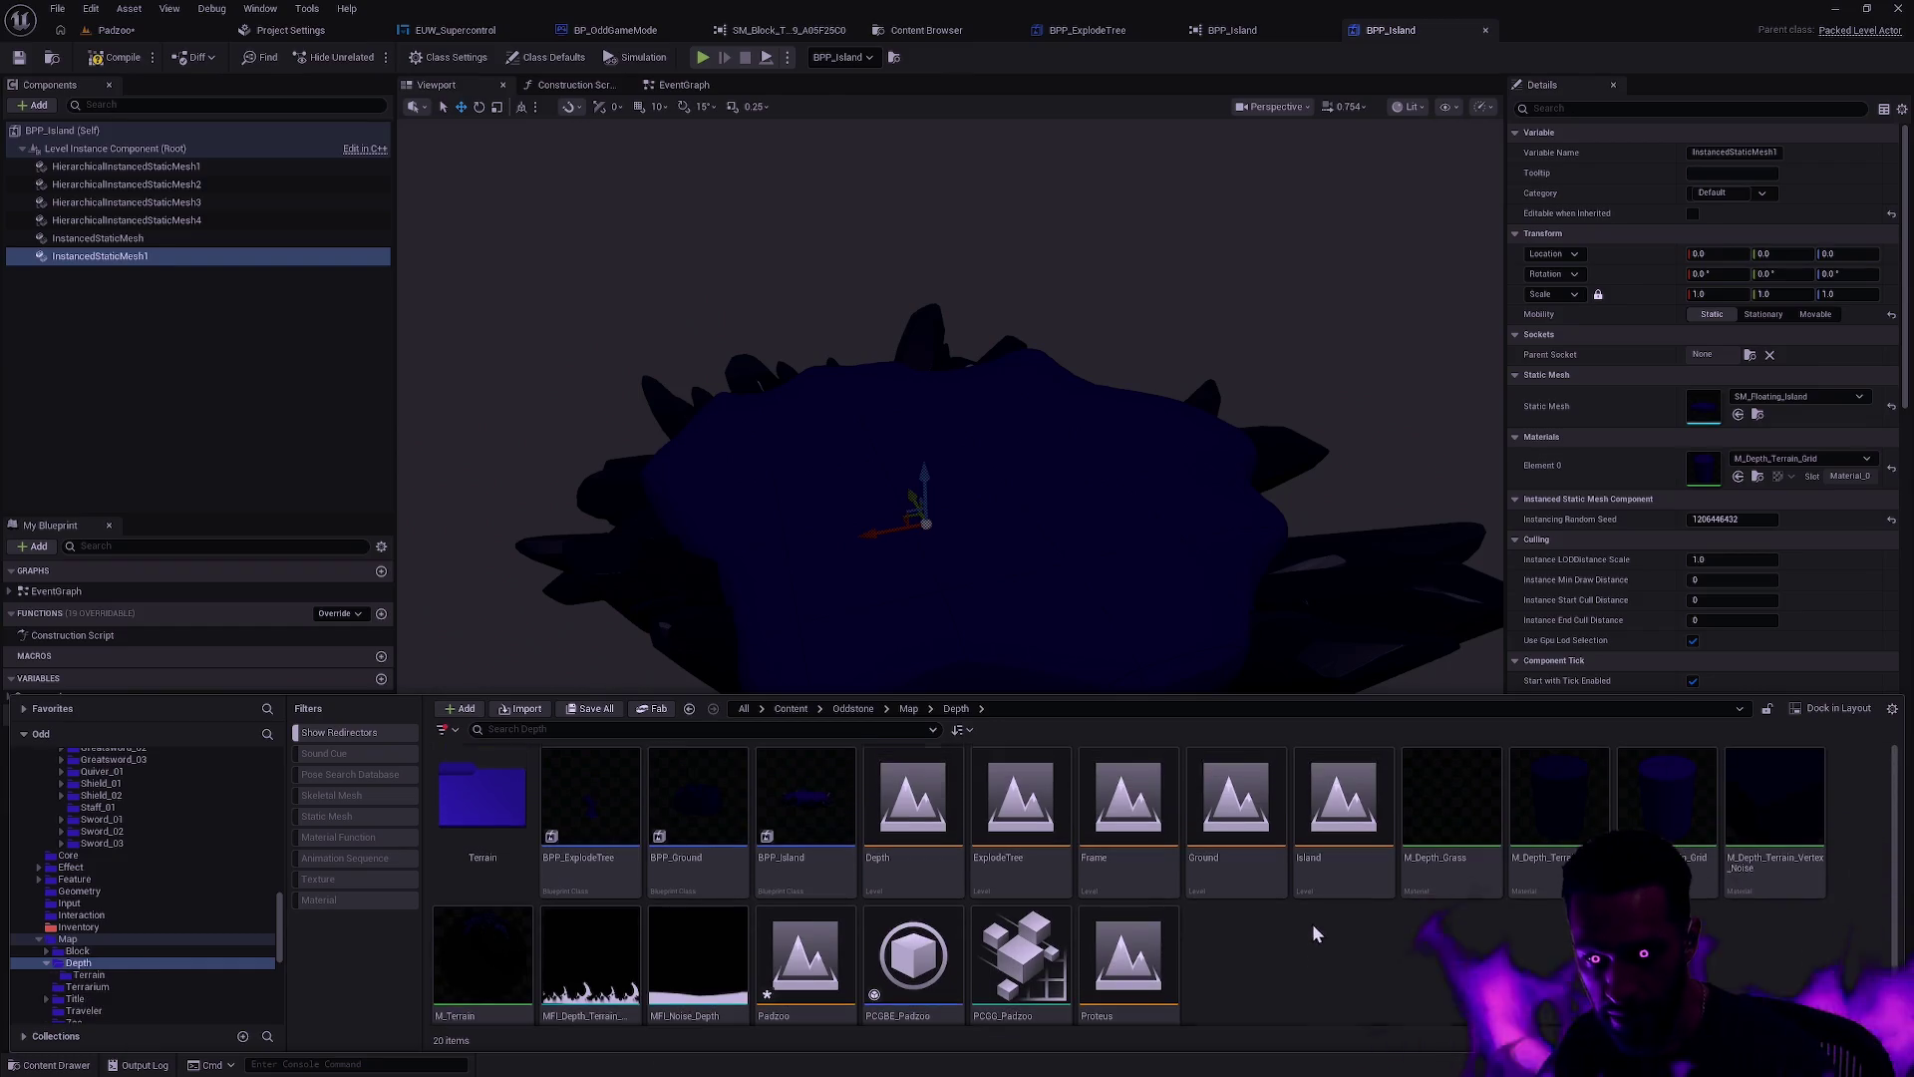
{"action": "scroll", "coordinate": [175, 896], "scroll_direction": "down", "scroll_amount": 5}
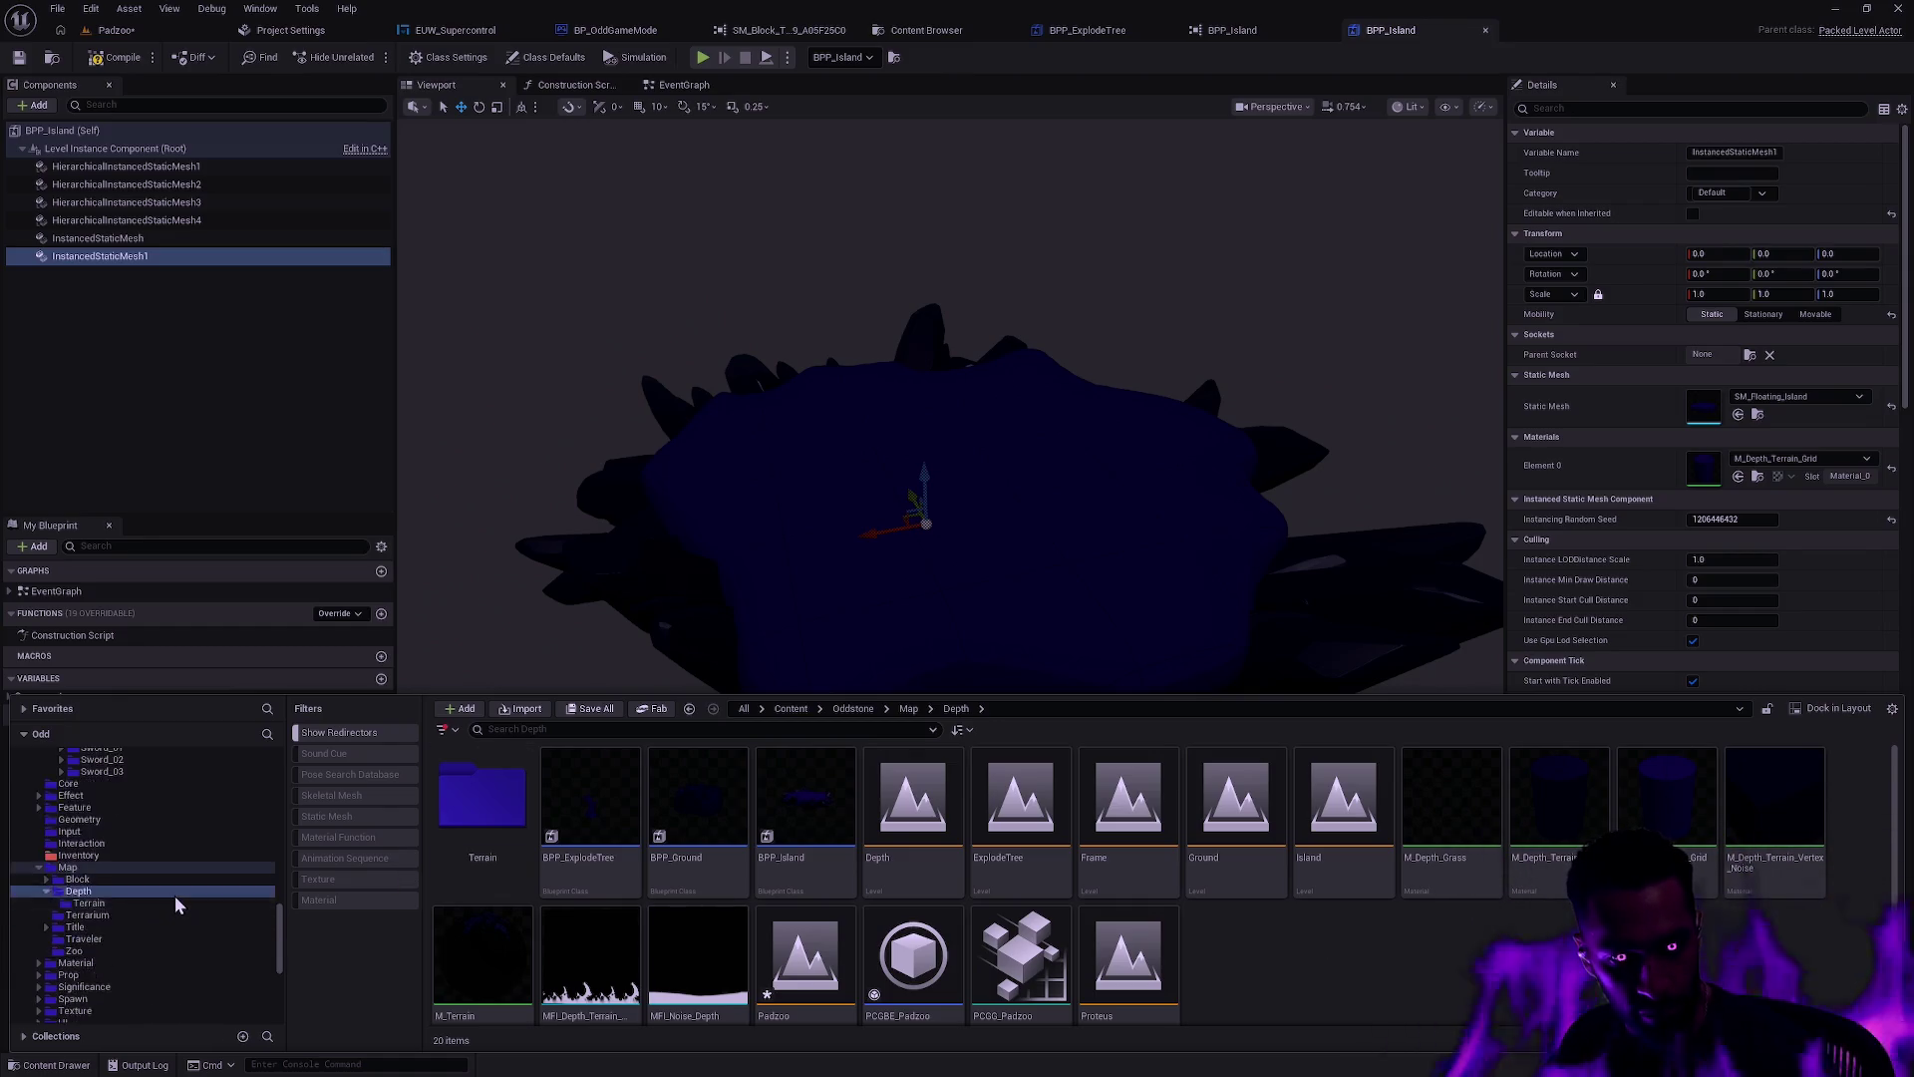
{"action": "scroll", "coordinate": [189, 906], "scroll_direction": "down", "scroll_amount": 5}
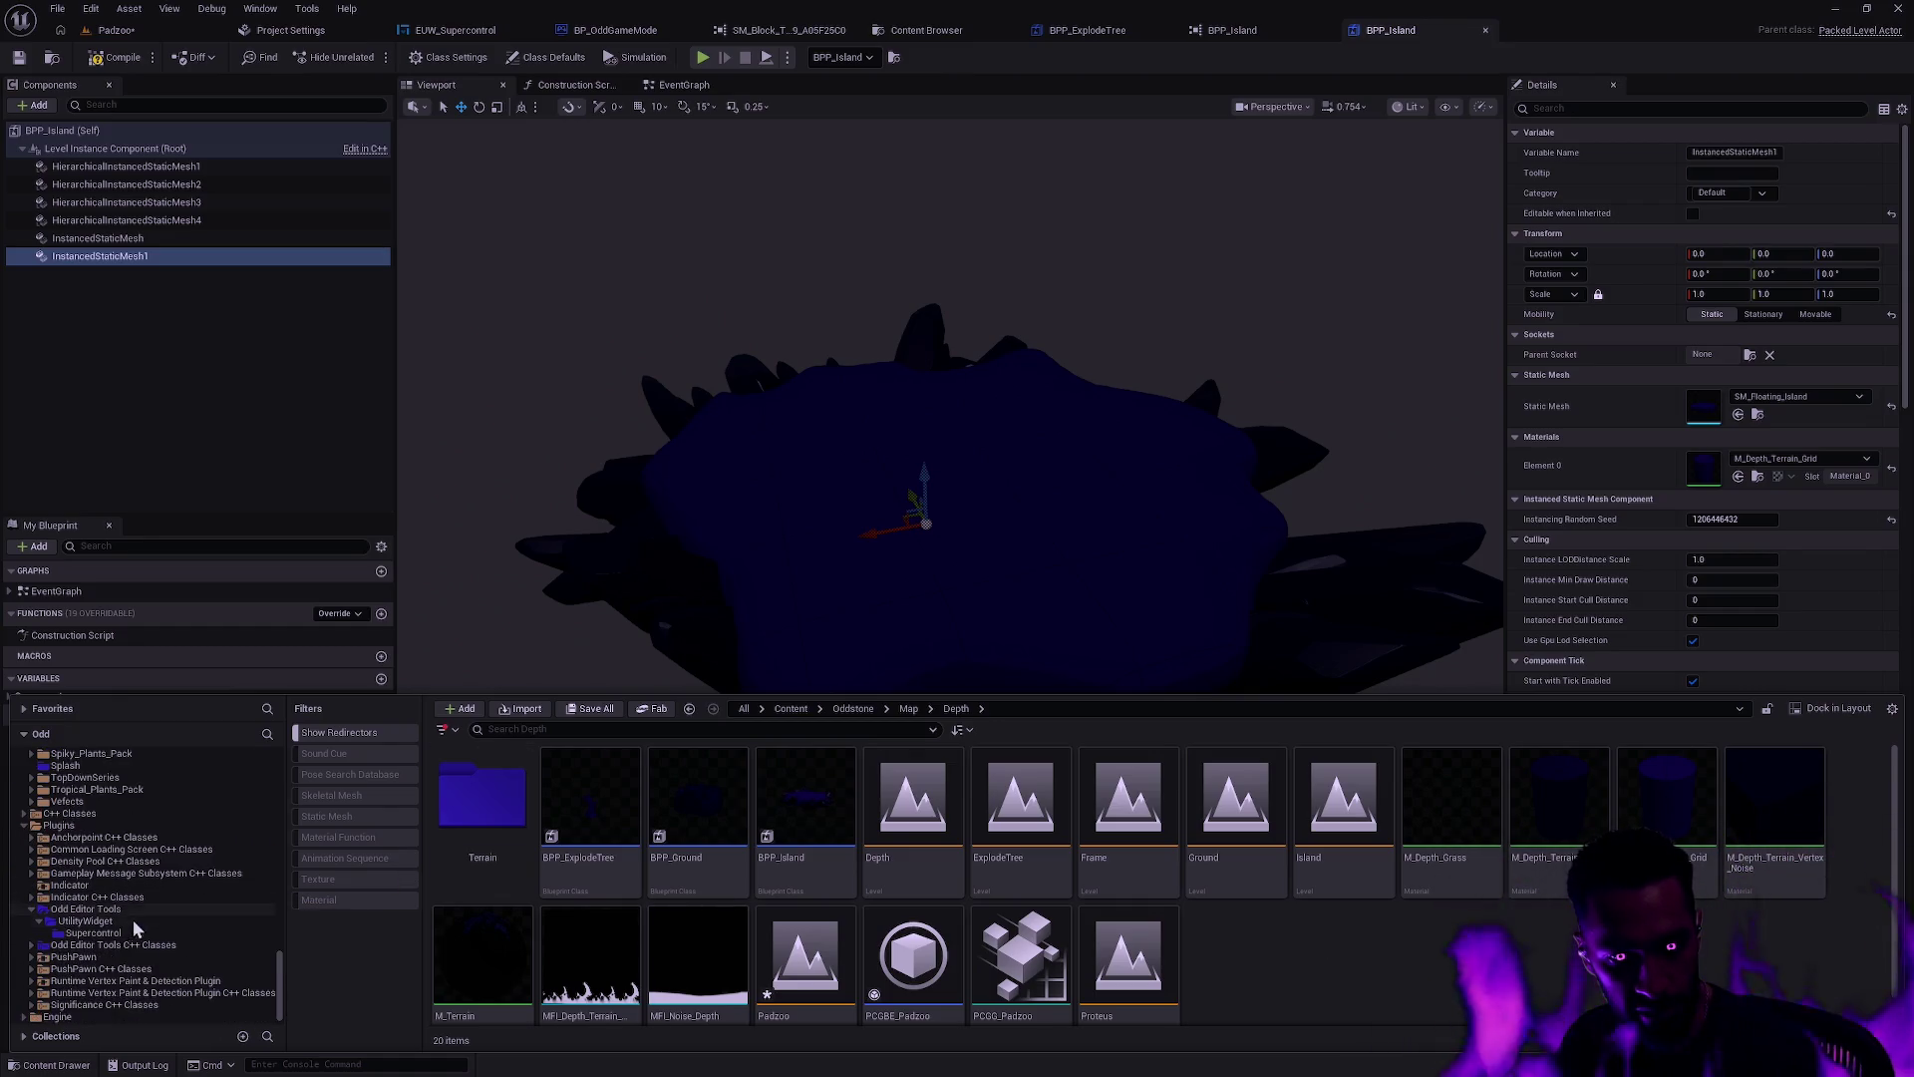
{"action": "mouse_move", "coordinate": [833, 356]}
{"action": "left_mouse_down"}
{"action": "mouse_move", "coordinate": [1097, 379]}
{"action": "mouse_move", "coordinate": [1047, 369]}
{"action": "mouse_move", "coordinate": [1146, 359]}
{"action": "mouse_move", "coordinate": [997, 379]}
{"action": "left_mouse_up"}
Step: Open BPP_Island's reference graph, then close the island, explode-tree, asset browser and material tabs
{"action": "key", "text": "f"}
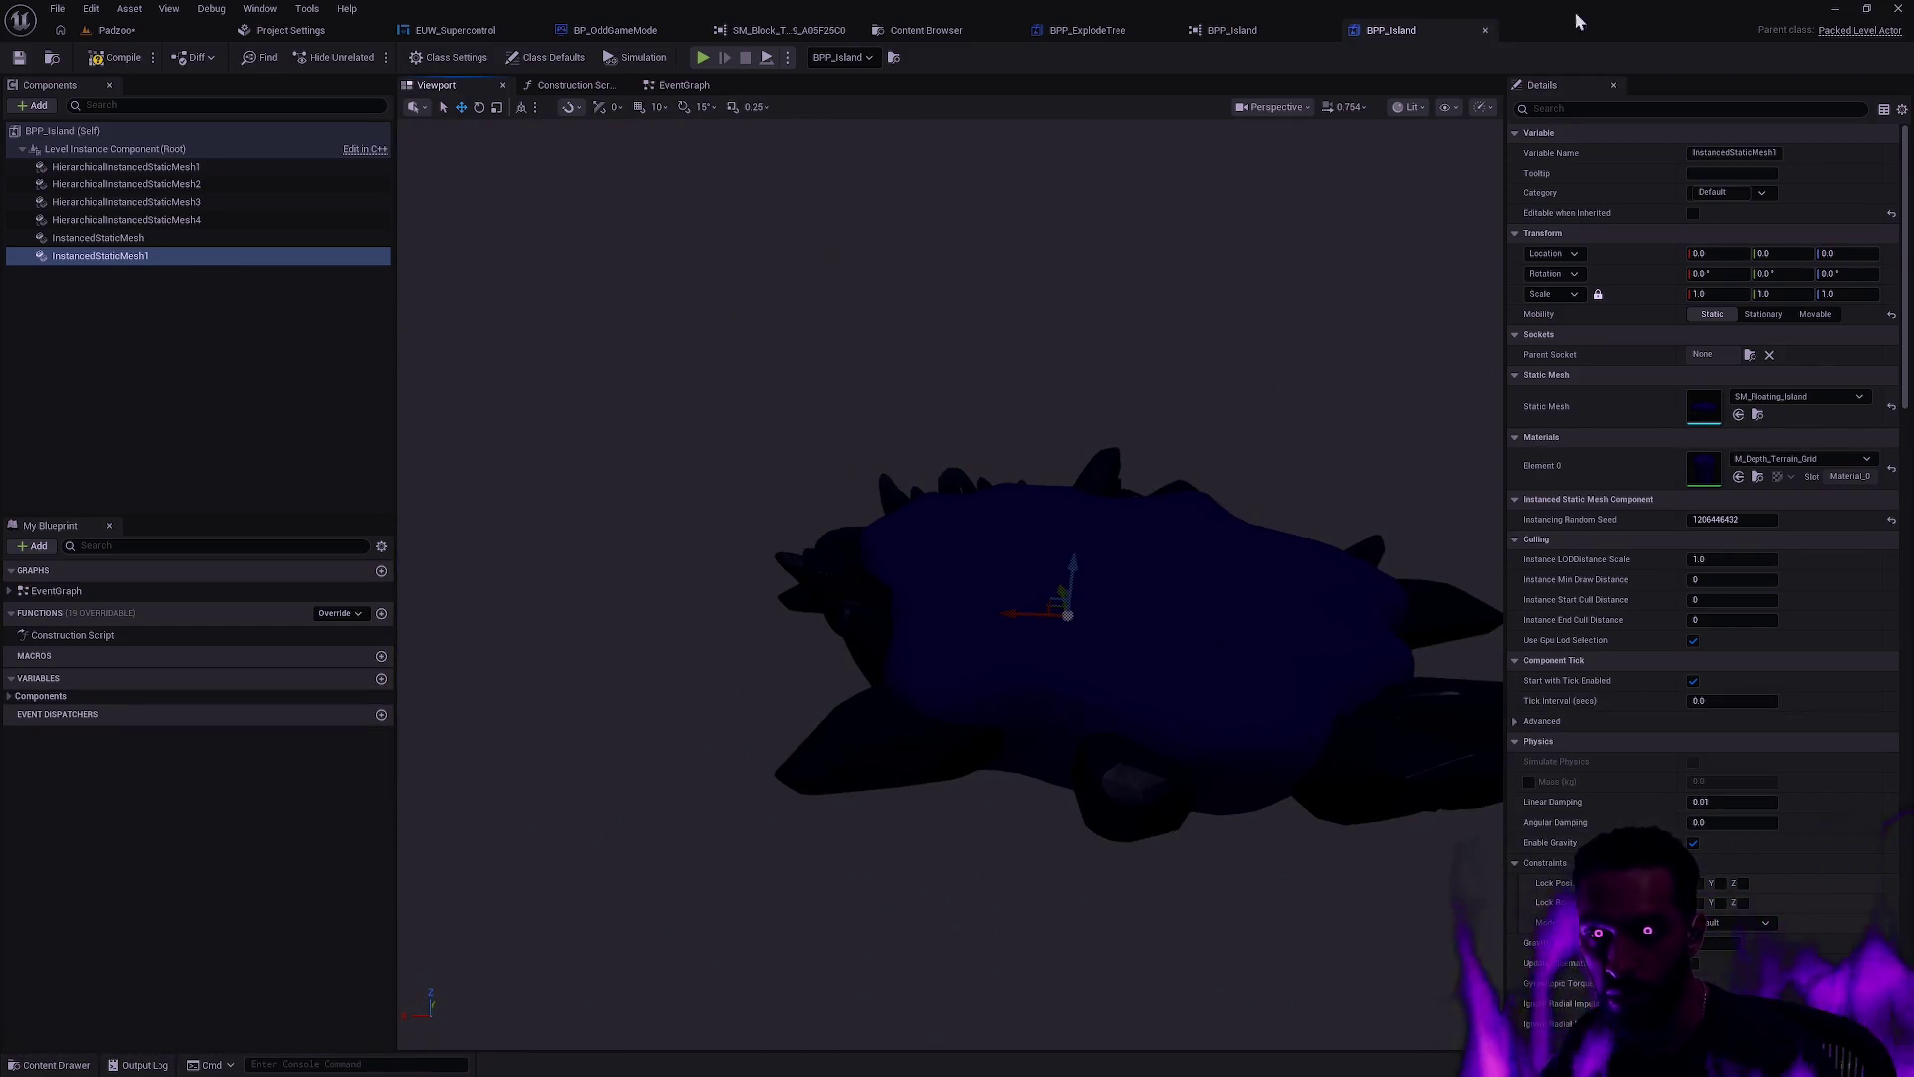
{"action": "key", "text": "alt+shift+r"}
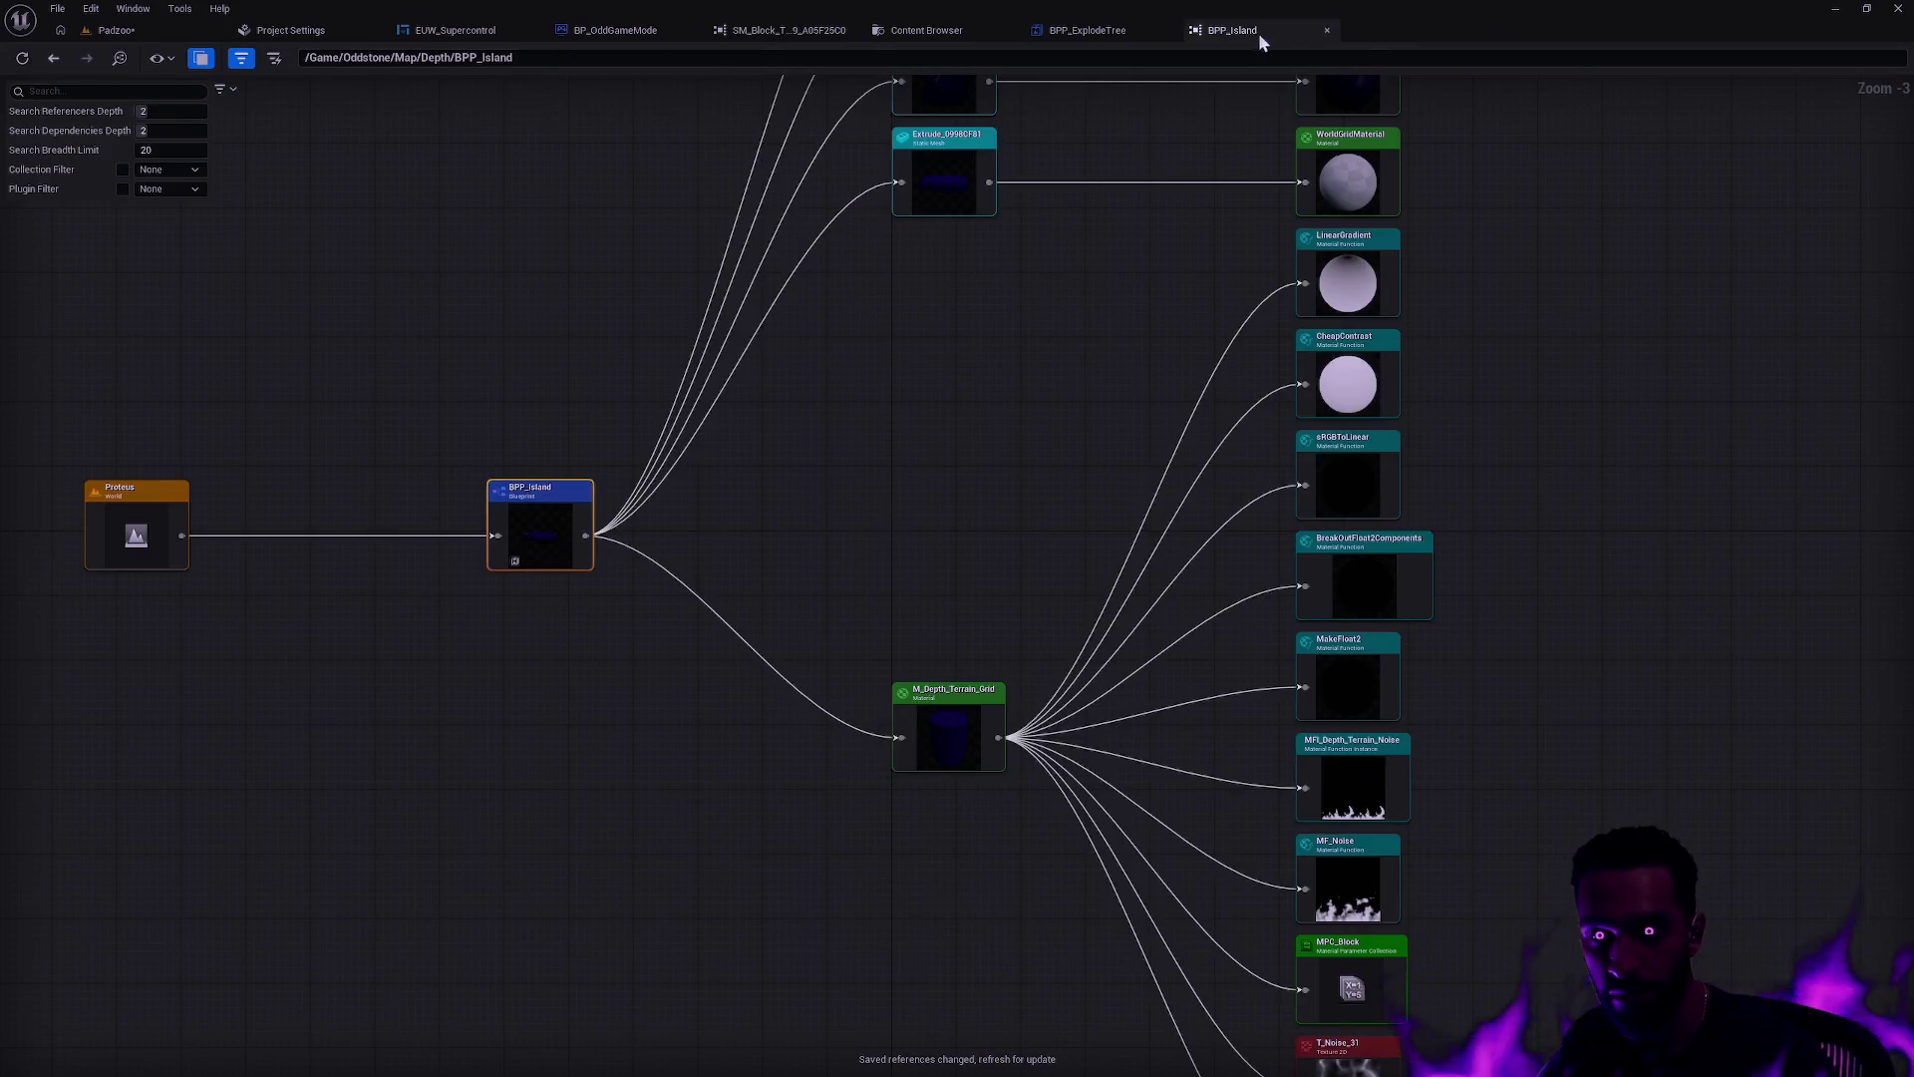
{"action": "left_click", "coordinate": [1327, 30]}
{"action": "left_click", "coordinate": [1170, 29]}
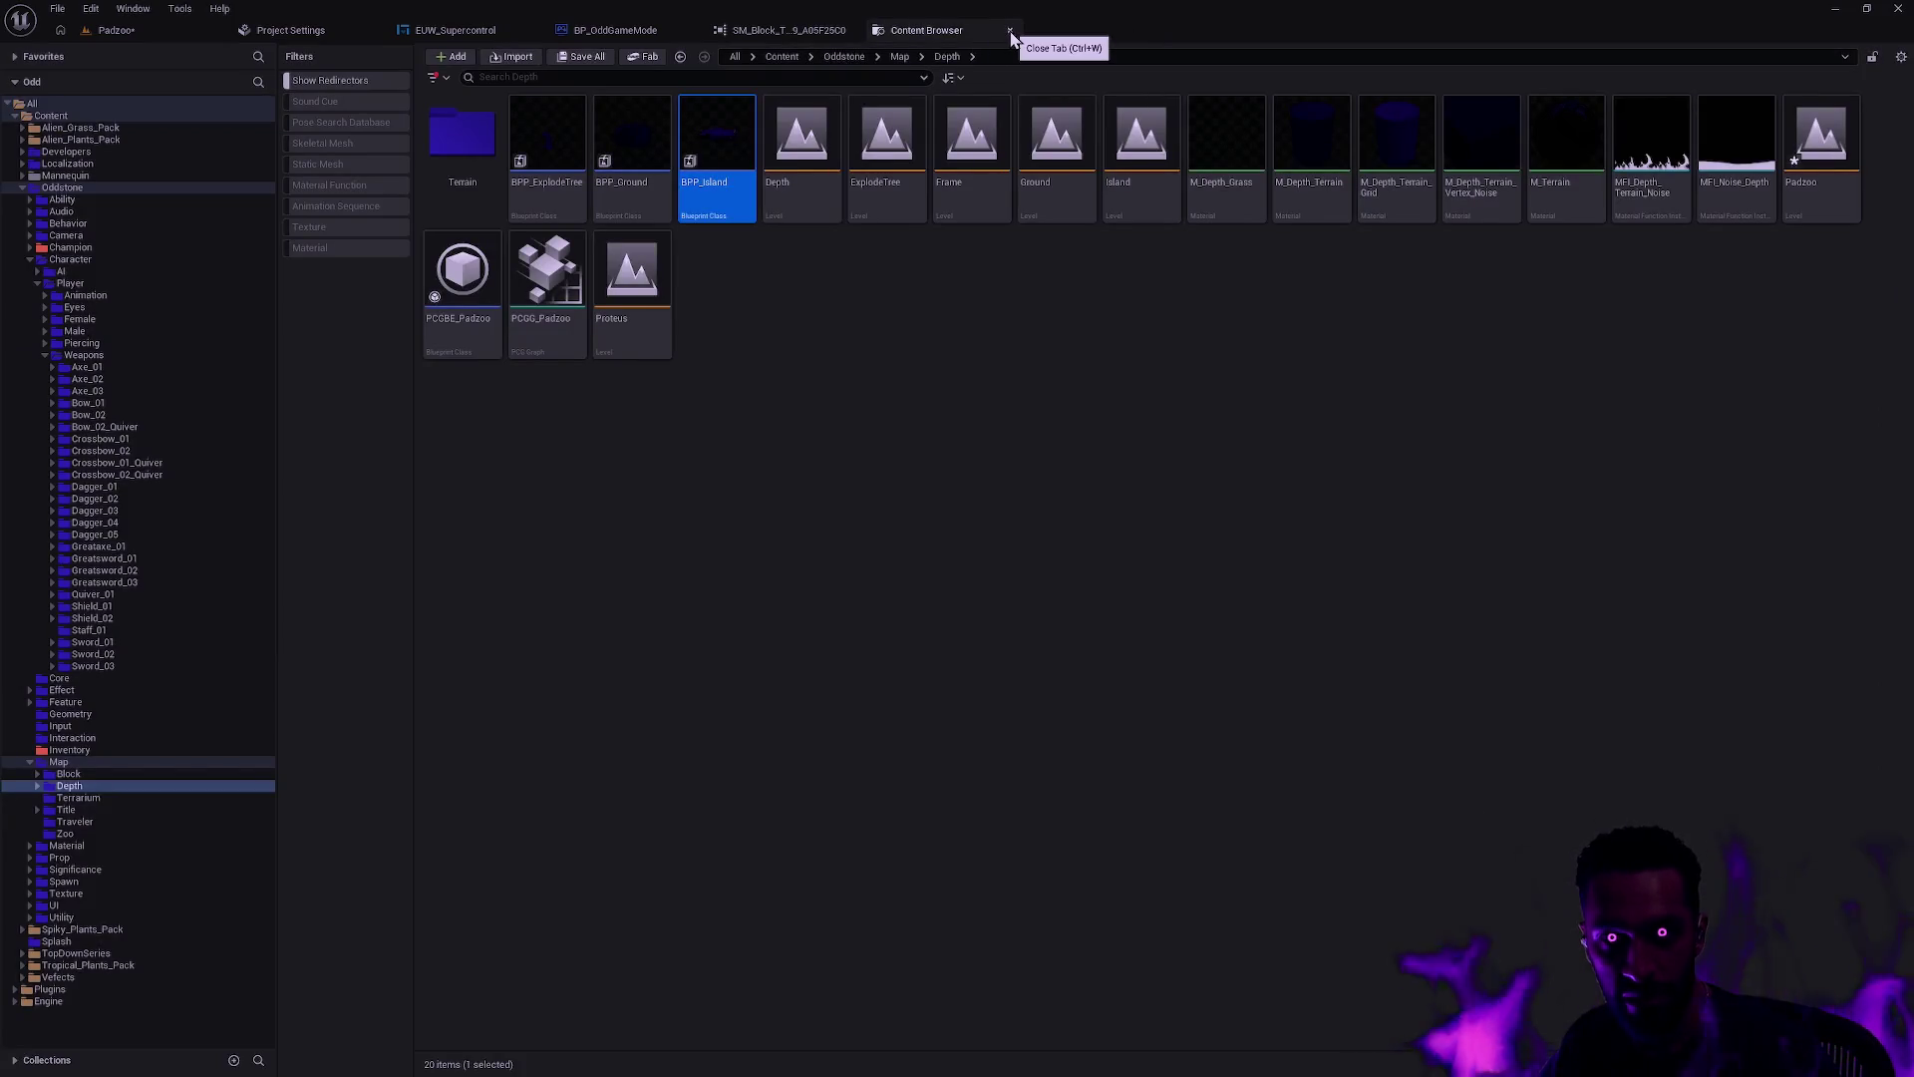
{"action": "left_click", "coordinate": [1009, 31]}
{"action": "left_click", "coordinate": [851, 29]}
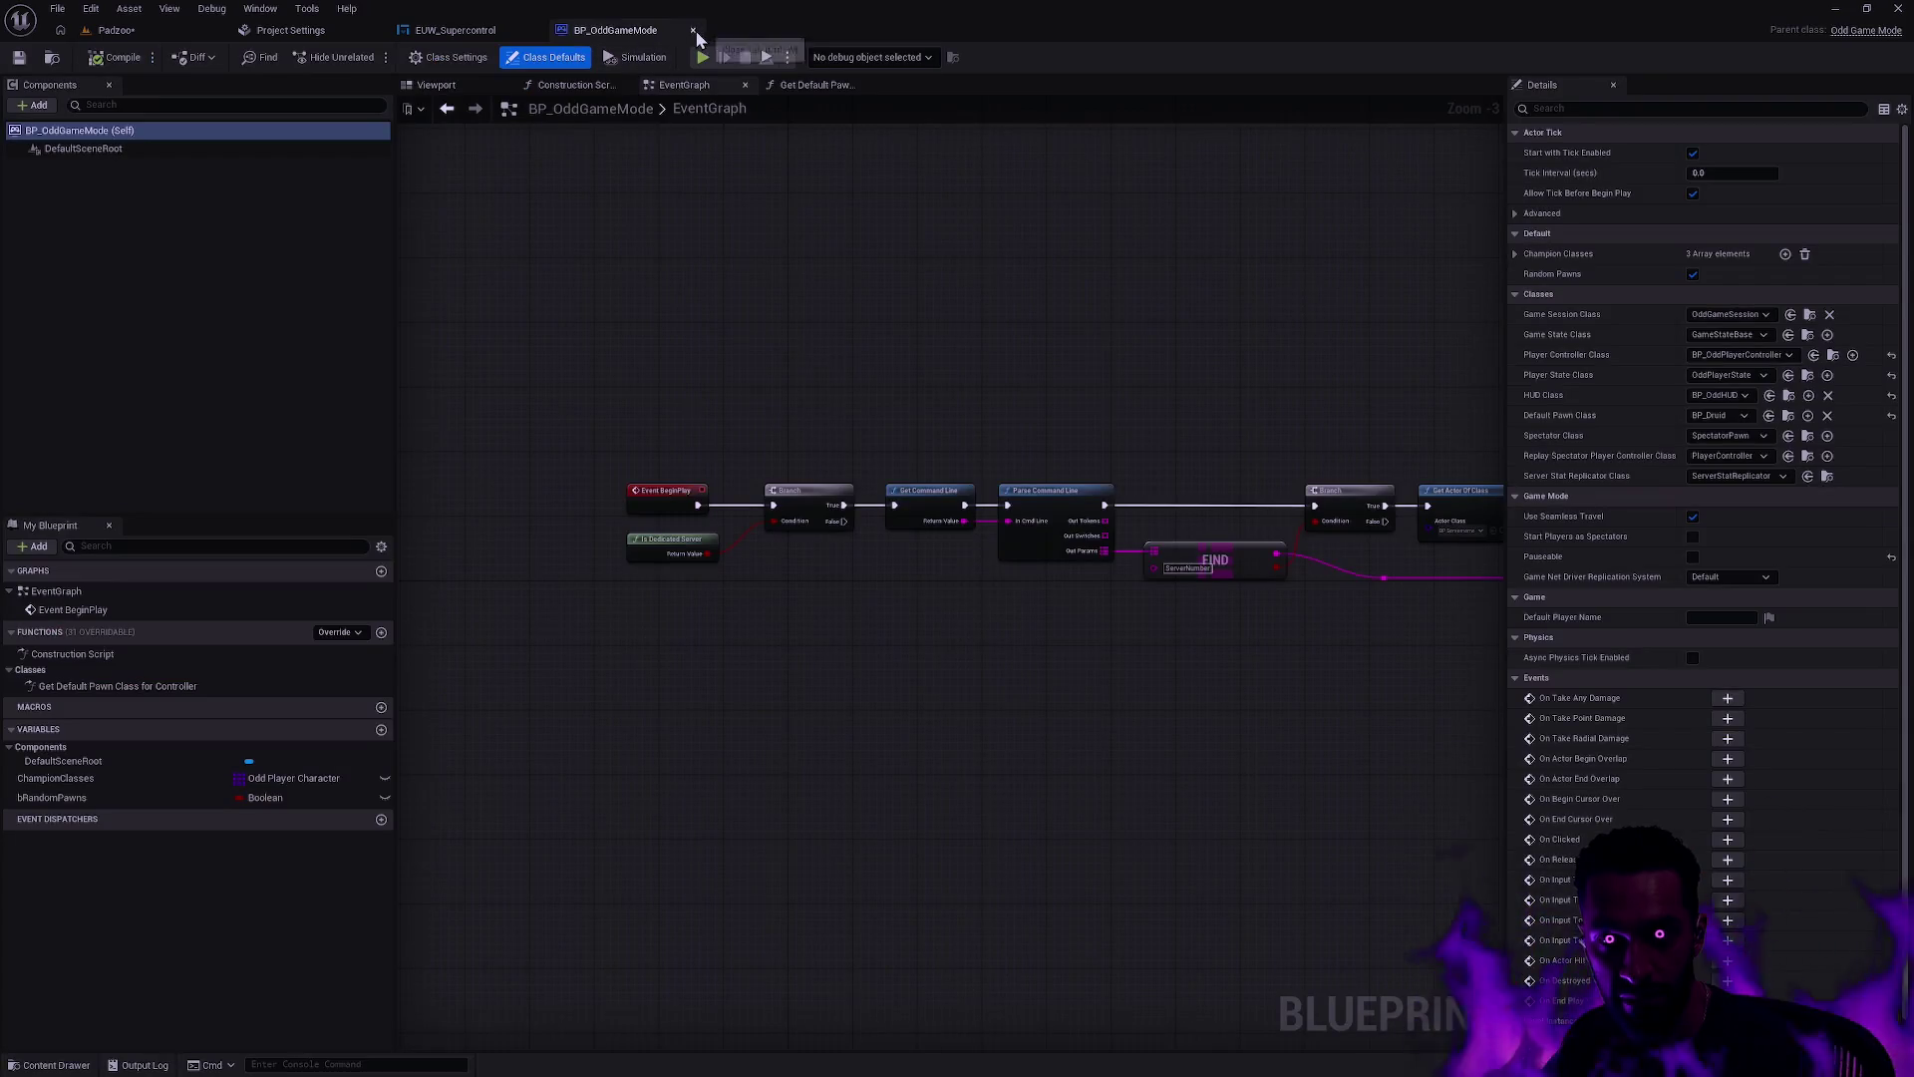
Step: Review BP_OddGameMode's EventGraph and Get Default Pawn Class for Controller function, then close it
{"action": "left_click_drag", "start_coordinate": [1236, 346], "coordinate": [890, 315]}
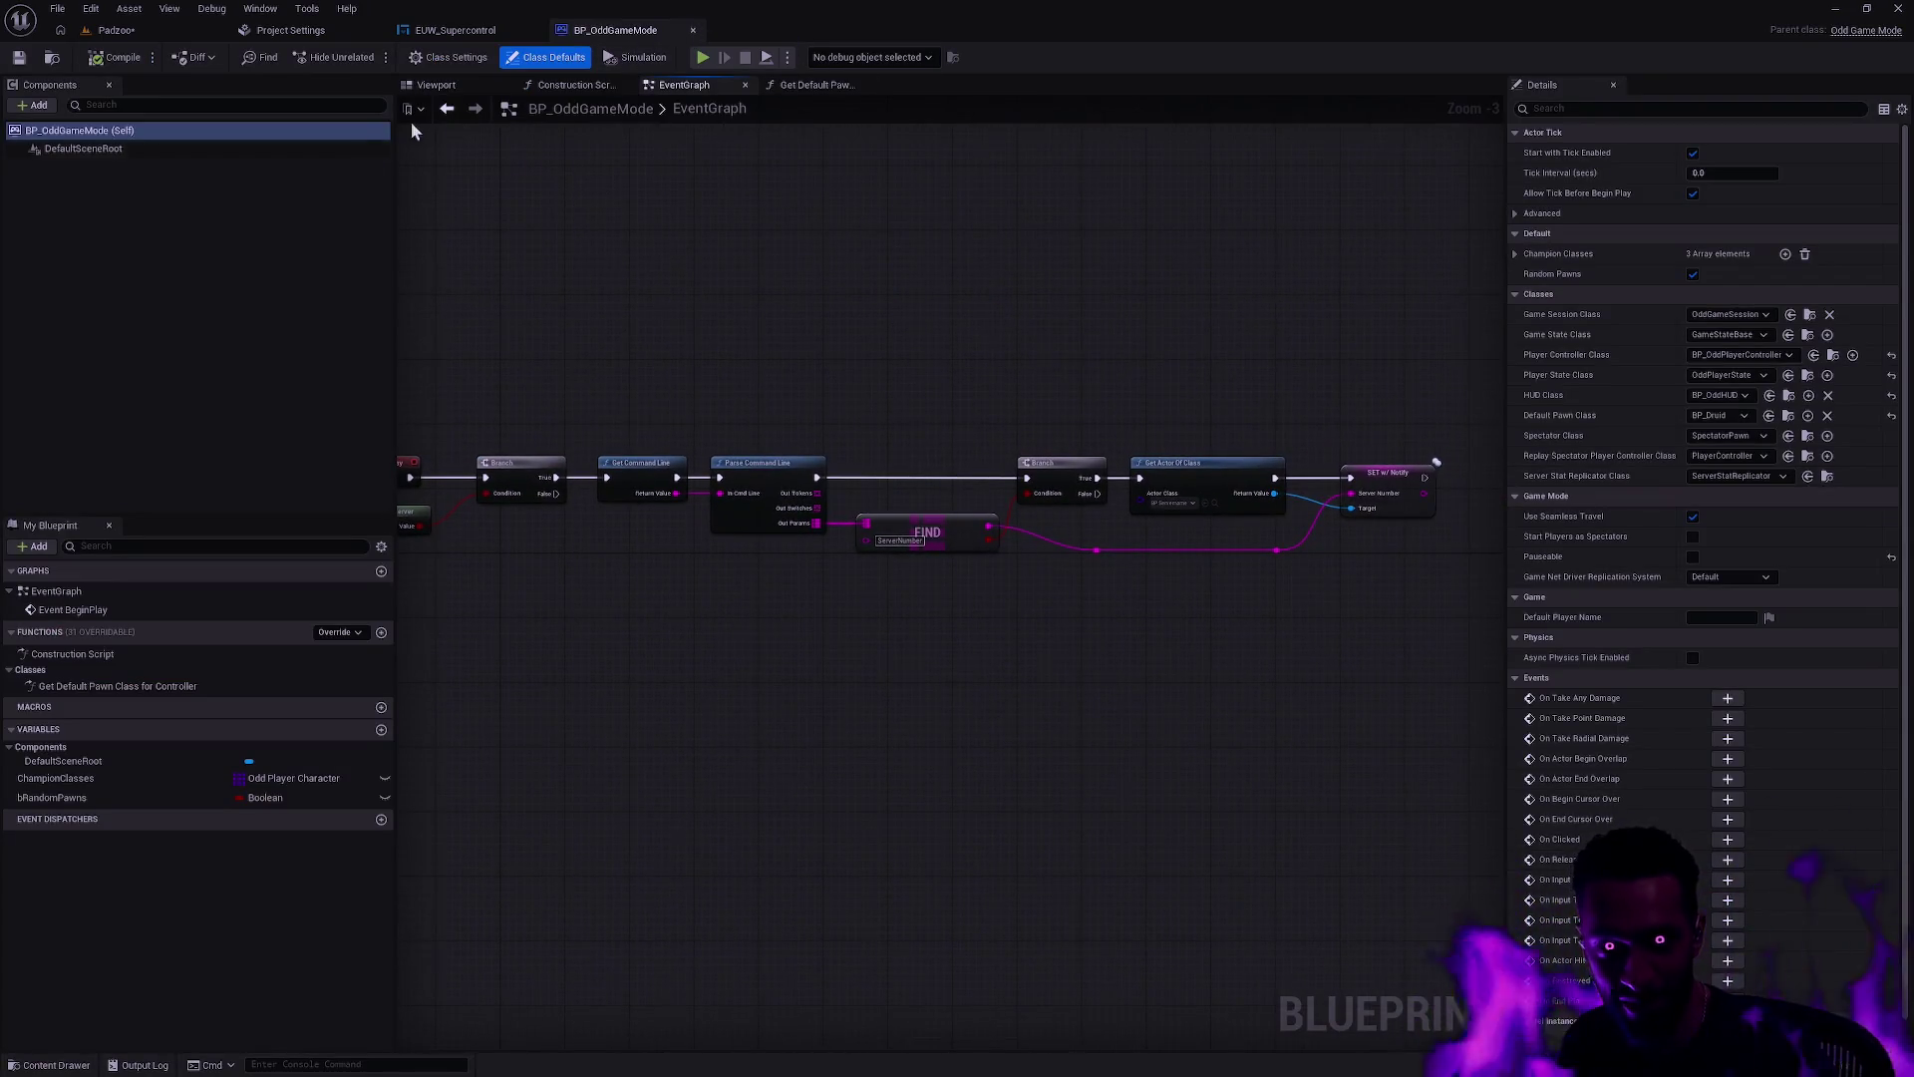
{"action": "left_click", "coordinate": [817, 87]}
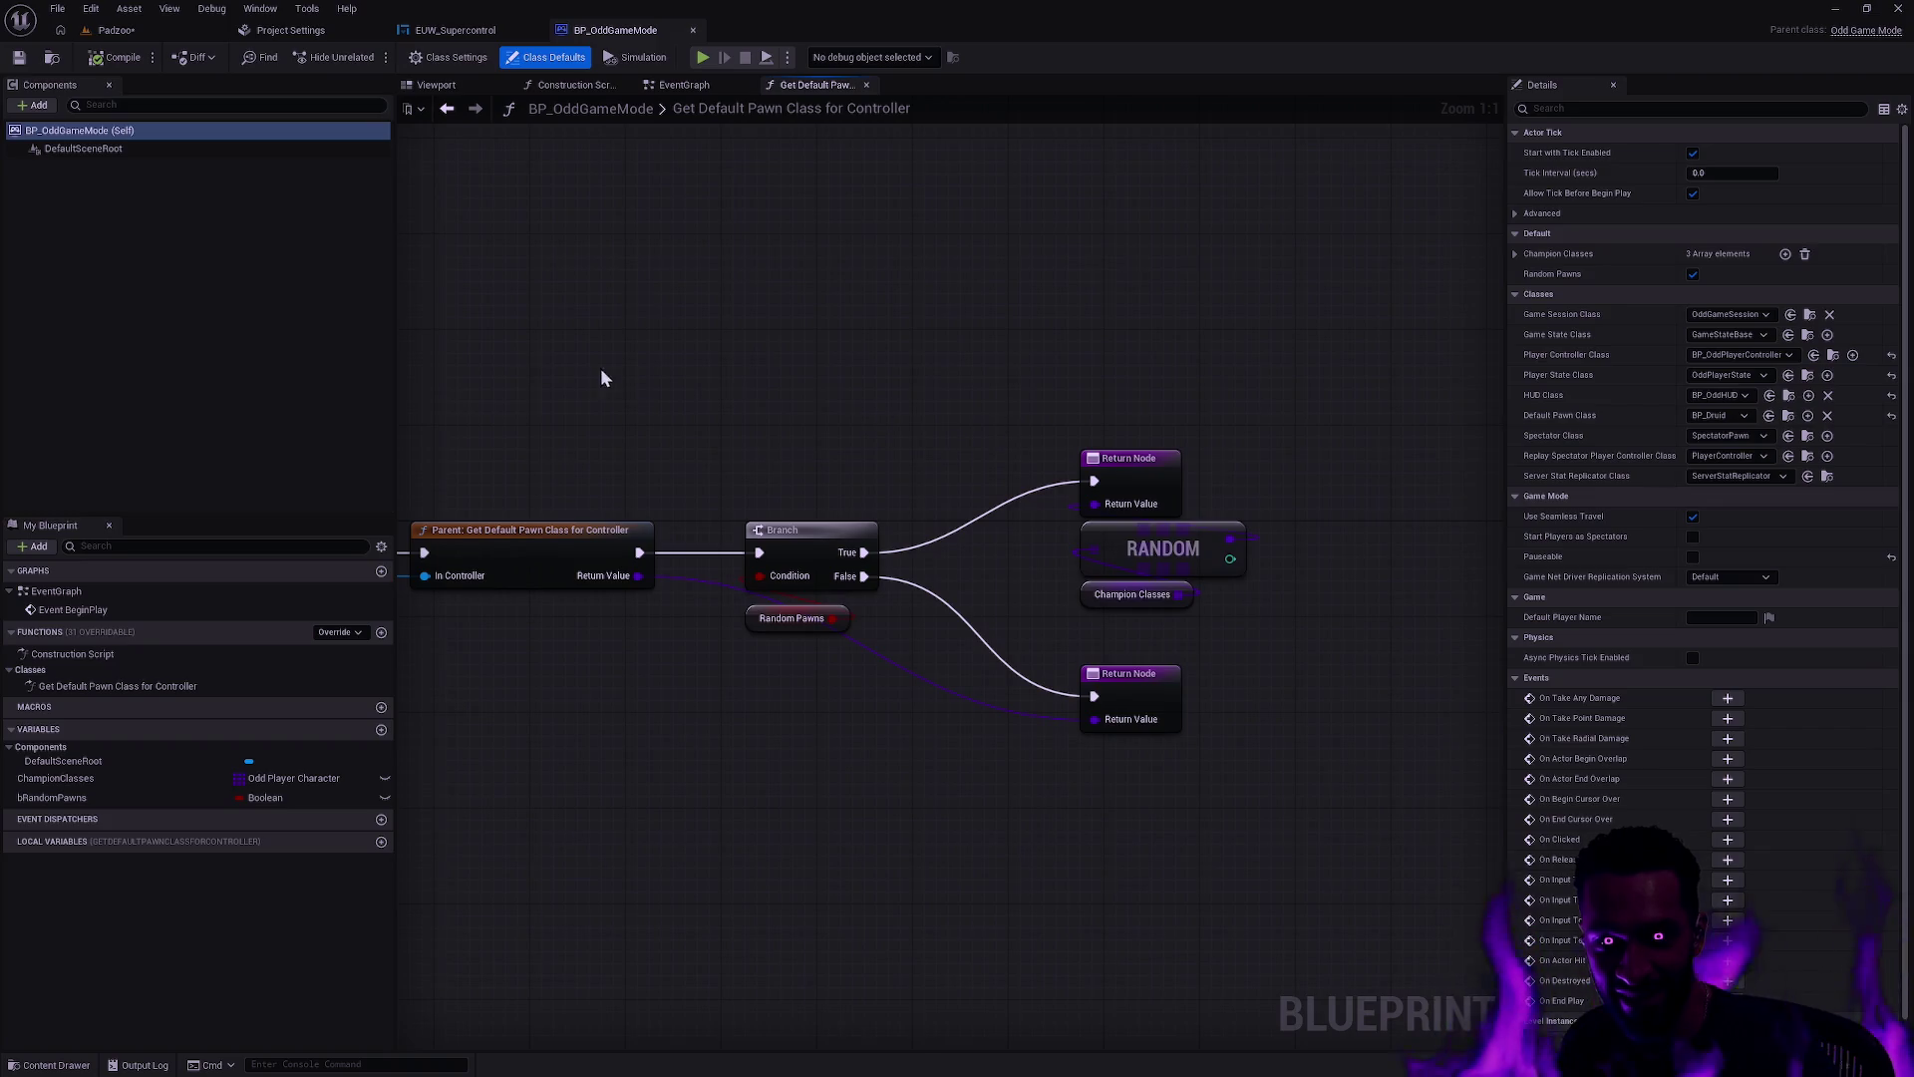
{"action": "left_click", "coordinate": [1253, 713]}
{"action": "double_click", "coordinate": [769, 114]}
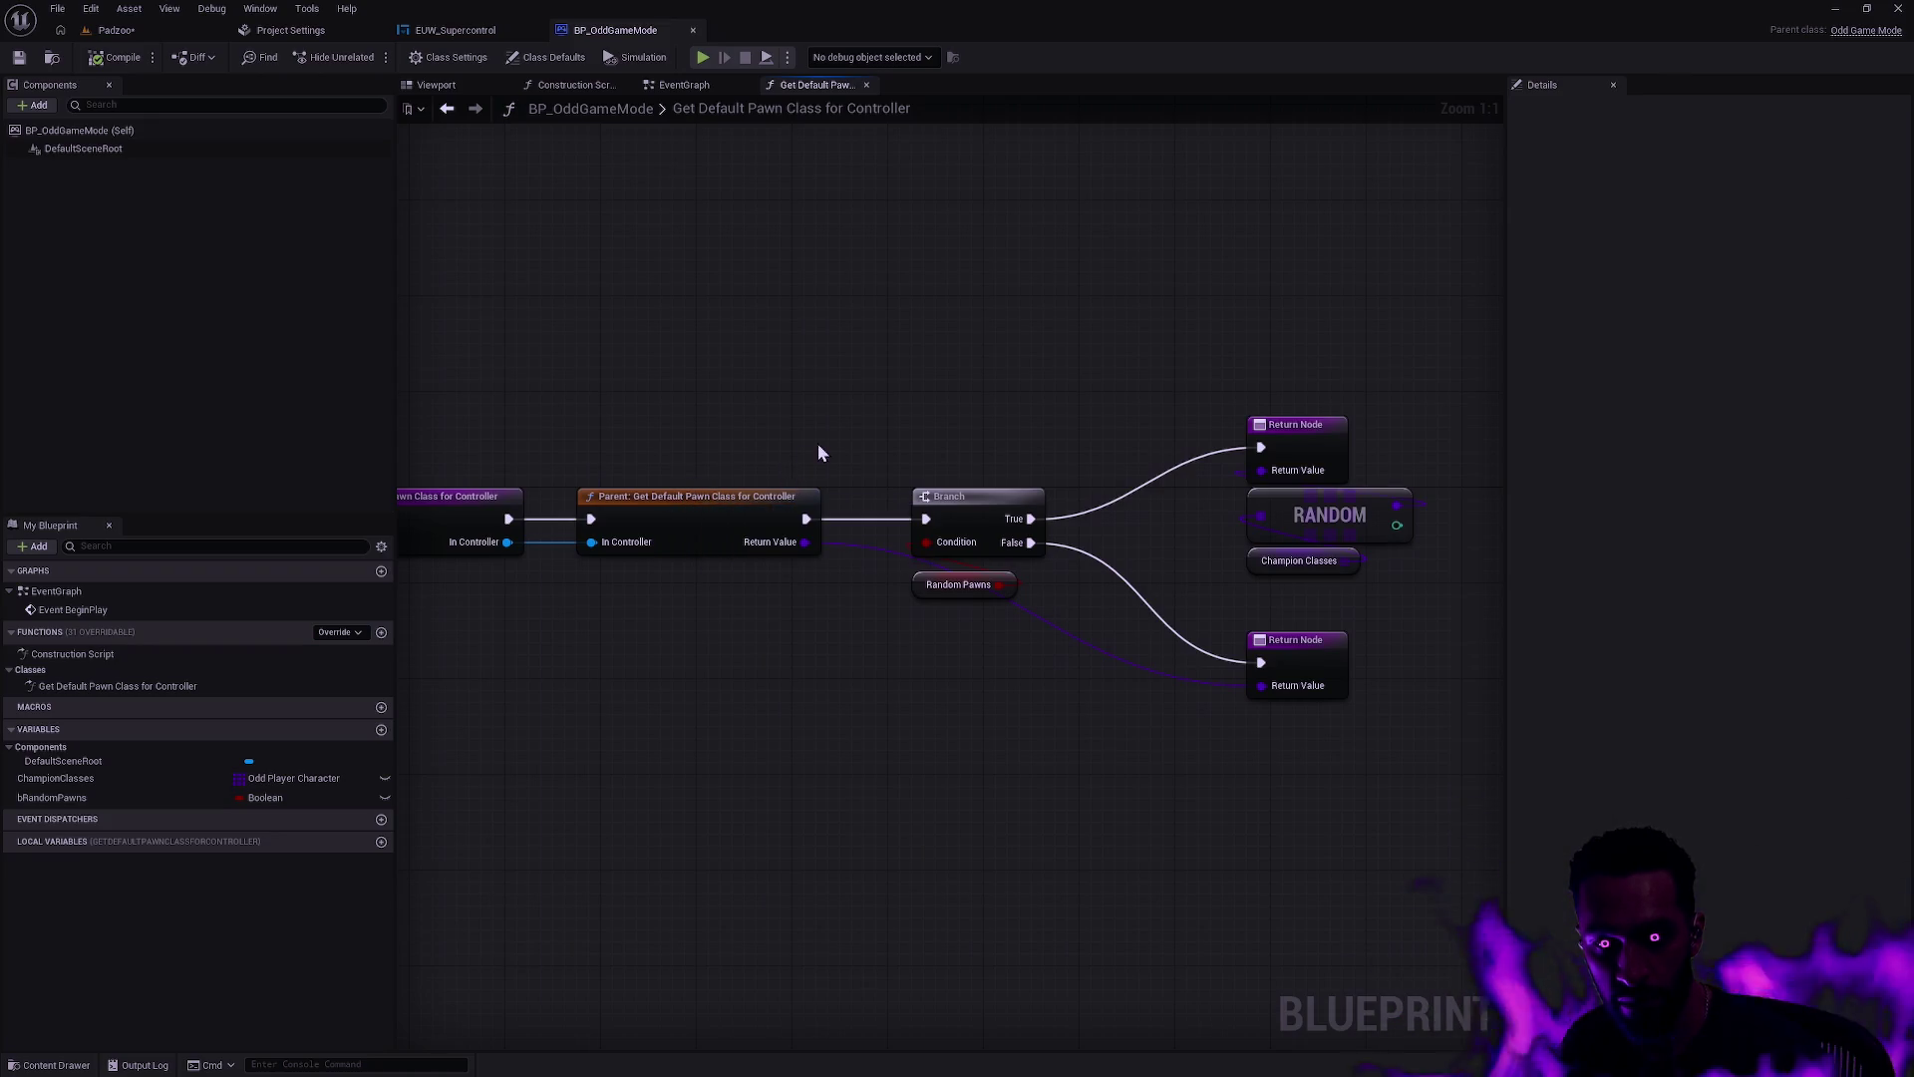
{"action": "left_click", "coordinate": [694, 31]}
{"action": "scroll", "coordinate": [749, 295], "scroll_direction": "down", "scroll_amount": 4}
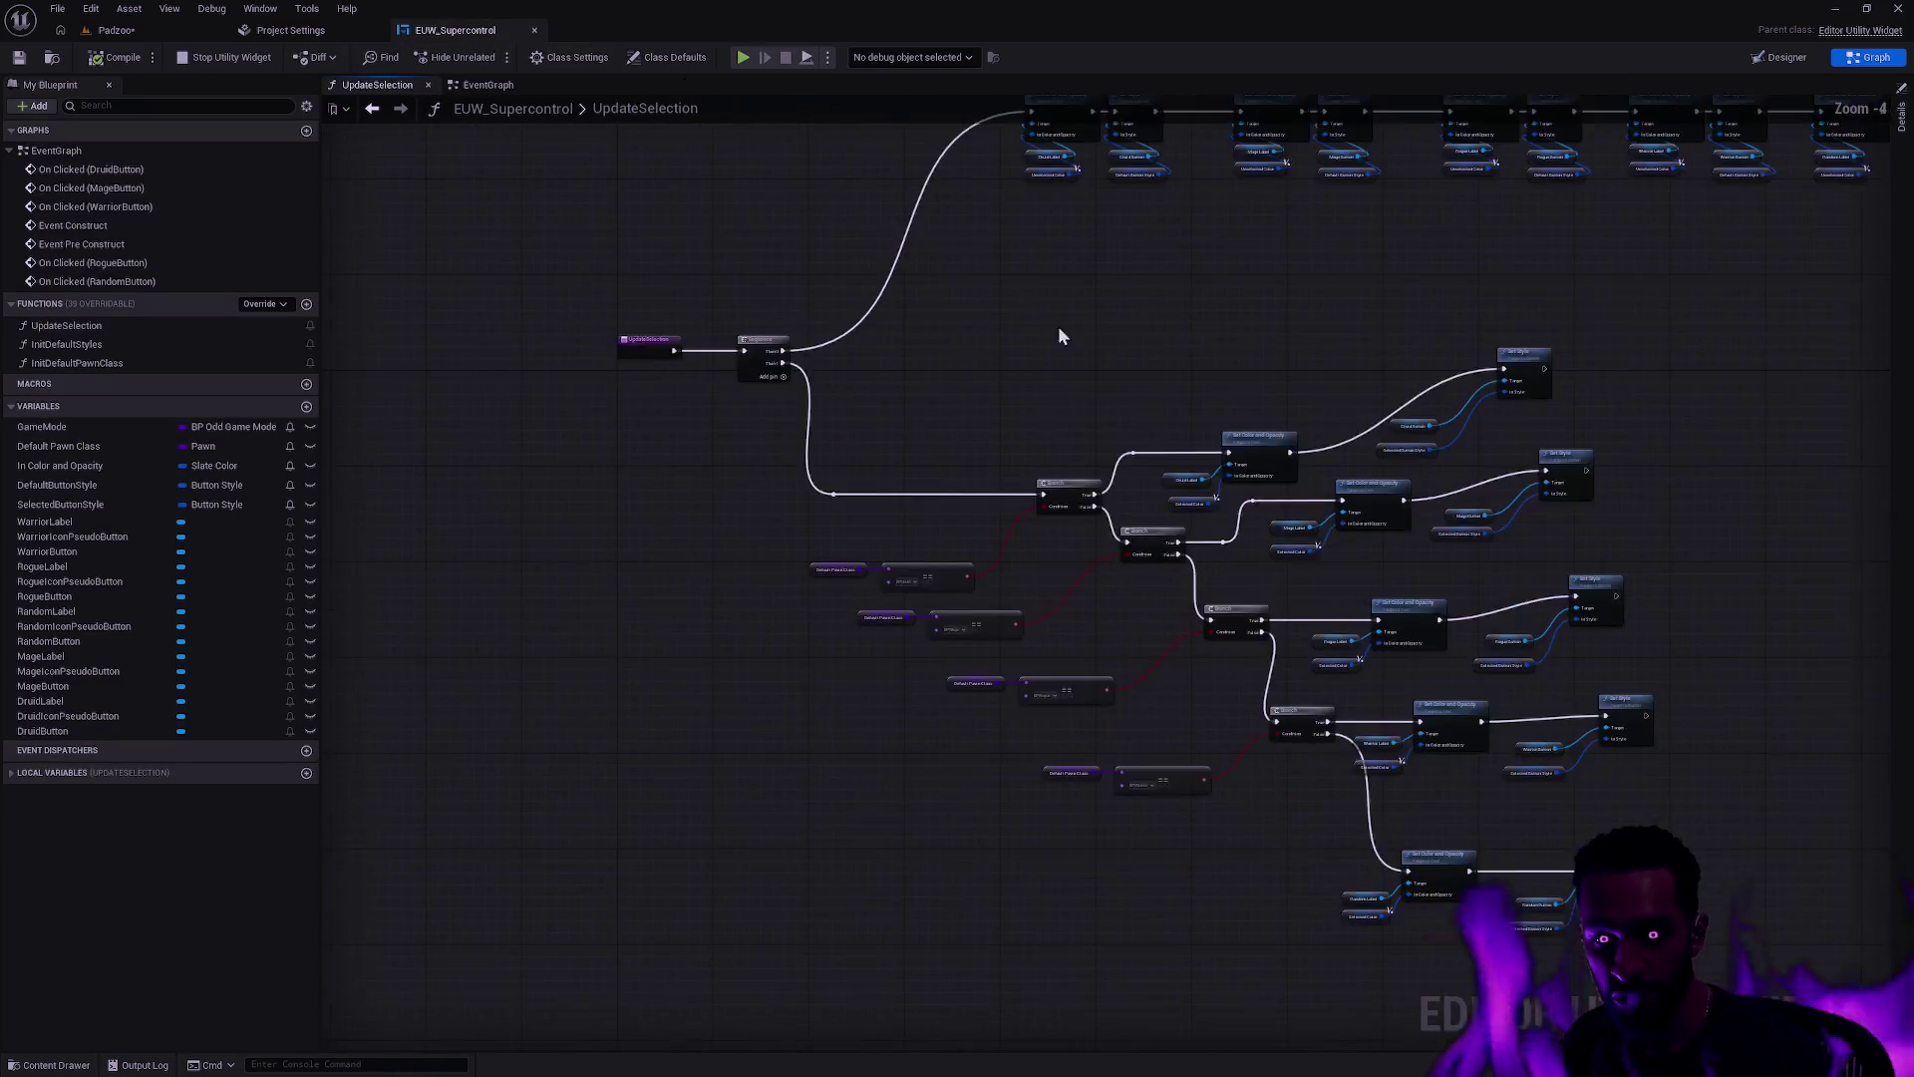
Step: Straighten the Set Color/Set Style wire and align the Random and Warrior branch nodes
{"action": "scroll", "coordinate": [1116, 648], "scroll_direction": "up", "scroll_amount": 4}
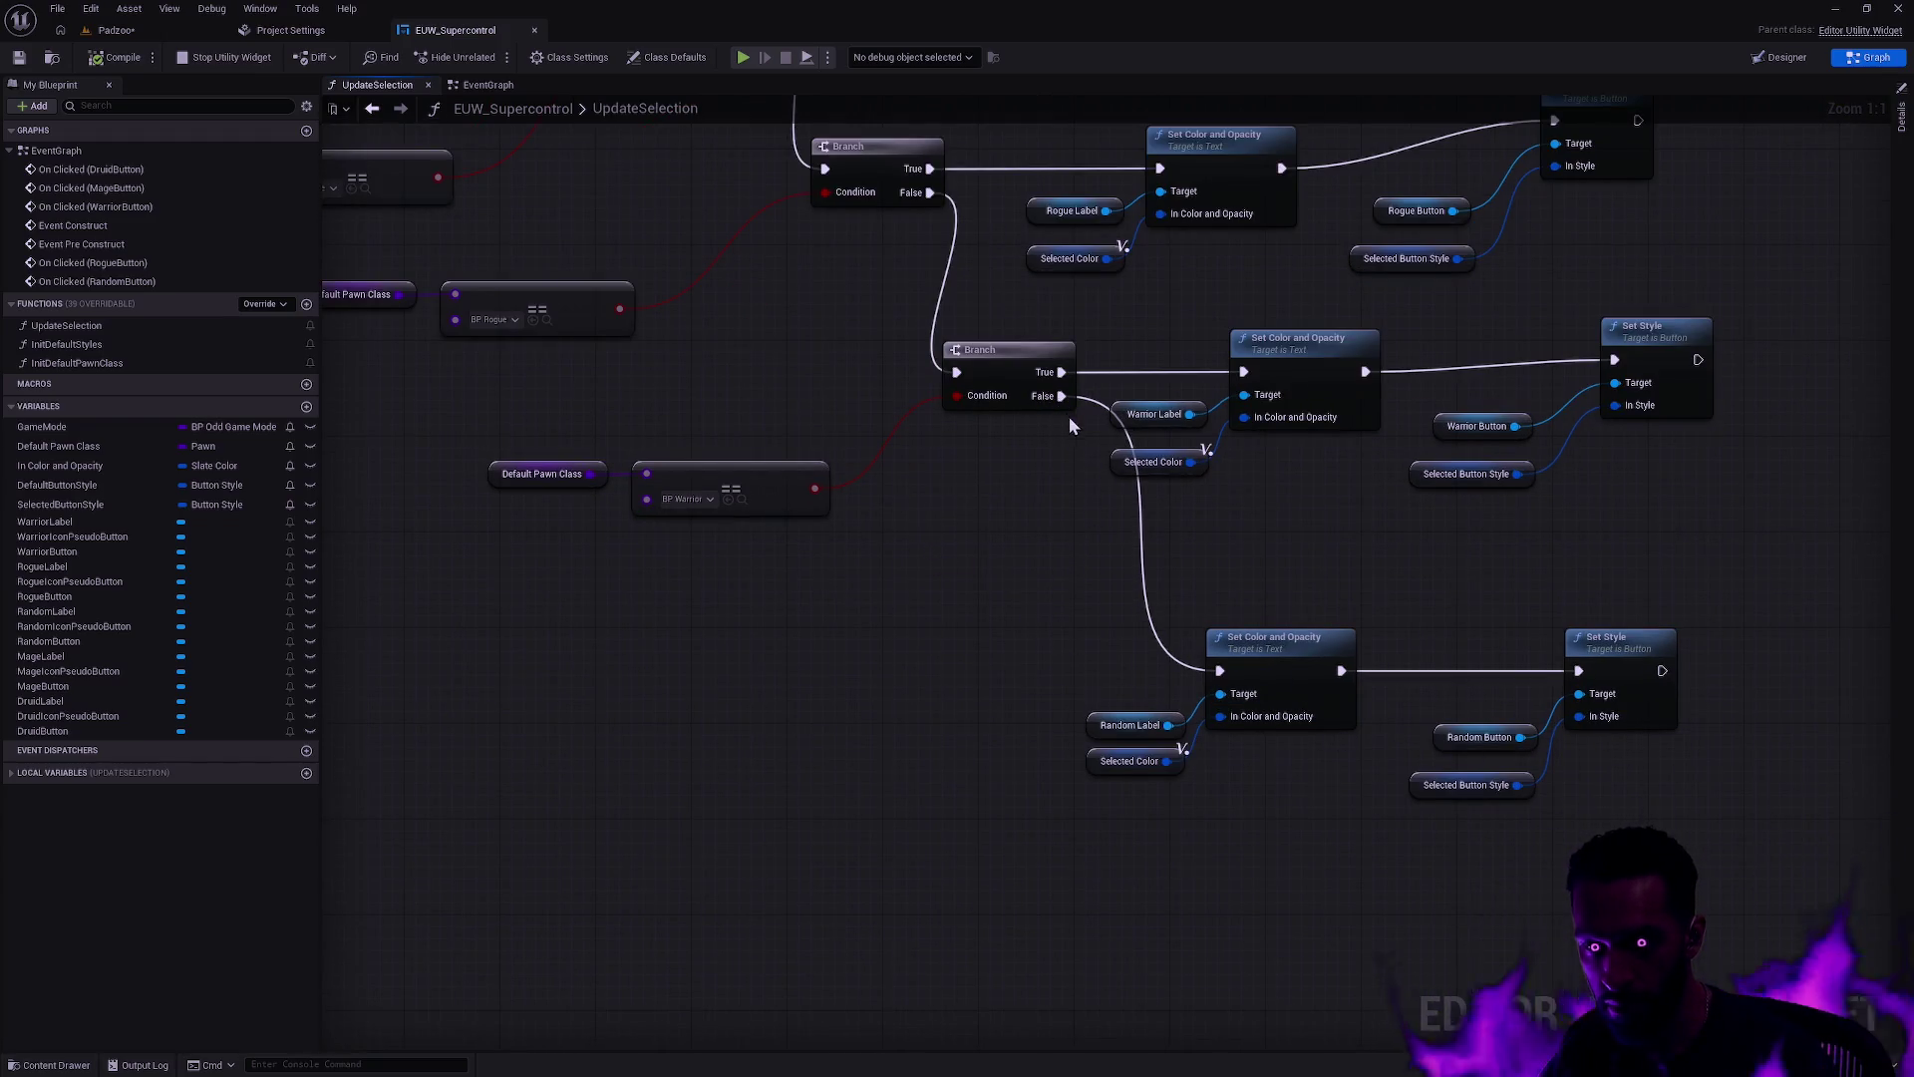
{"action": "scroll", "coordinate": [1477, 639], "scroll_direction": "down", "scroll_amount": 6}
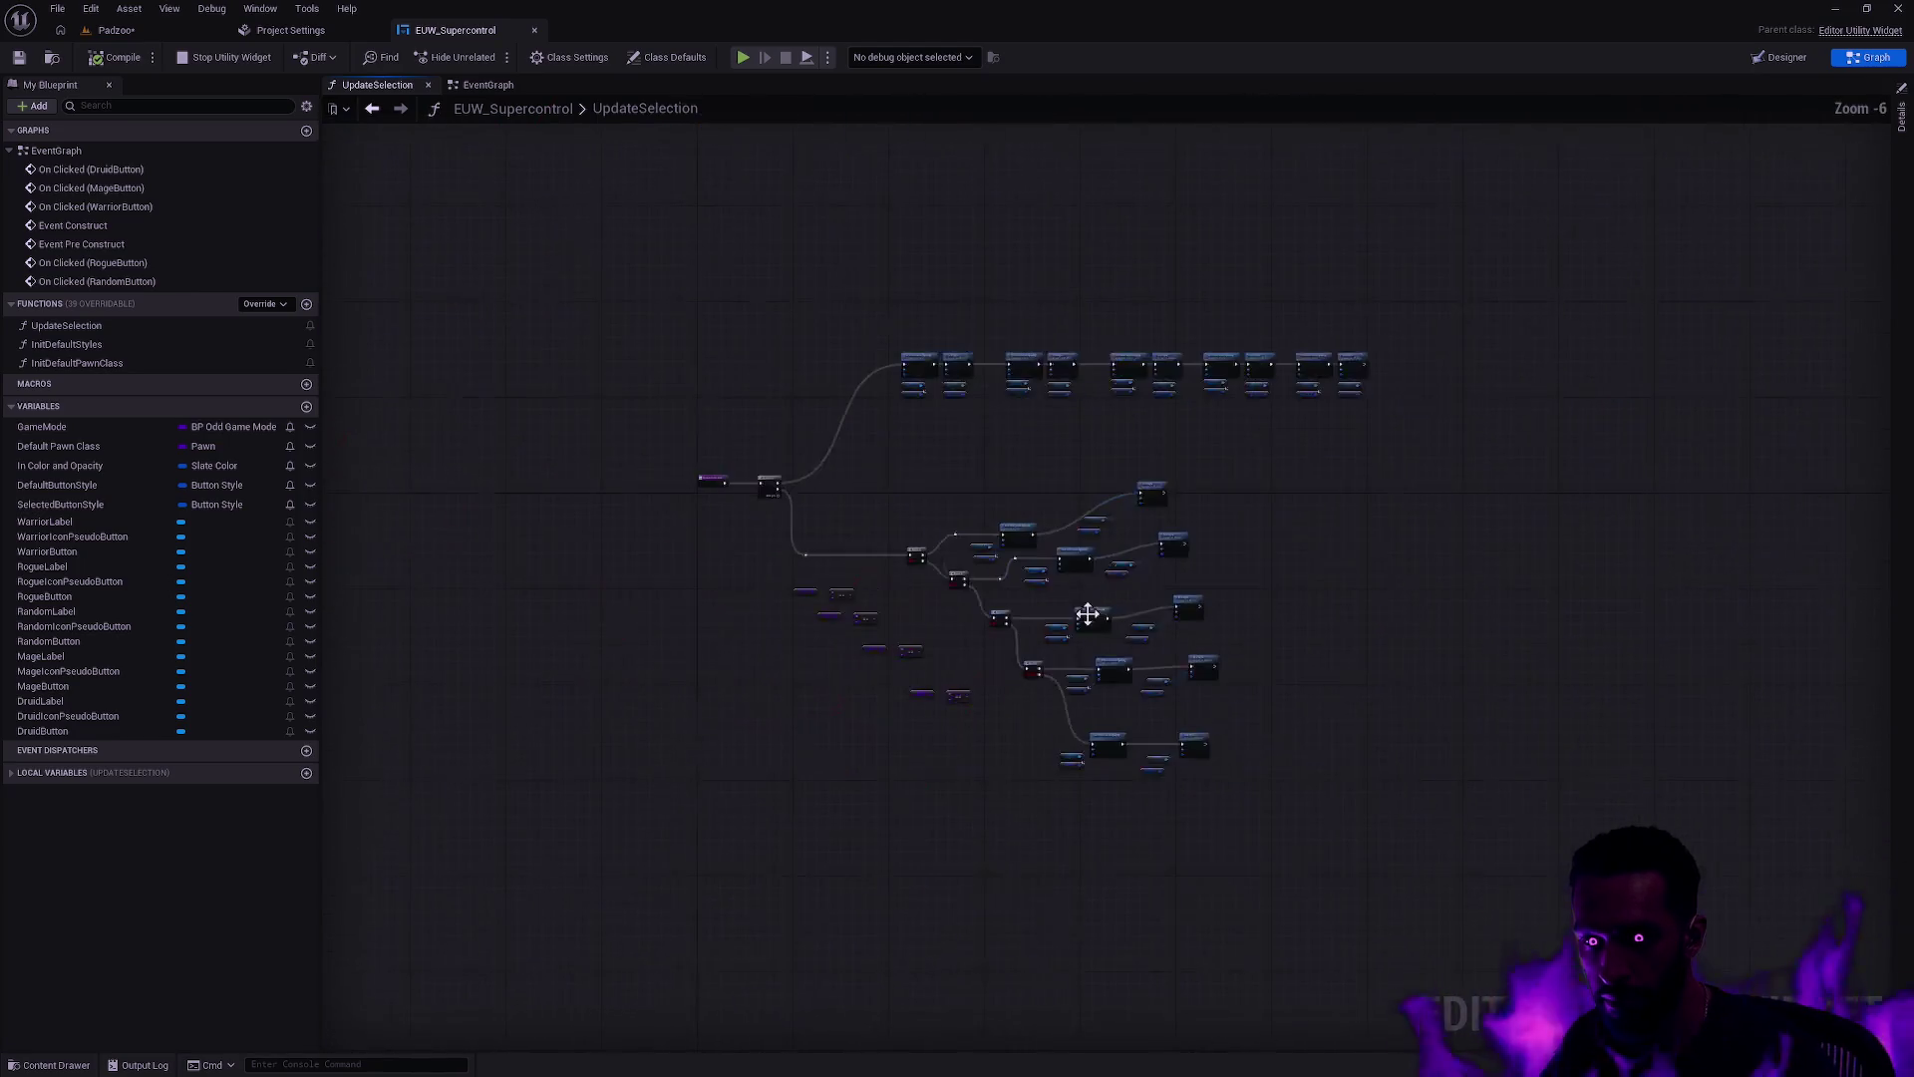
{"action": "scroll", "coordinate": [1267, 666], "scroll_direction": "up", "scroll_amount": 2}
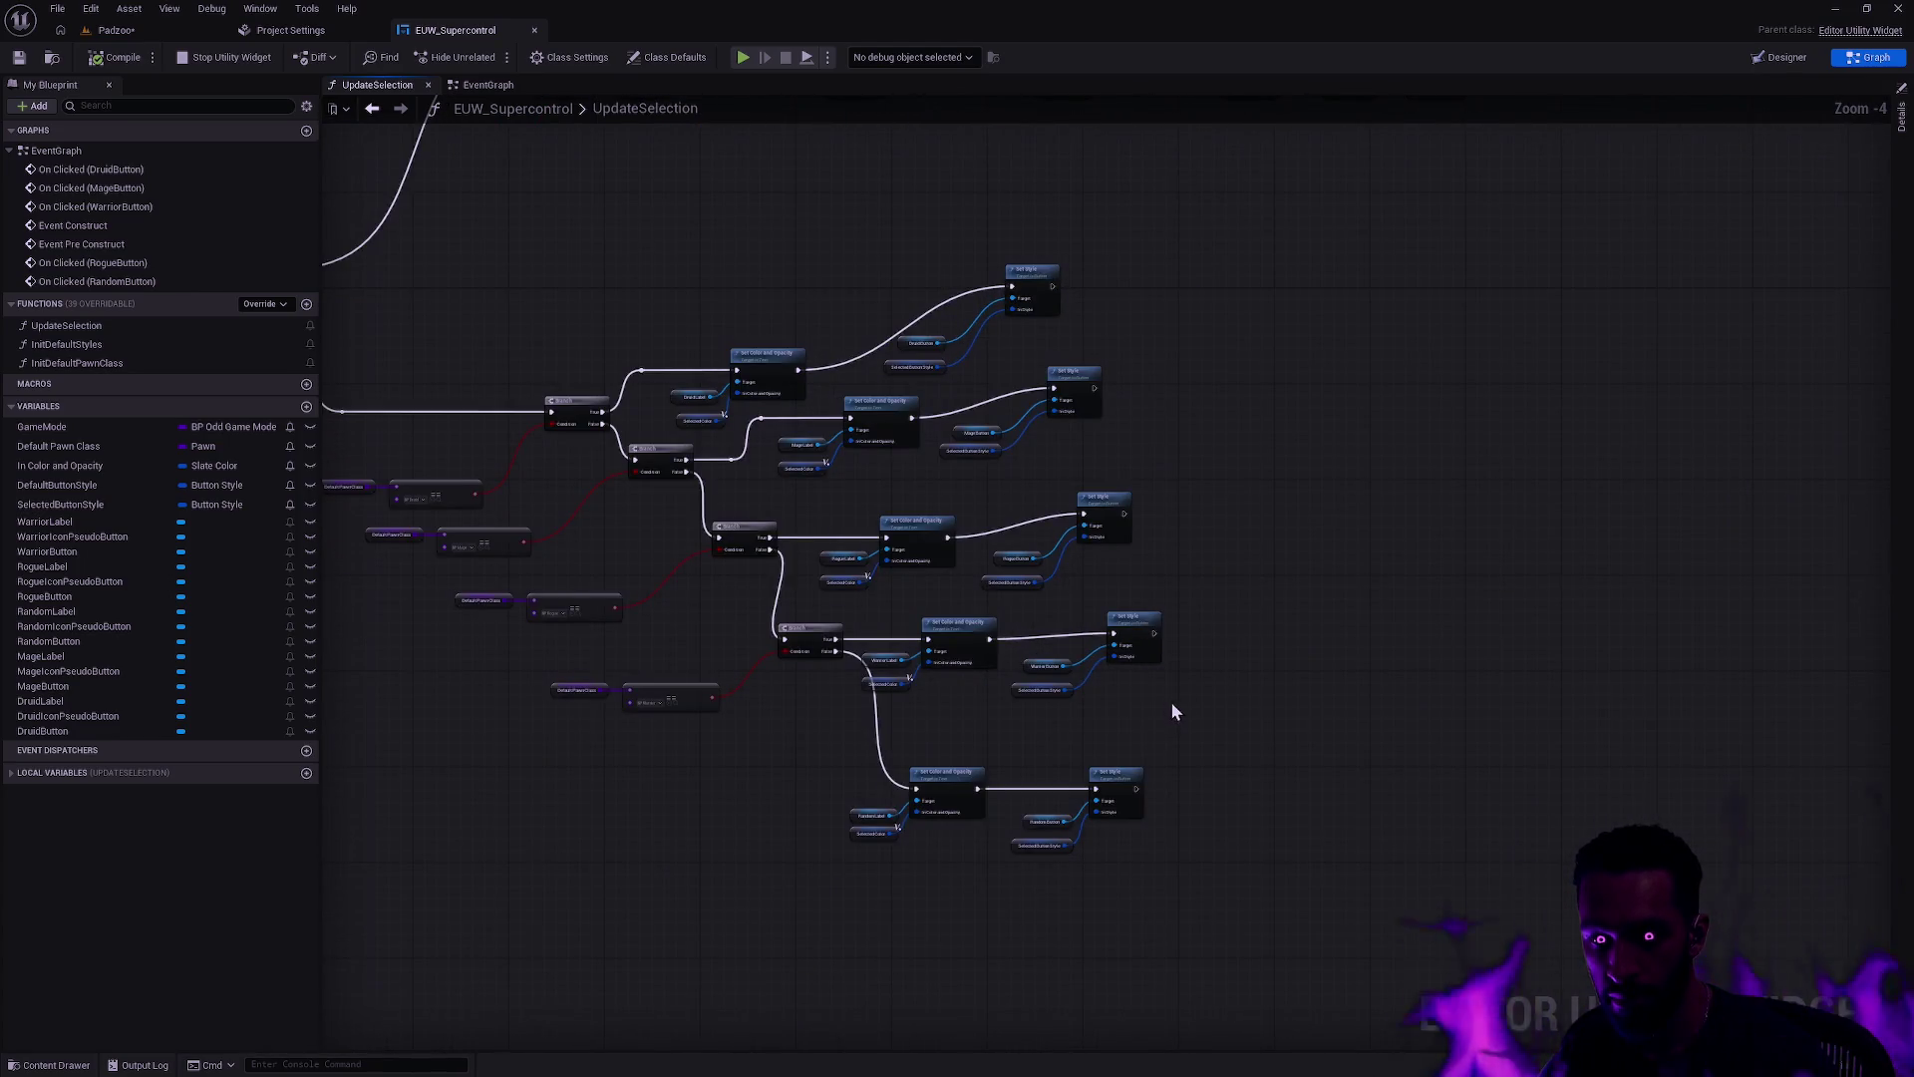
{"action": "left_click_drag", "start_coordinate": [918, 803], "coordinate": [811, 760]}
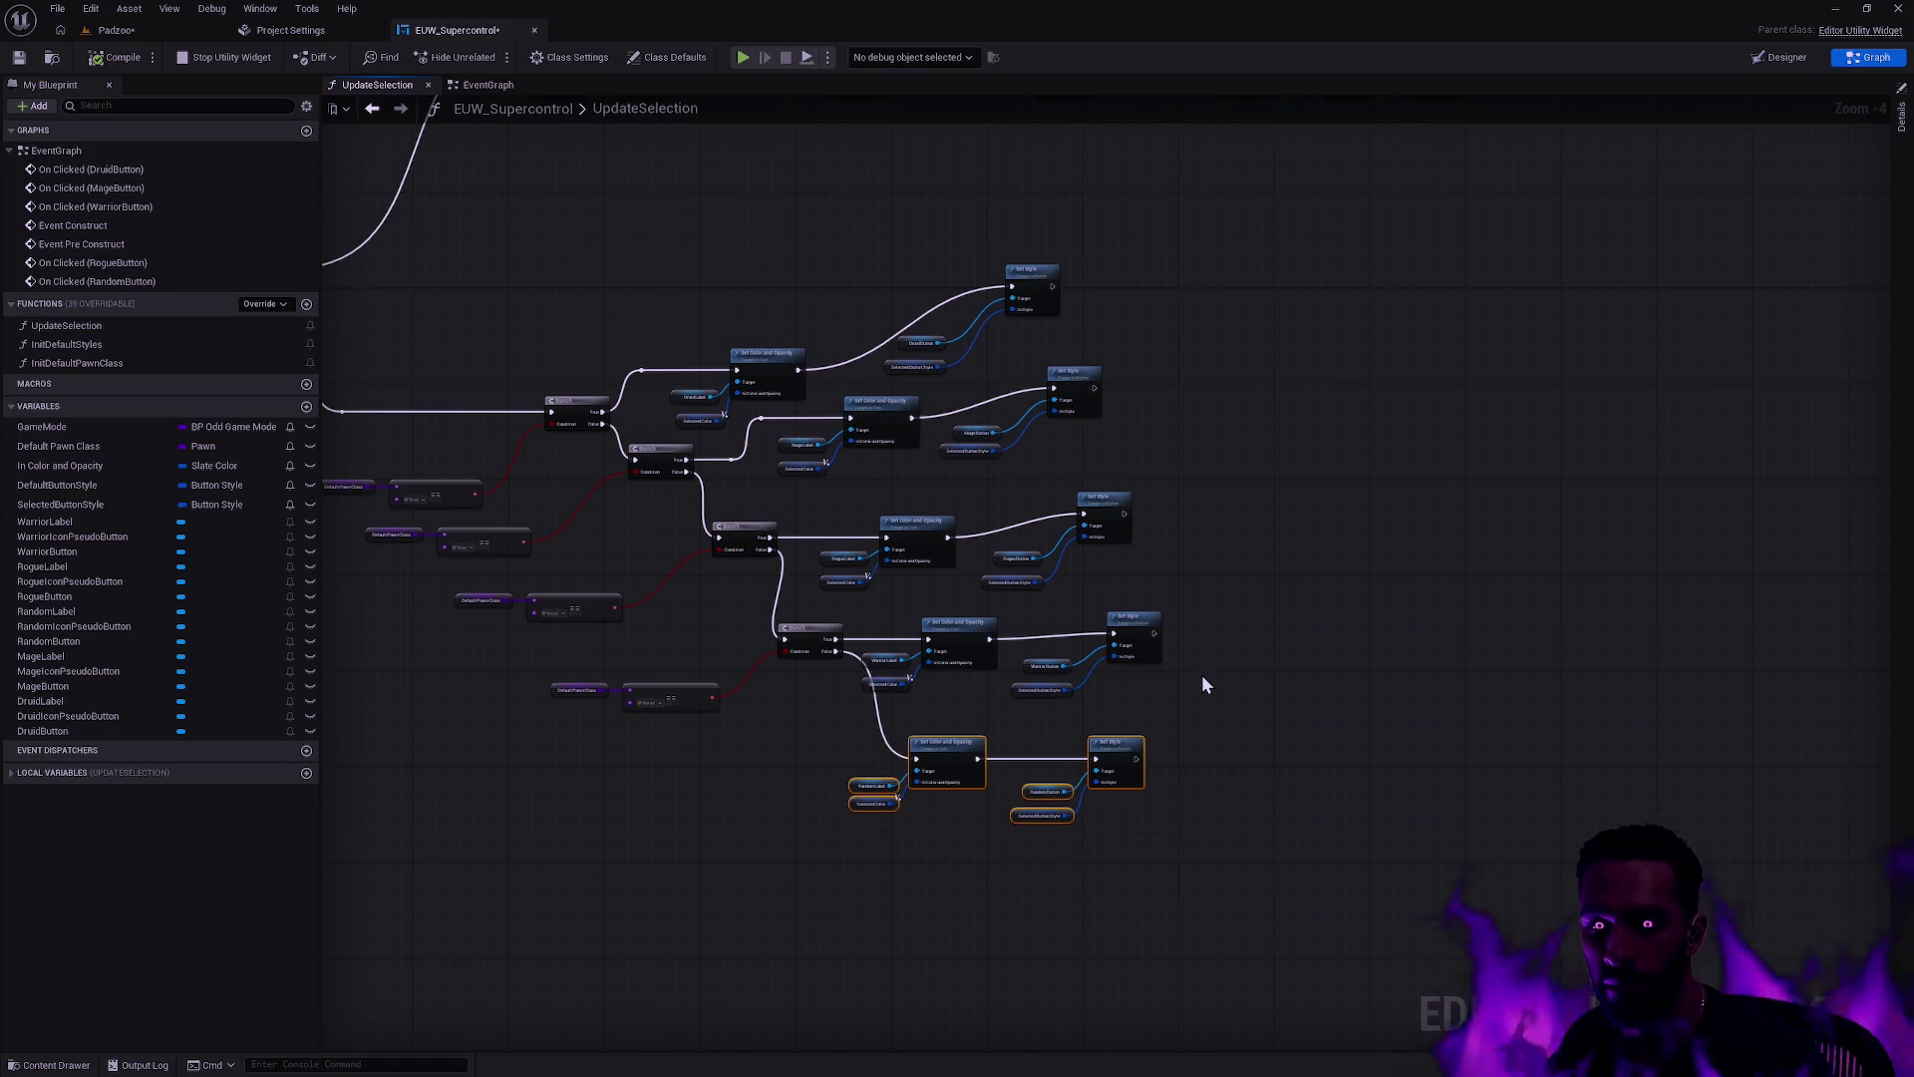
{"action": "left_click_drag", "start_coordinate": [963, 631], "coordinate": [1241, 697]}
{"action": "key", "text": "q"}
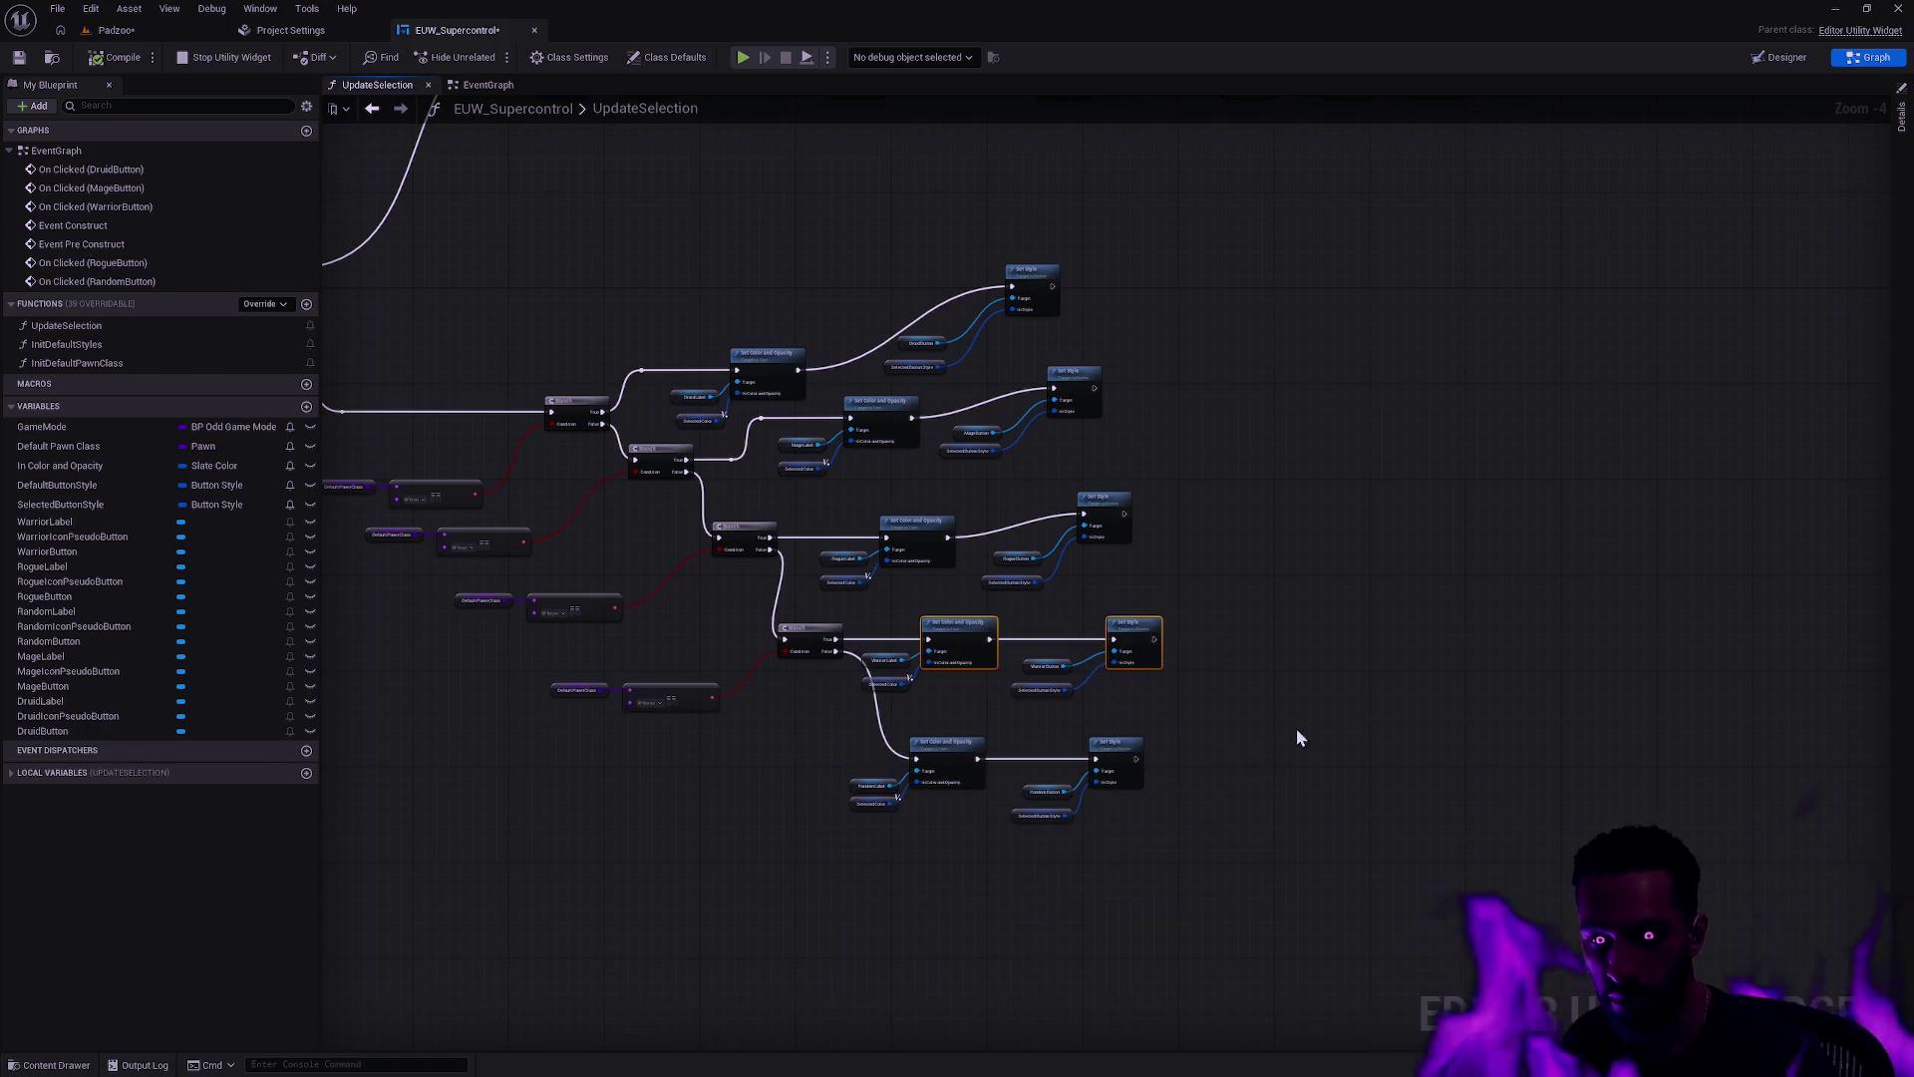
{"action": "left_click_drag", "start_coordinate": [912, 797], "coordinate": [847, 698]}
{"action": "left_click_drag", "start_coordinate": [952, 759], "coordinate": [944, 770]}
{"action": "left_click", "coordinate": [1060, 735]}
{"action": "key", "text": "ctrl+z"}
{"action": "left_click_drag", "start_coordinate": [982, 631], "coordinate": [1017, 631]}
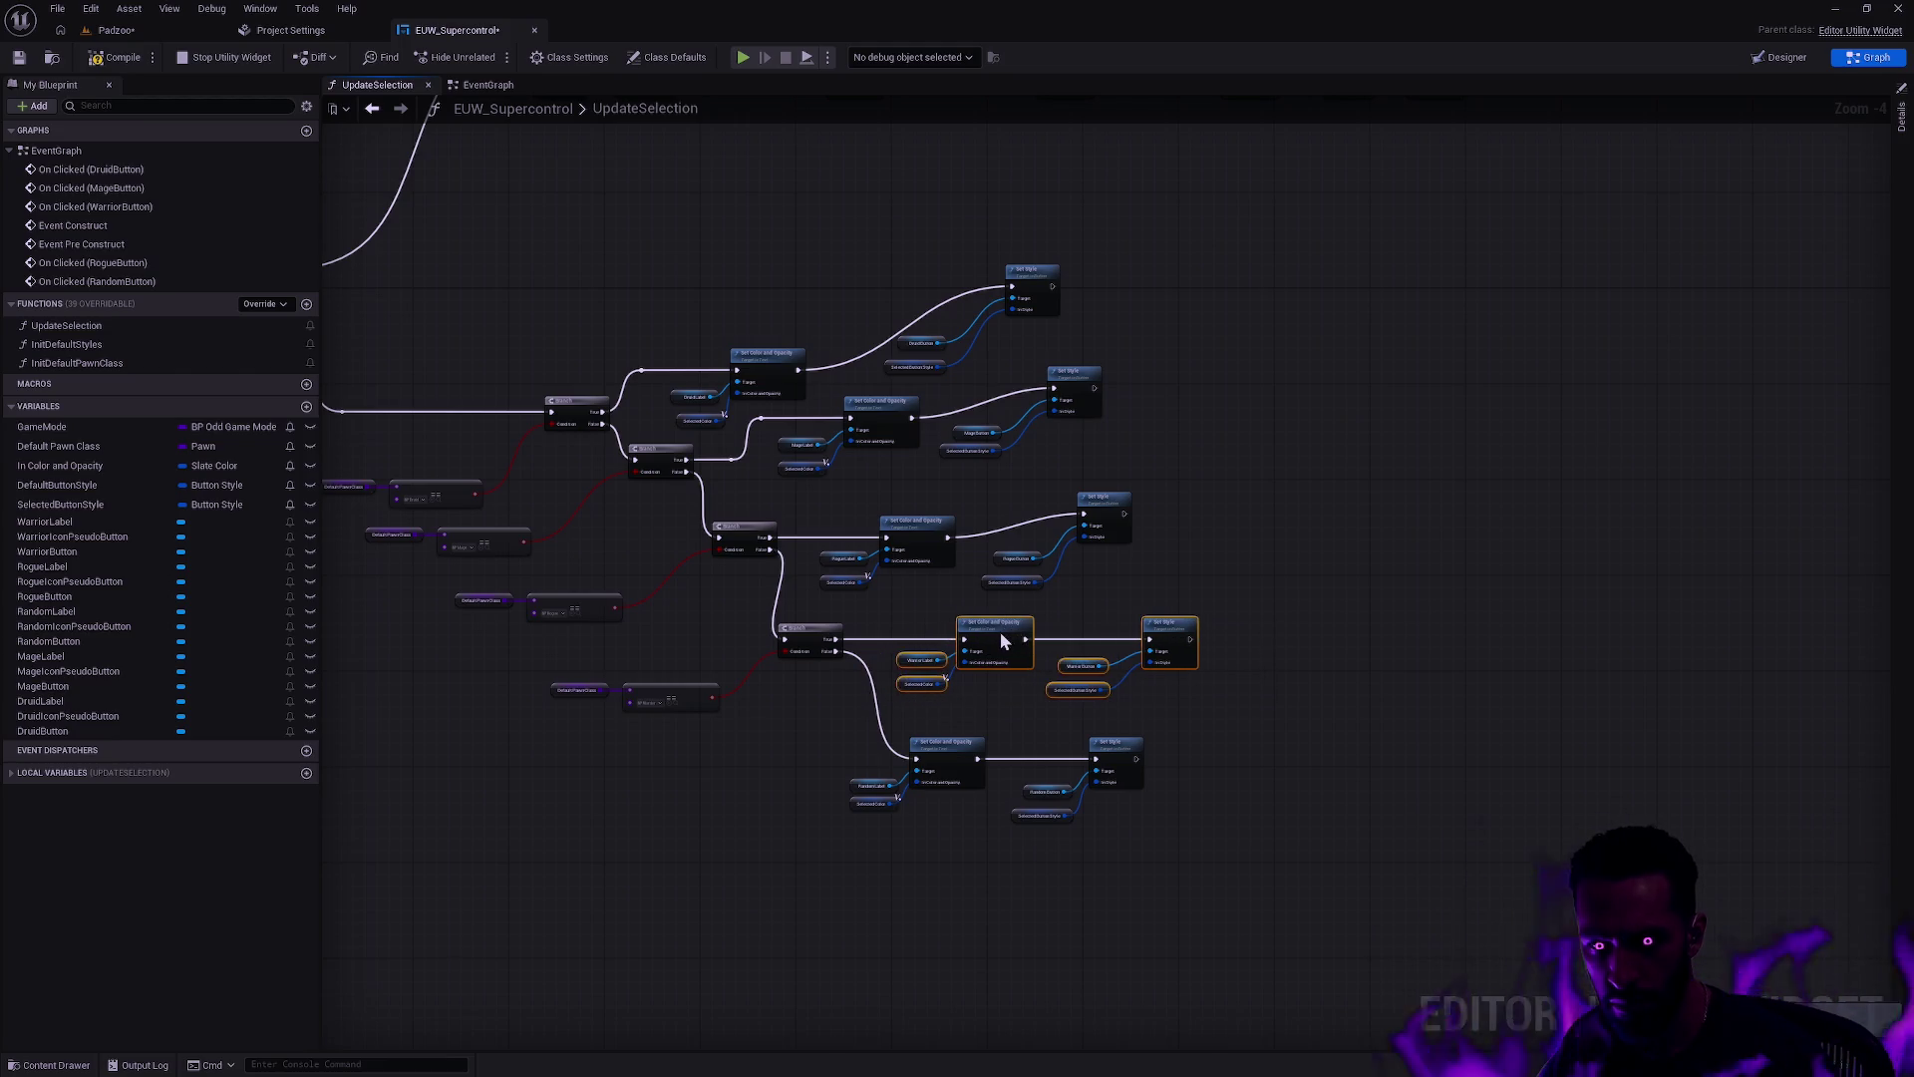
{"action": "left_click", "coordinate": [1210, 549]}
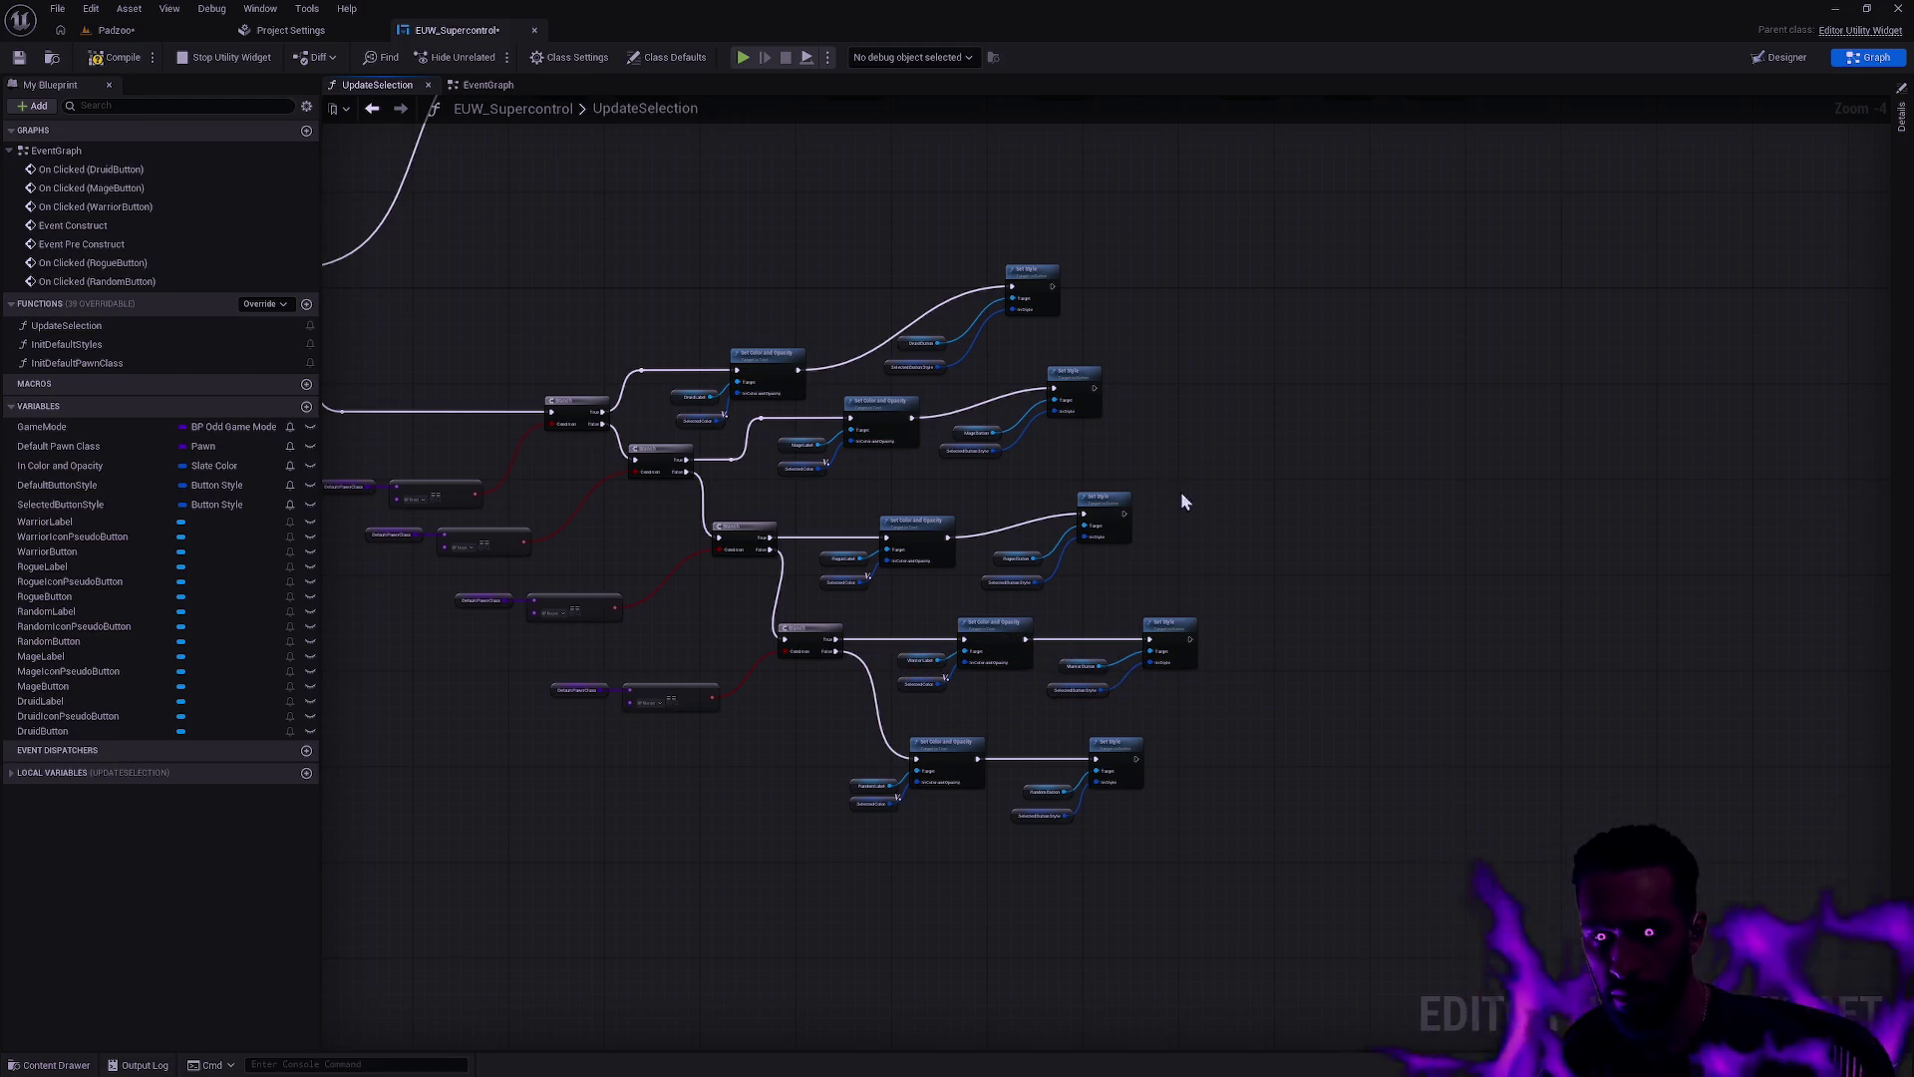
Step: Add a straightened reroute point on the exec wire, lower the top node row, and compile
{"action": "mouse_move", "coordinate": [1170, 789]}
{"action": "left_mouse_down"}
{"action": "mouse_move", "coordinate": [1159, 505]}
{"action": "mouse_move", "coordinate": [961, 696]}
{"action": "mouse_move", "coordinate": [996, 571]}
{"action": "left_mouse_up"}
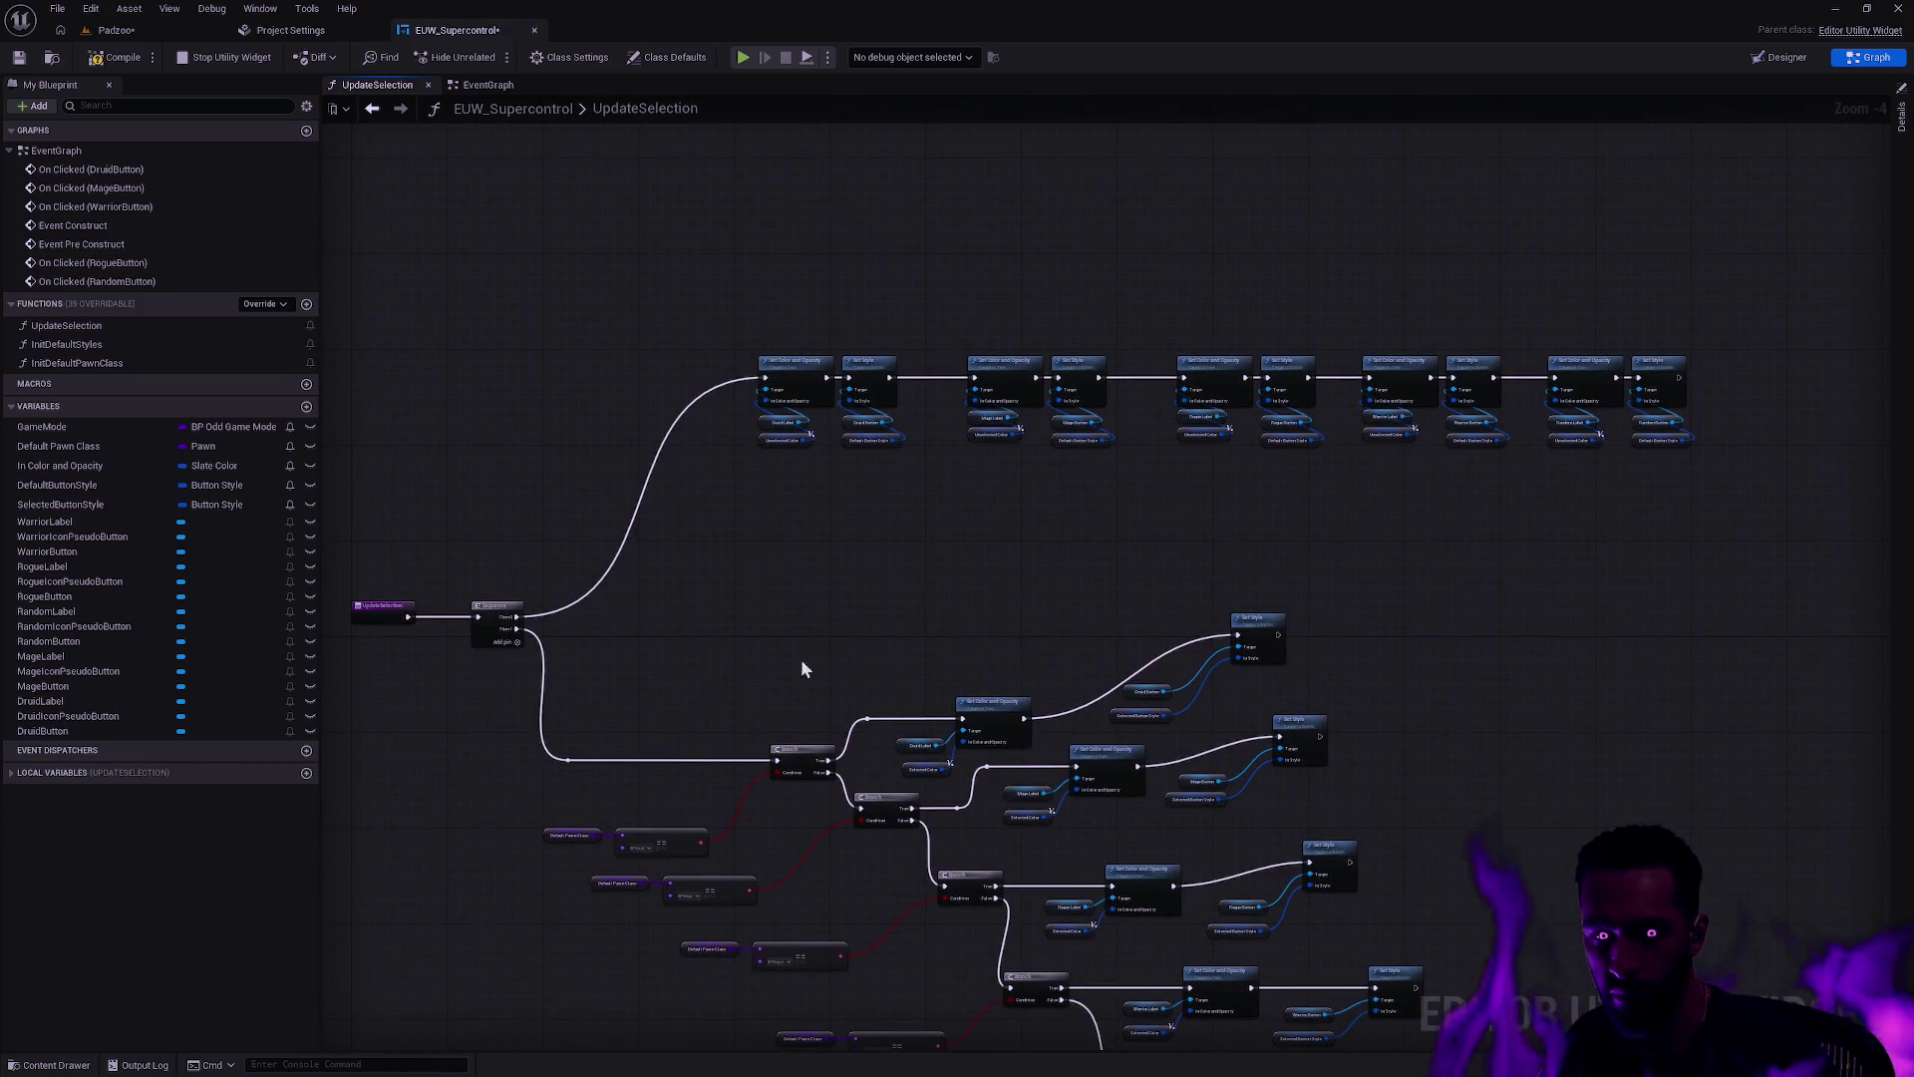
{"action": "double_click", "coordinate": [603, 588]}
{"action": "key", "text": "q"}
{"action": "left_click_drag", "start_coordinate": [1737, 533], "coordinate": [802, 235]}
{"action": "left_click", "coordinate": [569, 377], "text": "shift"}
{"action": "mouse_move", "coordinate": [798, 380]}
{"action": "left_mouse_down"}
{"action": "mouse_move", "coordinate": [805, 487]}
{"action": "mouse_move", "coordinate": [795, 470]}
{"action": "left_mouse_up"}
{"action": "left_click_drag", "start_coordinate": [822, 571], "coordinate": [814, 251]}
{"action": "mouse_move", "coordinate": [954, 365]}
{"action": "left_mouse_down"}
{"action": "mouse_move", "coordinate": [885, 282]}
{"action": "mouse_move", "coordinate": [1180, 320]}
{"action": "left_mouse_up"}
{"action": "left_click", "coordinate": [95, 59]}
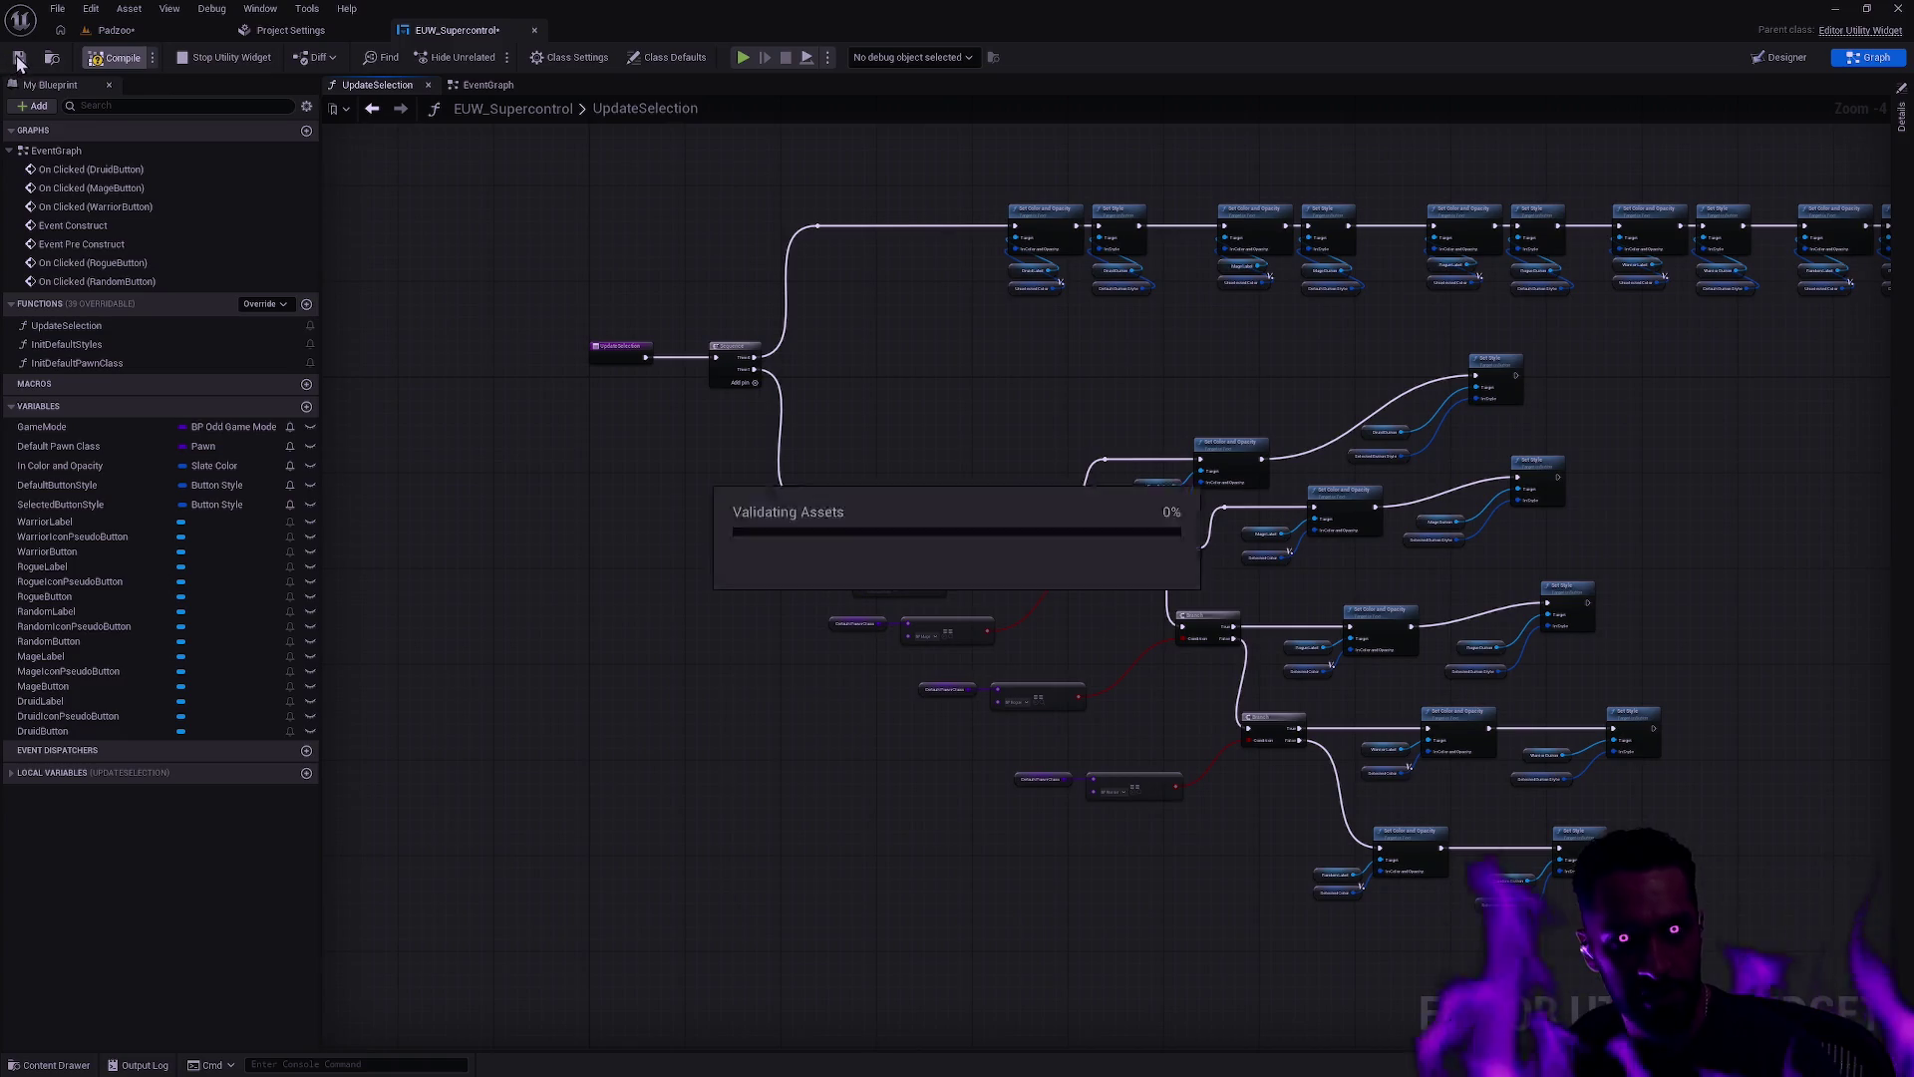
Step: Close EUW_Supercontrol and Project Settings, then save the Padzoo level
{"action": "left_click", "coordinate": [534, 30]}
{"action": "left_click", "coordinate": [376, 31]}
{"action": "key", "text": "ctrl+s"}
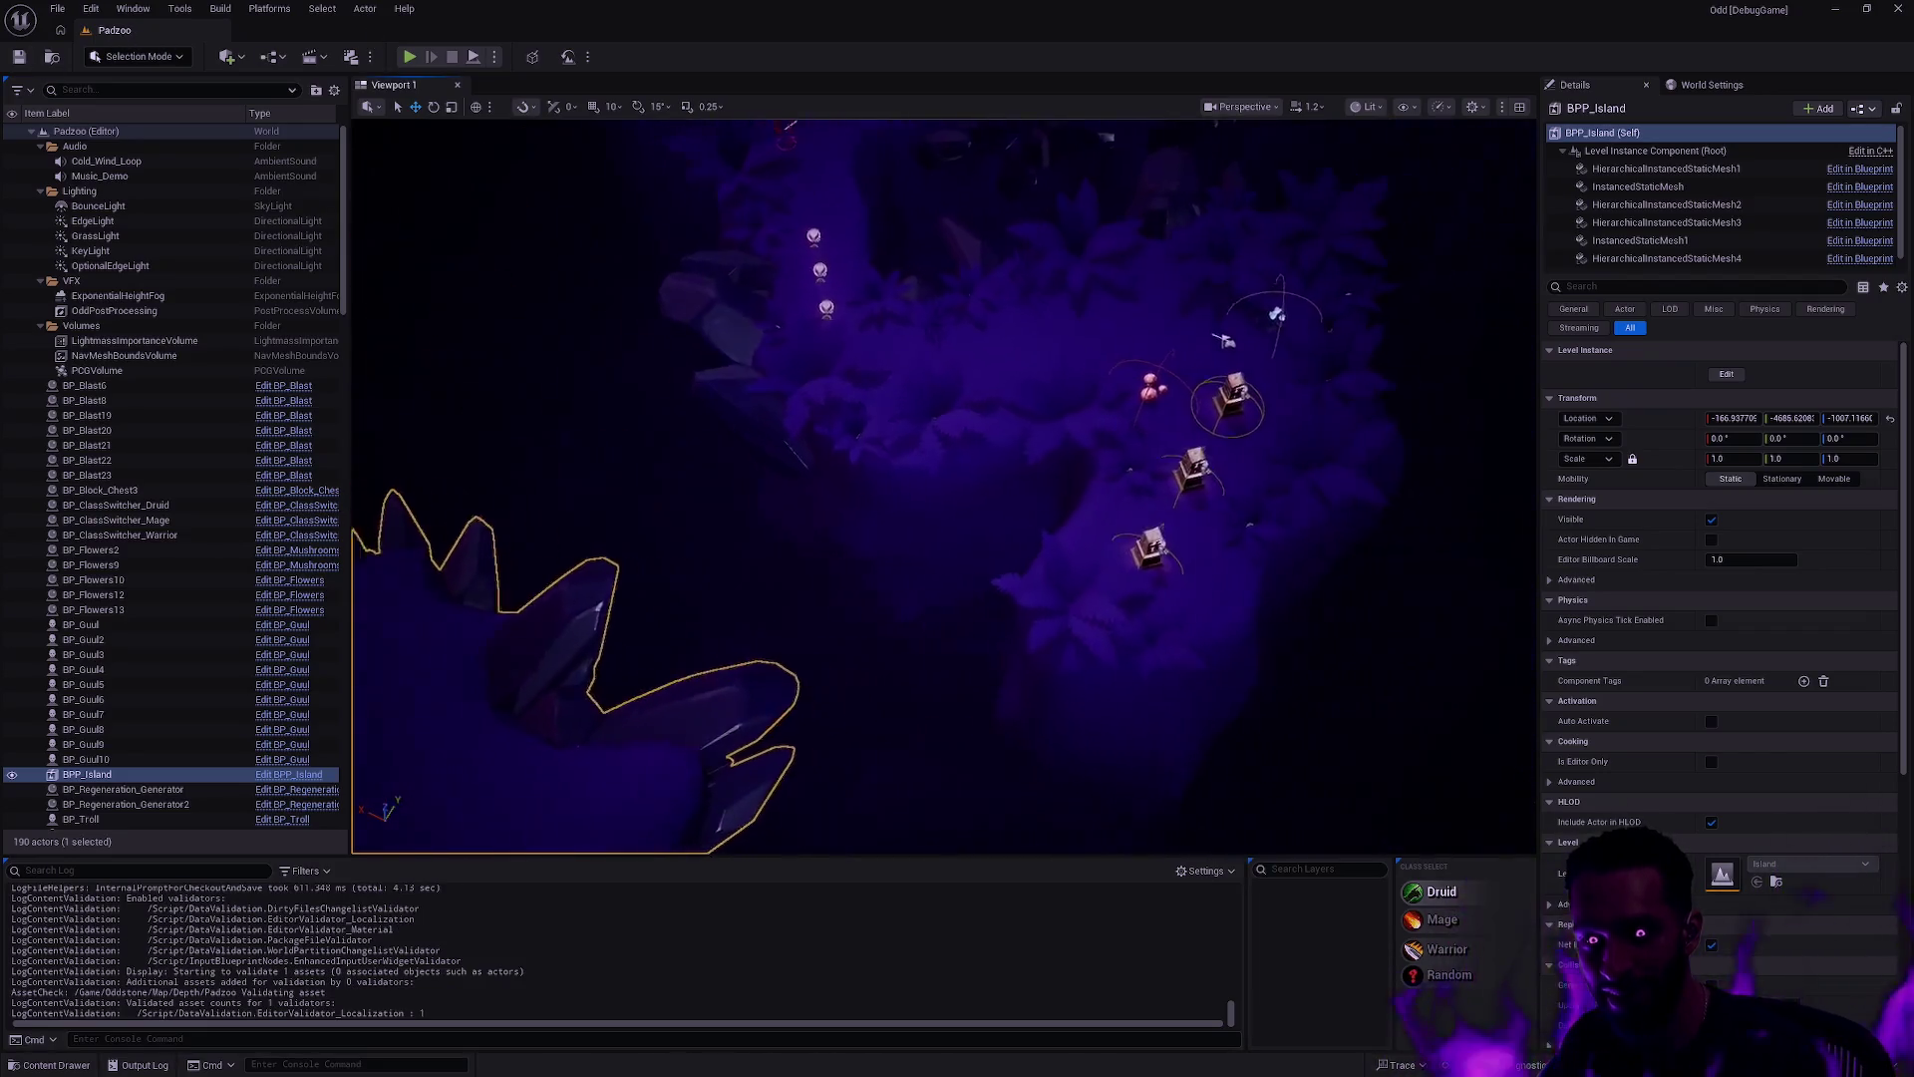
{"action": "key", "text": "Escape"}
Step: Duplicate BP_Guul7 into BP_Guul11, move the copy onto the island and rotate it
{"action": "mouse_move", "coordinate": [1486, 831]}
{"action": "left_mouse_down"}
{"action": "mouse_move", "coordinate": [1104, 675]}
{"action": "mouse_move", "coordinate": [867, 693]}
{"action": "mouse_move", "coordinate": [1180, 577]}
{"action": "left_mouse_up"}
{"action": "left_click", "coordinate": [1253, 476]}
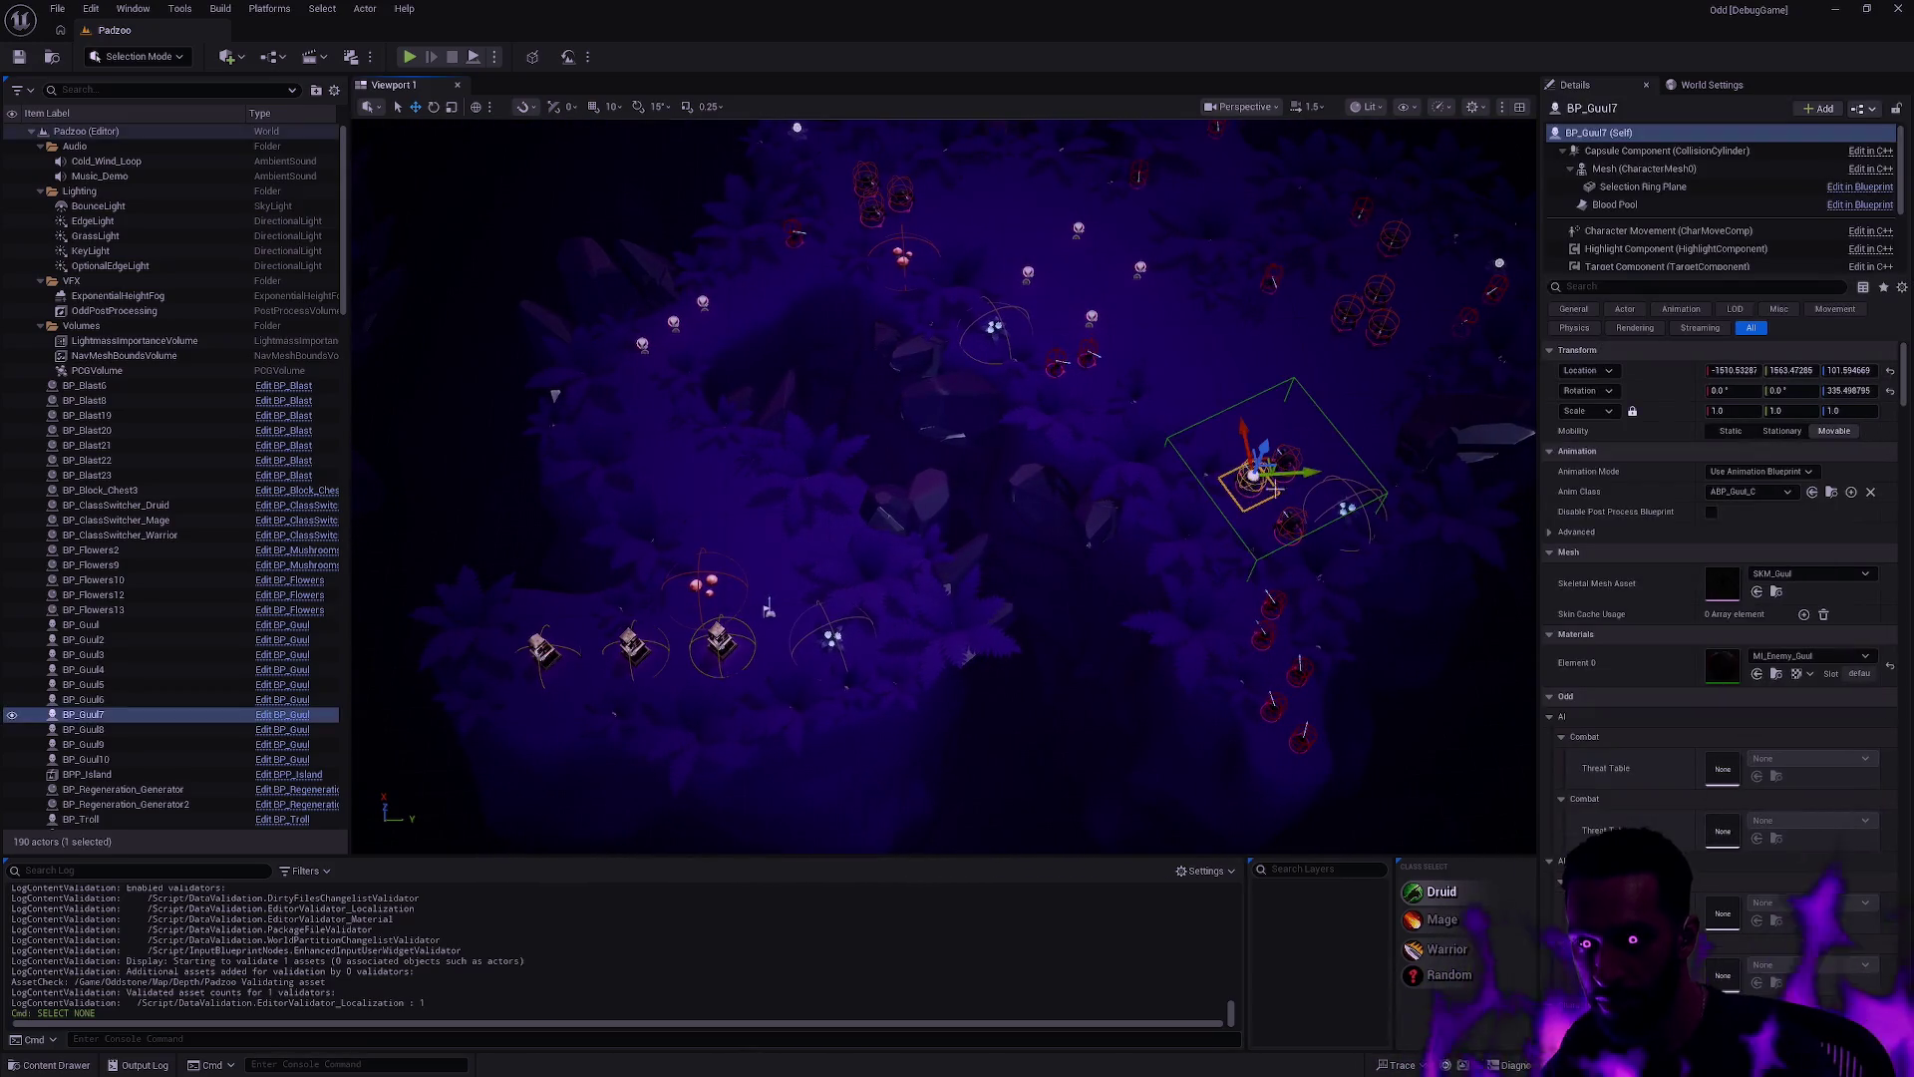
{"action": "key", "text": "ctrl+d"}
{"action": "mouse_move", "coordinate": [1315, 476]}
{"action": "left_mouse_down"}
{"action": "mouse_move", "coordinate": [767, 504]}
{"action": "mouse_move", "coordinate": [1015, 526]}
{"action": "left_mouse_up"}
{"action": "mouse_move", "coordinate": [1172, 516]}
{"action": "left_mouse_down"}
{"action": "mouse_move", "coordinate": [599, 333]}
{"action": "mouse_move", "coordinate": [697, 413]}
{"action": "left_mouse_up"}
{"action": "key", "text": "f"}
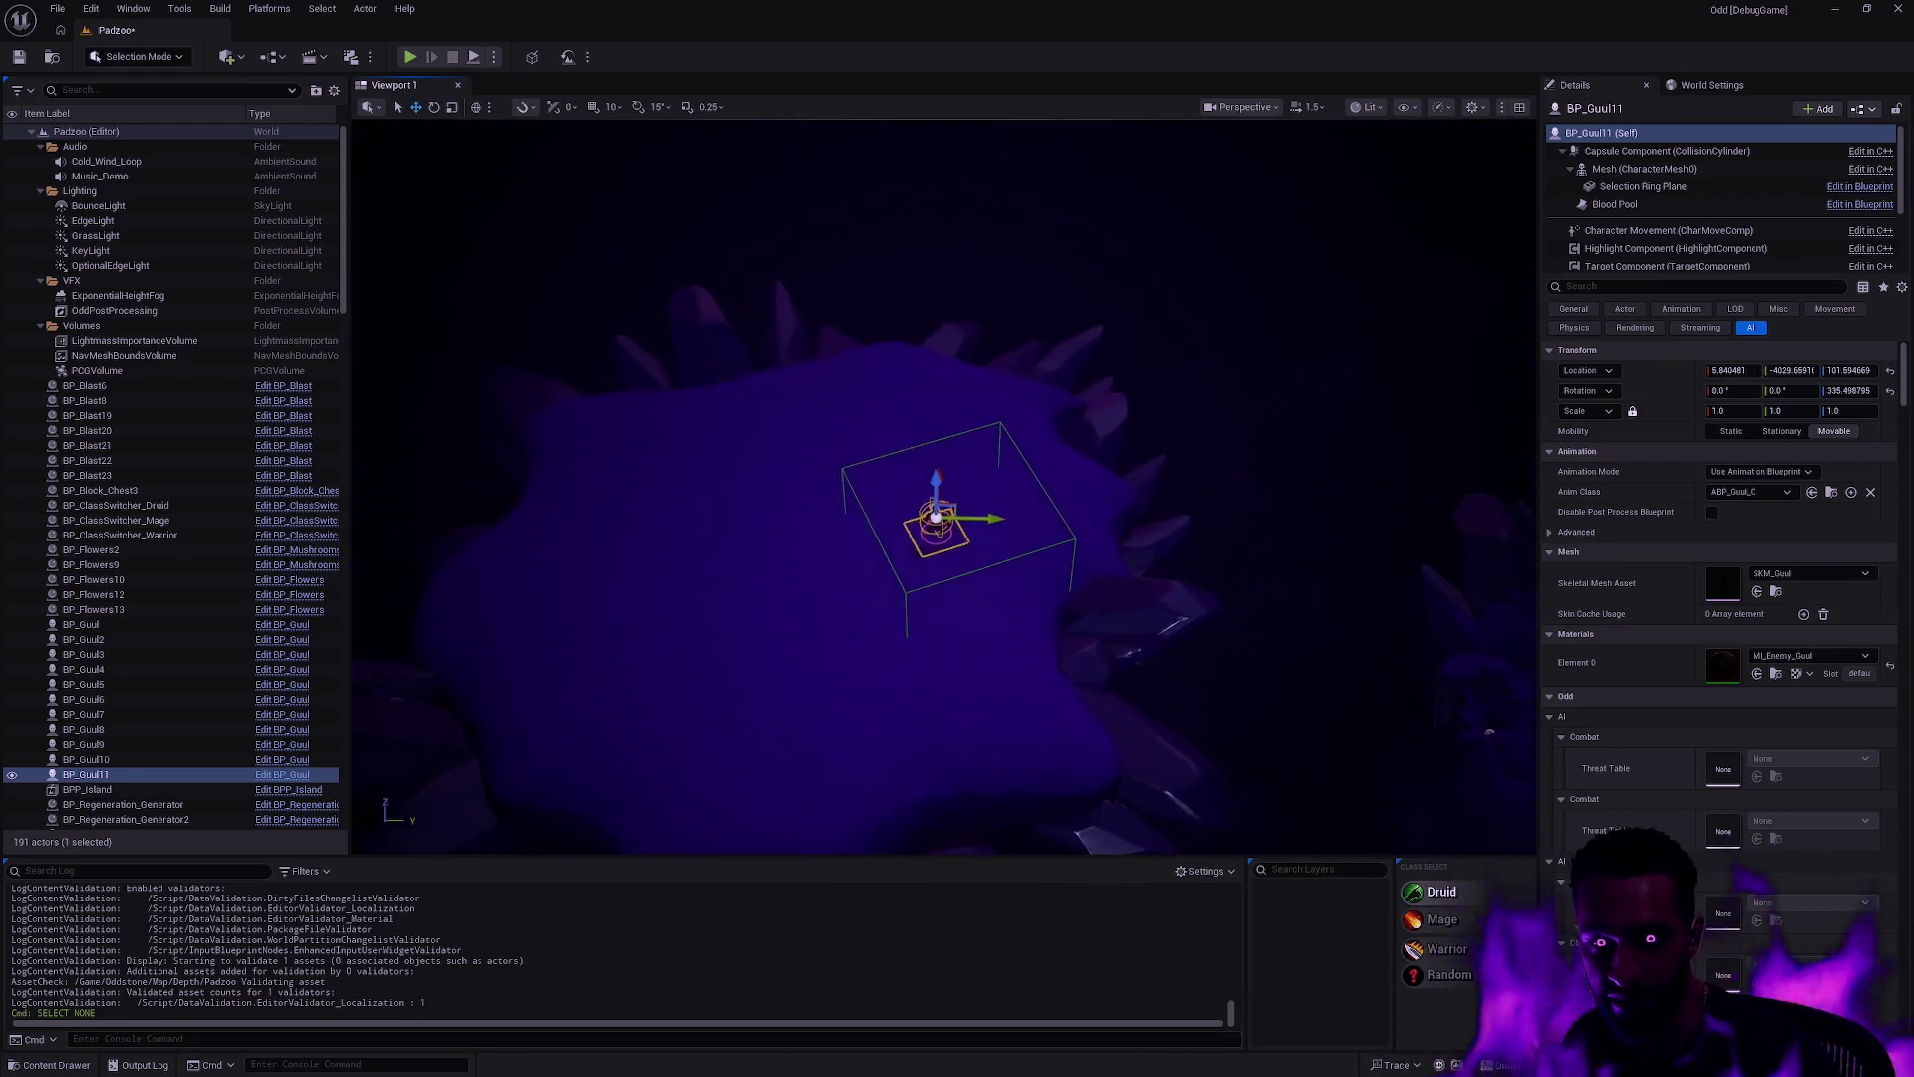
{"action": "key", "text": "e"}
{"action": "mouse_move", "coordinate": [1023, 530]}
{"action": "left_mouse_down"}
{"action": "mouse_move", "coordinate": [880, 436]}
{"action": "mouse_move", "coordinate": [897, 542]}
{"action": "left_mouse_up"}
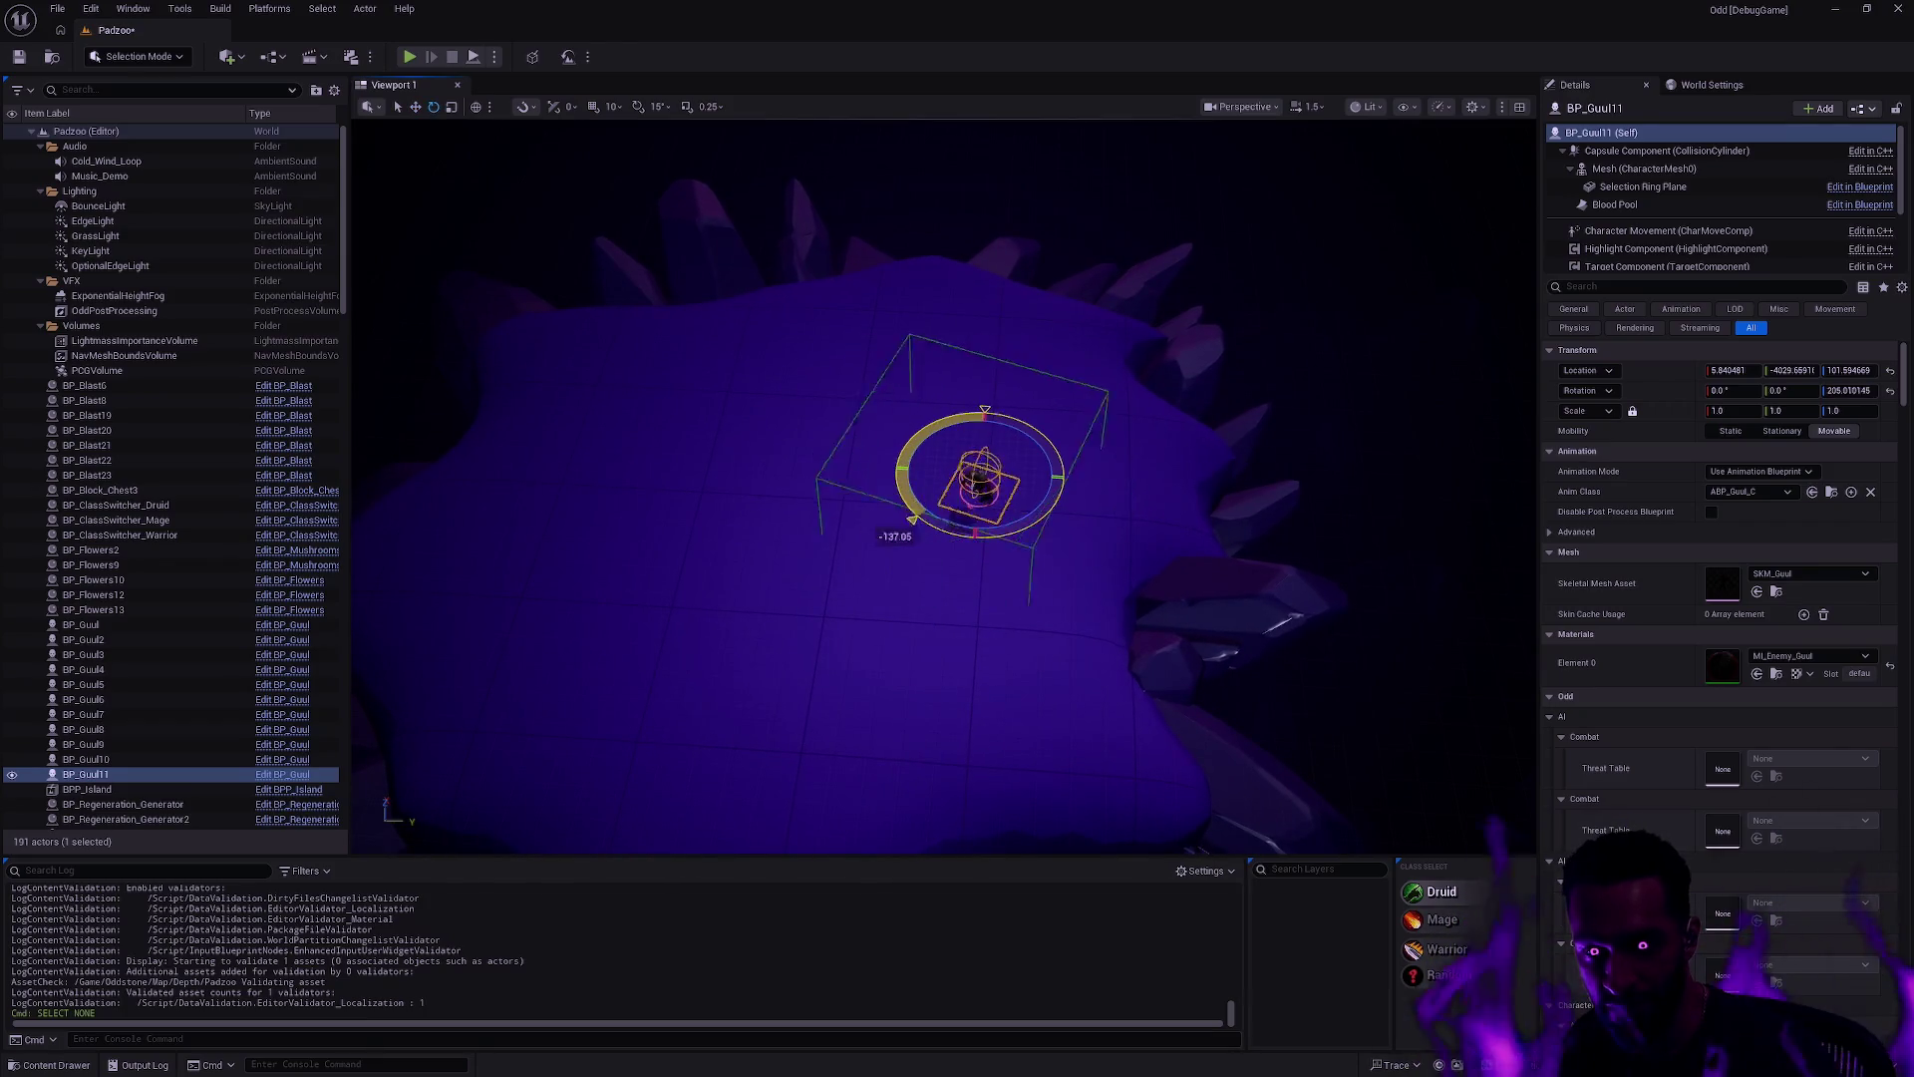
{"action": "key", "text": "Escape"}
{"action": "left_click", "coordinate": [990, 496]}
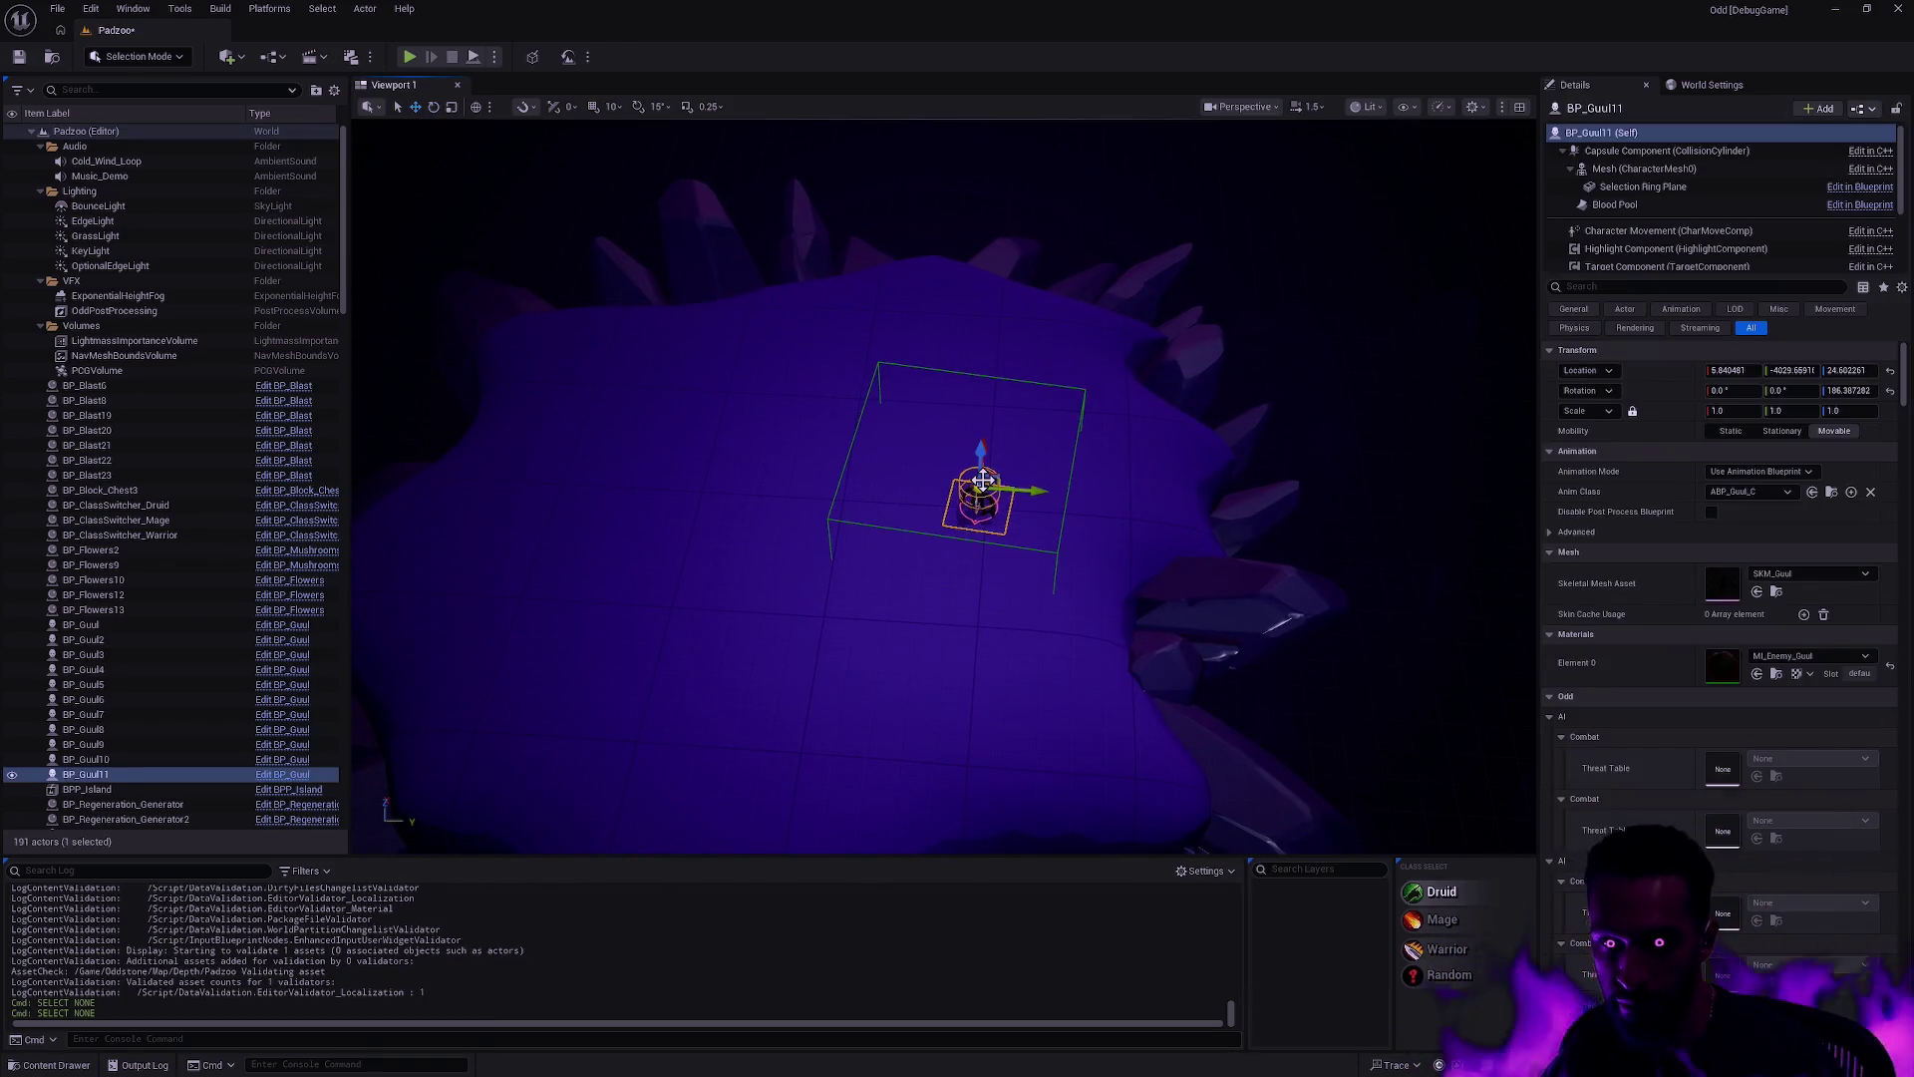
Step: Place BPP_ExplodeTree from the Content Drawer onto the island and delete the extra copies
{"action": "key", "text": "Escape"}
{"action": "key", "text": "ctrl+space"}
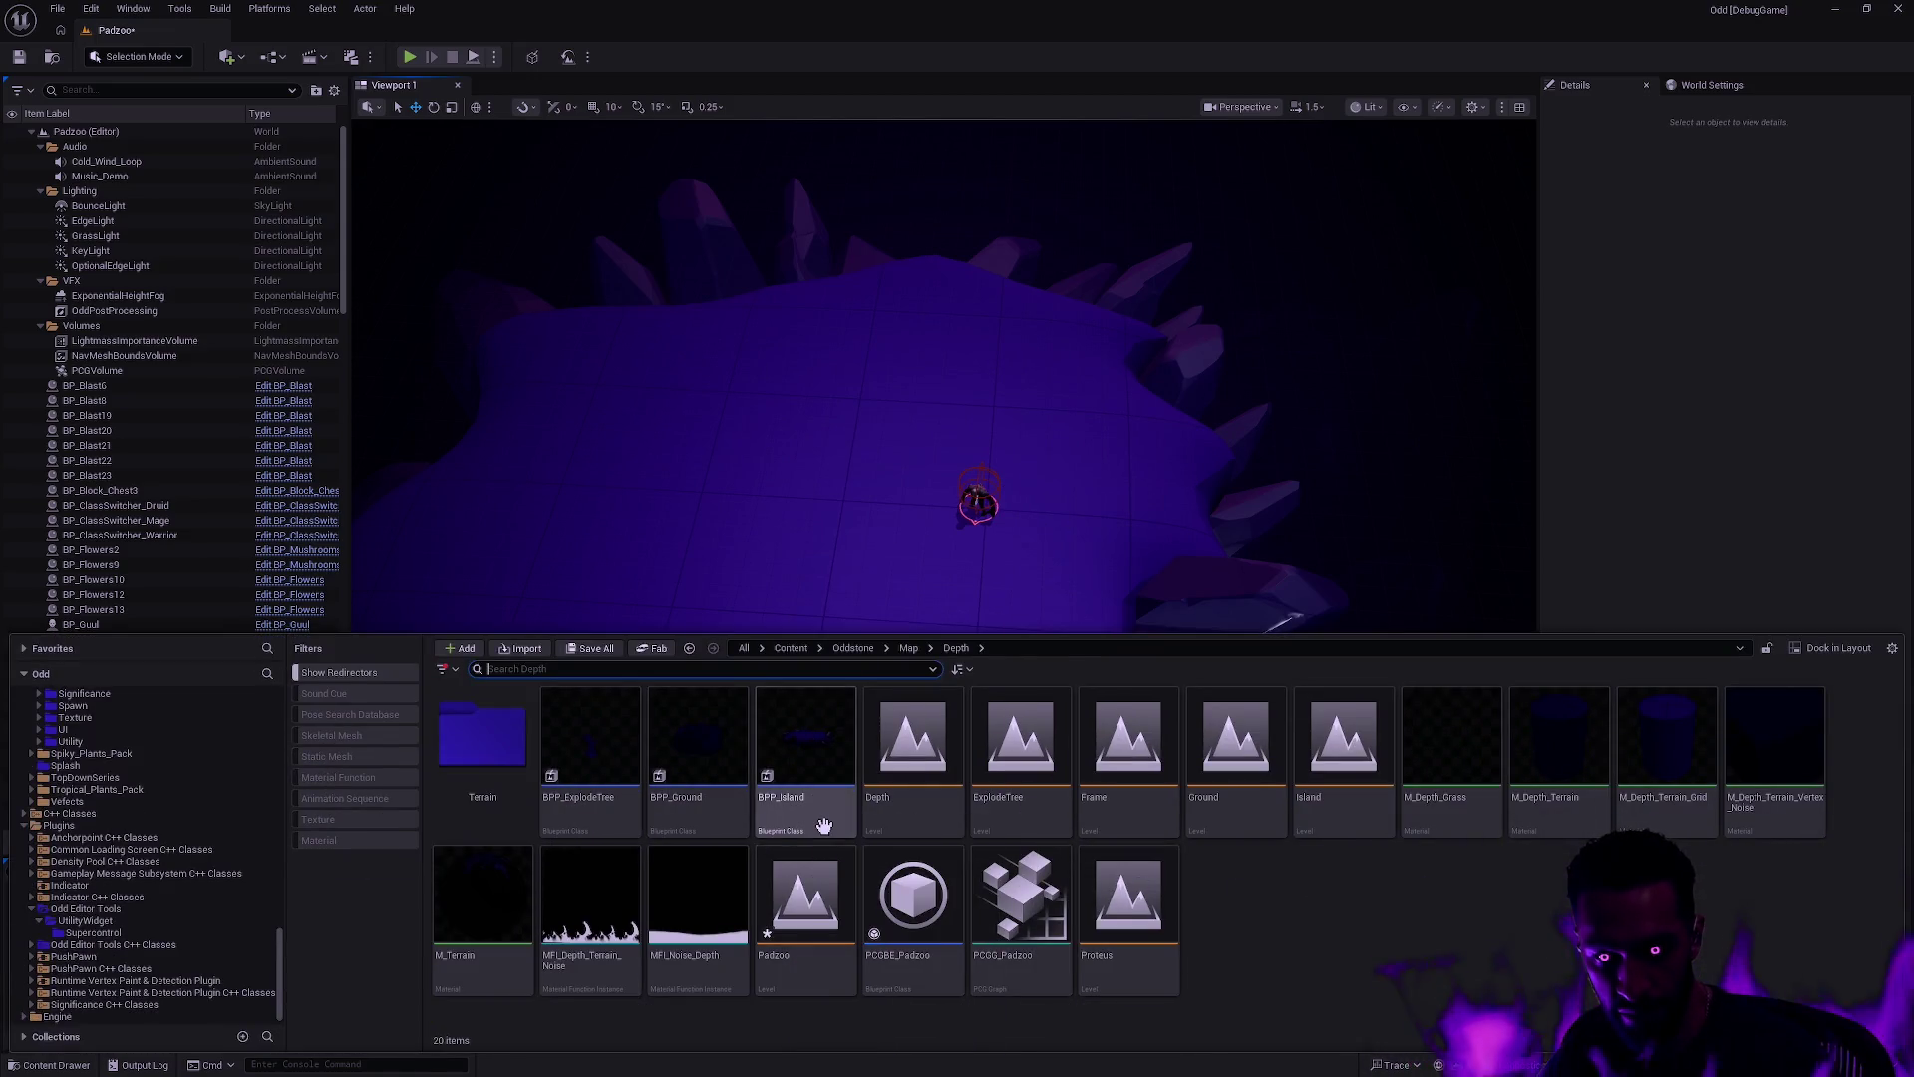
{"action": "mouse_move", "coordinate": [715, 808]}
{"action": "mouse_move", "coordinate": [588, 743]}
{"action": "left_mouse_down"}
{"action": "mouse_move", "coordinate": [748, 479]}
{"action": "mouse_move", "coordinate": [1055, 454]}
{"action": "left_mouse_up"}
{"action": "key", "text": "Delete"}
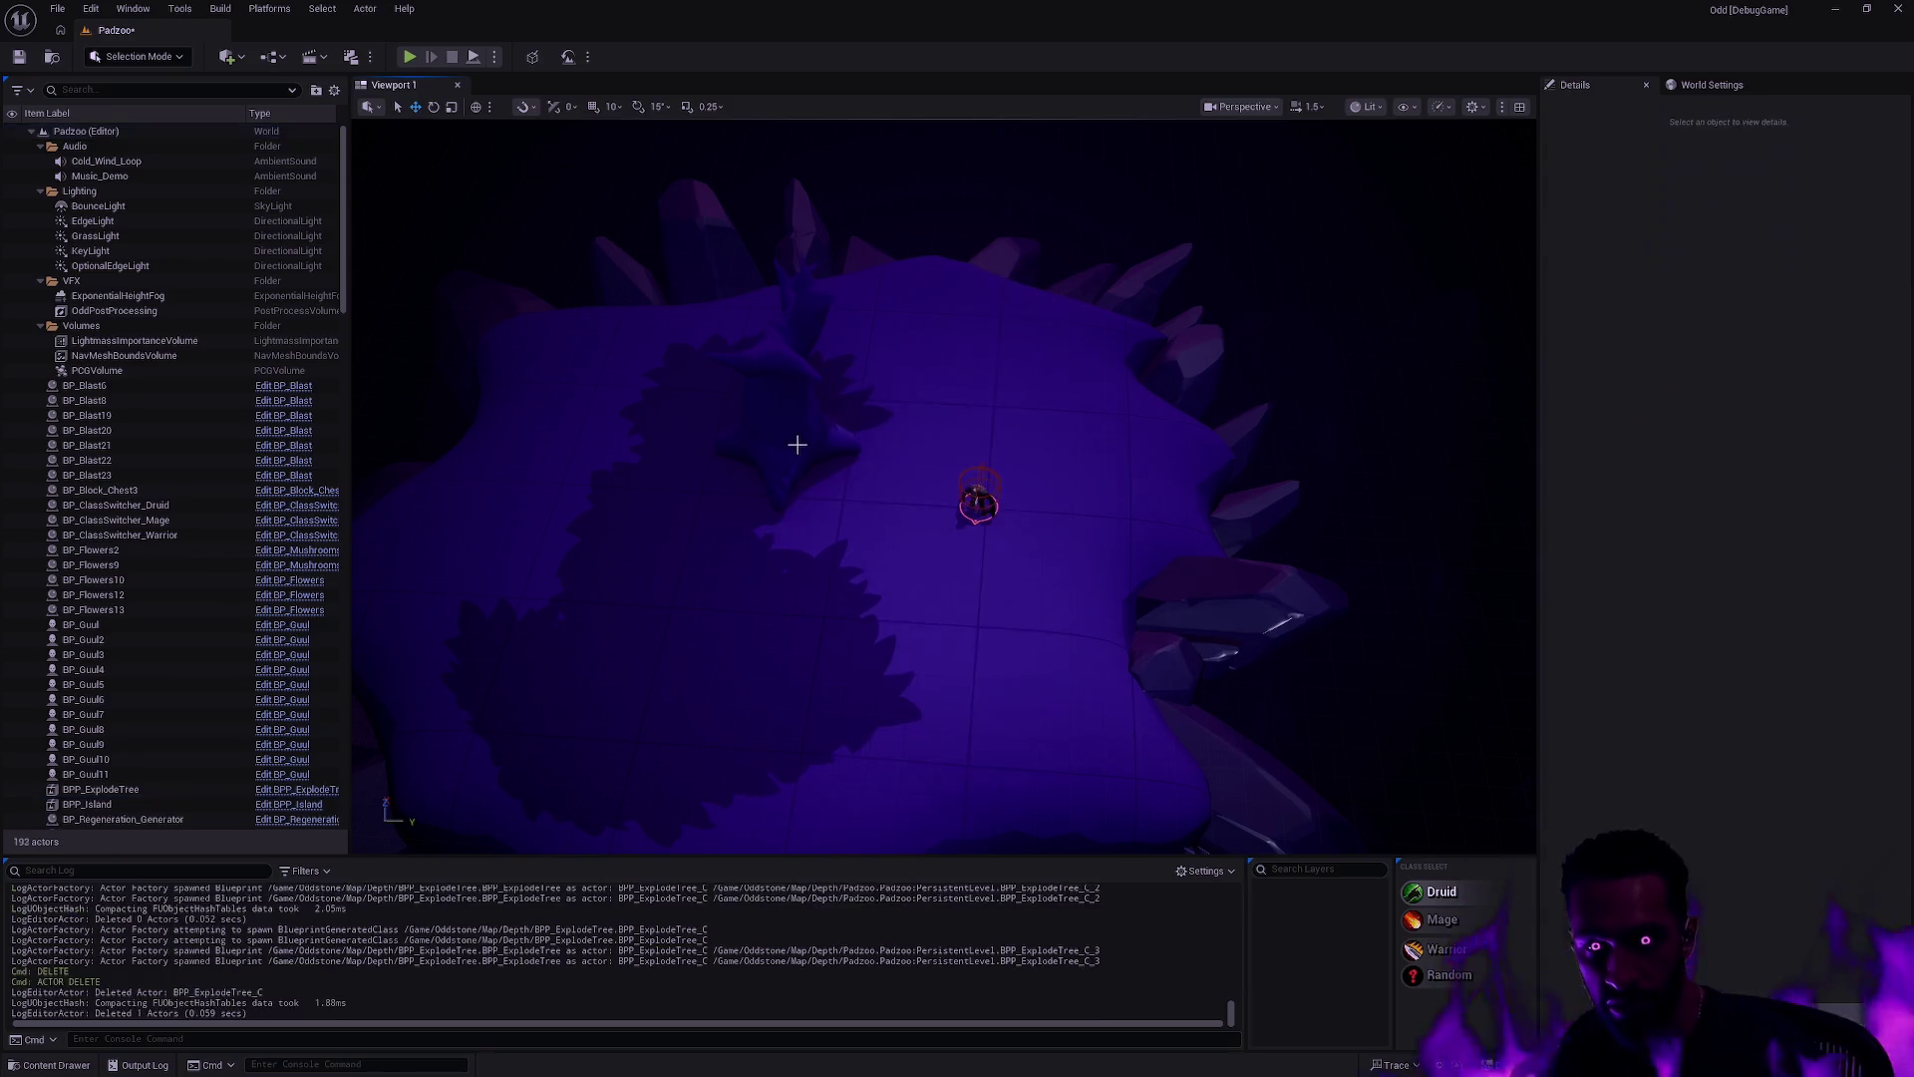
{"action": "left_click", "coordinate": [832, 425]}
{"action": "left_click_drag", "start_coordinate": [841, 471], "coordinate": [985, 476]}
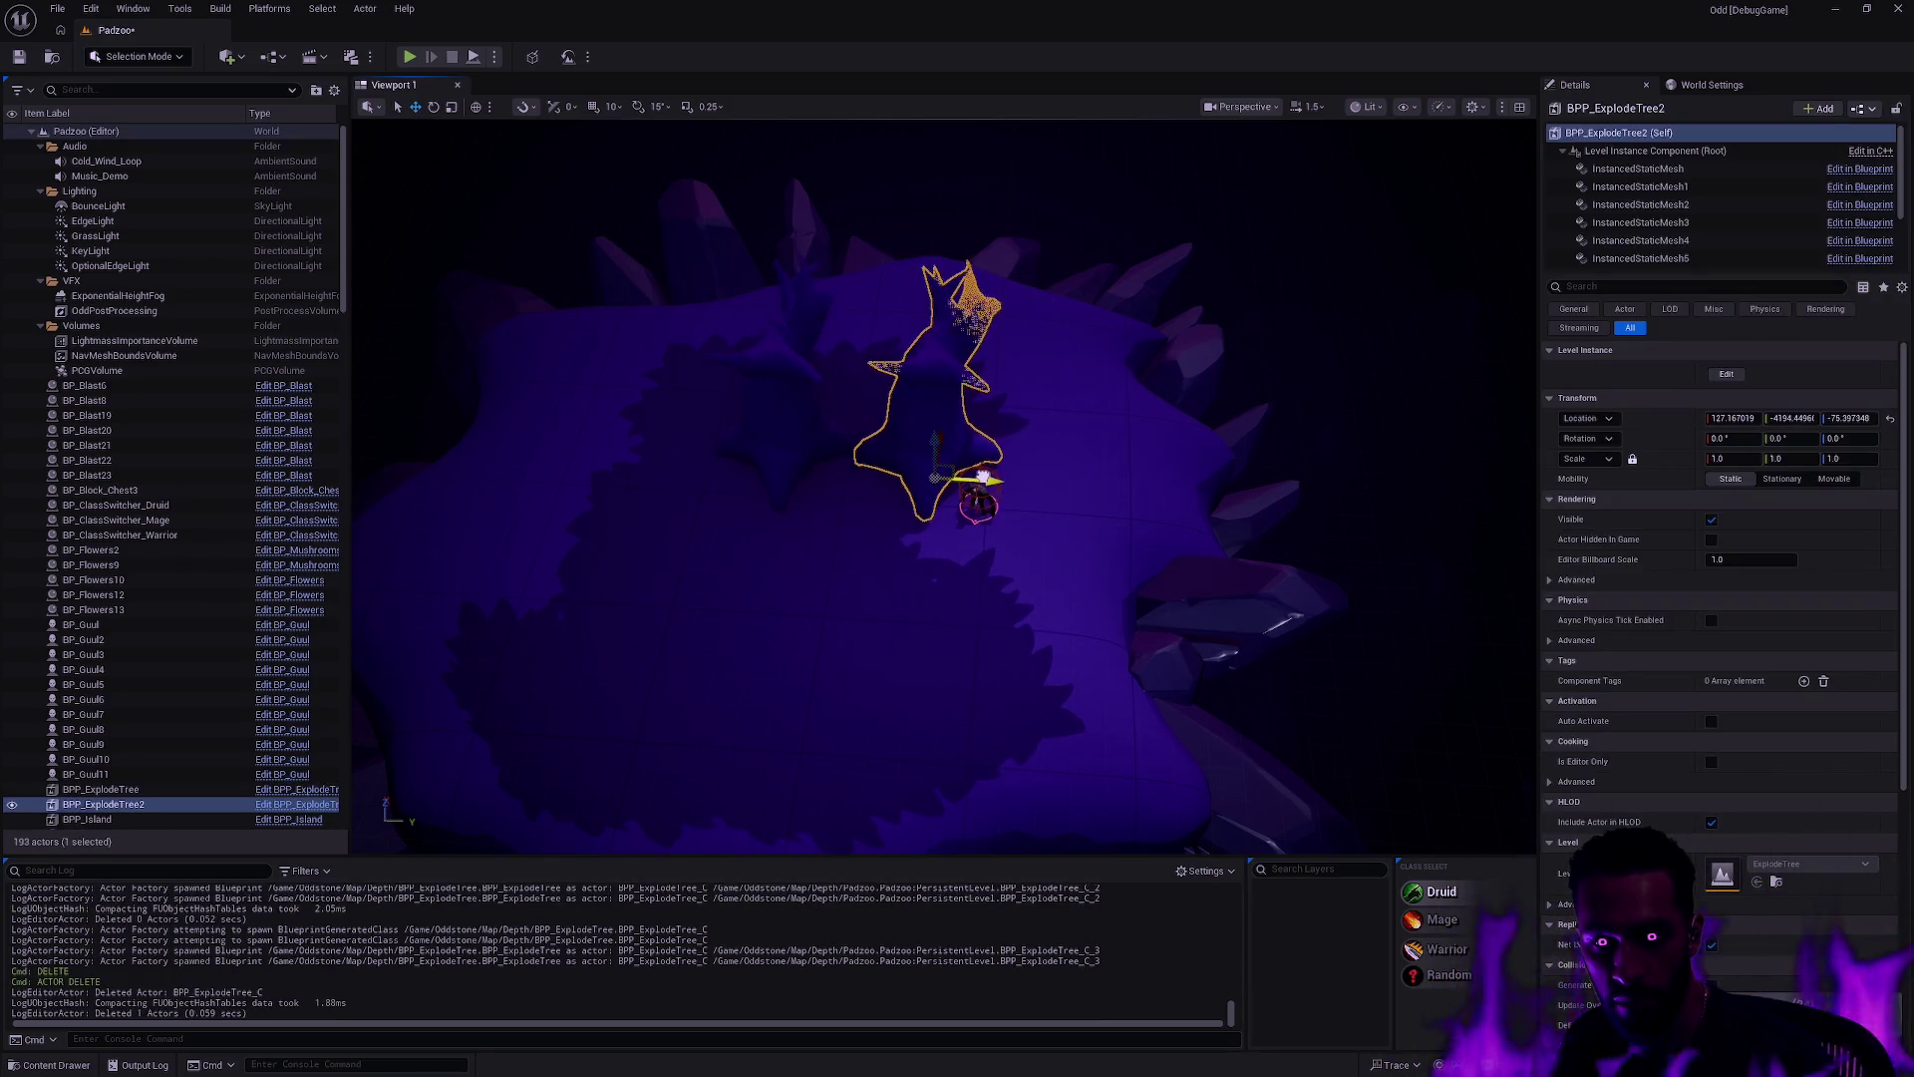
{"action": "key", "text": "Delete"}
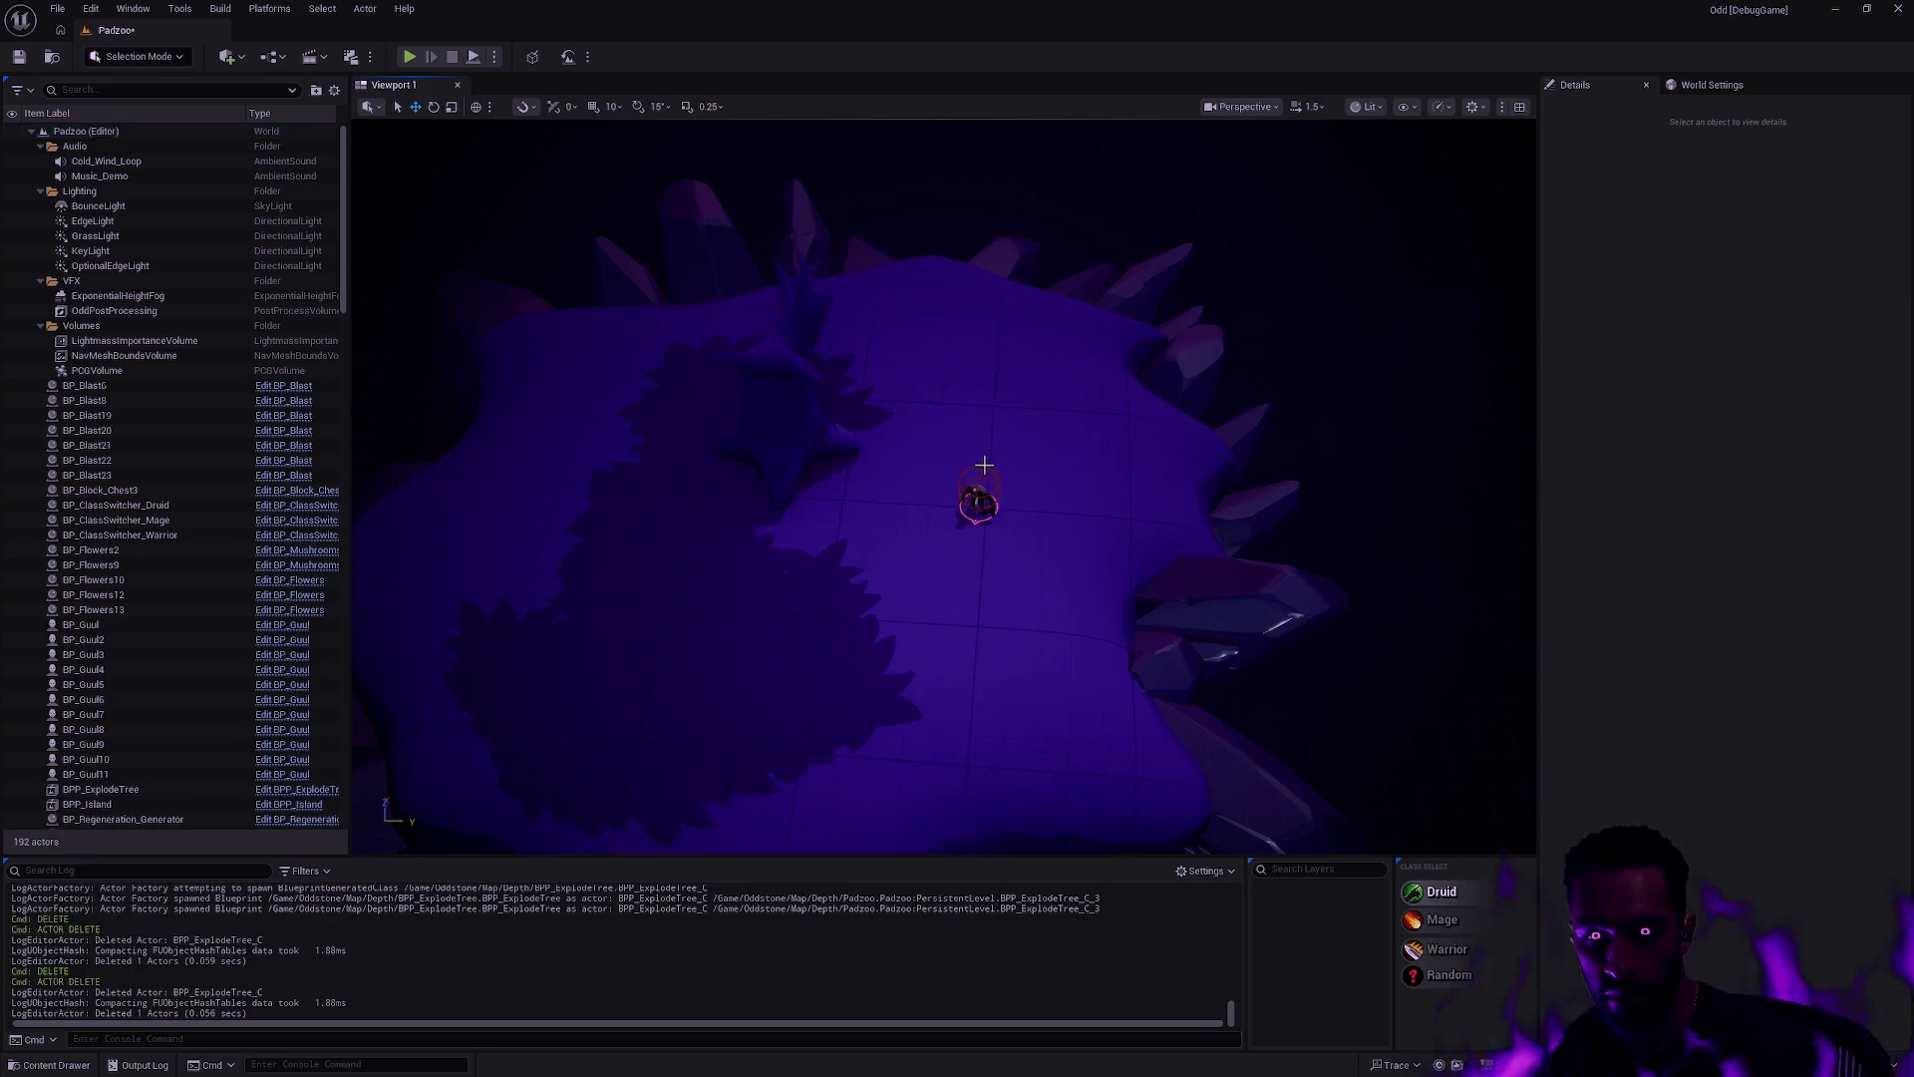
Step: Rotate the tree about its vertical axis and rescale its height back near 1
{"action": "key", "text": "ctrl+space"}
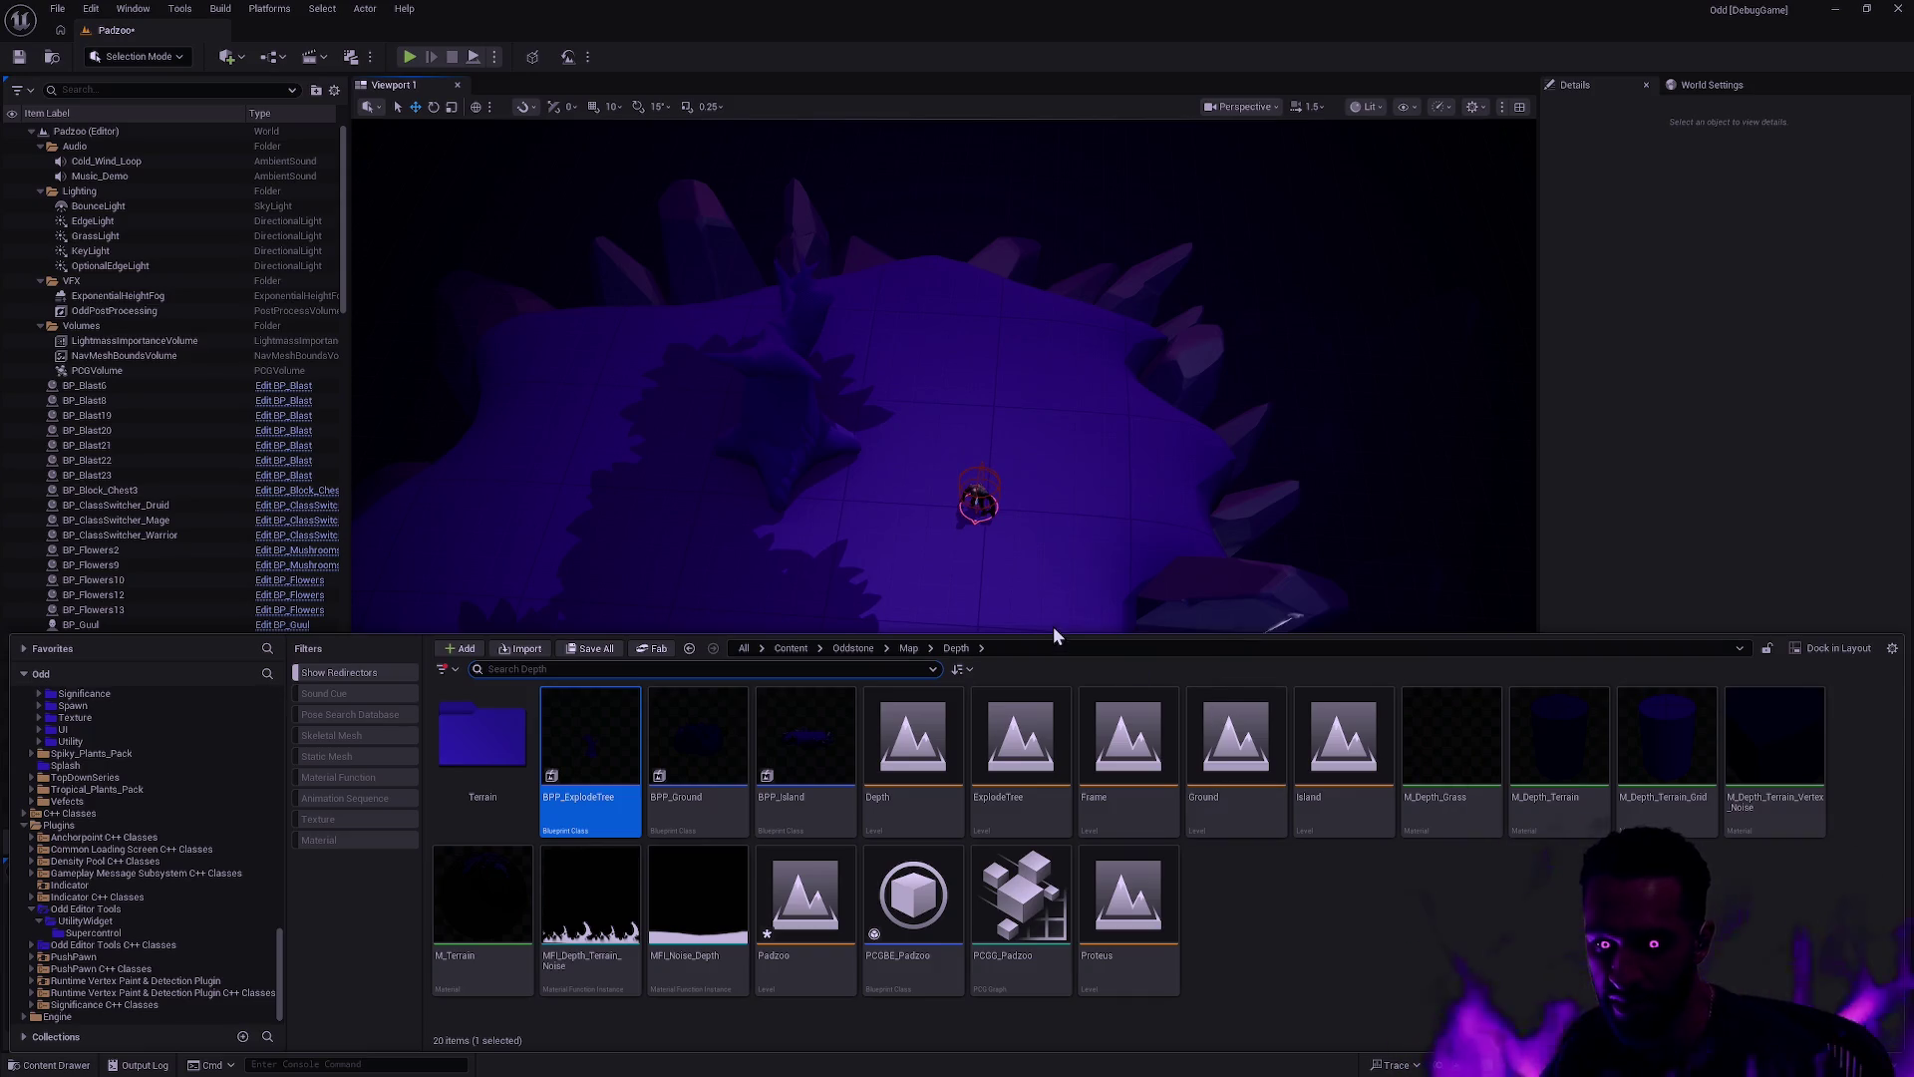
{"action": "left_click", "coordinate": [764, 397]}
{"action": "key", "text": "e"}
{"action": "mouse_move", "coordinate": [848, 439]}
{"action": "left_mouse_down"}
{"action": "mouse_move", "coordinate": [788, 529]}
{"action": "mouse_move", "coordinate": [718, 478]}
{"action": "mouse_move", "coordinate": [710, 498]}
{"action": "mouse_move", "coordinate": [758, 528]}
{"action": "mouse_move", "coordinate": [837, 521]}
{"action": "left_mouse_up"}
{"action": "key", "text": "Escape"}
{"action": "left_click", "coordinate": [817, 446]}
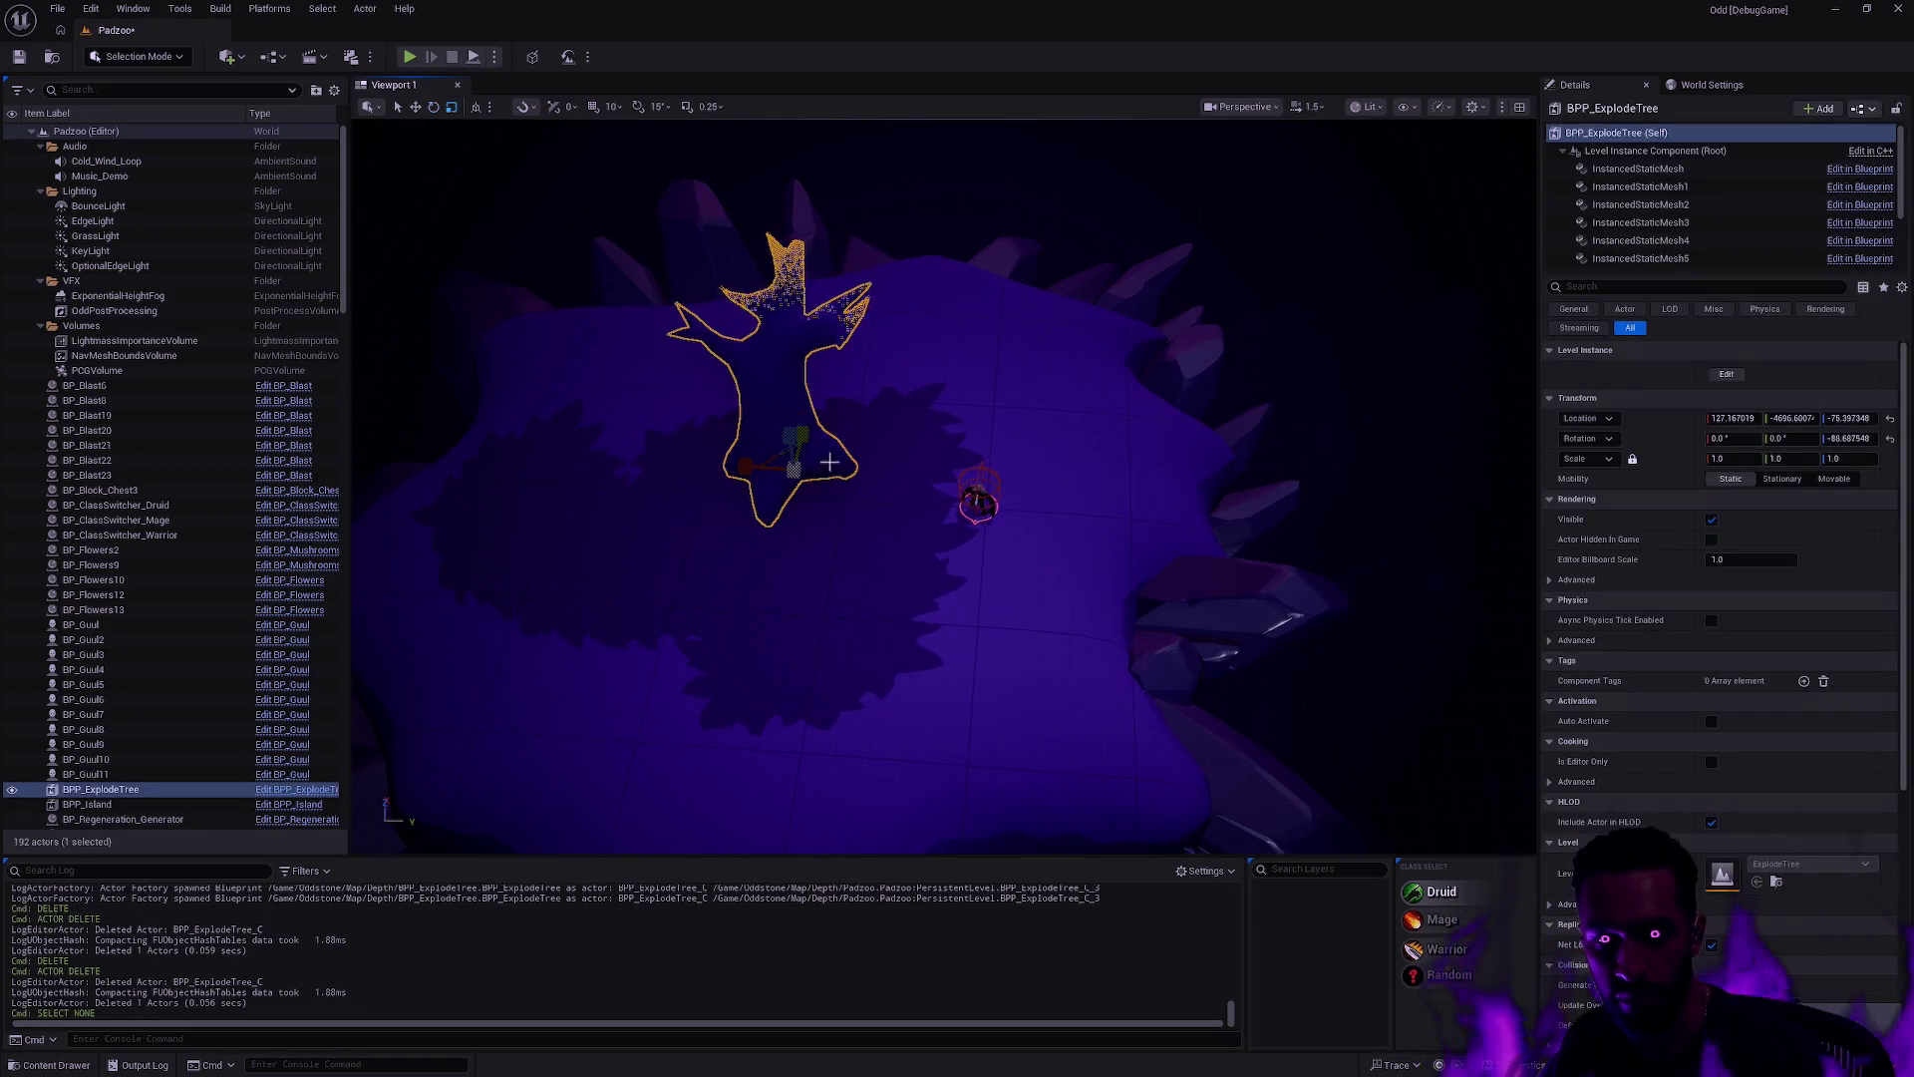
{"action": "left_click_drag", "start_coordinate": [792, 437], "coordinate": [791, 329]}
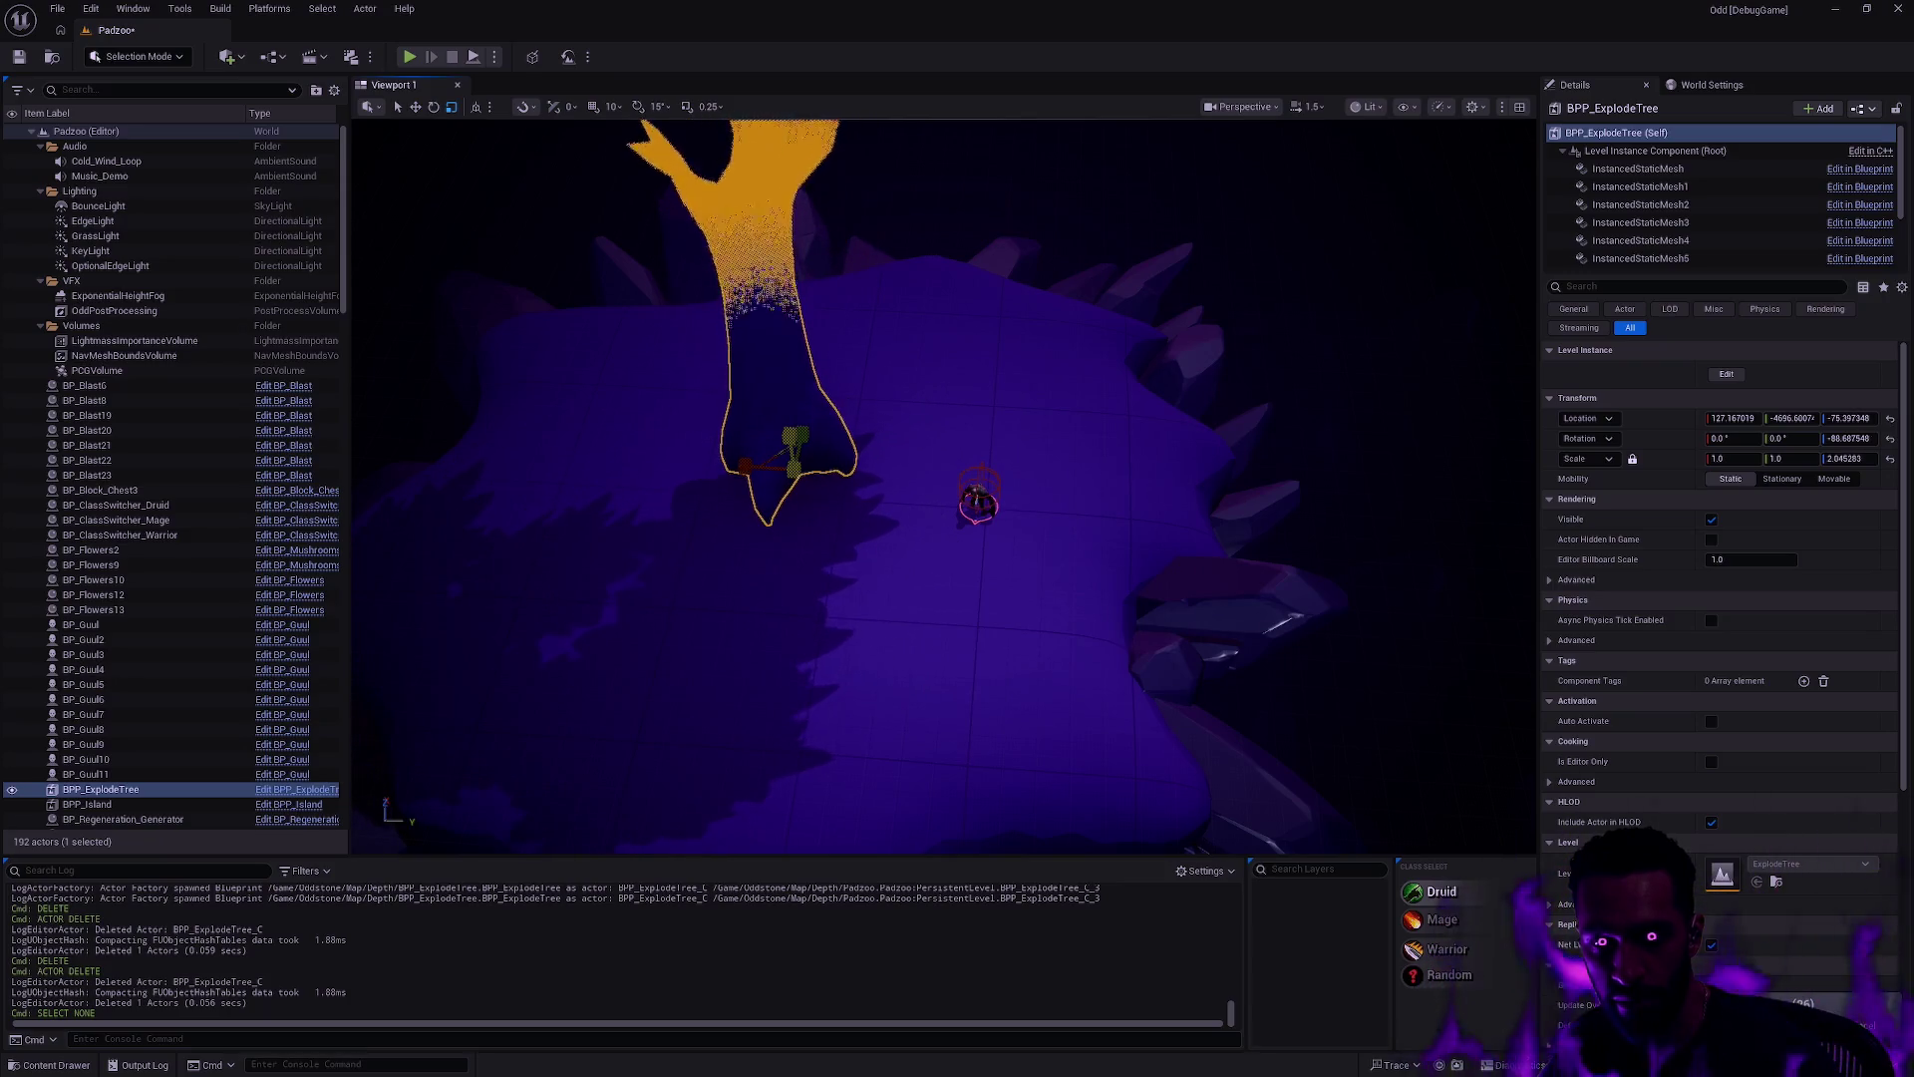
{"action": "key", "text": "Escape"}
{"action": "left_click", "coordinate": [901, 520]}
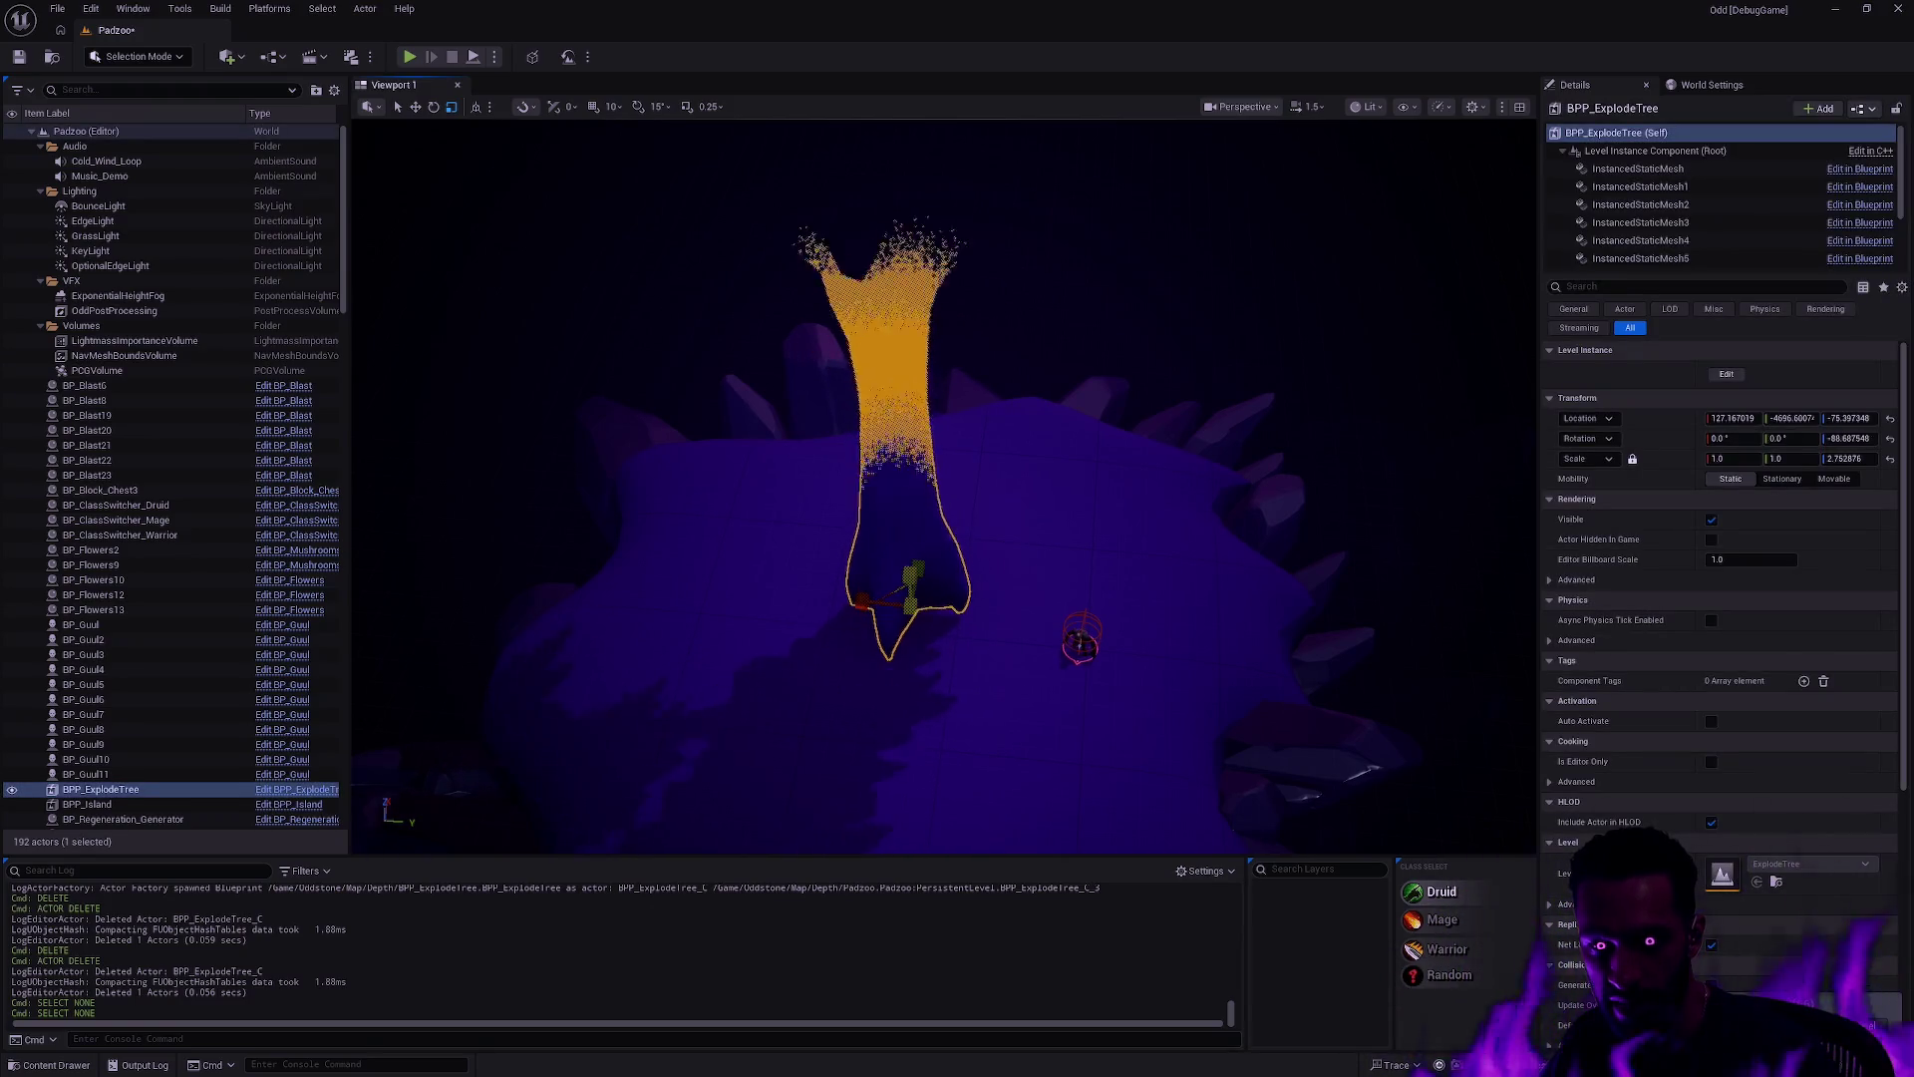
{"action": "left_click_drag", "start_coordinate": [910, 570], "coordinate": [909, 638]}
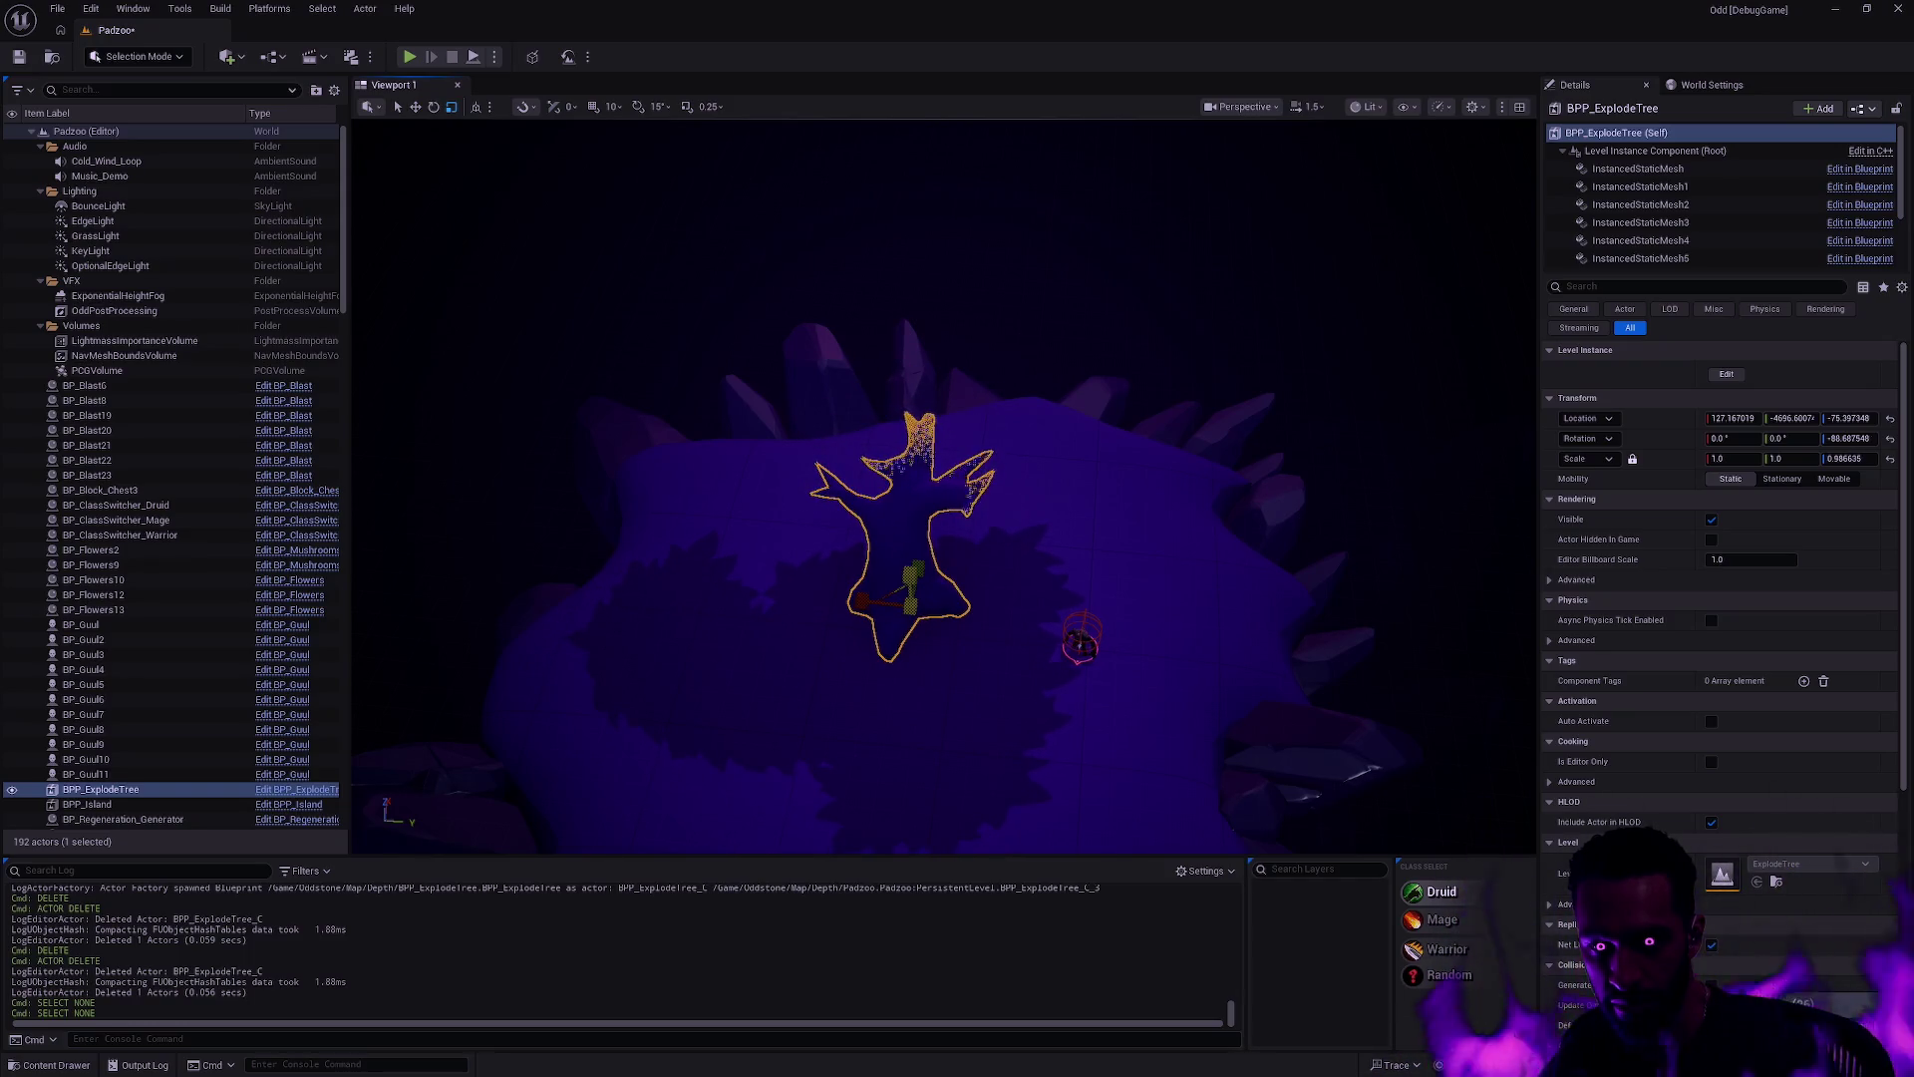
{"action": "key", "text": "Escape"}
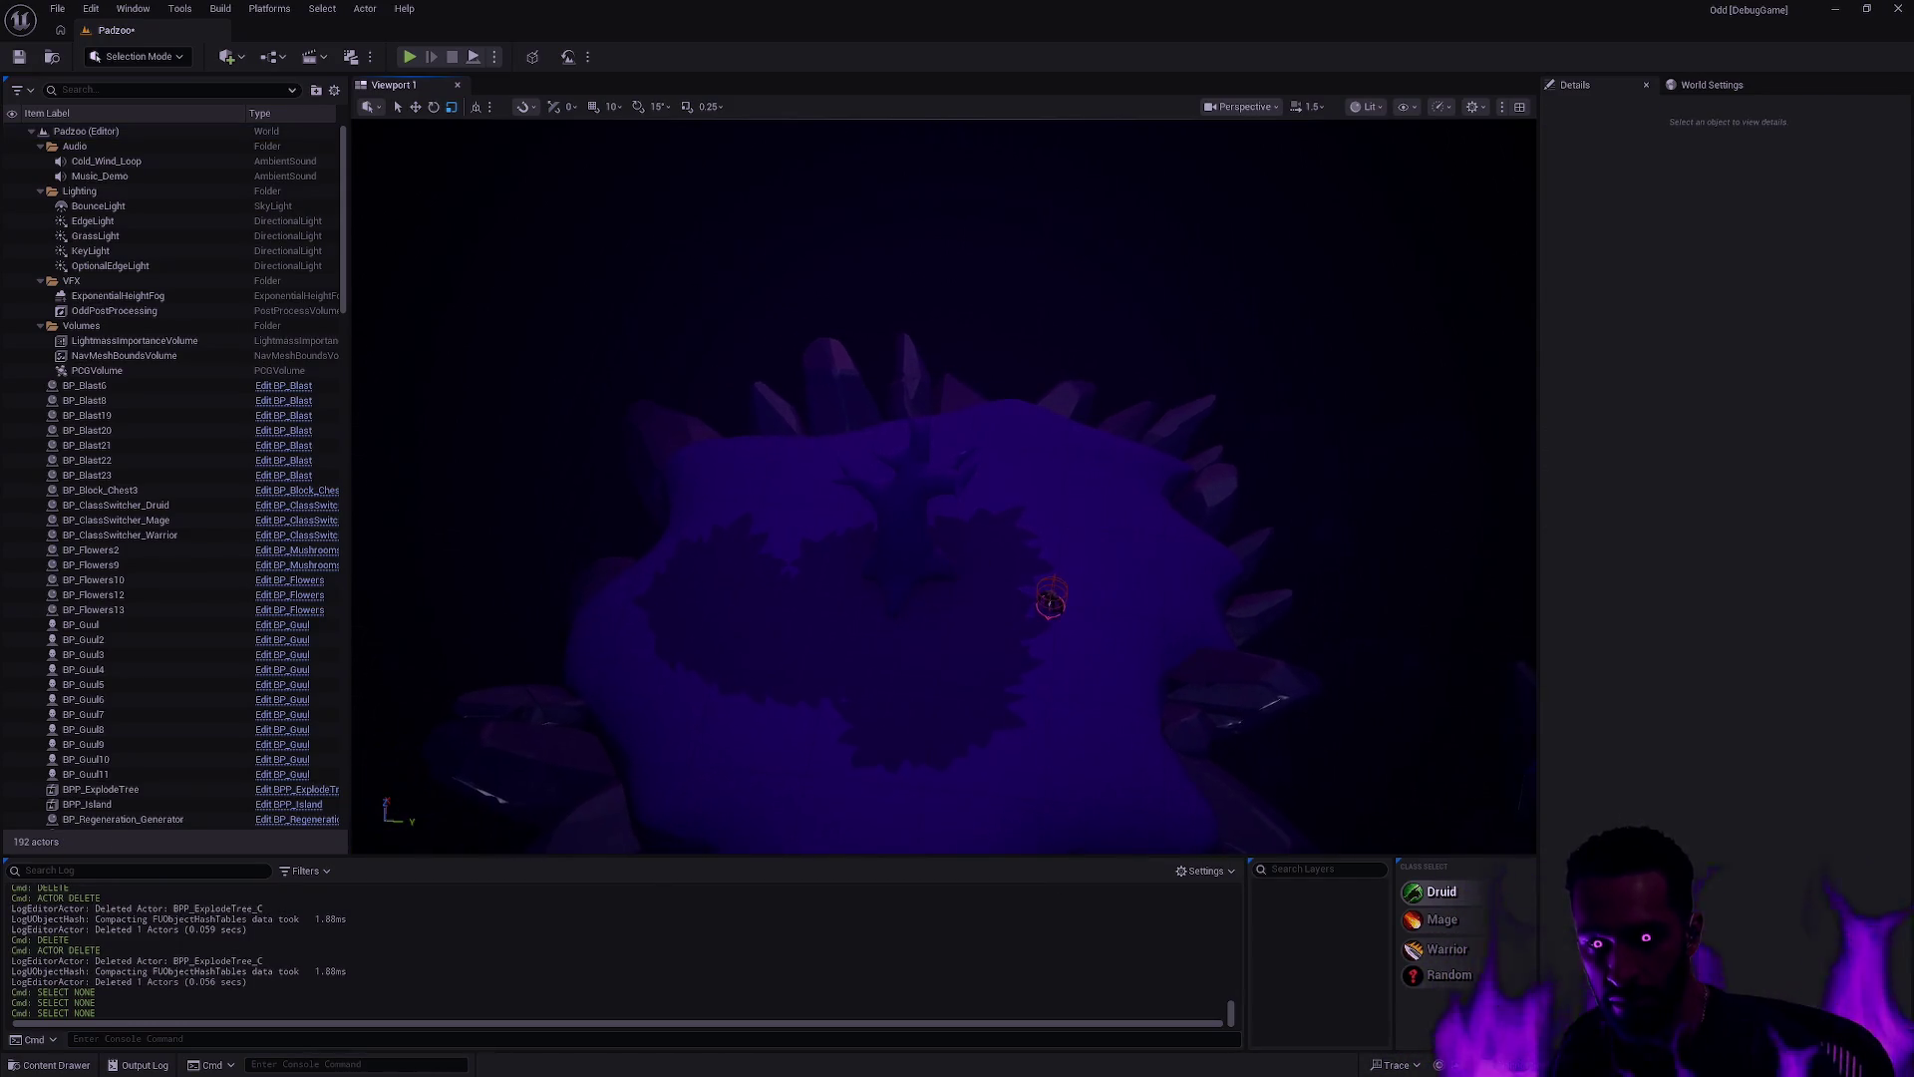
Step: Squash the explode tree's height, then reset its scale in the Details panel
{"action": "left_click", "coordinate": [908, 529]}
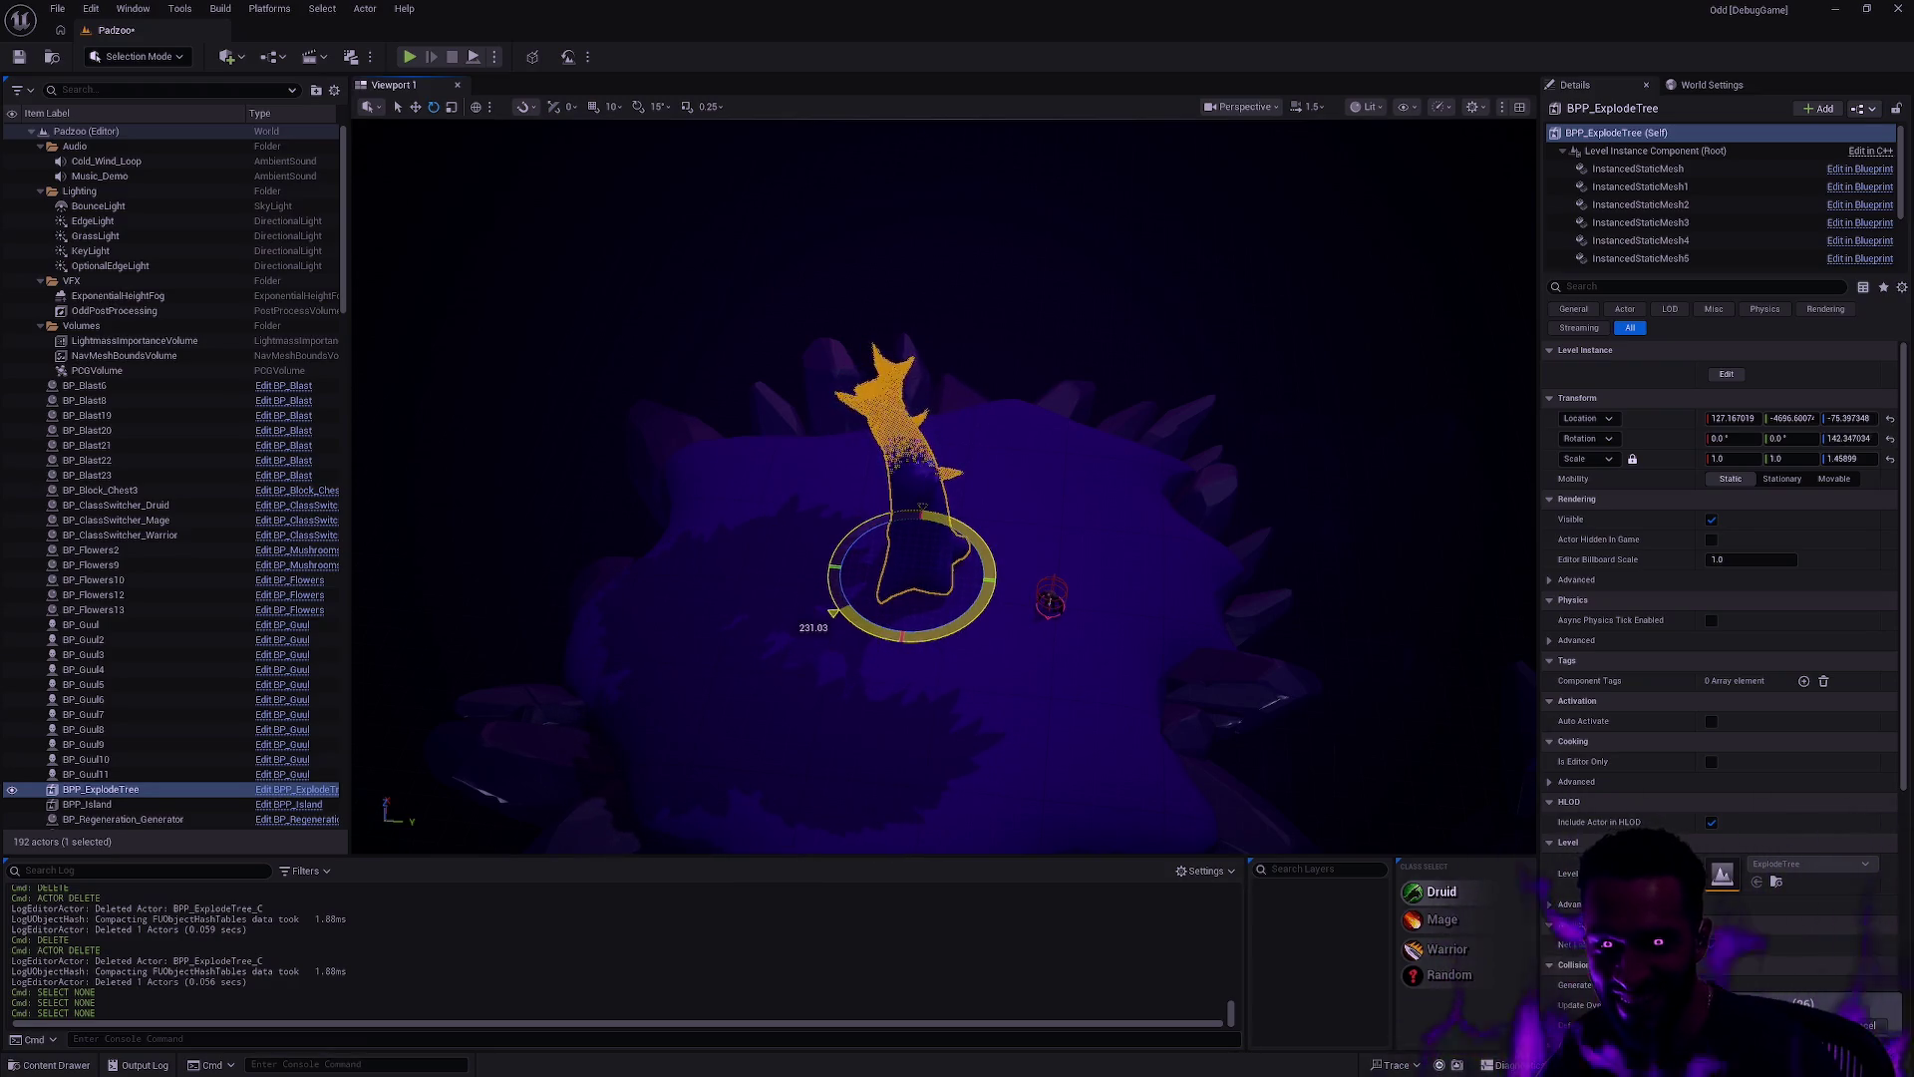
{"action": "key", "text": "Escape"}
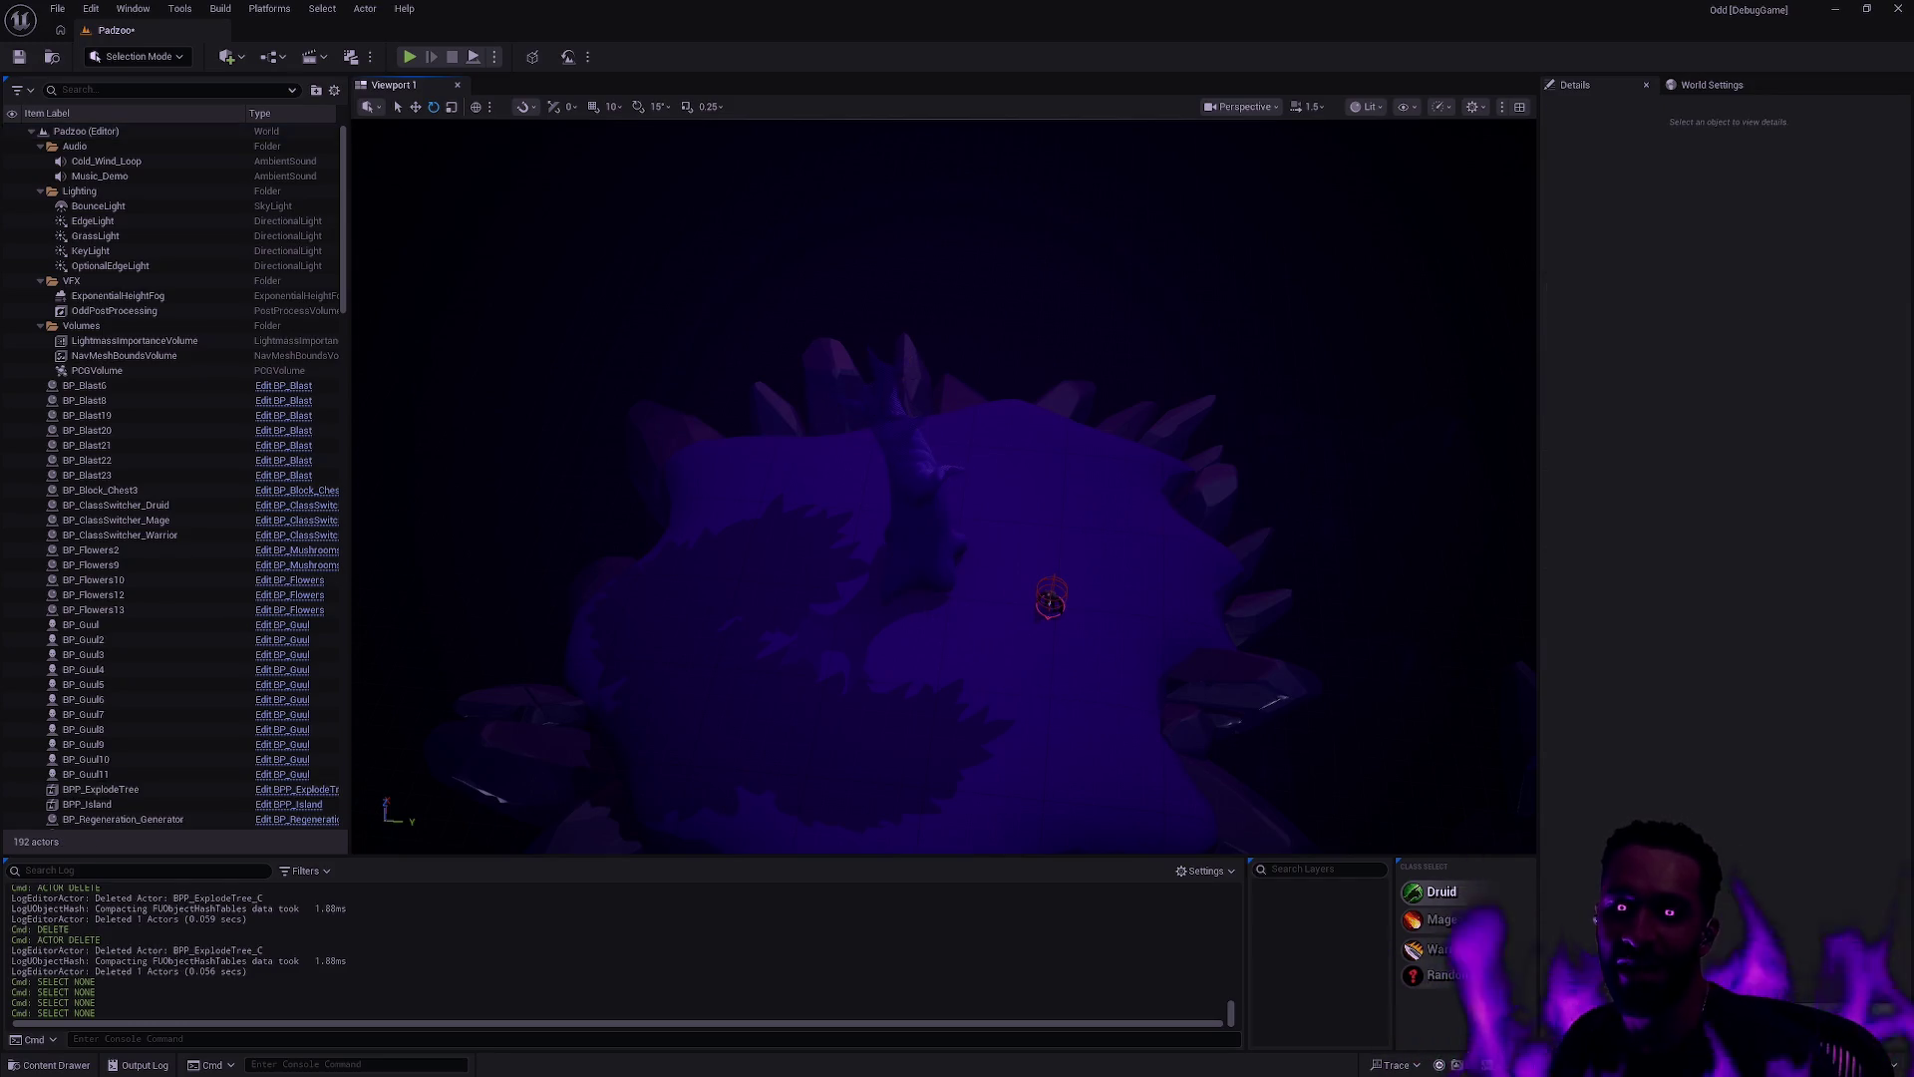
{"action": "scroll", "coordinate": [944, 486], "scroll_direction": "up", "scroll_amount": 5}
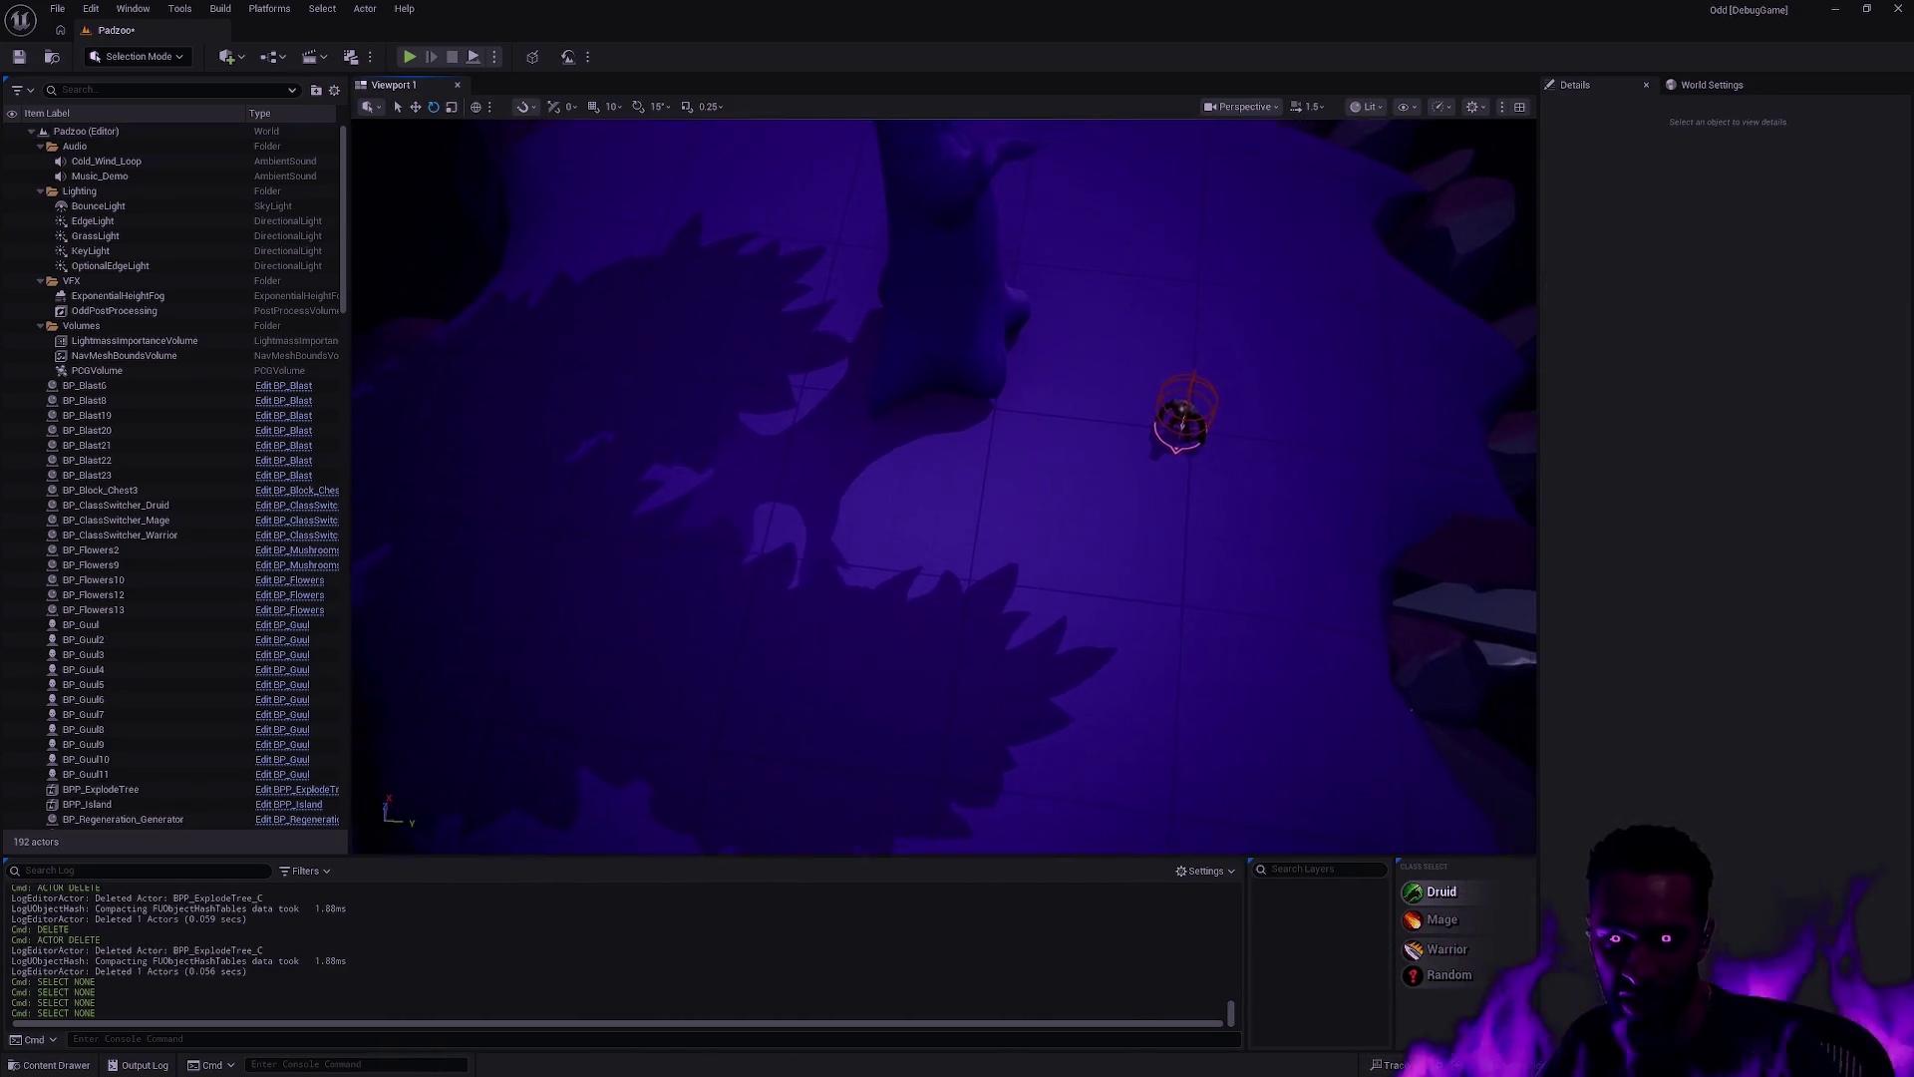
{"action": "scroll", "coordinate": [898, 522], "scroll_direction": "down", "scroll_amount": 5}
{"action": "left_click", "coordinate": [939, 463]}
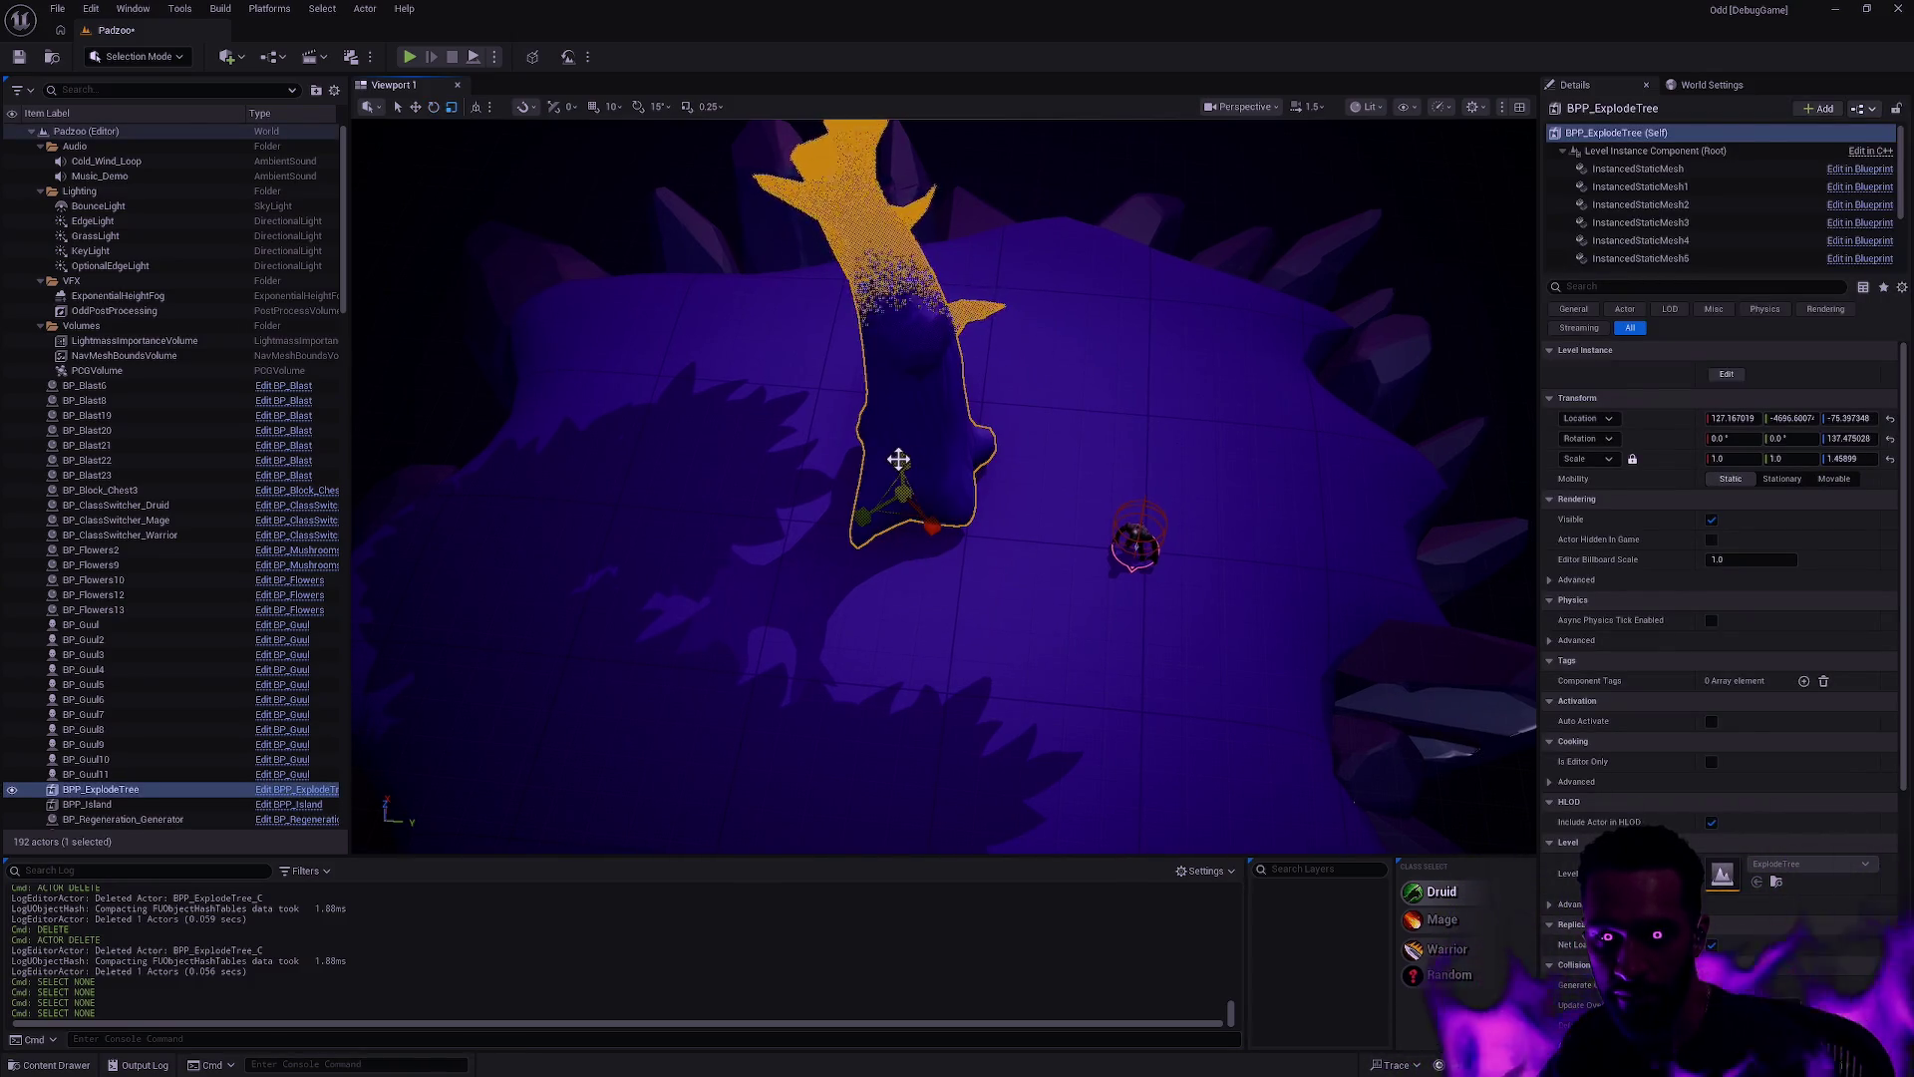
{"action": "left_click_drag", "start_coordinate": [898, 458], "coordinate": [903, 528]}
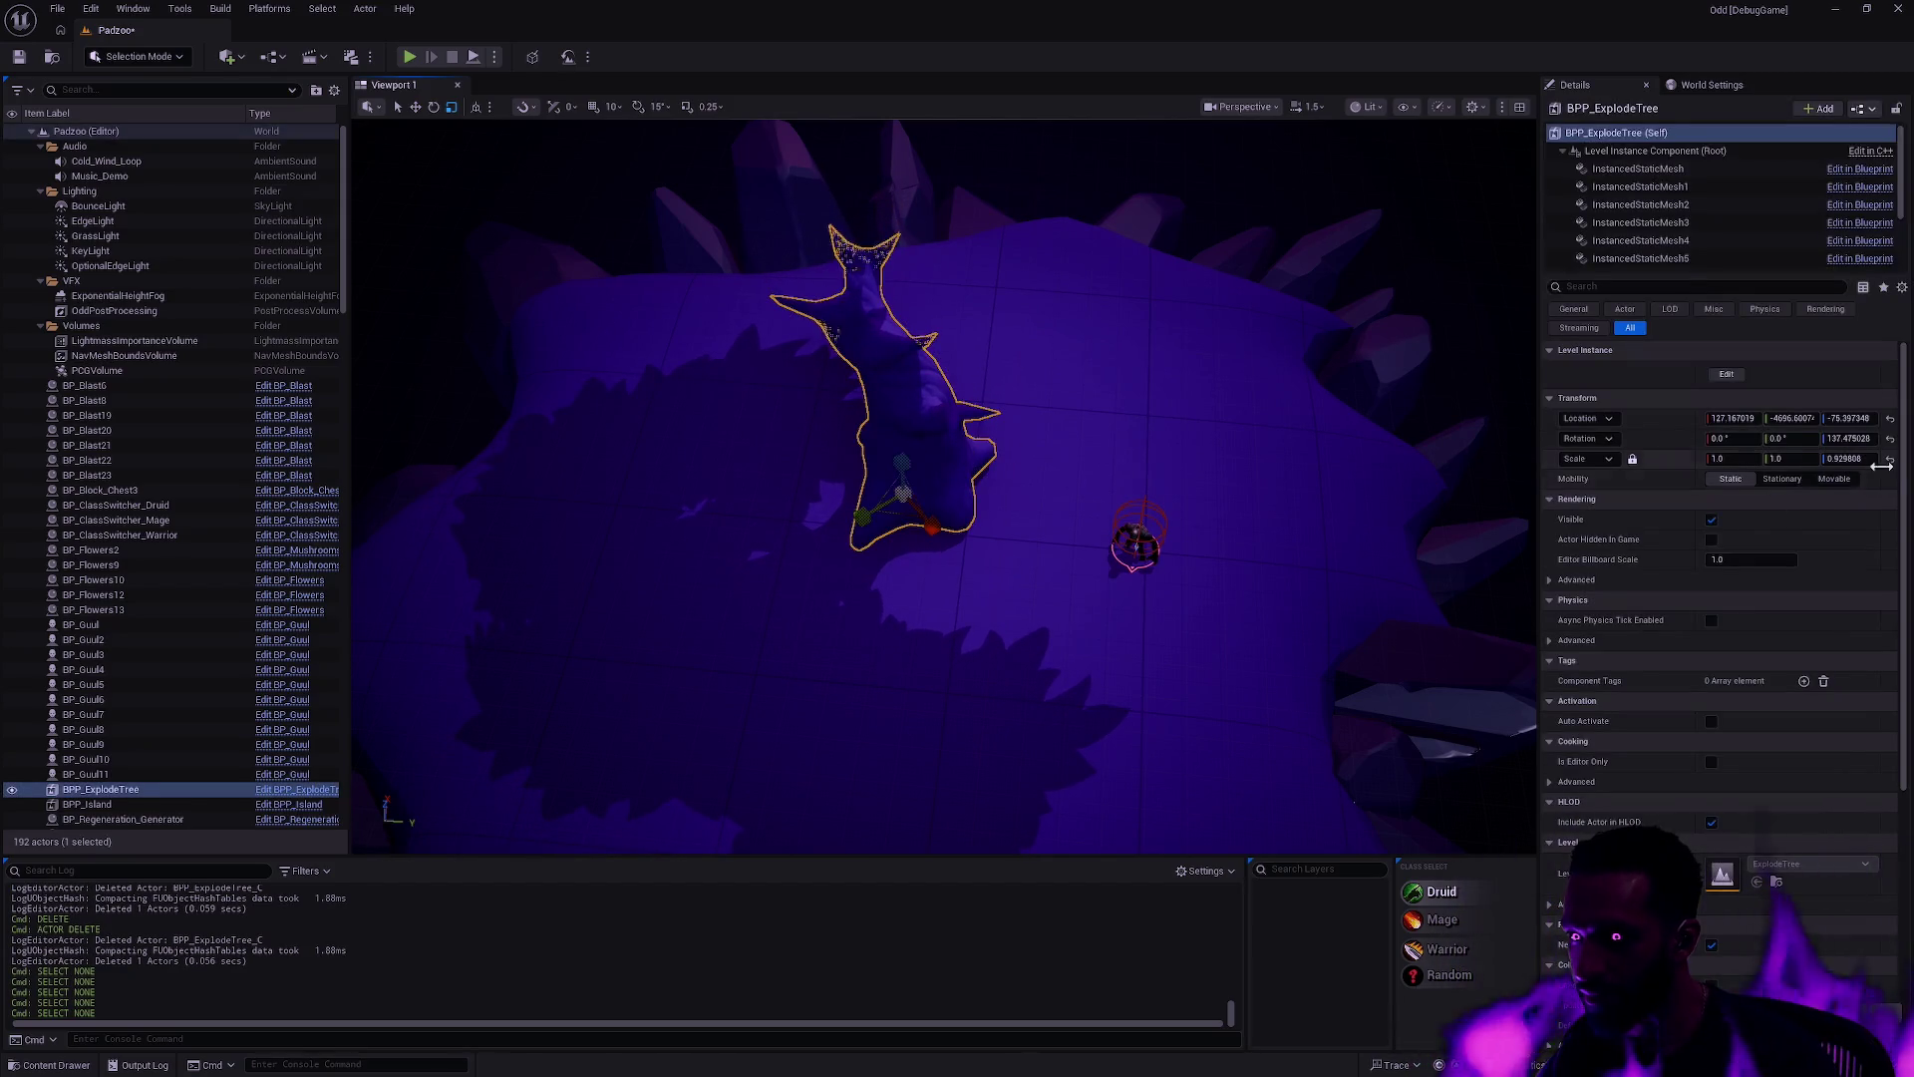
{"action": "left_click", "coordinate": [1889, 458]}
{"action": "key", "text": "Escape"}
Step: Start a play test from a spot on the island with Play From Here
{"action": "left_click_drag", "start_coordinate": [1164, 522], "coordinate": [969, 733]}
{"action": "right_click", "coordinate": [734, 743]}
{"action": "left_click", "coordinate": [788, 726]}
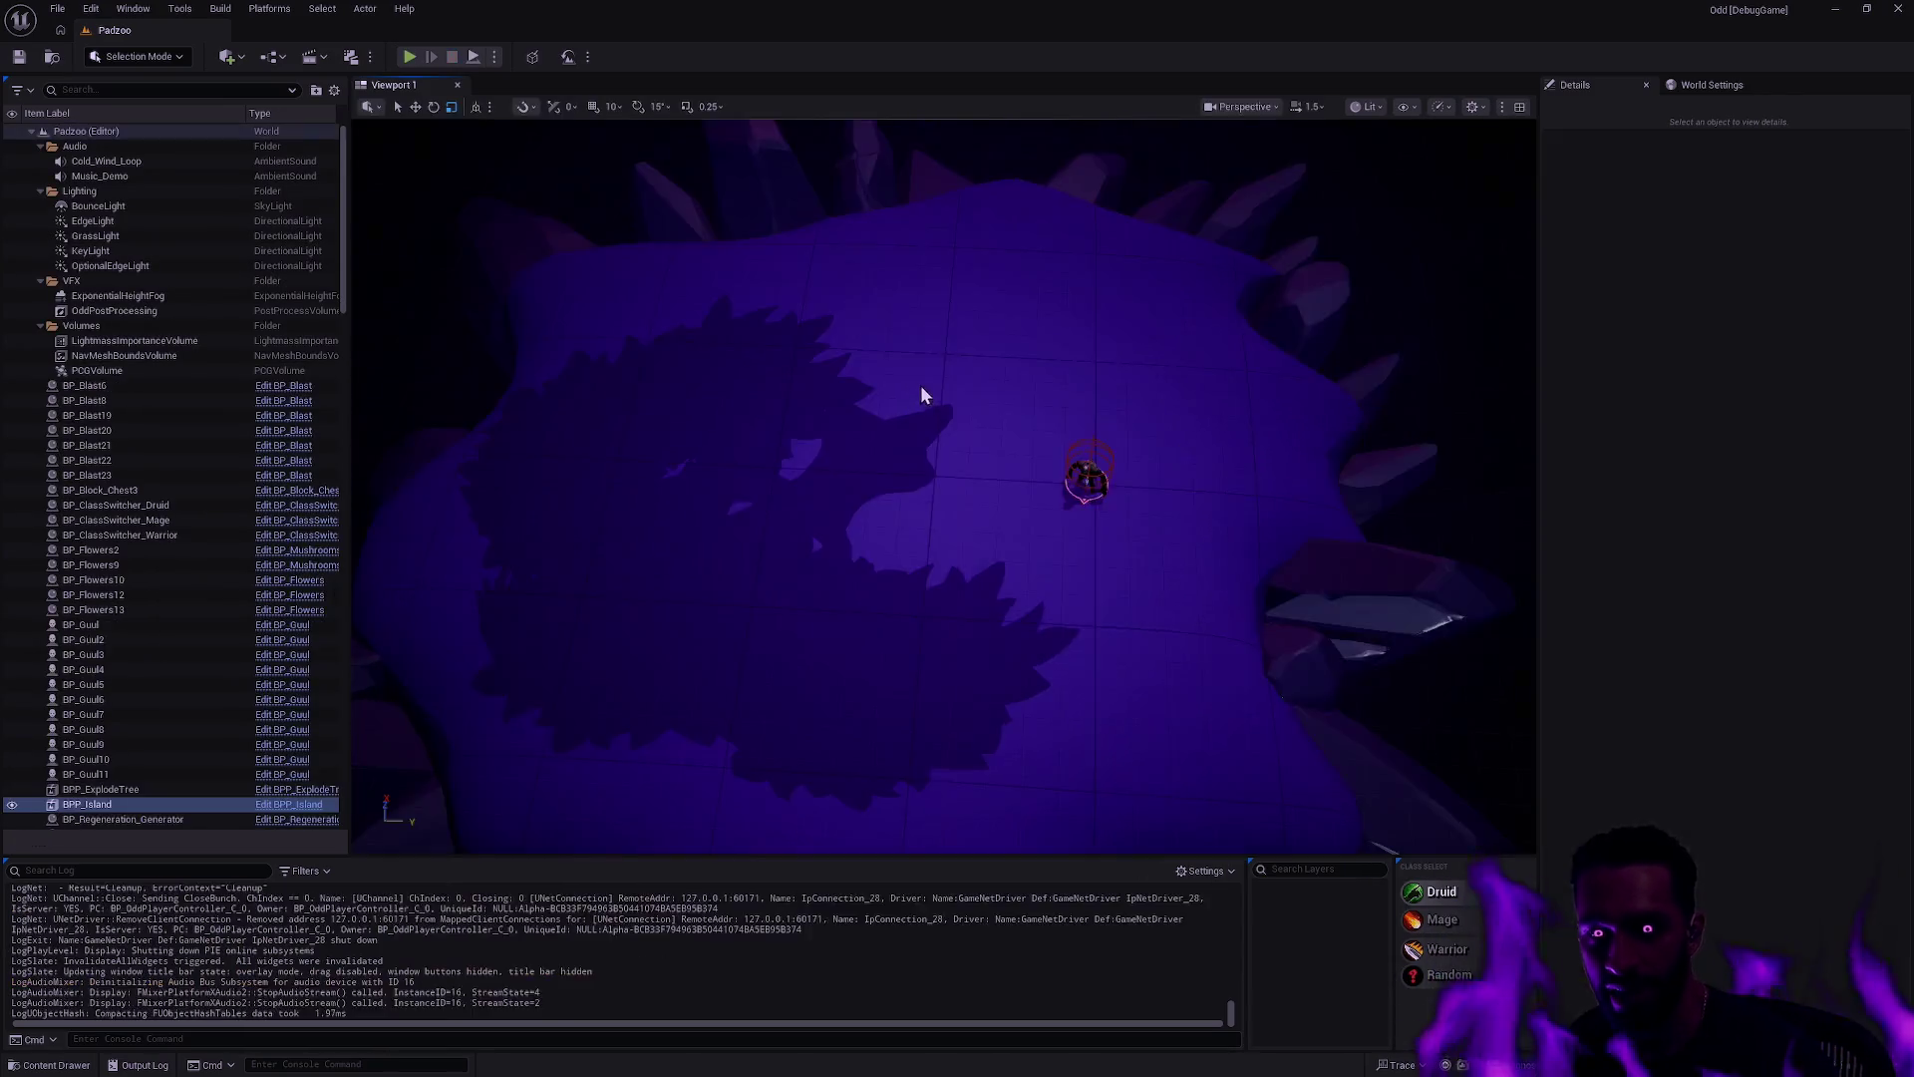
Step: Stop the play test, delete BPP_ExplodeTree from the level, Save All, and switch to the git terminal
{"action": "key", "text": "Escape"}
{"action": "left_click", "coordinate": [978, 286]}
{"action": "key", "text": "Delete"}
{"action": "key", "text": "ctrl+space"}
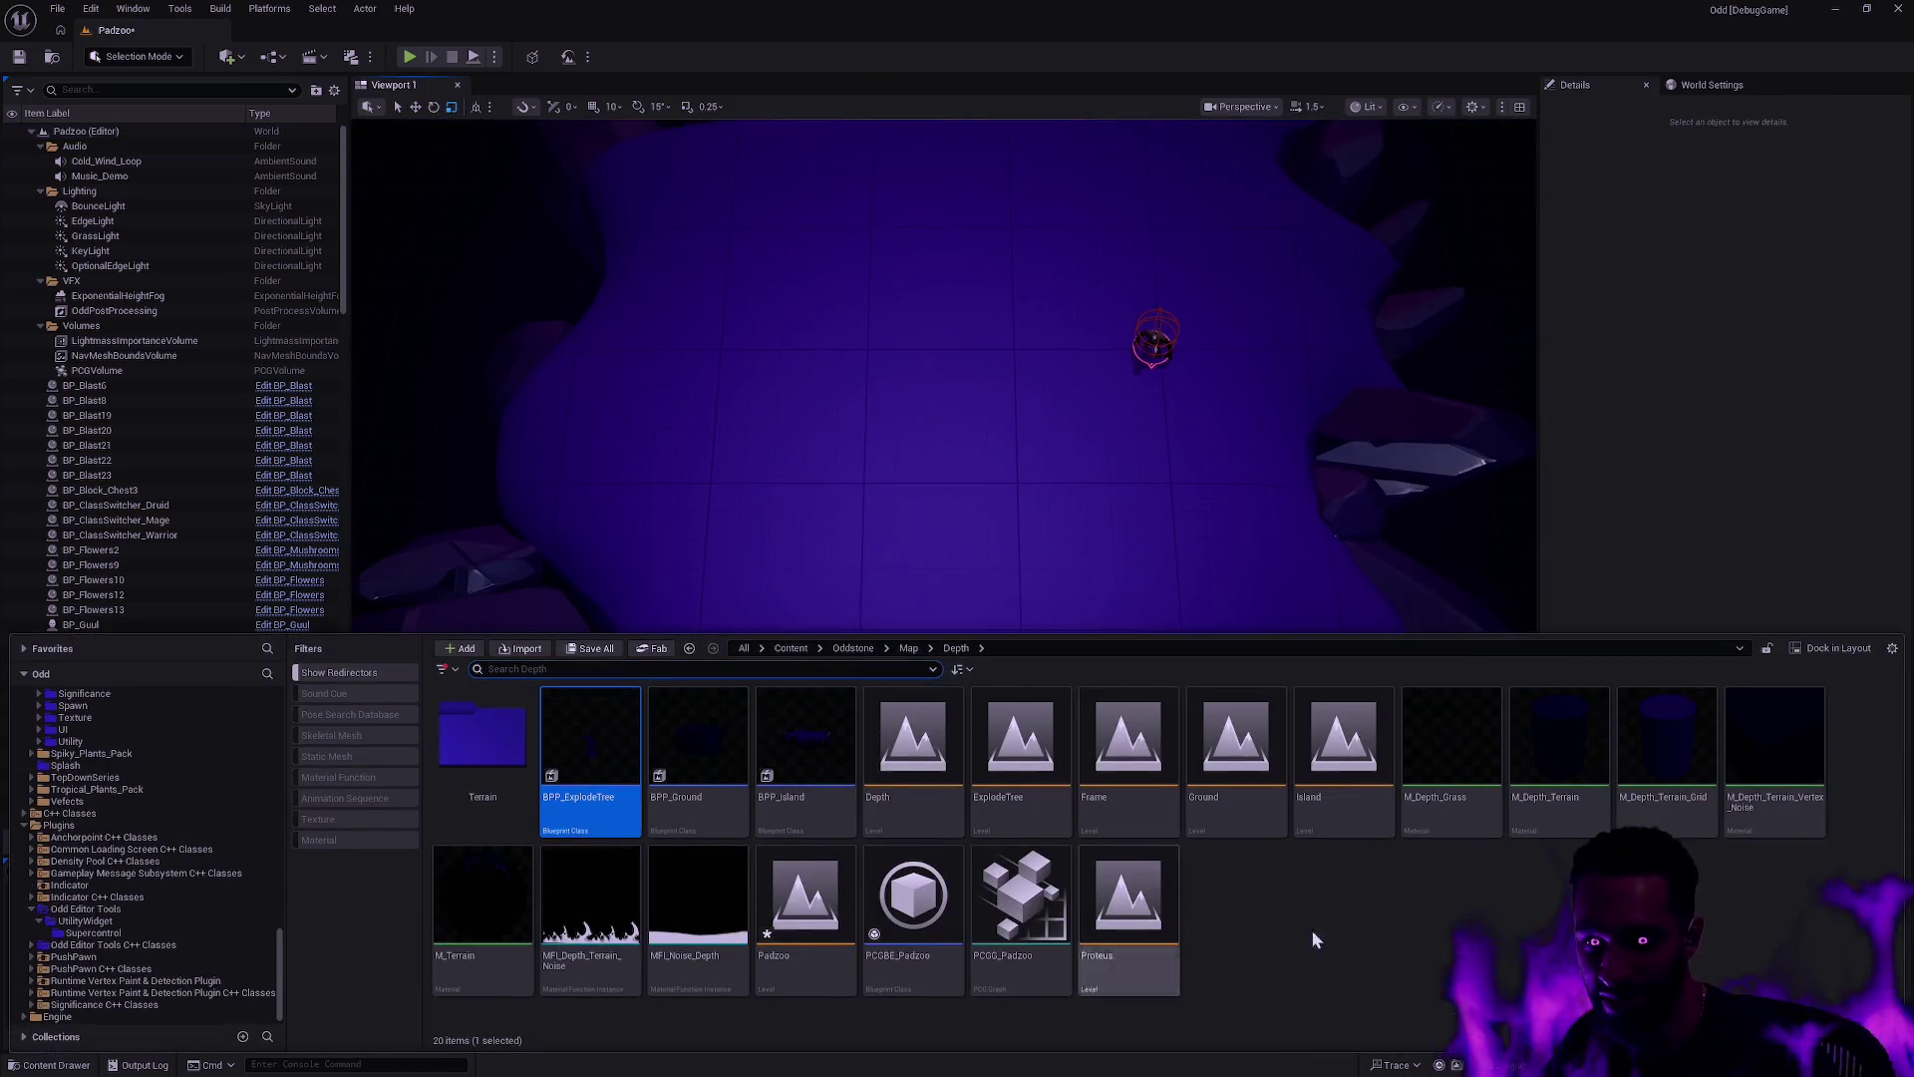
{"action": "left_click", "coordinate": [45, 57]}
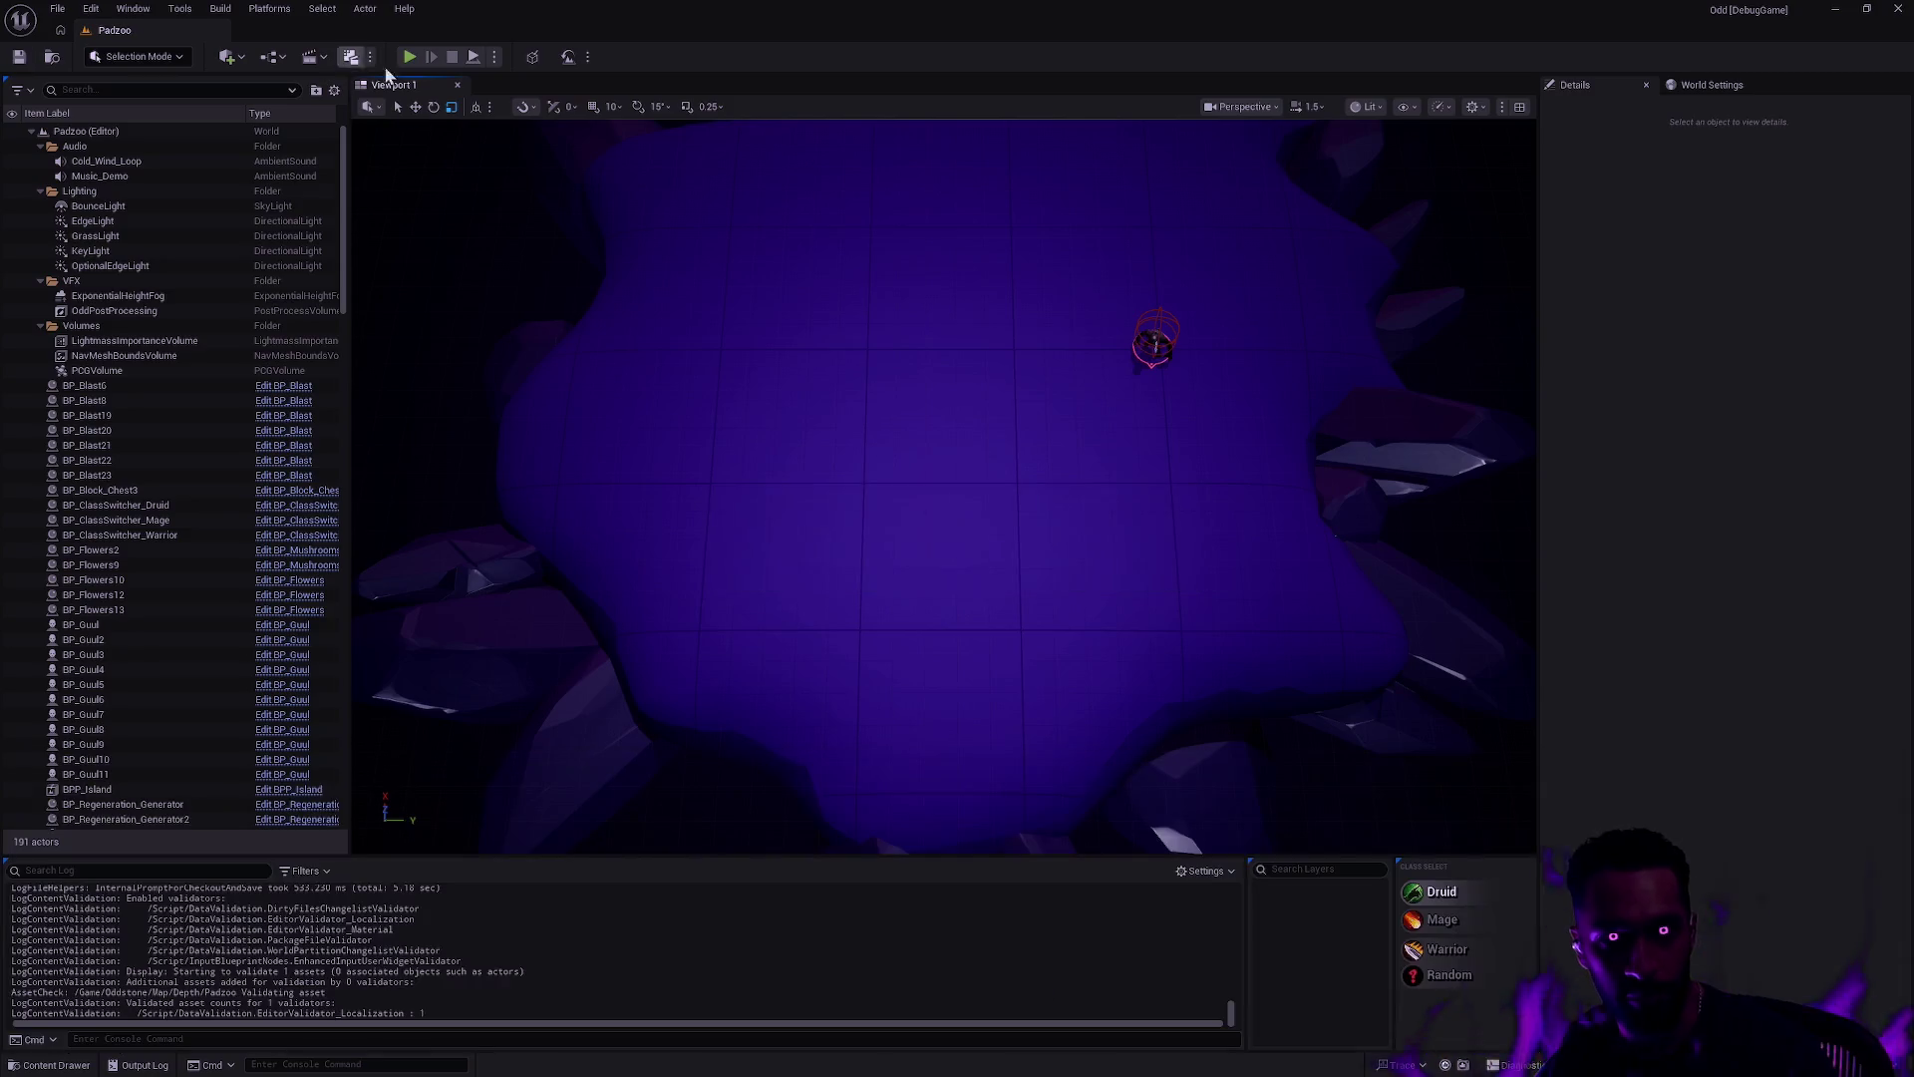
{"action": "key", "text": "alt+Tab"}
{"action": "key", "text": "alt+Tab"}
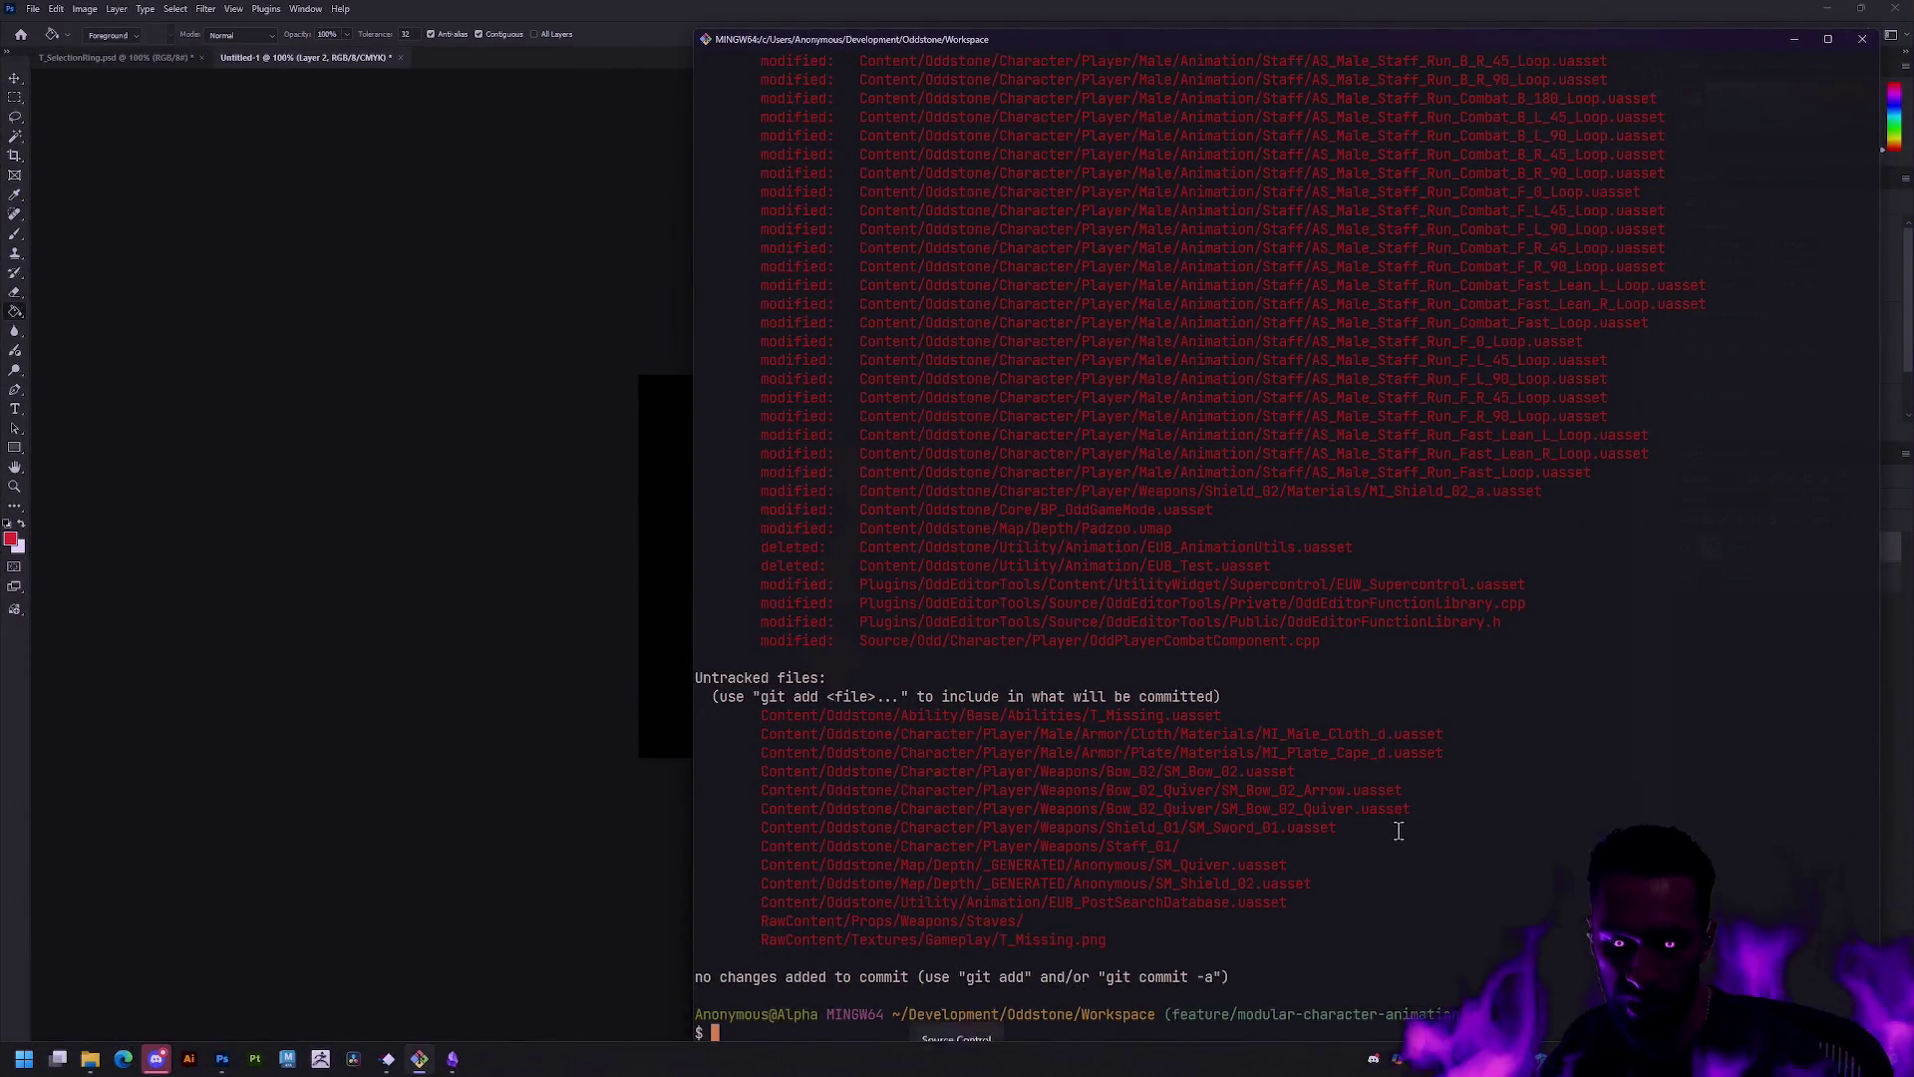
Step: Re-run gs to list the current git changes
{"action": "key", "text": "Up"}
{"action": "key", "text": "Return"}
{"action": "type", "text": "ga -A"}
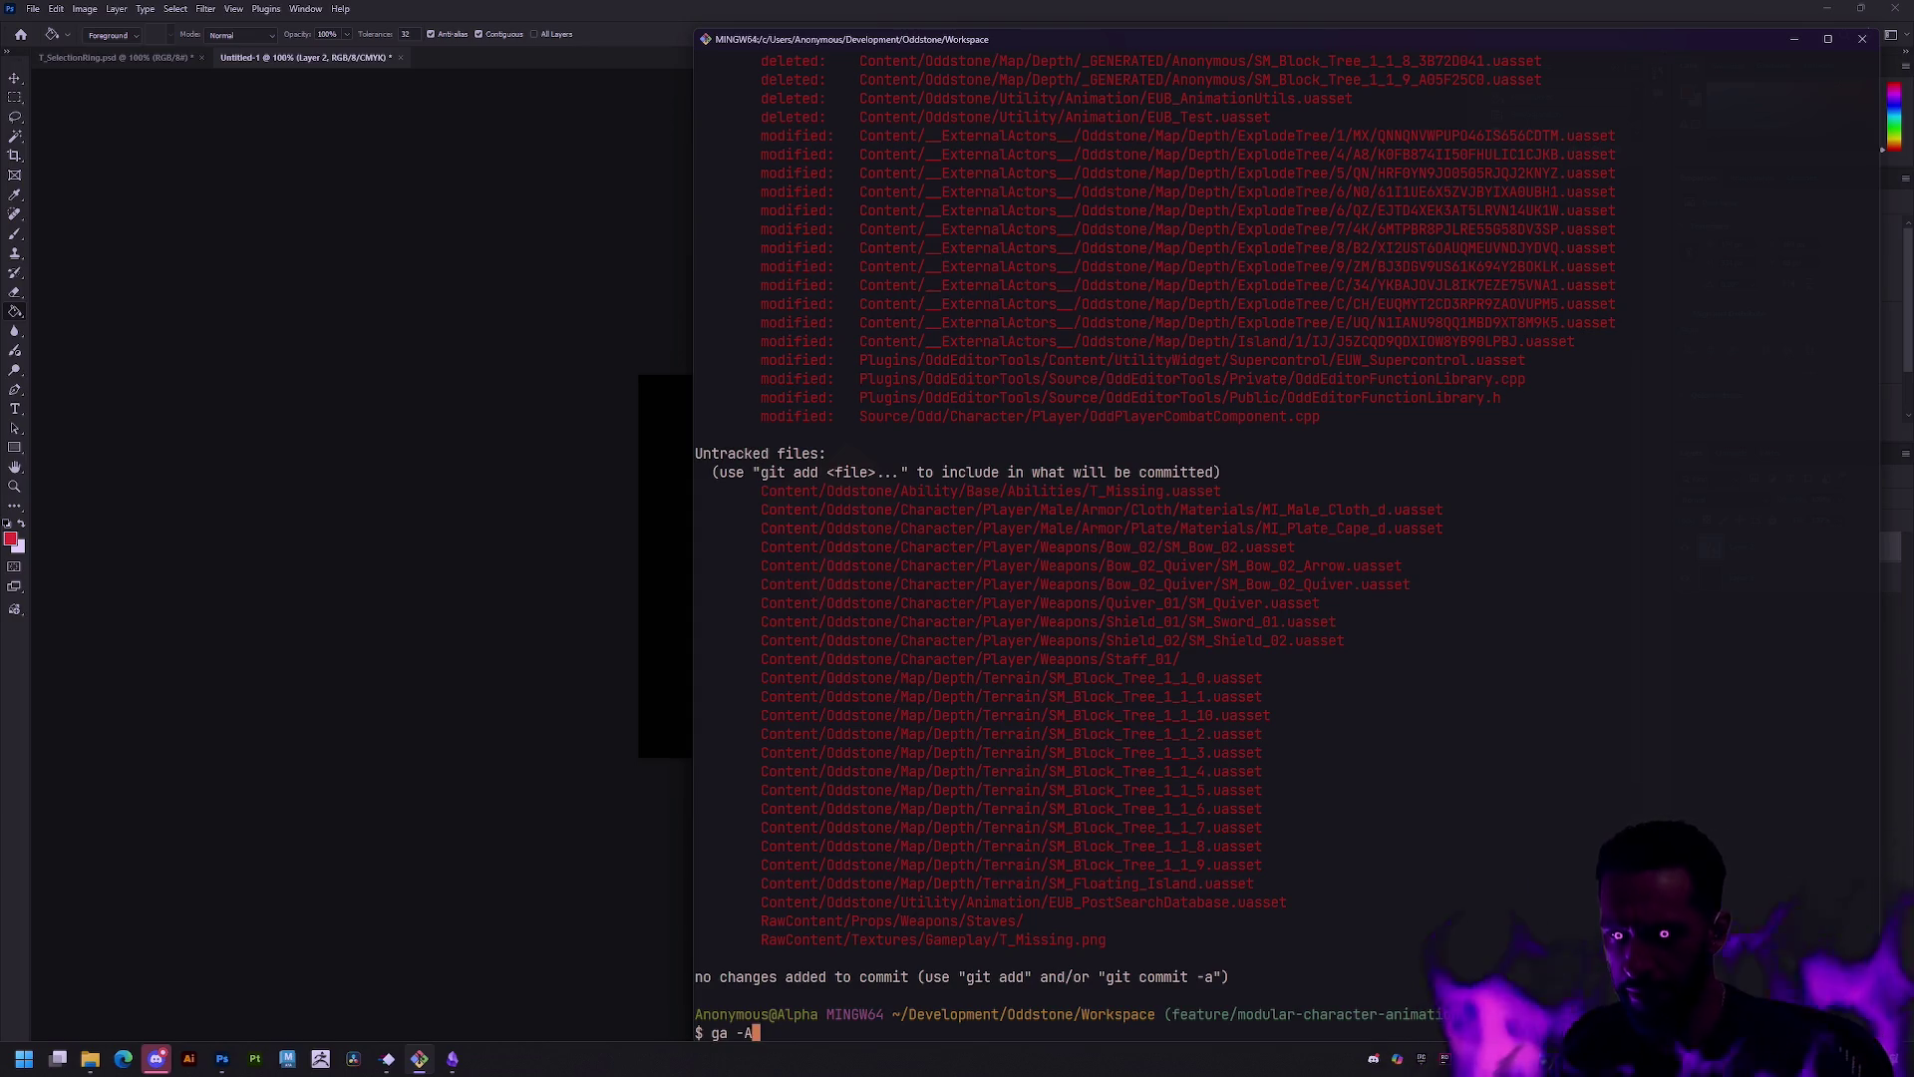
{"action": "key", "text": "BackSpace"}
{"action": "key", "text": "BackSpace"}
{"action": "key", "text": "BackSpace"}
{"action": "type", "text": "gs"}
{"action": "key", "text": "Return"}
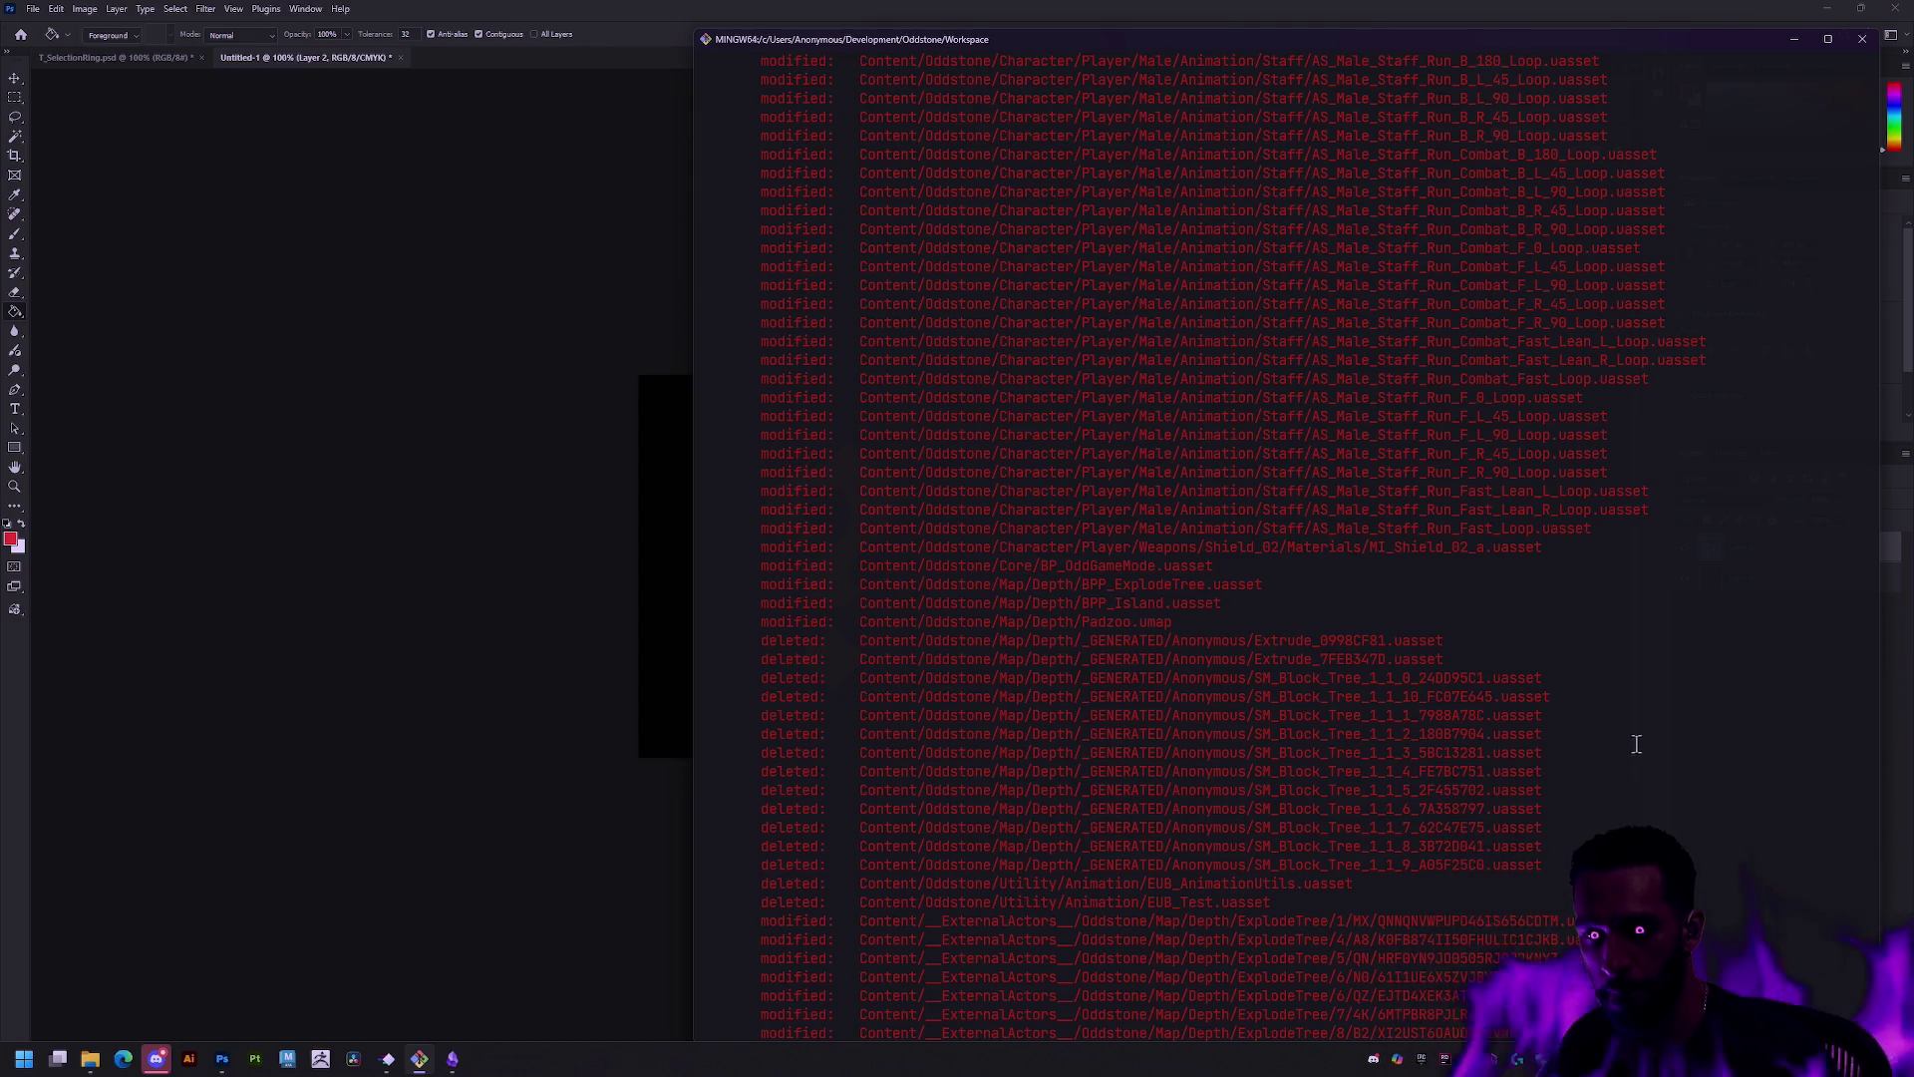
{"action": "scroll", "coordinate": [1647, 741], "scroll_direction": "down", "scroll_amount": 1}
Step: Stage the Source/ changes with 'ga Source/' and refresh the status with gs
{"action": "type", "text": "ga"}
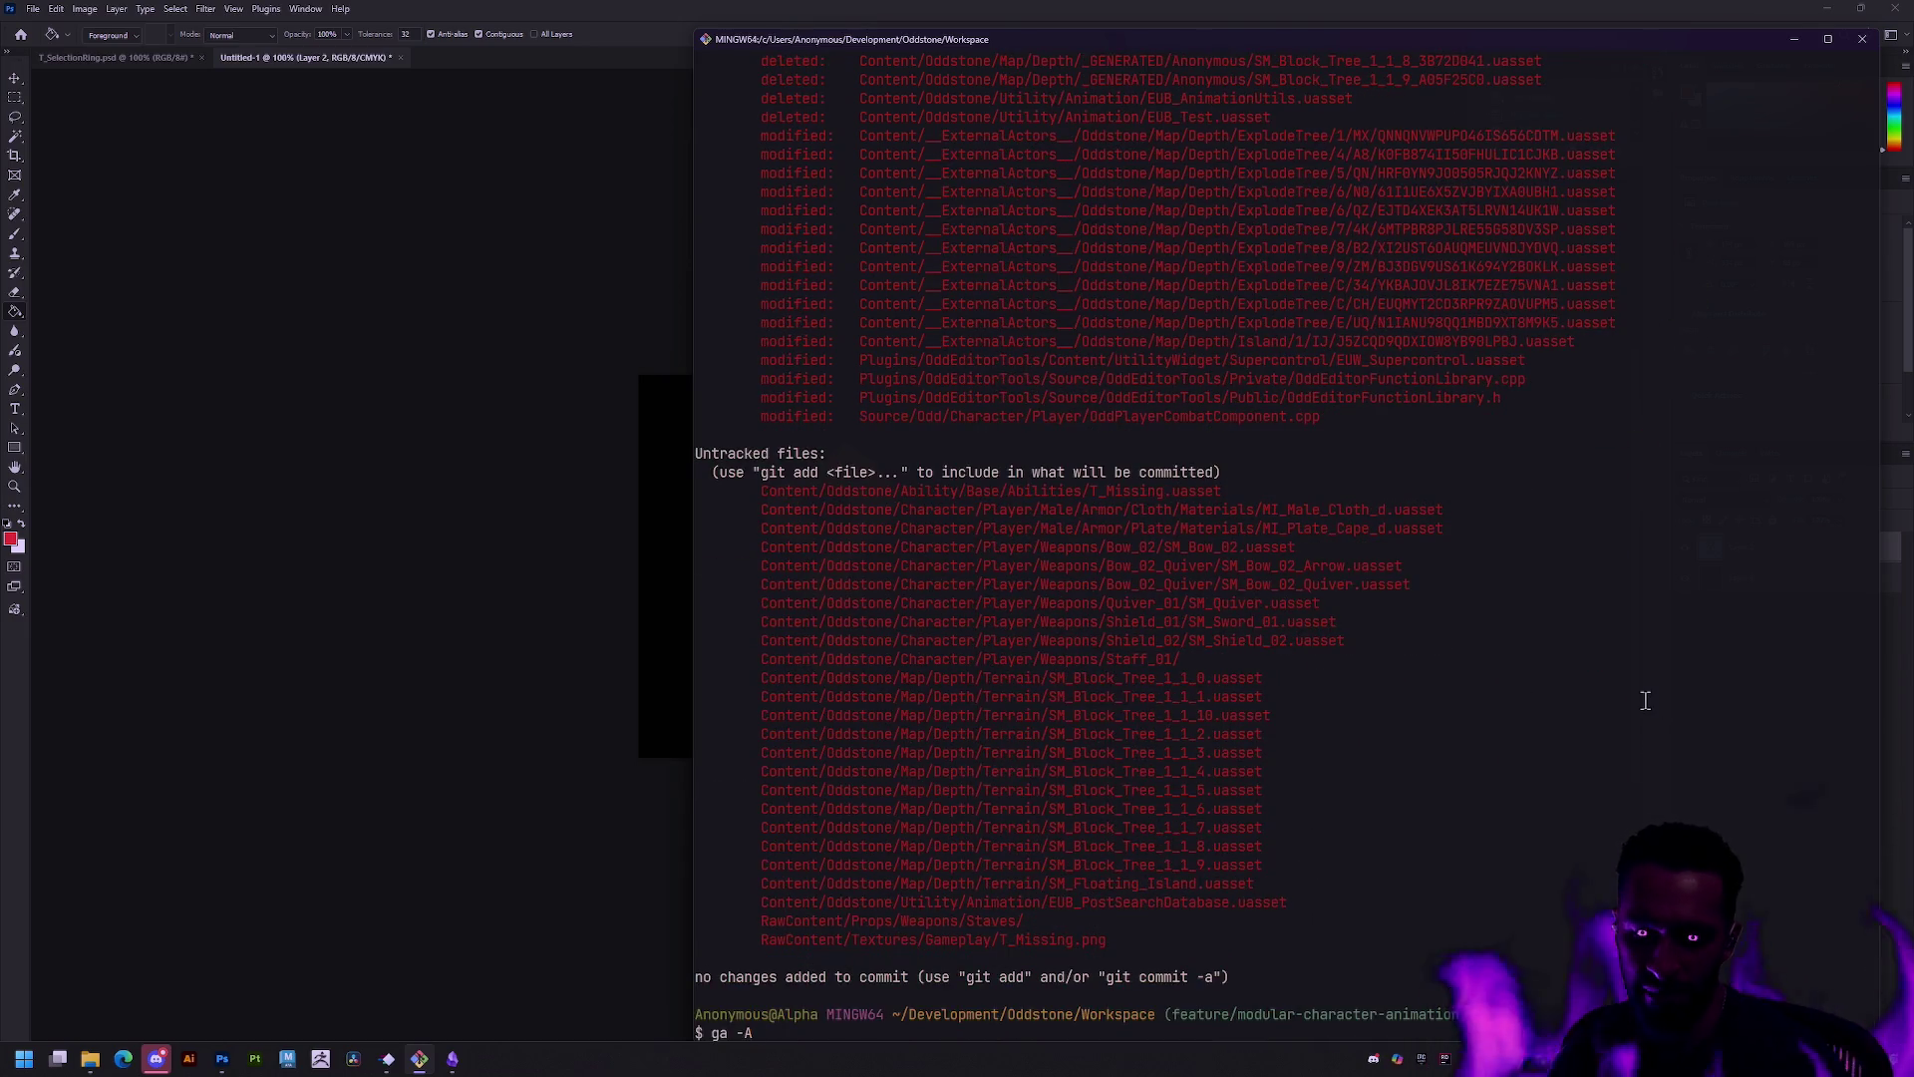
{"action": "key", "text": "BackSpace"}
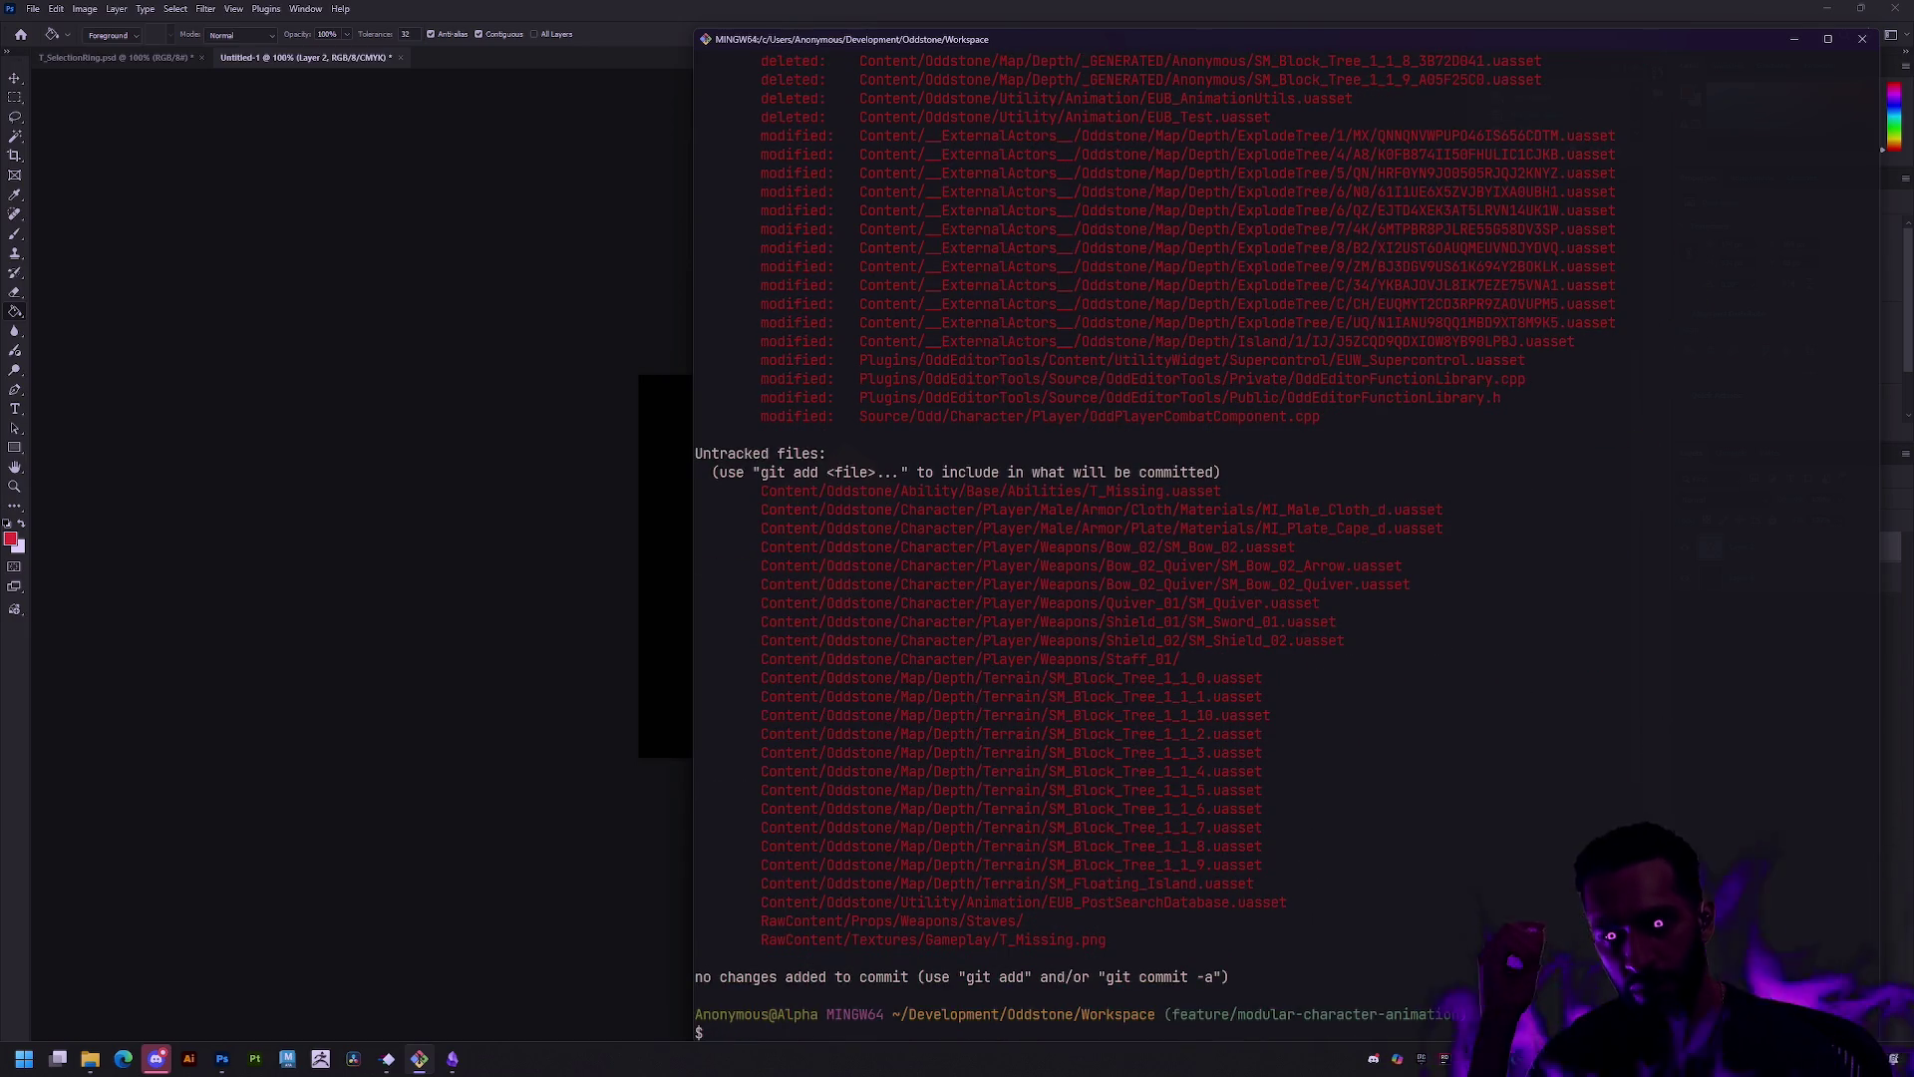
{"action": "type", "text": "ga"}
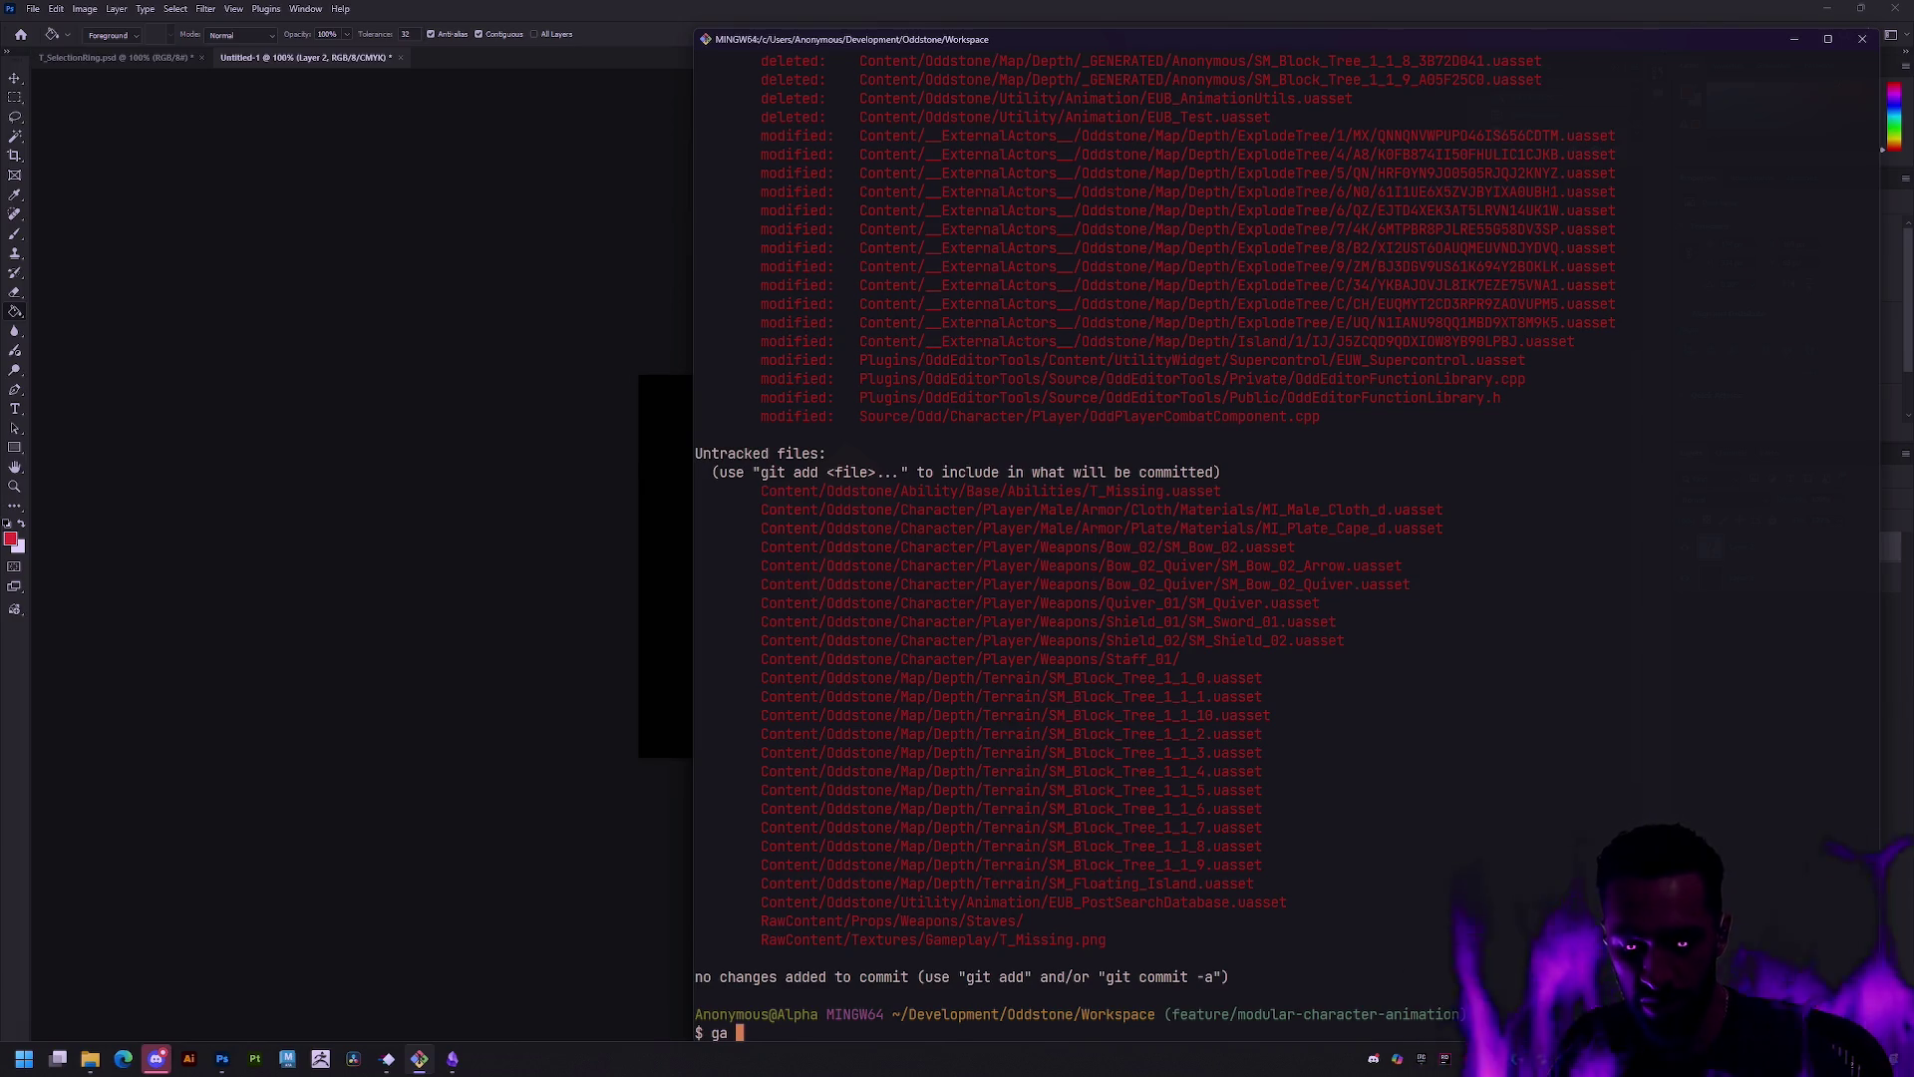
{"action": "type", "text": " Source/"}
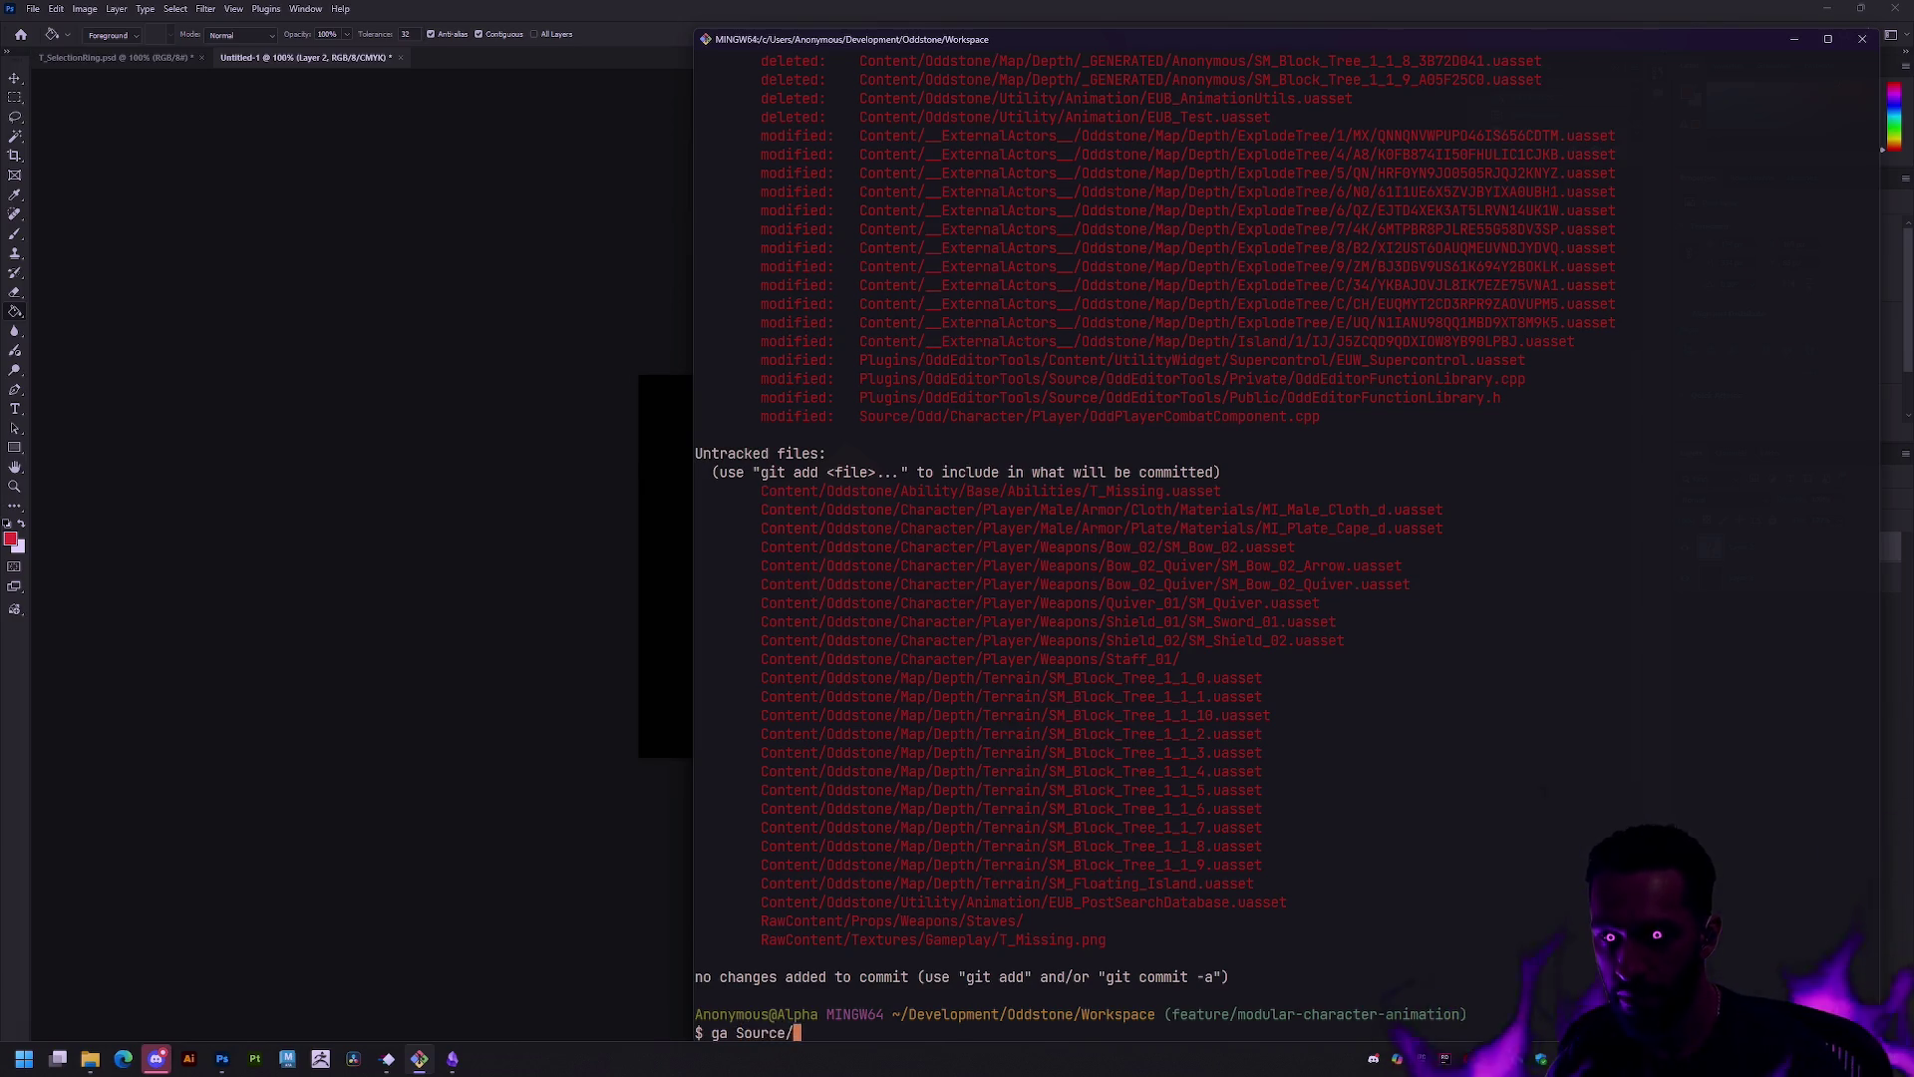
{"action": "key", "text": "Return"}
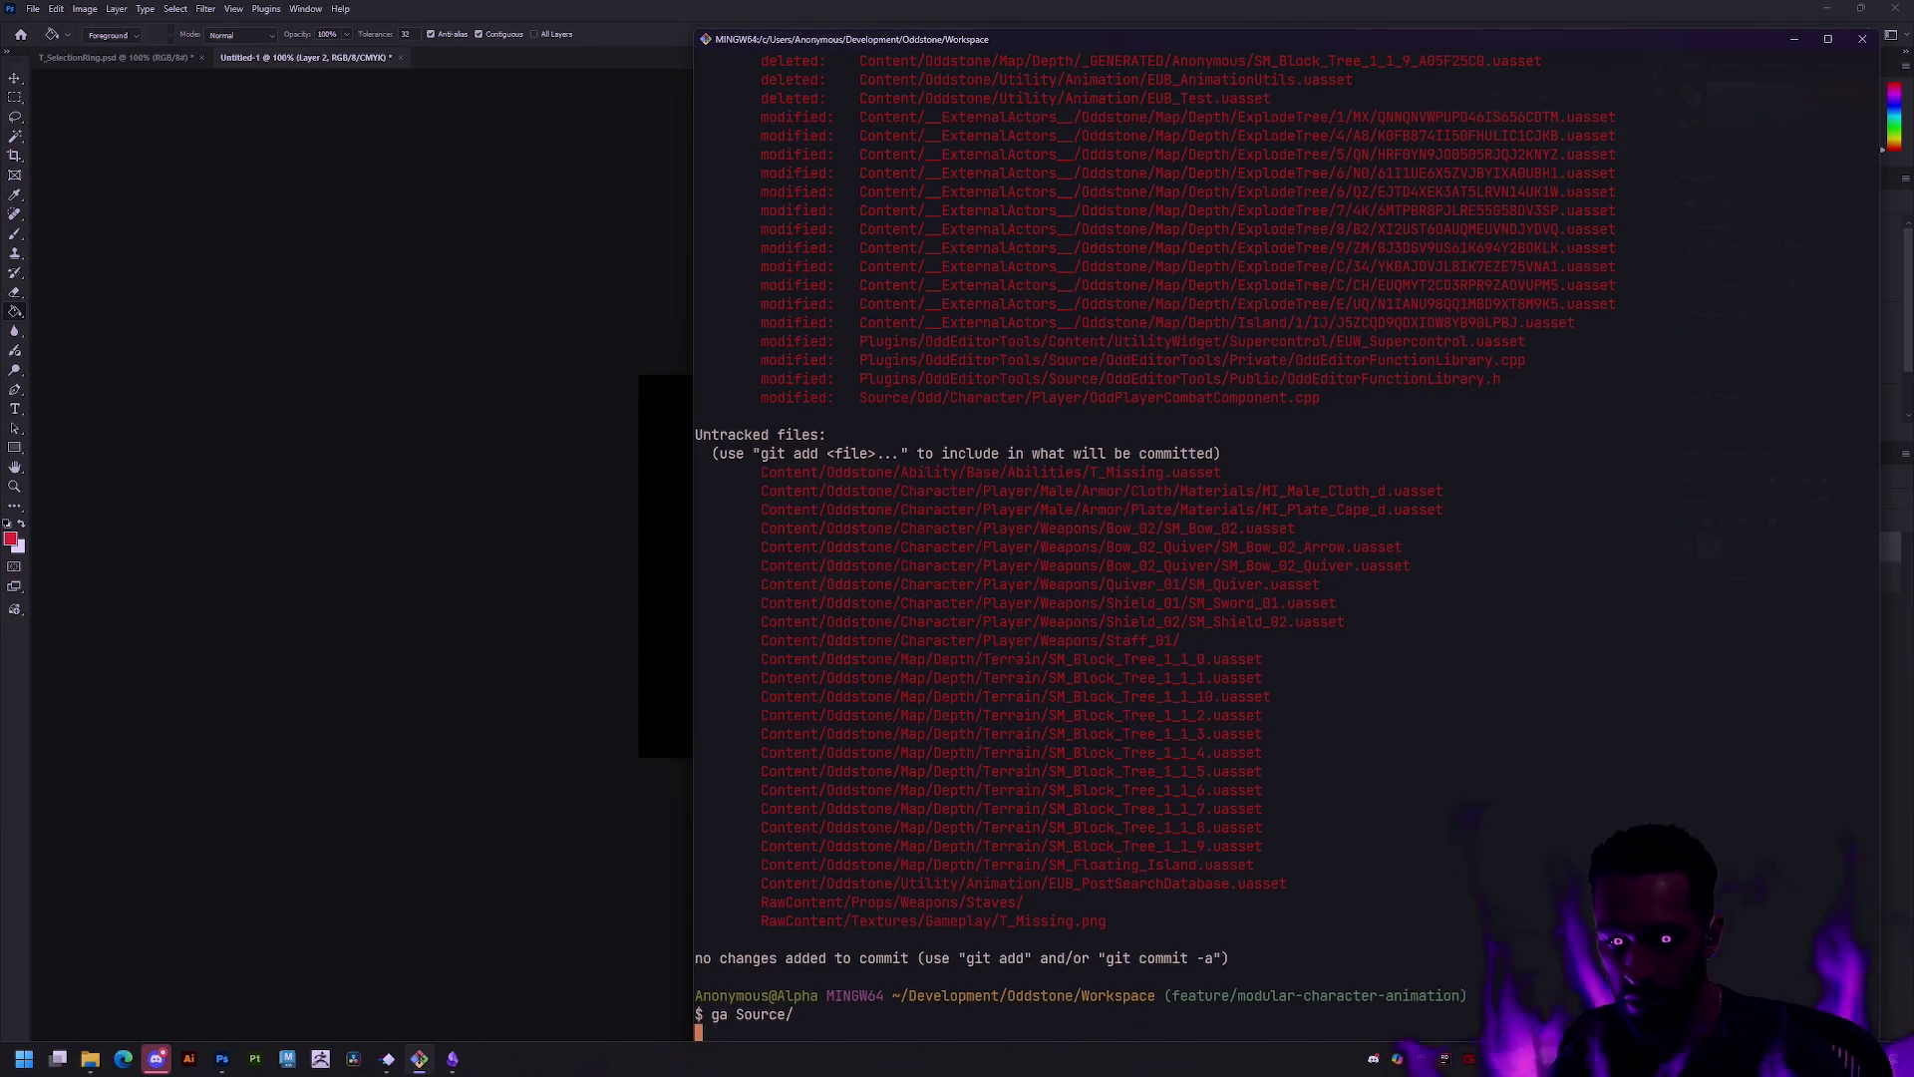
{"action": "type", "text": "gs"}
{"action": "key", "text": "Return"}
{"action": "scroll", "coordinate": [1425, 721], "scroll_direction": "down", "scroll_amount": 20}
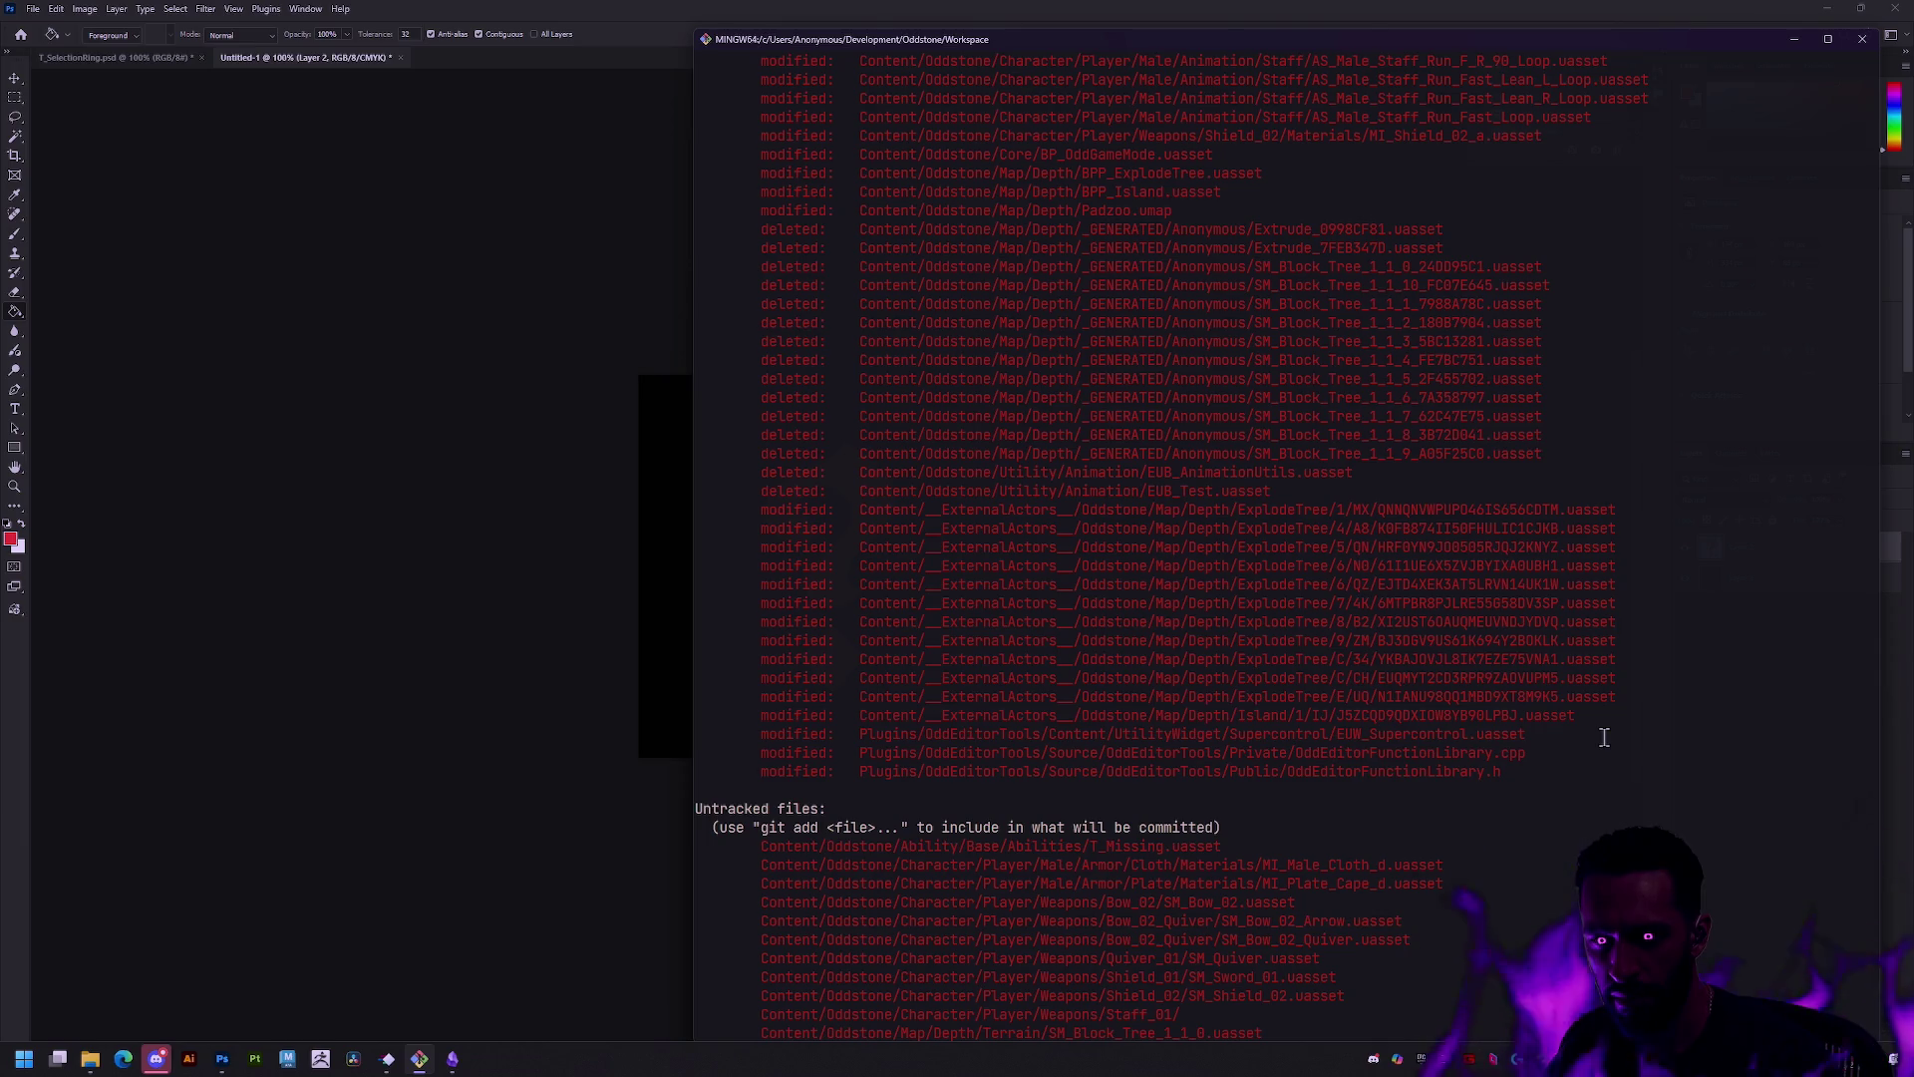
Step: Stage the Plugins folder and Content/Oddstone/Core/BP_OddGameMode.uasset with ga
{"action": "scroll", "coordinate": [1604, 737], "scroll_direction": "down", "scroll_amount": 6}
{"action": "type", "text": "ga Plugins/"}
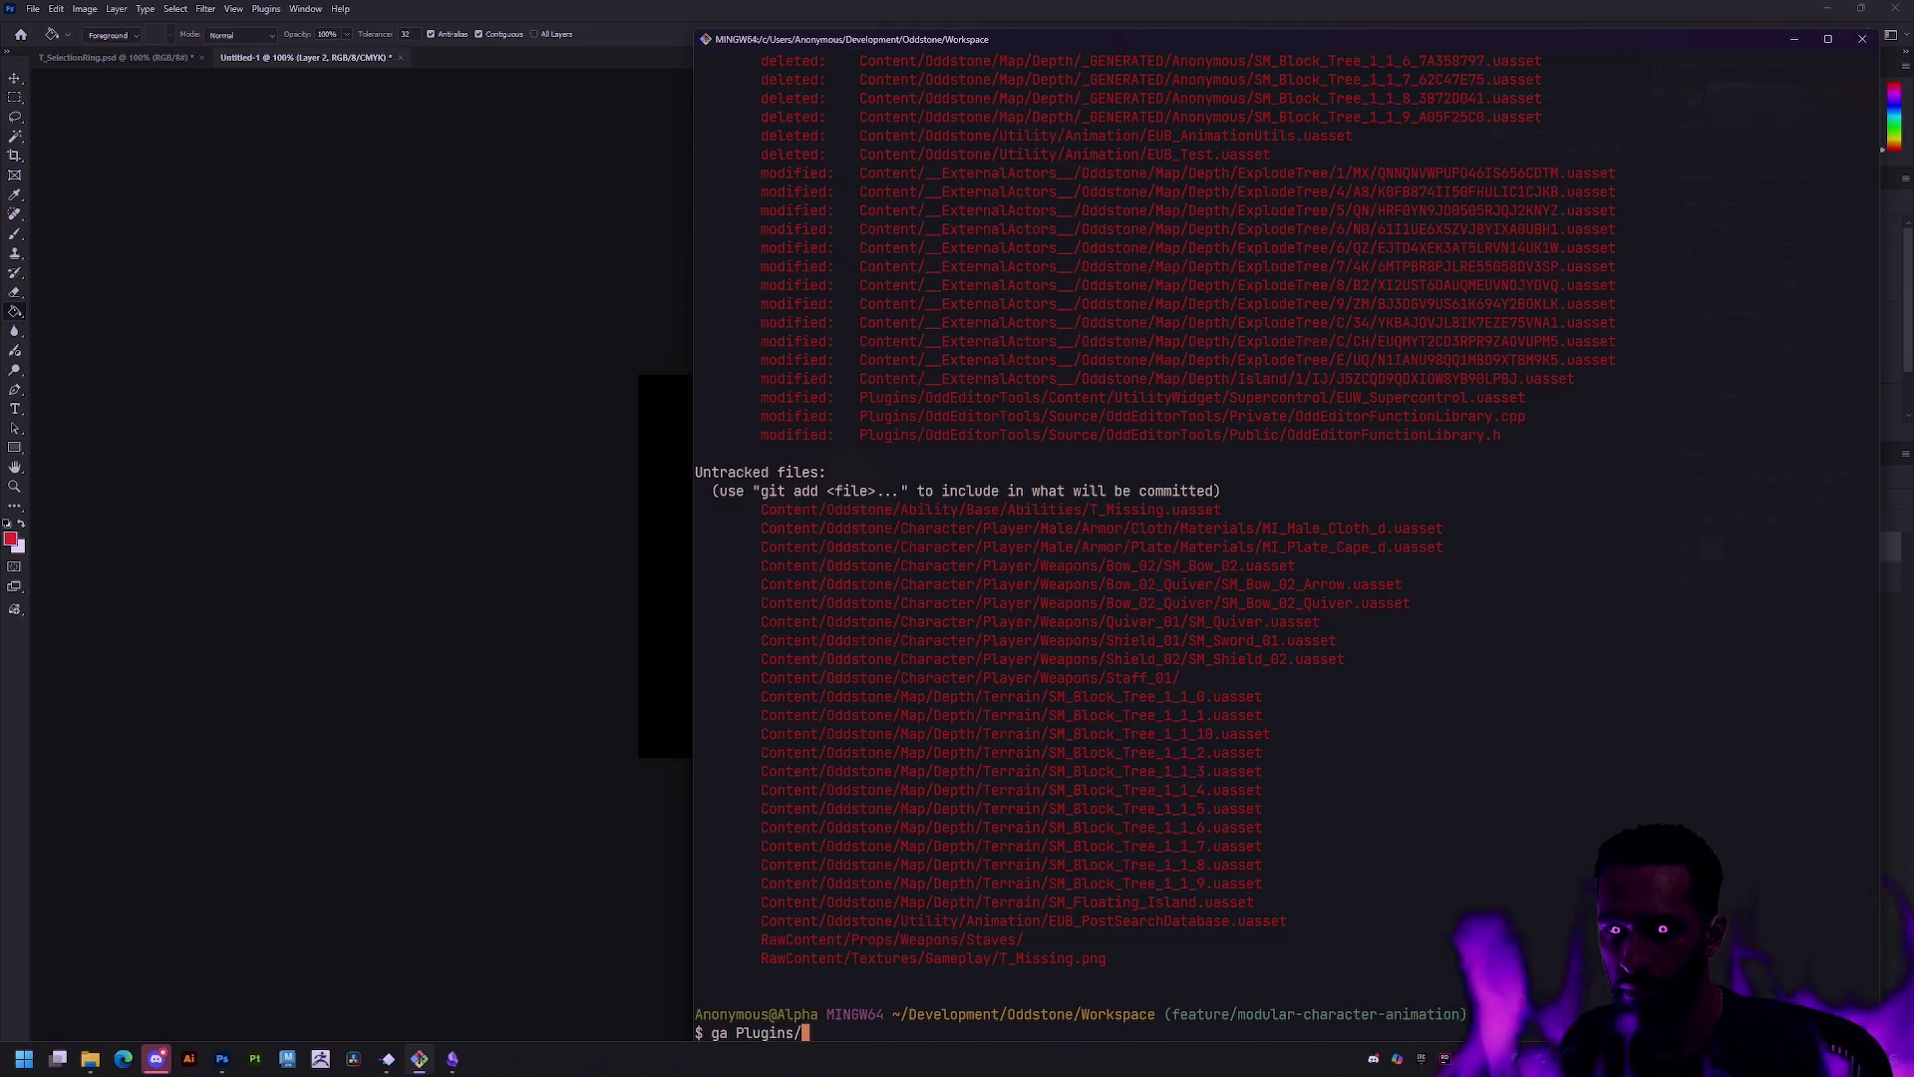
{"action": "key", "text": "Return"}
{"action": "type", "text": "gs"}
{"action": "key", "text": "Return"}
{"action": "type", "text": "ga Content/odd"}
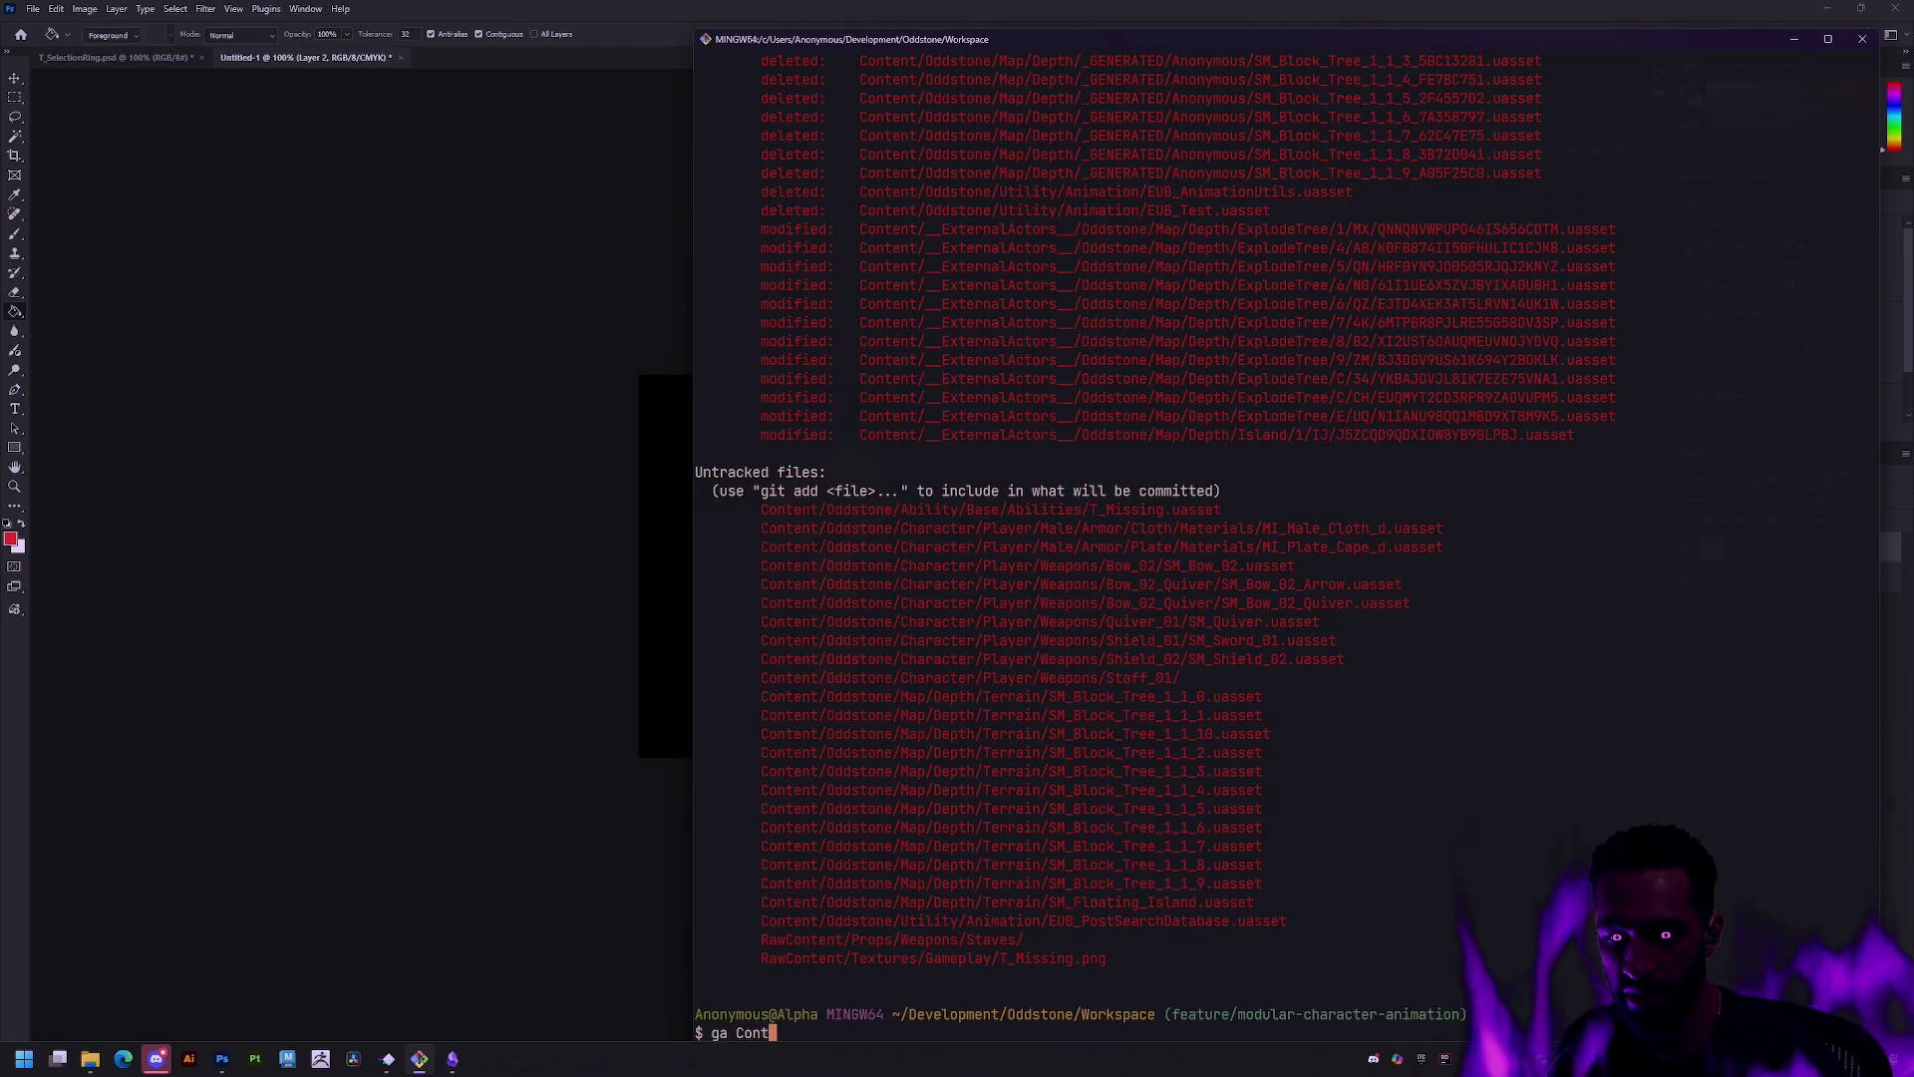
{"action": "type", "text": "stone/"}
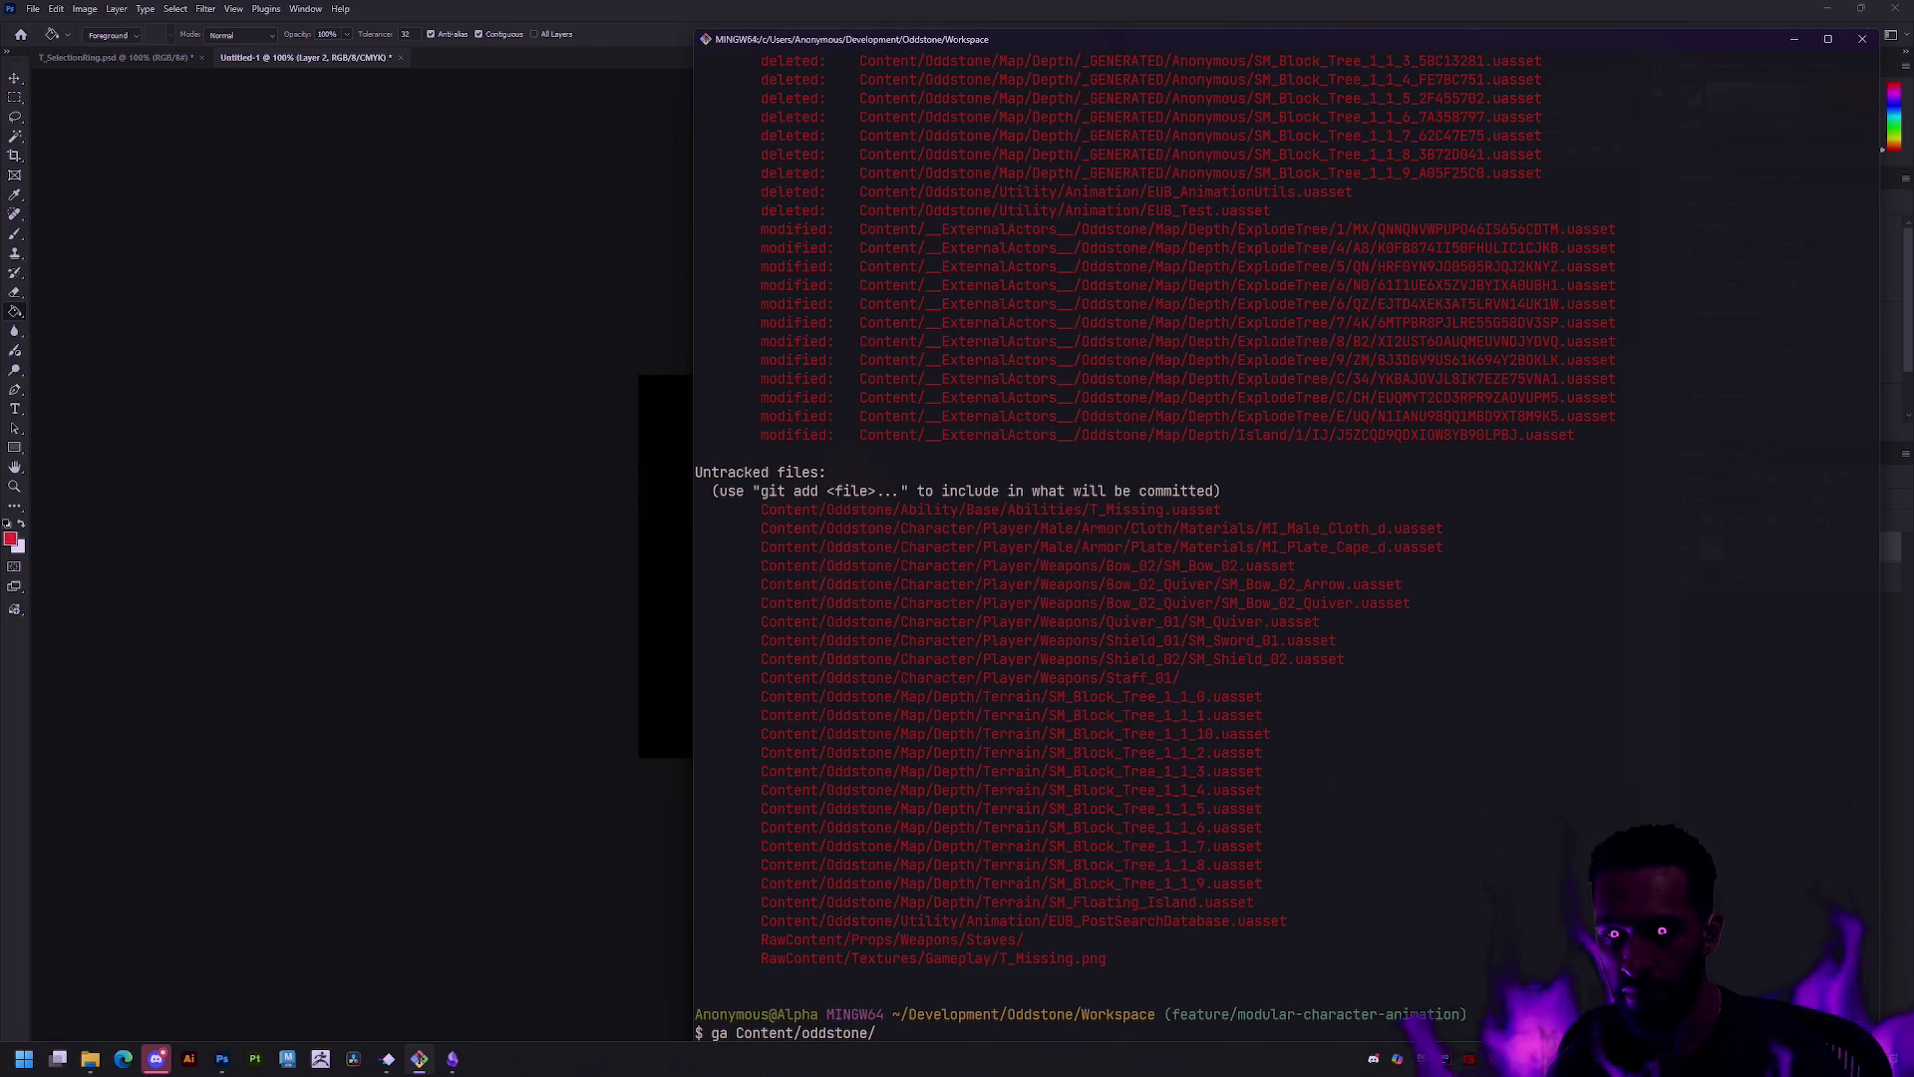
{"action": "key", "text": "BackSpace"}
{"action": "key", "text": "BackSpace"}
{"action": "key", "text": "BackSpace"}
{"action": "key", "text": "Tab"}
{"action": "type", "text": "Core/"}
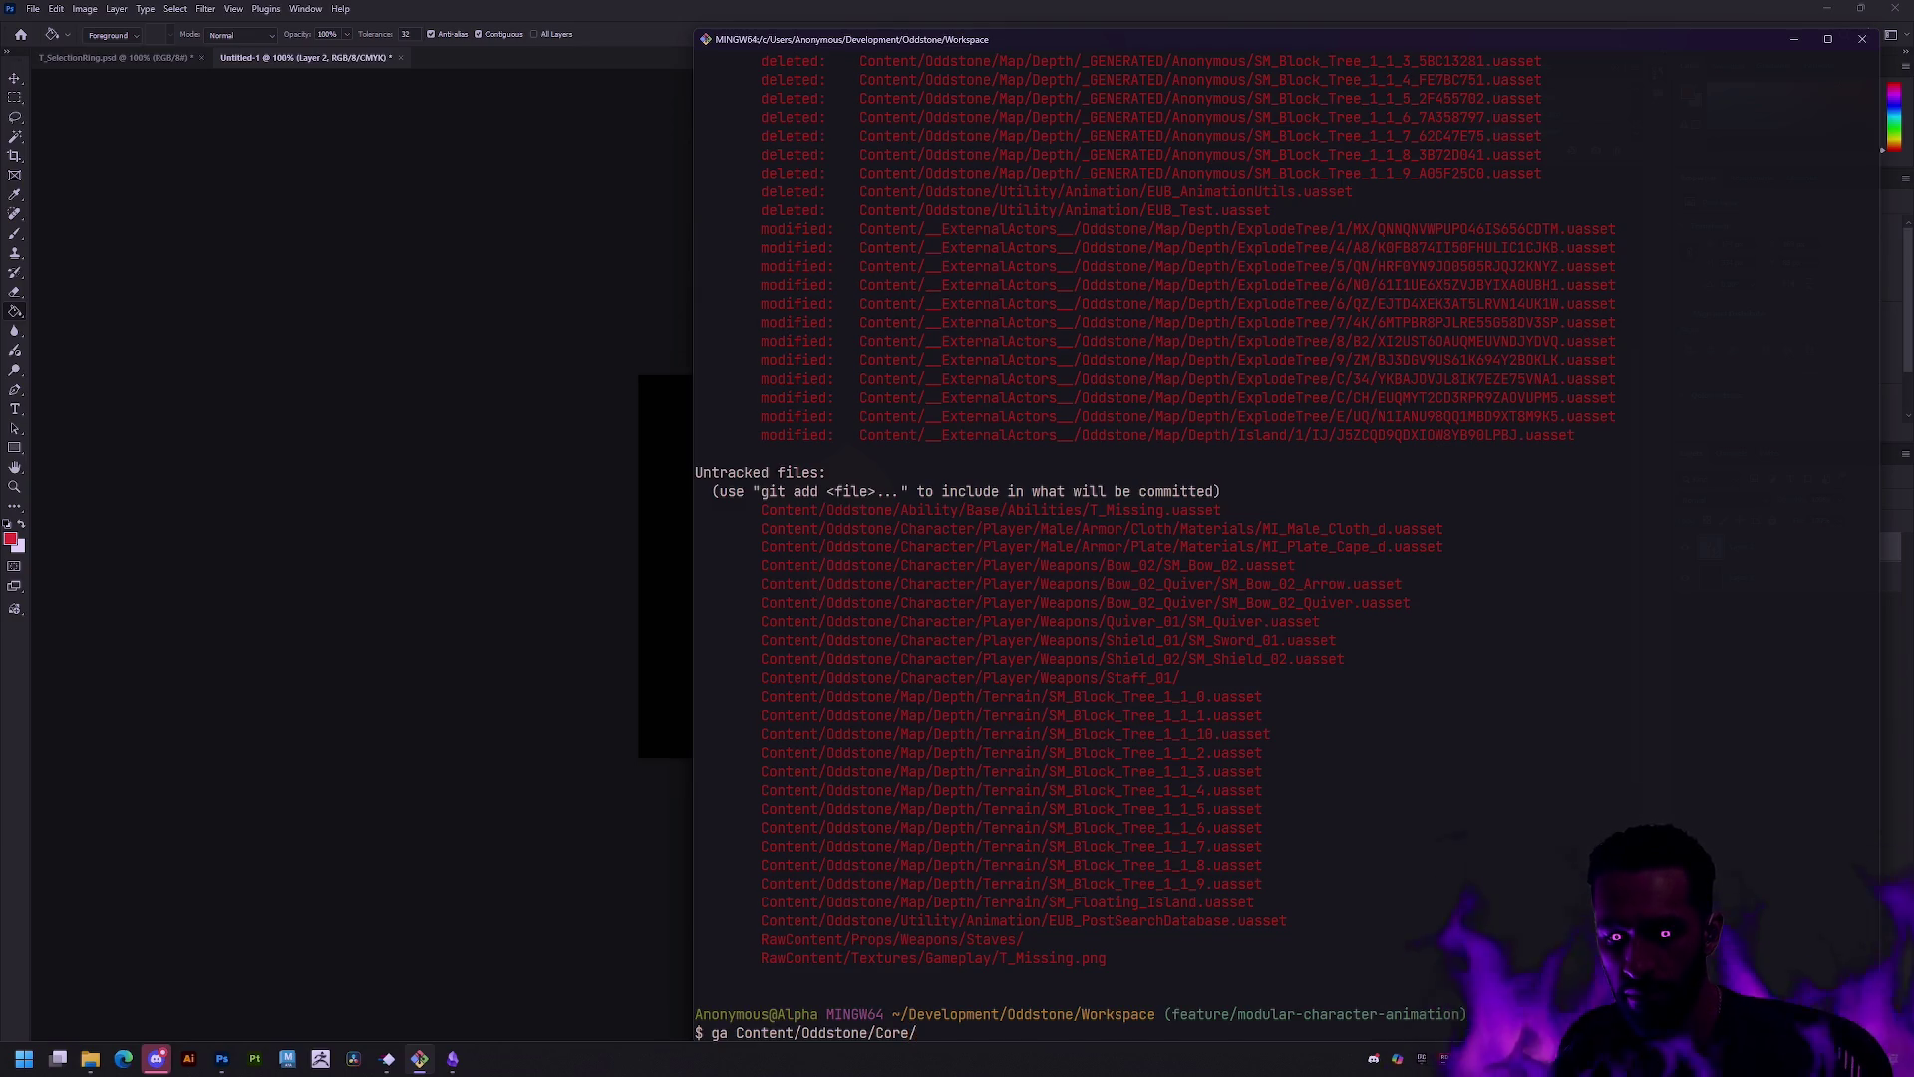
{"action": "type", "text": "BP_OddGameM"}
{"action": "key", "text": "Tab"}
{"action": "key", "text": "Return"}
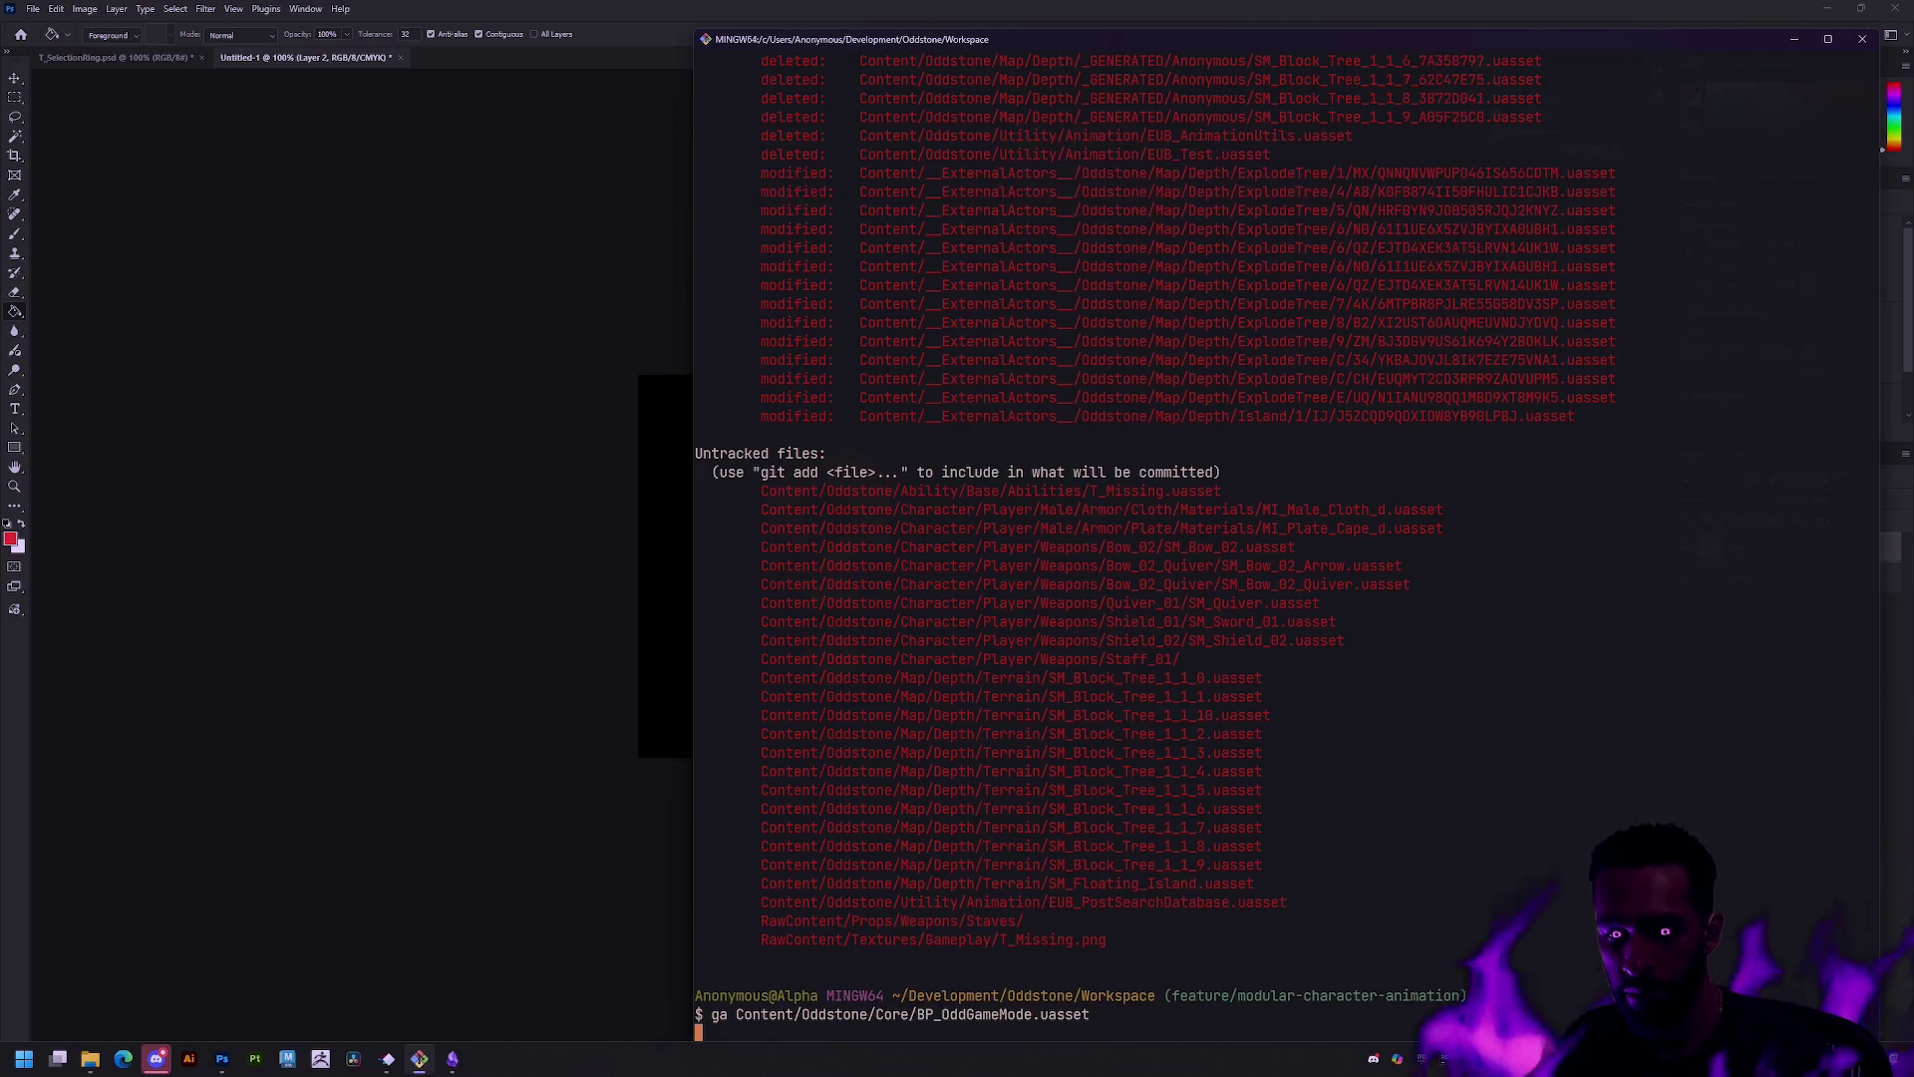
Step: Commit the staged changes with the message 'Add "Random" option to super-control'
{"action": "scroll", "coordinate": [1575, 748], "scroll_direction": "up", "scroll_amount": 10}
{"action": "scroll", "coordinate": [1562, 754], "scroll_direction": "down", "scroll_amount": 10}
{"action": "type", "text": "gc -m 'Add "}
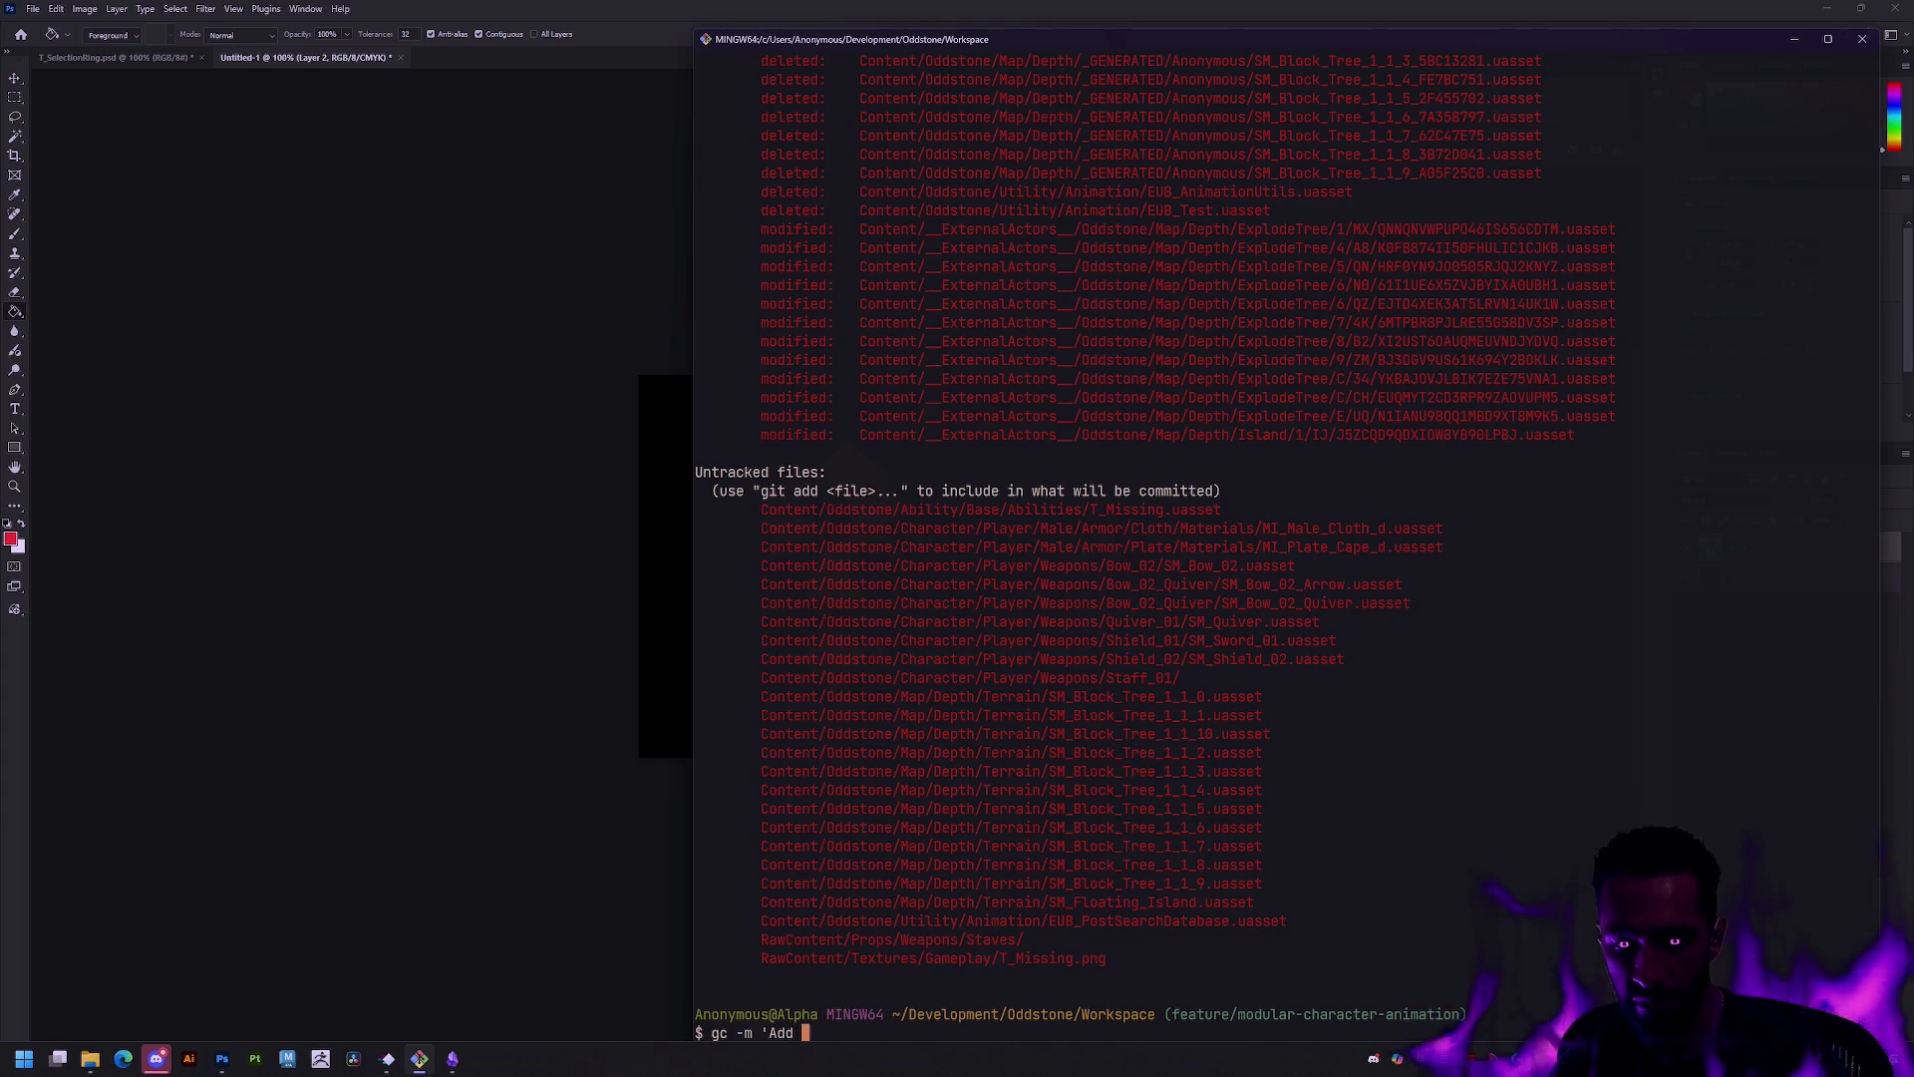
{"action": "type", "text": "\"Random"}
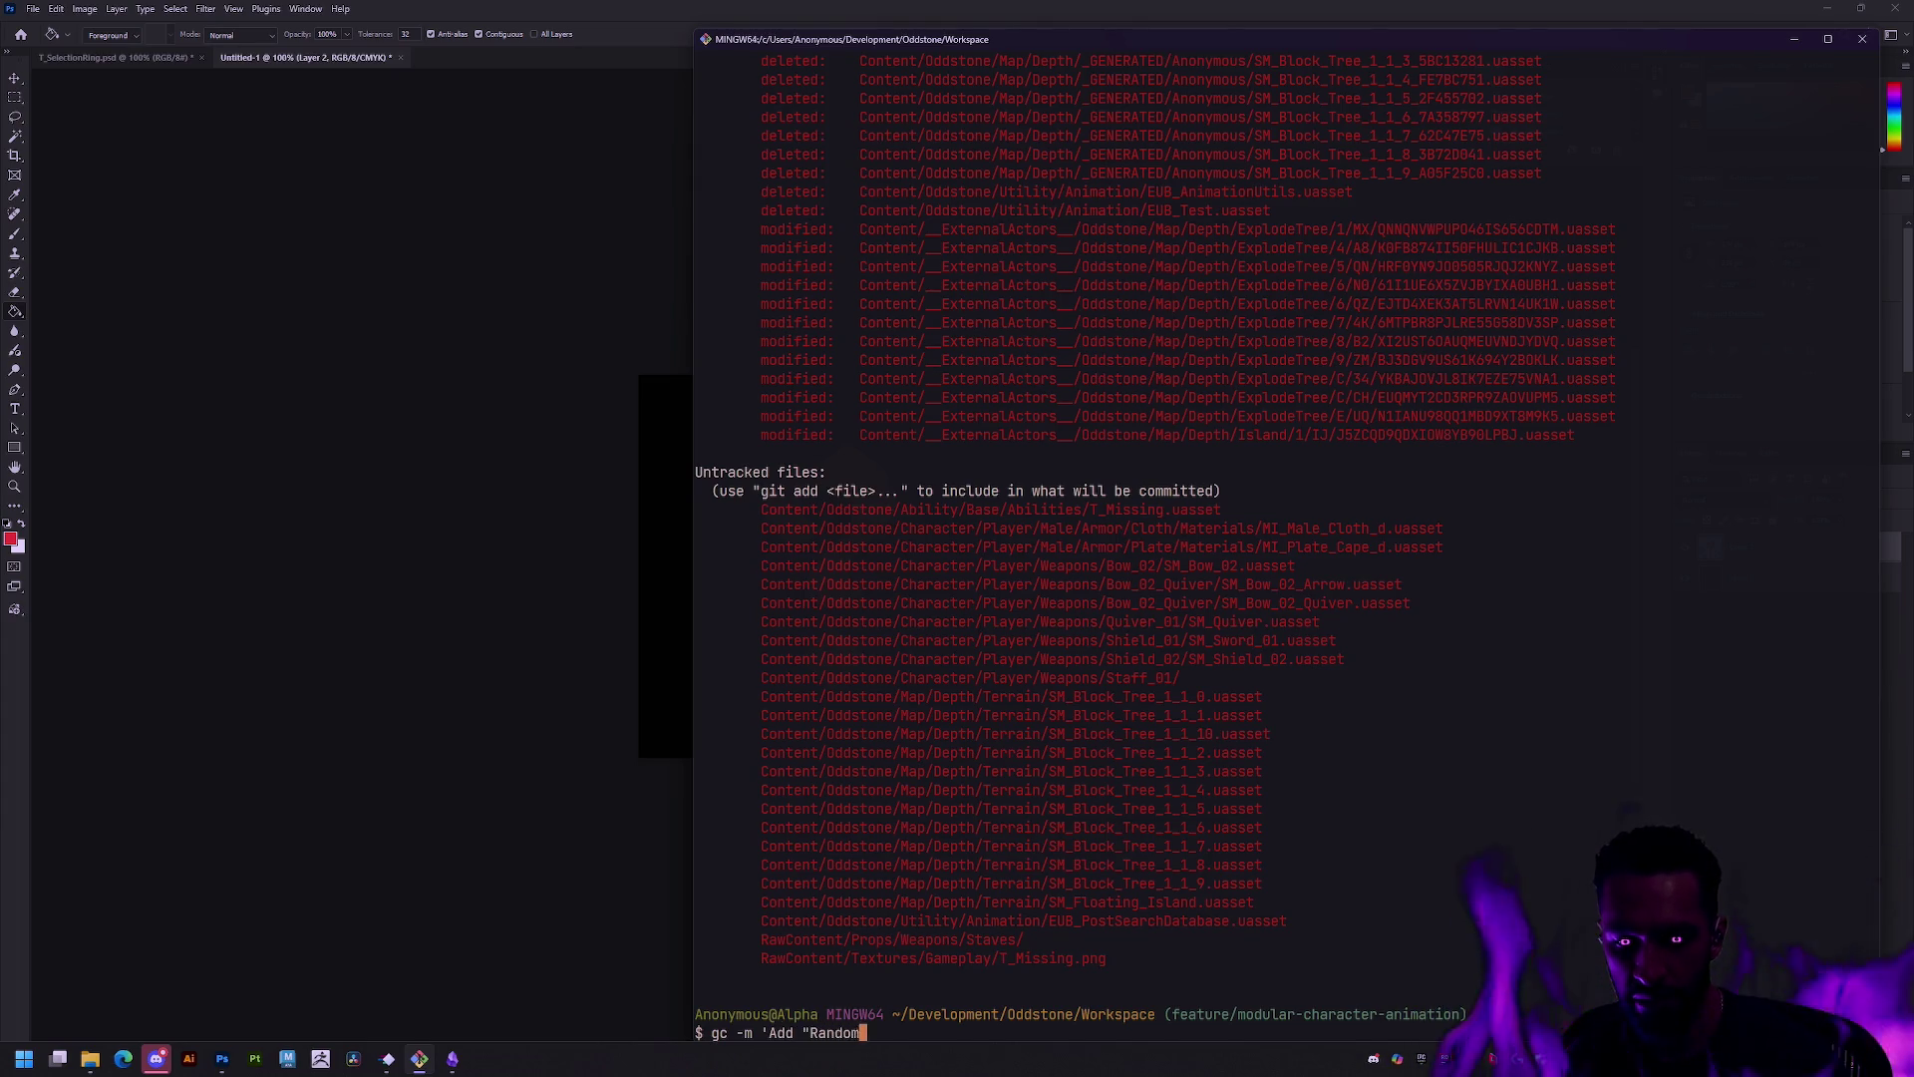
{"action": "type", "text": "\" option to super-control"}
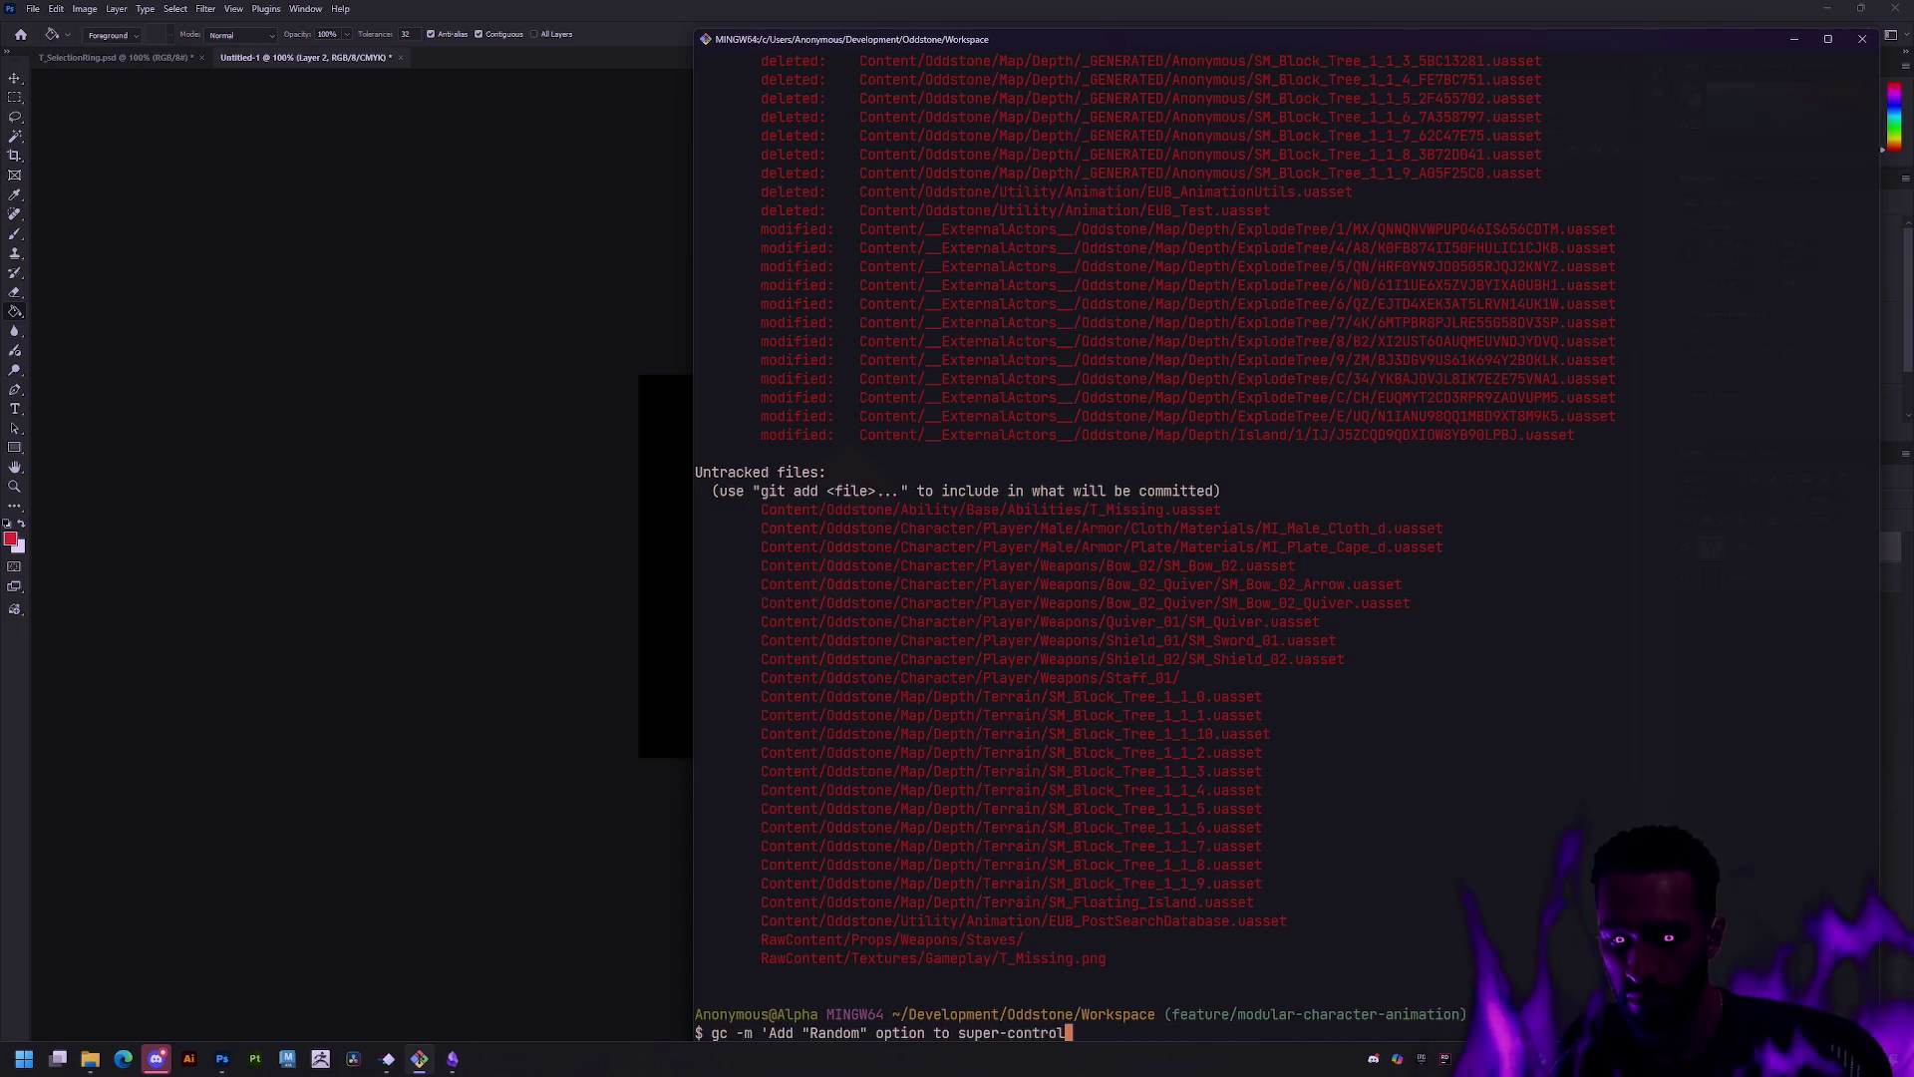
{"action": "key", "text": "Return"}
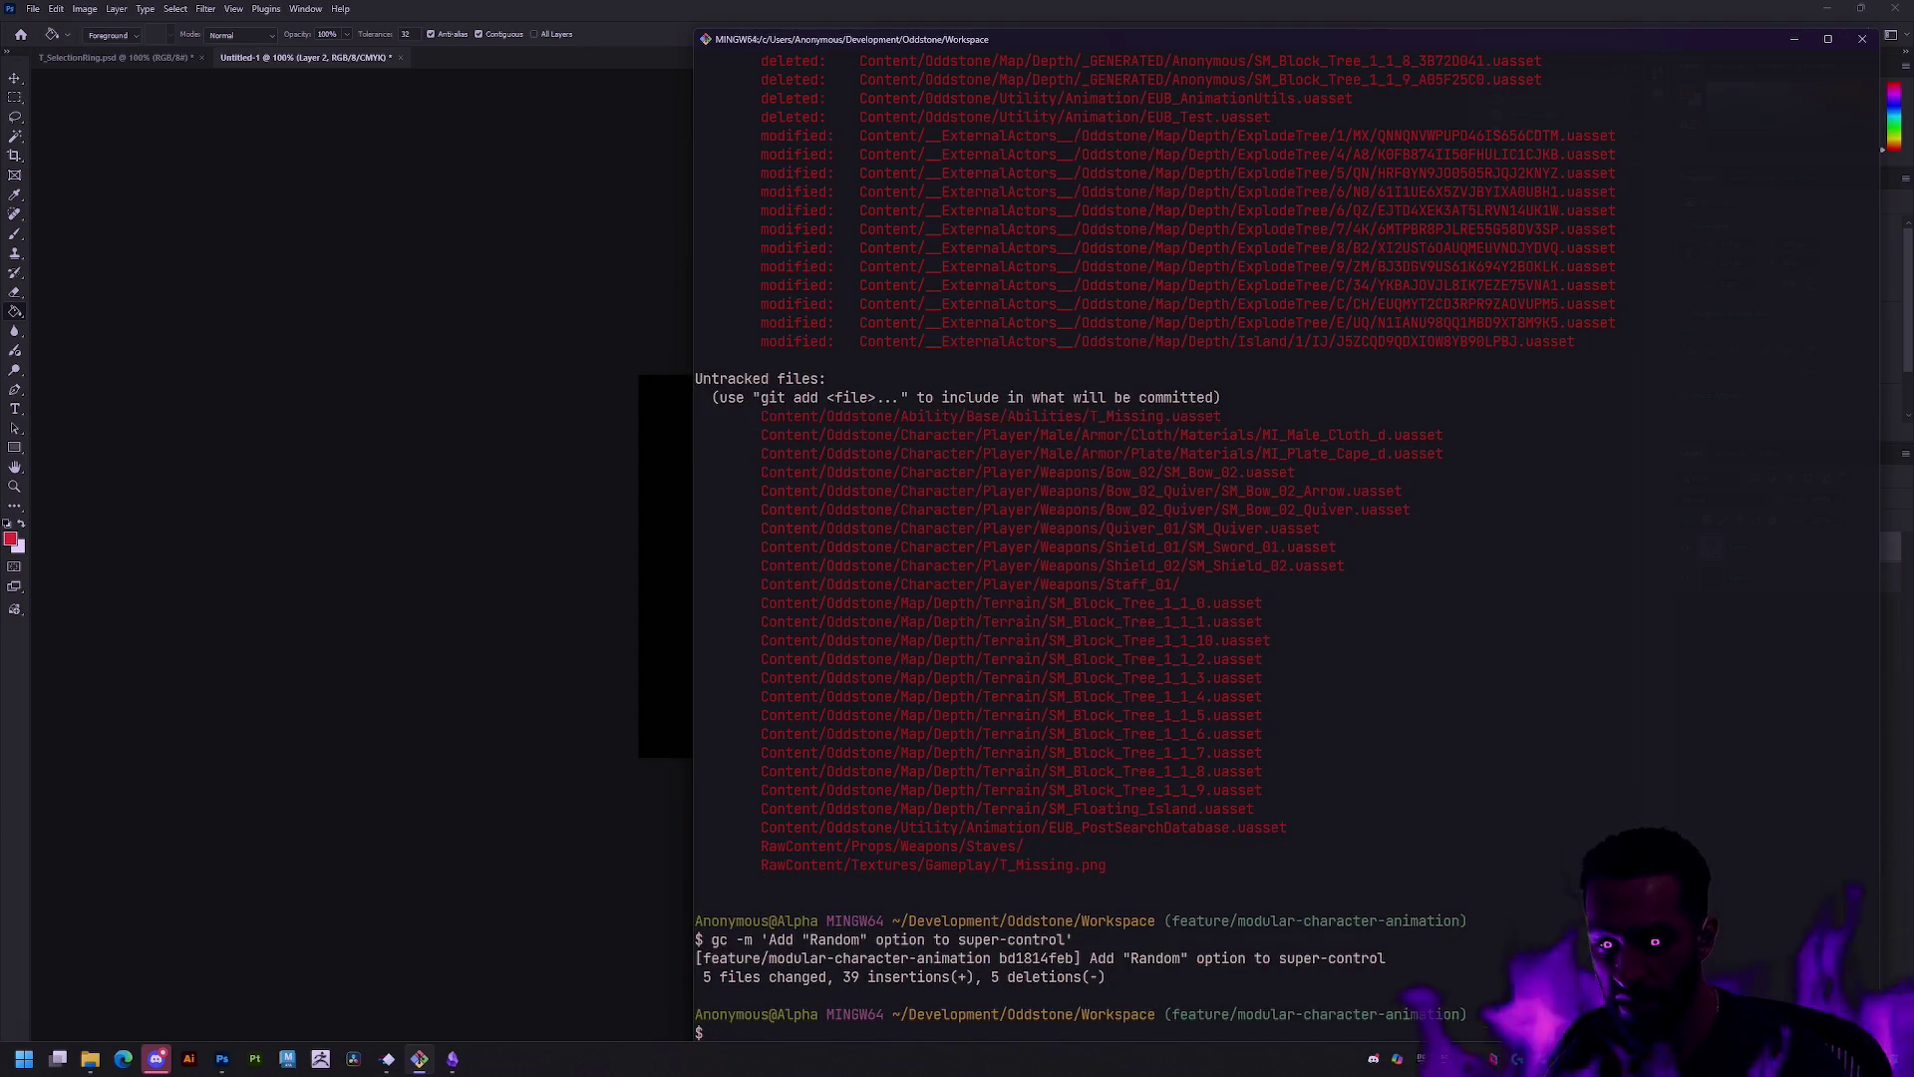
Step: Stage RawContent/Textures/Gameplay/ and refresh the status with gs
{"action": "type", "text": "ga R"}
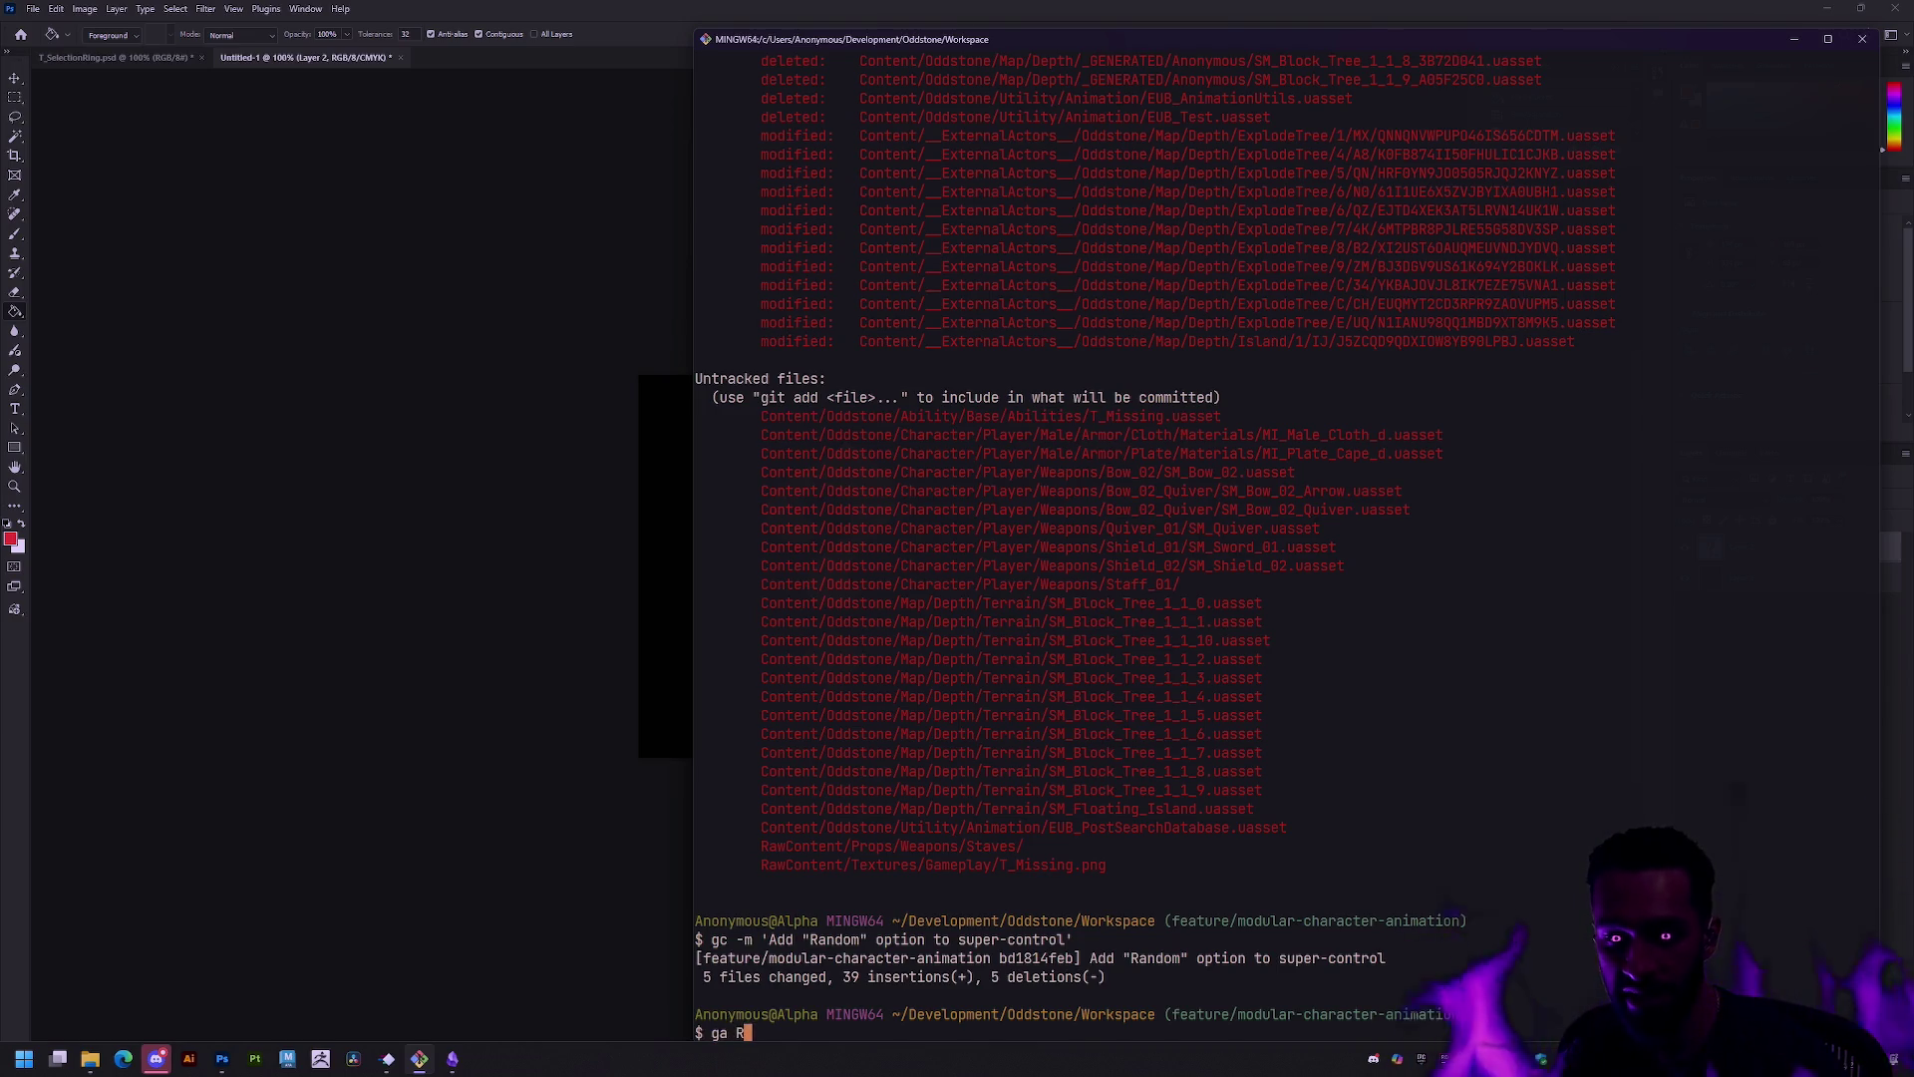
{"action": "type", "text": "awContent/Textures/G"}
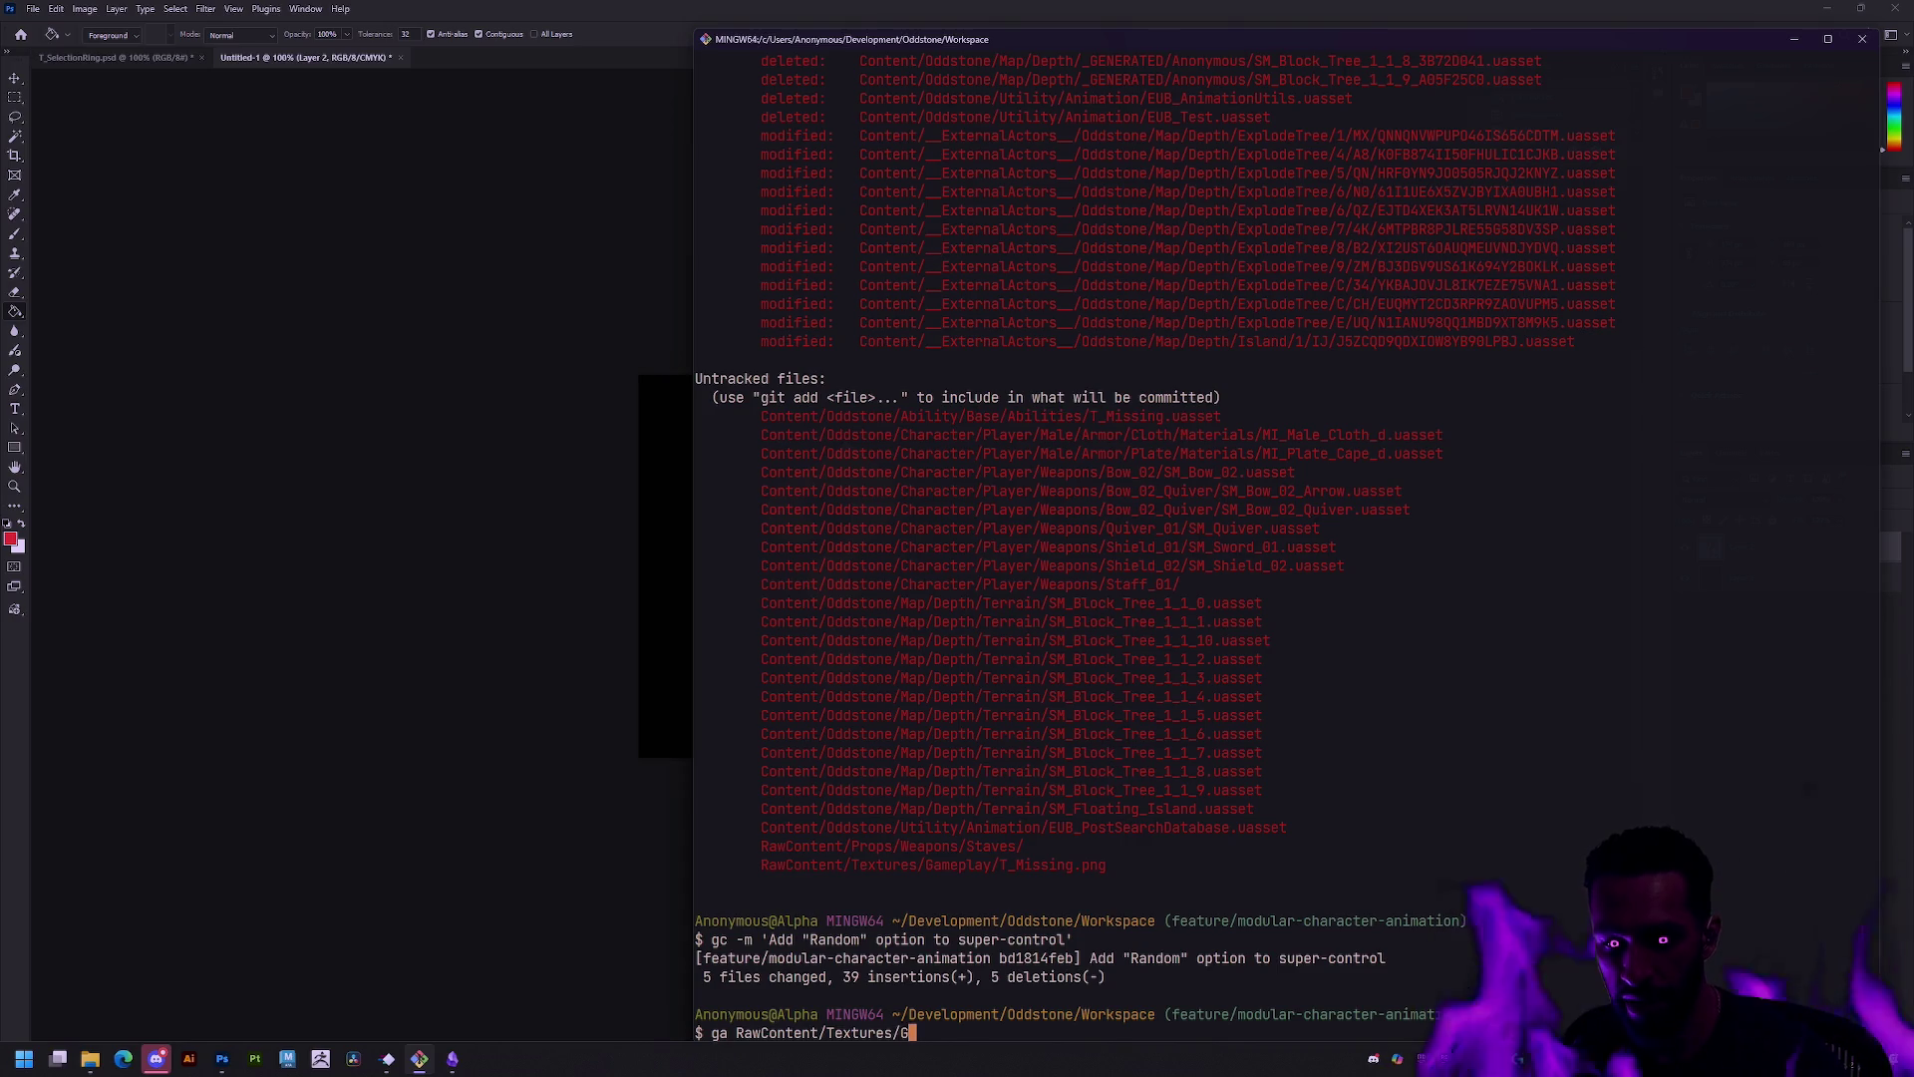
{"action": "key", "text": "Tab"}
{"action": "key", "text": "Return"}
{"action": "type", "text": "gs"}
{"action": "key", "text": "Return"}
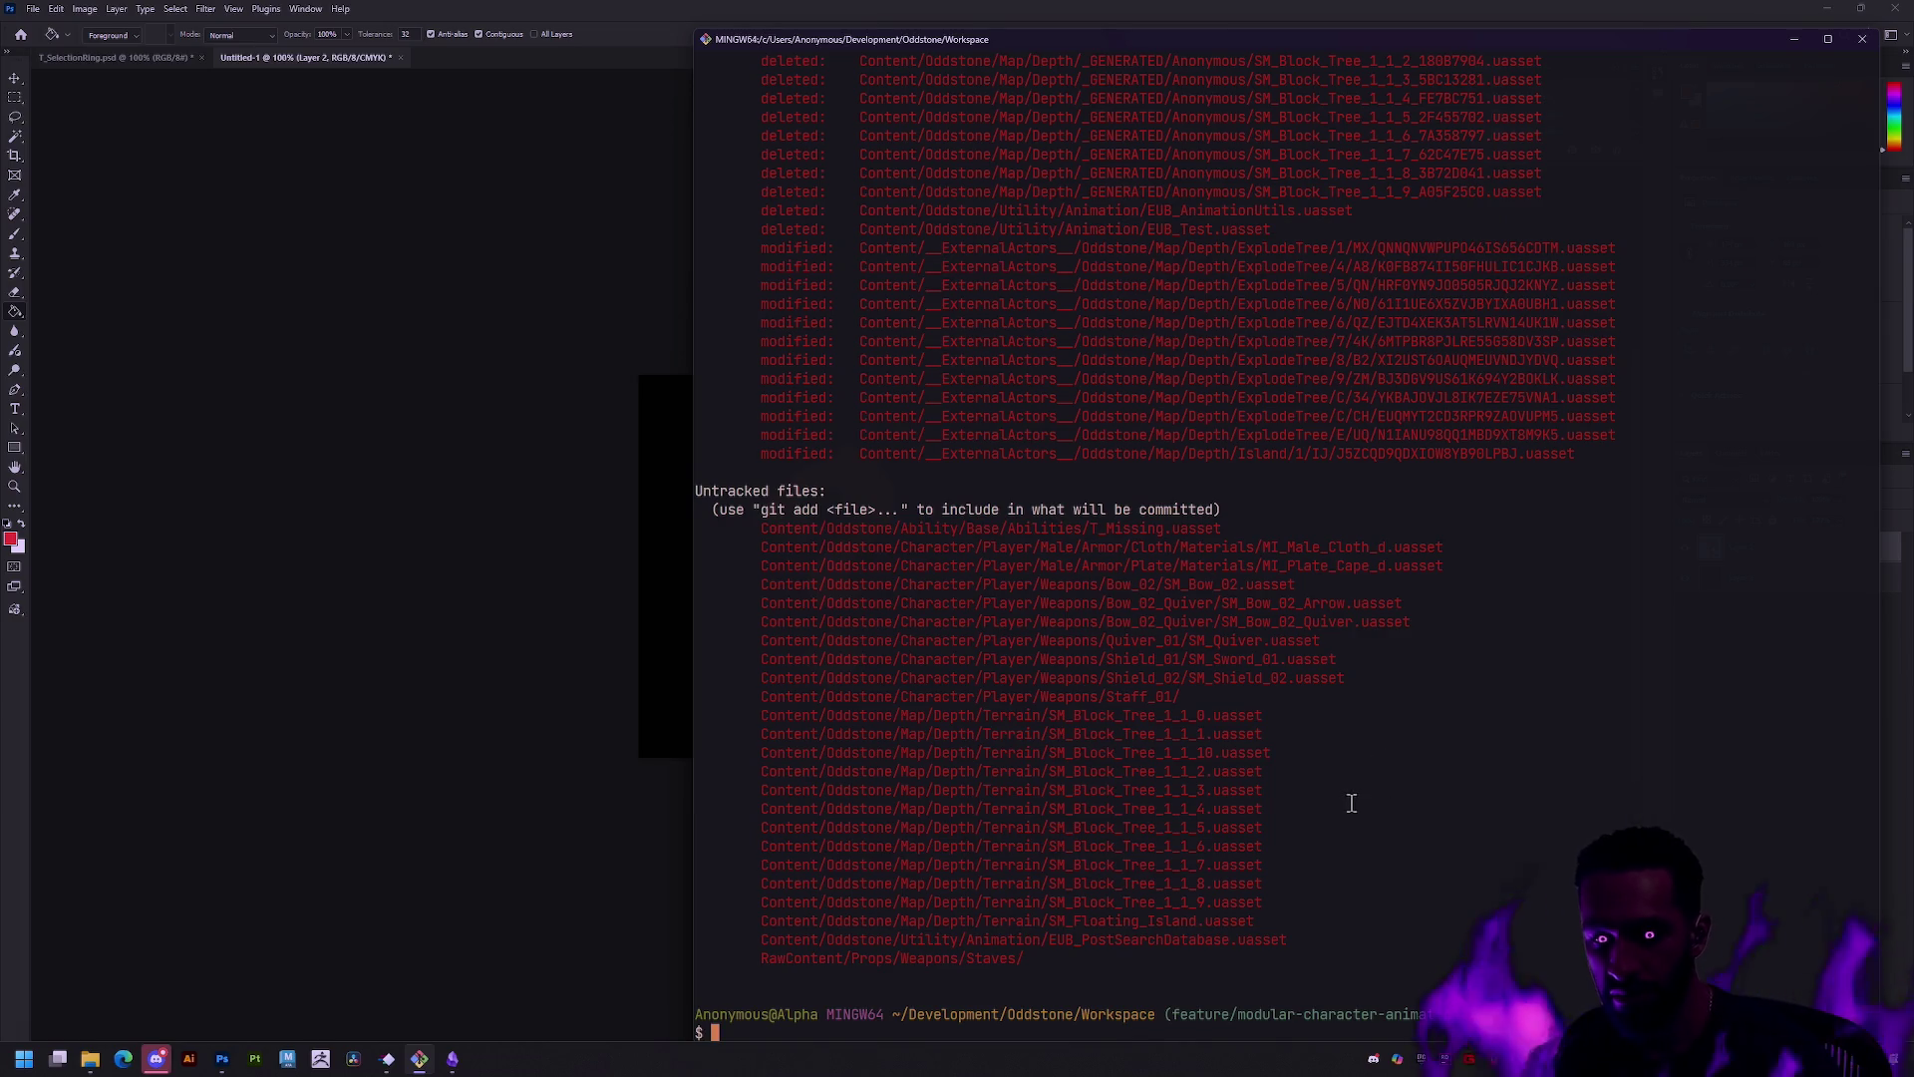